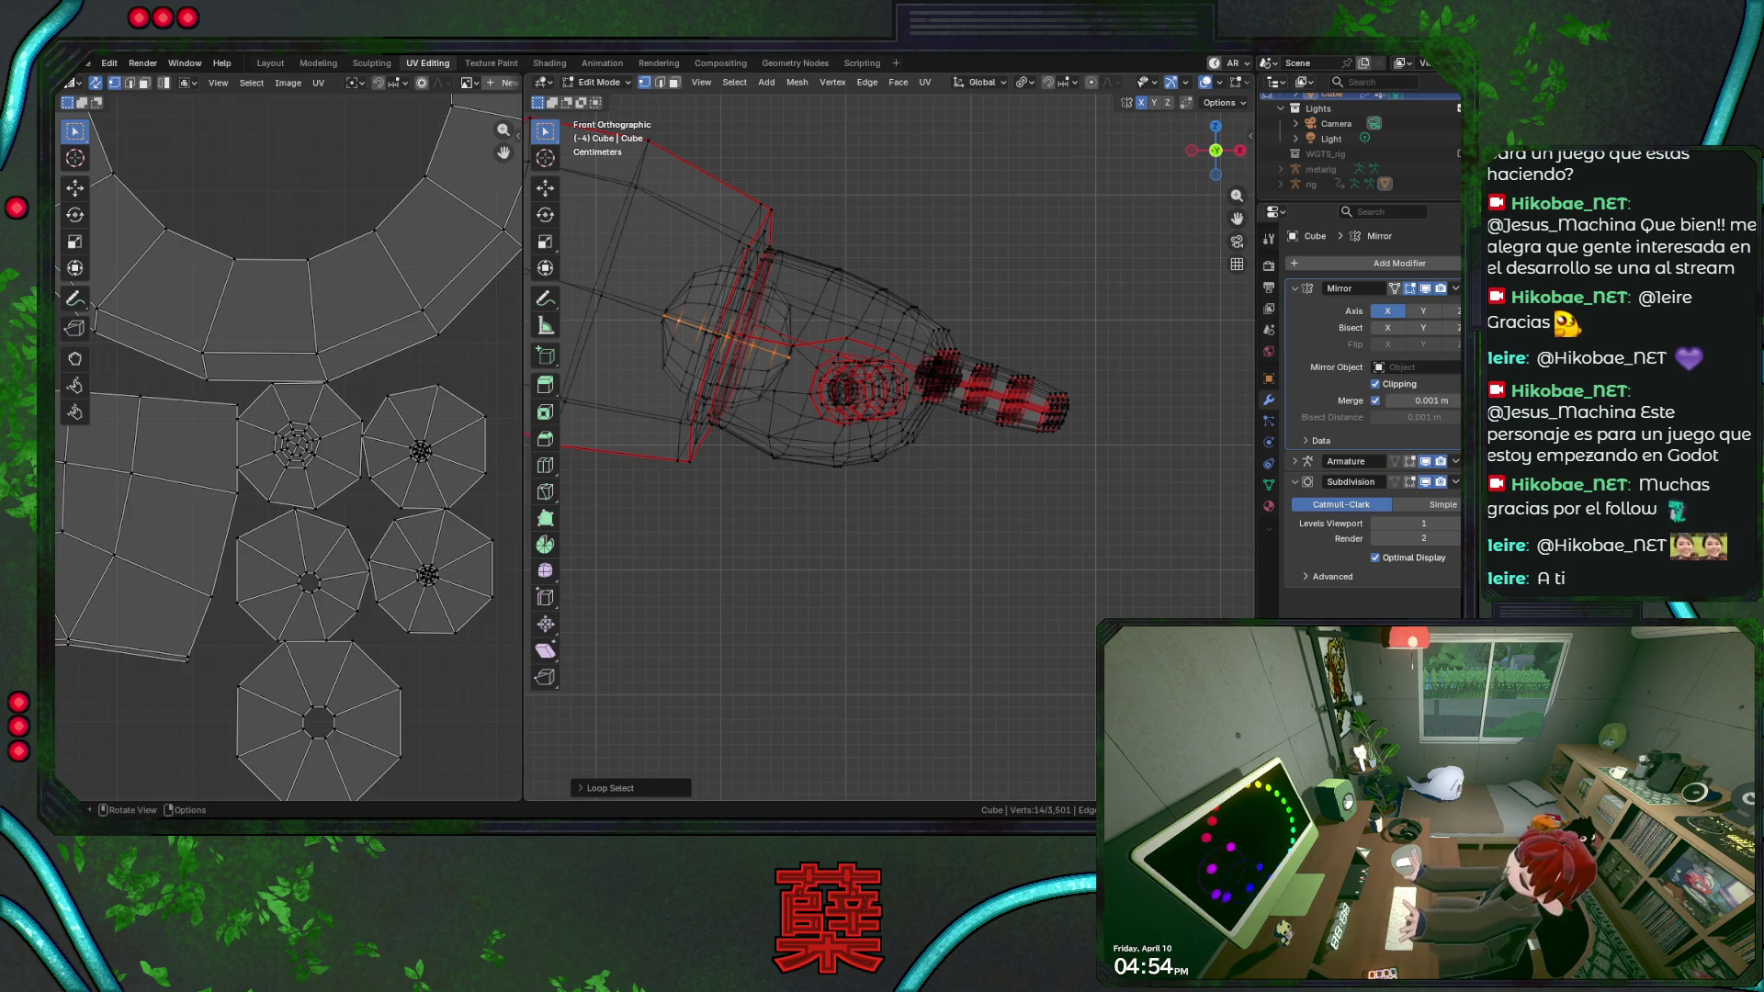
Select the whole robot mesh in solid shading and unwrap it into UV islands.
left_click(878, 543)
key("shift+z")
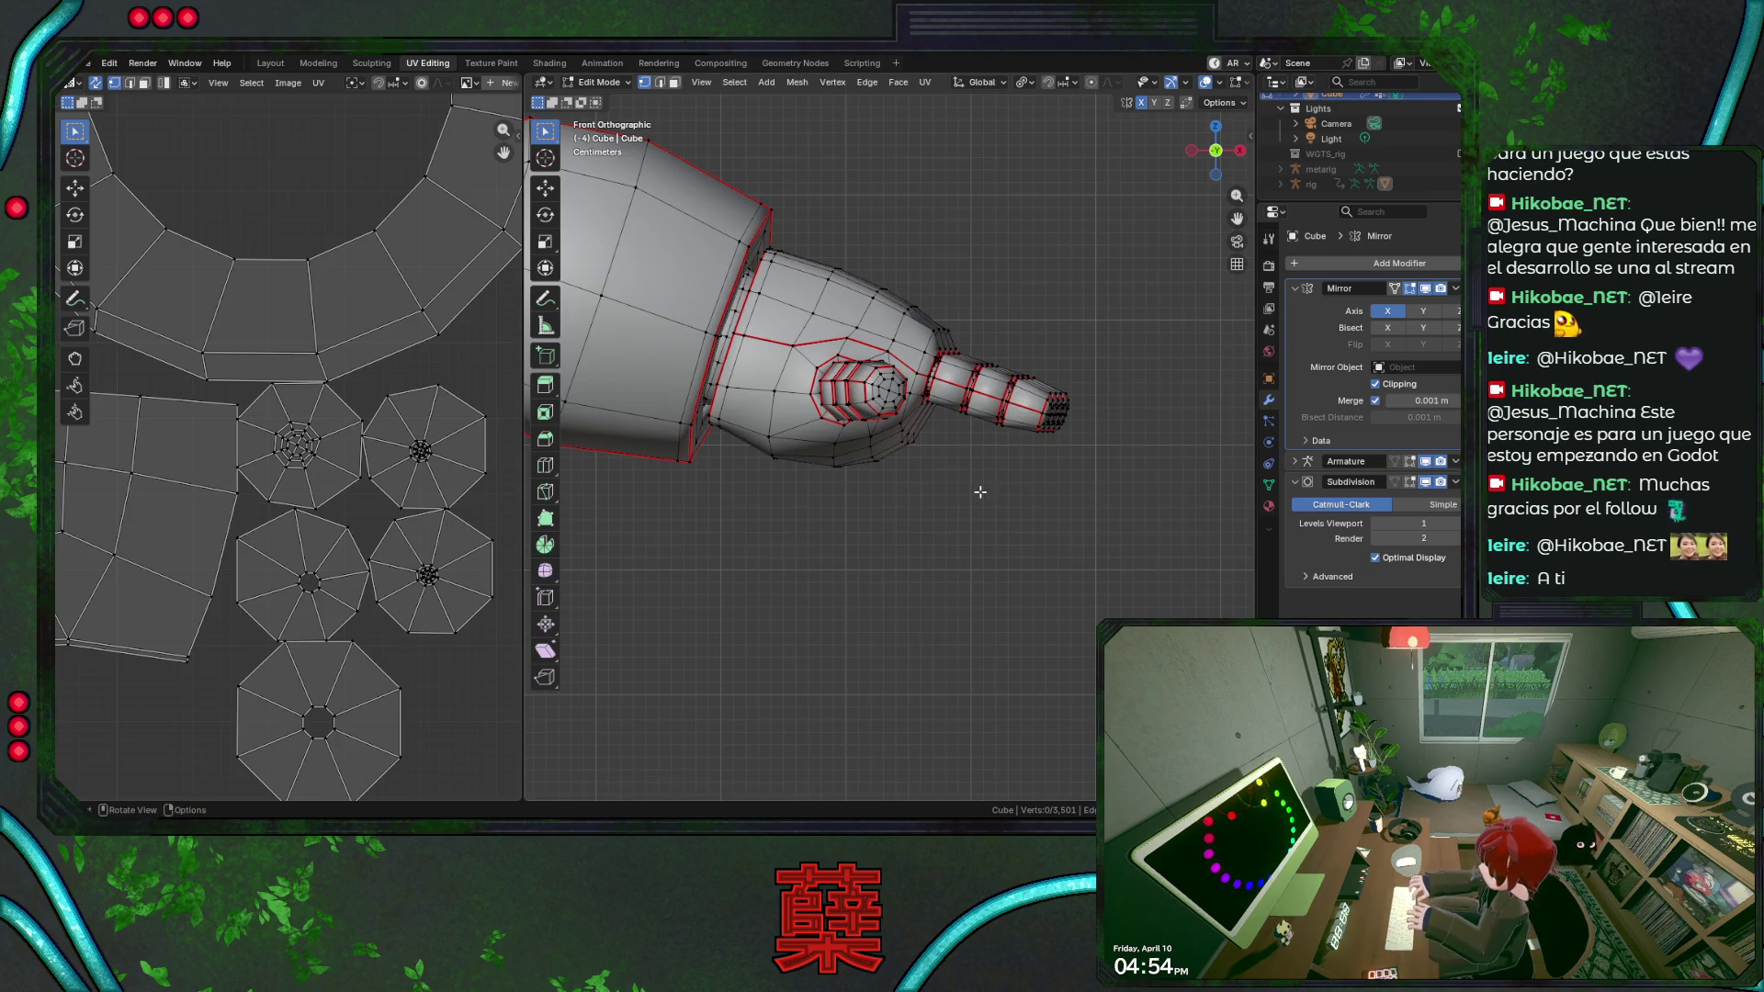
scroll(980, 490, "down", 3)
scroll(821, 551, "down", 3)
key("a")
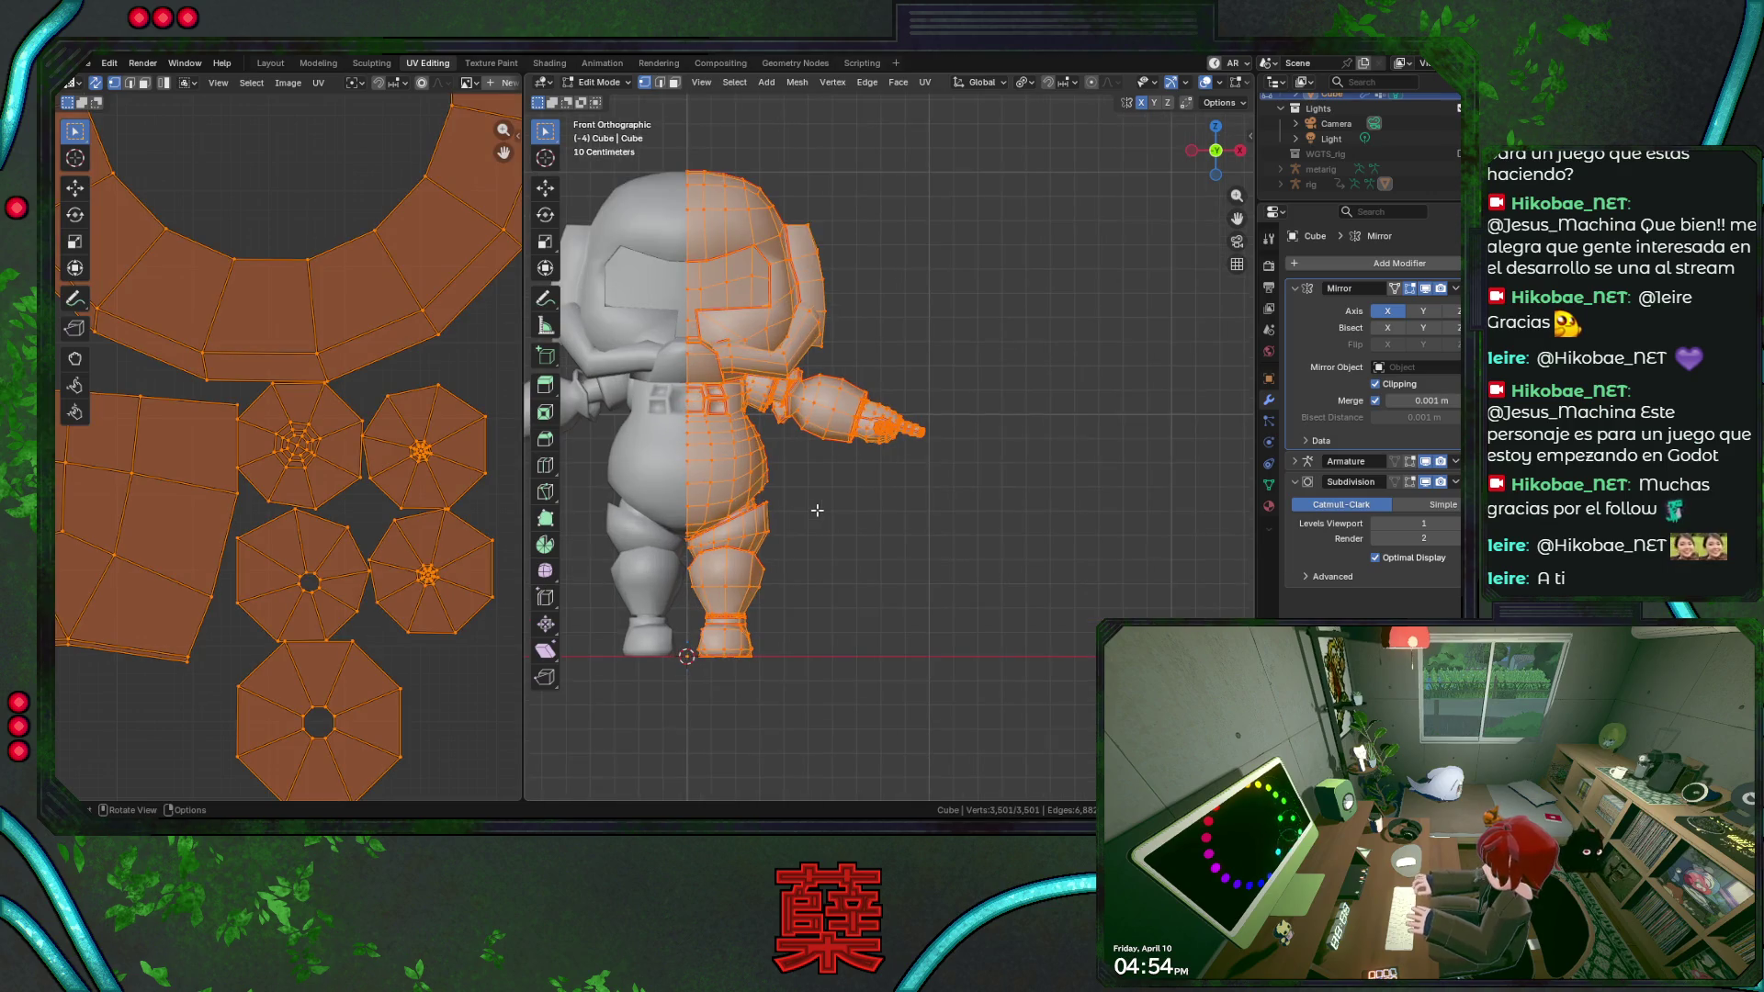
key("u")
left_click(772, 326)
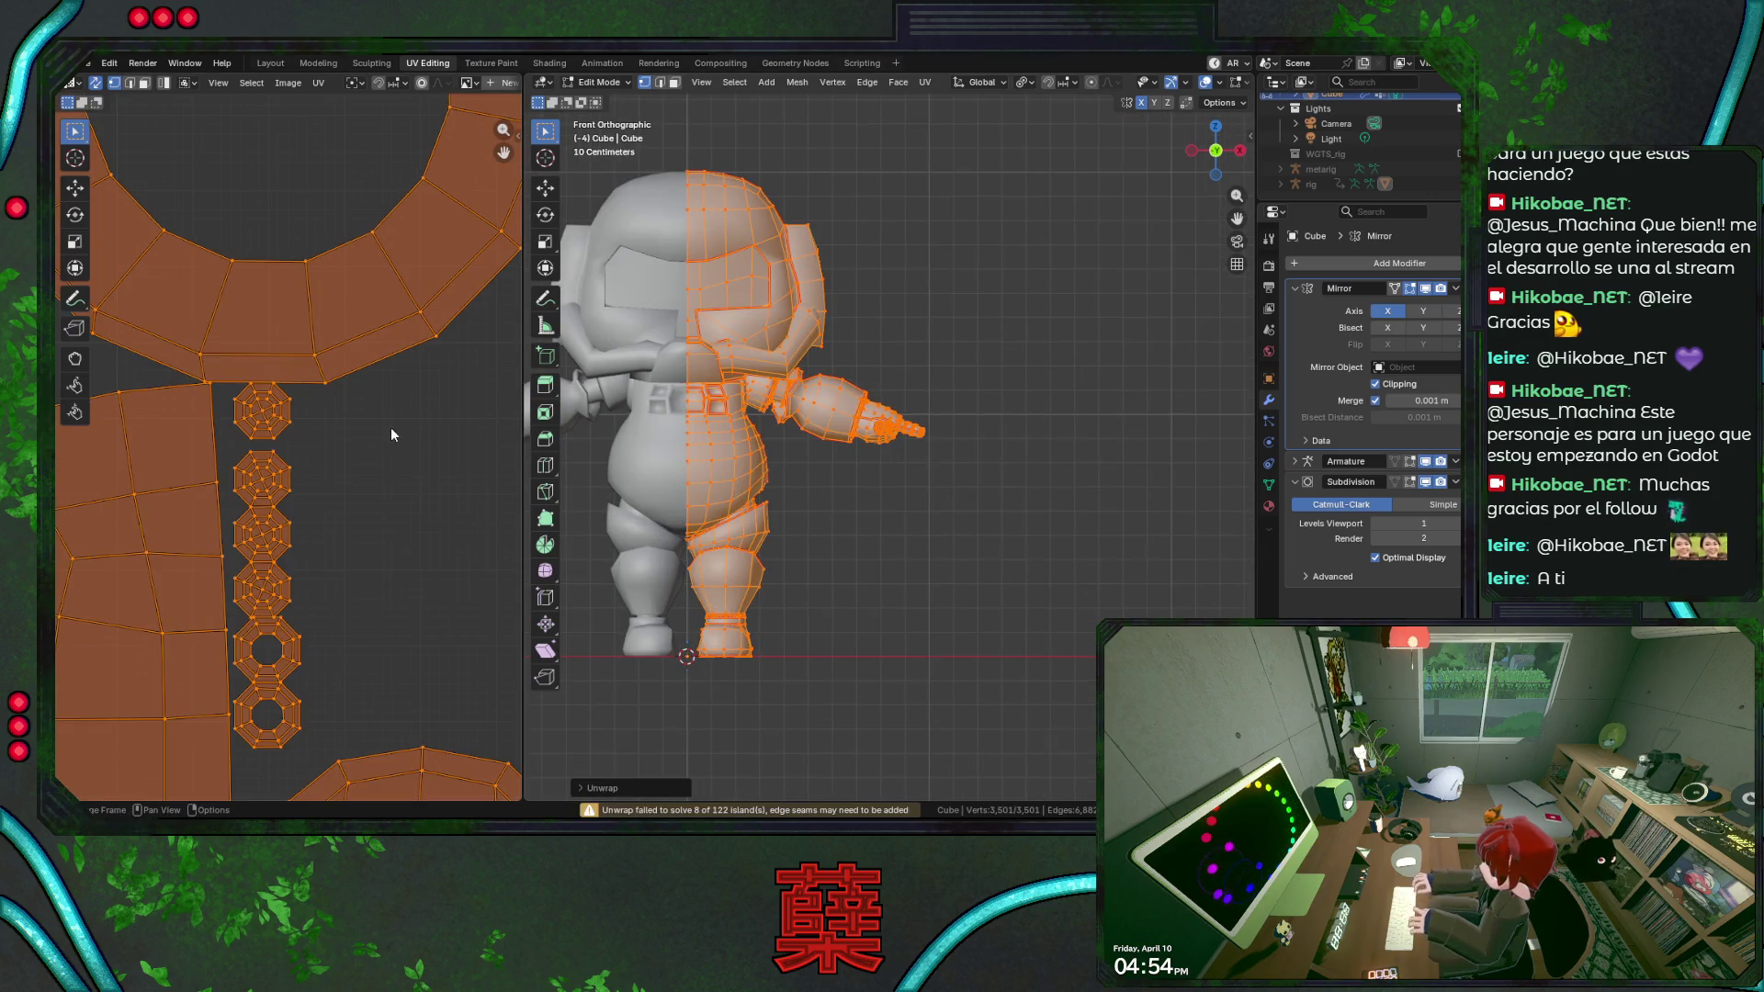
scroll(361, 451, "down", 4)
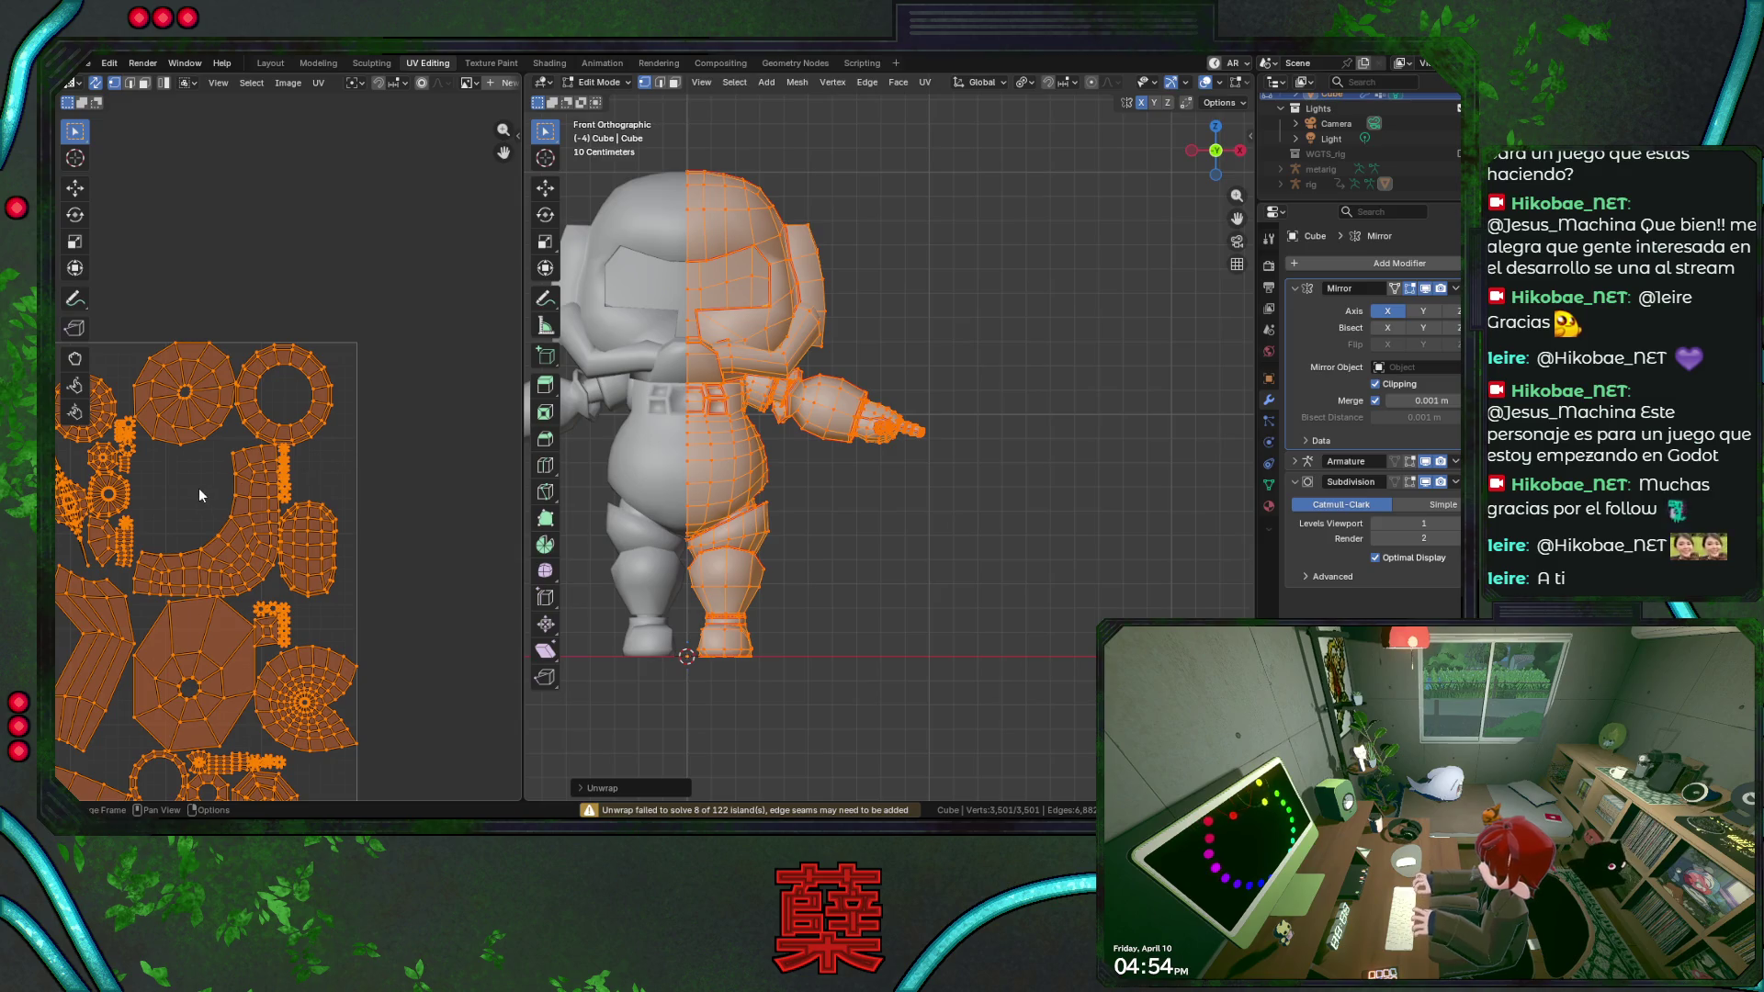
Inspect the round UV island and its centre vertex in wireframe, orbiting to the hip.
left_click(191, 439, "alt")
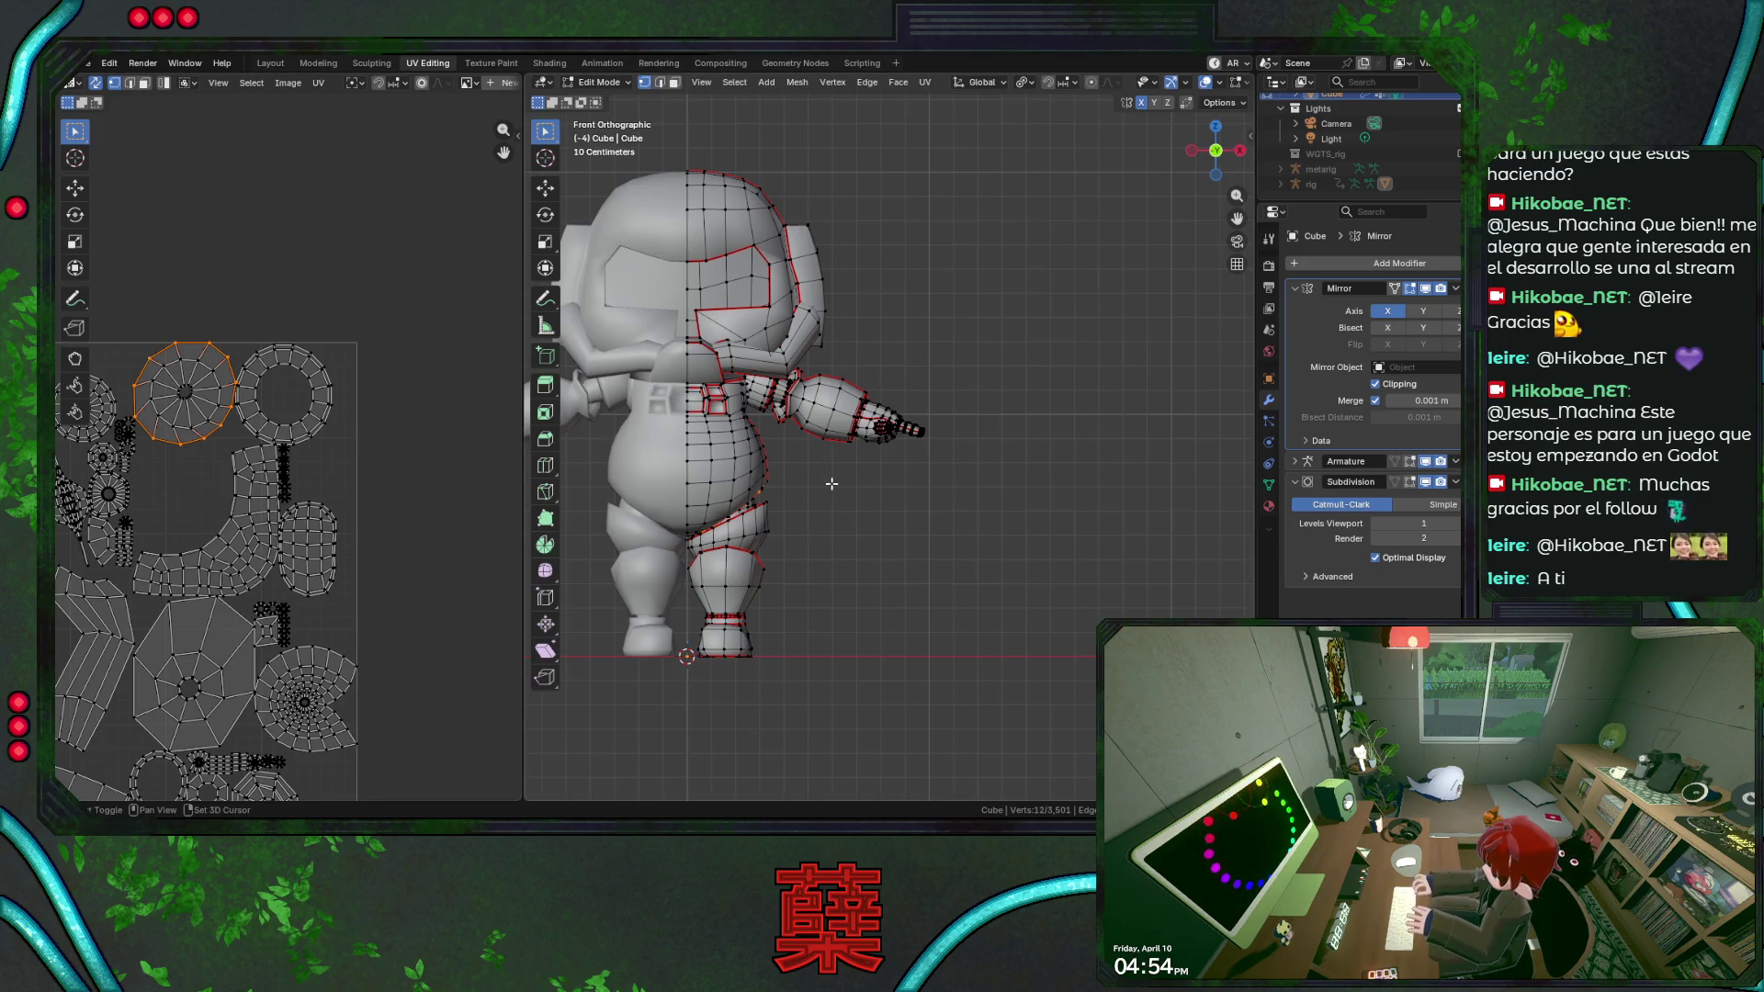
key("shift+z")
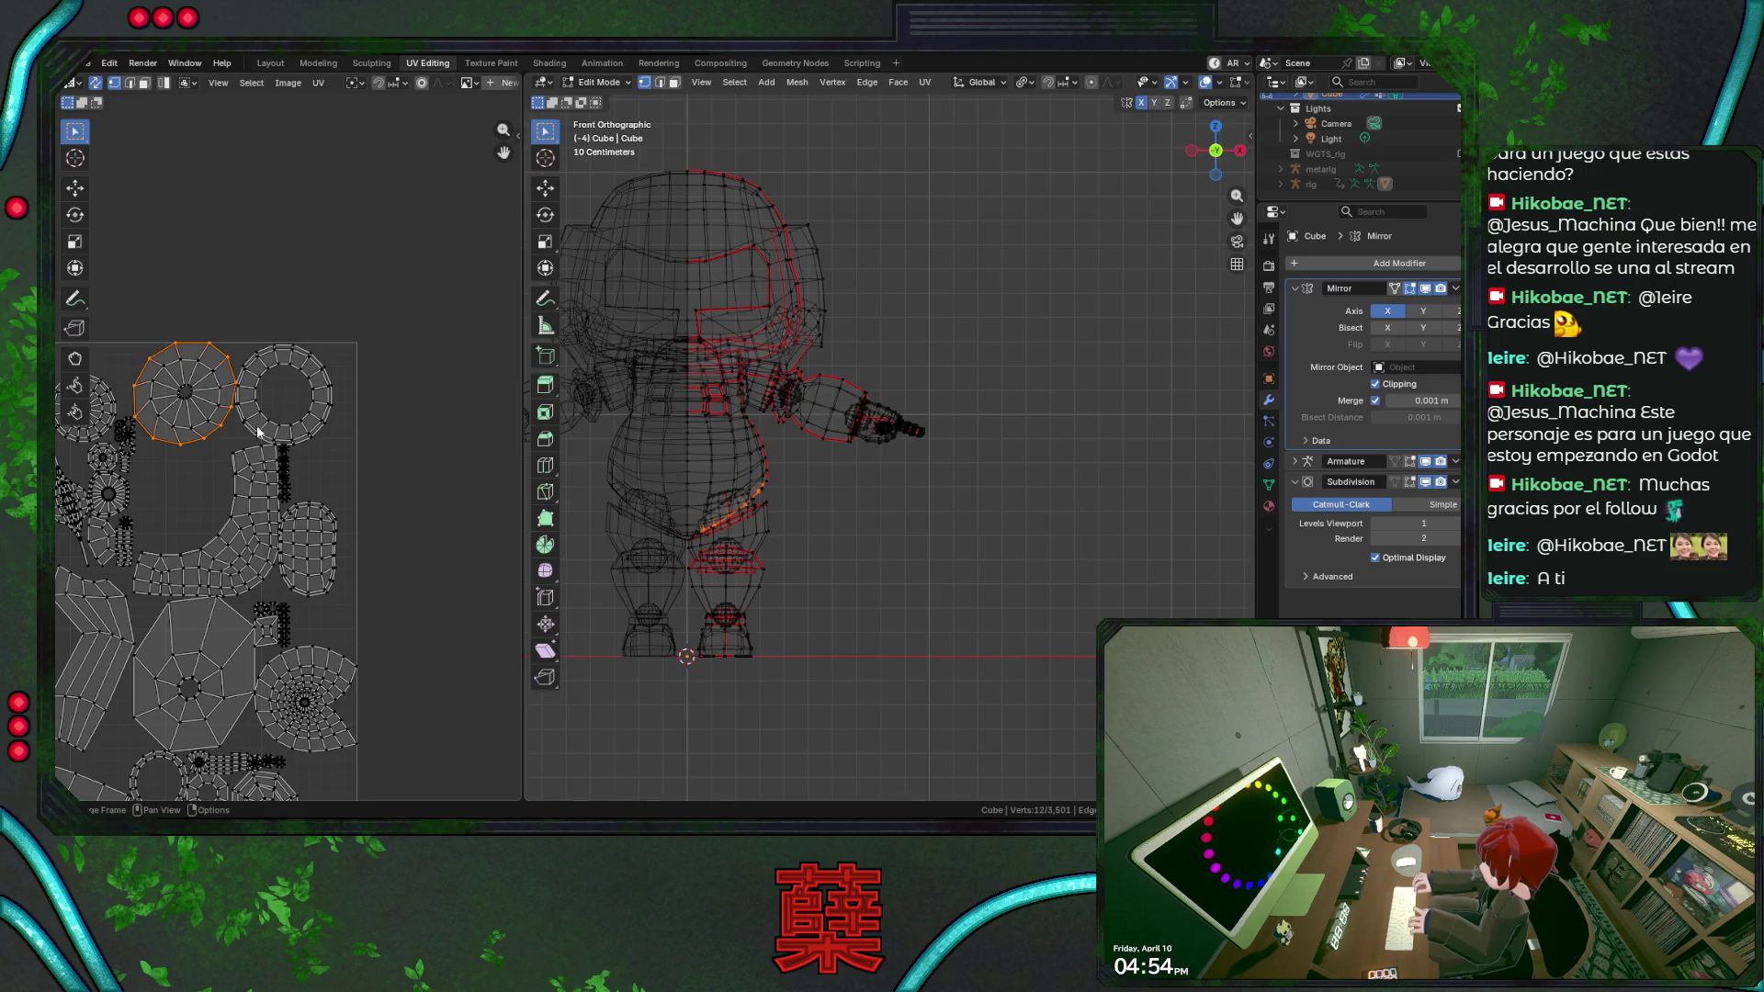
left_click(183, 392)
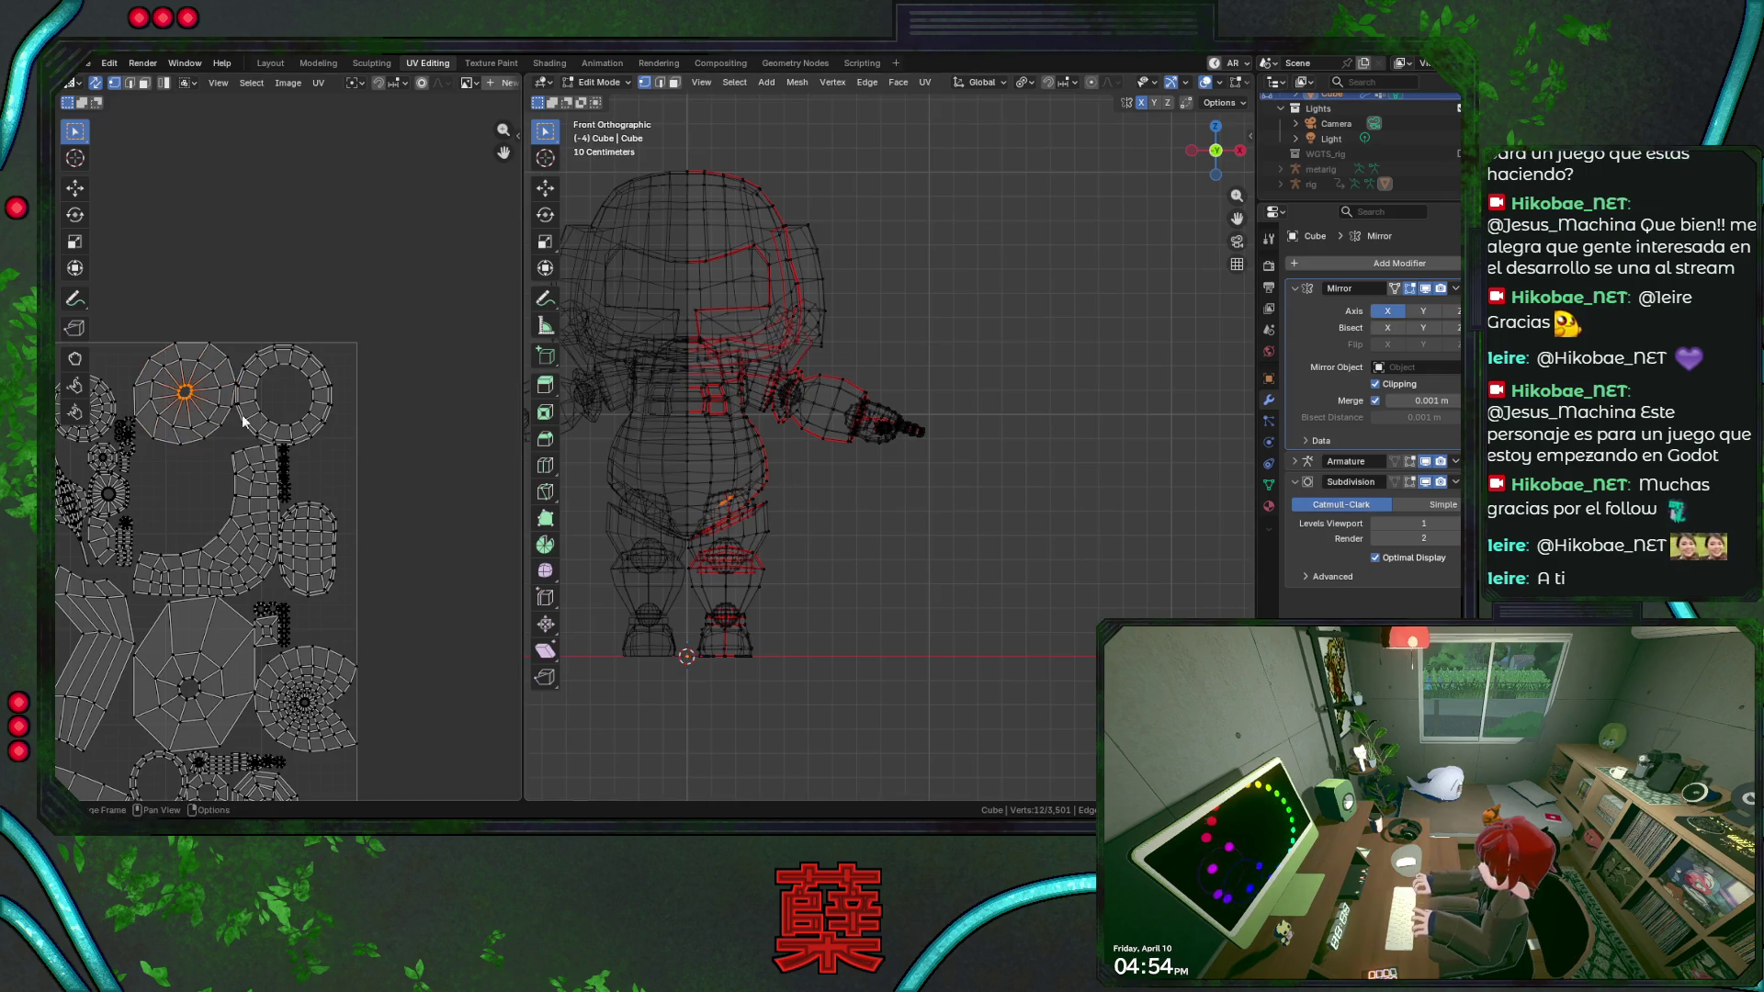
scroll(813, 532, "up", 3)
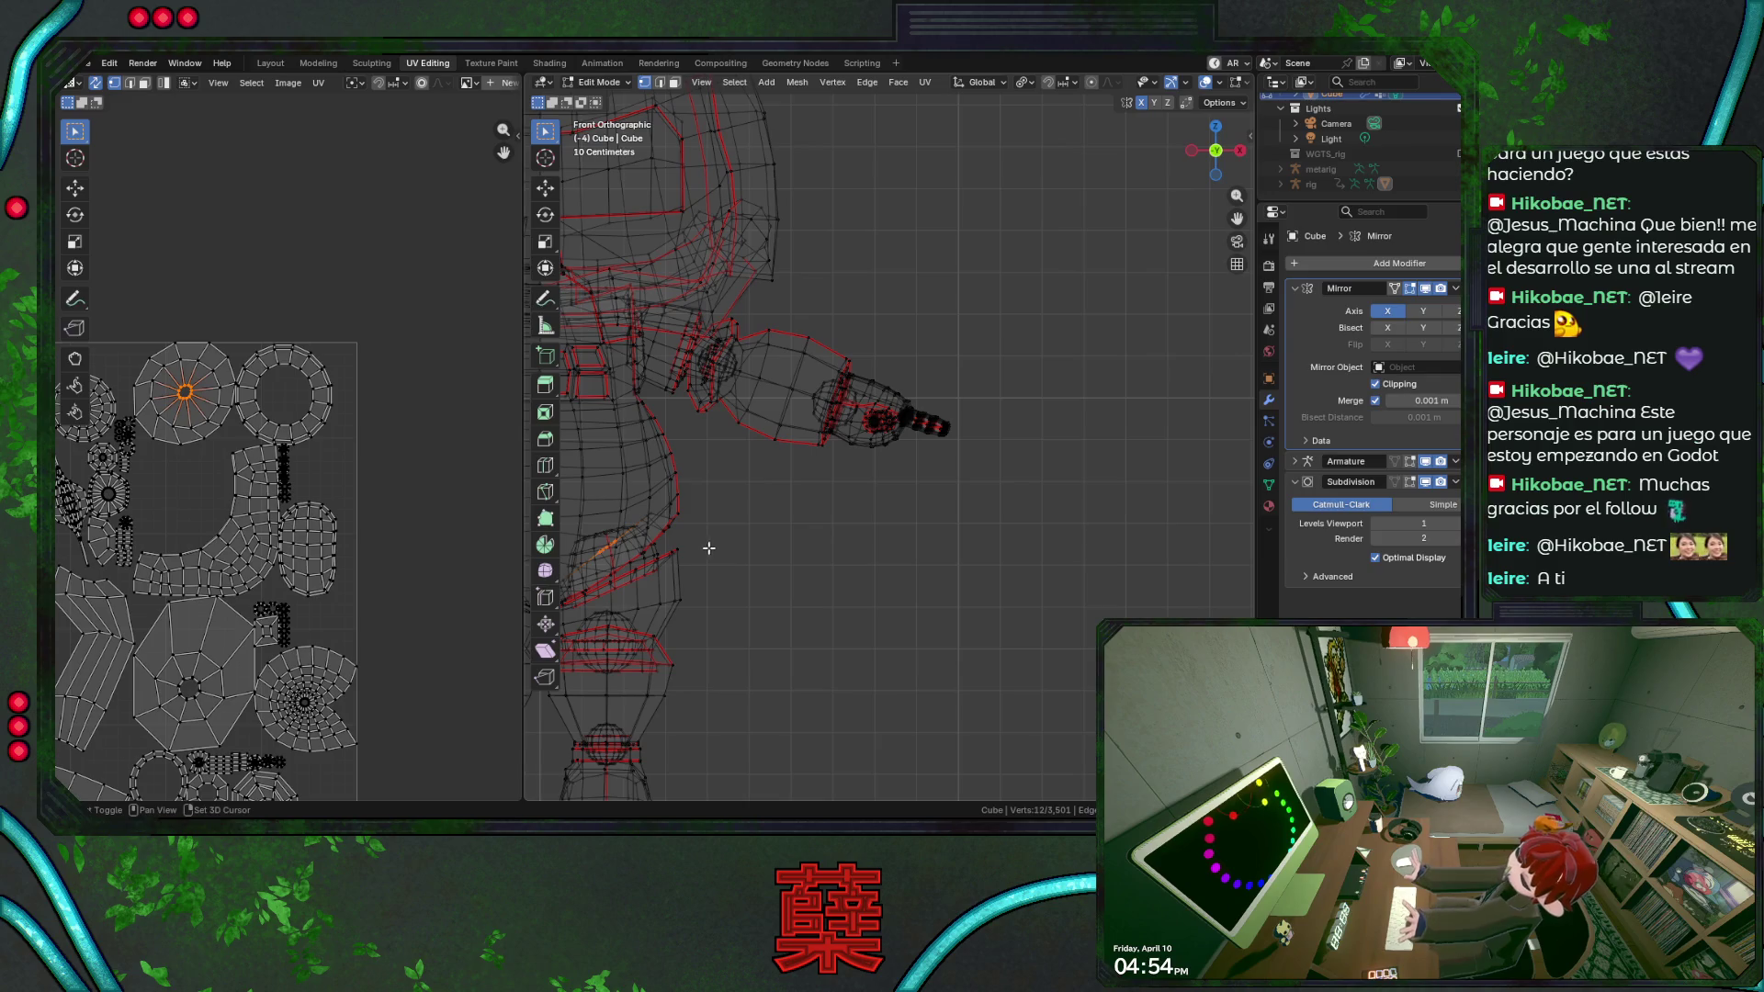
scroll(707, 553, "down", 1)
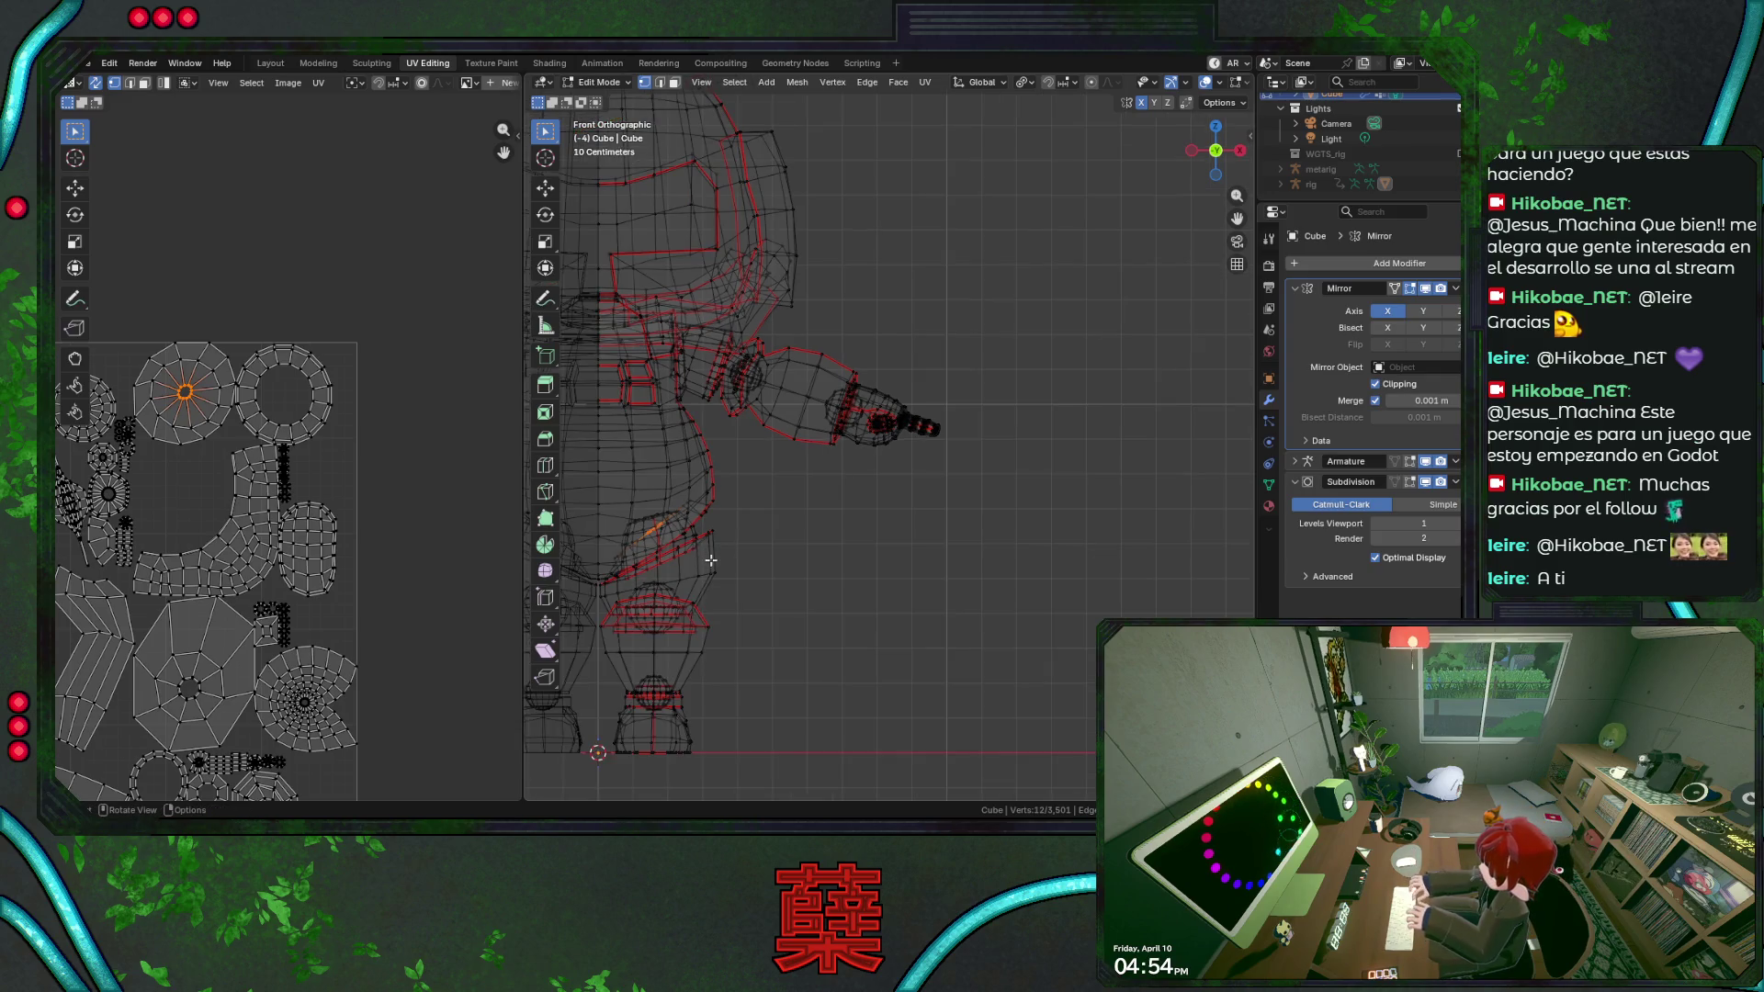
scroll(744, 518, "down", 1)
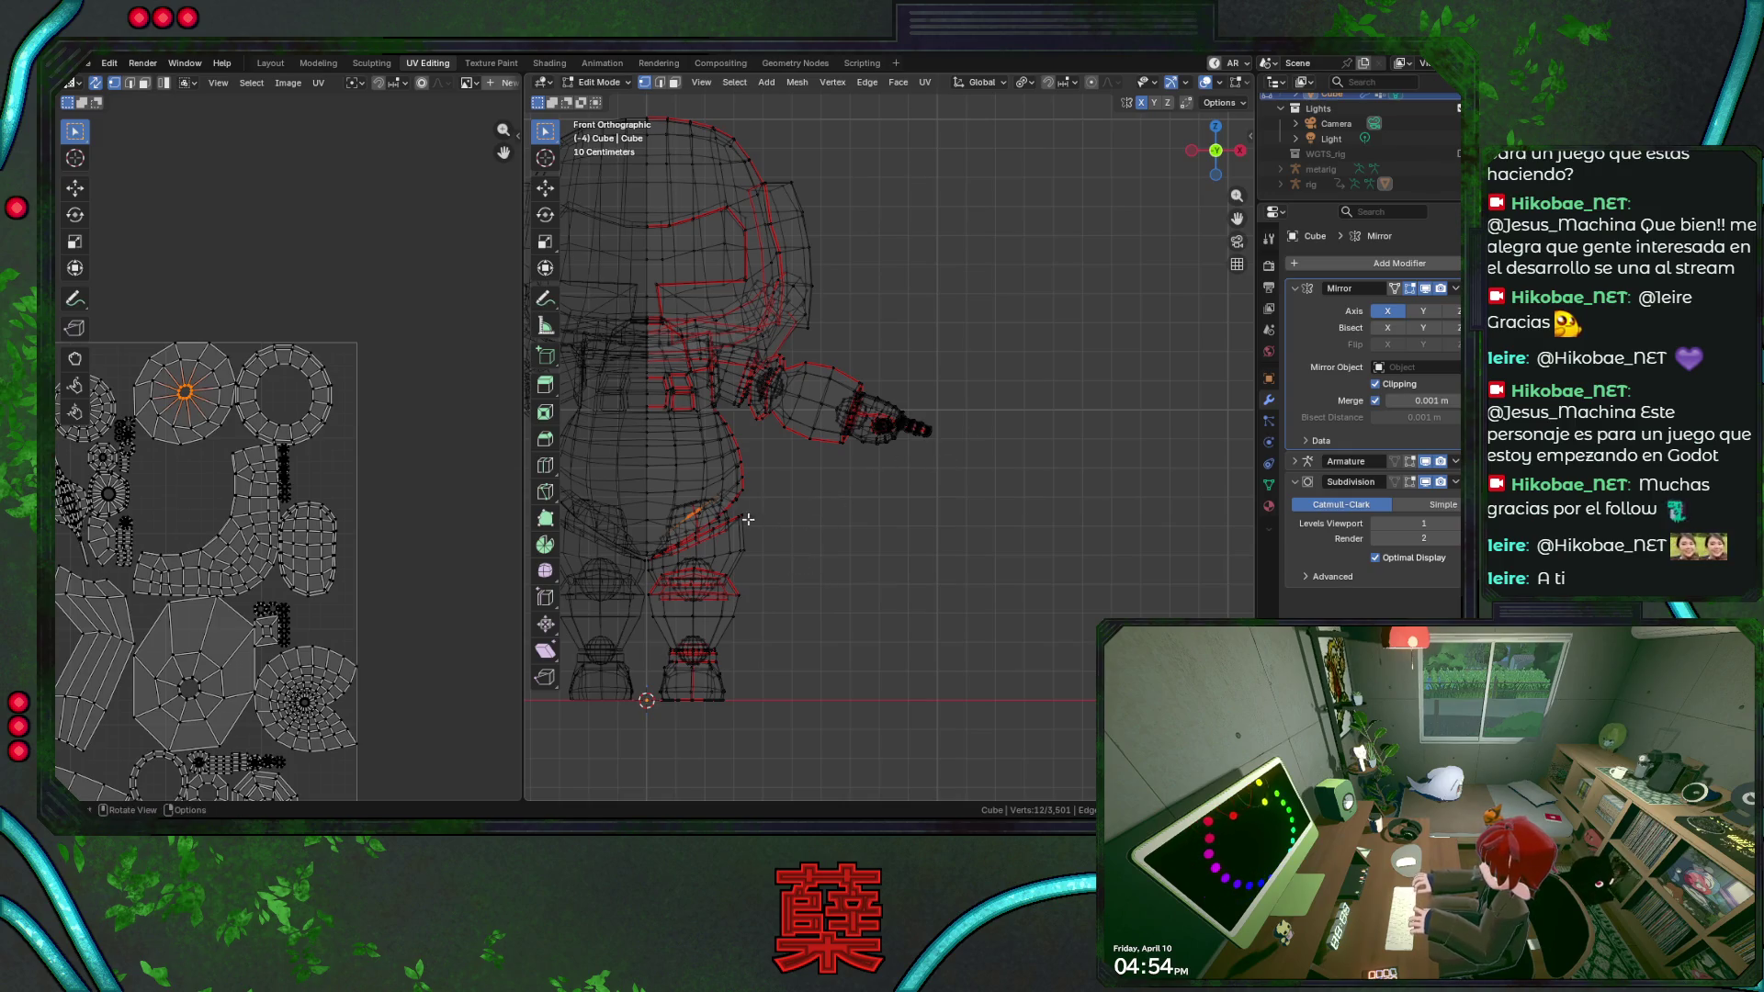
scroll(752, 520, "up", 1)
middle_click_drag(751, 520, 902, 447, "shift")
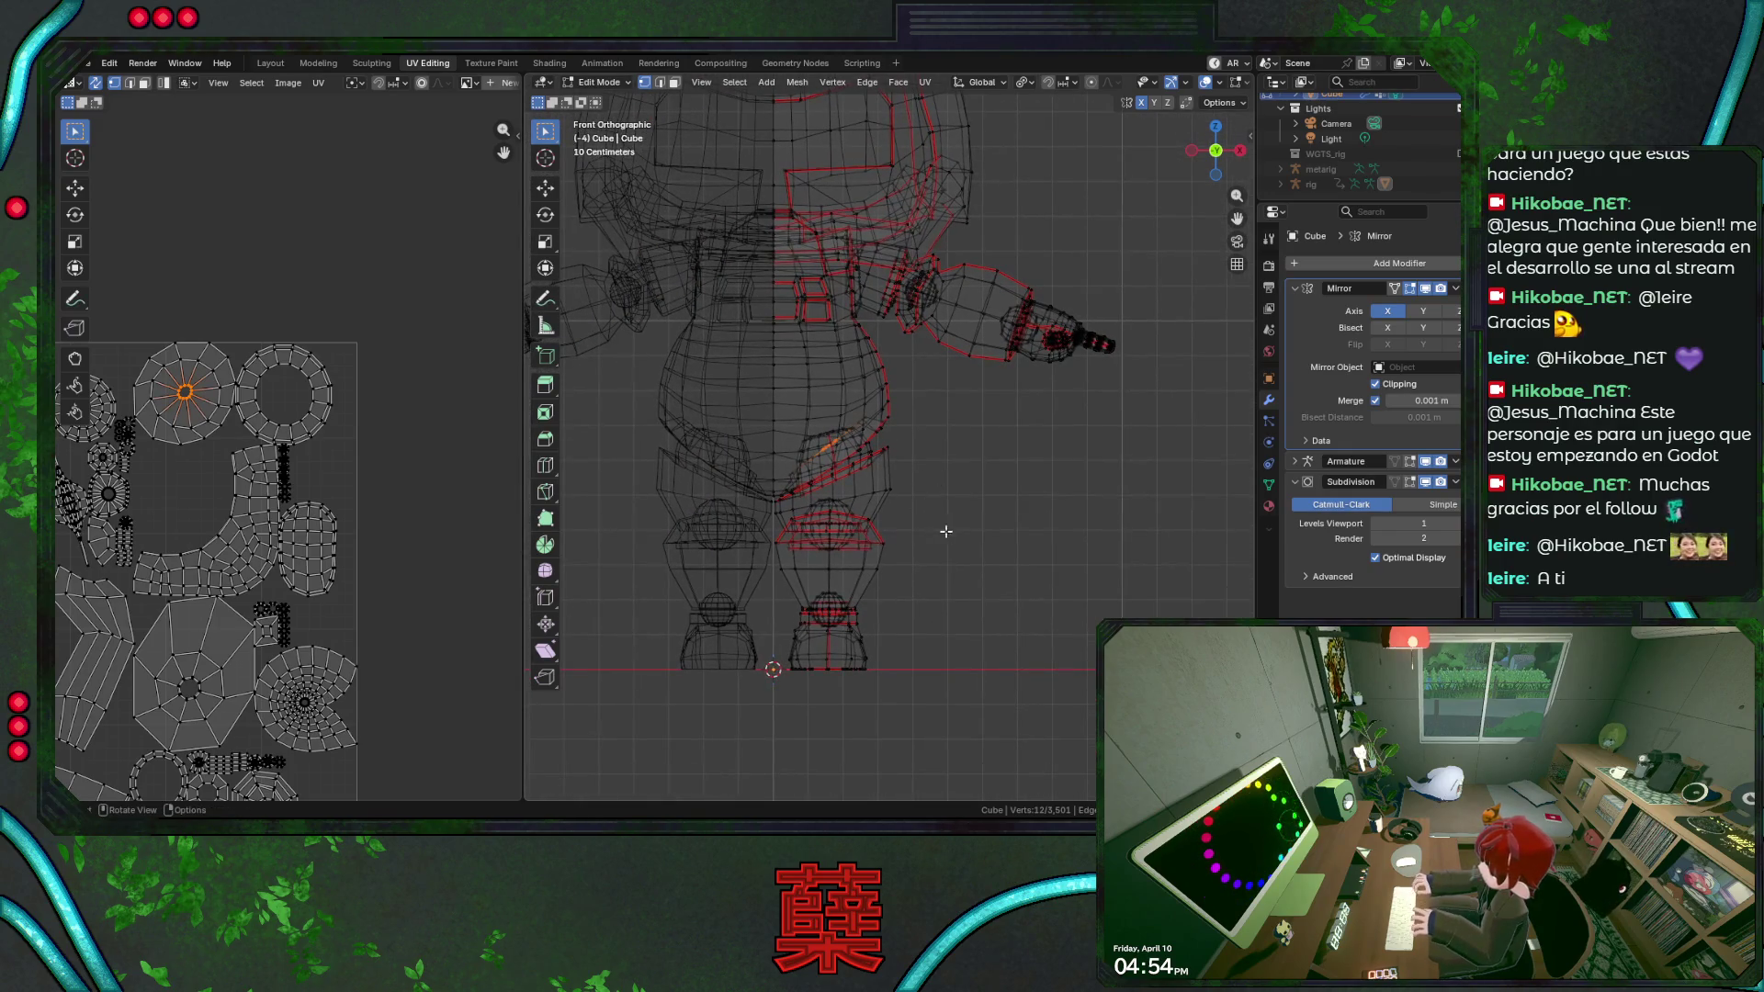
middle_click_drag(944, 530, 852, 481)
scroll(852, 481, "up", 2)
Select the edge loop where the leg meets the hip and bring up its UV mapping options.
key("shift+z")
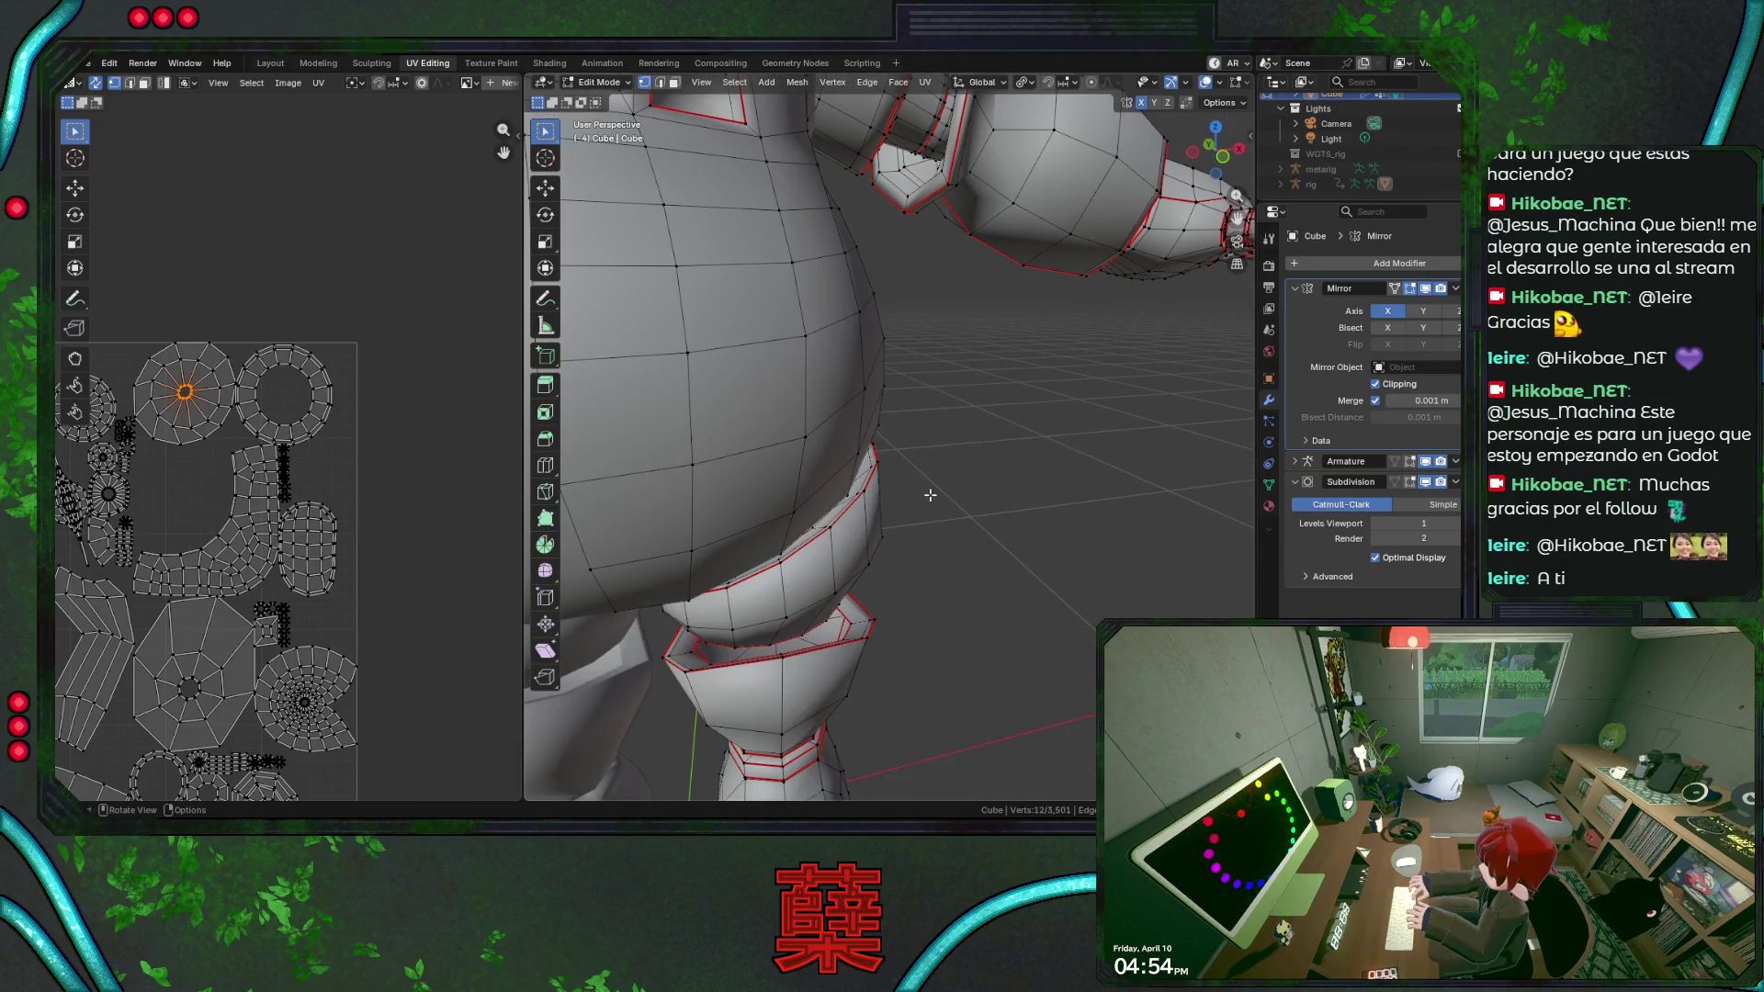
key("shift+z")
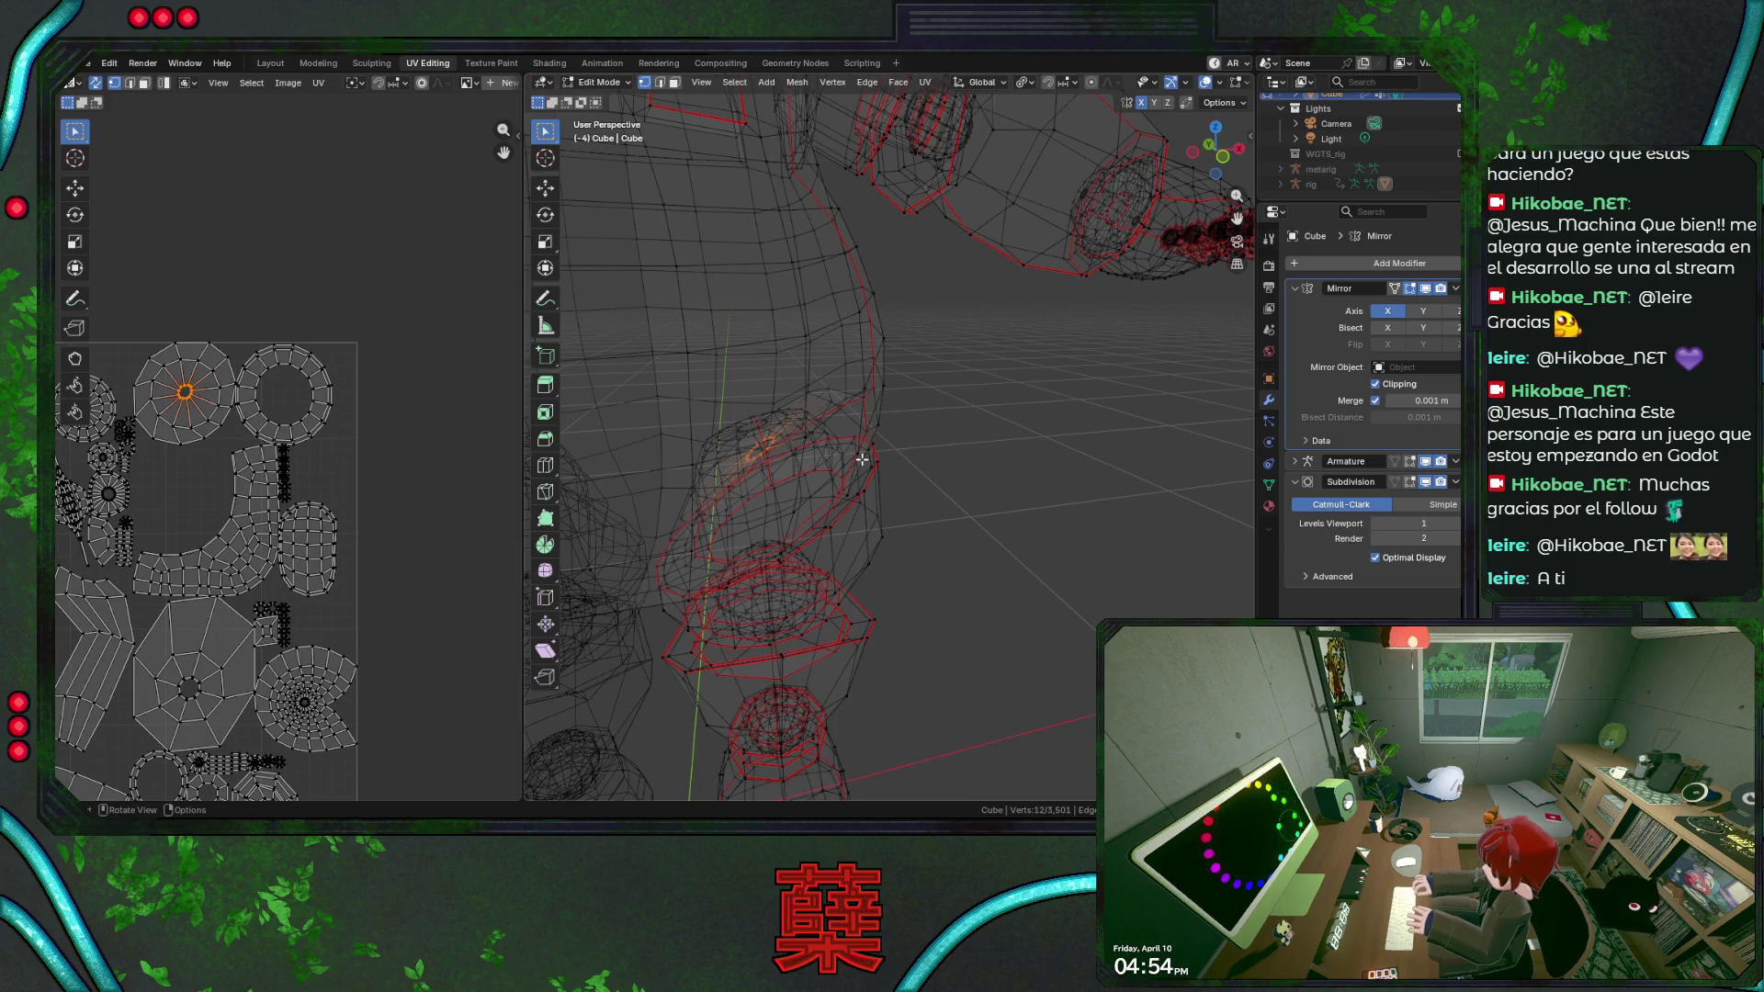
left_click(862, 459, "alt")
left_click(829, 395, "alt")
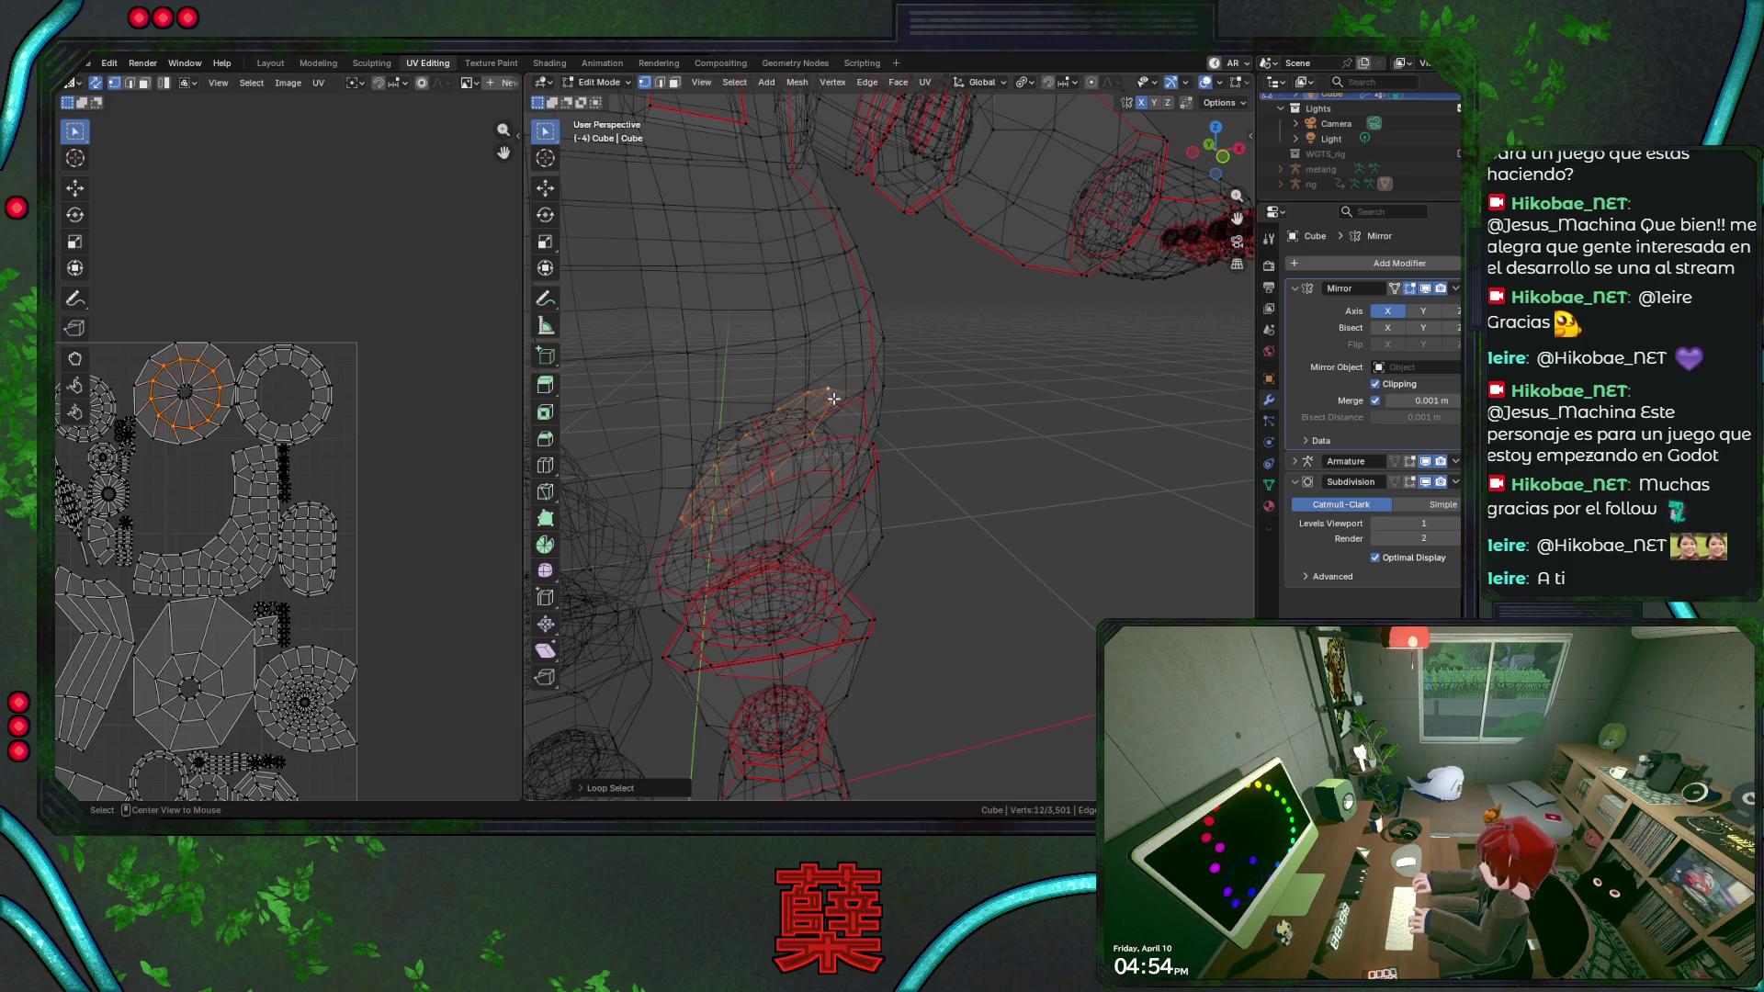
right_click(852, 451)
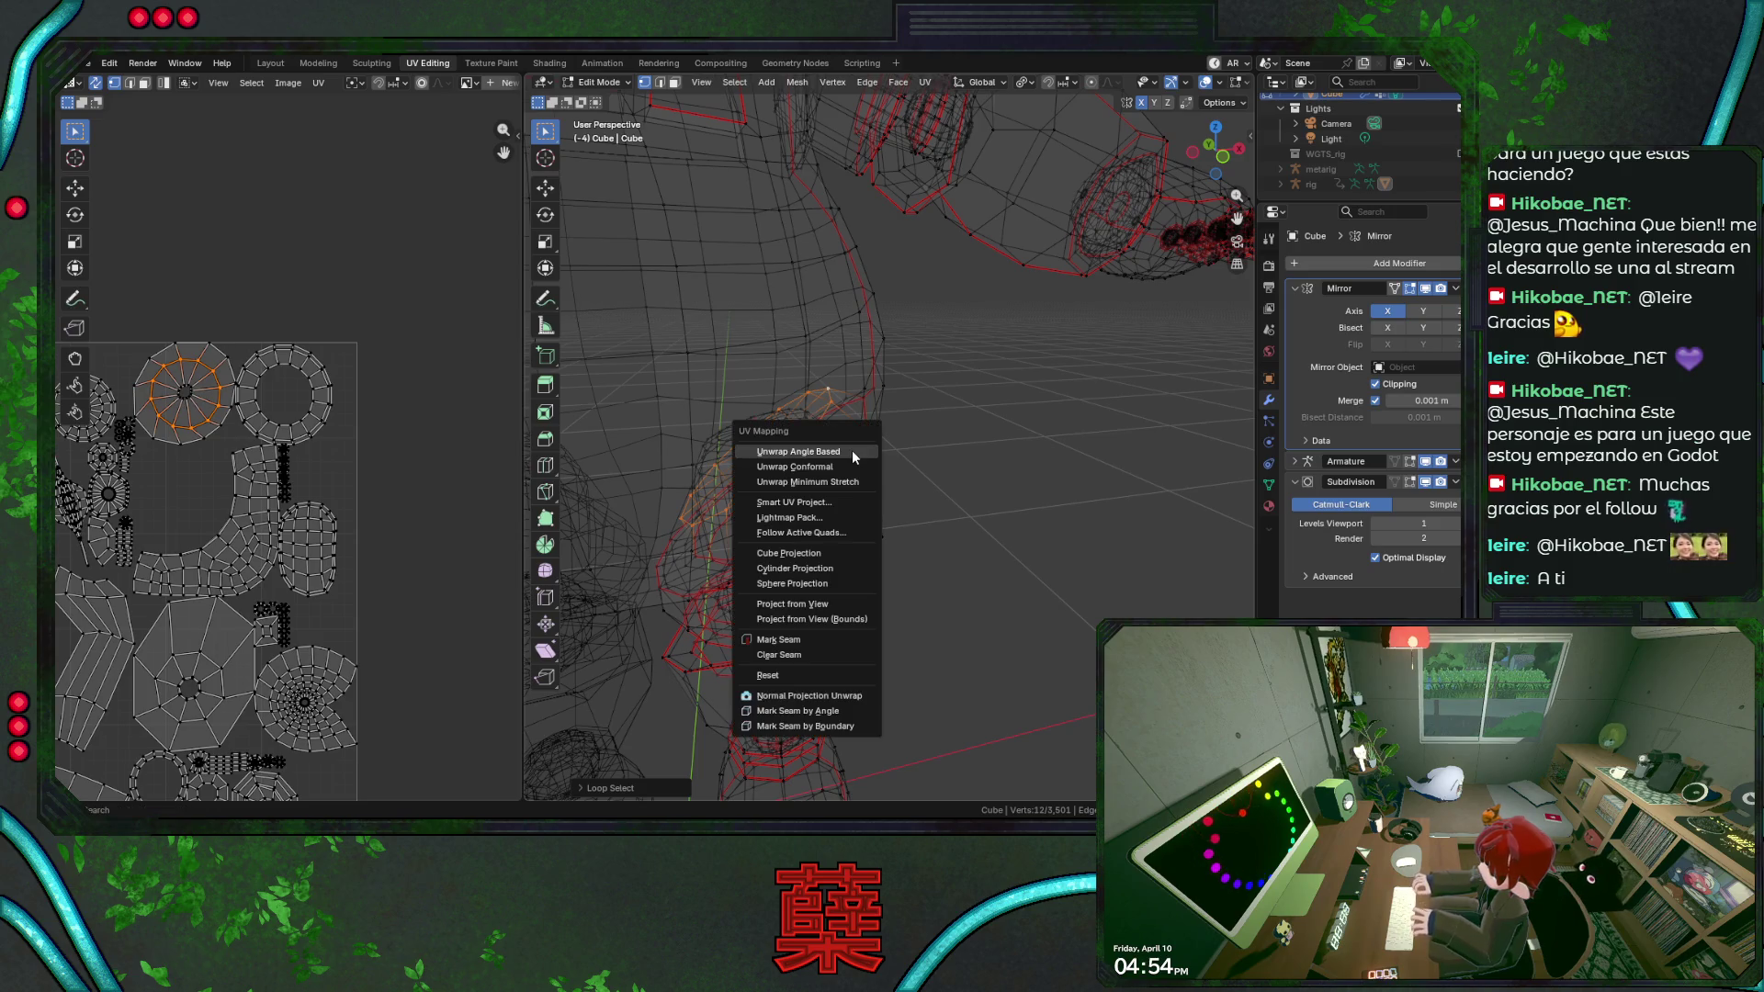
Mark the hip loop as a UV seam, then clear the selection.
left_click(814, 636)
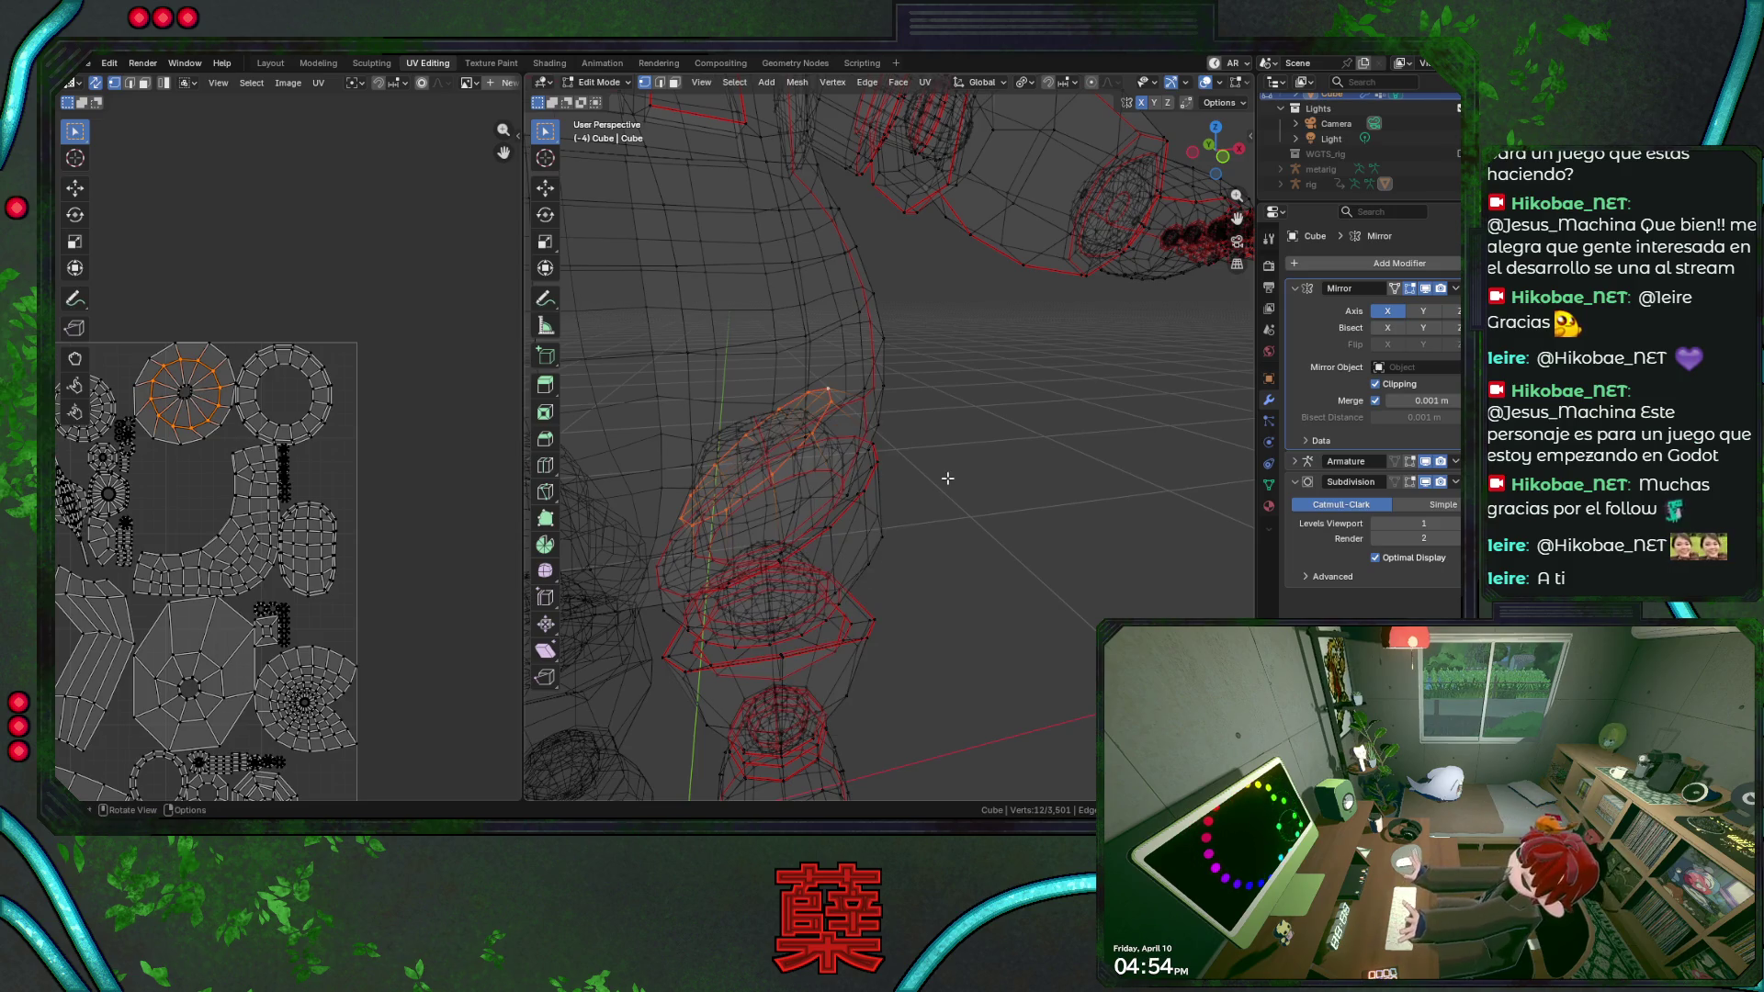
key("ctrl+KP_Add")
key("a")
key("alt+a")
Orbit around the character and review the seams in solid shading.
middle_click_drag(951, 438, 912, 486)
scroll(911, 485, "up", 1)
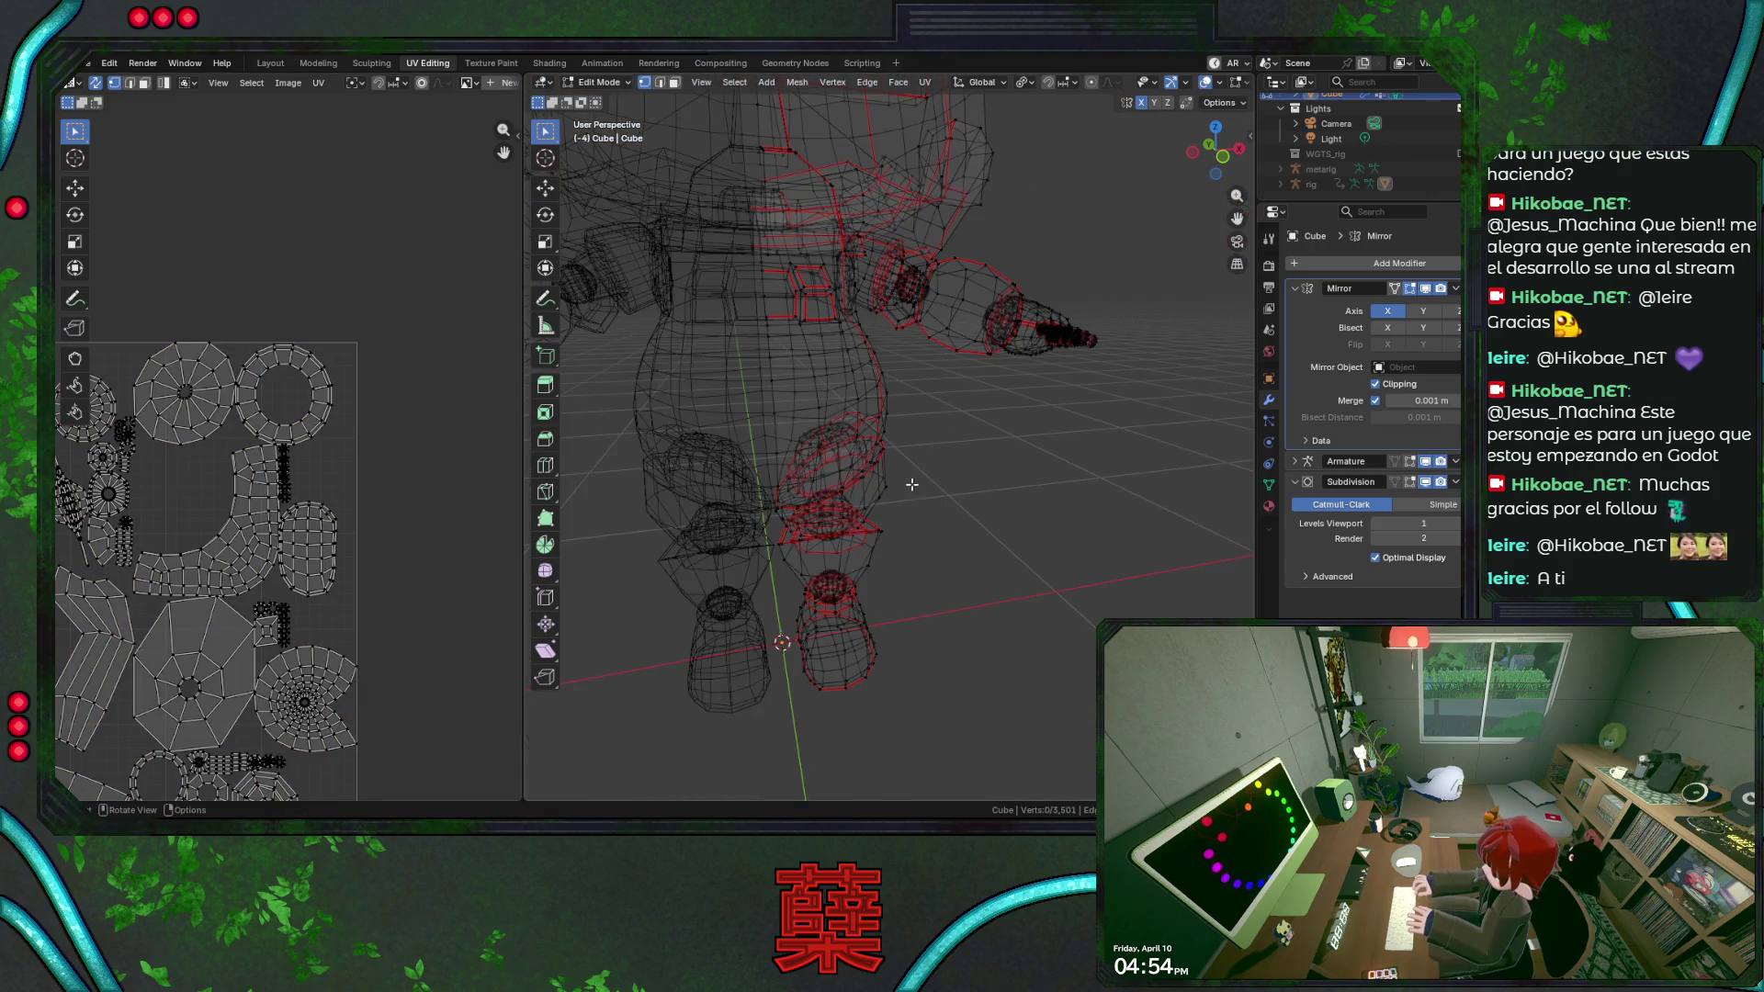
scroll(911, 494, "up", 1)
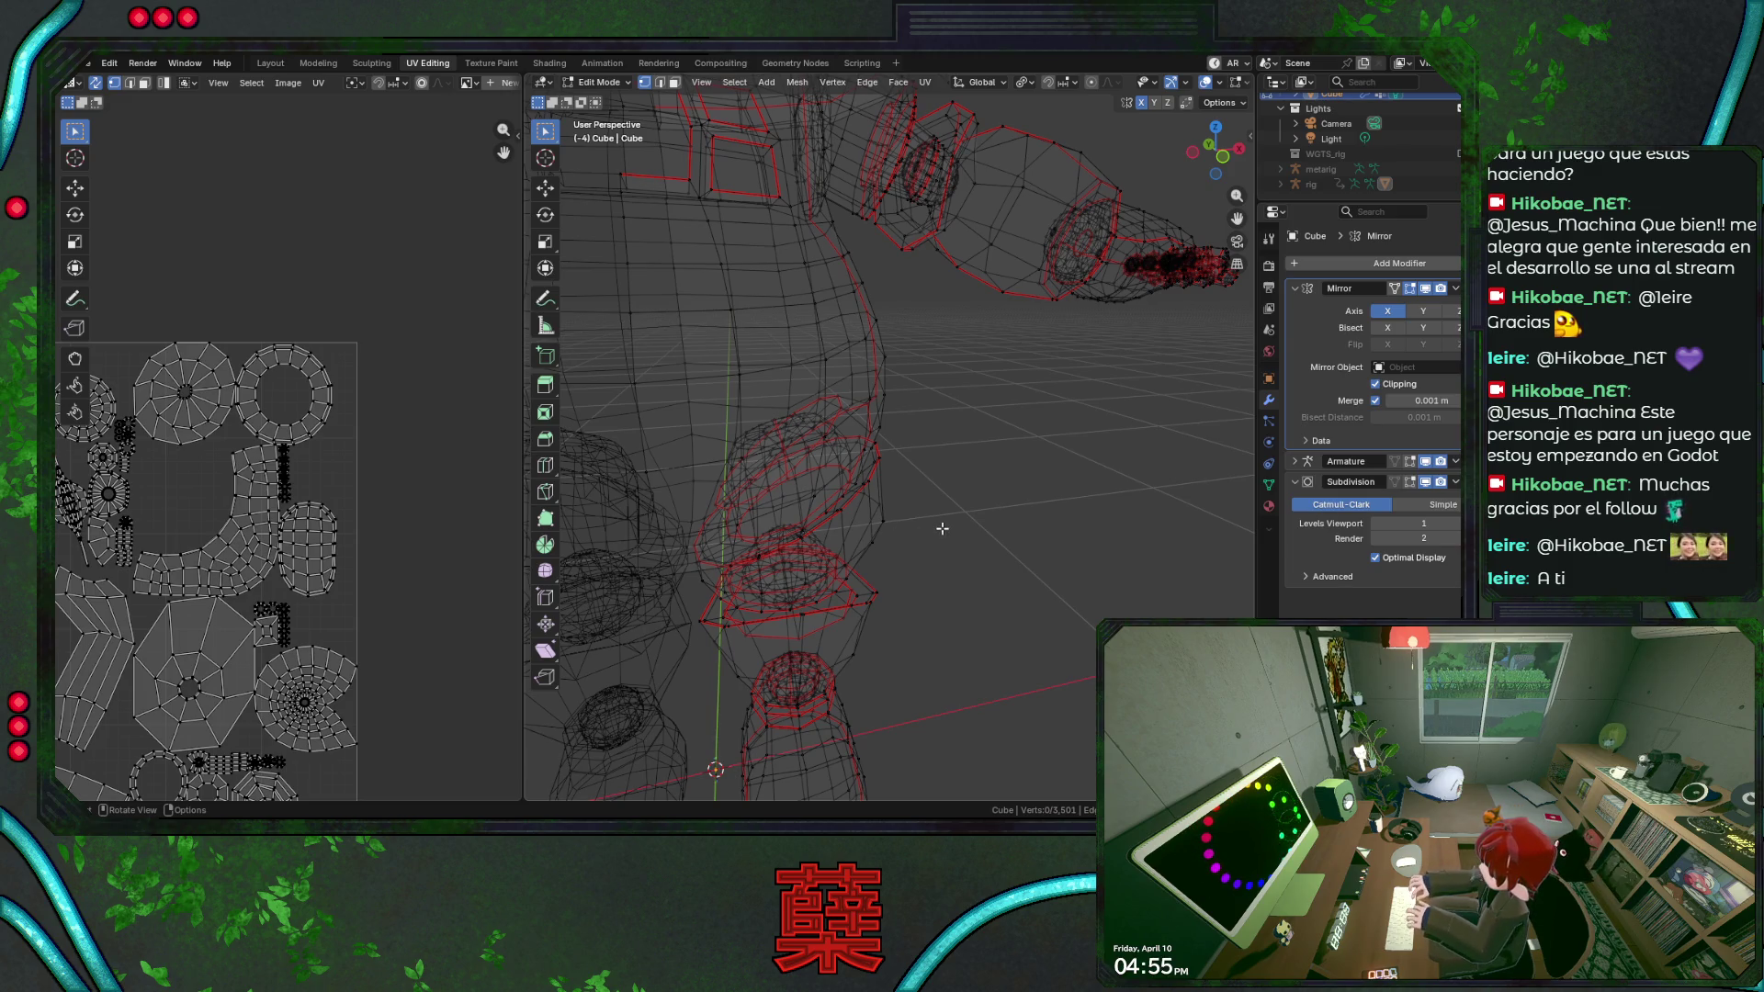
mouse_move(948, 534)
middle_mouse_down()
mouse_move(968, 472)
mouse_move(942, 434)
middle_mouse_up()
key("shift+z")
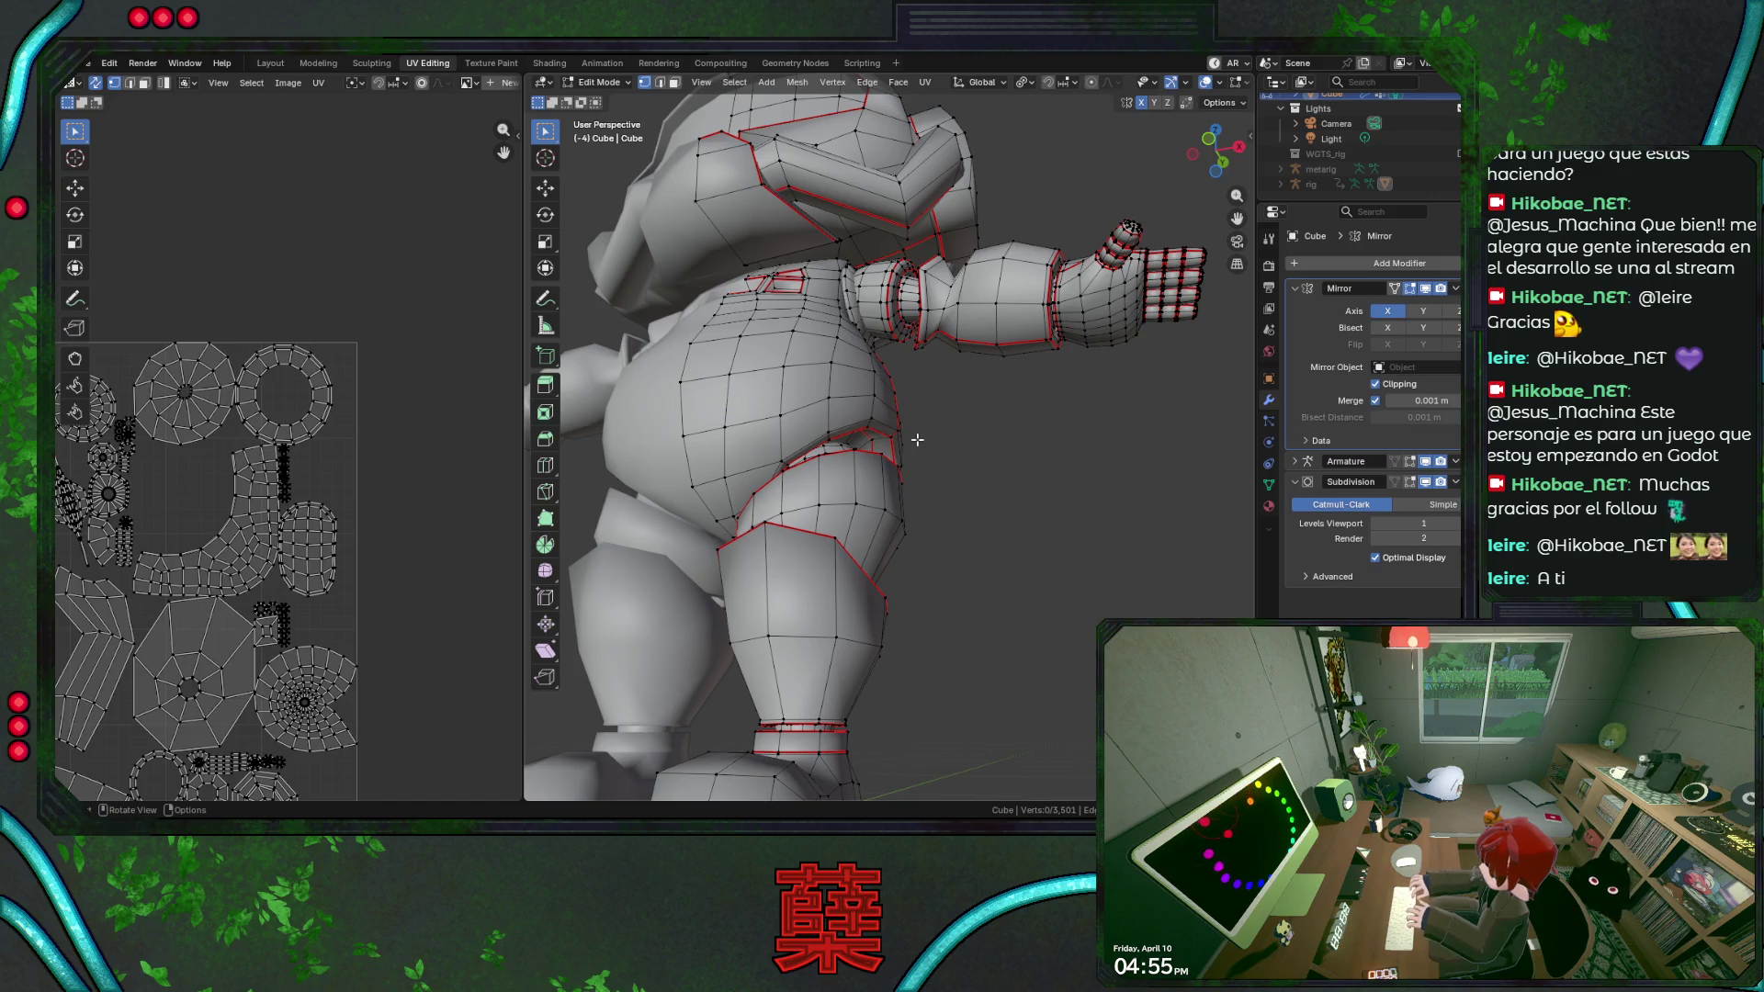
Save BaseRobot.blend with the selection cleared.
key("a")
key("alt+a")
key("ctrl+s")
key("a")
key("alt+a")
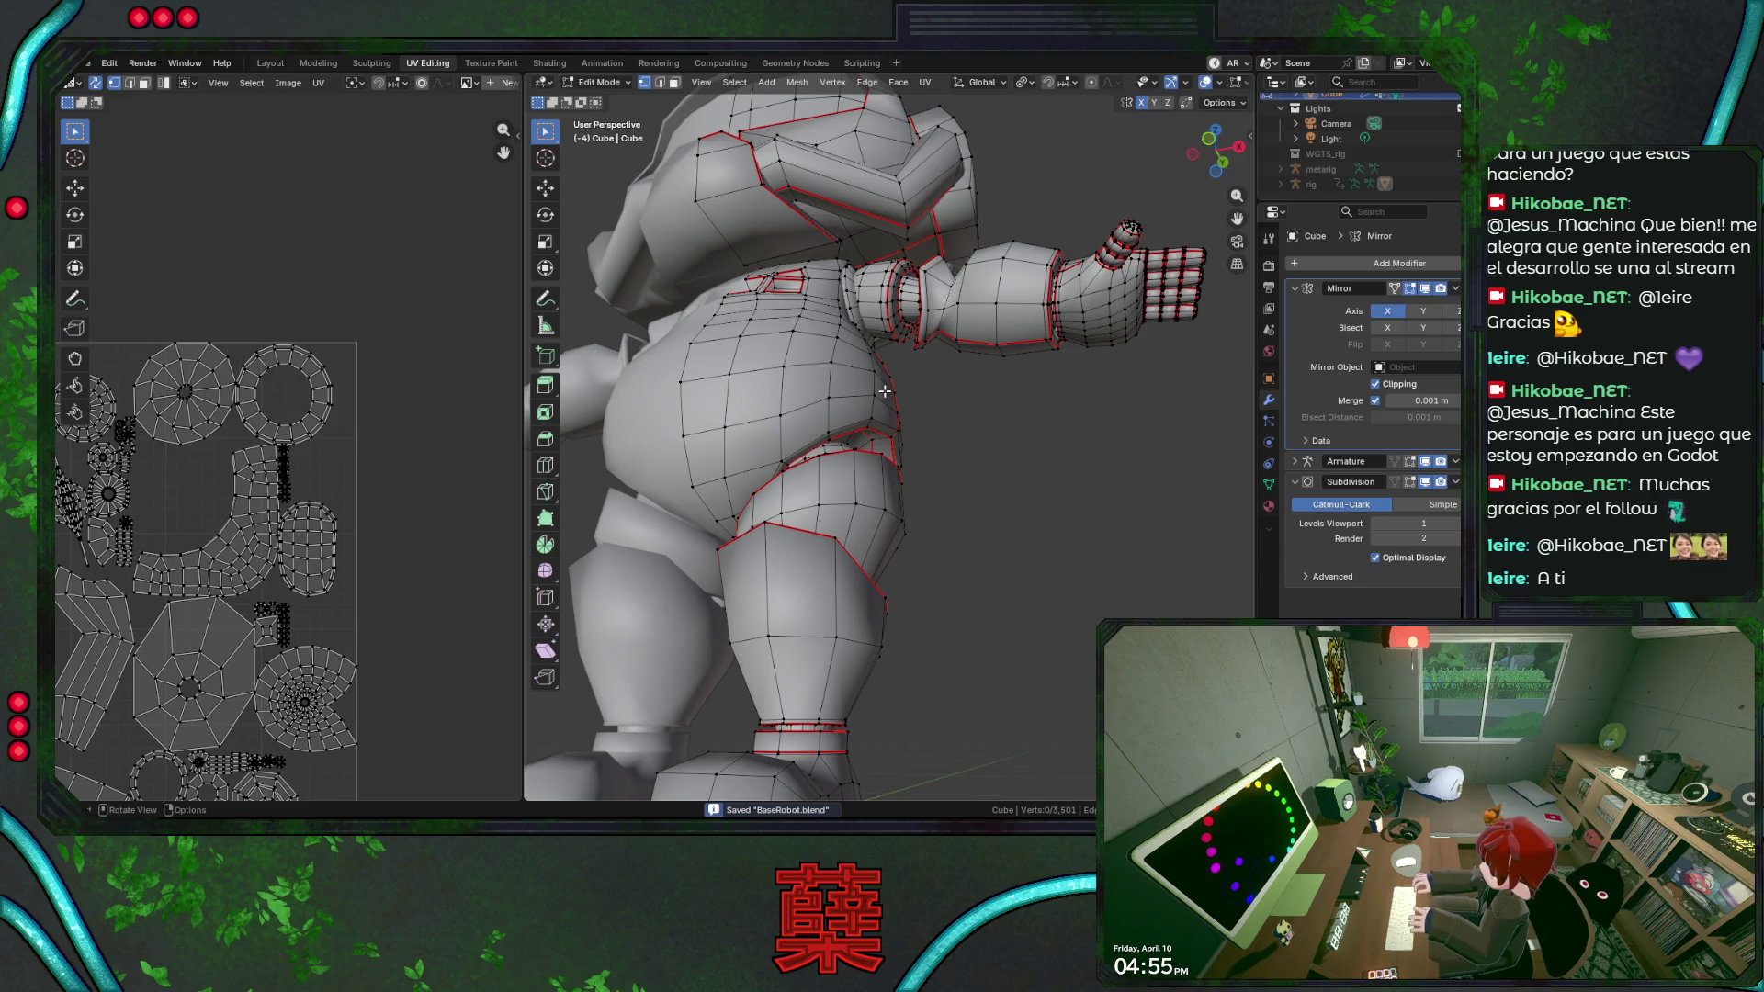
Re-unwrap the whole mesh with the new seam and select the fingertip UV island.
key("a")
key("u")
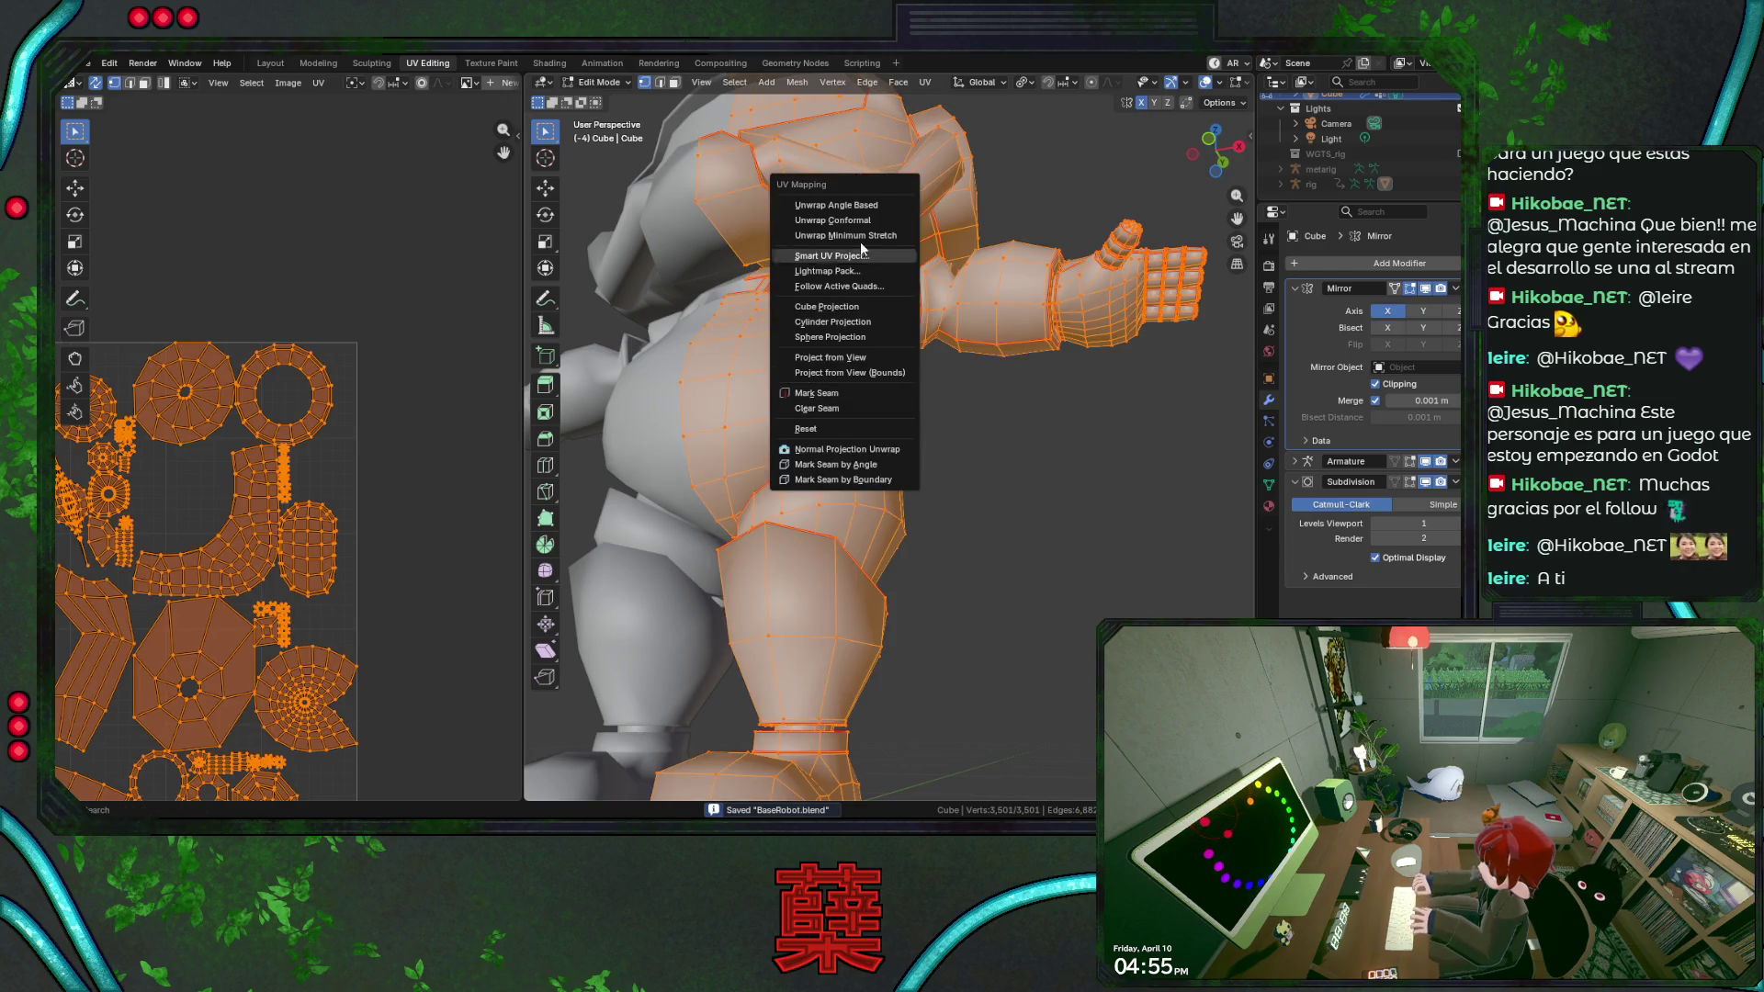
left_click(827, 208)
scroll(354, 515, "up", 1)
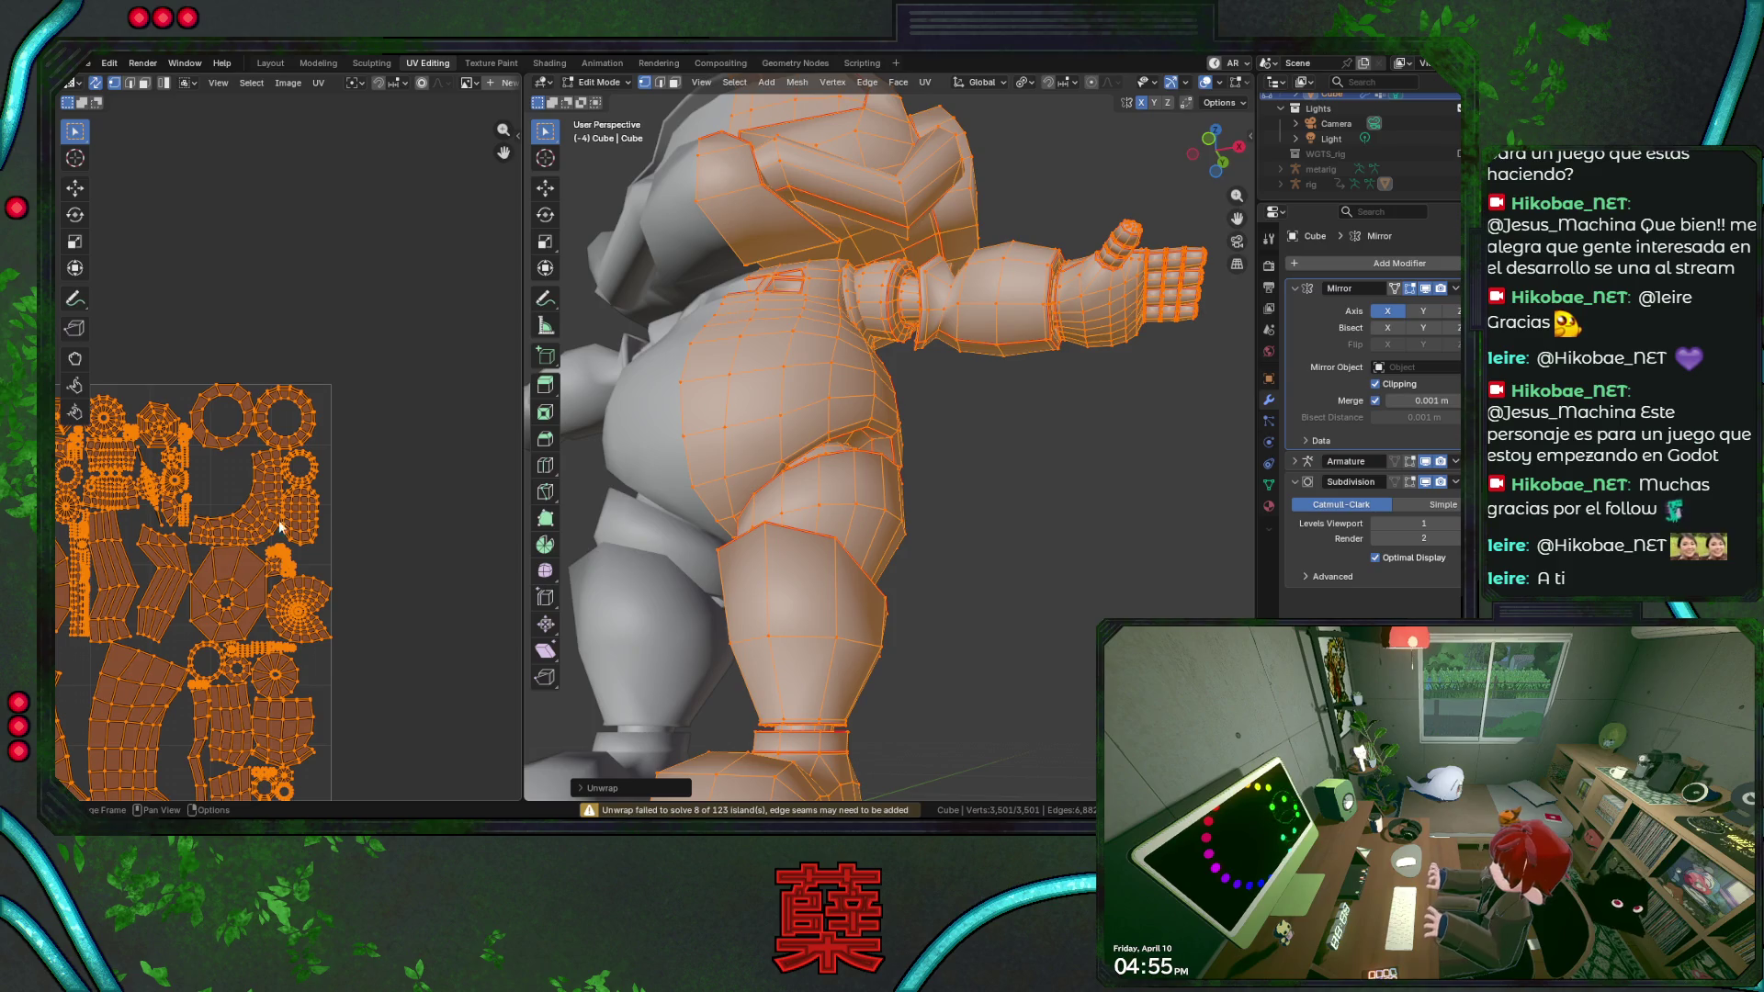
scroll(154, 502, "up", 1)
scroll(216, 516, "down", 2)
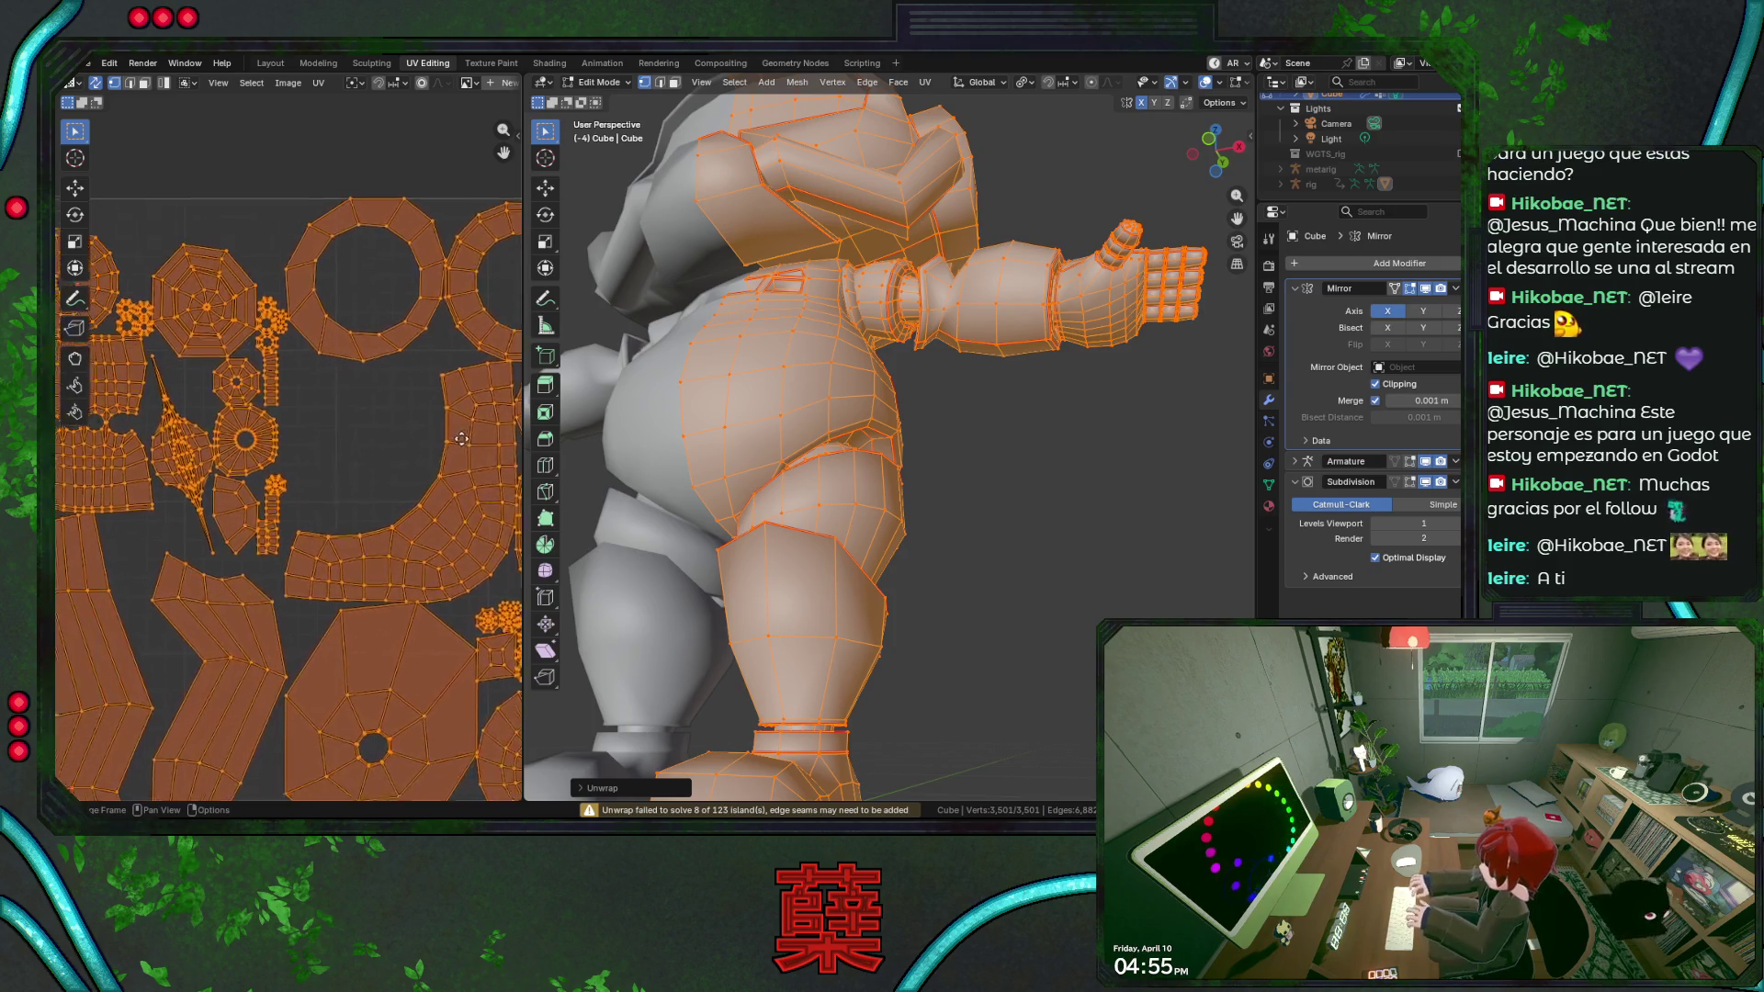
scroll(215, 517, "down", 1)
left_click(228, 413)
scroll(888, 485, "down", 5)
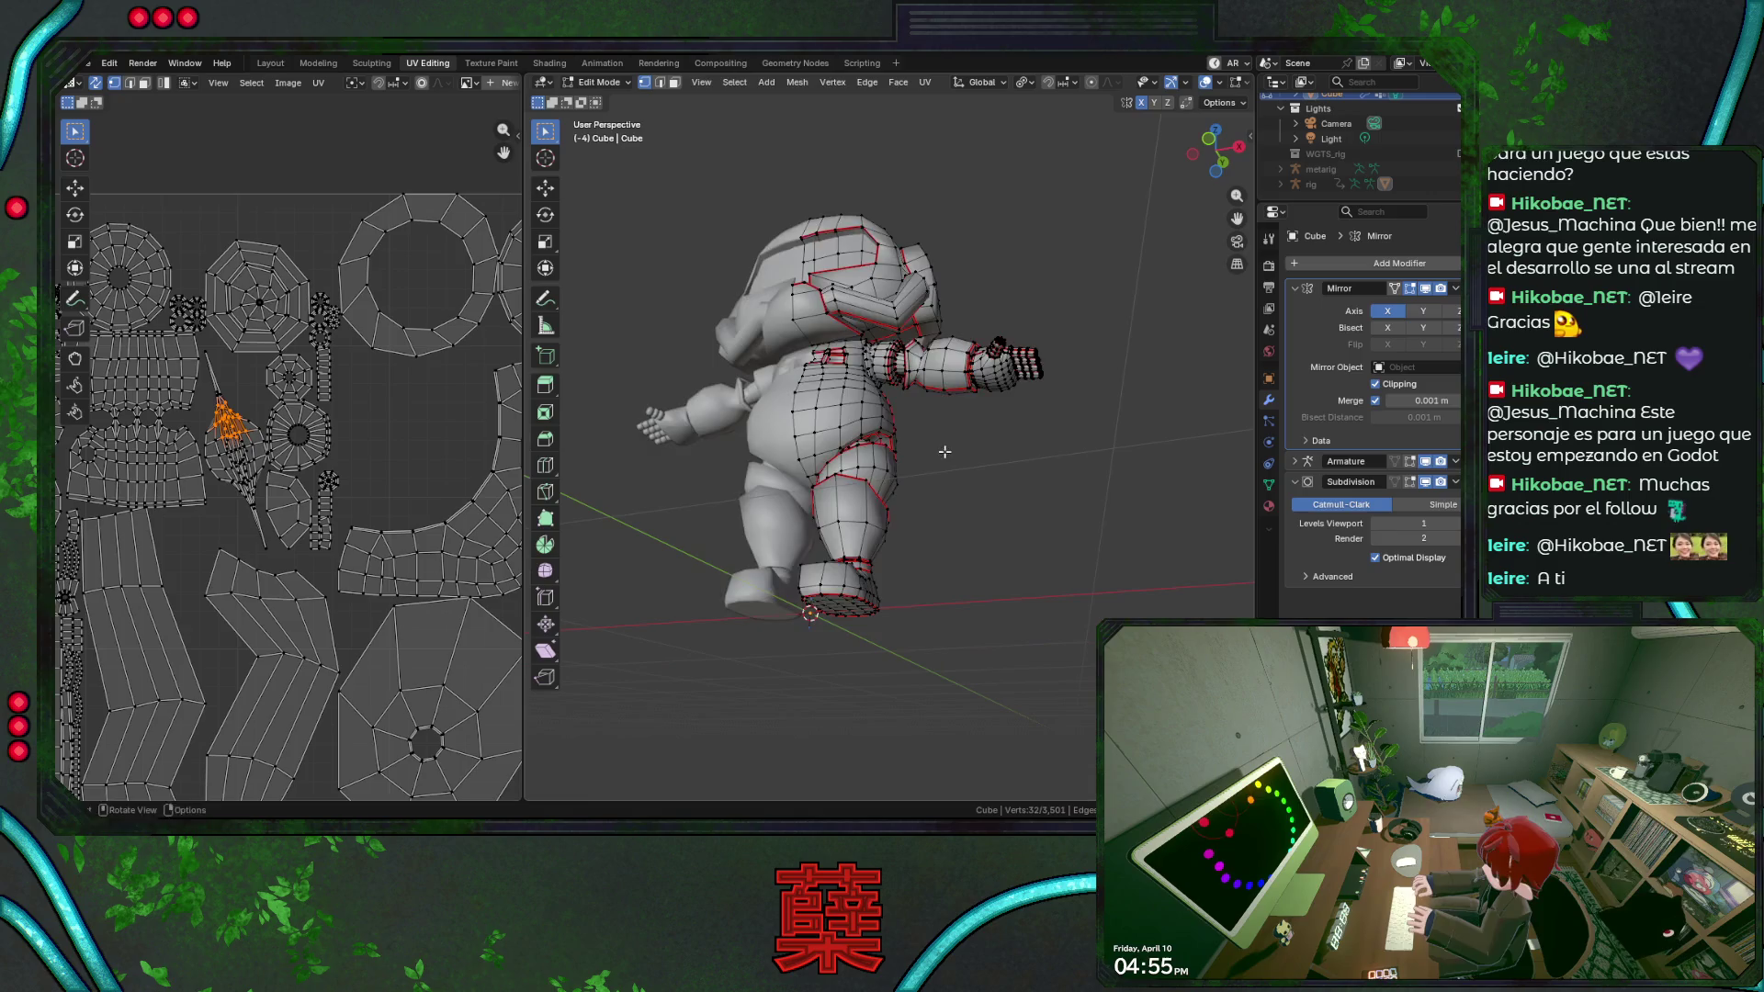
Frame the fingertip sphere in see-through front view and select its circular loop.
key("alt+z")
key("KP_Decimal")
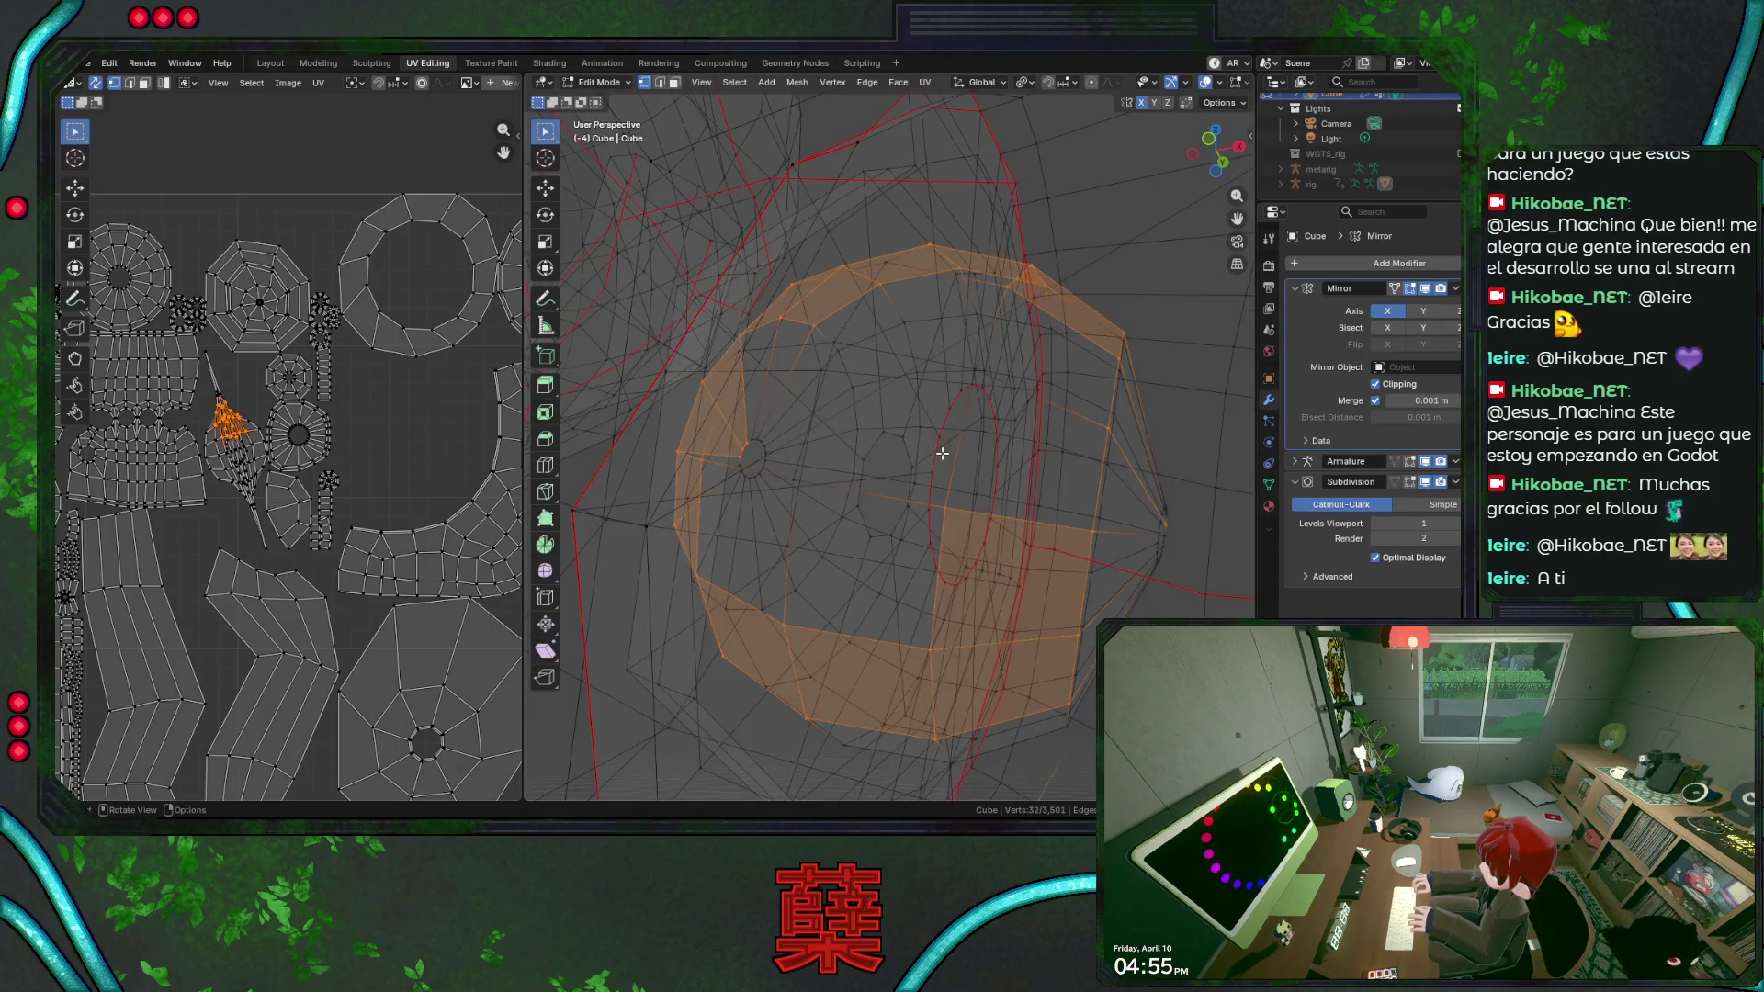
key("KP_1")
scroll(942, 452, "down", 1)
scroll(942, 452, "down", 1)
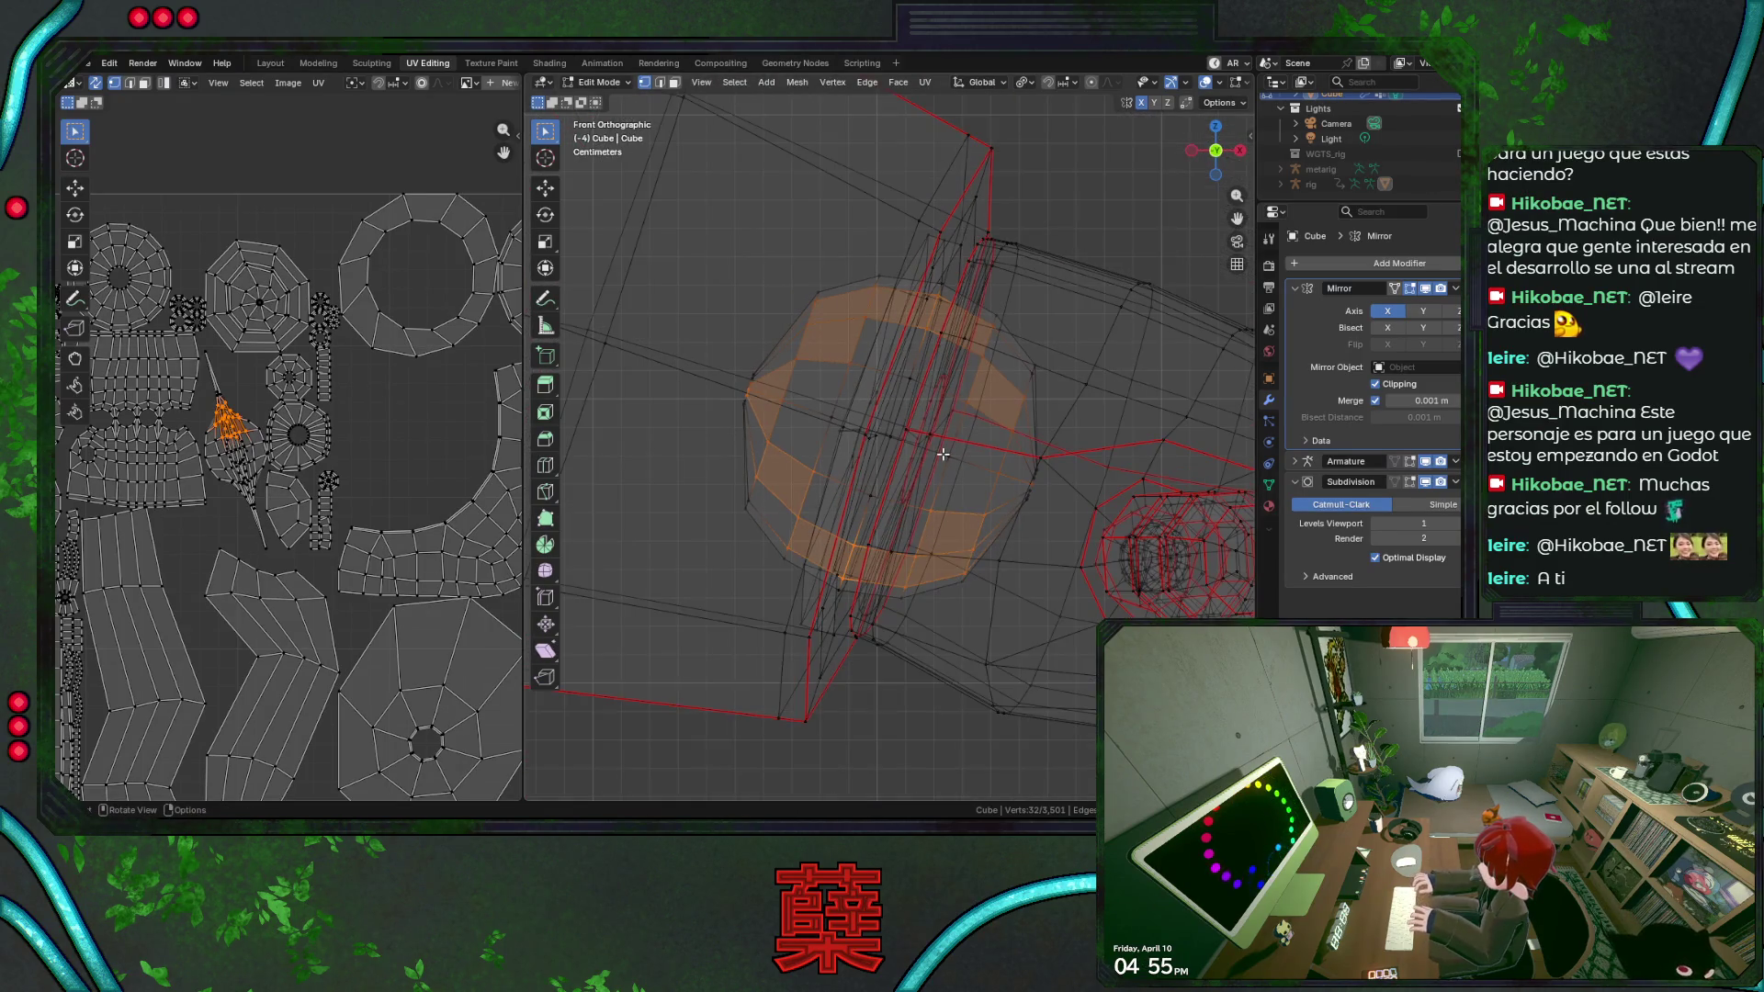
left_click(921, 358, "alt")
middle_click_drag(839, 367, 802, 487)
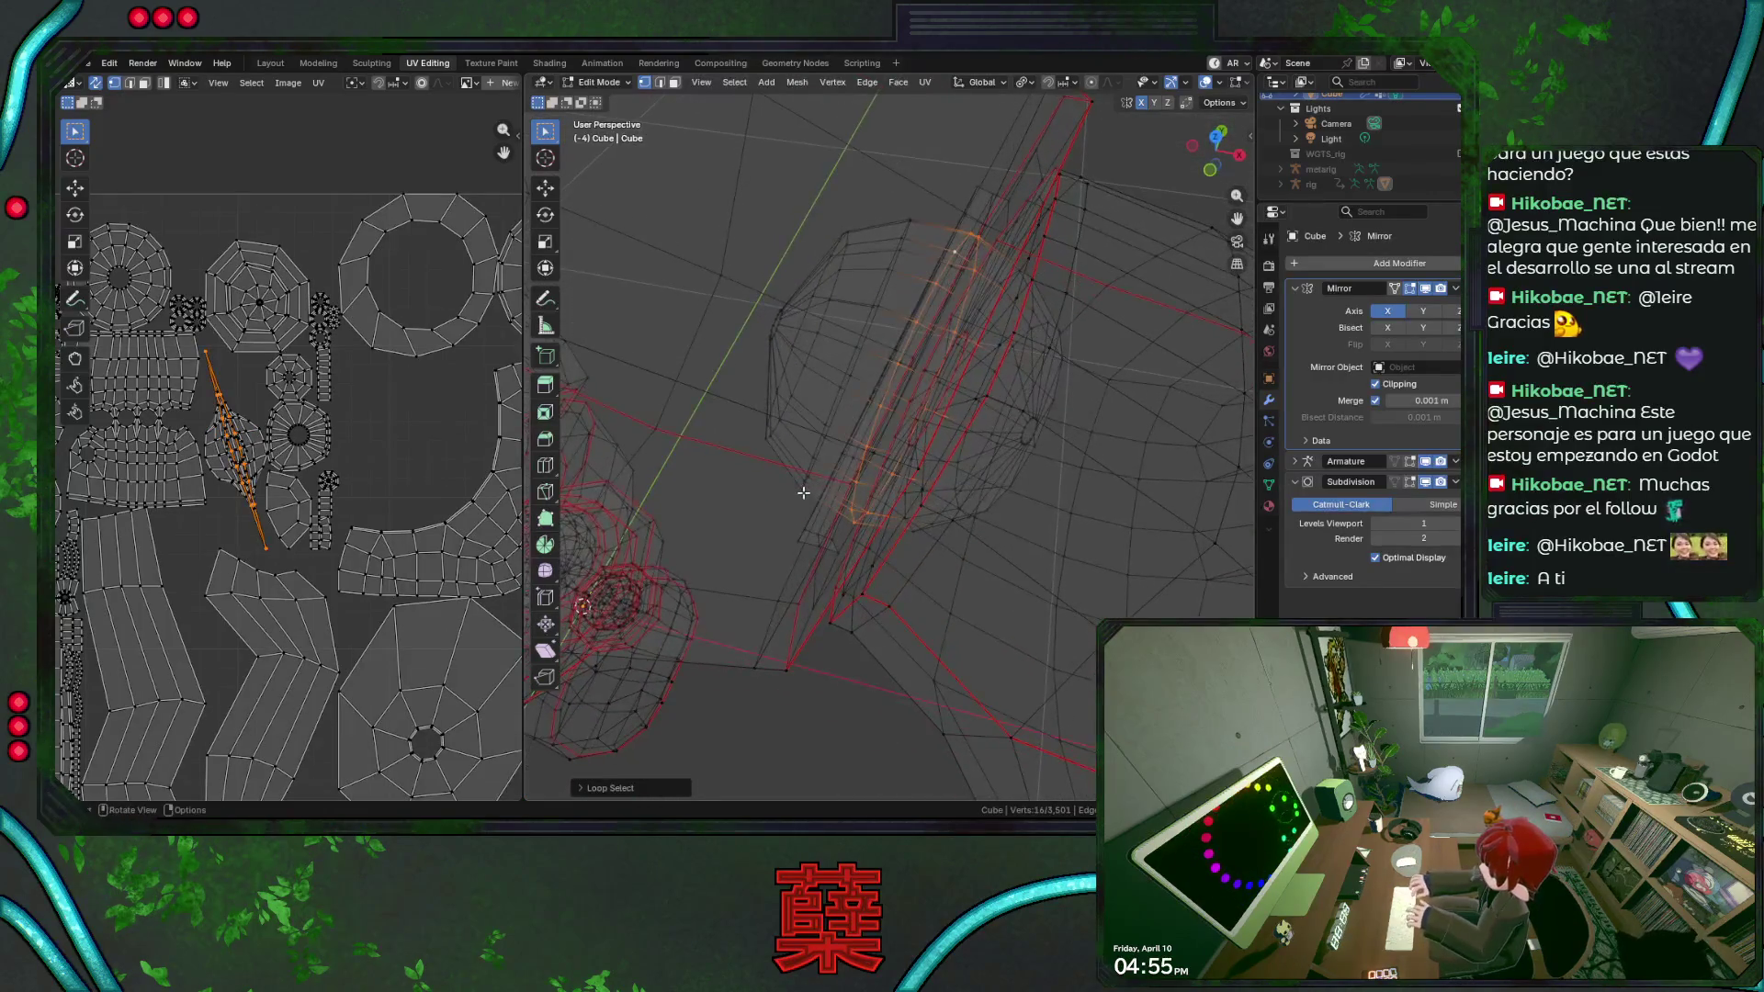
key("KP_1")
left_click(841, 297, "alt")
left_click(755, 560, "alt")
Save the file, then select the edge loop on the round side piece.
key("ctrl+s")
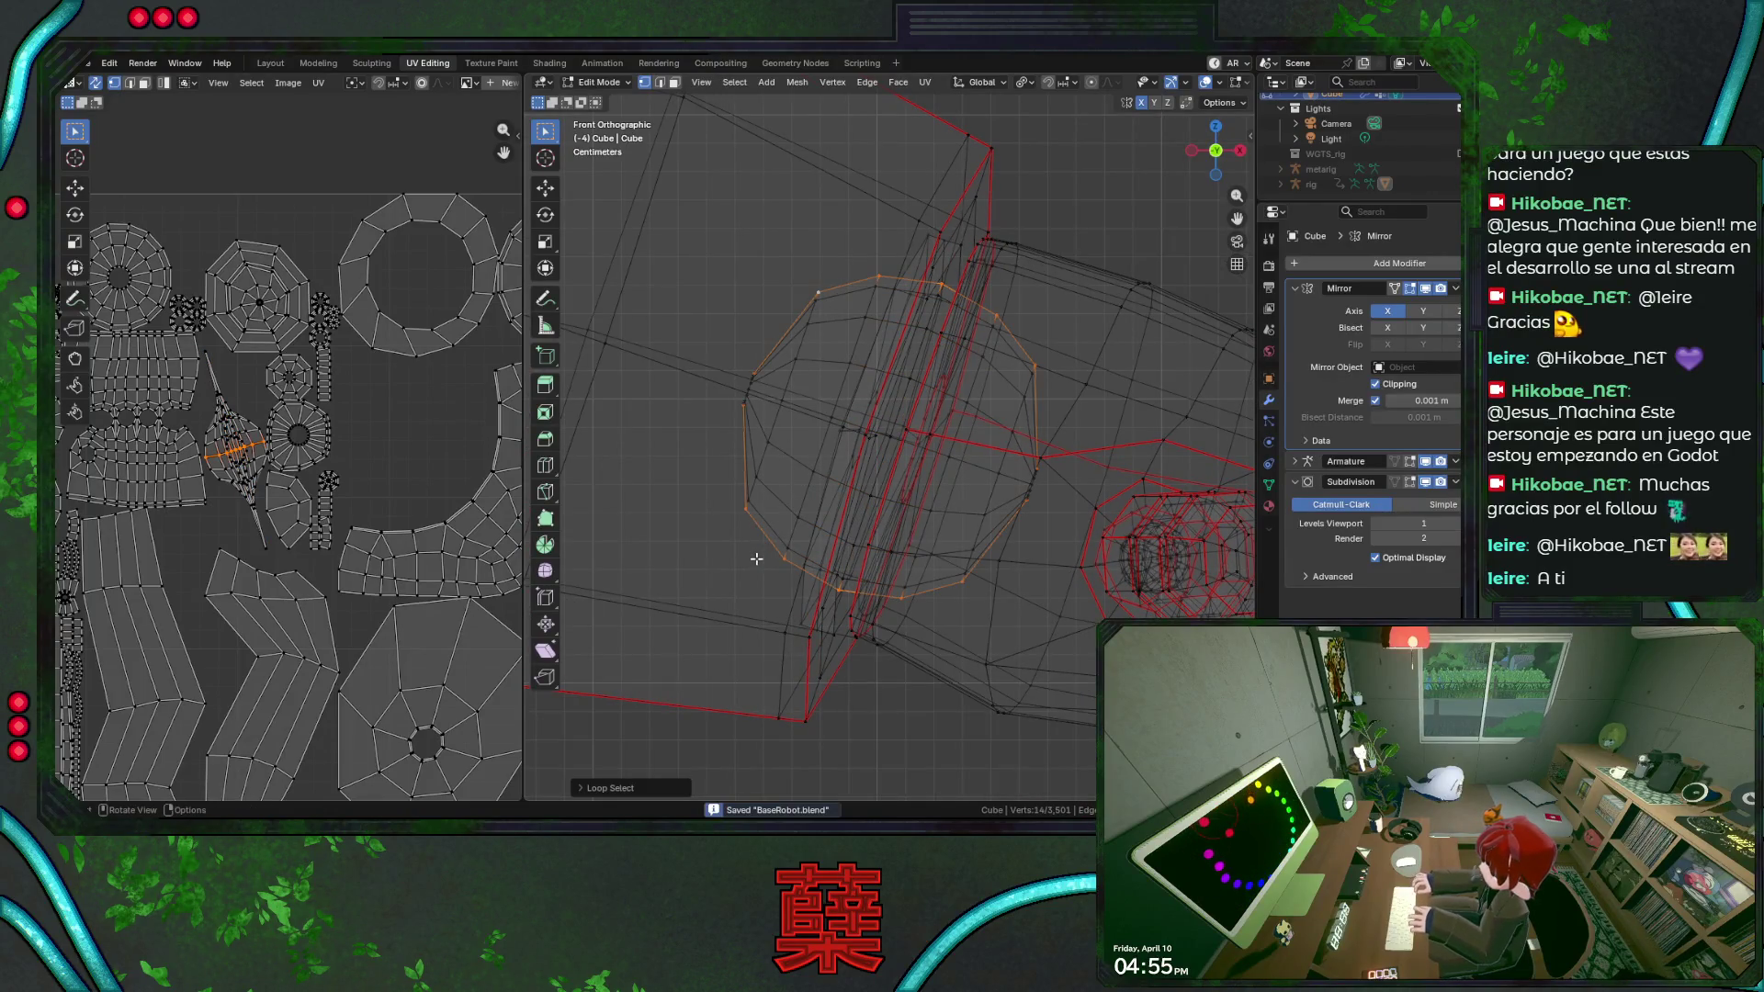
right_click(755, 558)
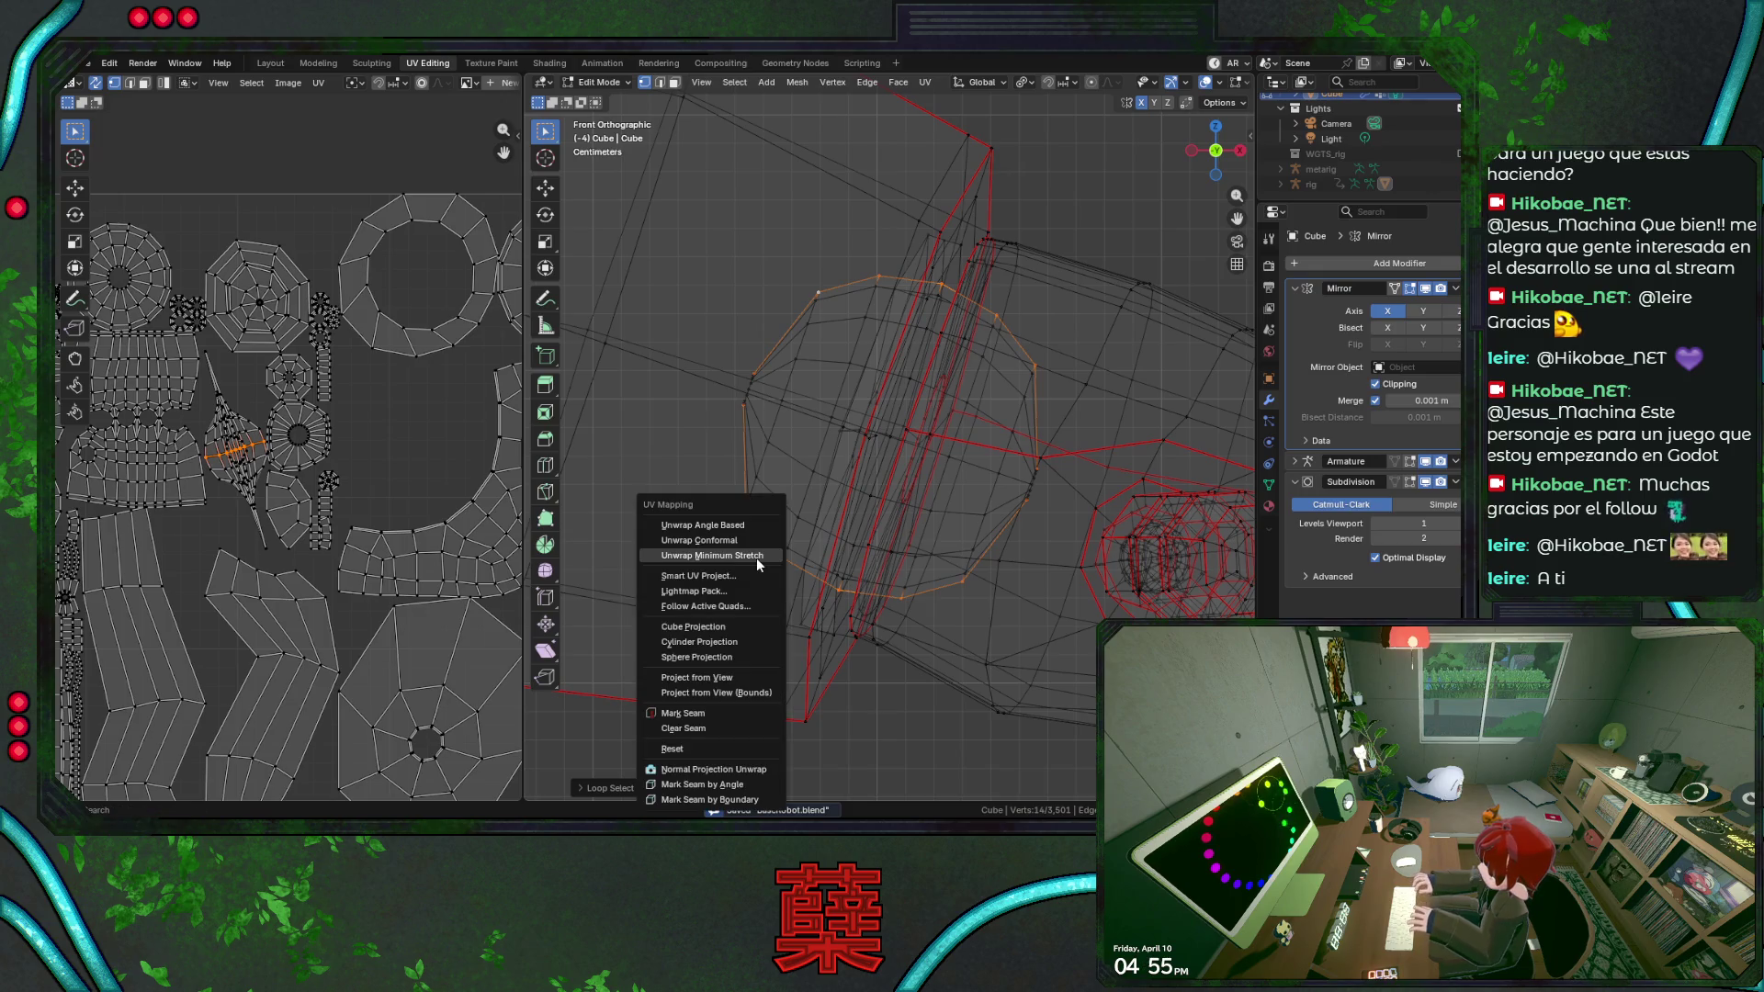
left_click(709, 715)
scroll(695, 439, "down", 4)
scroll(792, 444, "up", 1)
scroll(695, 373, "up", 1)
scroll(695, 373, "up", 1)
scroll(689, 394, "up", 1)
scroll(672, 433, "up", 1)
scroll(880, 478, "down", 1)
scroll(689, 415, "up", 1)
left_click(598, 297, "shift")
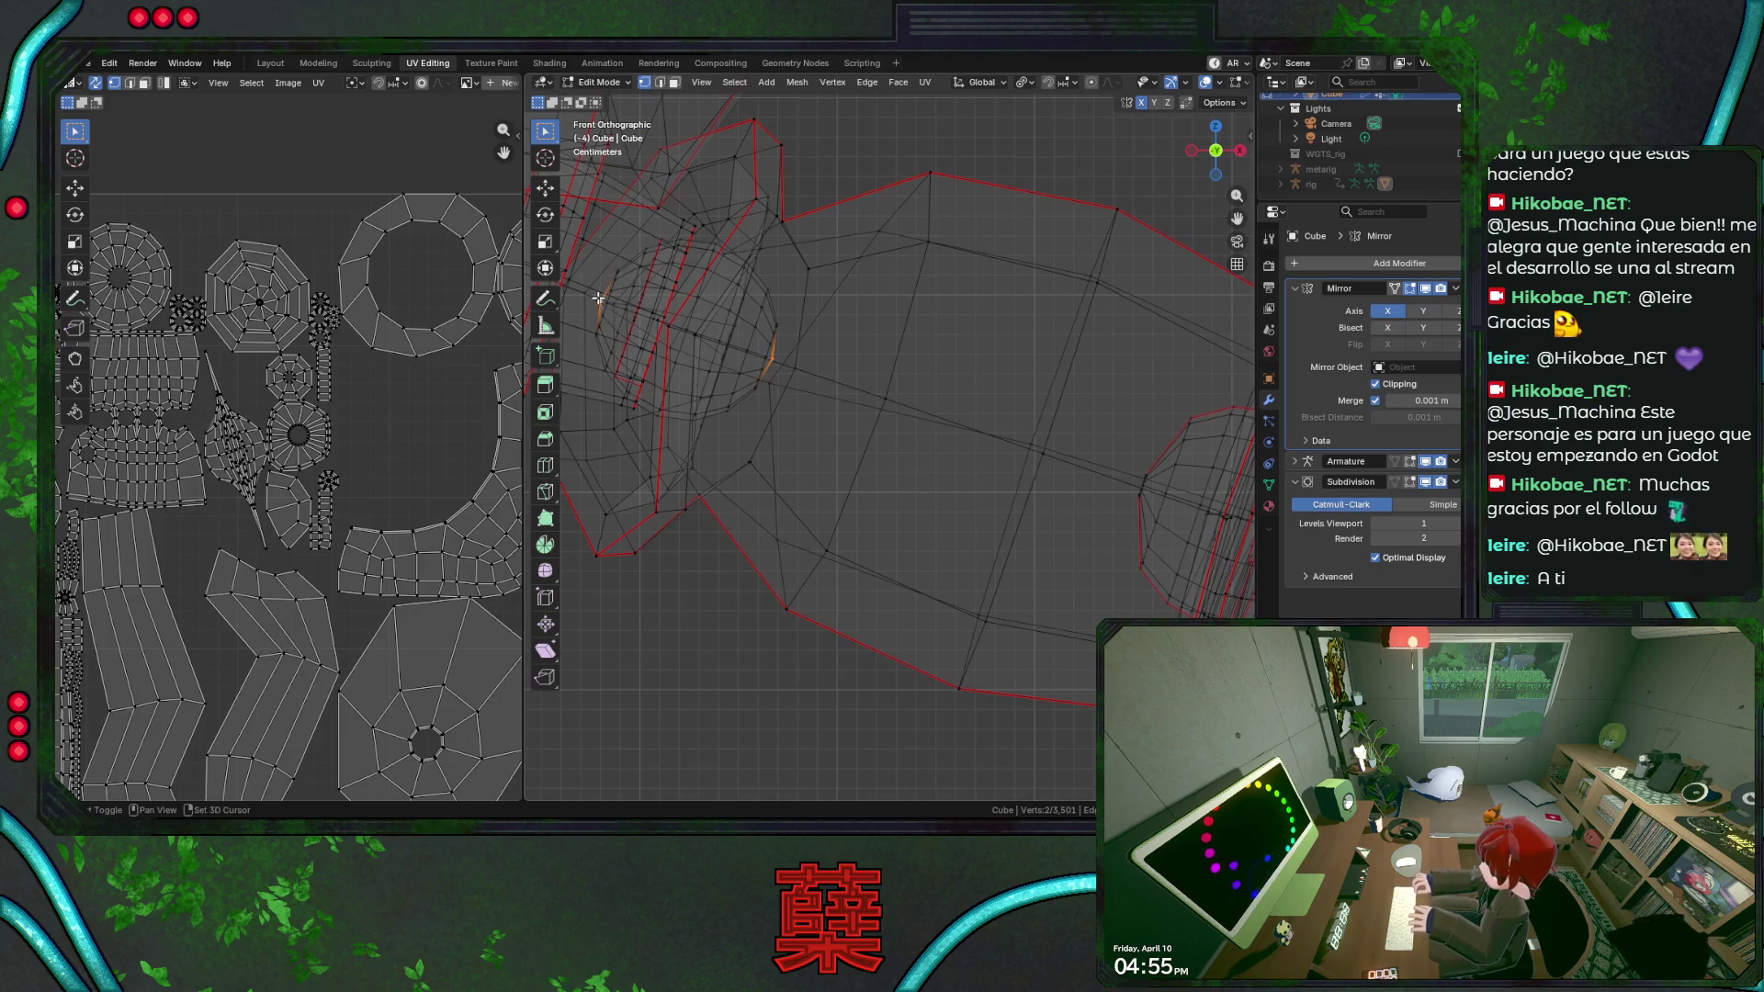
right_click(718, 366)
left_click(610, 282, "alt")
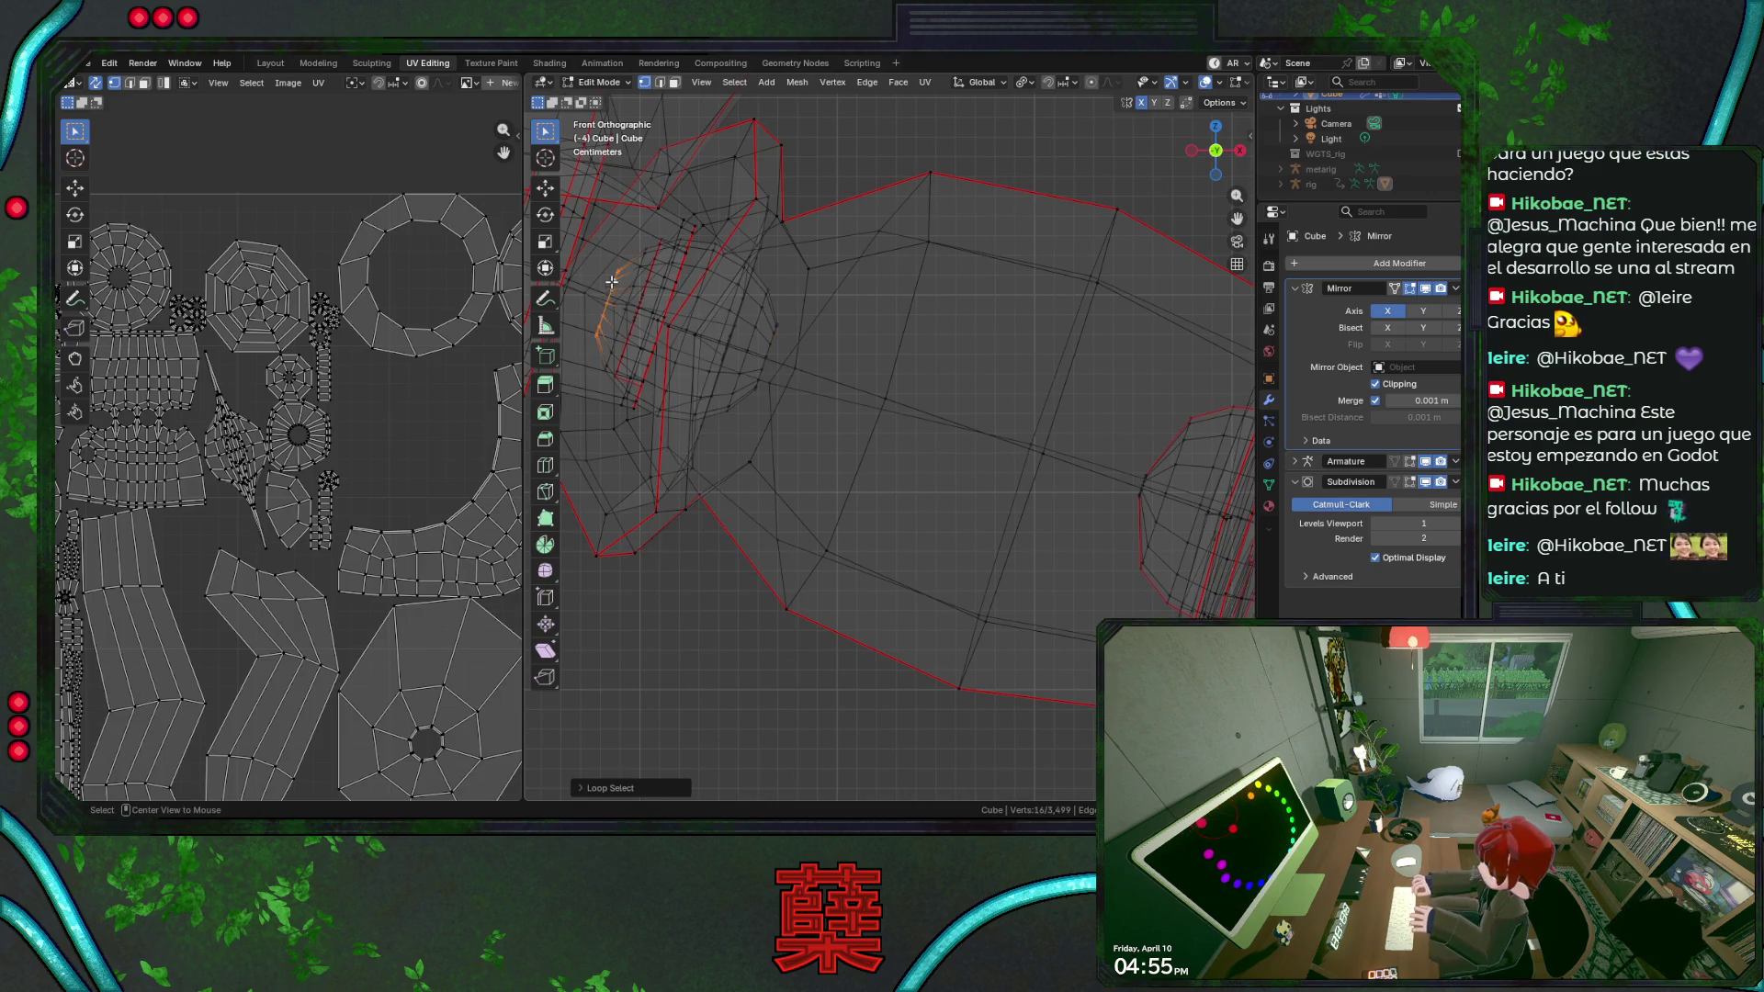
Scale the selected loop, add the second loop and bring up UV mapping options.
key("s")
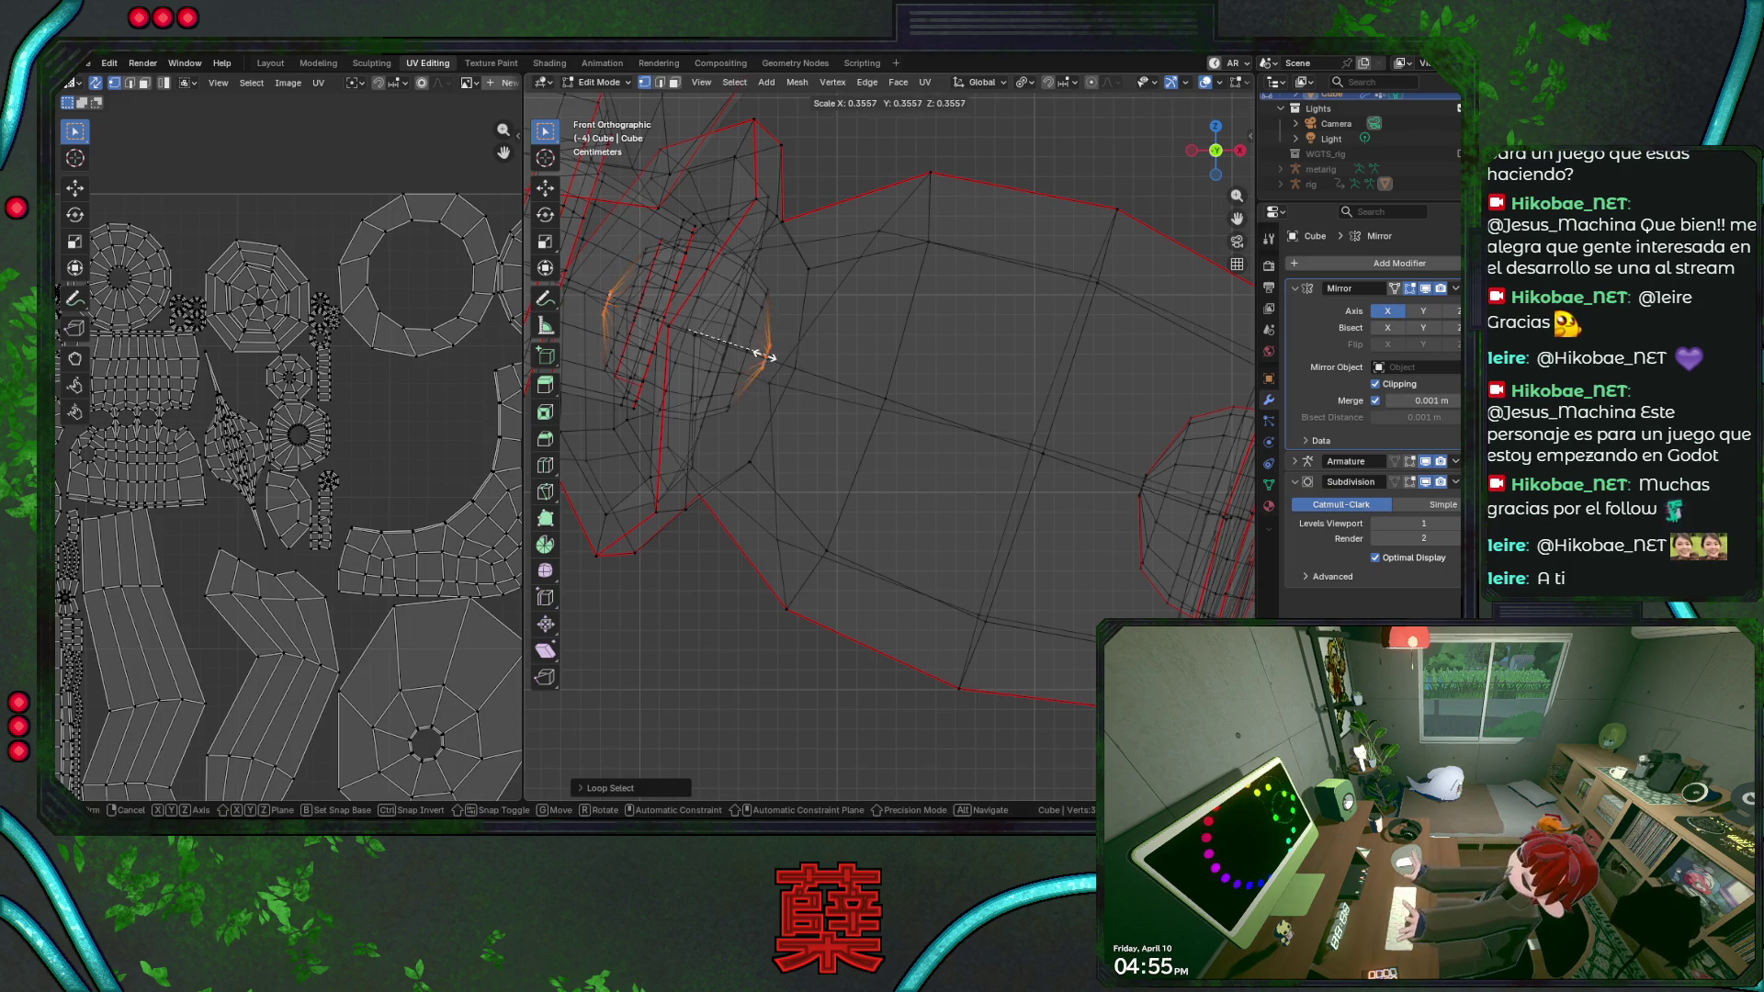
left_click(779, 345)
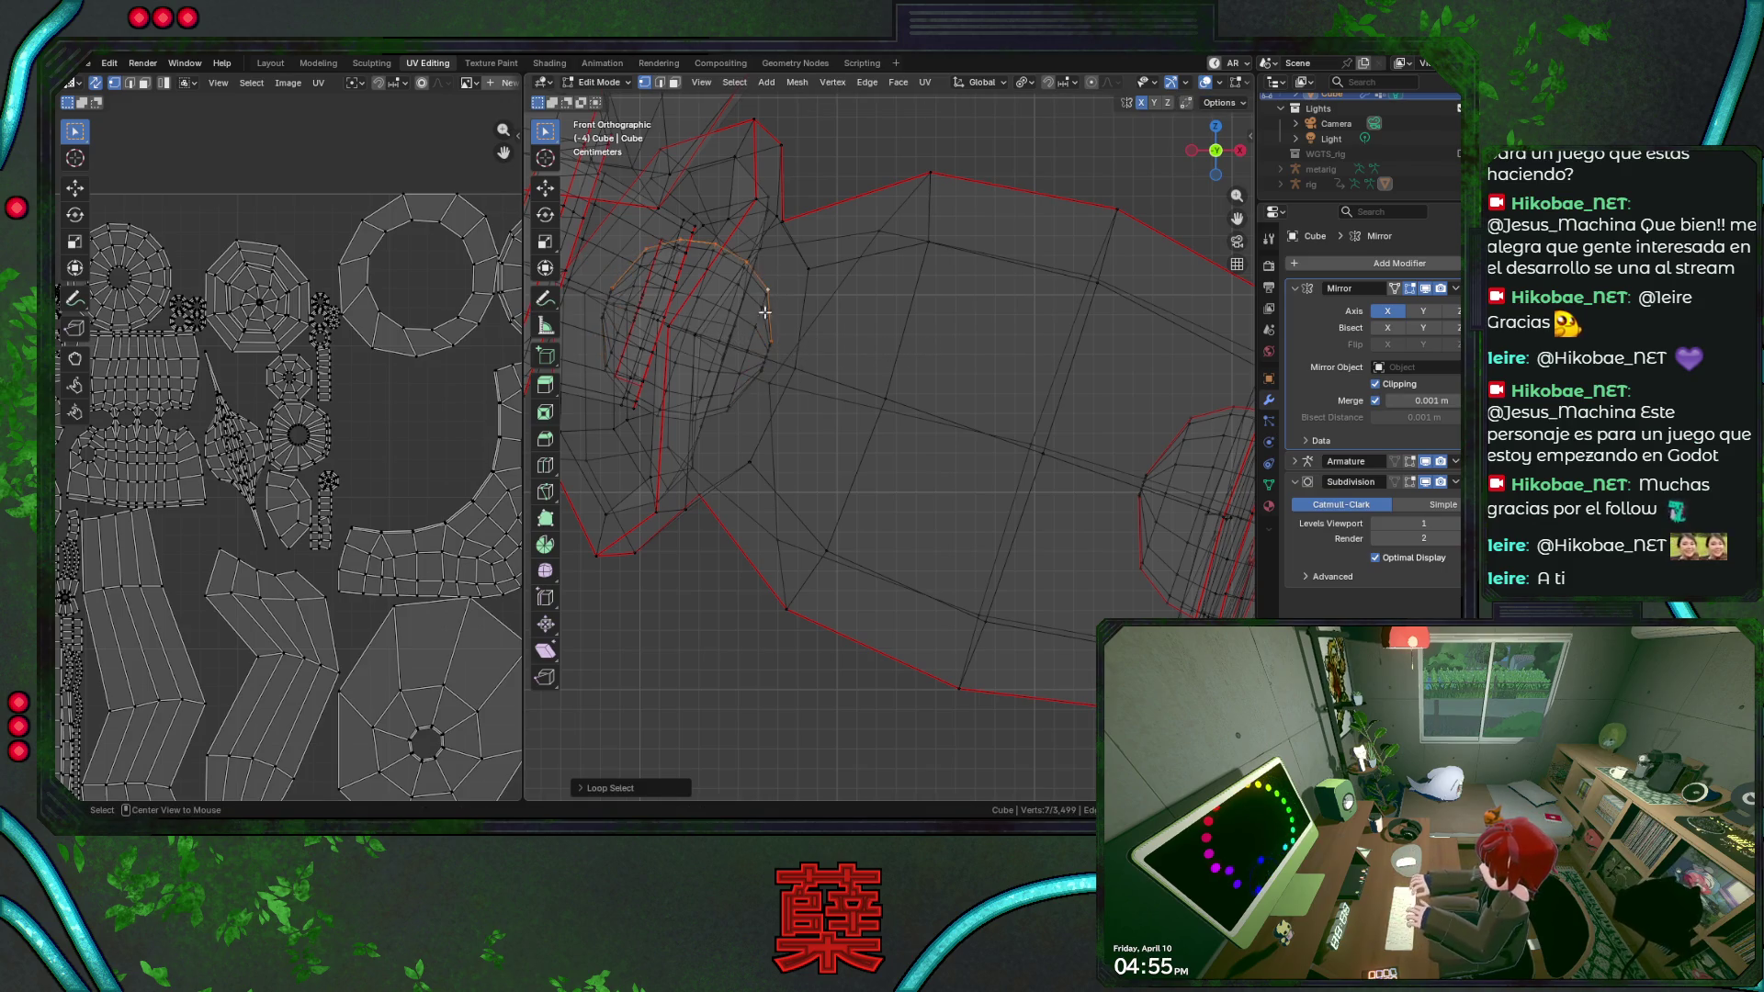
left_click(712, 412, "alt+shift")
key("u")
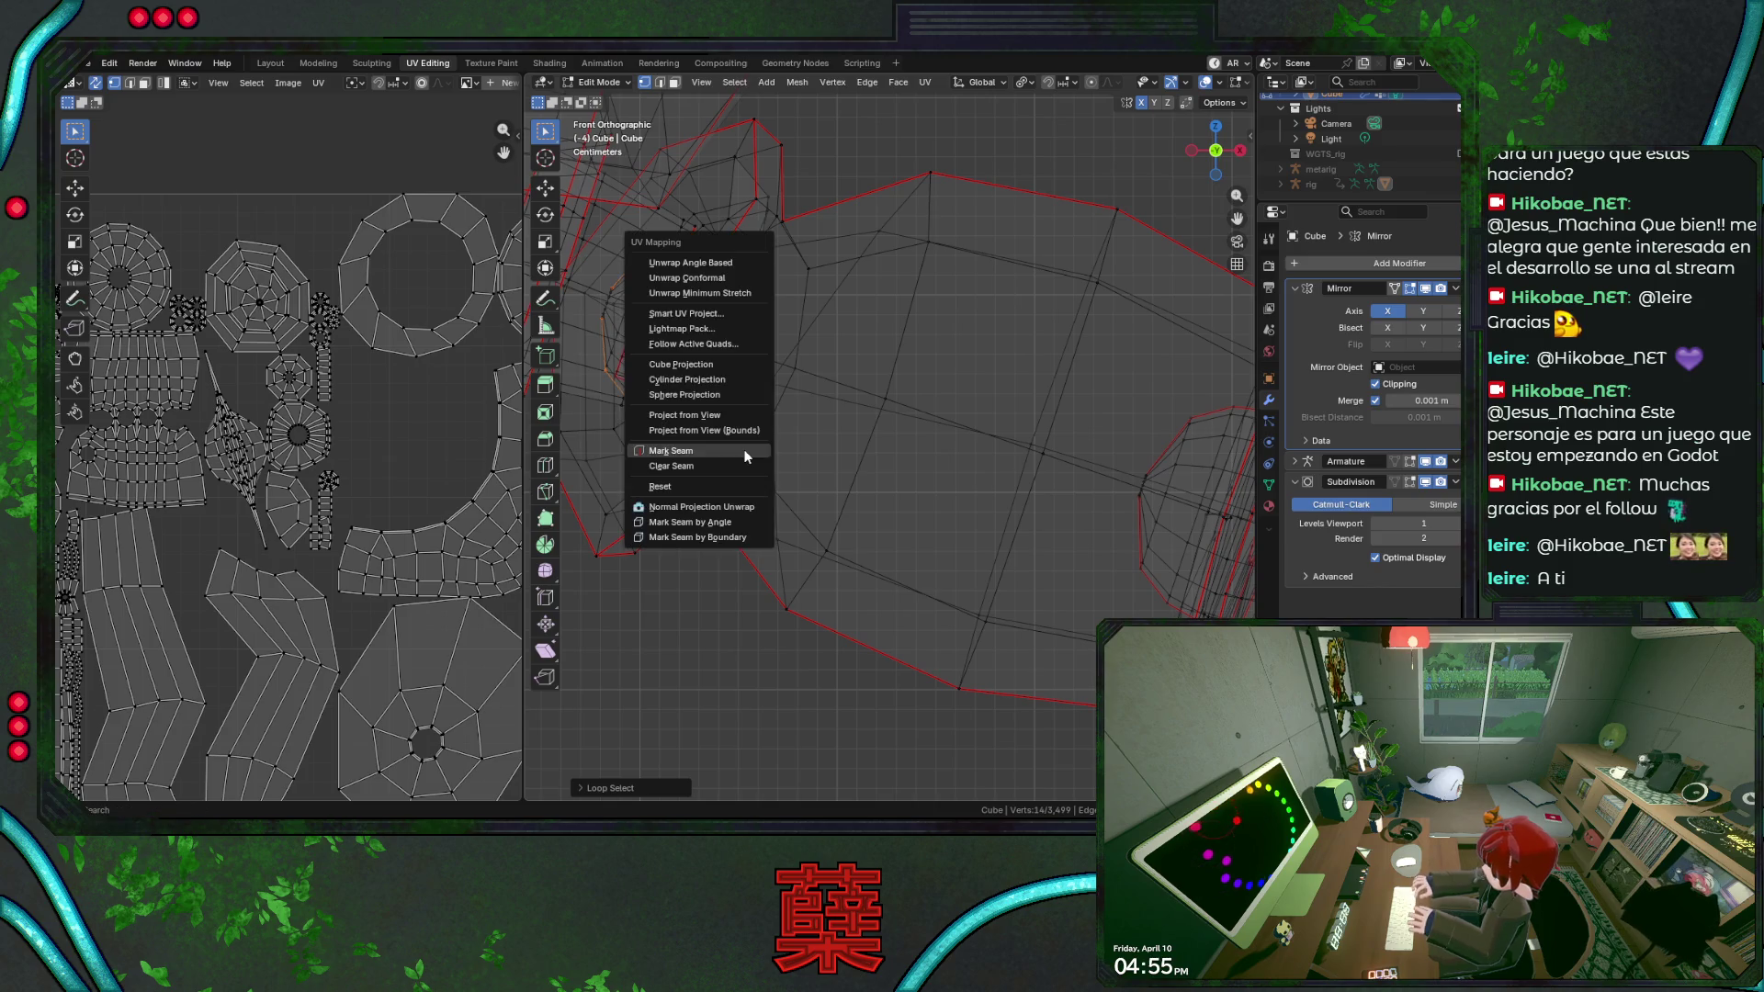
Mark the two loops as a seam and grow a face selection beside the round piece.
left_click(745, 456)
scroll(1060, 623, "up", 3)
scroll(1060, 623, "up", 3)
middle_click_drag(1060, 623, 877, 546)
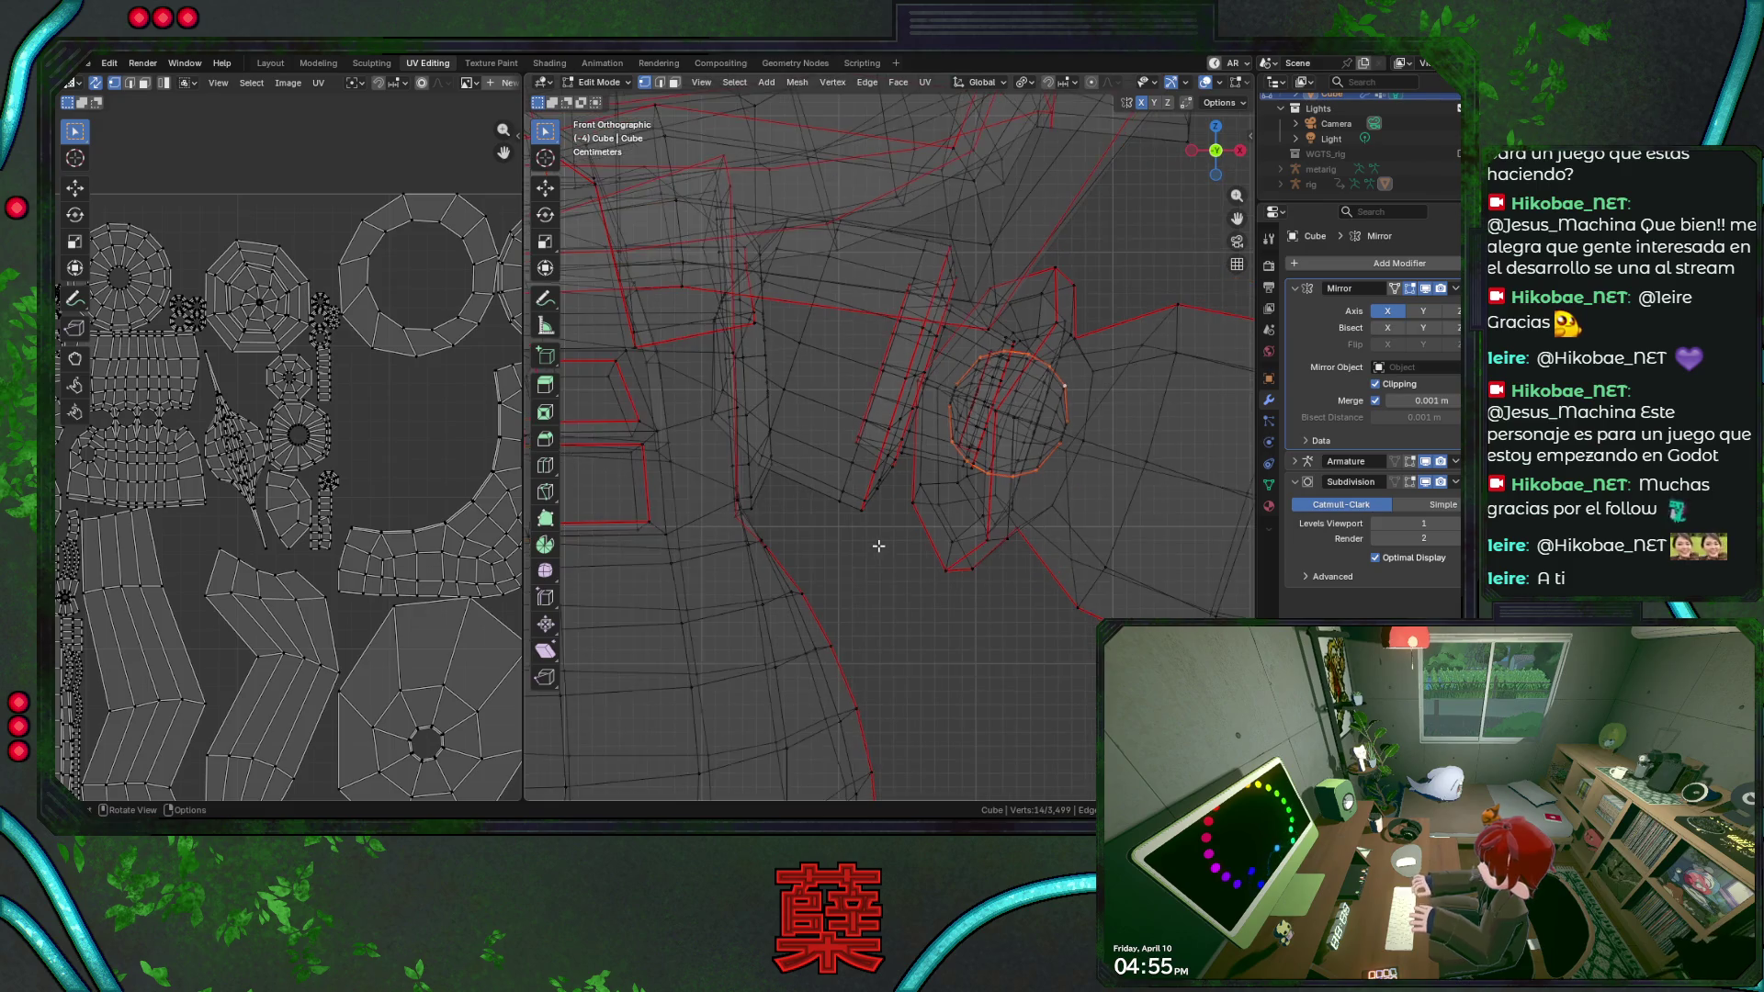
left_click(785, 389)
key("ctrl+KP_Add")
key("ctrl+KP_Add")
key("ctrl+KP_Add")
scroll(470, 483, "down", 4)
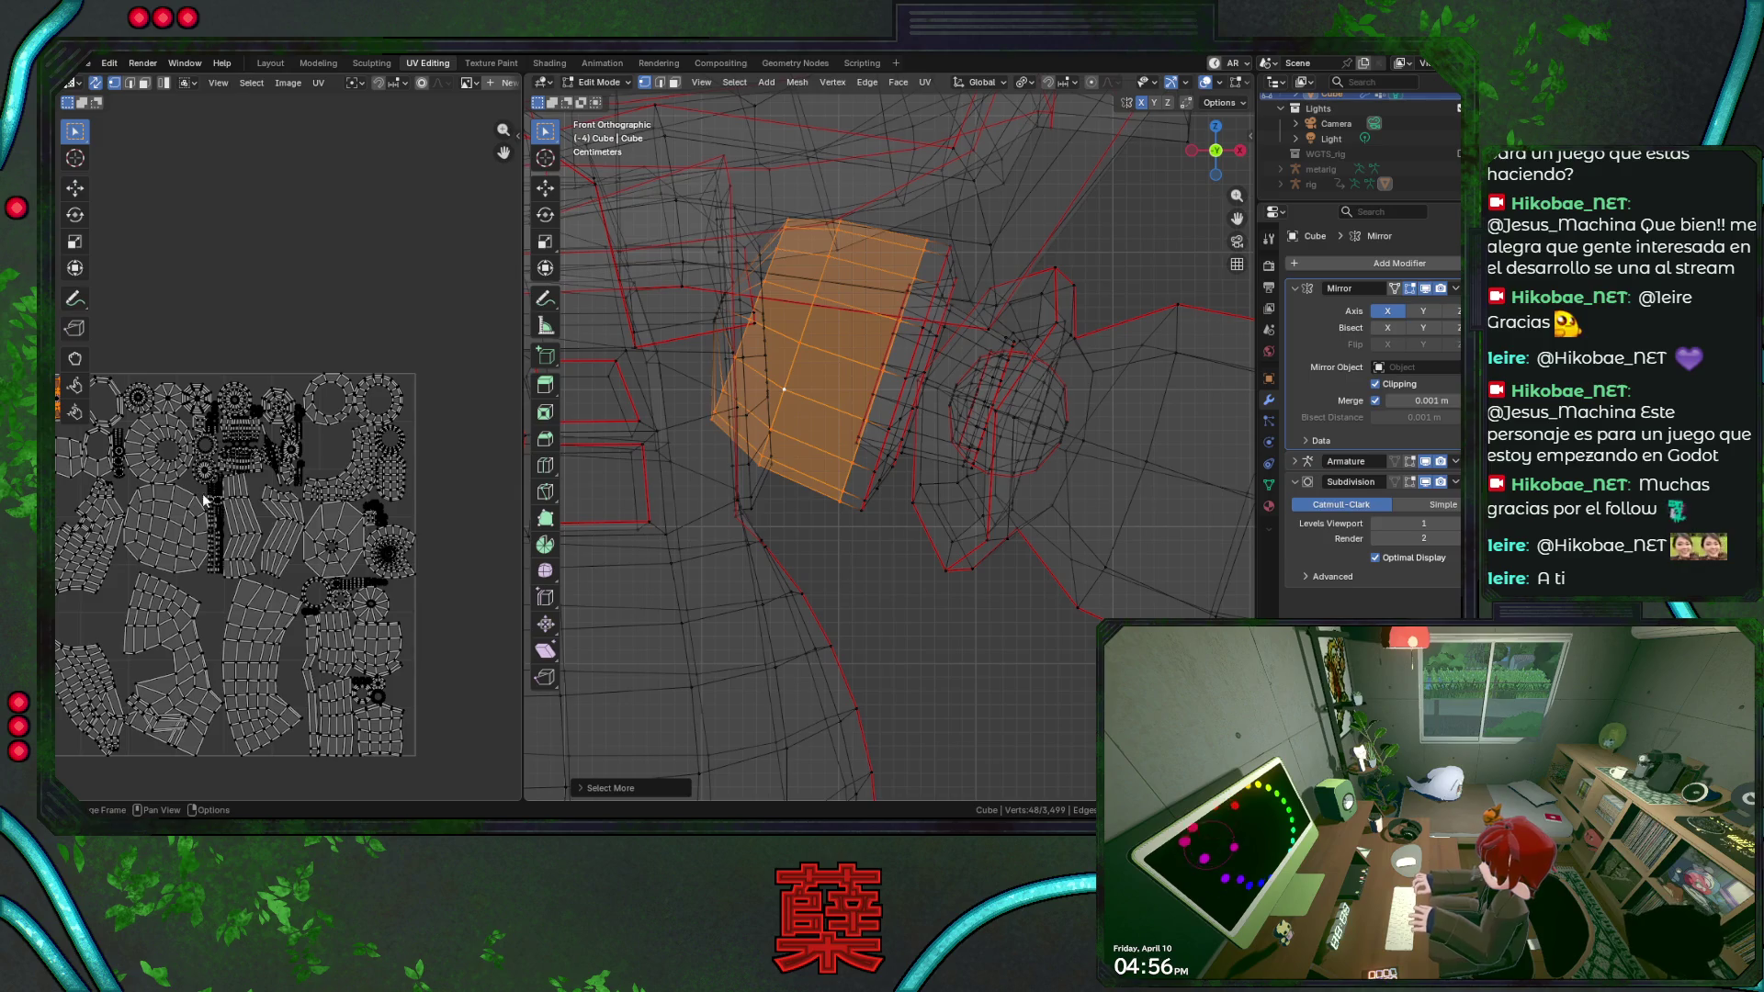
Frame the round UV island, check its centre edge rings, then clear the selection.
middle_click_drag(103, 407, 205, 430)
key("KP_Decimal")
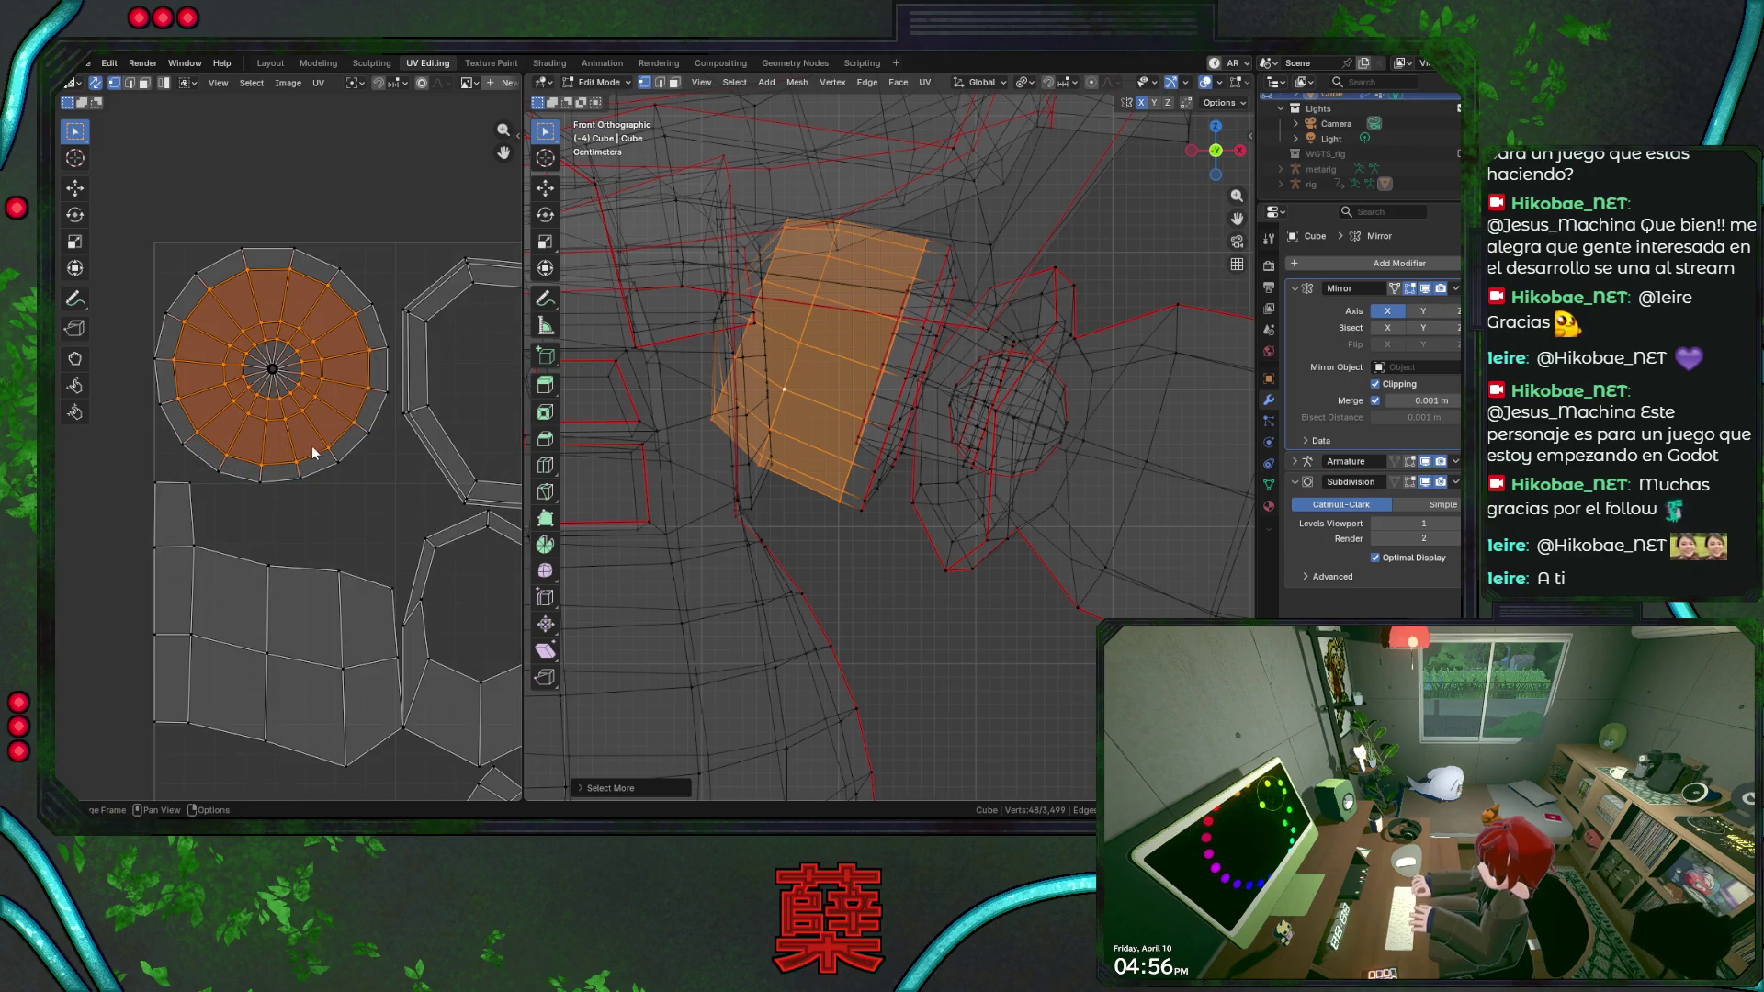
left_click(264, 346)
left_click(285, 380, "alt")
left_click(258, 342, "alt")
key("alt+a")
scroll(1015, 494, "down", 6)
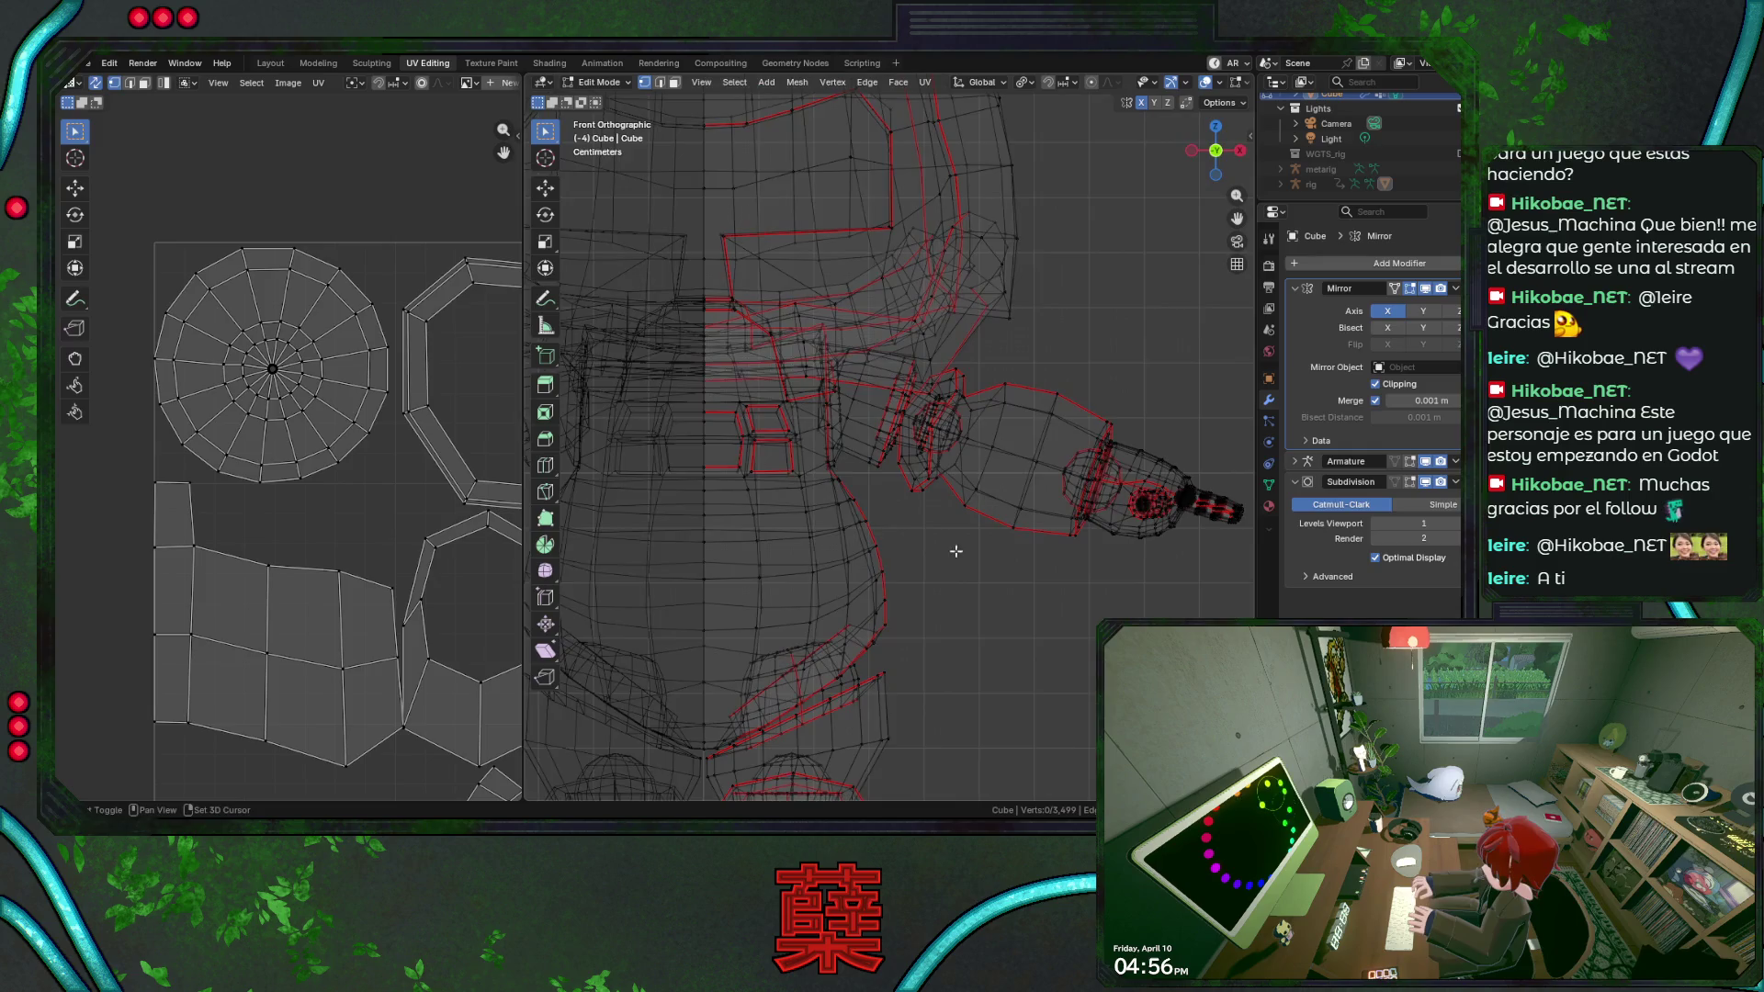
Turn off see-through display and view the robot from the front in solid shading.
key("alt+z")
scroll(1014, 494, "up", 4)
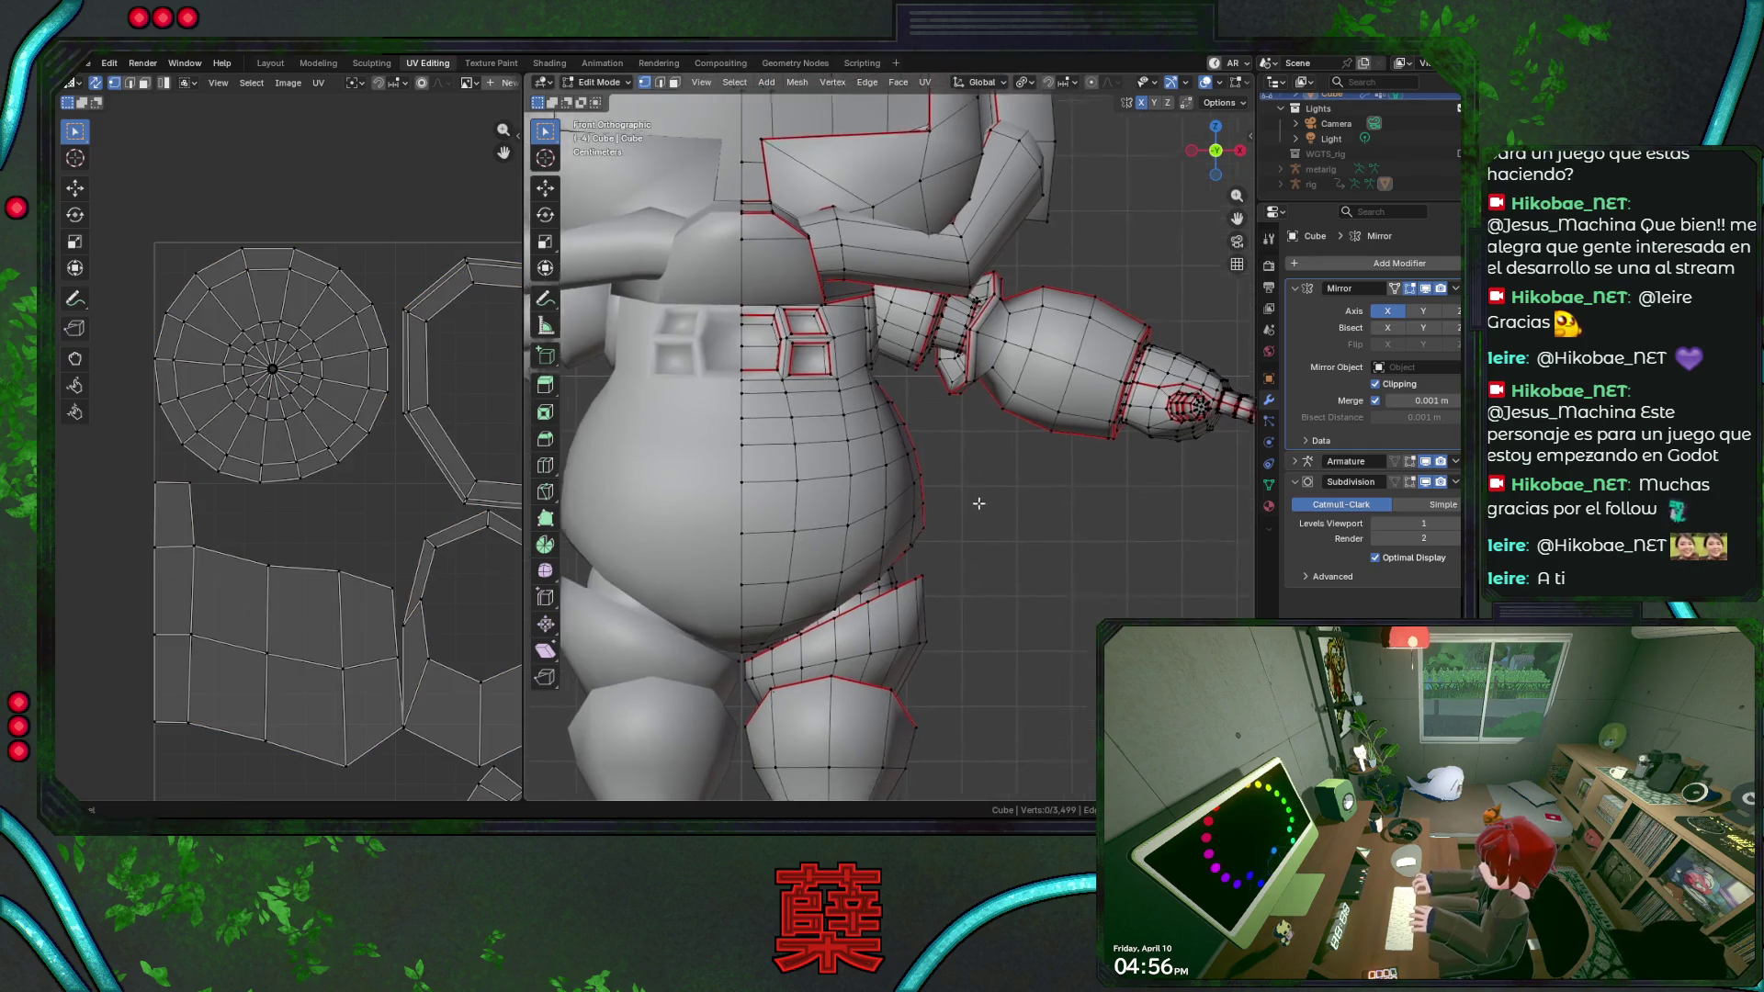
middle_click_drag(1015, 495, 931, 485)
key("KP_1")
scroll(945, 475, "down", 3)
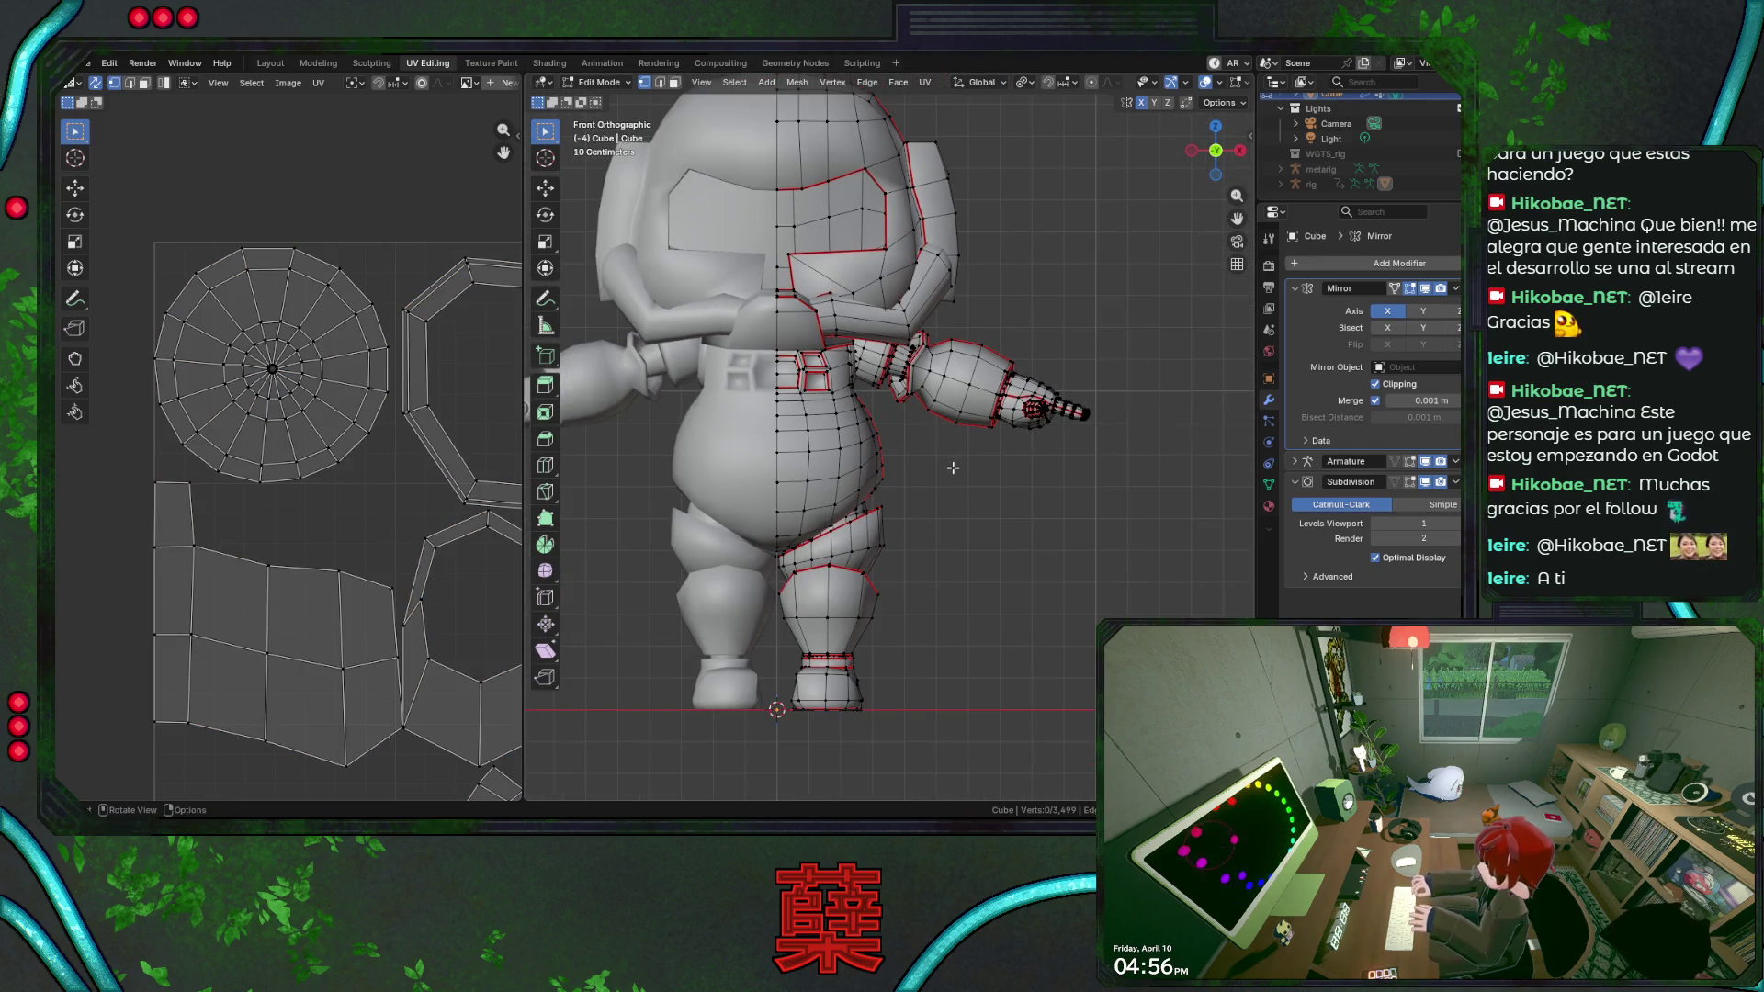
scroll(953, 468, "up", 2)
scroll(955, 476, "up", 2)
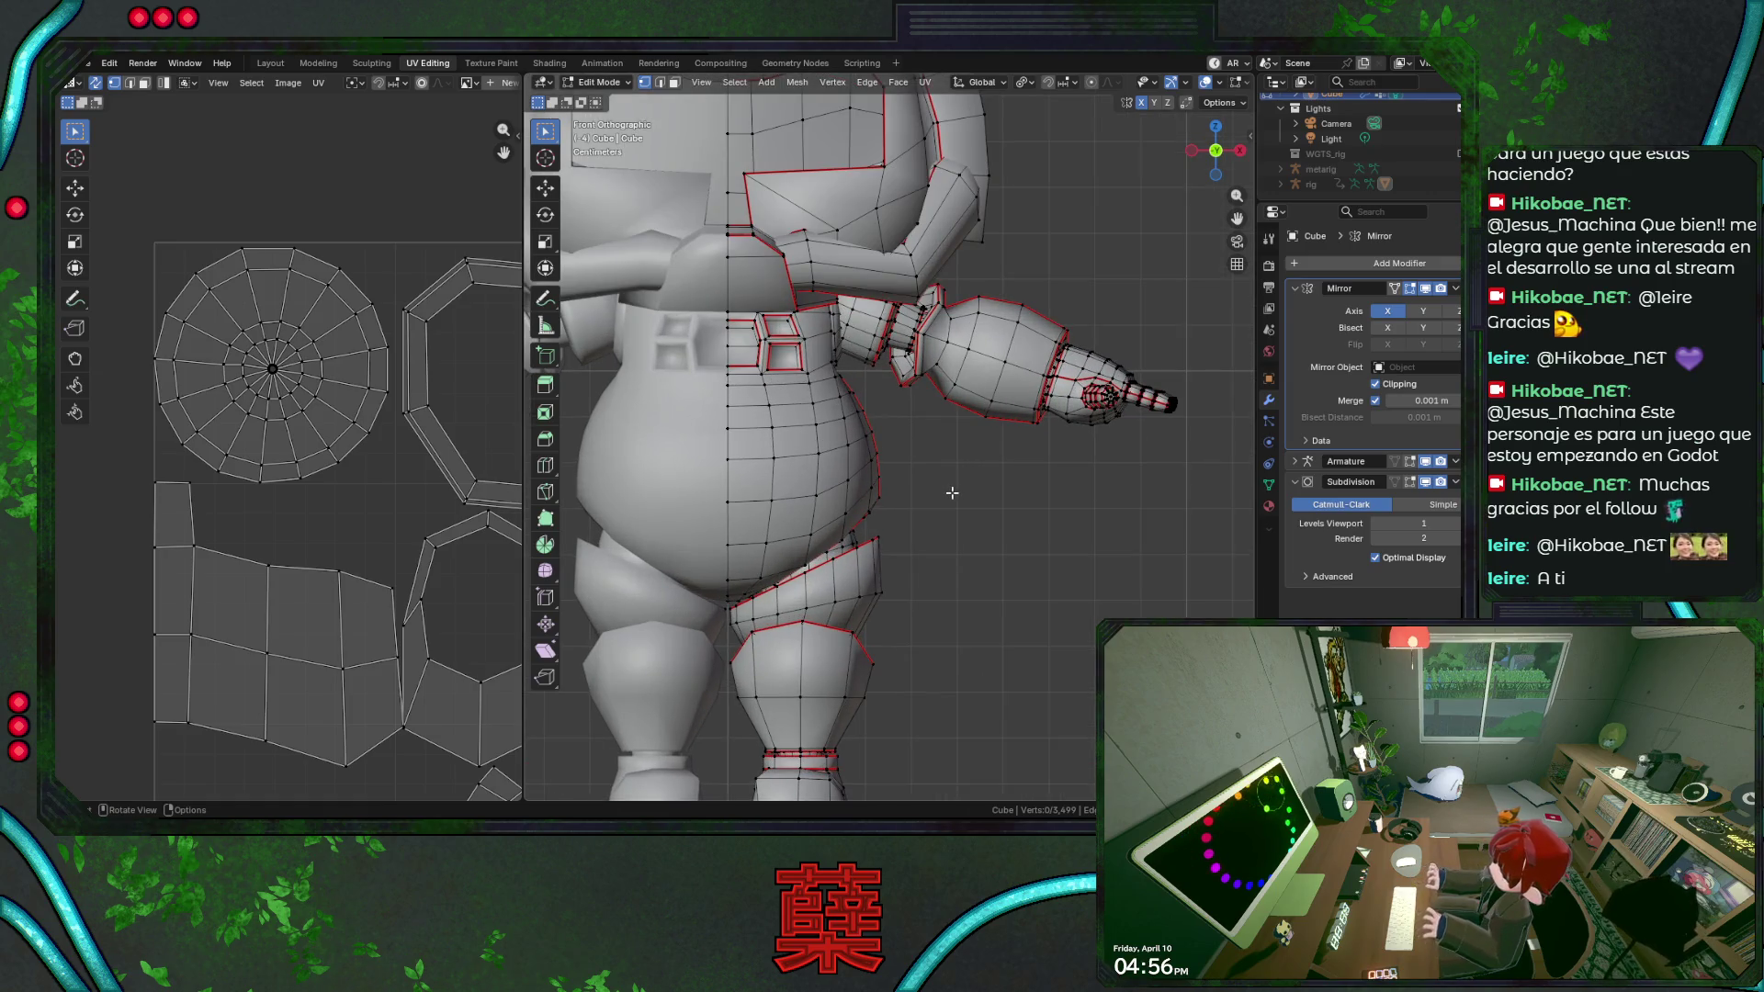
Save the file and unwrap the whole mesh angle-based into new islands.
key("ctrl+s")
key("a")
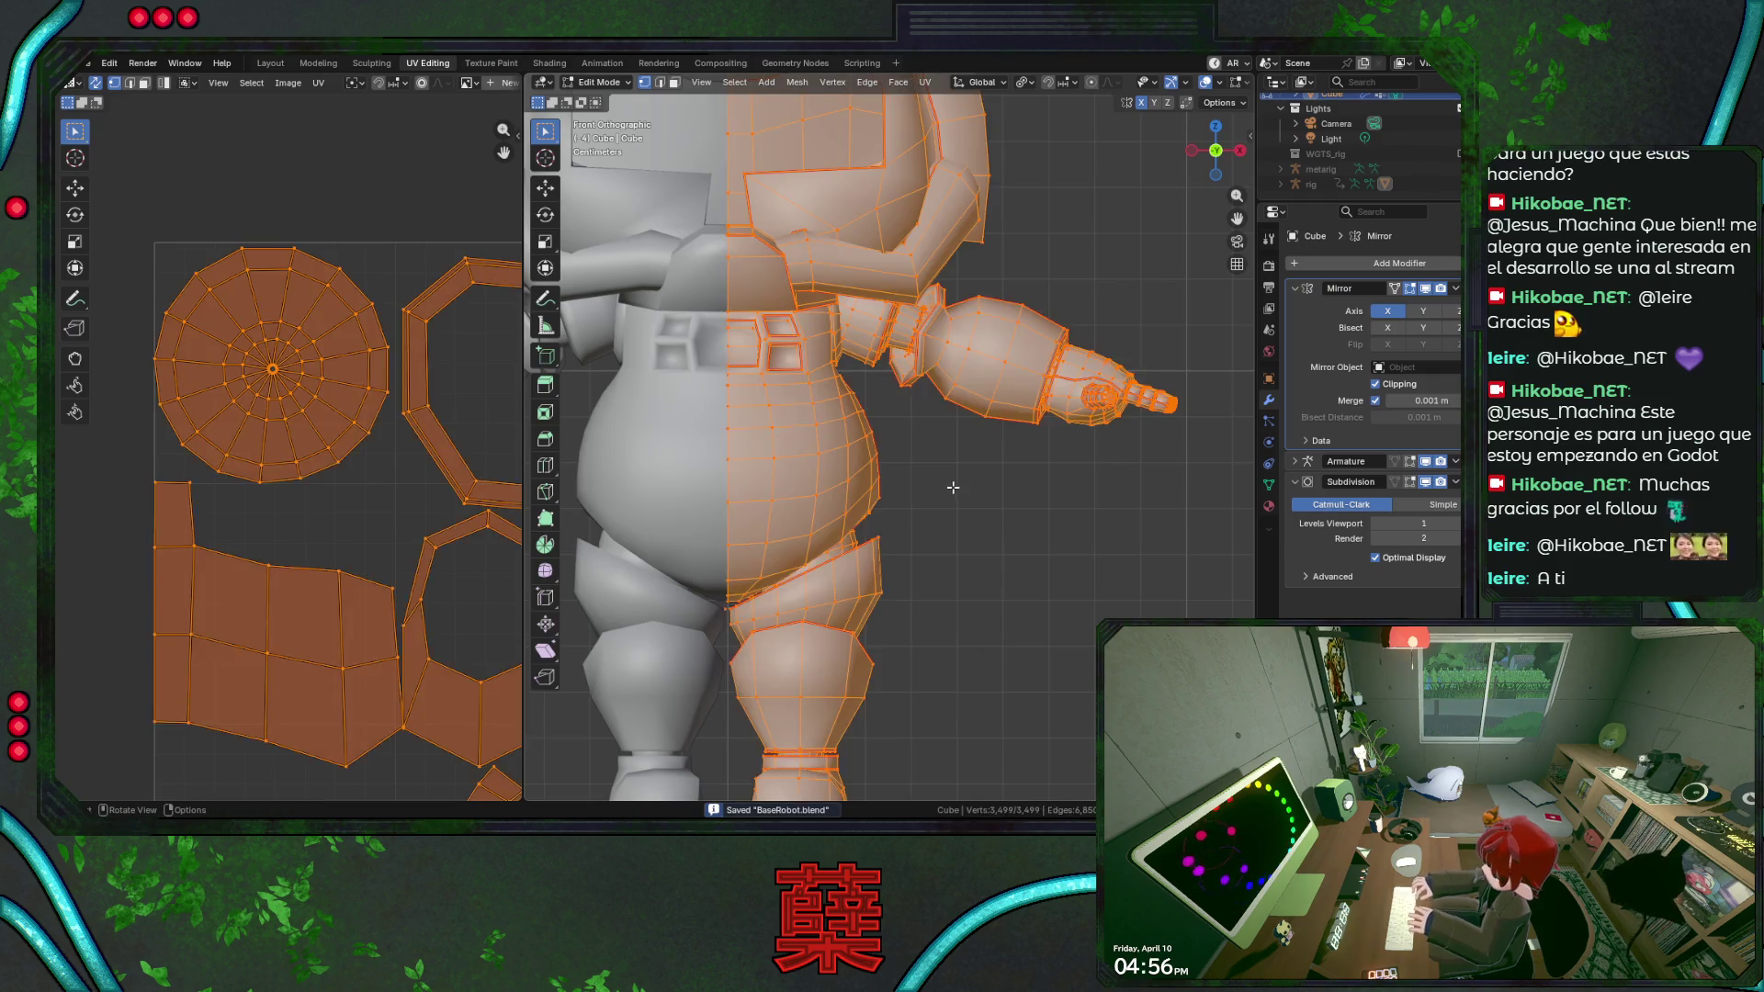
key("u")
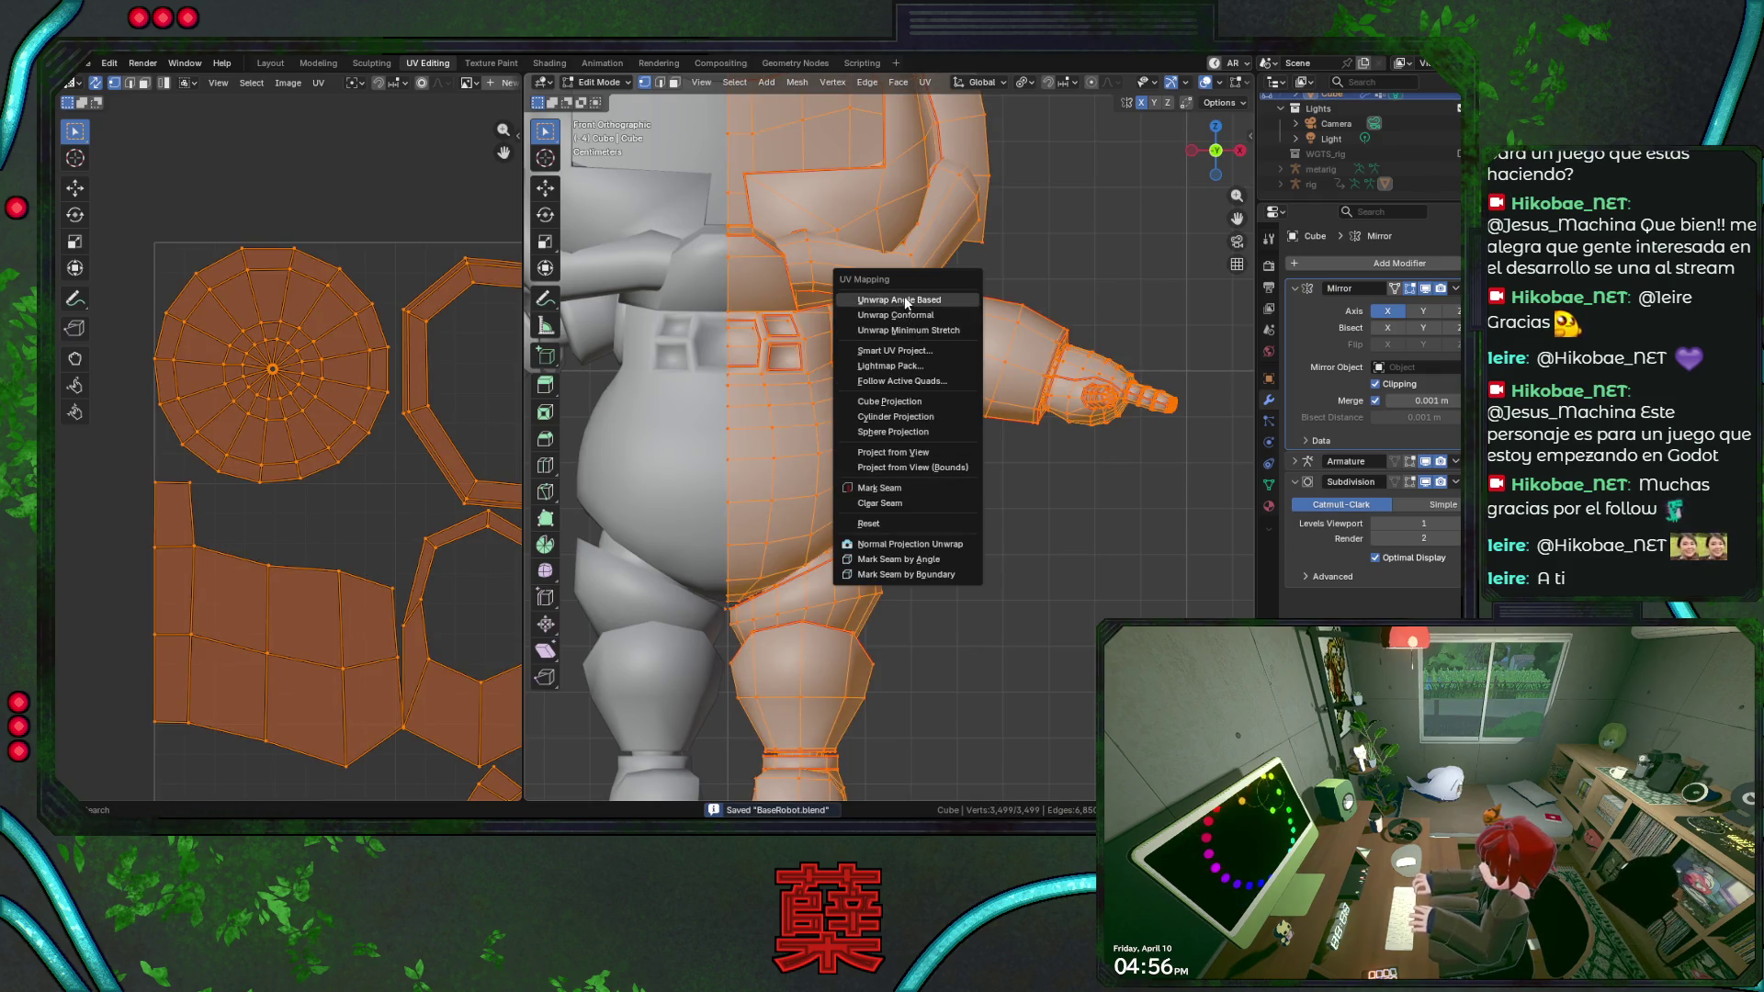
left_click(896, 299)
Pan to the bottom-right of the UV layout, box-select the round island and frame it in 3D.
middle_click_drag(364, 546, 132, 358)
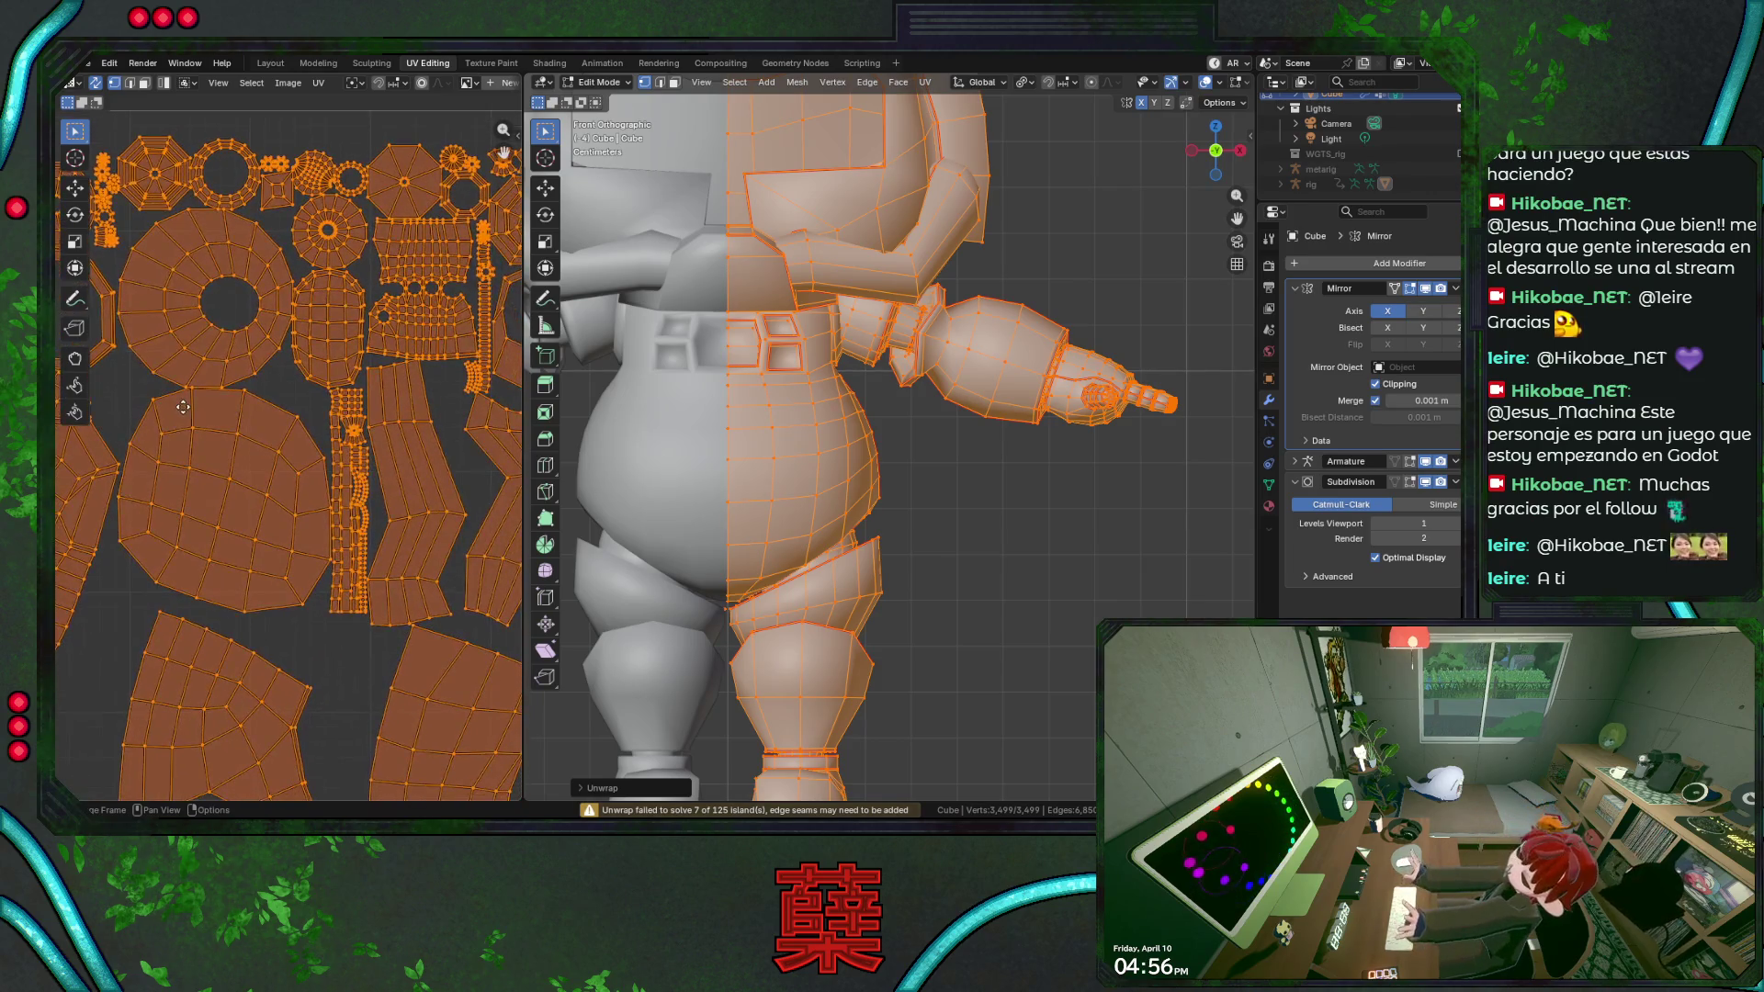
middle_click_drag(312, 390, 239, 322)
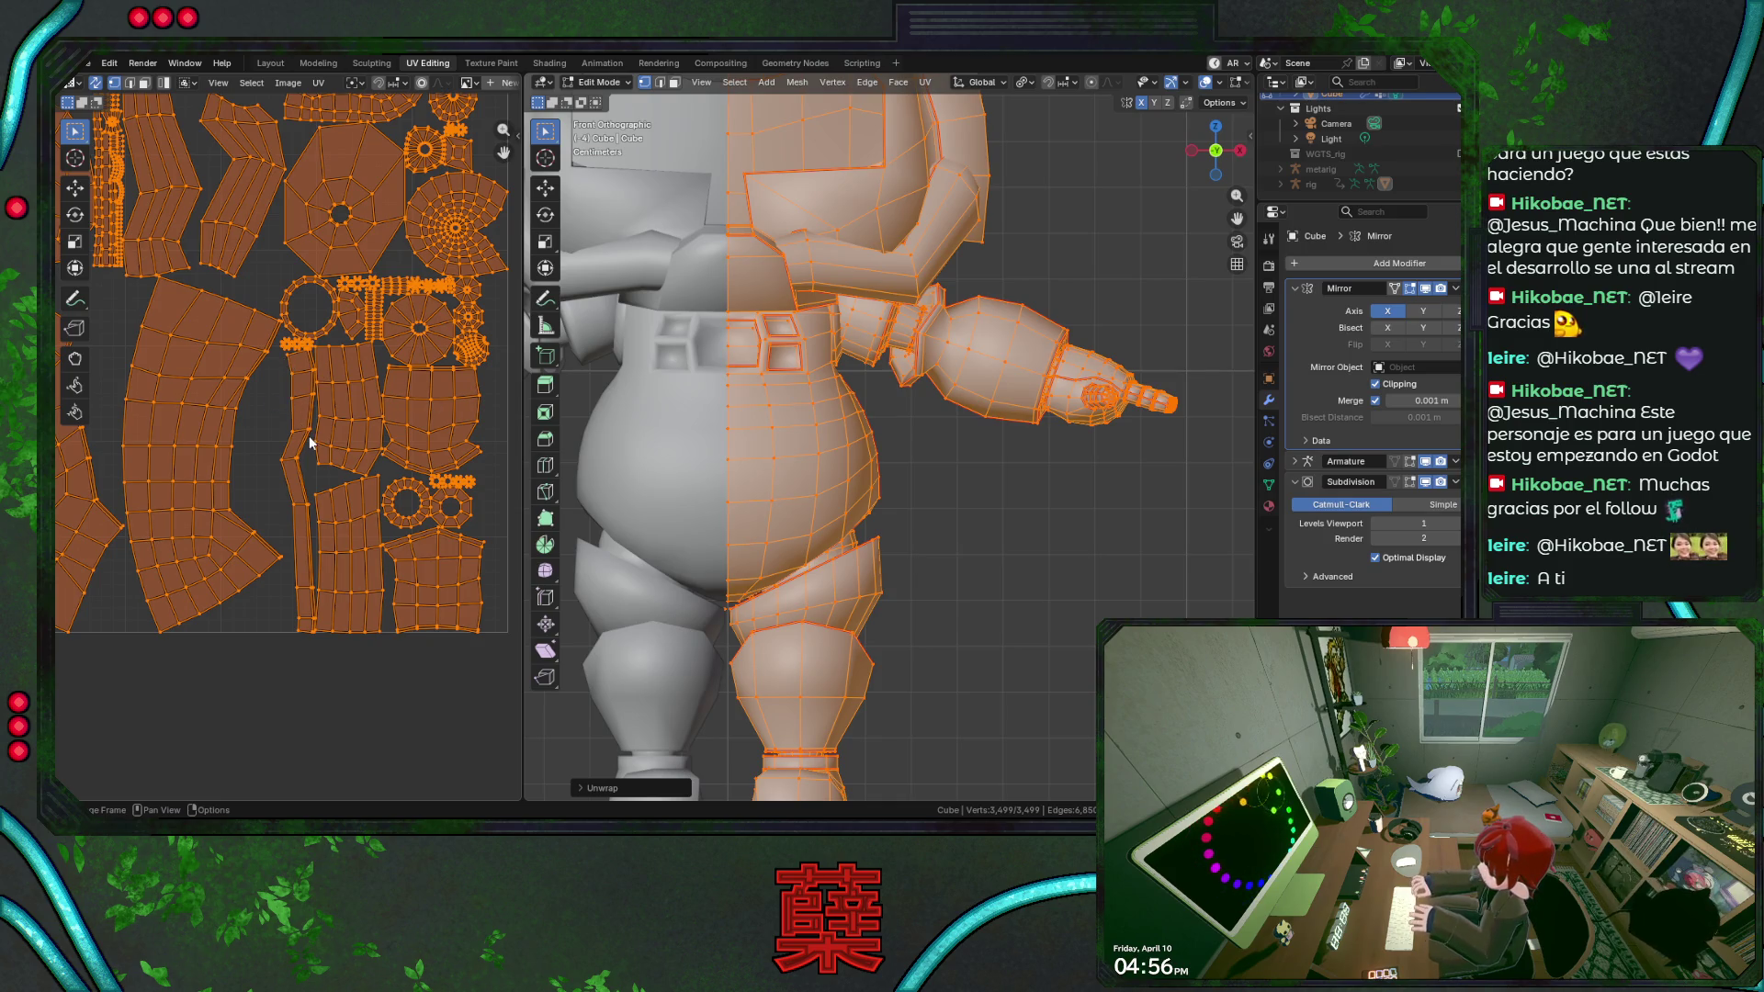
left_click_drag(442, 206, 487, 245)
key("KP_Decimal")
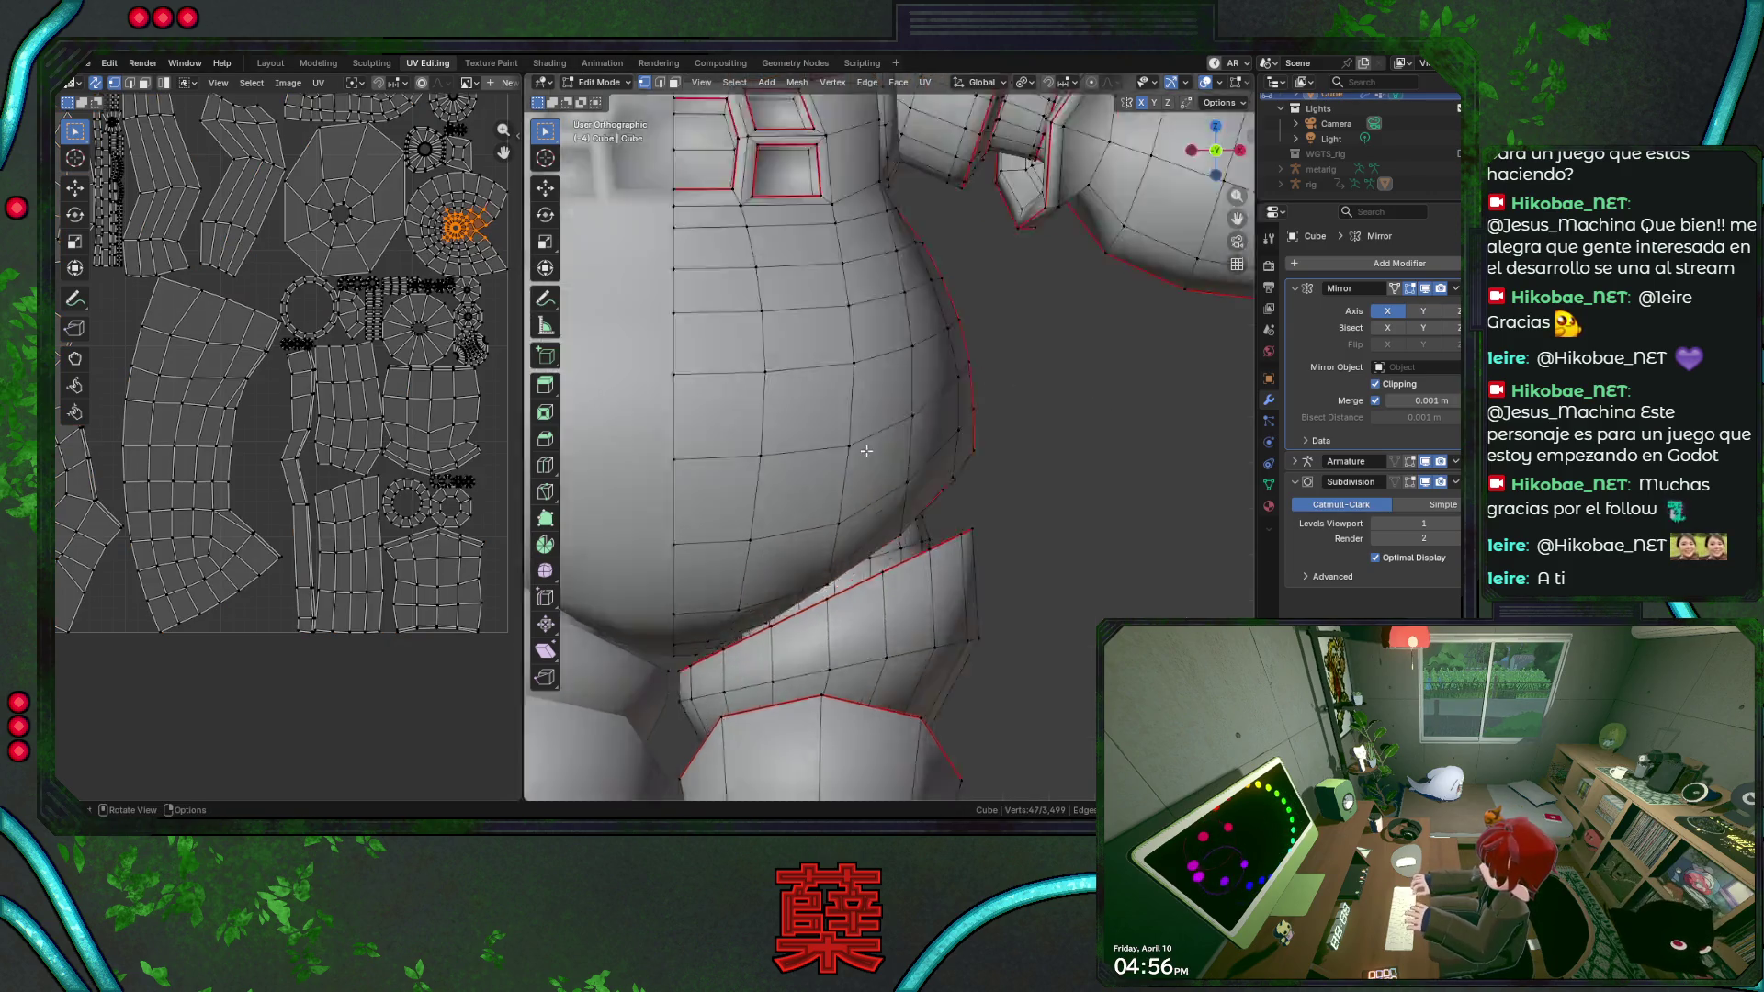
scroll(867, 451, "down", 3)
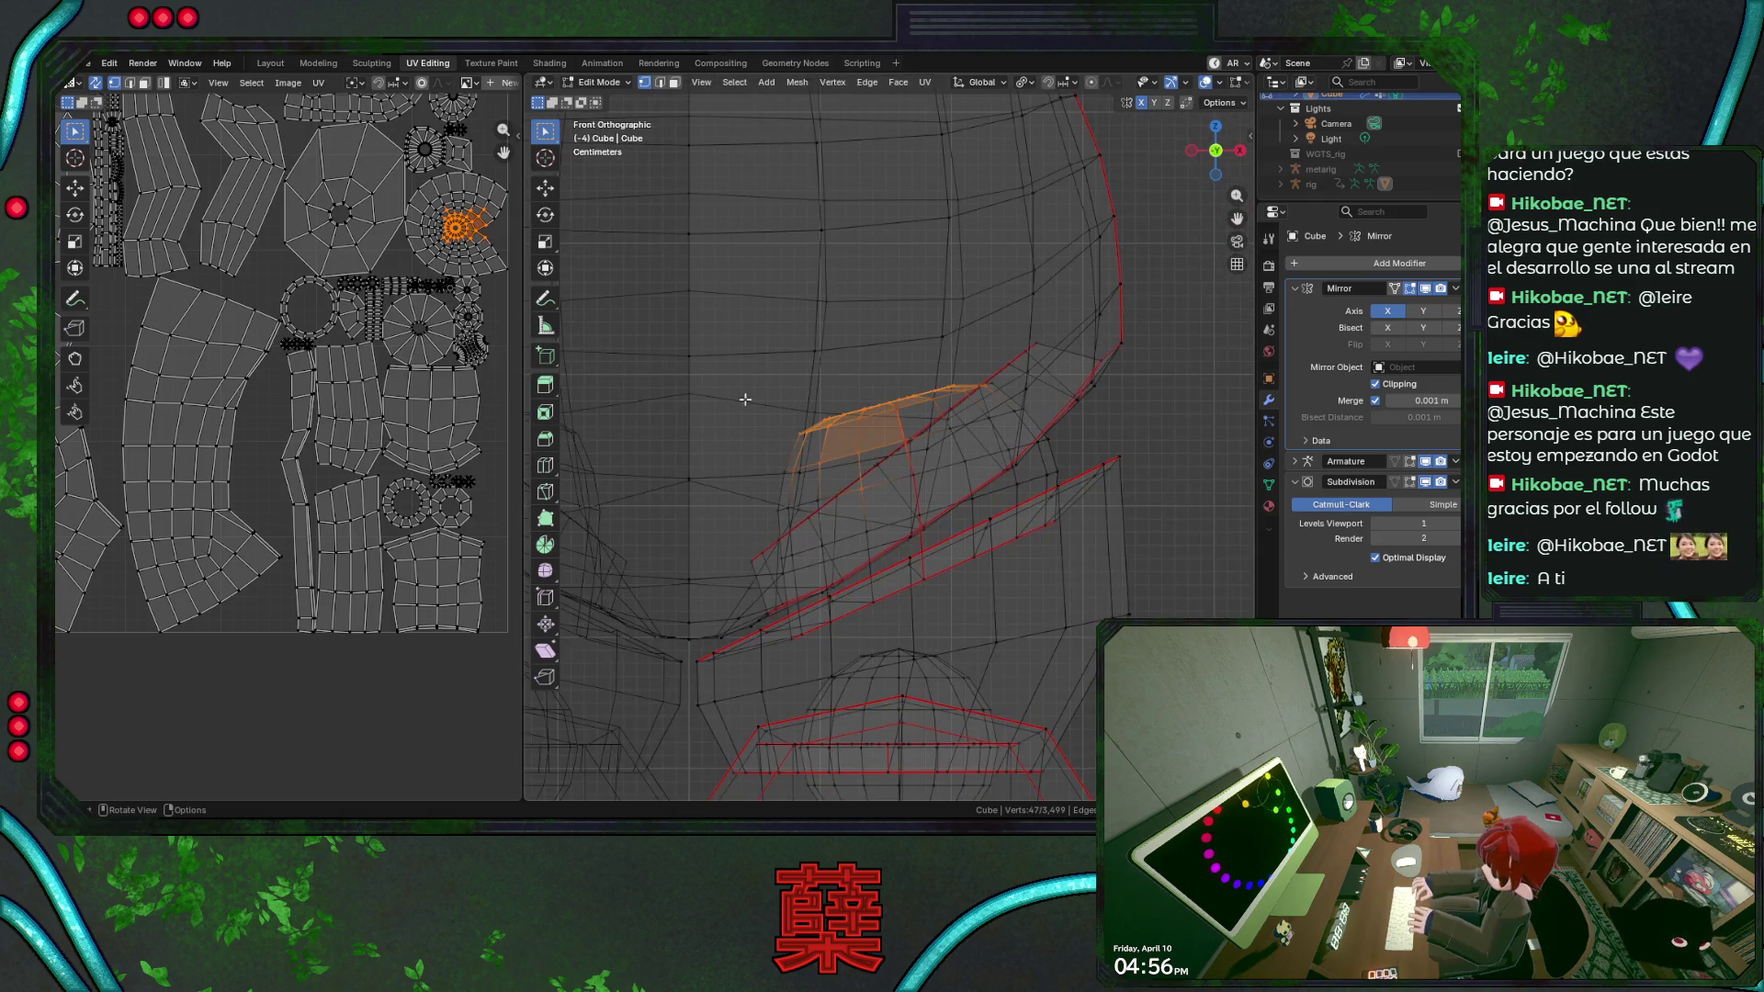
Select the ring loop on the round joint and mark it as a seam.
left_click(493, 245)
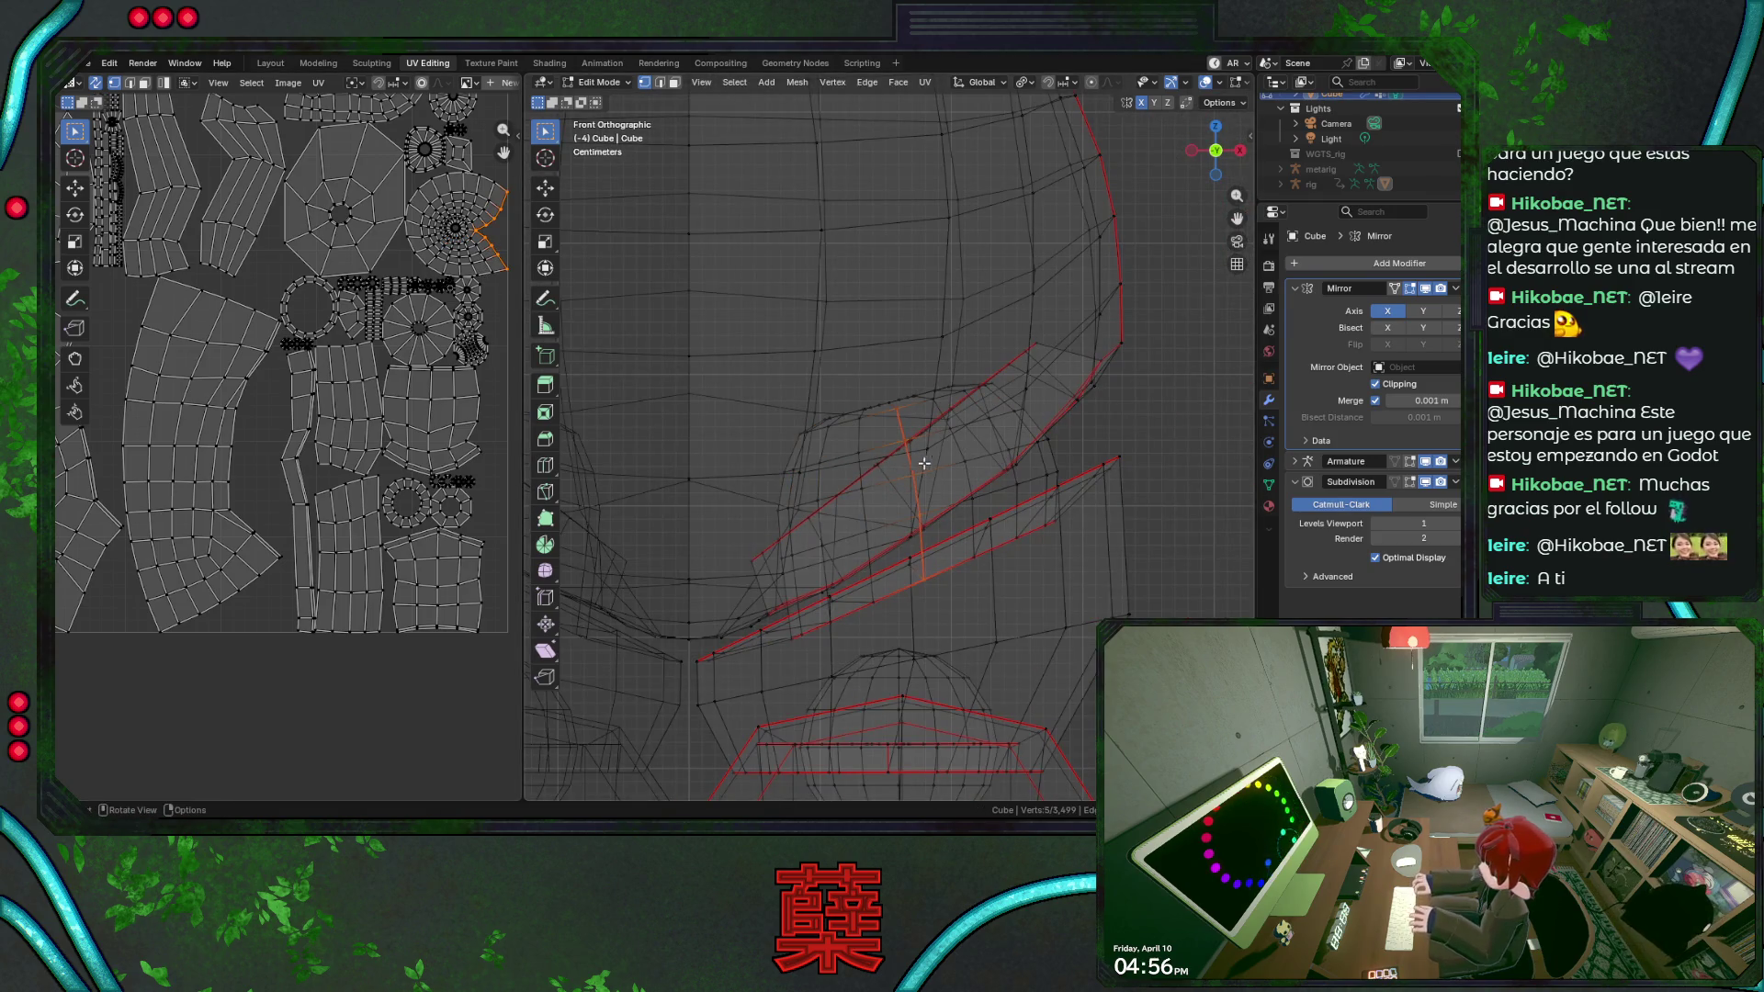
mouse_move(1017, 526)
middle_mouse_down()
mouse_move(956, 556)
mouse_move(1067, 511)
middle_mouse_up()
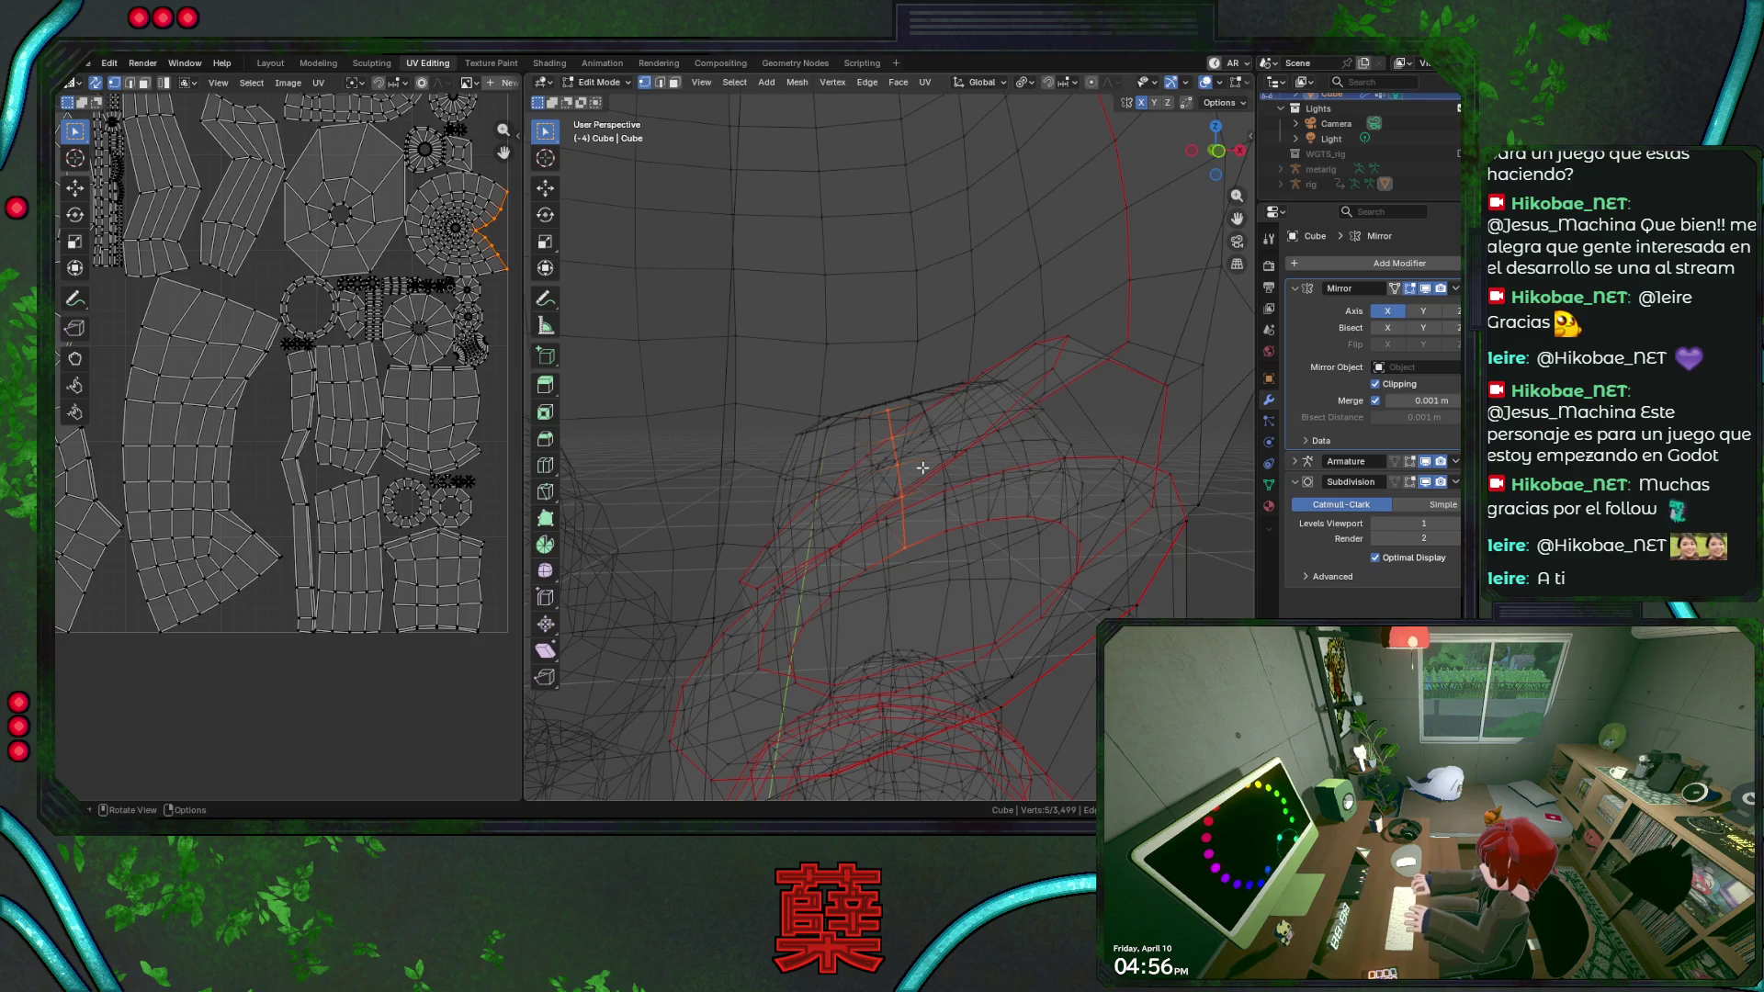
left_click(816, 452, "alt")
mouse_move(816, 450)
middle_mouse_down()
mouse_move(1139, 494)
mouse_move(1069, 503)
middle_mouse_up()
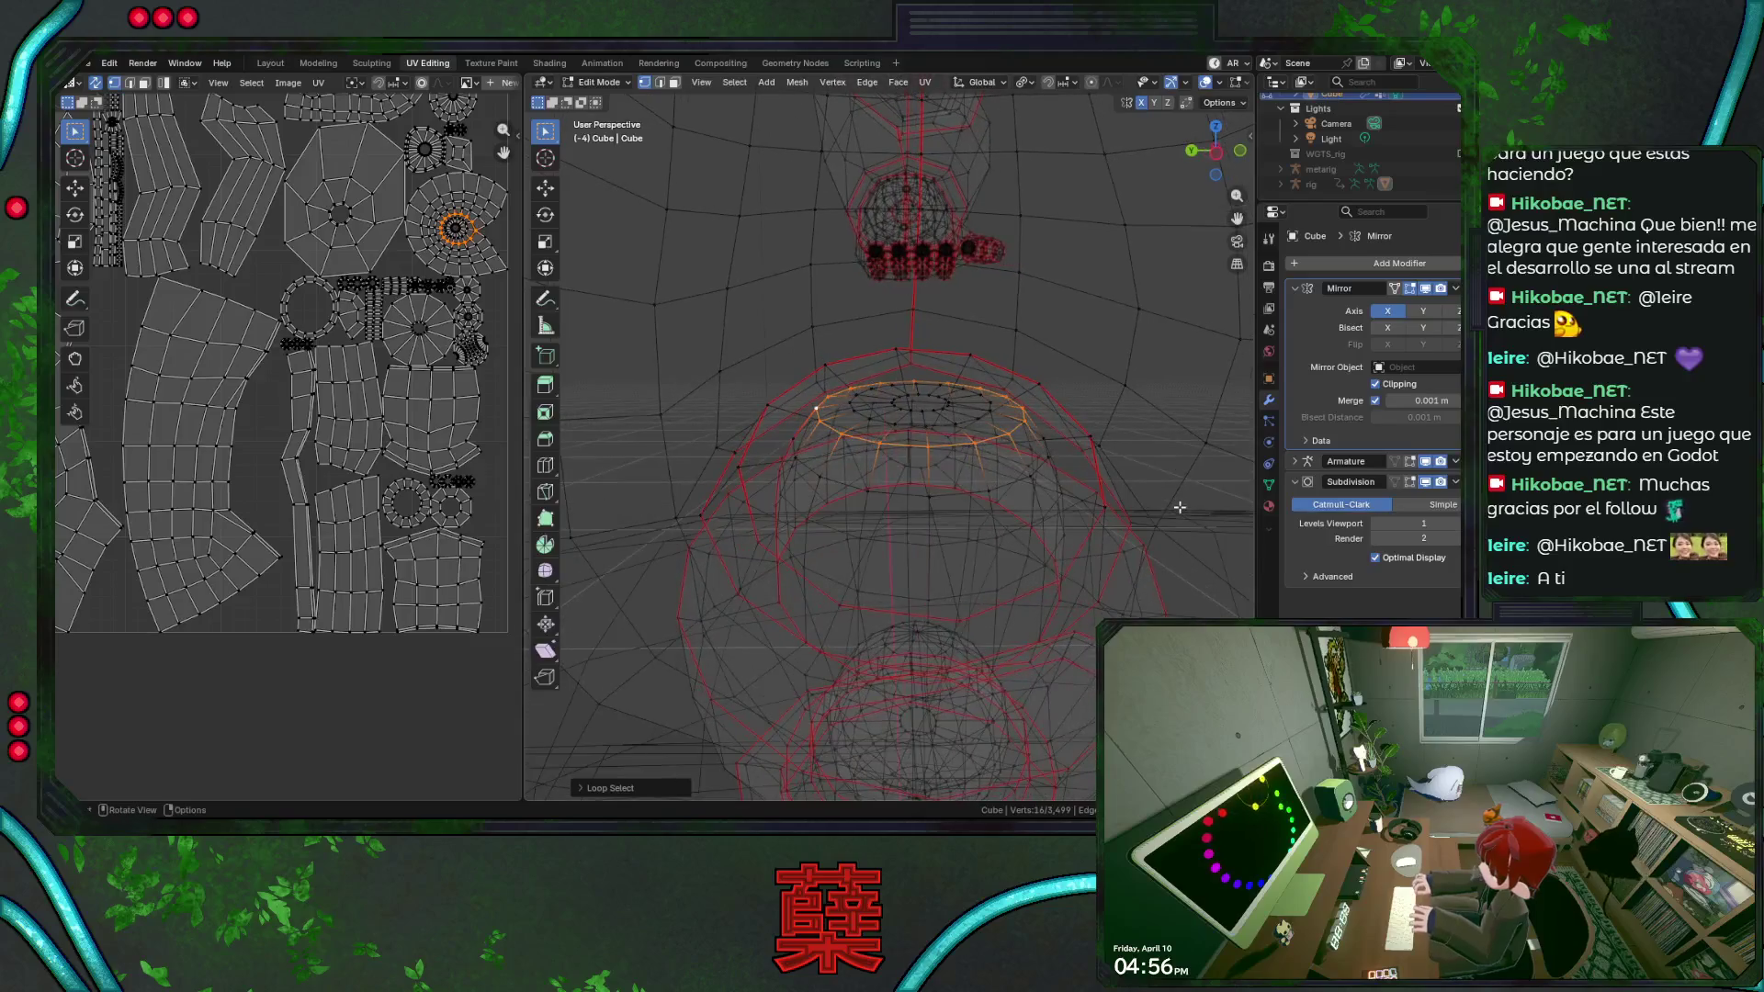
right_click(1064, 501)
left_click(1020, 684)
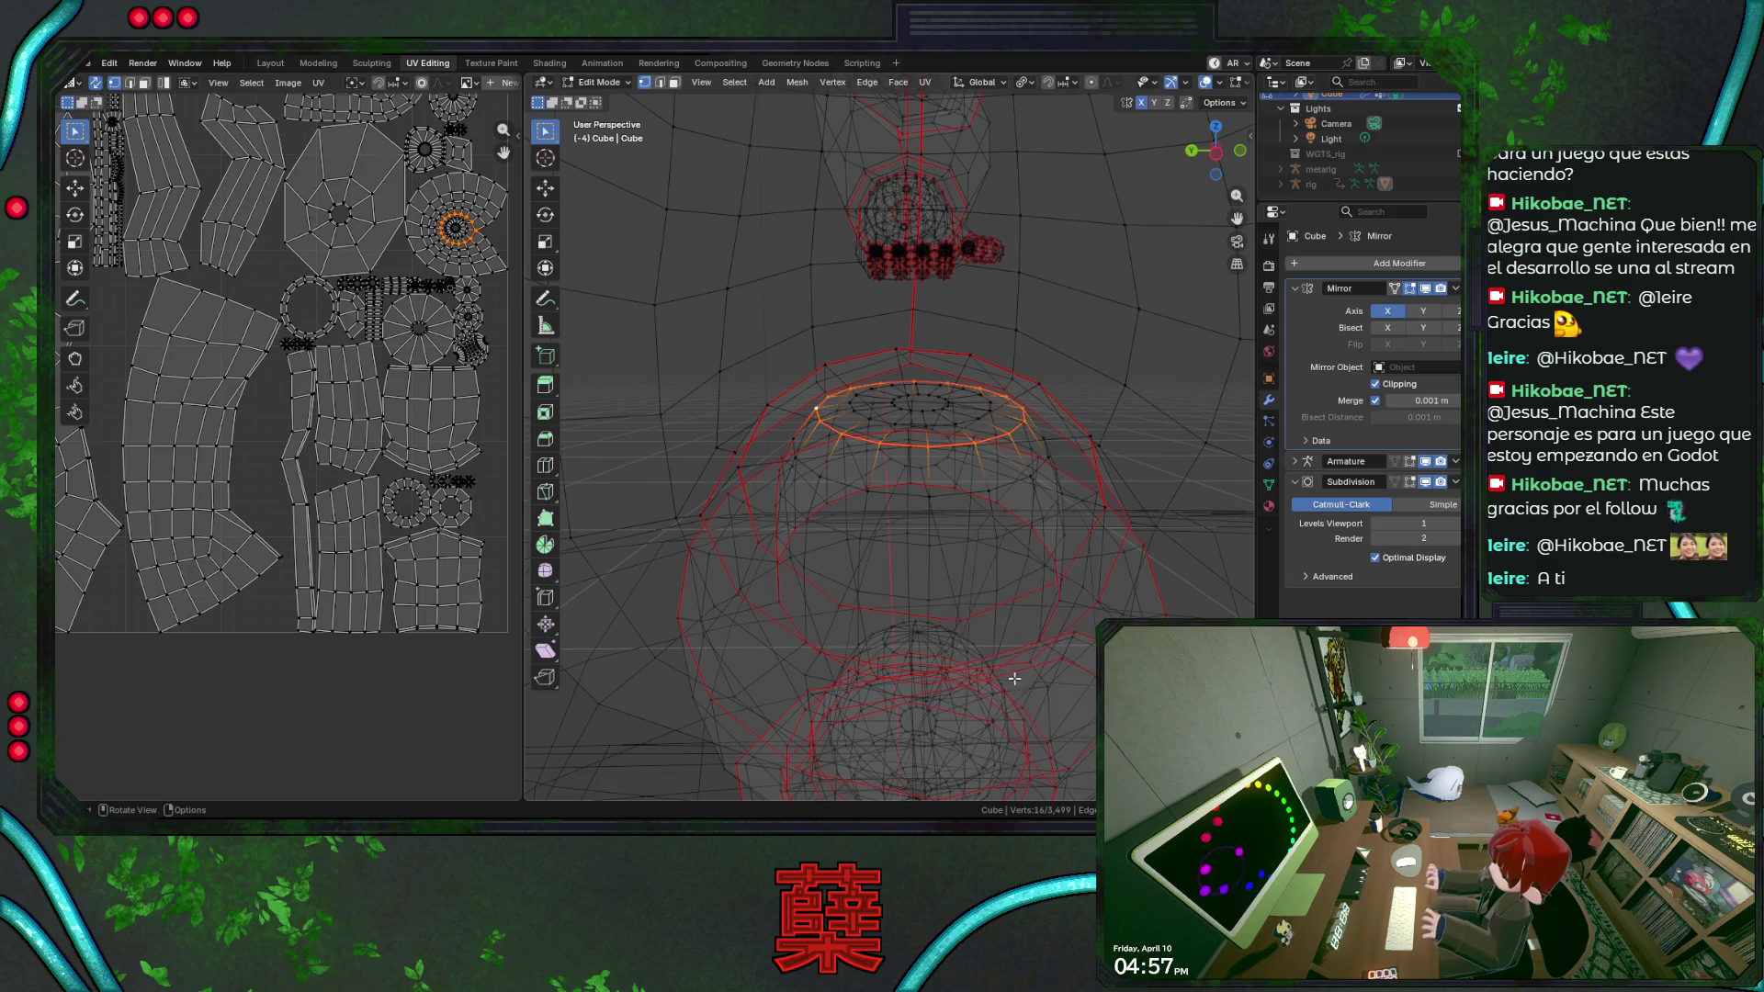
Select the whole mesh and bring up the UV mapping options for unwrapping.
key("a")
key("u")
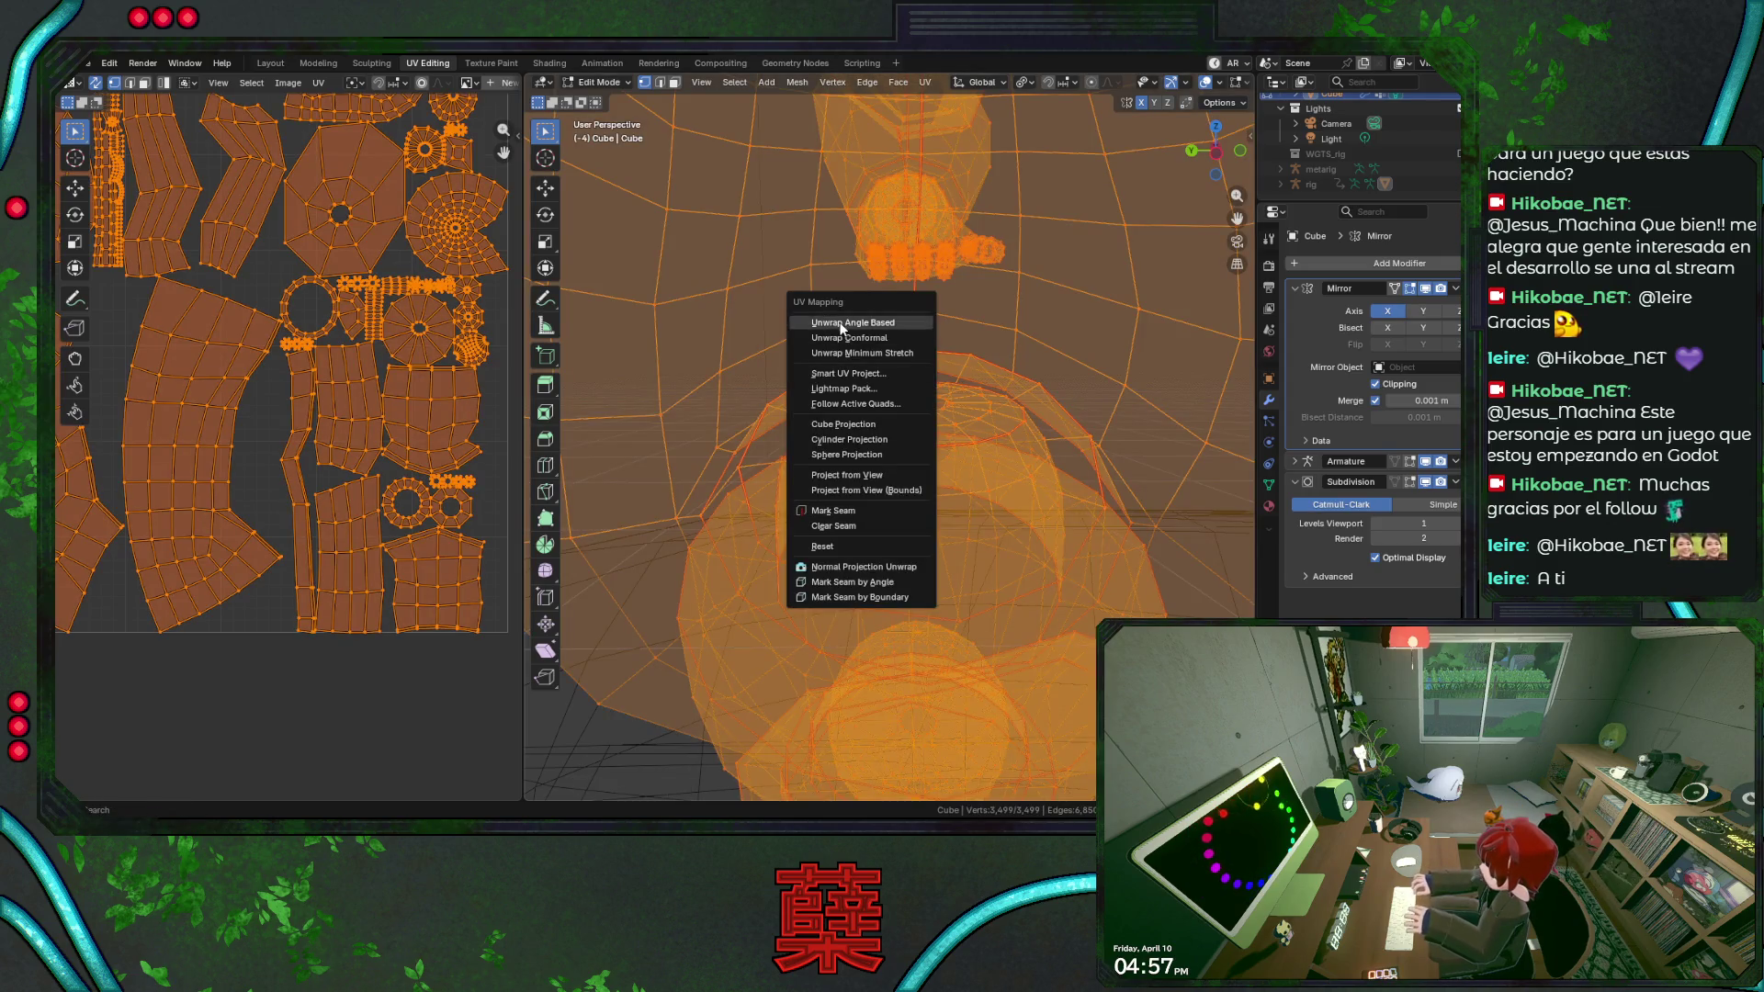
Re-unwrap the whole mesh Angle Based and select the ring band's face loop.
left_click(839, 321)
left_click(821, 528)
key("3")
left_click(834, 512)
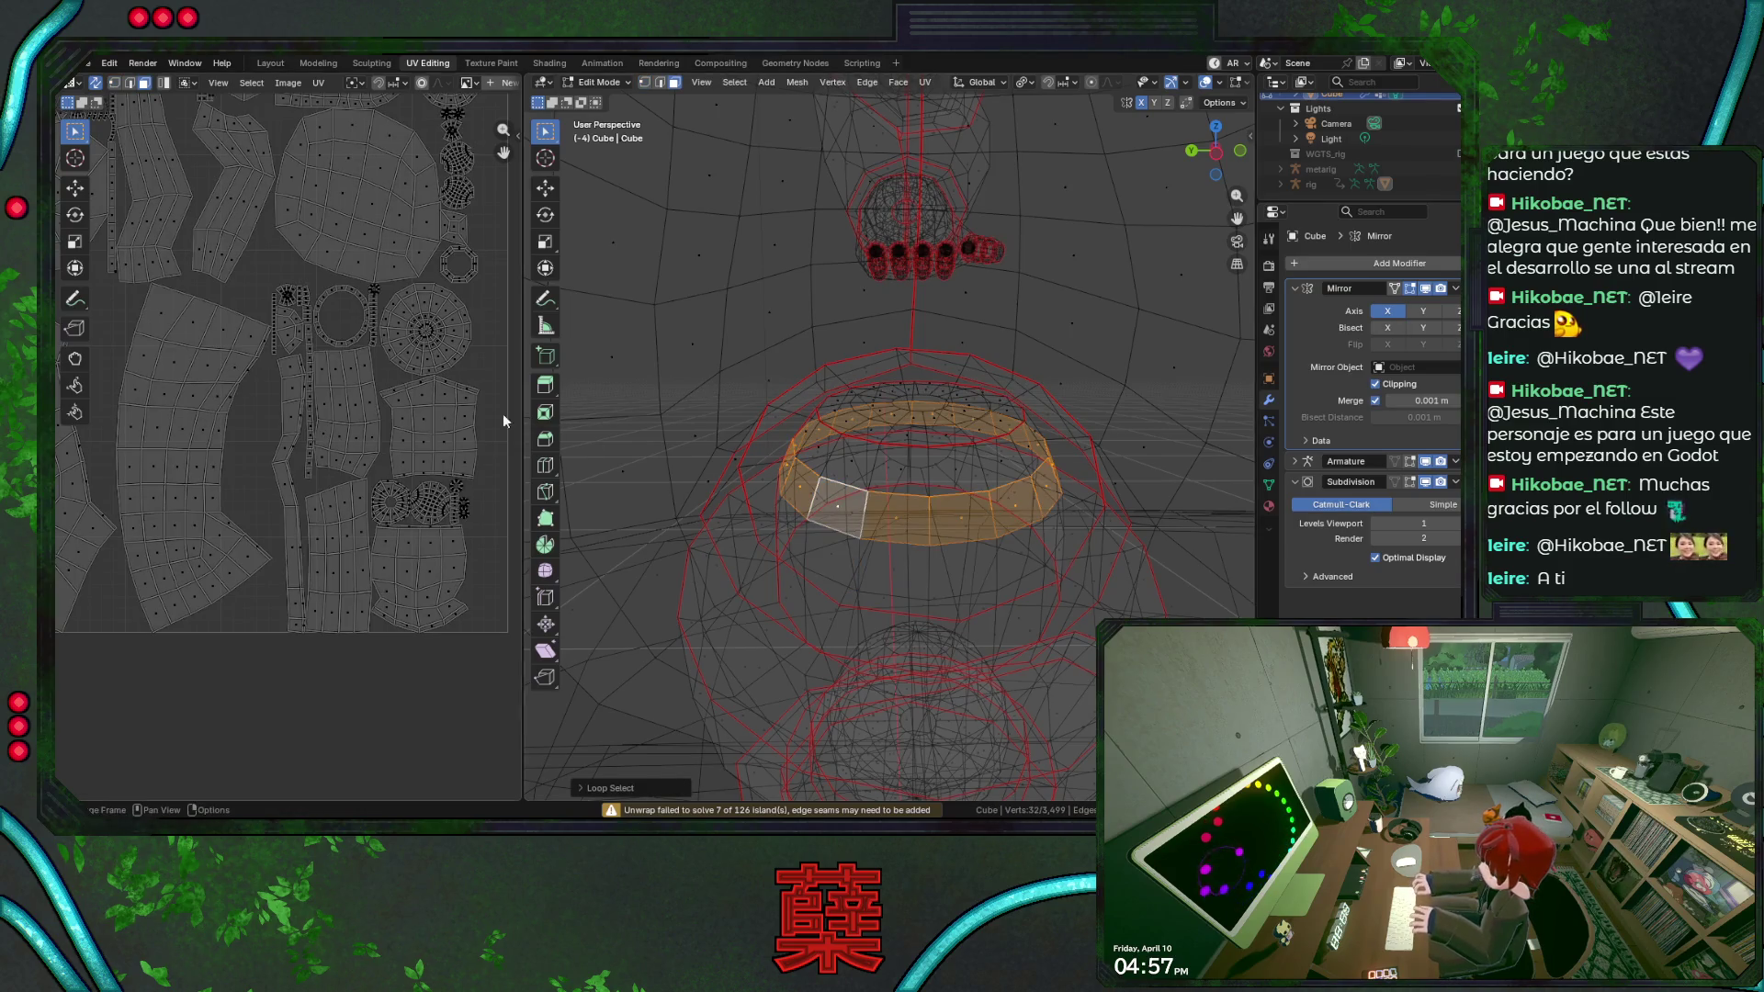
scroll(410, 418, "down", 3)
scroll(136, 365, "up", 5)
Locate the band's island in the UV editor, then return to solid shading.
middle_click_drag(152, 409, 406, 494)
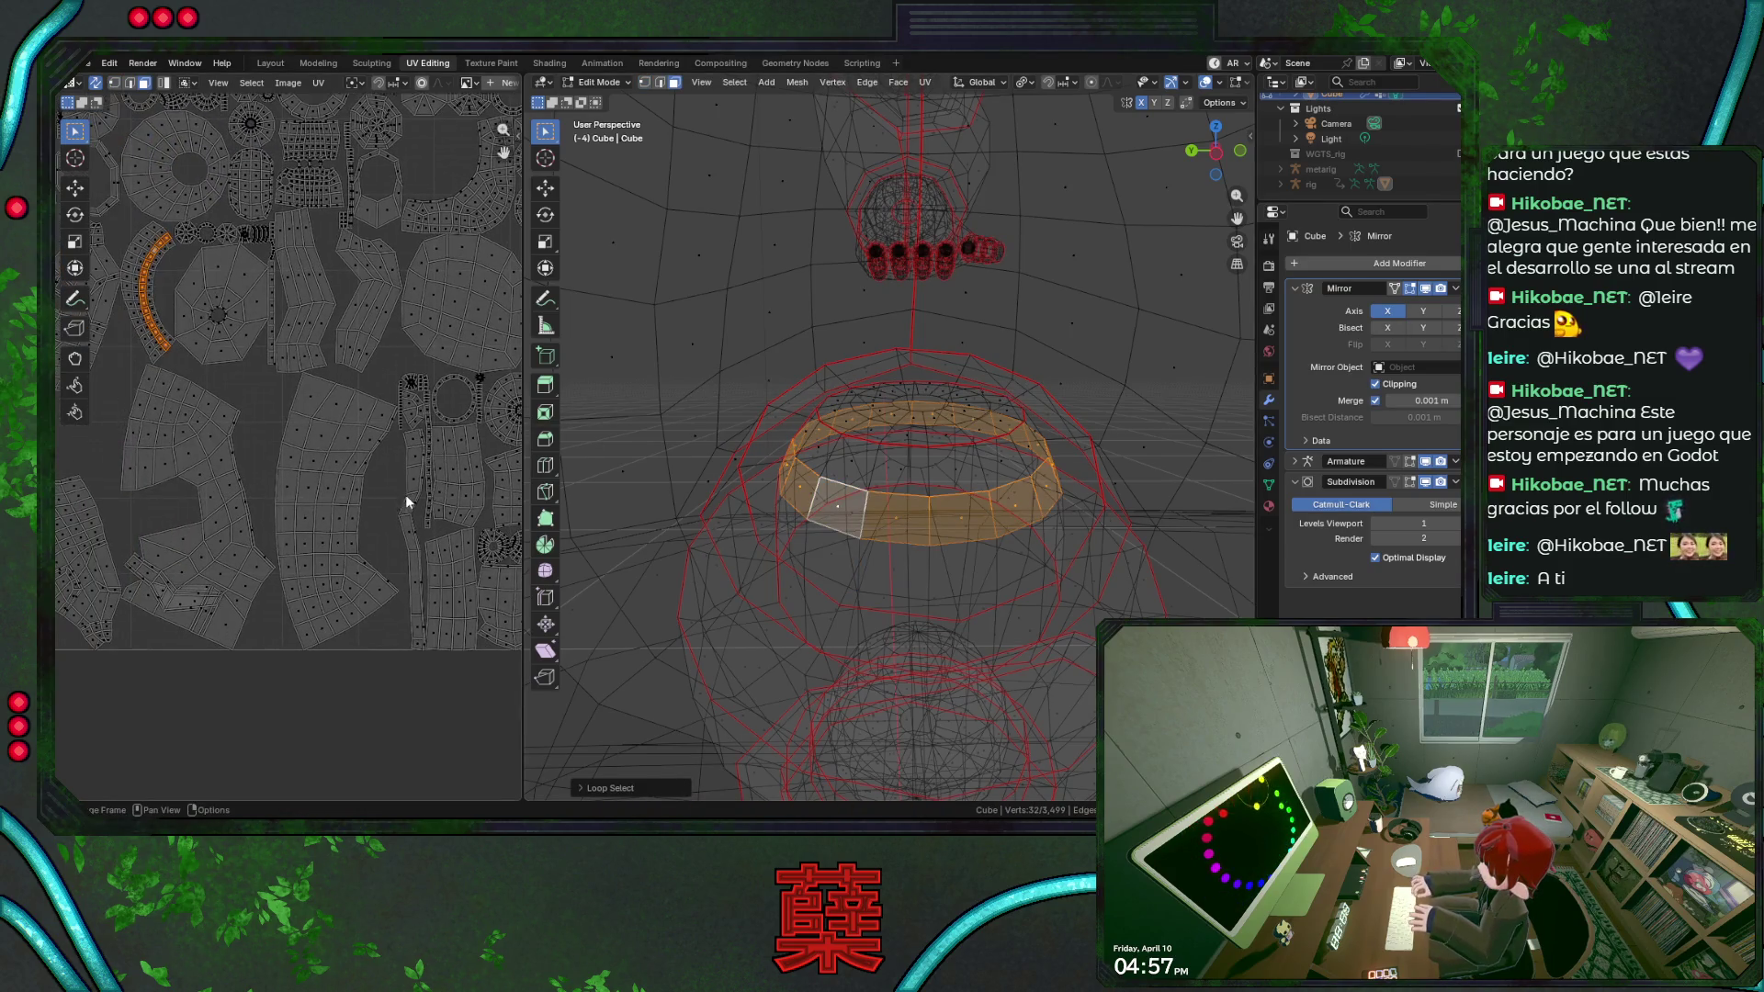
left_click(772, 413)
middle_click_drag(772, 414, 830, 452)
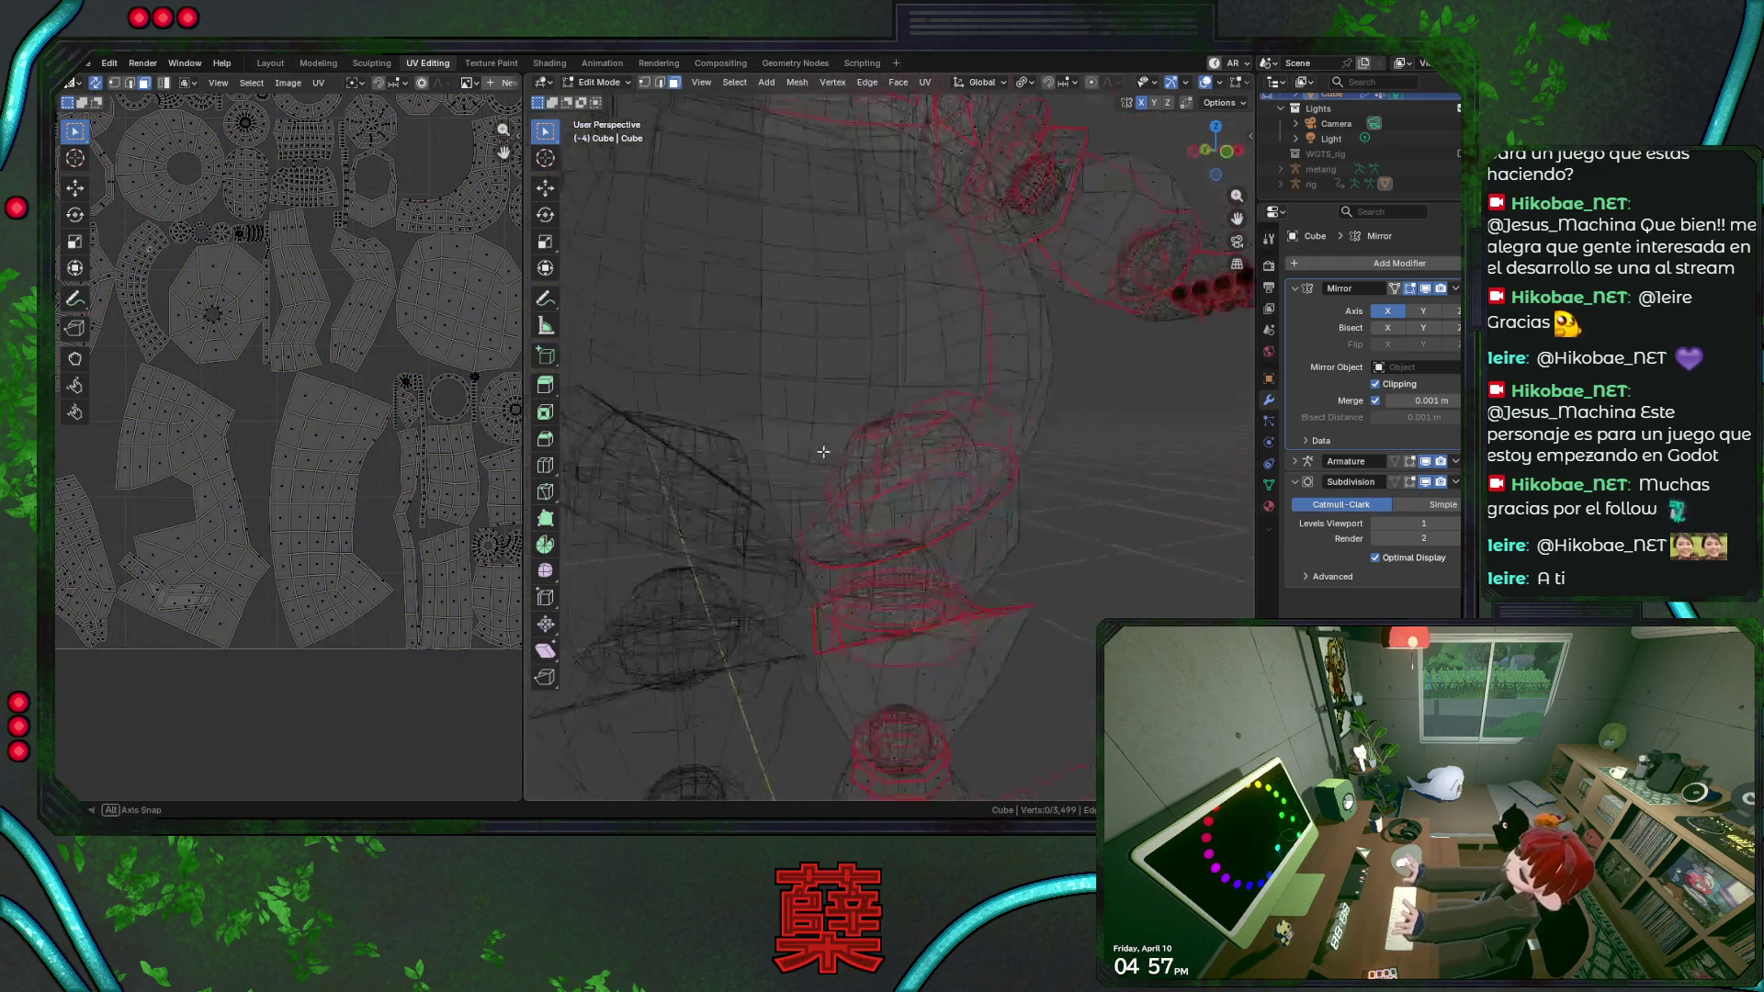
scroll(829, 452, "down", 3)
key("alt+z")
mouse_move(999, 414)
middle_mouse_down()
mouse_move(774, 383)
mouse_move(936, 284)
middle_mouse_up()
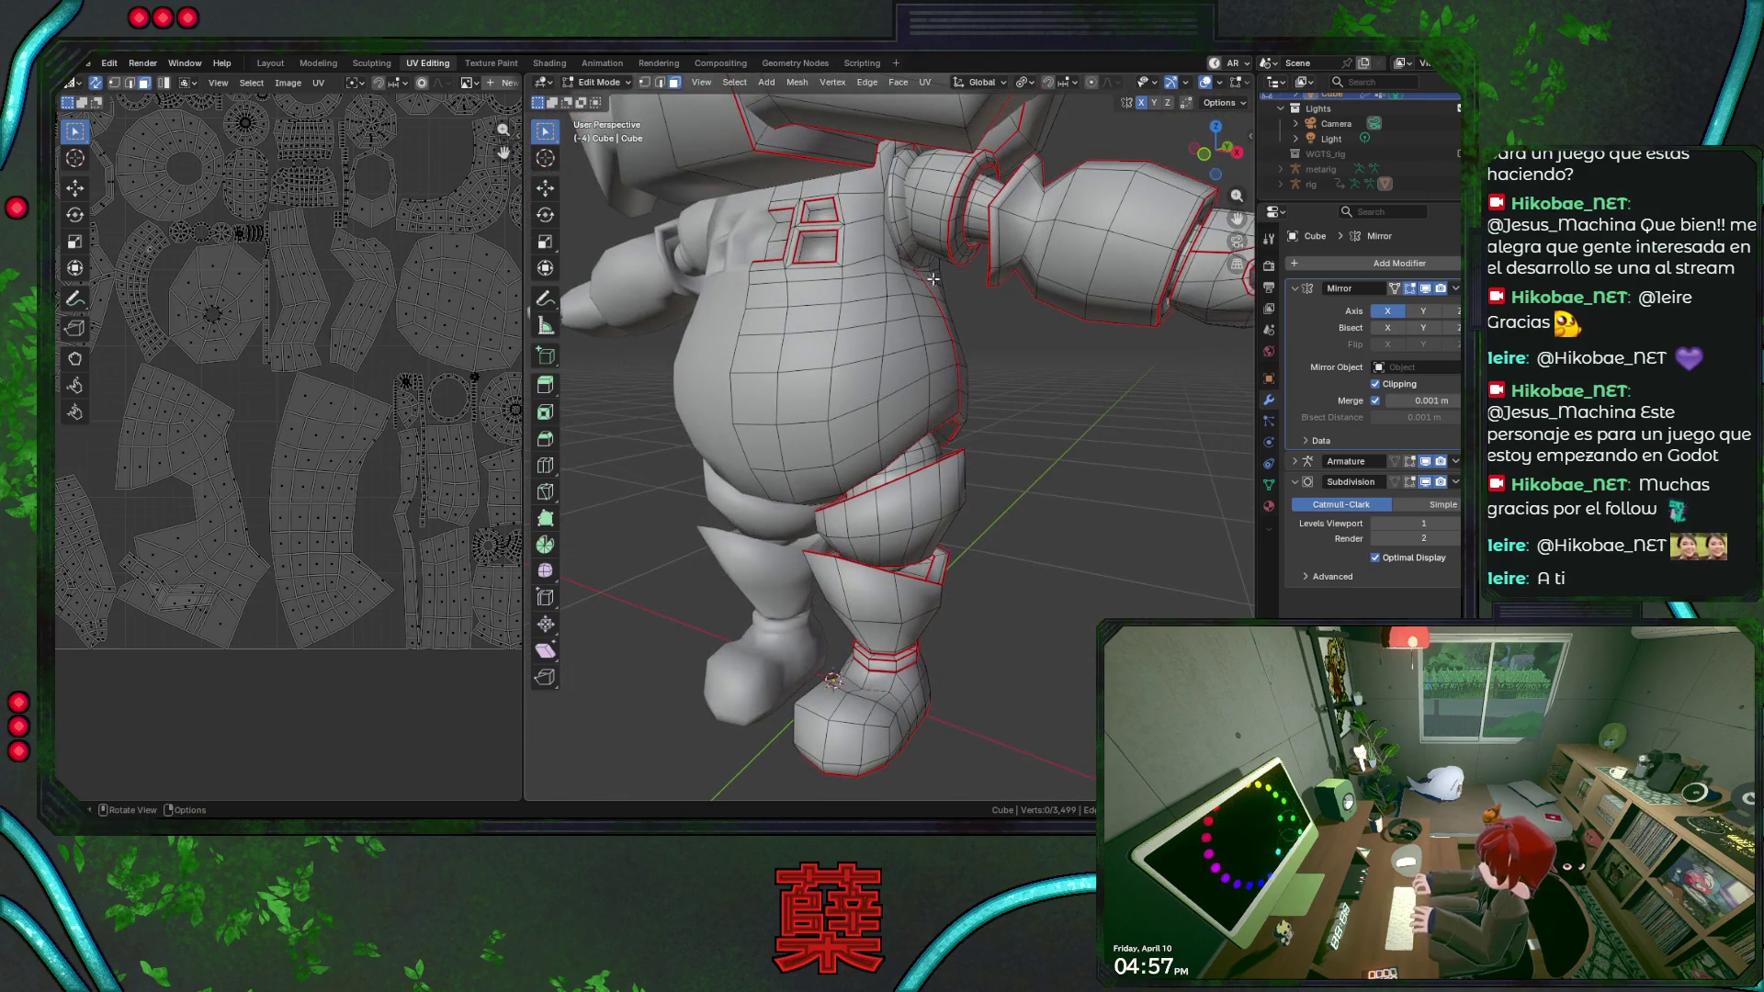
Select the two shoulder edge loops and check their UV island.
left_click(933, 272, "alt")
scroll(432, 331, "down", 1)
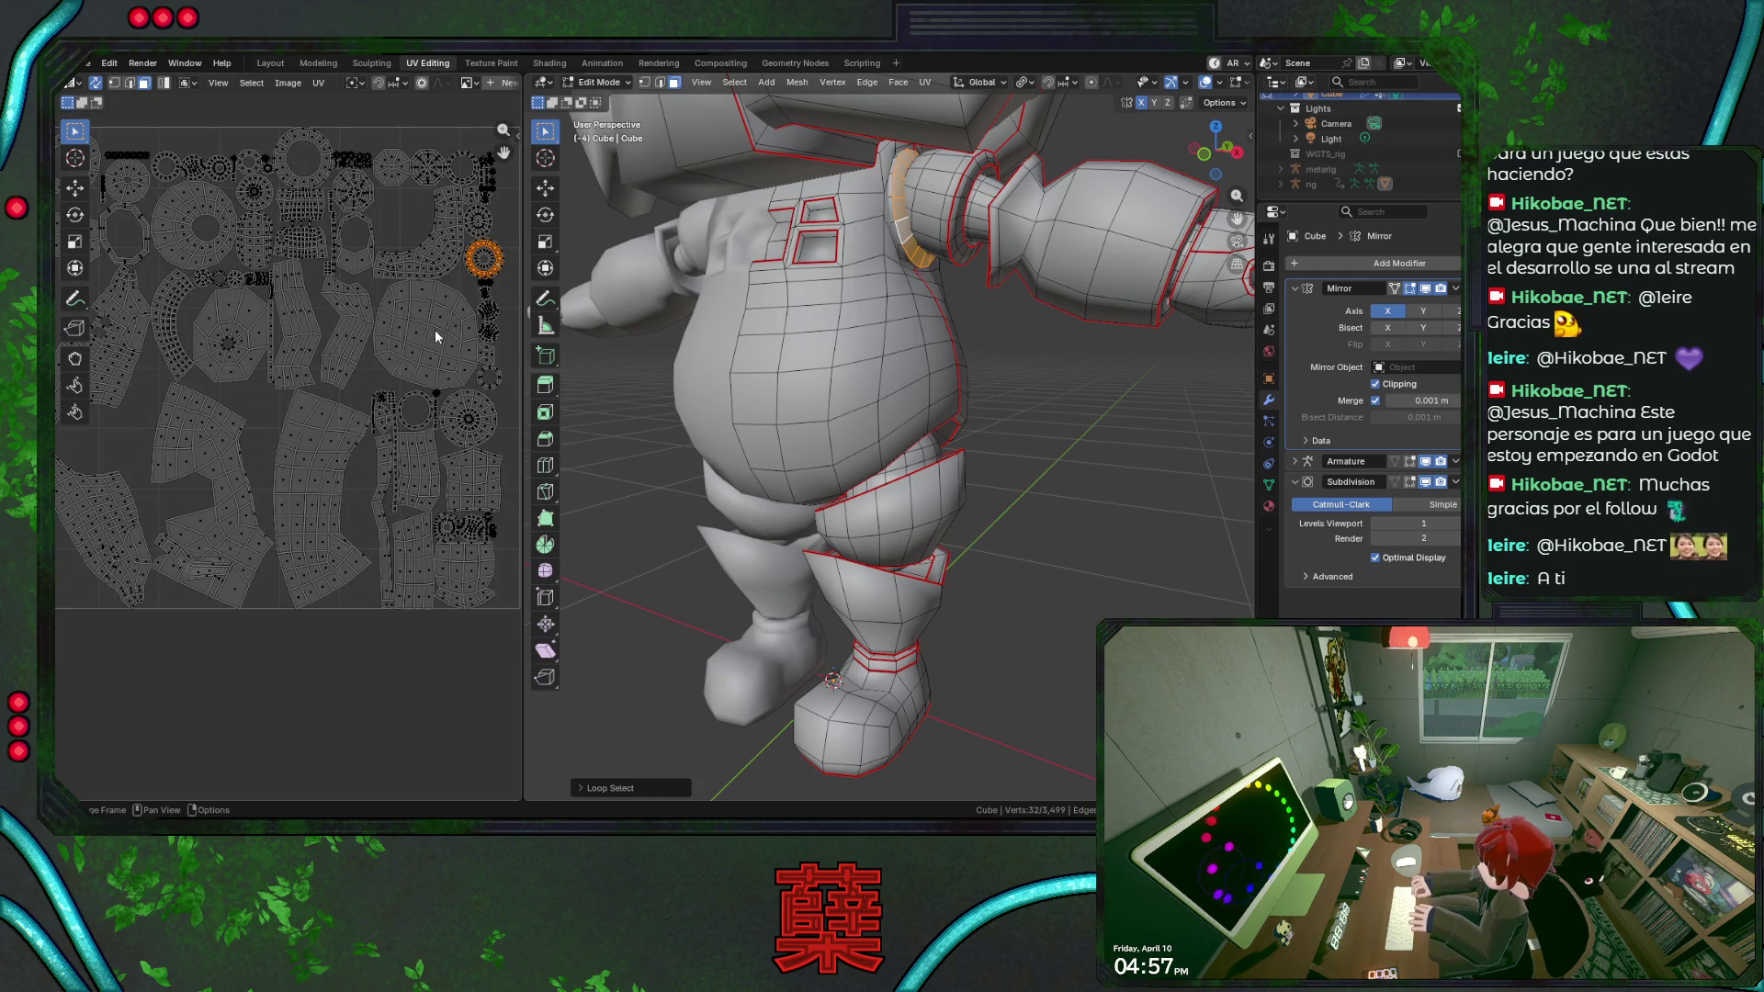
left_click(954, 206, "alt+shift")
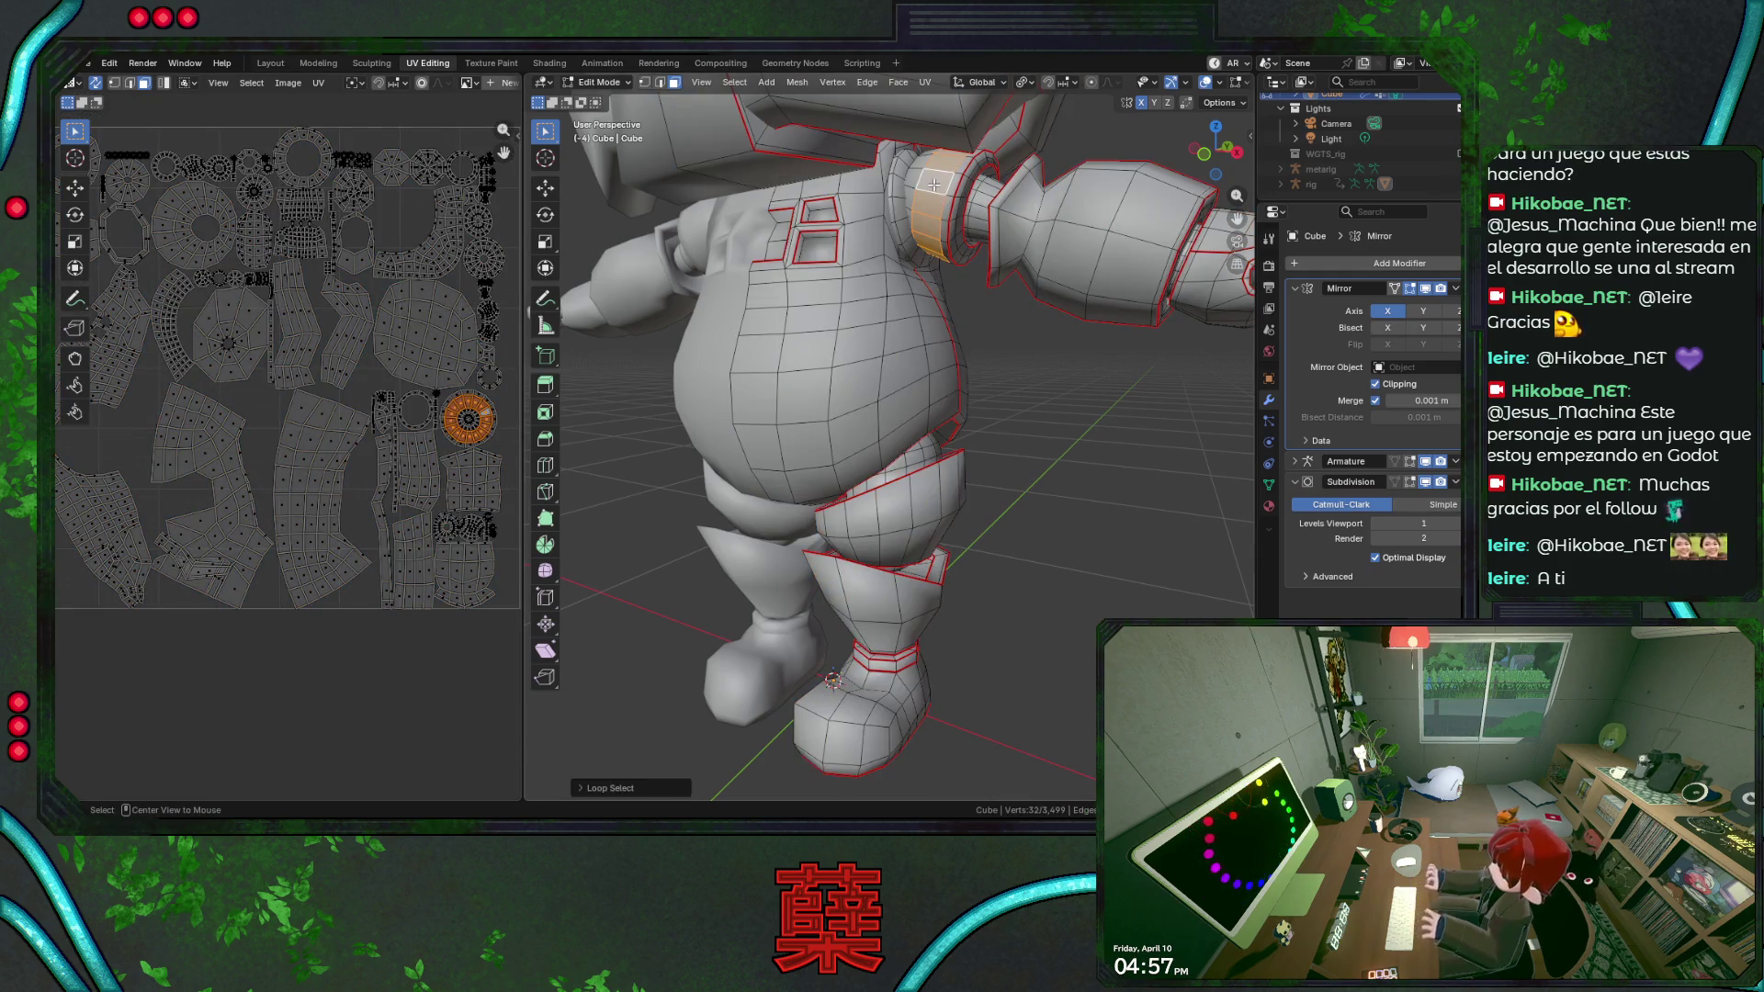
scroll(467, 437, "up", 1)
scroll(467, 437, "up", 1)
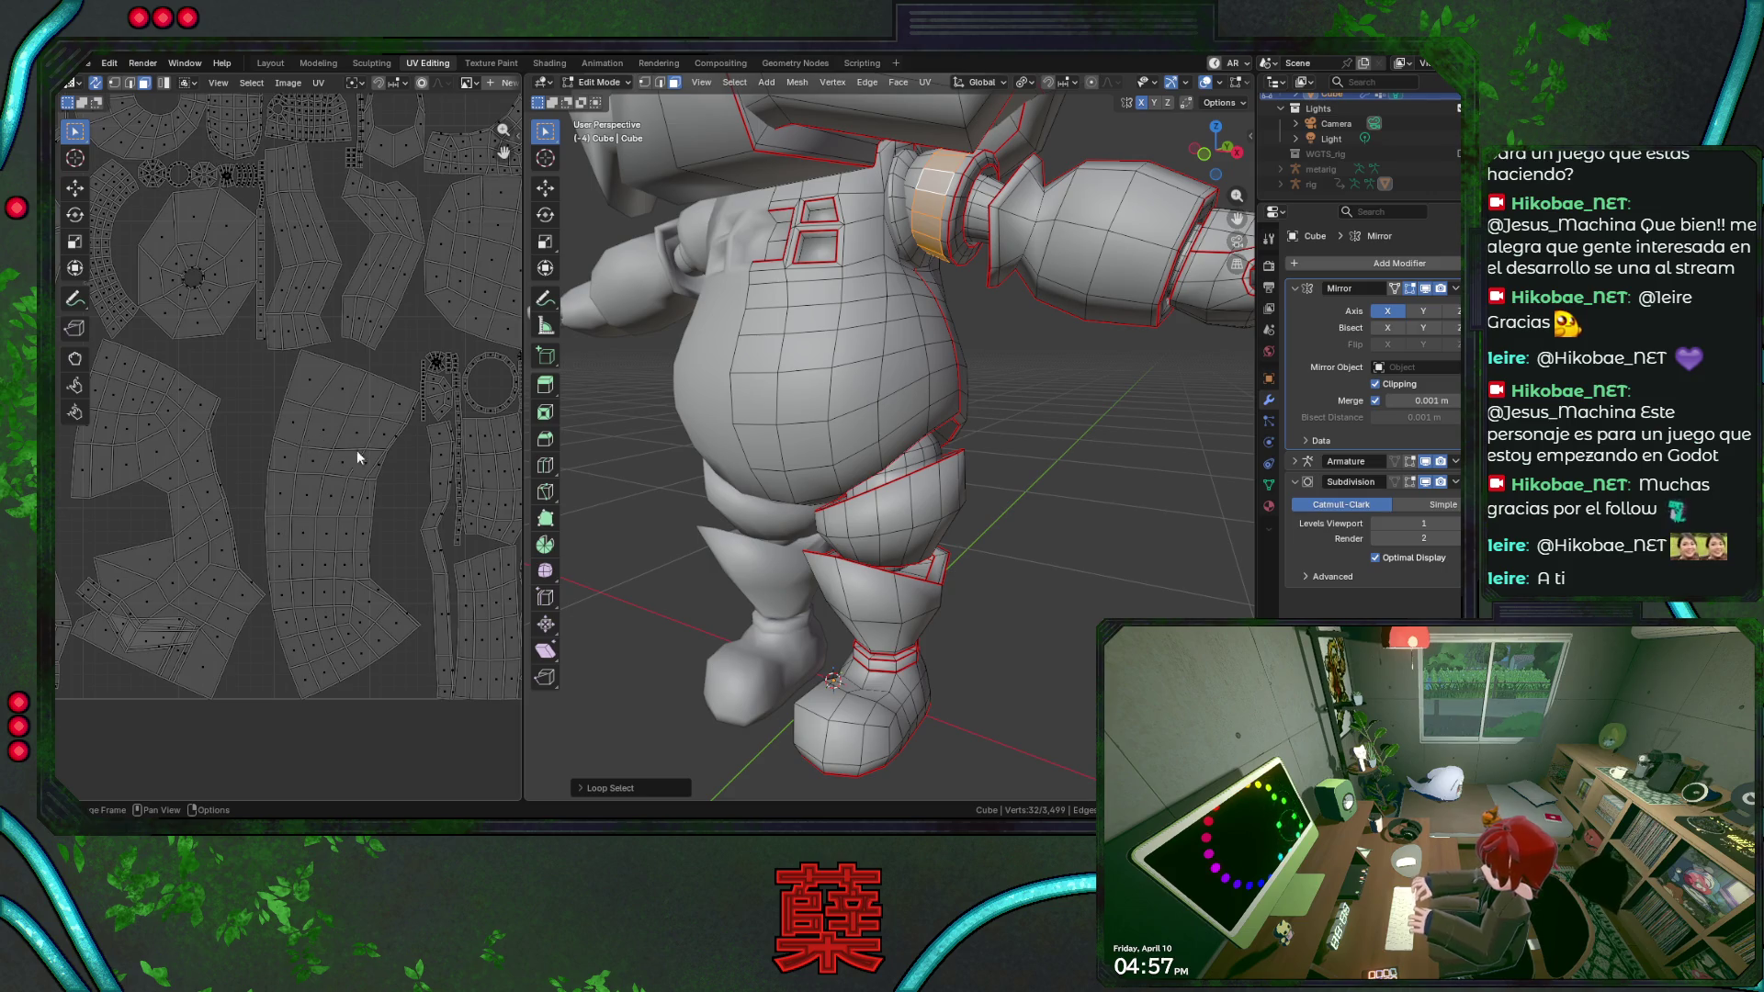
scroll(907, 431, "down", 5)
middle_click_drag(883, 415, 909, 431)
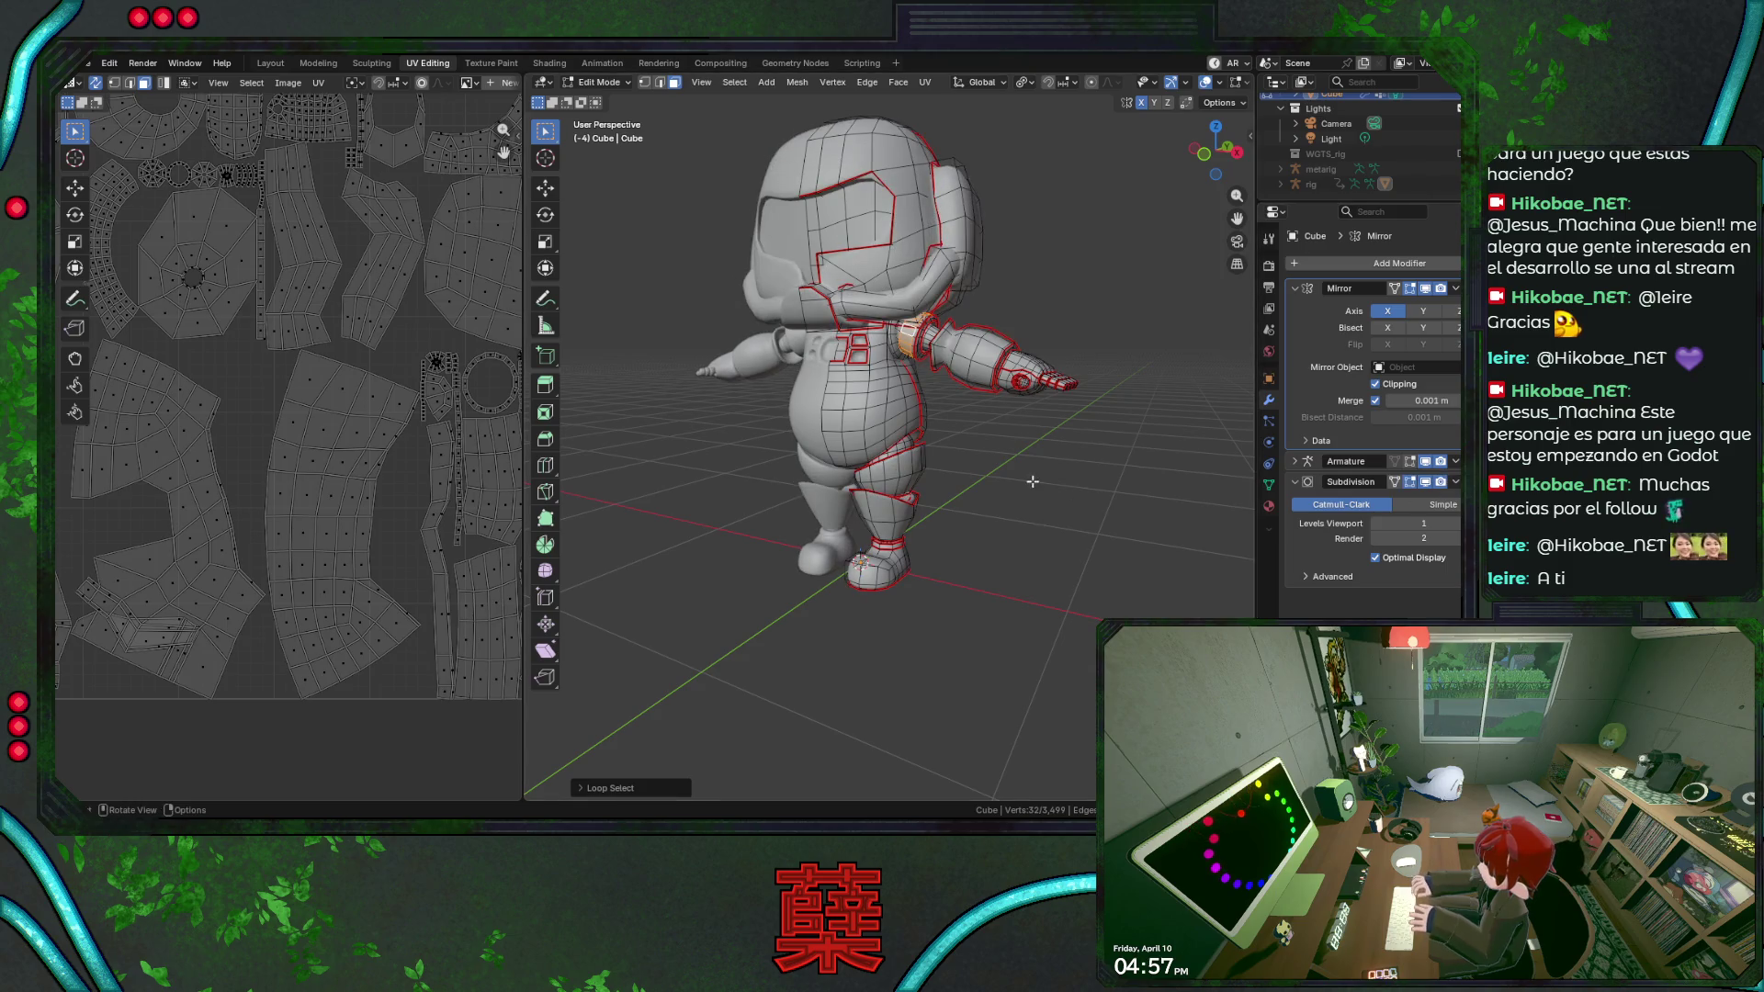
Return to Object Mode and save BaseRobot.blend.
key("Tab")
key("ctrl+s")
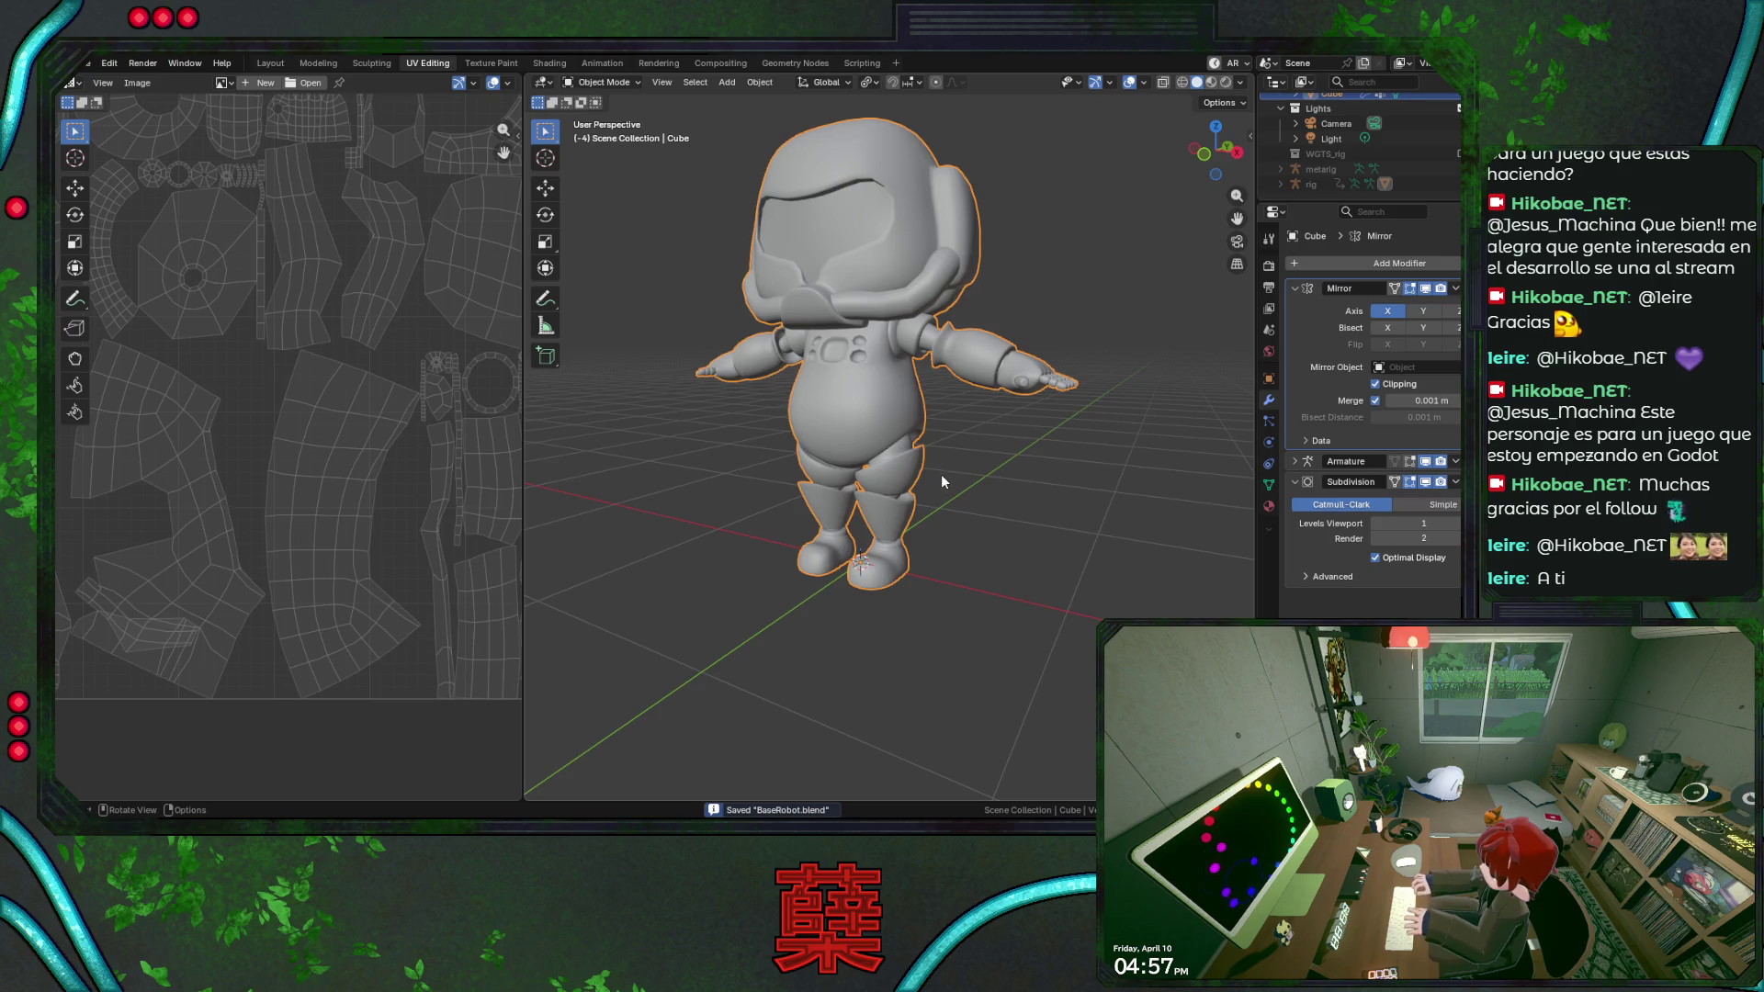
scroll(954, 437, "up", 3)
In Edit Mode with X-ray front view, select the upper chest button's border edges.
key("Tab")
scroll(850, 334, "up", 4)
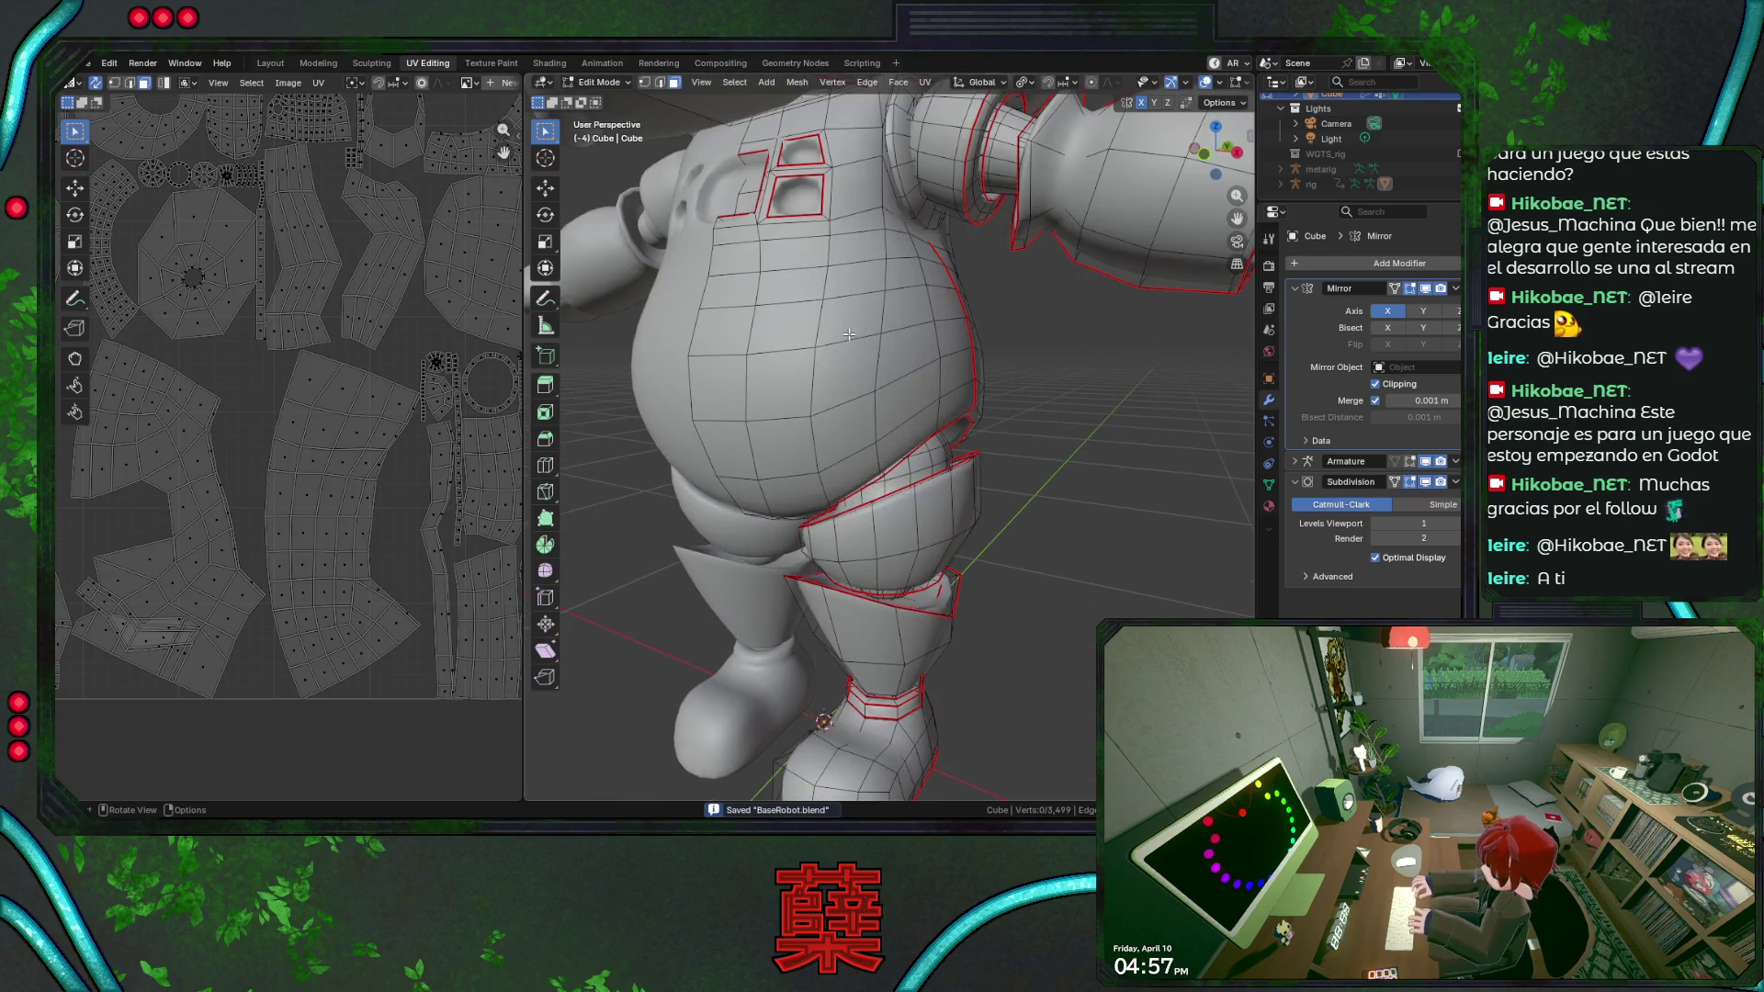
key("KP_1")
scroll(883, 278, "up", 3)
left_click(819, 177, "alt")
key("alt+z")
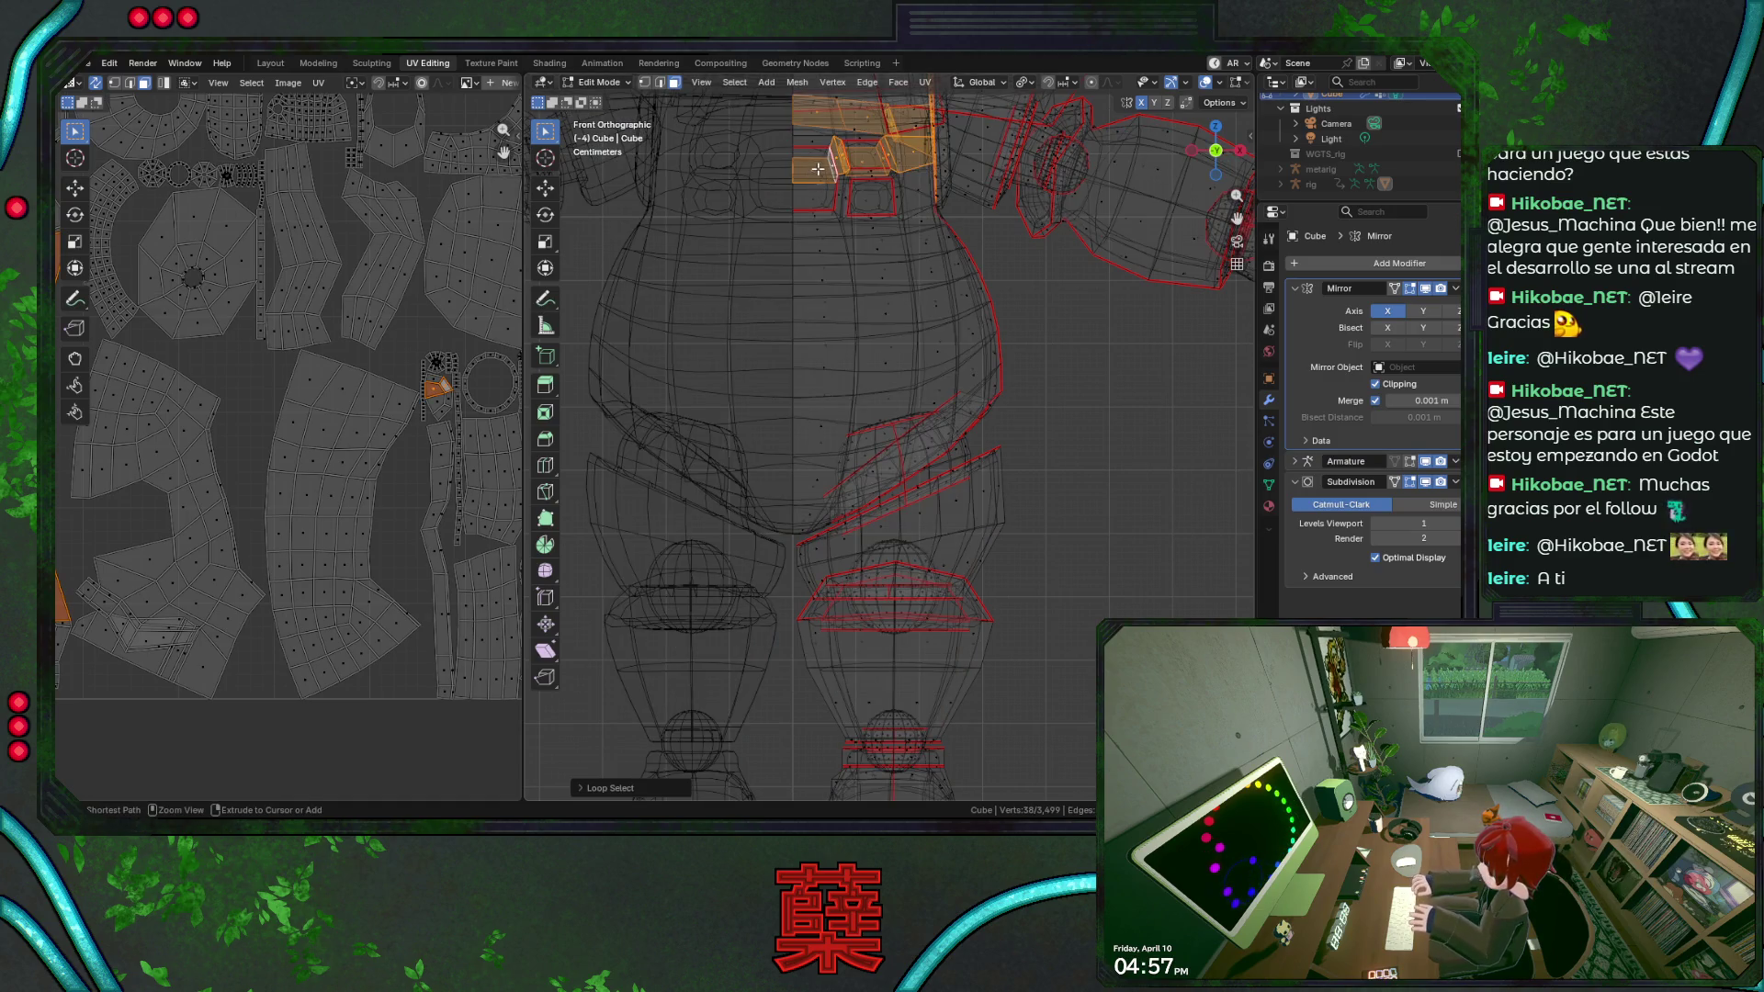
key("2")
left_click(825, 173)
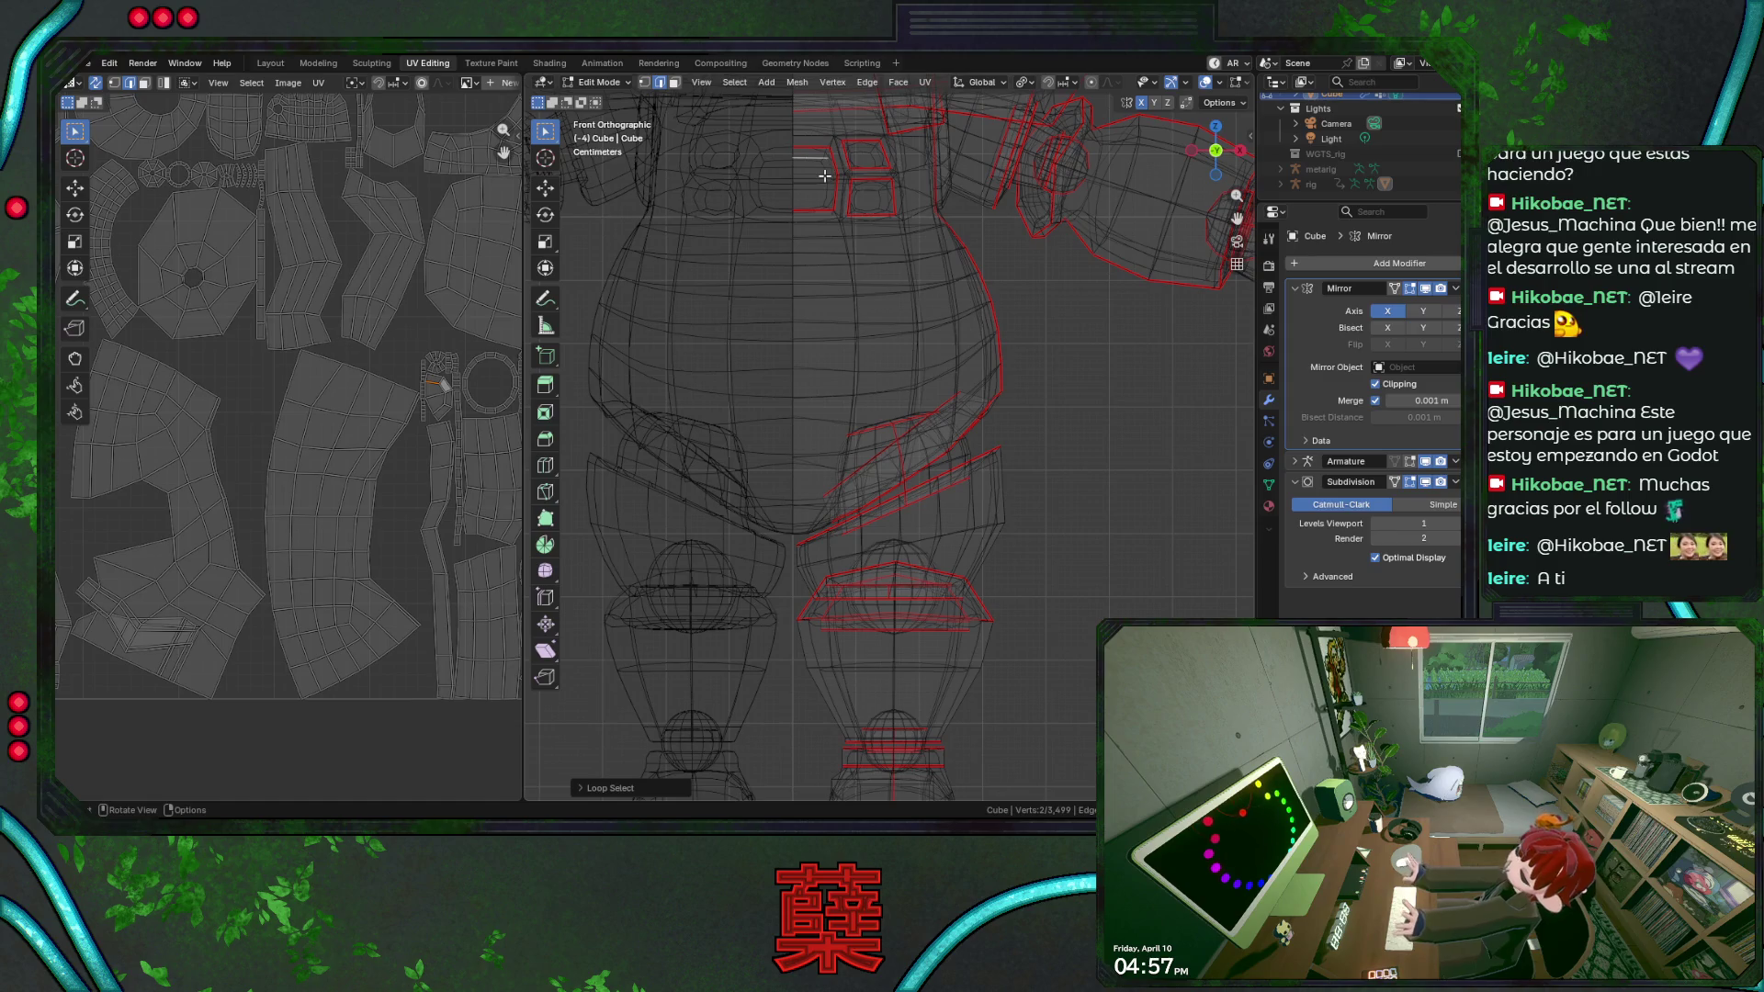
left_click(831, 176, "shift")
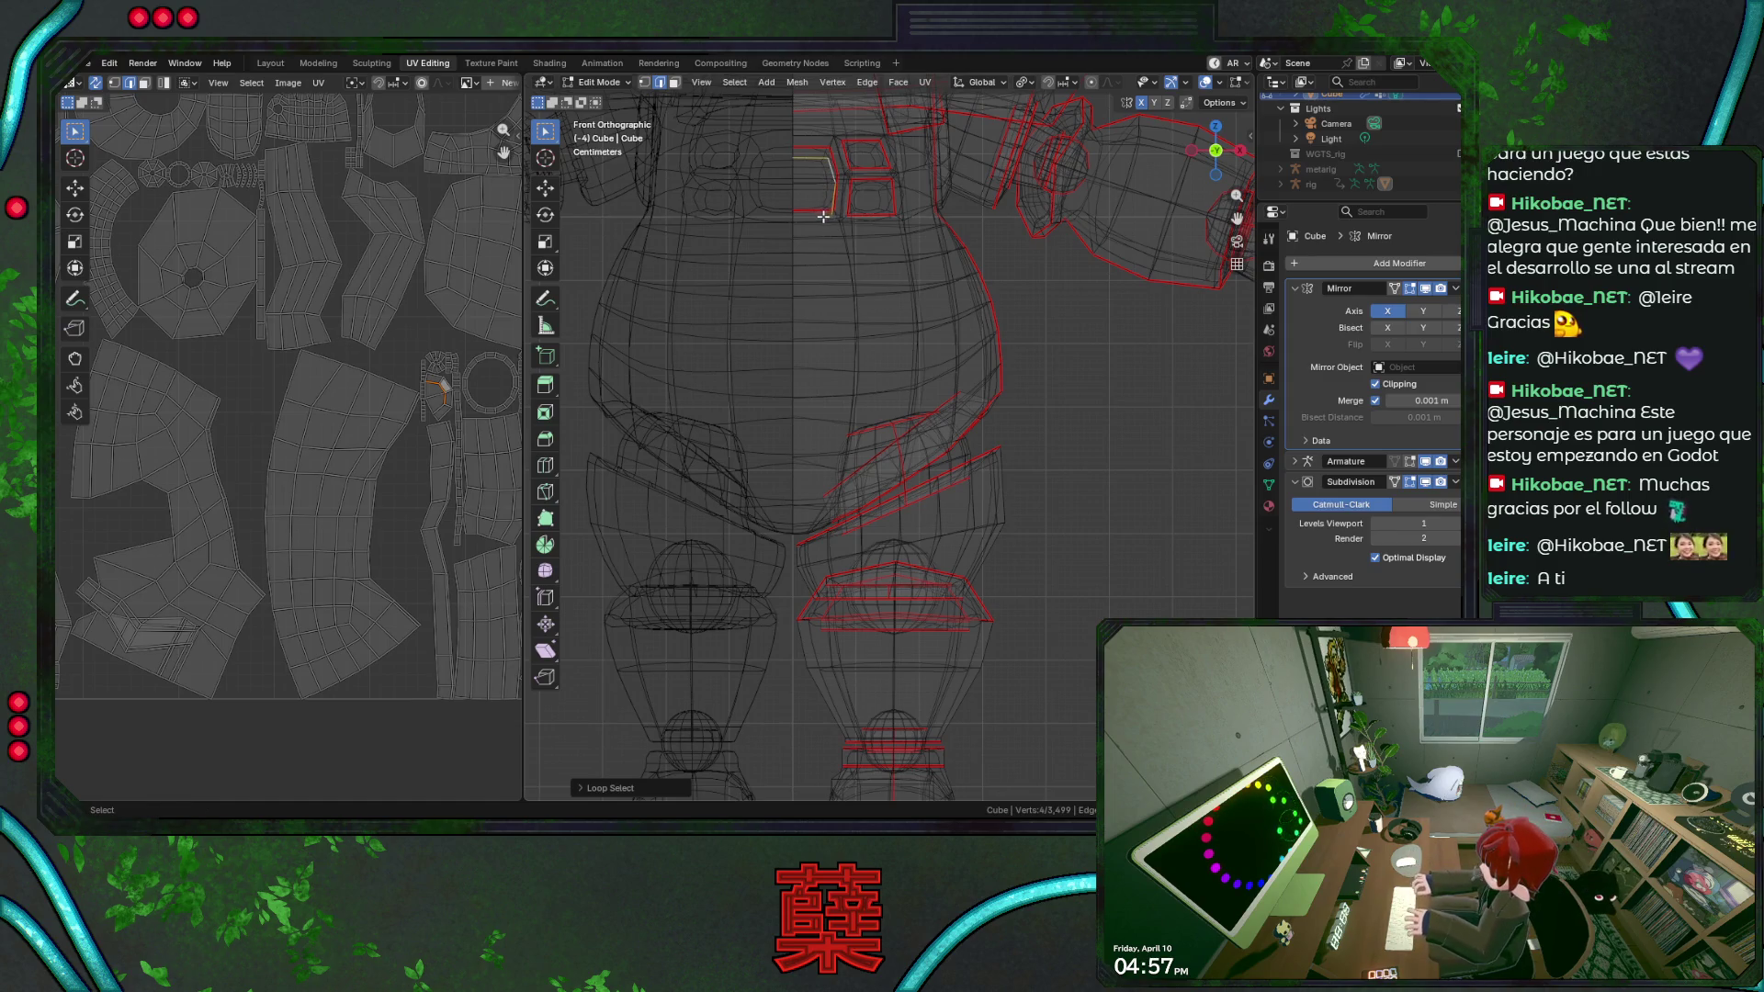
left_click(821, 216, "shift")
scroll(861, 217, "up", 1)
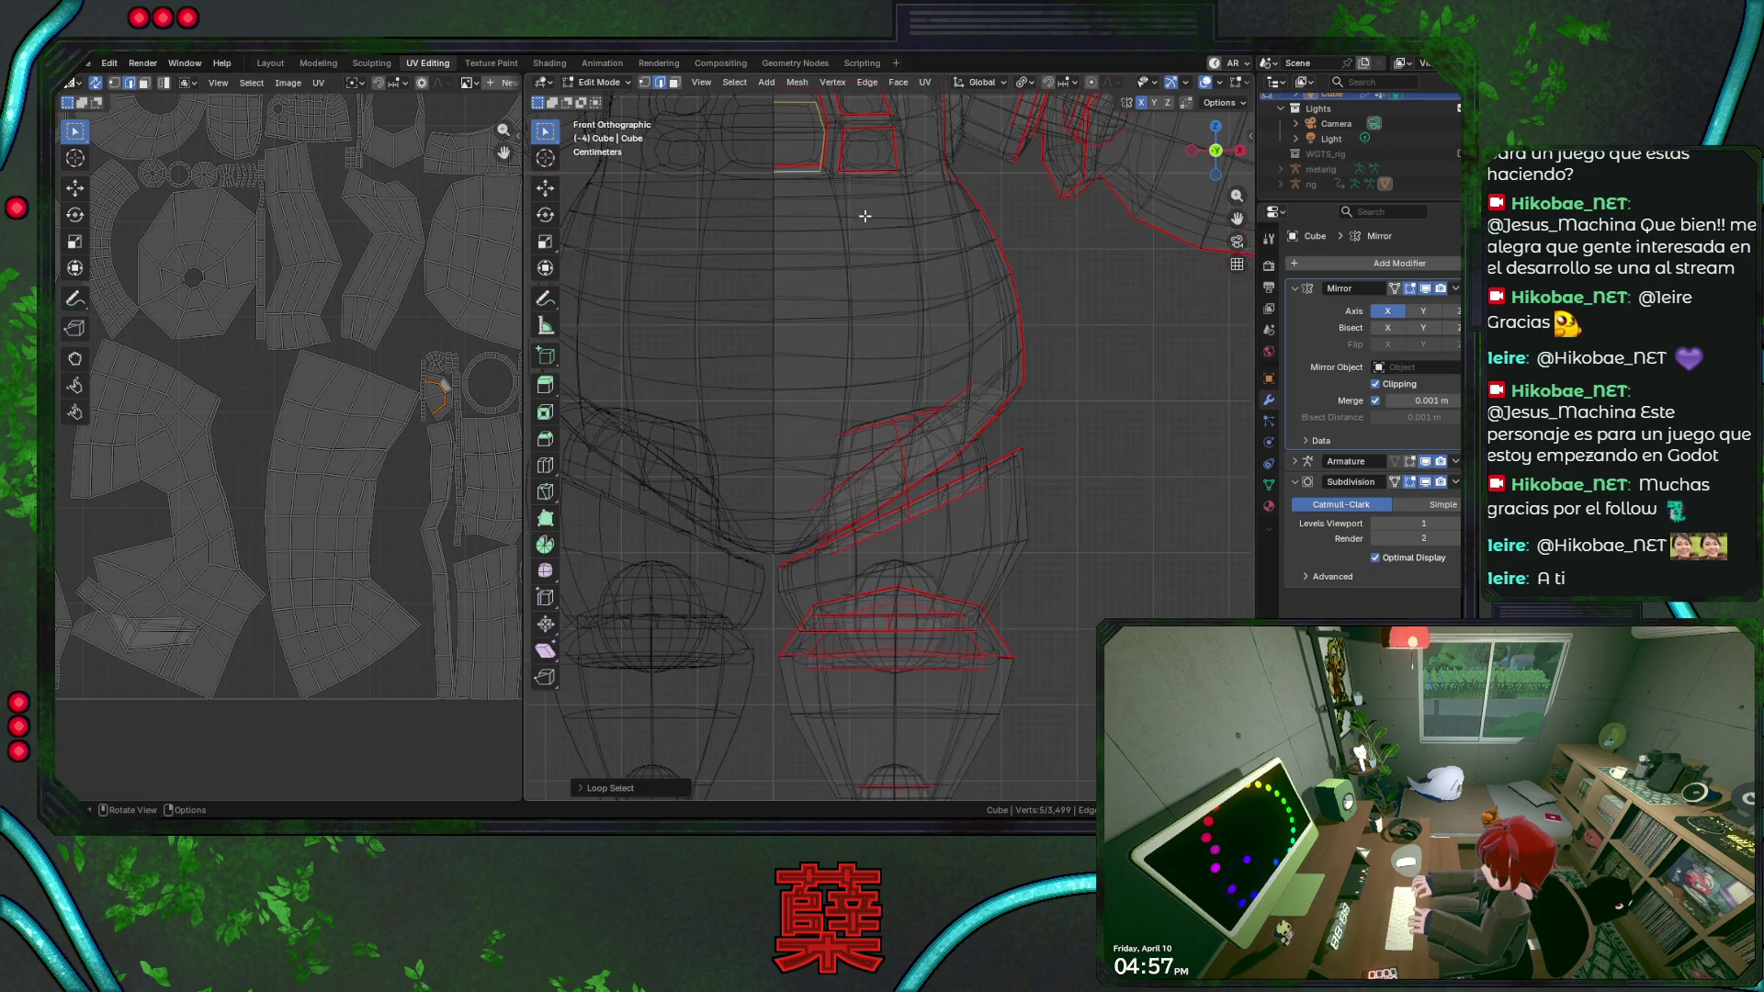
scroll(874, 256, "up", 1)
scroll(875, 257, "up", 1)
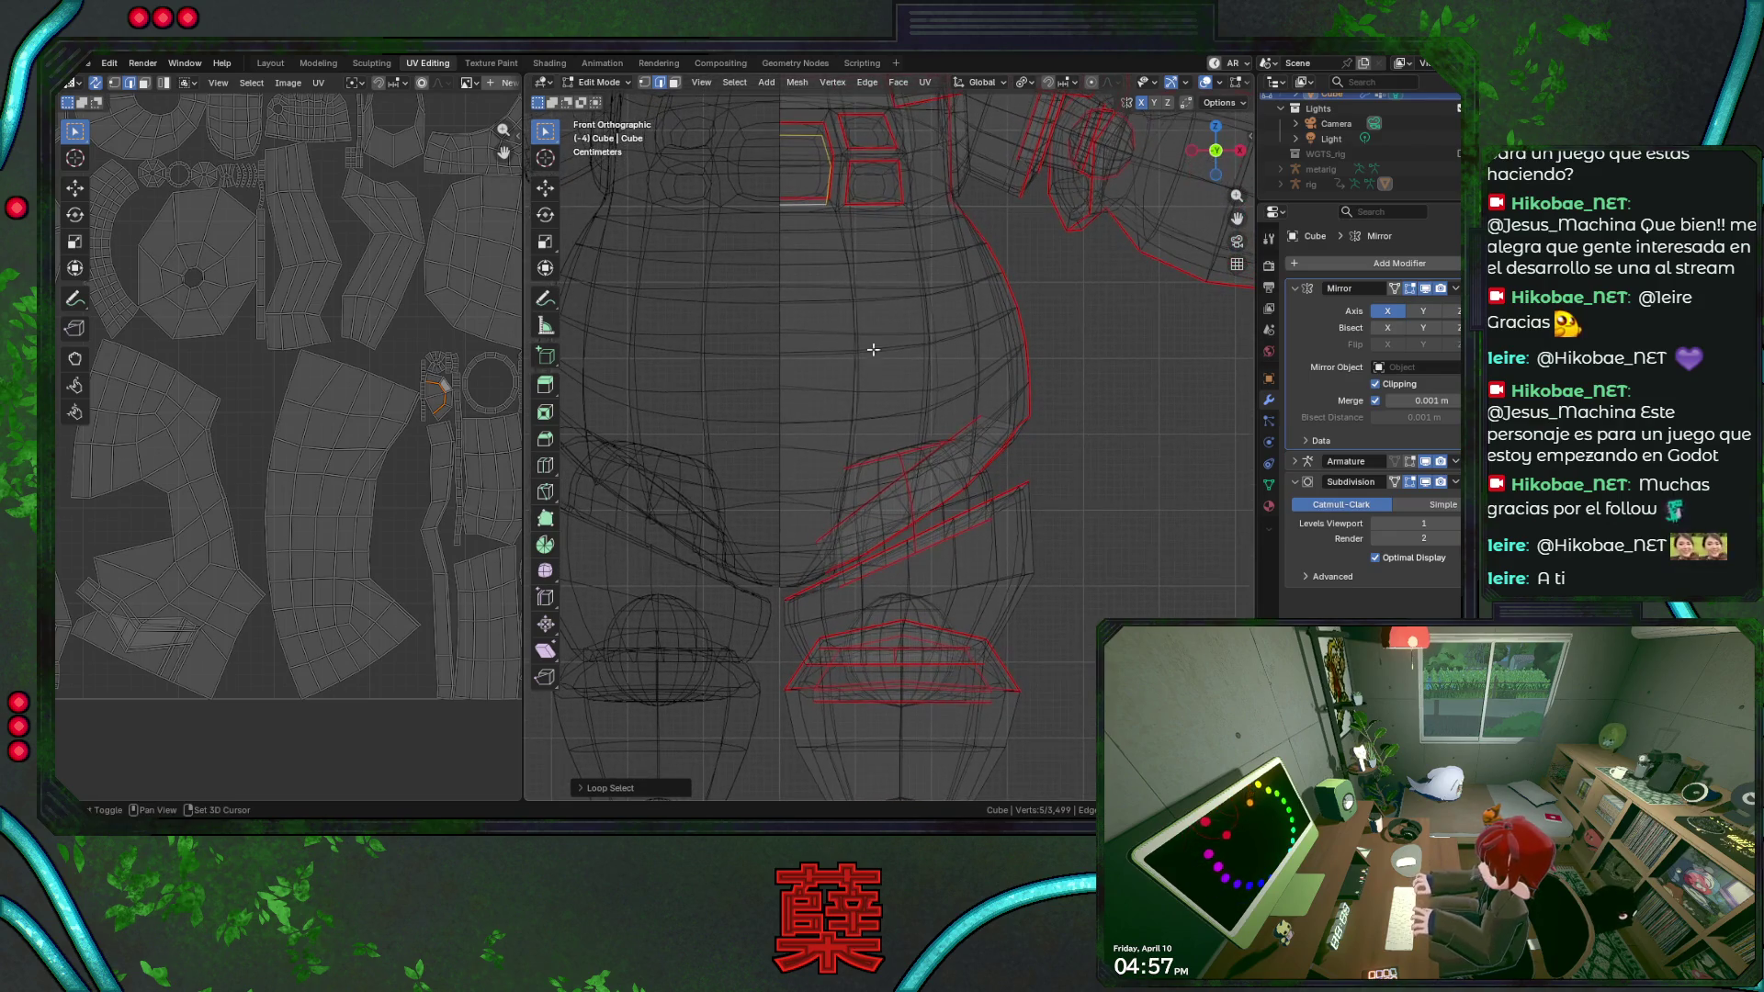
scroll(923, 343, "up", 1)
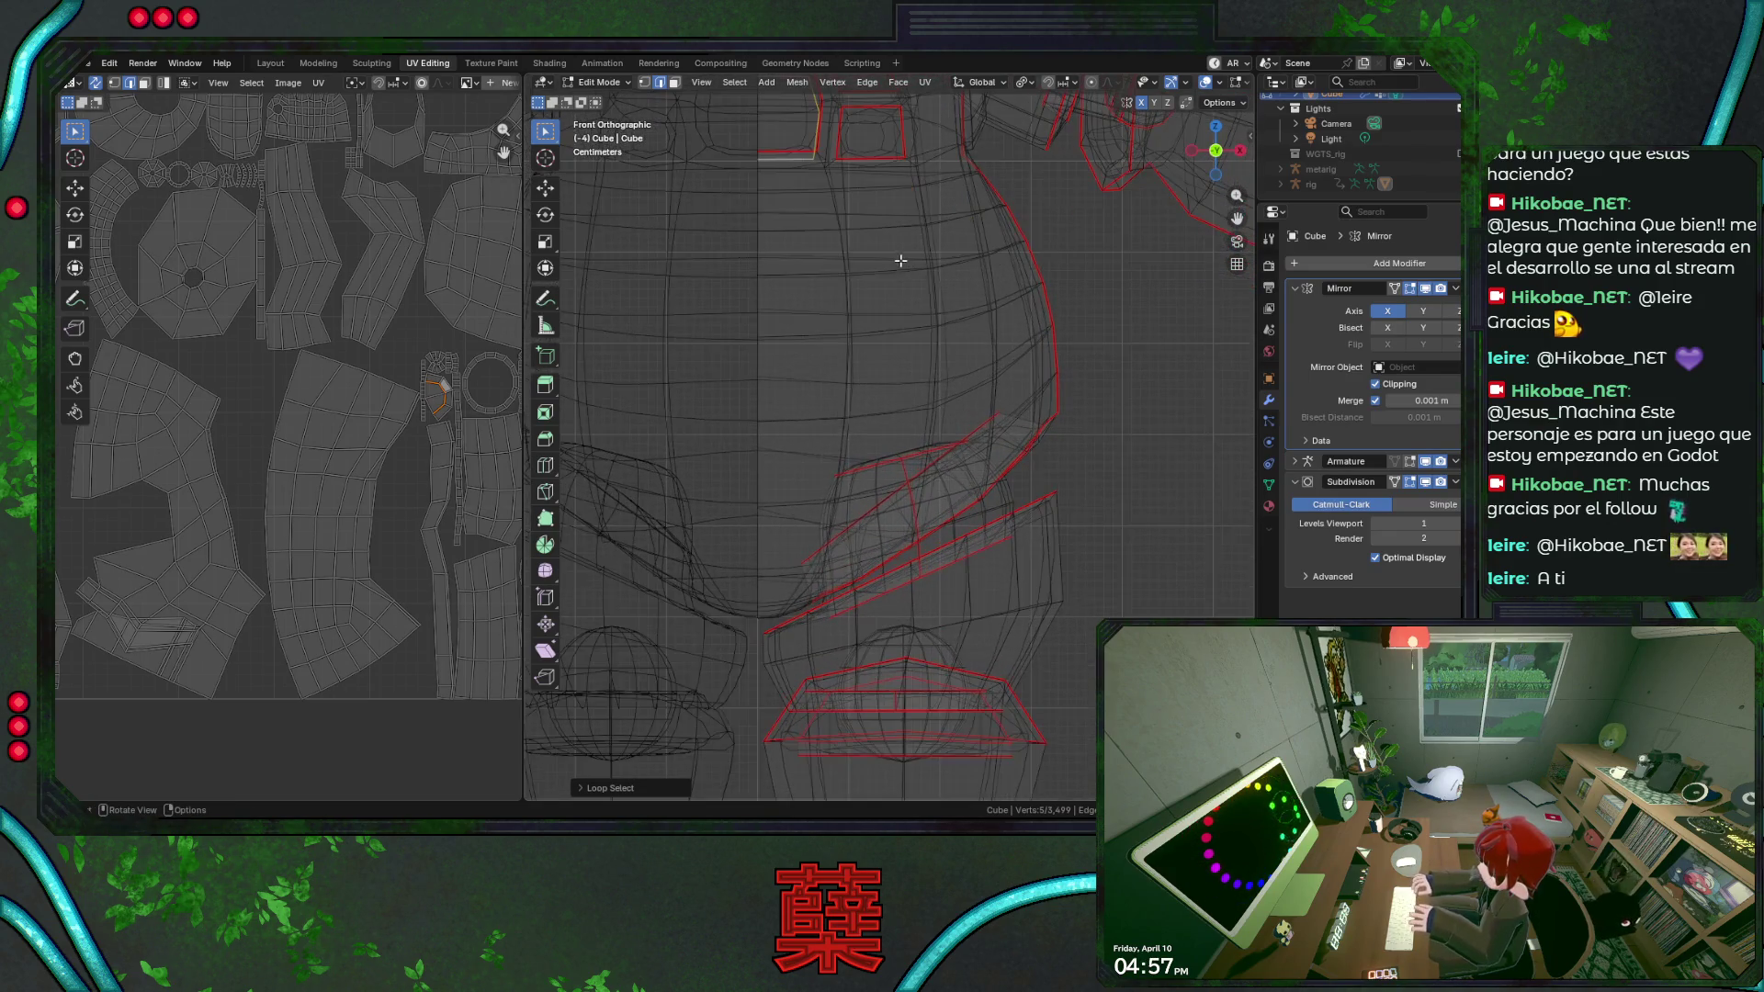
scroll(910, 361, "up", 1)
Add the lower chest button's four border edges to the selection.
left_click(862, 295, "shift")
left_click(871, 326, "shift")
left_click(939, 298, "shift")
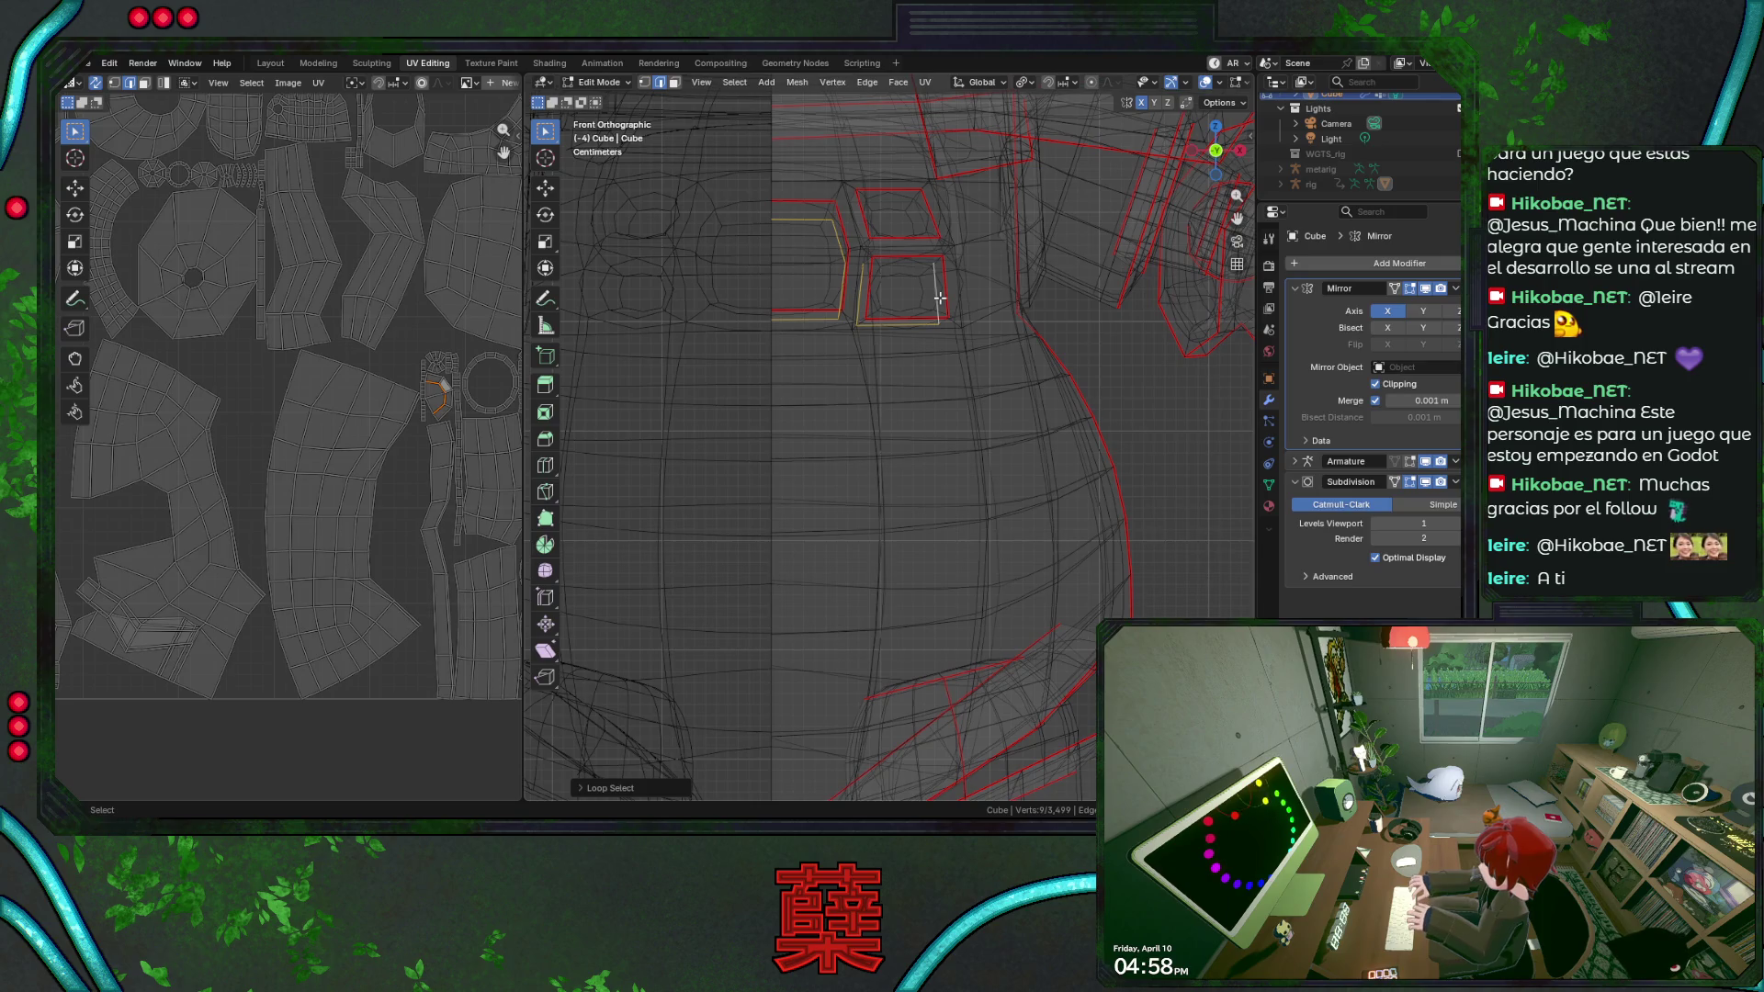
left_click(903, 262, "shift")
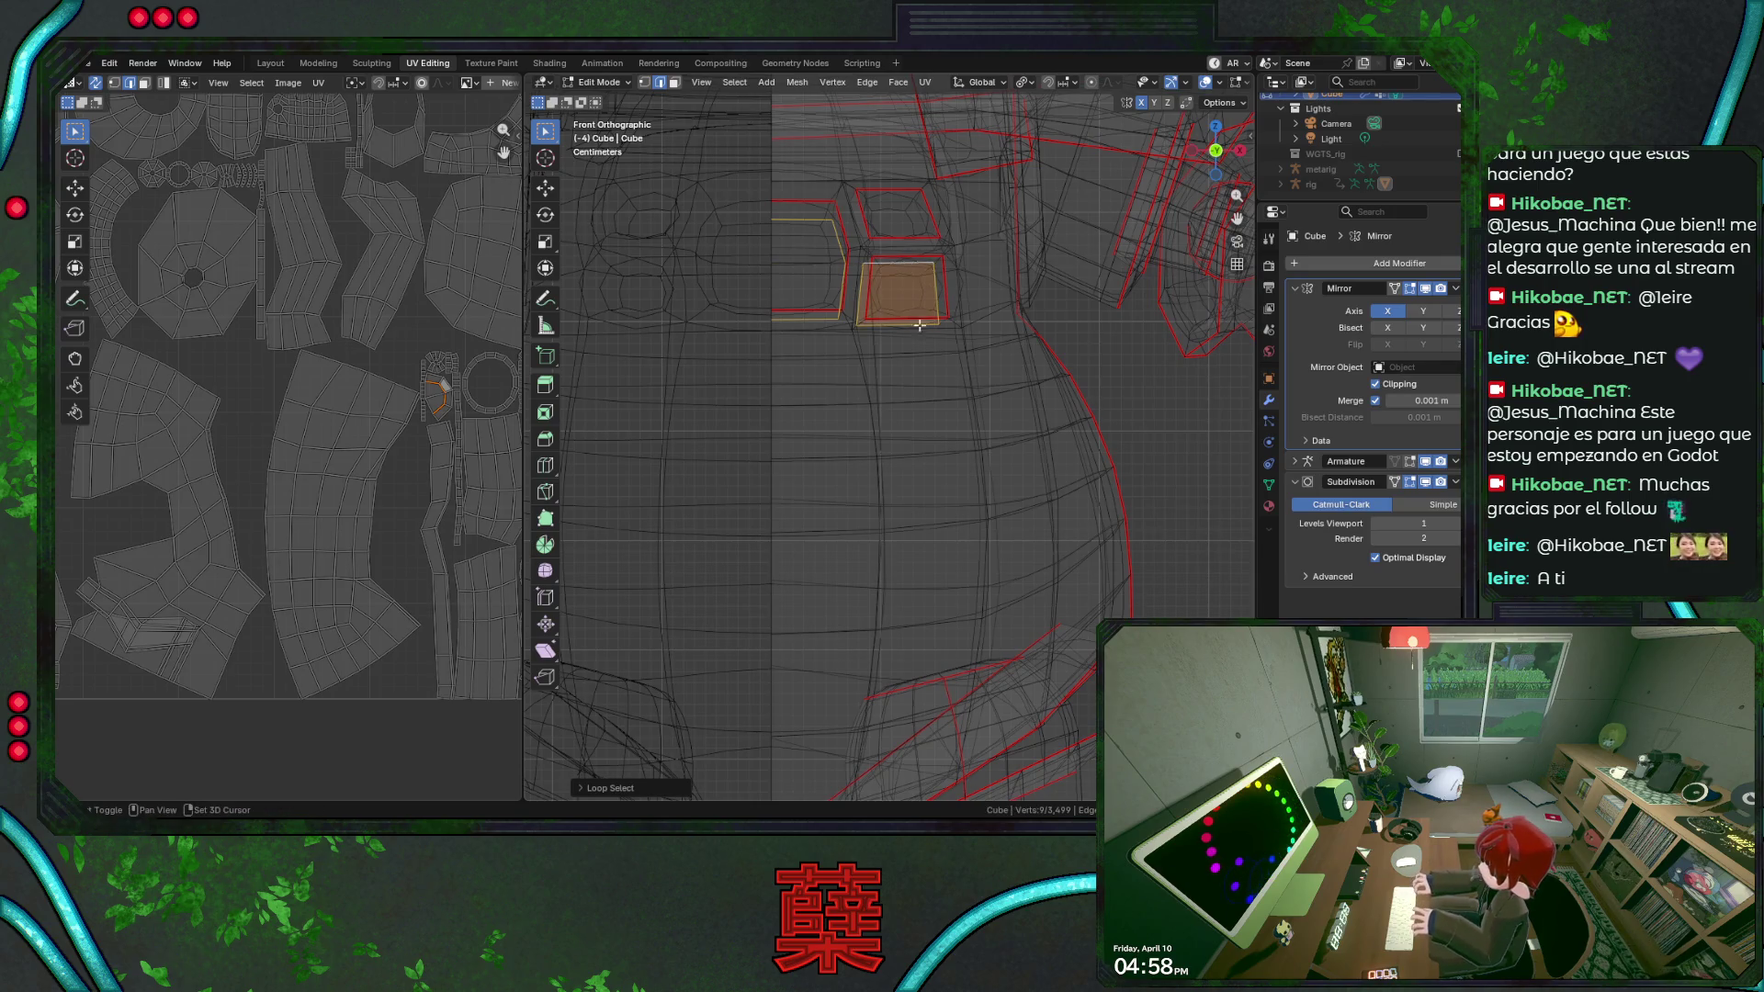
middle_click_drag(906, 326, 958, 356)
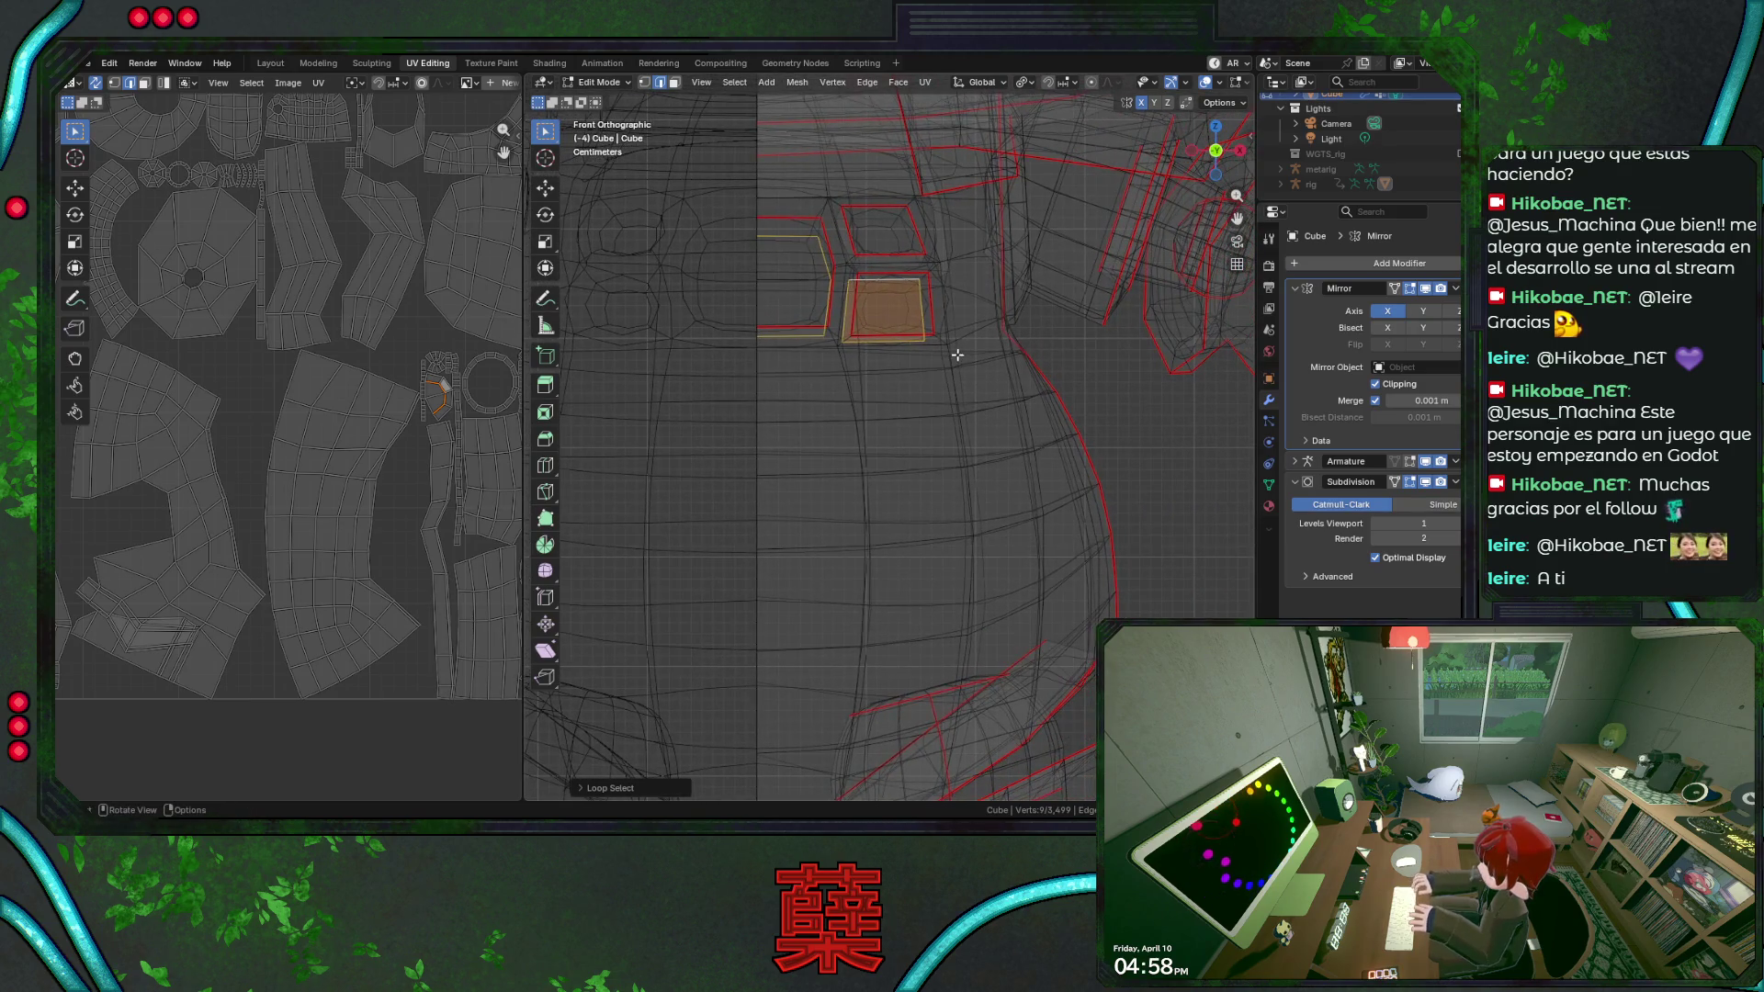
Select the three button faces, grow the selection and save the file.
key("3")
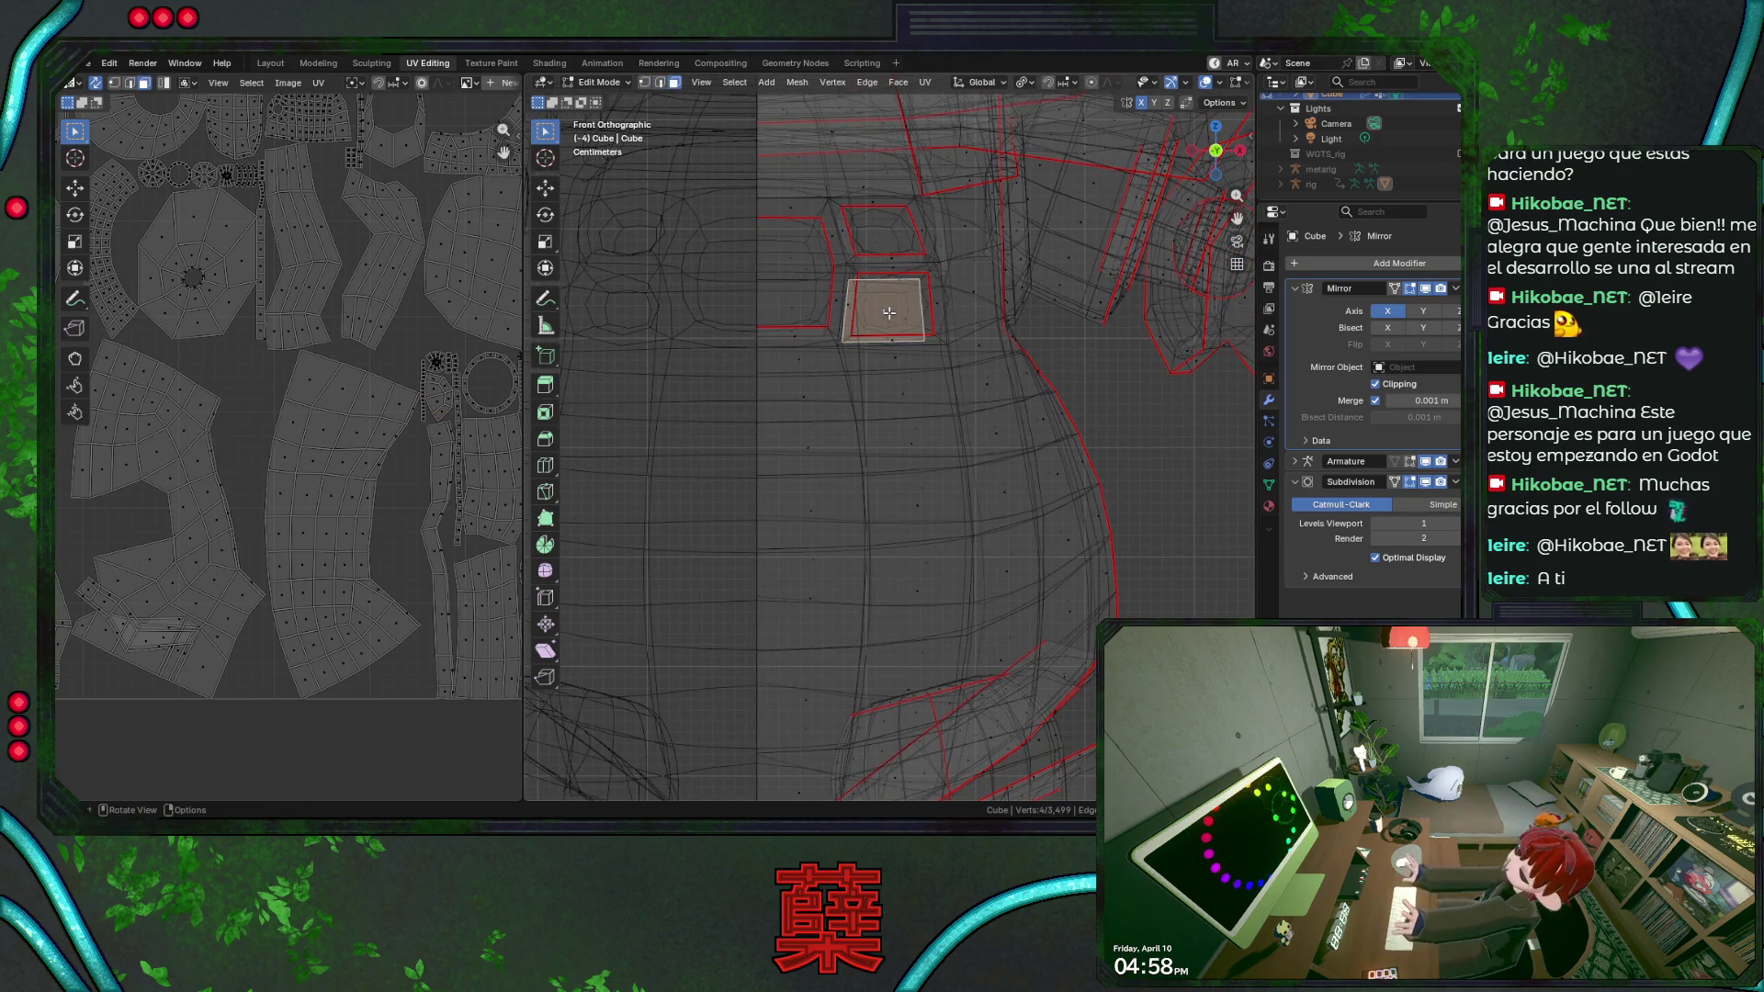
left_click(833, 308, "shift")
left_click(836, 255, "shift")
left_click(872, 231, "shift")
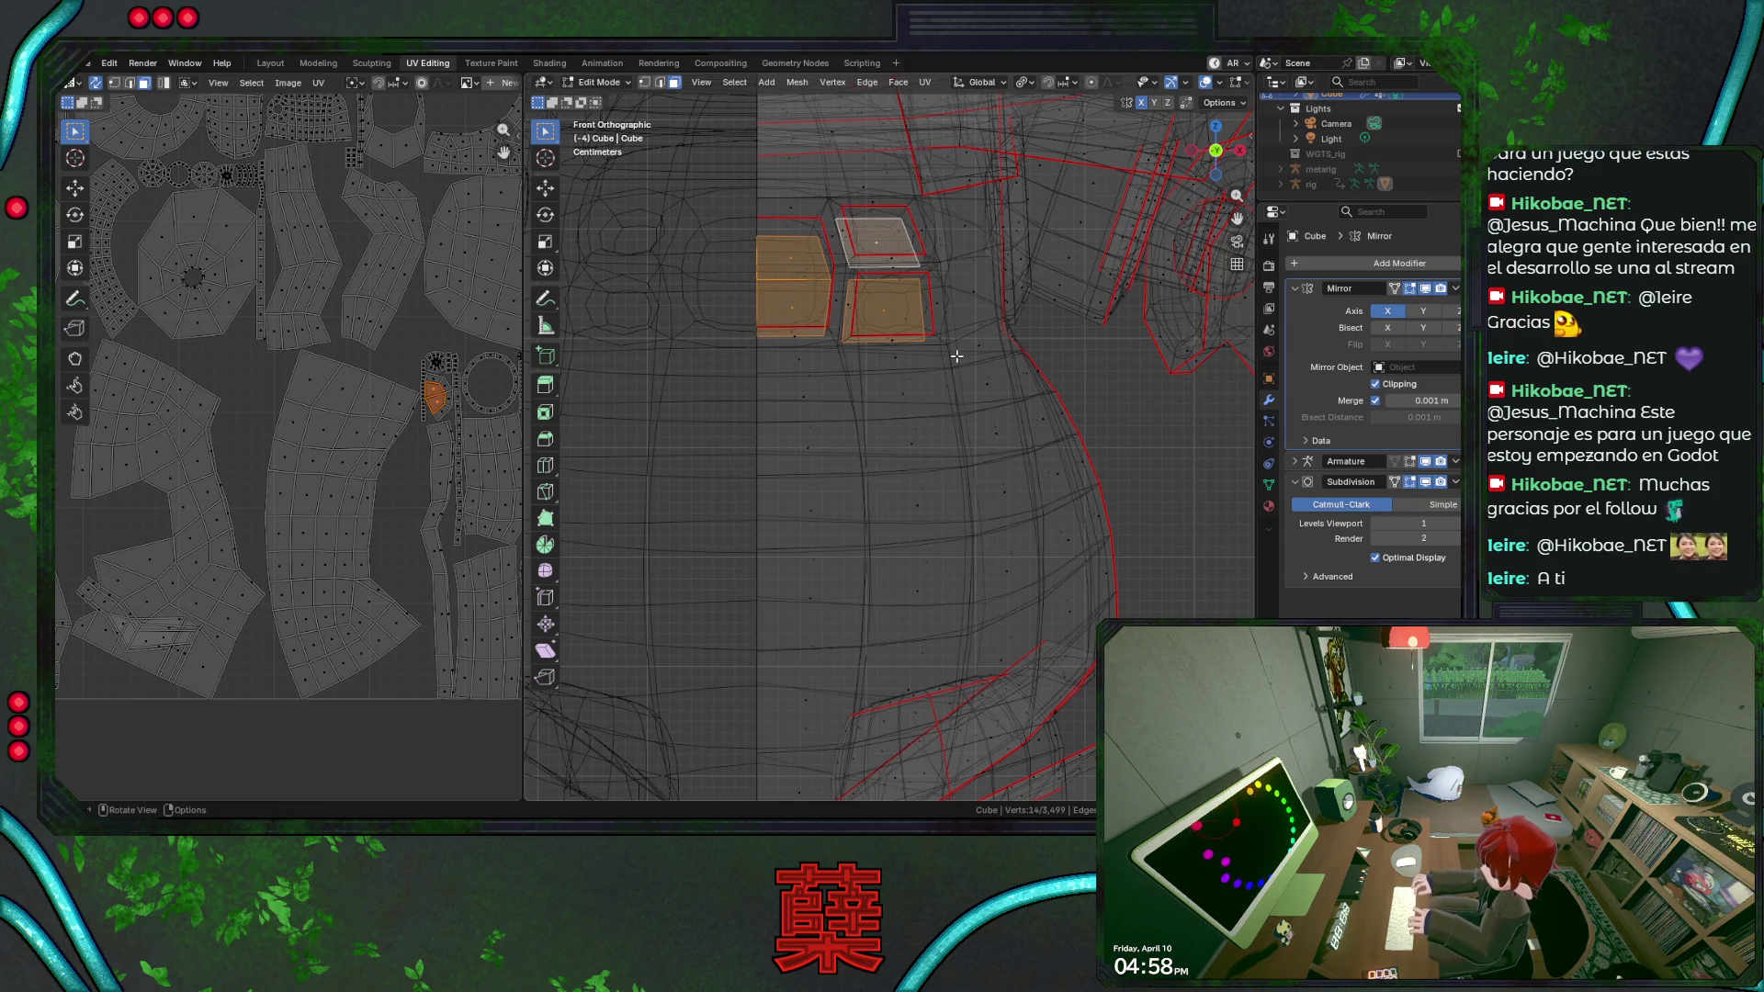
middle_click_drag(860, 284, 888, 284, "shift")
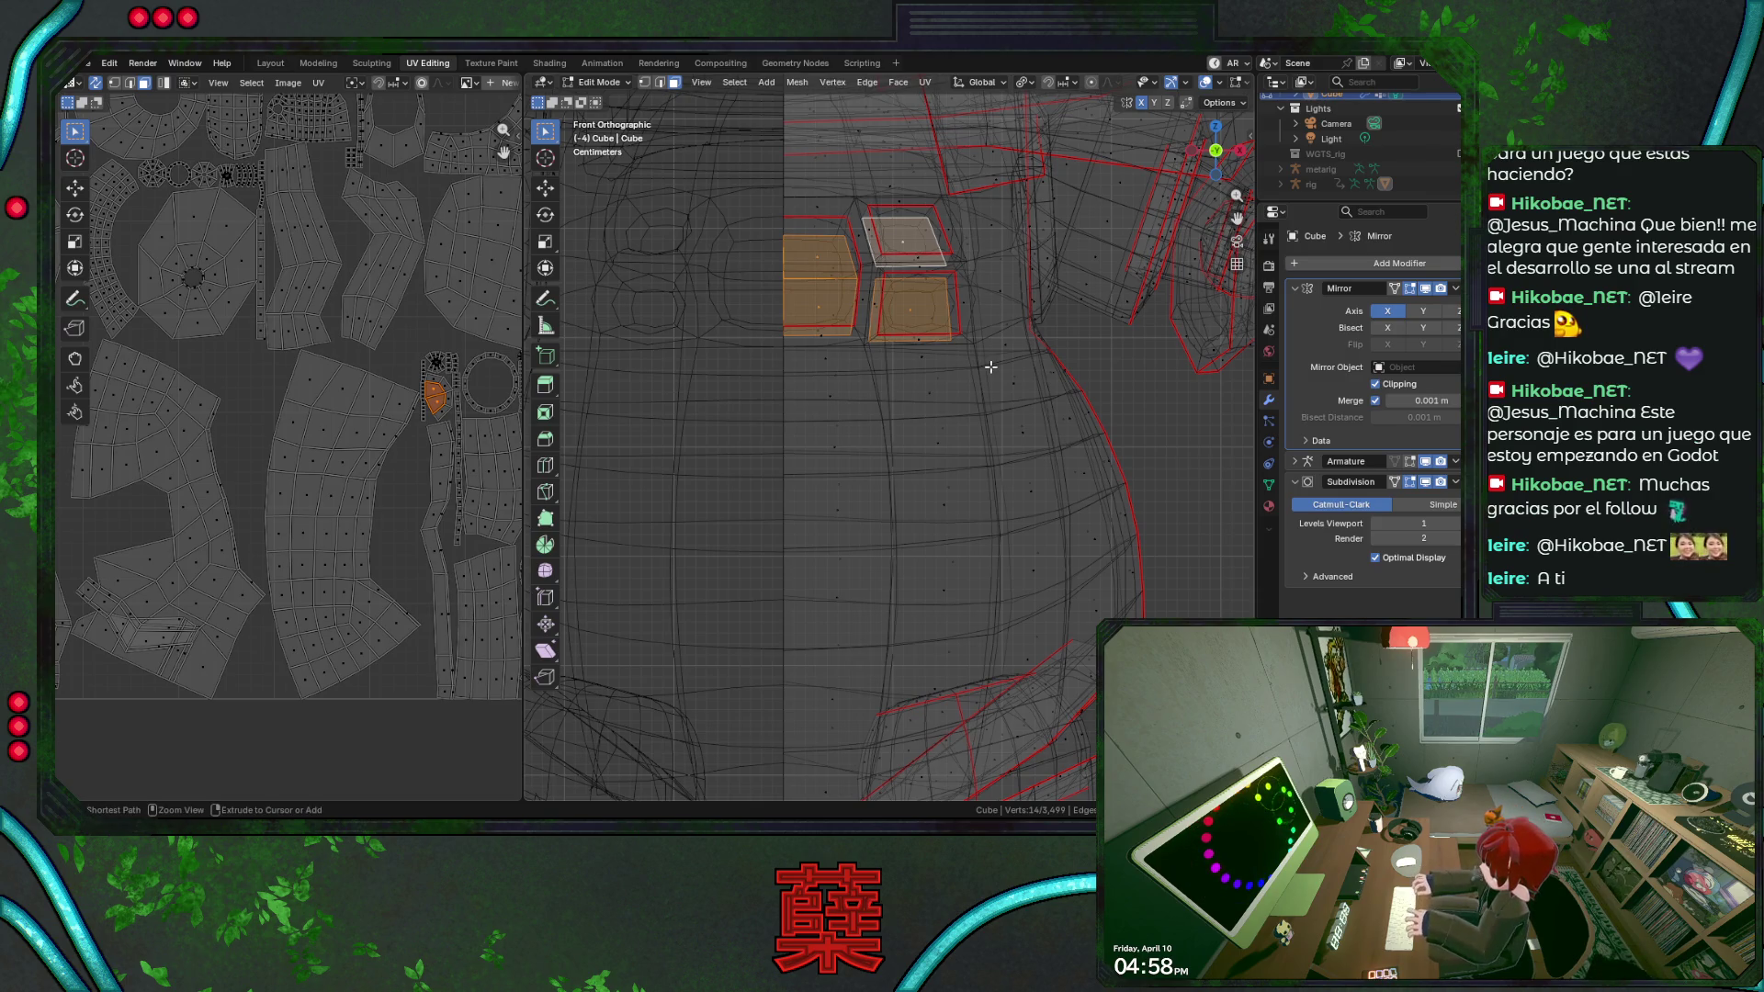
key("ctrl+KP_Add")
key("ctrl+s")
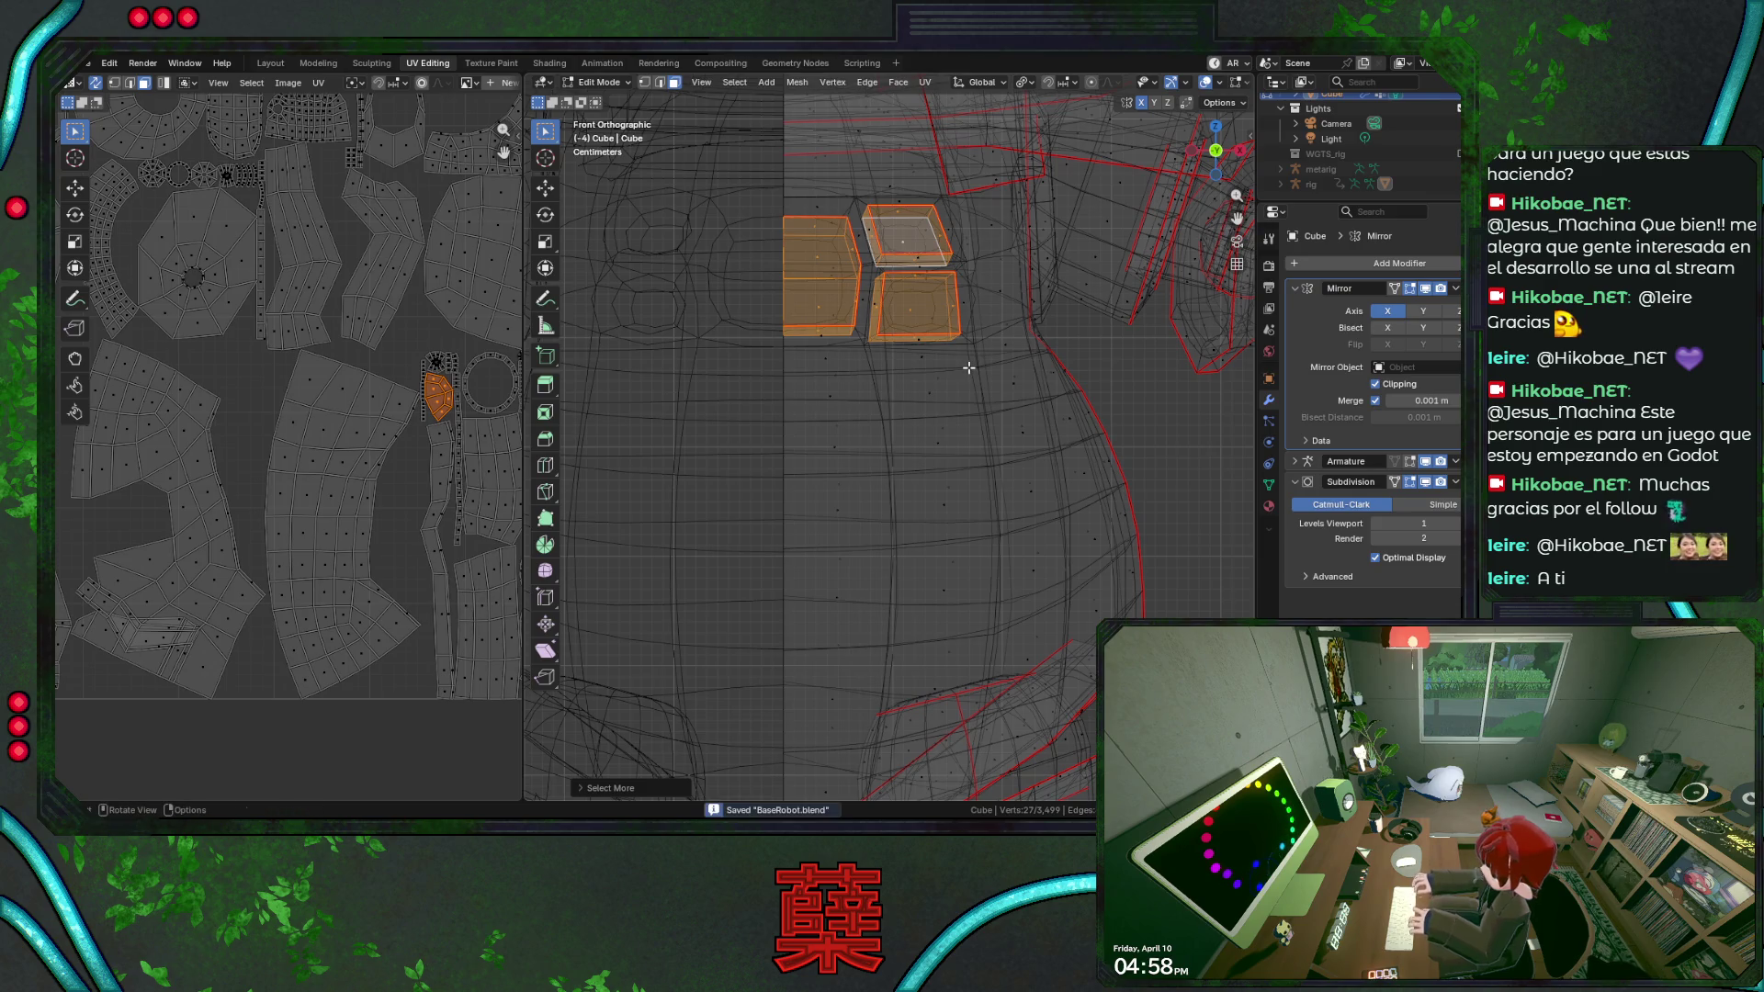
Mark seams around the button faces, deselect the left two and save again.
key("shift+z")
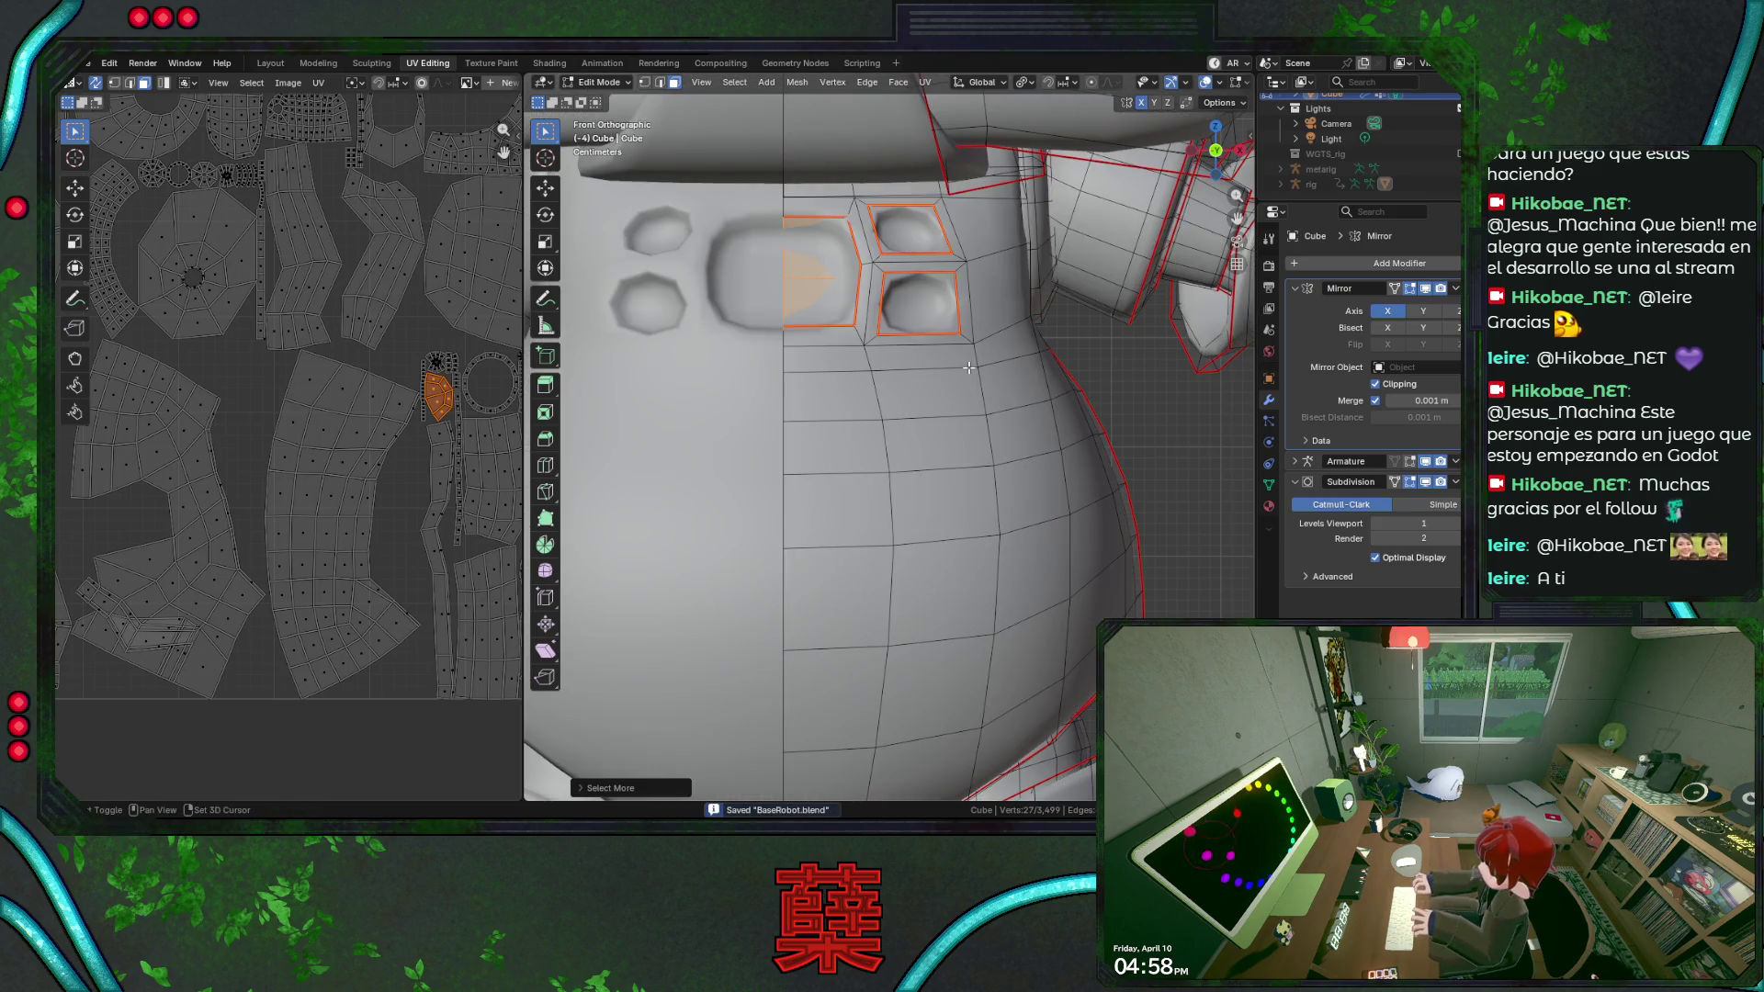
key("shift+z")
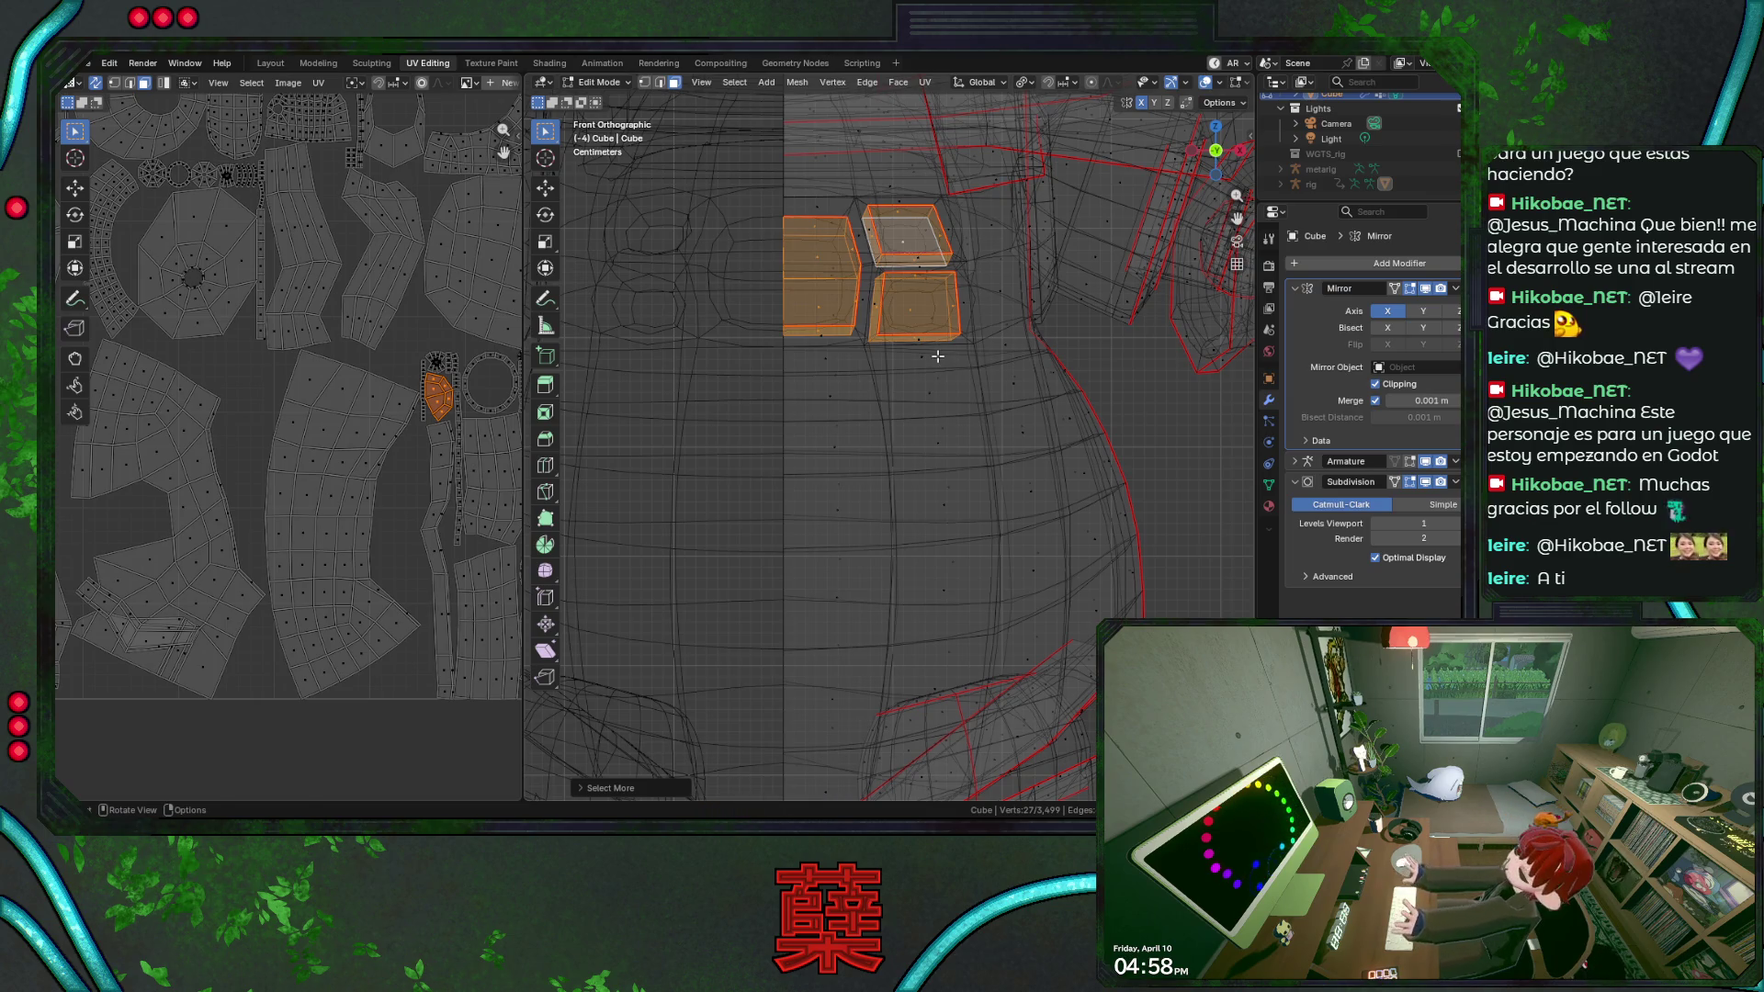
key("ctrl+e")
left_click(834, 324, "shift")
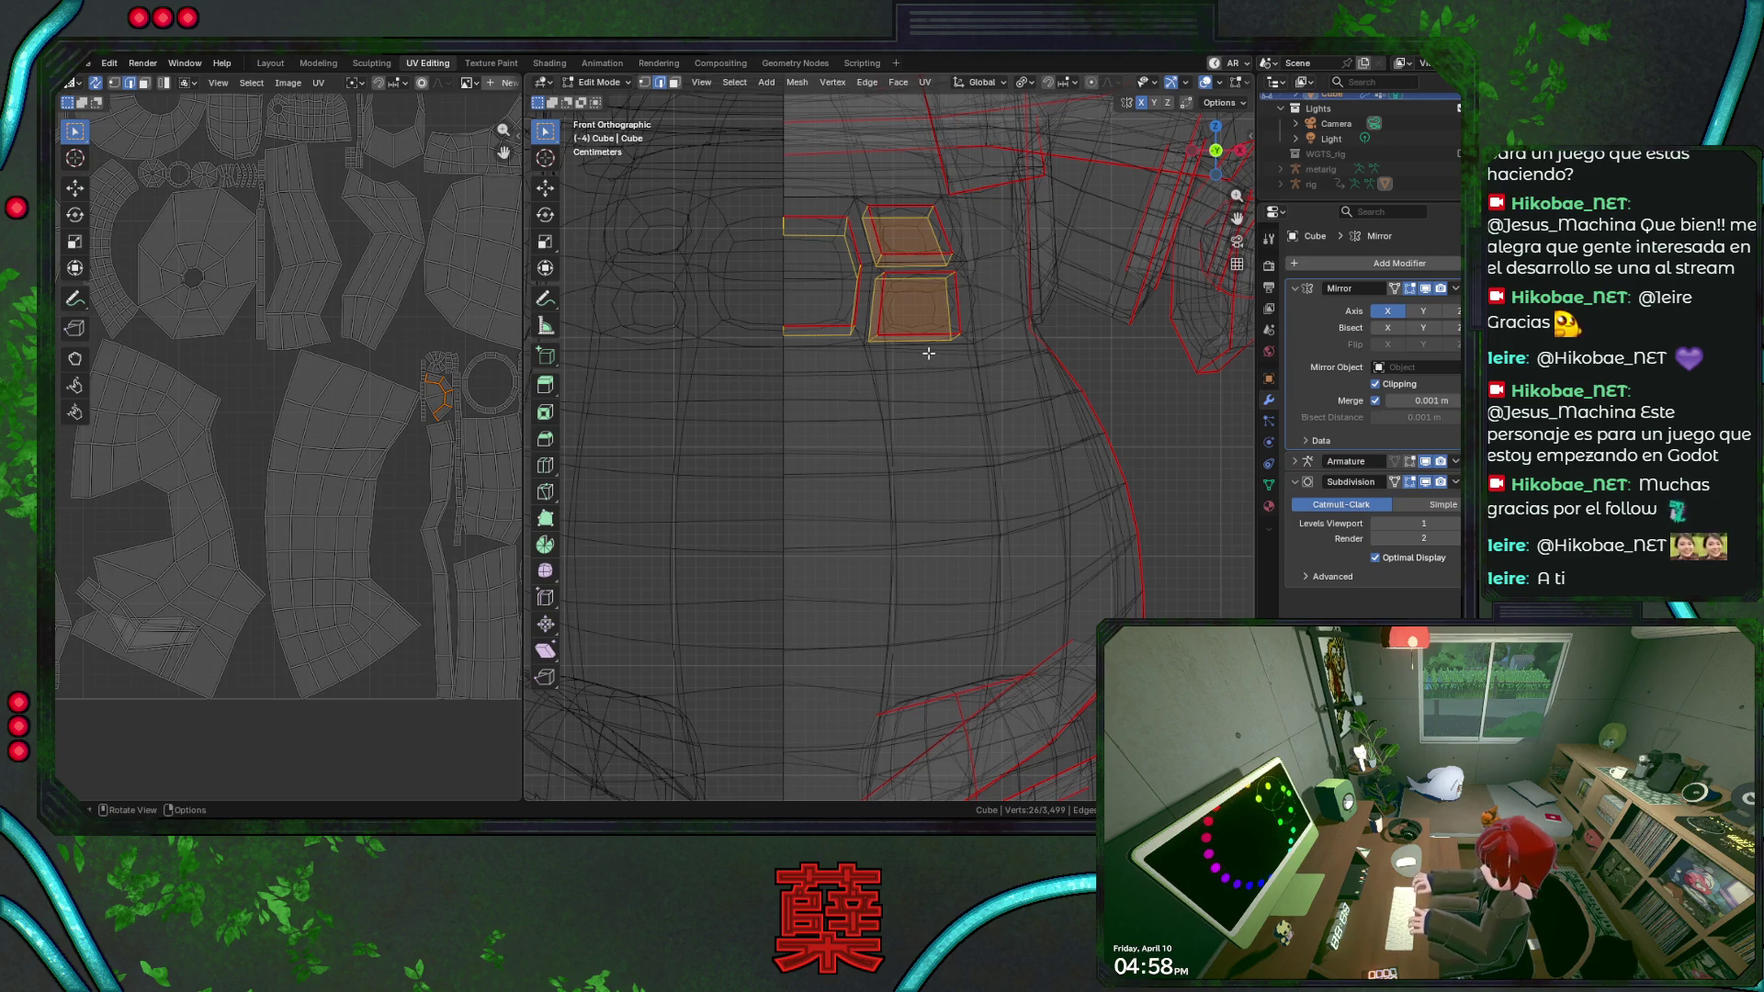
key("ctrl+s")
key("u")
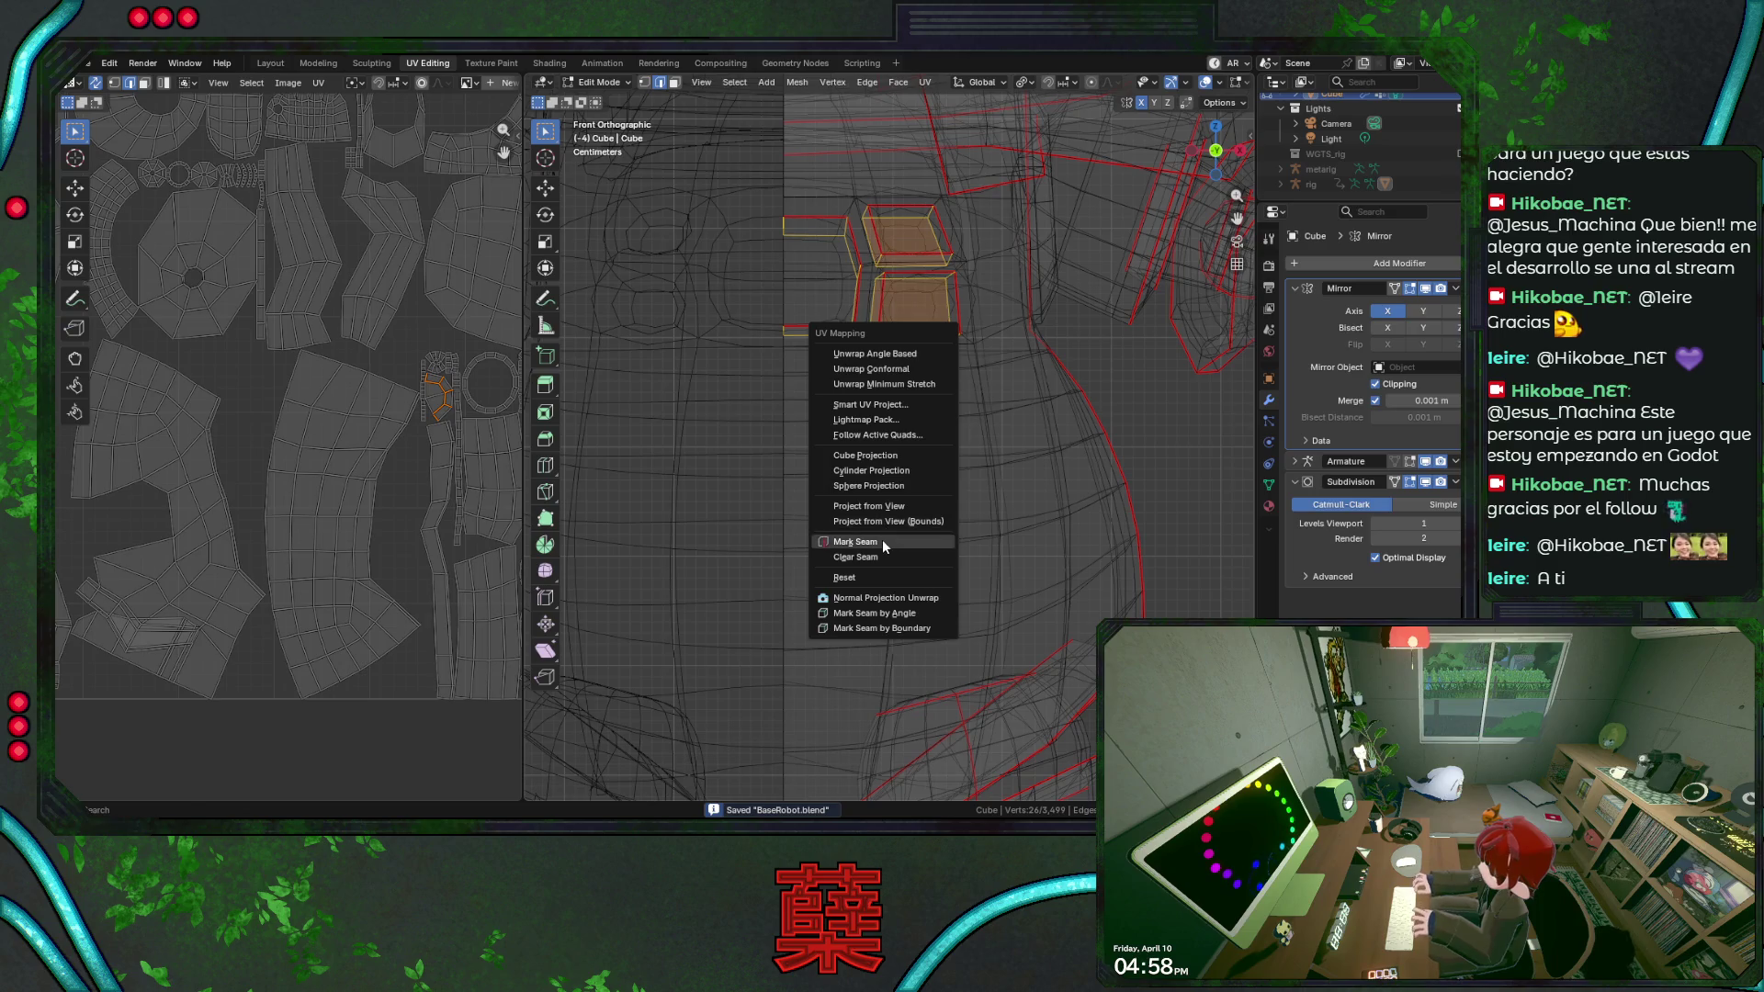
Mark the remaining button seam, then mark the chest plate's edge loops as seams.
left_click(882, 548)
middle_click_drag(1004, 394, 1017, 395)
key("alt+z")
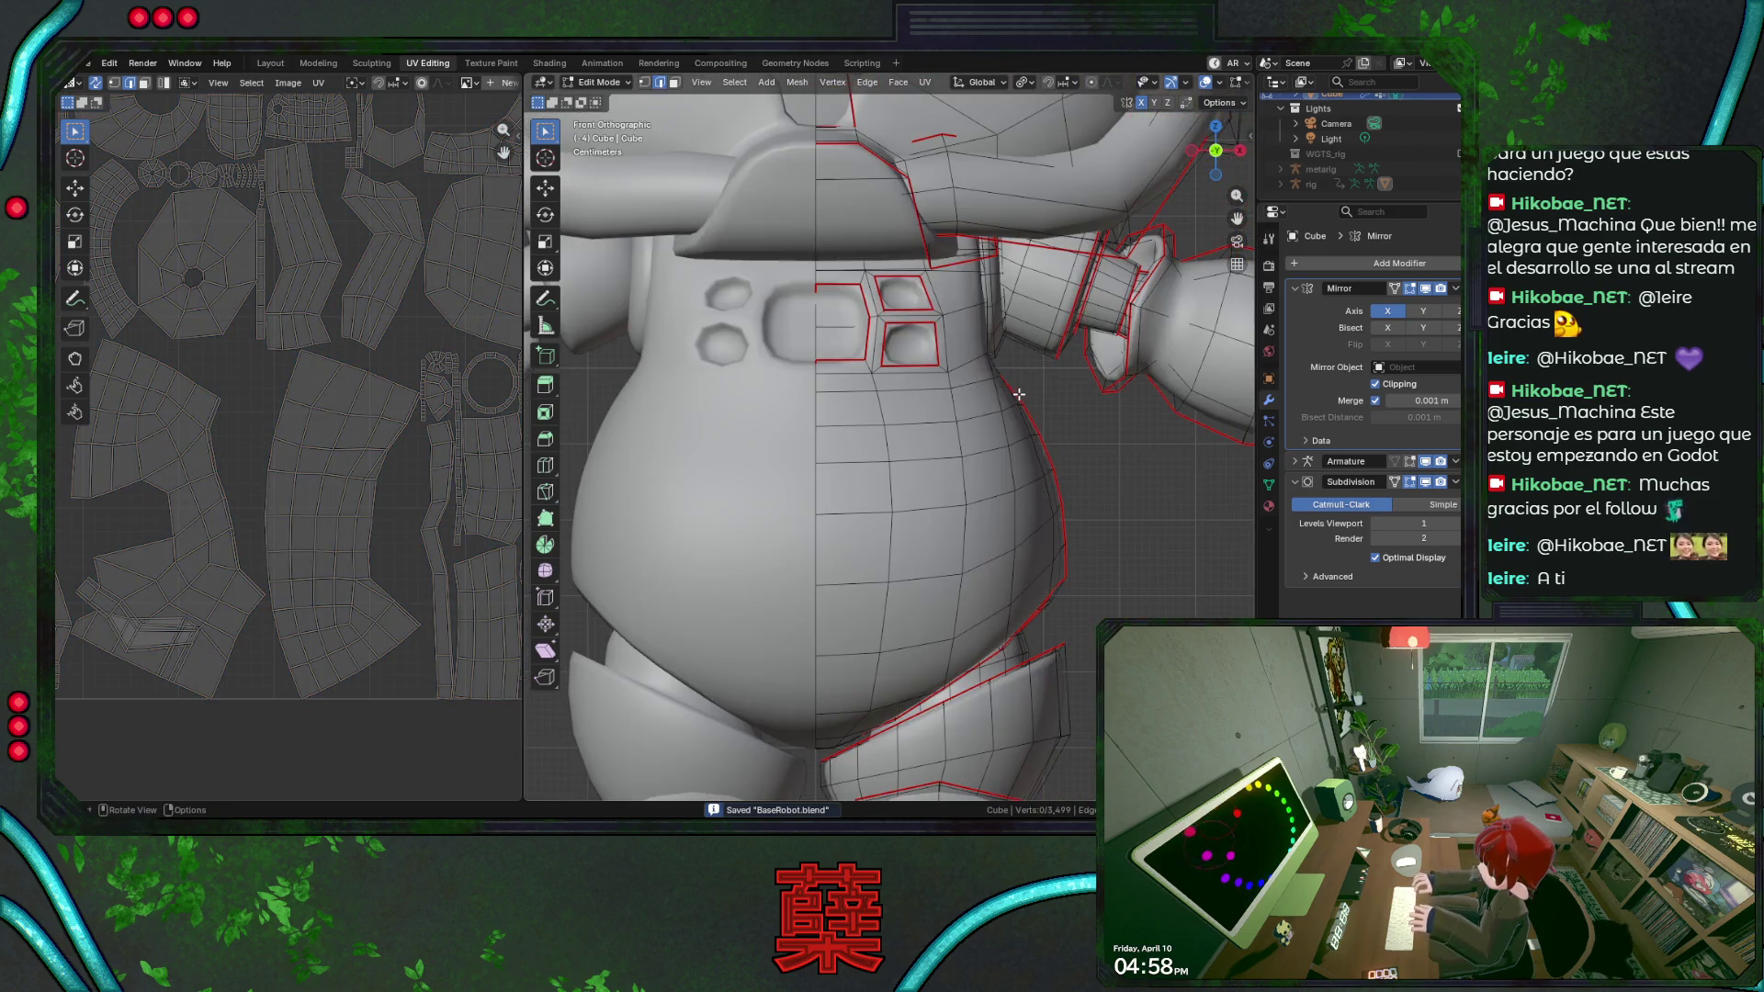
scroll(1018, 395, "down", 1)
key("ctrl+KP_1")
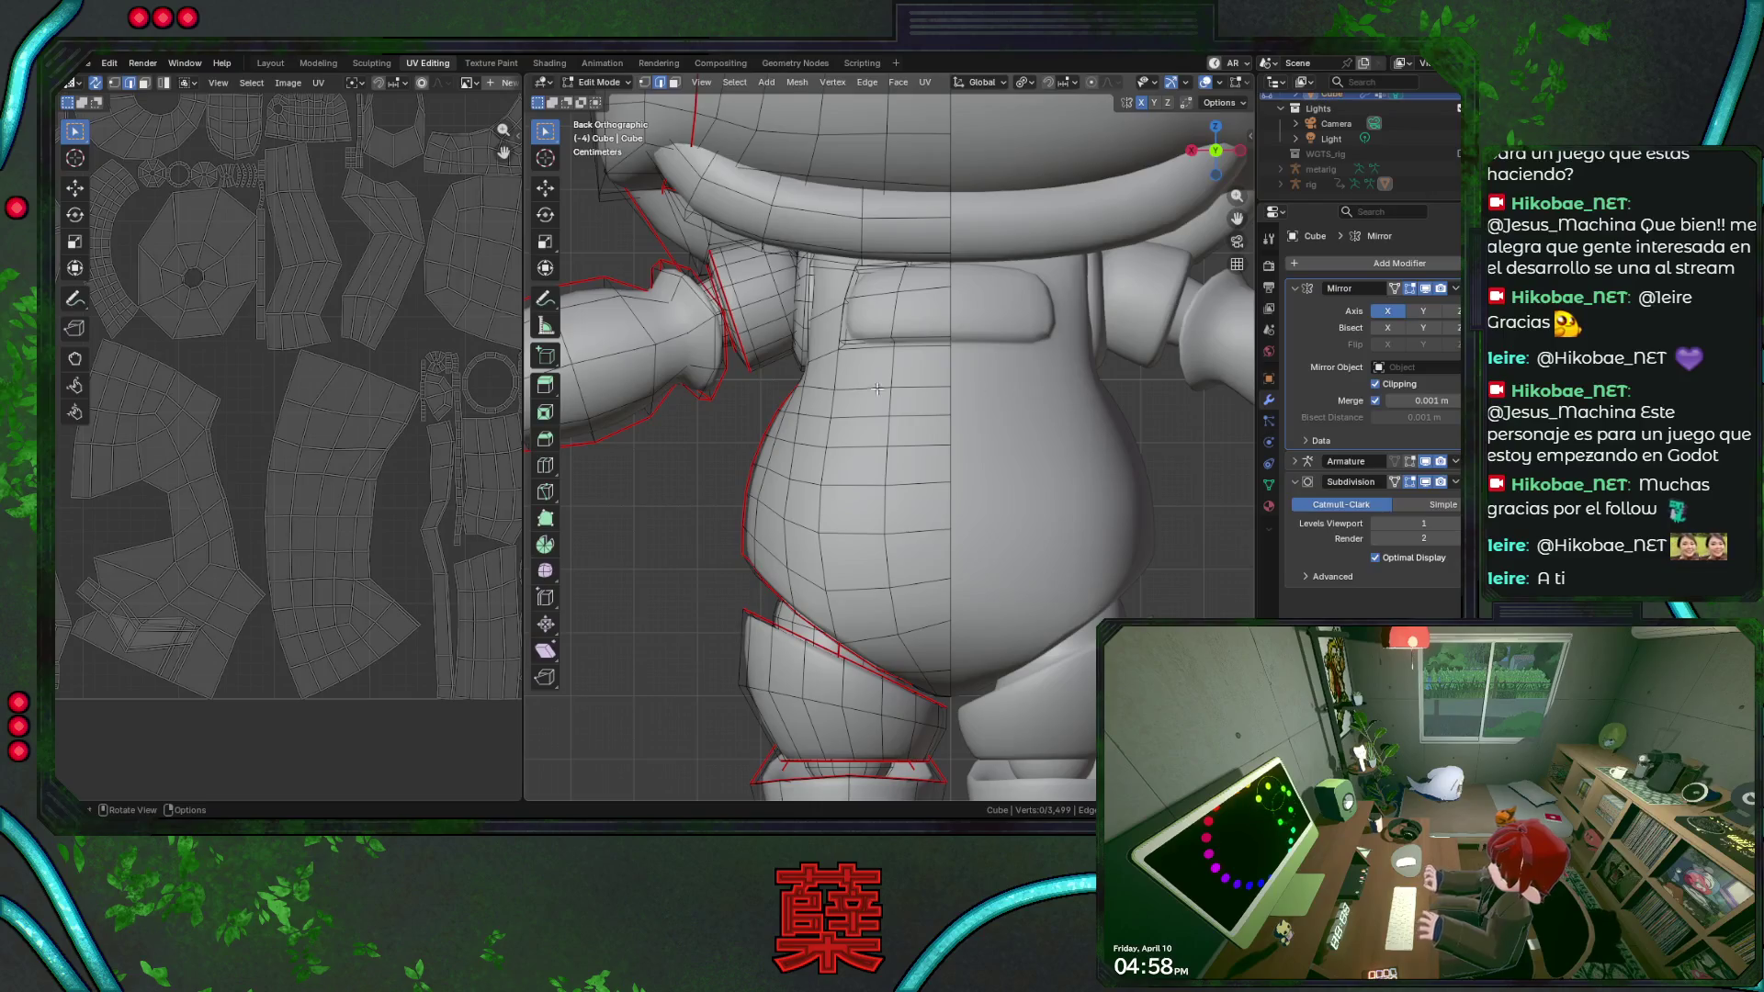
left_click(856, 352, "alt")
mouse_move(861, 321)
middle_mouse_down()
mouse_move(993, 422)
mouse_move(948, 348)
middle_mouse_up()
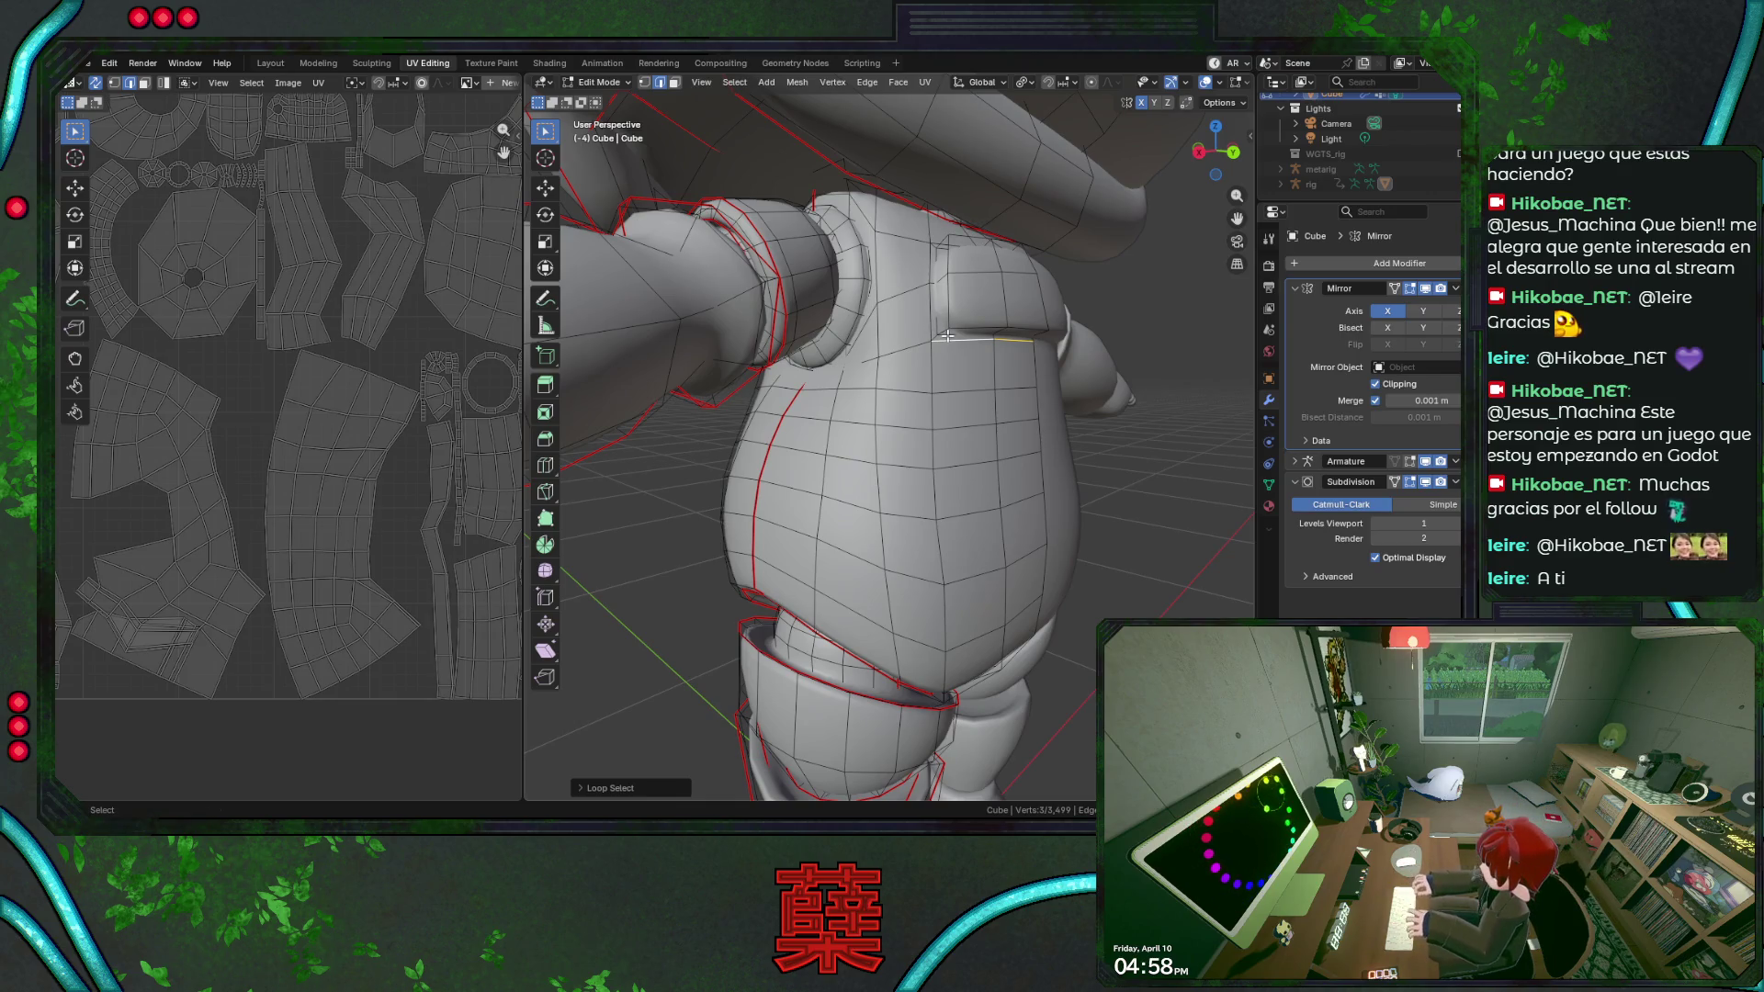
left_click(948, 335, "alt")
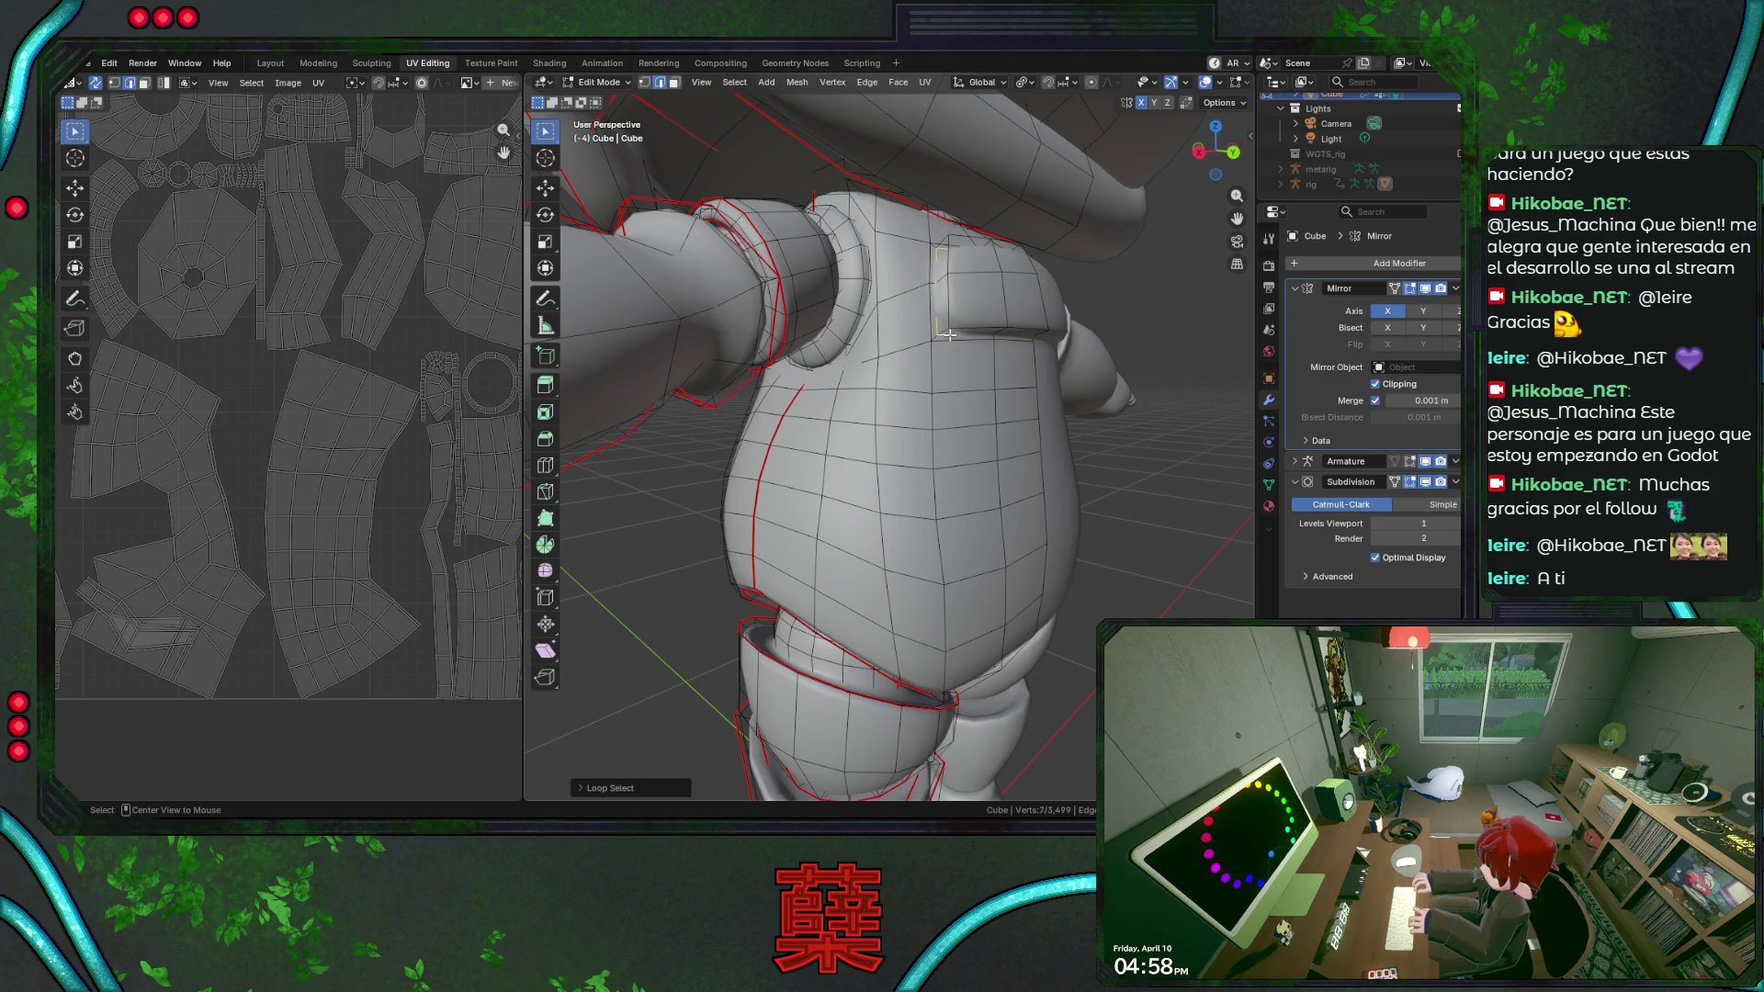
right_click(960, 353)
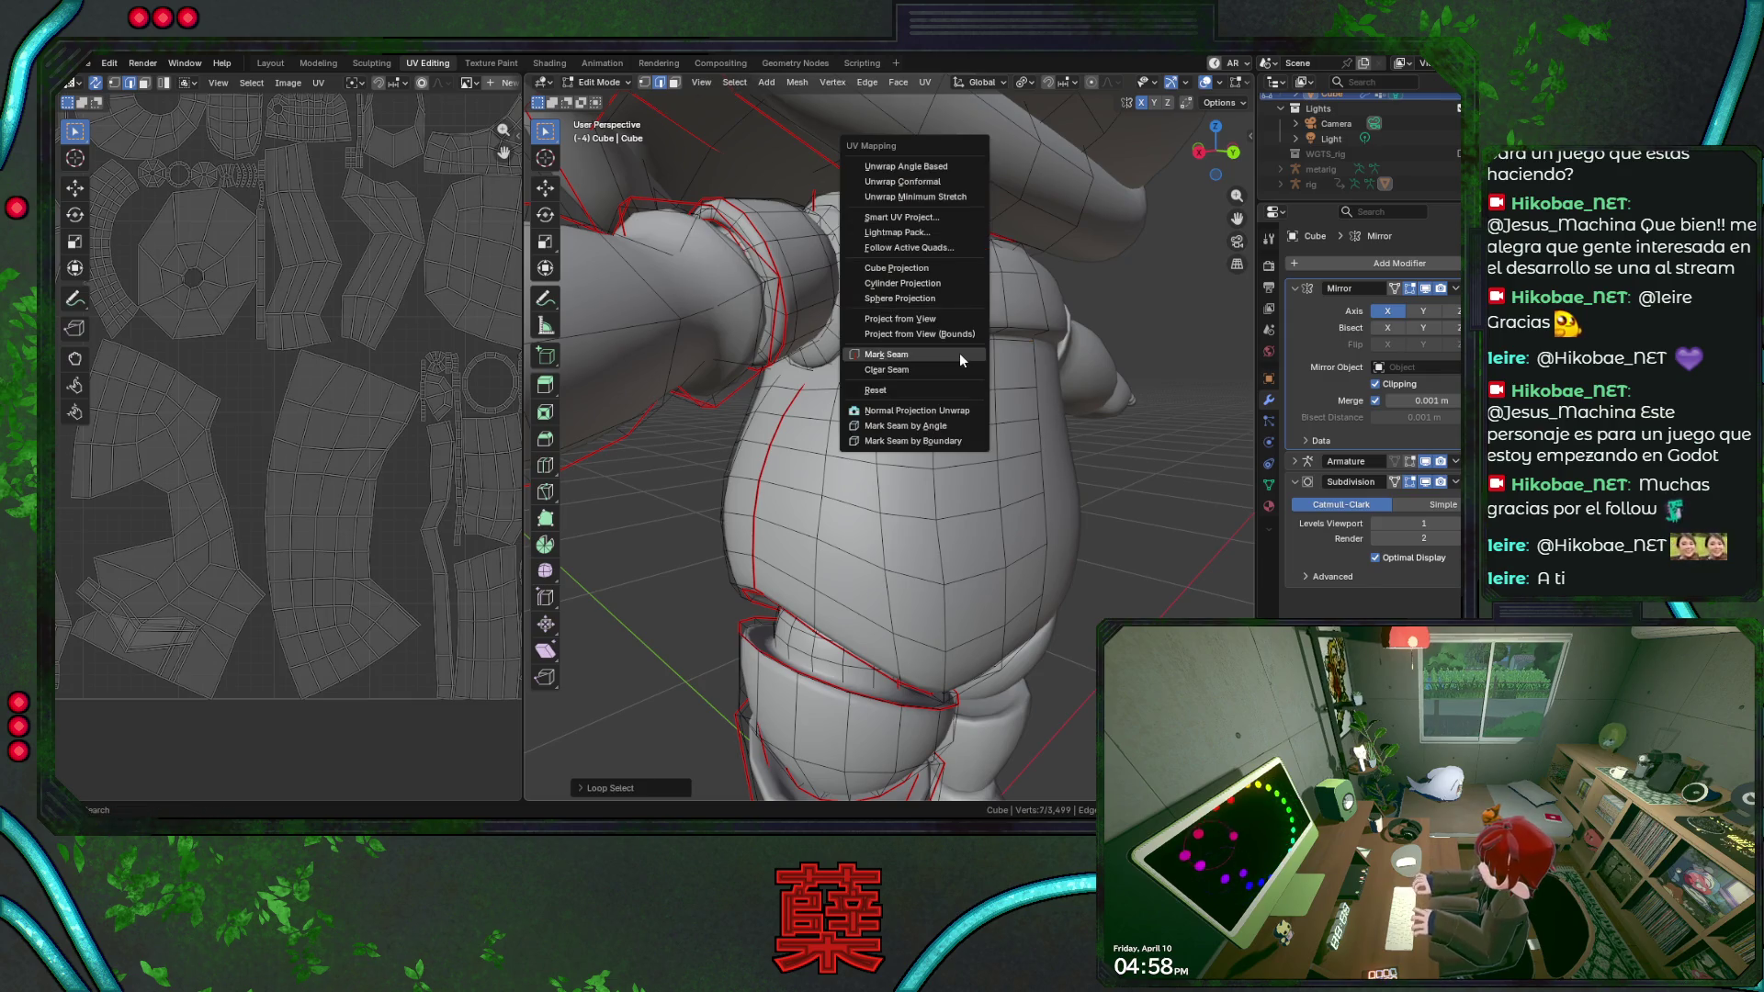
left_click(1058, 380)
Mark one more chest plate edge as a seam and select the entire mesh.
mouse_move(1059, 378)
middle_mouse_down()
mouse_move(929, 385)
mouse_move(976, 385)
middle_mouse_up()
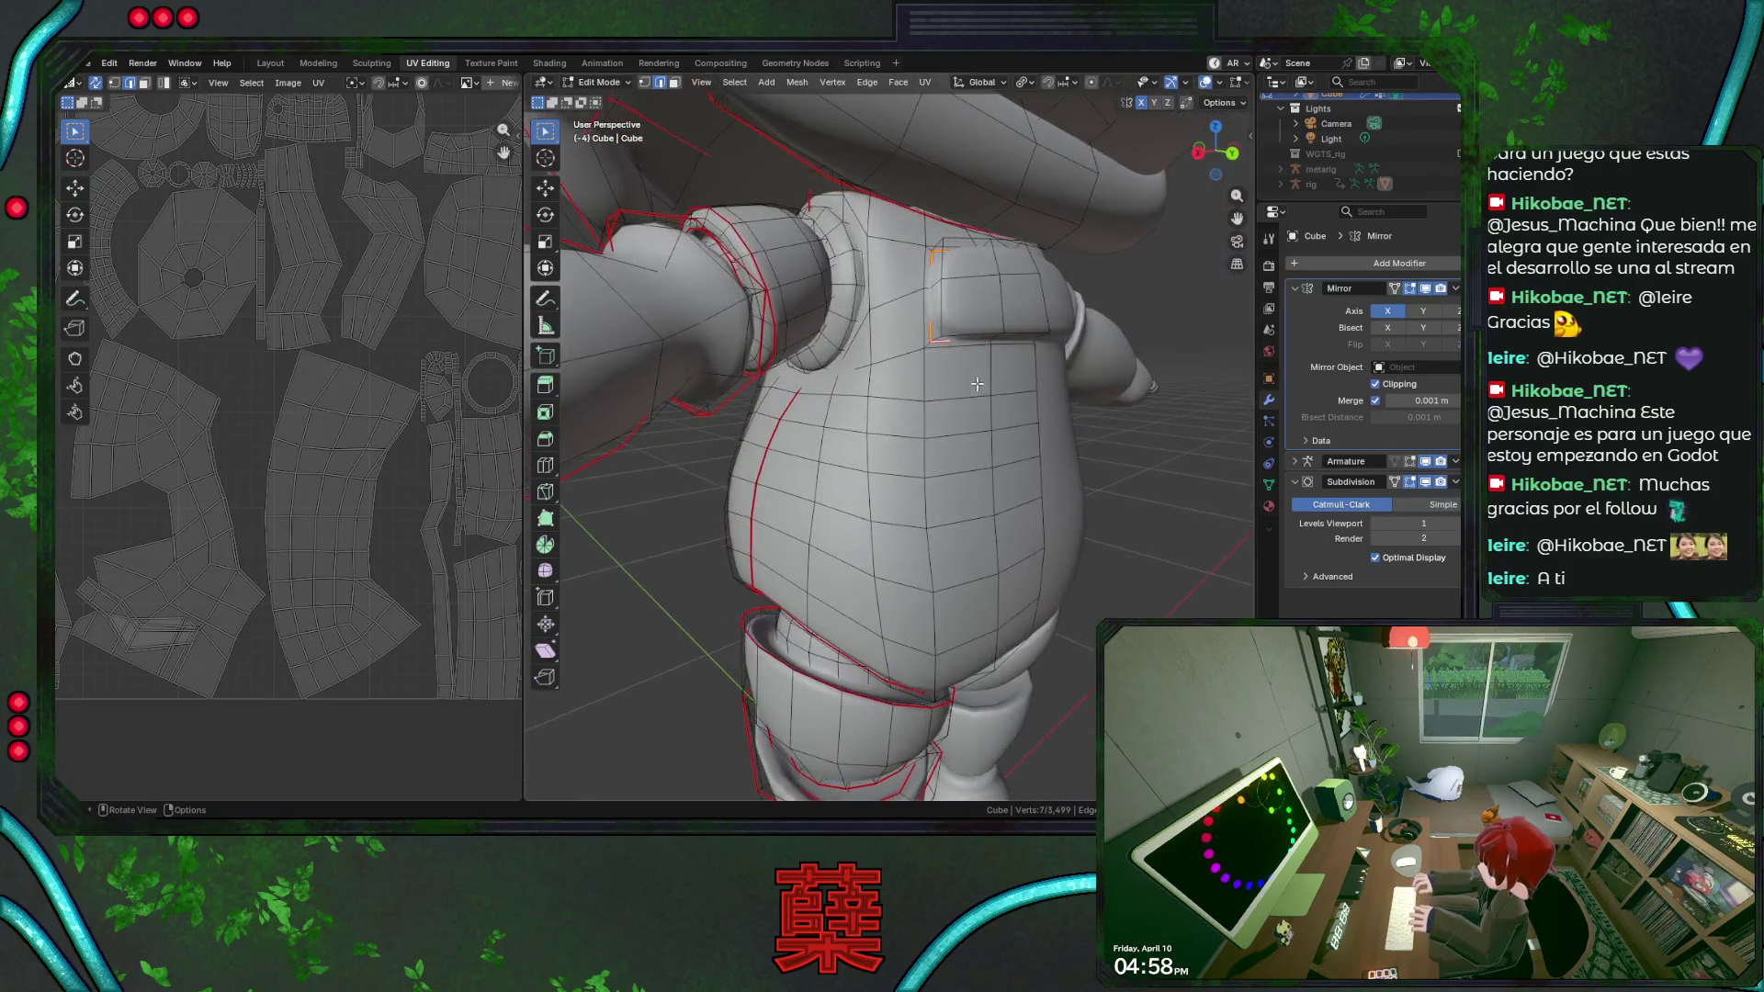
left_click(971, 340, "shift")
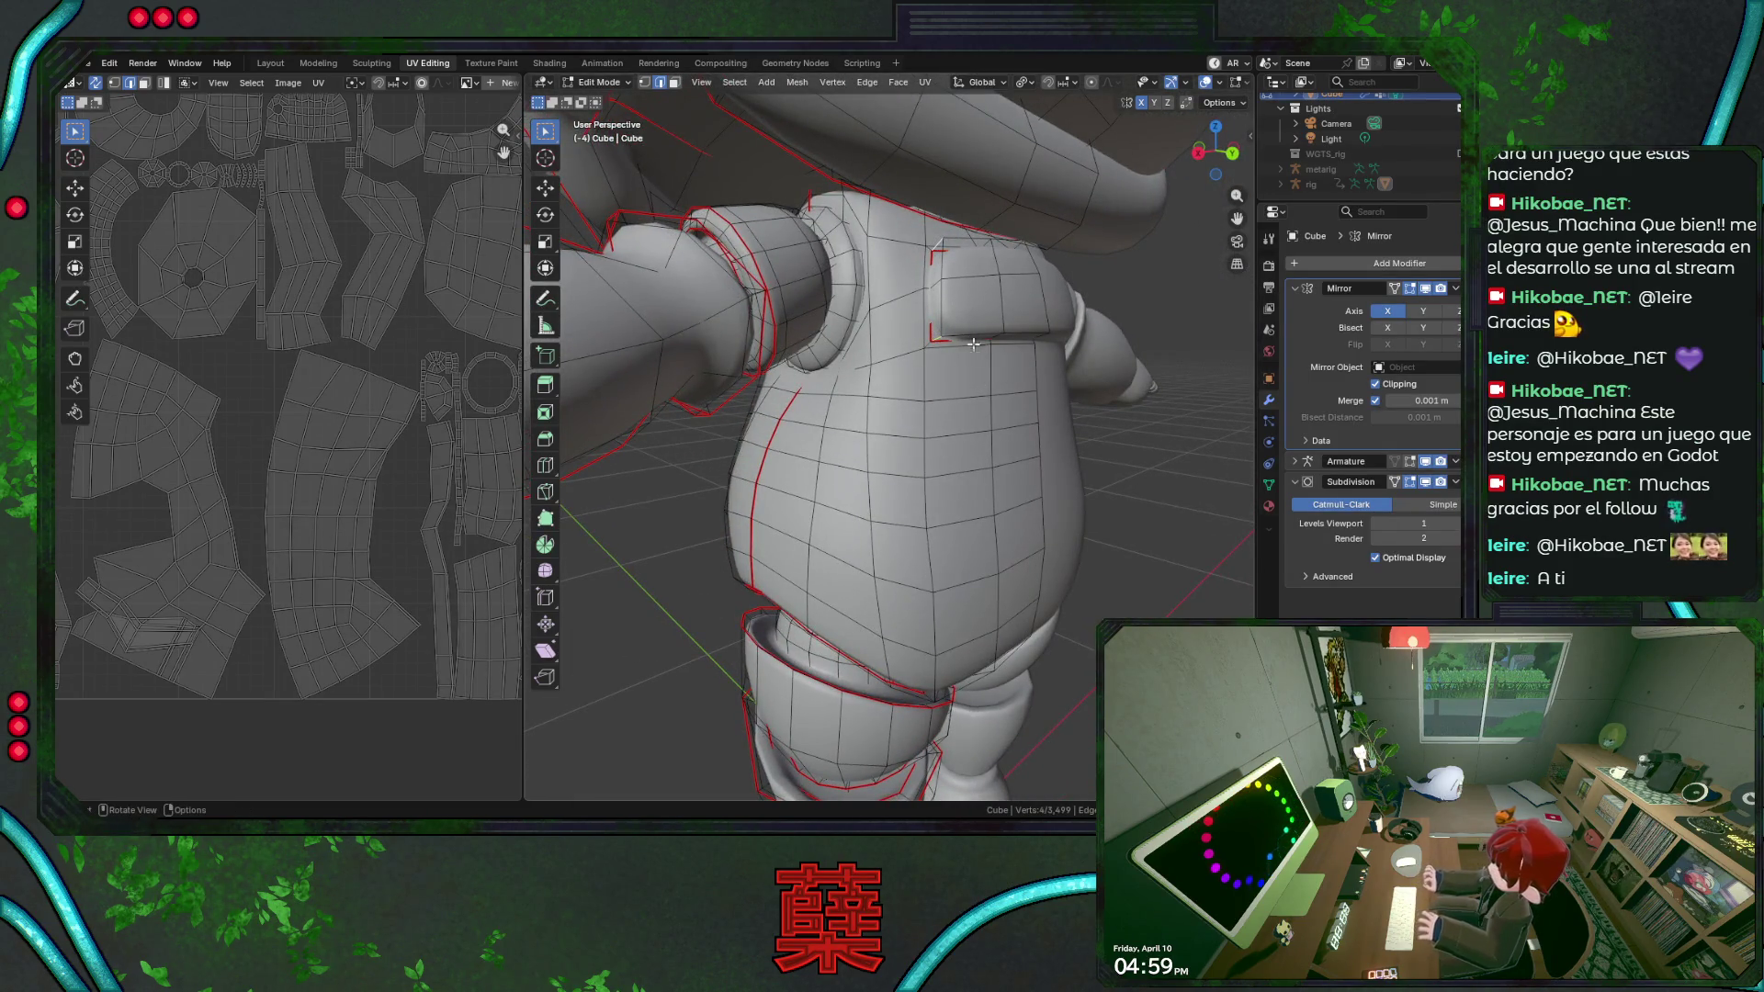
right_click(984, 373)
left_click(984, 374)
mouse_move(985, 373)
middle_mouse_down()
mouse_move(869, 369)
mouse_move(983, 366)
middle_mouse_up()
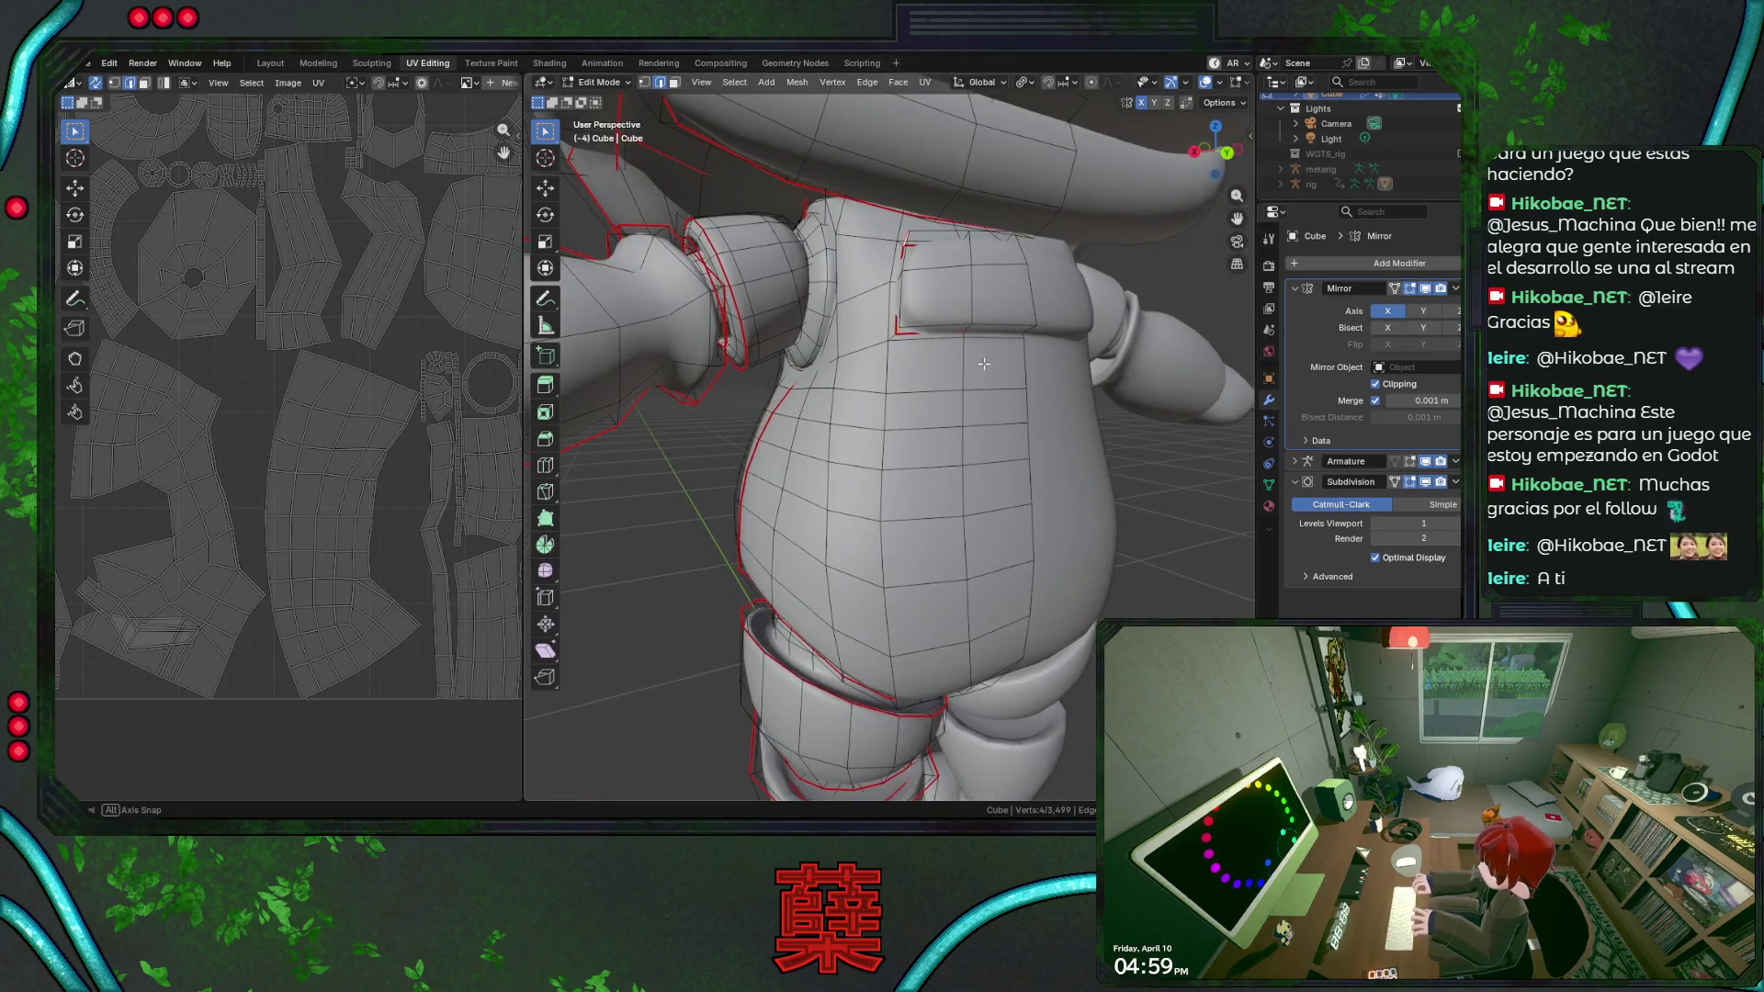
key("a")
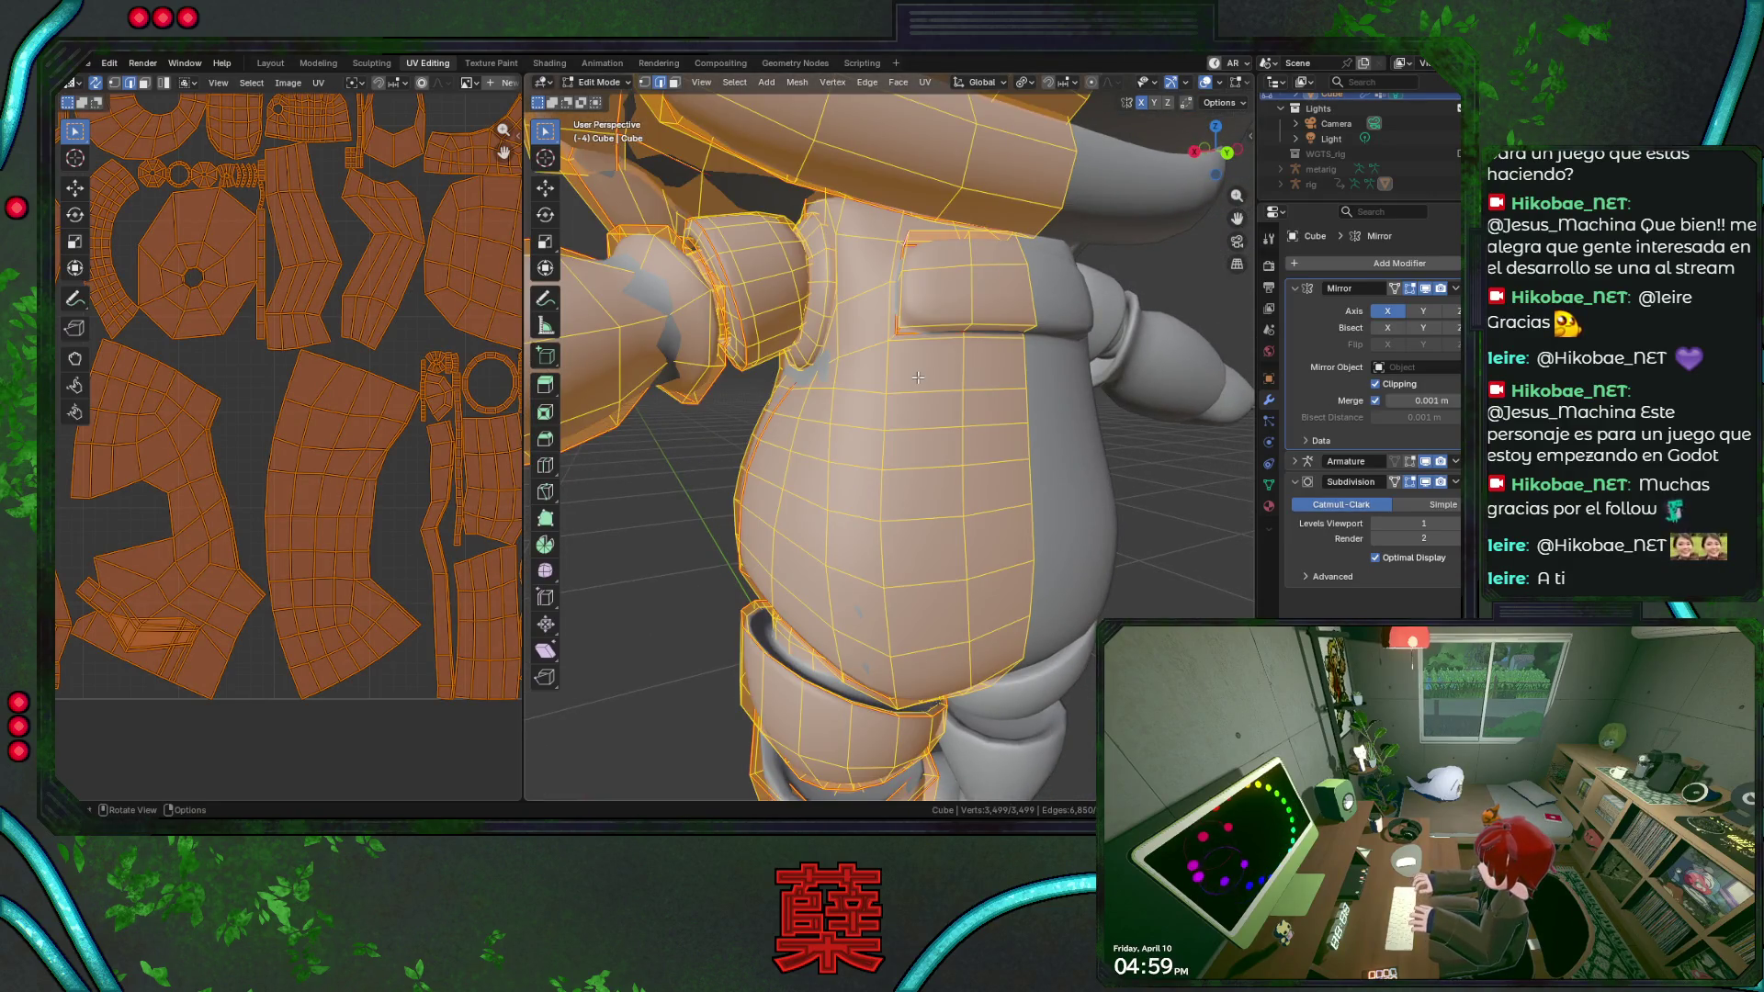
Unwrap the whole mesh Angle Based and box-select one UV island to inspect it.
key("u")
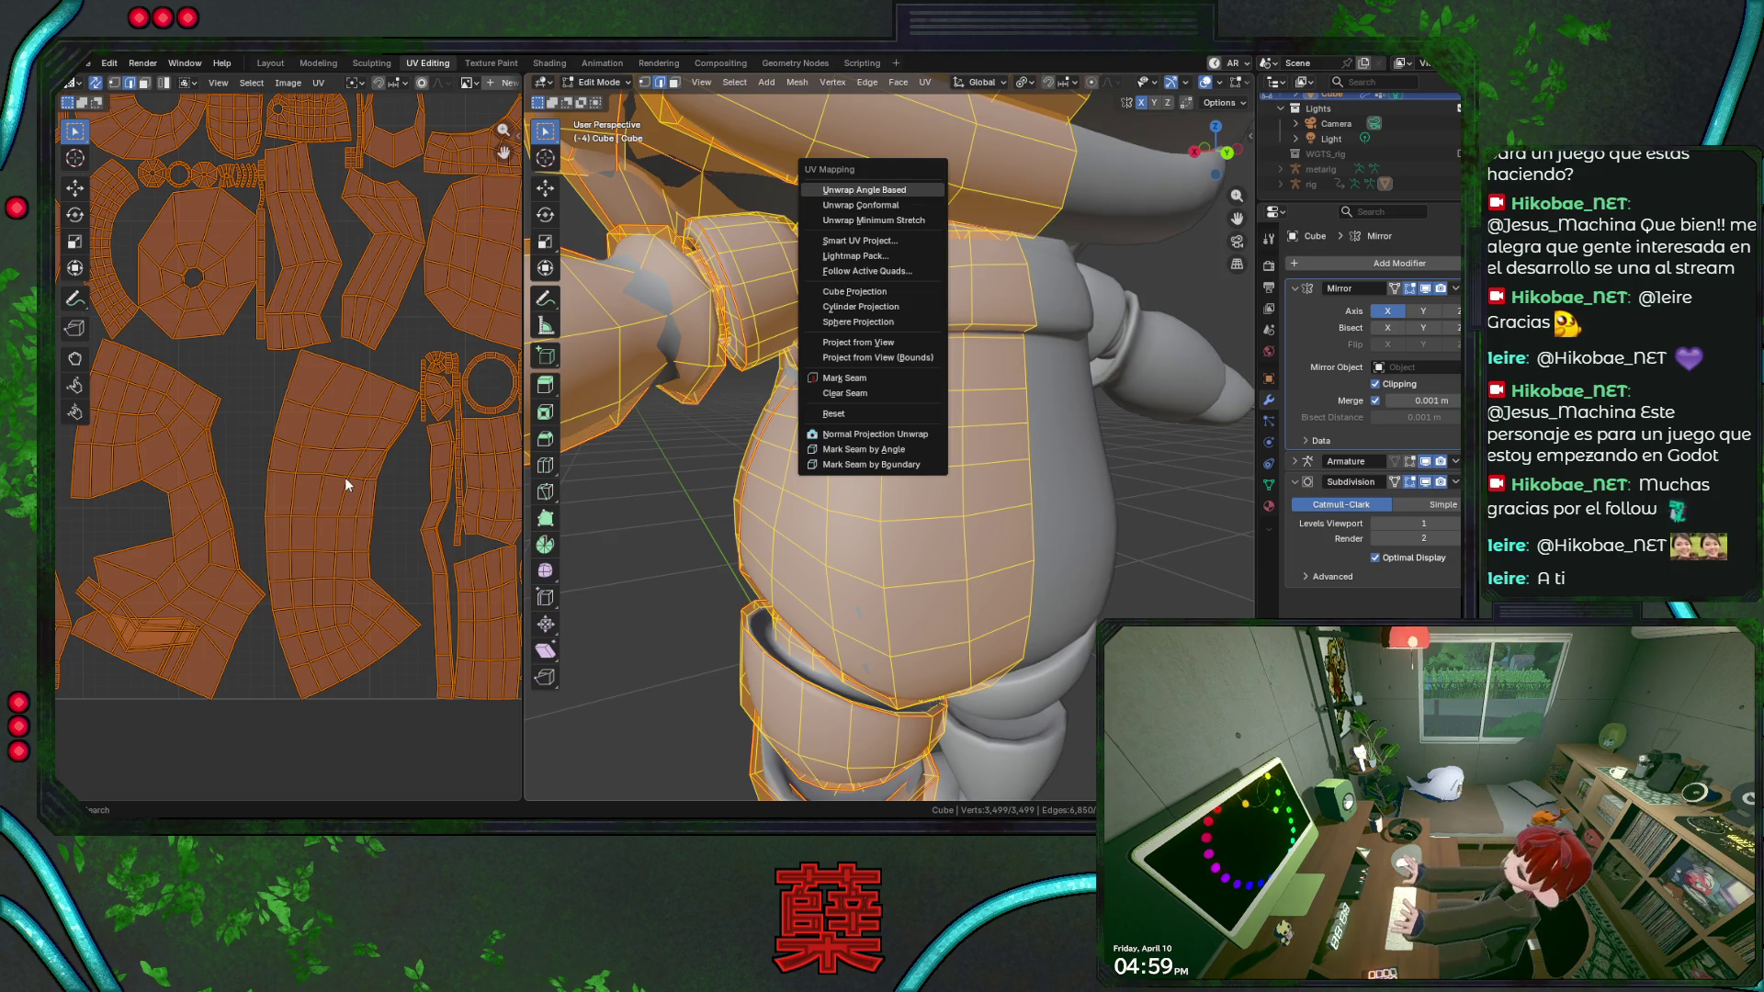
key("Return")
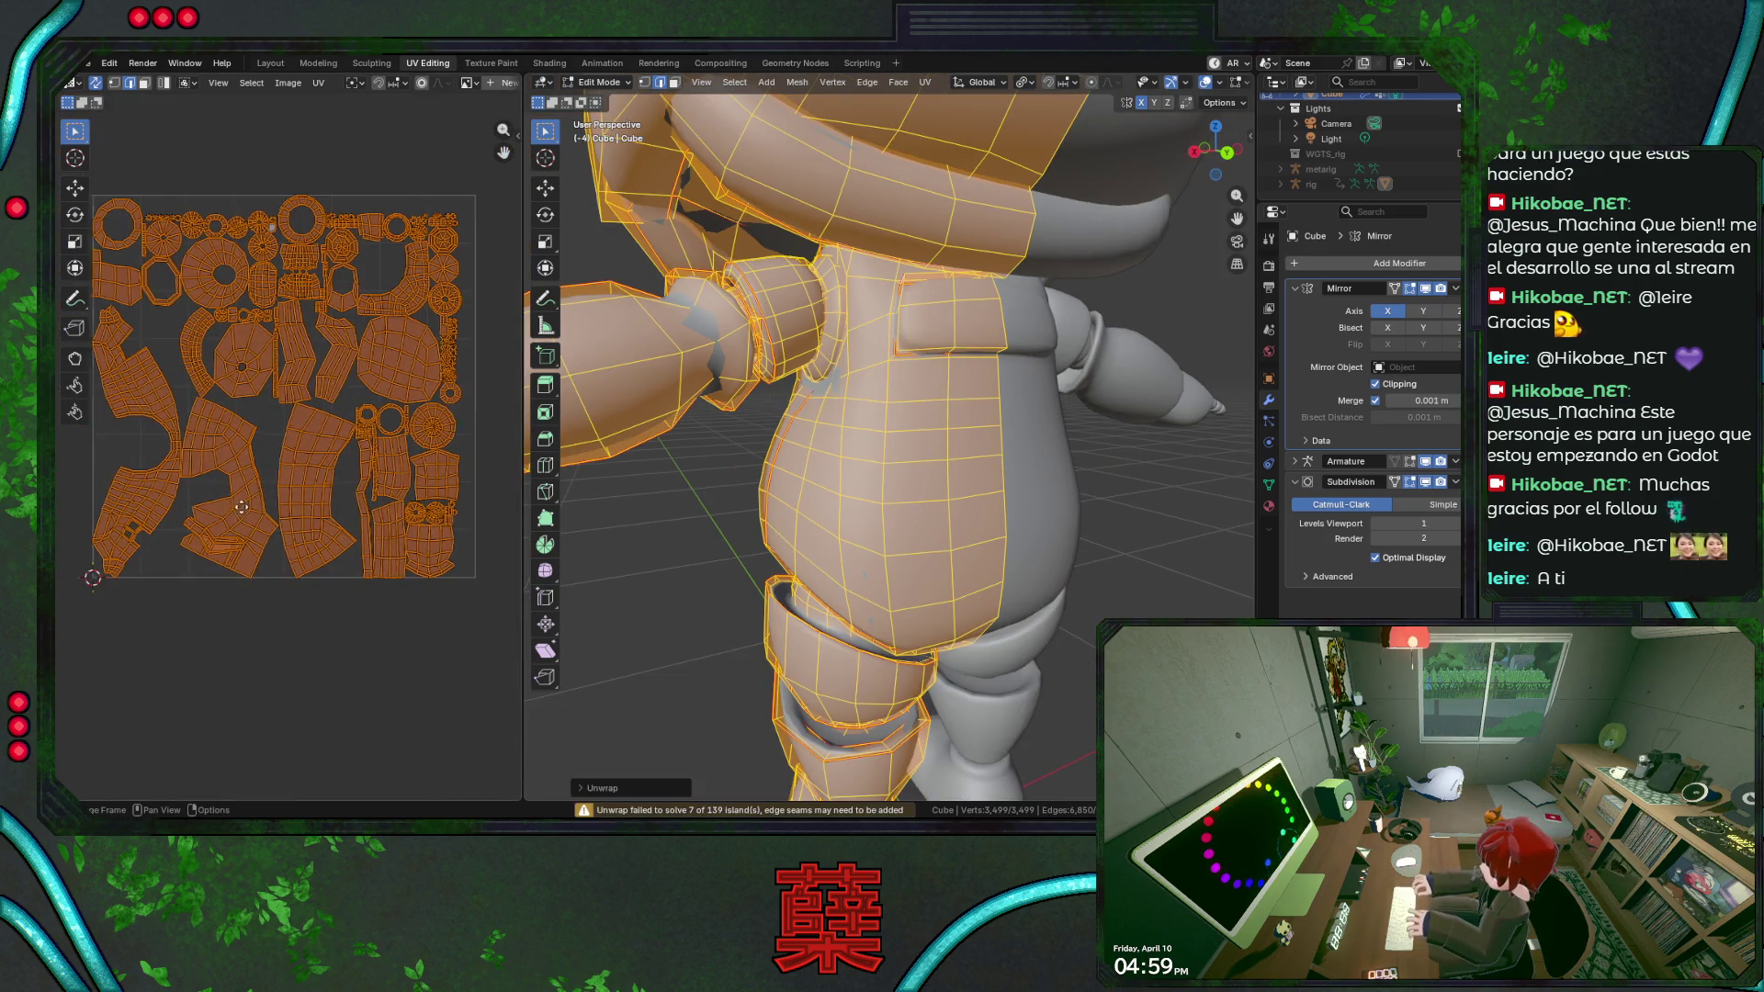
scroll(238, 507, "up", 3)
scroll(403, 500, "up", 1)
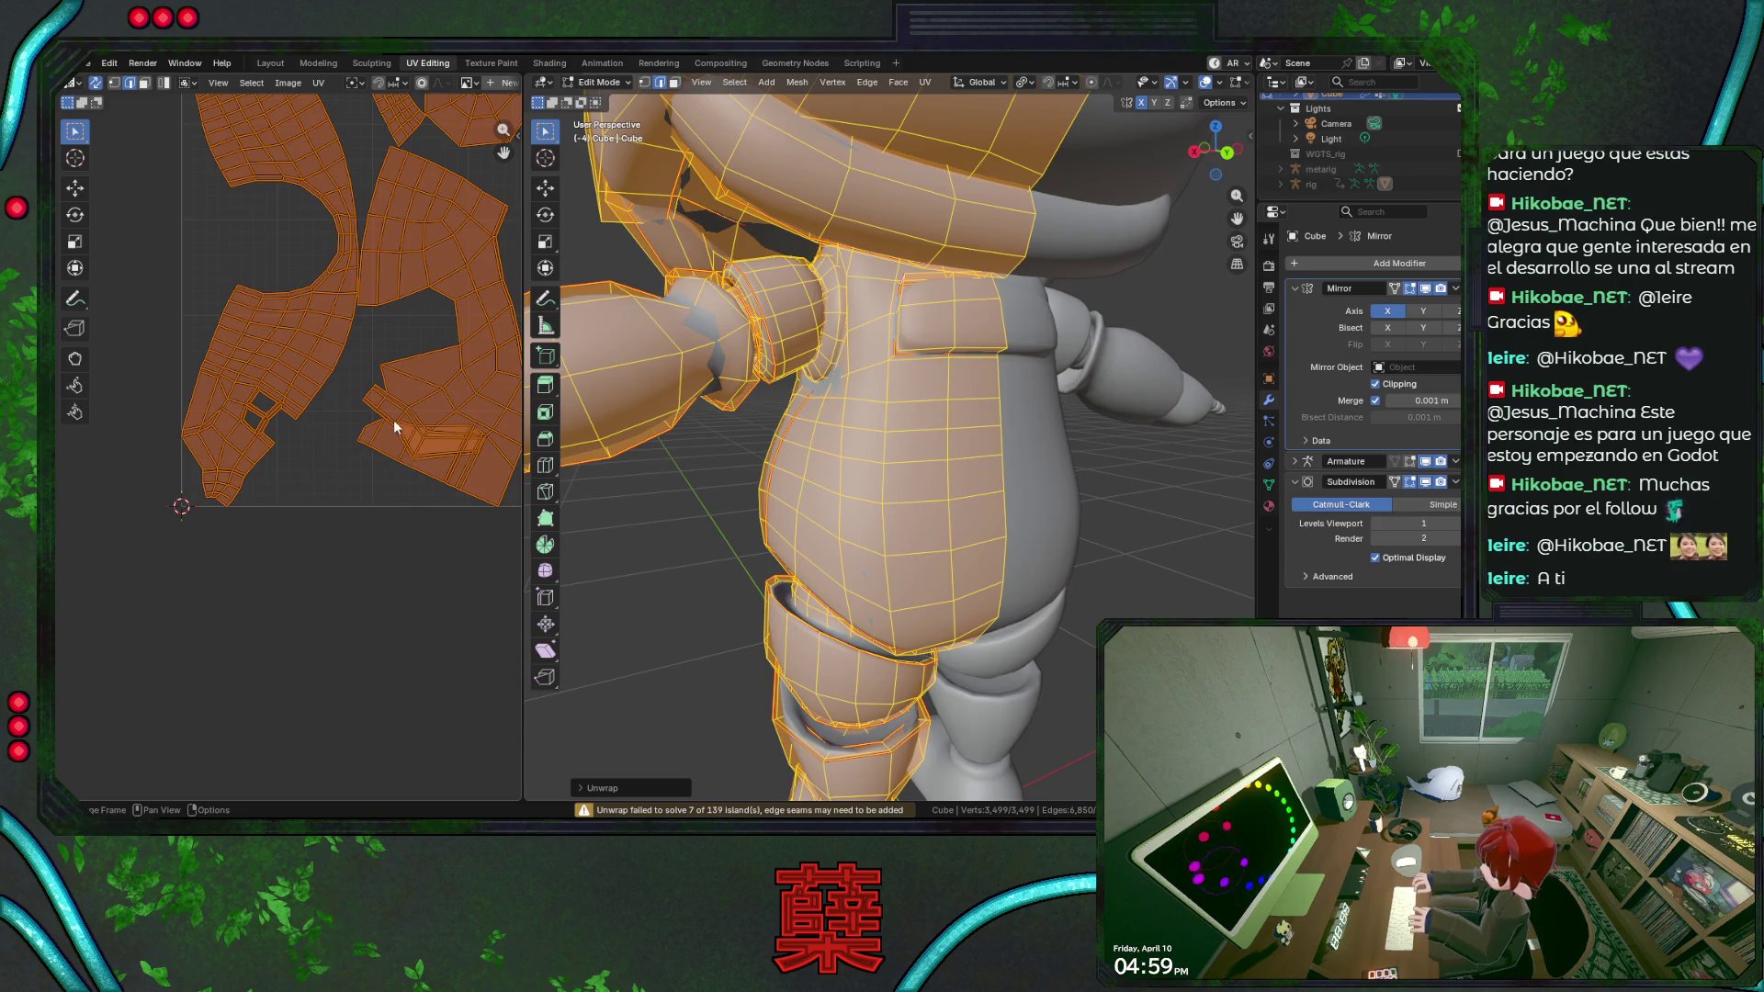
left_click_drag(395, 430, 497, 511)
scroll(833, 559, "down", 3)
scroll(832, 559, "down", 2)
key("shift+z")
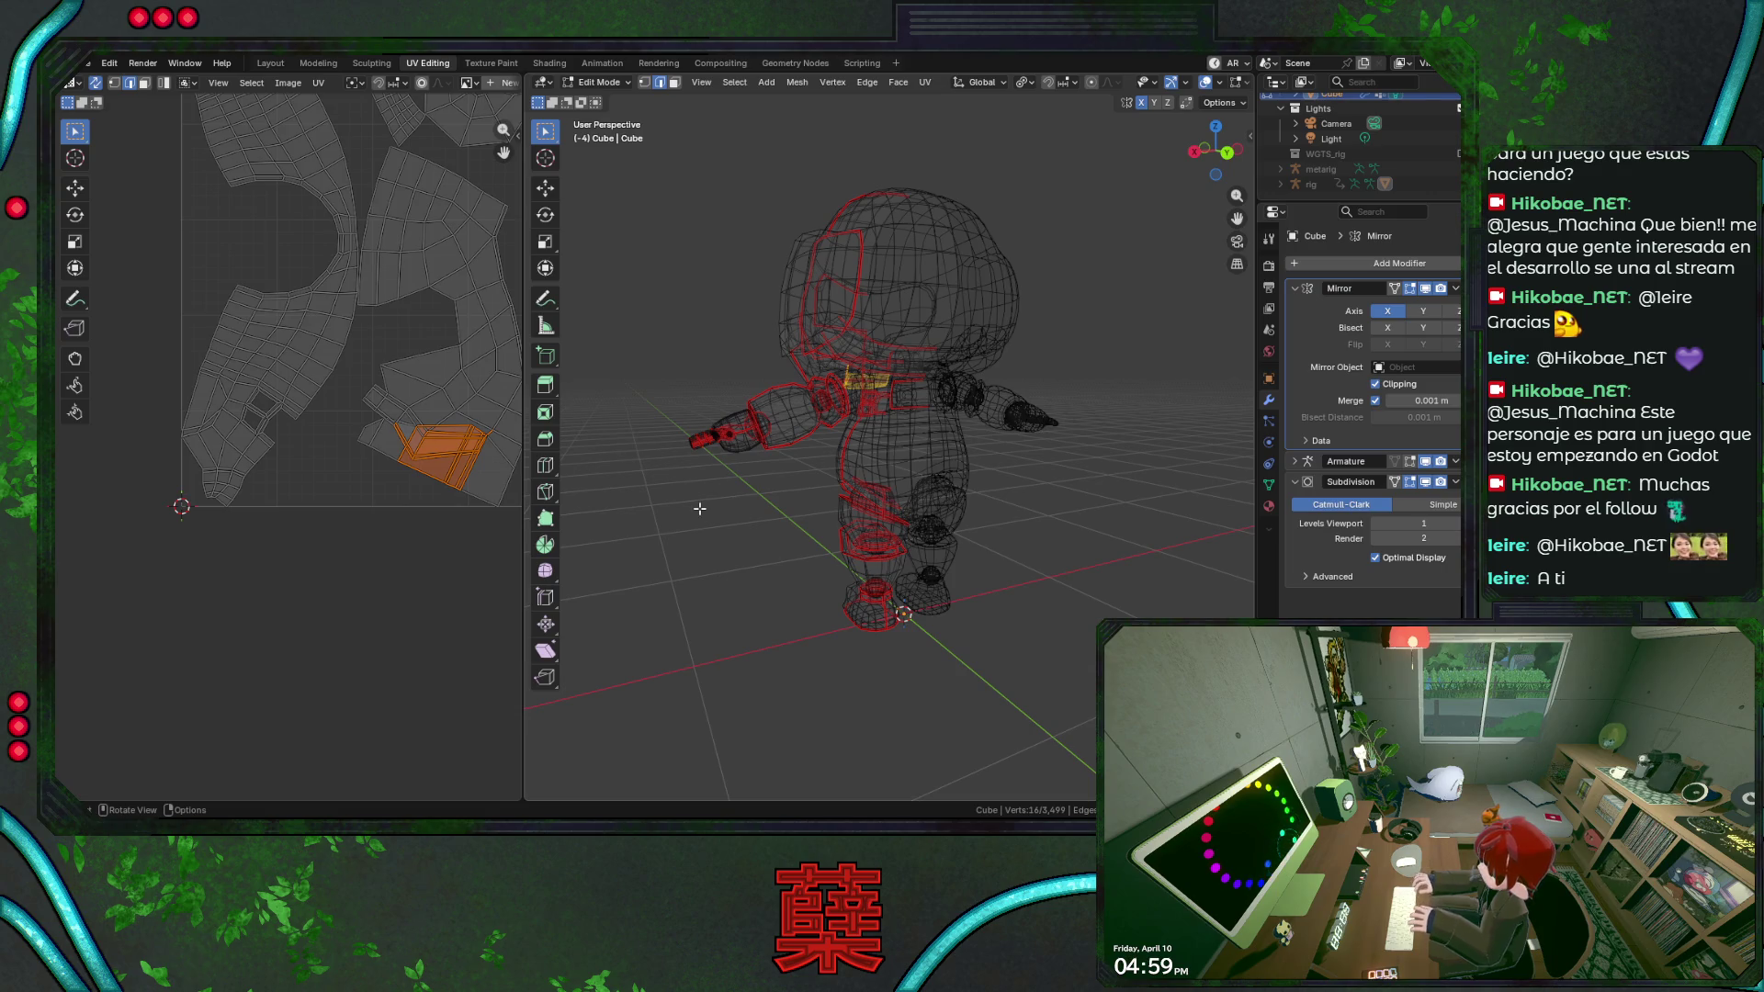
mouse_move(748, 506)
middle_mouse_down()
mouse_move(935, 514)
mouse_move(830, 448)
middle_mouse_up()
scroll(936, 514, "up", 3)
key("shift+z")
scroll(830, 448, "up", 2)
scroll(831, 447, "up", 2)
left_click(793, 408)
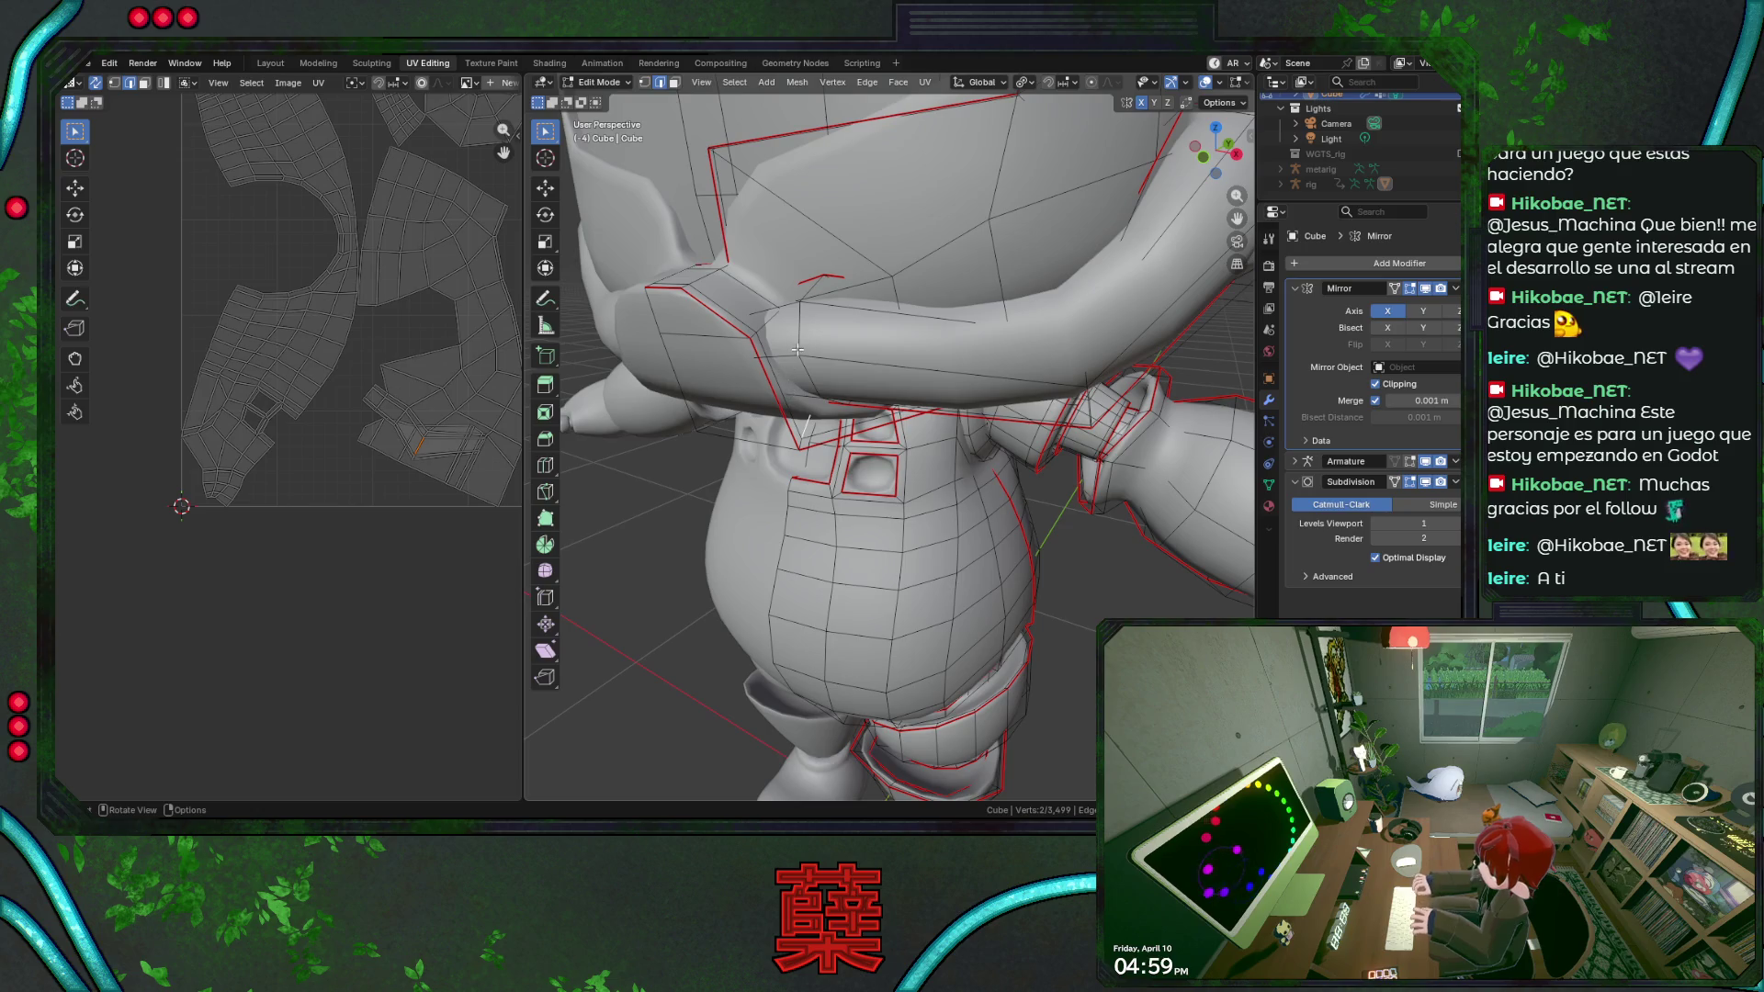
Select the shoulder edge loop and mark it as a seam.
key("shift+z")
left_click(920, 391, "alt")
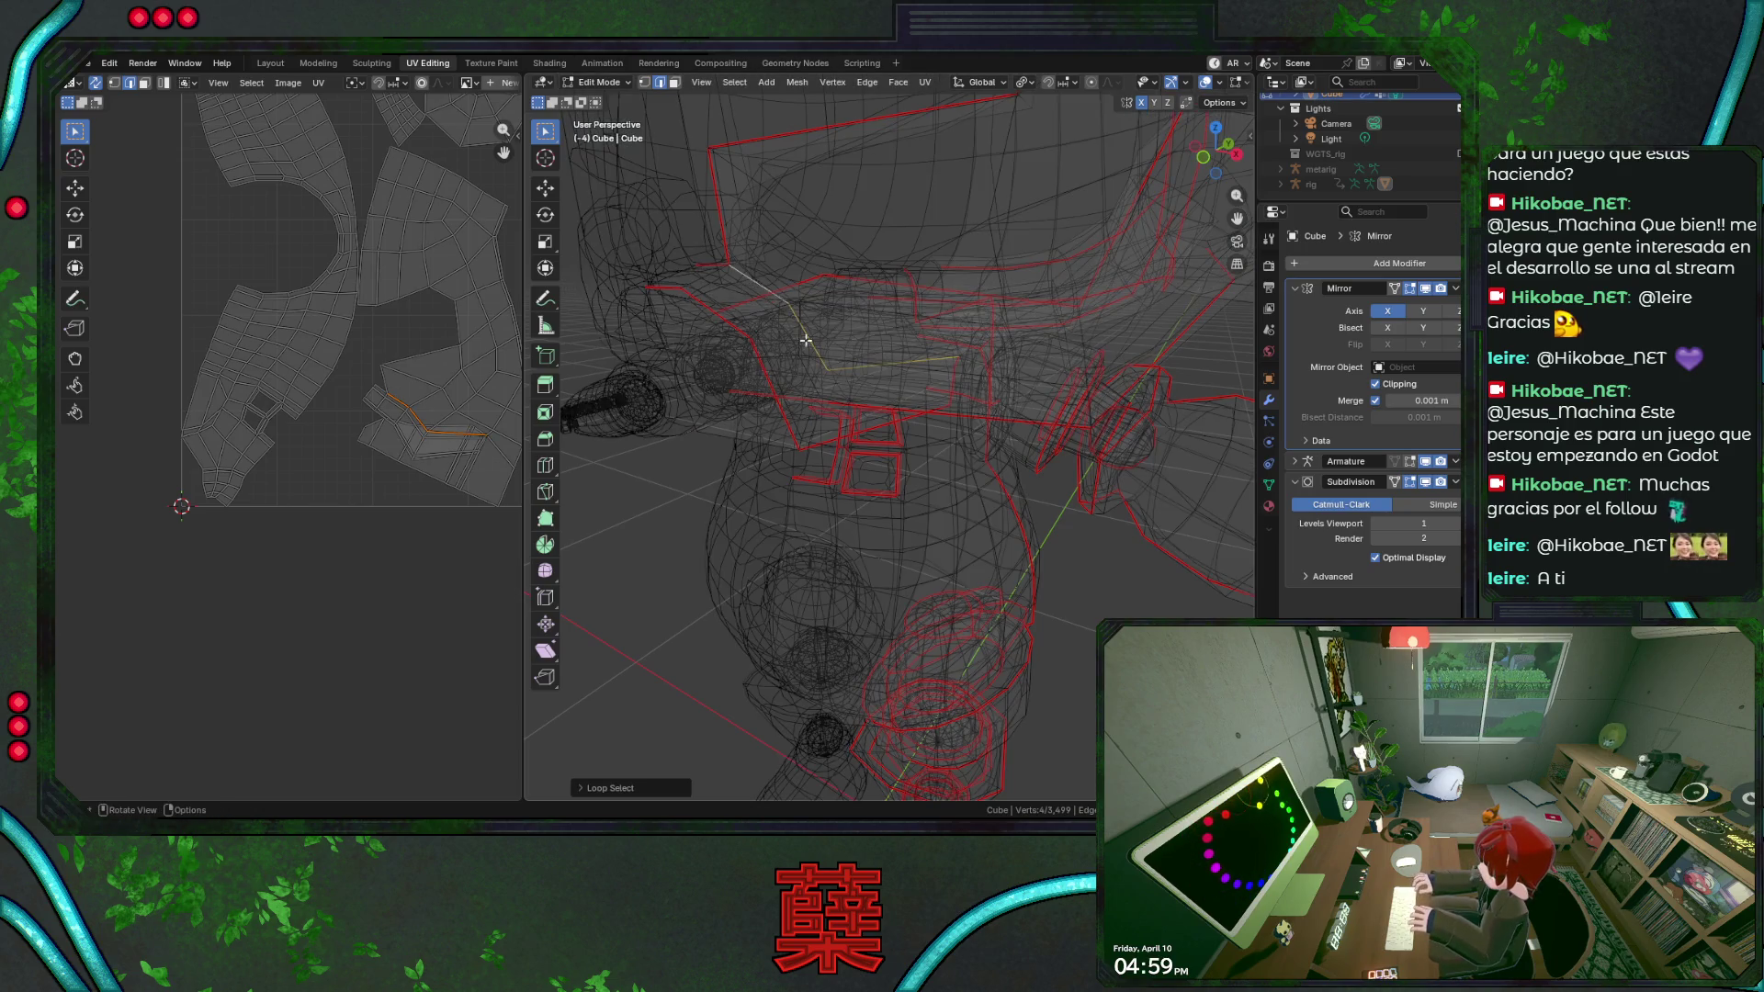
key("shift+z")
middle_click_drag(920, 391, 923, 257)
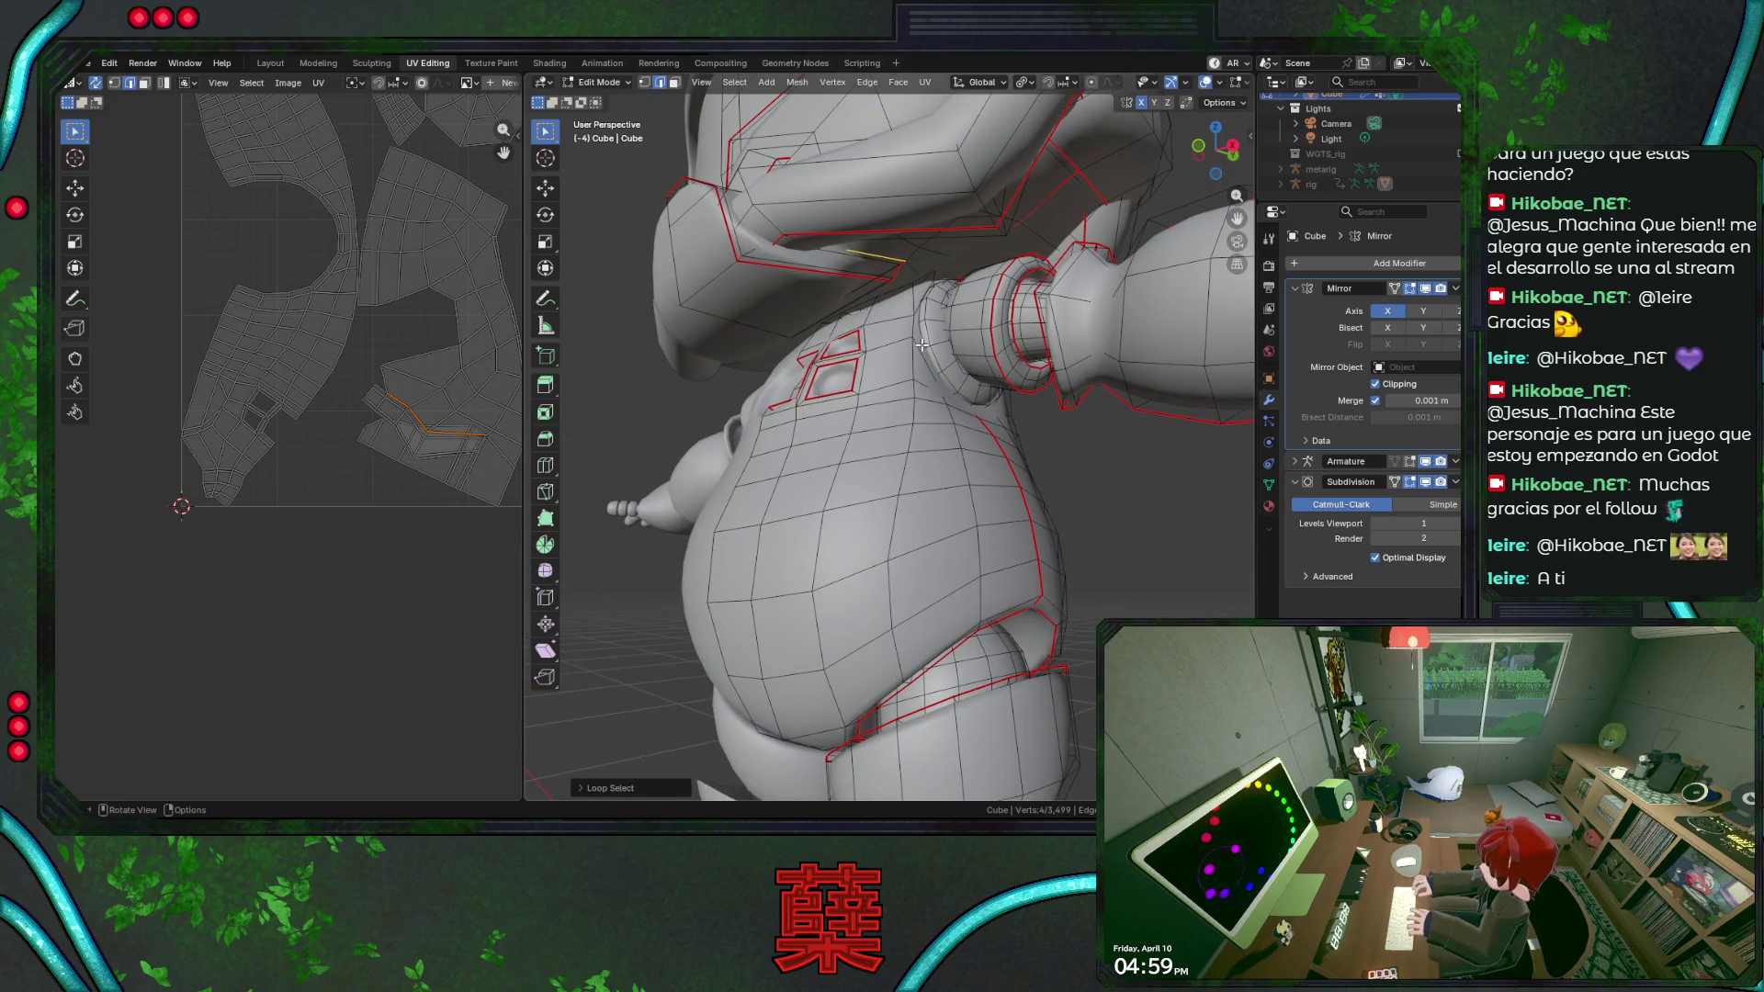
middle_click_drag(896, 354, 809, 355)
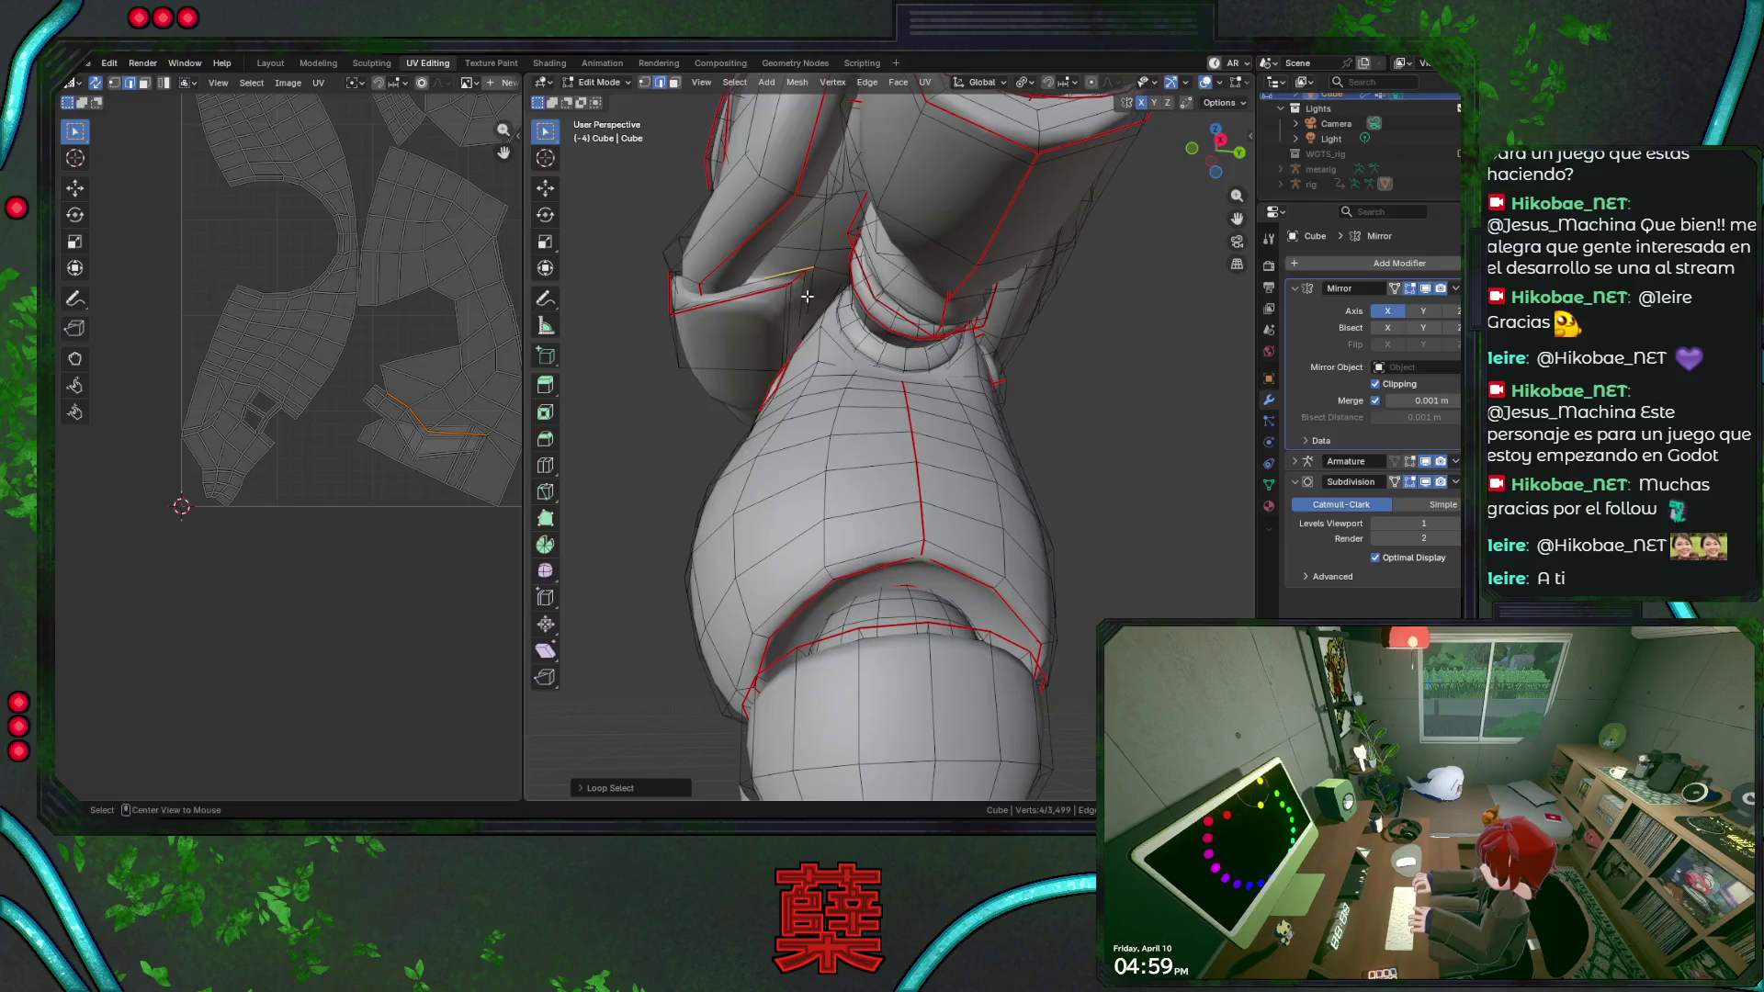
right_click(807, 363)
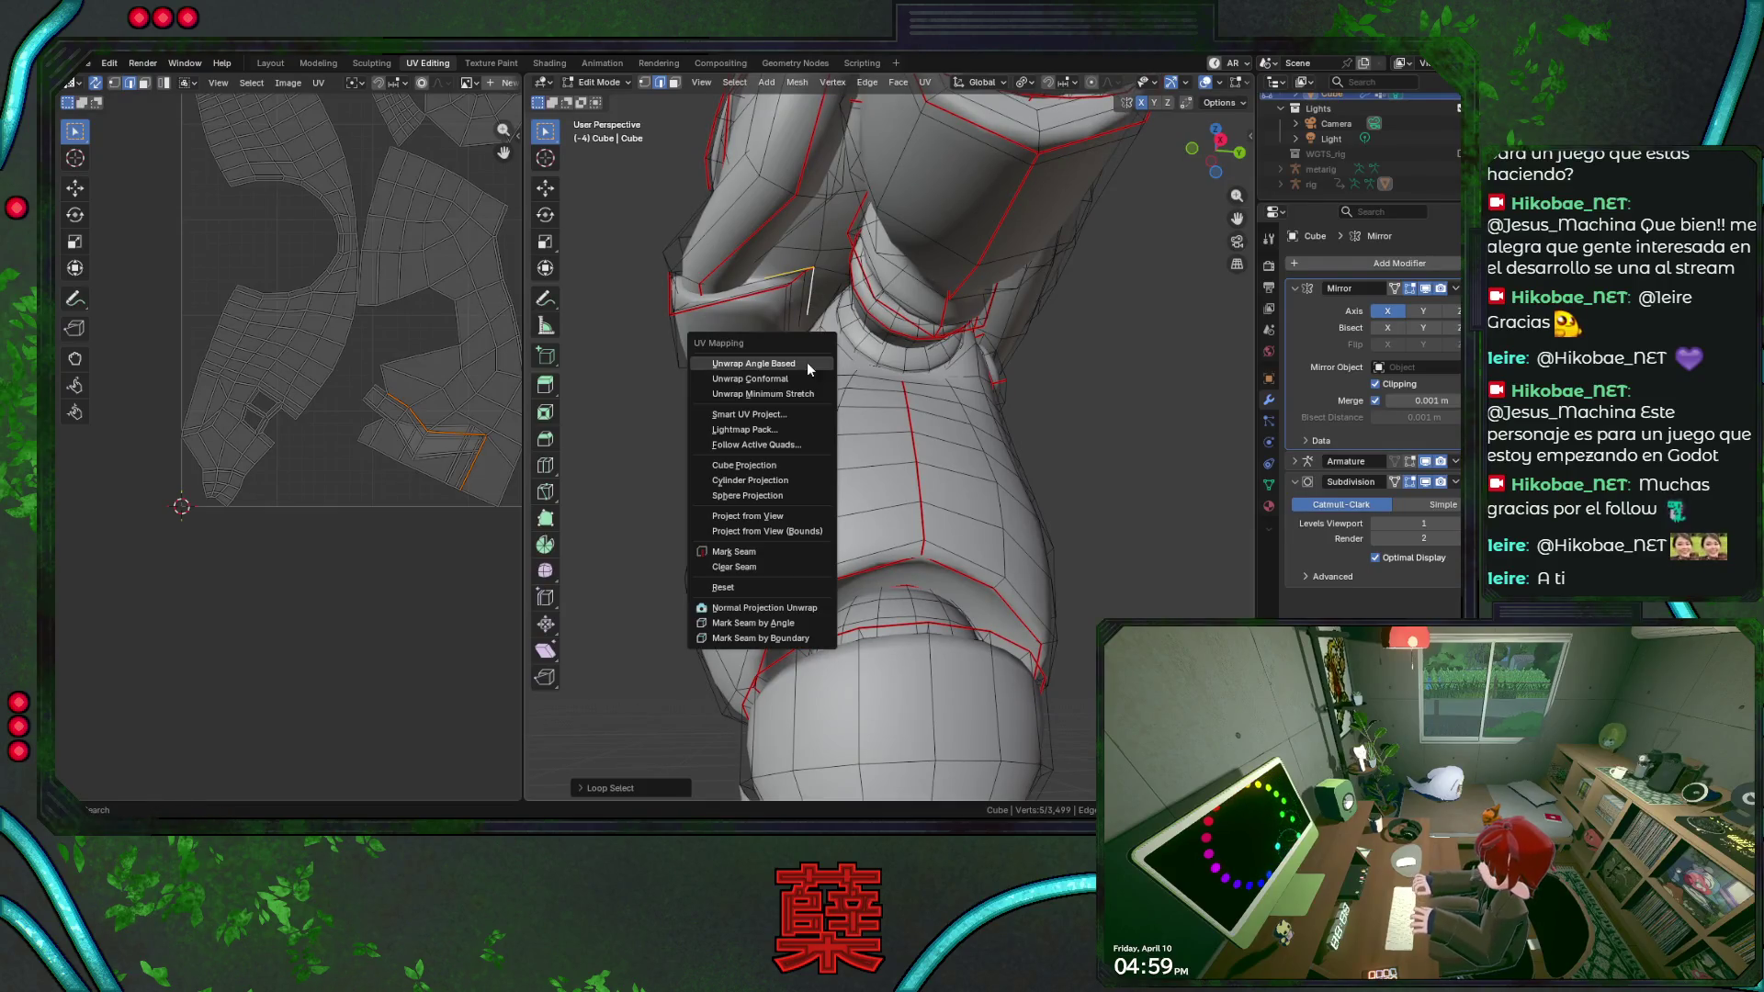
left_click(785, 551)
Re-unwrap the whole mesh Angle Based, then grow a selection from a shoulder plate face.
key("a")
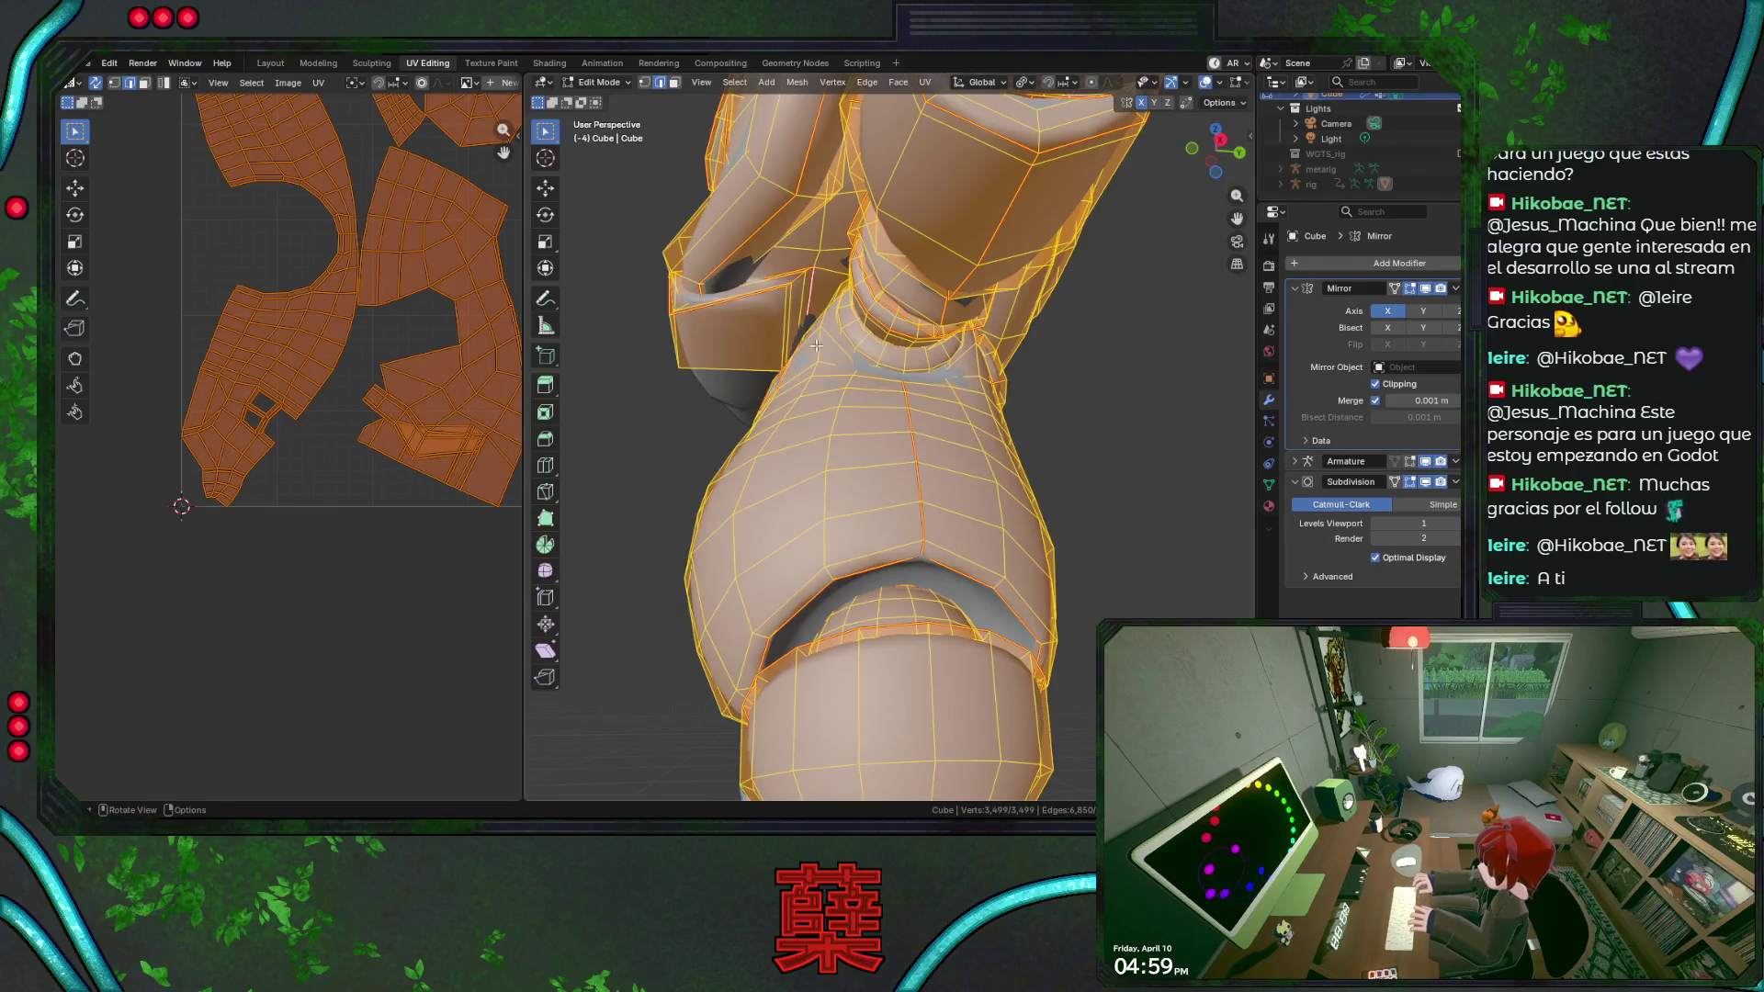
key("u")
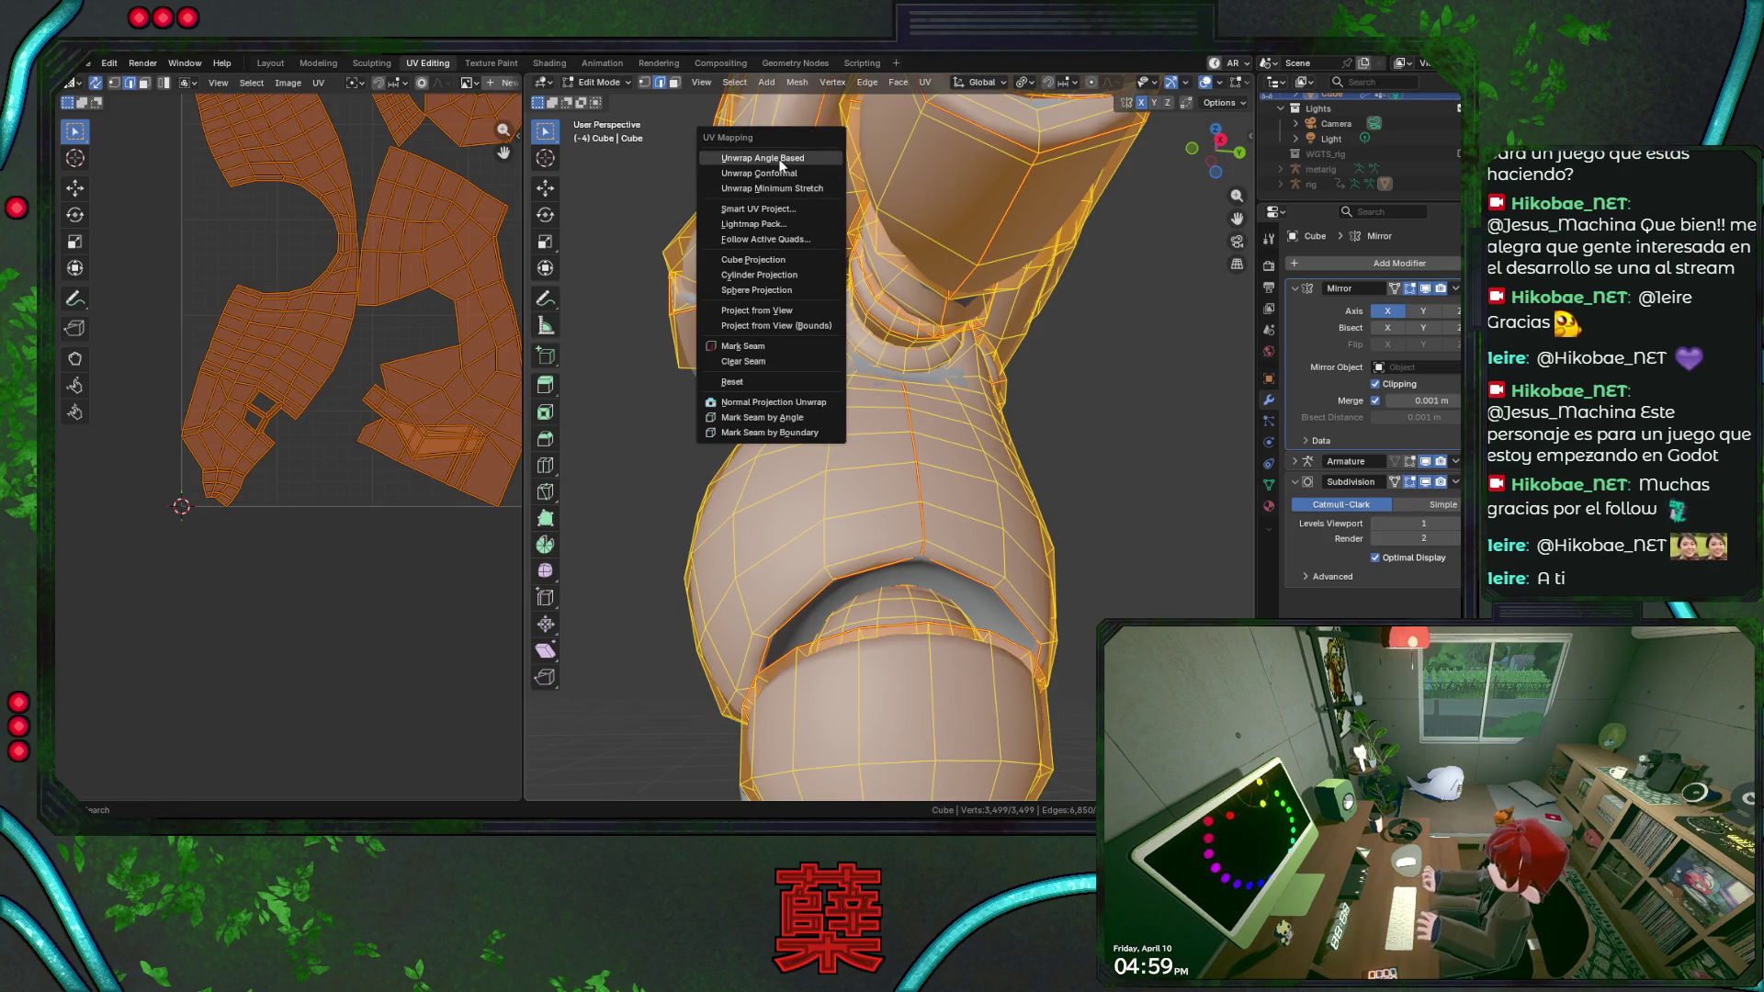
key("Return")
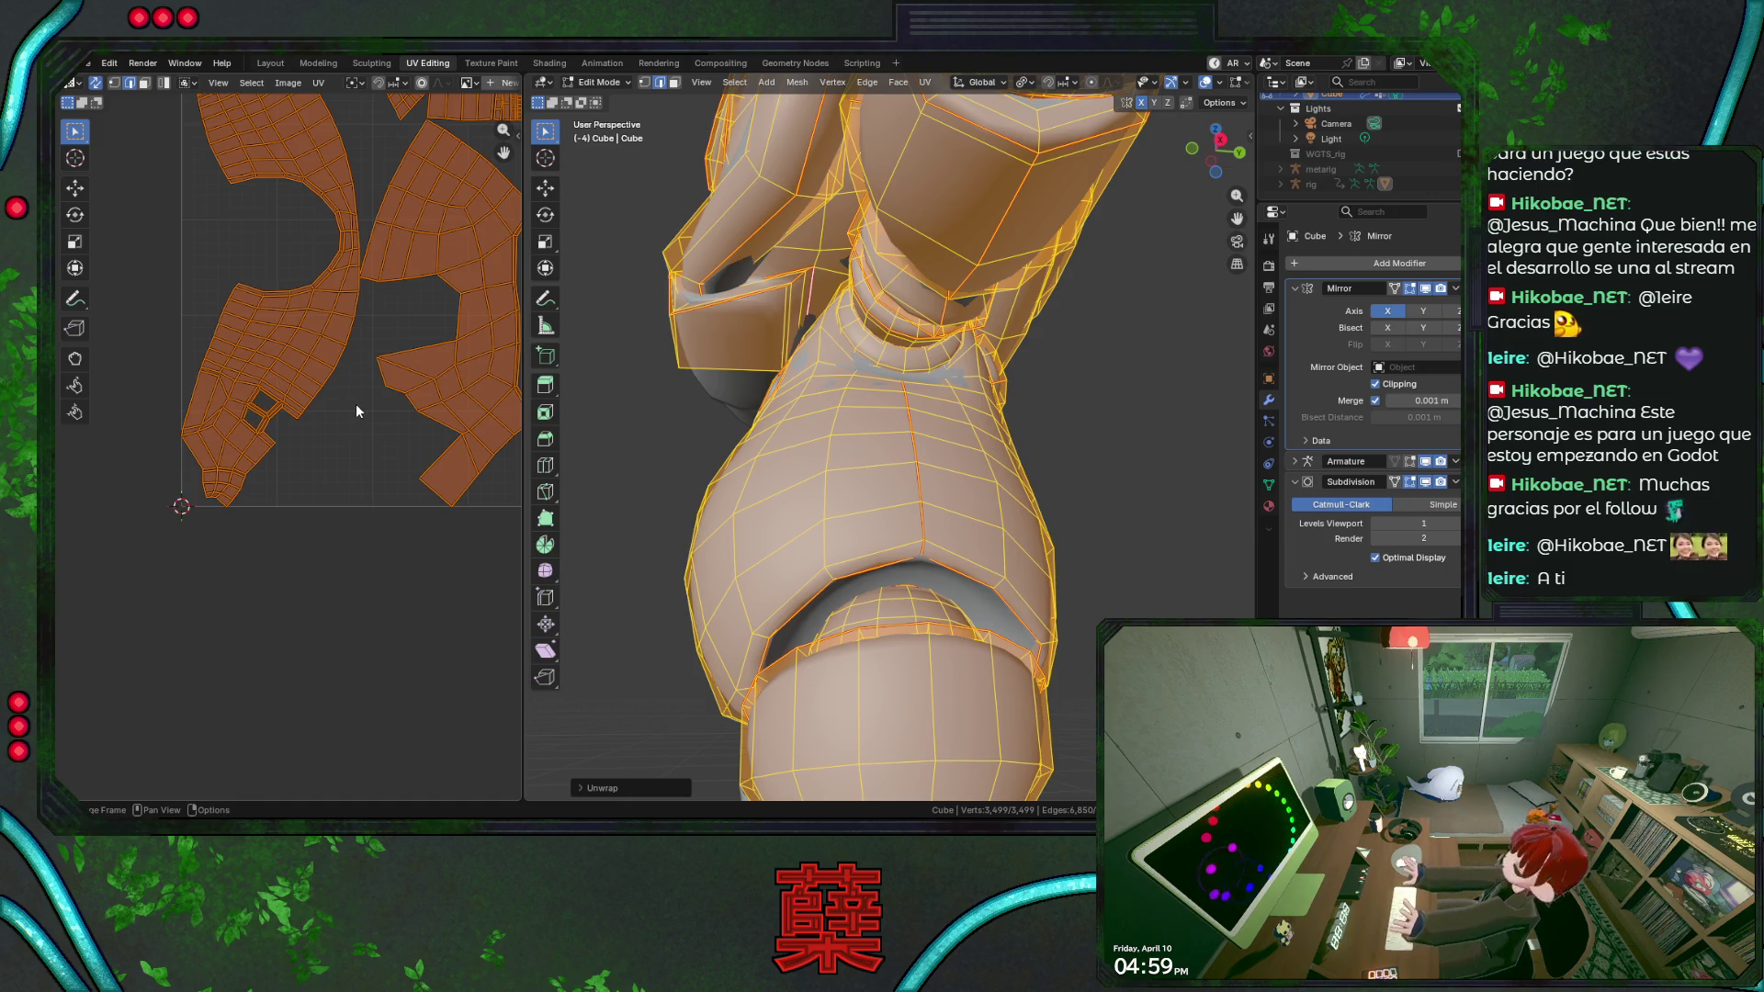
left_click(740, 321)
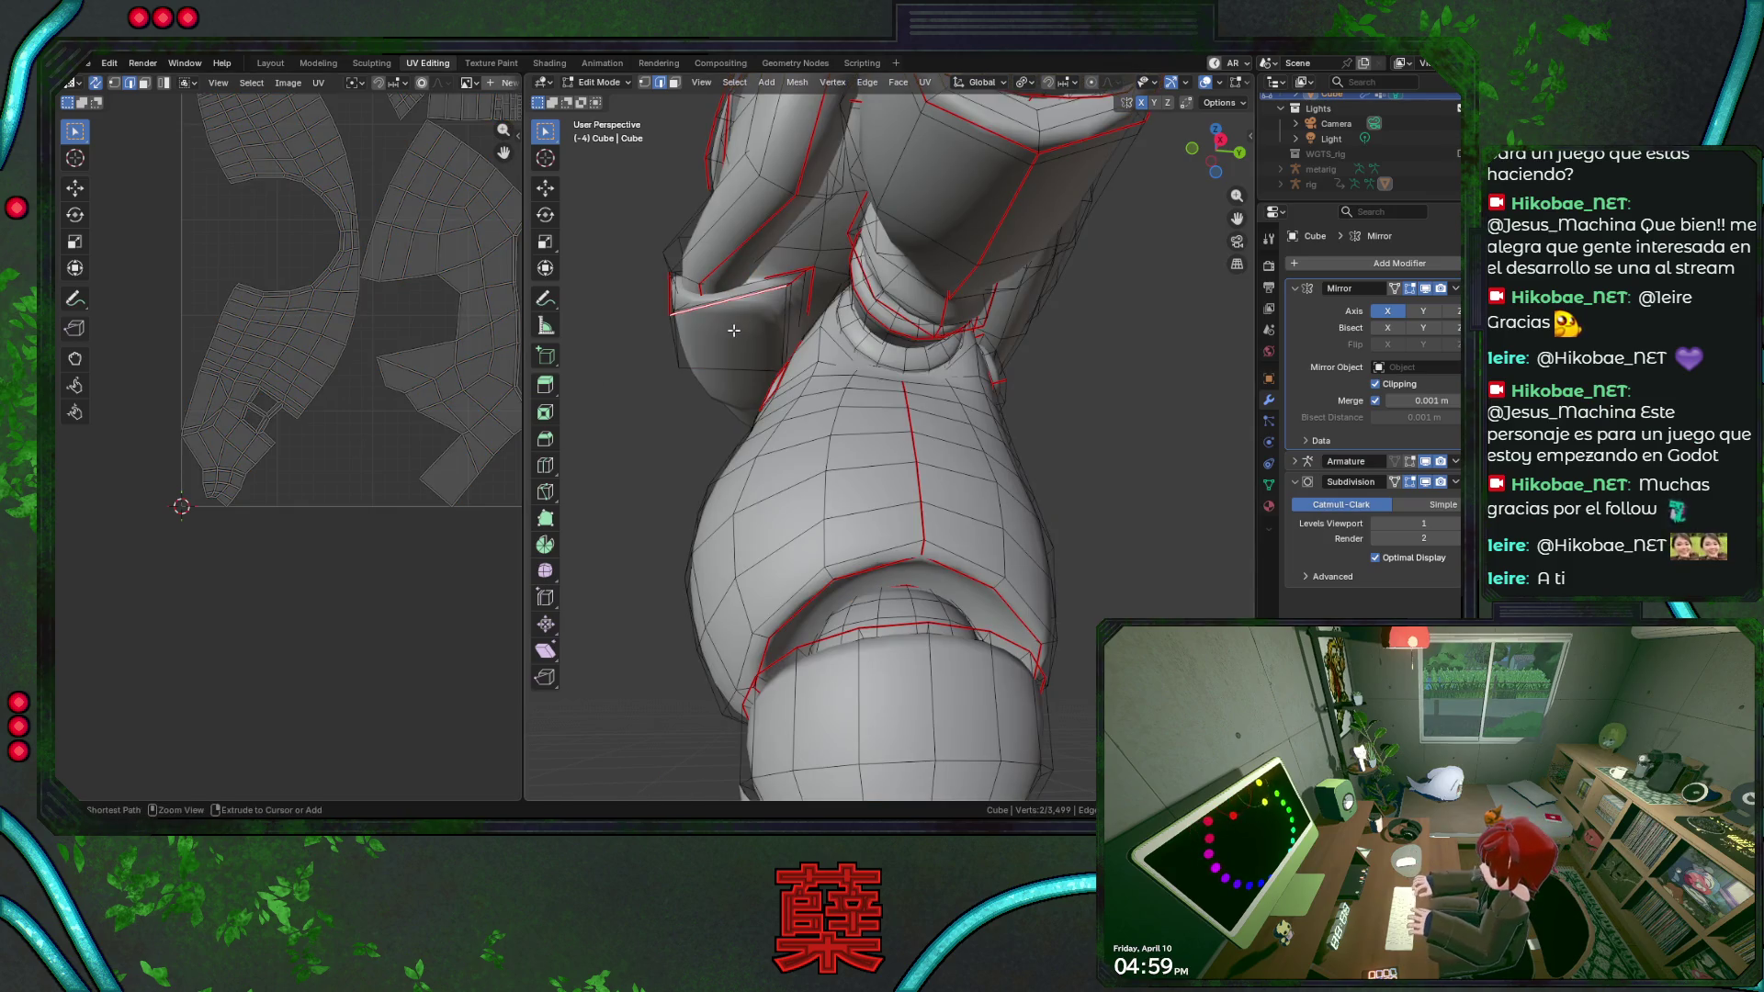
left_click(734, 328, "ctrl")
key("ctrl+KP_Add")
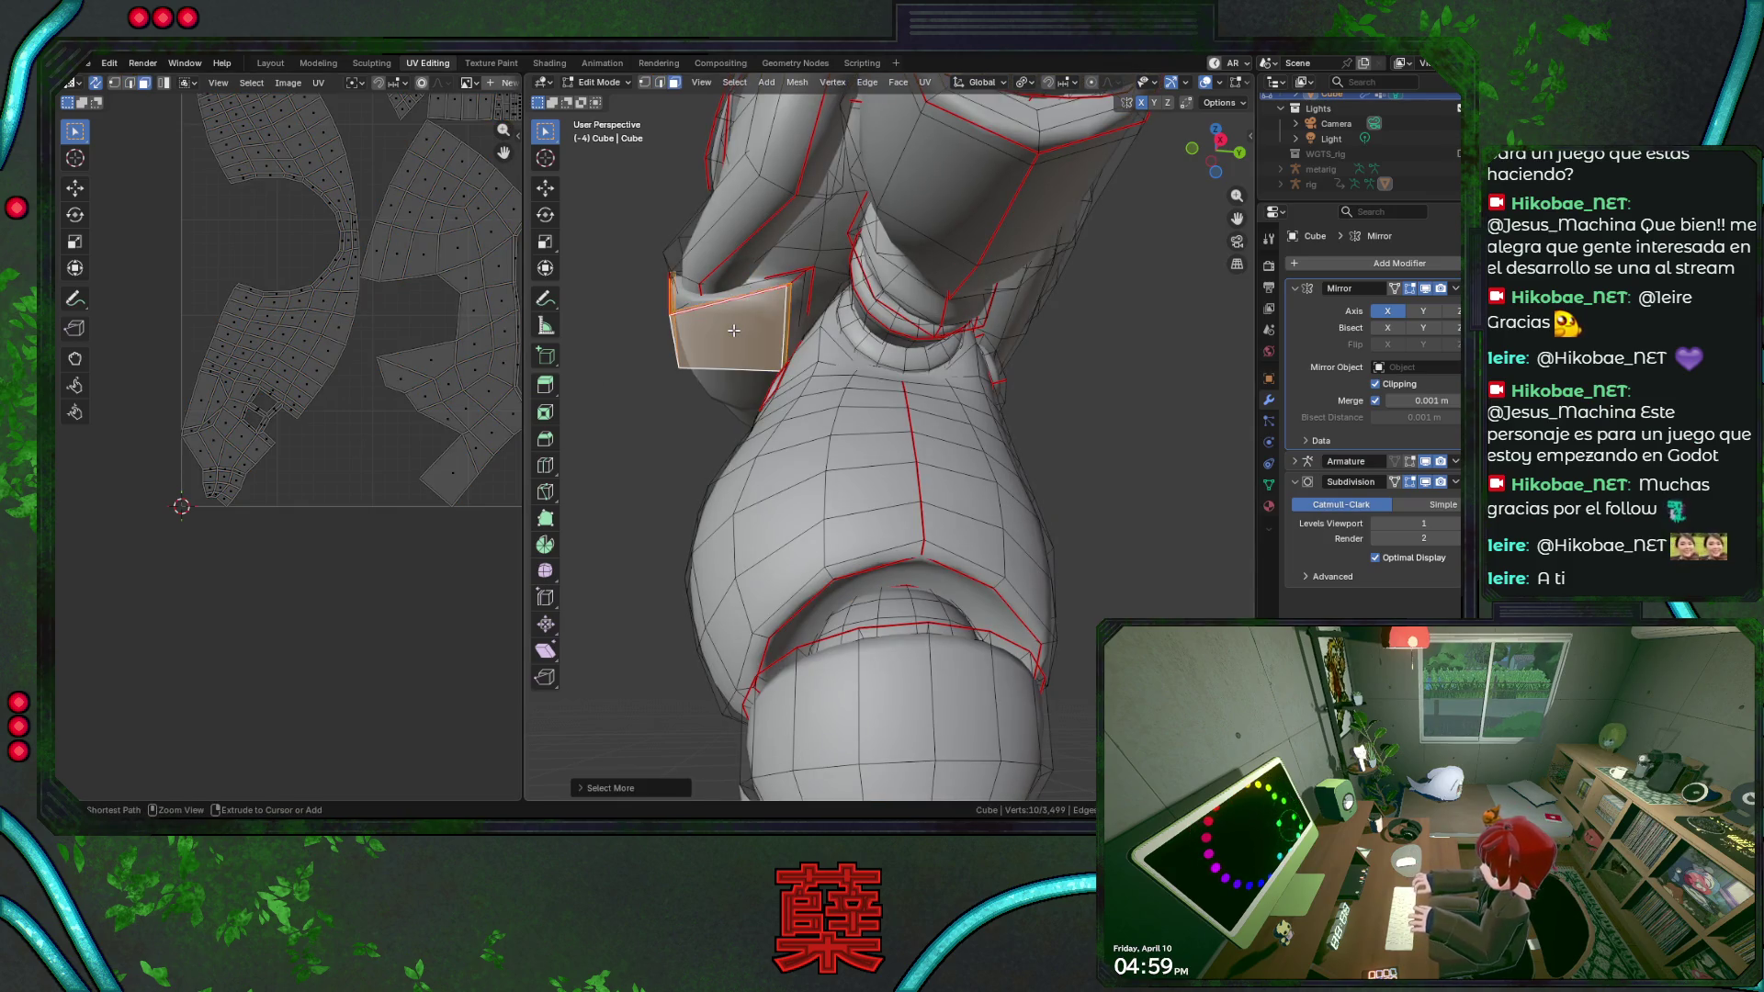
scroll(379, 376, "down", 3)
scroll(379, 376, "up", 1)
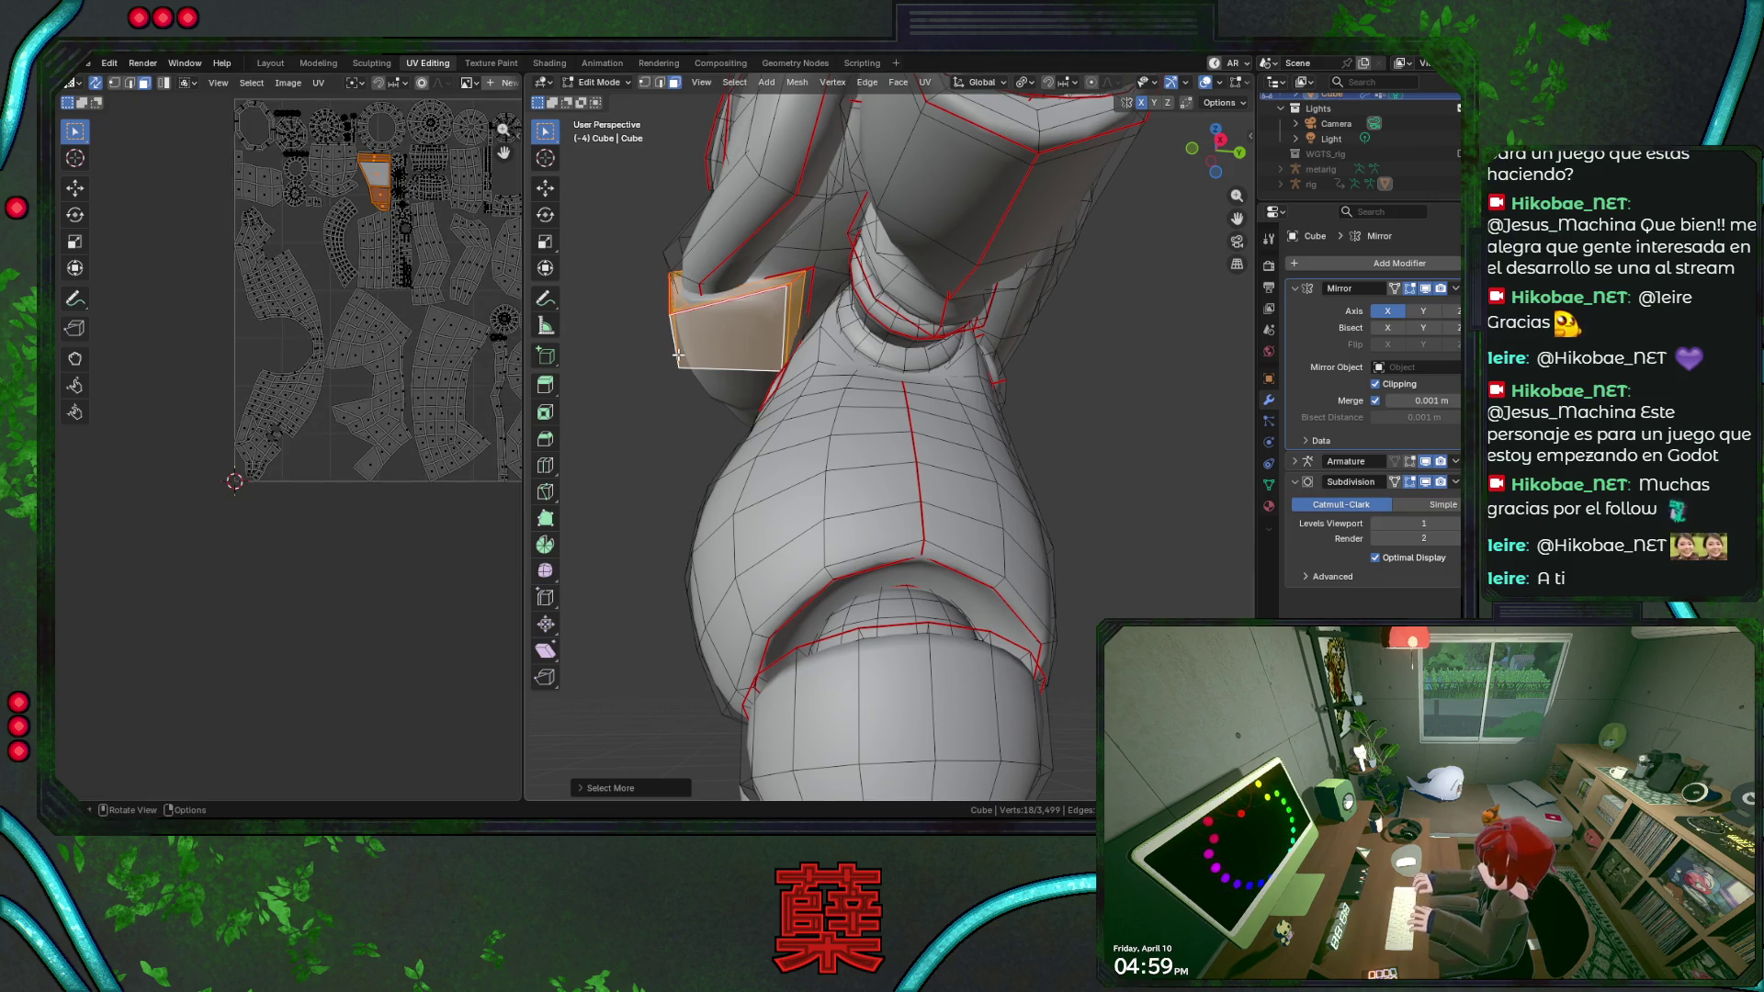
Select the shoulder face loop and find its pieces among the packed UV islands.
middle_click_drag(657, 340, 802, 444)
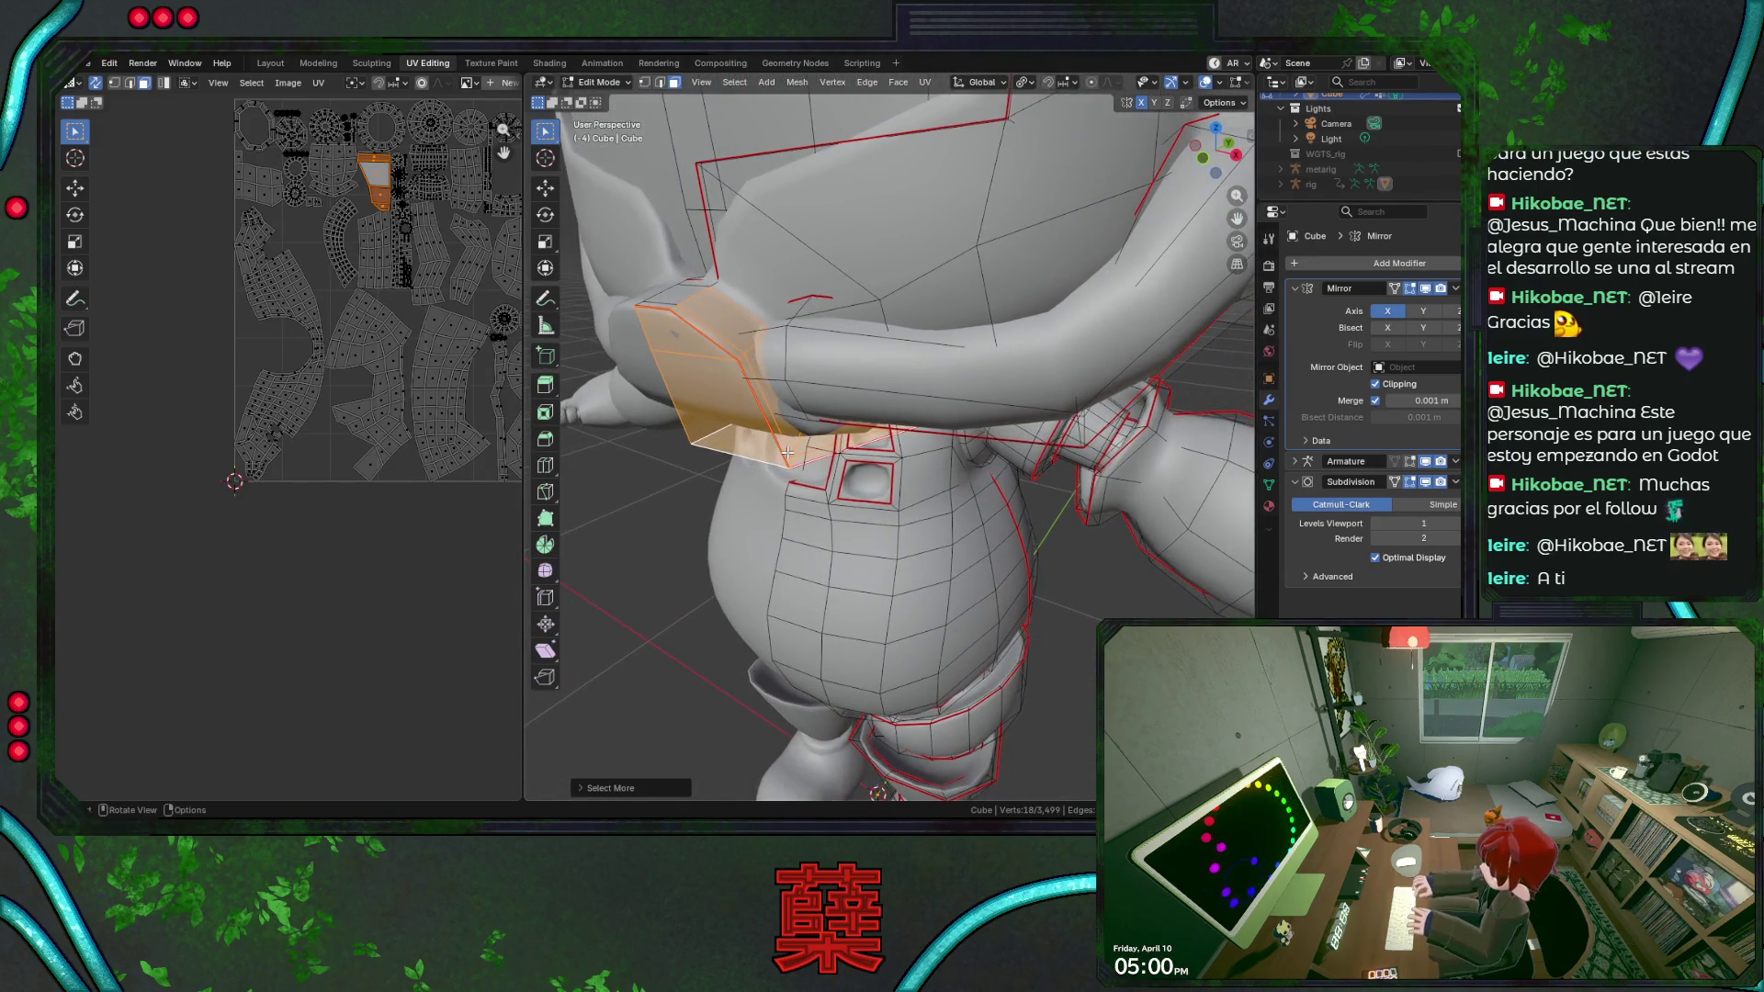
key("alt+a")
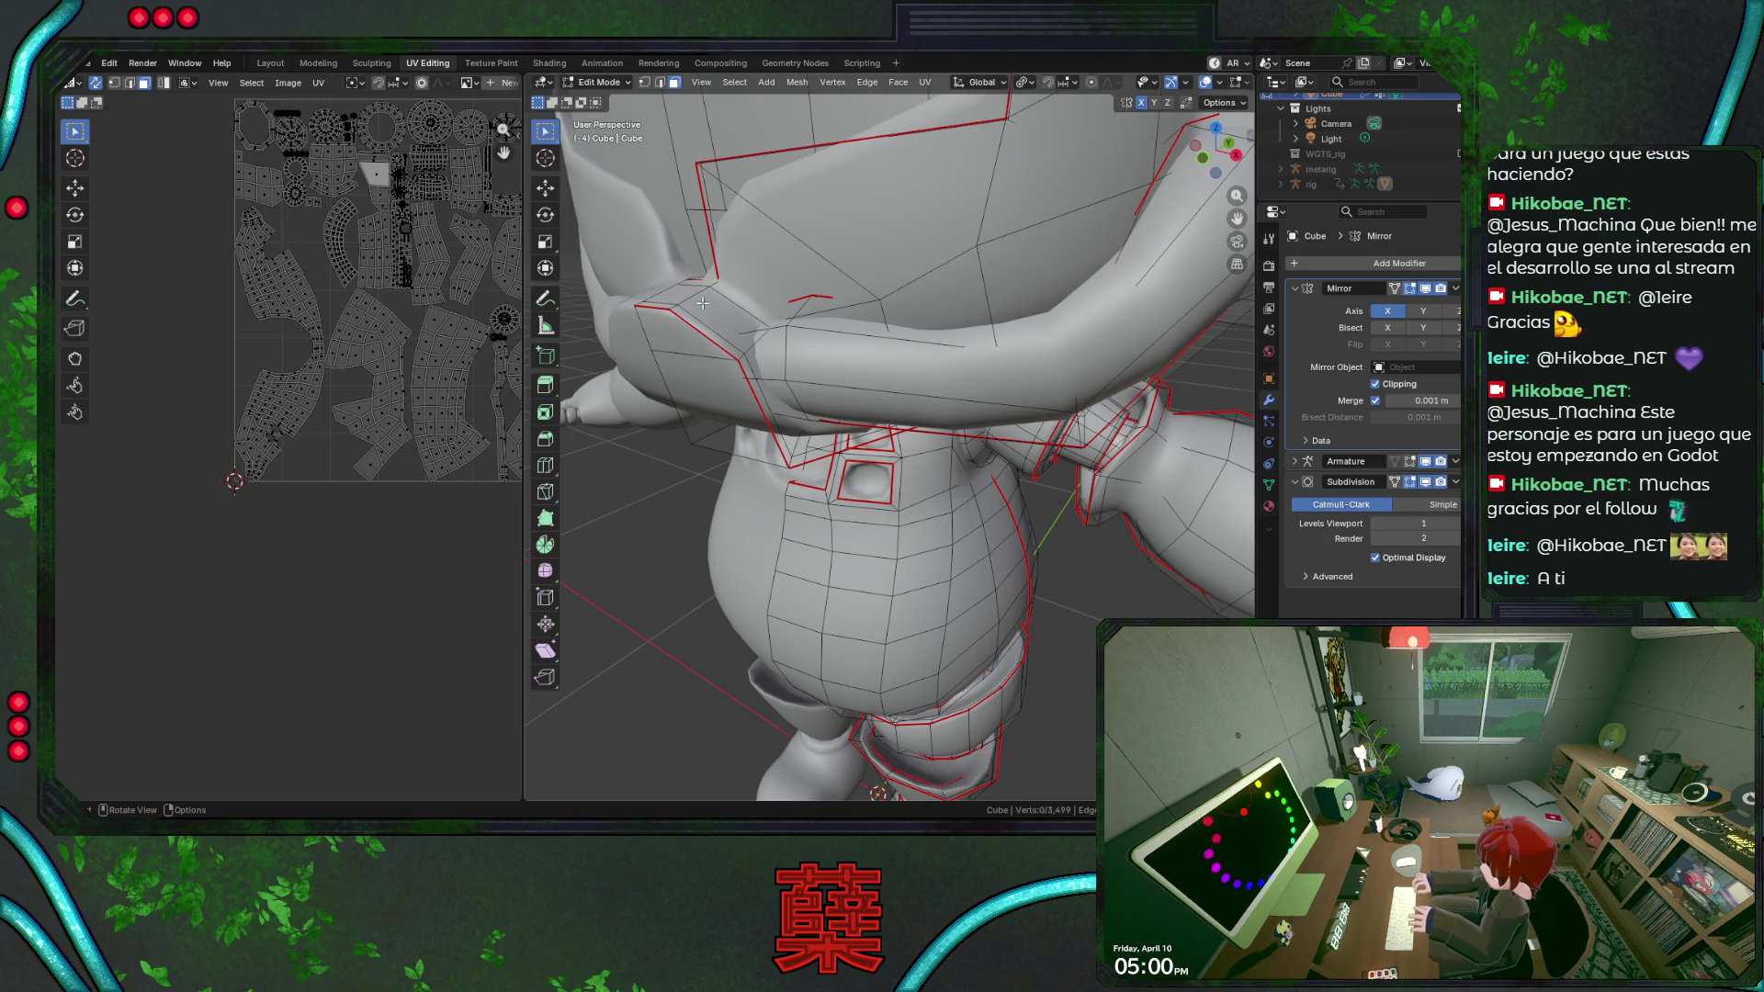
left_click(693, 298, "alt")
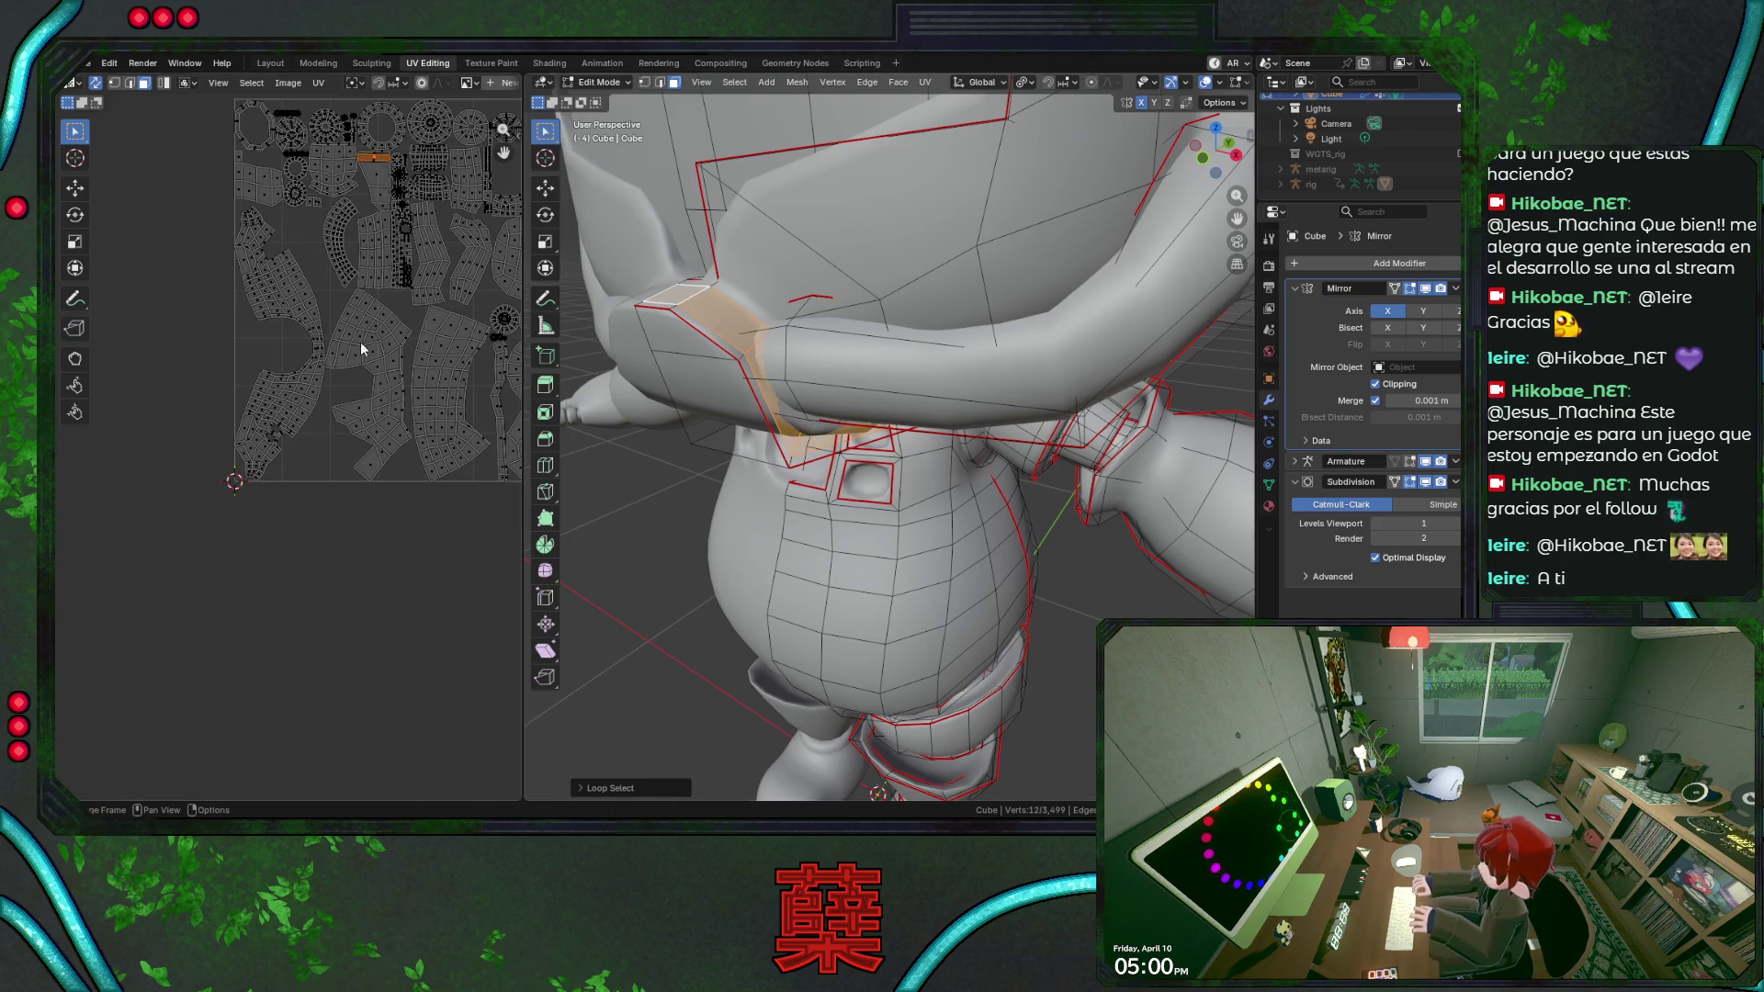
key("shift+z")
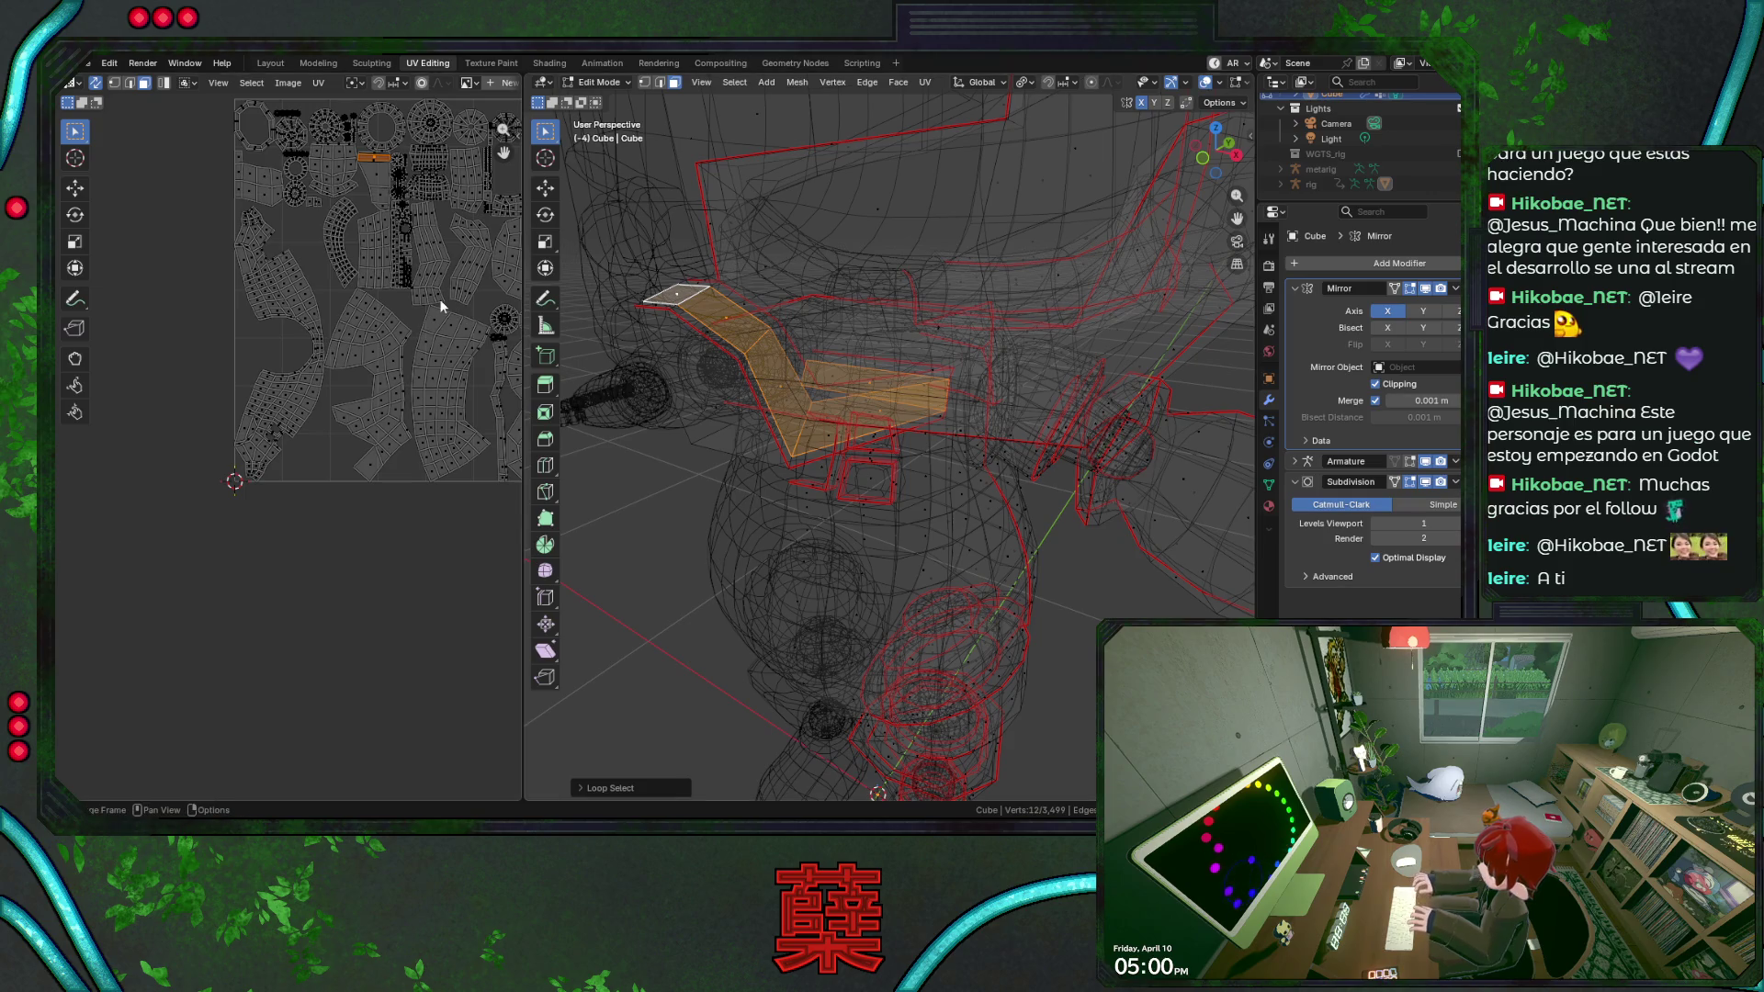
key("shift+z")
middle_click_drag(399, 359, 235, 424)
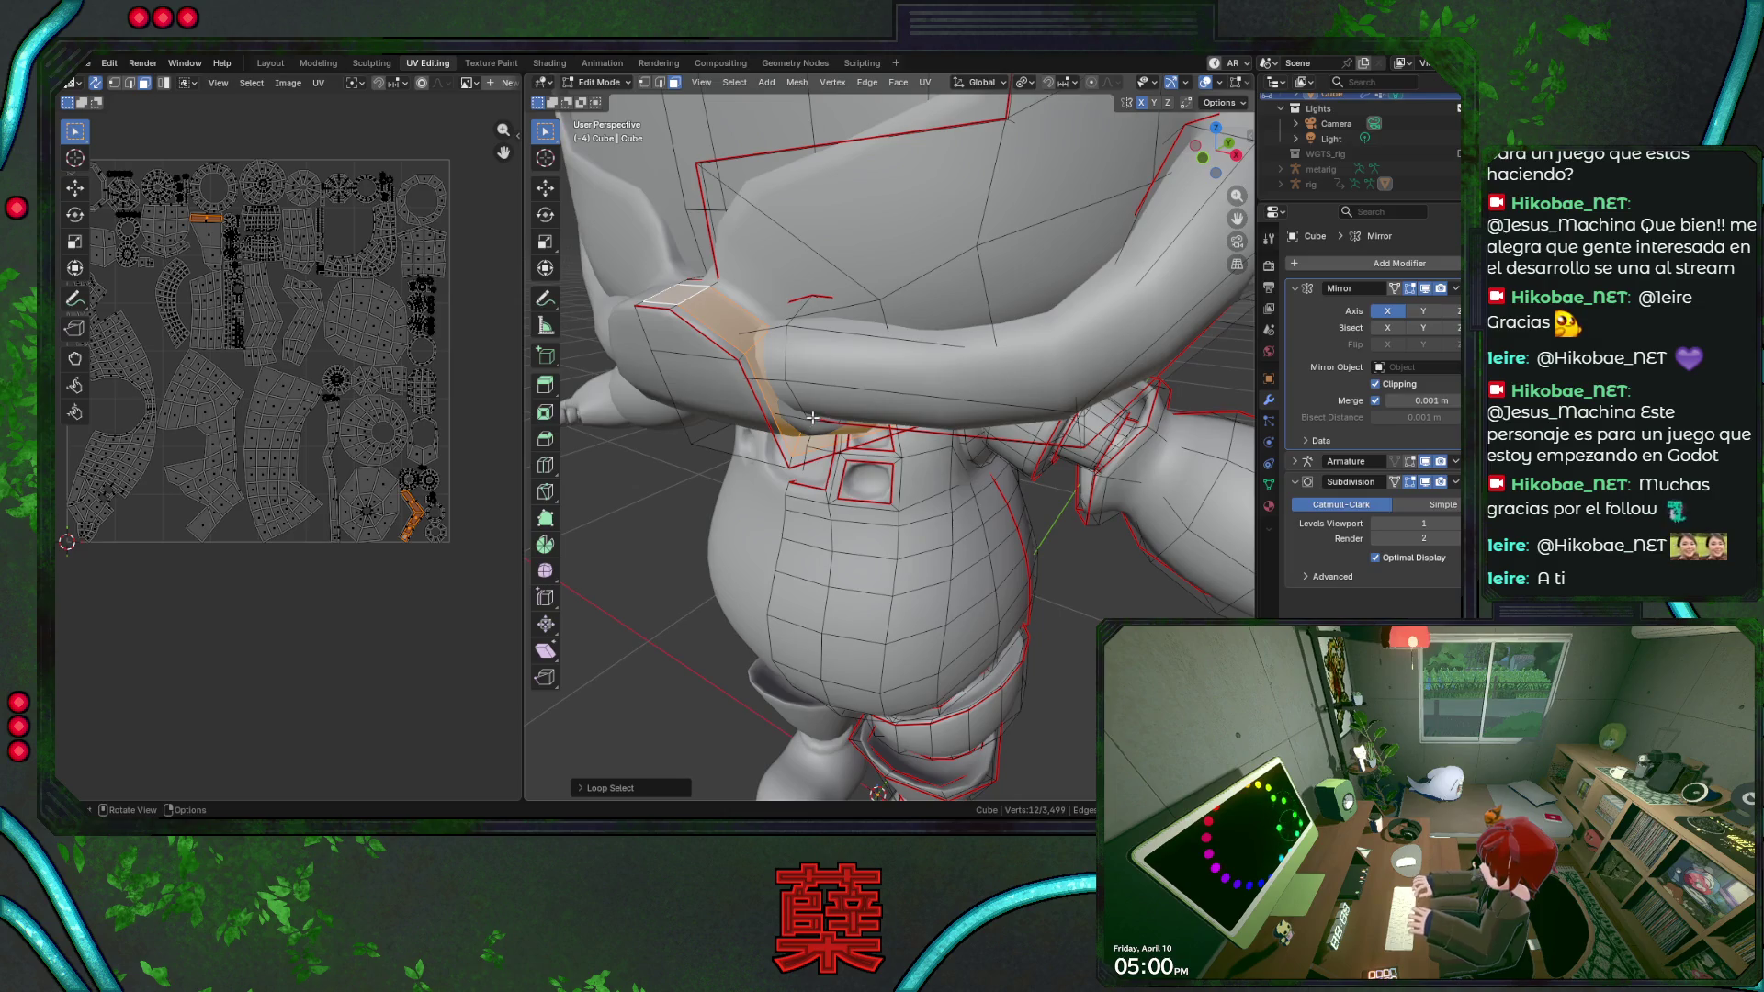
scroll(215, 250, "up", 1)
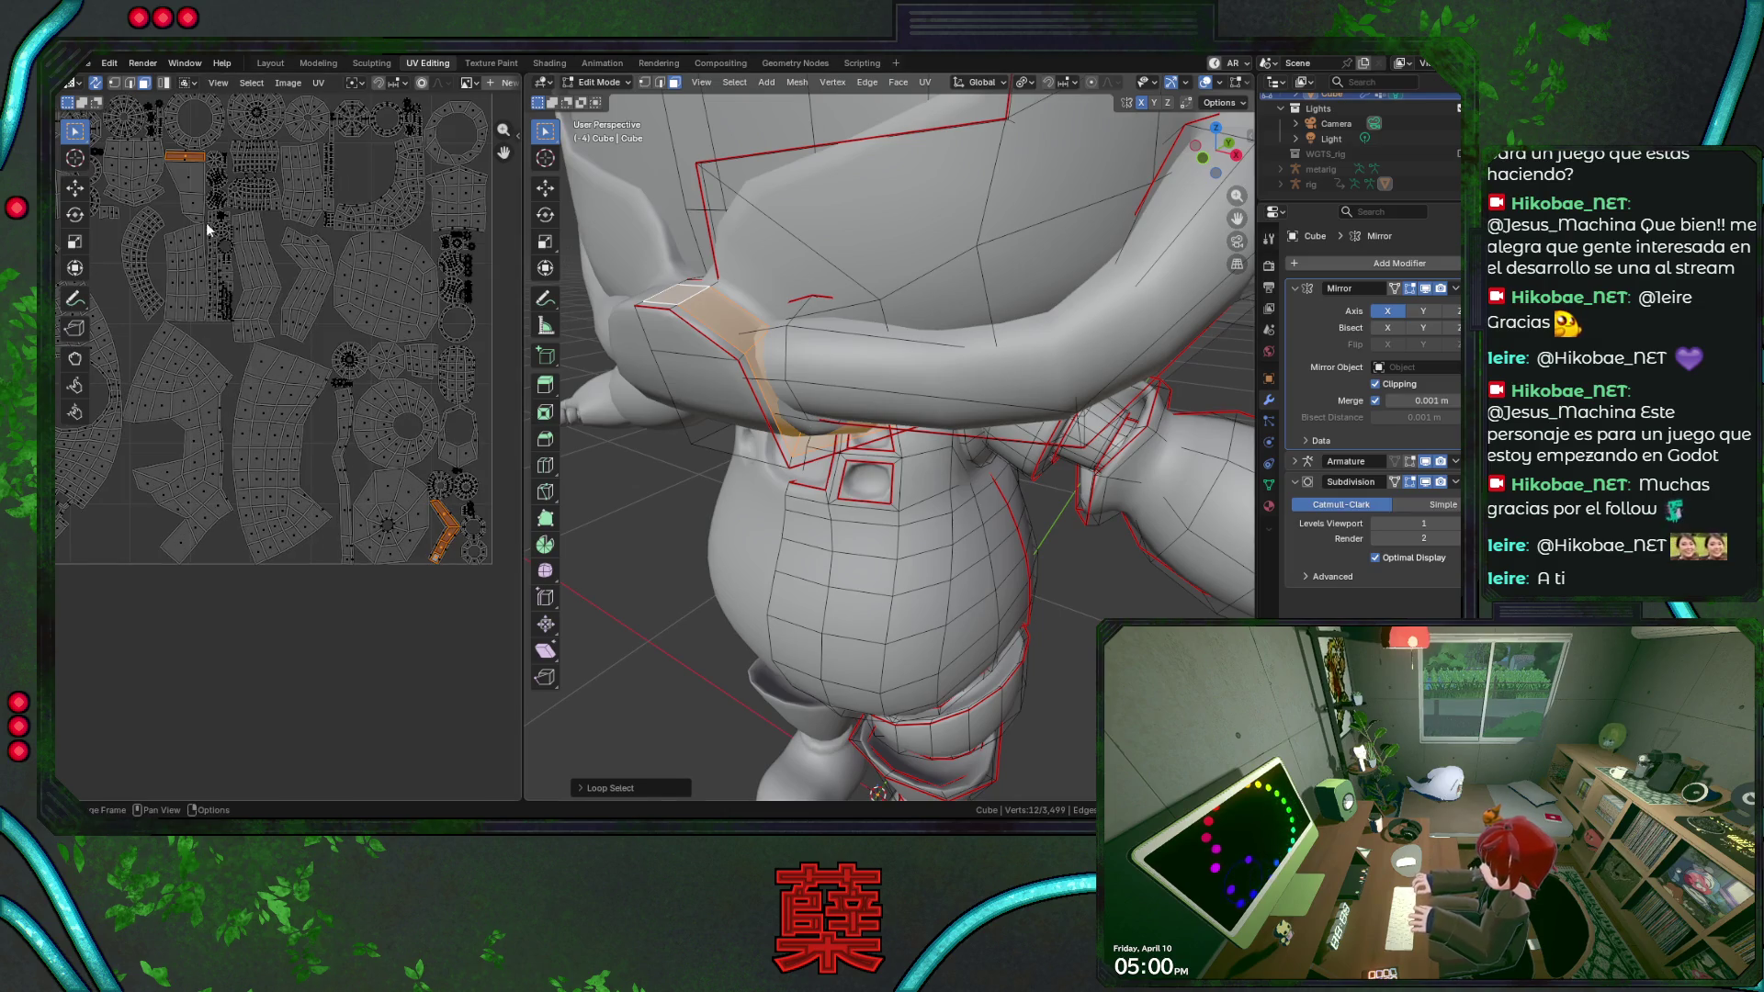
left_click(182, 180)
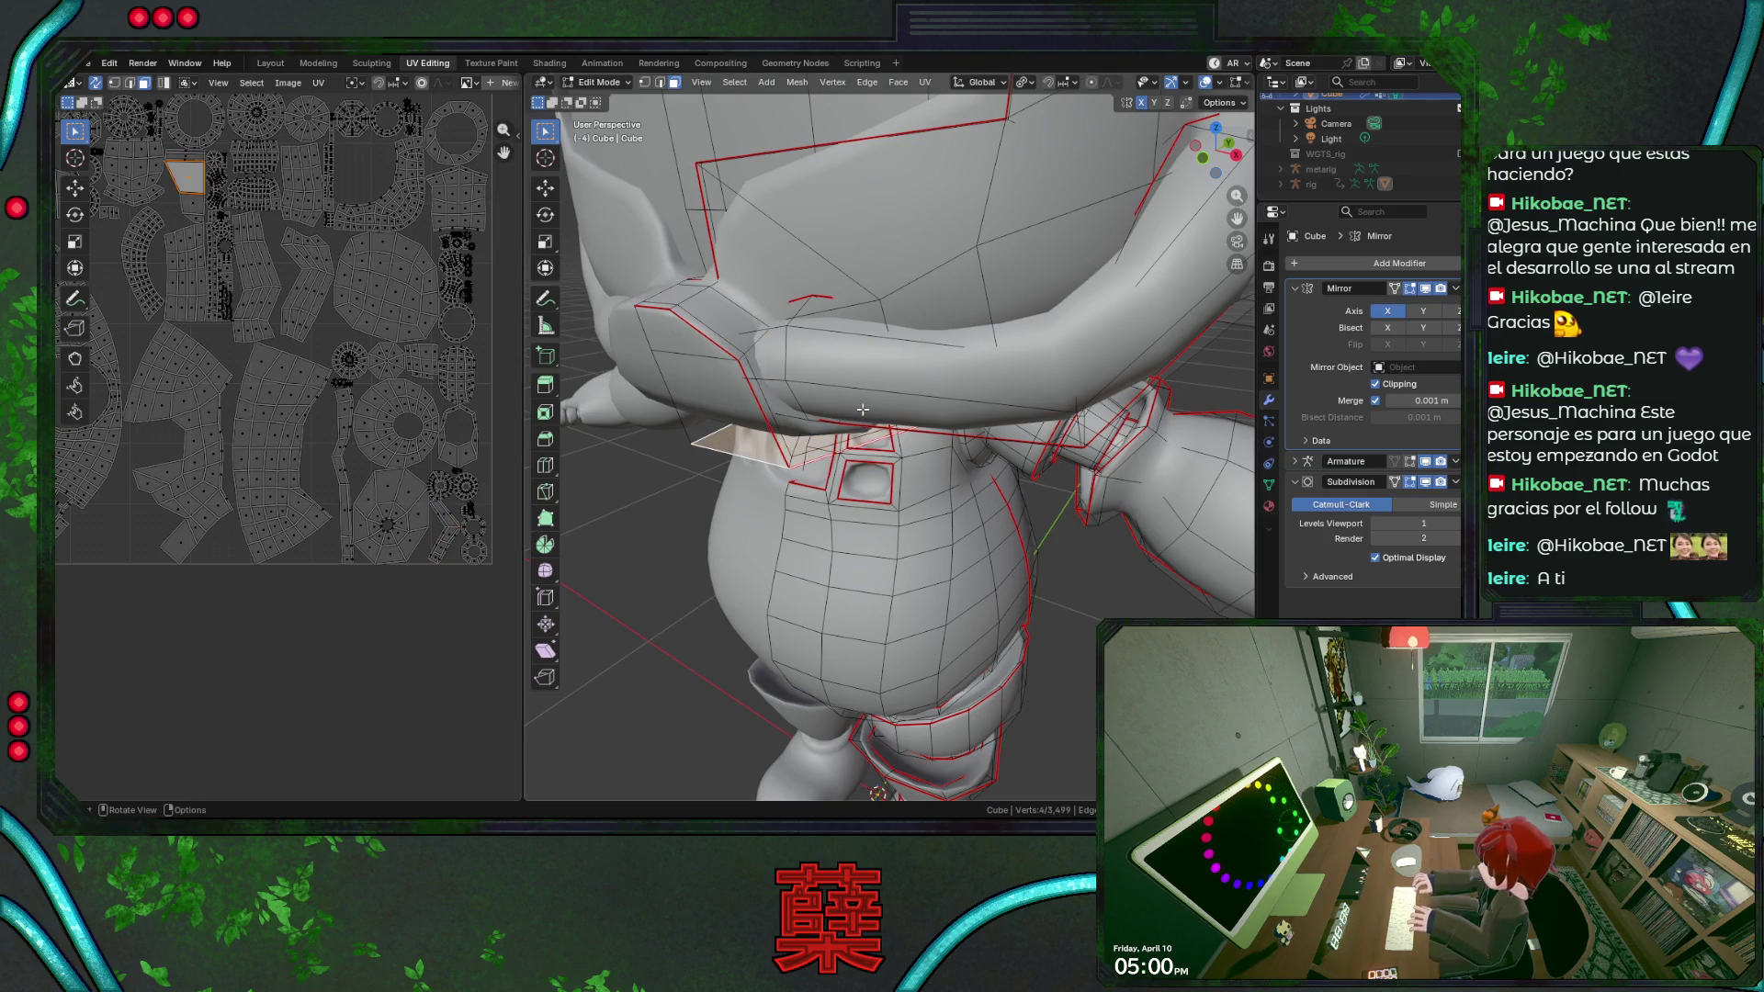
Select the connected shoulder plate piece, grow it and hide it.
middle_click_drag(864, 413, 890, 240)
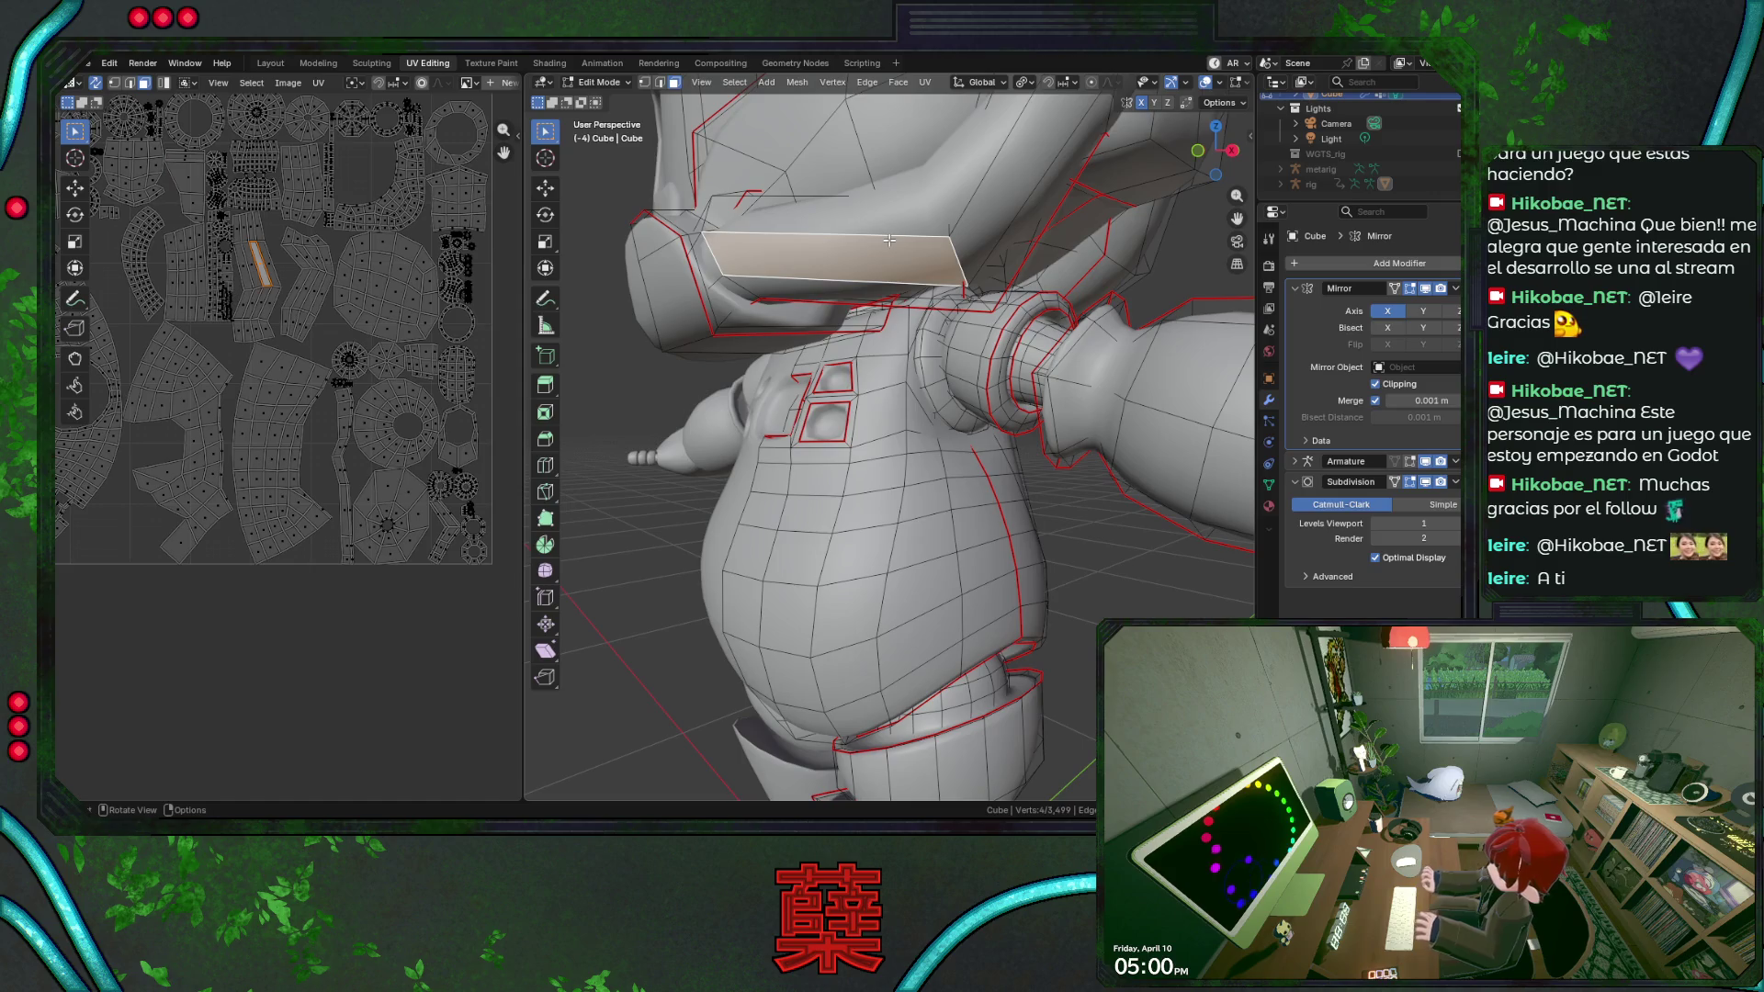
key("ctrl+l")
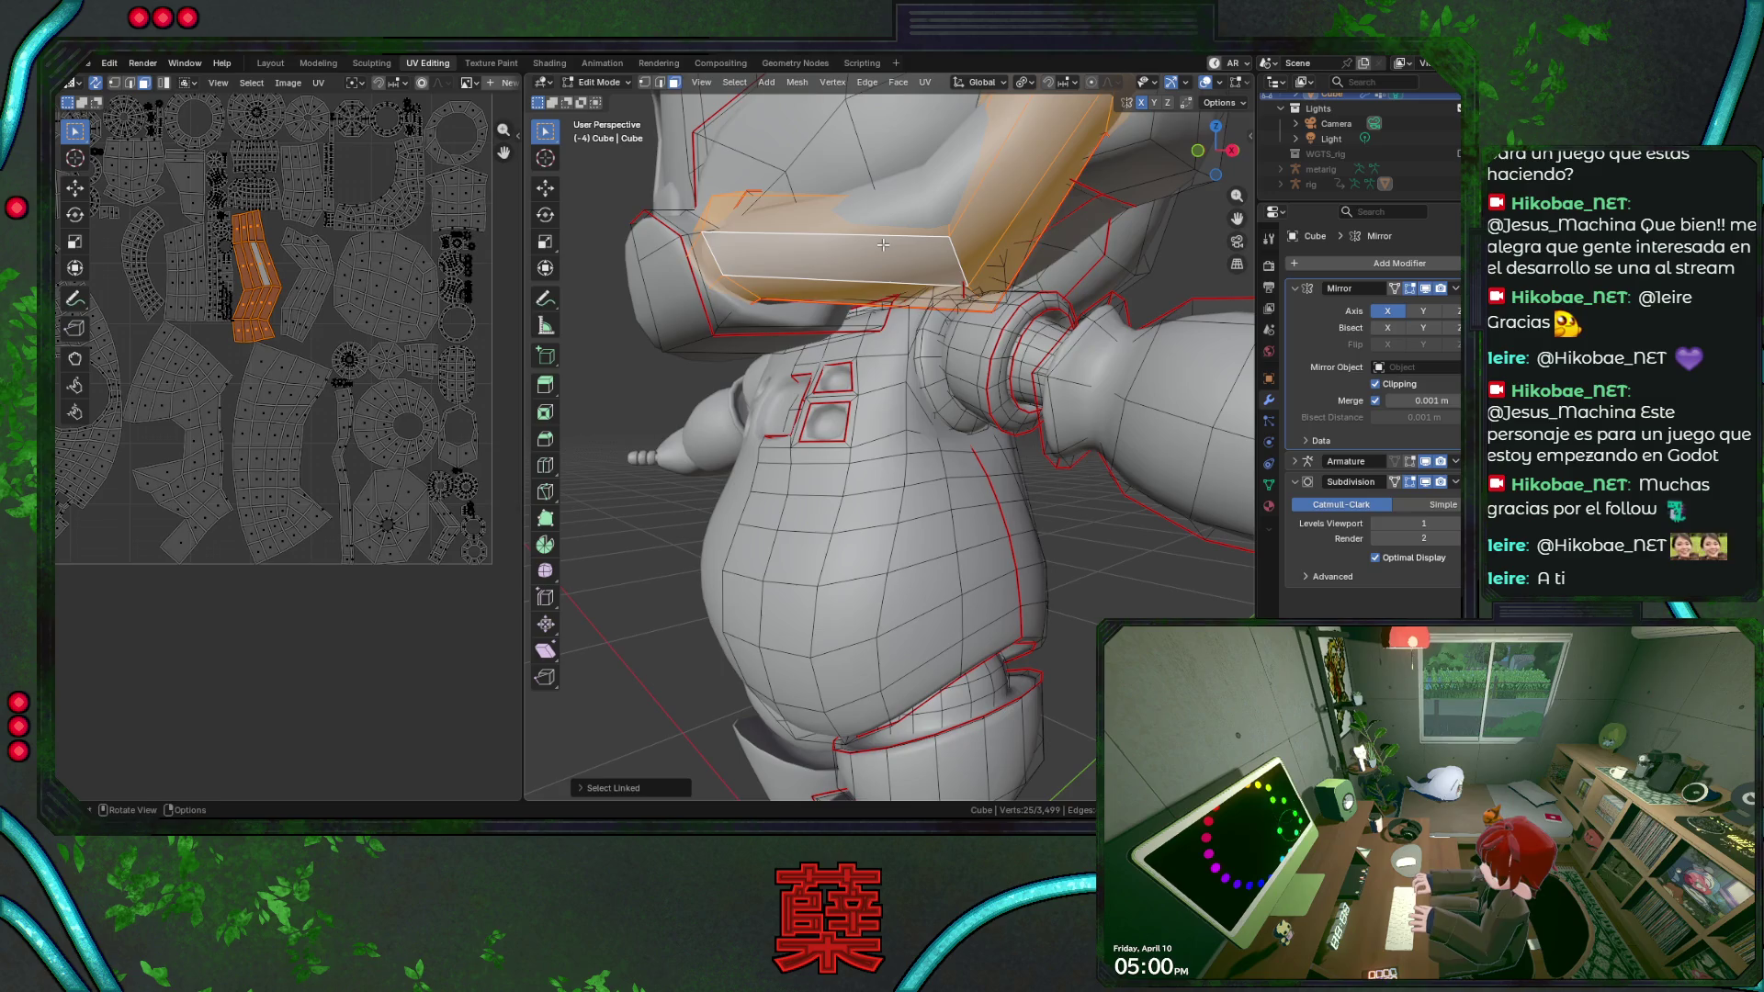
key("ctrl+KP_Add")
key("h")
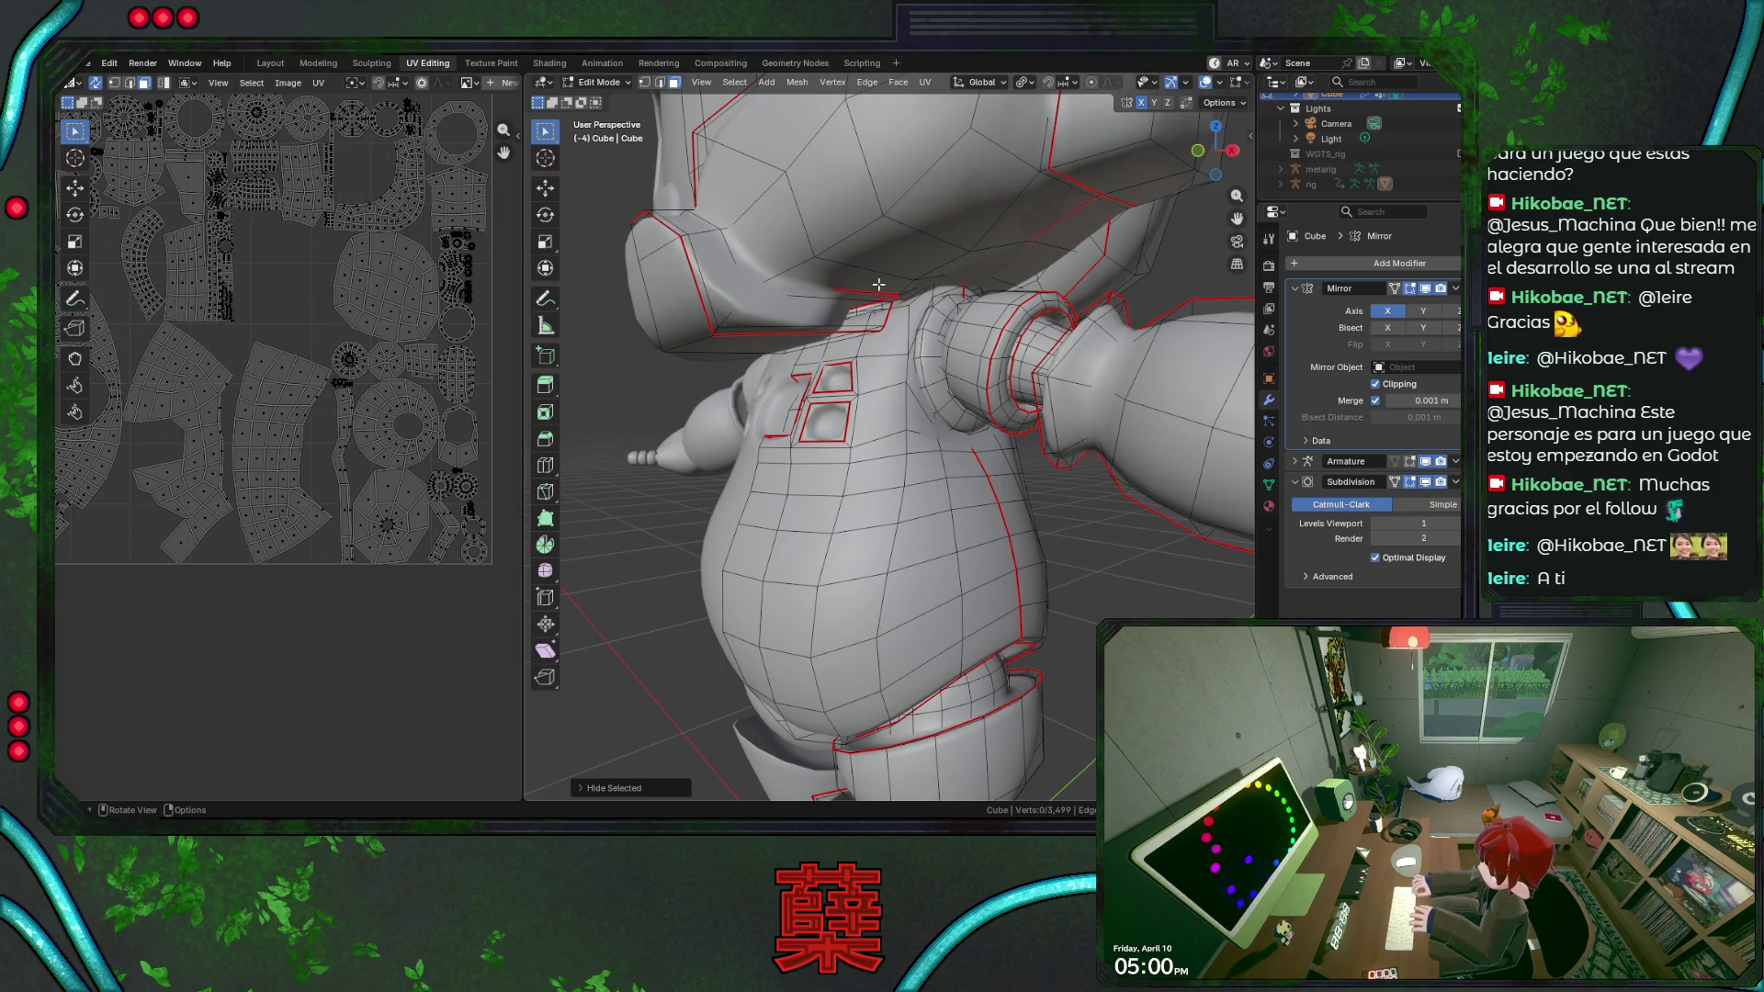
Orbit to the exposed shoulder and select its angled face loop.
middle_click_drag(827, 320, 801, 315)
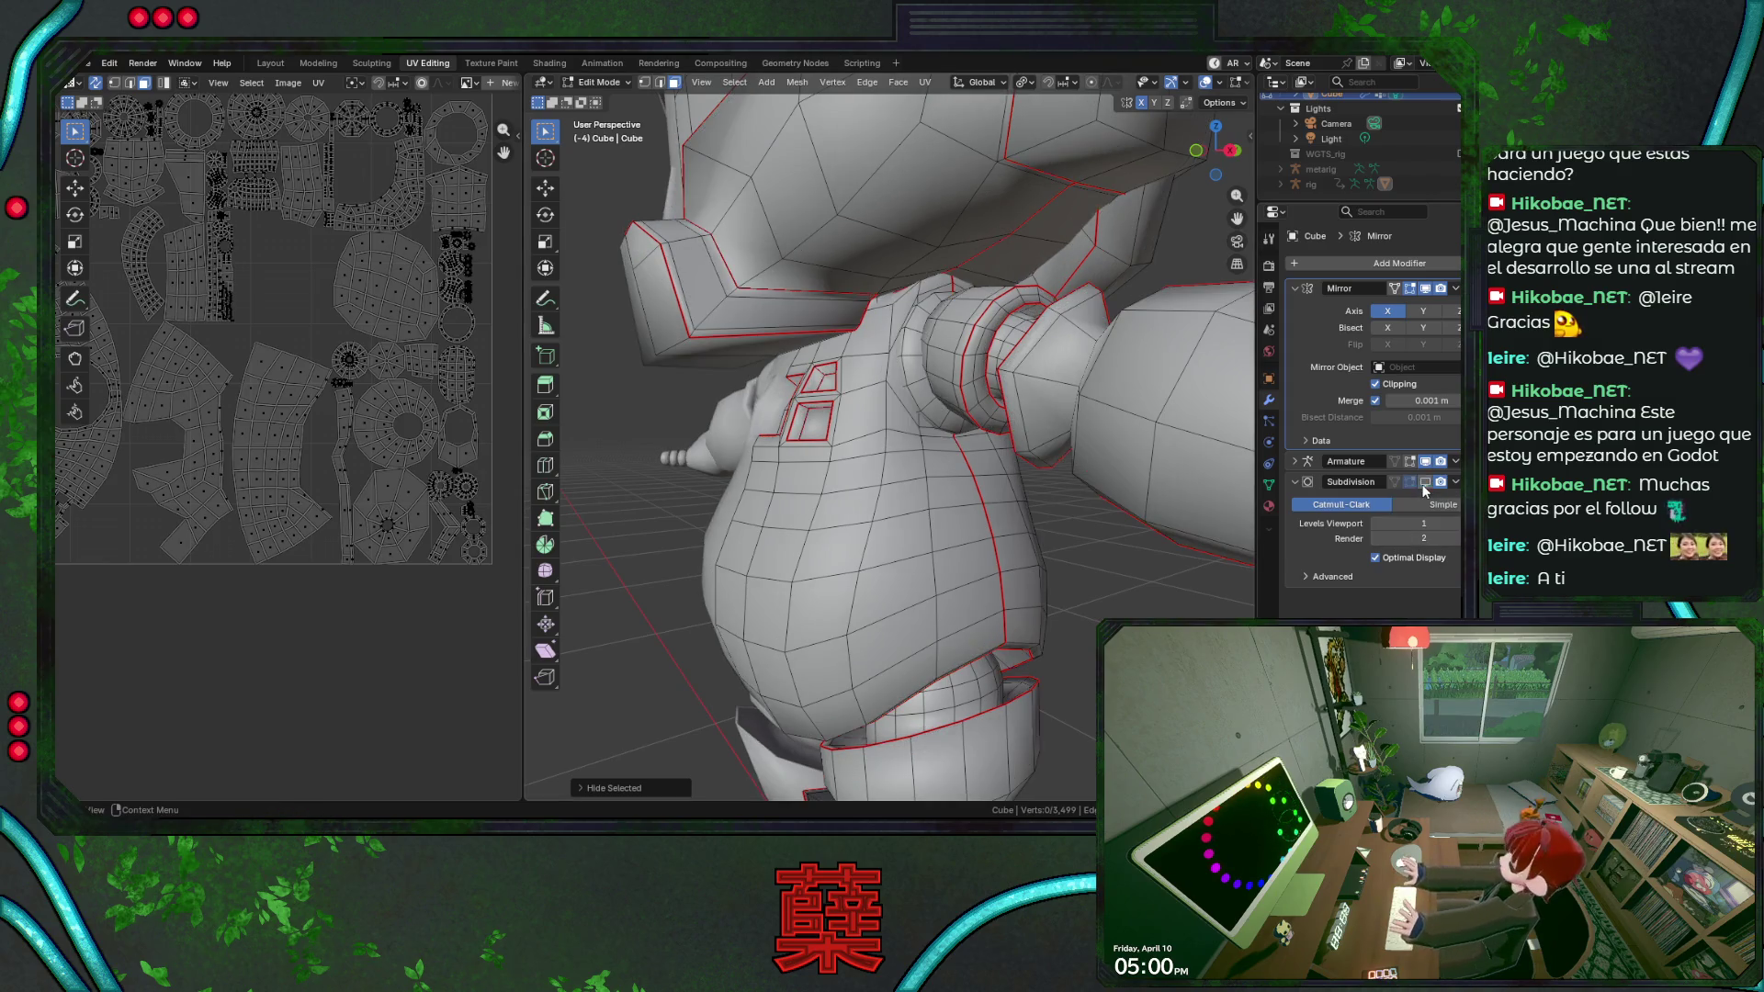
mouse_move(773, 330)
middle_mouse_down()
mouse_move(756, 259)
mouse_move(739, 309)
mouse_move(850, 361)
middle_mouse_up()
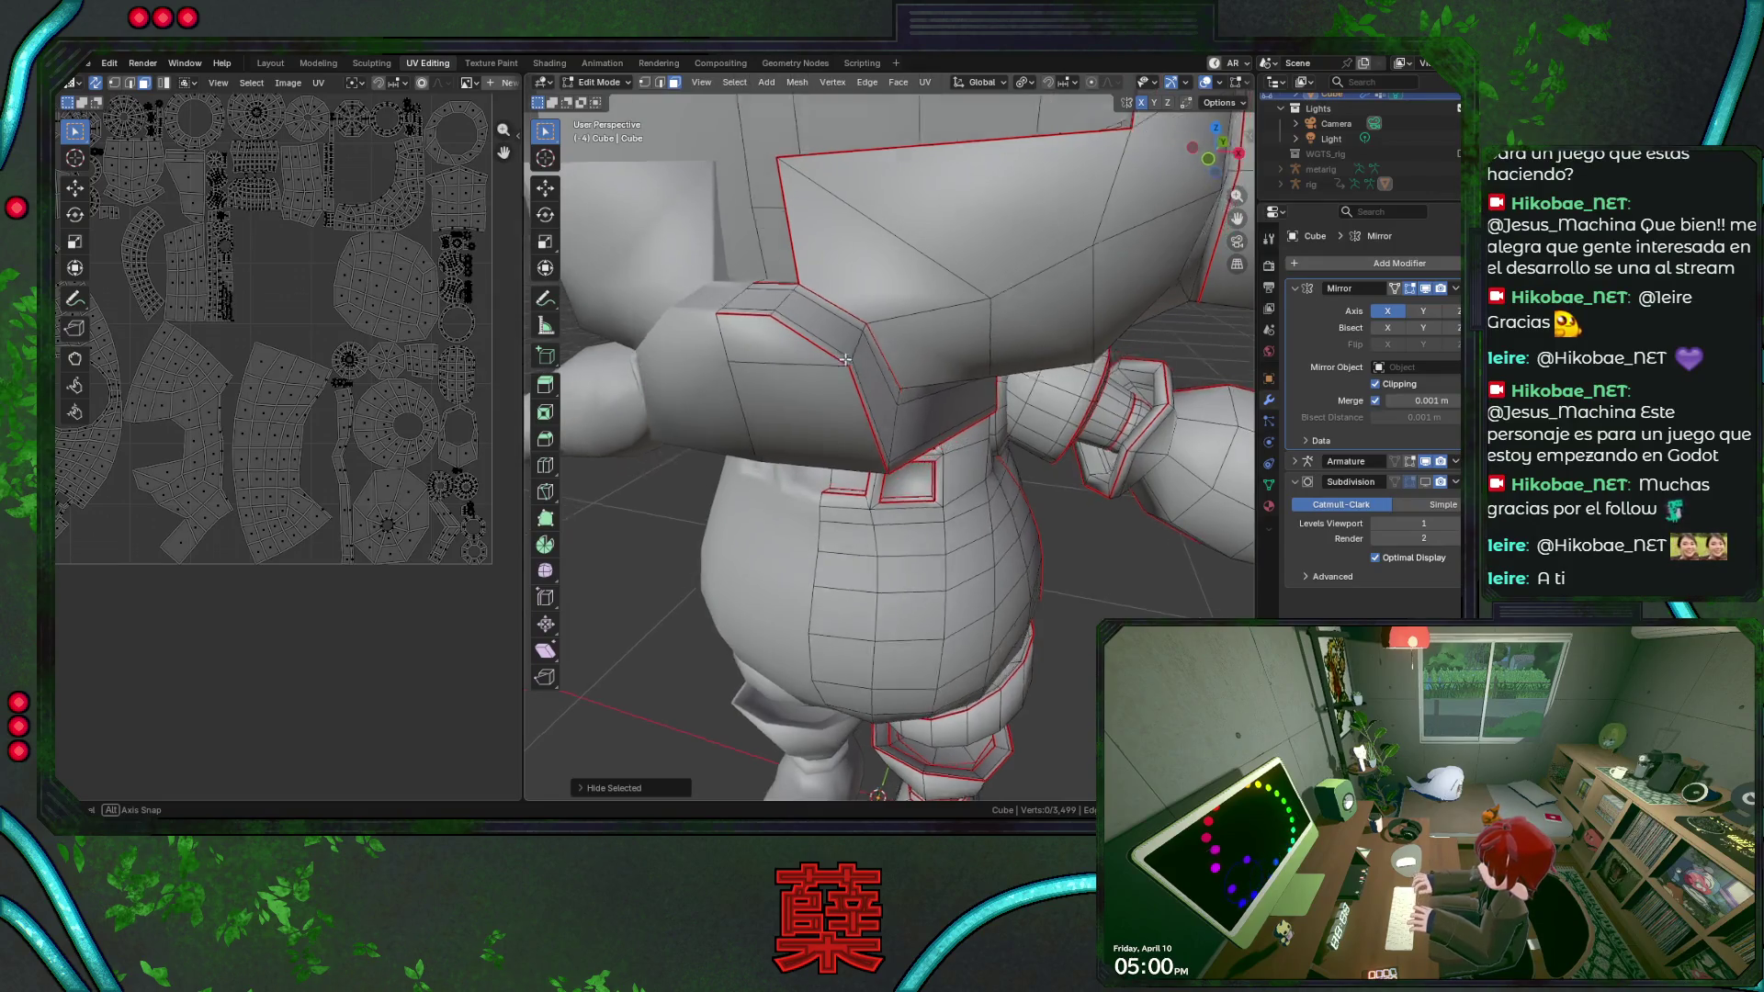
middle_click_drag(850, 361, 804, 317)
left_click(805, 318, "alt")
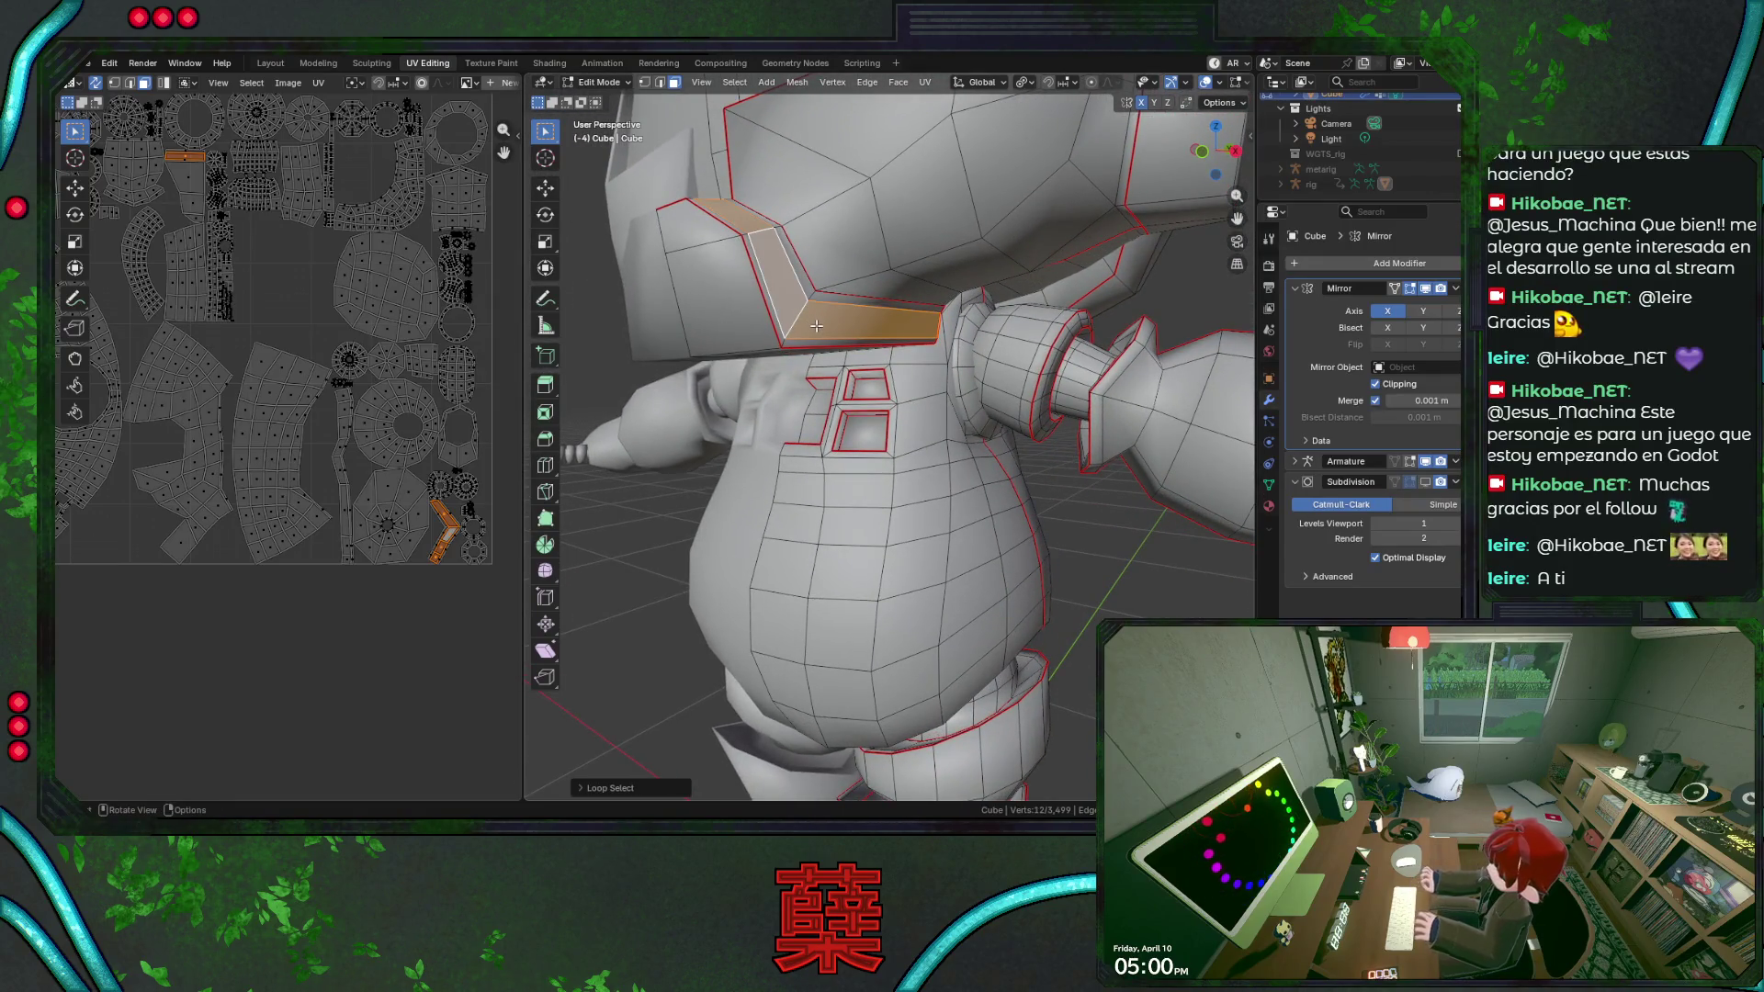
Select the two shoulder edges beside the visor and inspect them from several sides.
key("2")
left_click(809, 309)
left_click(807, 345, "shift")
mouse_move(811, 326)
middle_mouse_down()
mouse_move(803, 270)
mouse_move(828, 320)
mouse_move(798, 323)
middle_mouse_up()
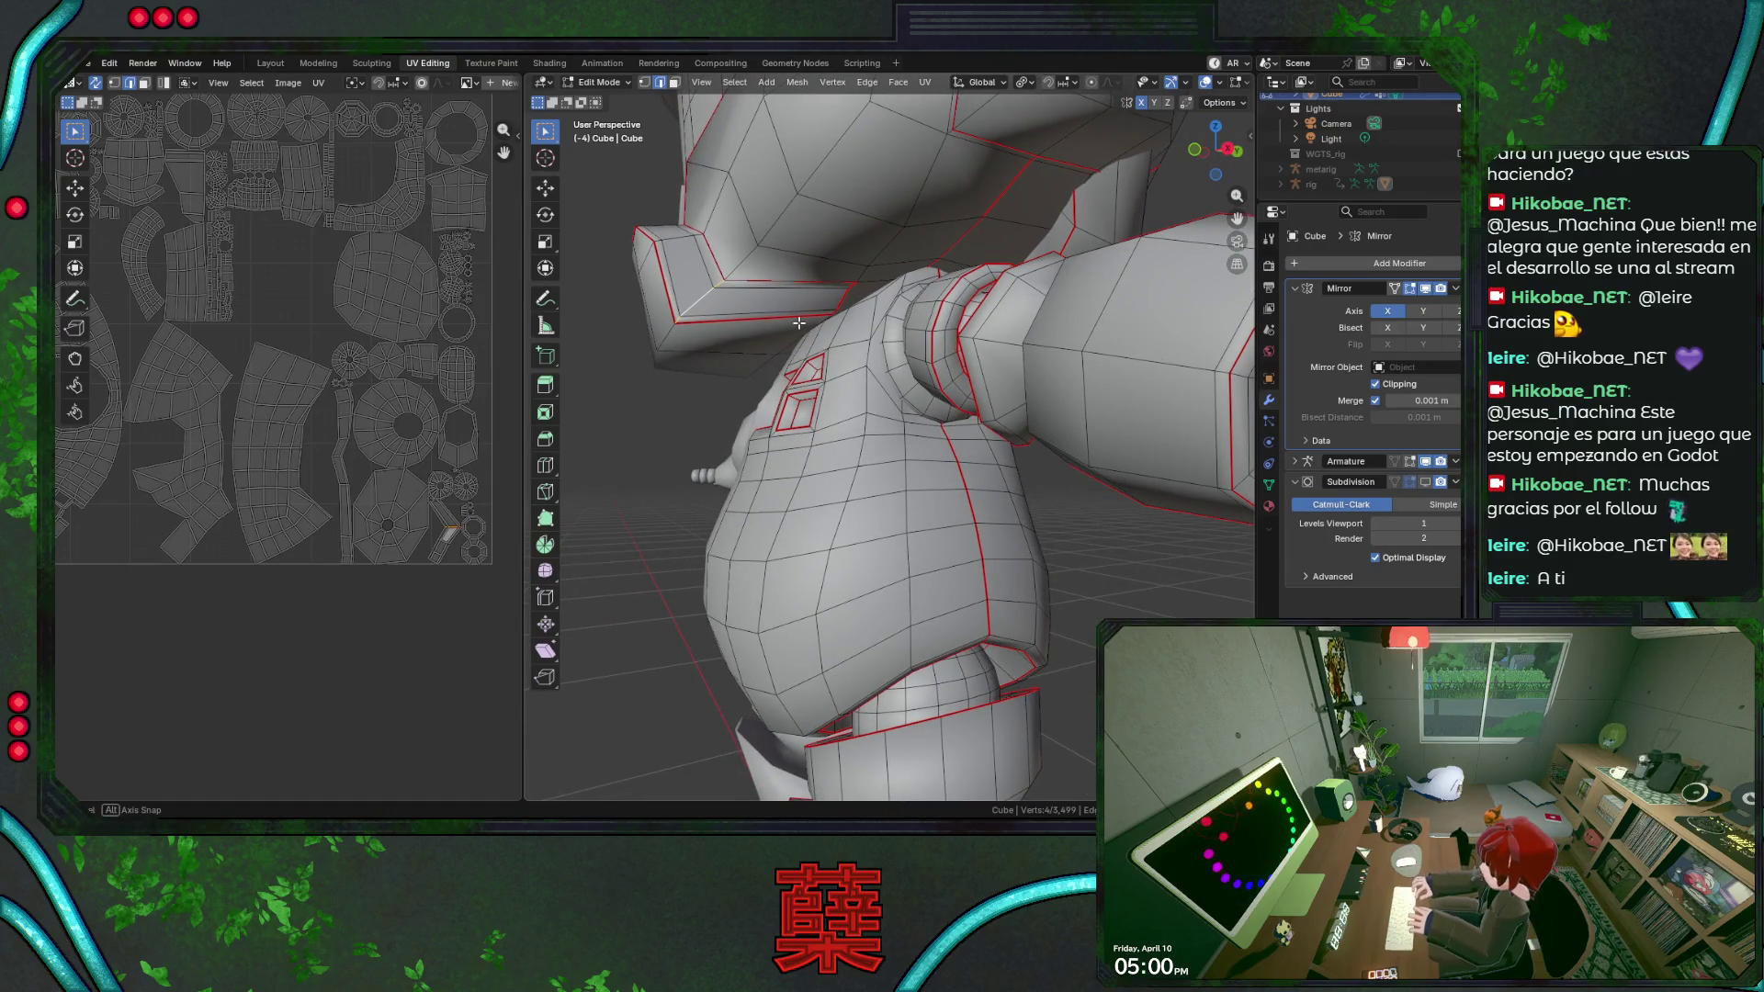
middle_click_drag(799, 322, 864, 361)
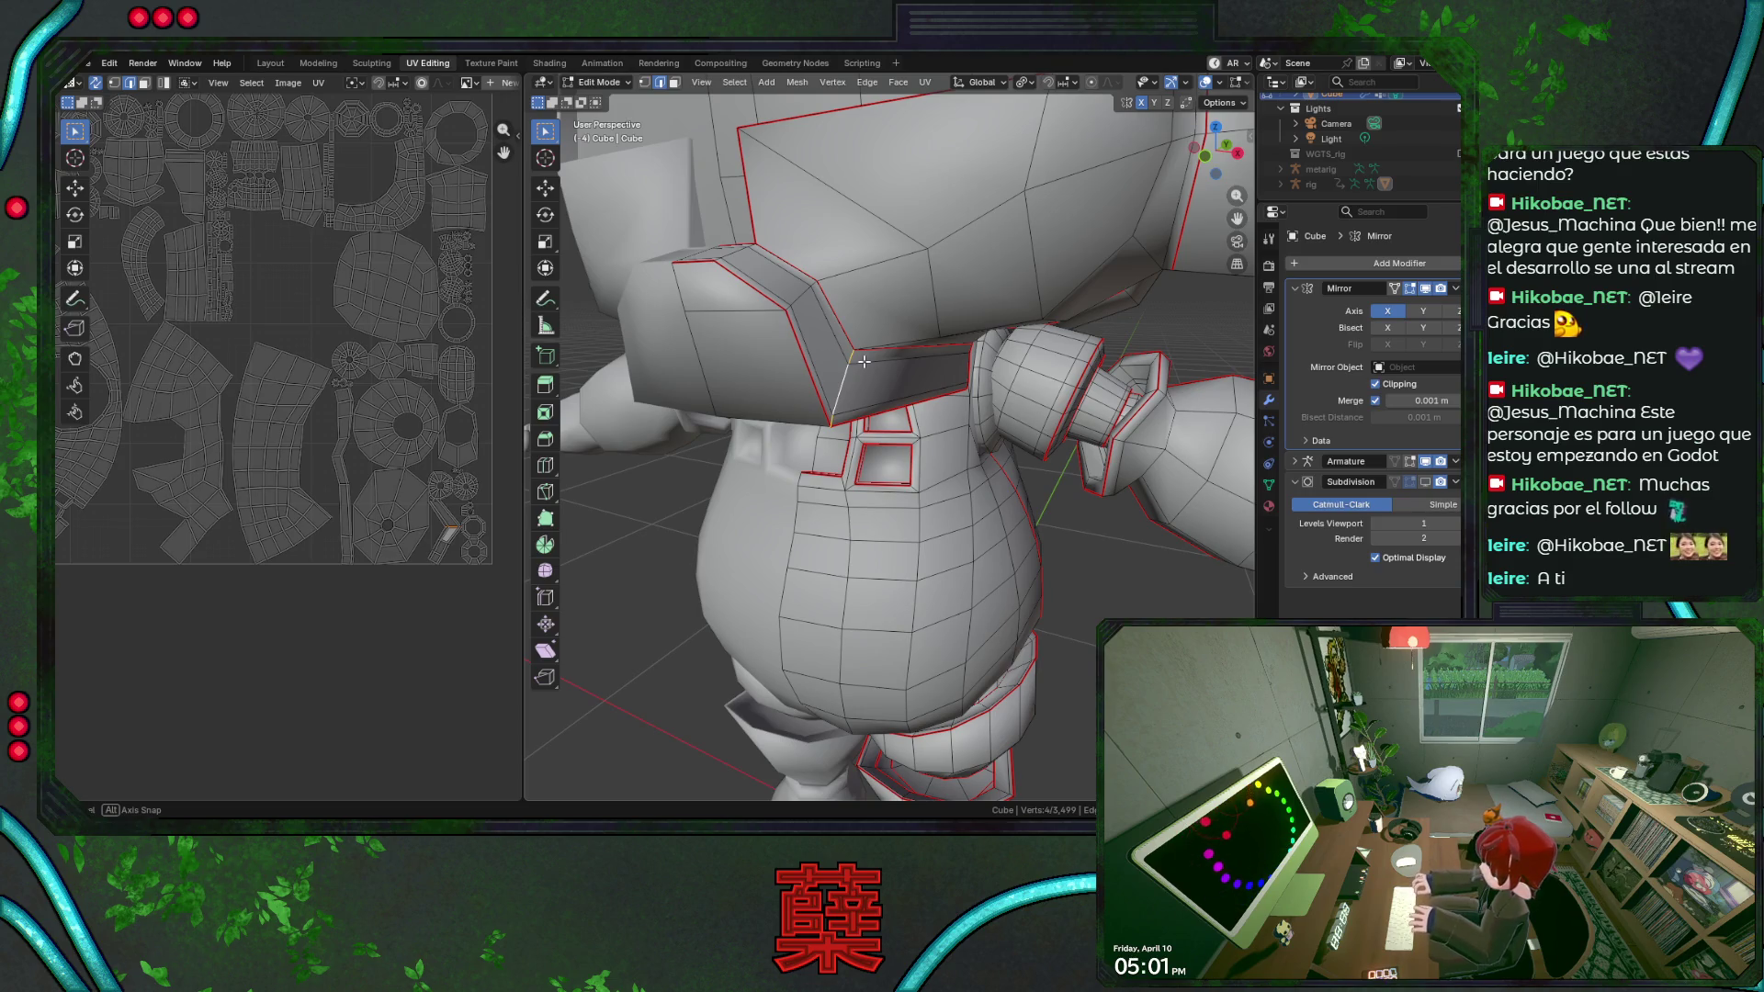
Undo one action and bring up the edge options for the selected edges.
middle_click_drag(864, 361, 873, 377)
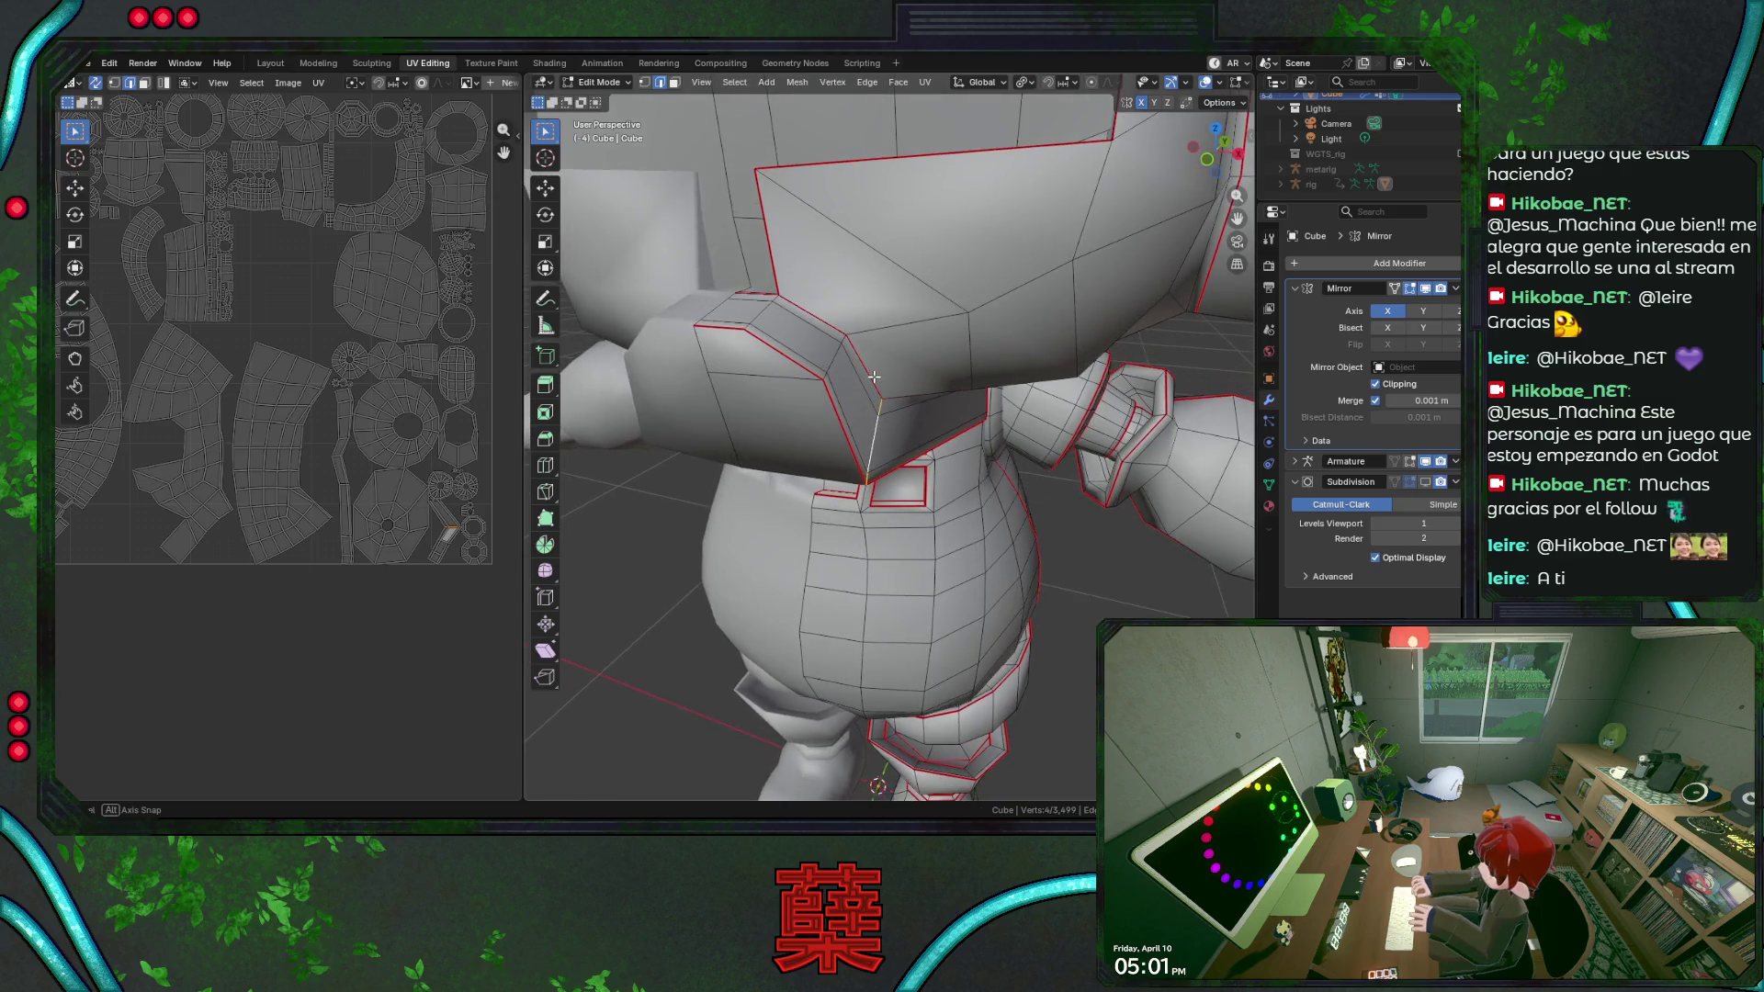
key("ctrl+z")
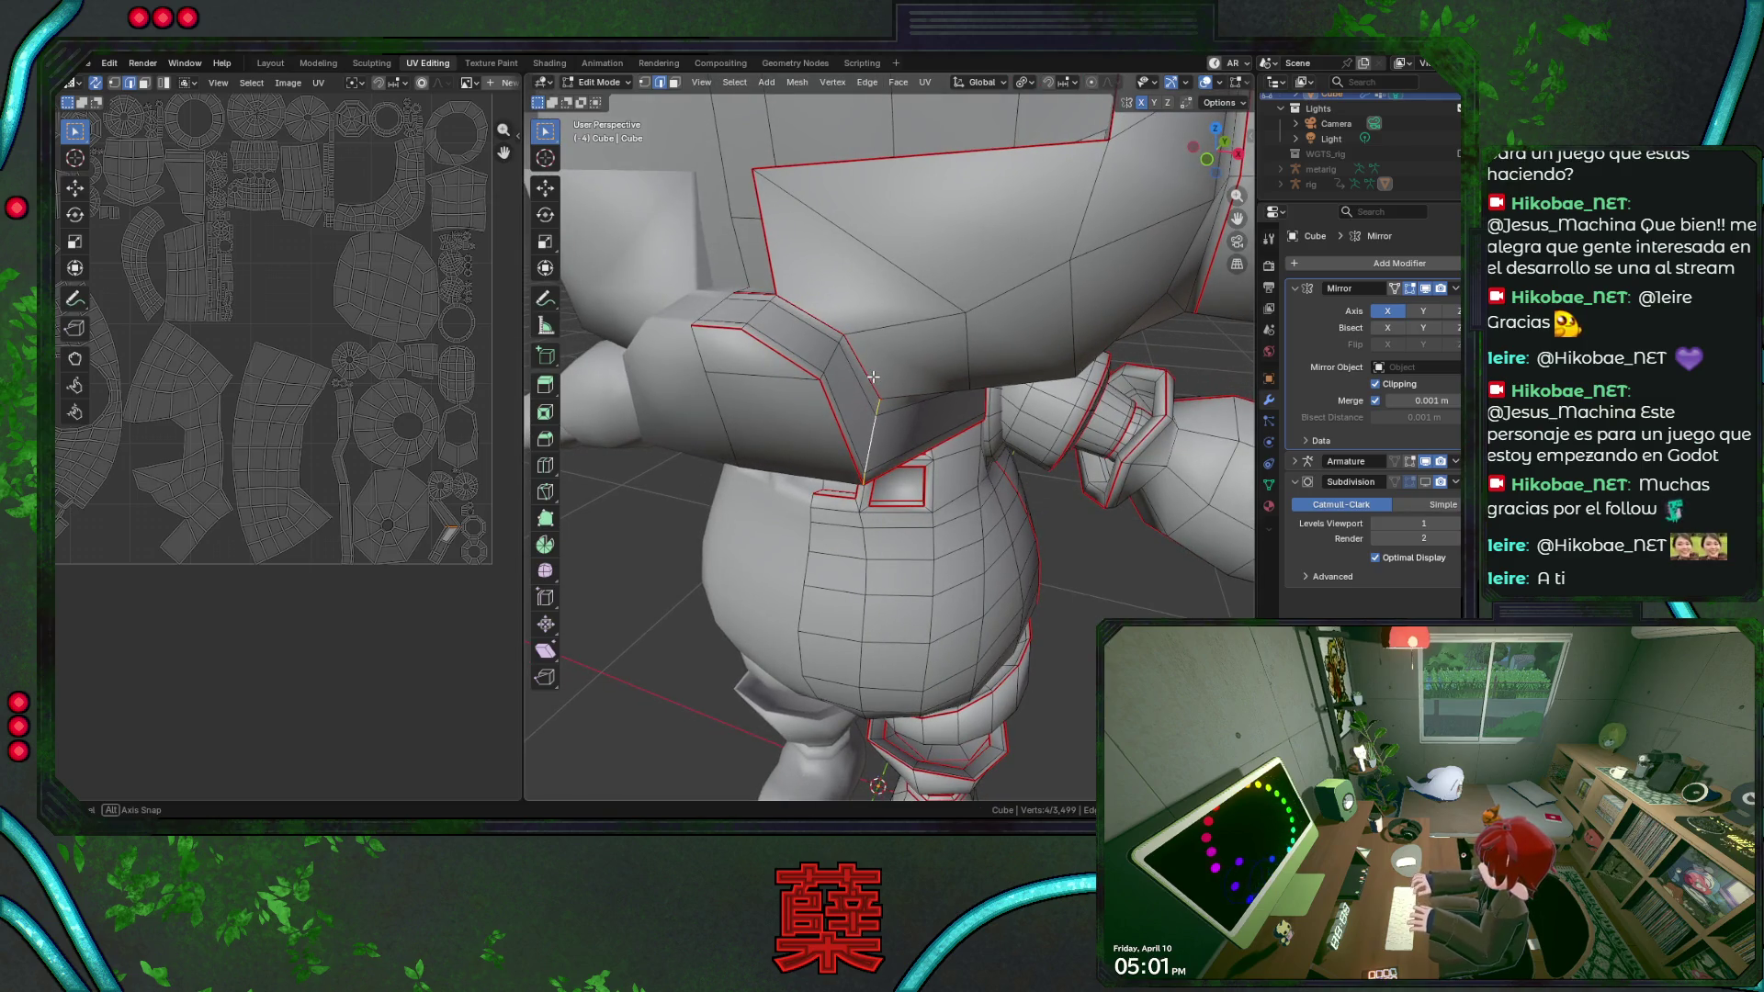
mouse_move(873, 377)
middle_mouse_down()
mouse_move(774, 263)
mouse_move(832, 338)
middle_mouse_up()
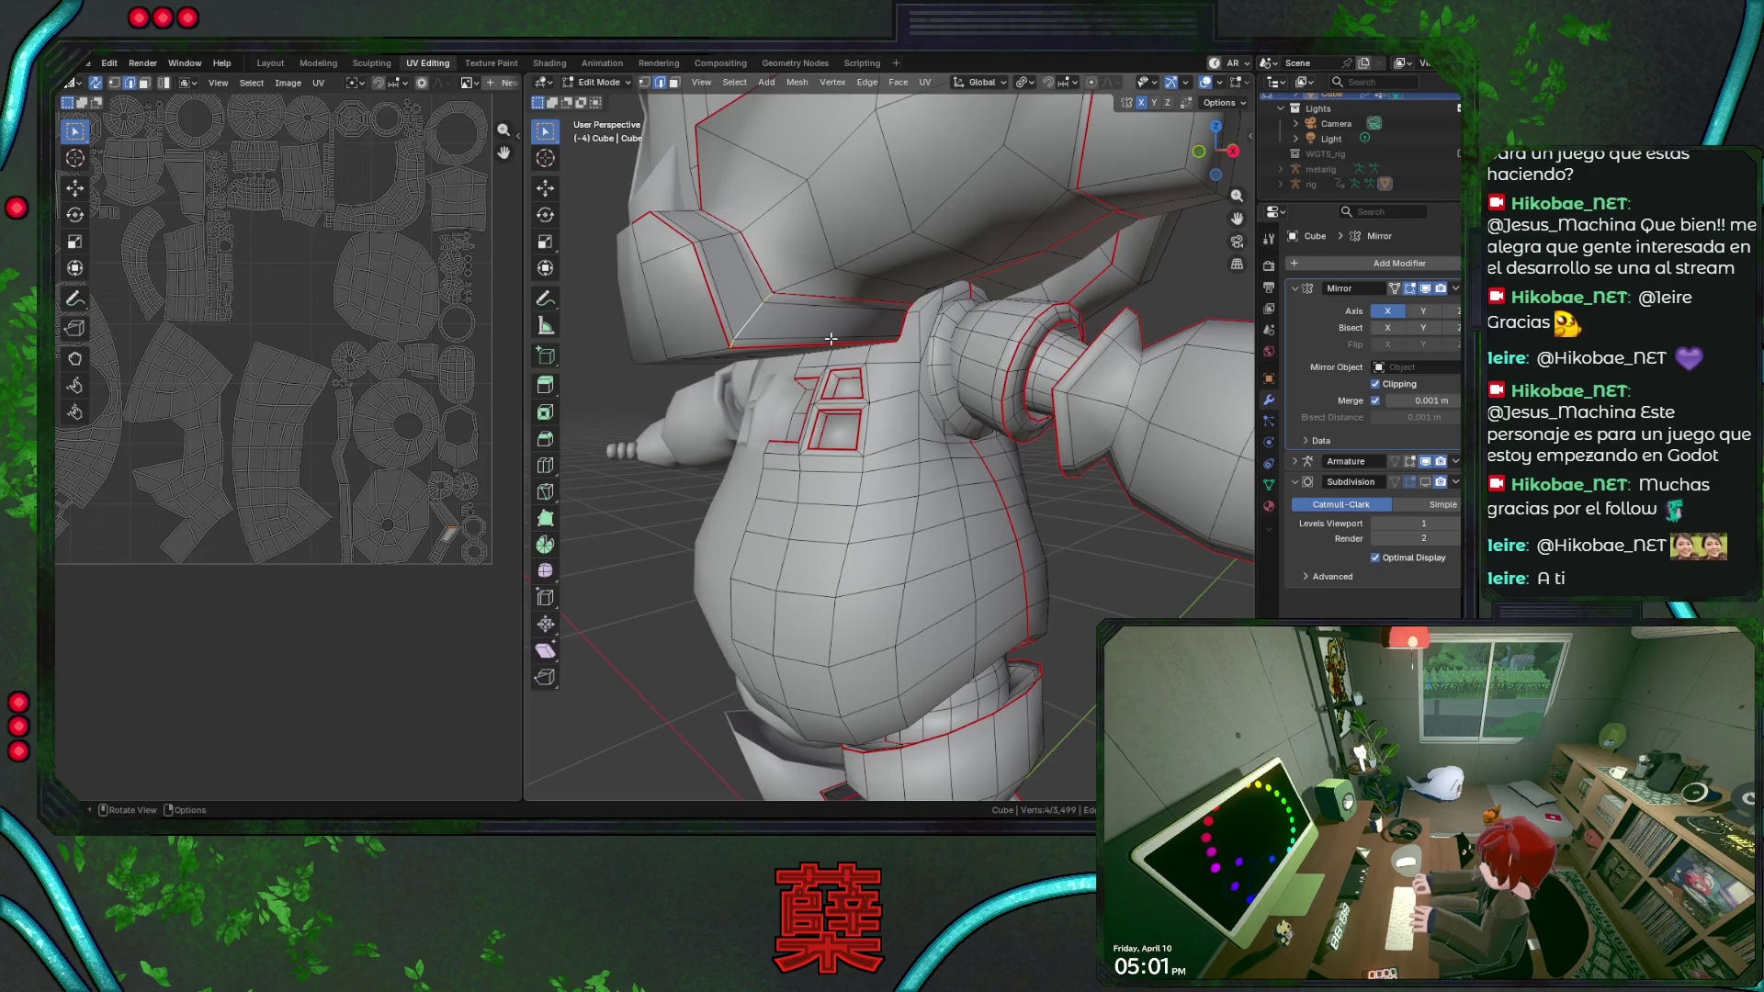
right_click(831, 338)
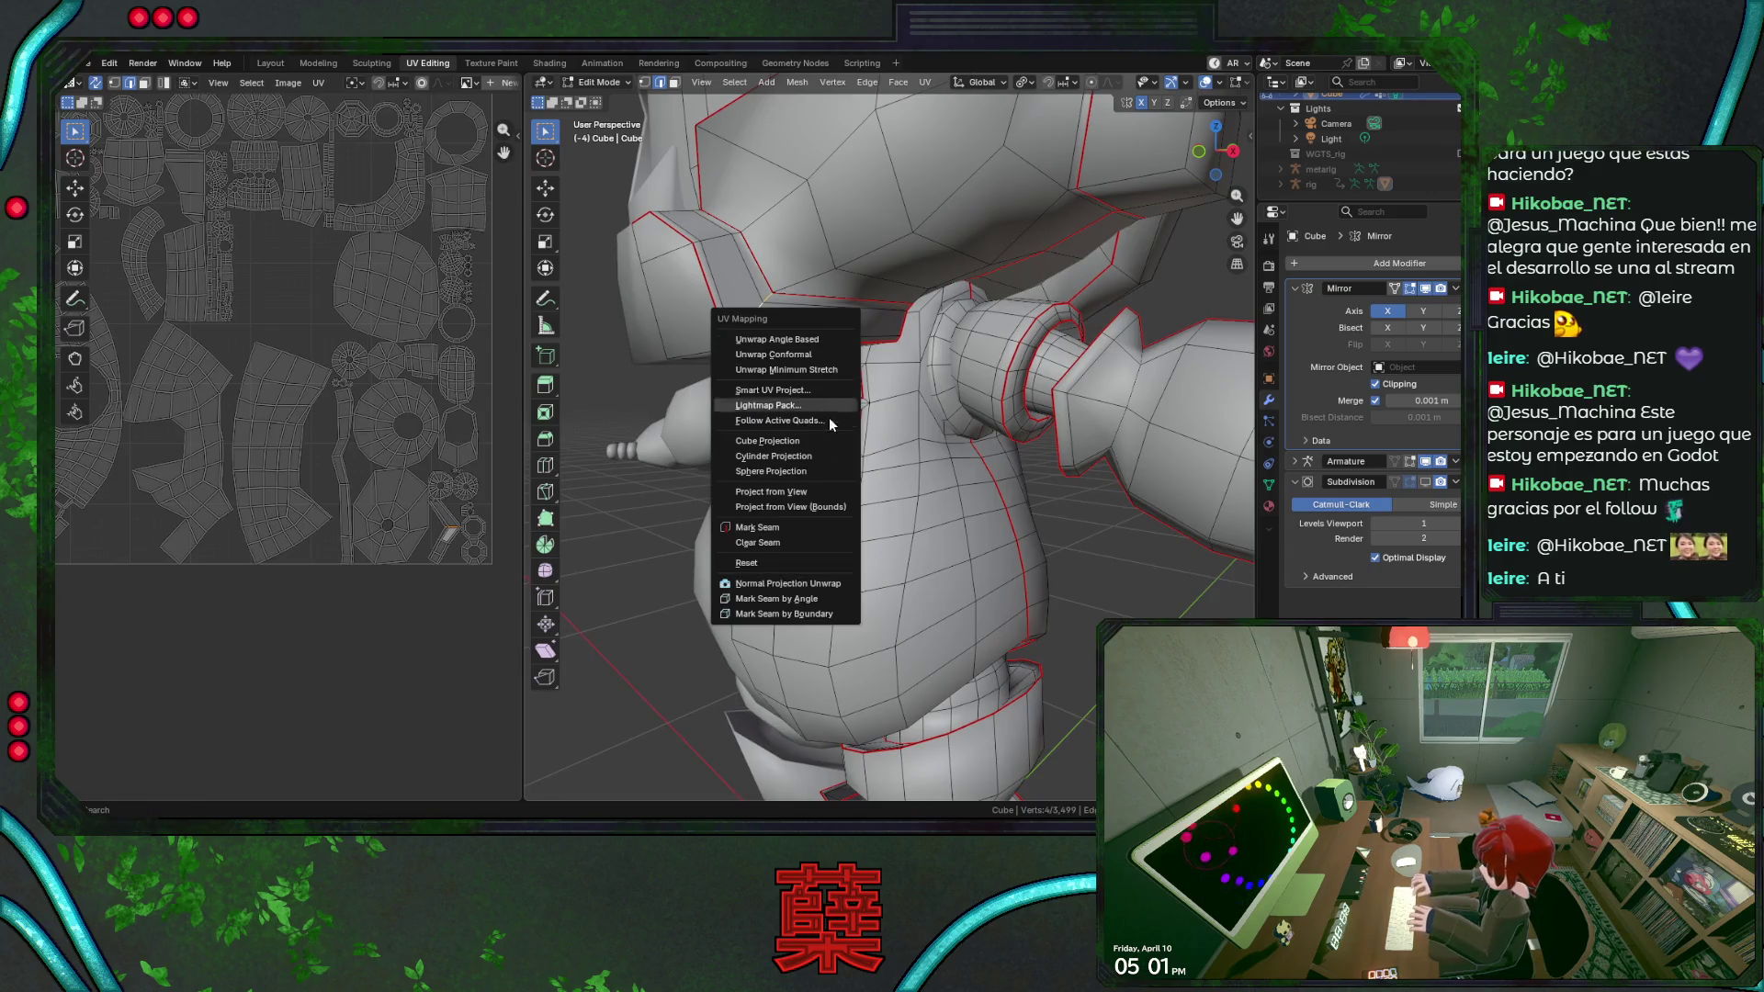
Mark the edges as a seam, re-unwrap the whole mesh Angle Based and select a visor face.
left_click(796, 524)
key("ctrl+l")
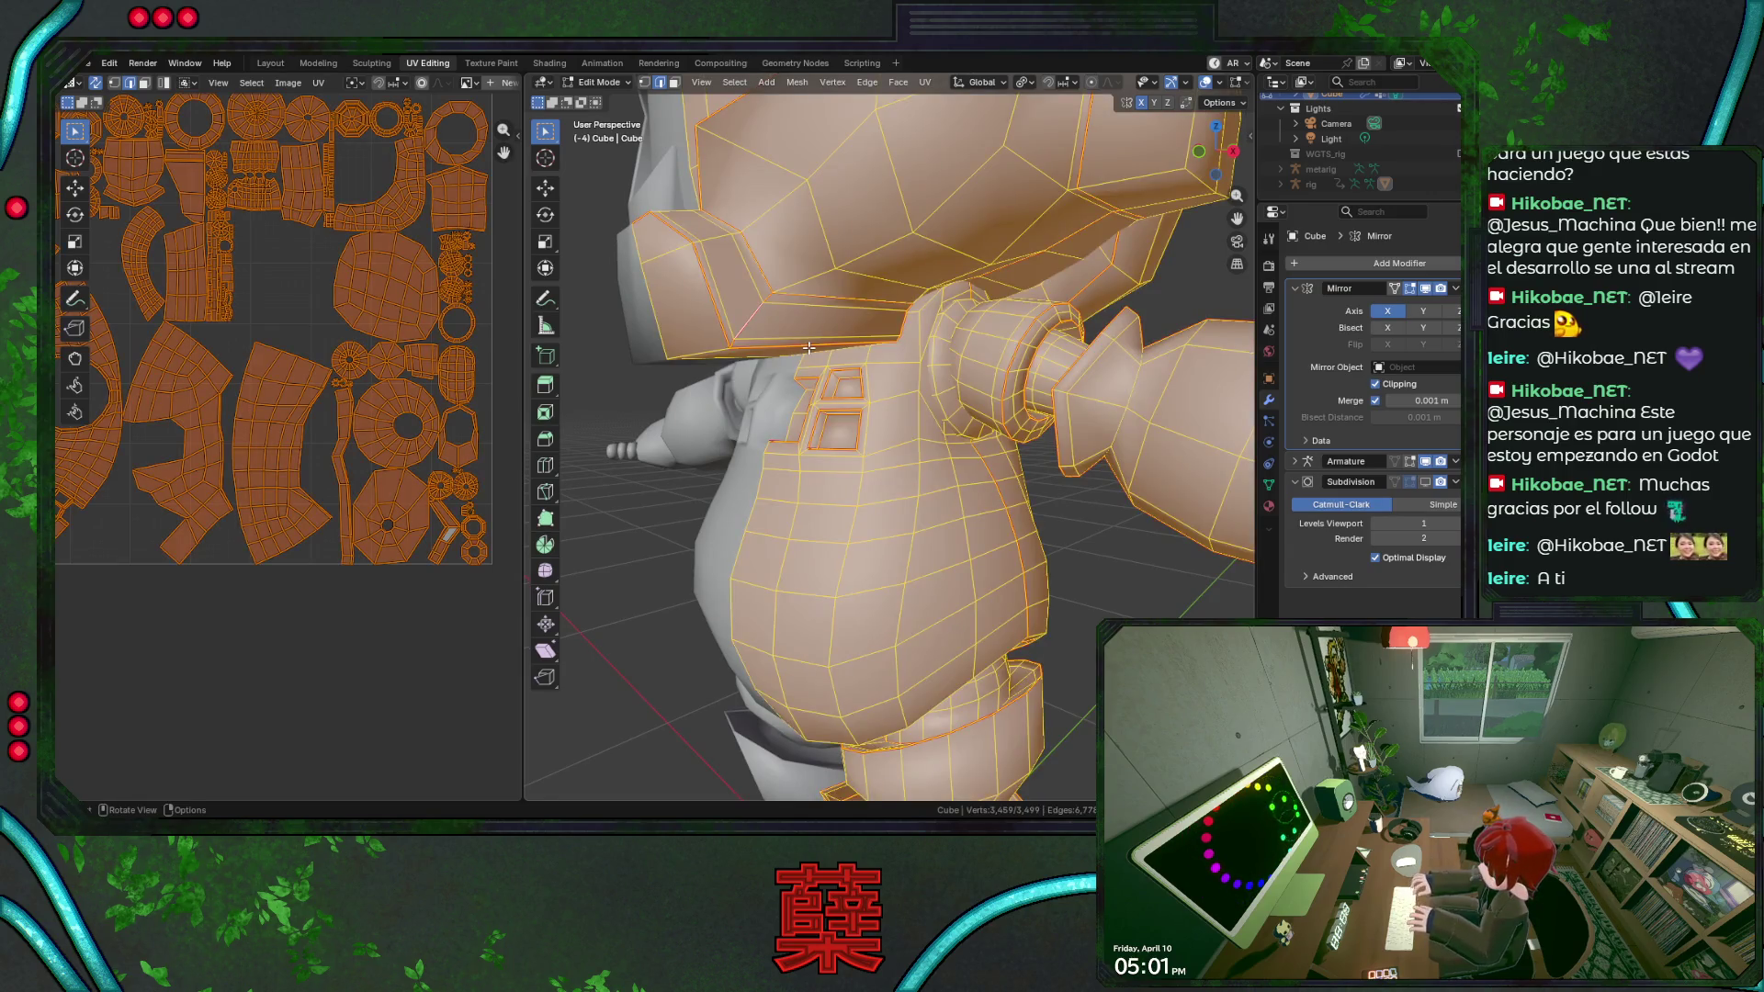
key("u")
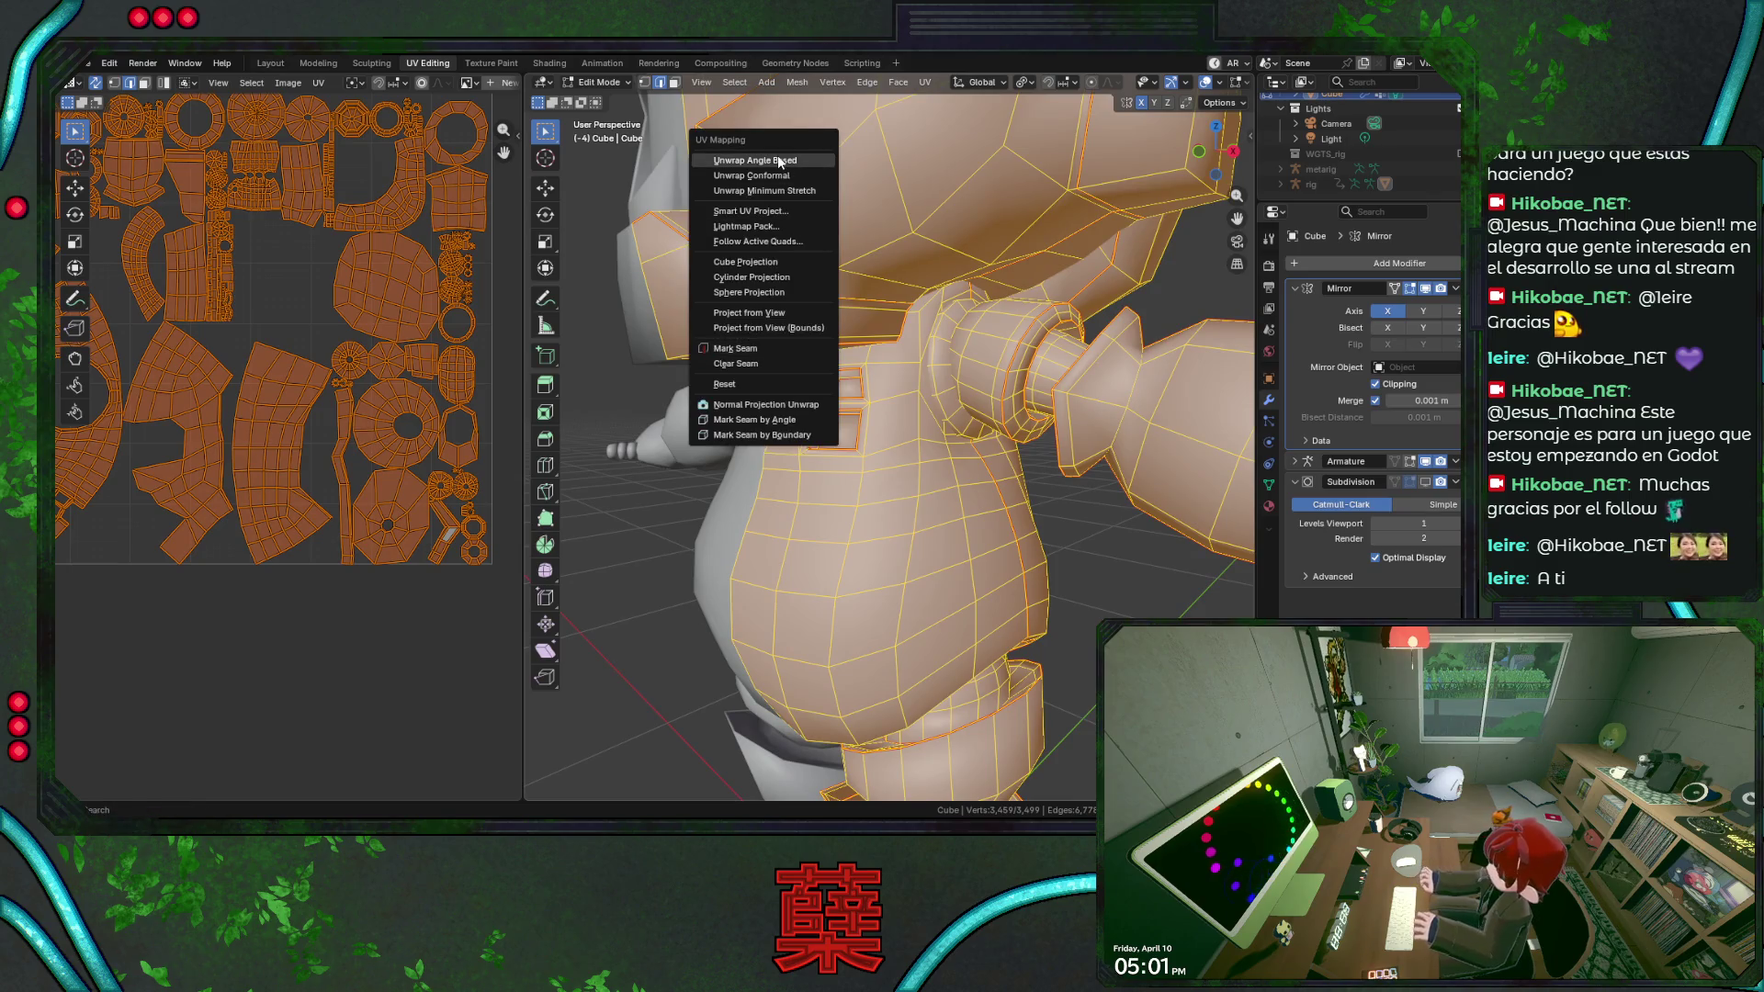
left_click(783, 162)
key("alt+a")
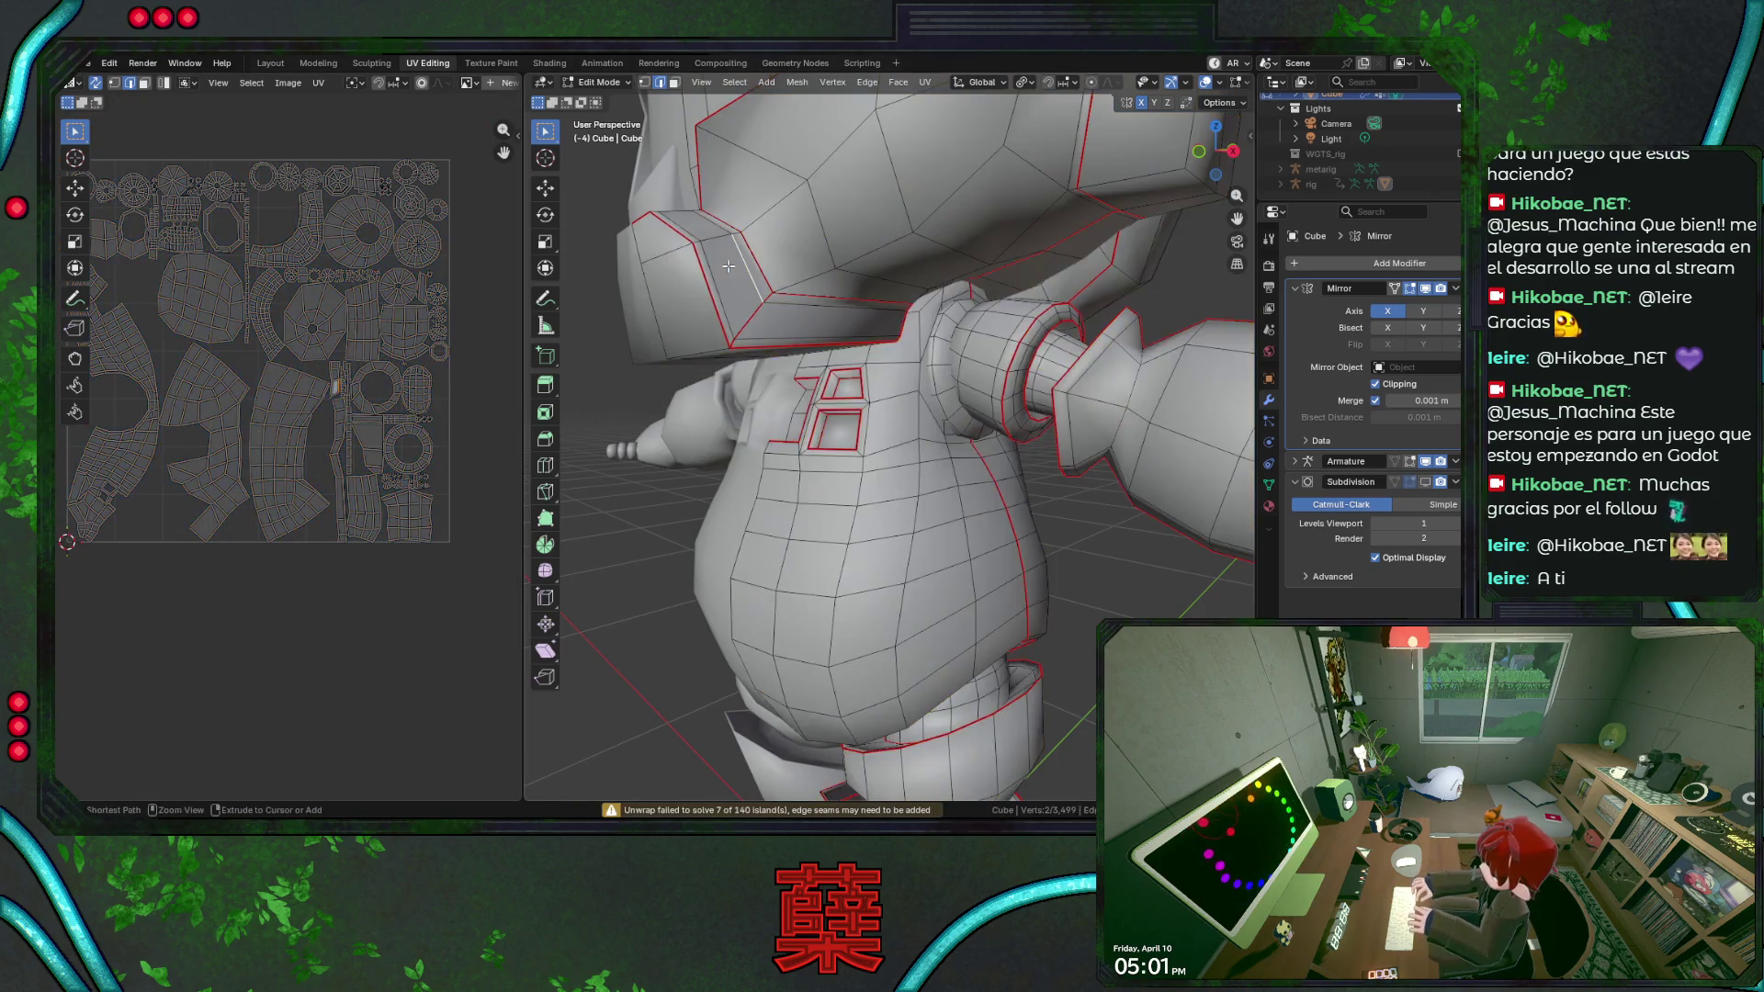
left_click(711, 246)
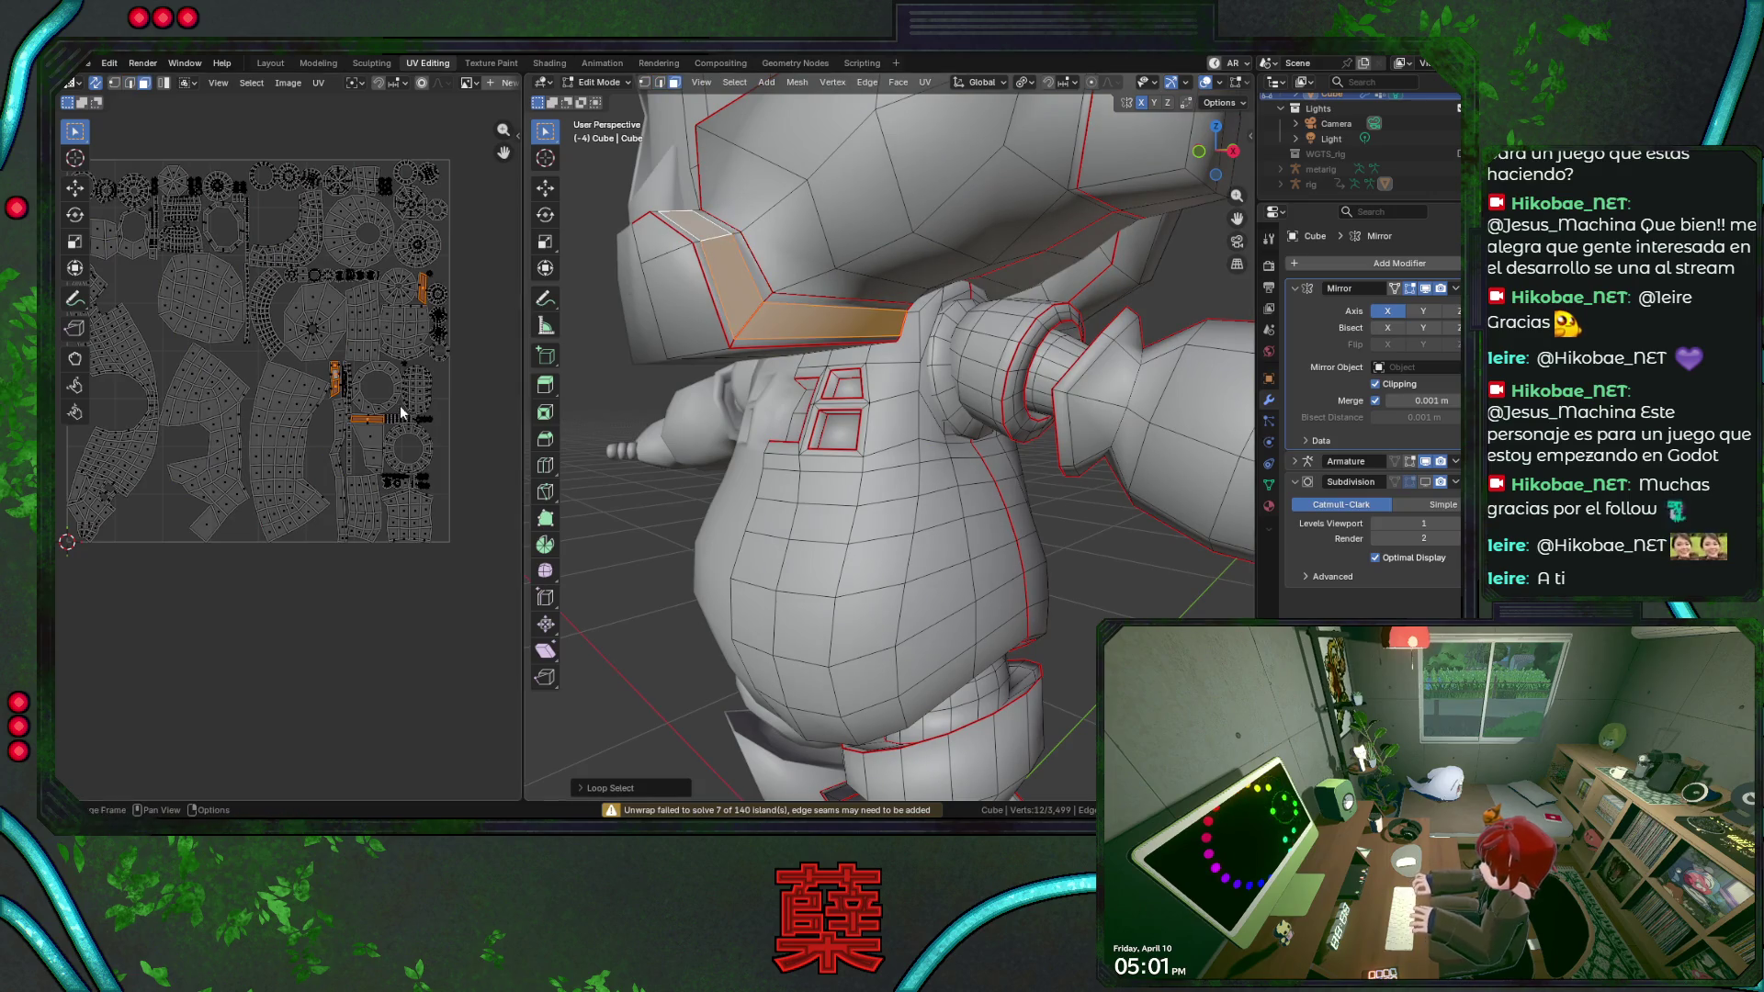
scroll(429, 414, "up", 2)
scroll(431, 414, "up", 2)
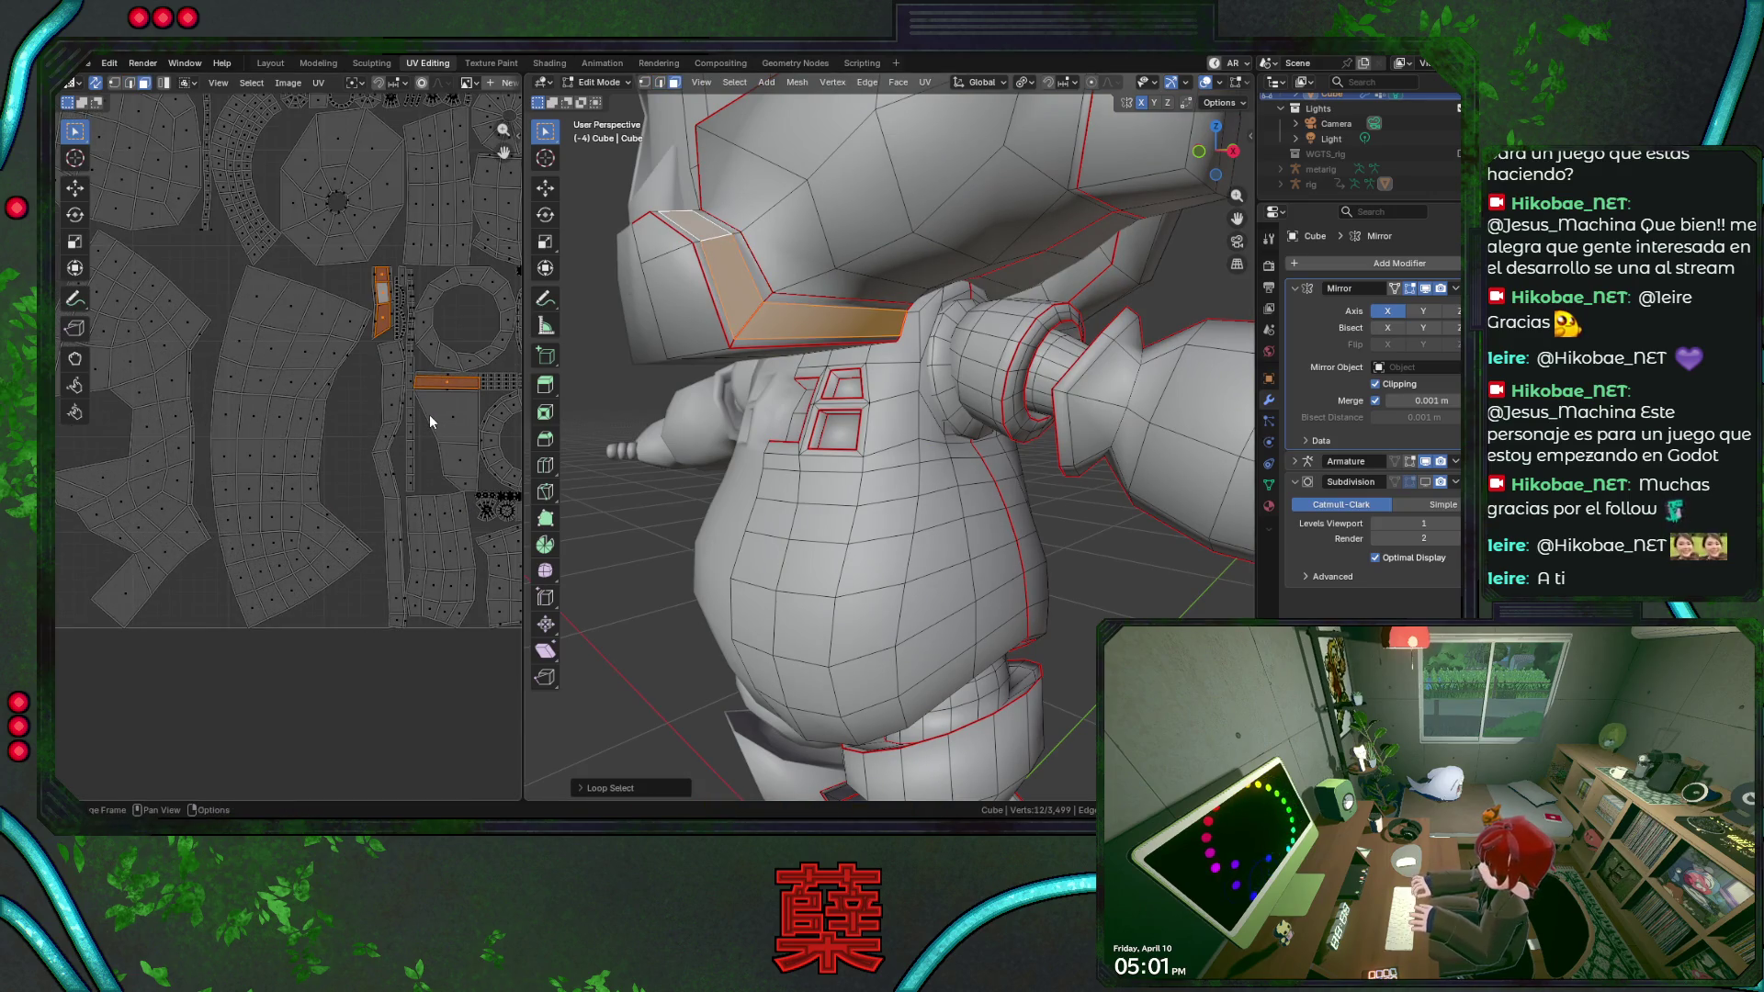
key("ctrl+KP_Add")
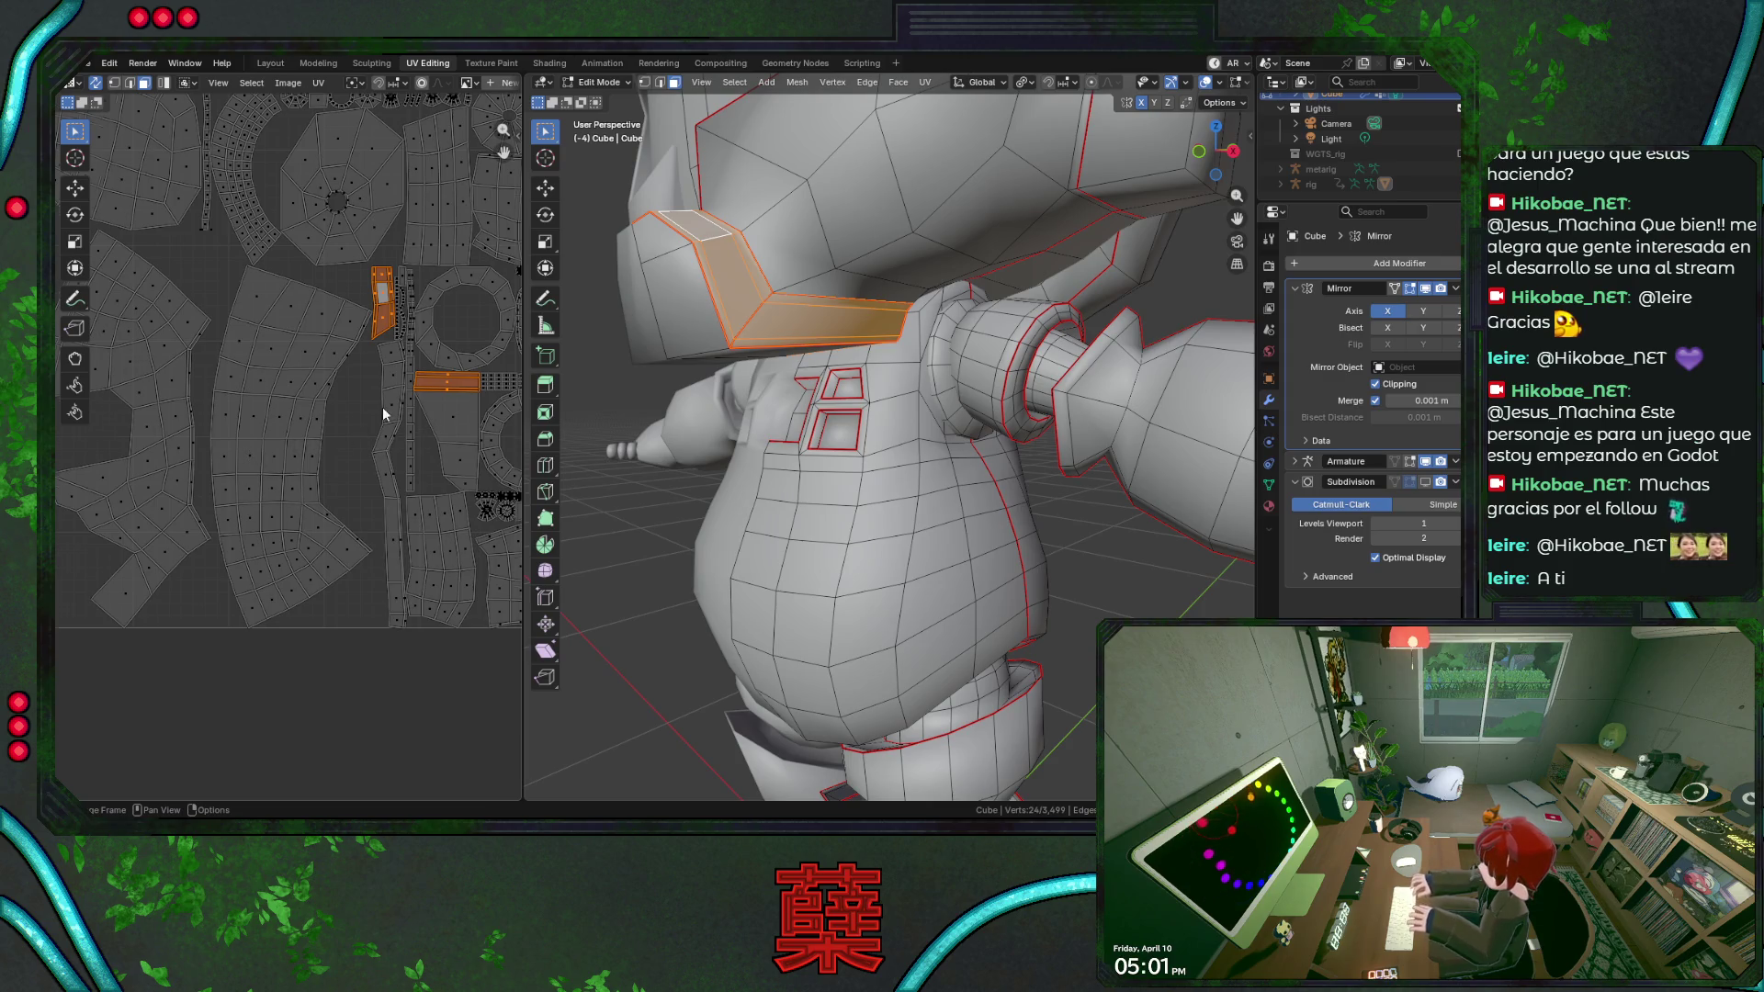
scroll(381, 407, "down", 2)
scroll(381, 407, "down", 3)
key("alt+a")
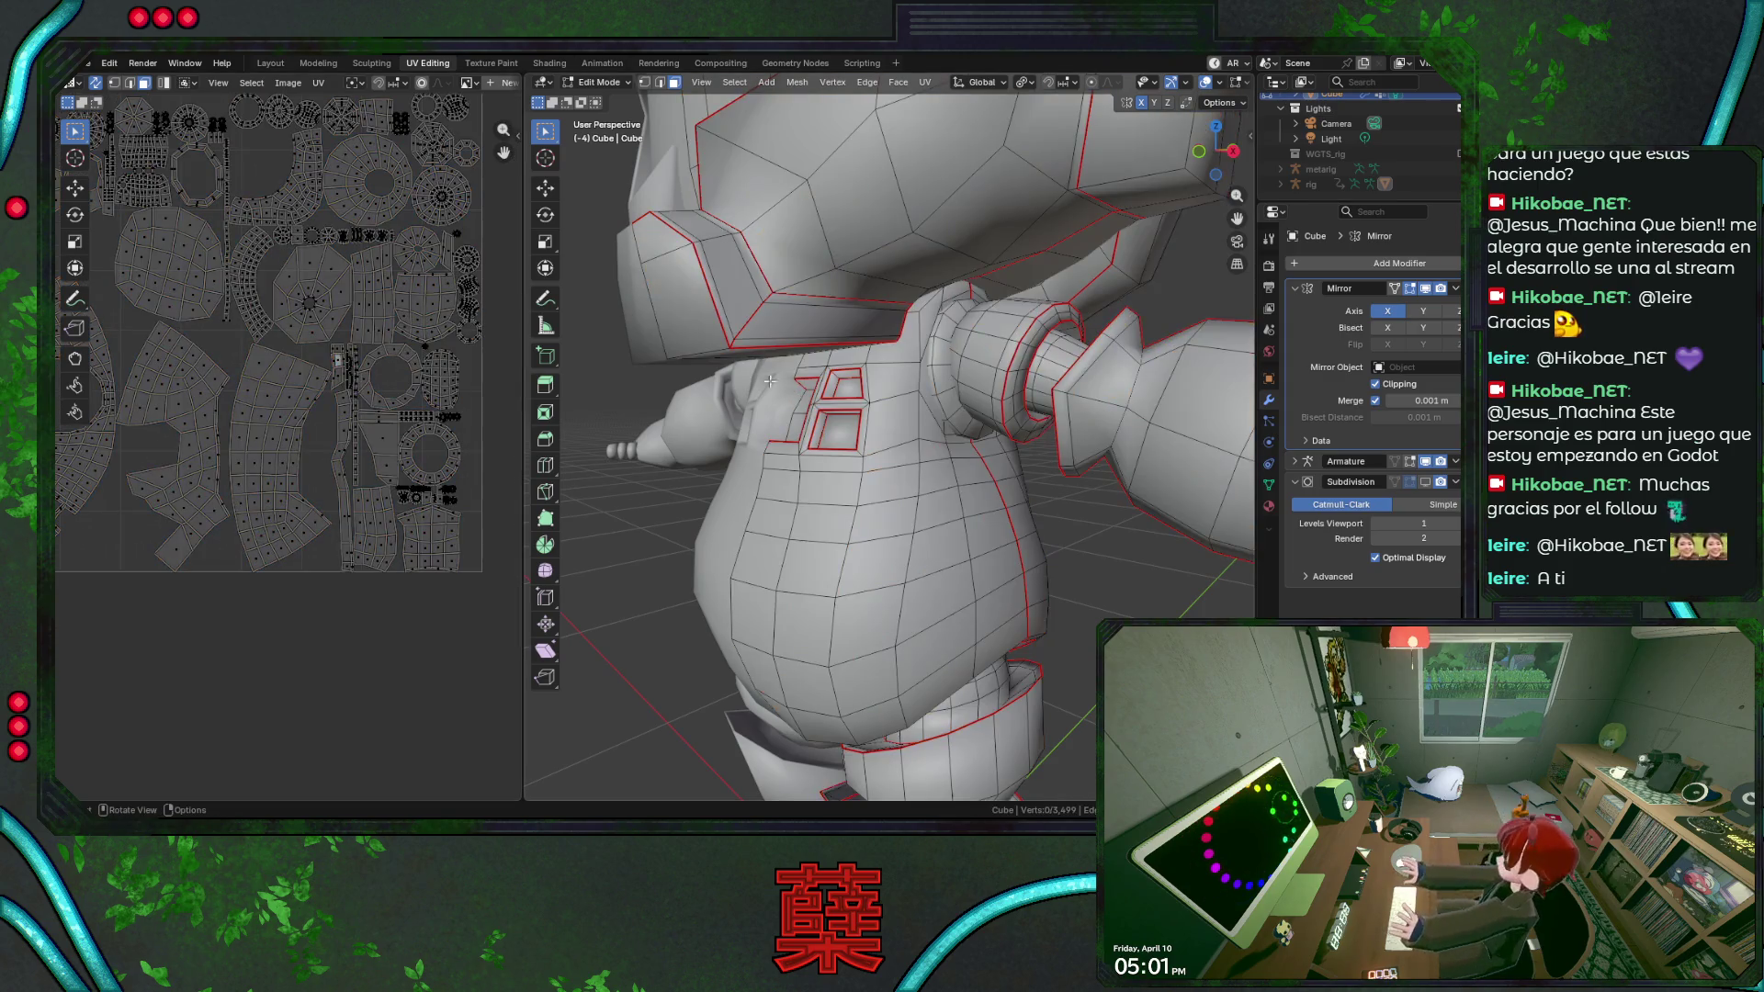
left_click(708, 347)
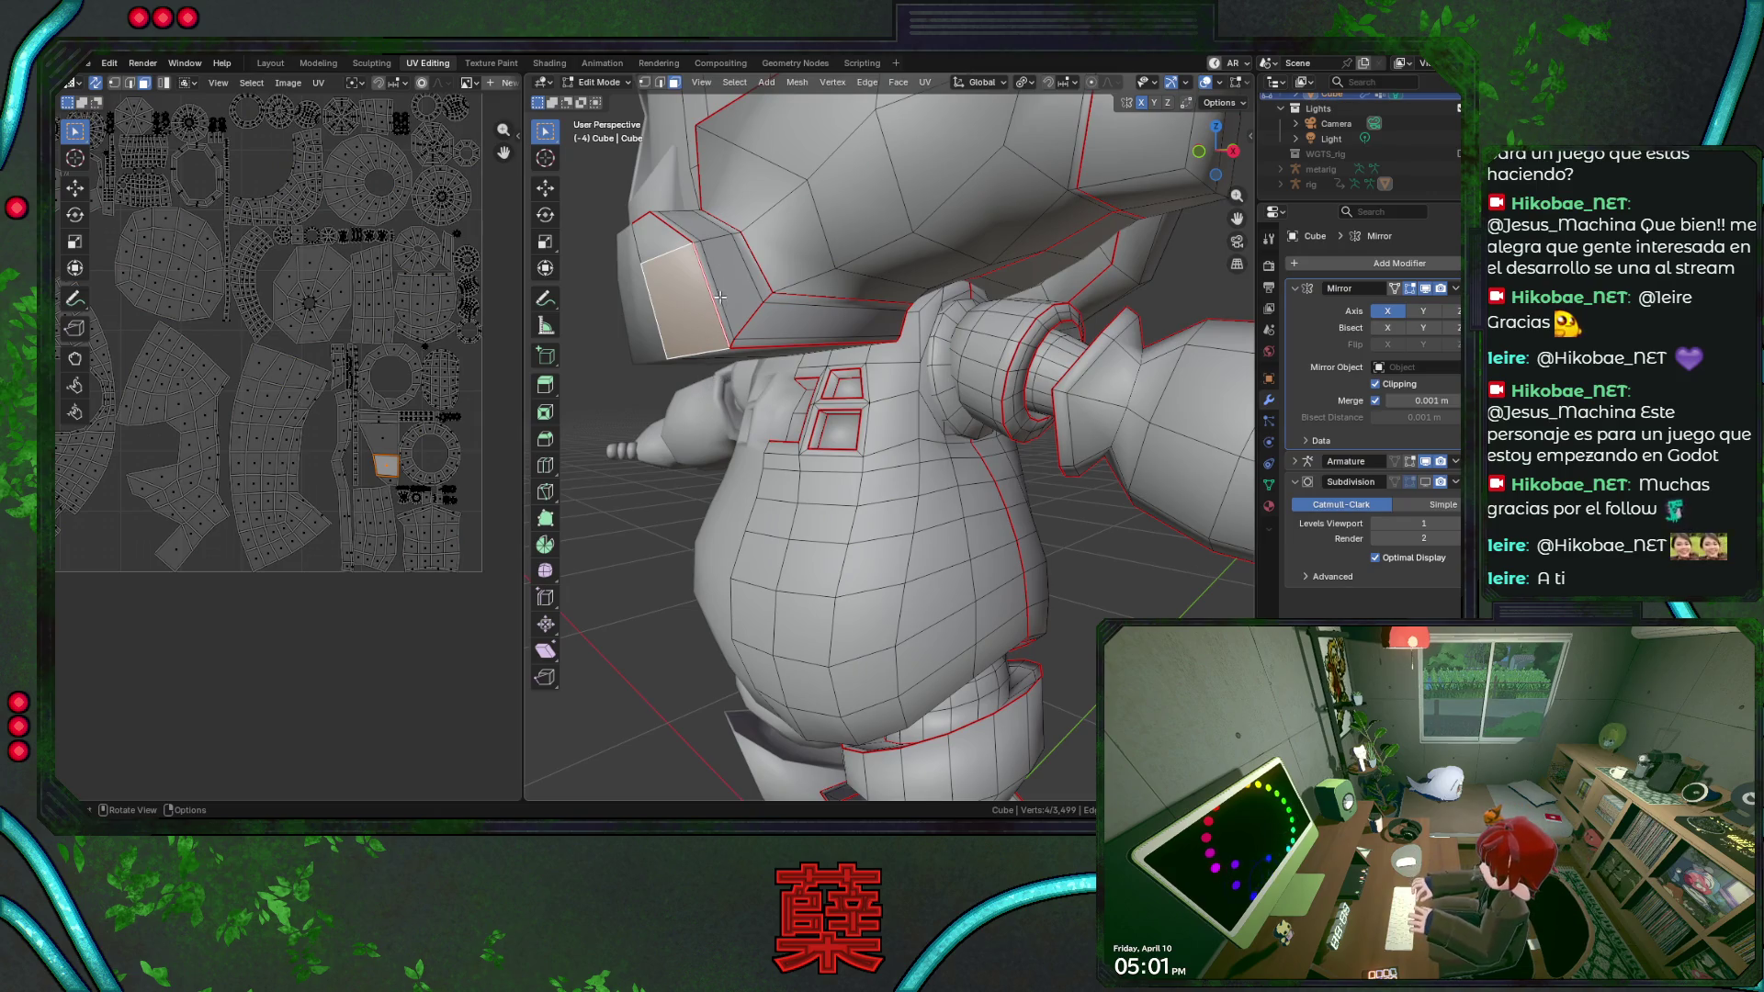
middle_click_drag(718, 284, 746, 277)
left_click(745, 278)
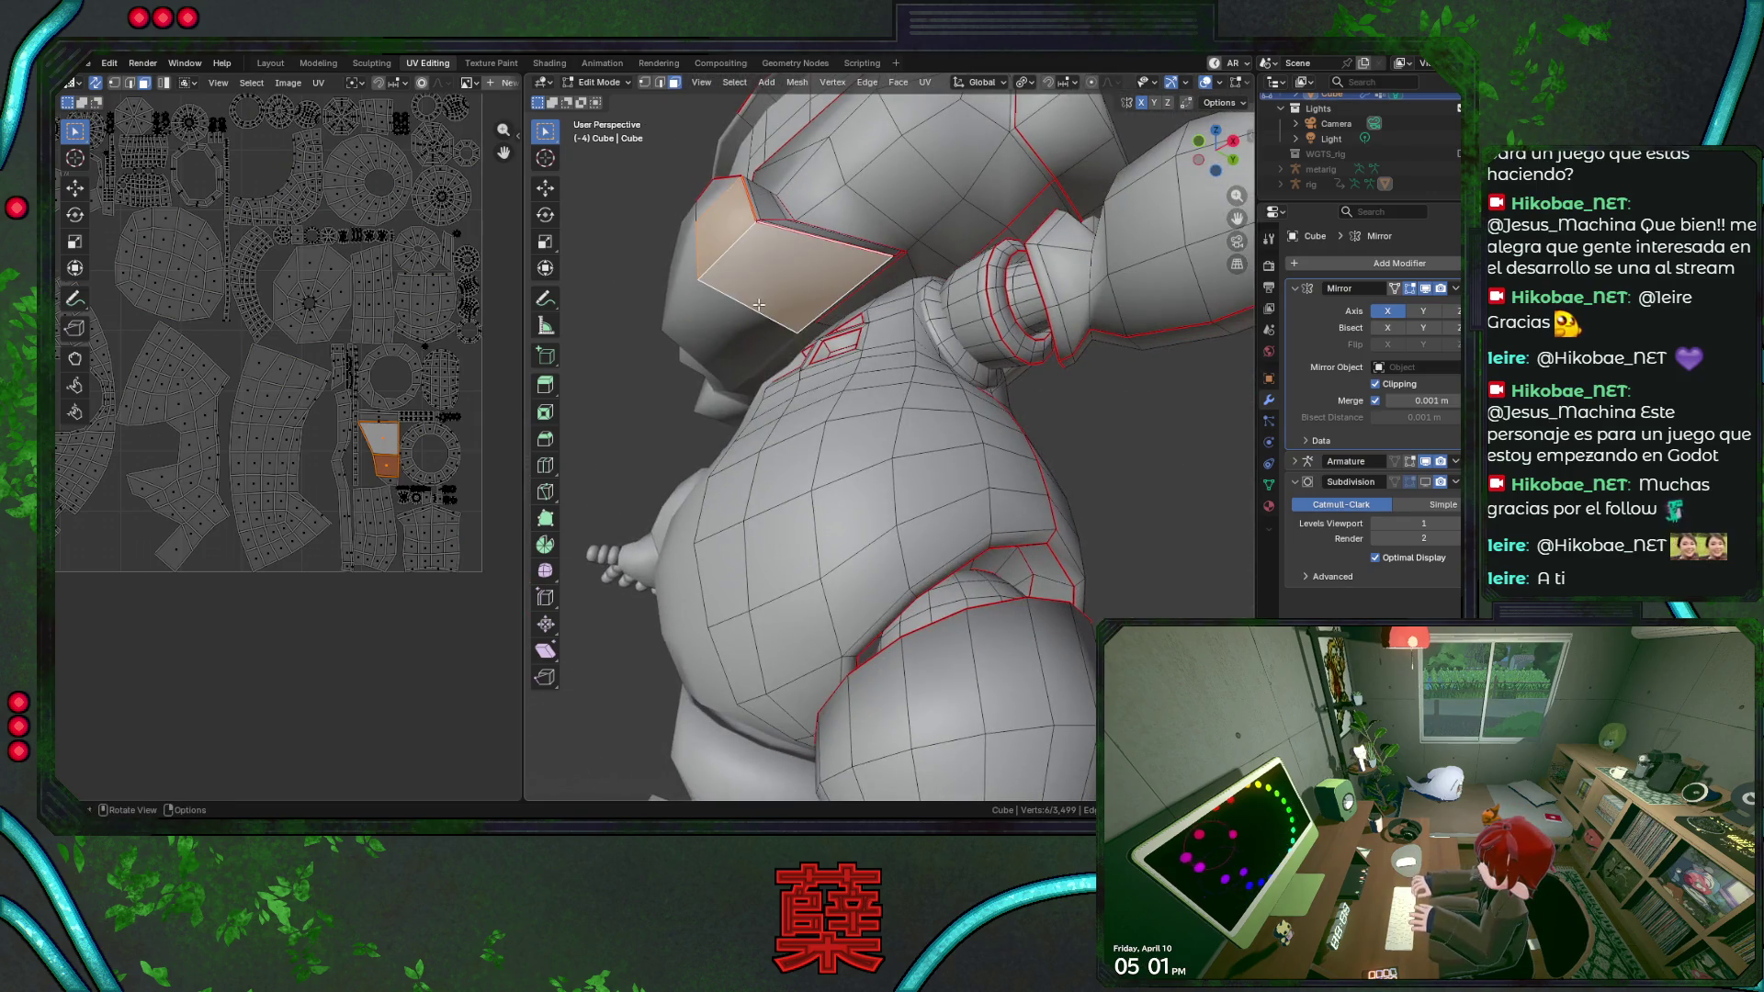
key("2")
left_click(743, 255, "alt")
left_click(739, 237, "alt")
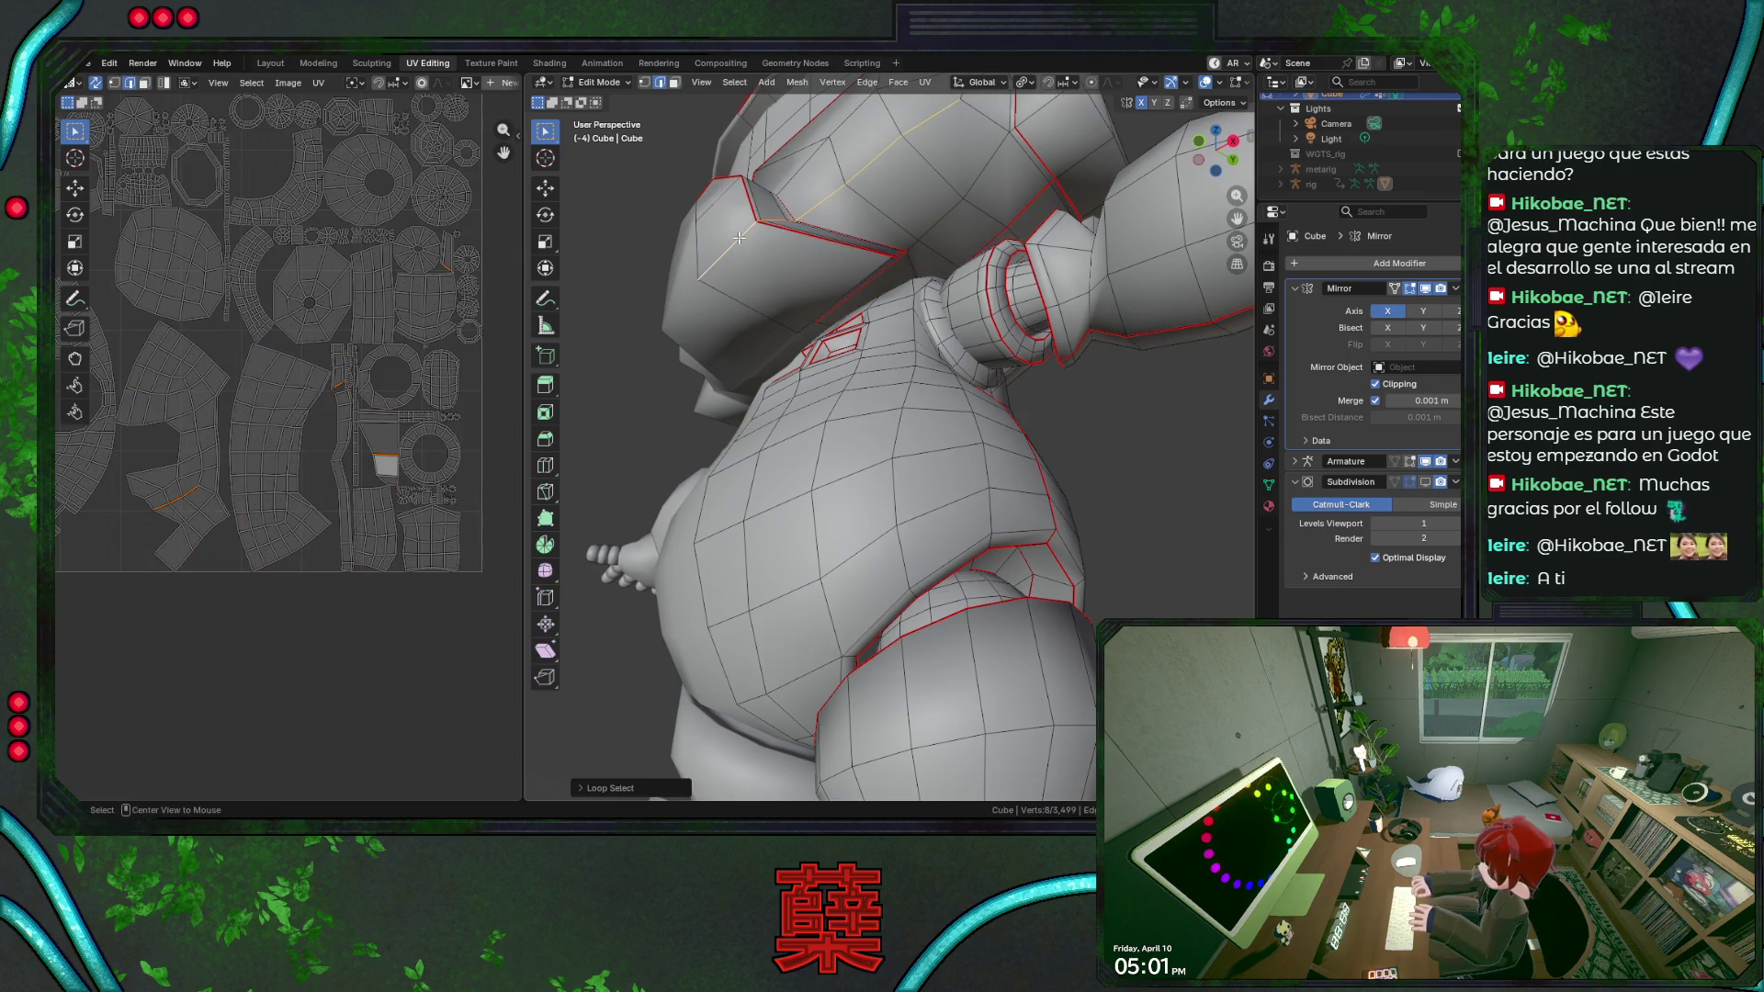
left_click(783, 262)
mouse_move(782, 262)
middle_mouse_down()
mouse_move(764, 320)
mouse_move(761, 285)
mouse_move(795, 322)
middle_mouse_up()
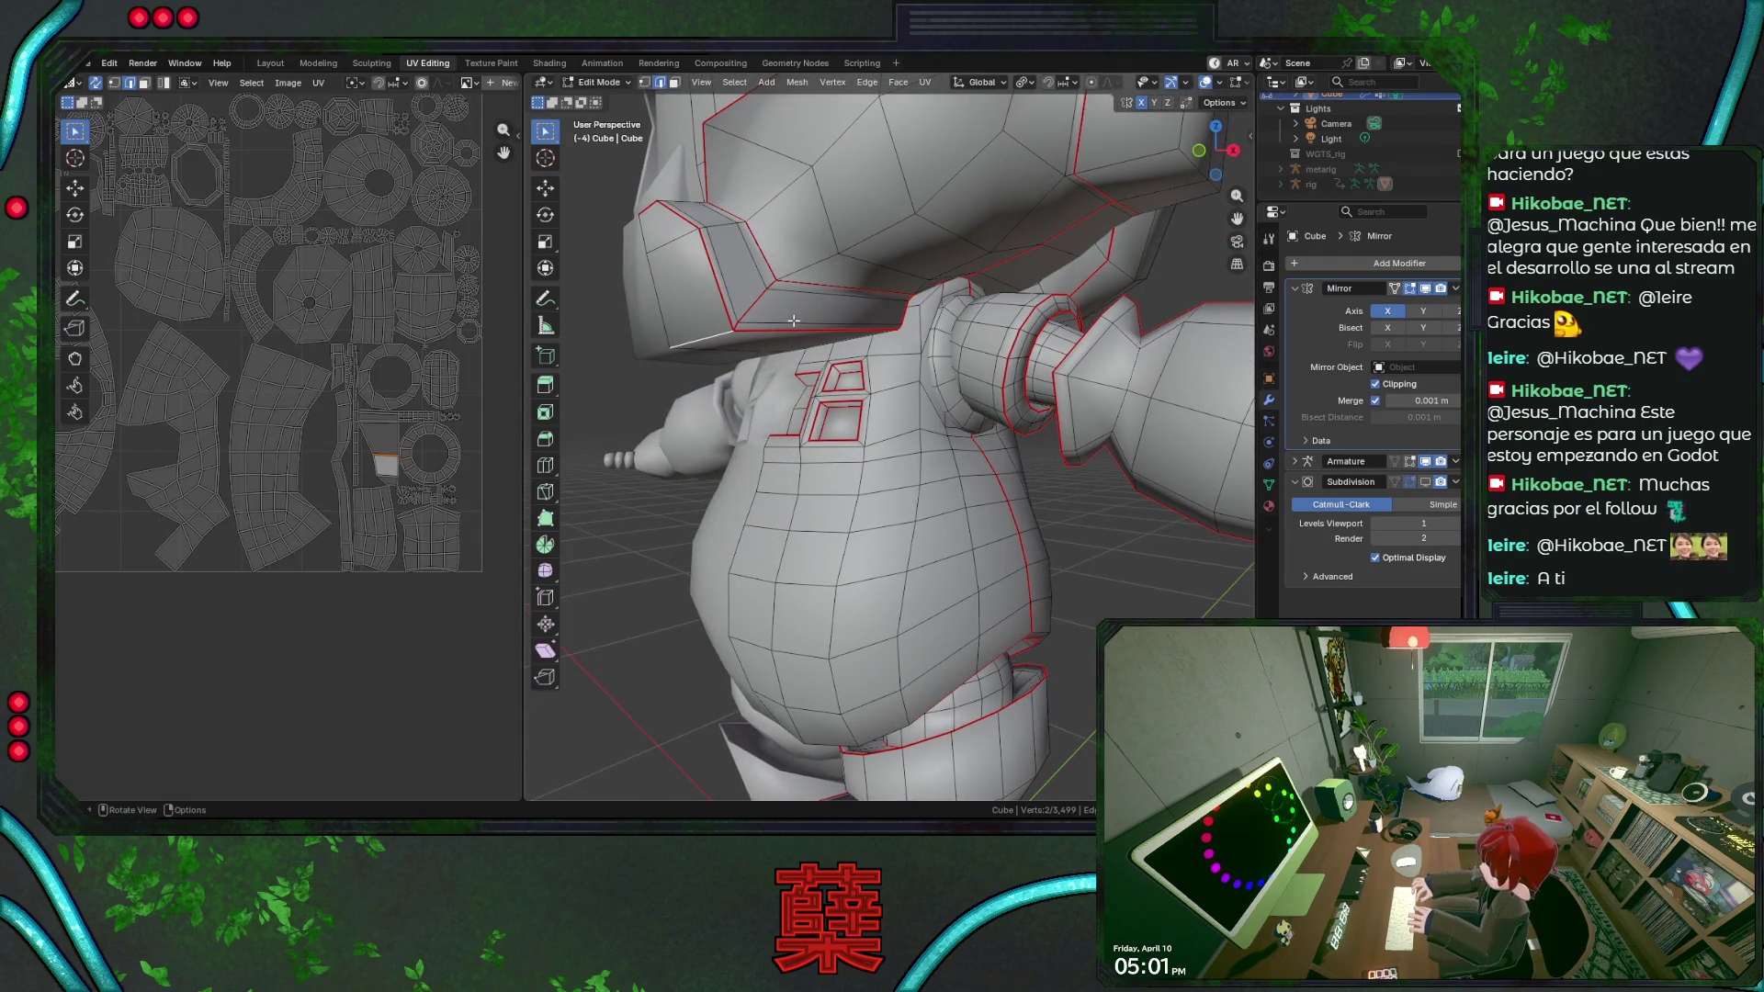
Select the entire robot mesh, re-unwrap it into packed islands, and pick out one small island.
right_click(794, 321)
key("Escape")
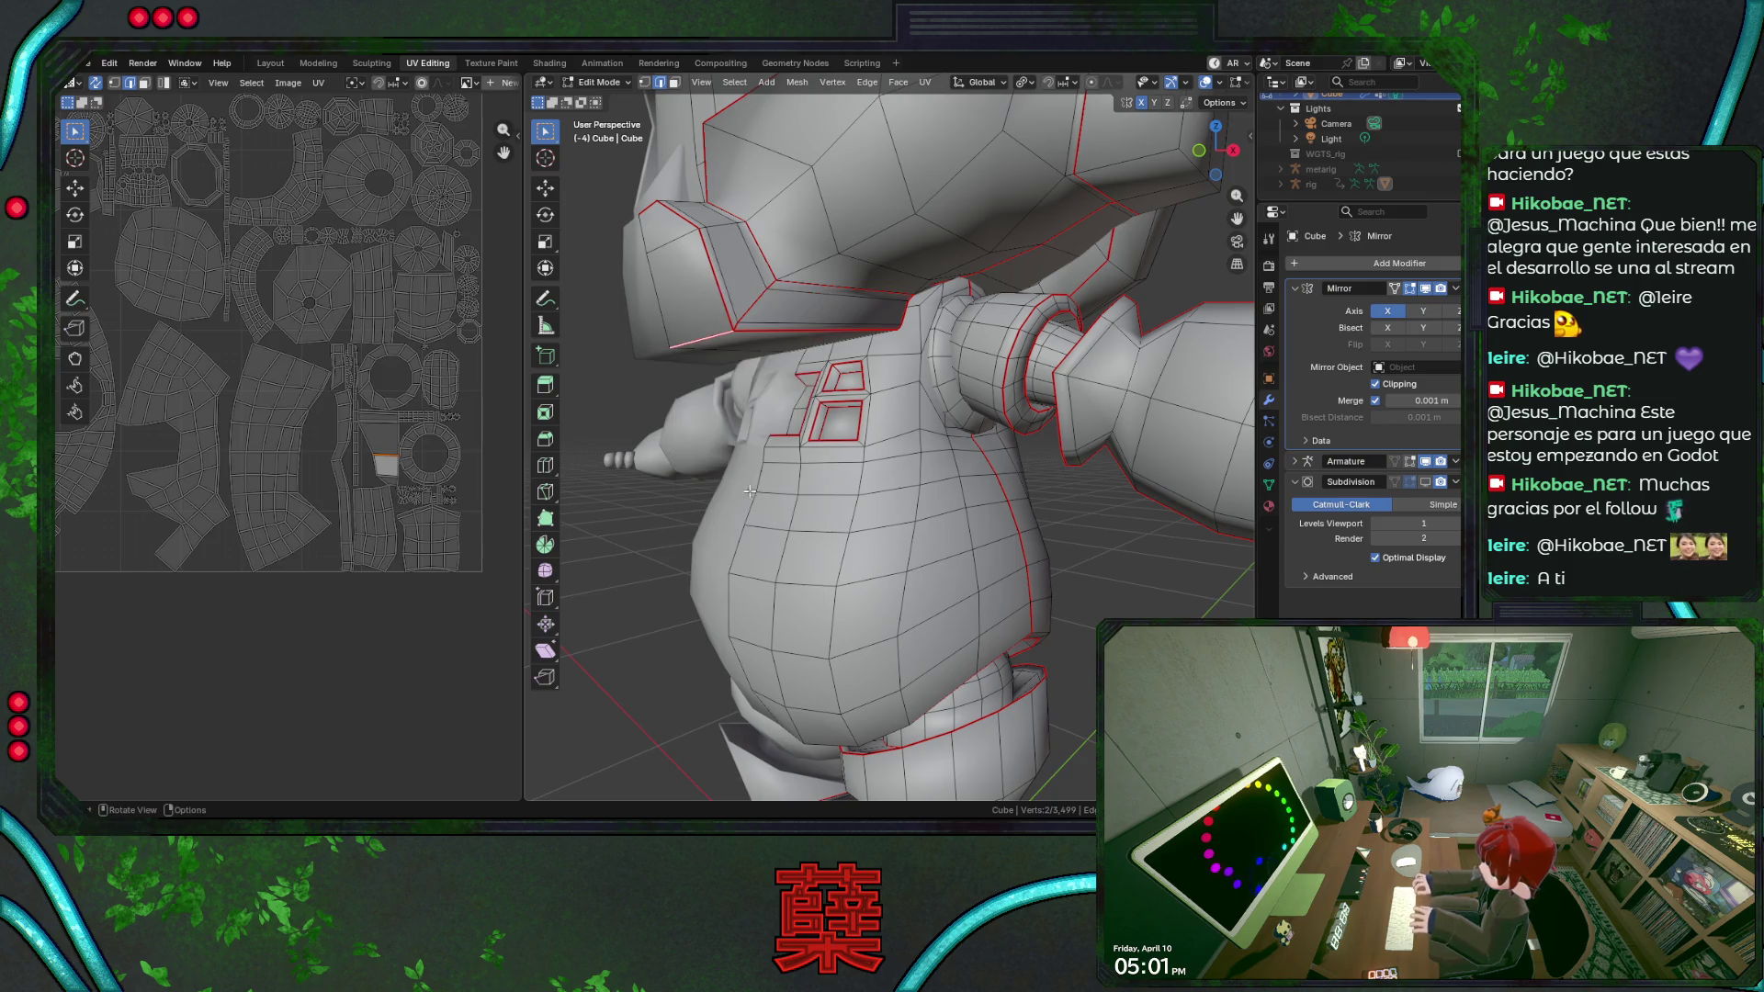
key("a")
key("u")
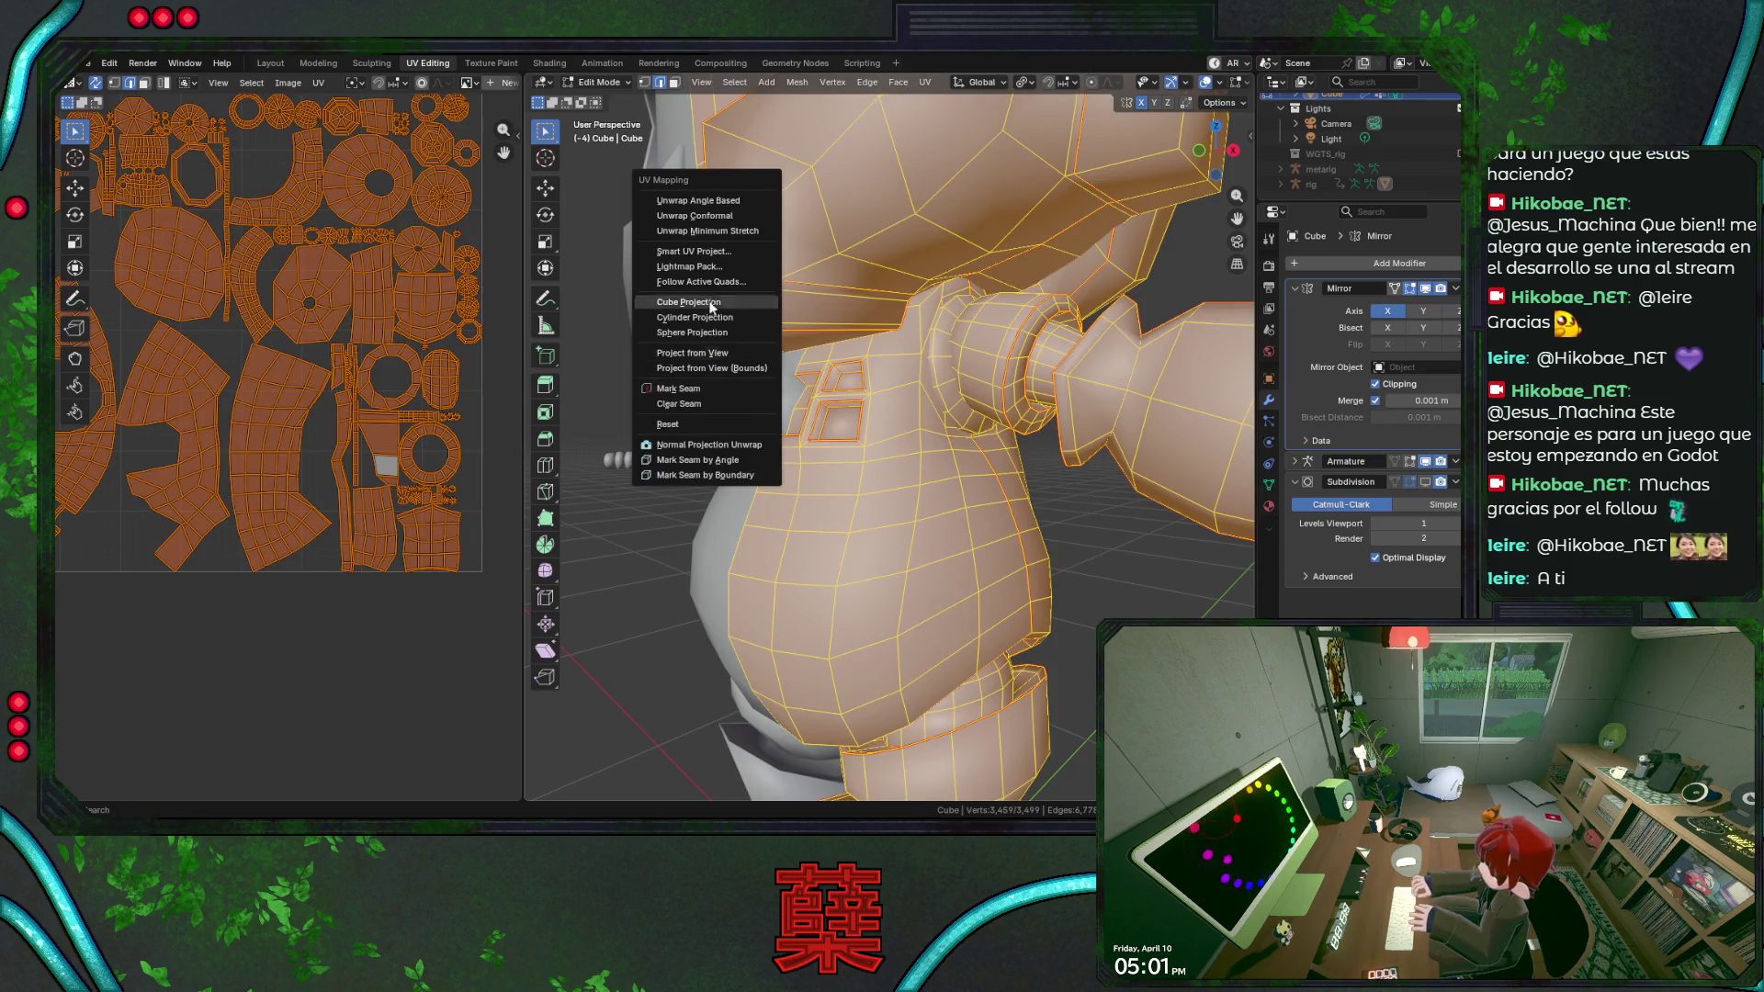
left_click(703, 210)
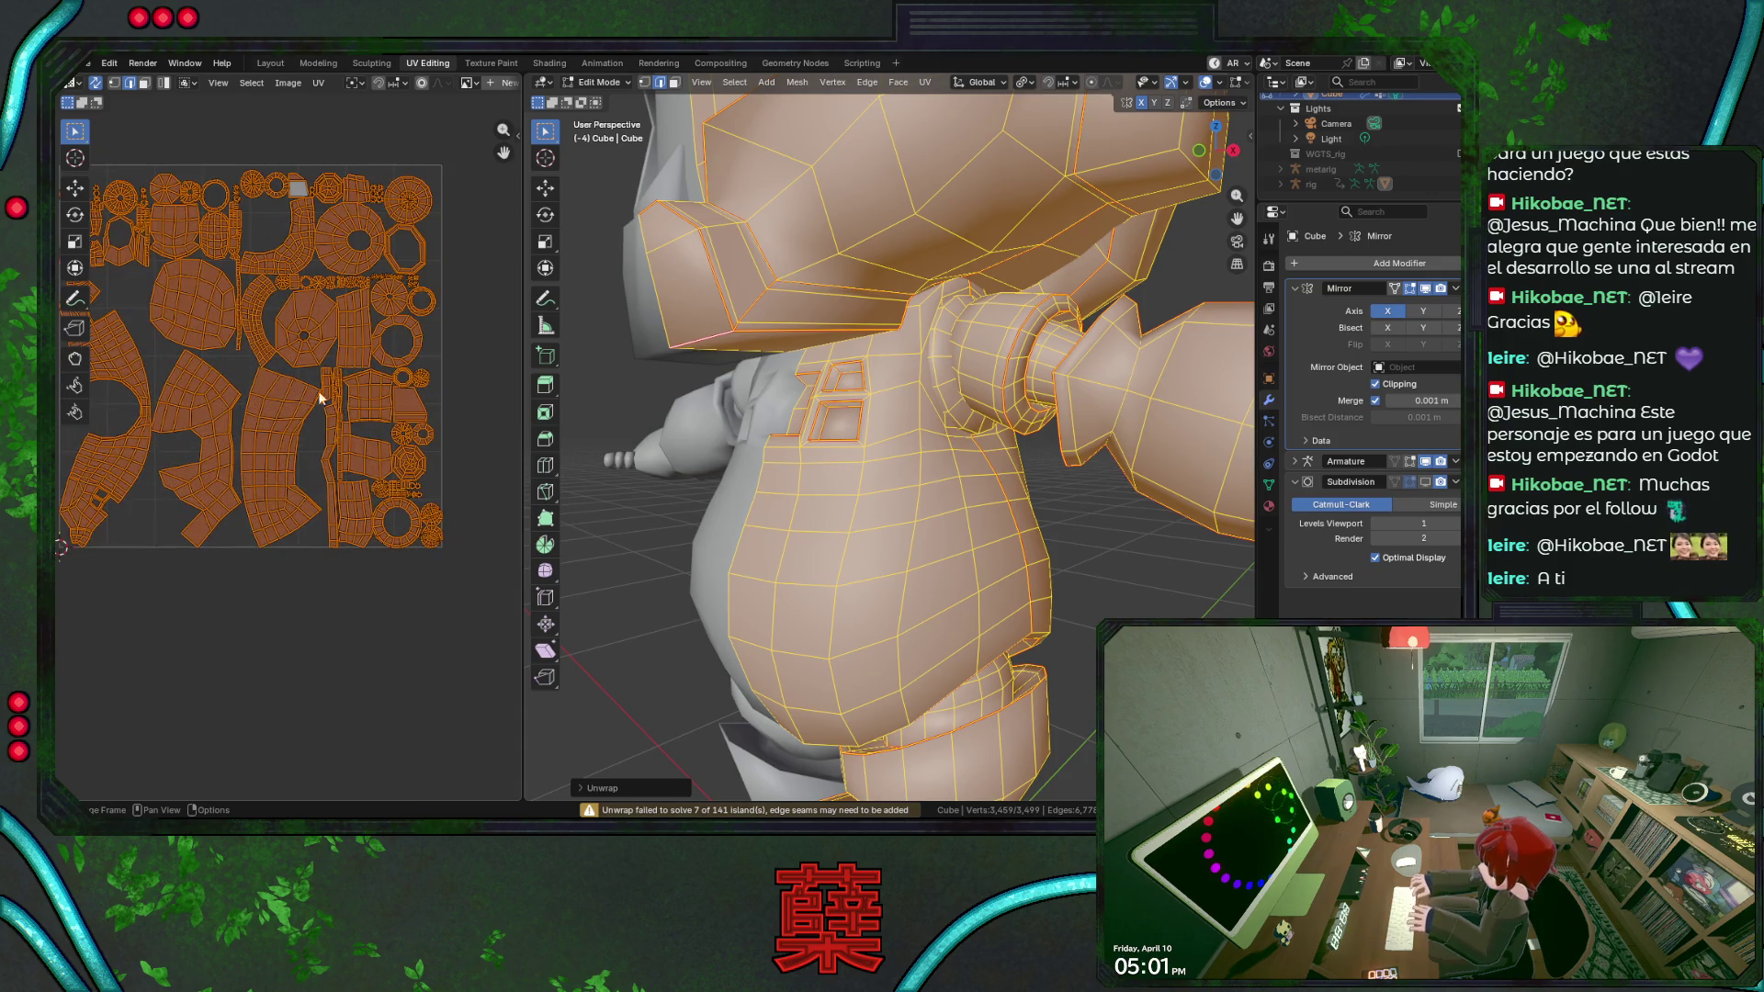
scroll(312, 414, "up", 1)
scroll(324, 420, "up", 1)
scroll(346, 421, "up", 2)
scroll(345, 420, "down", 1)
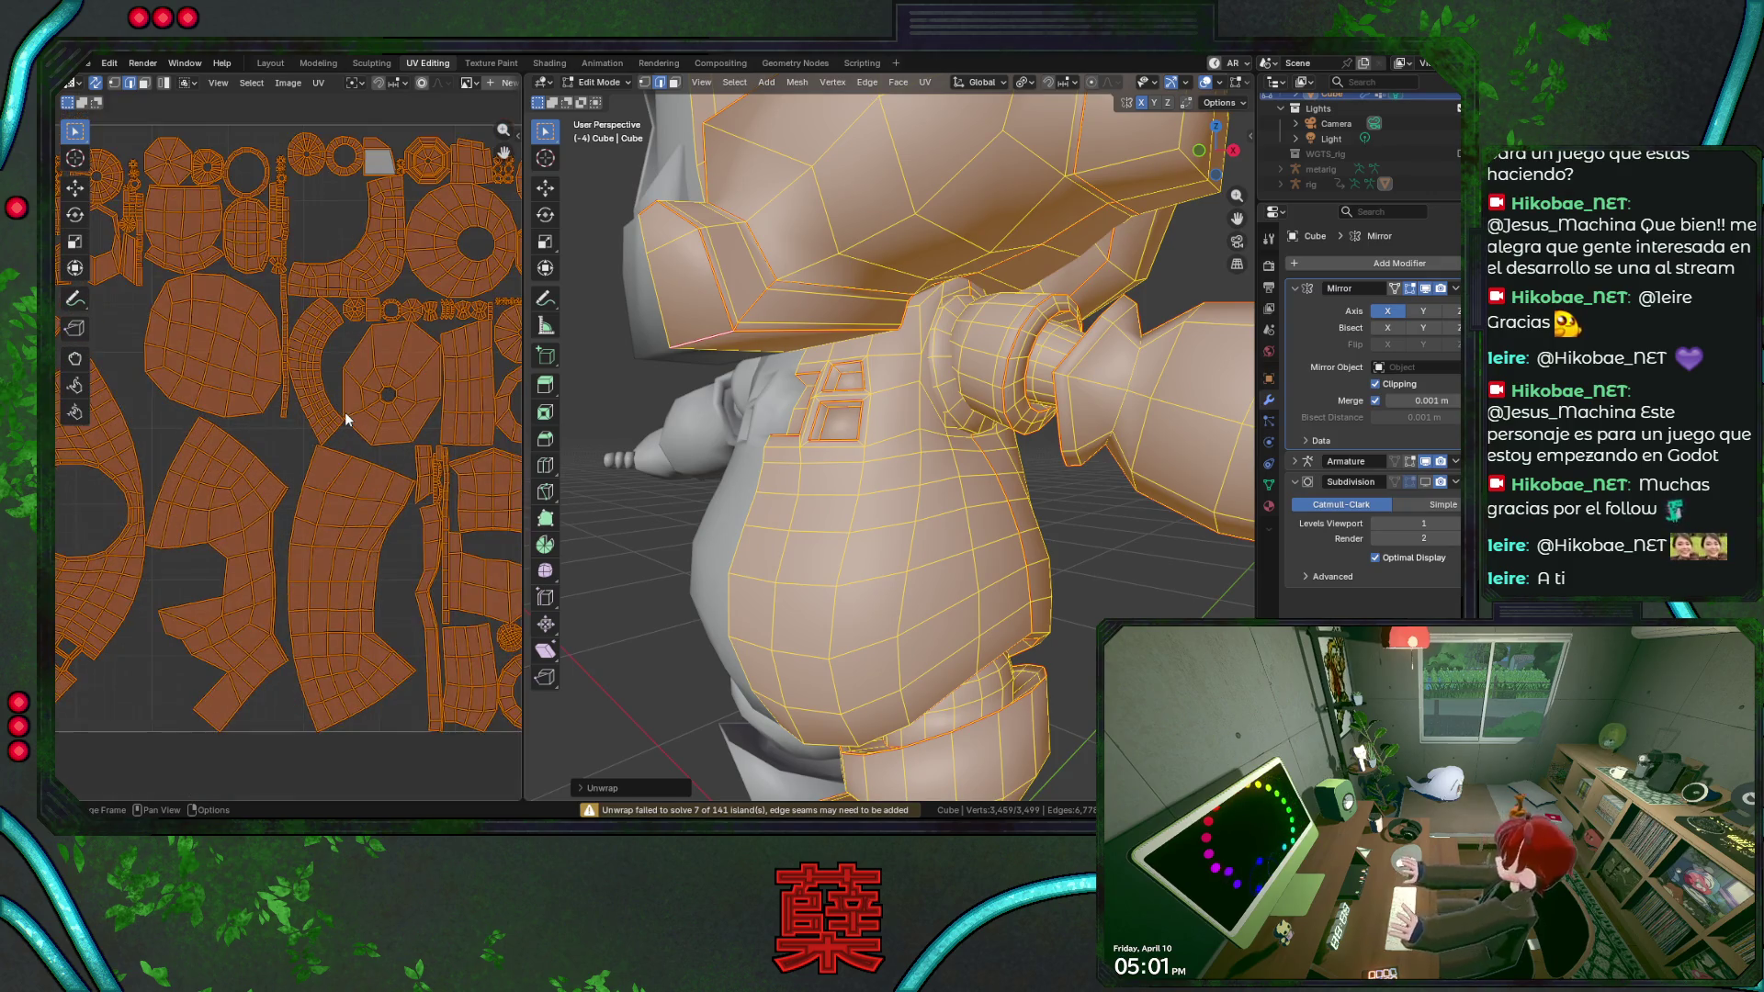
scroll(331, 416, "down", 2)
scroll(263, 407, "down", 1)
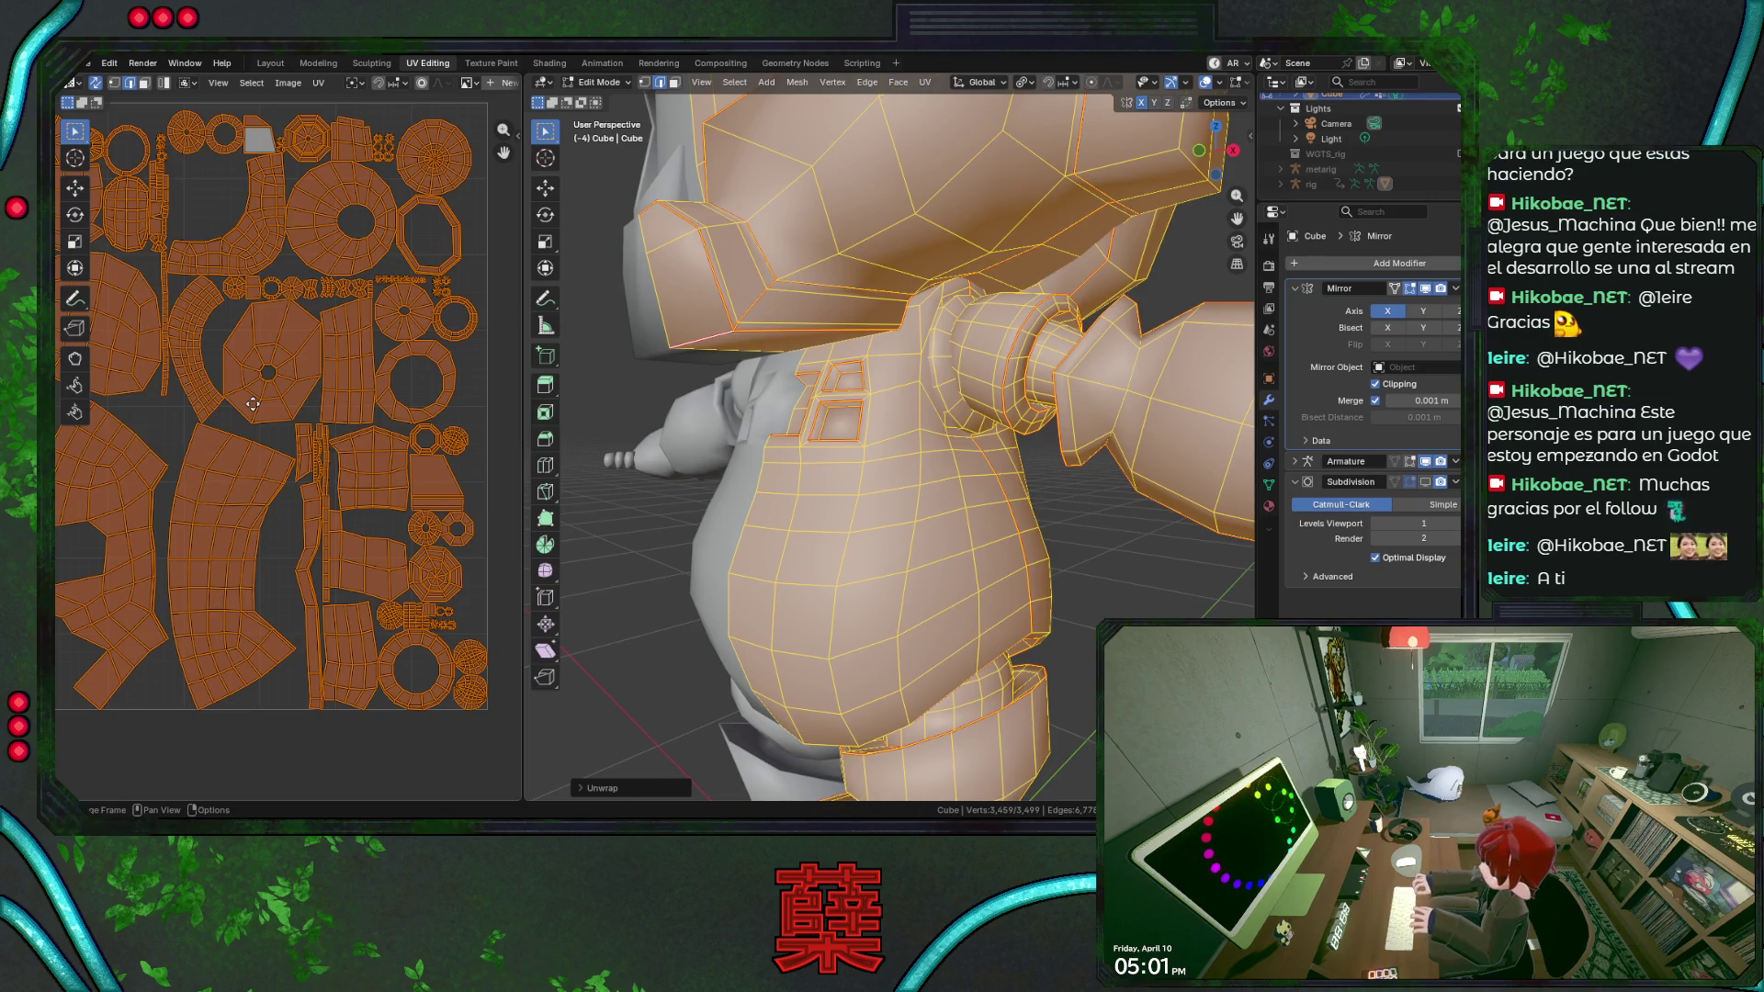
middle_click_drag(252, 404, 253, 387)
left_click(427, 559)
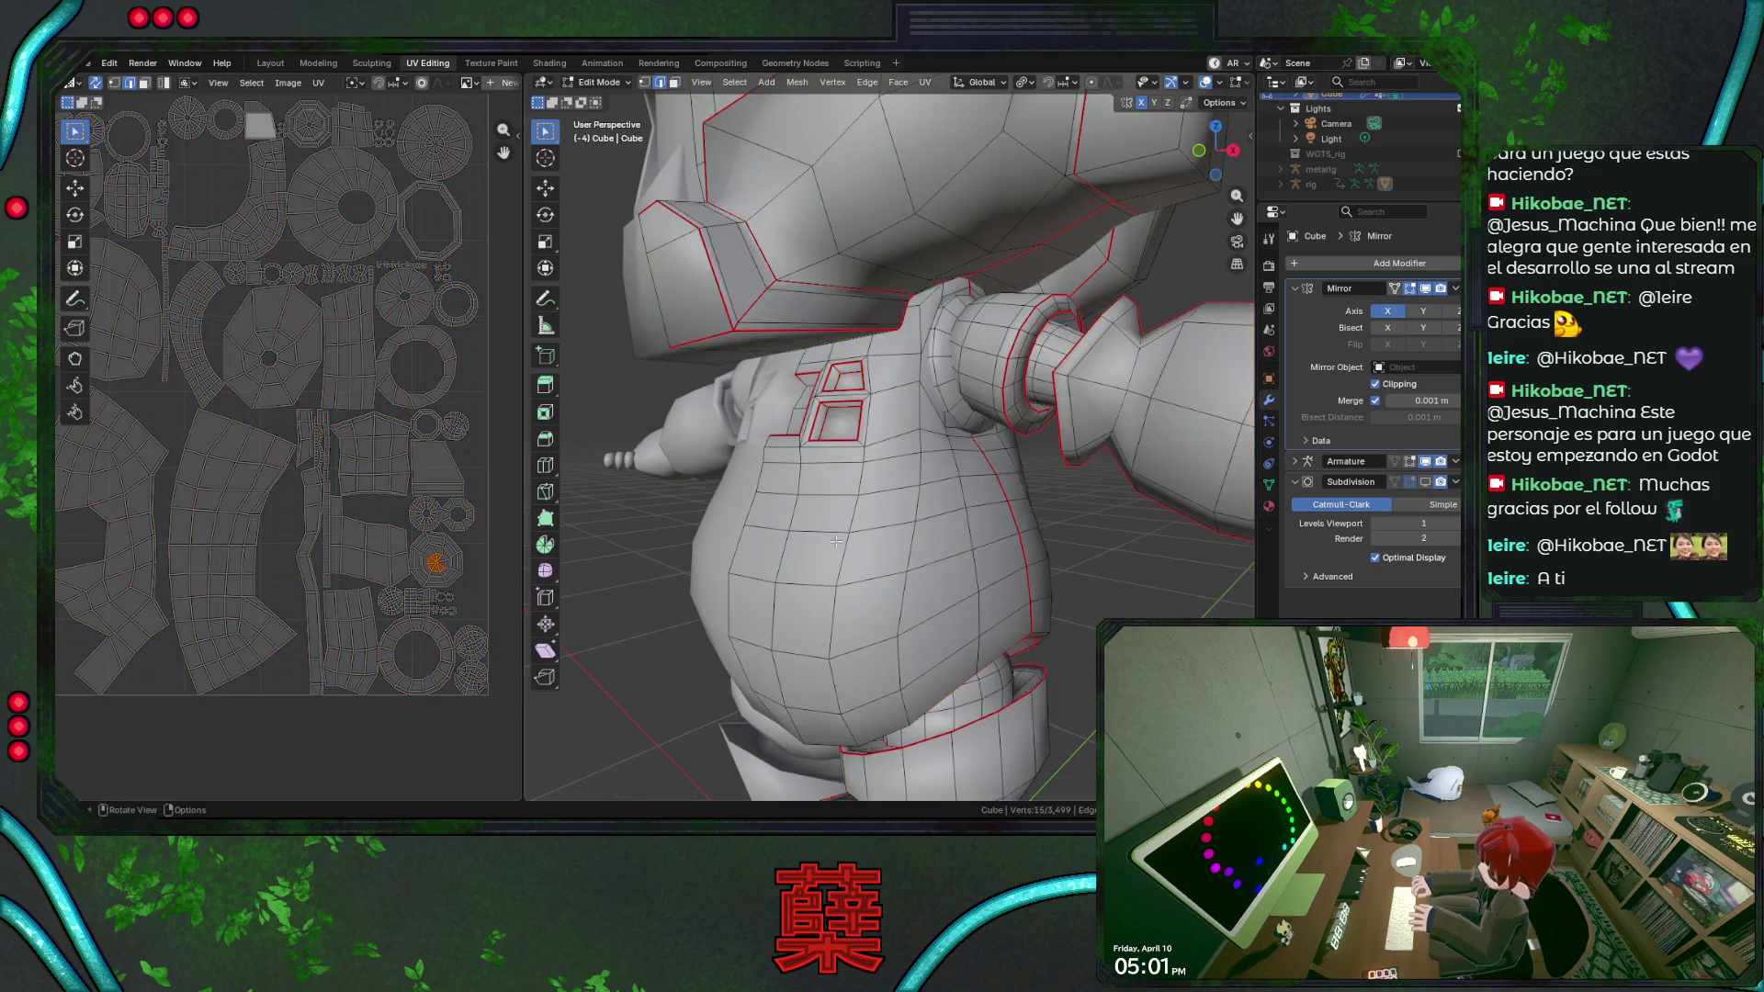
scroll(827, 524, "down", 5)
Frame the selected faces in the 3D view and pick further small UV islands to locate them.
middle_click_drag(827, 525, 831, 551)
key("KP_Decimal")
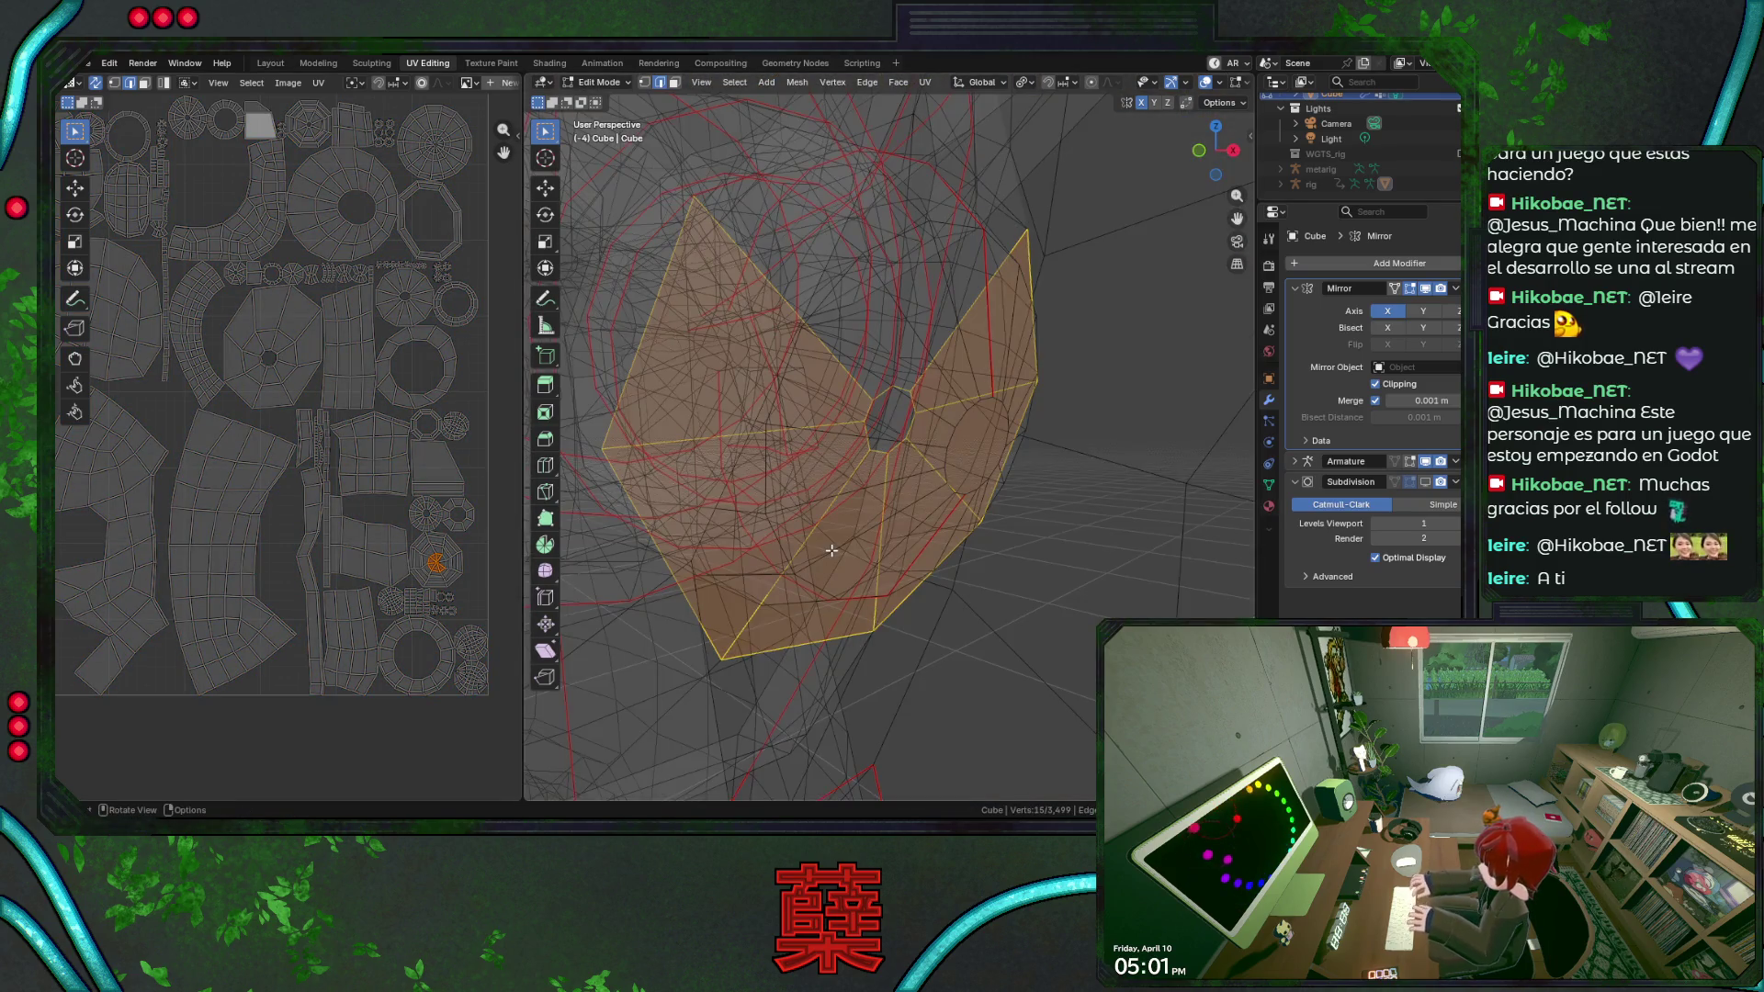
scroll(830, 552, "down", 1)
scroll(388, 544, "down", 1)
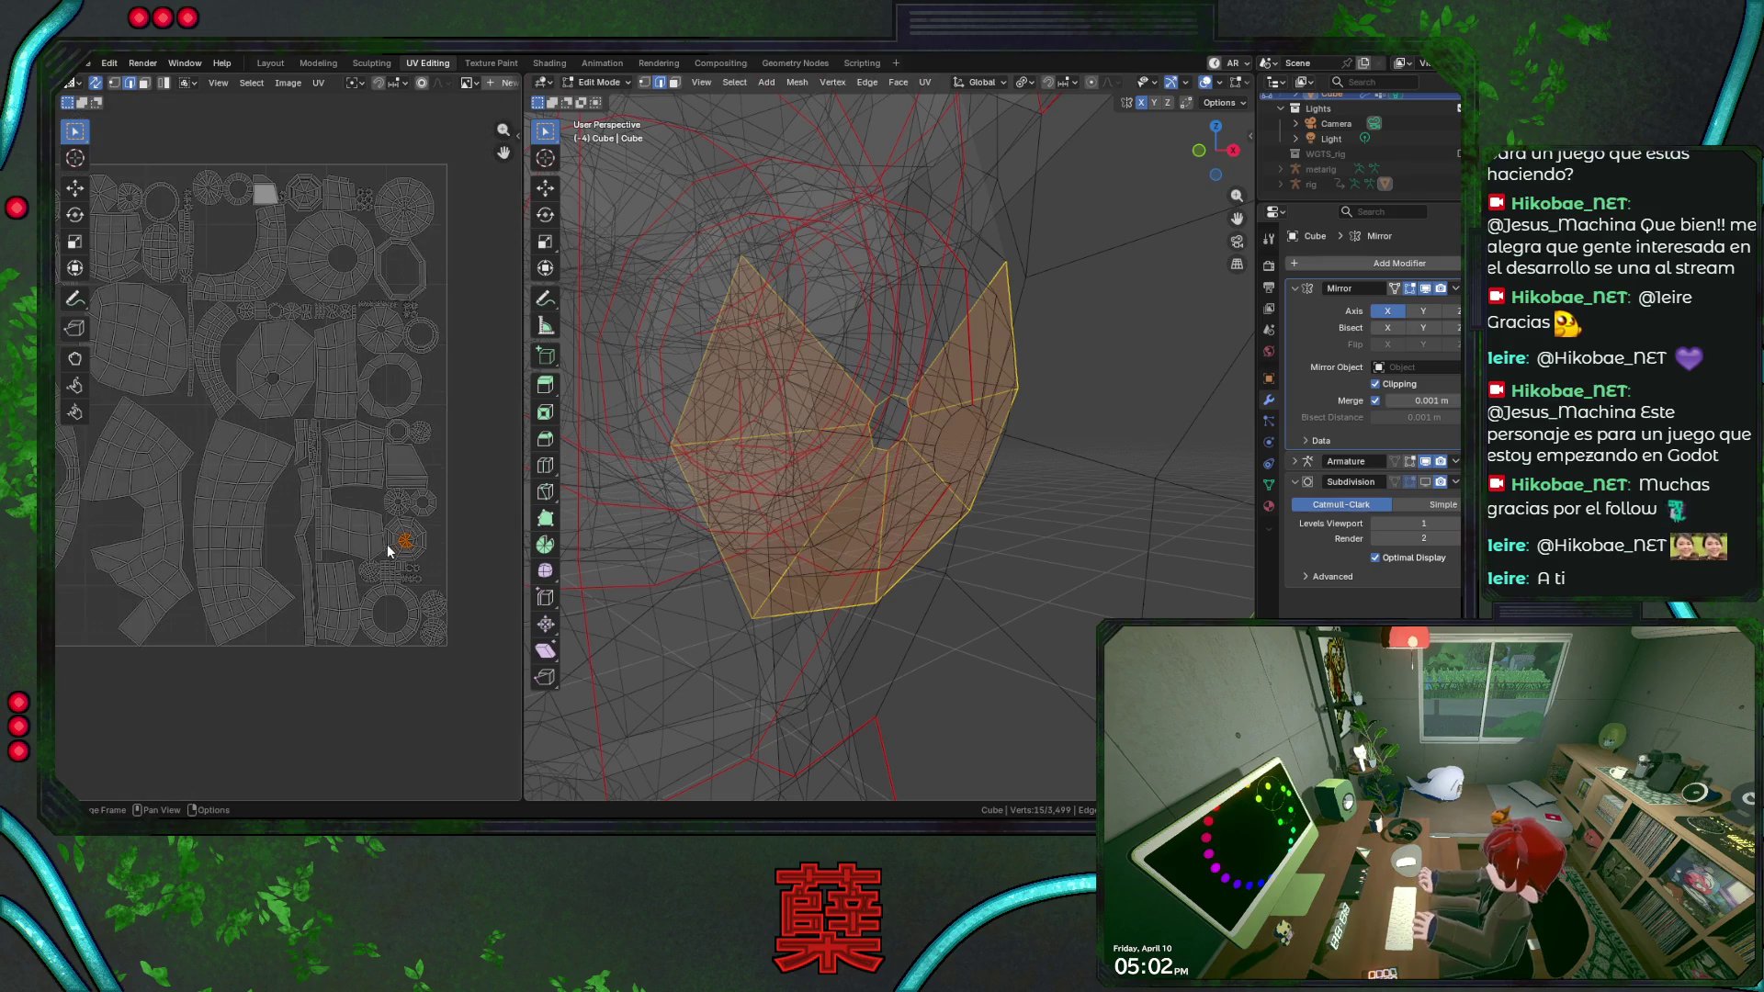
left_click(405, 202)
scroll(872, 374, "up", 3)
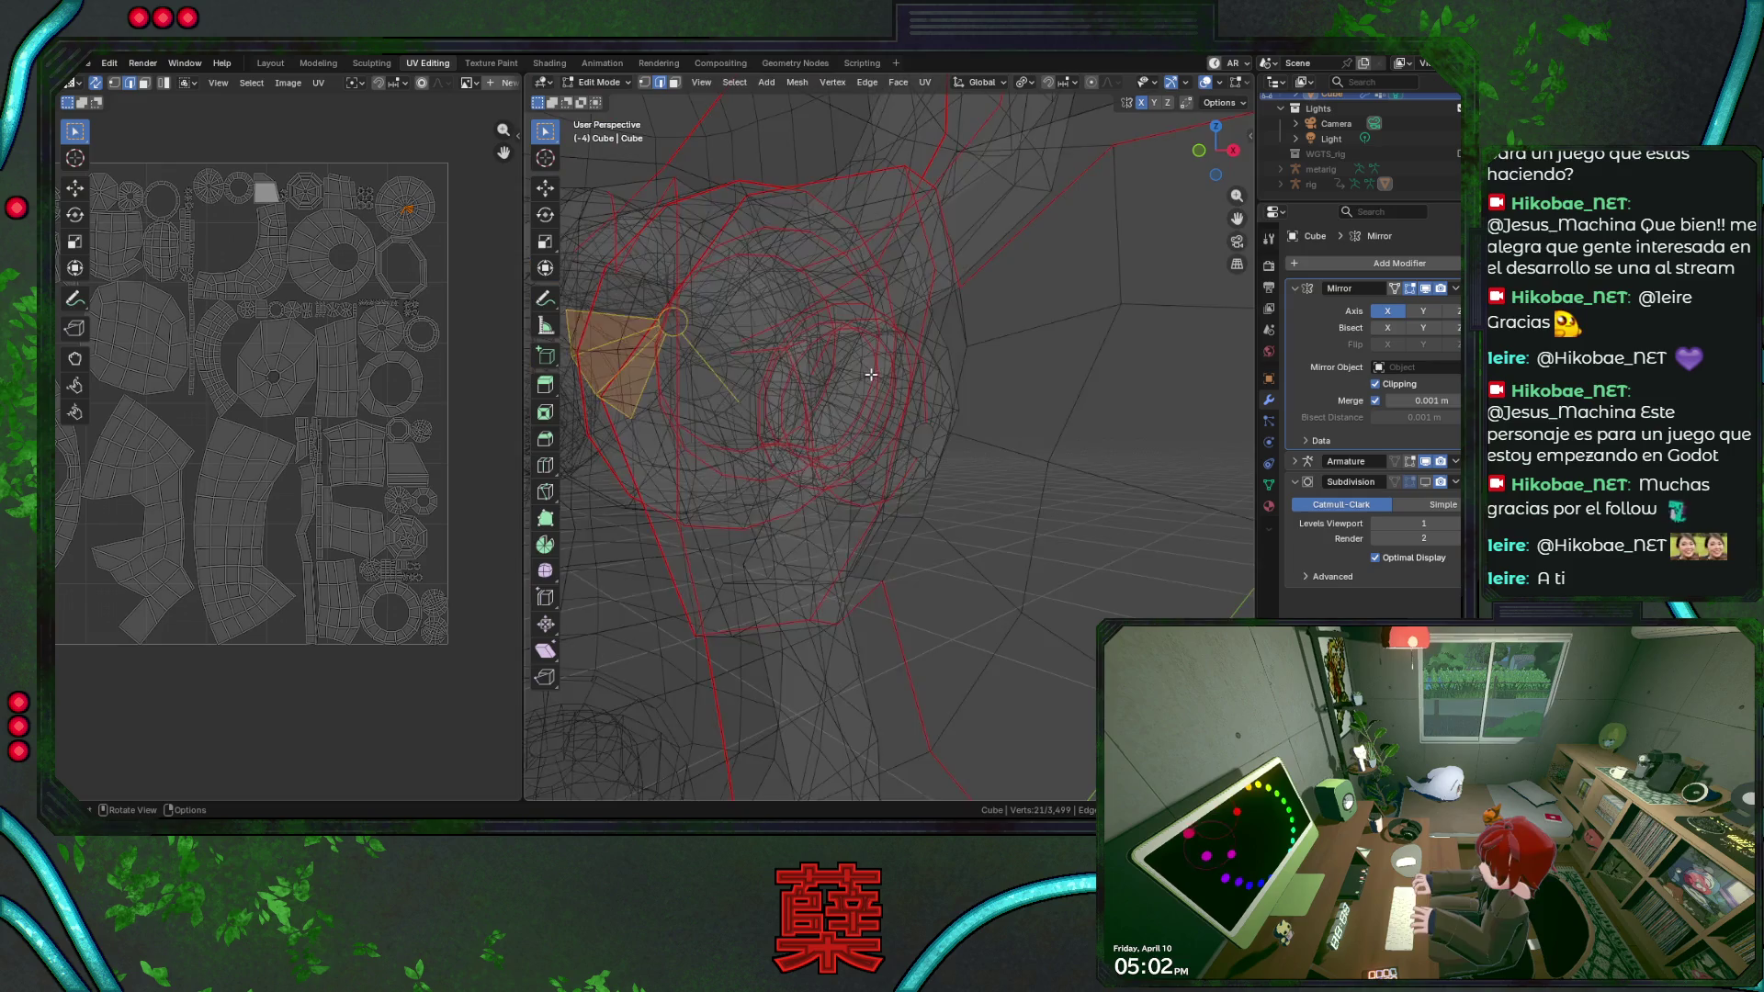
scroll(871, 374, "down", 1)
scroll(344, 442, "up", 2)
middle_click_drag(414, 413, 442, 428)
left_click(330, 269)
scroll(922, 478, "down", 4)
scroll(921, 479, "down", 3)
Switch the robot to wireframe shading and fit the whole UV layout in view.
key("shift+z")
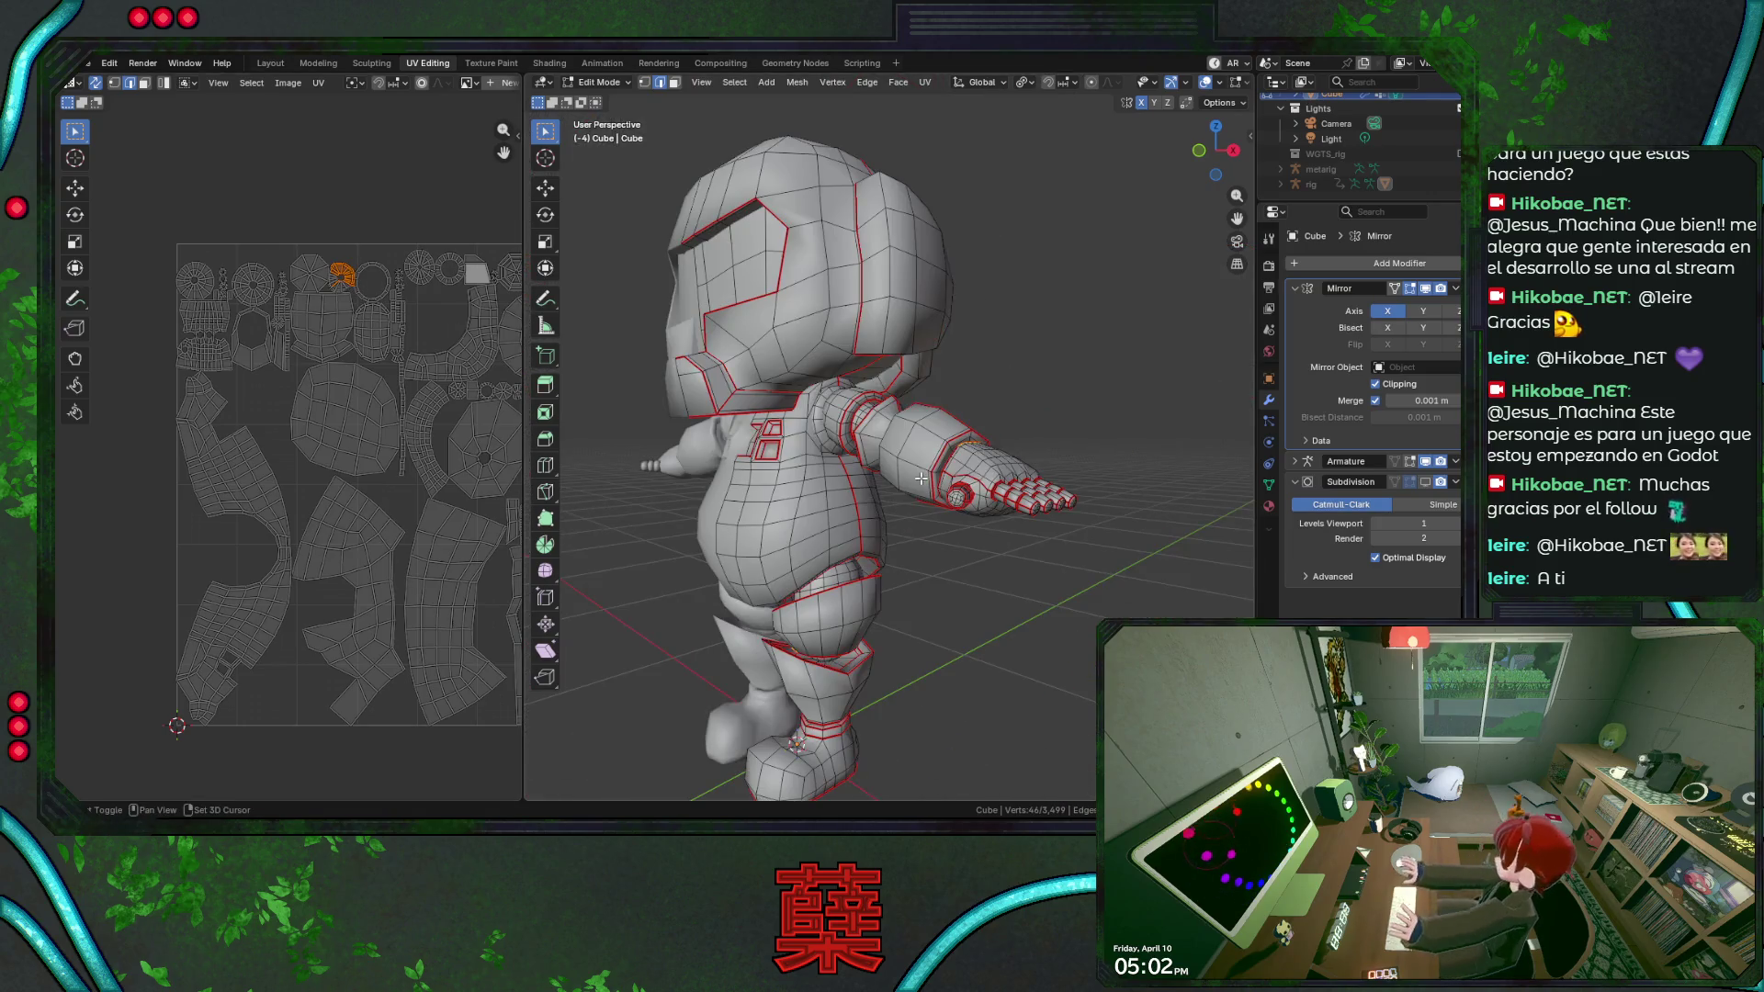
key("shift+z")
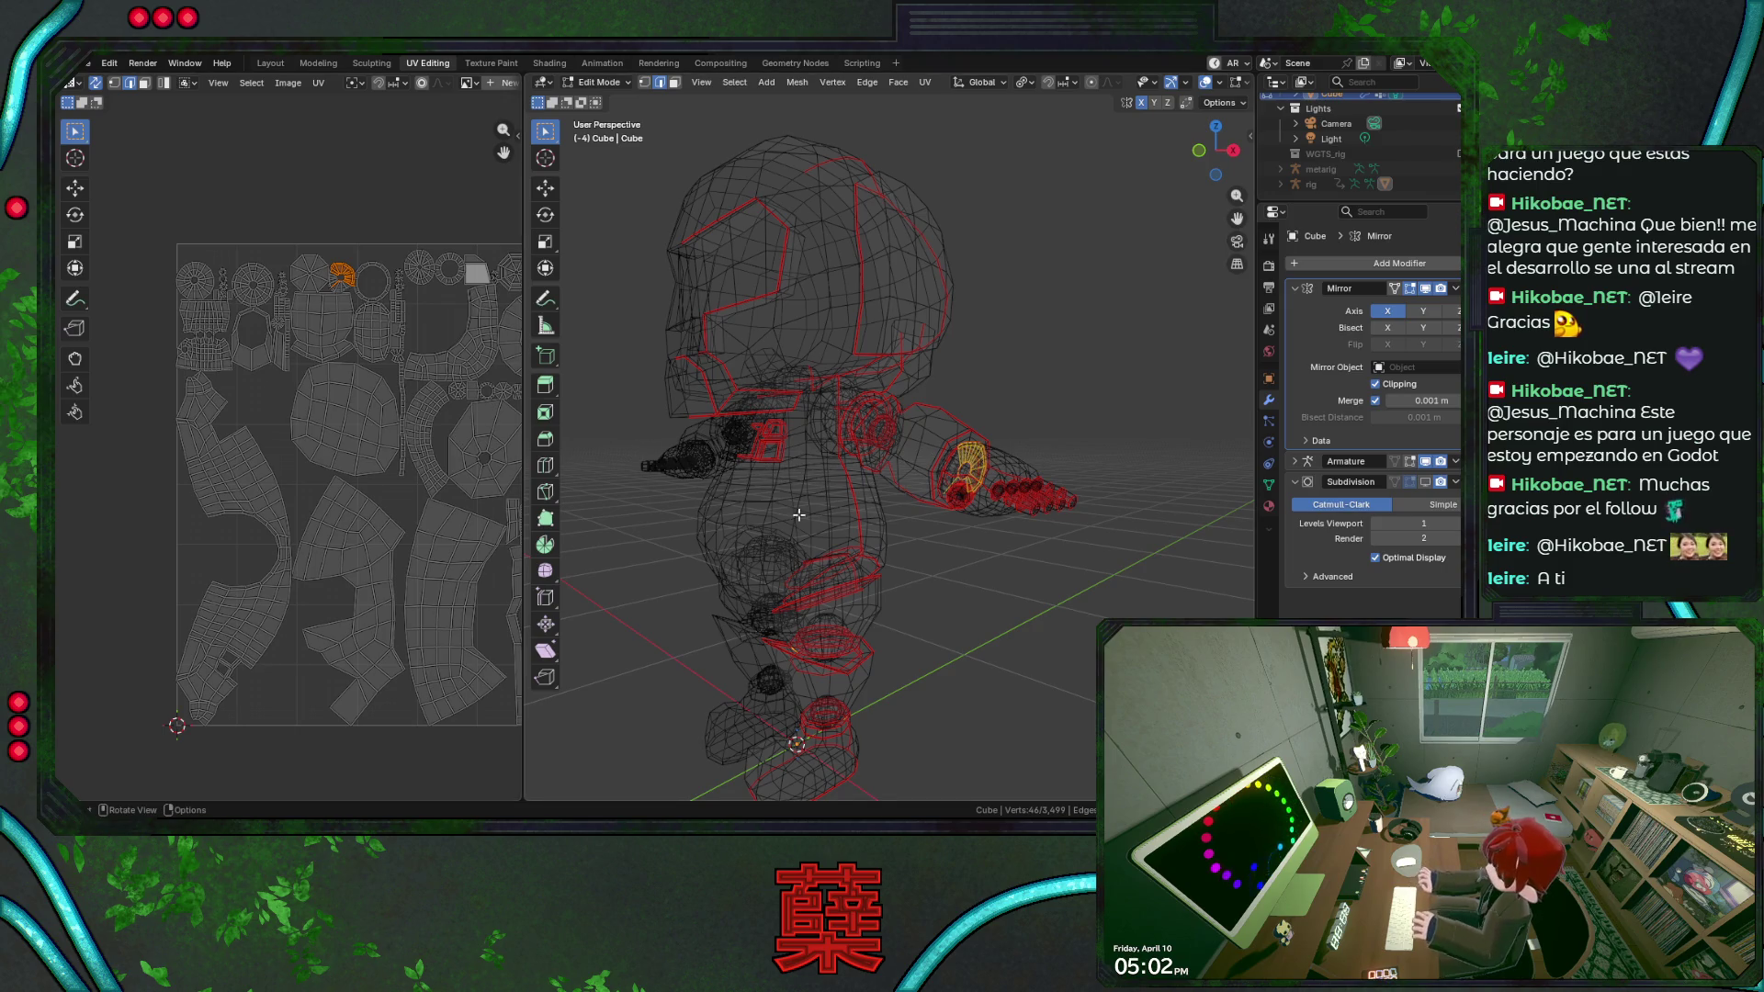
key("Home")
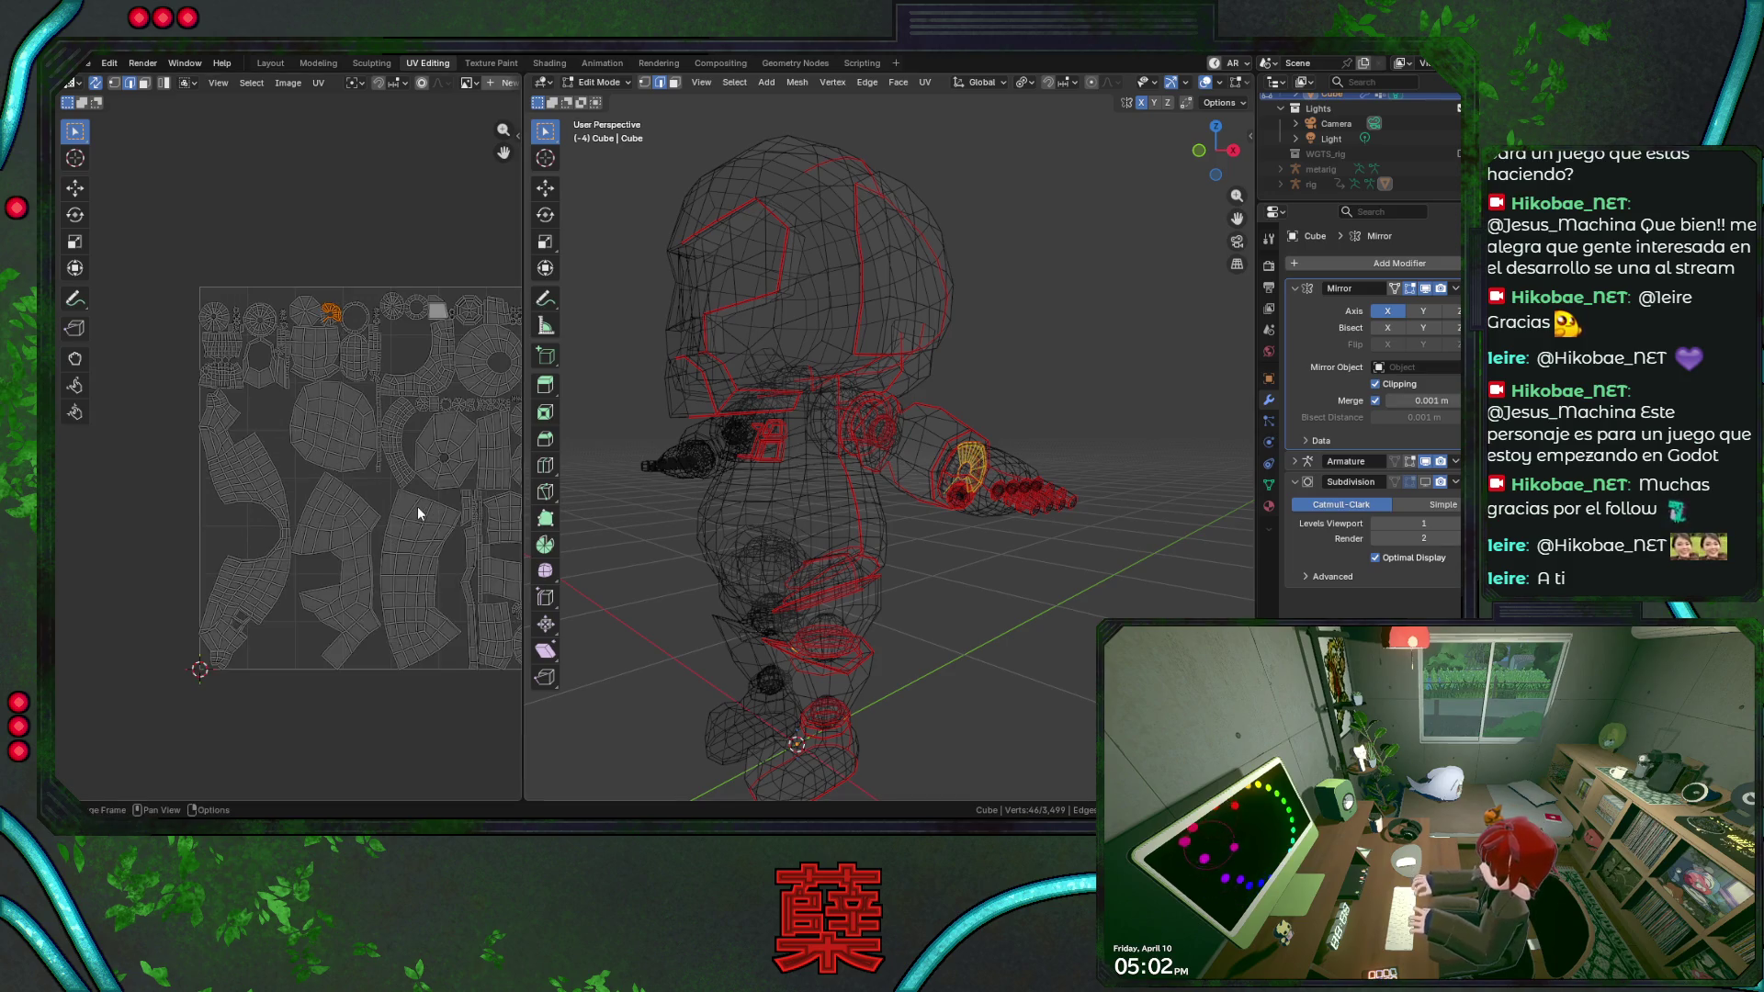
Box-select a lower-left UV island, inspect its faces, clear the selection and pick a single UV vertex.
middle_click_drag(327, 480, 314, 479)
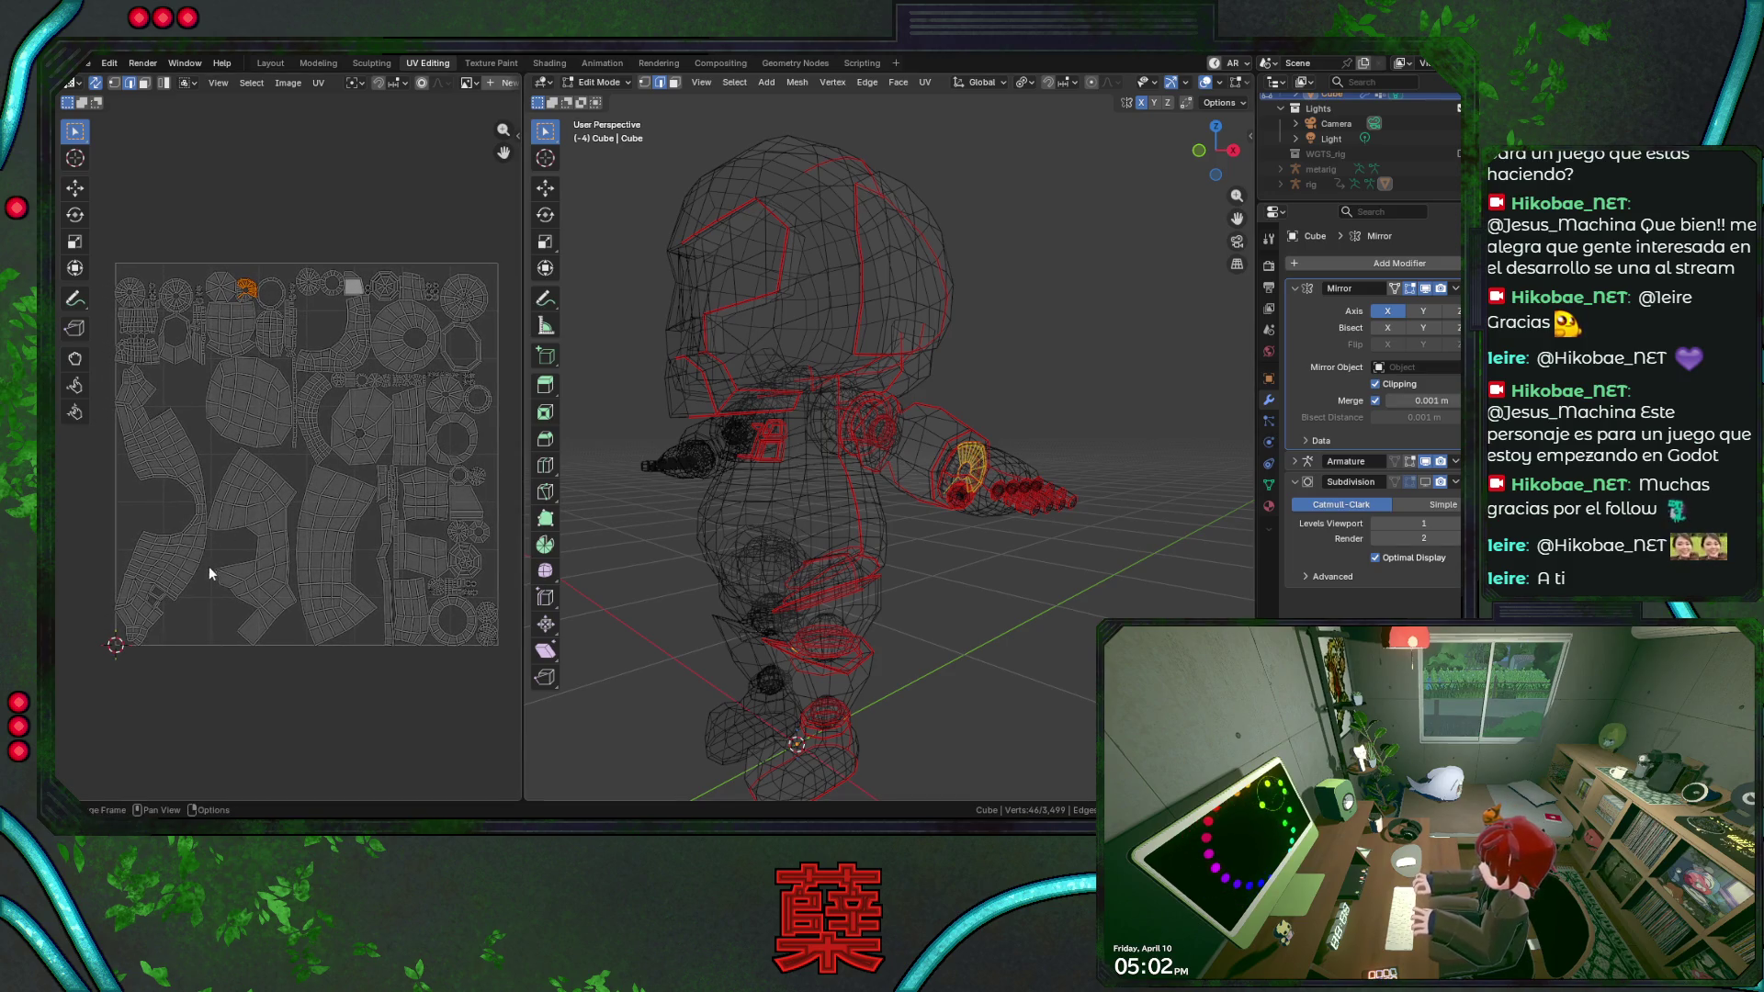
left_click_drag(96, 567, 139, 618)
scroll(869, 546, "up", 3)
mouse_move(868, 547)
middle_mouse_down()
mouse_move(893, 506)
mouse_move(830, 503)
middle_mouse_up()
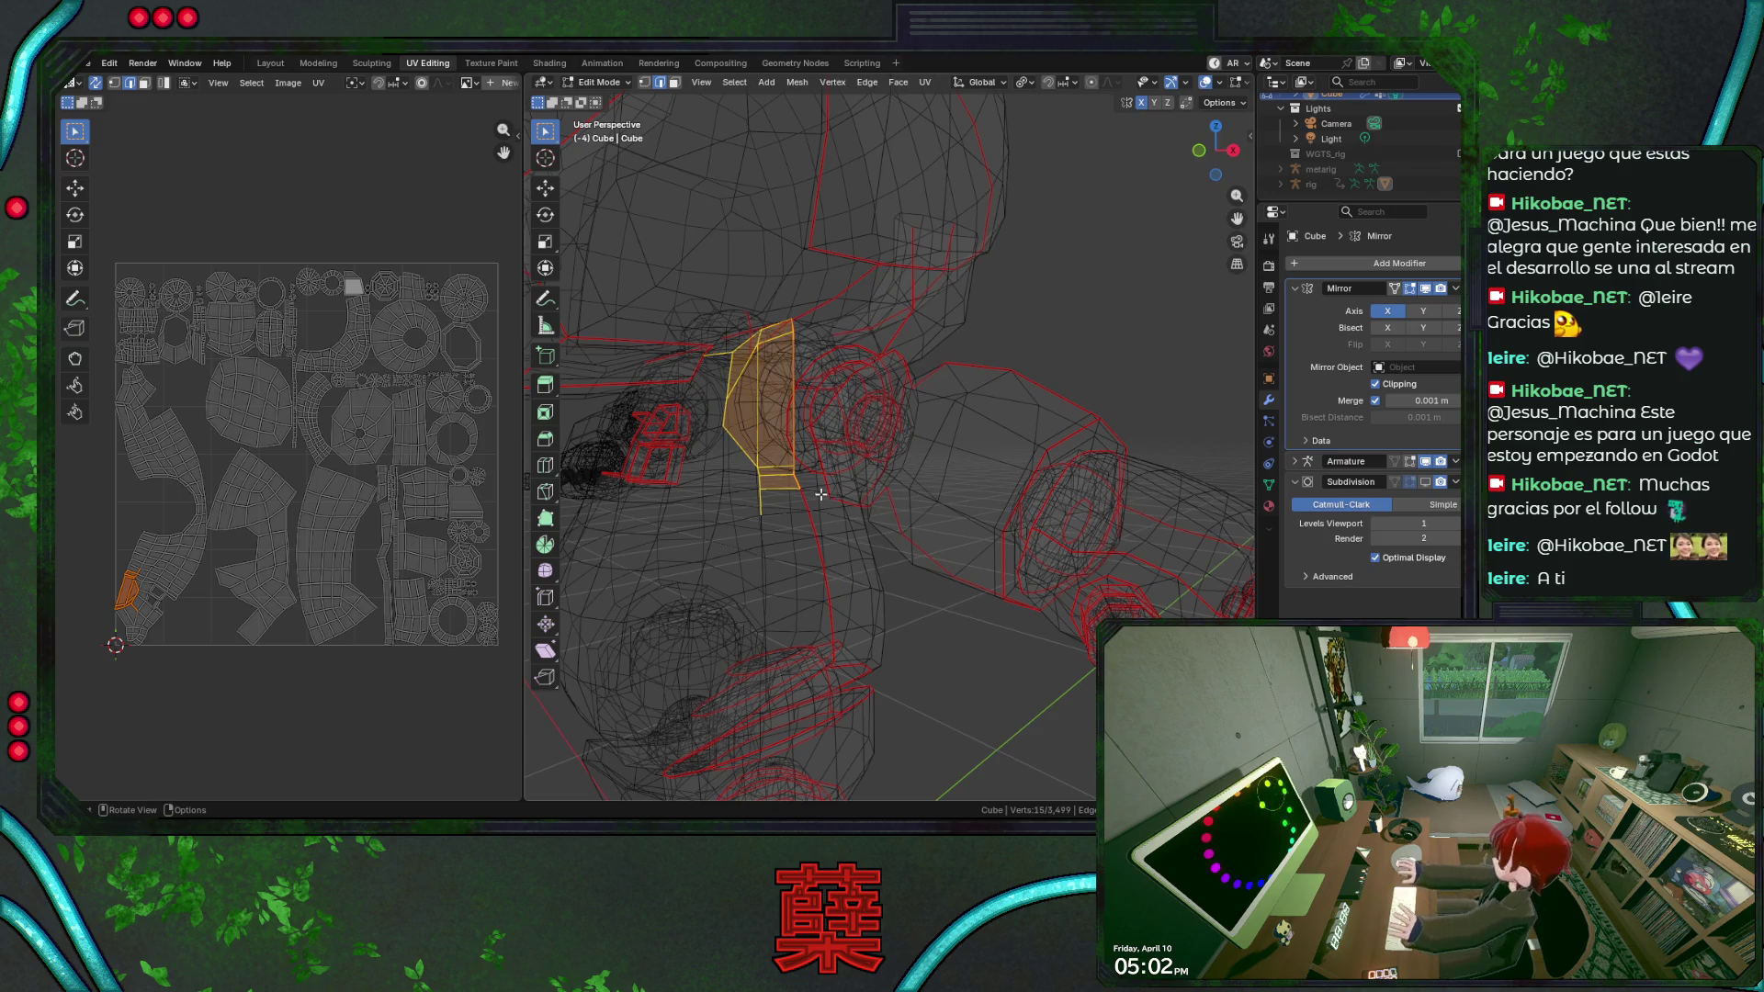
key("a")
key("alt+a")
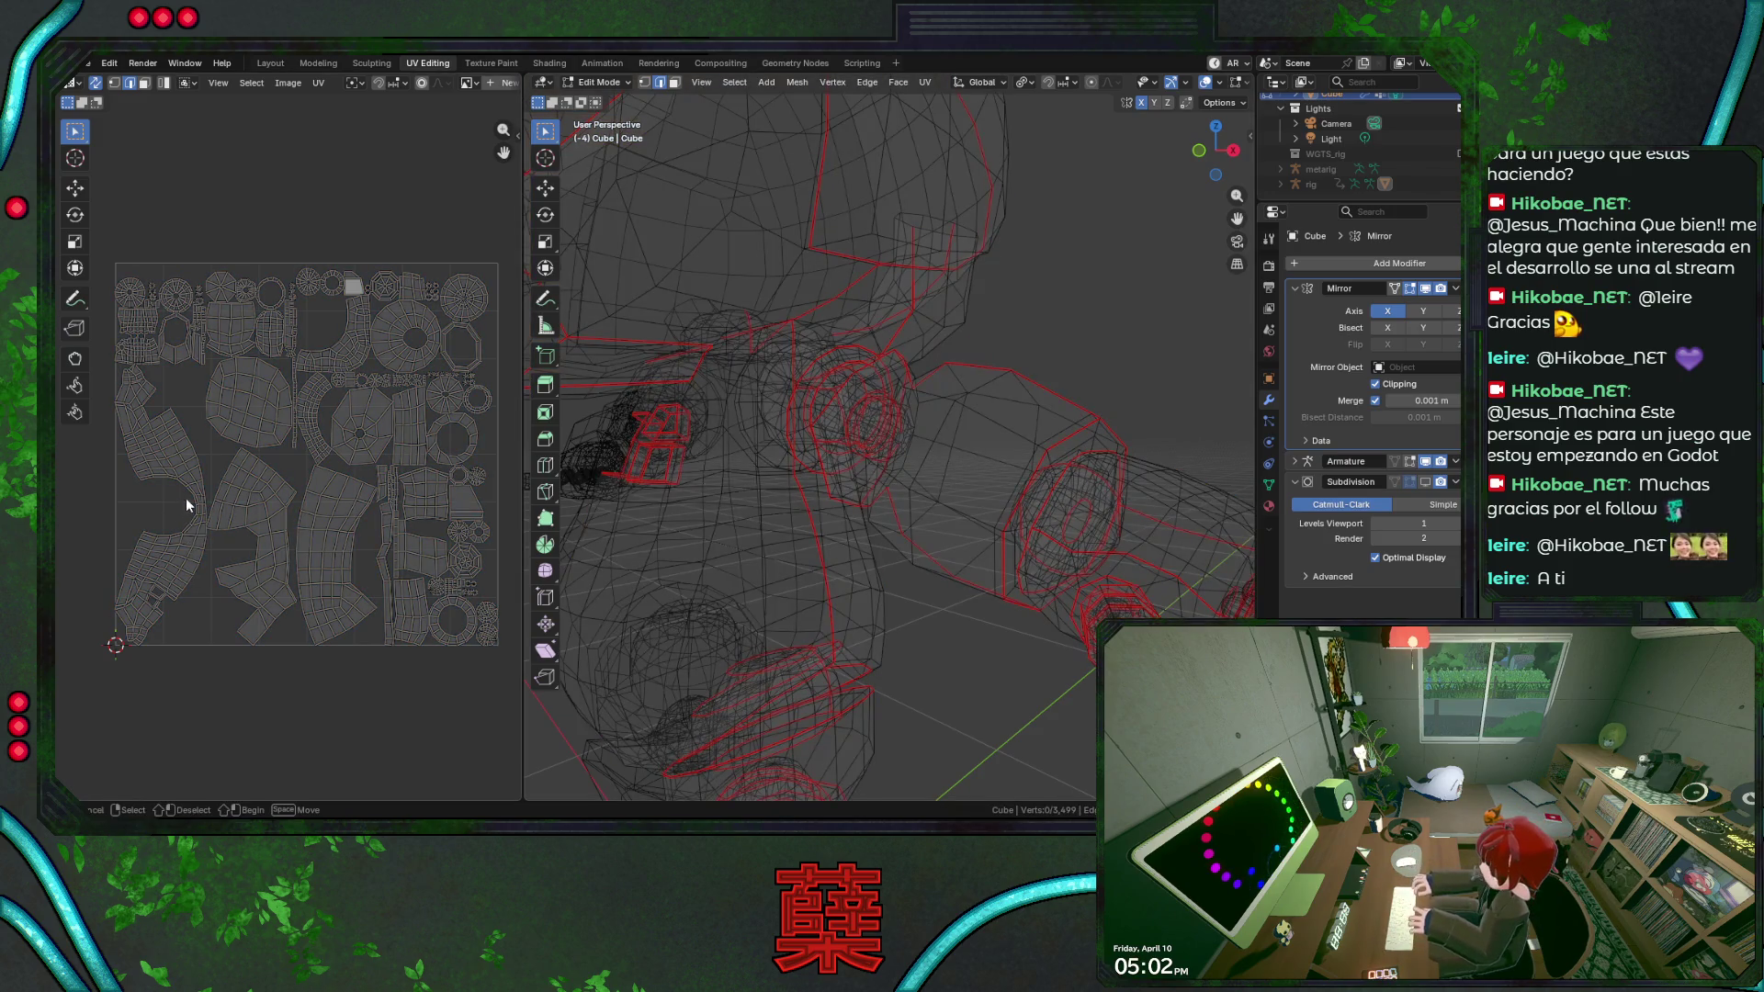
left_click(204, 507)
Select the mirror-centre edge loop and check it from side, top, bottom and see-through front views.
mouse_move(853, 669)
middle_mouse_down()
mouse_move(832, 558)
mouse_move(966, 445)
middle_mouse_up()
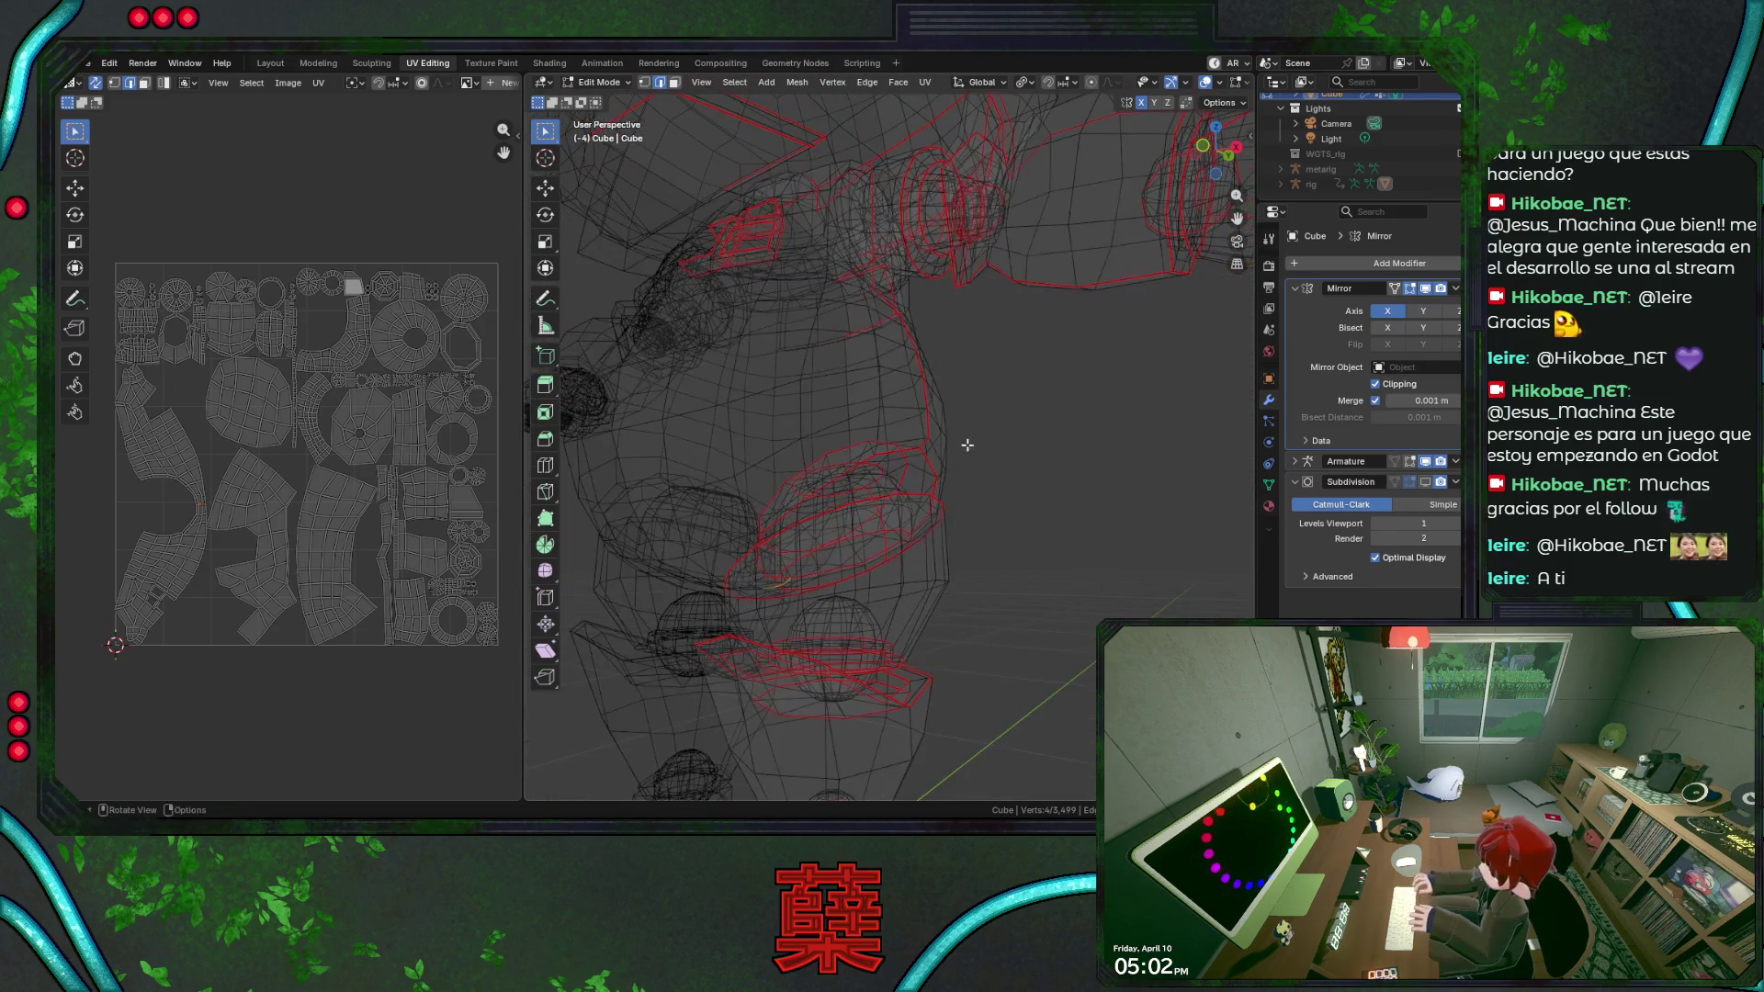
left_click(923, 395, "alt")
key("KP_3")
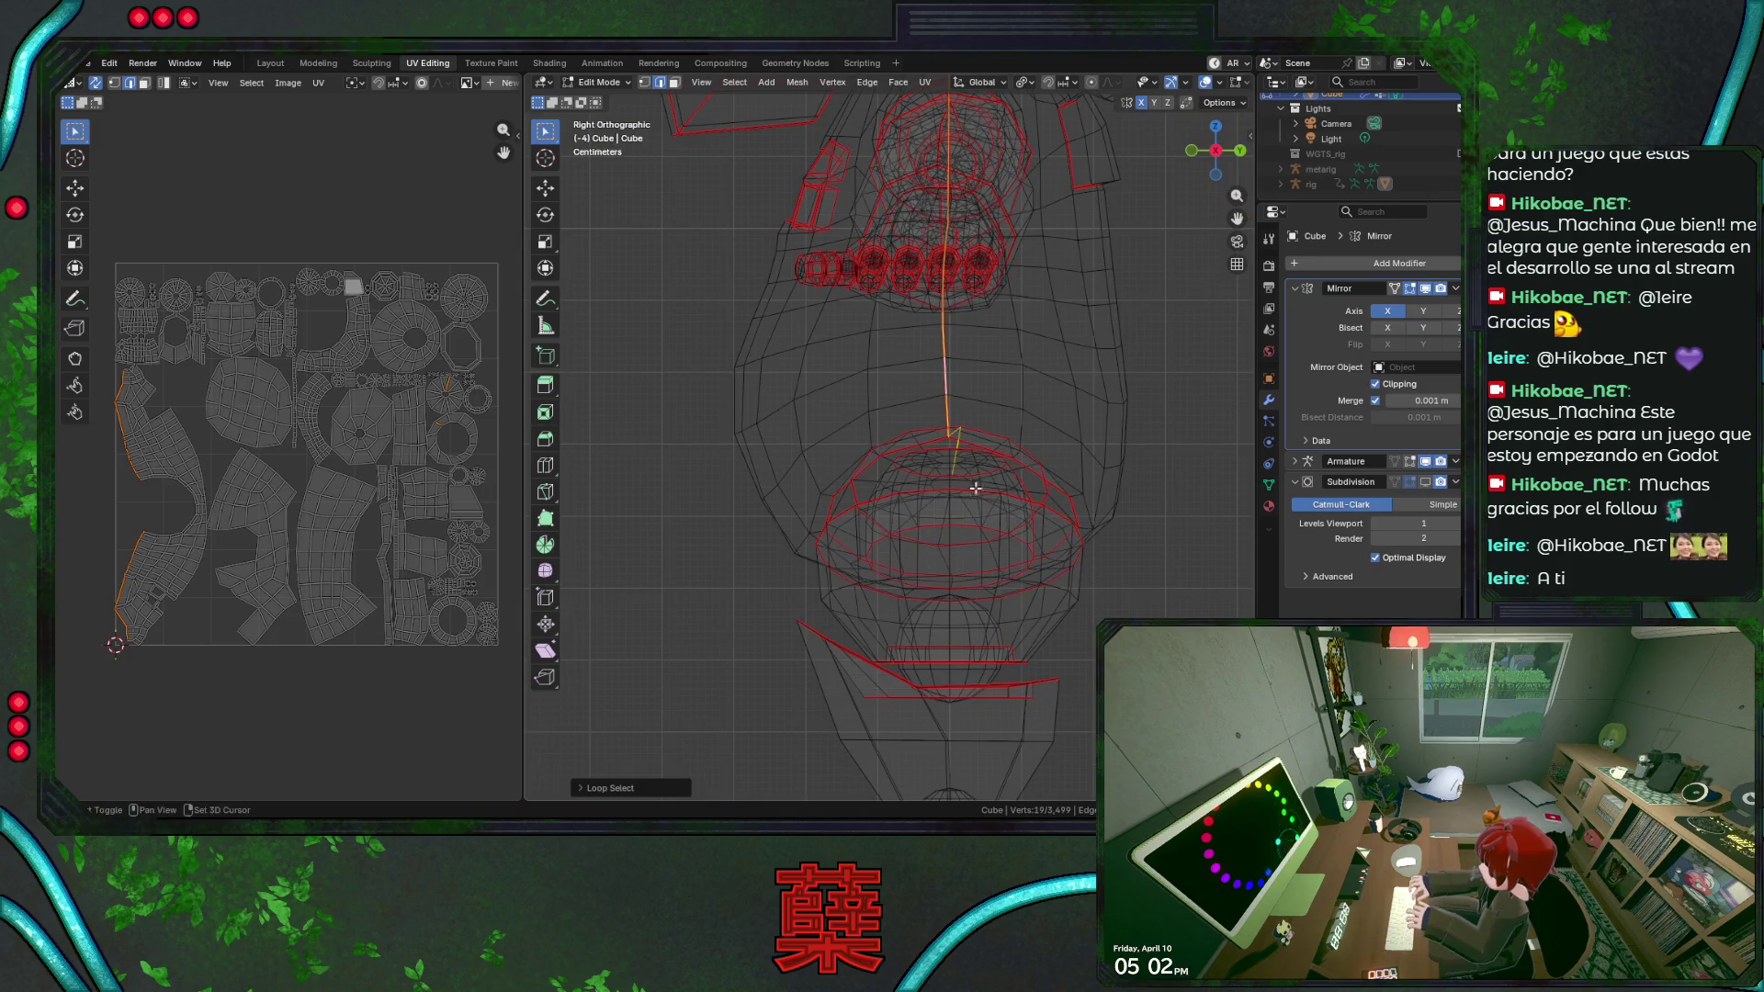
scroll(973, 485, "up", 2)
scroll(940, 458, "up", 1)
key("KP_7")
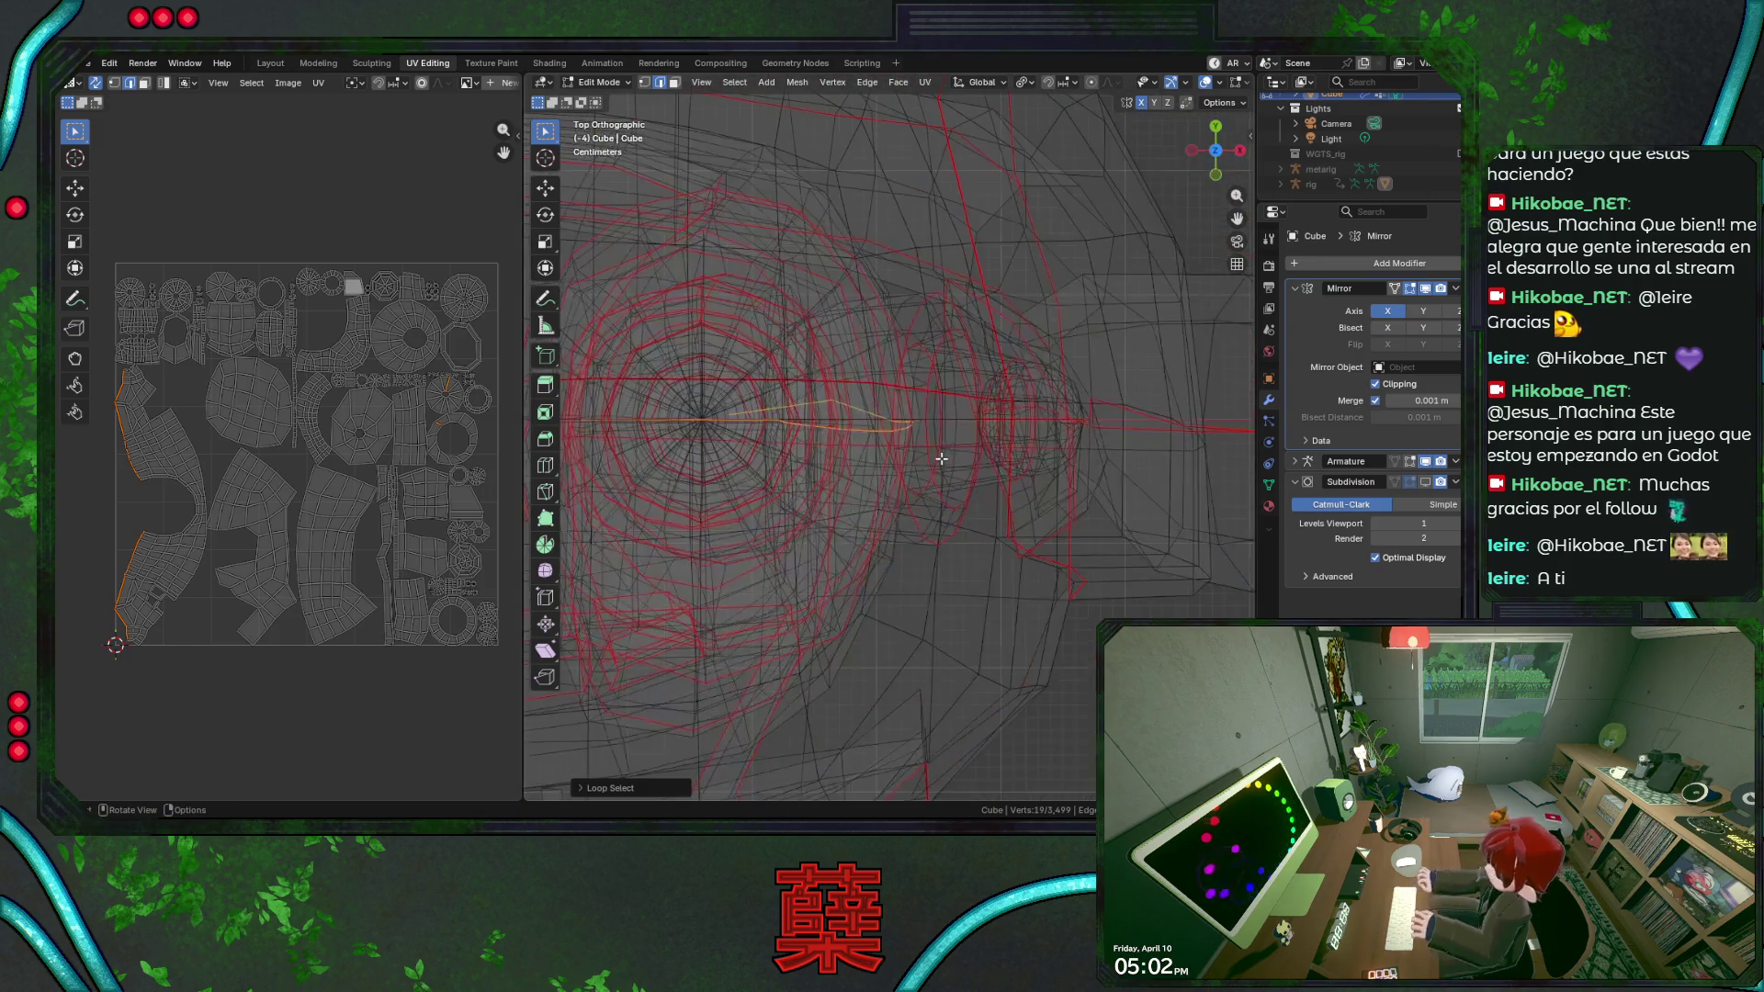
key("alt+z")
key("ctrl+KP_7")
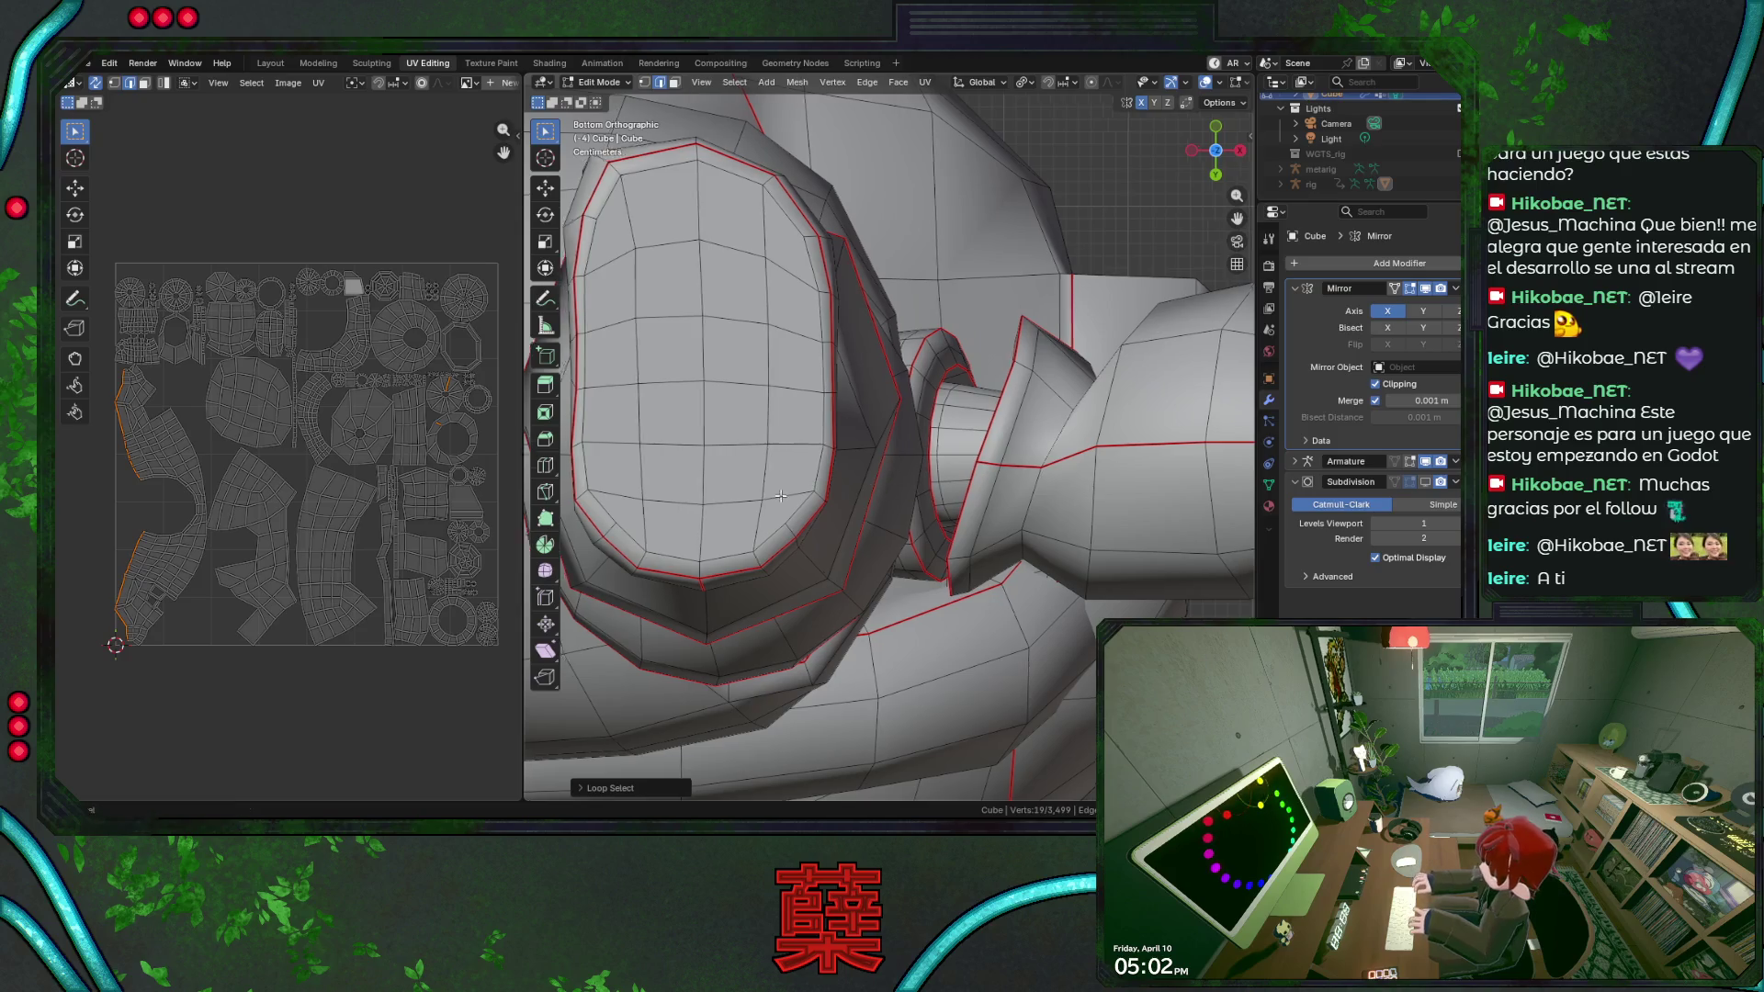
scroll(775, 470, "down", 2)
mouse_move(776, 470)
middle_mouse_down("shift")
mouse_move(868, 430)
mouse_move(912, 461)
middle_mouse_up("shift")
scroll(868, 430, "up", 2)
key("alt+z")
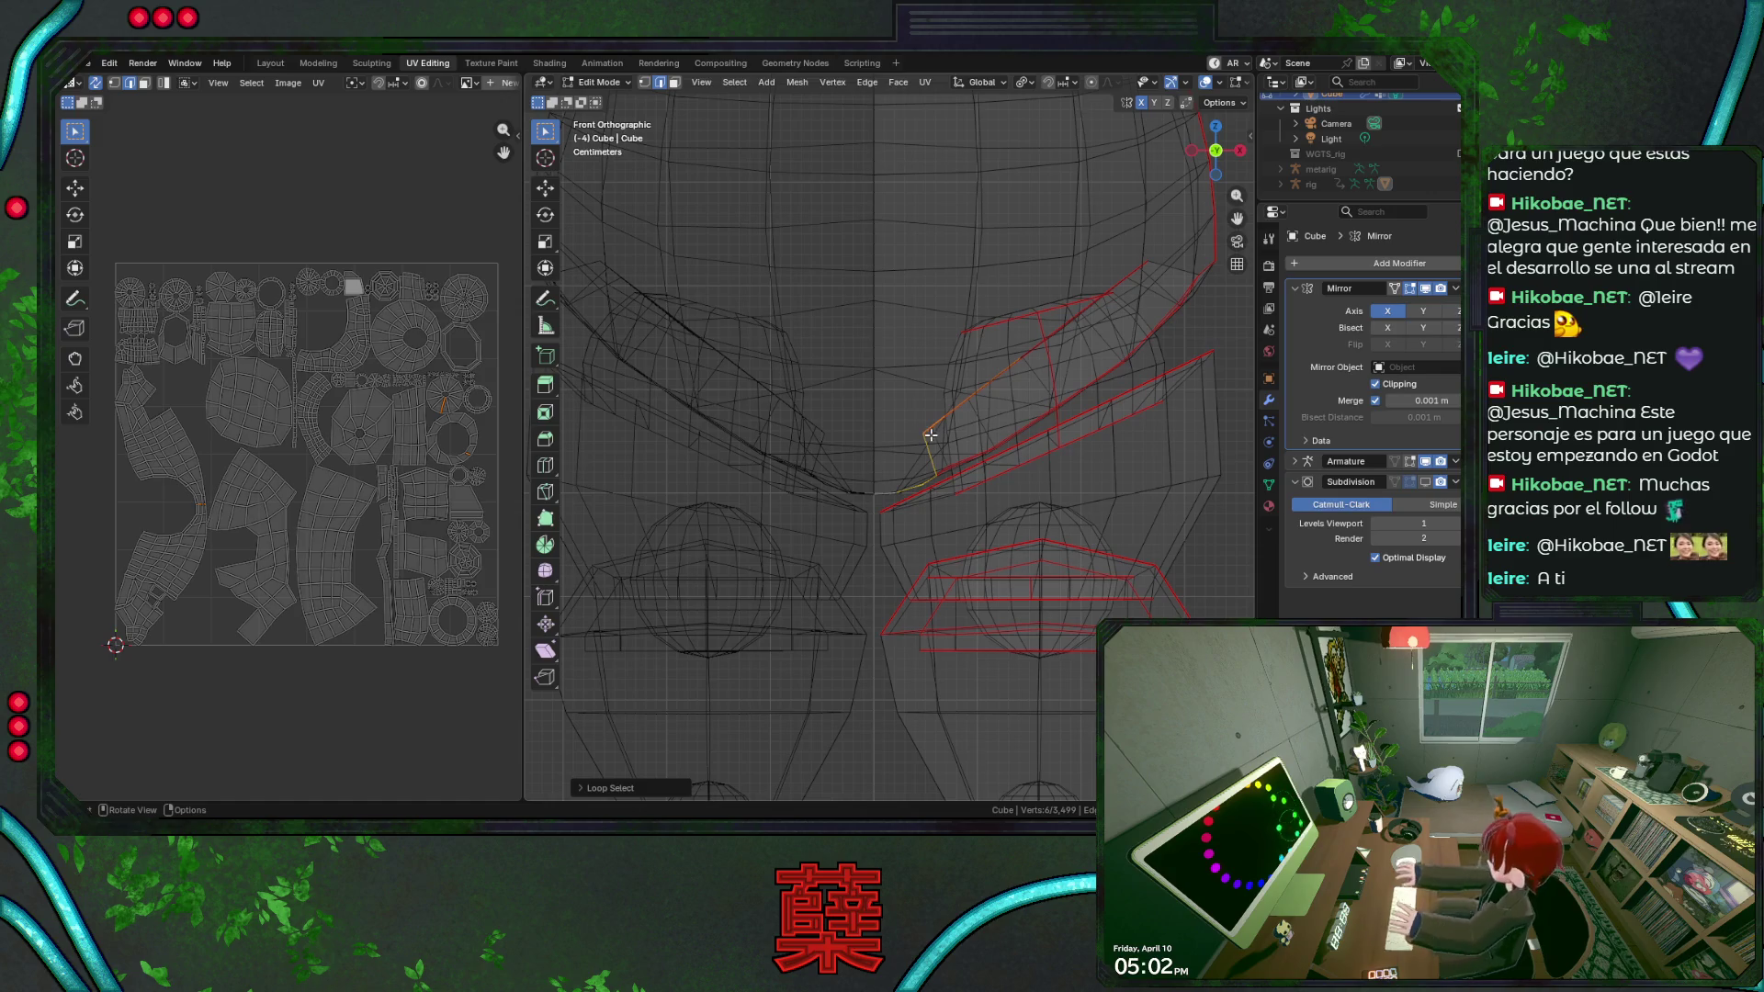
Pick several face and edge loops on the head, inspect them, and return to the front view.
left_click(974, 435, "ctrl")
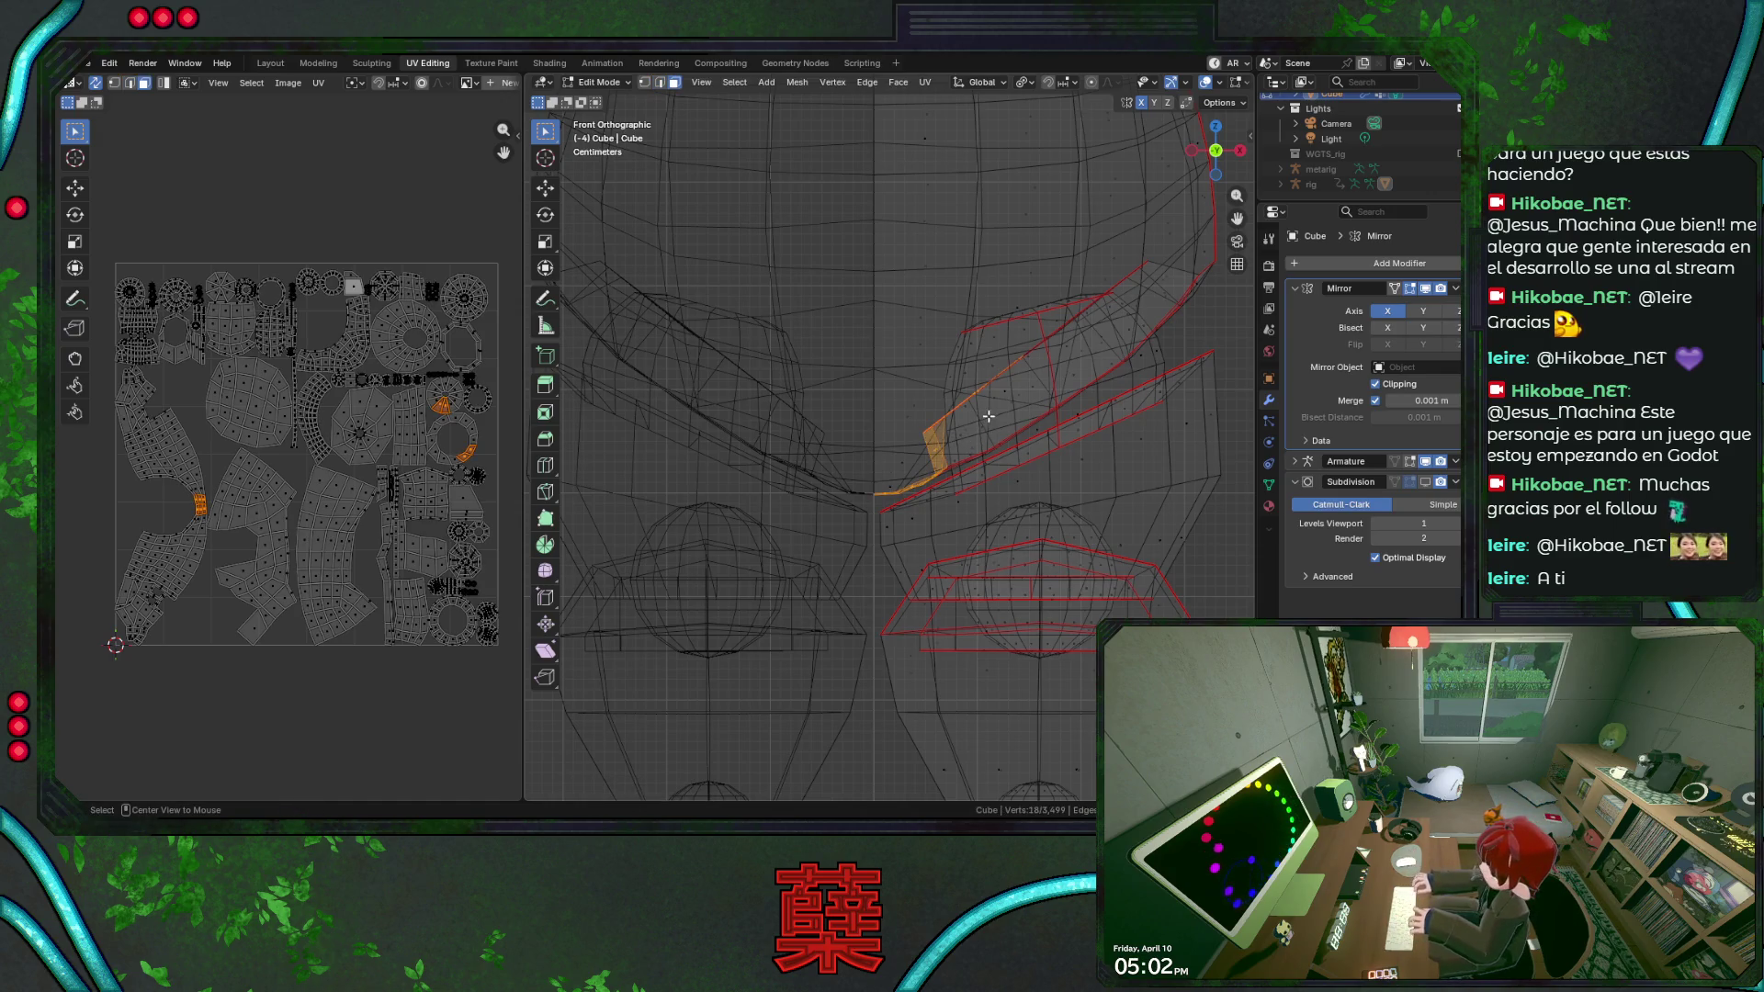
left_click(982, 420, "alt")
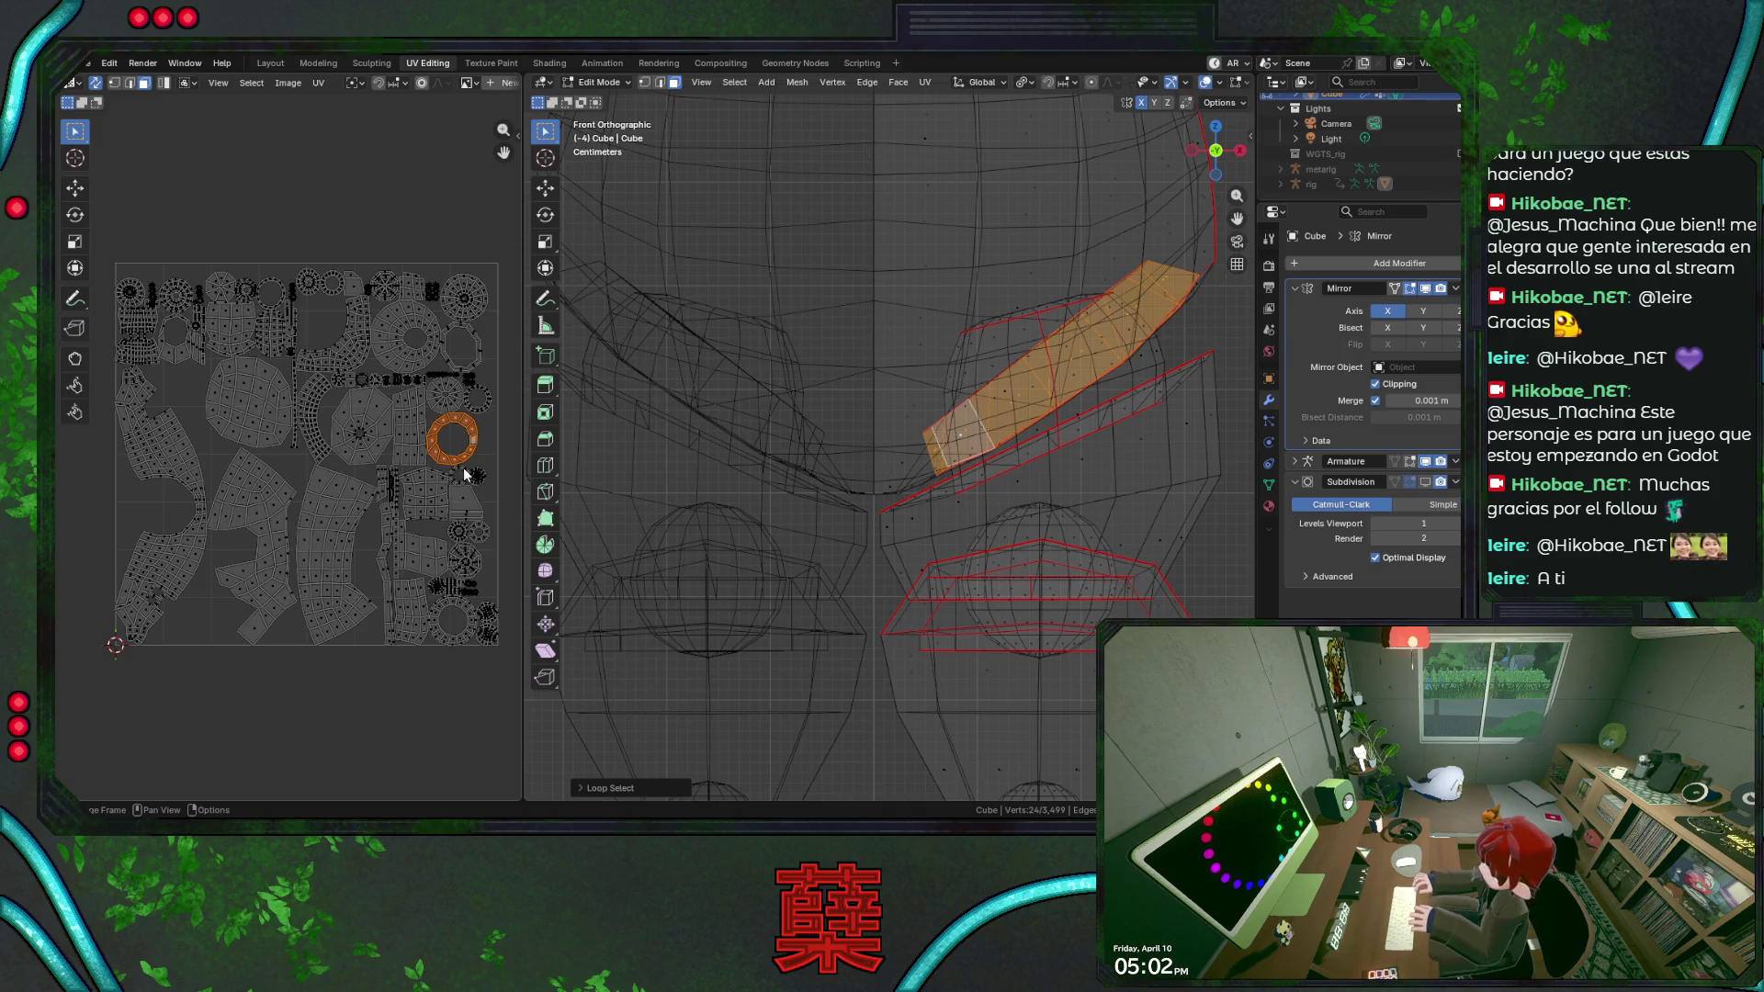
left_click(924, 449, "alt")
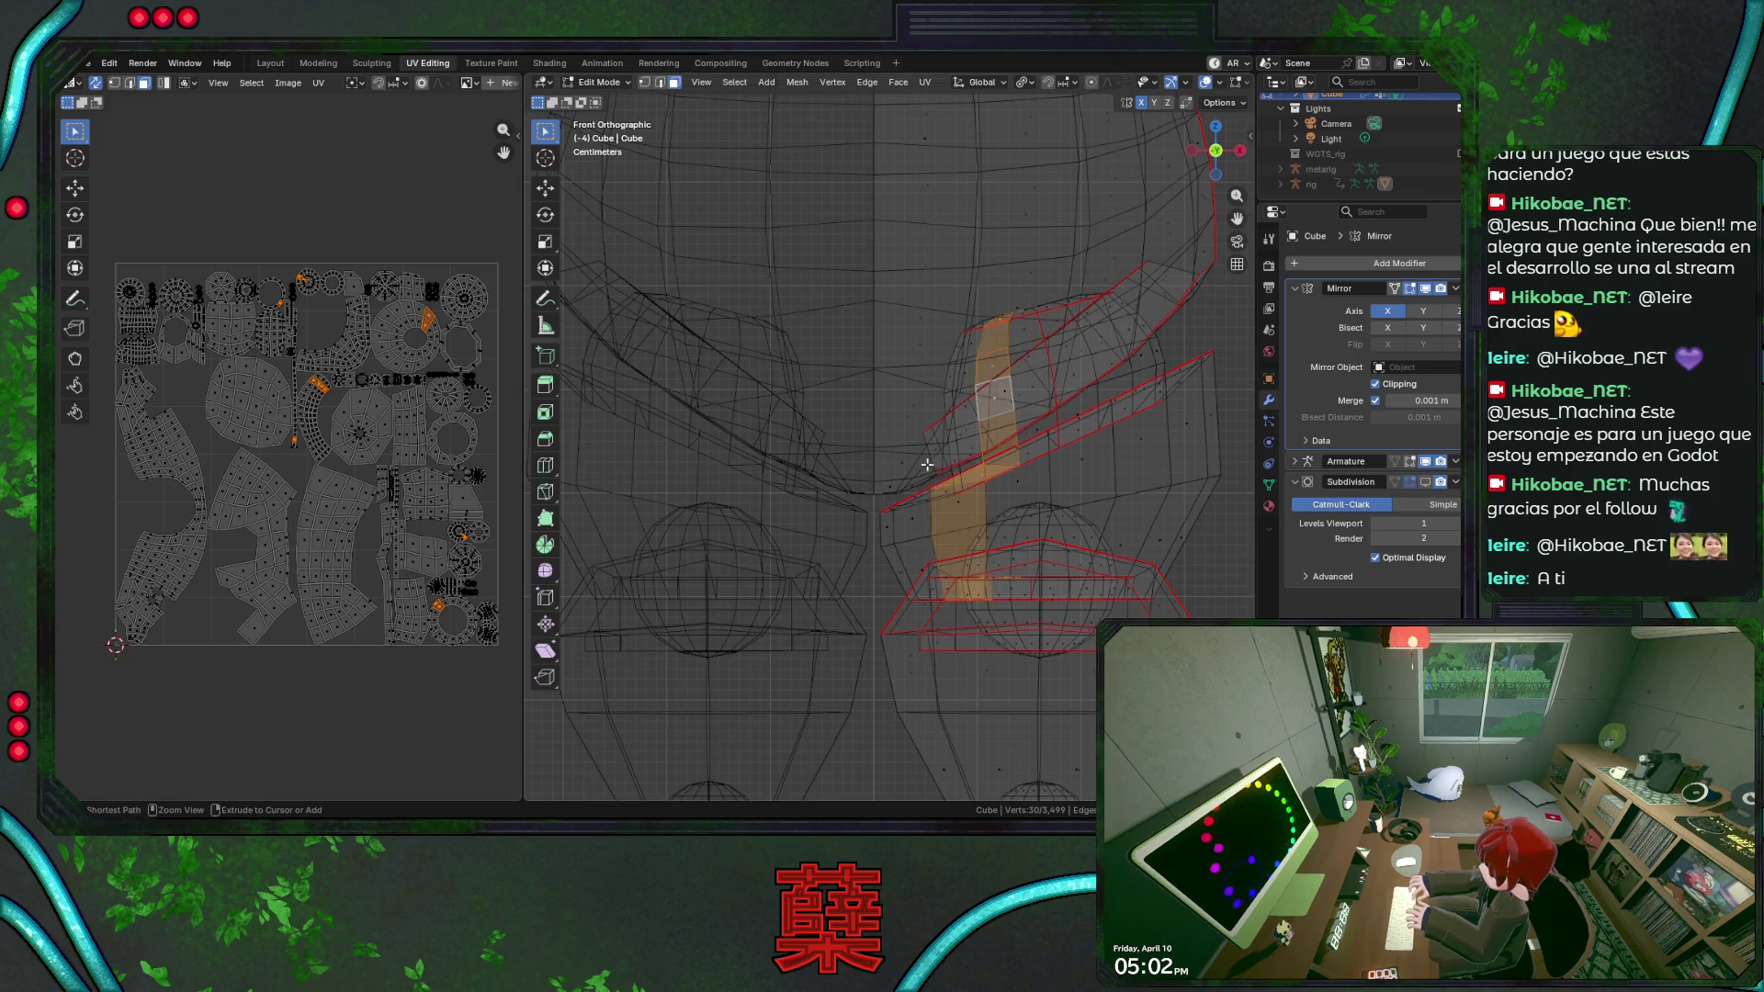
left_click(923, 438, "alt+shift")
left_click(1189, 300, "alt")
left_click(1193, 294, "alt")
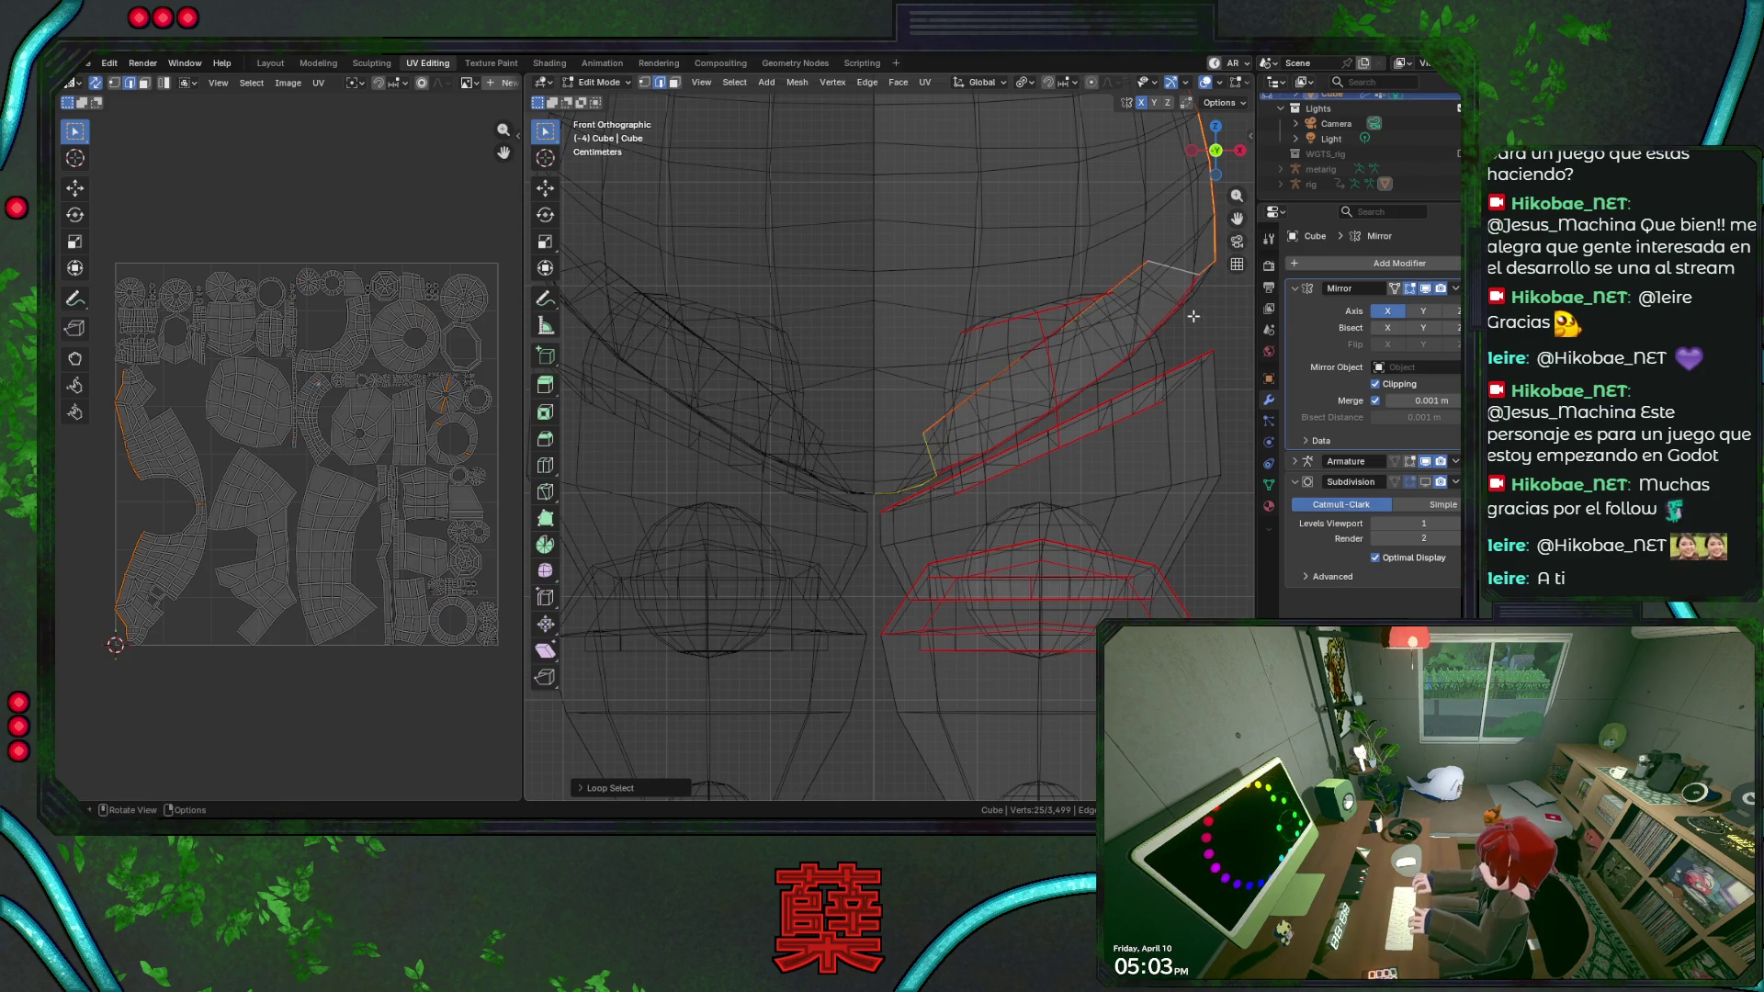
middle_click_drag(1086, 373, 1106, 465)
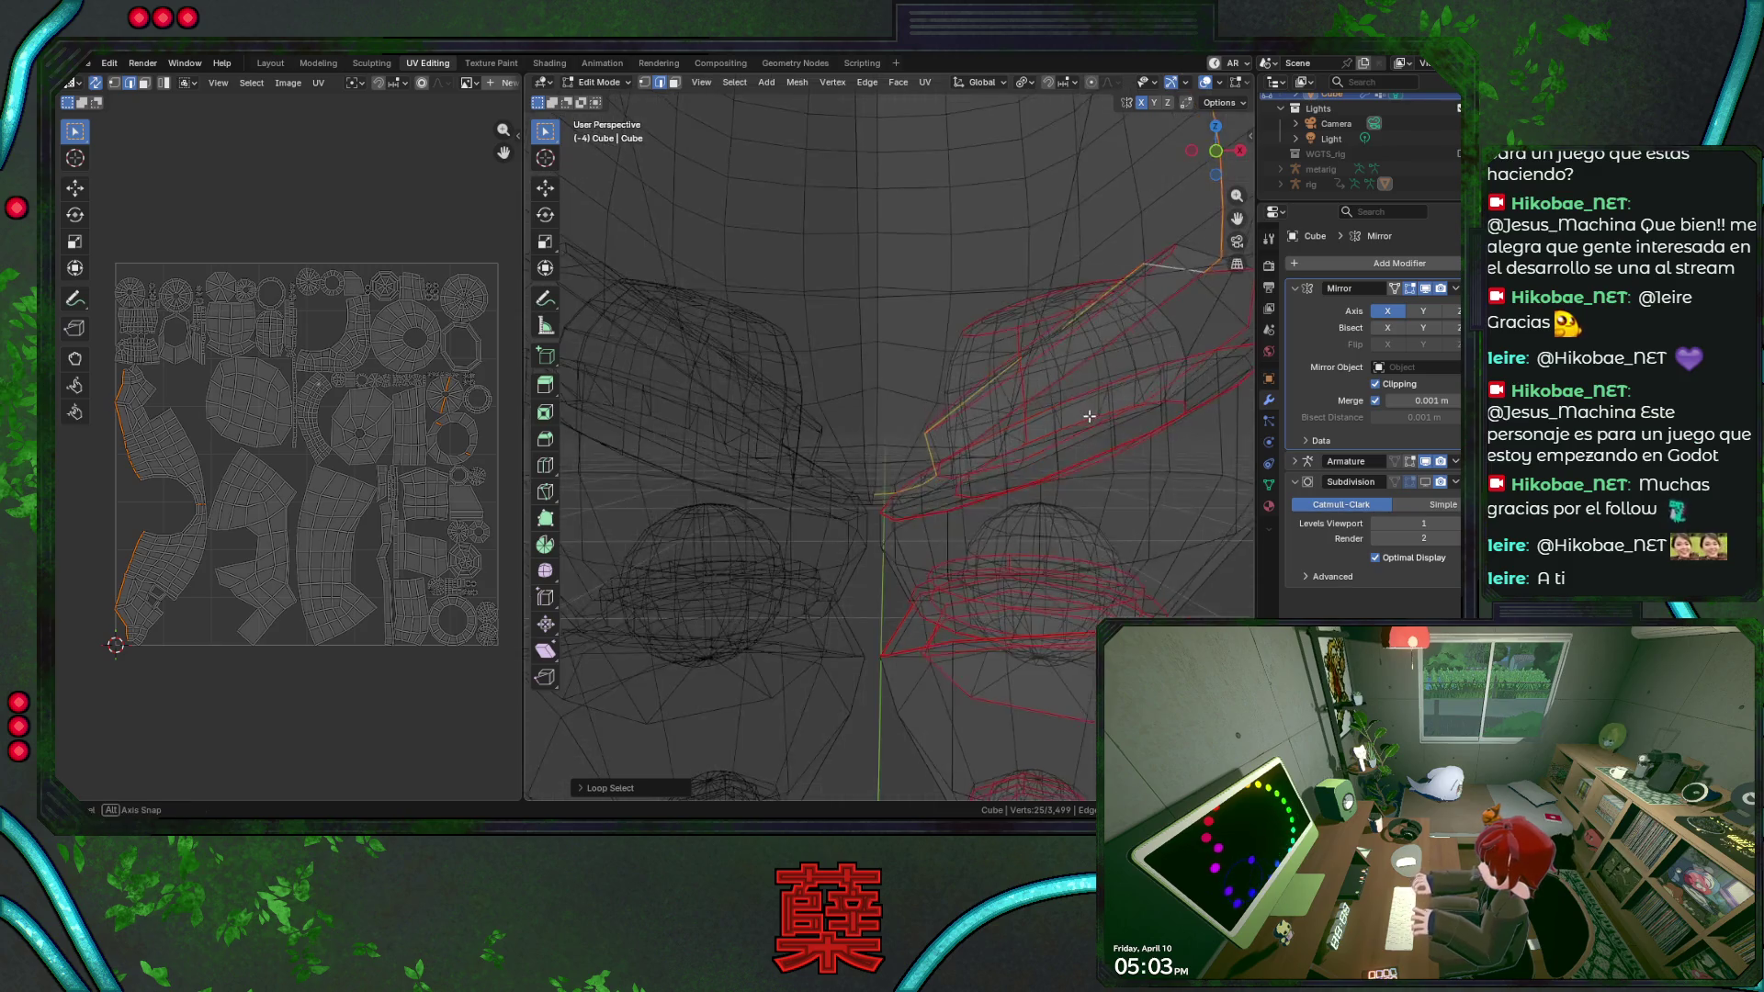
key("KP_1")
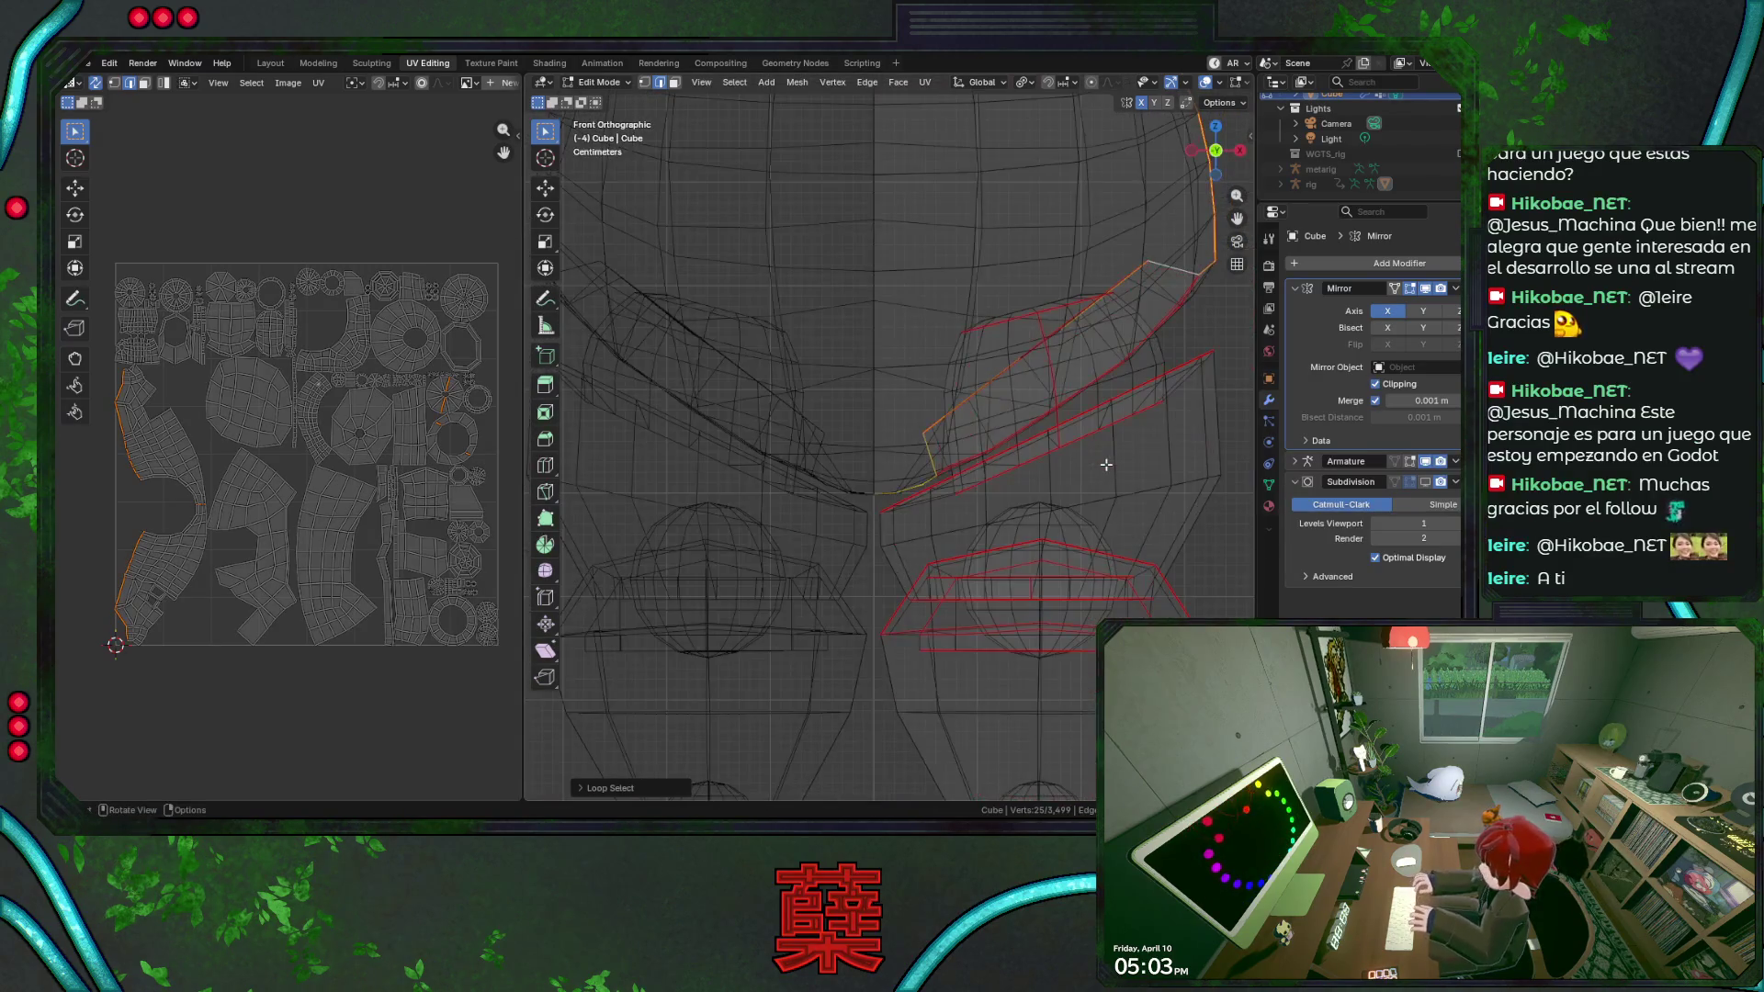
left_click_drag(1046, 277, 1122, 334)
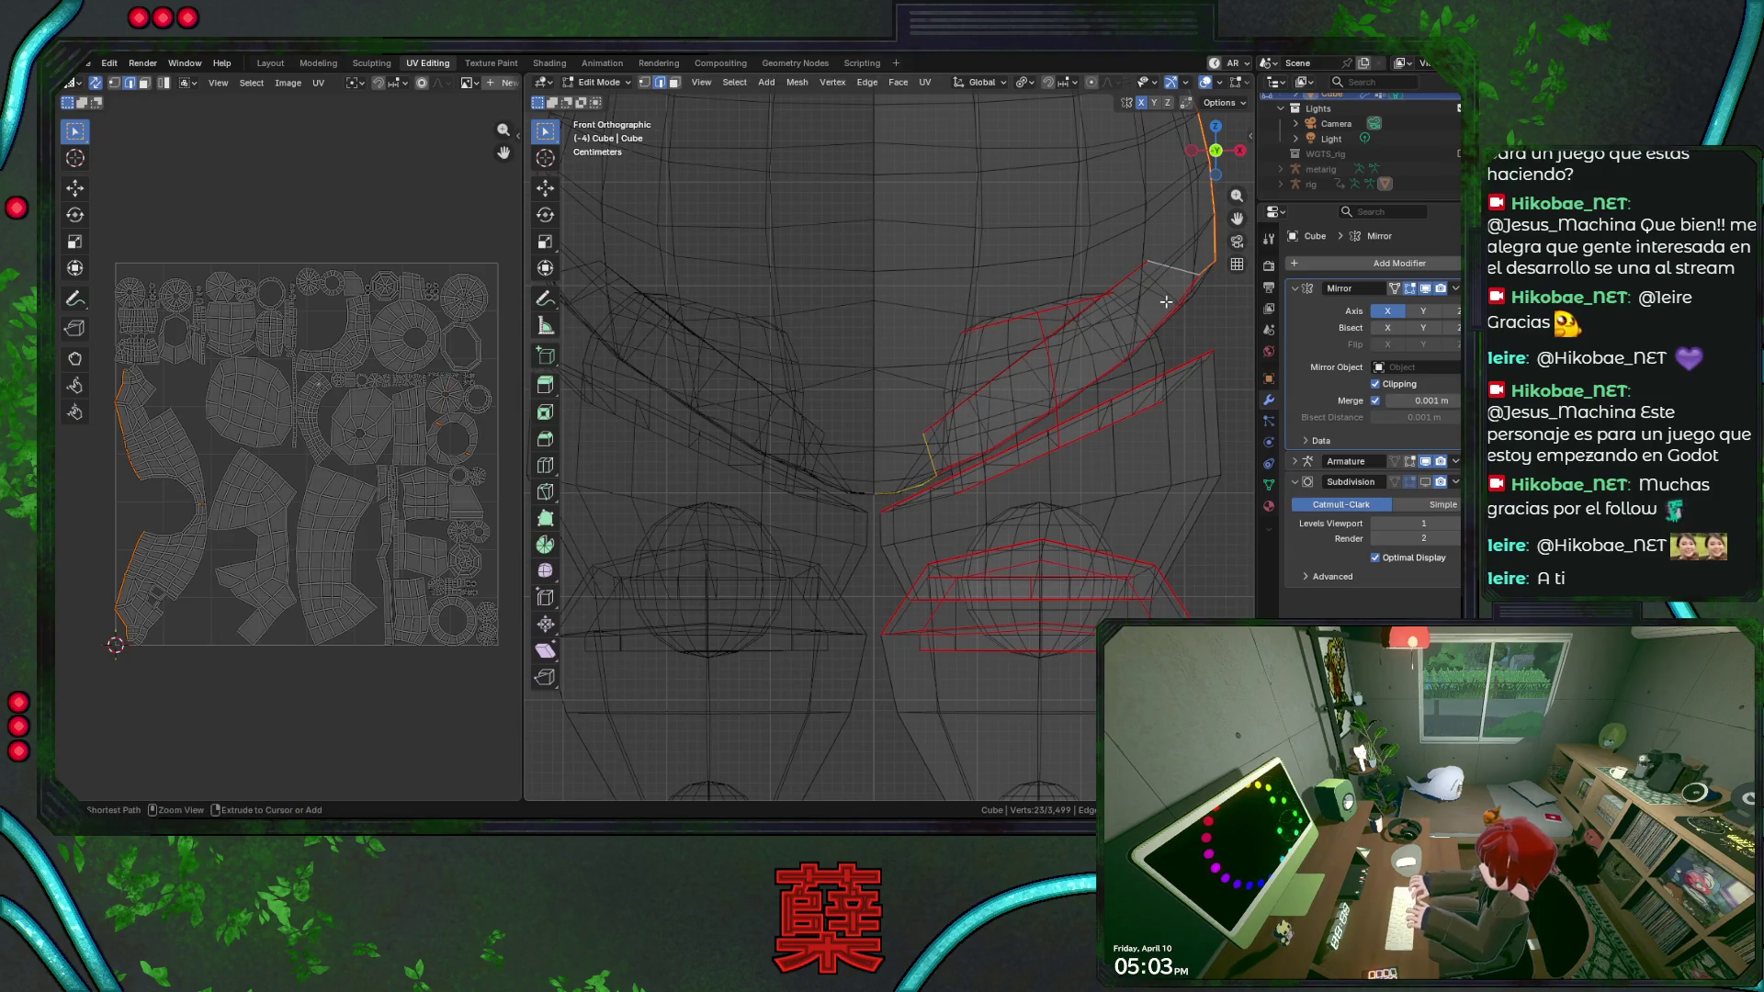
scroll(1171, 301, "down", 3)
scroll(1120, 325, "up", 1)
scroll(1103, 345, "down", 2)
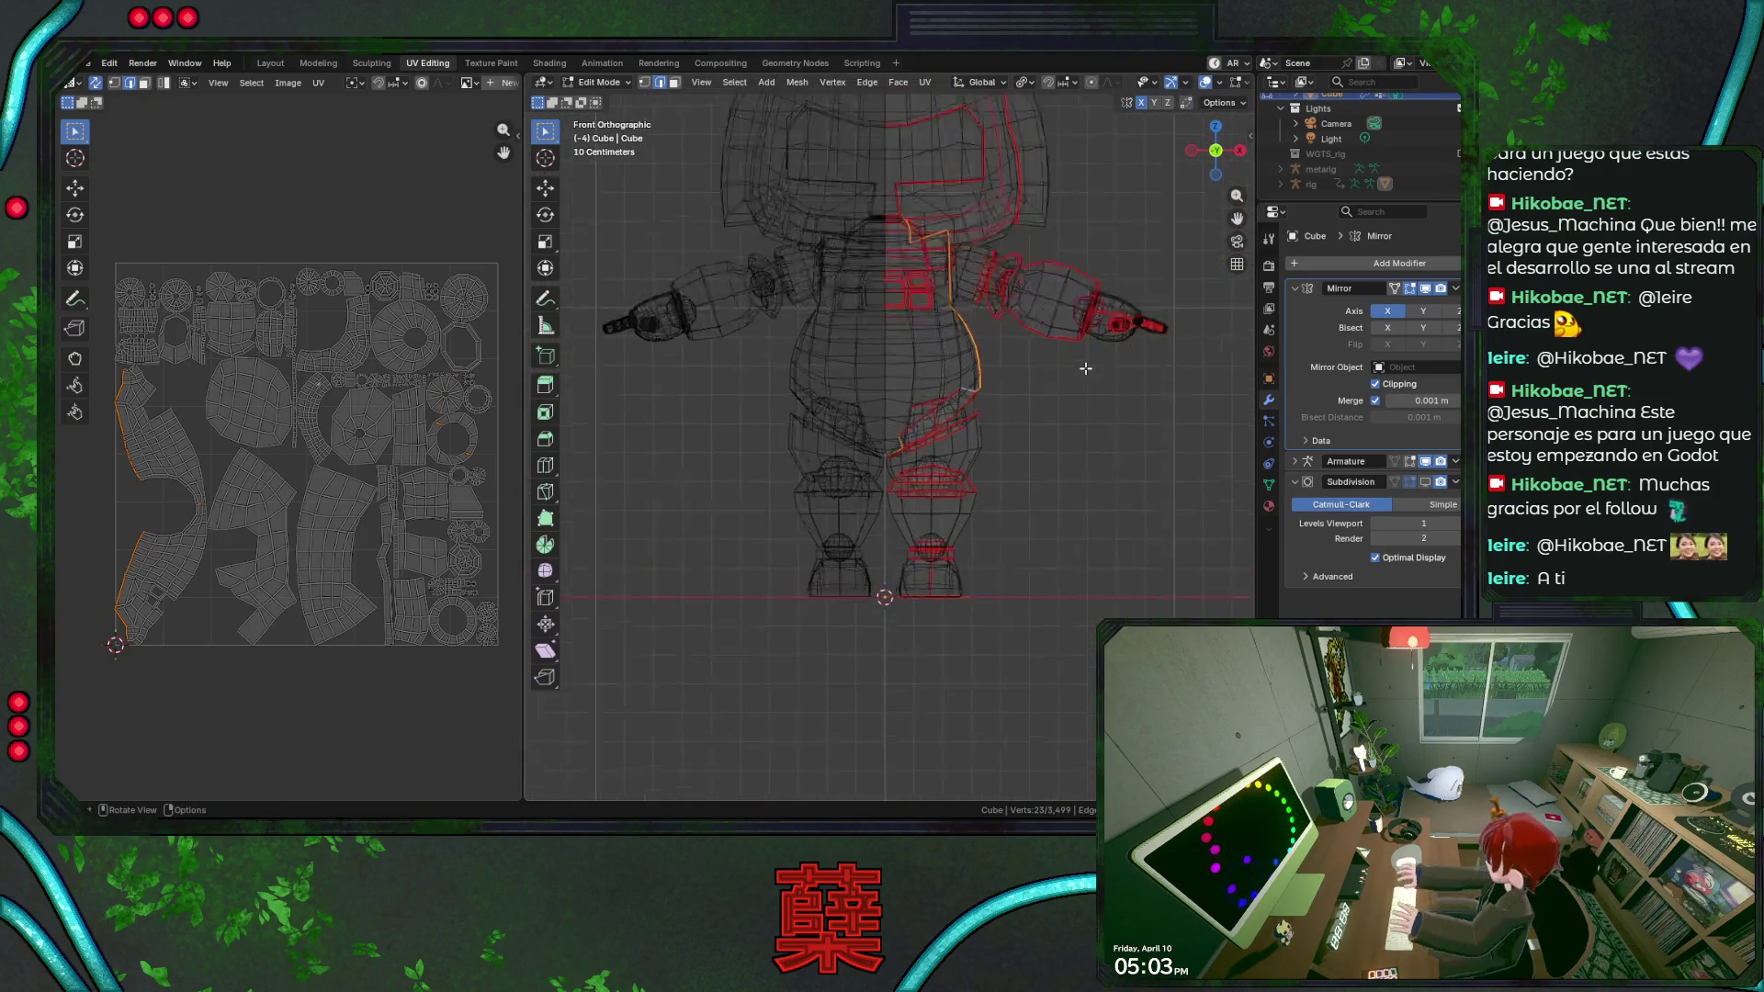
scroll(1047, 414, "up", 4)
Save BaseRobot.blend and bring up the UV mapping options with the whole mesh selected.
key("ctrl+s")
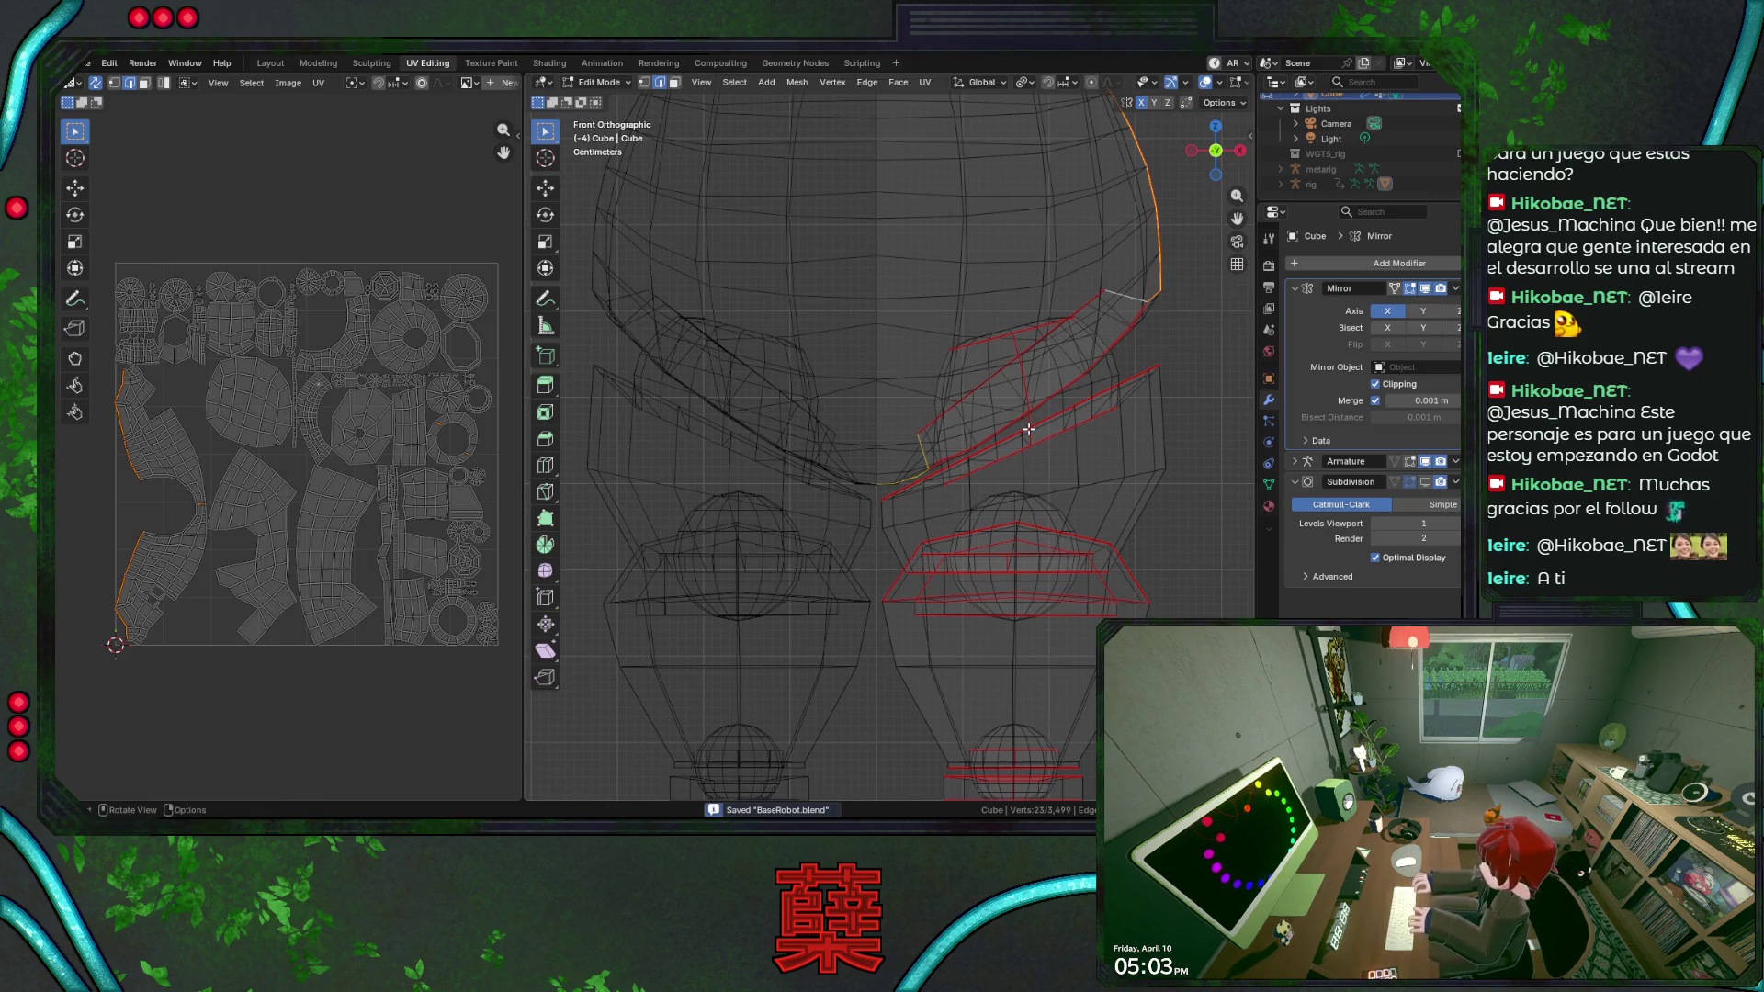
right_click(1028, 428)
left_click(996, 603)
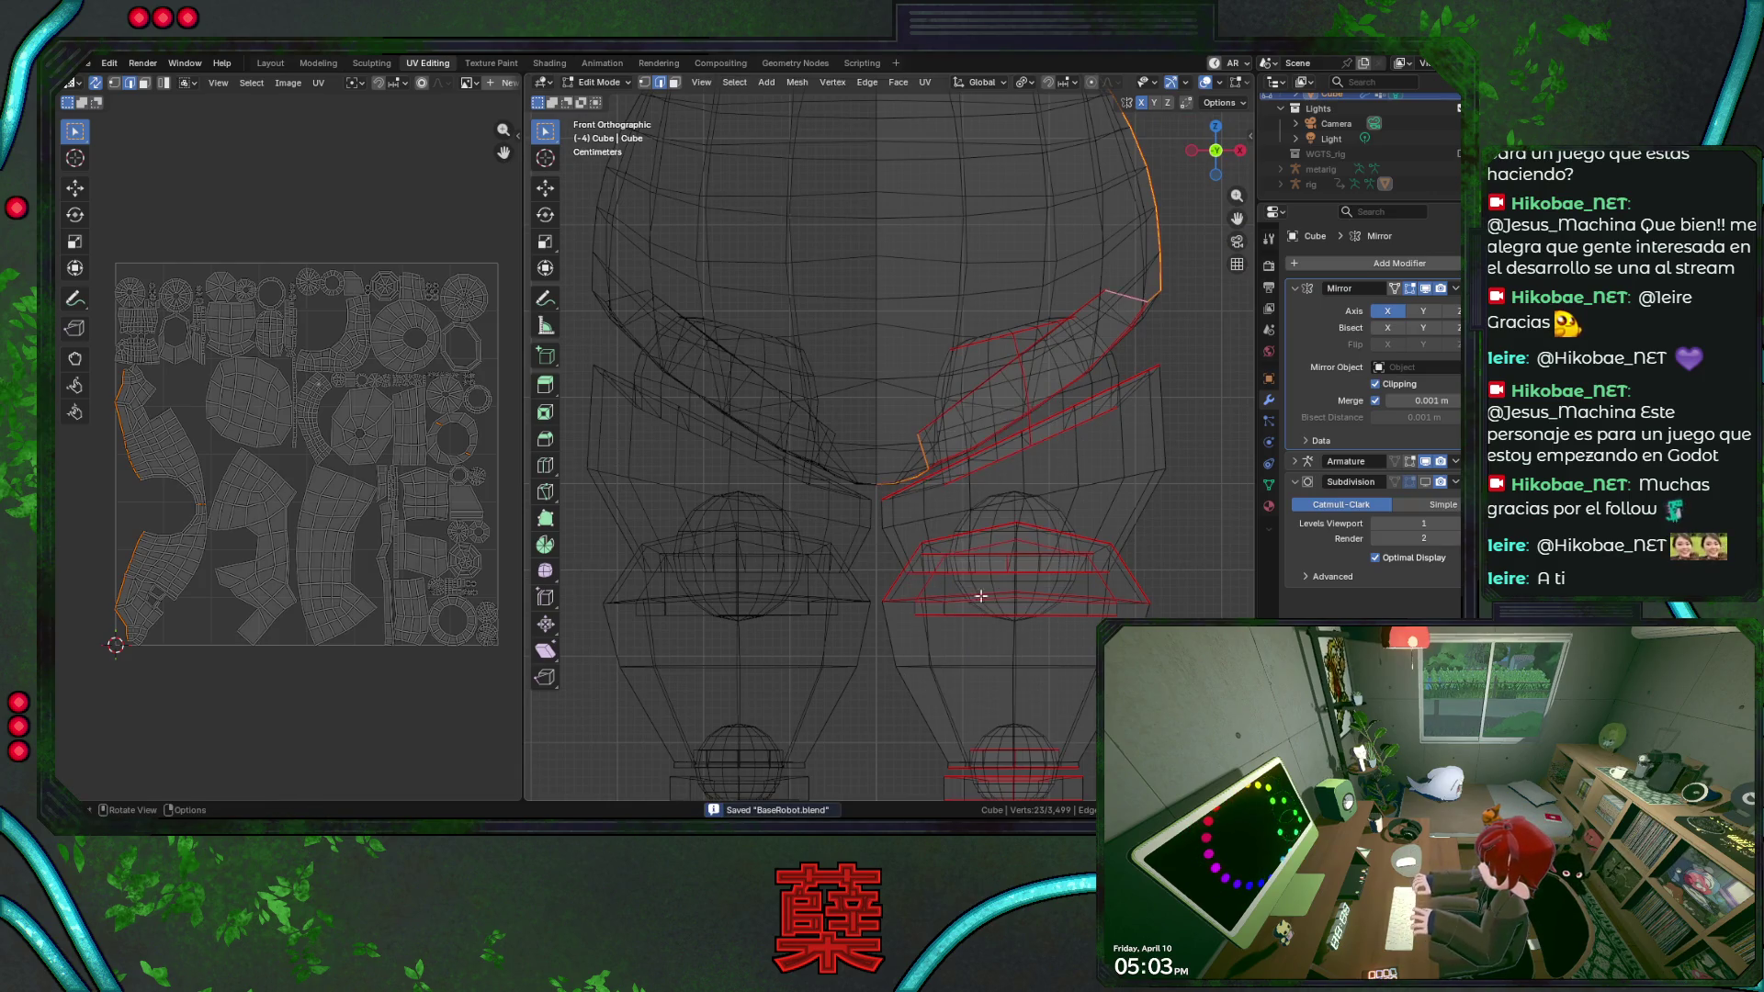
key("u")
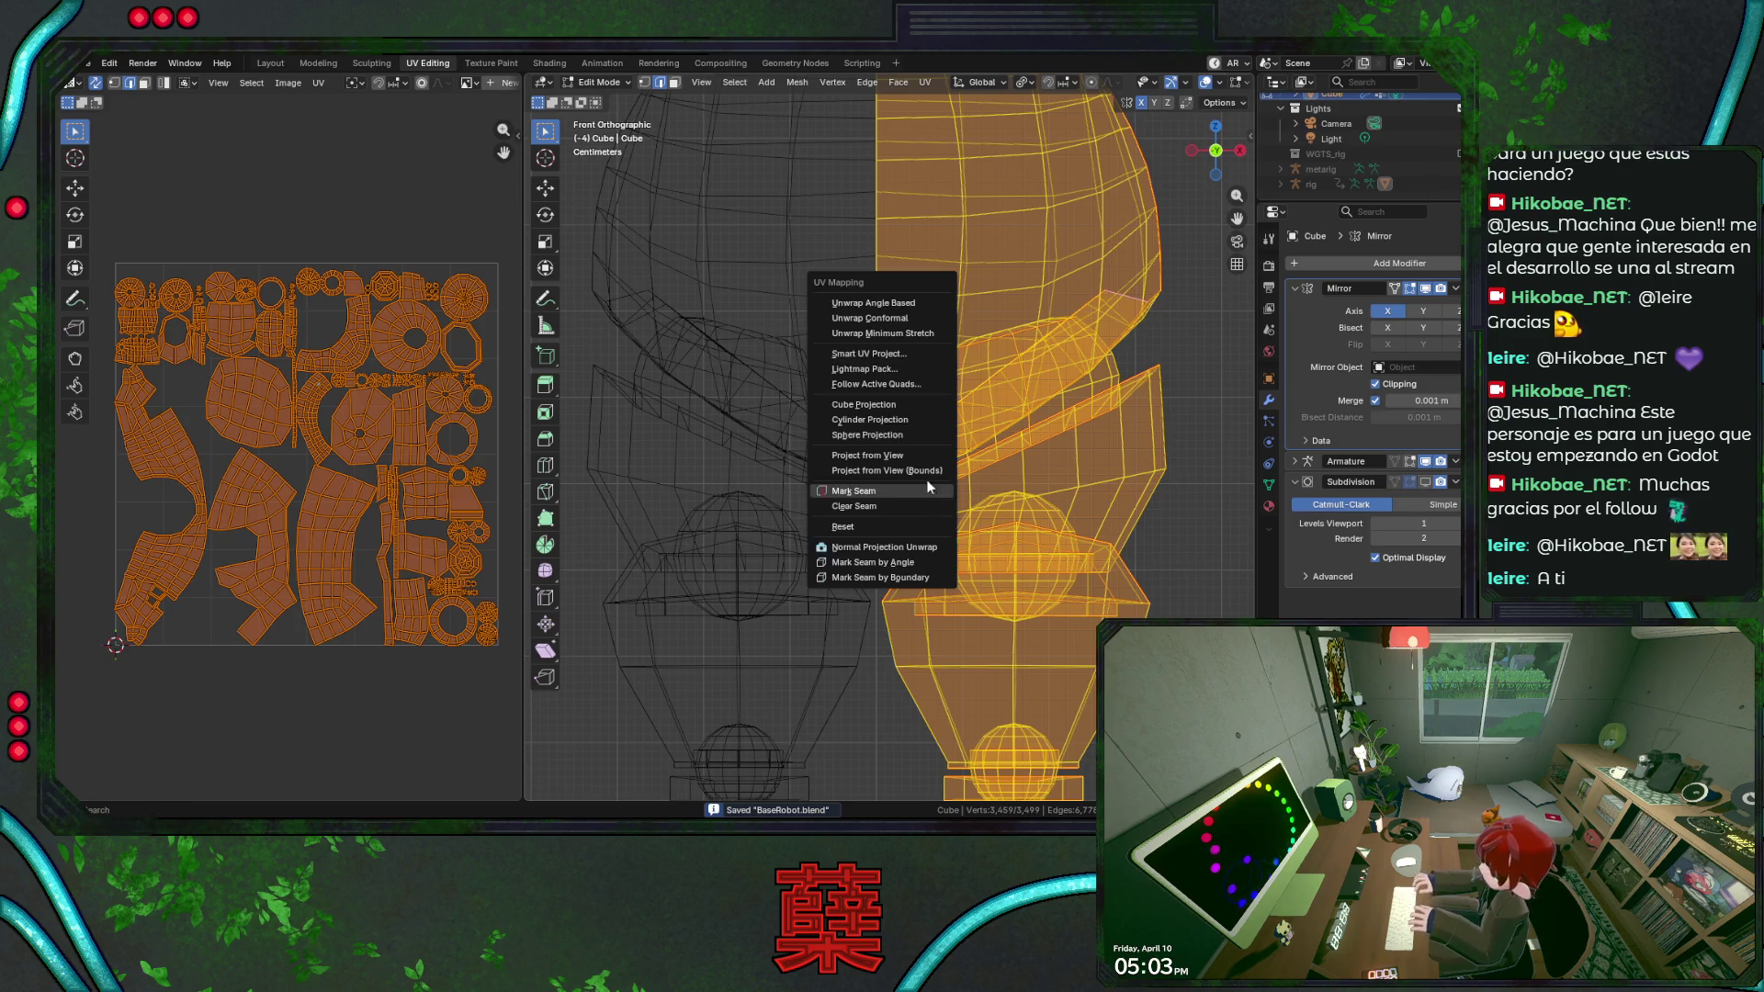
Unwrap the mesh into fresh islands, then pick small islands to find the thigh and leg faces.
left_click(846, 293)
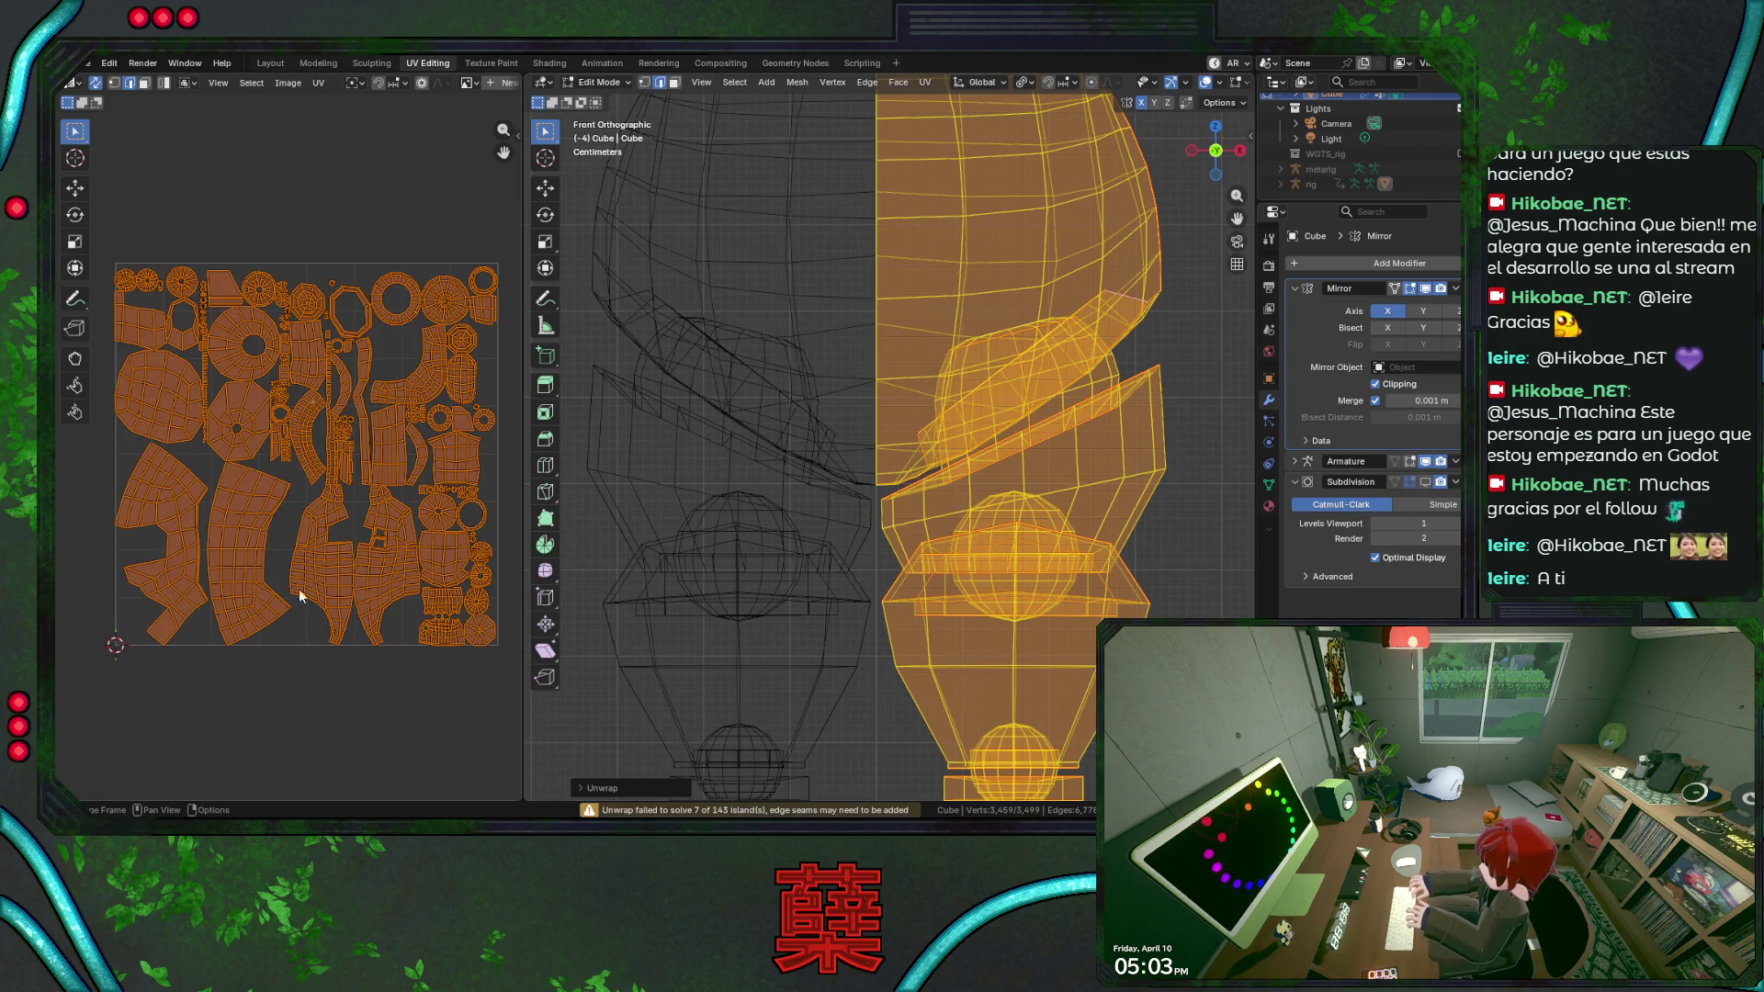
scroll(304, 593, "up", 1)
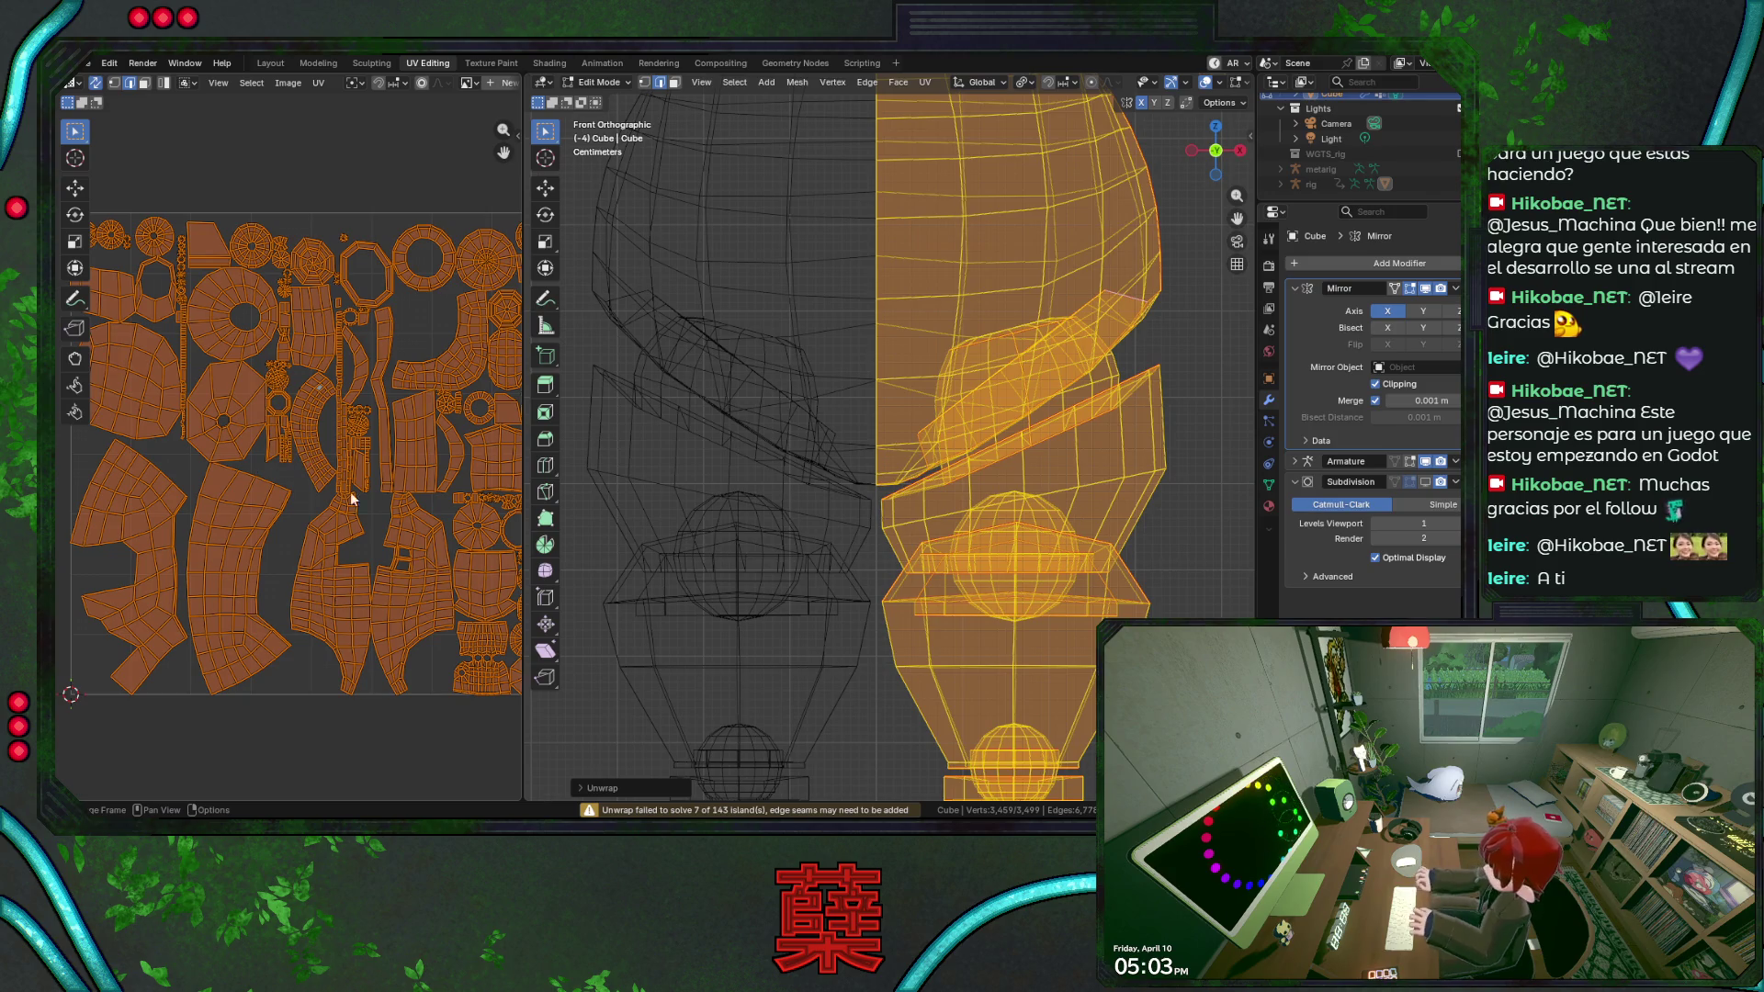
scroll(341, 489, "down", 1)
scroll(316, 481, "down", 1)
left_click(854, 593)
scroll(856, 593, "down", 2)
scroll(828, 551, "up", 1)
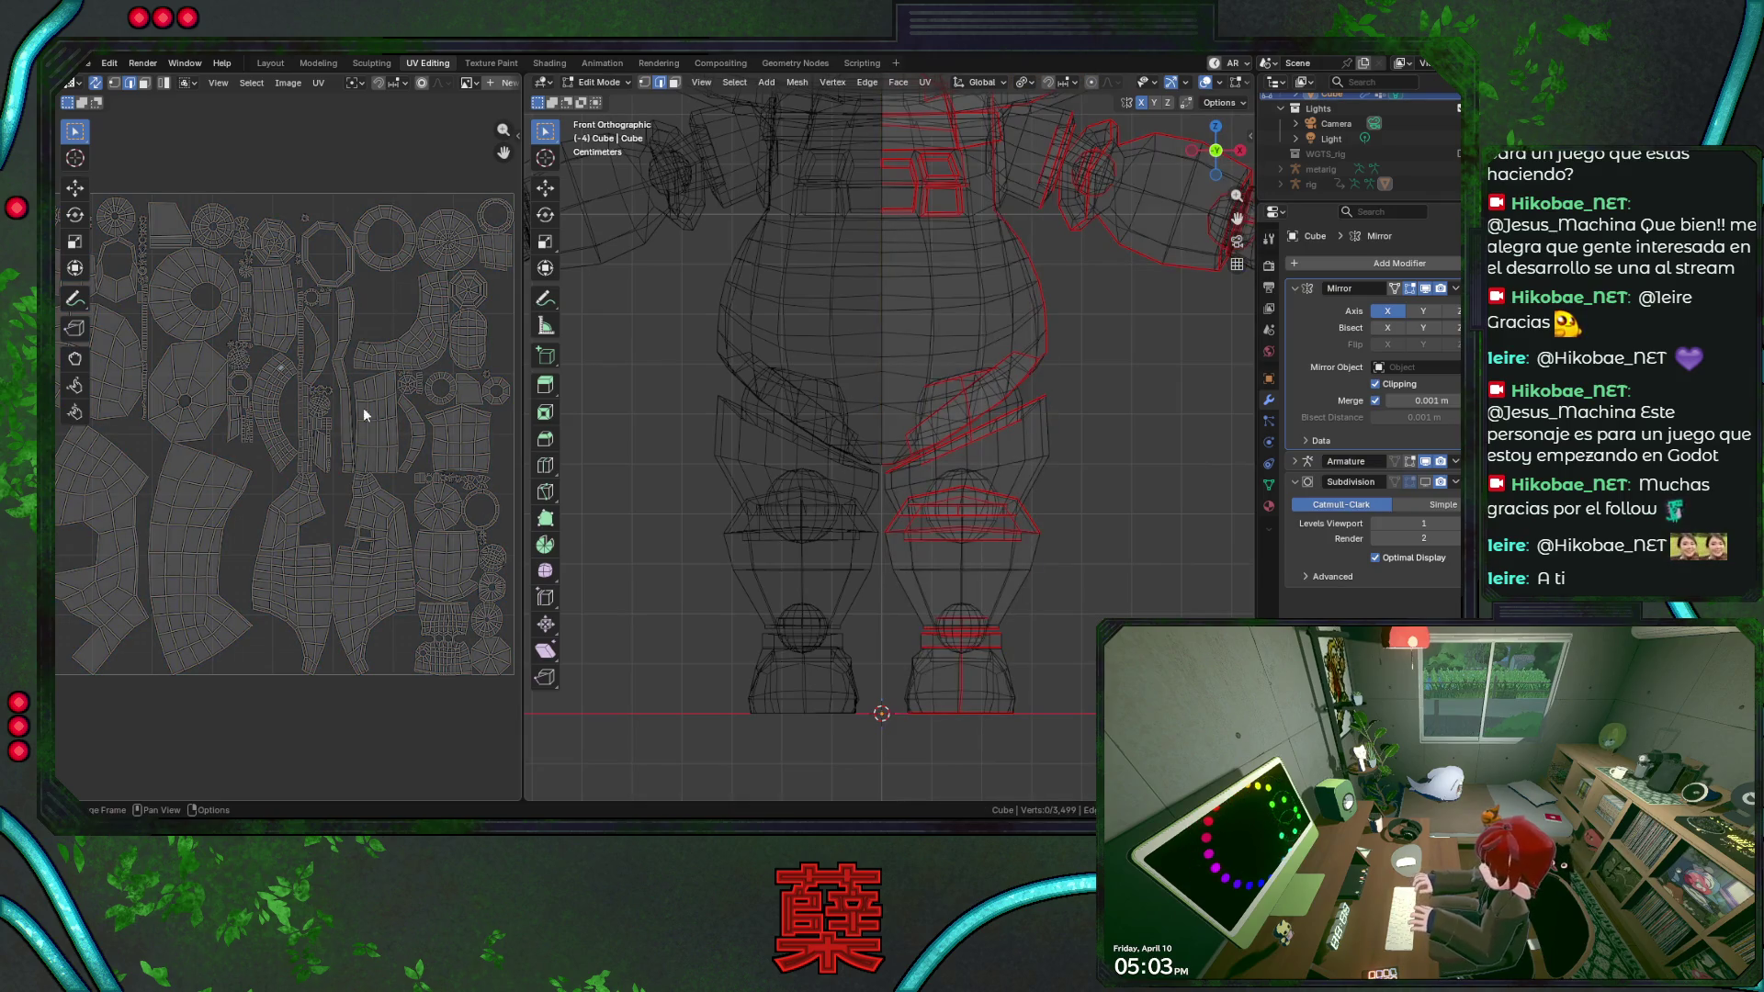
scroll(386, 405, "up", 2)
left_click(248, 413)
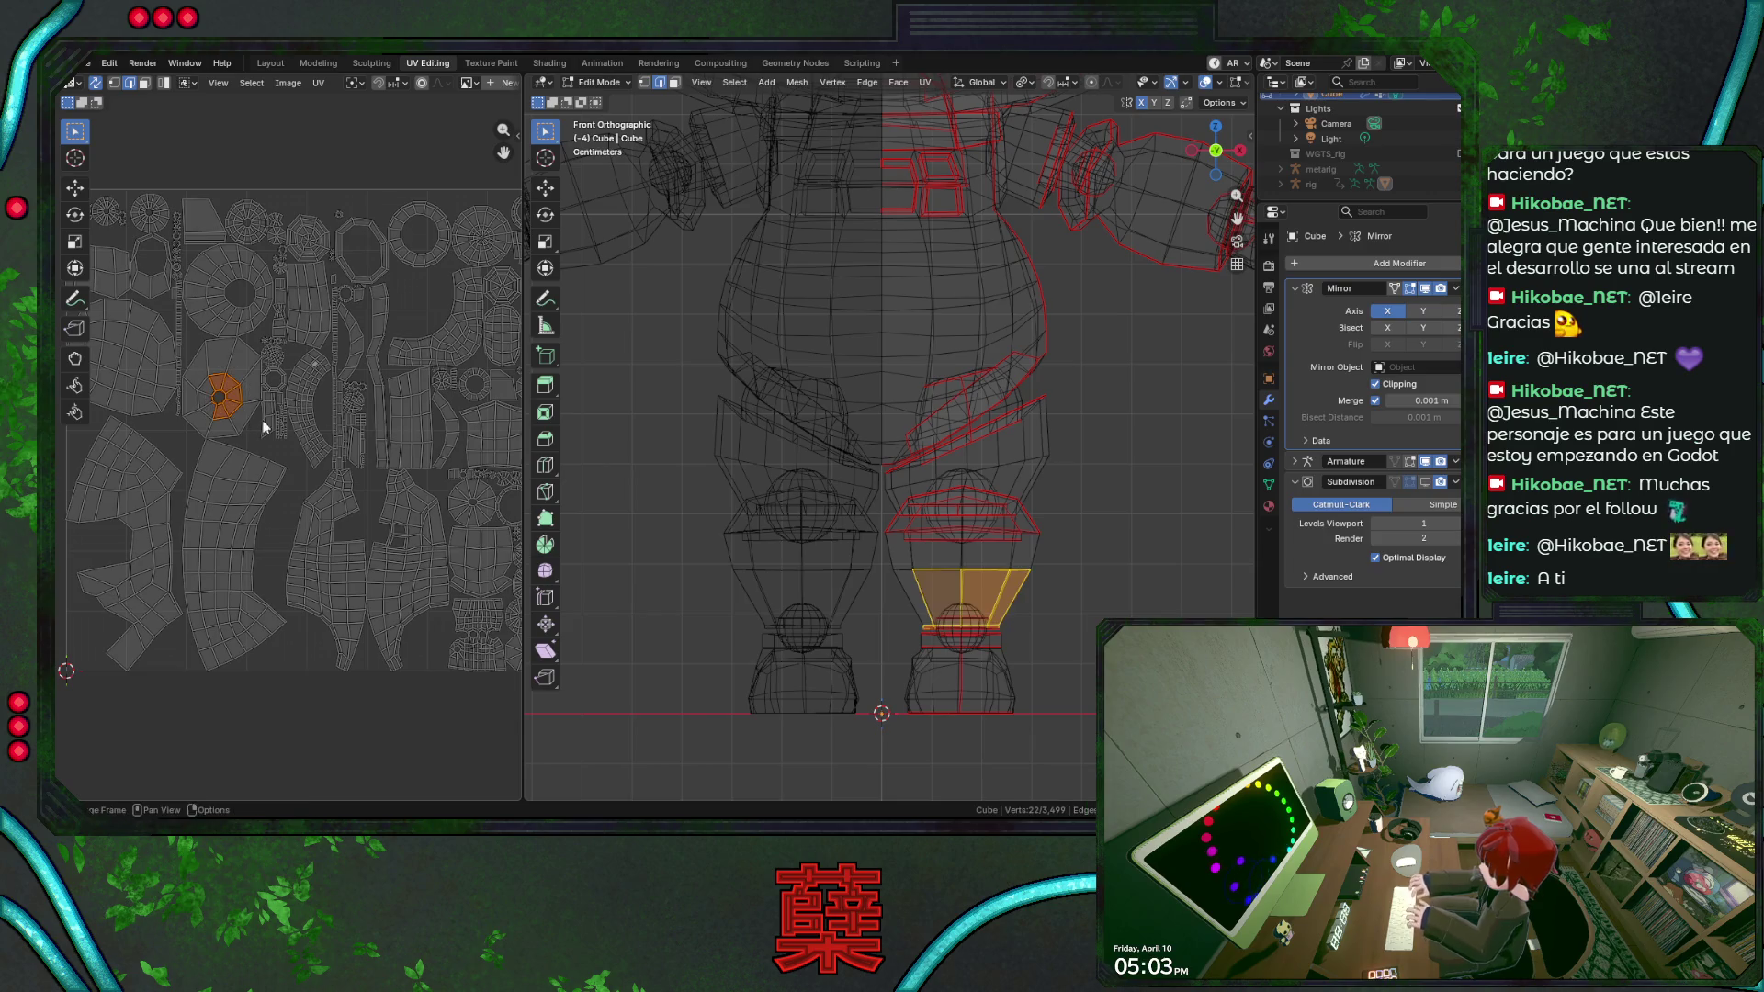
key("alt+a")
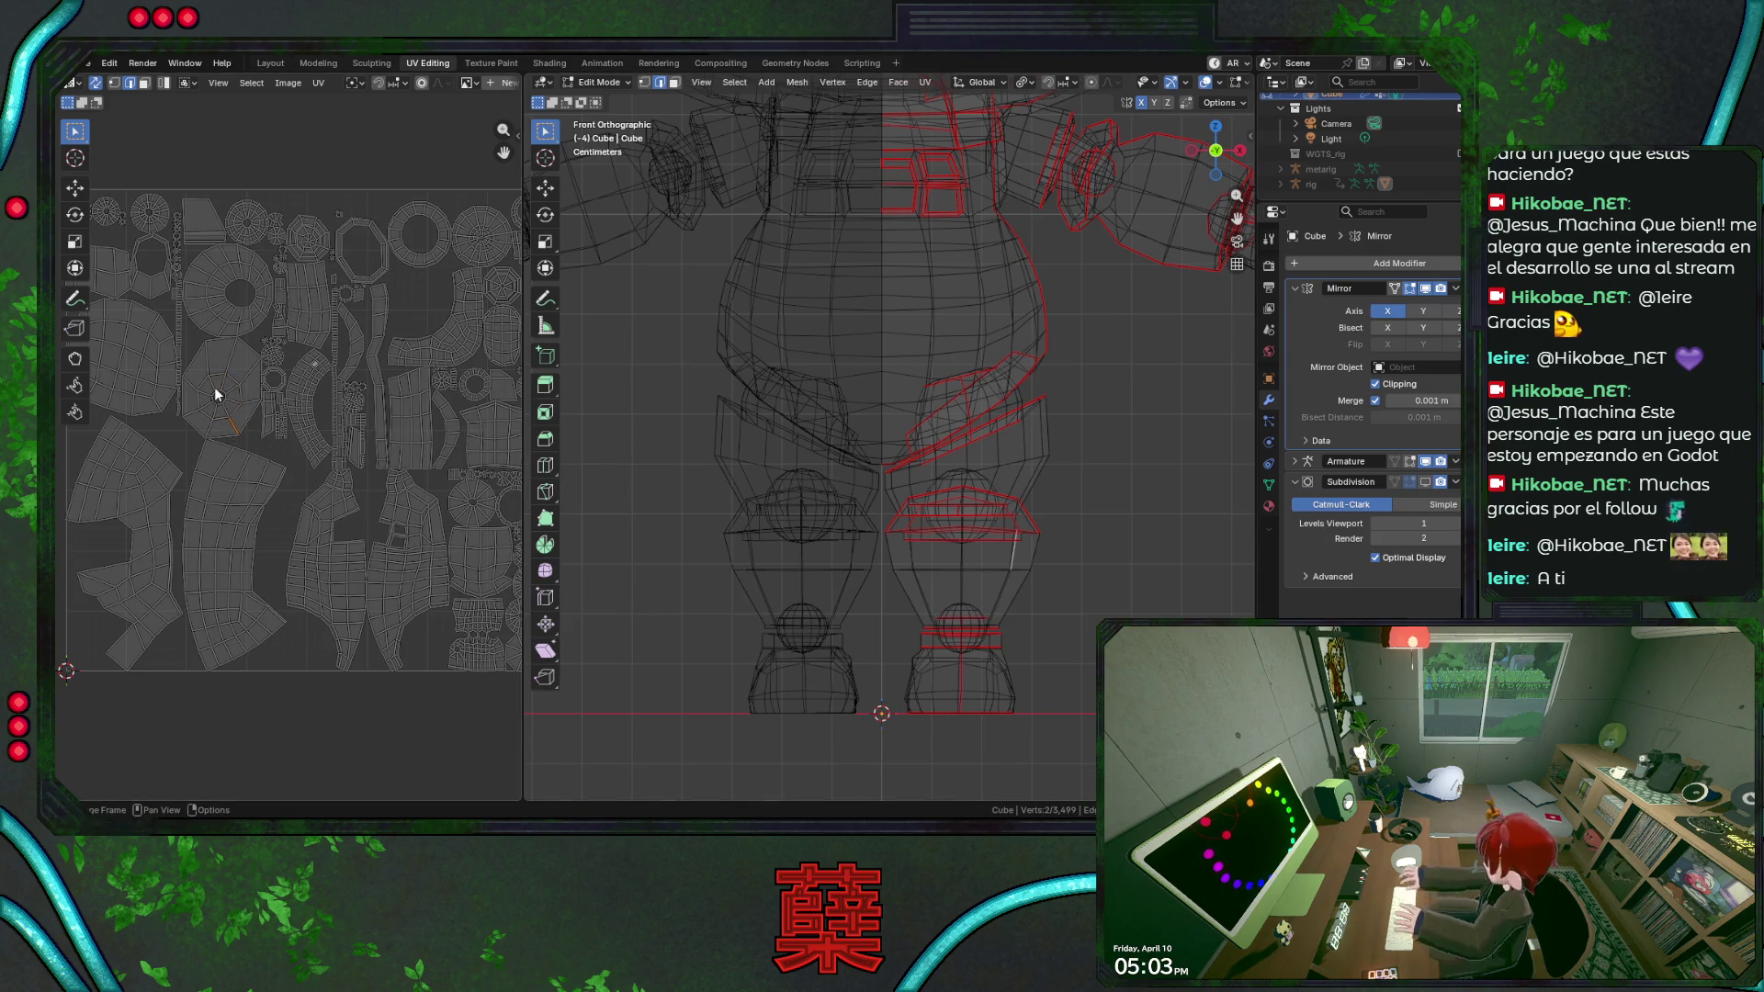
key("b")
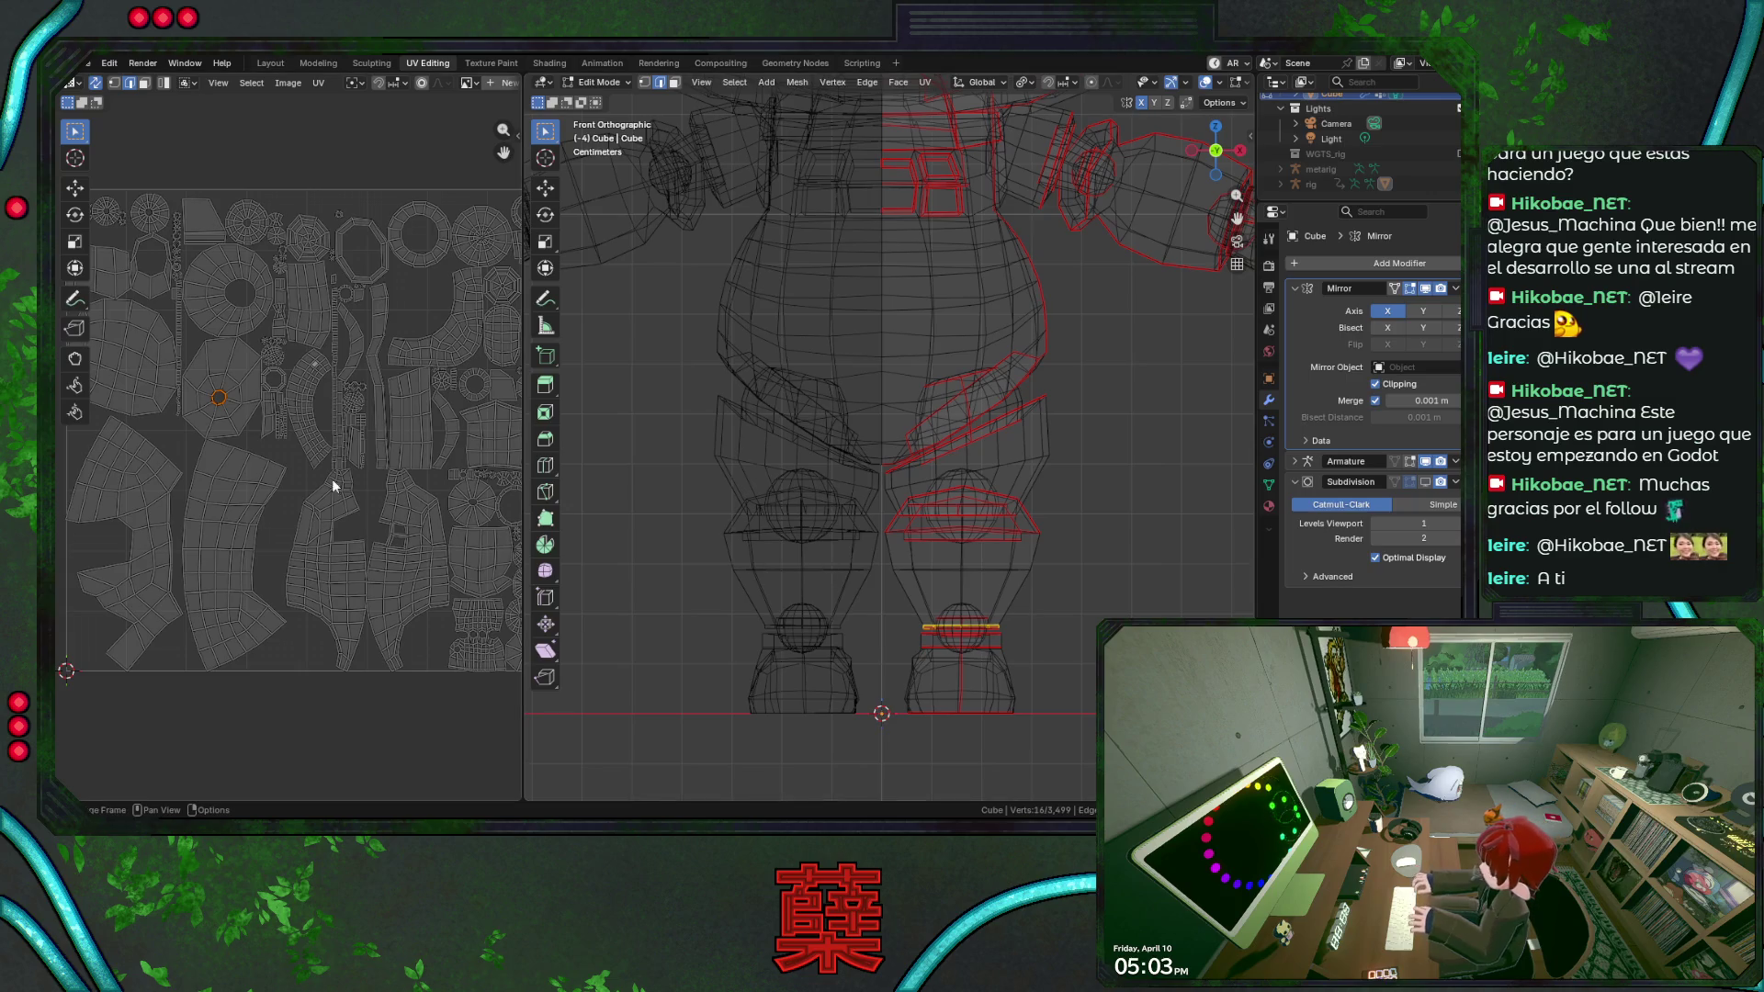
left_click(224, 365)
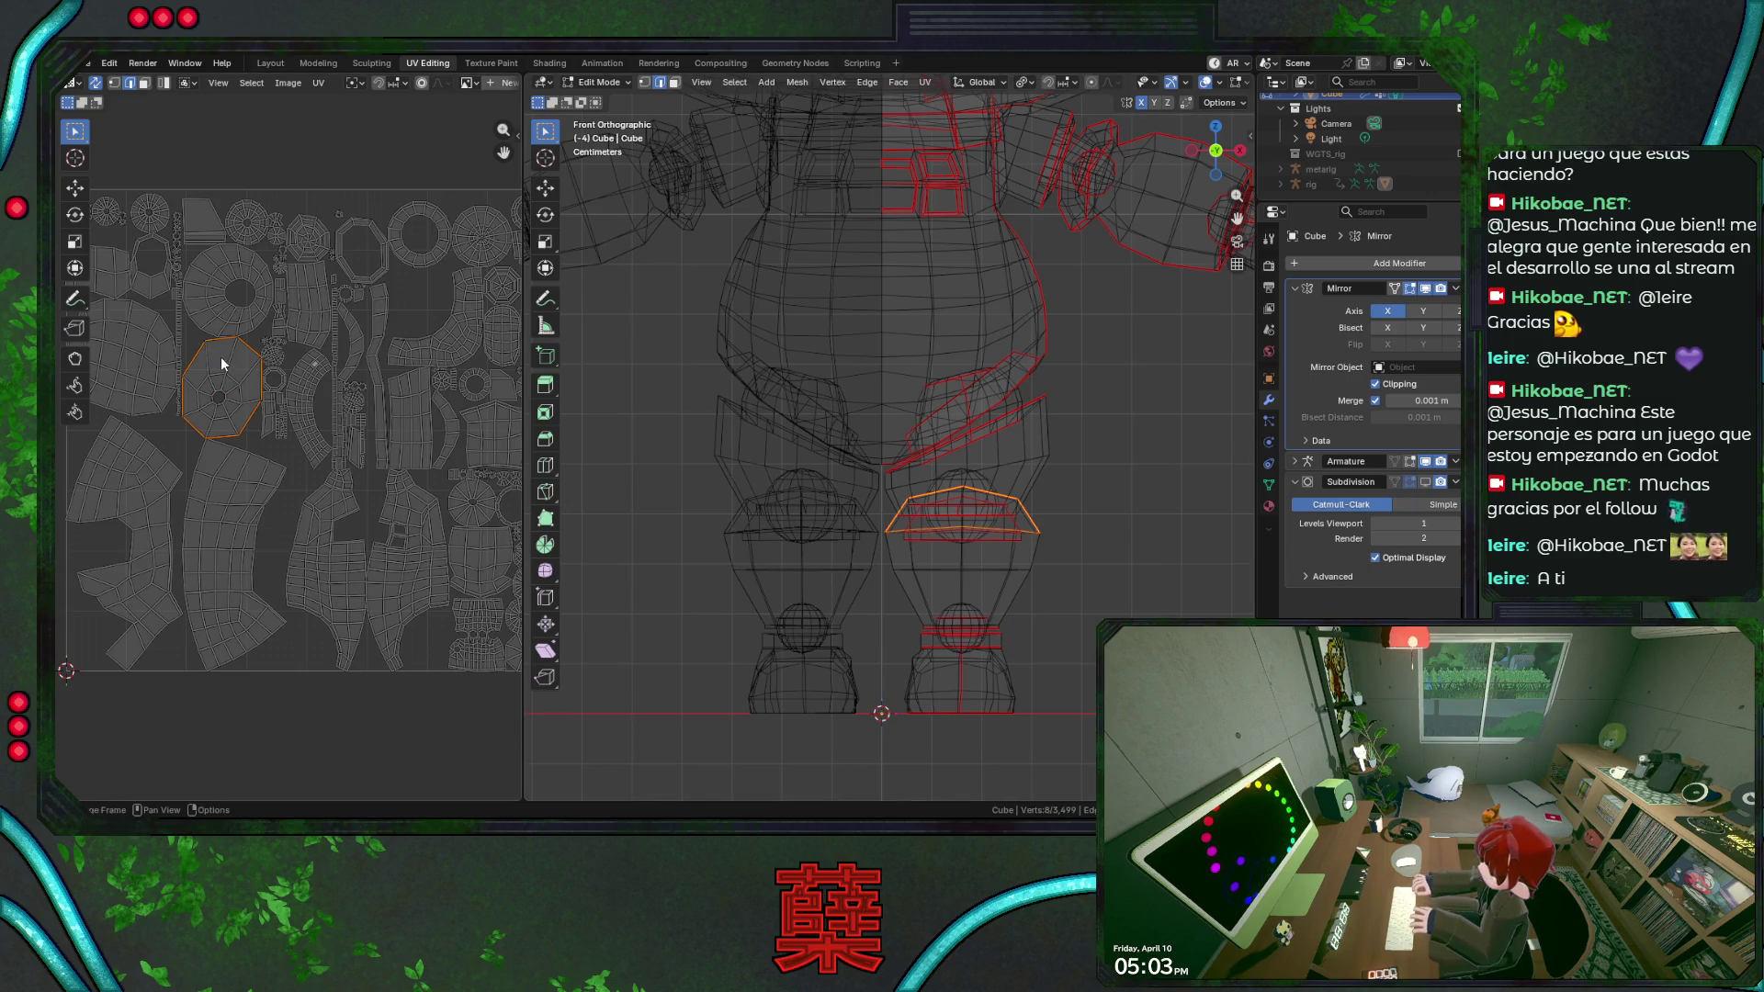
key("alt+a")
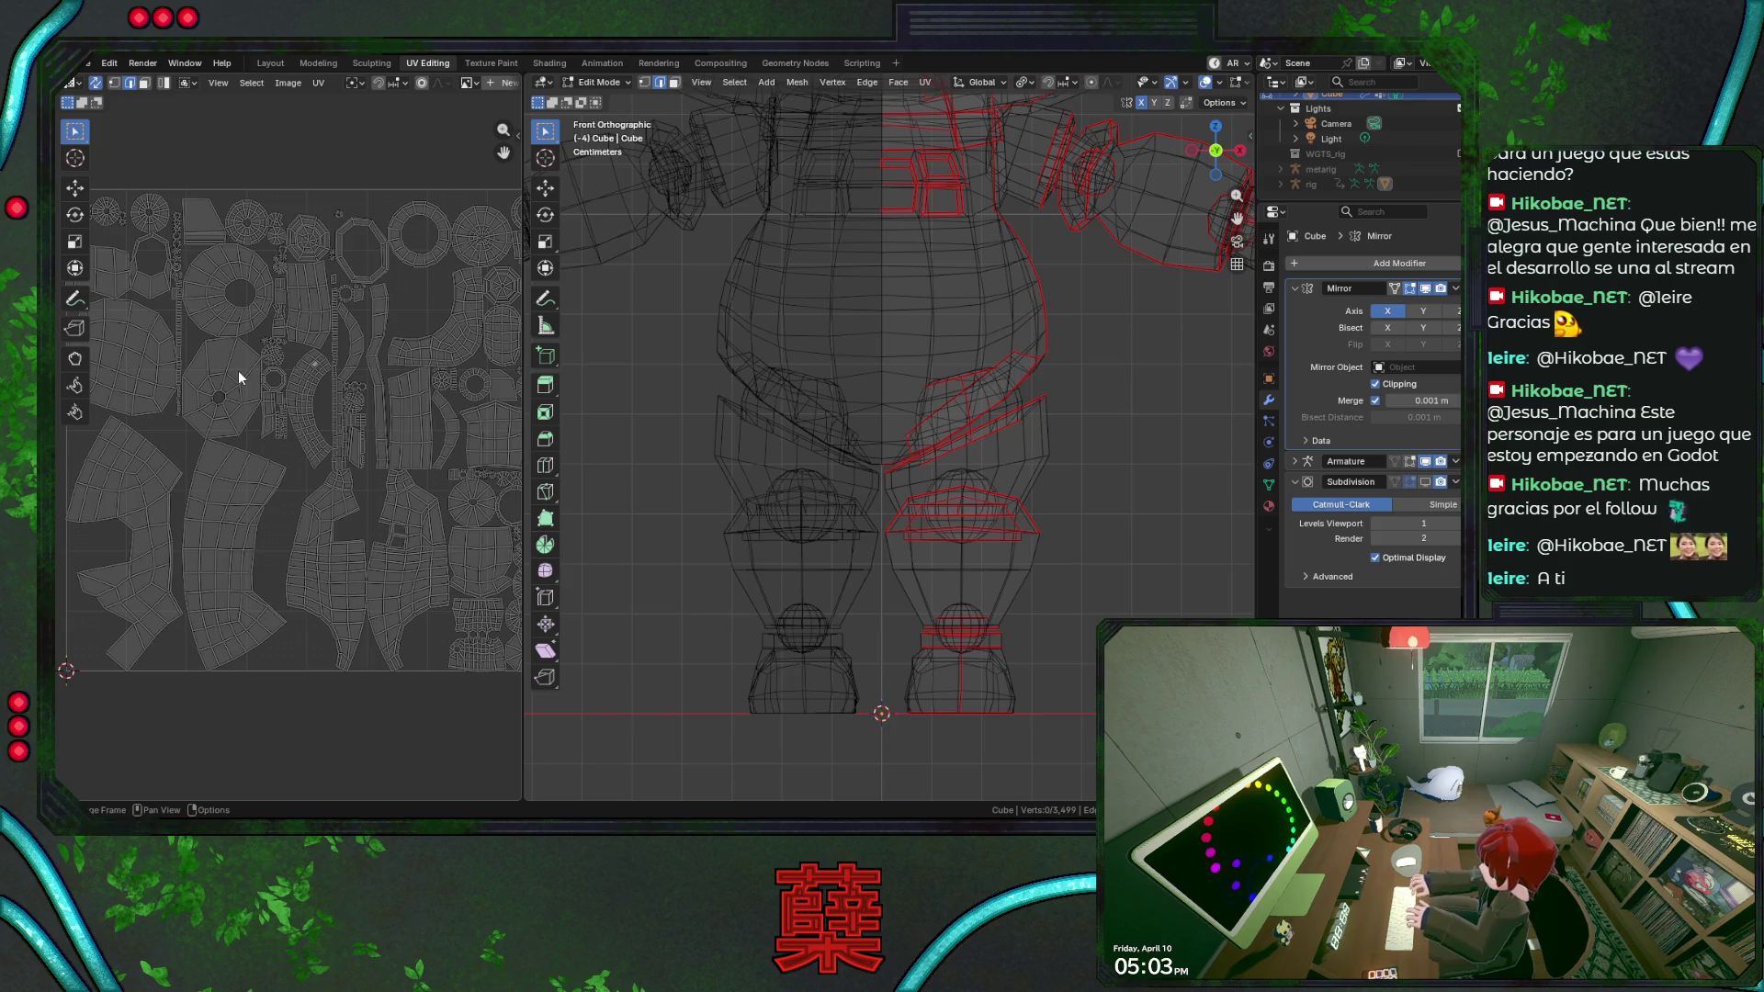
scroll(1063, 446, "down", 2)
Clear the selection, switch to solid shading, save BaseRobot.blend and orbit to an angled view.
key("a")
key("alt+a")
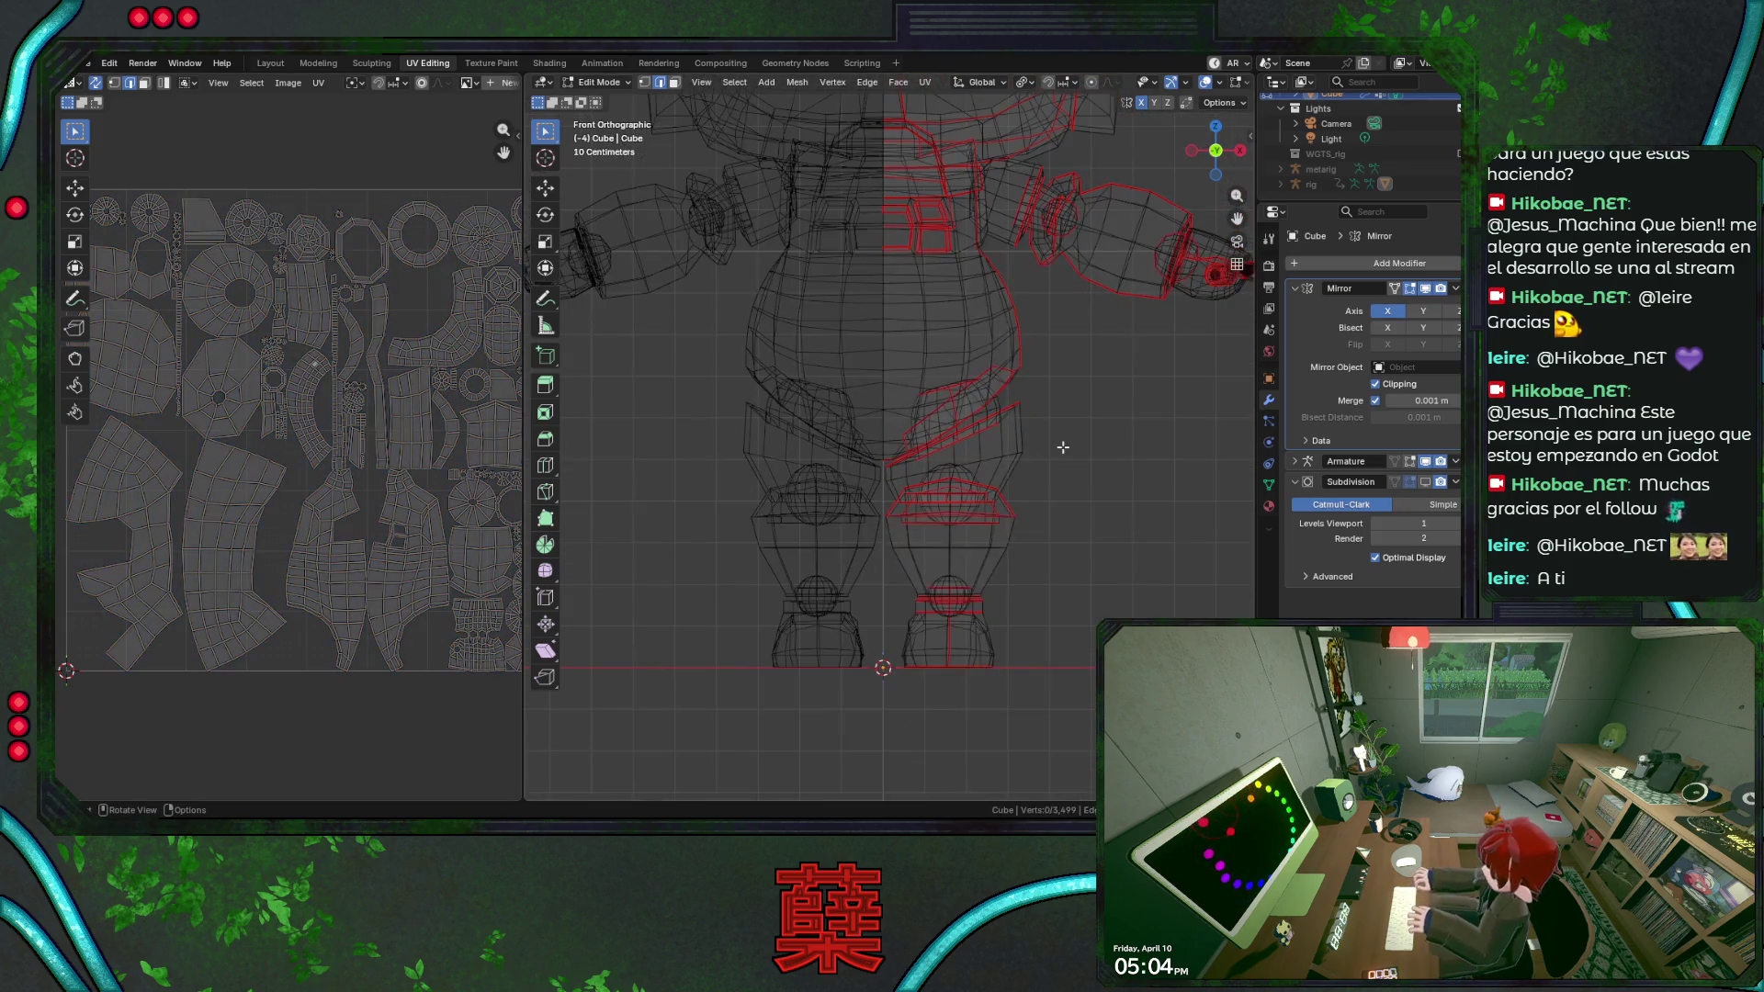
key("shift+z")
scroll(1064, 415, "down", 3)
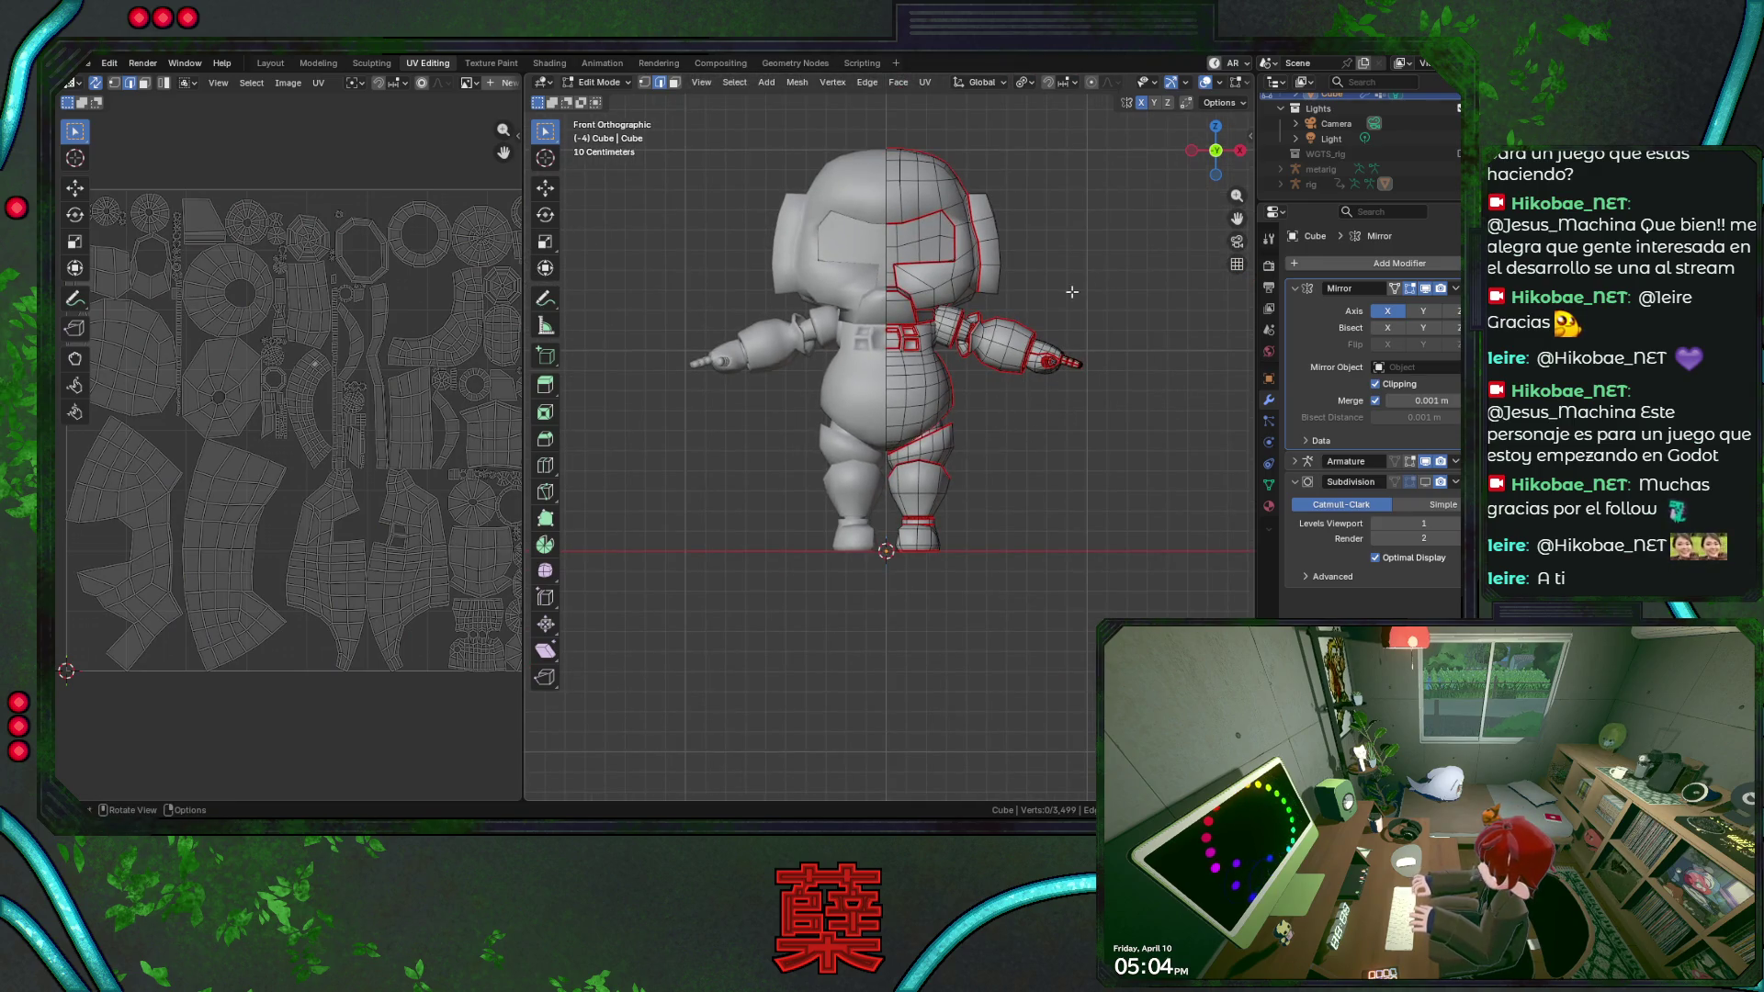
scroll(965, 314, "up", 1)
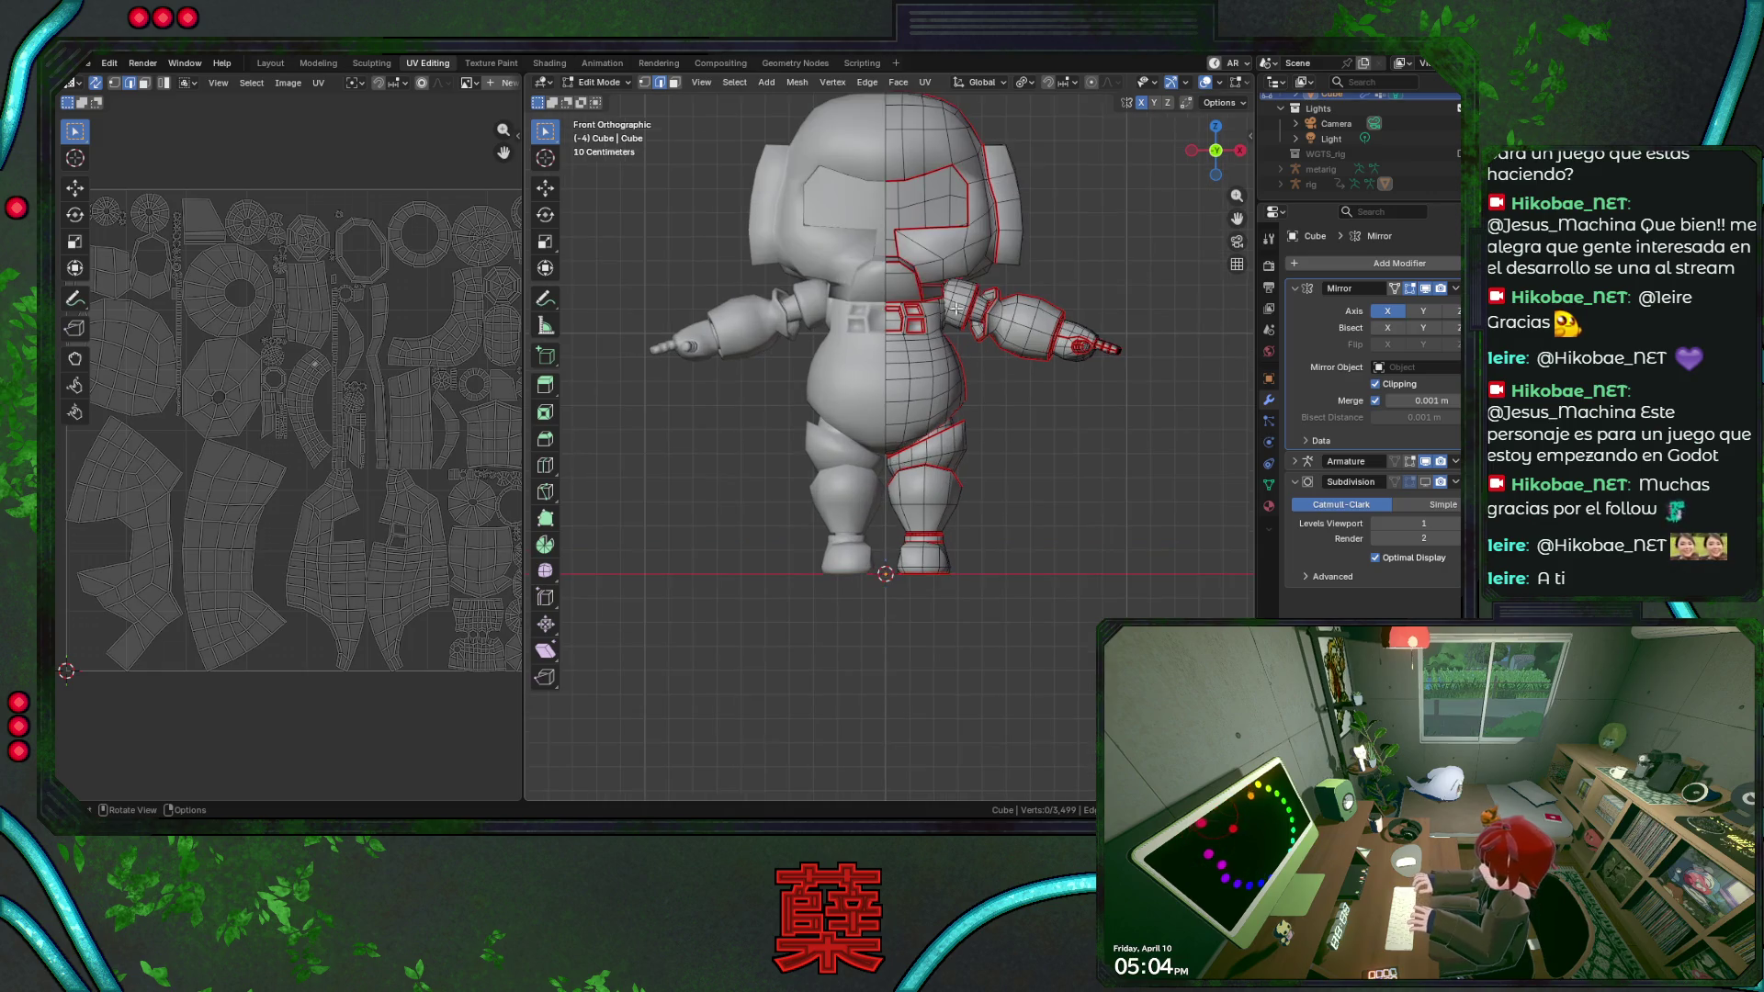
left_click(1017, 208, "alt")
scroll(485, 389, "down", 2)
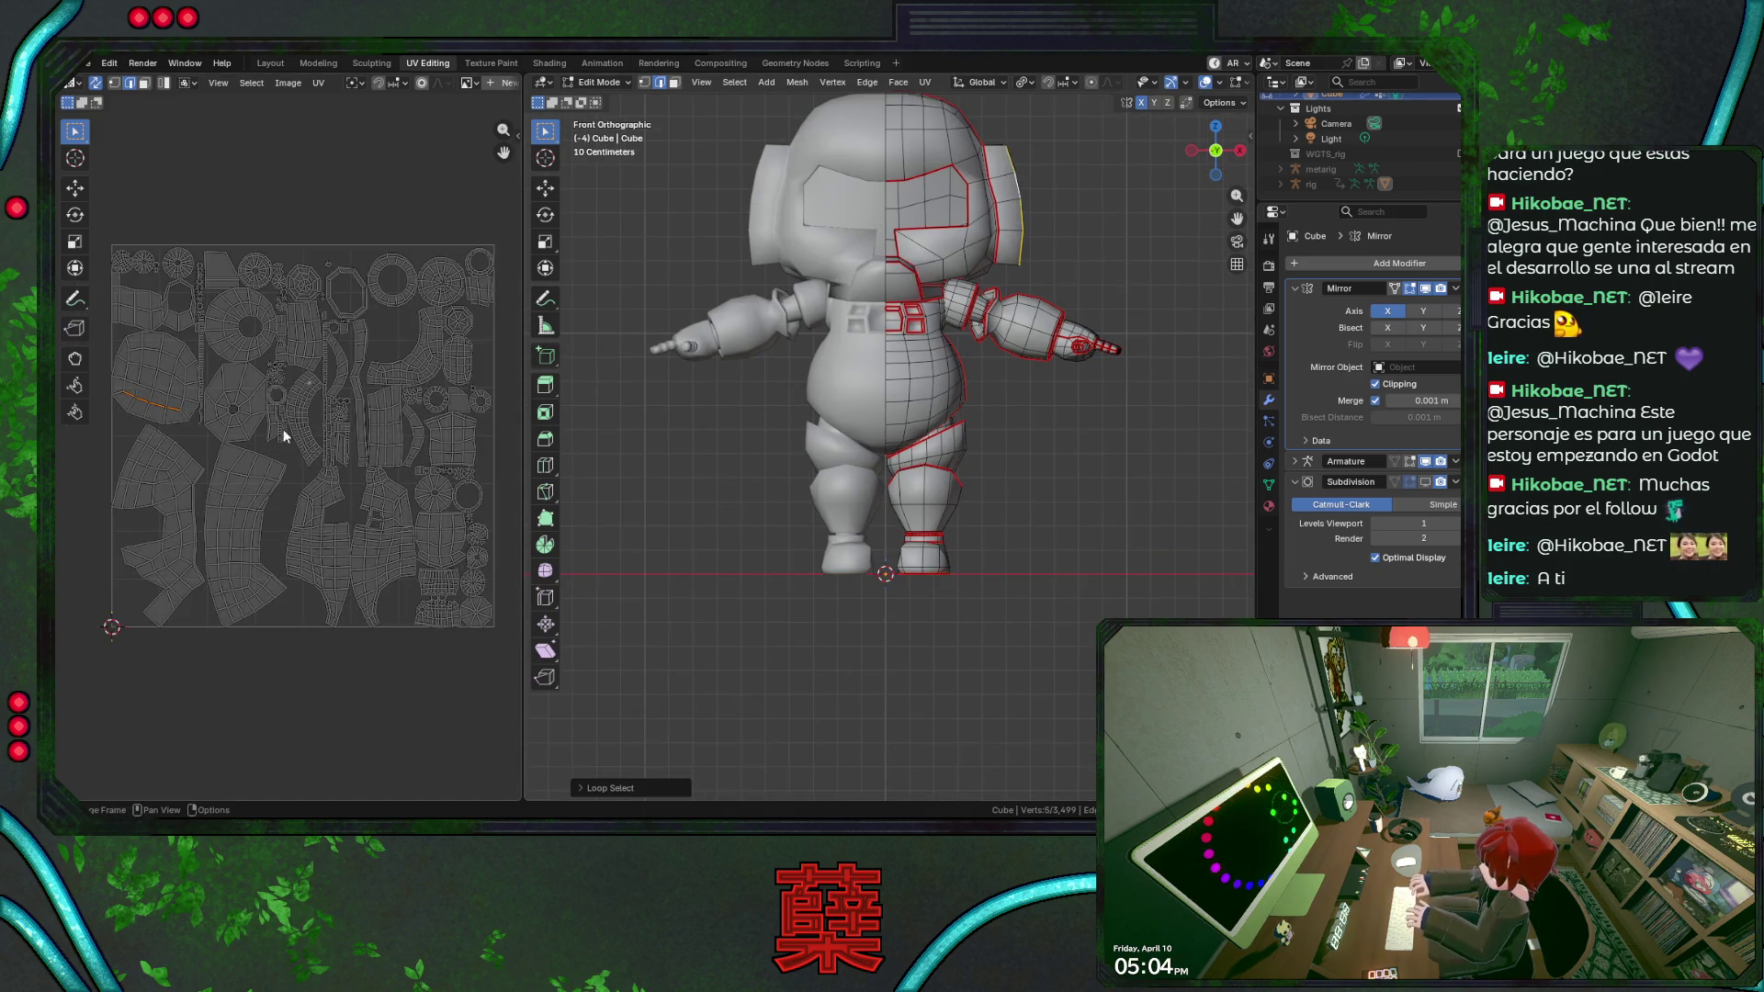
left_click(1032, 457)
key("ctrl+s")
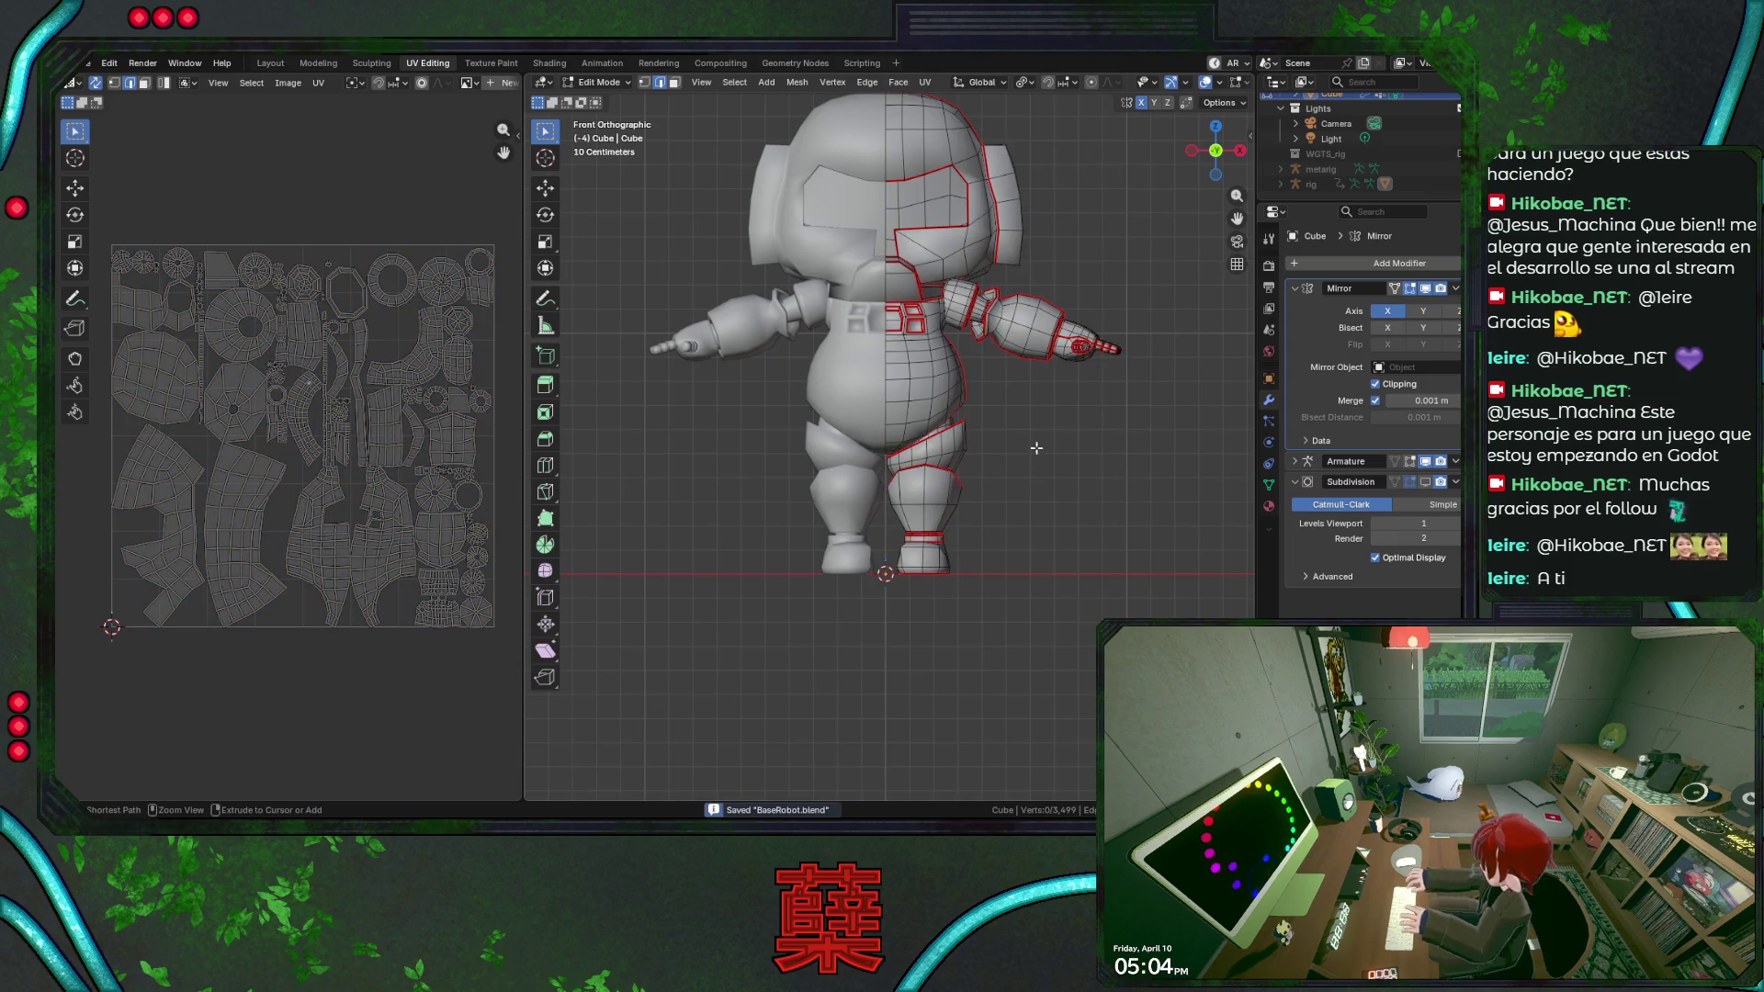
mouse_move(1047, 453)
middle_mouse_down()
mouse_move(811, 450)
mouse_move(761, 424)
mouse_move(963, 382)
mouse_move(940, 479)
middle_mouse_up()
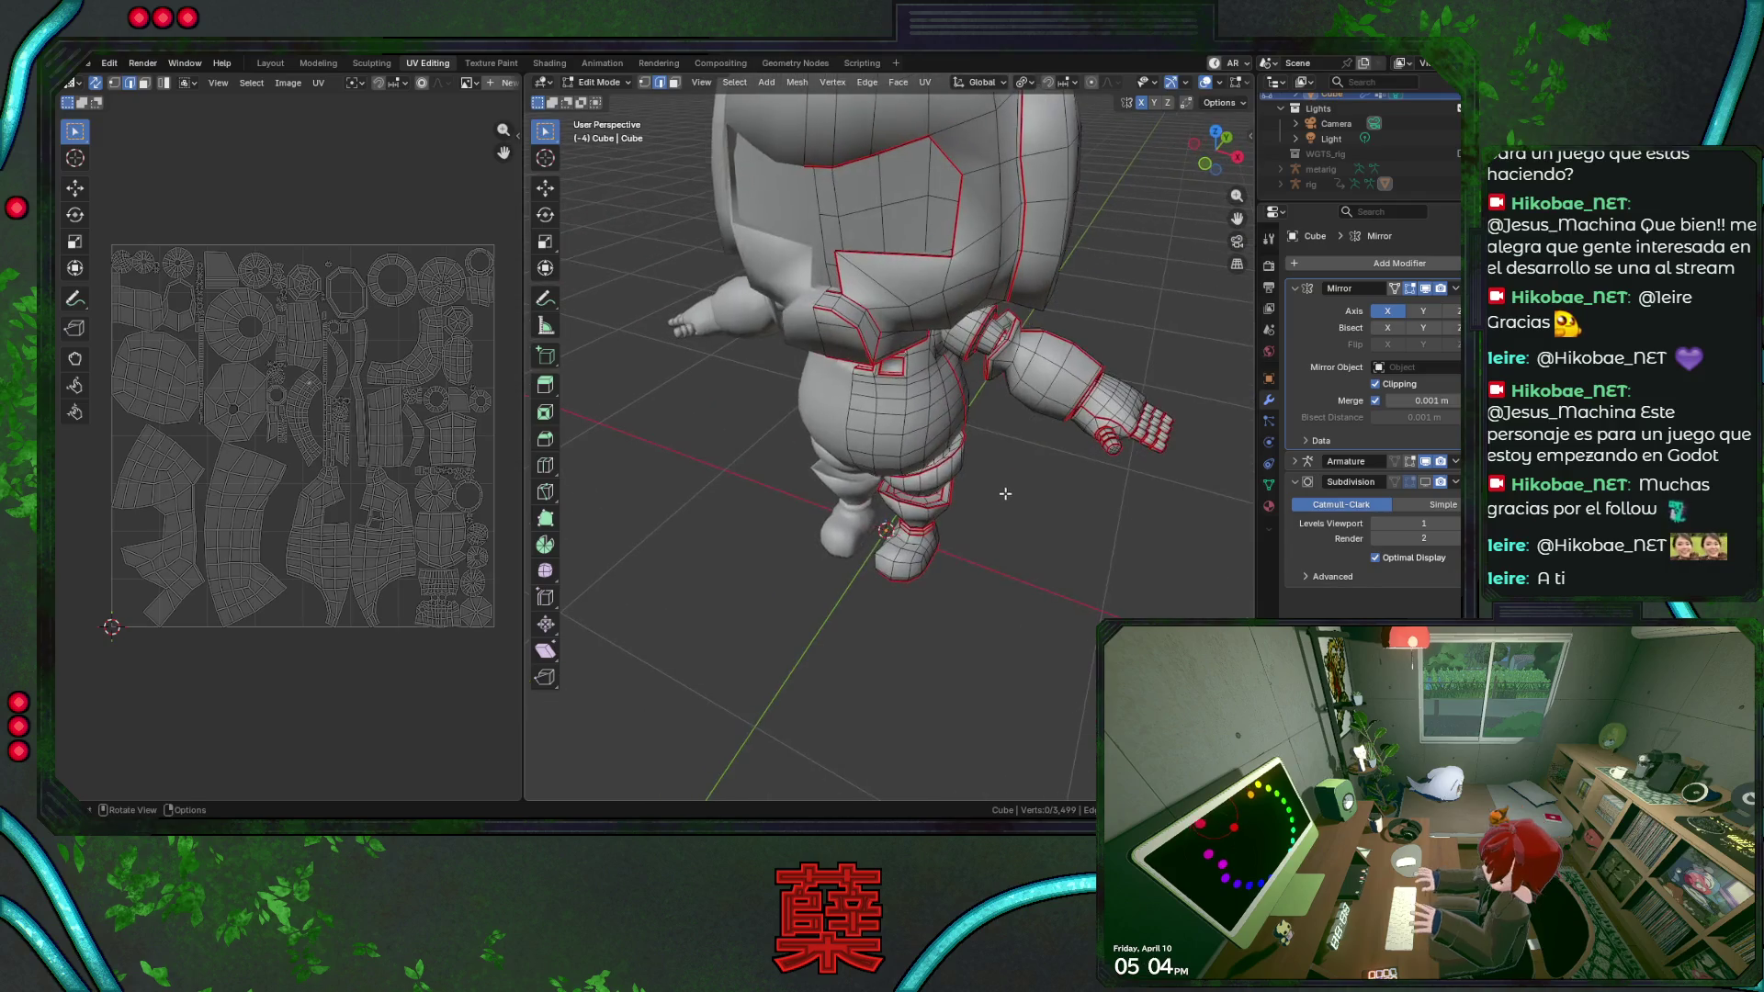
middle_click_drag(942, 480, 1006, 478)
scroll(1006, 478, "up", 2)
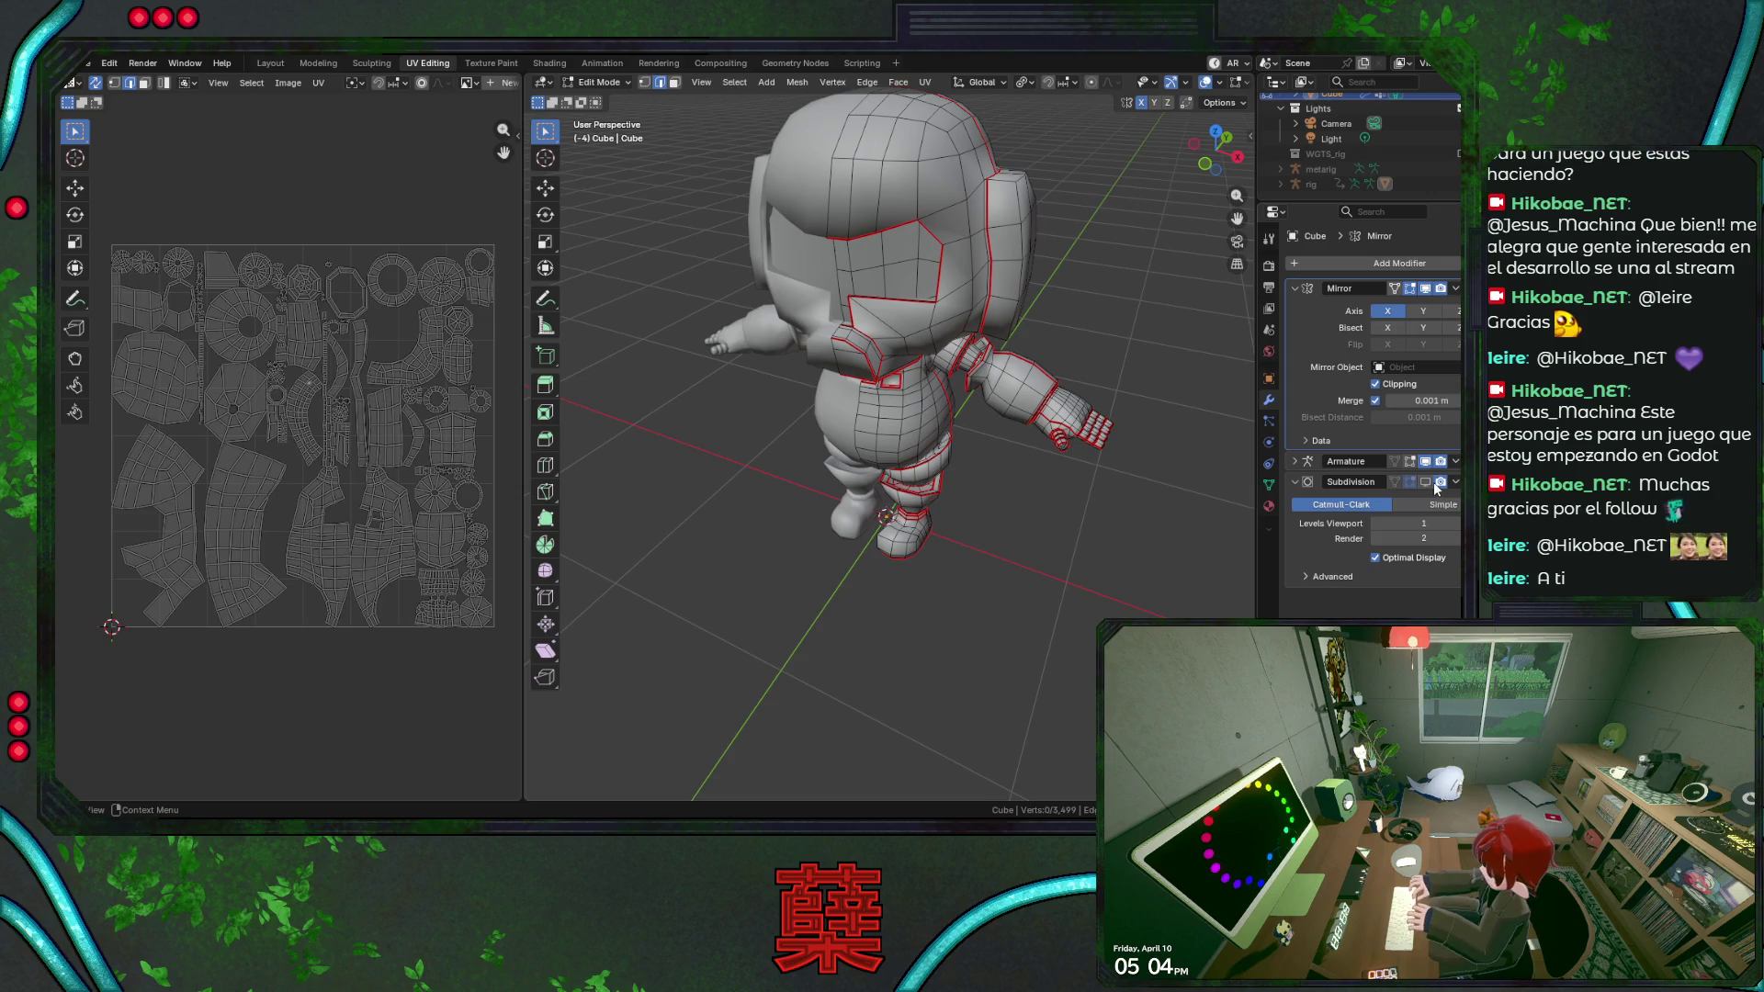
left_click(1021, 472, "alt+shift")
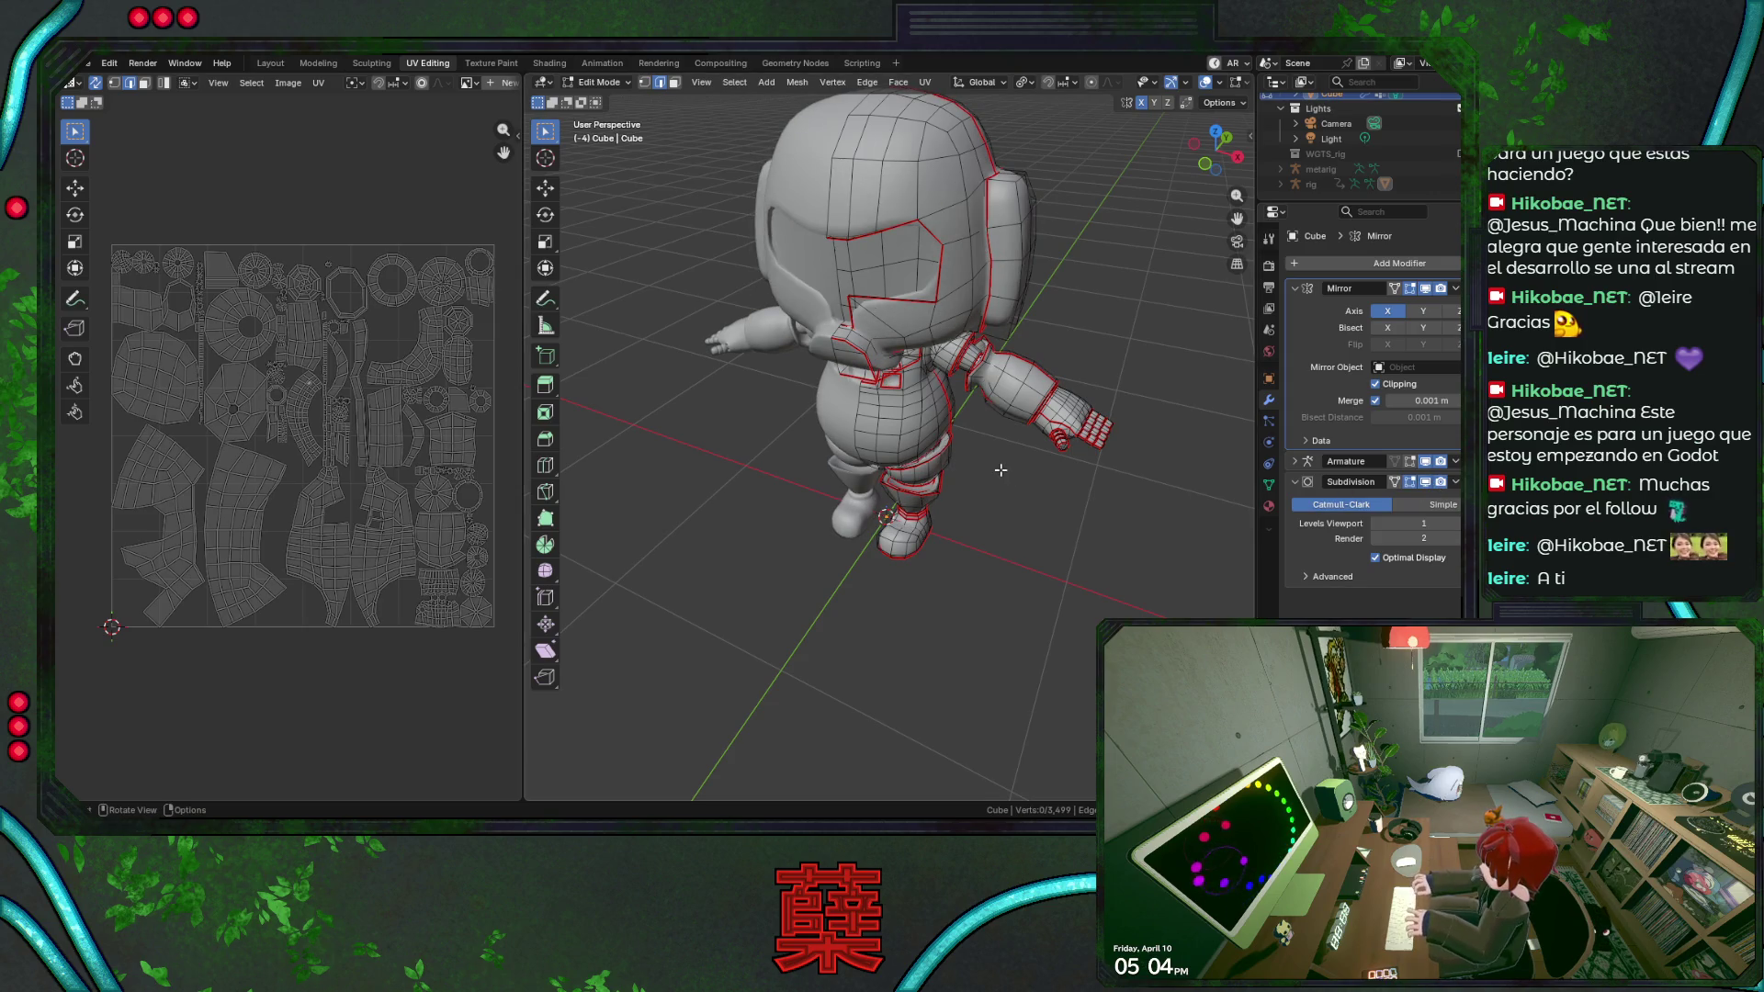
key("Tab")
key("ctrl+s")
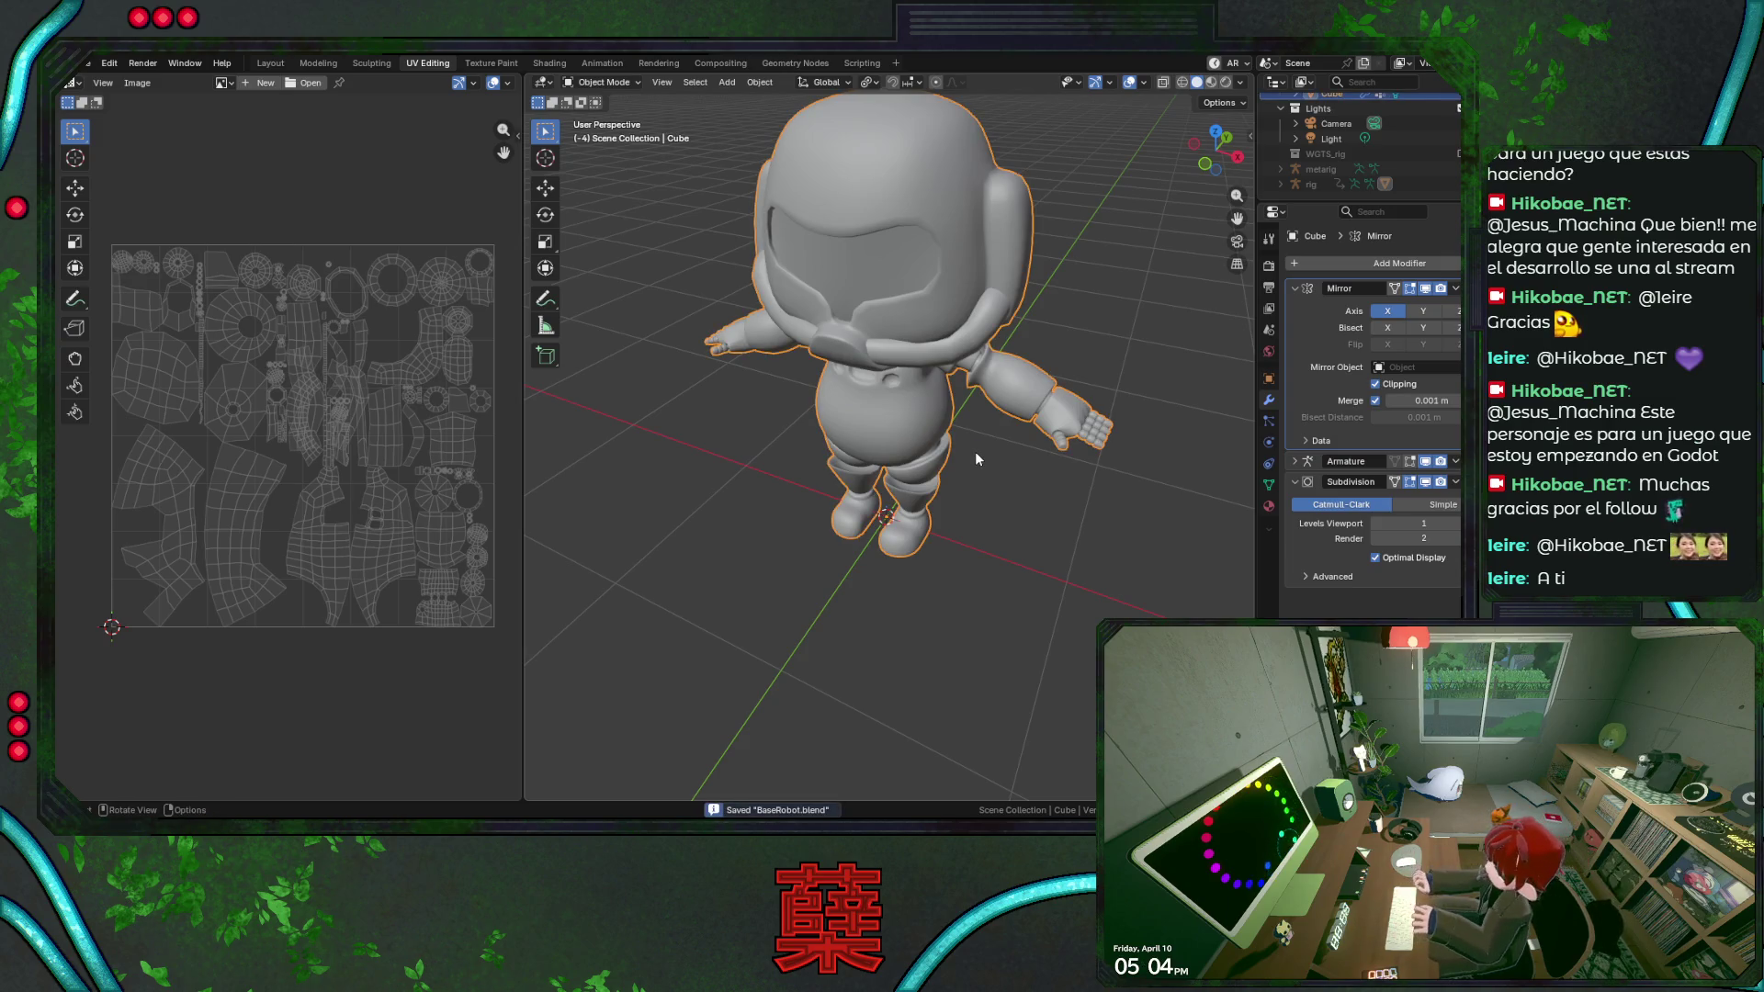
left_click(1454, 289)
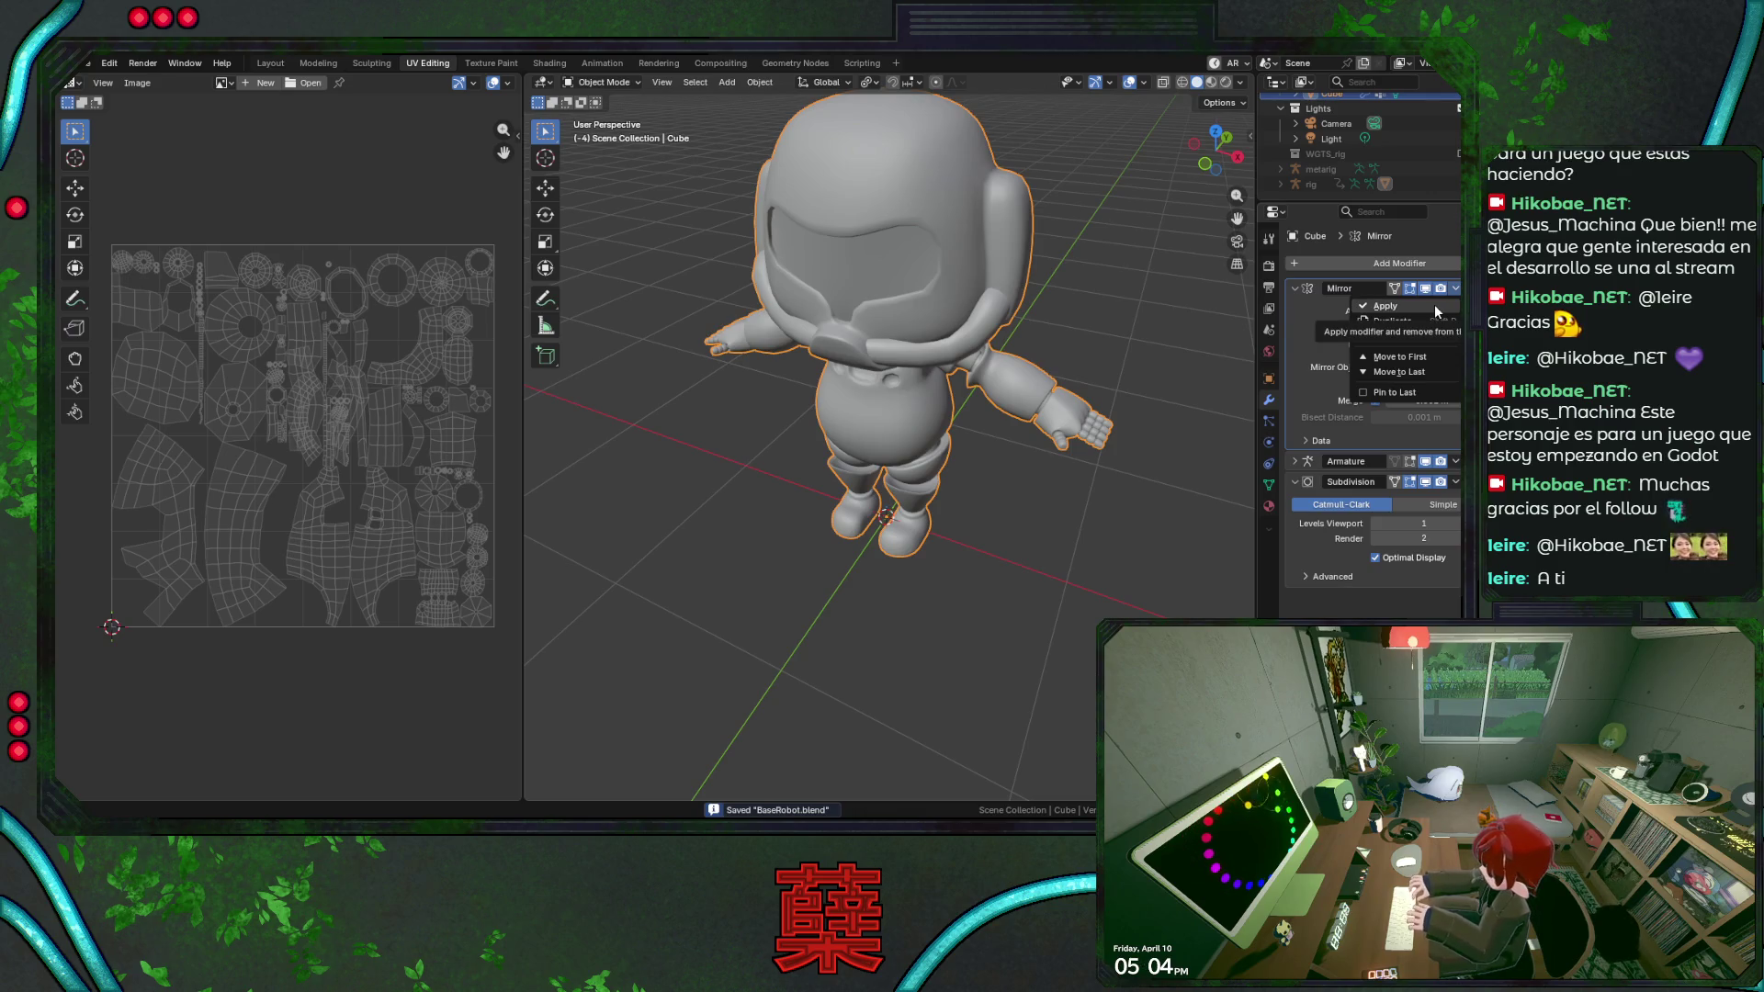
key("Tab")
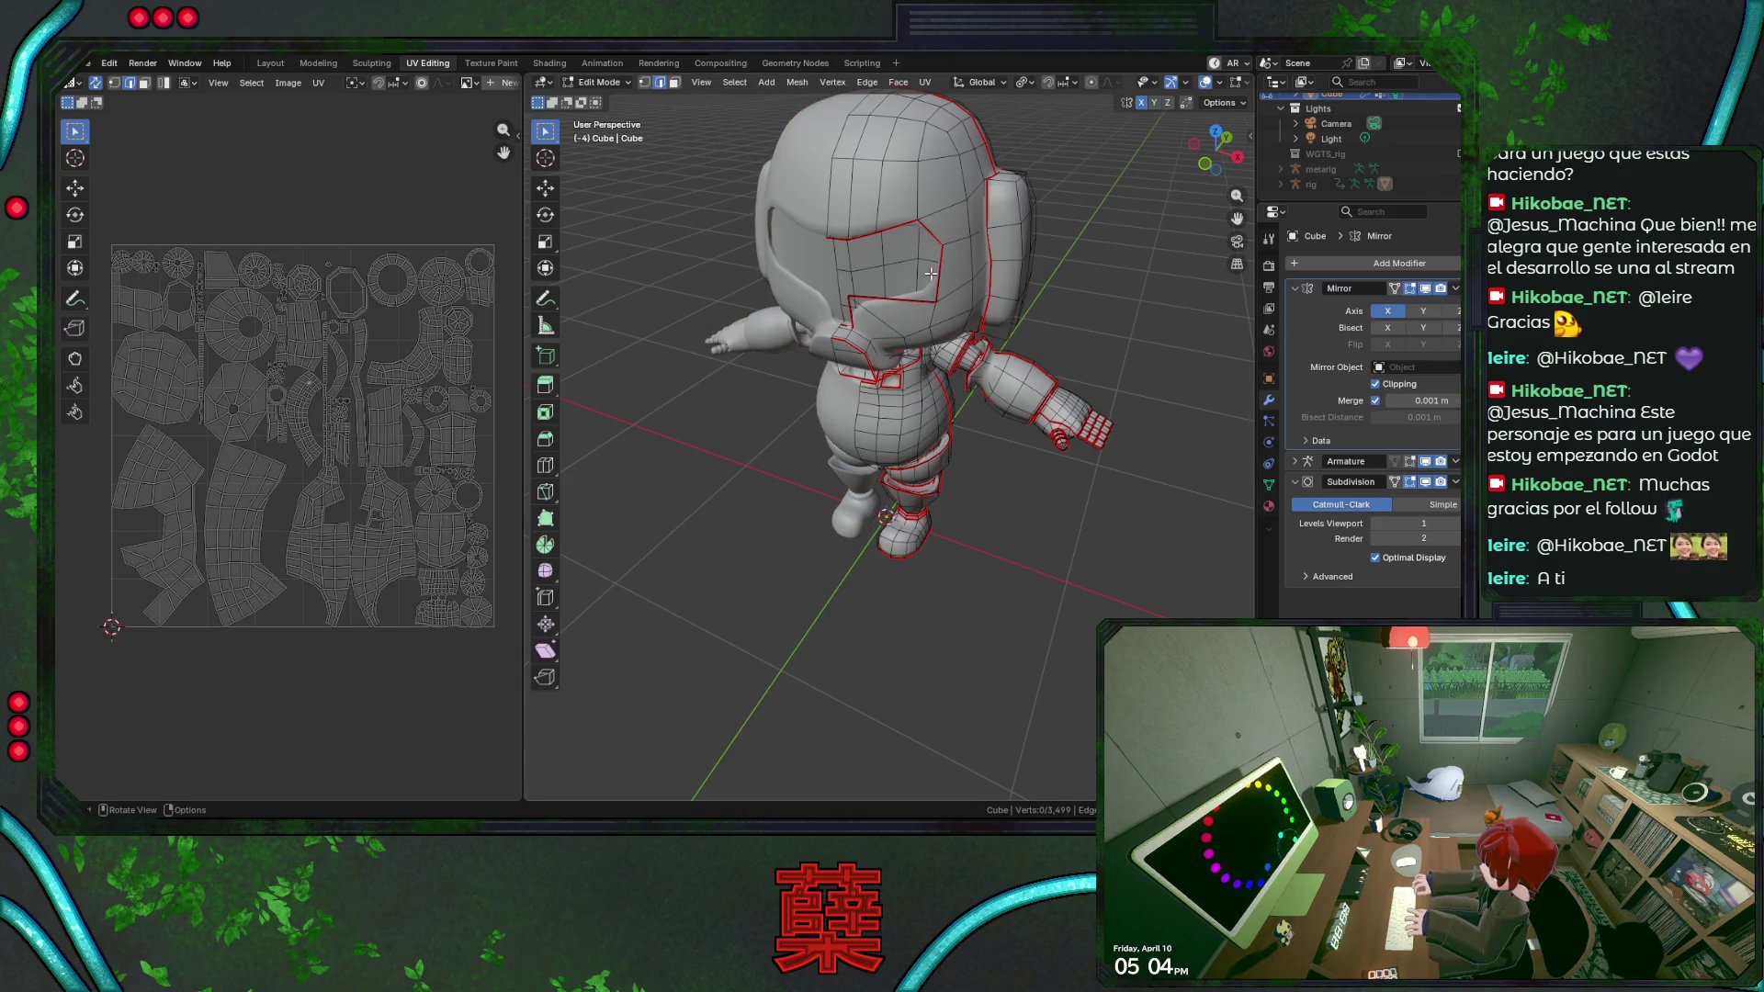
key("Tab")
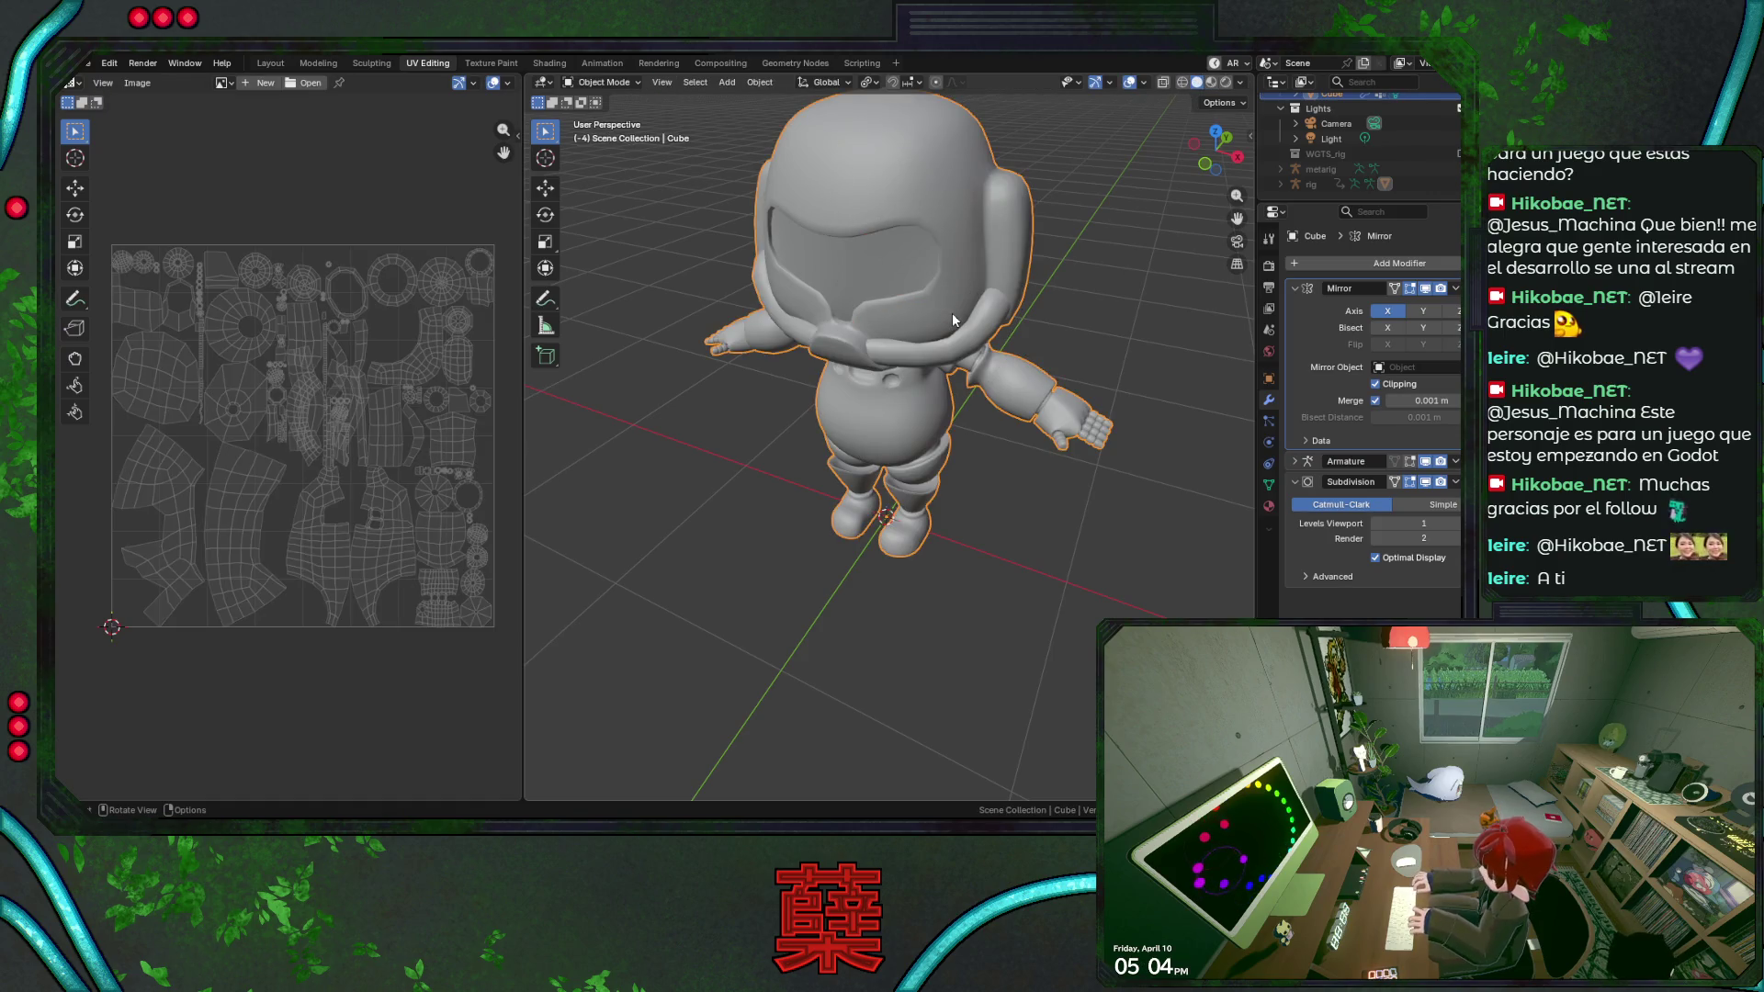
scroll(283, 404, "up", 3)
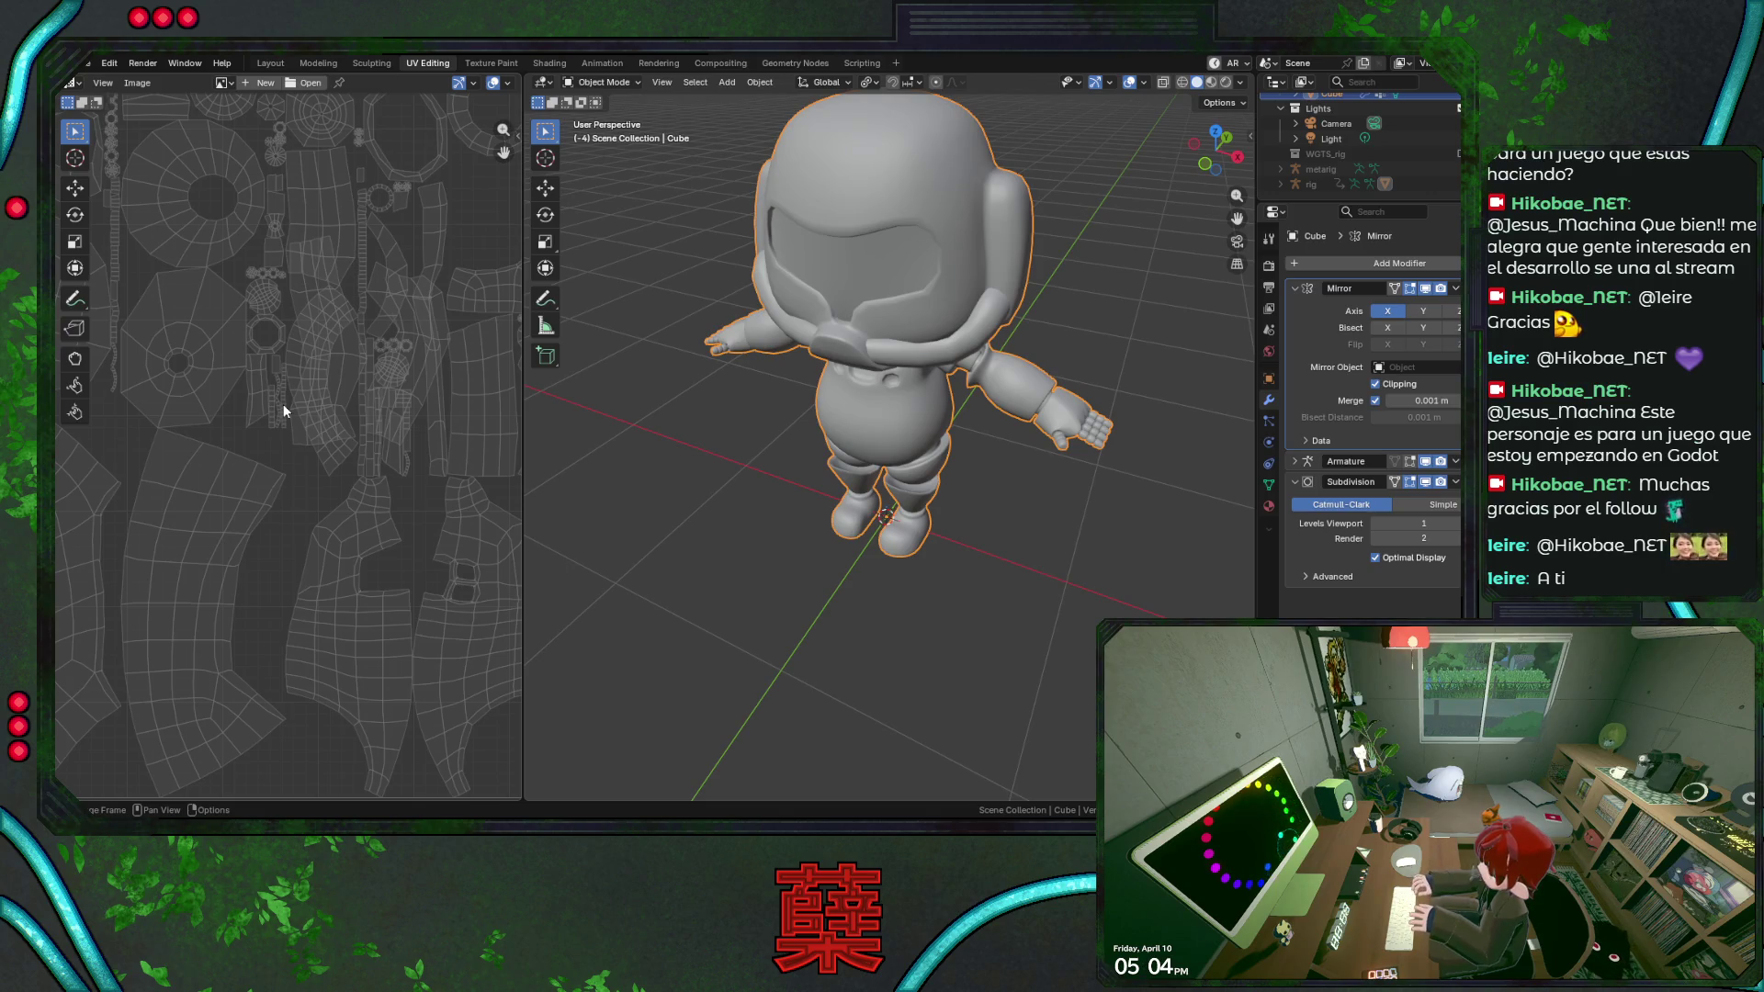
key("Tab")
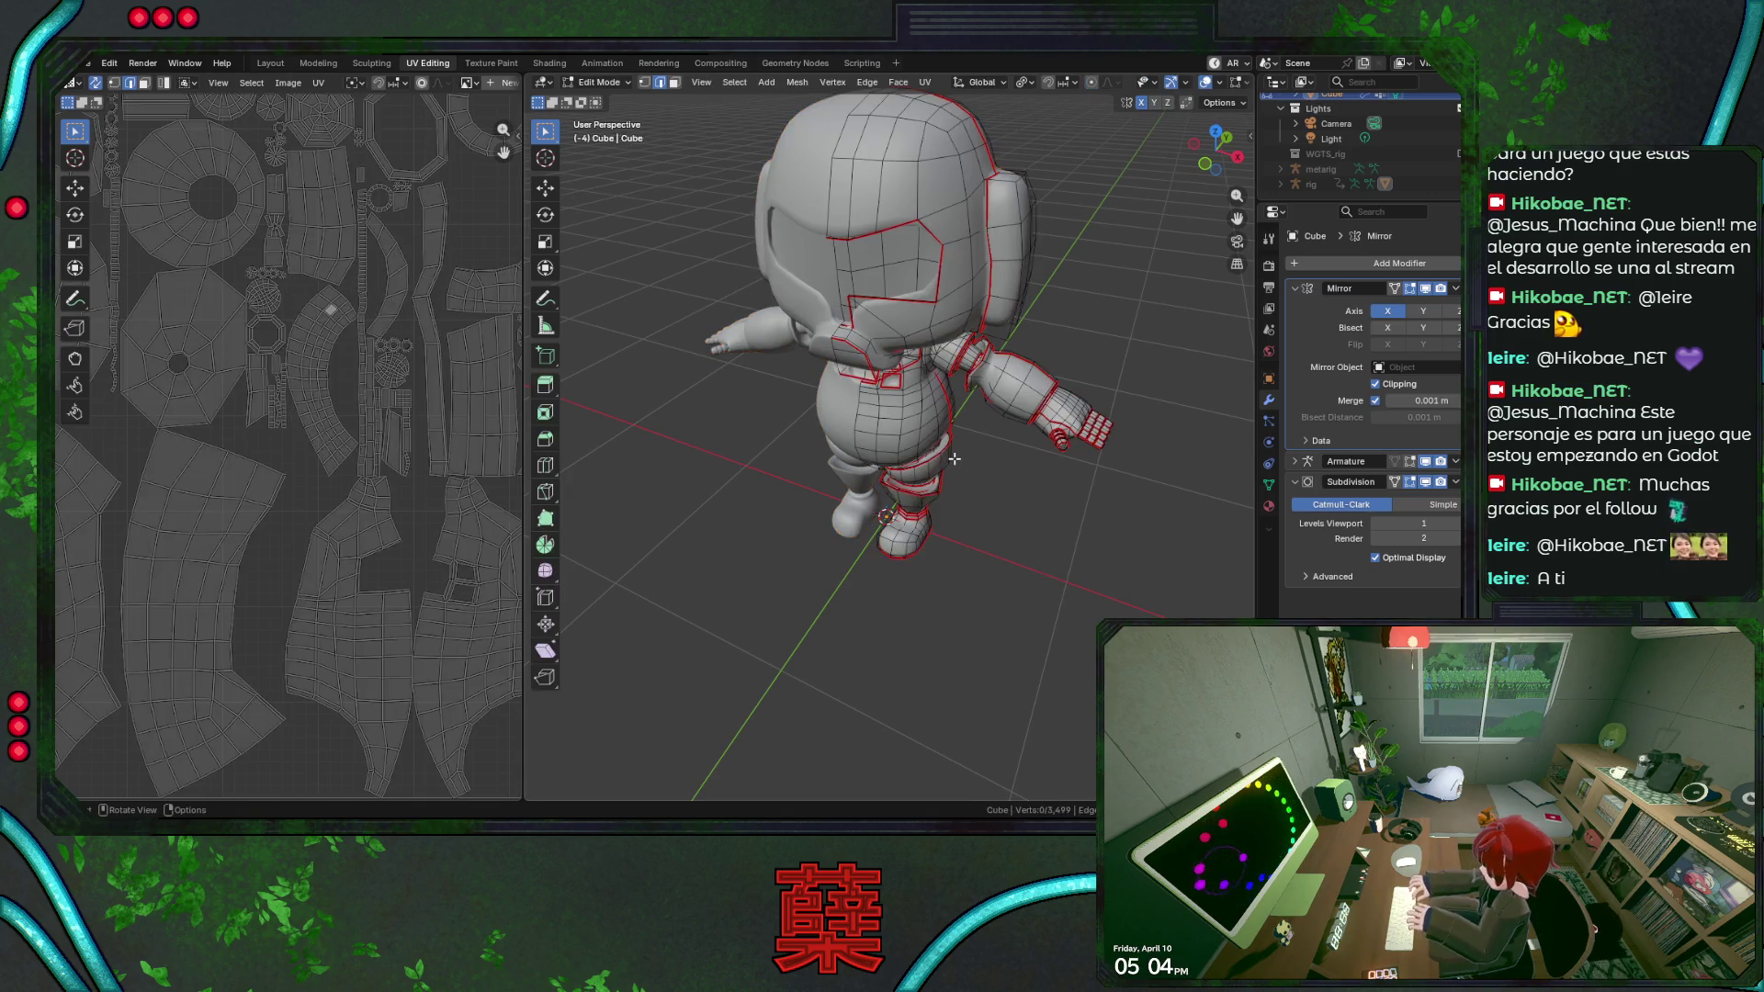
key("Tab")
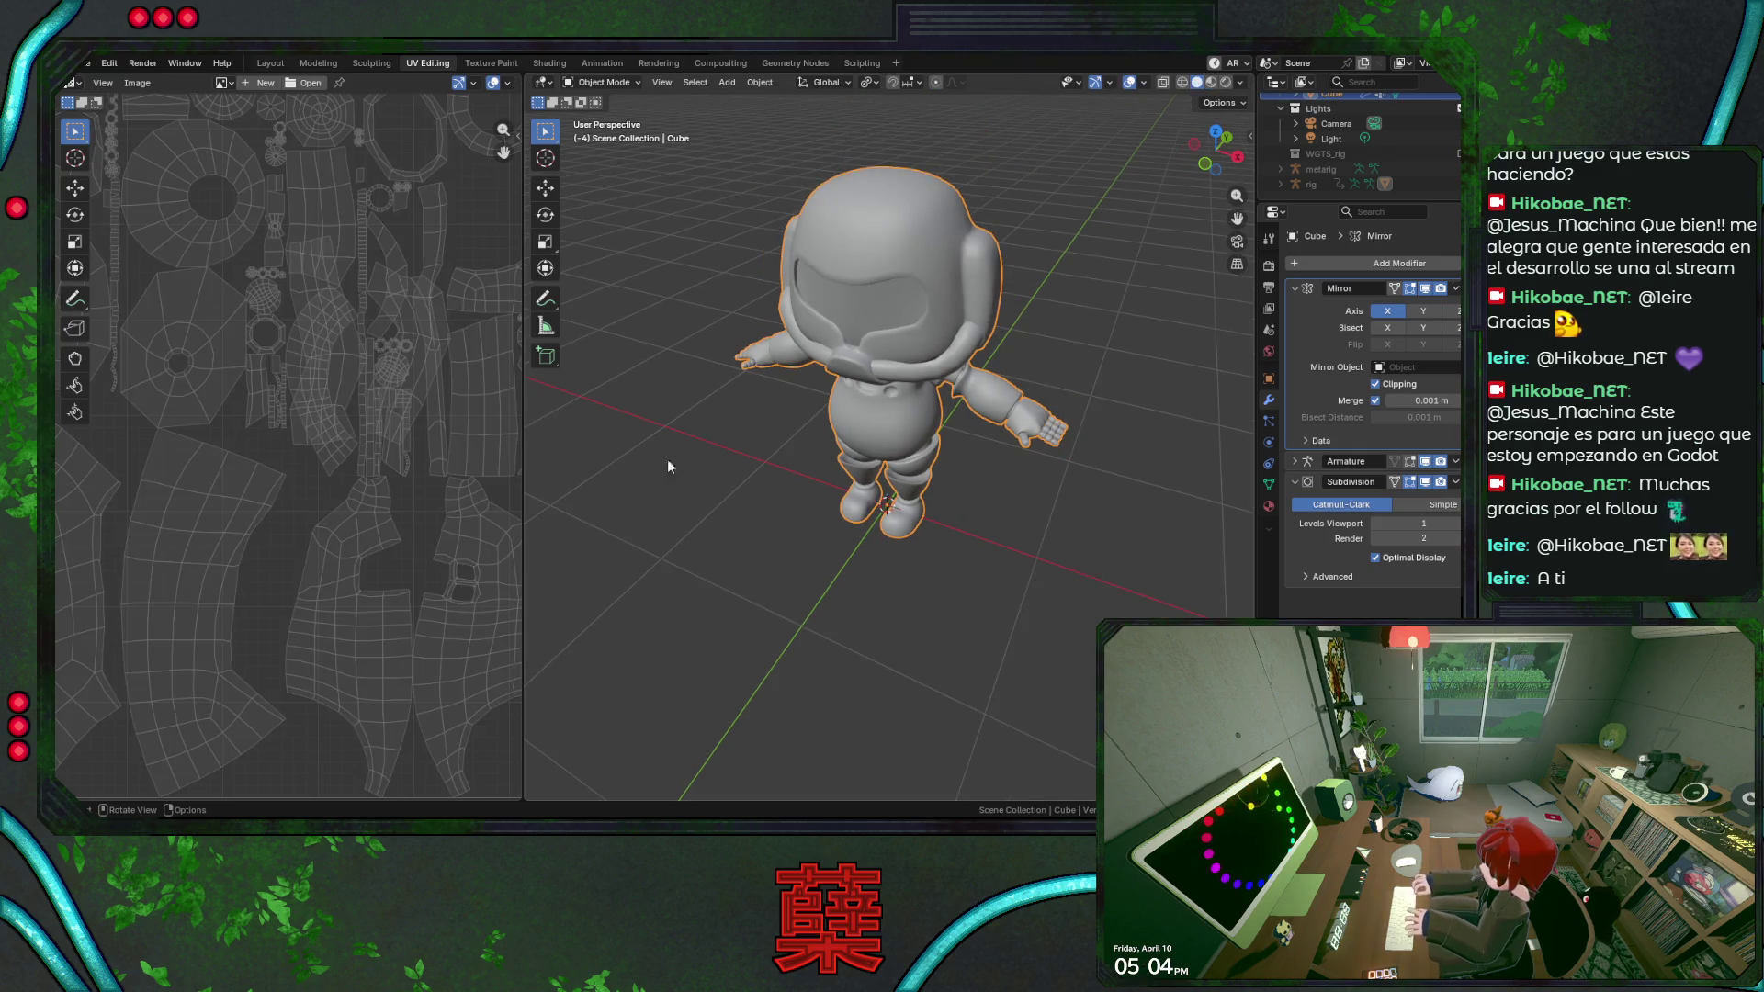
scroll(368, 473, "down", 2)
scroll(368, 472, "down", 2)
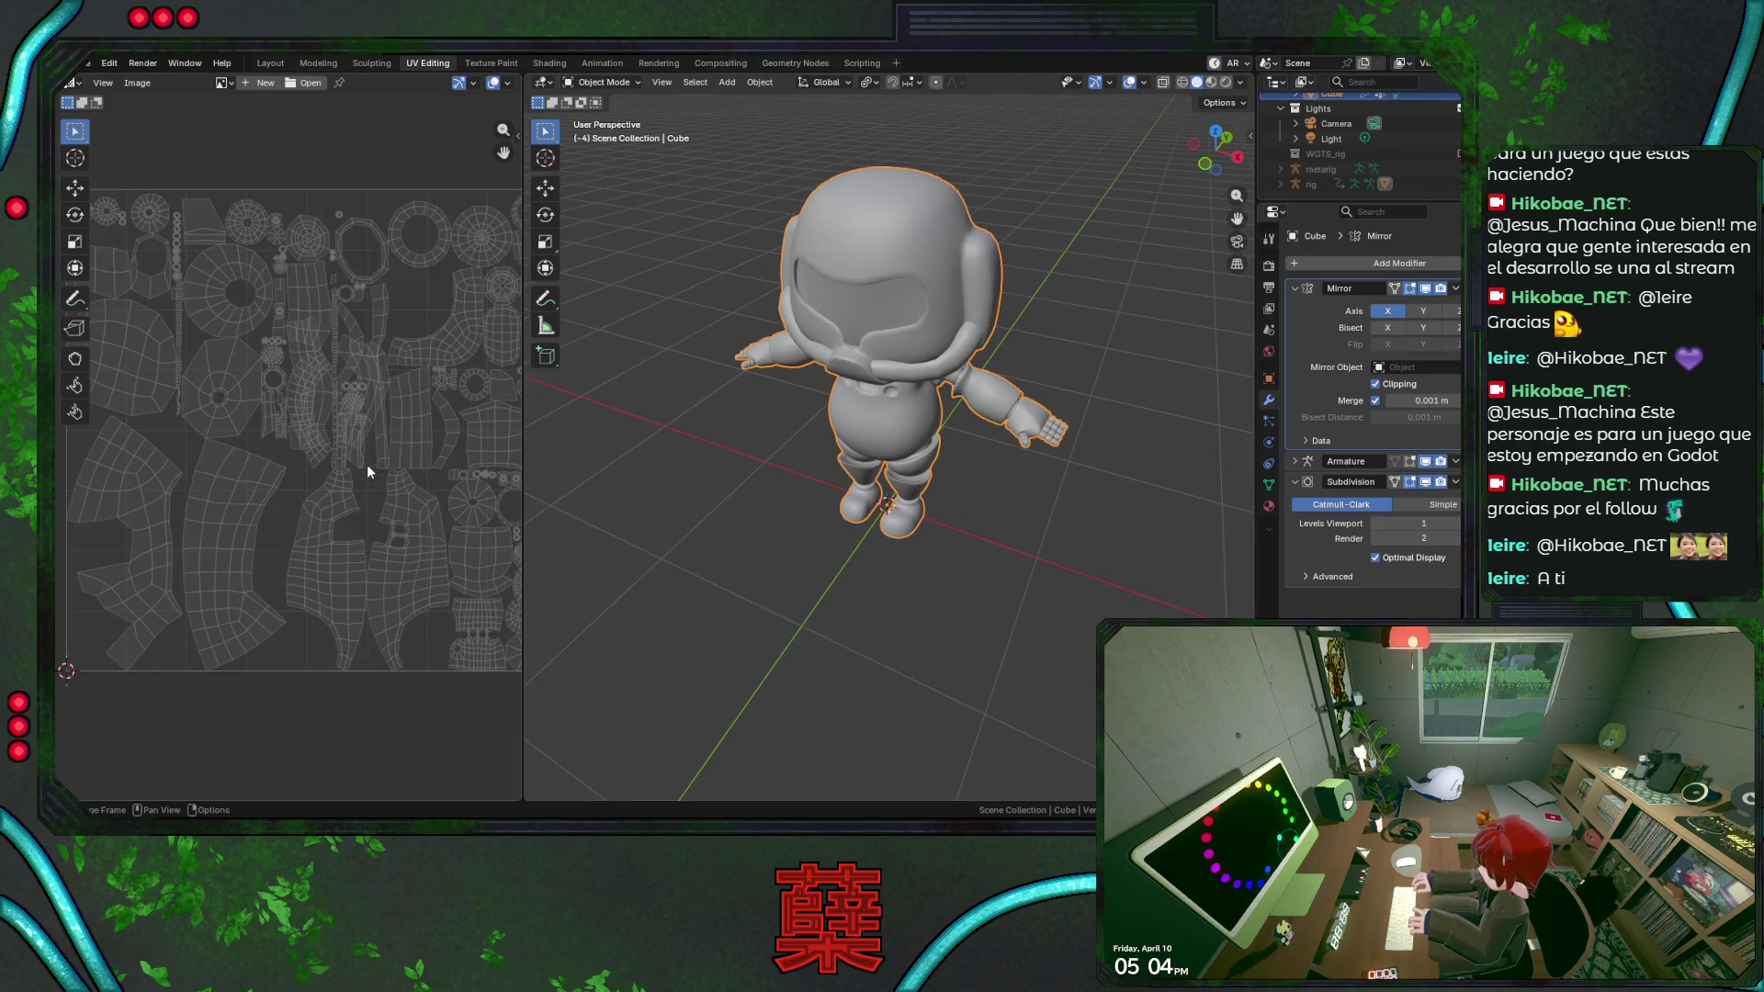
Unwrap the whole mesh in Edit Mode and move the resulting islands to the bottom-left.
key("Tab")
key("a")
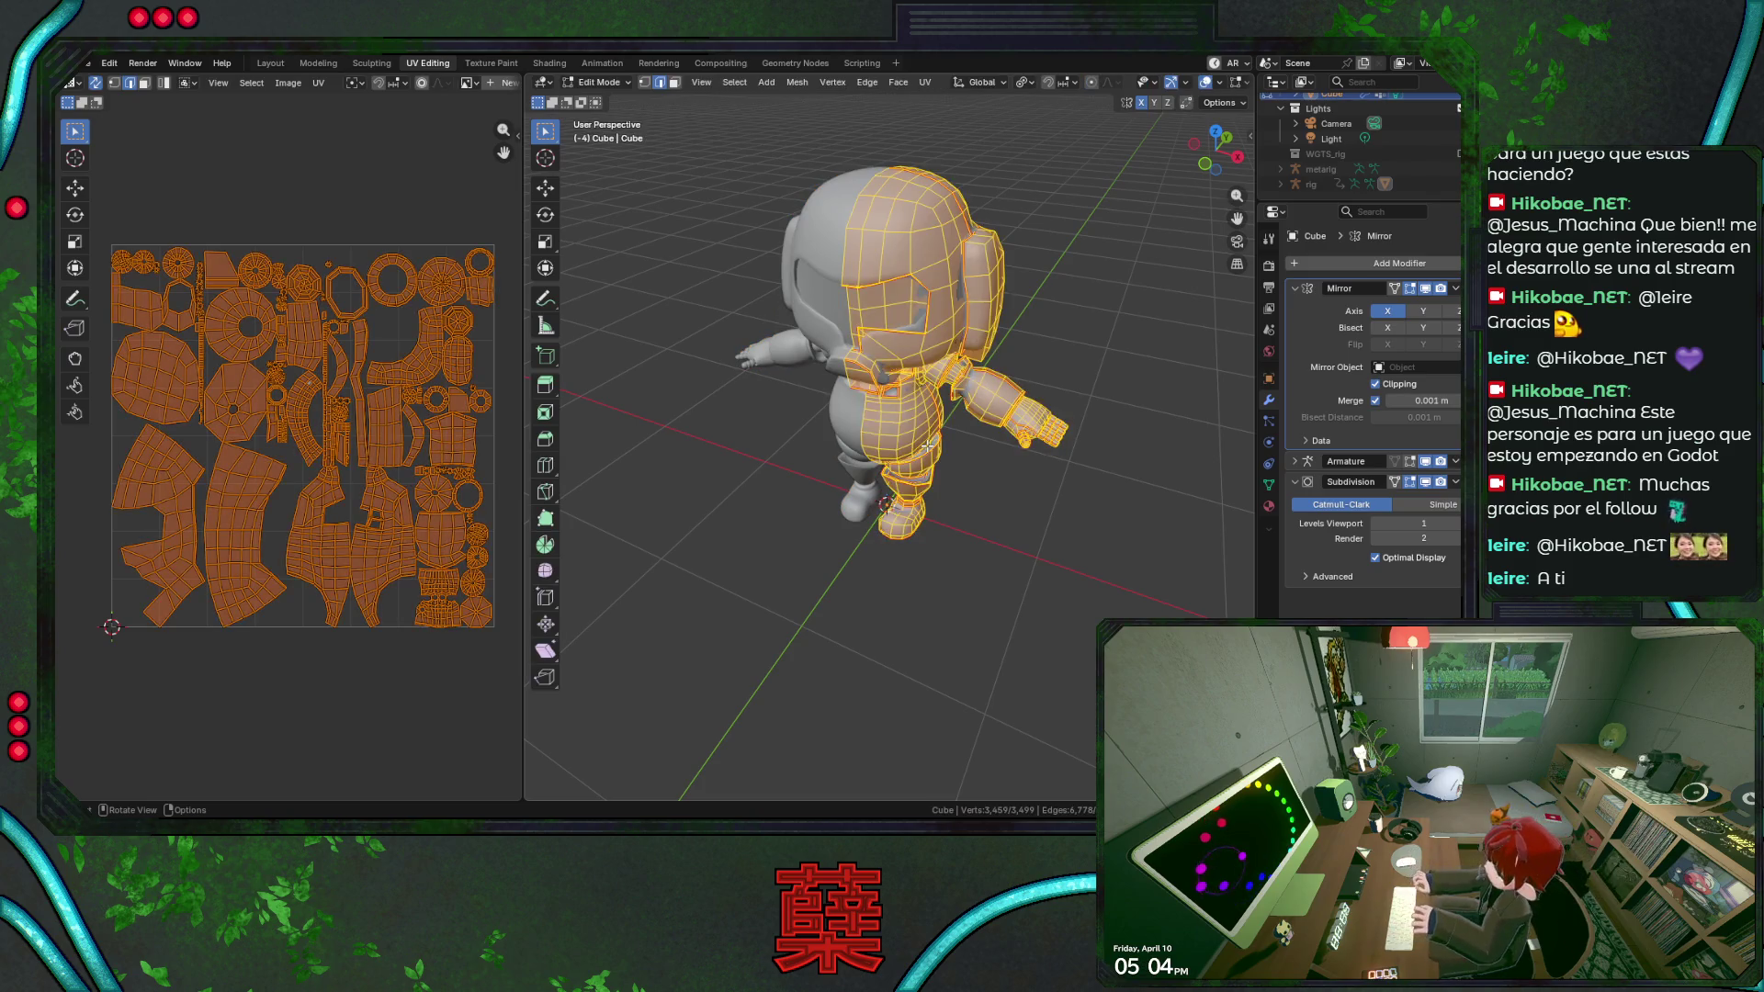
key("u")
left_click(914, 440)
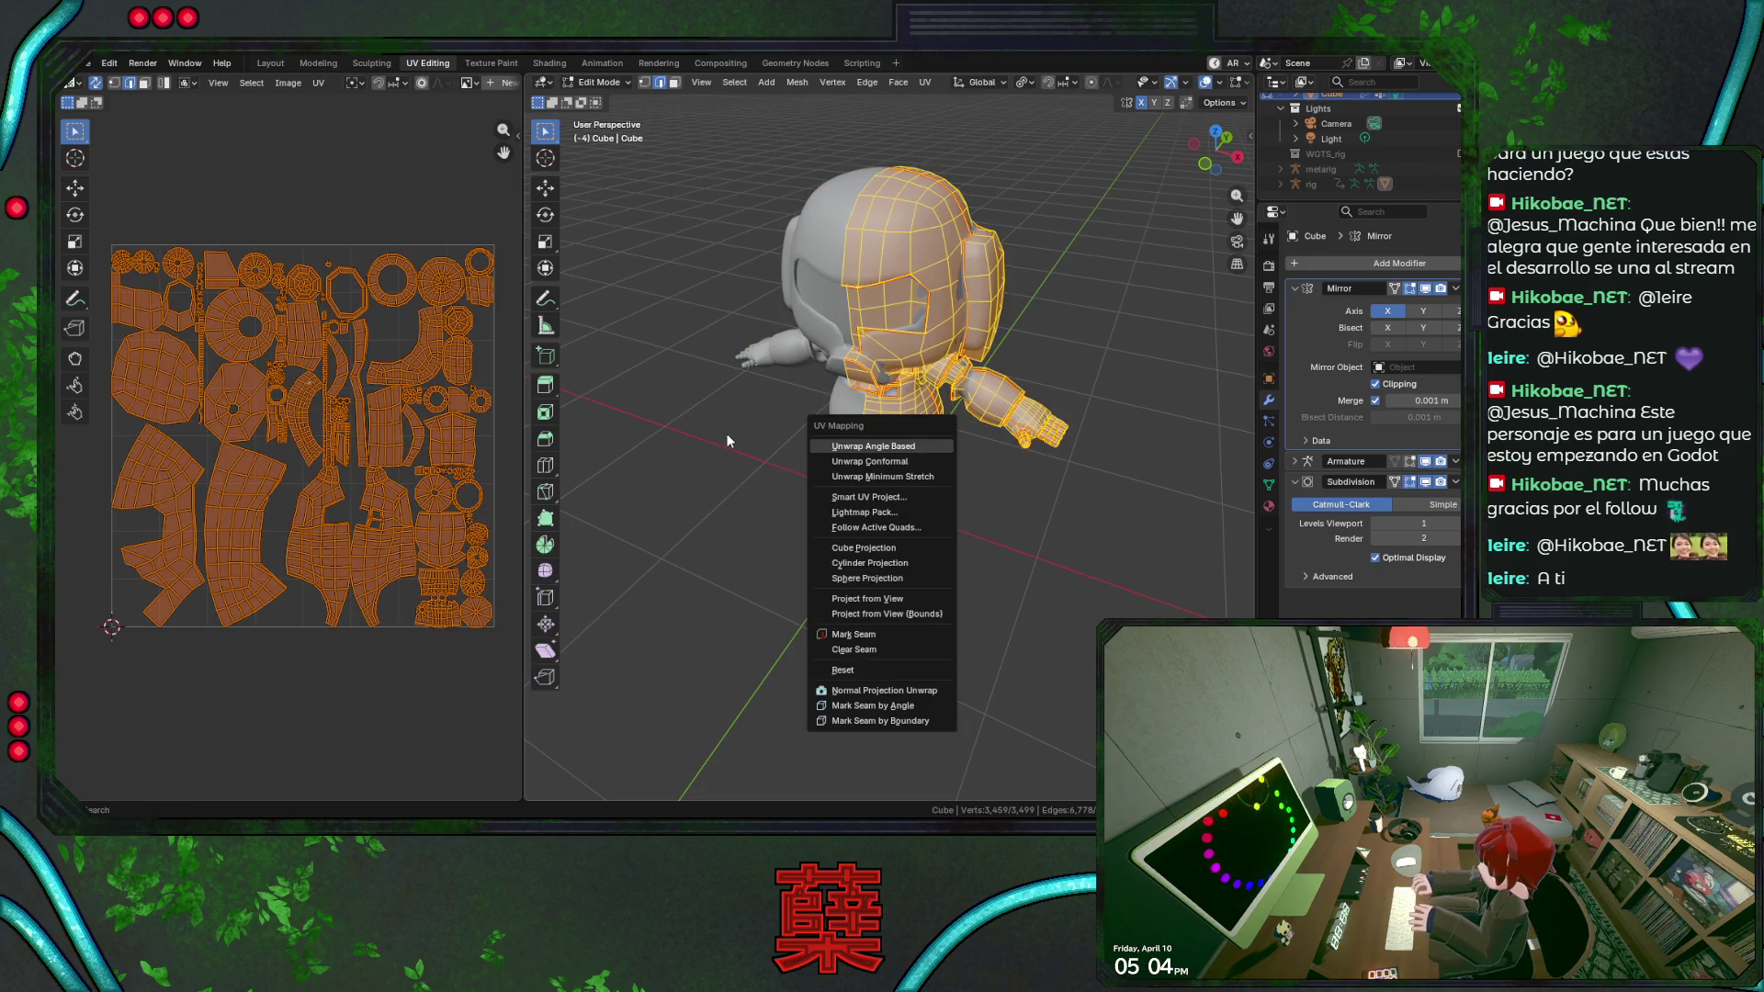
key("Tab")
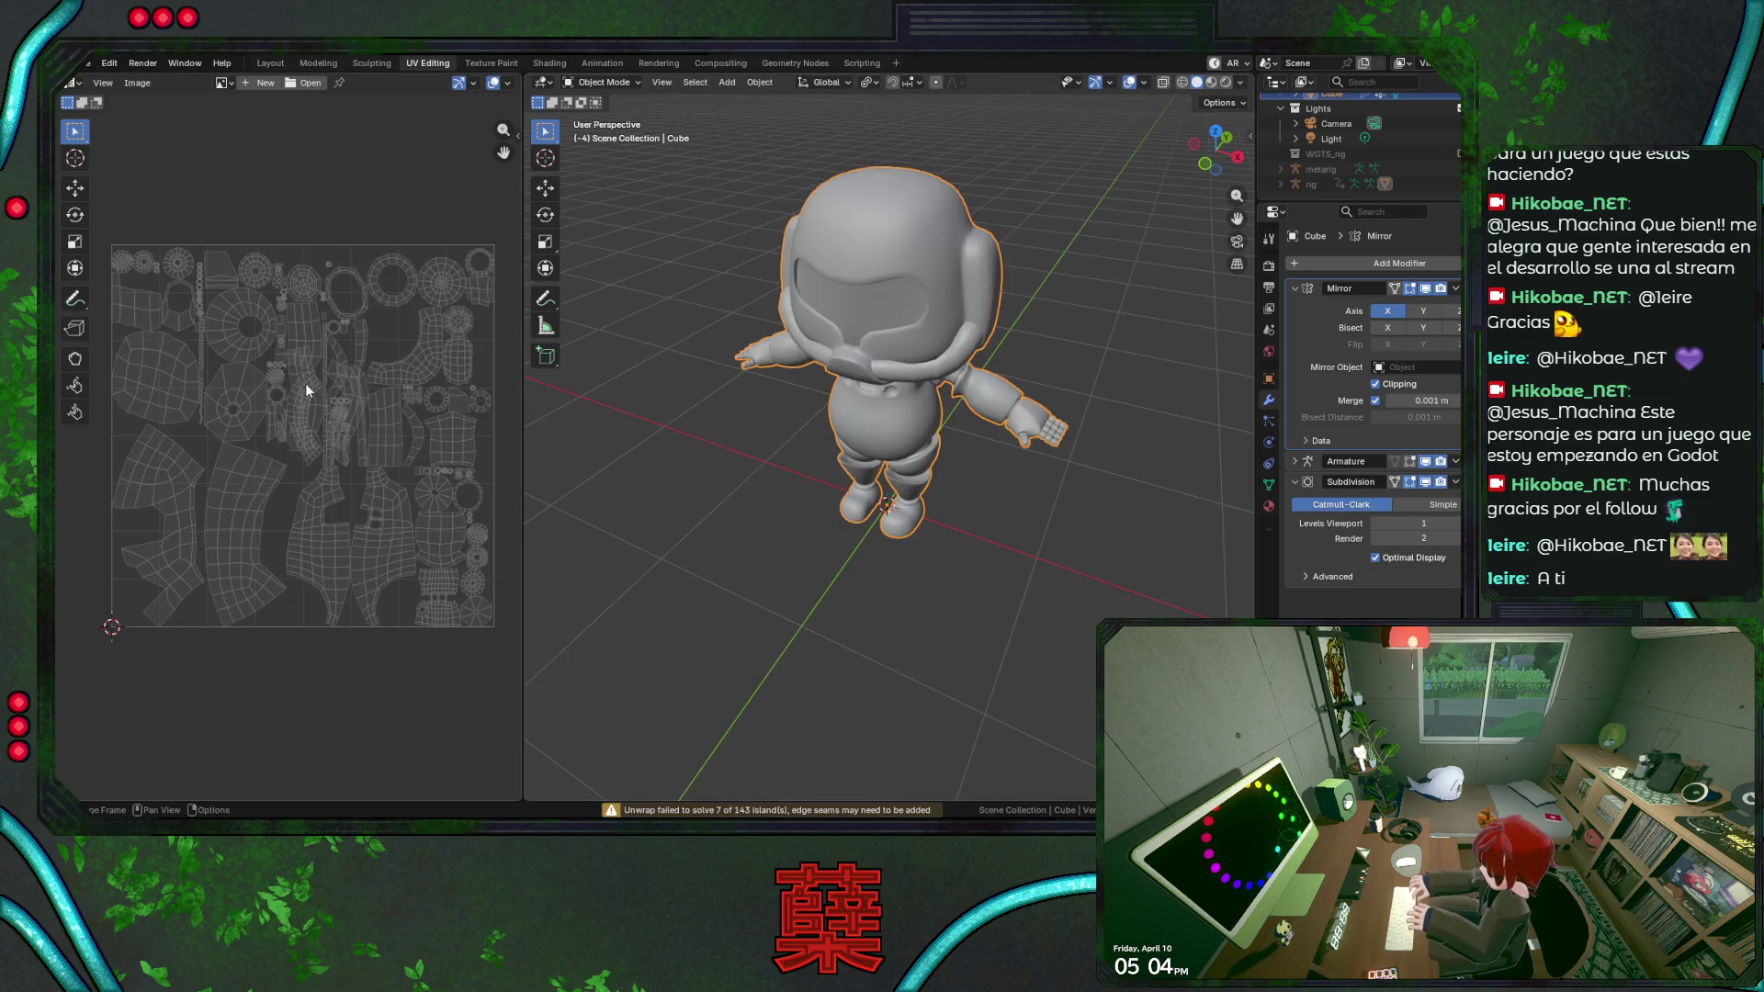
key("Tab")
key("g")
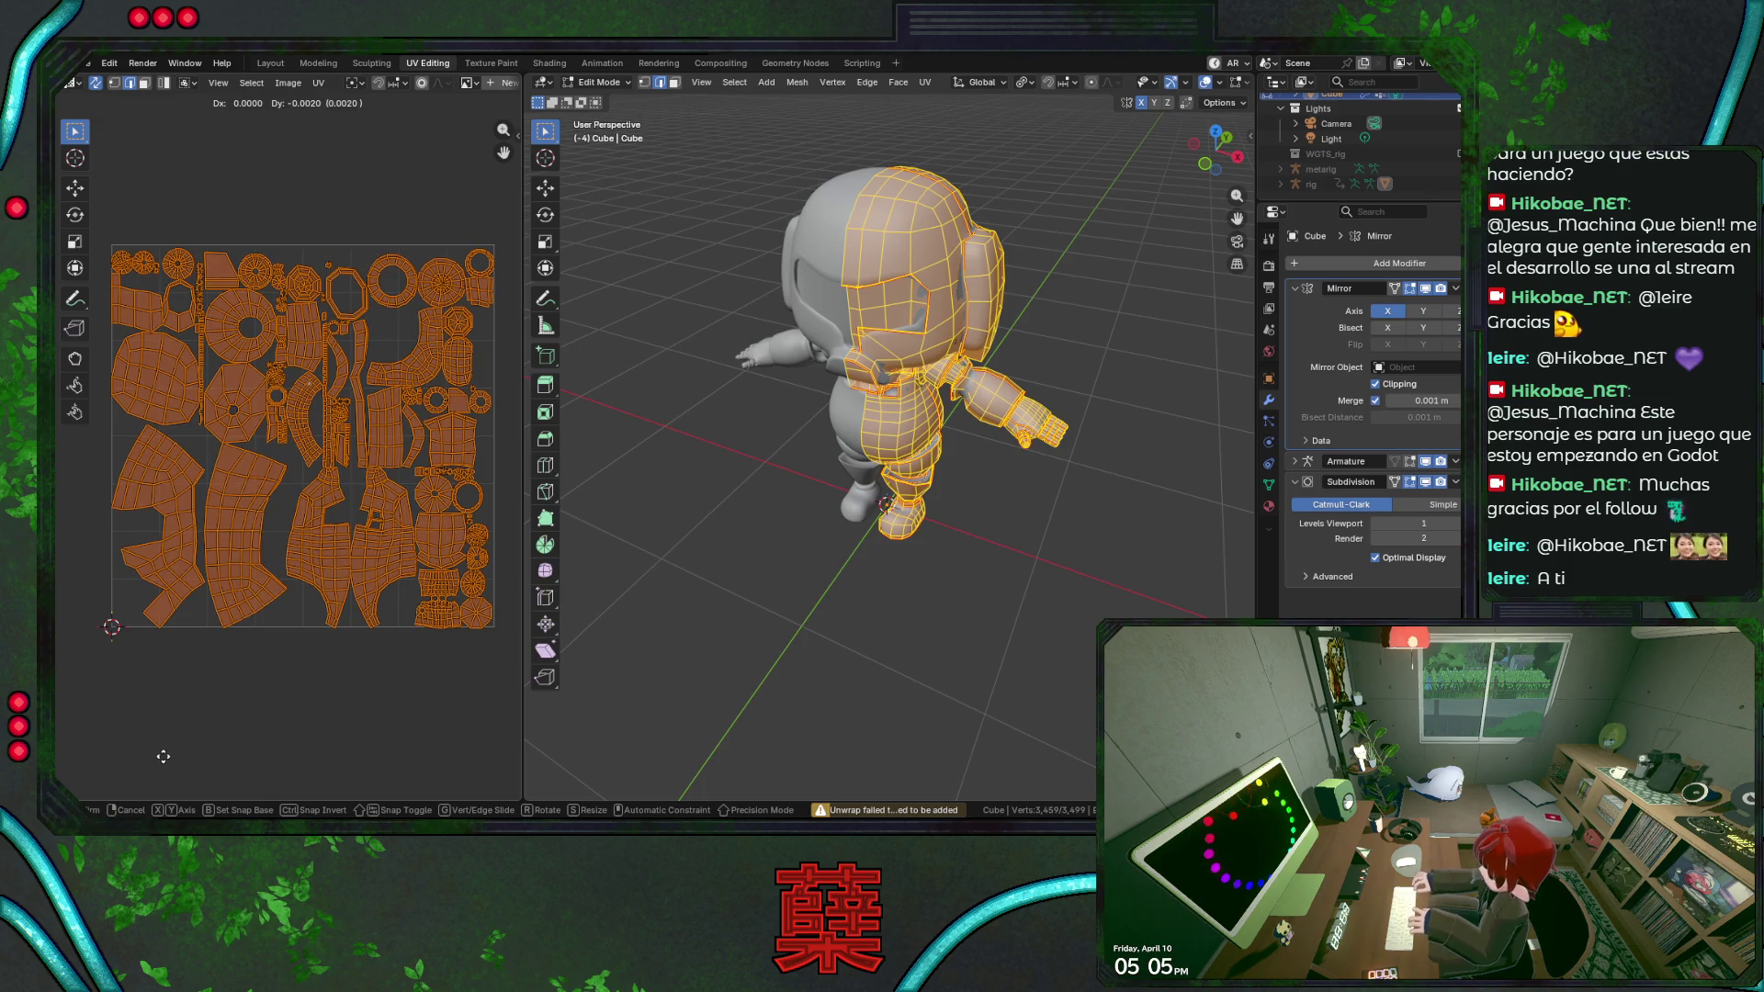
key("Return")
key("Tab")
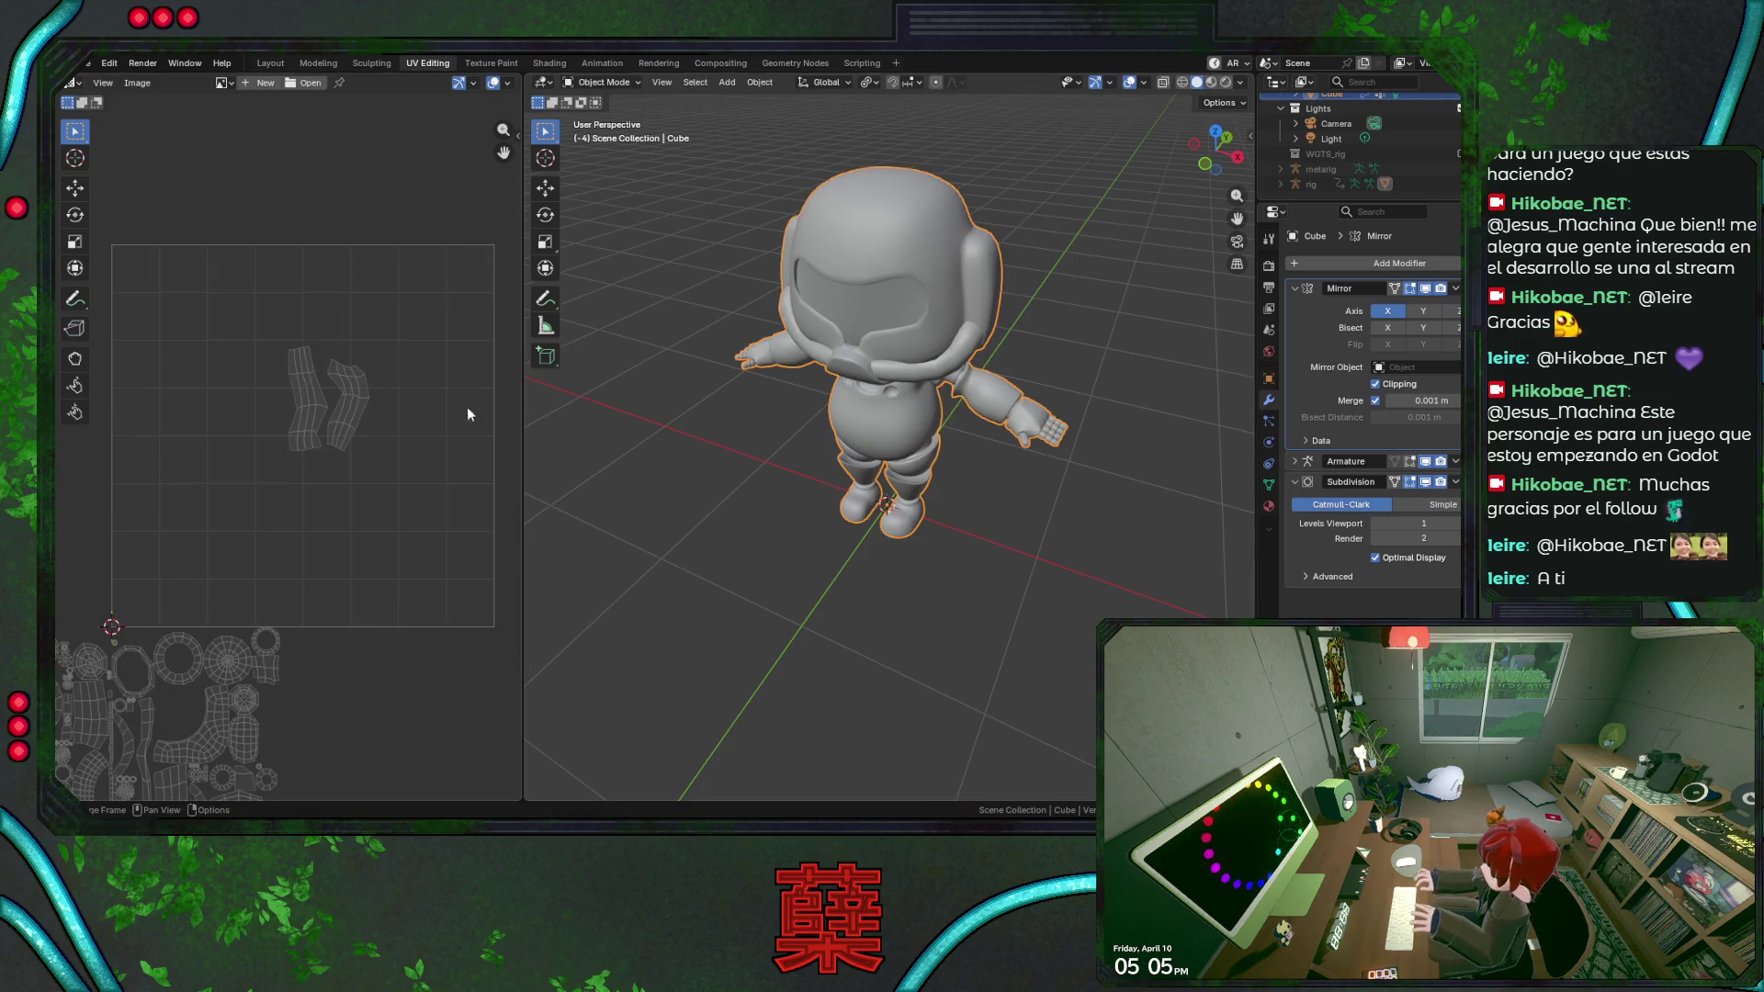
Reveal the hidden faces, unwrap everything again into full islands, and deselect all.
key("Tab")
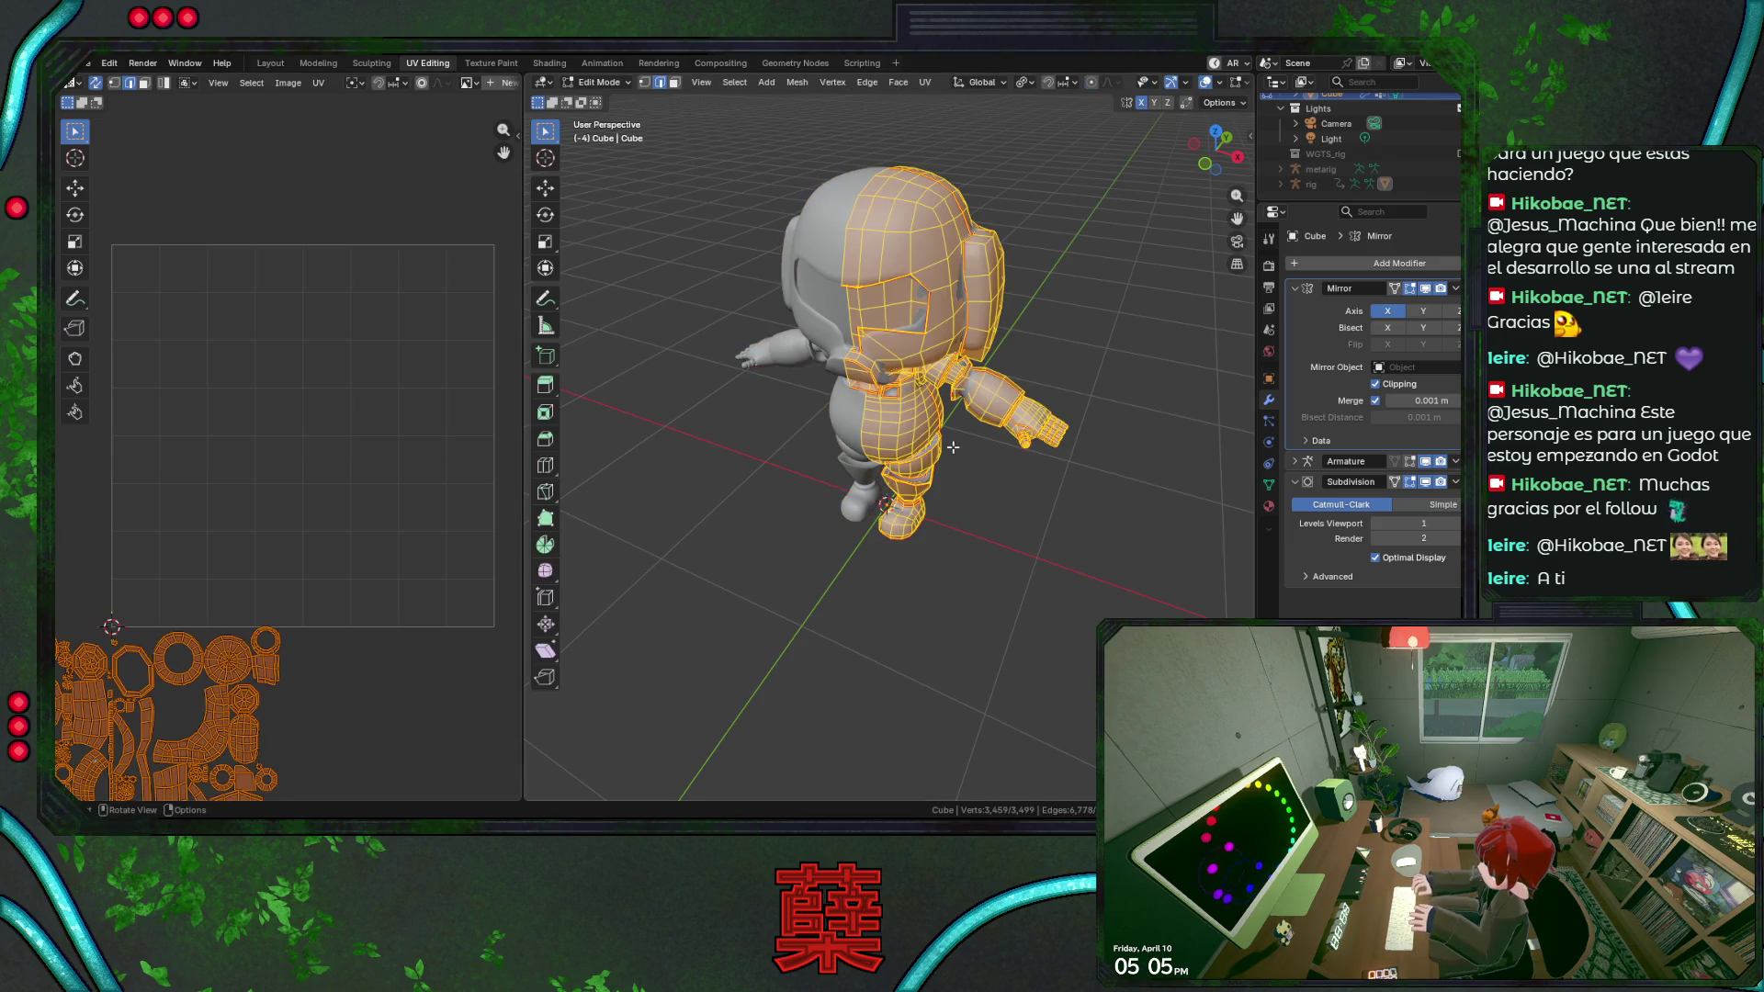
key("alt+h")
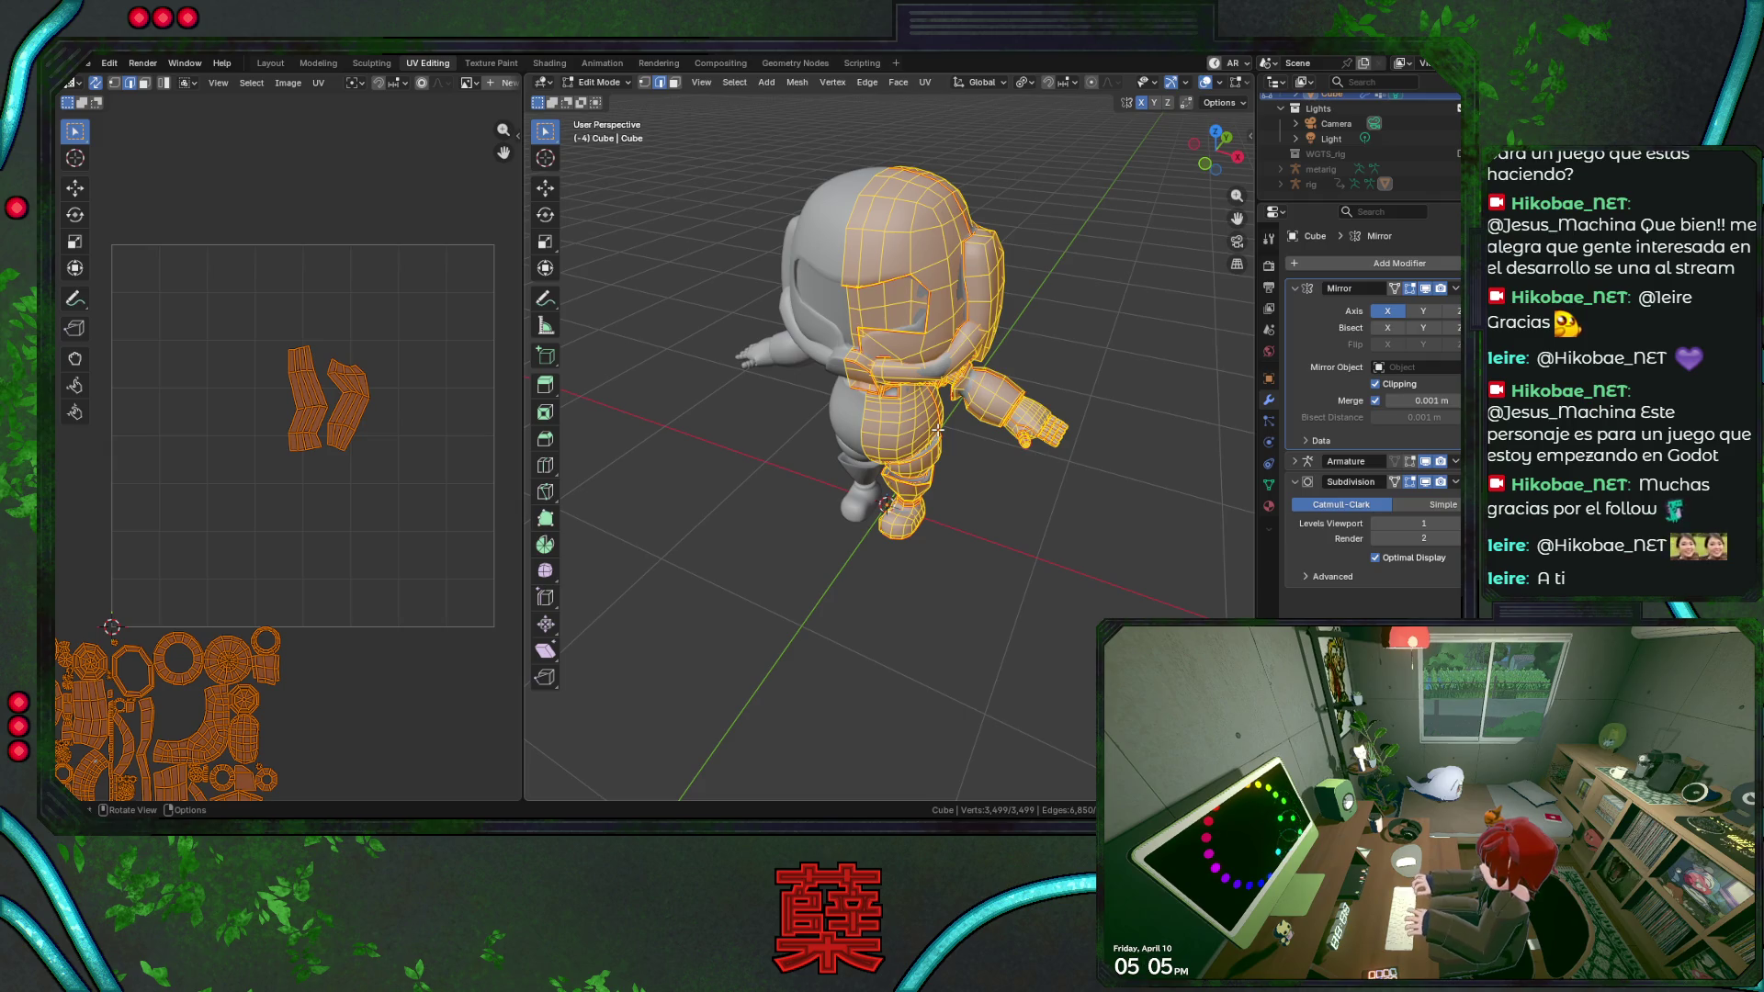
key("u")
left_click(938, 429)
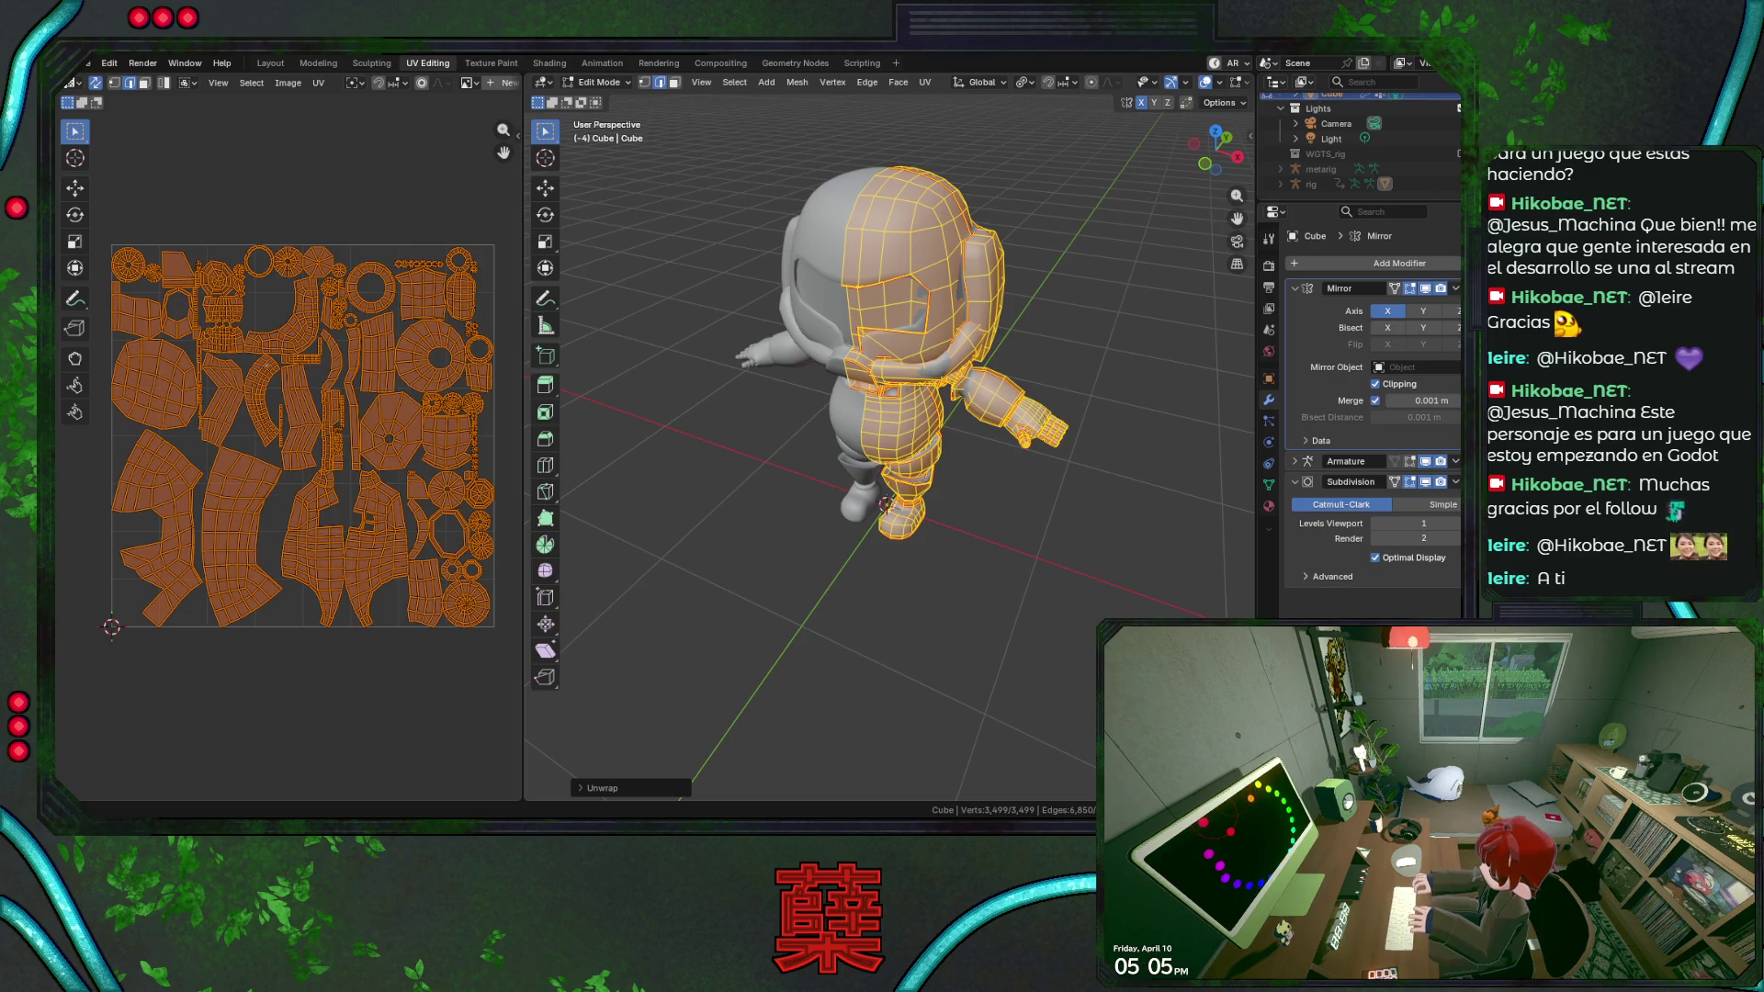
left_click(780, 479)
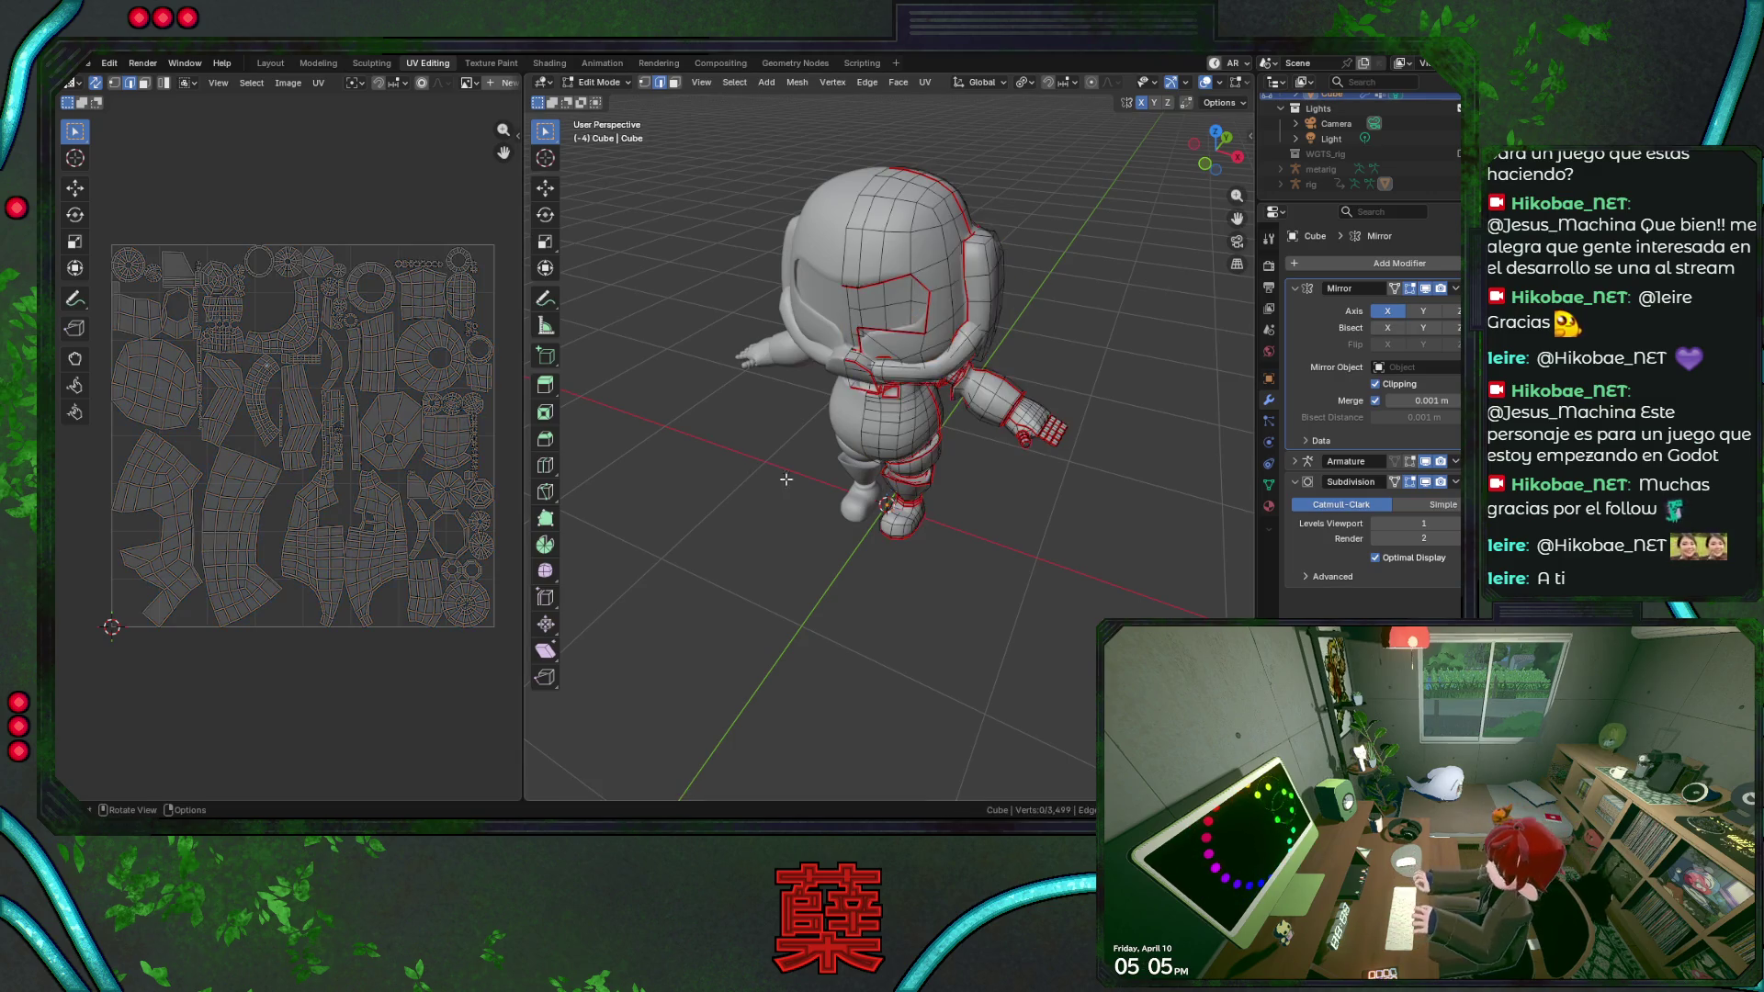
Save the file and check the seams from front and side views via a head edge loop.
key("KP_1")
key("ctrl+s")
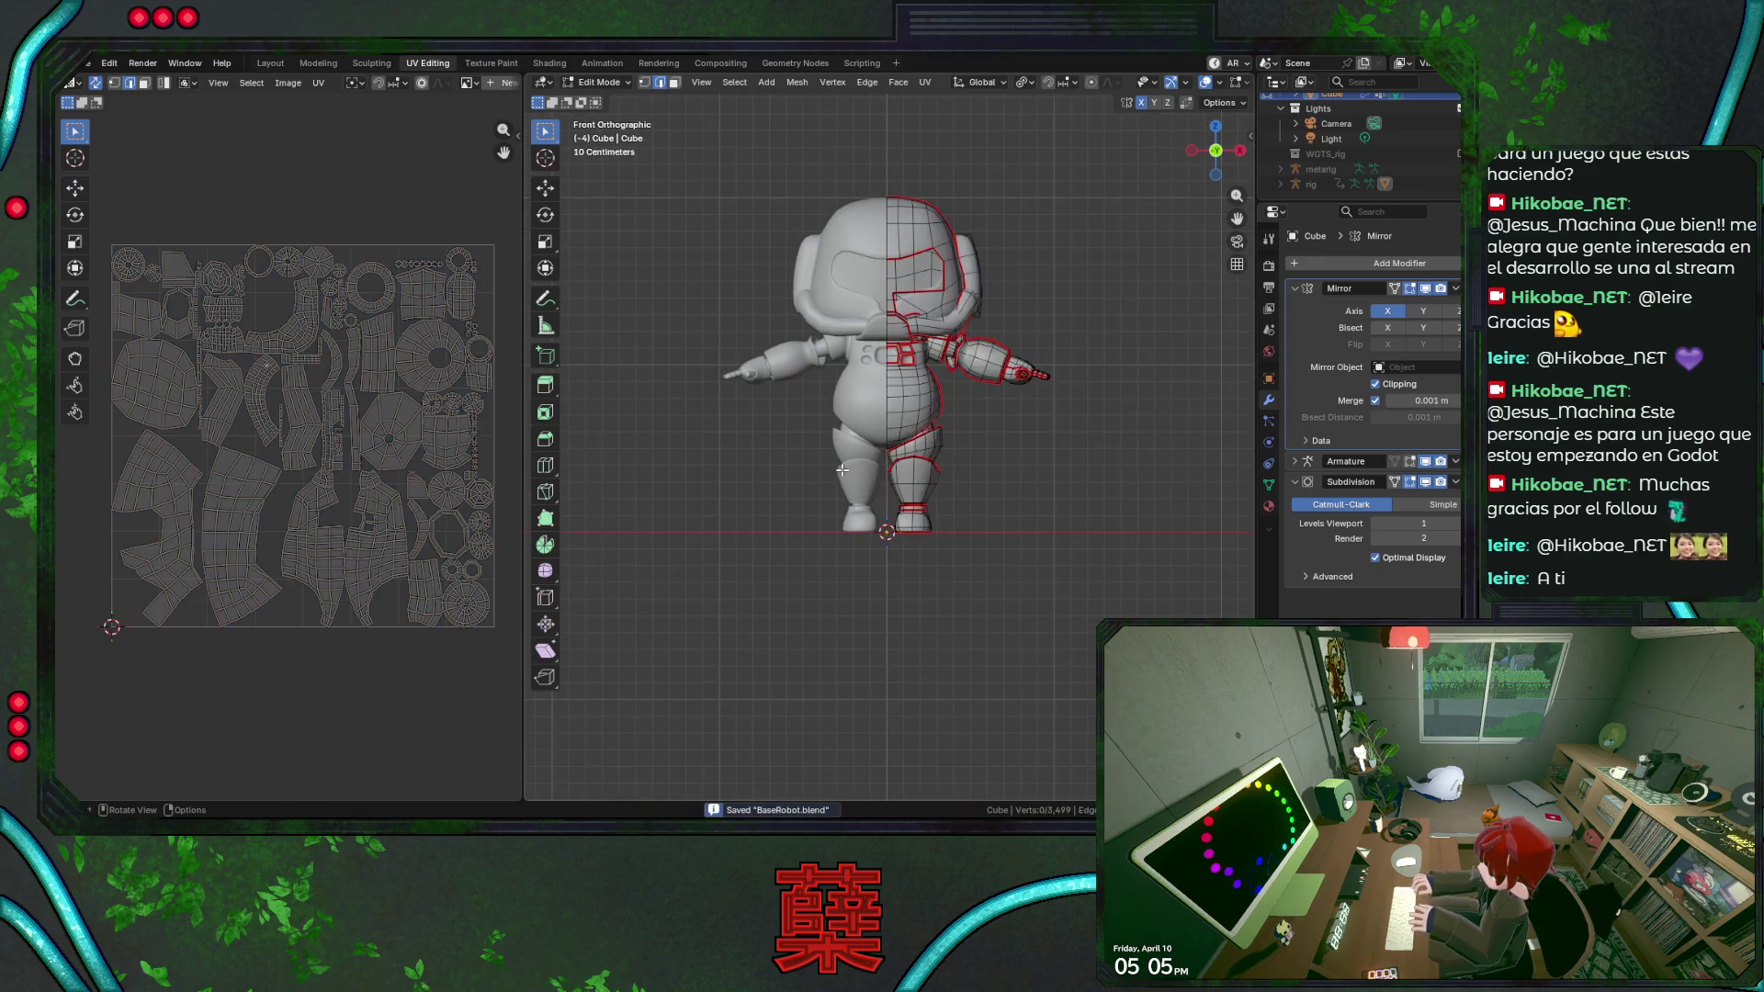
key("KP_3")
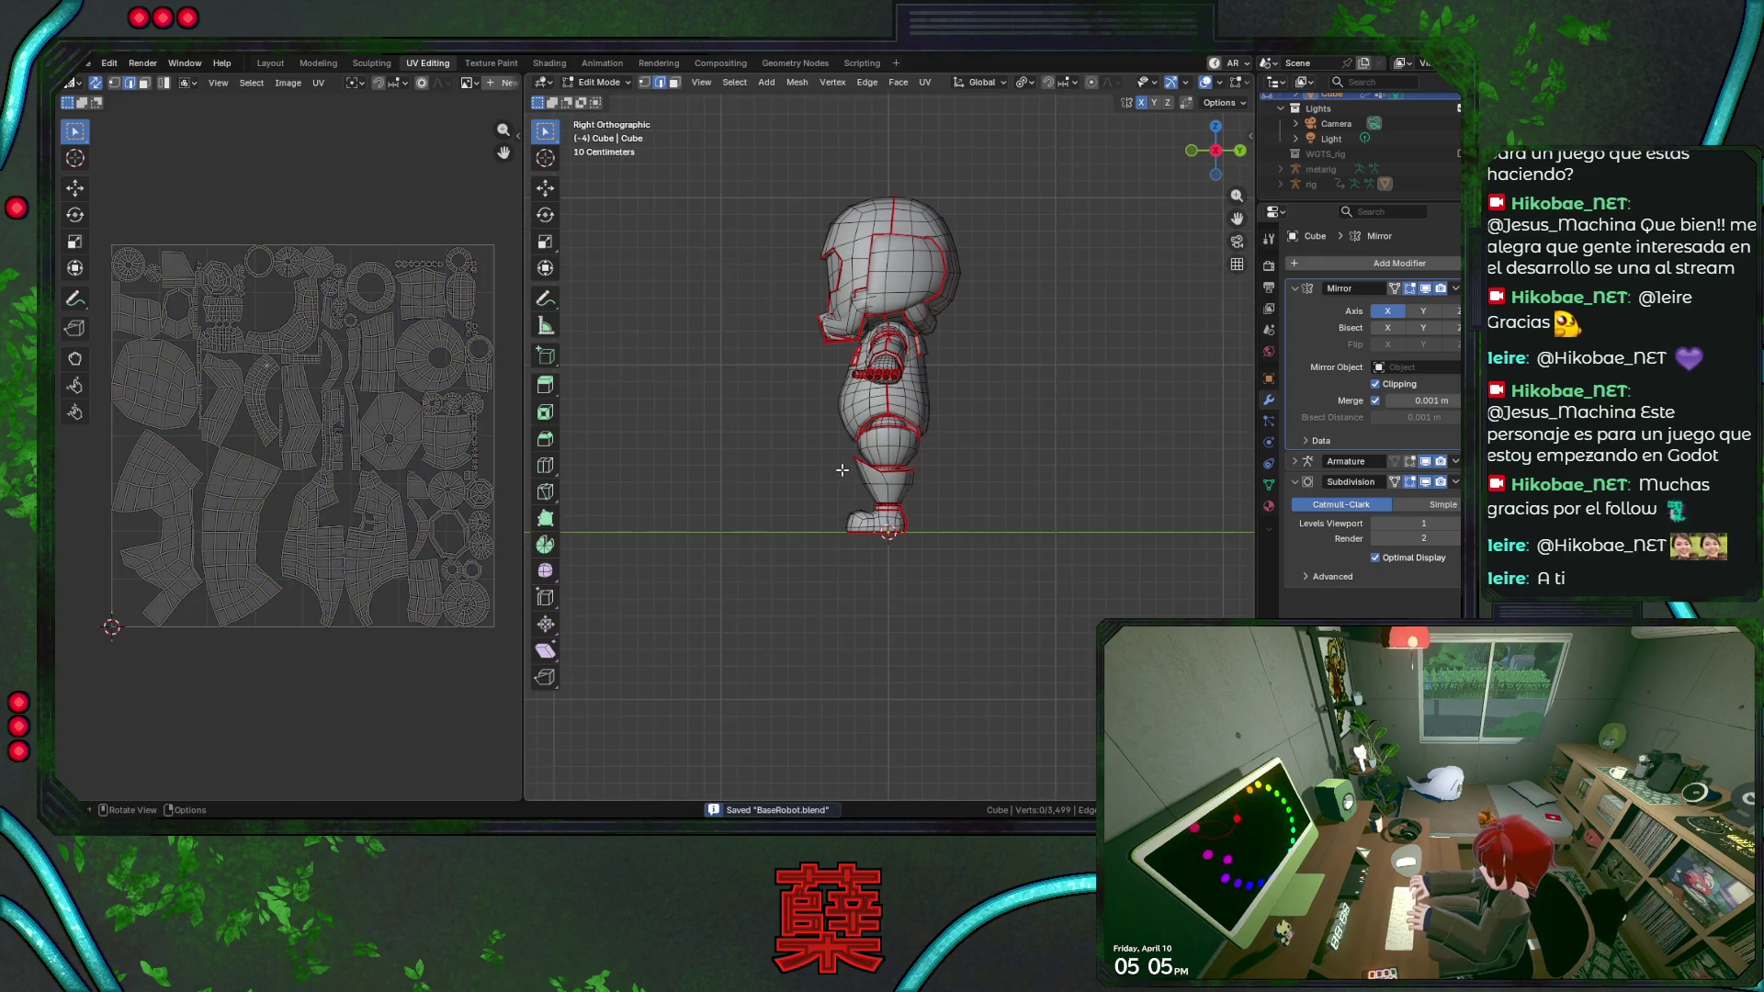
scroll(841, 471, "up", 2)
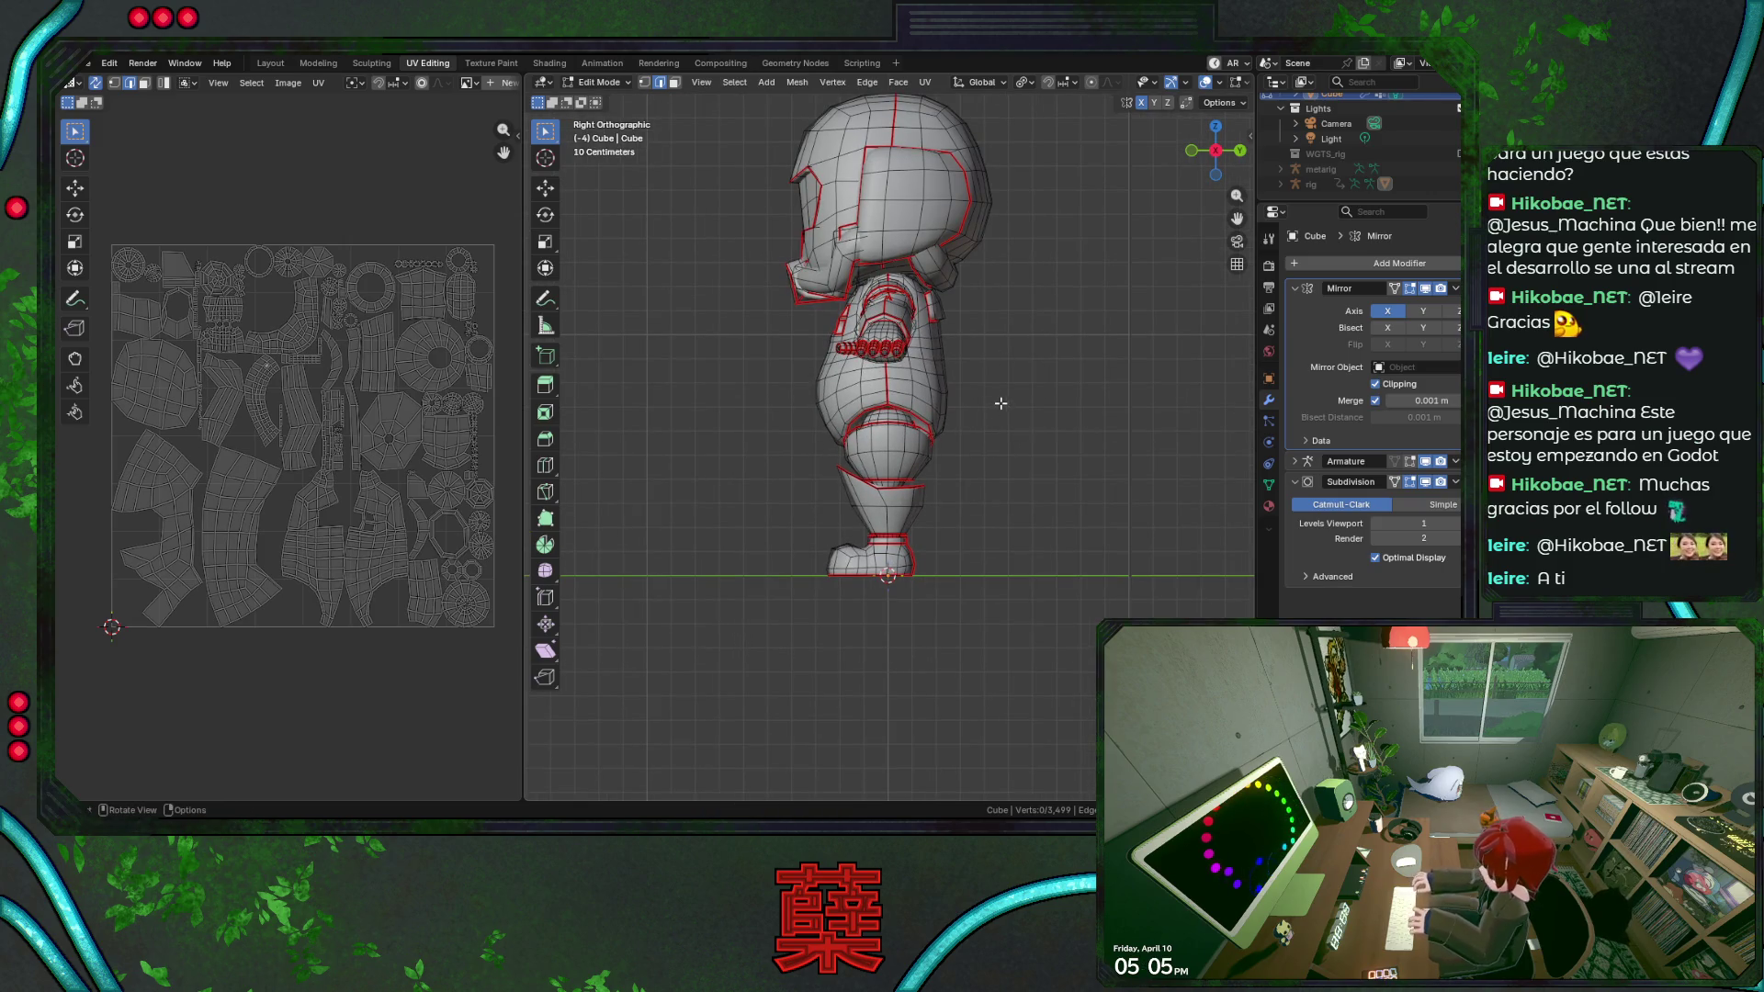
left_click(936, 271, "alt")
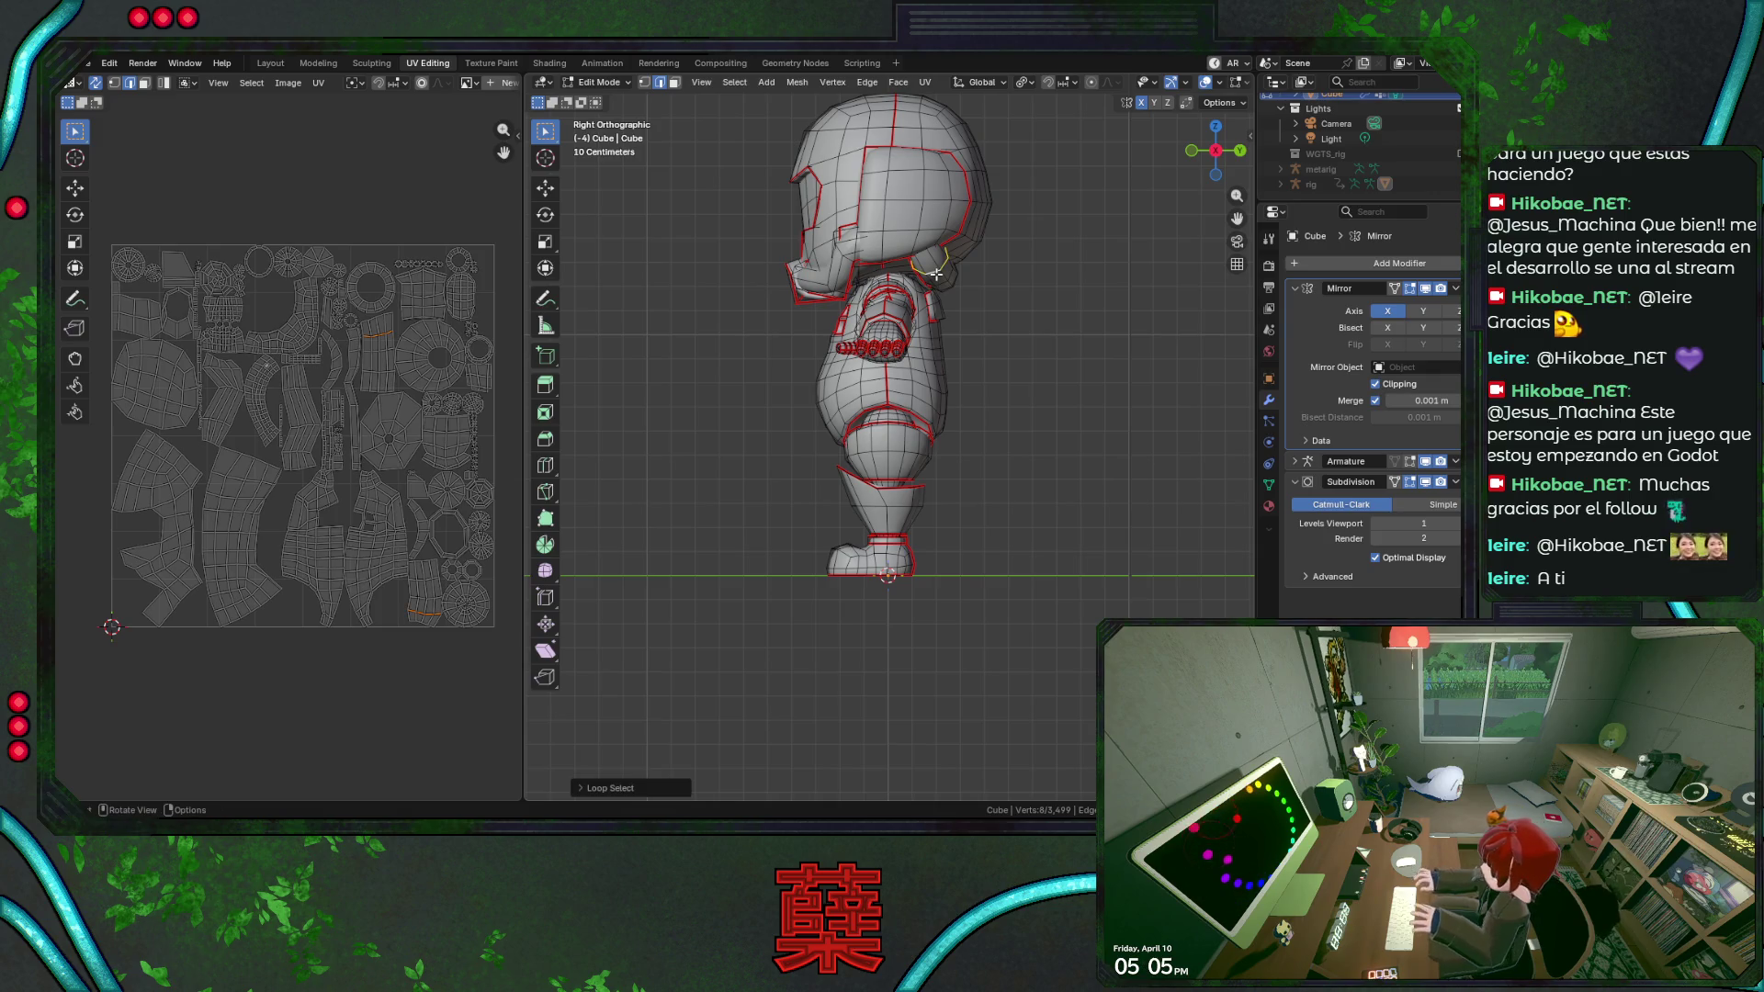
left_click(1049, 344)
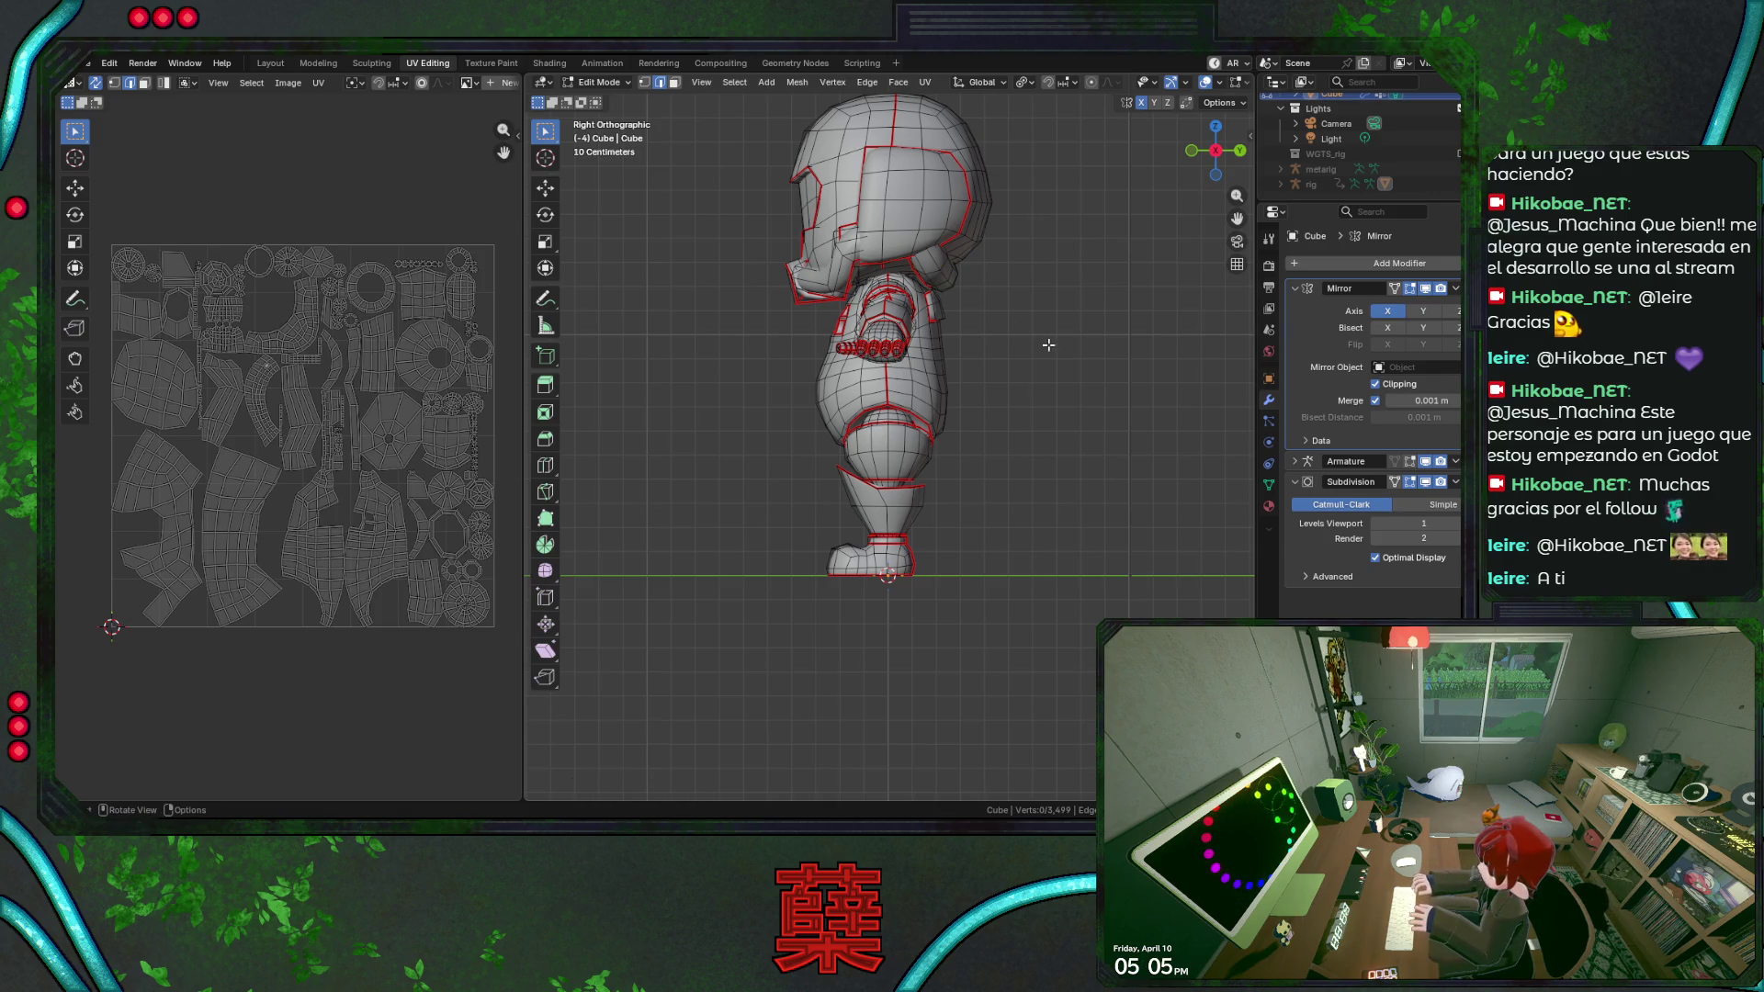
Return to the front view, leave Edit Mode and save BaseRobot.blend in object mode.
key("KP_1")
key("Tab")
left_click(1043, 424)
left_click(1049, 325)
key("ctrl+s")
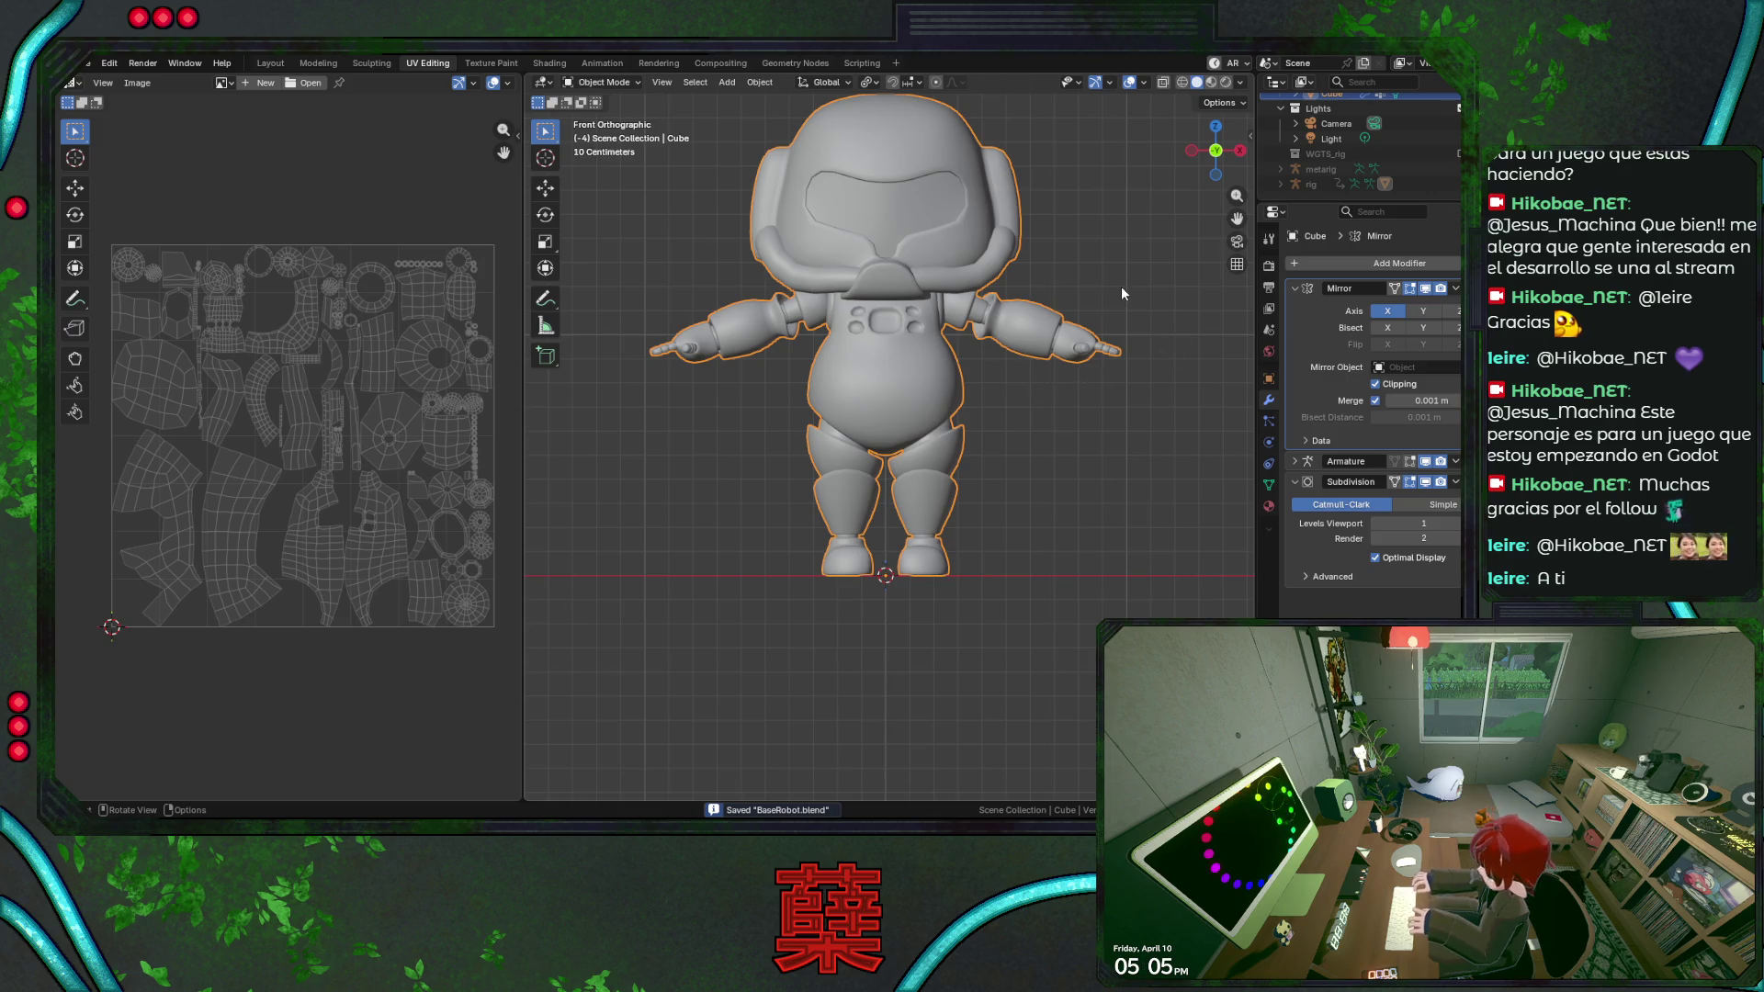
Grow a helmet loop selection, then box-select chest edges in see-through wireframe.
key("Tab")
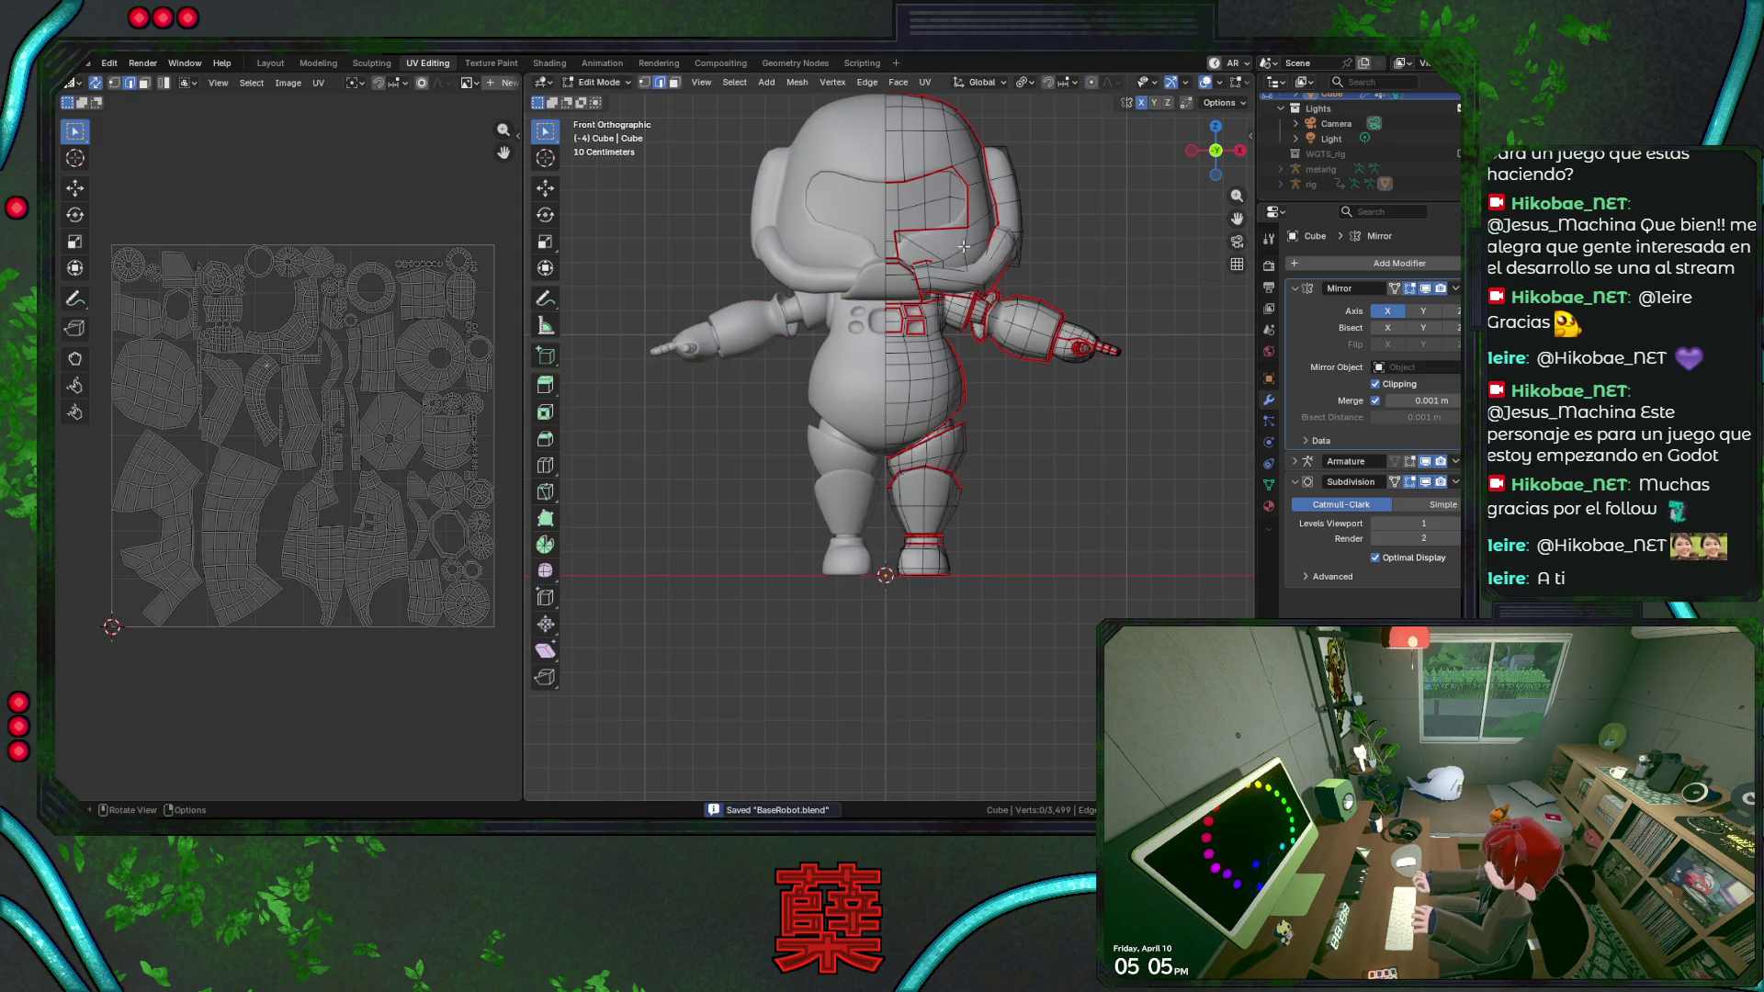
left_click(924, 235, "alt")
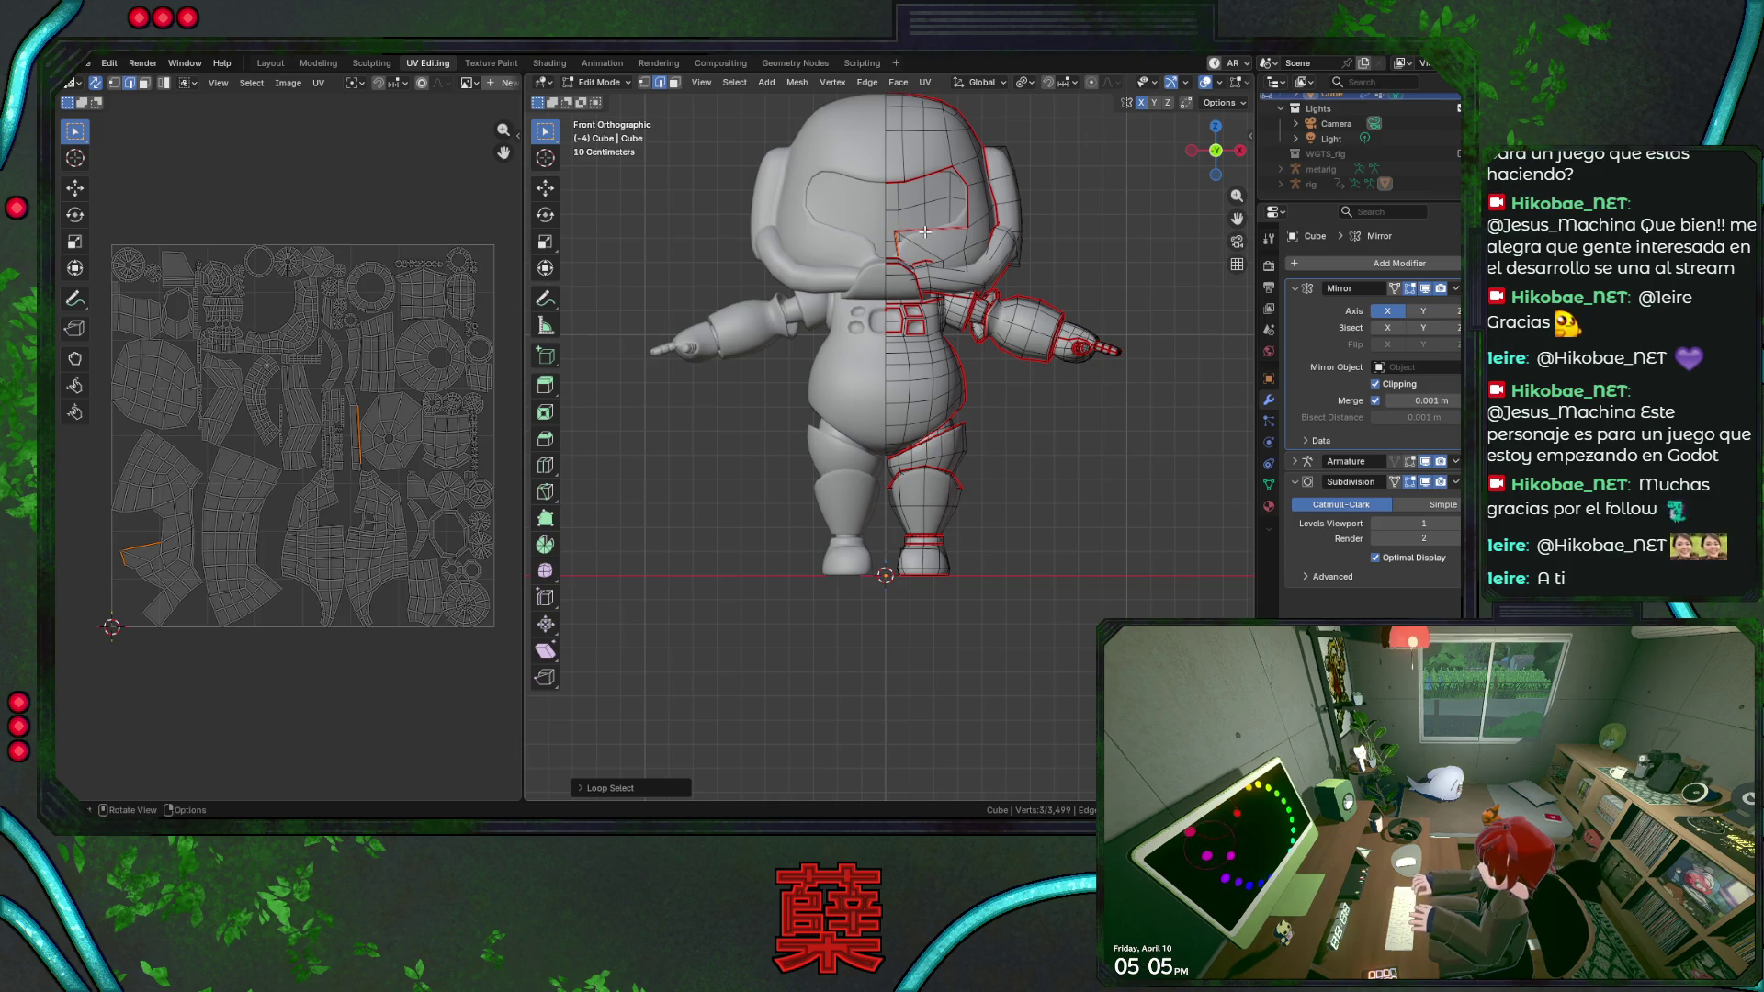
key("ctrl+KP_Add")
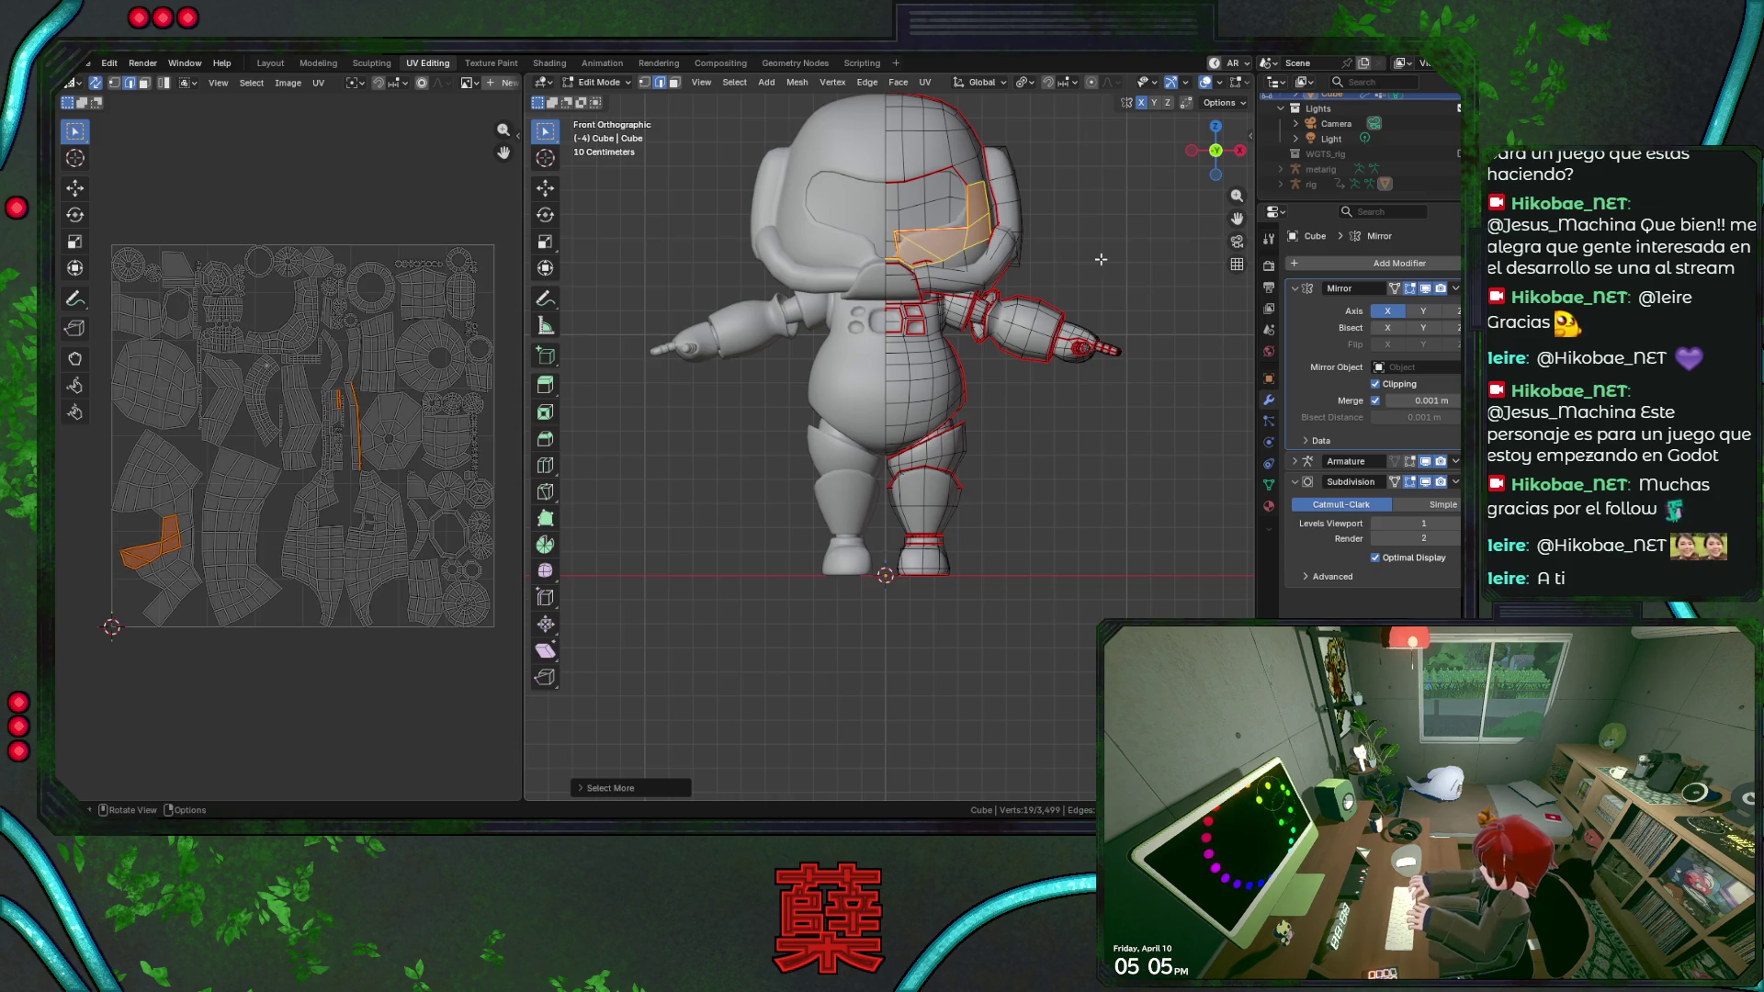
key("alt+a")
key("shift+z")
key("b")
key("Escape")
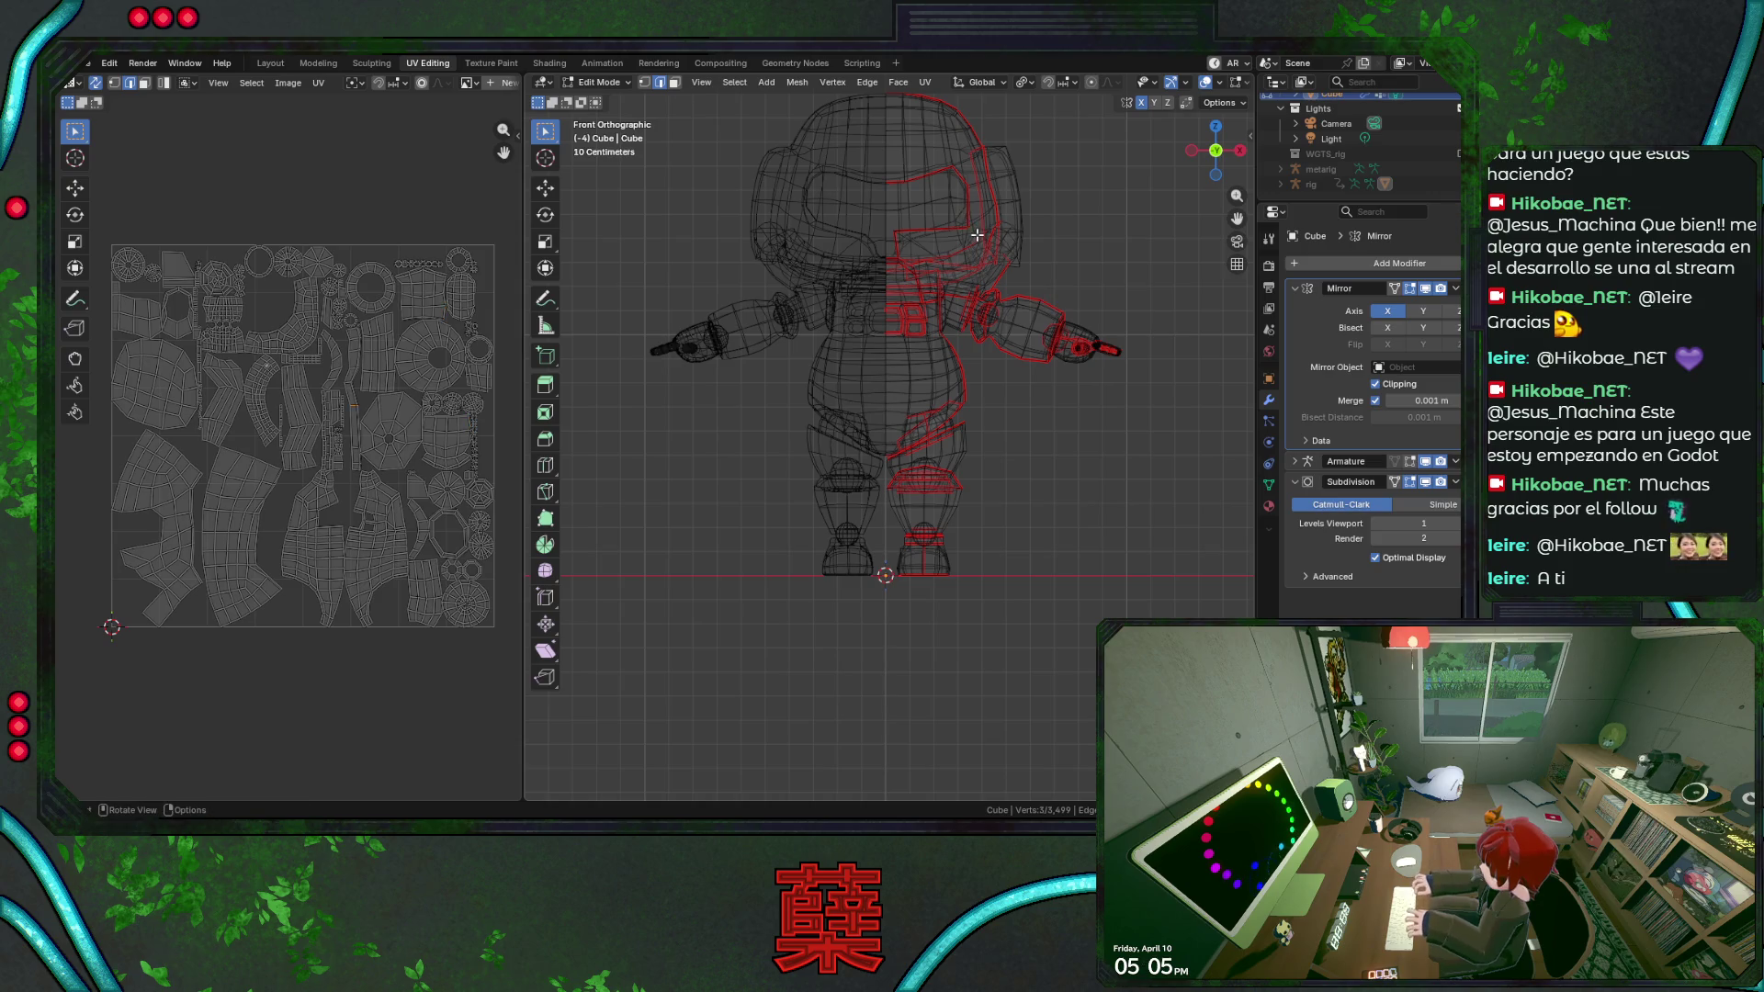
key("b")
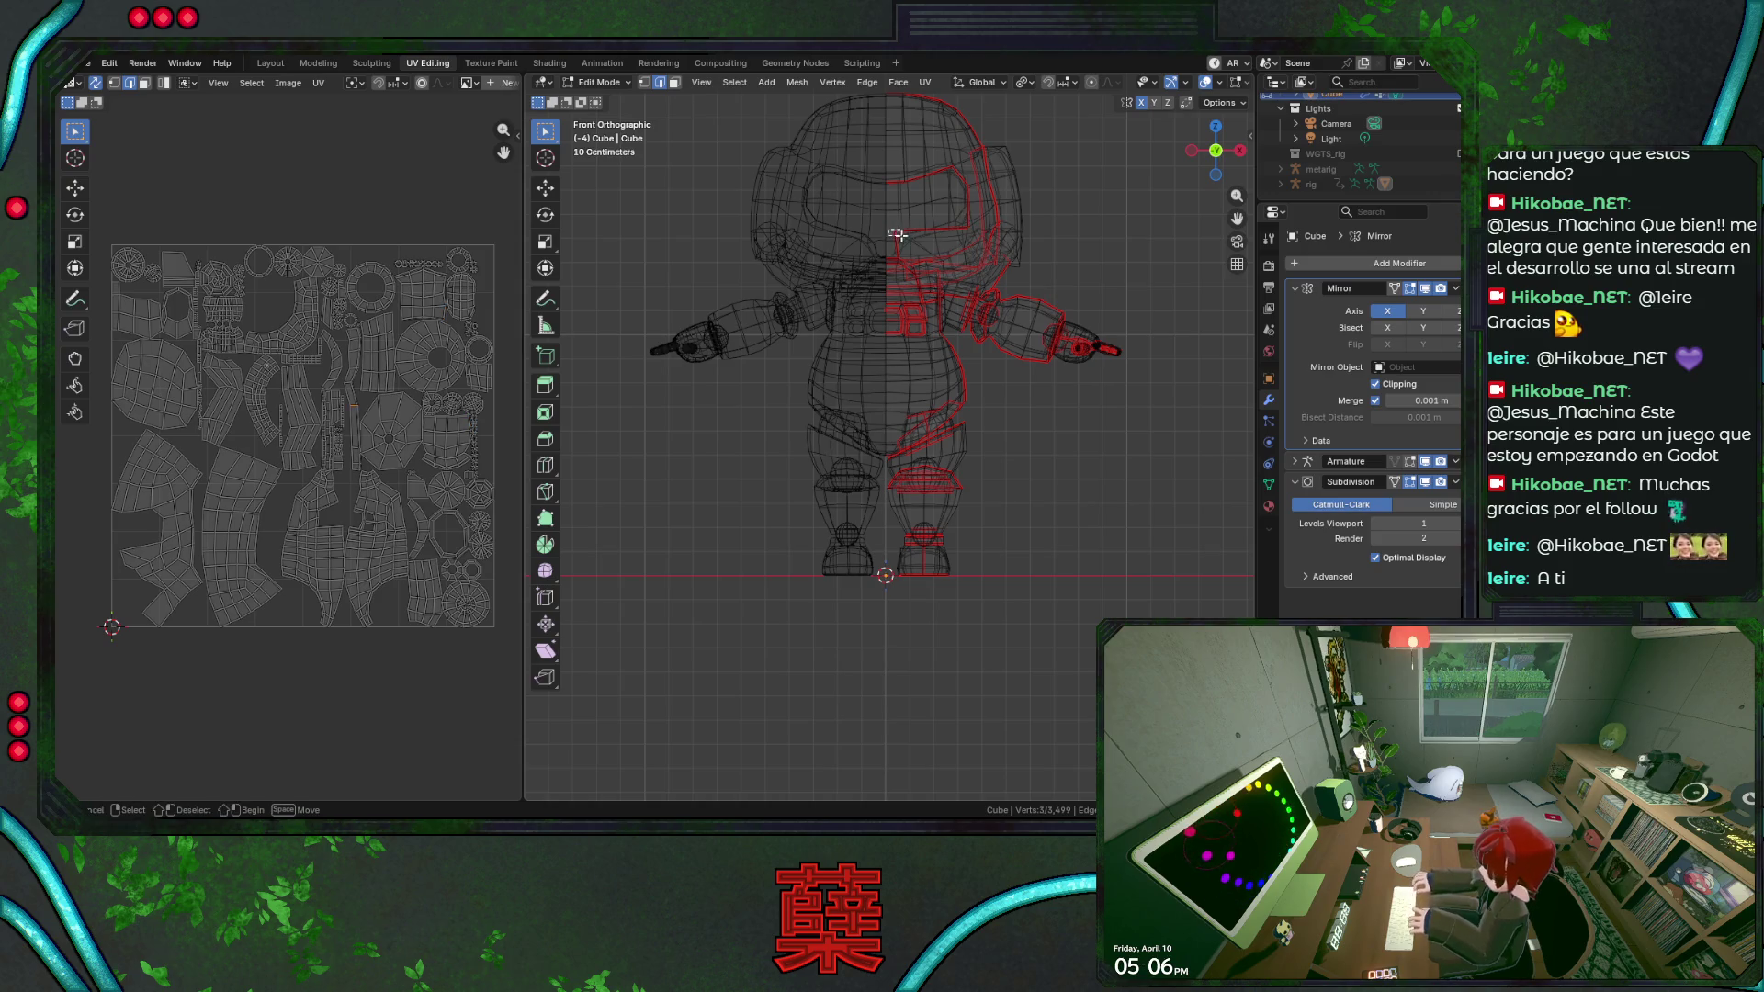
left_click_drag(899, 236, 985, 248)
mouse_move(988, 295)
middle_mouse_down()
mouse_move(972, 262)
mouse_move(967, 334)
mouse_move(995, 296)
middle_mouse_up()
scroll(972, 262, "up", 4)
Inspect edge loops under the arm and on the torso, toggling between solid and wireframe.
key("shift+z")
left_click(996, 295, "alt")
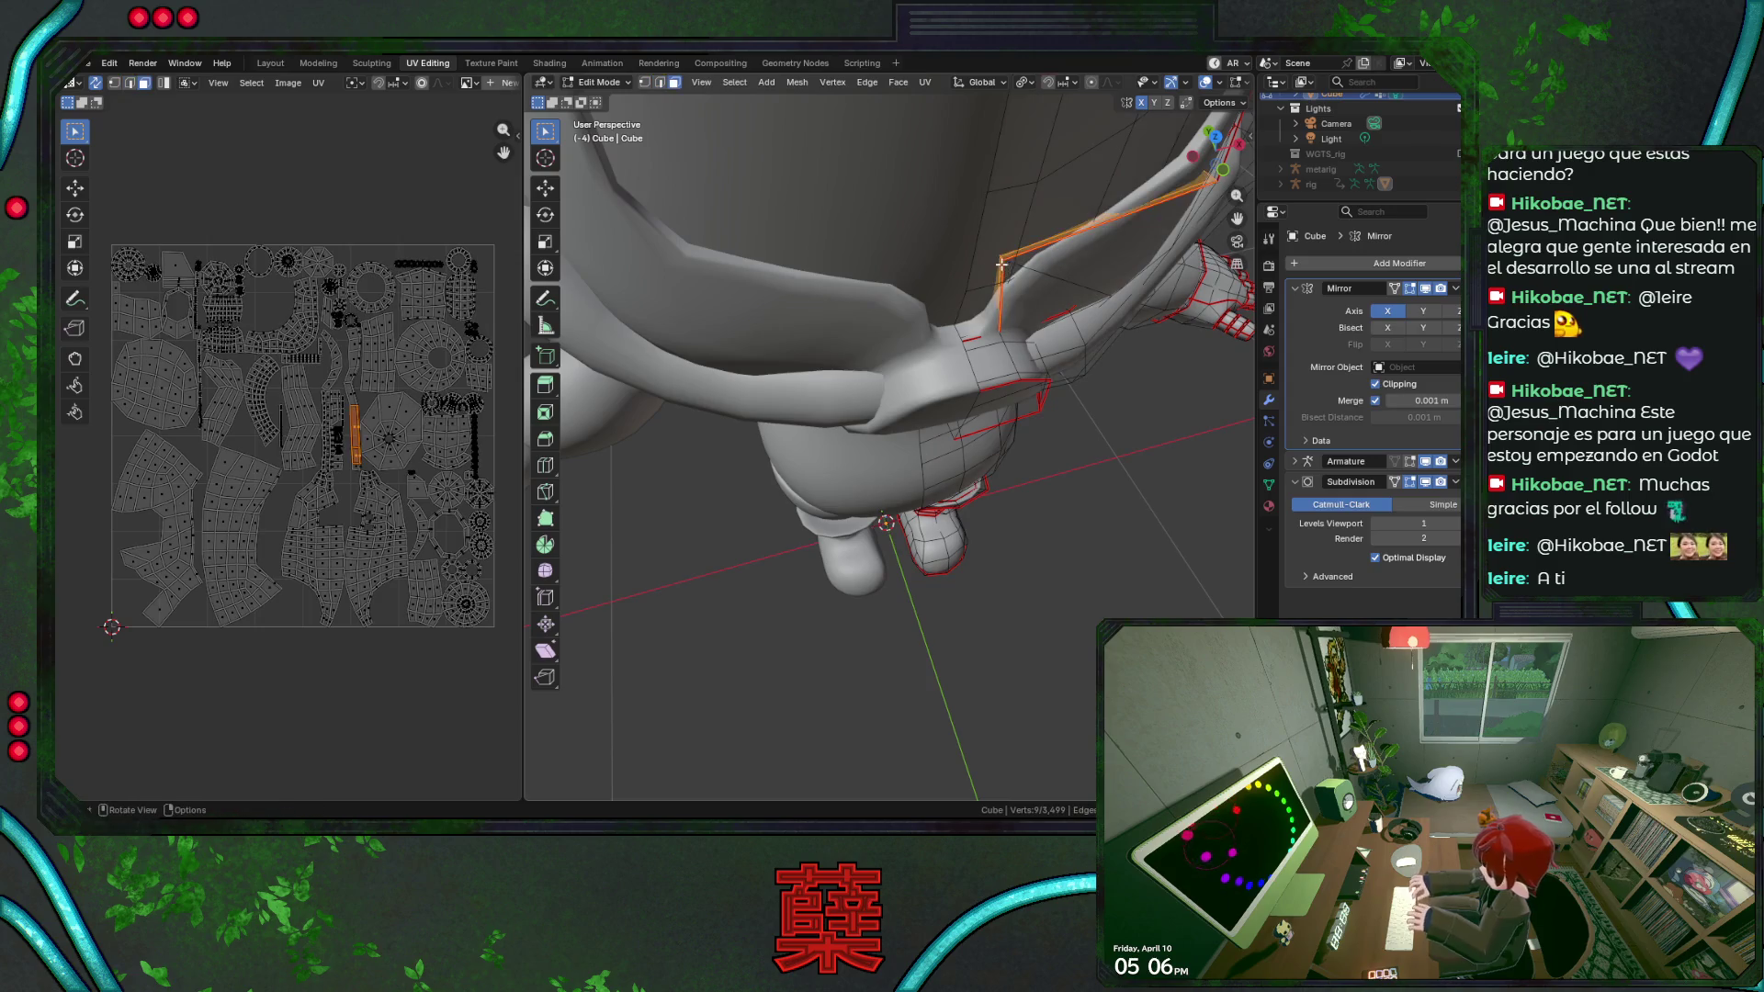
left_click(1003, 275, "alt+shift")
key("shift+z")
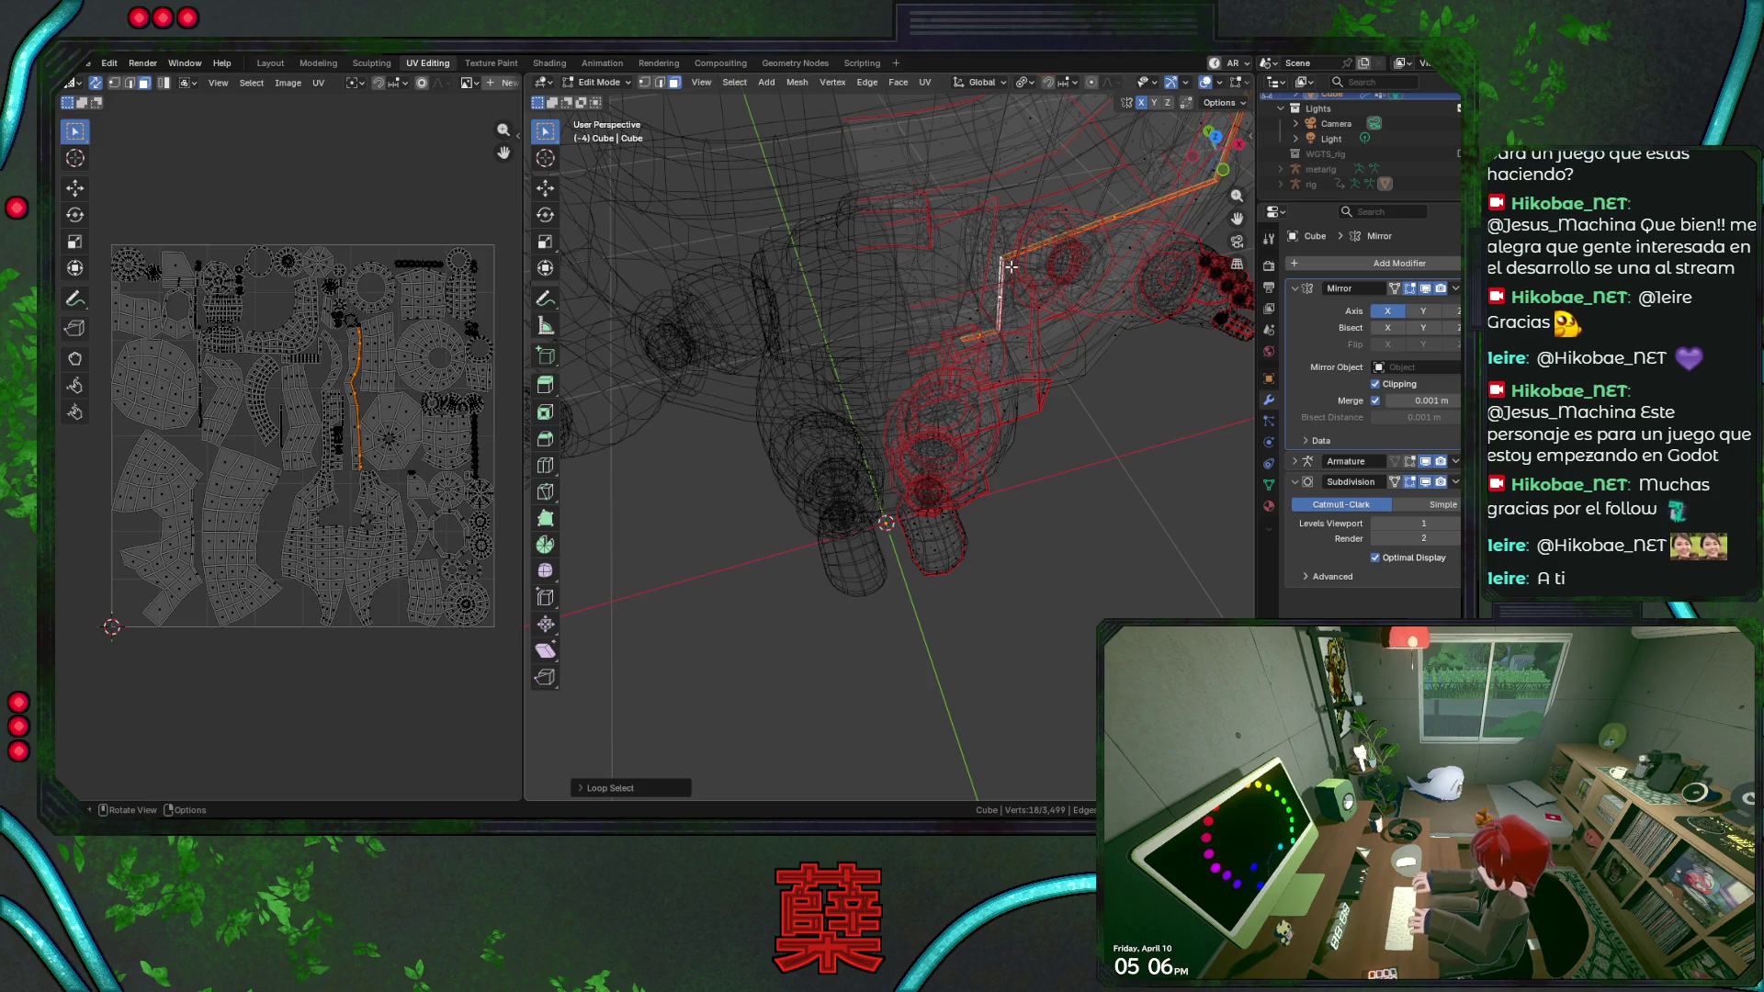
key("alt+a")
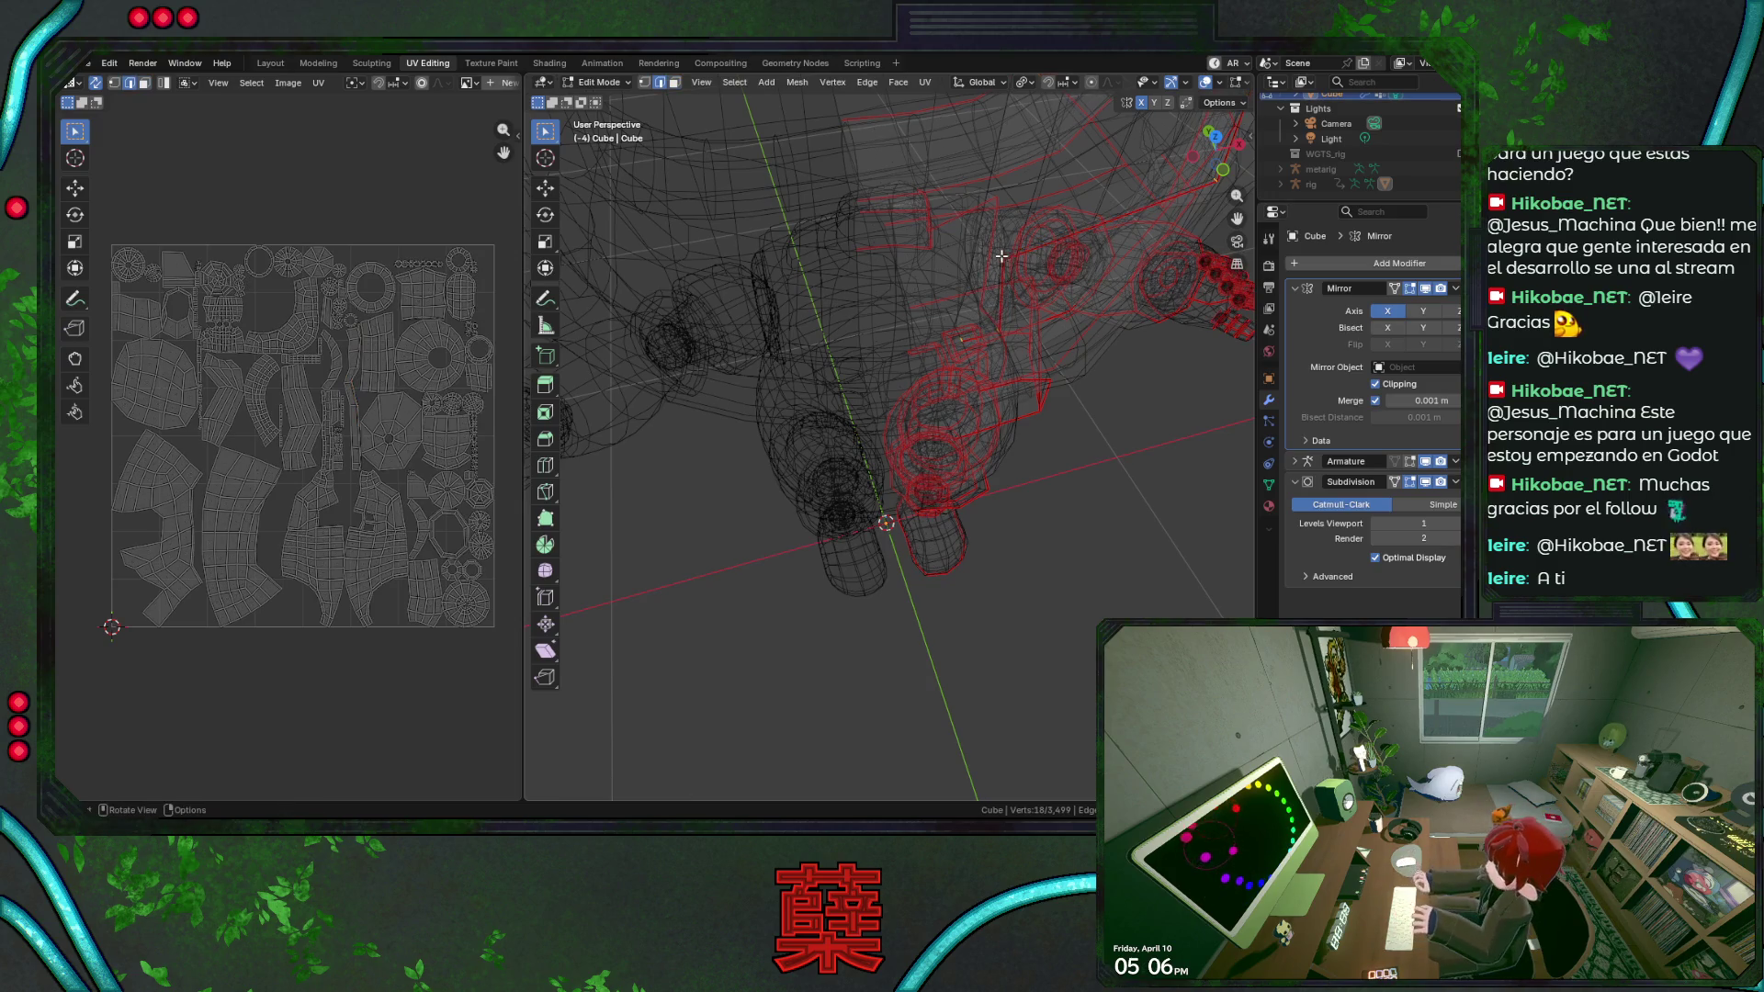
middle_click_drag(1001, 255, 969, 250)
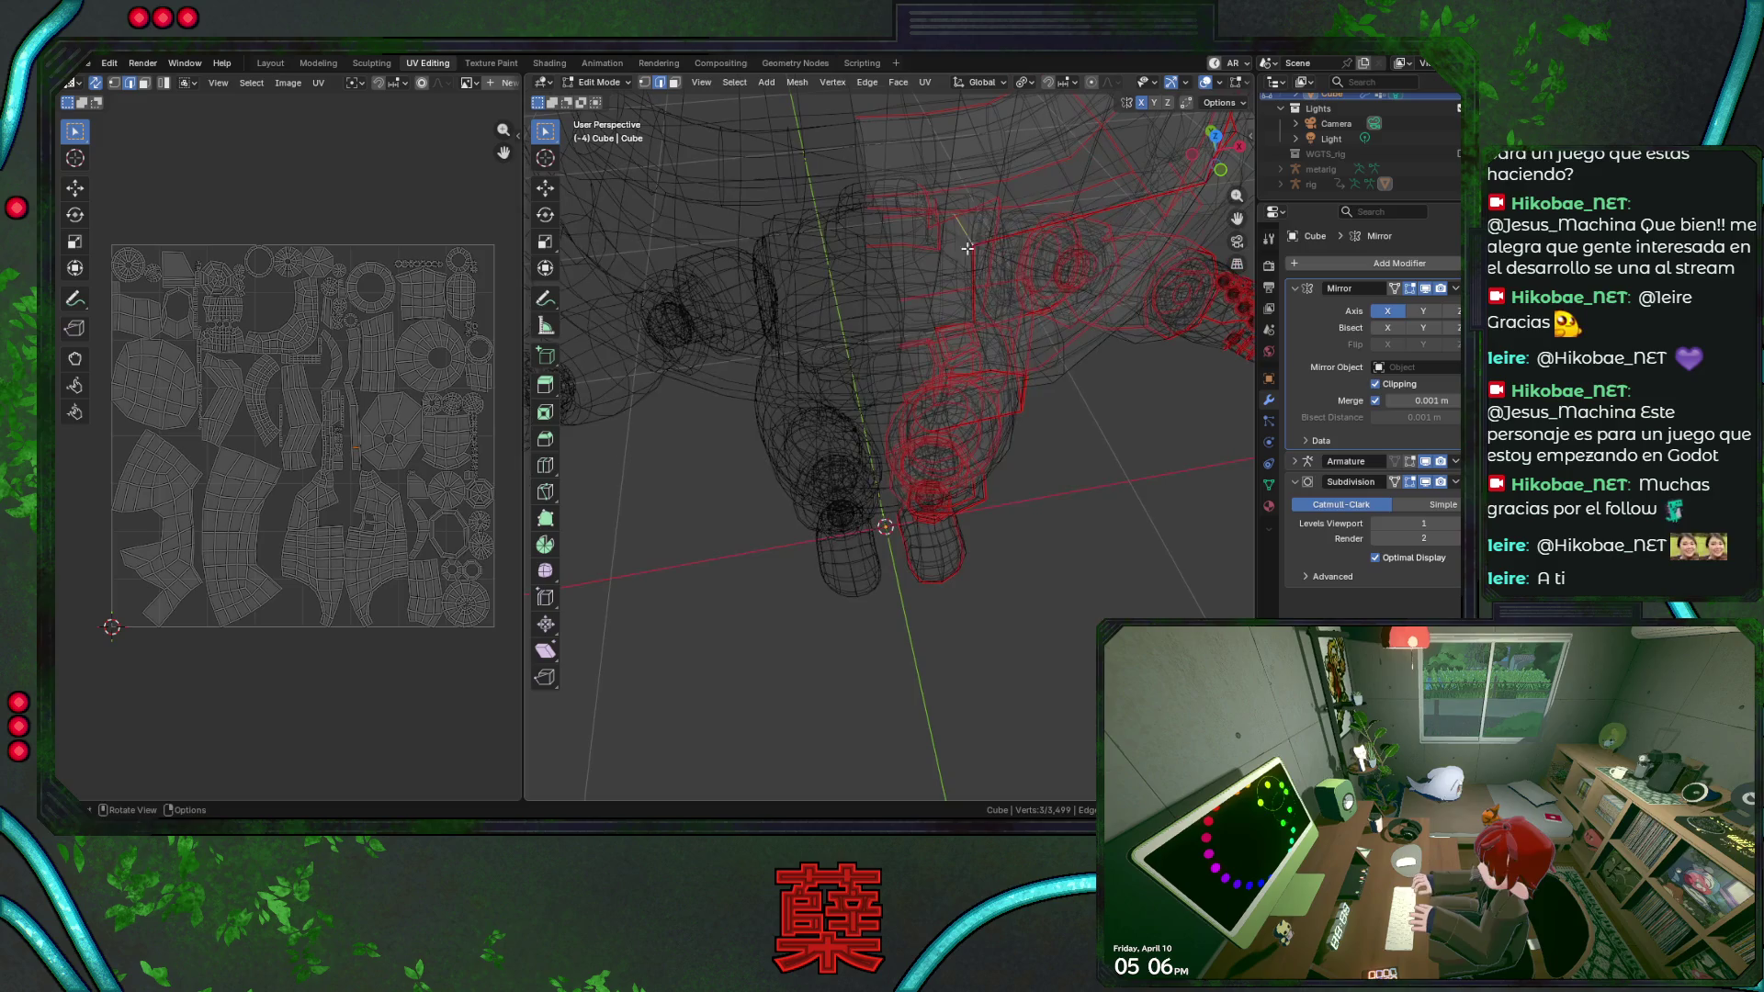
left_click(965, 238, "alt")
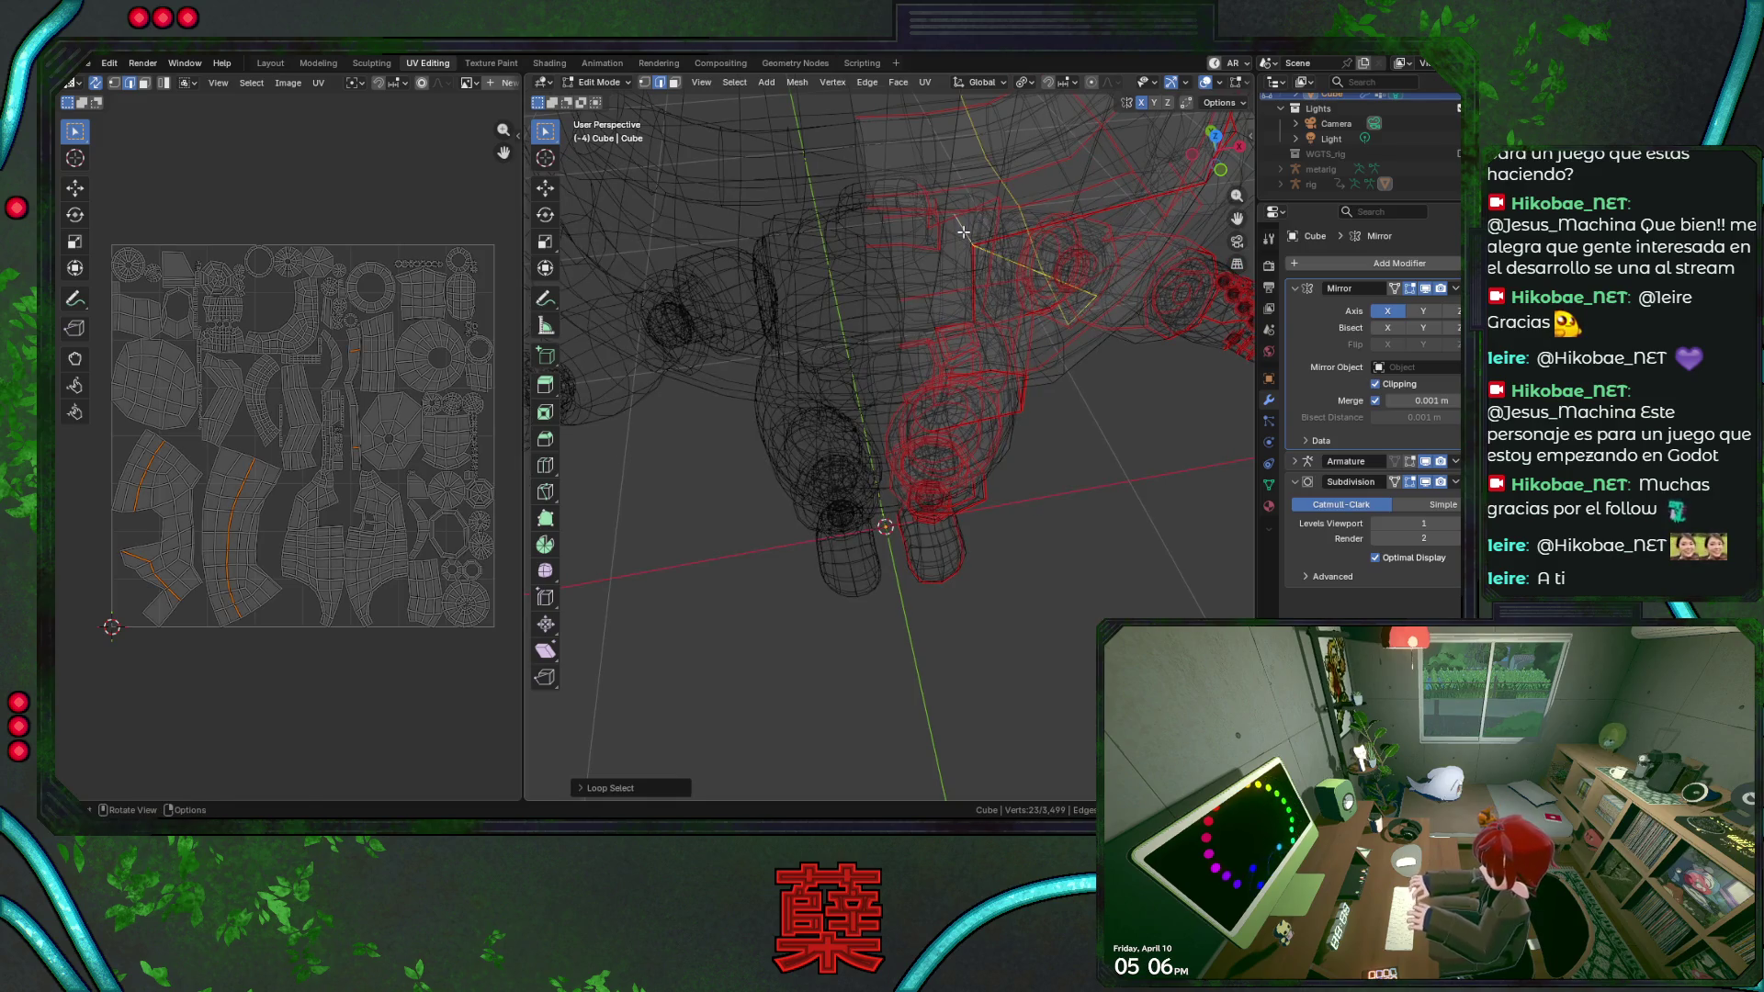
key("alt+a")
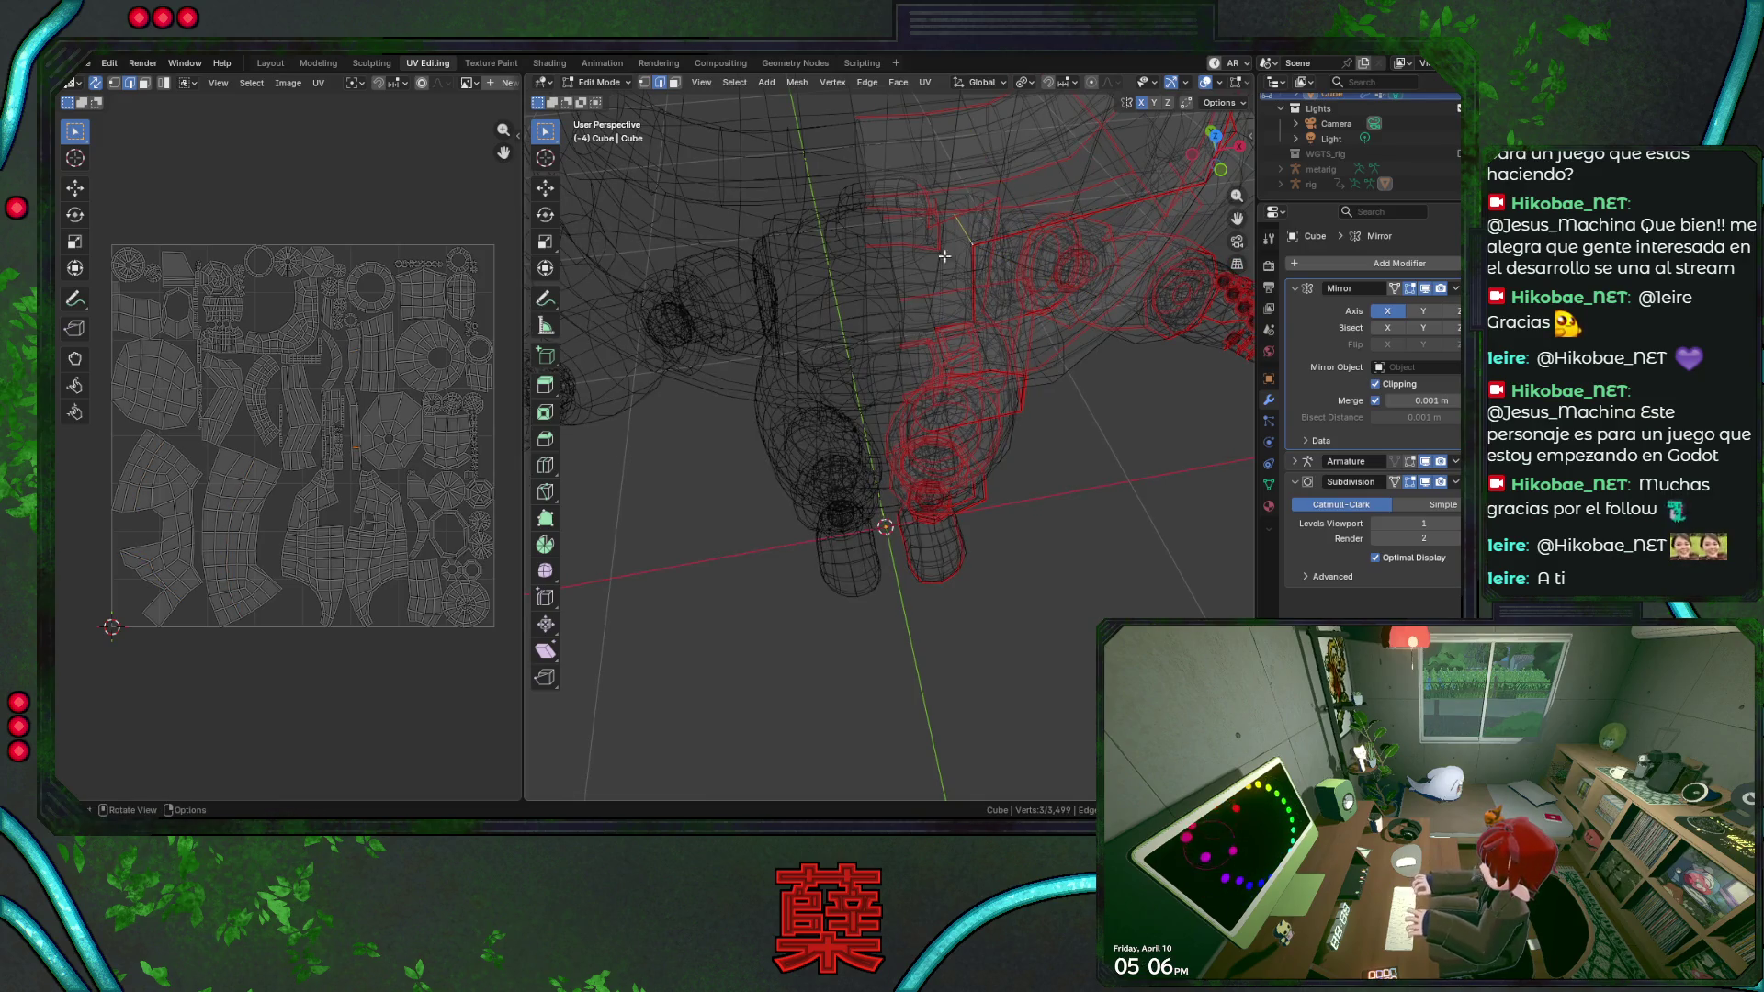
mouse_move(984, 268)
middle_mouse_down()
mouse_move(979, 231)
mouse_move(974, 304)
mouse_move(949, 337)
middle_mouse_up()
Pick a UV edge in the layout, switch to solid shading and orbit to a frontal view.
key("shift+z")
key("shift+z")
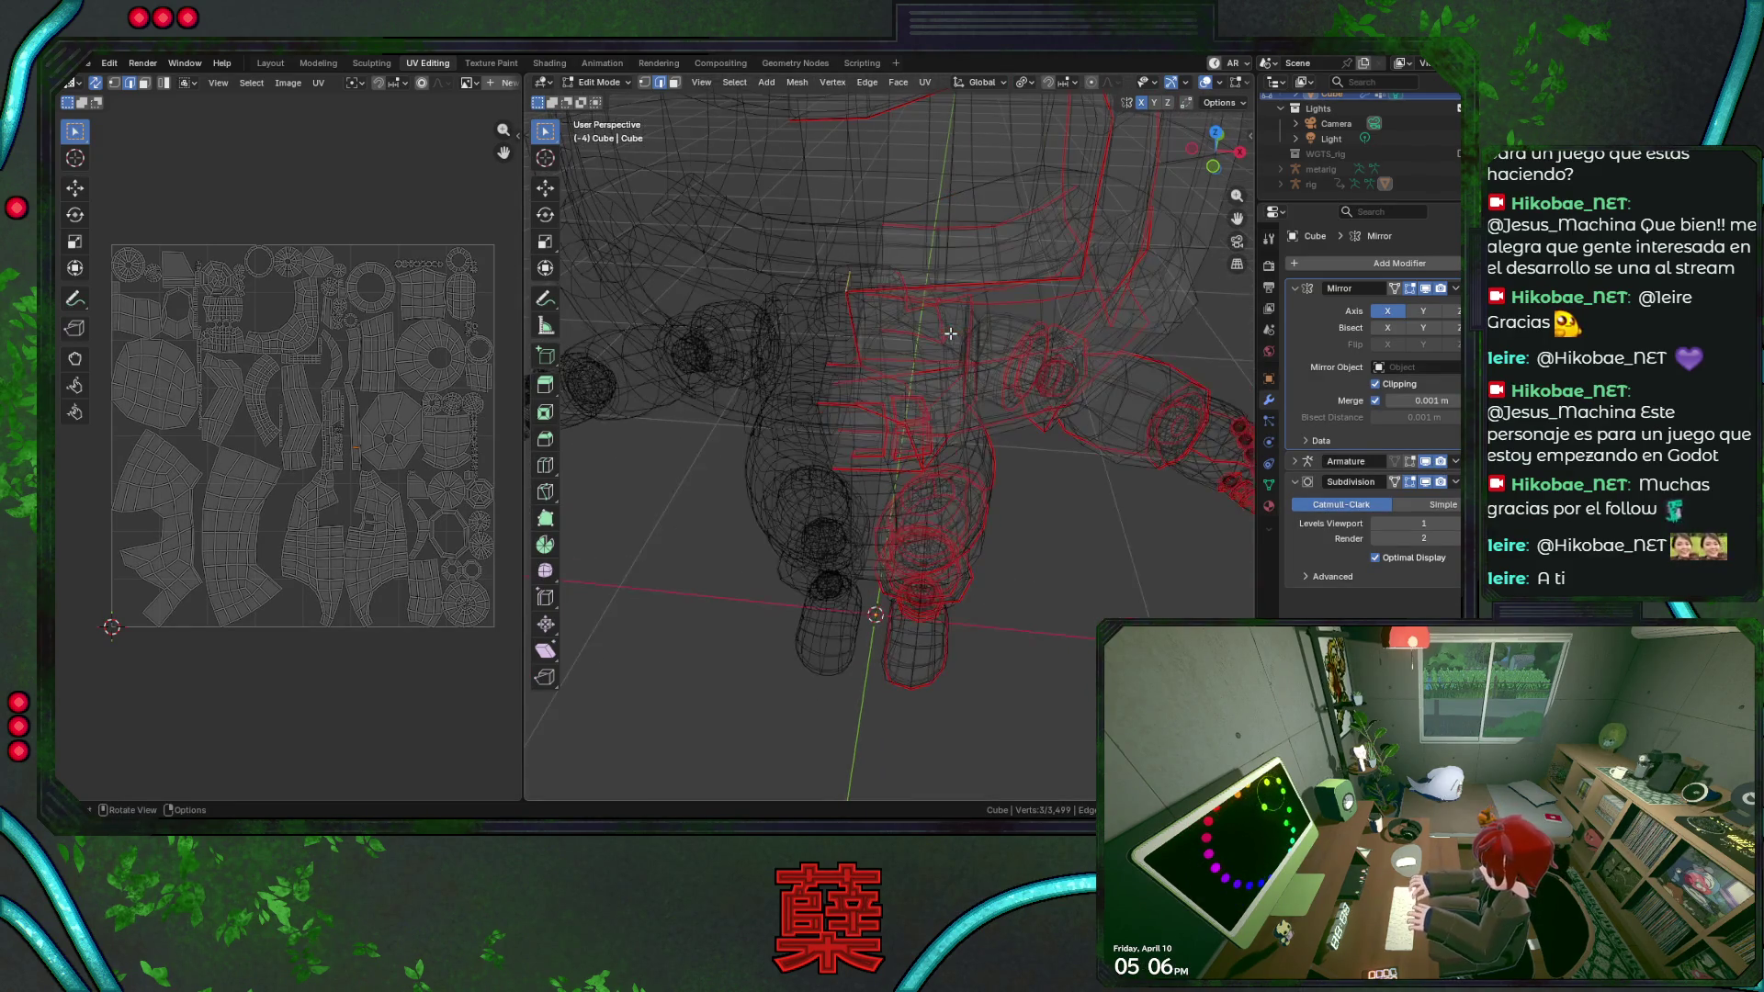
scroll(379, 457, "up", 2)
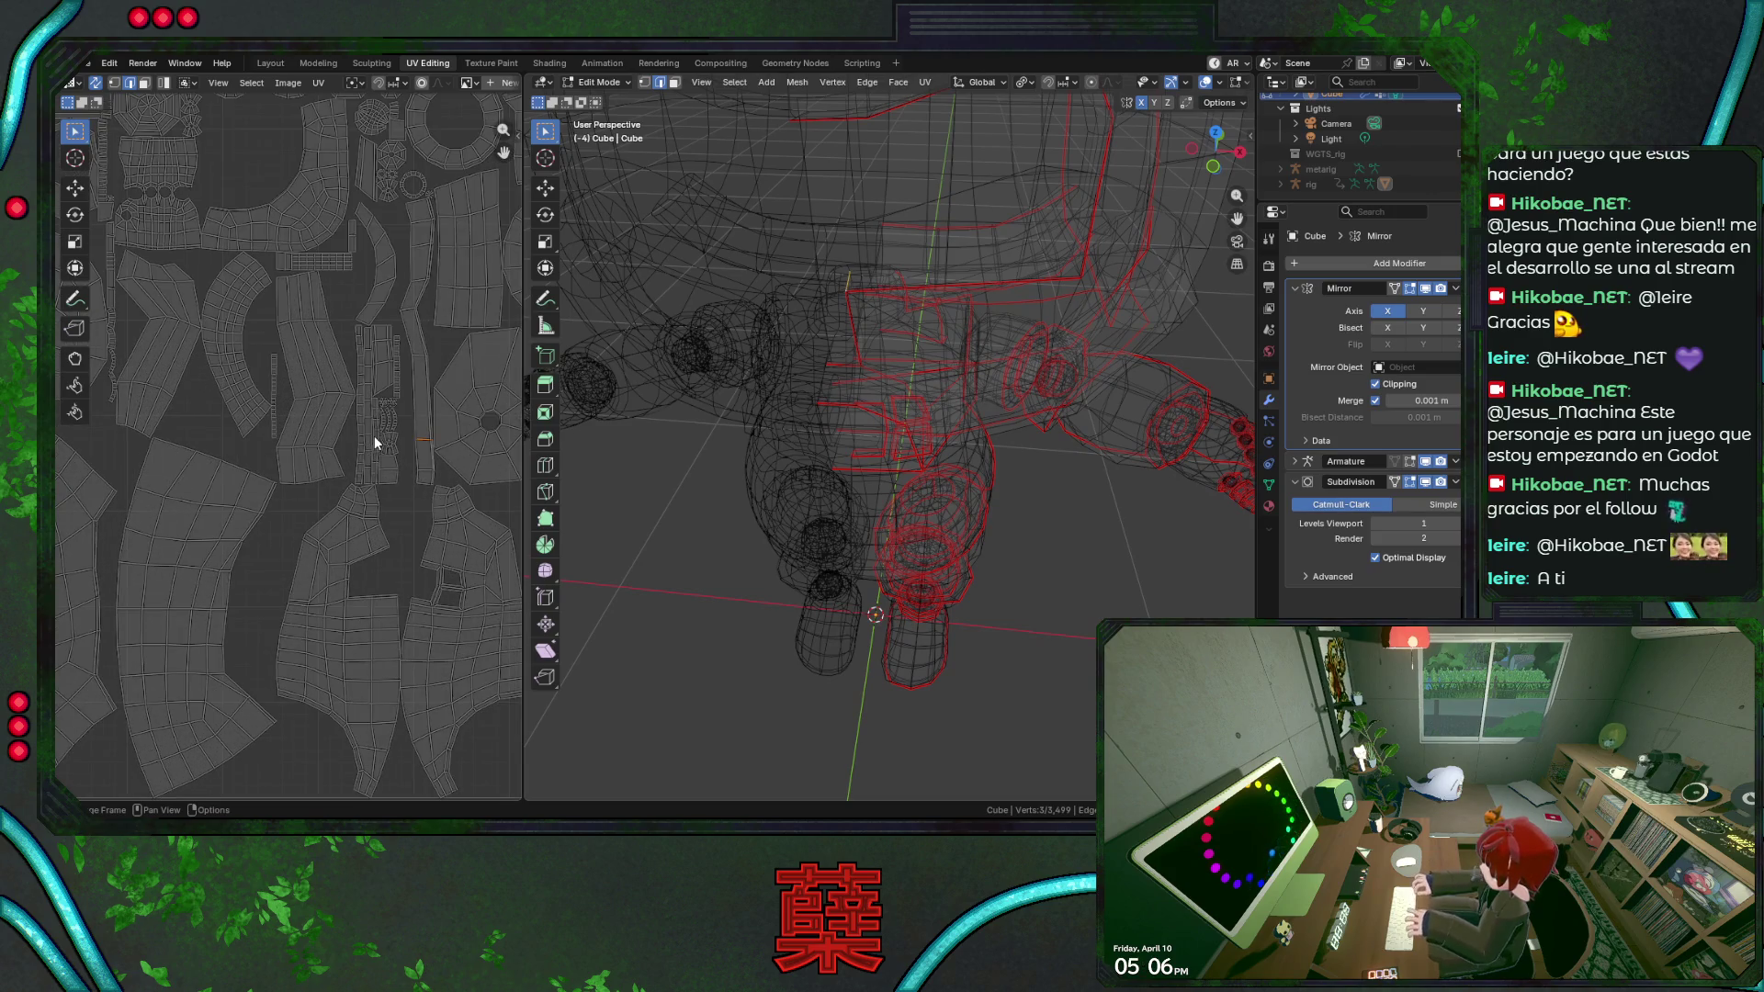
left_click(408, 309)
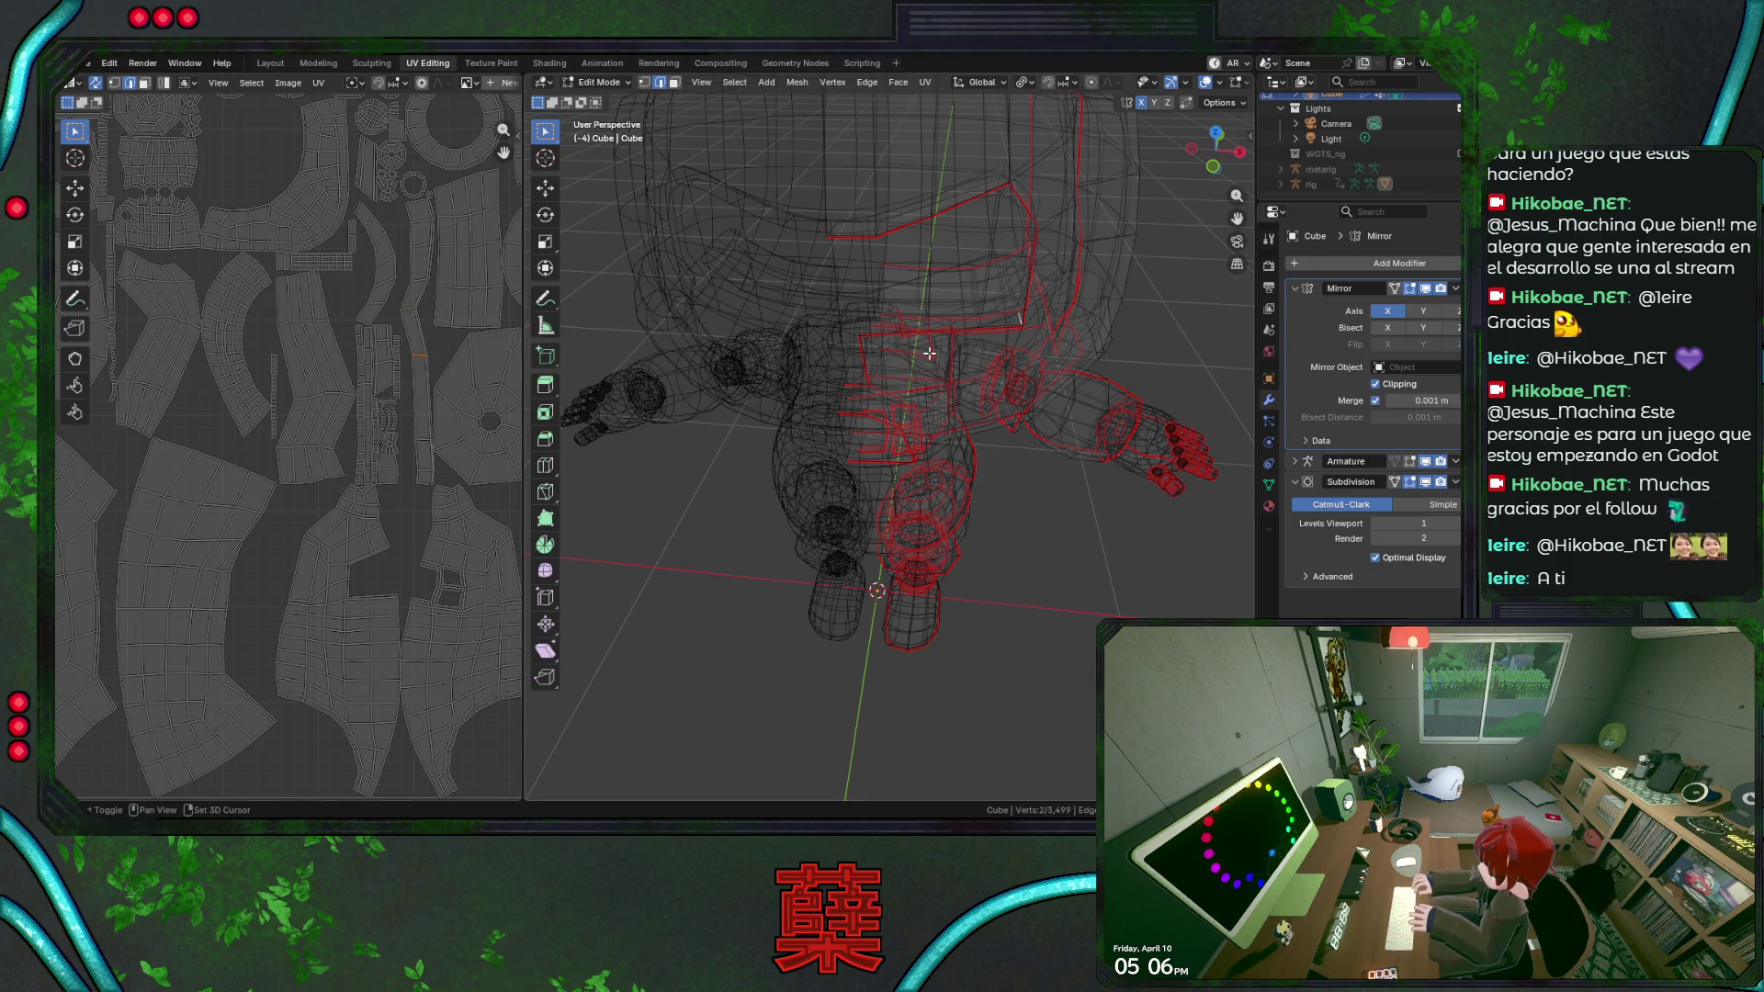
key("shift+z")
mouse_move(585, 362)
middle_mouse_down()
mouse_move(926, 365)
mouse_move(896, 370)
middle_mouse_up()
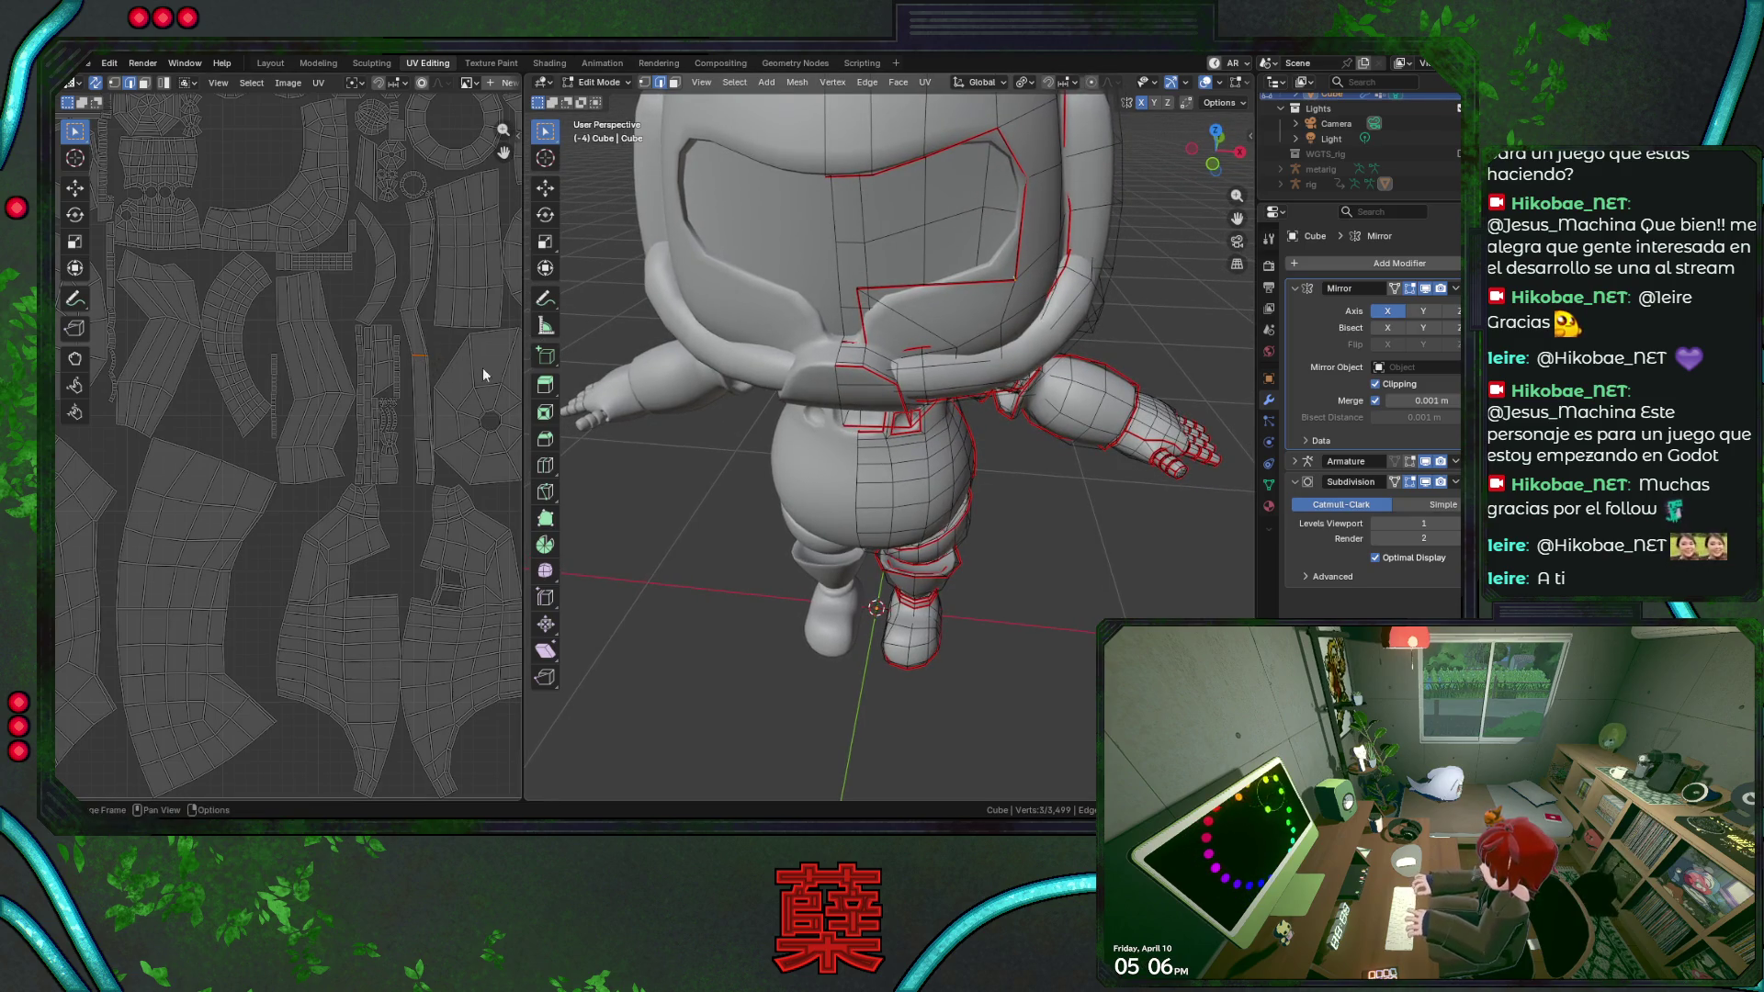
Orbit the robot and display it as a see-through wireframe beside the full UV layout.
middle_click_drag(881, 394, 968, 399)
scroll(969, 400, "up", 2)
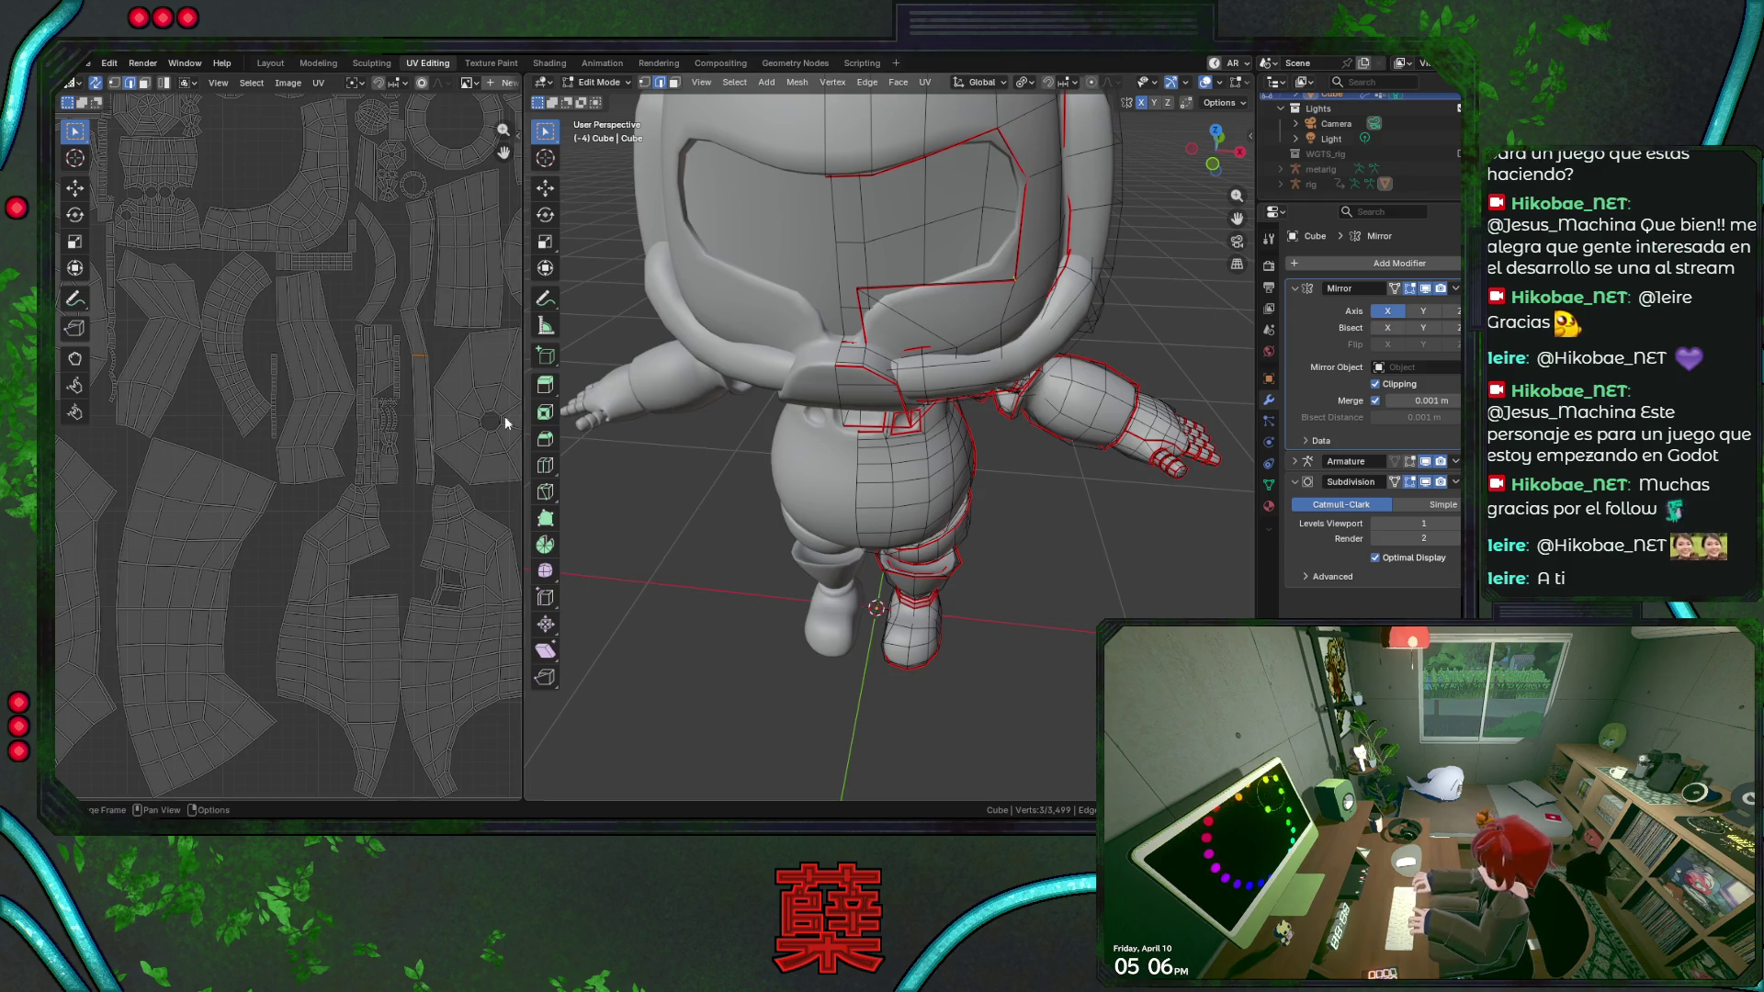
scroll(368, 453, "down", 3)
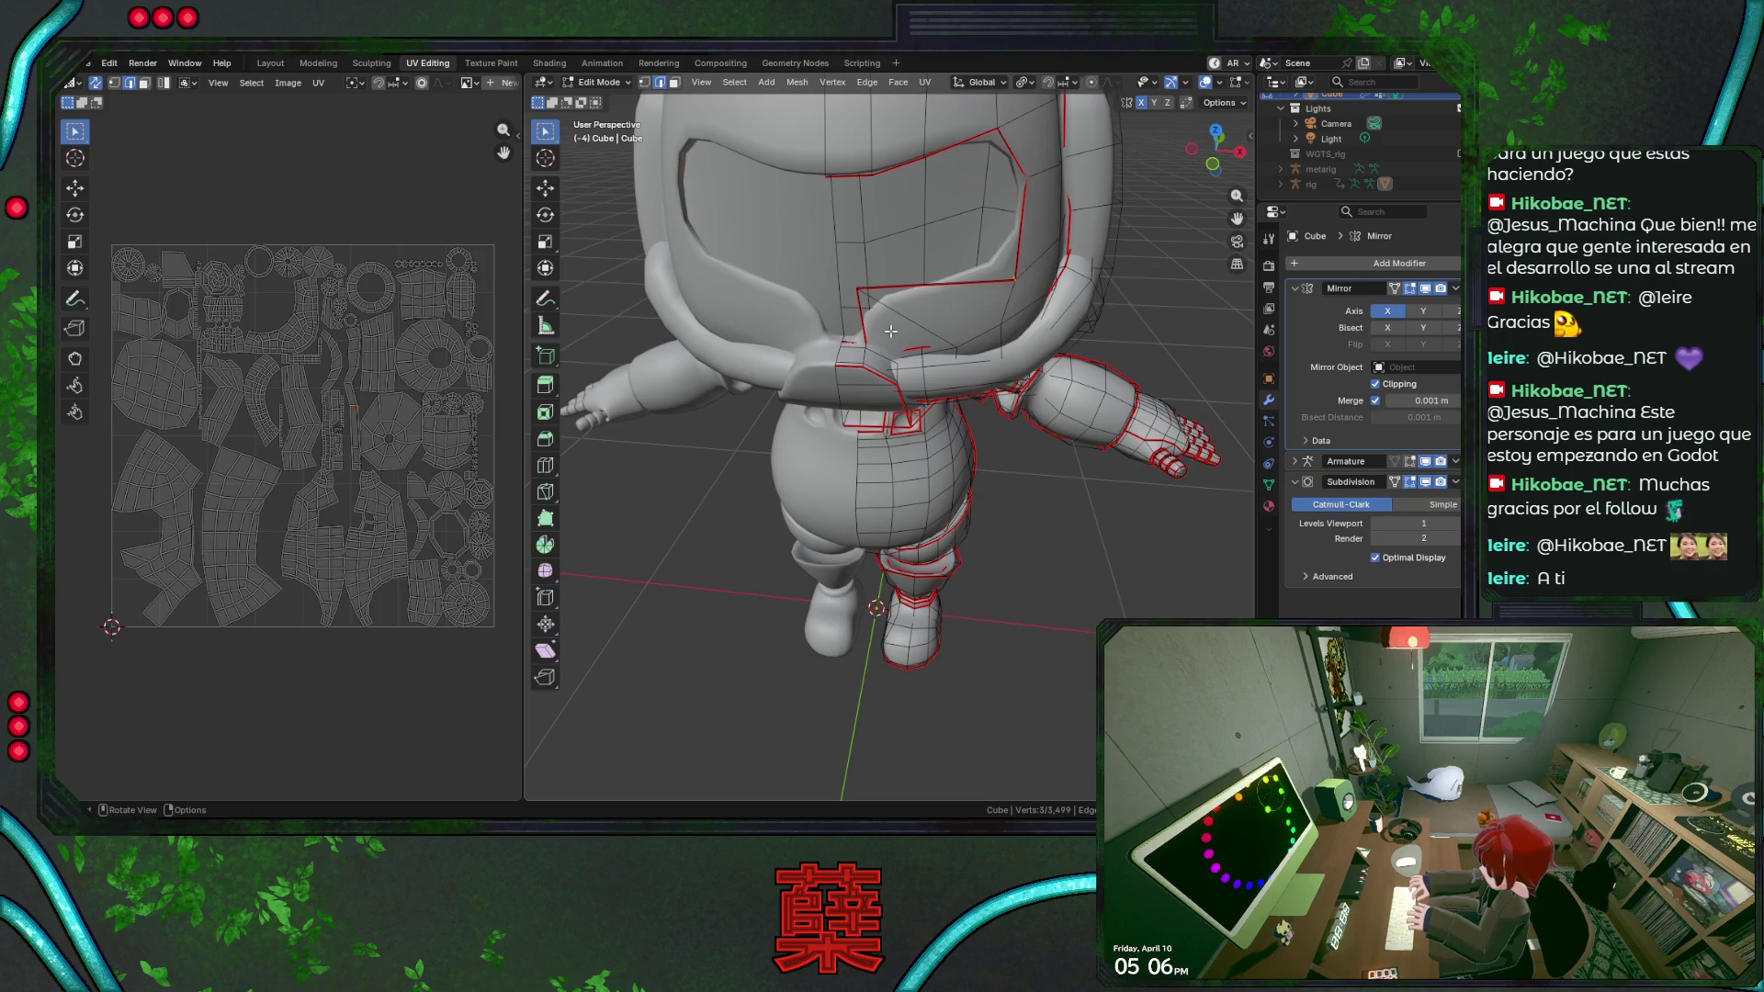
mouse_move(872, 327)
middle_mouse_down()
mouse_move(856, 230)
mouse_move(981, 221)
mouse_move(961, 294)
middle_mouse_up()
key("shift+z")
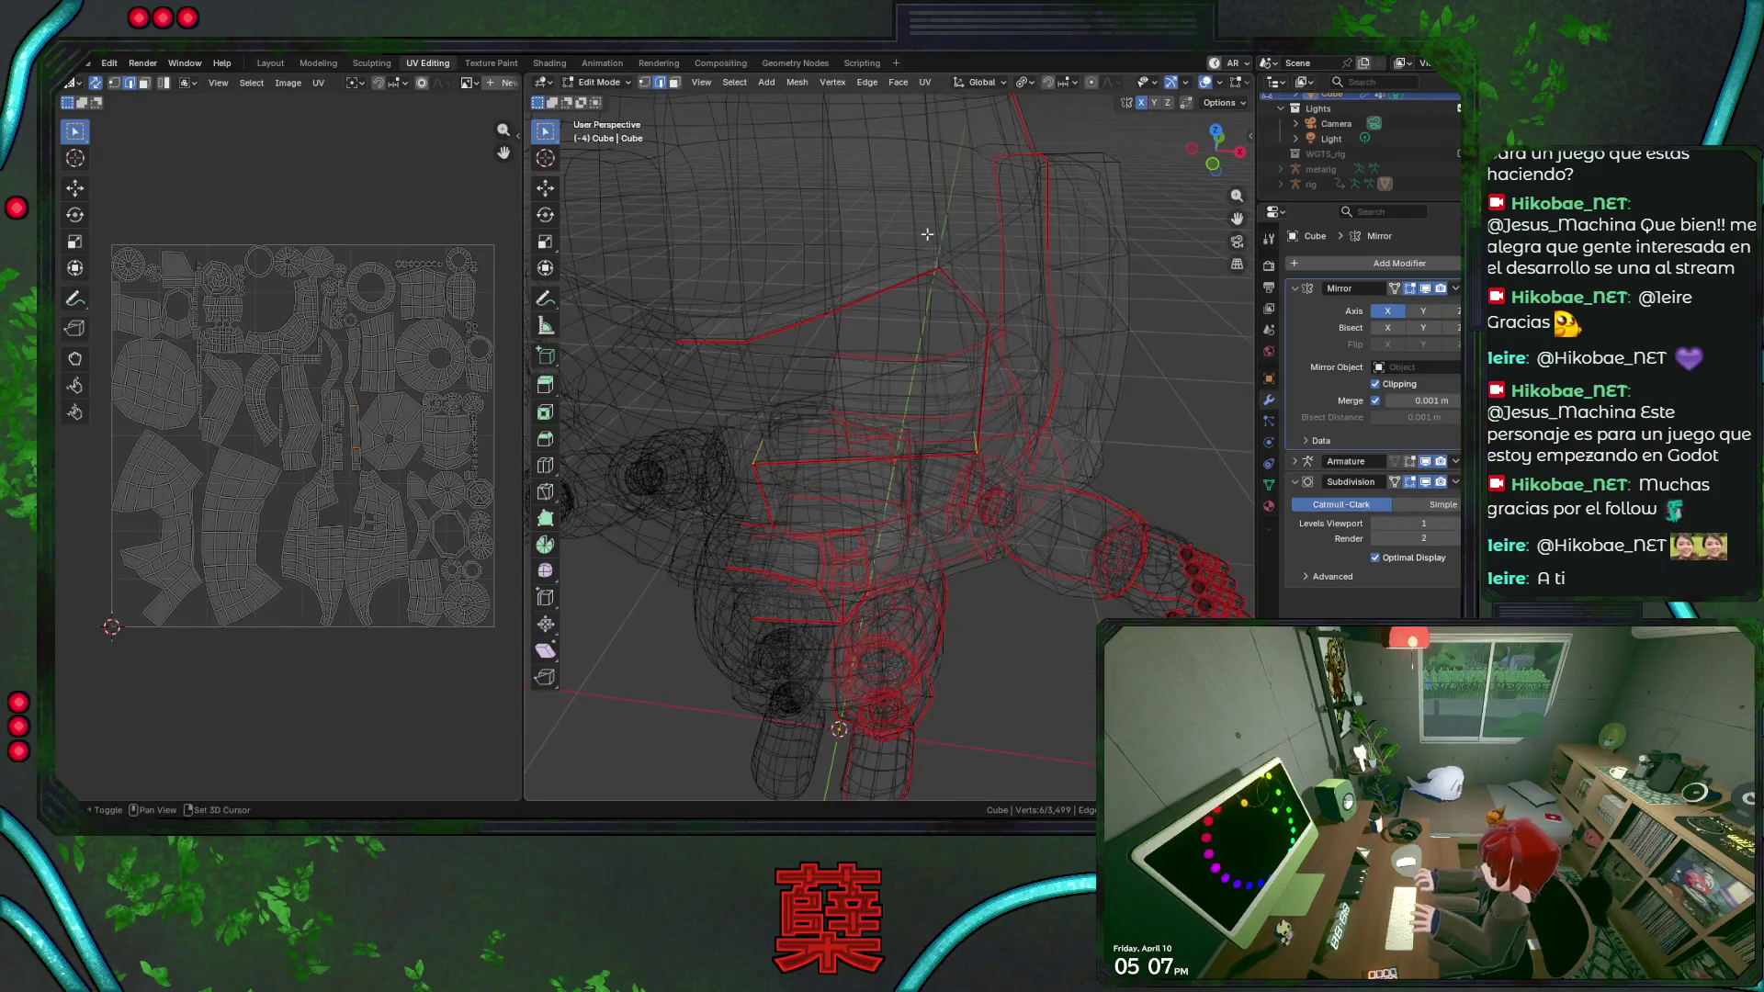
Save BaseRobot.blend and show the robot in wireframe, dismissing the UV mapping menu.
middle_click_drag(928, 236, 922, 322)
key("ctrl+s")
key("z")
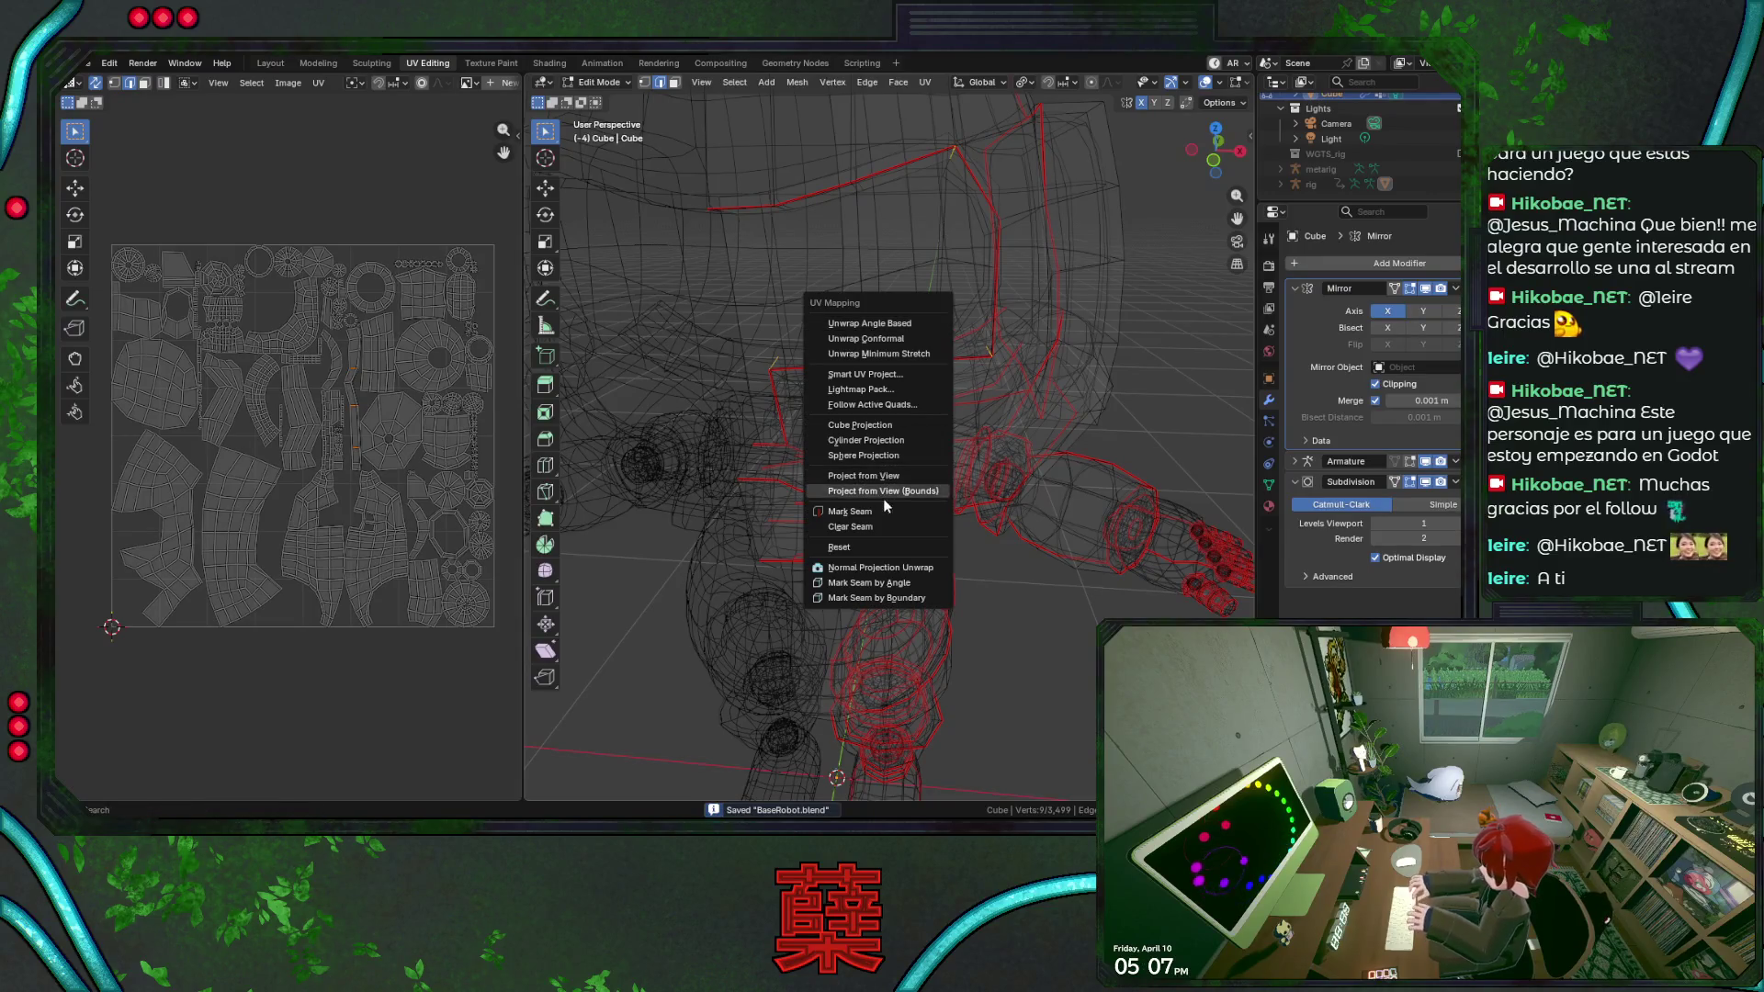
left_click(884, 496)
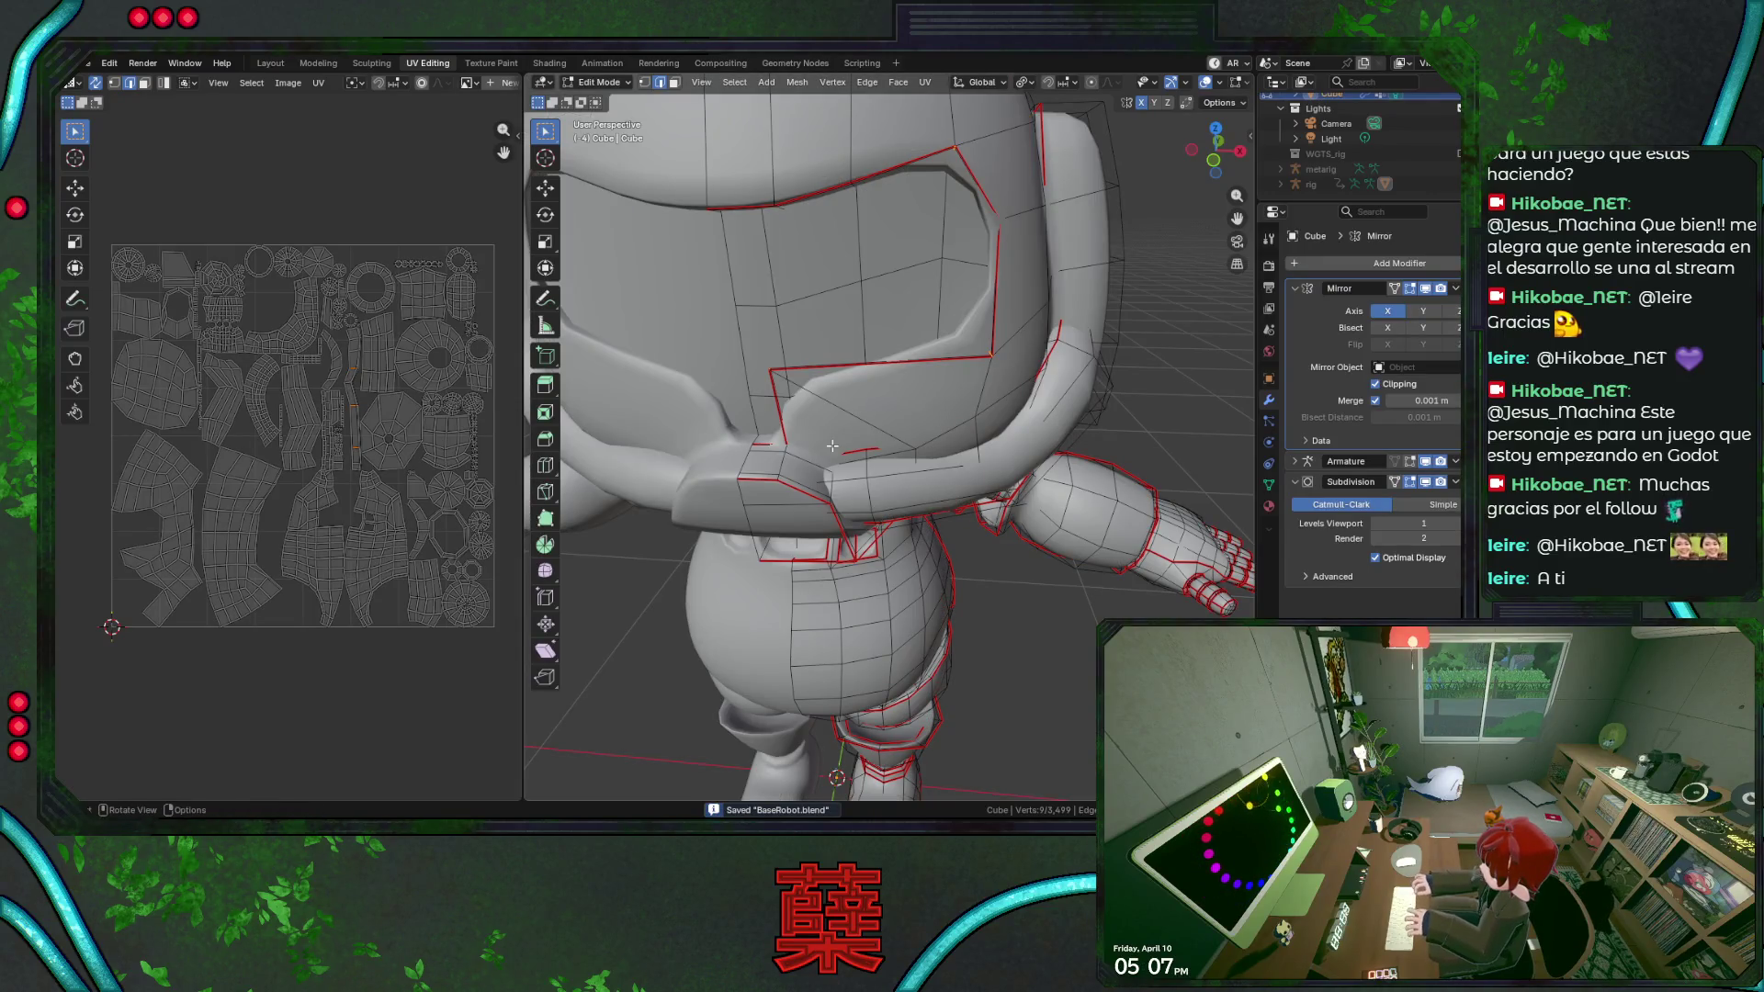
key("shift+z")
Select the whole robot mesh in Edit Mode, starting from a couple of edges.
left_click(791, 438, "shift")
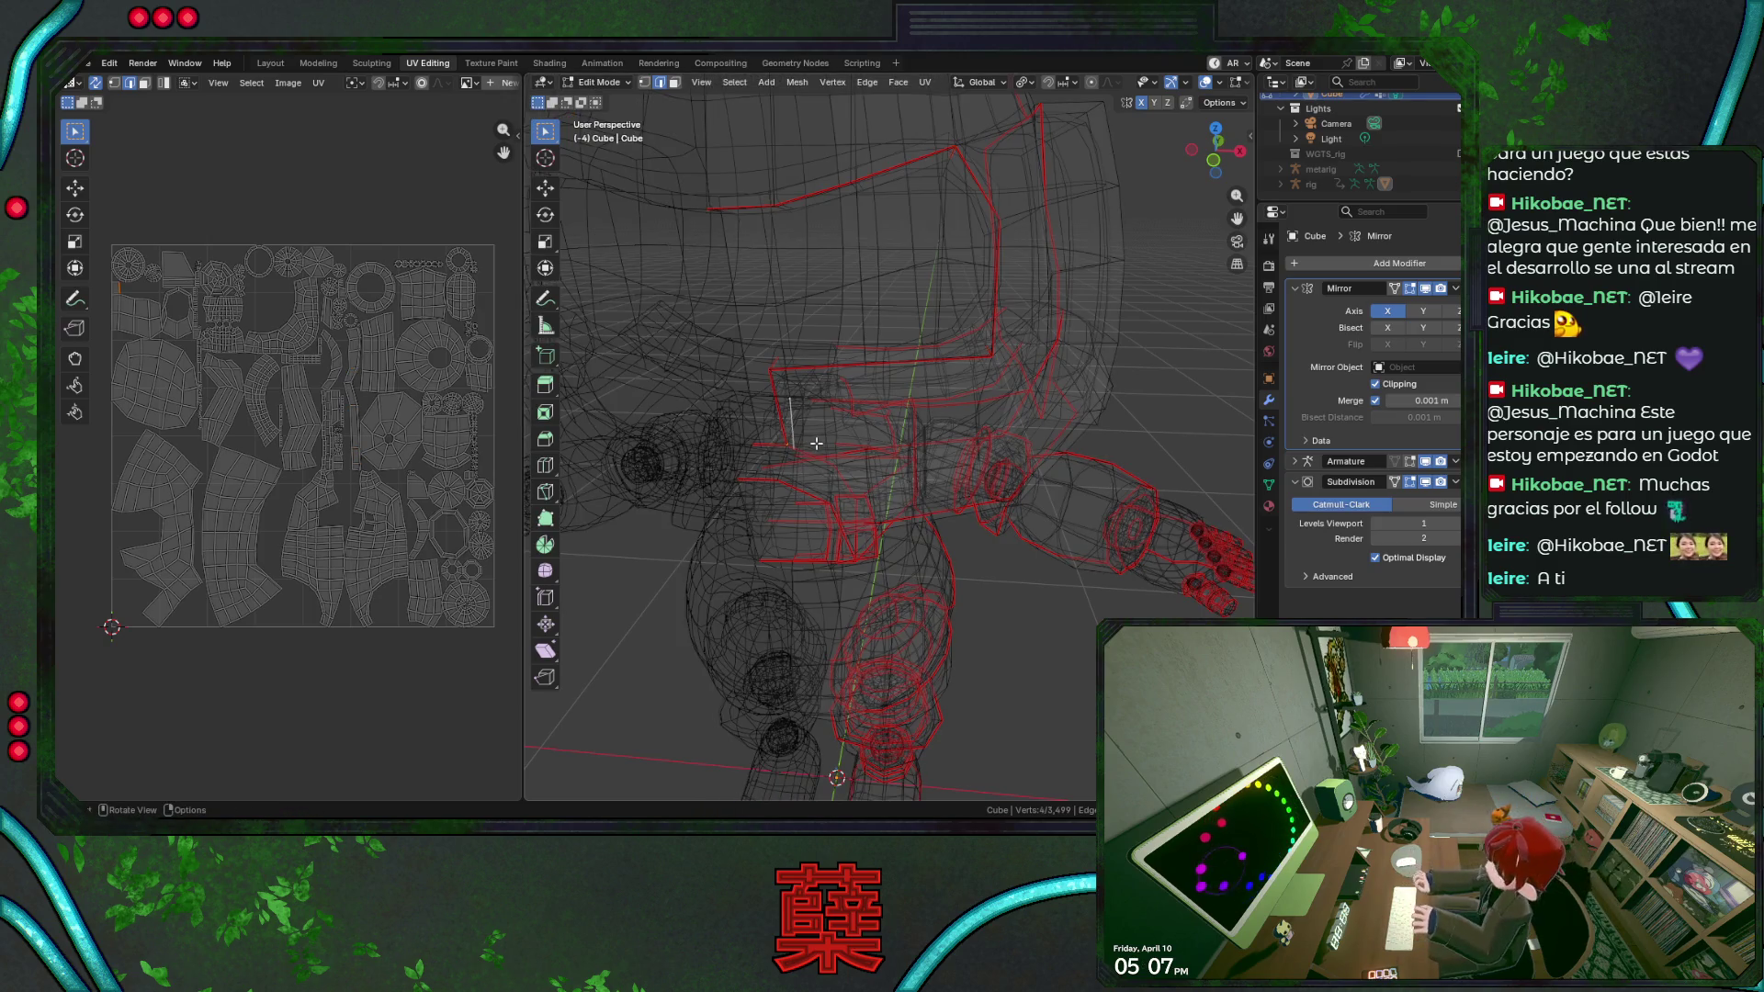
left_click(793, 433, "shift")
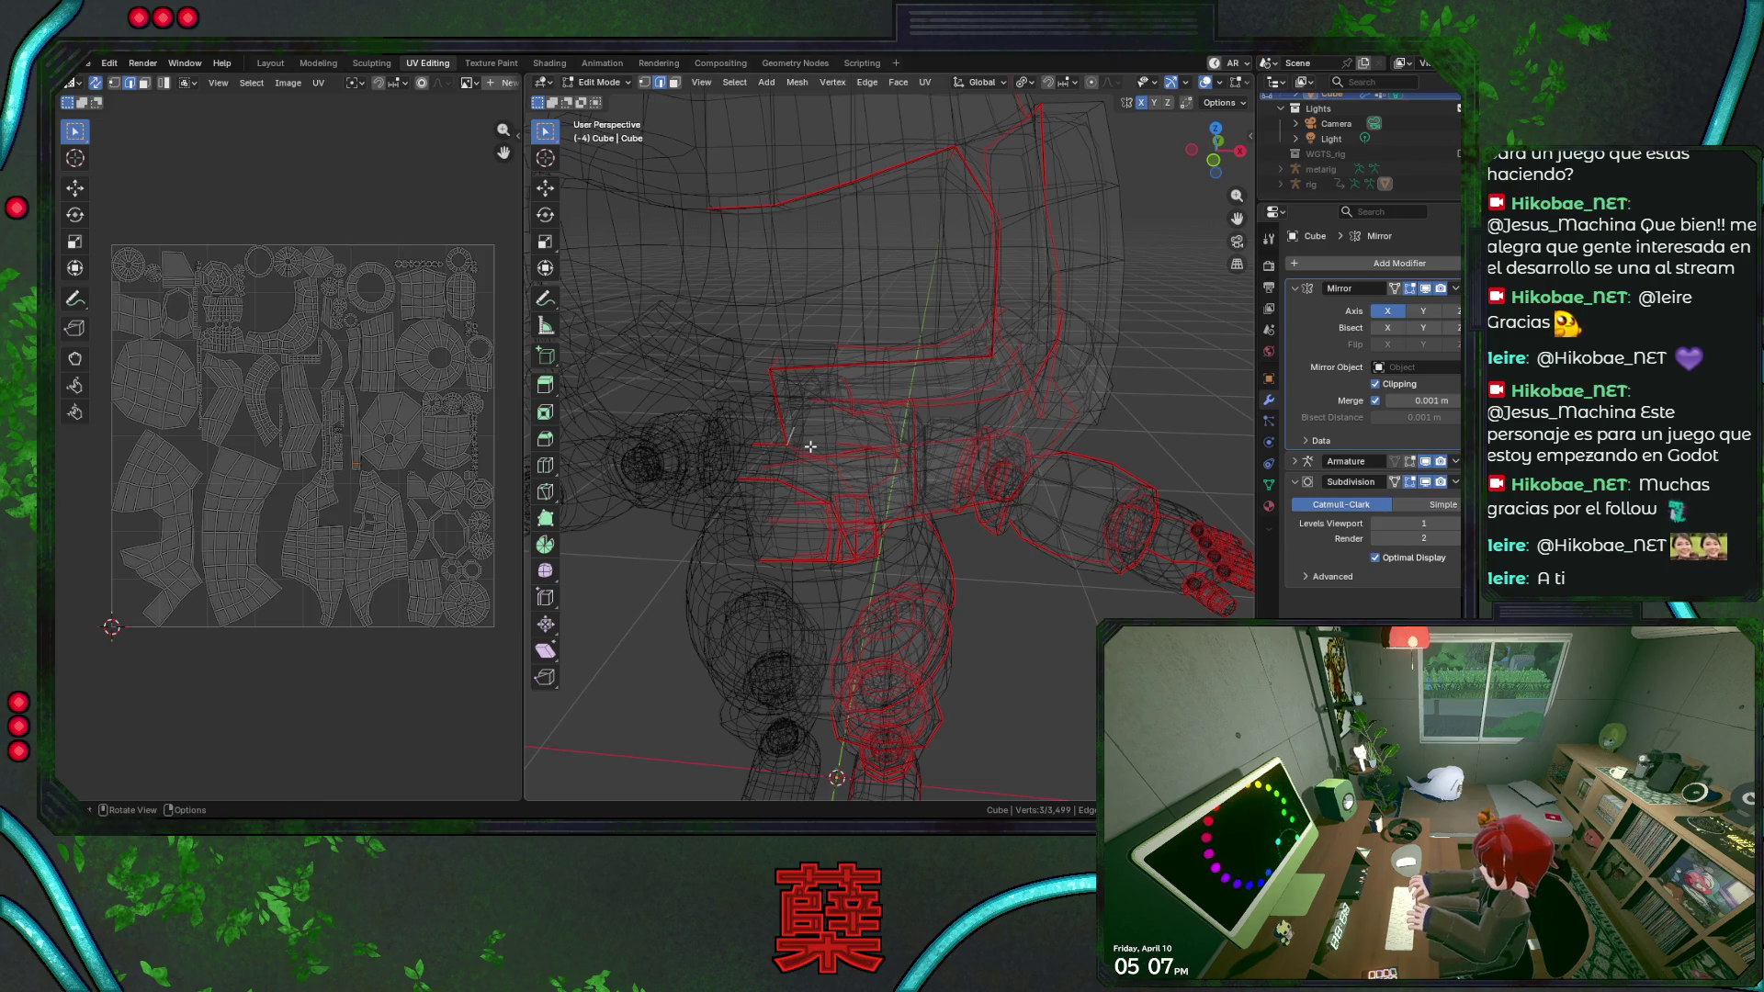
right_click(809, 445)
left_click(808, 444)
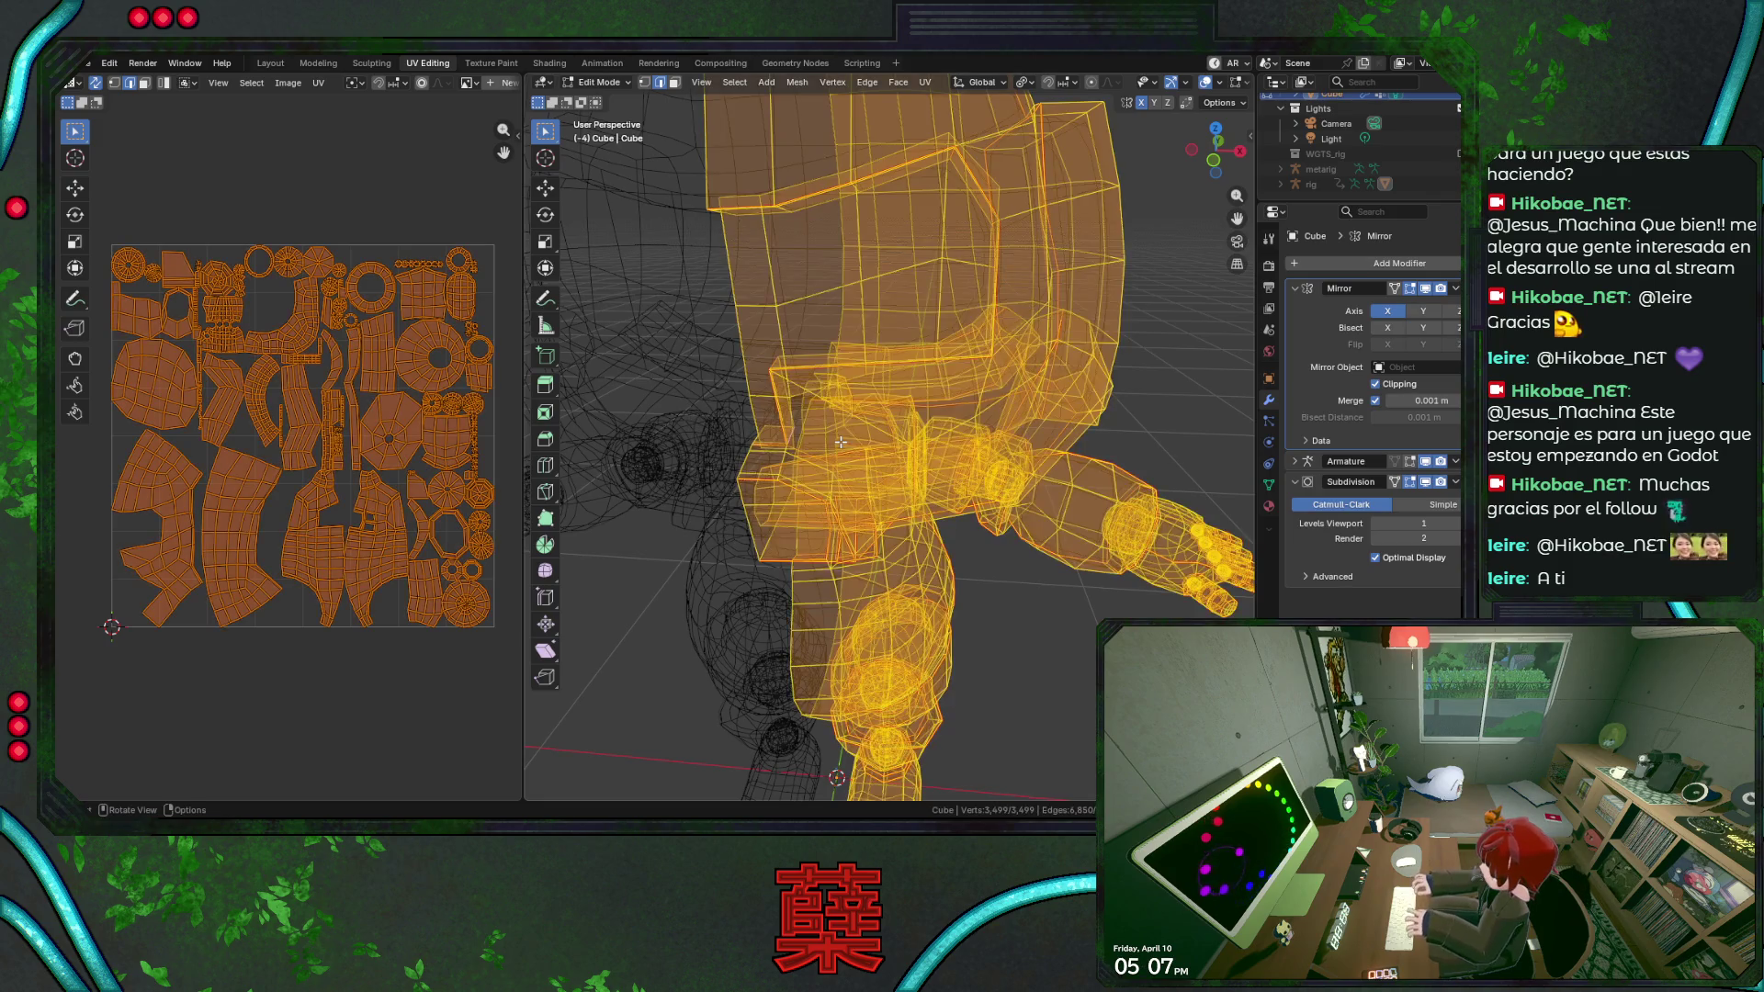
Unwrap the robot's UVs with the Angle Based method.
key("u")
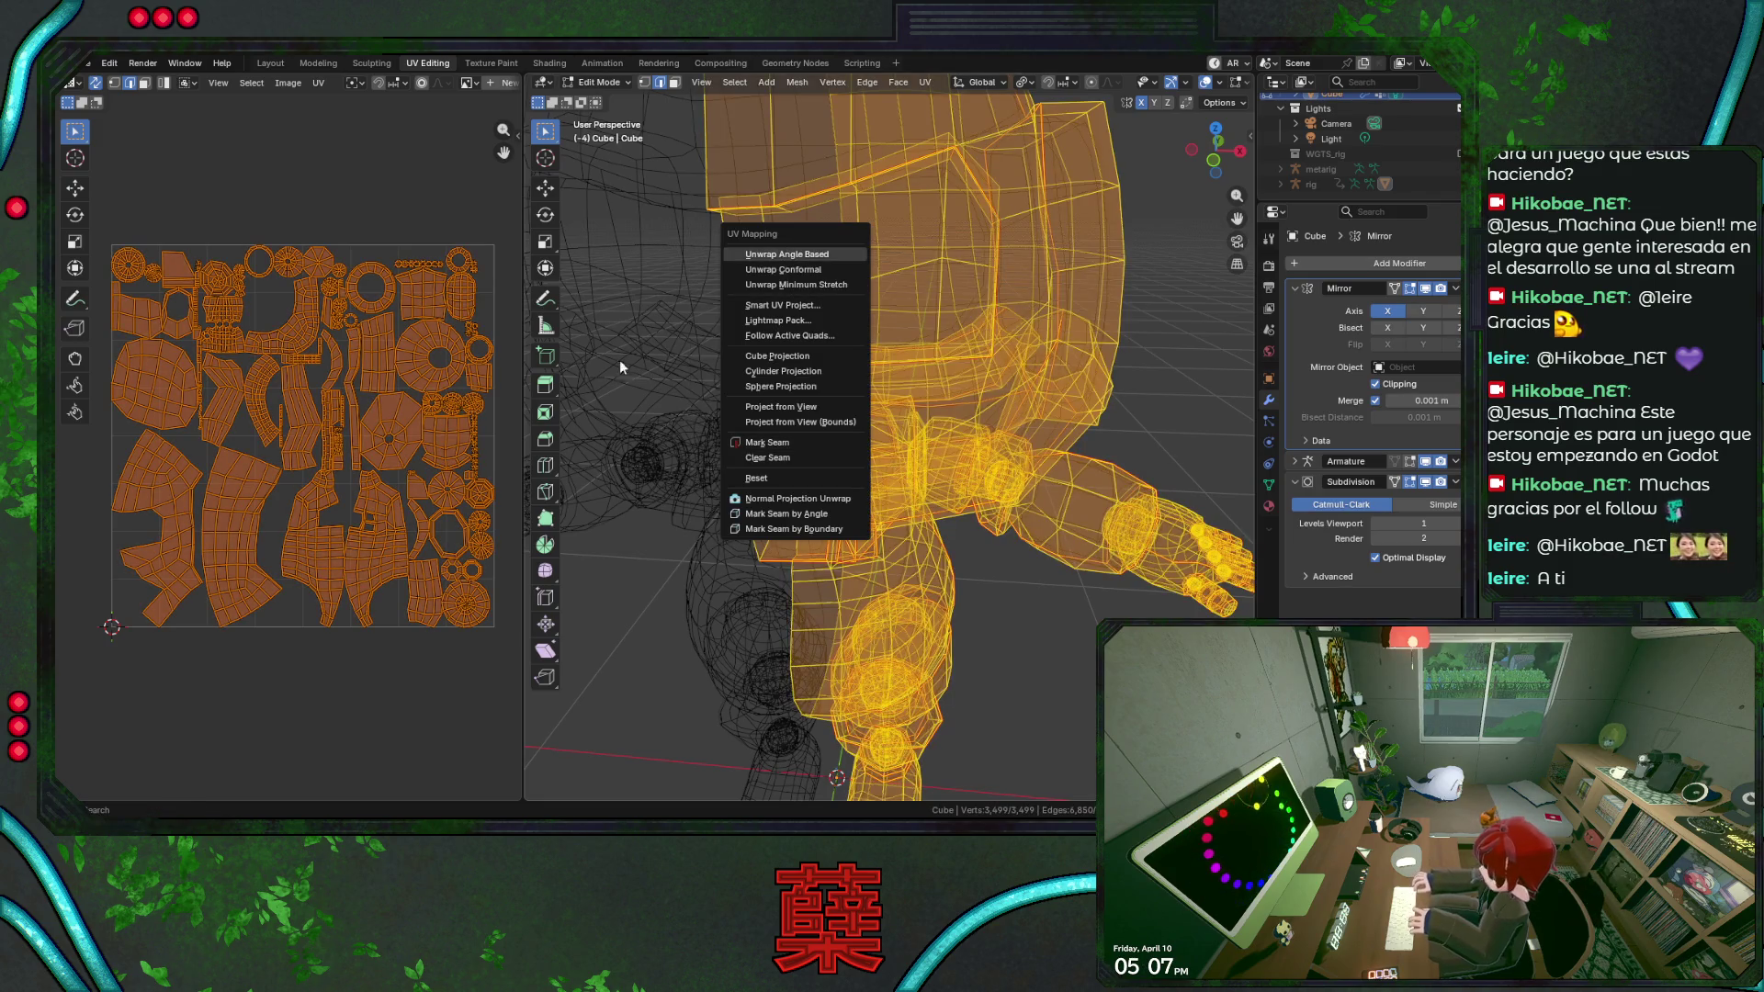
key("Return")
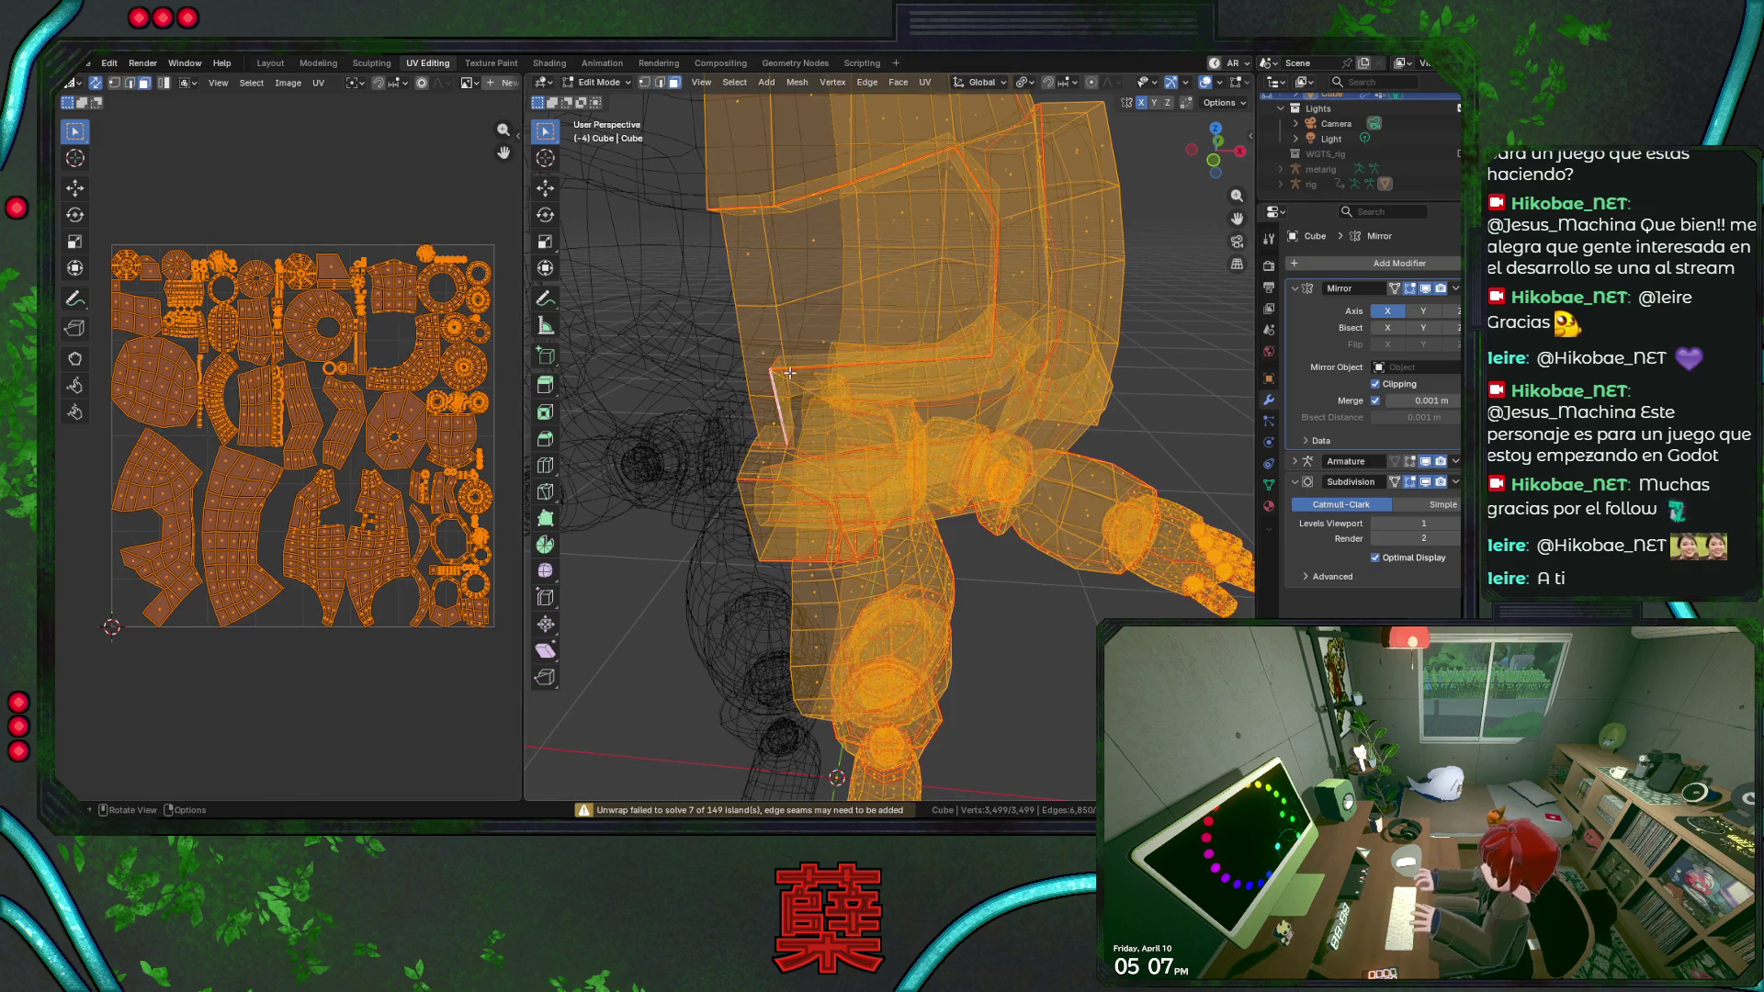
Select a face loop on the robot's head and grow it into a wider band.
left_click(778, 366, "alt")
left_click(878, 360)
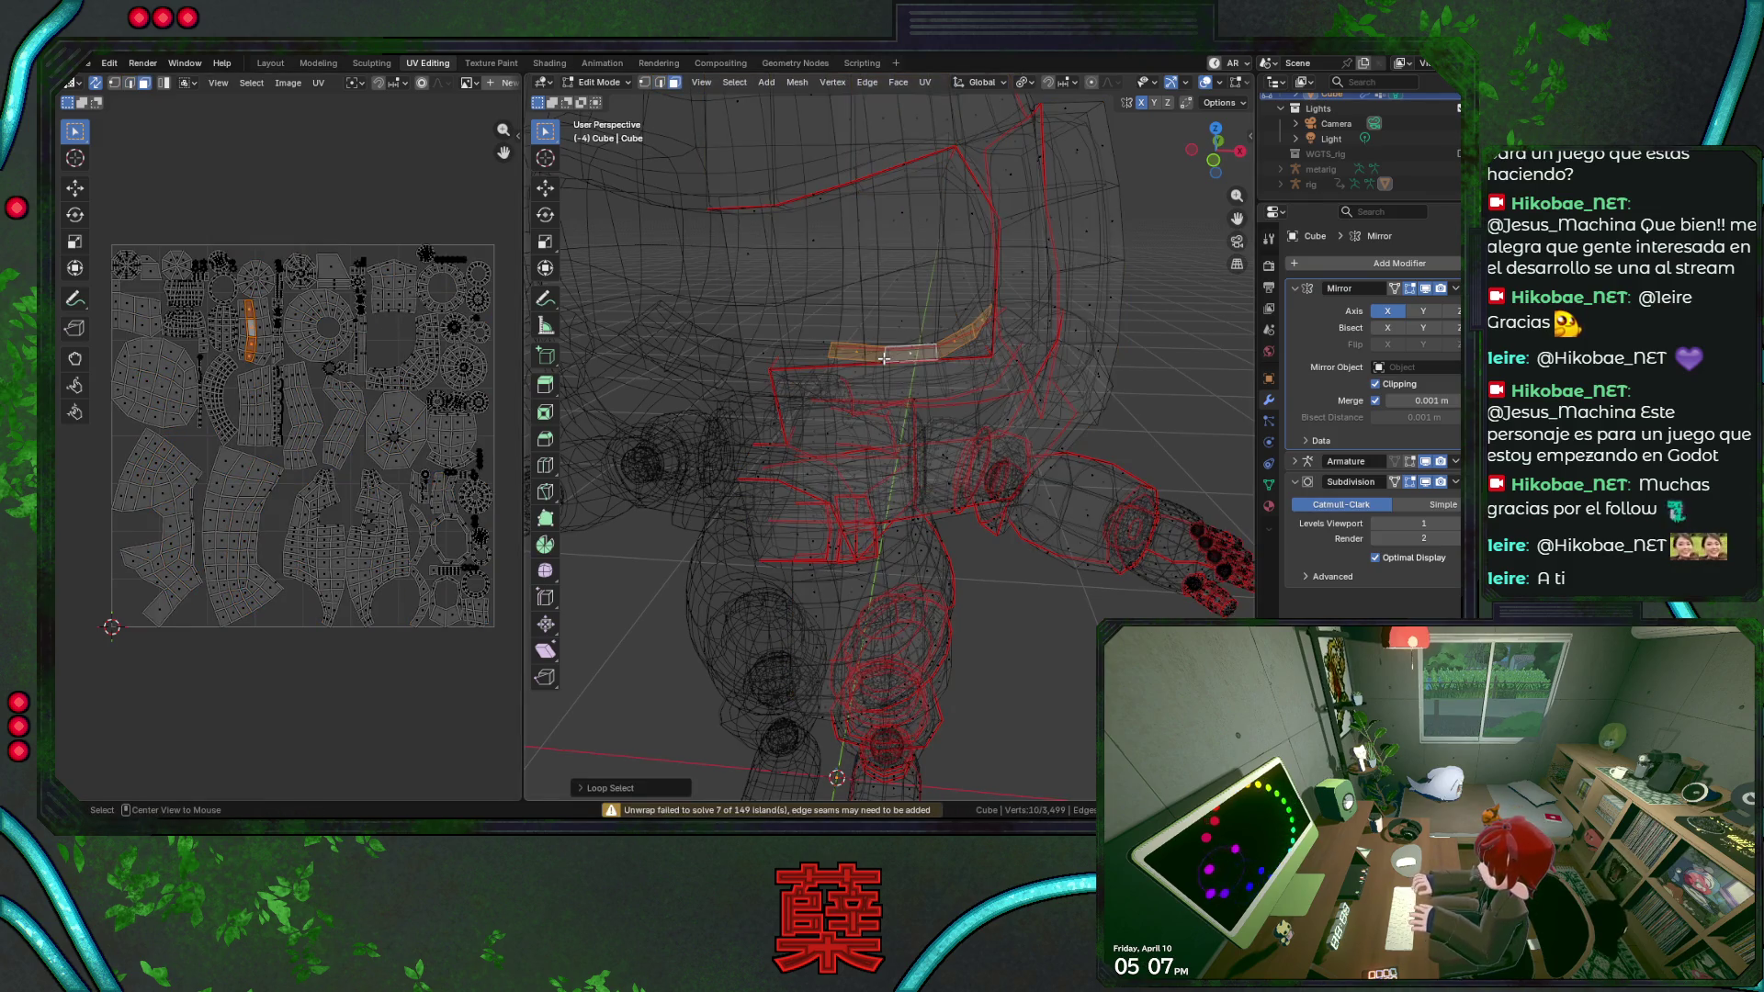
key("ctrl+z")
left_click(986, 352)
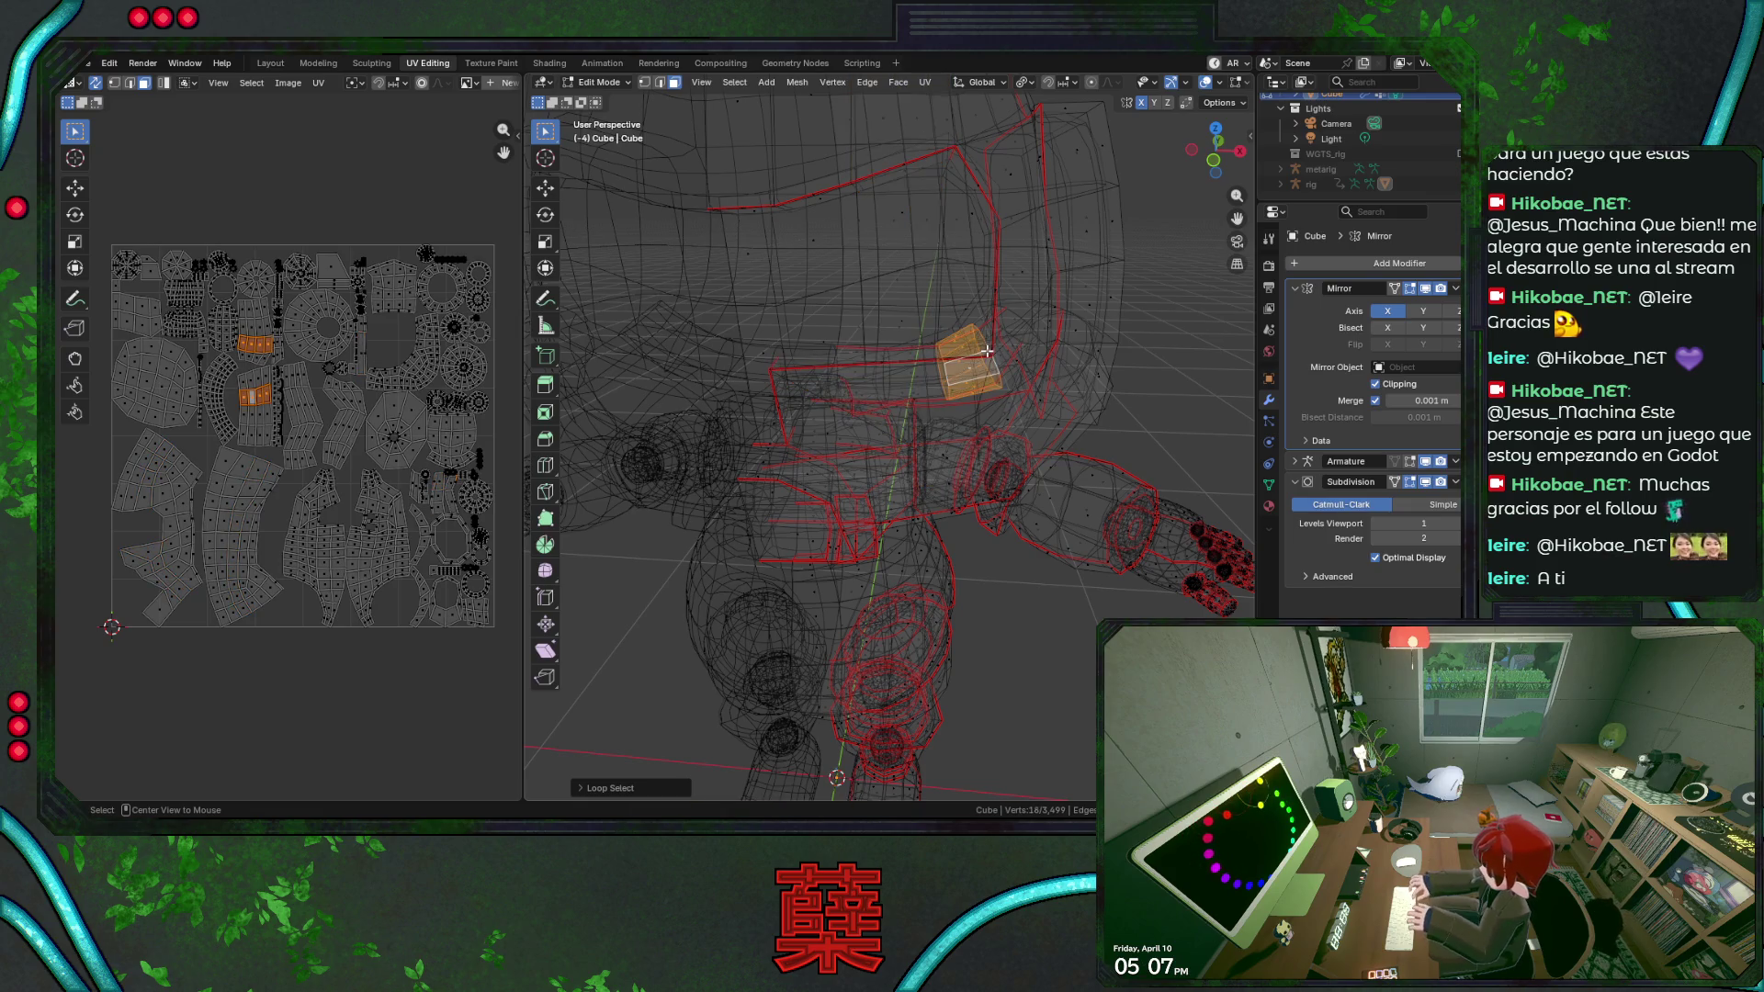
left_click(986, 351, "alt")
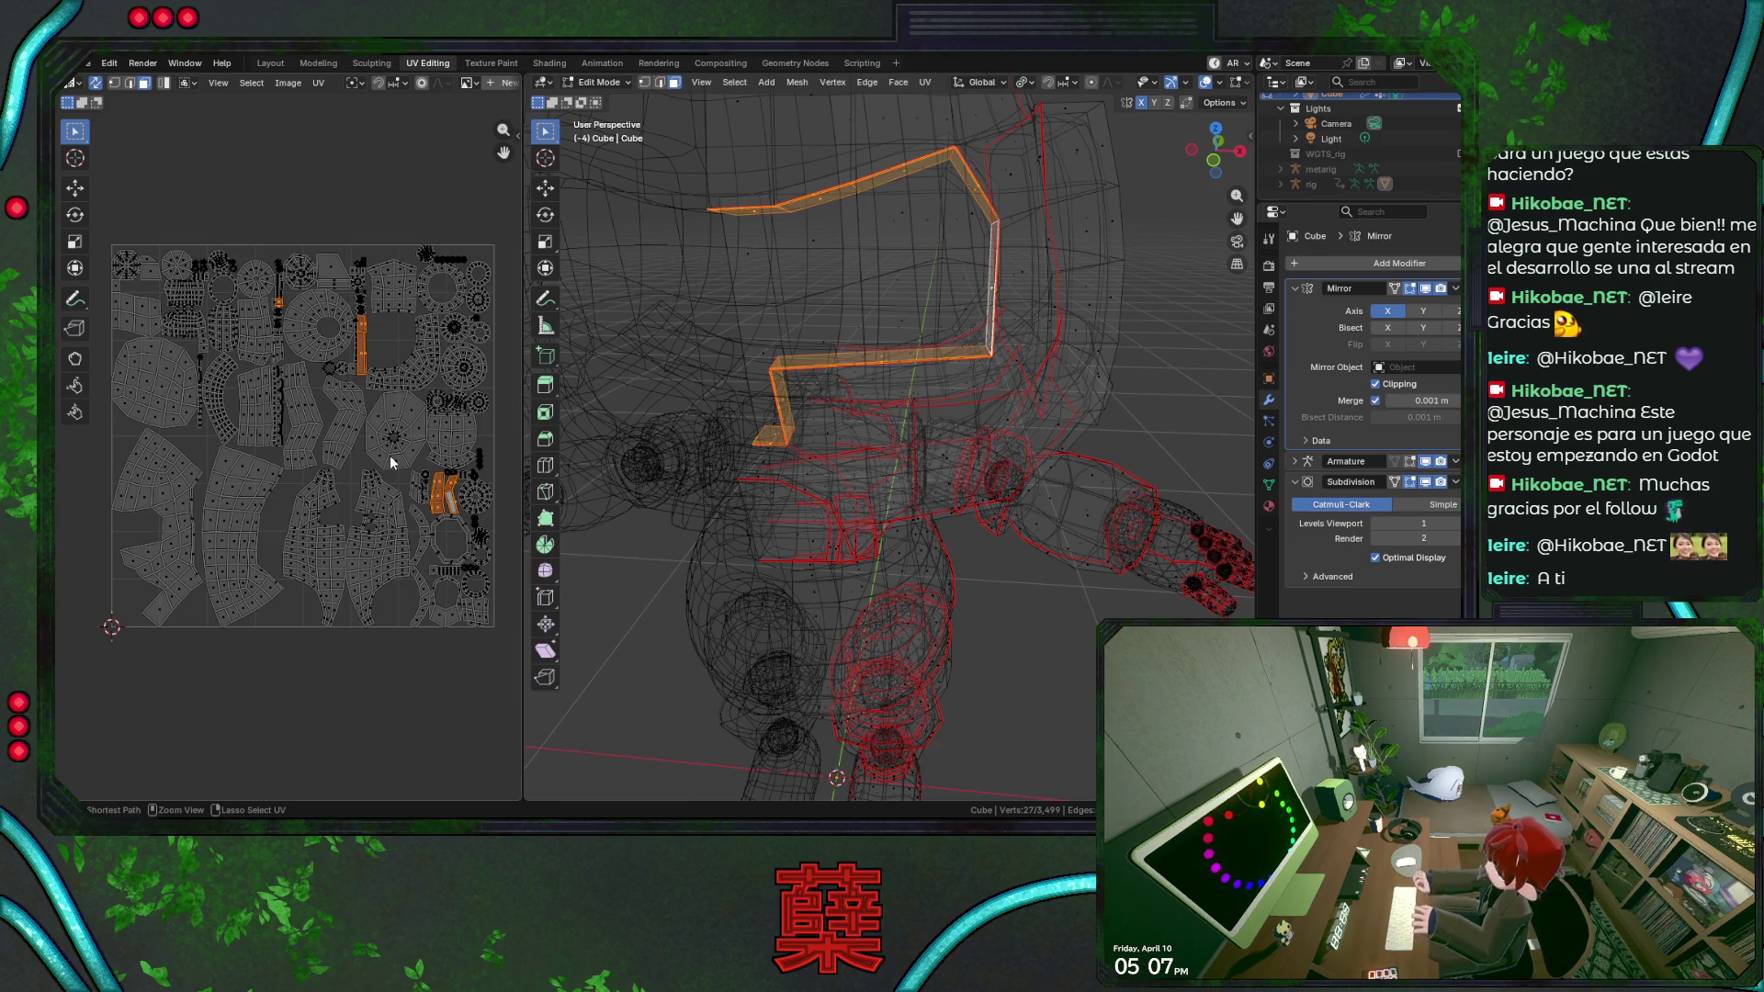
key("ctrl+KP_Add")
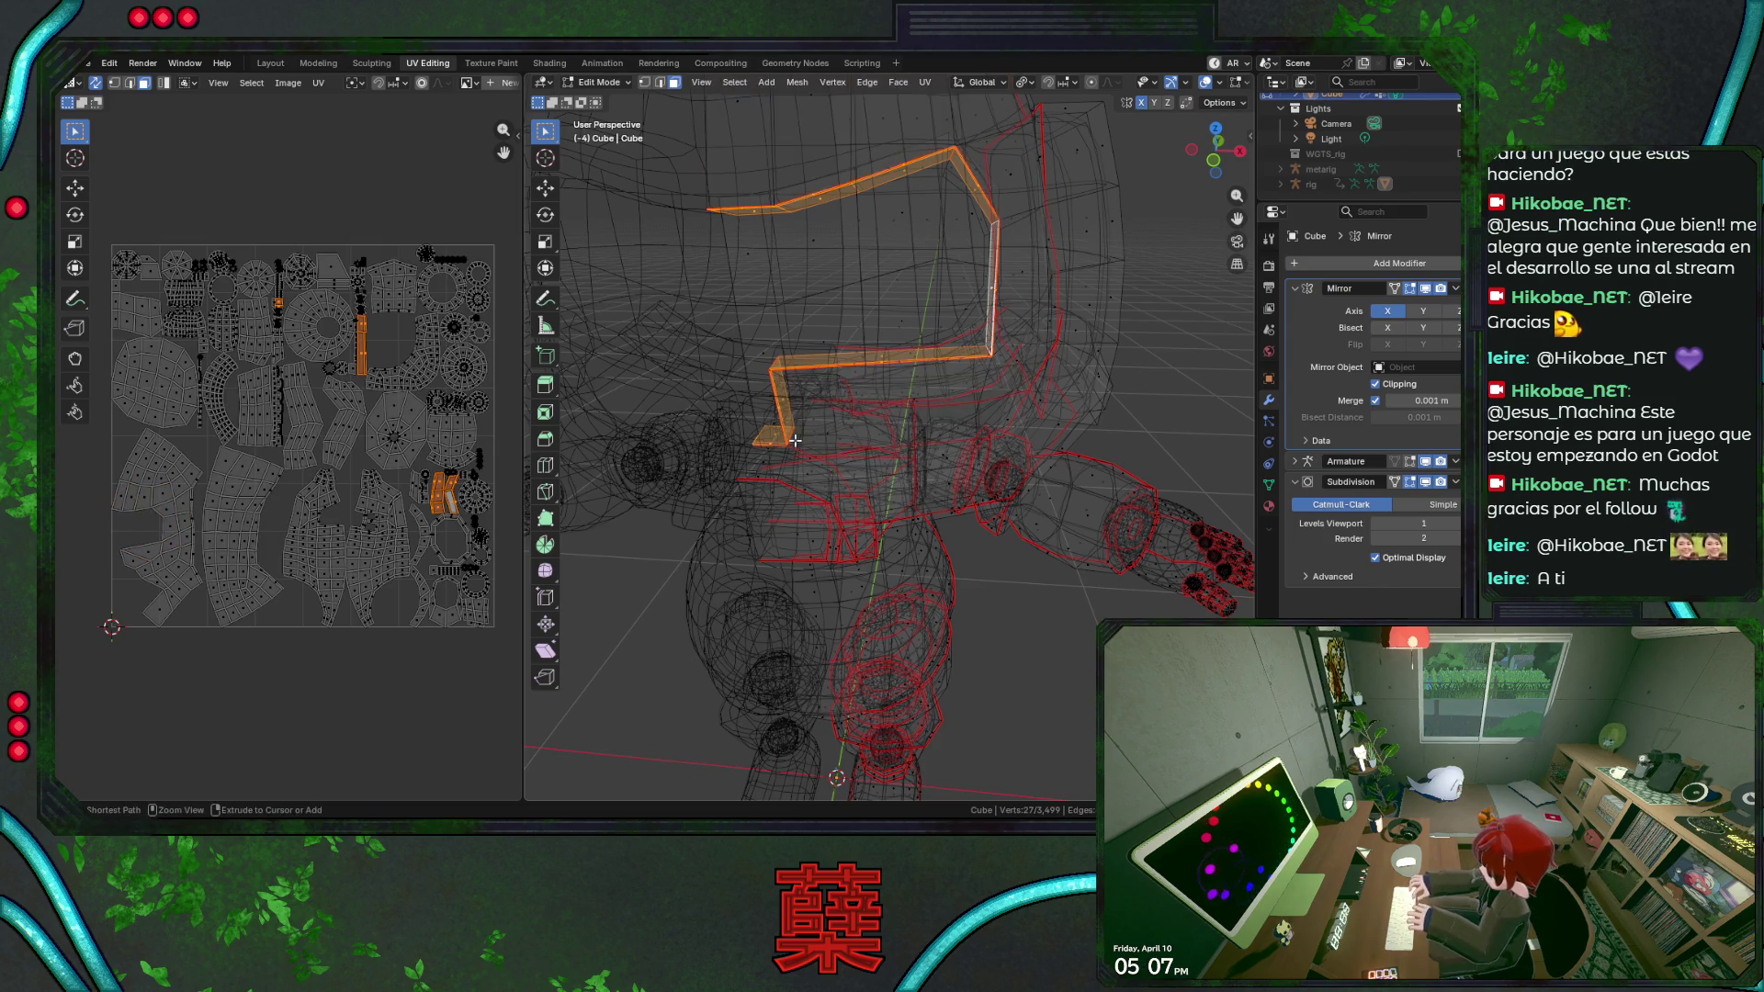
scroll(928, 425, "down", 5)
Return to Object Mode in solid shading, front view, and save BaseRobot.blend.
key("shift+z")
key("a")
key("Tab")
key("KP_1")
key("ctrl+s")
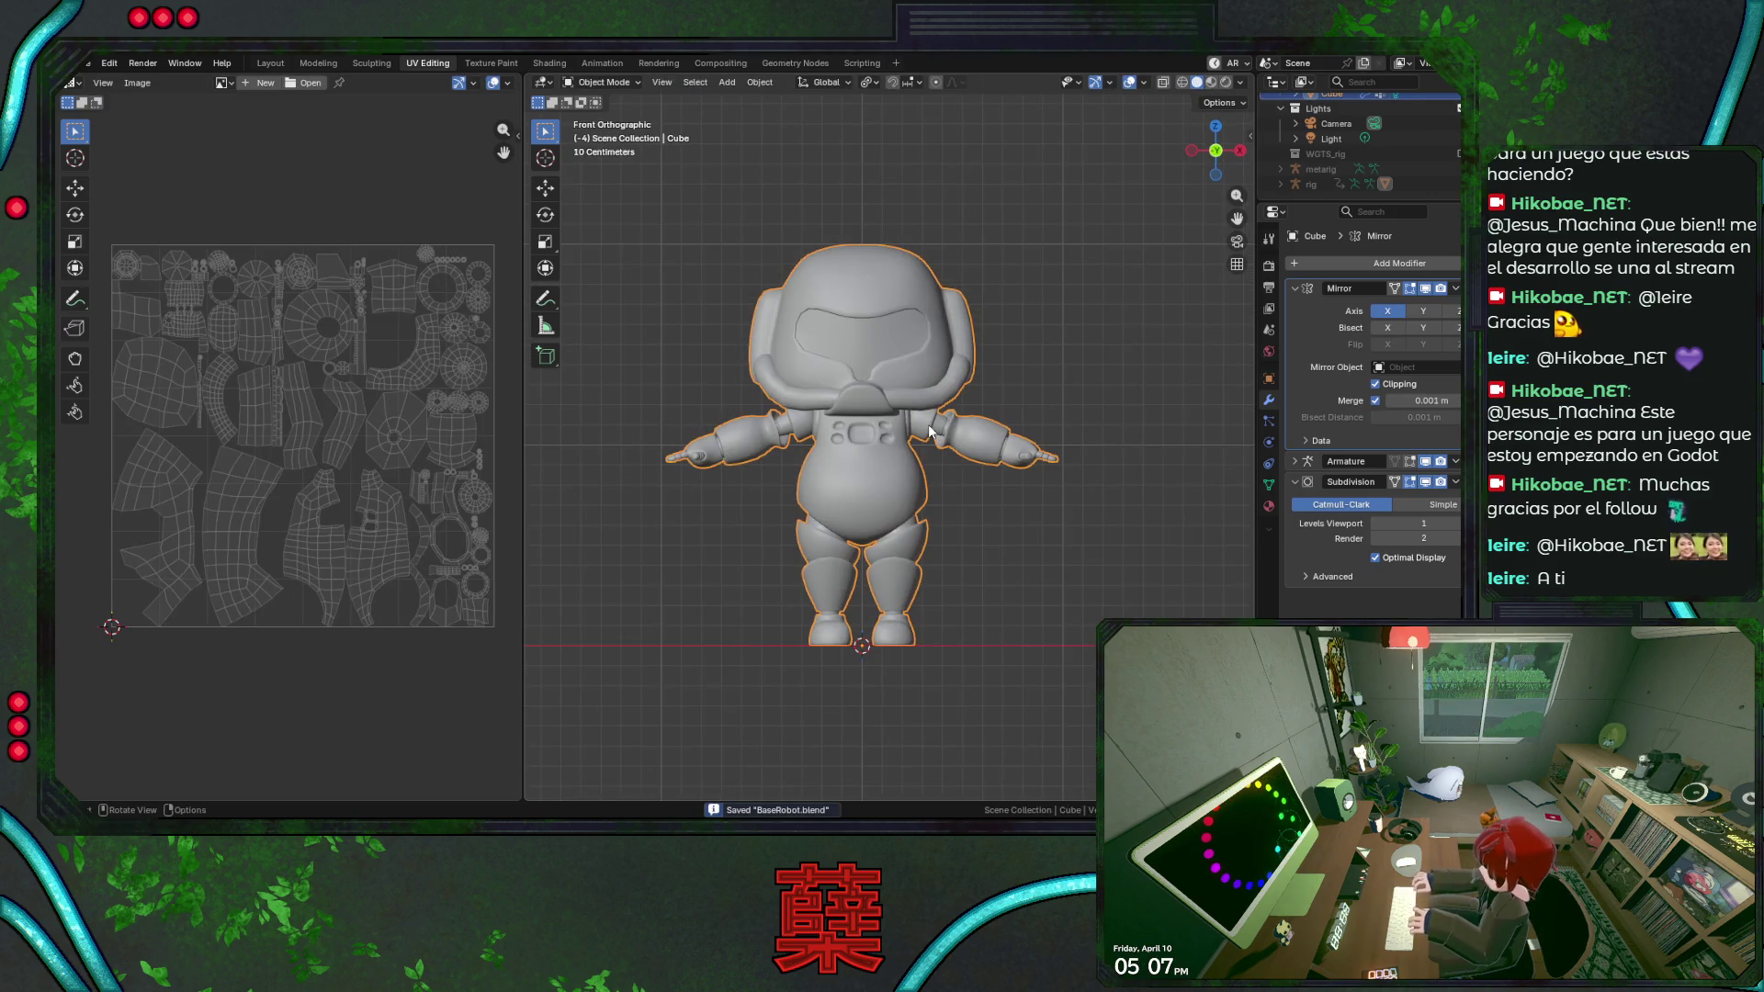
Apply the robot's Mirror modifier and enter Edit Mode on the full mesh.
left_click(975, 345)
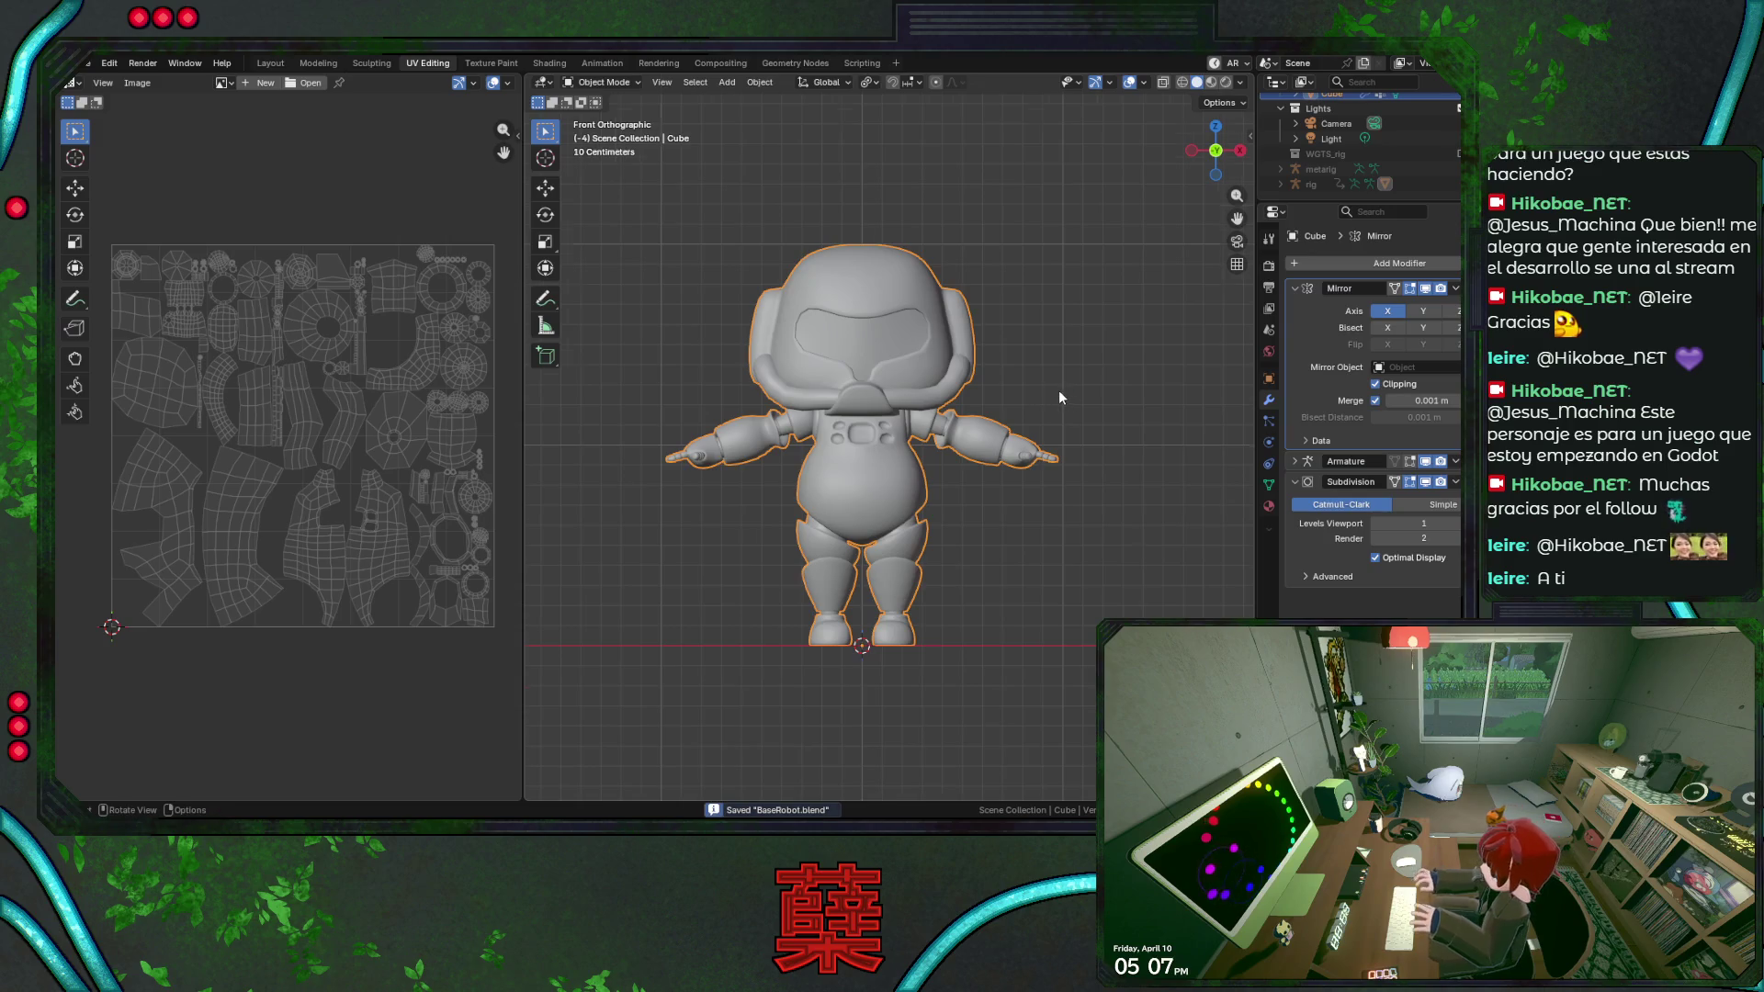
scroll(1060, 397, "up", 1)
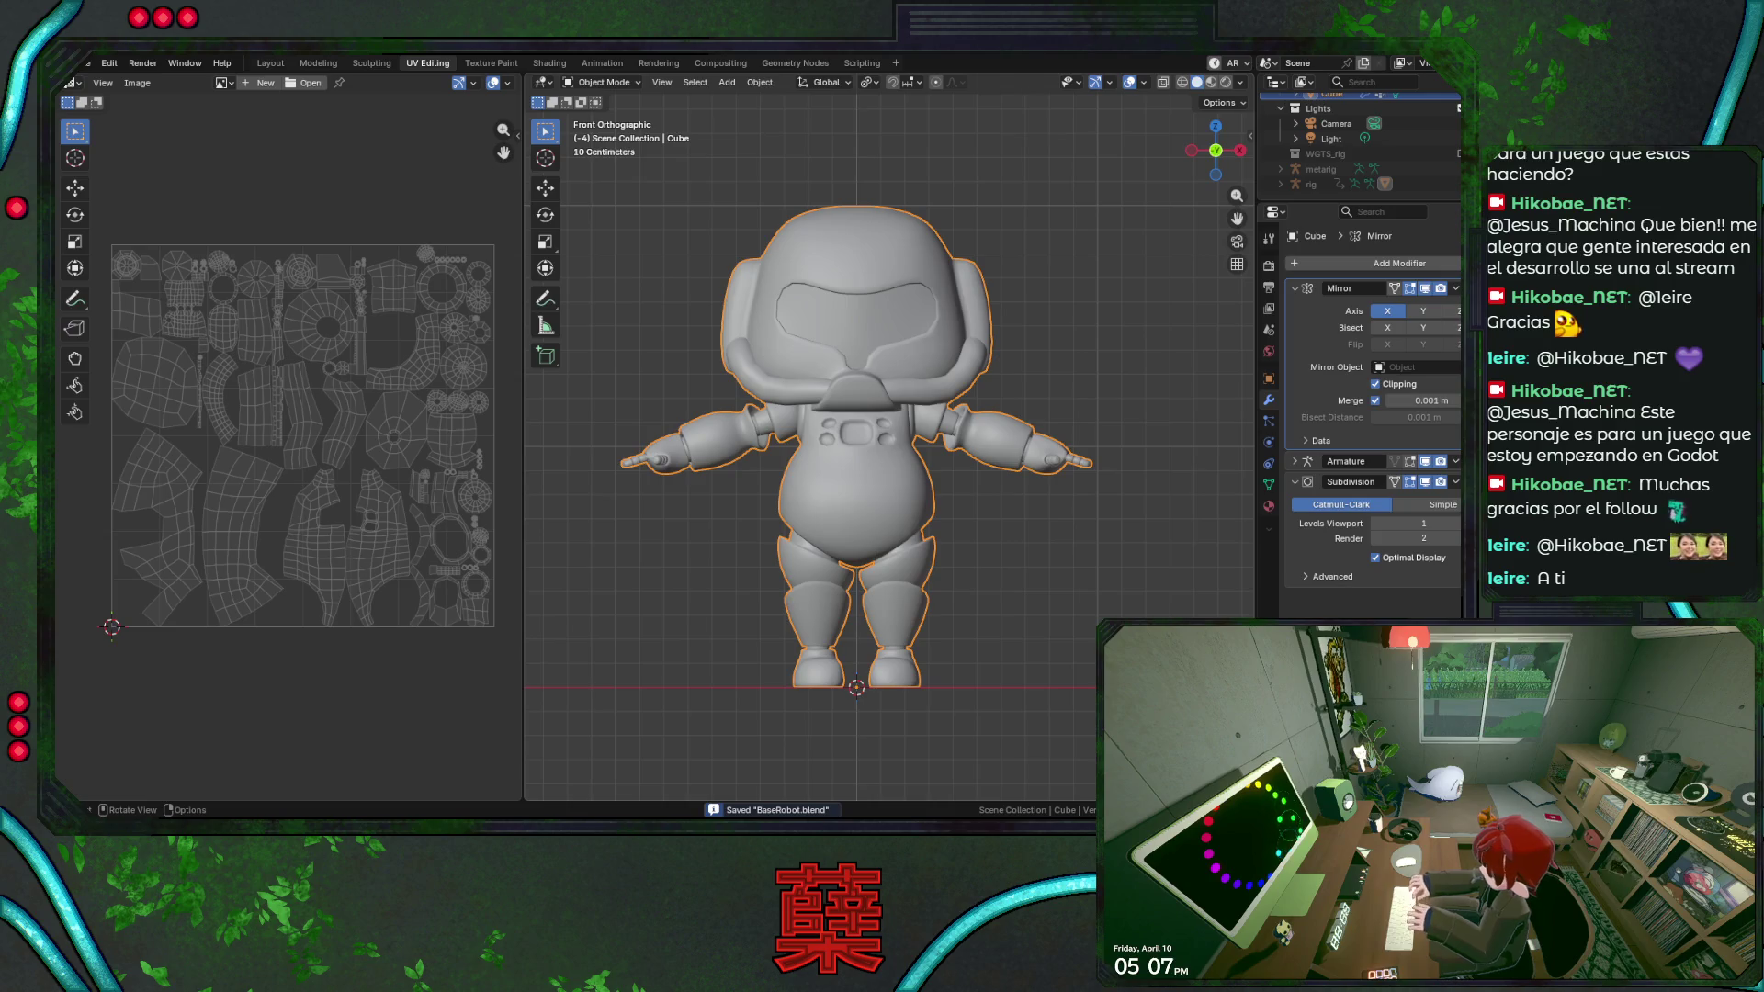
left_click(1070, 321)
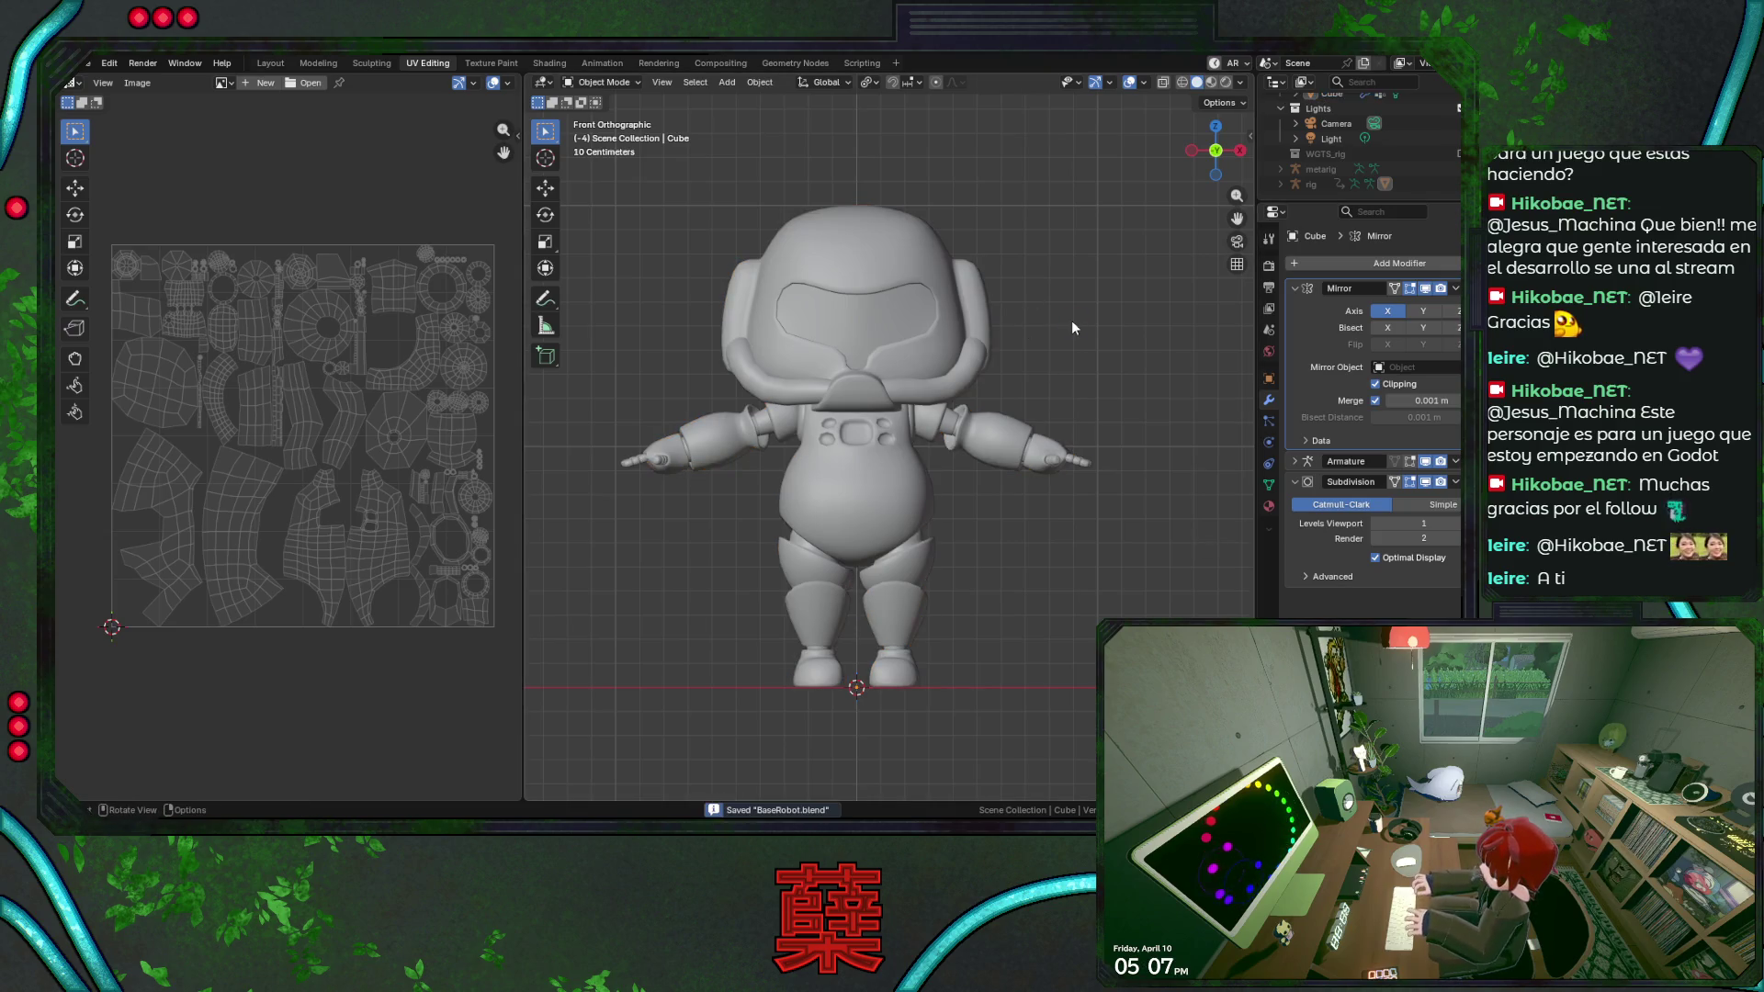
left_click(962, 287)
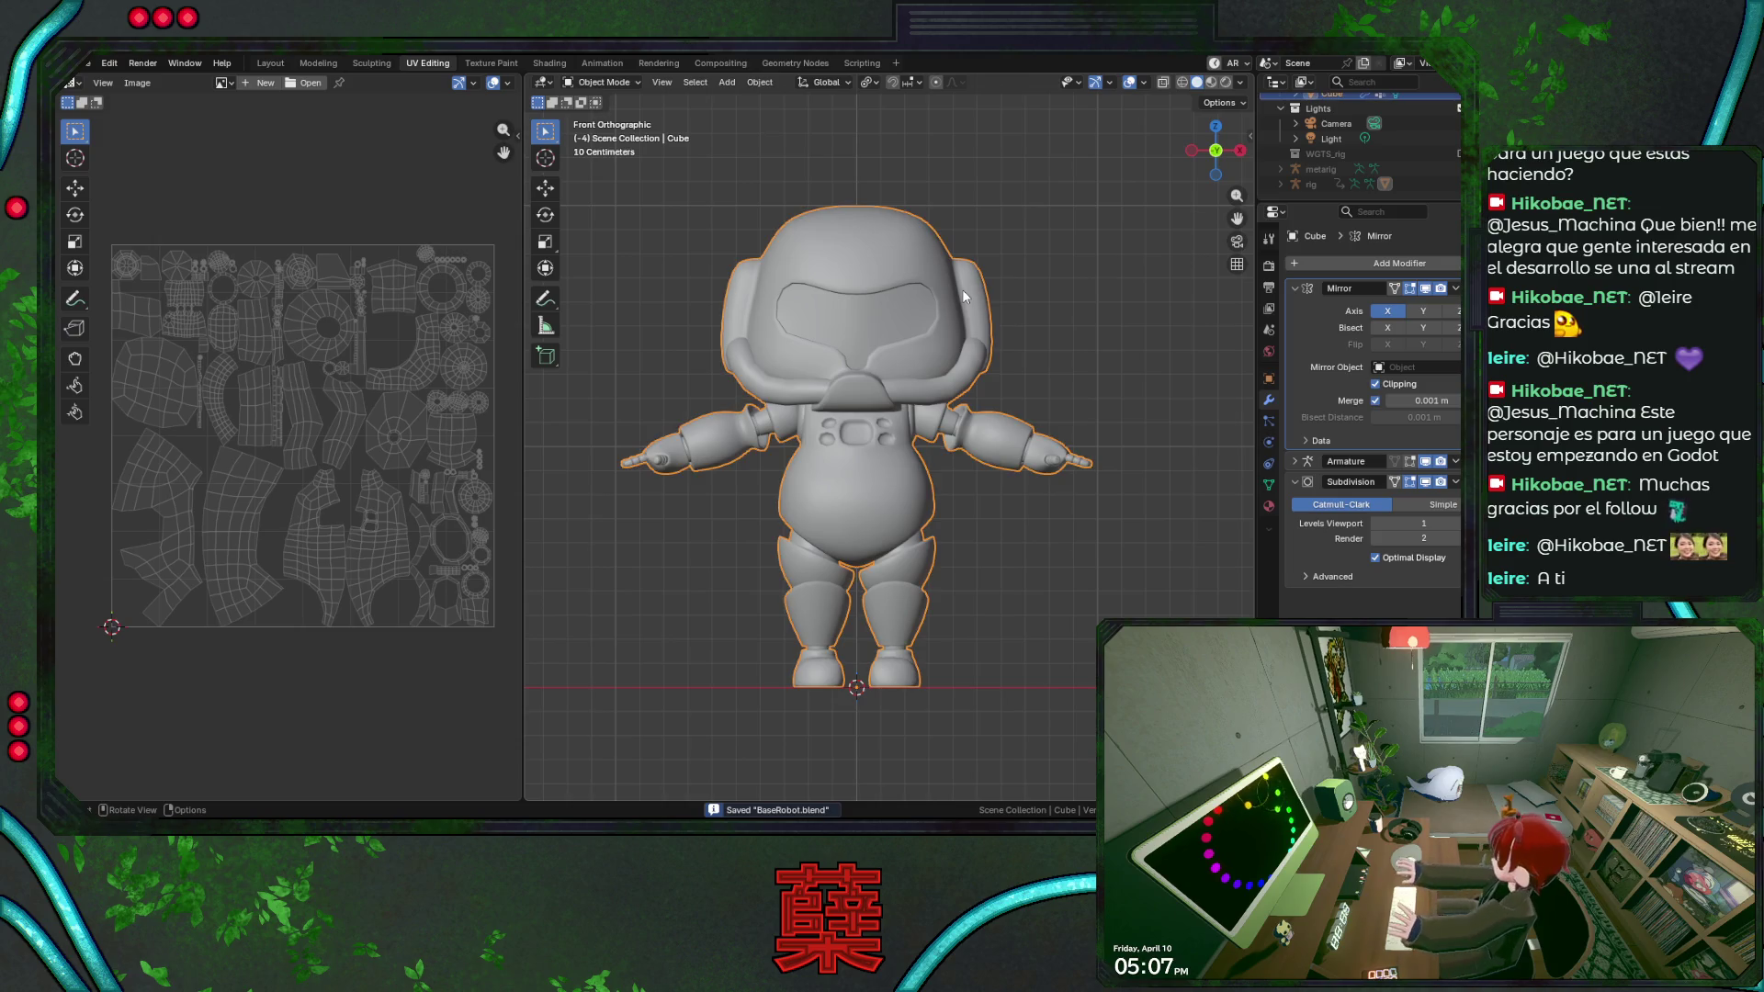
left_click(1453, 289)
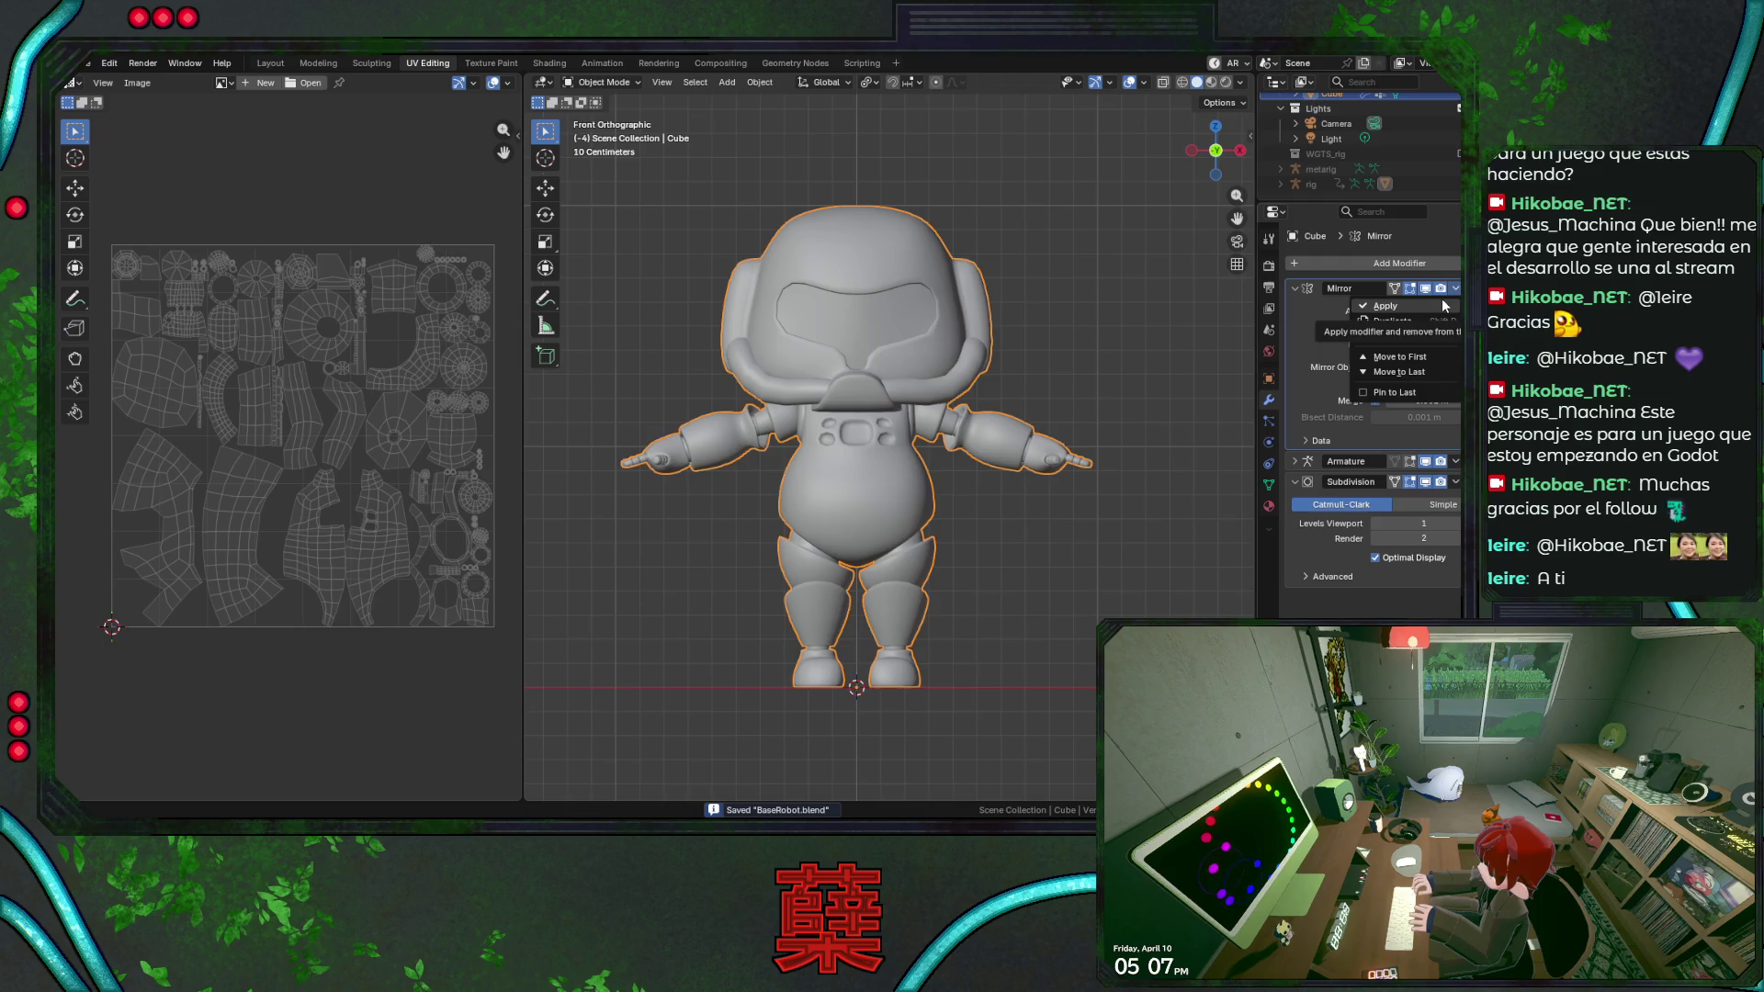
key("Return")
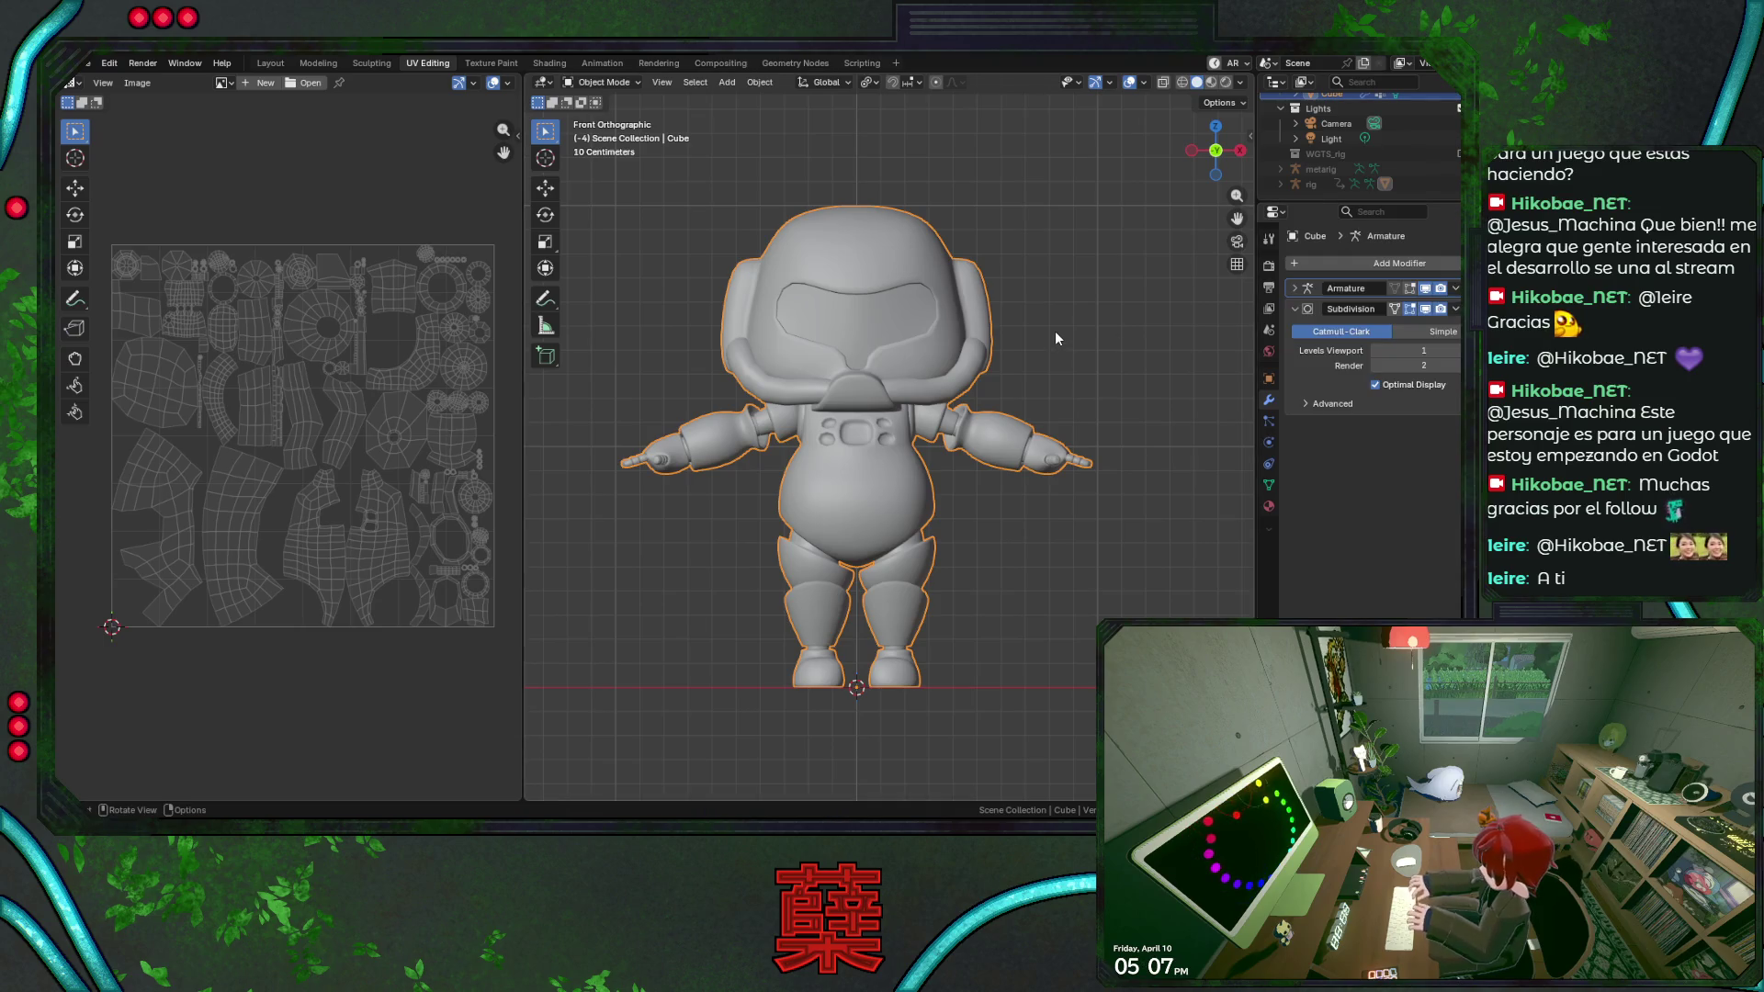
key("Tab")
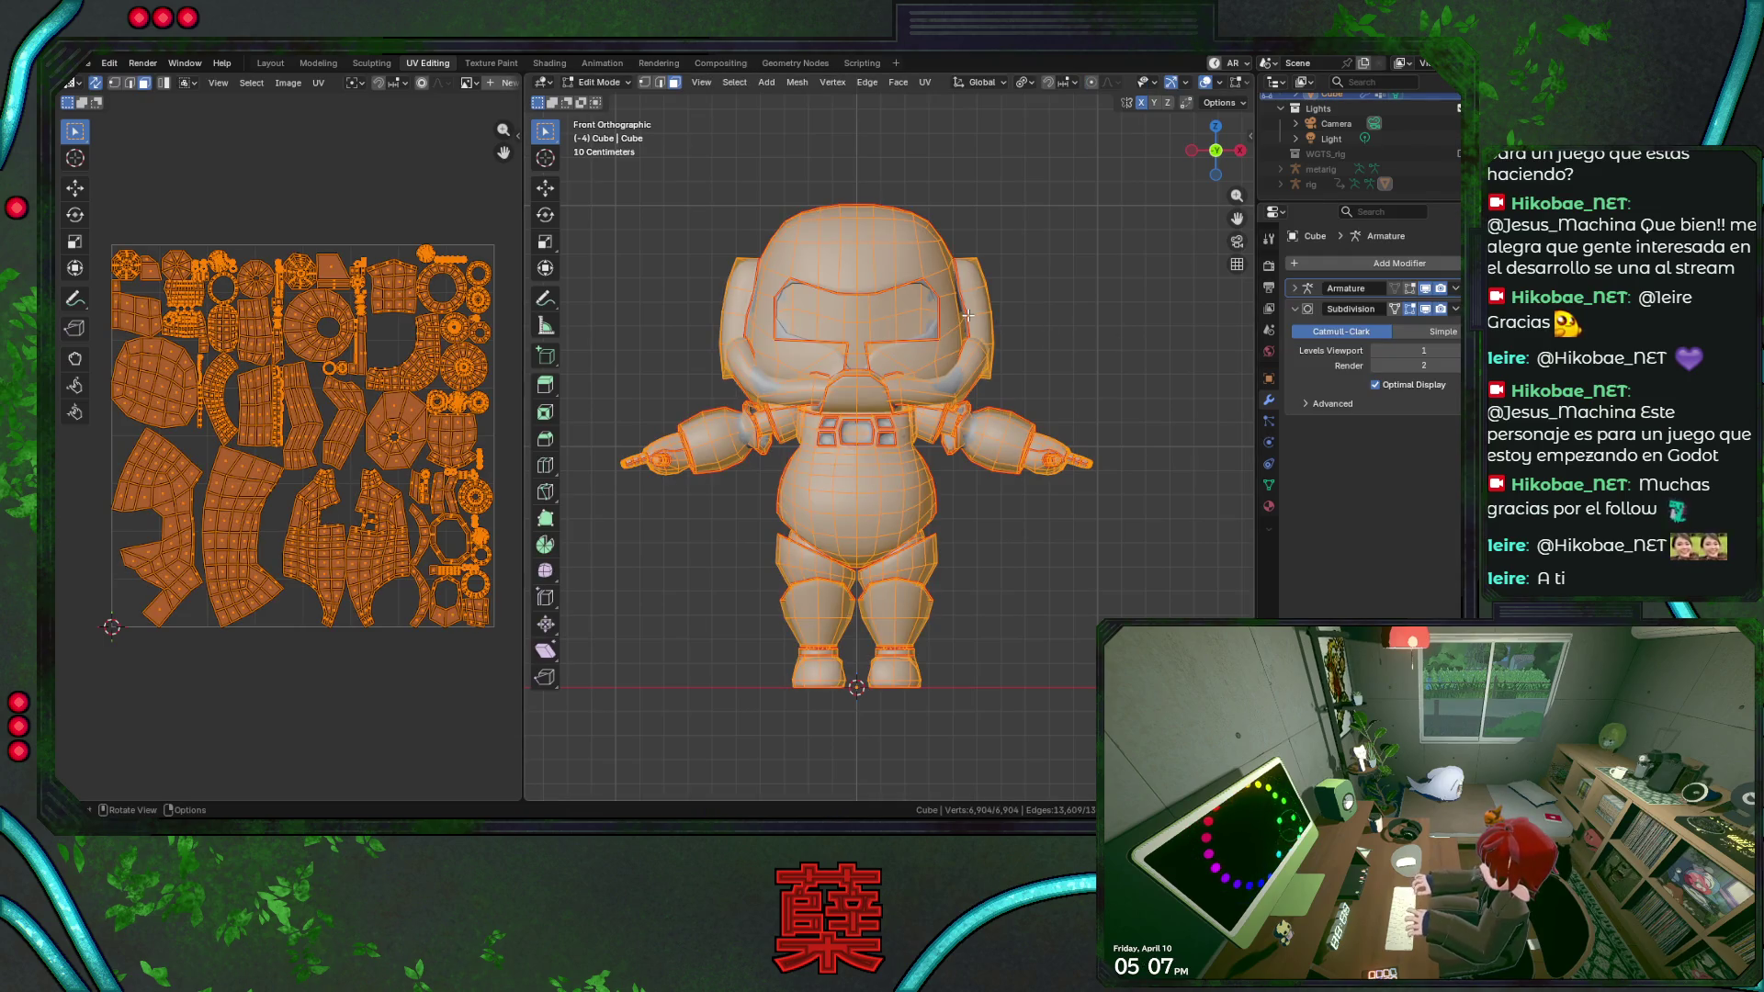
Unwrap the whole mirrored robot Angle Based and widen the UV Editor.
key("u")
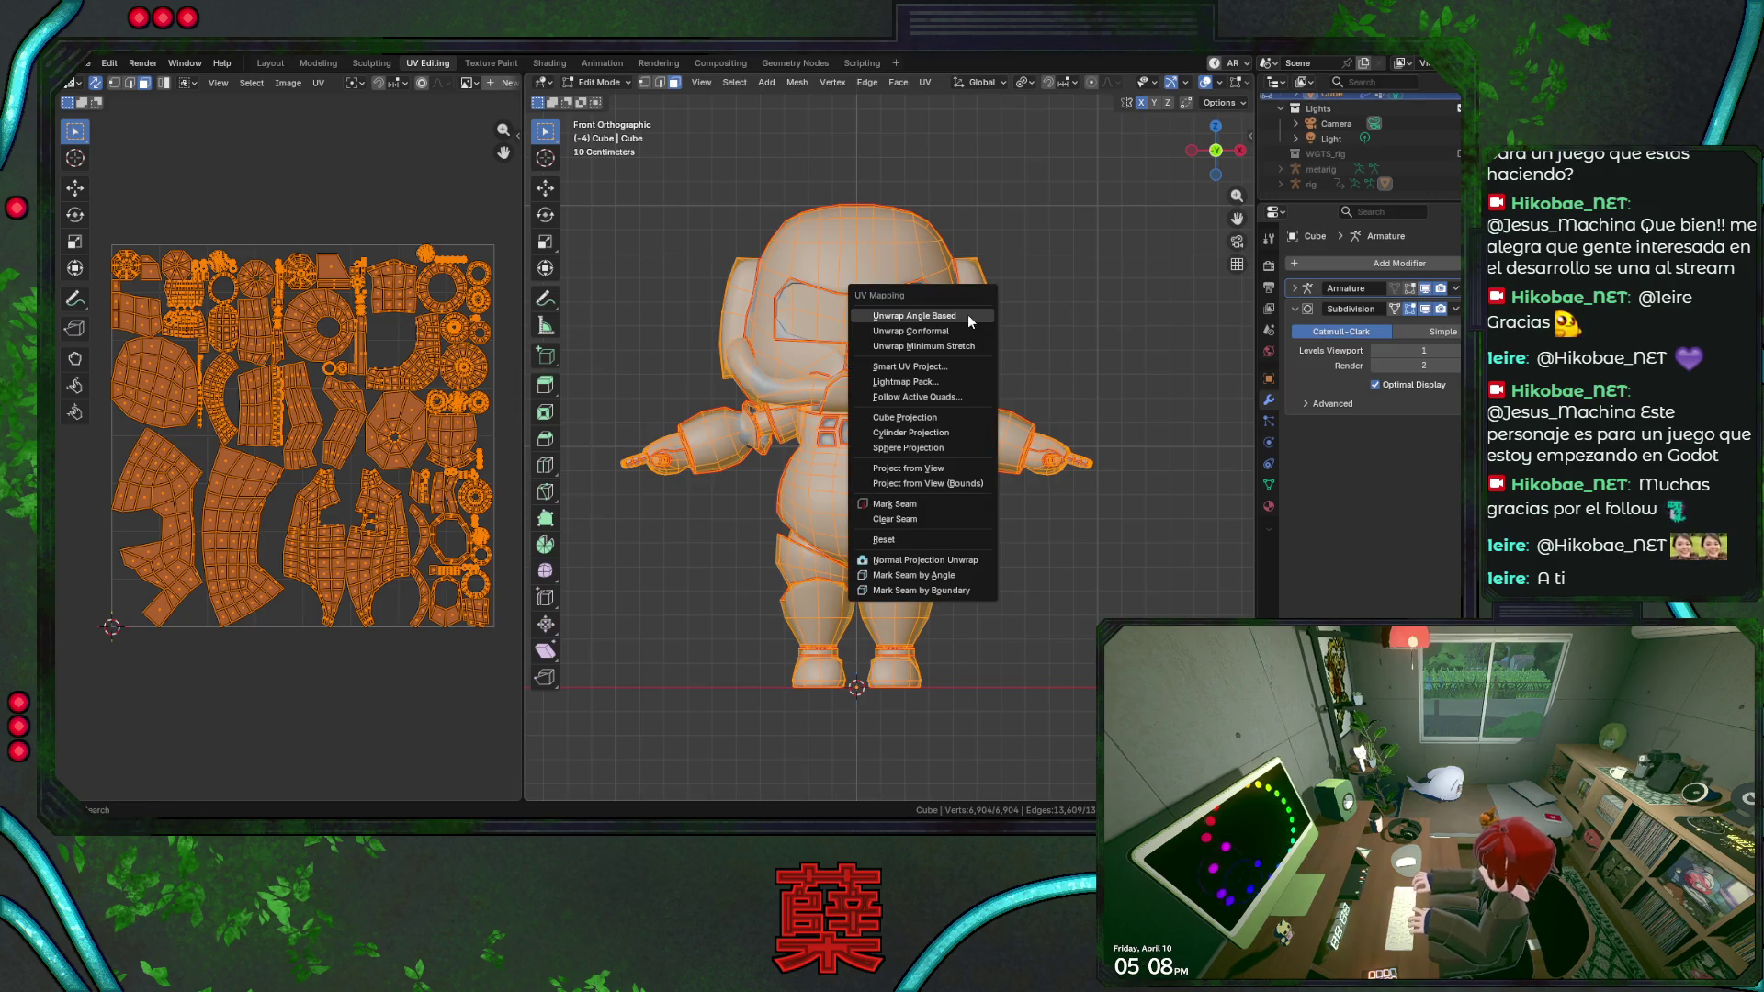
left_click(967, 314)
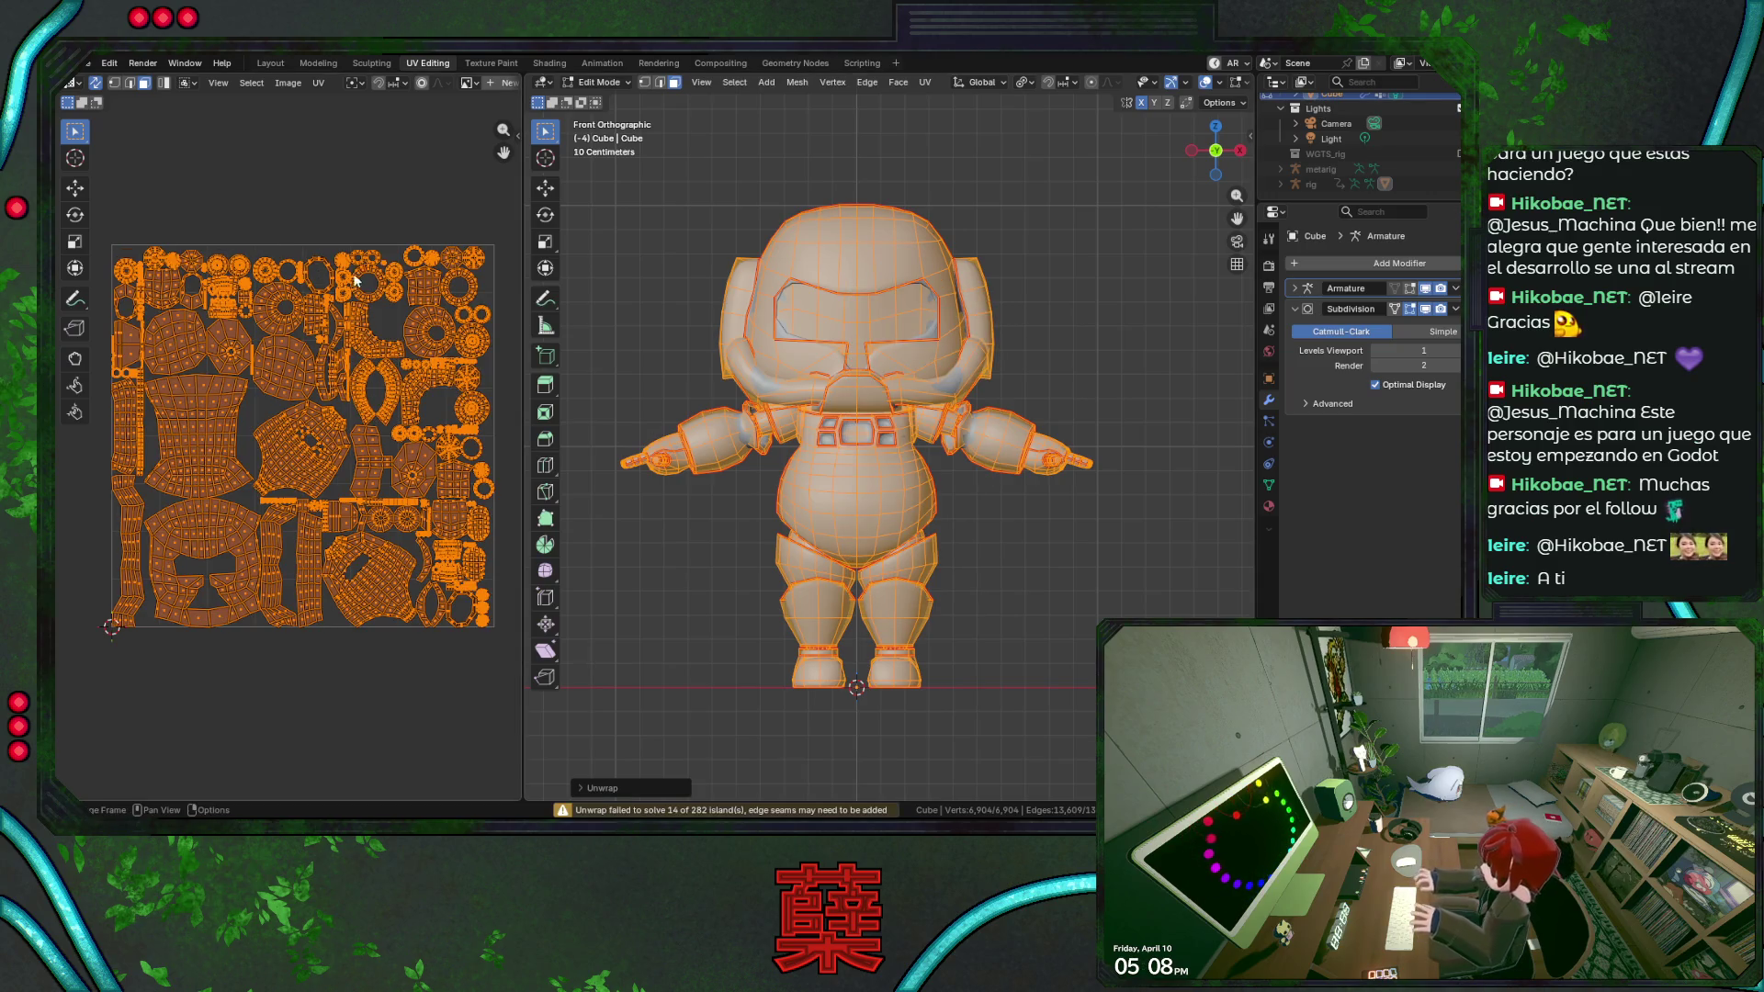
left_click_drag(523, 278, 689, 282)
scroll(430, 531, "up", 4)
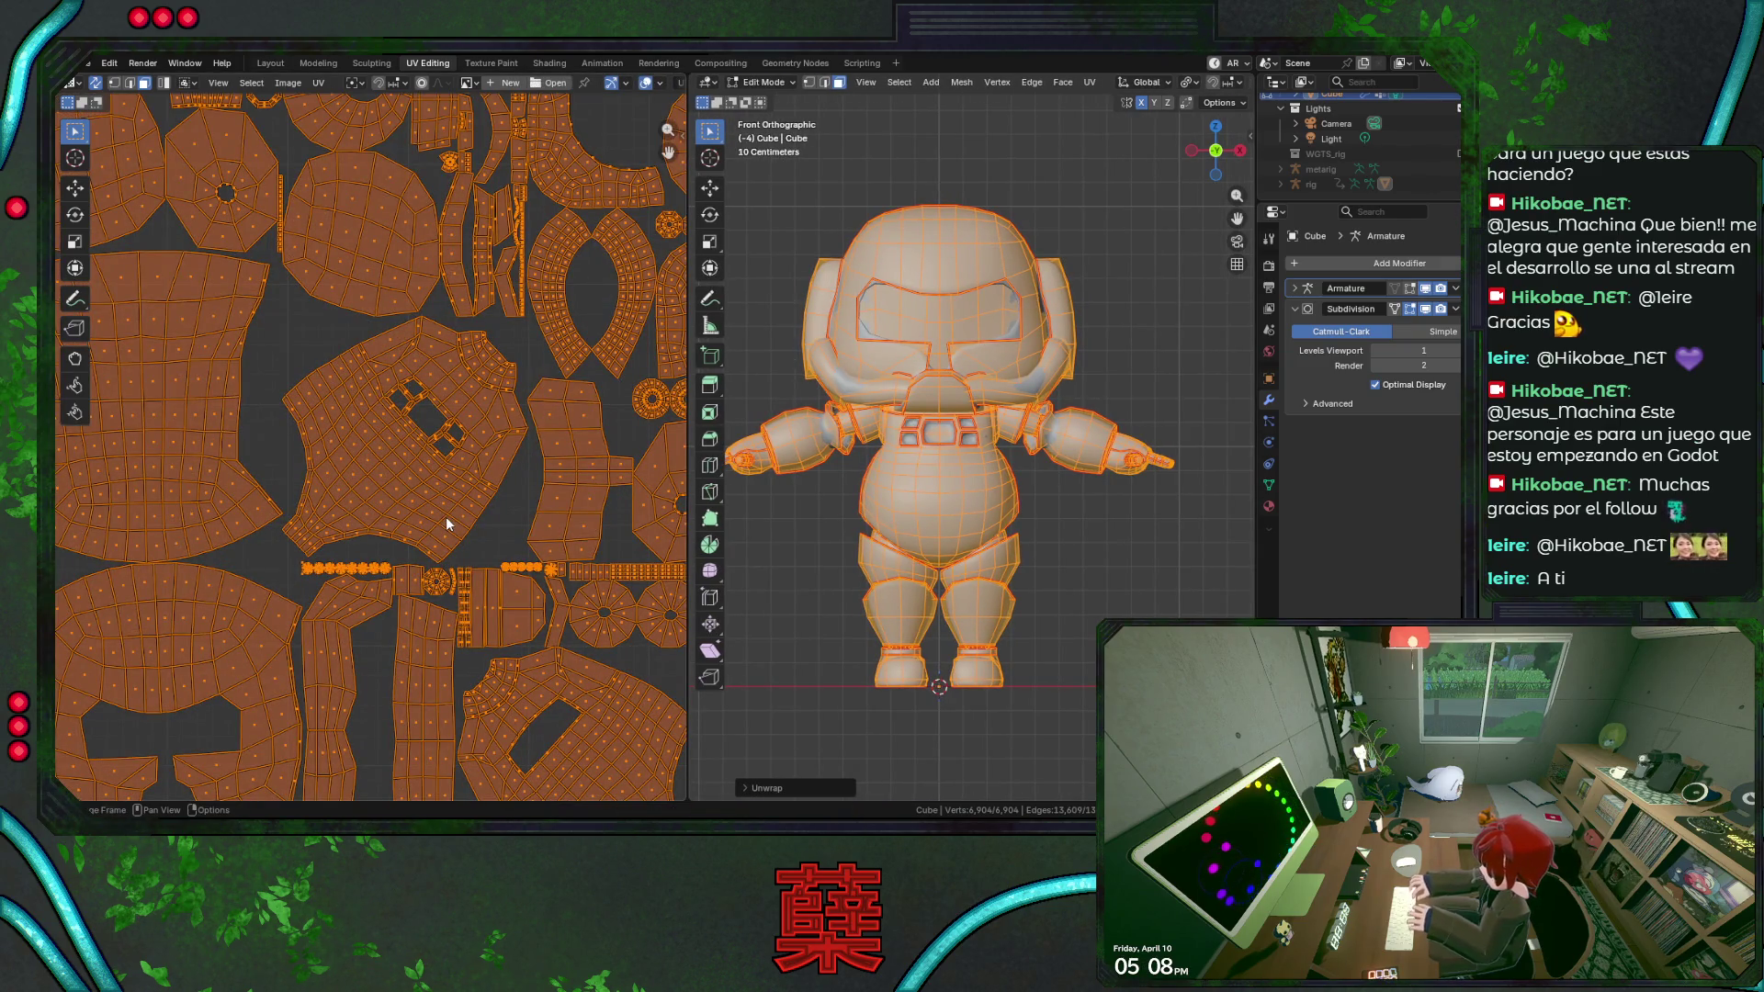
scroll(446, 517, "down", 3)
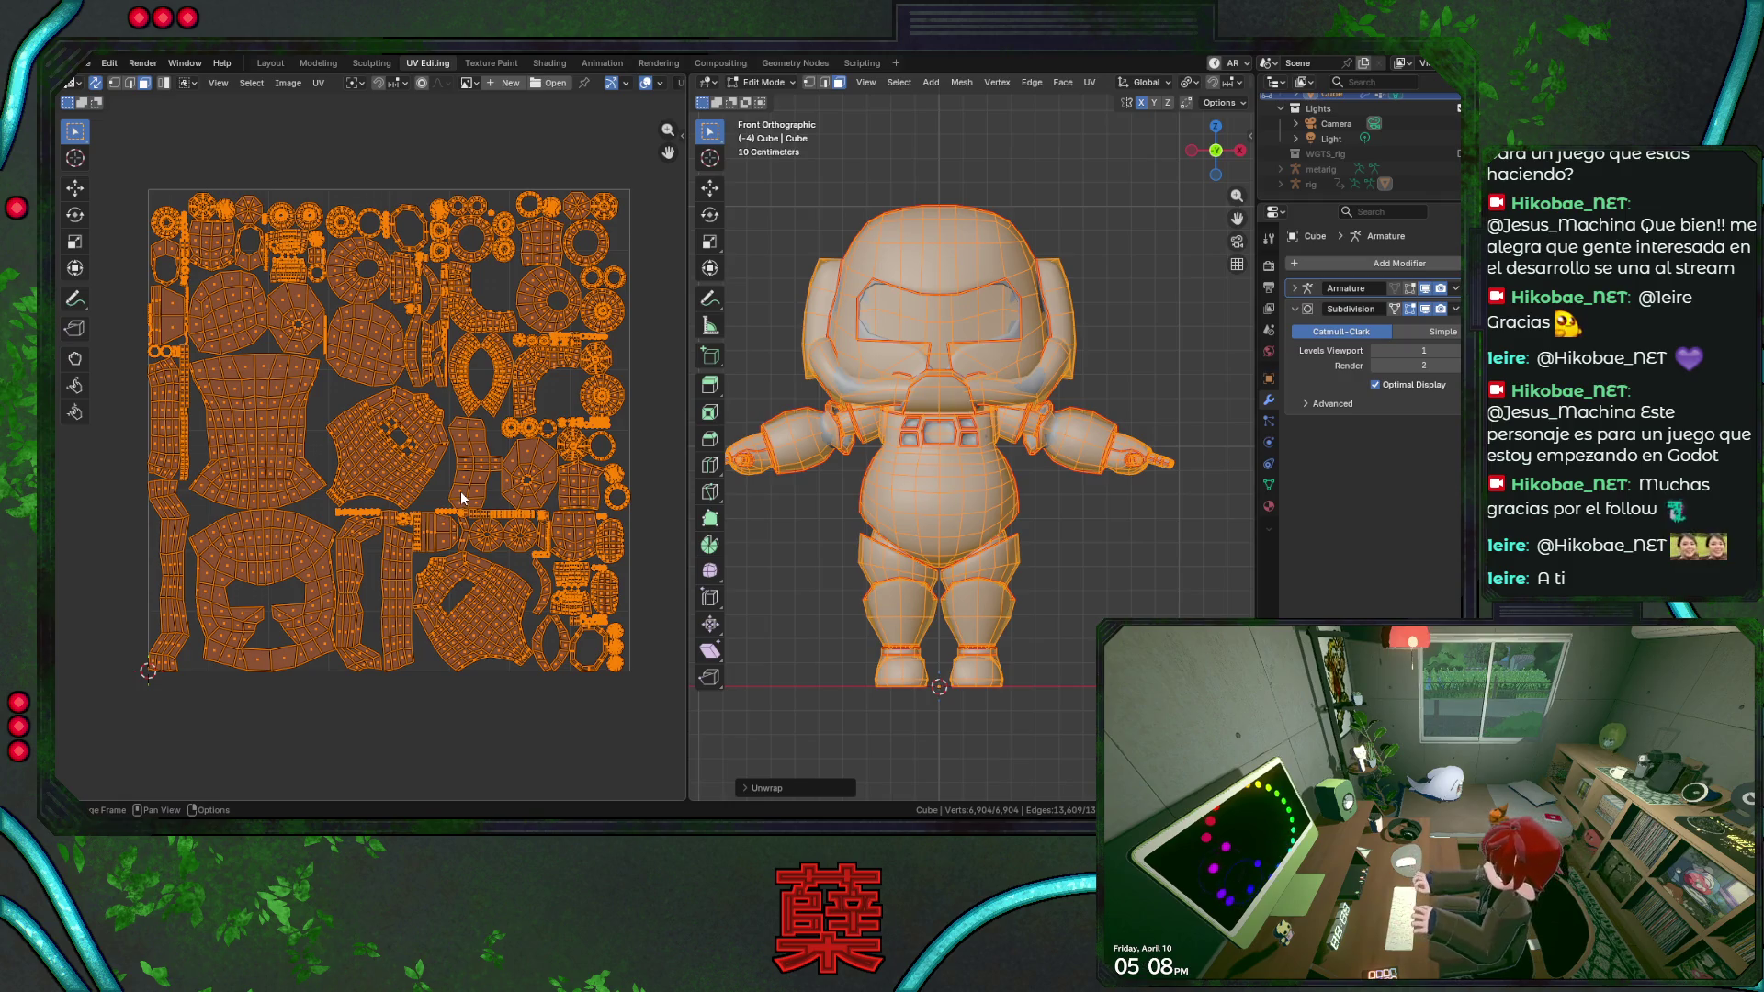
Show the UV Editor sidebar and switch to the Mio3 UV toolkit panel.
key("n")
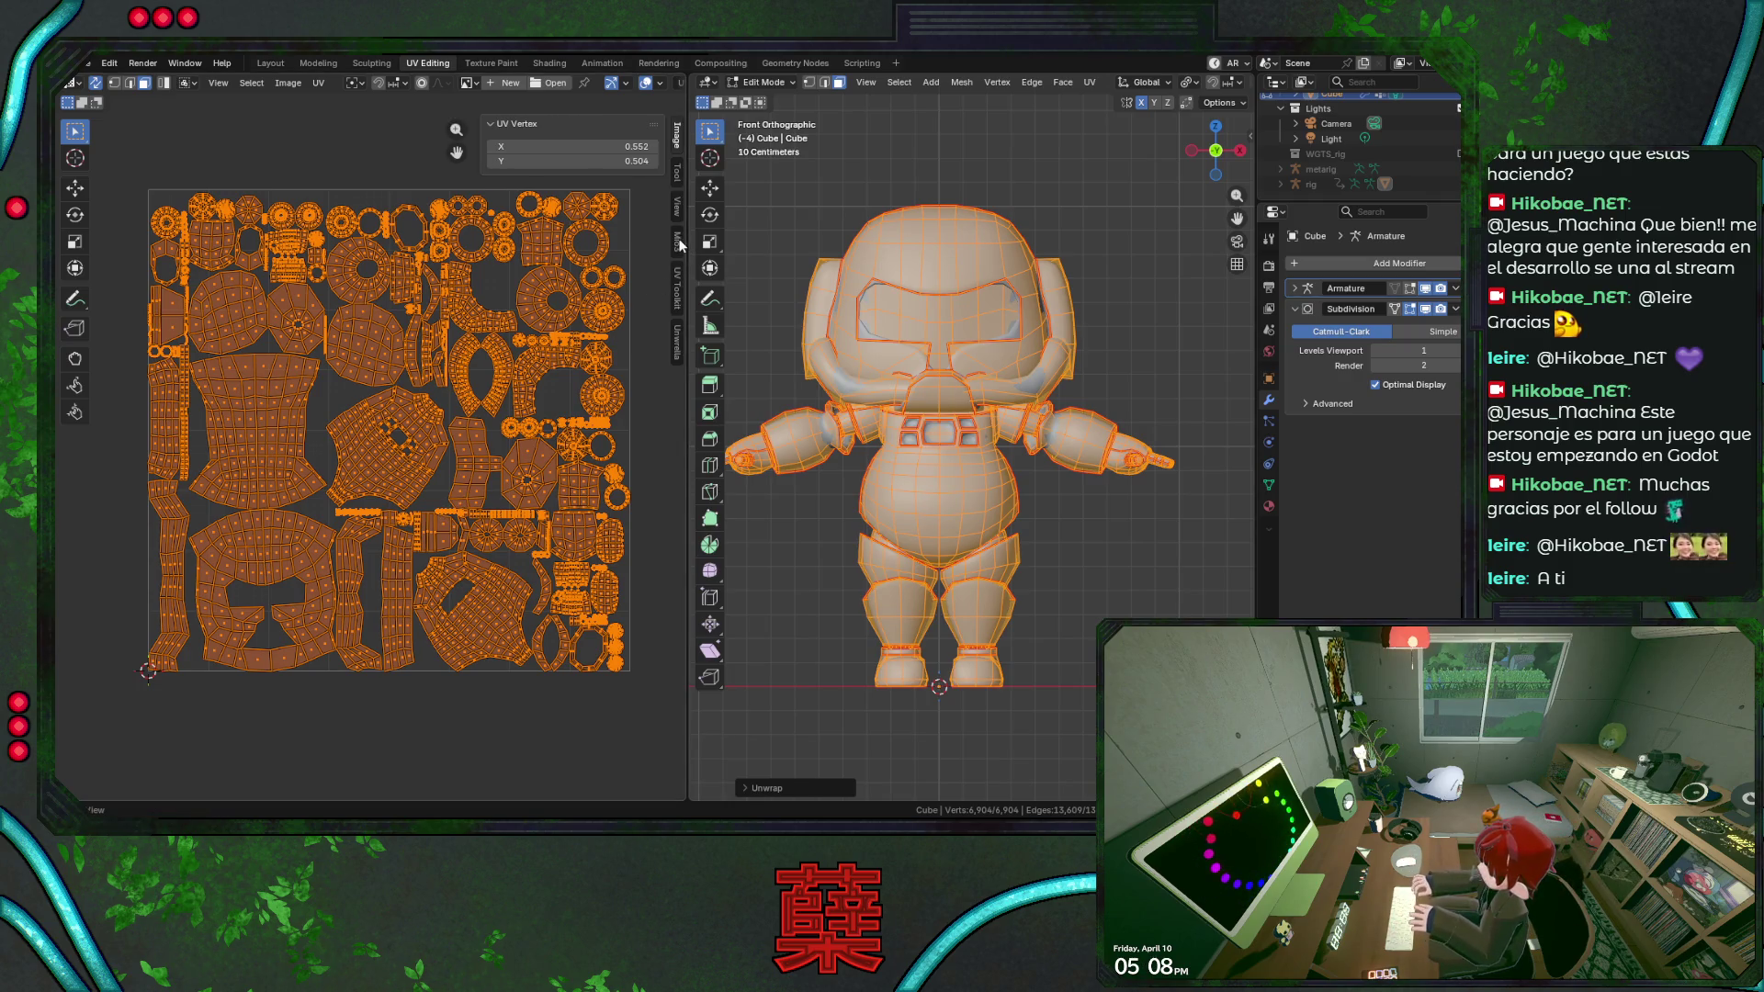
left_click(678, 244)
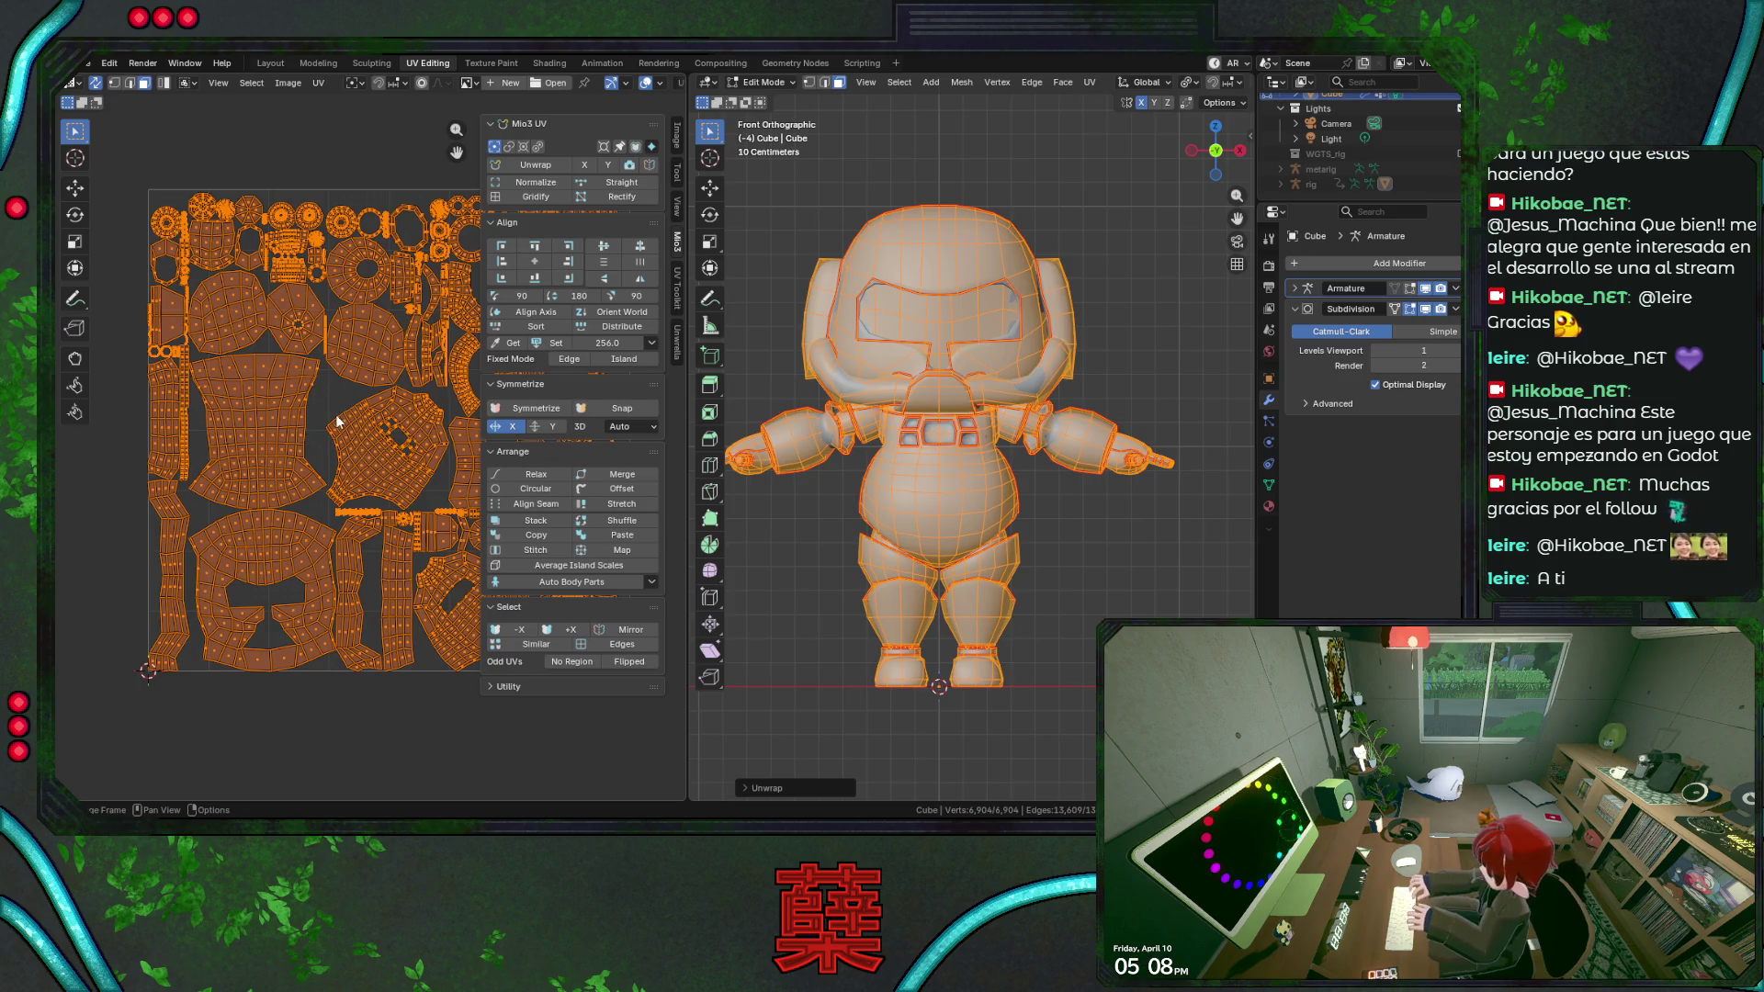
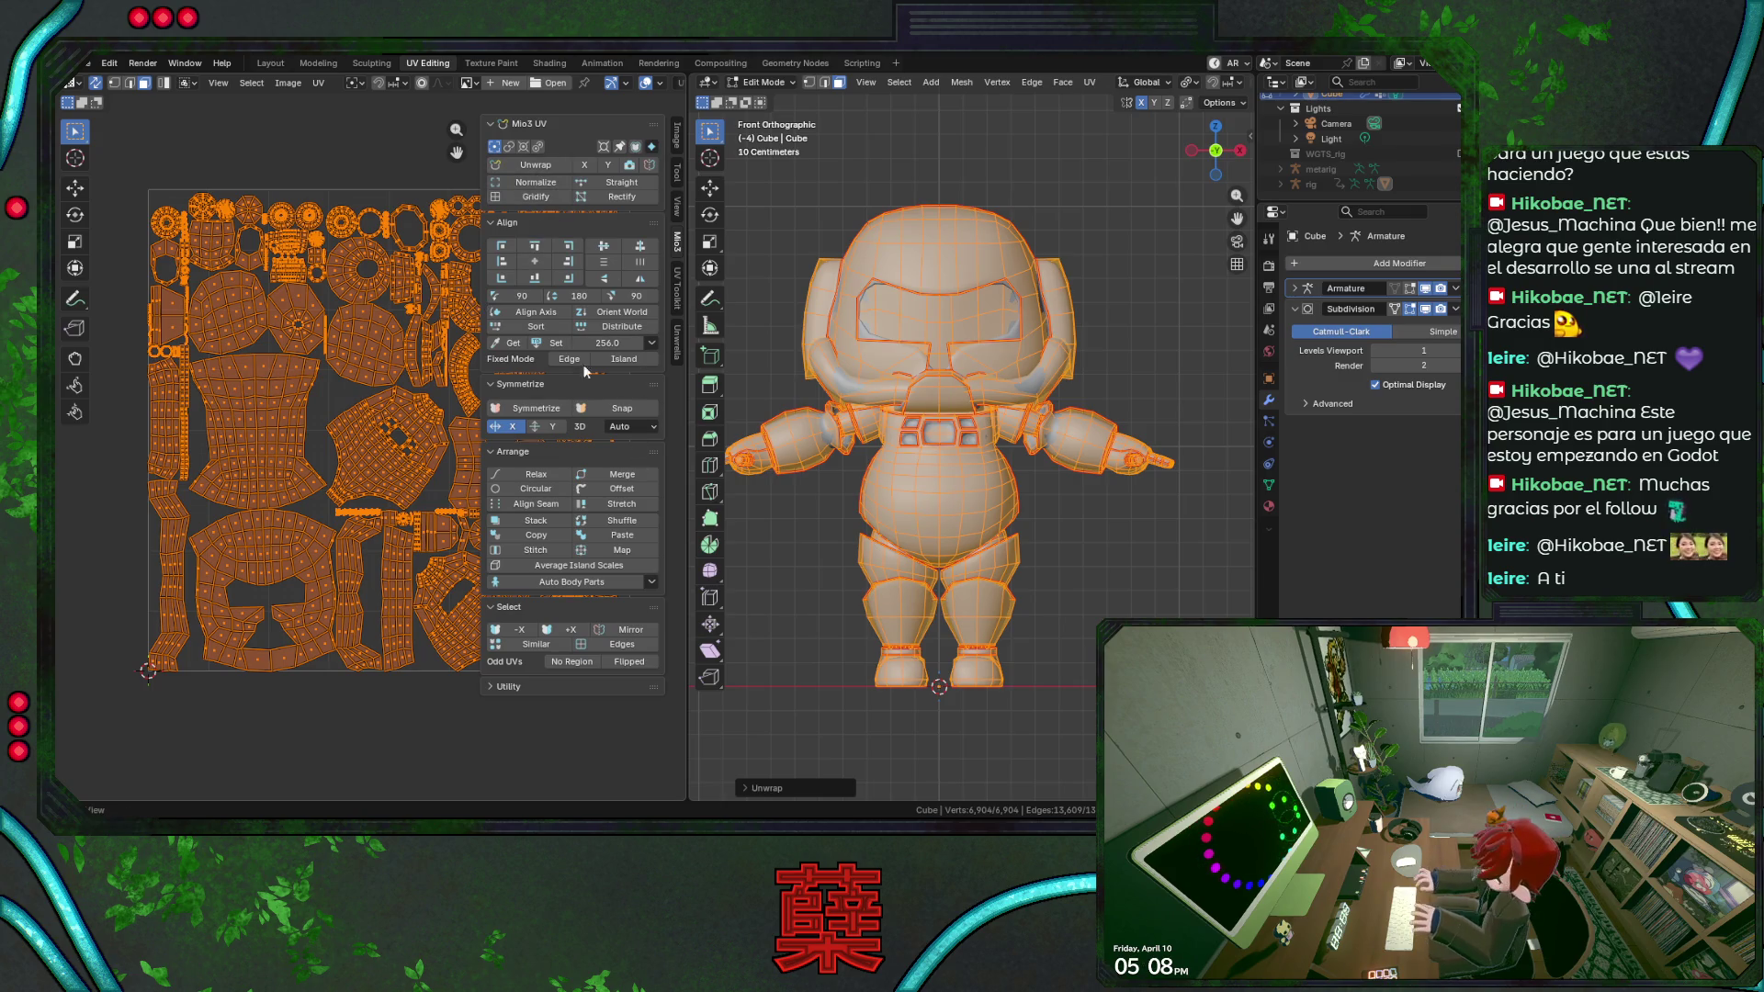
Orient the UV islands to world axes with Mio3 and pack them twice into the square.
left_click(609, 320)
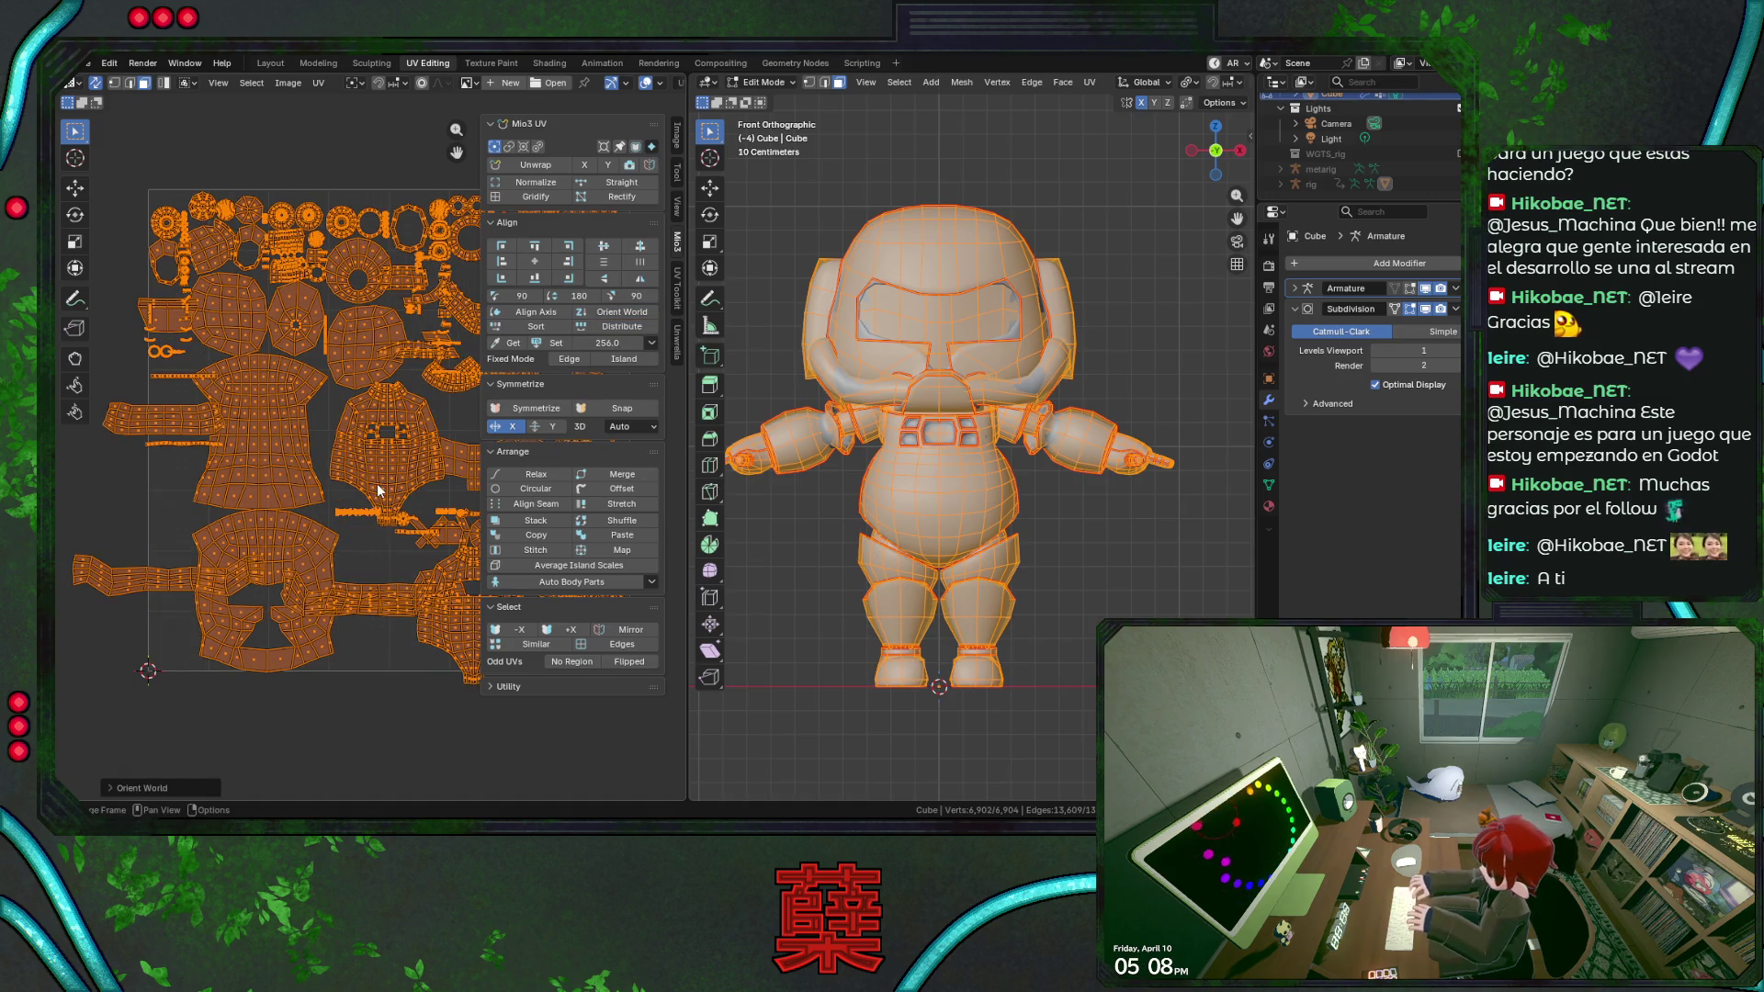
key("ctrl+p")
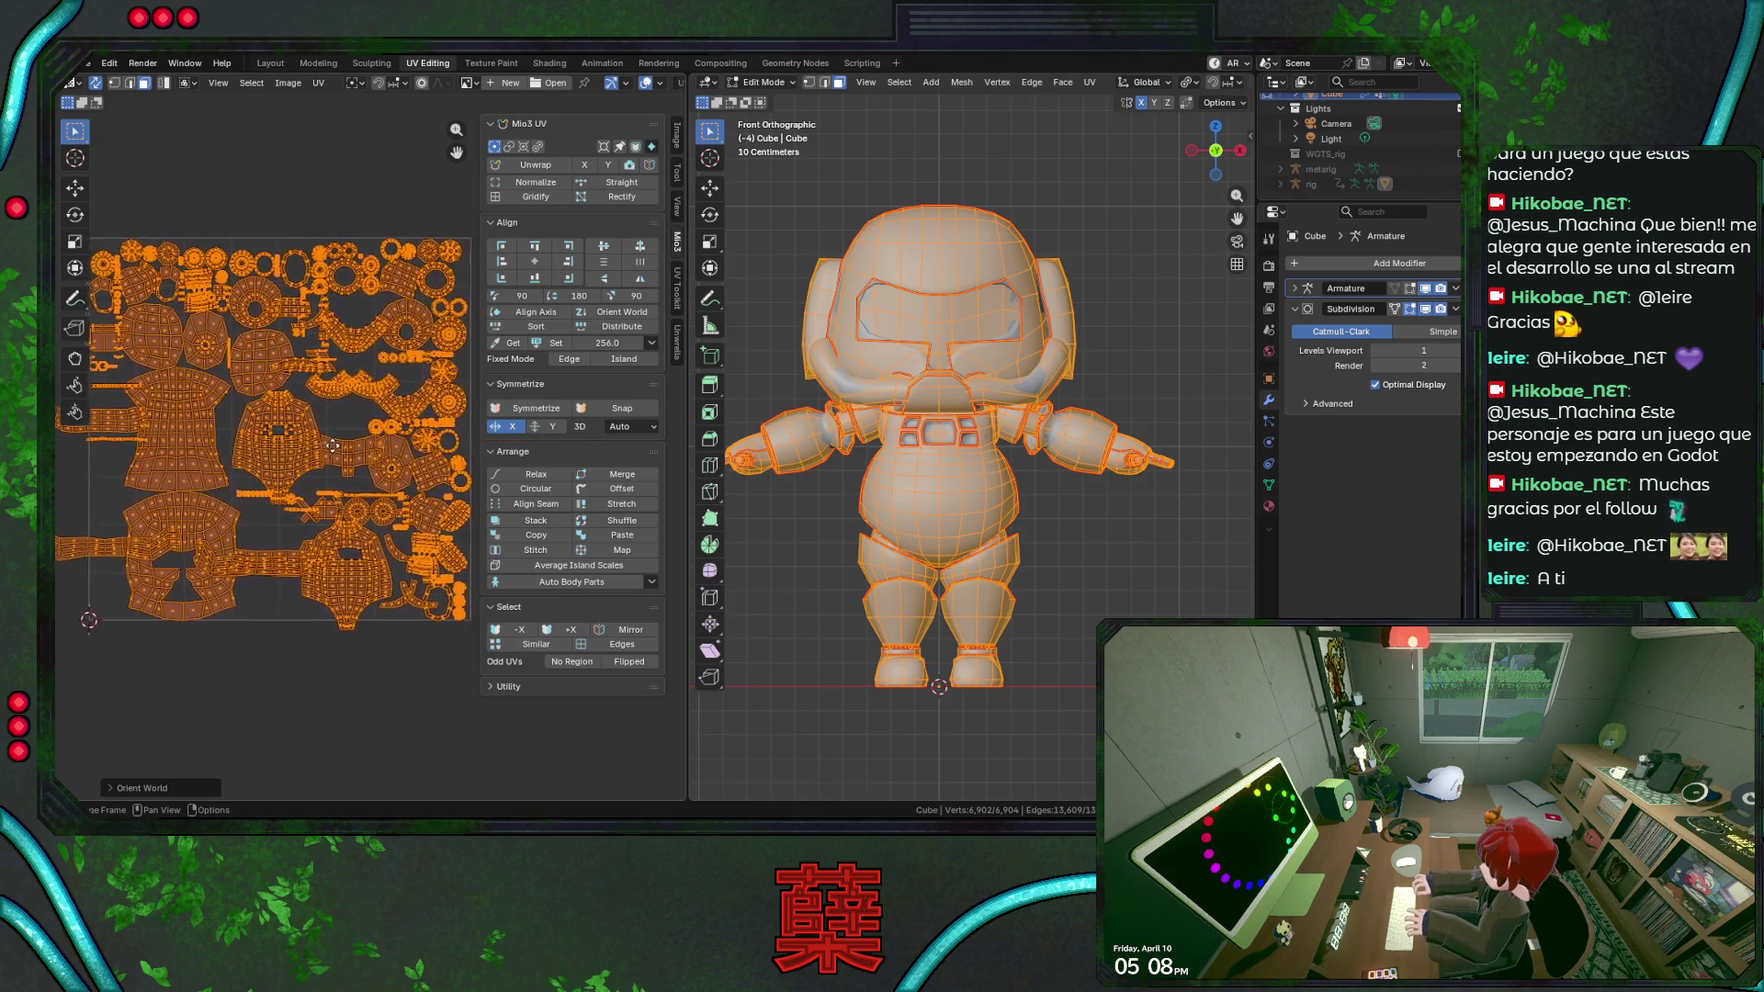
scroll(315, 469, "up", 2)
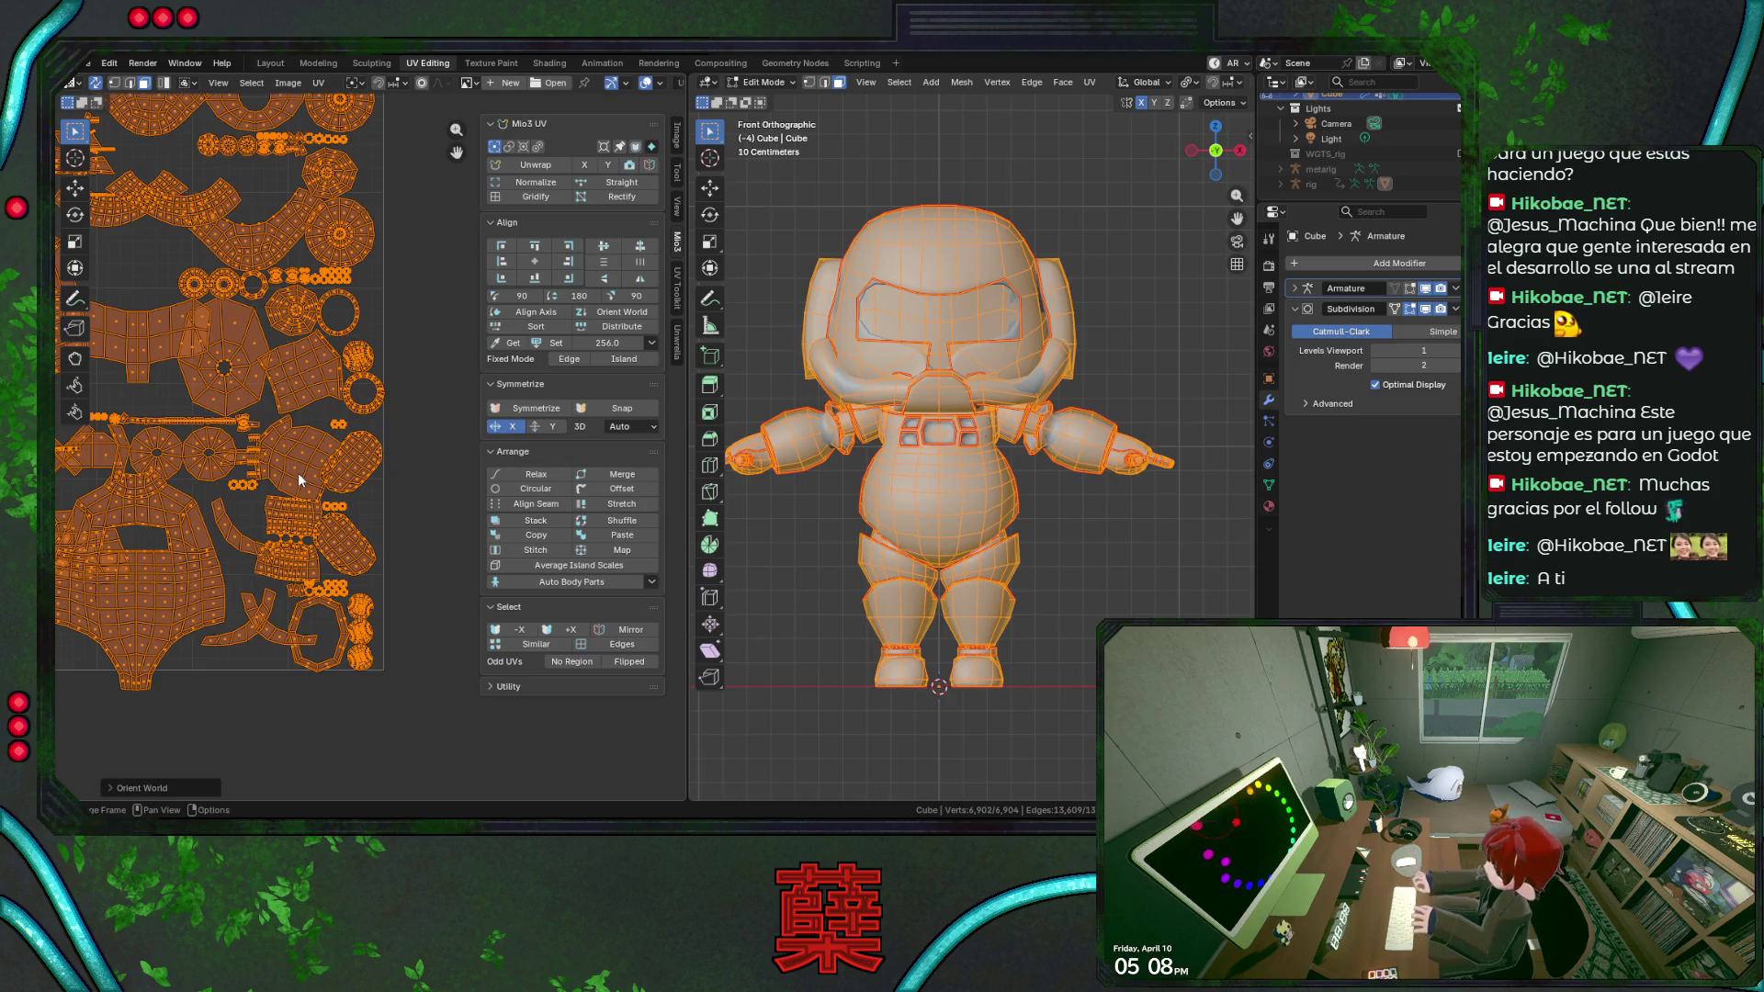
key("ctrl+p")
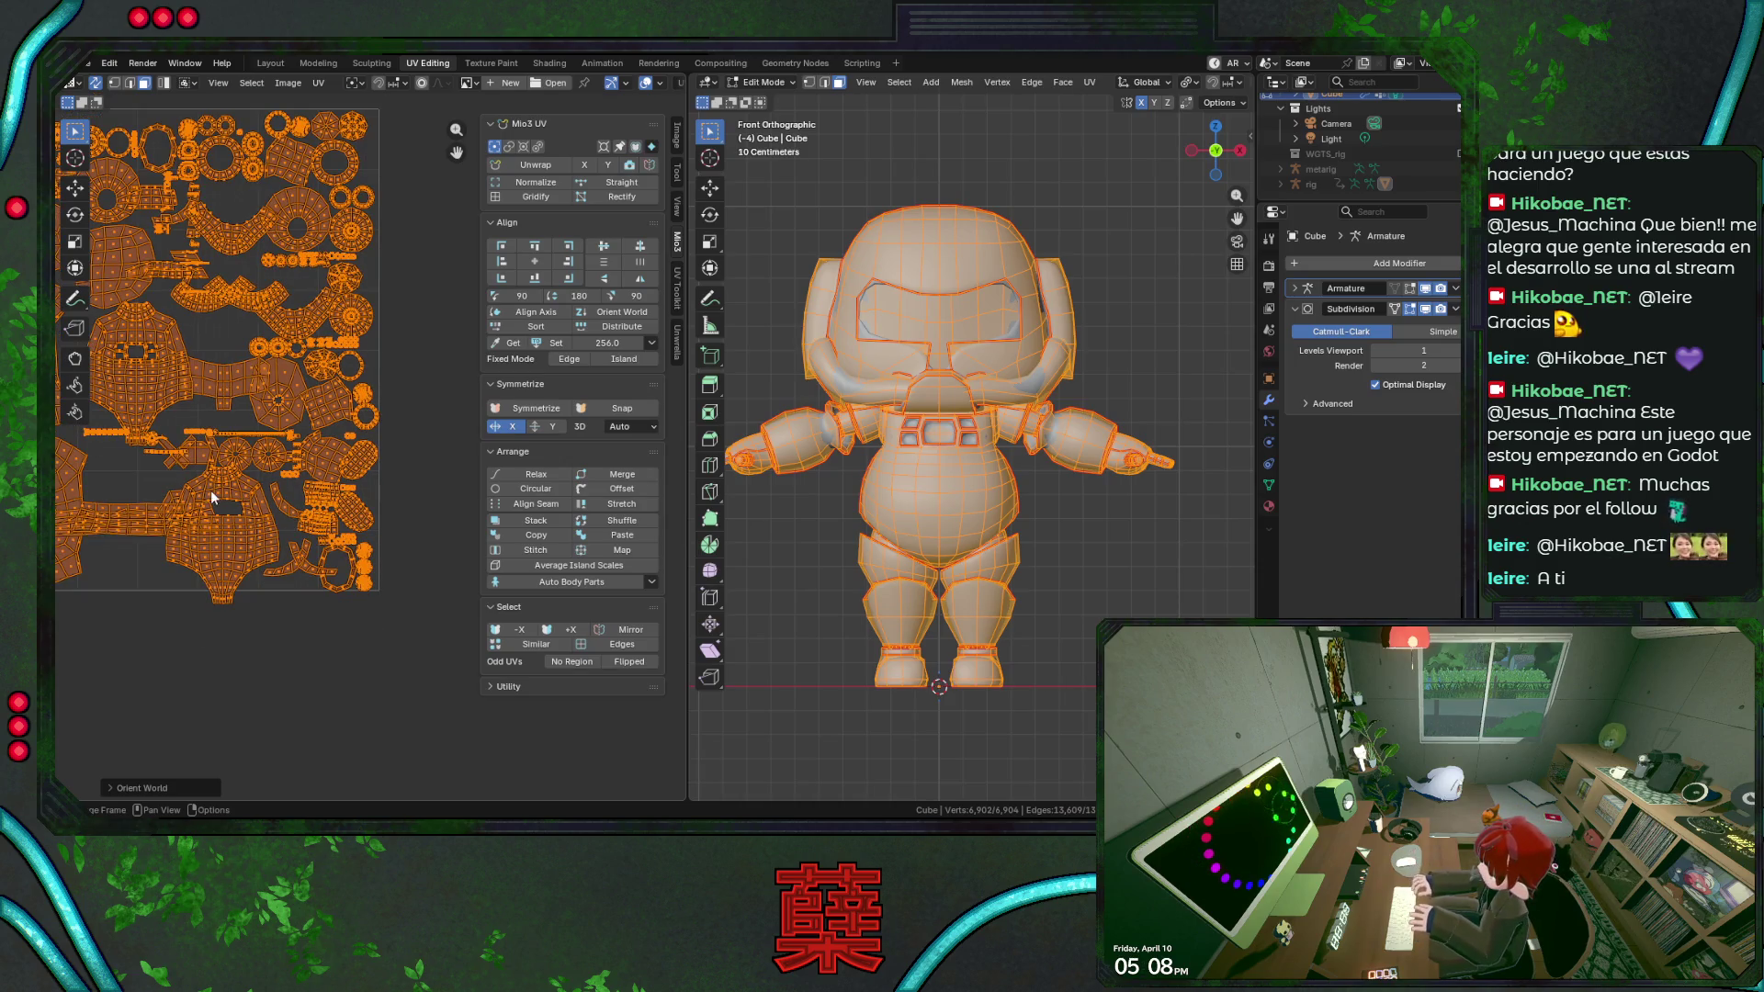
left_click(320, 82)
Pack Islands with Scale and Rotate disabled so islands keep their size and orientation.
left_click(398, 392)
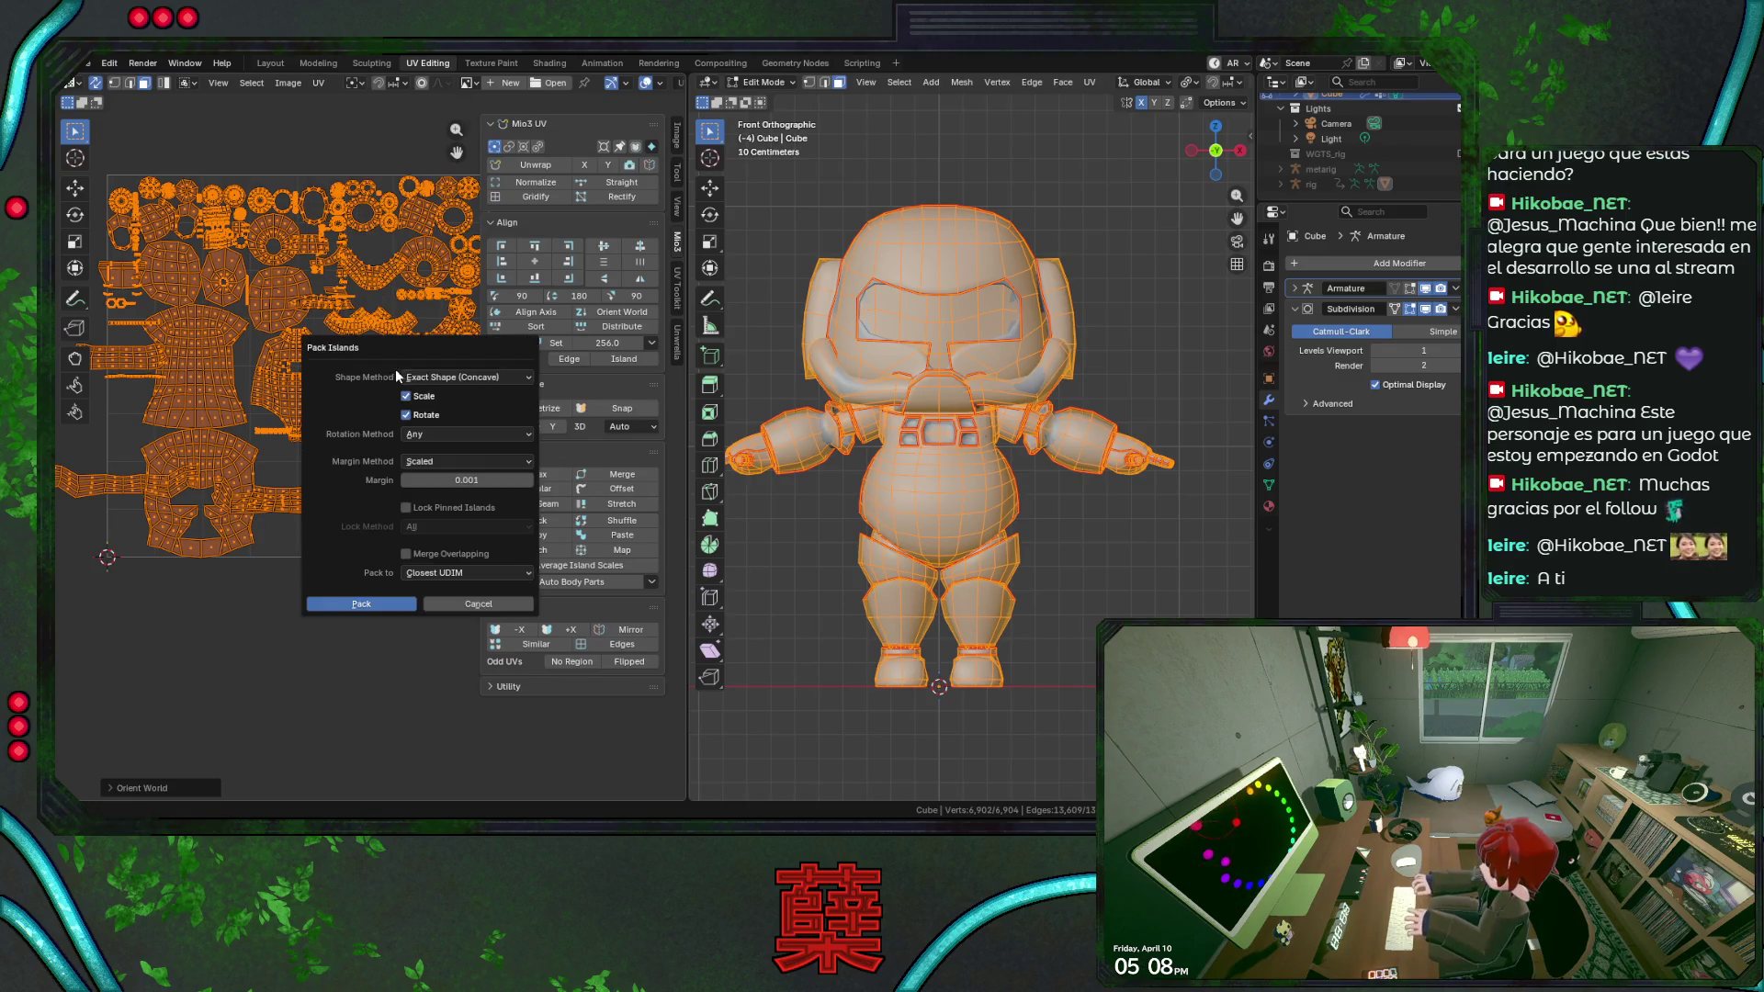
left_click(406, 397)
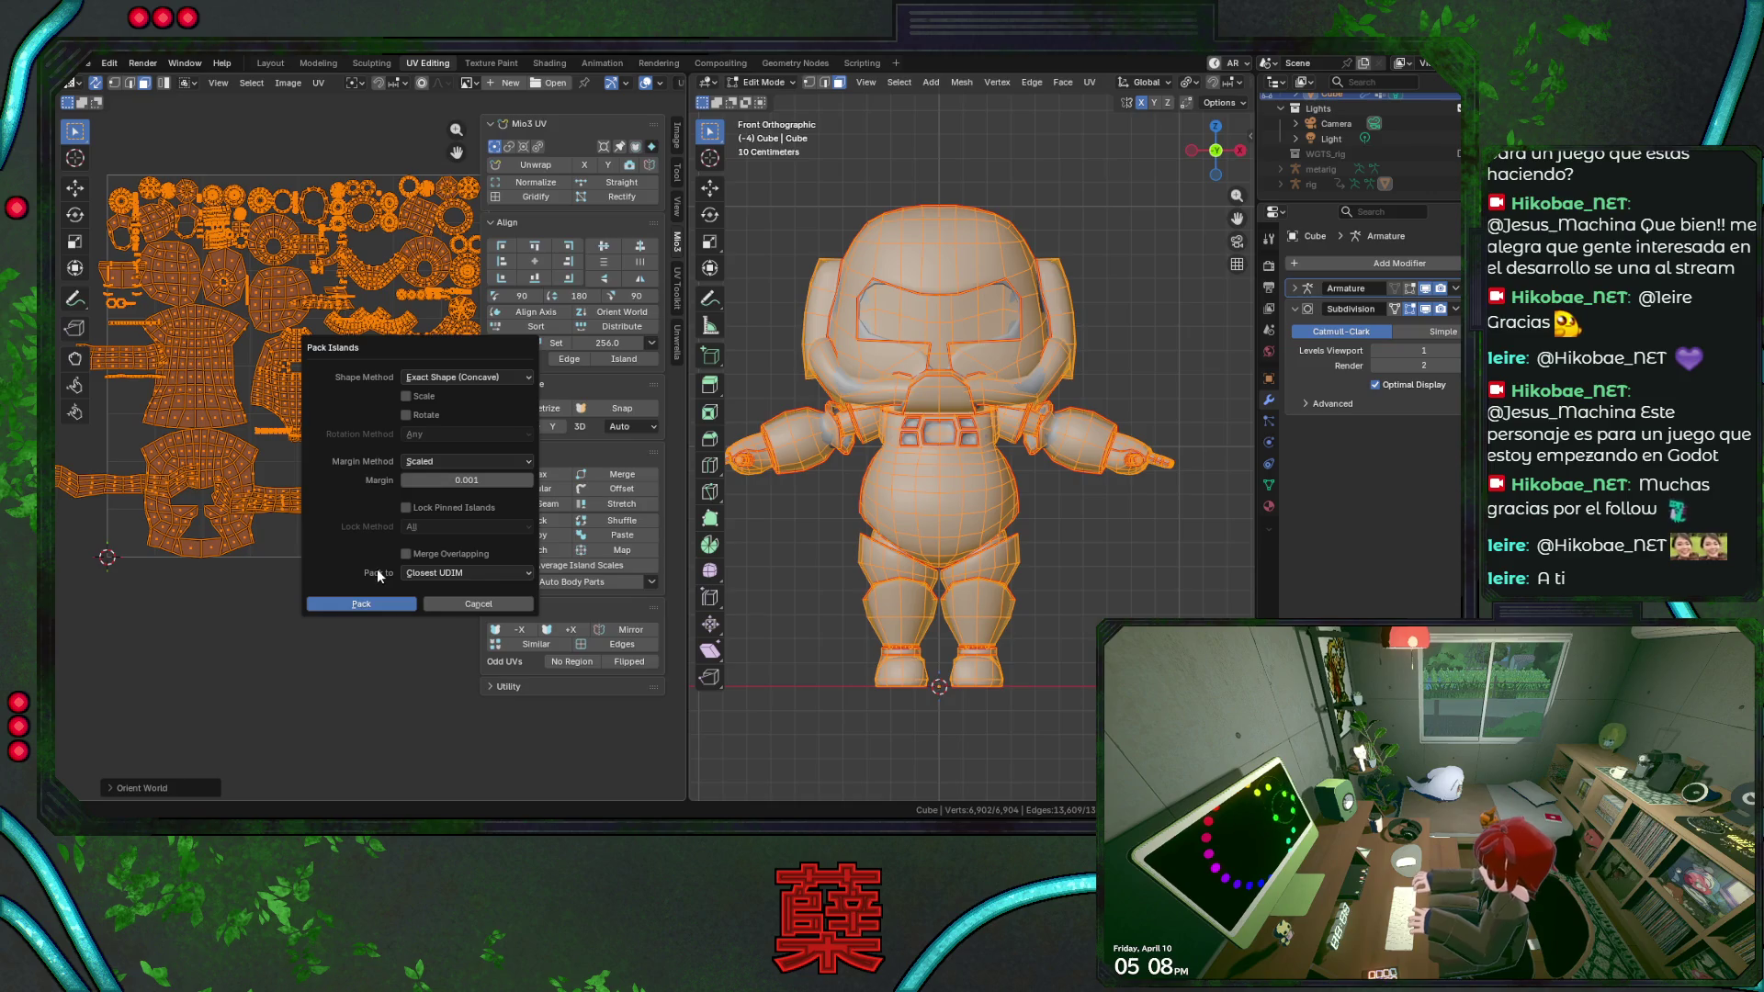
left_click(383, 602)
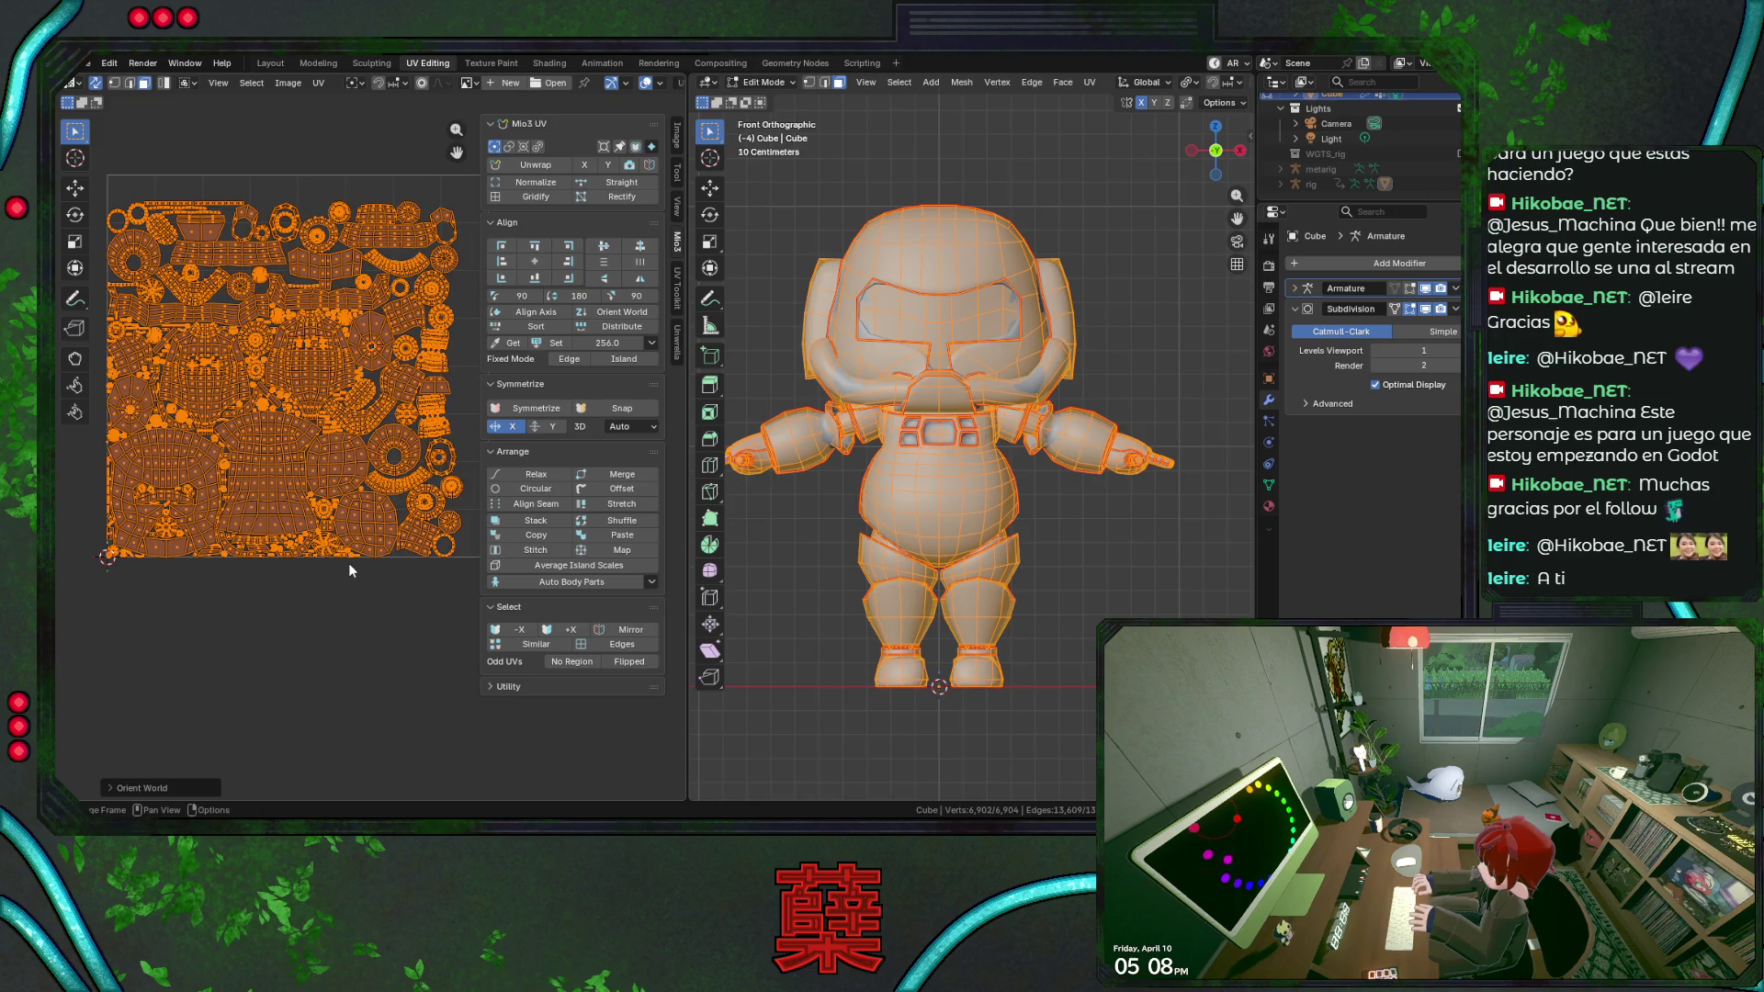
scroll(313, 505, "up", 3)
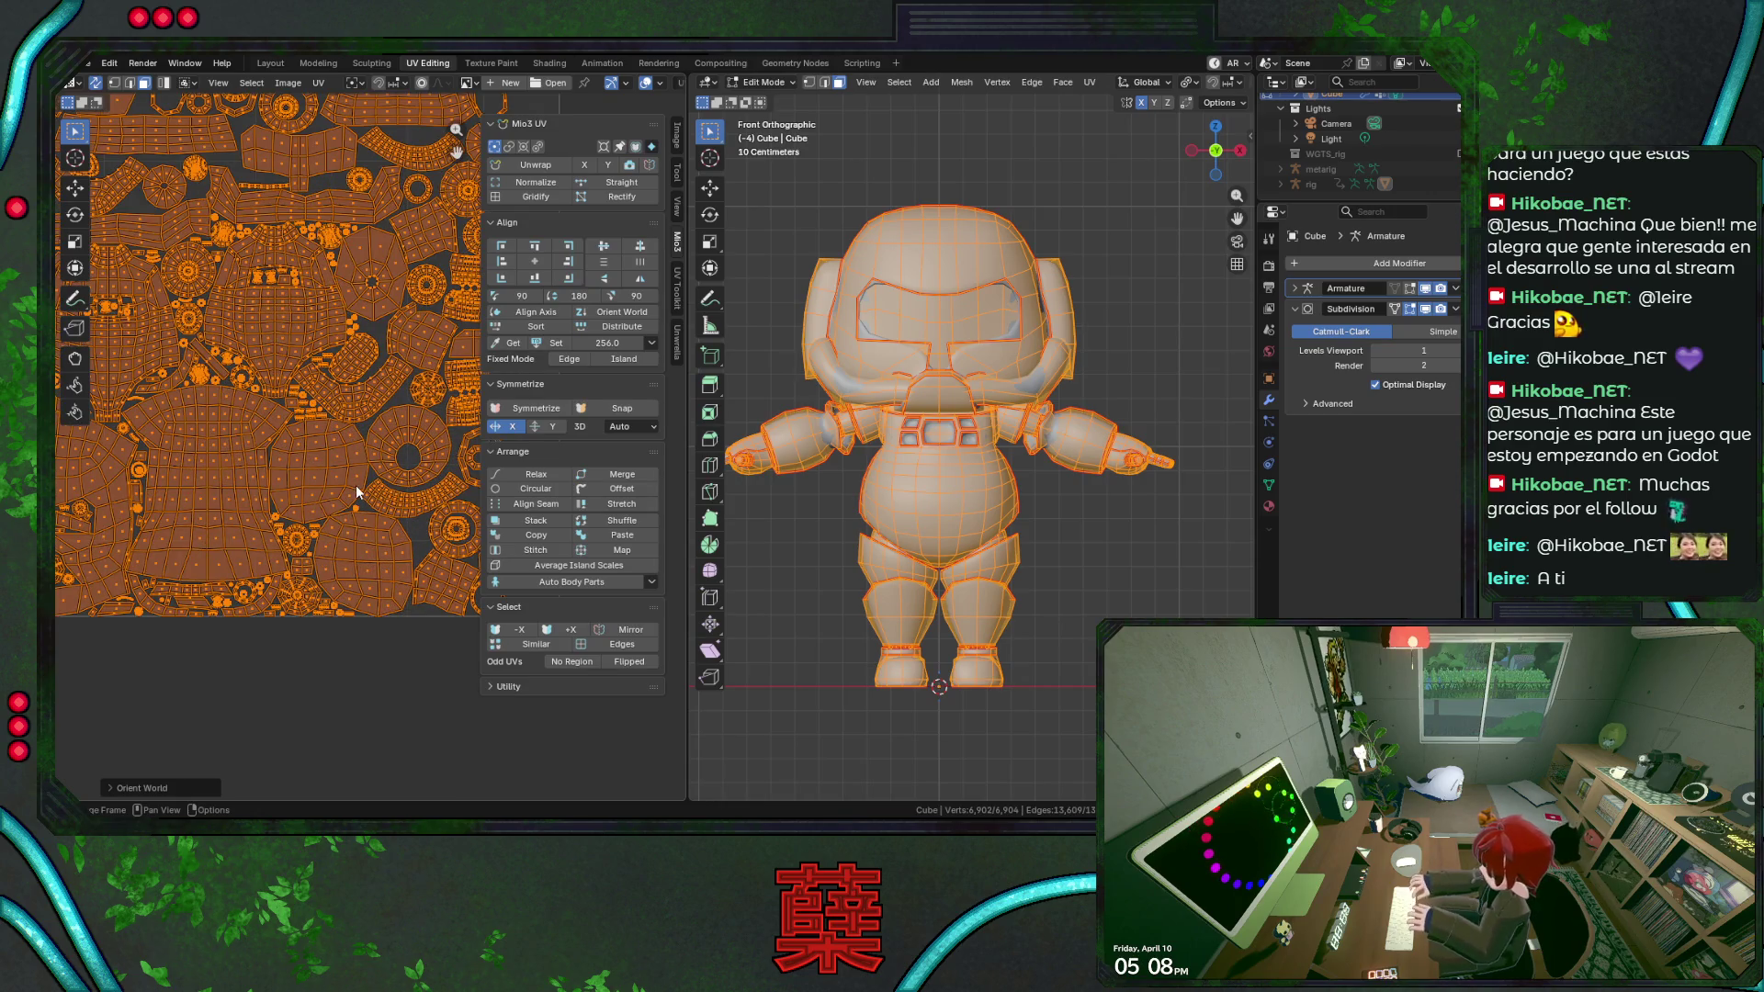
scroll(300, 476, "down", 3)
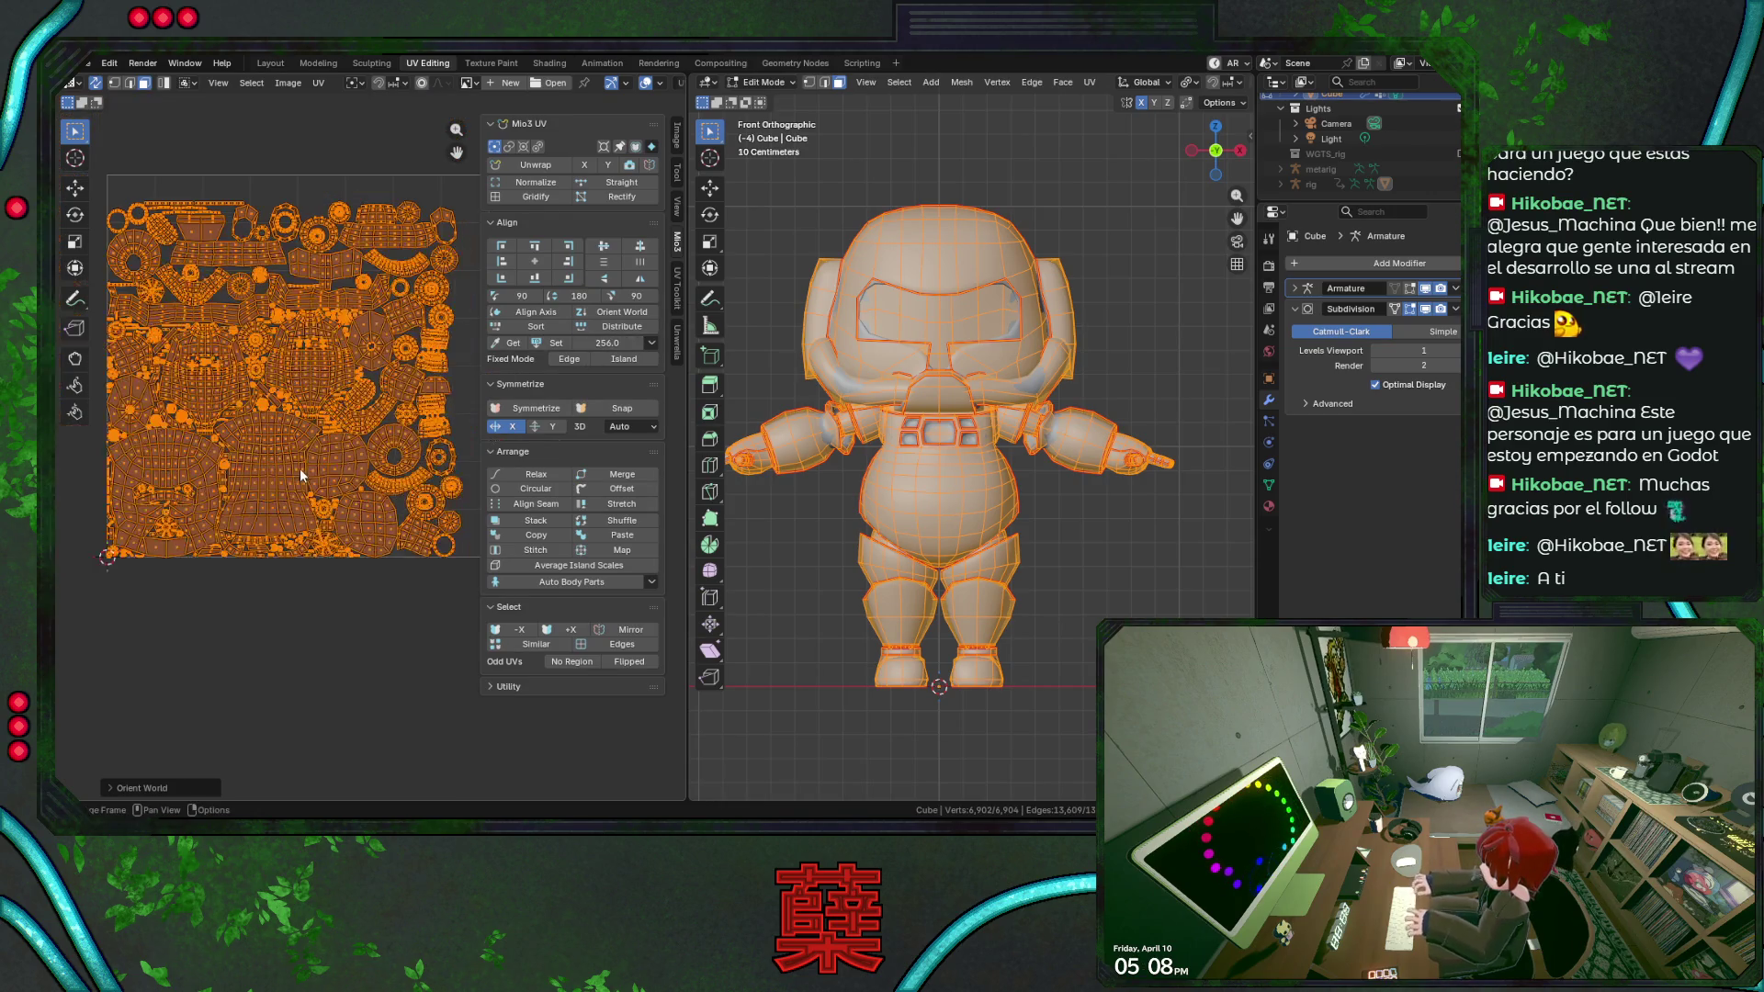
Align the islands to an axis and isolate one lower-leg island to check it on the model.
left_click(546, 318)
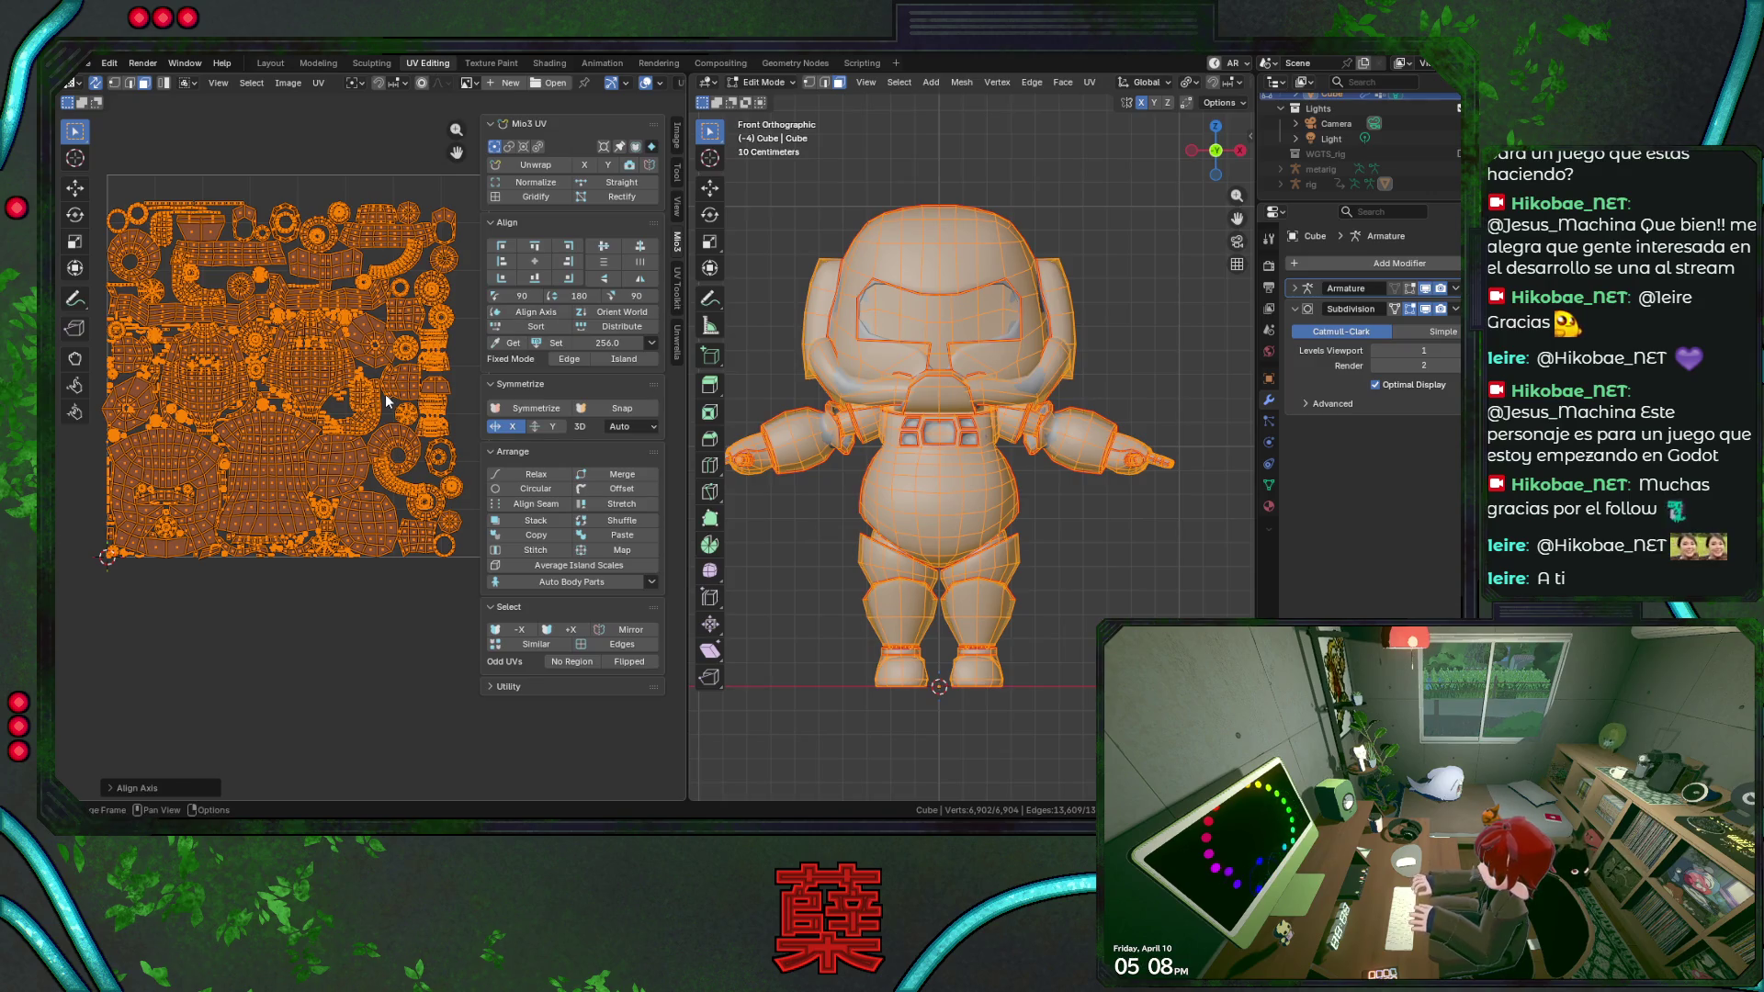
key("alt+a")
key("l")
mouse_move(966, 551)
middle_mouse_down()
mouse_move(831, 555)
mouse_move(938, 538)
mouse_move(860, 553)
mouse_move(860, 538)
middle_mouse_up()
scroll(861, 553, "up", 3)
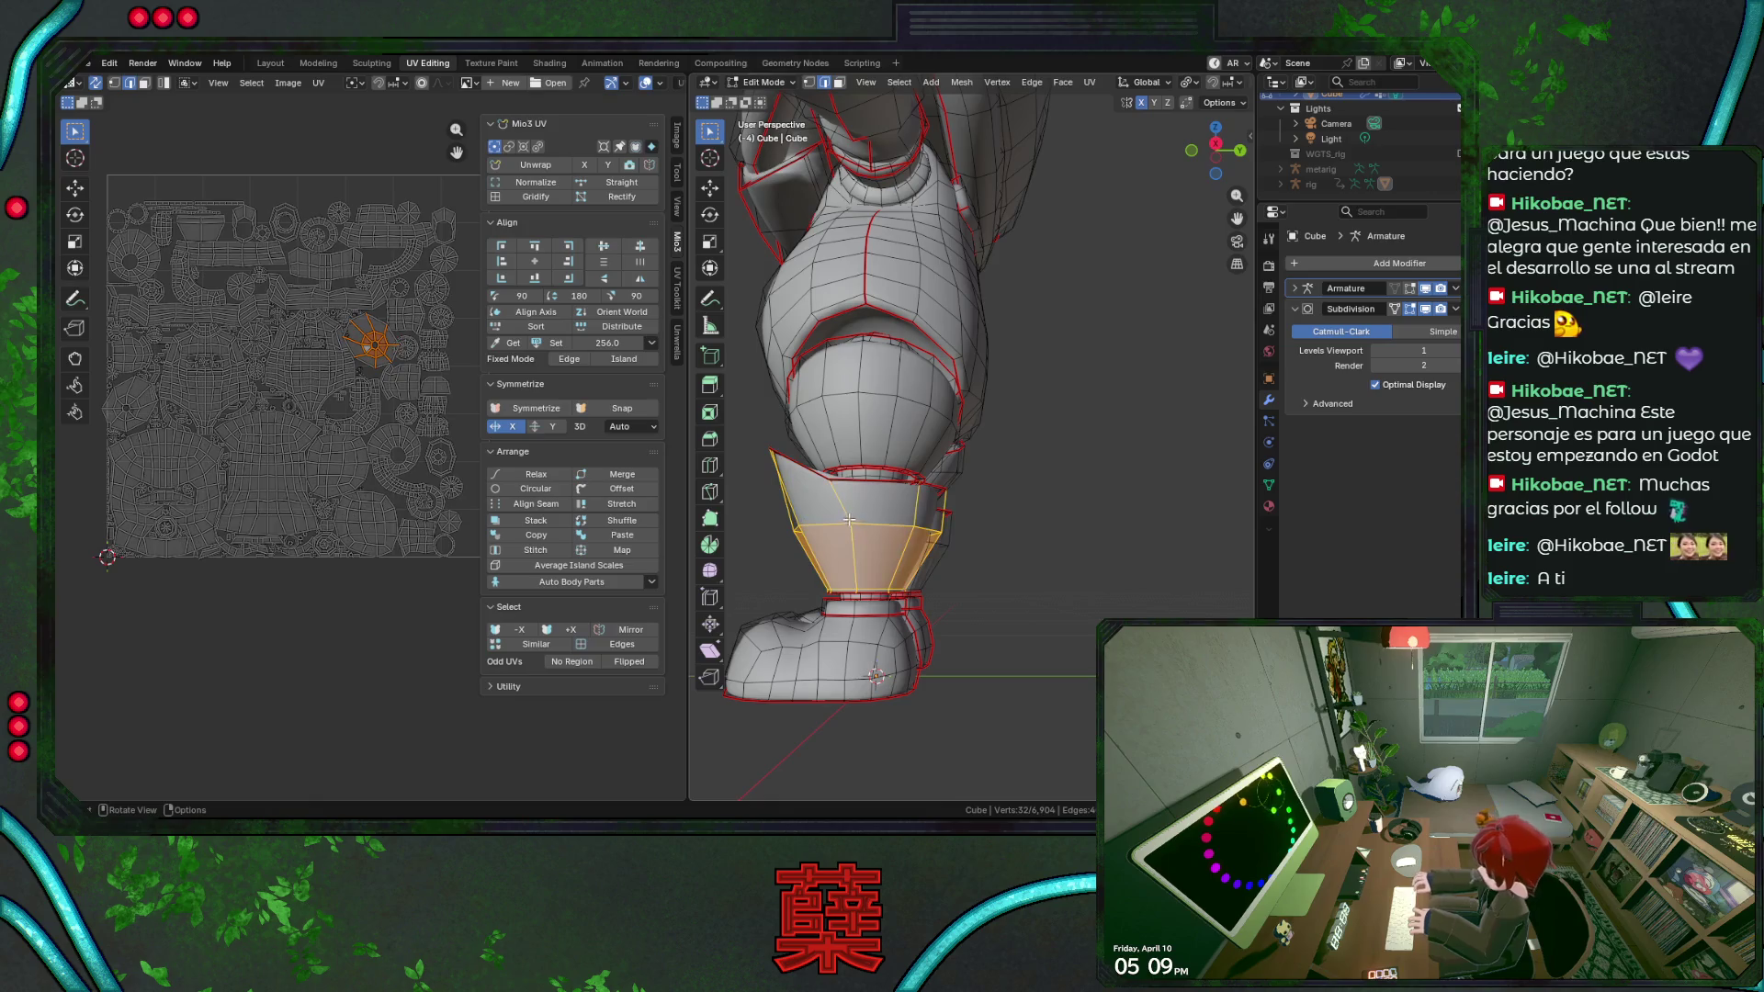
Box-select the lower-leg edges in X-ray front view, trim stray vertices, and save BaseRobot.blend.
left_click(863, 552, "alt")
mouse_move(863, 552)
middle_mouse_down()
mouse_move(900, 576)
mouse_move(1095, 595)
mouse_move(928, 475)
middle_mouse_up()
key("KP_1")
key("alt+z")
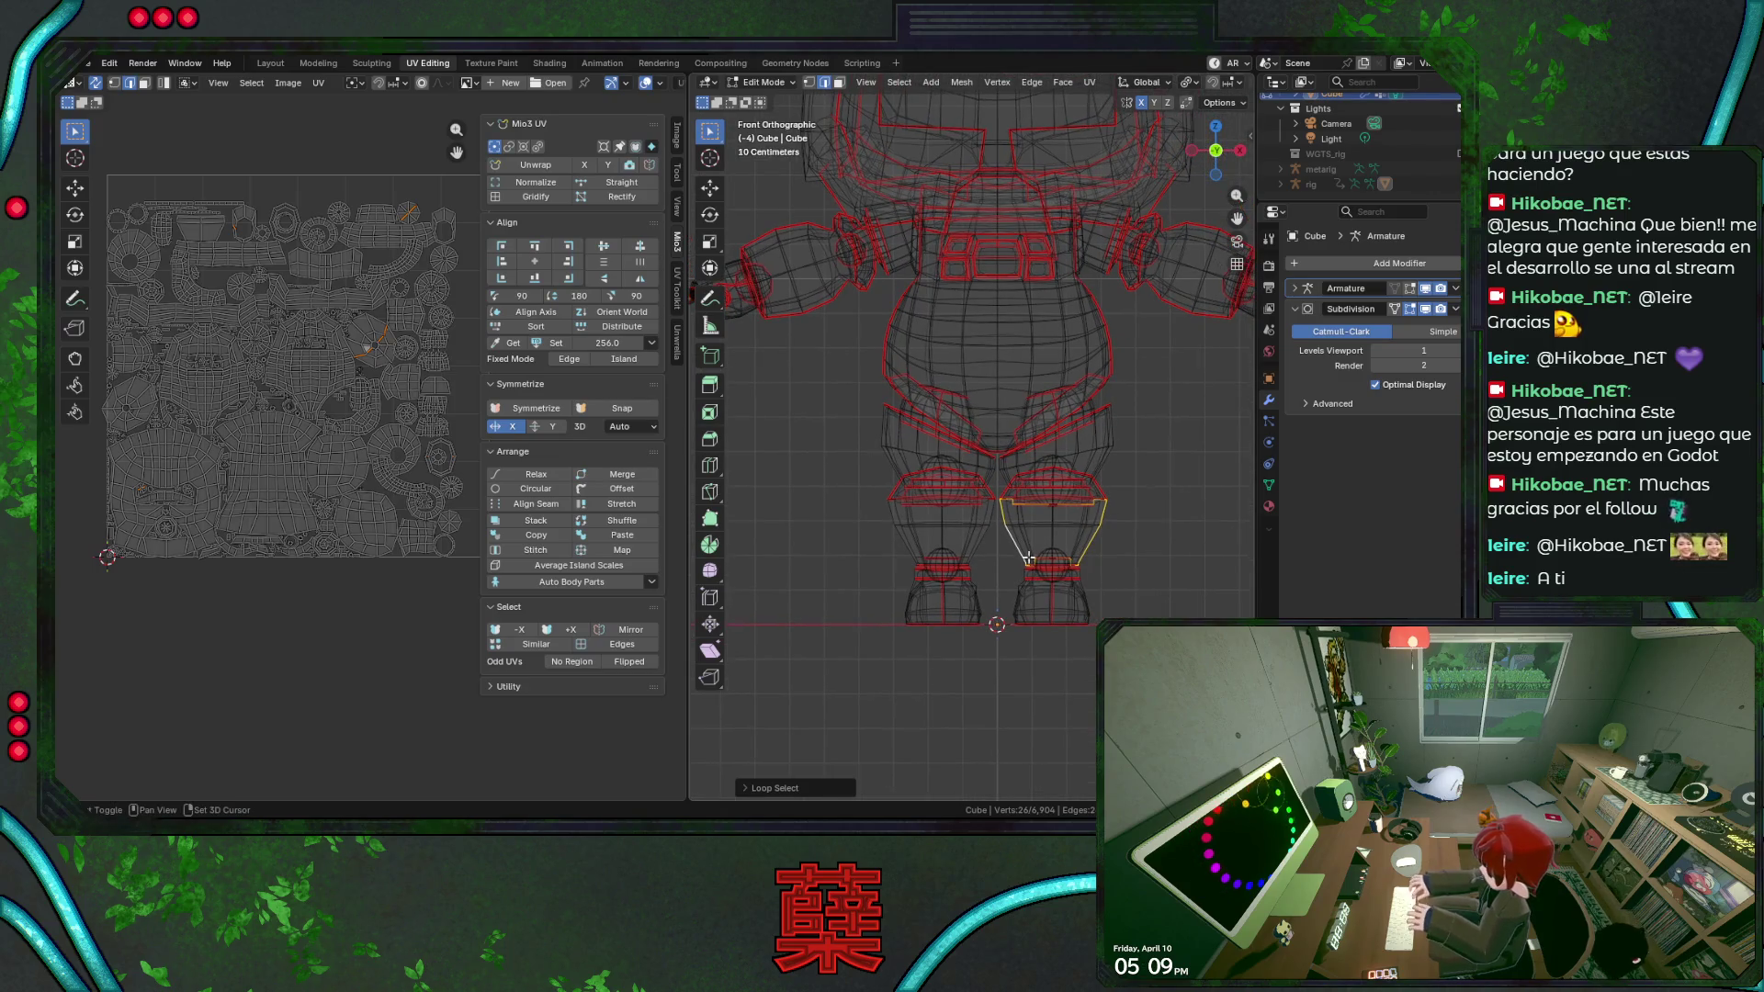
scroll(964, 510, "up", 2)
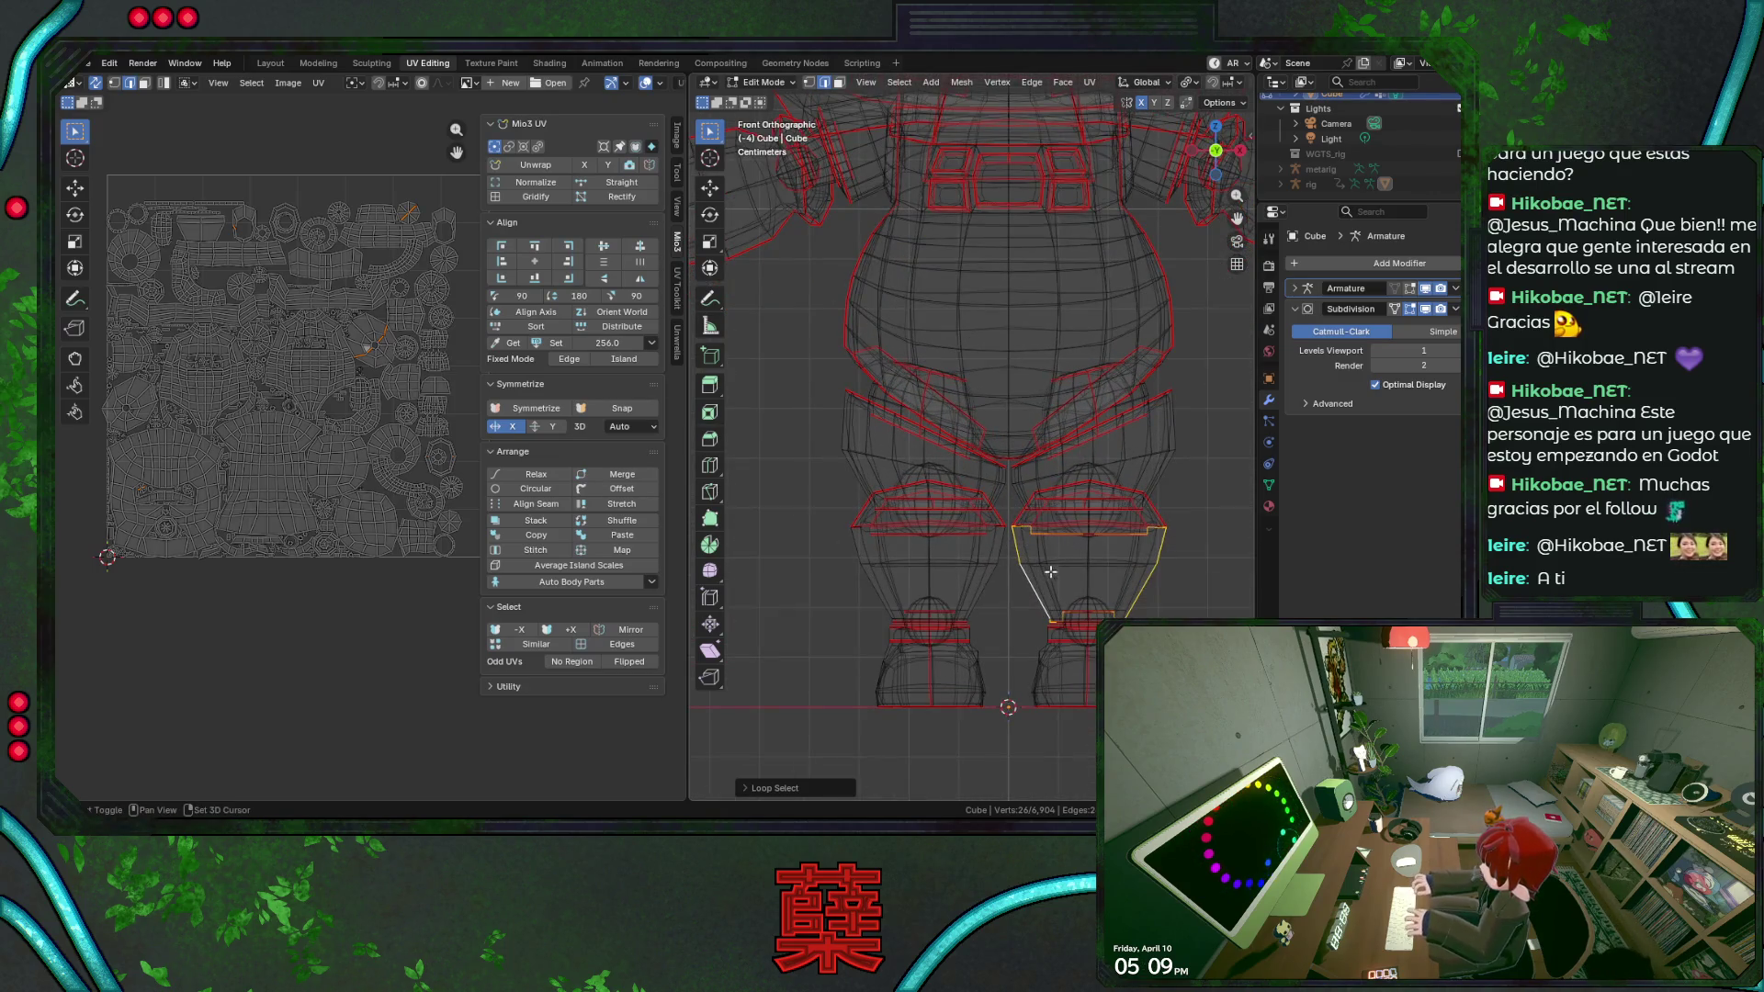
key("b")
left_click_drag(1013, 518, 1152, 538)
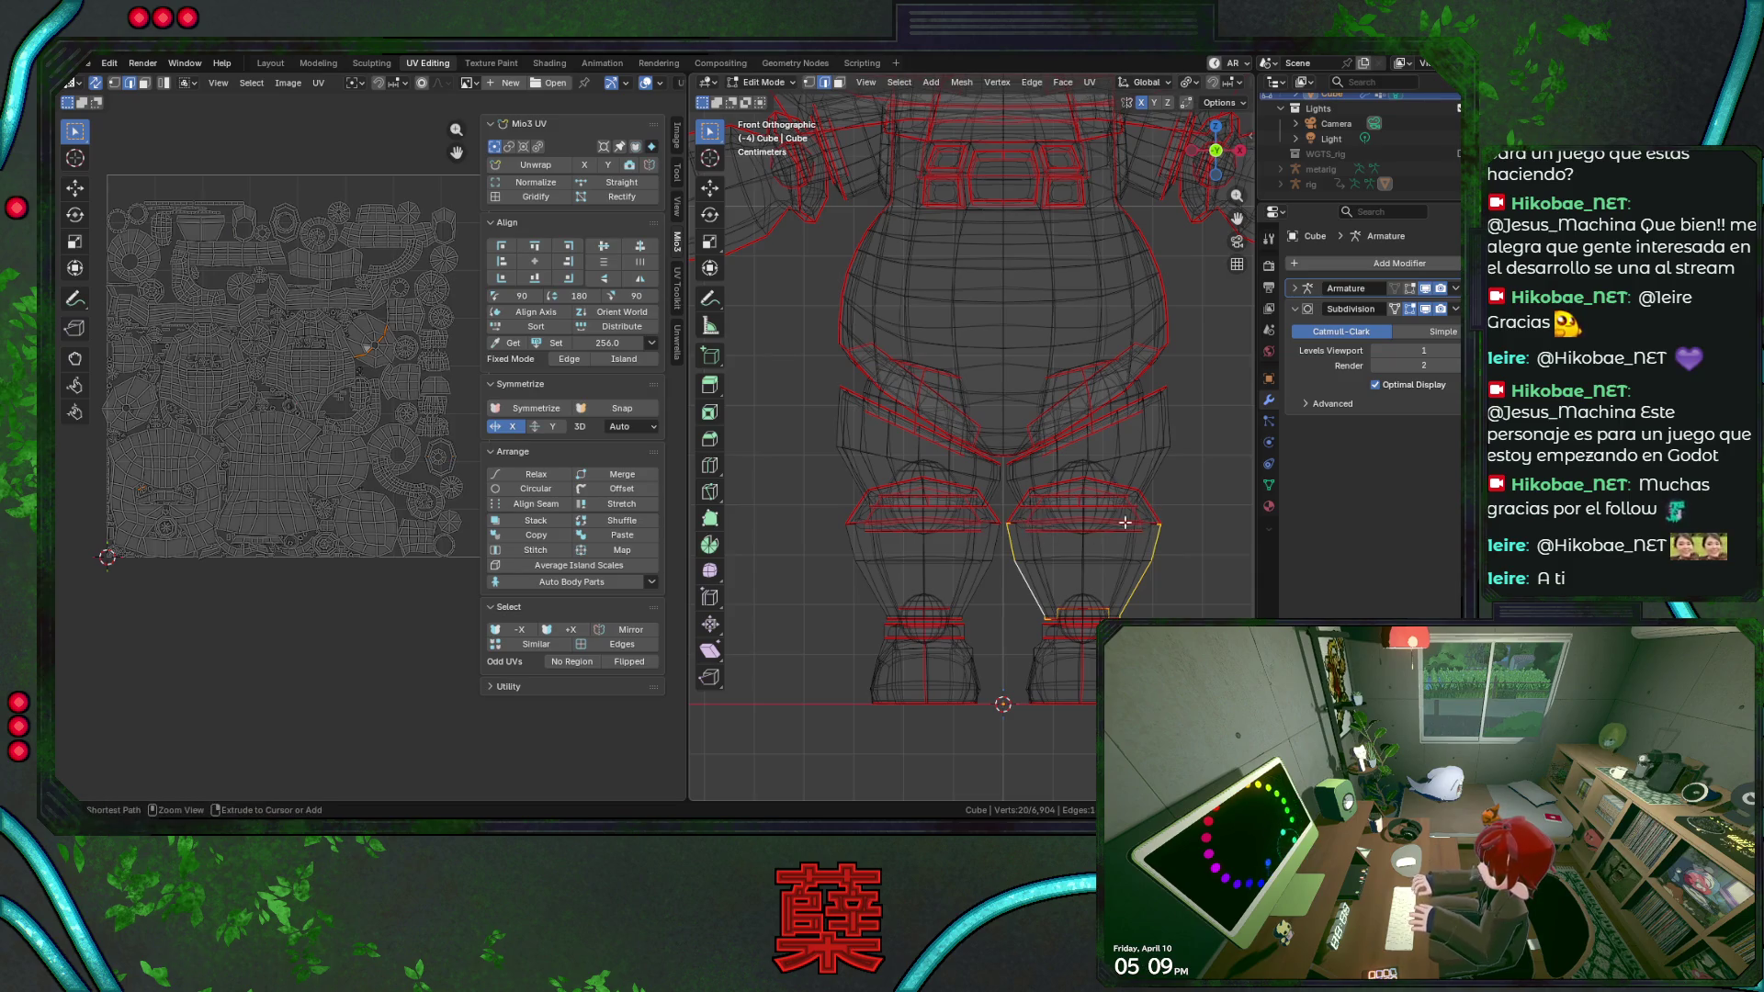
left_click(1004, 528, "ctrl")
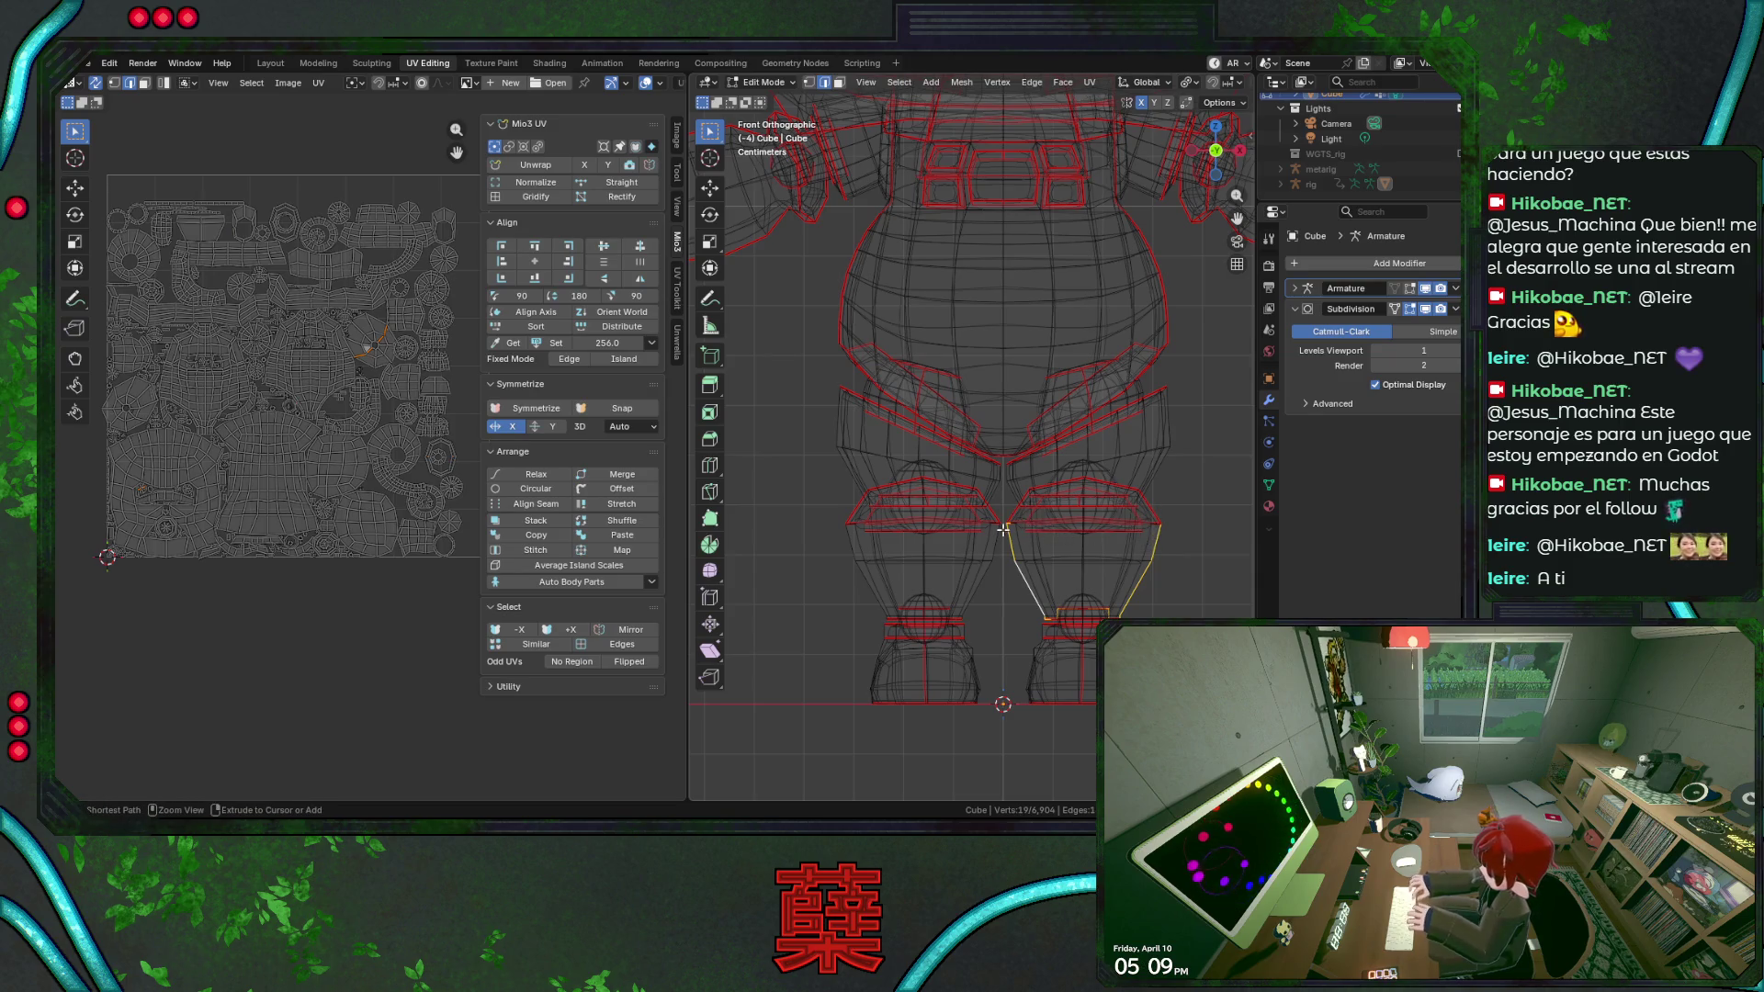
left_click(1011, 528, "ctrl")
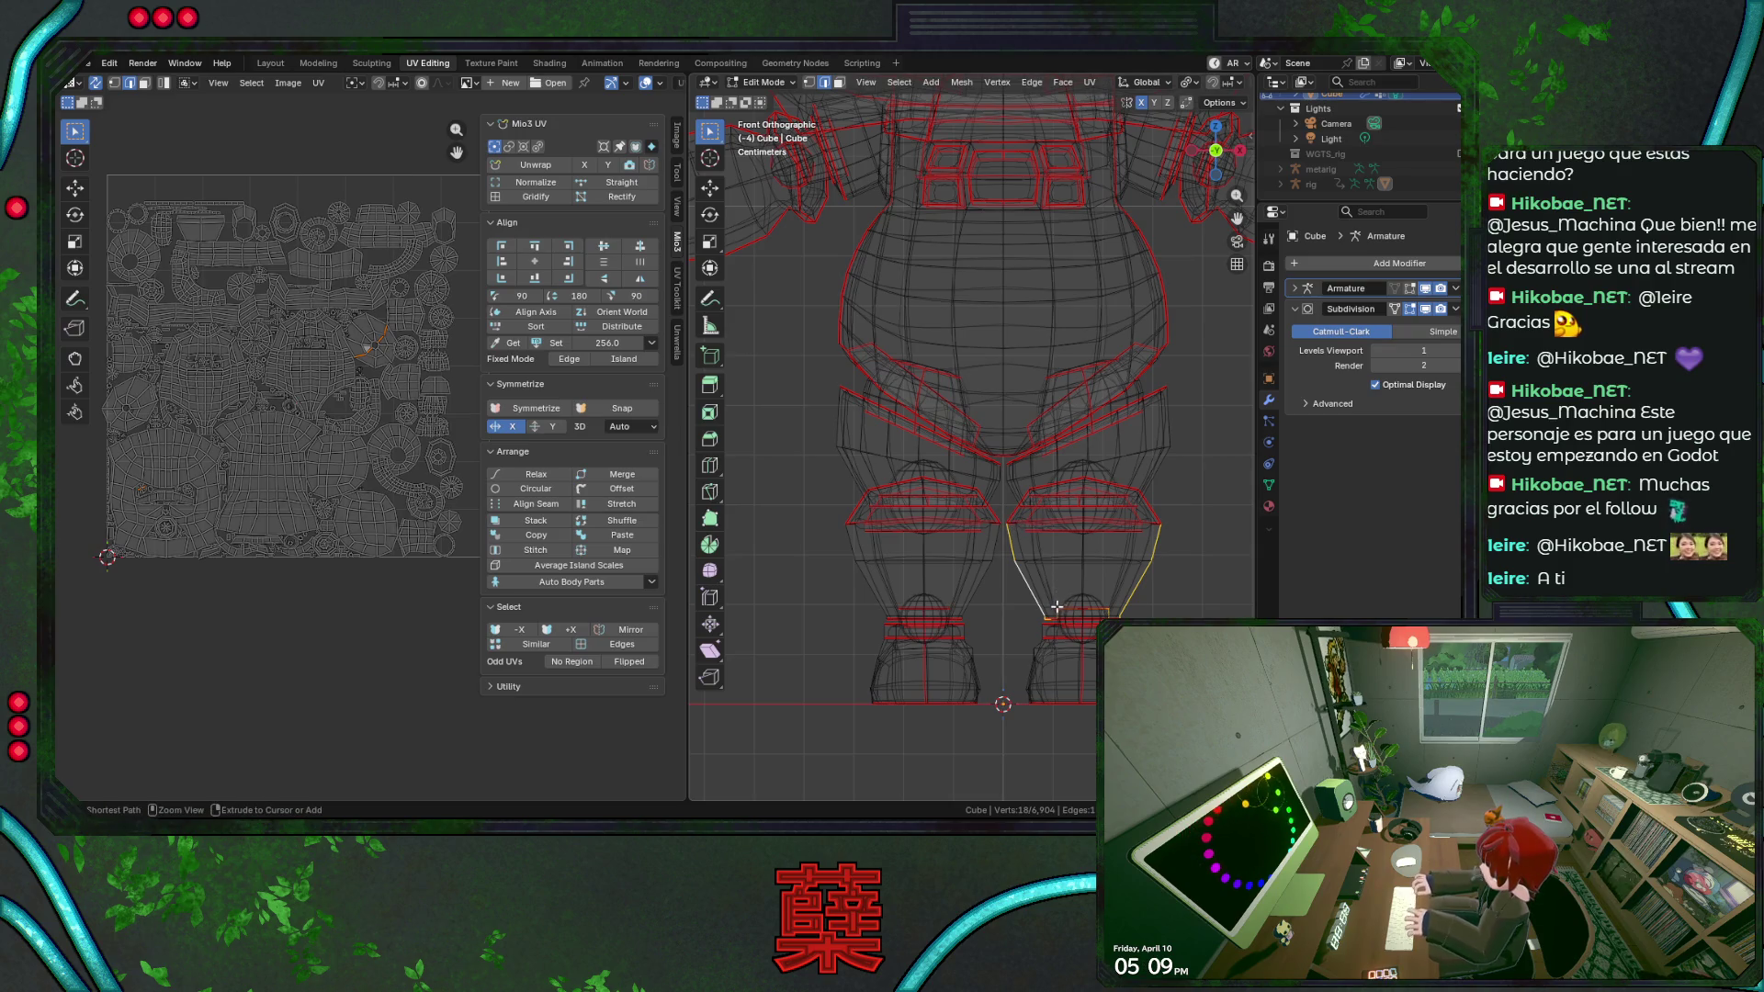
left_click(1111, 615, "ctrl")
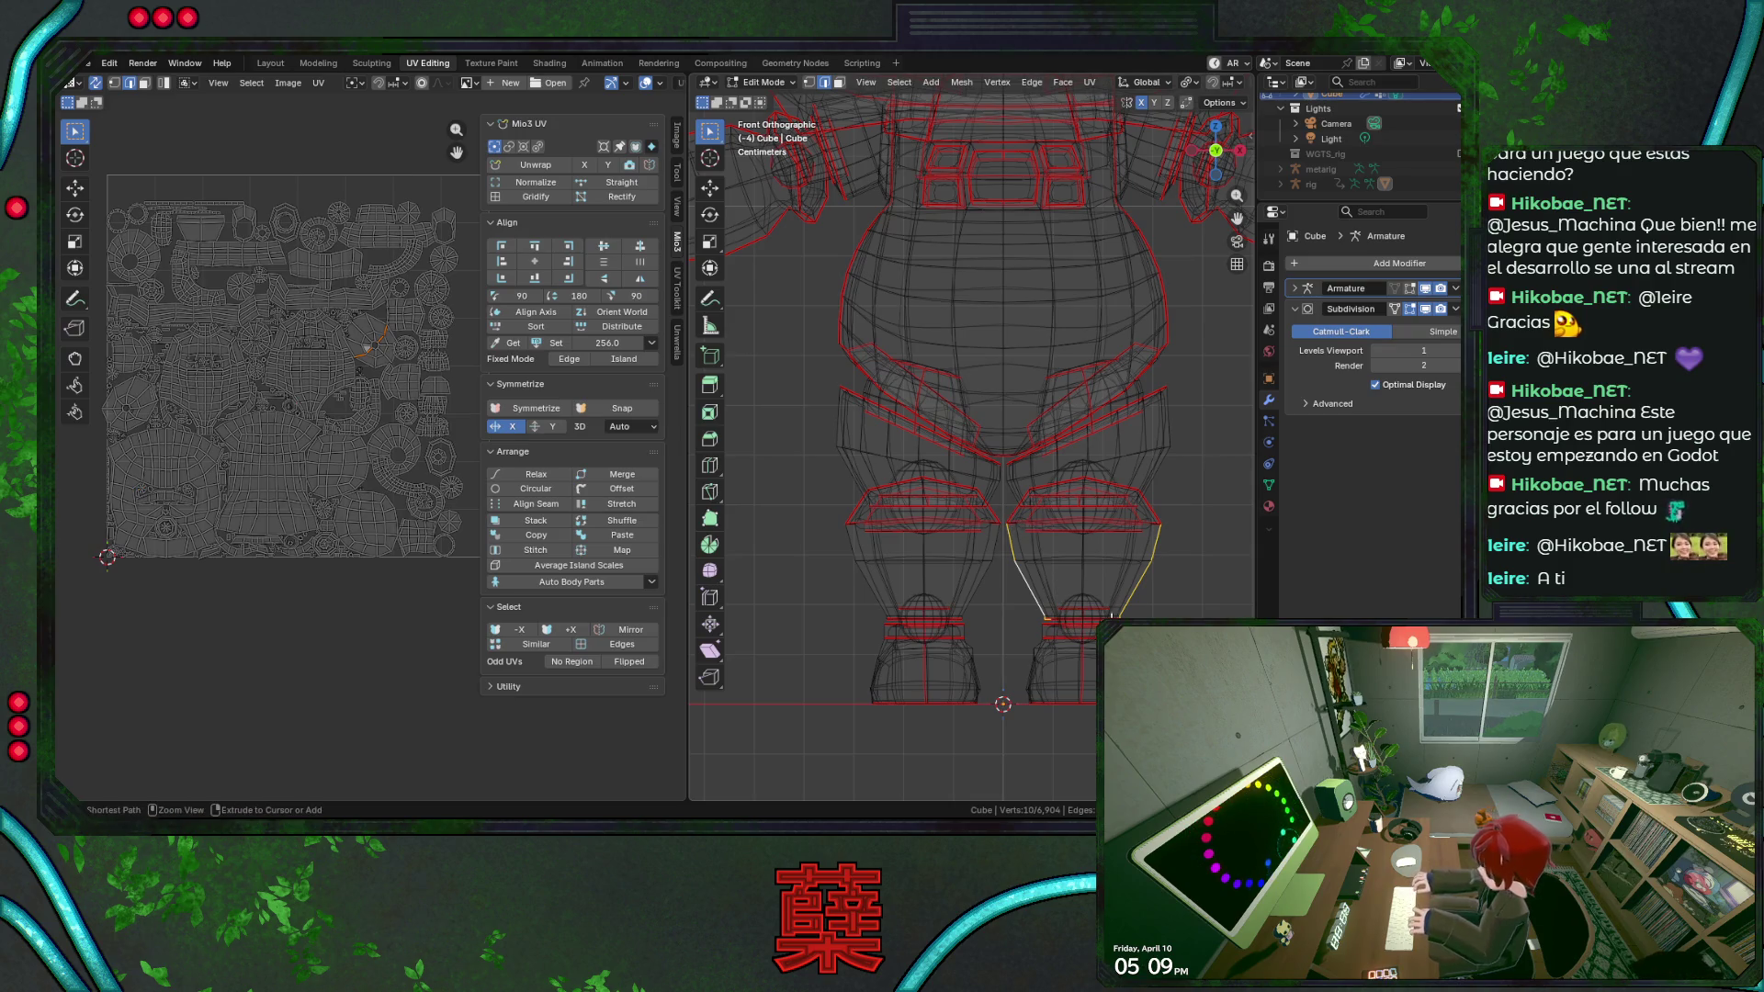
left_click(1061, 628, "ctrl")
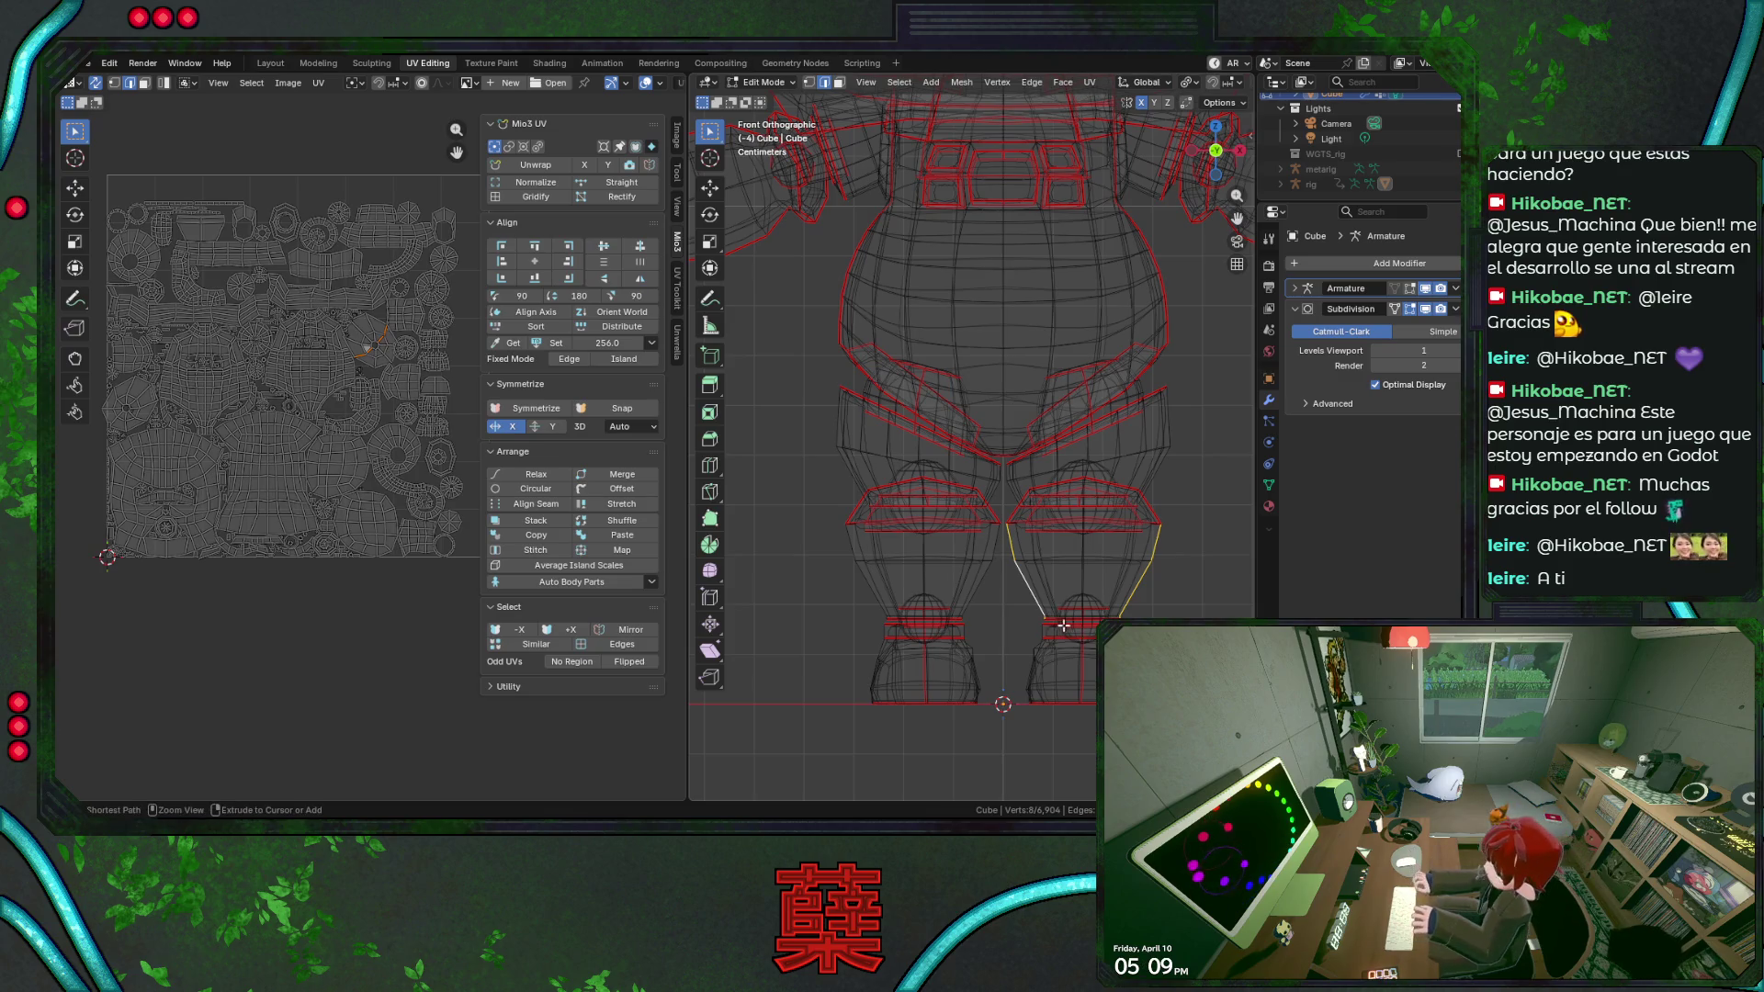
key("ctrl+s")
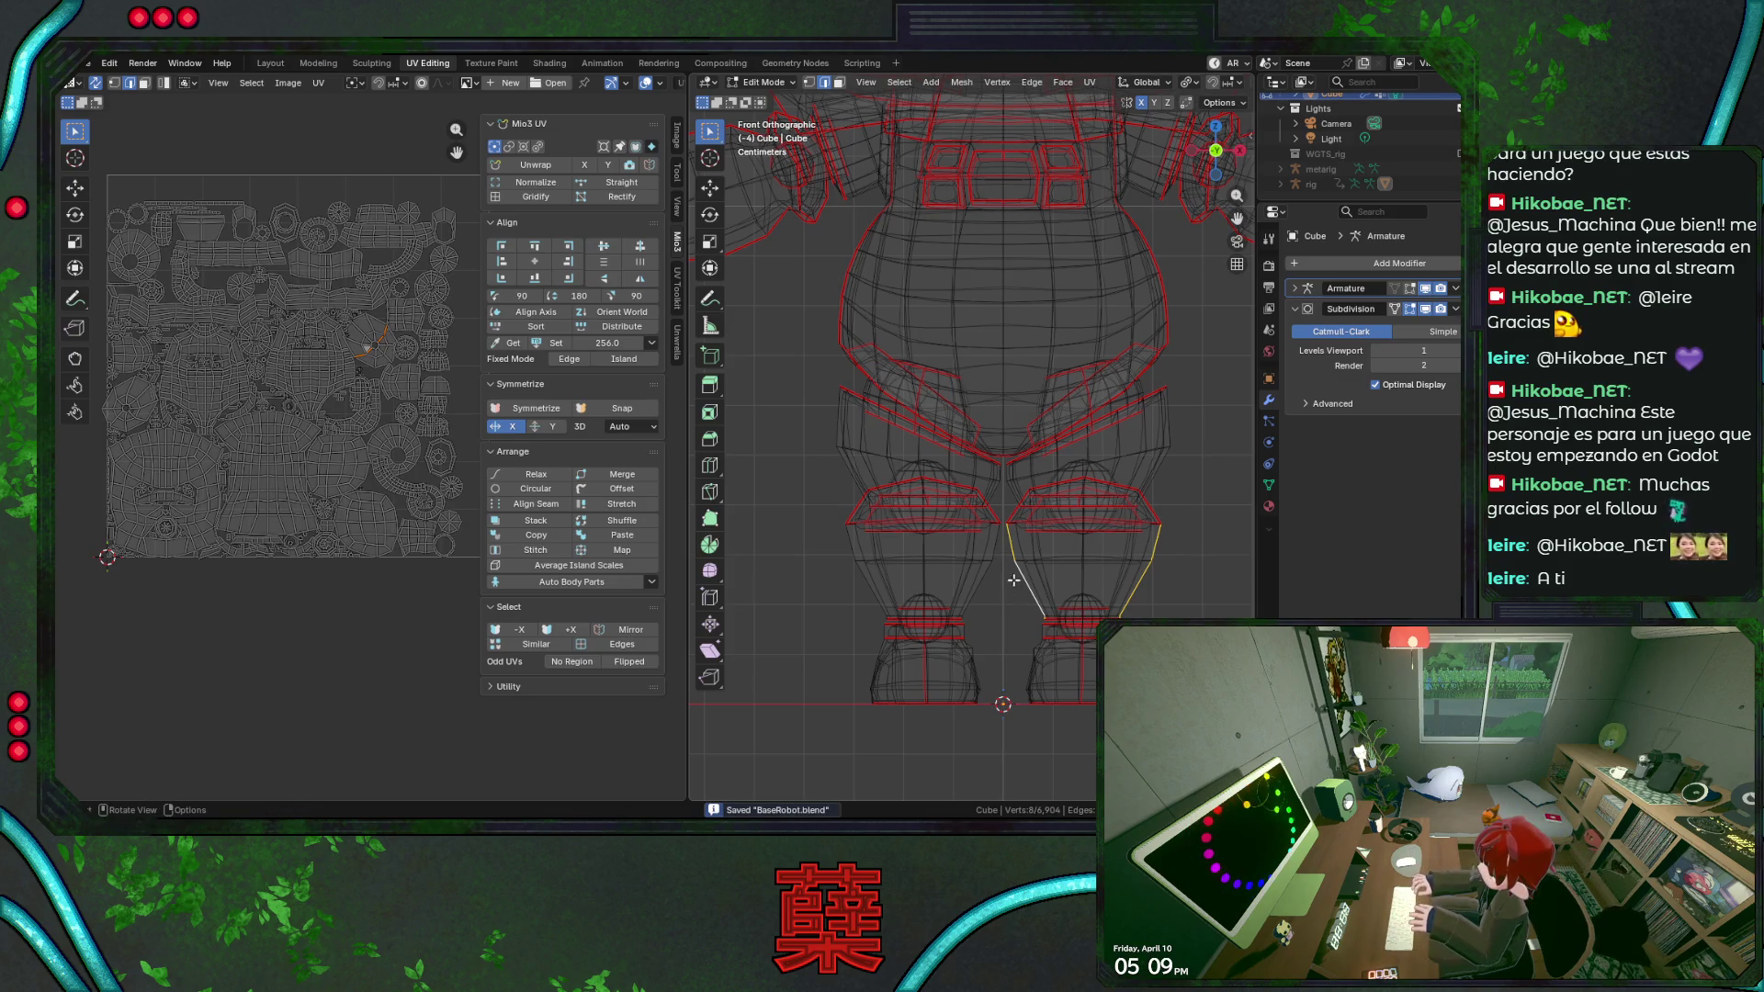
Add the left-leg edge loops, drop the thigh-top and bottom edges from the selection, and save.
left_click(993, 568, "alt+shift")
left_click(859, 557, "alt+shift")
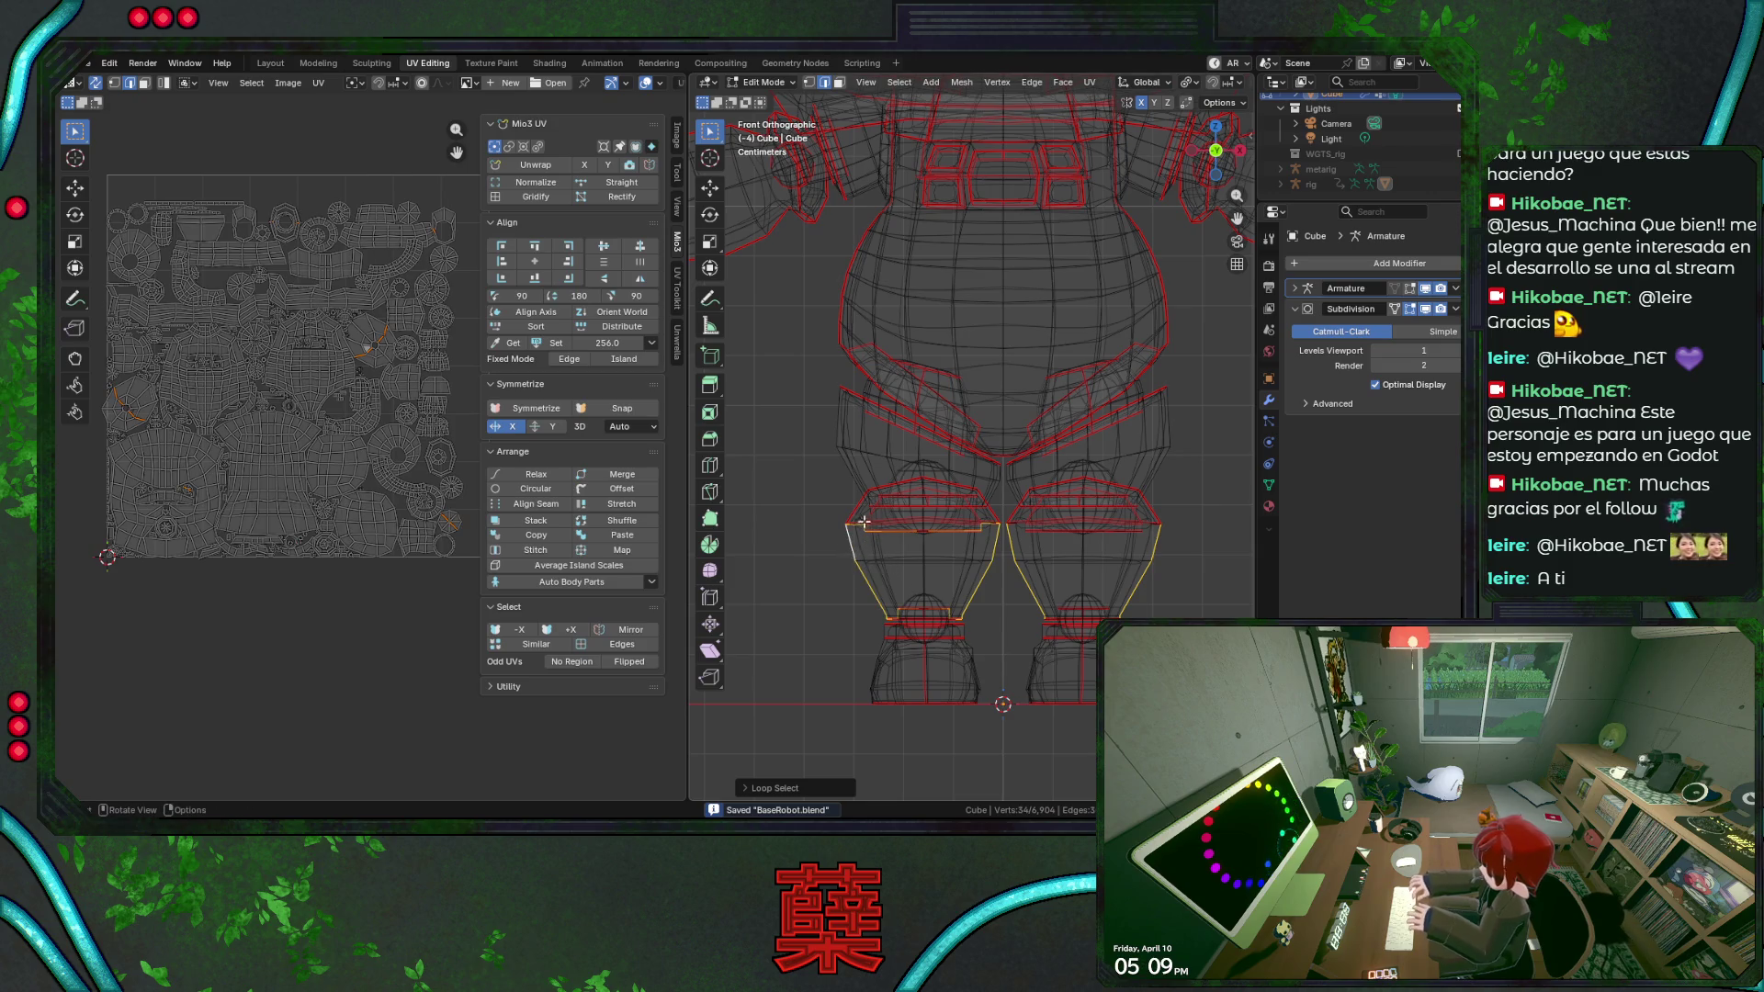
left_click(984, 521, "ctrl")
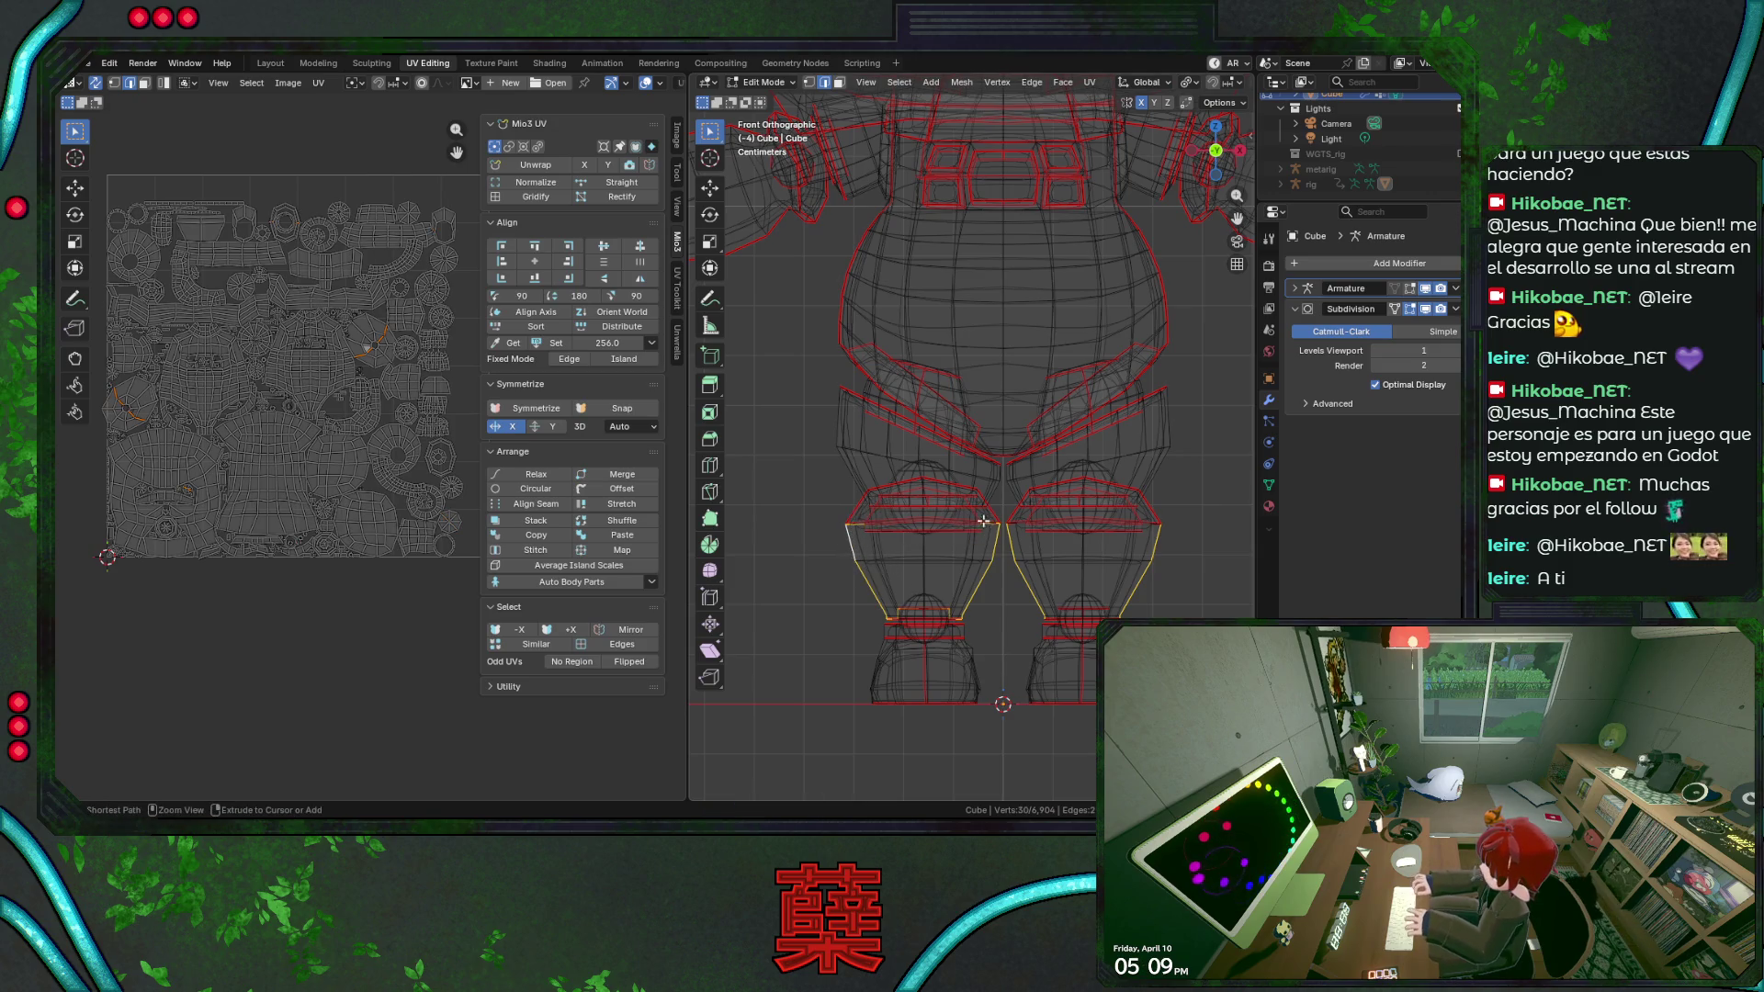
left_click(866, 541, "ctrl")
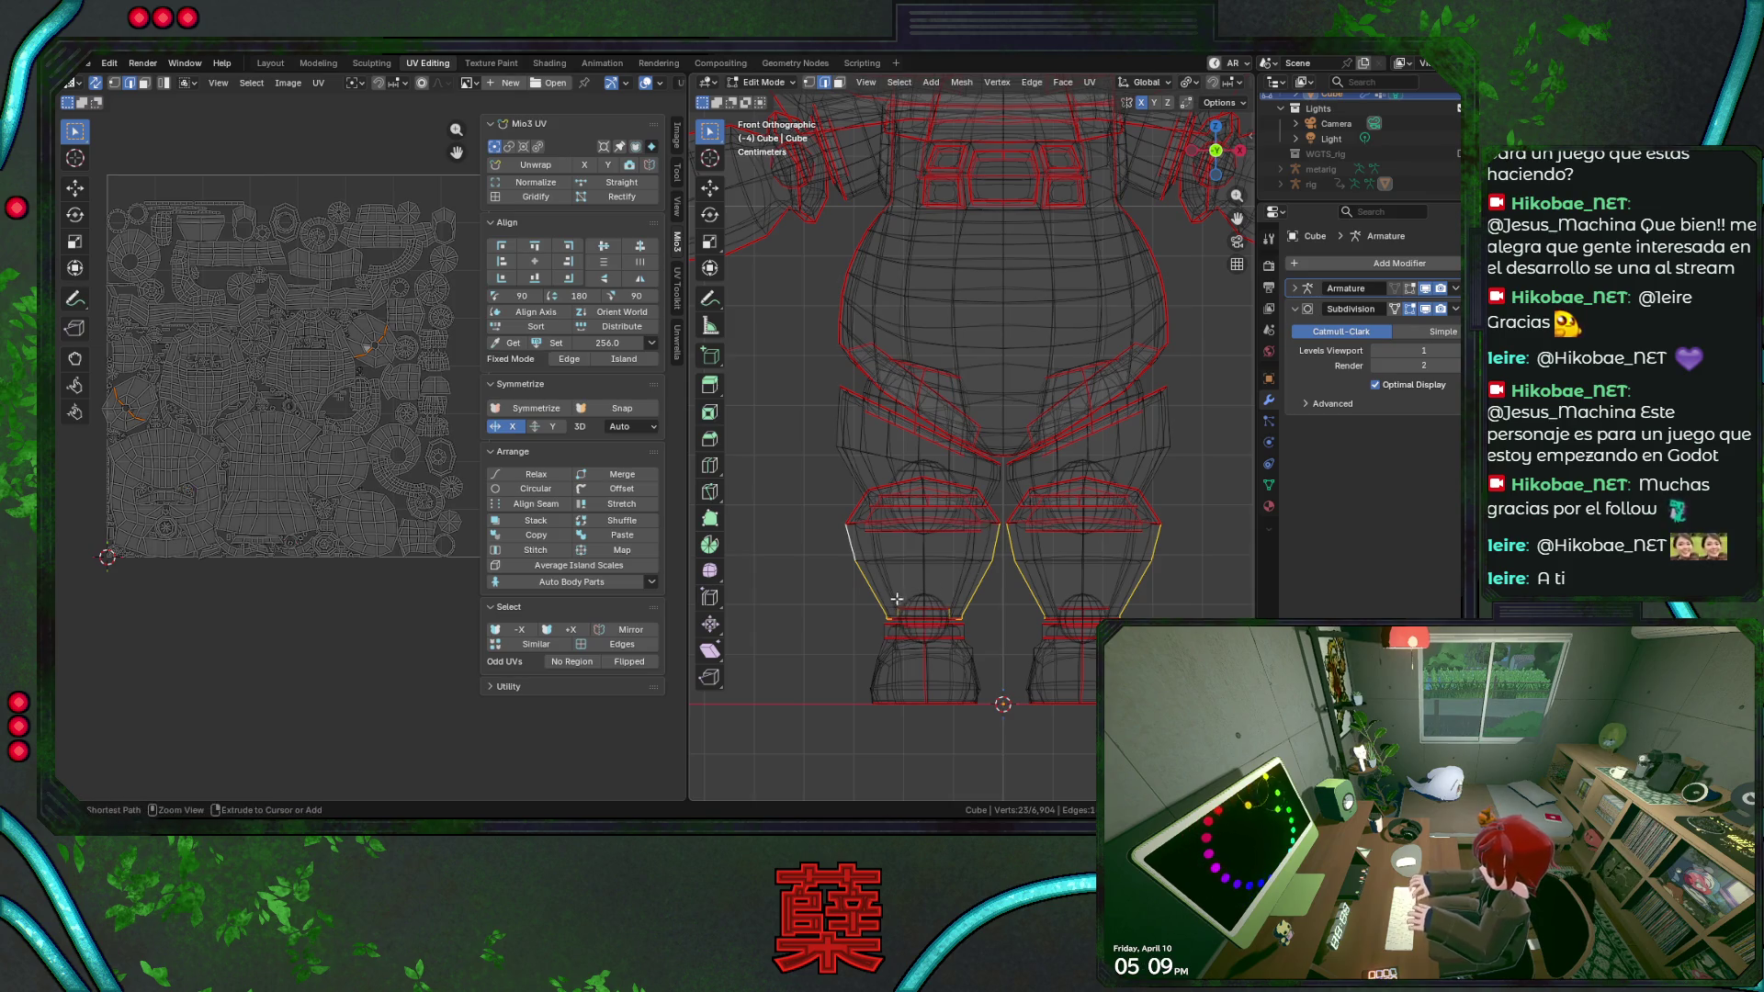
left_click(952, 628, "ctrl")
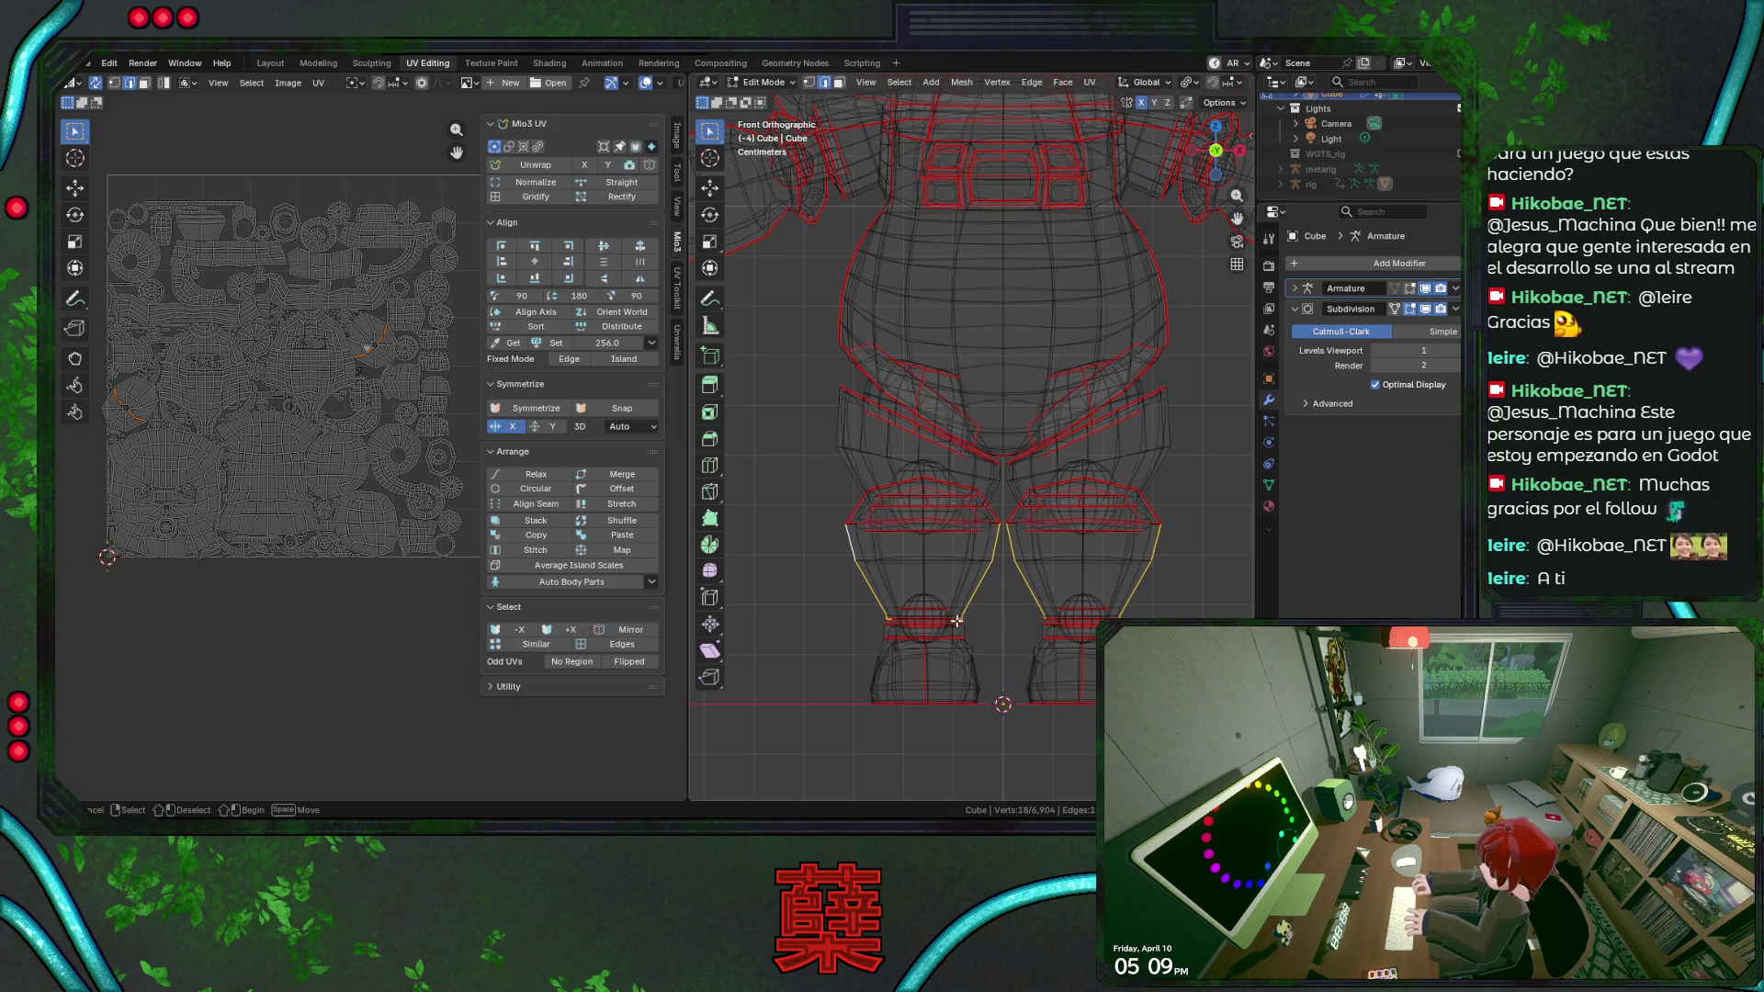
left_click(903, 631, "ctrl")
key("ctrl+s")
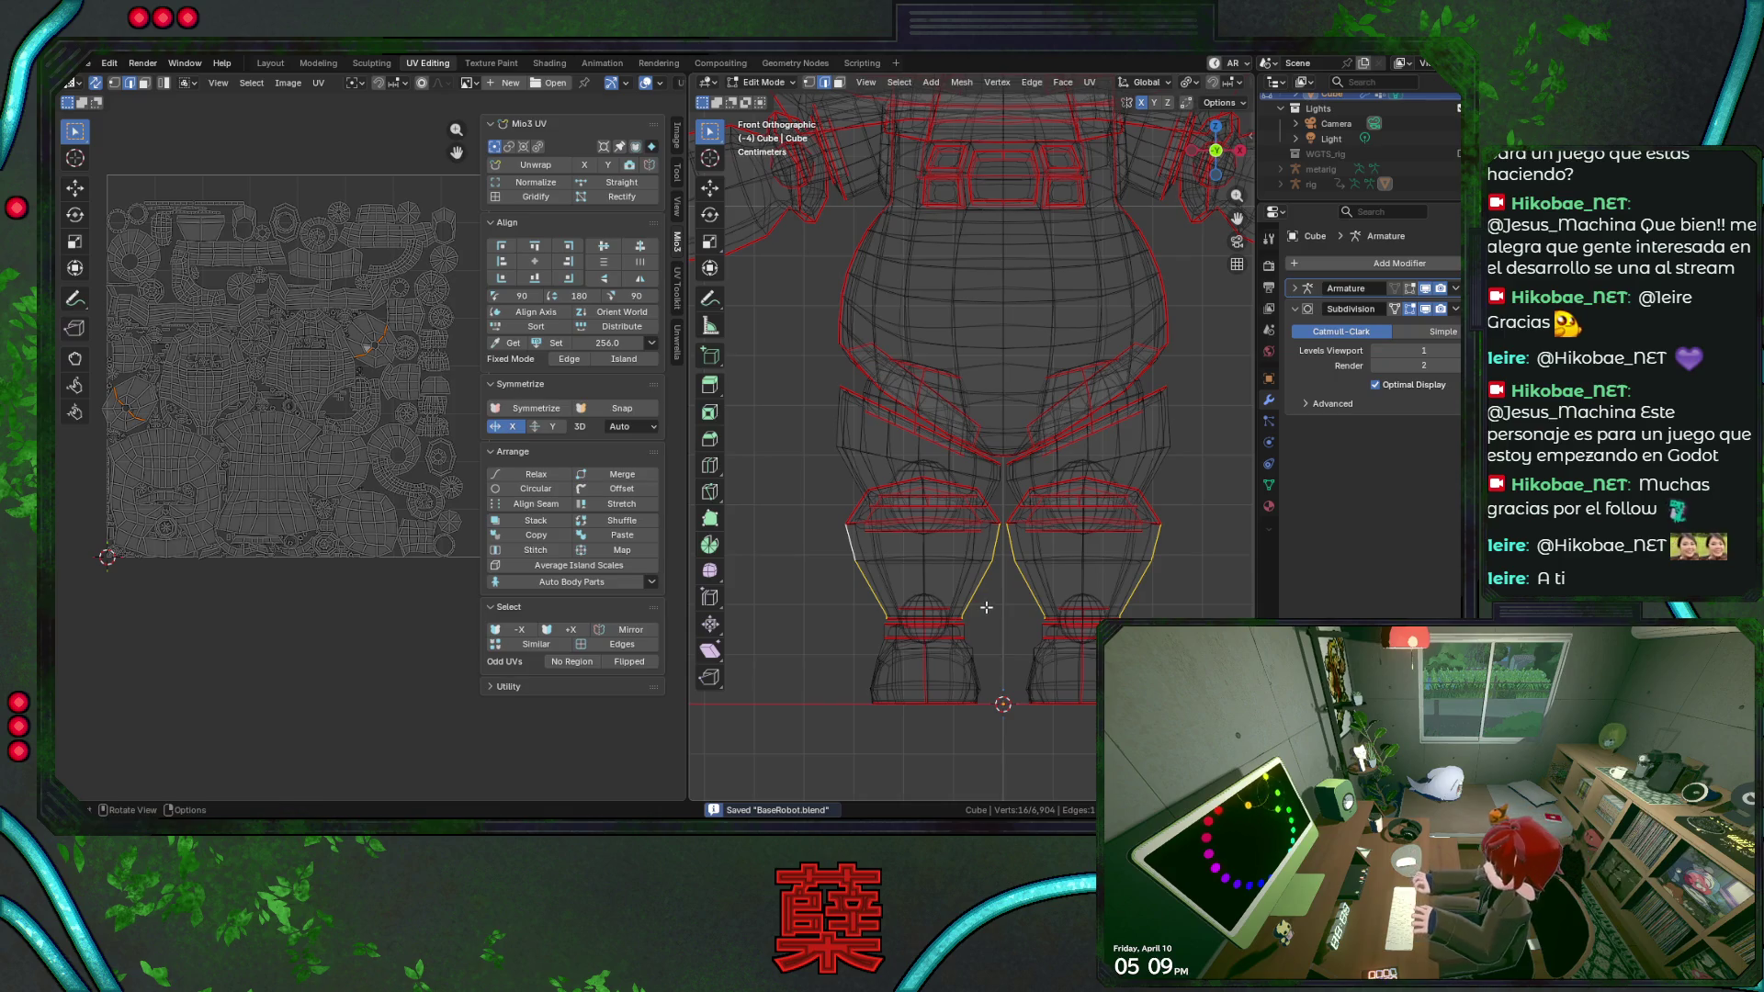
key("u")
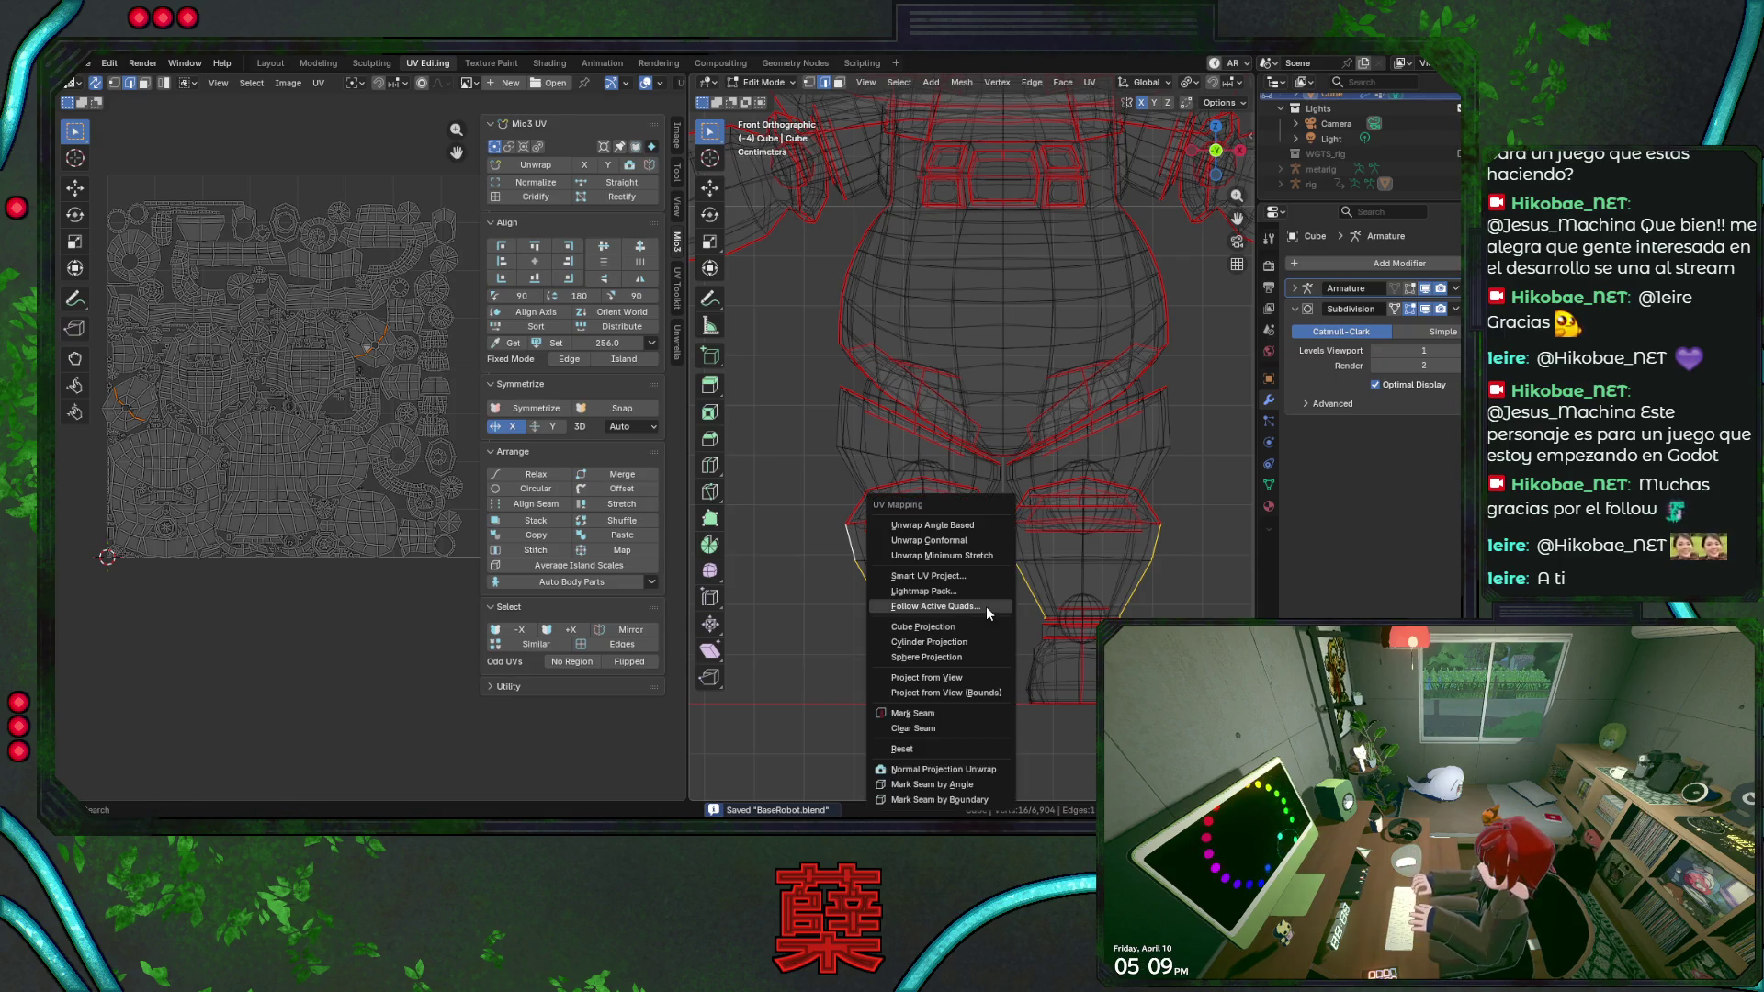
After a failed unwrap, mark the selected lower-leg edges as seams and resave the file.
left_click(951, 535)
scroll(1056, 573, "down", 1)
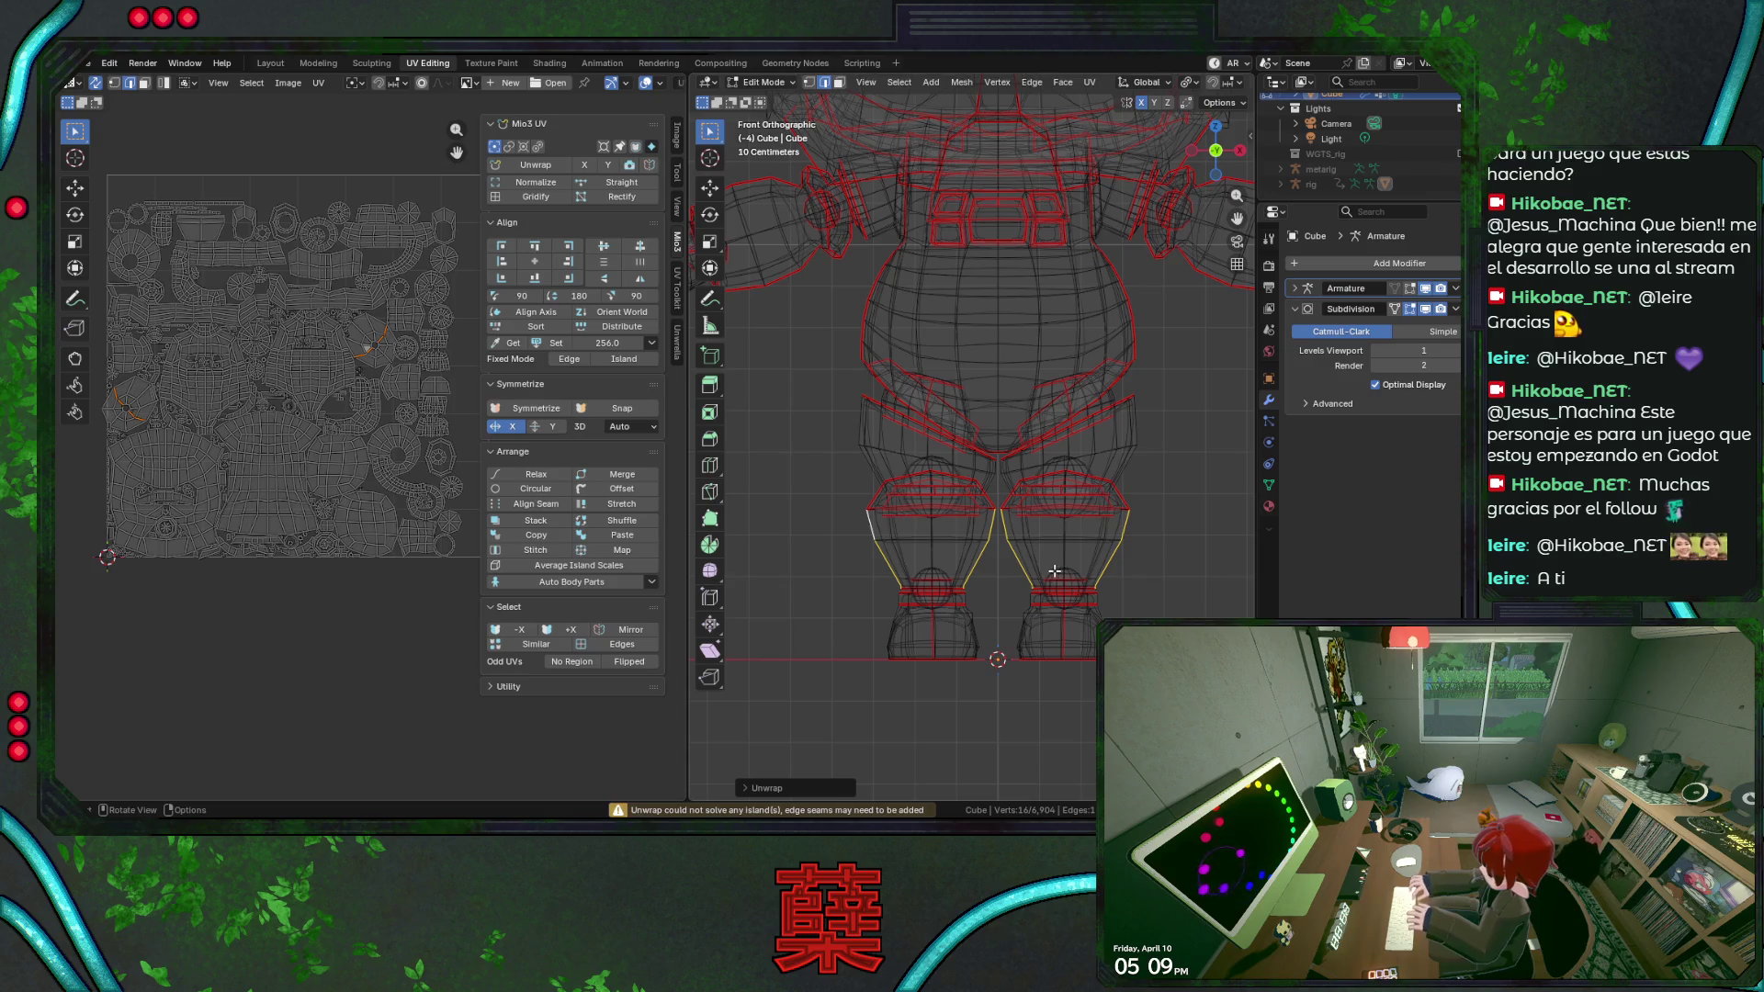
key("u")
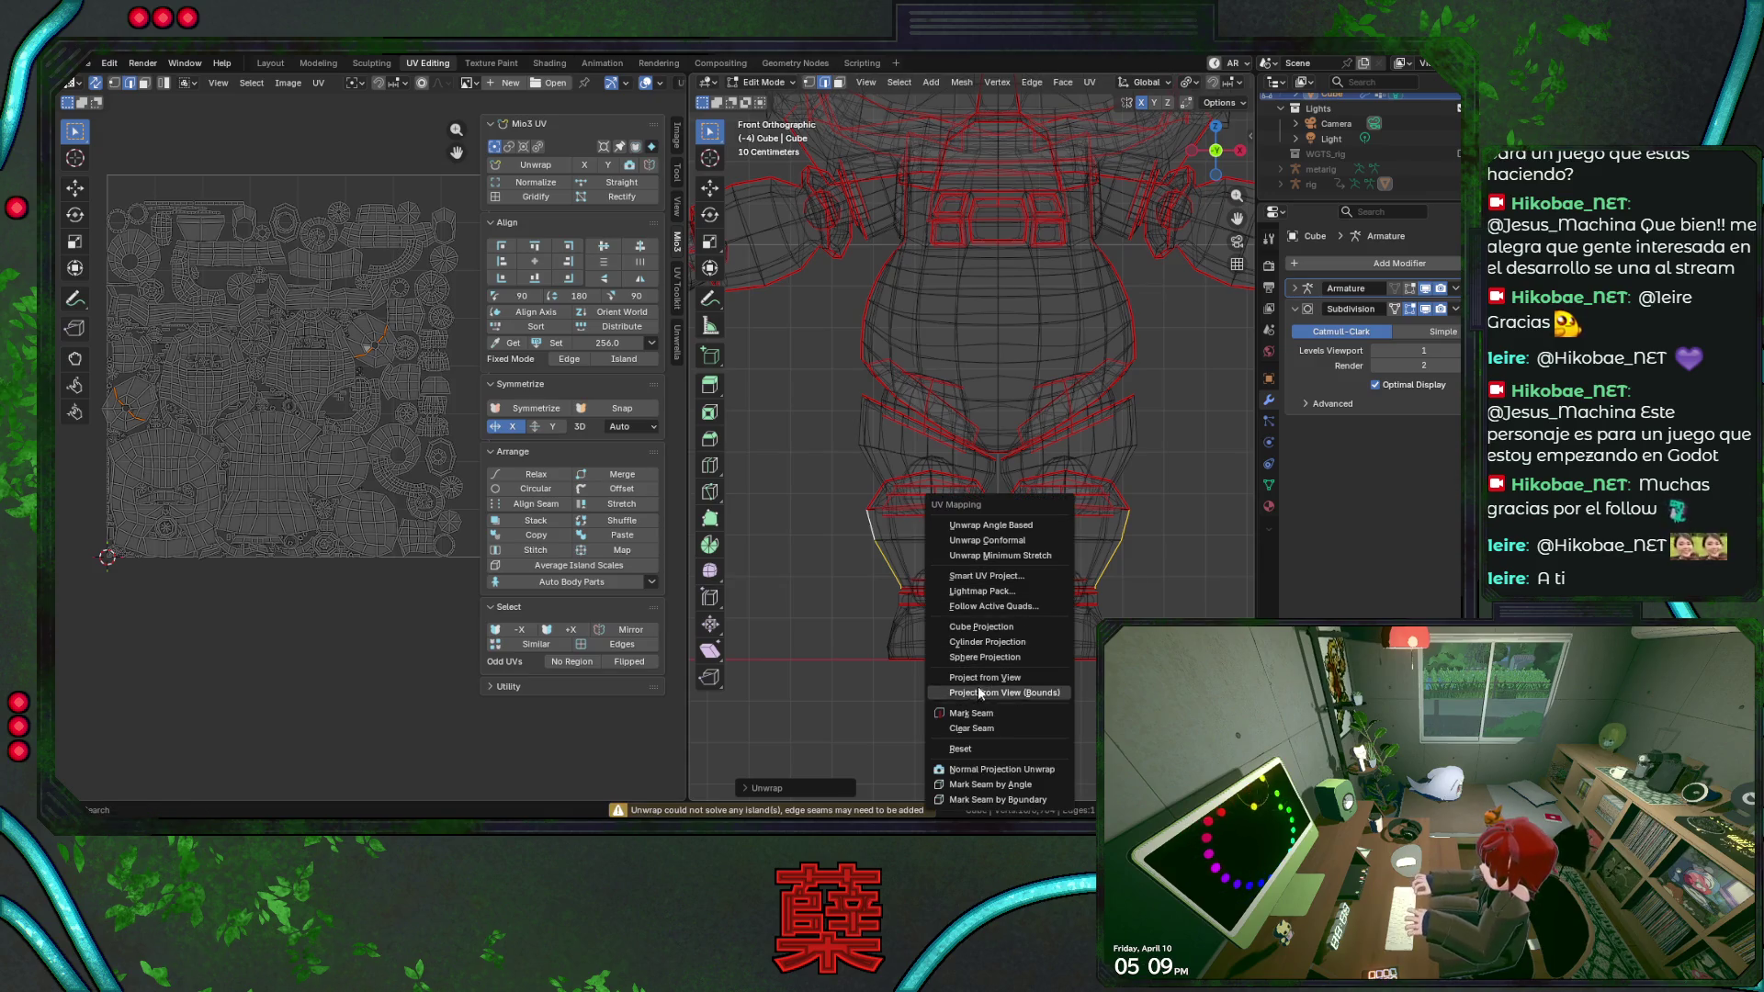
left_click(1044, 715)
scroll(1049, 638, "down", 2)
key("KP_3")
key("alt+z")
key("a")
key("alt+a")
key("ctrl+s")
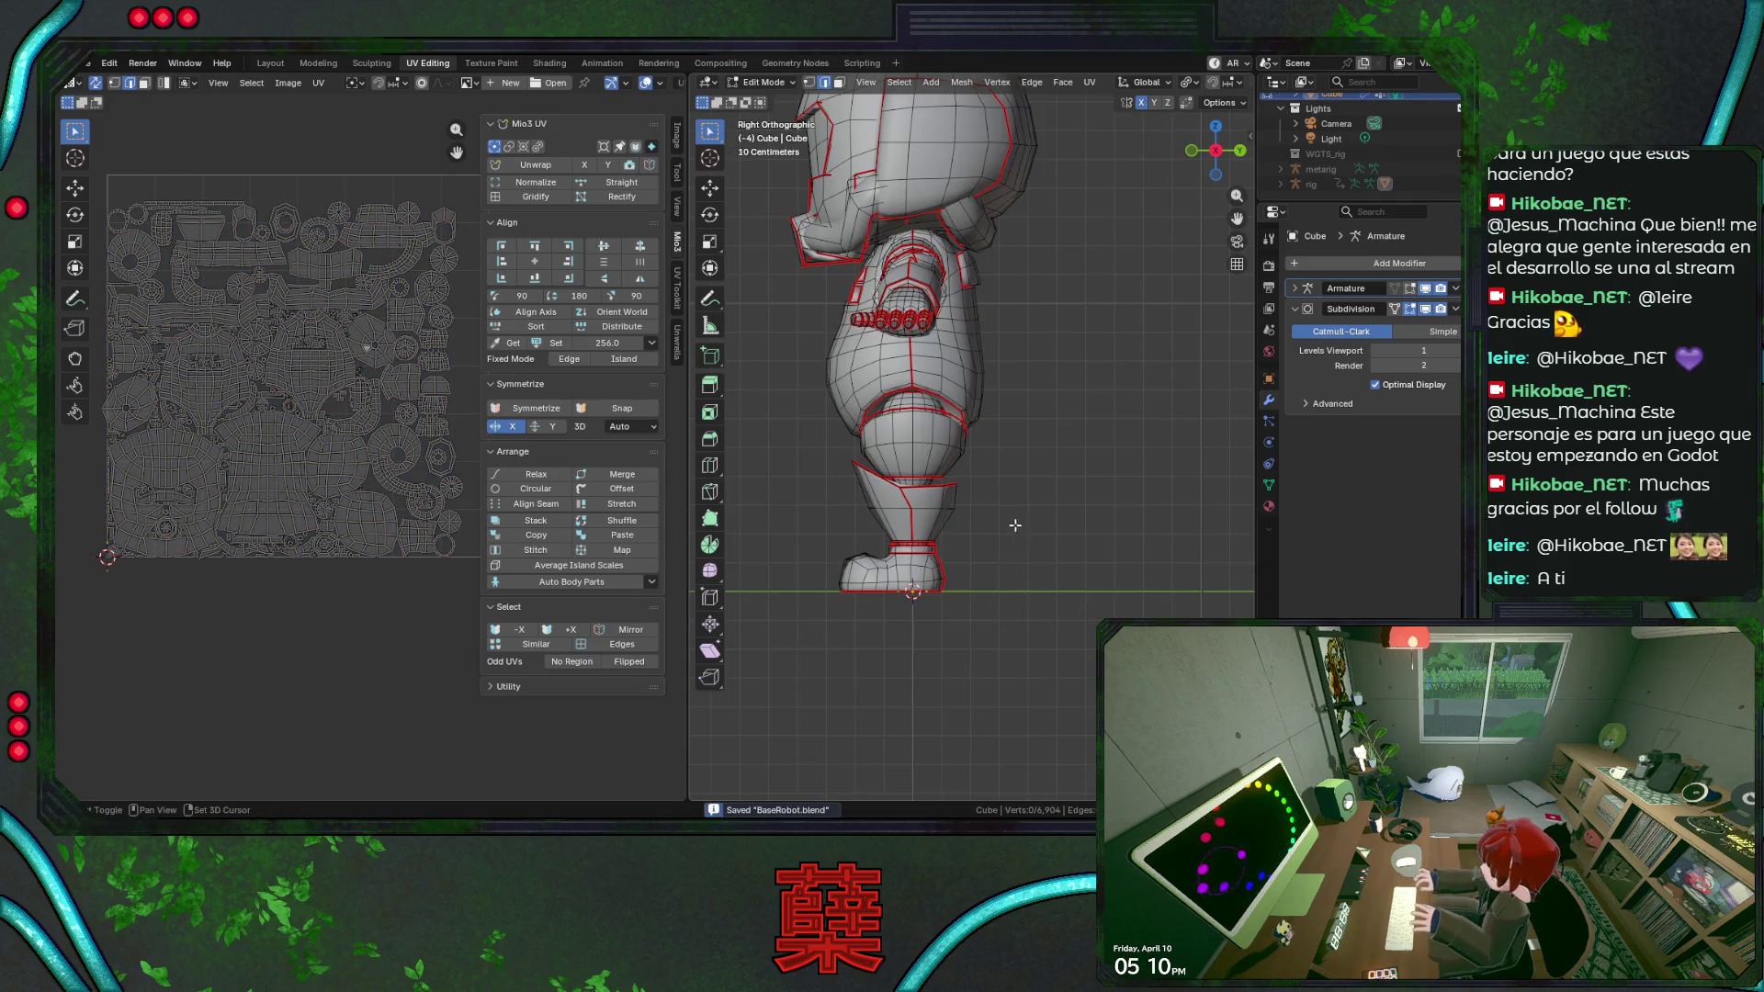
Select a vertical edge loop on the leg and view both legs see-through from the front.
left_click(918, 443, "alt")
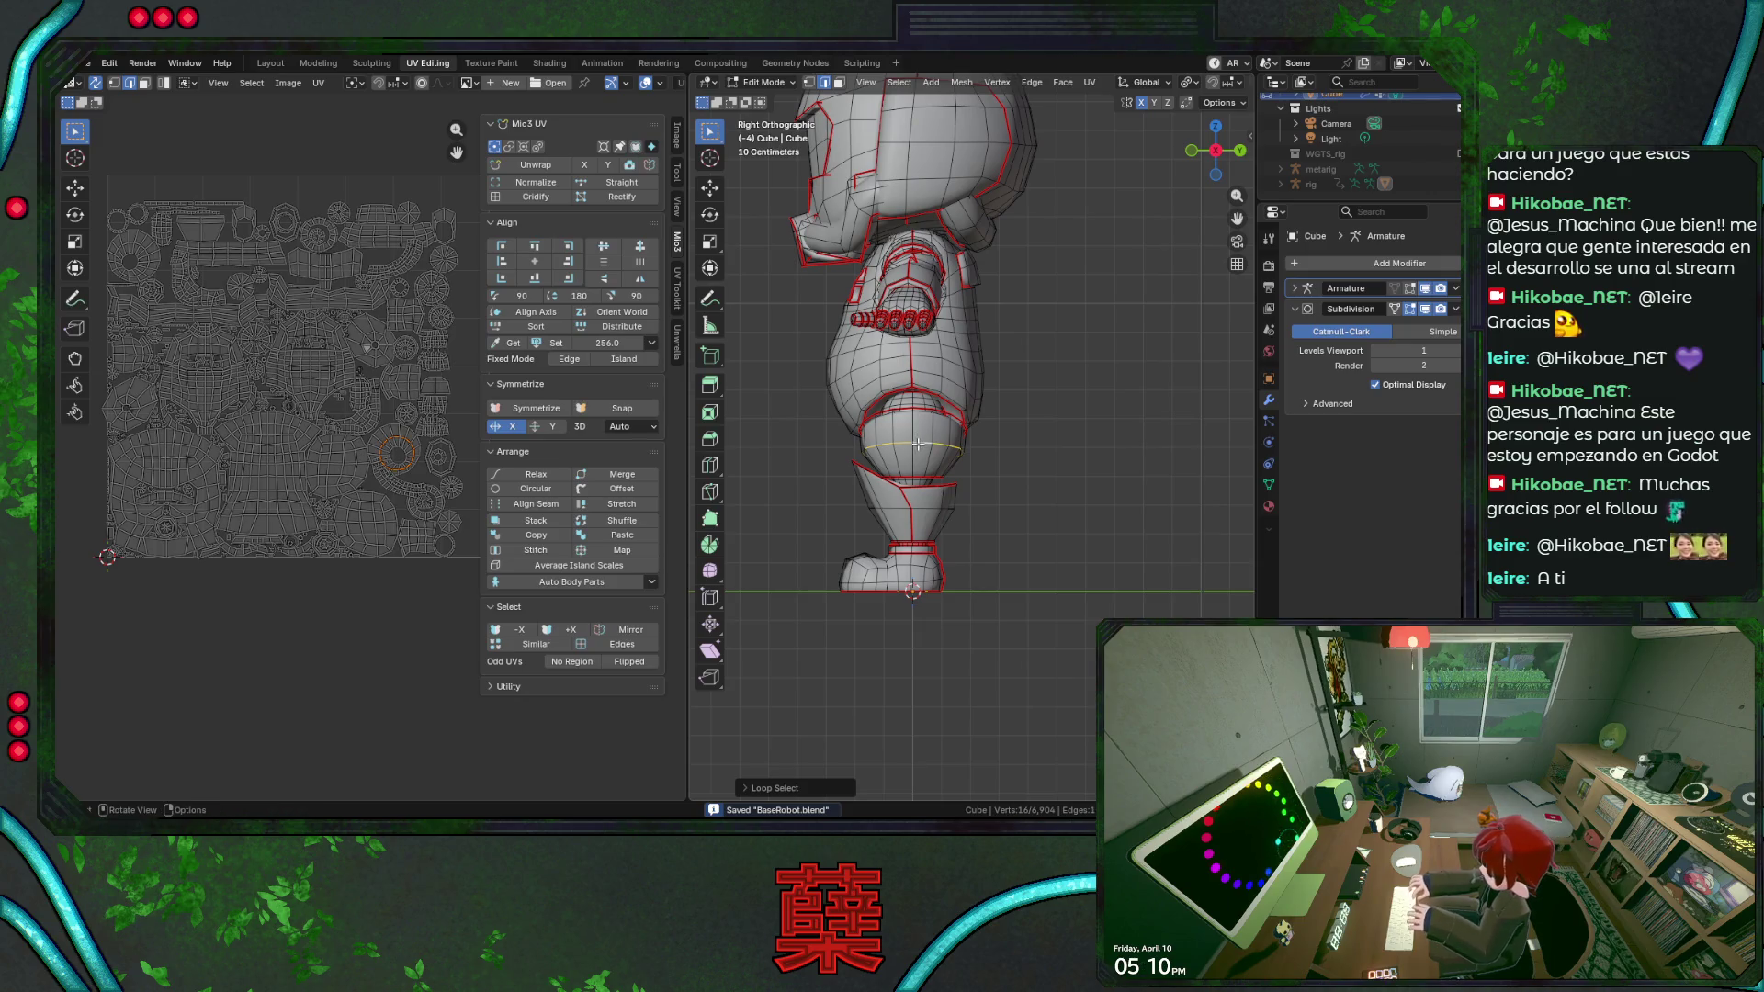
scroll(919, 442, "up", 1)
scroll(887, 438, "up", 1)
left_click(881, 428, "alt")
key("alt+z")
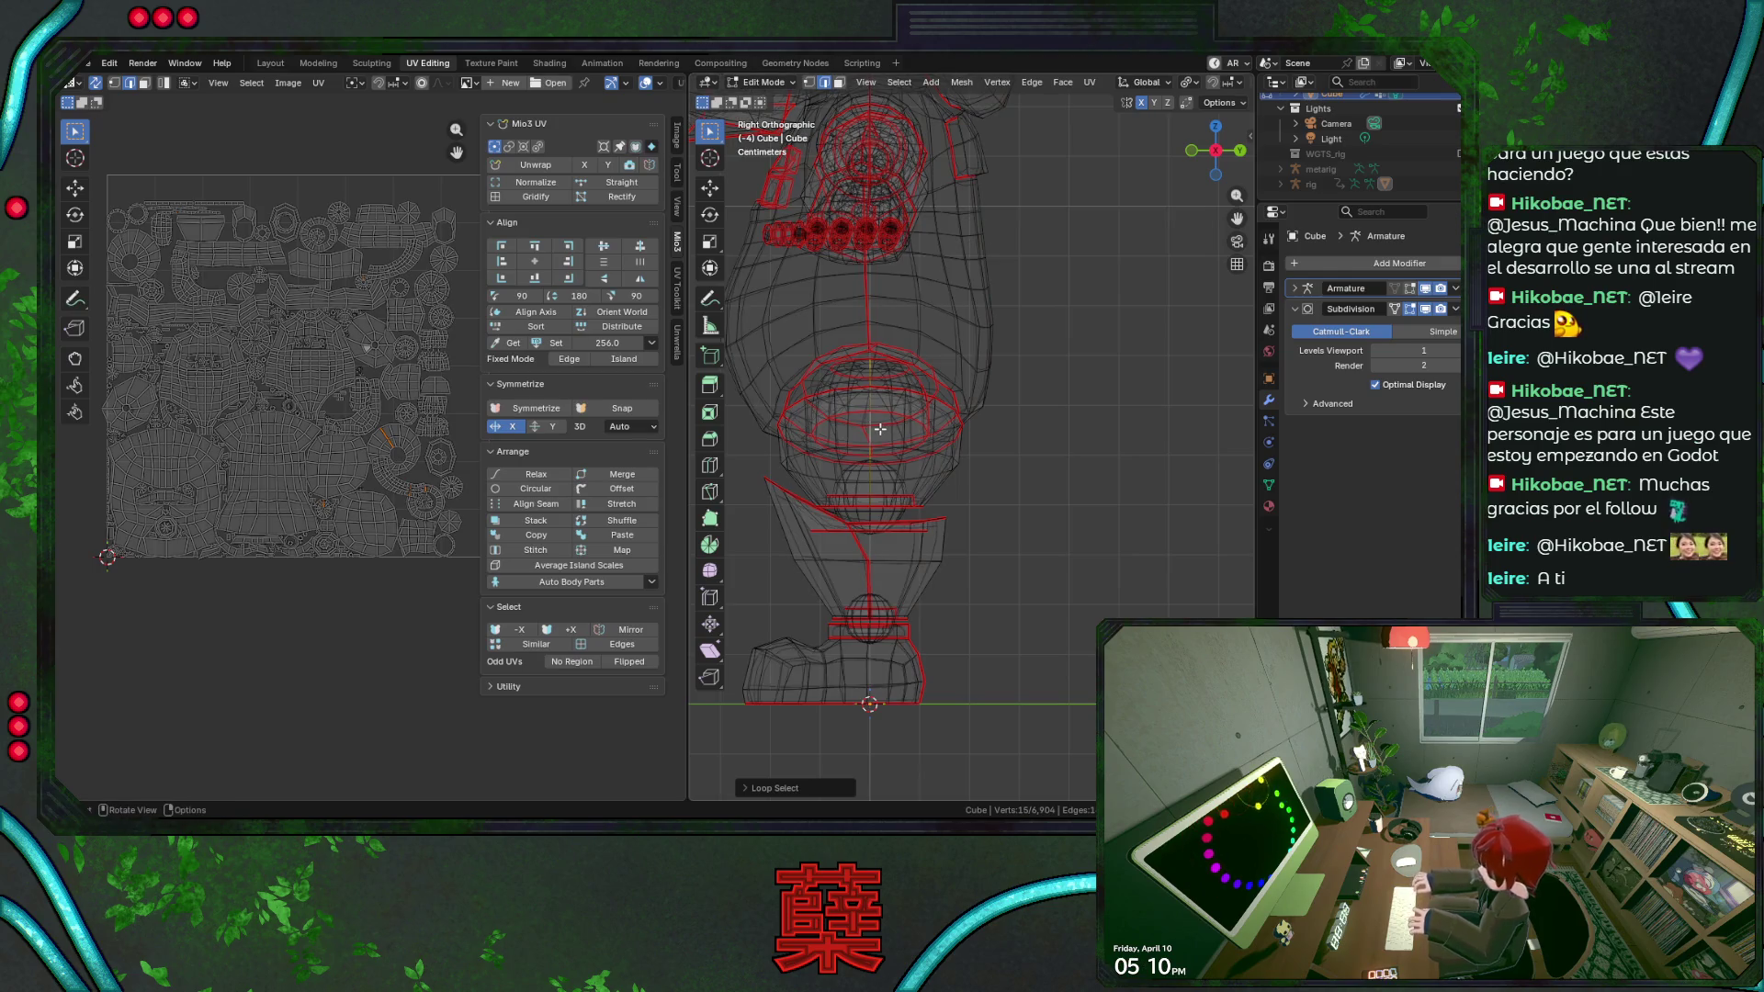
key("KP_1")
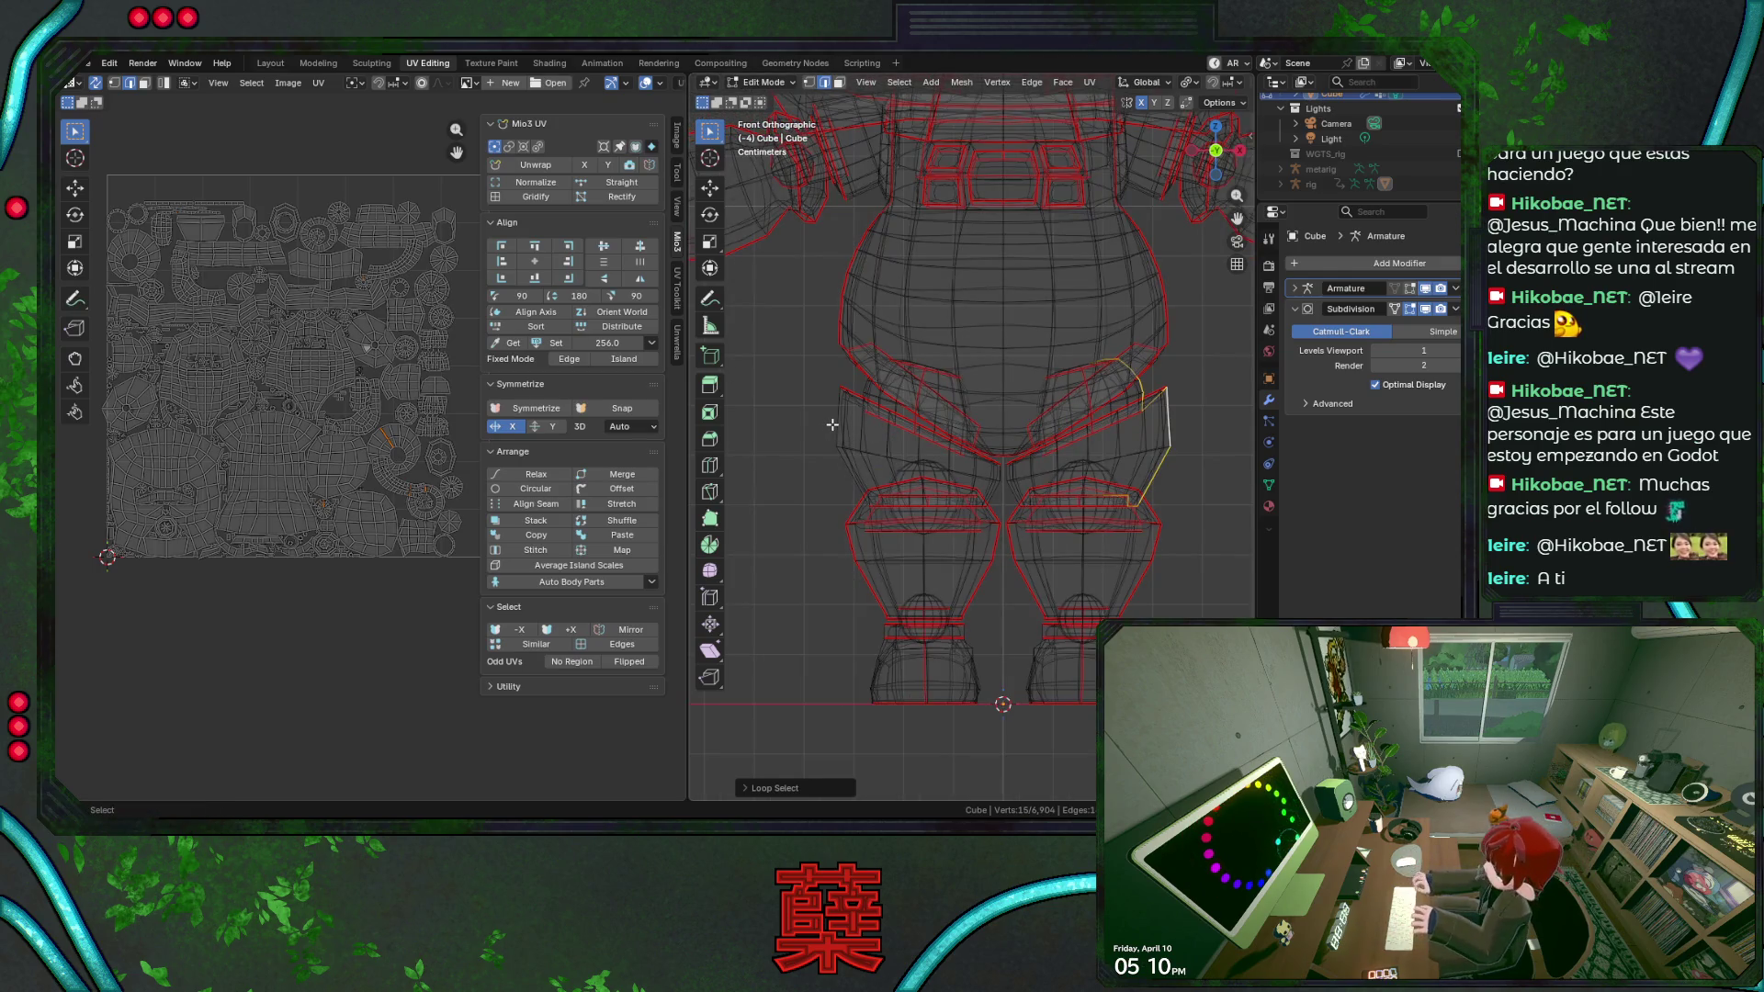
Select the outer thigh edges and the crotch junction edge, saving along the way.
left_click(835, 423)
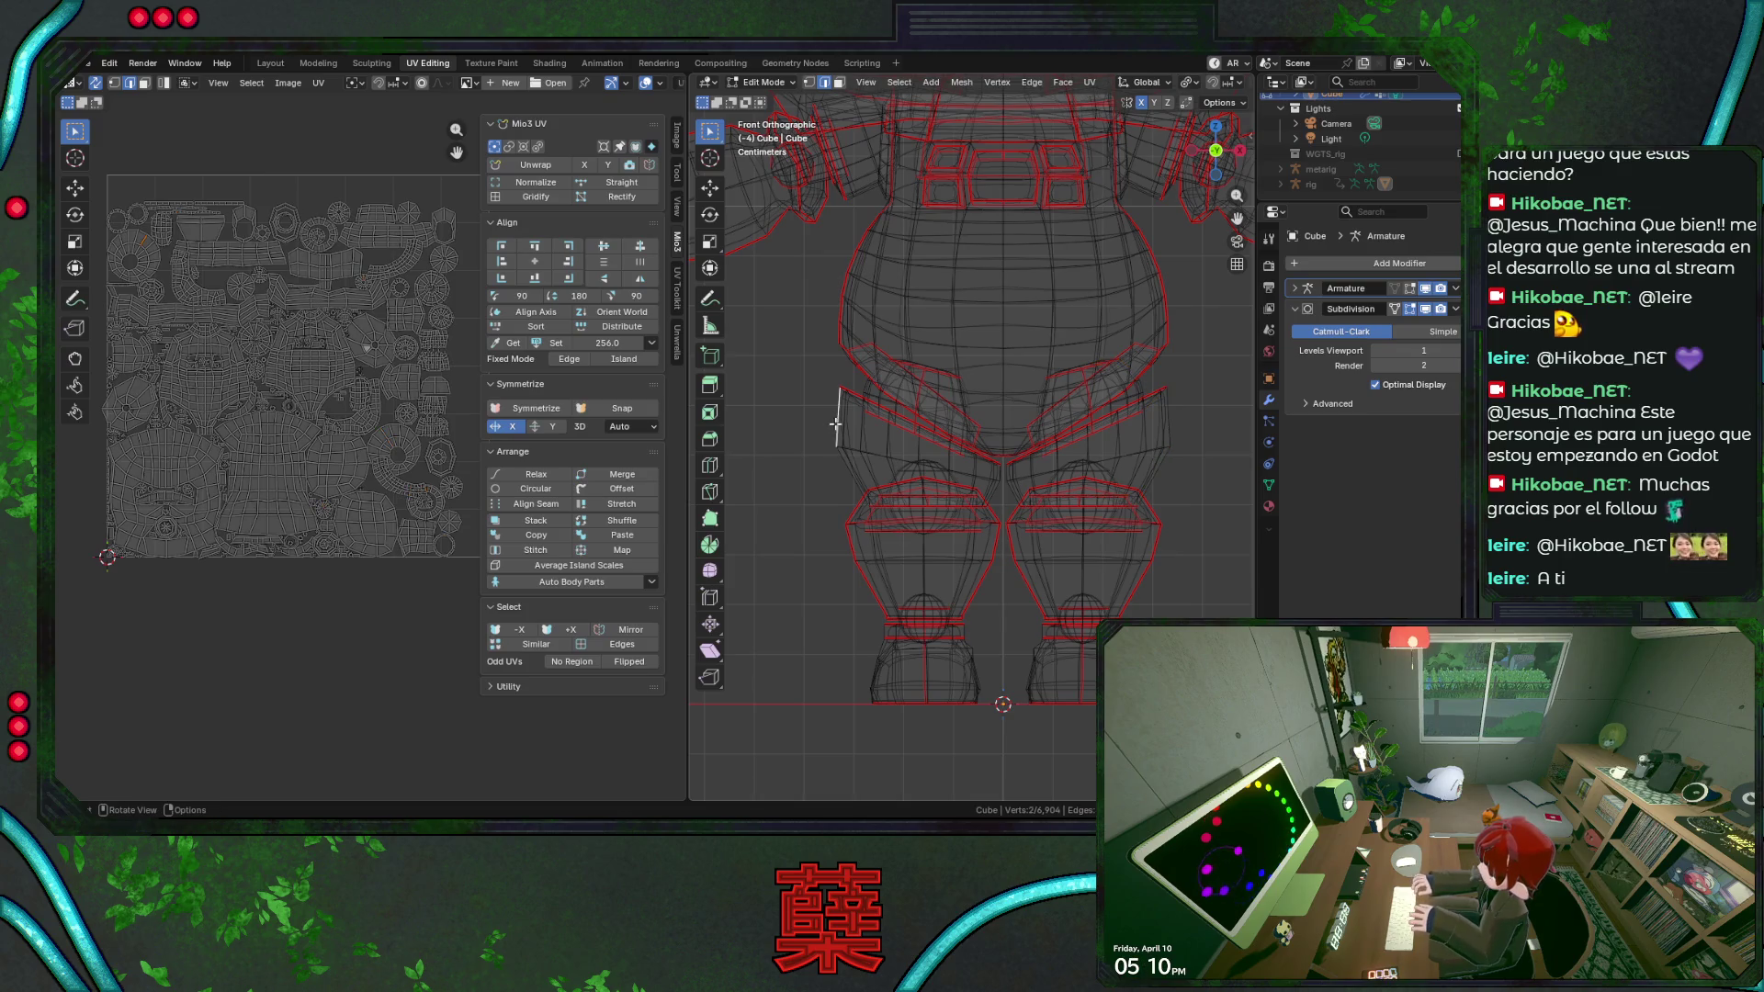
scroll(1078, 473, "up", 2)
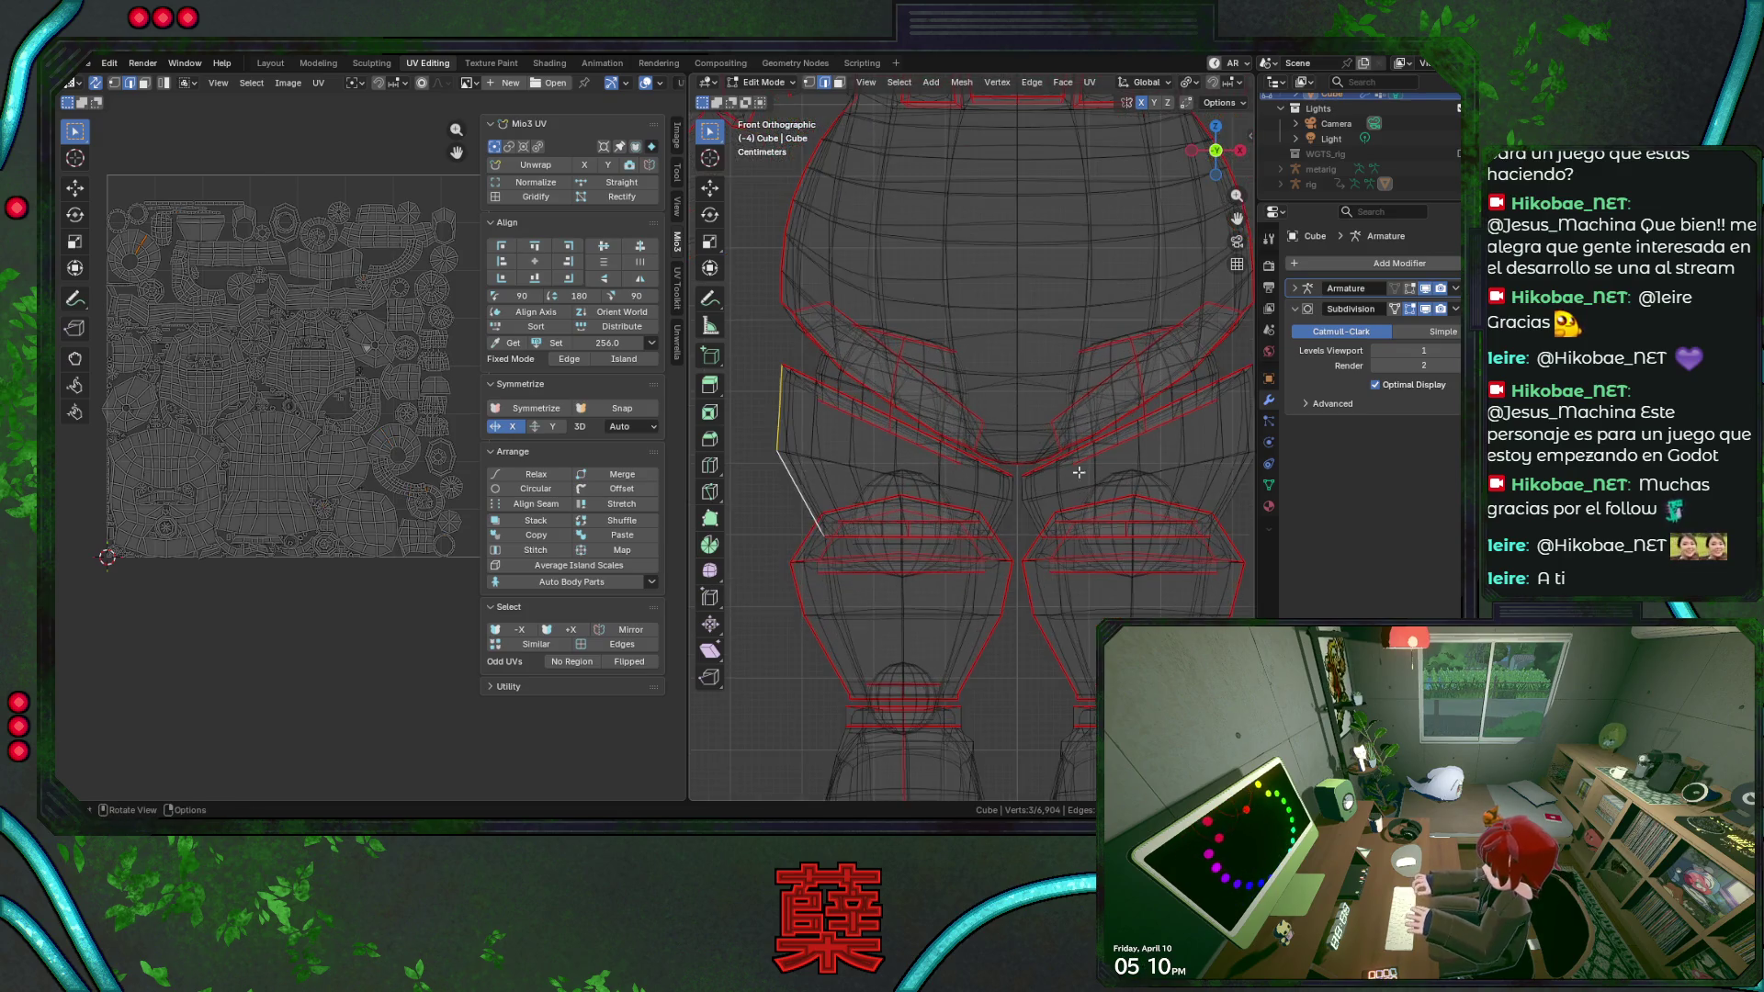
left_click(1027, 500, "shift")
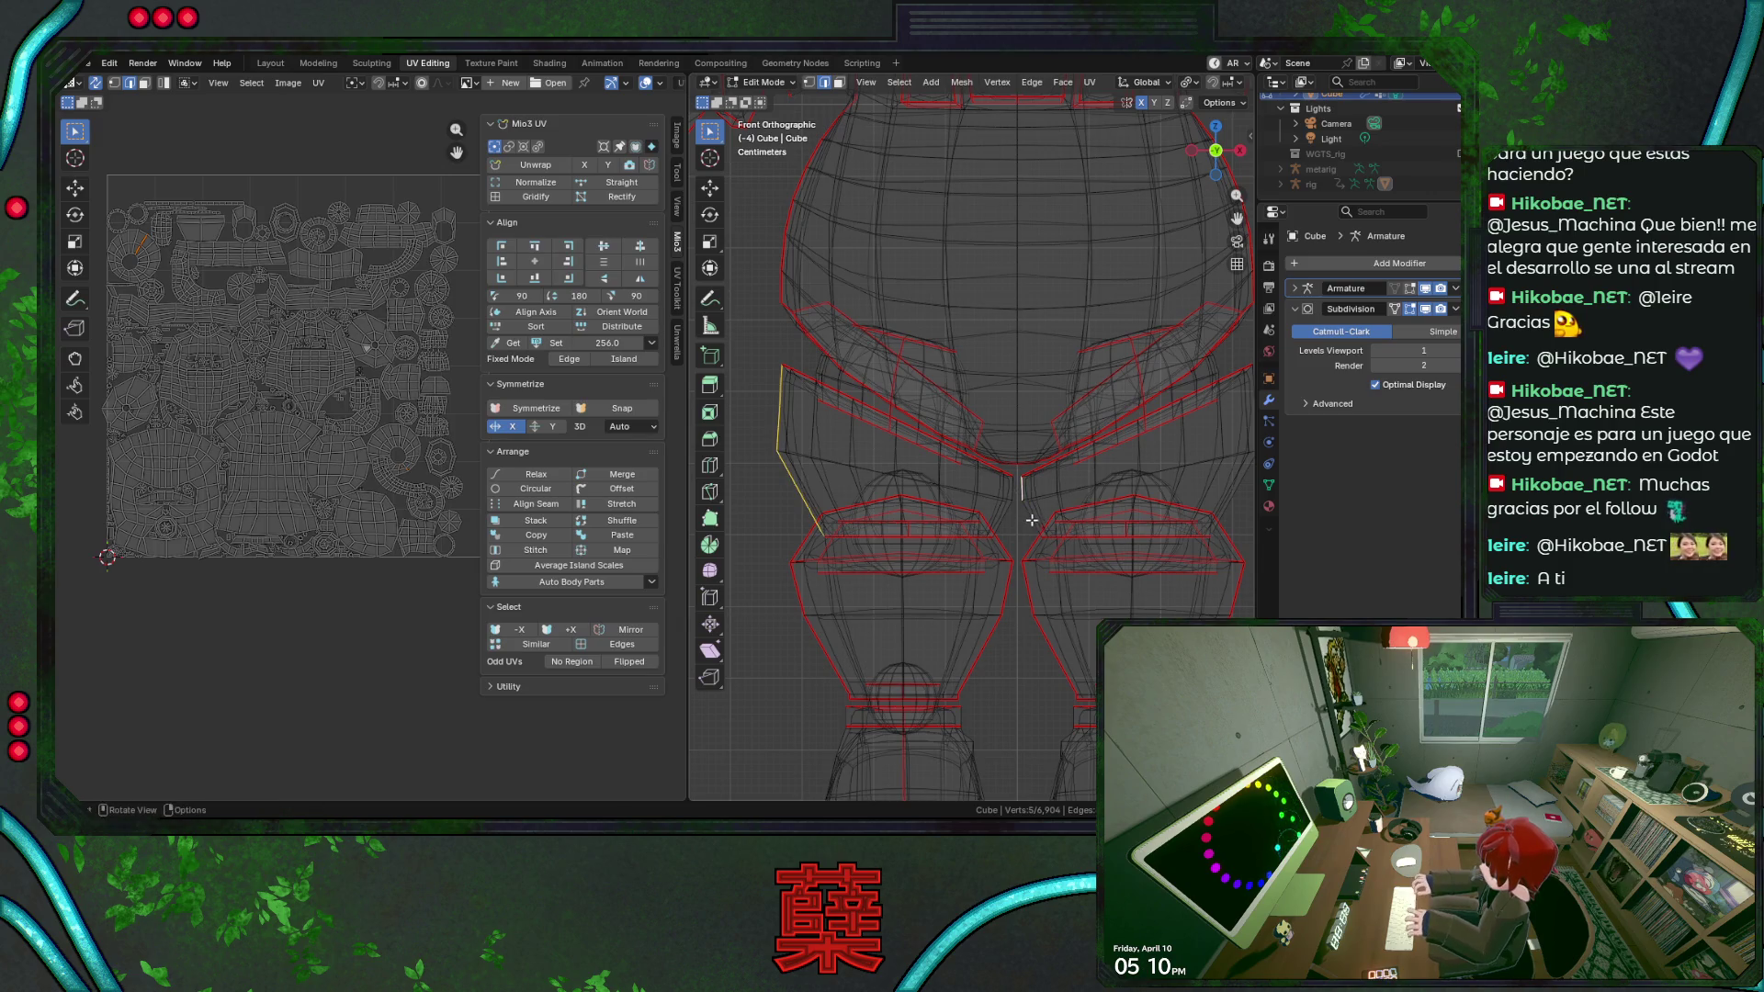
scroll(1130, 474, "down", 1)
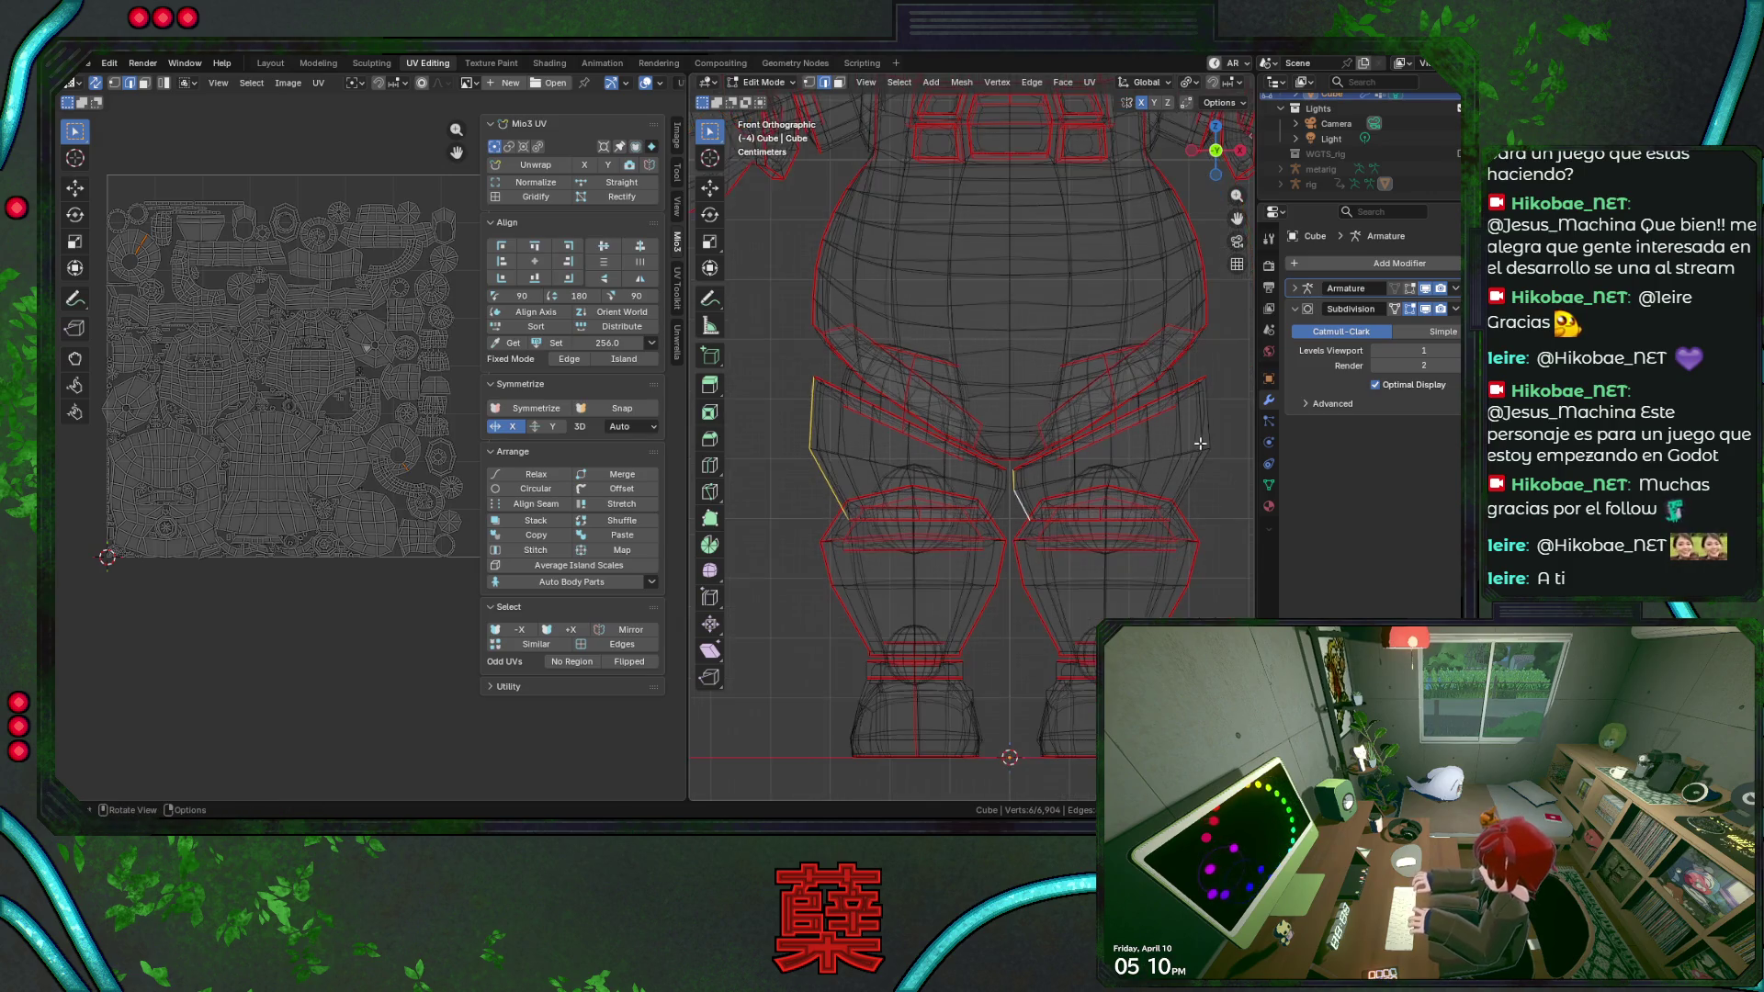
left_click(1194, 478, "shift")
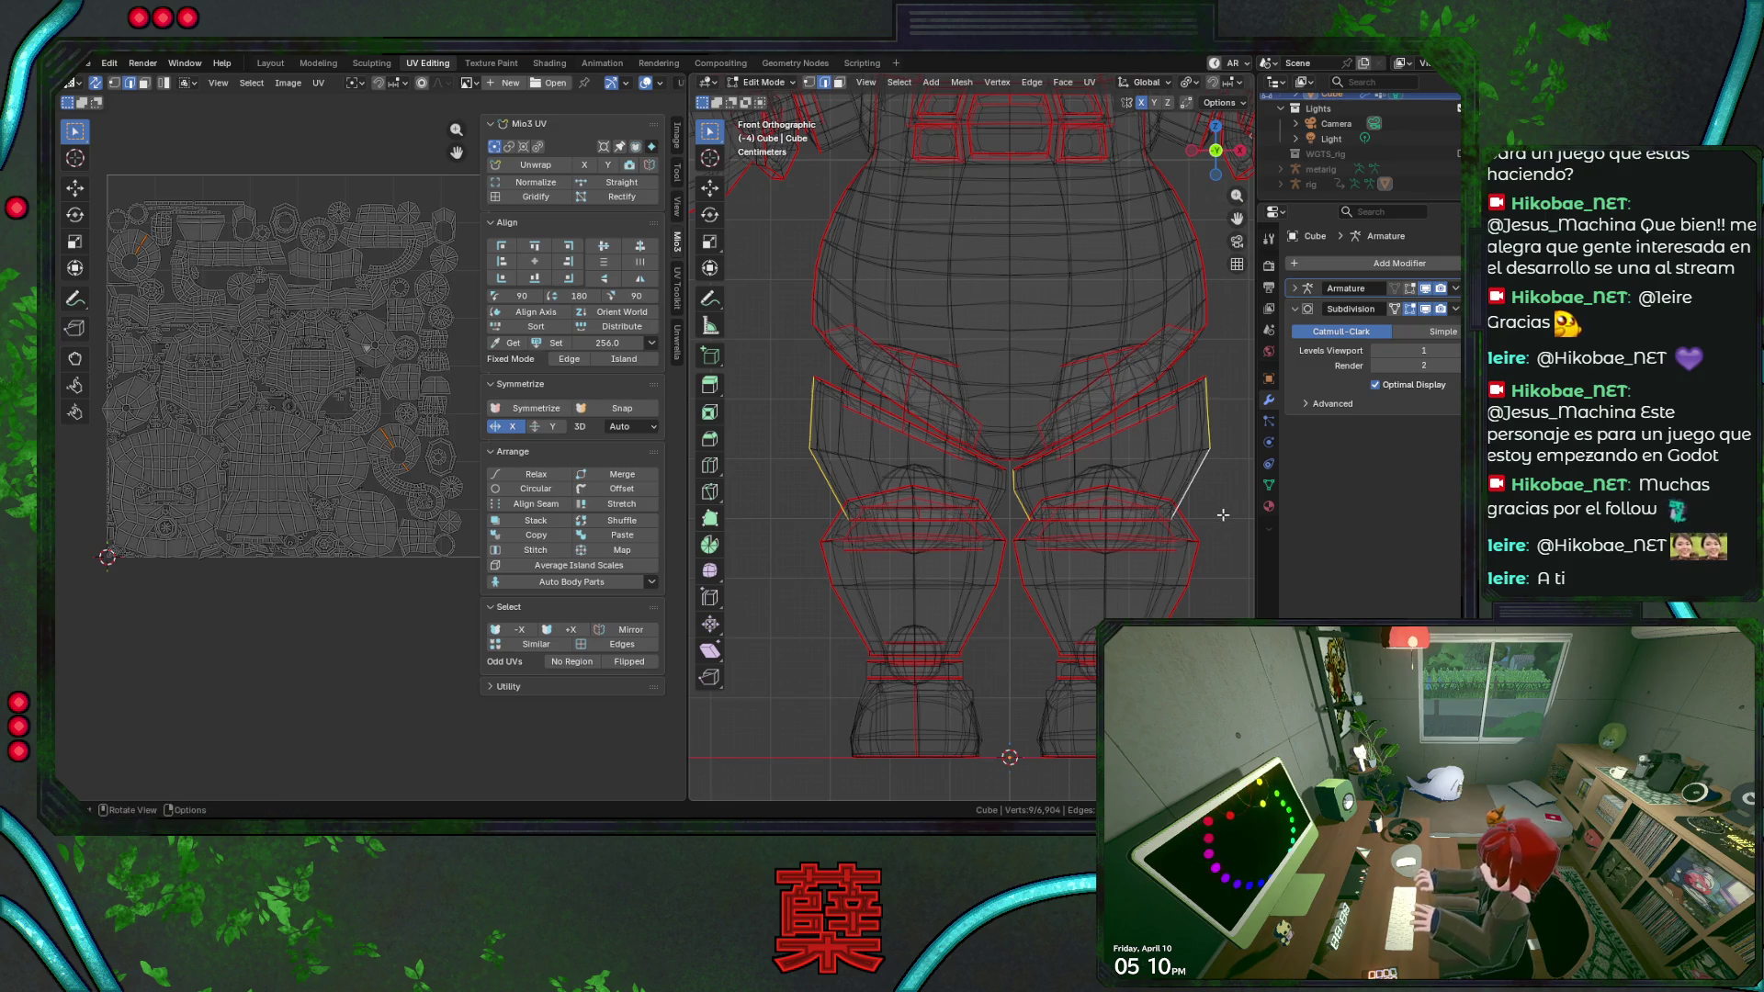
key("ctrl+s")
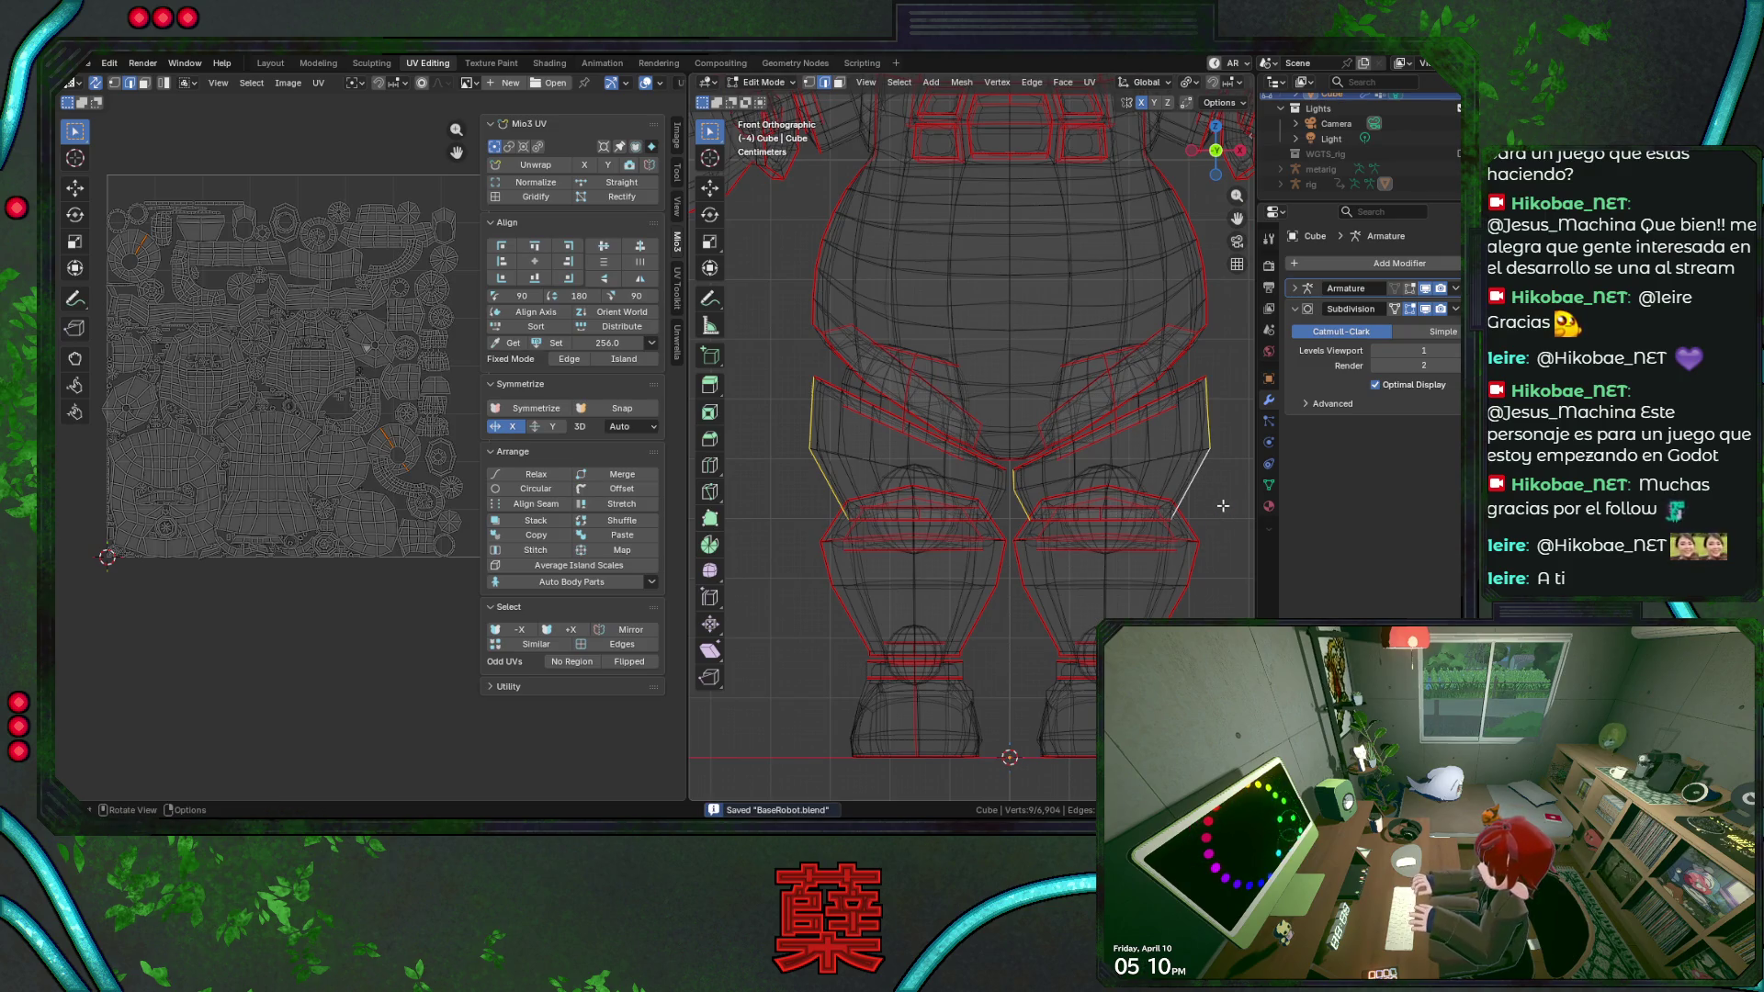
left_click(1003, 508, "shift")
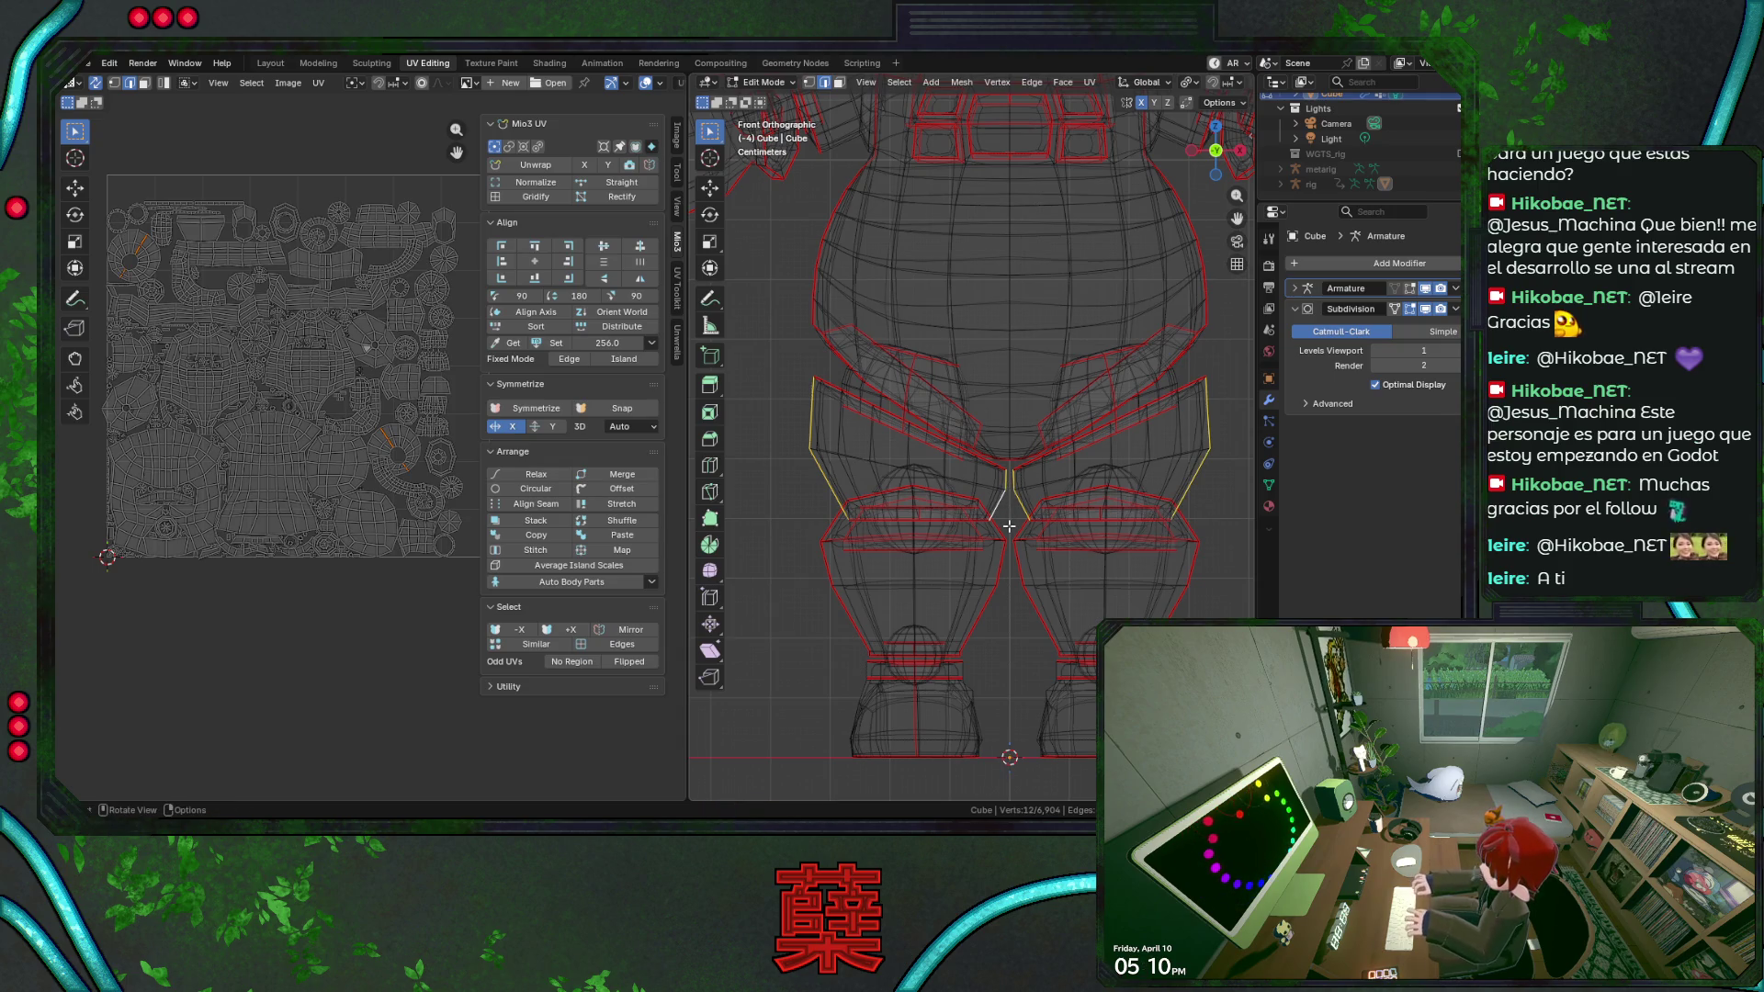
right_click(1009, 525)
left_click(976, 523)
Inspect the leg selection in solid shading, save, then select the shoulder edge loop.
key("shift+z")
scroll(1120, 544, "up", 3)
mouse_move(1120, 544)
middle_mouse_down()
mouse_move(1048, 522)
mouse_move(1087, 539)
middle_mouse_up()
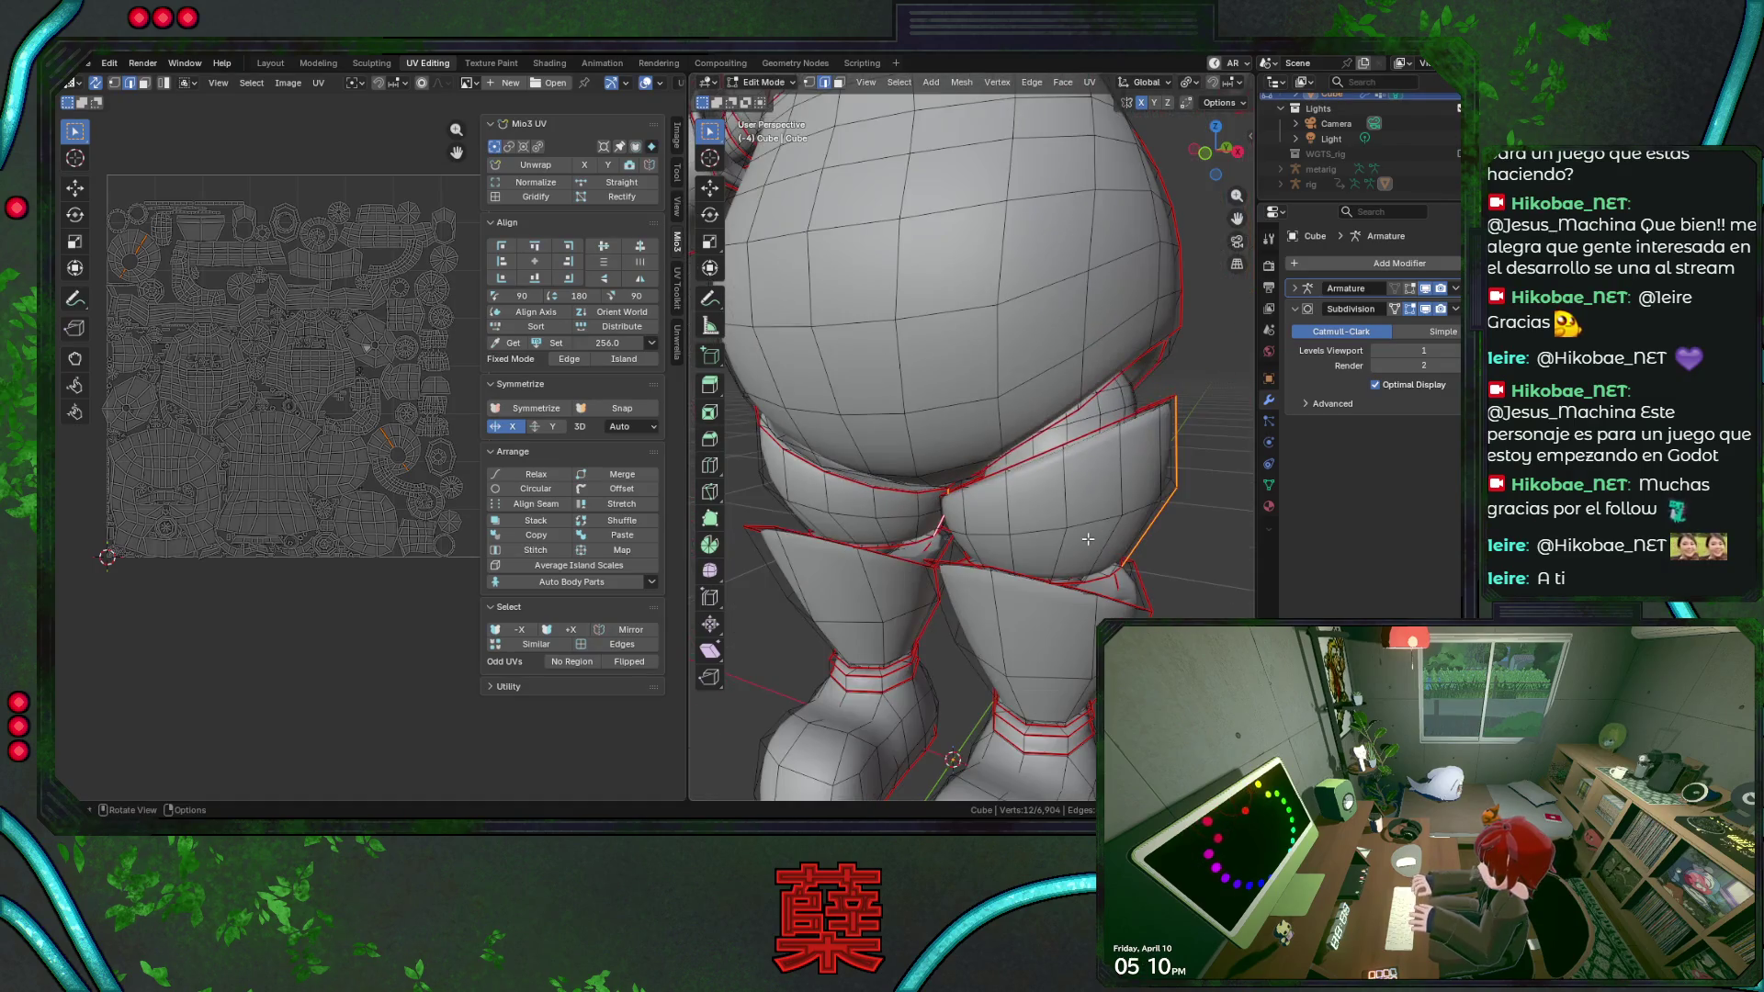
scroll(1087, 540, "down", 3)
key("ctrl+s")
key("shift+z")
scroll(1087, 538, "down", 1)
scroll(1054, 520, "up", 1)
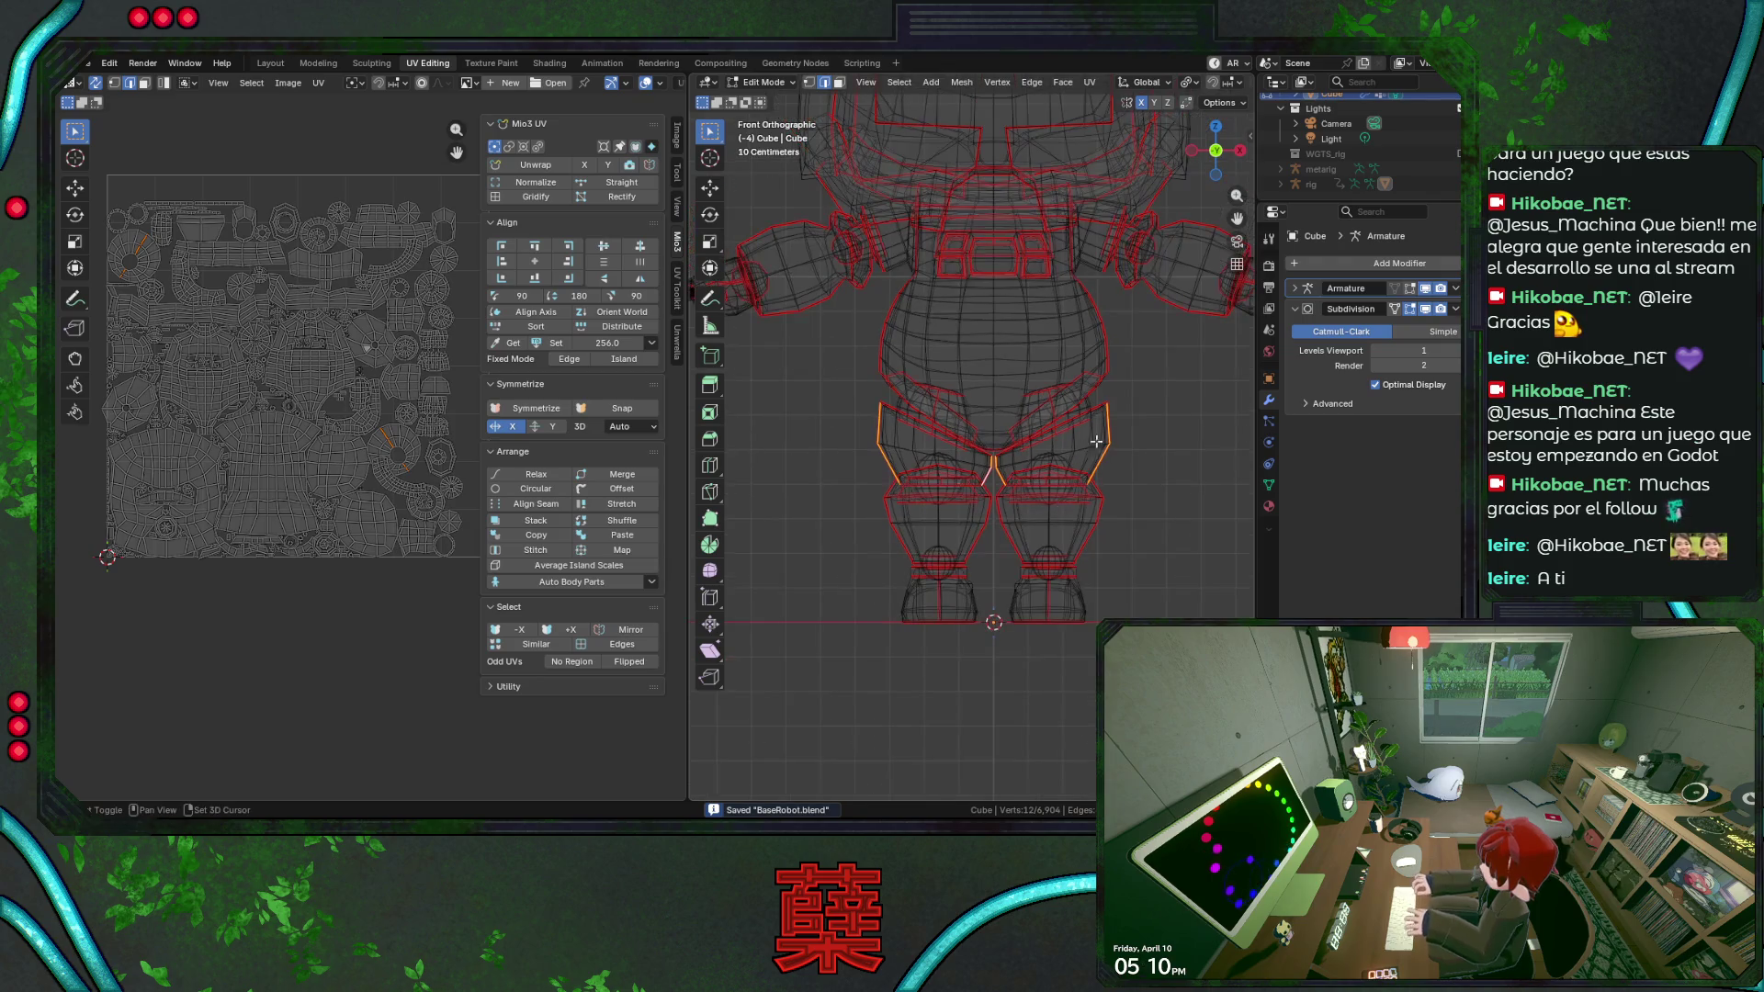
scroll(1046, 505, "up", 1)
scroll(1035, 491, "up", 2)
scroll(1035, 490, "up", 2)
left_click(1028, 359)
left_click(1032, 361, "alt")
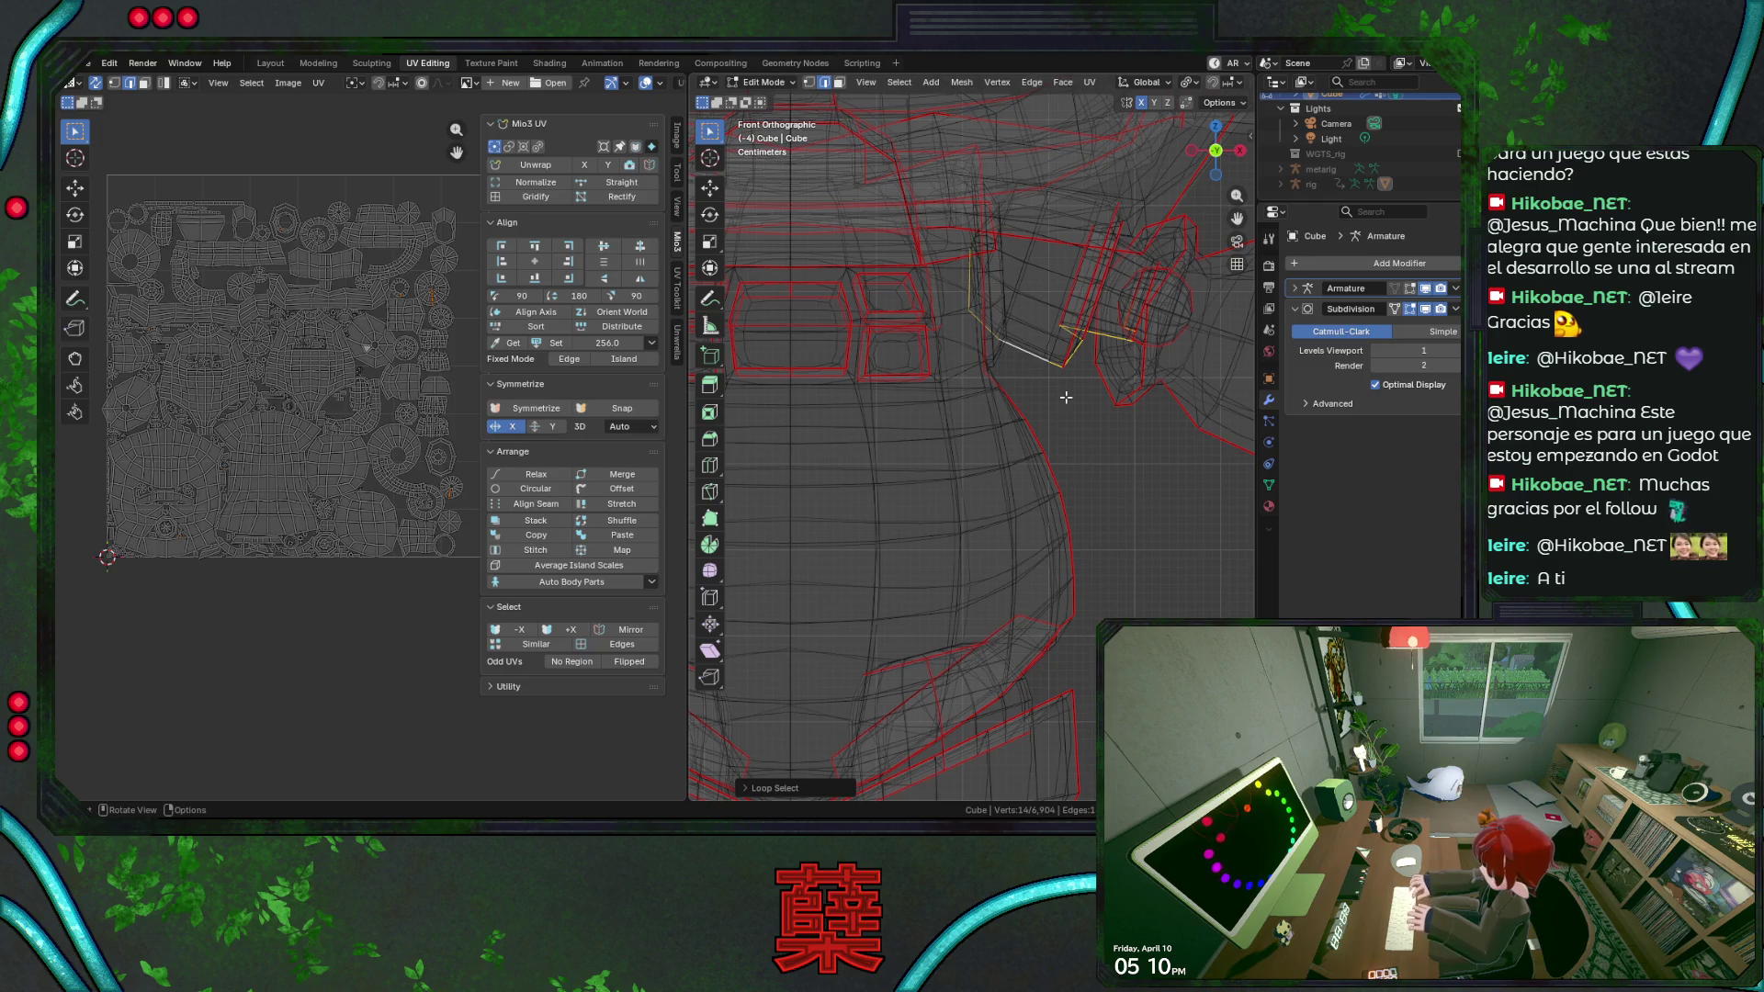
Add a second shoulder loop, trim extra edges from it, and save.
left_click(1078, 196, "alt+shift")
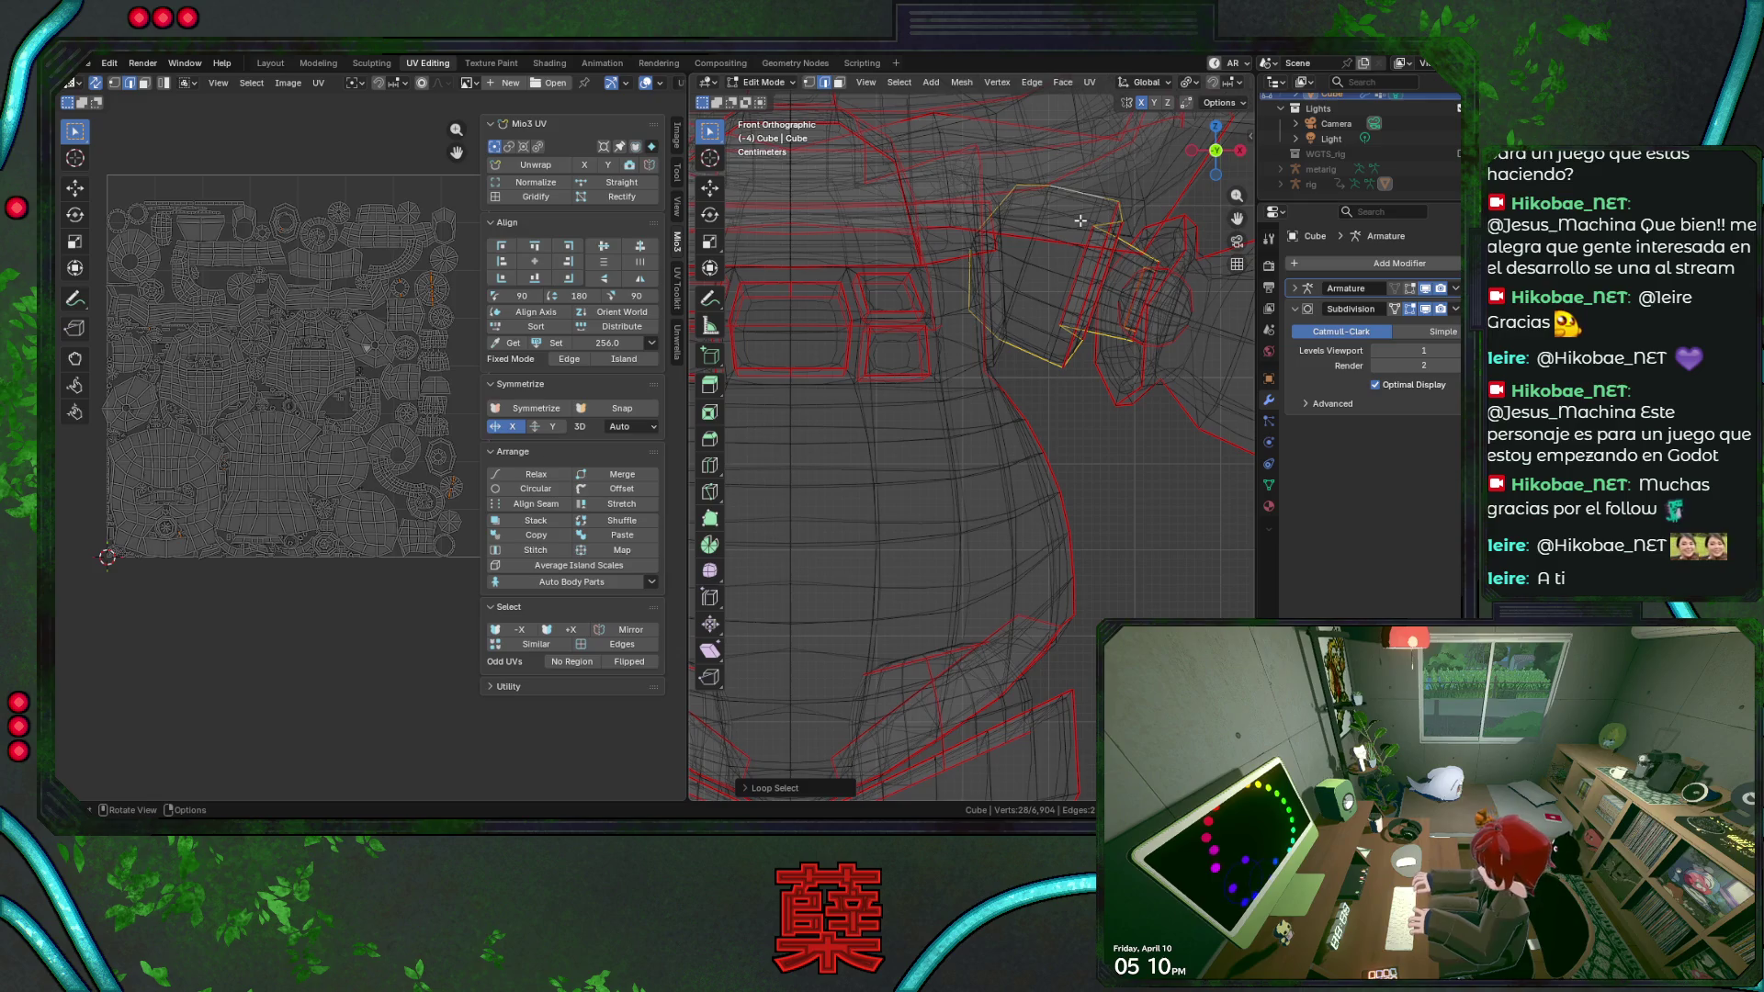
mouse_move(1080, 220)
middle_mouse_down()
mouse_move(1082, 361)
mouse_move(1024, 342)
mouse_move(1007, 305)
mouse_move(1101, 285)
middle_mouse_up()
key("shift+z")
key("ctrl+s")
key("shift+z")
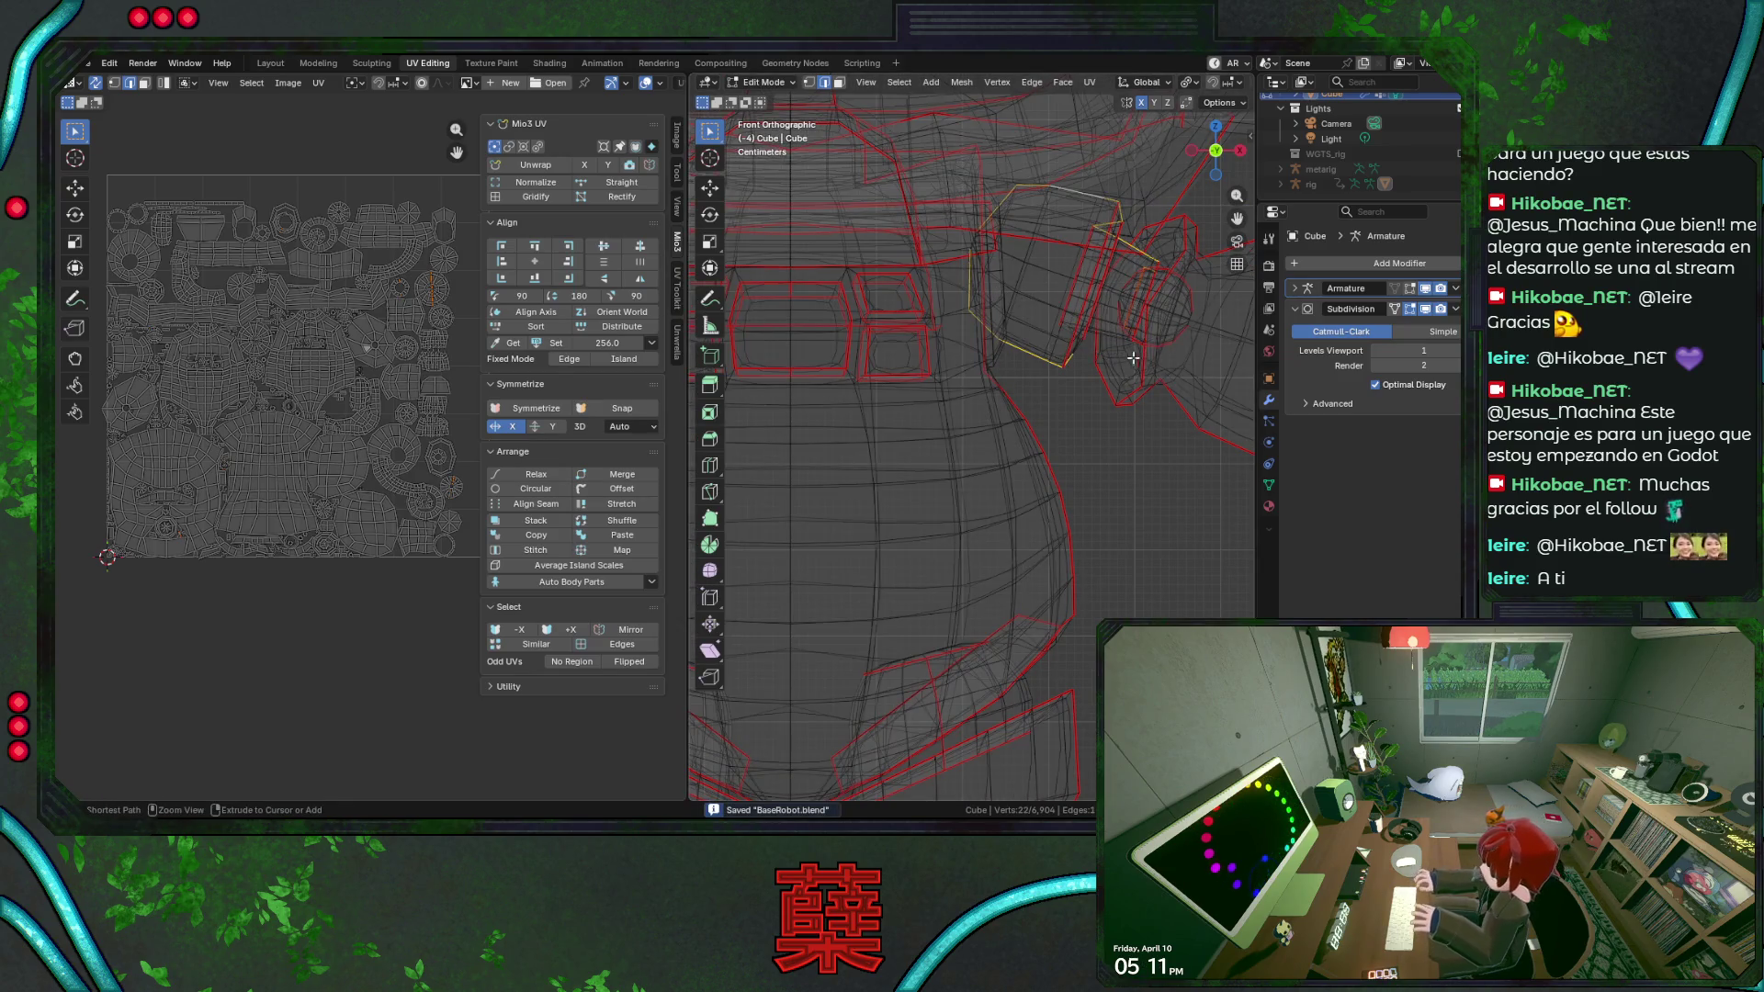
left_click(1119, 273, "shift")
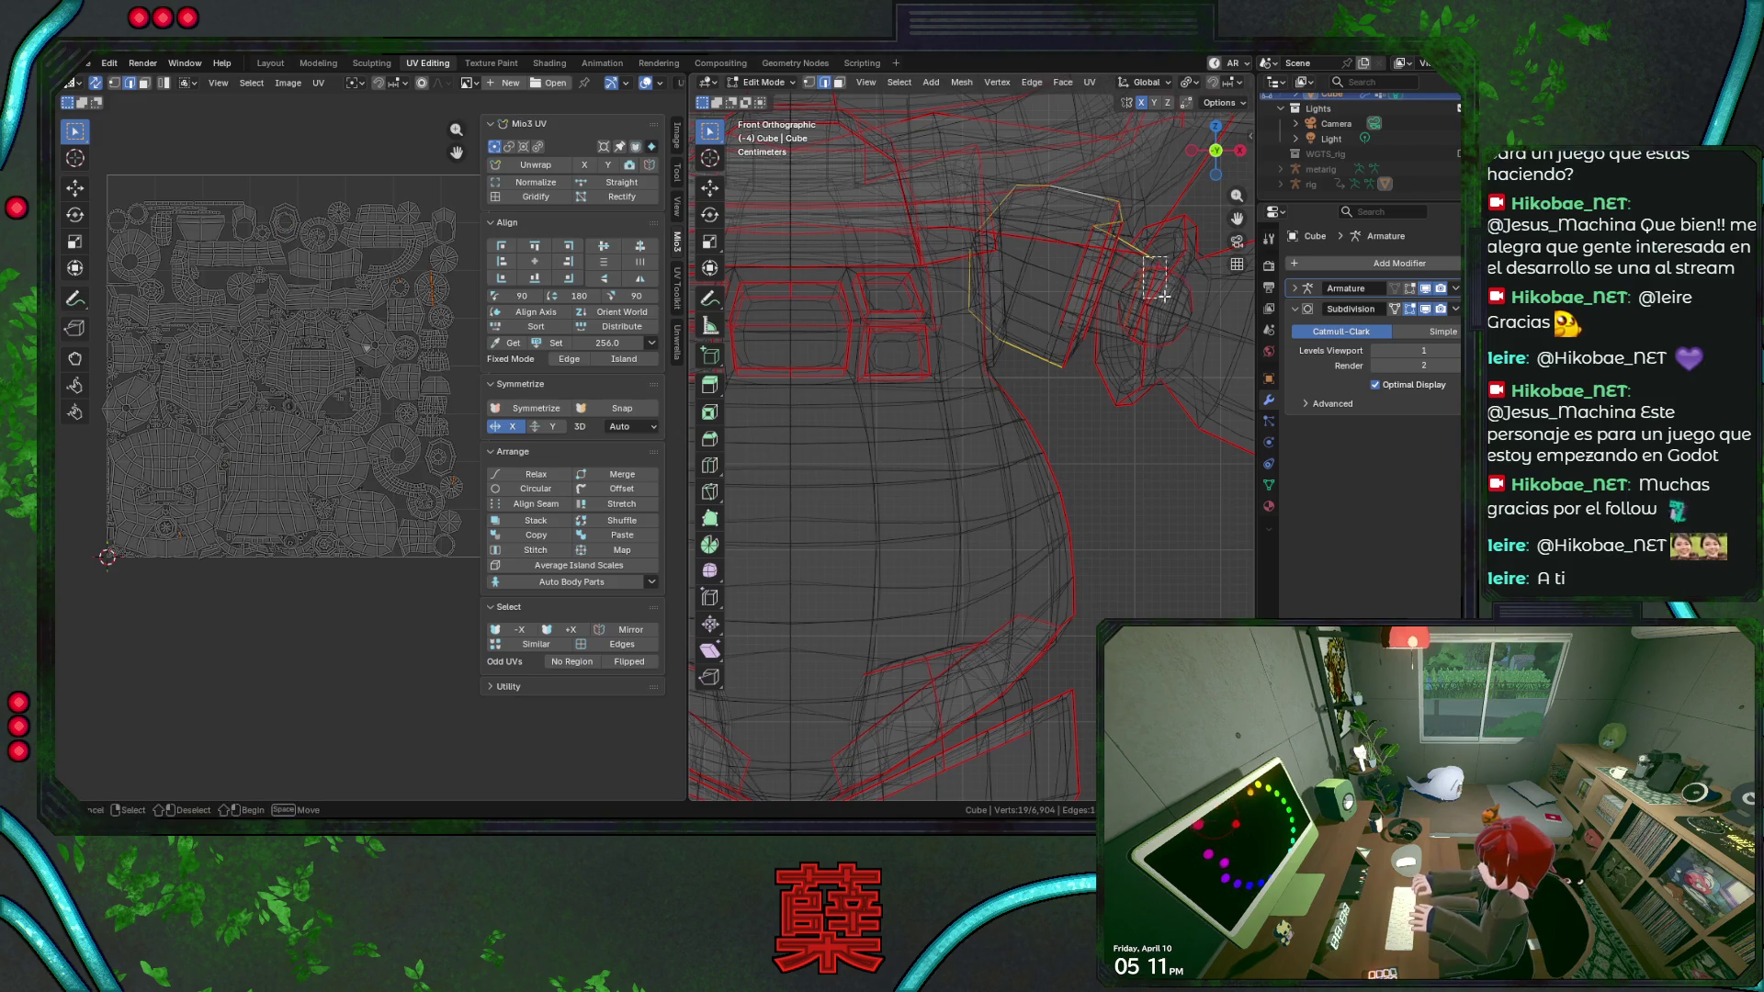
left_click(1144, 266, "ctrl")
left_click(1104, 231, "ctrl")
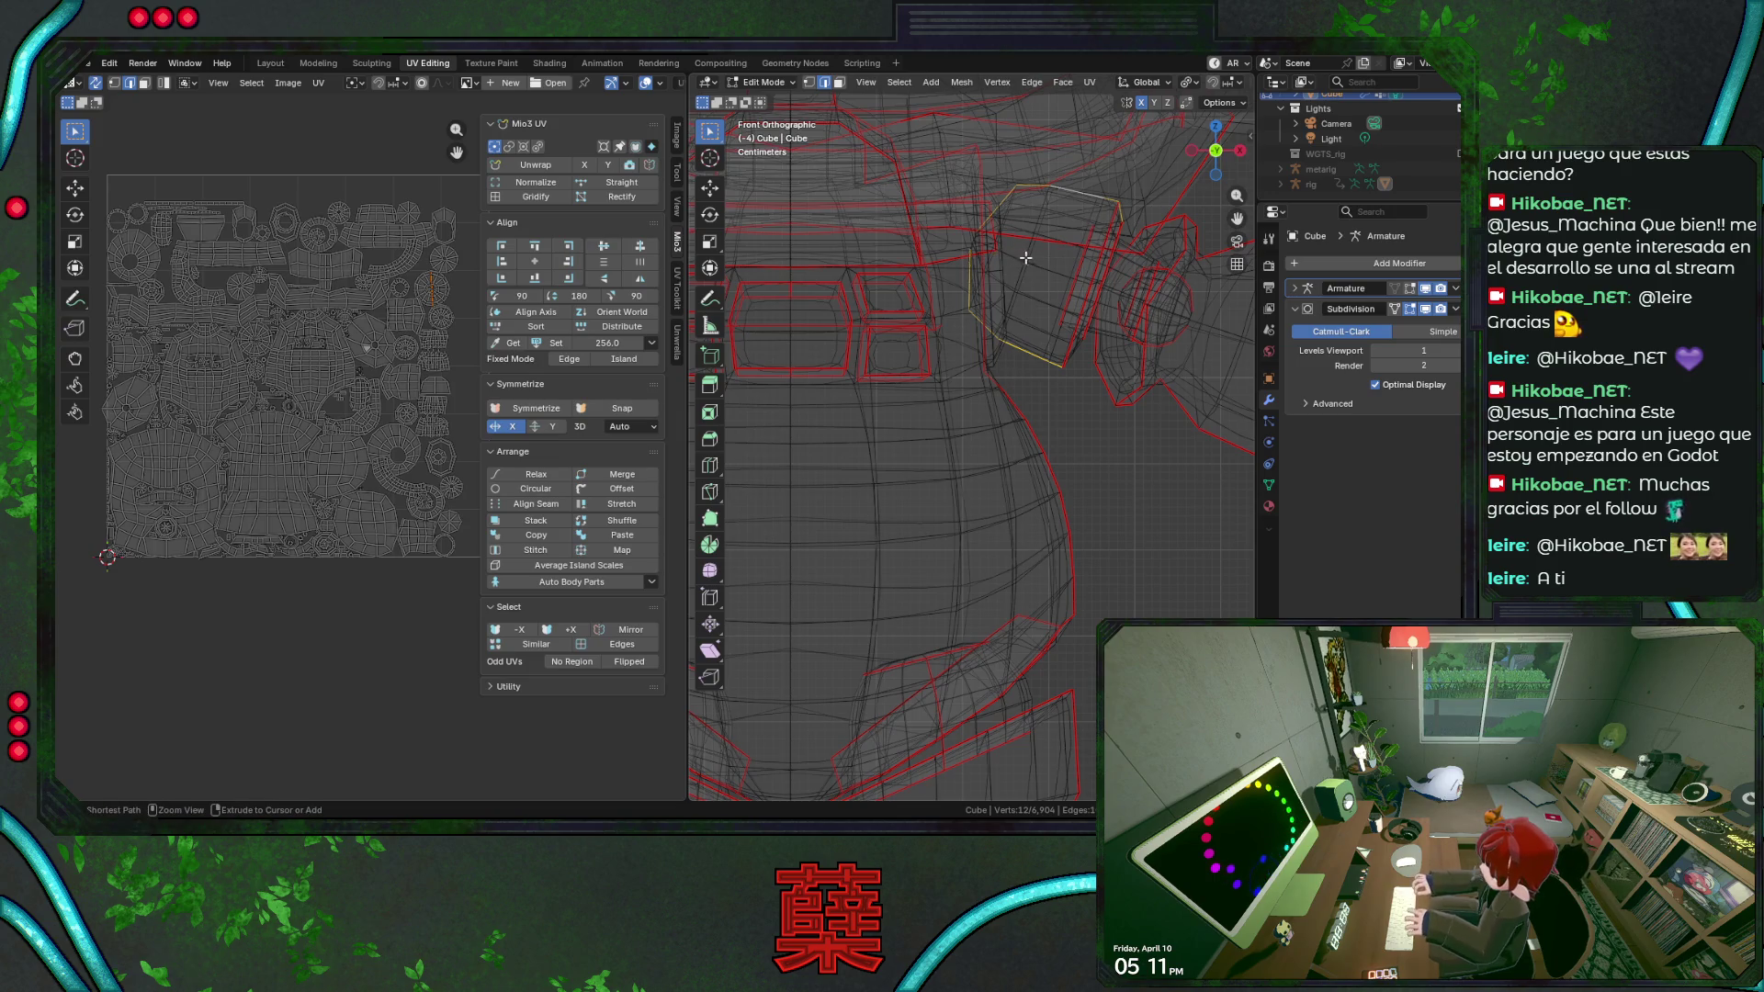
key("ctrl+s")
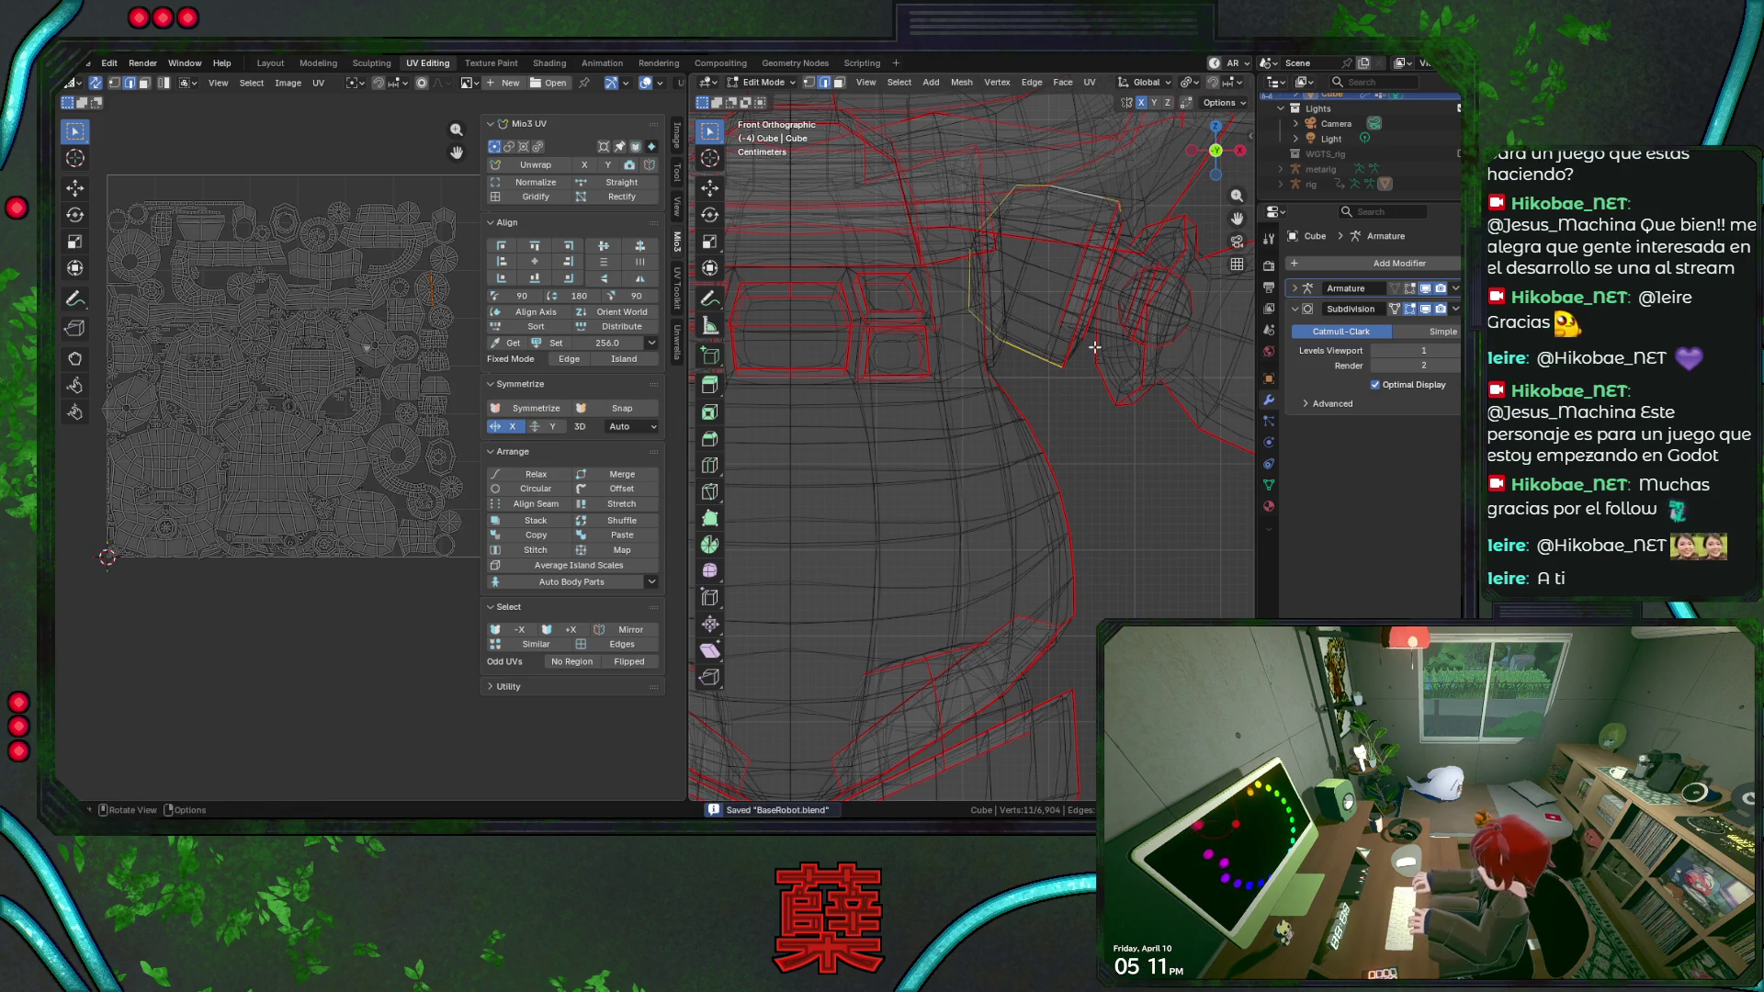
left_click(1097, 332, "ctrl")
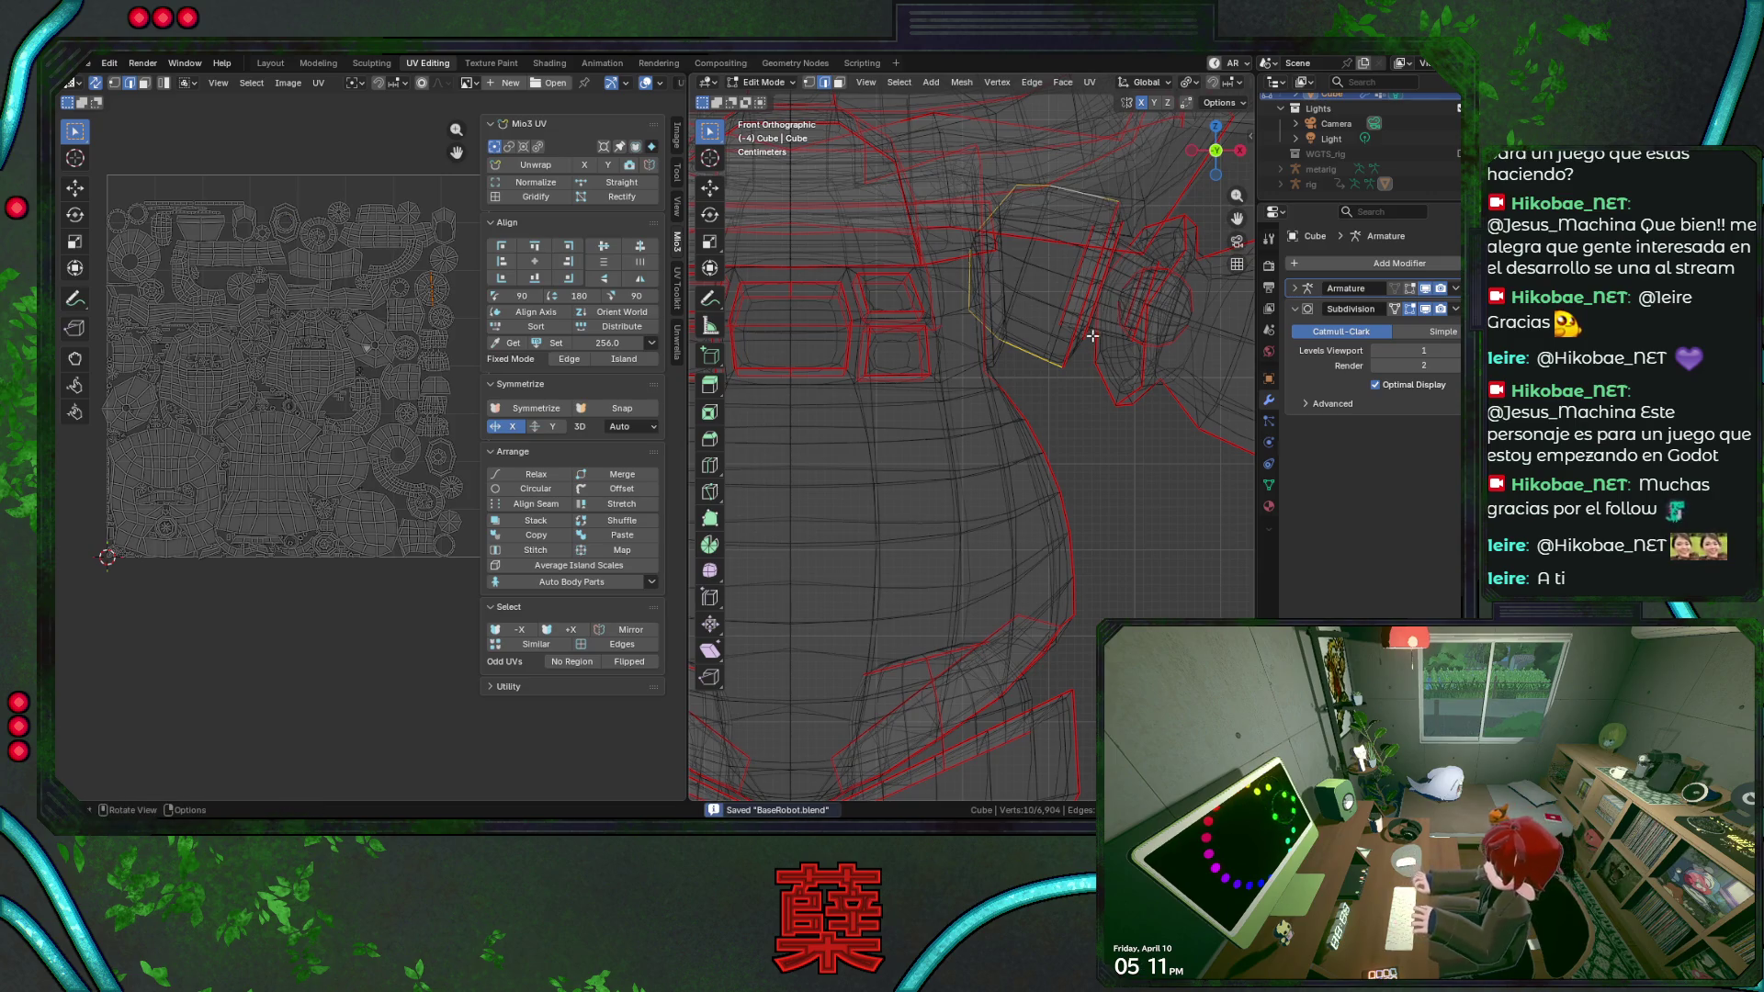
scroll(1089, 346, "down", 1)
Select the edge loops at the other shoulder and arm, clean stray vertices, and save.
middle_click_drag(1058, 369, 842, 359, "shift")
left_click(840, 347, "alt+shift")
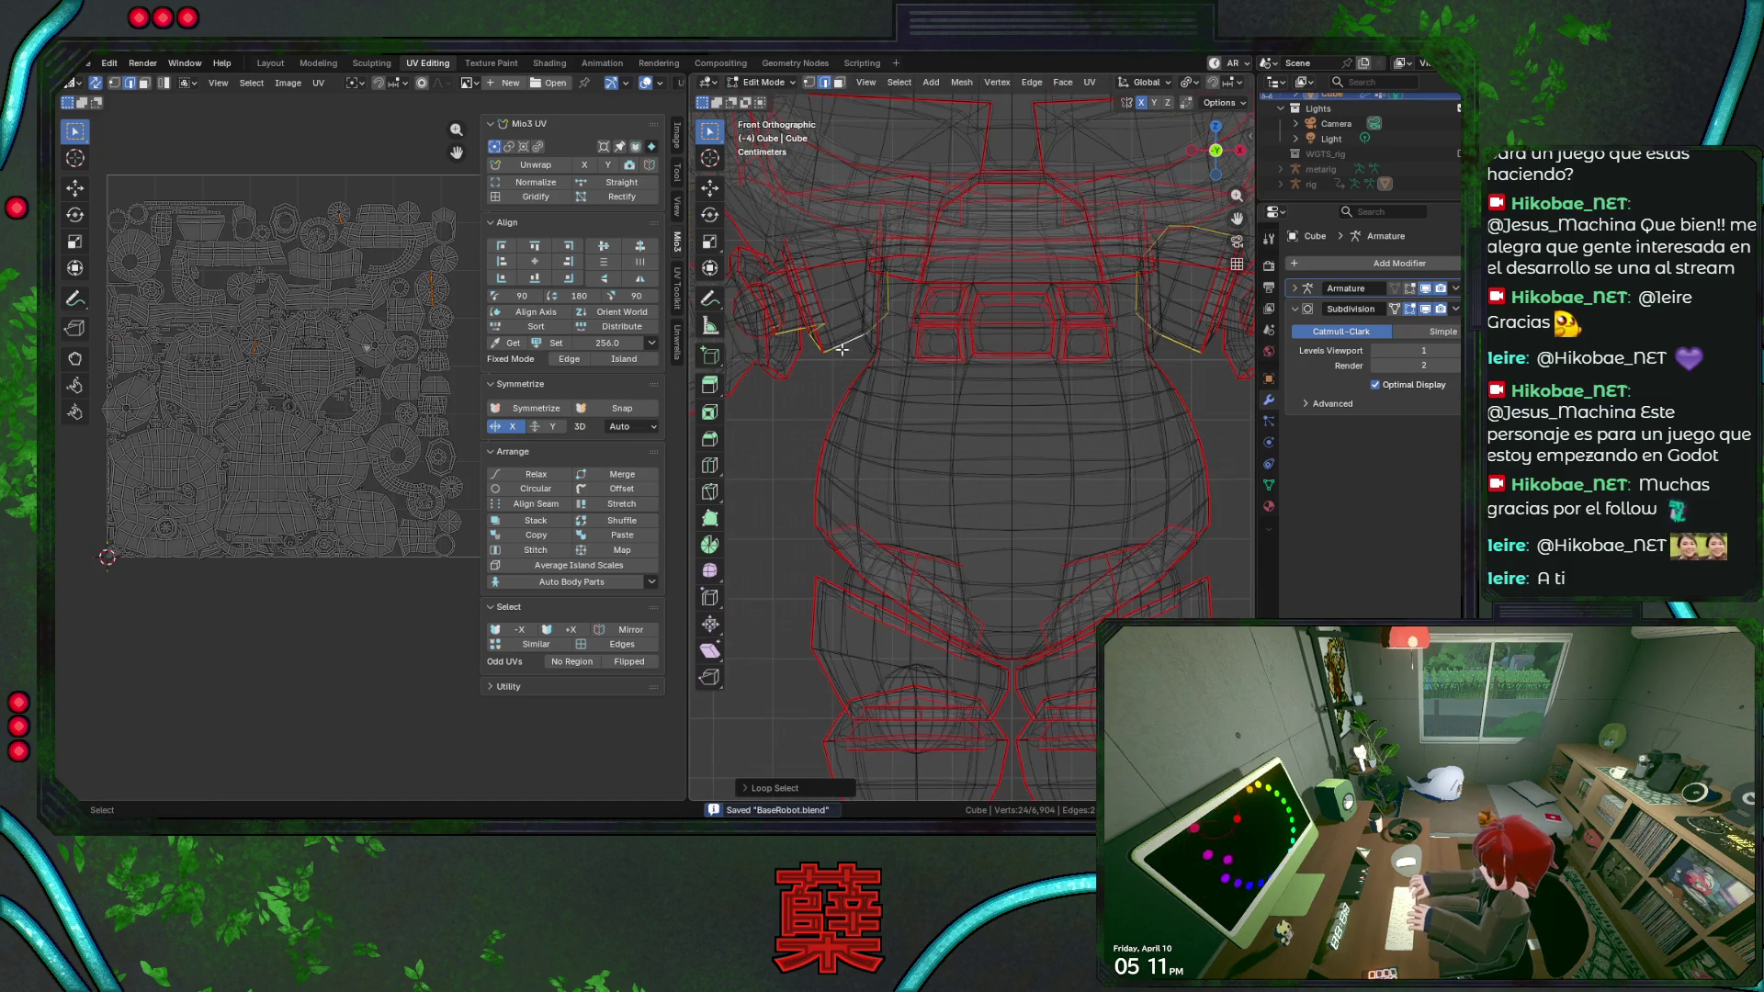
middle_click_drag(798, 230, 1023, 212, "shift")
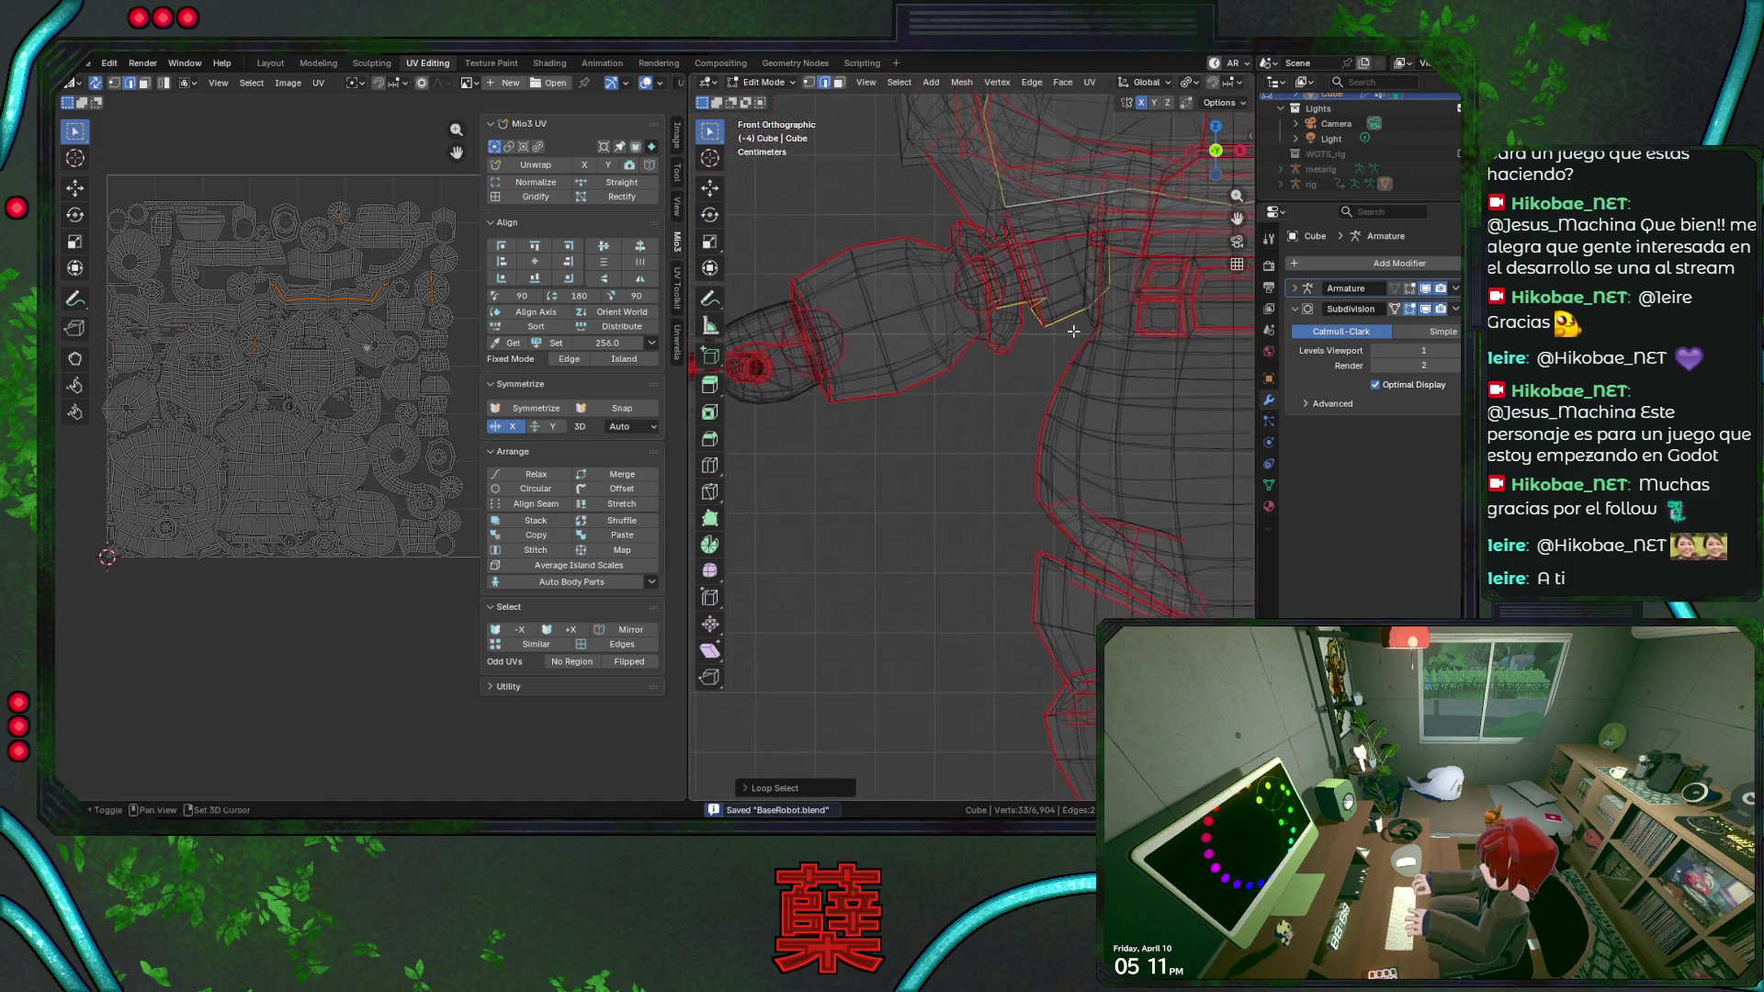
left_click(1026, 216, "alt+shift")
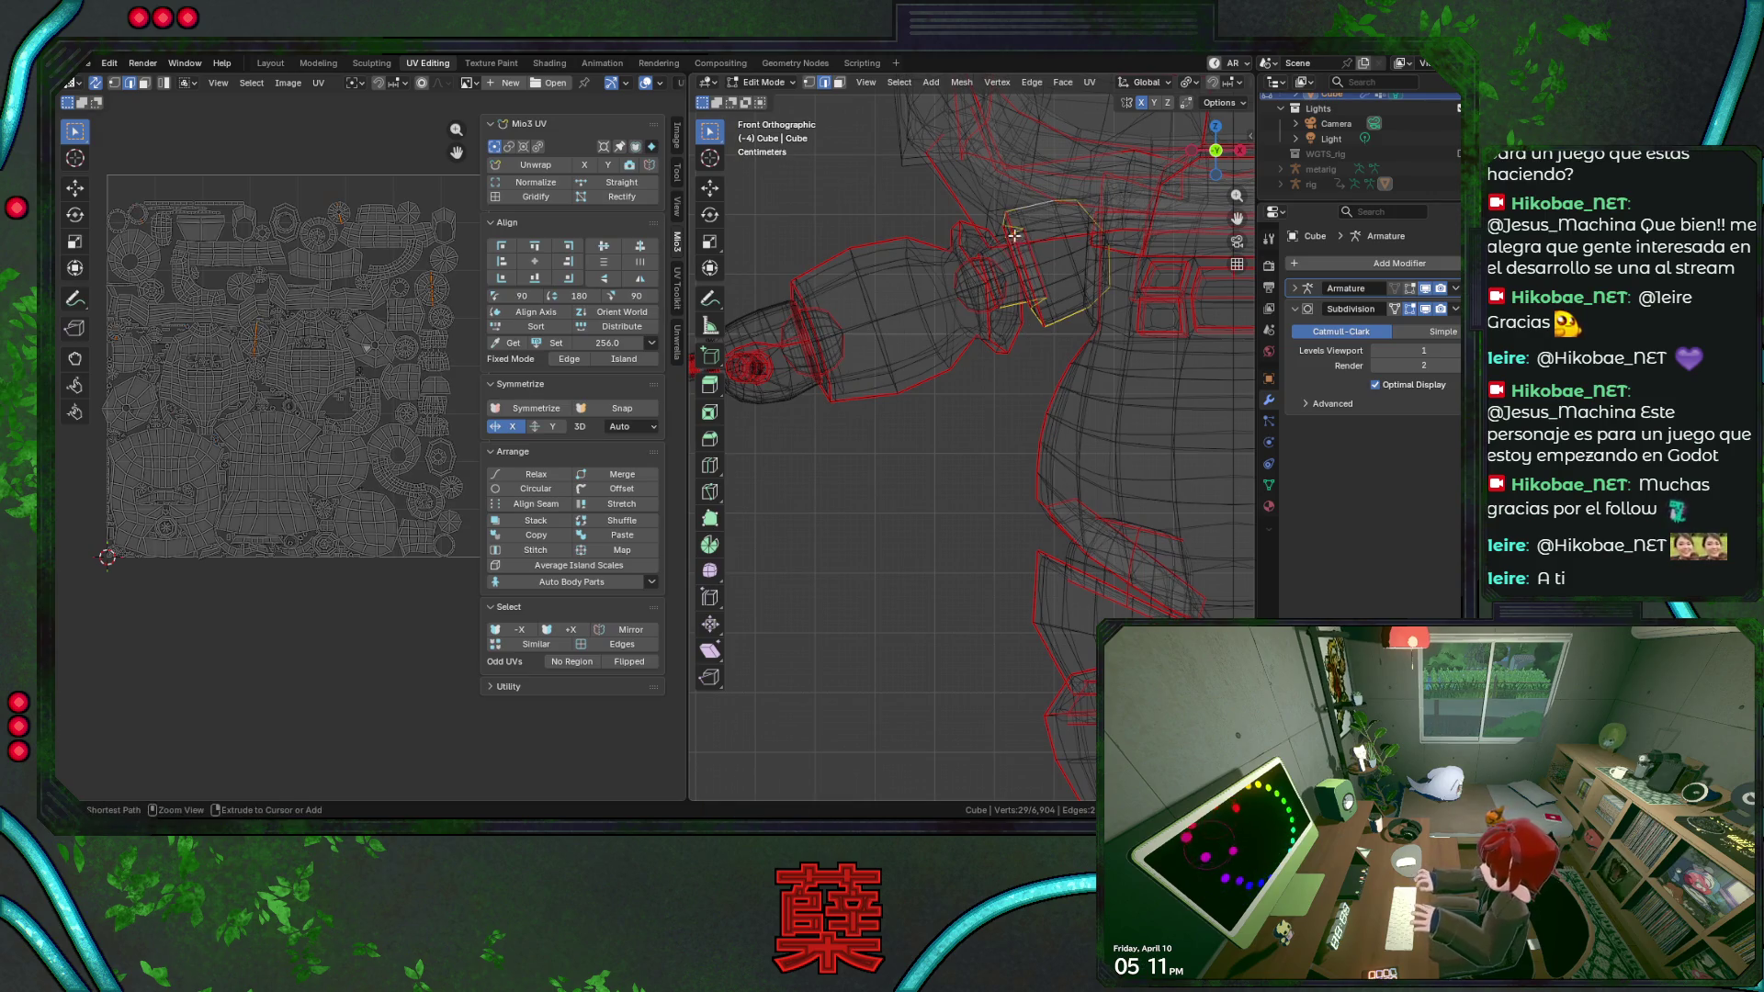
left_click(1000, 233, "shift")
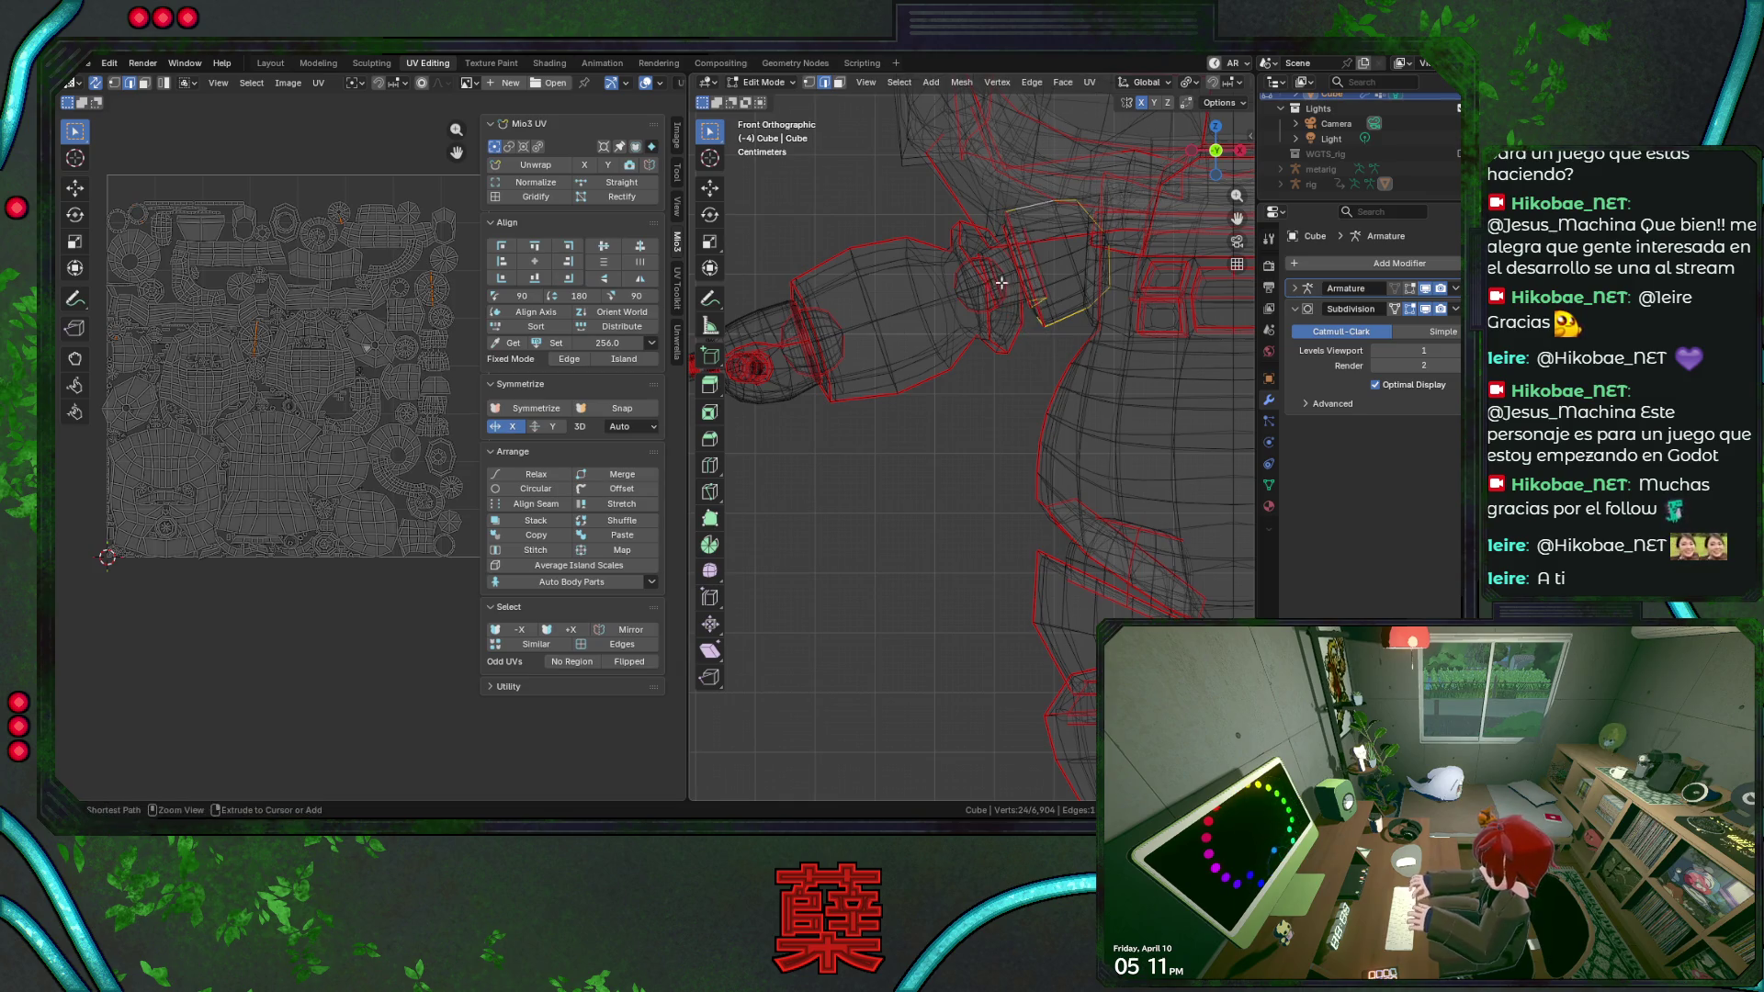
left_click(1028, 310, "shift")
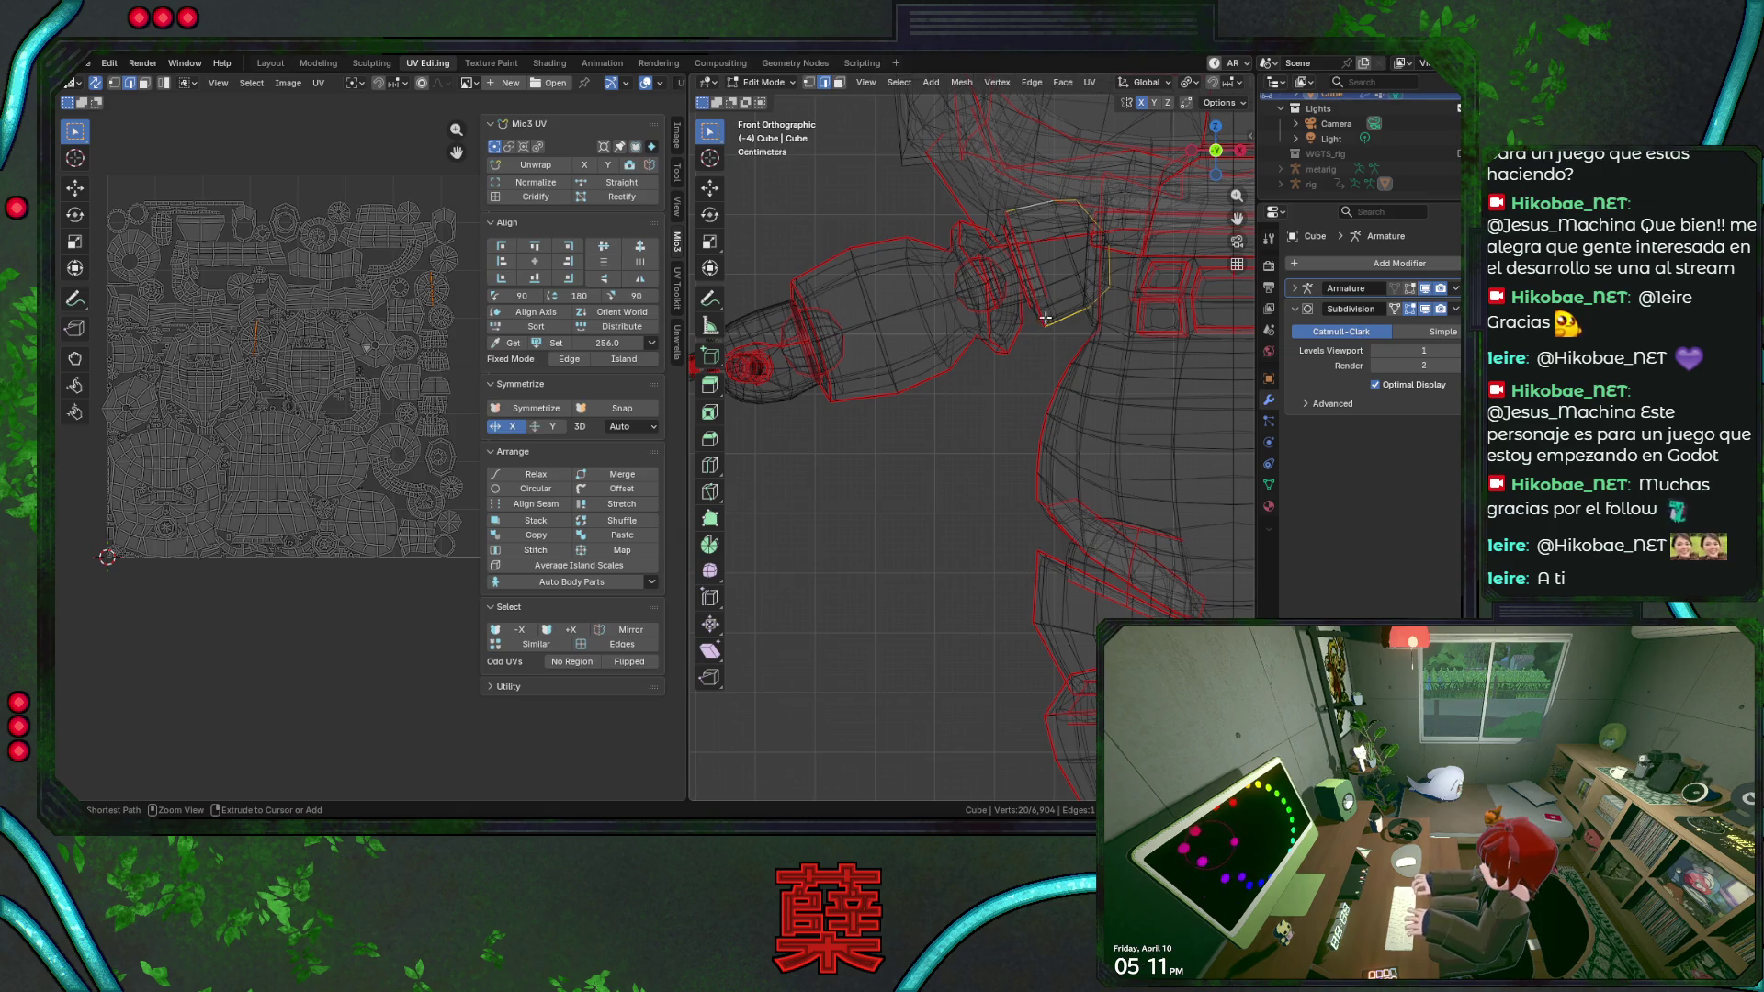
scroll(1043, 319, "down", 1)
key("ctrl+s")
scroll(1094, 416, "down", 1)
middle_click_drag(993, 421, 1055, 433, "shift")
scroll(1055, 433, "down", 1)
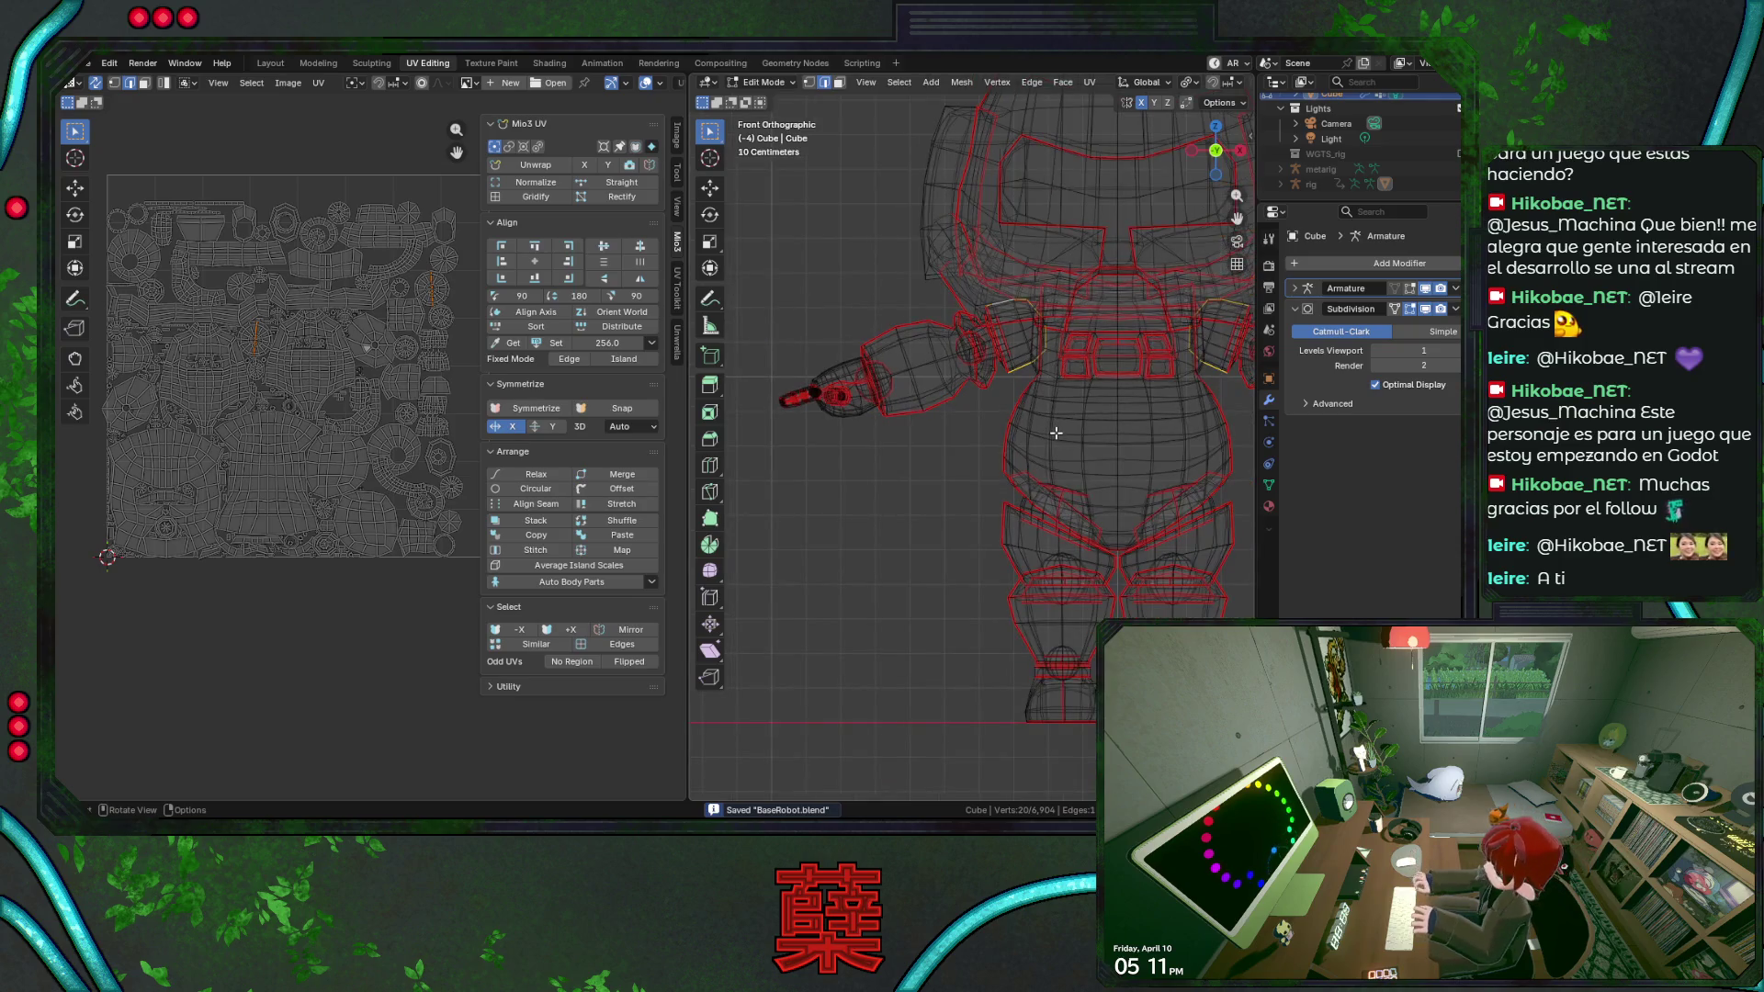
Select the whole robot mesh, unwrap it into new UV islands, and save.
right_click(1057, 431)
key("Escape")
key("shift+z")
key("a")
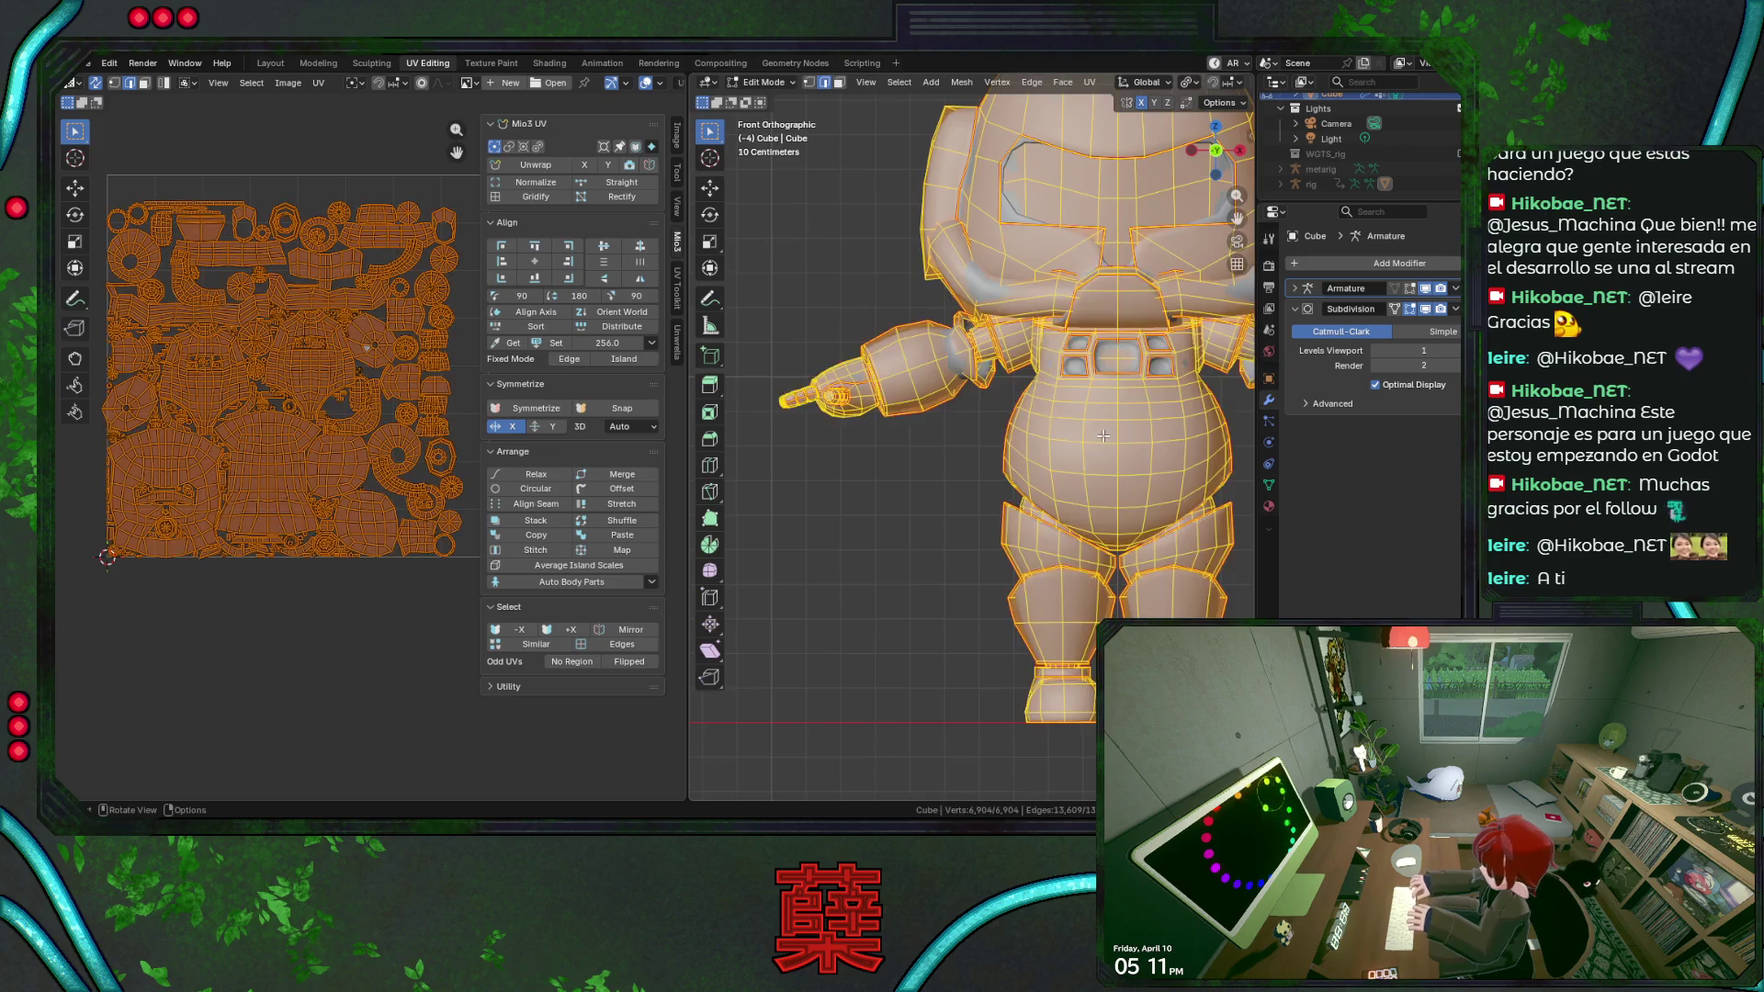
key("u")
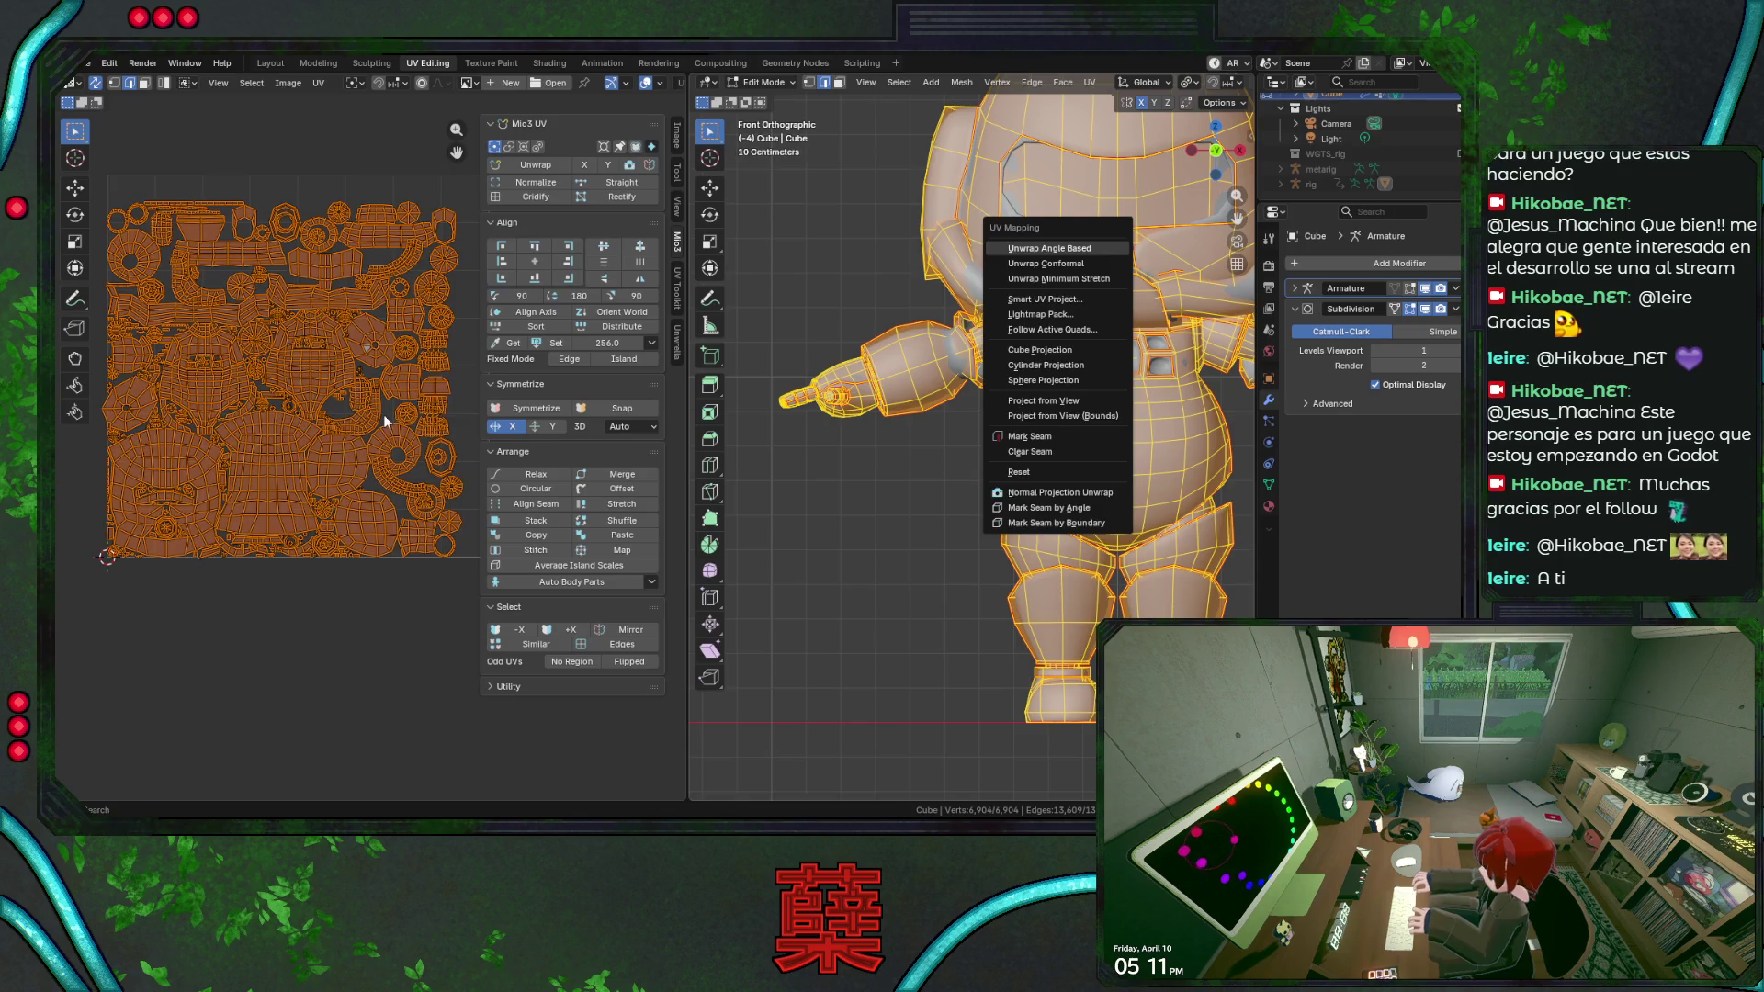
key("Return")
key("ctrl+s")
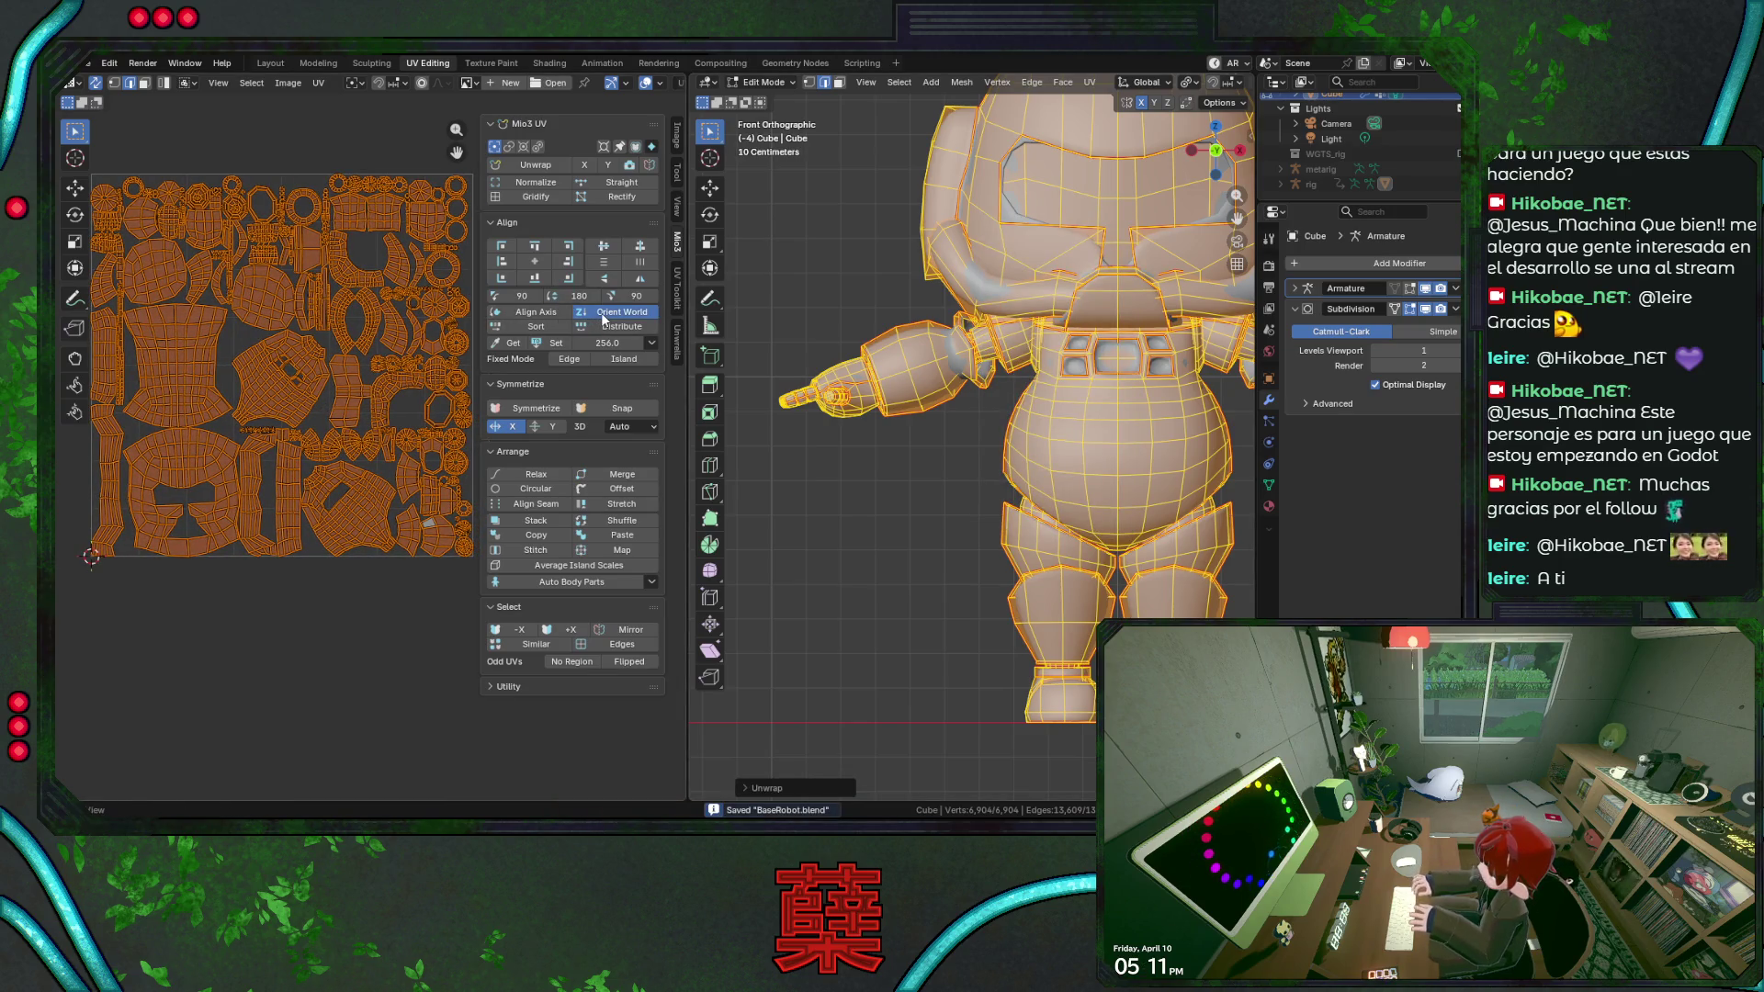
Orient the new islands to world axes, align them to an axis in Mio3, and save.
left_click(602, 316)
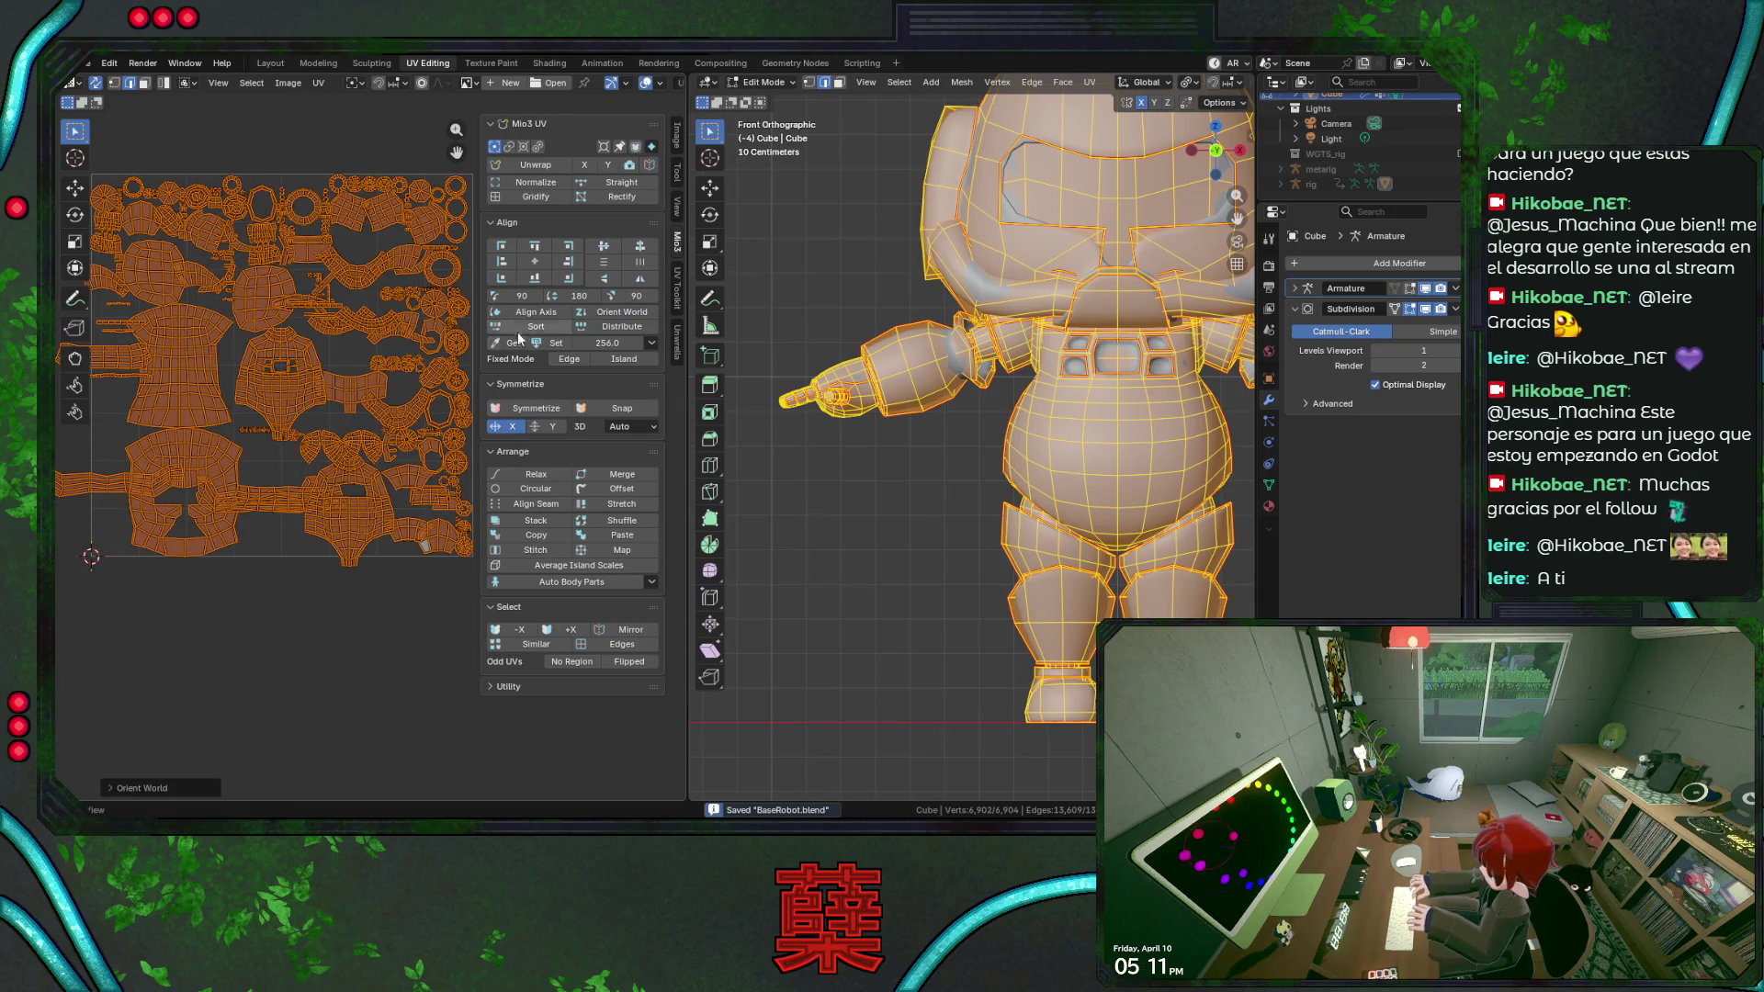
left_click(557, 320)
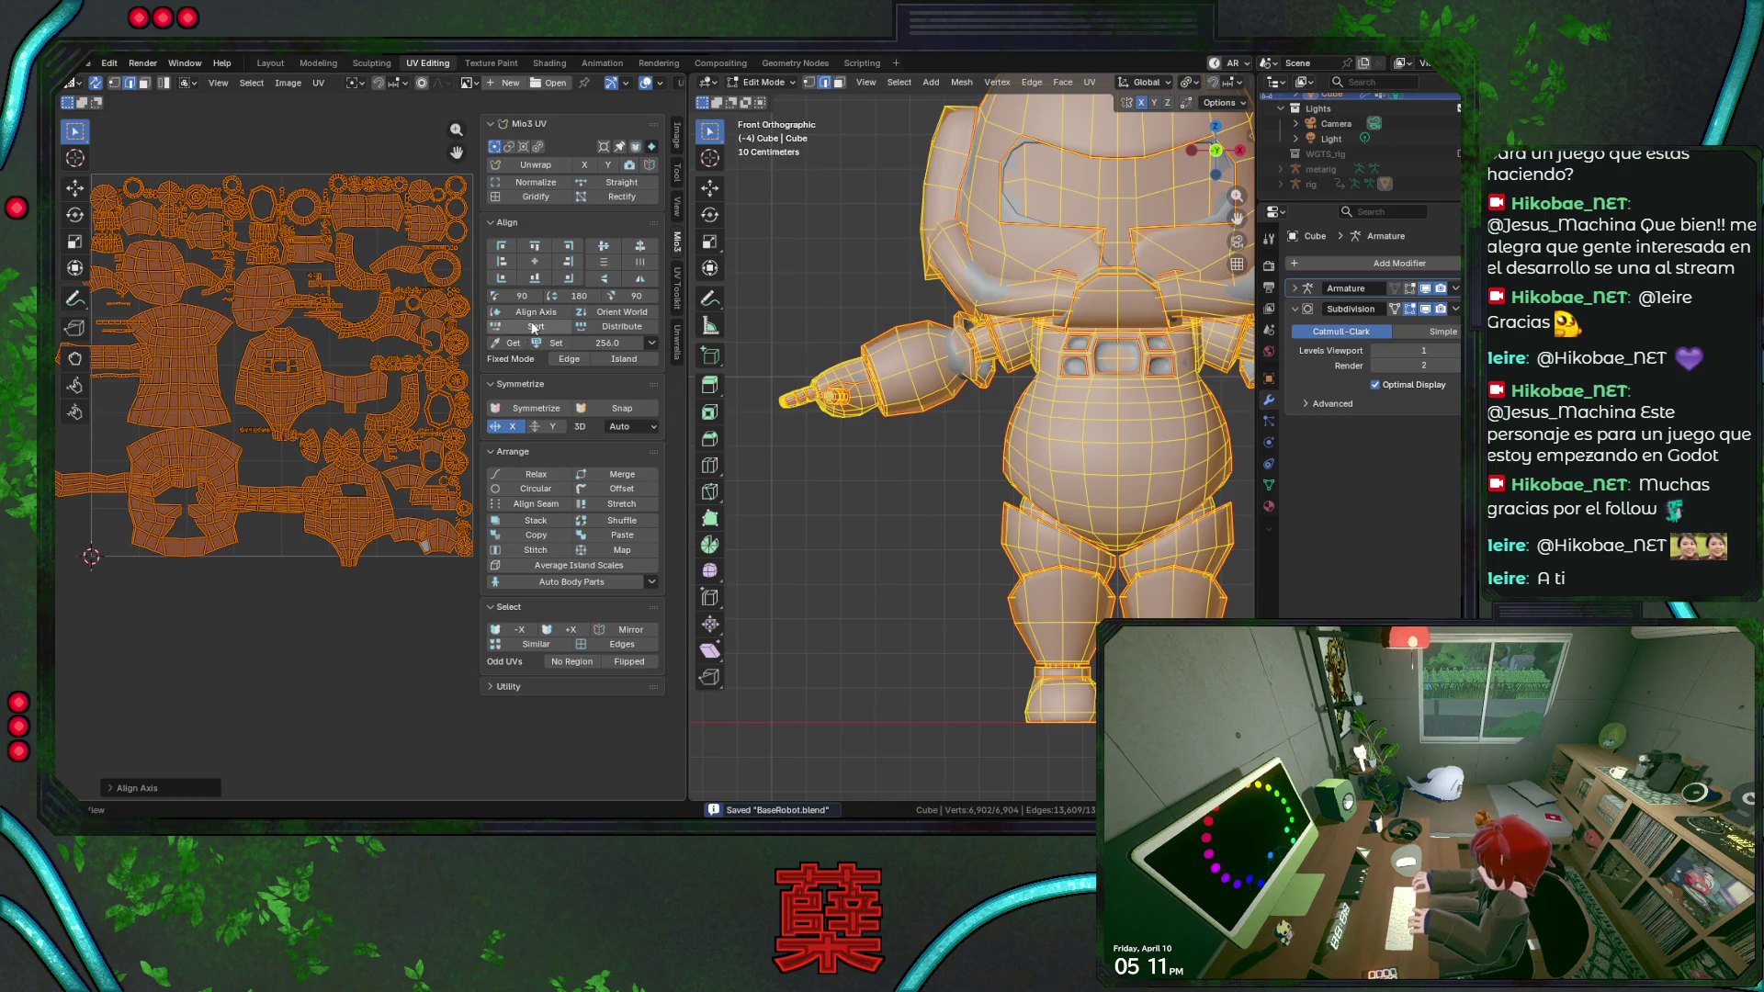
key("ctrl+s")
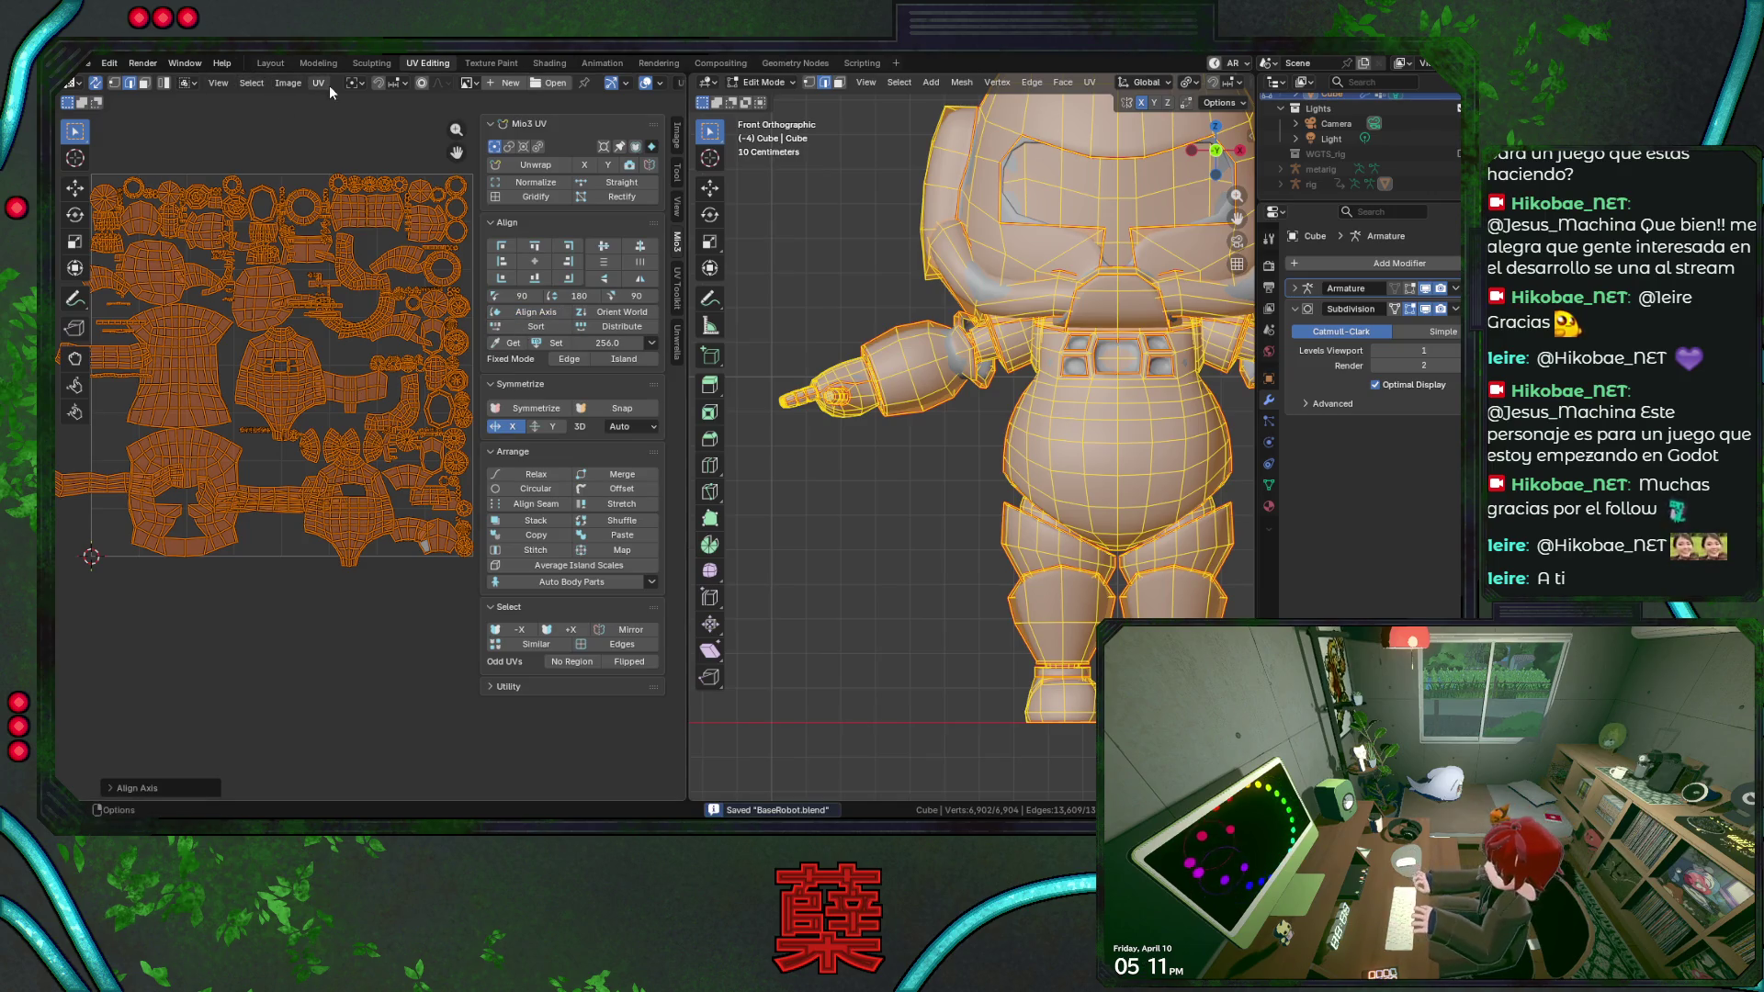
Repack with Unwrella at 0° rotation and Rescale UV-Charts off so islands fill the square unchanged.
left_click(675, 351)
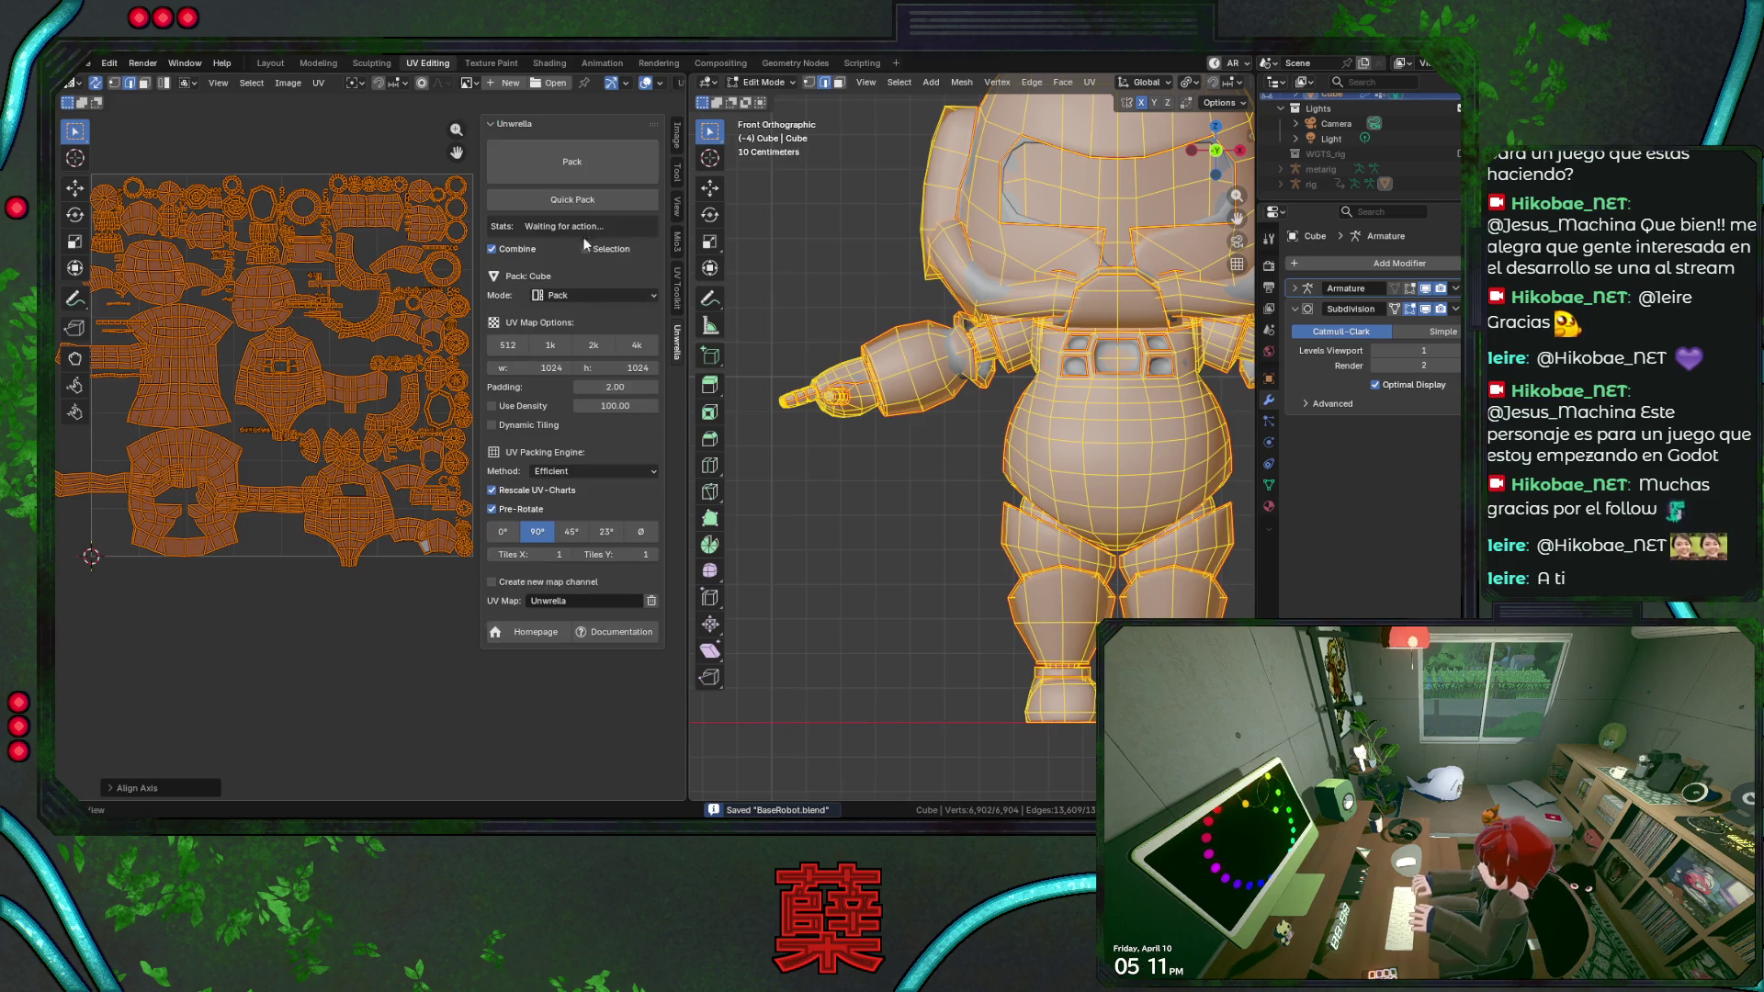
left_click(591, 167)
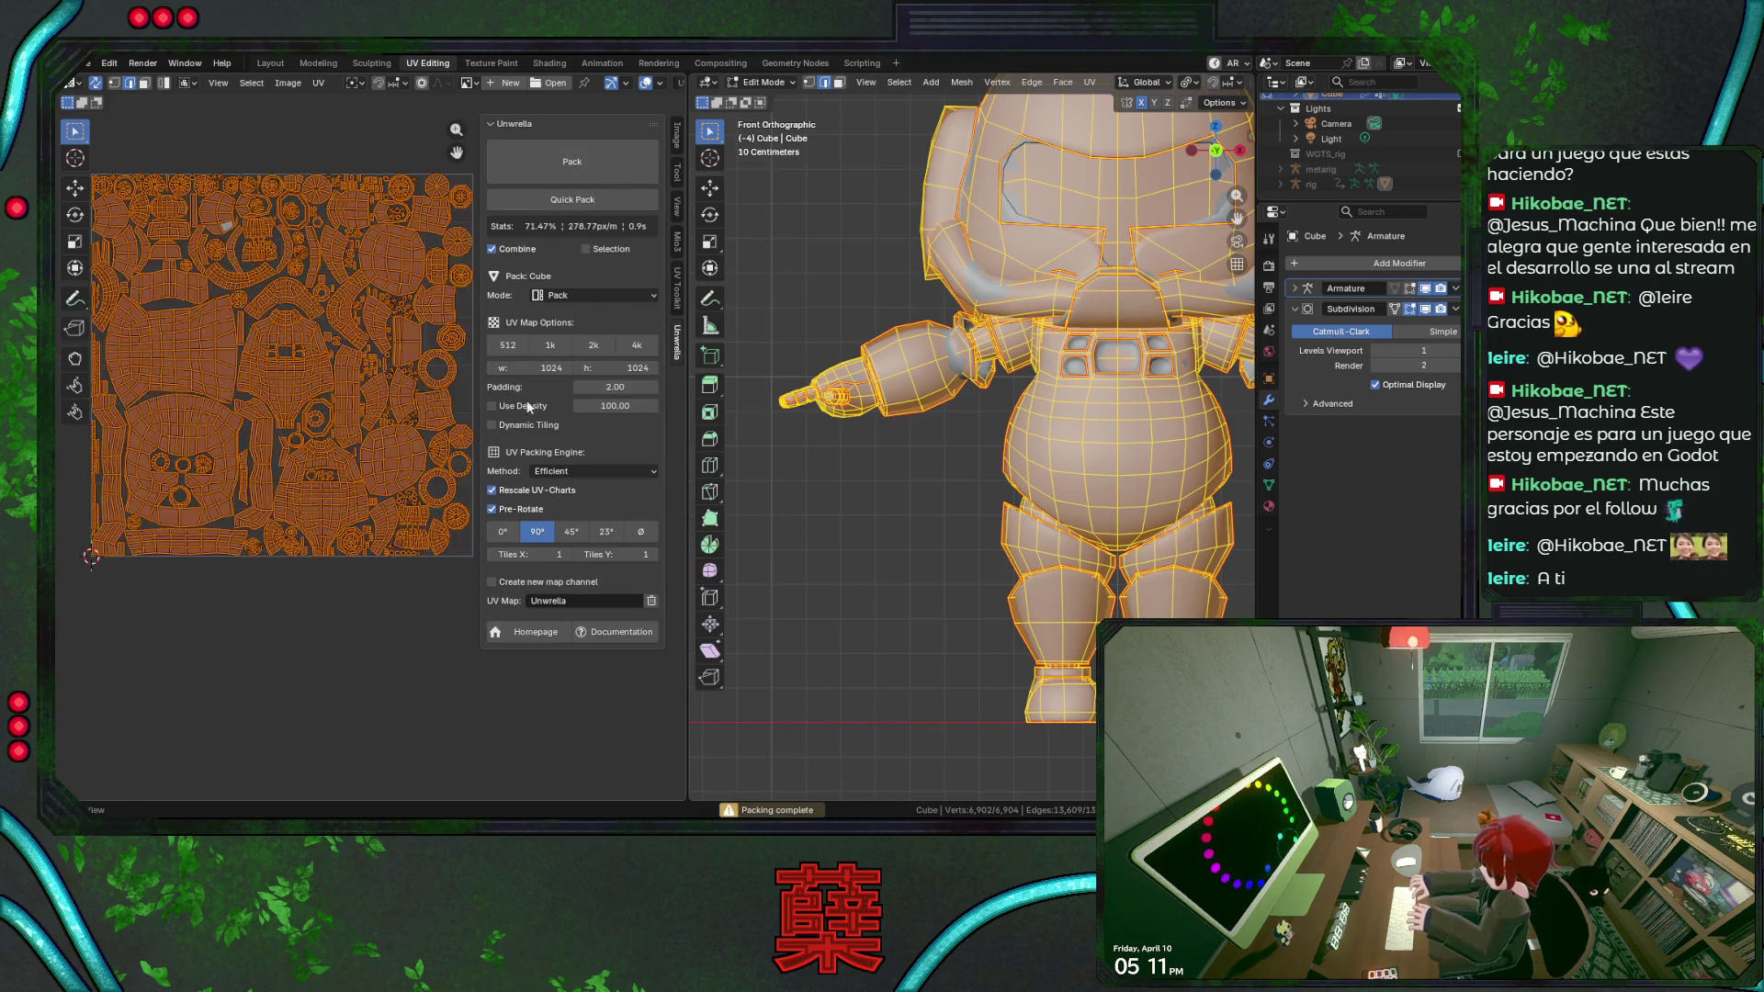
key("ctrl+z")
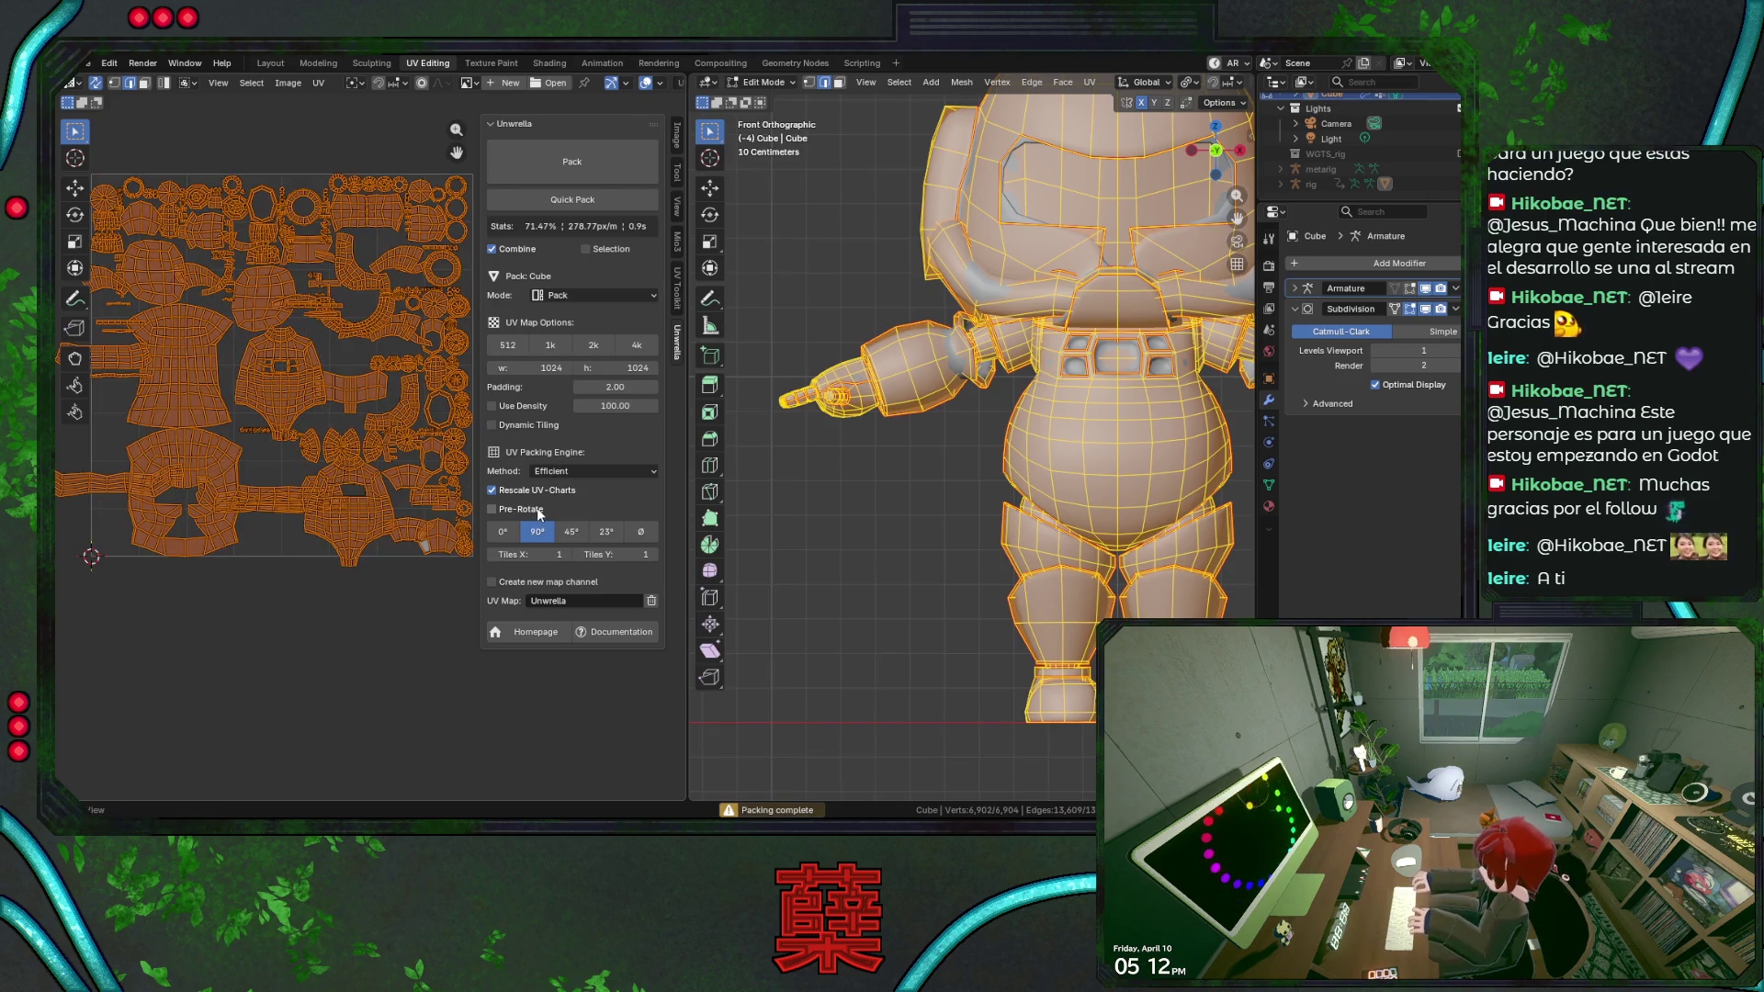
left_click(517, 530)
left_click(539, 496)
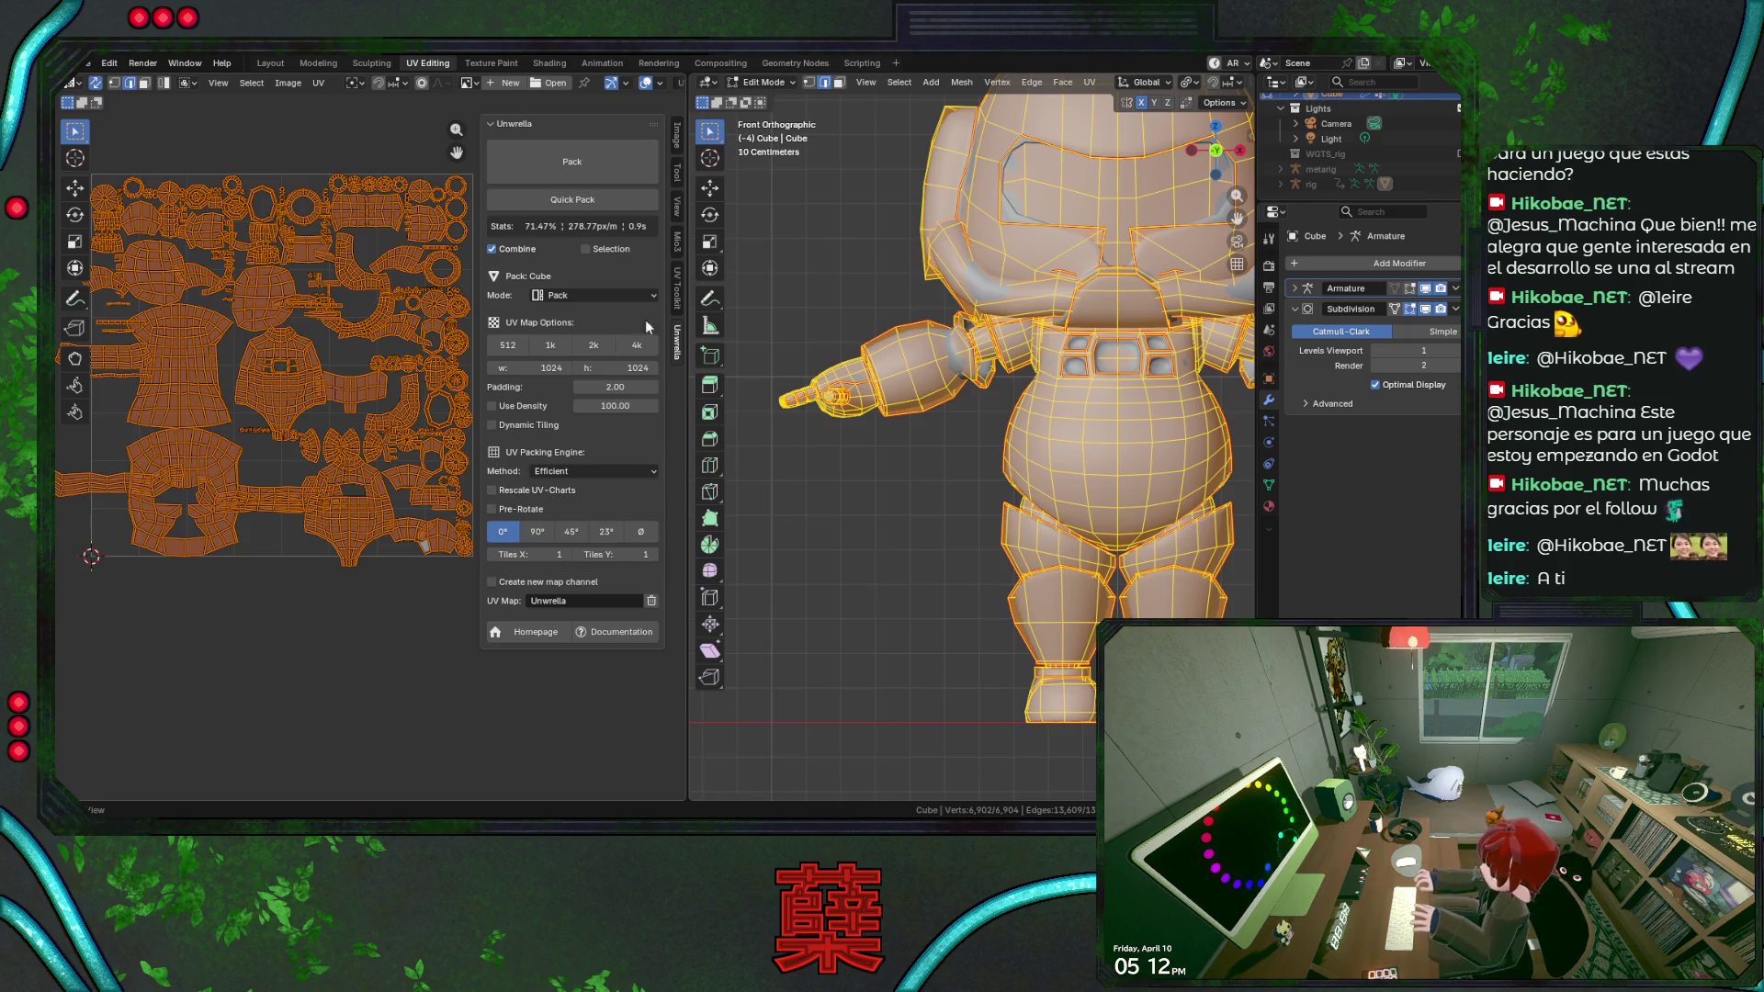
left_click(554, 168)
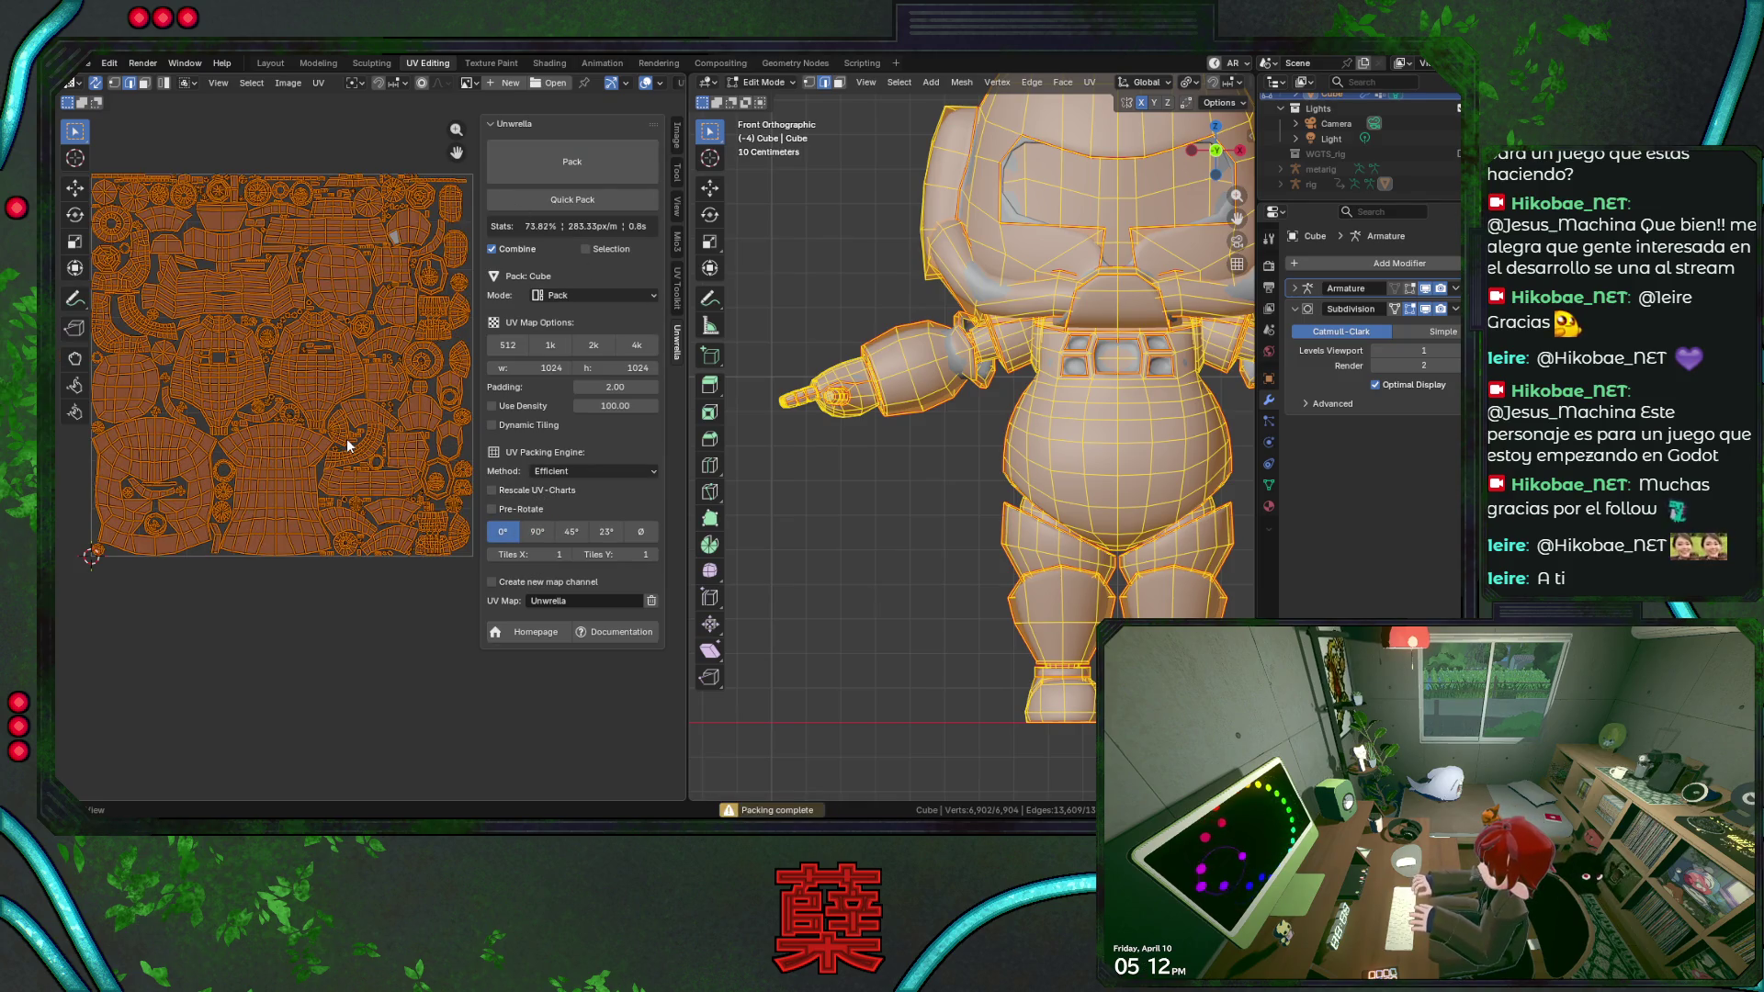
scroll(331, 457, "down", 1)
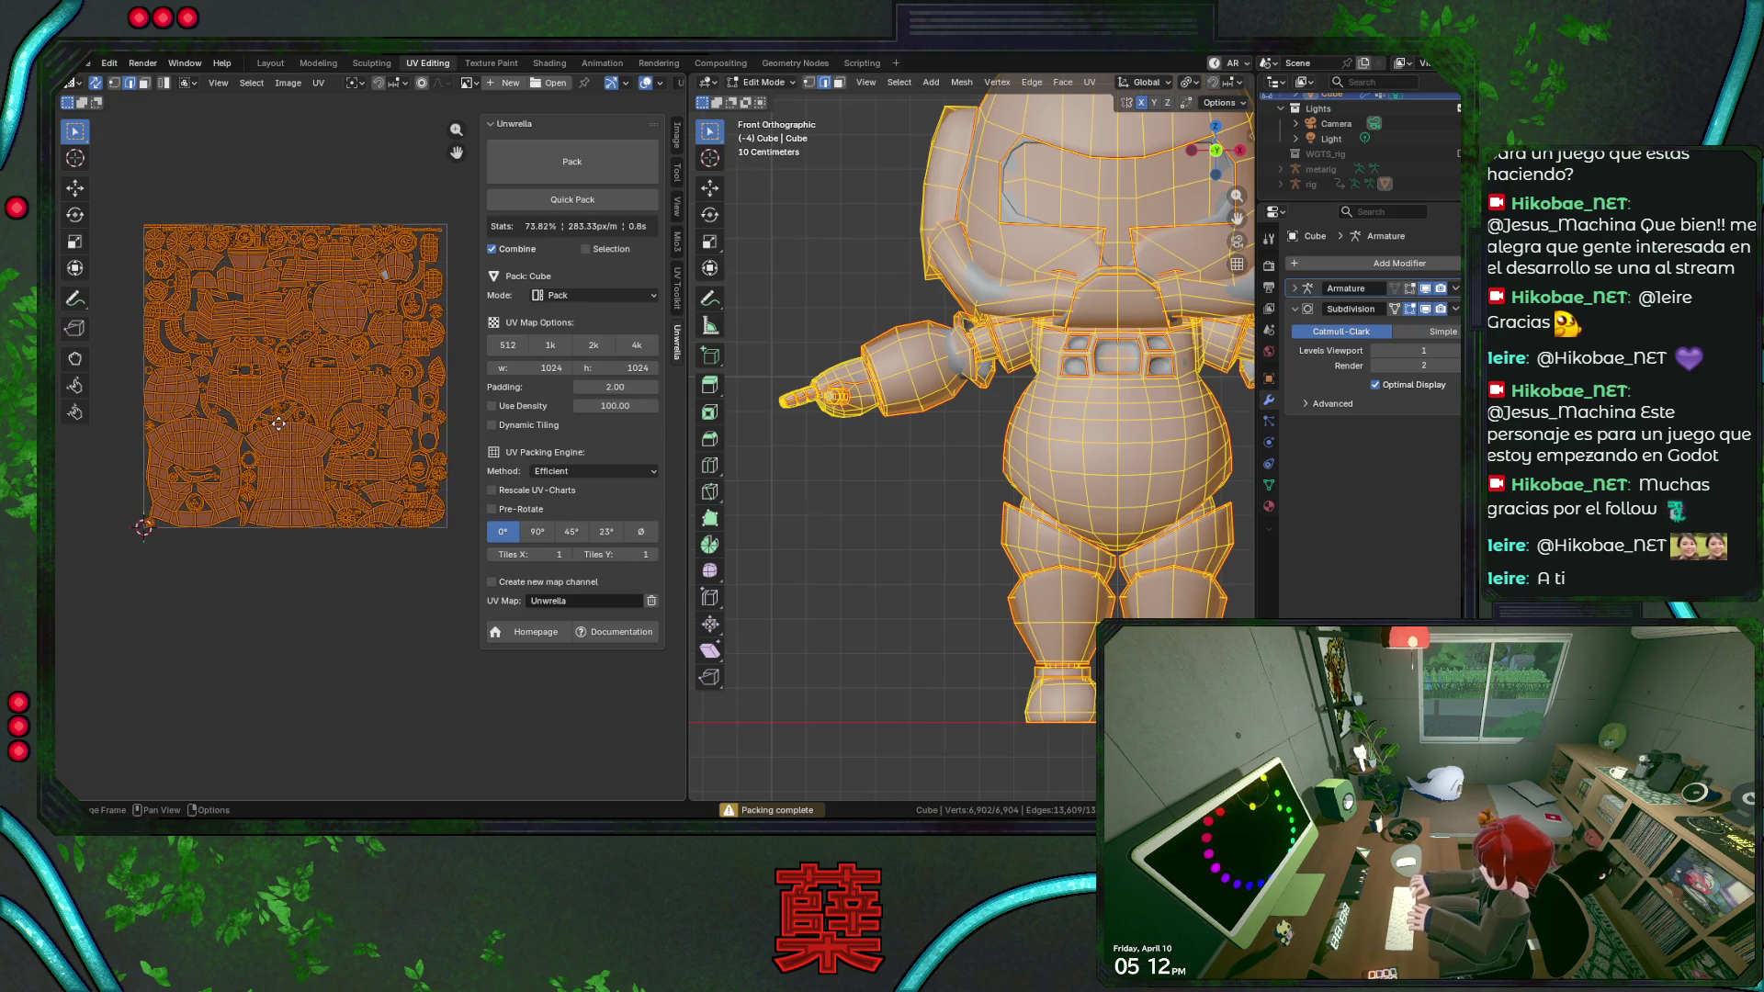
scroll(279, 423, "up", 1)
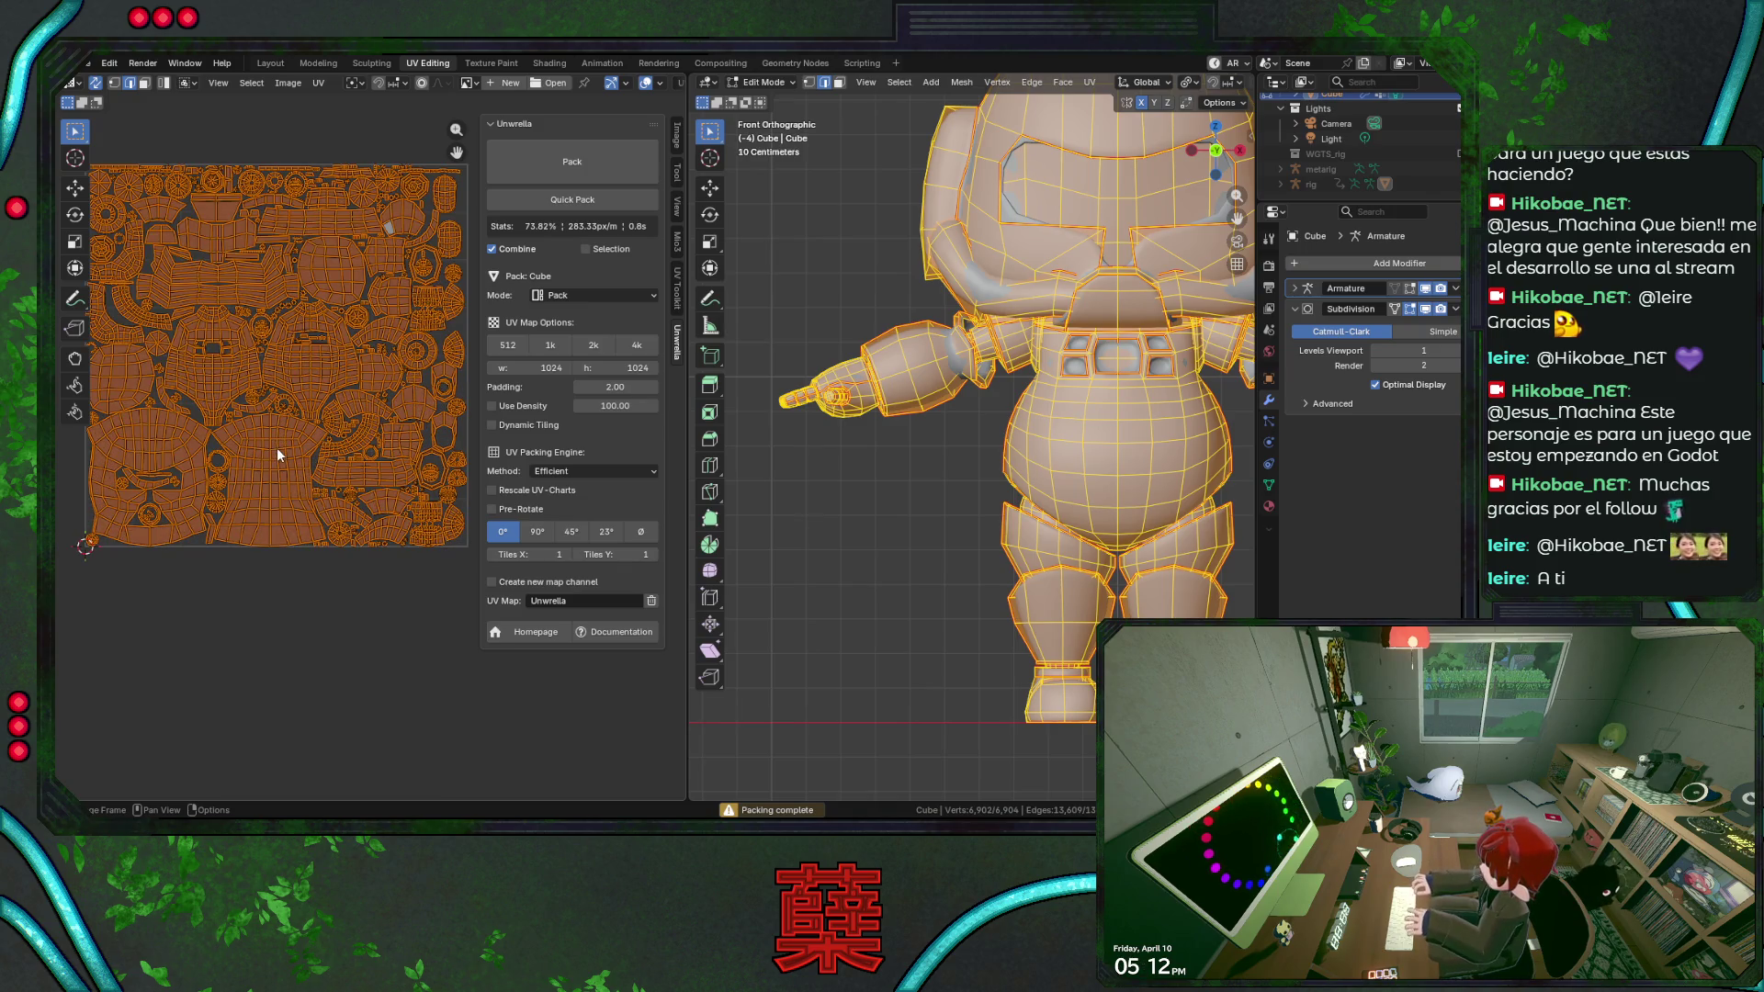
middle_click_drag(304, 444, 291, 429)
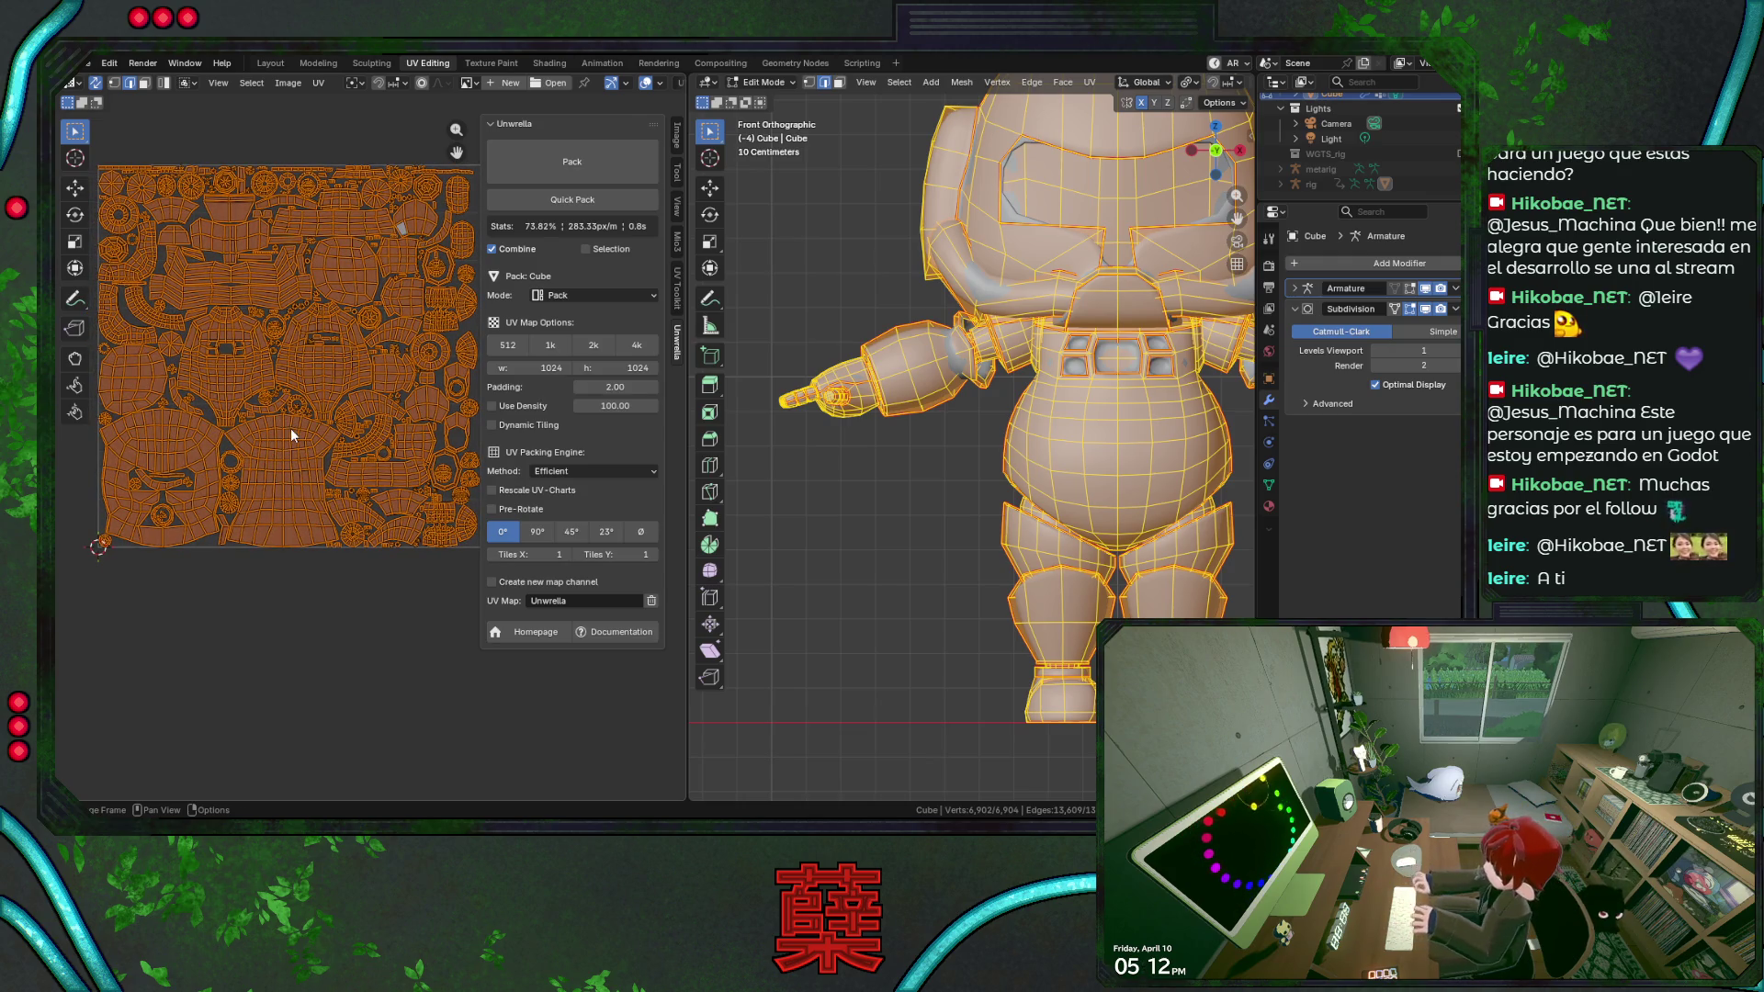
scroll(275, 450, "up", 2)
scroll(299, 445, "up", 2)
scroll(299, 445, "up", 1)
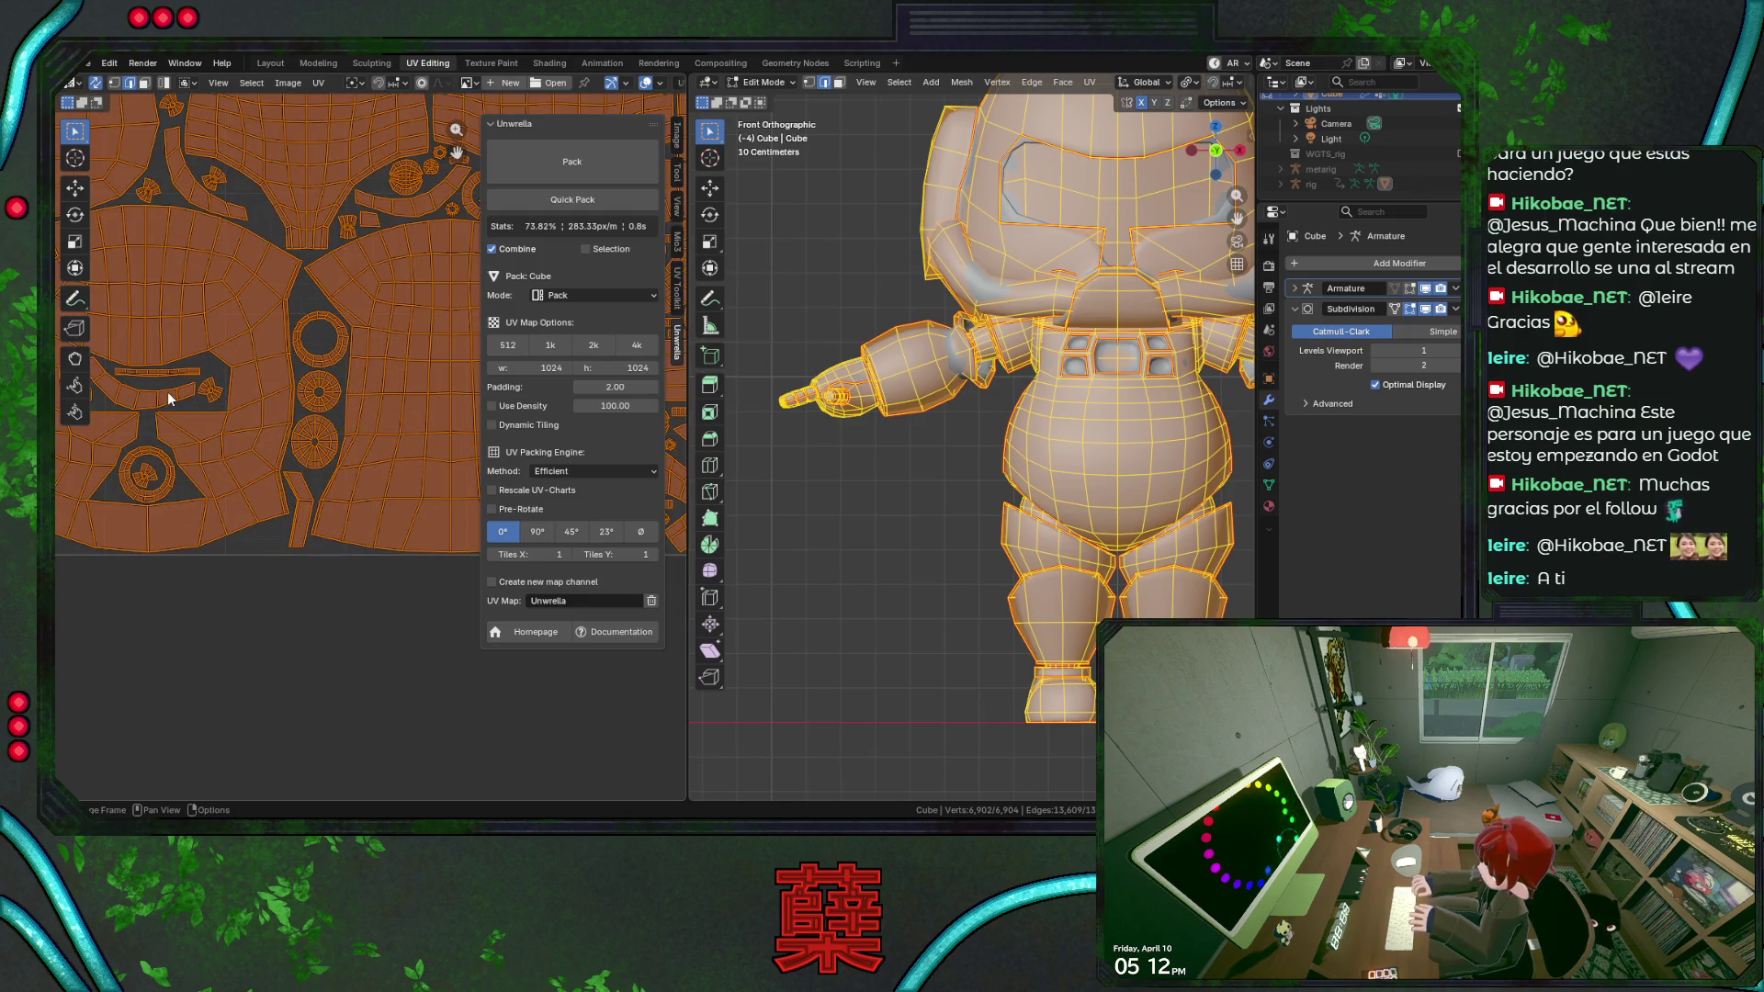
left_click(161, 405)
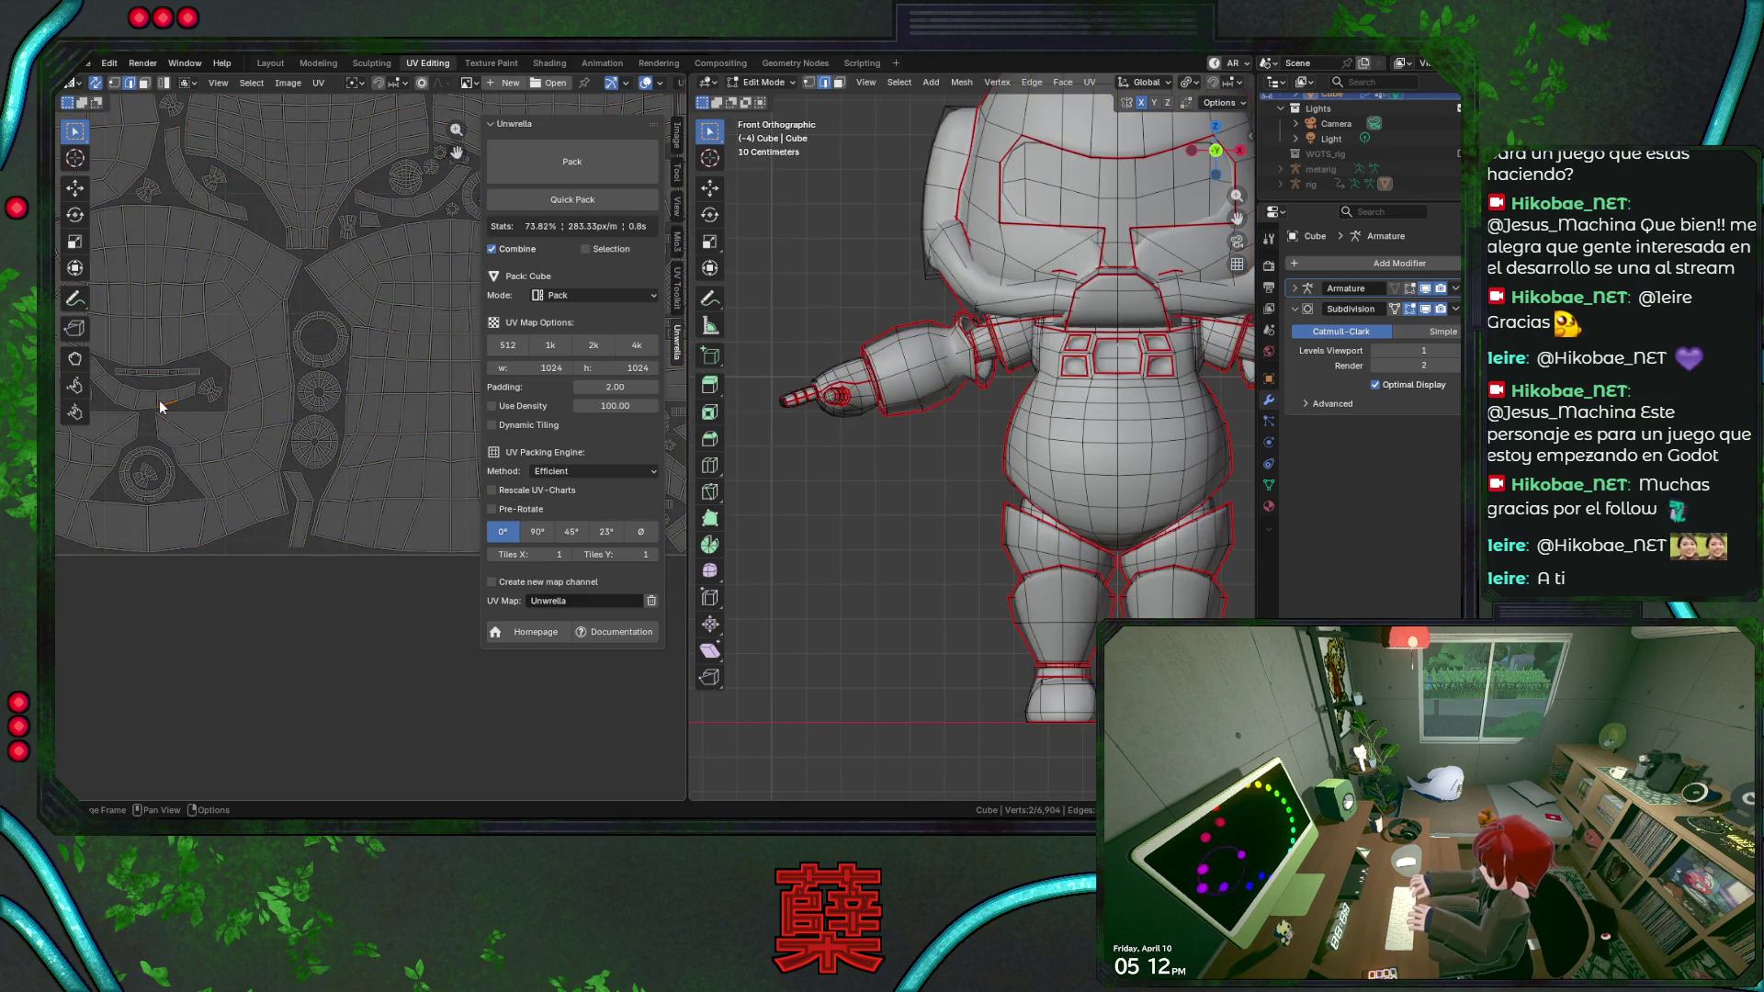
Select linked UV islands to trace a small round island to a finger segment on the hand.
key("3")
key("l")
scroll(821, 423, "down", 4)
key("shift+z")
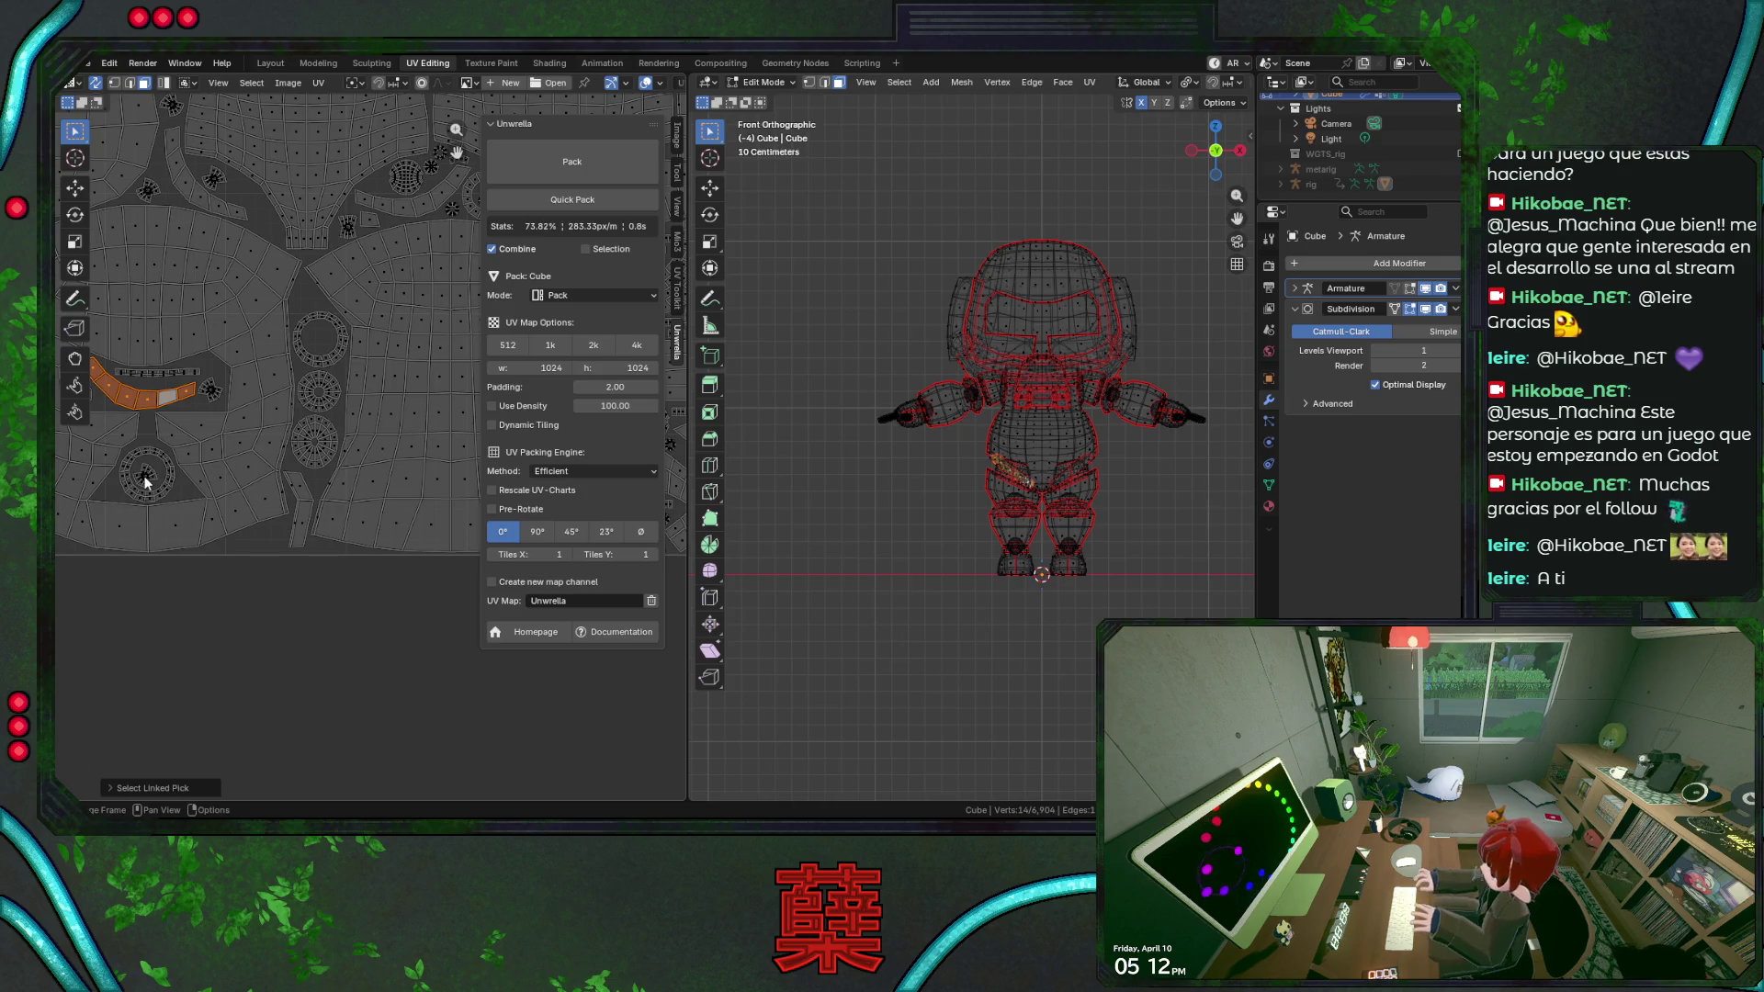
key("l")
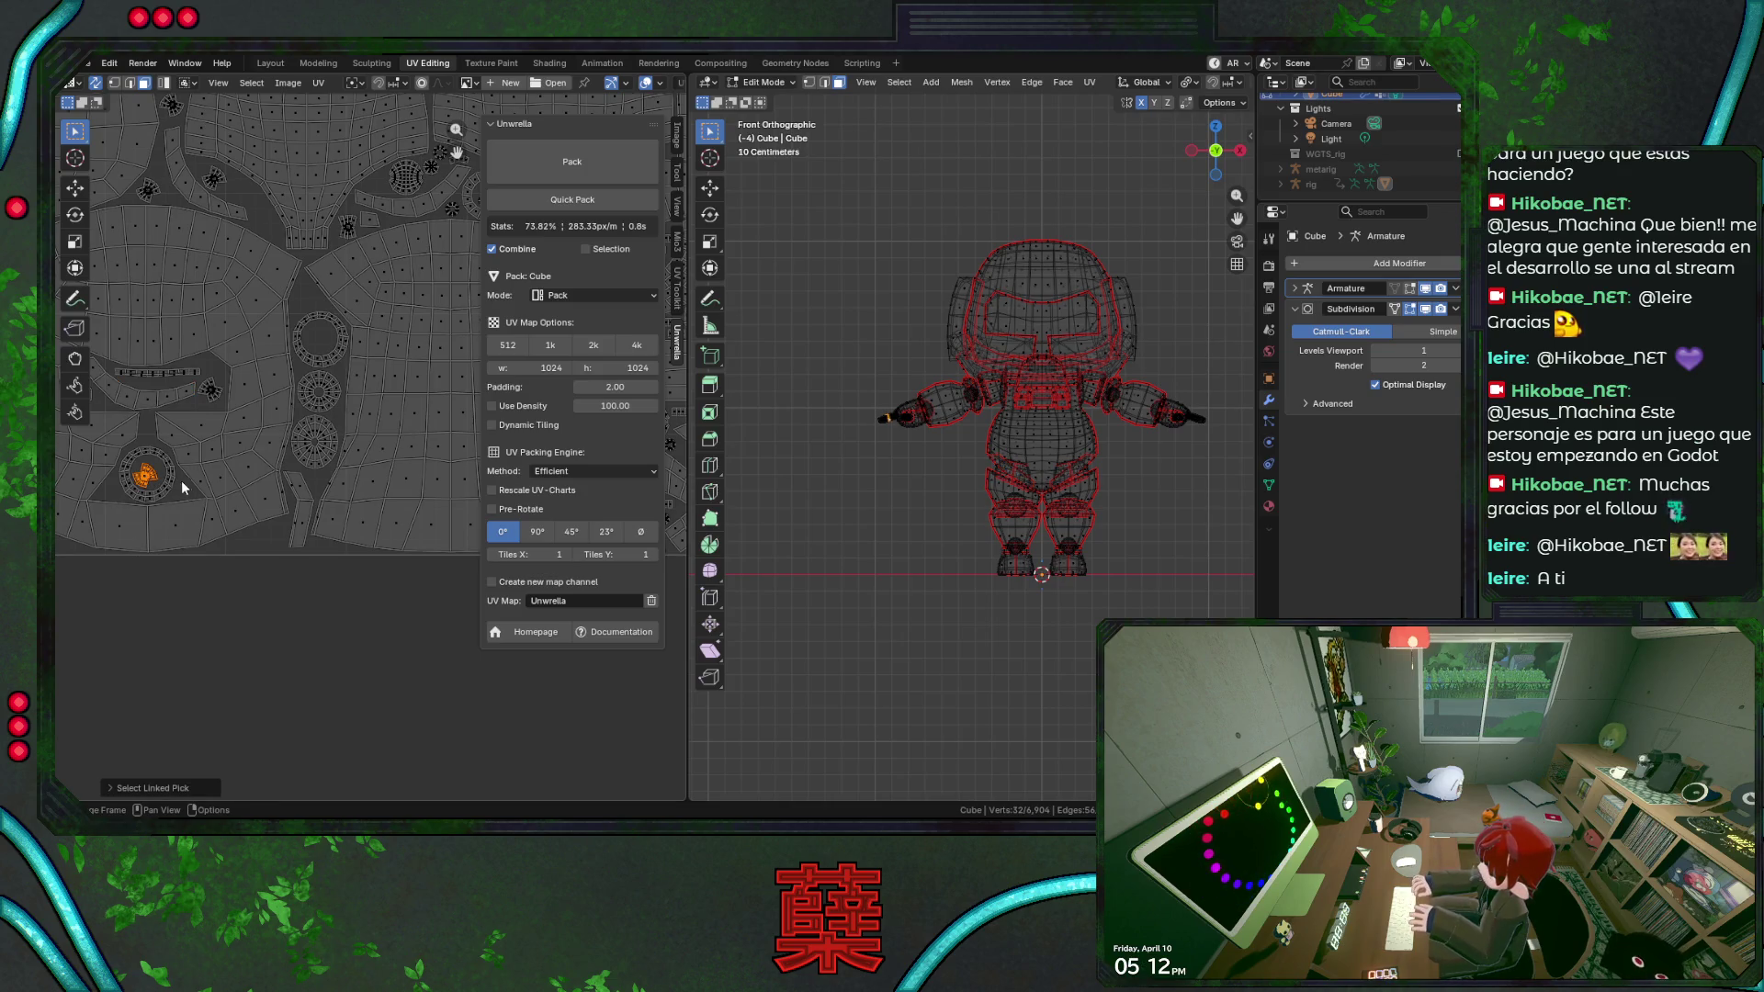
scroll(875, 485, "up", 2)
mouse_move(874, 486)
middle_mouse_down()
mouse_move(970, 483)
mouse_move(936, 503)
mouse_move(969, 558)
mouse_move(968, 473)
middle_mouse_up()
key("shift+z")
scroll(968, 482, "up", 3)
scroll(936, 504, "up", 2)
scroll(969, 560, "up", 2)
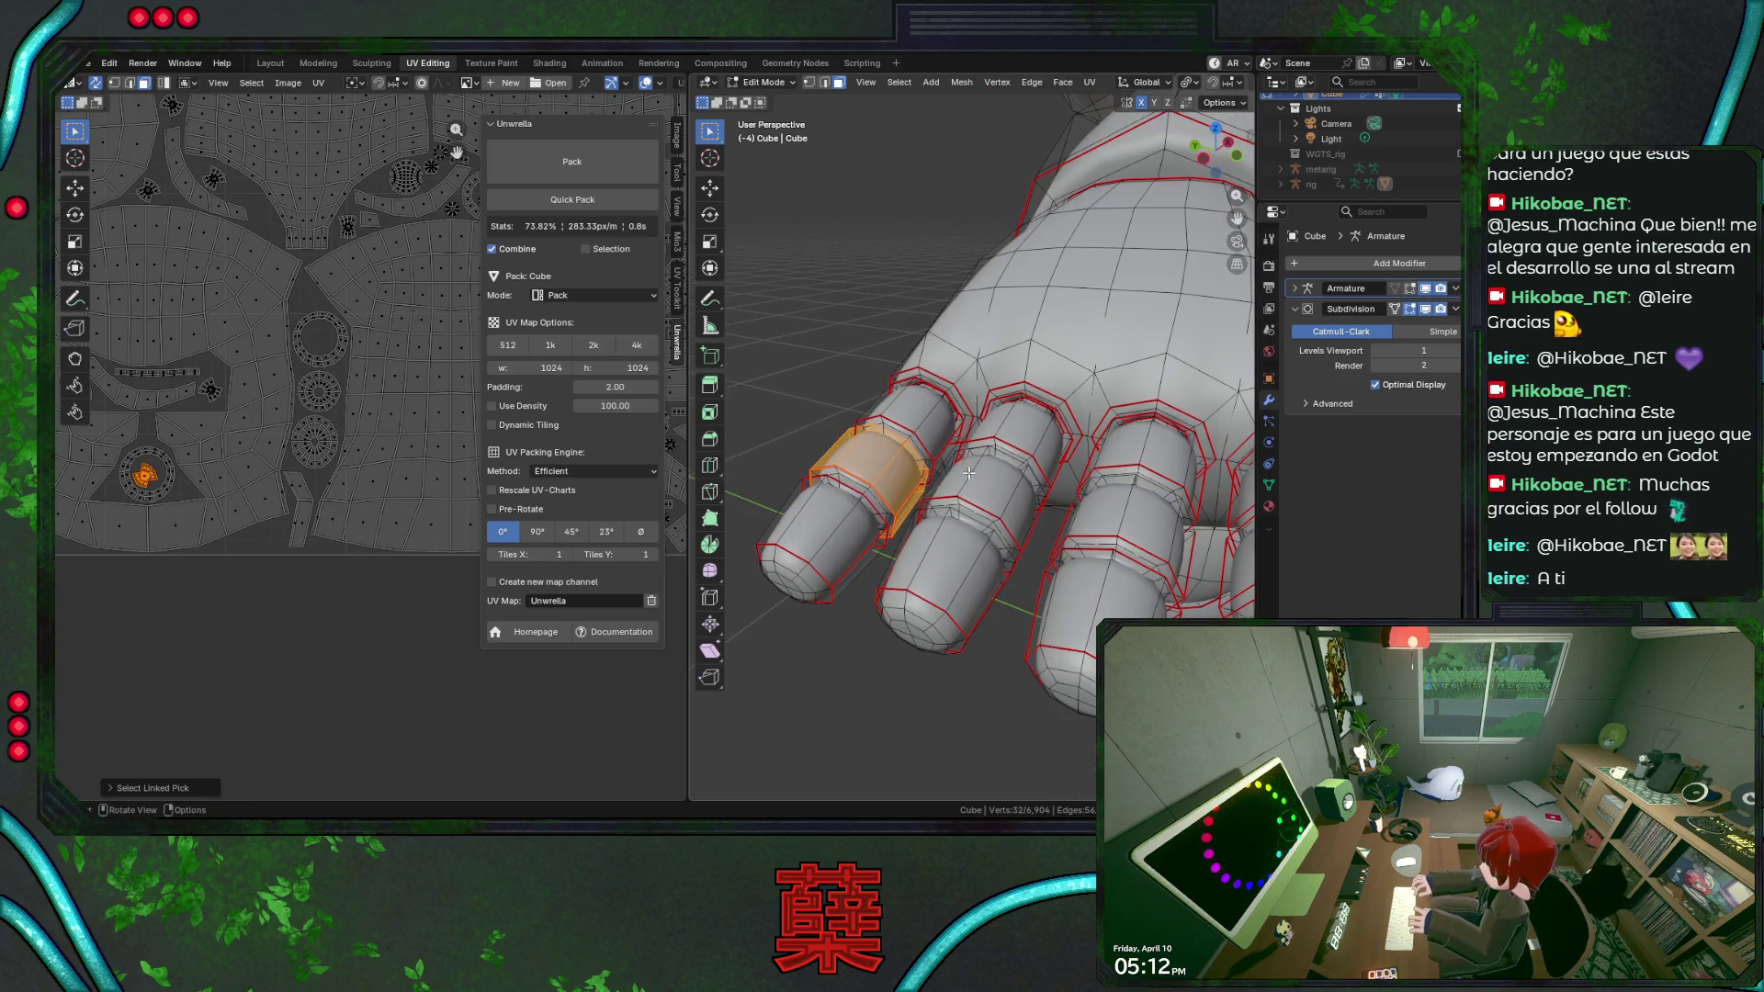
Select edge loops around the finger segments and mark them as UV seams.
left_click(901, 461, "alt")
middle_click_drag(897, 465, 867, 421)
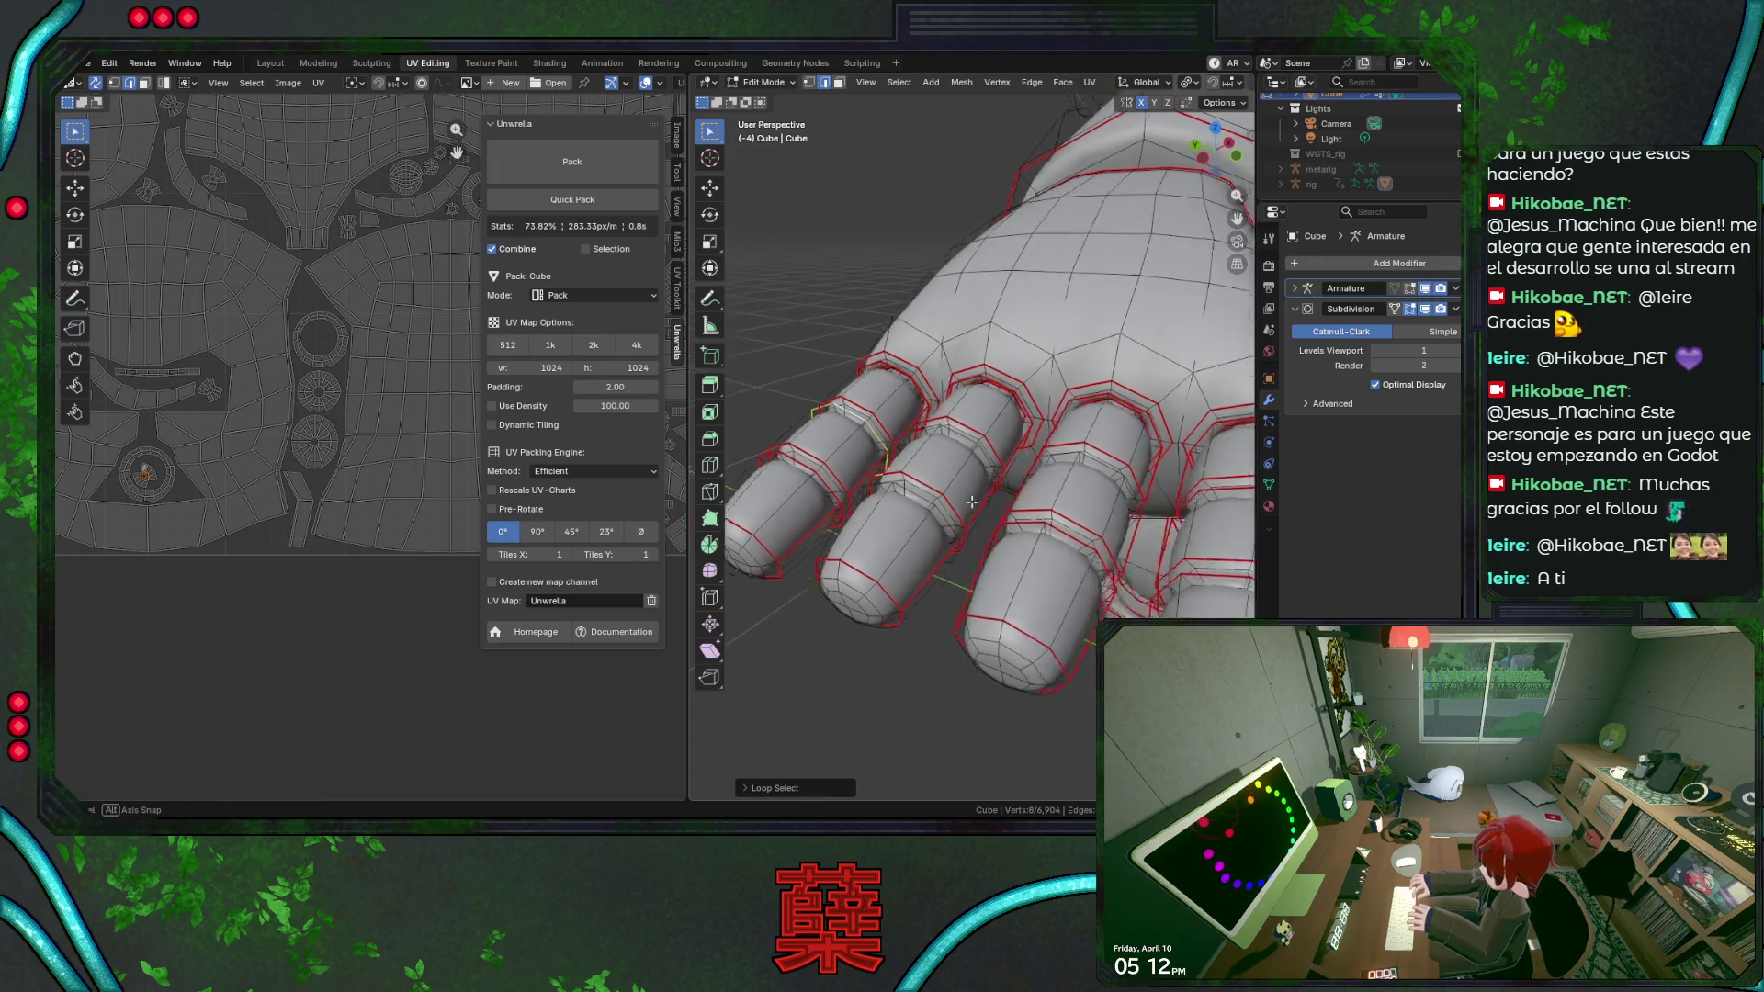
left_click(965, 432, "alt+shift")
mouse_move(1103, 477)
middle_mouse_down()
mouse_move(998, 500)
mouse_move(915, 488)
middle_mouse_up()
middle_click_drag(1125, 495, 981, 507)
scroll(978, 516, "up", 5)
scroll(977, 516, "up", 3)
middle_click_drag(922, 493, 937, 494)
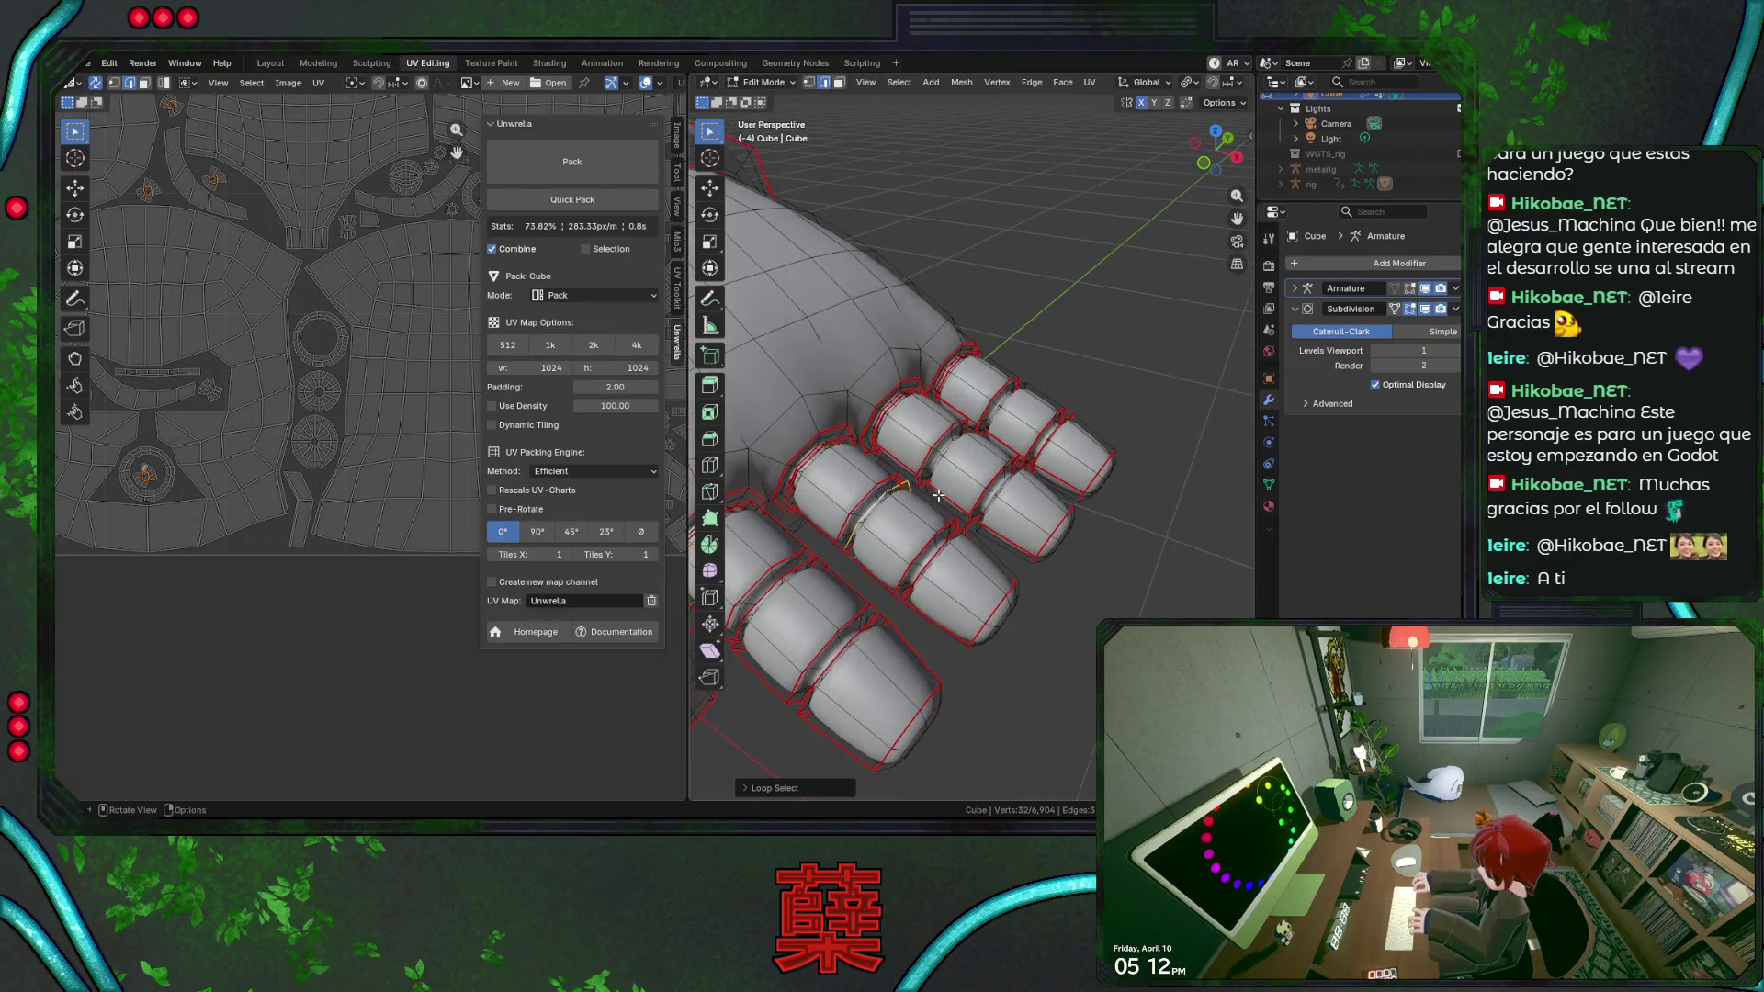
scroll(937, 494, "up", 2)
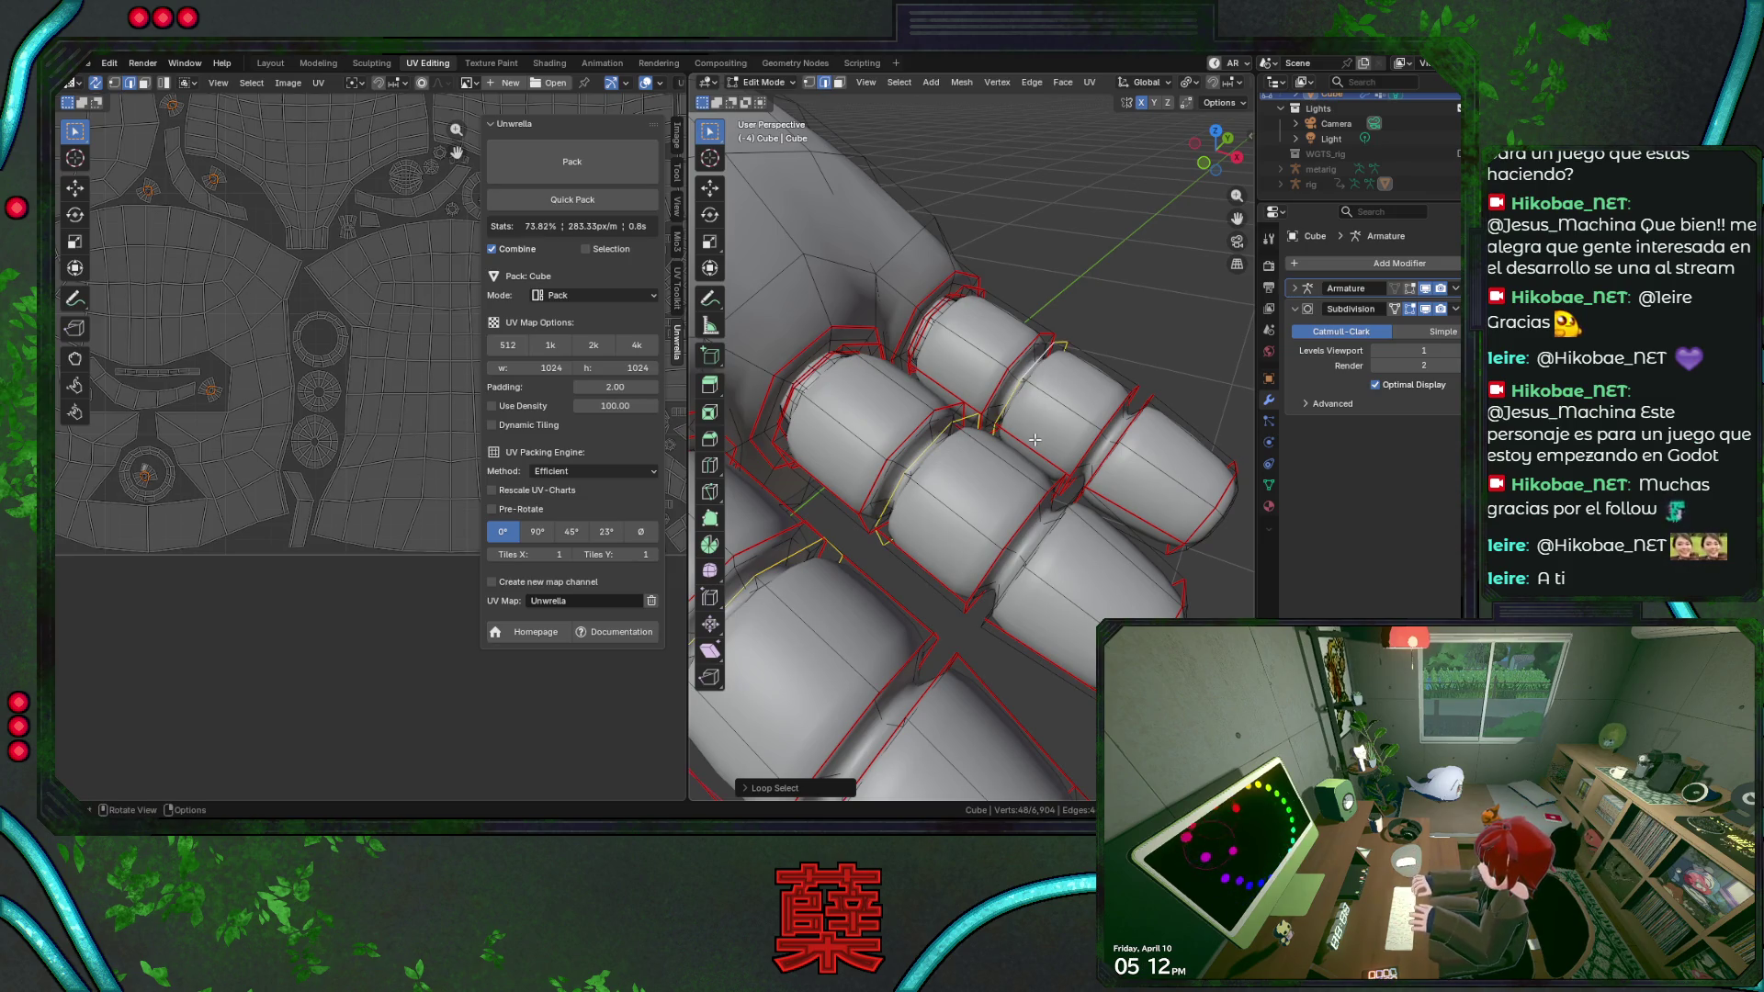
right_click(1034, 439)
left_click(998, 630)
scroll(962, 556, "down", 5)
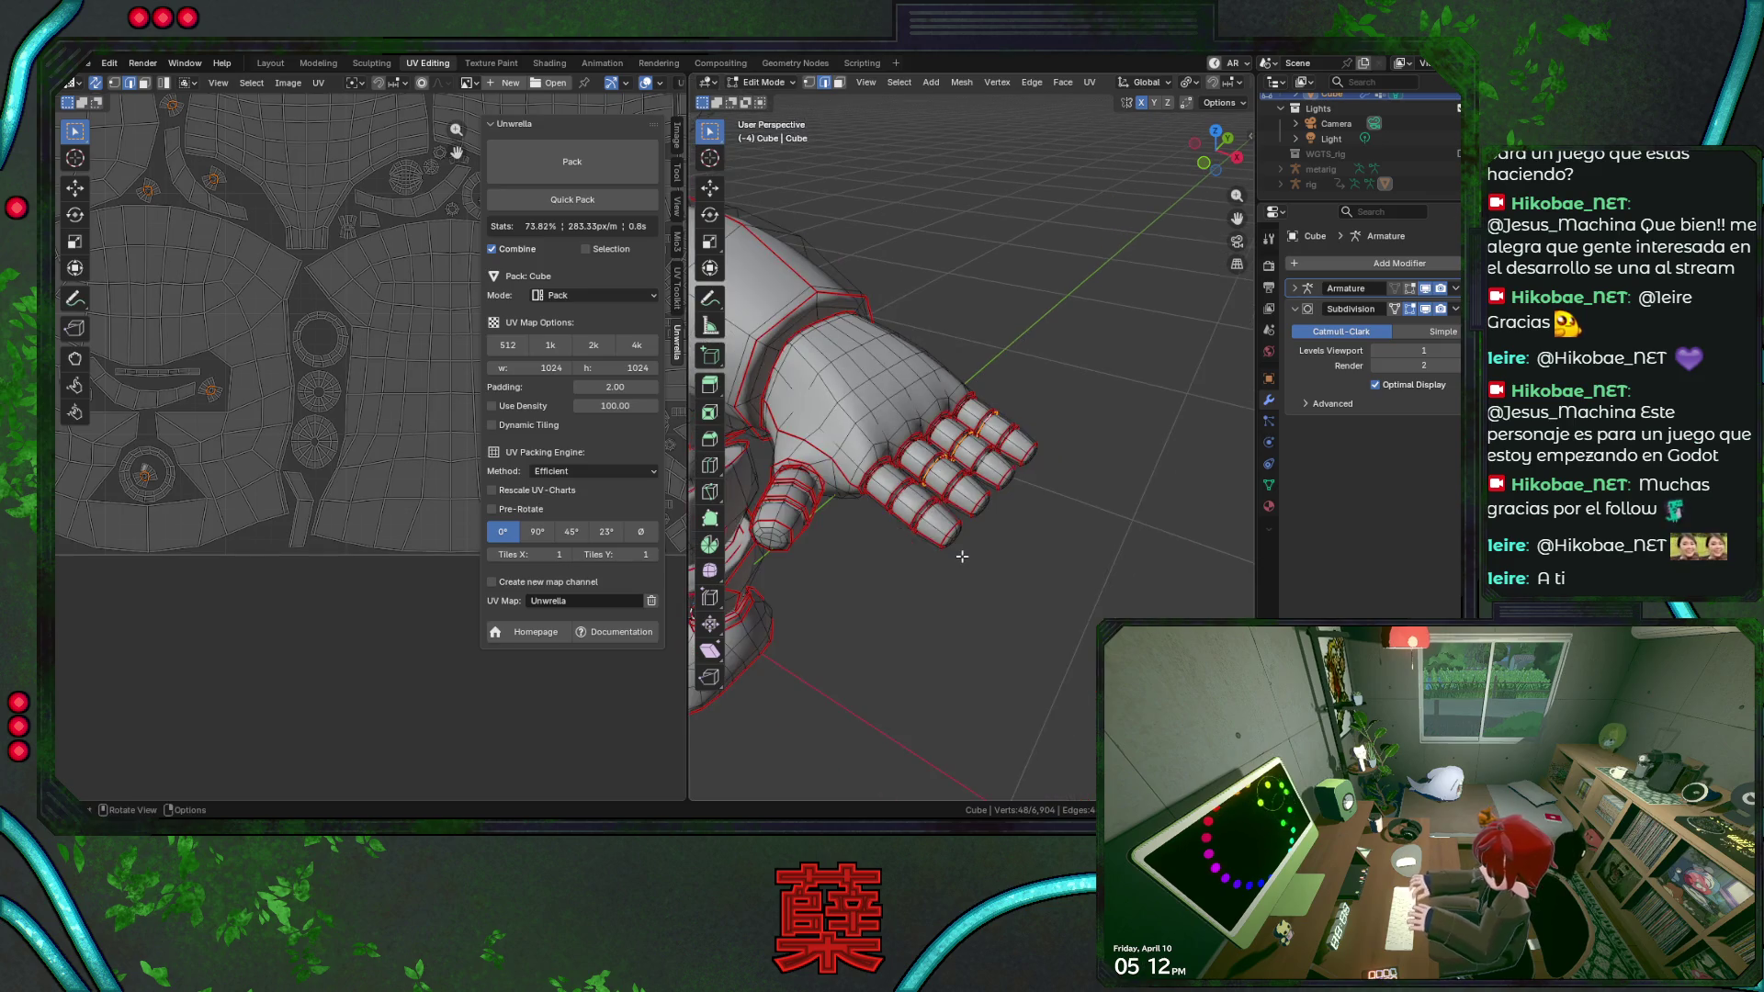
scroll(963, 556, "up", 2)
scroll(959, 554, "down", 2)
scroll(957, 552, "down", 1)
scroll(954, 551, "down", 1)
key("KP_1")
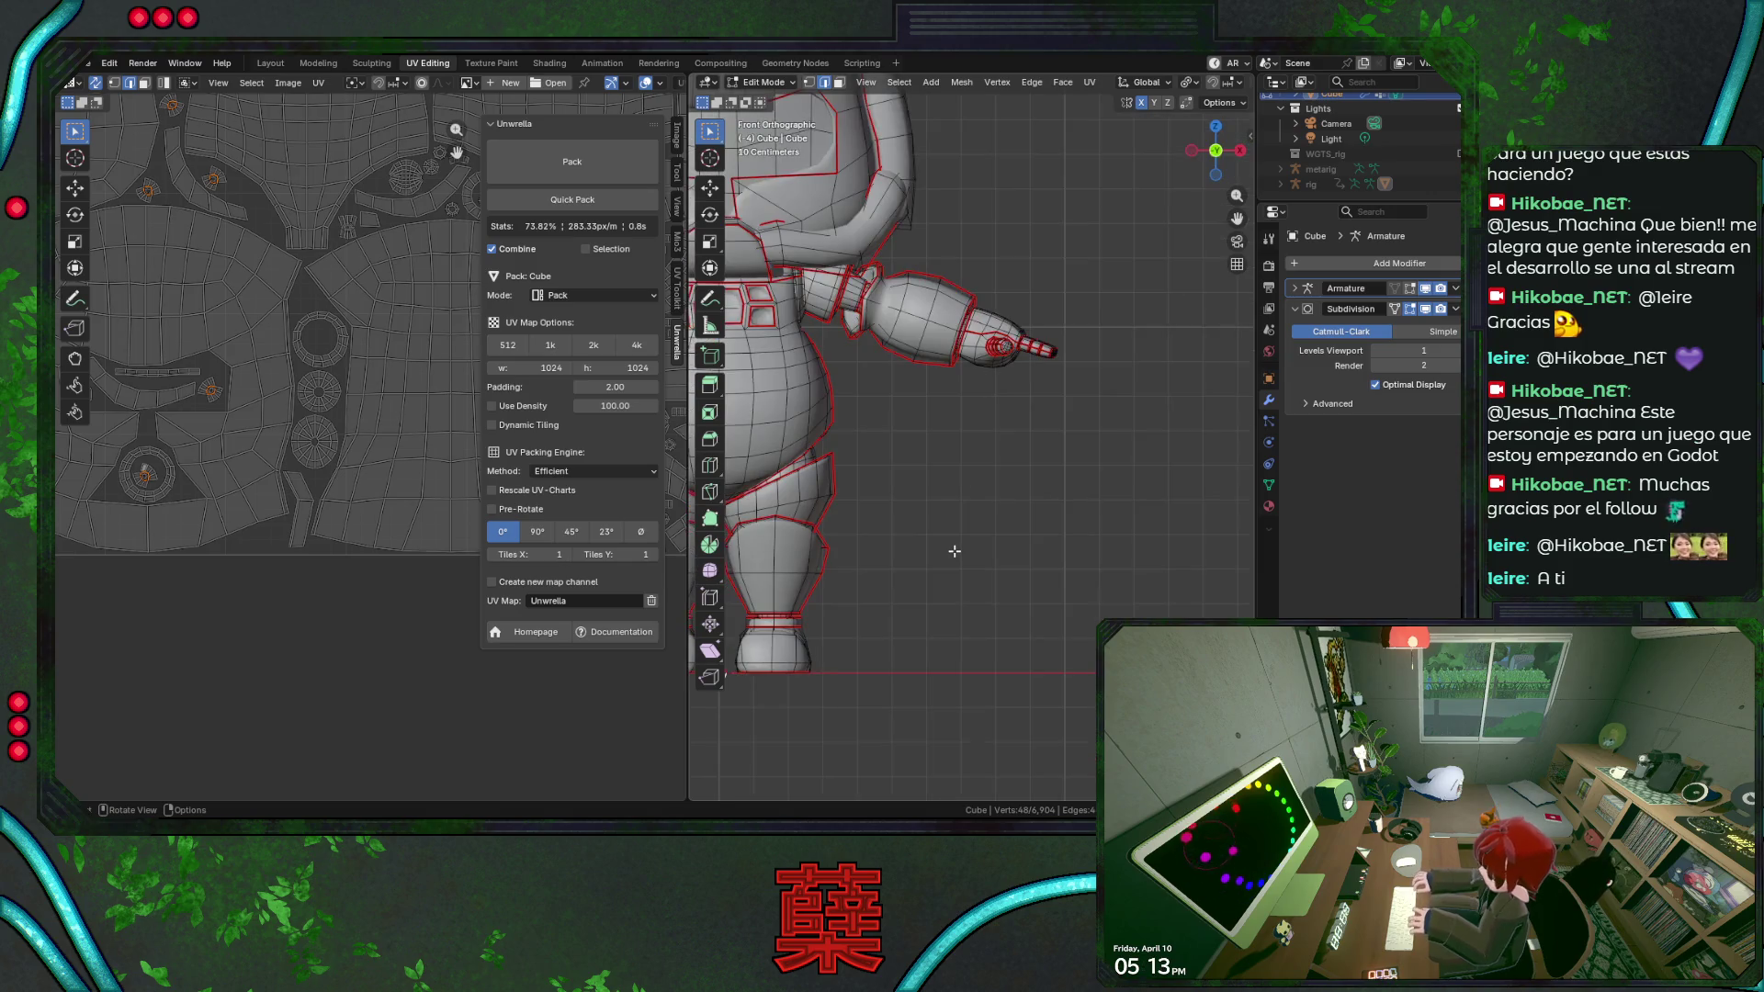
Frame the whole robot in view and save BaseRobot.blend with the finger seams added.
middle_click_drag(953, 553, 963, 505, "shift")
key("KP_Decimal")
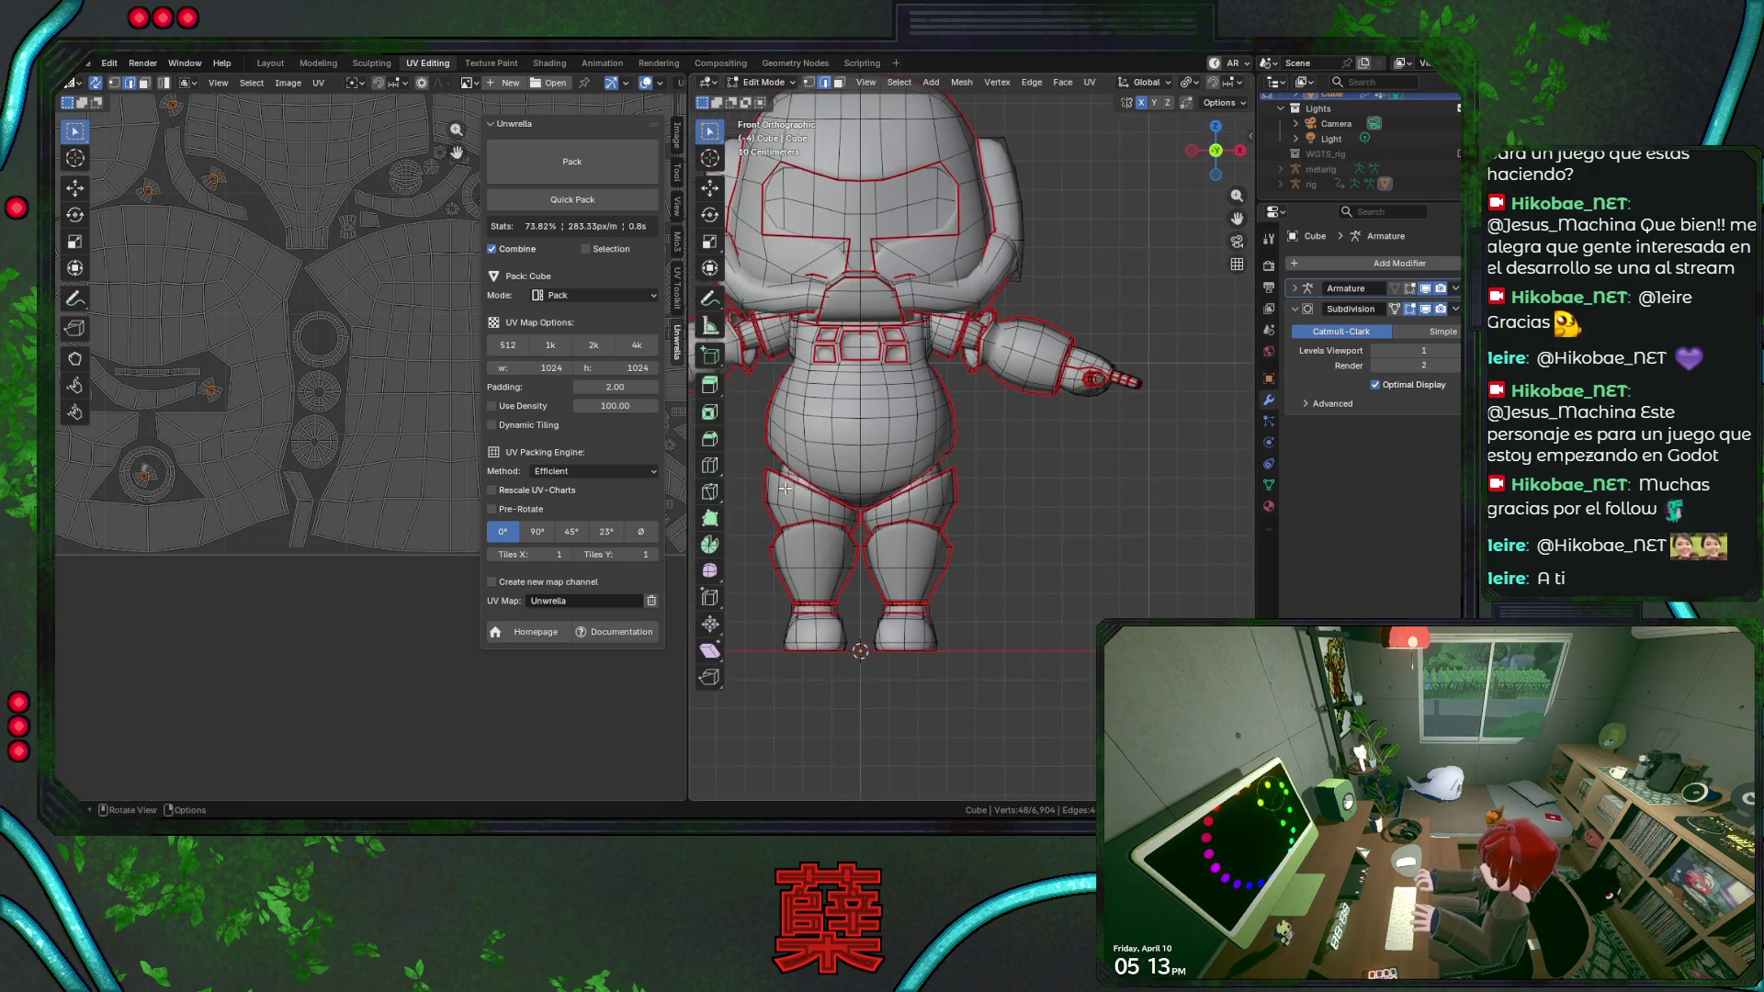
scroll(327, 457, "down", 2)
key("ctrl+s")
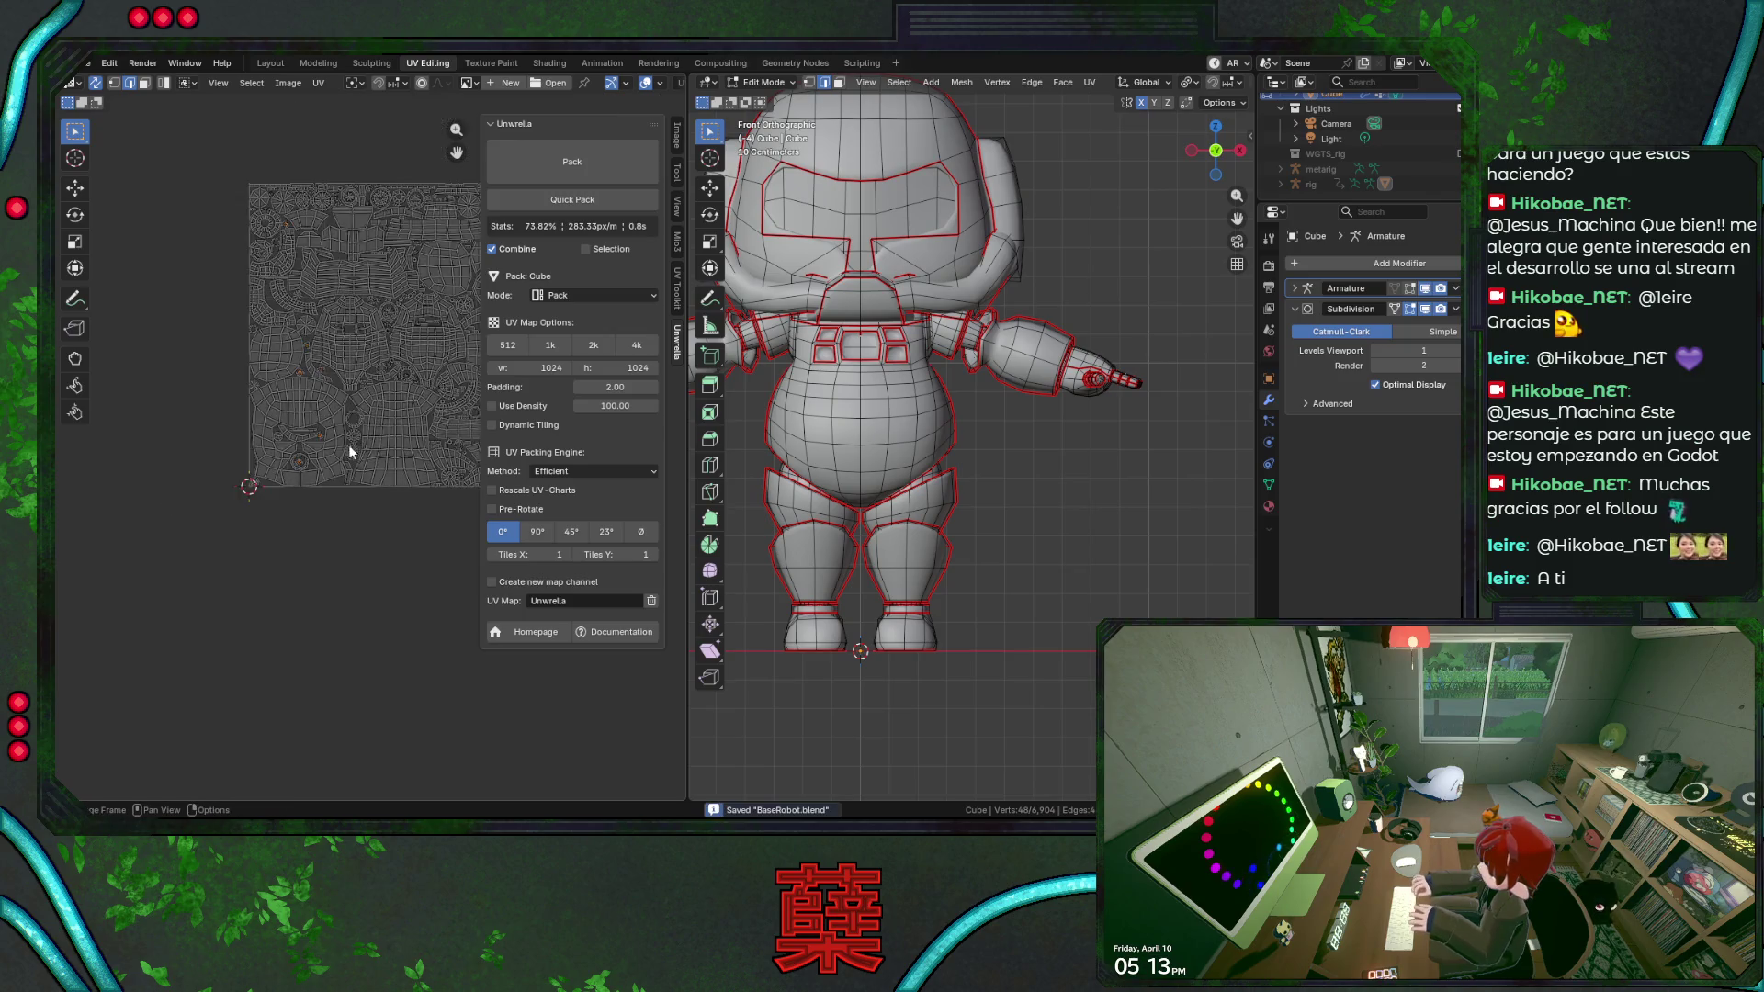
scroll(292, 466, "down", 1)
Box-select the lower-left UV island in the UV Editor, then clear the selection again.
middle_click_drag(293, 466, 356, 486)
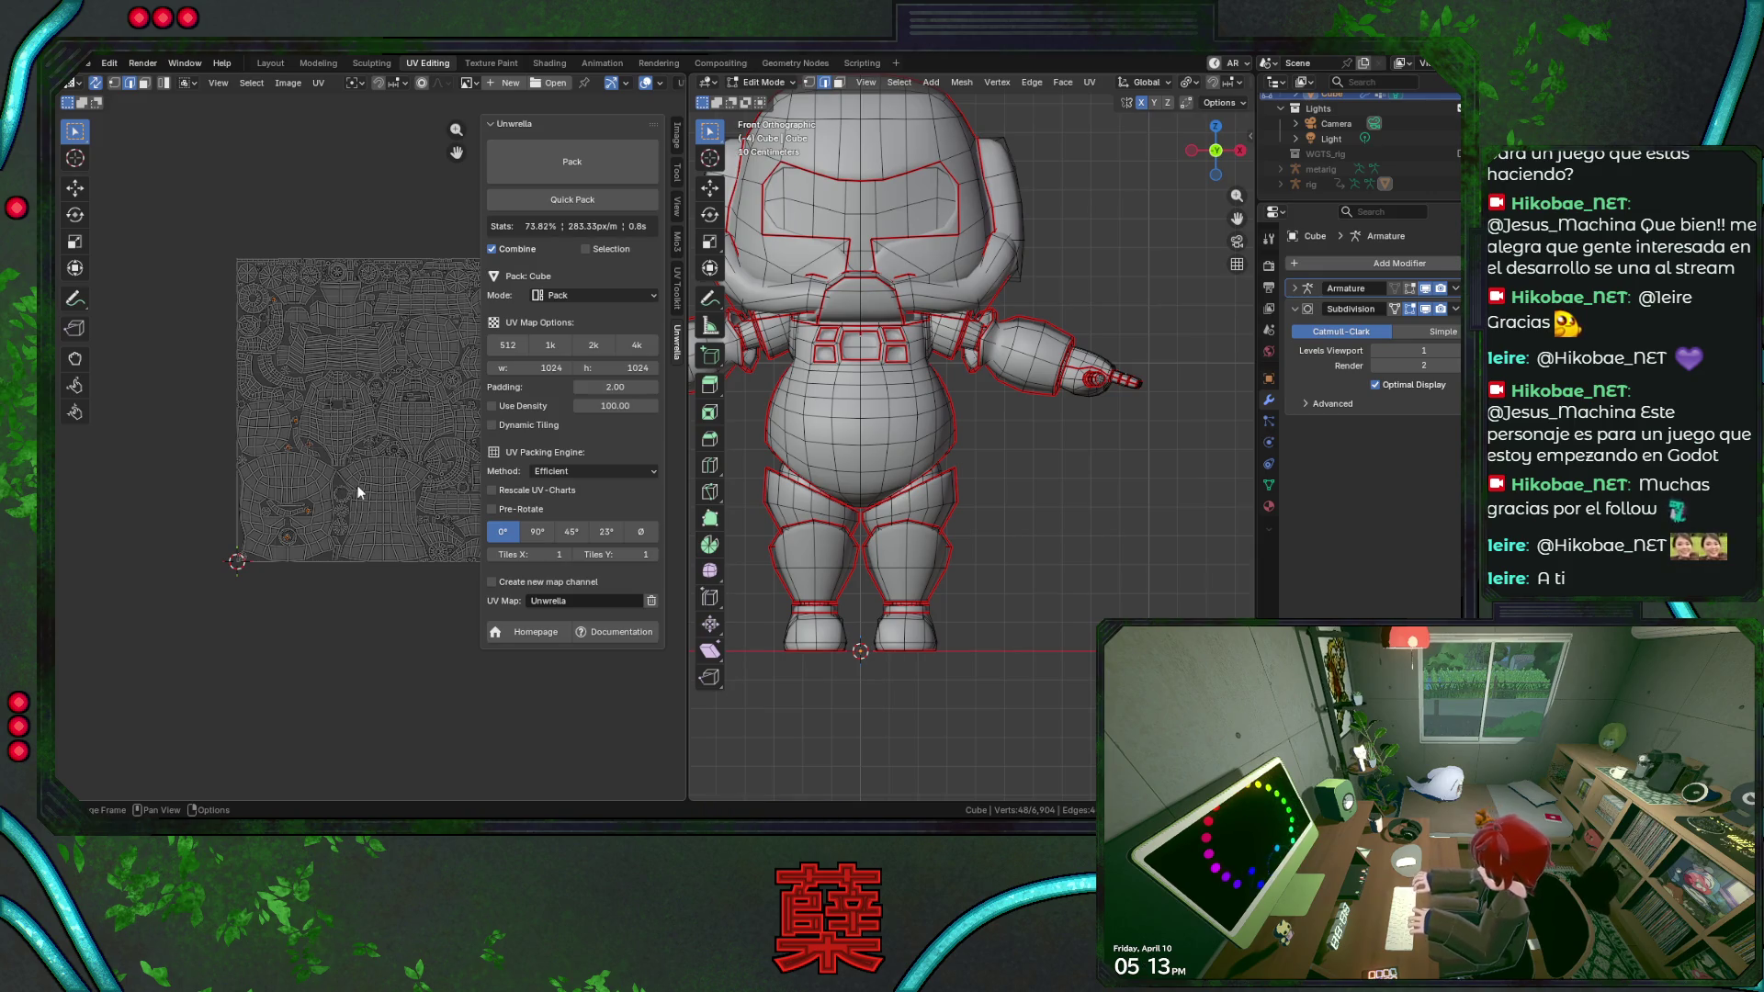
scroll(359, 490, "up", 4)
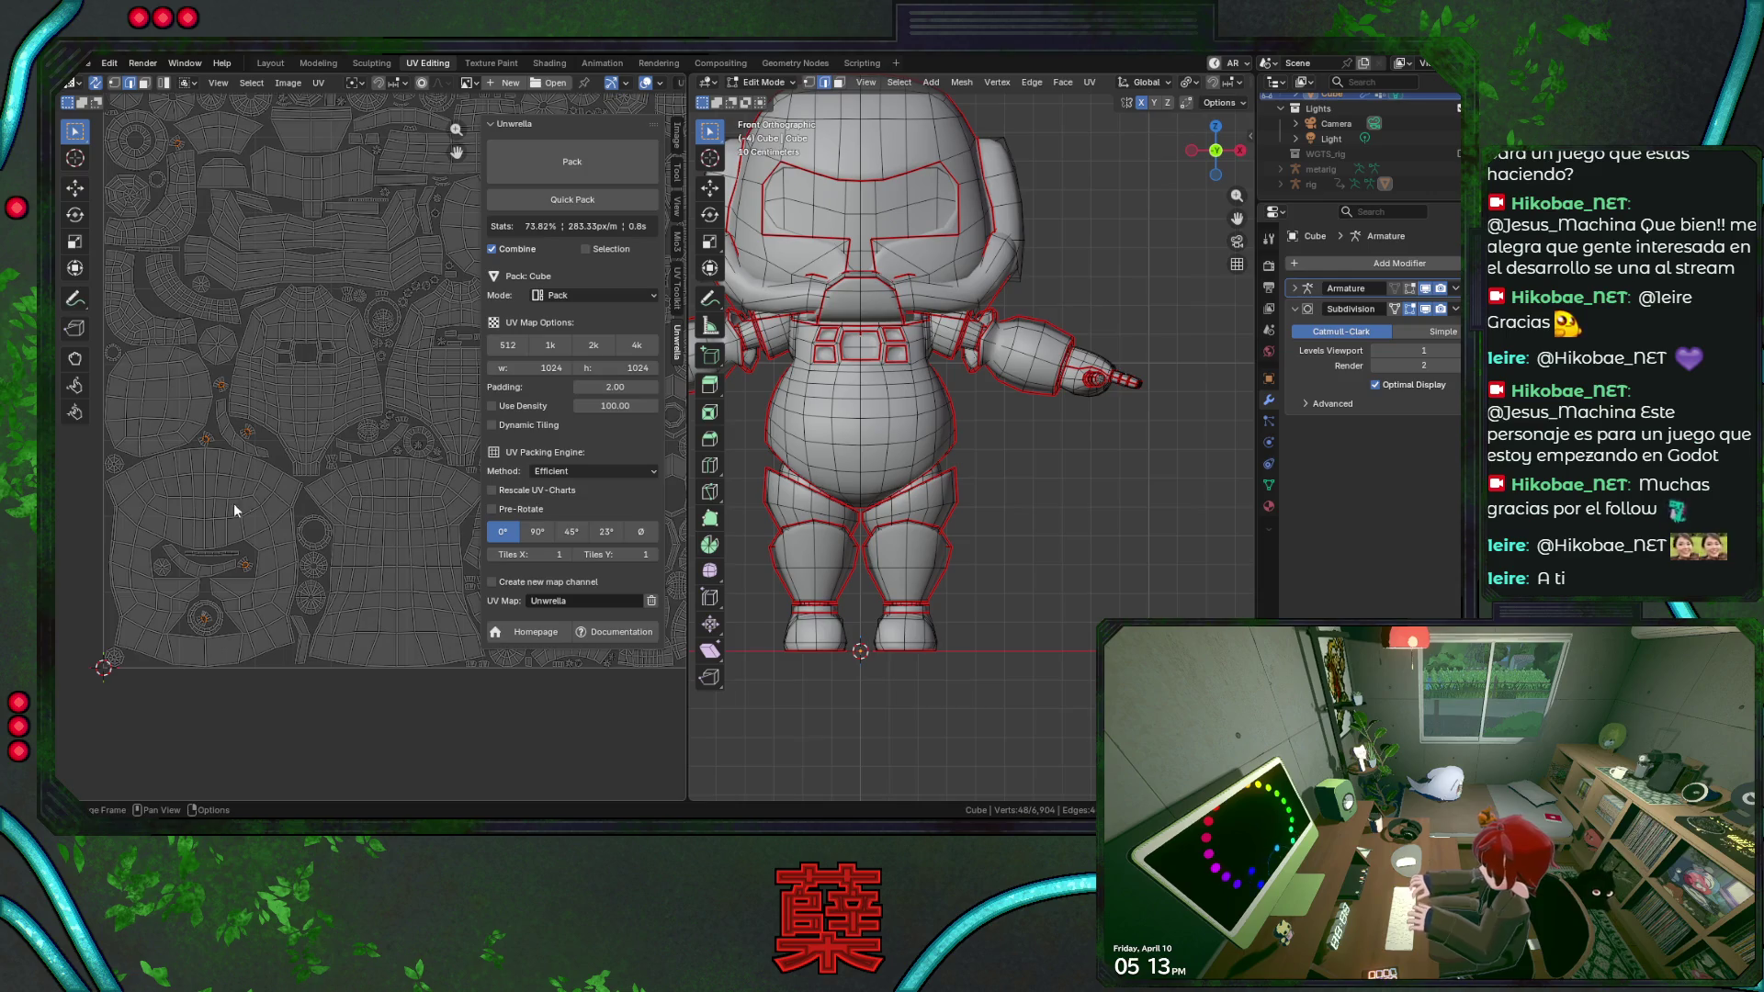
left_click_drag(138, 524, 283, 658)
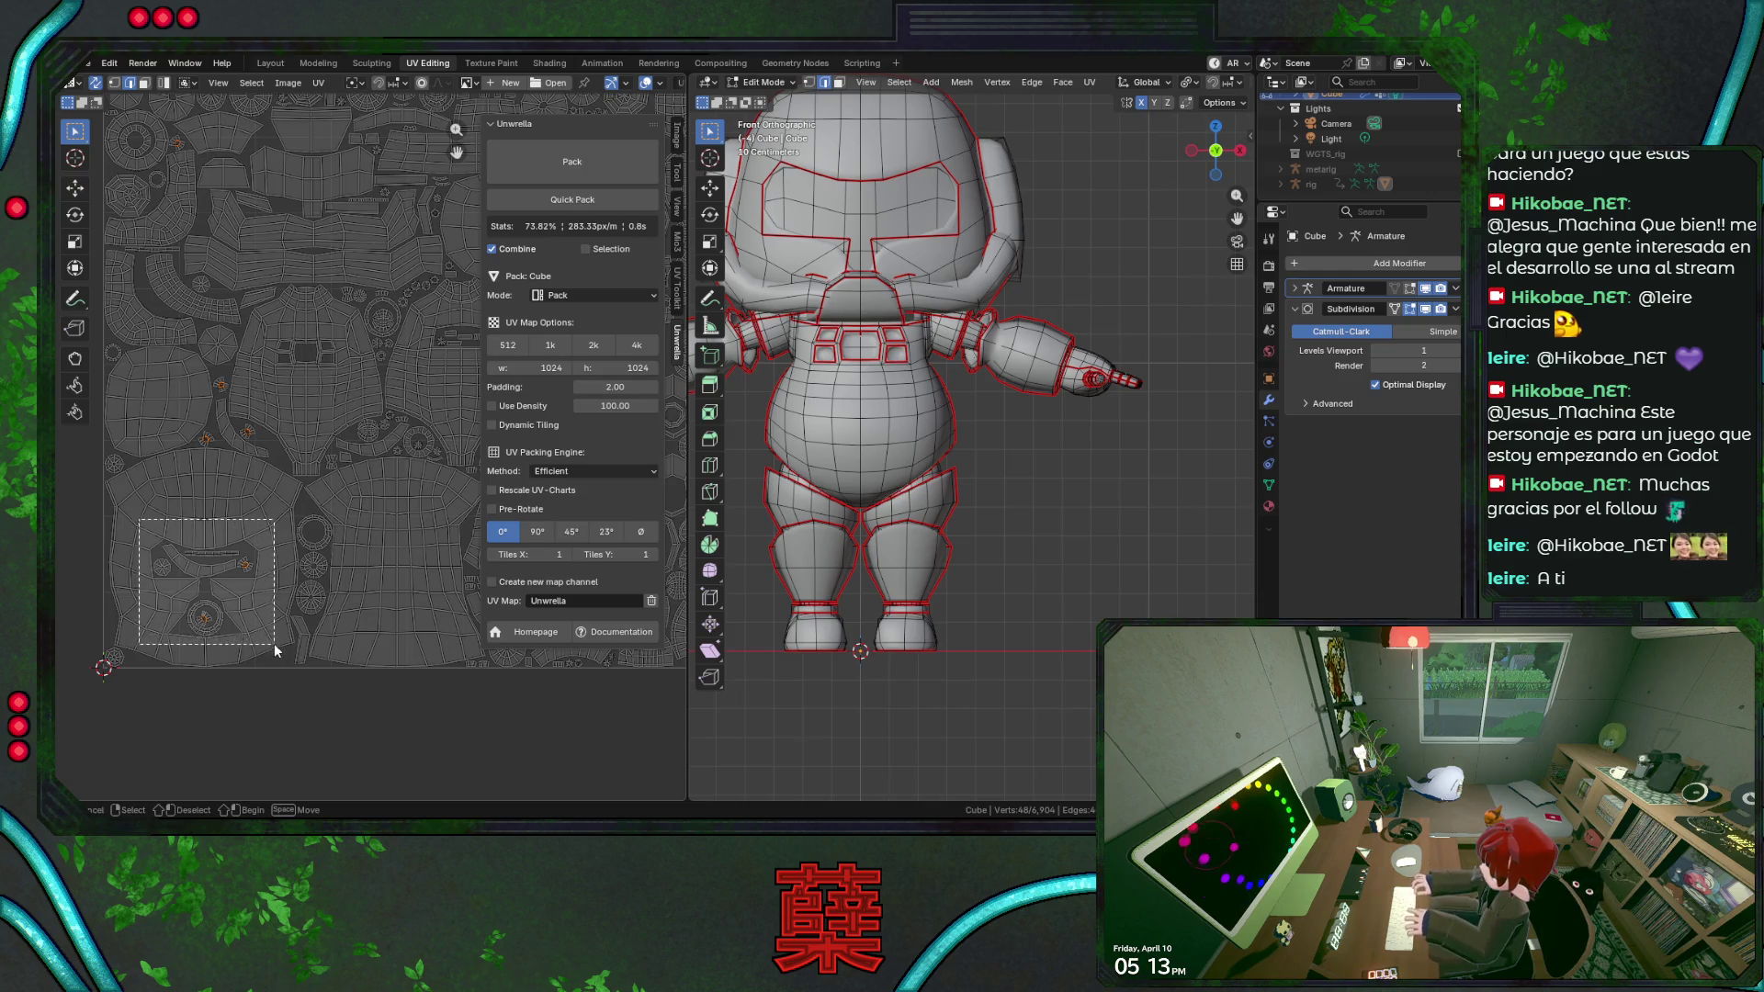
left_click(1065, 531)
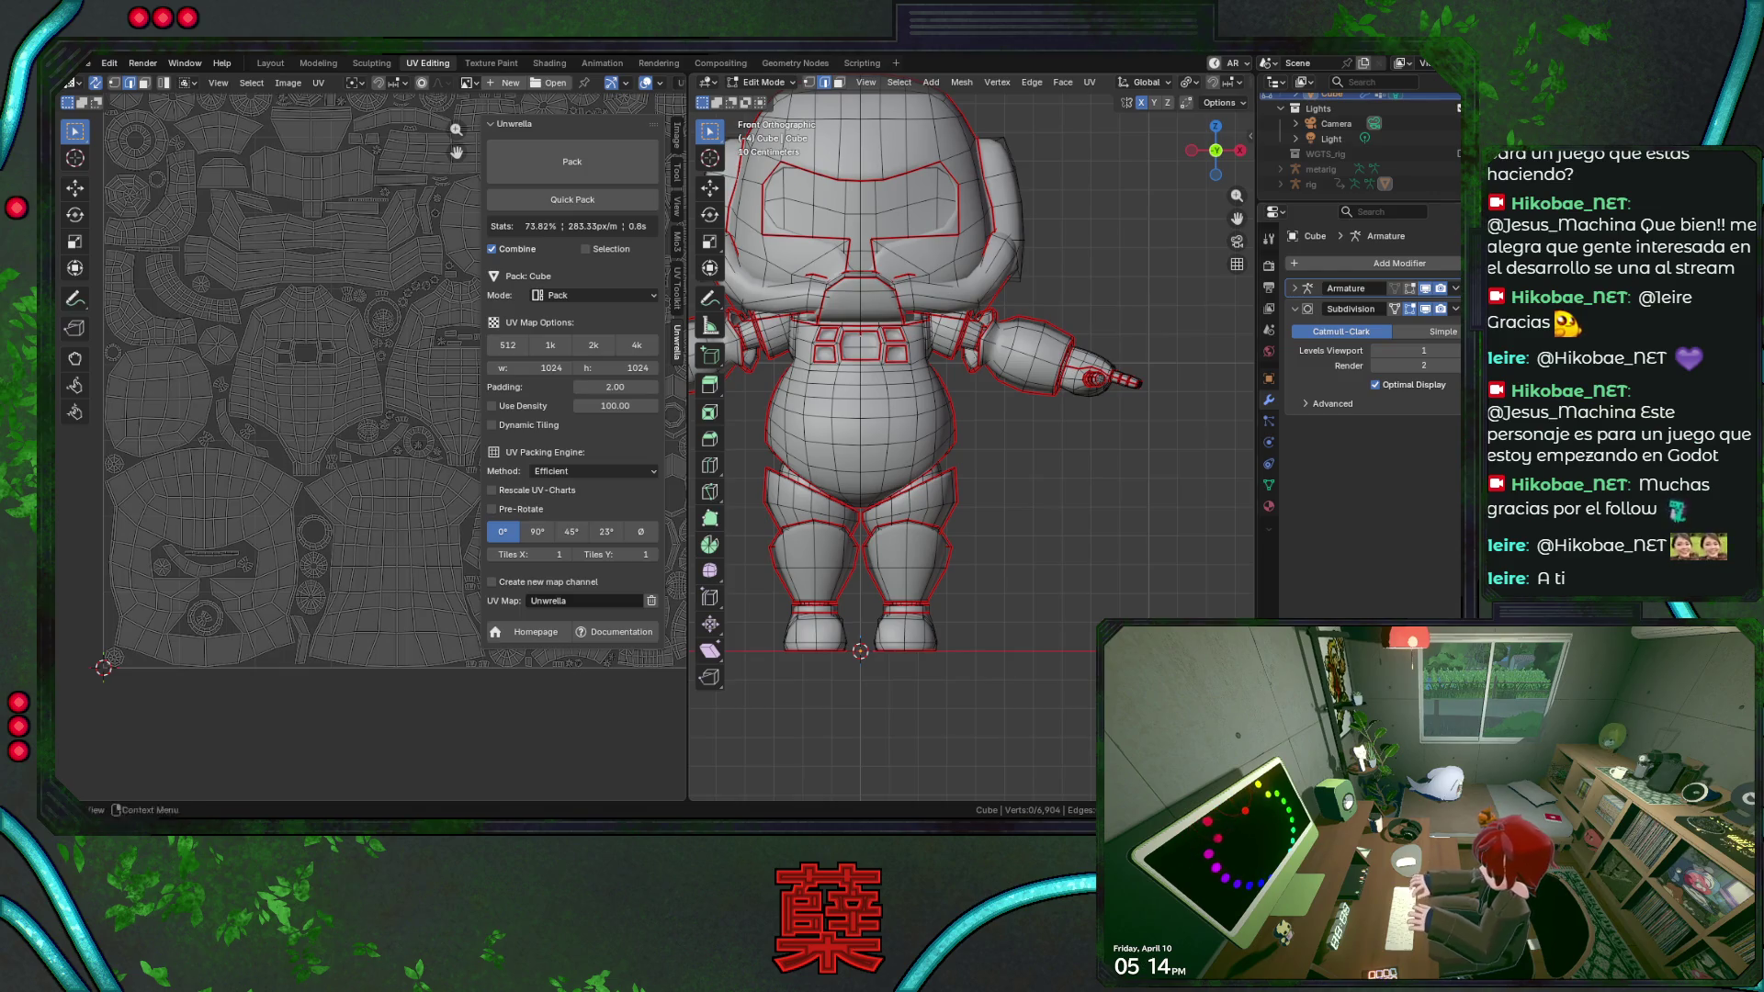
middle_click_drag(989, 517, 1172, 520, "shift")
Select the entire mesh, unwrap it with the new seams, save, and show the Mio3 UV island tools.
key("ctrl+s")
key("KP_1")
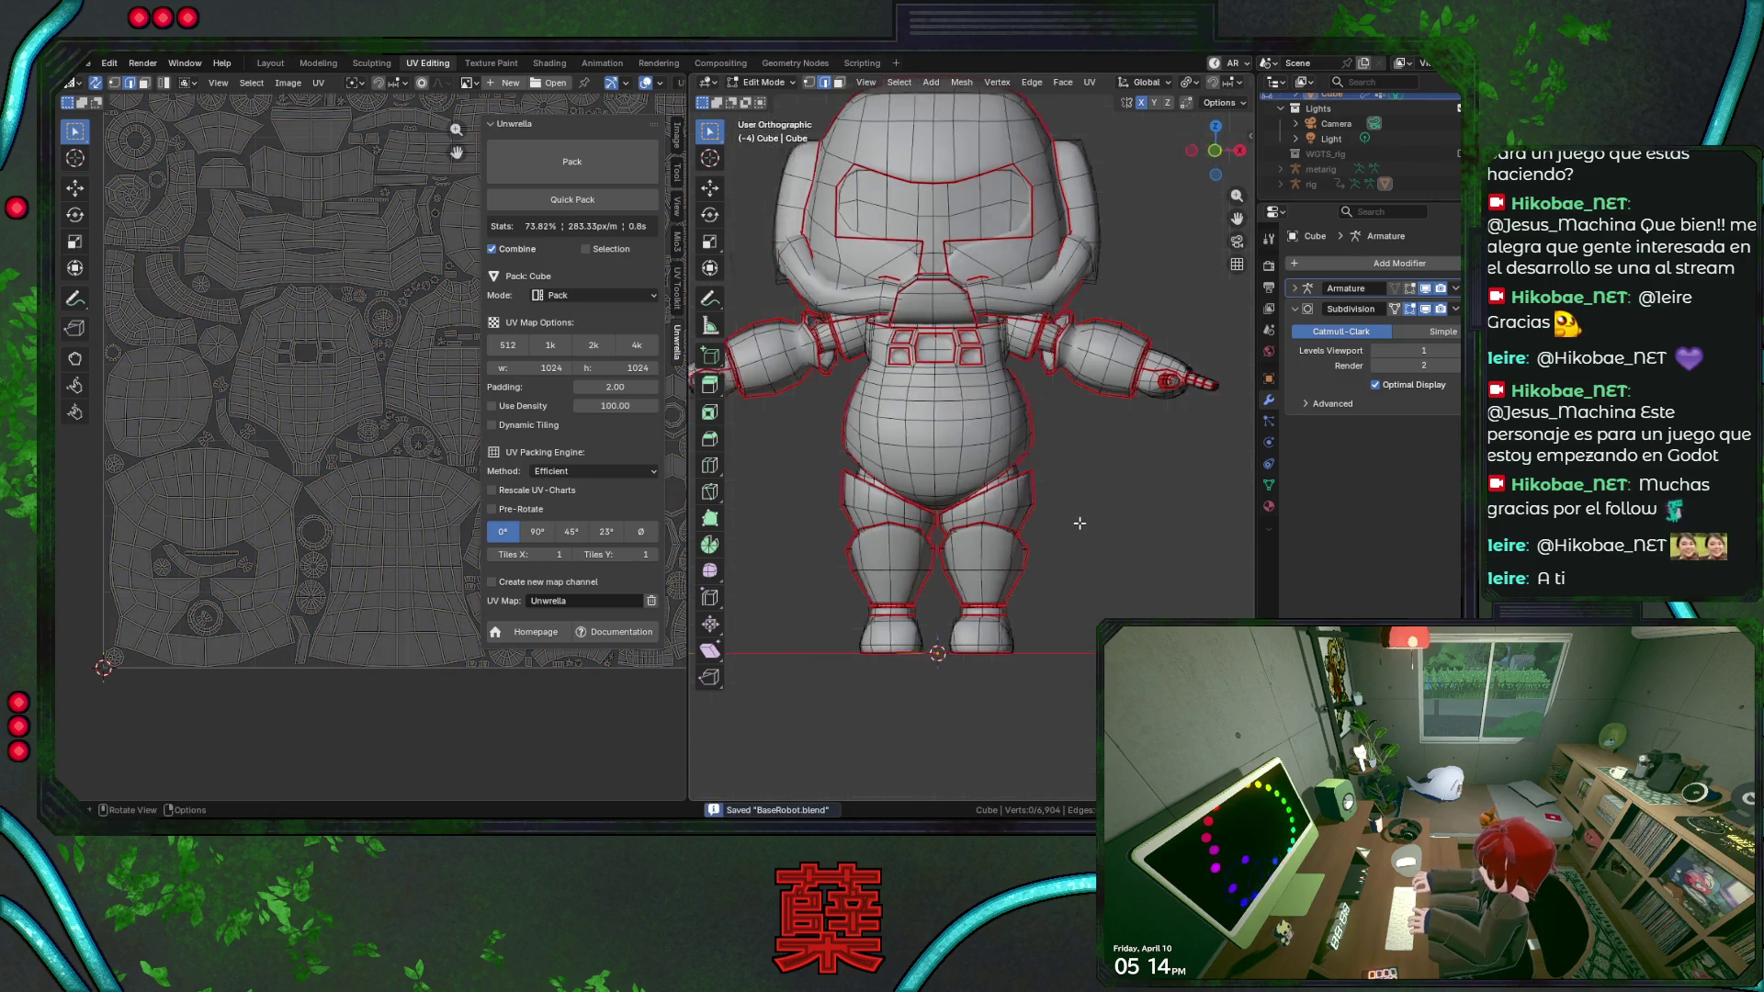
key("a")
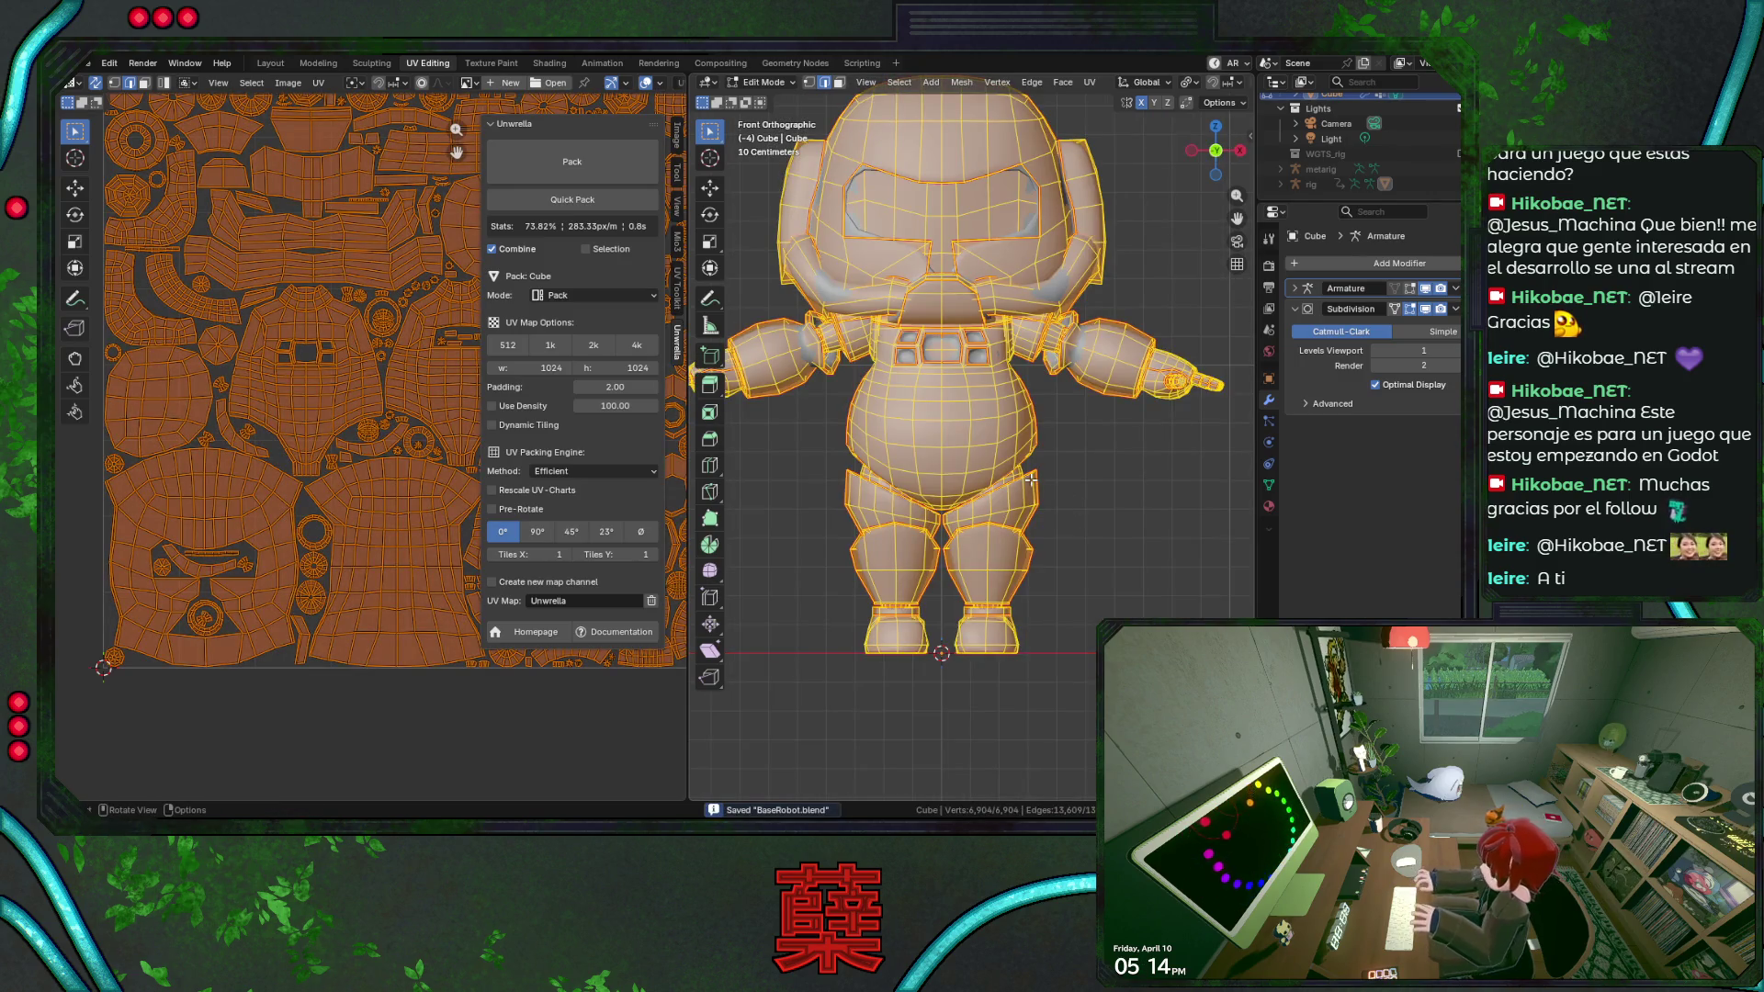
key("u")
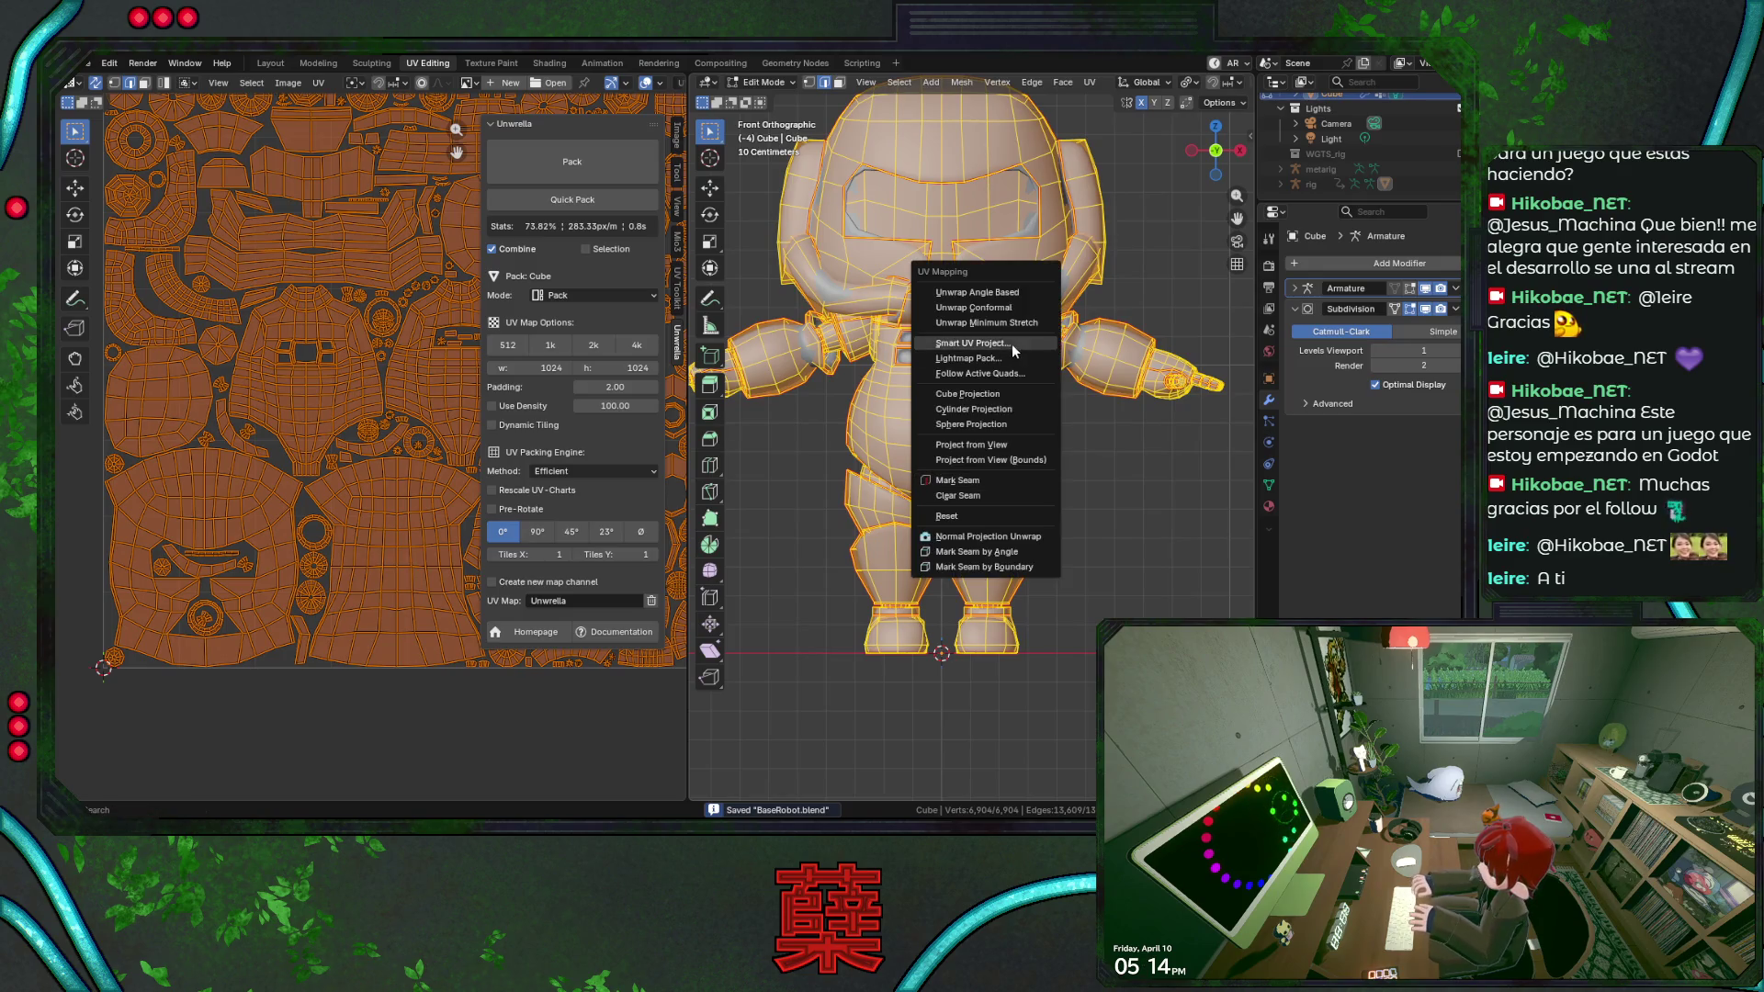
key("Return")
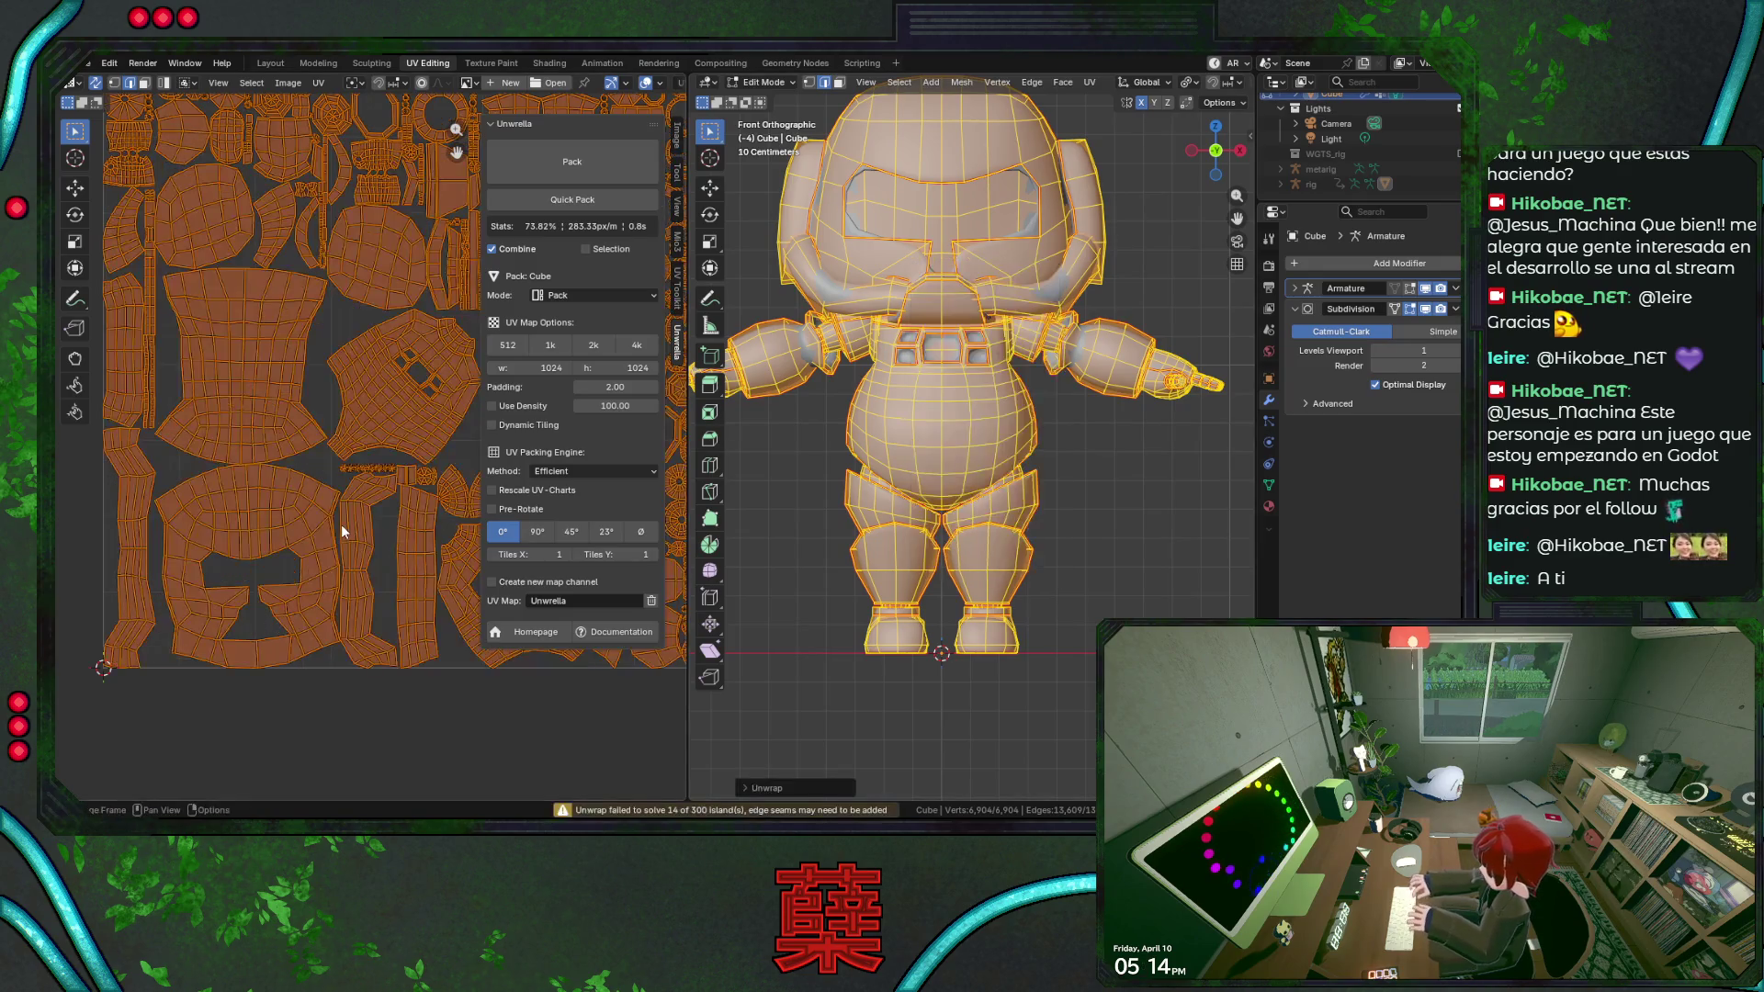
scroll(294, 478, "down", 2)
key("ctrl+s")
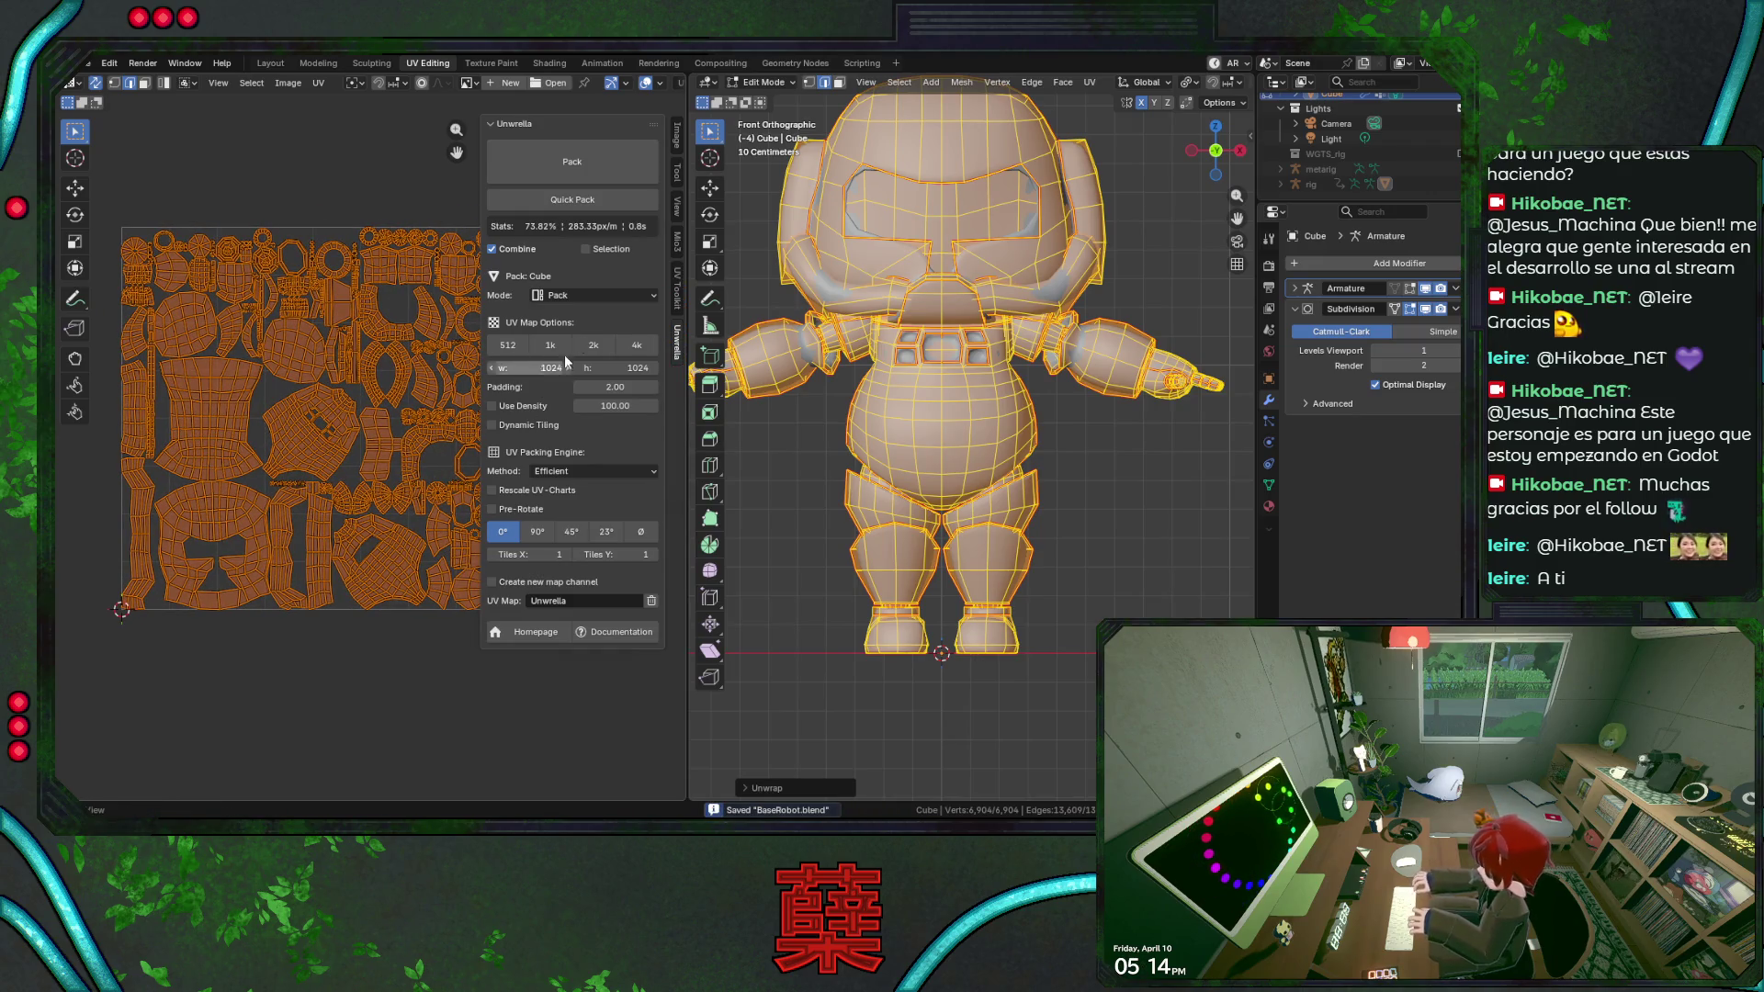
left_click(675, 242)
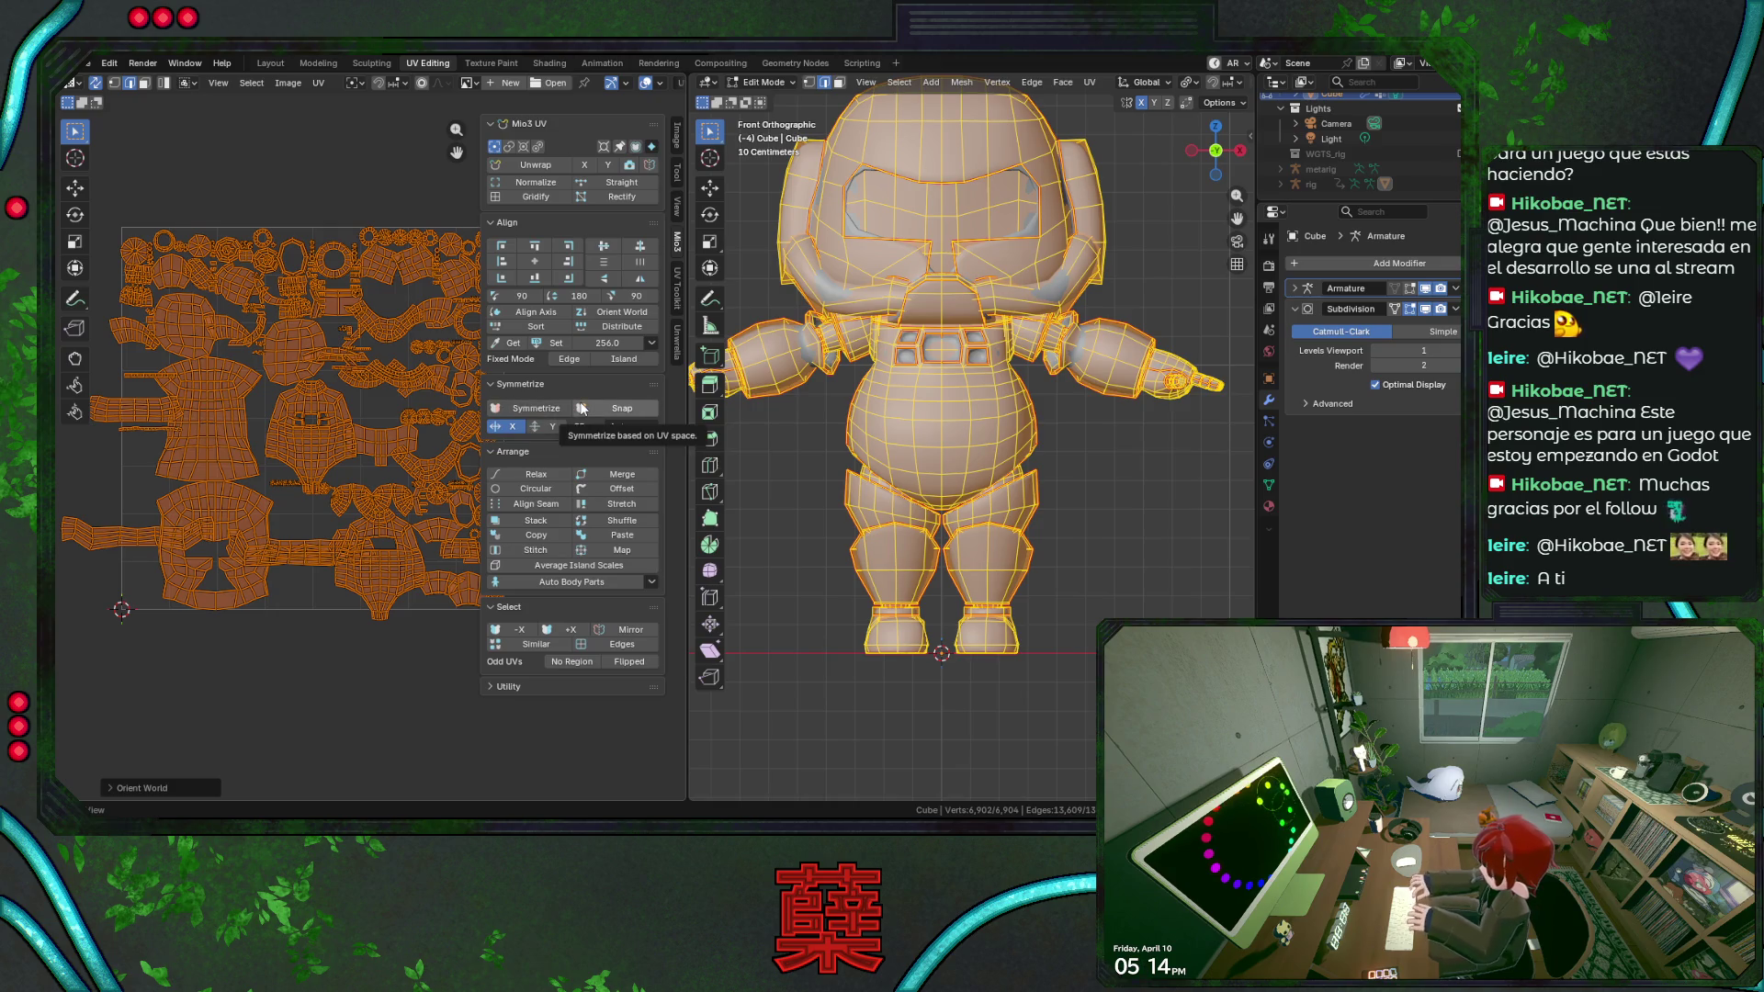
Align the UV islands to the axes and repack the layout into the square with Unwrella.
left_click(556, 318)
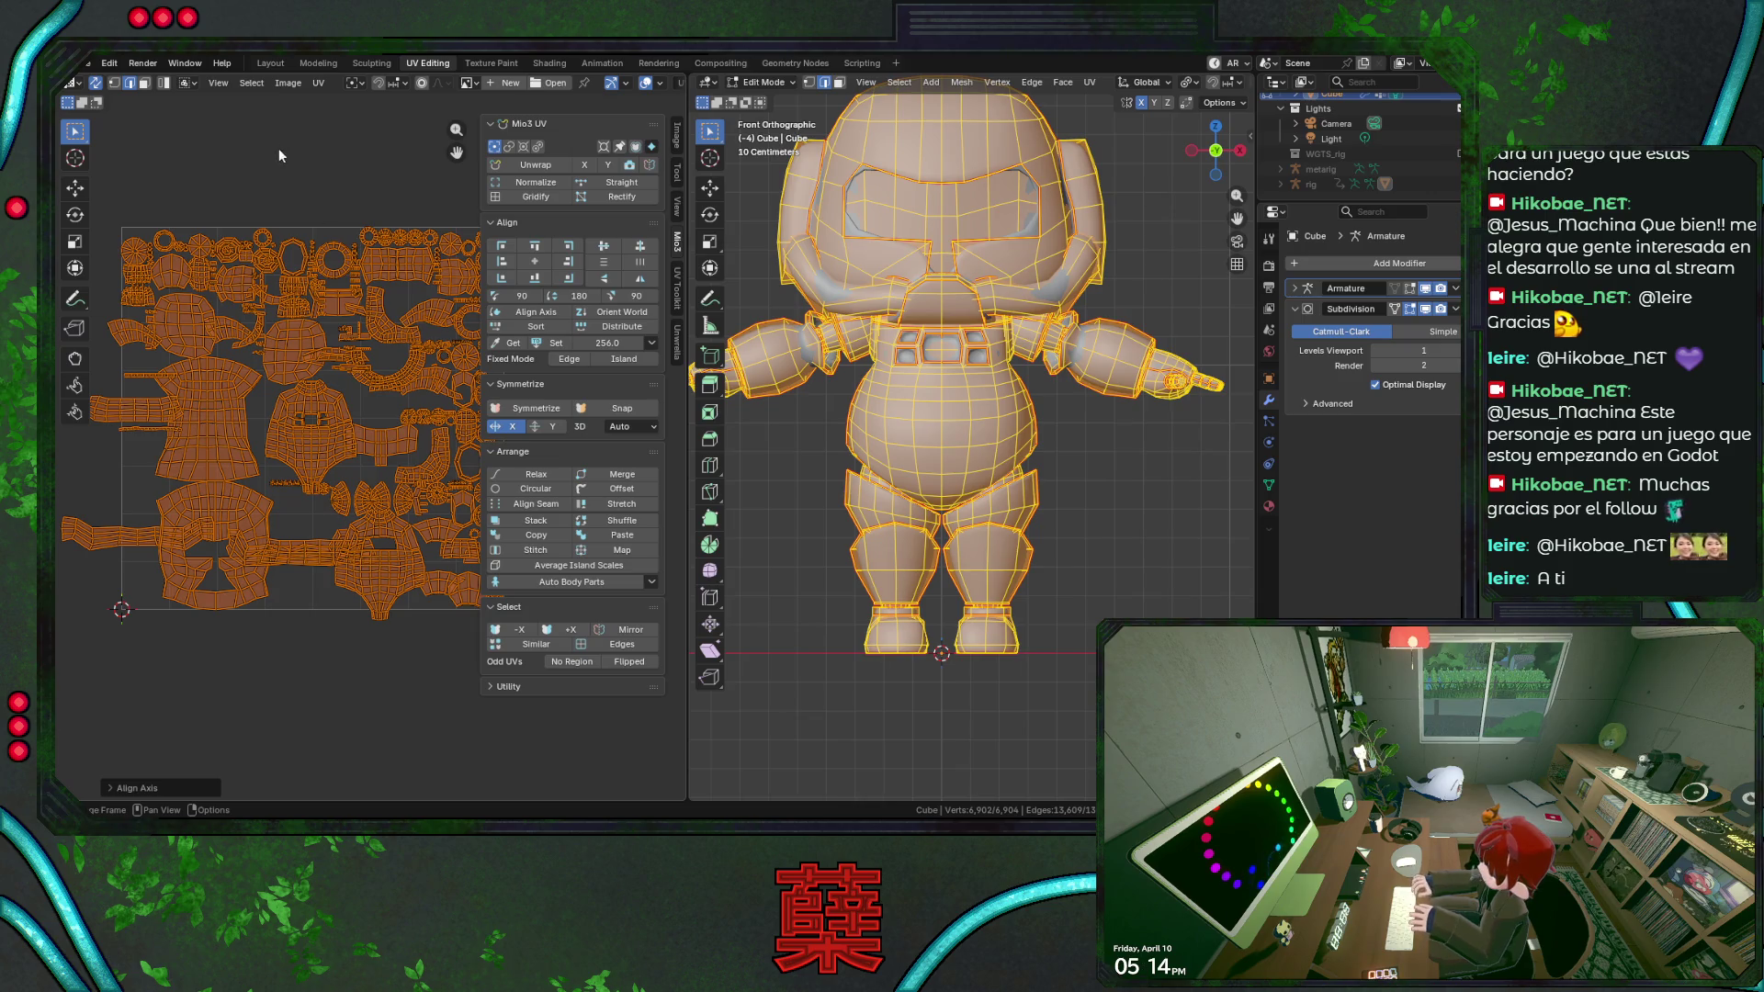
left_click(676, 338)
key("ctrl+s")
left_click(546, 167)
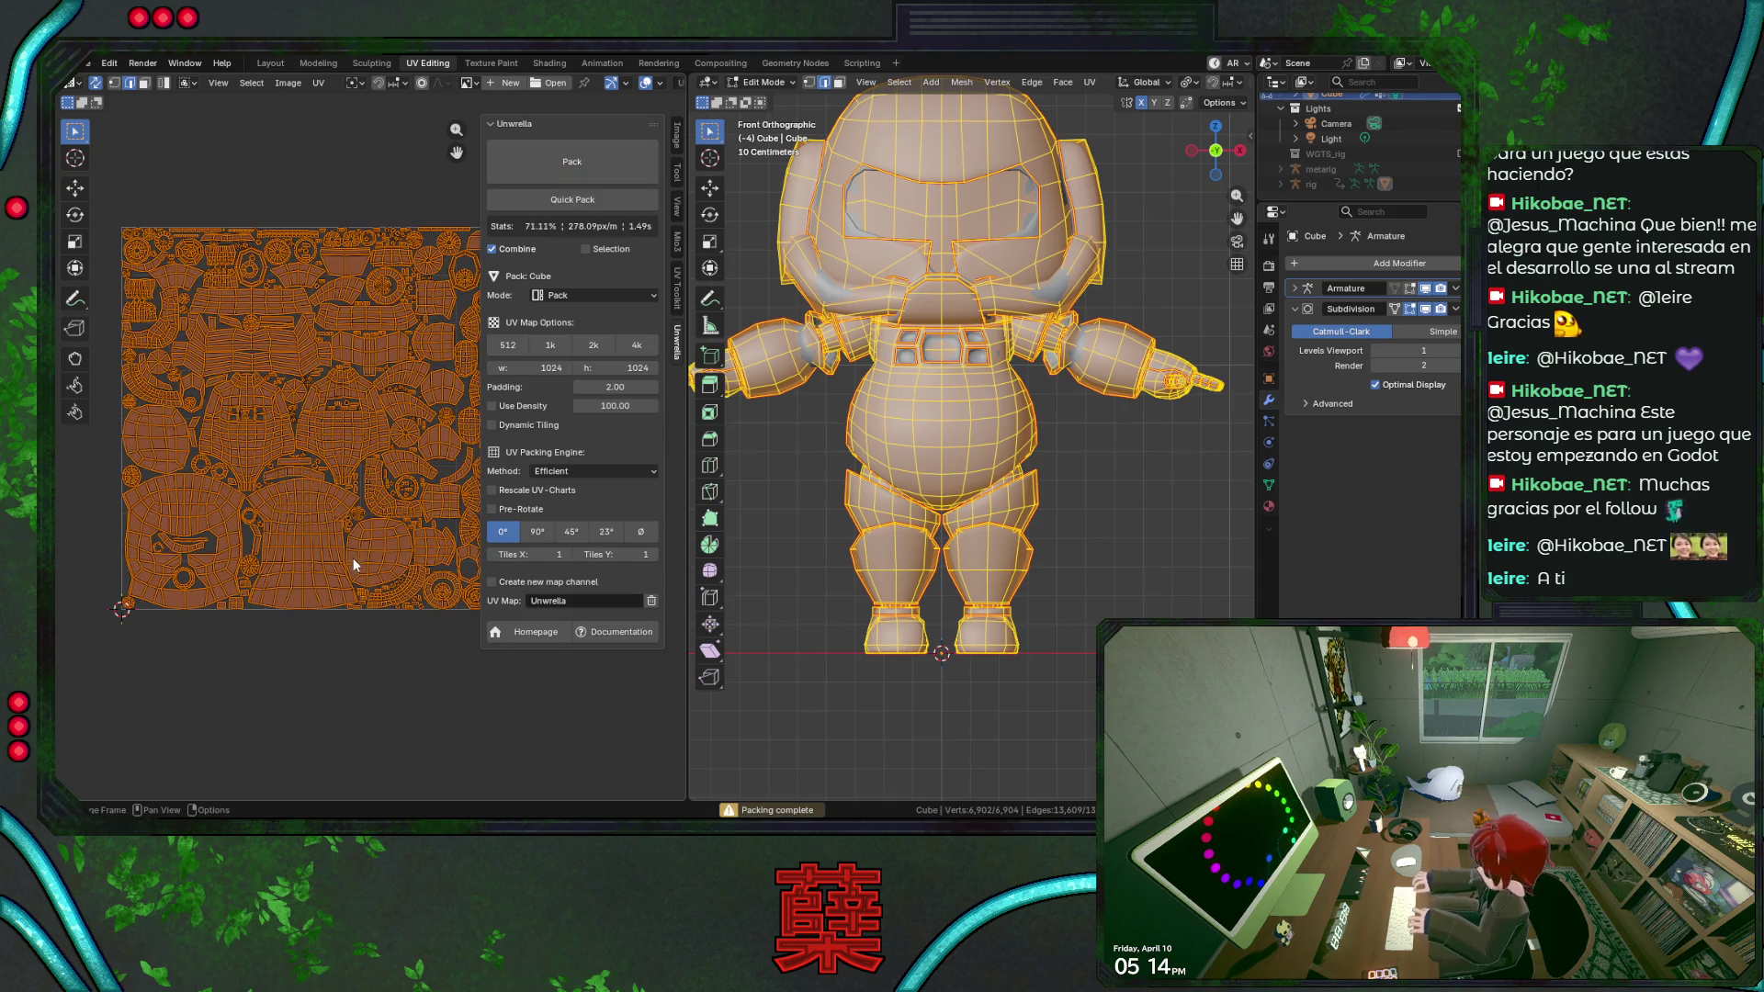
scroll(361, 549, "down", 1)
scroll(360, 542, "up", 1)
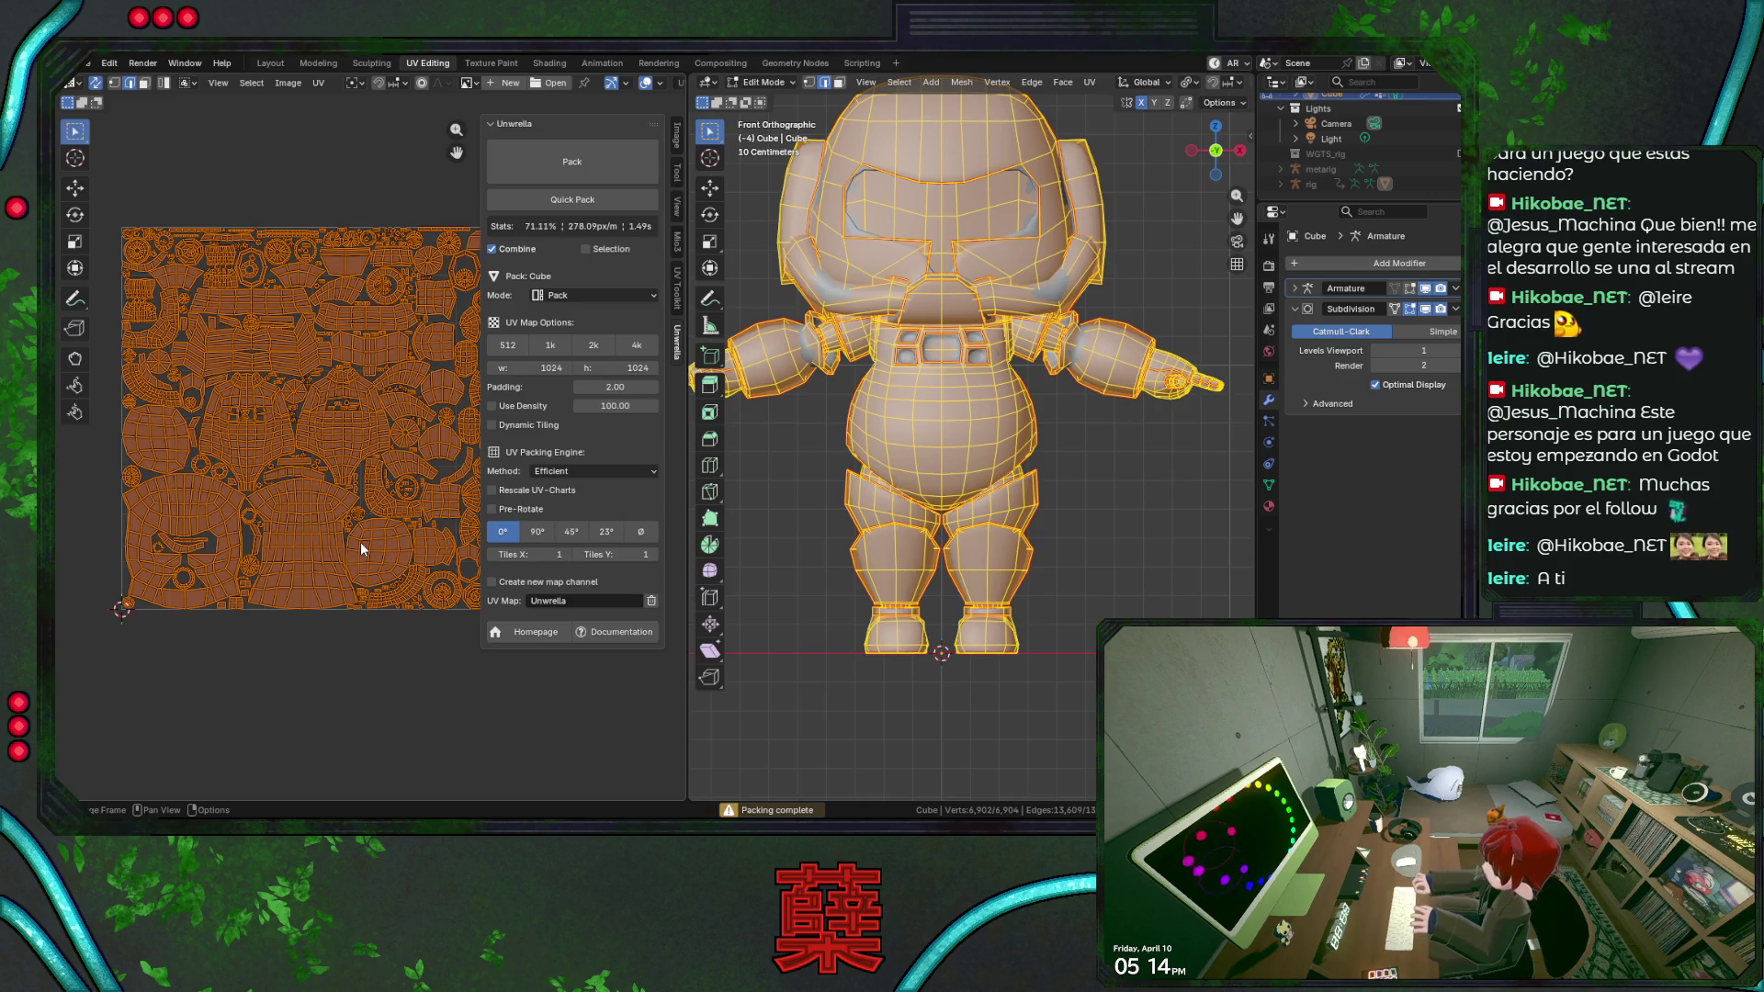
scroll(360, 542, "up", 1)
scroll(360, 542, "down", 1)
Review the packed UV layout and return the robot from mesh editing to Object Mode.
middle_click_drag(360, 535, 294, 487)
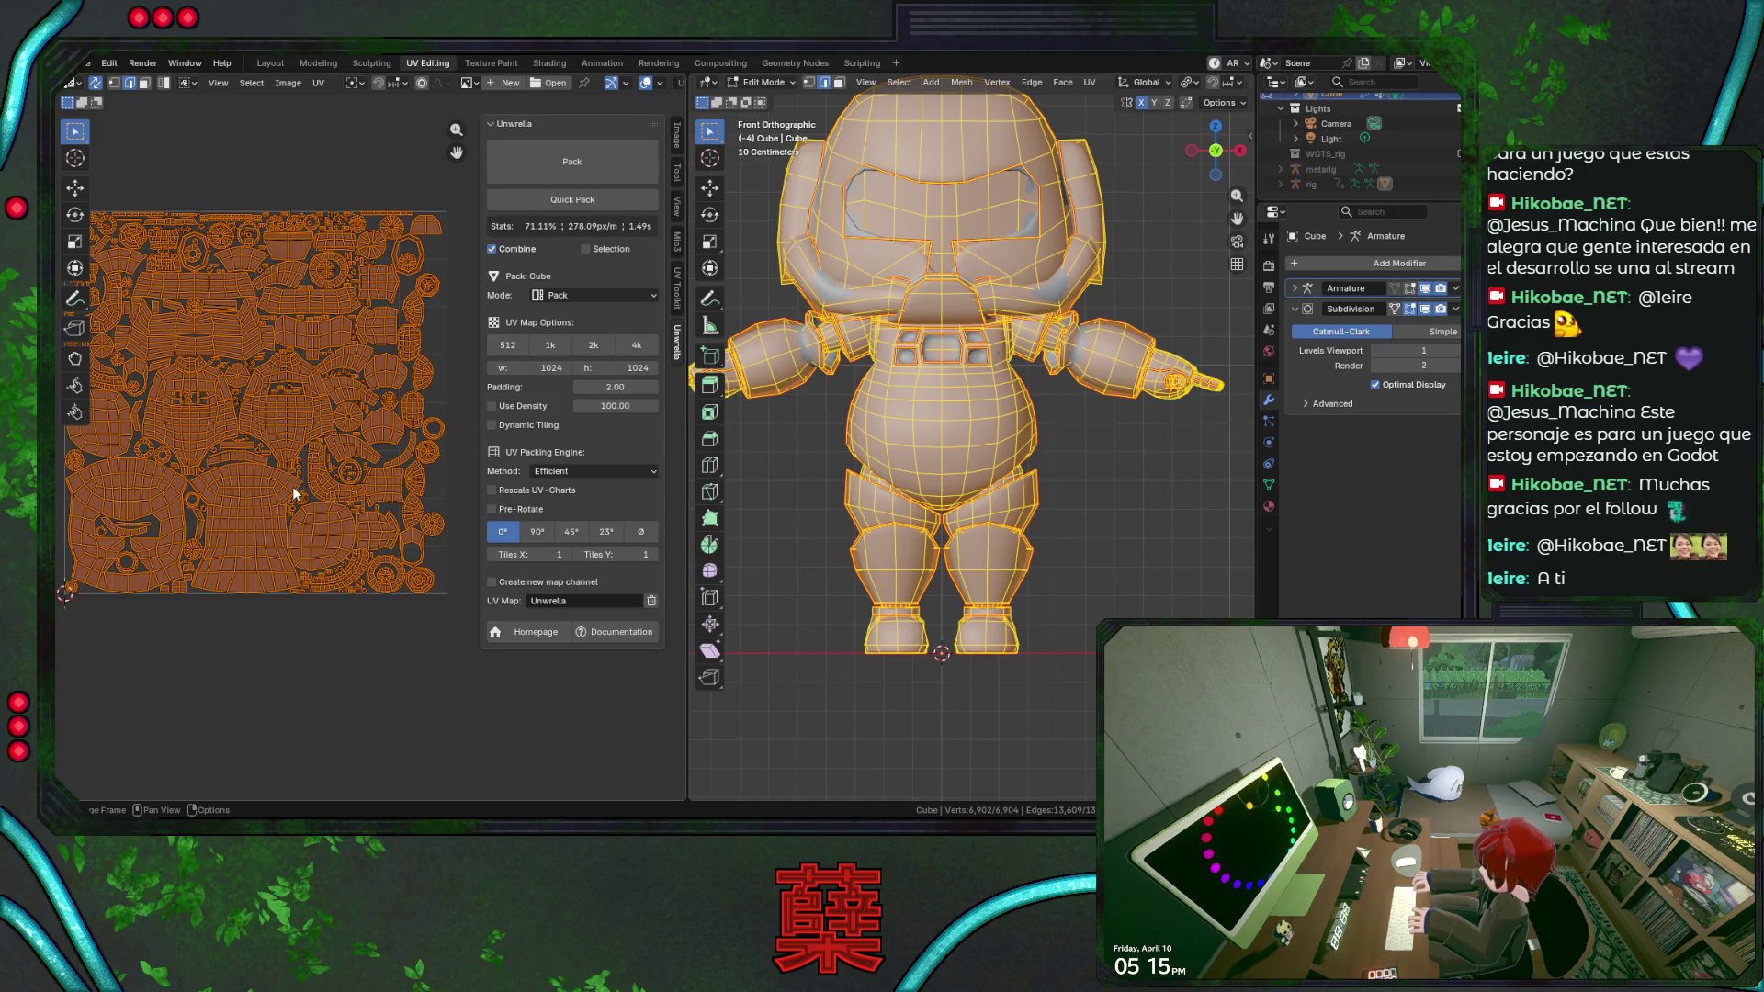
middle_click_drag(266, 475, 284, 465)
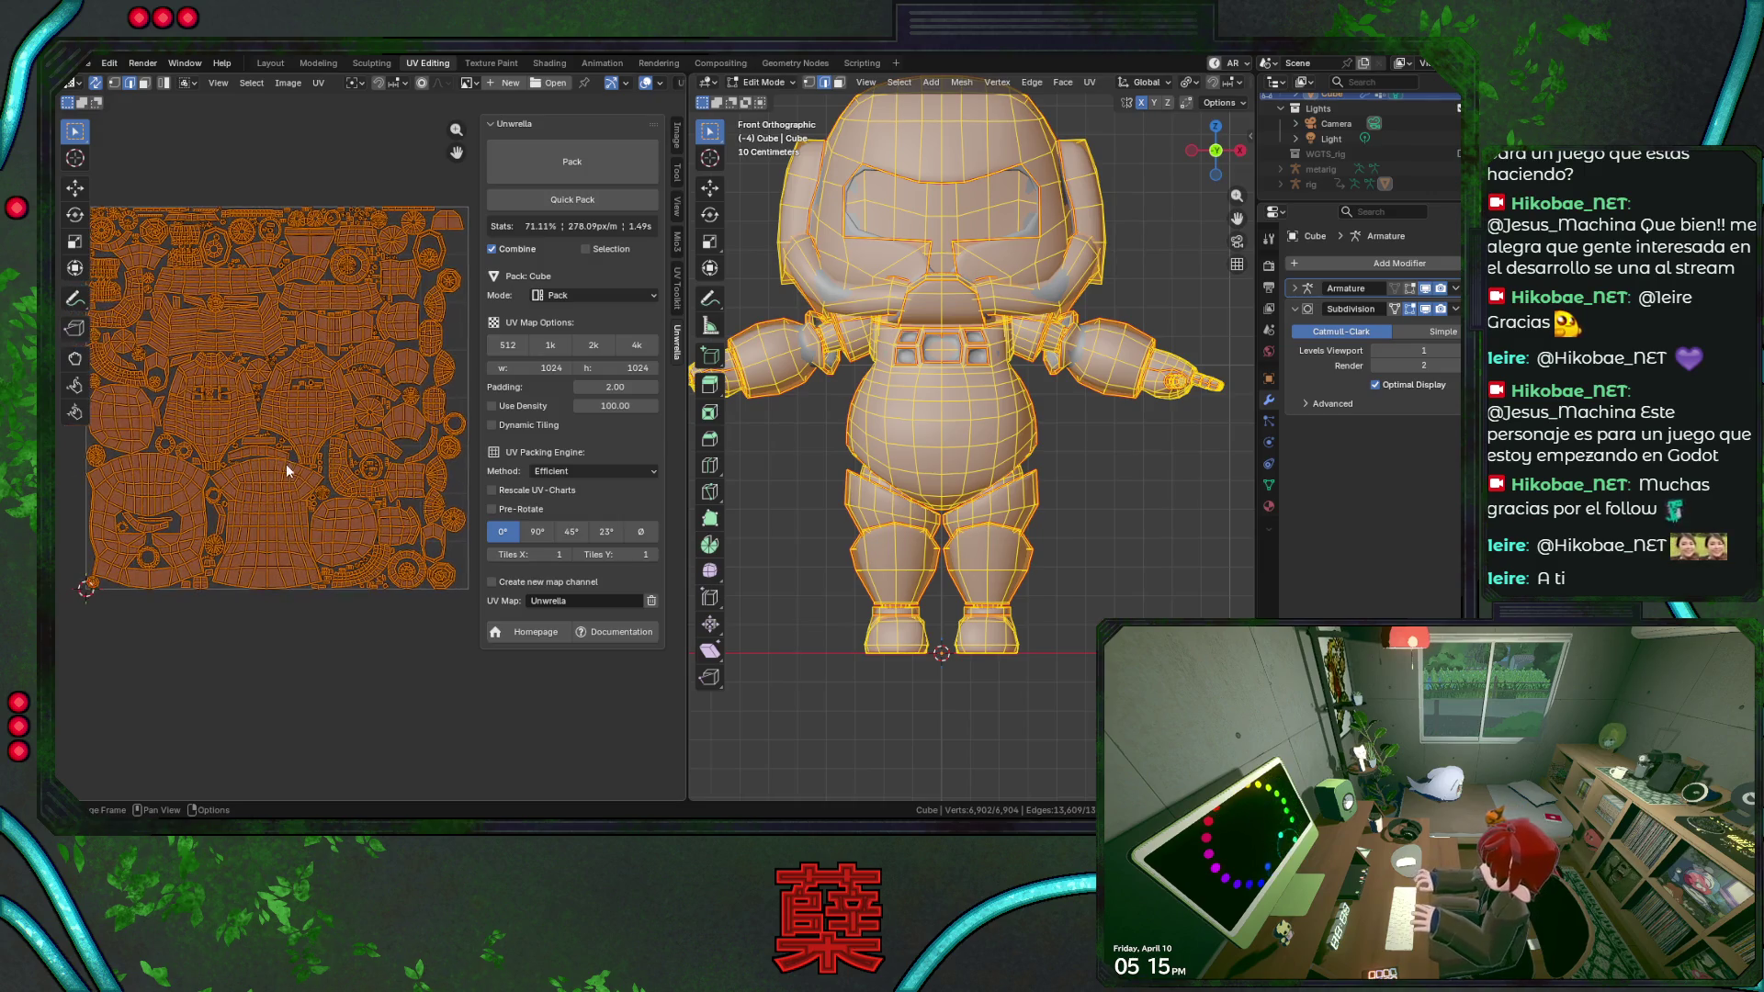
key("Tab")
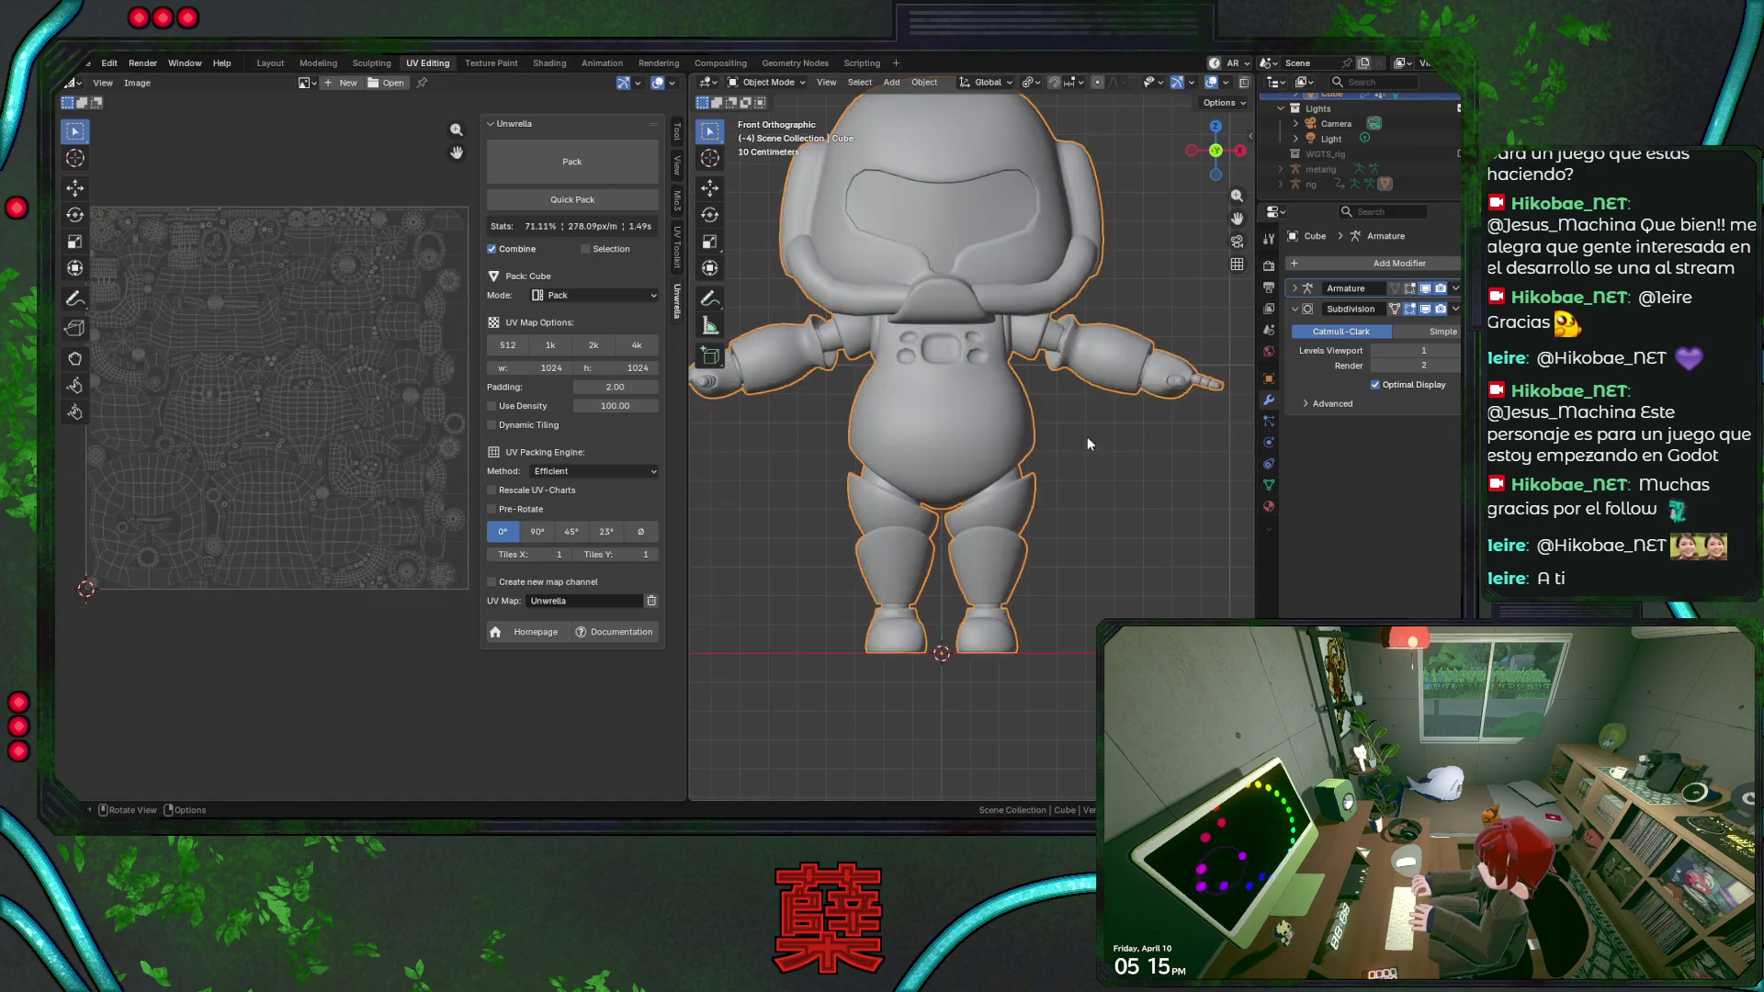
Save BaseRobot.blend, widen the 3D viewport over the UV editor, and switch to the Layout workspace.
key("ctrl+s")
left_click_drag(685, 366, 665, 369)
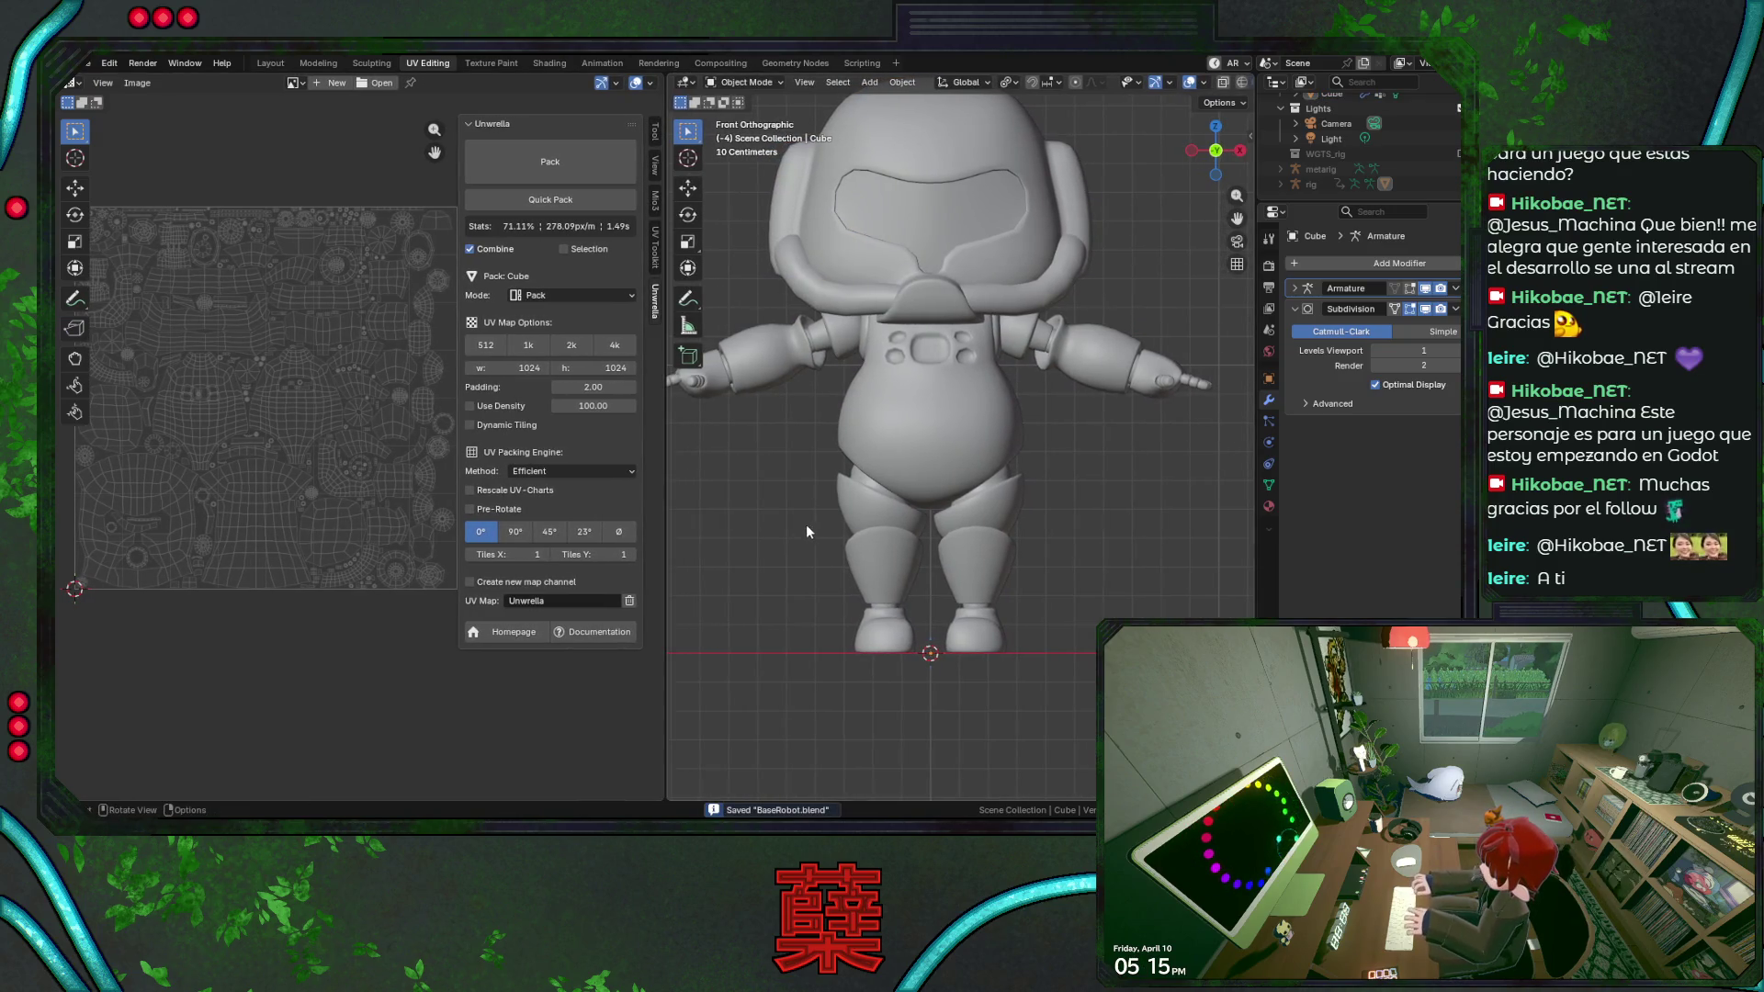
scroll(828, 510, "down", 1)
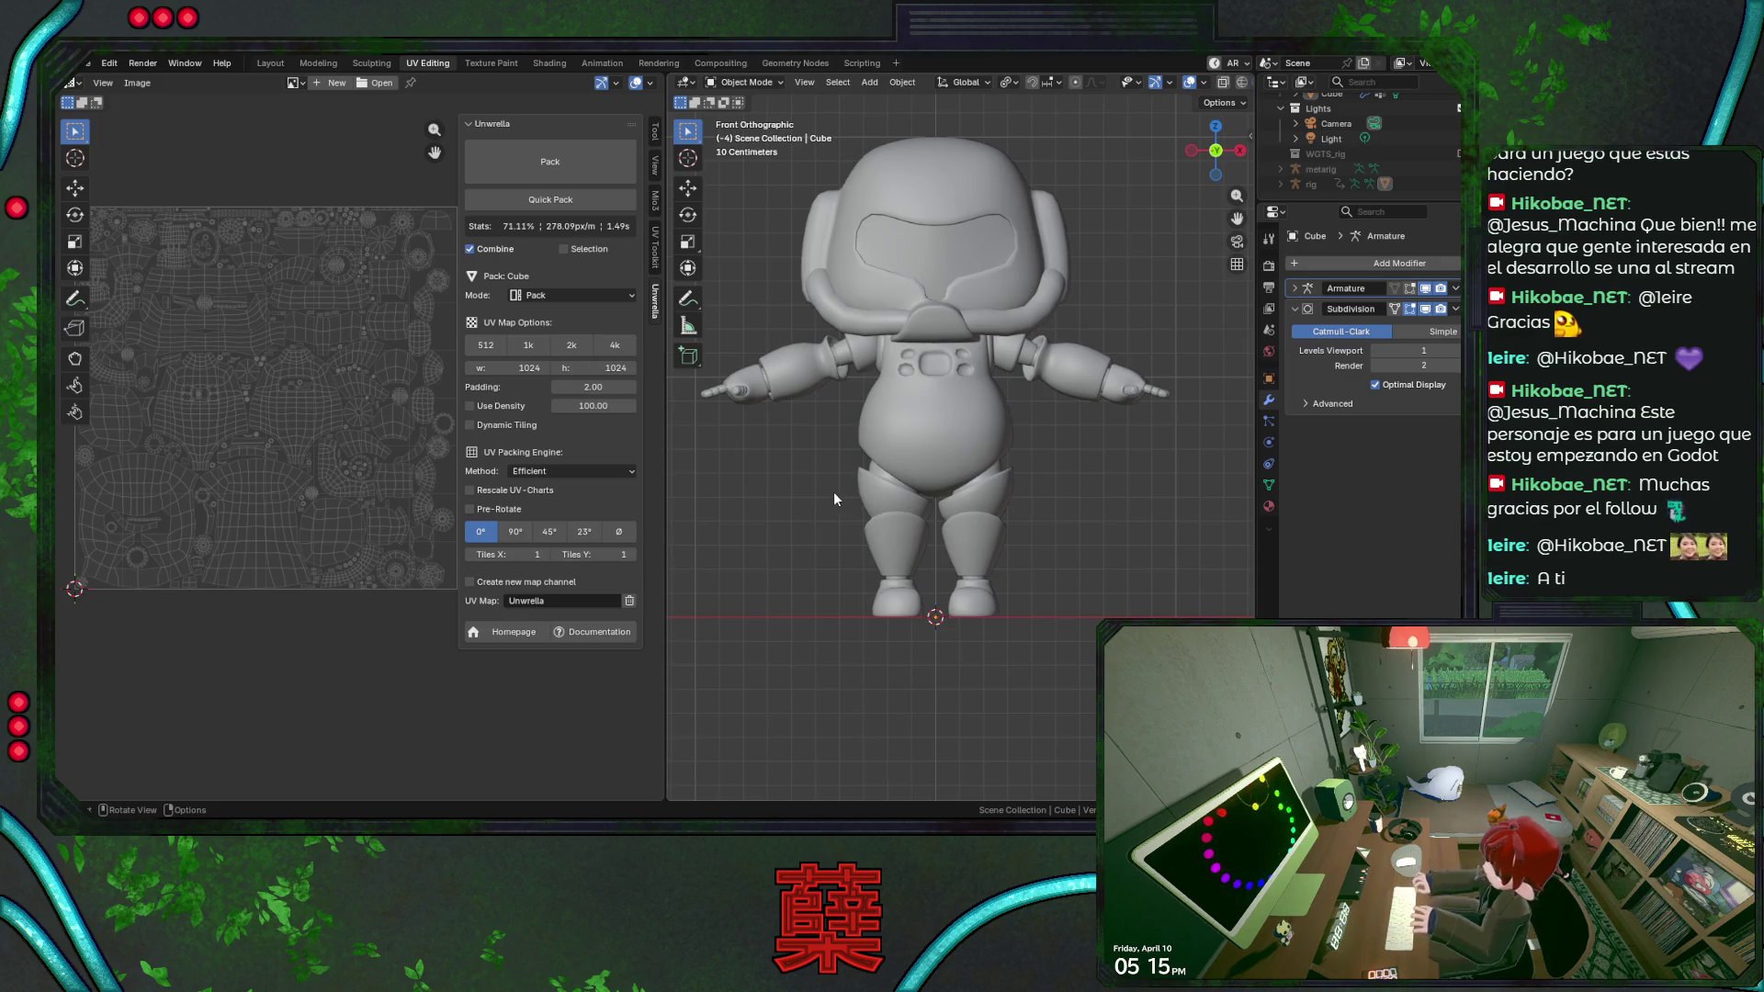
key("ctrl+s")
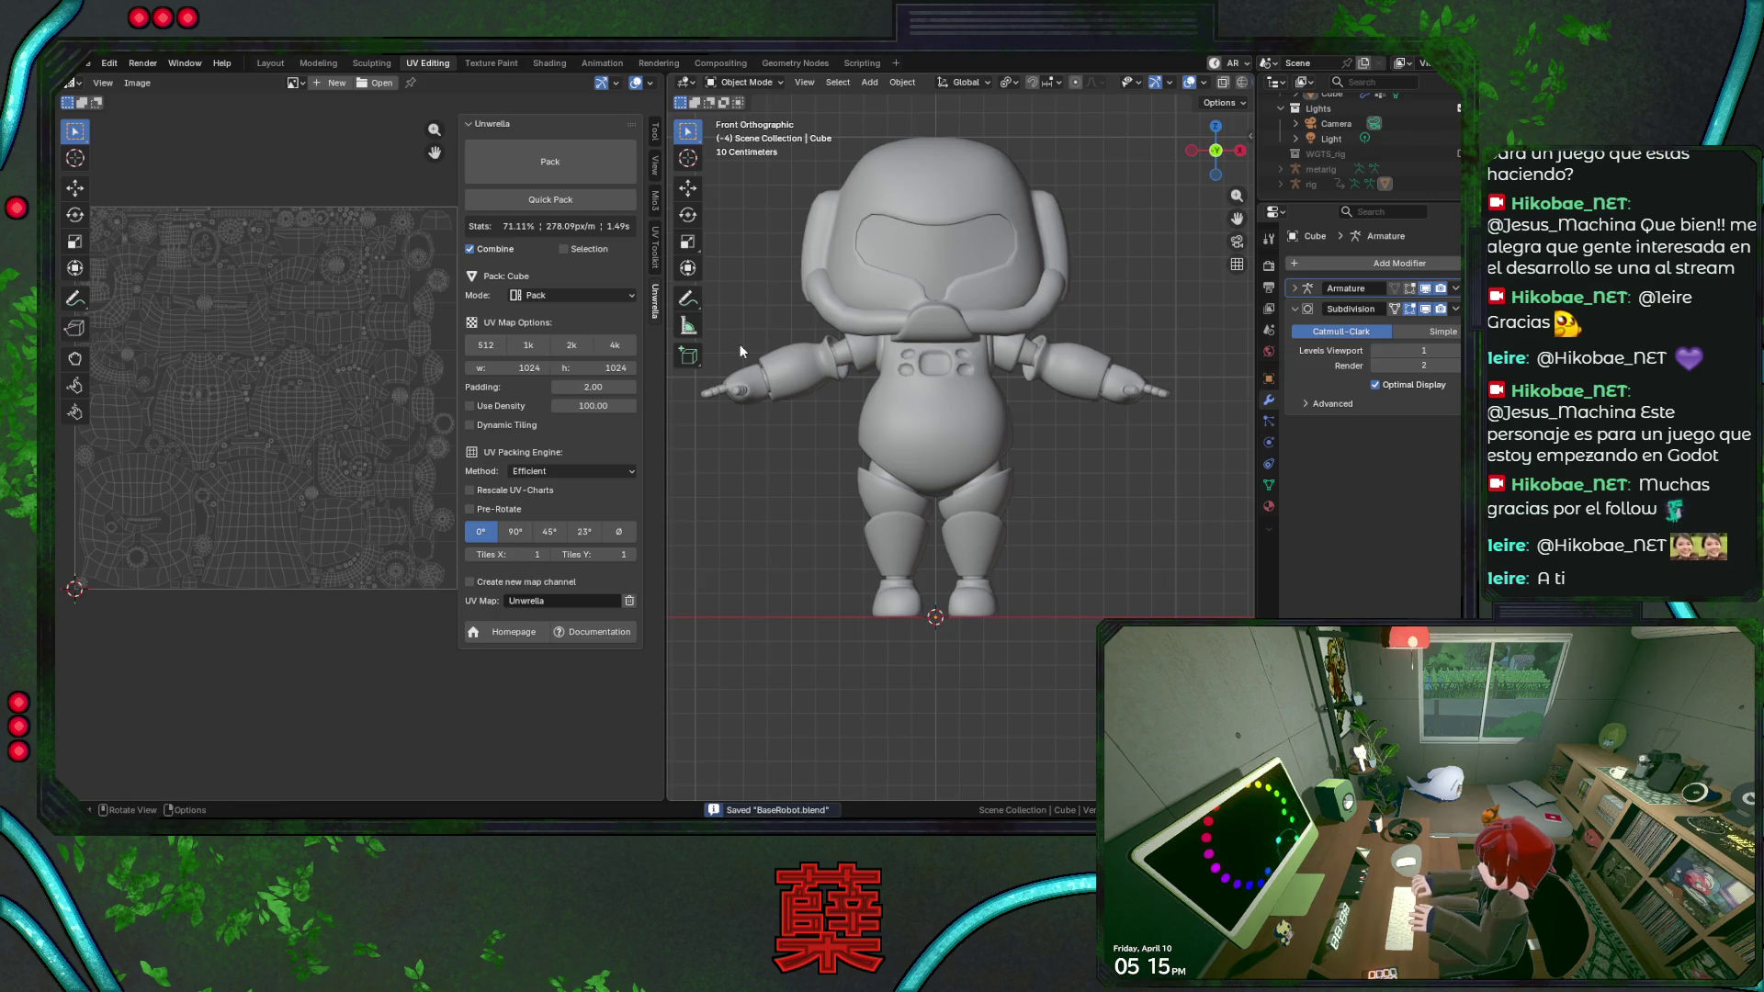
left_click(271, 62)
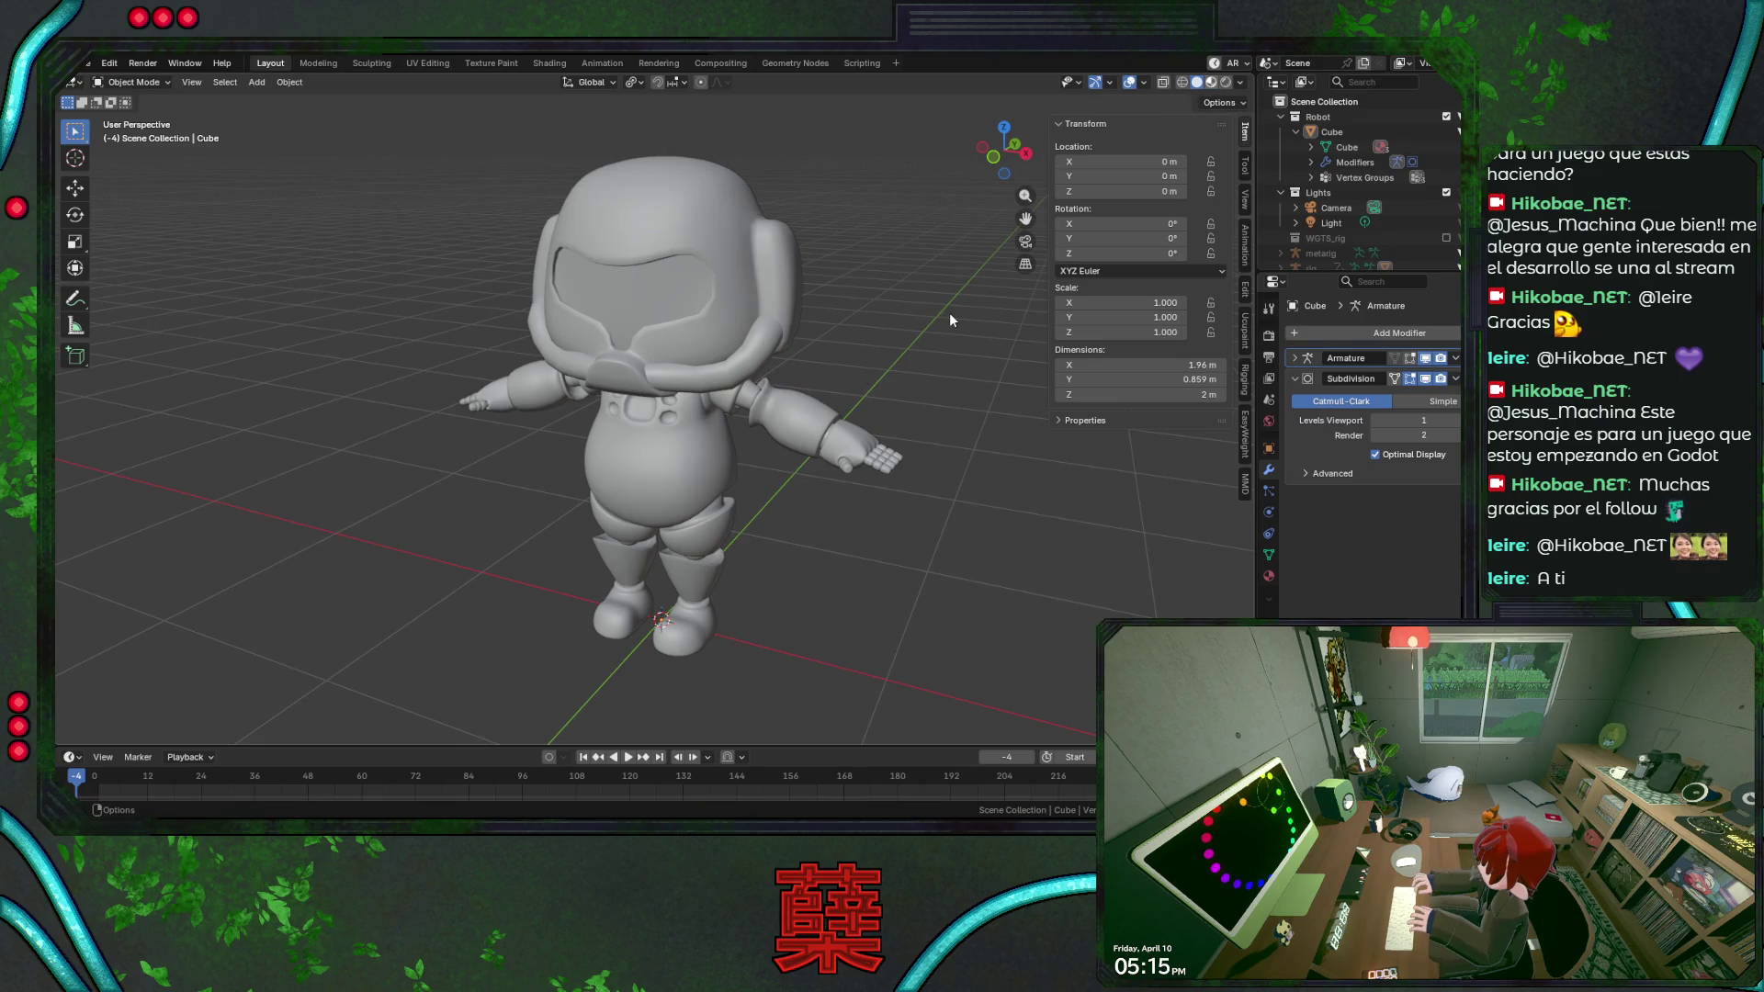
Show the robot in Material Preview shading from the front view.
key("z")
key("2")
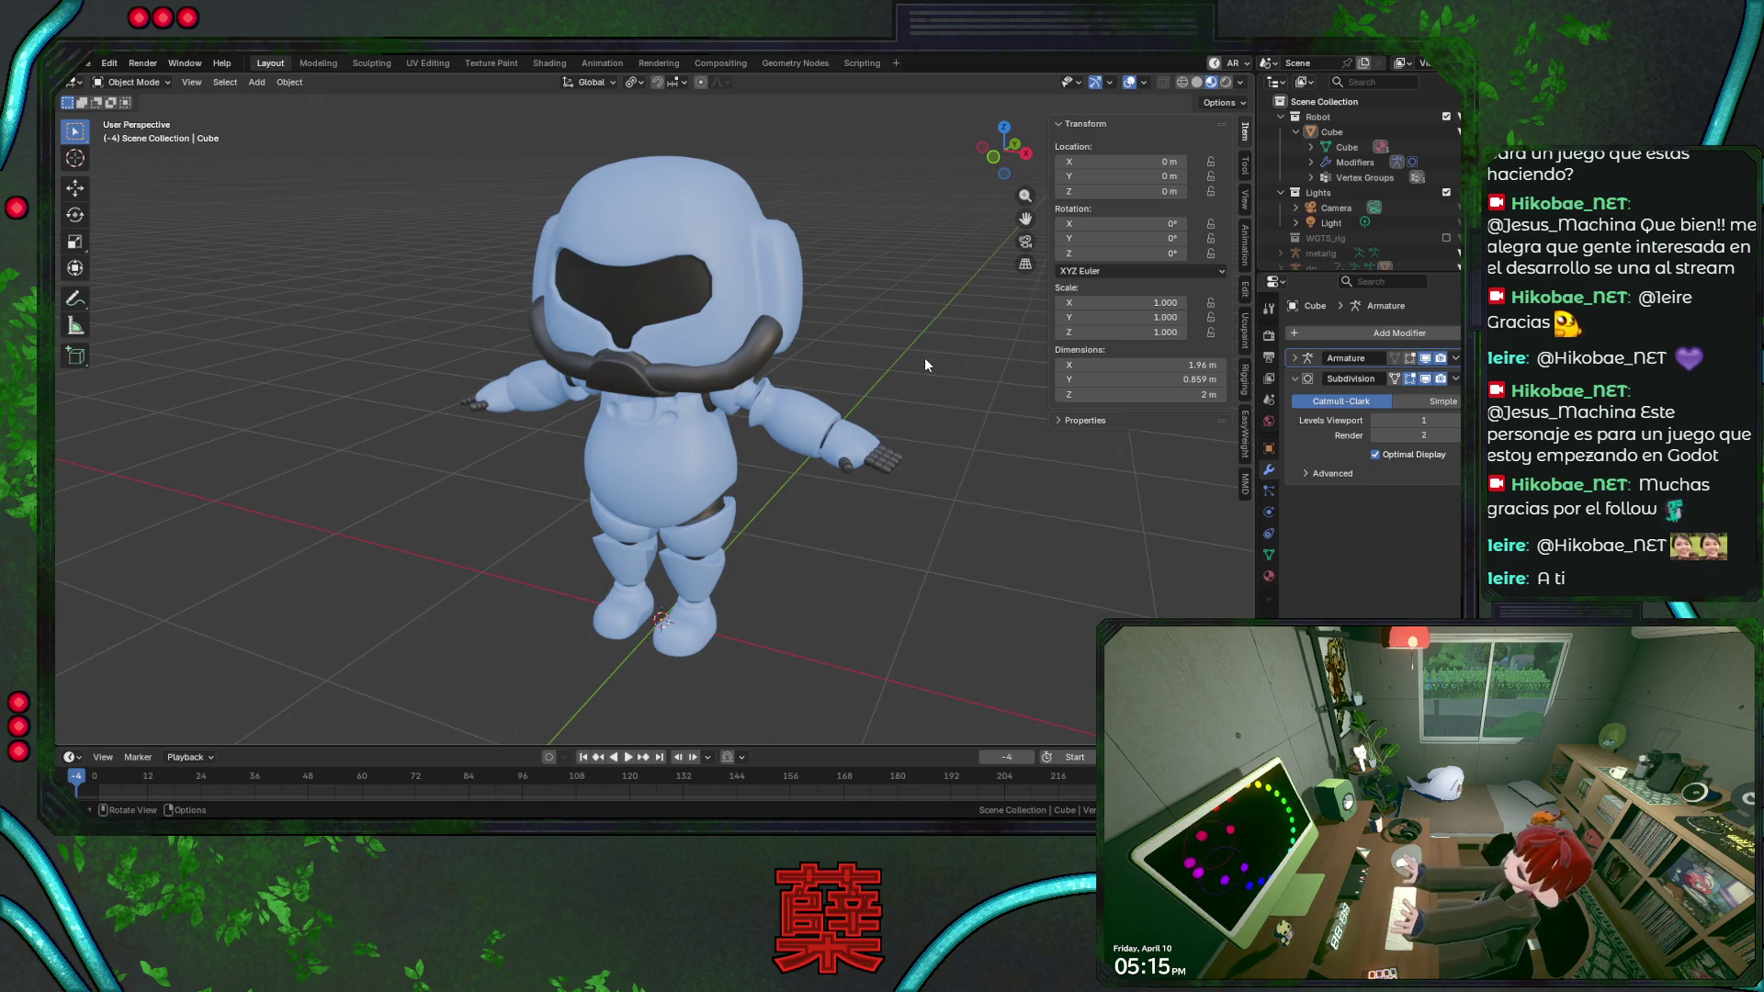
key("KP_1")
scroll(786, 389, "up", 1)
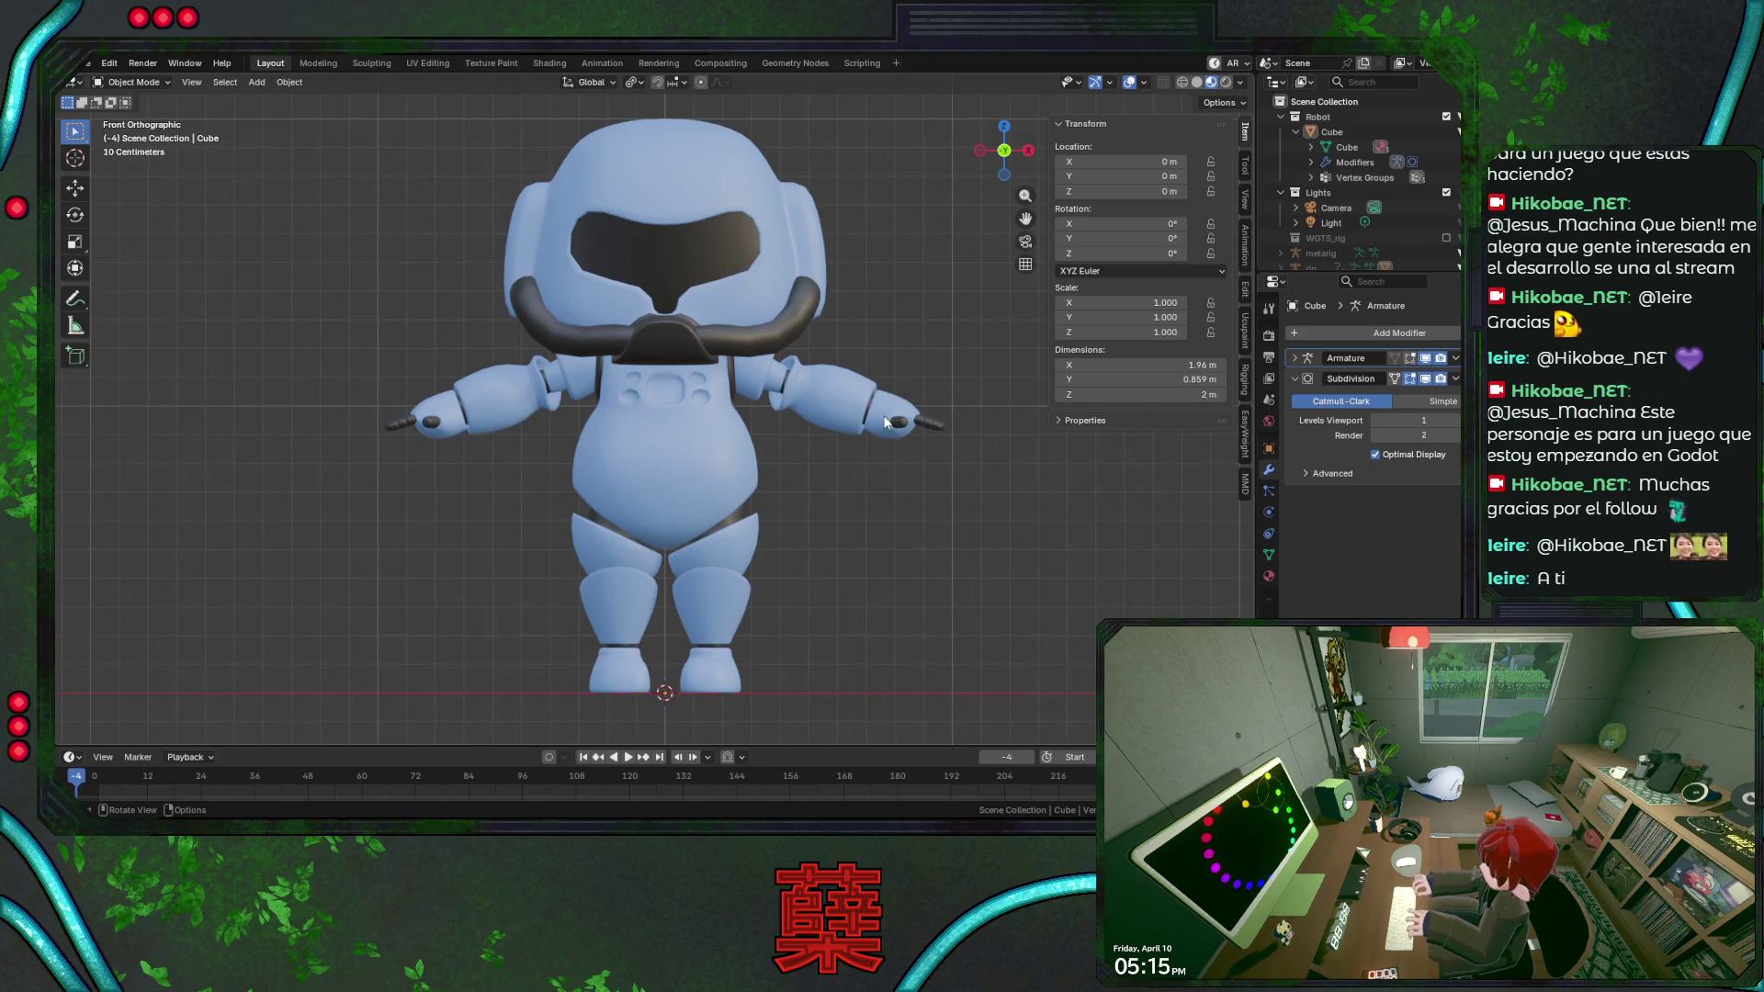
Select the robot, reduce its material slots to M_Main_Color and M_S_Color, and orbit in on the legs.
left_click(787, 393)
left_click(1270, 577)
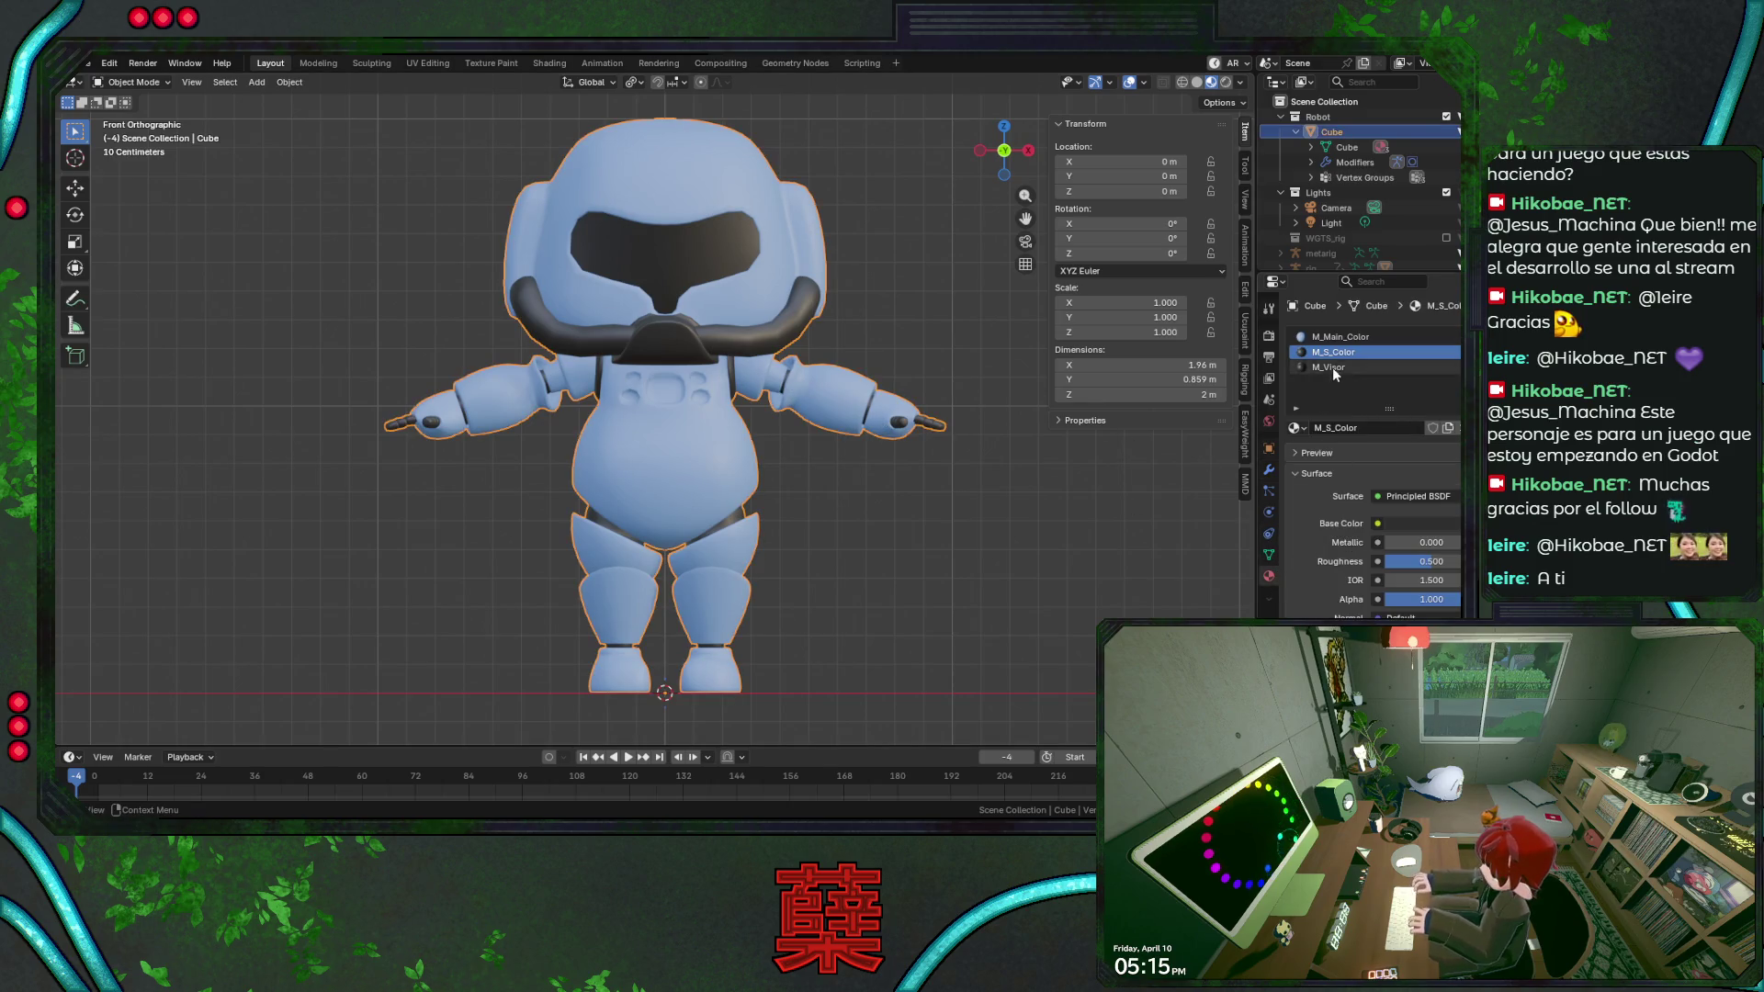
left_click(1368, 352)
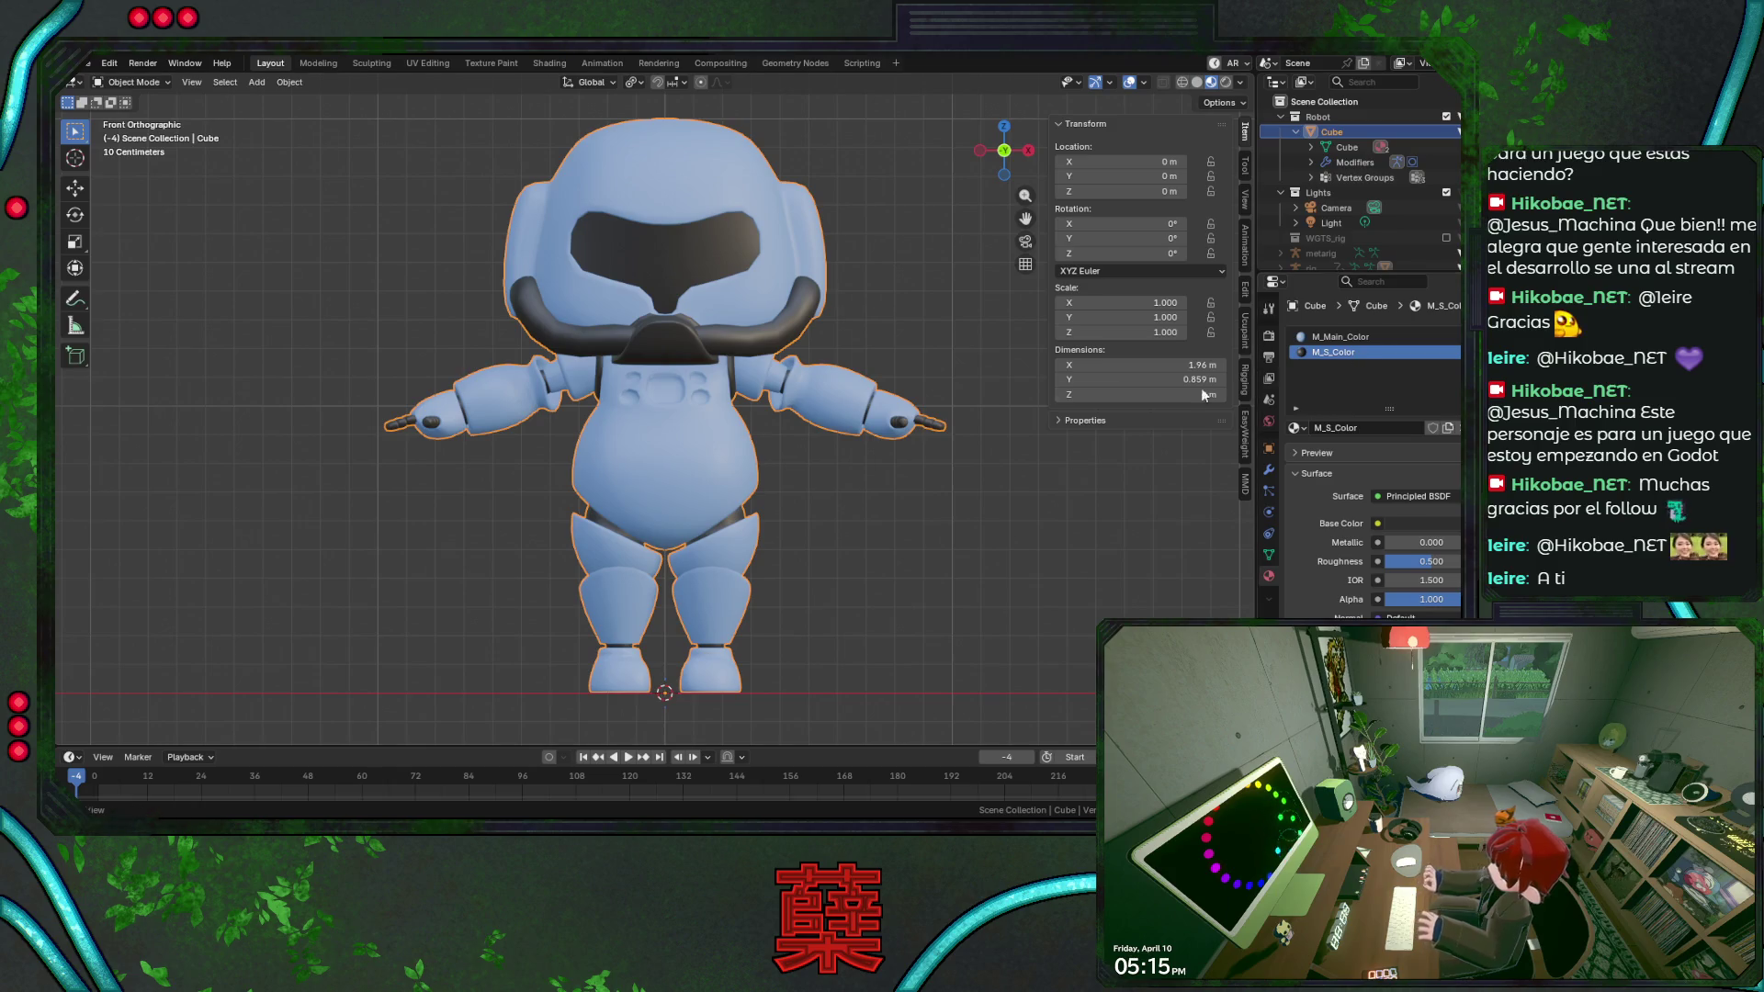
scroll(801, 493, "up", 1)
middle_click_drag(870, 545, 857, 464, "alt")
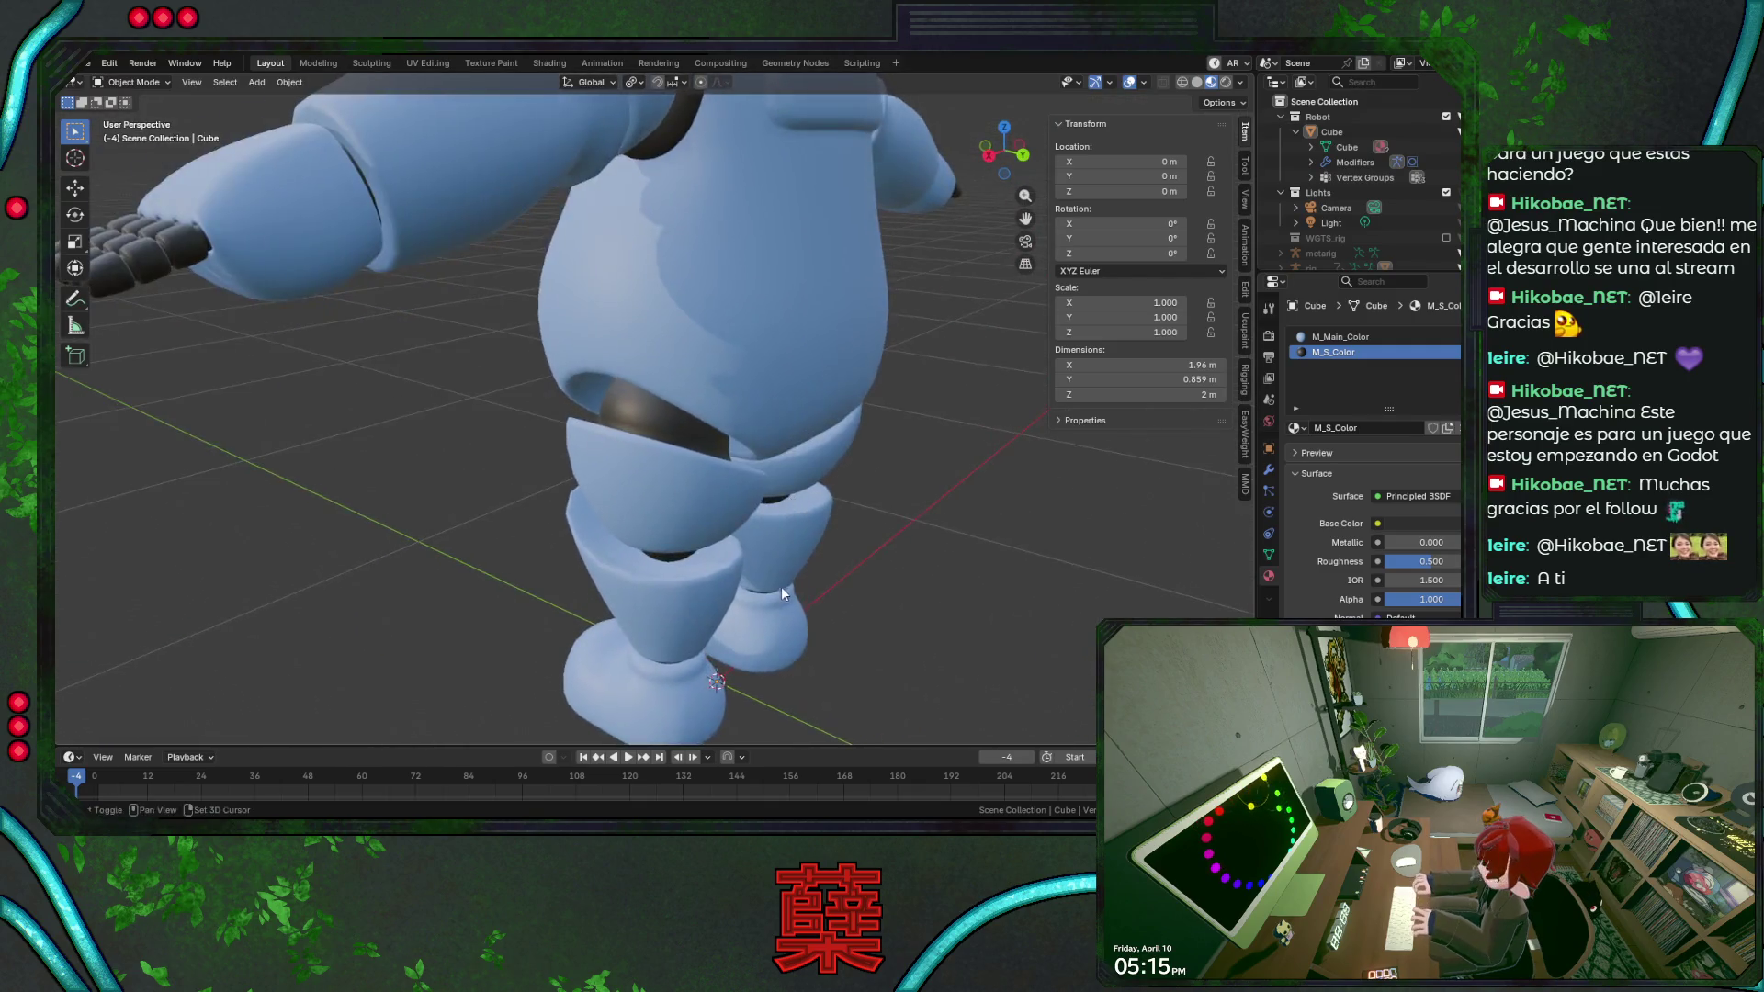
middle_click_drag(856, 463, 707, 556)
left_click(705, 556)
In Edit Mode, grow a loop into the first leg's joint ring and assign it the dark M_S_Color material.
key("Tab")
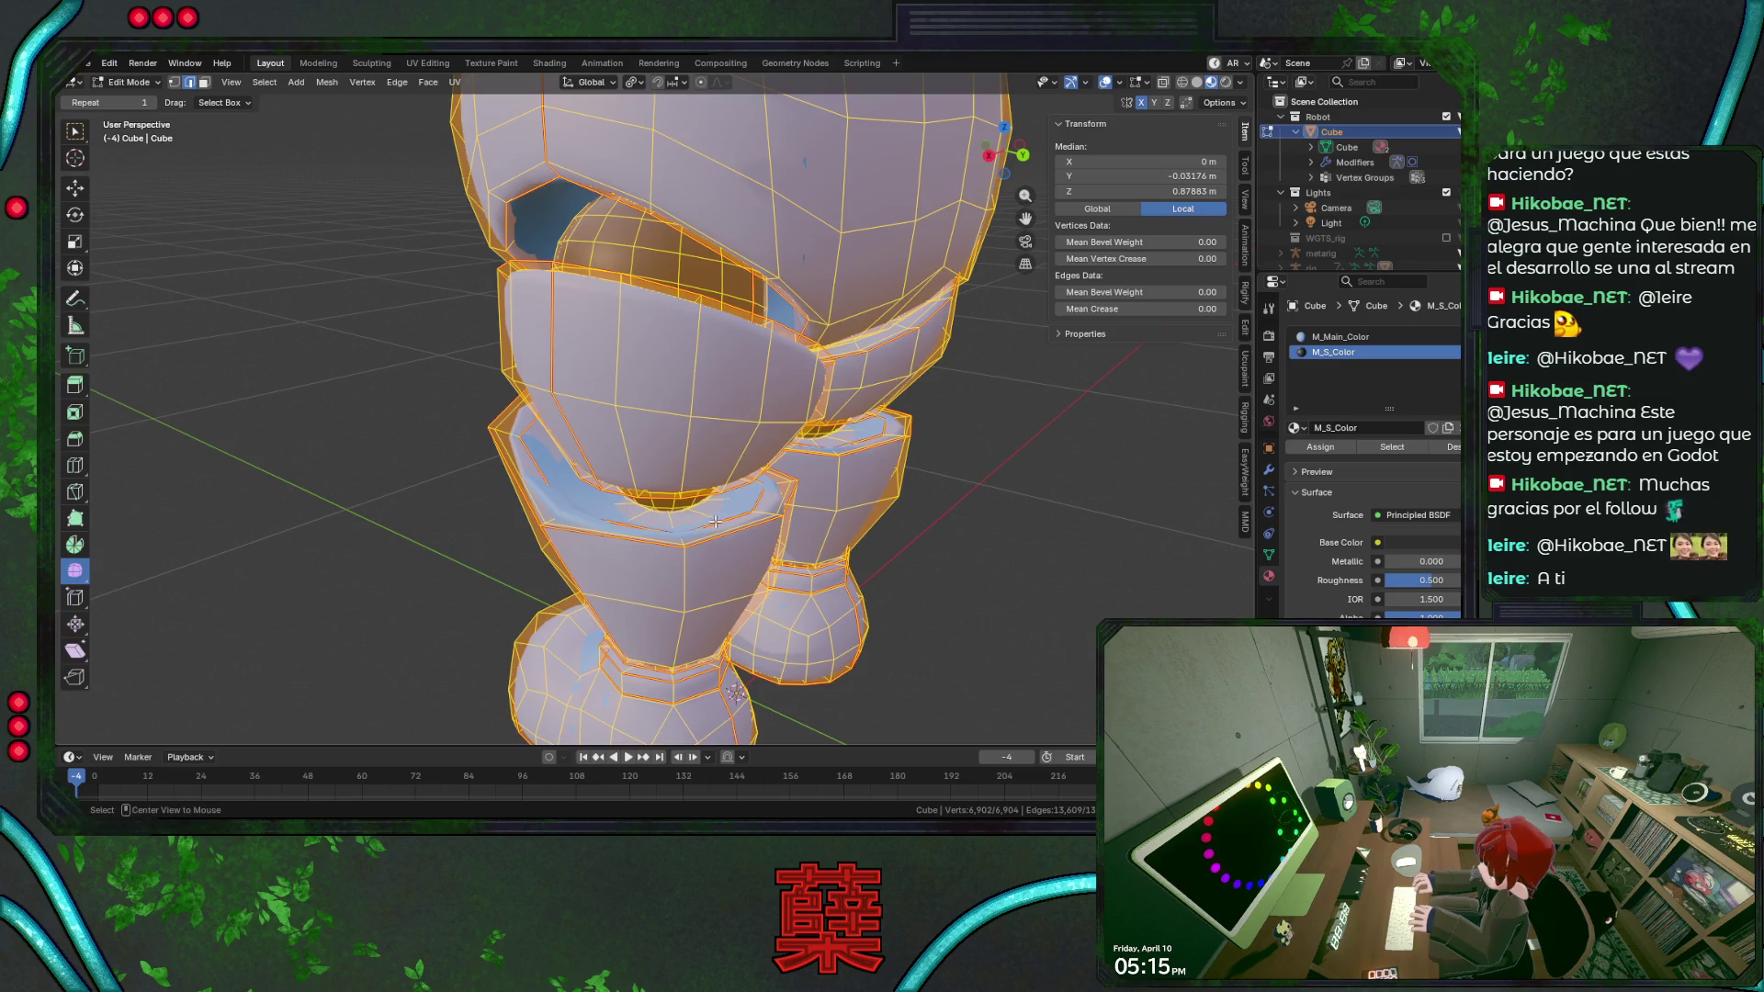
left_click(726, 532, "alt")
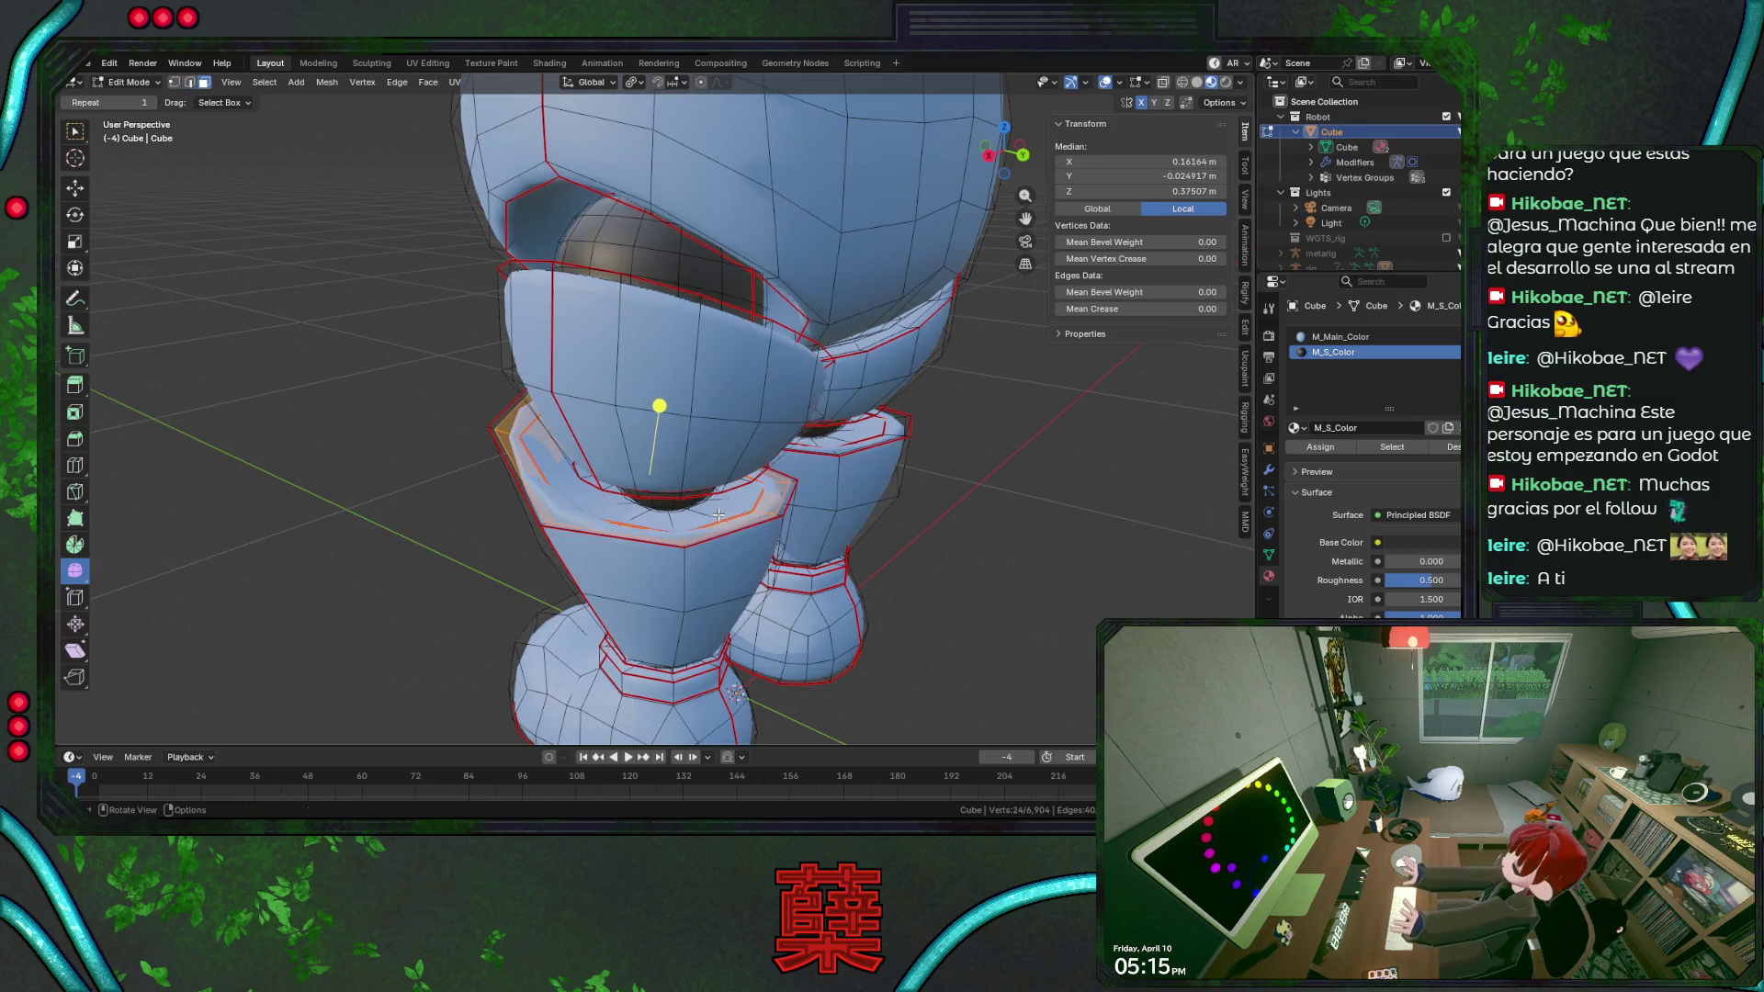
left_click(710, 515)
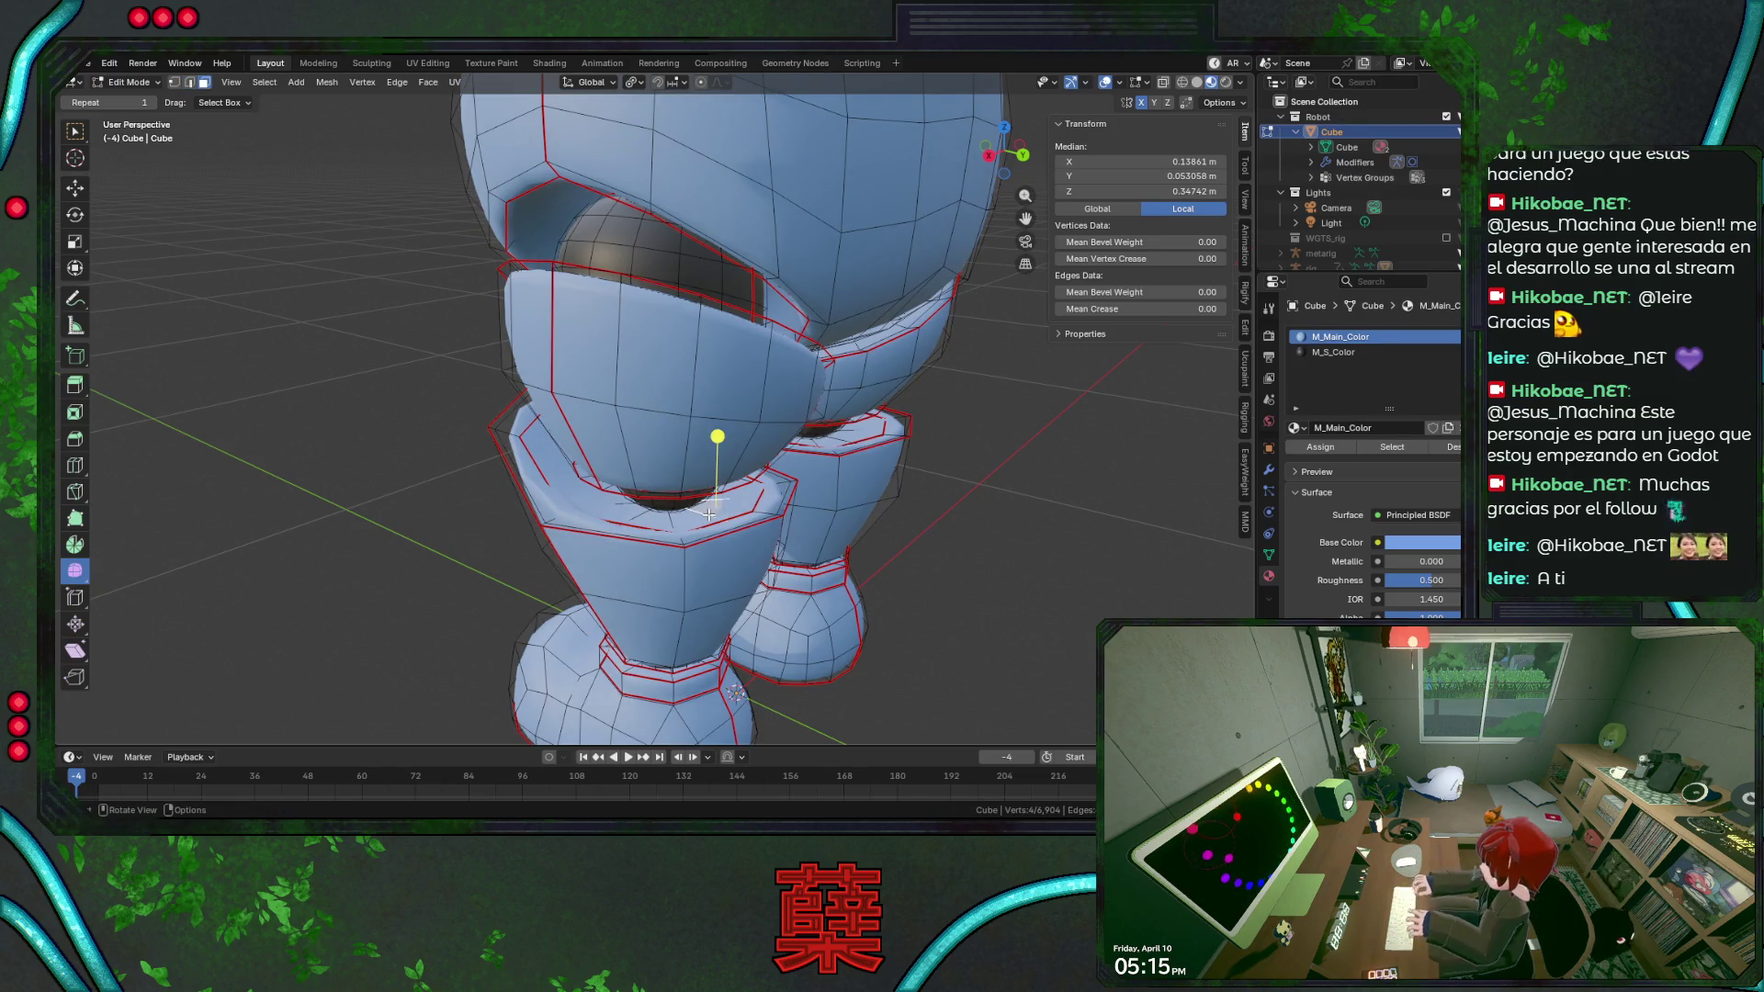
key("l")
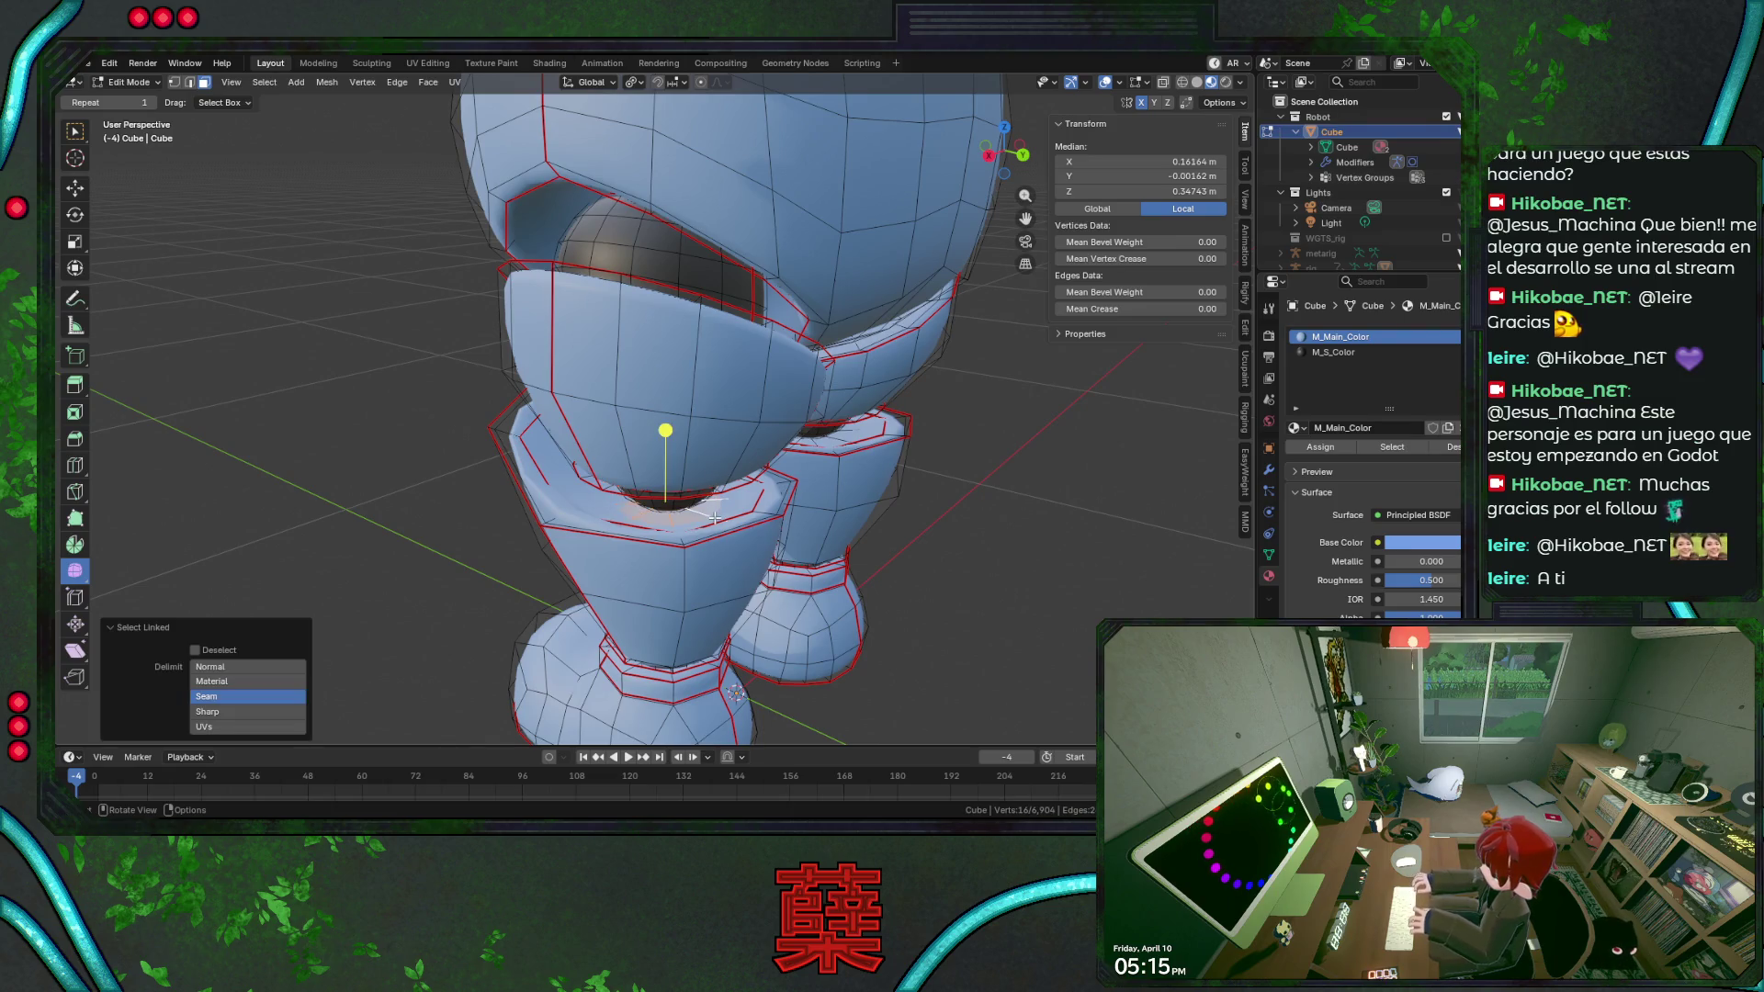
key("ctrl+KP_Add")
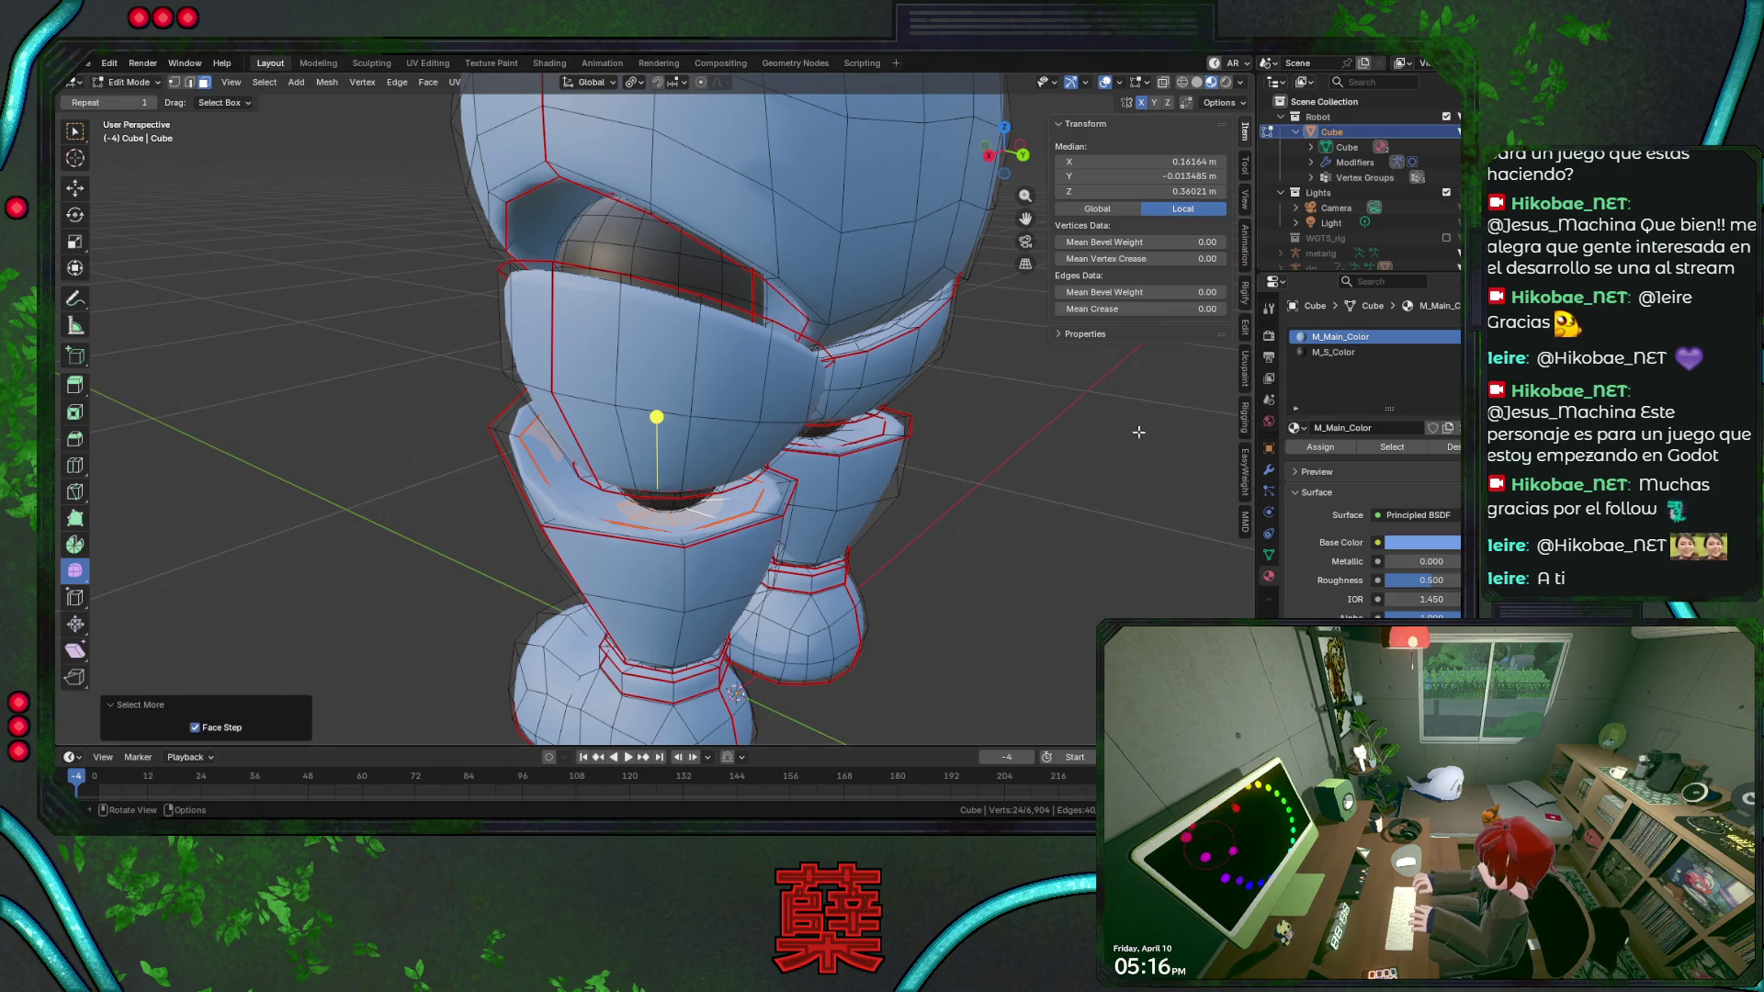
key("ctrl+KP_Add")
key("ctrl+KP_Add")
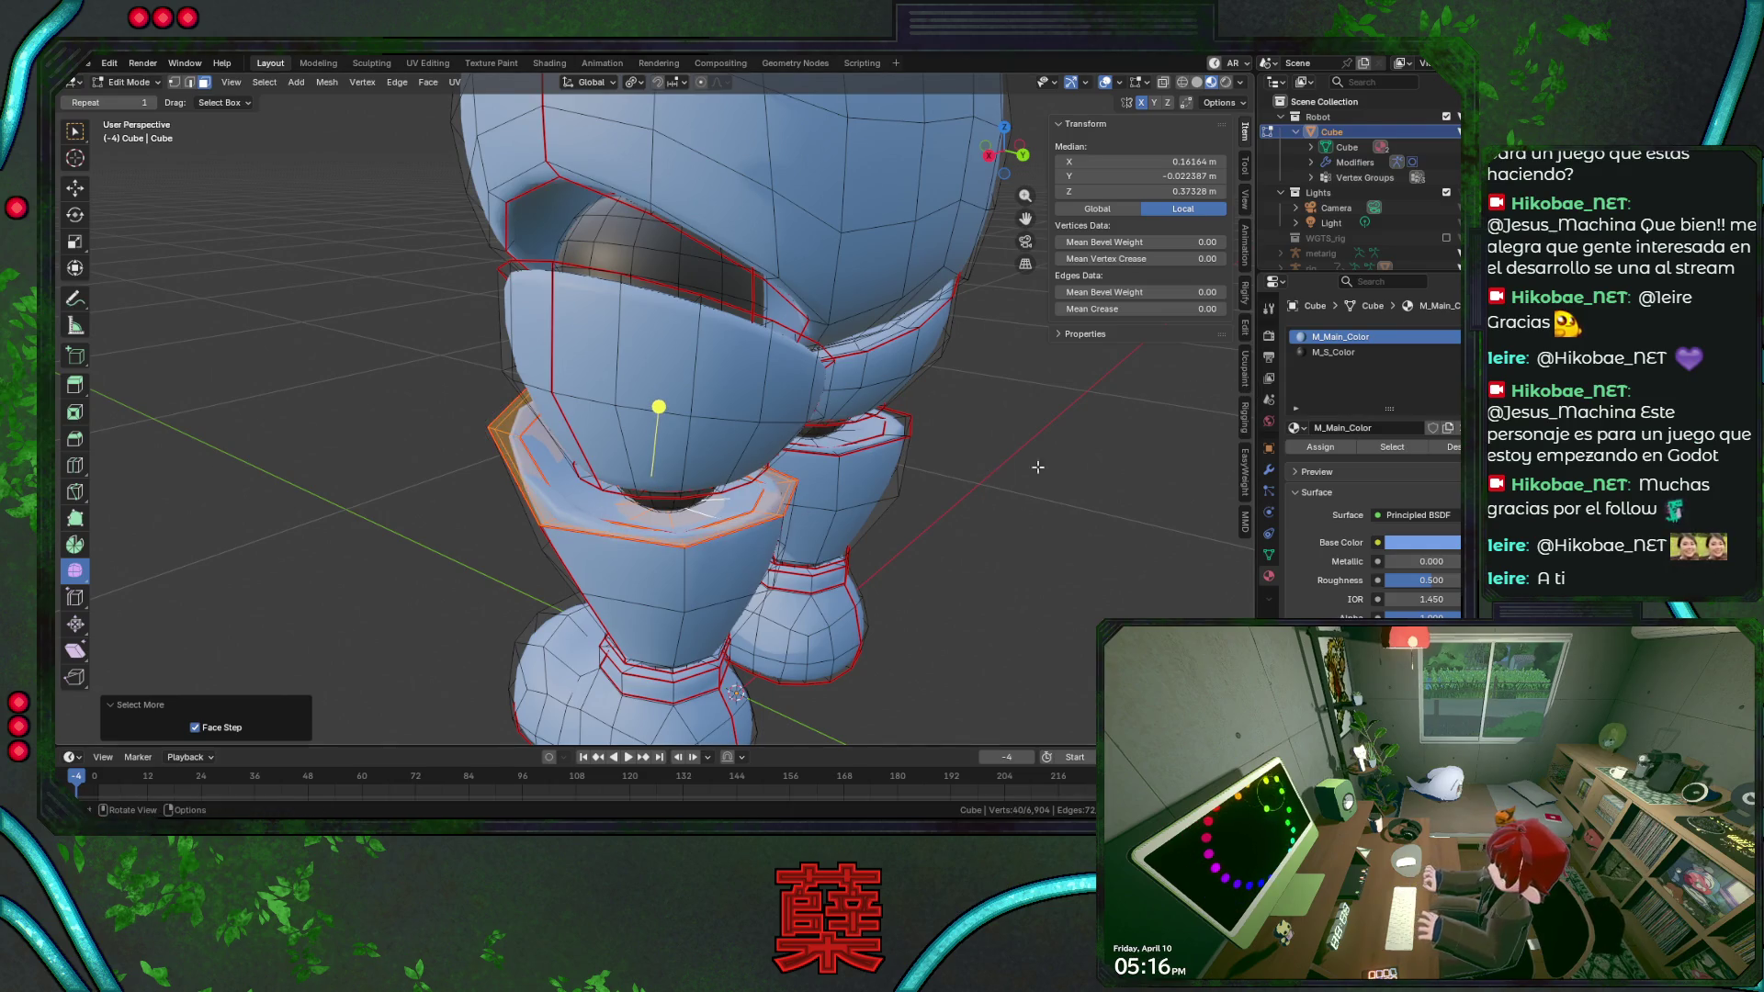
left_click(1334, 354)
left_click(1333, 448)
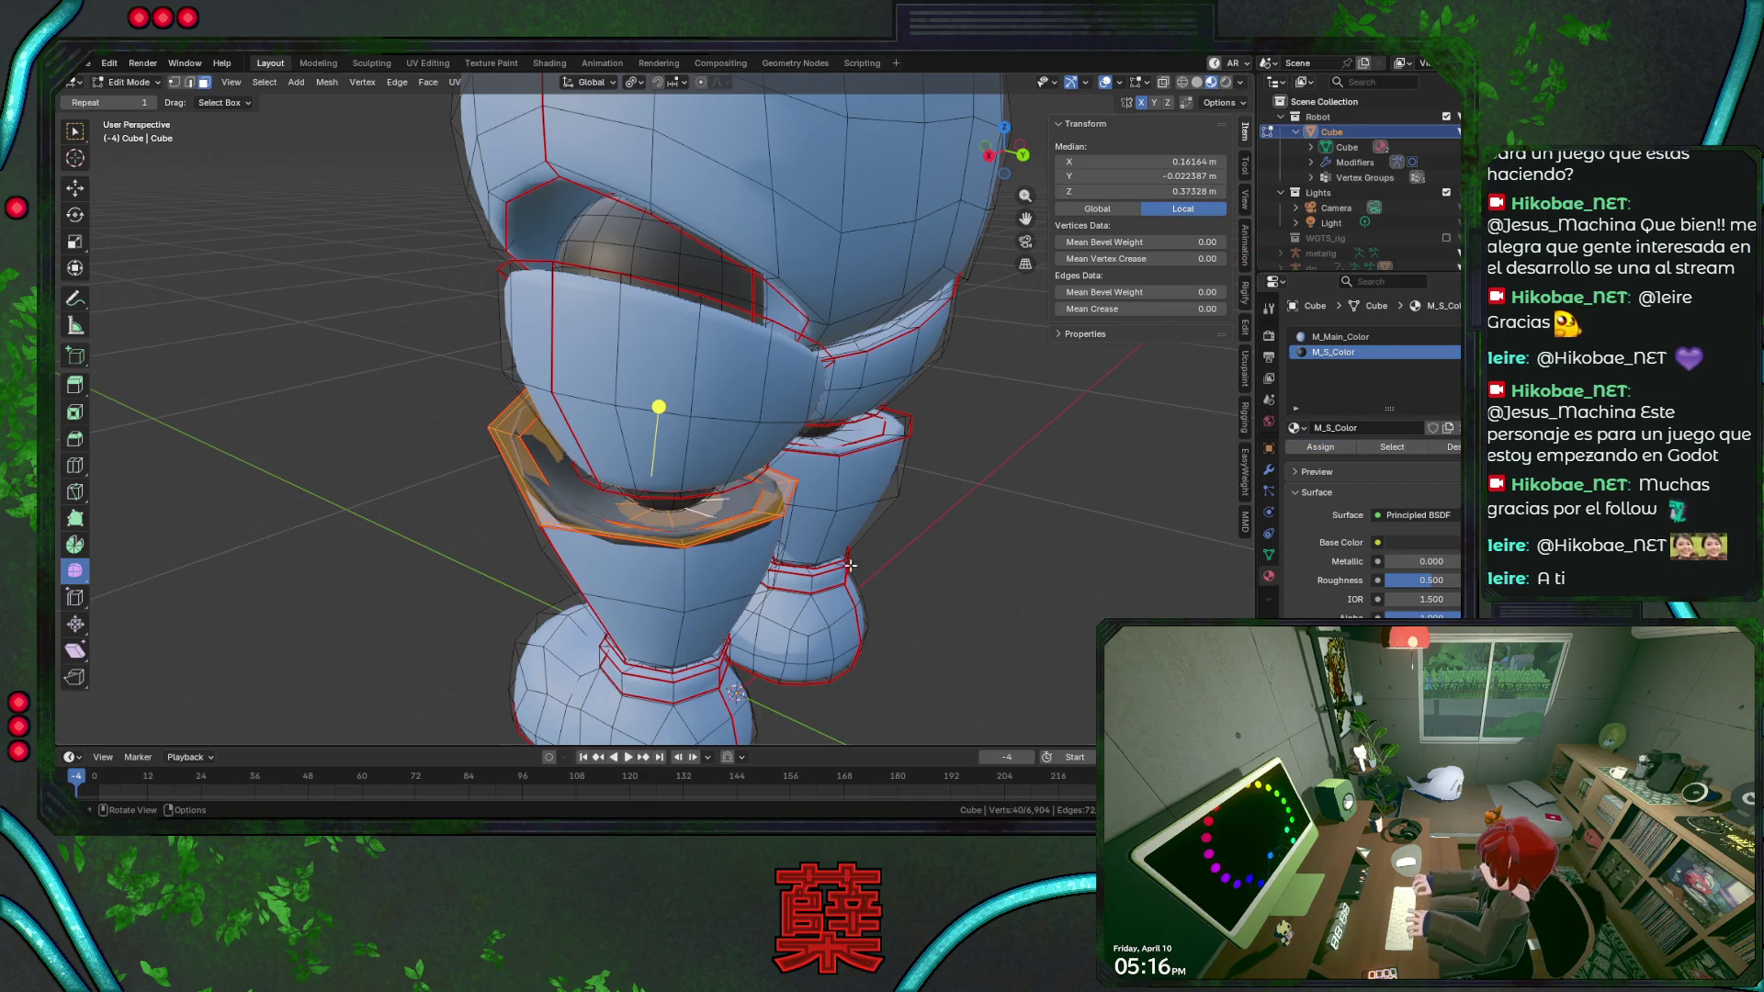
Assign M_S_Color to the ring's inner faces and the other leg's joint ring, then return to Object Mode.
mouse_move(854, 523)
middle_mouse_down()
mouse_move(775, 518)
mouse_move(820, 530)
middle_mouse_up()
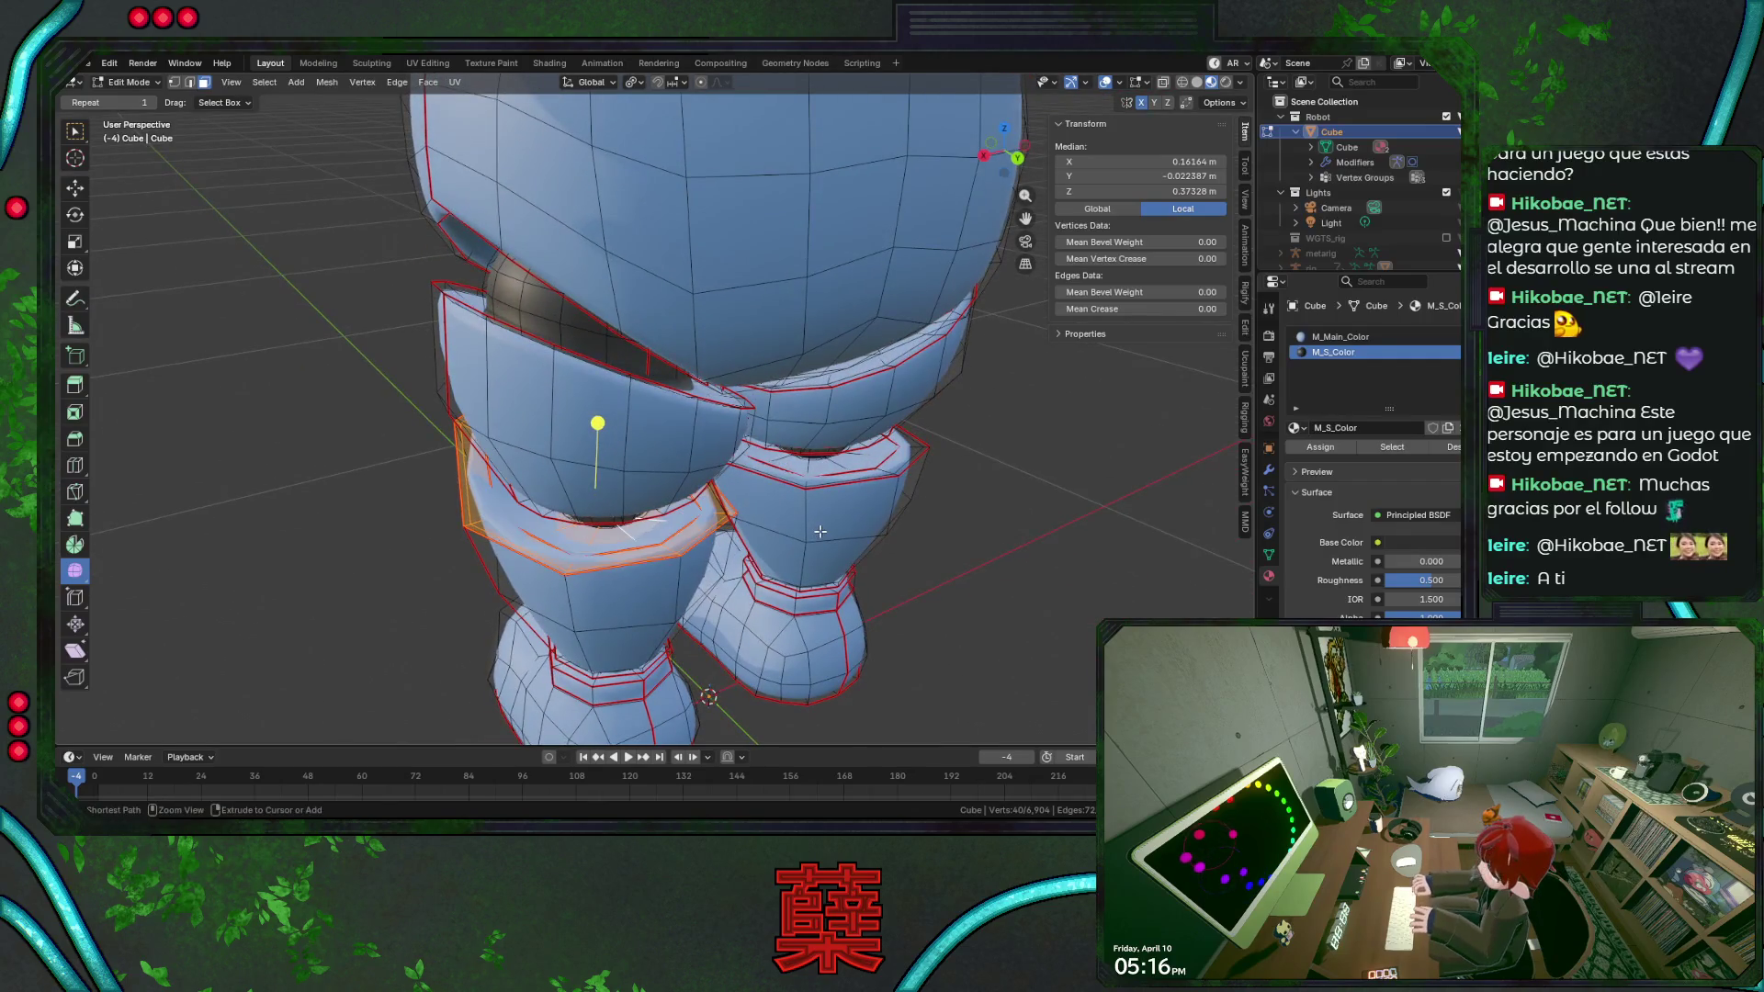
key("ctrl+KP_Subtract")
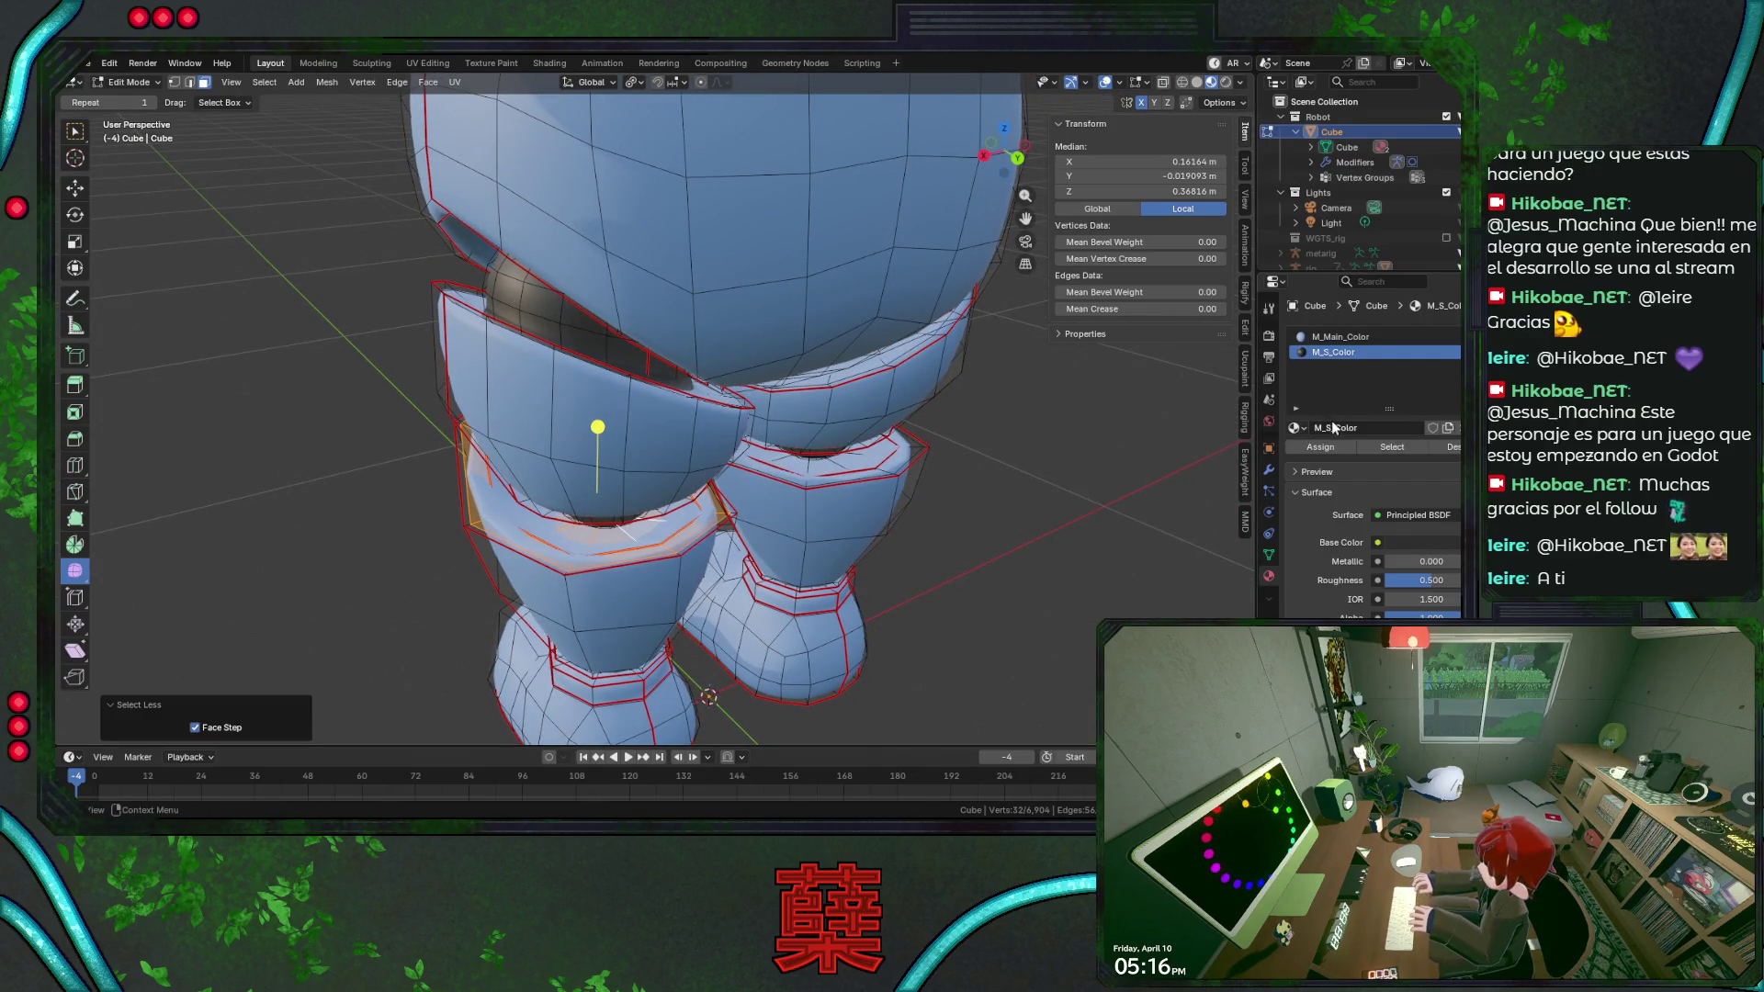
left_click(1320, 447)
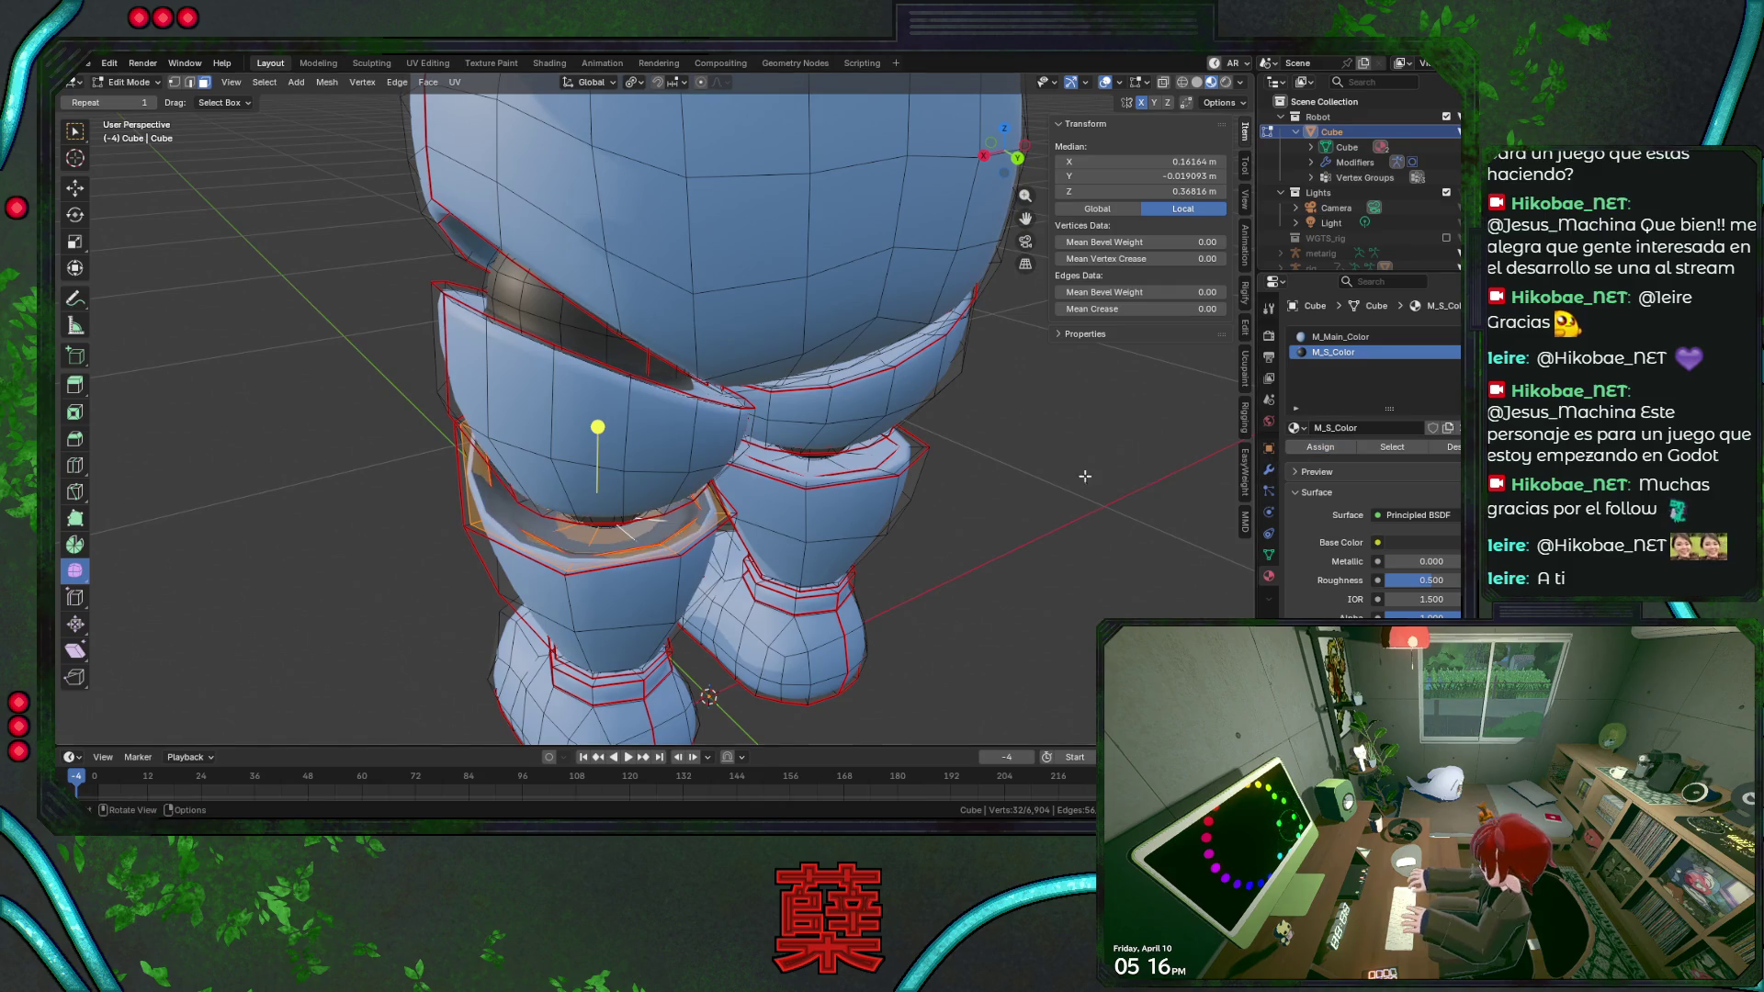
left_click(855, 471)
key("ctrl+KP_Add")
key("ctrl+KP_Add")
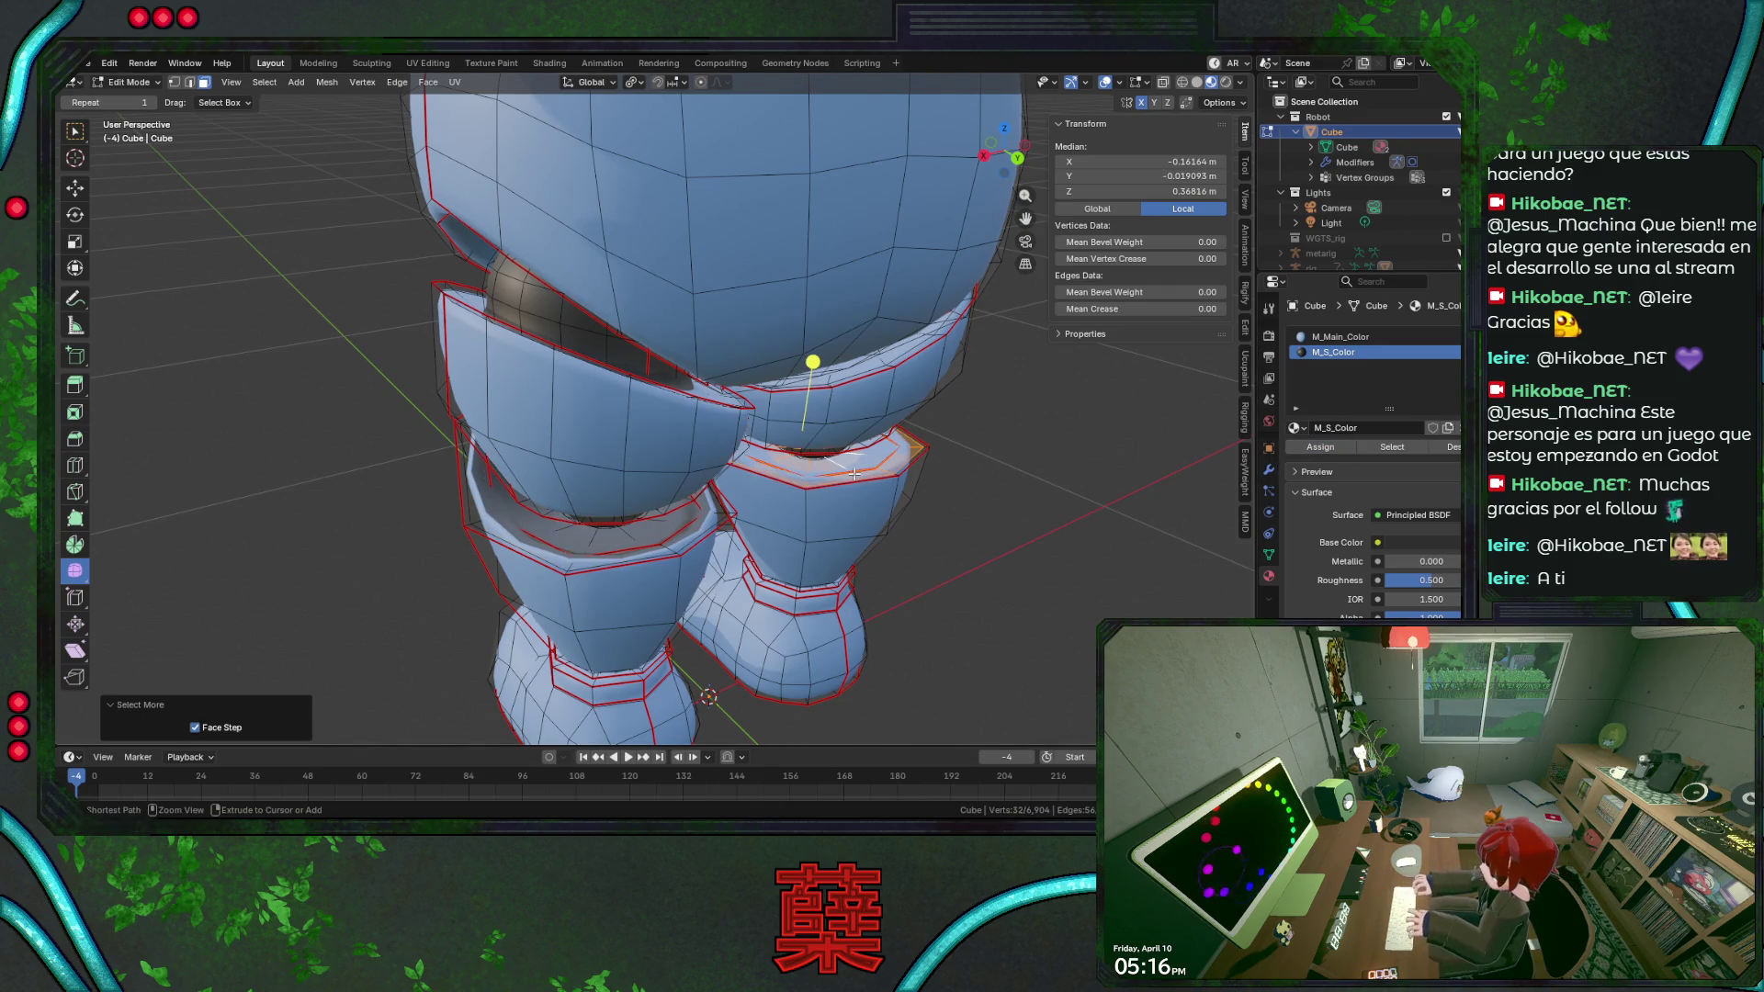
left_click(1331, 444)
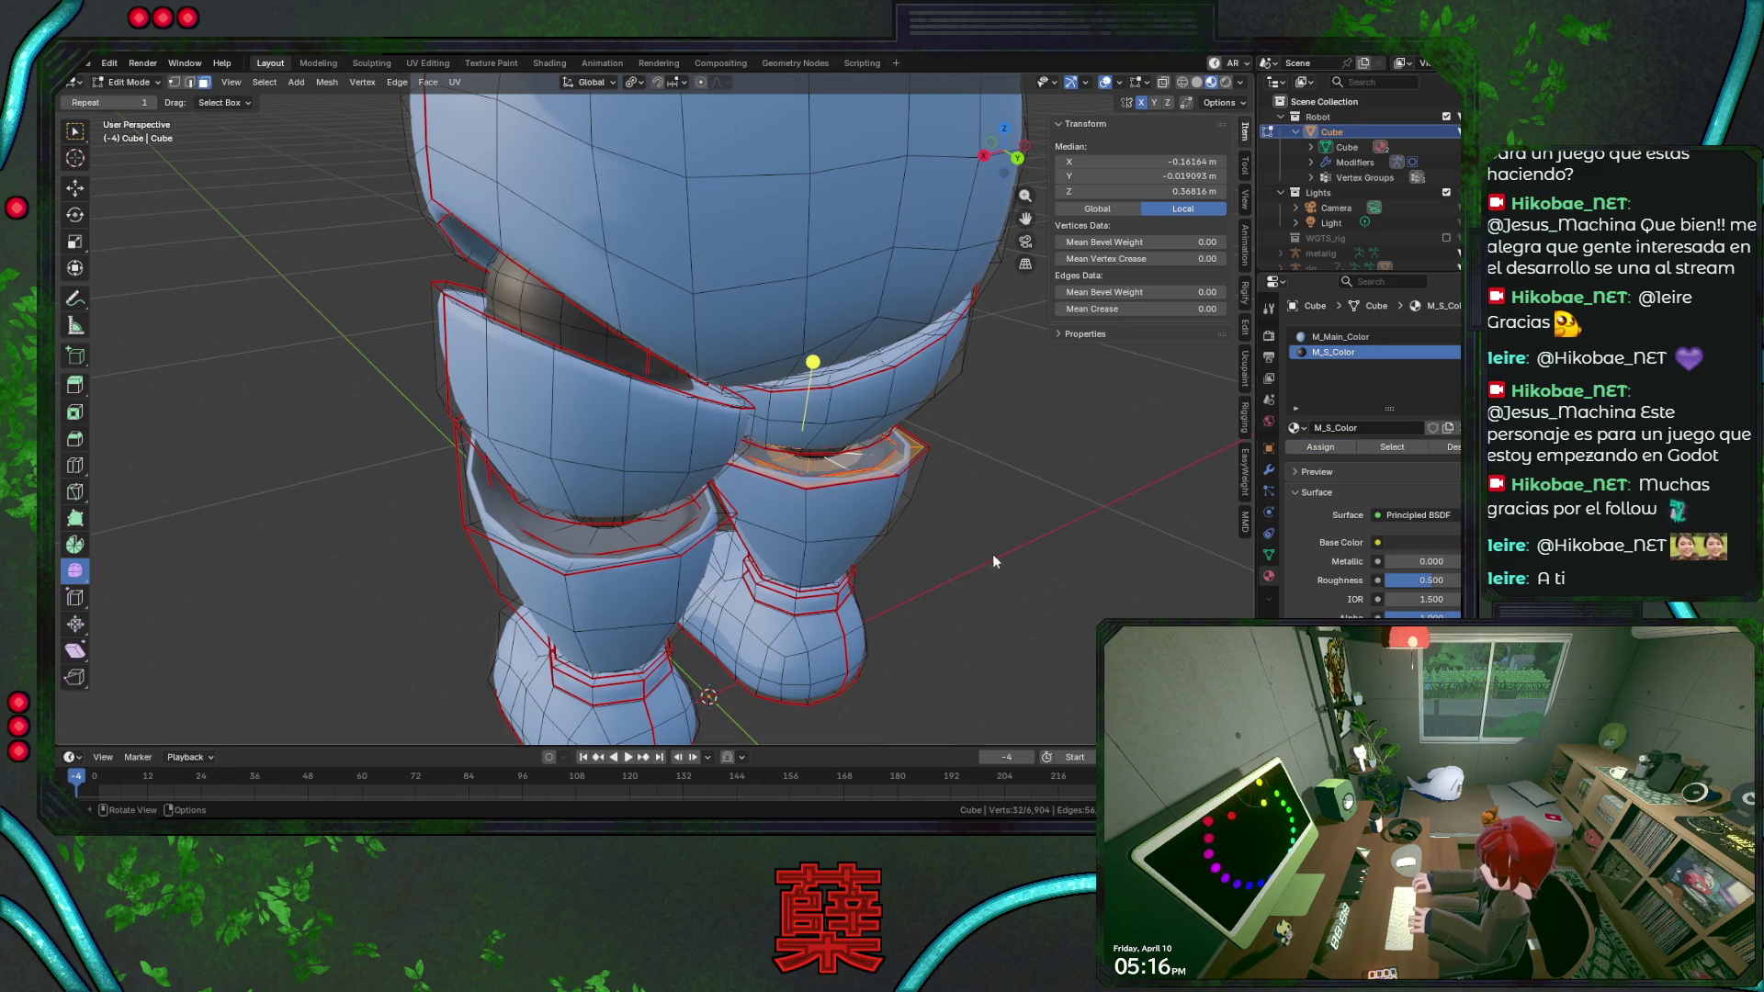
key("Tab")
mouse_move(992, 529)
middle_mouse_down()
mouse_move(906, 531)
mouse_move(1003, 526)
middle_mouse_up()
scroll(906, 531, "up", 3)
scroll(1004, 525, "up", 2)
middle_click_drag(820, 557, 798, 487, "shift")
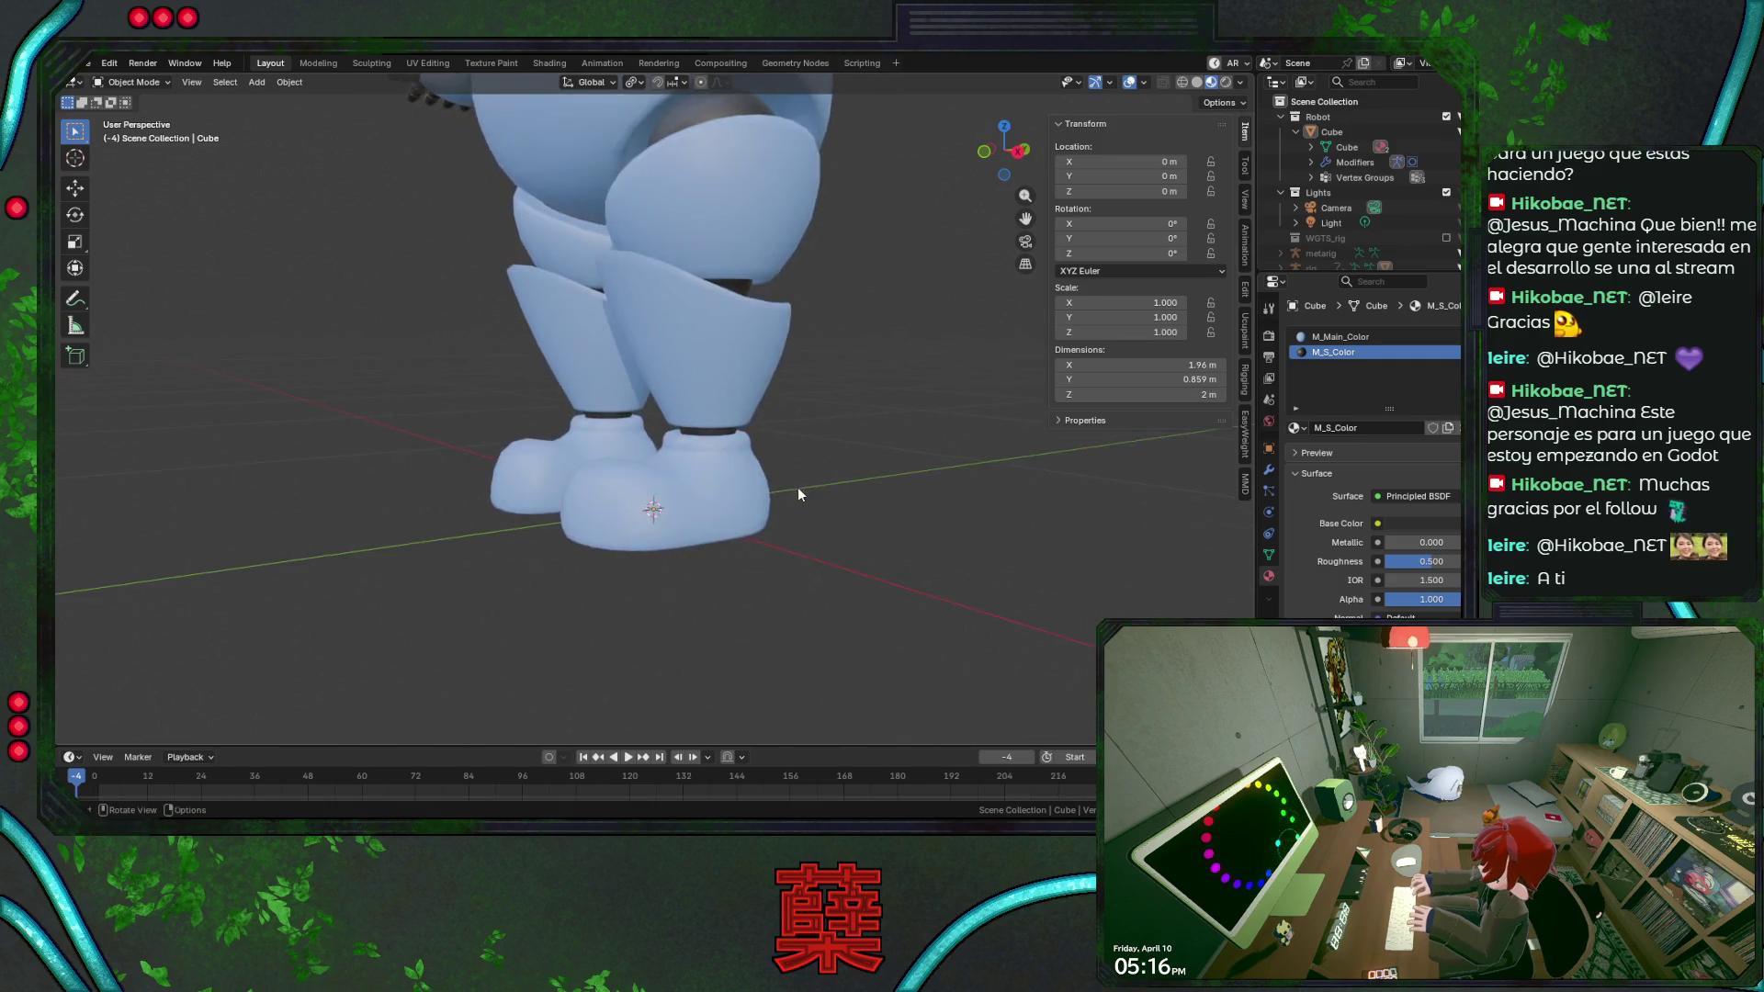
Edit the mesh again, grow the ankle edge loop into a face band and assign it M_S_Color.
left_click(778, 529)
key("Tab")
left_click(690, 447, "alt")
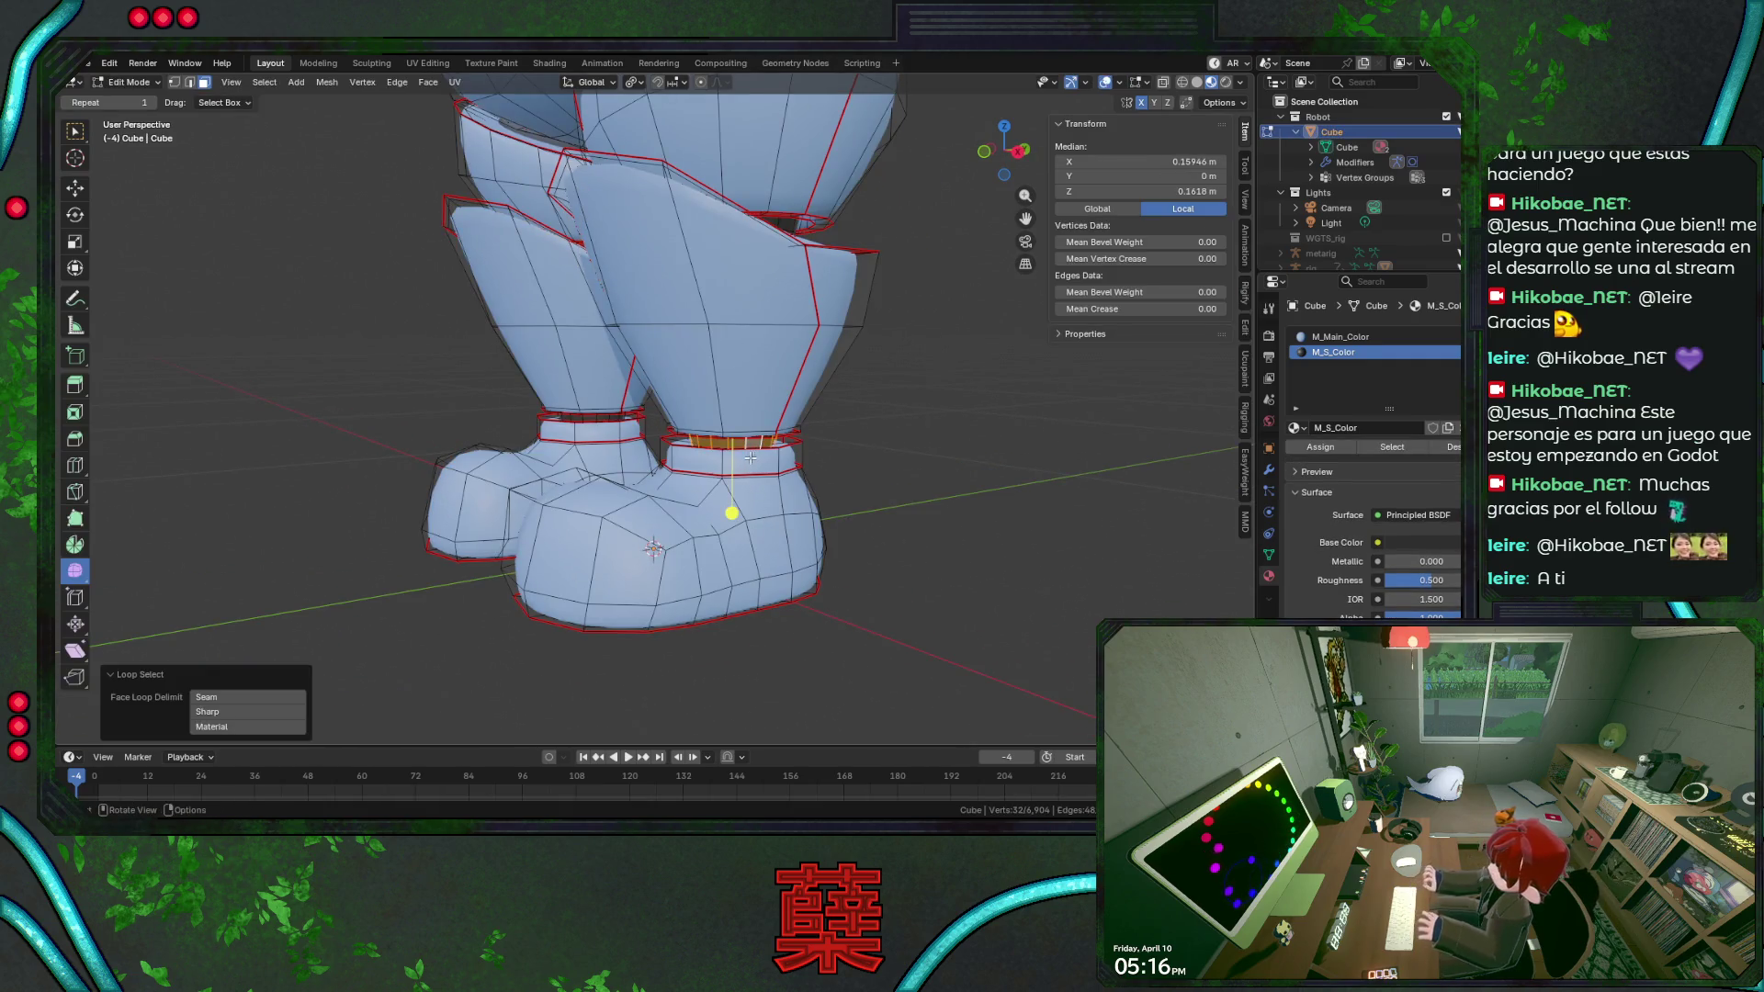
left_click(684, 448, "alt")
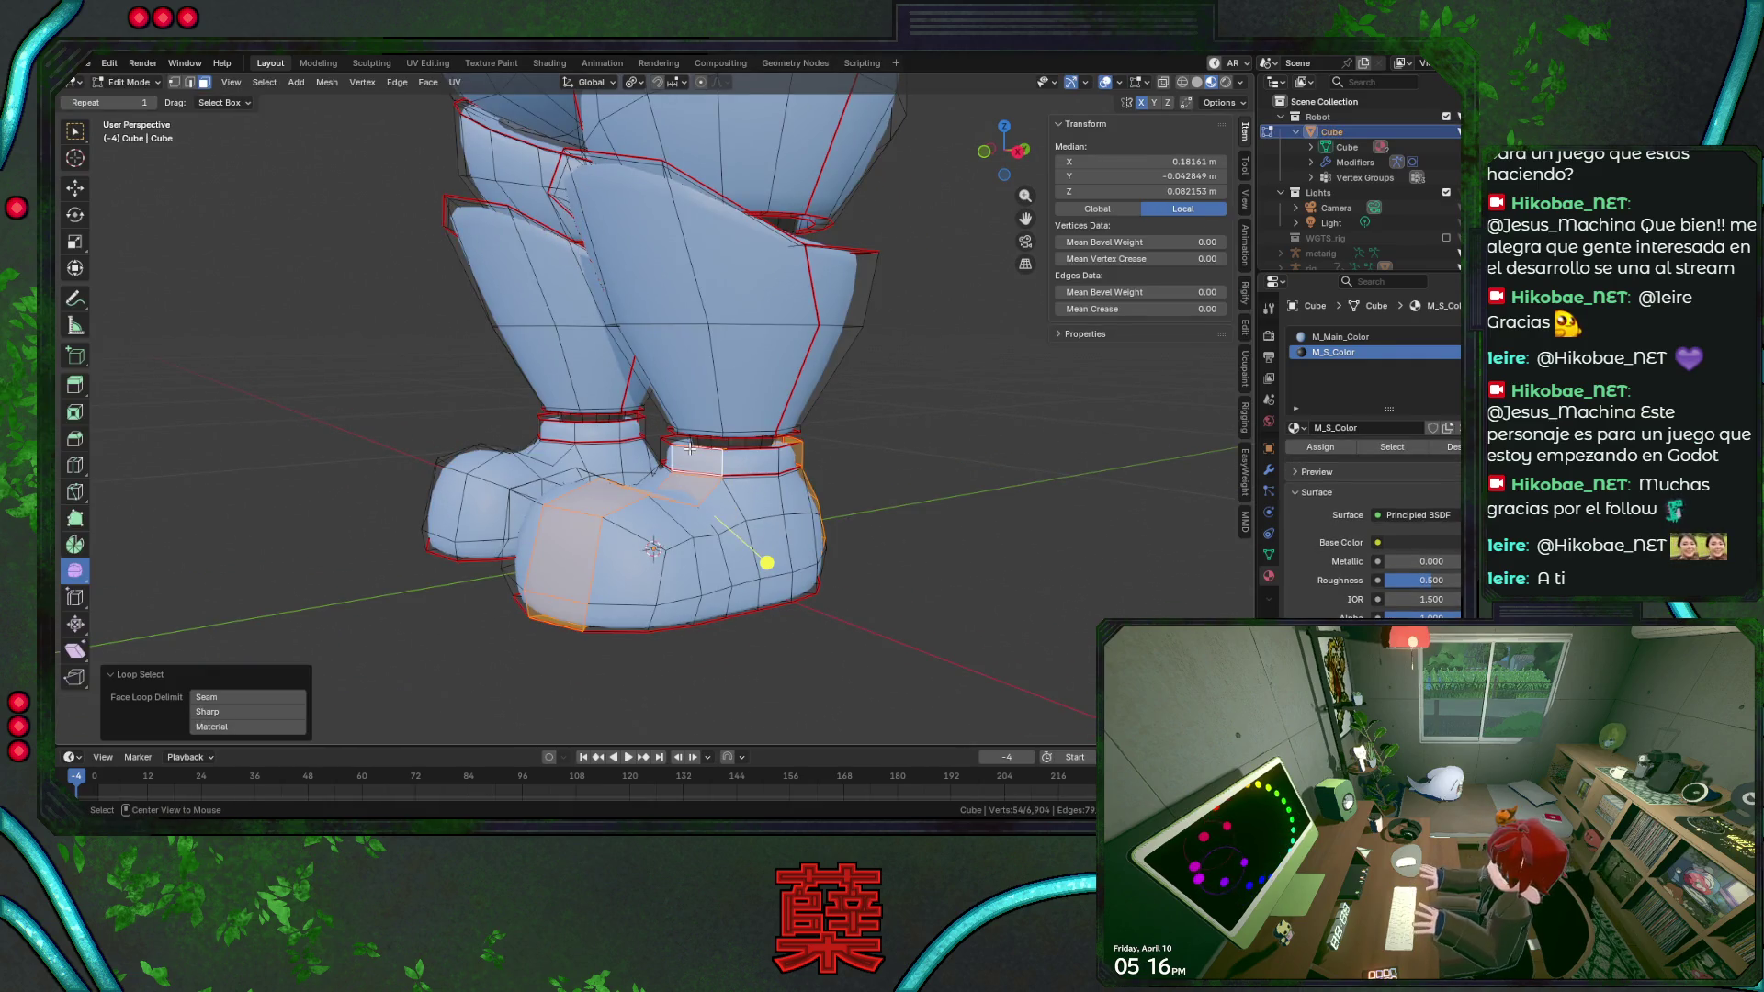
left_click(683, 448, "alt")
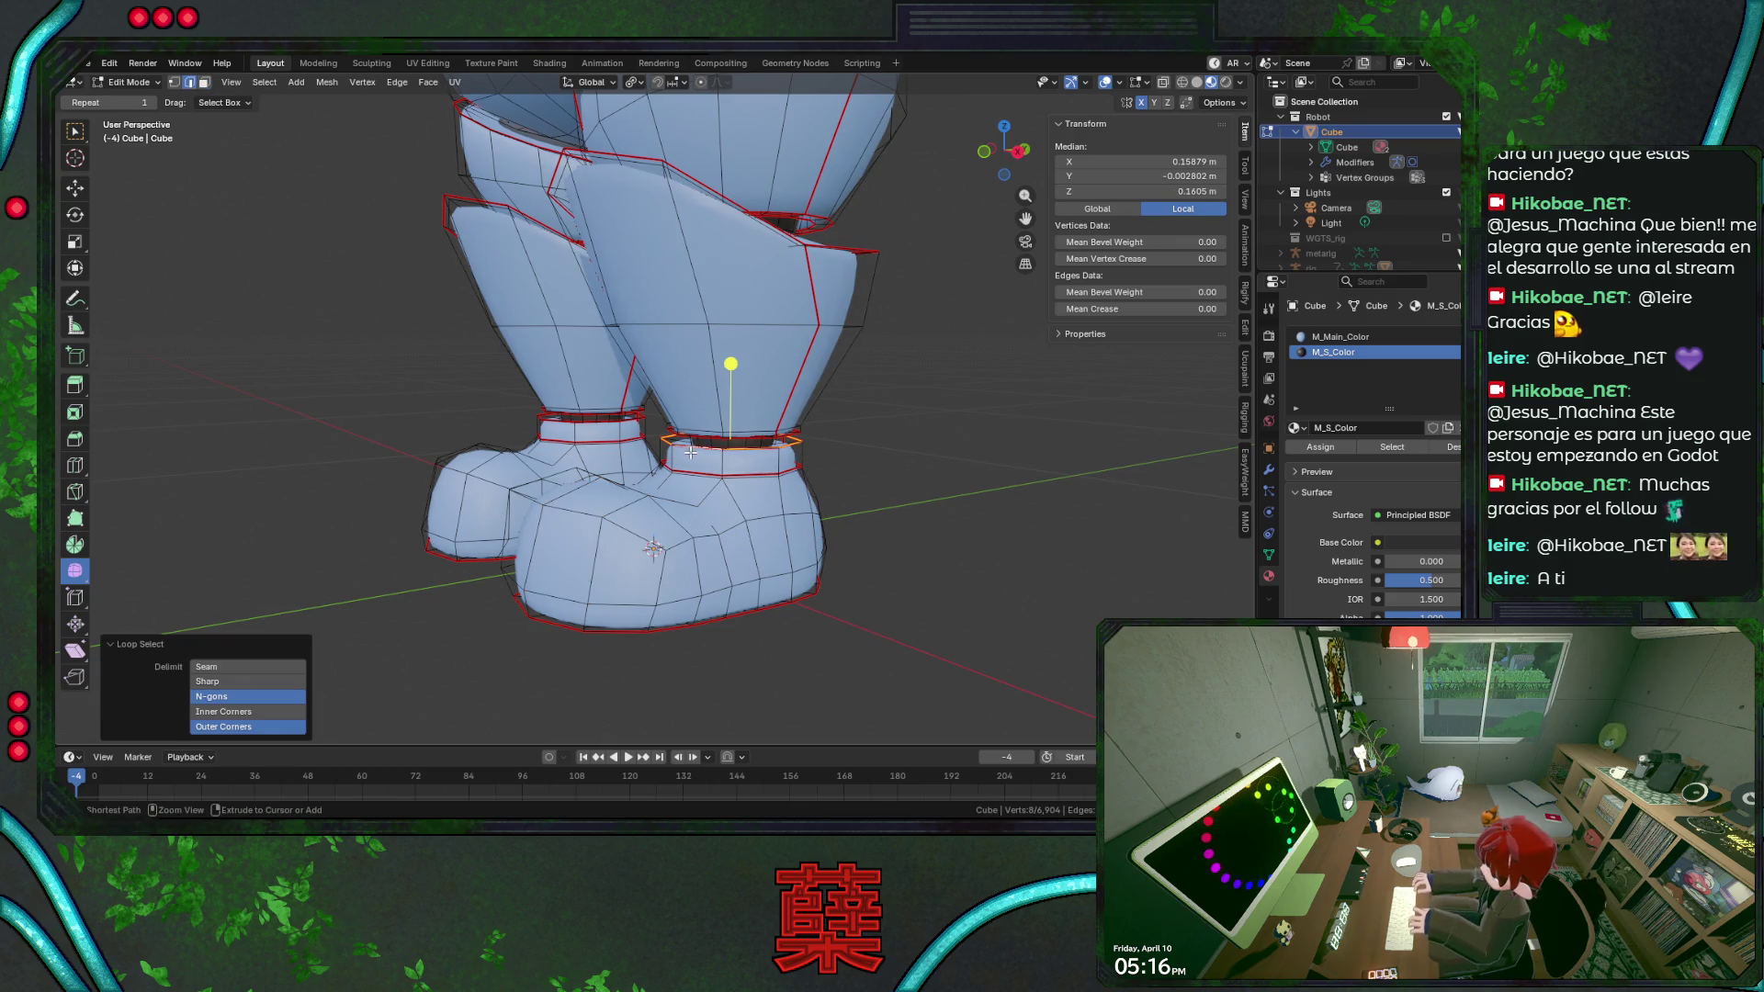
key("ctrl+KP_Add")
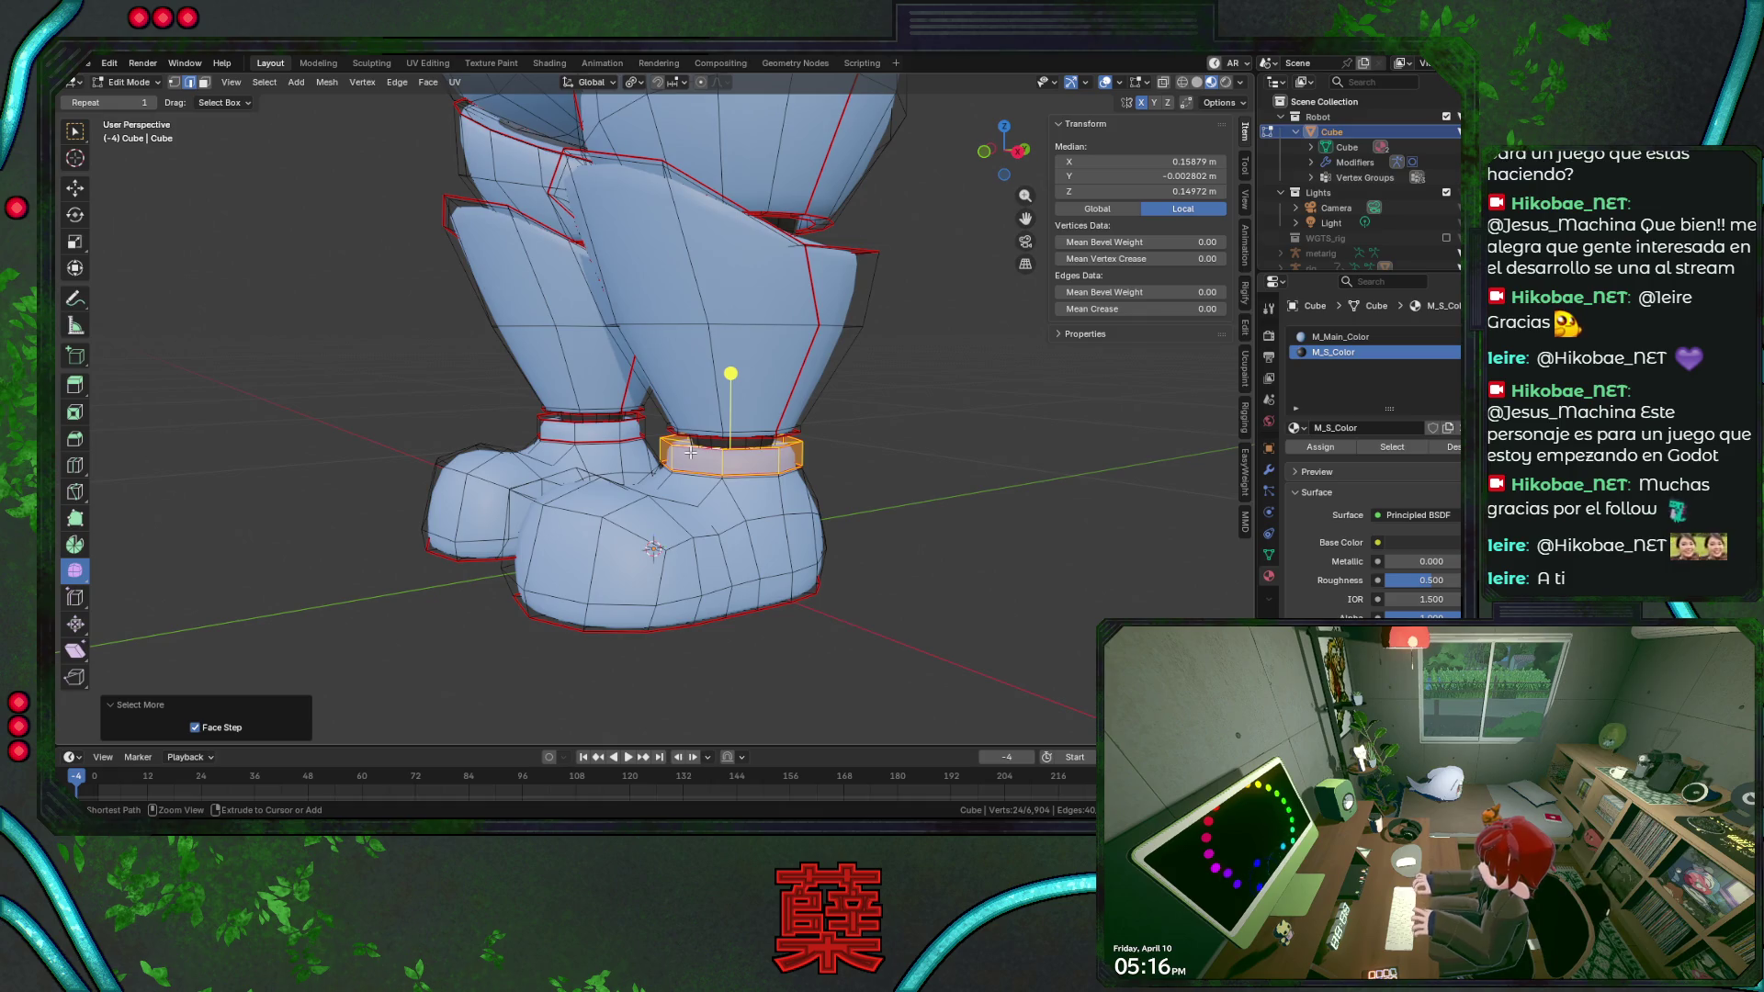
key("alt+z")
key("ctrl+KP_Add")
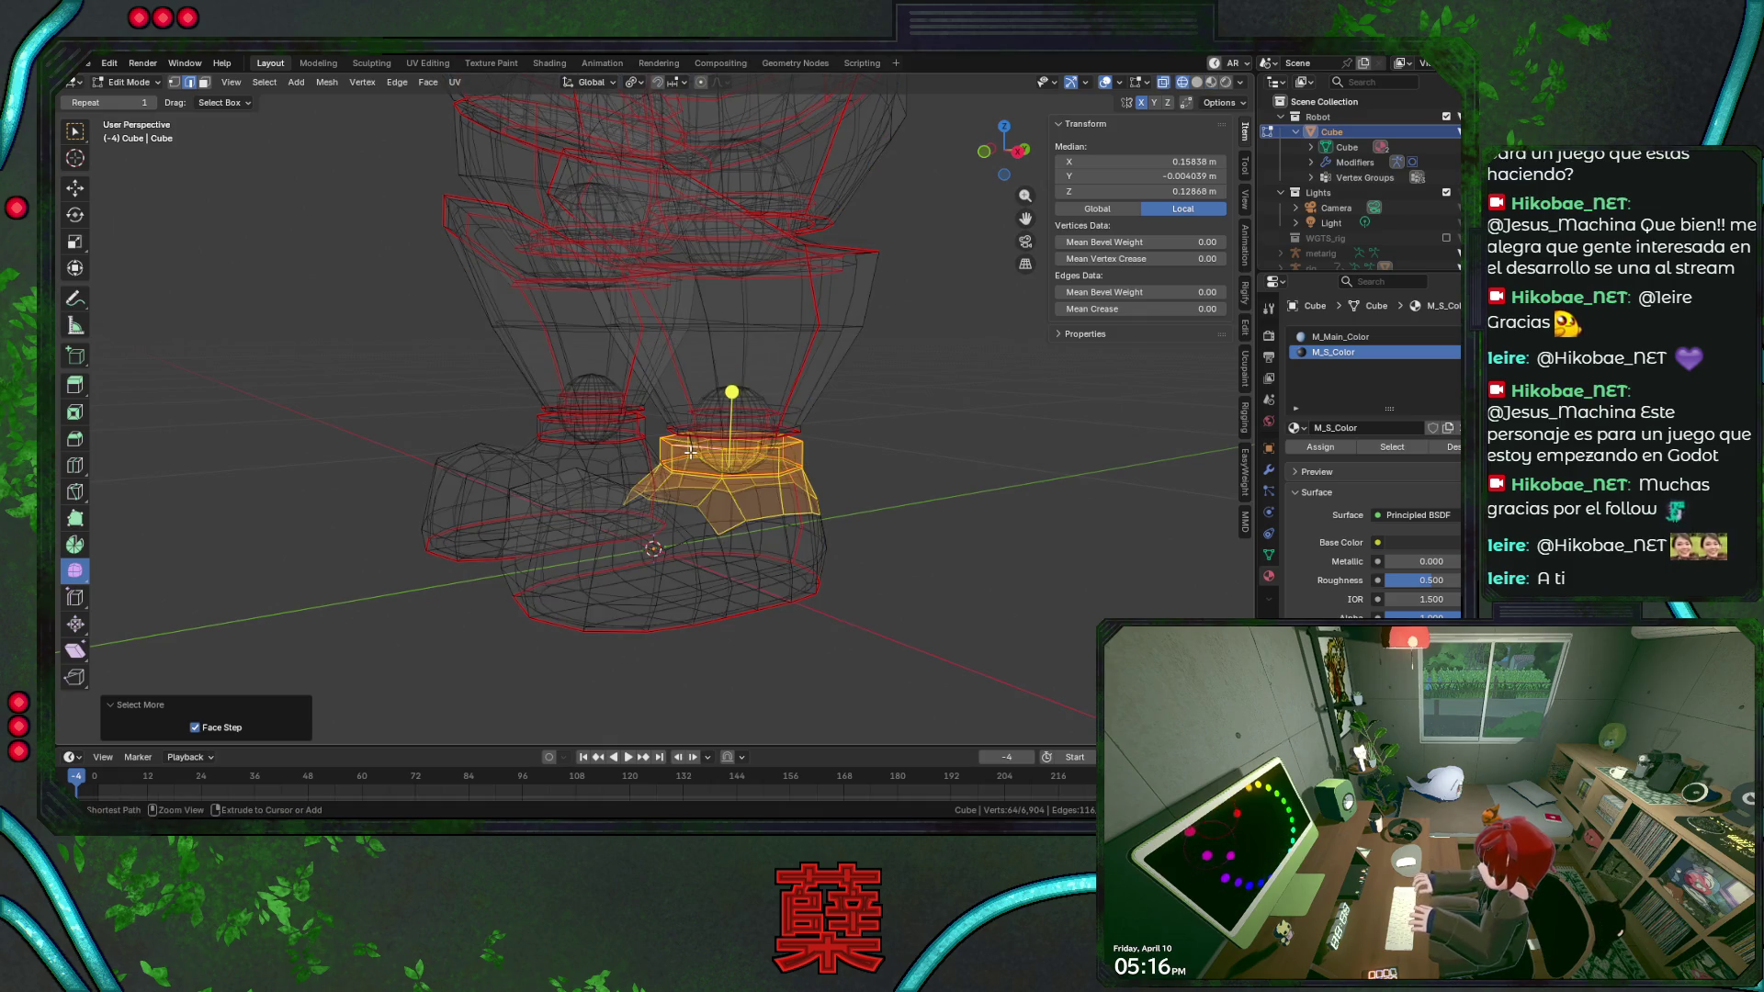
key("ctrl+KP_Subtract")
middle_click_drag(838, 476, 759, 492)
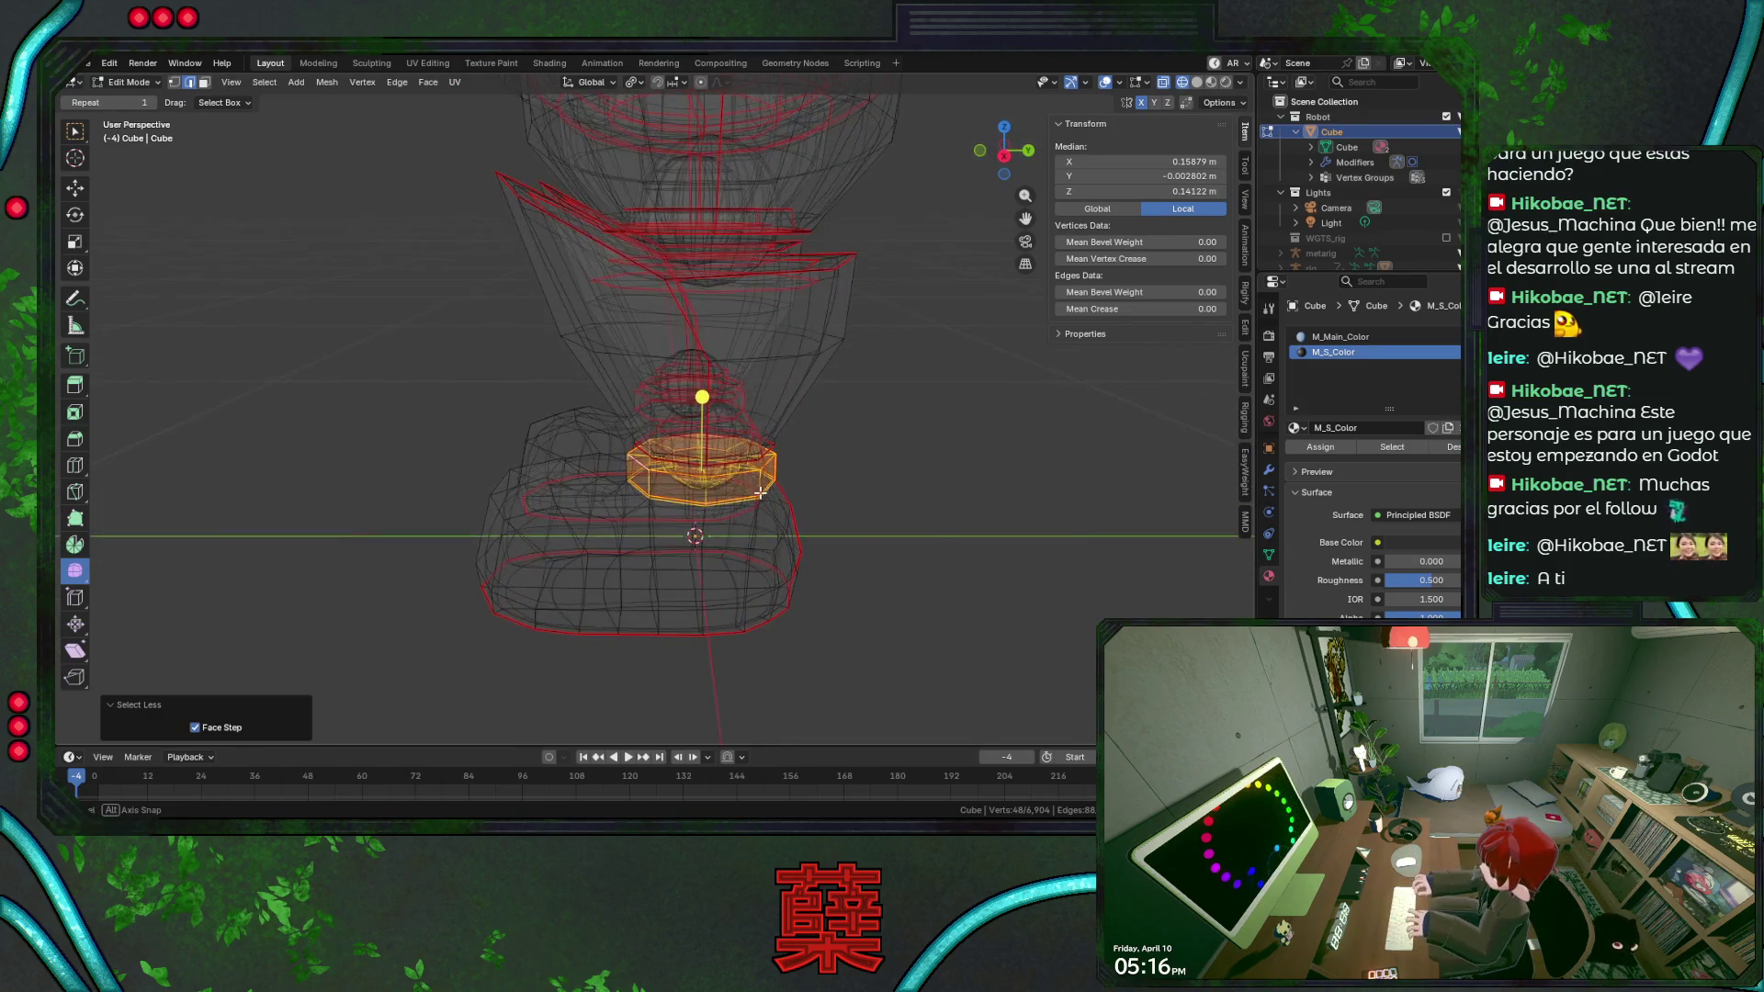
left_click(1337, 448)
In solid shading, inspect the upper and lower edge loops of the dark ankle band.
key("shift+z")
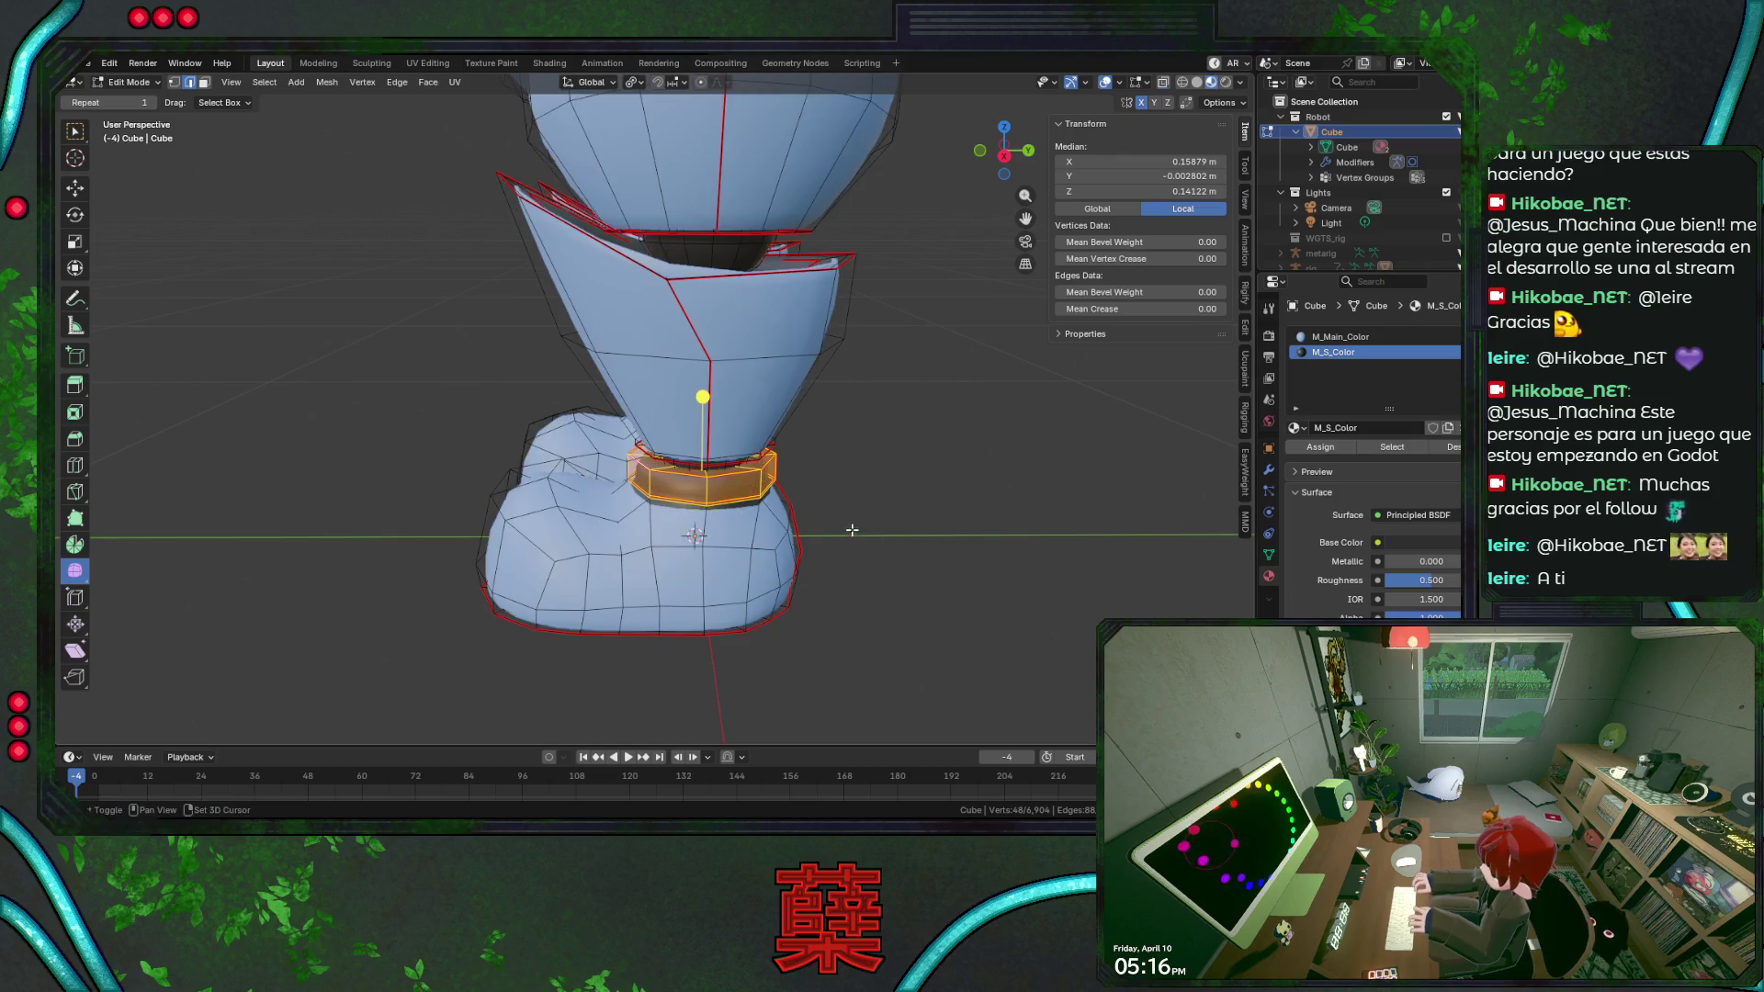
middle_click_drag(882, 510, 851, 518)
scroll(866, 501, "up", 3)
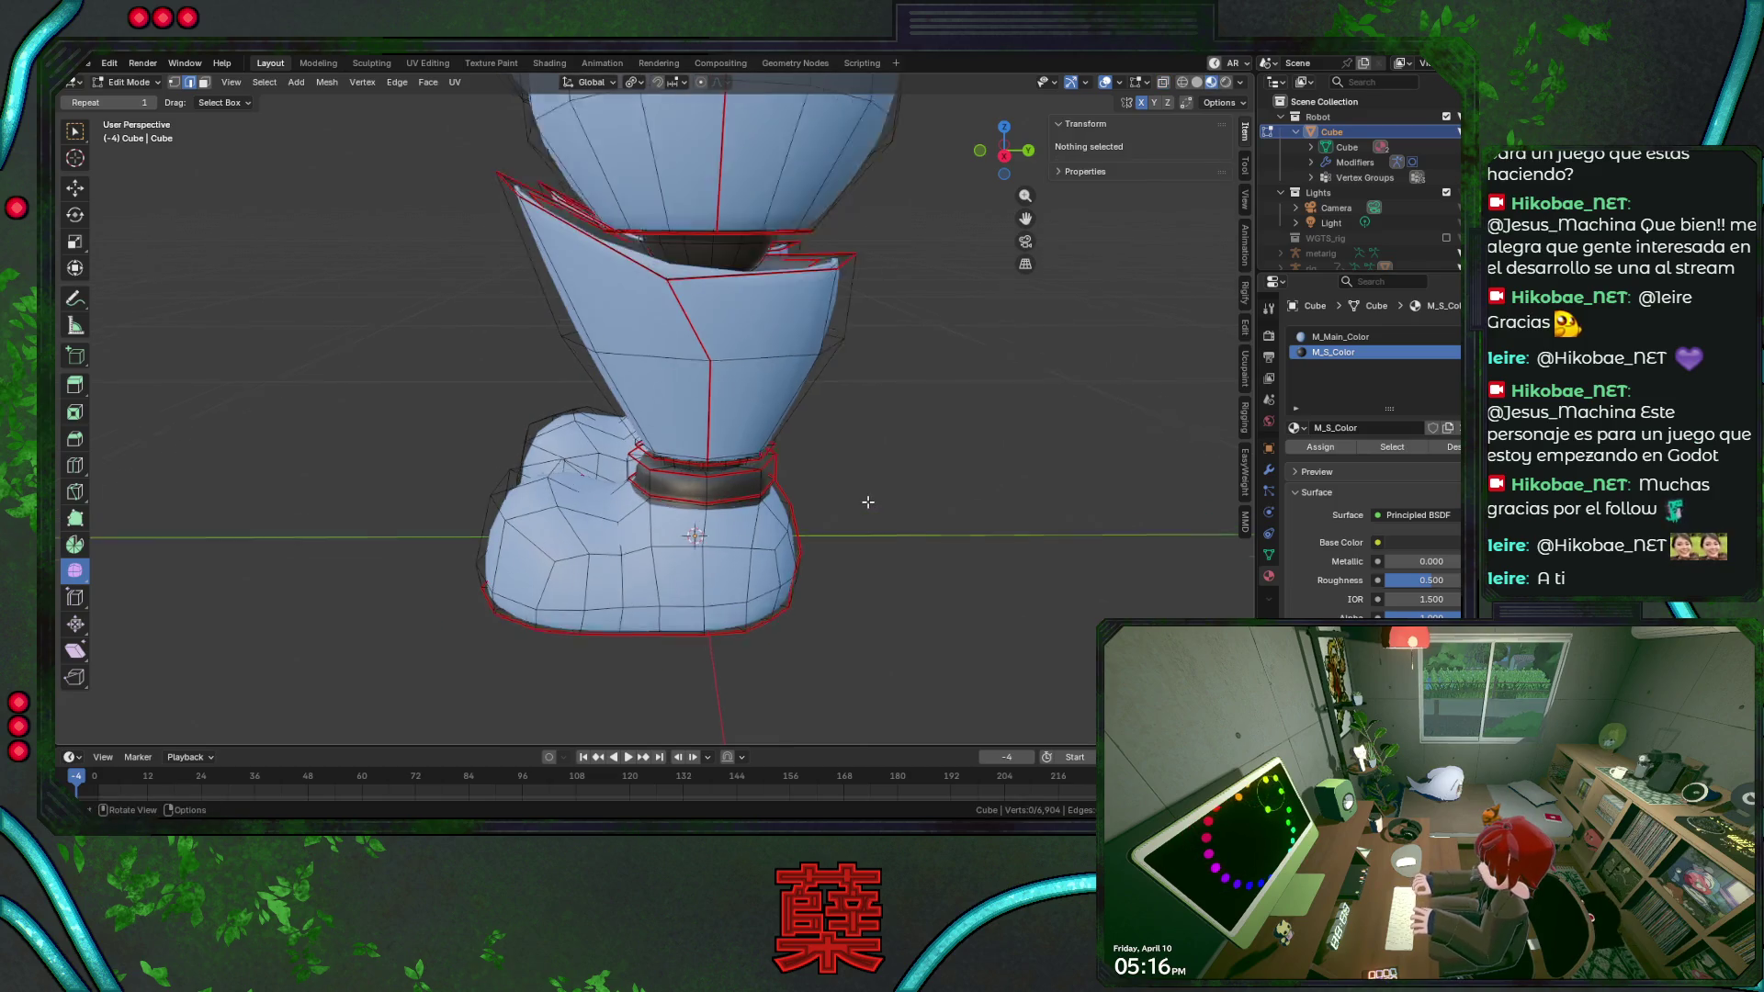
left_click(737, 527, "alt")
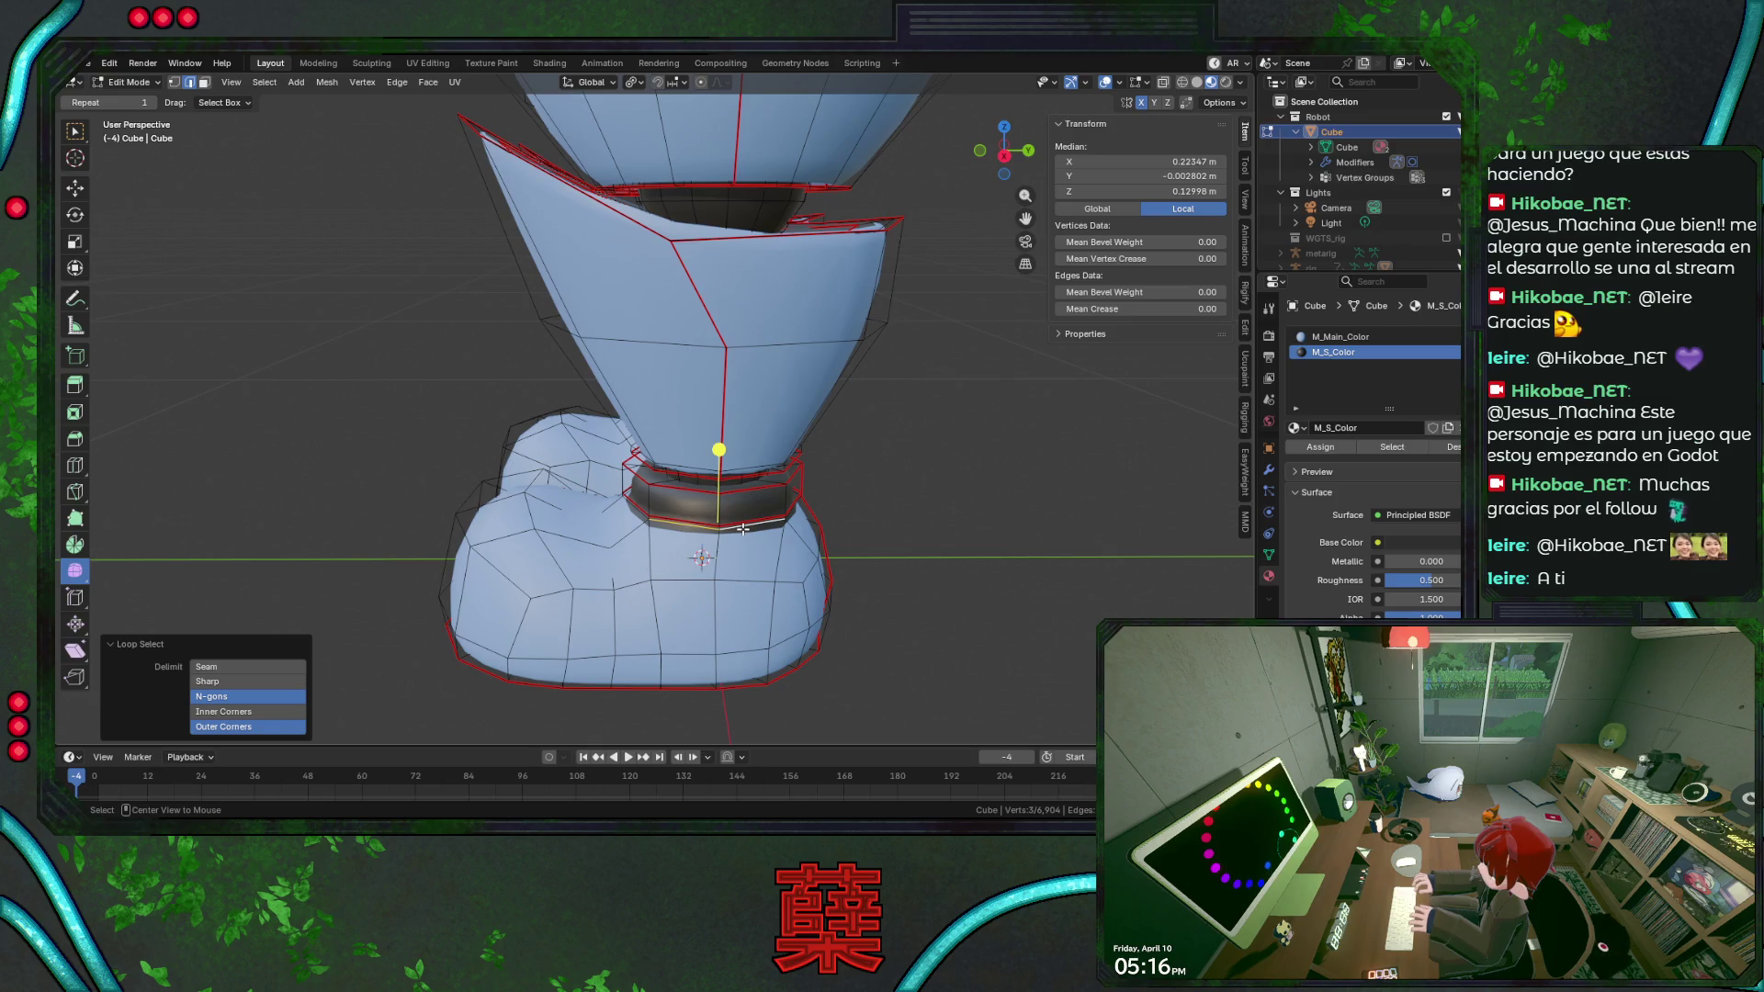
left_click(785, 521, "alt")
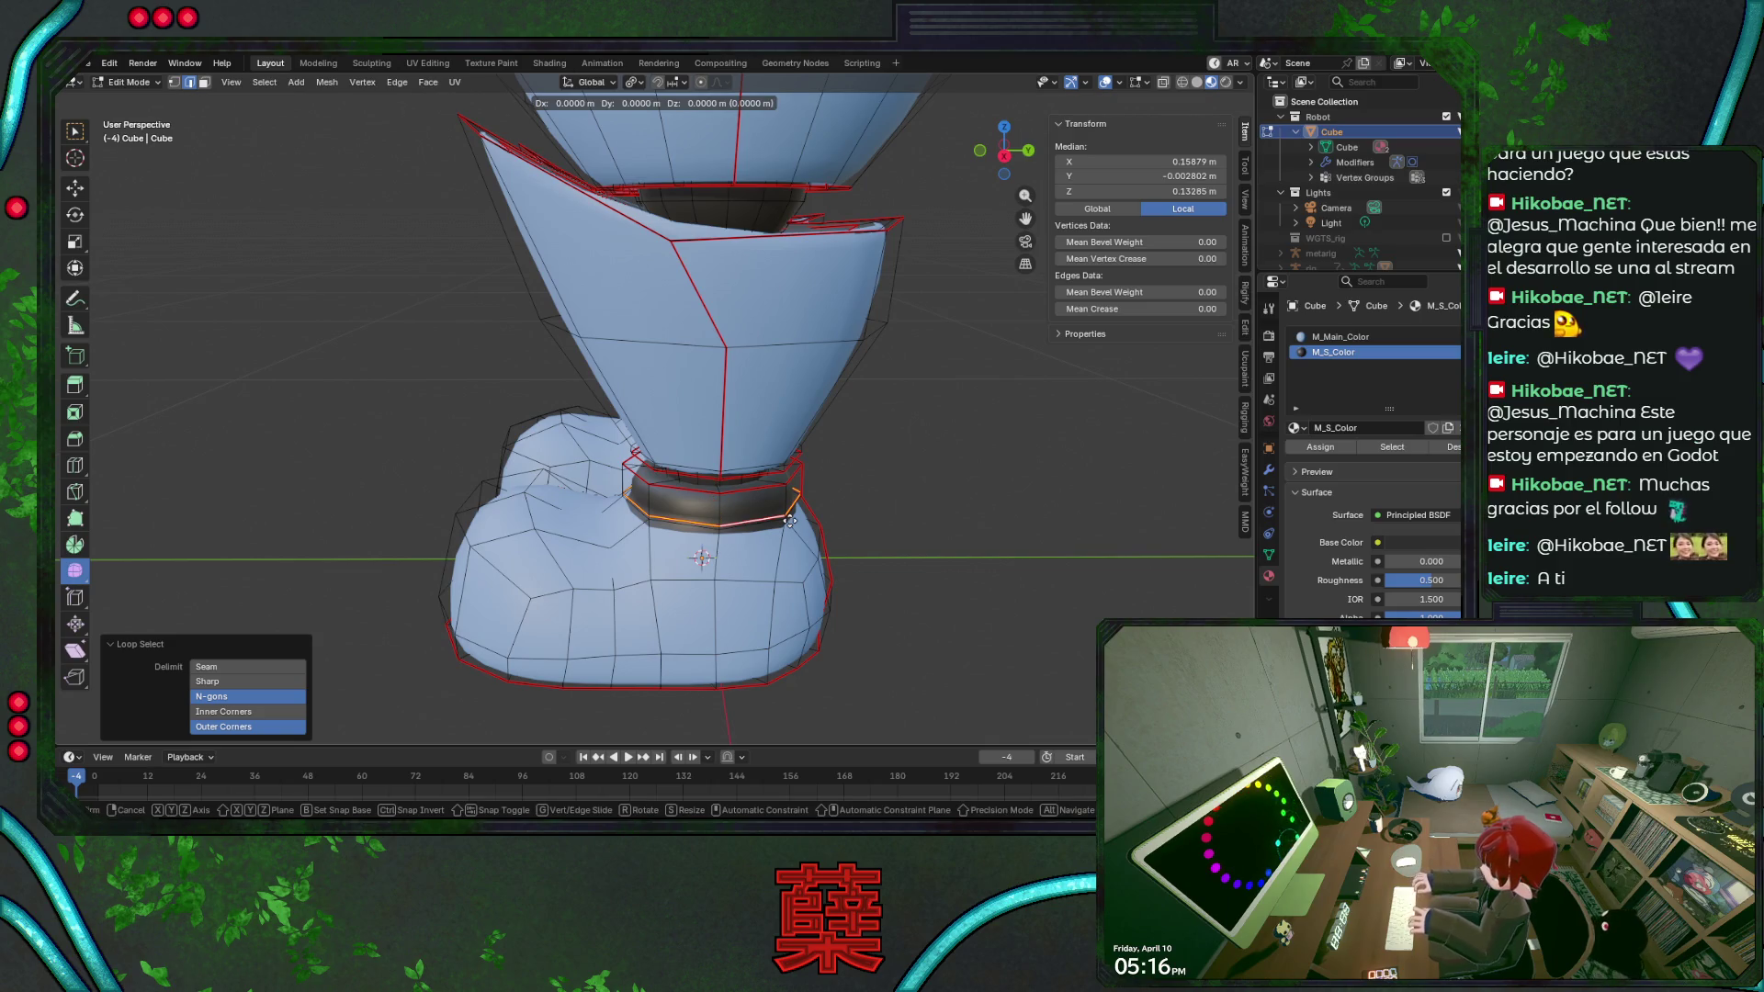
left_click(639, 514)
left_click(637, 513, "alt")
left_click(669, 531, "alt")
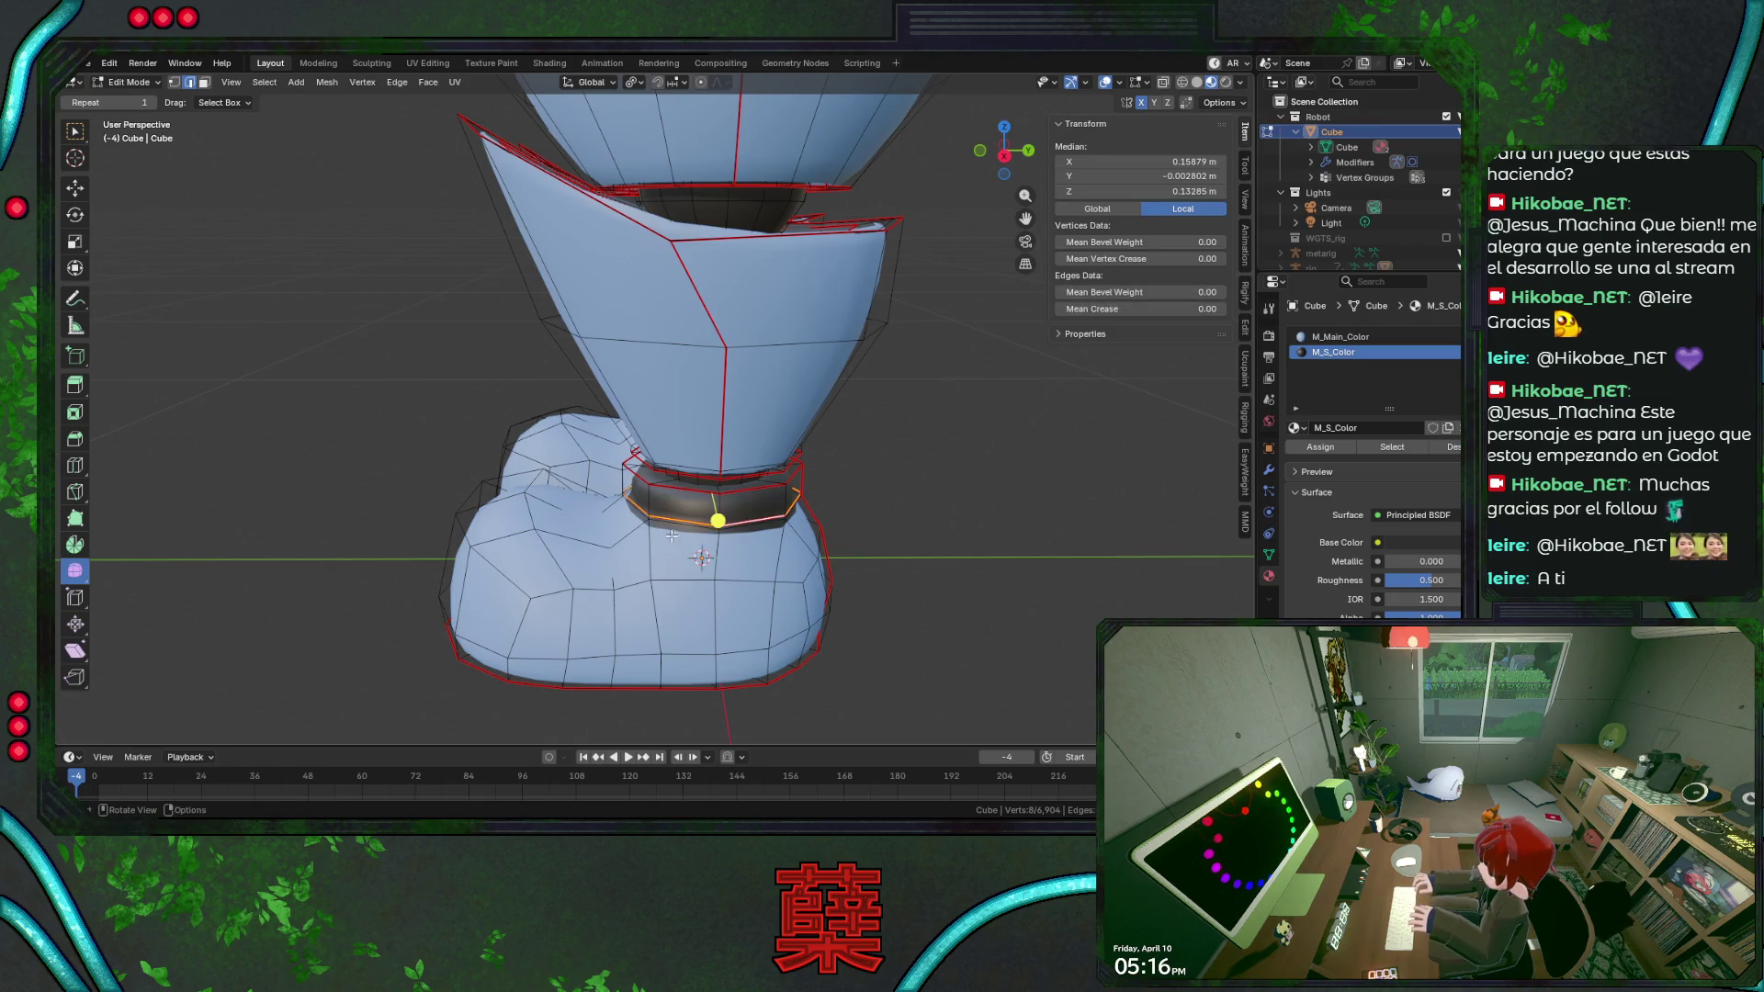
Undo, shrink the selection back to the ankle band from the side view, and reassign the dark material.
key("ctrl+z")
key("ctrl+z")
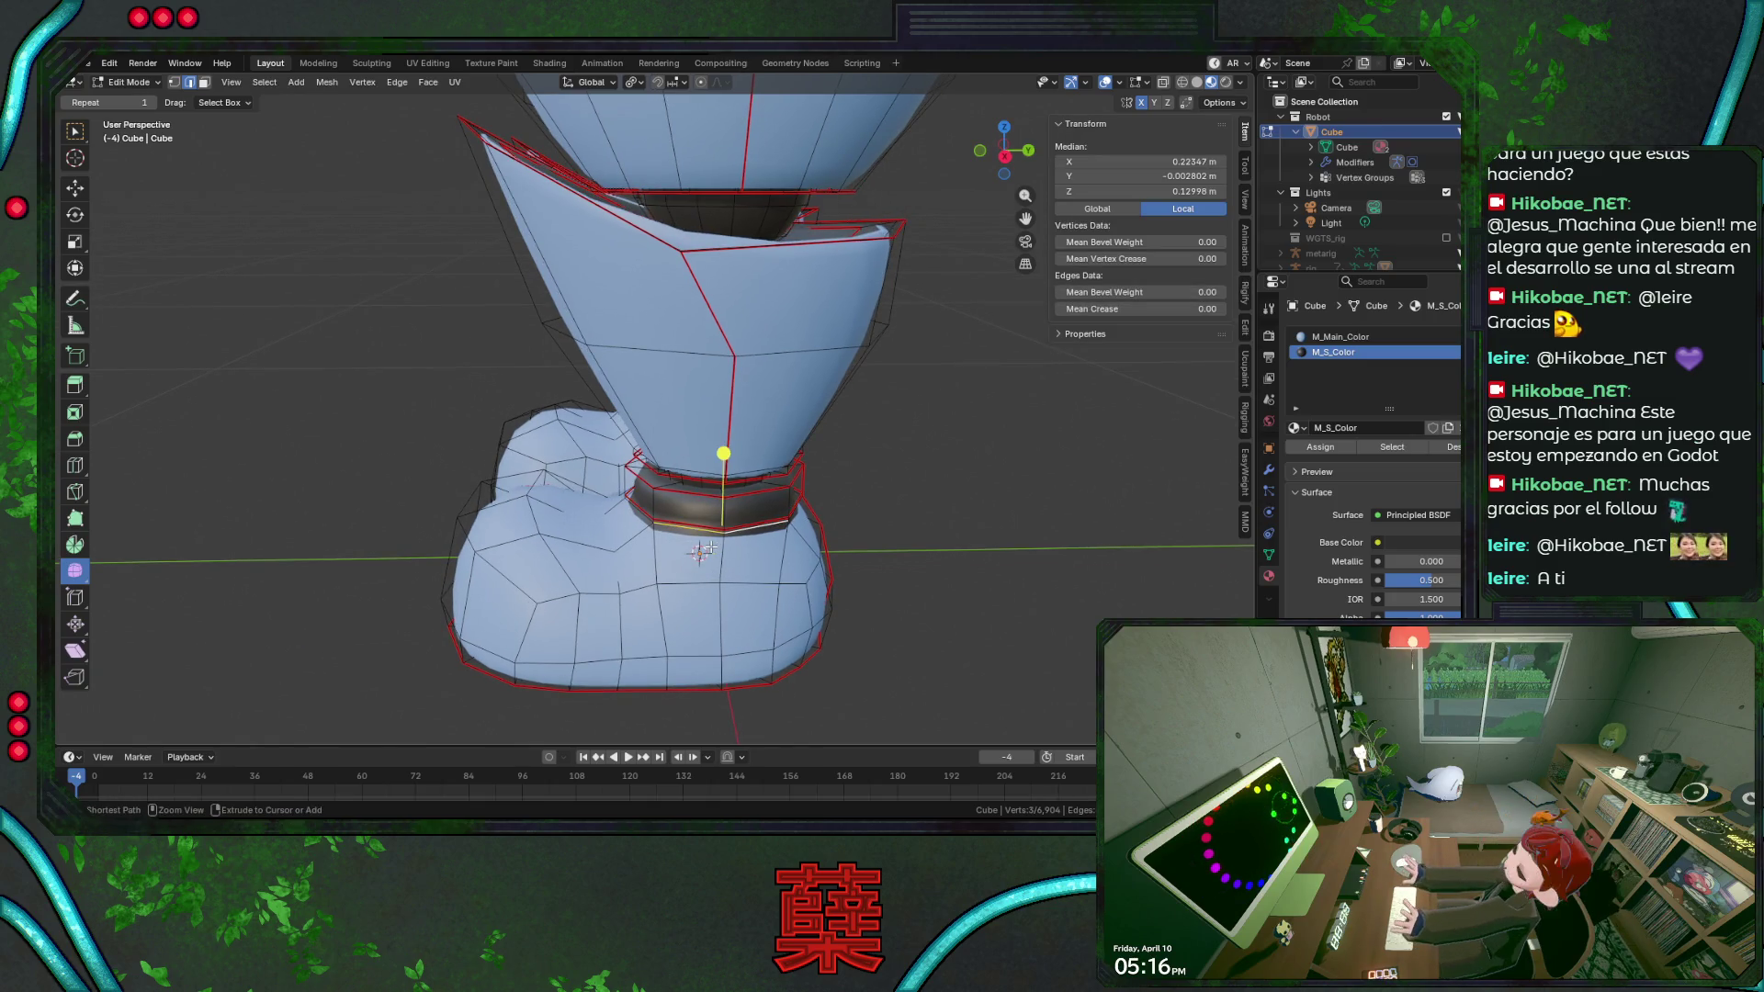
key("ctrl+z")
key("ctrl+z")
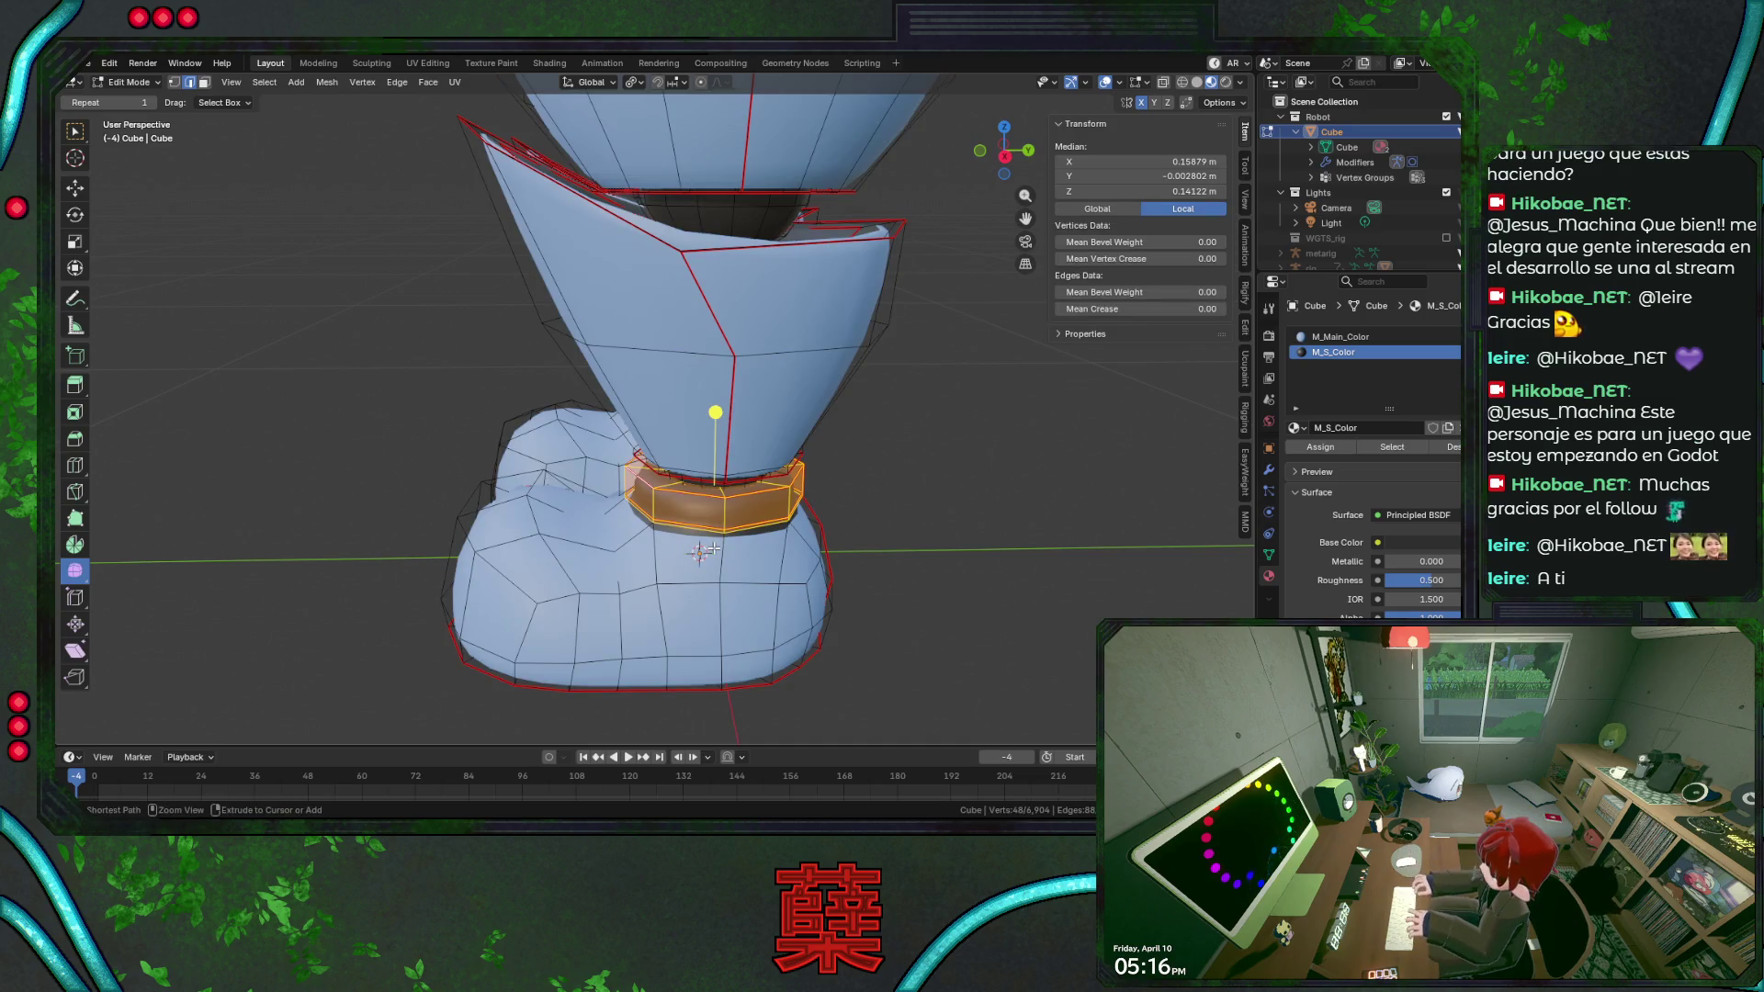
key("ctrl+KP_Subtract")
key("alt+z")
key("KP_3")
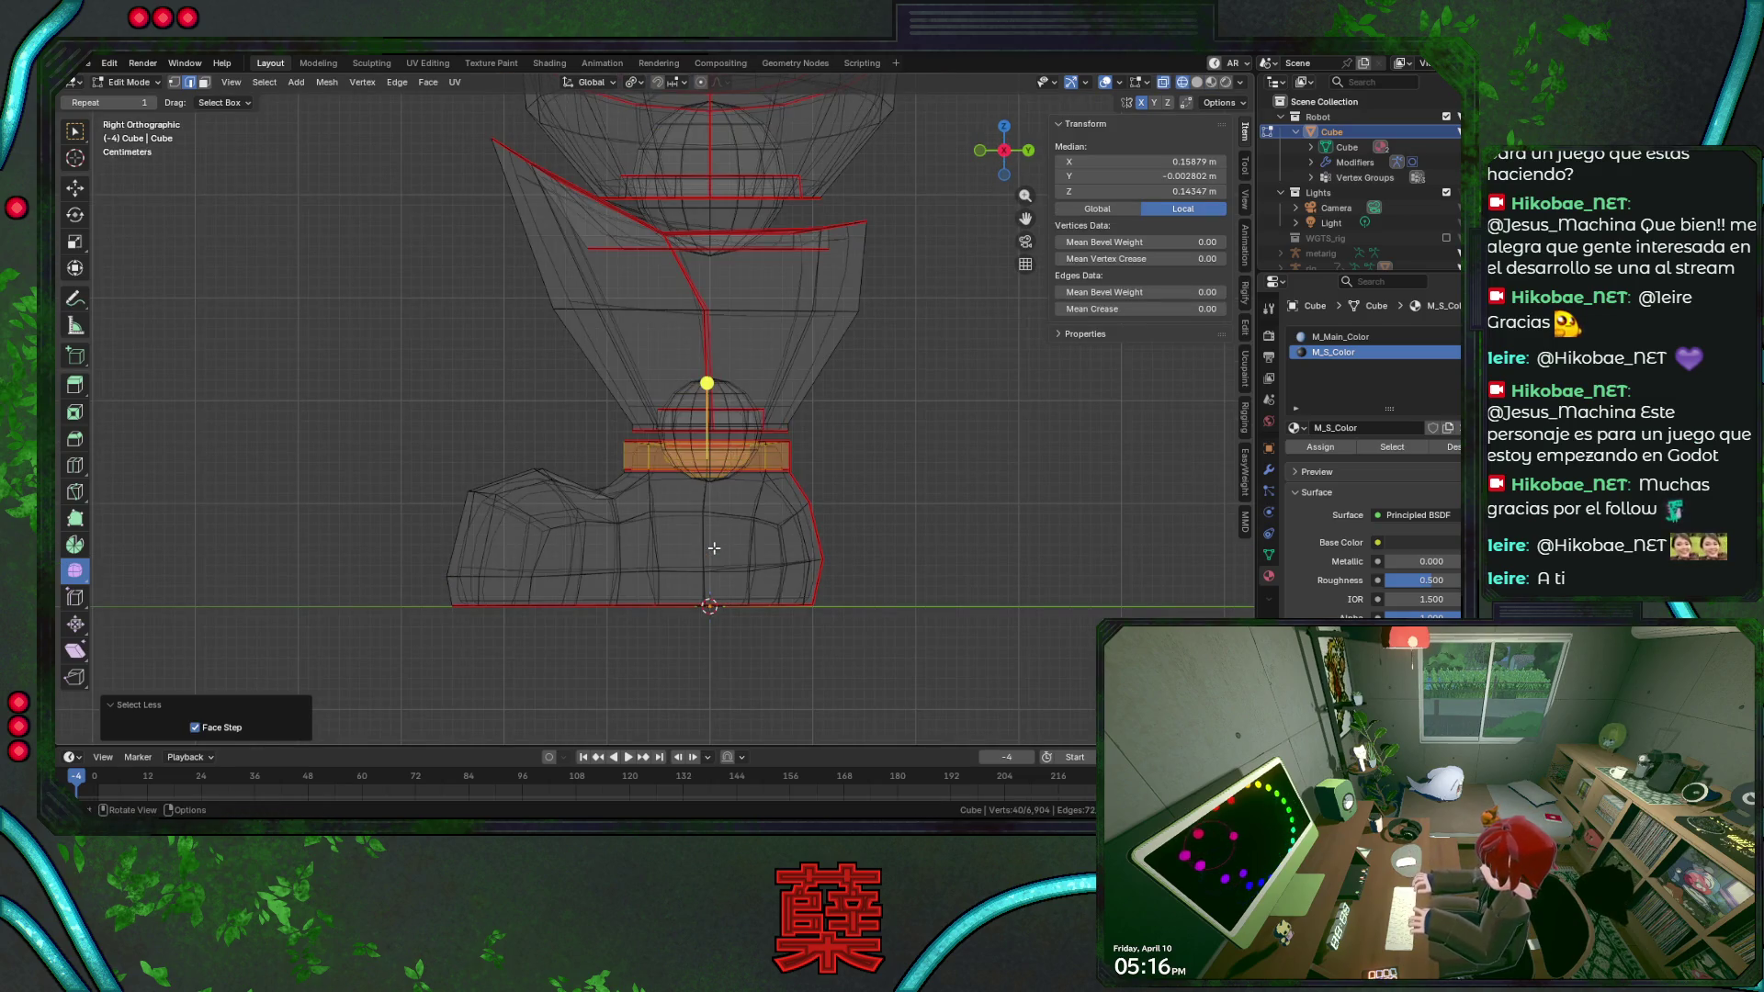
key("ctrl+KP_Subtract")
left_click(1320, 446)
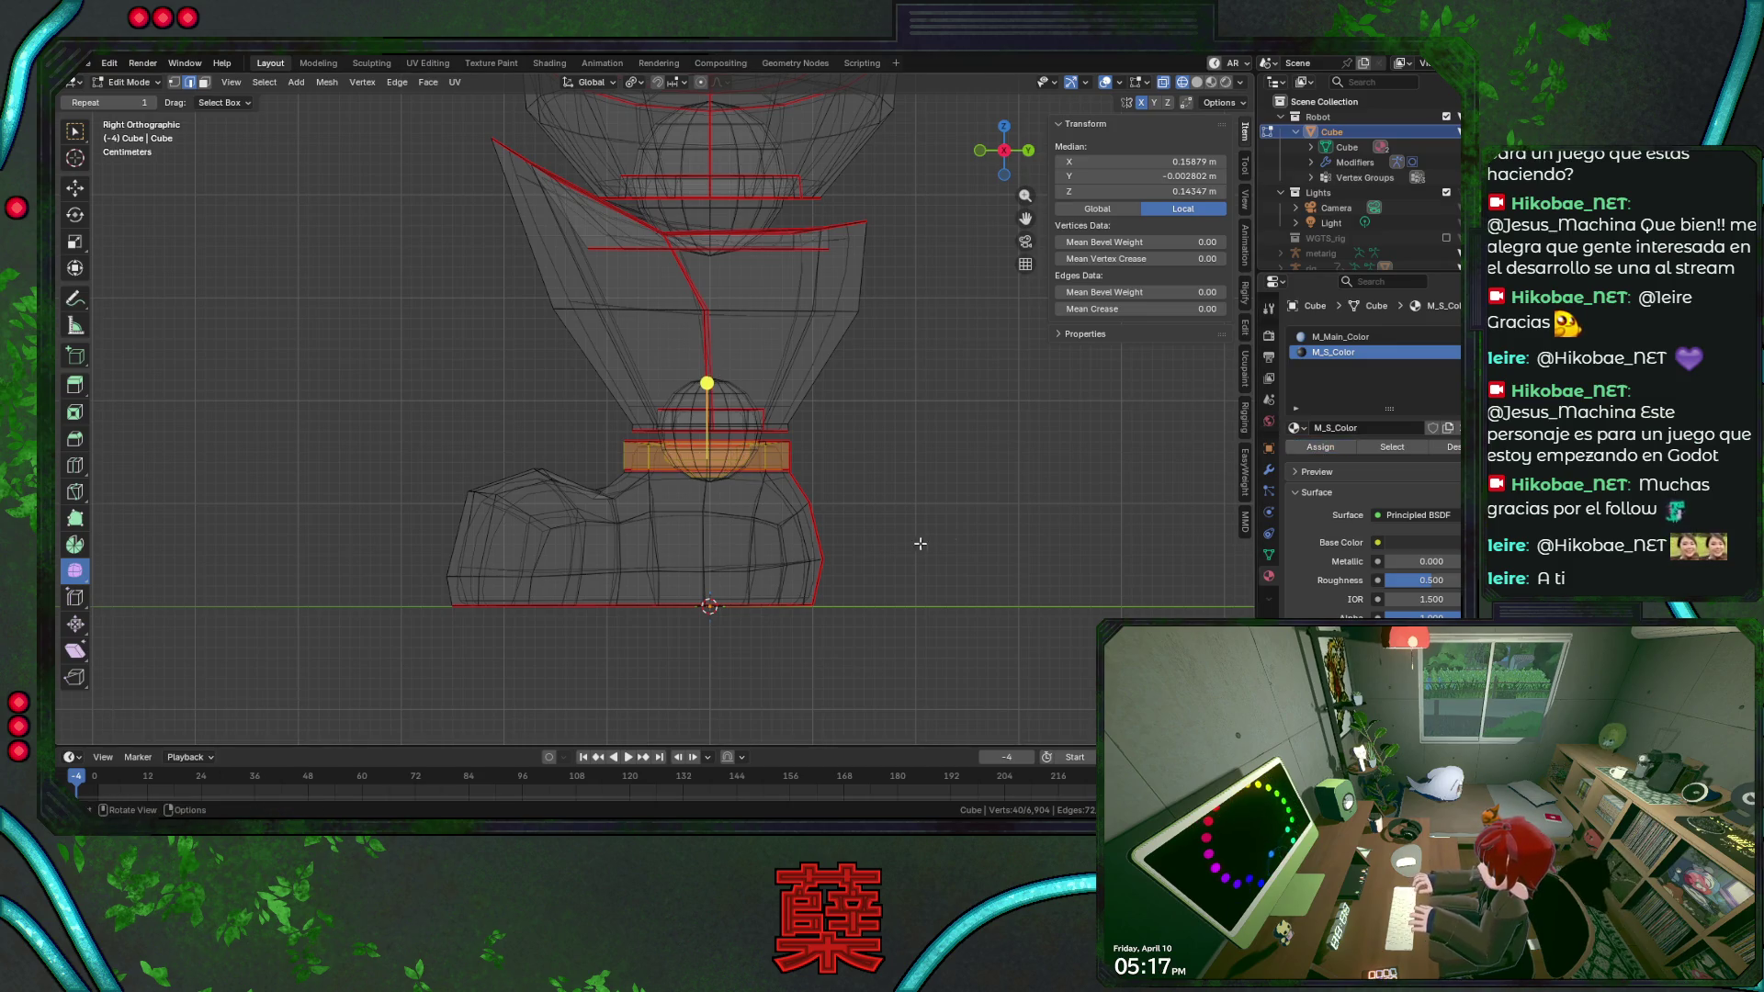
key("alt+z")
middle_click_drag(882, 507, 906, 518)
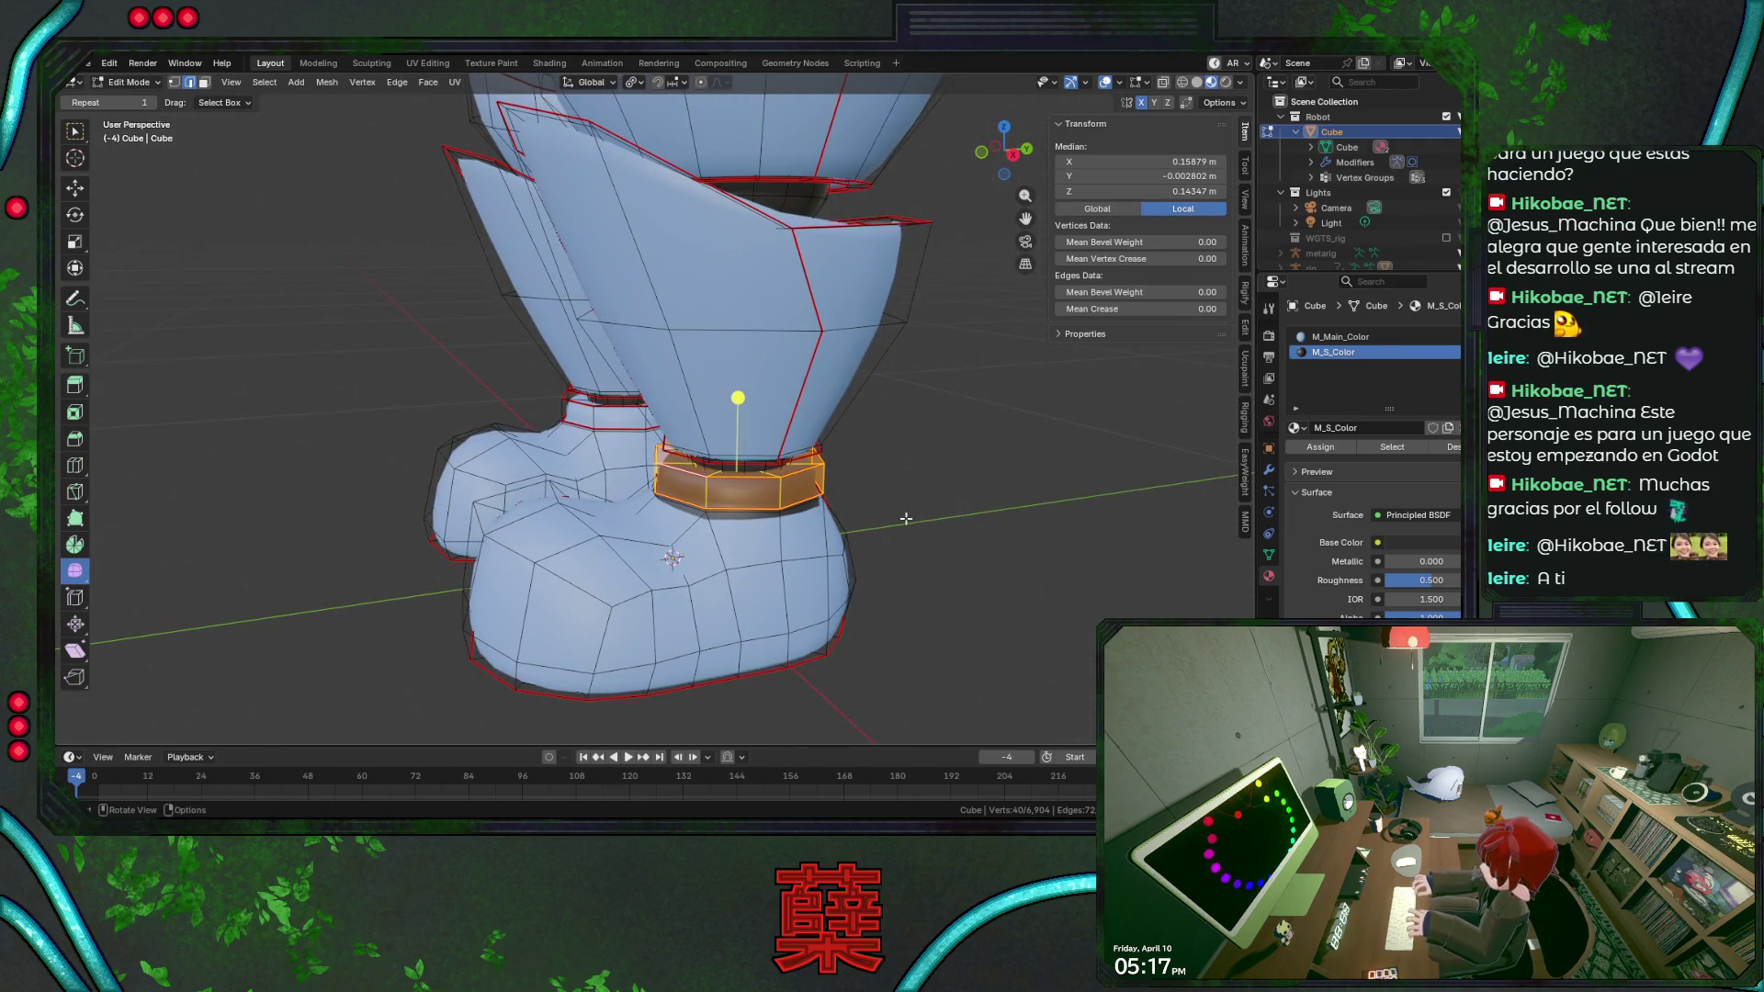
Select edge loops around the left shoe and grow them into the upper shoe faces.
left_click(924, 542)
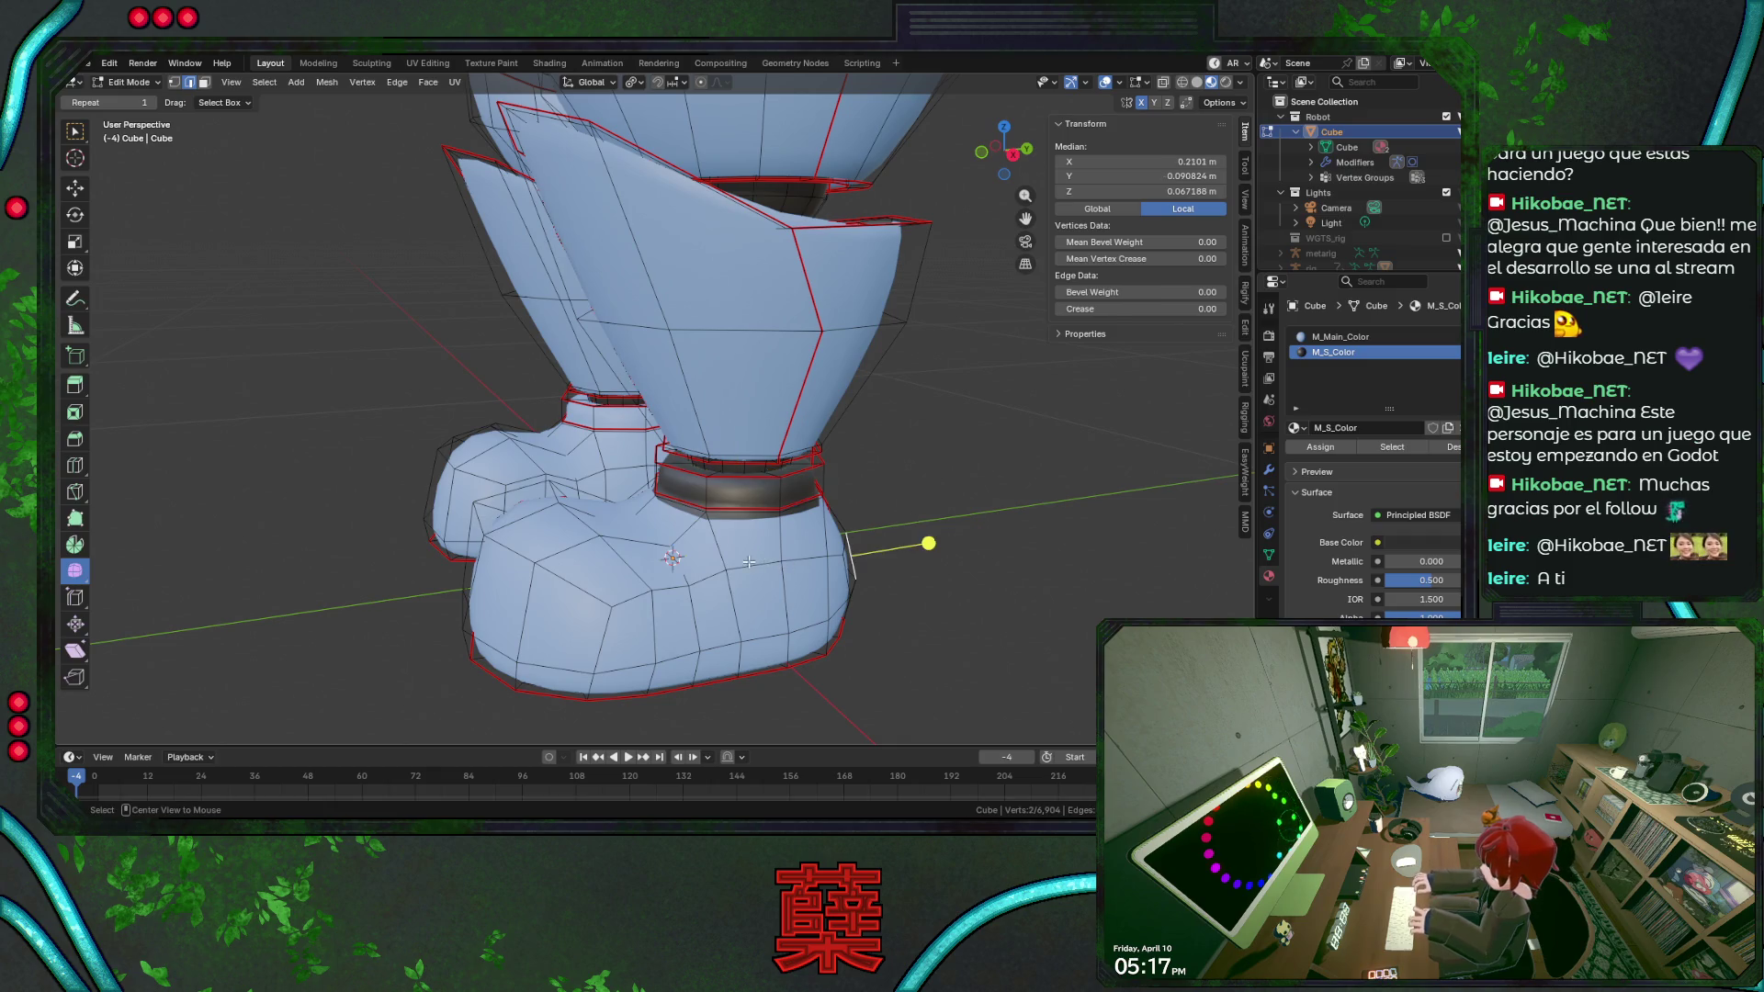
left_click(745, 561, "alt")
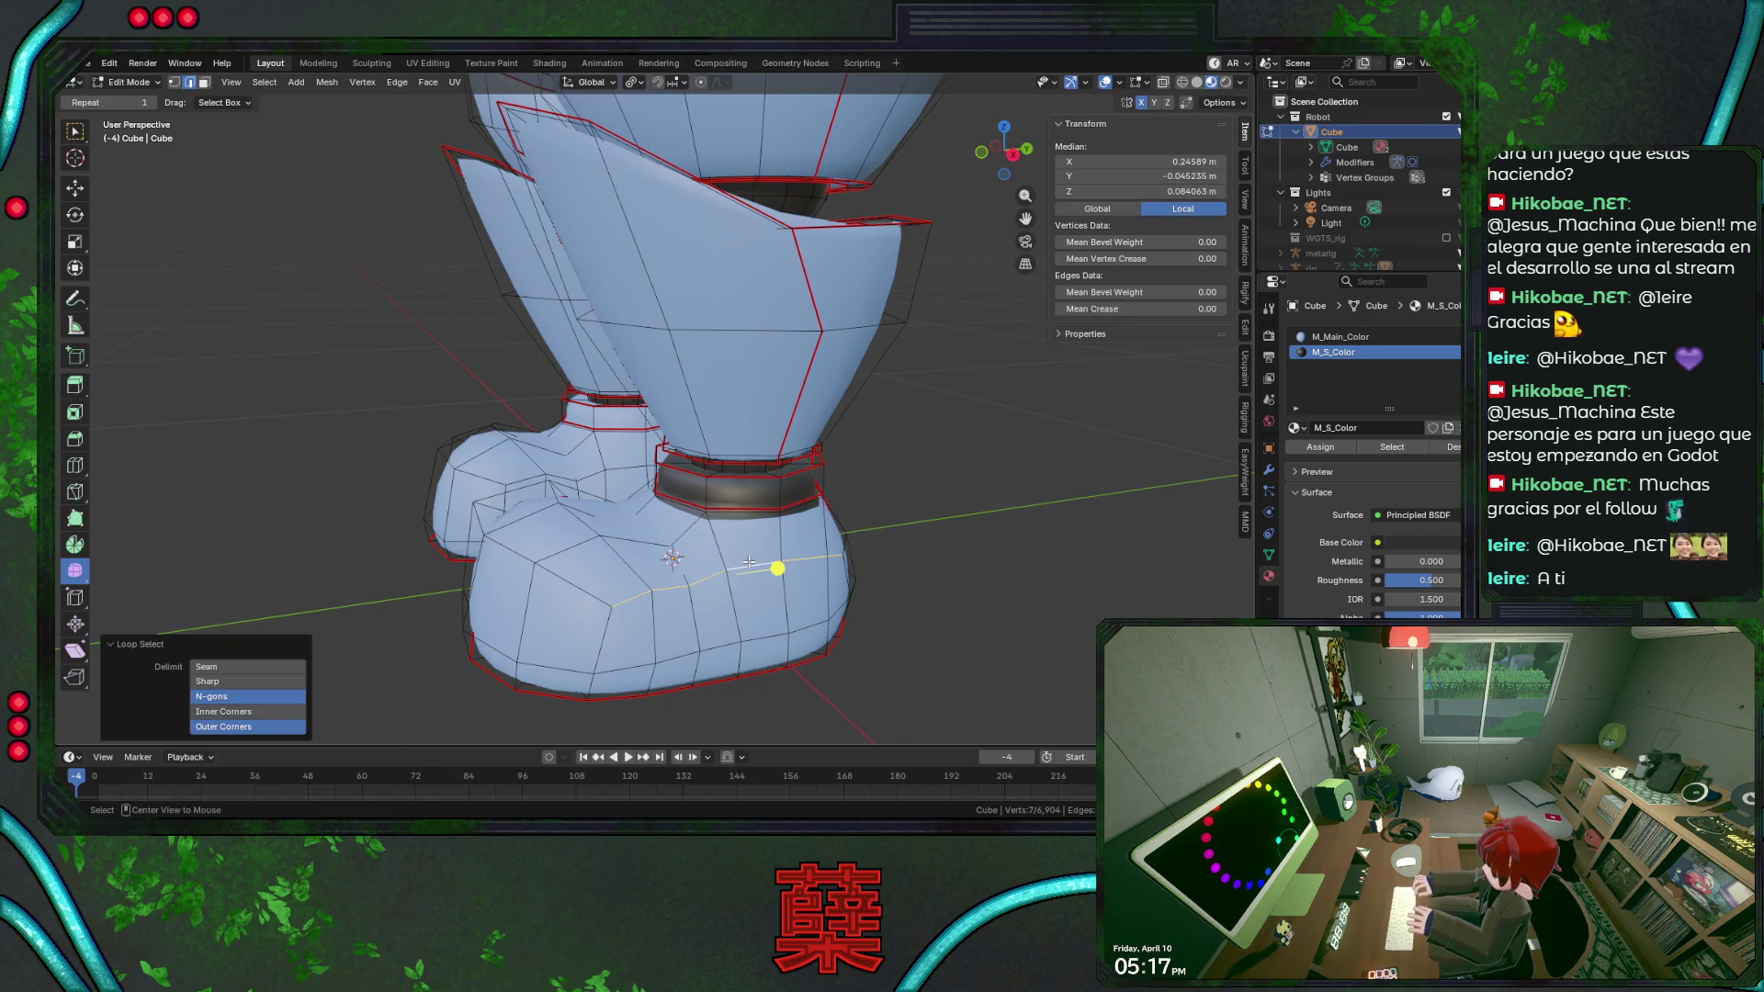
left_click(550, 576, "alt+shift")
mouse_move(828, 567)
middle_mouse_down()
mouse_move(847, 554)
mouse_move(760, 575)
mouse_move(827, 584)
mouse_move(396, 533)
middle_mouse_up()
left_click(846, 554, "alt+shift")
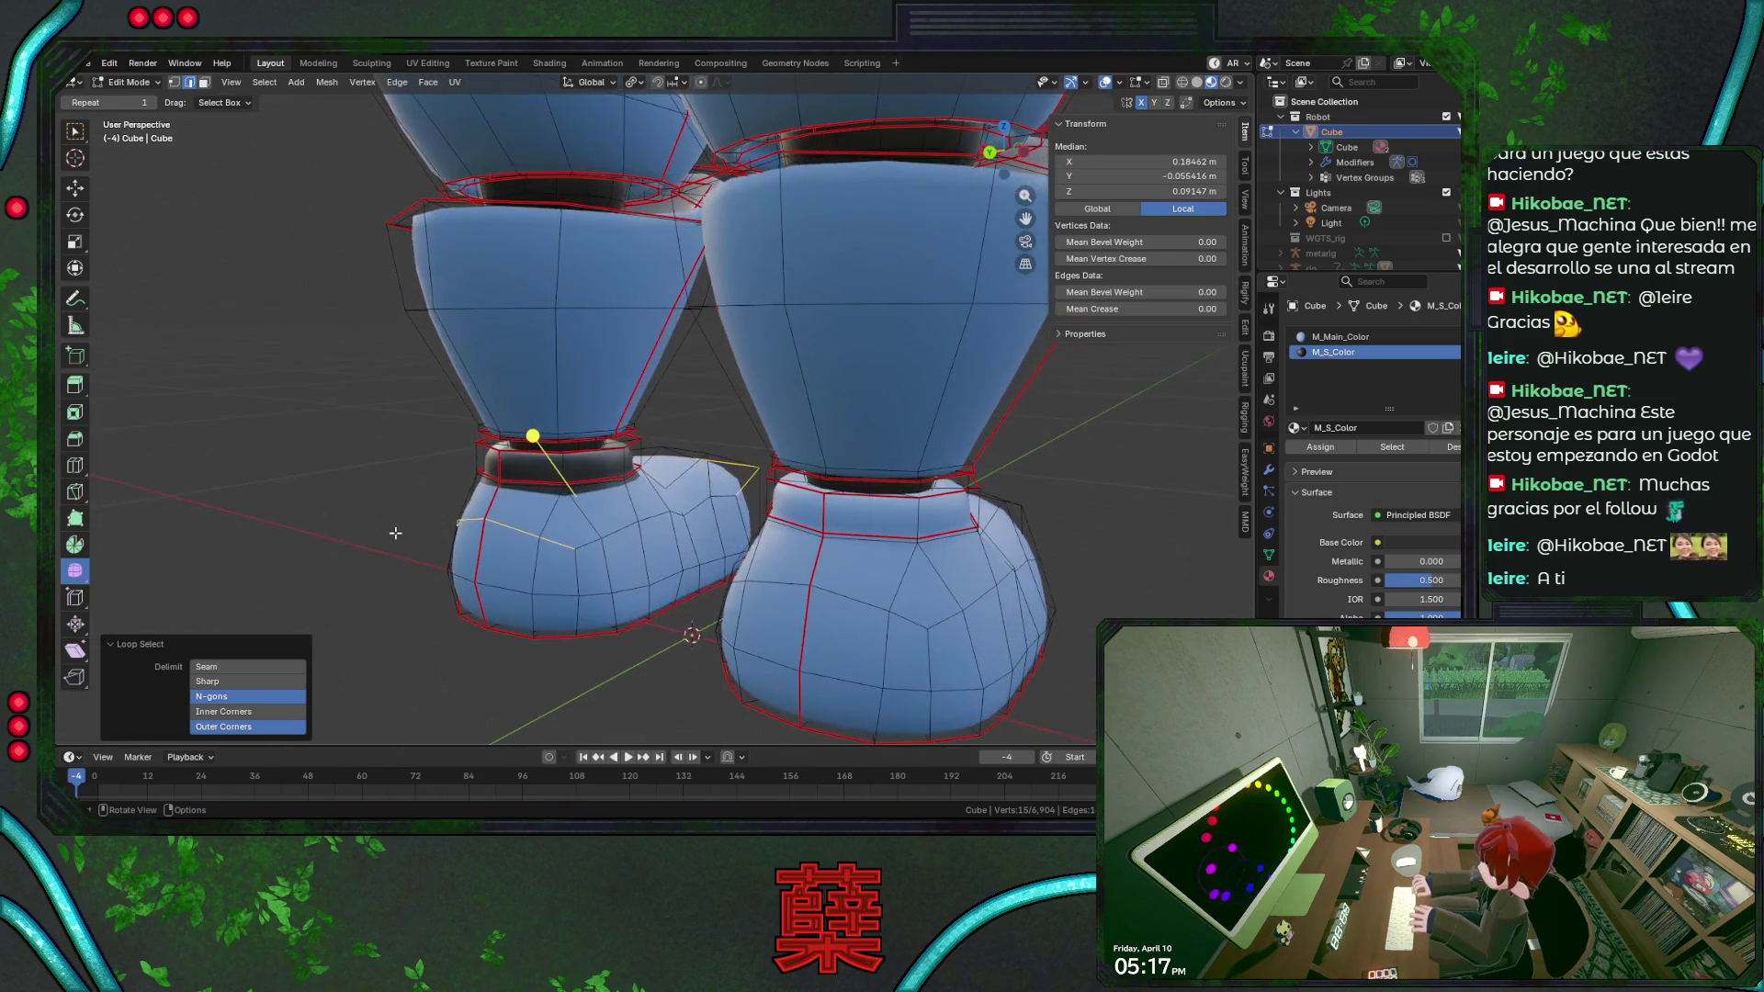
left_click(646, 551, "alt+shift")
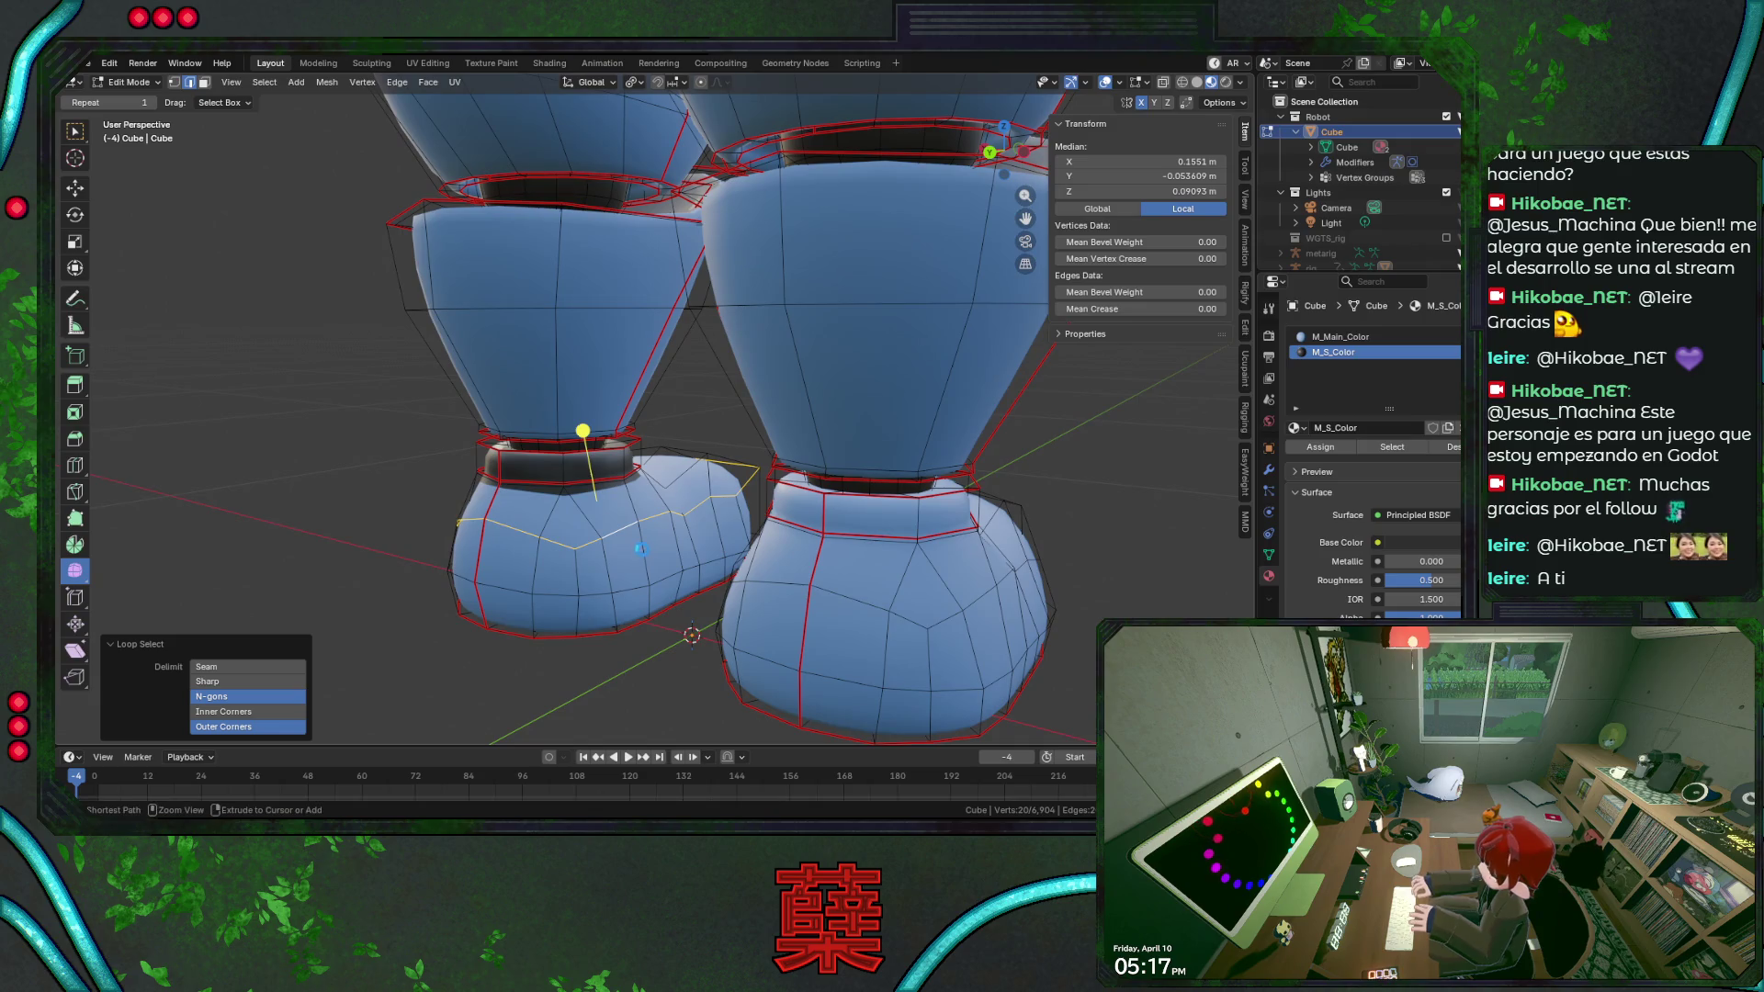
key("ctrl+KP_Add")
key("ctrl+s")
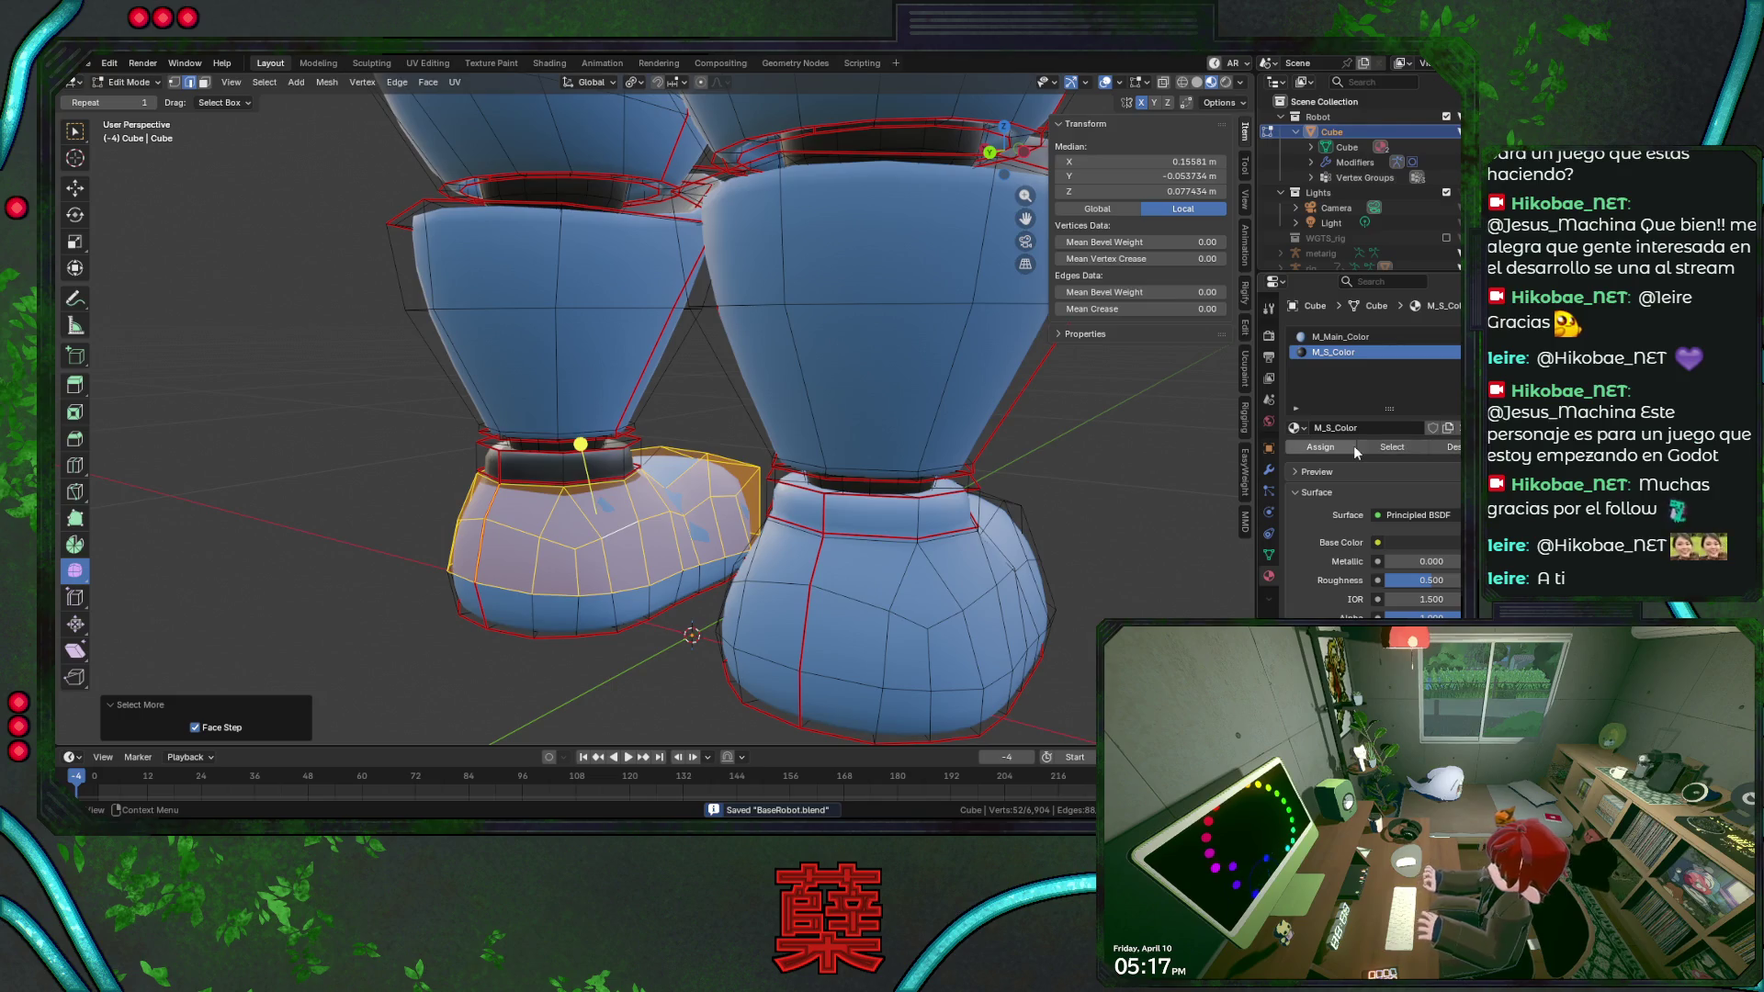
Assign M_Main_Color to the shoe's upper faces, clear the selection, then select the whole mesh.
left_click(1340, 337)
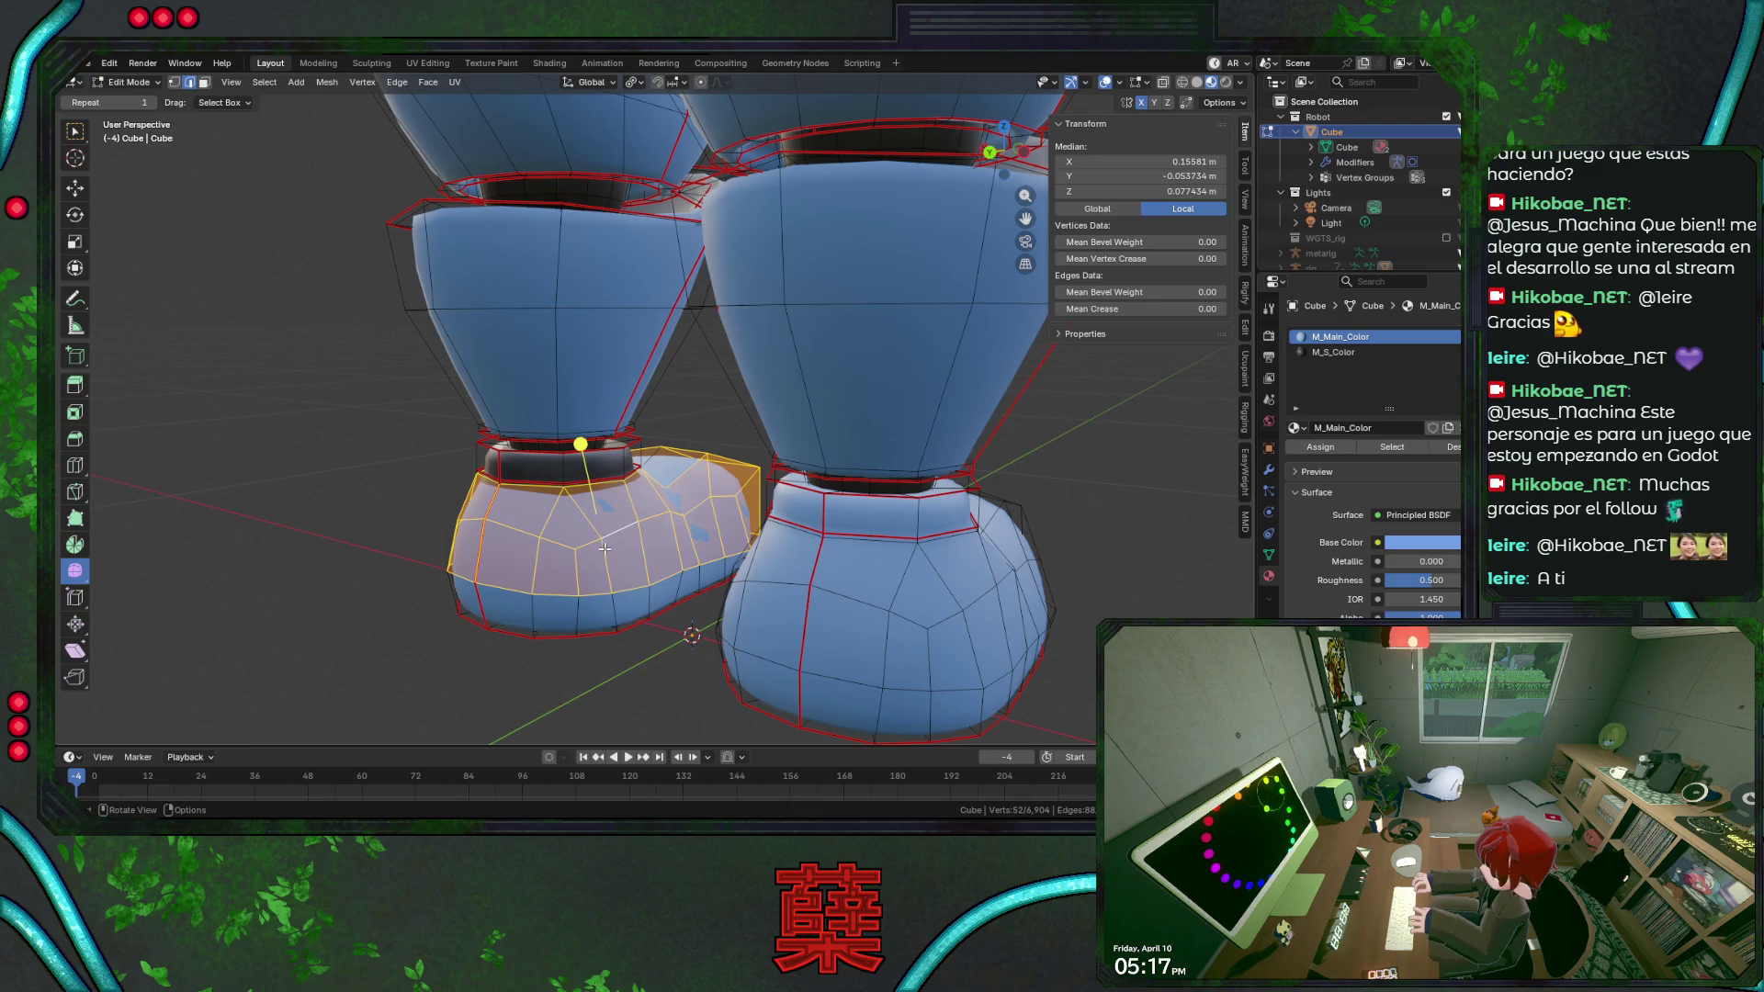
key("ctrl+KP_Add")
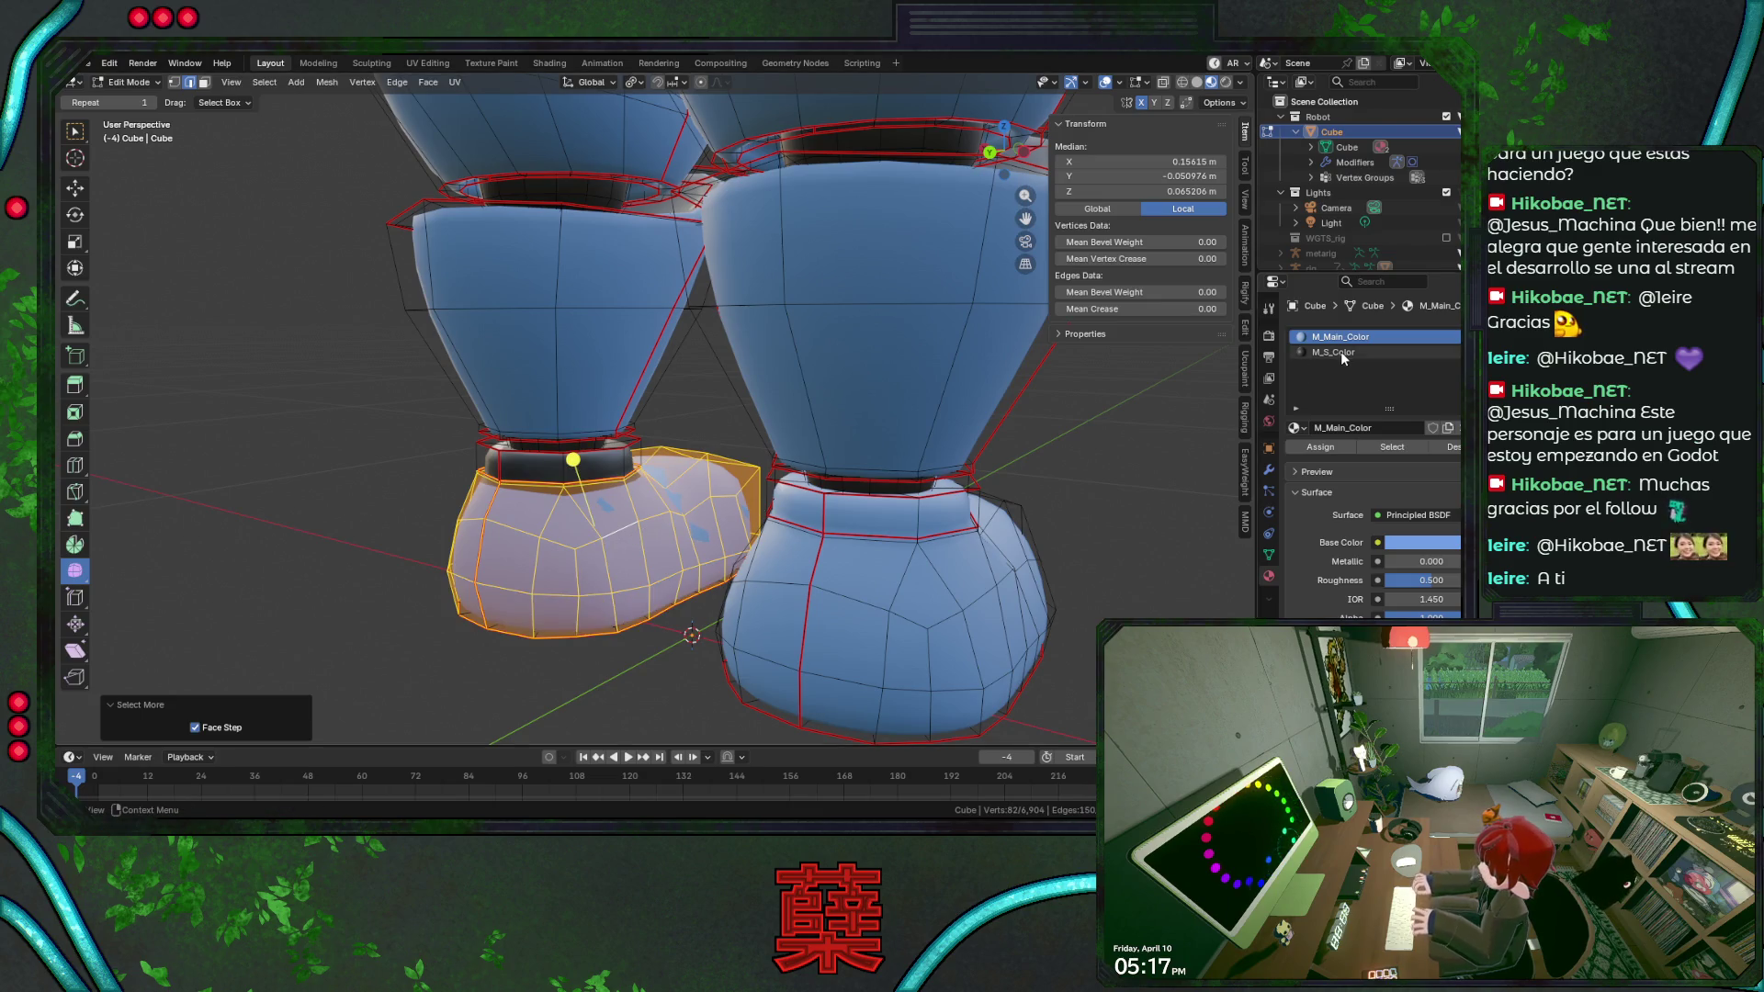
left_click(1336, 440)
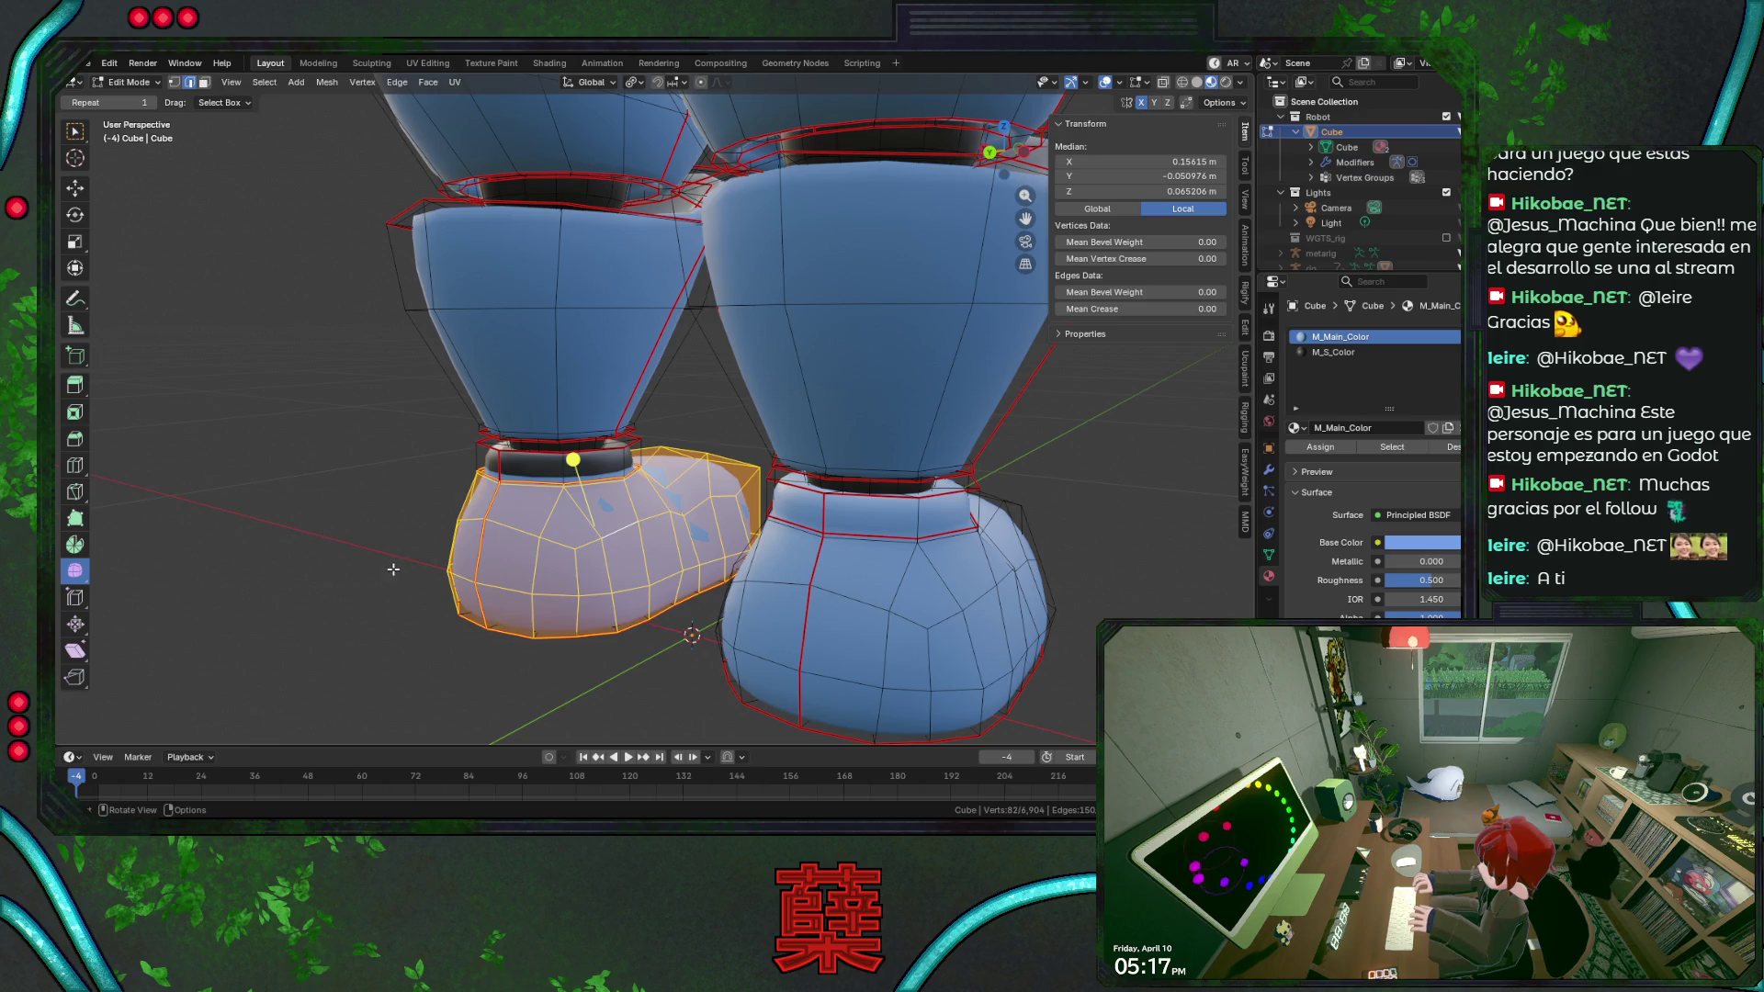
key("alt+a")
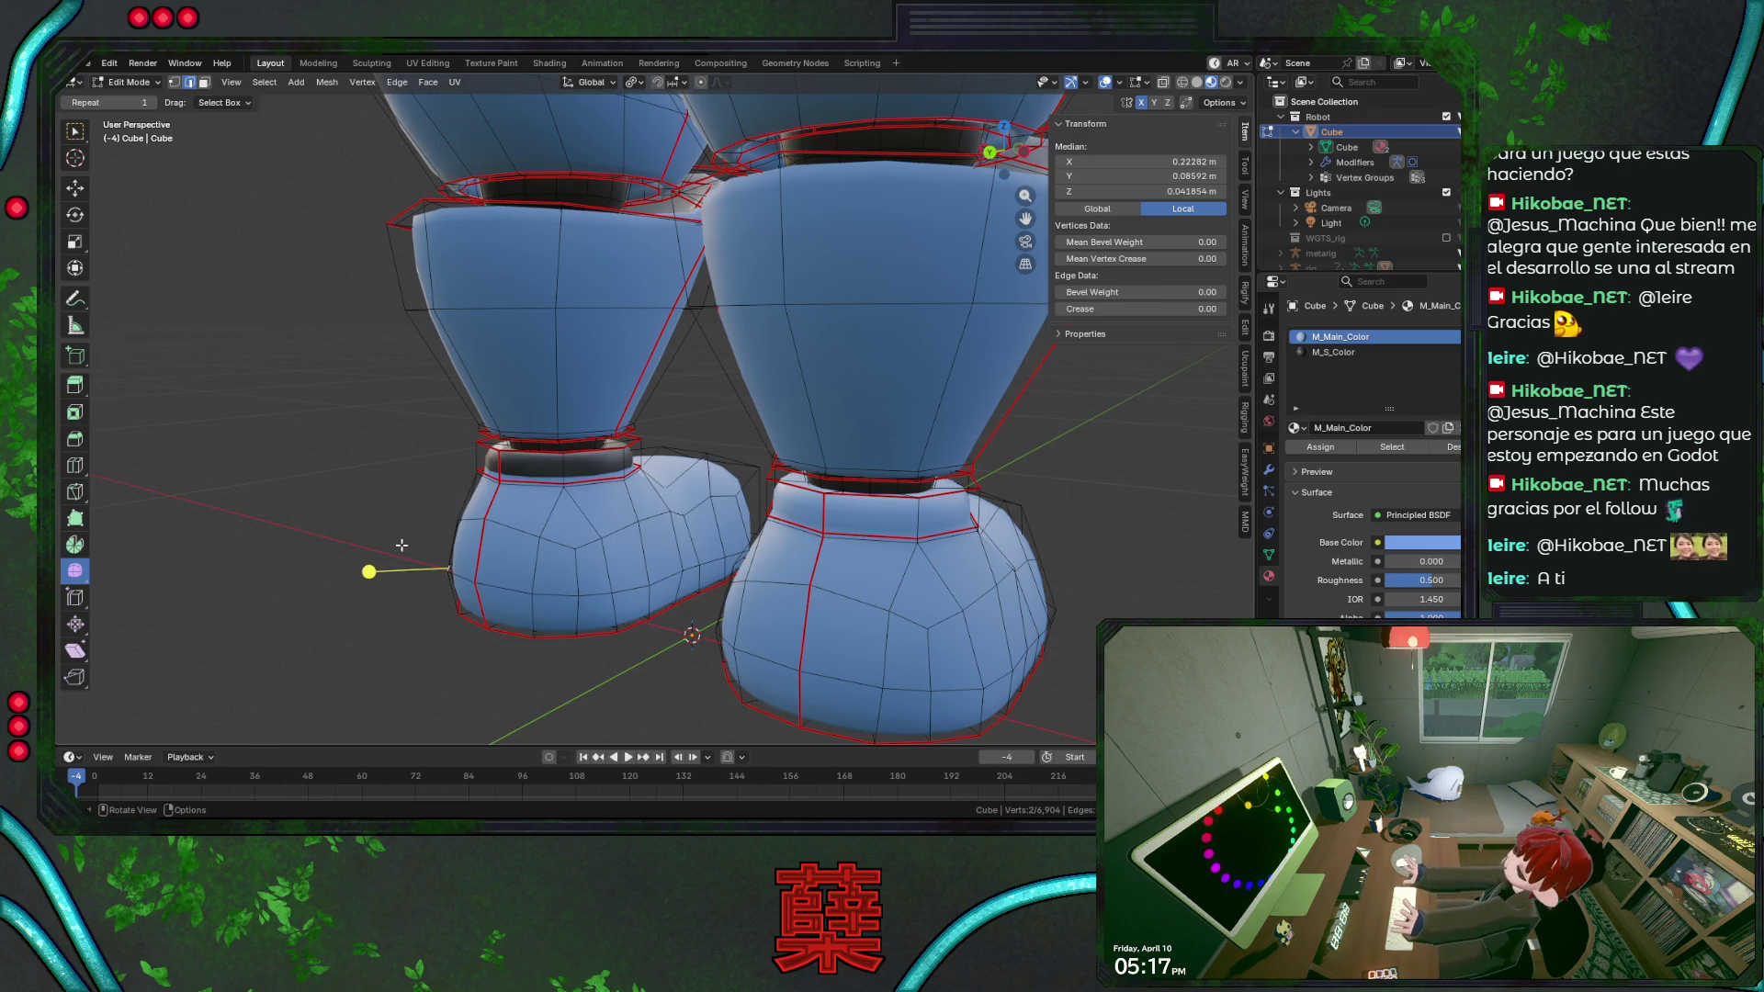
key("KP_3")
middle_click_drag(402, 545, 682, 474)
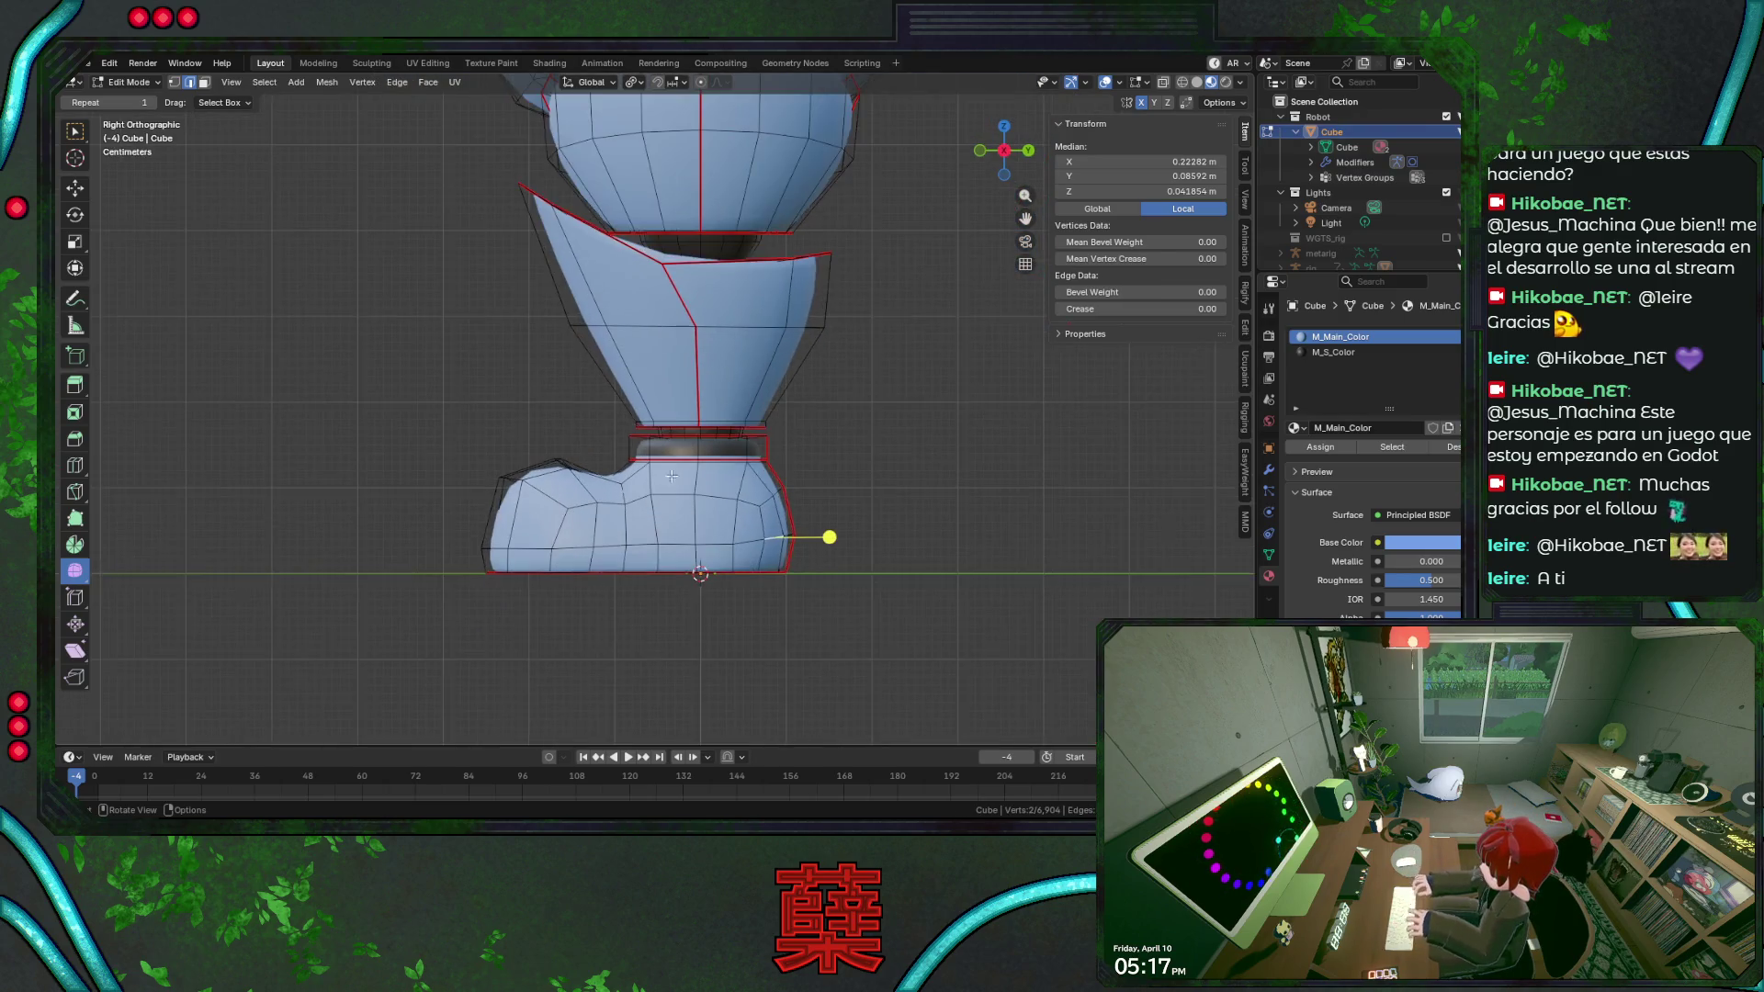
key("a")
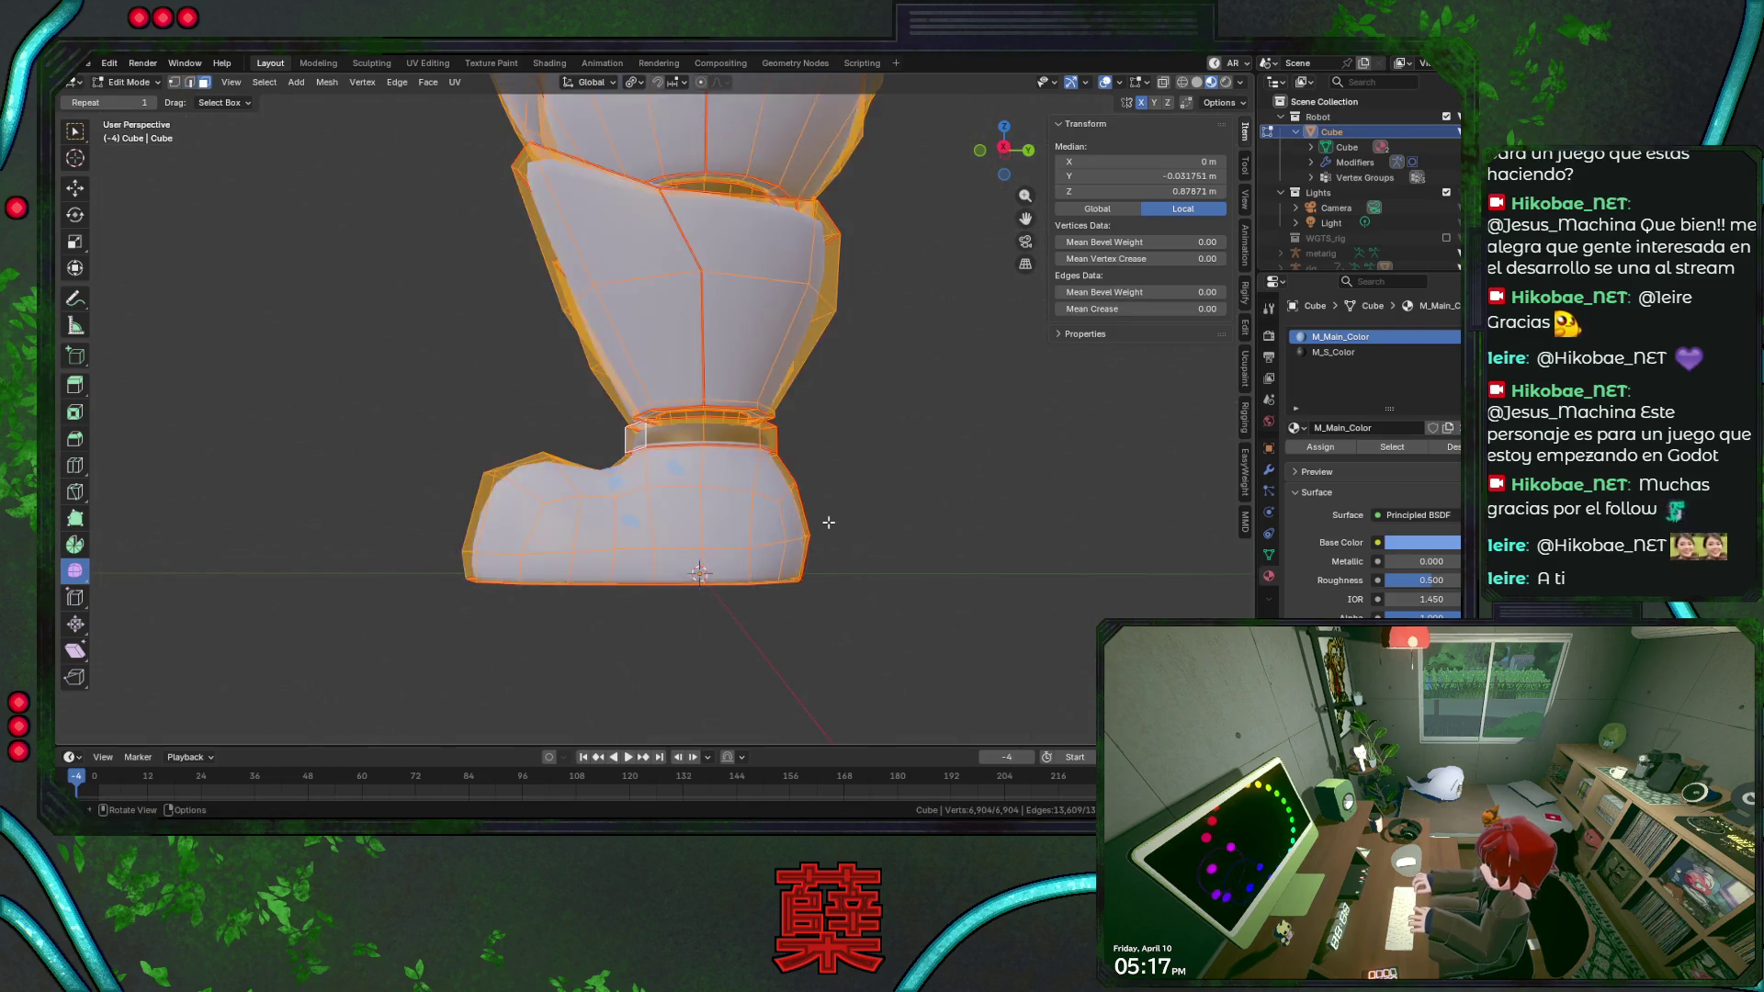
Select the linked sole faces from below the shoe and assign them the dark M_S_Color material.
key("alt+a")
middle_click_drag(823, 523, 628, 503)
left_click(627, 503)
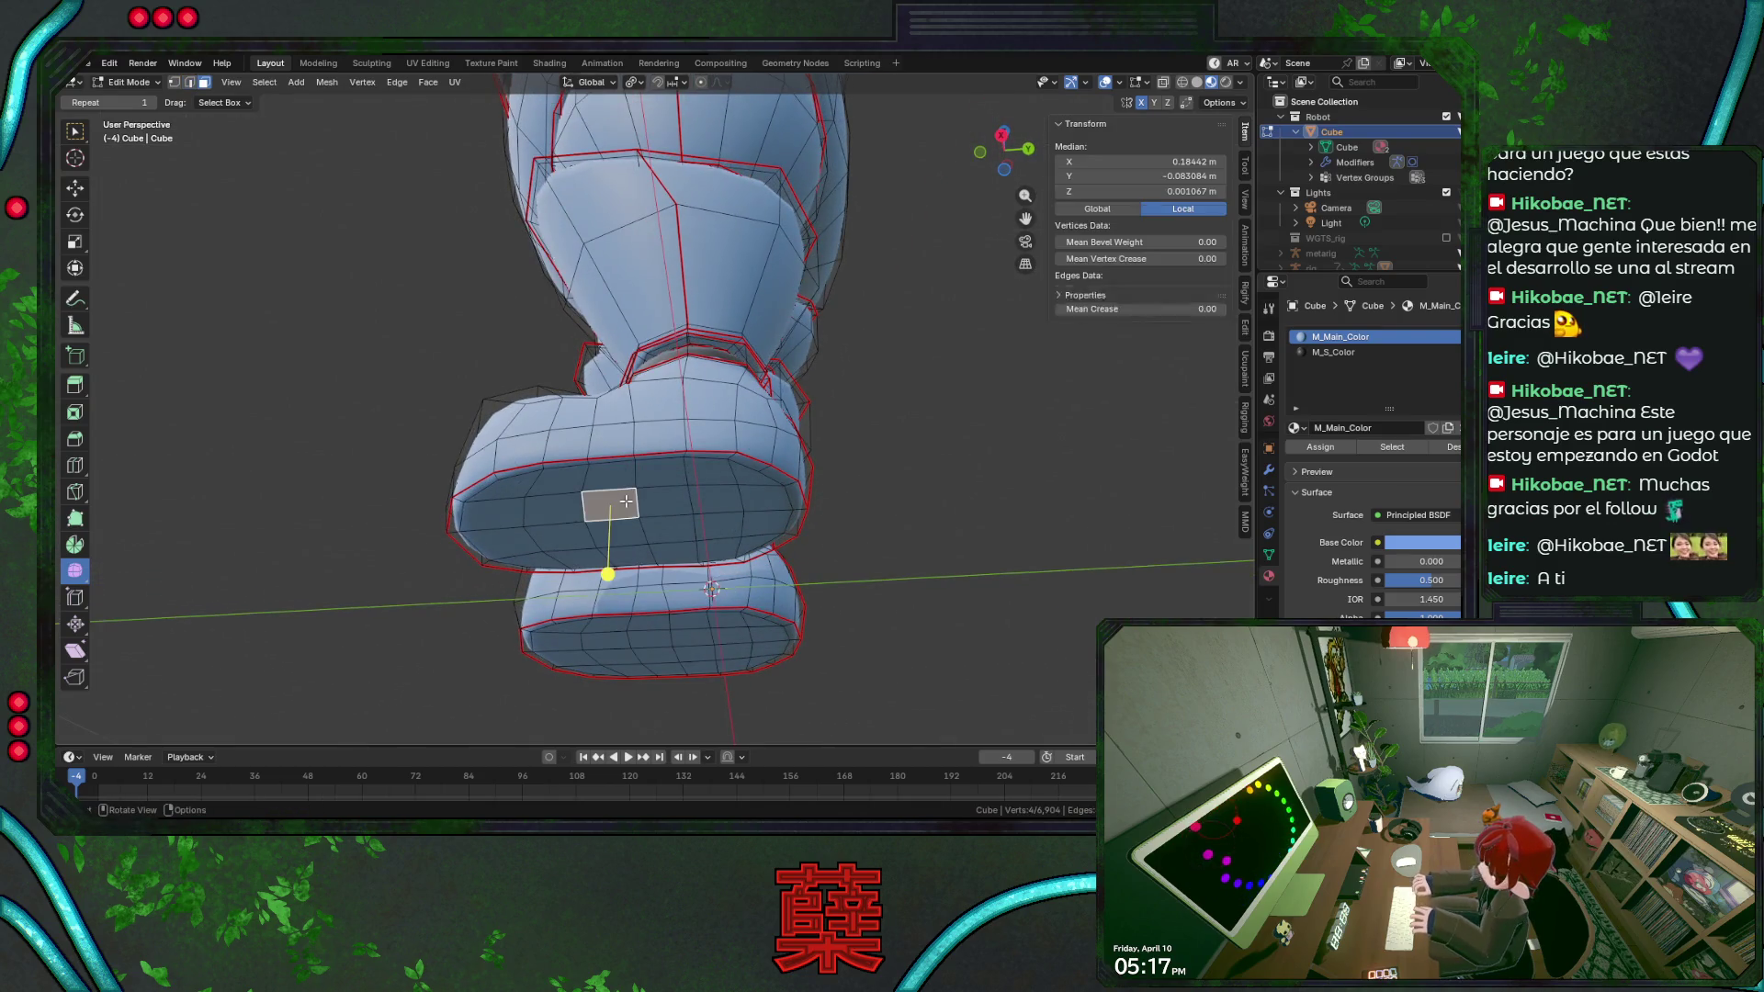
key("l")
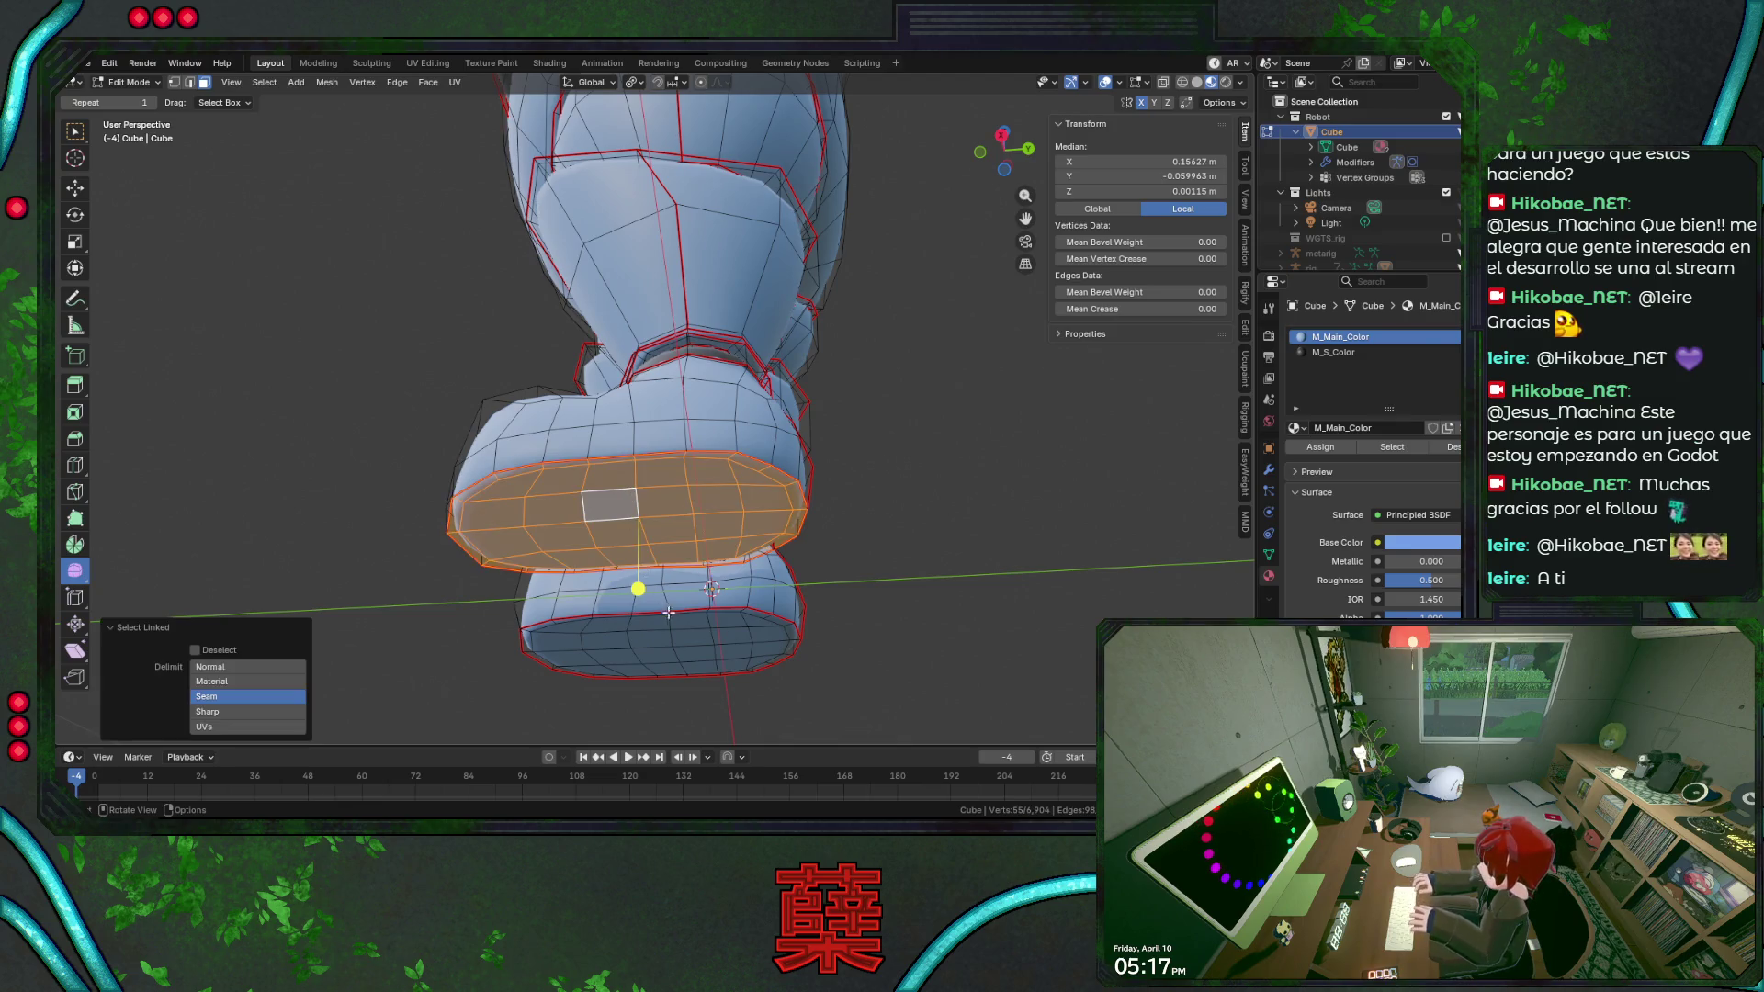
key("l")
left_click(1326, 453)
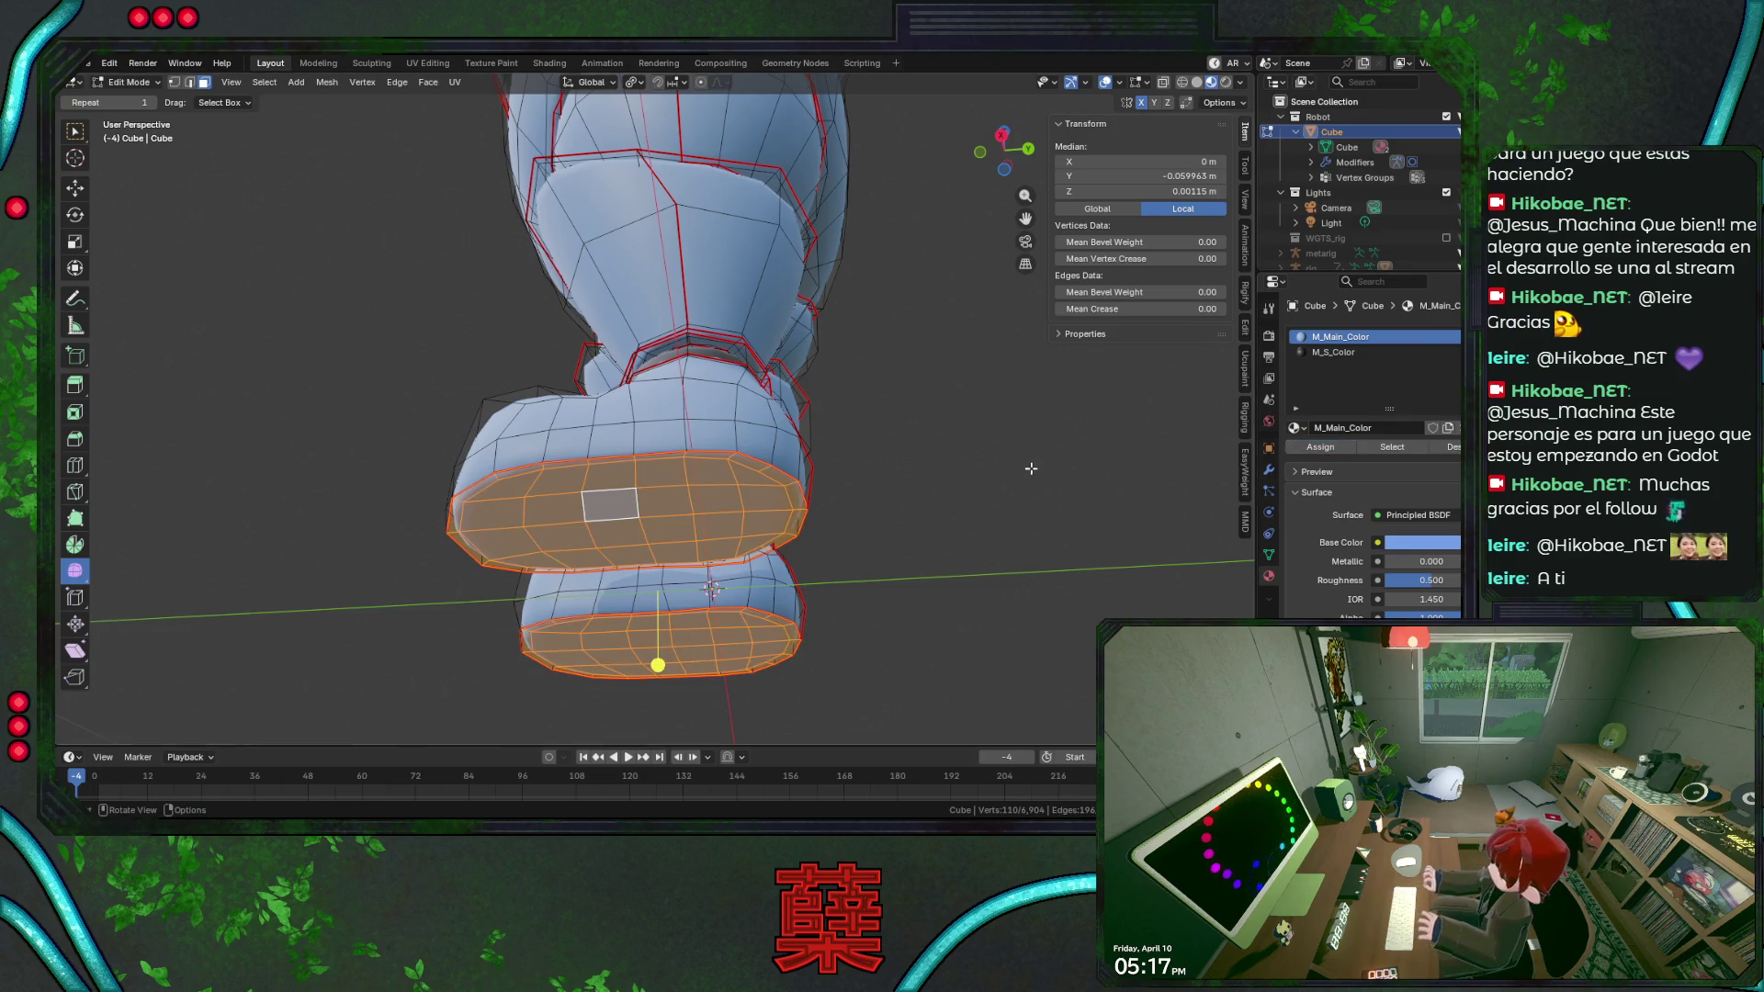
left_click(1360, 354)
left_click(1321, 448)
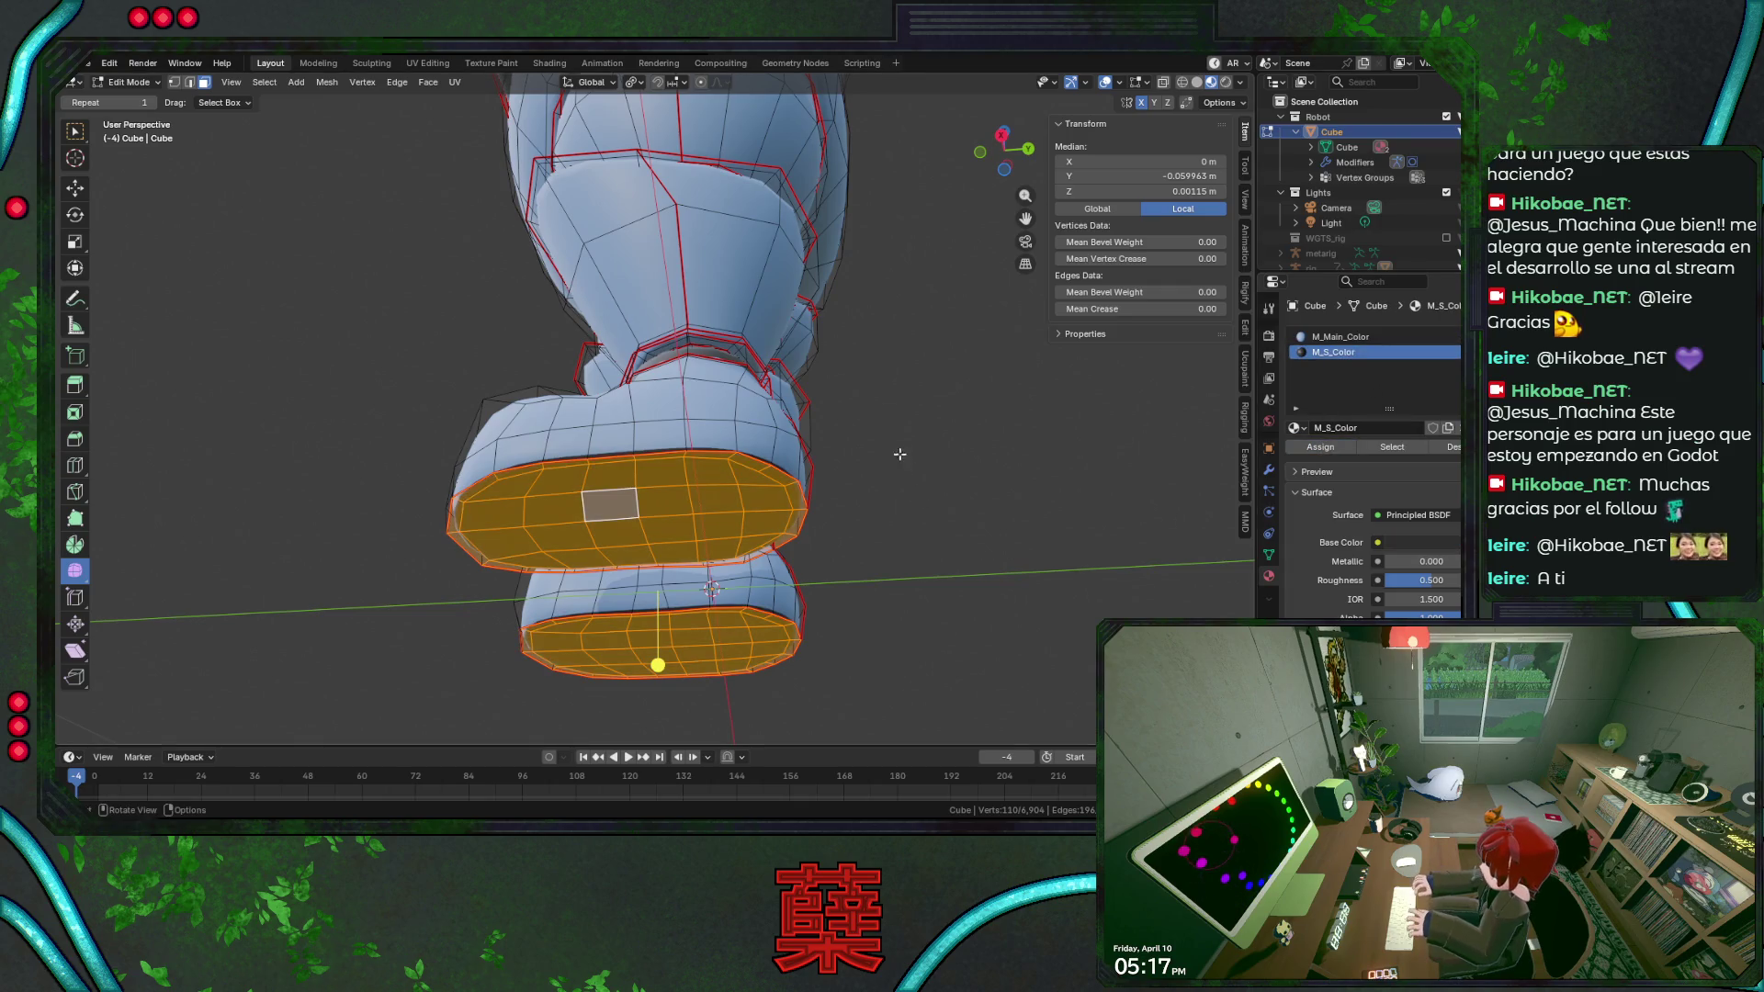
middle_click_drag(716, 483, 786, 480)
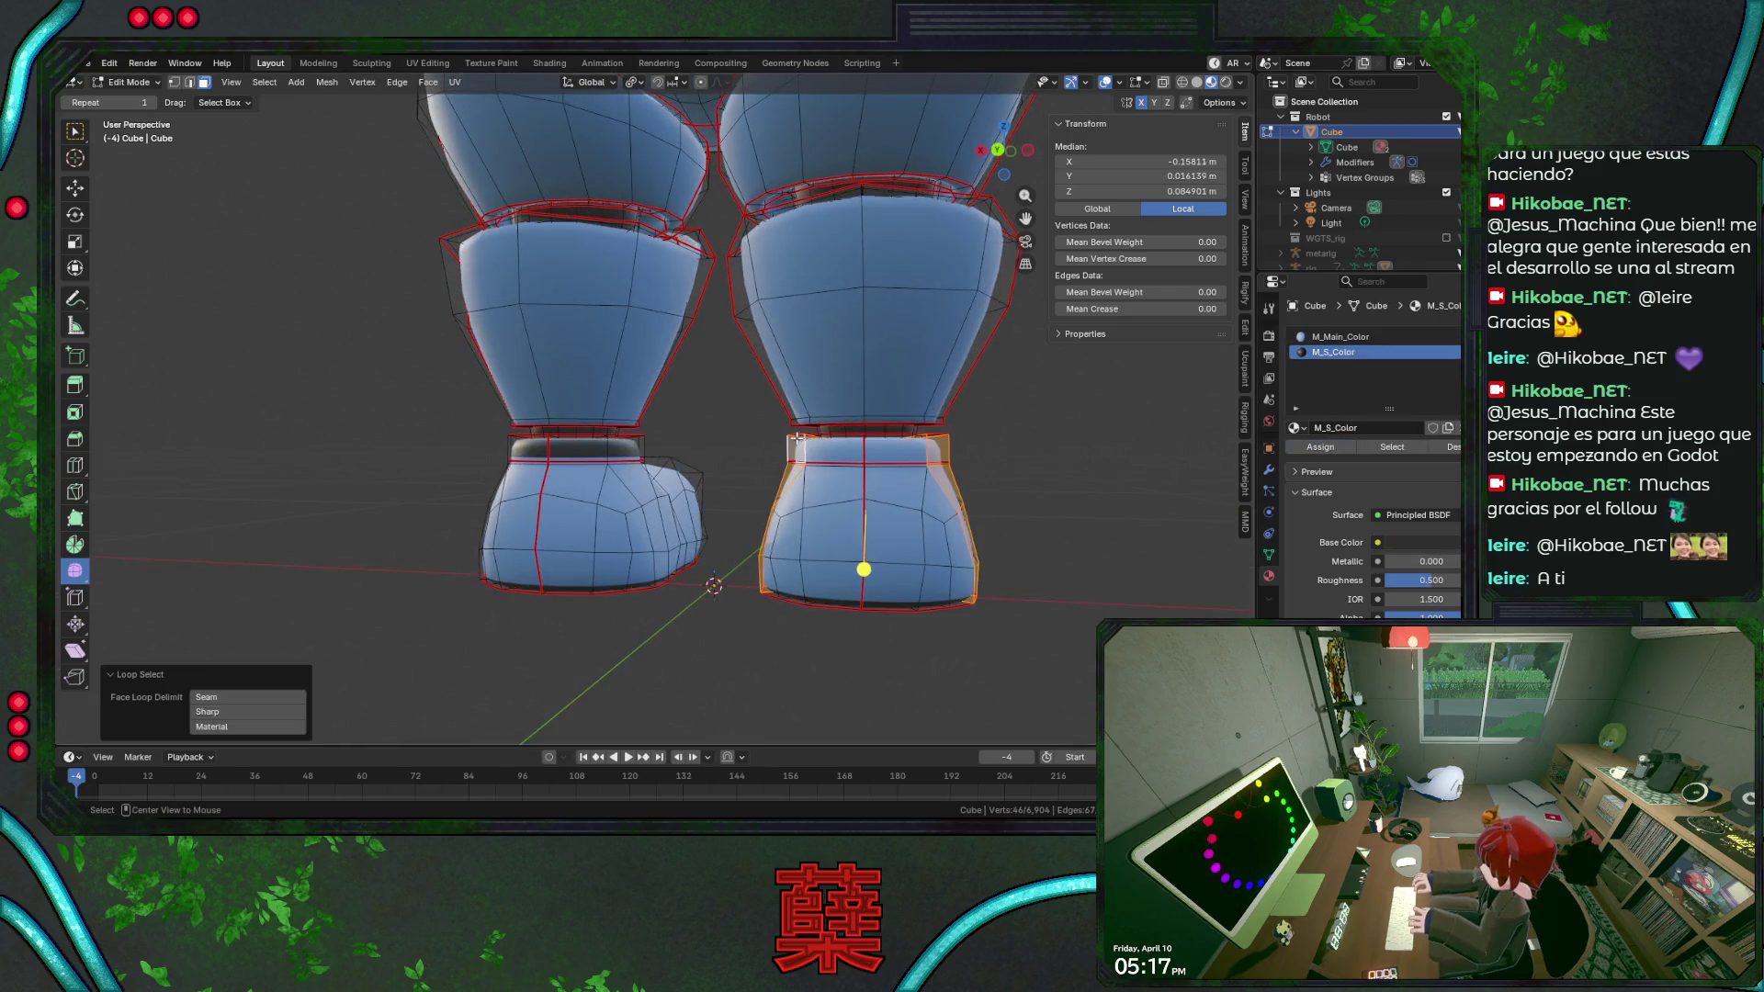
Grow the right ankle's edge loop into a face ring and assign it M_S_Color.
key("l")
key("shift+z")
left_click(811, 455, "ctrl+alt")
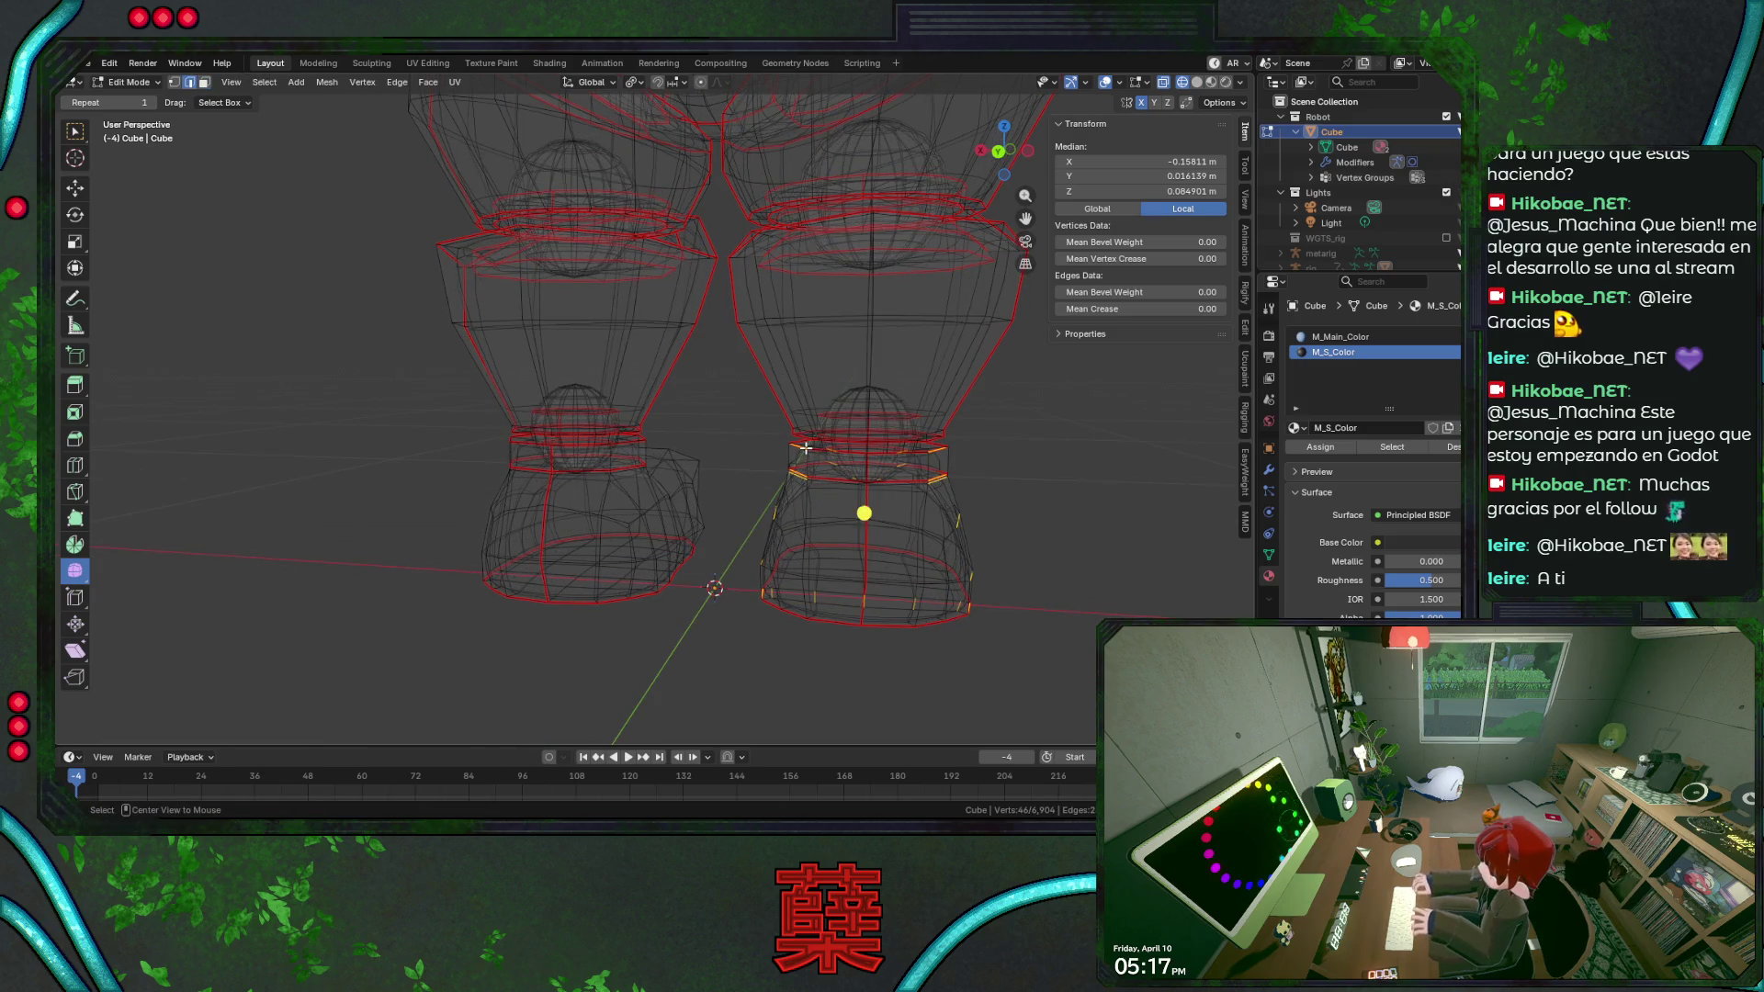
left_click(810, 455, "alt")
key("shift+z")
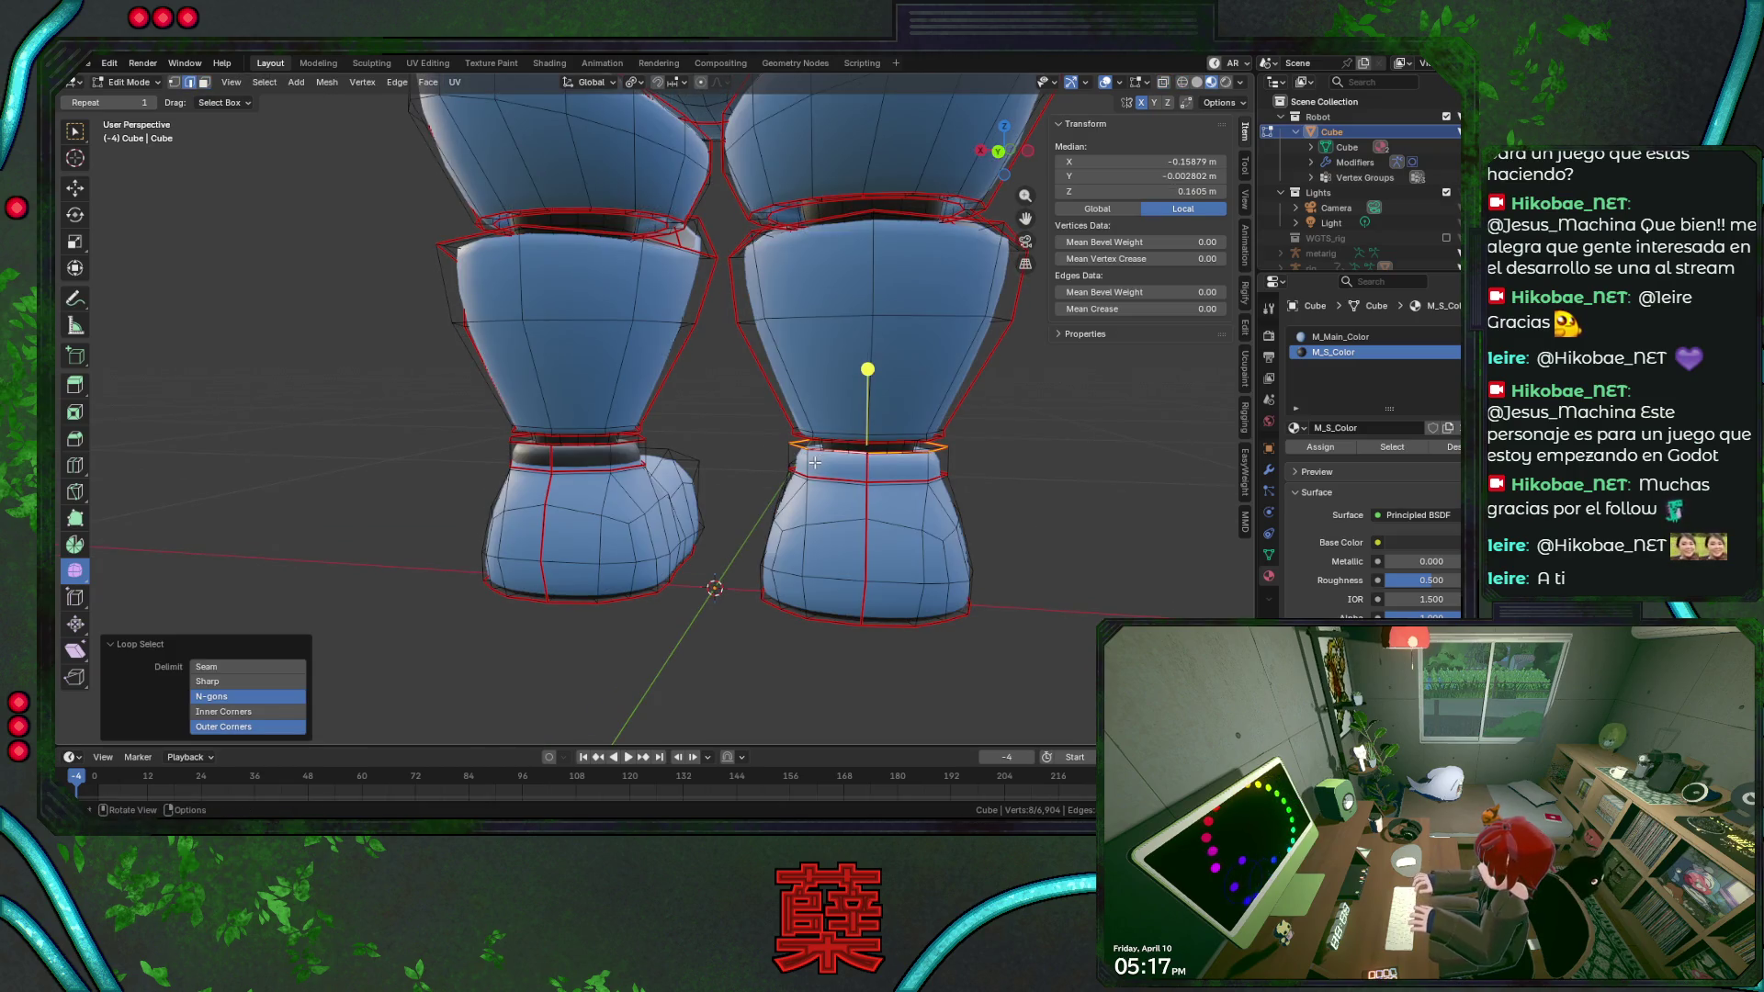
key("ctrl+KP_Add")
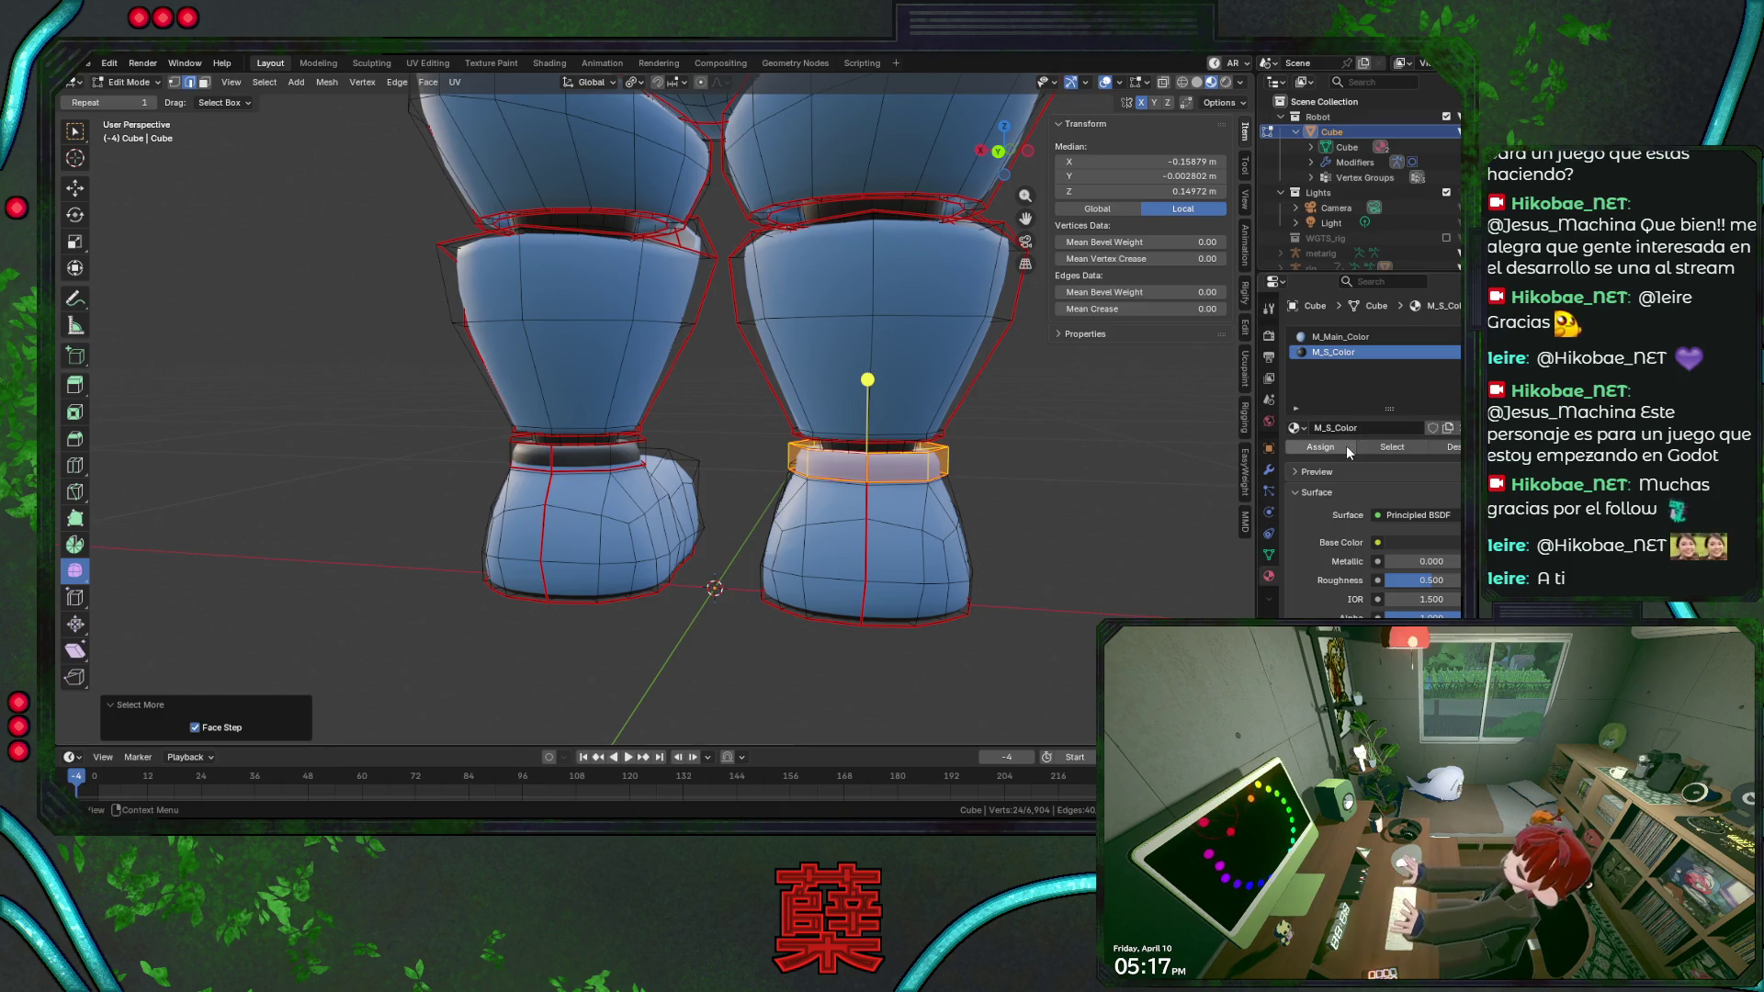
left_click(1347, 444)
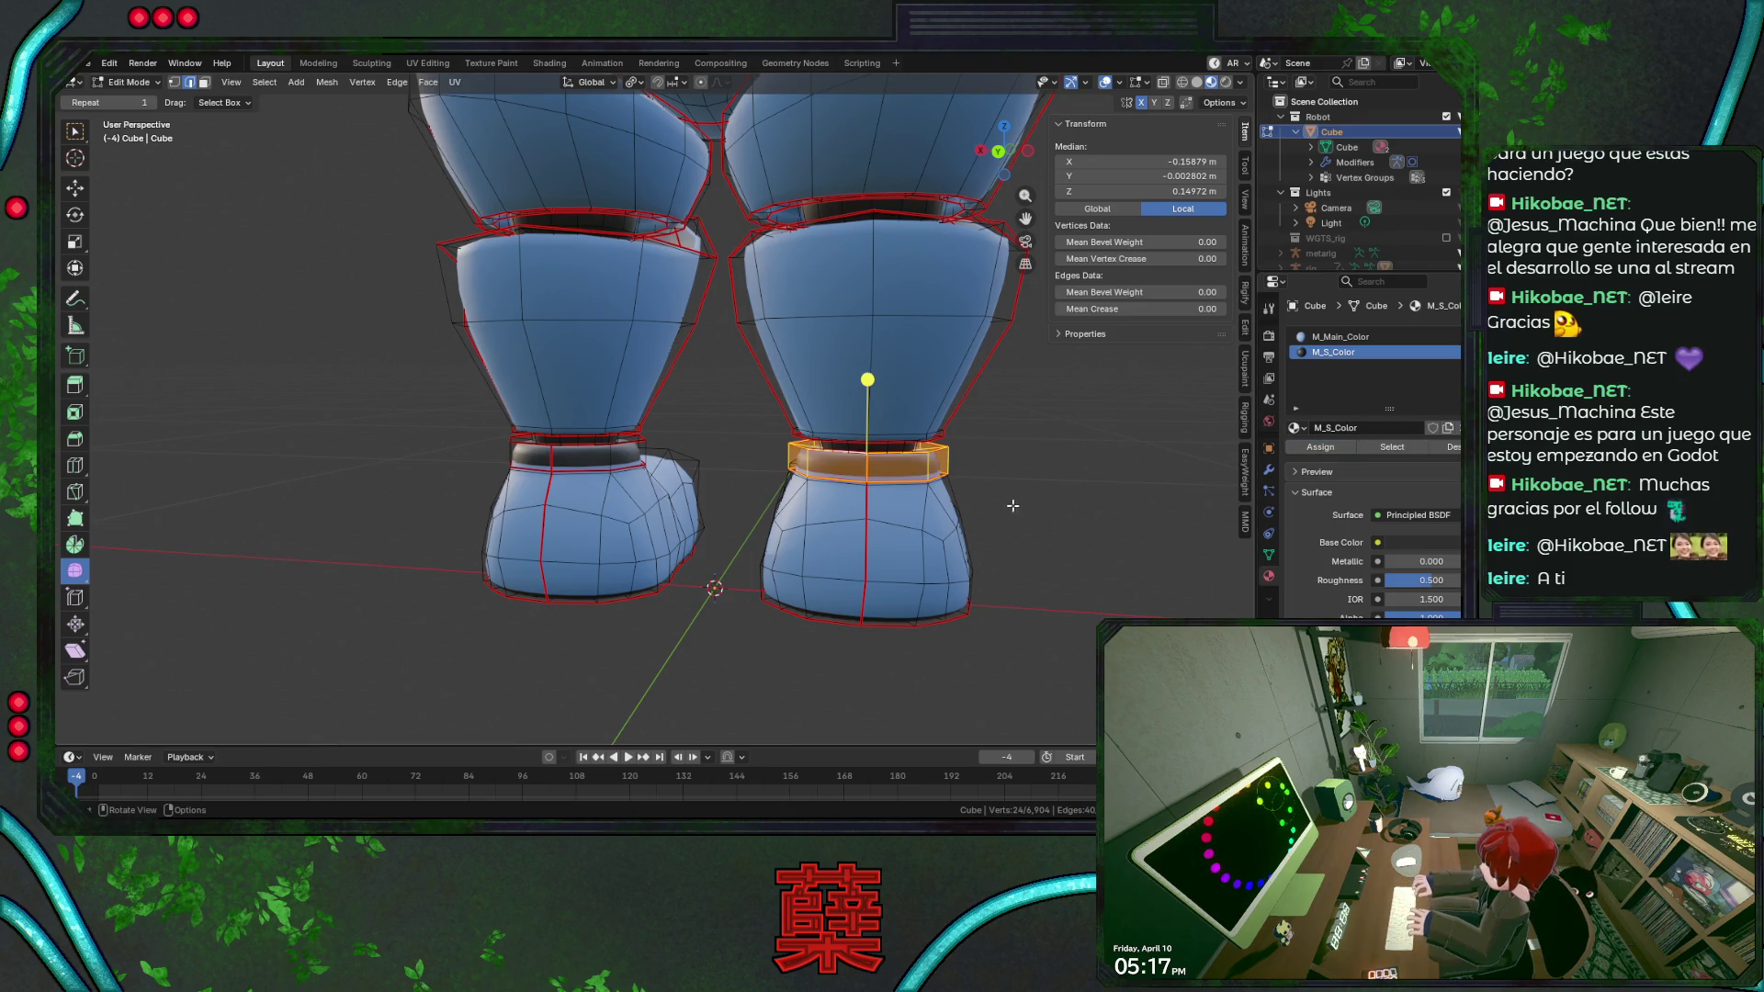
Grow the ankle selection into a wider band, shrink one step, and assign the dark material.
key("shift+z")
middle_click_drag(971, 508, 848, 511)
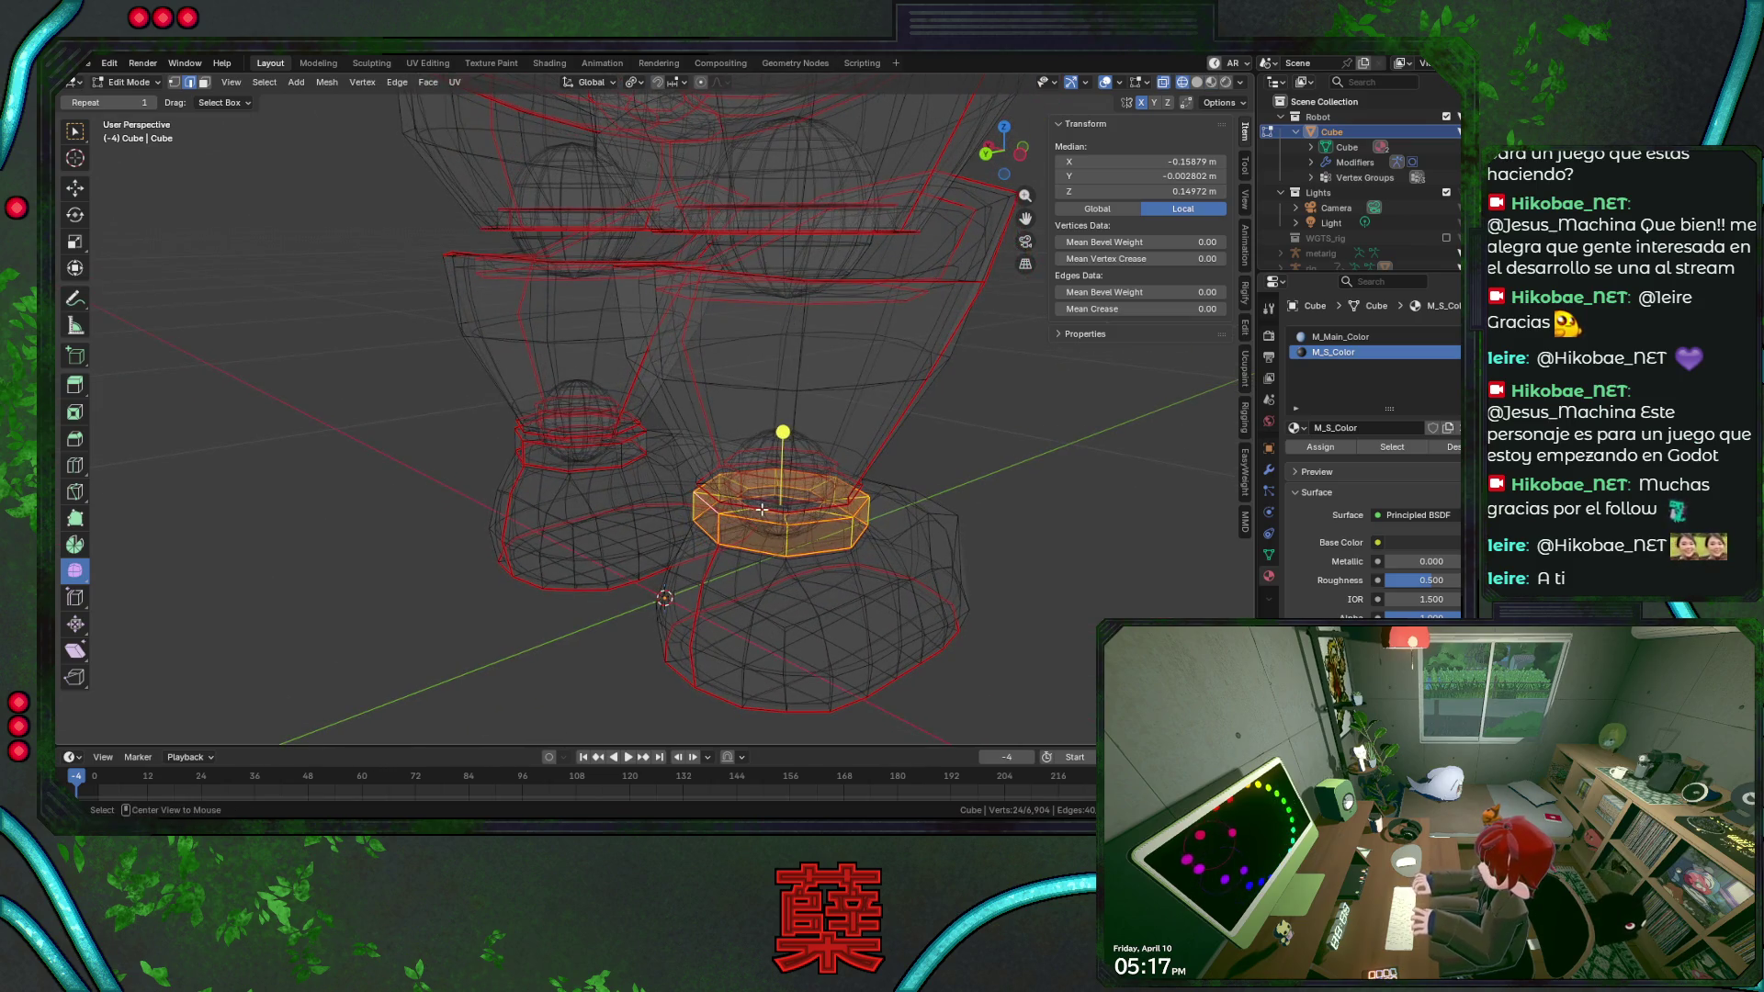
left_click(770, 511, "alt")
key("ctrl+KP_Add")
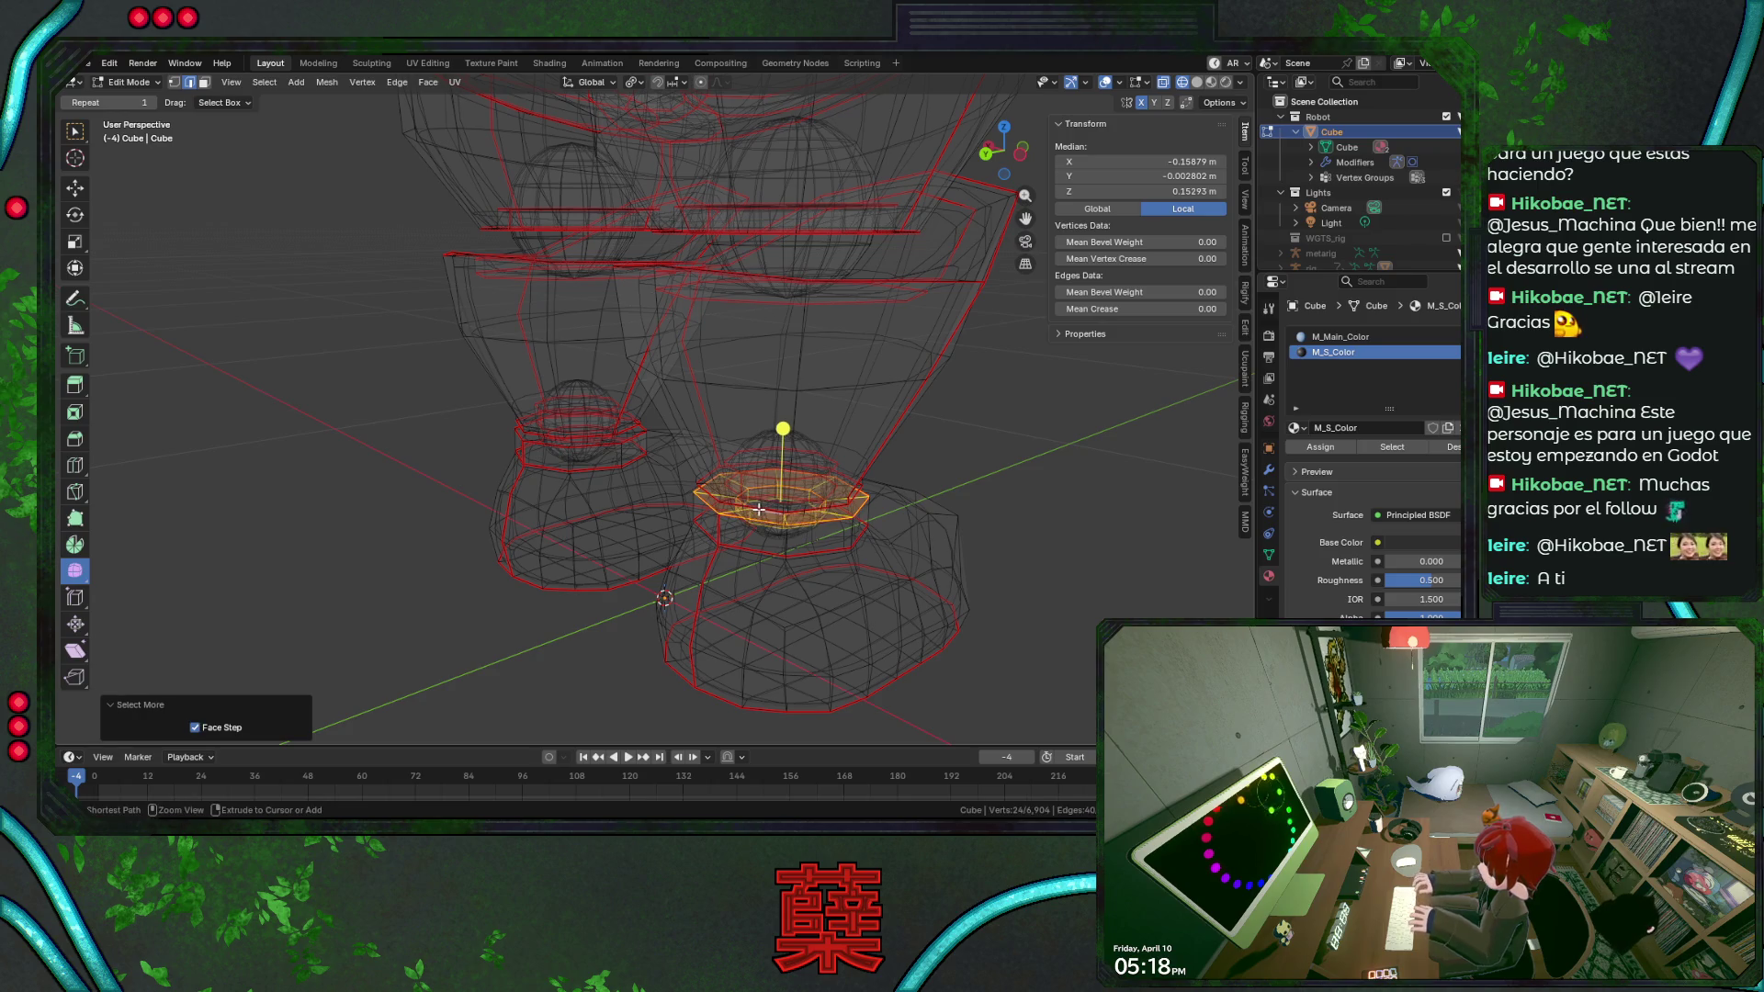
key("ctrl+KP_Add")
key("ctrl+KP_Add")
key("ctrl+KP_Subtract")
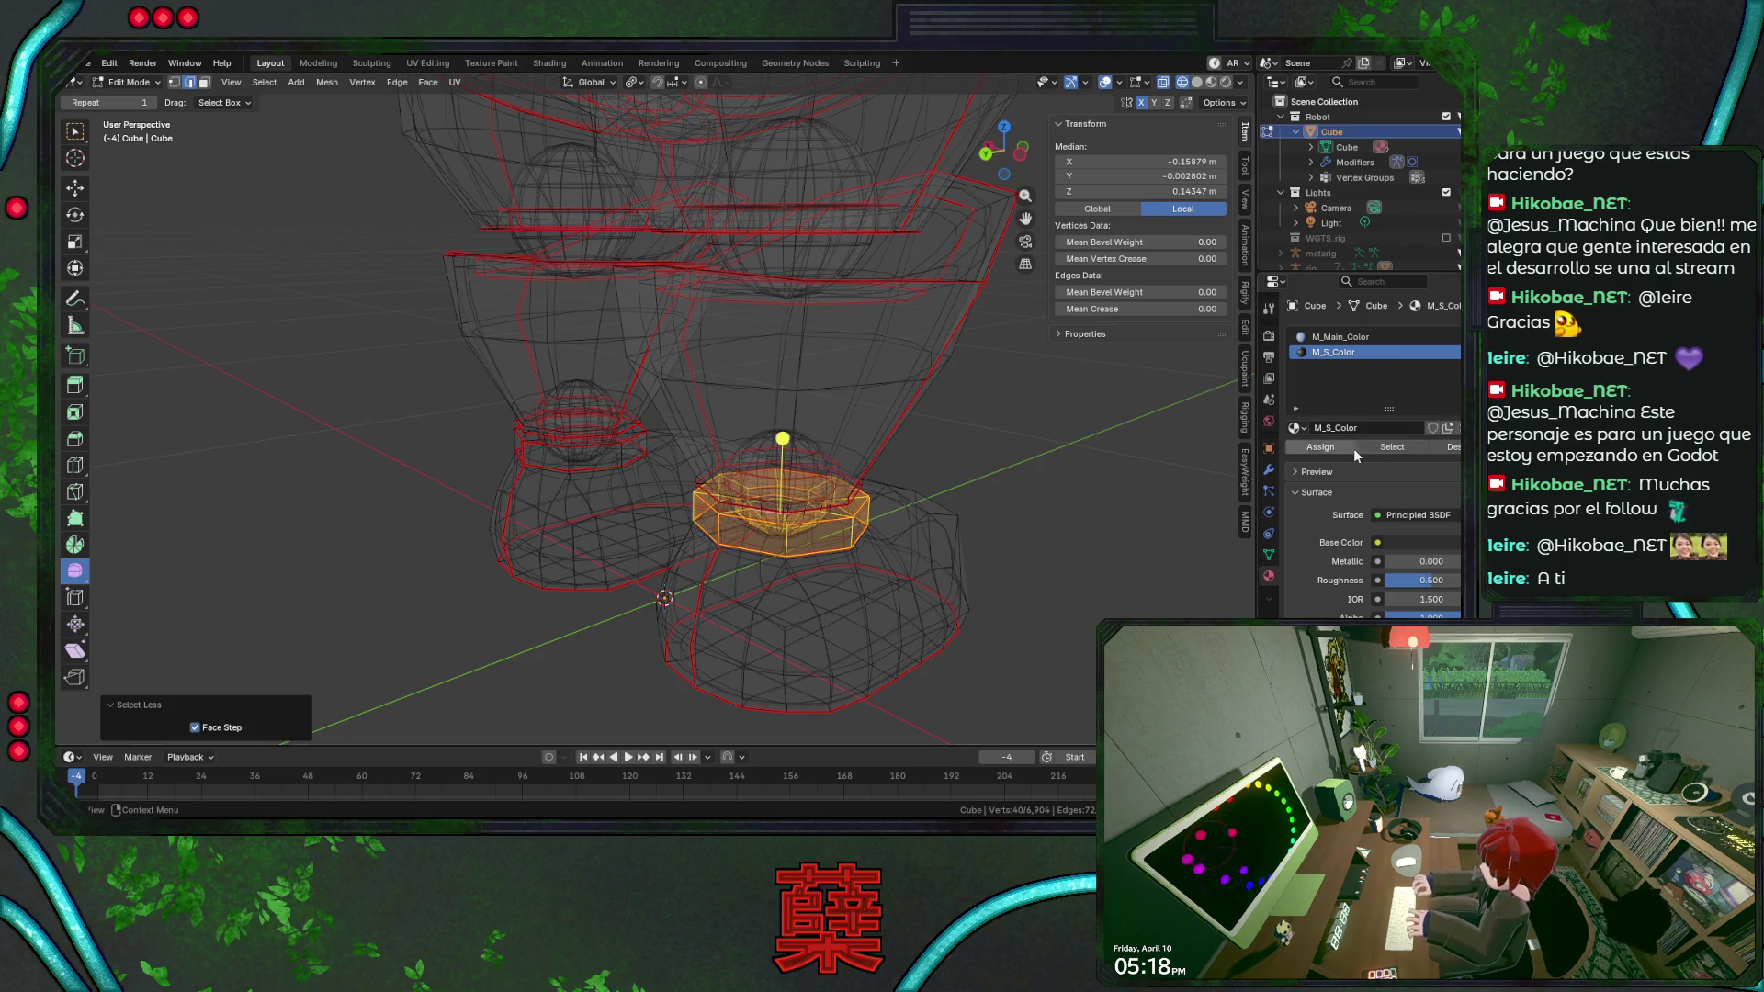
left_click(1336, 447)
Clear the selection, return to Object Mode and view the finished boots from the side.
key("shift+z")
key("alt+a")
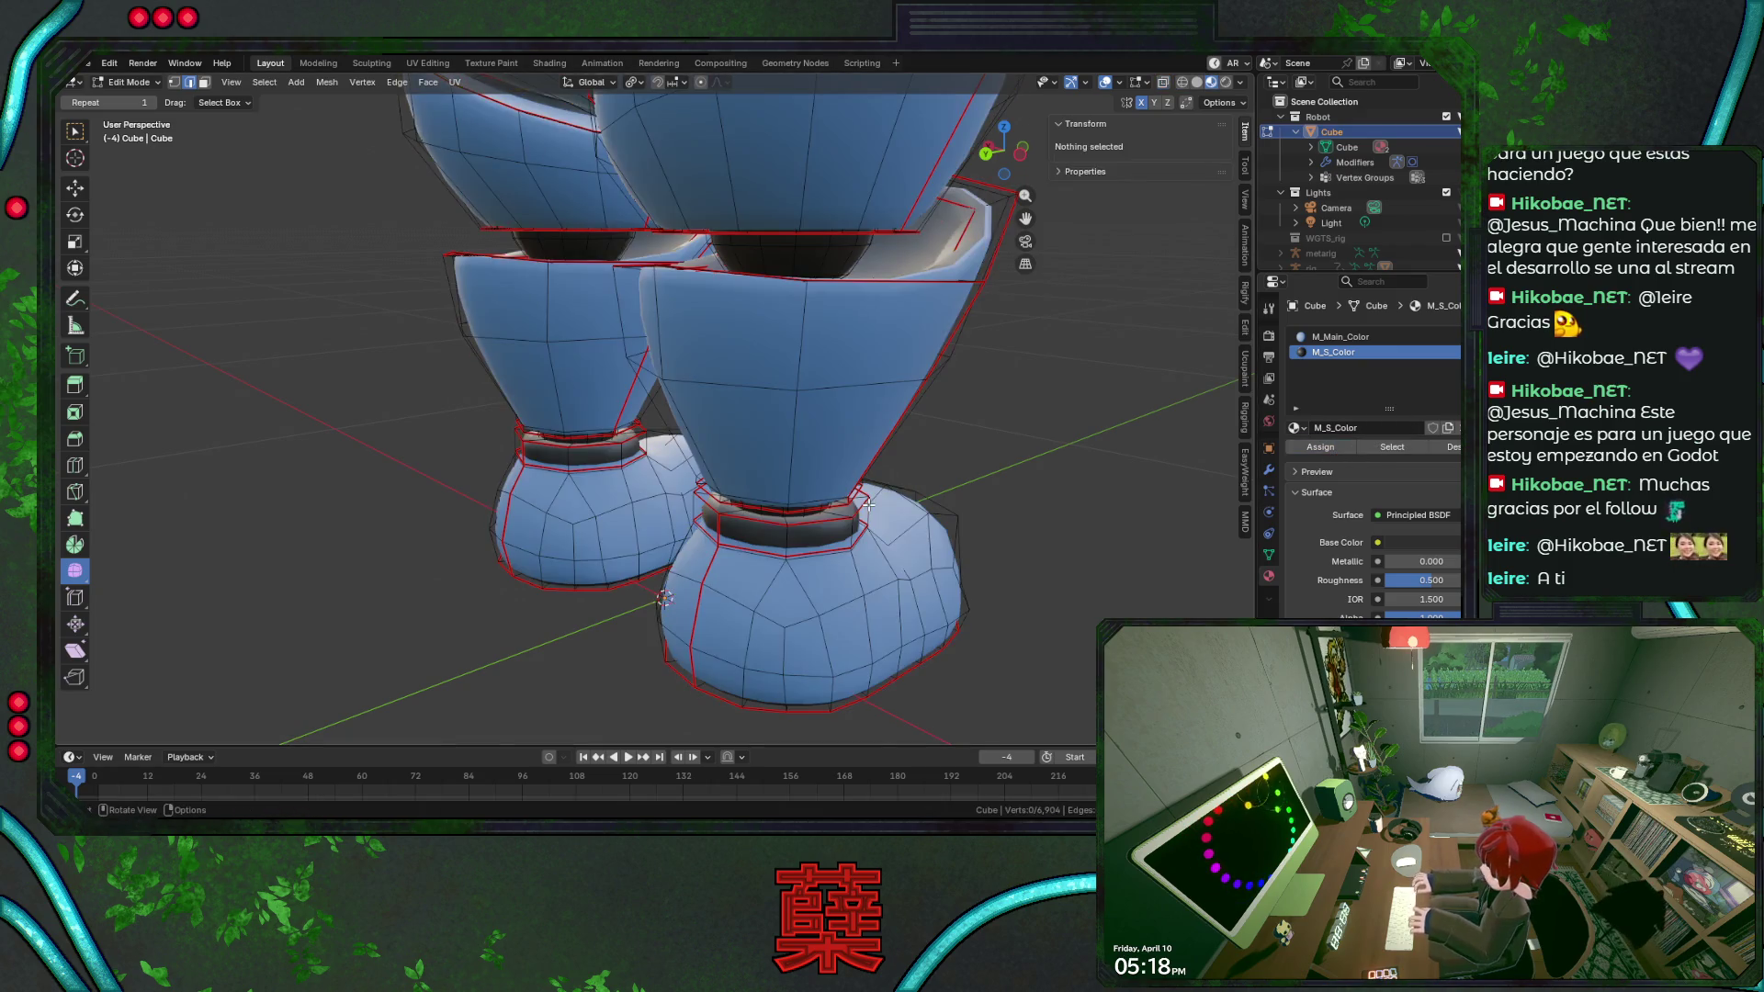
key("Tab")
key("KP_3")
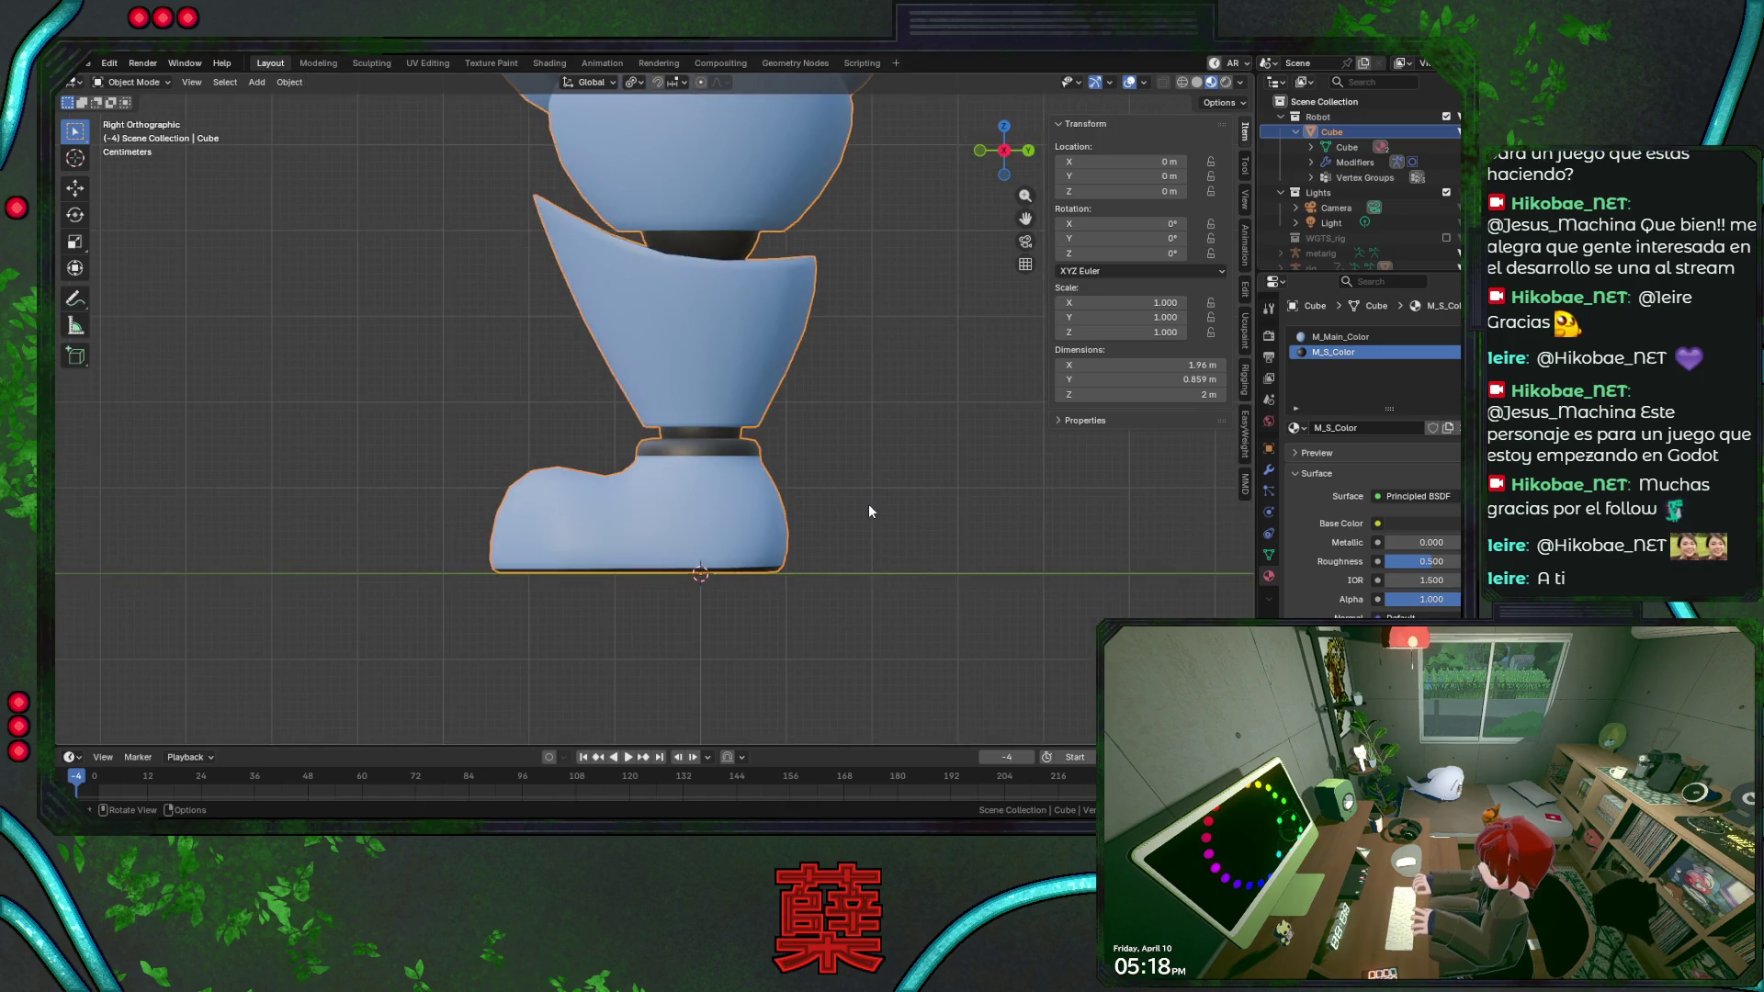
scroll(869, 511, "down", 3)
scroll(828, 453, "up", 3, "shift")
scroll(813, 482, "up", 3, "shift")
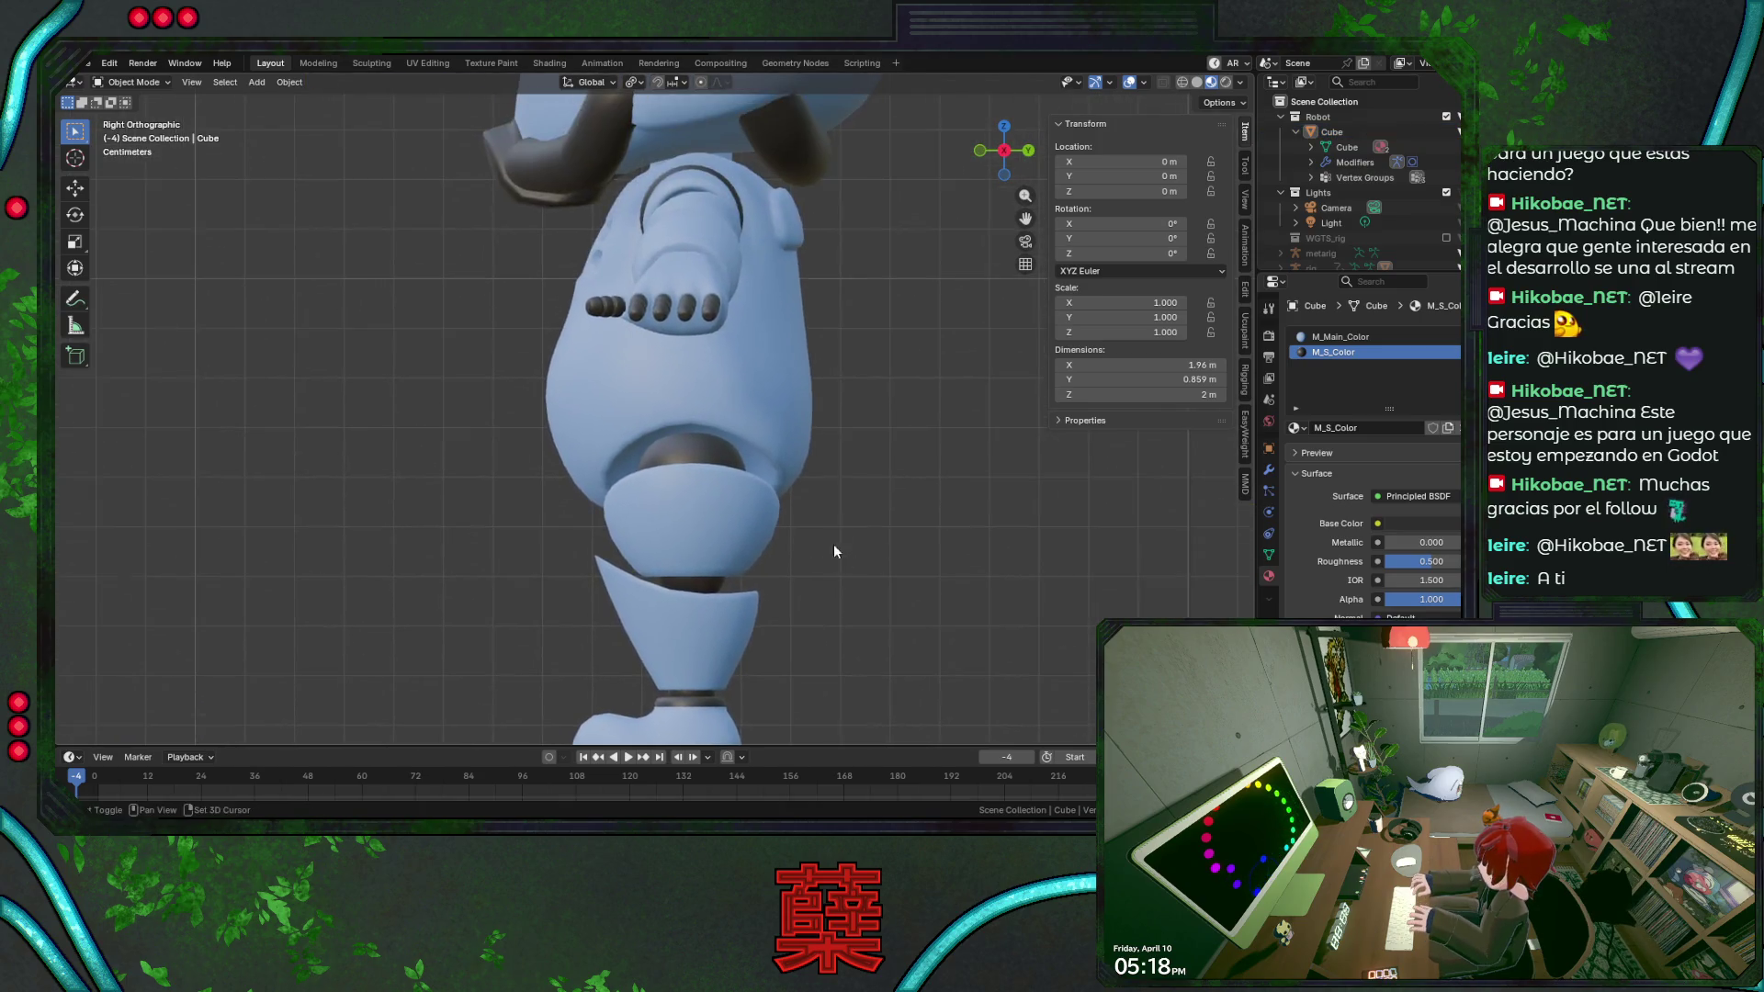
scroll(834, 556, "up", 2, "shift")
Orbit around the robot and reopen its mesh for editing the torso and arms.
mouse_move(872, 487)
middle_mouse_down()
mouse_move(846, 418)
mouse_move(749, 423)
middle_mouse_up()
key("Tab")
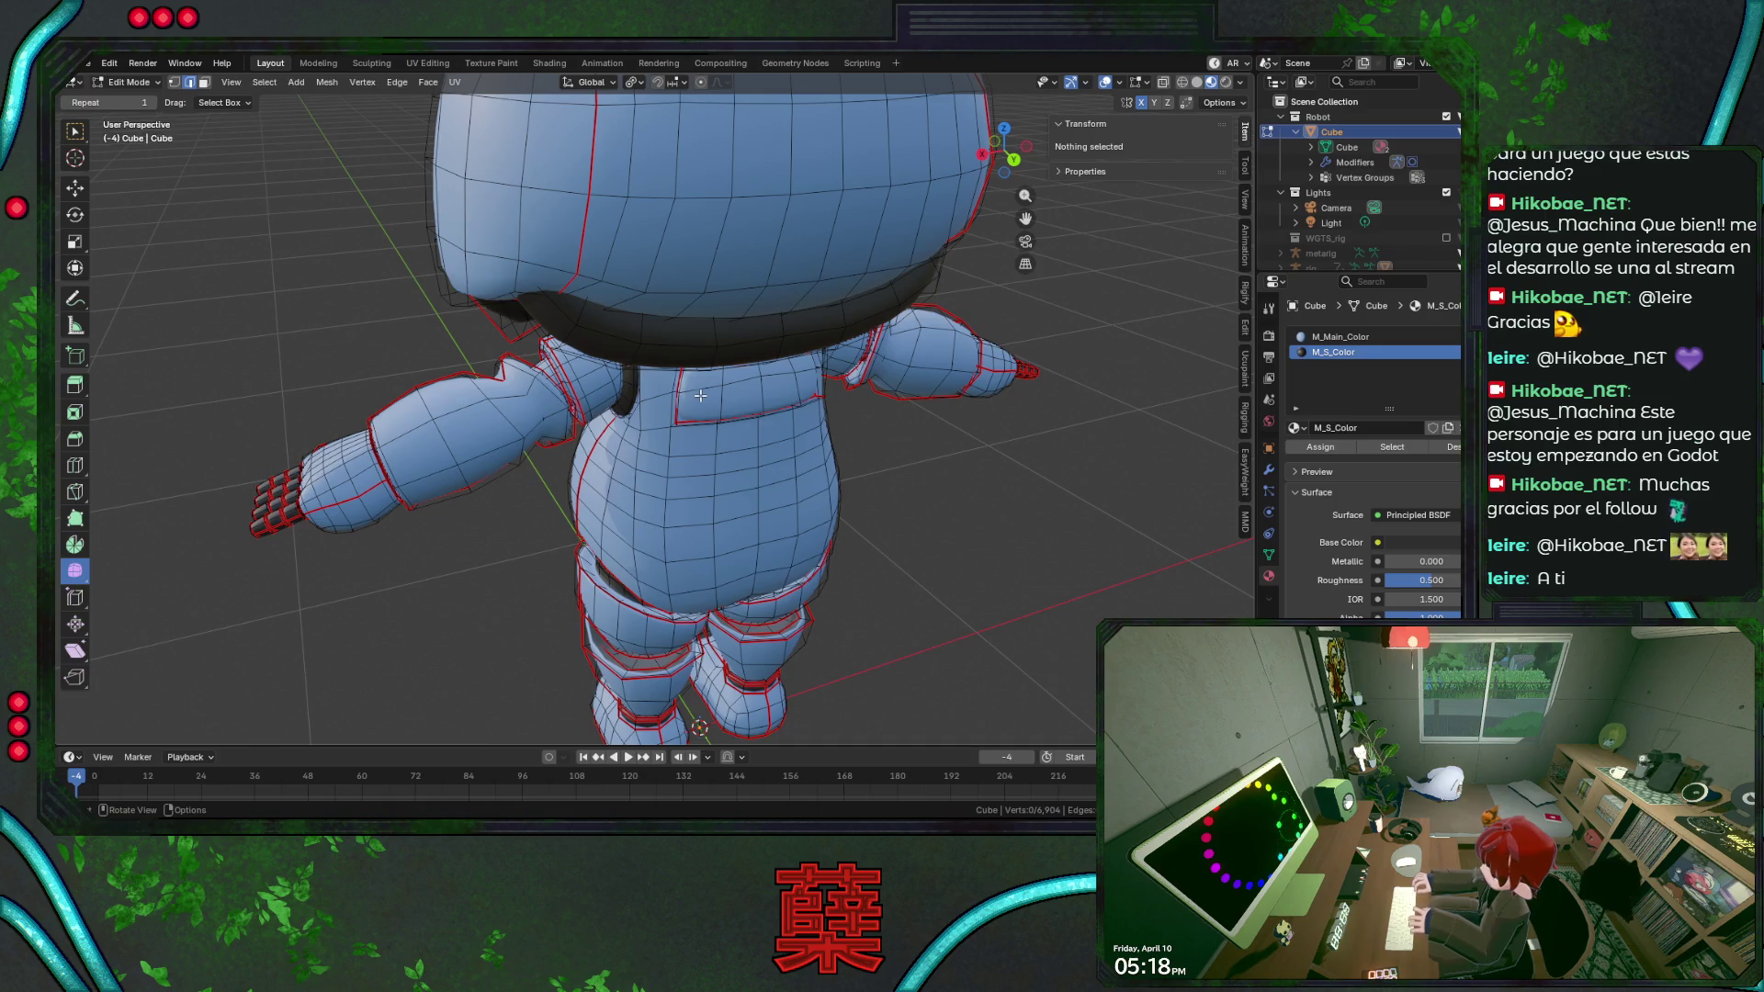
Select the linked upper-chest panel faces and assign them the dark M_S_Color material.
key("l")
left_click(732, 390)
scroll(732, 393, "up", 2)
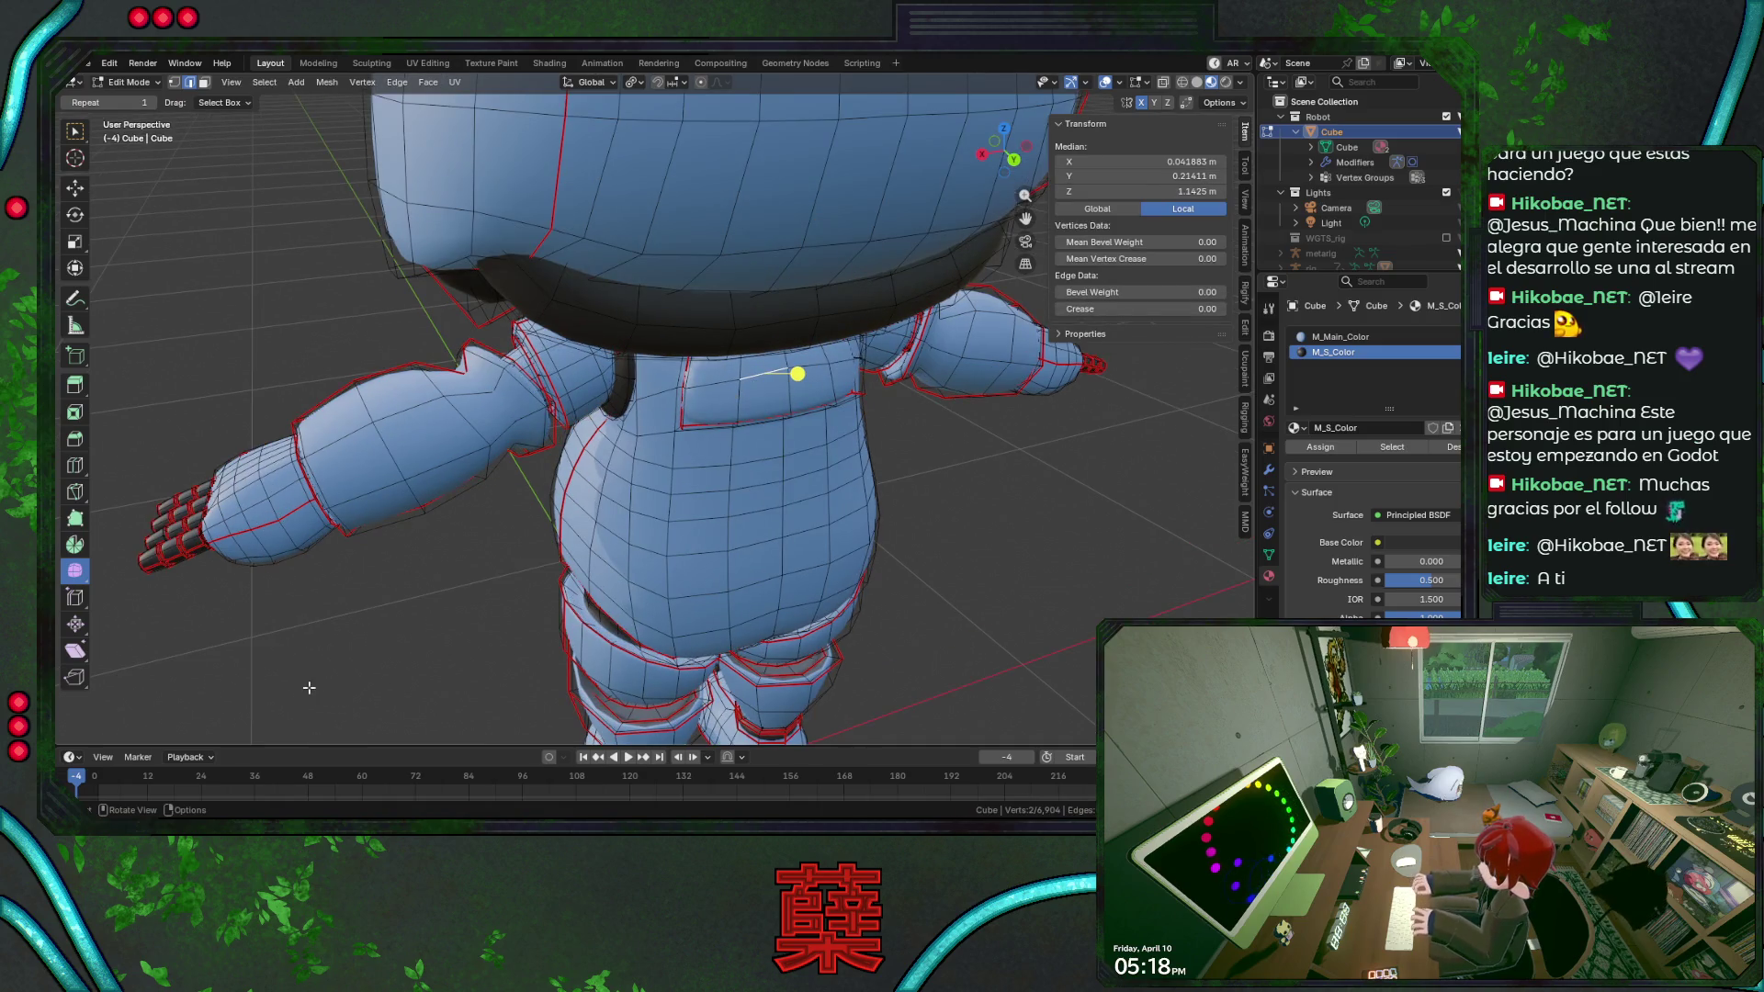
key("3")
left_click(743, 392)
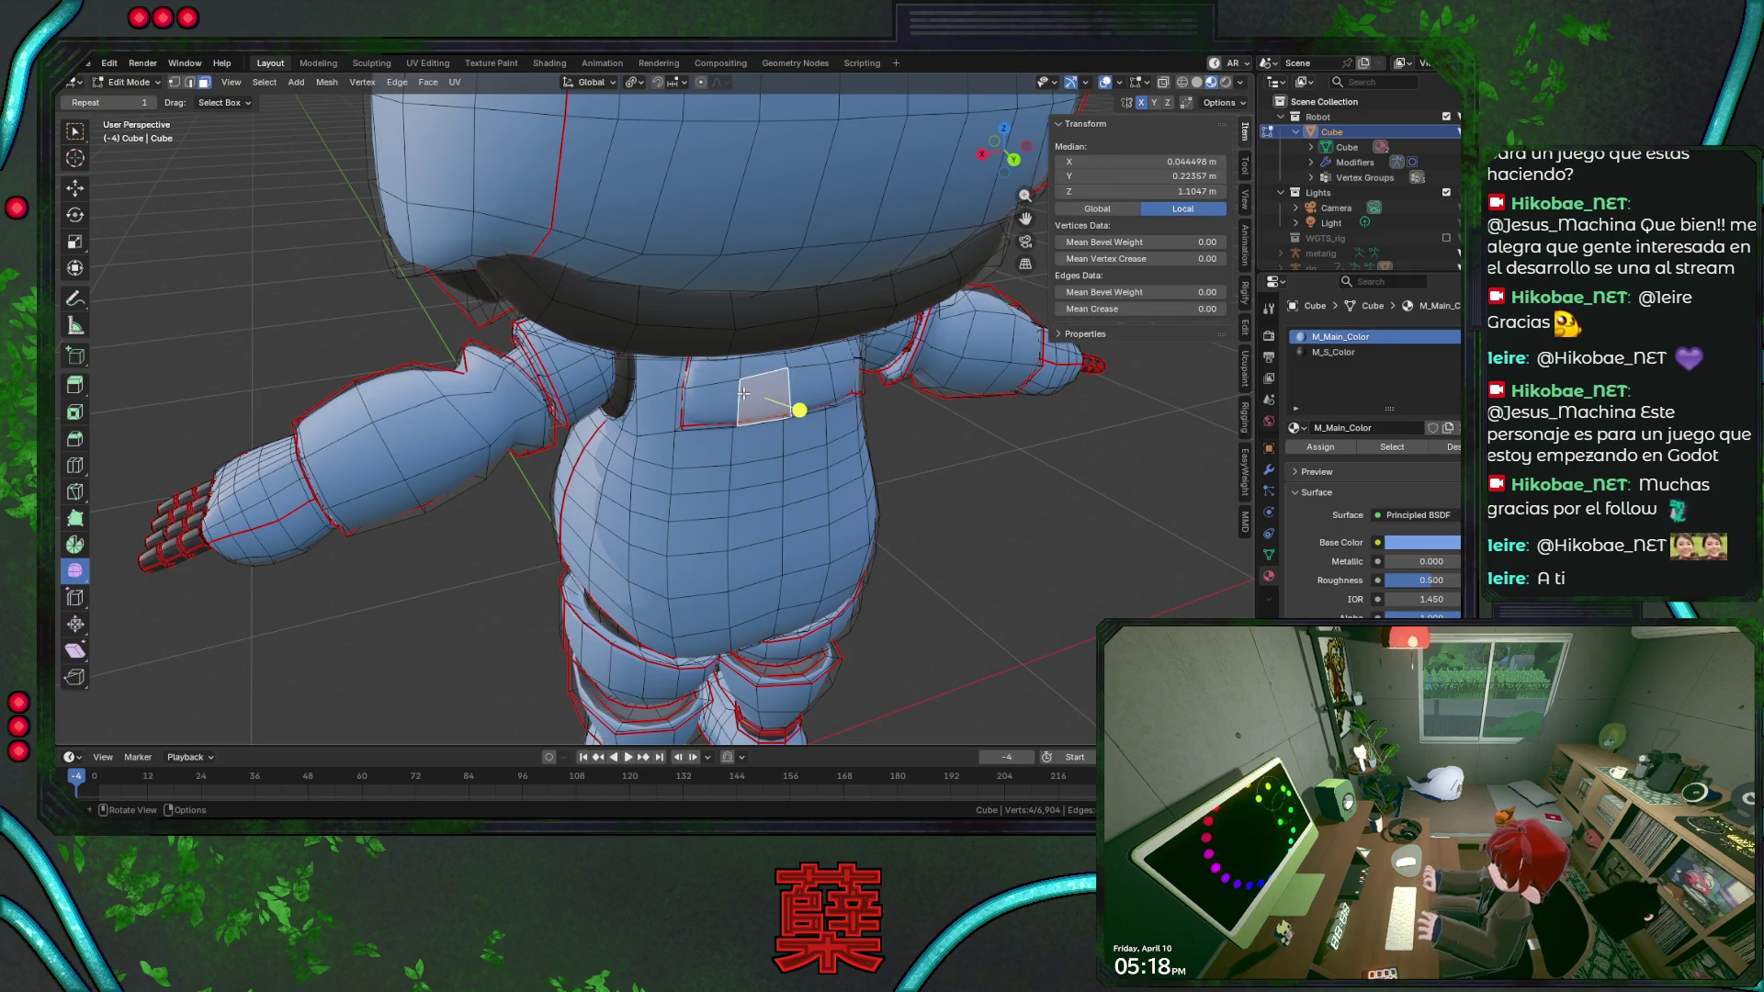
key("l")
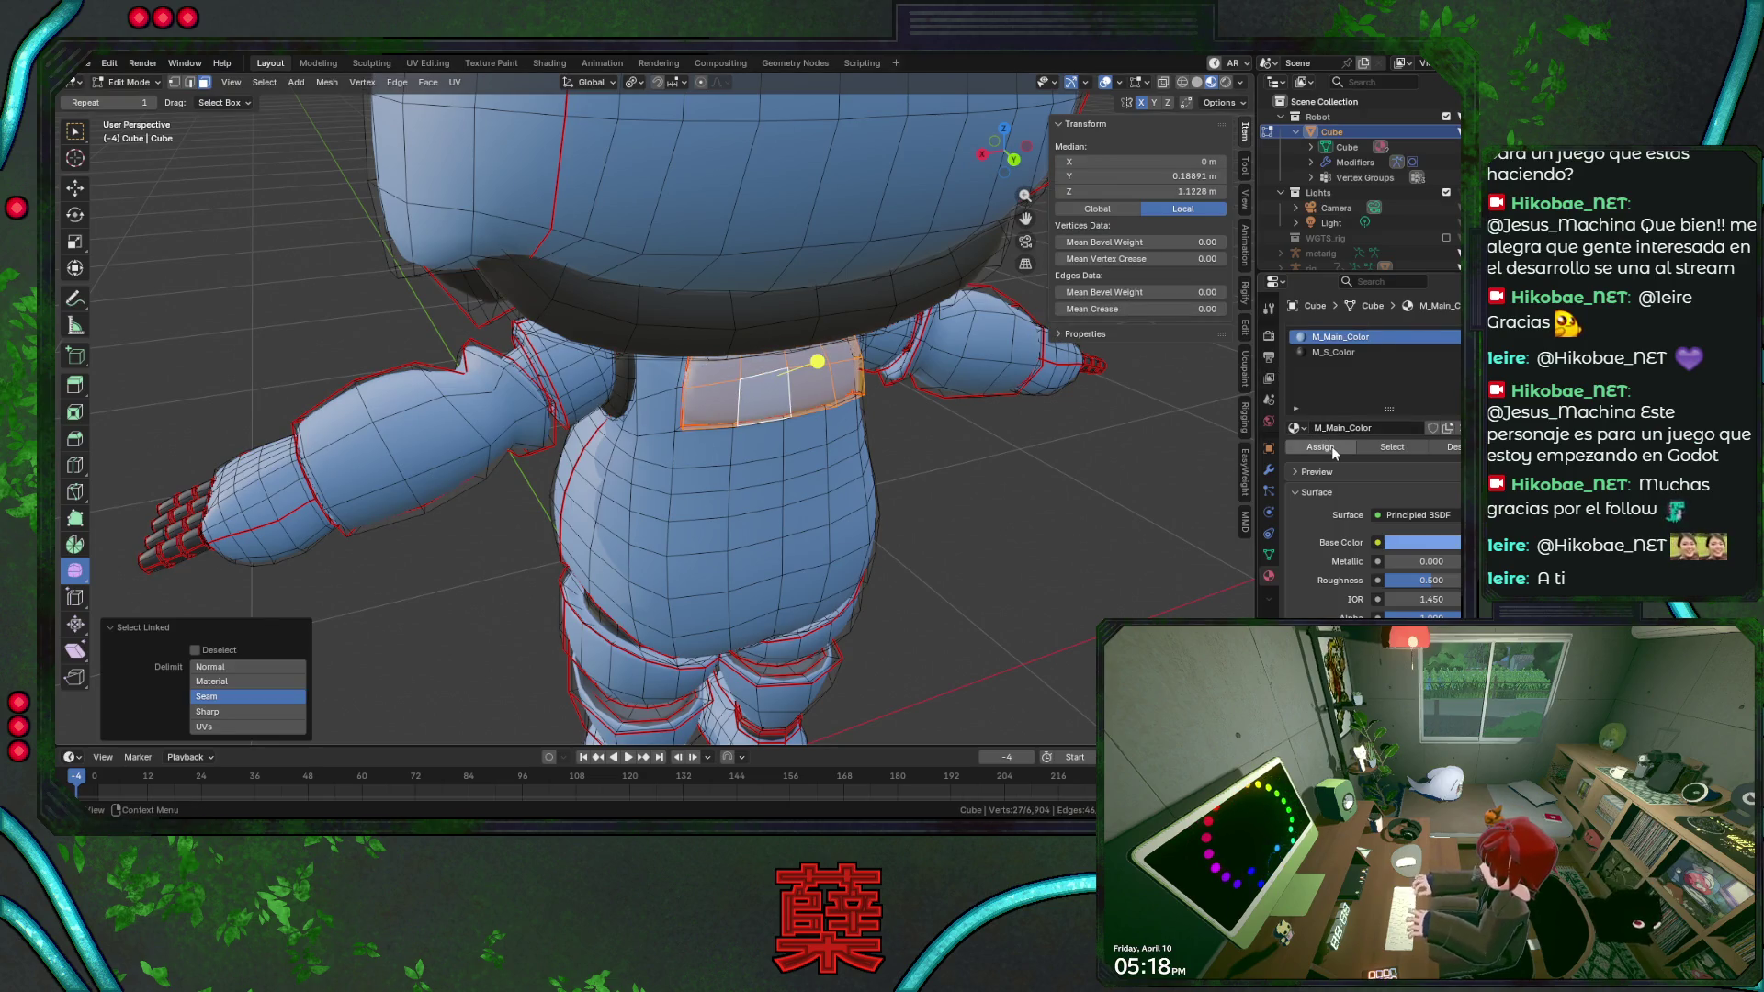
left_click(1333, 352)
left_click(1337, 444)
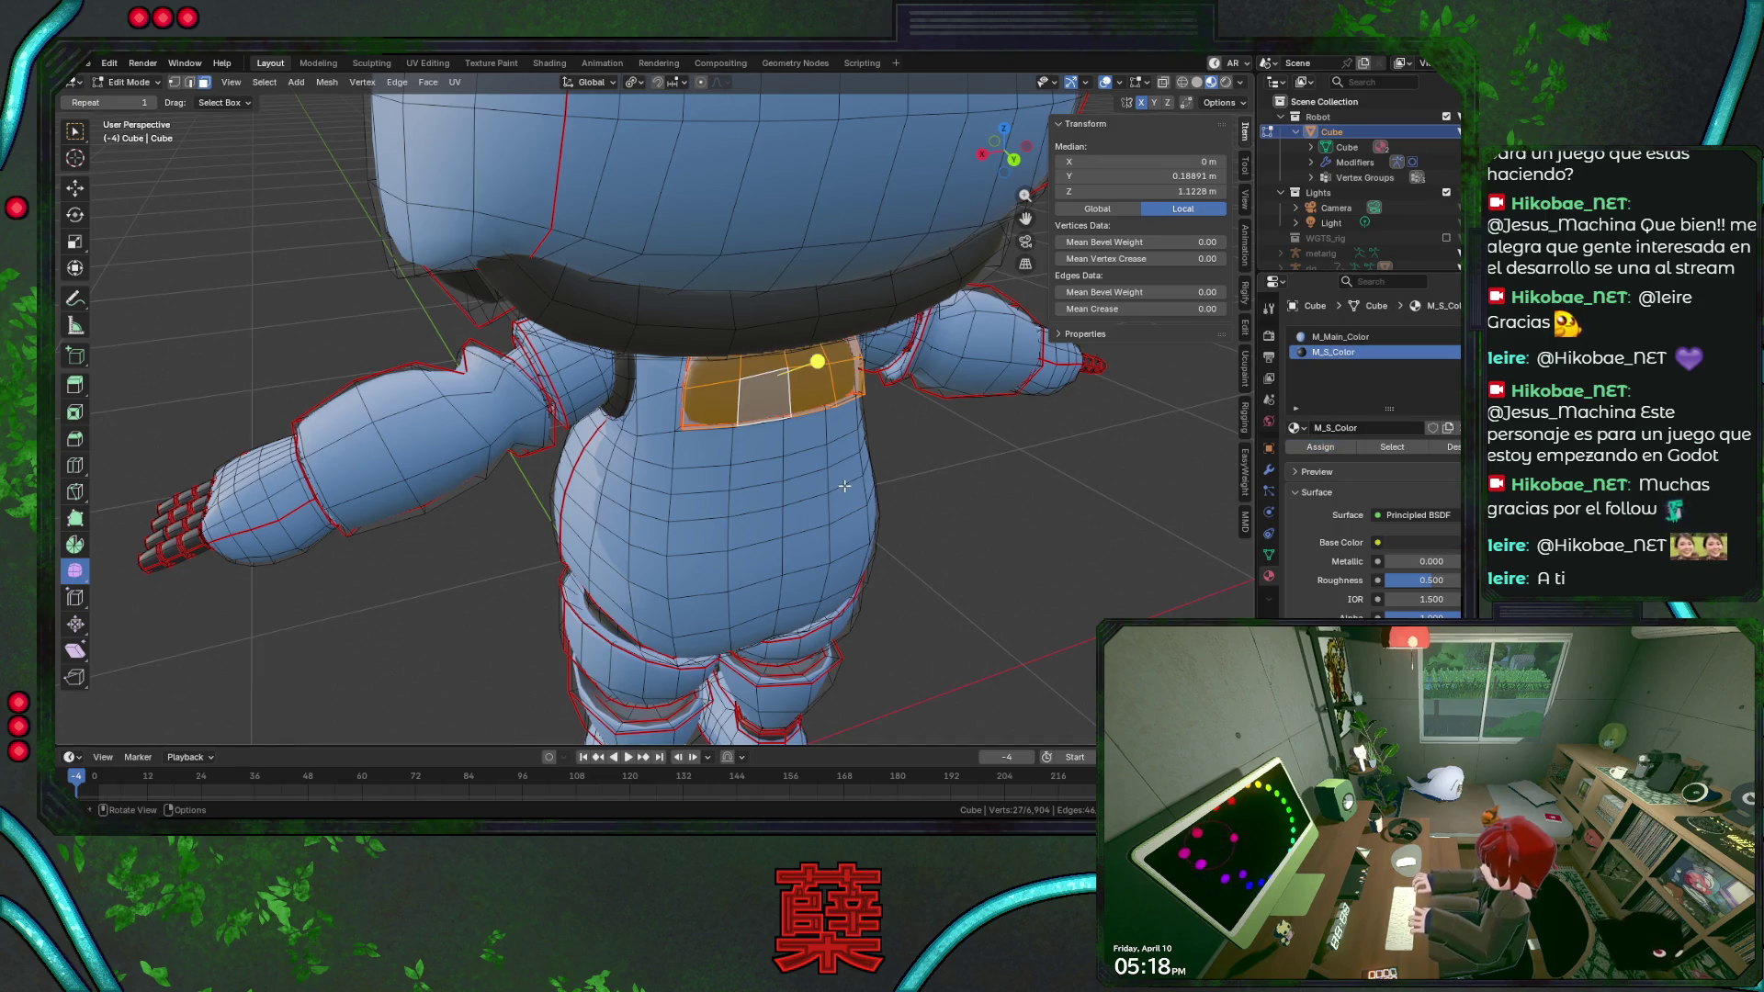
Check the shaded chest panel from the front view, then resume mesh editing.
key("Tab")
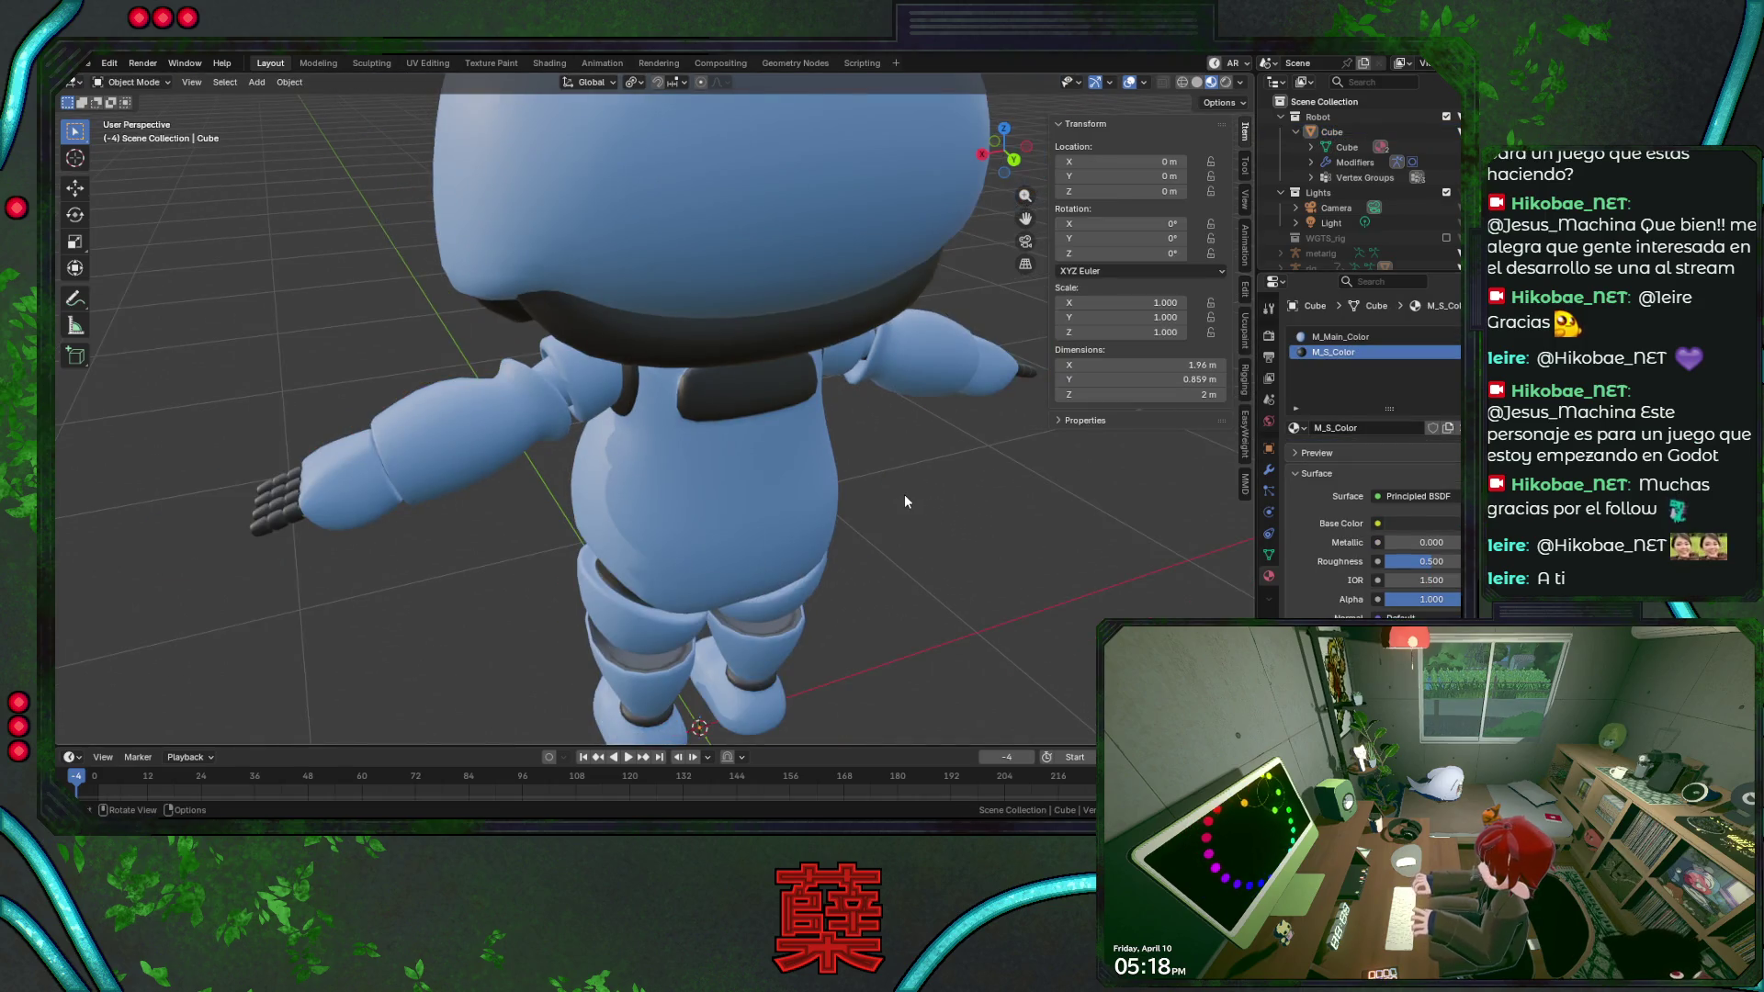
key("KP_1")
scroll(679, 415, "up", 5)
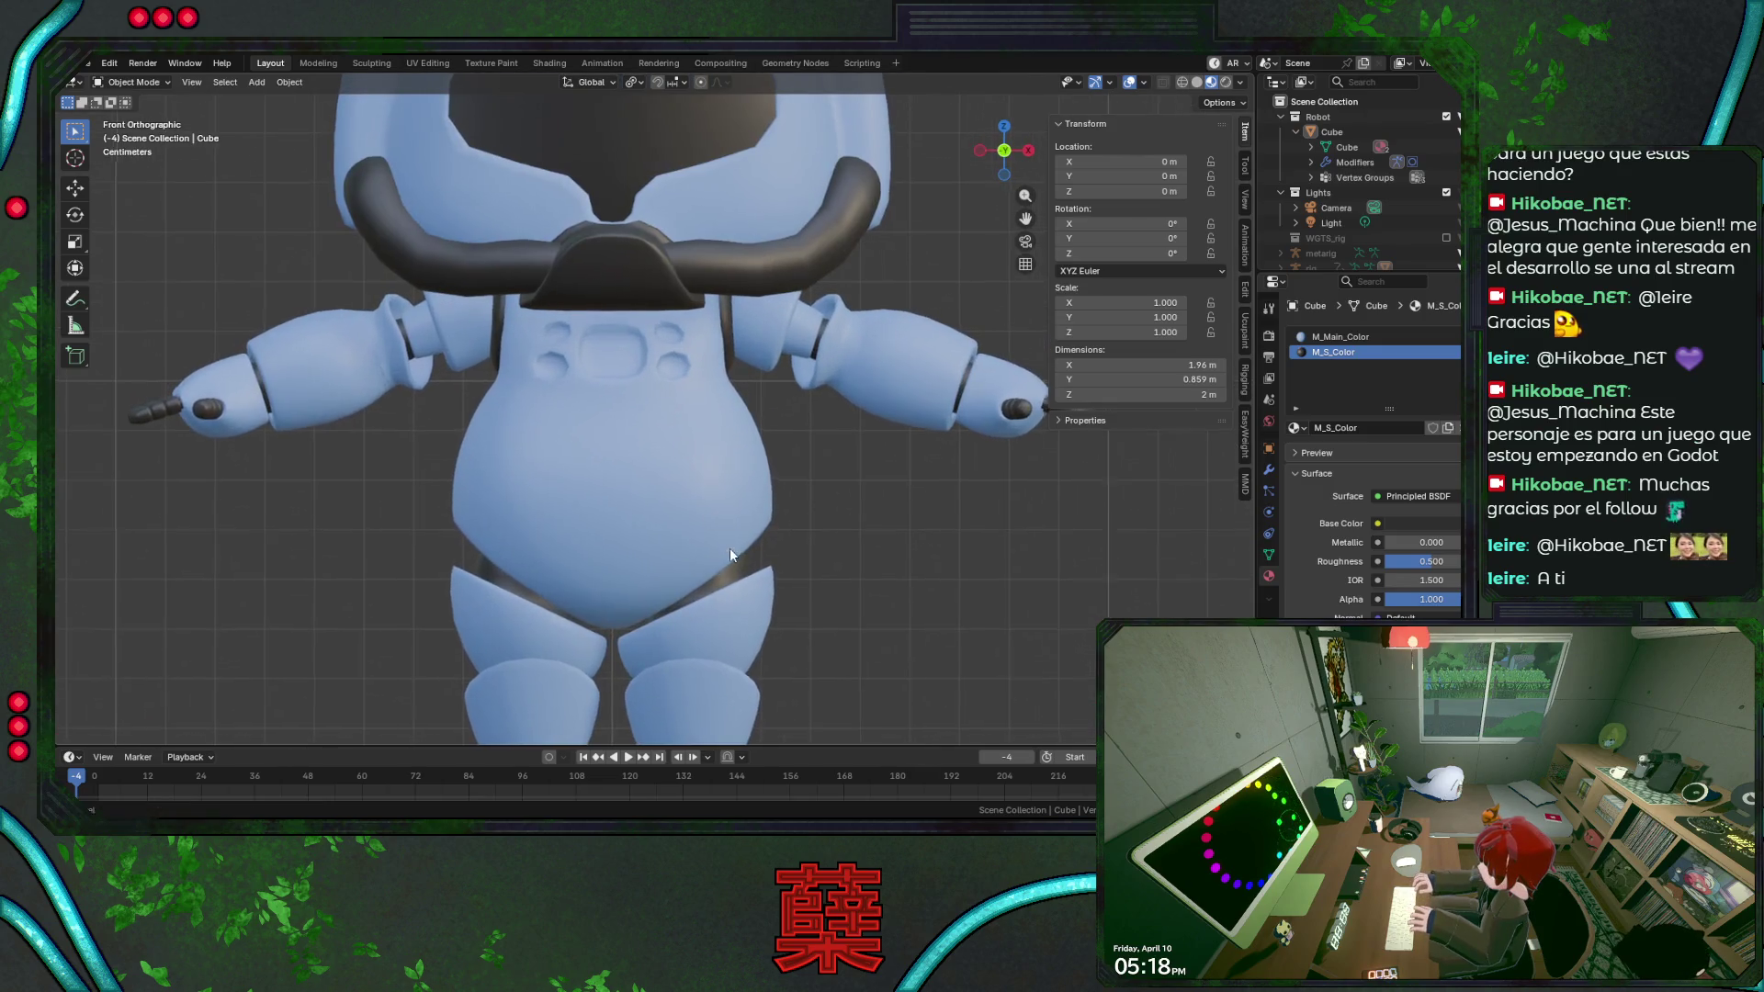
scroll(732, 547, "up", 2)
scroll(764, 584, "up", 3)
key("Tab")
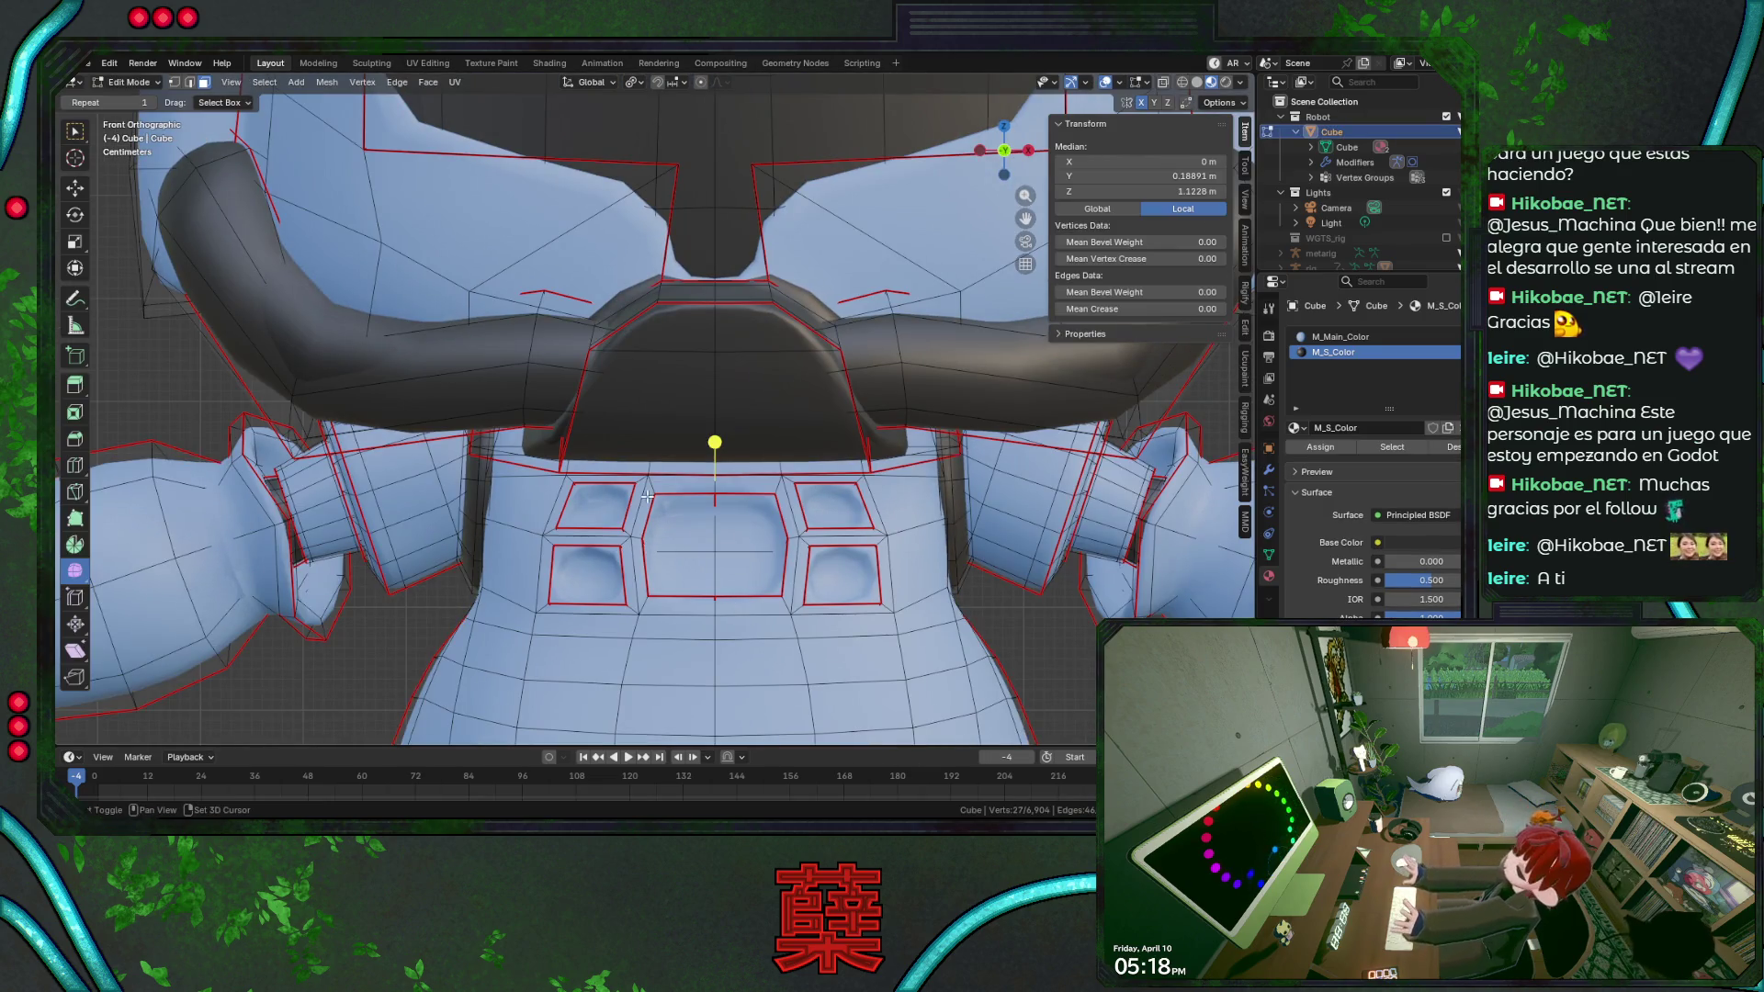
Select the central chest panel and recessed buttons, assign M_S_Color, then clear the selection.
left_click(716, 552)
left_click(714, 552)
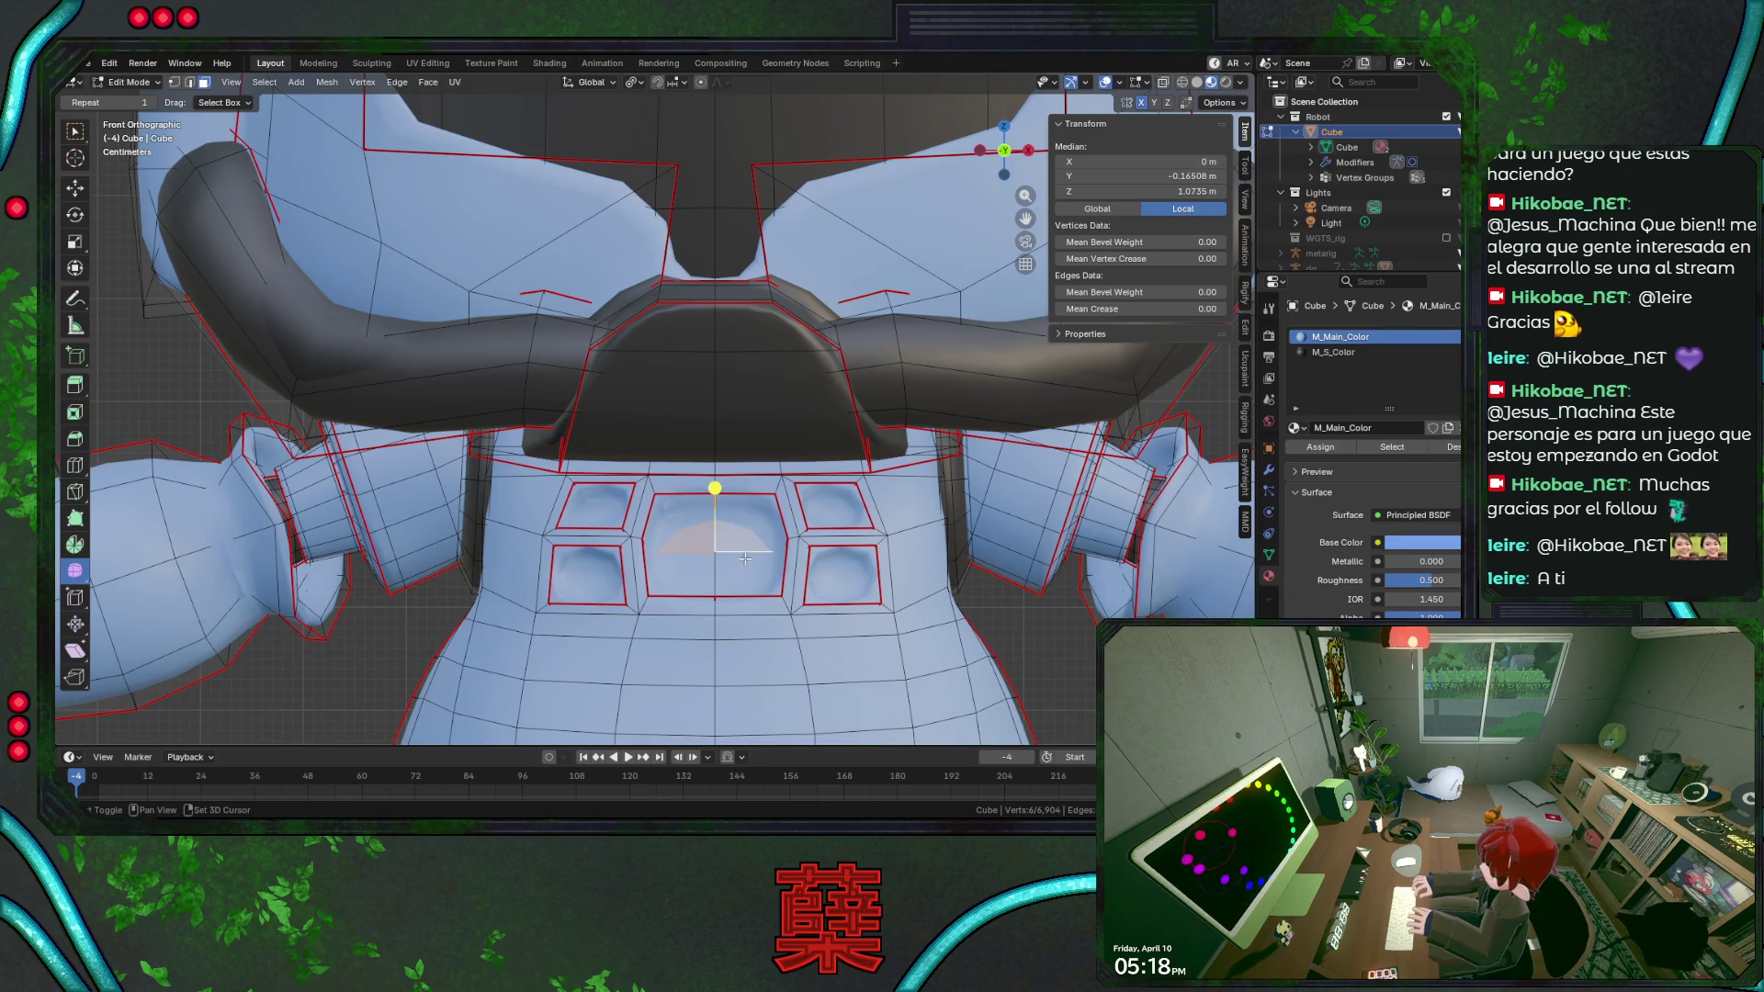
left_click(730, 568)
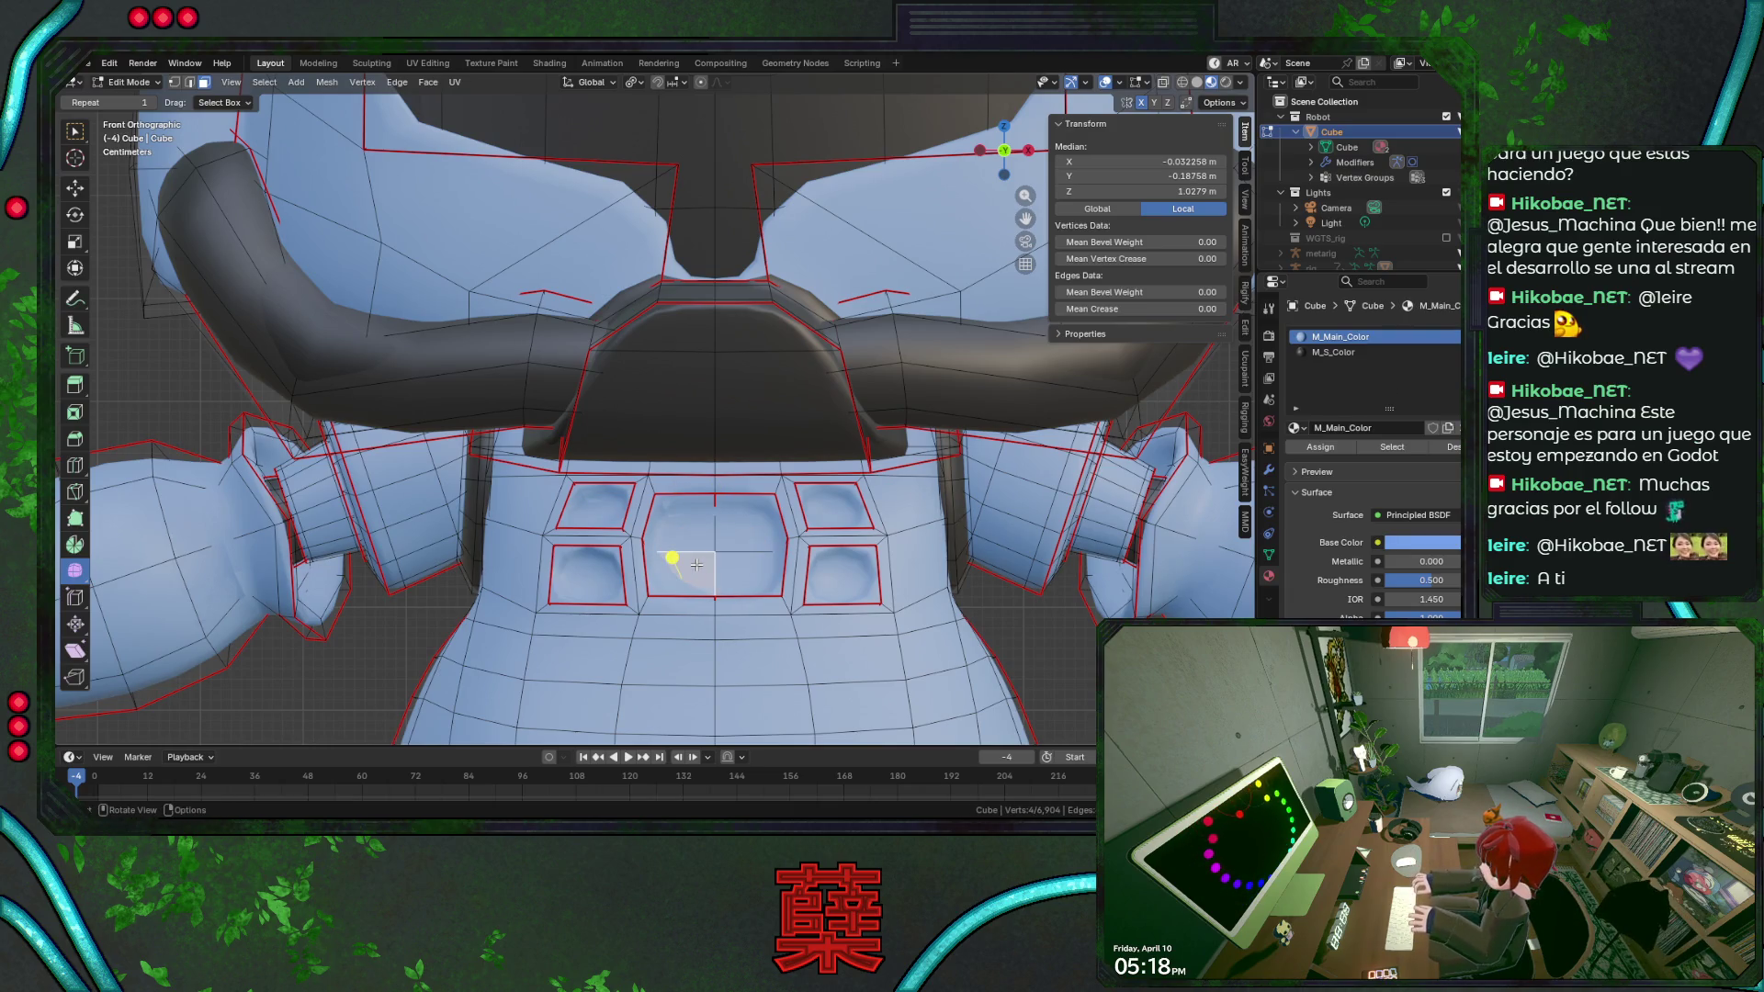
key("l")
key("l")
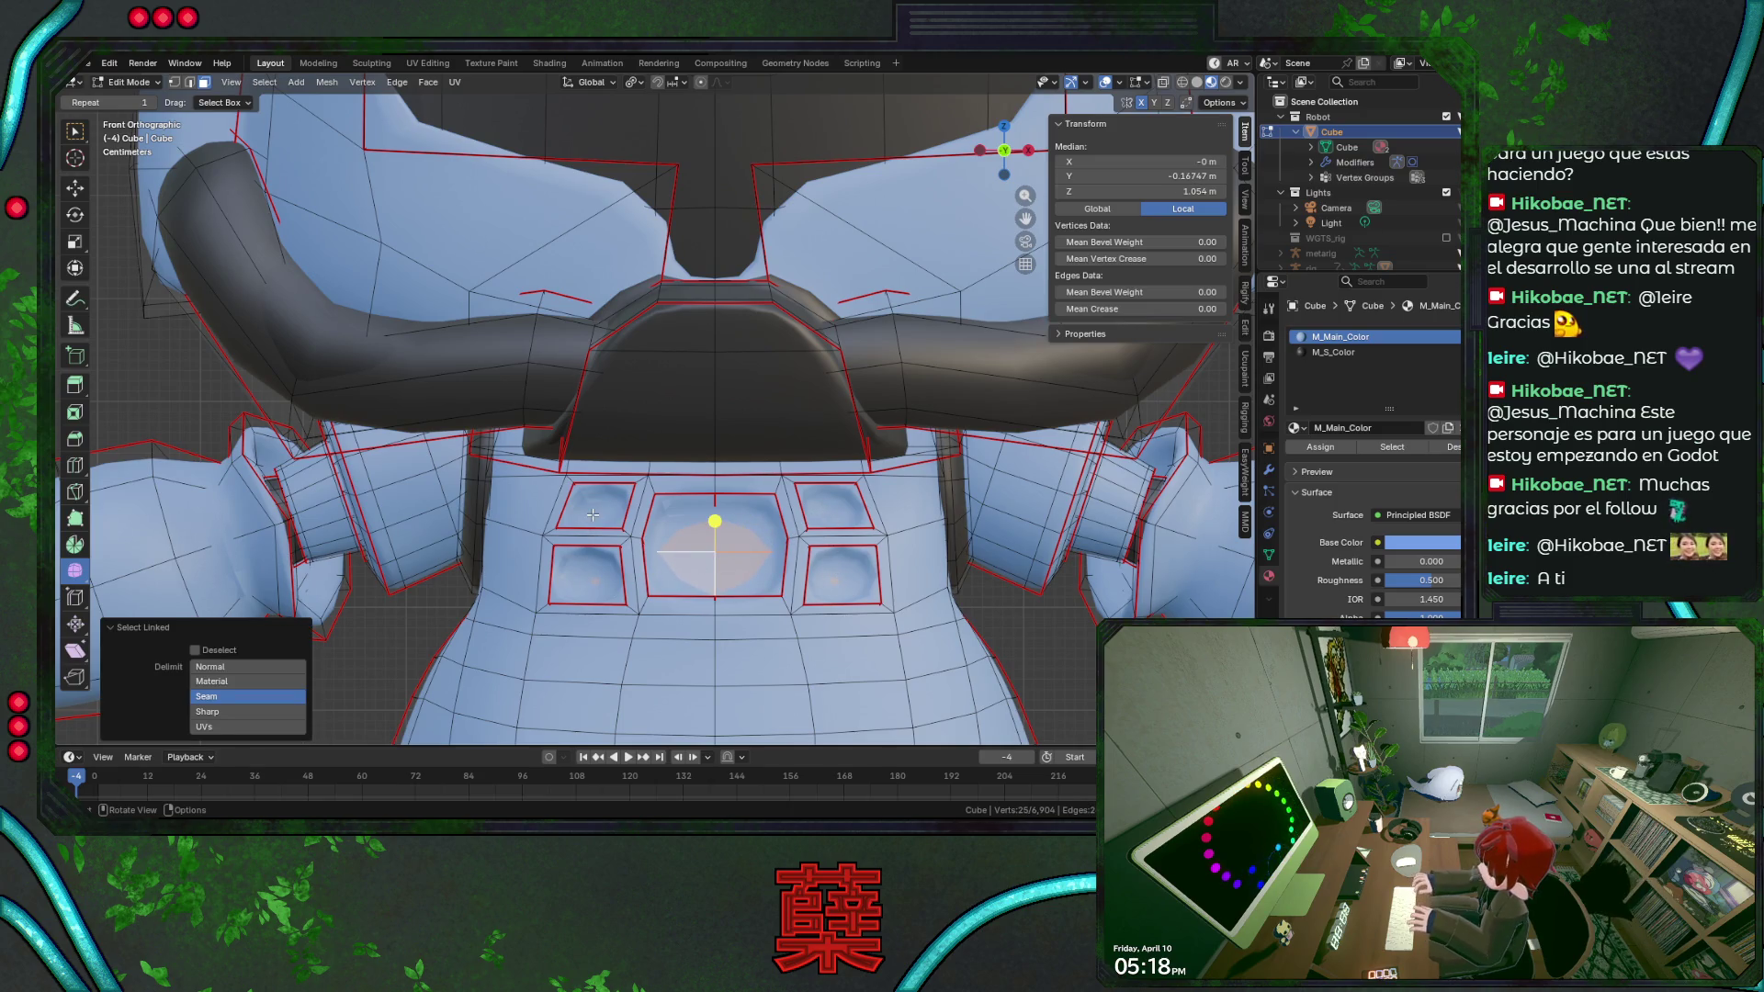
key("ctrl+KP_Add")
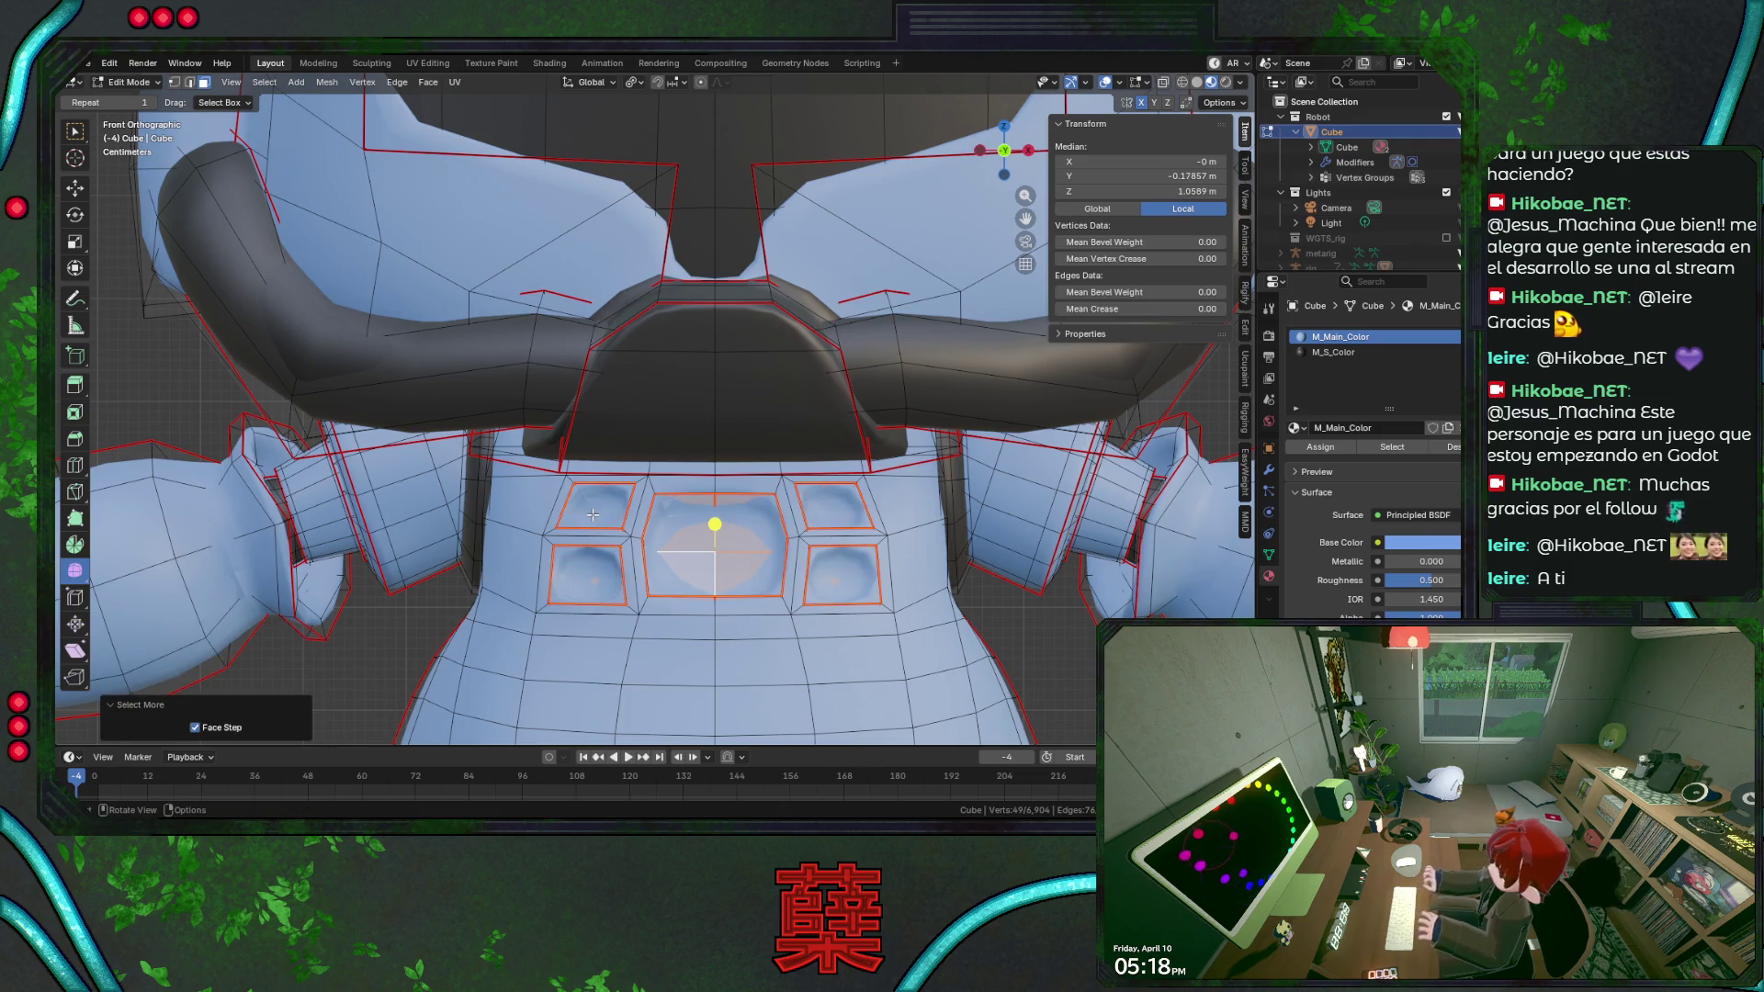
left_click(1336, 350)
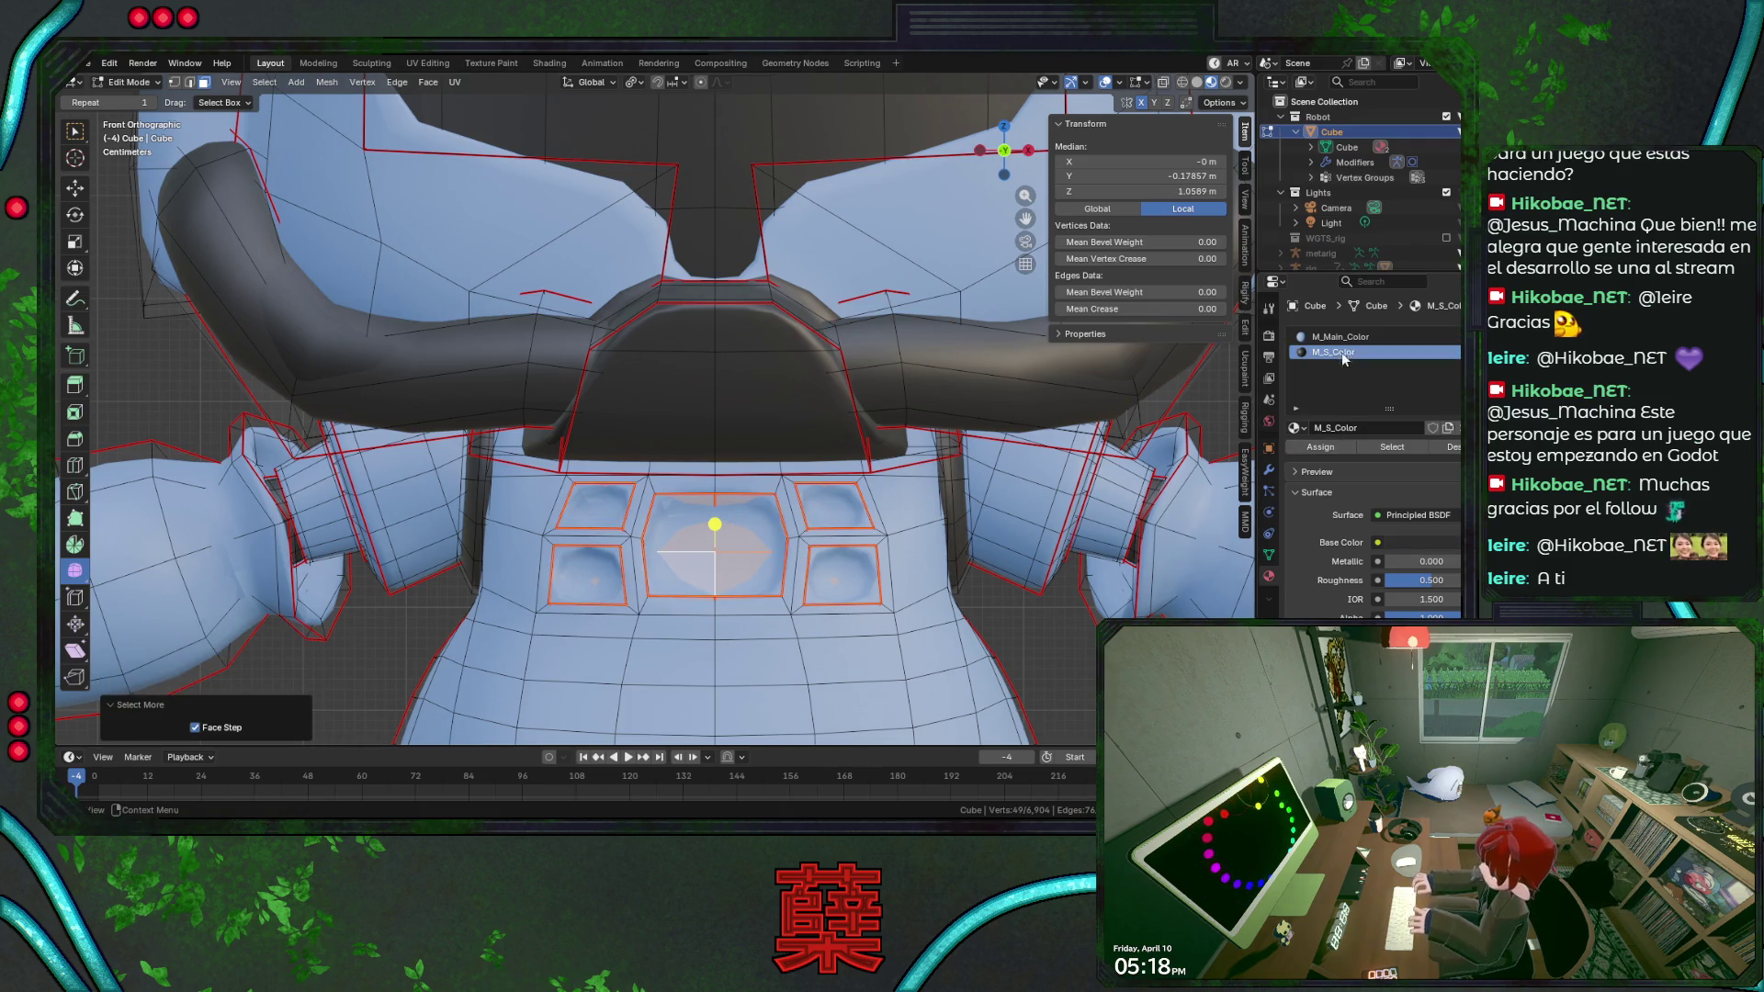
left_click(1326, 447)
scroll(824, 617, "down", 5)
left_click(916, 611)
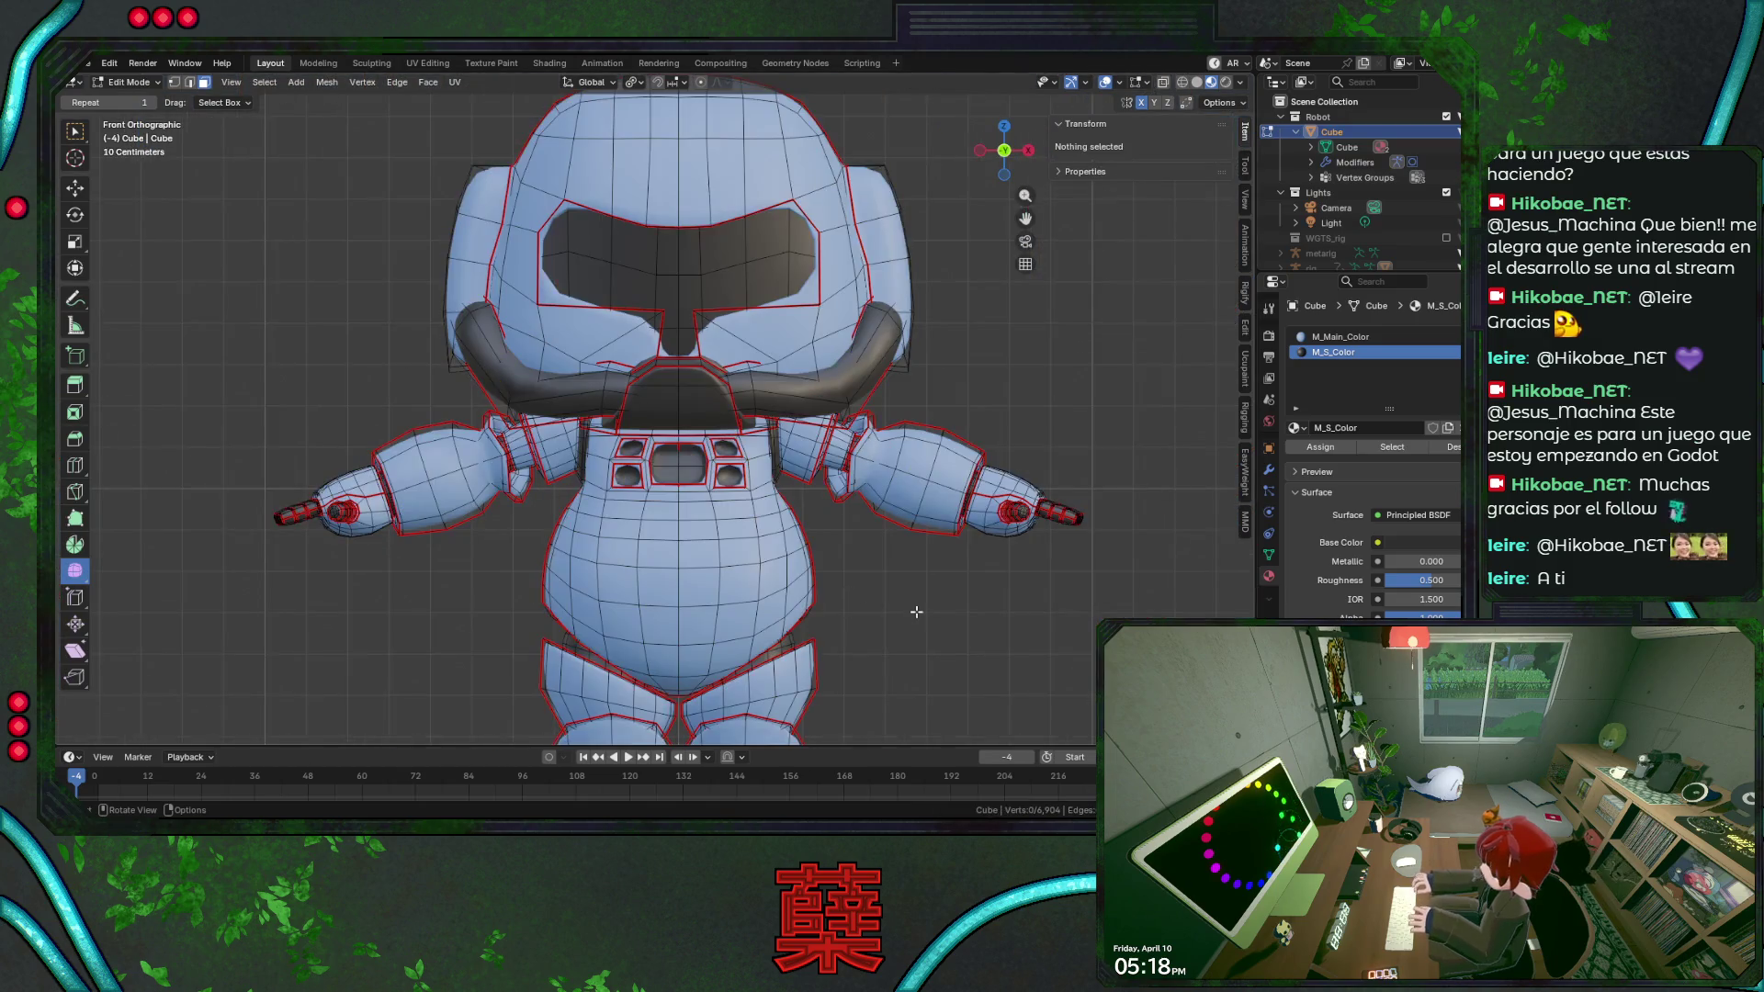
Return to object mode, save BaseRobot.blend and select the robot.
key("Tab")
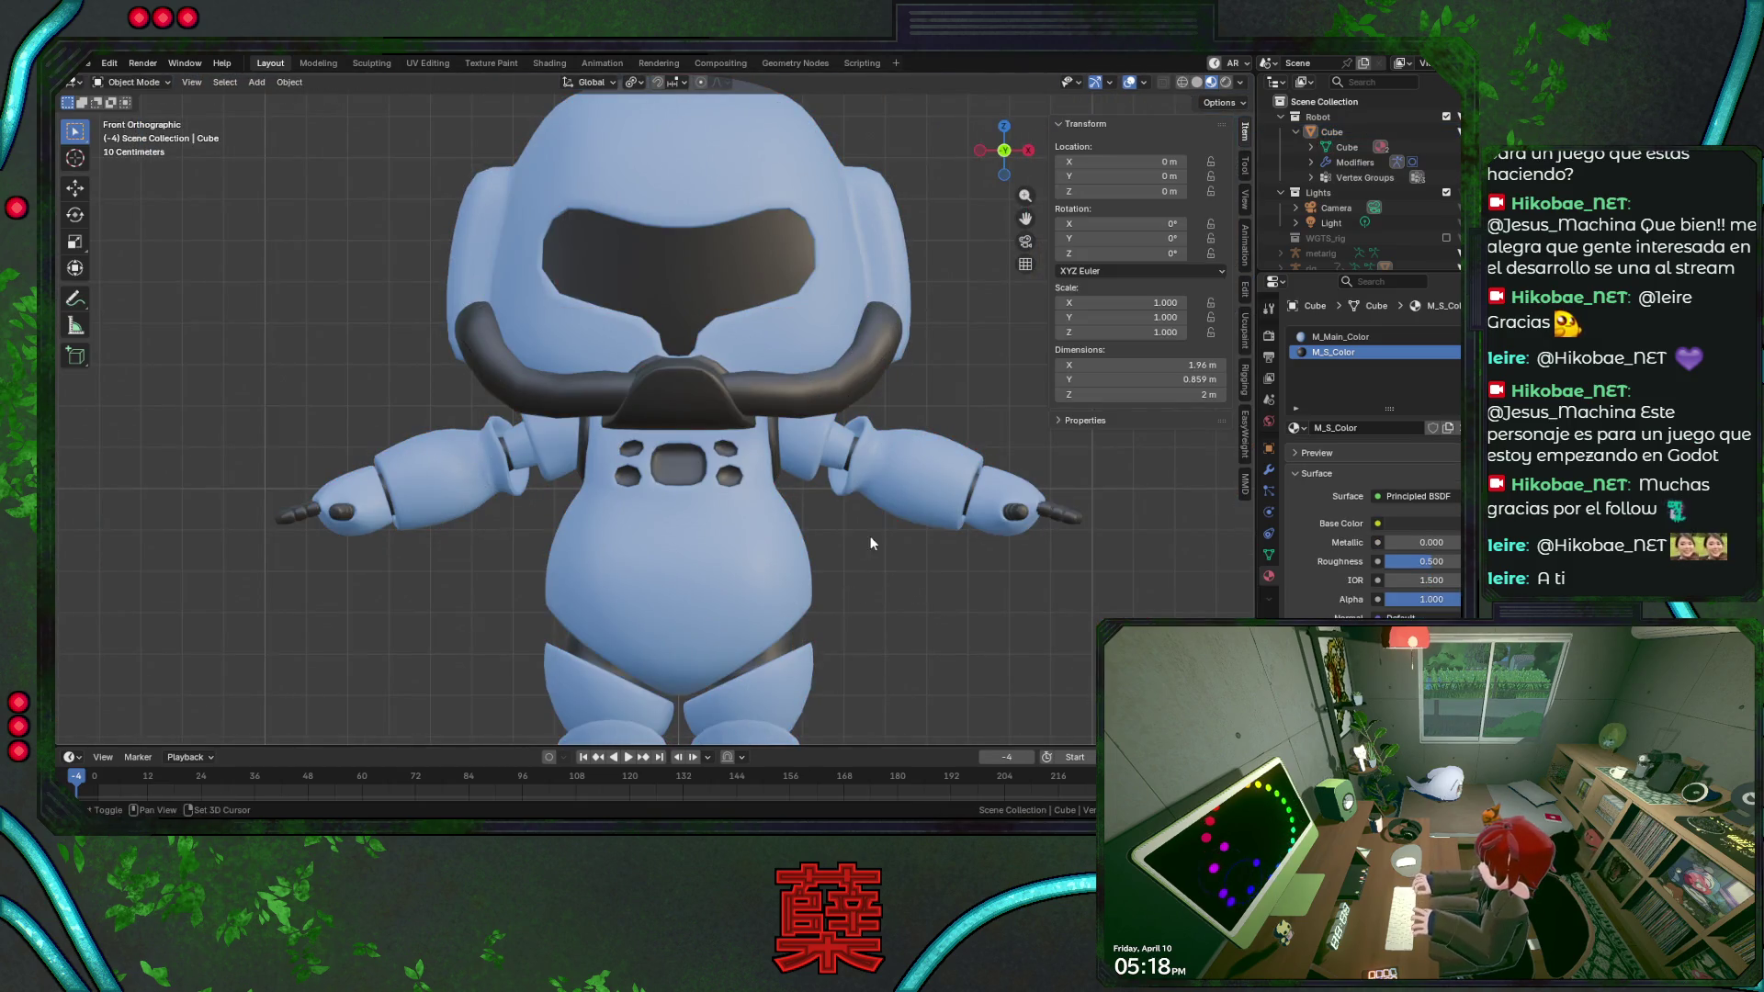
key("ctrl+s")
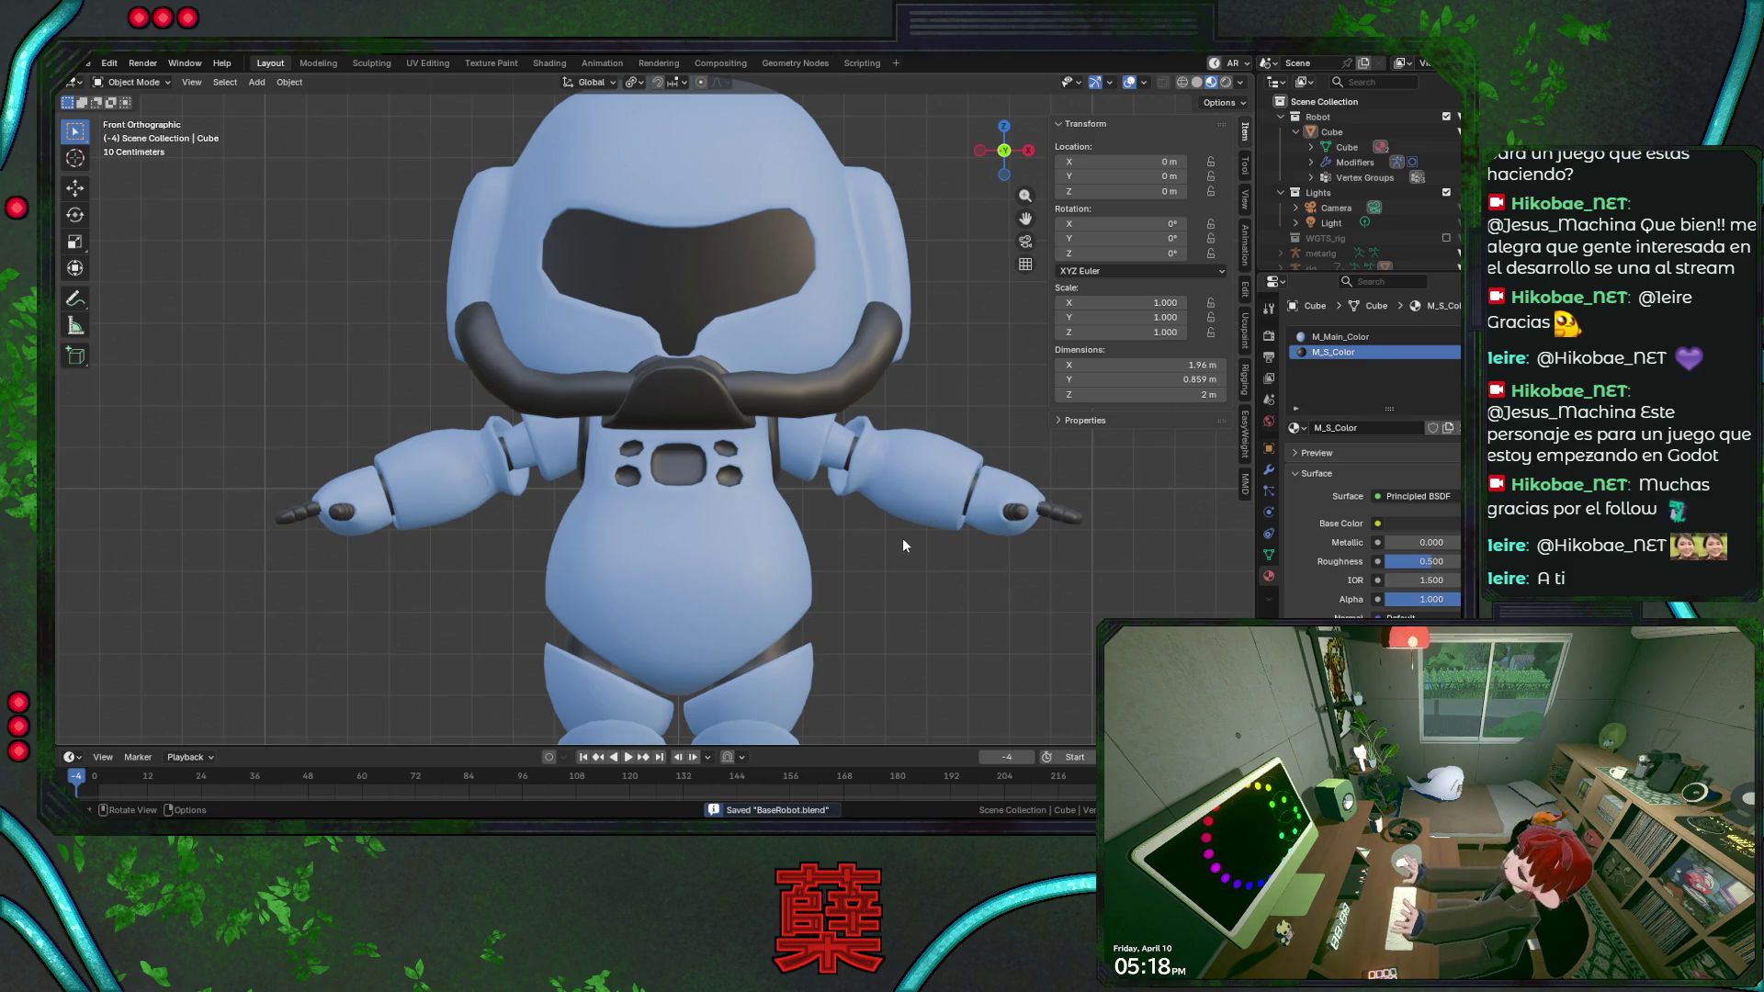
scroll(903, 537, "down", 2)
middle_click_drag(823, 567, 801, 504, "shift")
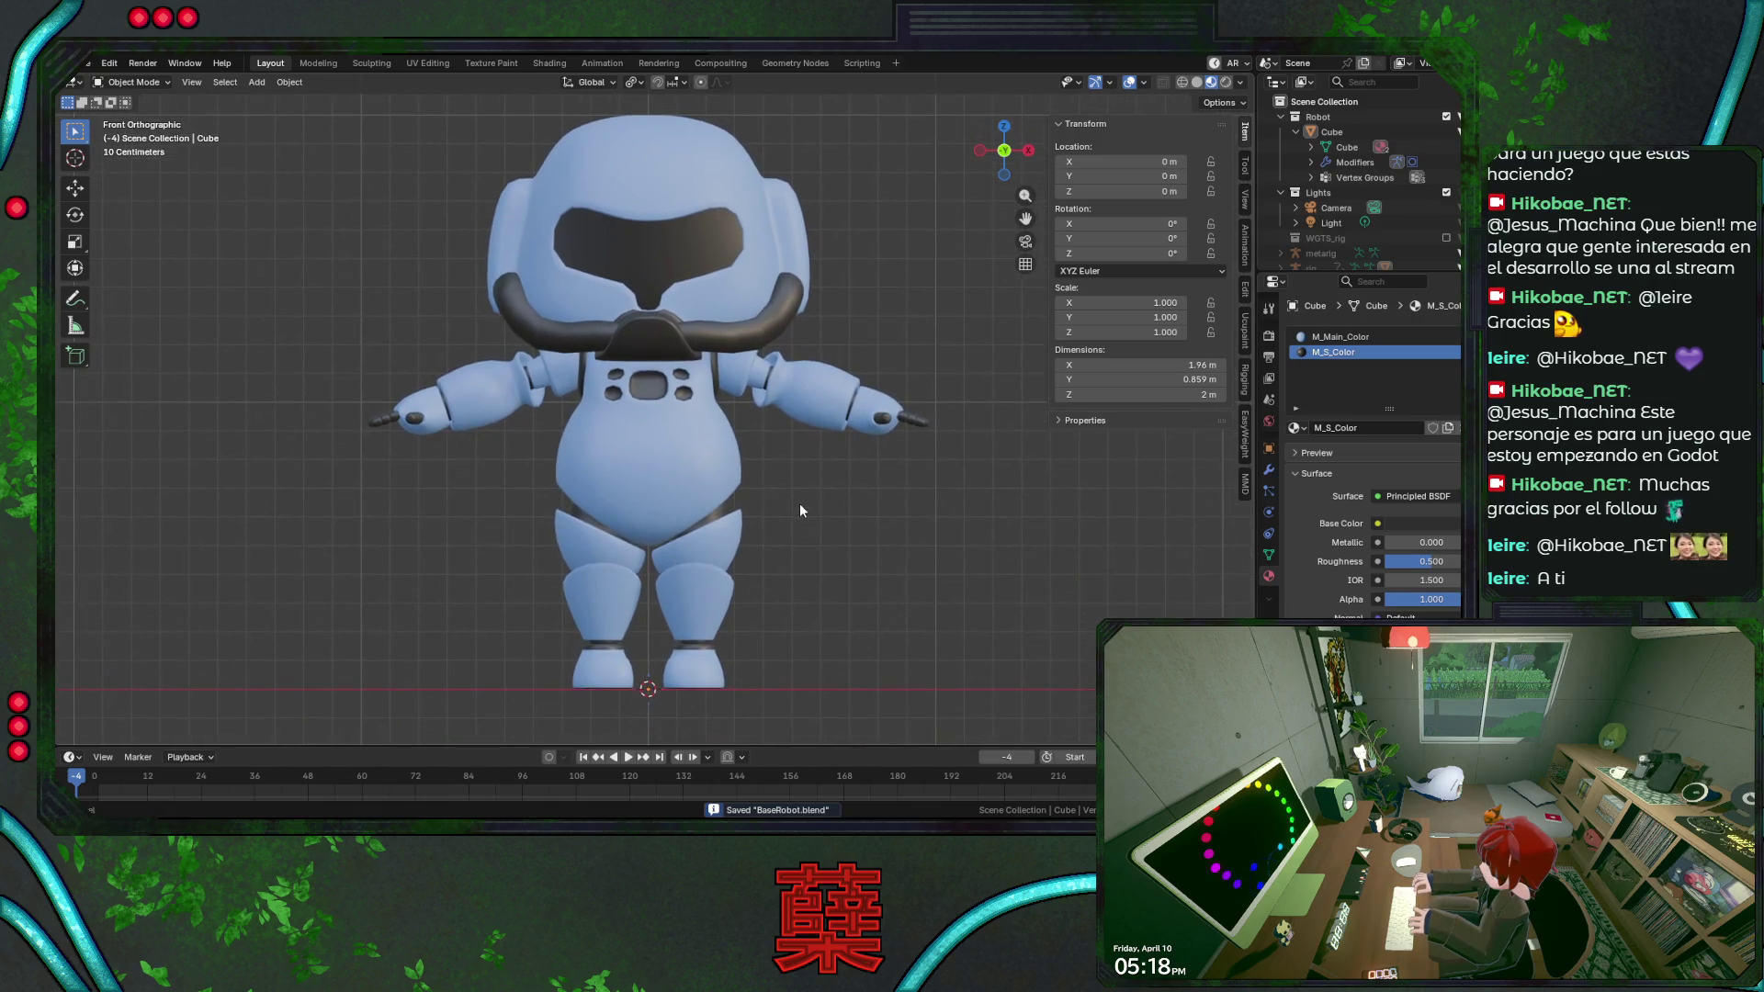
left_click(851, 443)
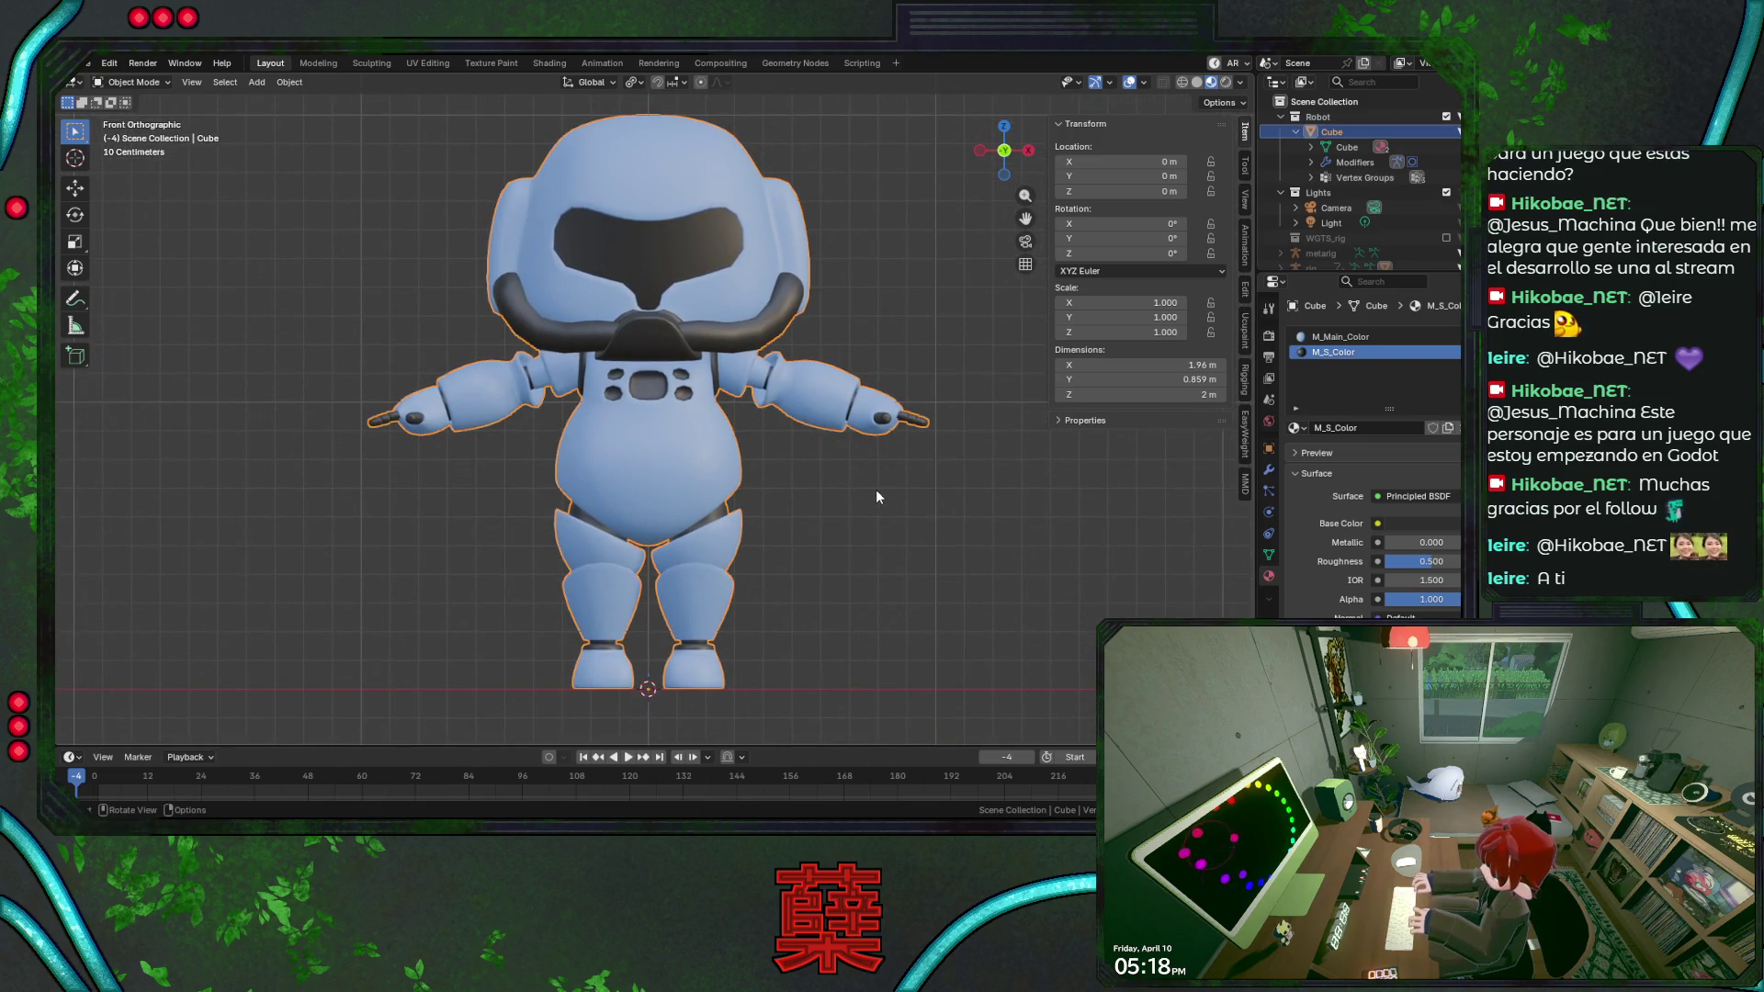
Check the robot from side, top and front views, then reopen its mesh for editing.
key("KP_3")
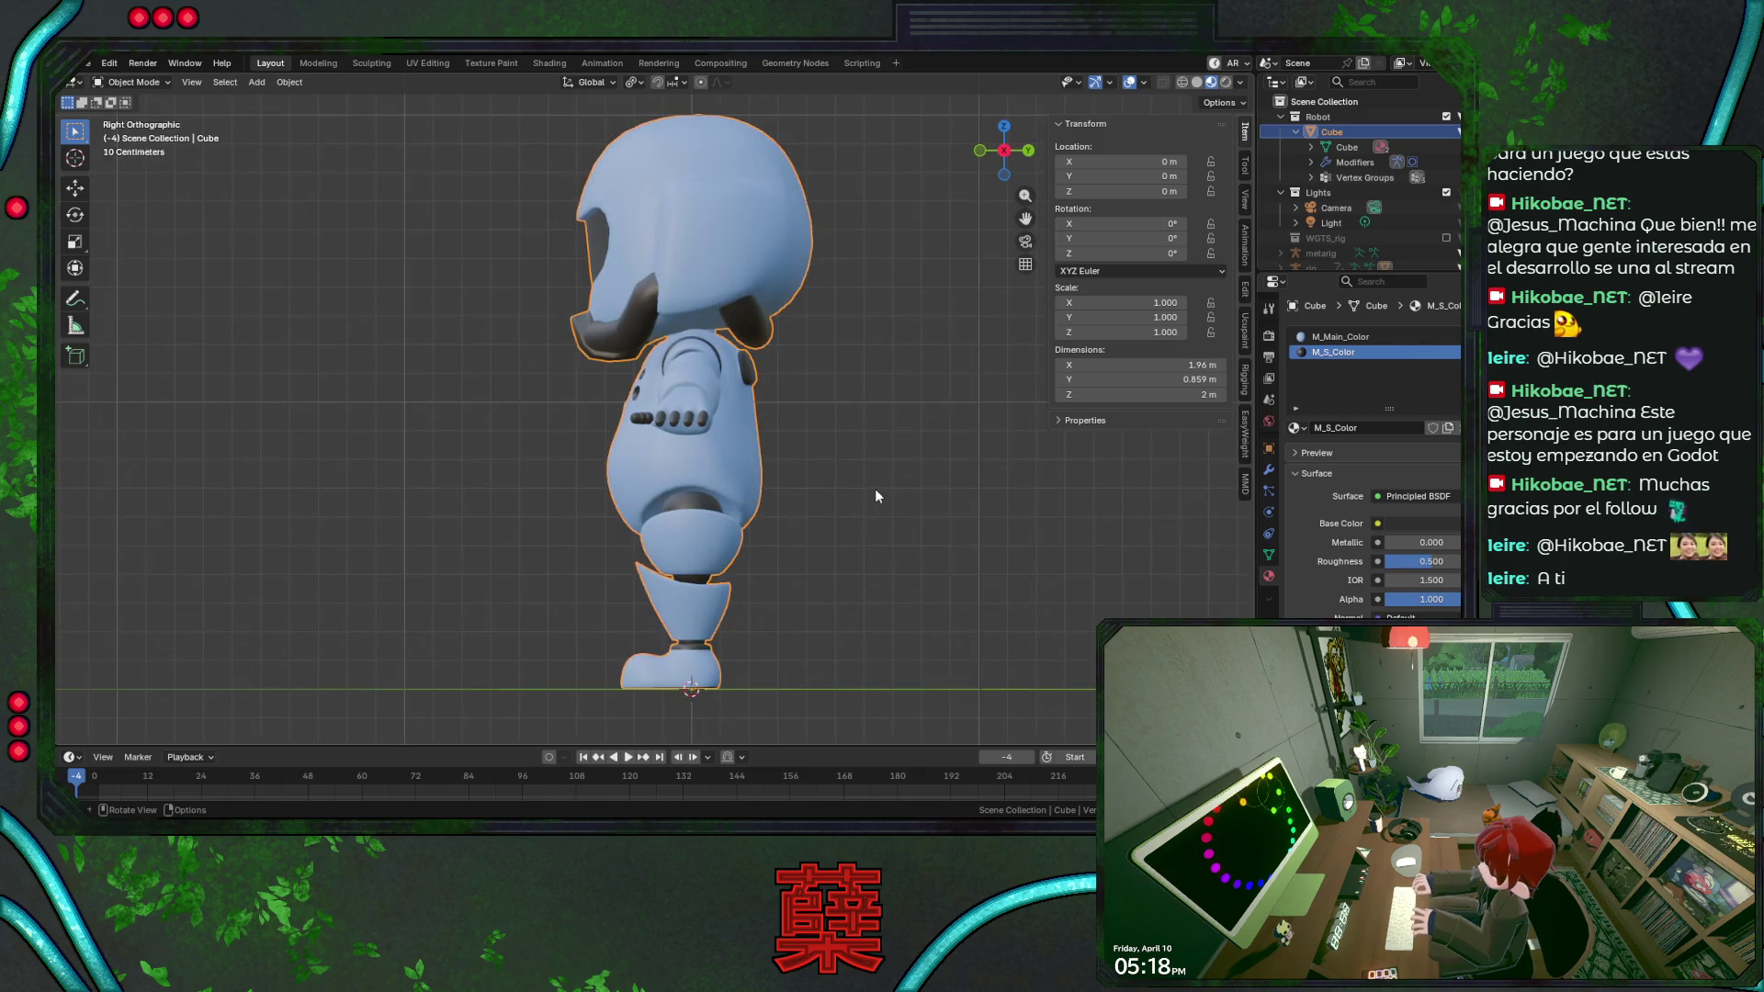
key("KP_7")
key("KP_1")
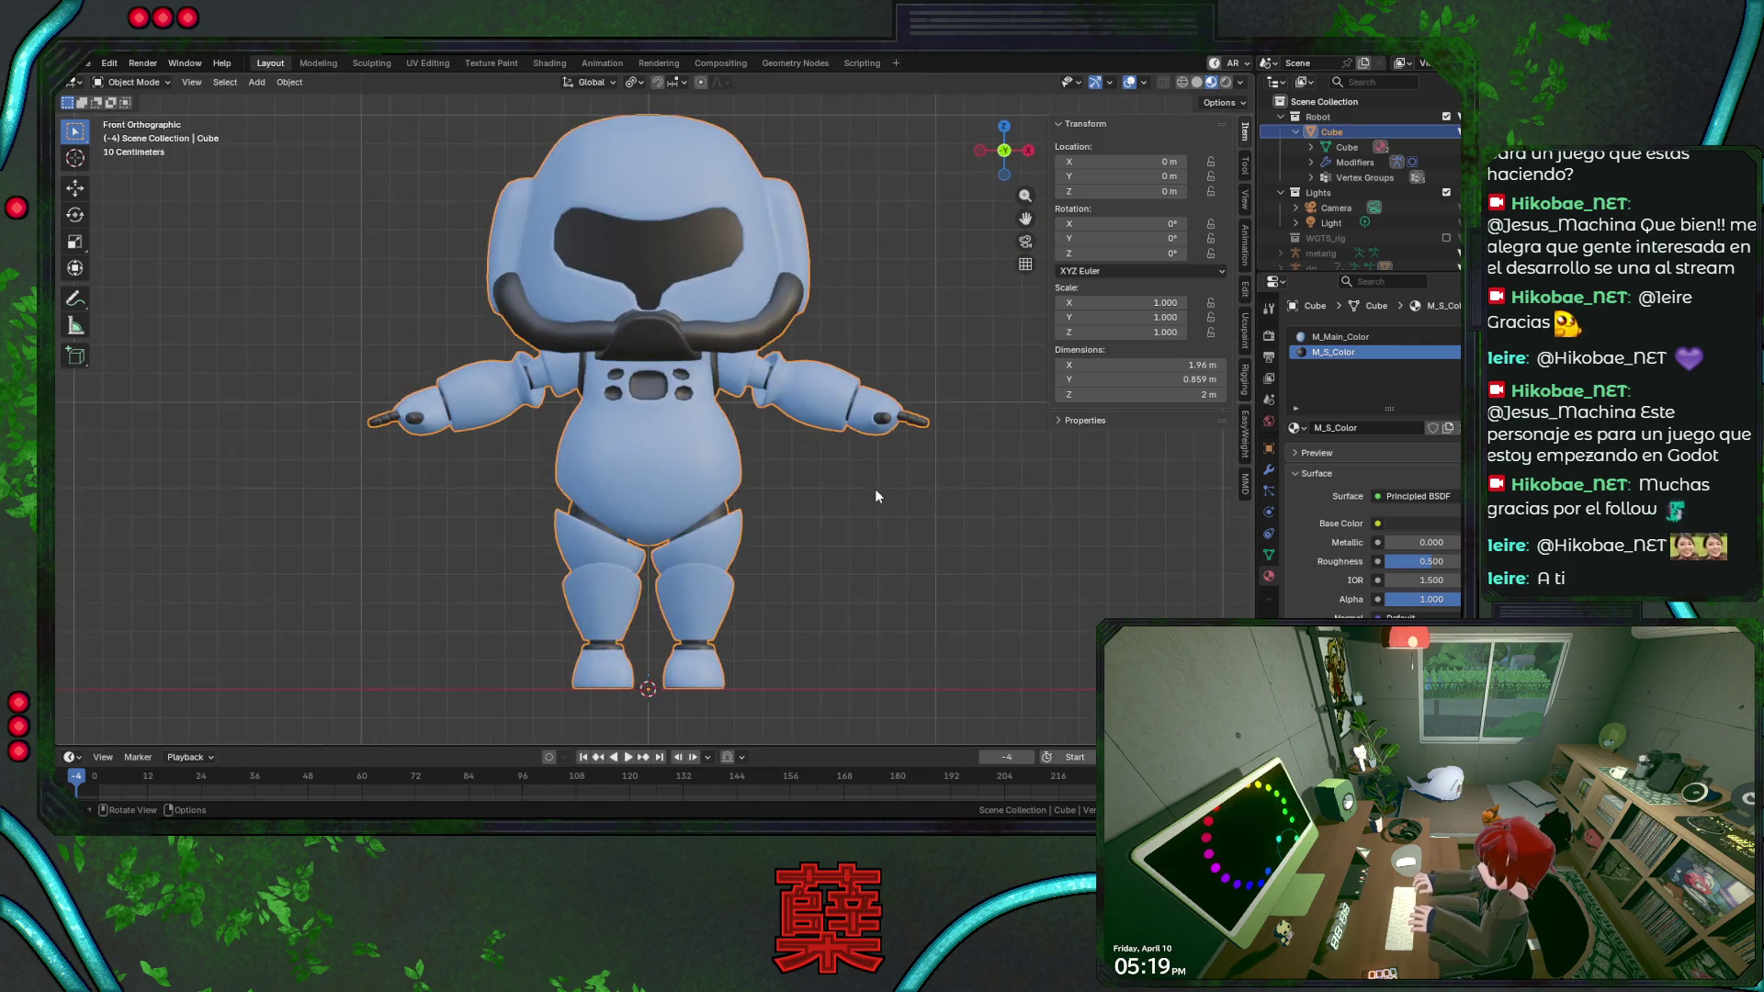
scroll(826, 456, "up", 1)
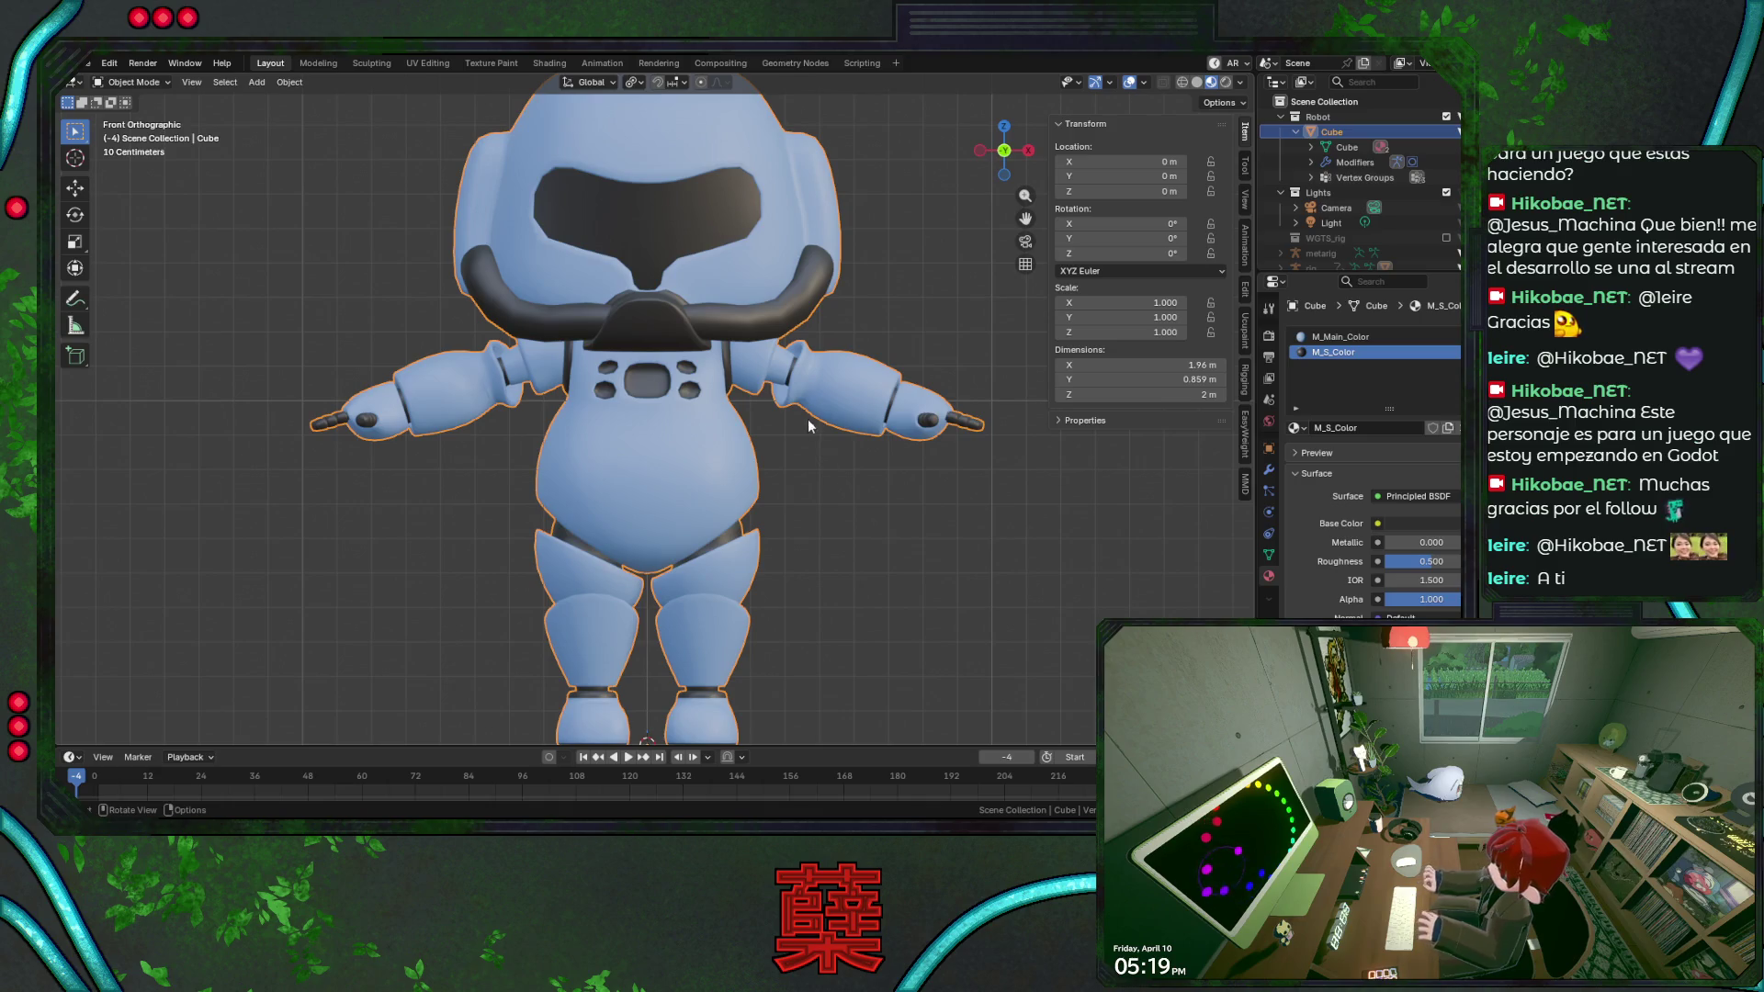
key("Tab")
scroll(786, 370, "up", 1)
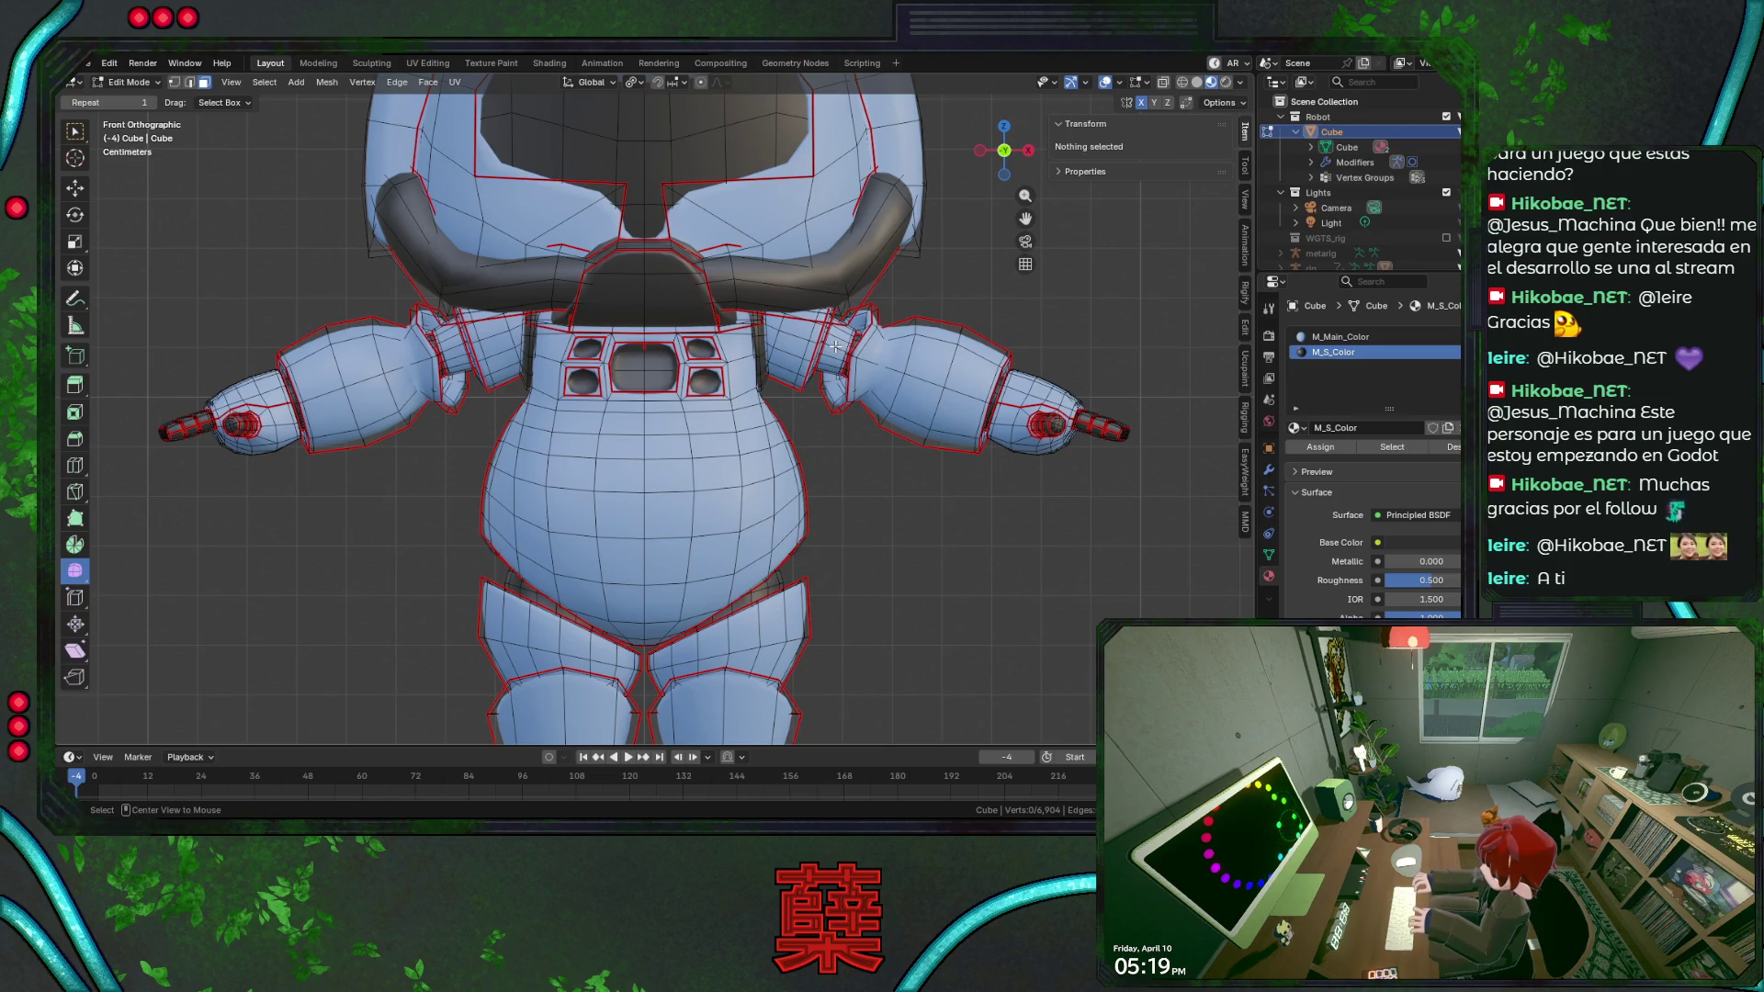
Grow and shrink a face selection around the right shoulder, then clear it.
left_click(836, 347)
key("ctrl+KP_Add")
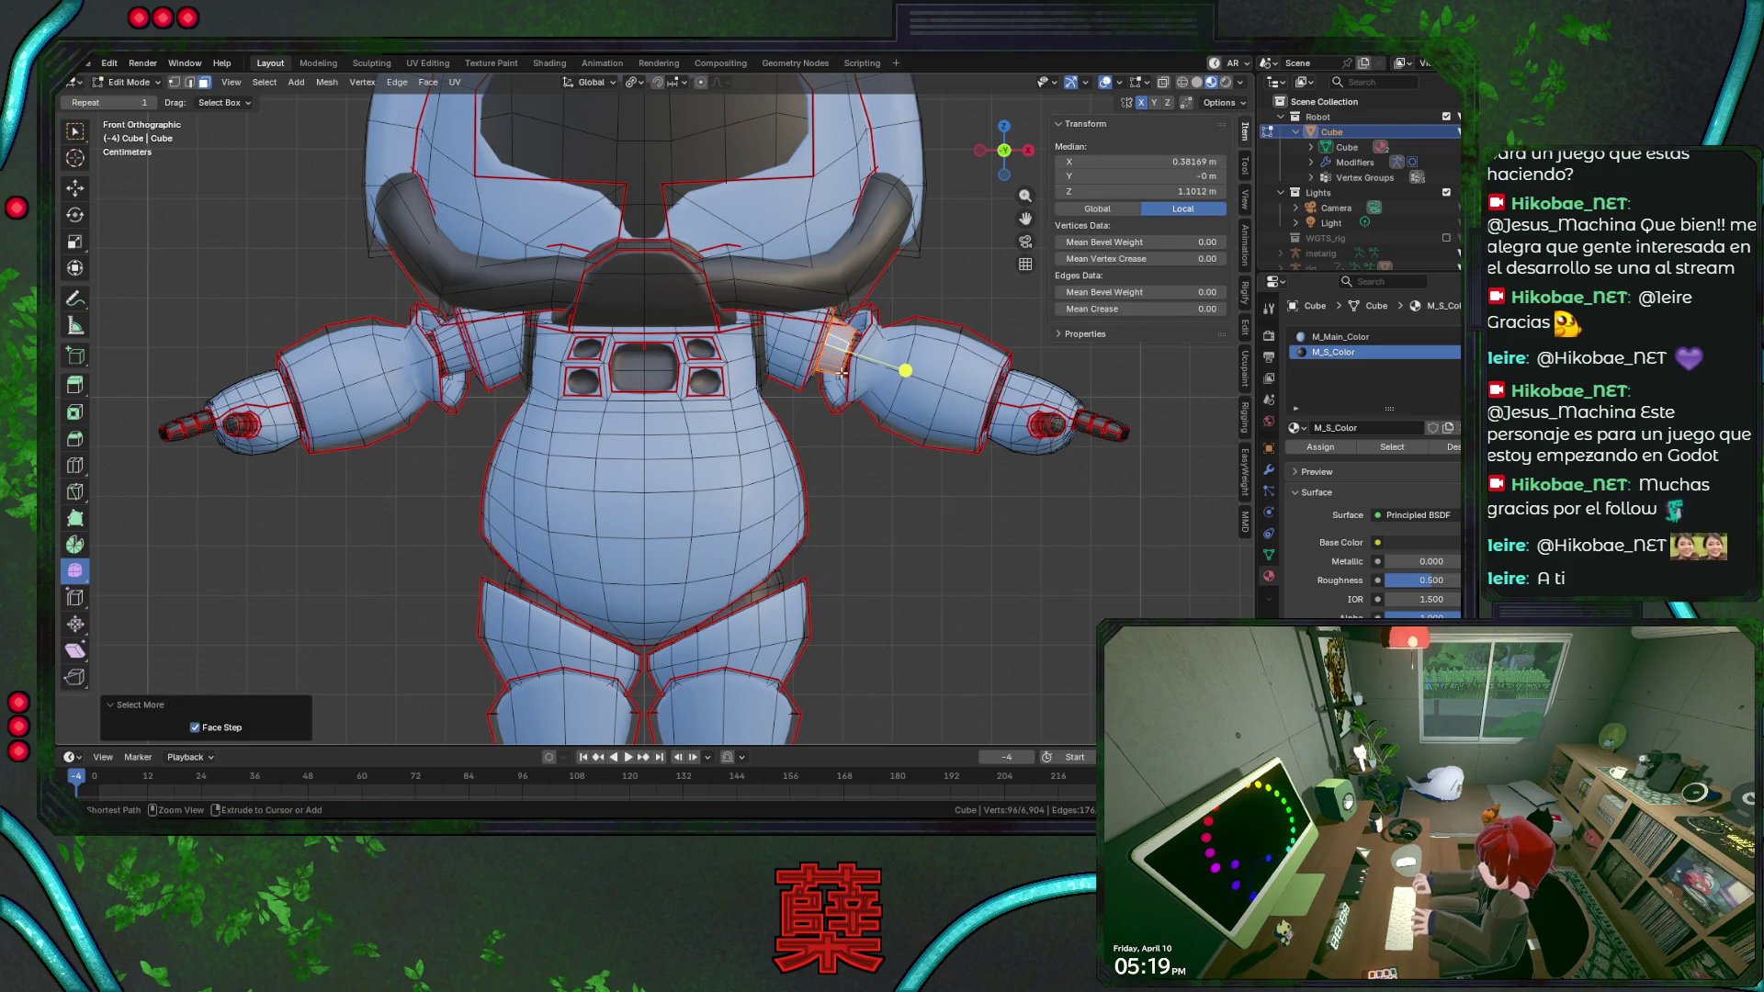
key("ctrl+KP_Add")
key("ctrl+KP_Add")
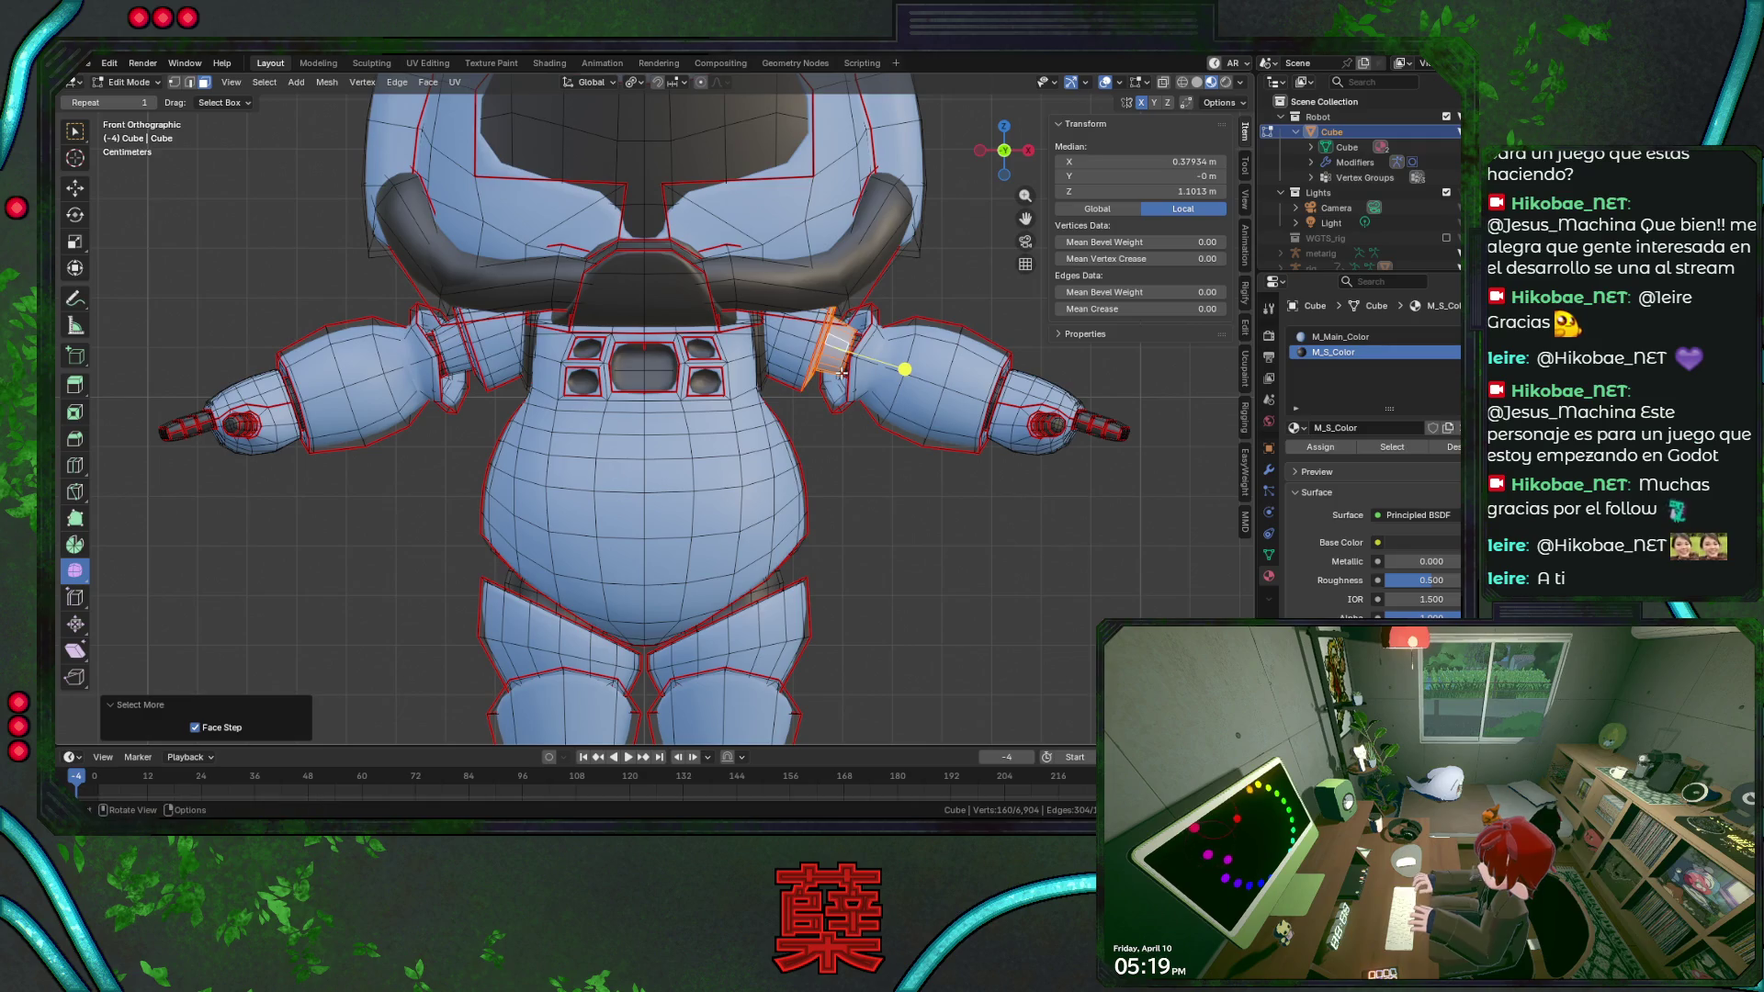
middle_click_drag(864, 459, 745, 450)
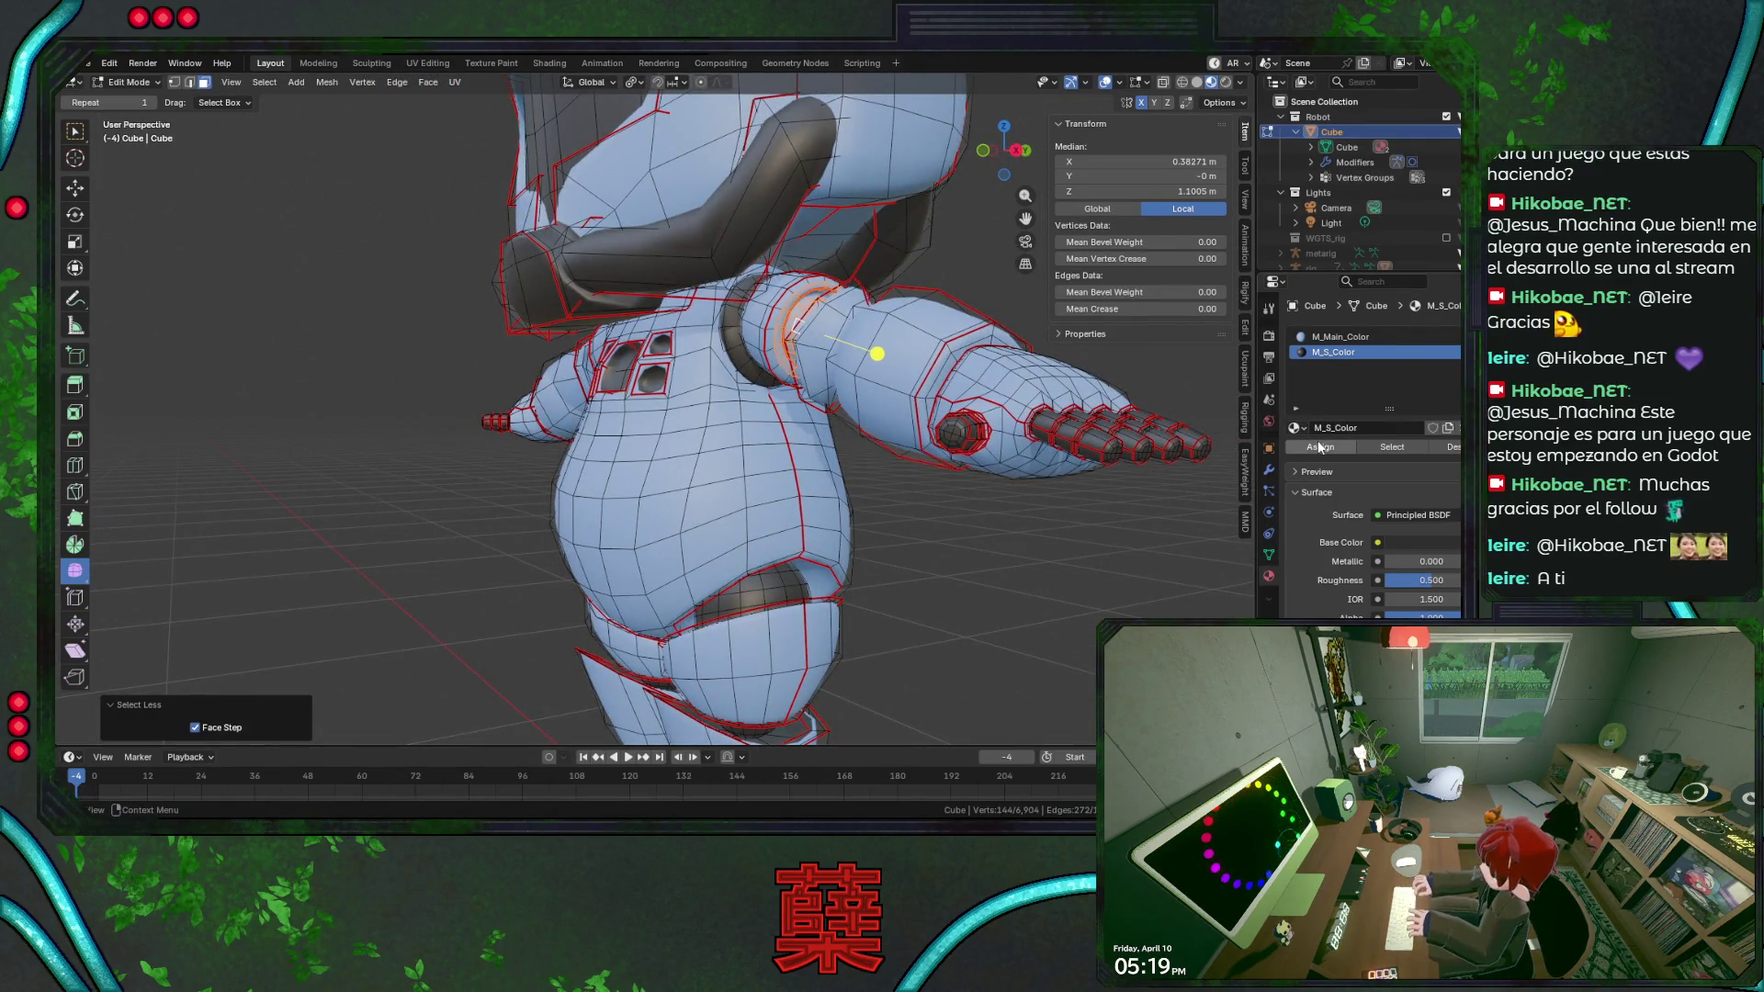
key("ctrl+z")
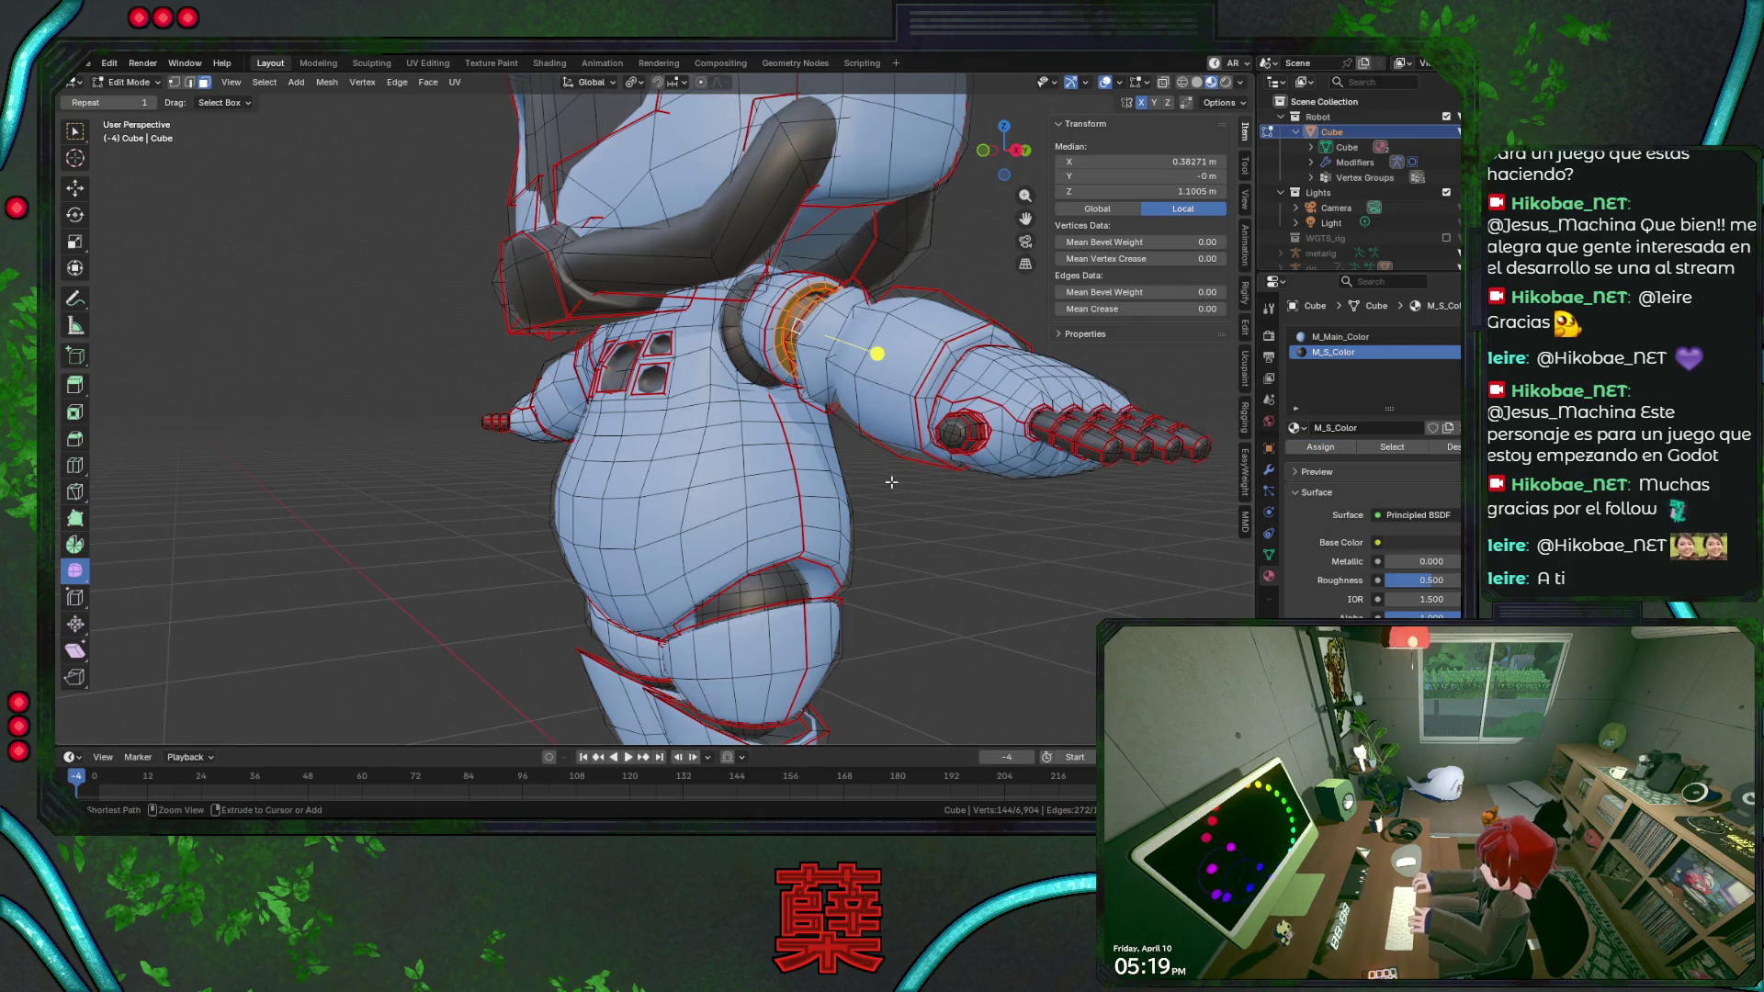
key("ctrl+KP_Subtract")
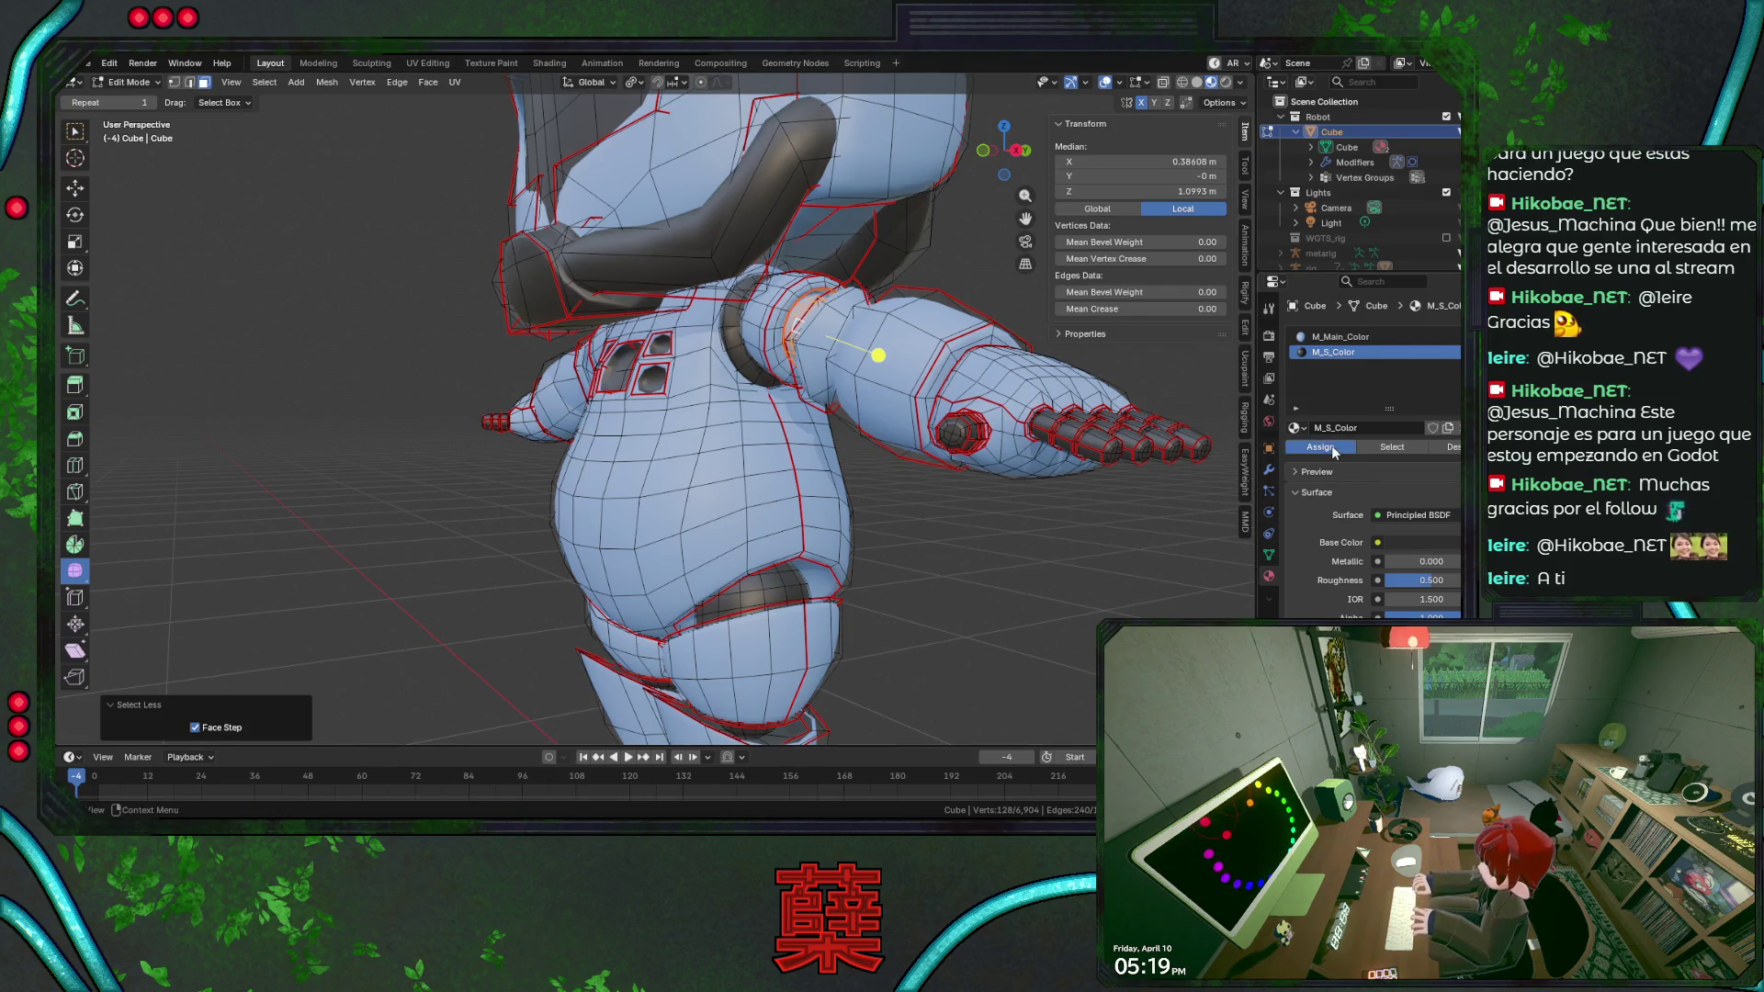
left_click(940, 541)
Look over the whole robot in object mode and return to mesh editing.
key("Tab")
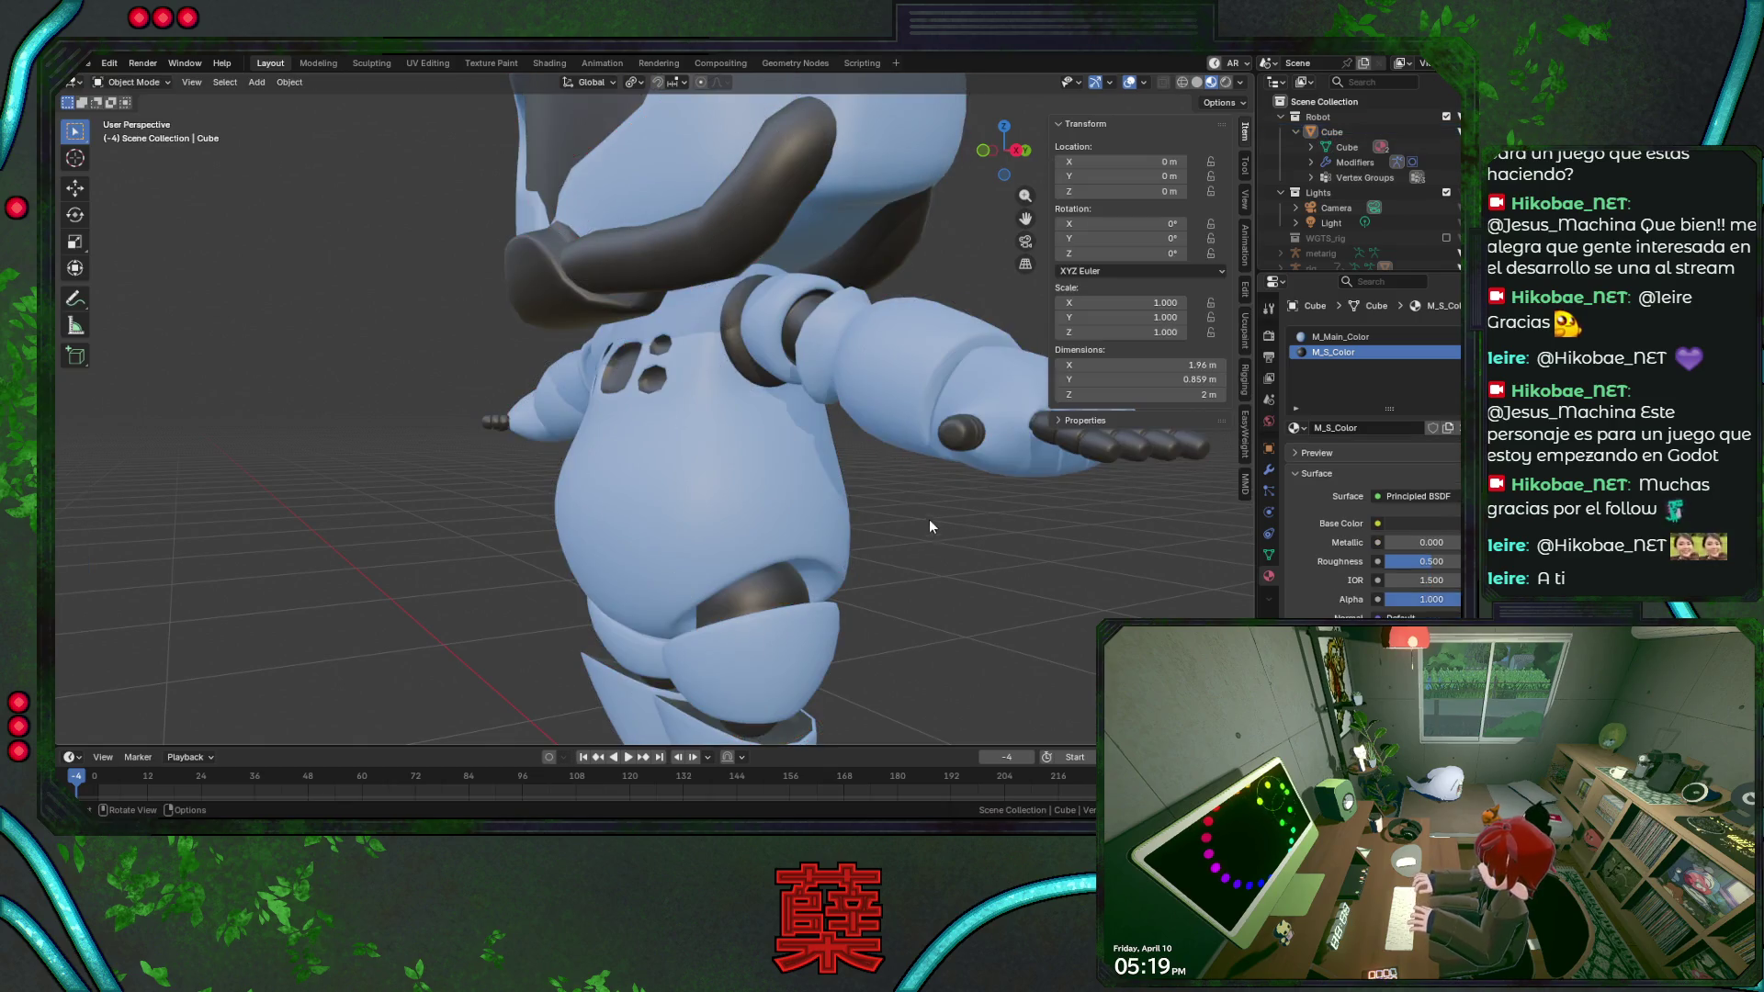
scroll(839, 510, "down", 3)
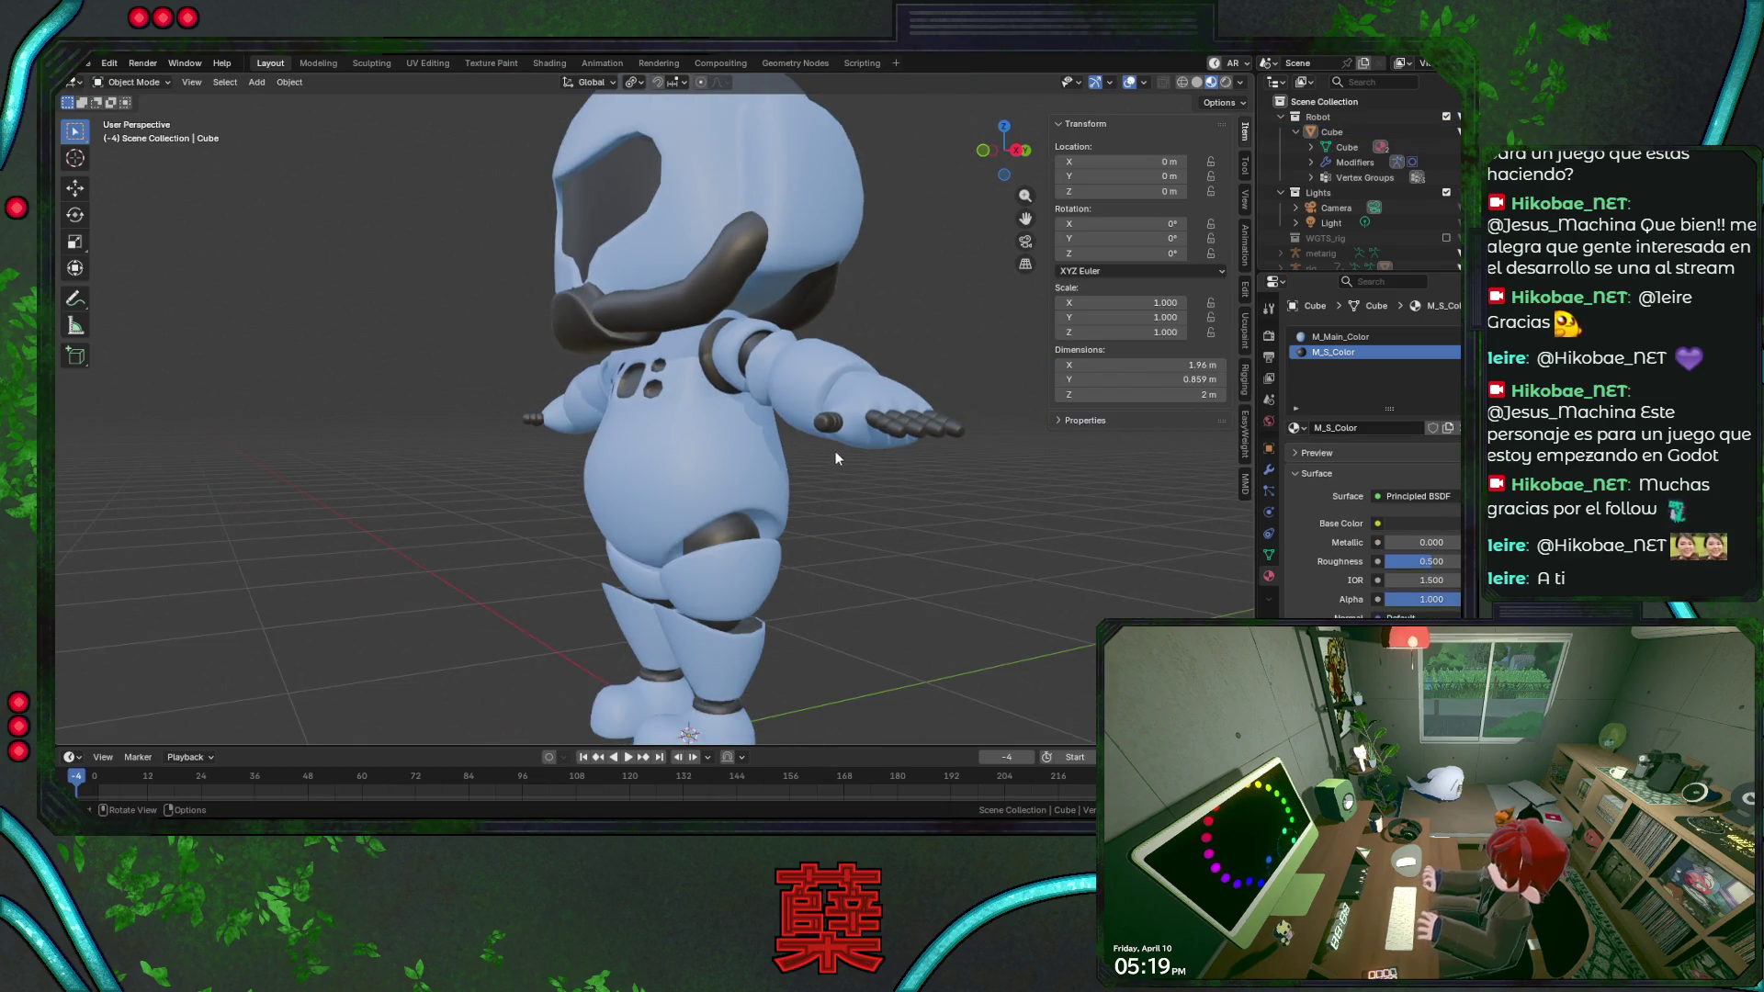
scroll(881, 510, "down", 2)
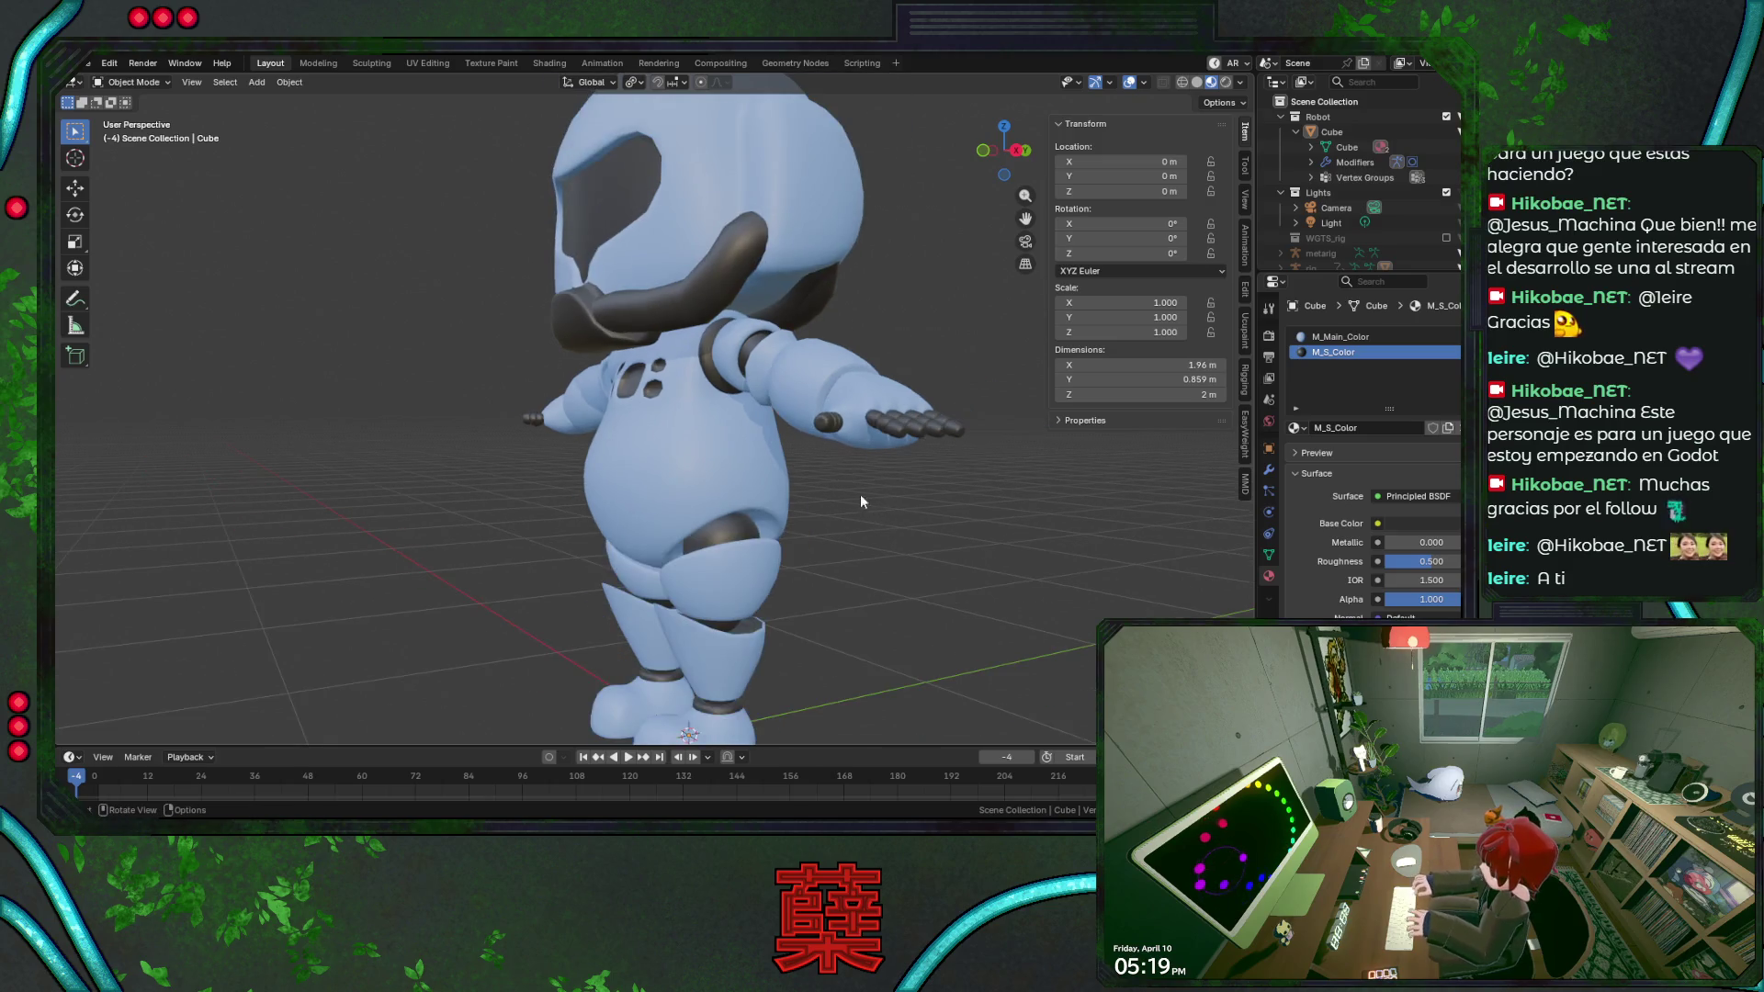
scroll(852, 497, "down", 1)
mouse_move(856, 502)
middle_mouse_down()
mouse_move(964, 474)
mouse_move(868, 489)
middle_mouse_up()
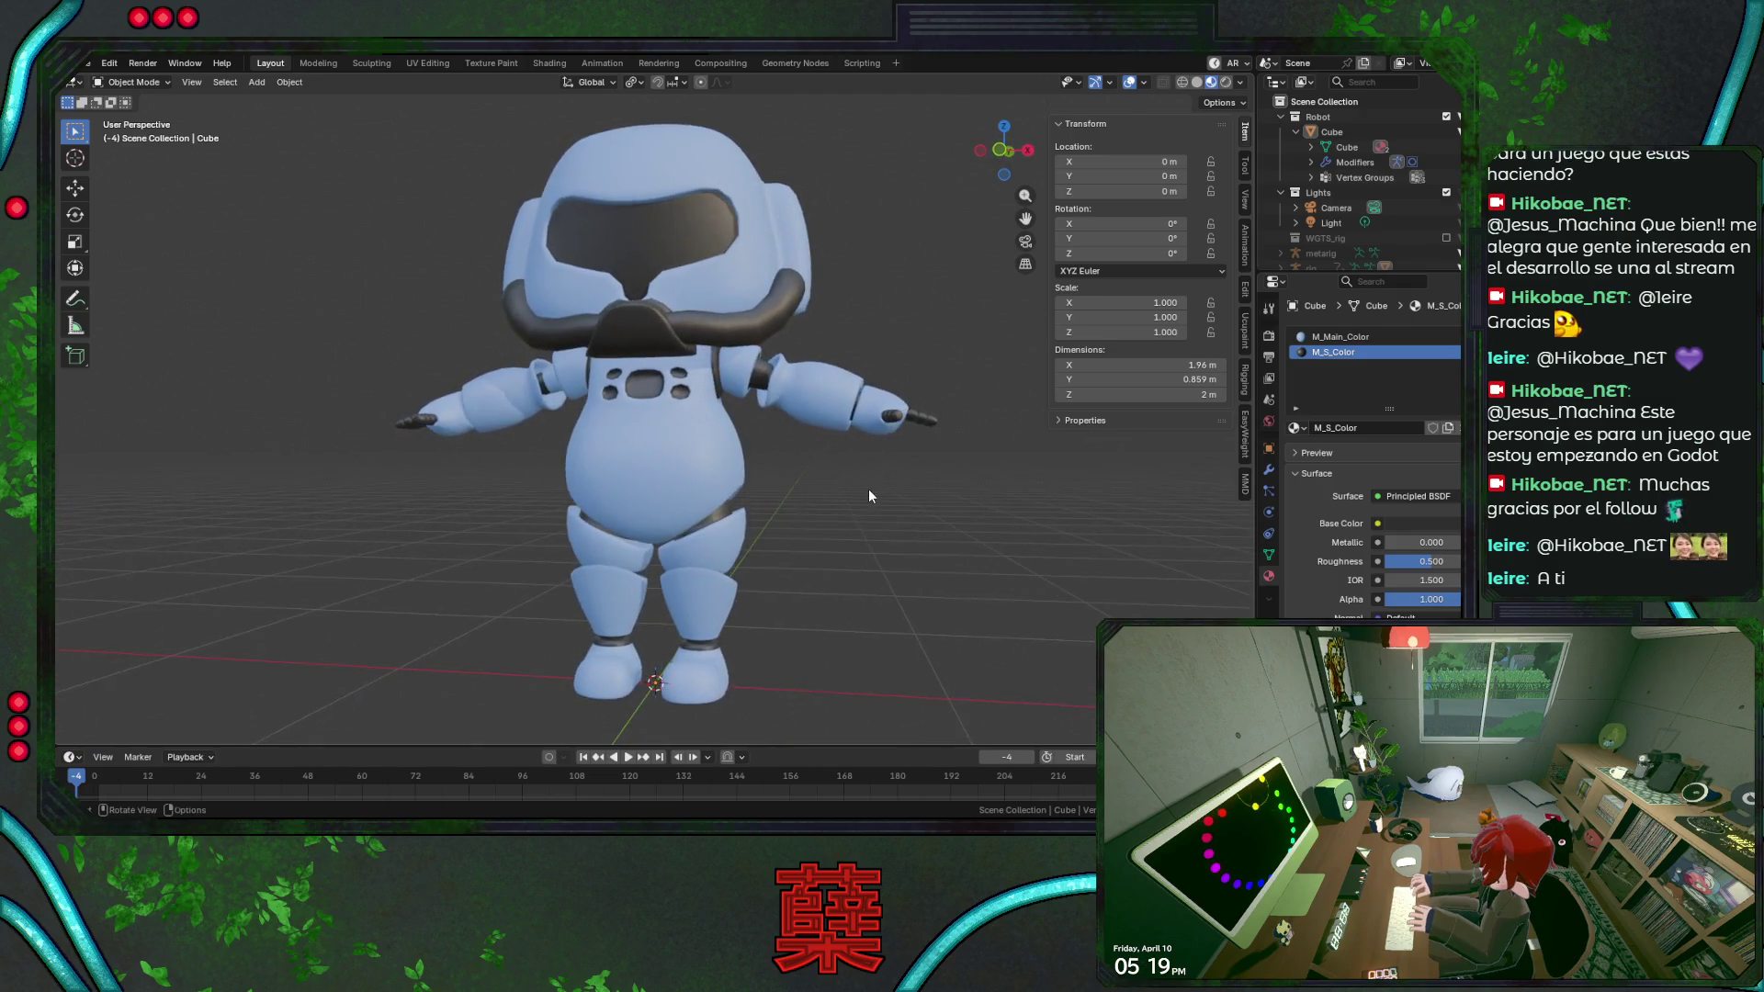
scroll(776, 465, "up", 3)
key("Tab")
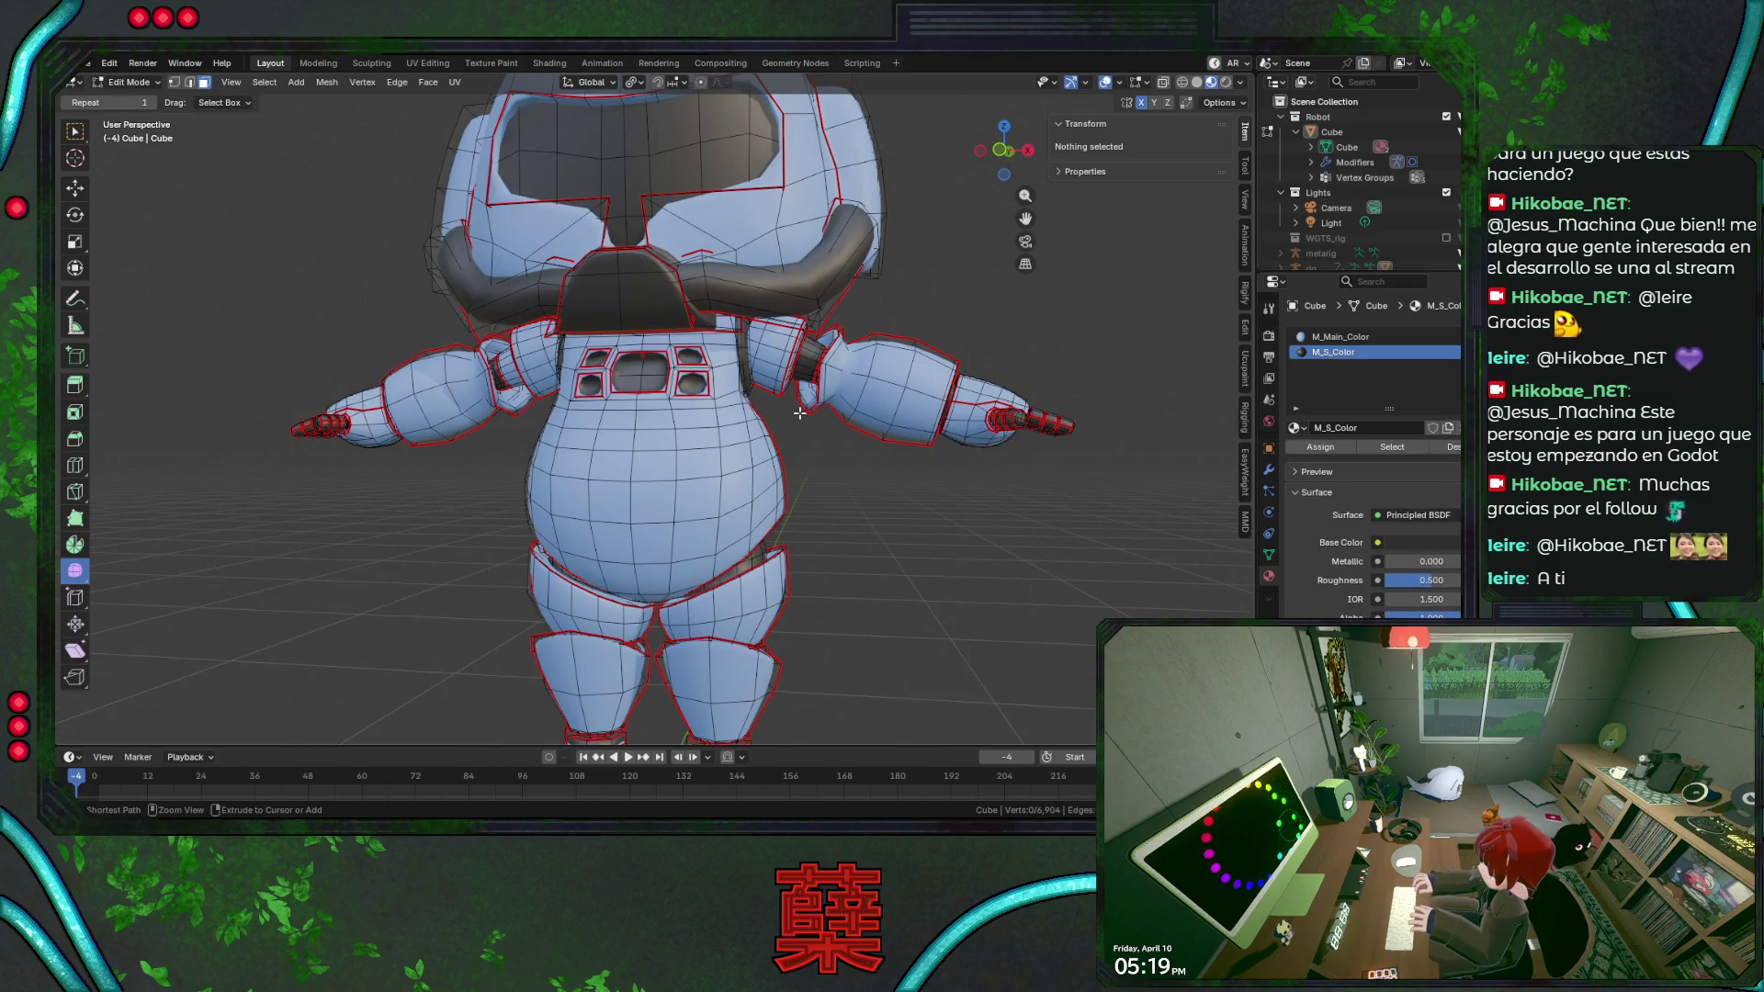
Select a ring of faces on one upper arm.
key("Tab")
key("Tab")
key("a")
left_click(799, 411, "alt")
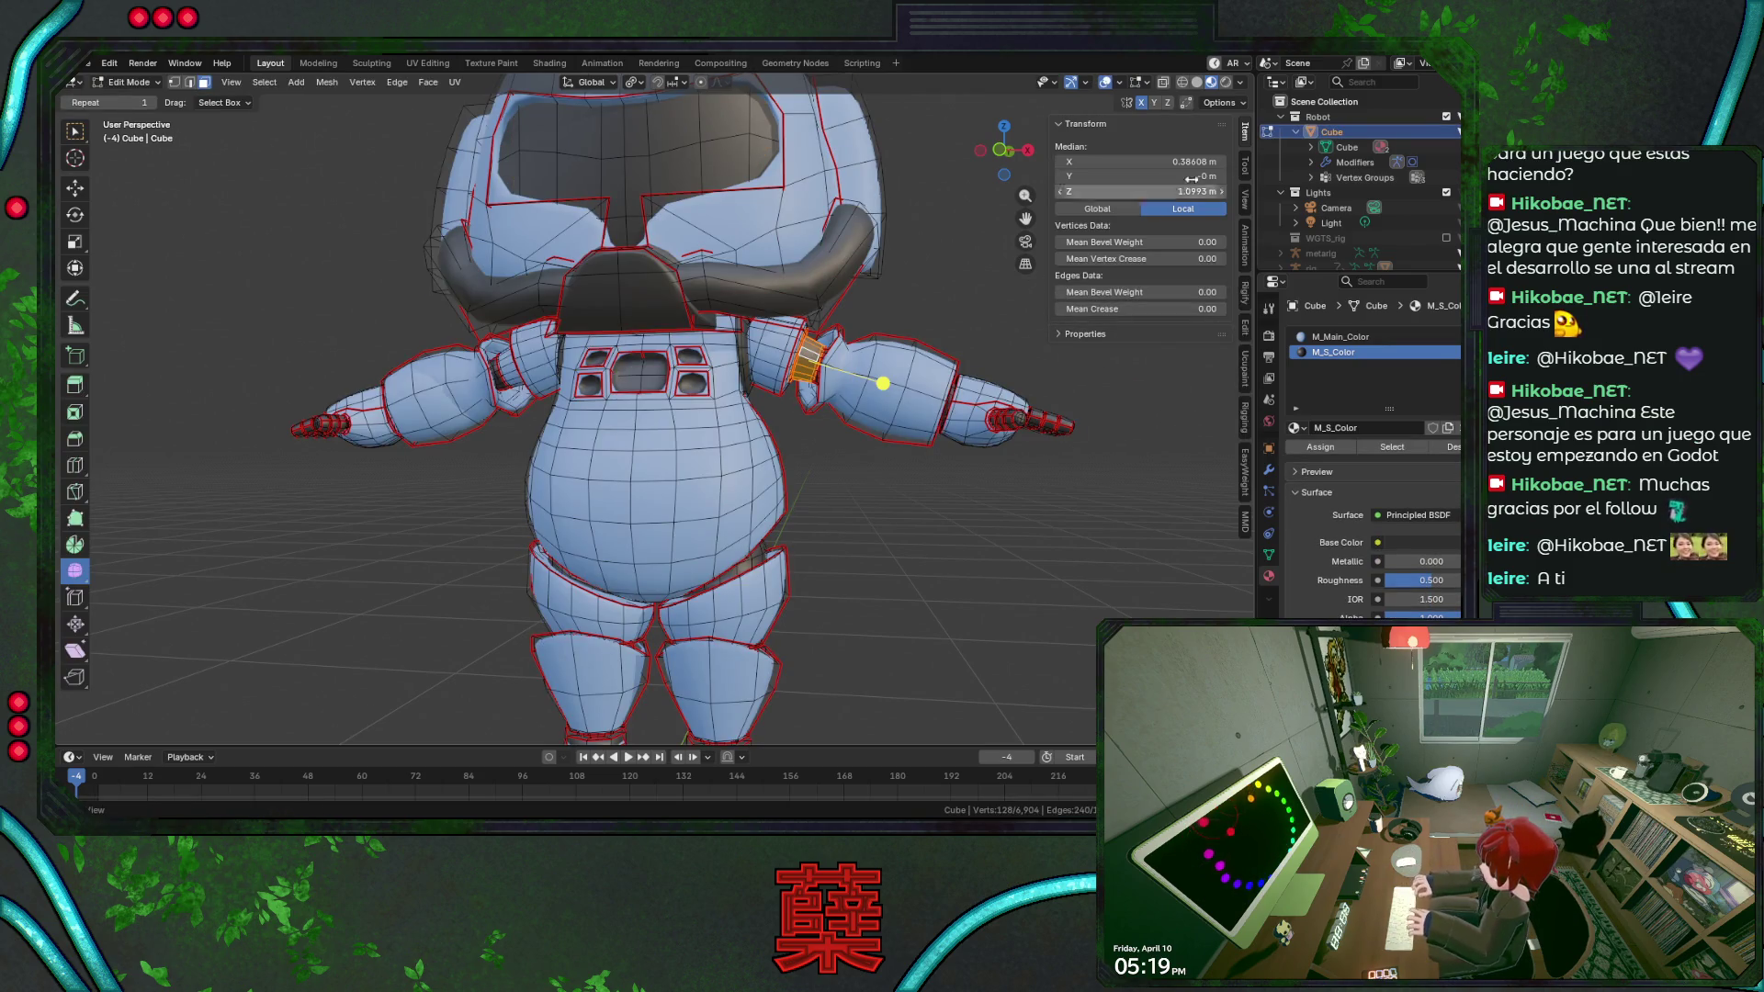
Browse the sidebar's Tool and Edit tabs, expanding and collapsing the Auto Mirror panel.
left_click(1222, 104)
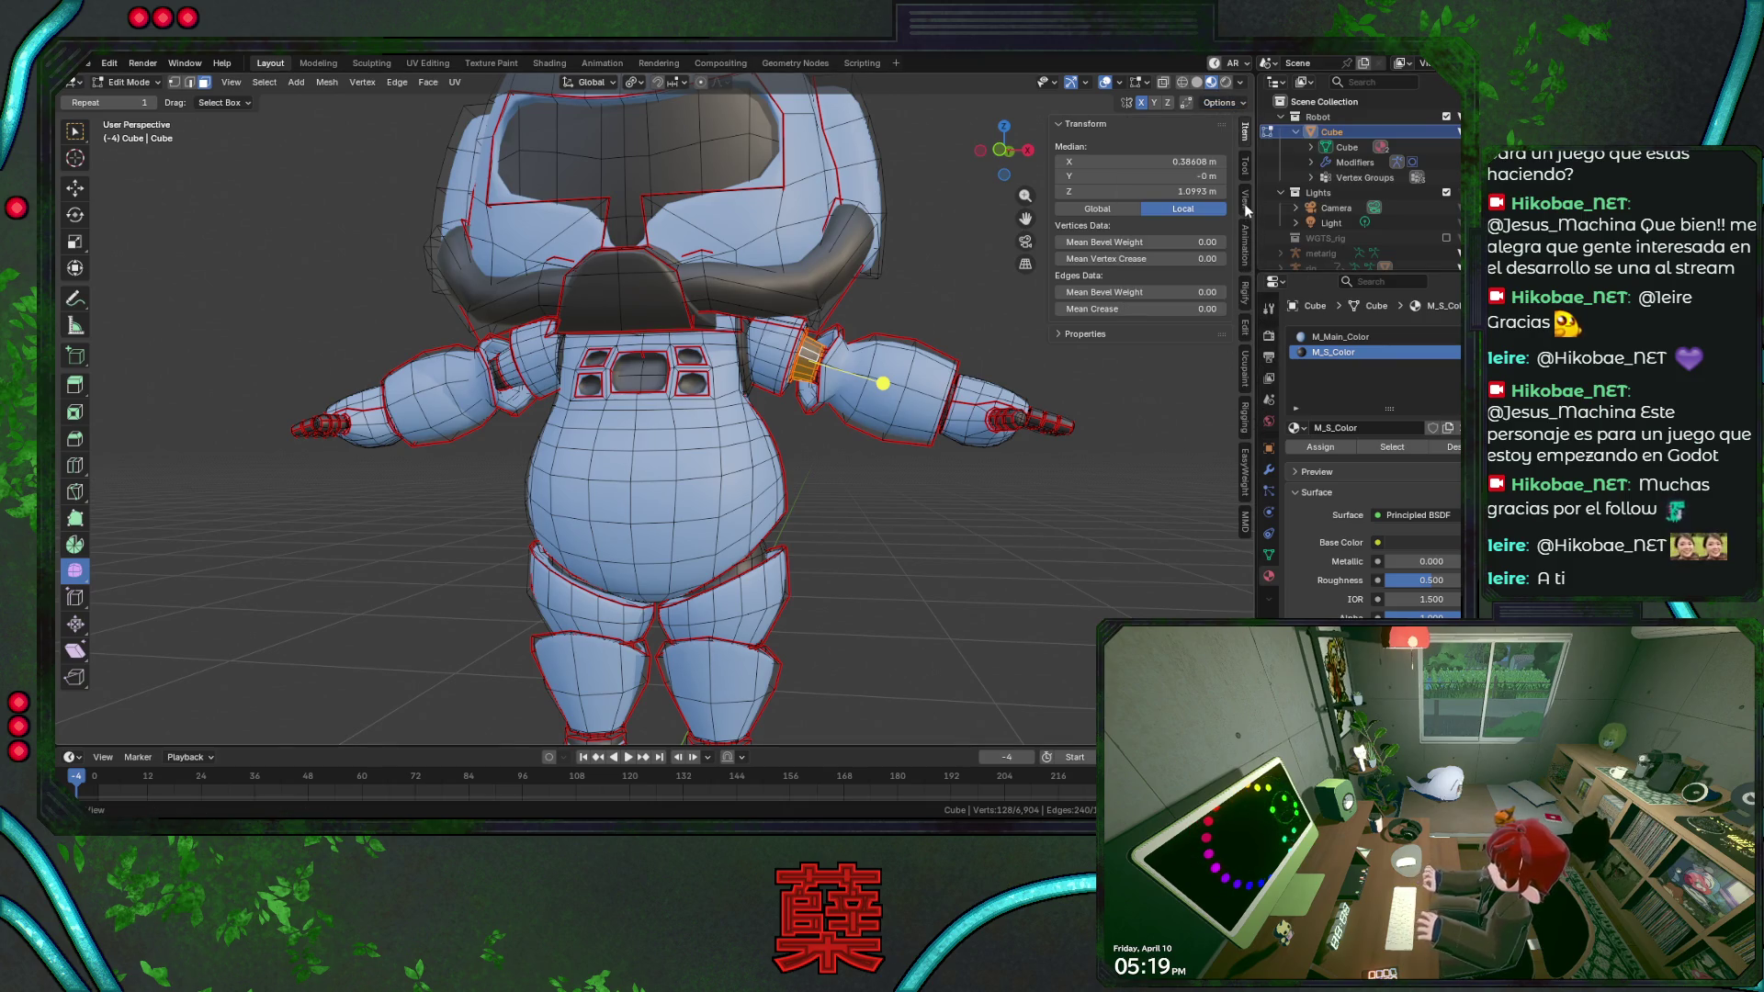
left_click(1247, 167)
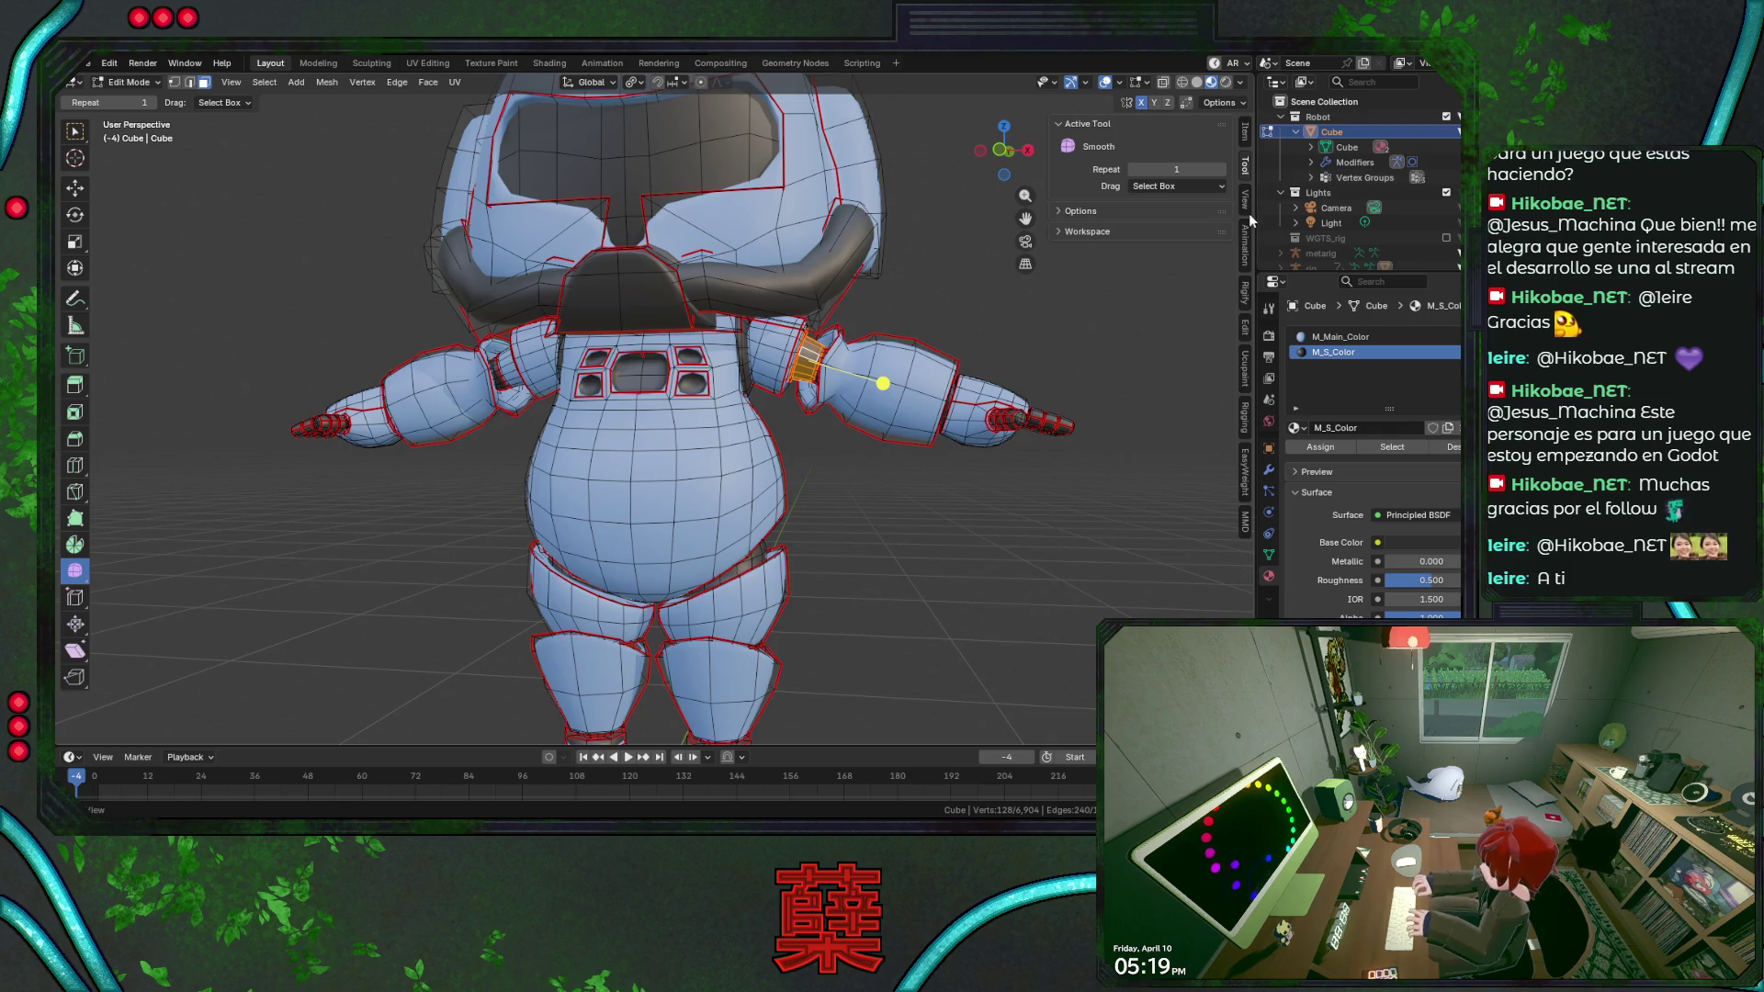
left_click(1245, 335)
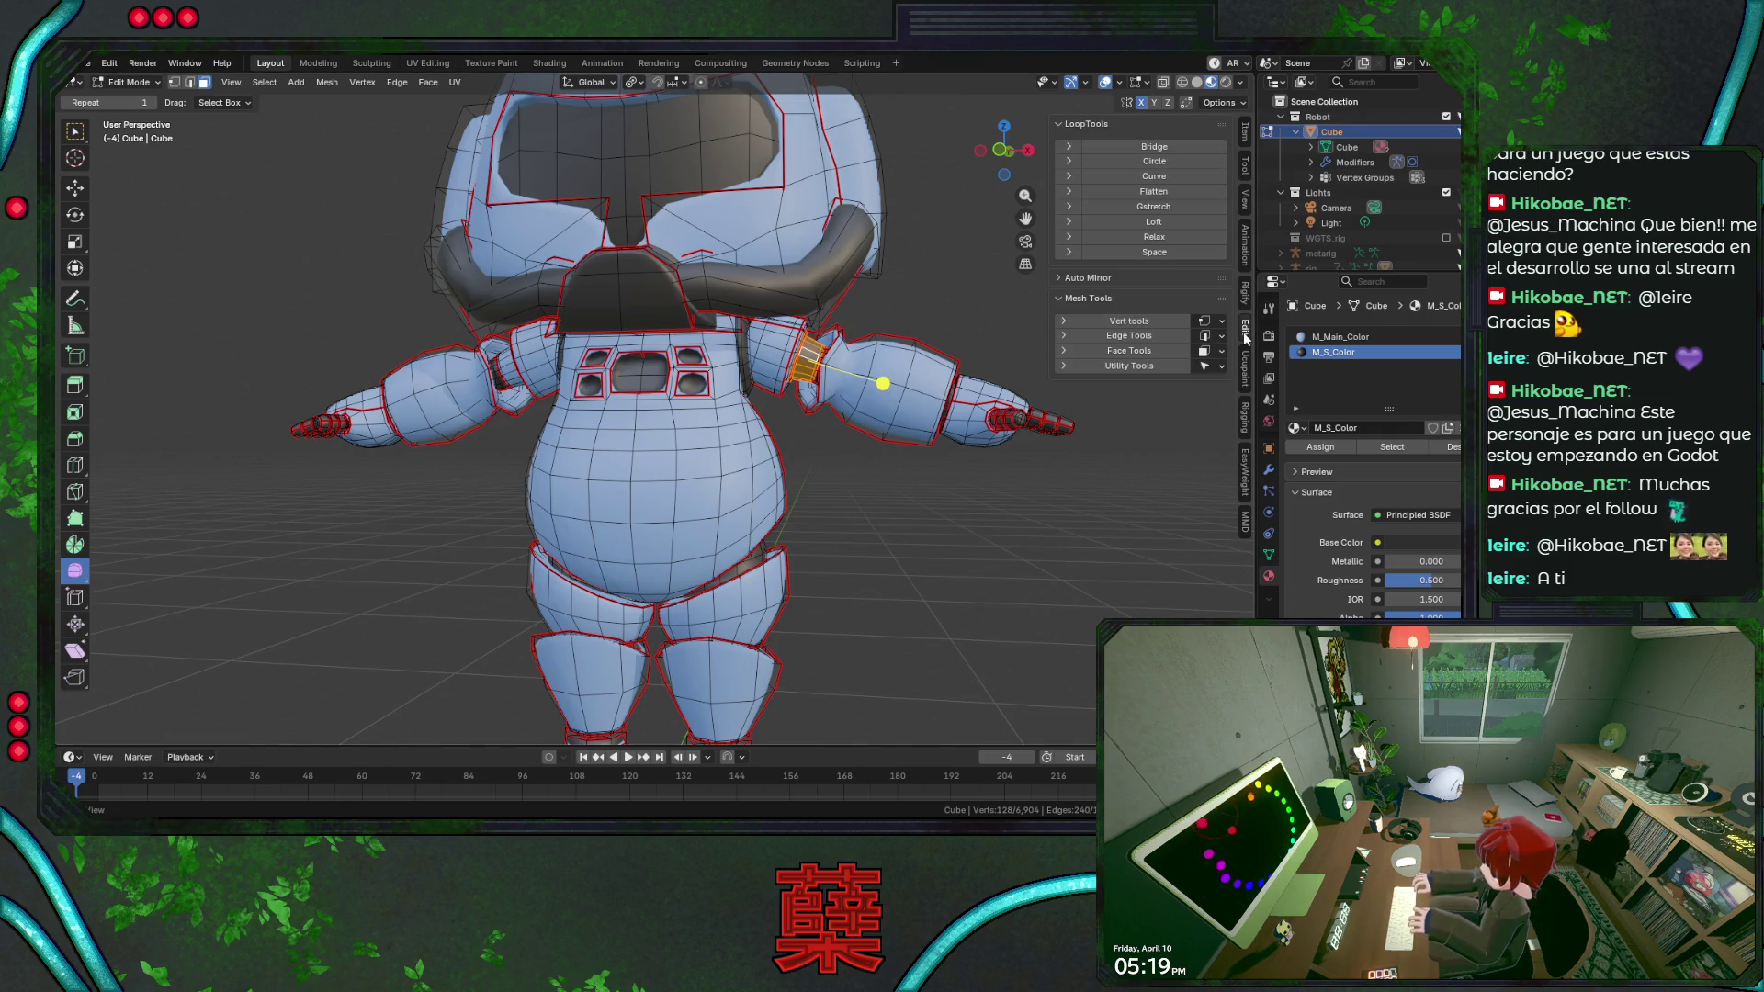
left_click(1091, 280)
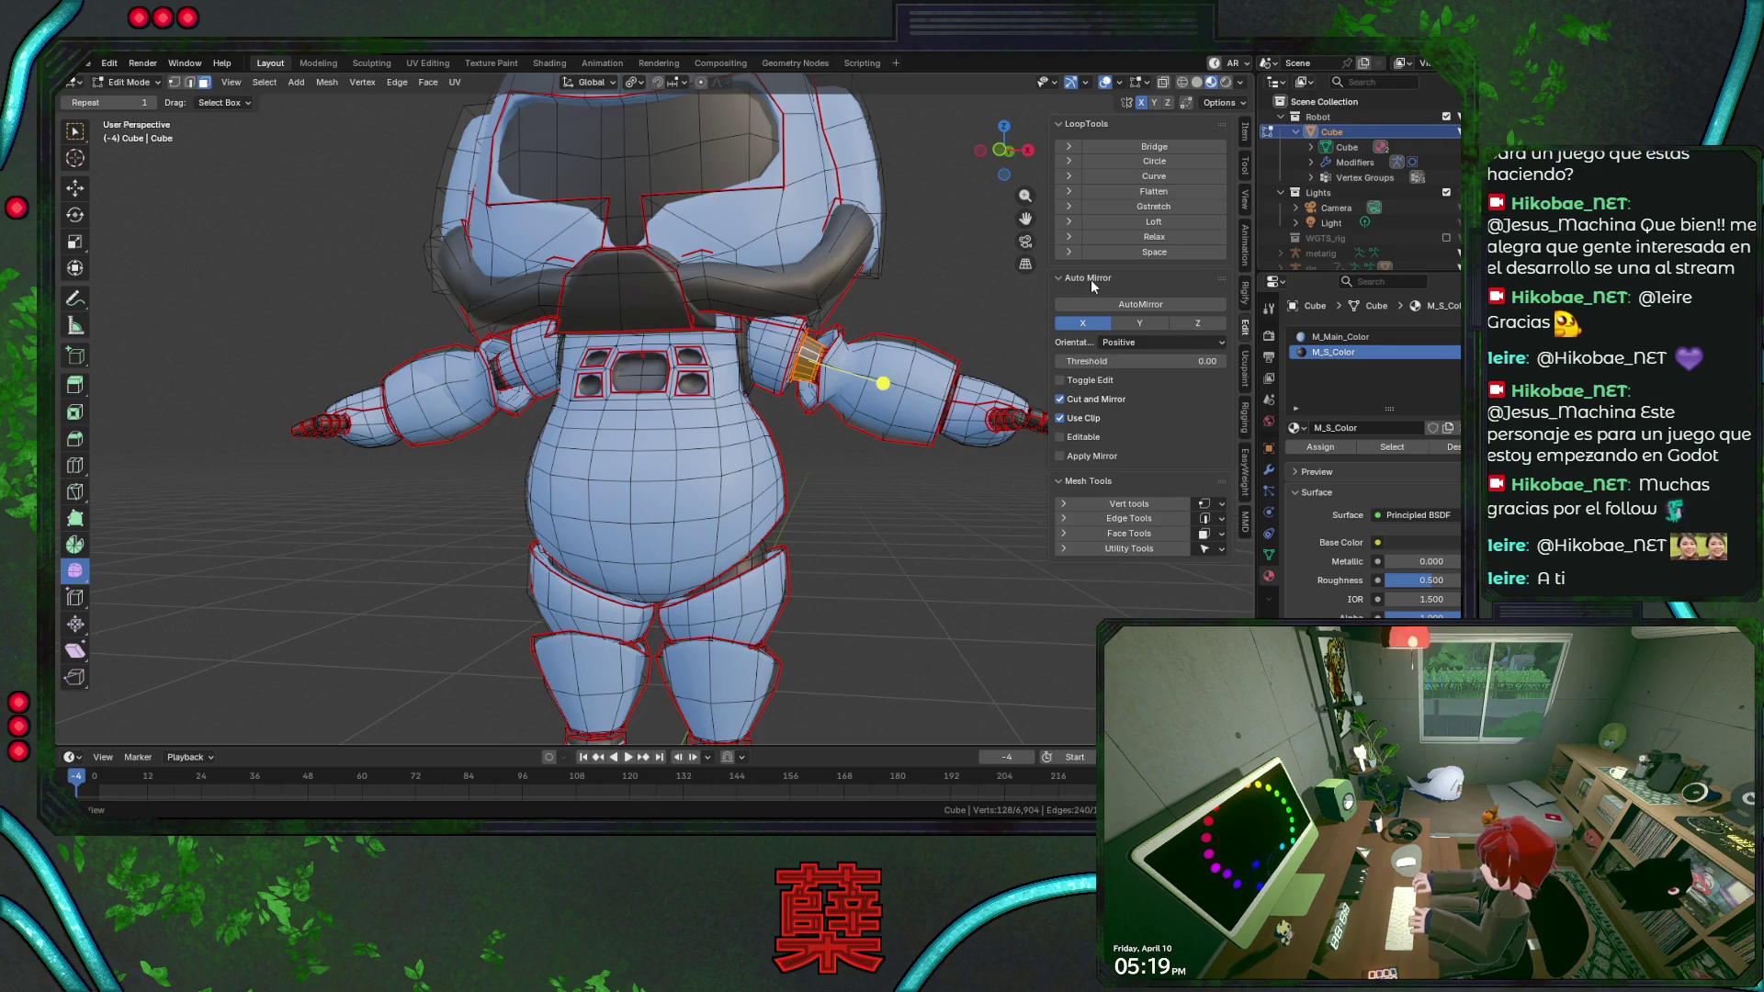
left_click(1090, 280)
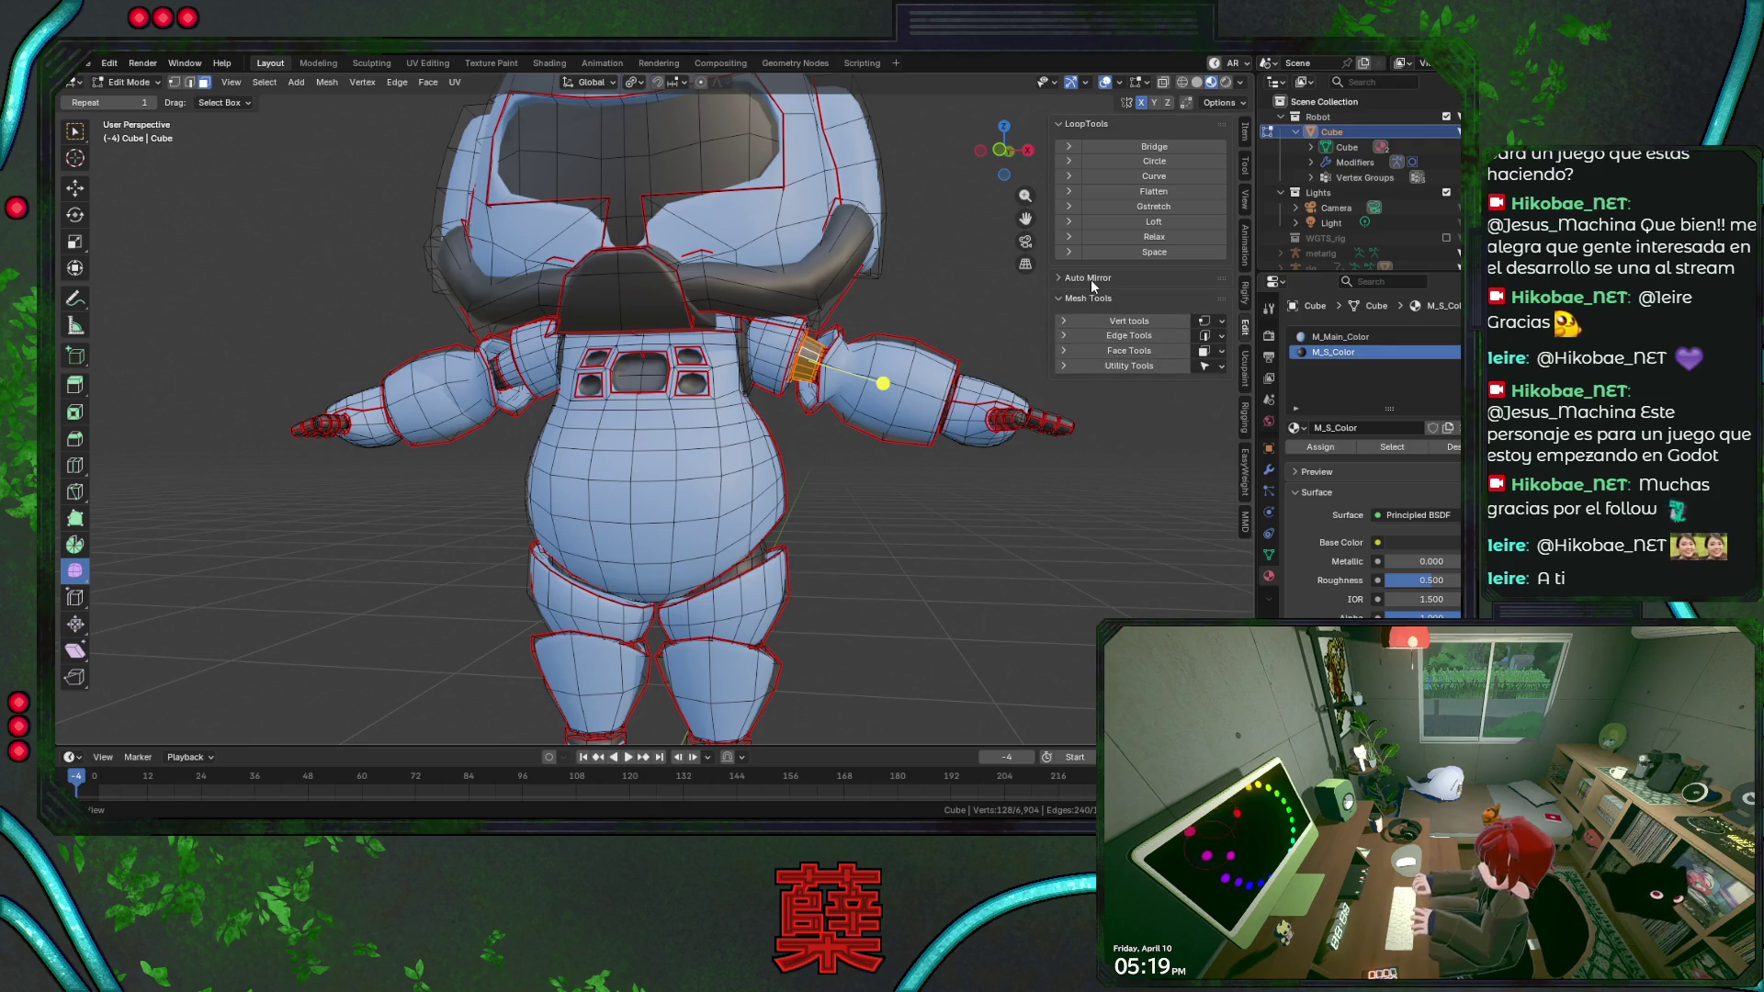
Mirror the arm selection onto the other arm via Select Mirror, then return to object mode.
left_click(265, 83)
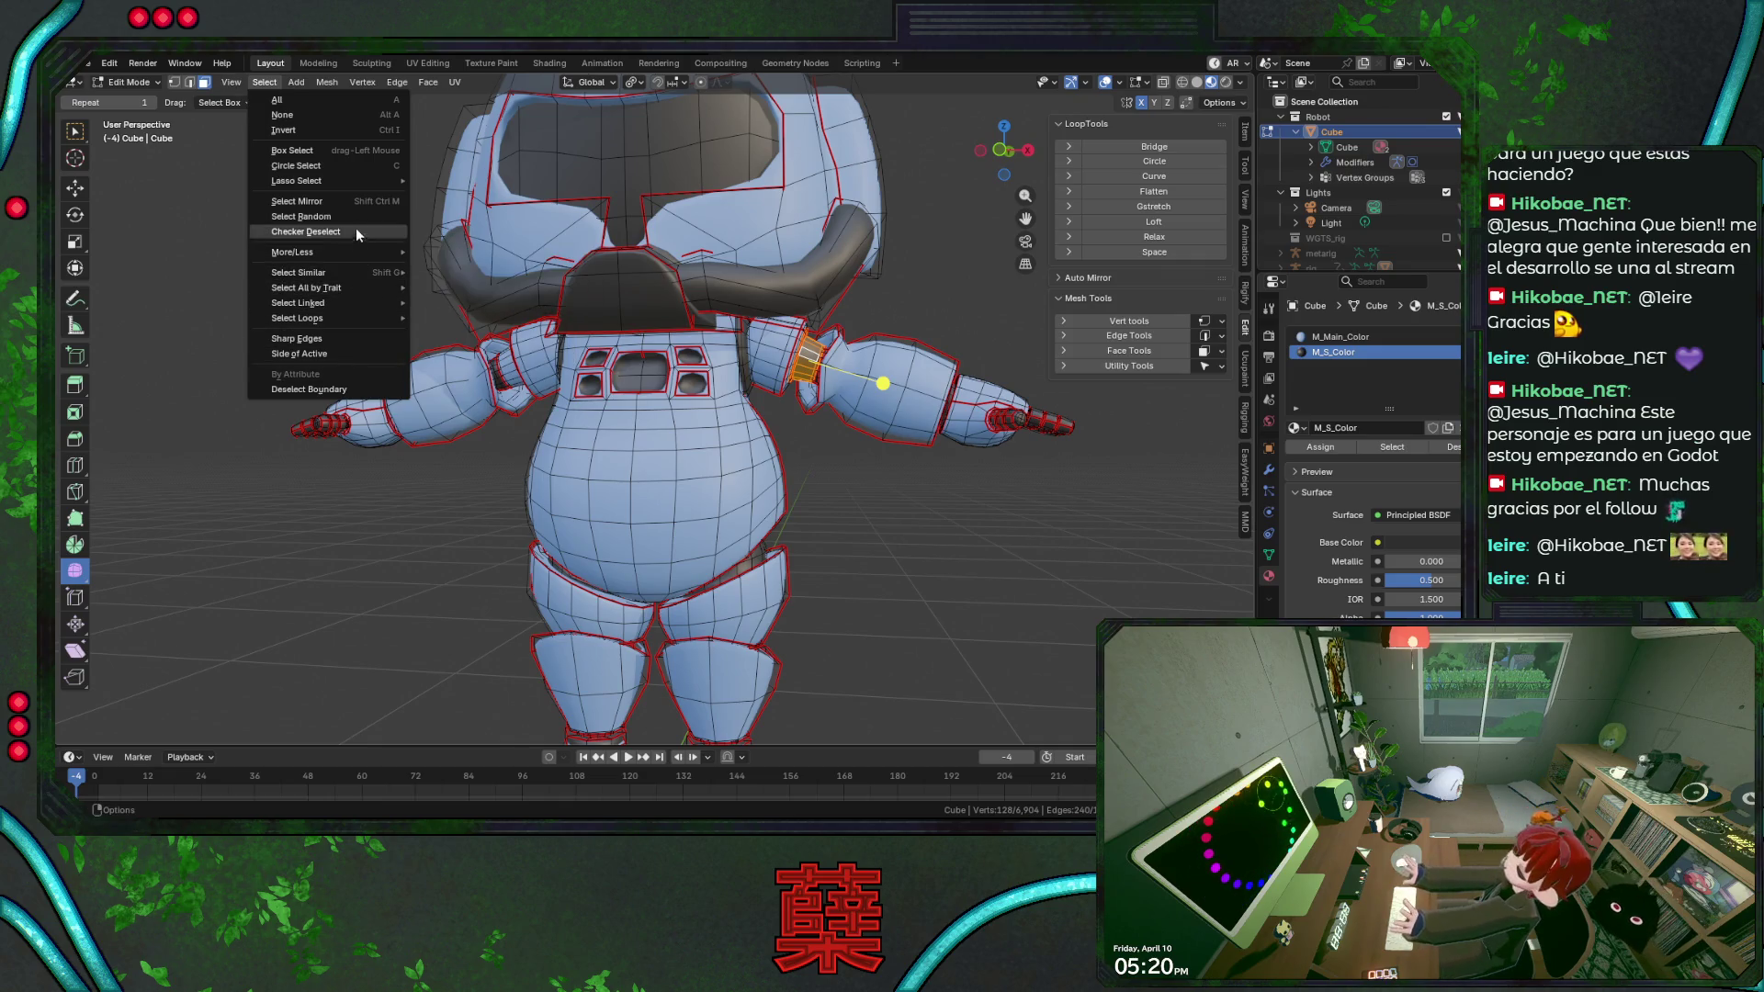
left_click(356, 199)
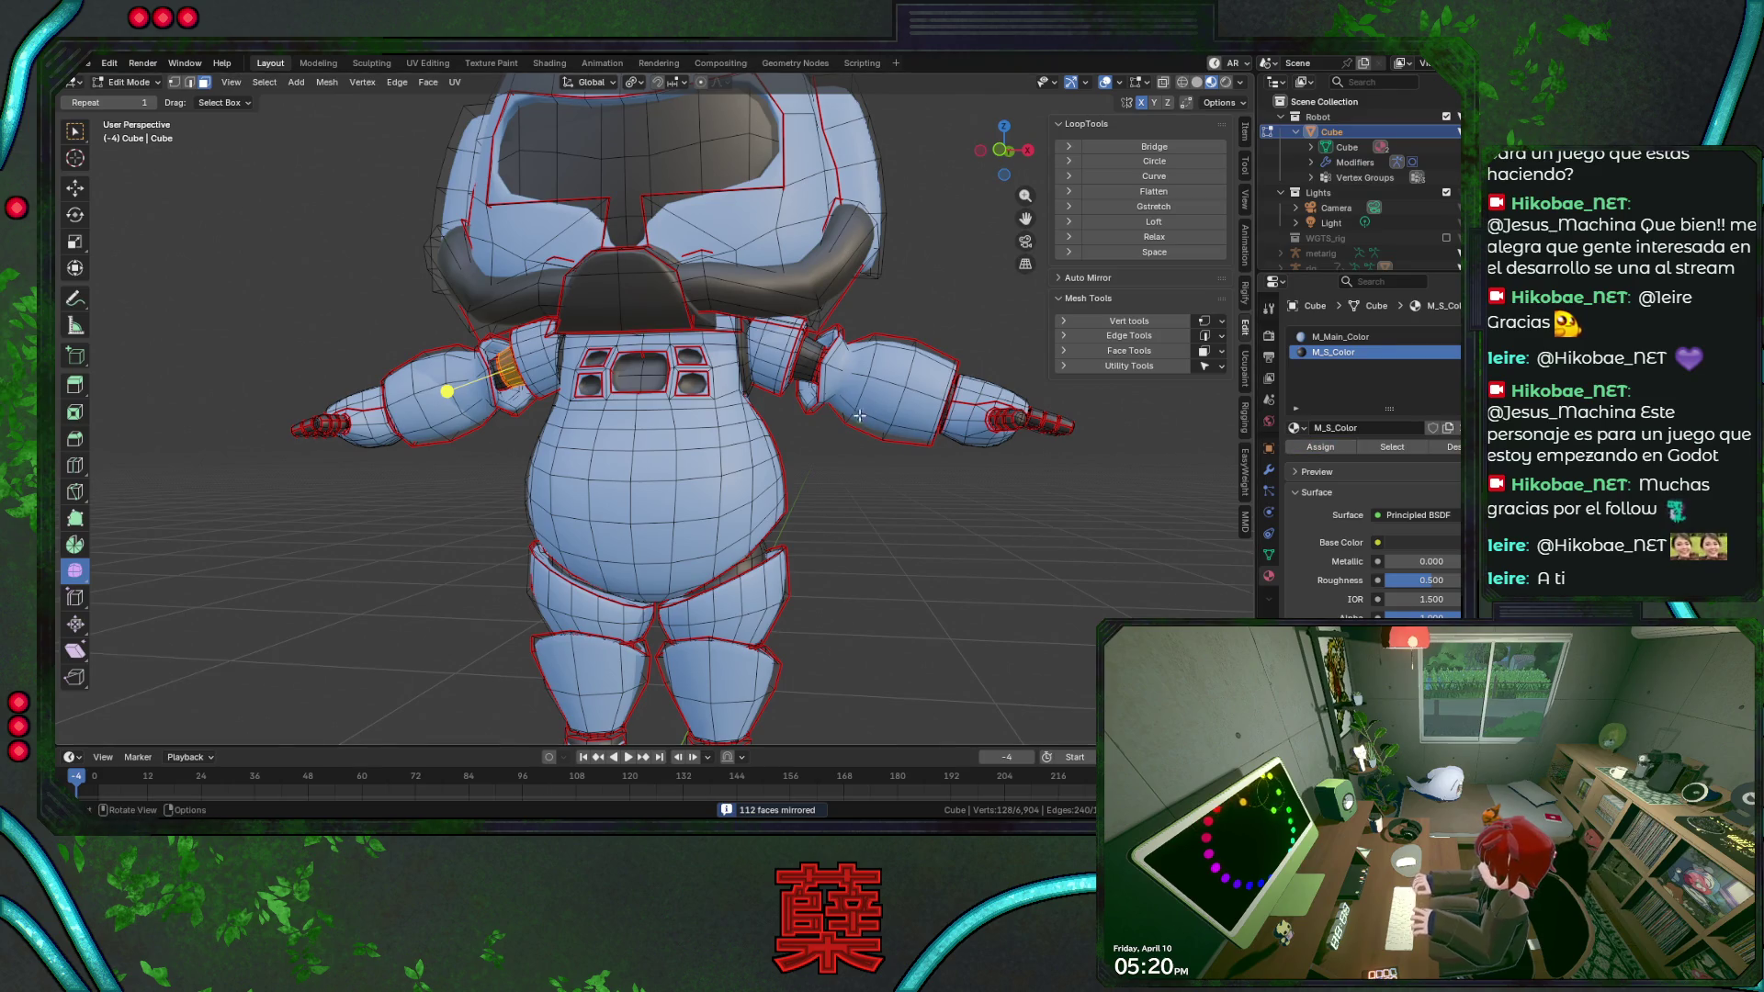
middle_click_drag(840, 486, 875, 496)
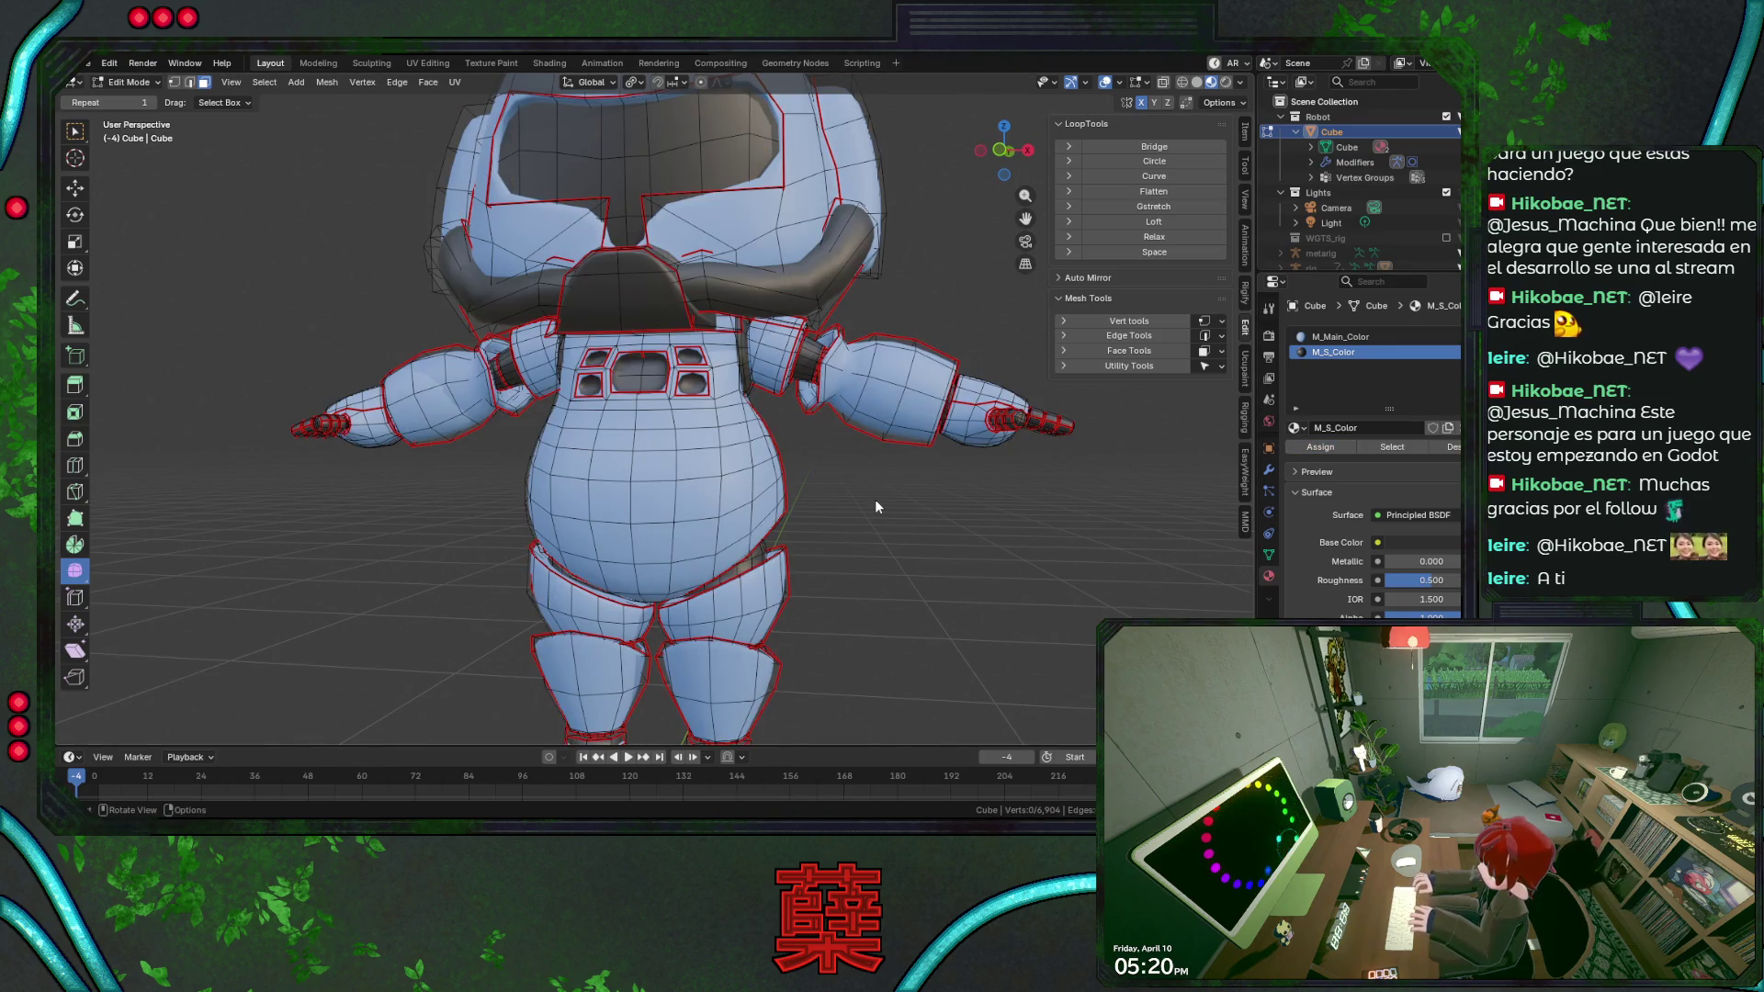
key("Tab")
left_click(902, 471)
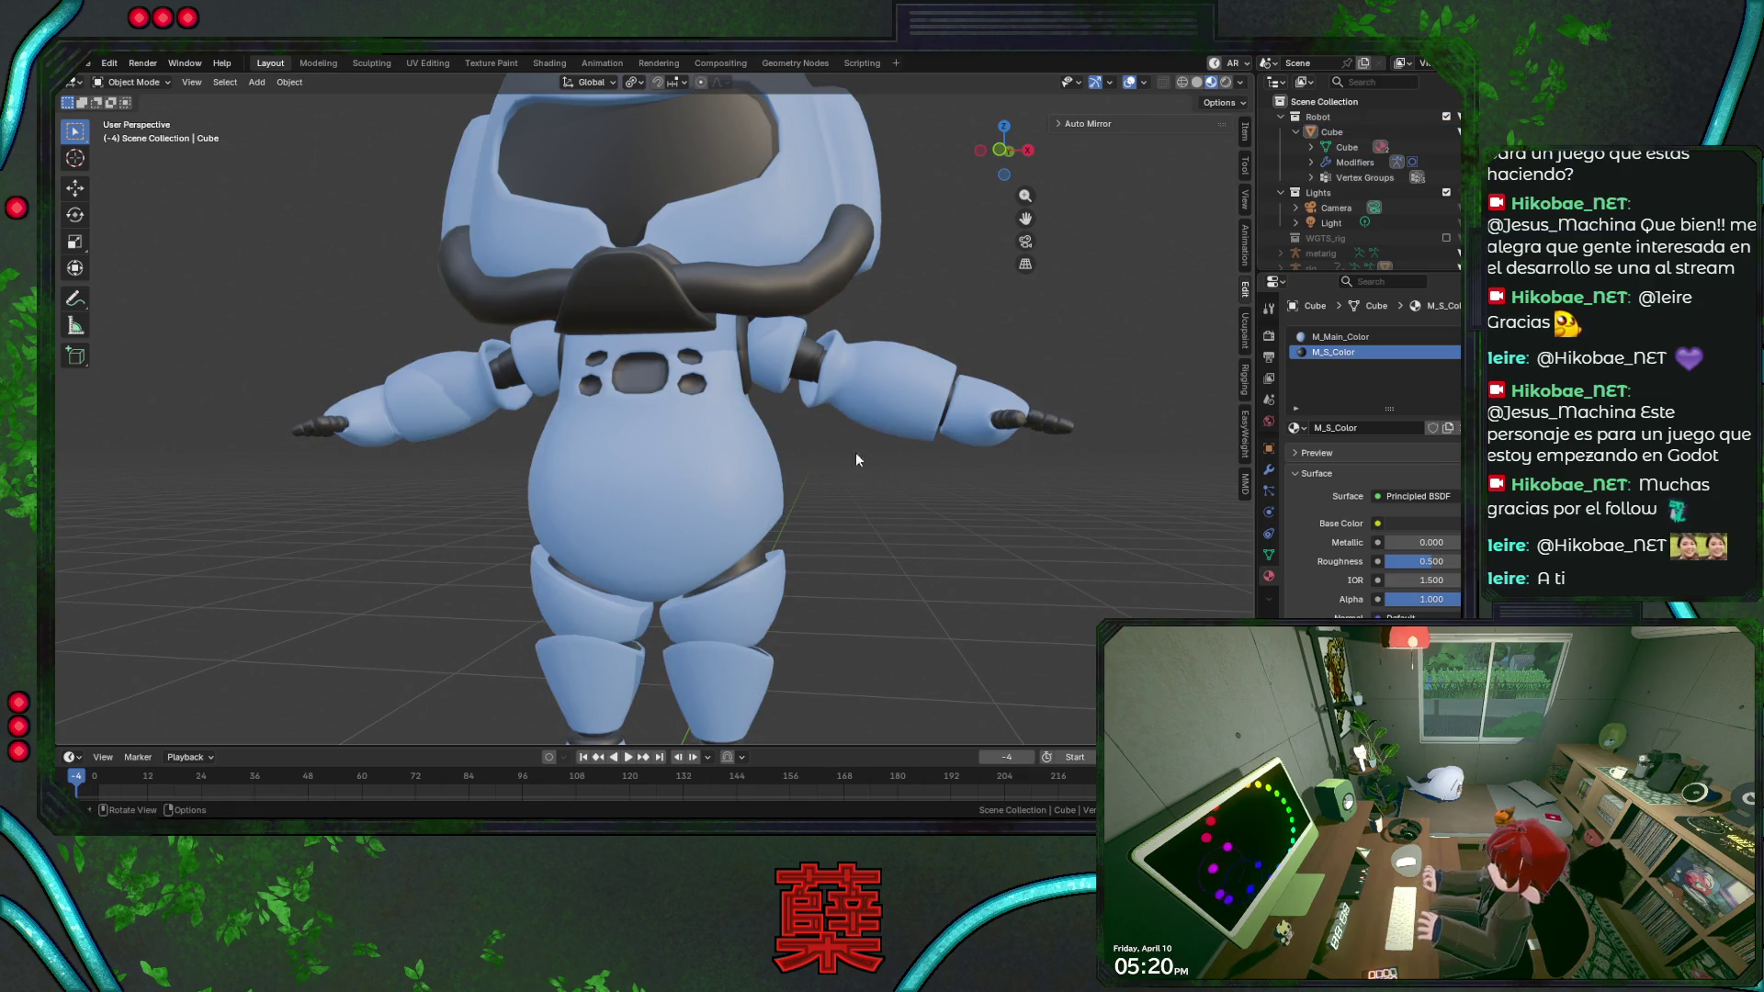
Orbit to a downward view of the robot and reopen its mesh for editing.
middle_click_drag(855, 457, 708, 425)
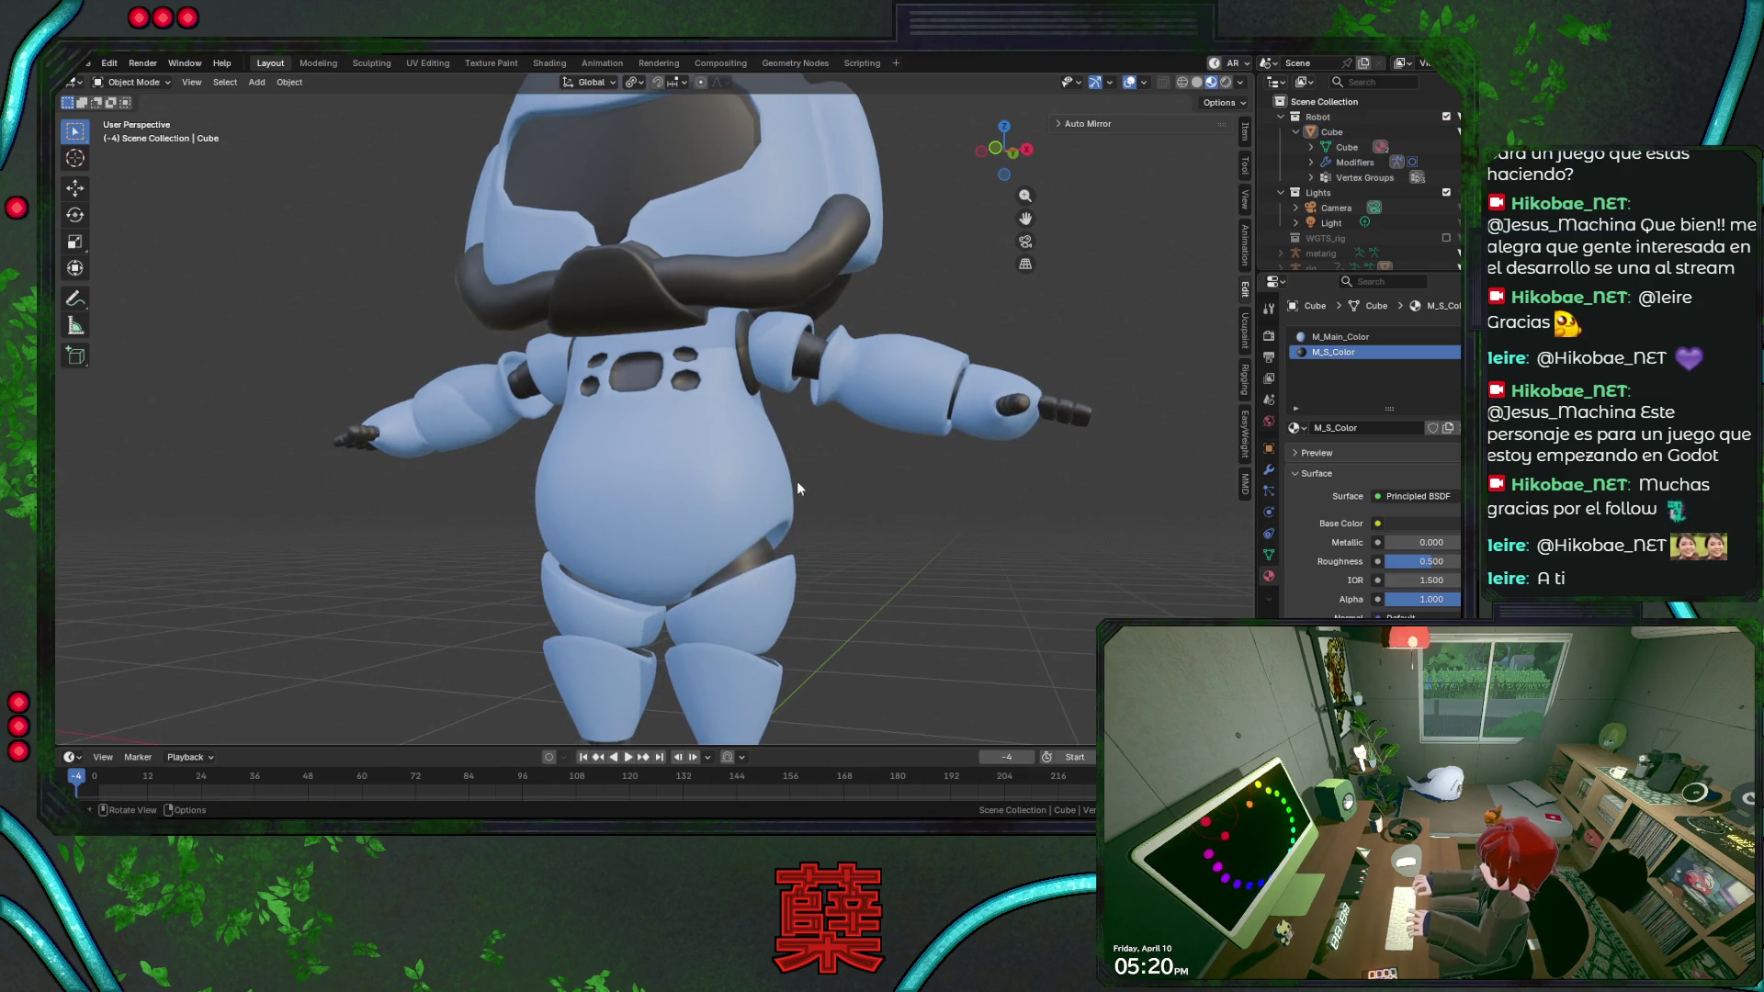
middle_click_drag(797, 482, 755, 494)
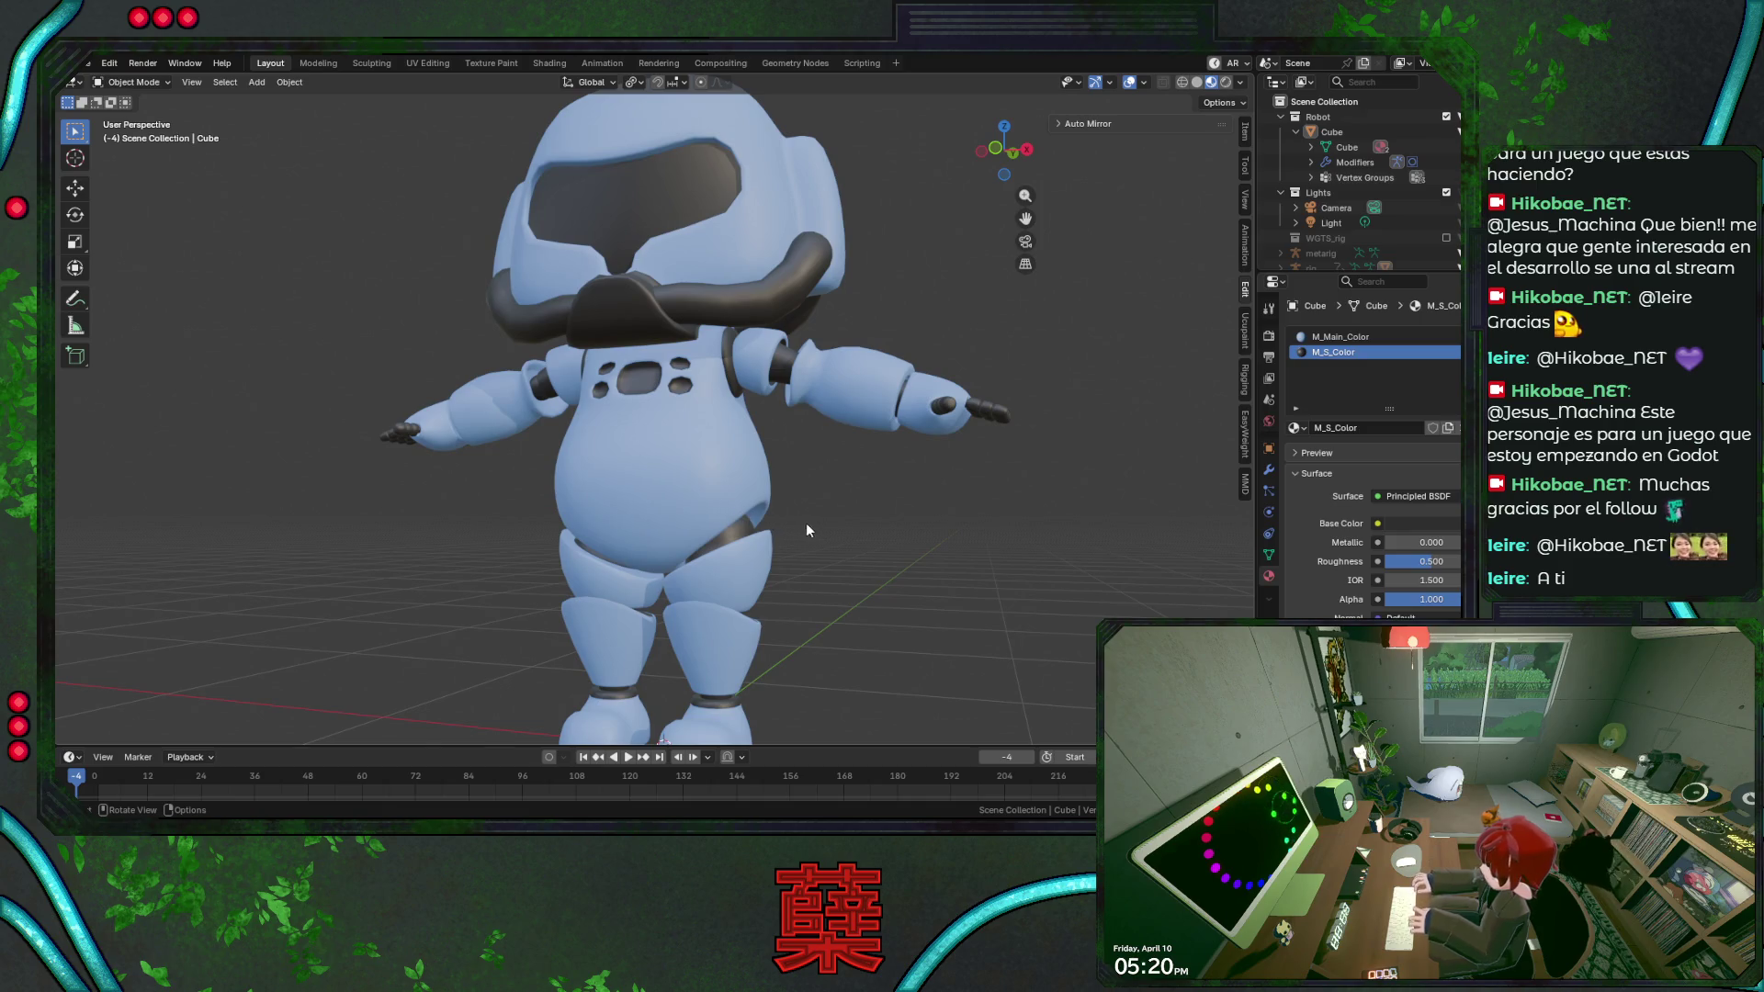
scroll(805, 521, "up", 2)
mouse_move(762, 490)
middle_mouse_down()
mouse_move(747, 452)
mouse_move(790, 507)
mouse_move(797, 442)
mouse_move(762, 519)
middle_mouse_up()
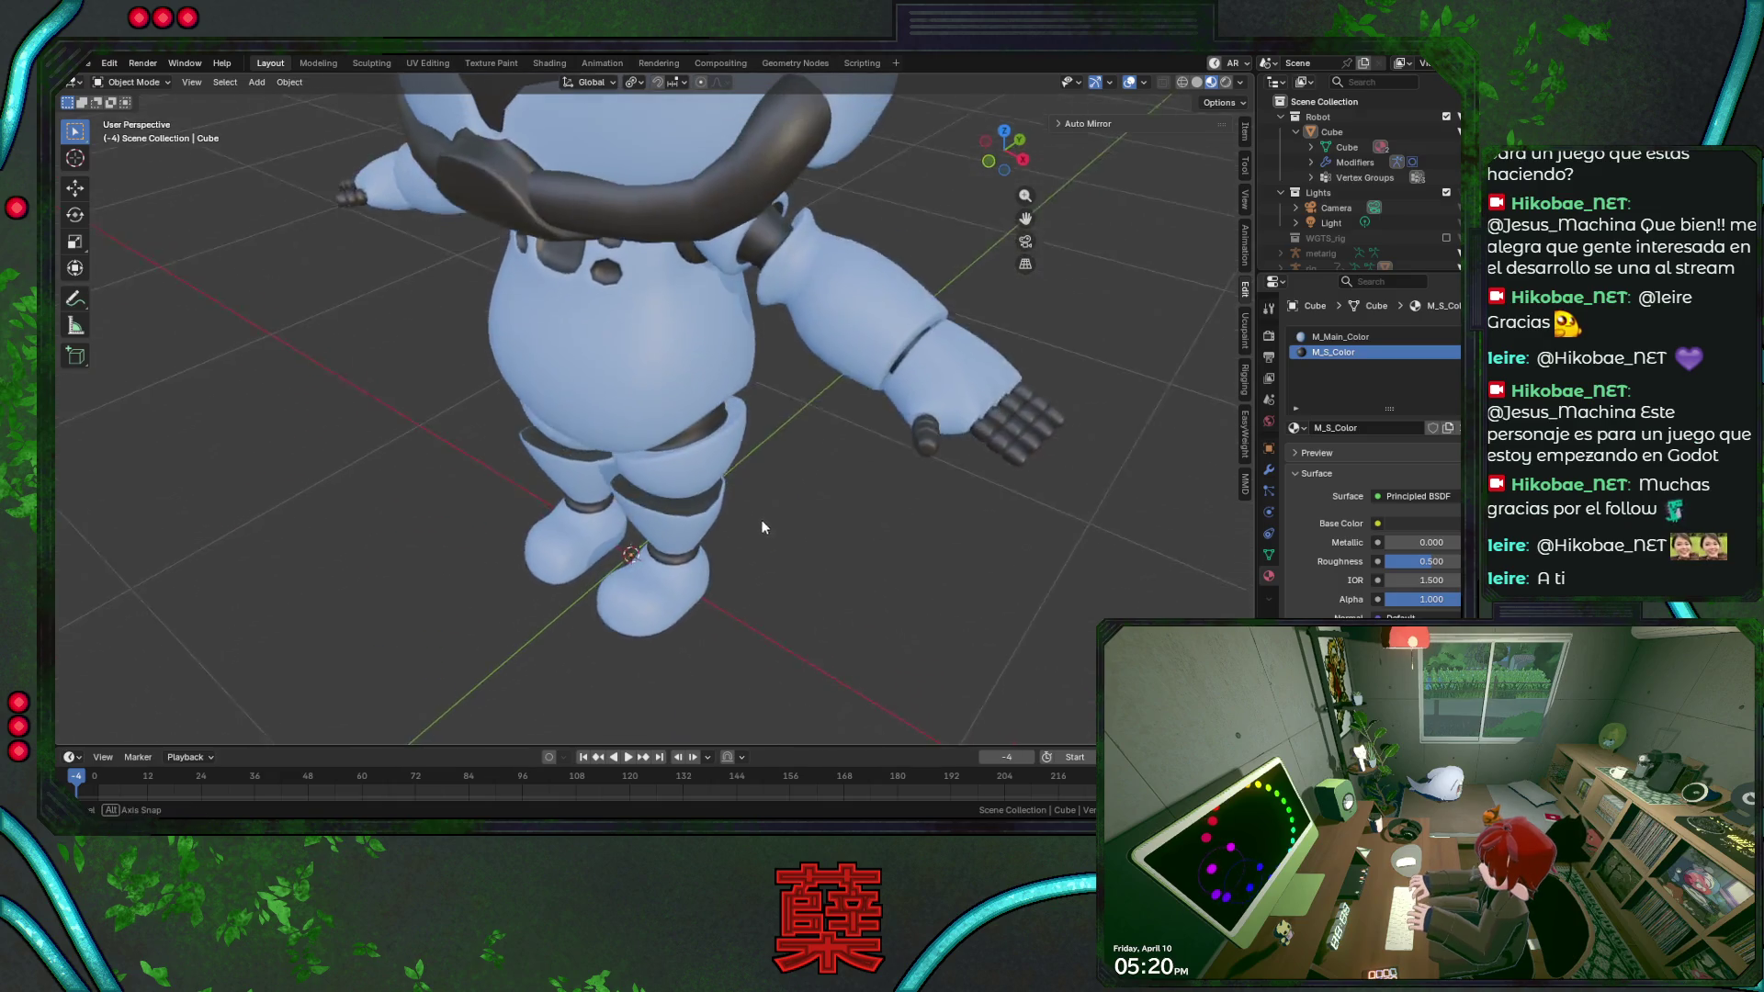
scroll(763, 520, "up", 3)
key("Tab")
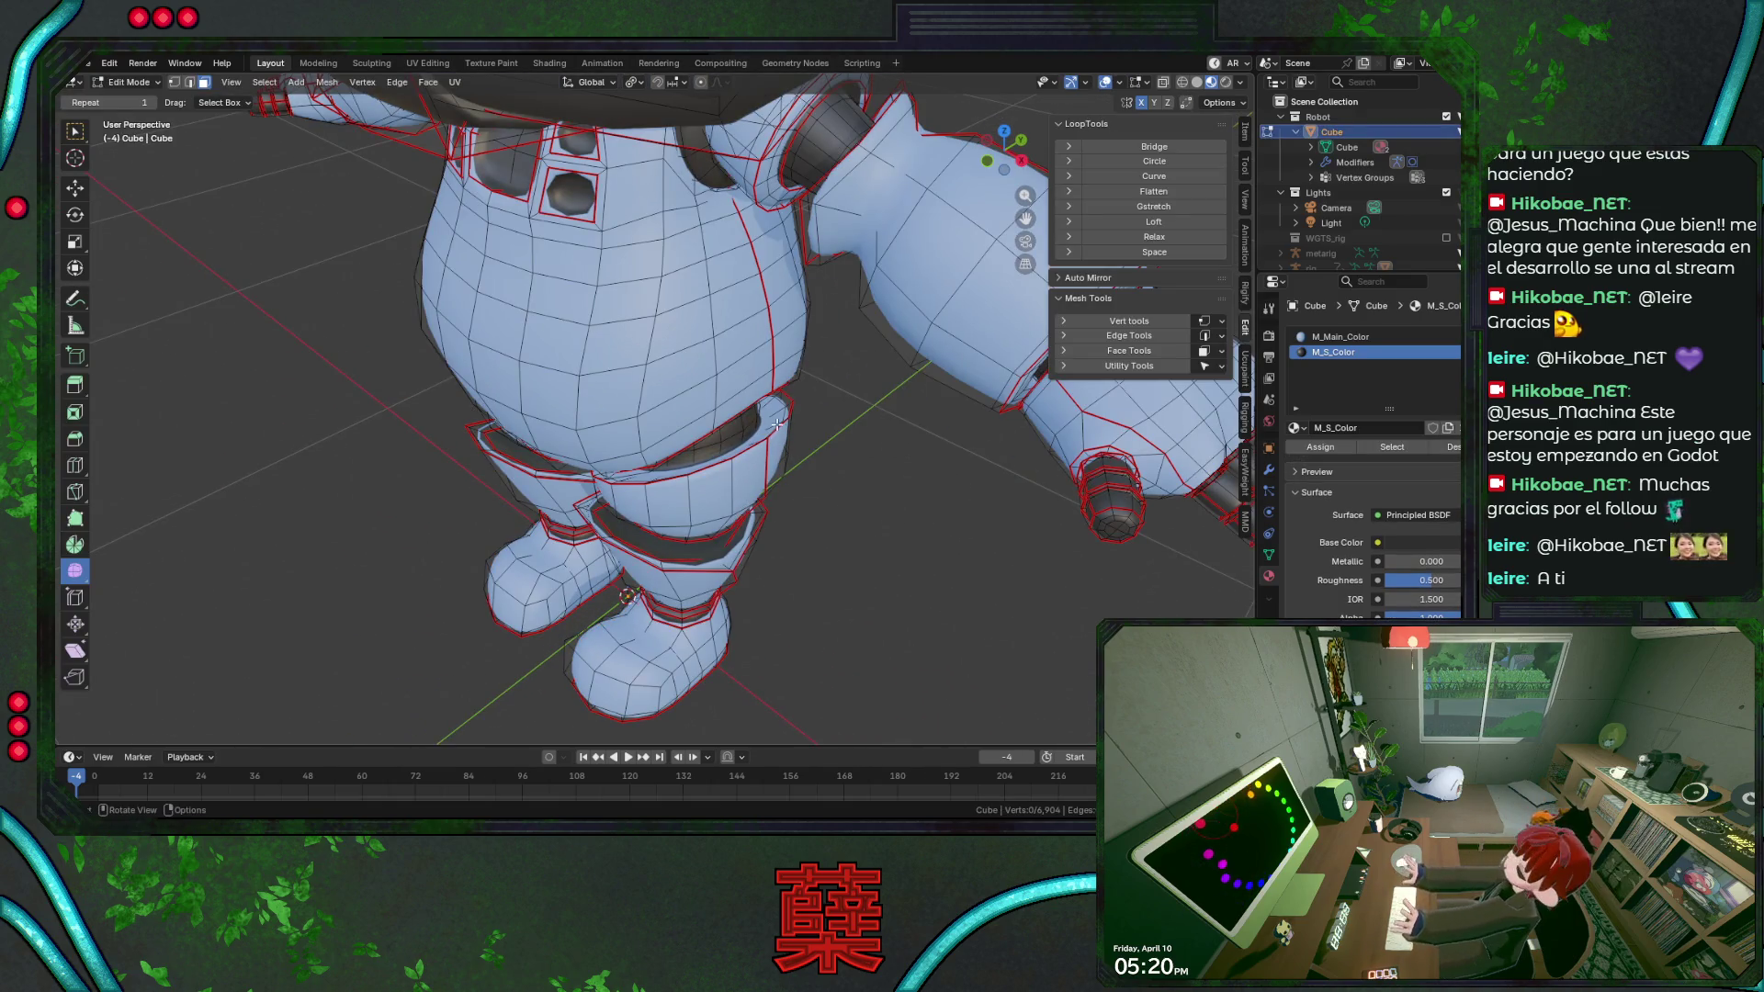
Try a waist loop band selection in wireframe shading, then clear it from the front view.
left_click(774, 414, "alt")
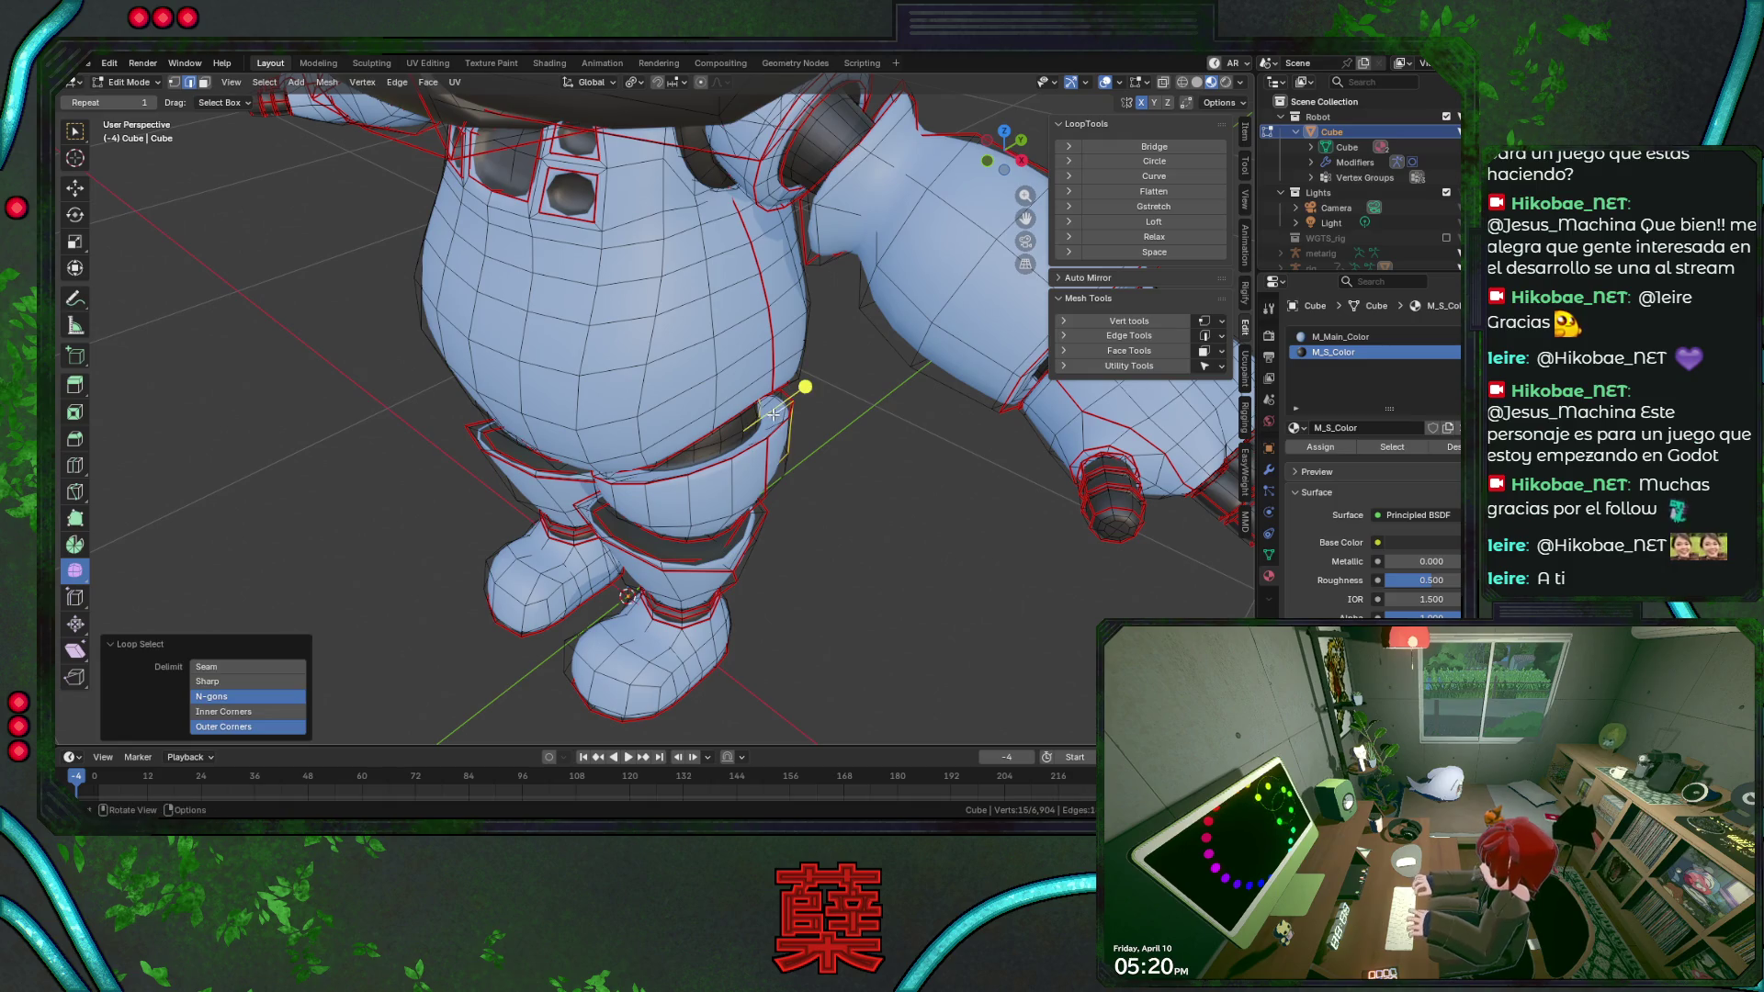
left_click(772, 415, "alt")
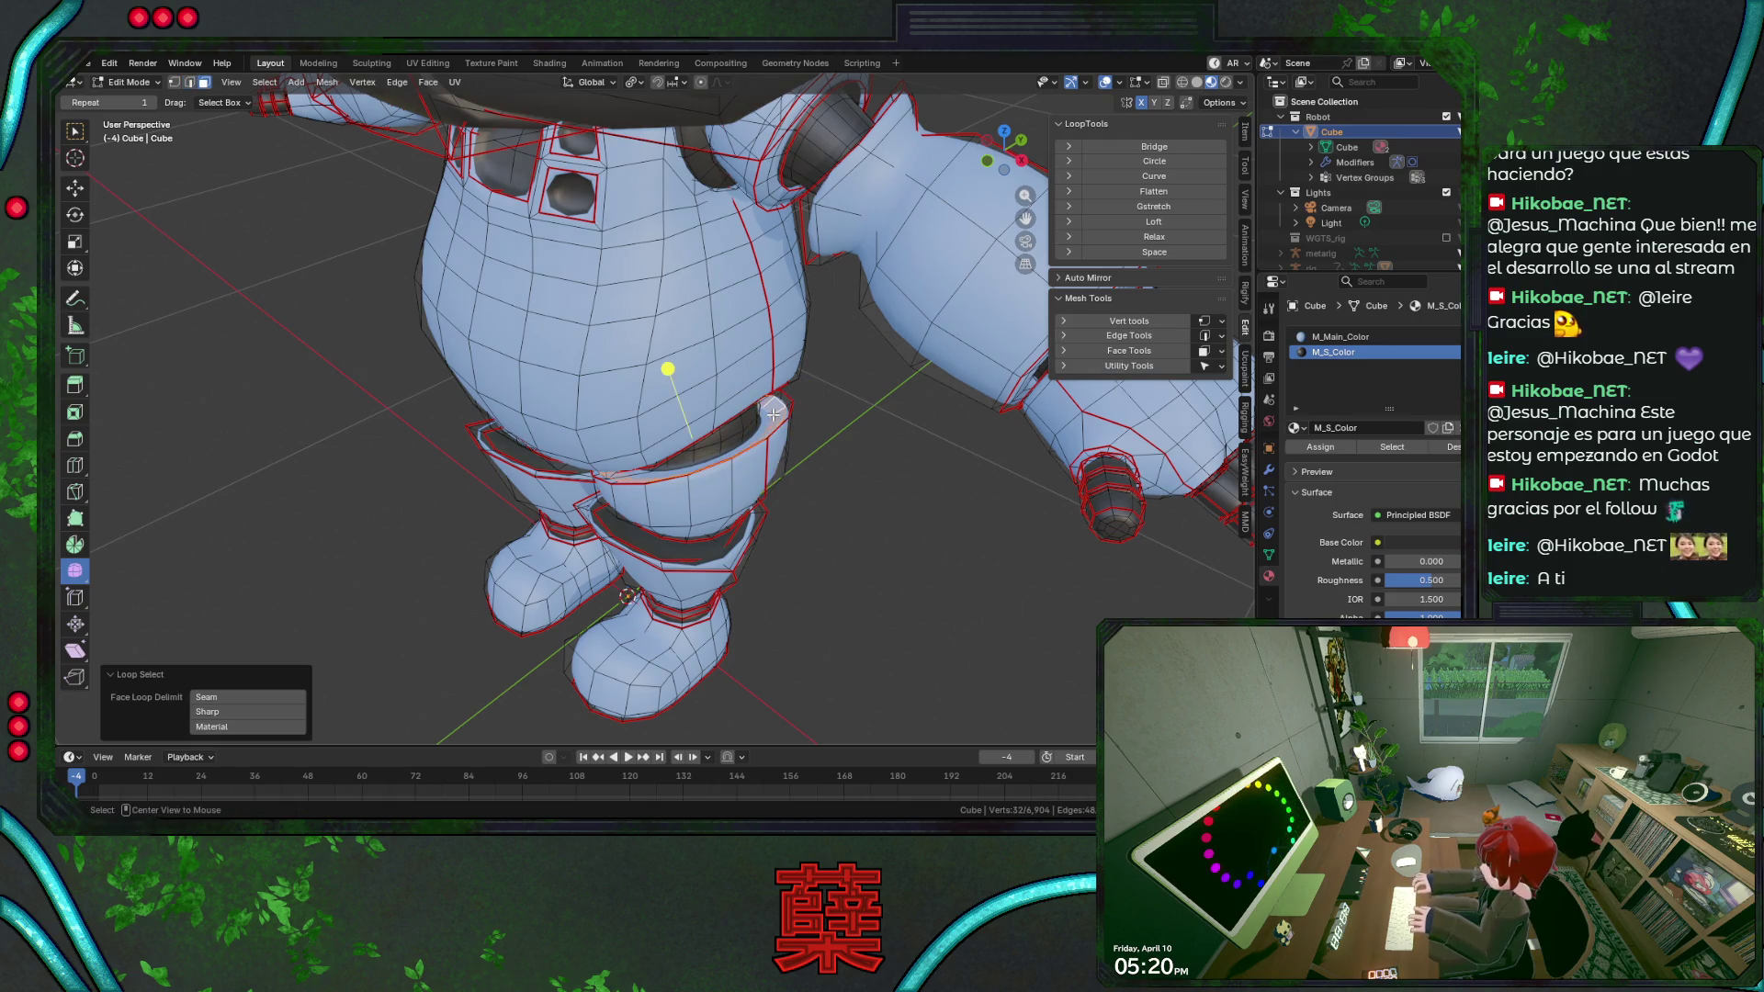
key("shift+z")
key("ctrl+KP_Add")
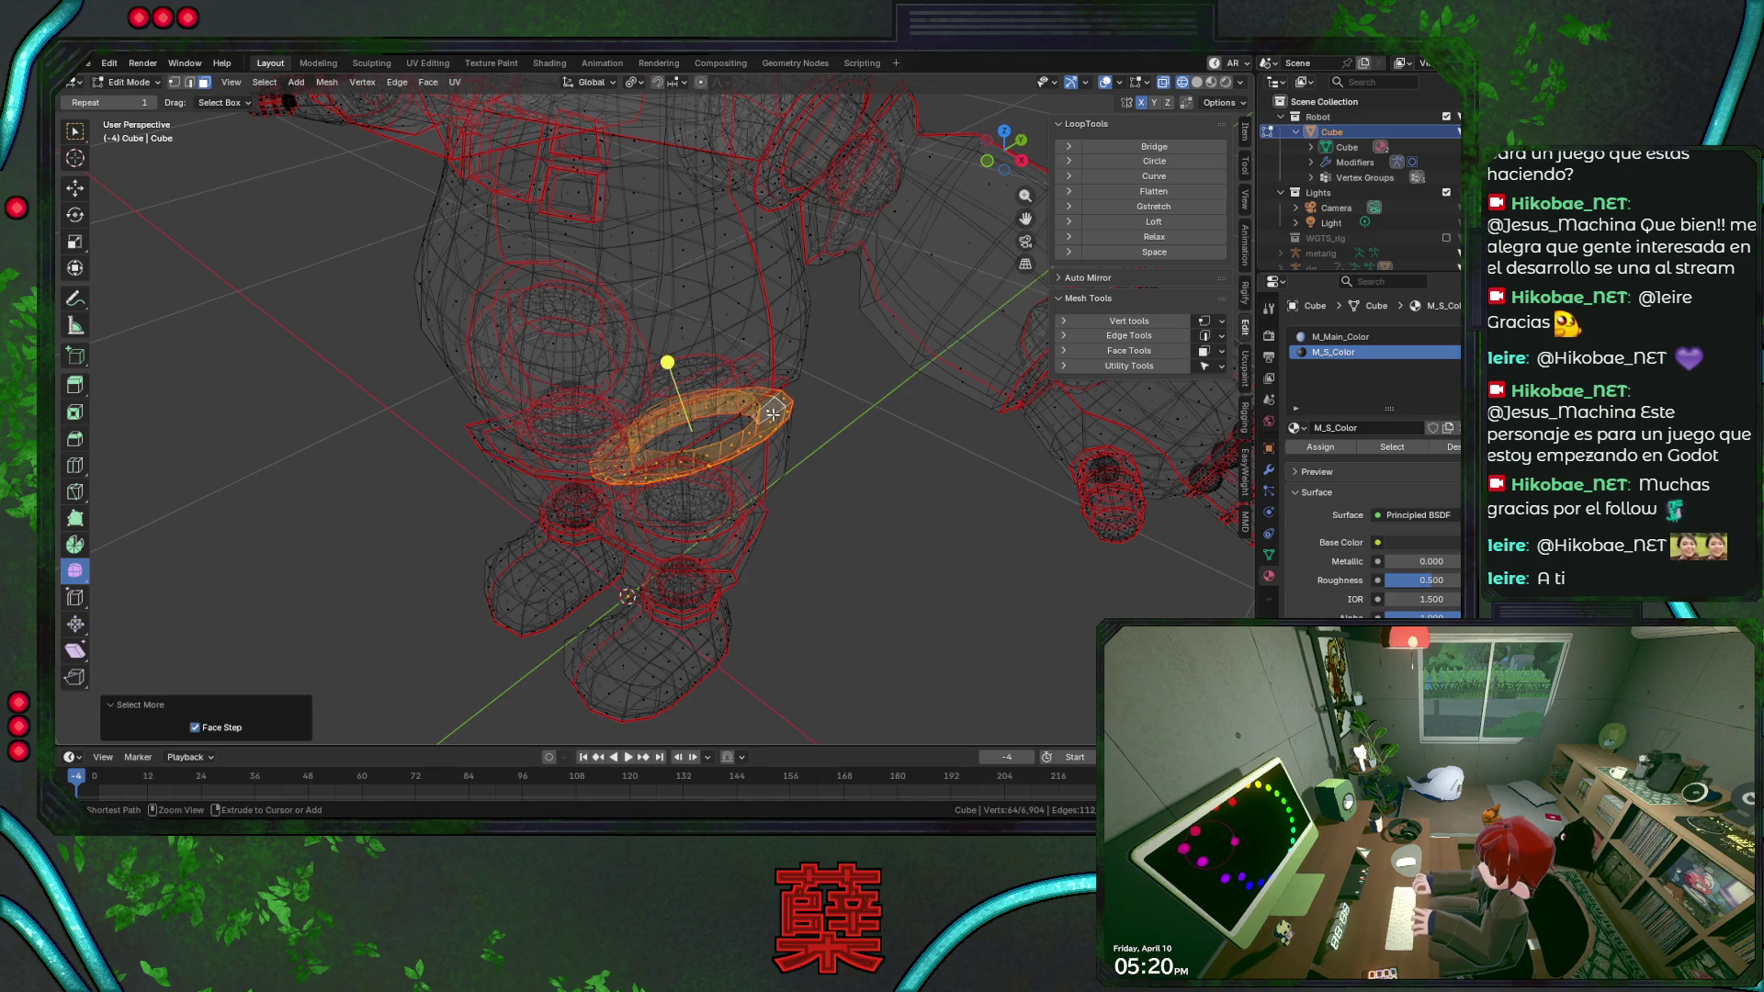
key("ctrl+KP_Add")
key("ctrl+KP_Subtract")
middle_click_drag(774, 414, 772, 414)
key("KP_1")
left_click(655, 341)
key("alt+a")
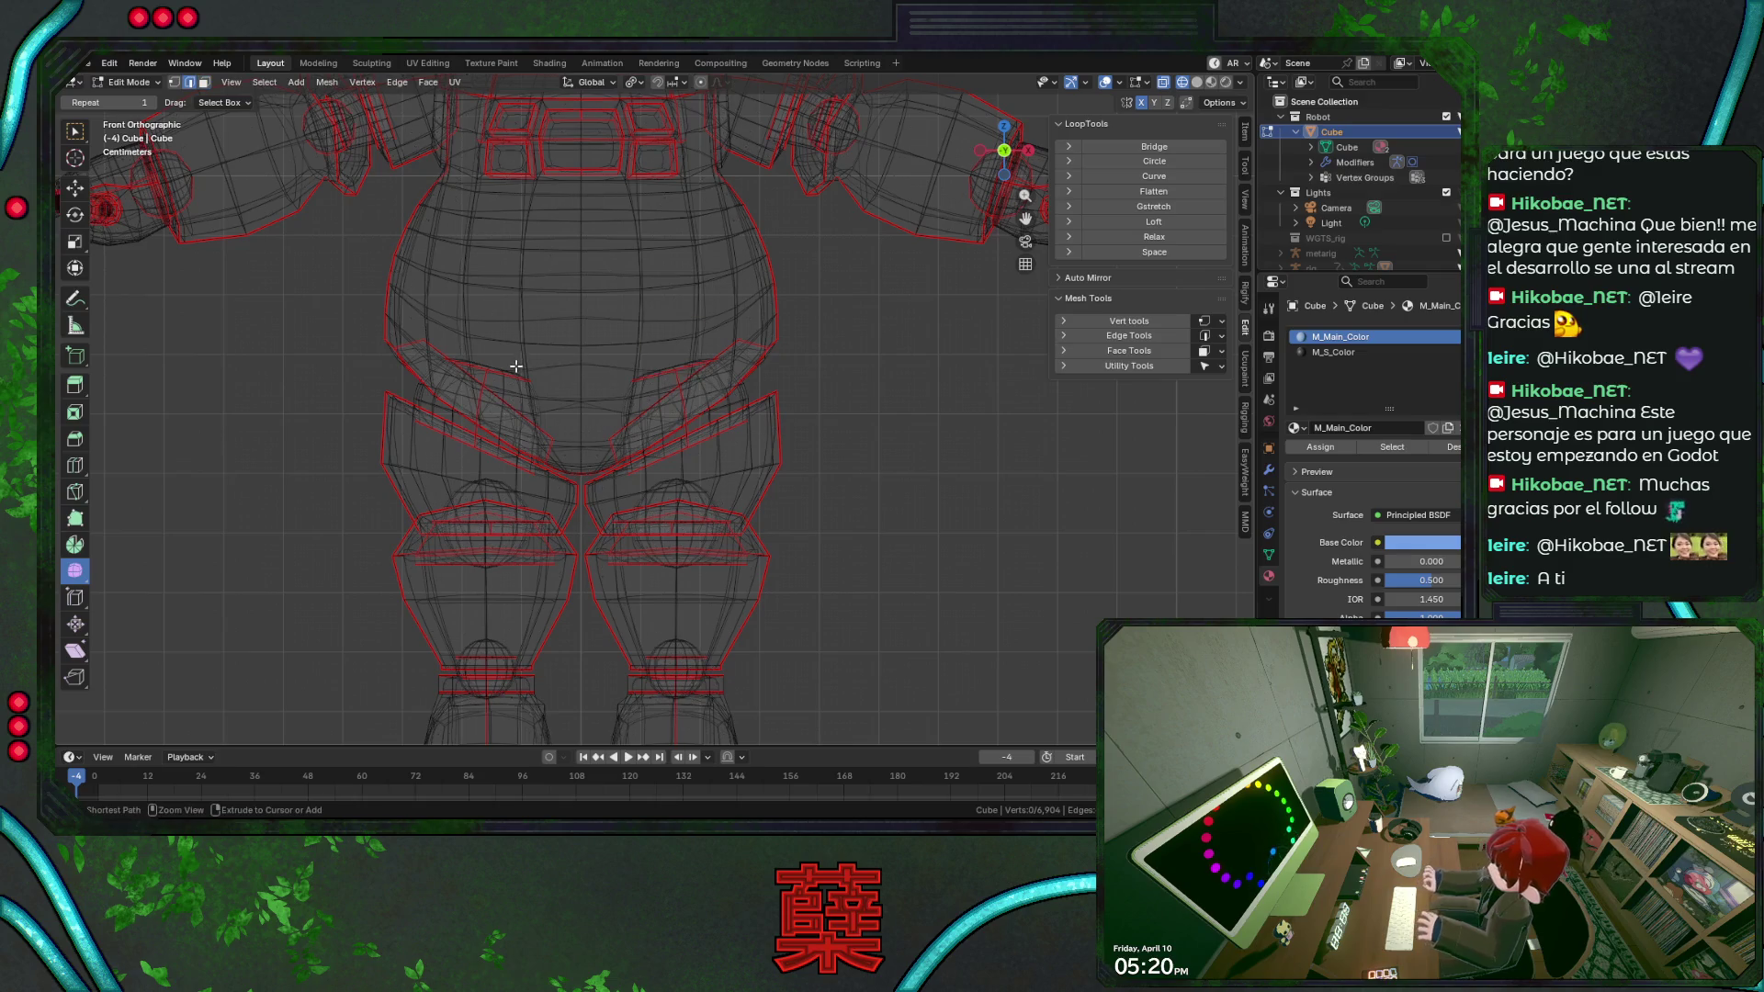
Select the loops atop both thighs and grow them into matching hip patches.
left_click(500, 369, "alt")
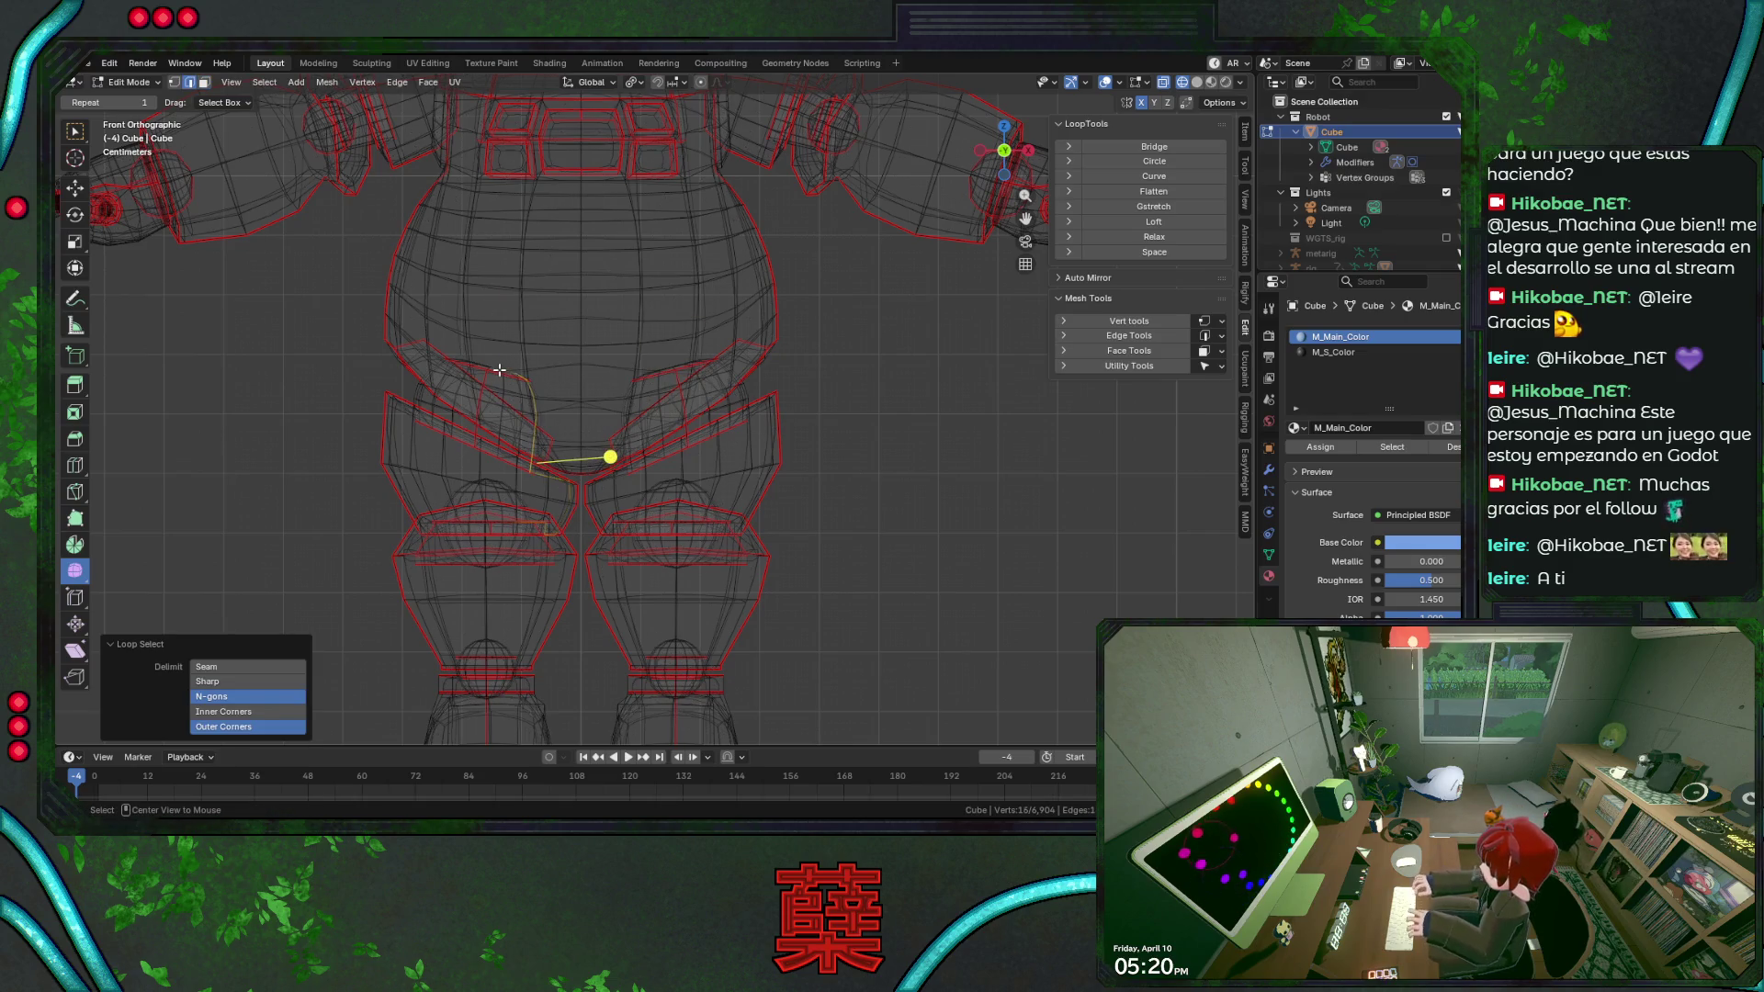
left_click(654, 371, "alt")
left_click(660, 367, "alt")
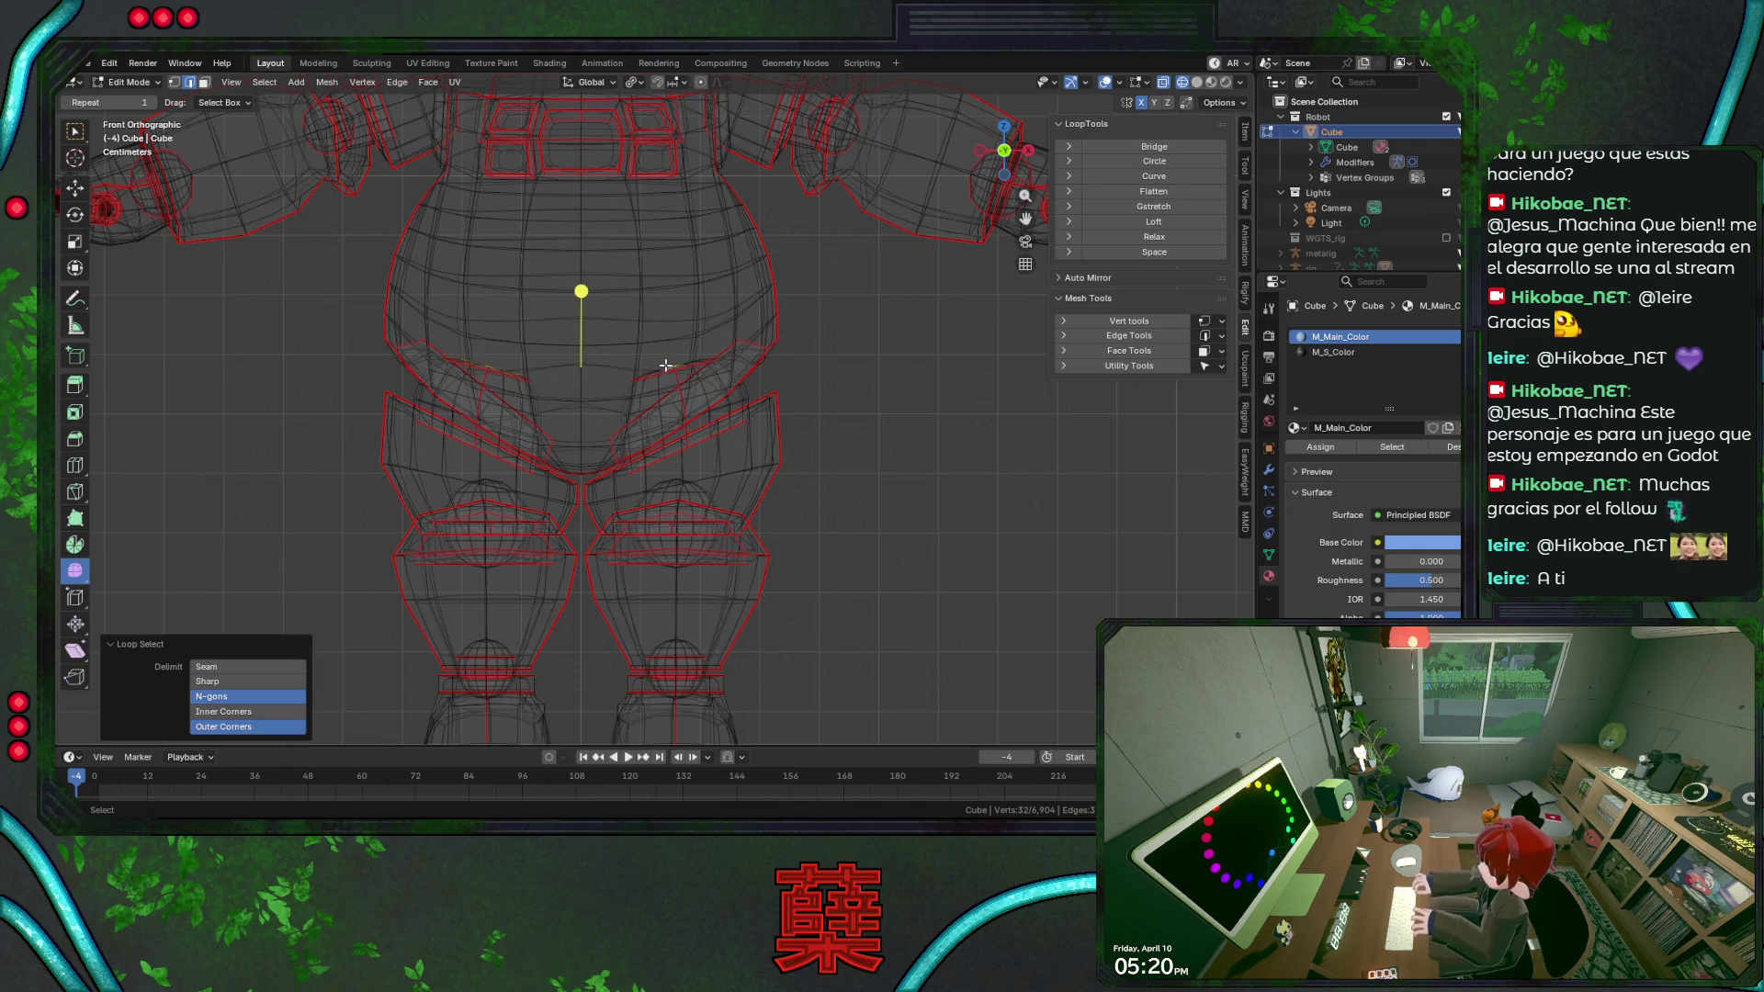
key("ctrl+KP_Add")
key("ctrl+KP_Add")
key("ctrl+KP_Add")
key("ctrl+KP_Add")
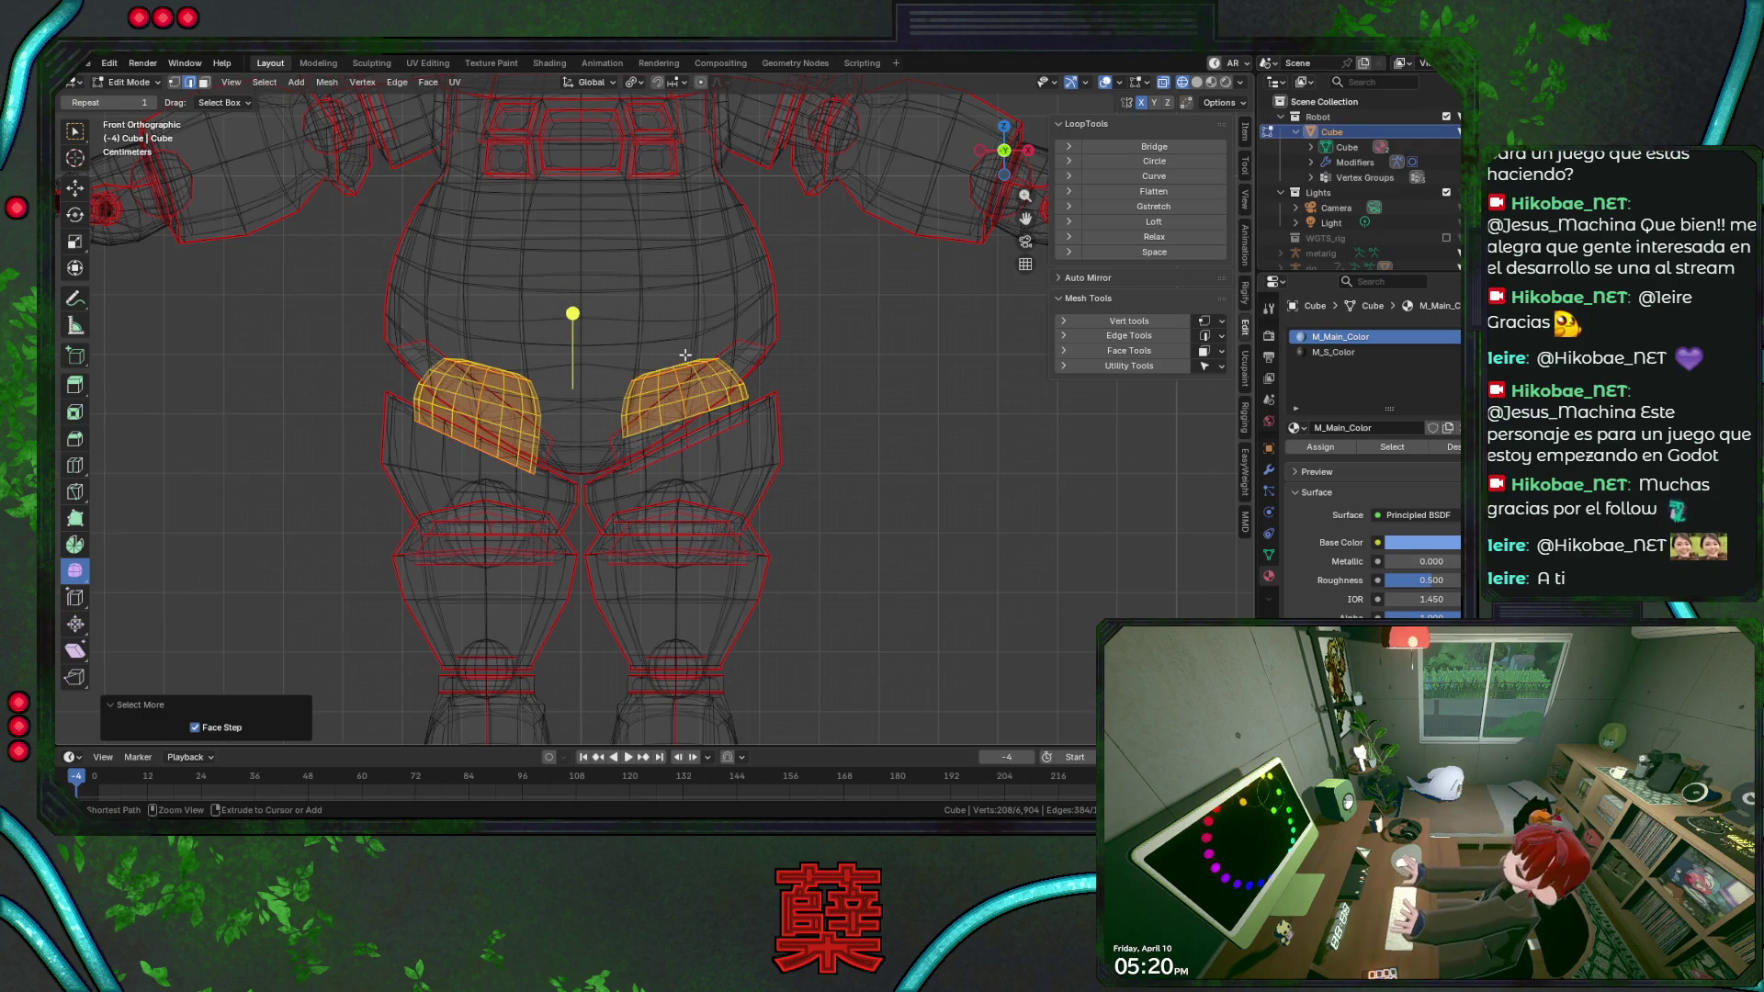
left_click(529, 377)
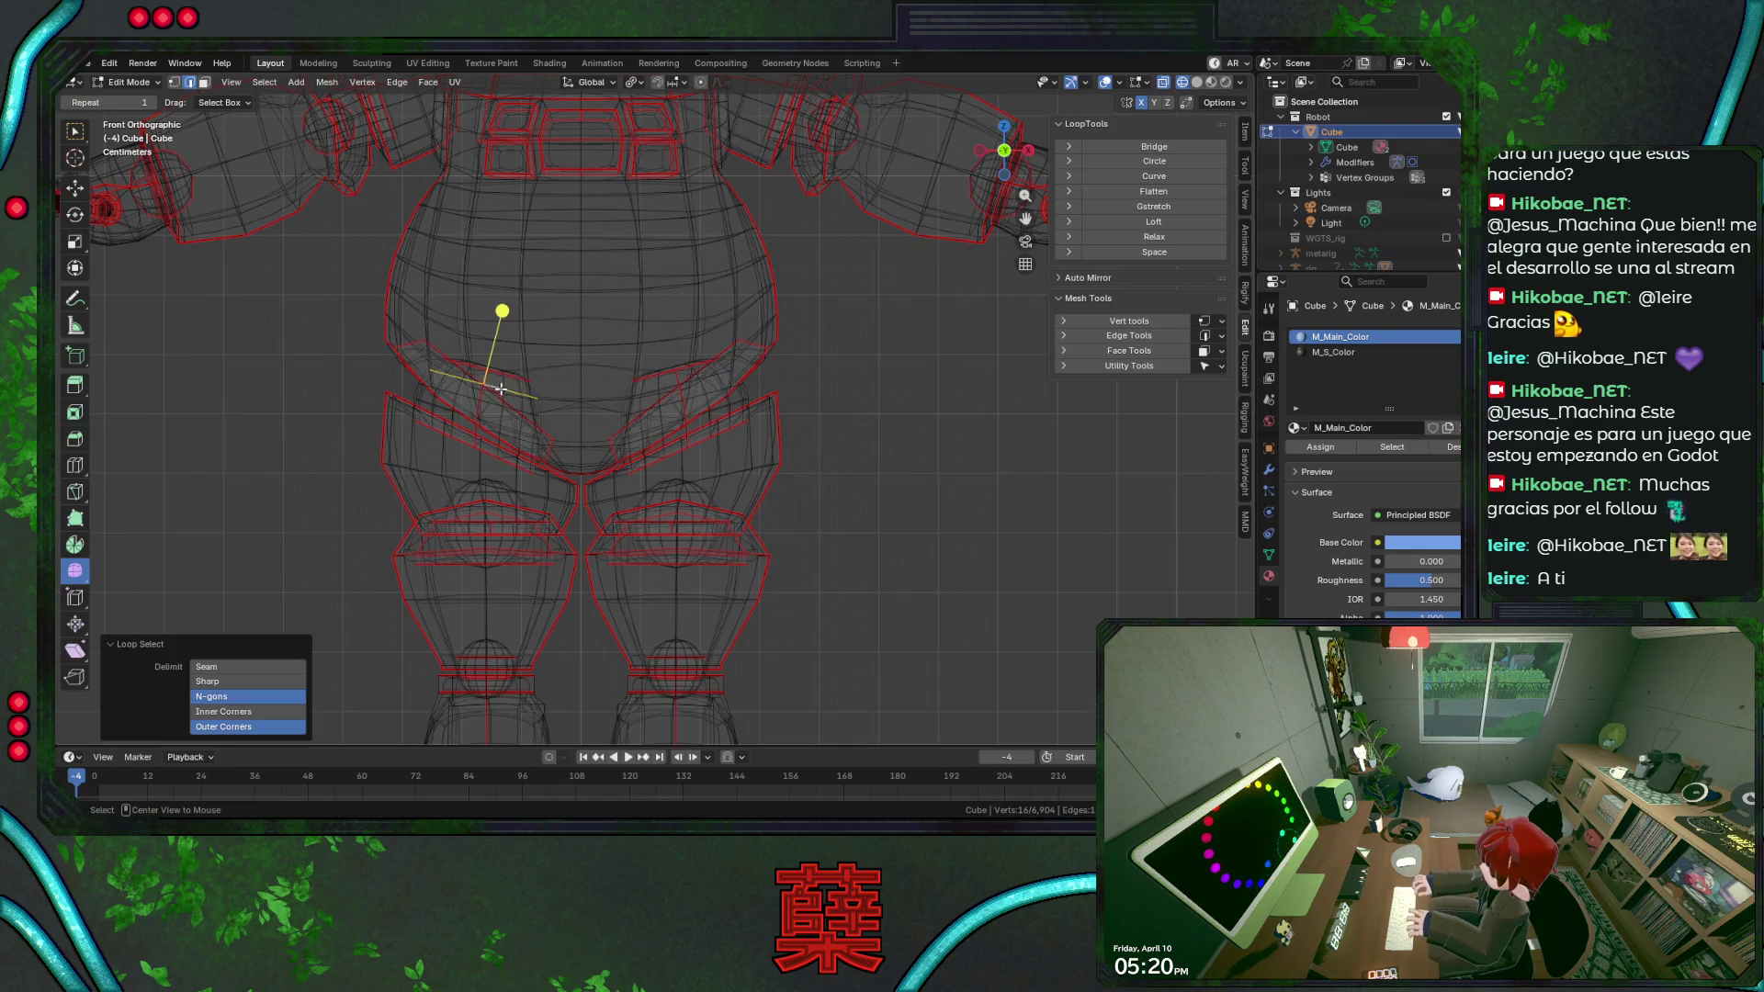
left_click(646, 395, "alt+shift")
key("ctrl+KP_Add")
key("ctrl+KP_Add")
key("ctrl+KP_Add")
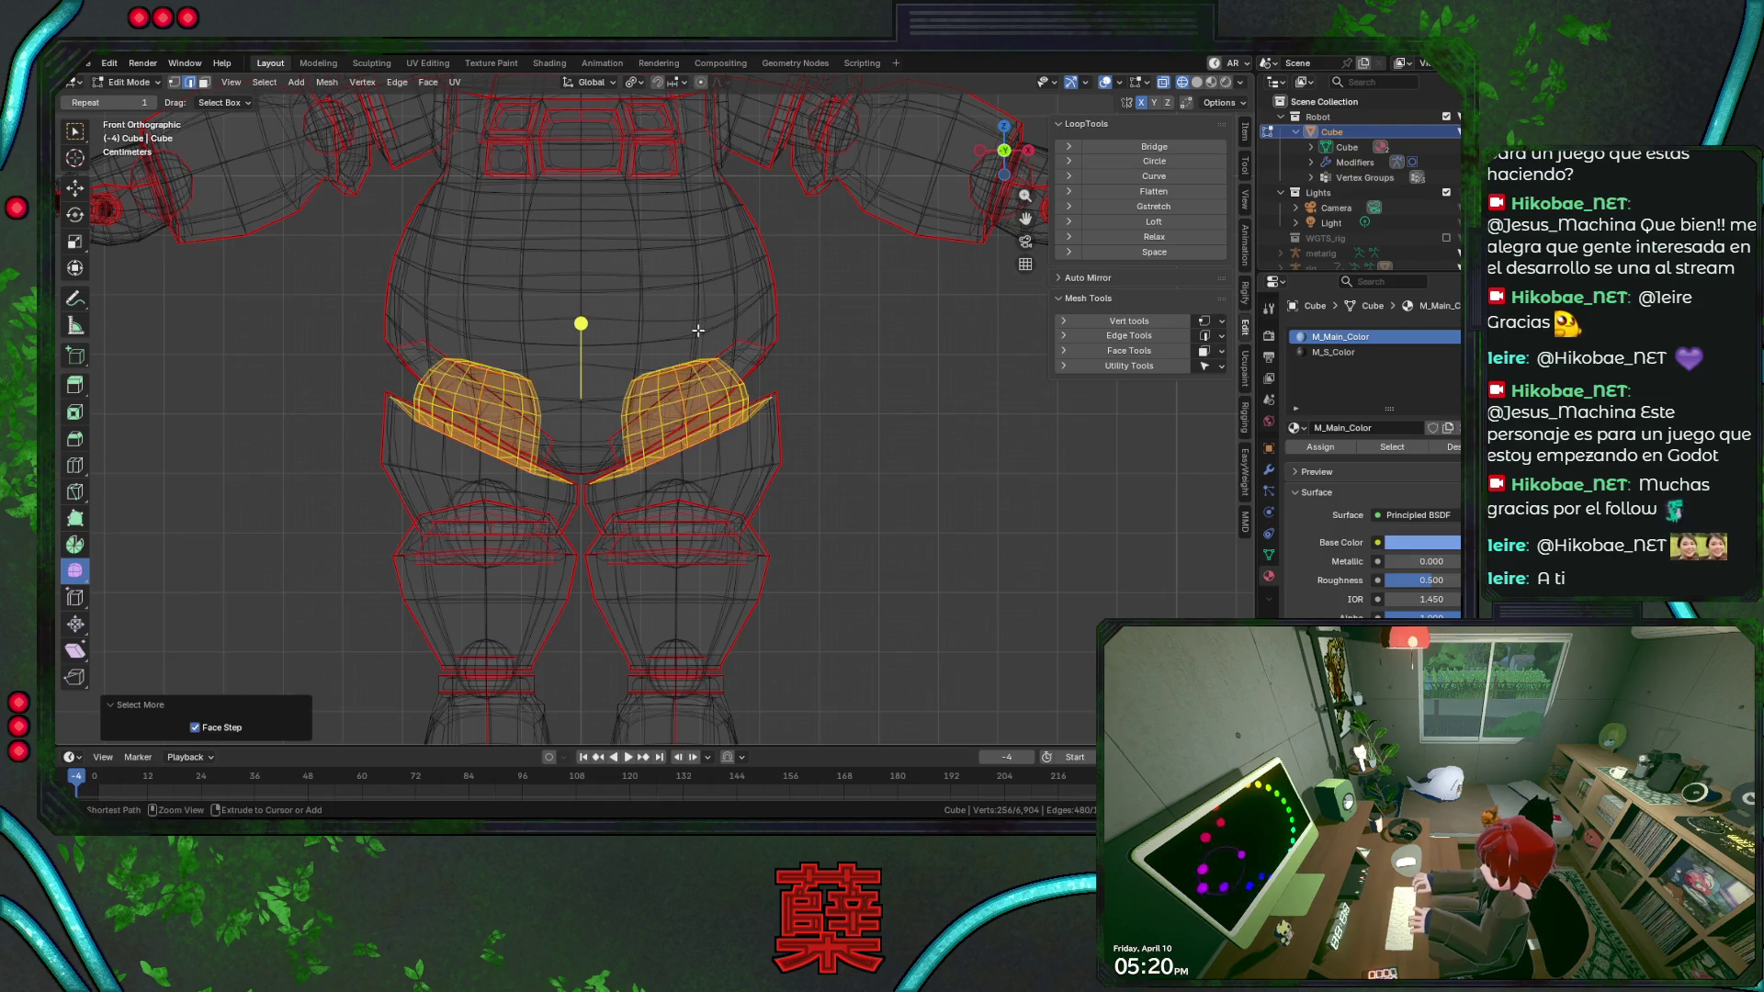
key("ctrl+KP_Add")
key("ctrl+KP_Subtract")
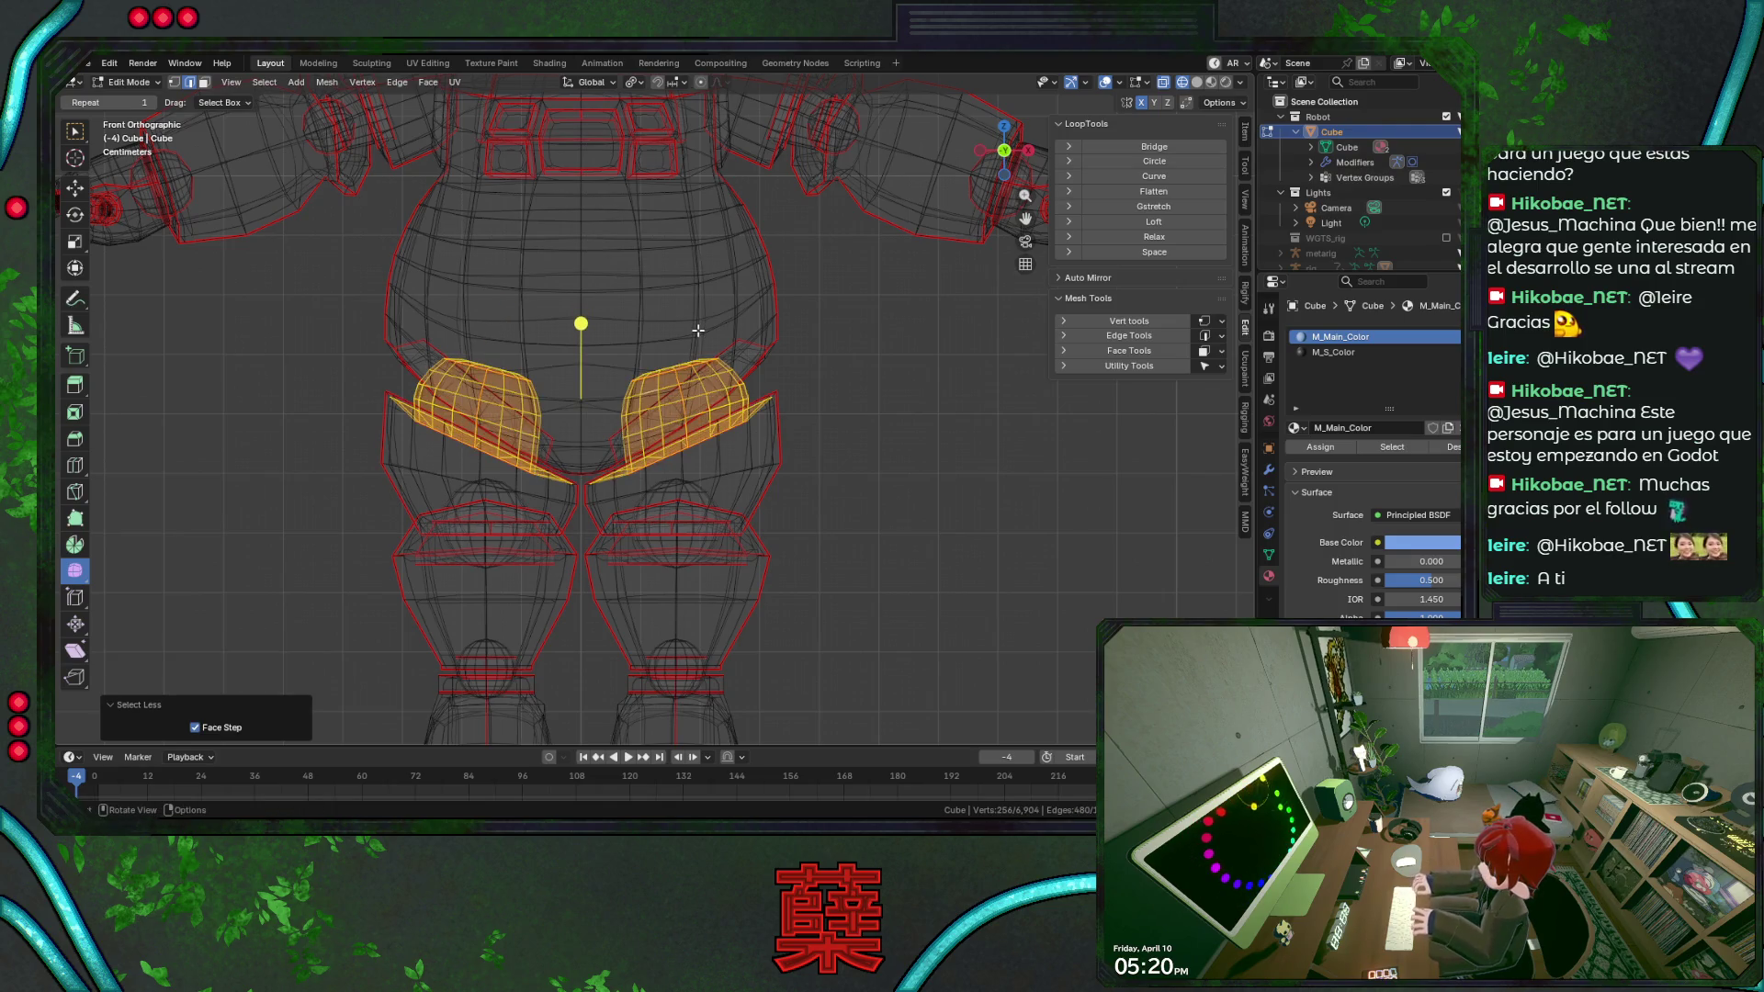
Make M_S_Color the active material slot and switch back to solid shading.
left_click(1302, 354)
left_click(1346, 448)
key("shift+z")
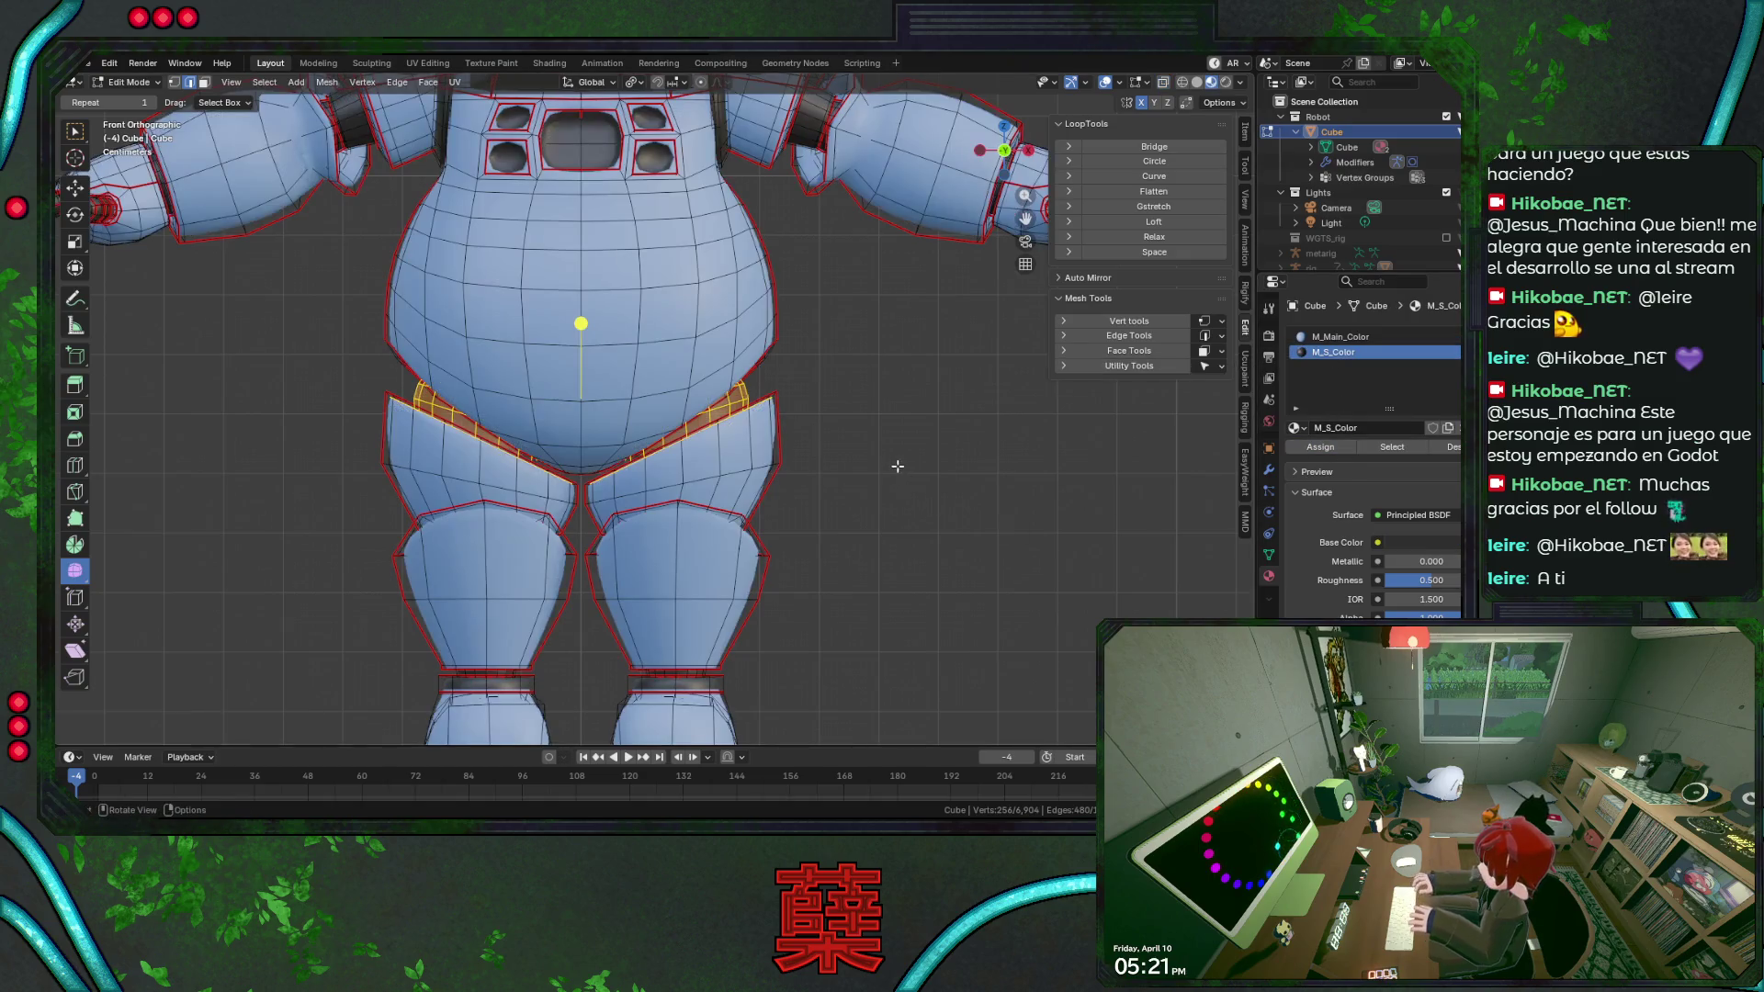
Select the hip edge loop, grow it into a band, assign M_S_Color and return to object mode.
middle_click_drag(925, 509, 849, 509)
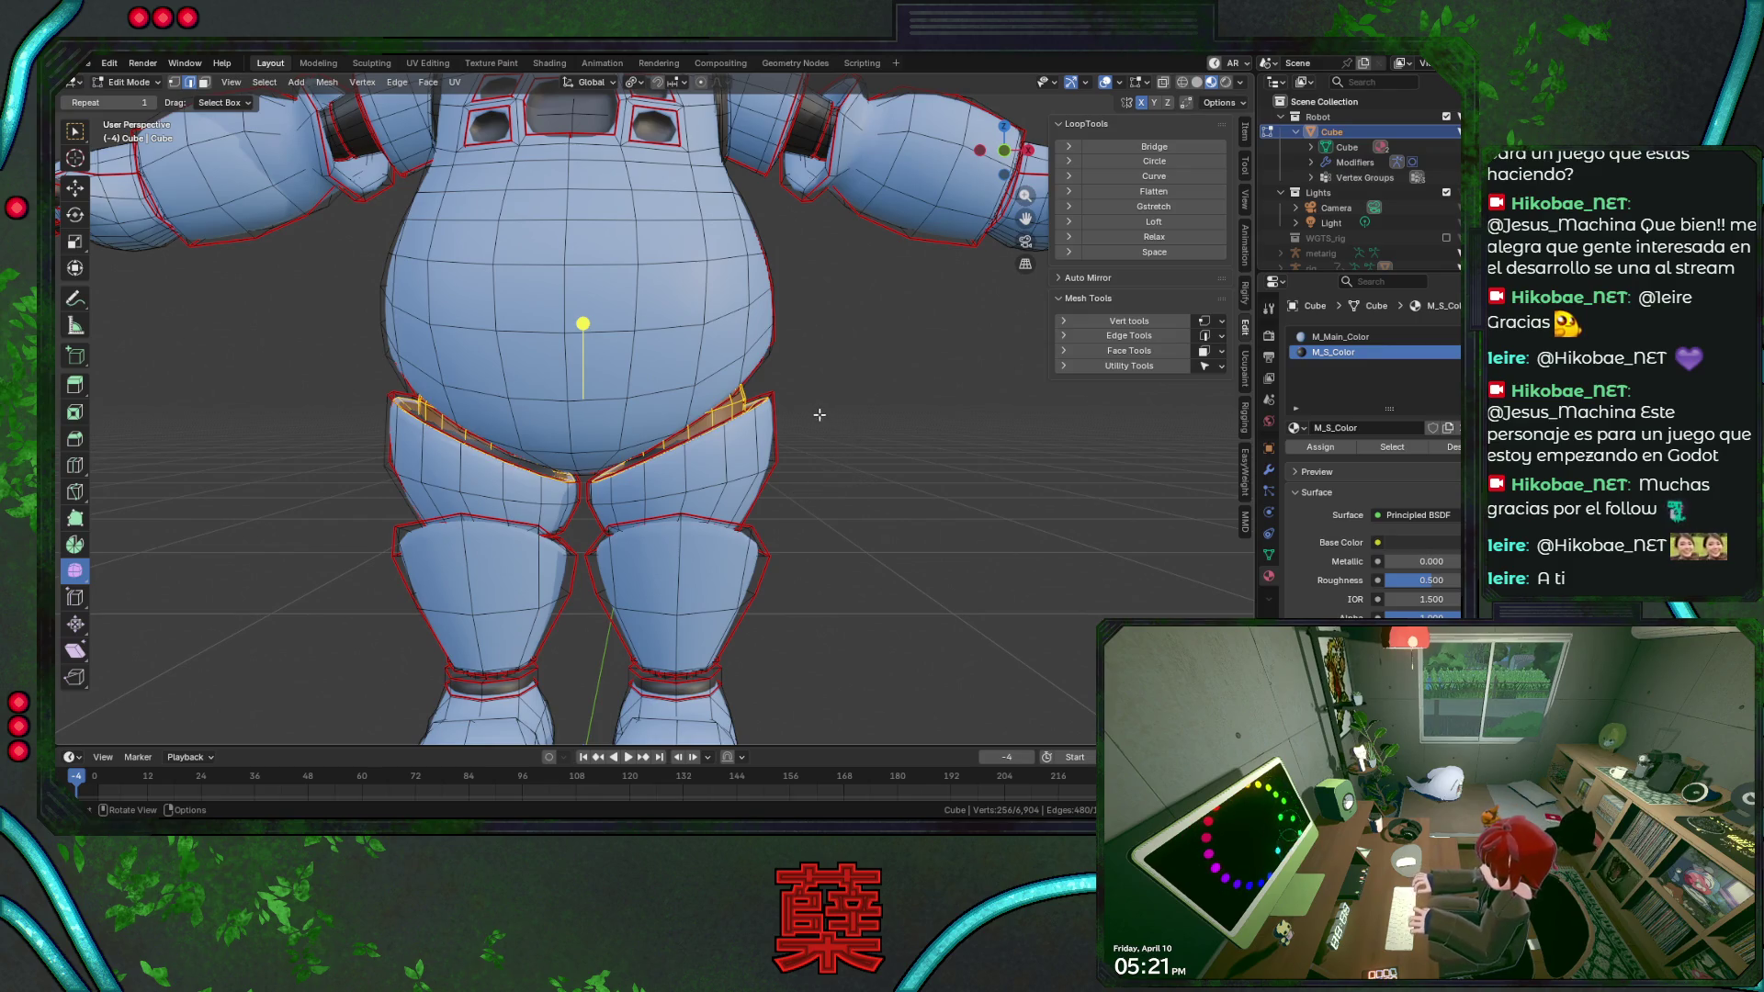
left_click(792, 449)
middle_click_drag(806, 457, 857, 480)
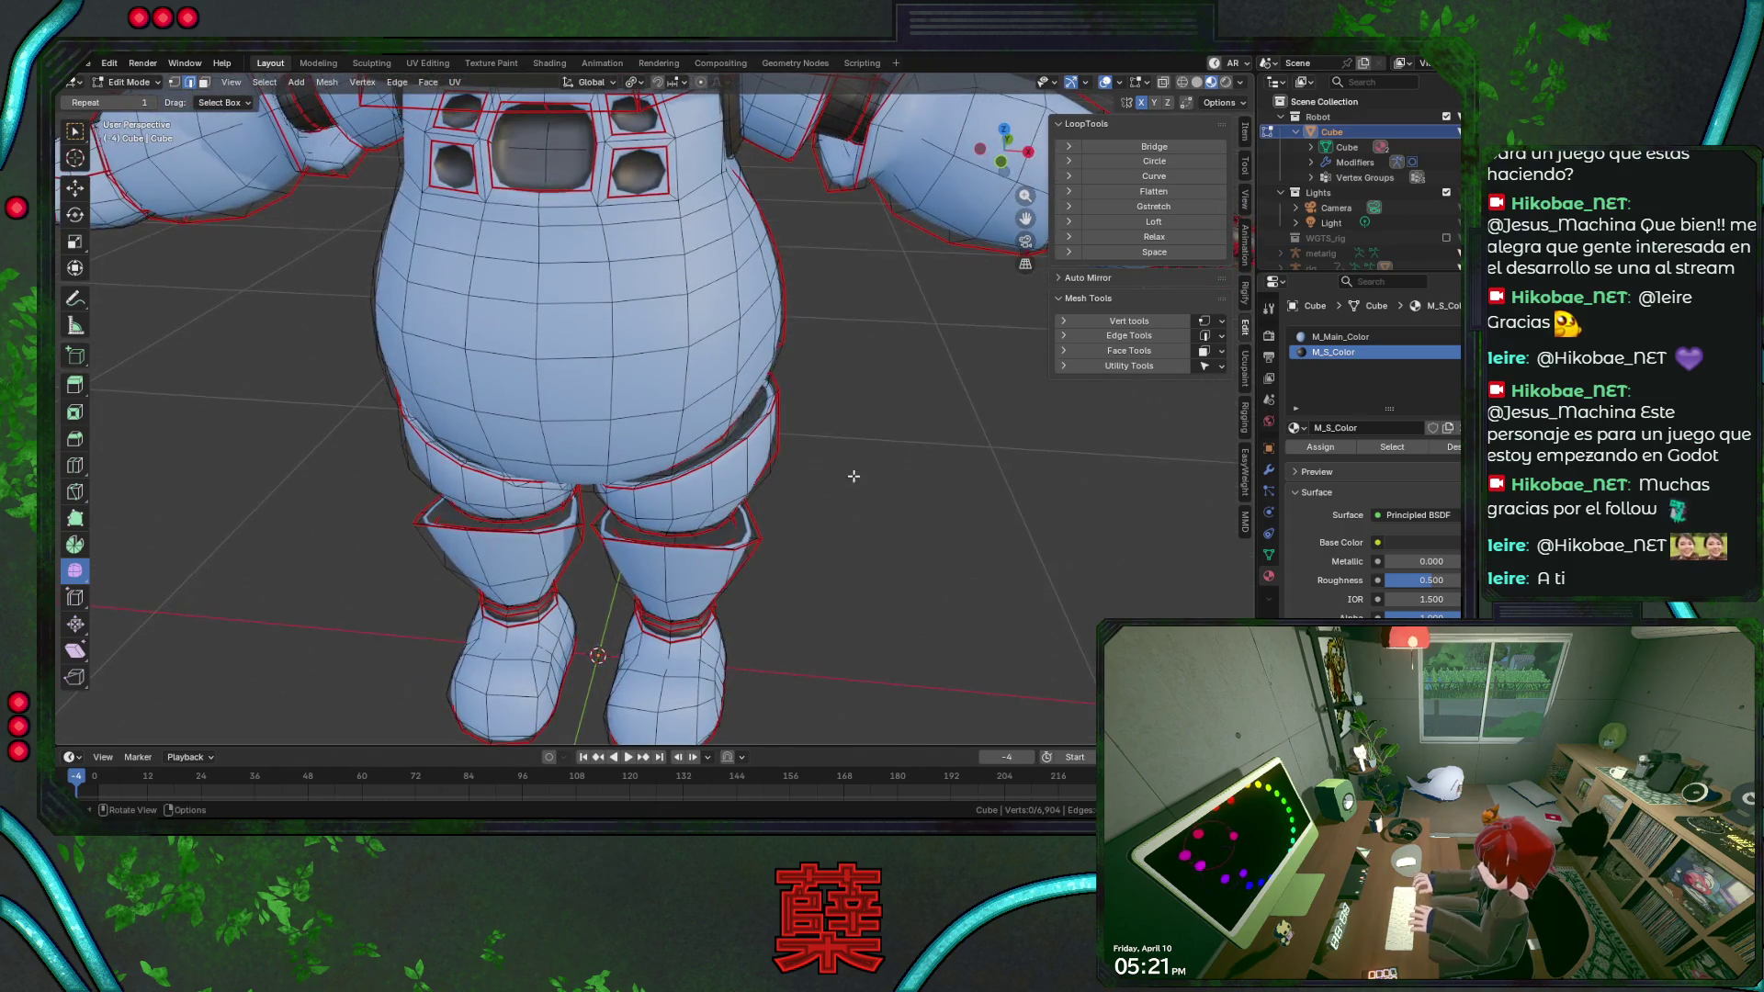
left_click(769, 412, "alt")
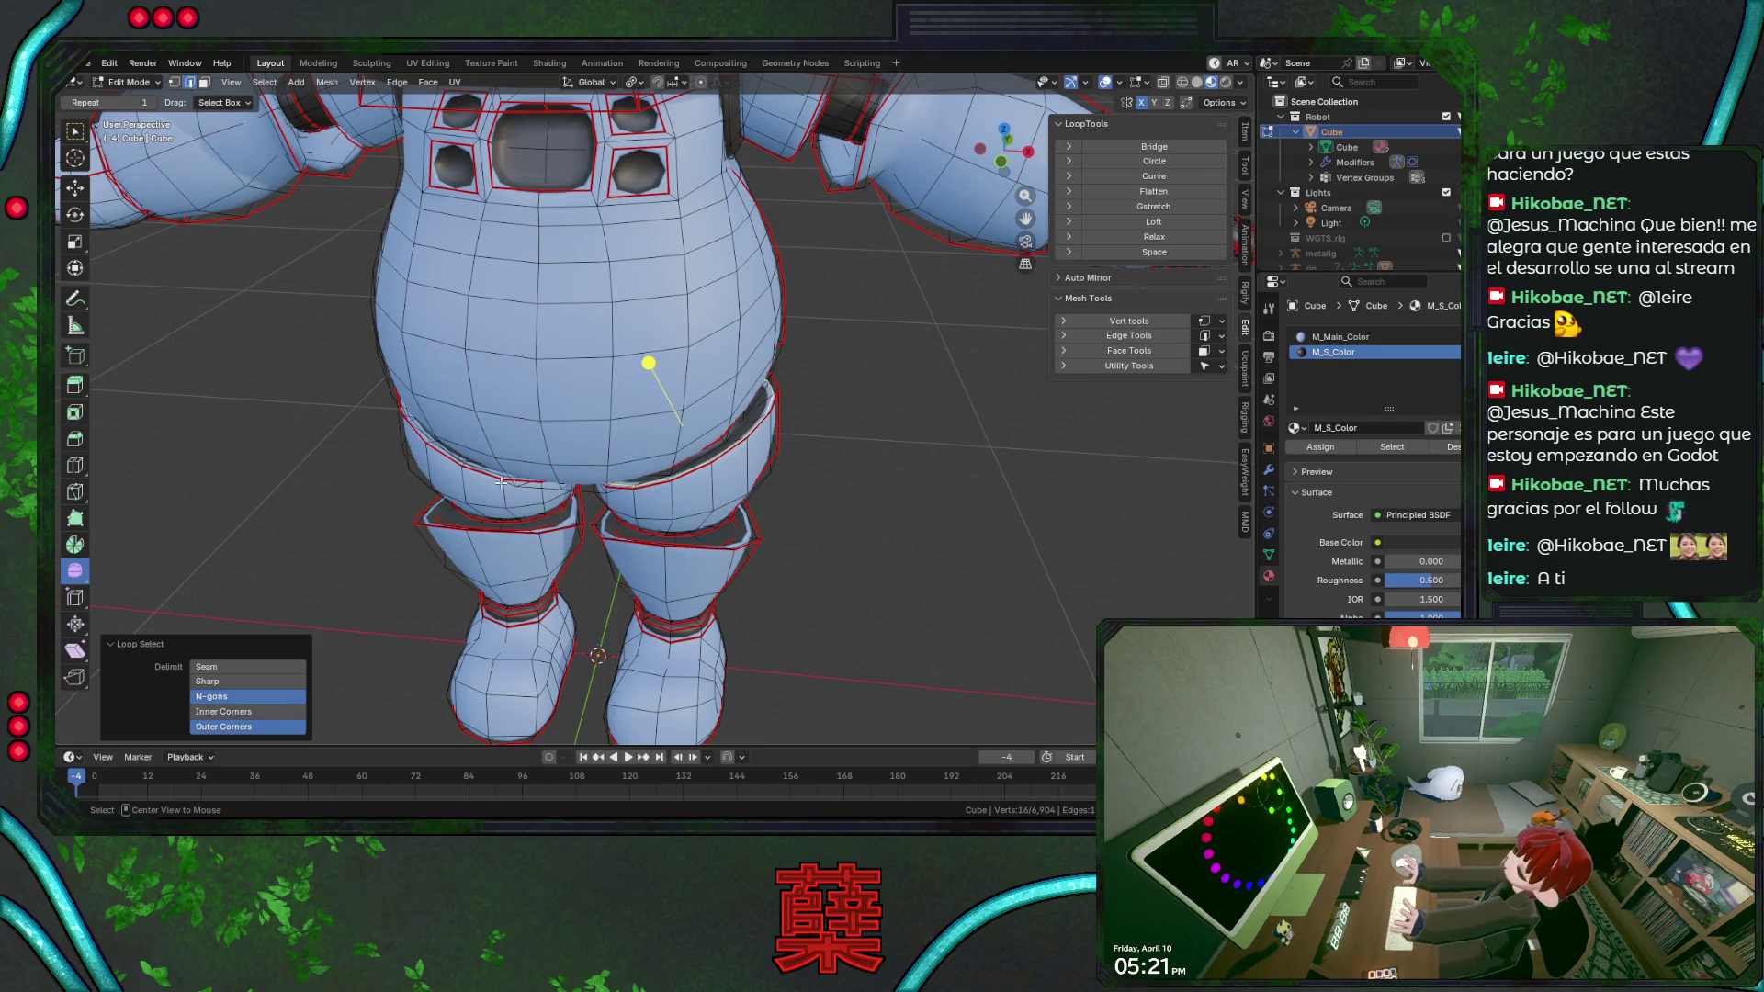
middle_click_drag(427, 456, 432, 397)
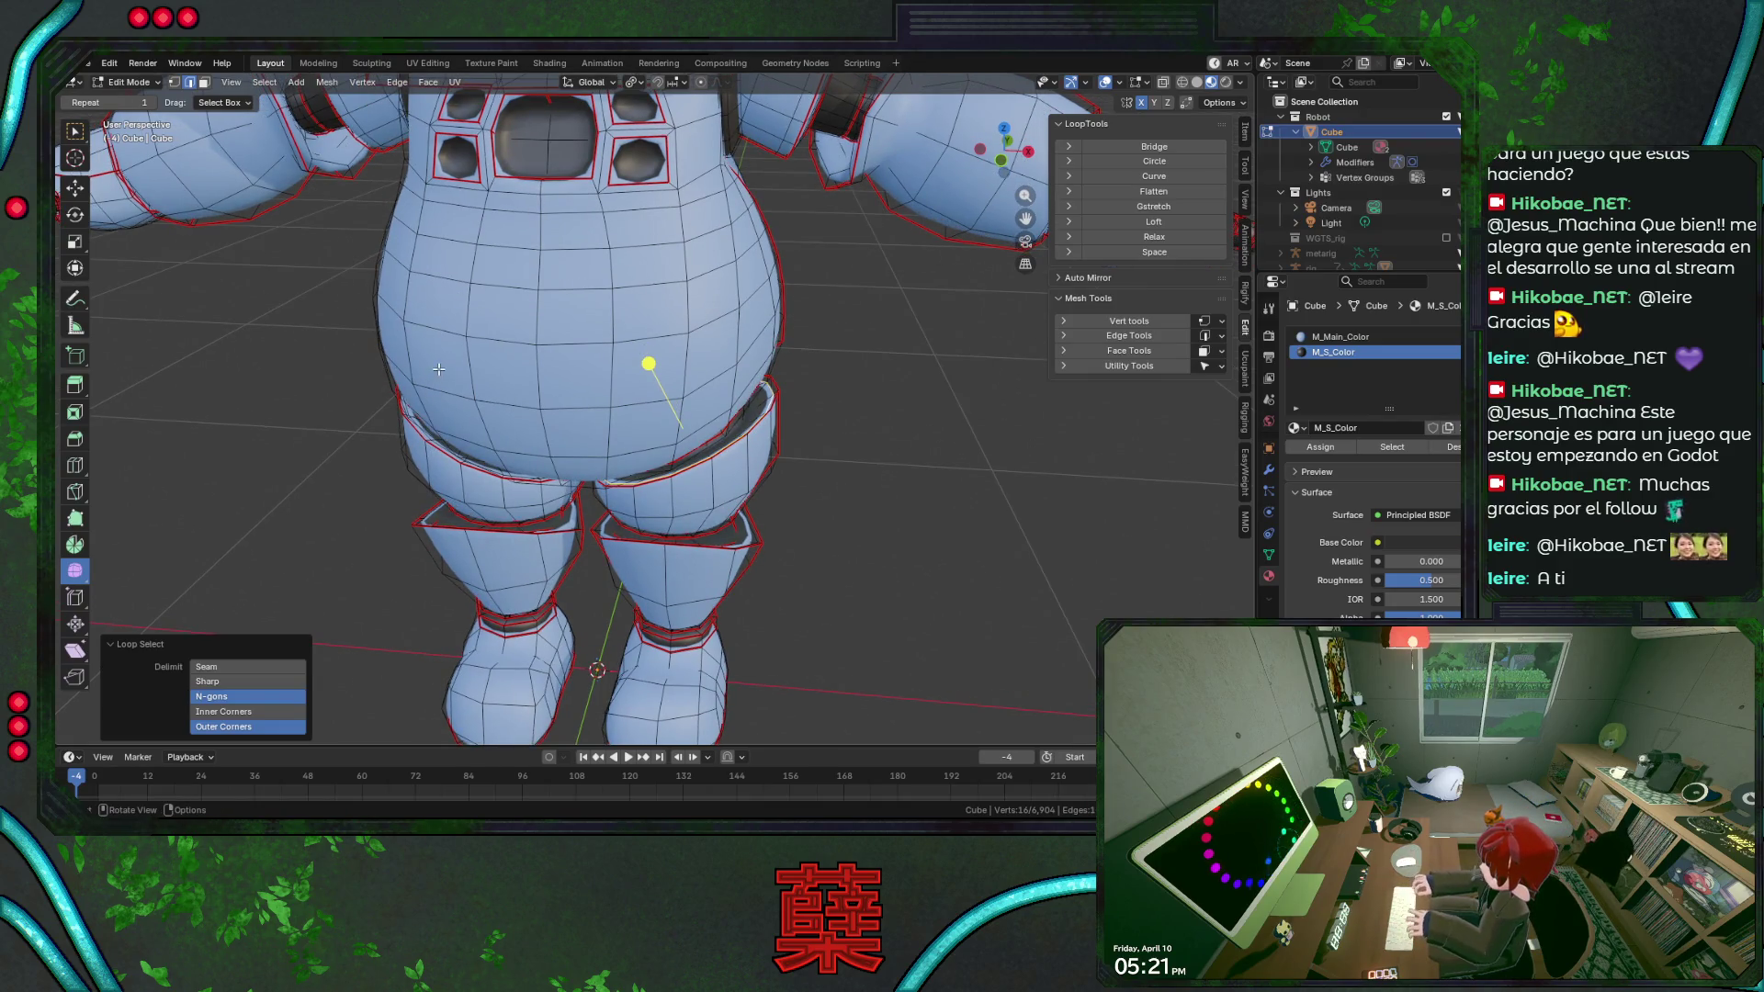
key("ctrl+KP_Add")
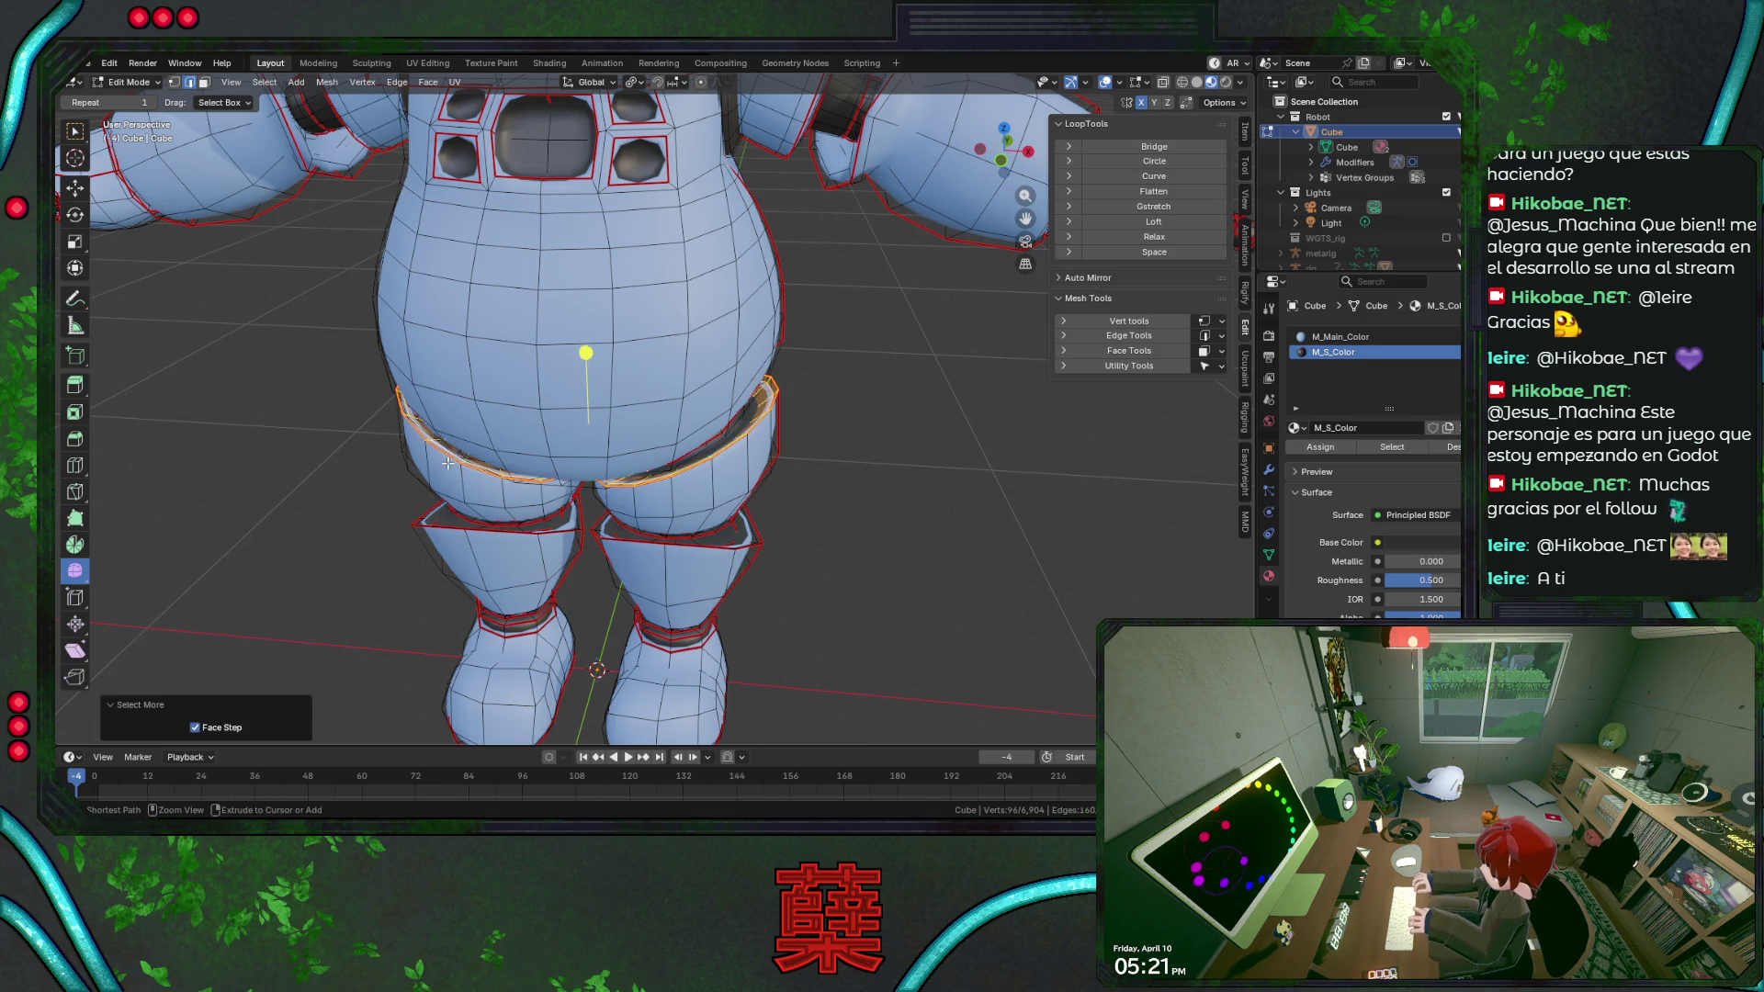
left_click(1321, 448)
scroll(777, 535, "down", 3)
key("Tab")
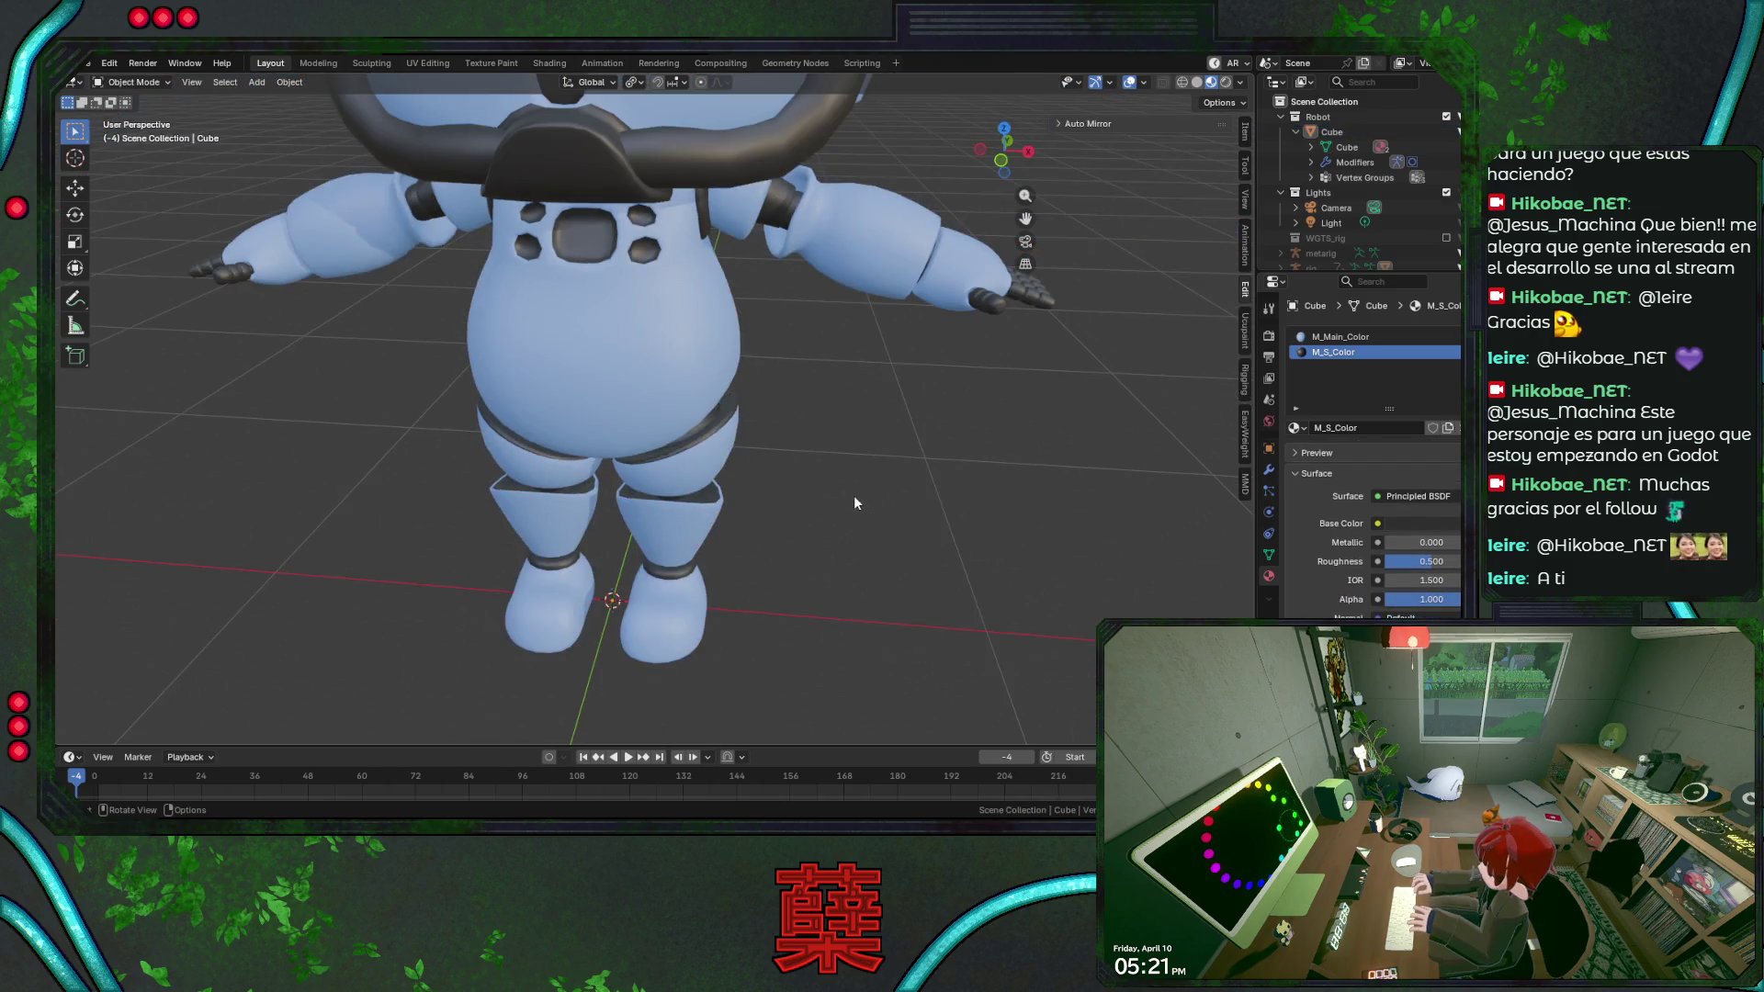
Check the robot from side and front, clearing any leftover mesh selection.
key("KP_3")
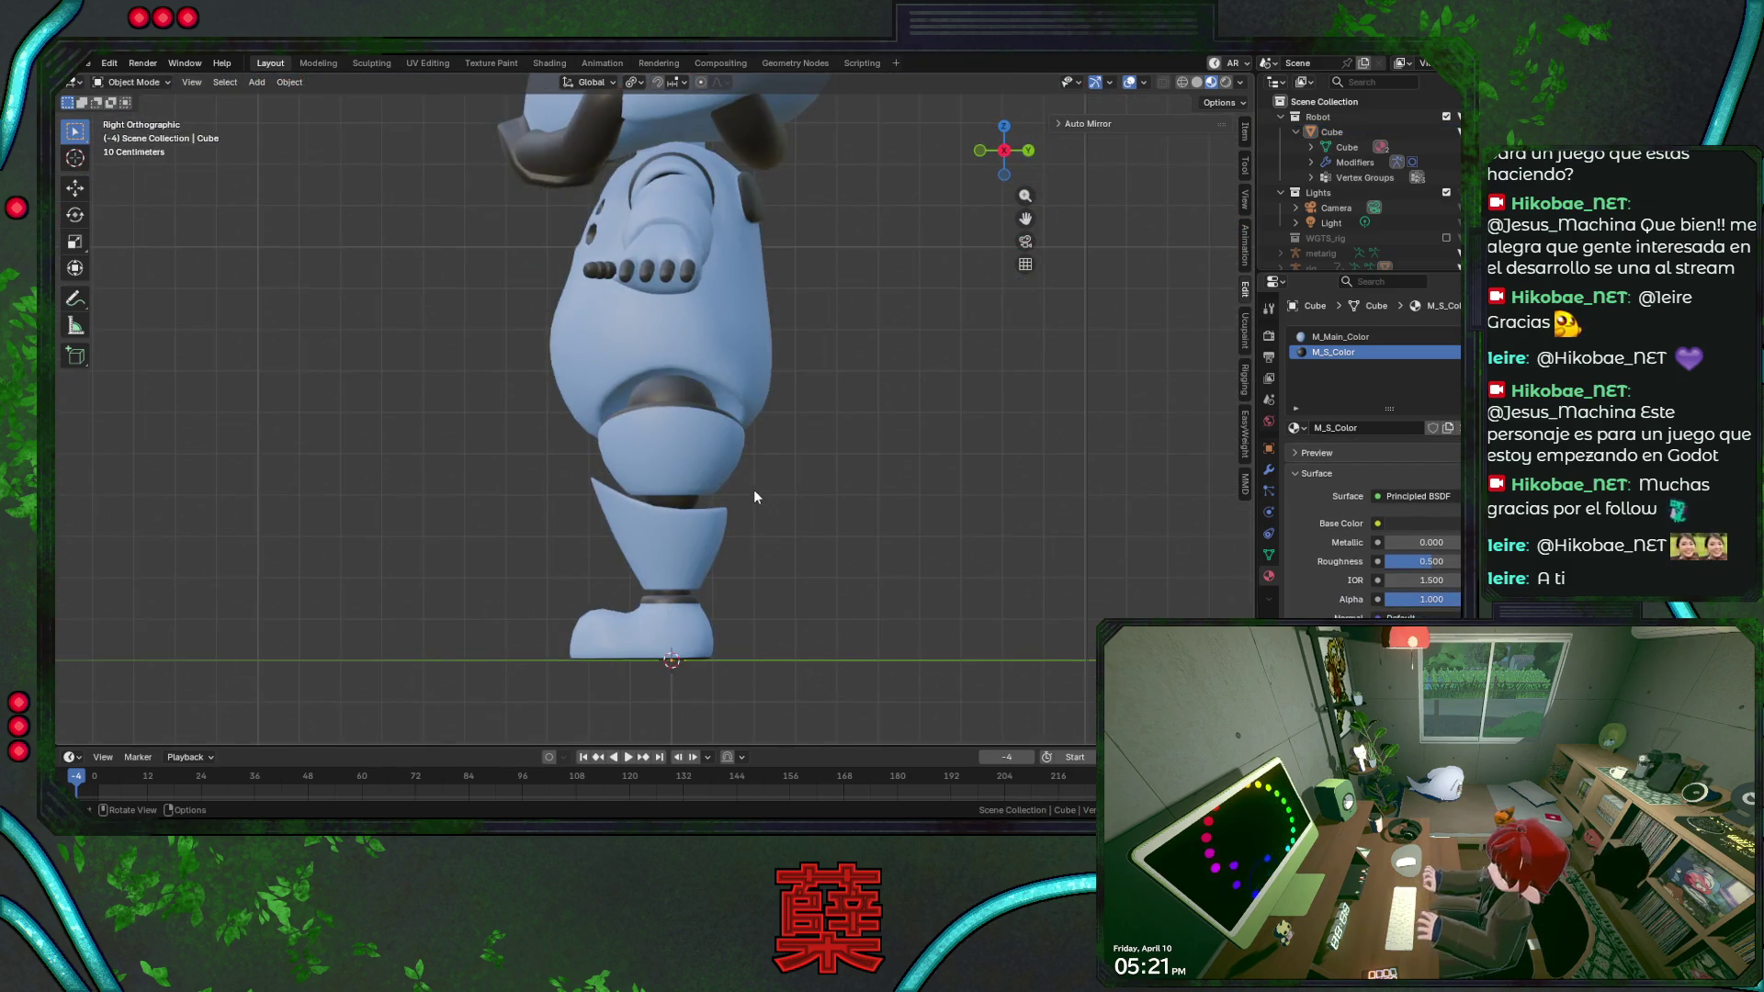
key("KP_1")
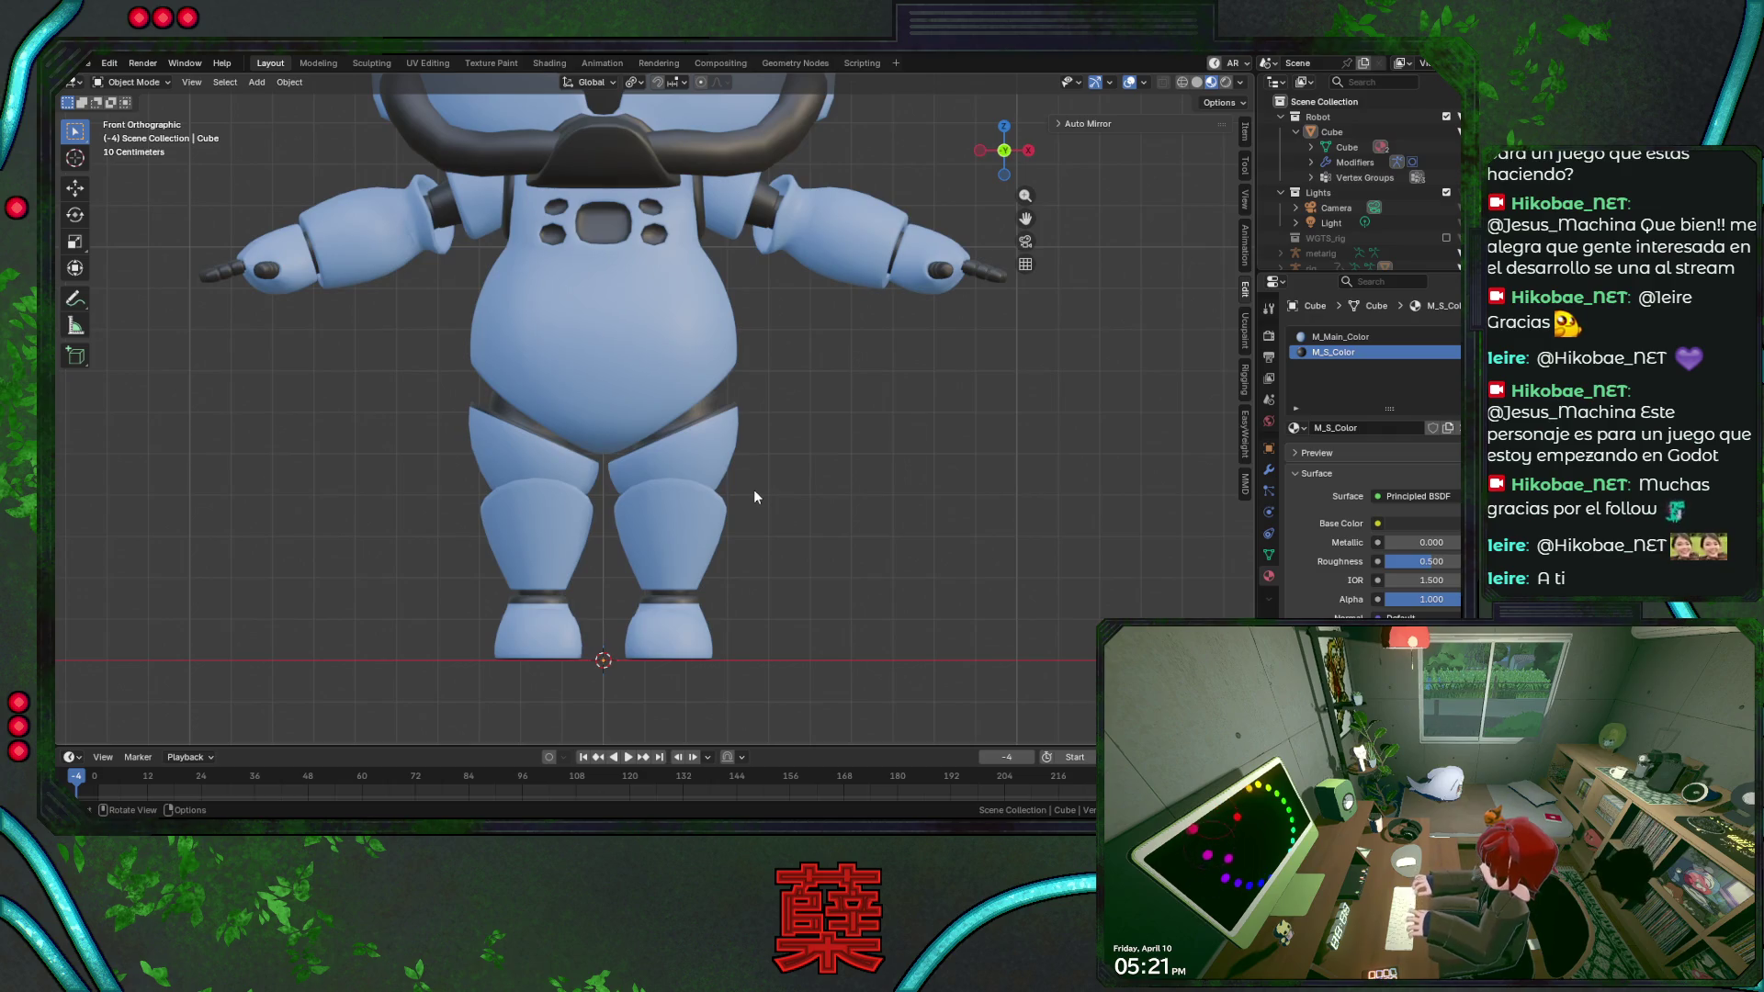
key("Tab")
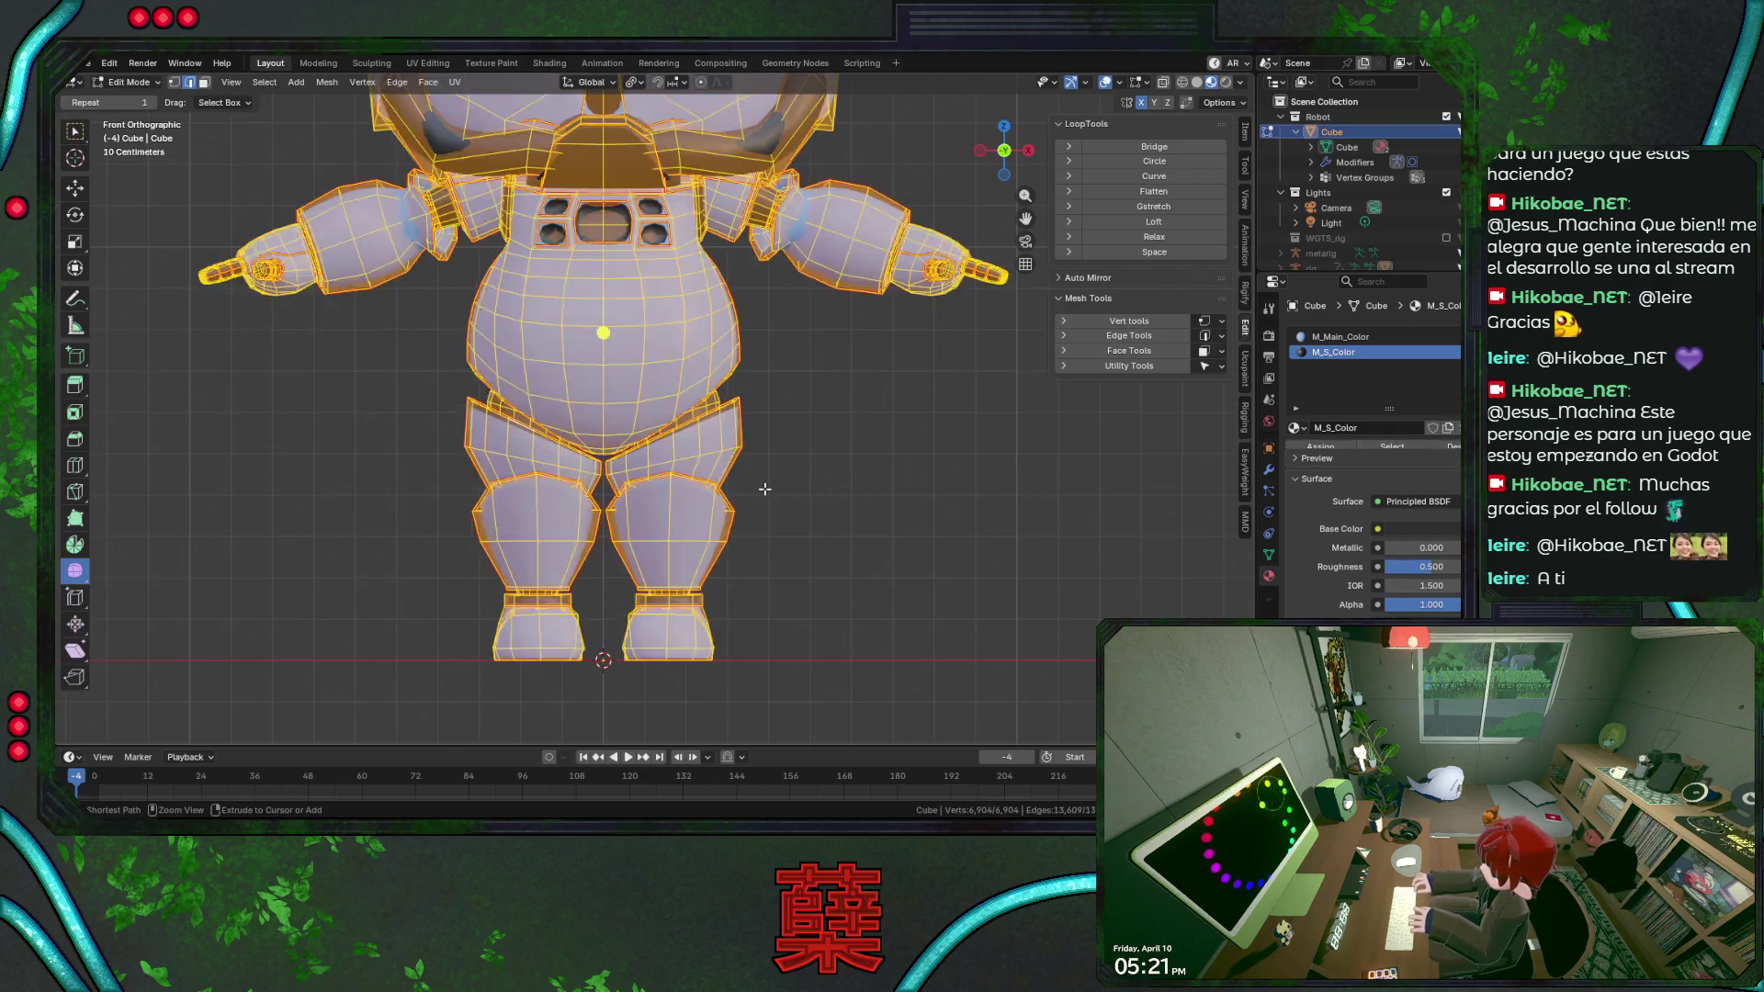
key("alt+a")
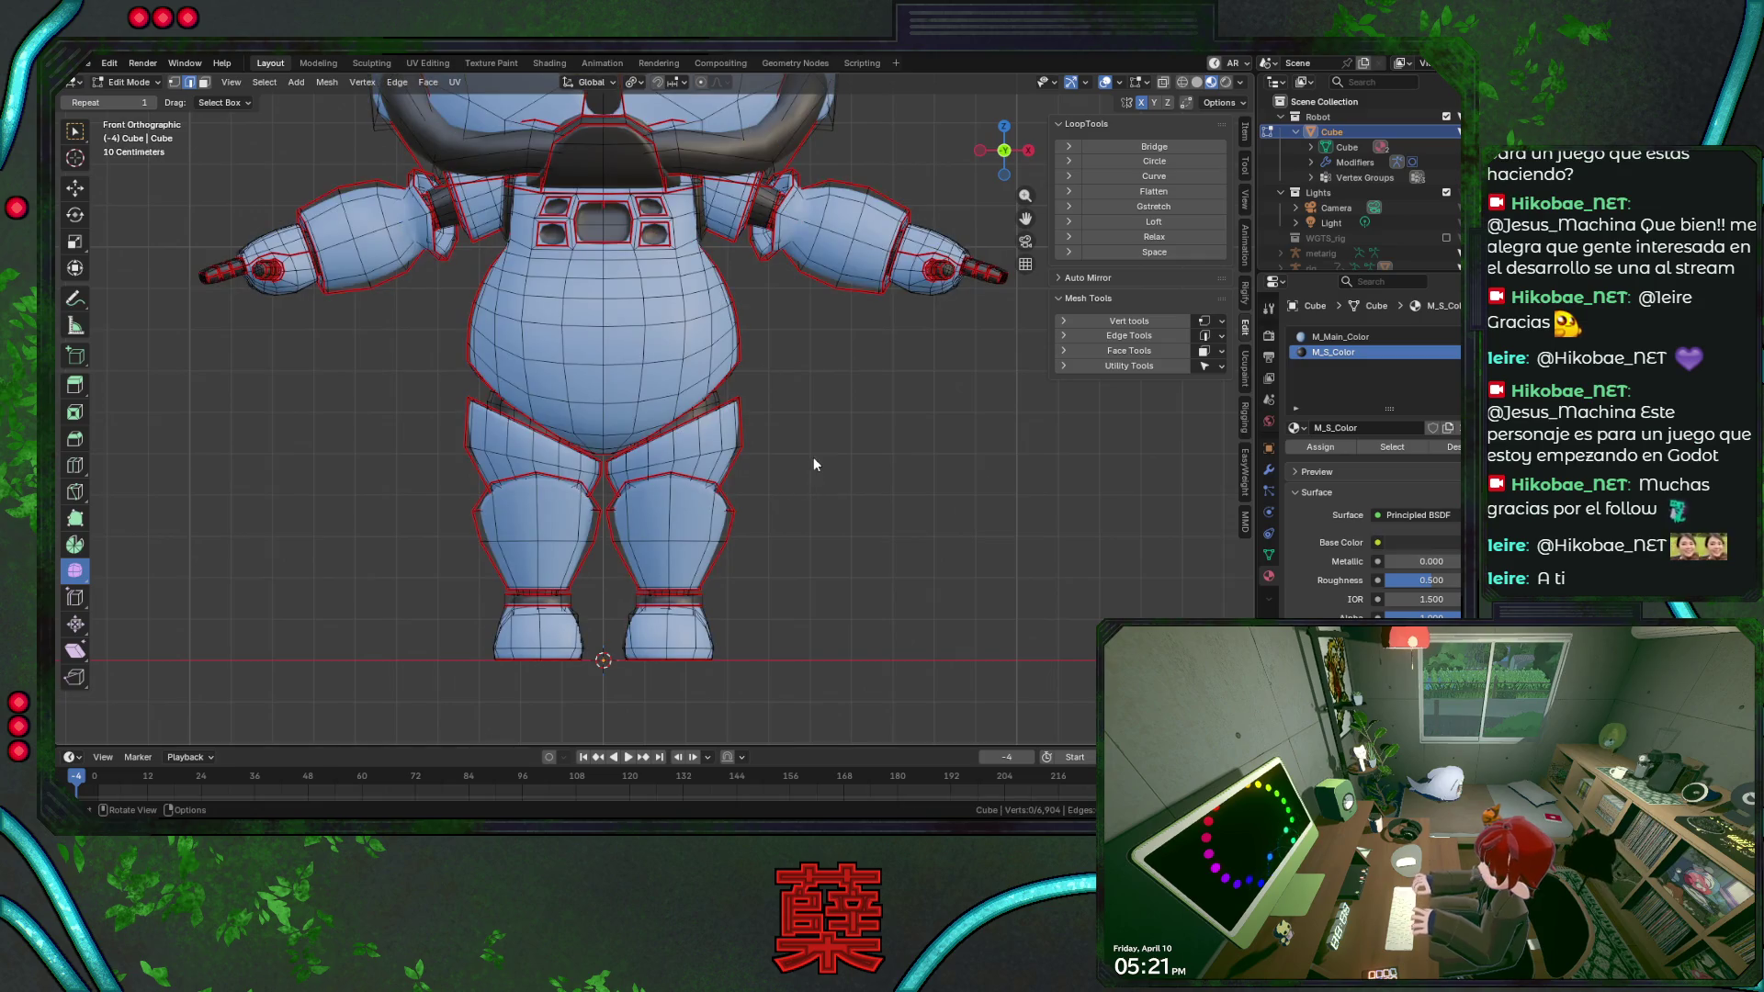
key("Tab")
scroll(815, 468, "down", 2)
scroll(800, 467, "up", 1)
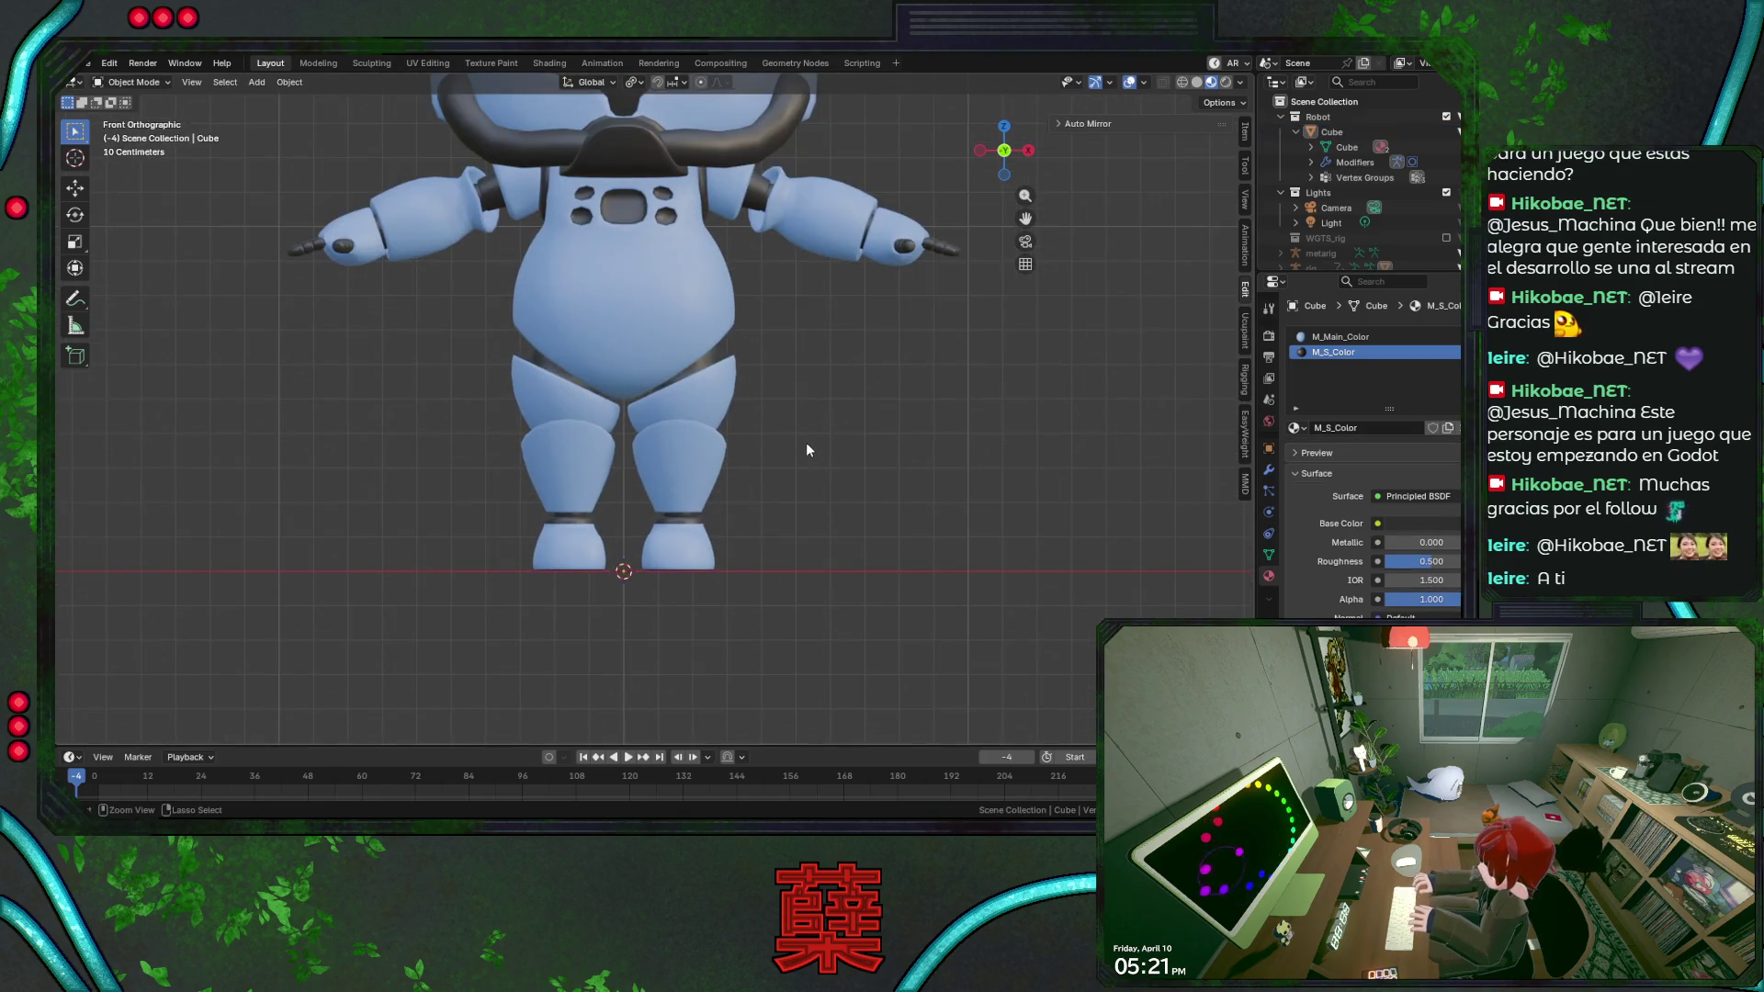
Save BaseRobot.blend, recheck the side and front views, and save again.
key("ctrl+s")
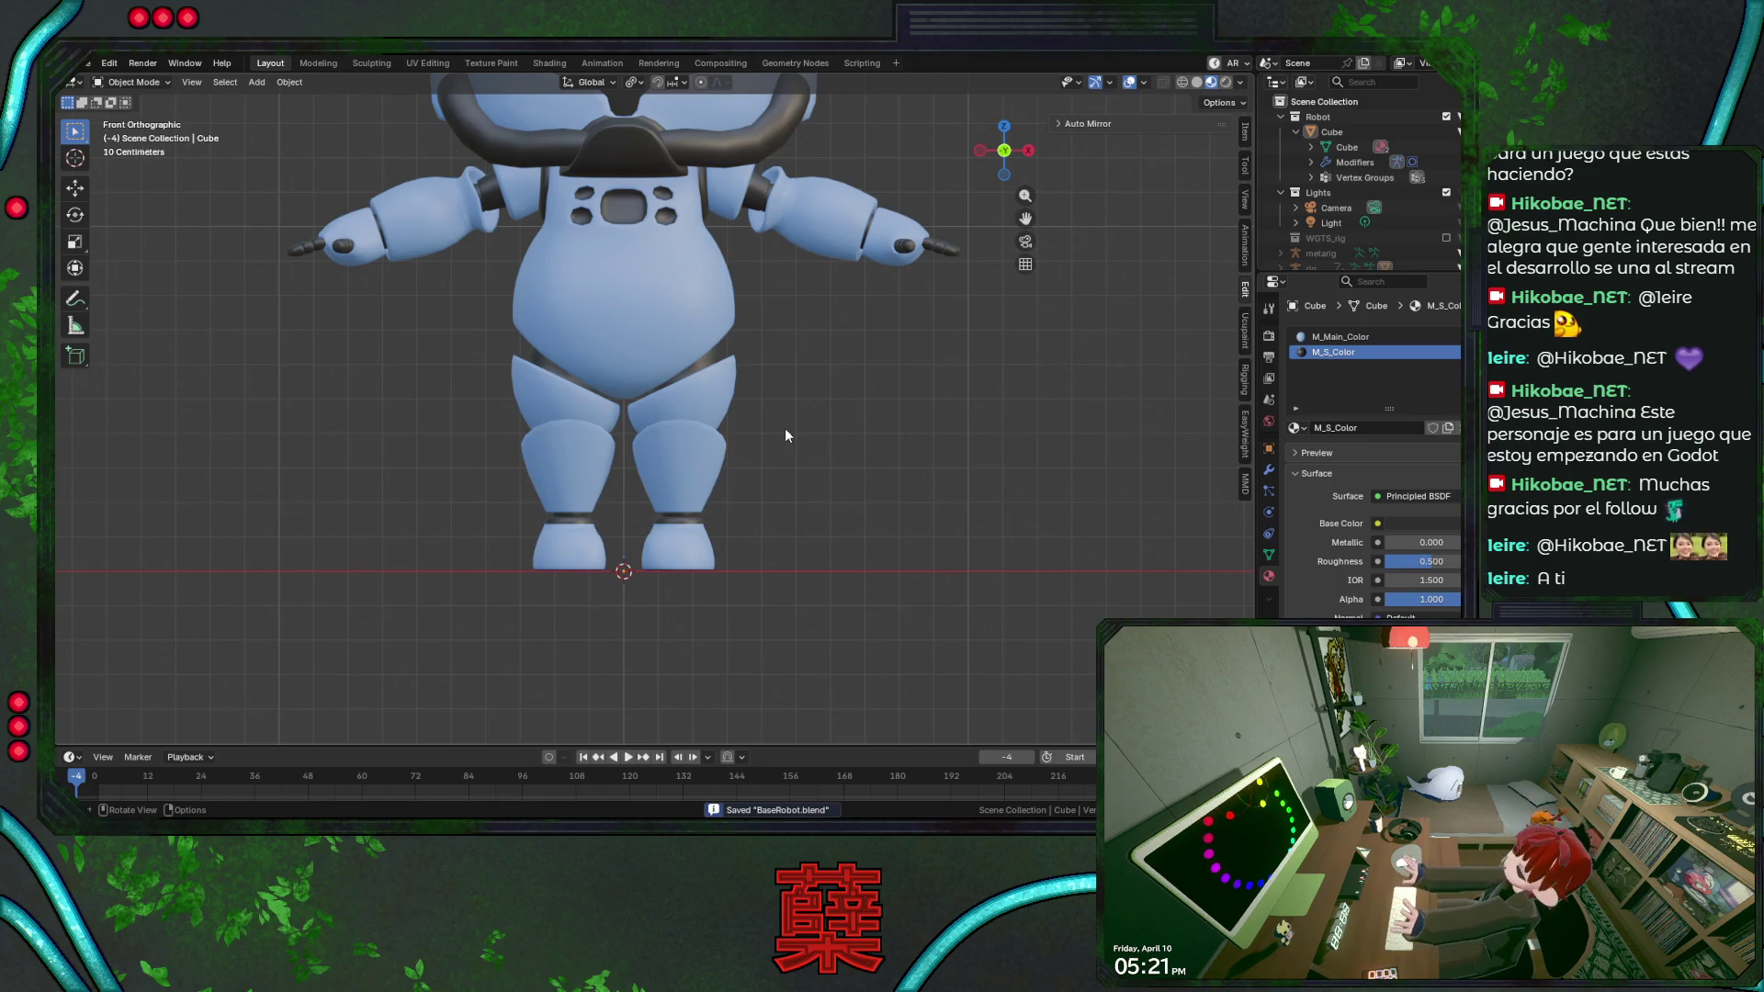
key("KP_3")
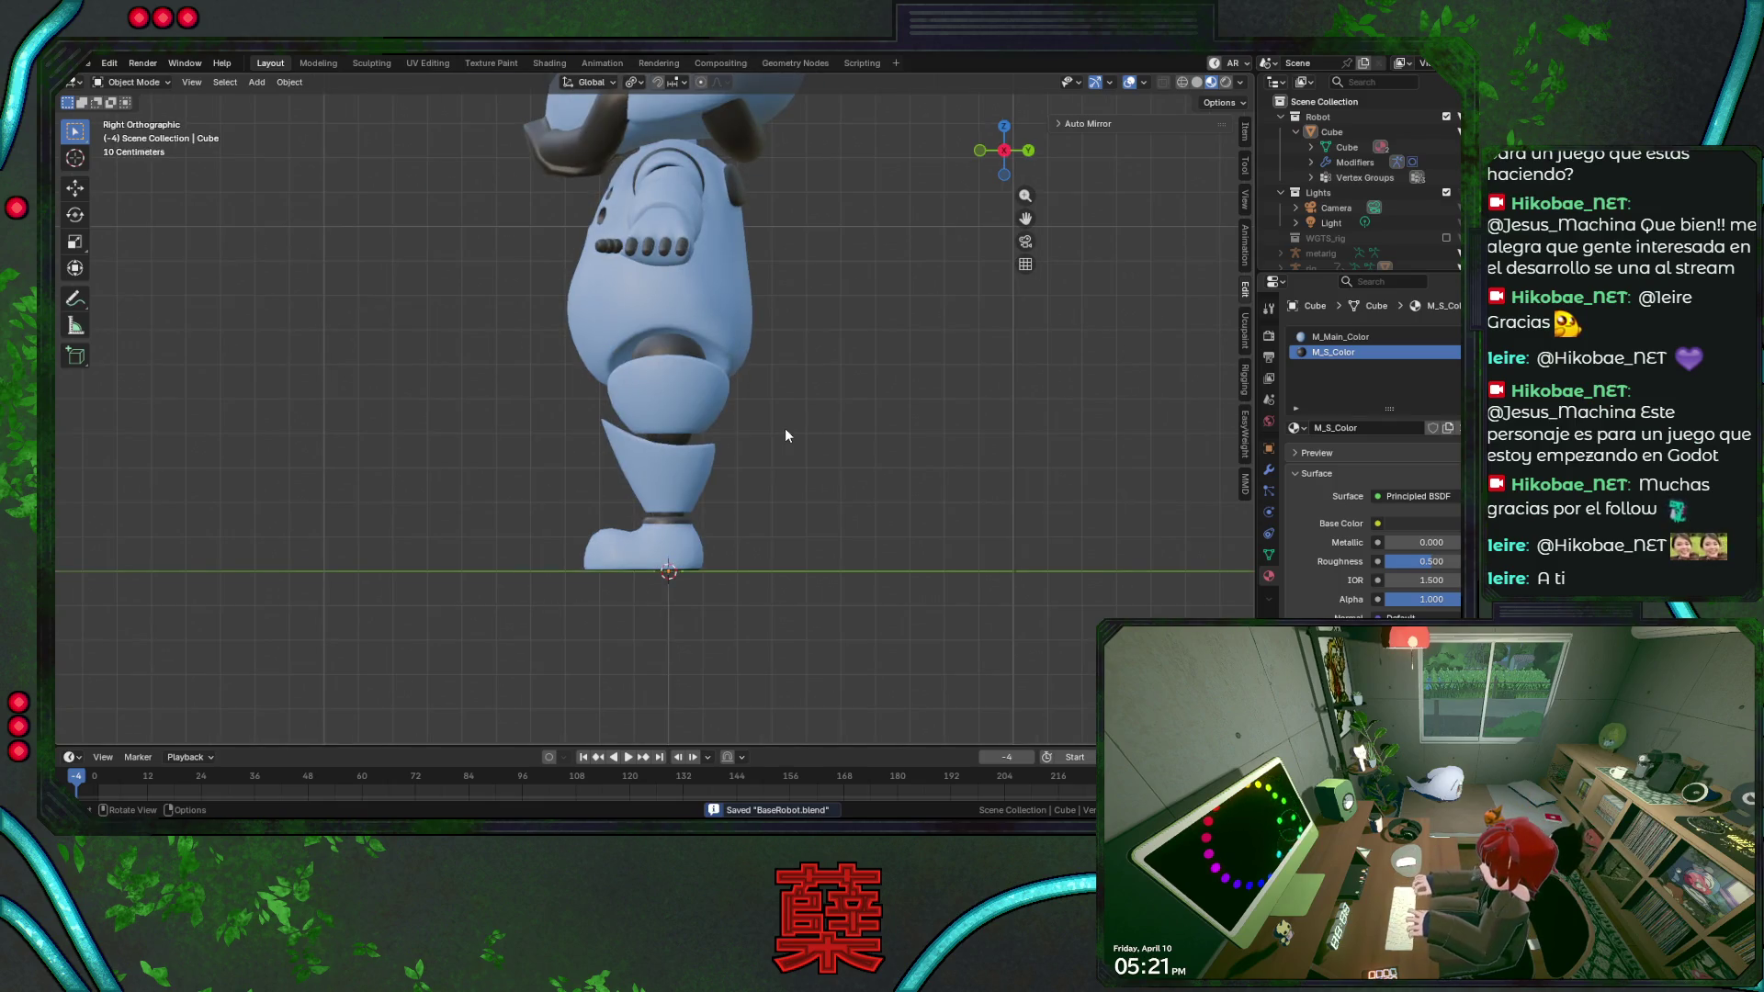
middle_click_drag(777, 431, 765, 519)
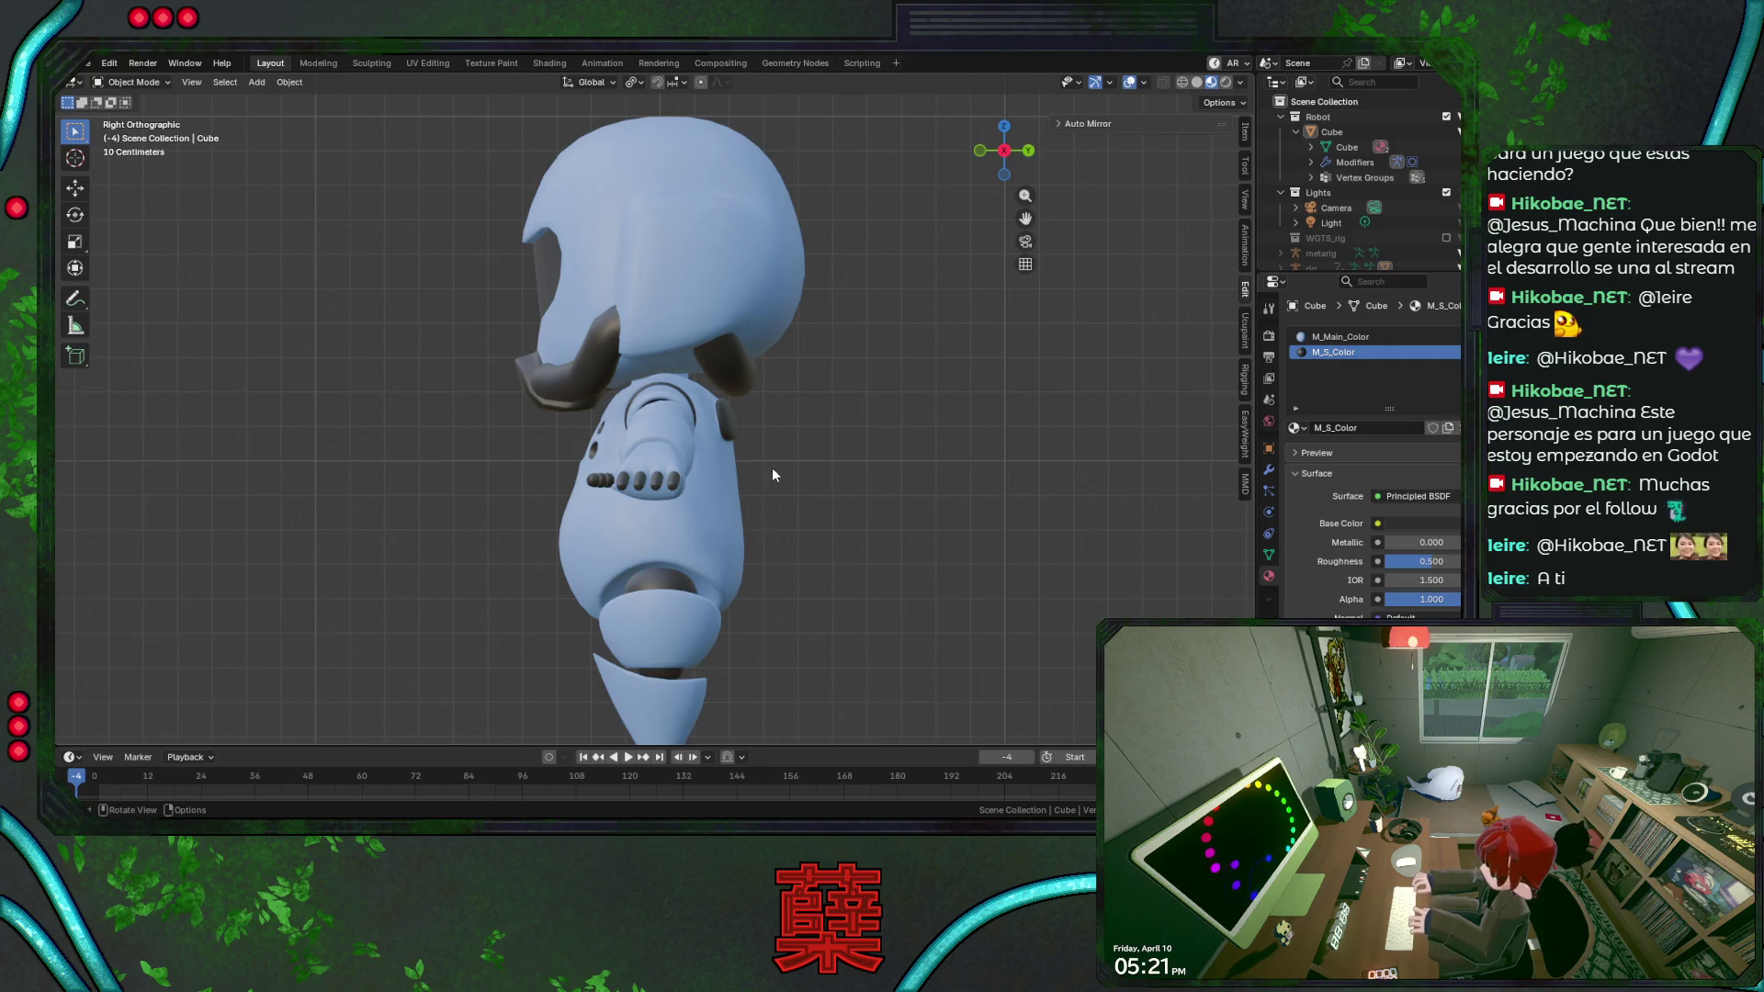
key("KP_1")
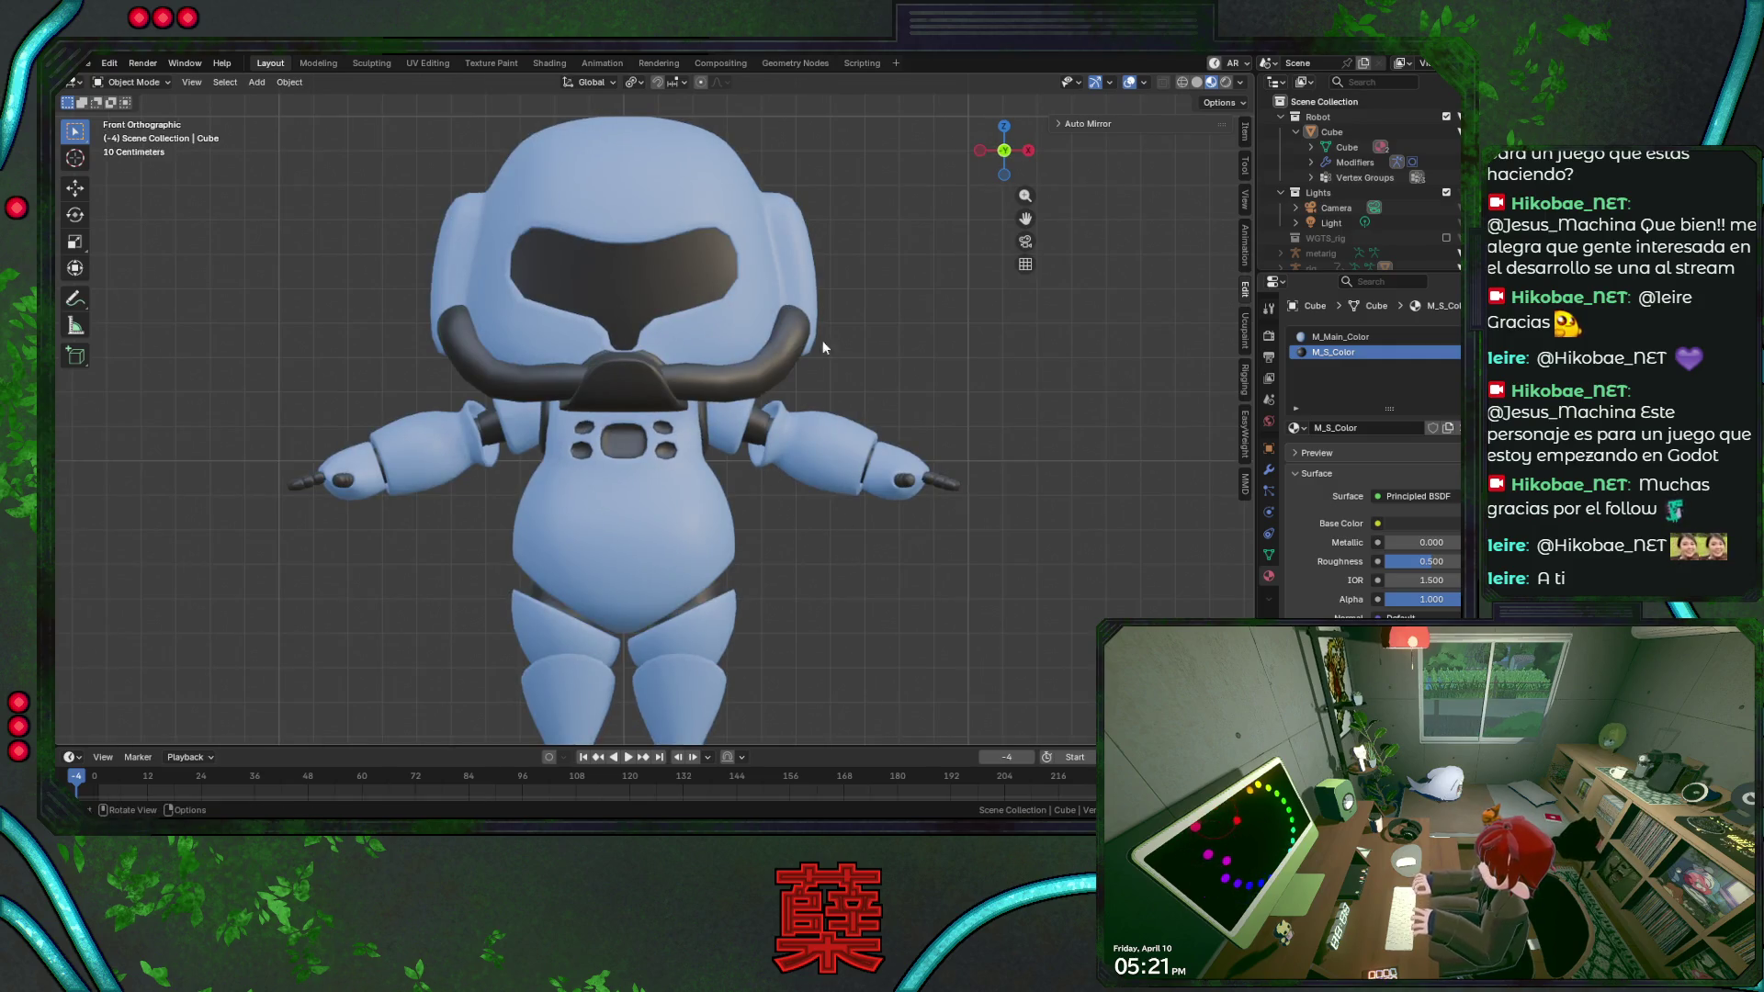
scroll(858, 303, "down", 1)
key("ctrl+s")
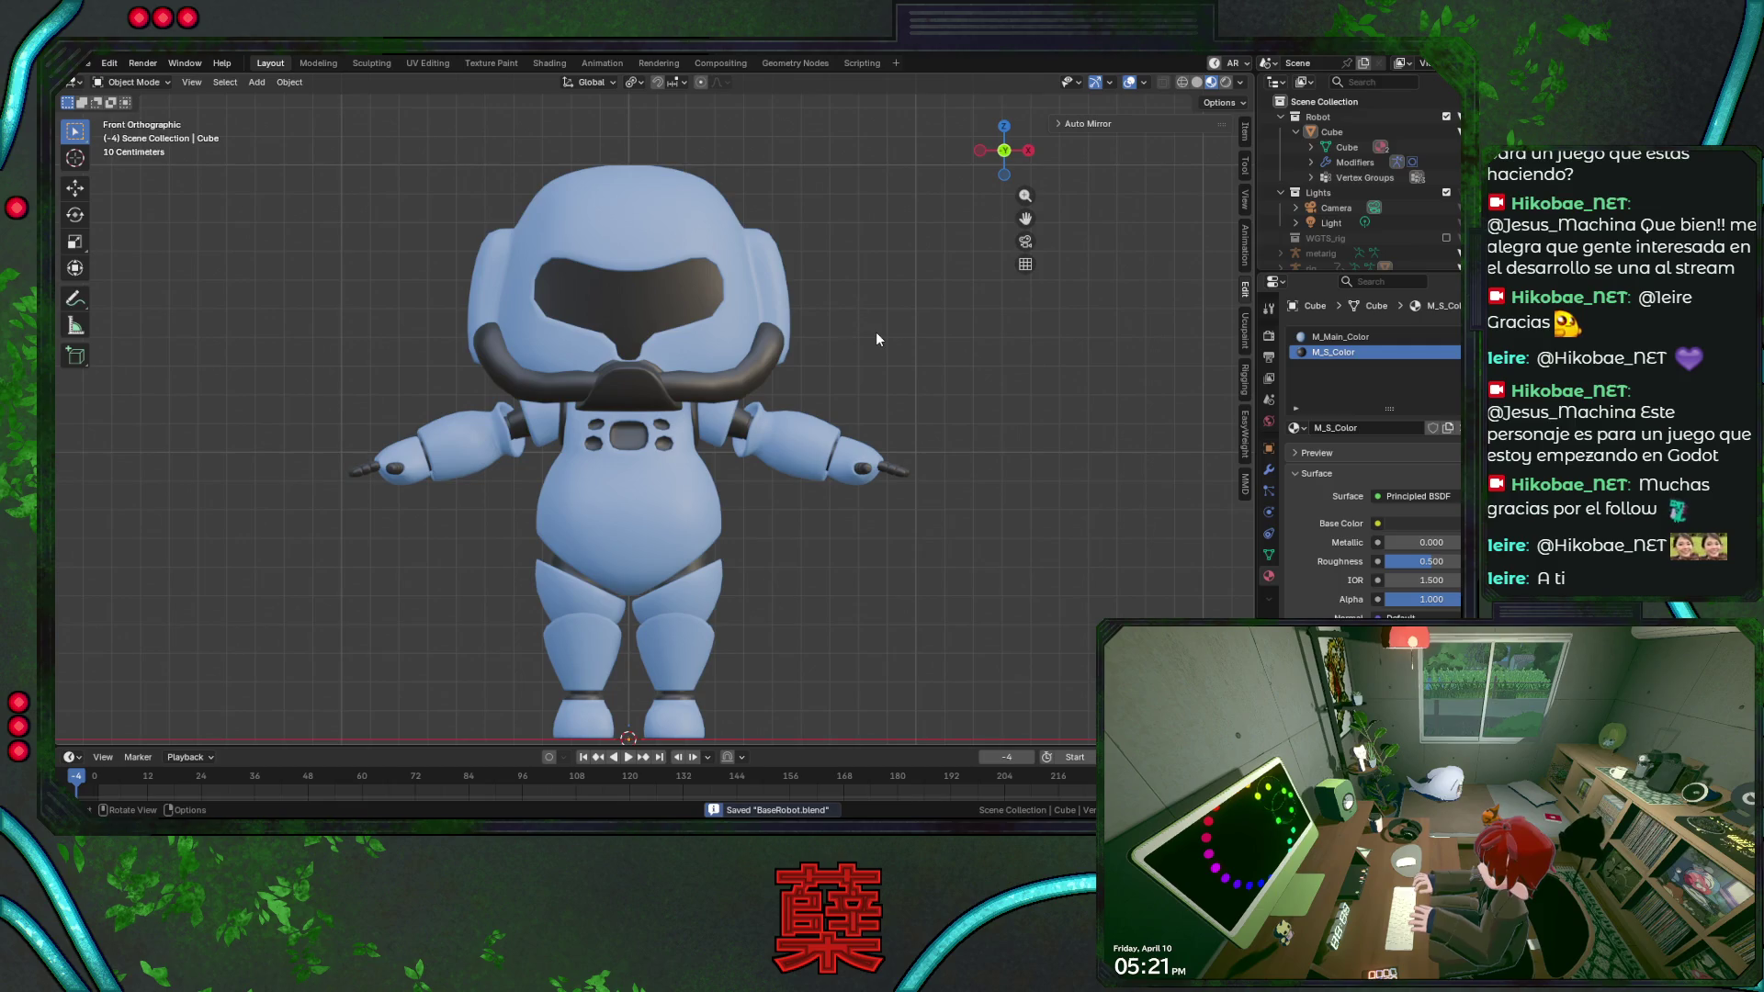
scroll(877, 341, "up", 1)
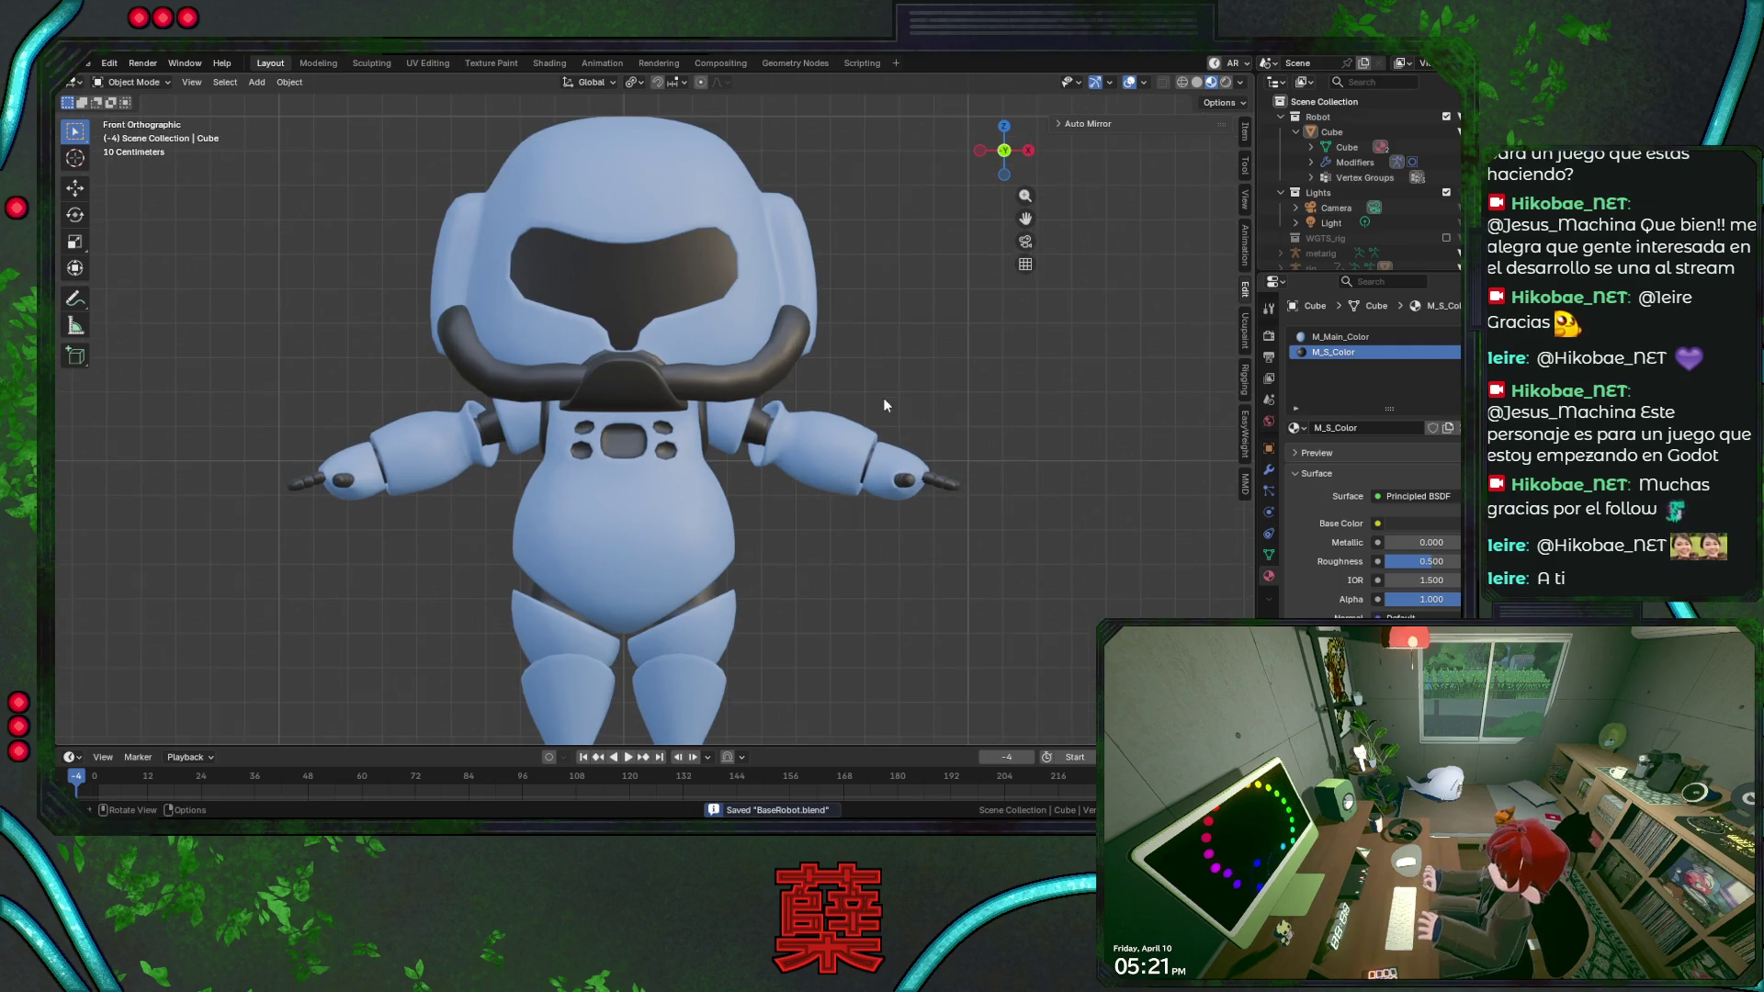
Compare back and front views of the robot, then settle on a perspective view.
key("ctrl+KP_1")
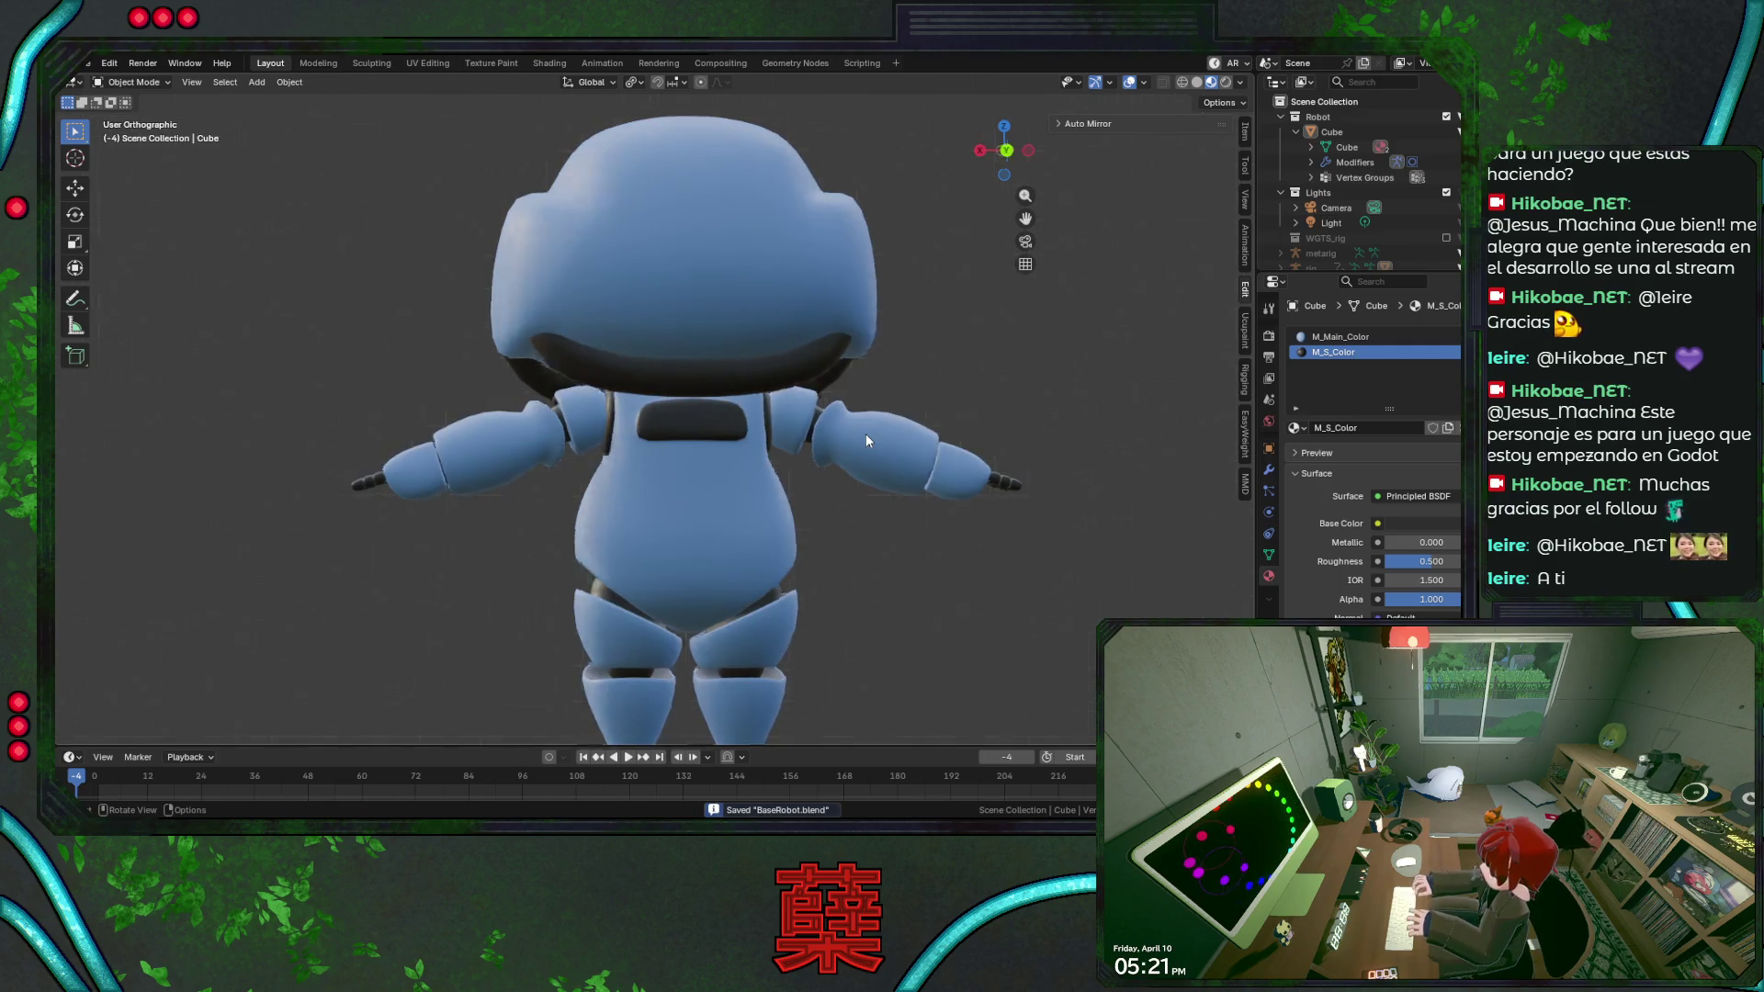
key("KP_1")
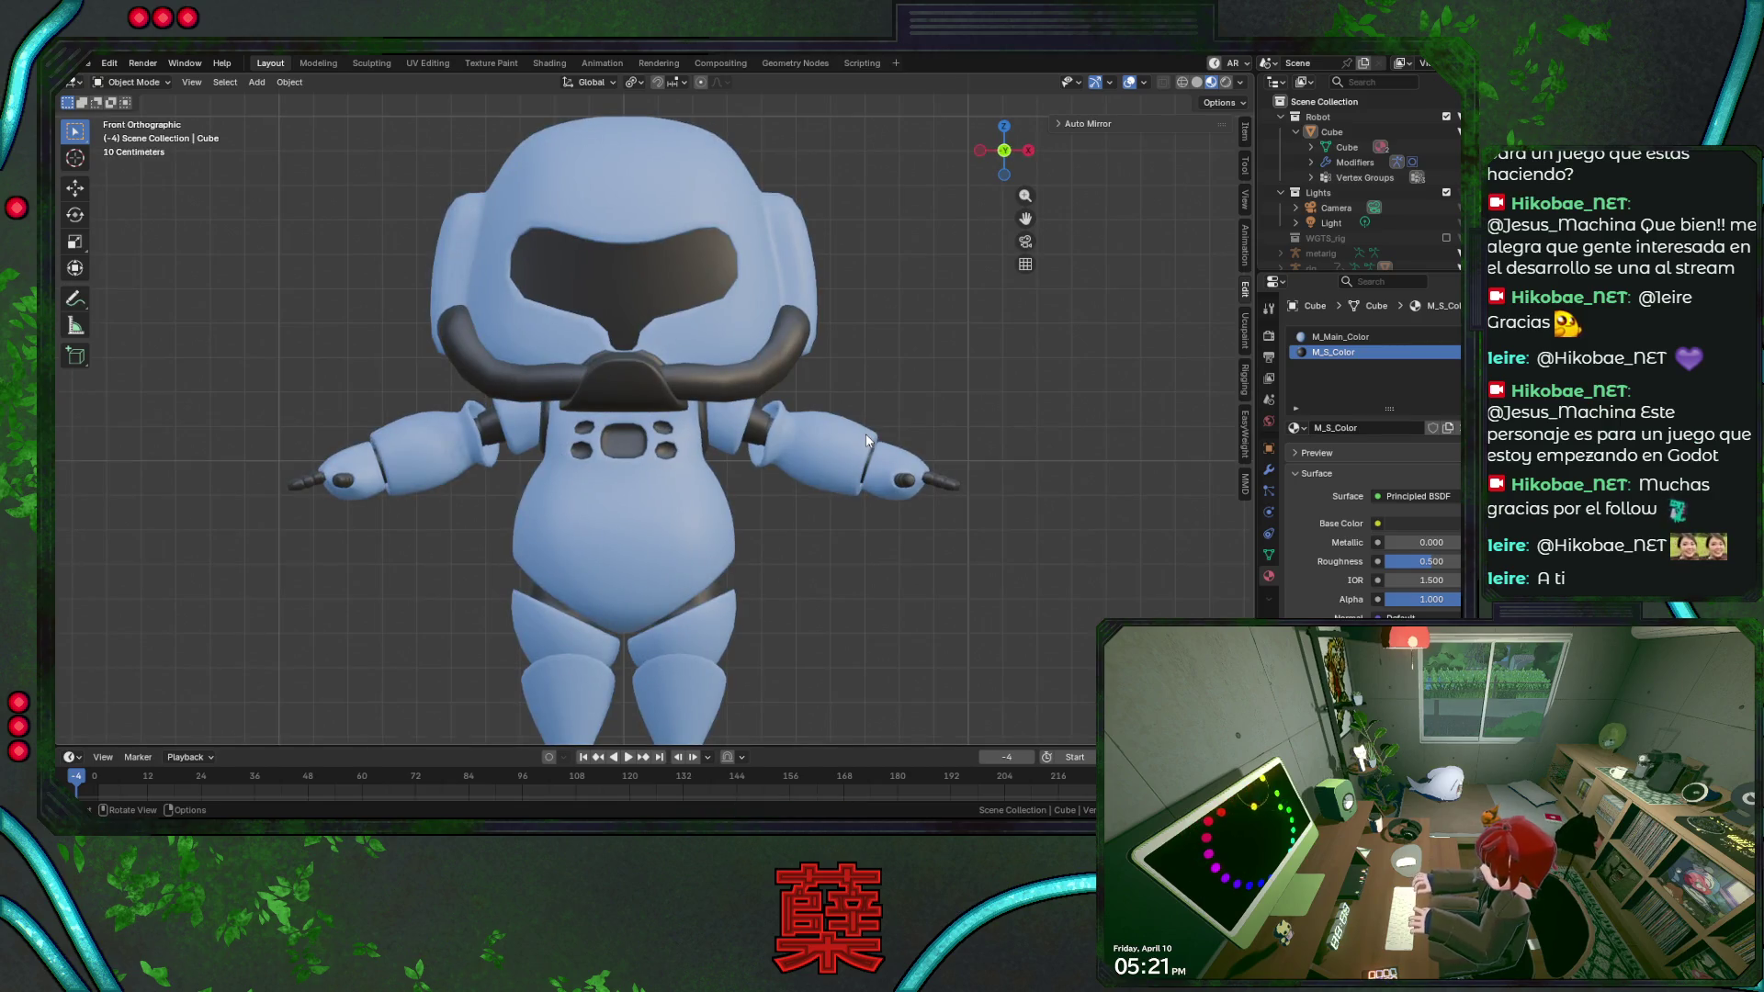
key("ctrl+KP_1")
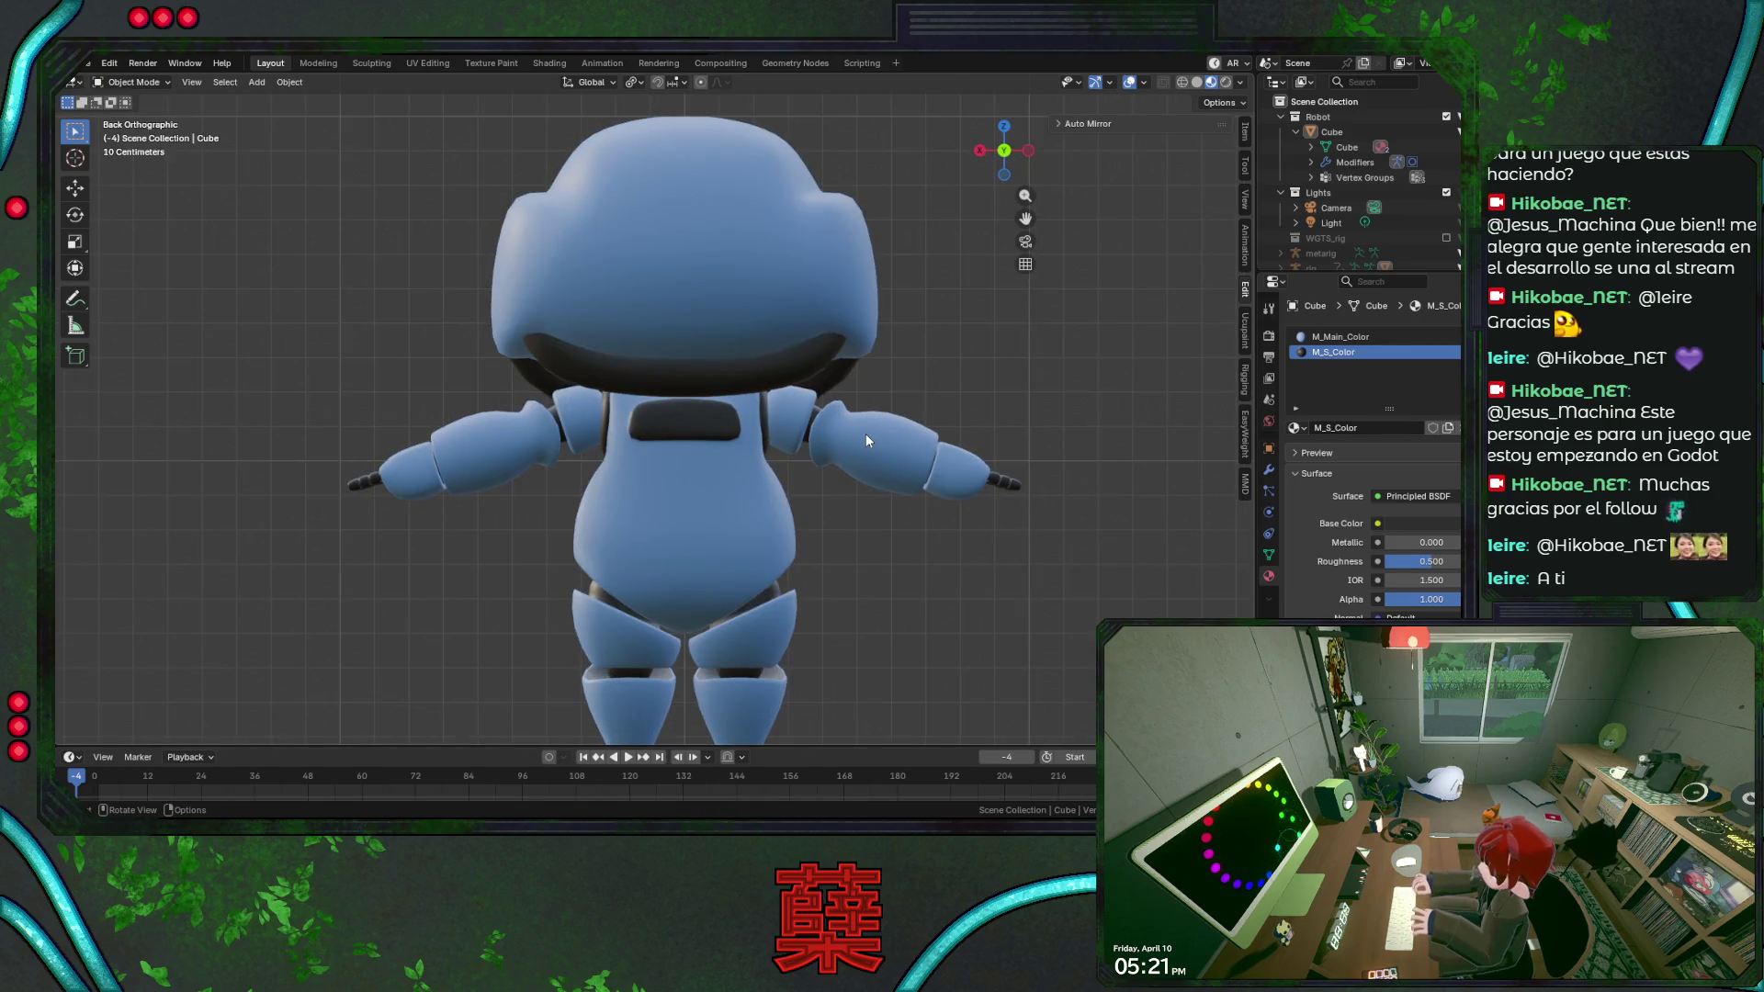
key("KP_1")
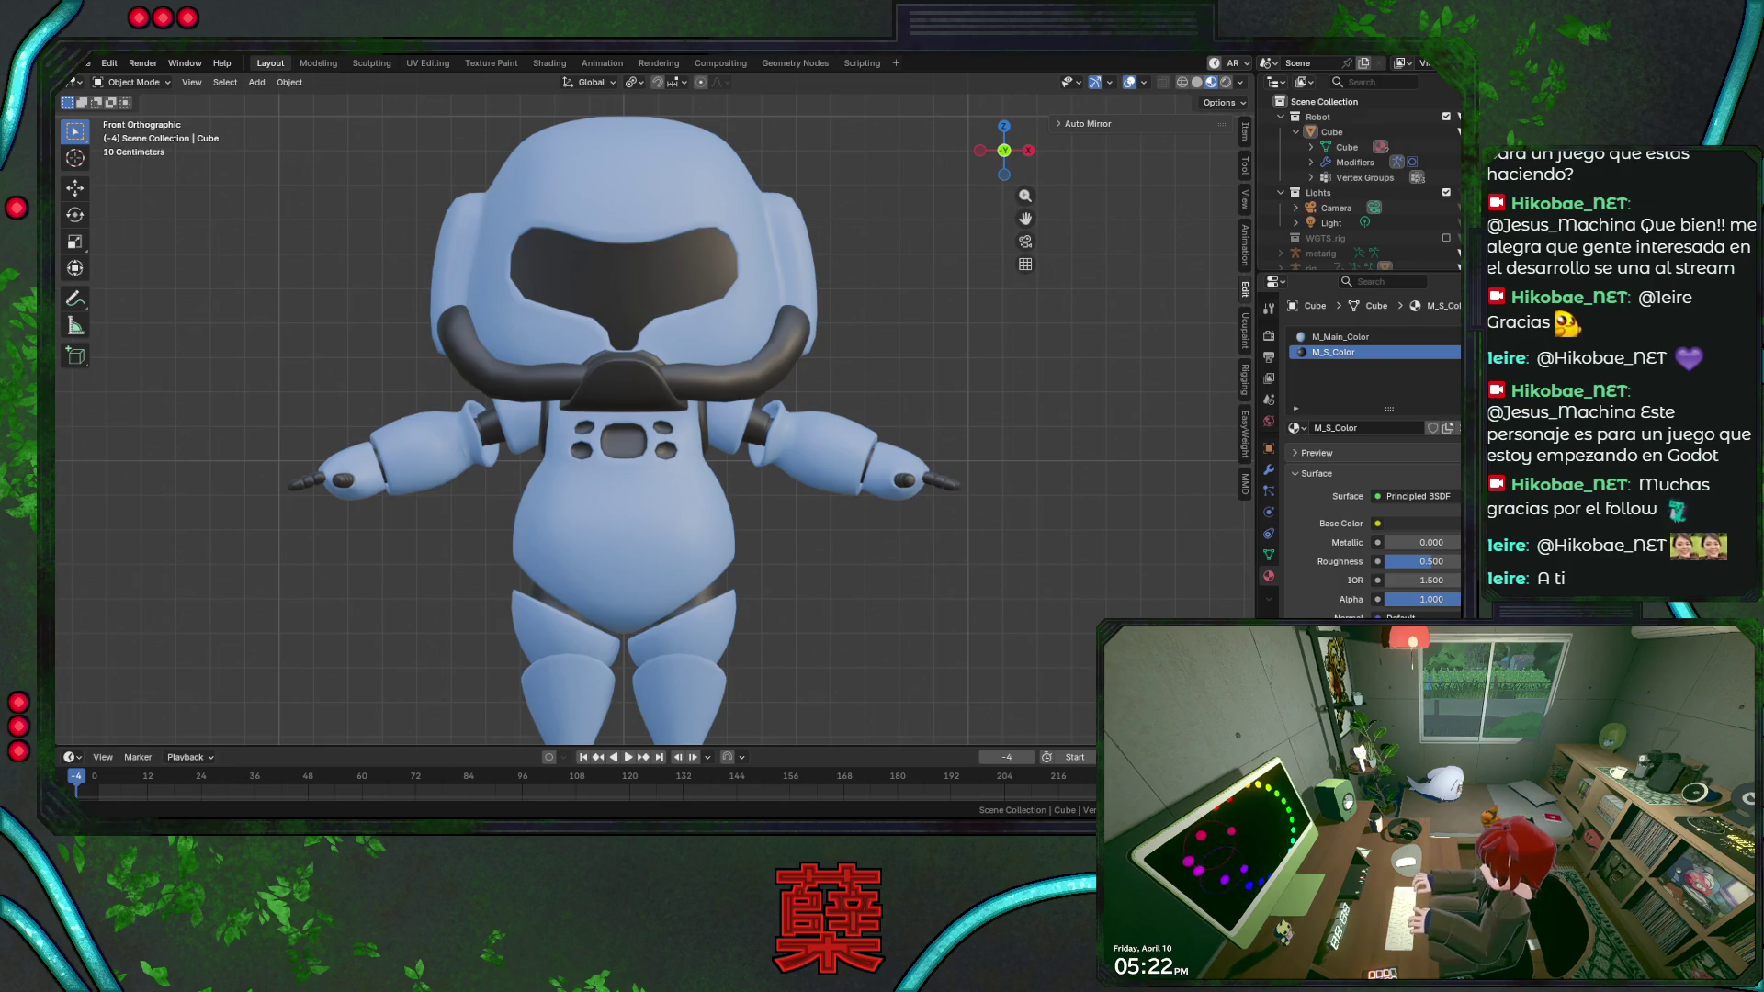
scroll(884, 381, "down", 2)
scroll(824, 344, "down", 1)
mouse_move(823, 337)
middle_mouse_down()
mouse_move(648, 380)
mouse_move(503, 373)
mouse_move(805, 340)
mouse_move(824, 382)
middle_mouse_up()
Save the file and set the robot's Subdivision viewport level back to 1 in the Modifiers tab.
key("ctrl+s")
left_click(769, 361)
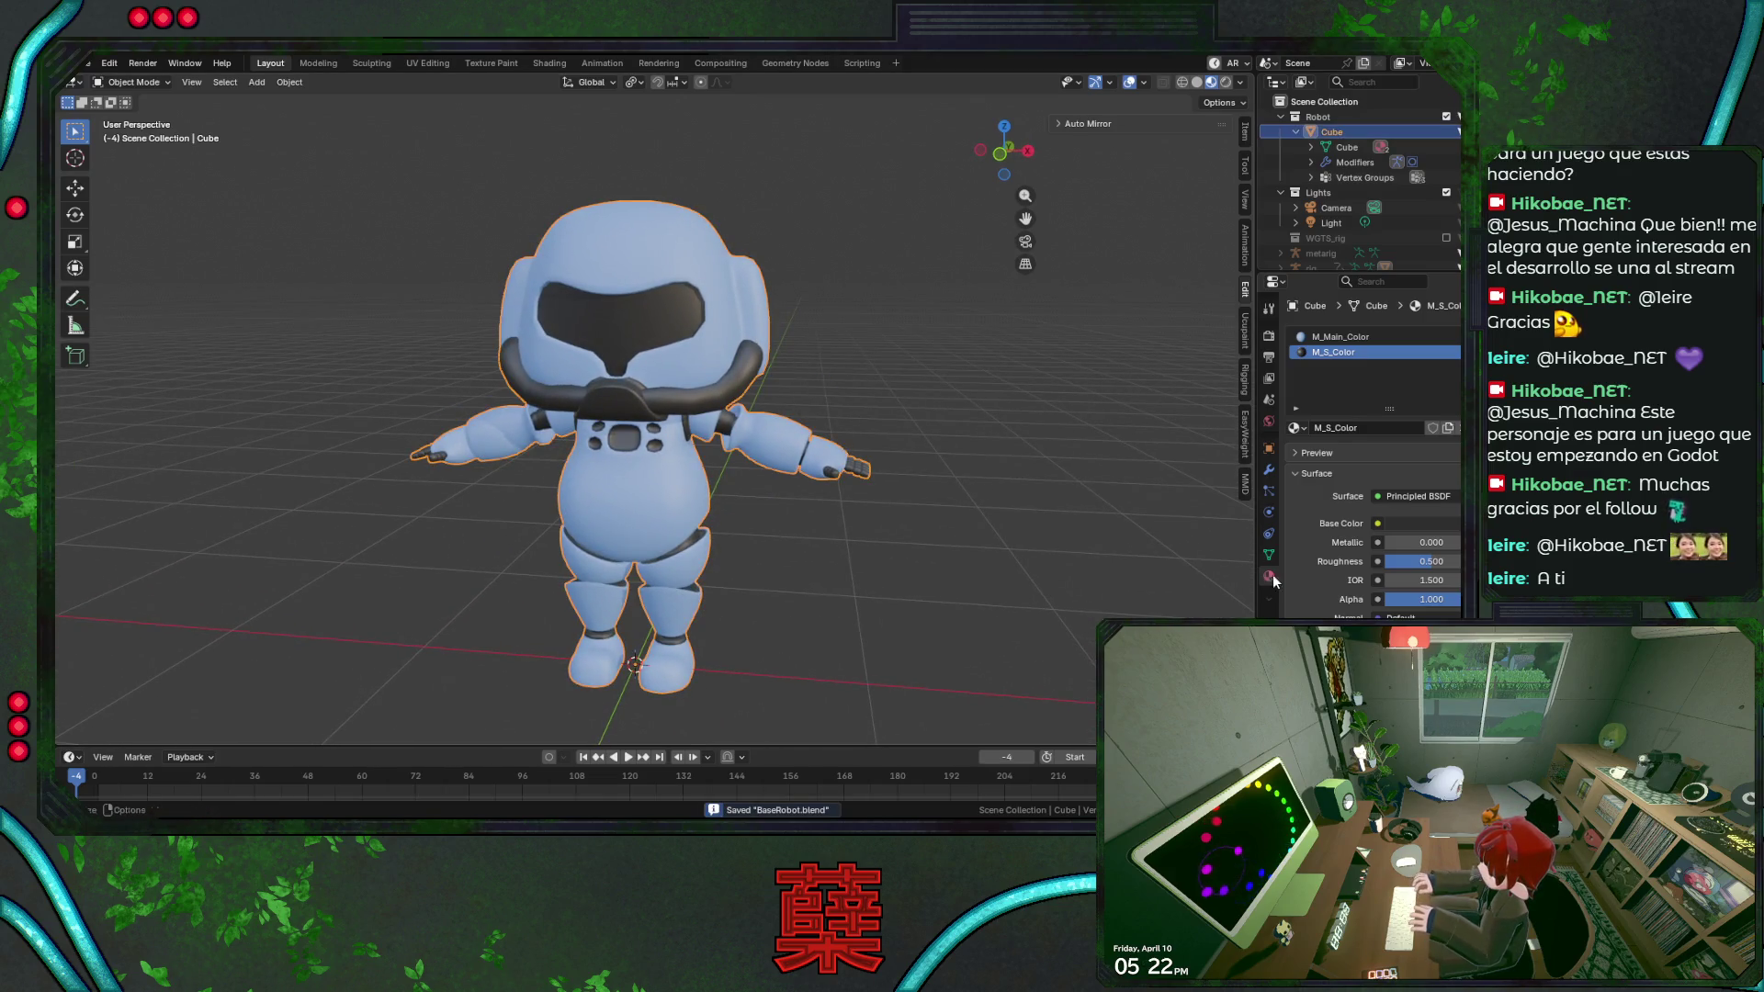
left_click(1269, 470)
left_click(1455, 420)
left_click(849, 547)
scroll(827, 548, "up", 3)
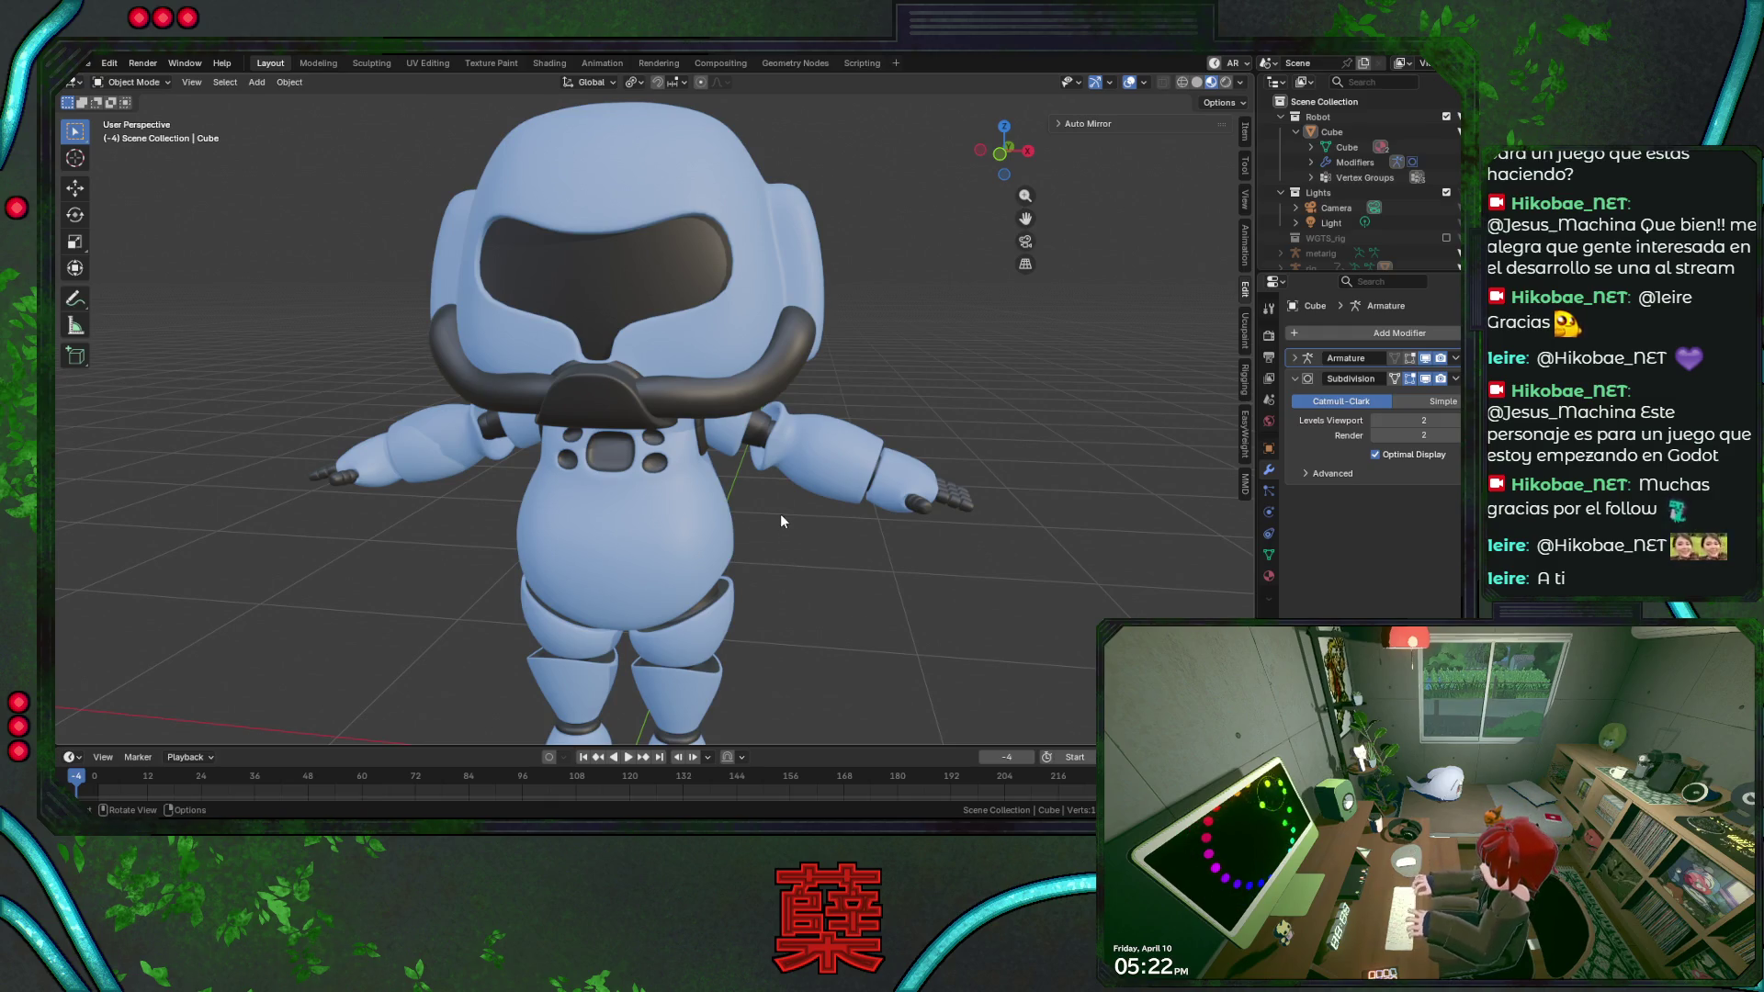
scroll(823, 522, "down", 1)
scroll(804, 530, "down", 1)
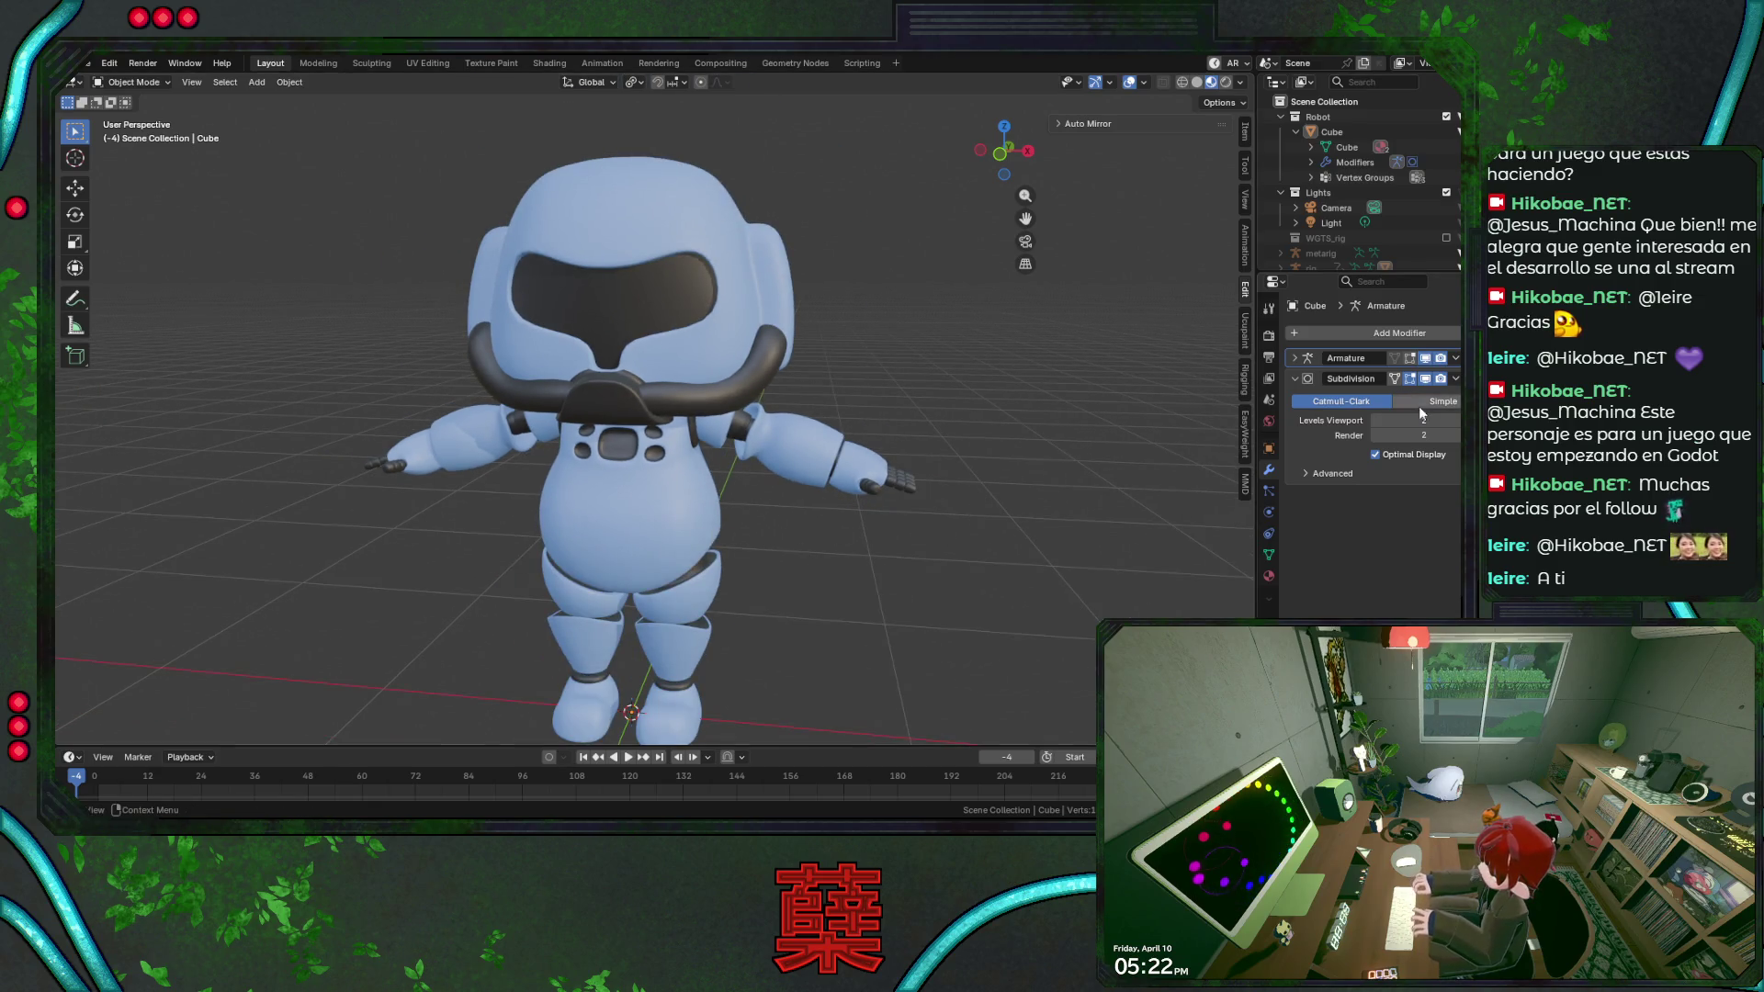
left_click(1374, 420)
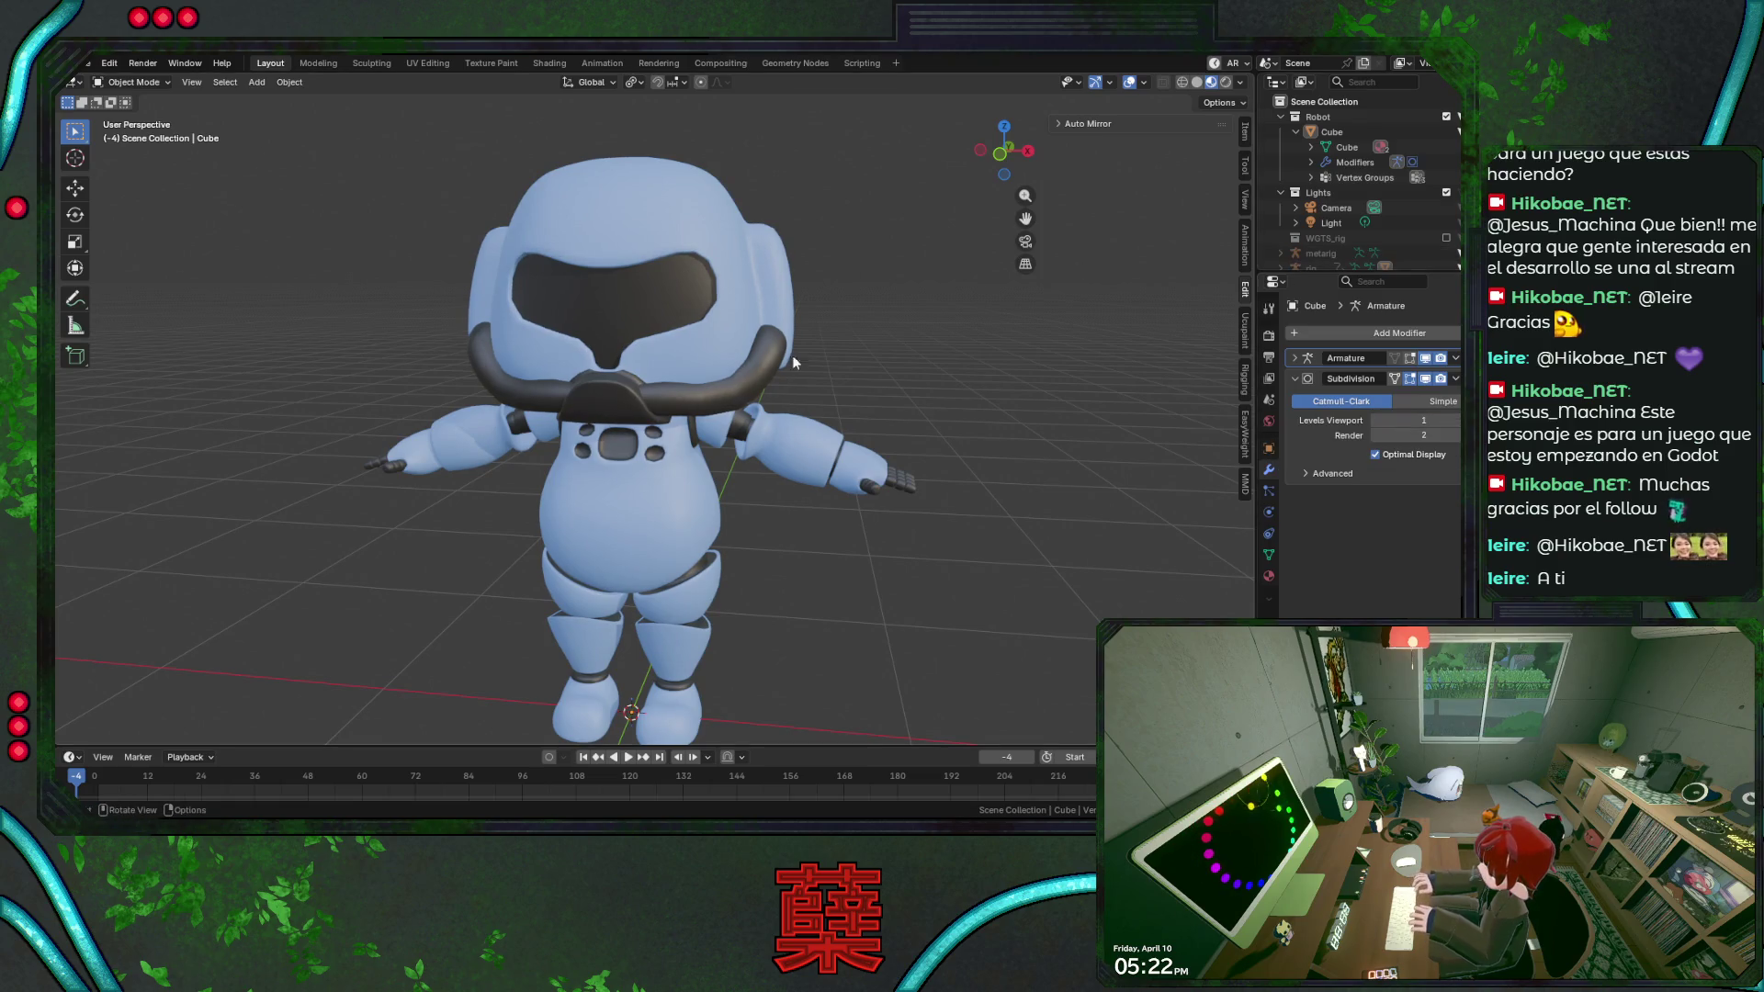
Switch to solid shading, save BaseRobot.blend and move to the Animation workspace.
left_click(1195, 83)
left_click(796, 286)
key("ctrl+s")
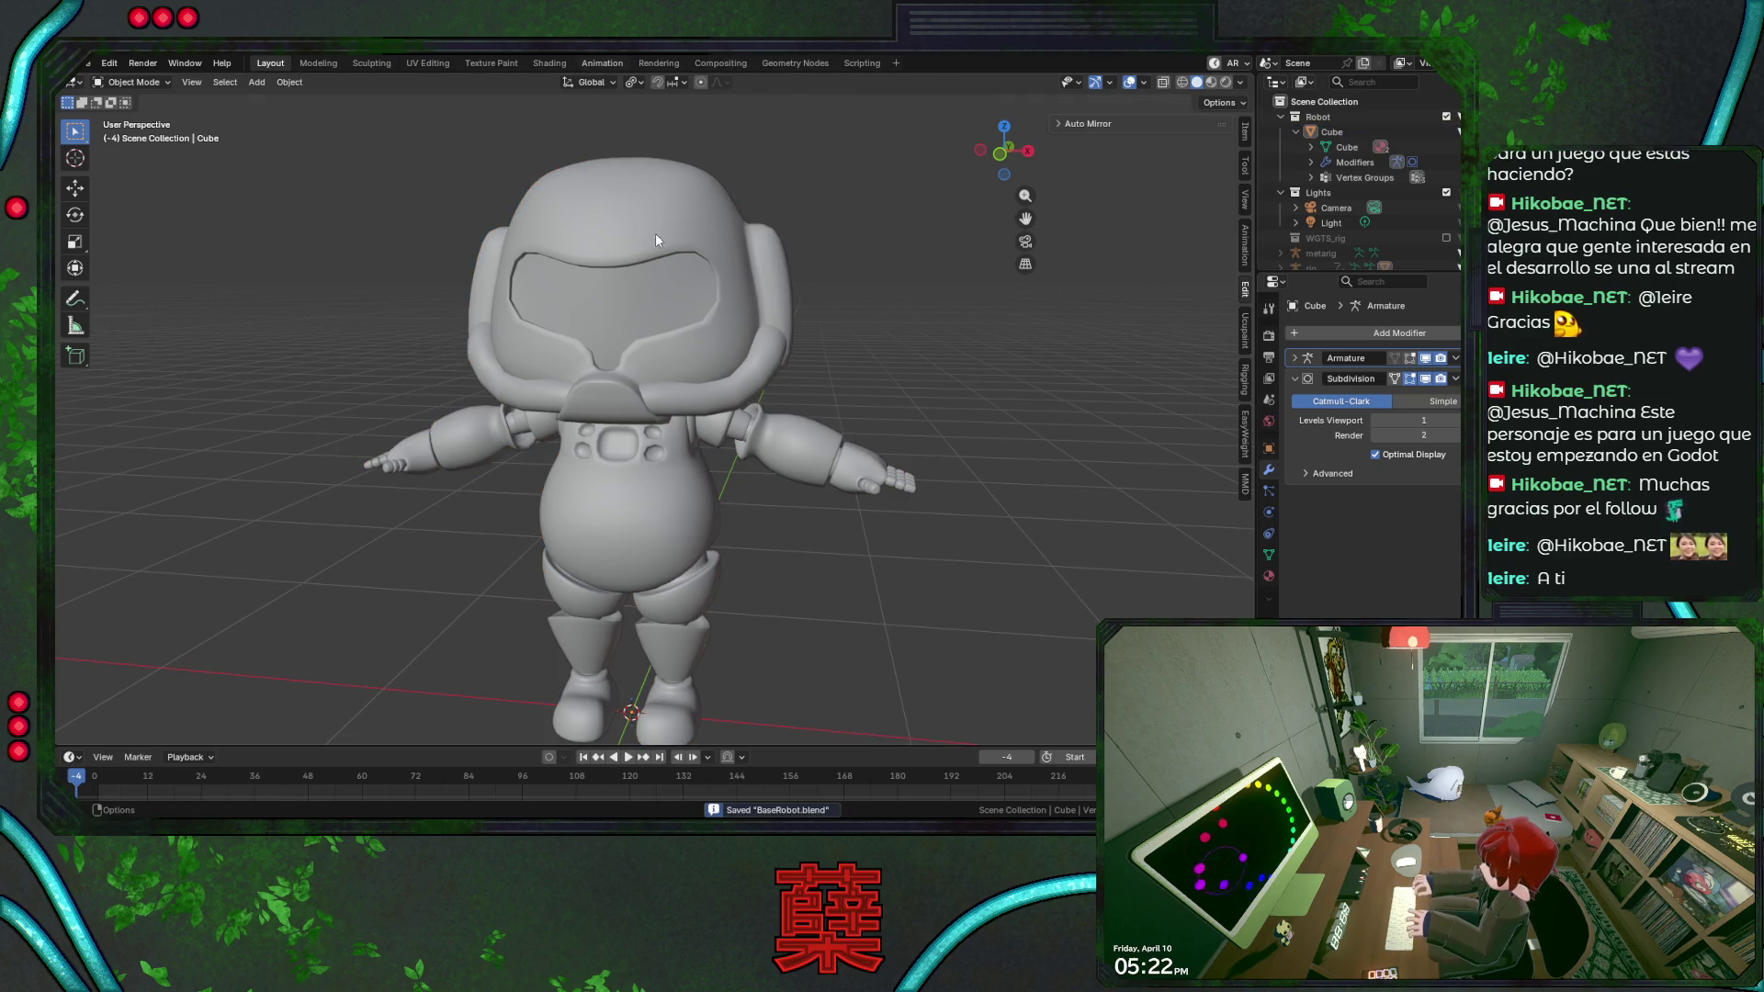
left_click(601, 63)
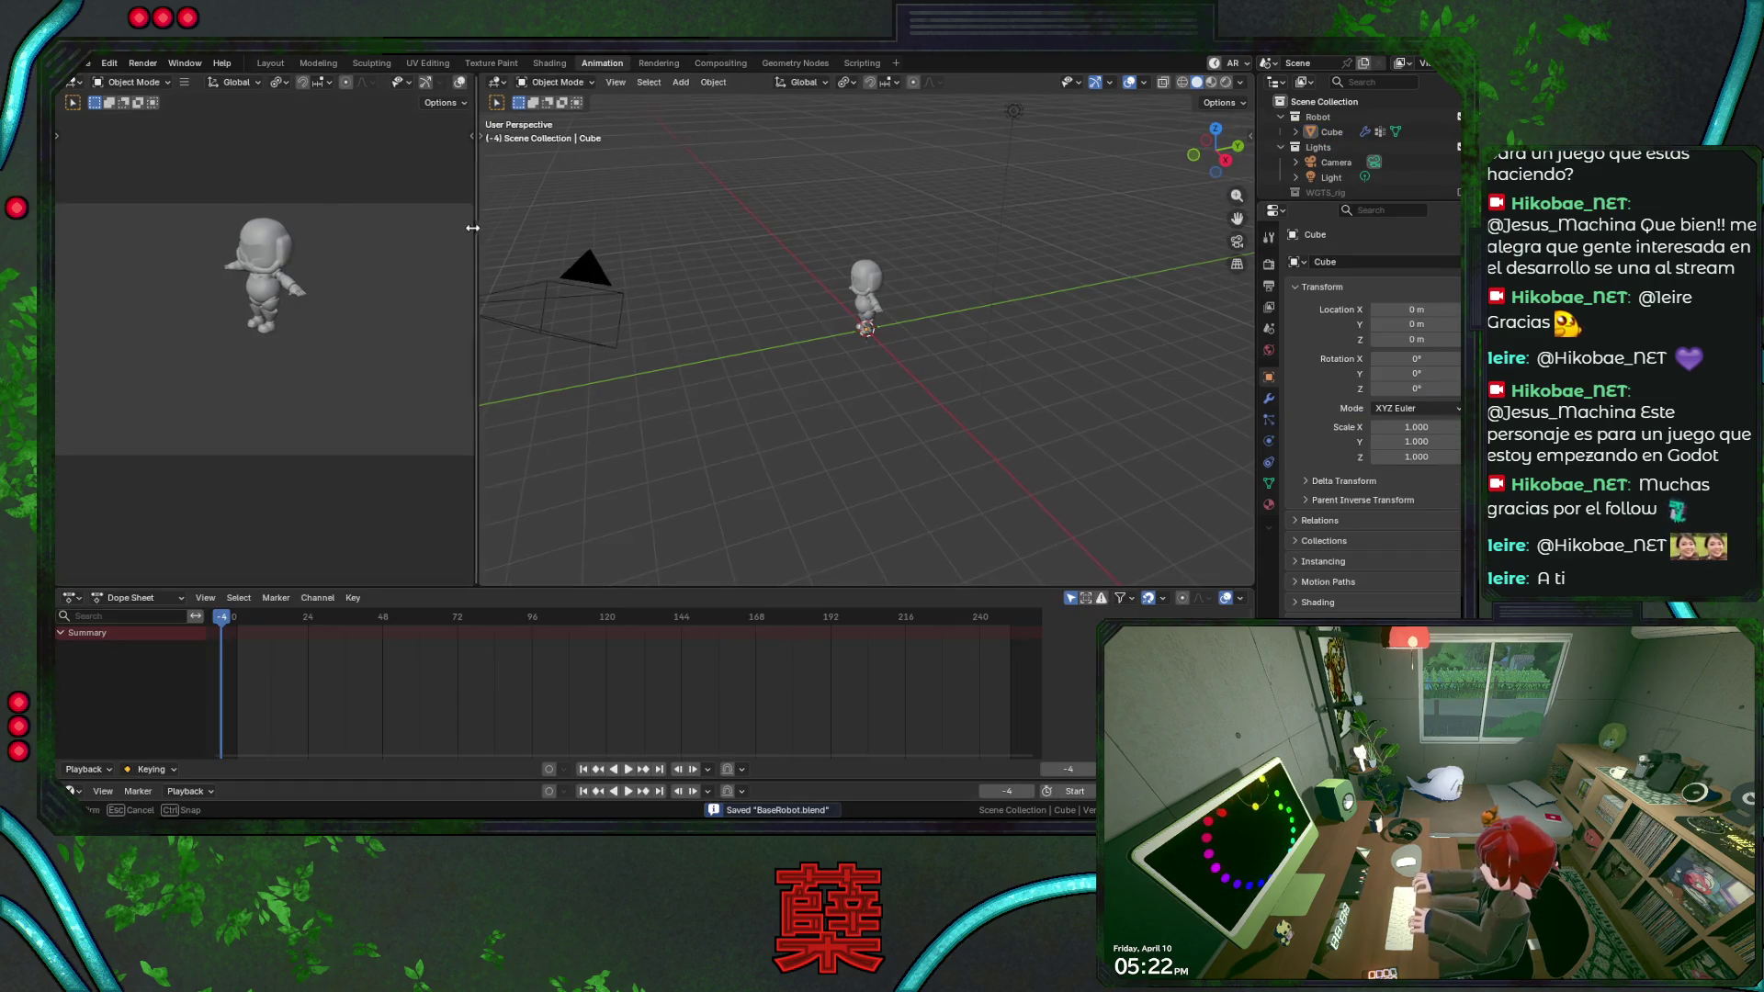
Resize the Animation workspace areas and switch the timeline to the Action Editor.
left_click_drag(478, 234, 418, 239)
left_click_drag(391, 588, 391, 552)
left_click(156, 566)
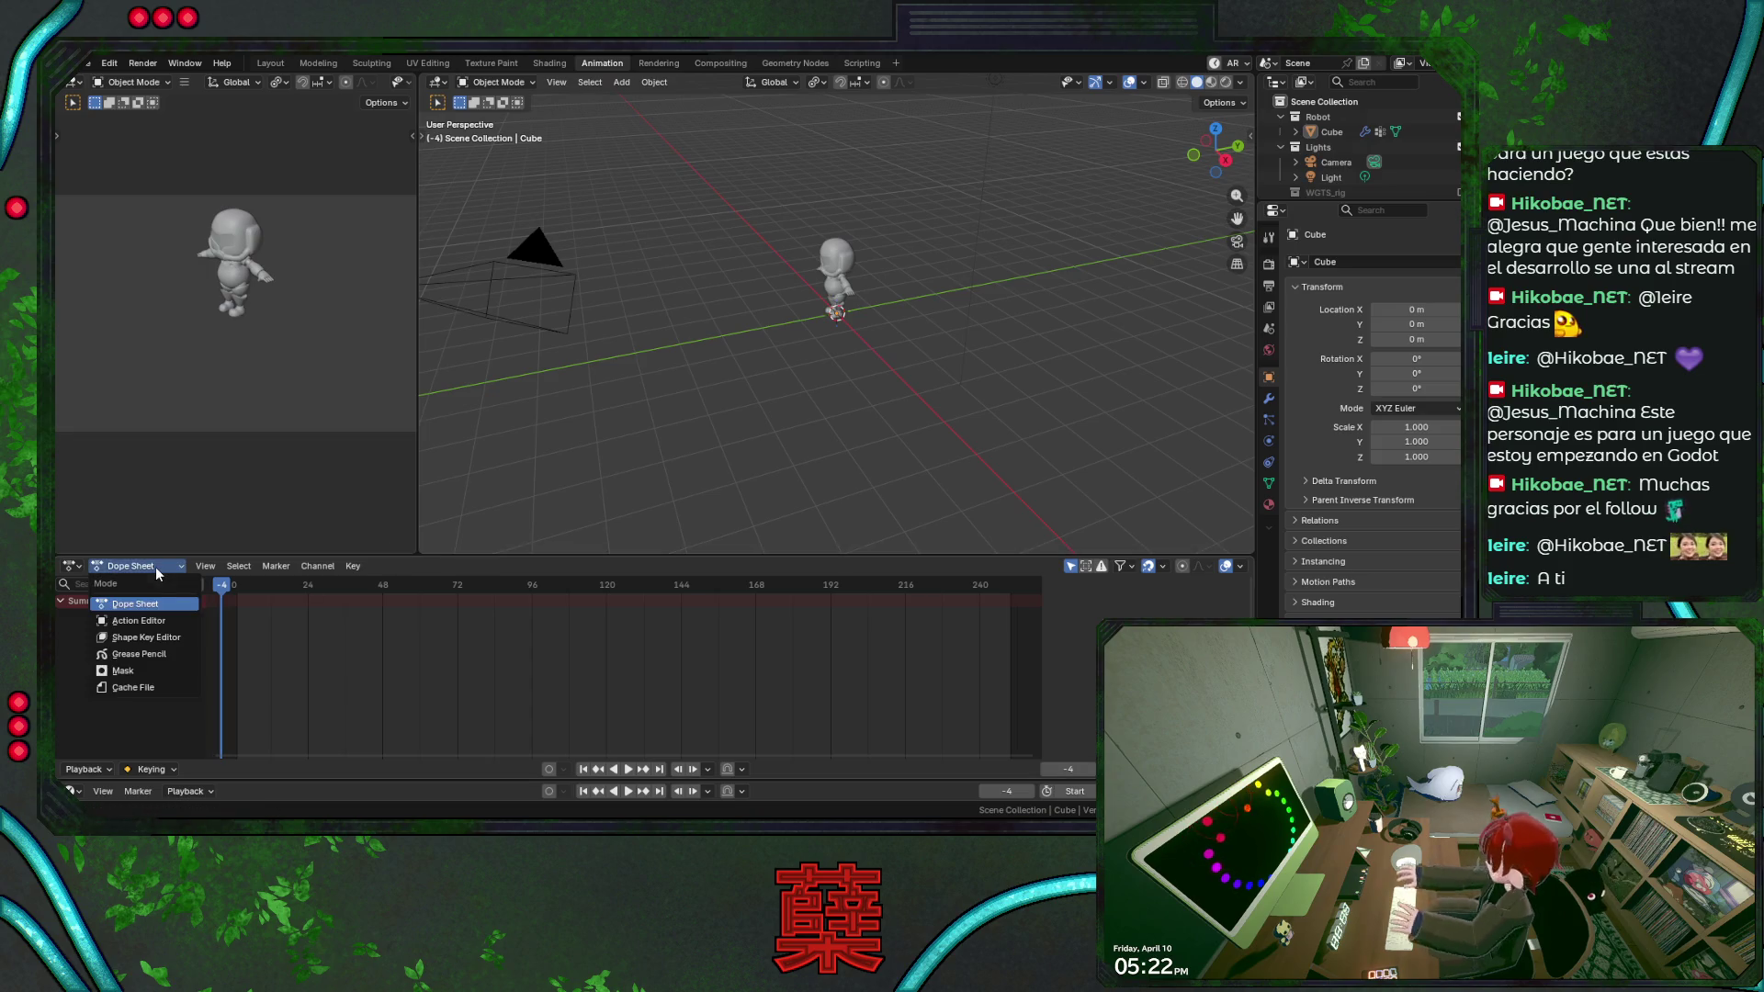
left_click(162, 627)
scroll(1364, 151, "down", 2)
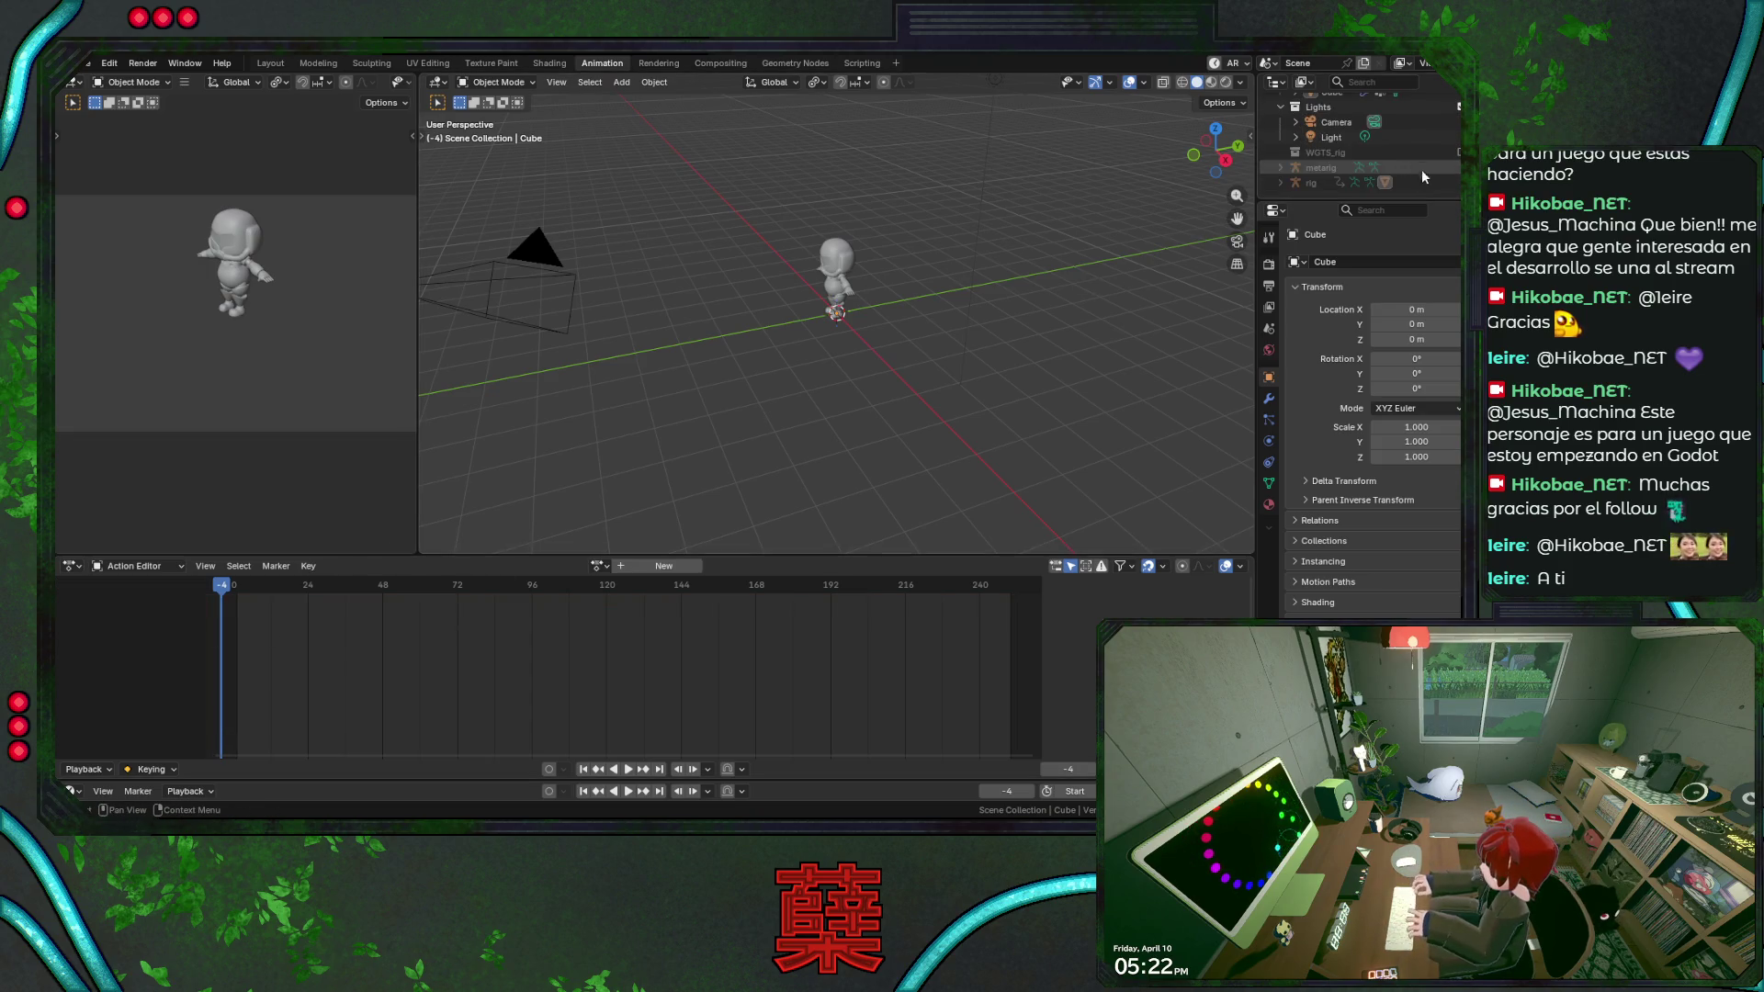
Frame the rig armature in front view, enlarge the outliner, then deselect the rig.
left_click(859, 211)
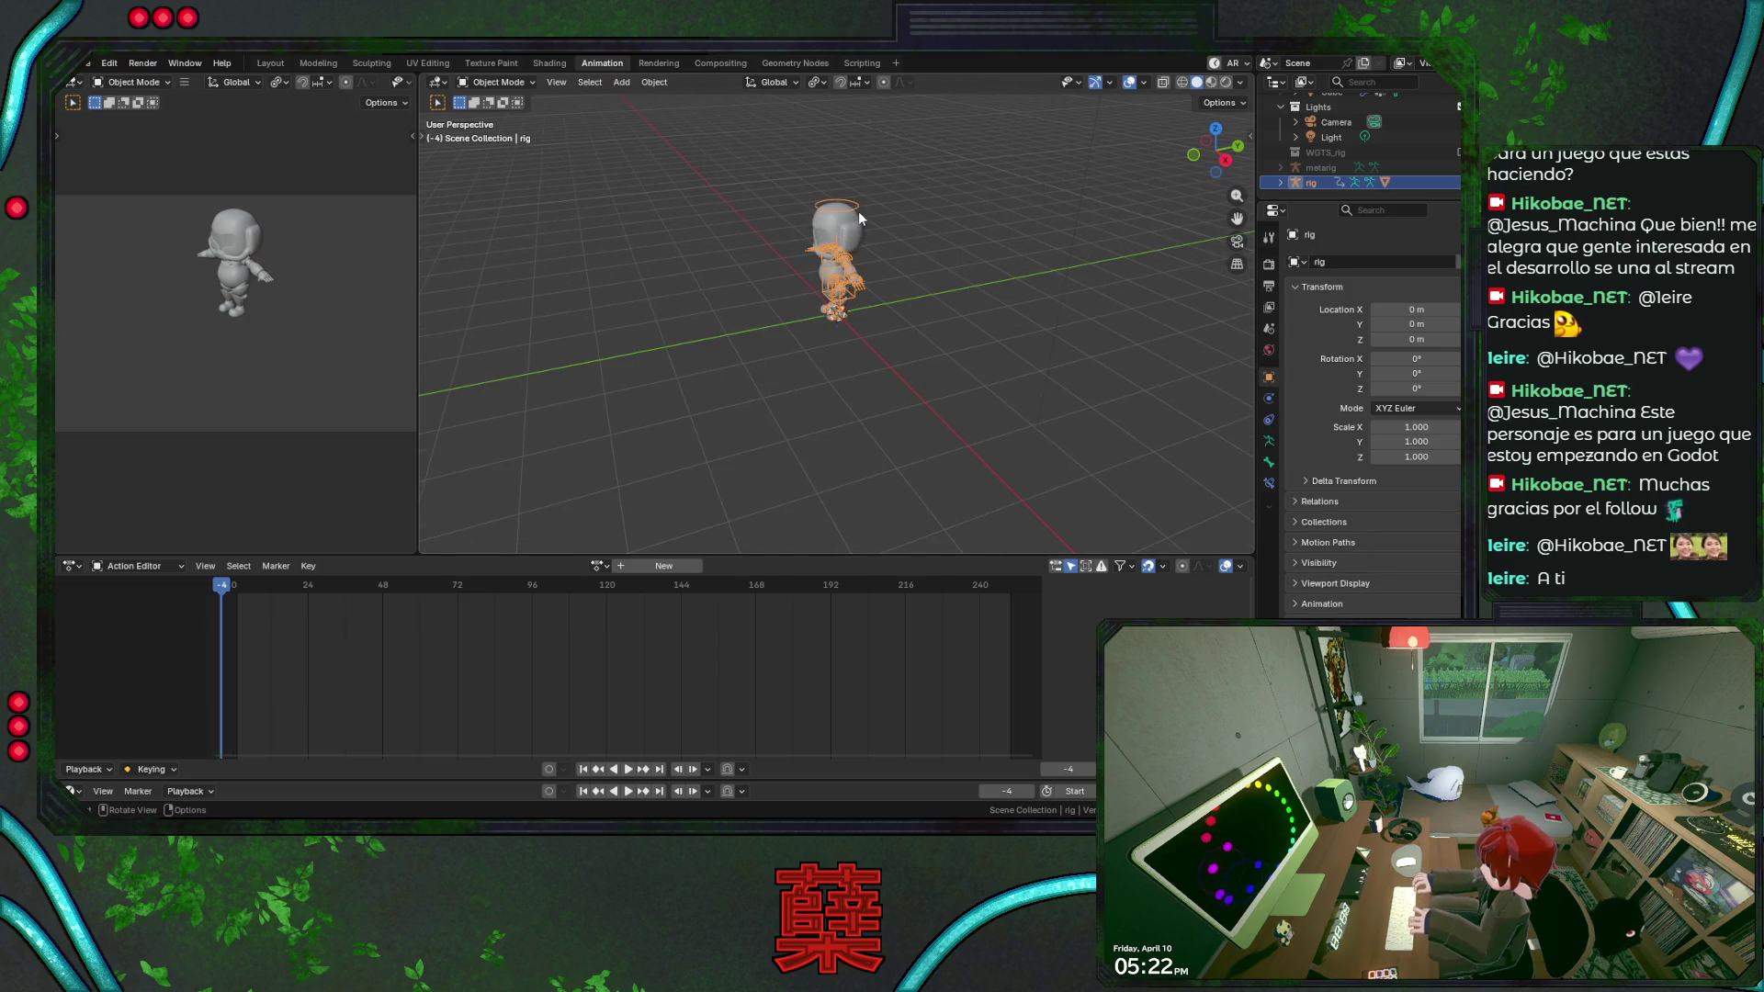
key("KP_Decimal")
key("KP_1")
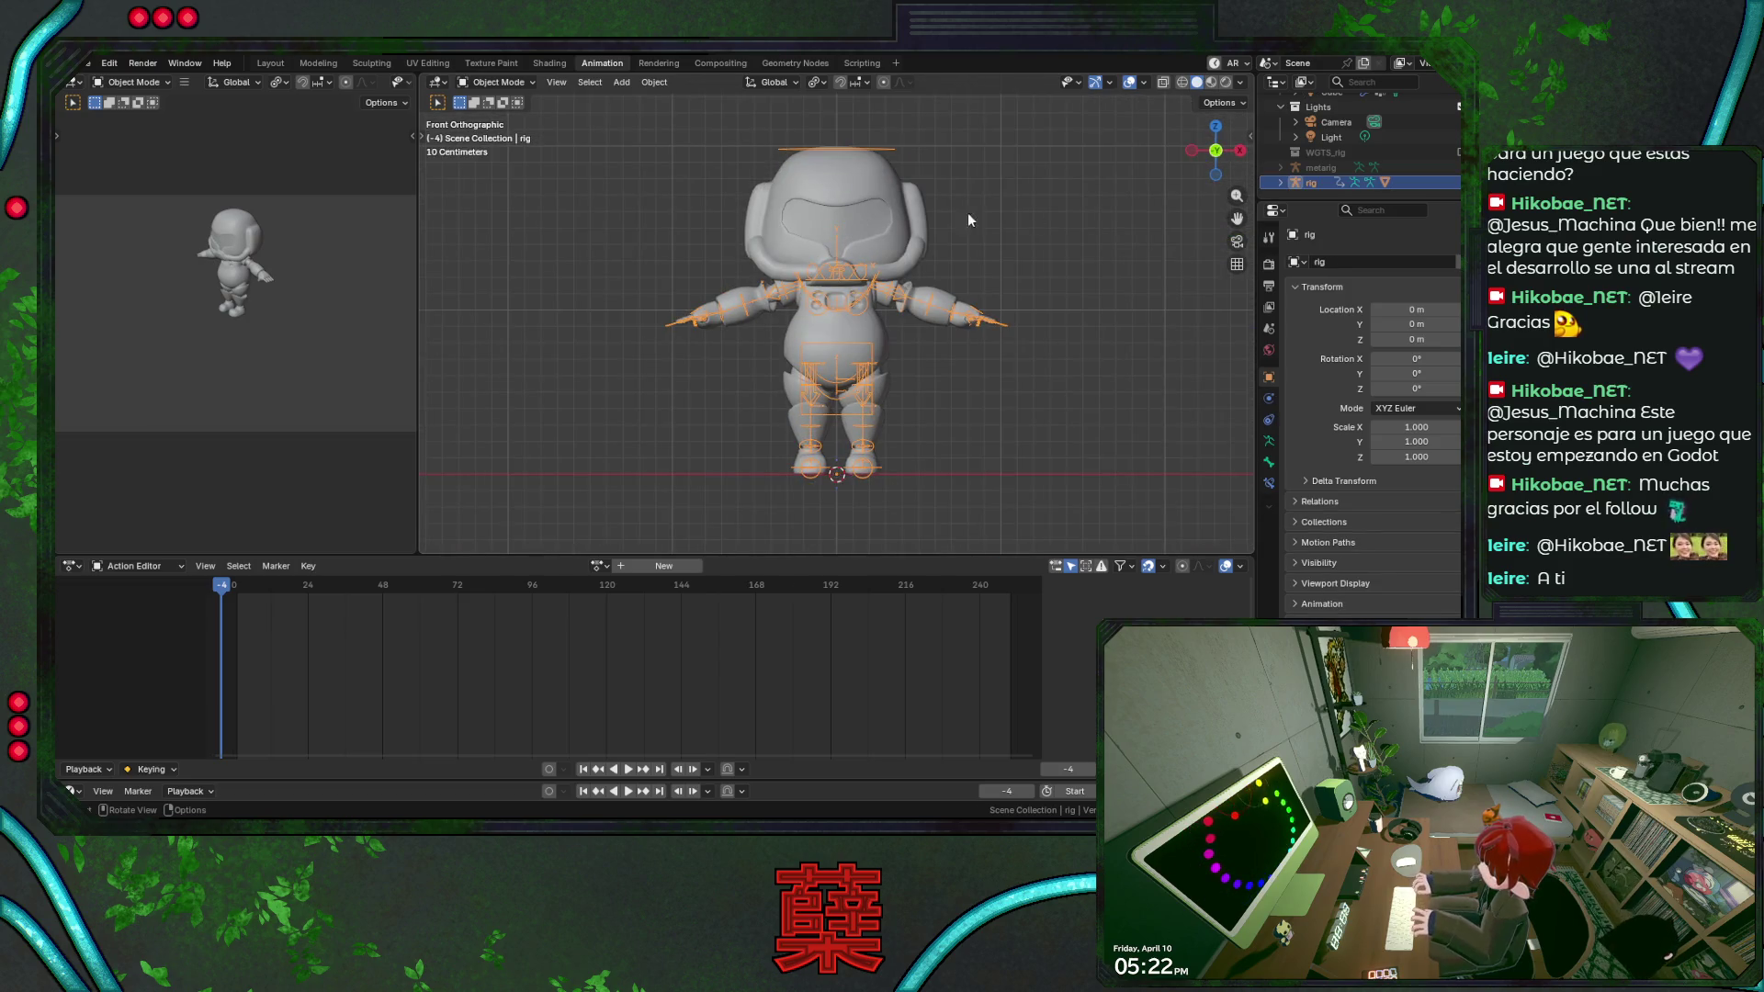
left_click_drag(1333, 200, 1335, 269)
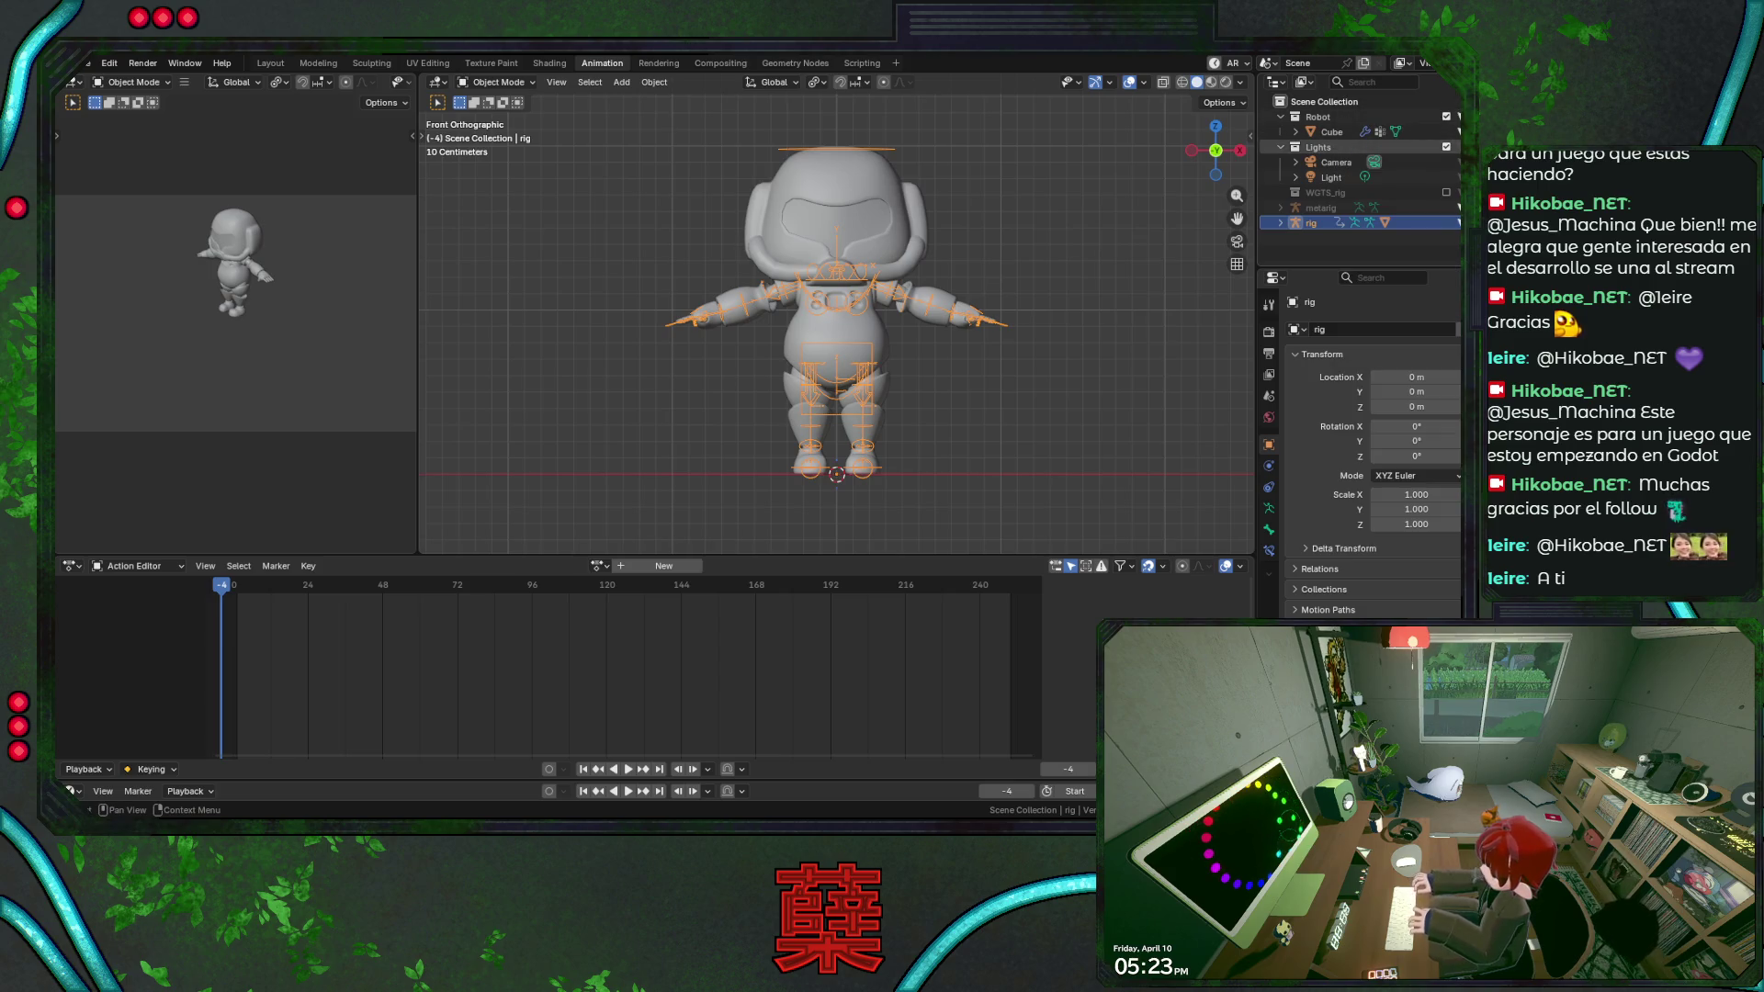
left_click(1021, 348)
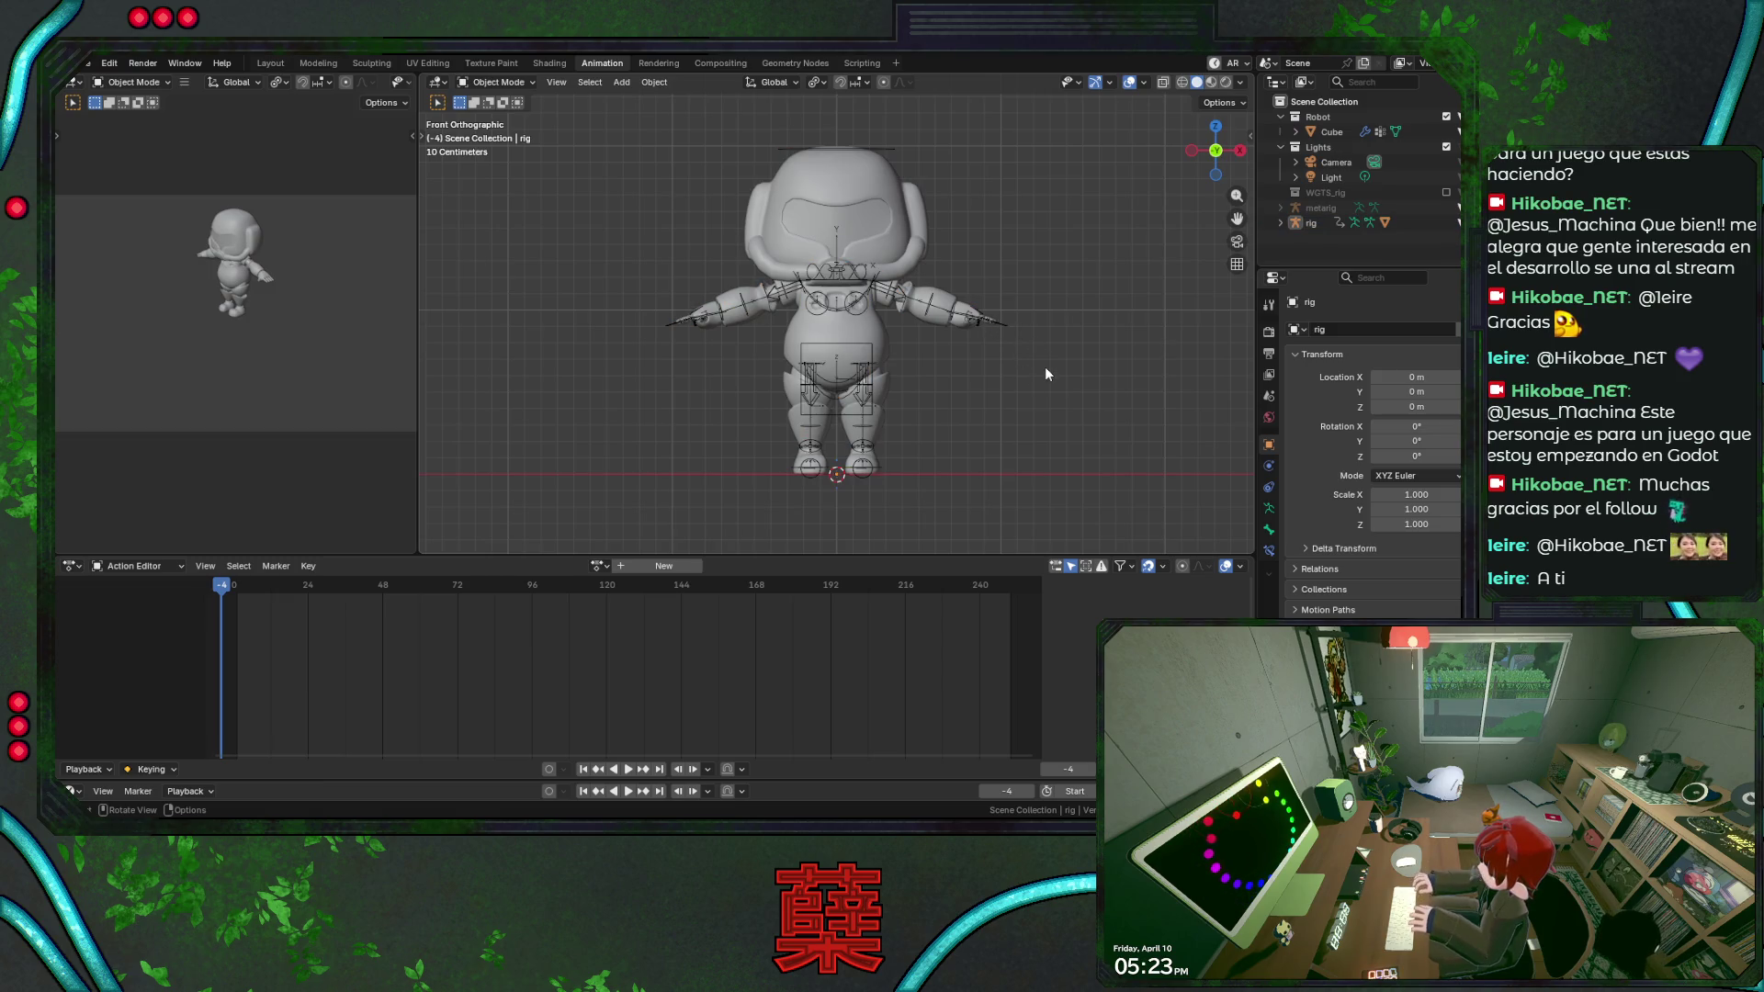
Set the scene frame rate to 30 fps in the output settings.
left_click(892, 189)
left_click(1270, 468)
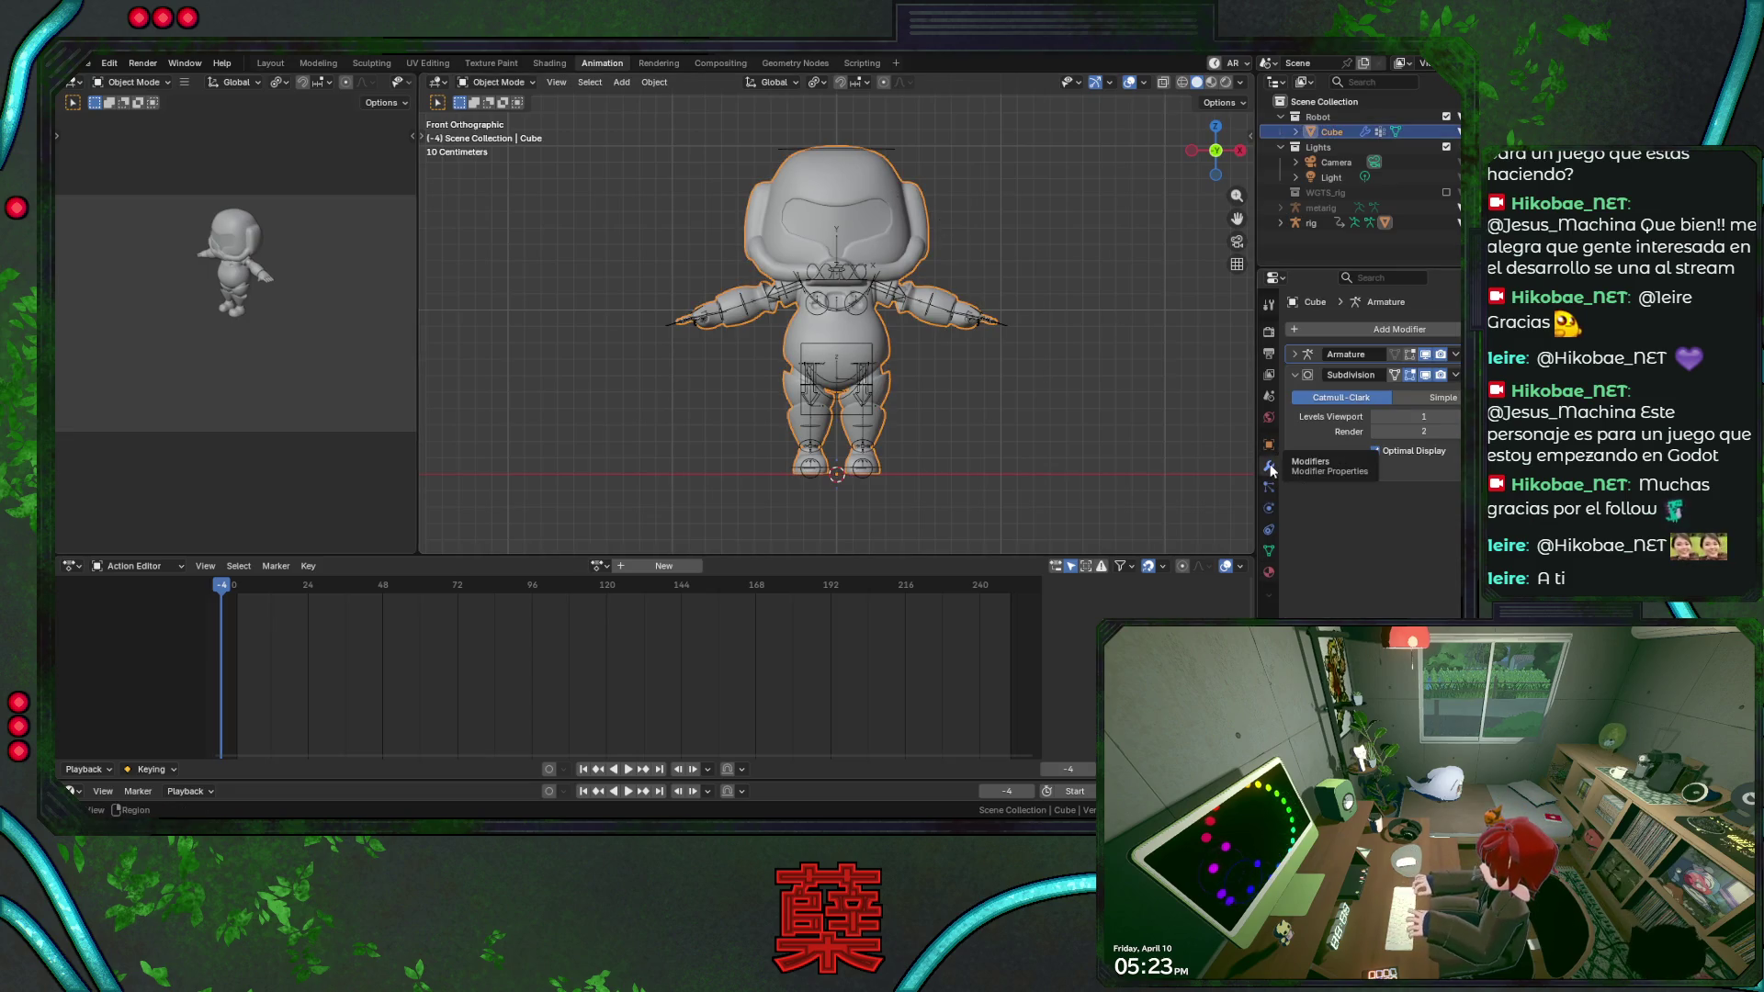
left_click(1270, 335)
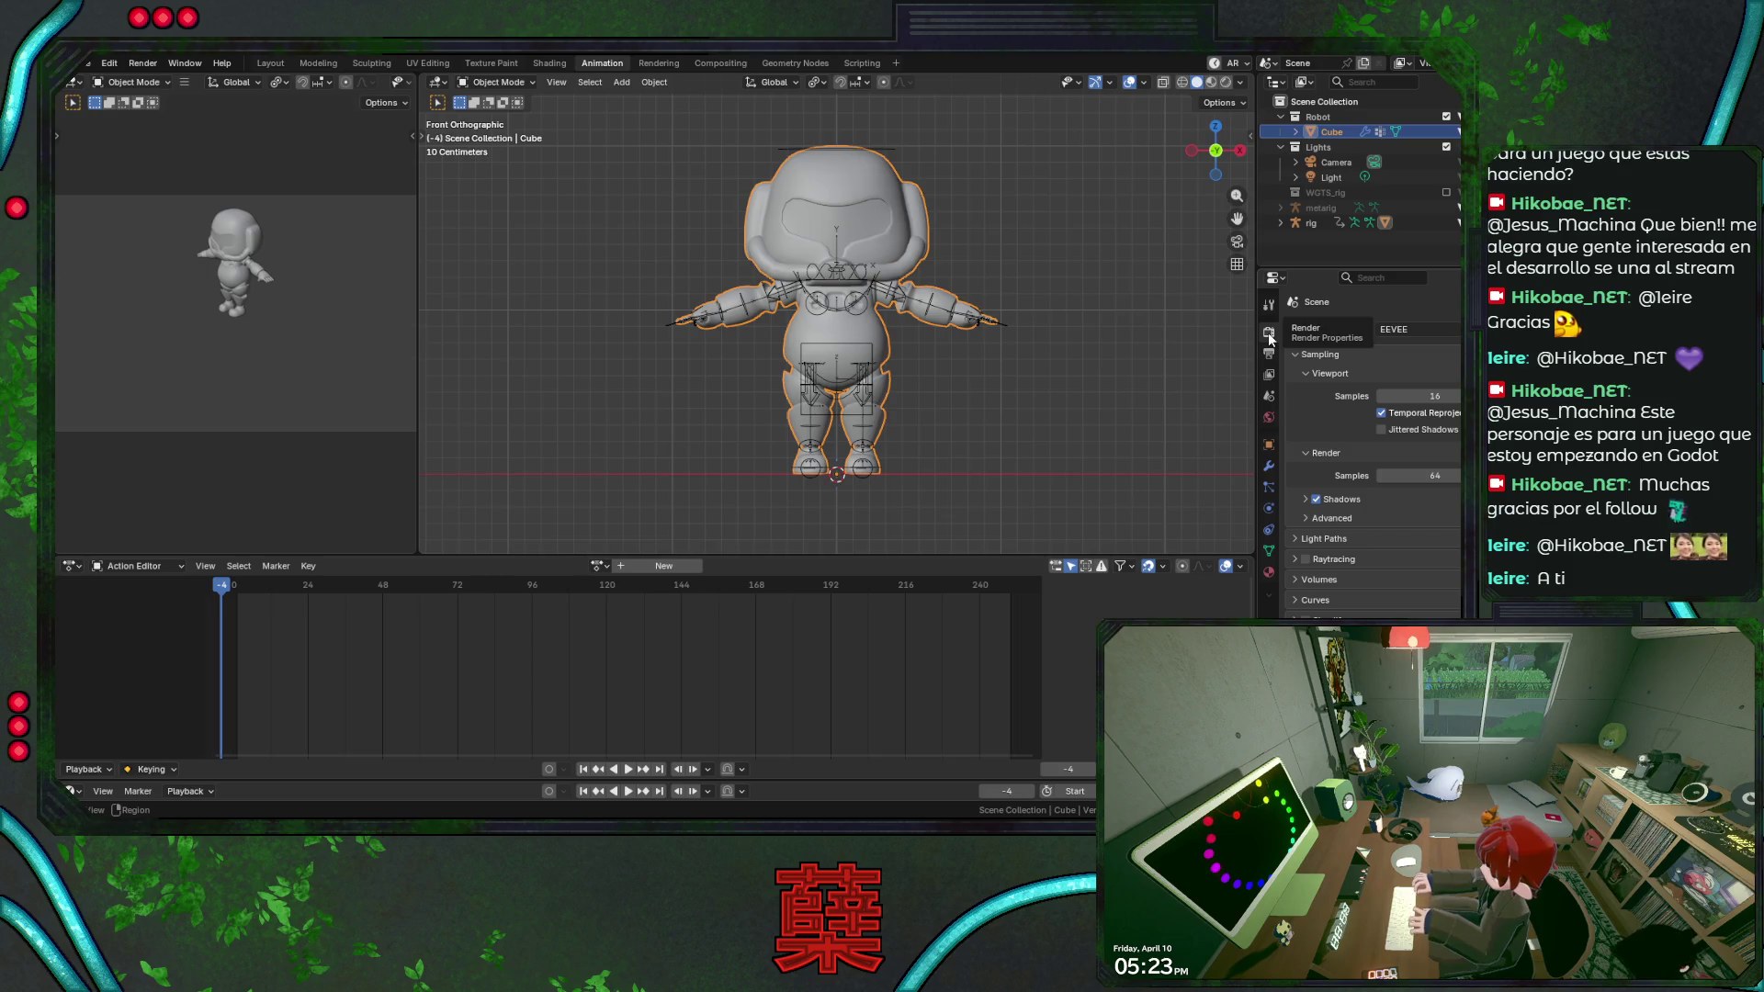
left_click(1270, 354)
left_click(1410, 468)
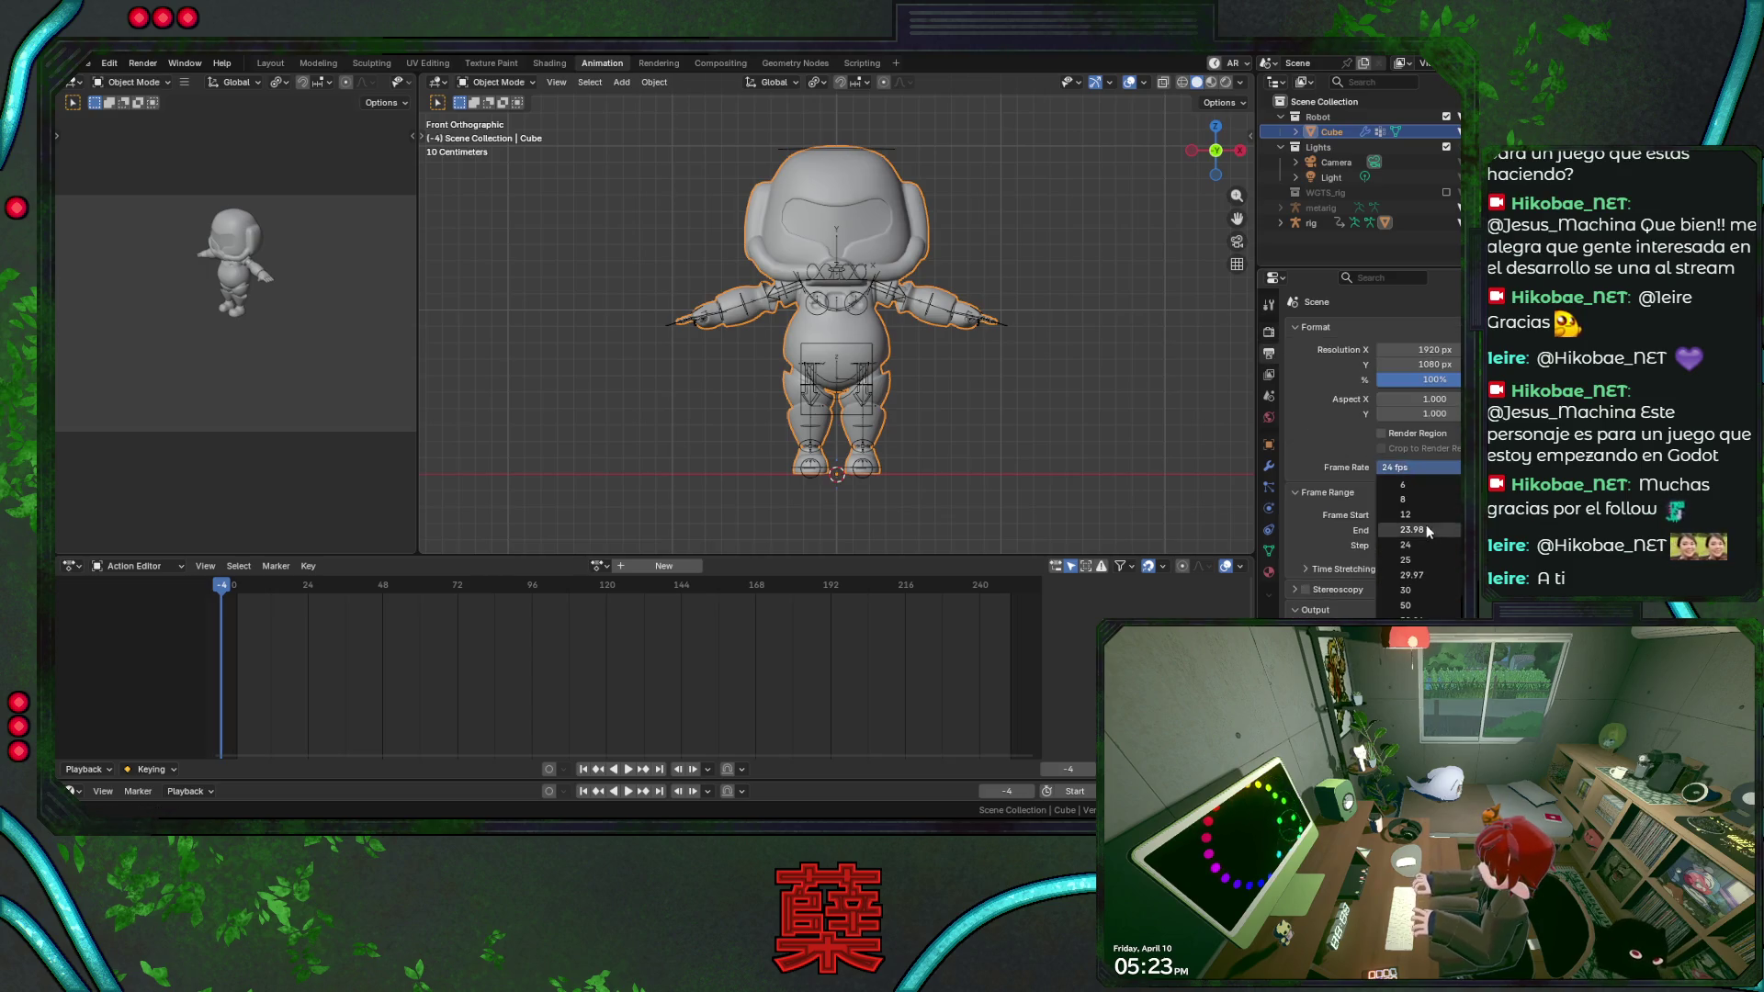
left_click(1427, 587)
left_click(1270, 334)
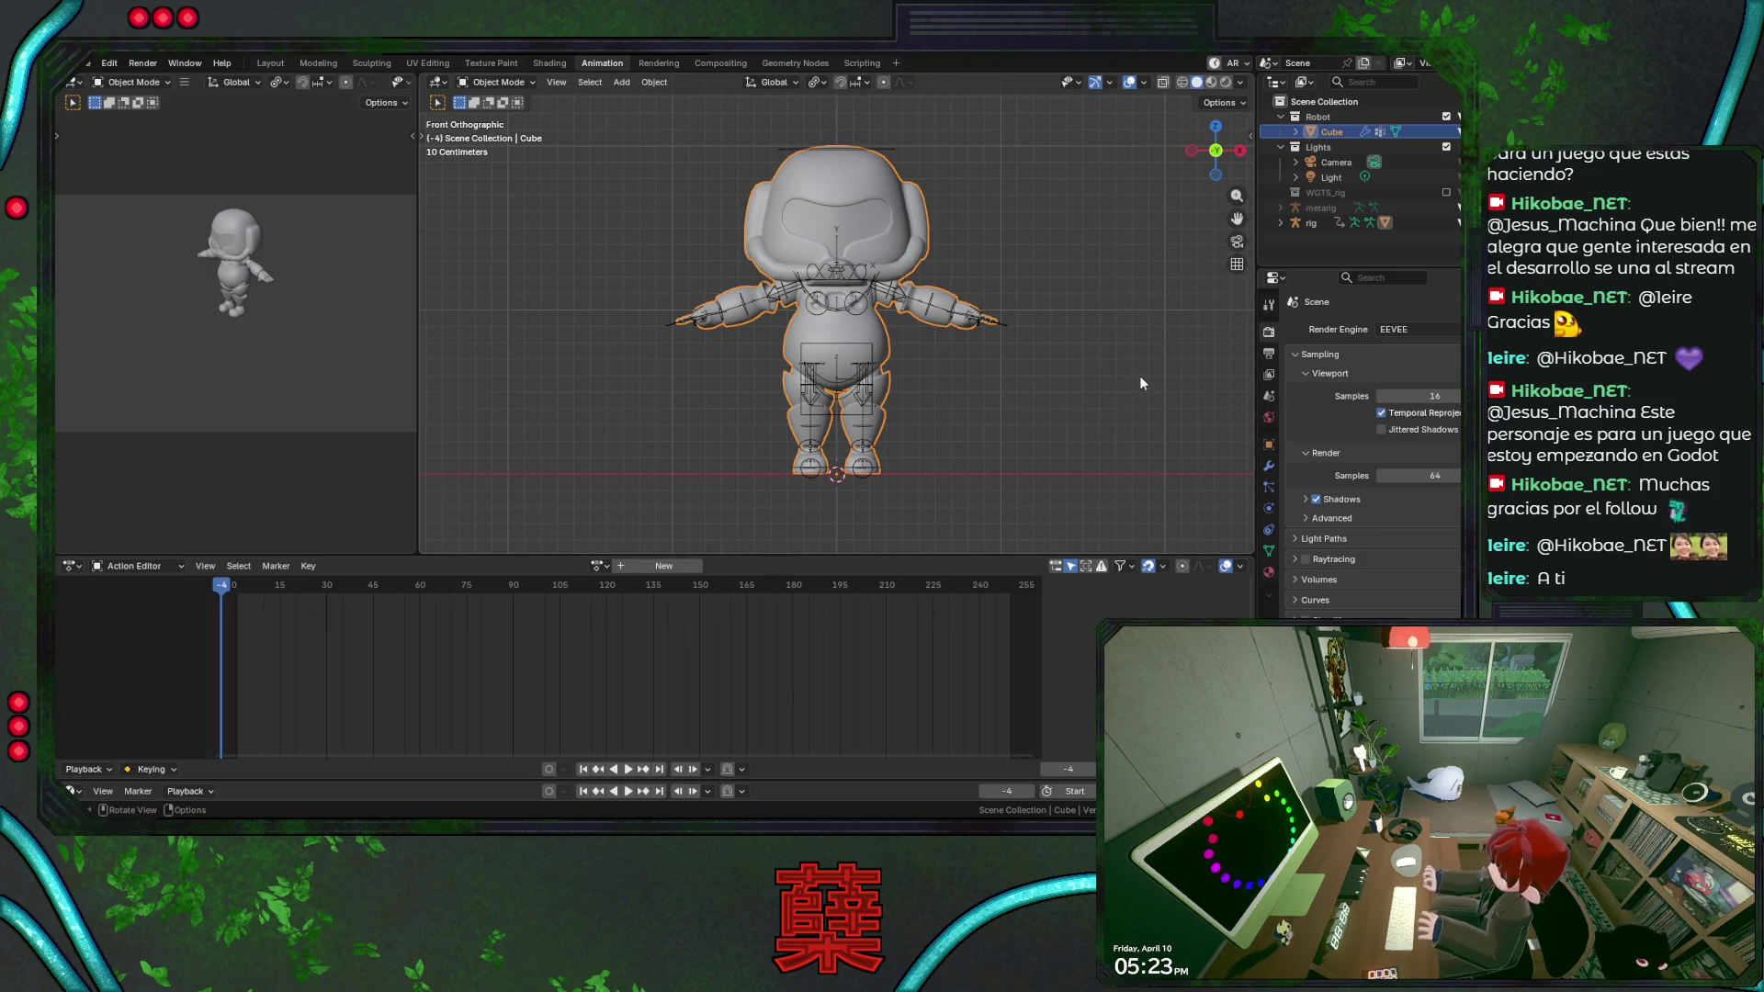
Select the rig, save BaseRobot.blend and show its bone collections and rig layer toggles.
left_click(1268, 476)
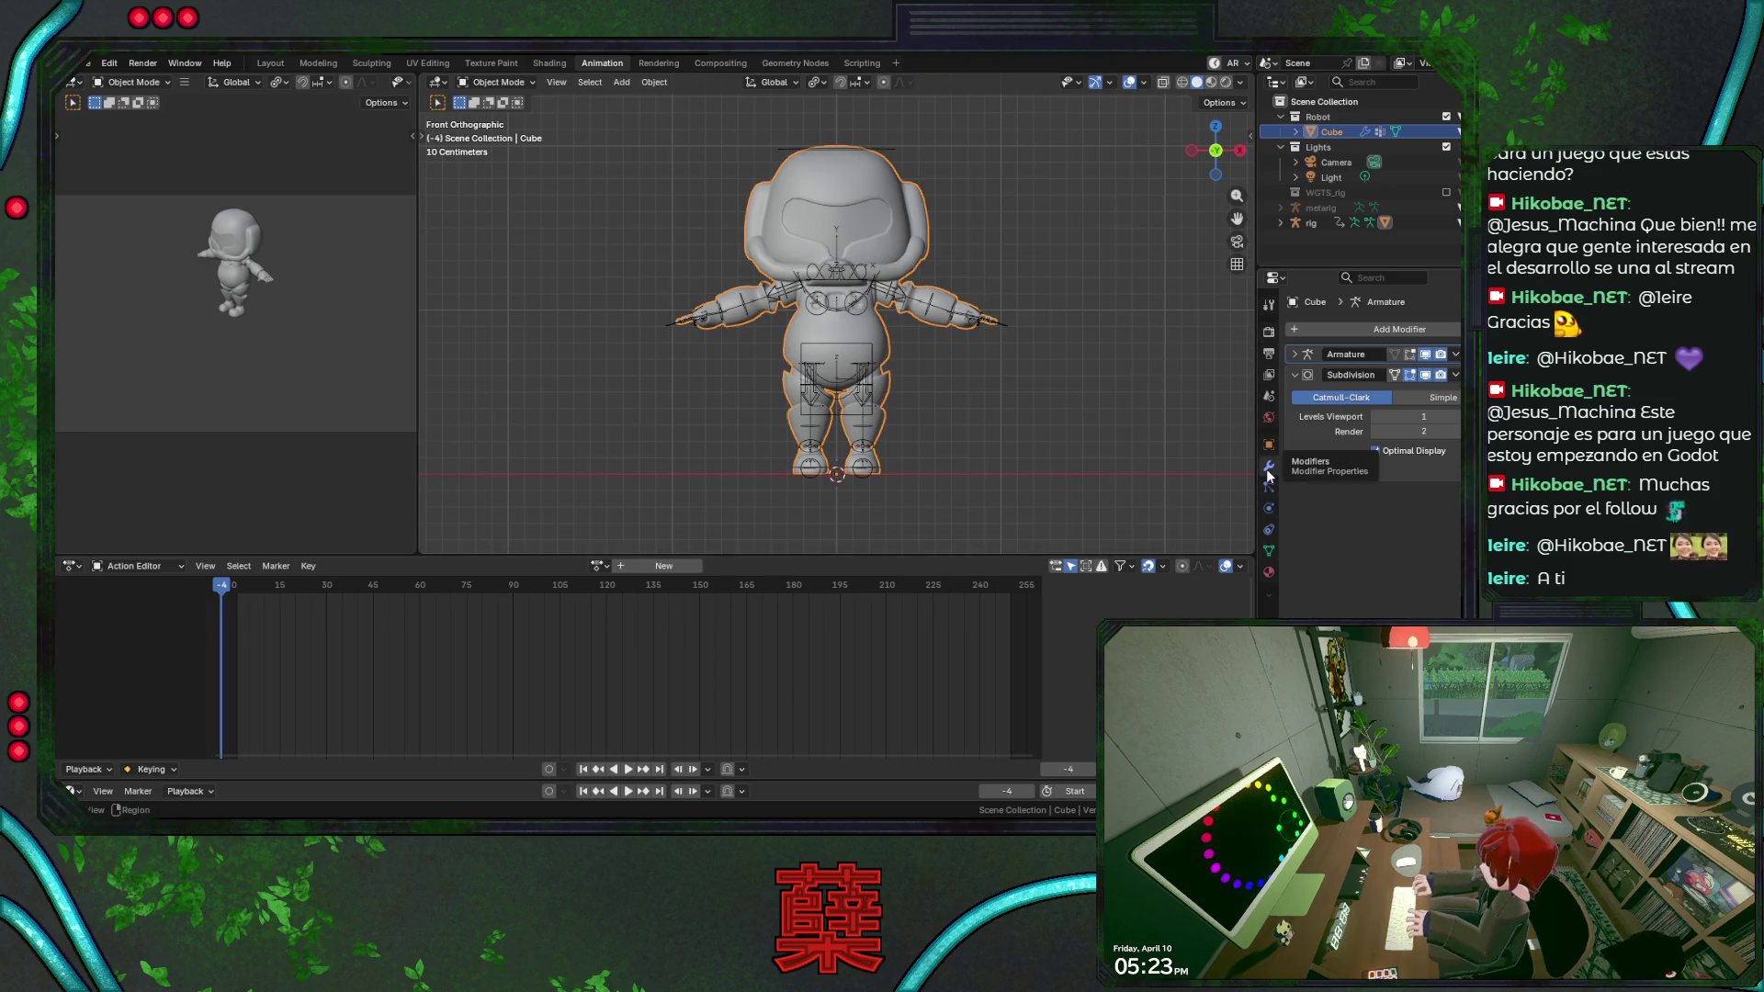
left_click(948, 328)
key("ctrl+s")
left_click(1270, 508)
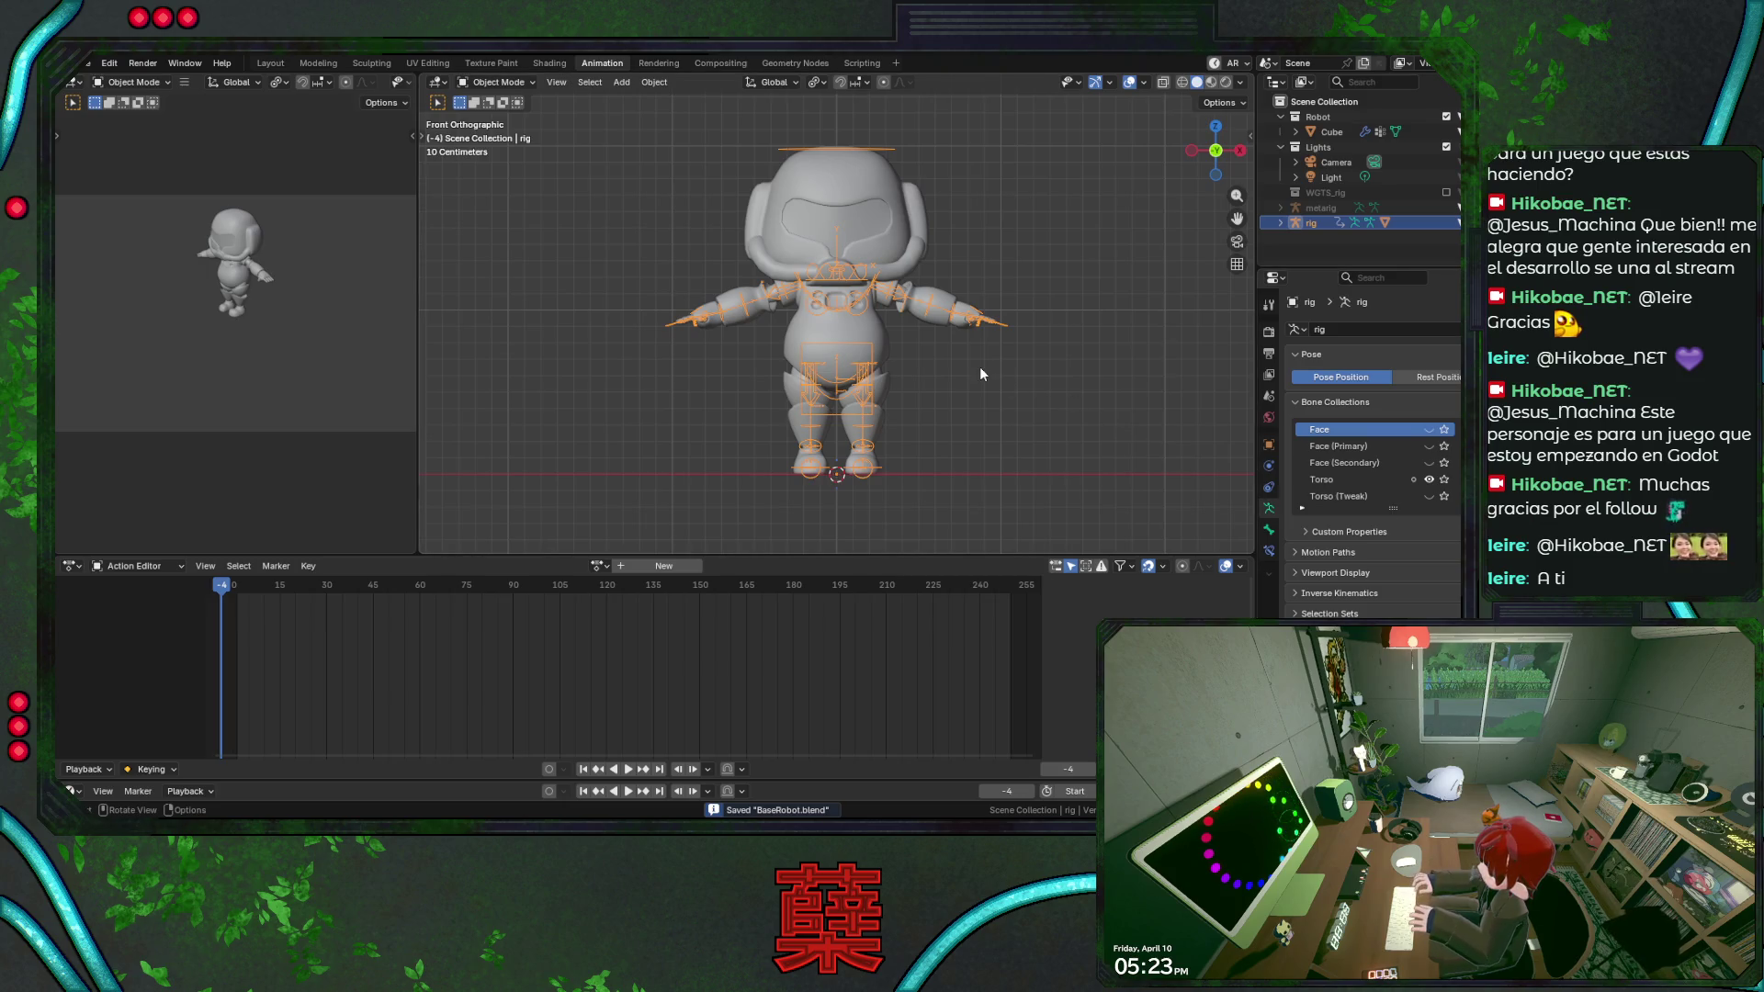
key("n")
scroll(1143, 385, "down", 2)
scroll(1148, 393, "down", 2)
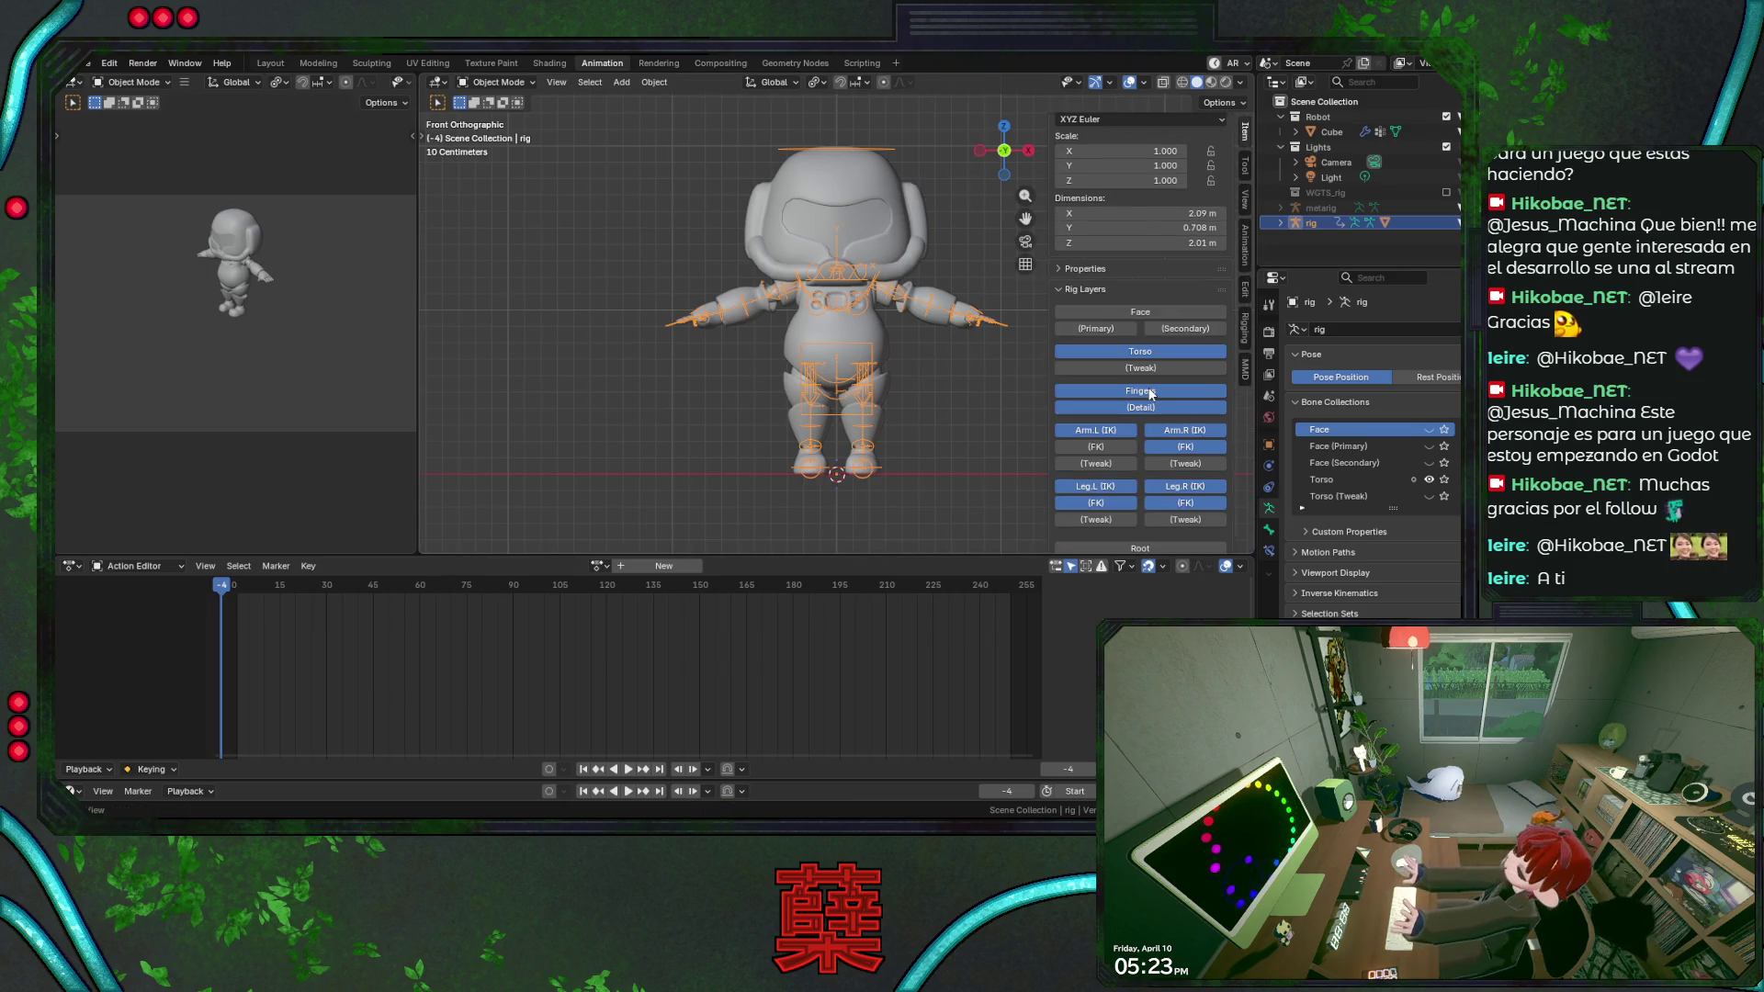
scroll(1158, 414, "down", 1)
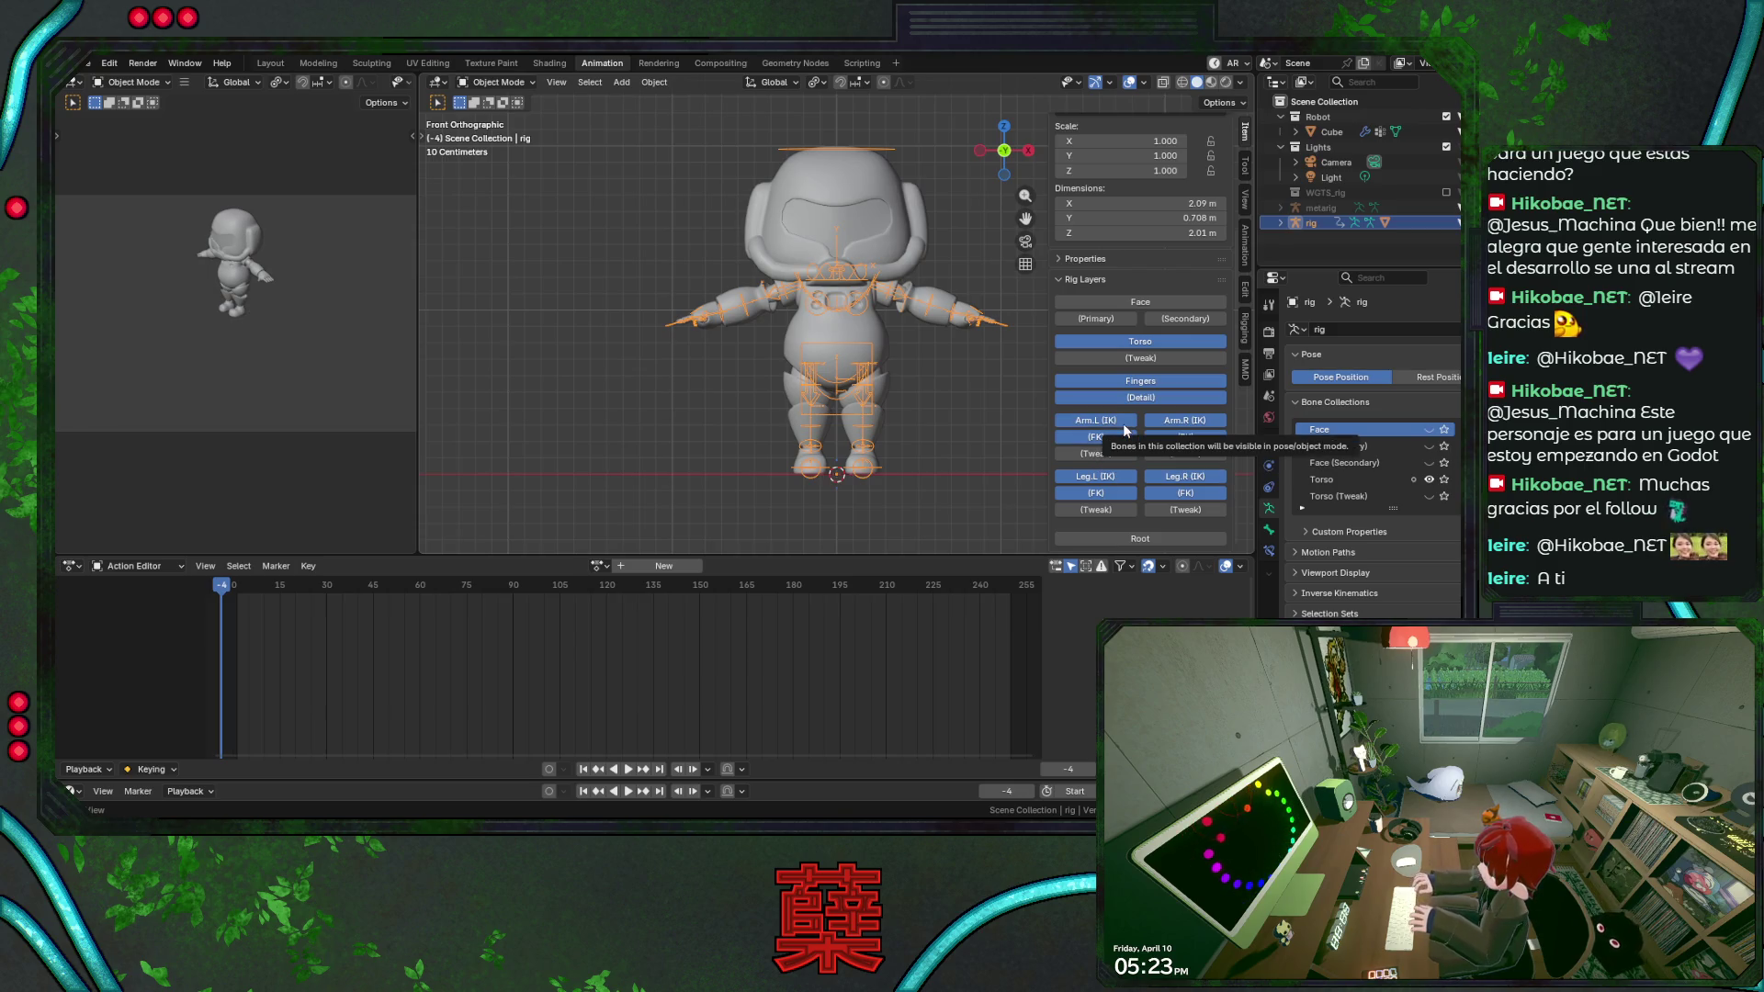
Hide the Arm.L and Arm.R IK layers and enter Pose Mode on the rig.
left_click_drag(1124, 423, 1186, 421)
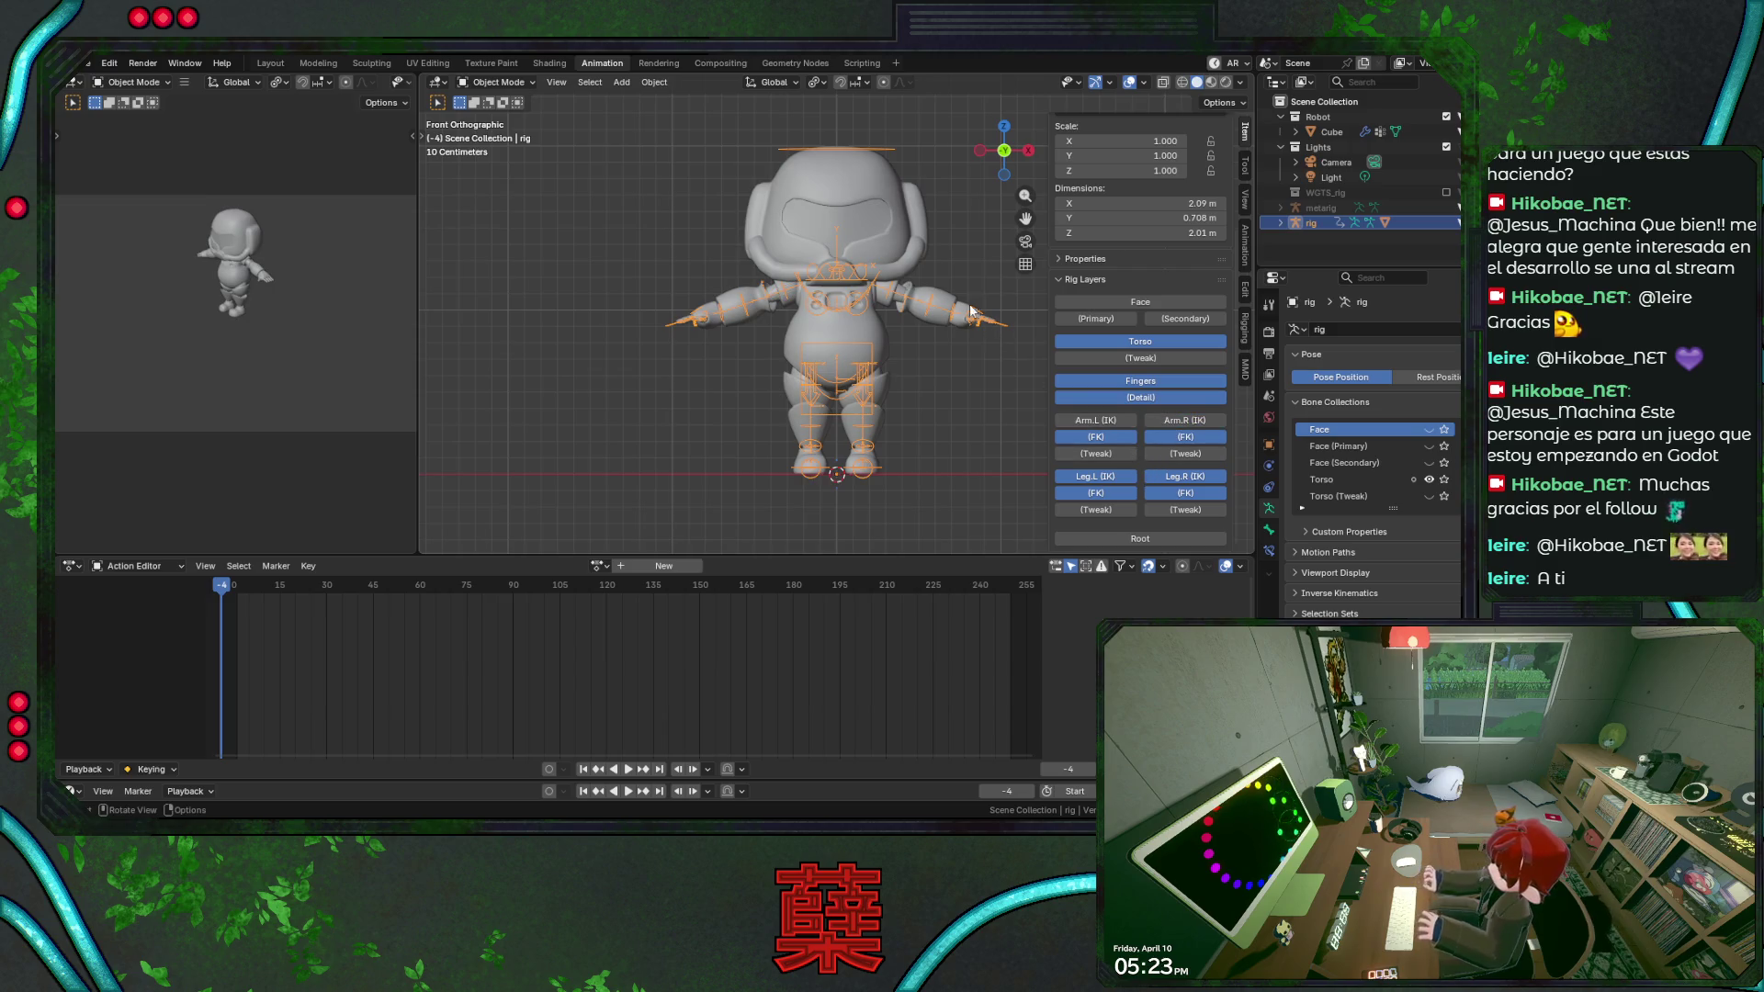
key("ctrl+Tab")
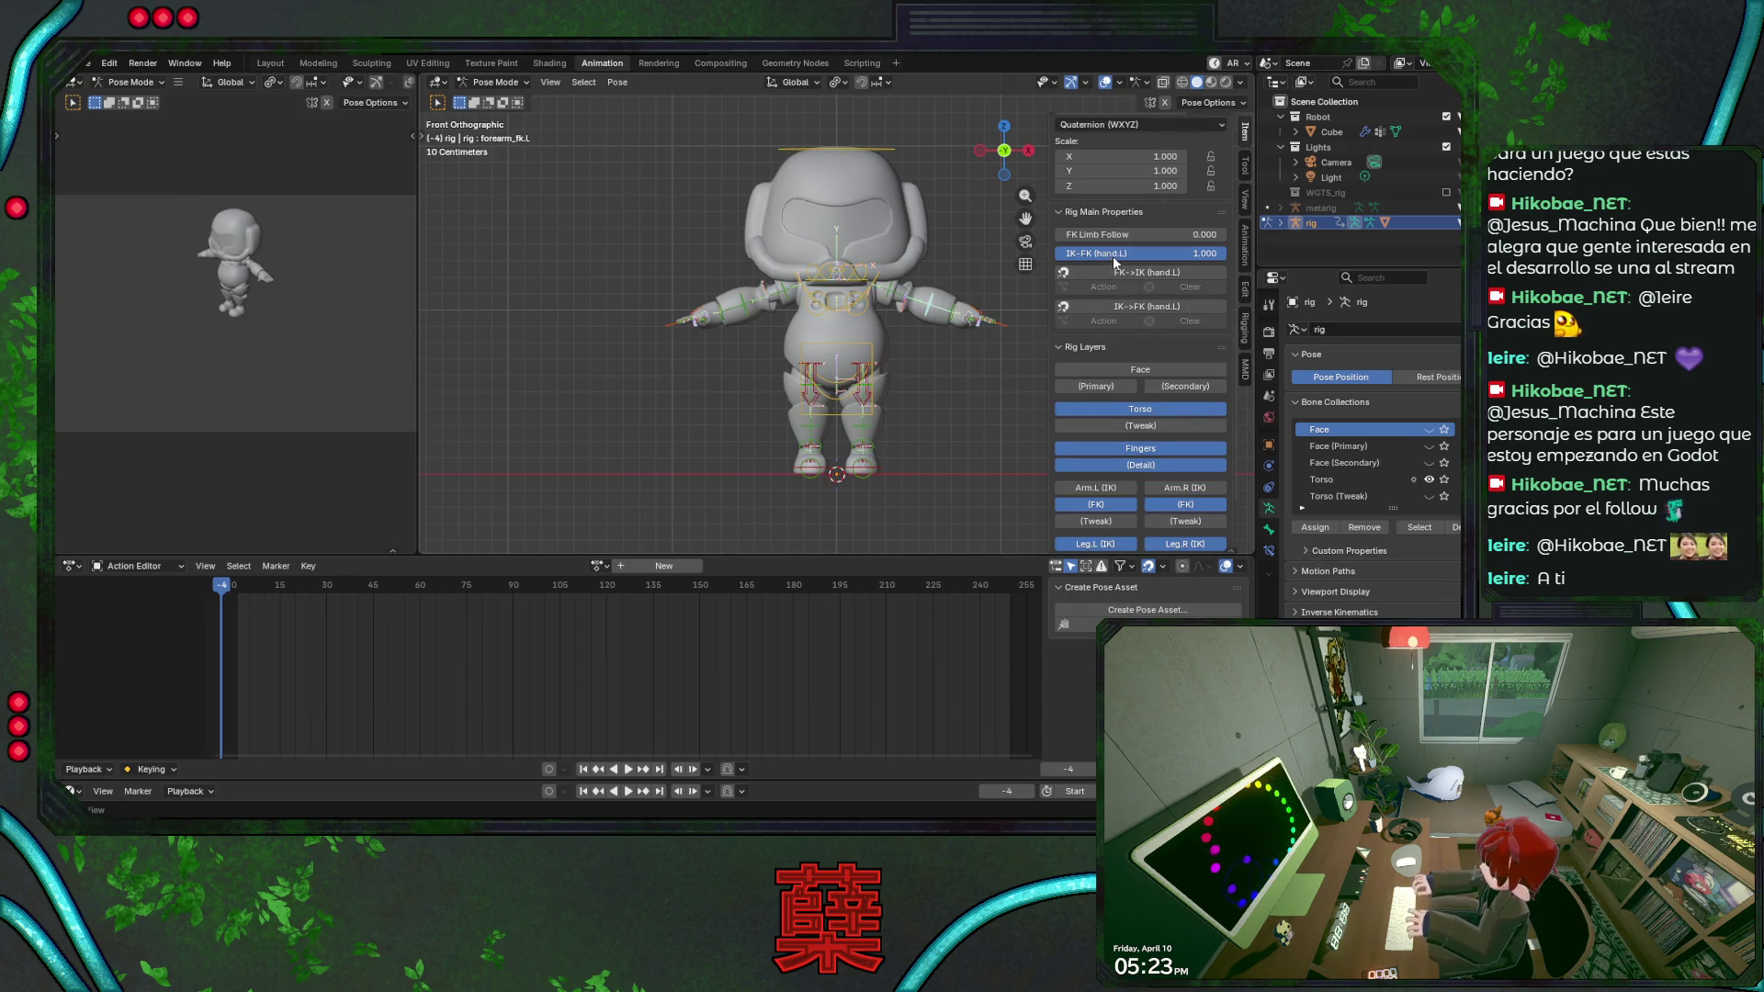
Inspect arm and leg FK bones, hide the leg FK layers and test-move foot_ik.L vertically, cancelling.
left_click(742, 301)
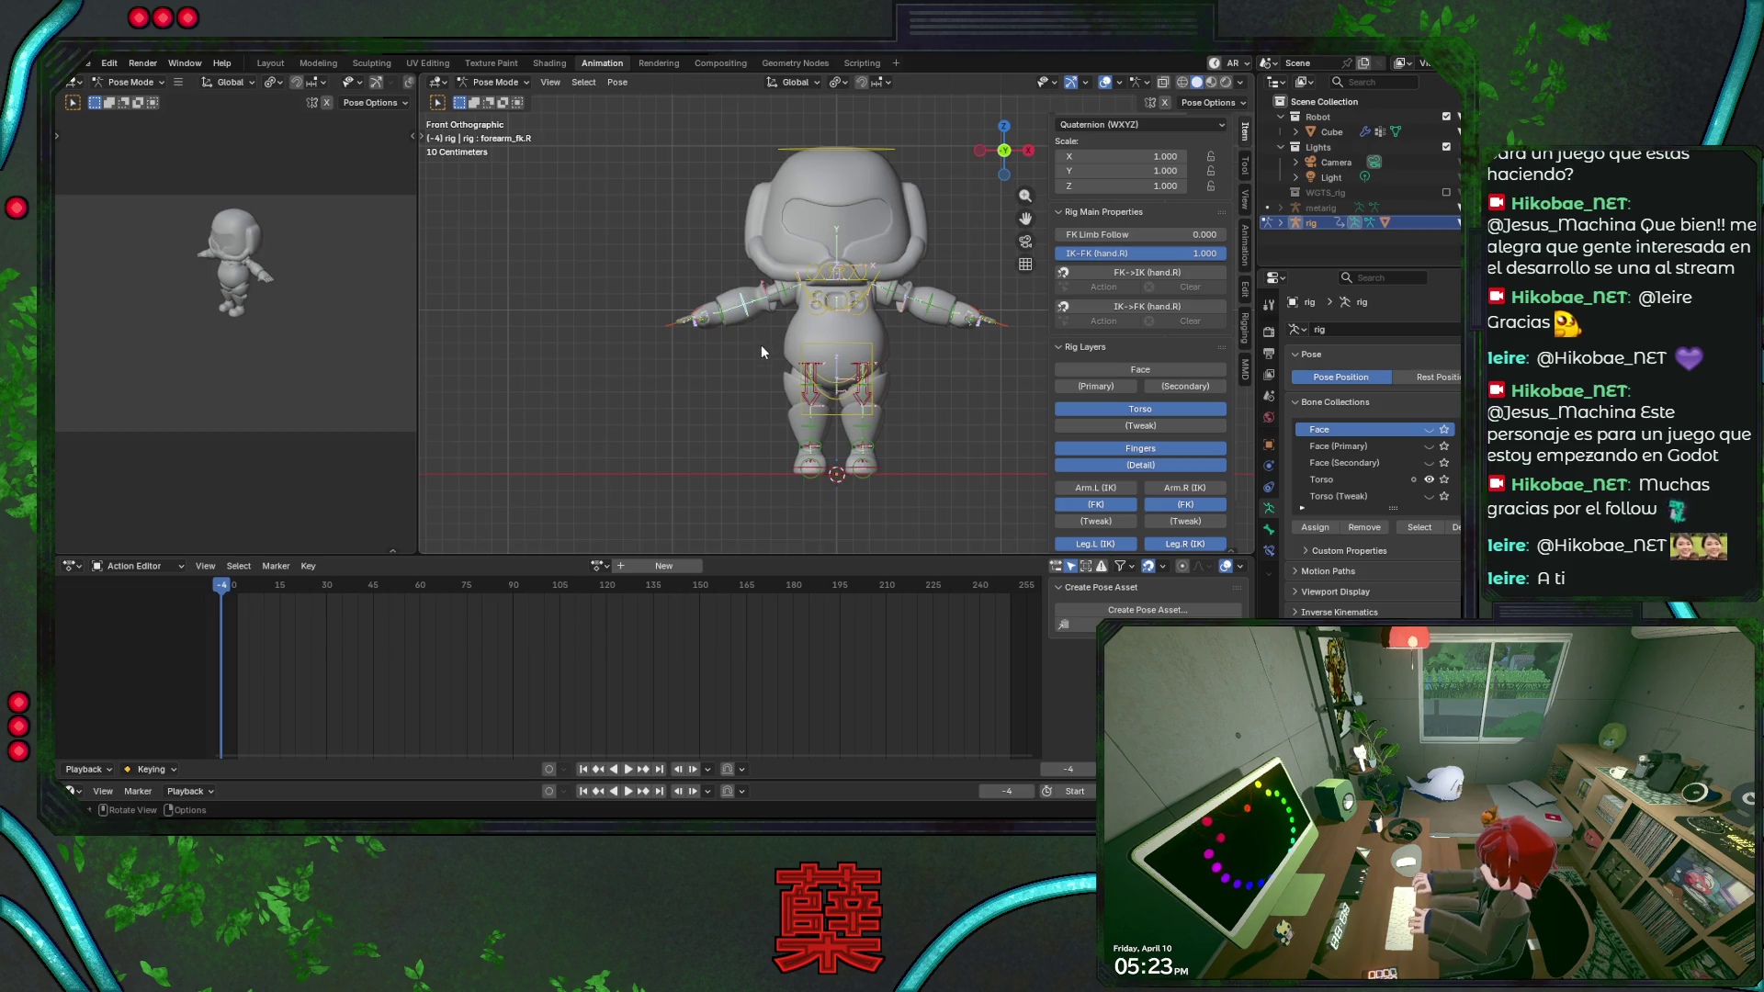
left_click(756, 303)
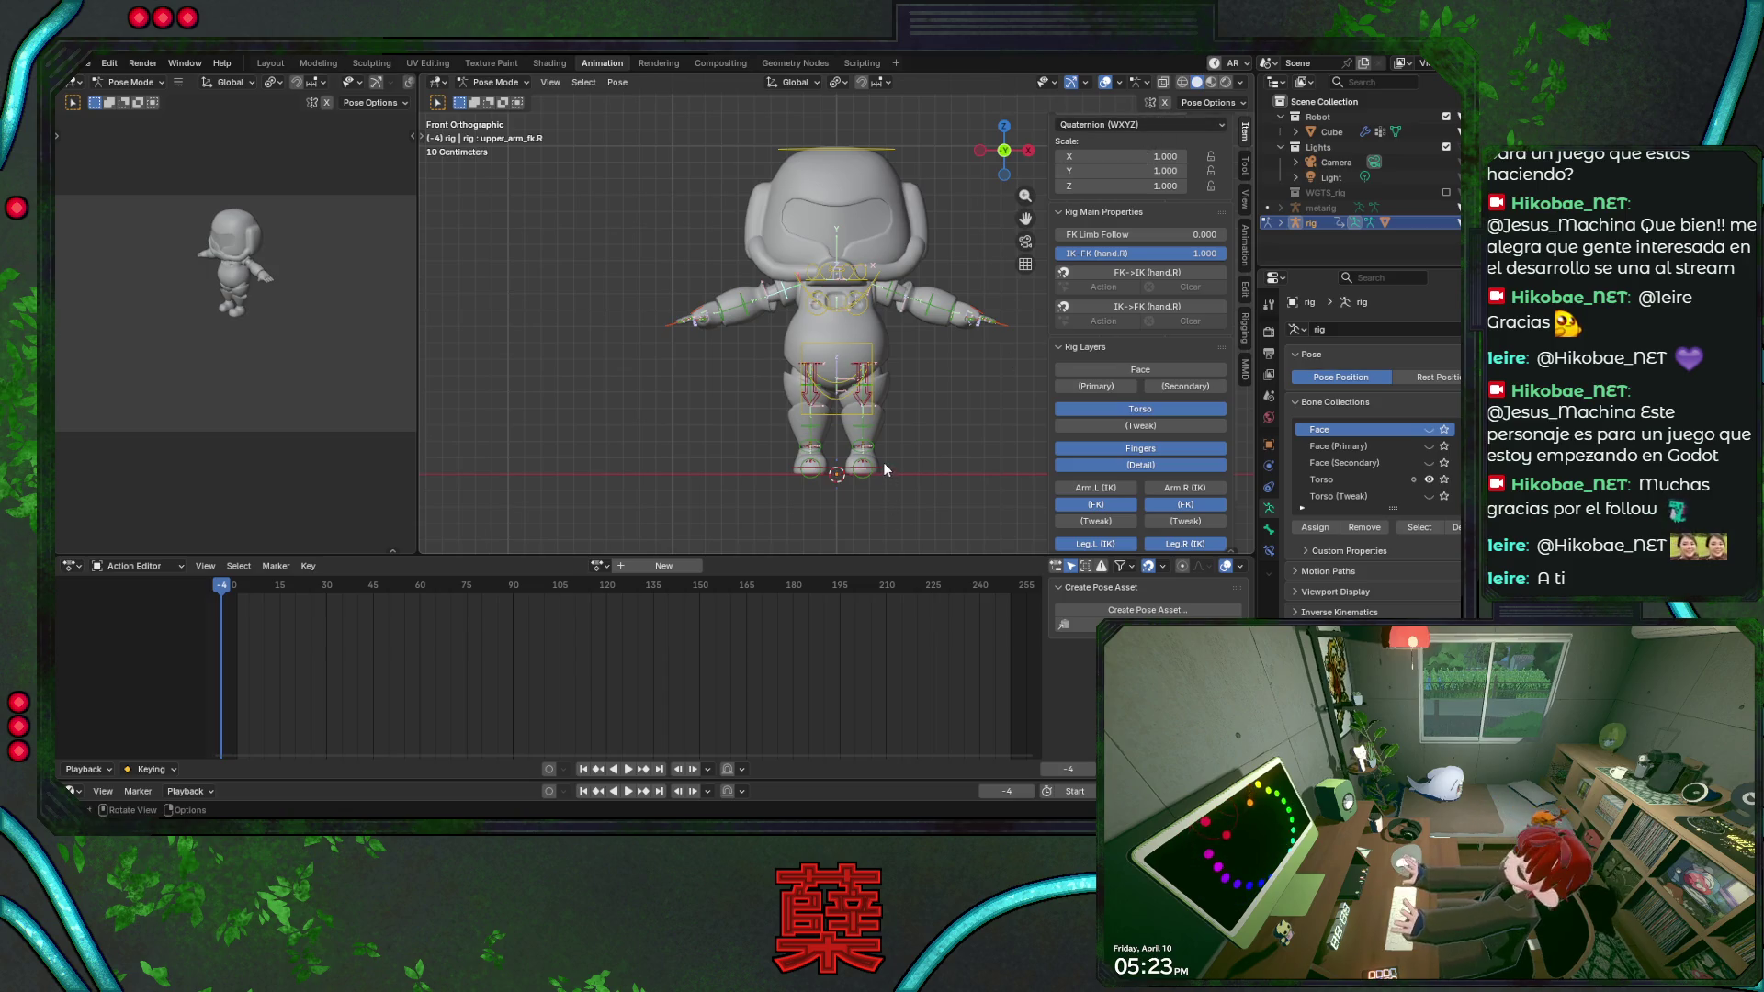
left_click(871, 430)
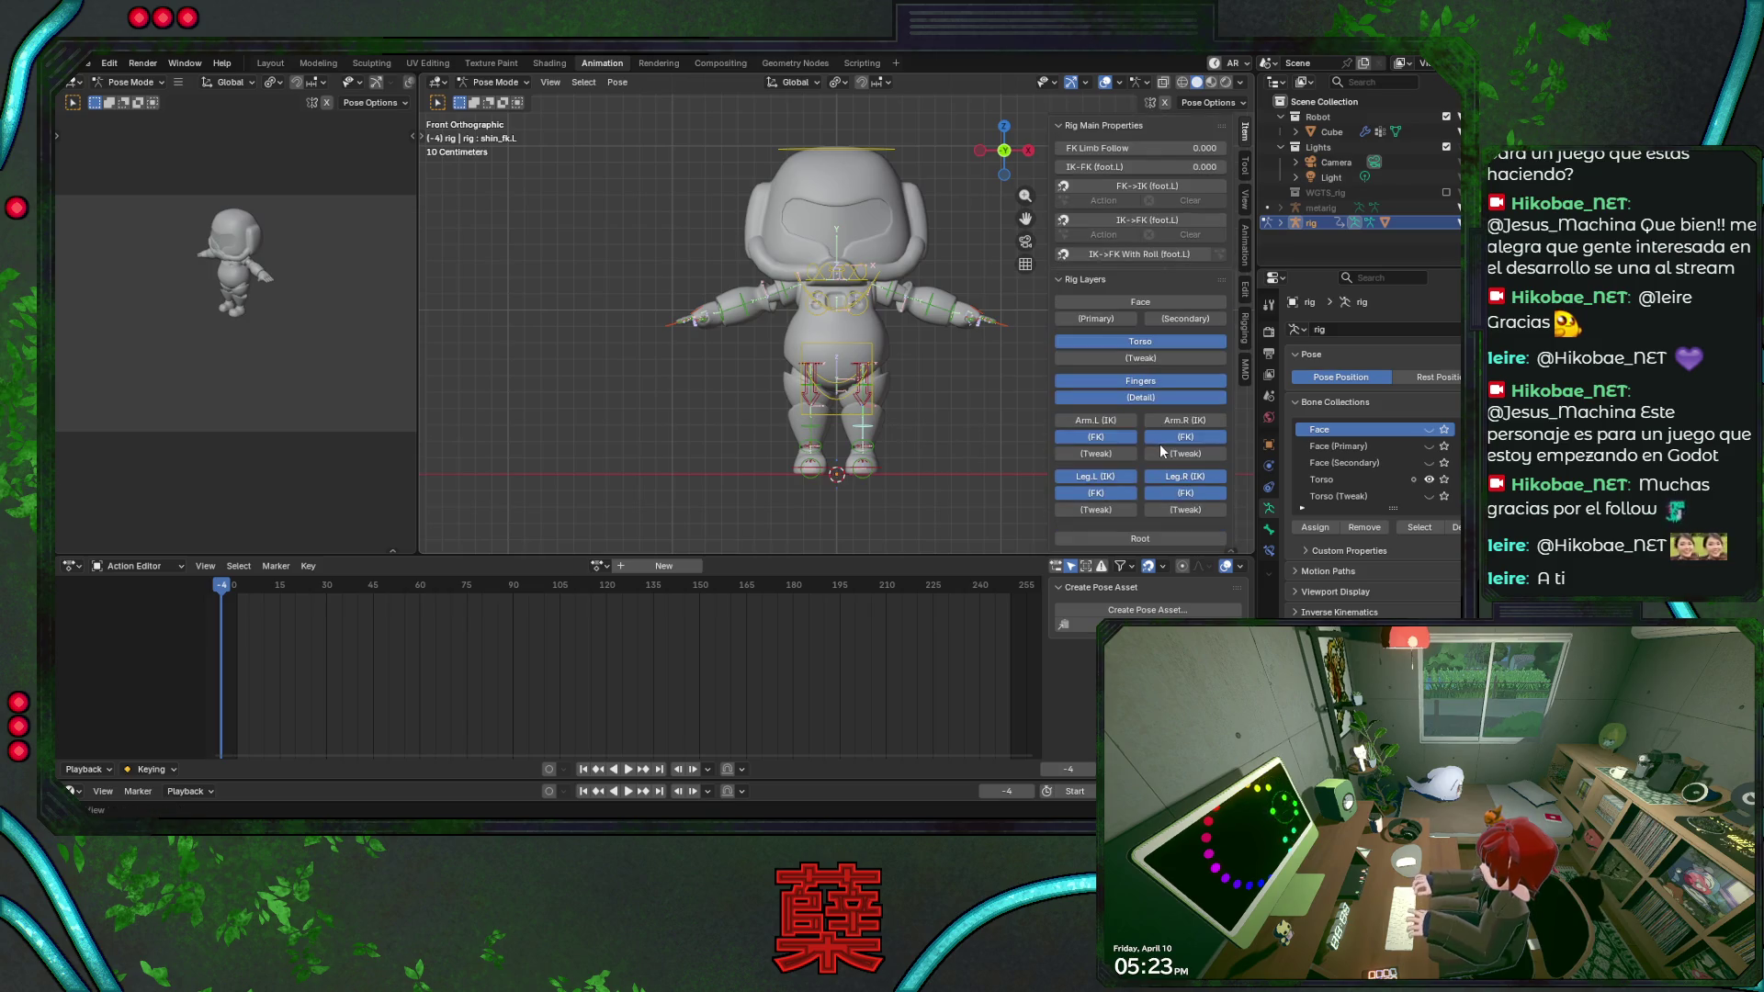
left_click(1117, 493)
left_click(881, 468)
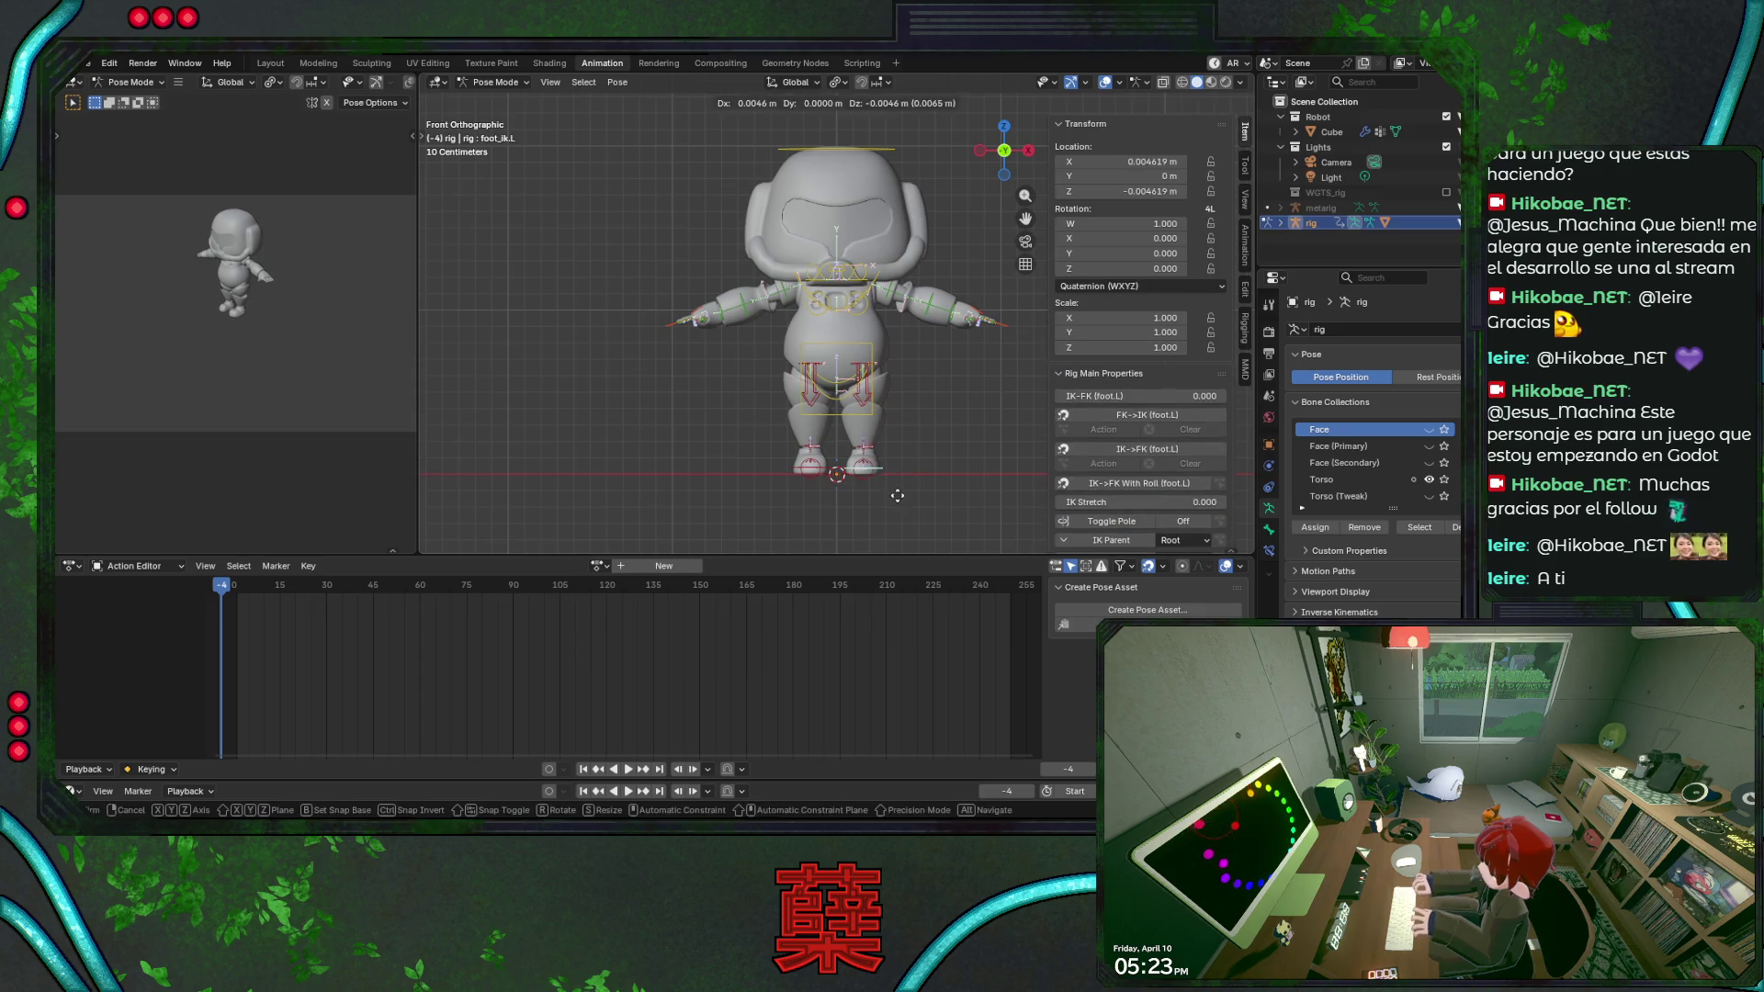
key("KP_3")
key("g")
key("z")
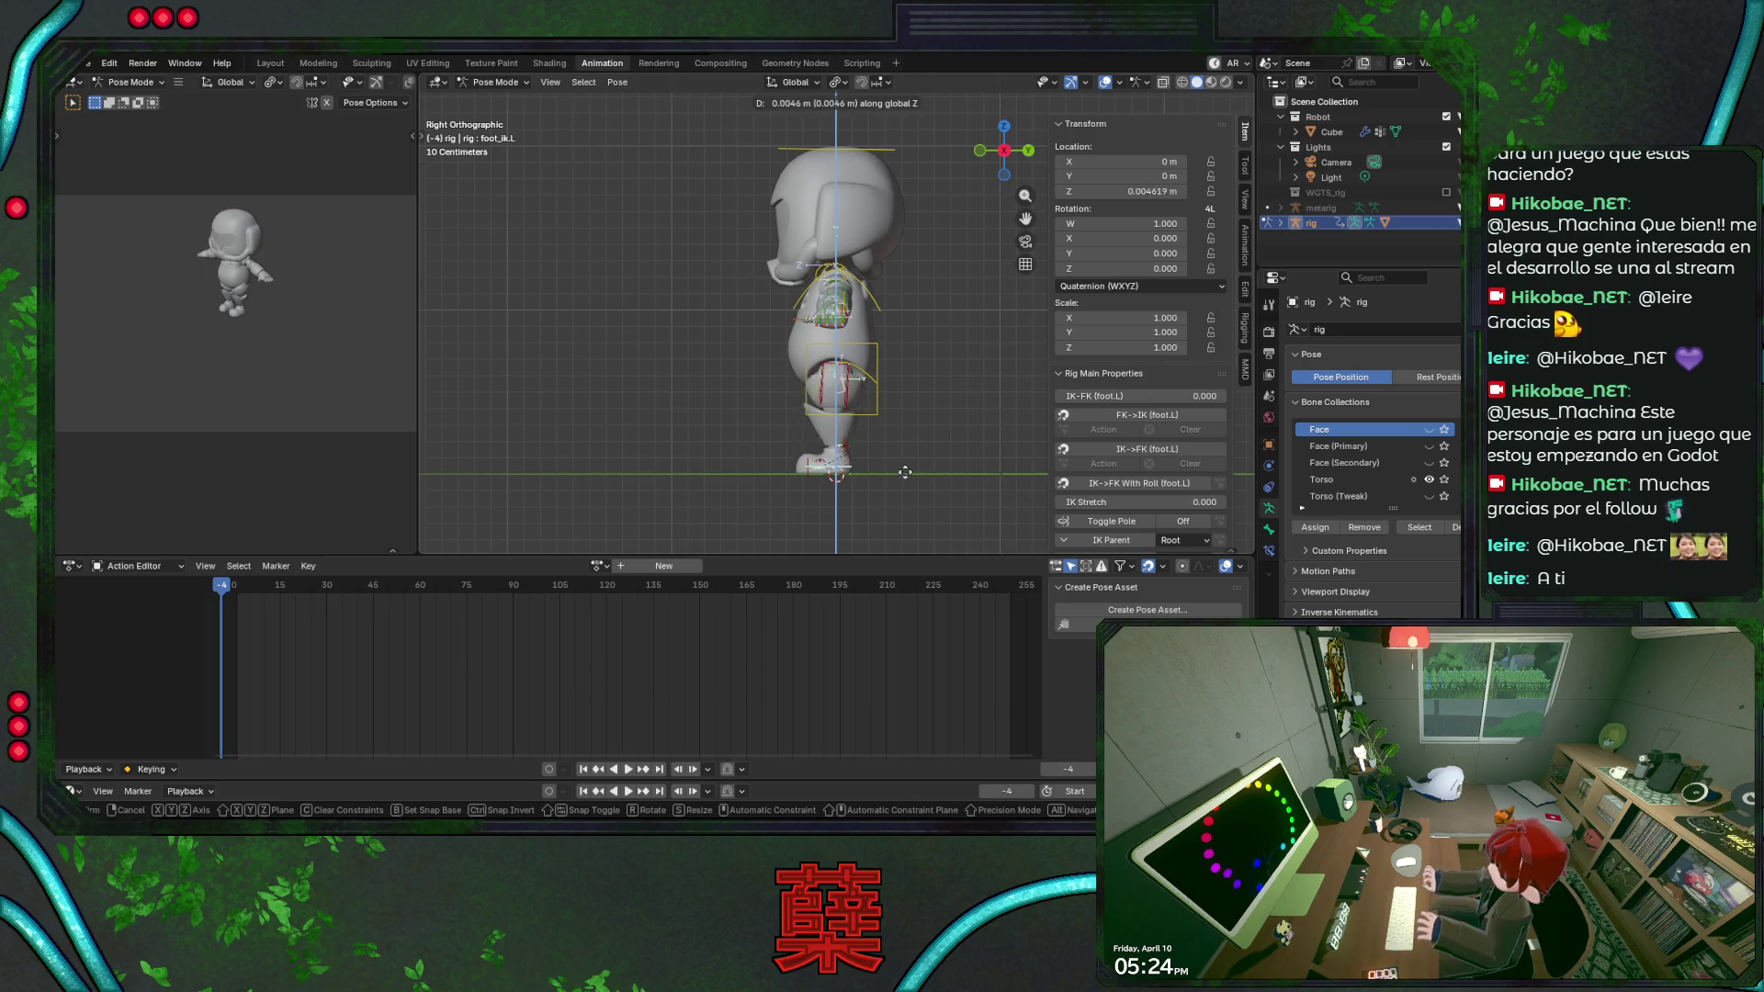
key("Escape")
Test-rotate the head control and cancel, then save BaseRobot.blend.
middle_click_drag(898, 438, 897, 443)
key("KP_1")
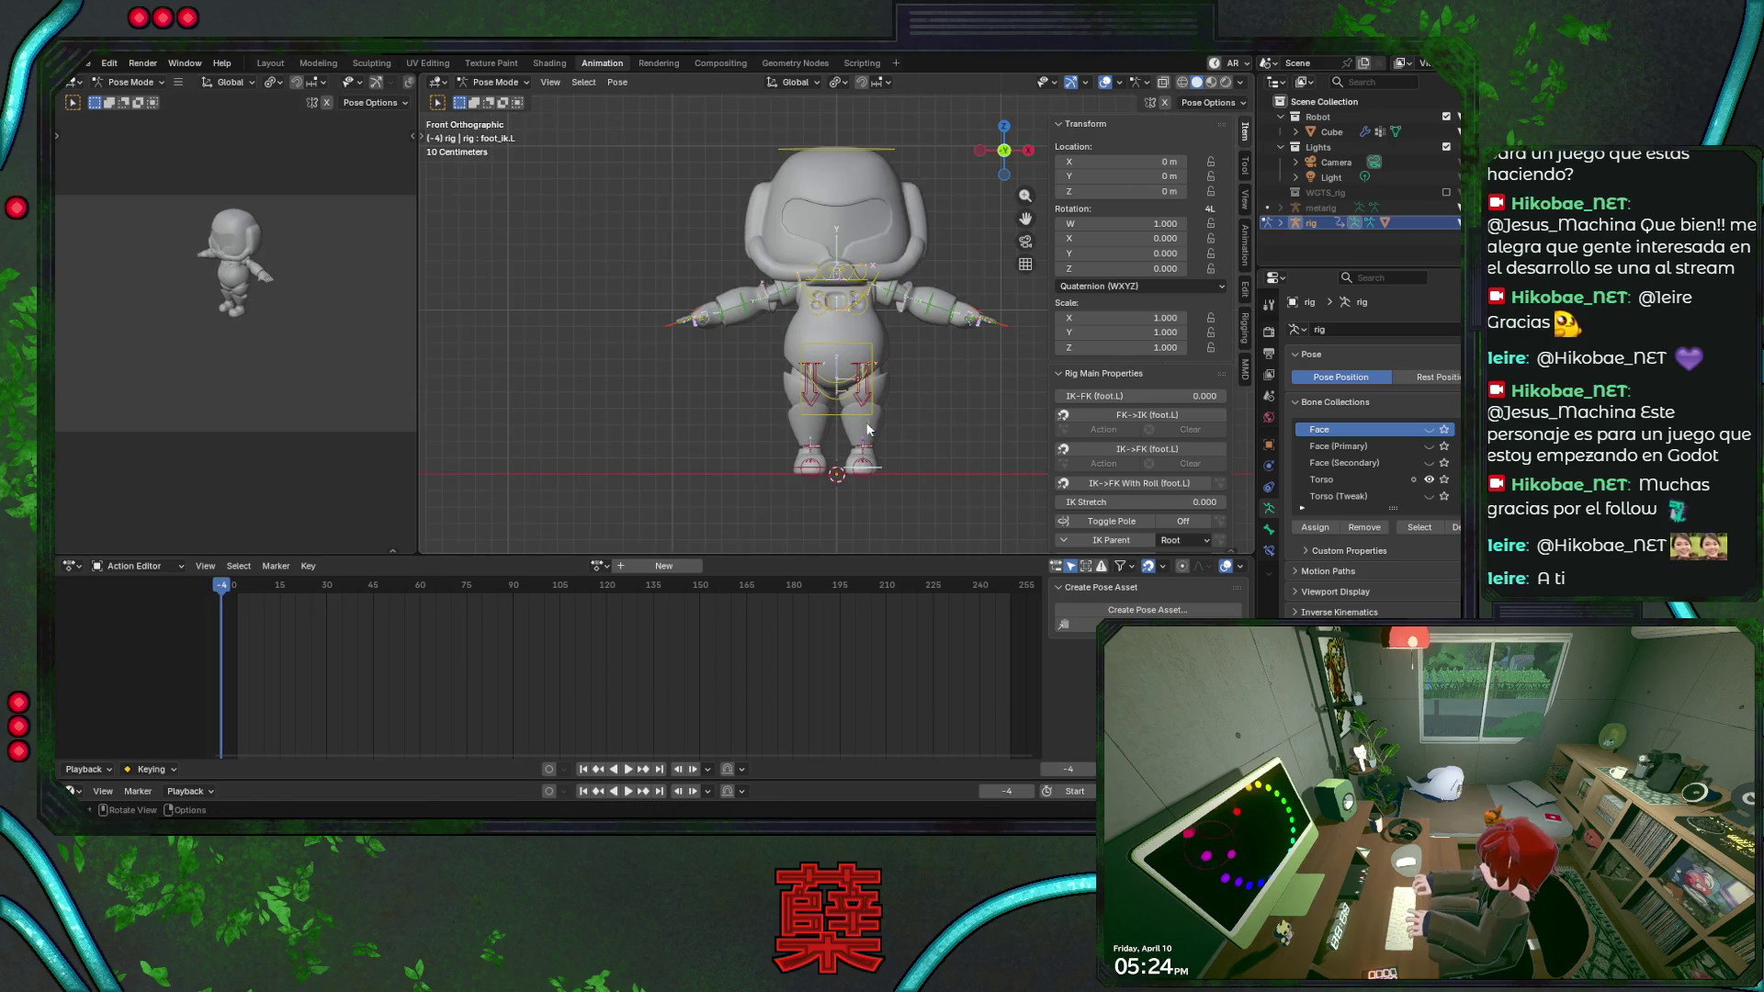
left_click(888, 148)
key("r")
key("r")
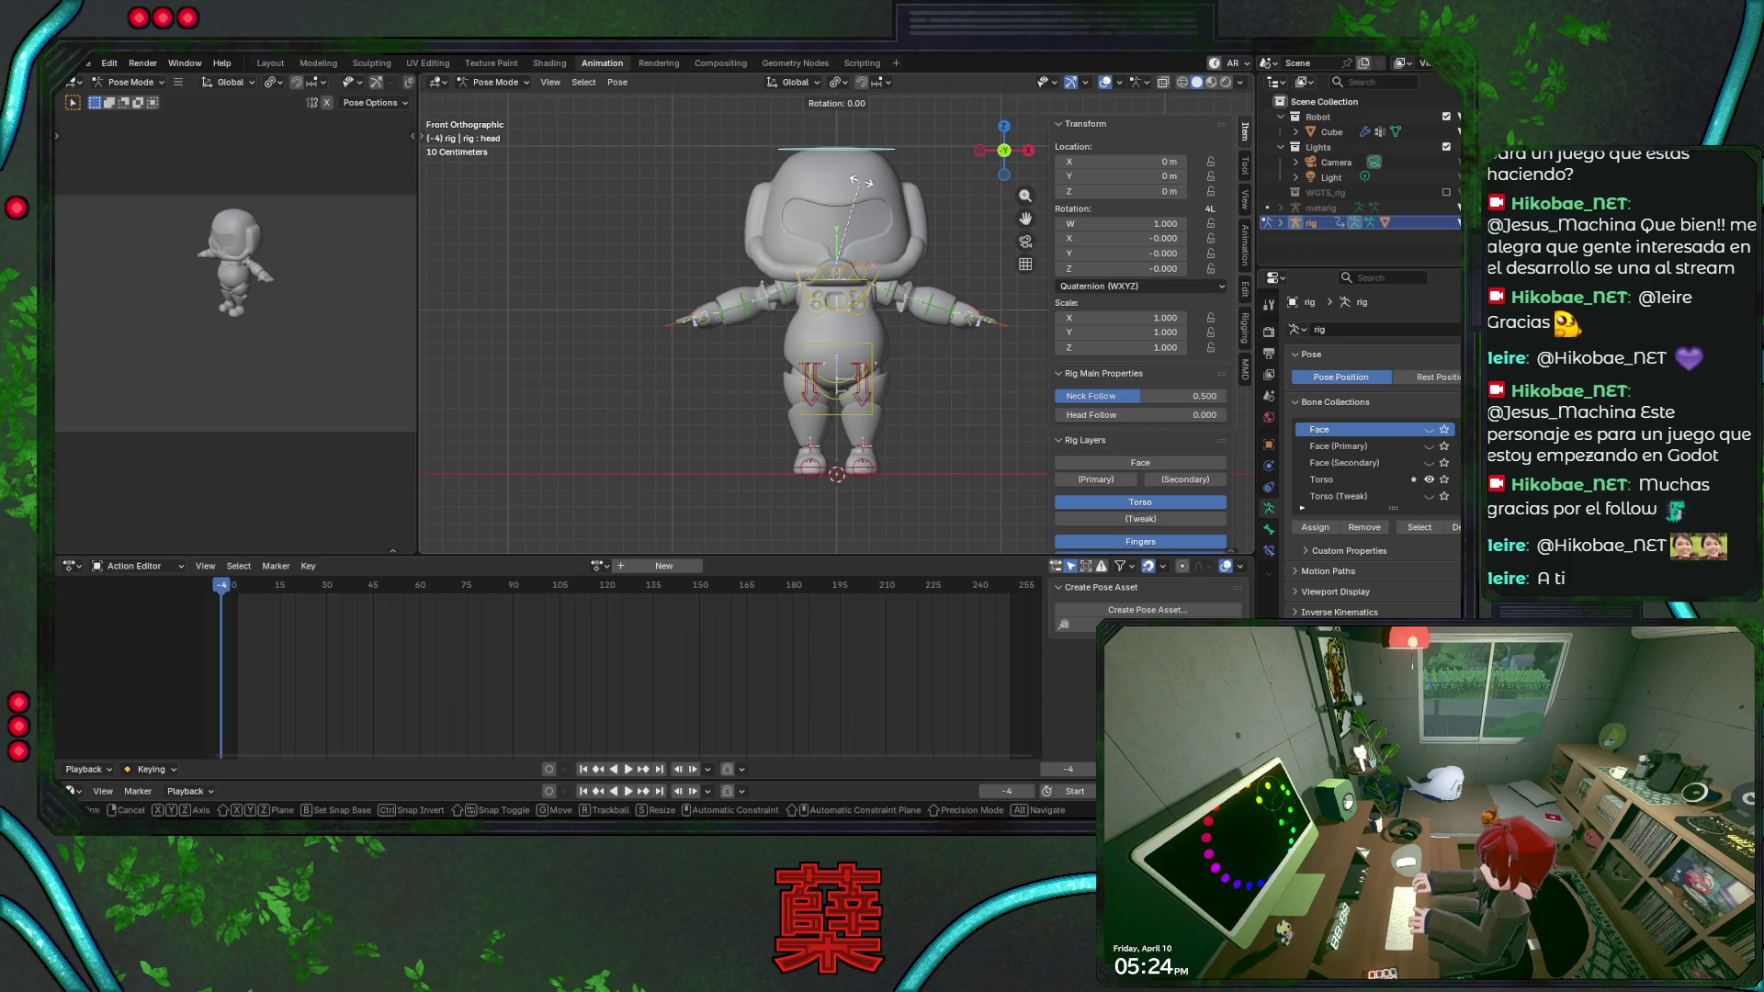
key("Escape")
left_click(913, 305)
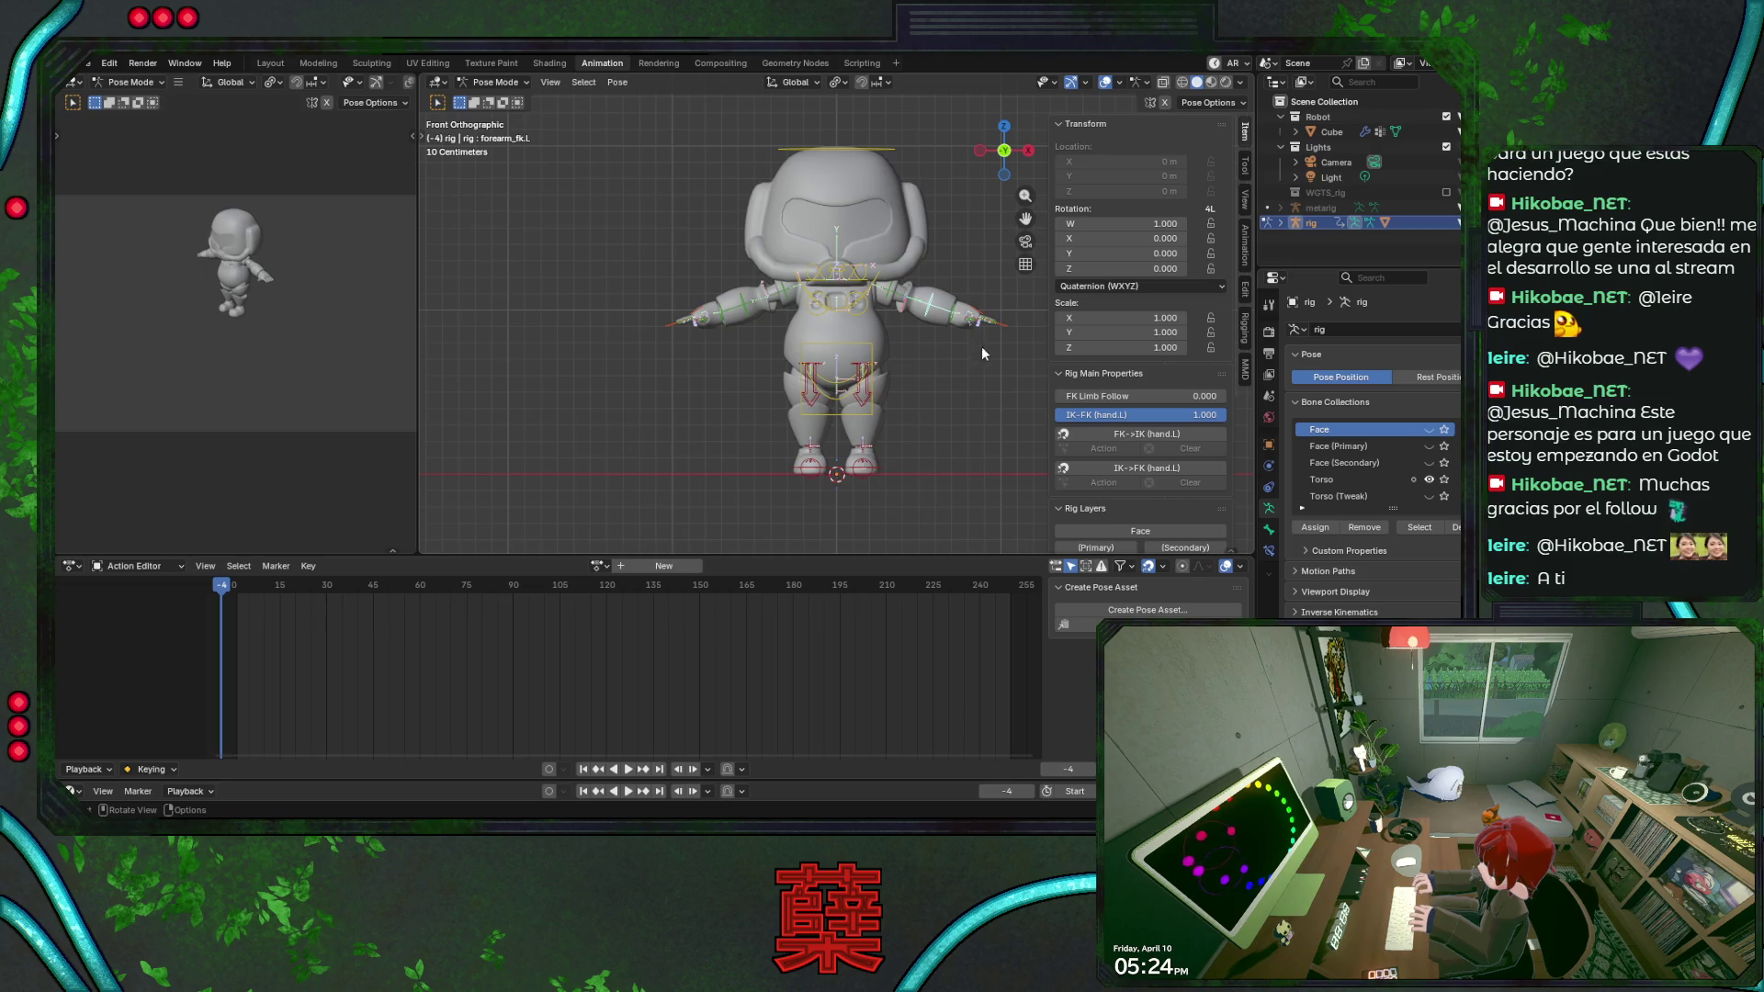
scroll(914, 353, "down", 1)
scroll(913, 350, "up", 2)
key("ctrl+s")
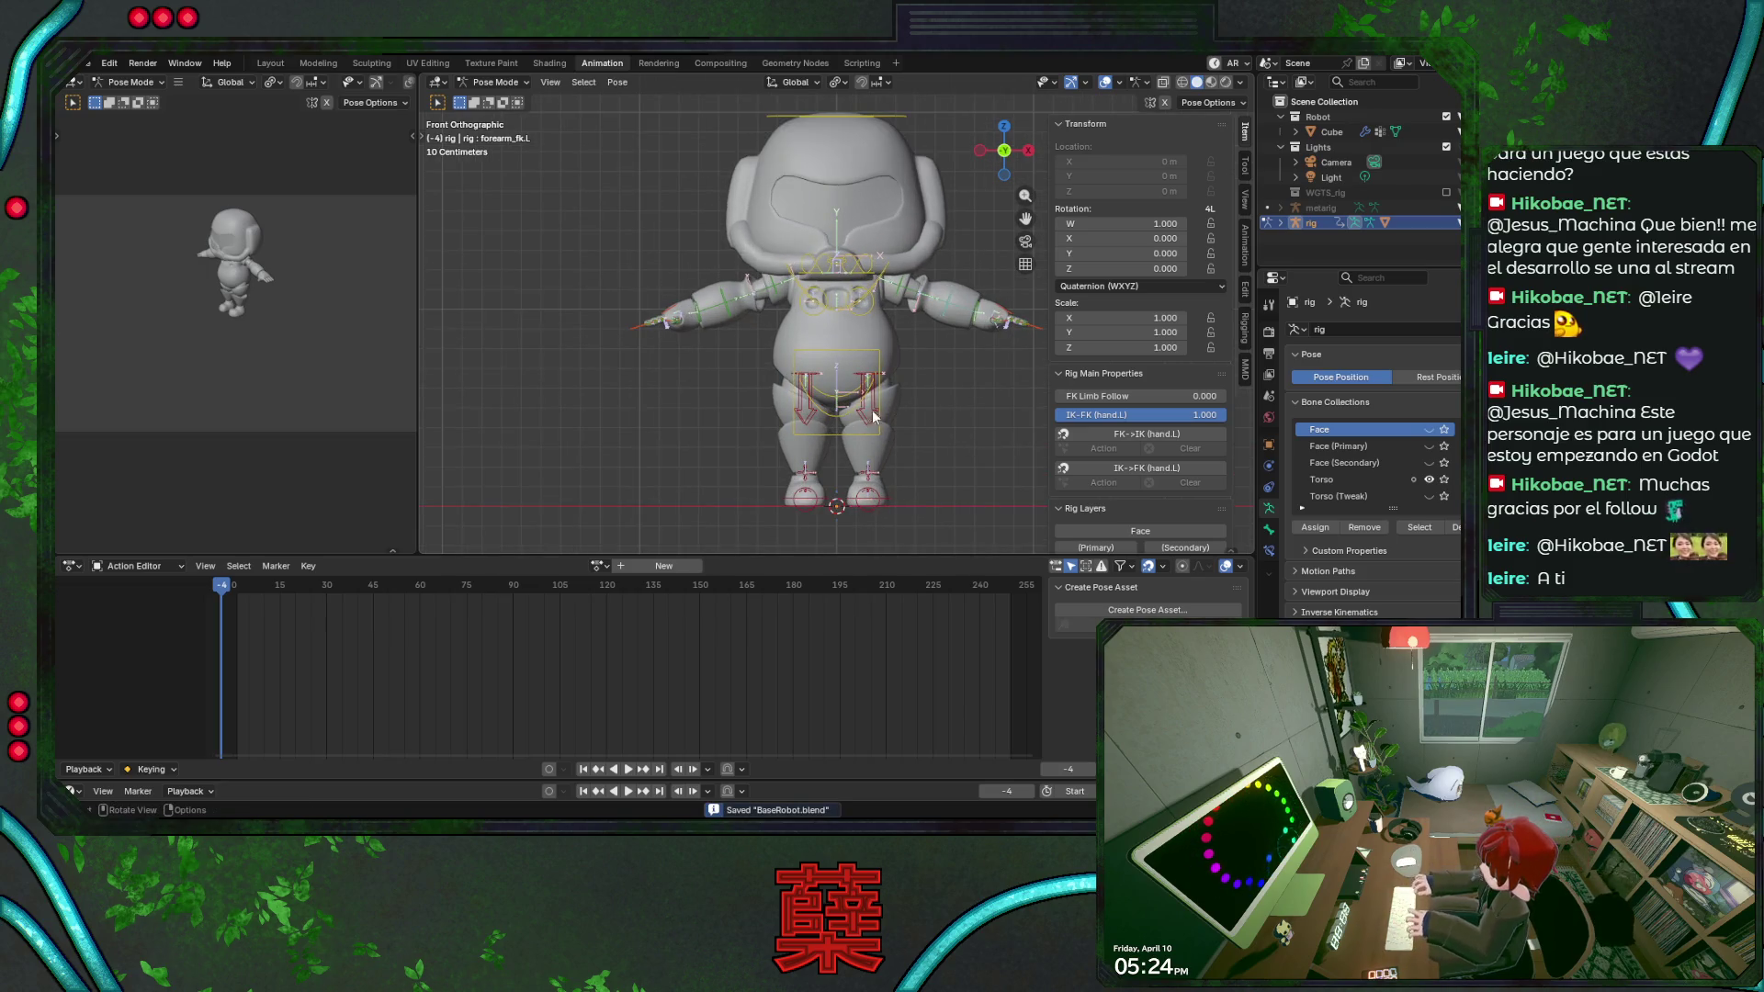
Test-move the torso control vertically and cancel, leaving it at zero.
left_click(861, 434)
key("g")
key("z")
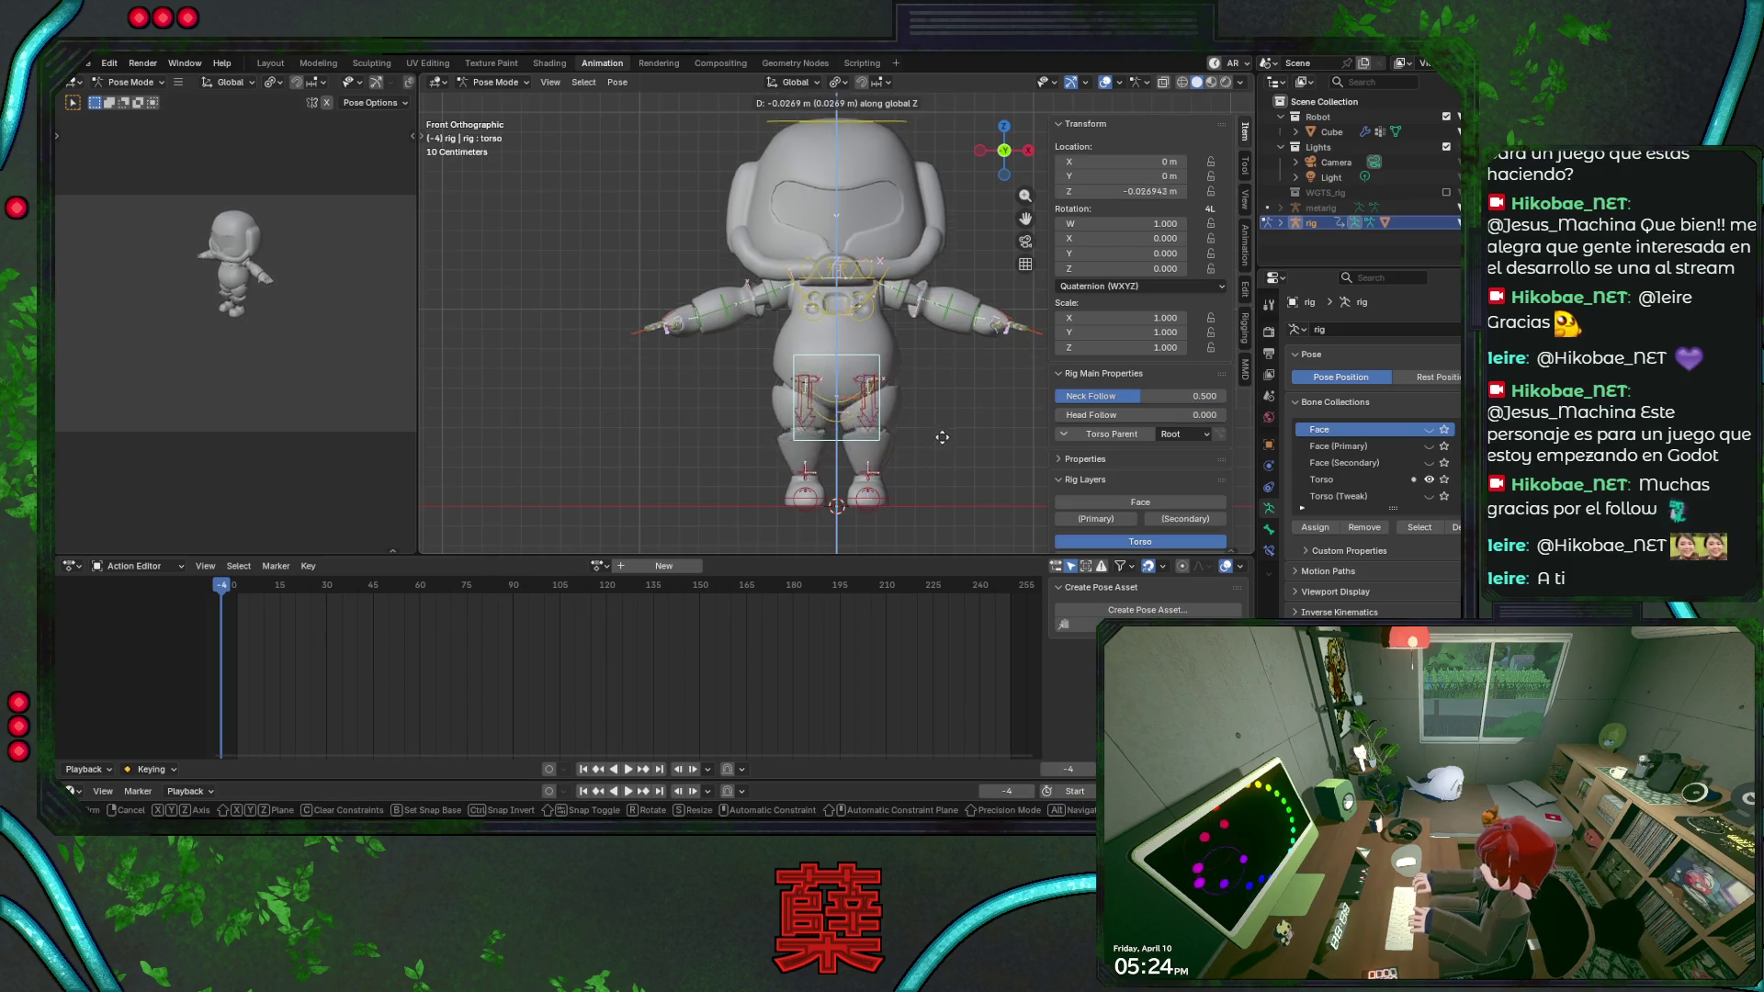
key("Escape")
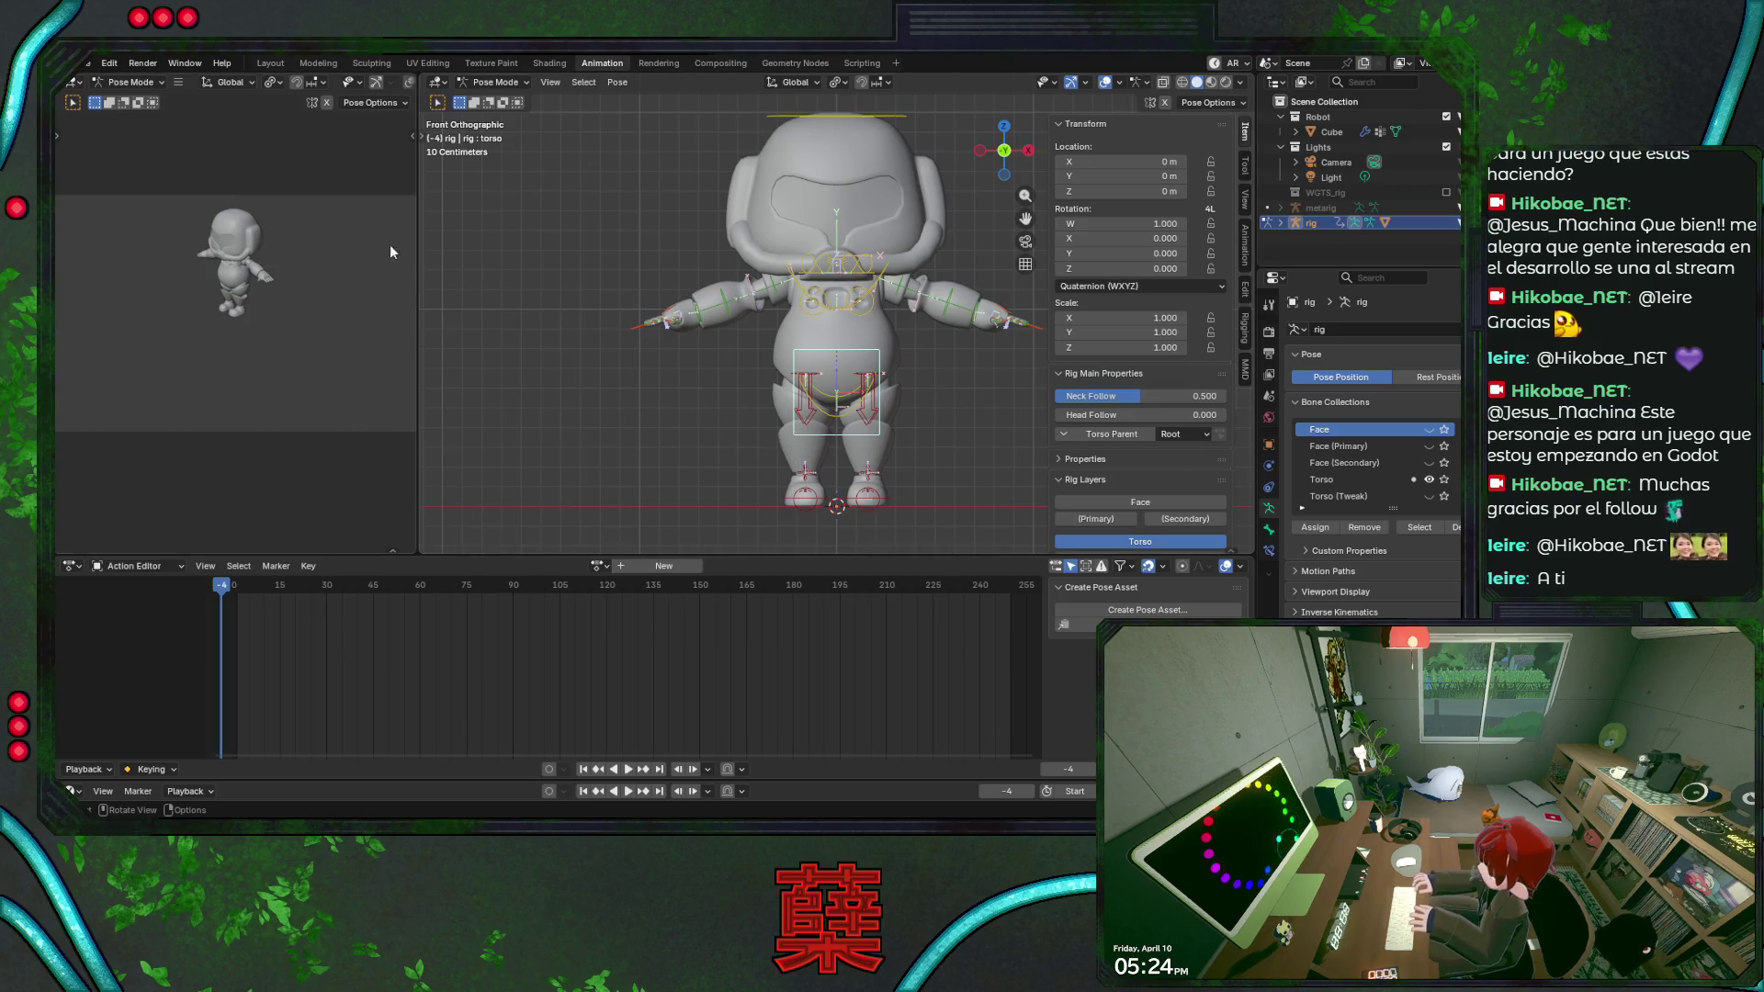
Turn the camera view into a wider Graph Editor, add a marker at frame -4 and hide the action sidebar.
left_click(72, 84)
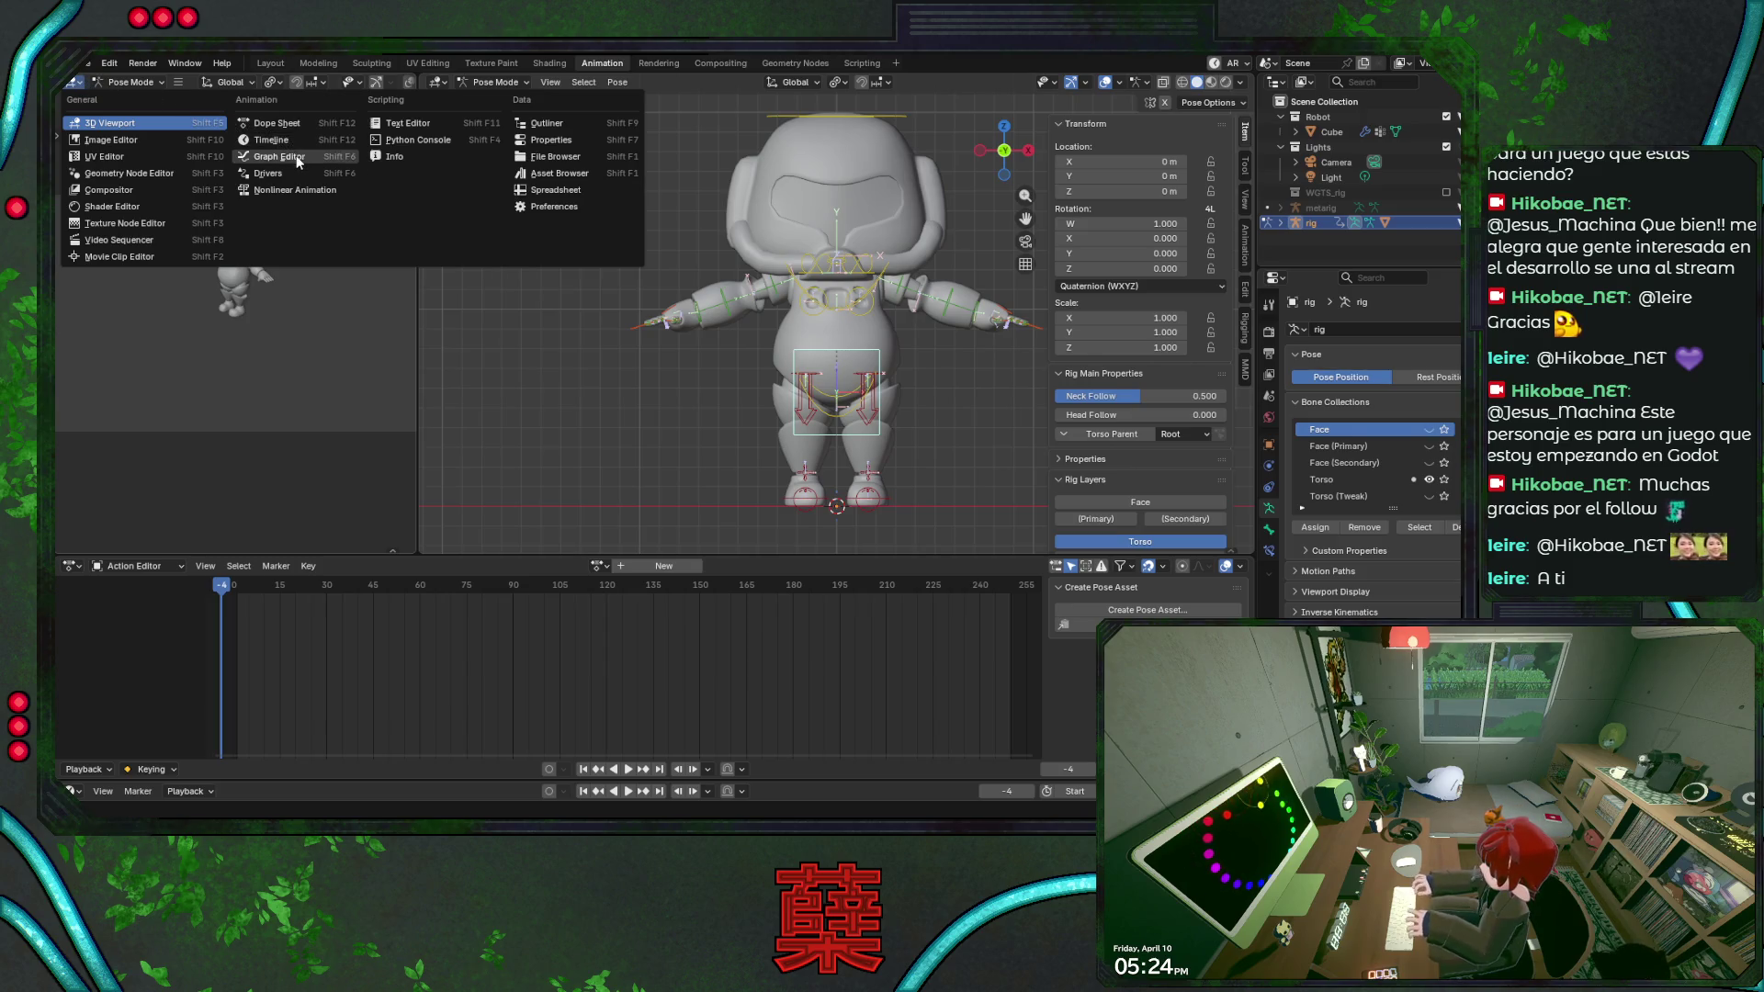
left_click(297, 155)
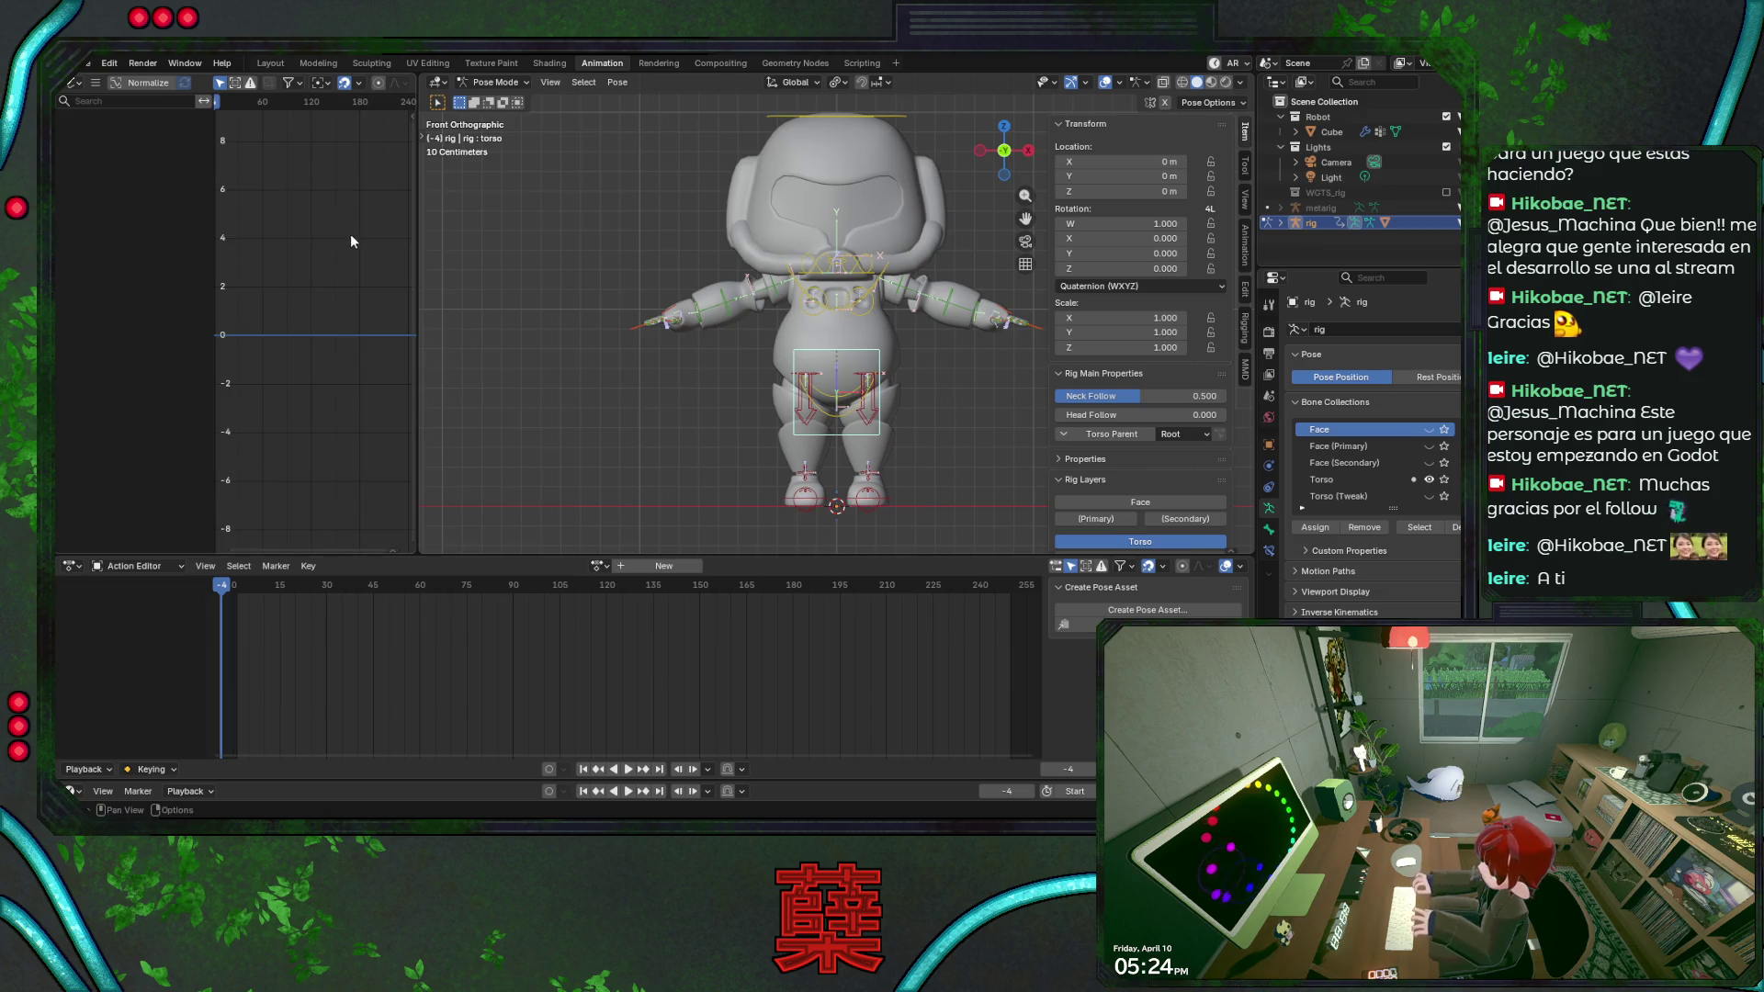
left_click_drag(417, 238, 476, 271)
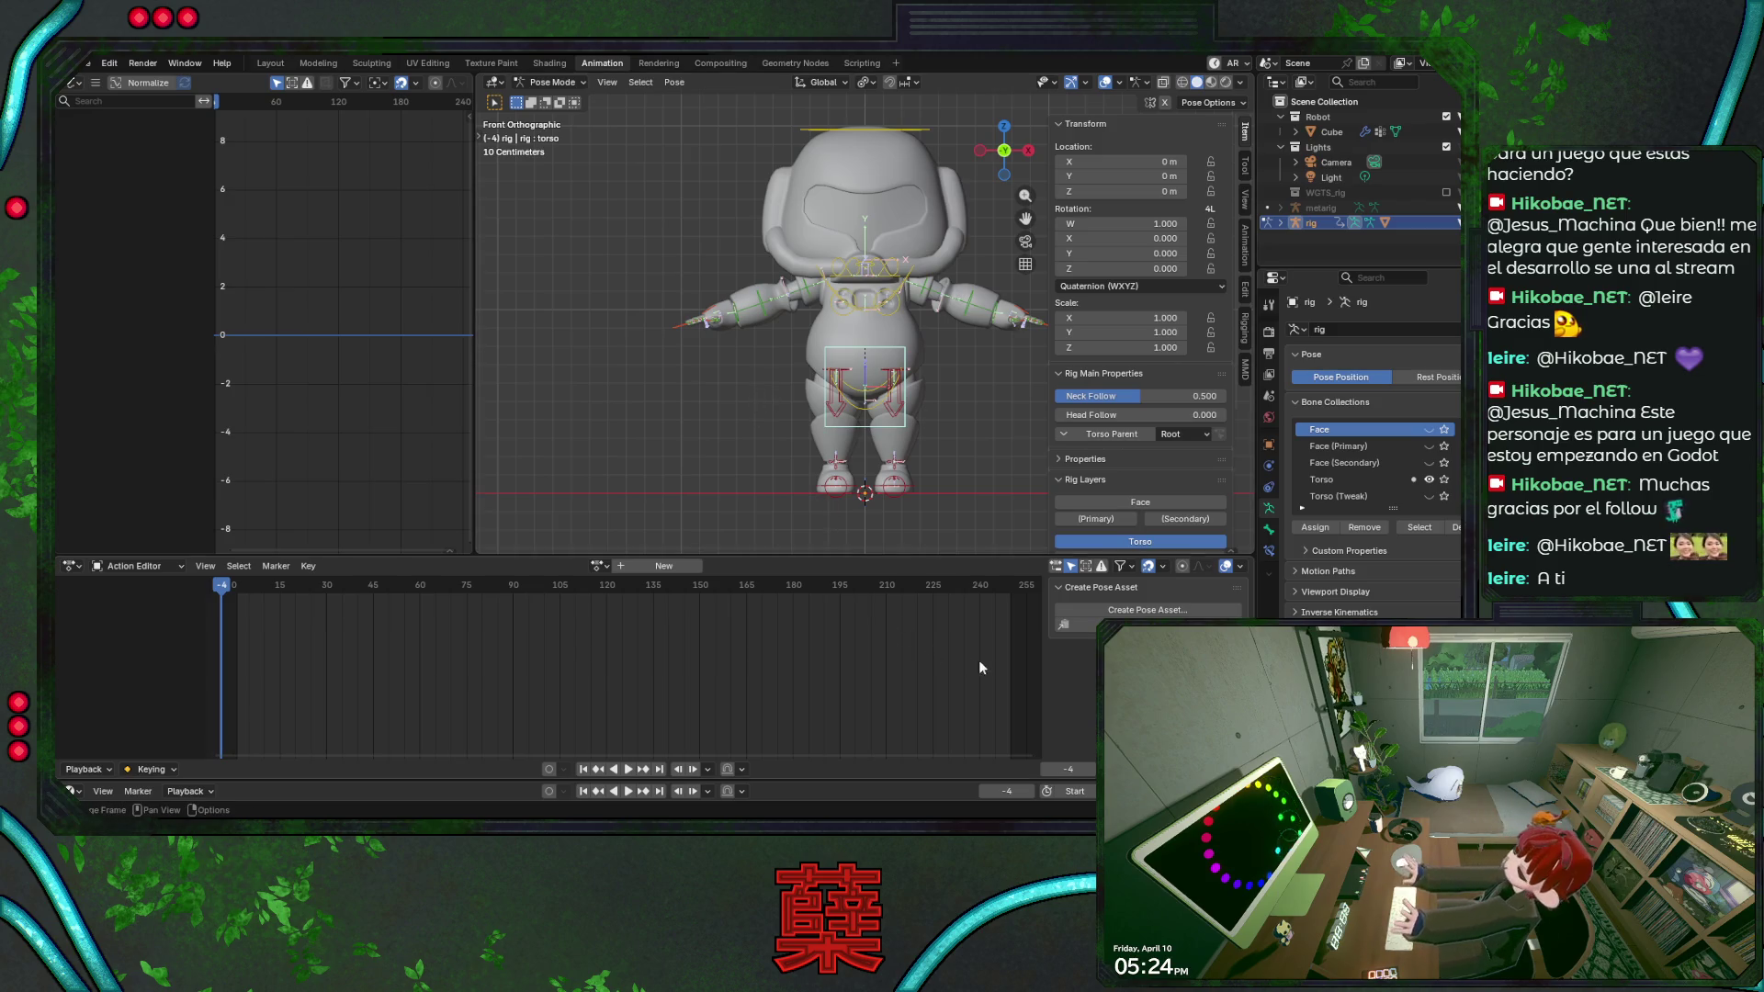
key("m")
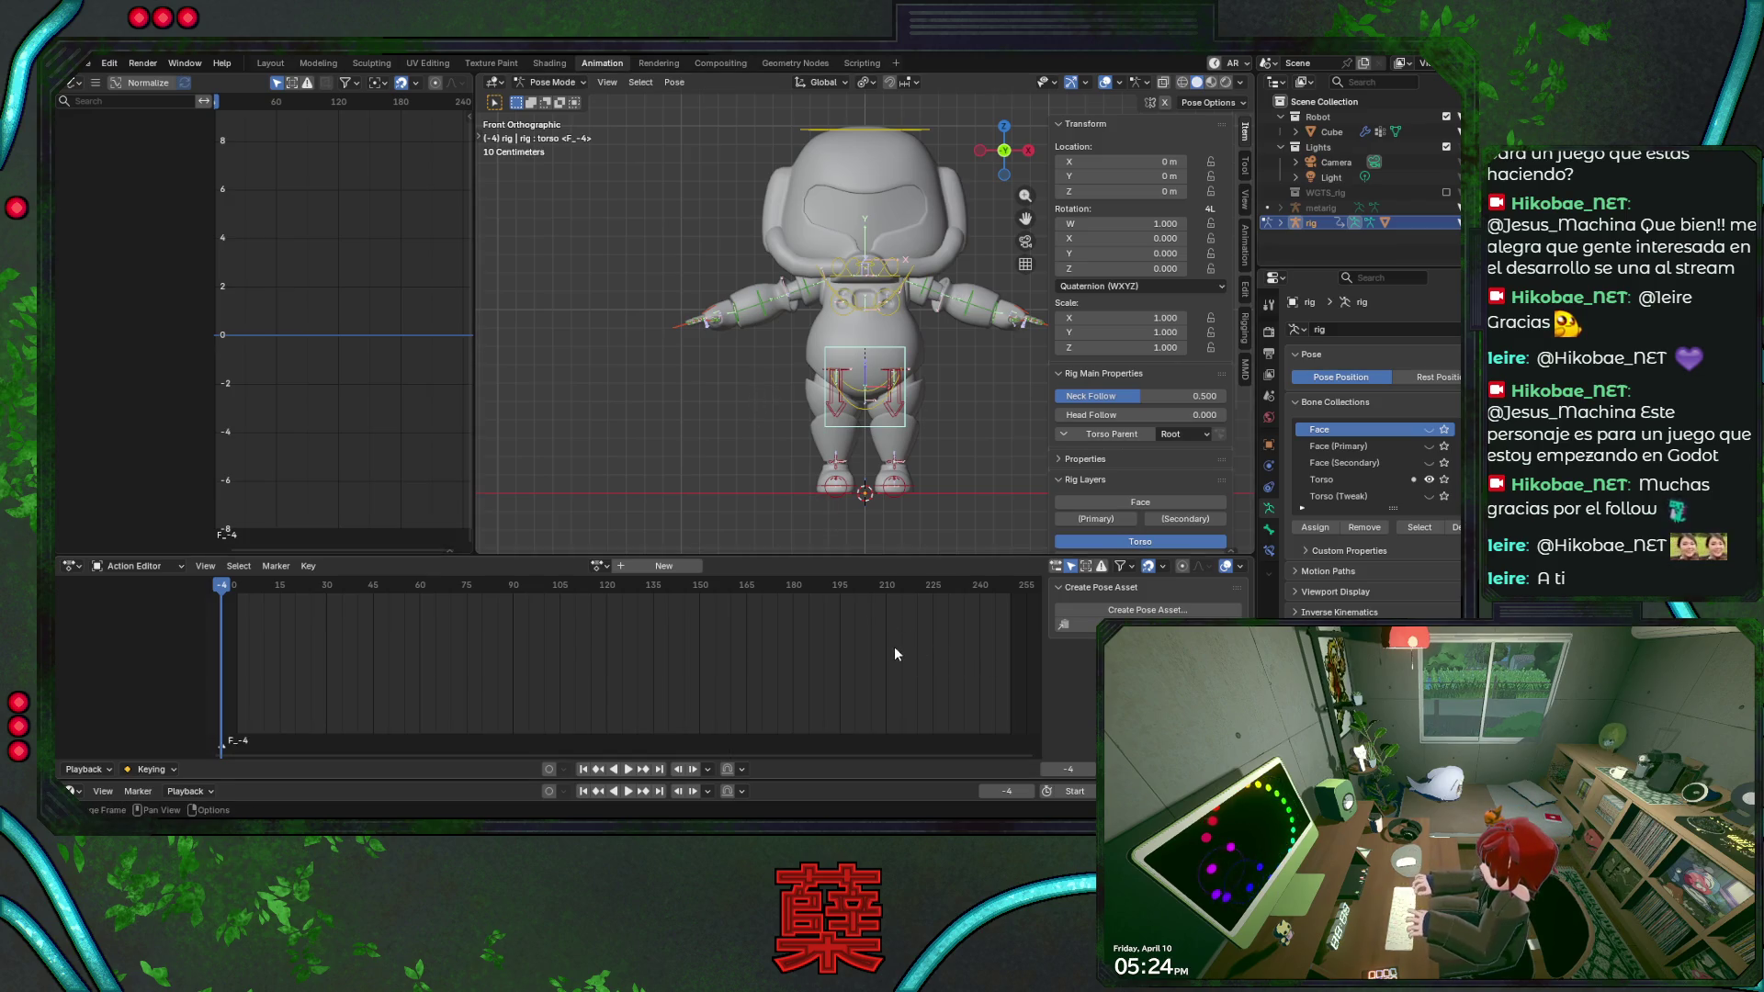
key("n")
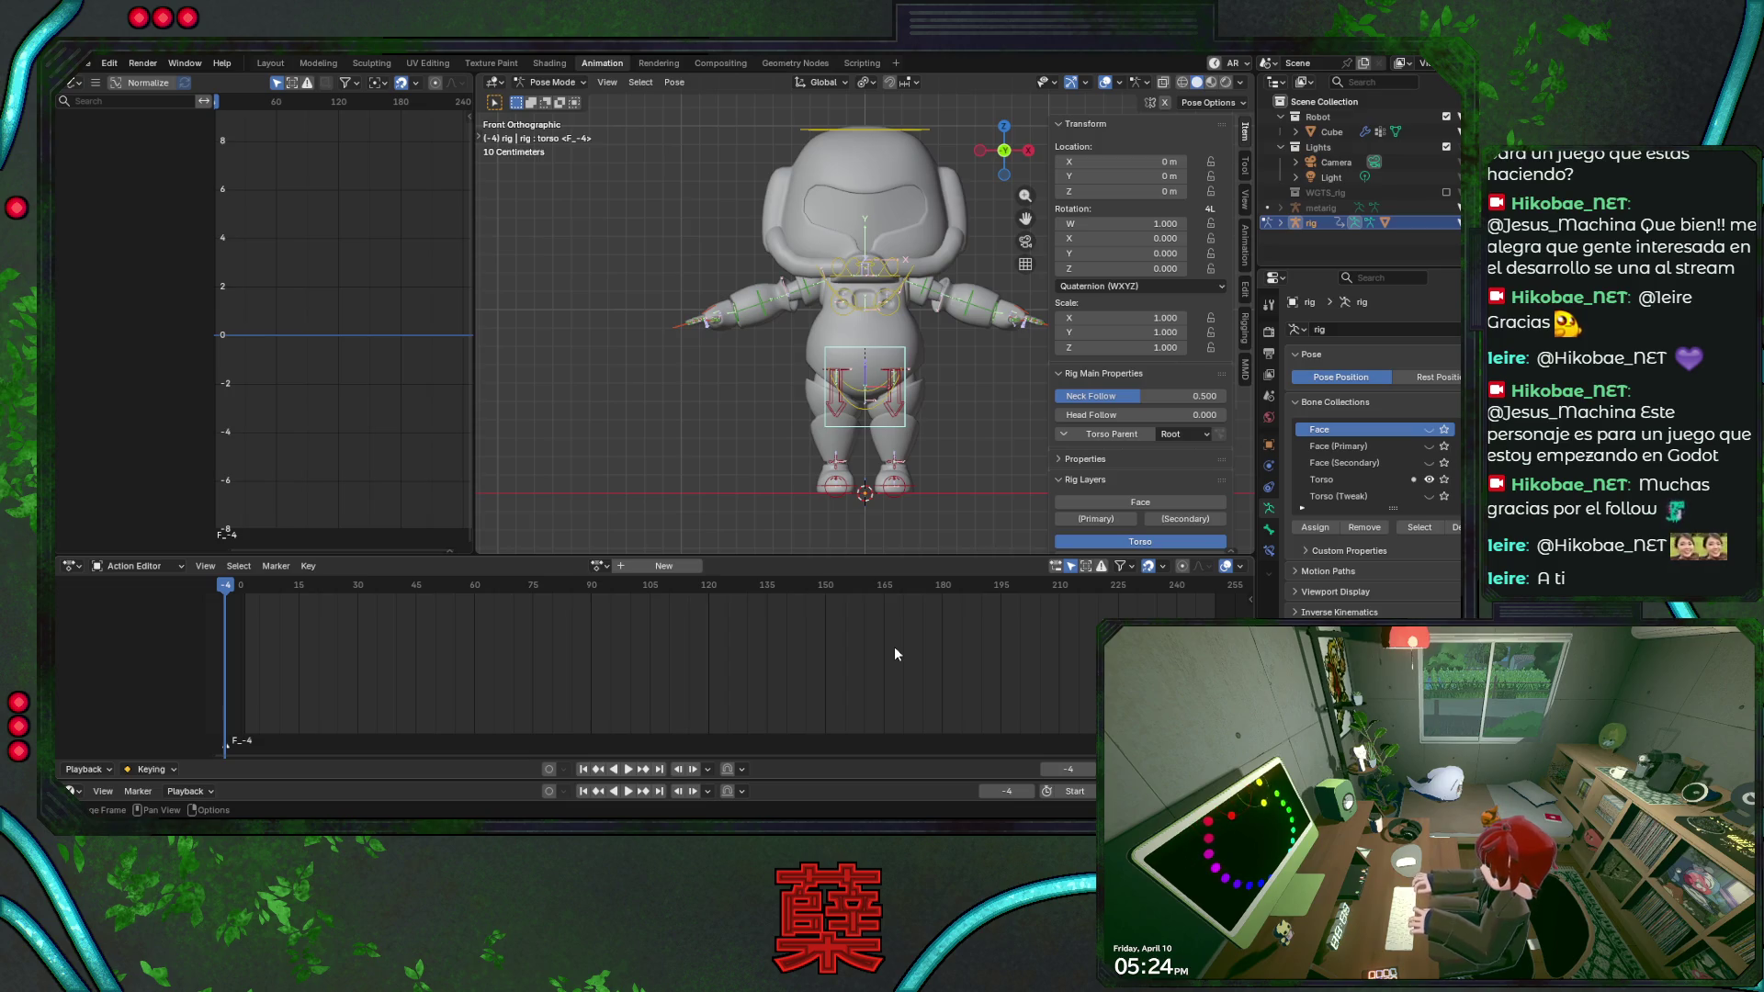
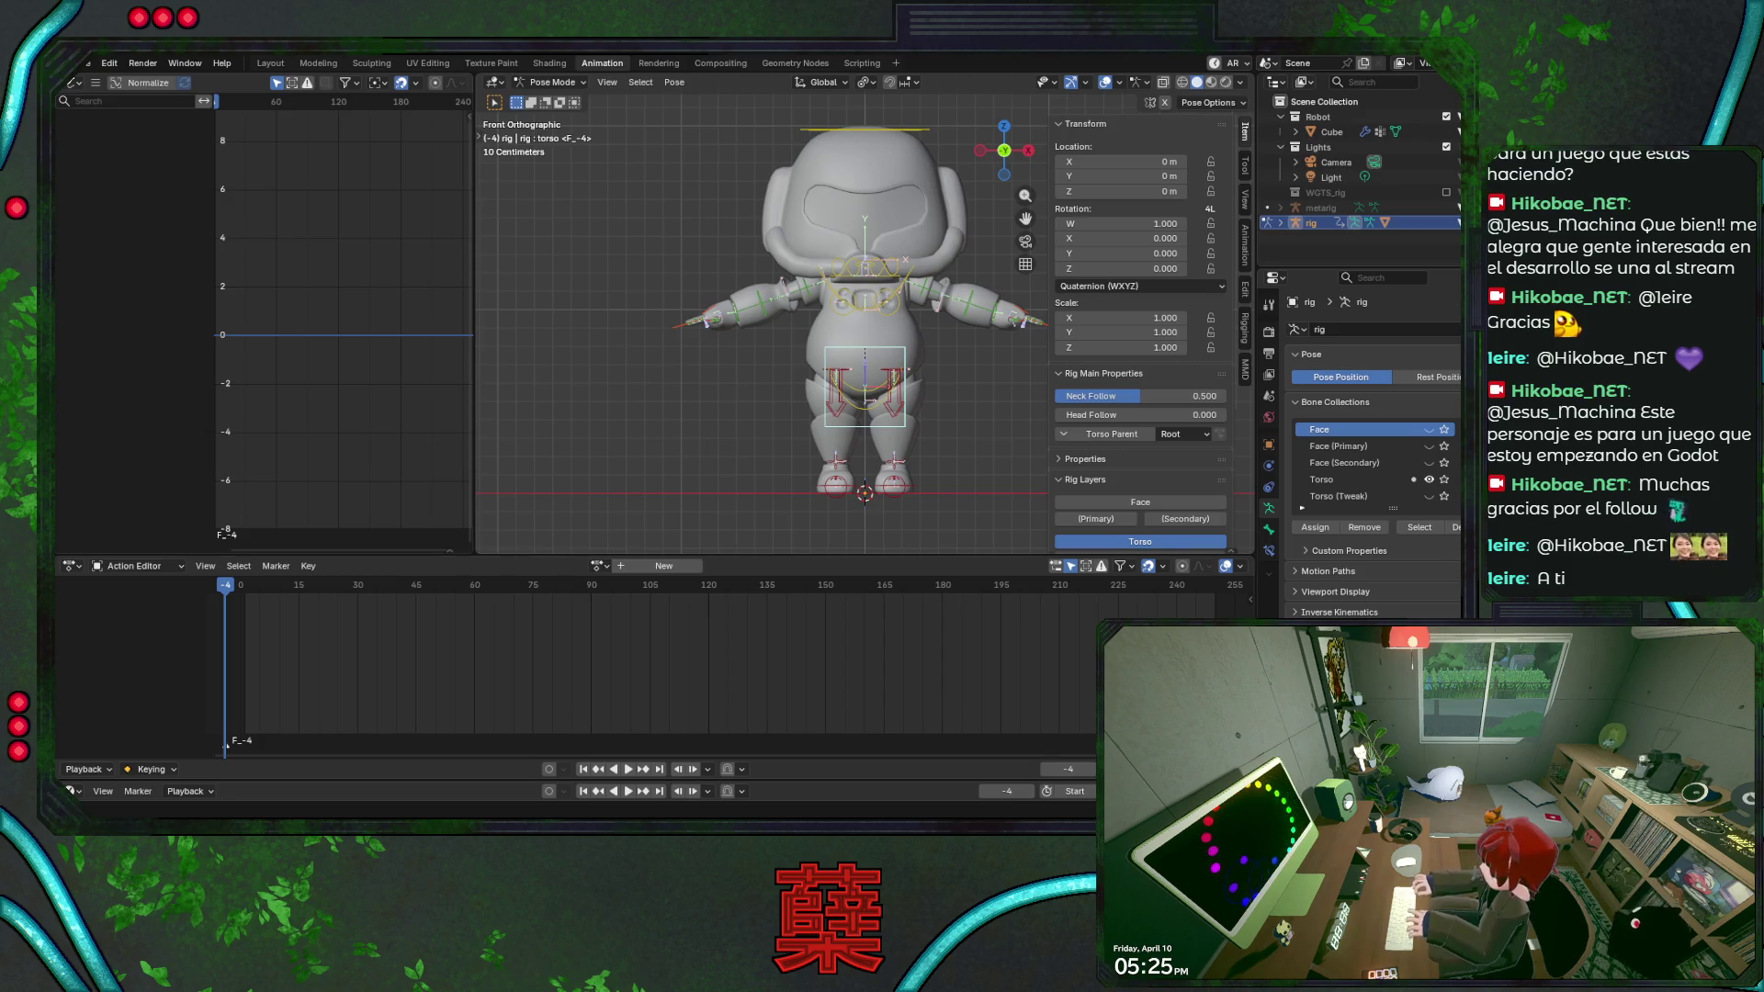
Save BaseRobot.blend and create a new empty action for the rig in the Action Editor.
middle_click_drag(780, 376, 691, 336, "alt")
key("ctrl+s")
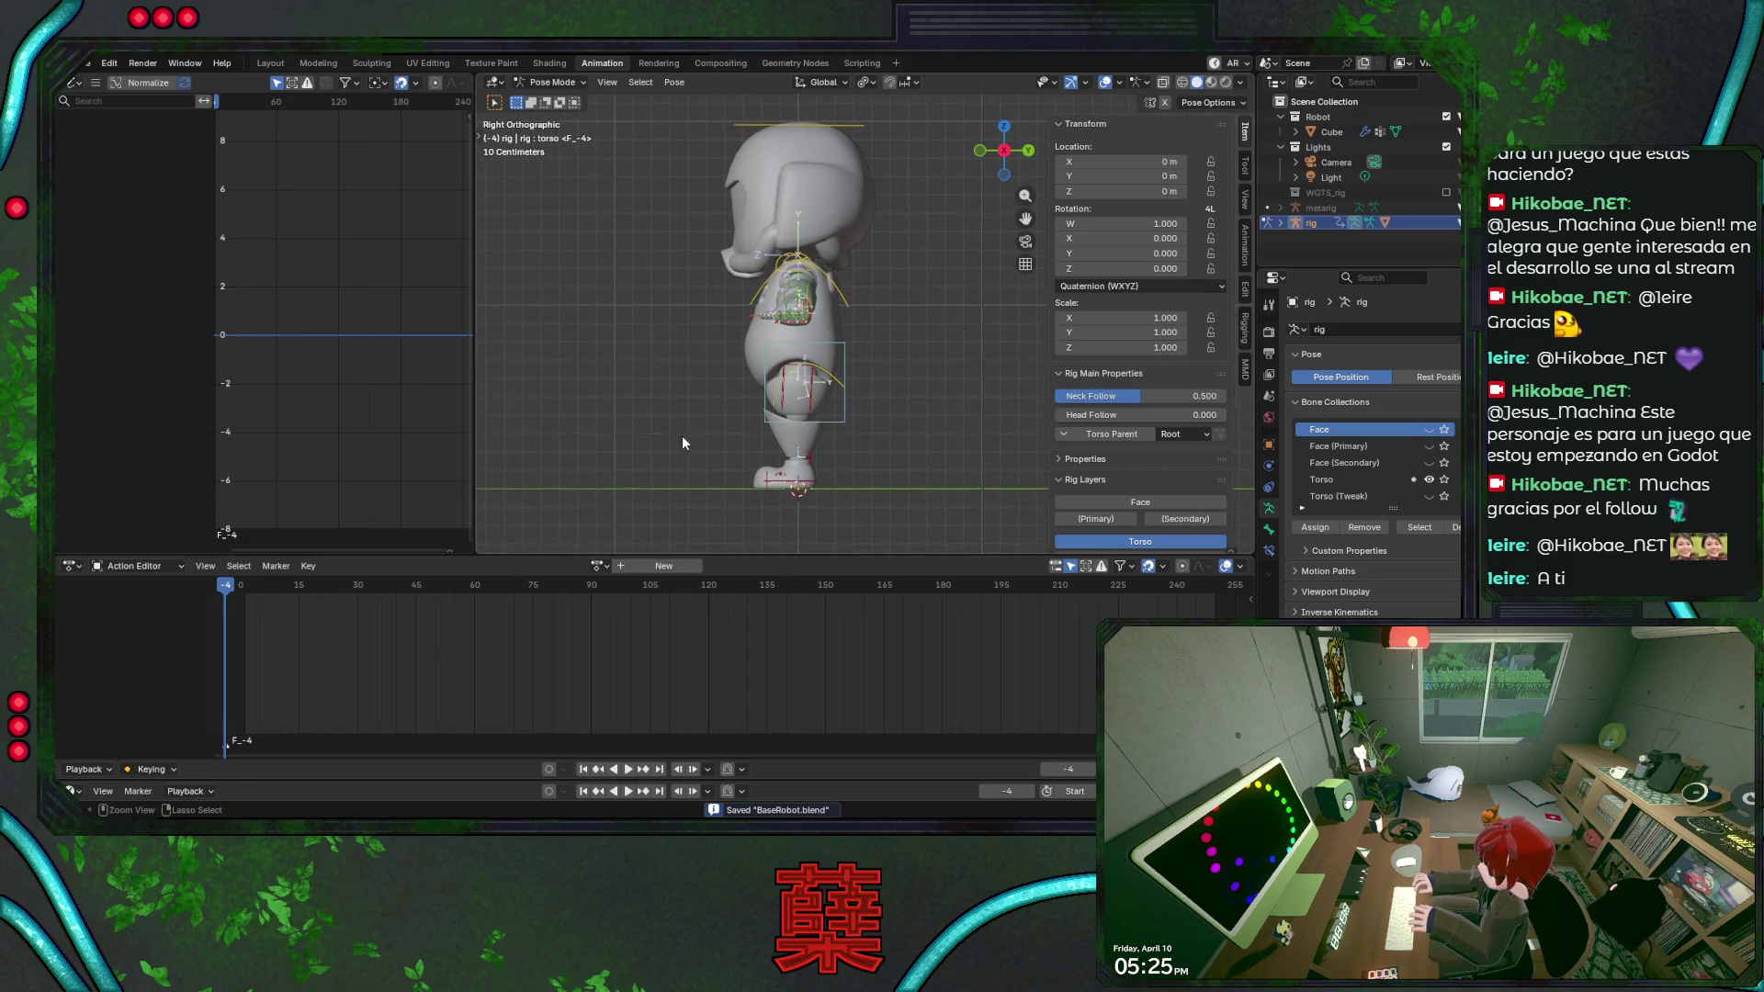
key("KP_1")
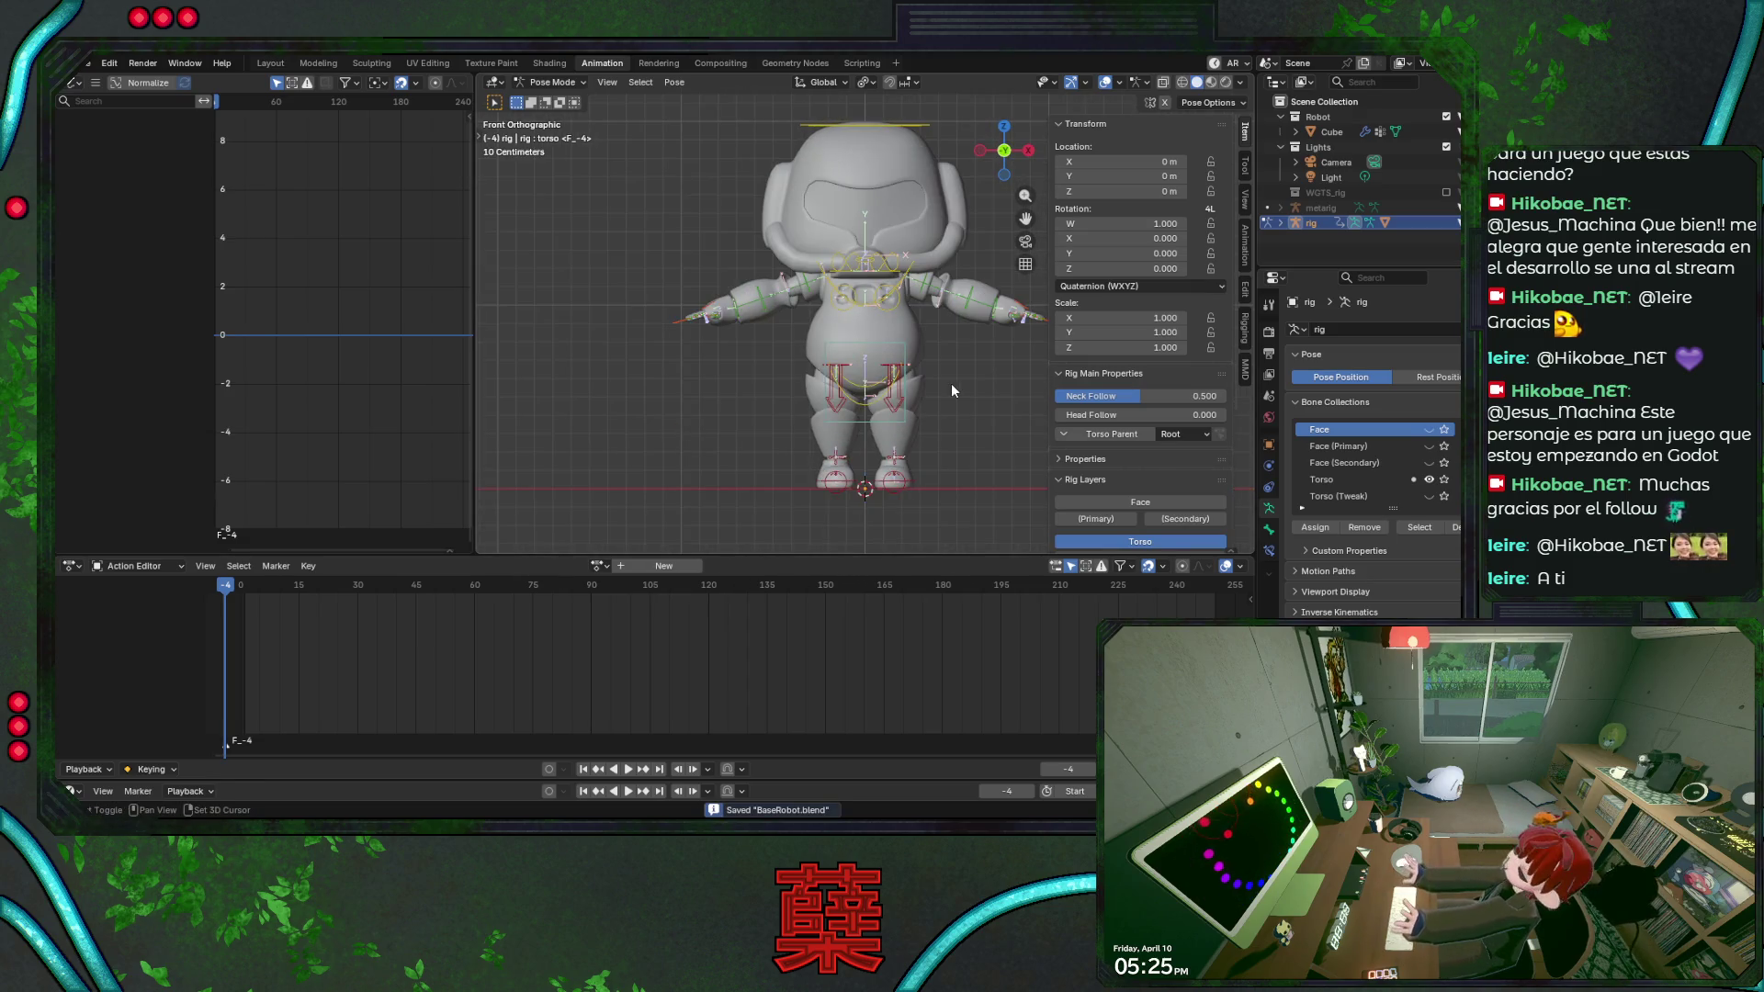
middle_click_drag(951, 390, 860, 388, "shift")
left_click(599, 566)
left_click(631, 592)
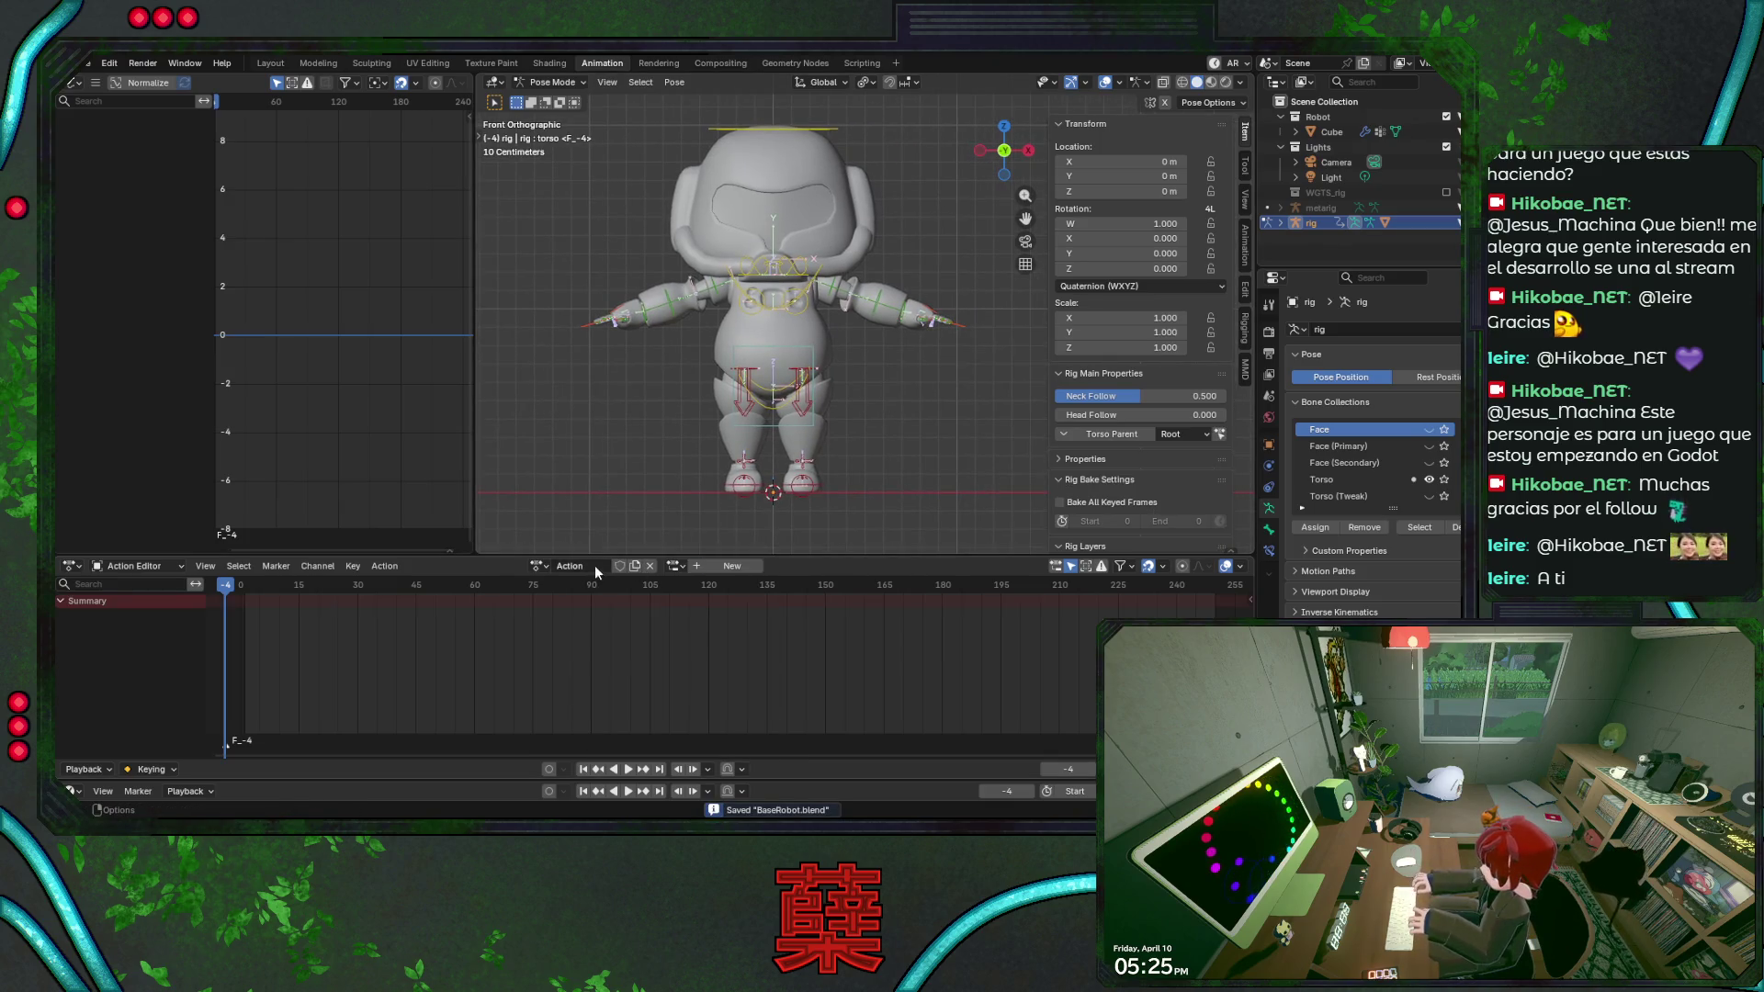
Name the new action ANM_Idle and put the playhead at frame 0.
double_click(597, 565)
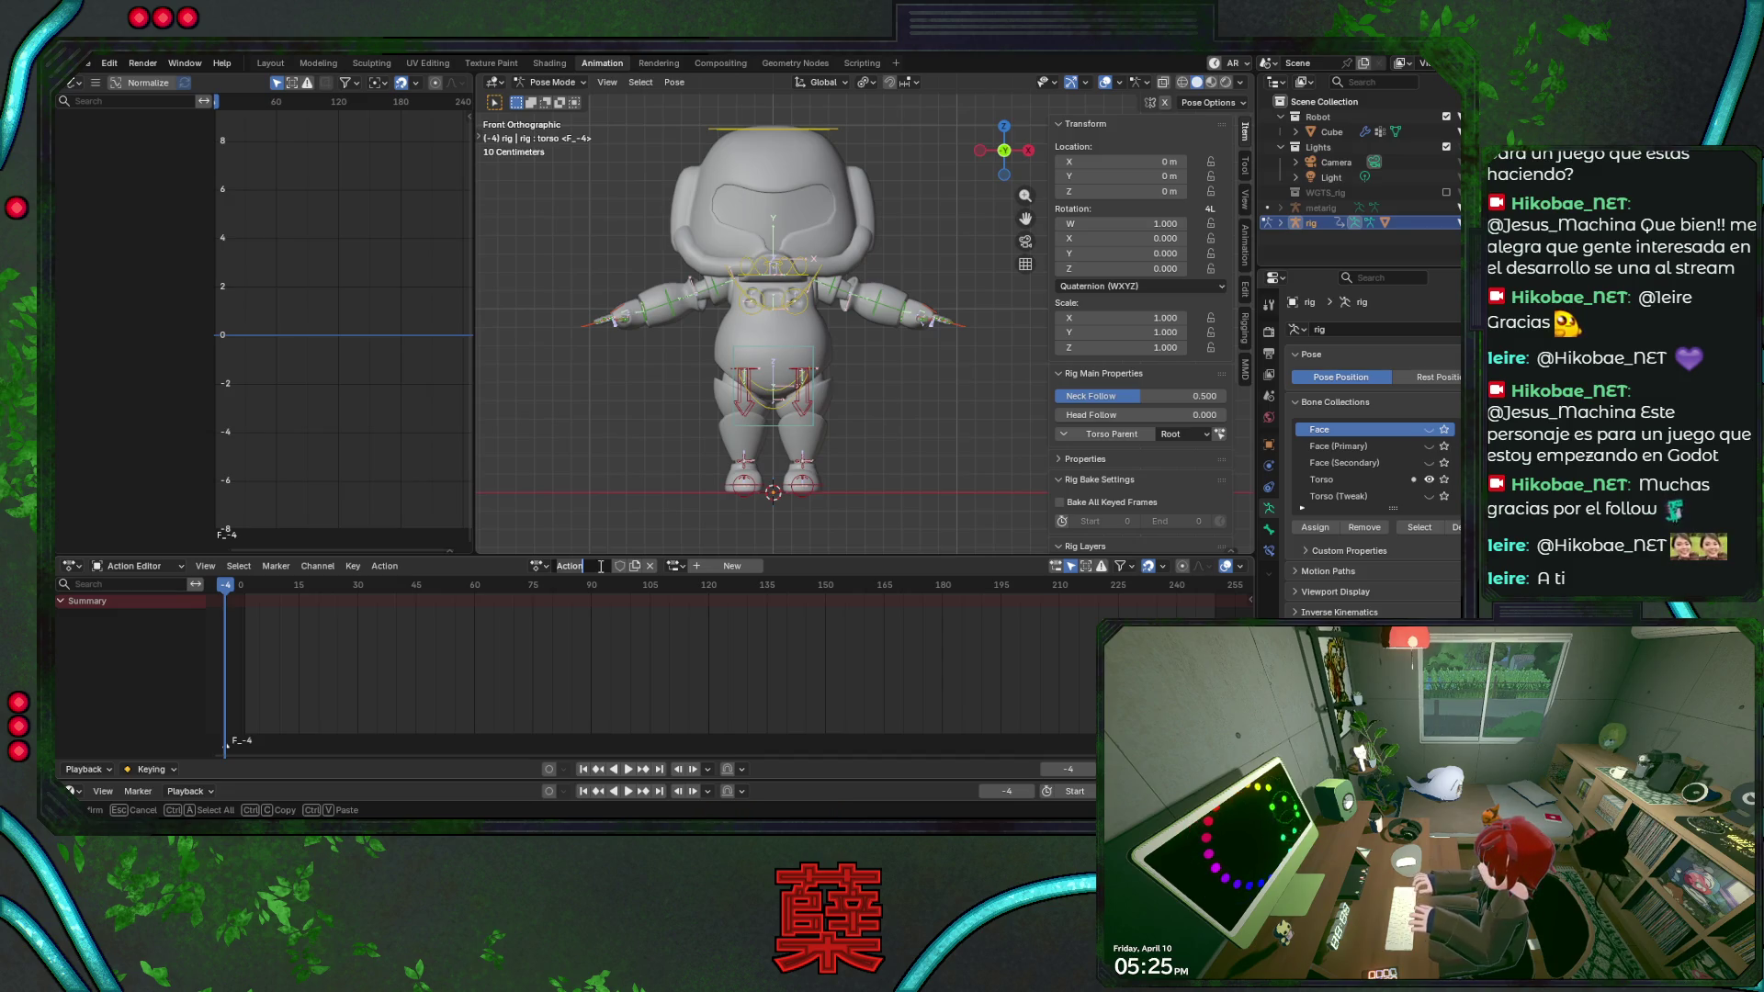
type("AN")
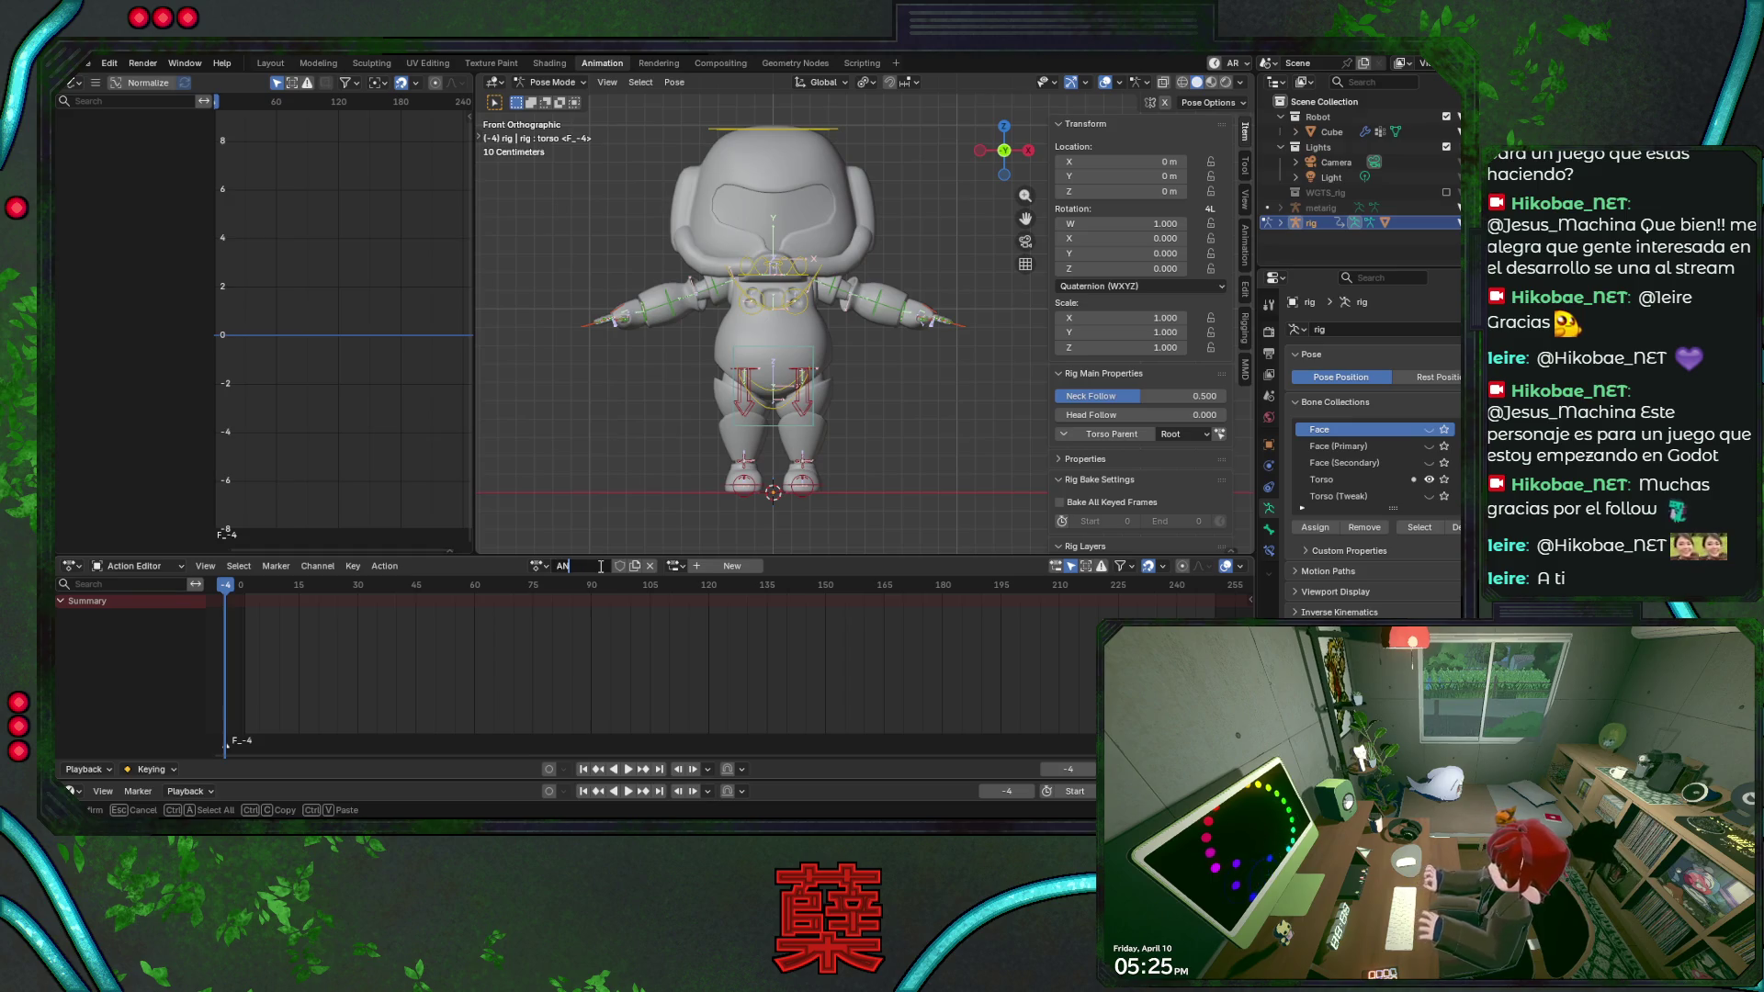
type("M_Idle")
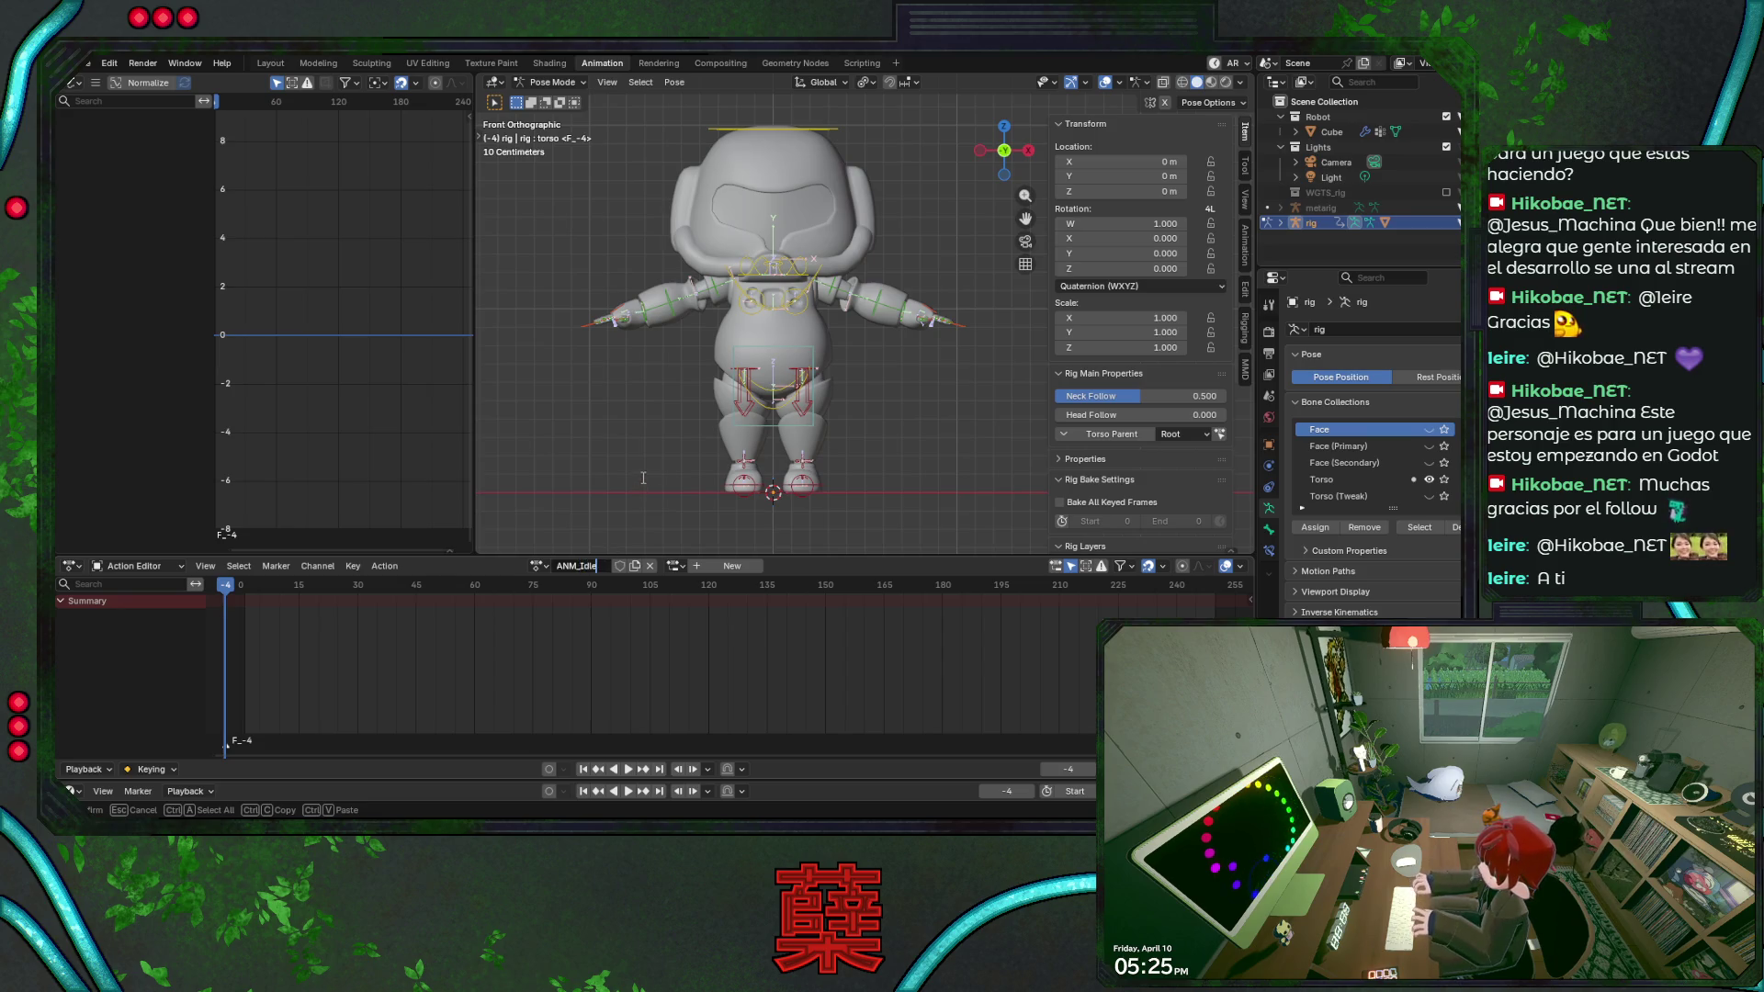
key("Return")
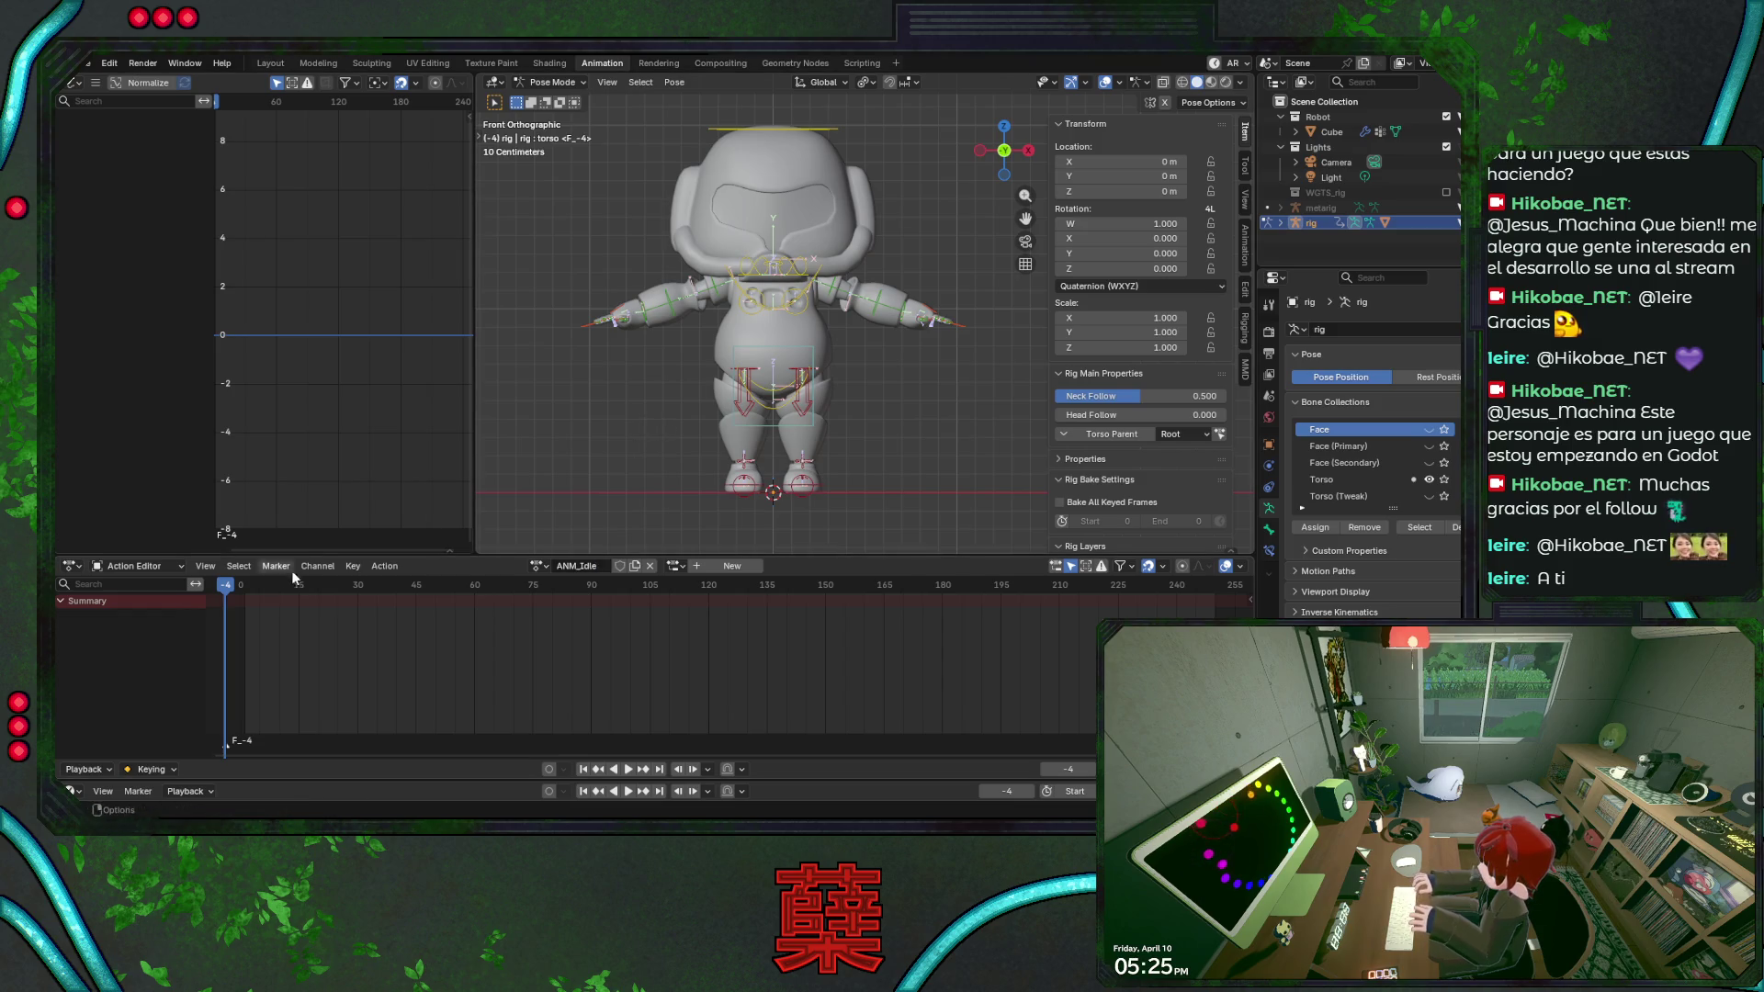
left_click(240, 587)
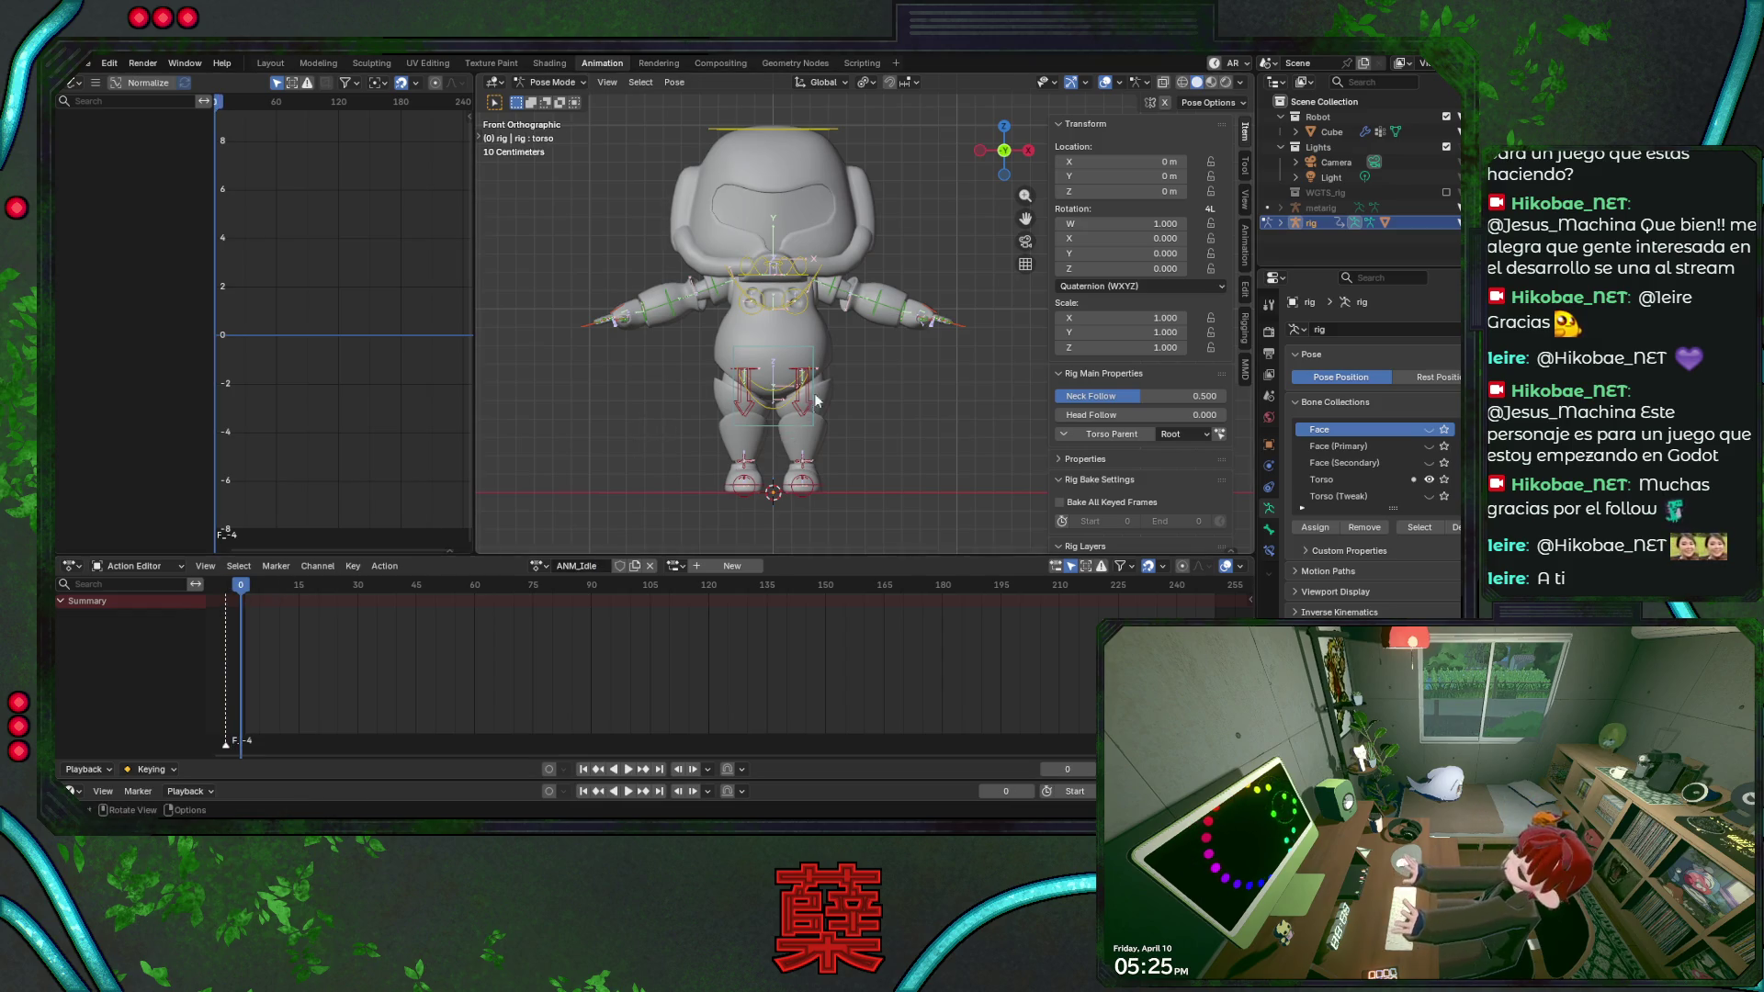
scroll(827, 317, "up", 1)
Rotate upper_arm_fk.L down so the robot's arms hang at its sides.
left_click(861, 297)
key("r")
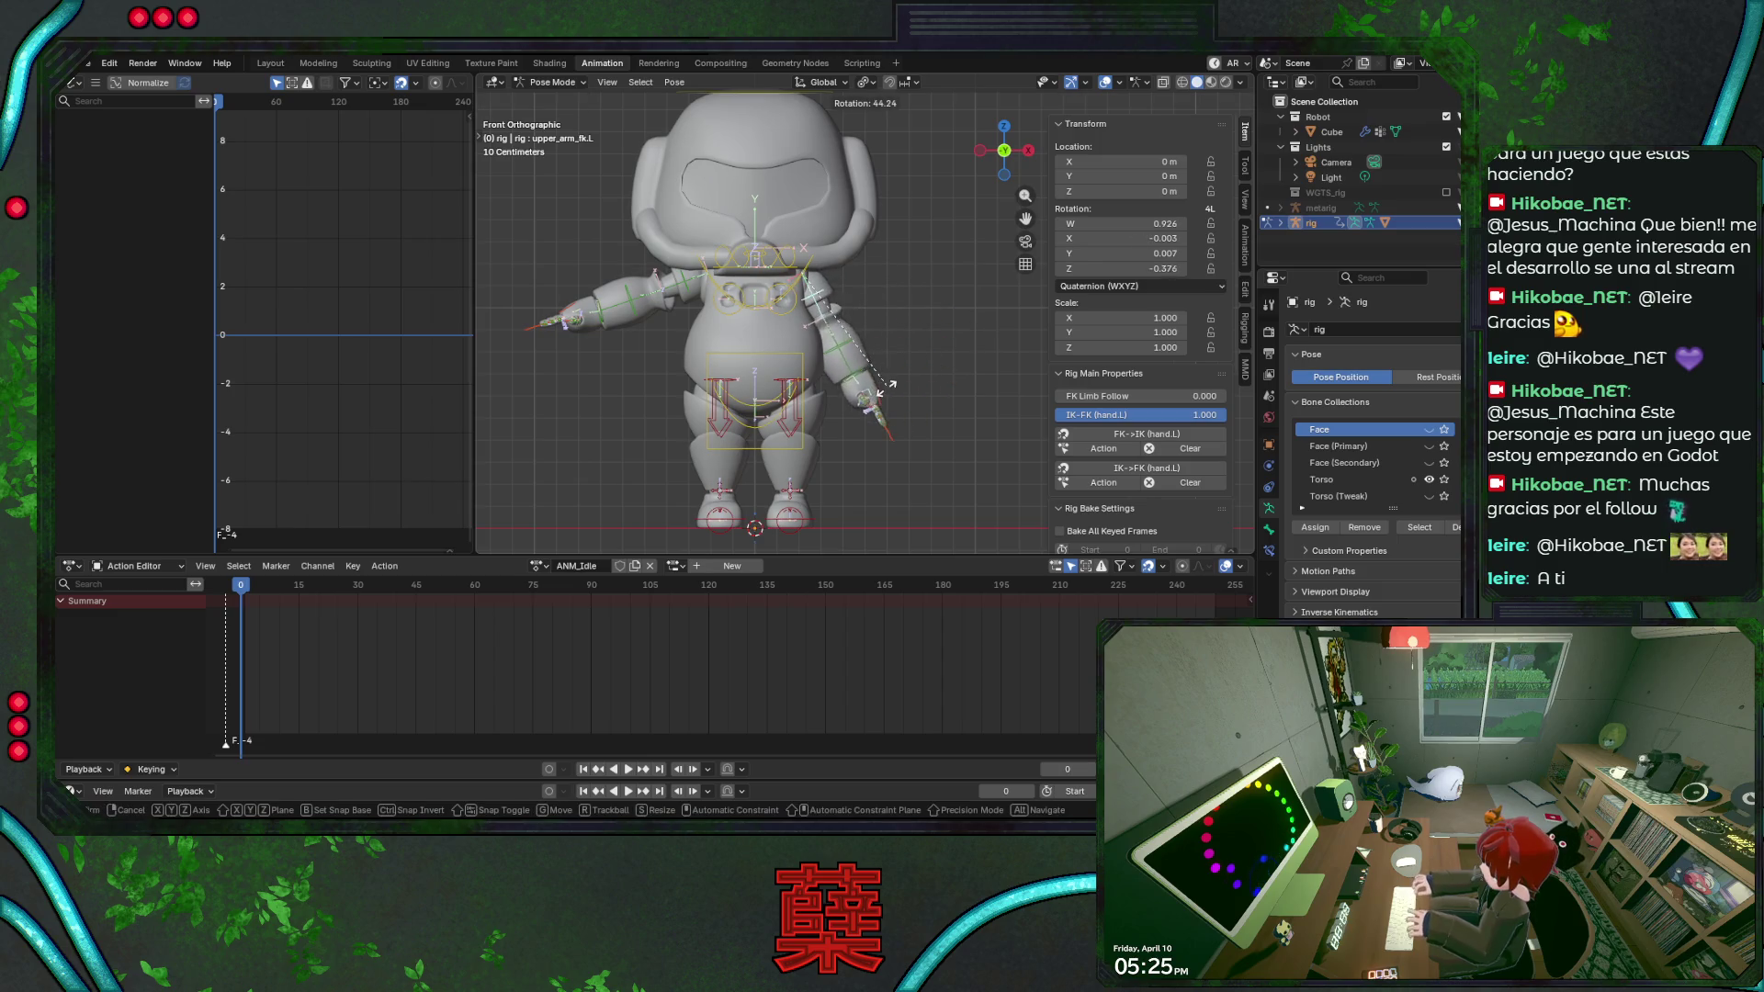
key("Escape")
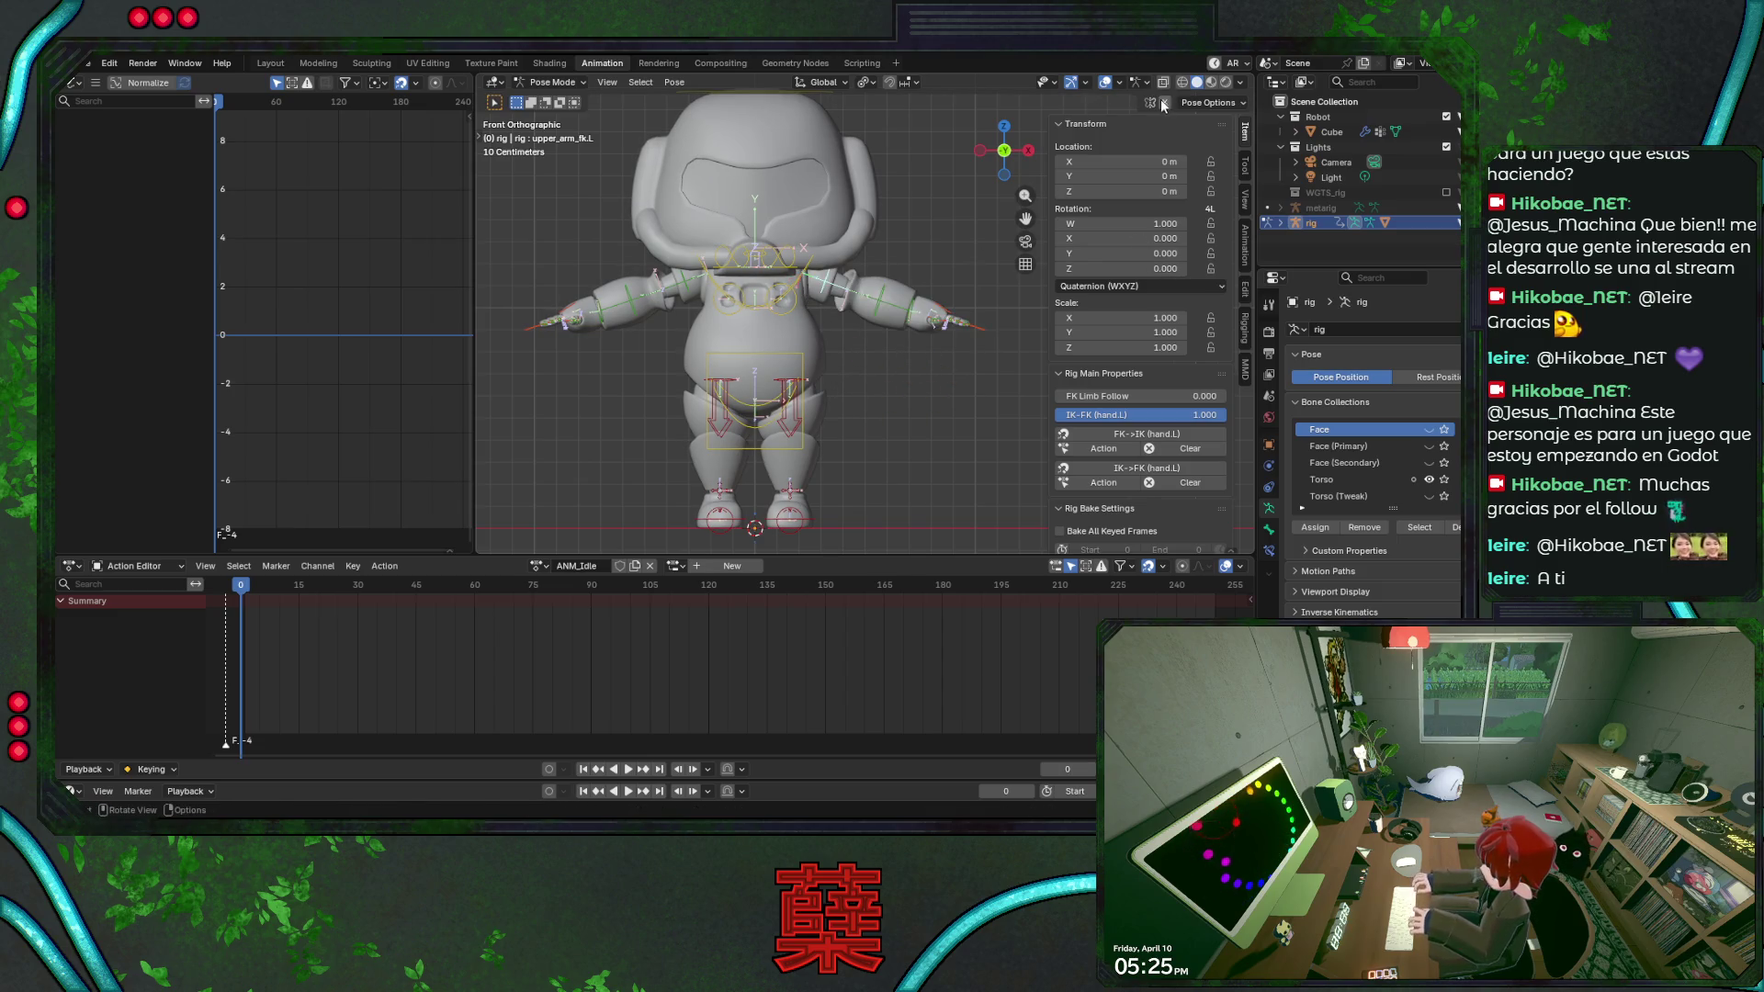
key("r")
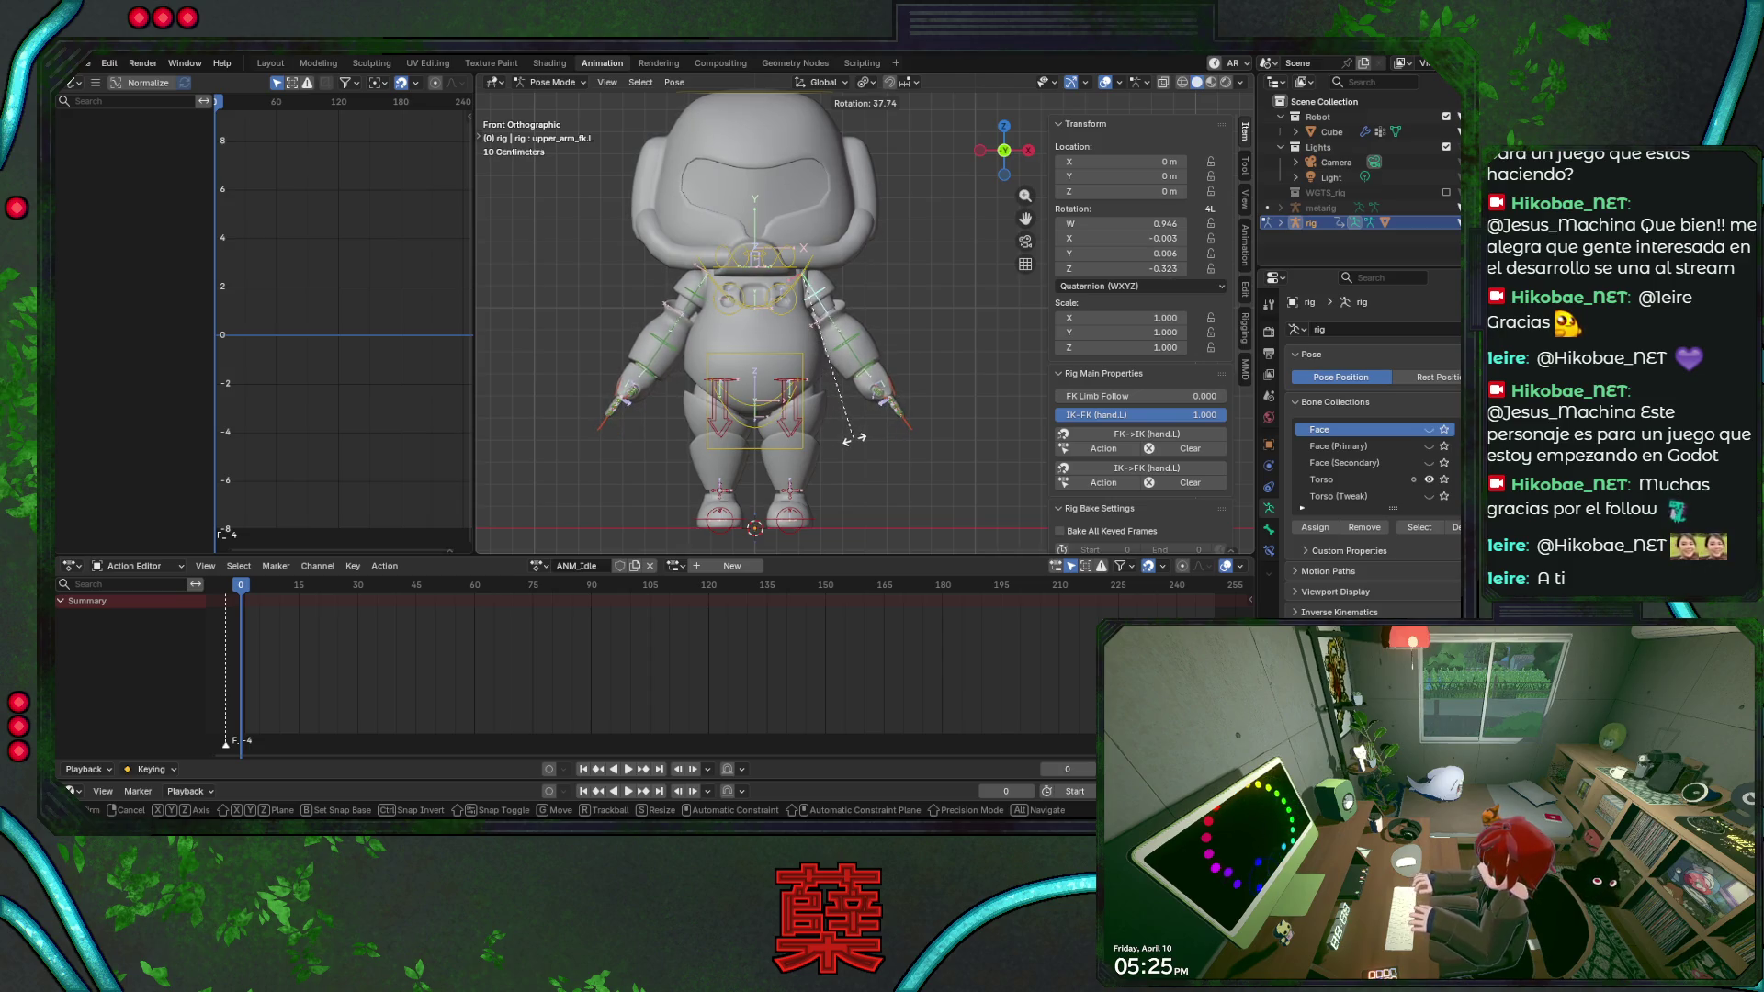
left_click(852, 439)
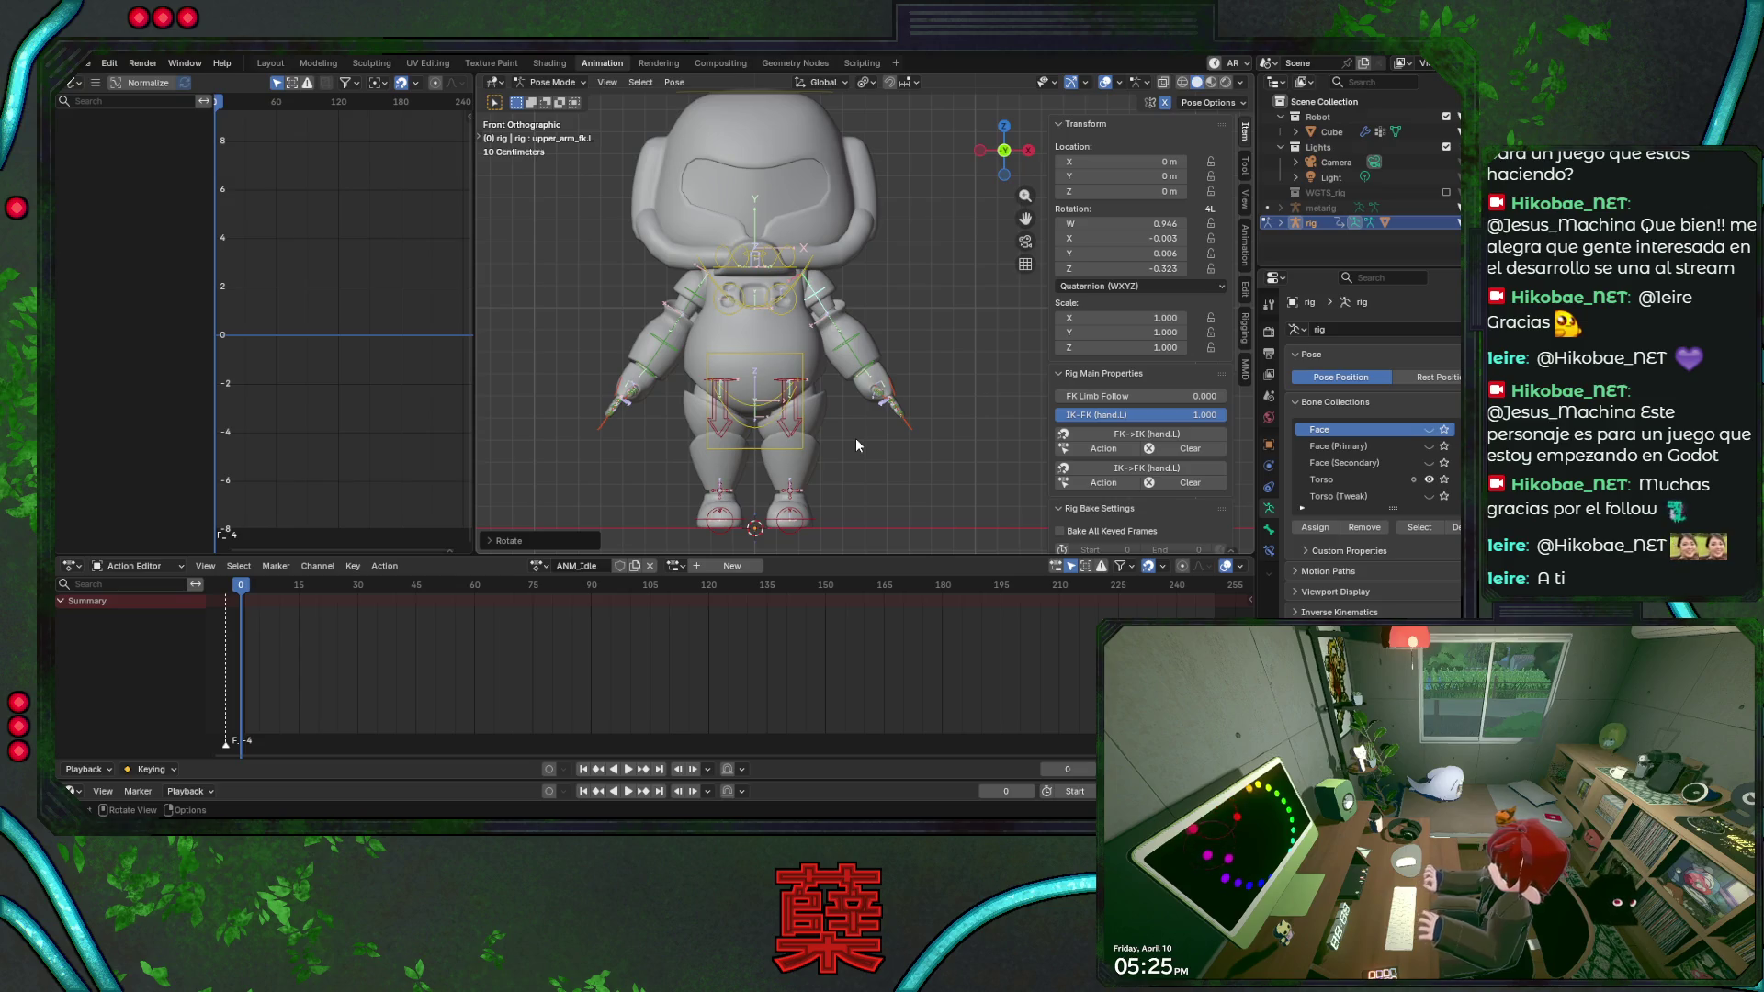
Test-move foot_ik.L along X and cancel, then select a left-hand bone to scale.
left_click(791, 518)
key("g")
key("x")
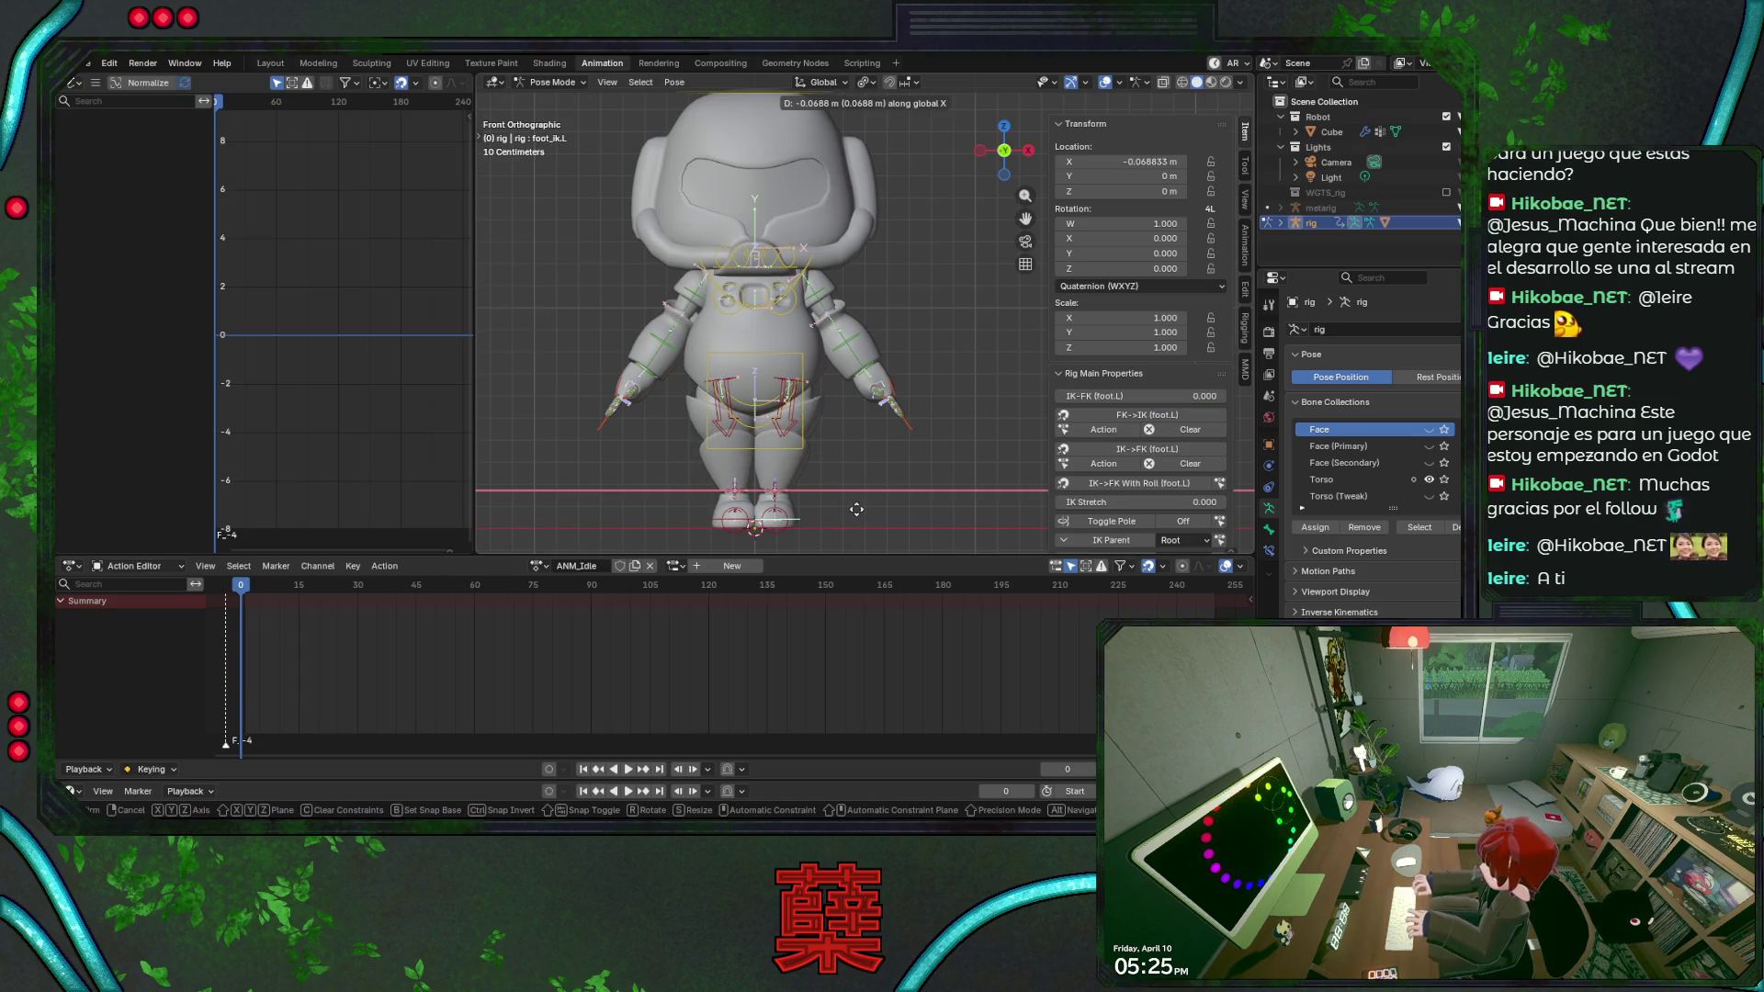
key("Escape")
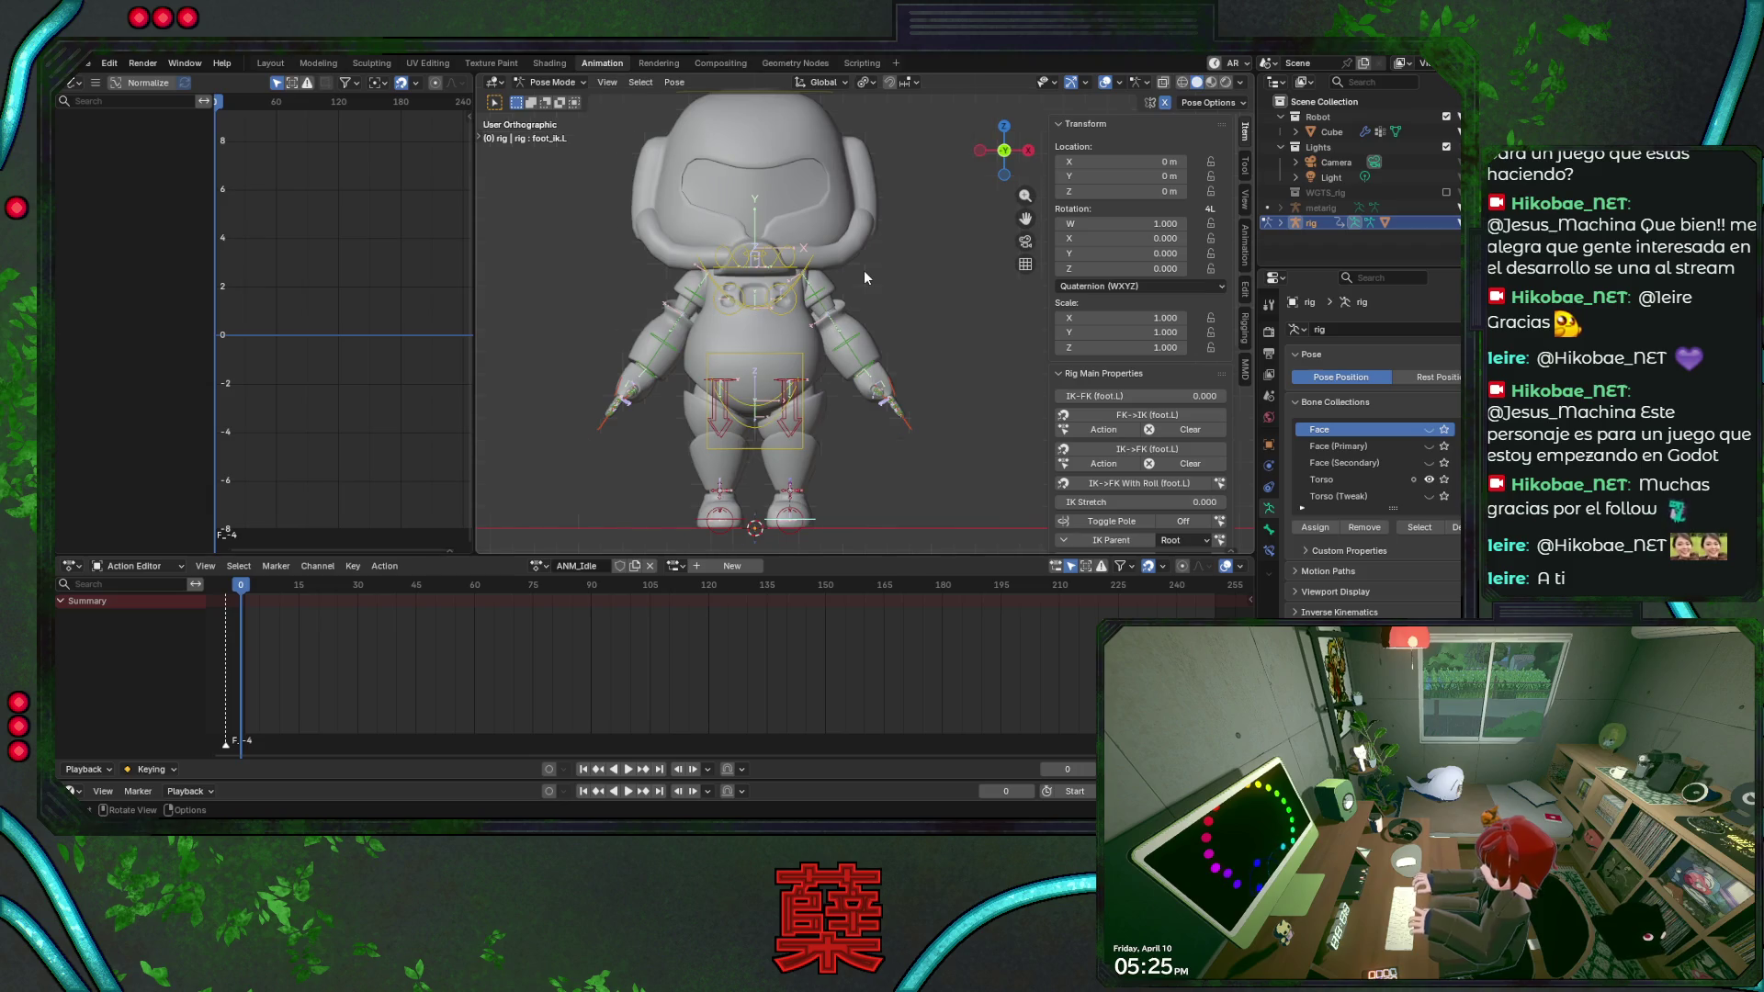
key("KP_3")
key("KP_1")
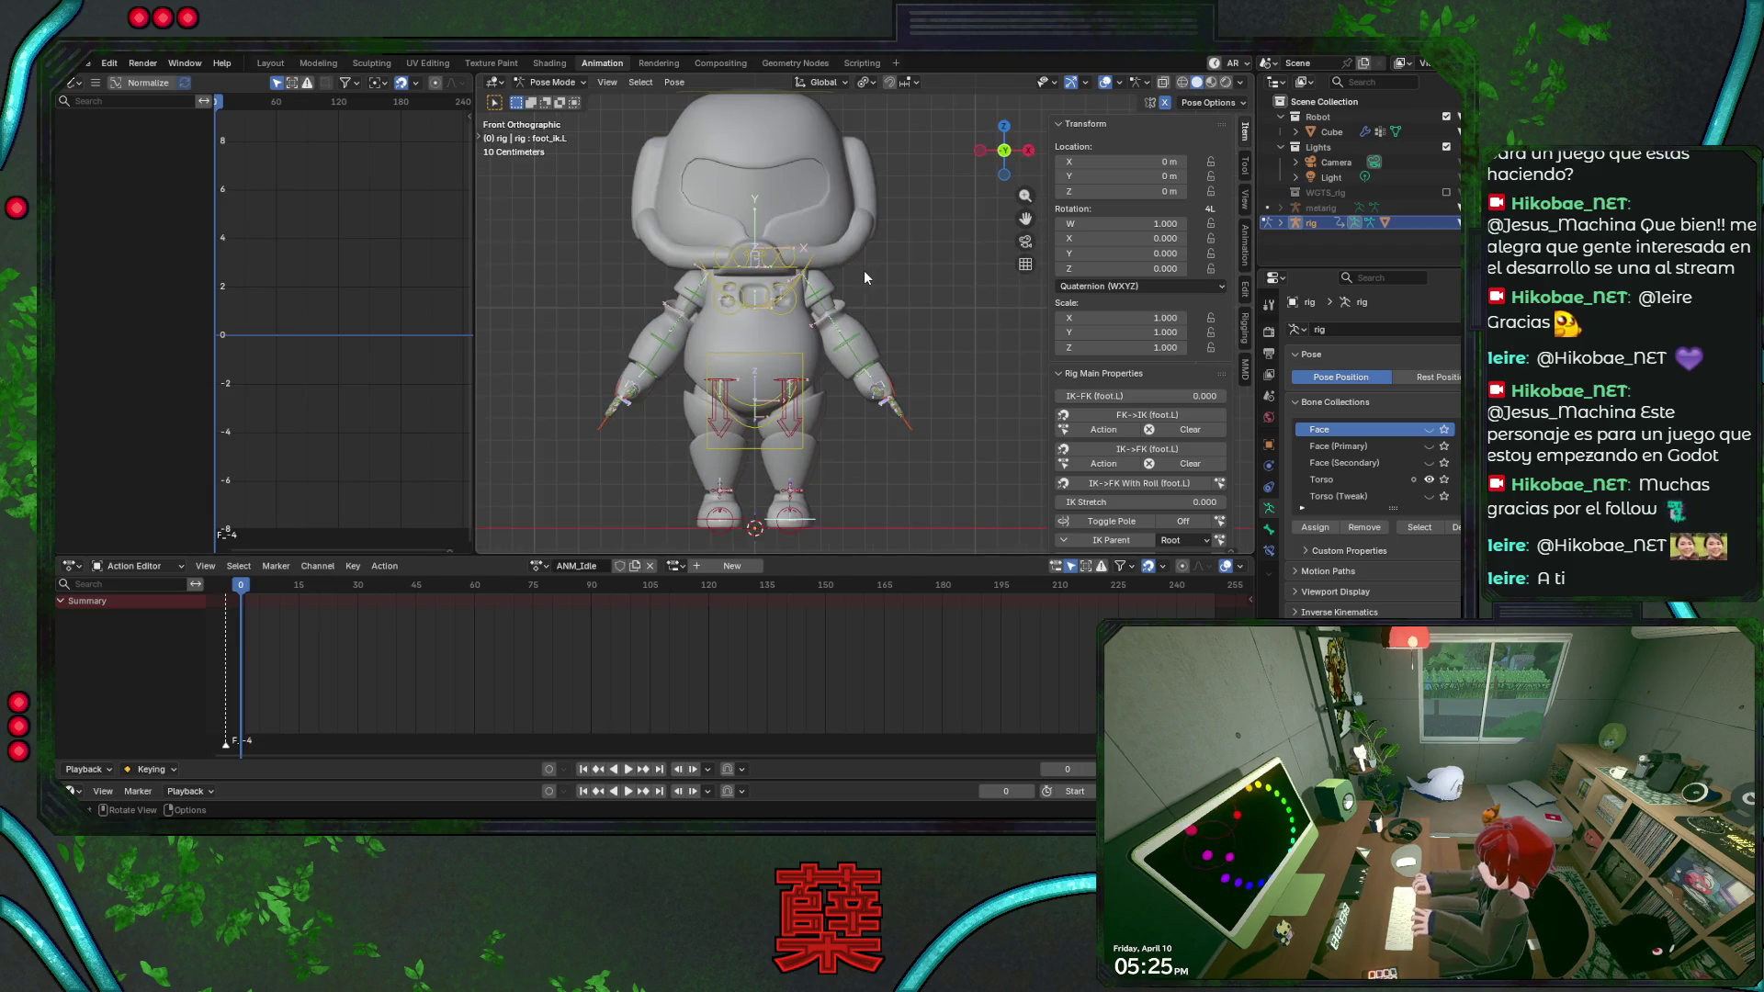
left_click(907, 420)
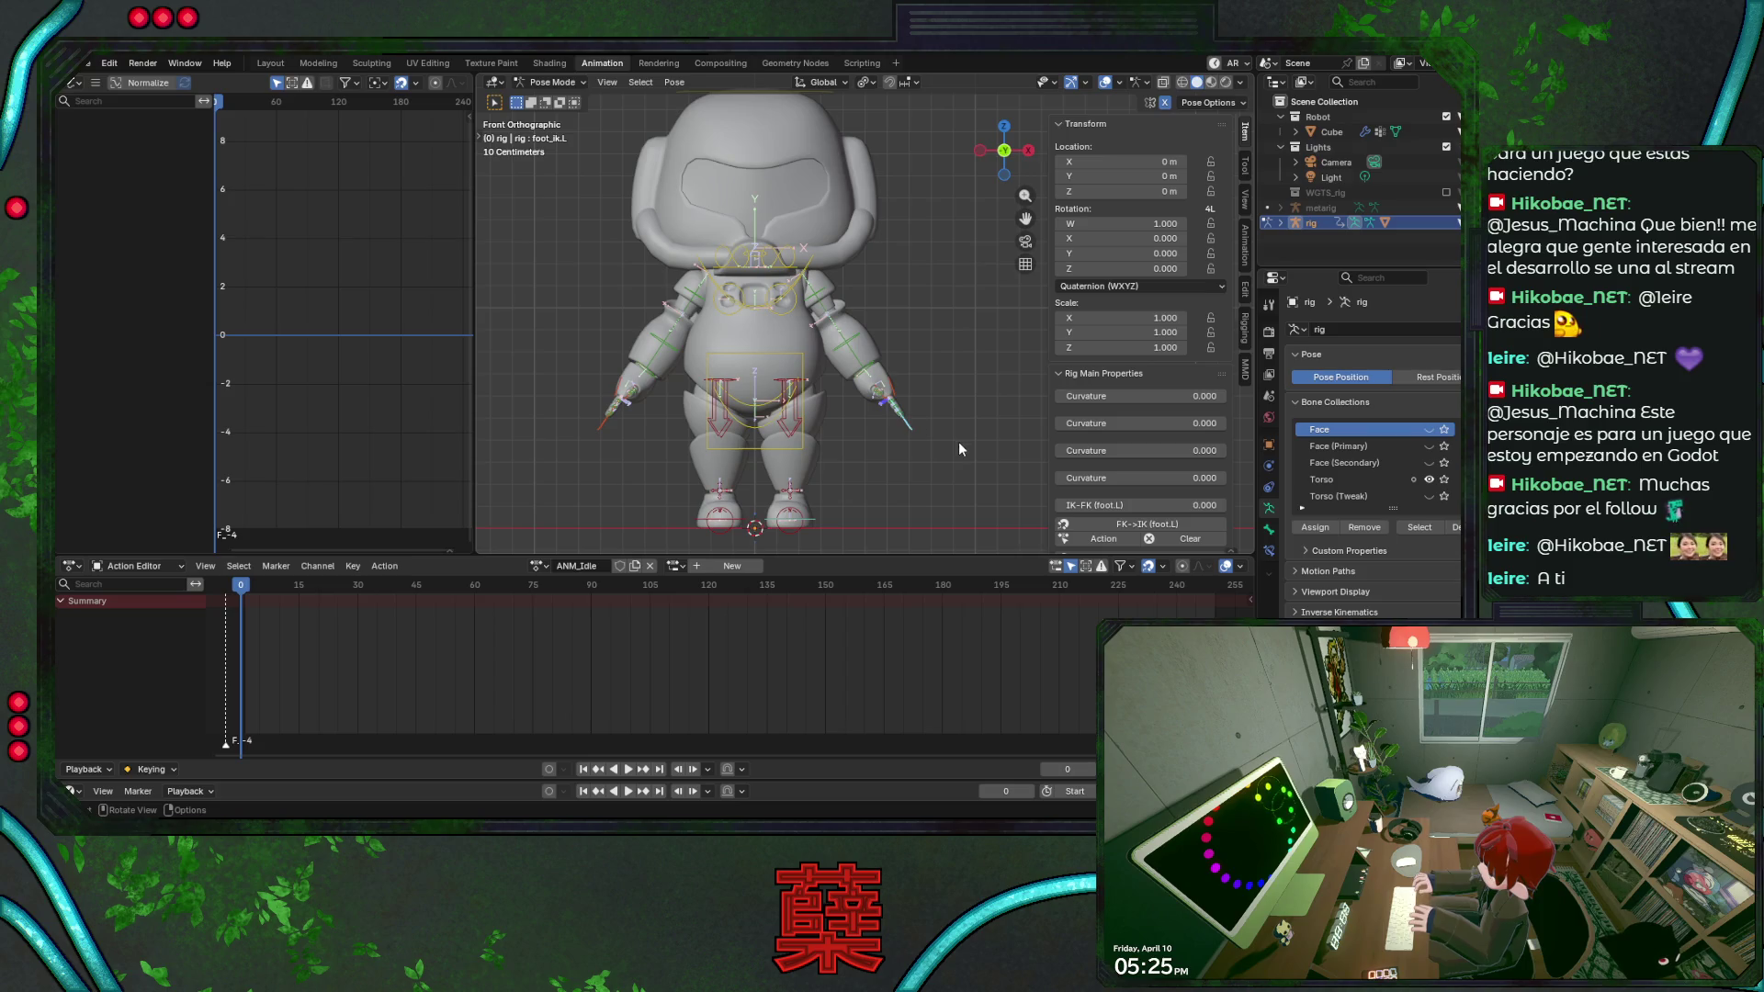
scroll(868, 290, "up", 1)
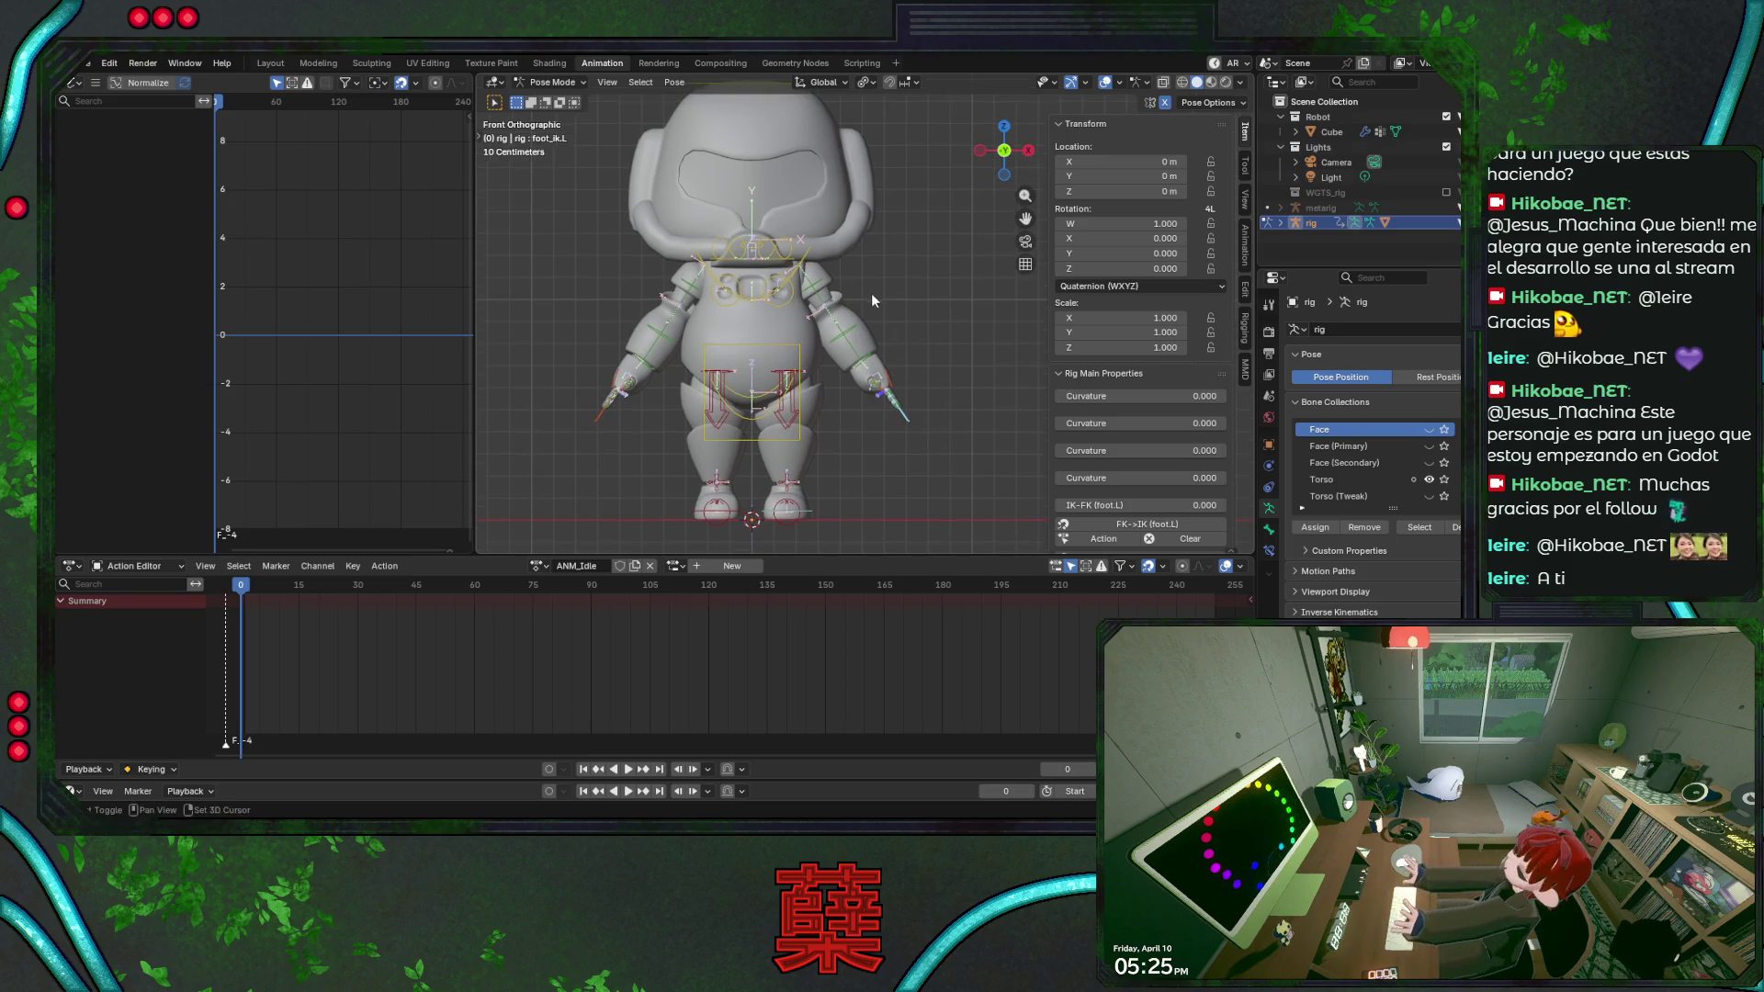
scroll(922, 388, "up", 2)
key("s")
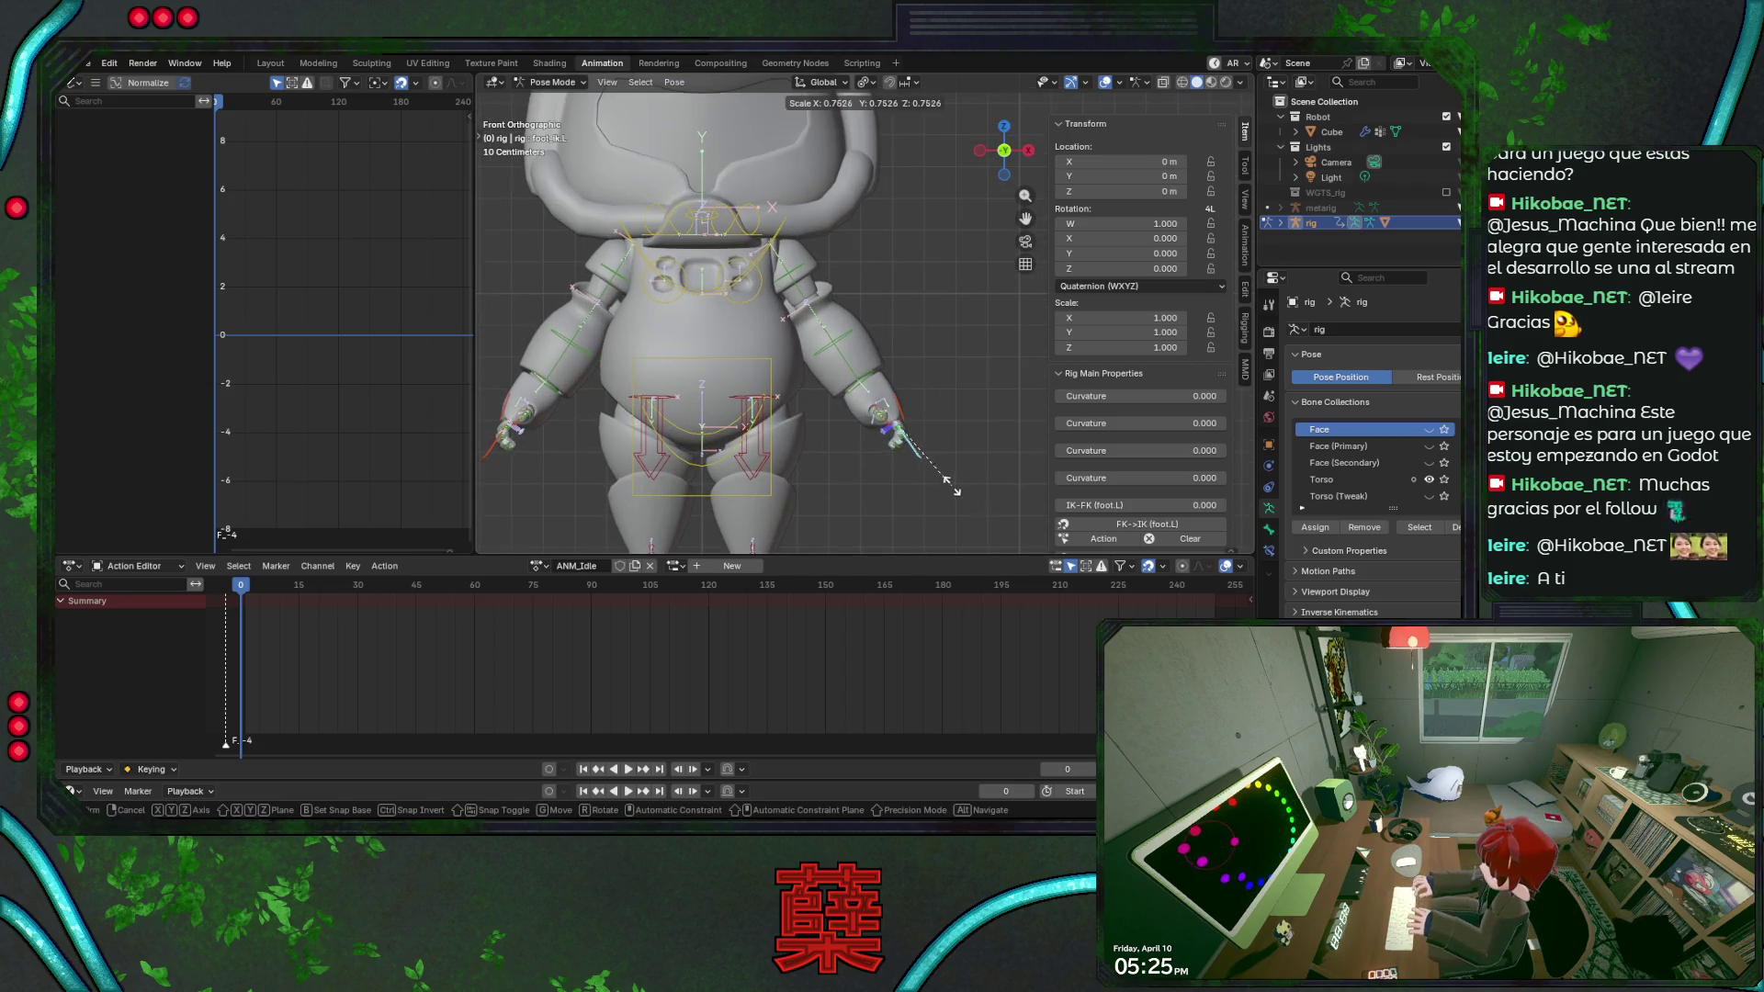
Confirm the hand bone scale and curl the left hand's fingers by scaling them.
left_click(966, 494)
middle_click_drag(941, 359, 866, 489)
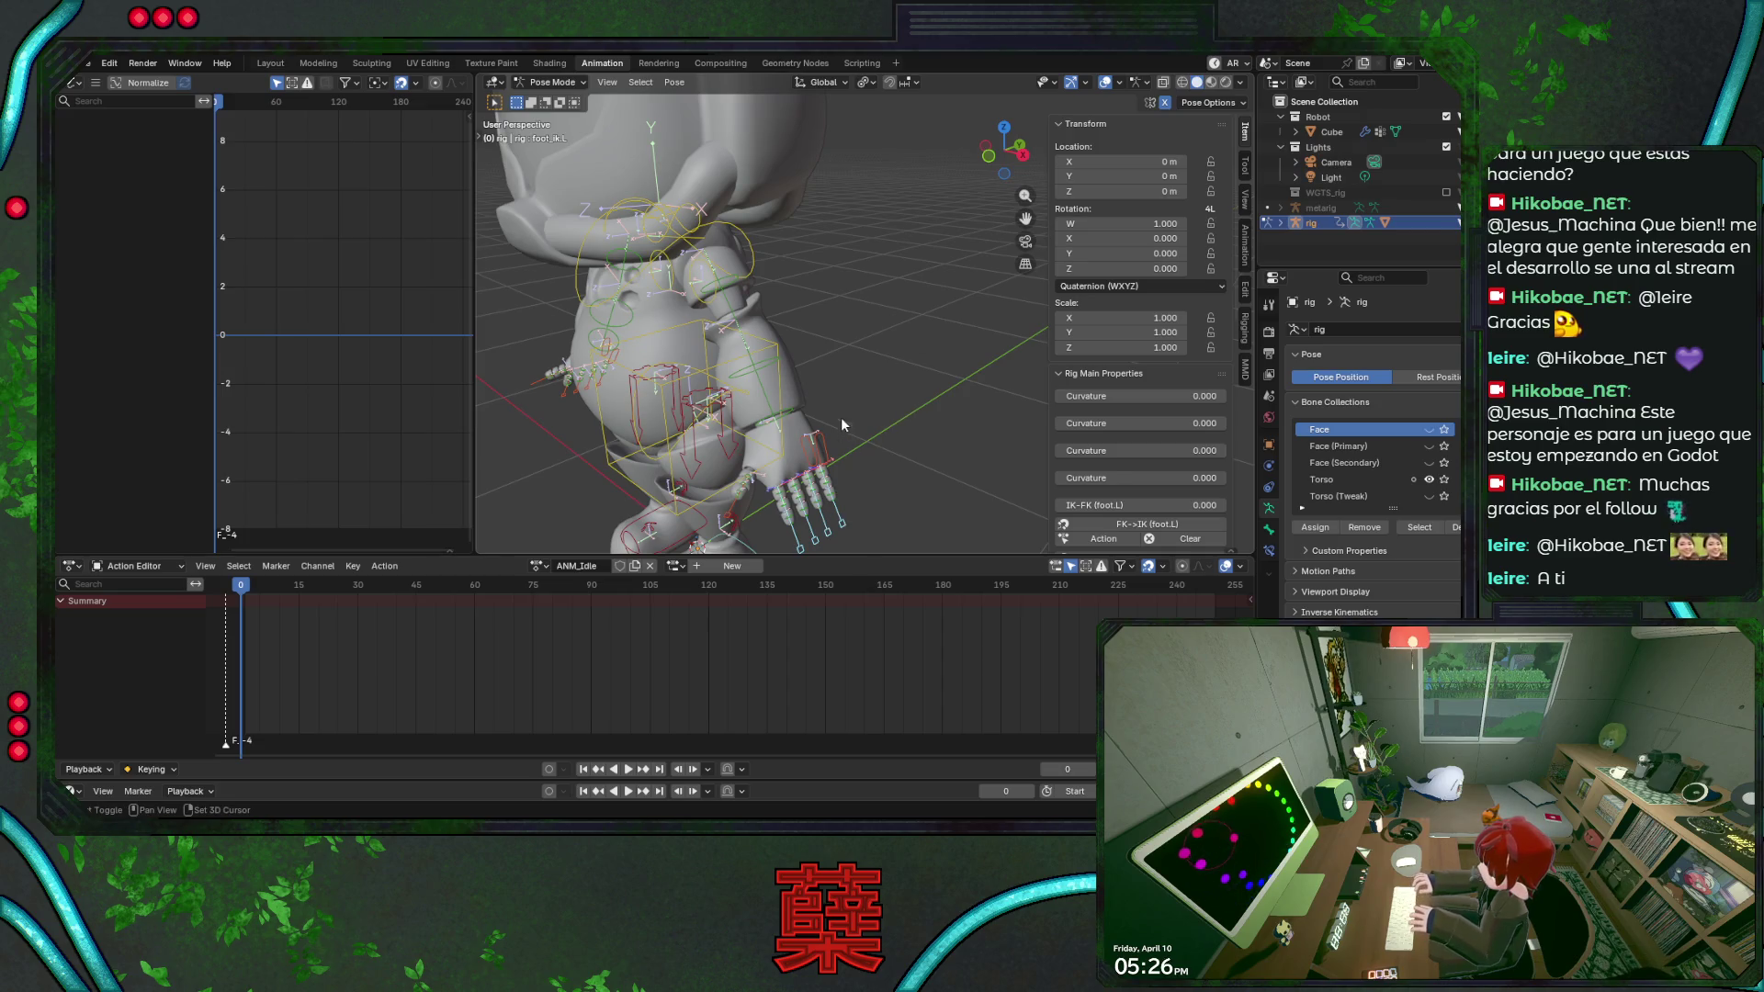
middle_click_drag(923, 296, 883, 333)
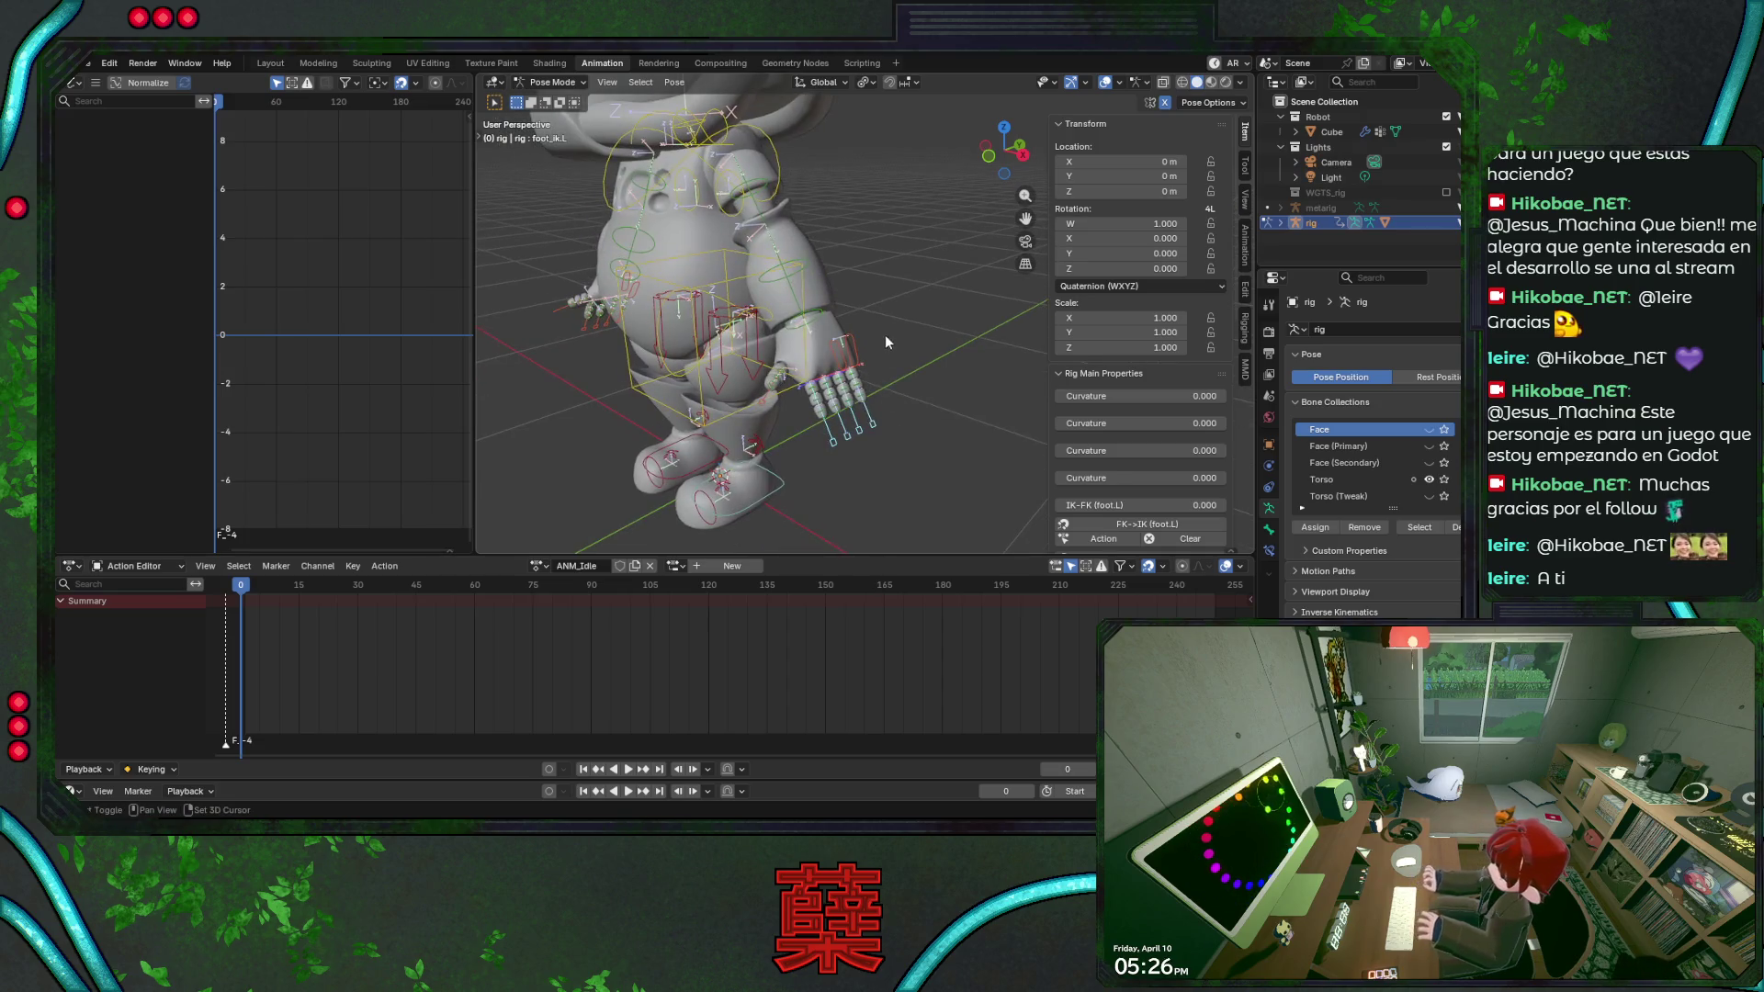
left_click_drag(884, 331, 813, 413)
key("s")
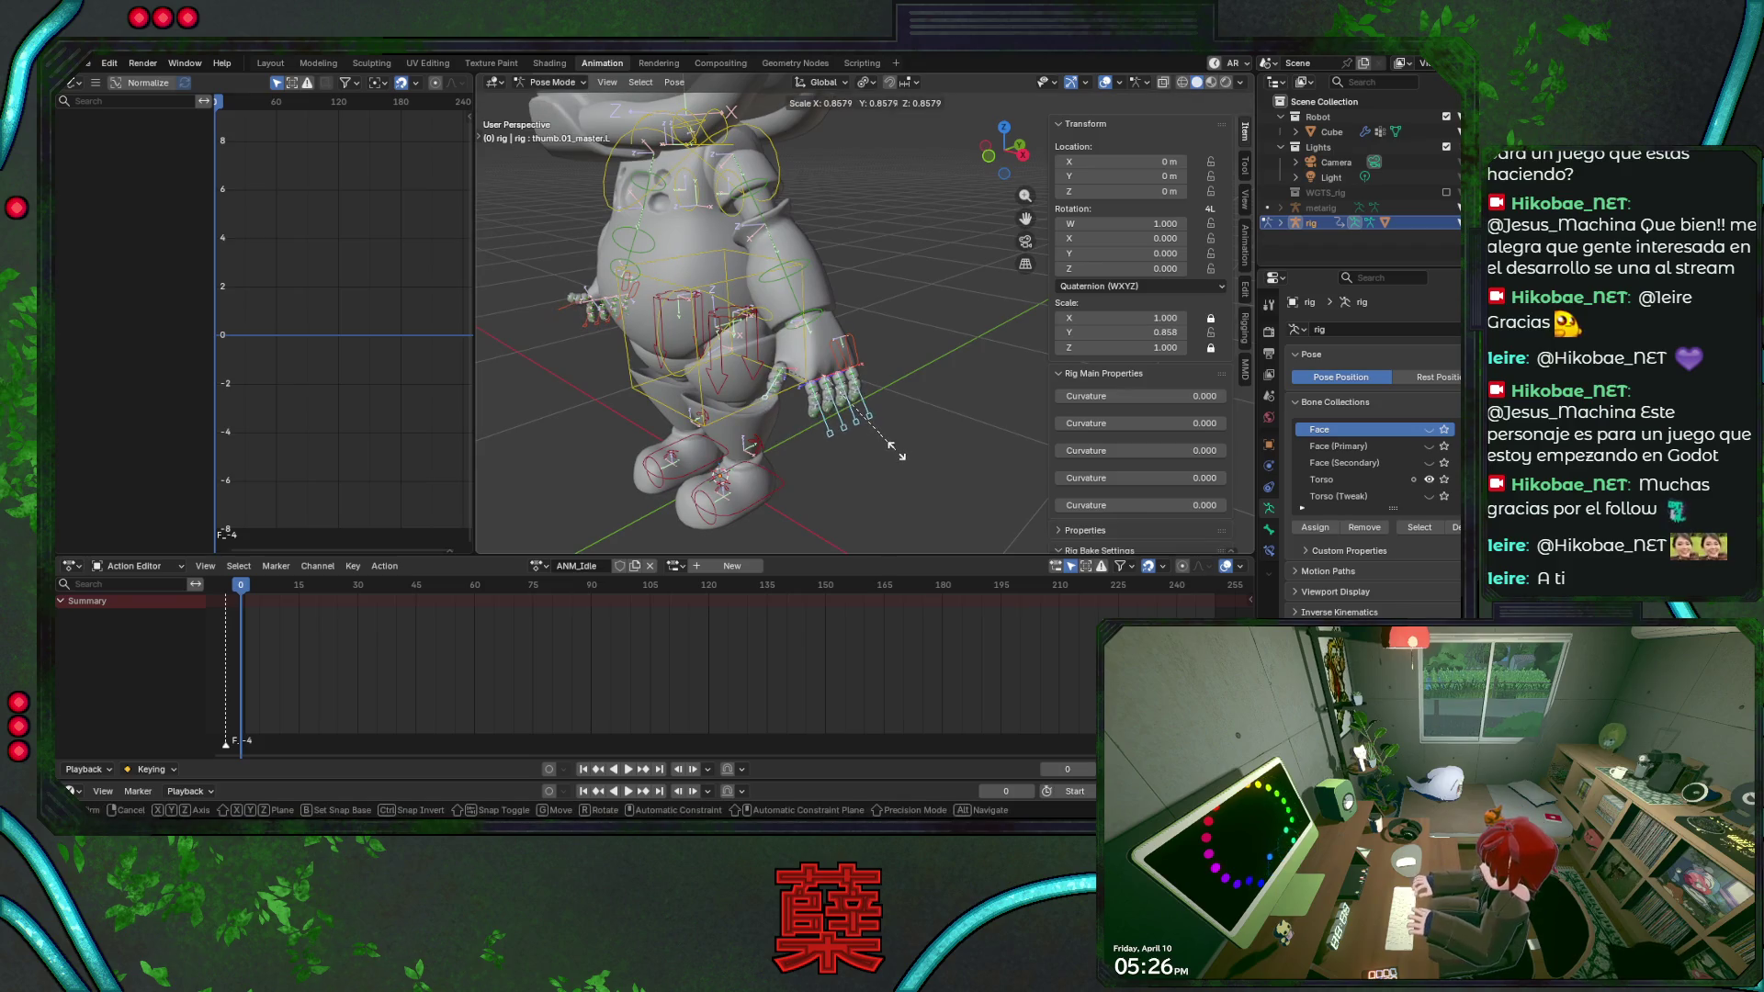
left_click(897, 450)
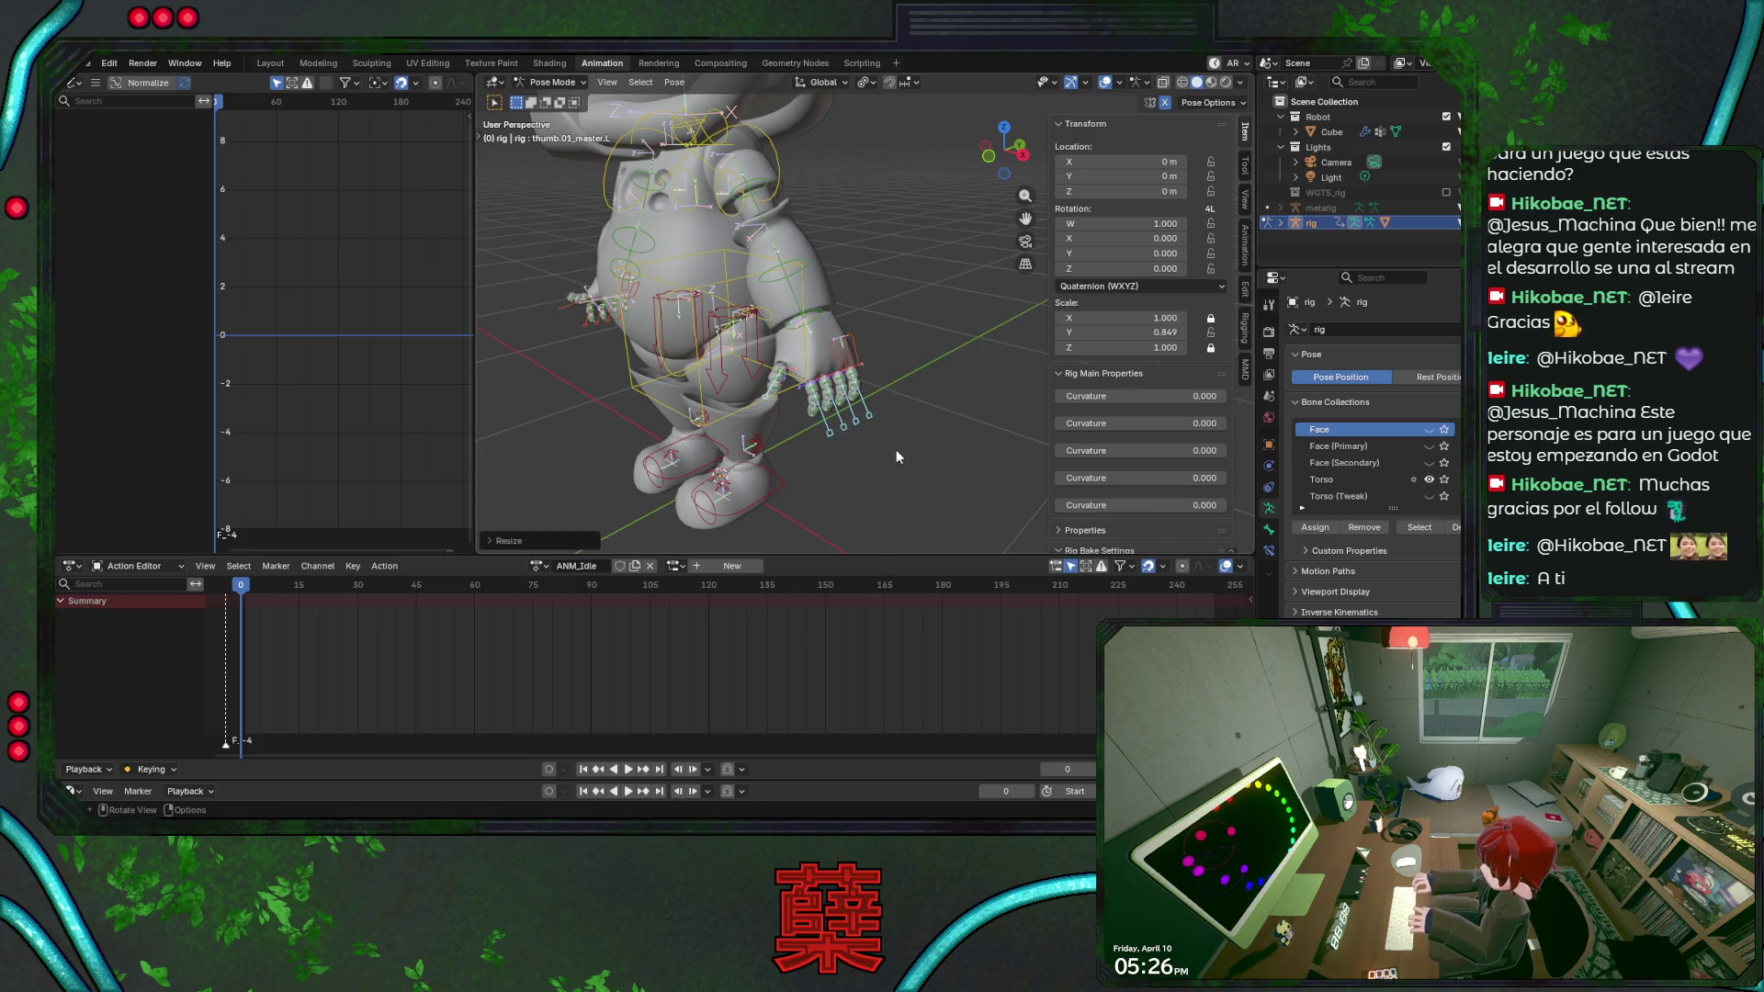
Rotate the thumb on its local X axis and rotate hand_fk.L slightly.
key("KP_1")
key("r")
key("x")
key("x")
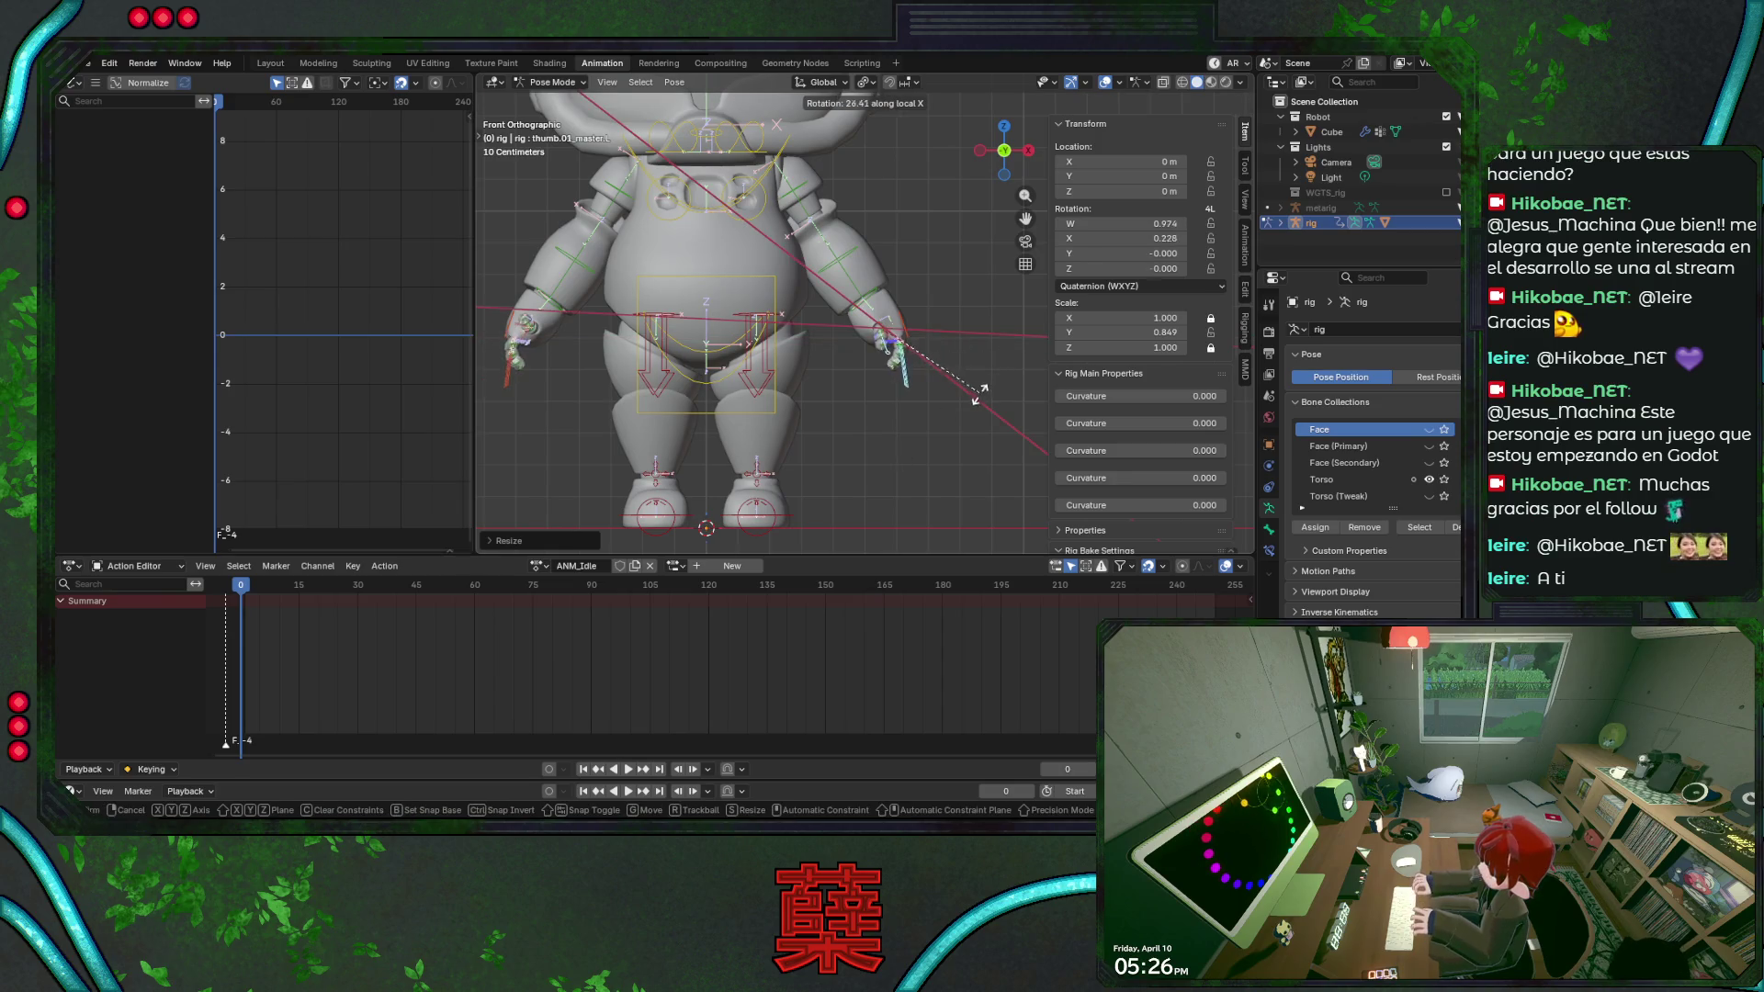
left_click(966, 410)
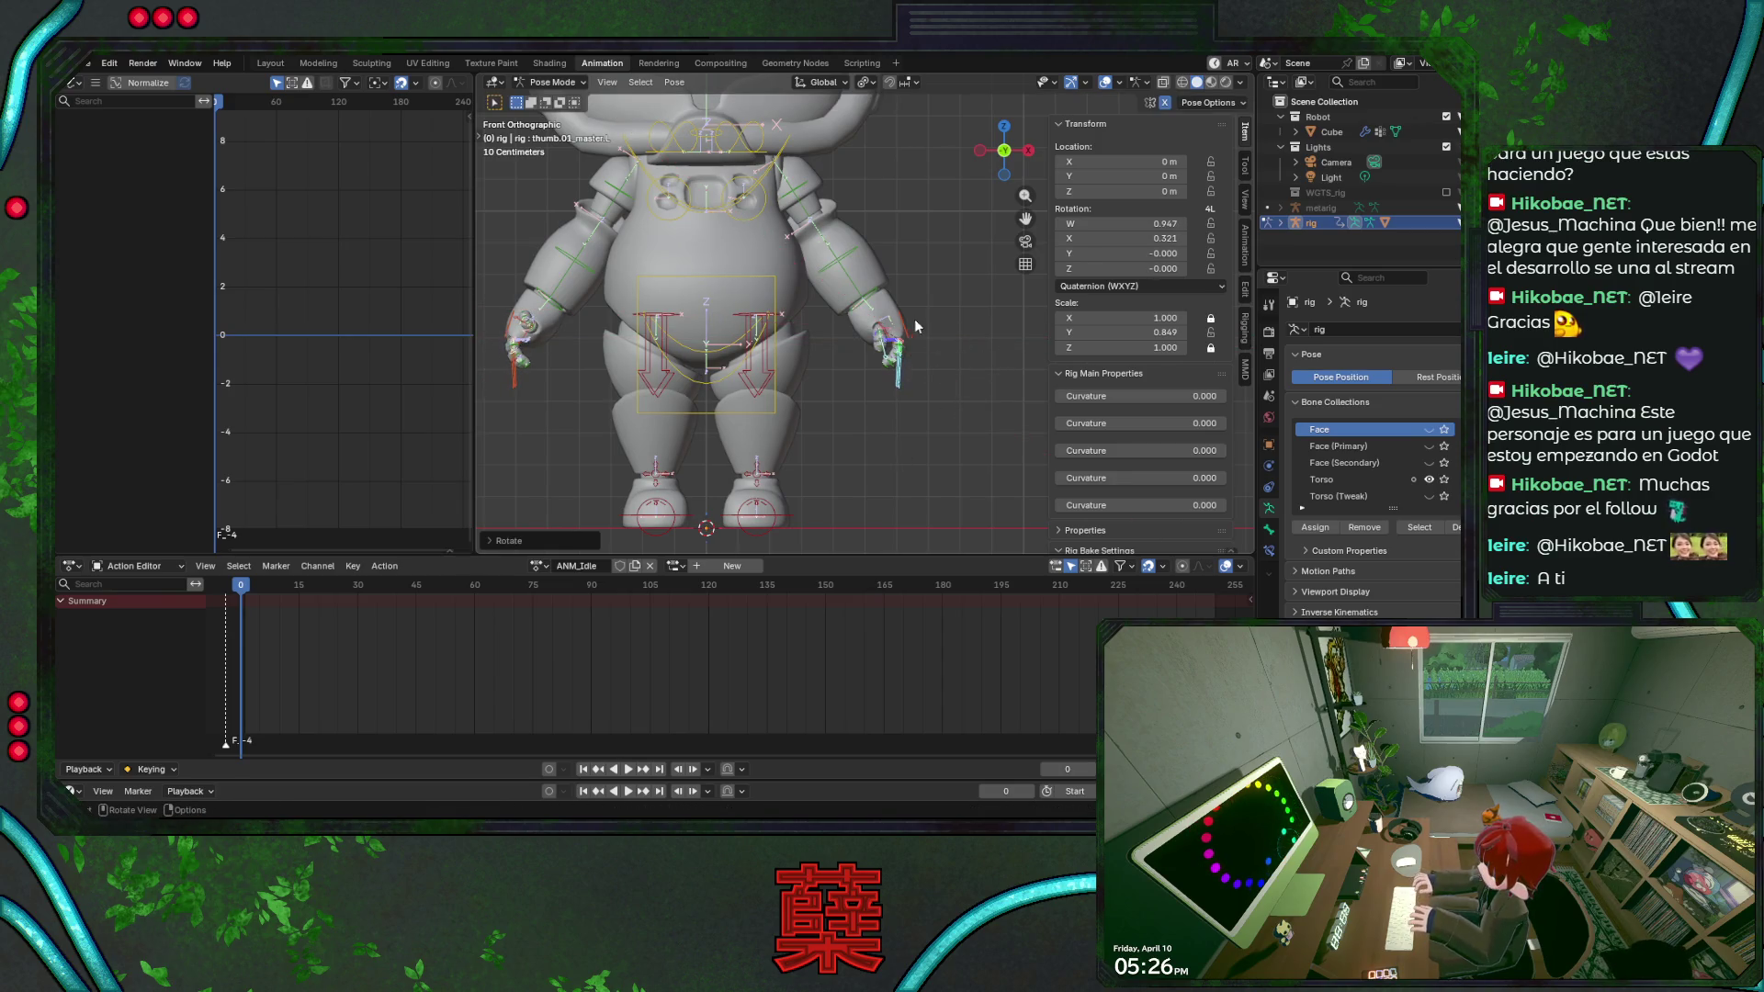
left_click(870, 295)
key("r")
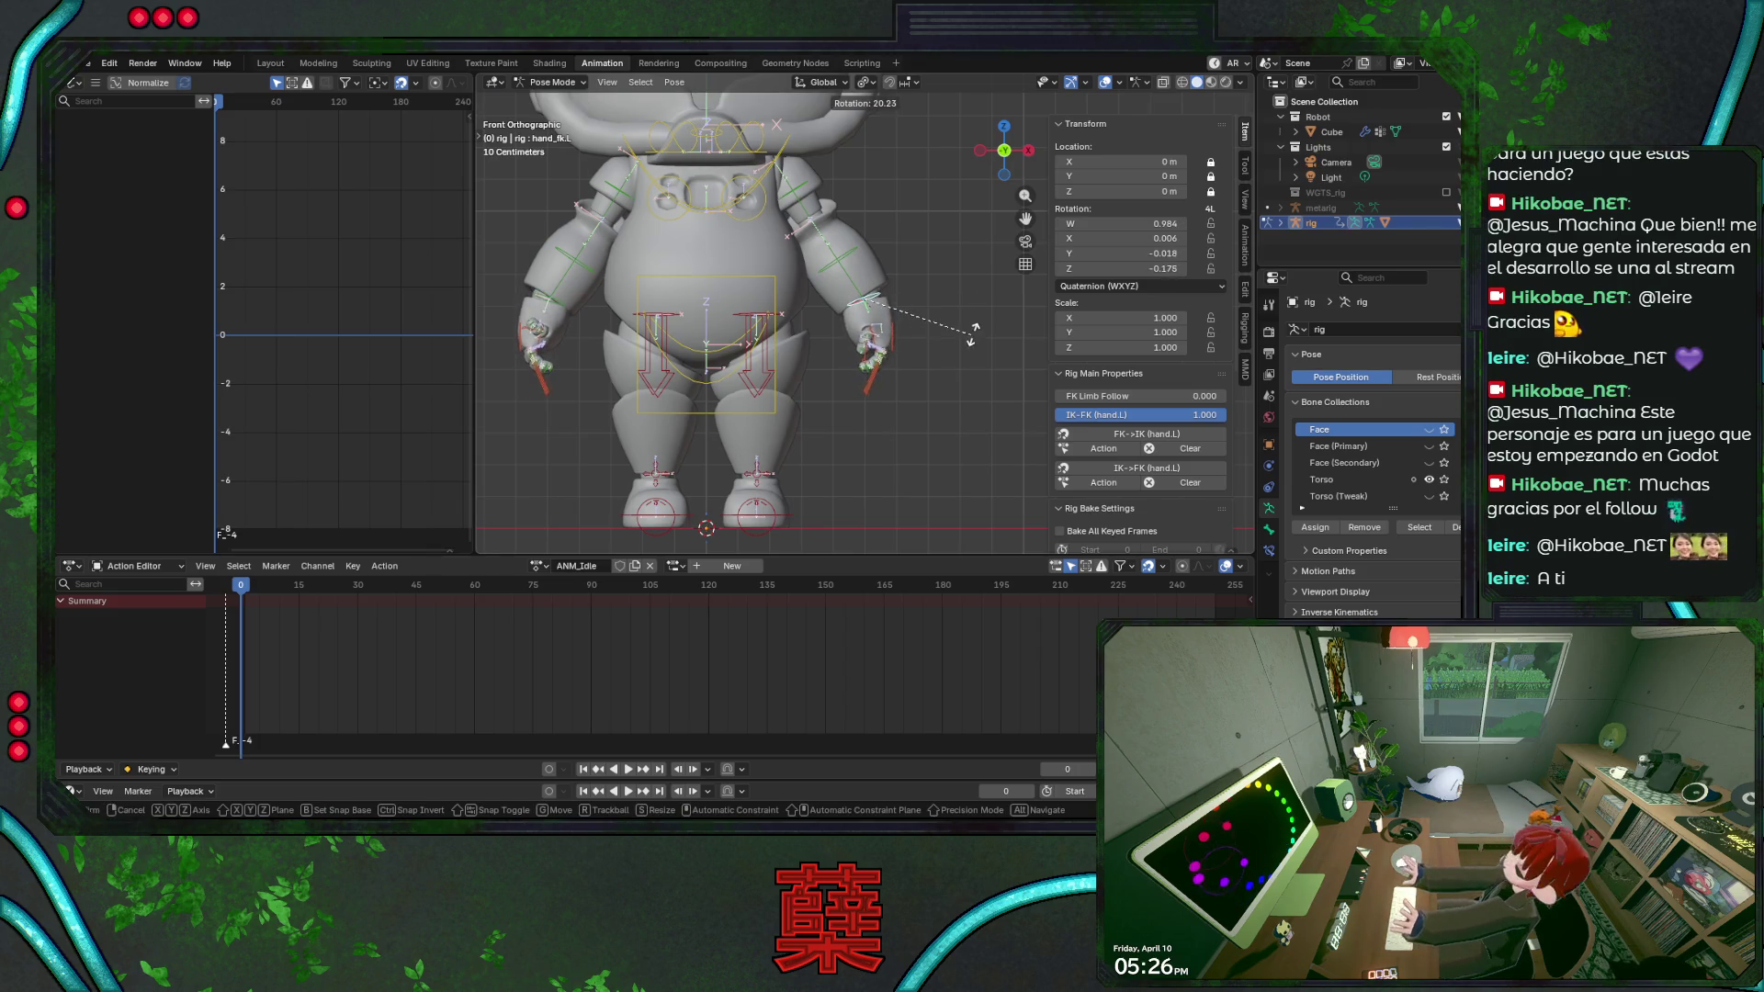
left_click(852, 274)
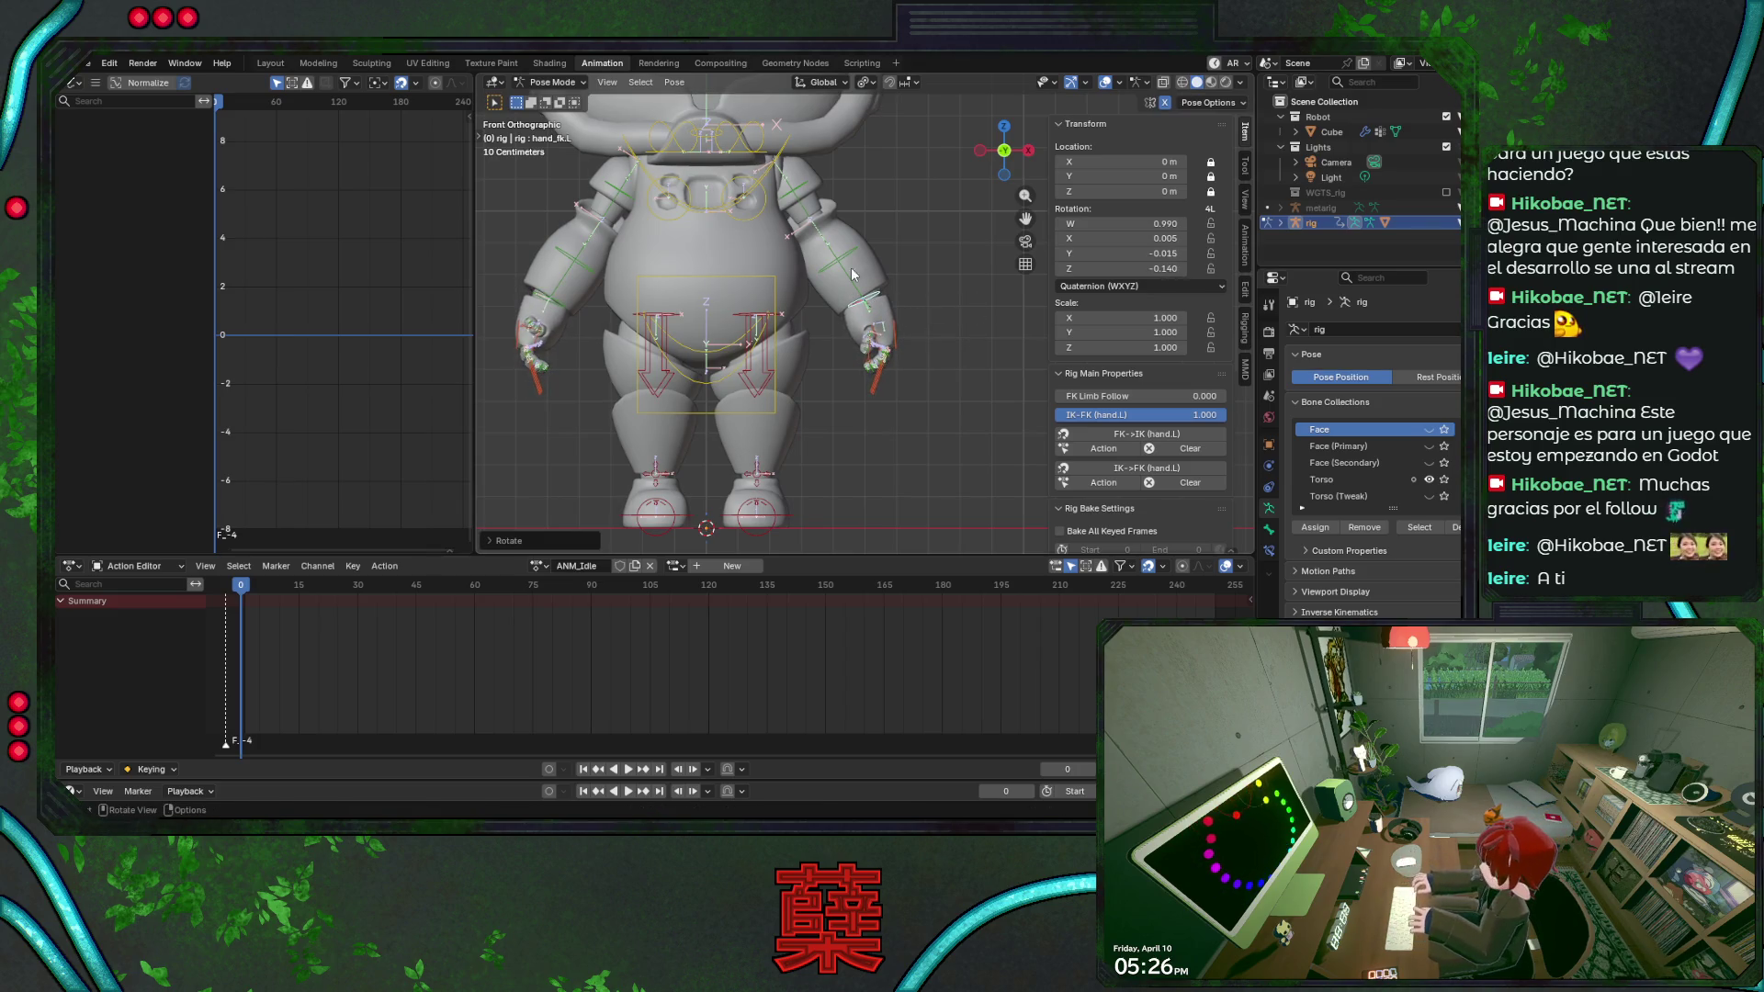
Rotate upper_arm_fk.L lower at the sides in two passes and save BaseRobot.blend.
left_click(810, 196)
key("r")
left_click(933, 244)
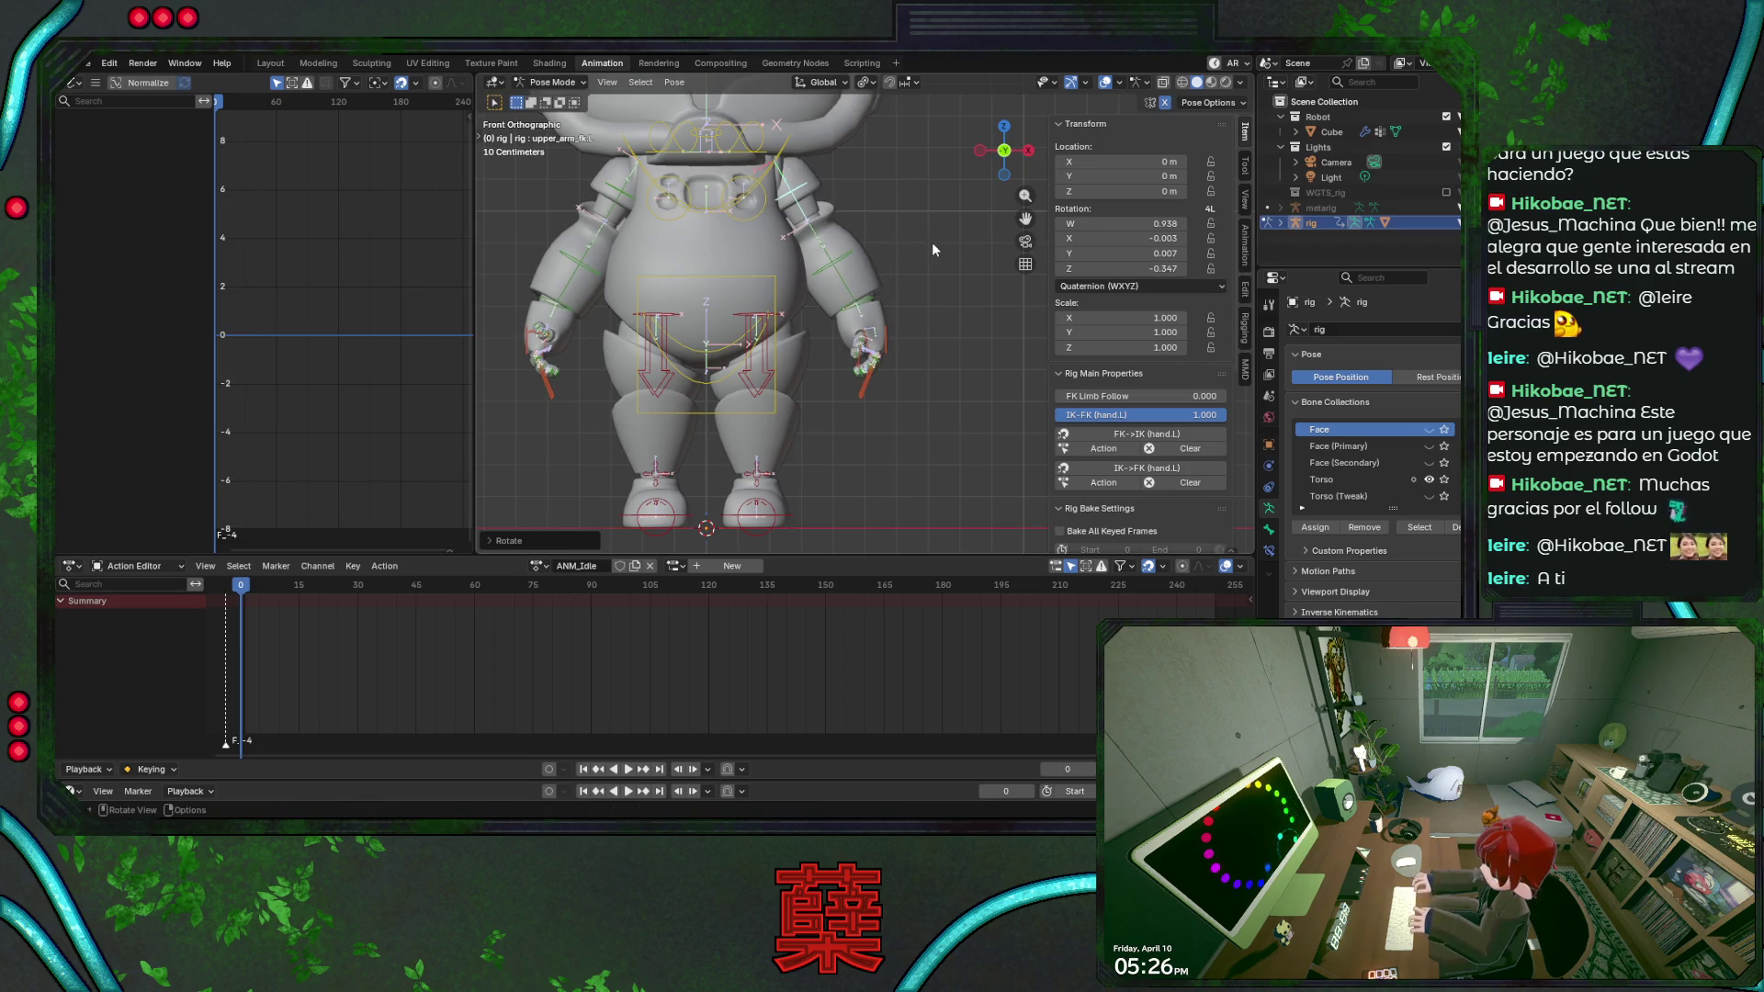
middle_click_drag(931, 242, 931, 250)
key("ctrl+KP_1")
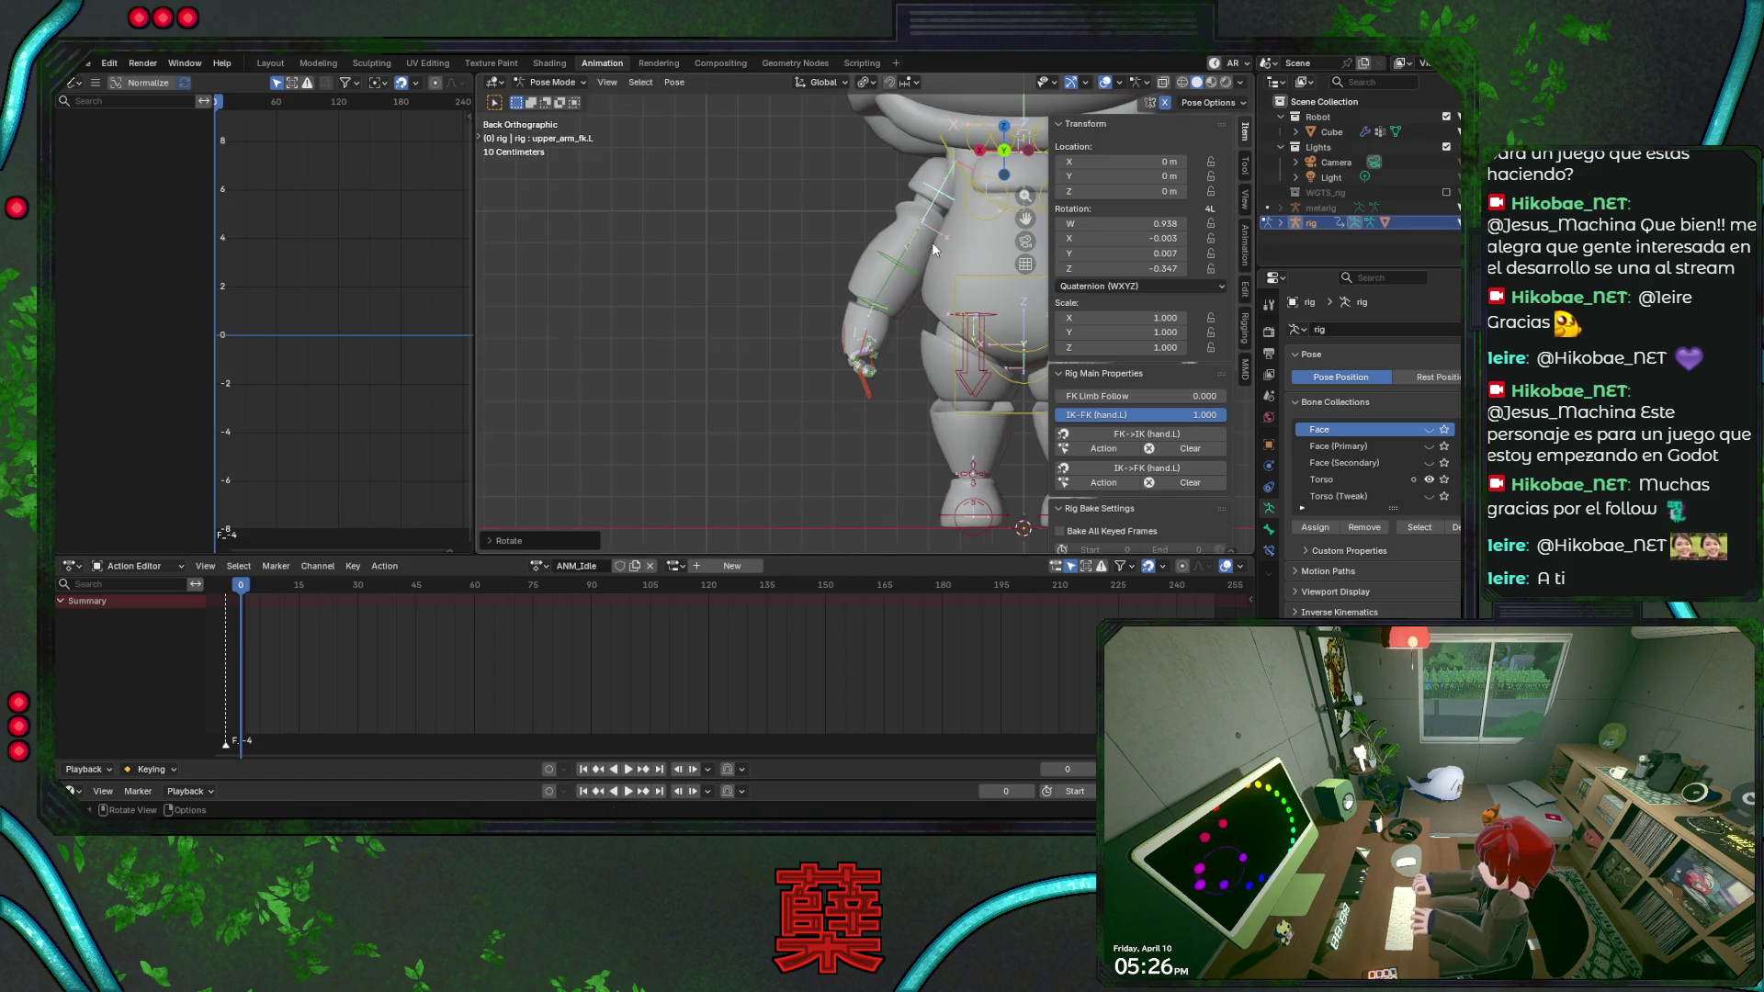
key("KP_1")
key("r")
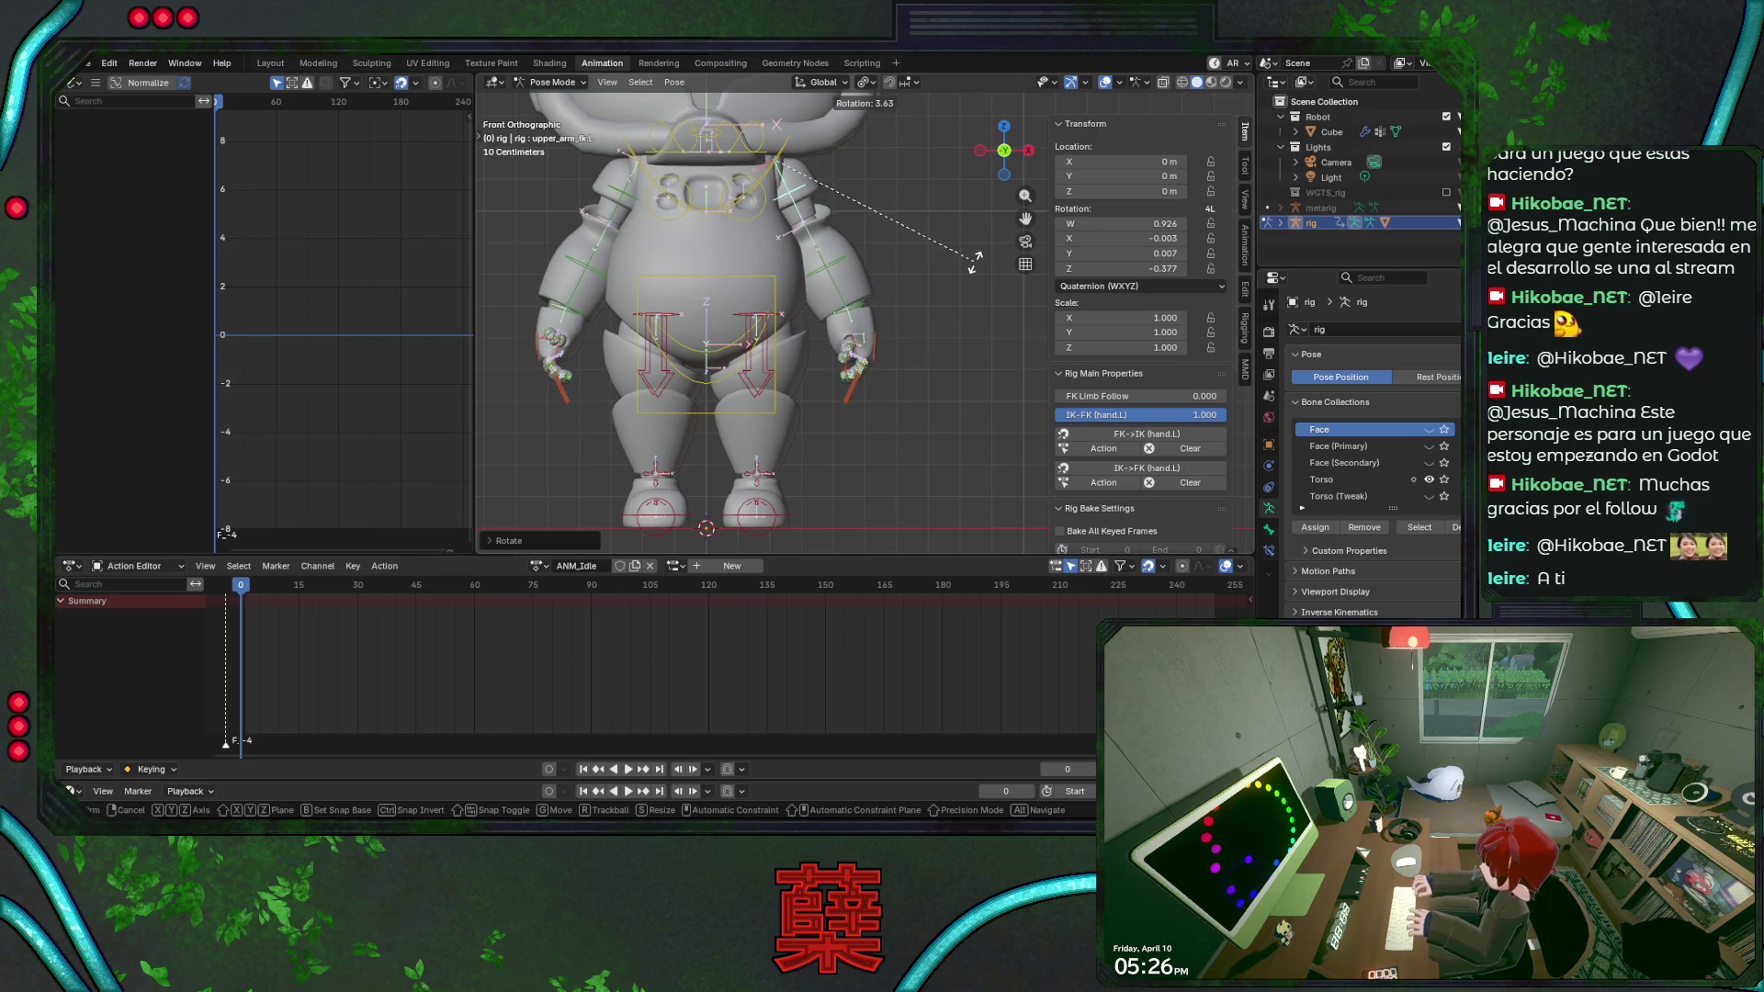
left_click(964, 251)
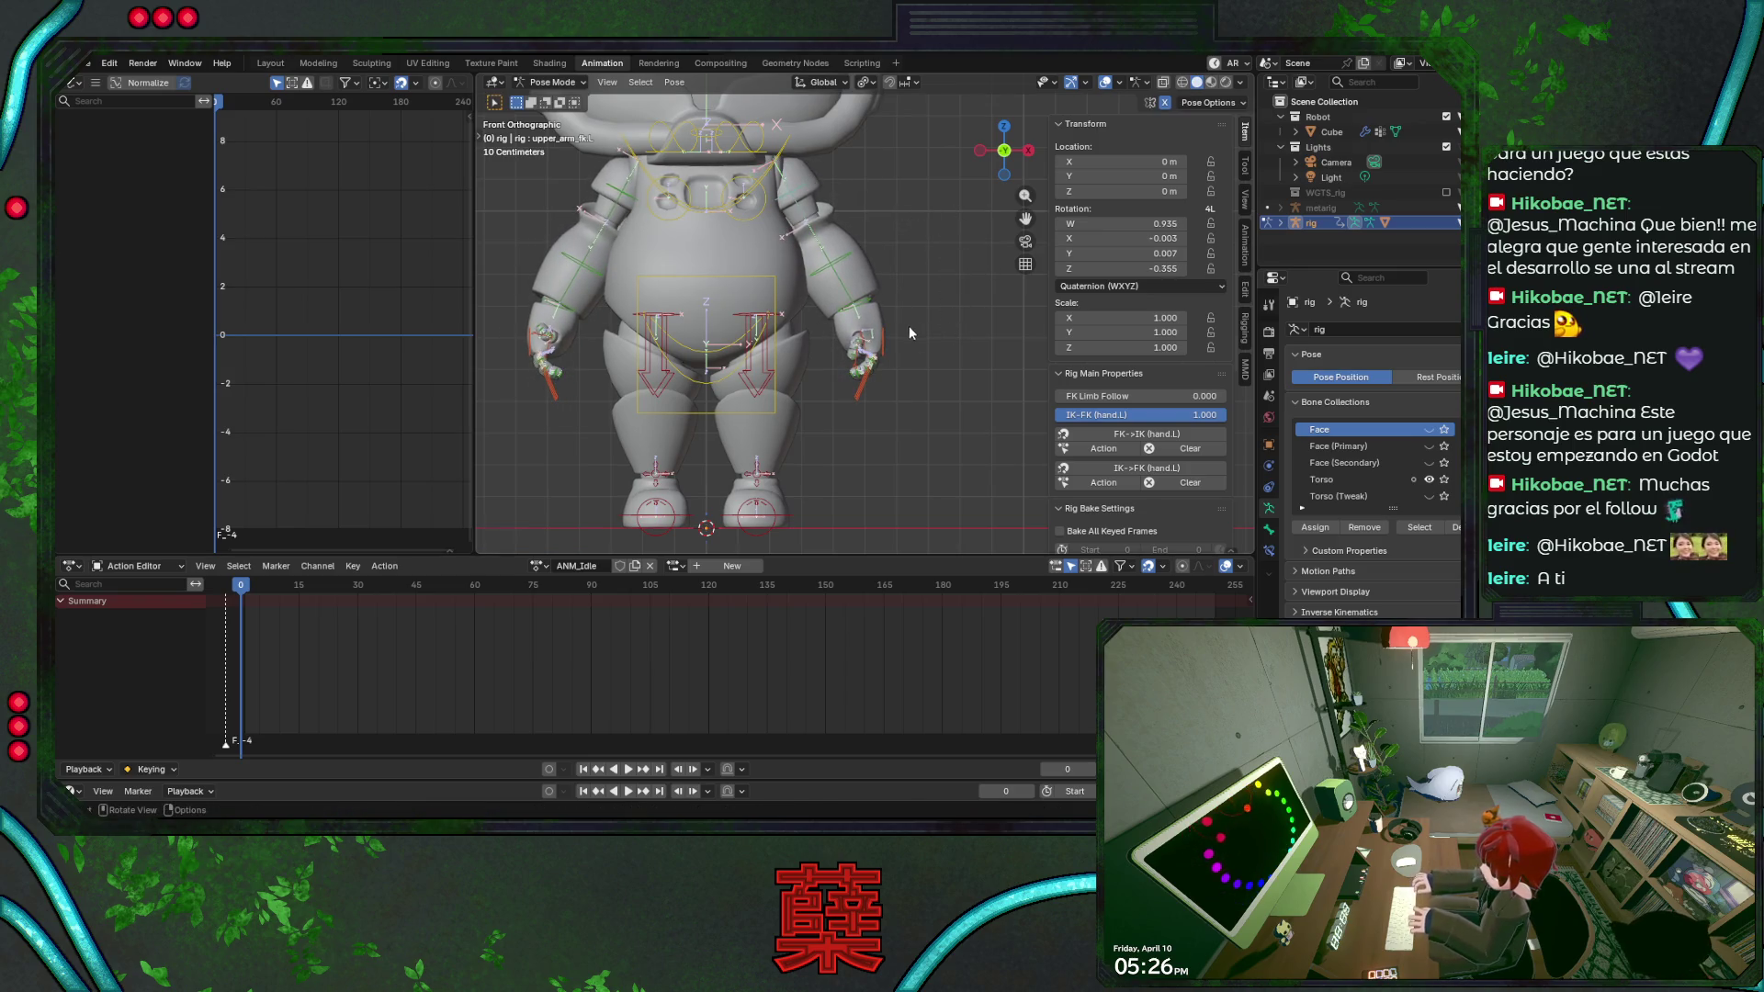
scroll(907, 333, "up", 1)
key("ctrl+s")
scroll(907, 343, "down", 2)
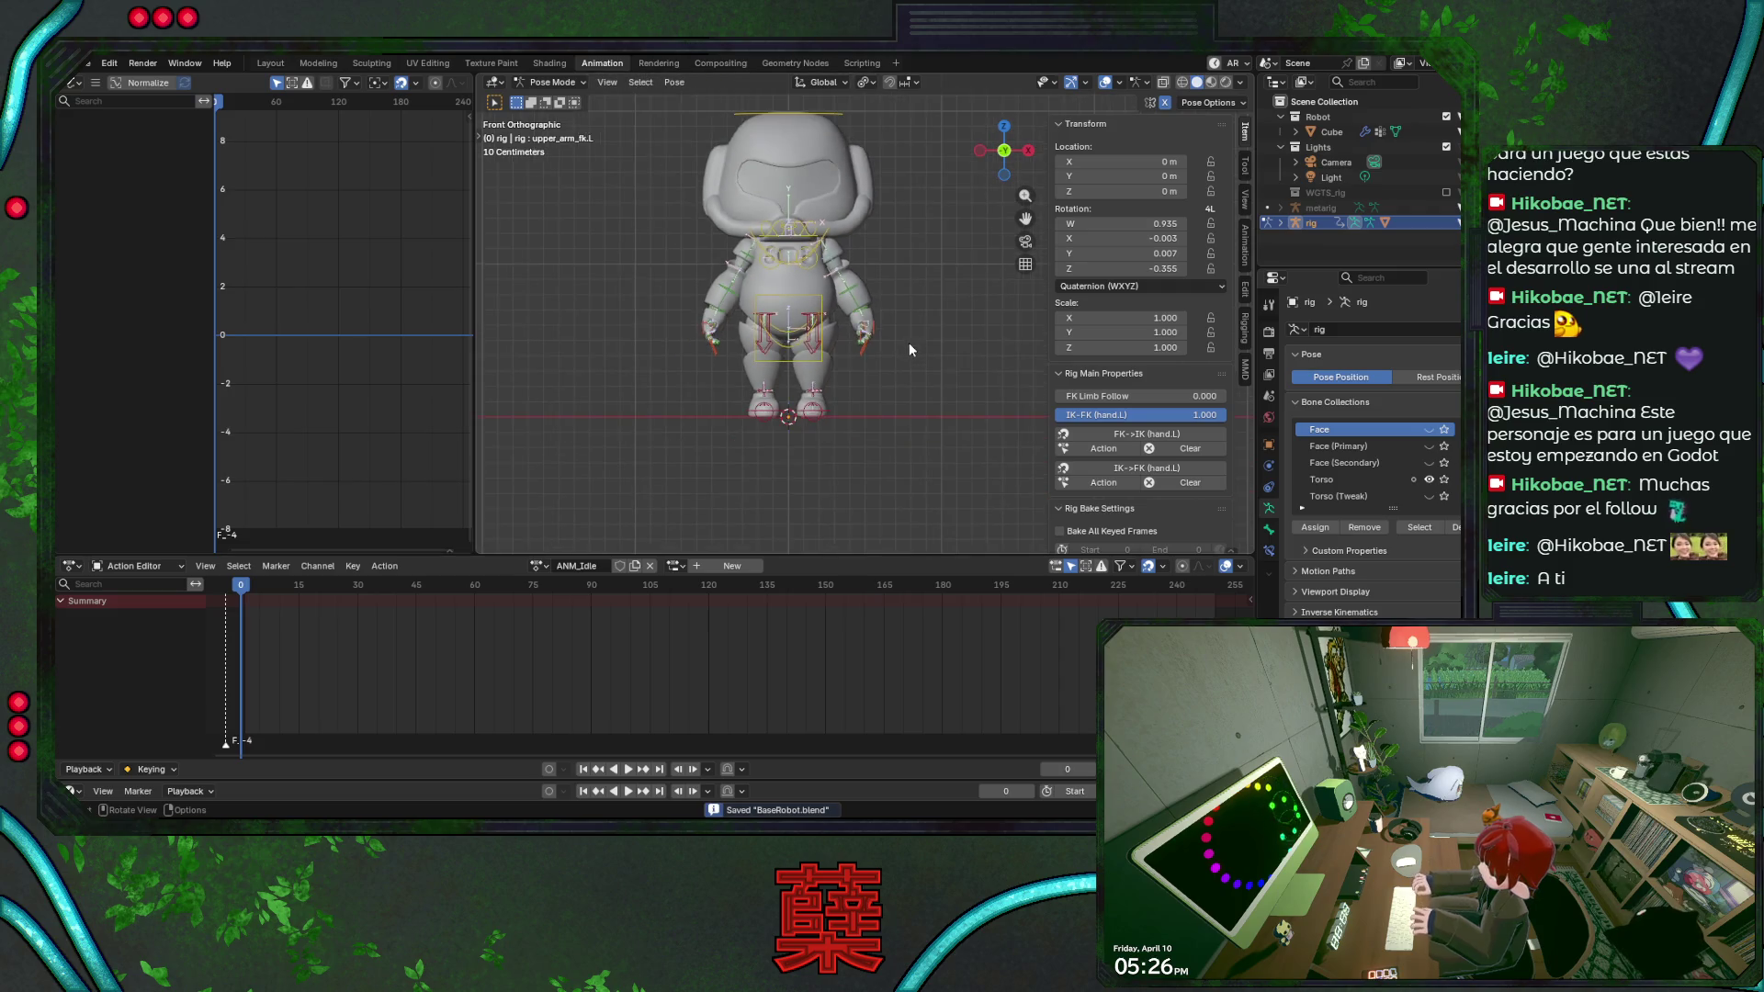
scroll(907, 343, "up", 1)
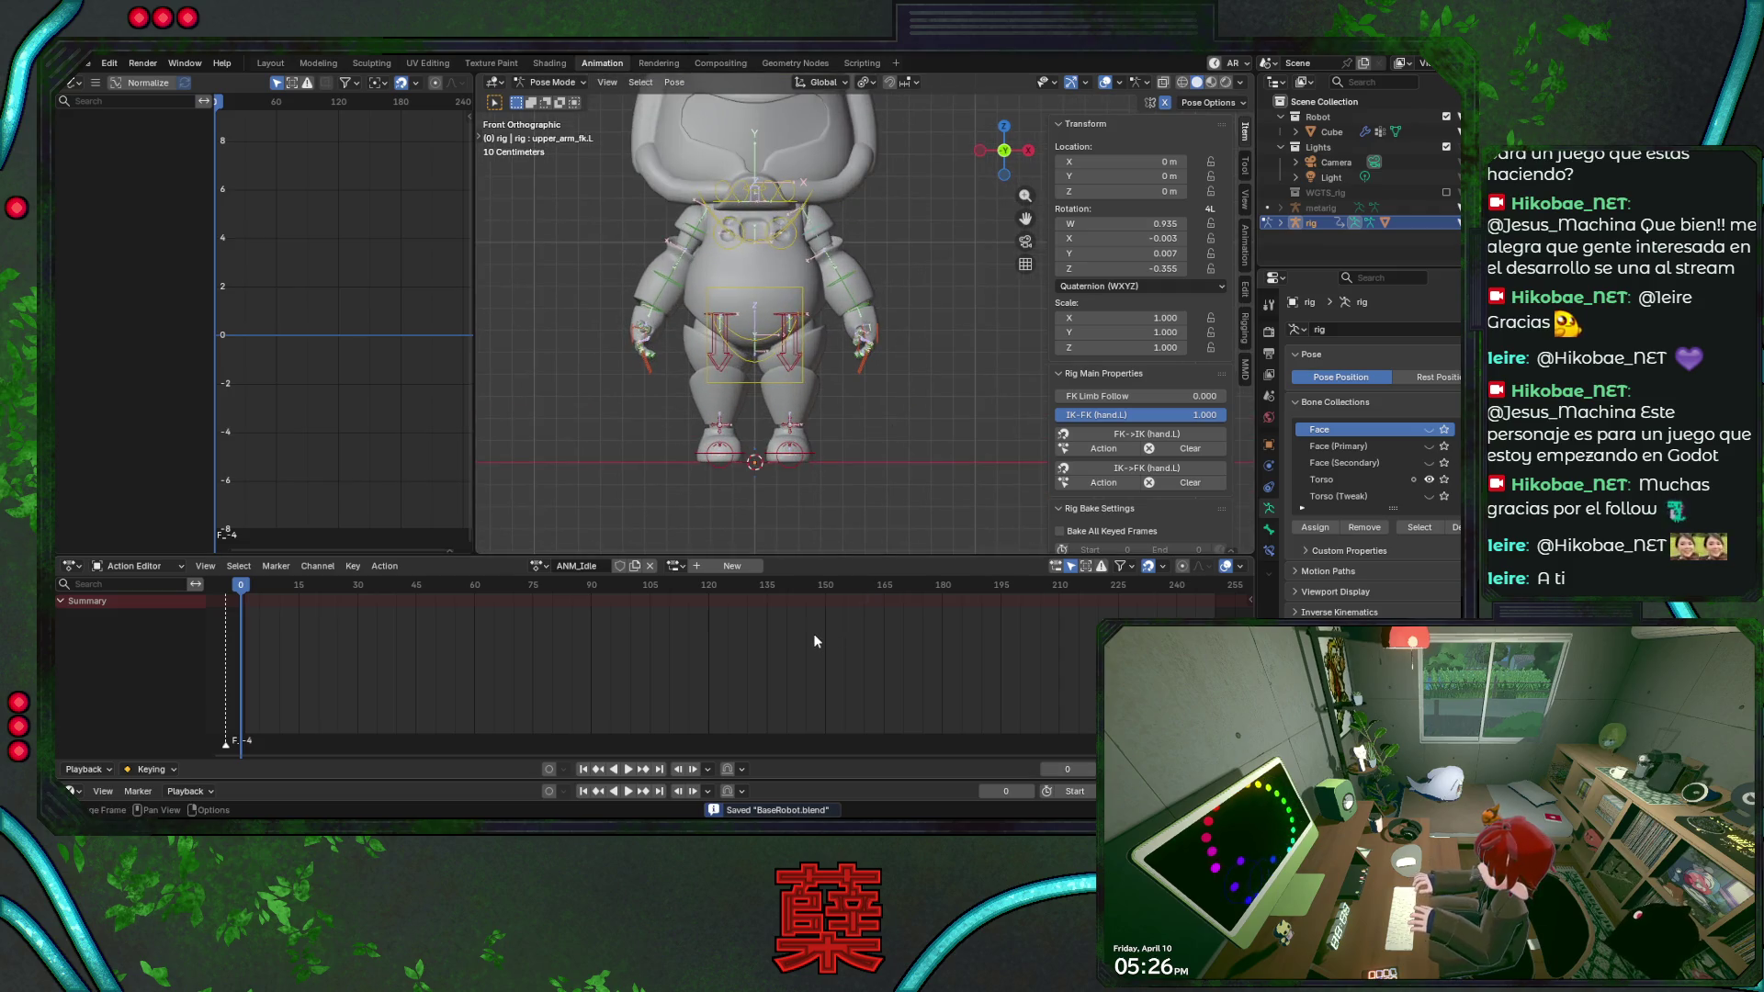
Add and then delete an F_00 timeline marker, leaving the playhead at frame 0.
key("m")
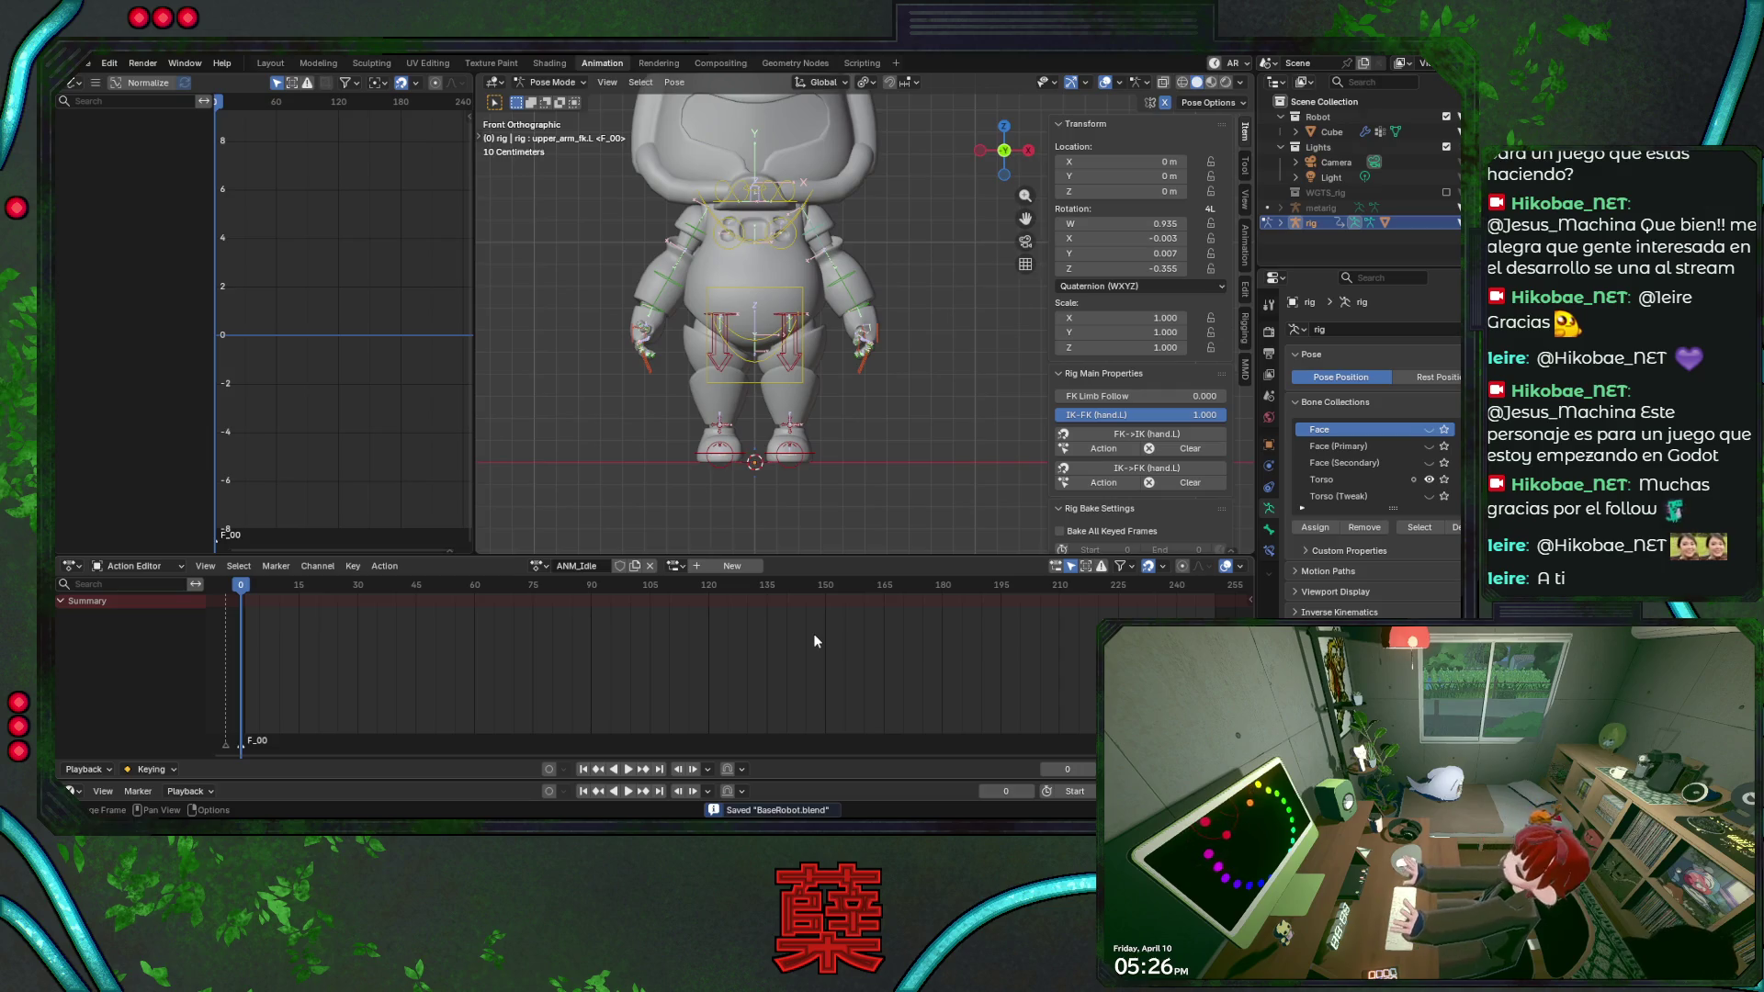
left_click(228, 751)
left_click(231, 746)
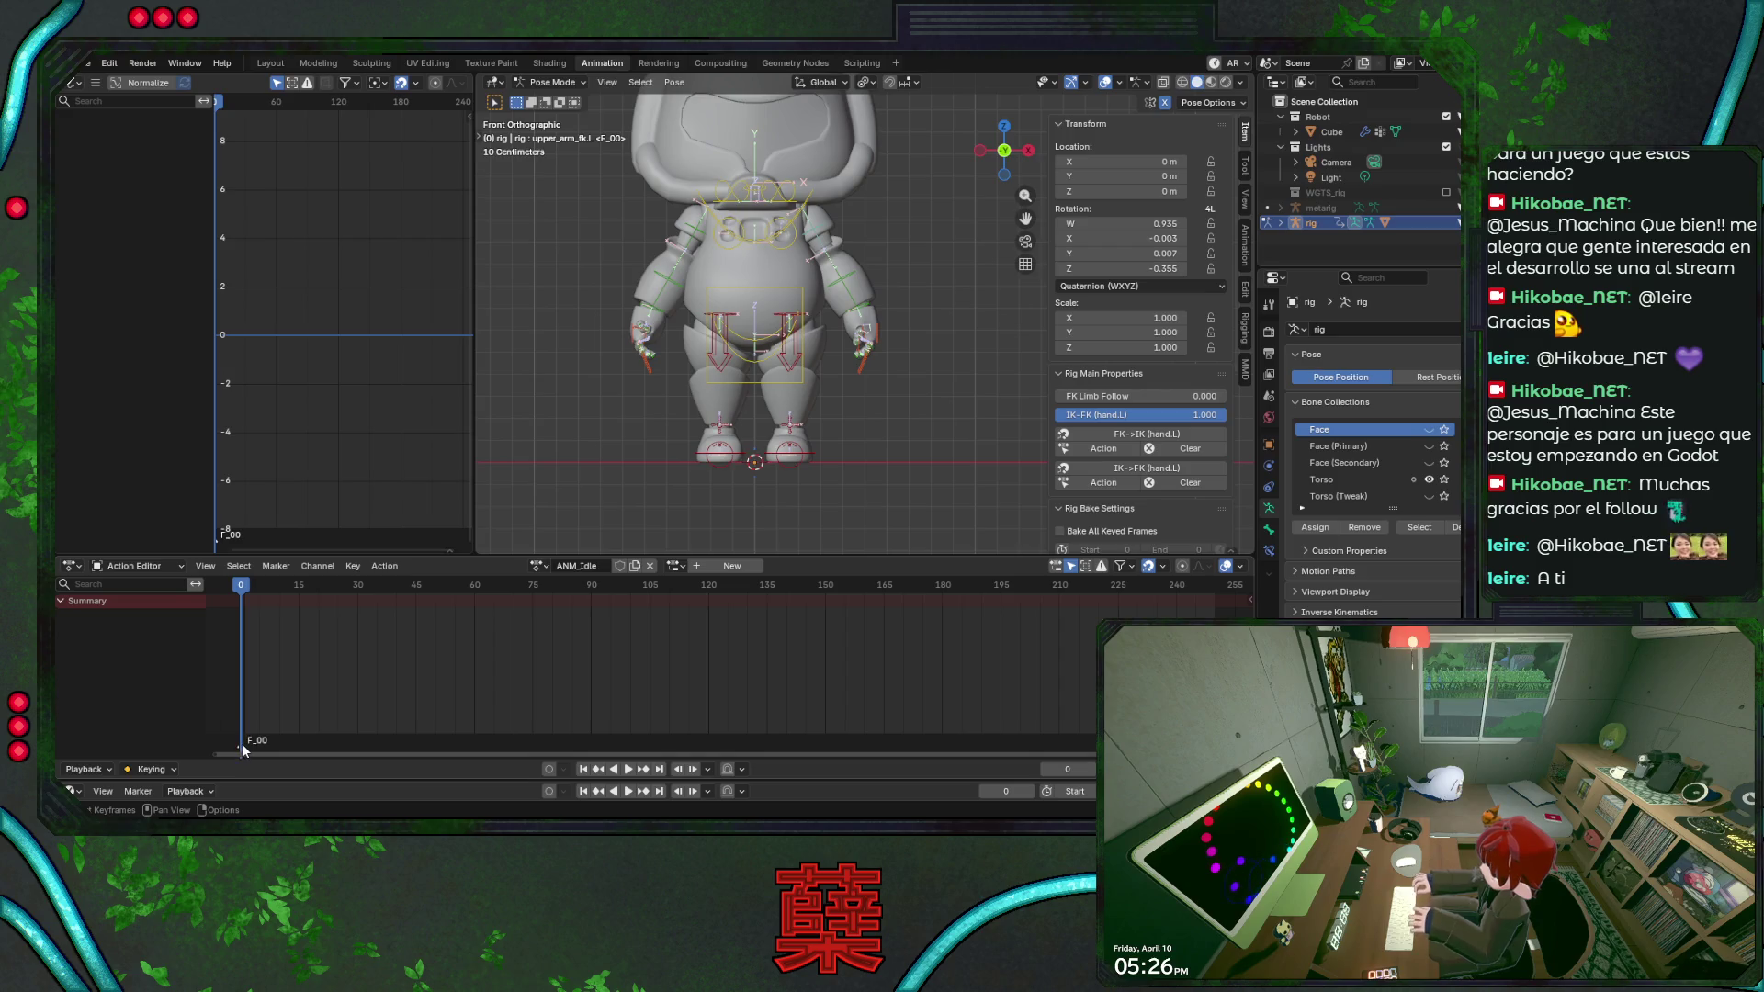
key("Delete")
left_click(245, 589)
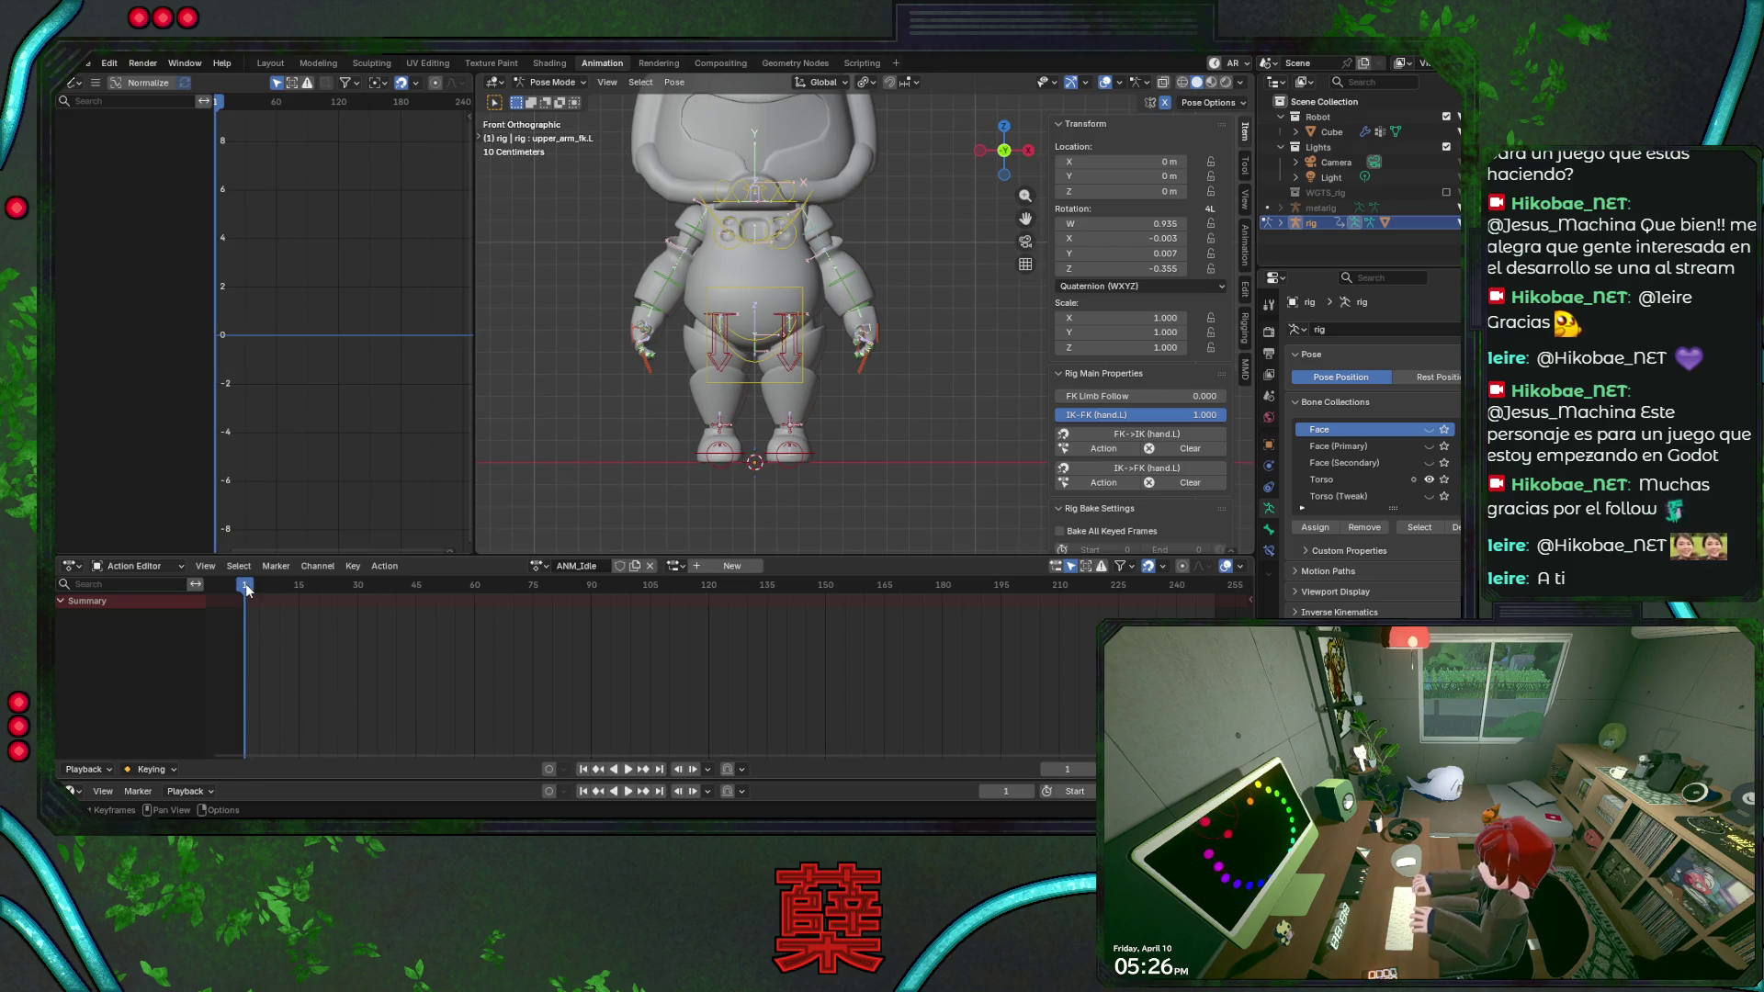
left_click(241, 586)
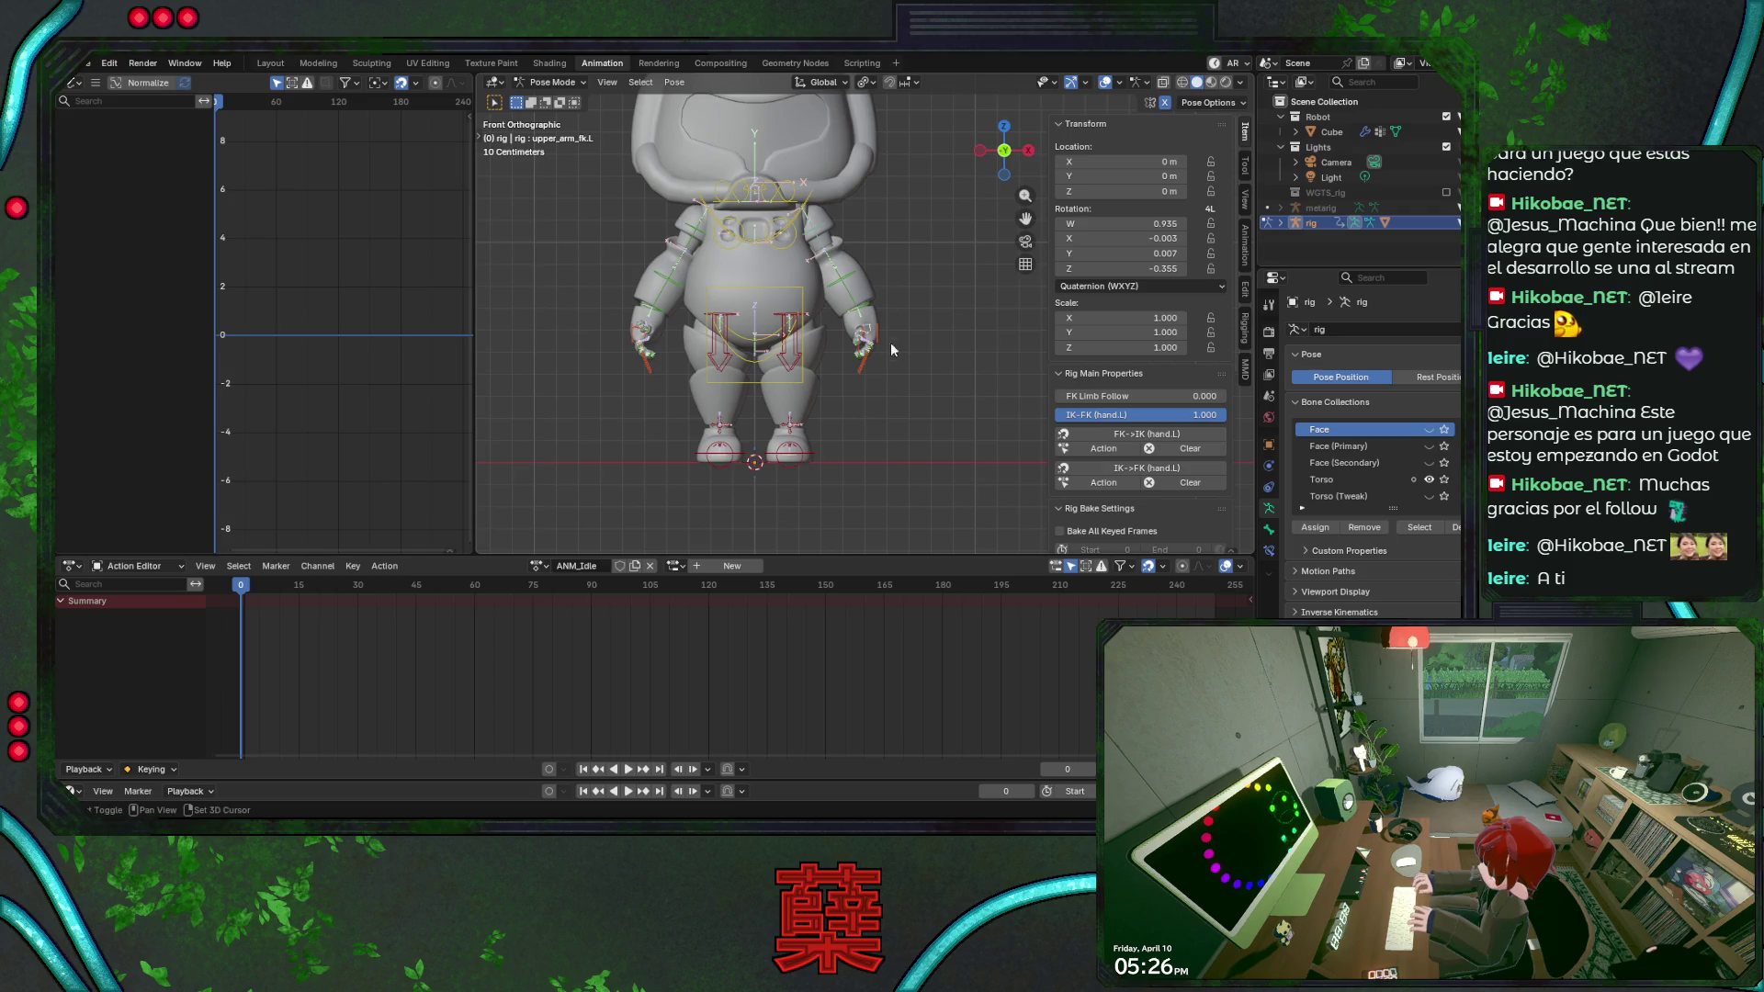
scroll(898, 345, "up", 2, "shift")
scroll(918, 351, "up", 2, "shift")
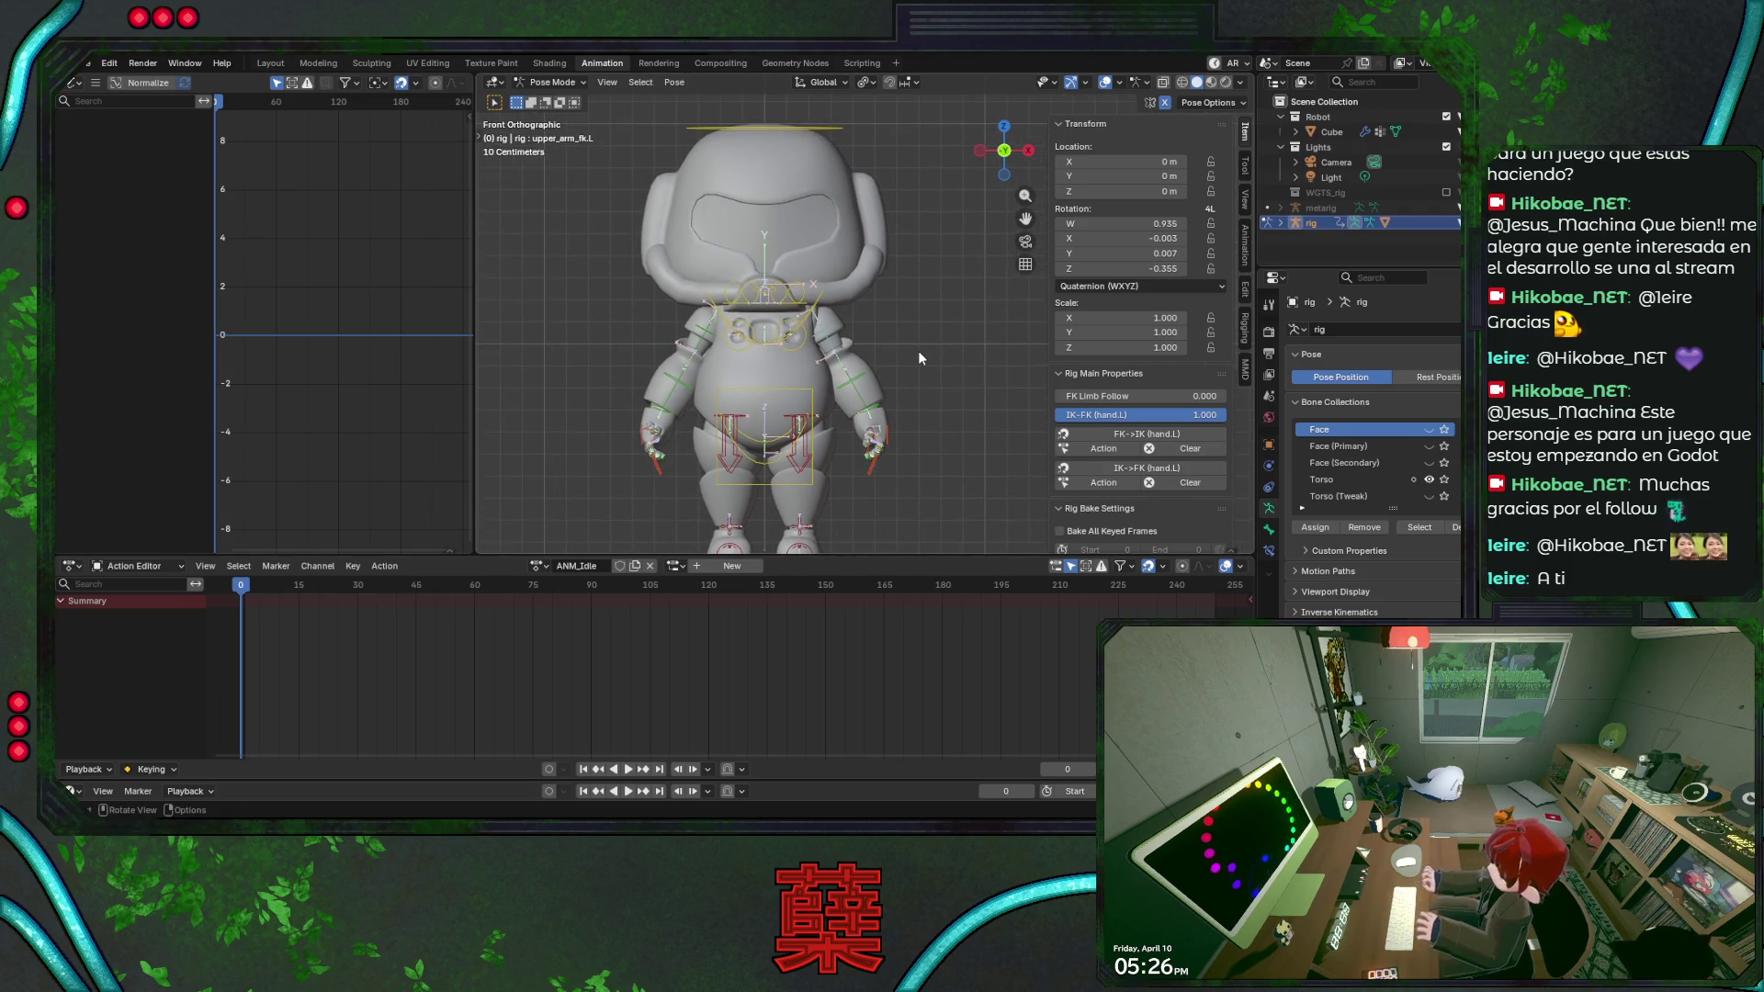
Select every rig bone and insert keyframes for the pose at frame 0.
middle_click_drag(914, 364, 897, 314, "shift")
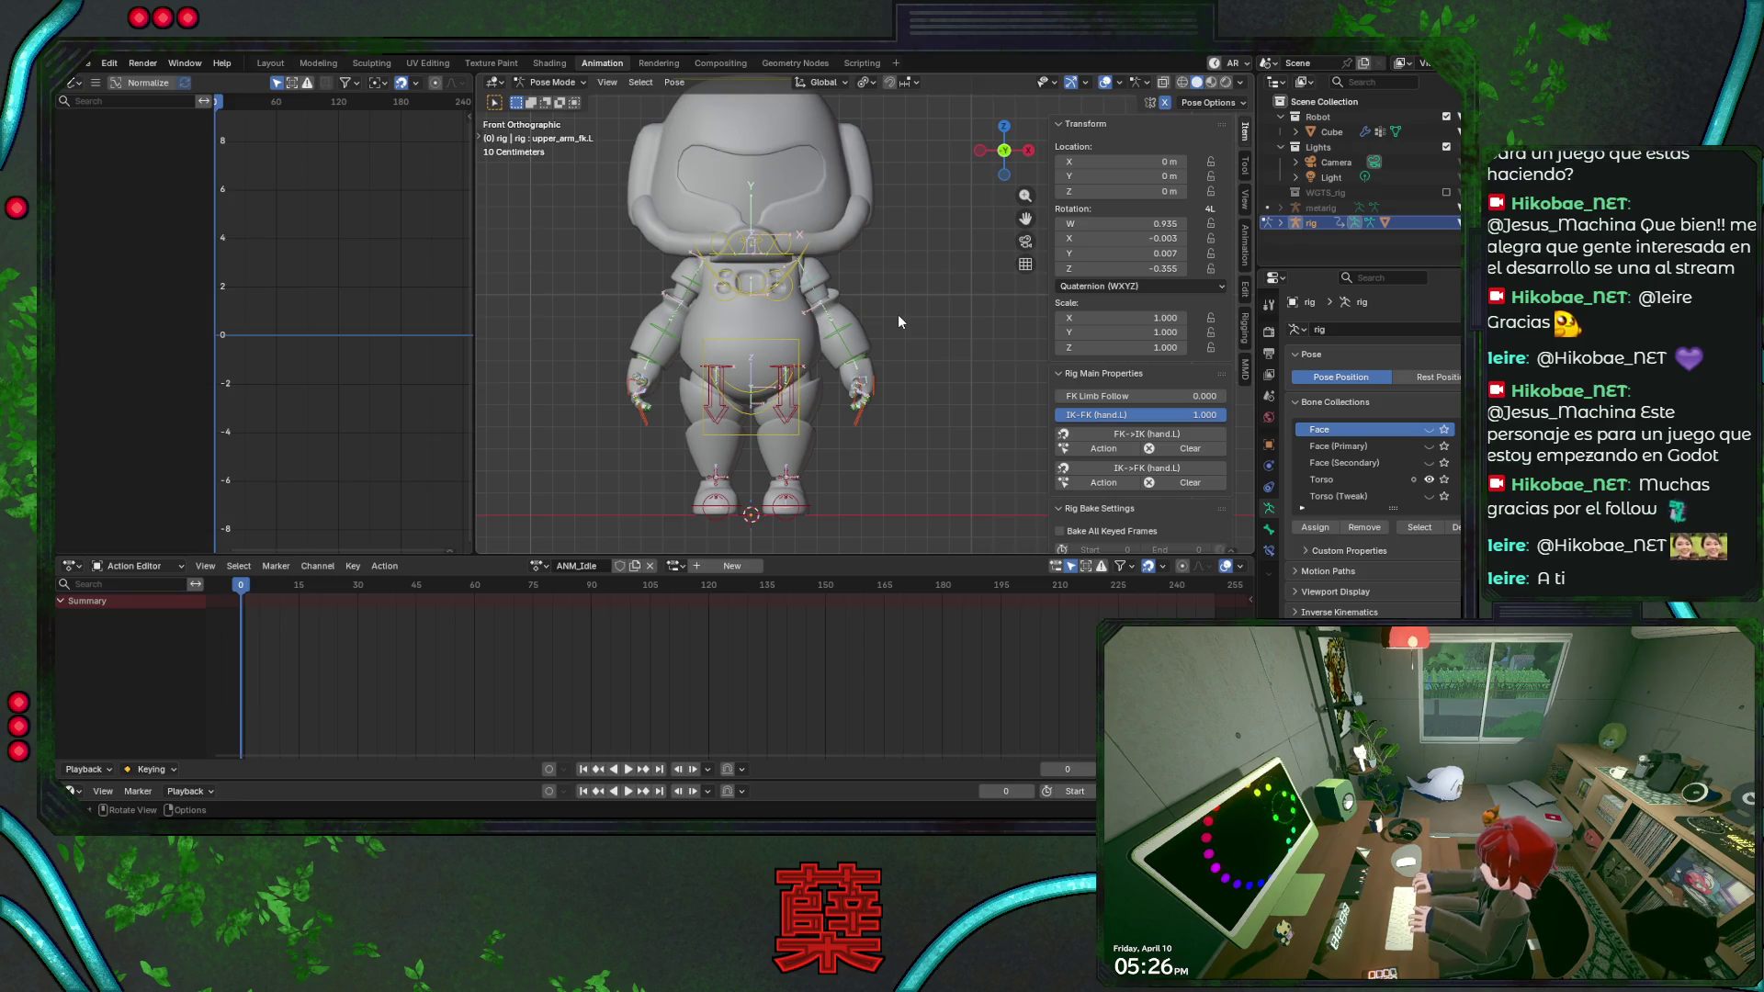
key("a")
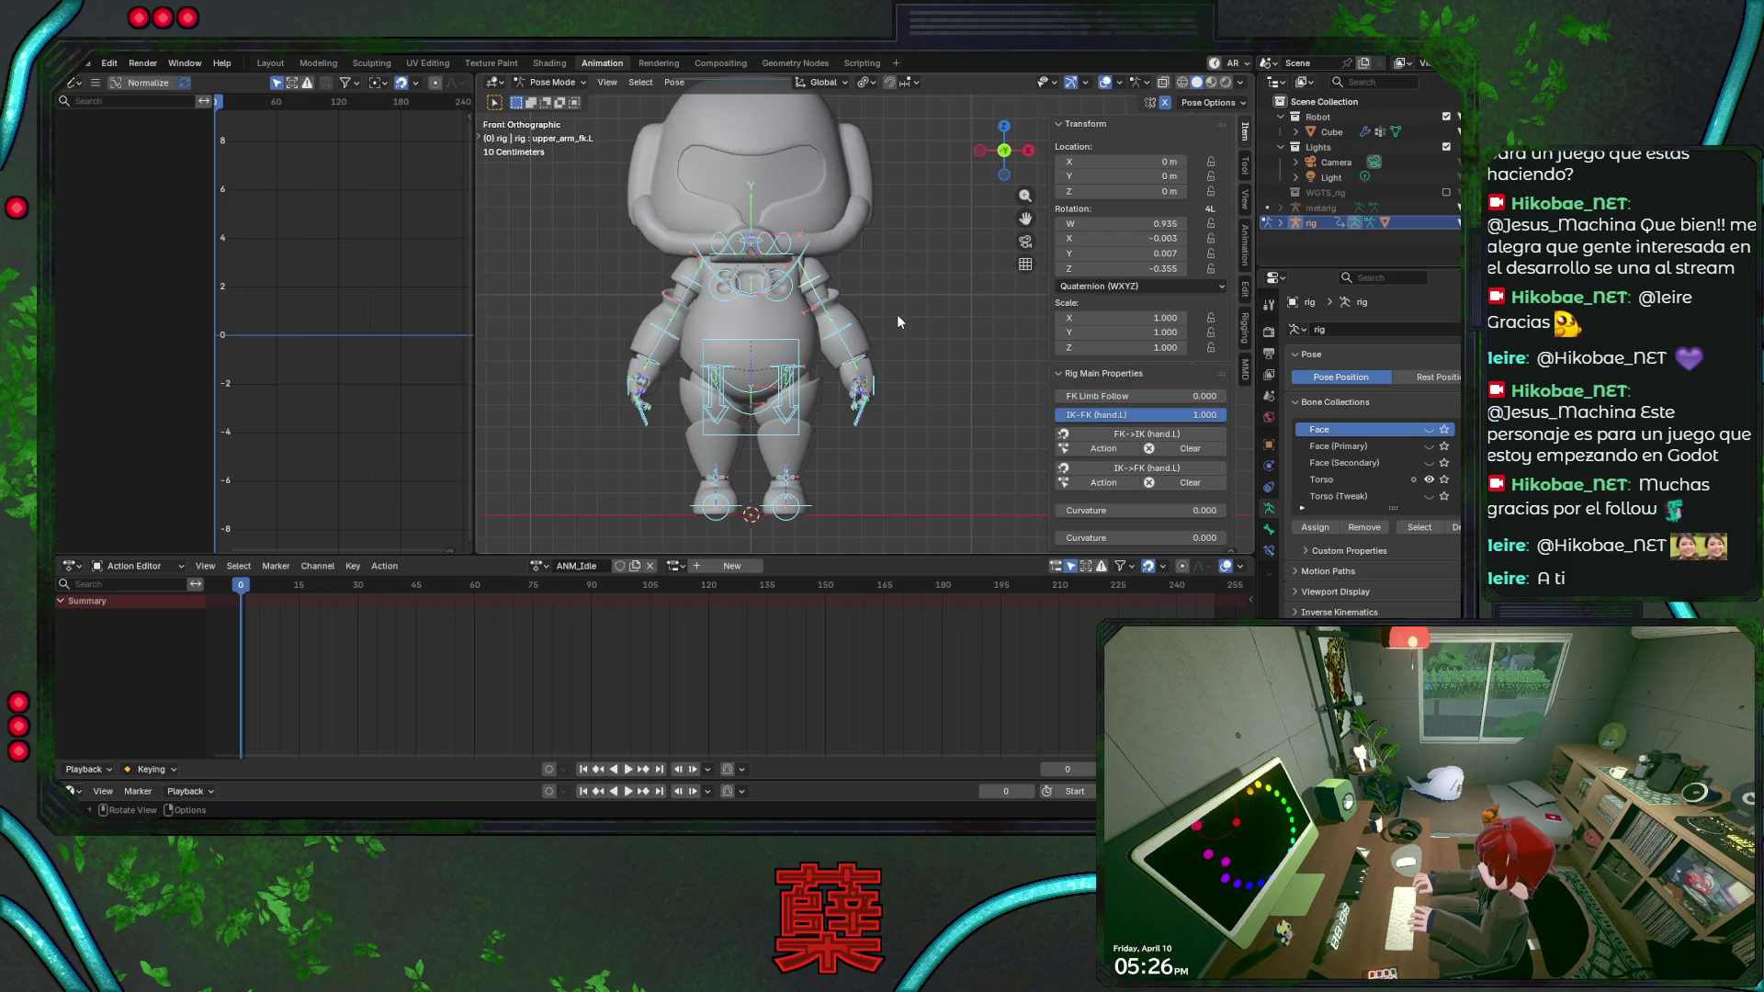
key("i")
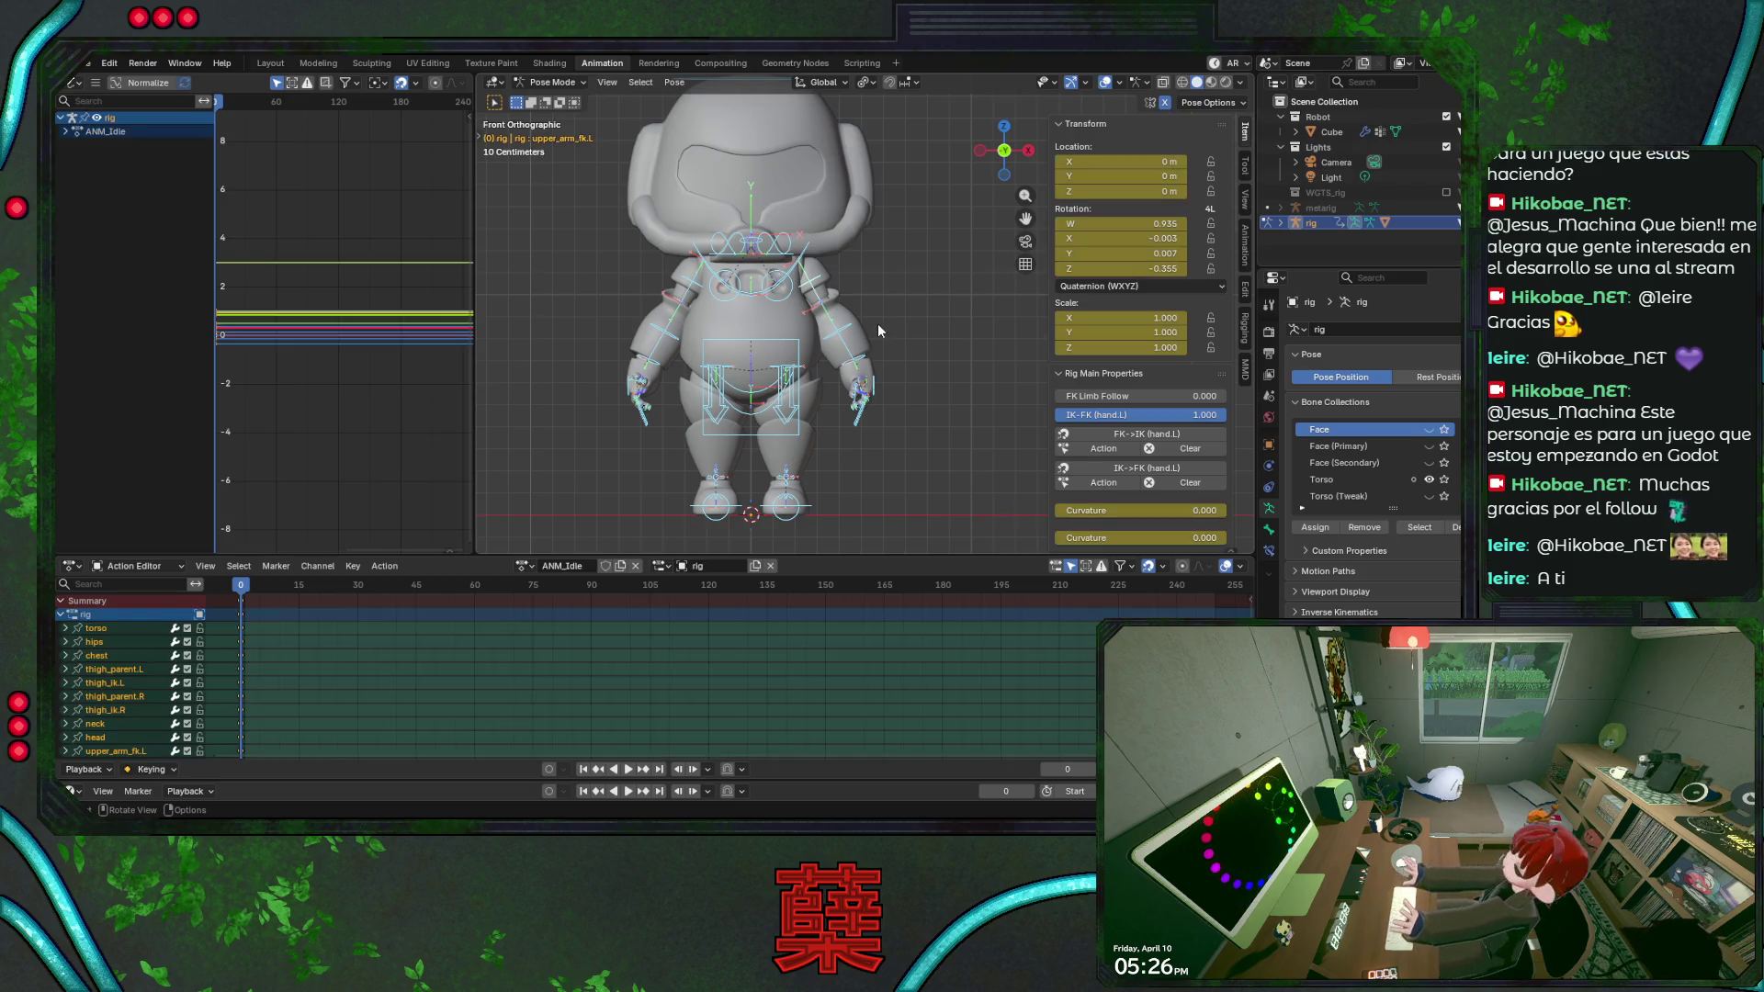
Scrub to frame 15 then back to frame 5 and select the torso control in side view.
left_click_drag(260, 591, 300, 589)
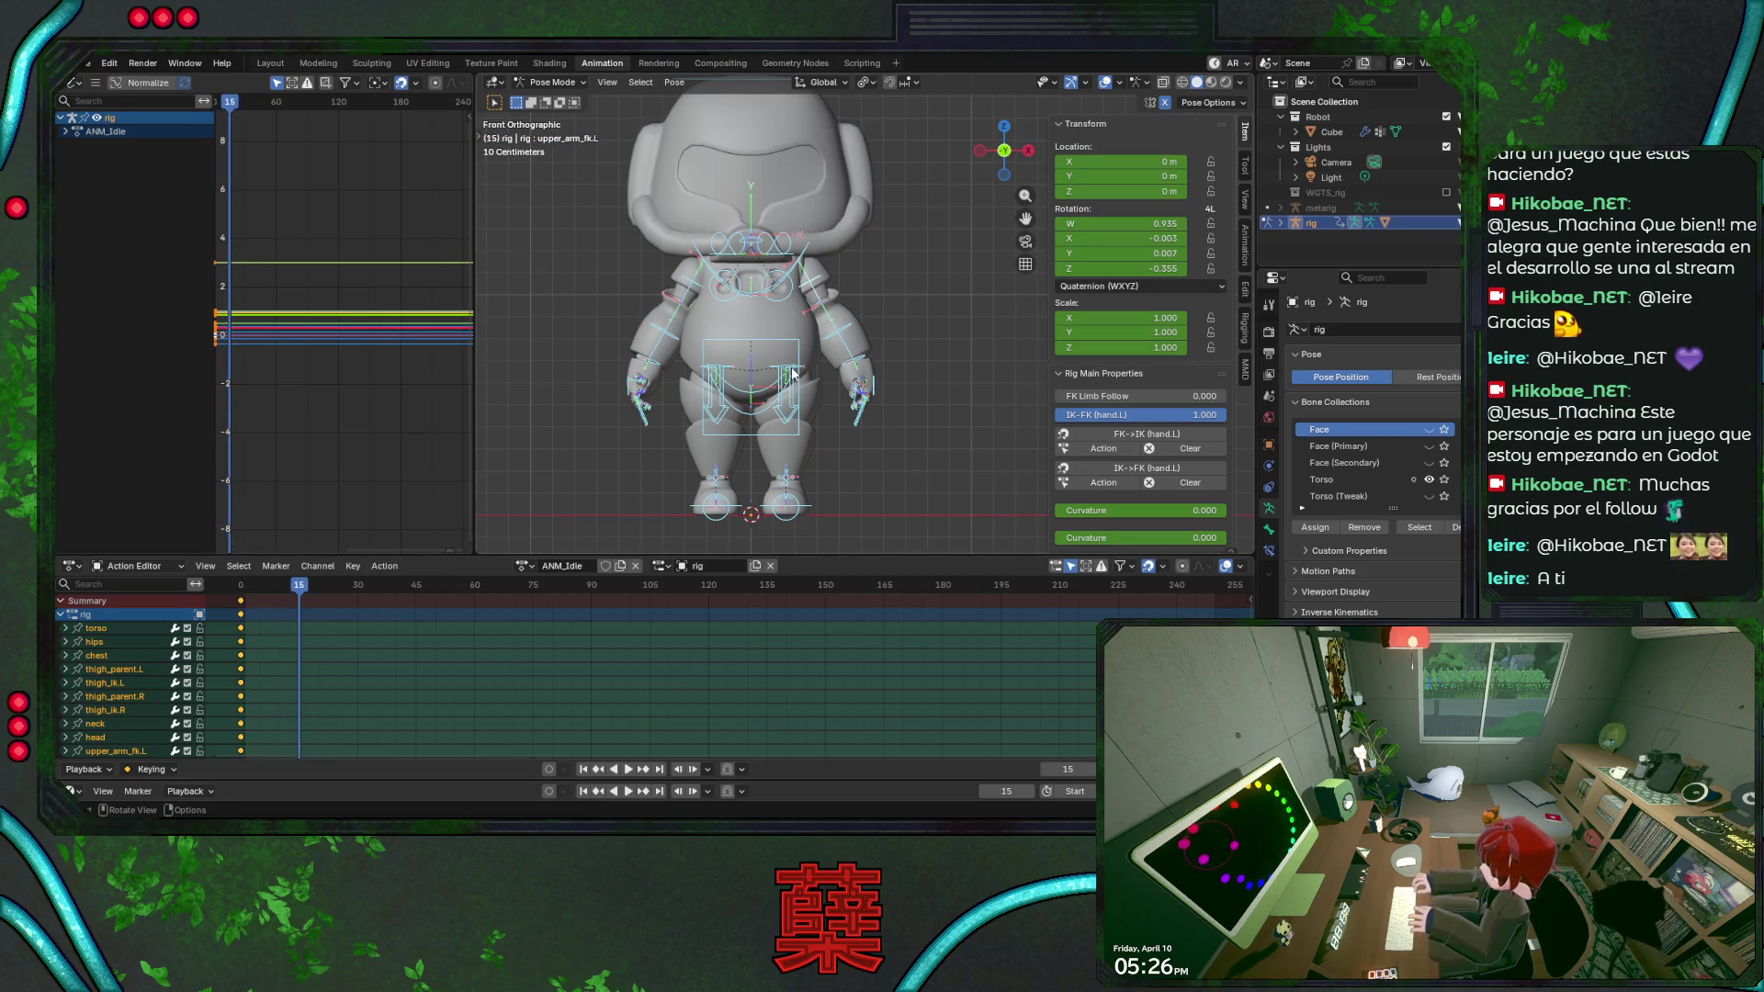
left_click_drag(272, 590, 262, 594)
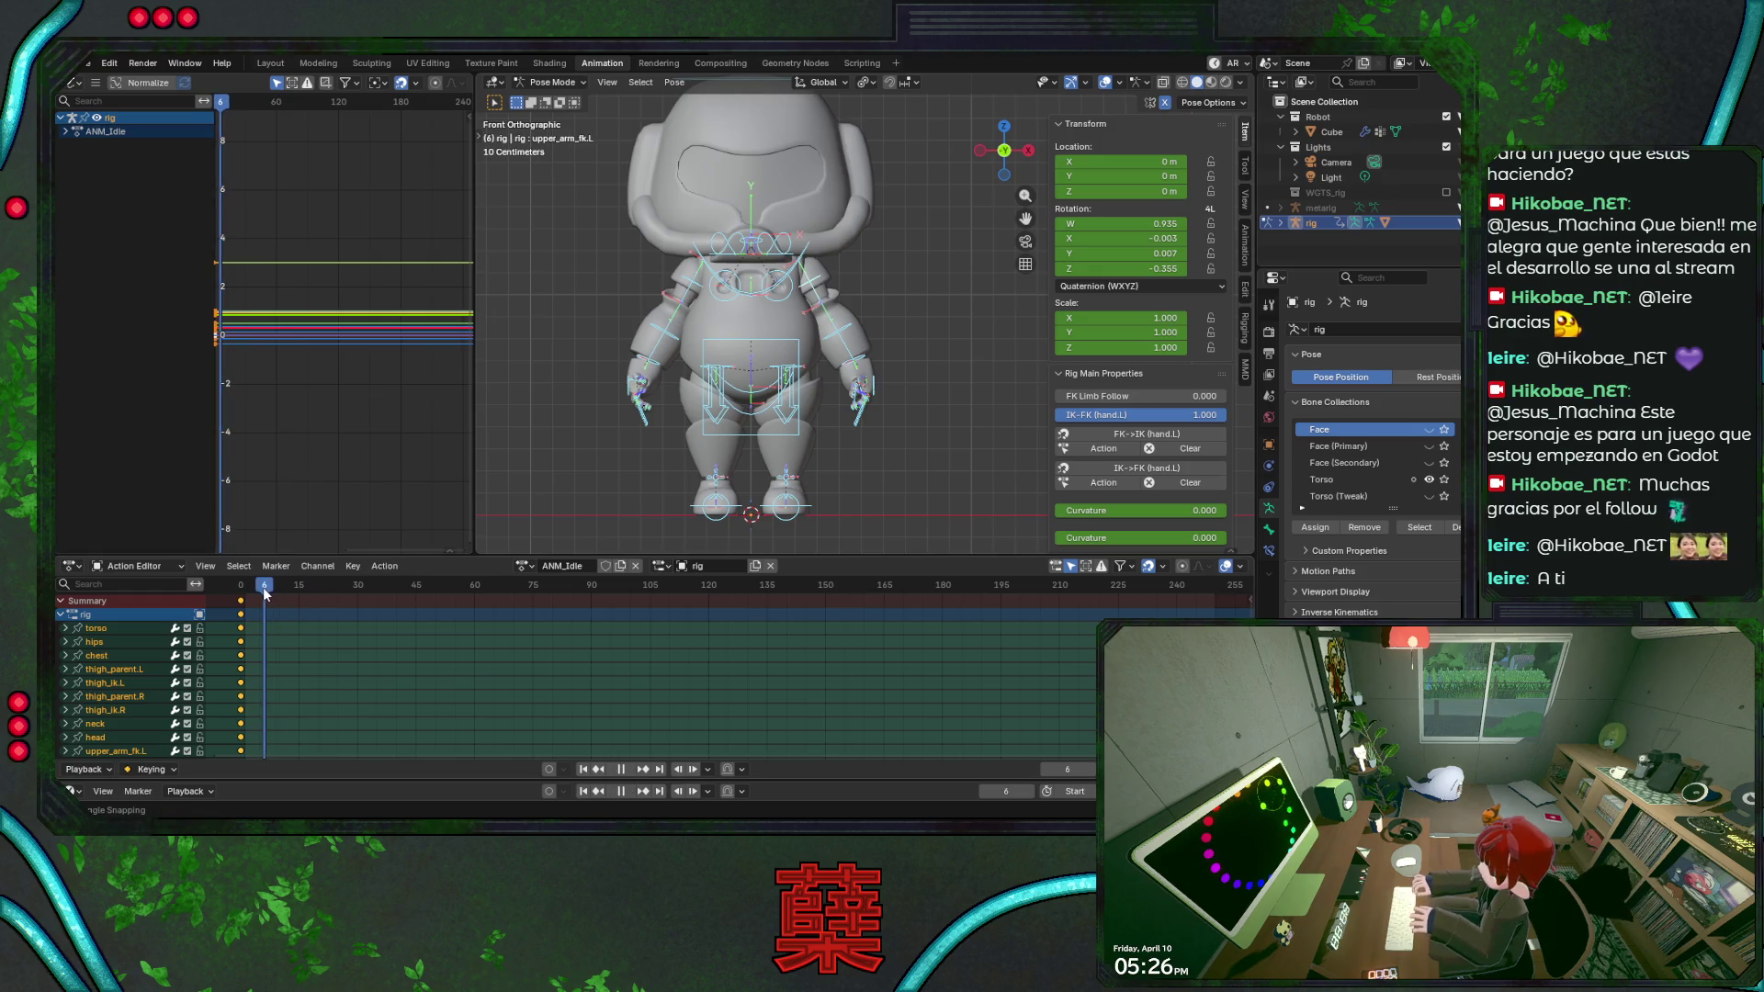
left_click(750, 436)
key("KP_3")
Lower the torso slightly along Z at frame 5, previewing the bob with playback.
key("g")
key("z")
key("Escape")
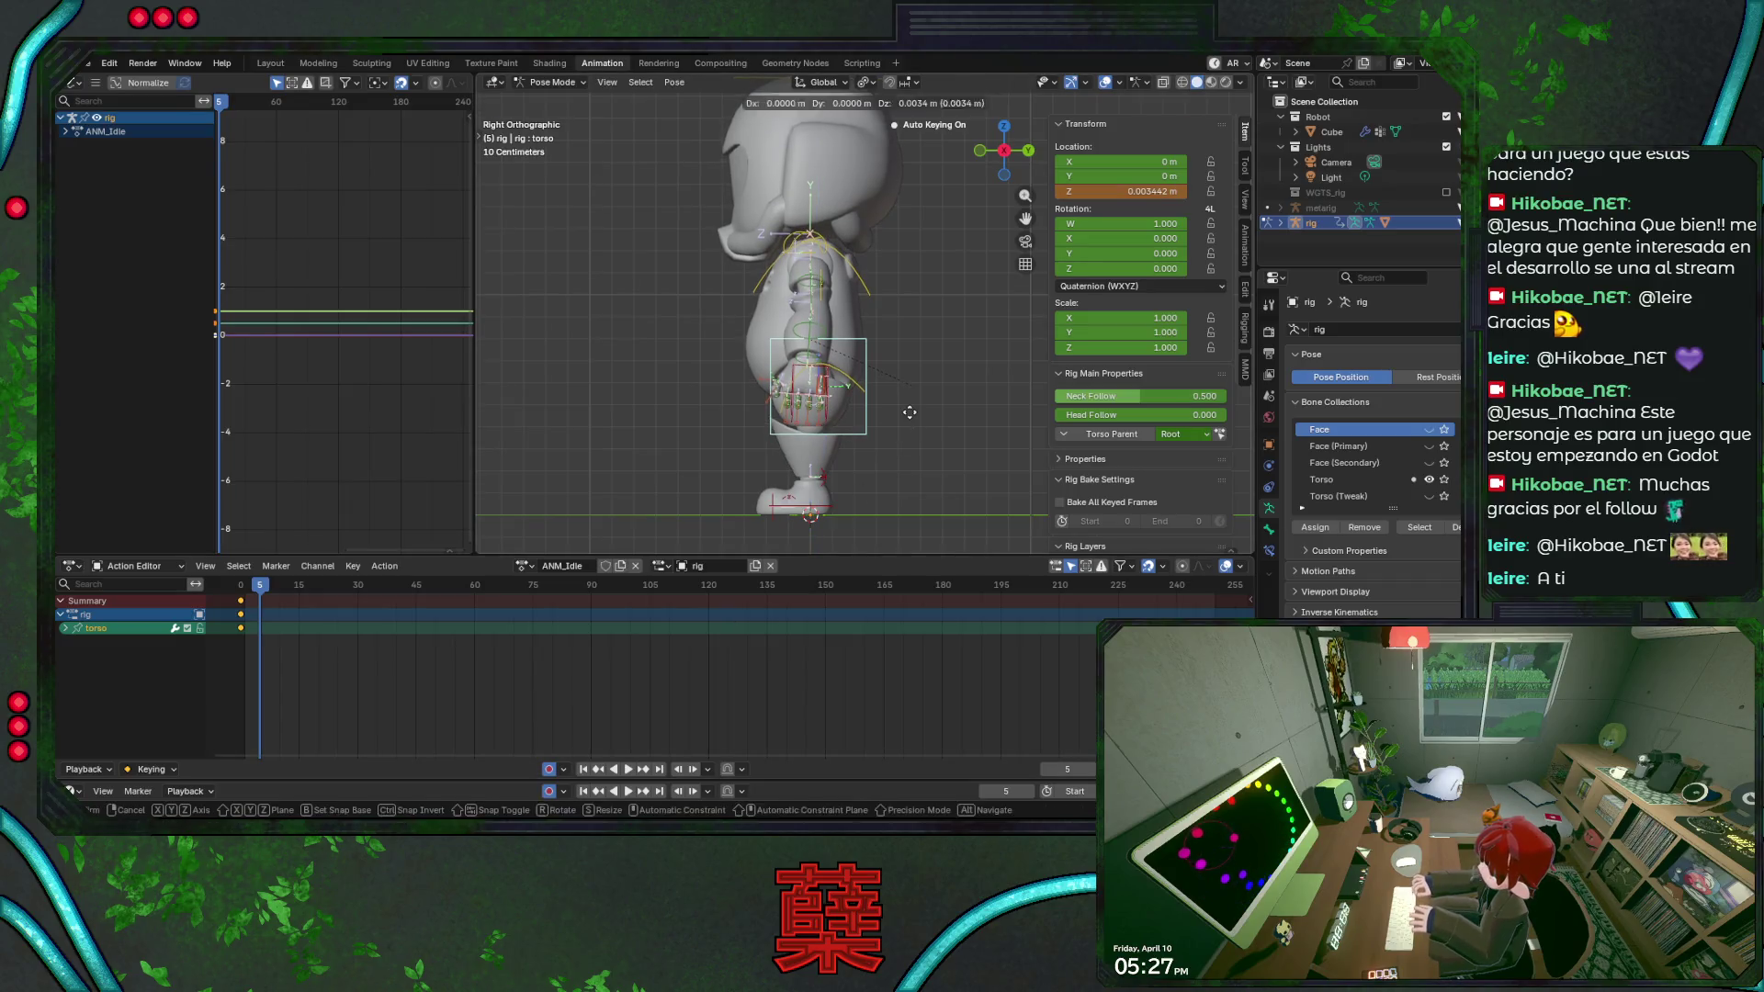
key("g")
key("z")
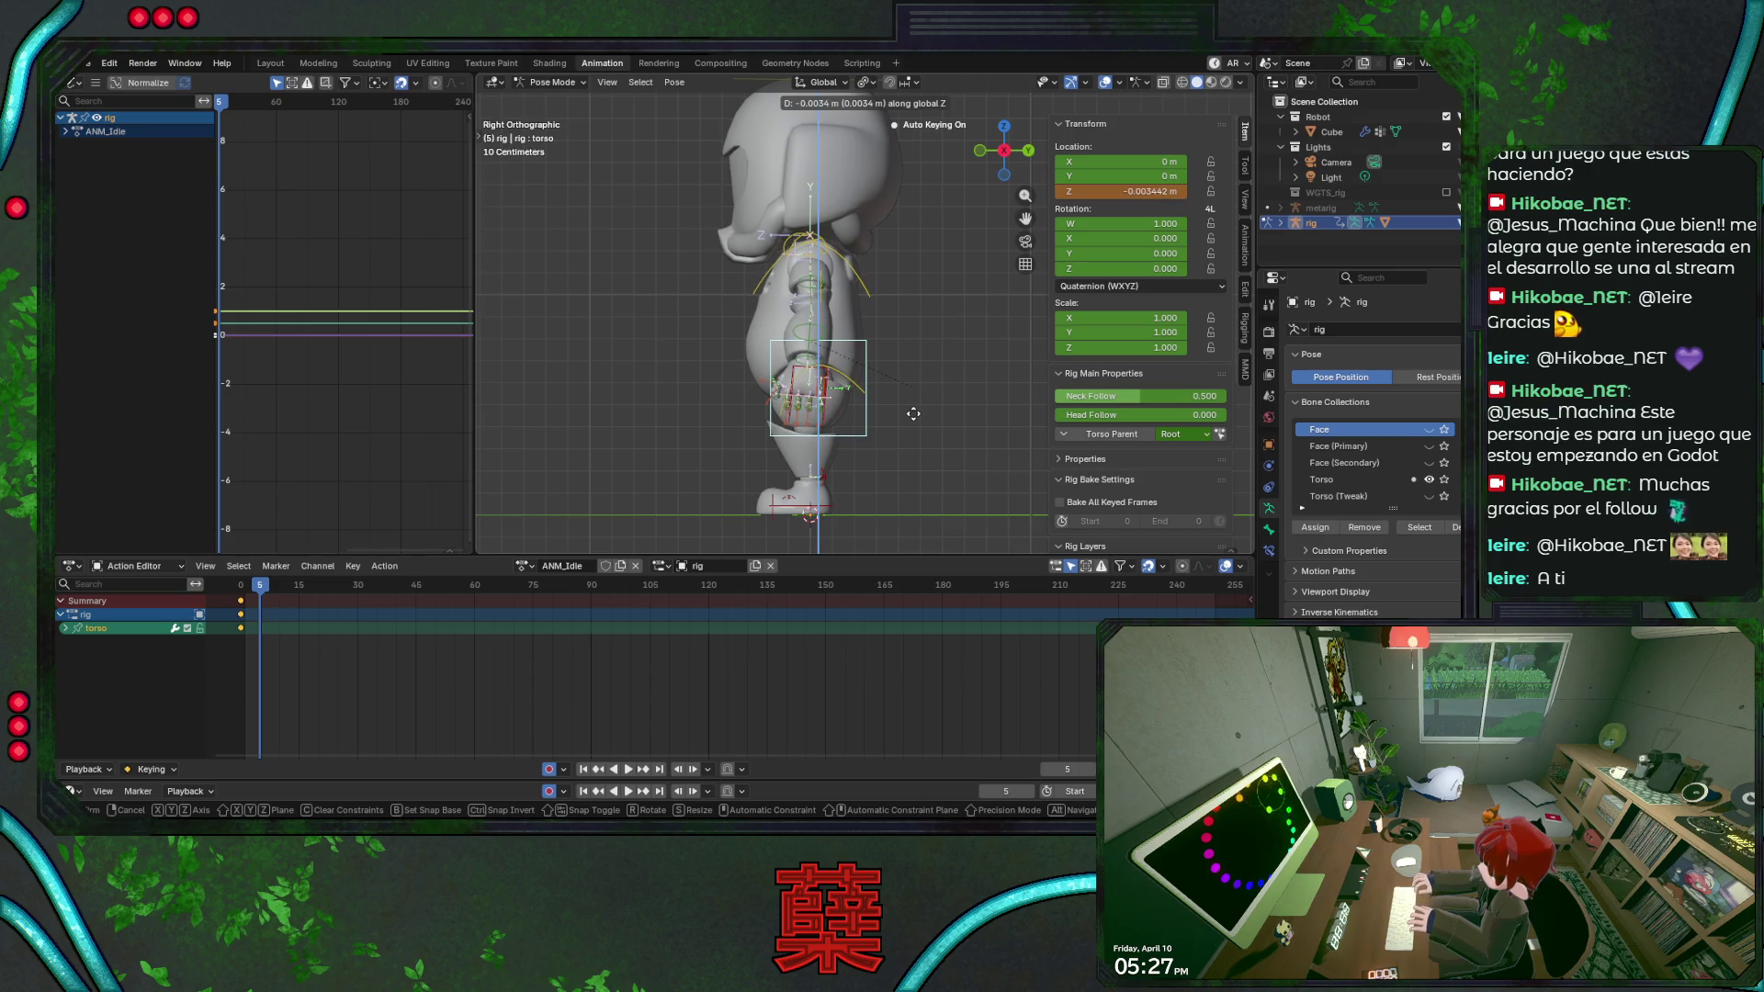
key("Return")
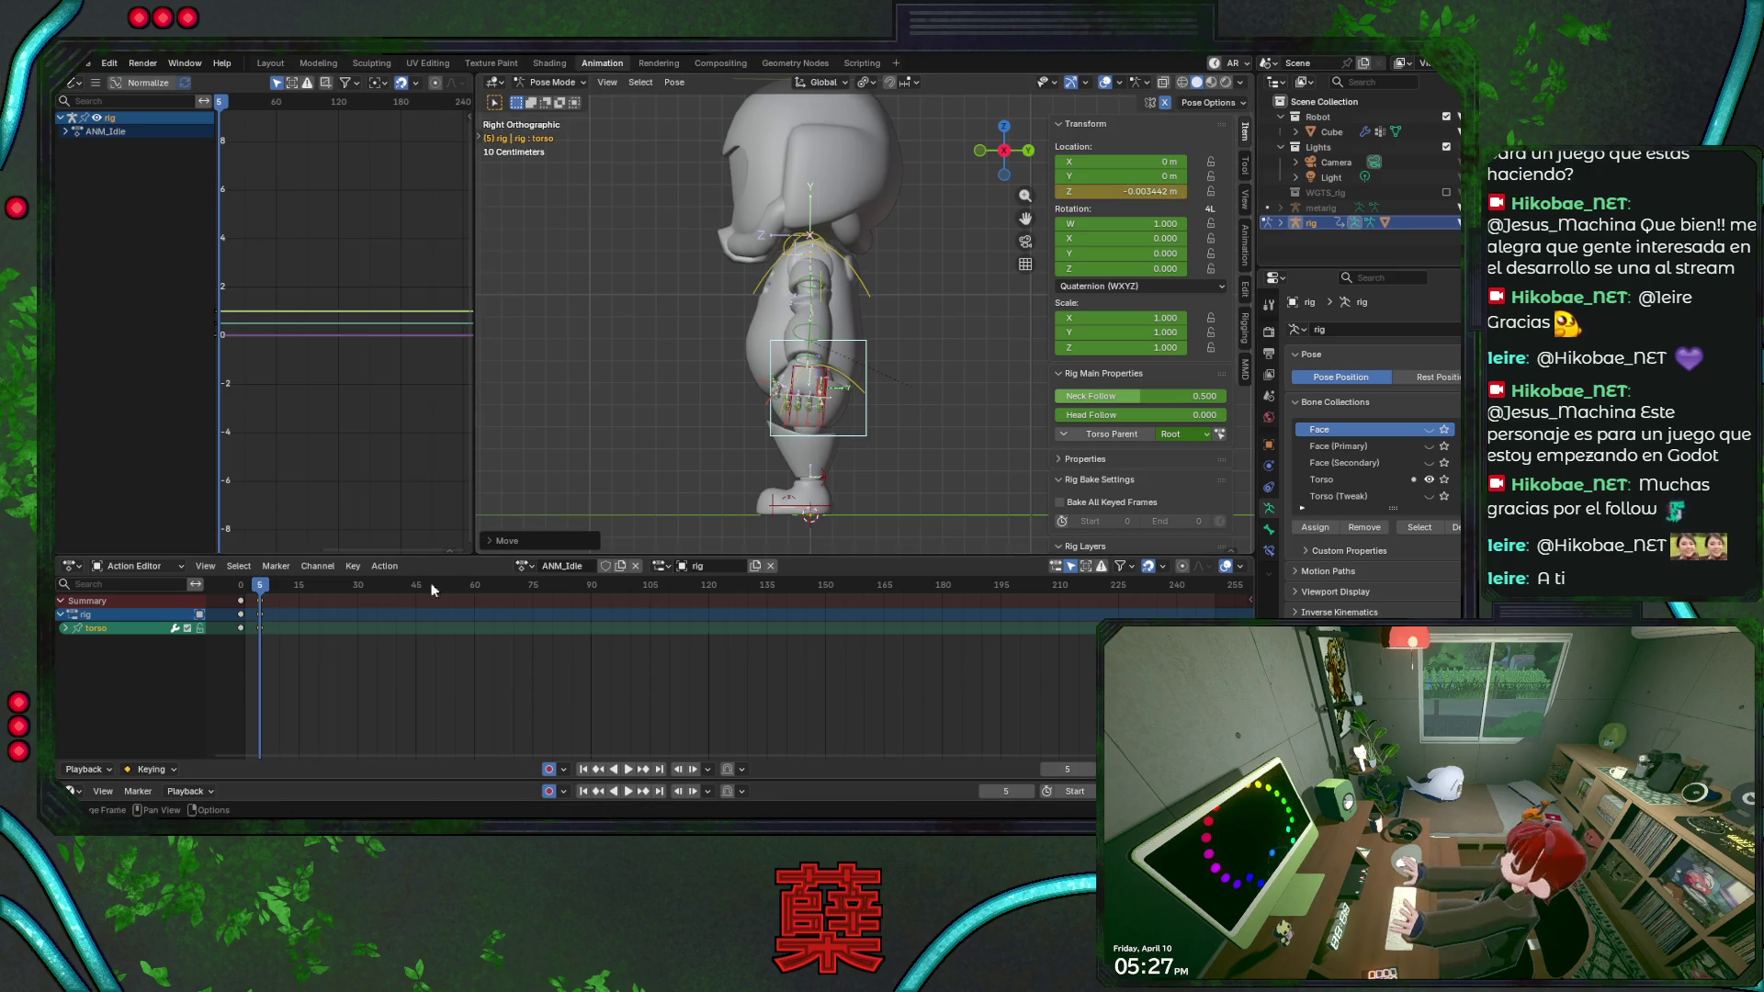
key("space")
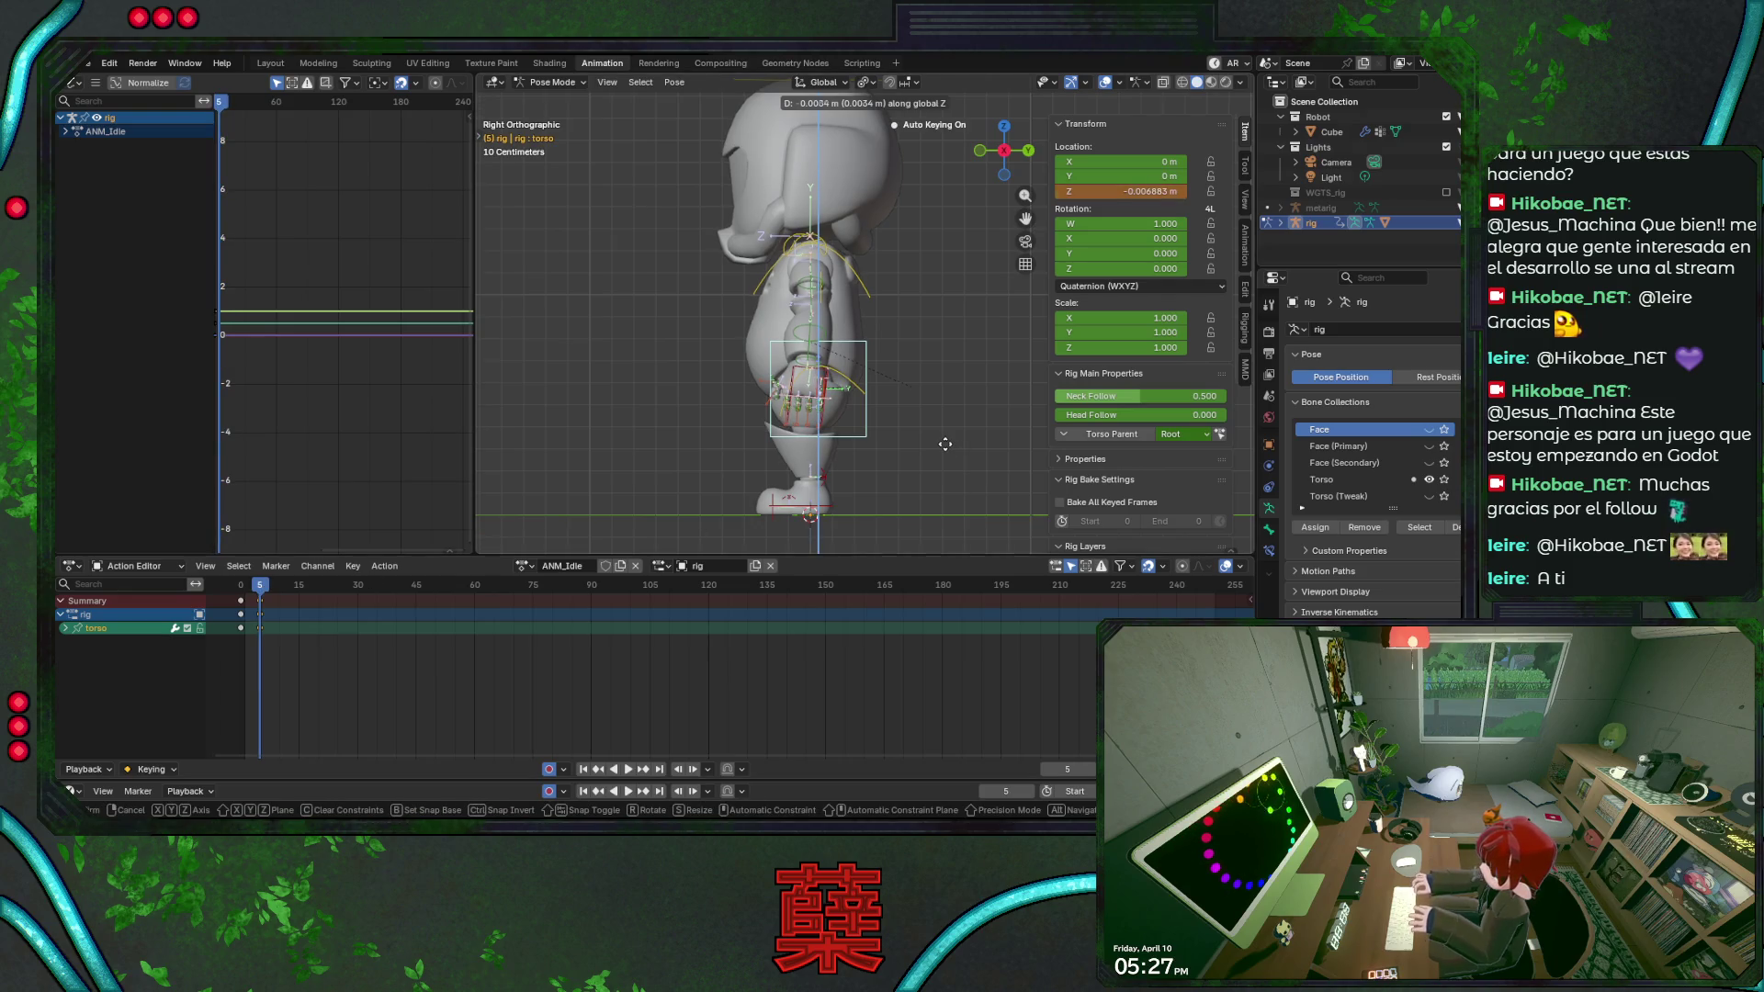
key("space")
key("g")
key("z")
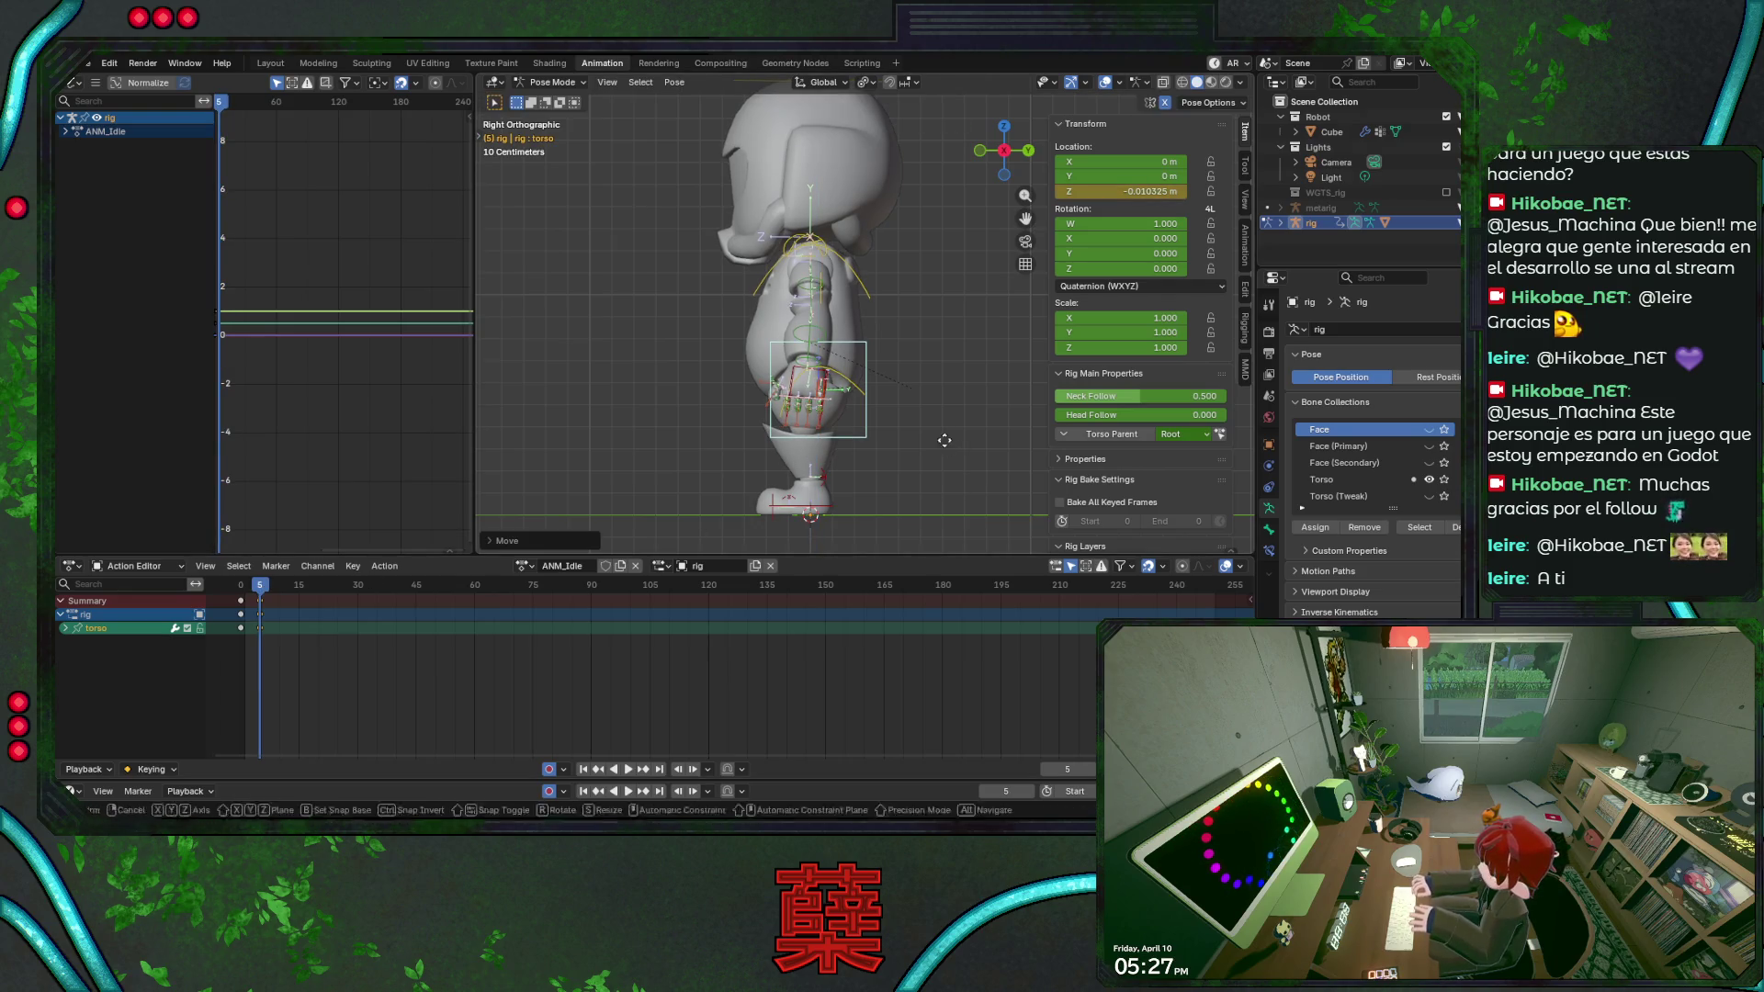
left_click(943, 440)
Rotate upper_arm_fk.L slightly at frame 5 from the front view.
key("KP_0")
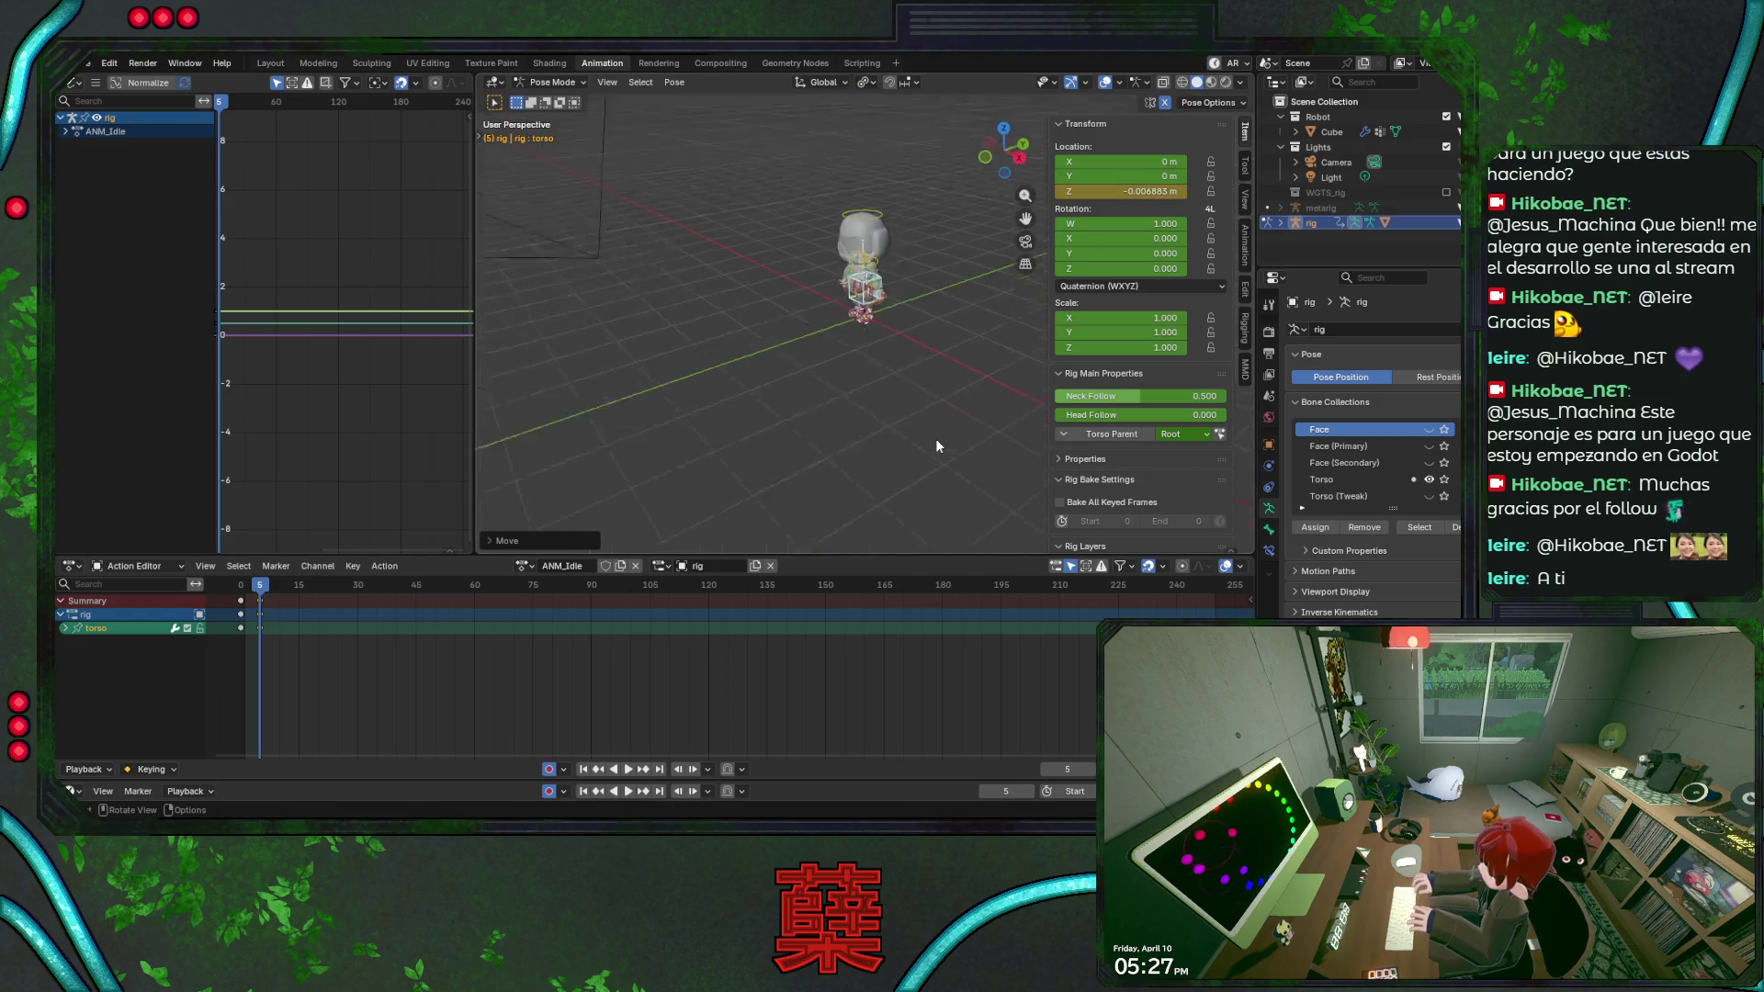
key("KP_1")
scroll(843, 288, "up", 2)
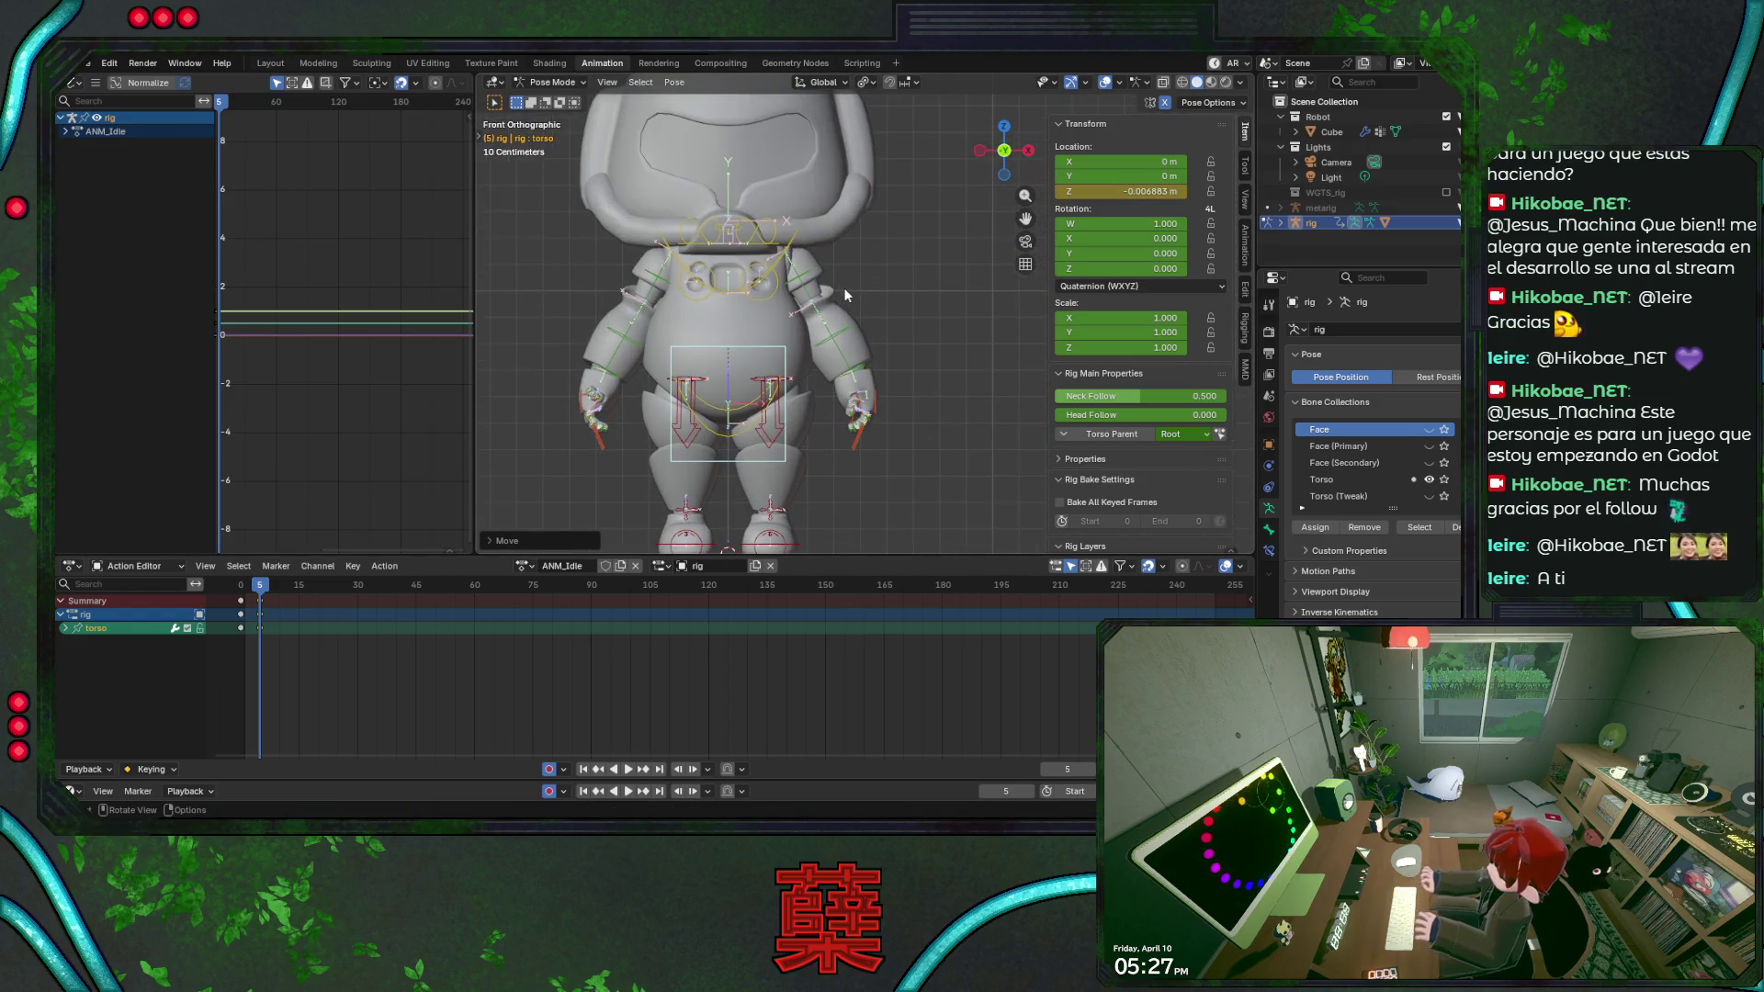
left_click(806, 280)
key("r")
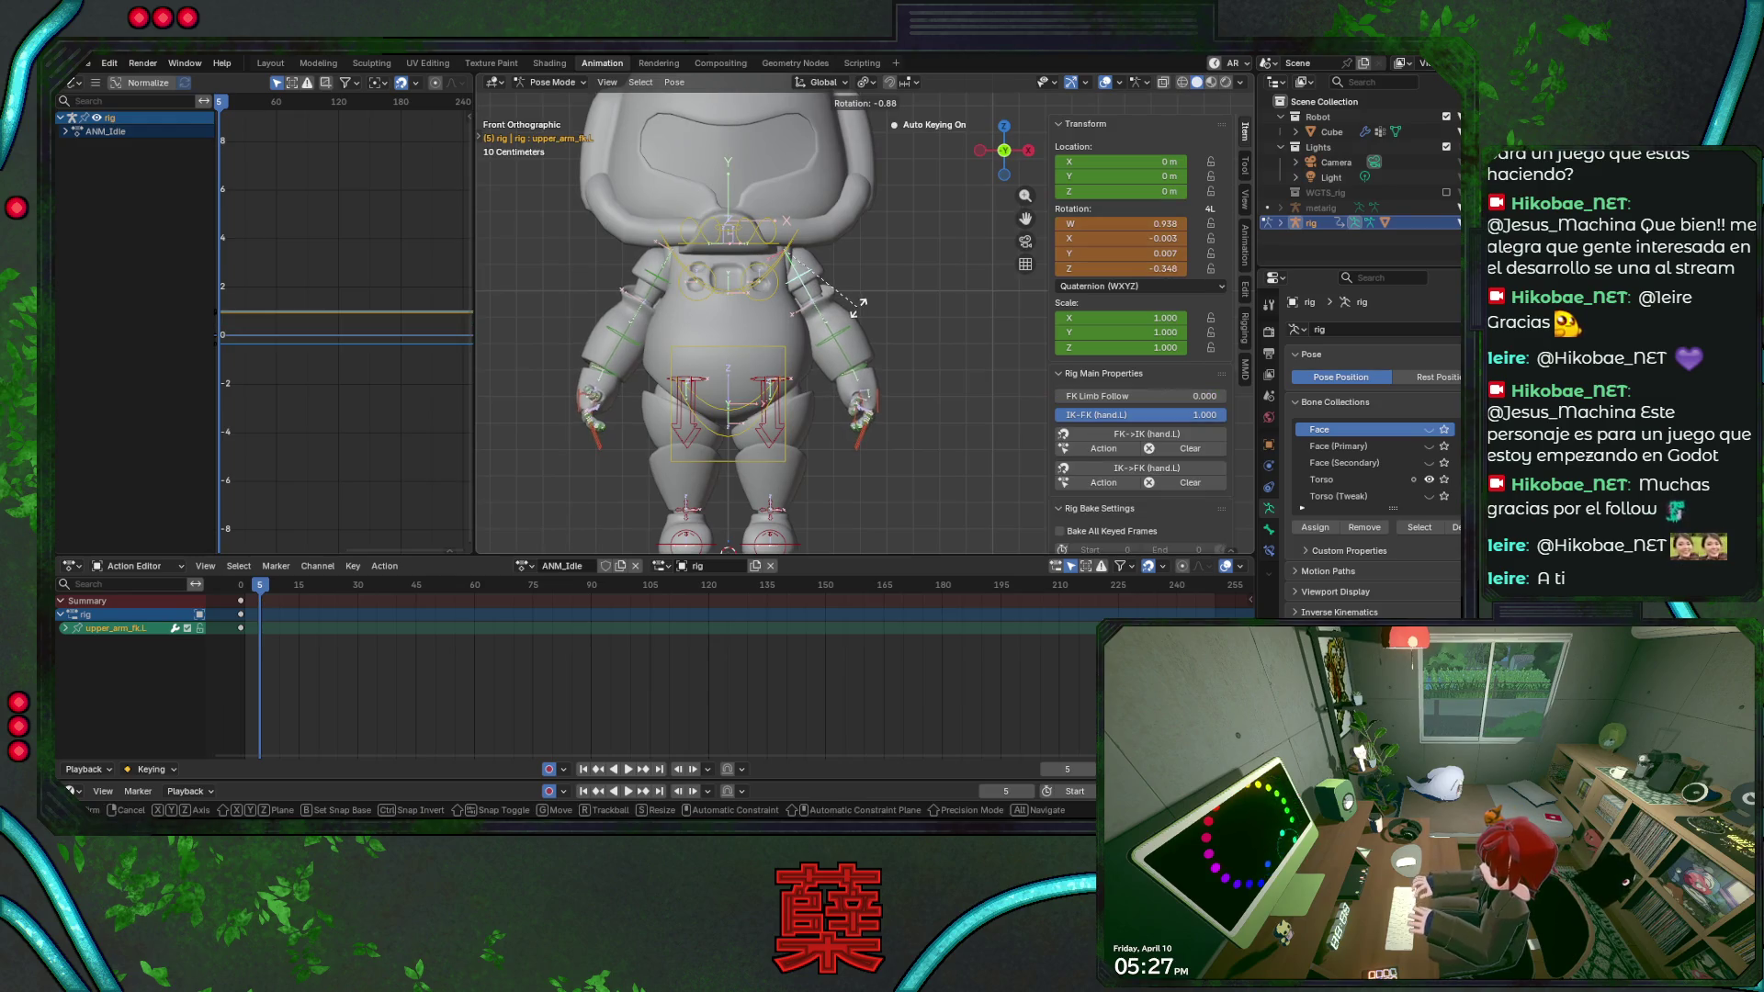
left_click(866, 305)
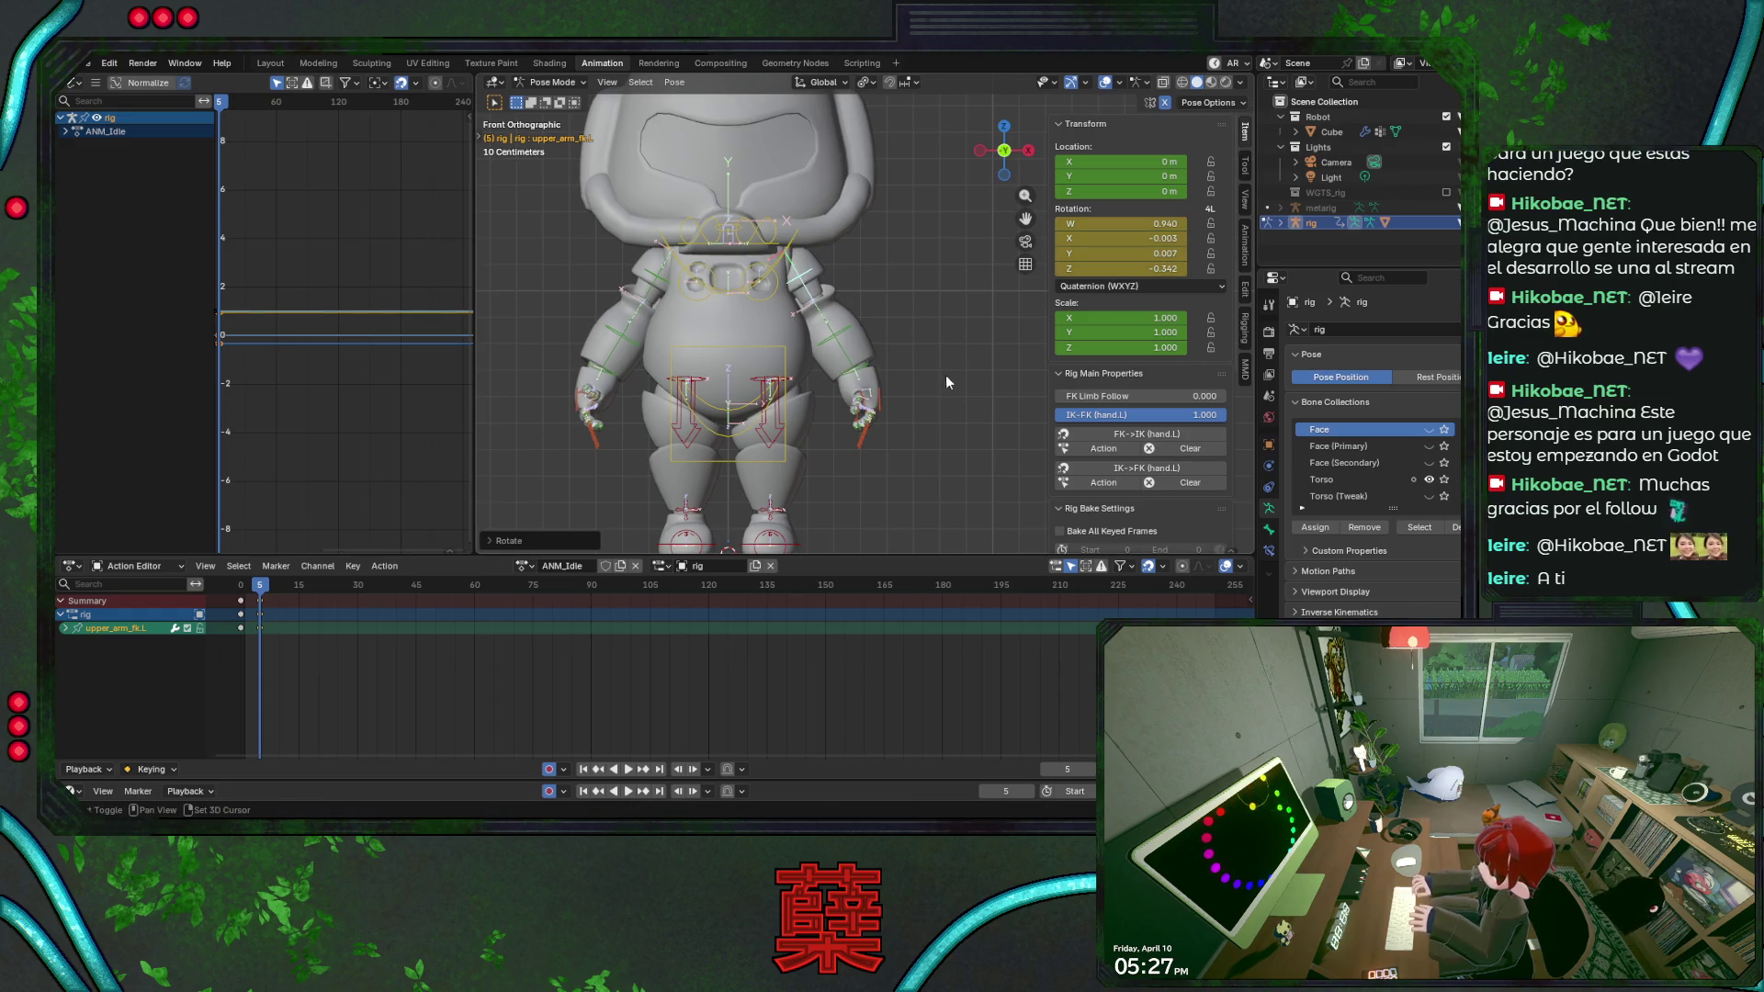
Try rotating the chest and cancel it, save BaseRobot.blend, and select all bones.
middle_click_drag(967, 365, 960, 334, "shift")
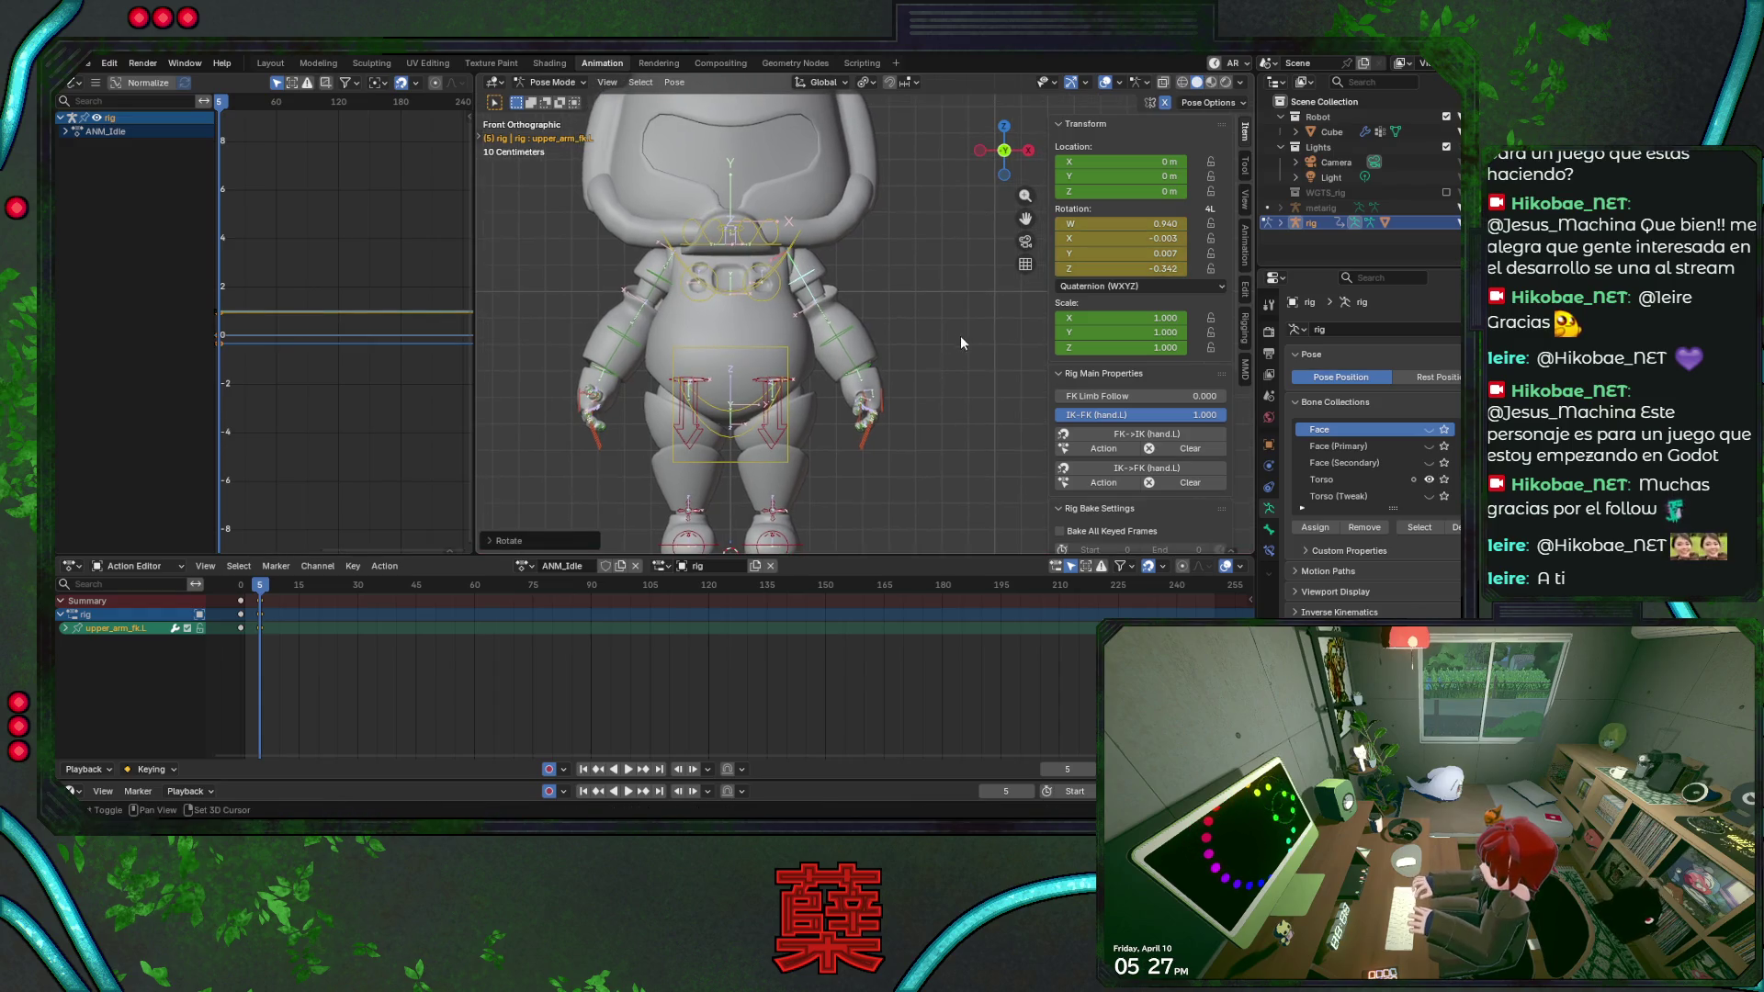
left_click(796, 246)
key("KP_3")
key("r")
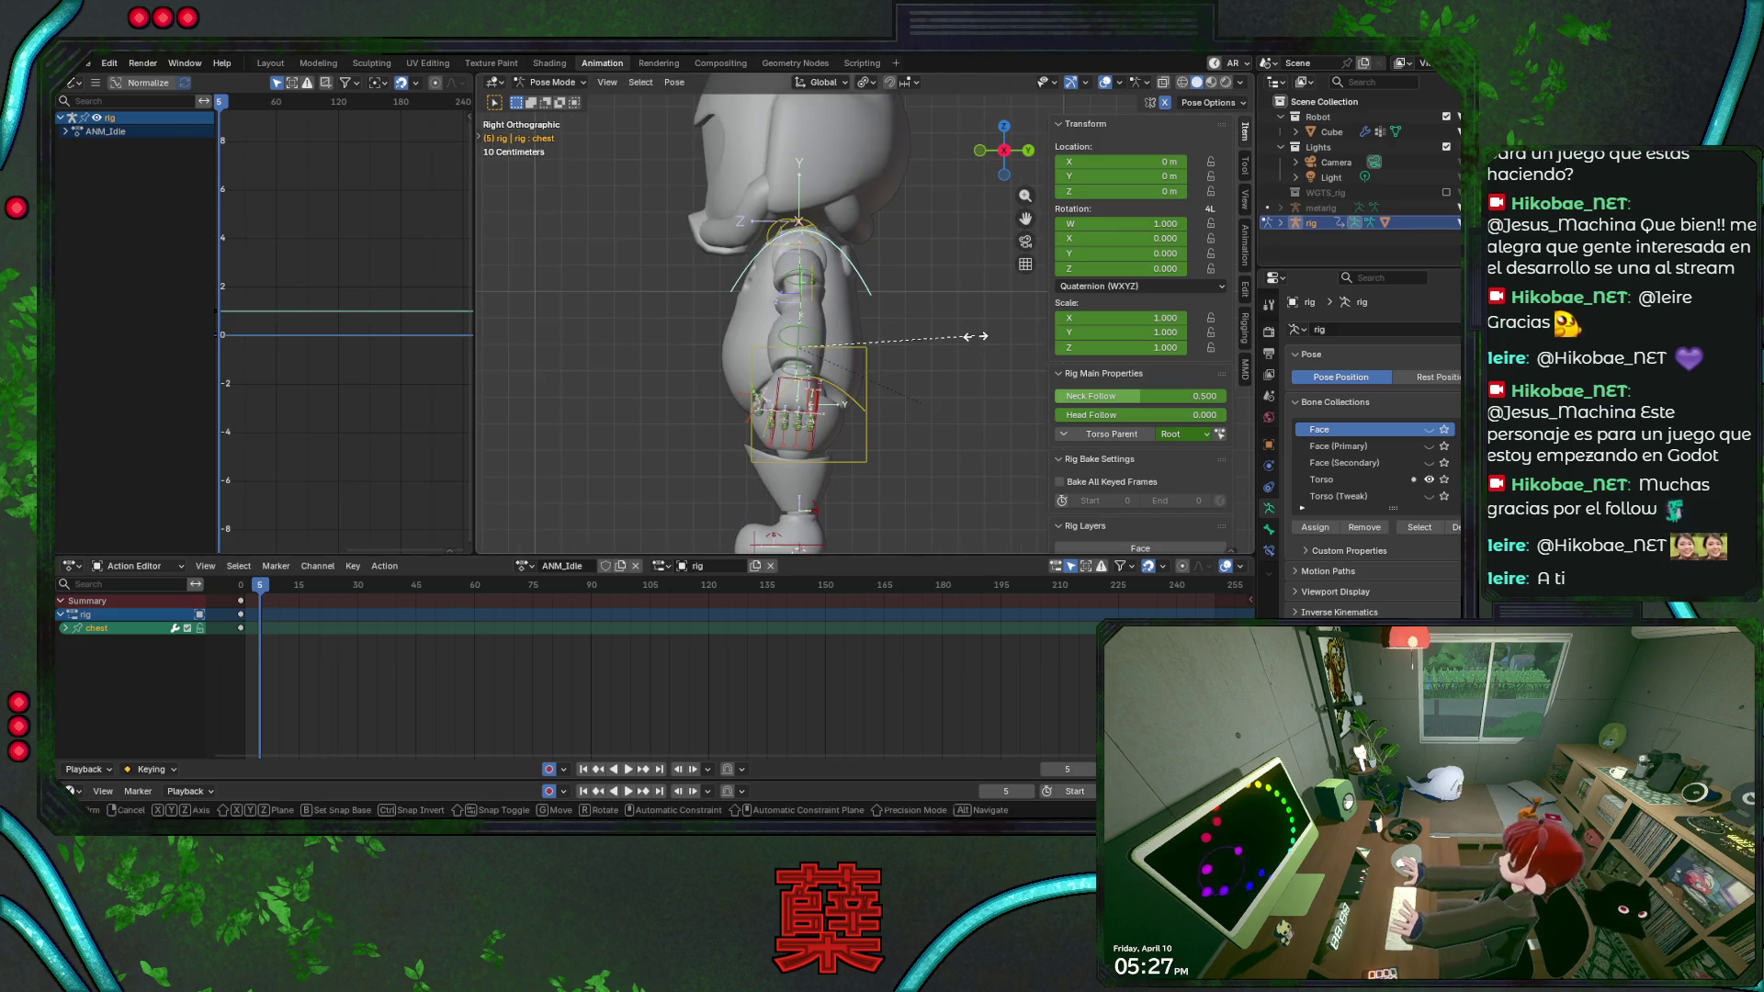
right_click(964, 358)
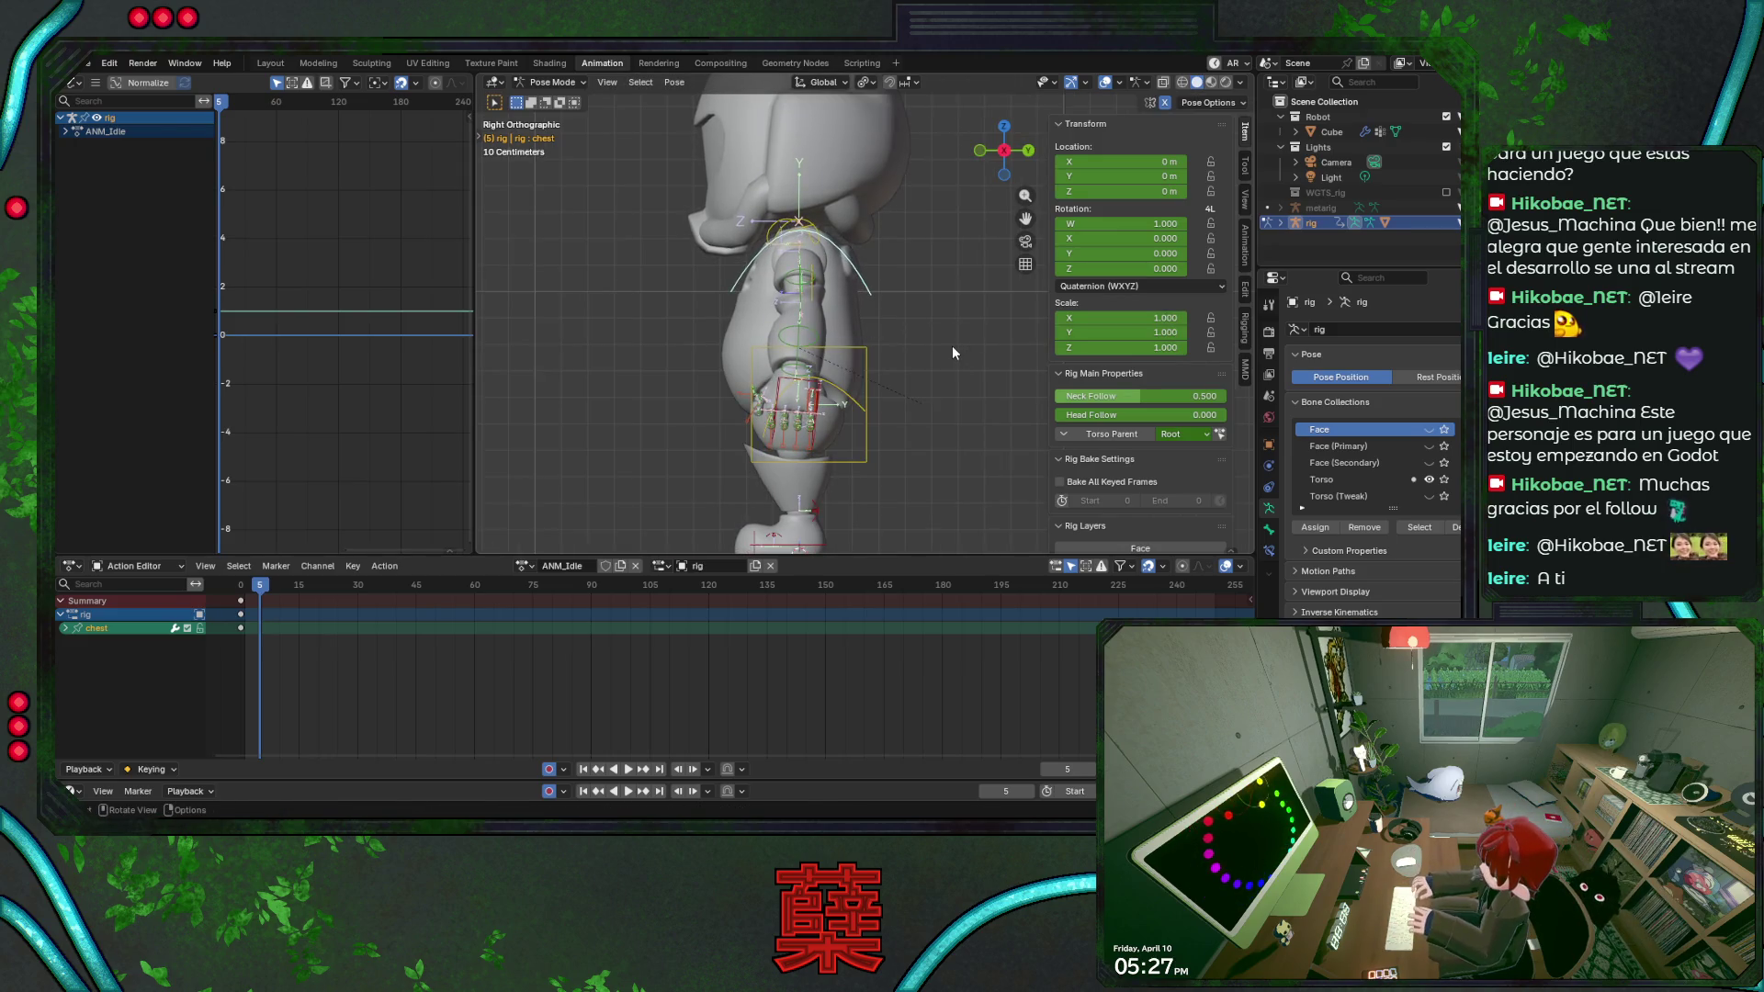
key("r")
right_click(918, 280)
scroll(897, 265, "down", 2)
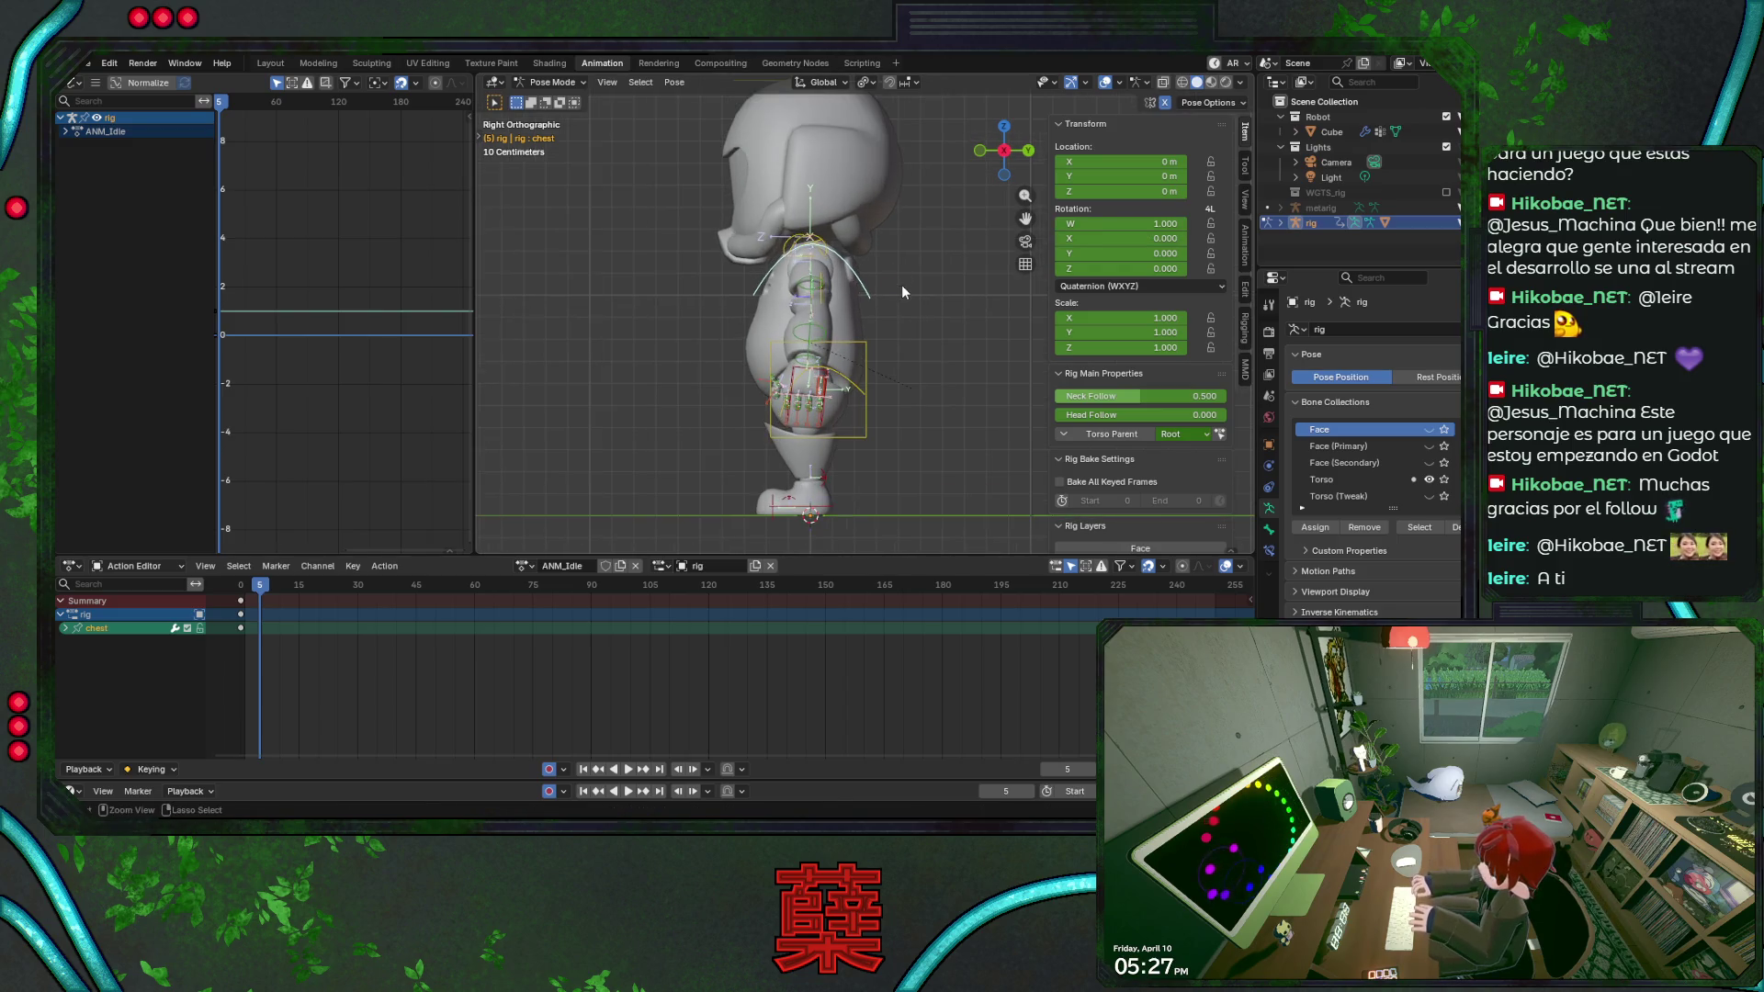
key("ctrl+s")
key("KP_1")
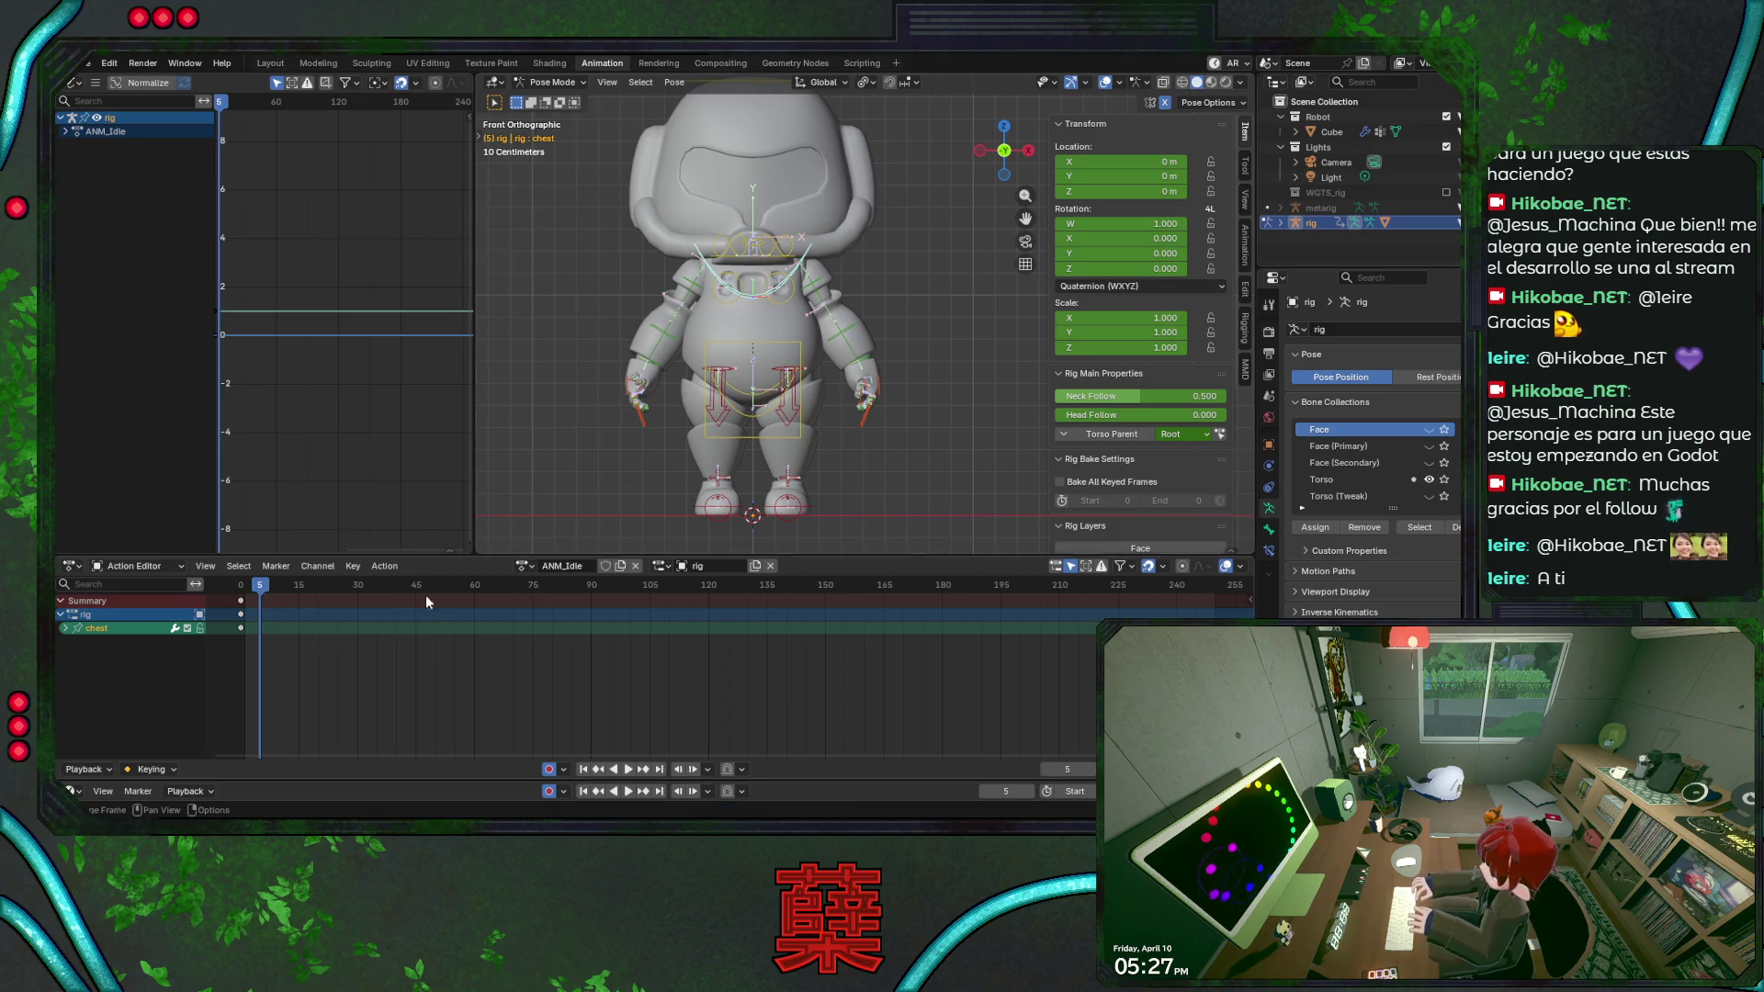
key("a")
Keyframe all bones at frame 5, preview, and paste keyframes at frame 15.
key("i")
key("space")
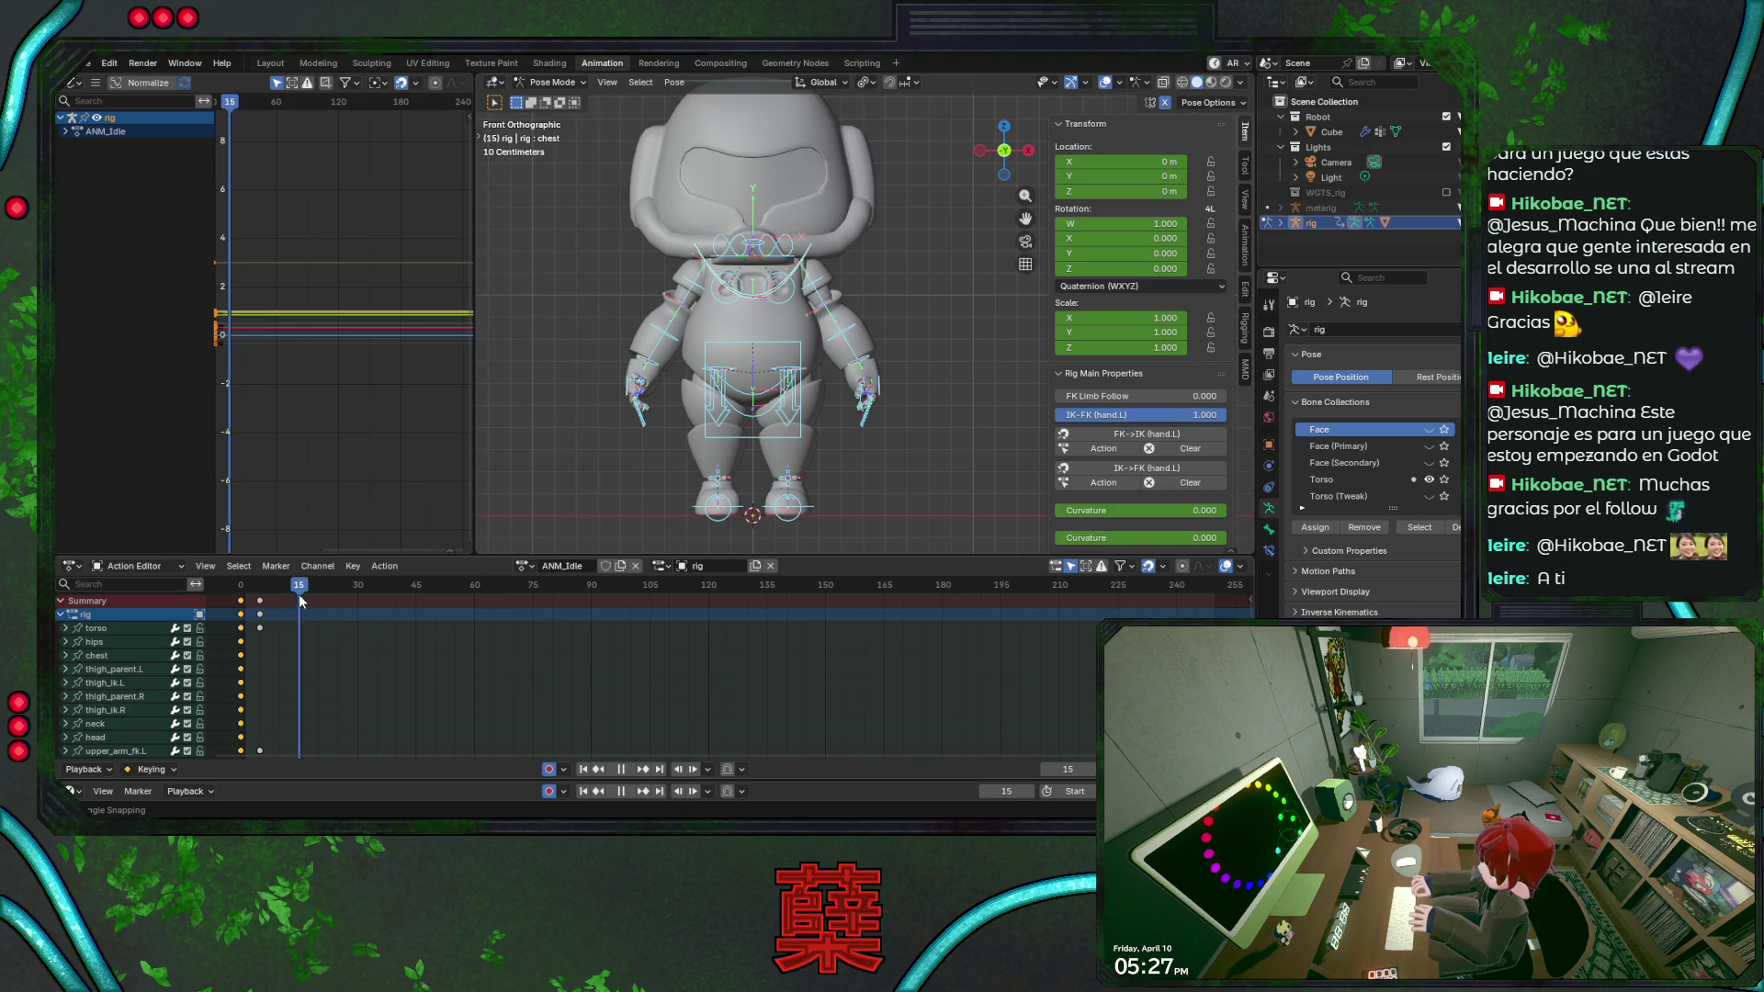
key("space")
key("ctrl+v")
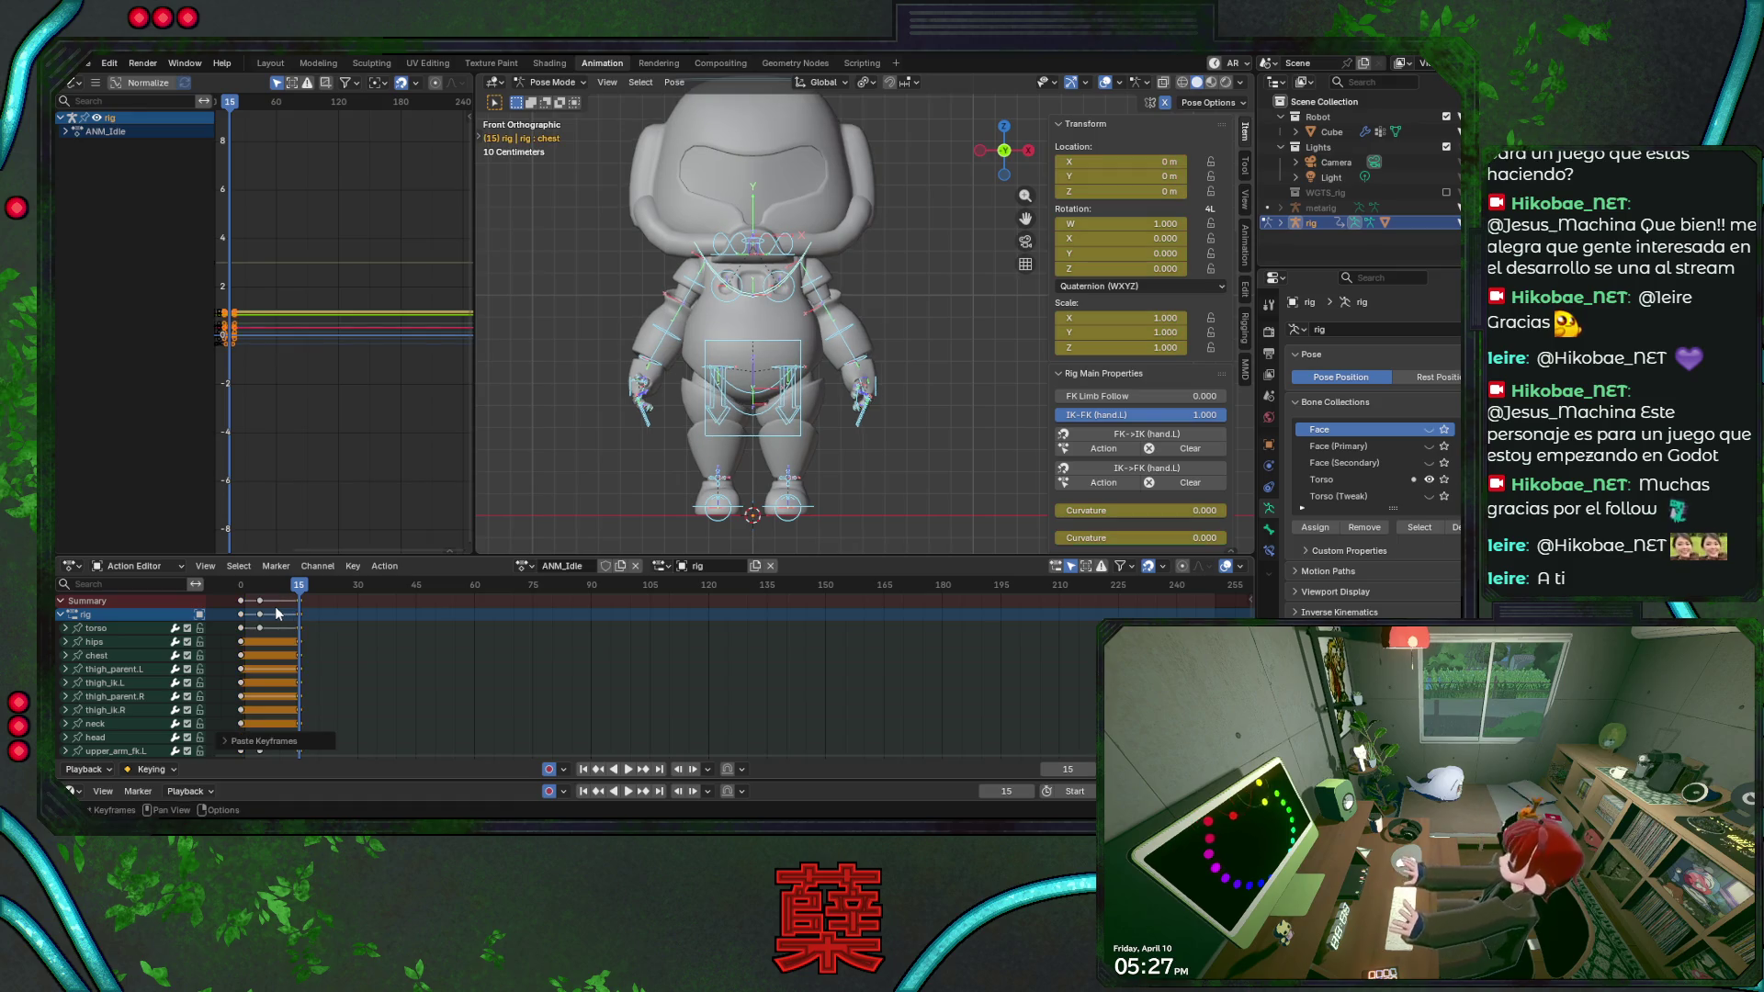
Try shifting the frame-5 keyframes and cancel, keeping them at frame 5.
left_click(260, 603)
key("g")
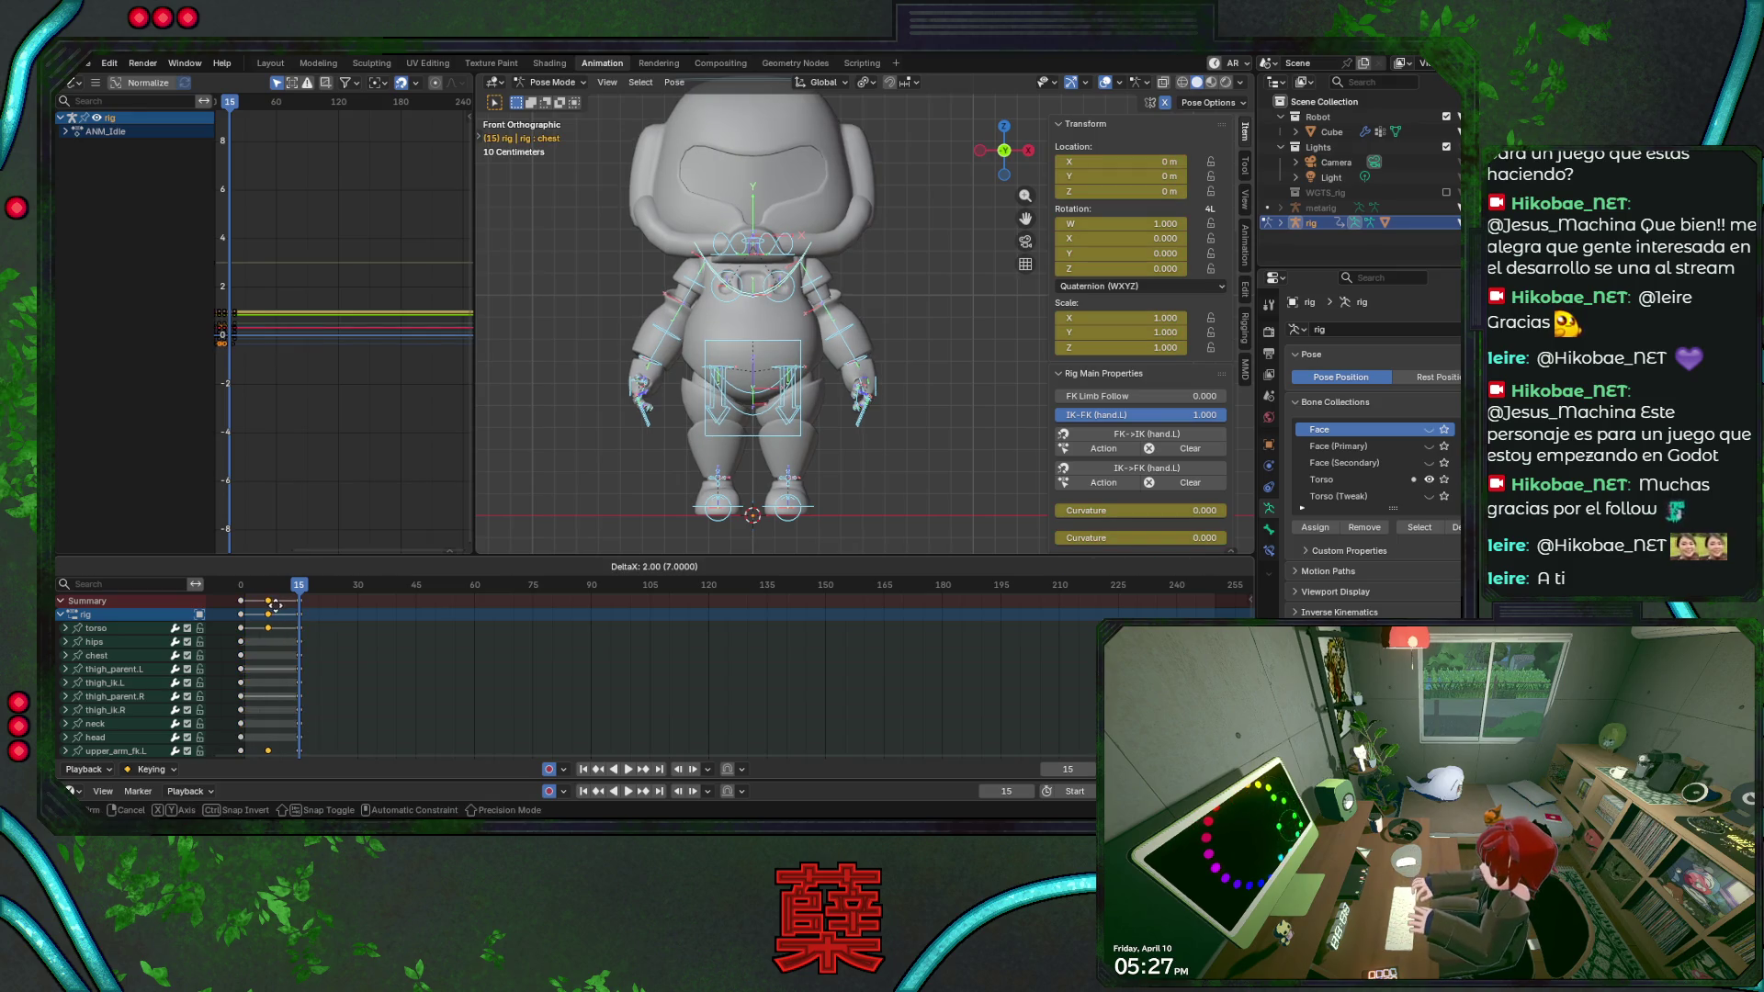
right_click(275, 607)
scroll(371, 644, "up", 1)
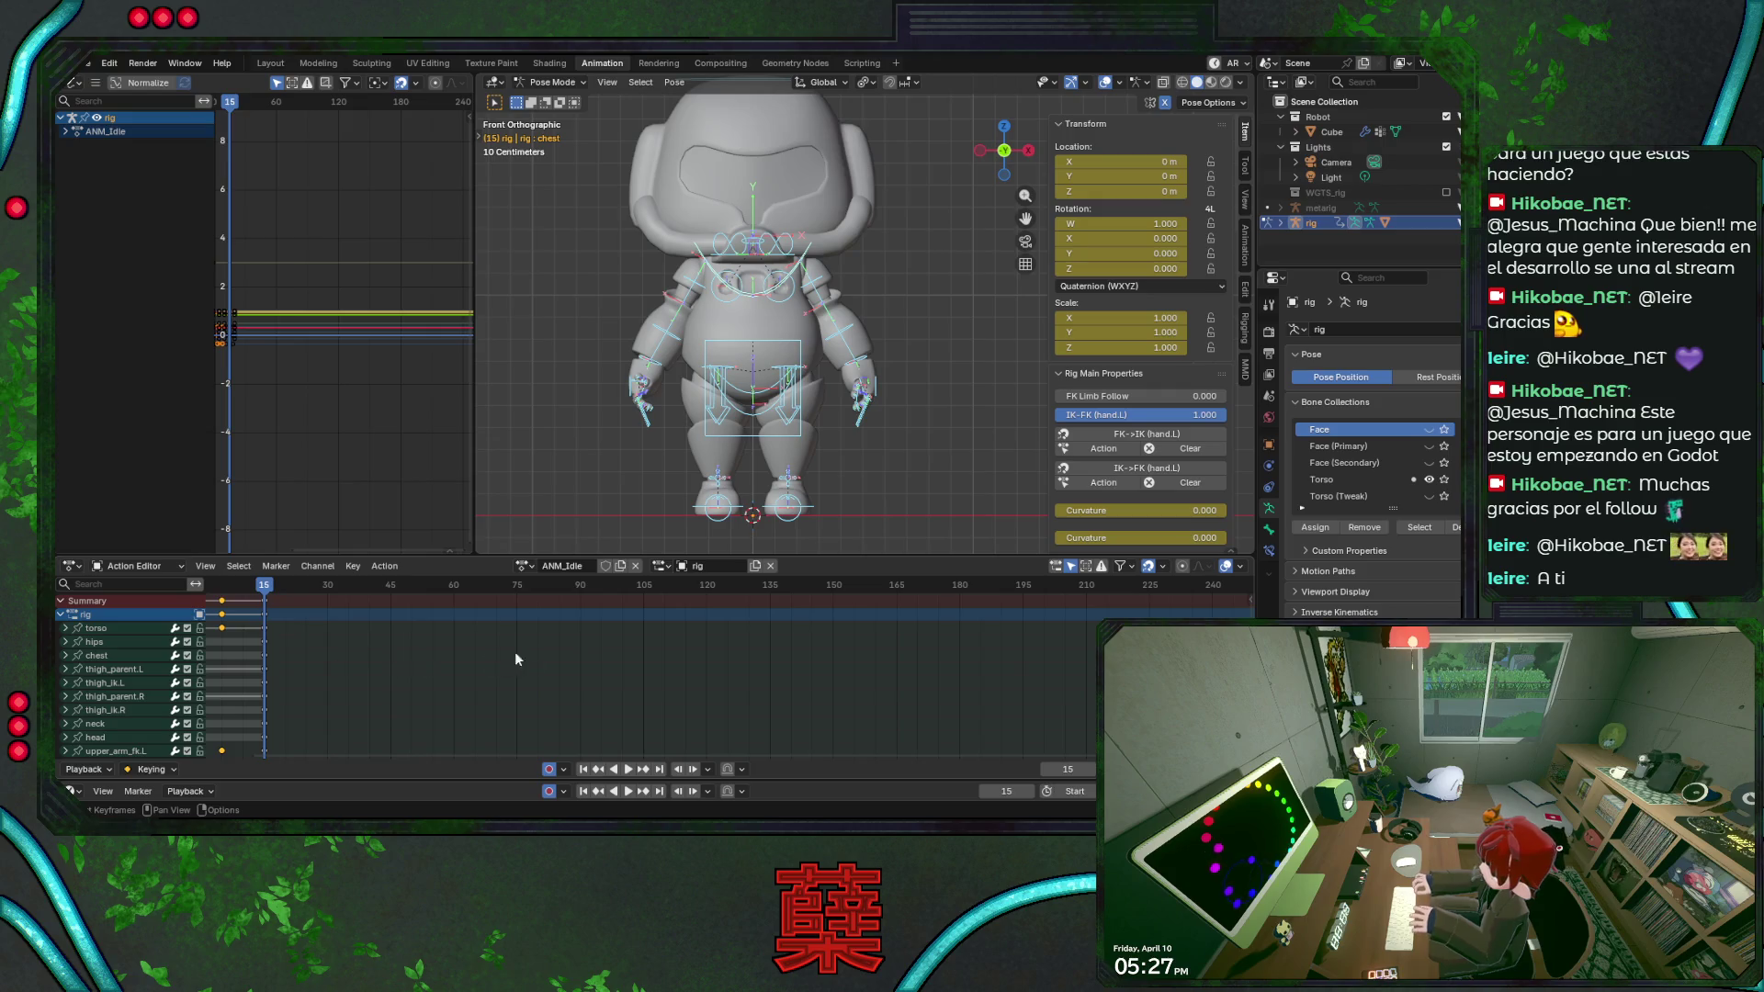
scroll(589, 639, "up", 3)
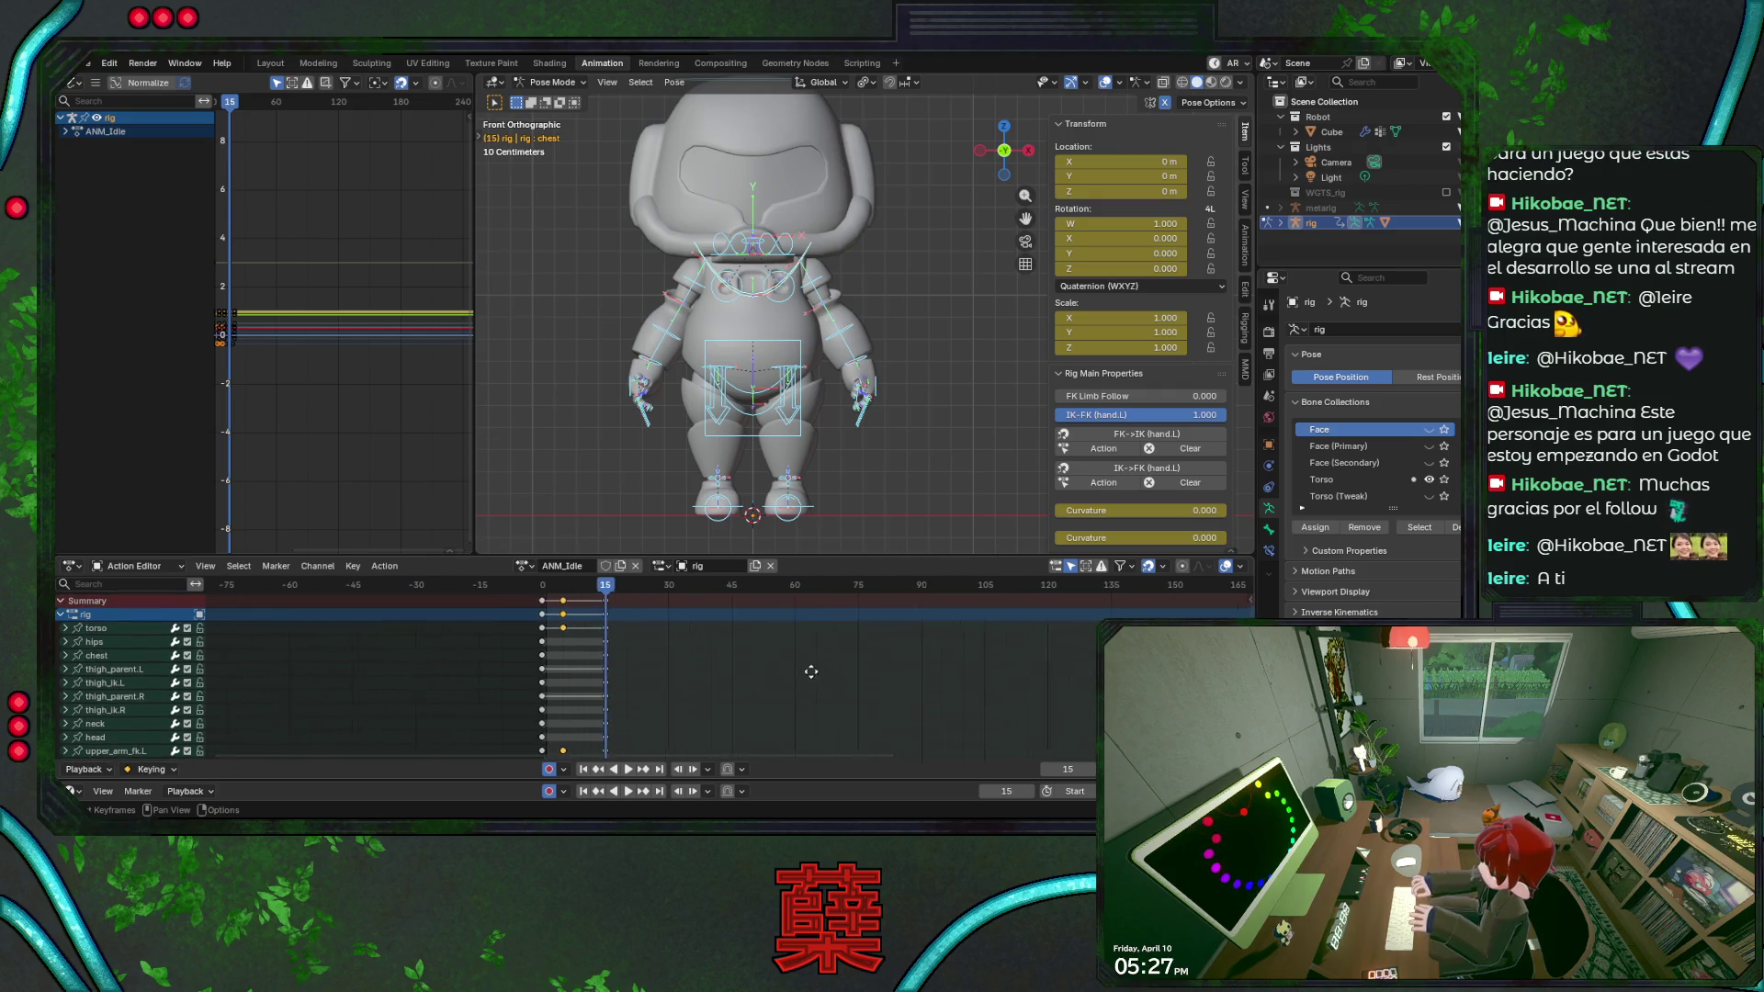
scroll(585, 655, "up", 3, "ctrl")
key("g")
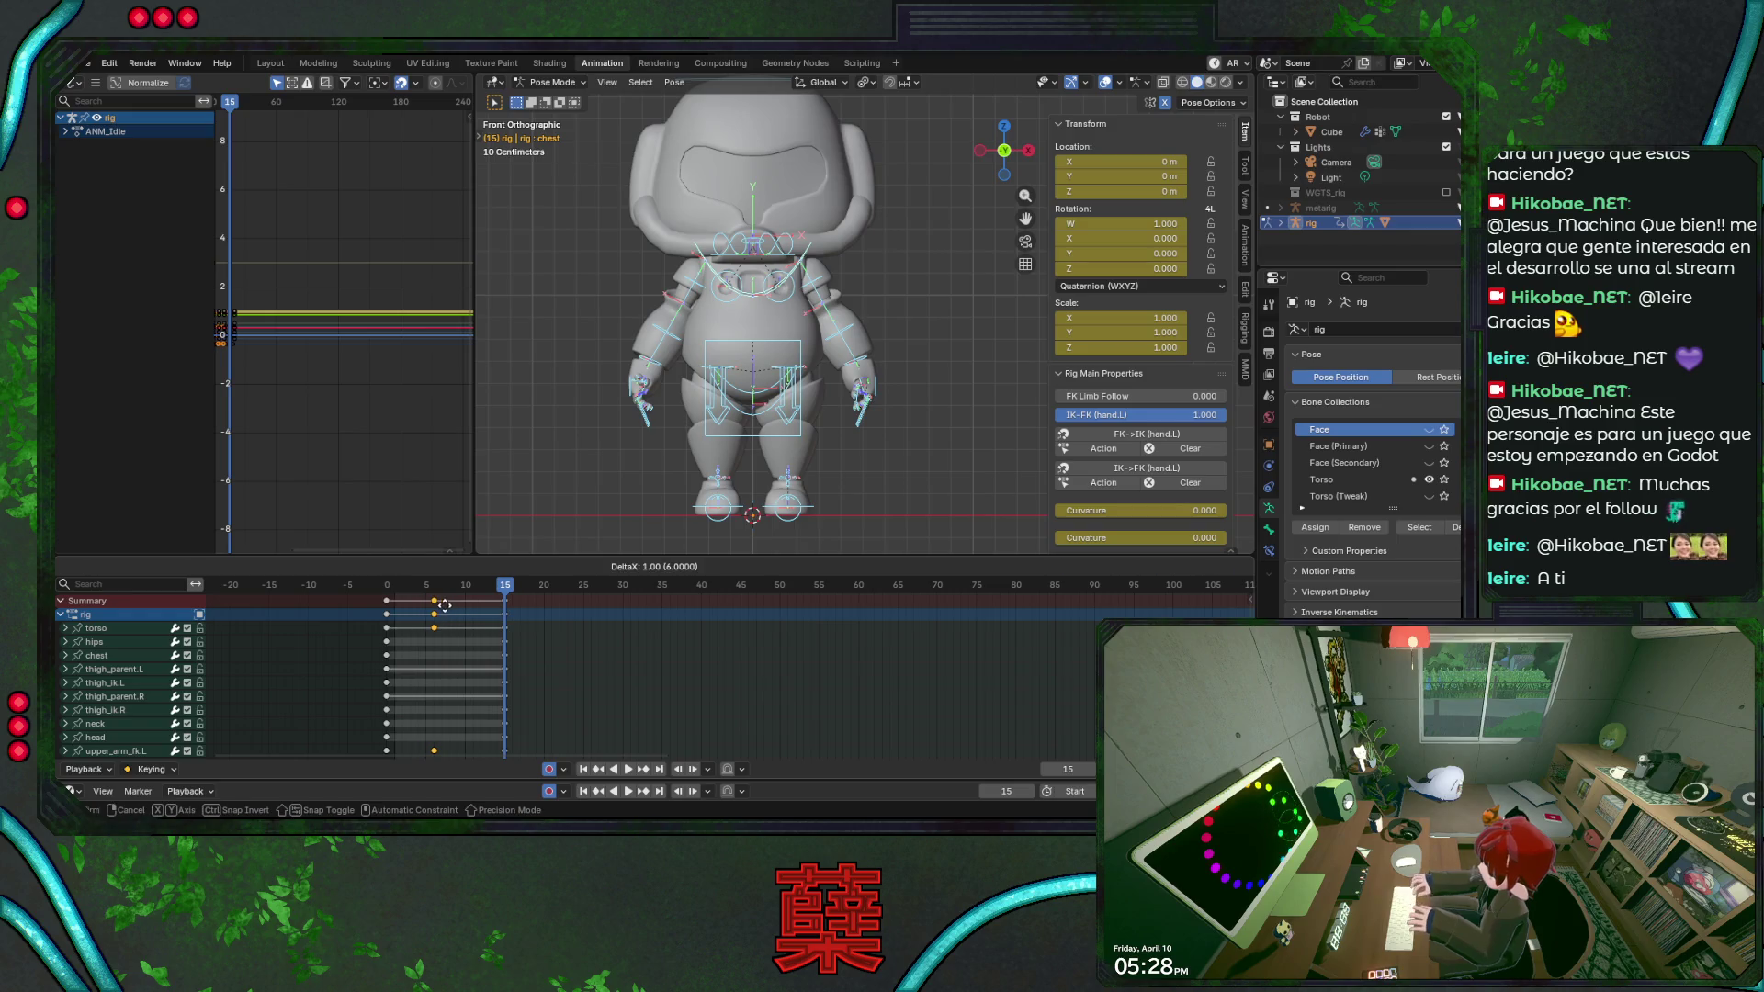
right_click(445, 606)
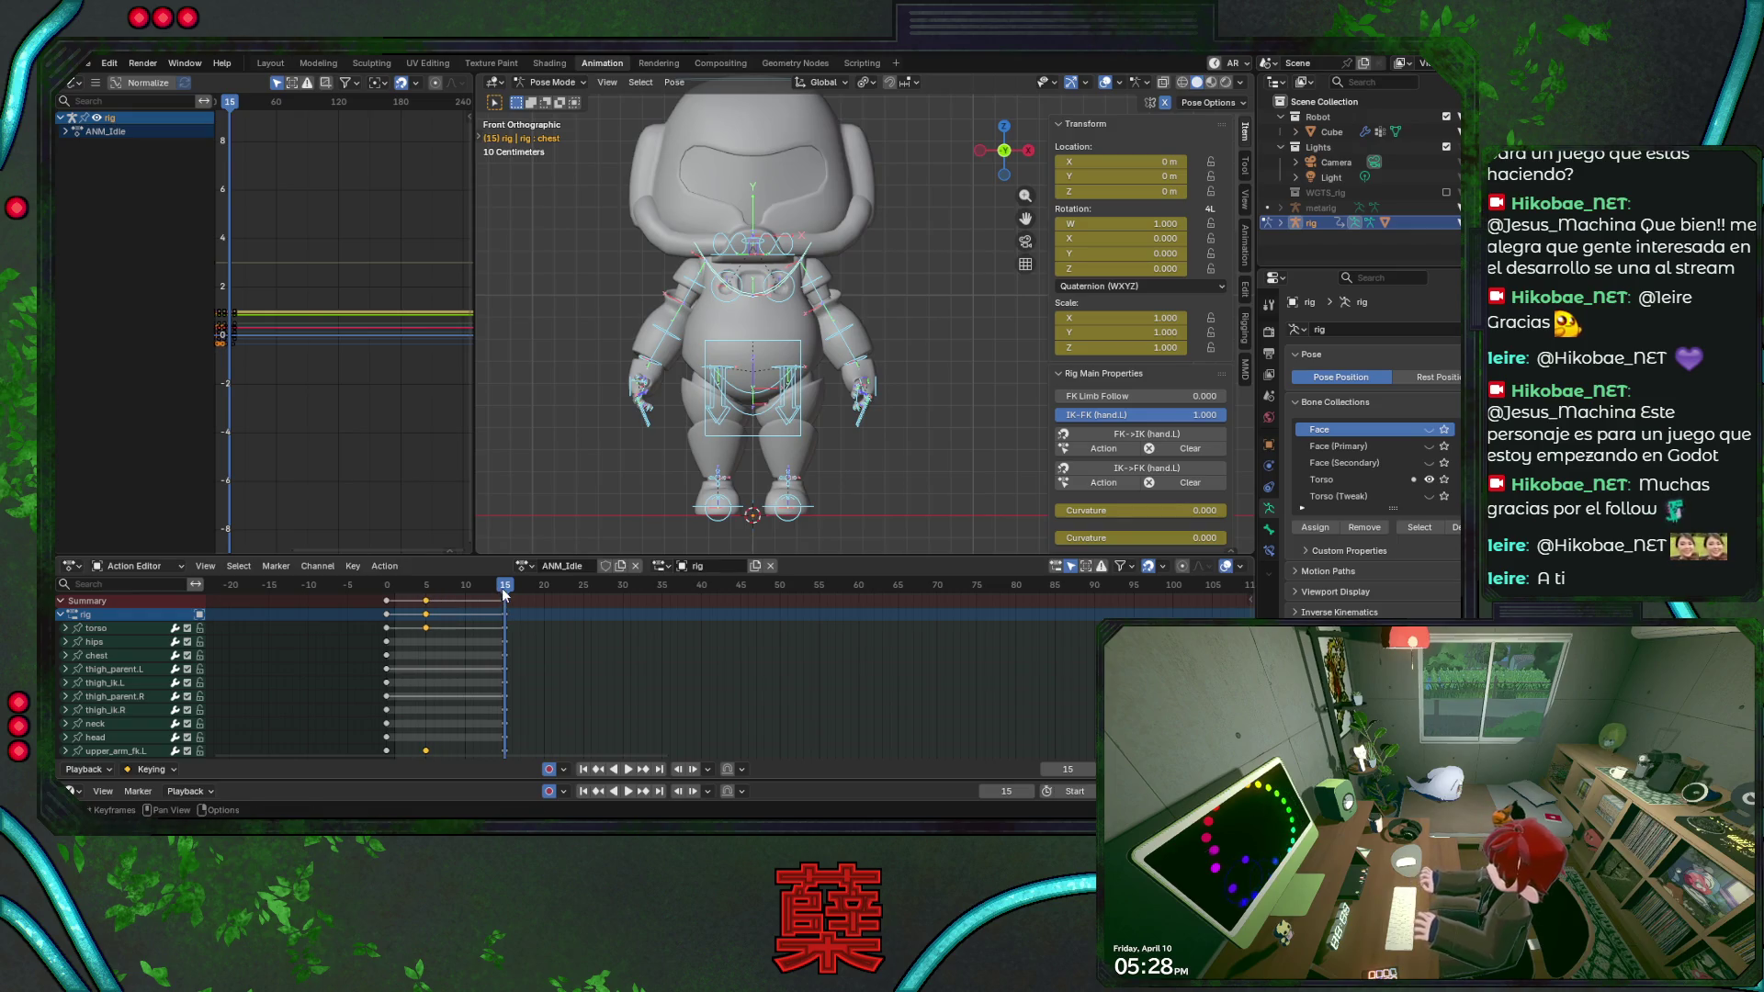
Duplicate the starting-pose keyframes to frame 10 with Shift+D and play the loop.
key("shift+d")
key("Return")
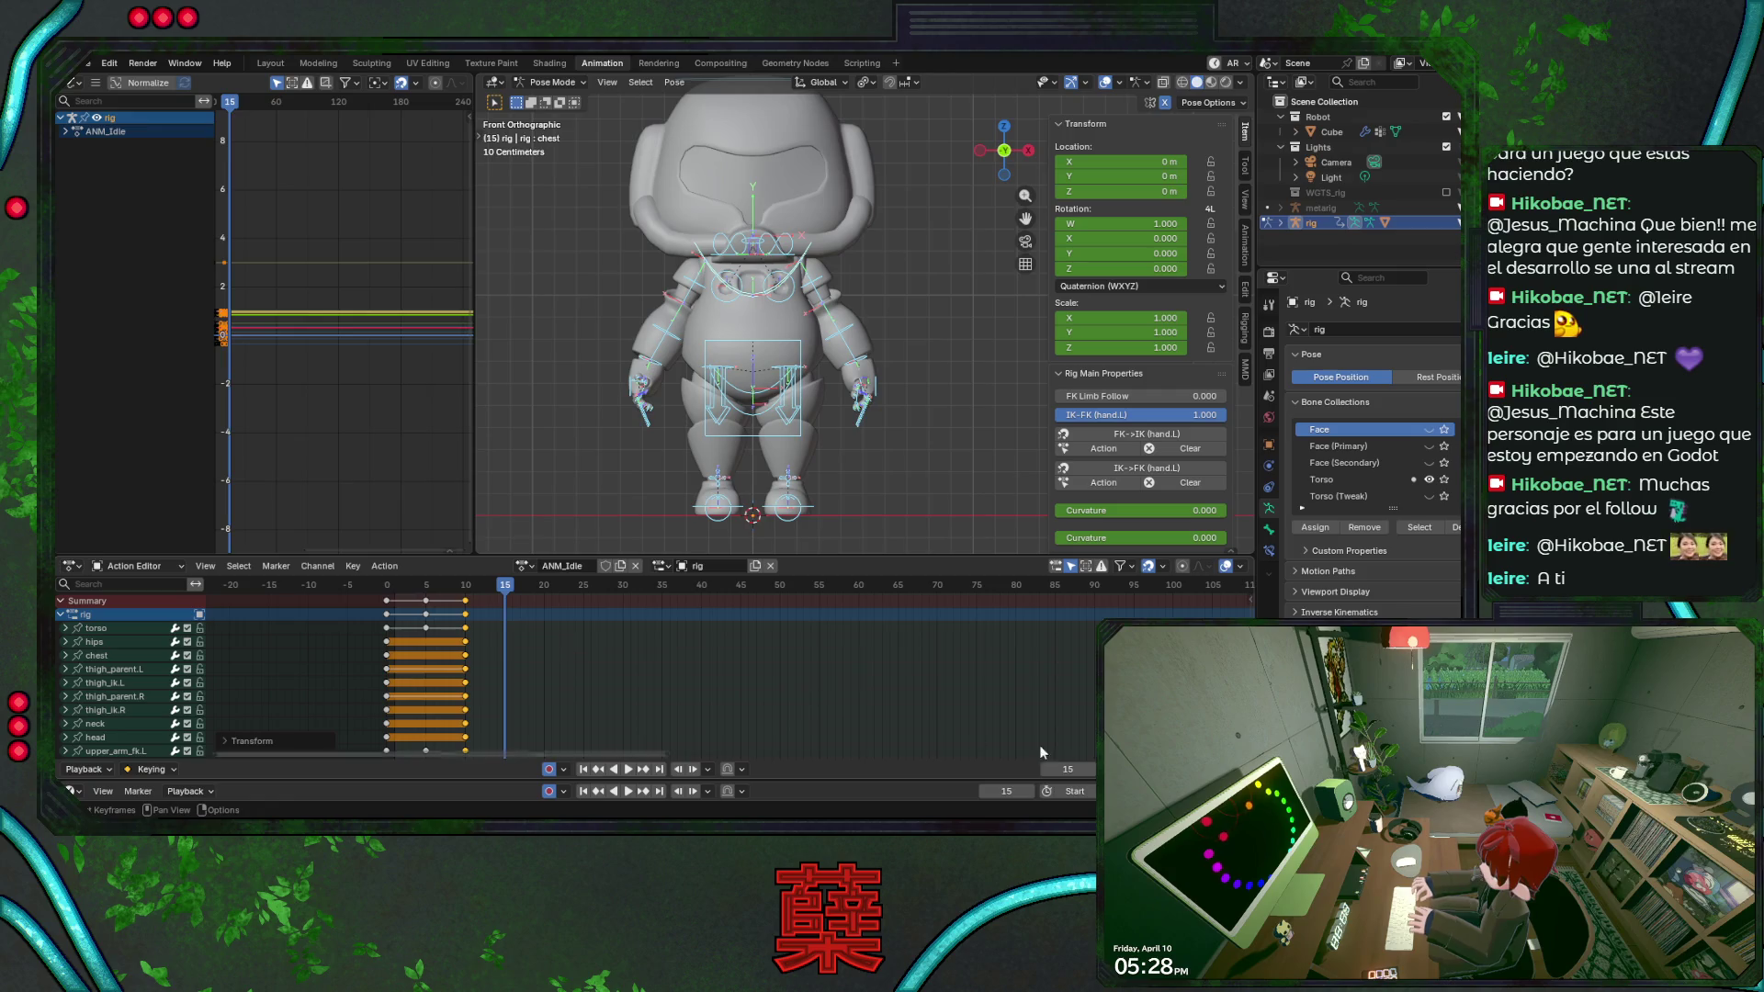
key("Escape")
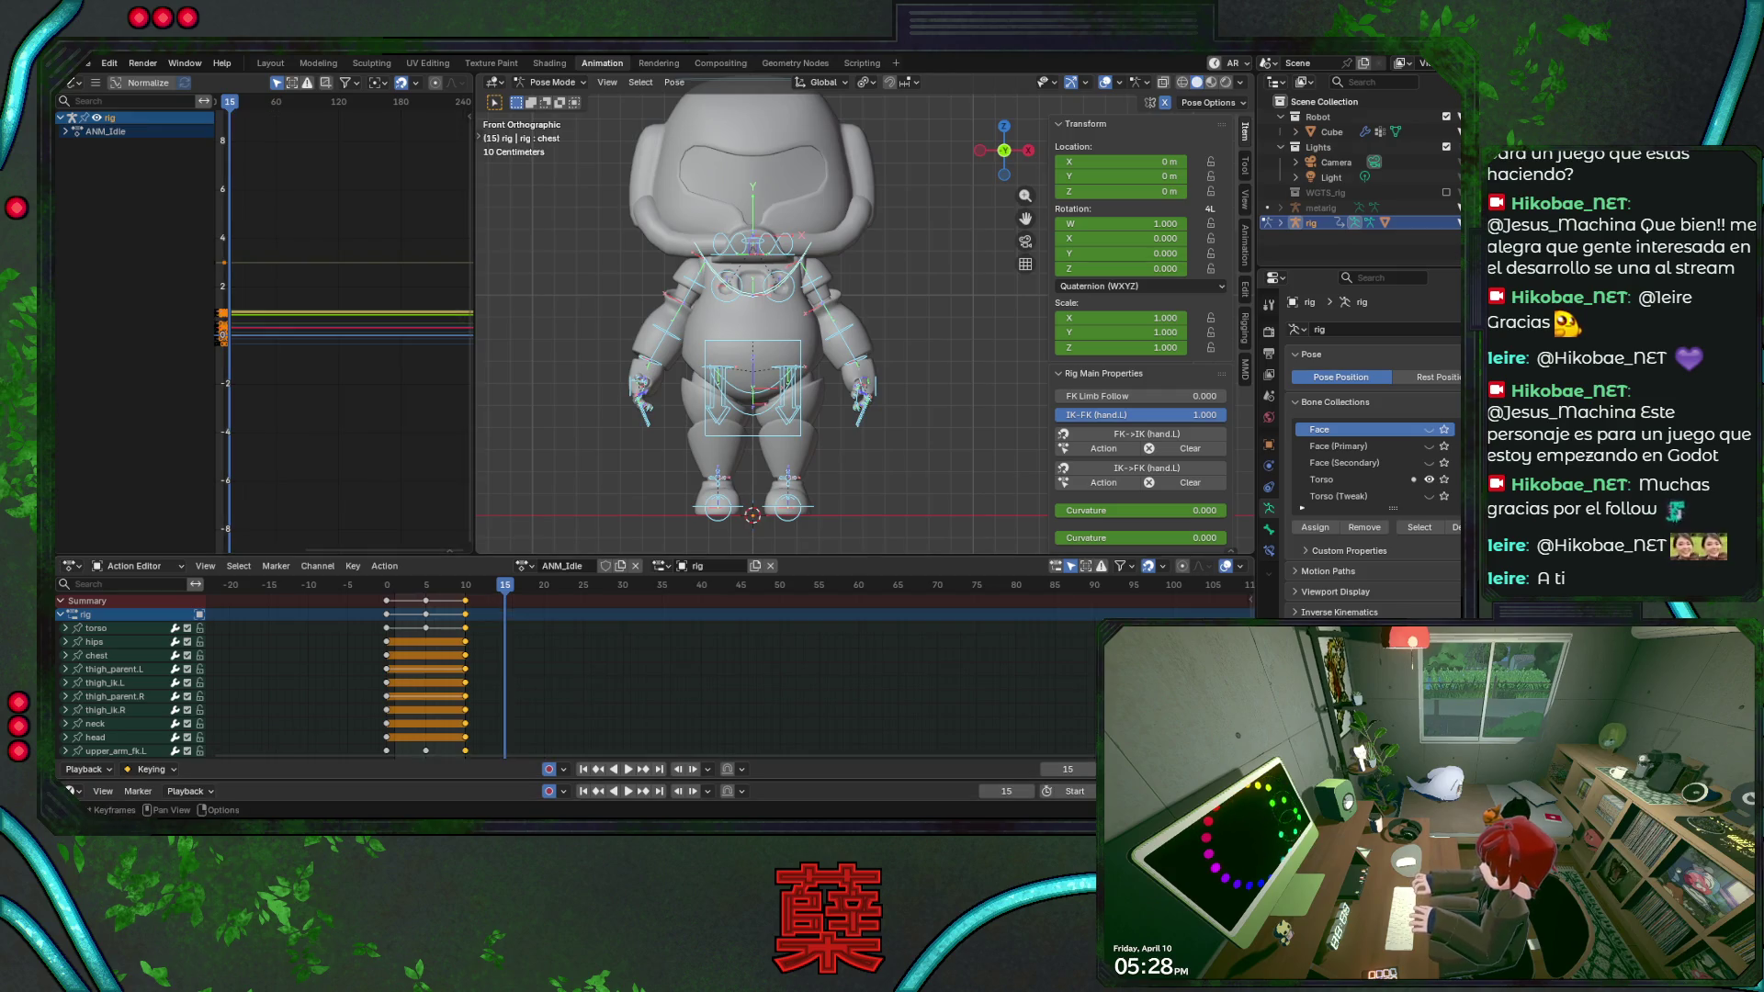
key("space")
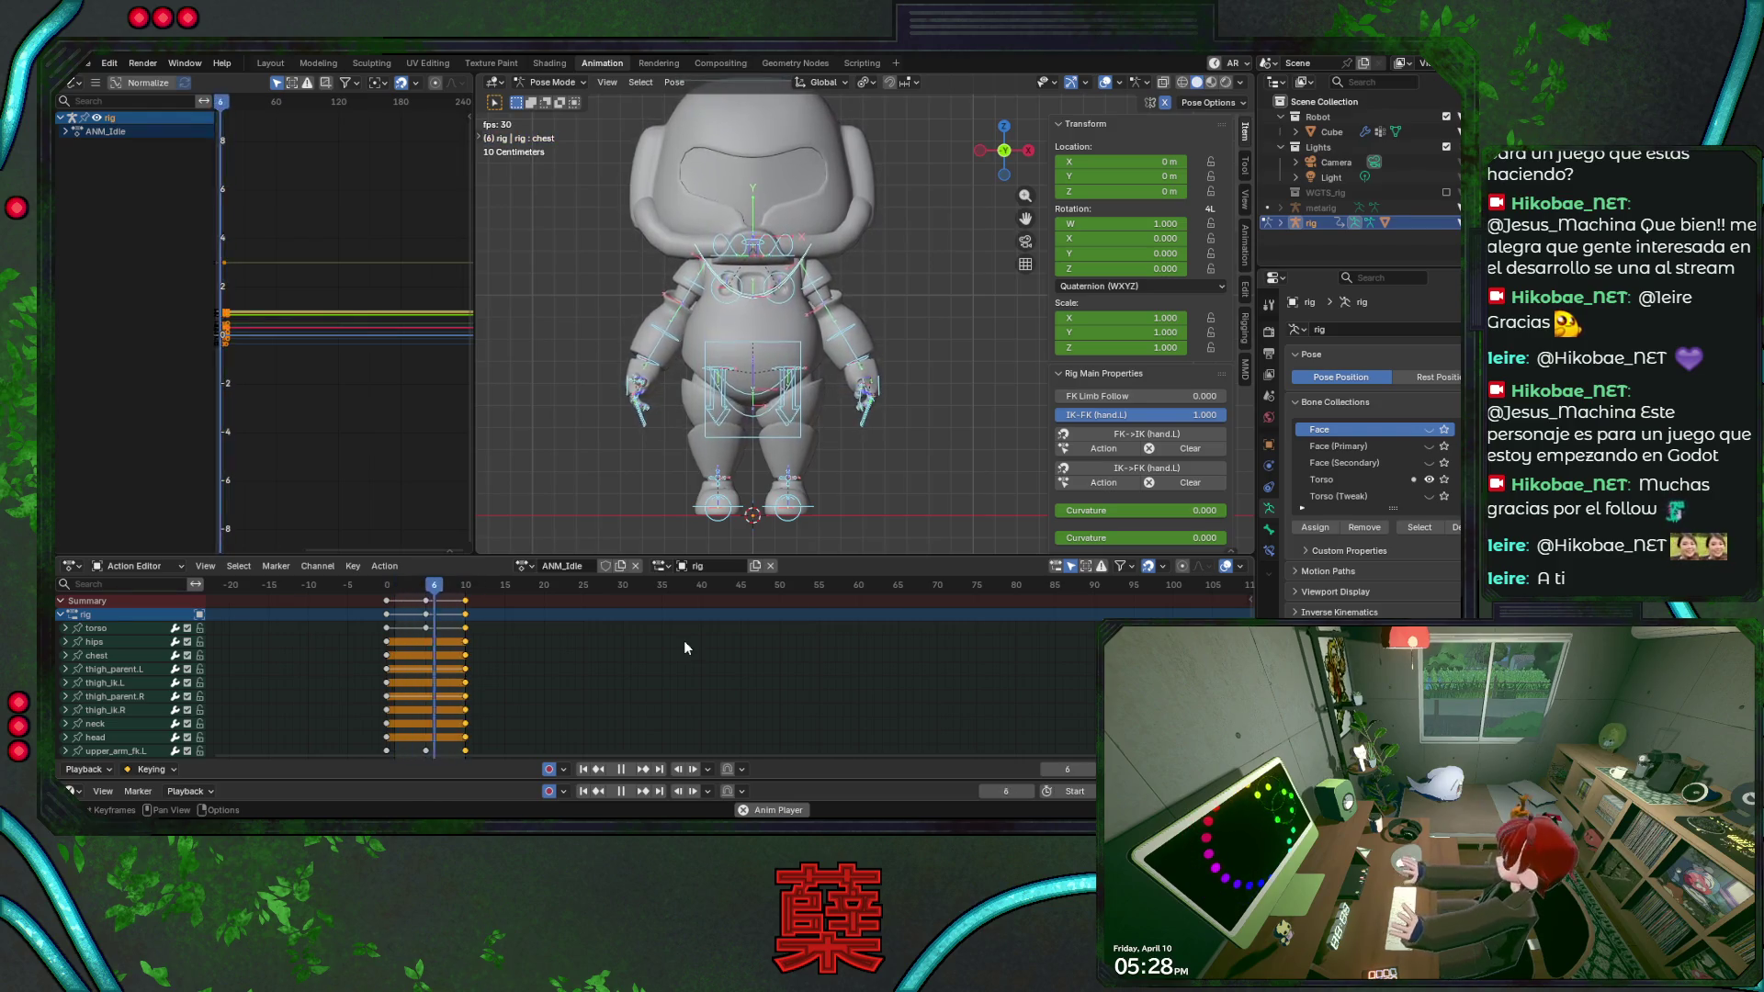
At frame 5 rotate hand_fk.L slightly and preview the hand motion.
key("space")
left_click_drag(409, 592, 427, 596)
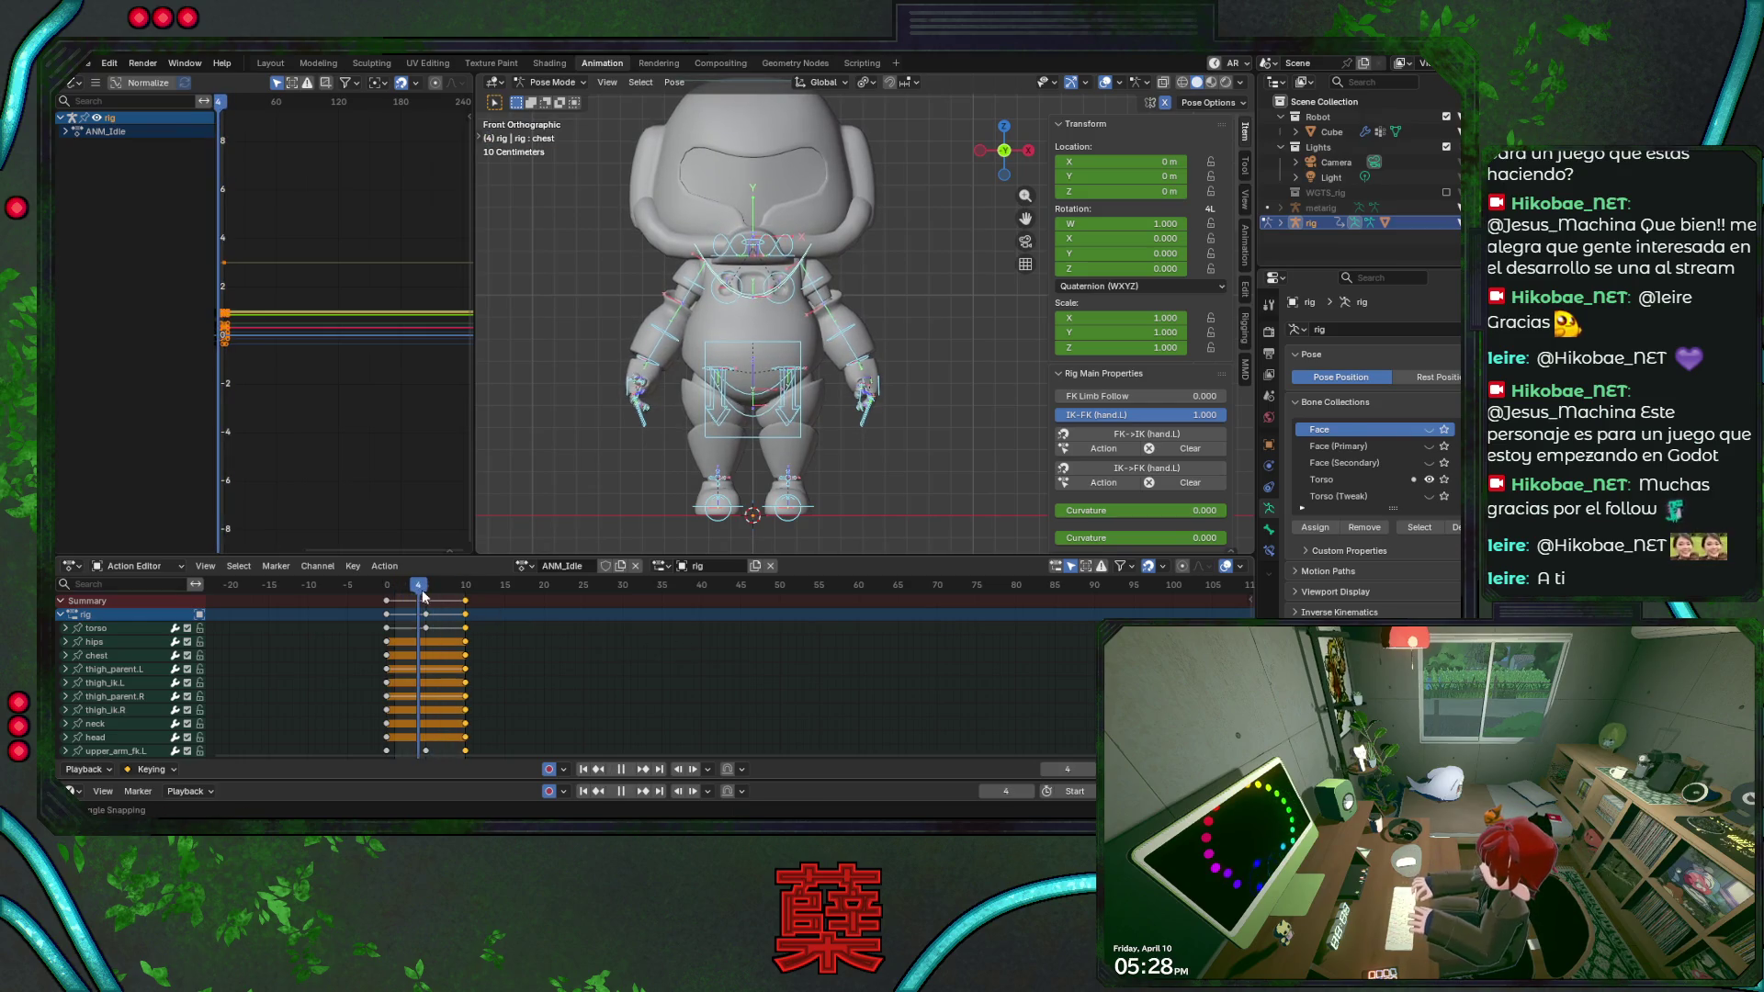
key("KP_3")
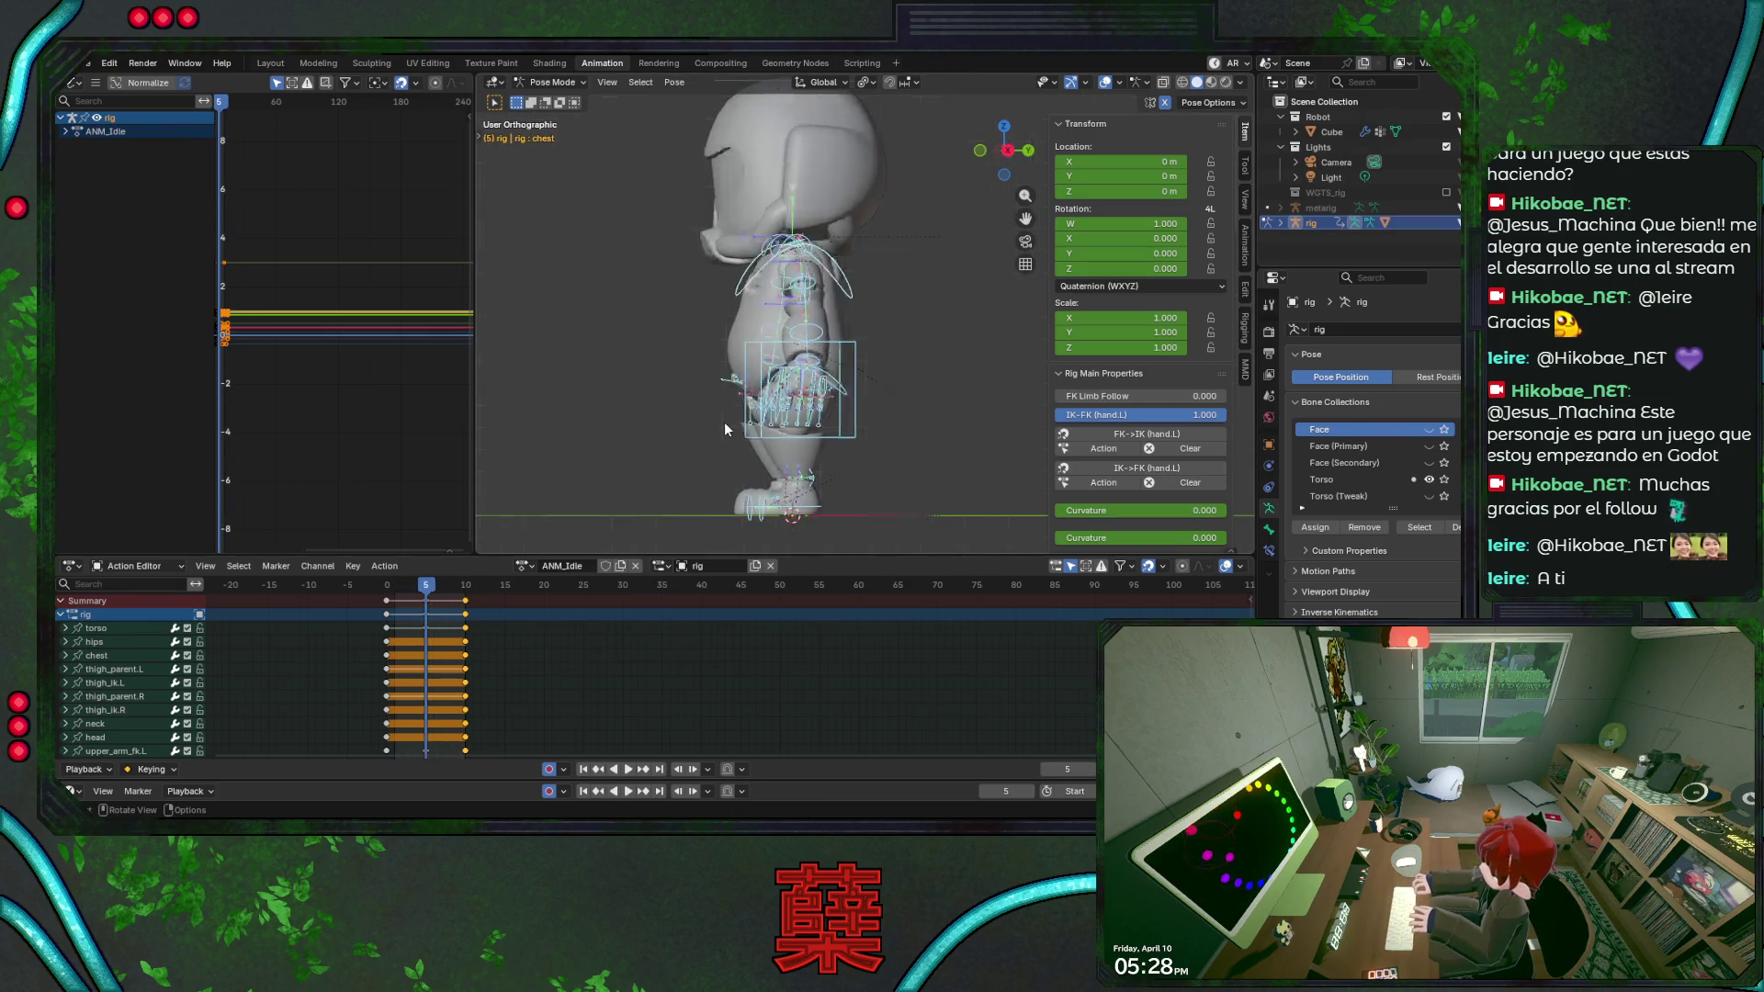
key("KP_1")
left_click(865, 367)
scroll(904, 408, "up", 1)
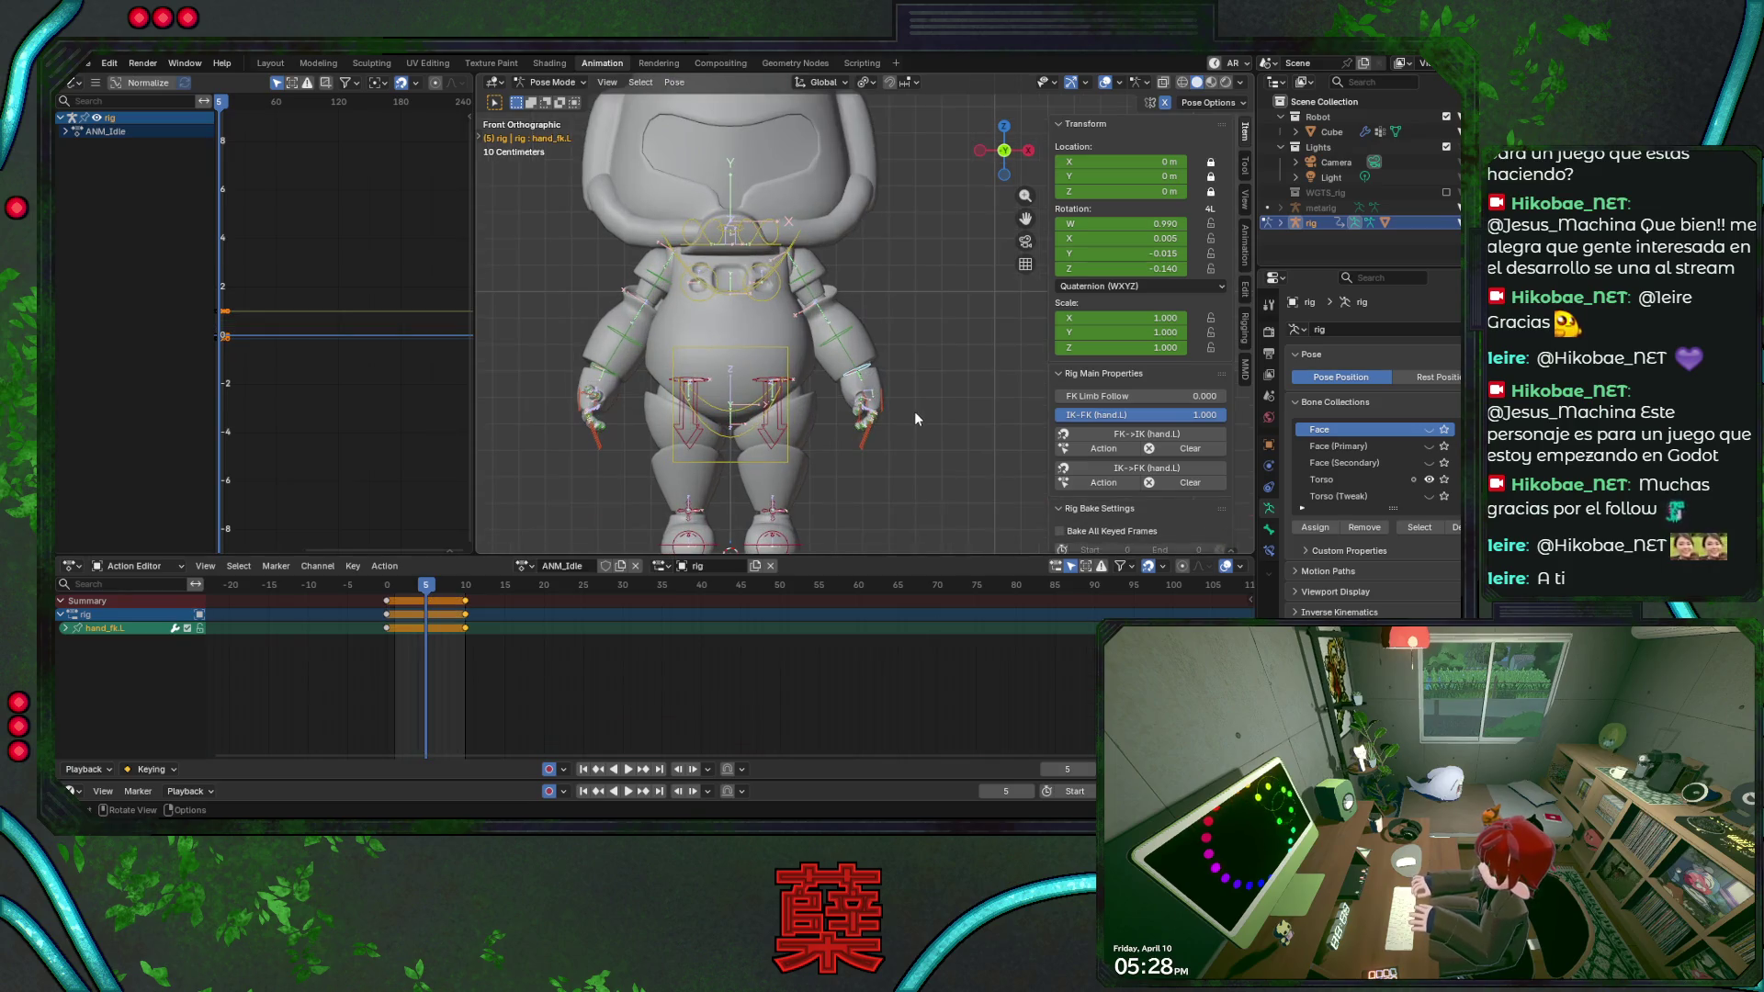
key("r")
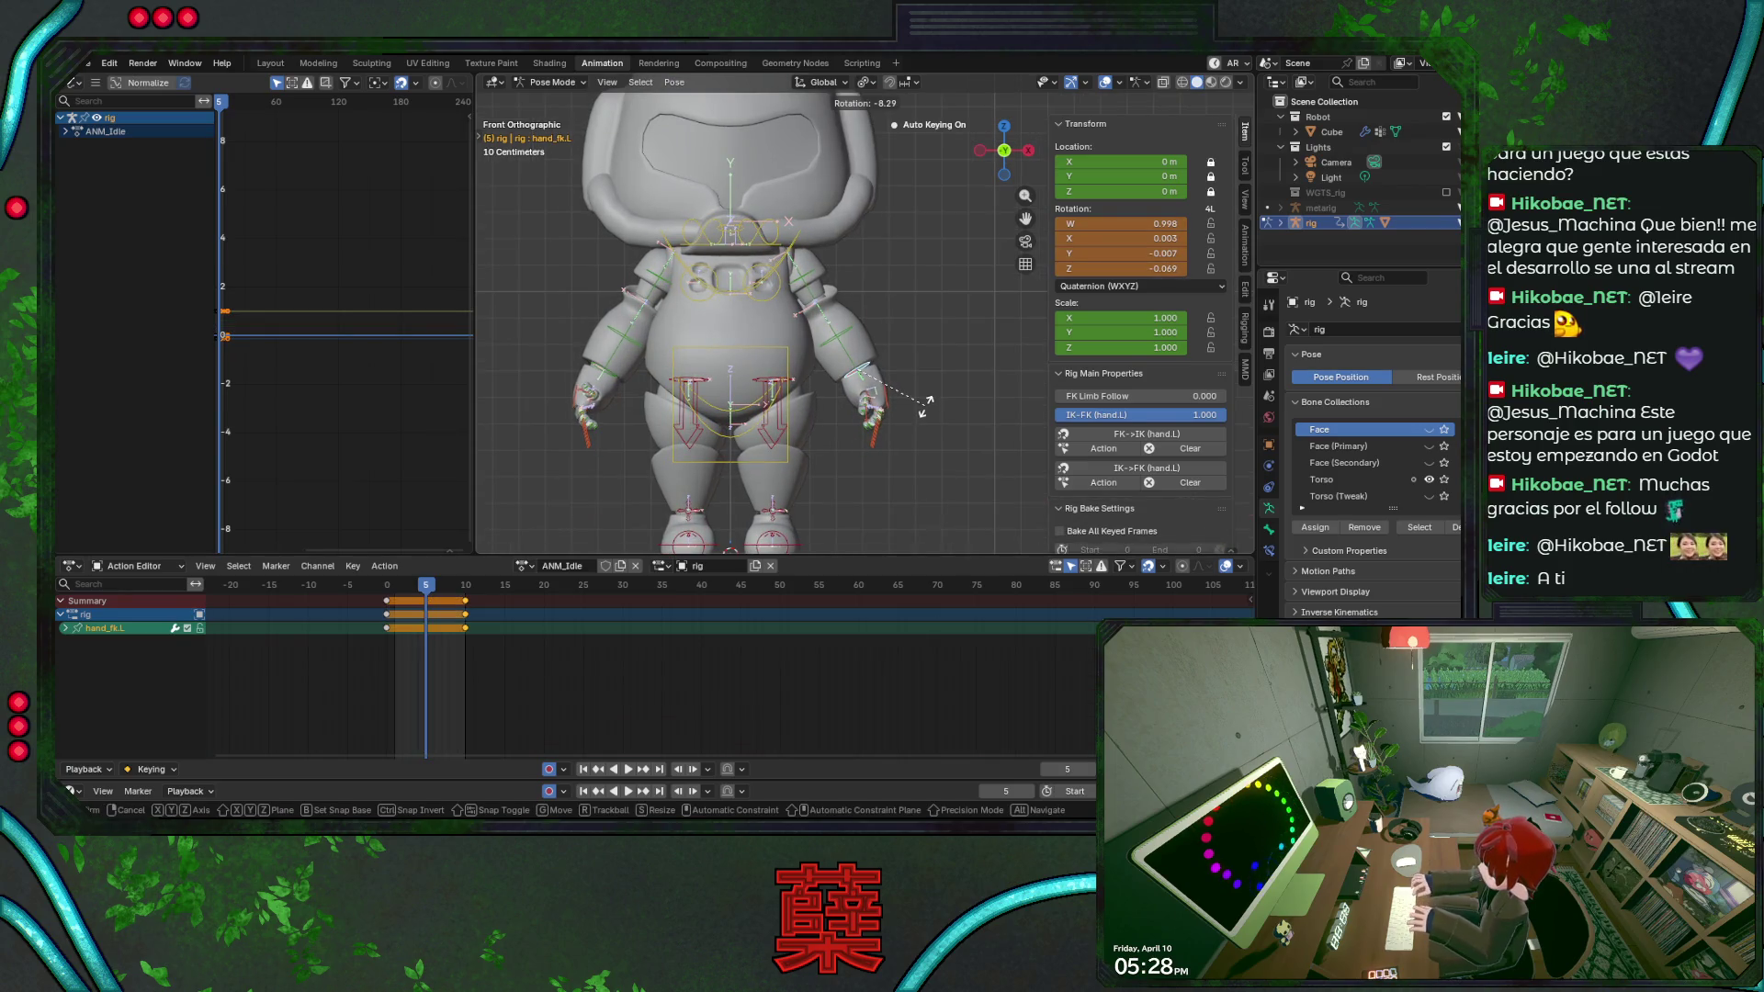
left_click(927, 403)
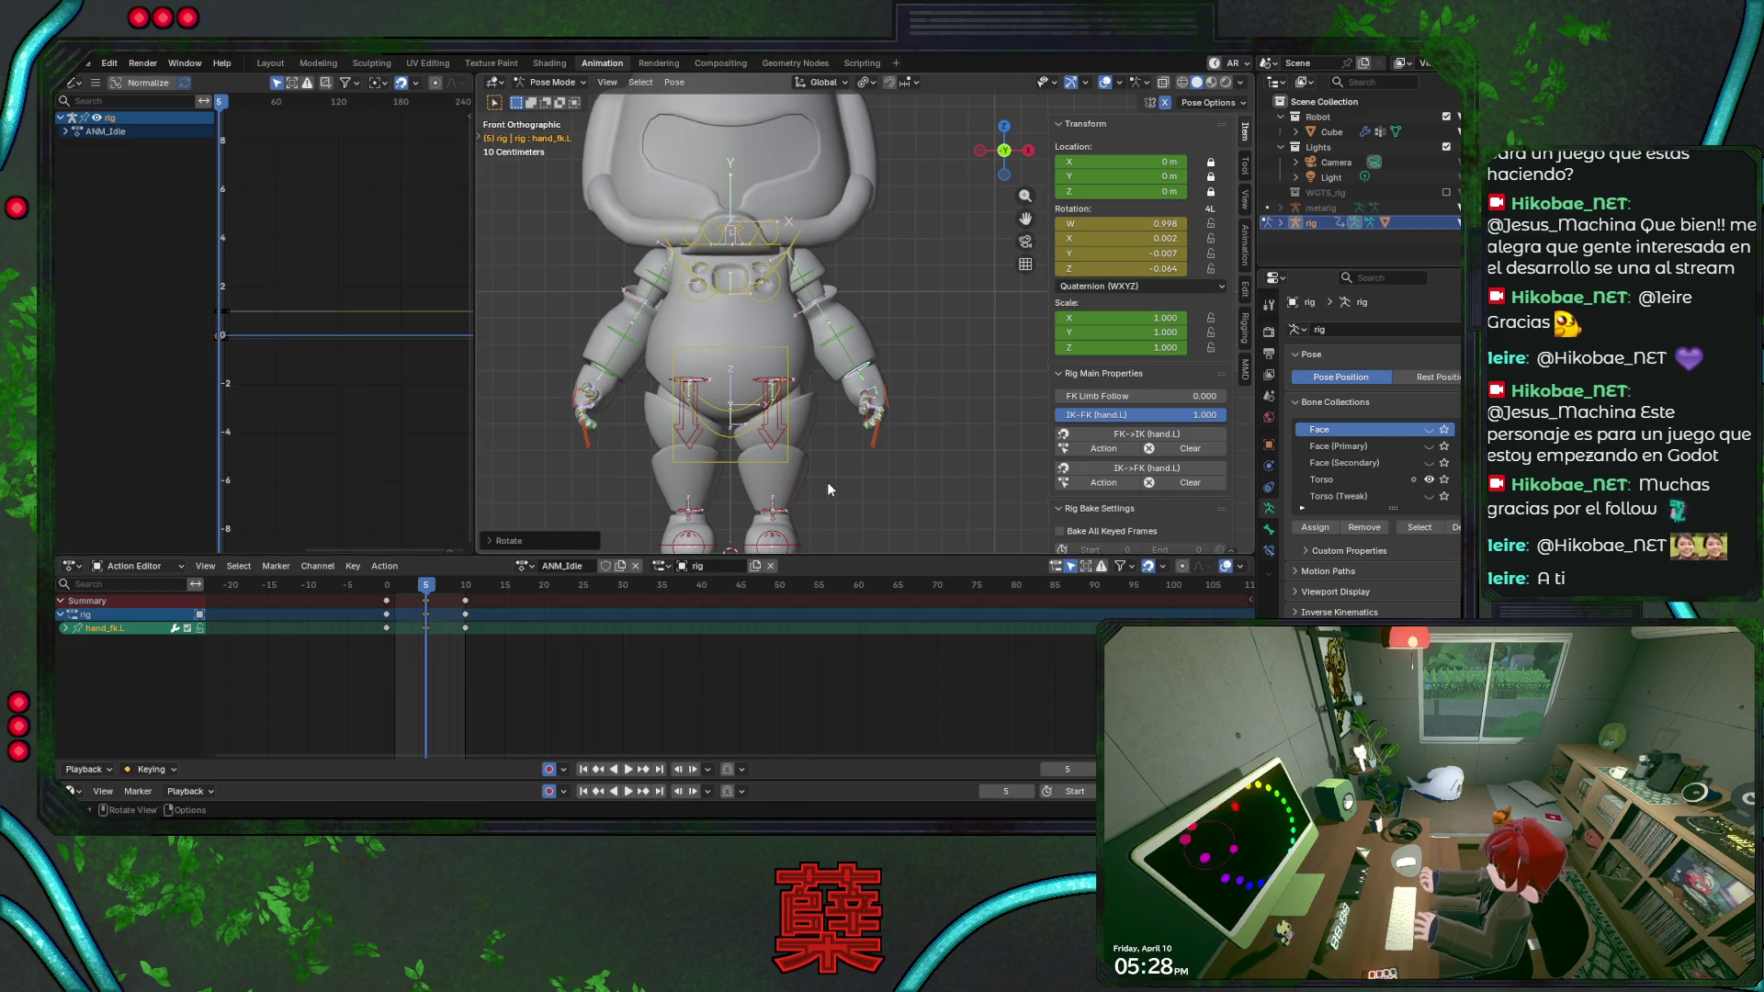
key("space")
key("space")
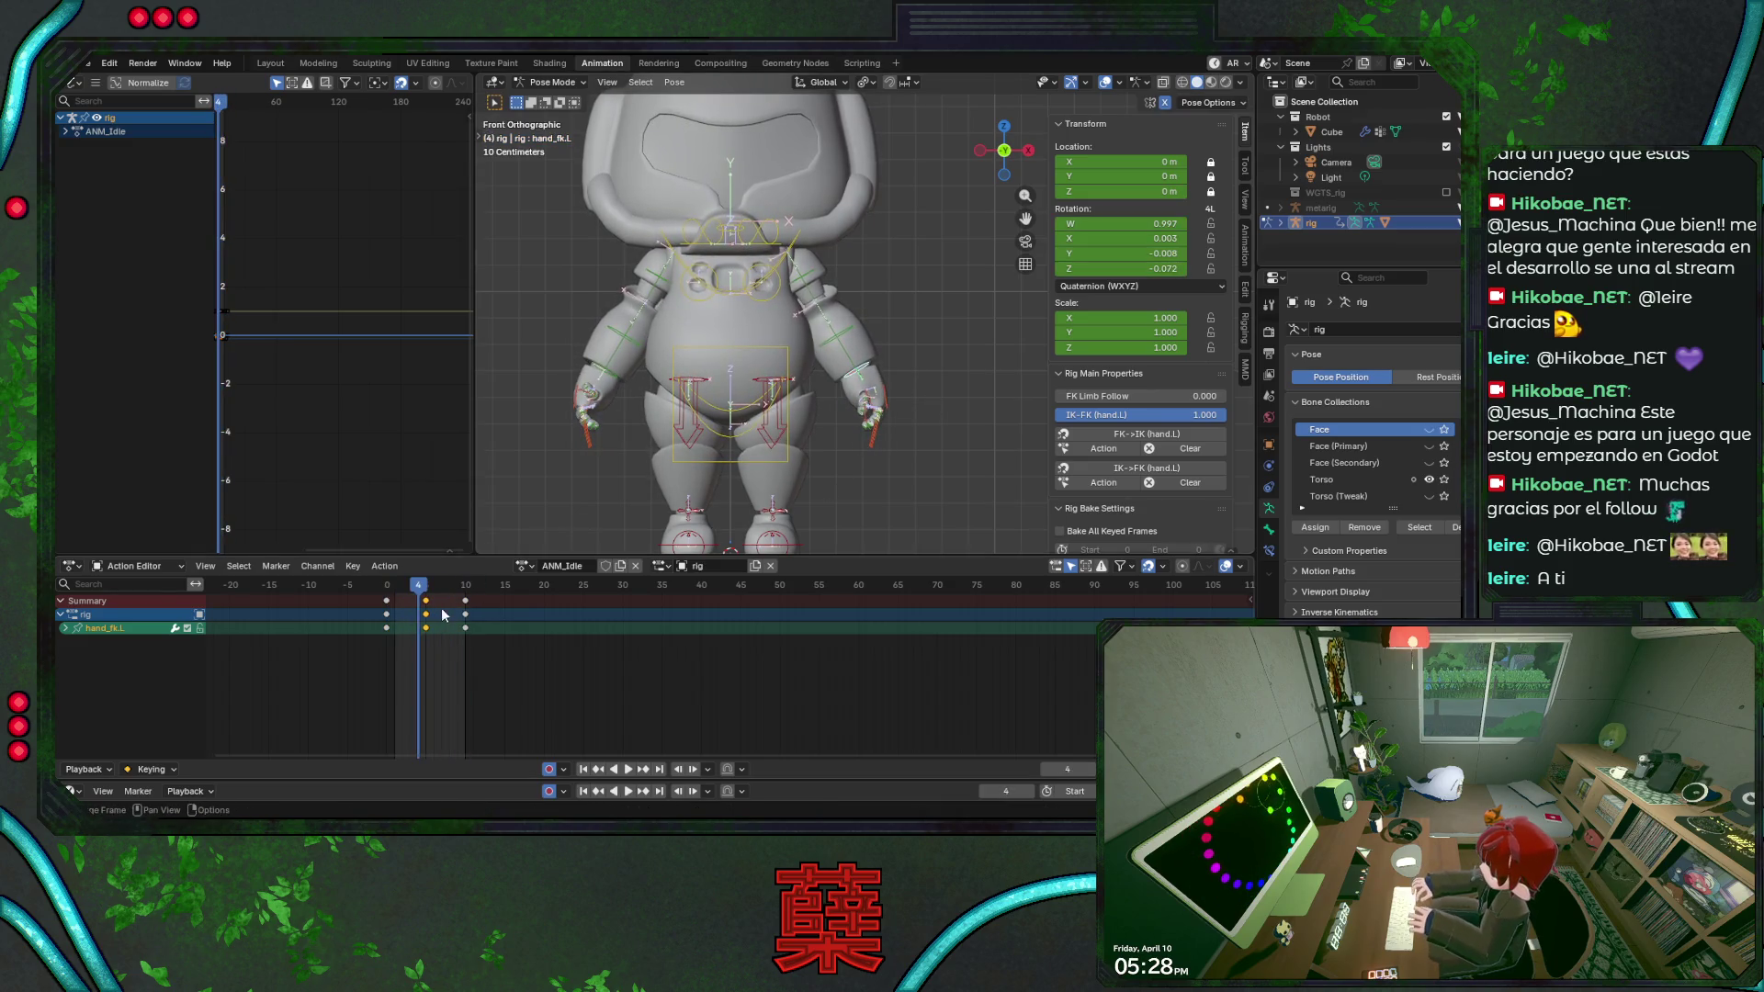
Reset the hand rotation and re-key a smaller Z-axis tilt at frame 5.
left_click_drag(424, 588, 428, 592)
key("alt+r")
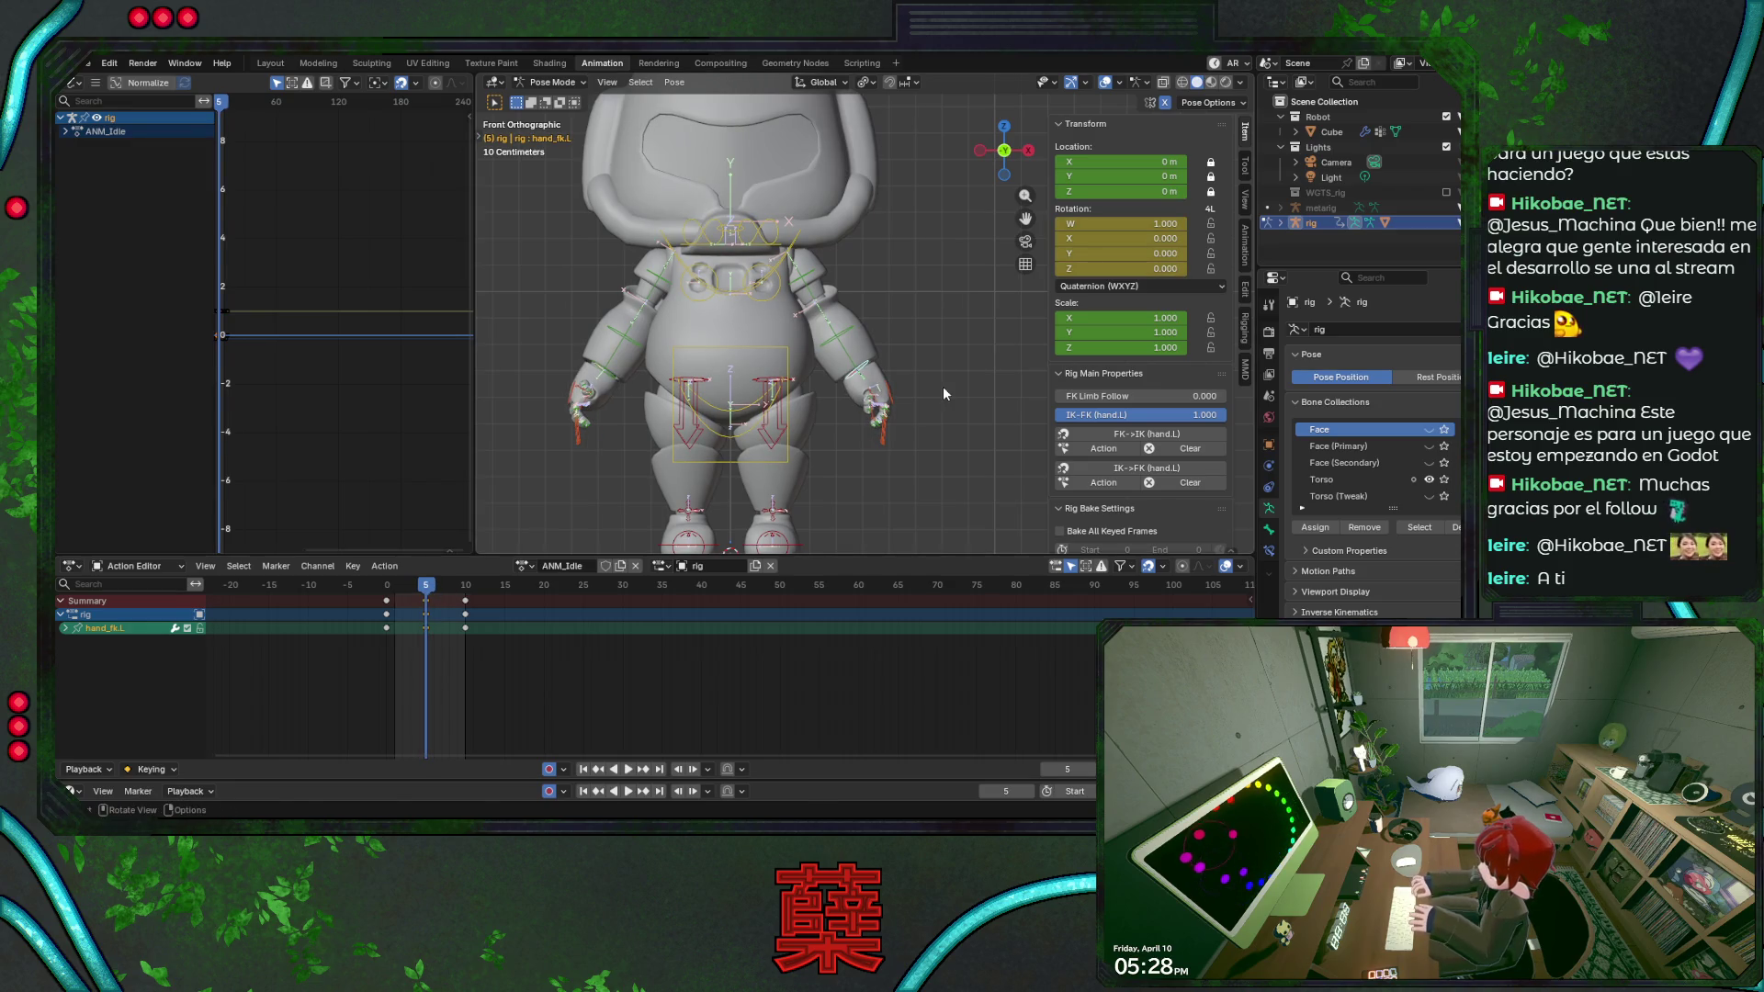
key("r")
key("z")
key("z")
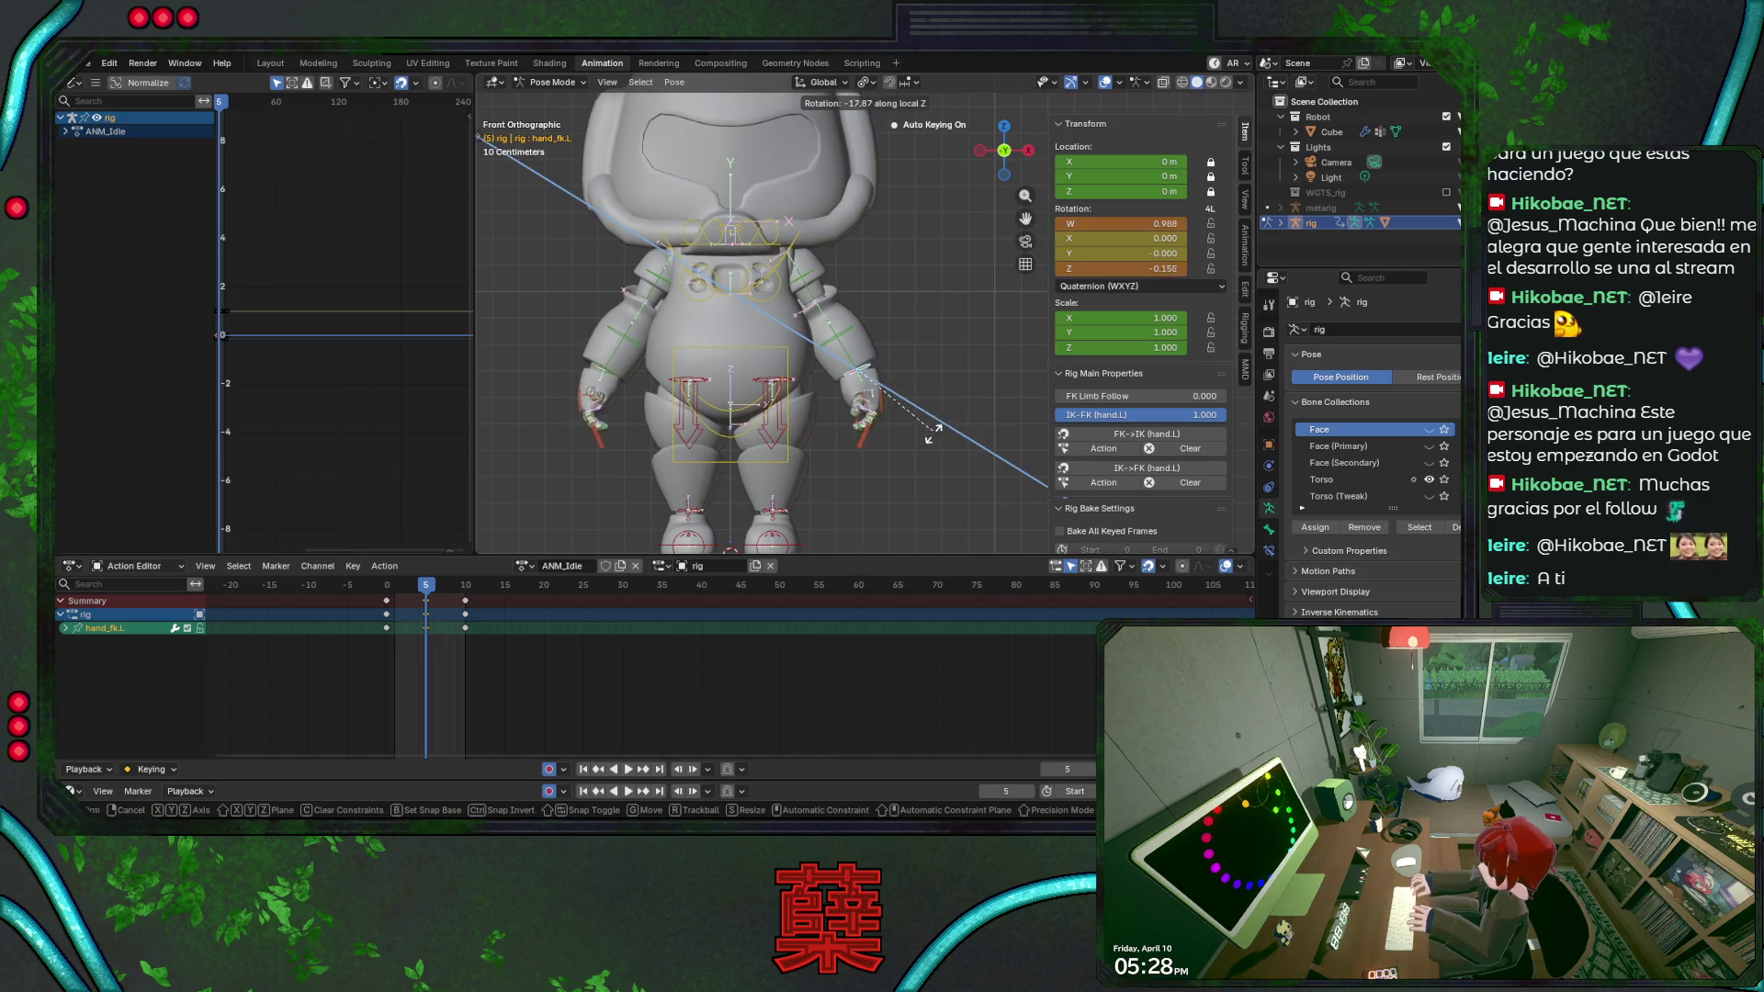
left_click(930, 437)
key("space")
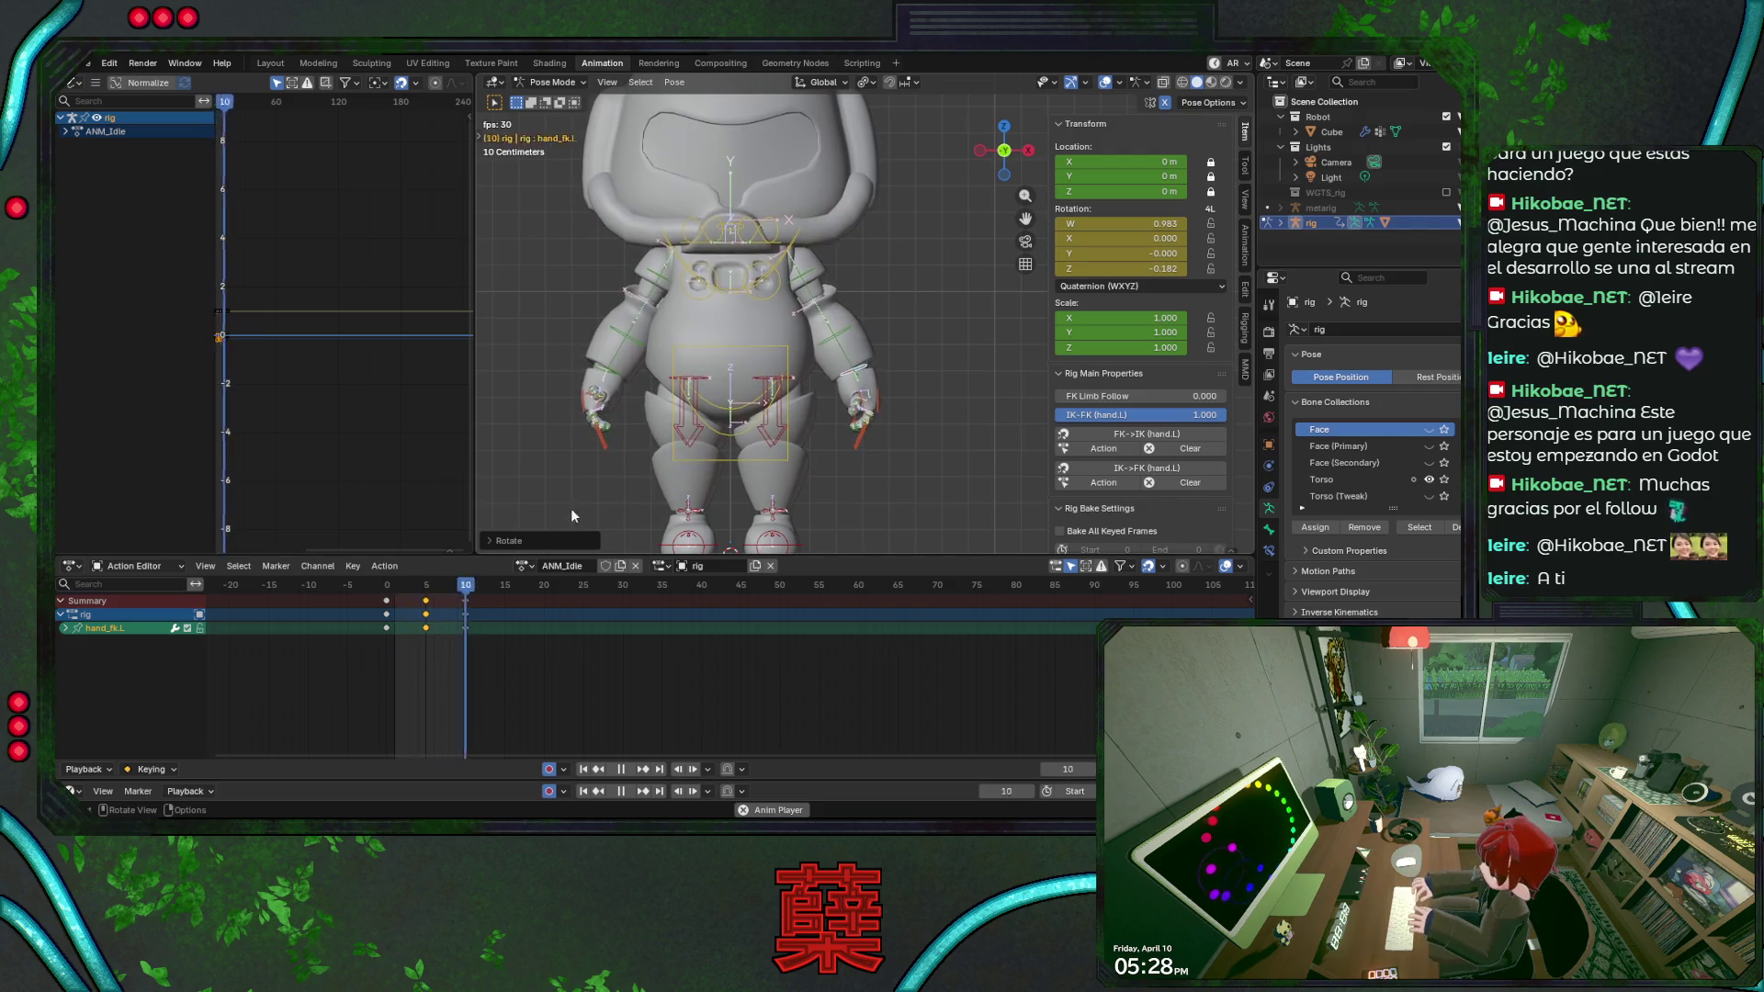
key("Escape")
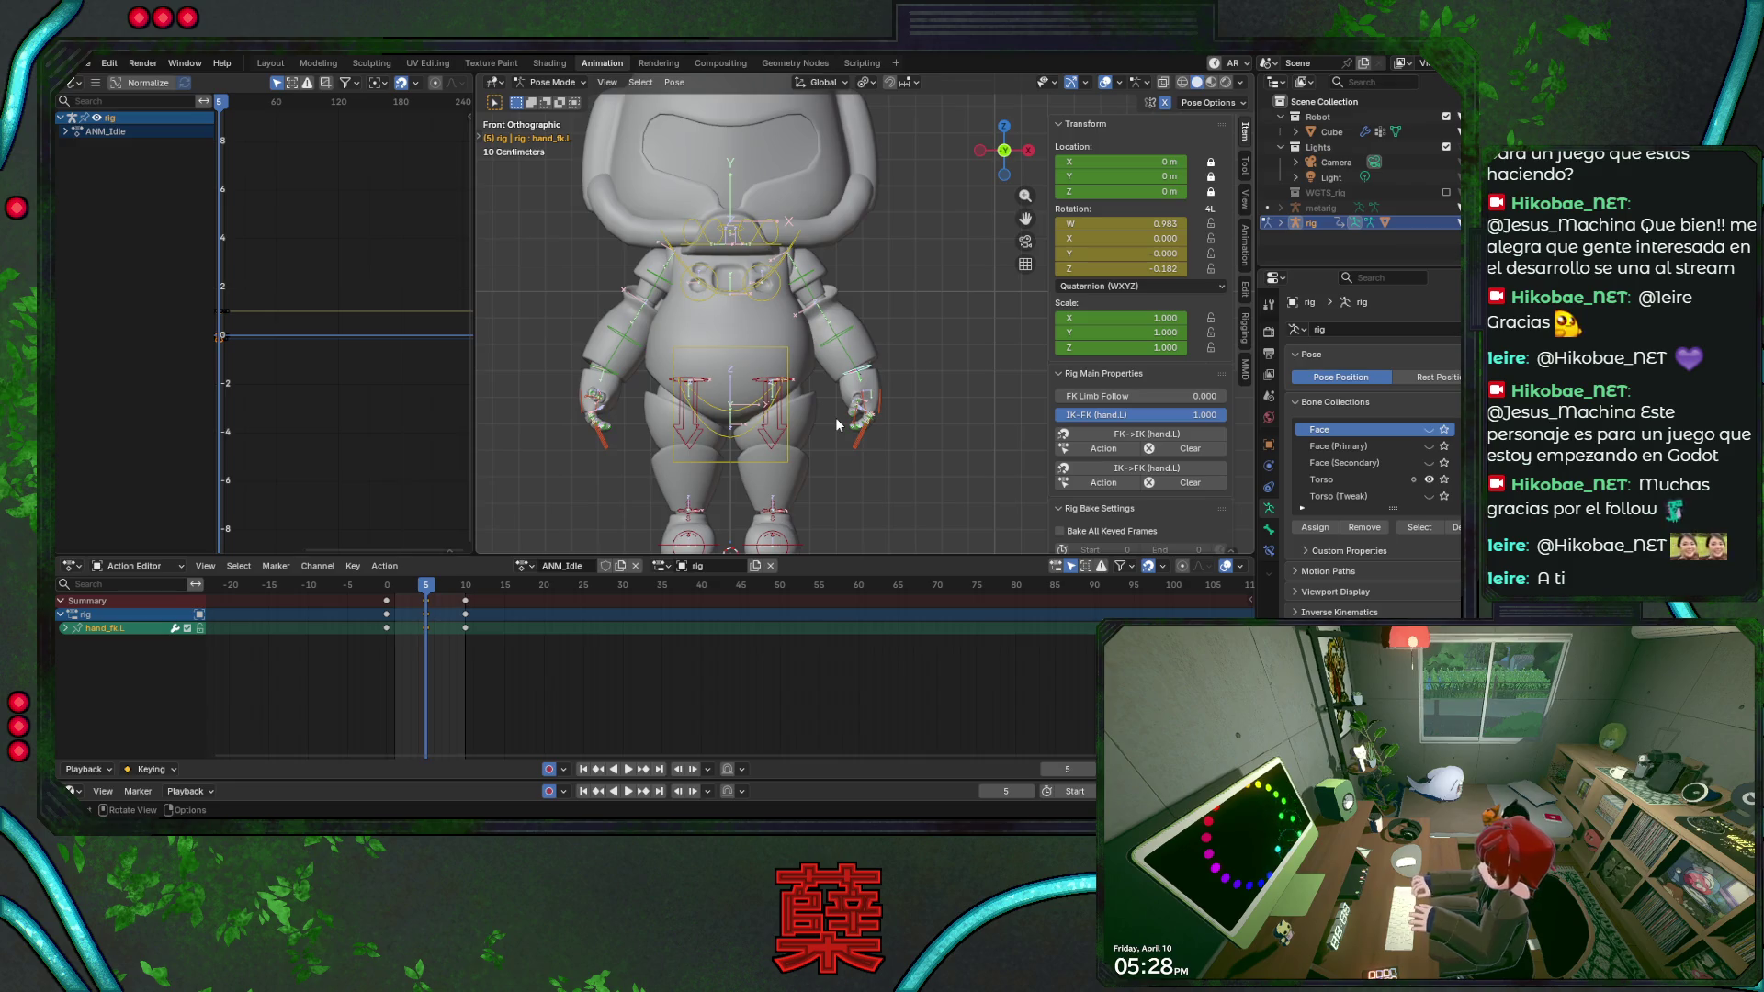
Adjust the left hand's local Z rotation again and check it from front and side.
key("r")
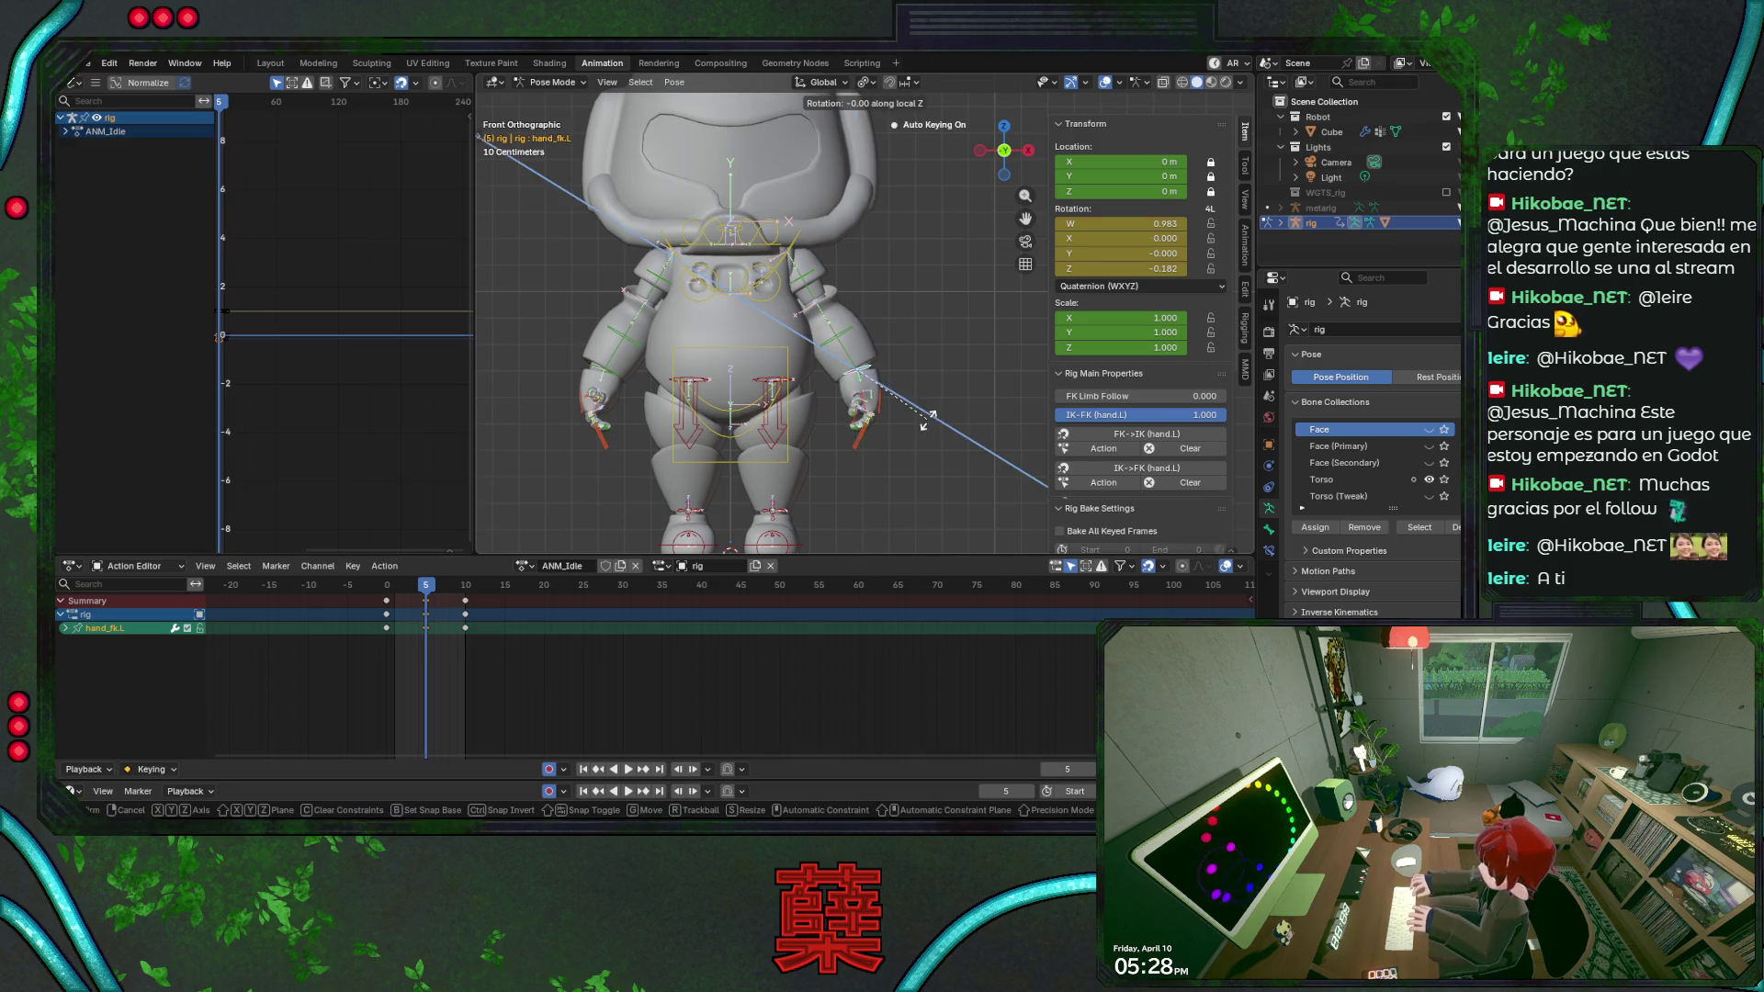
left_click(944, 411)
key("space")
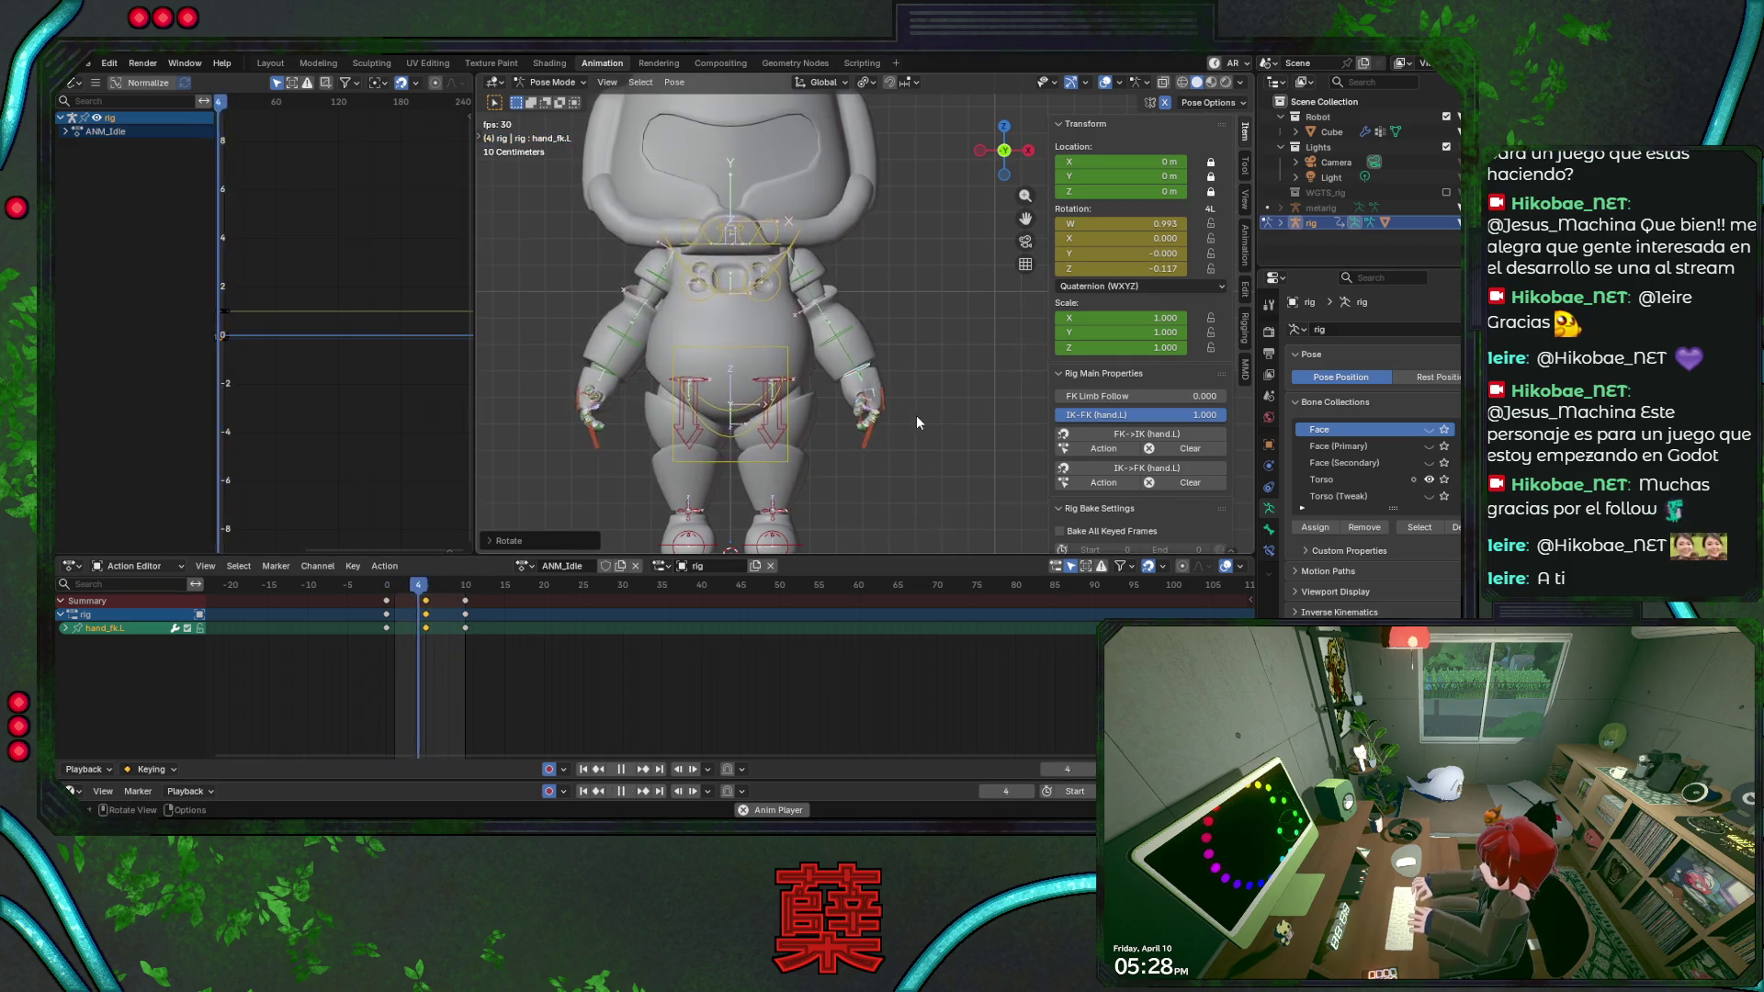
key("KP_3")
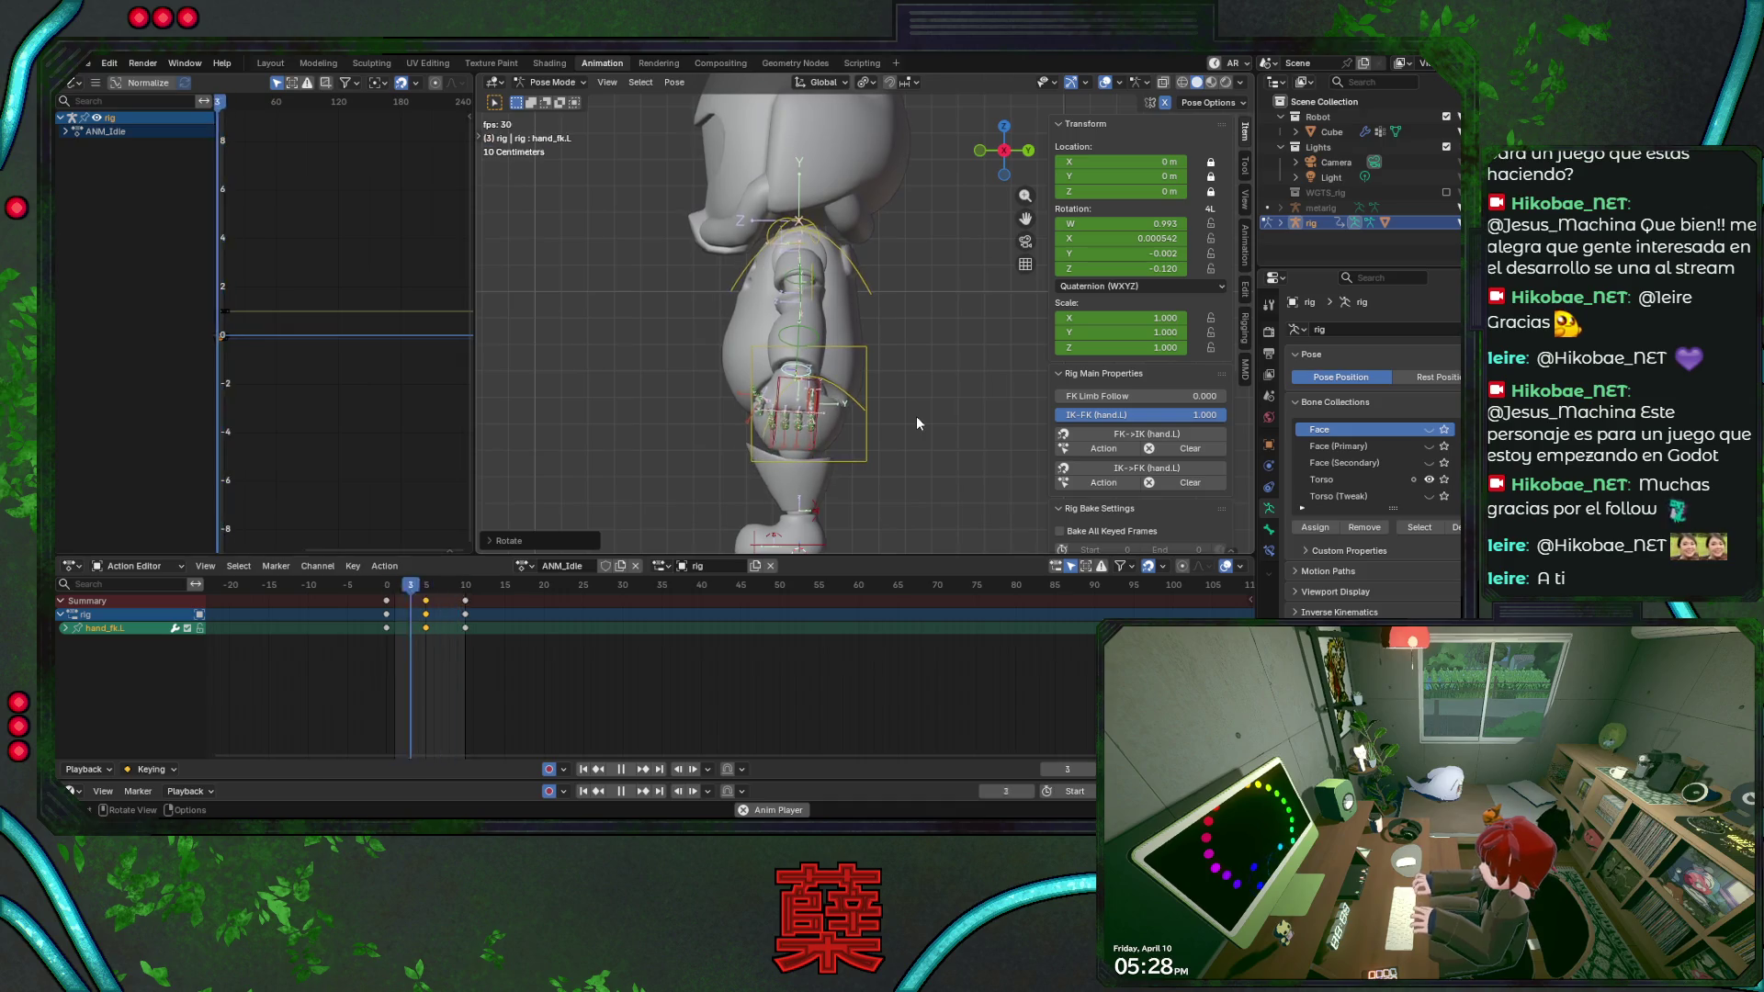
key("KP_1")
key("KP_3")
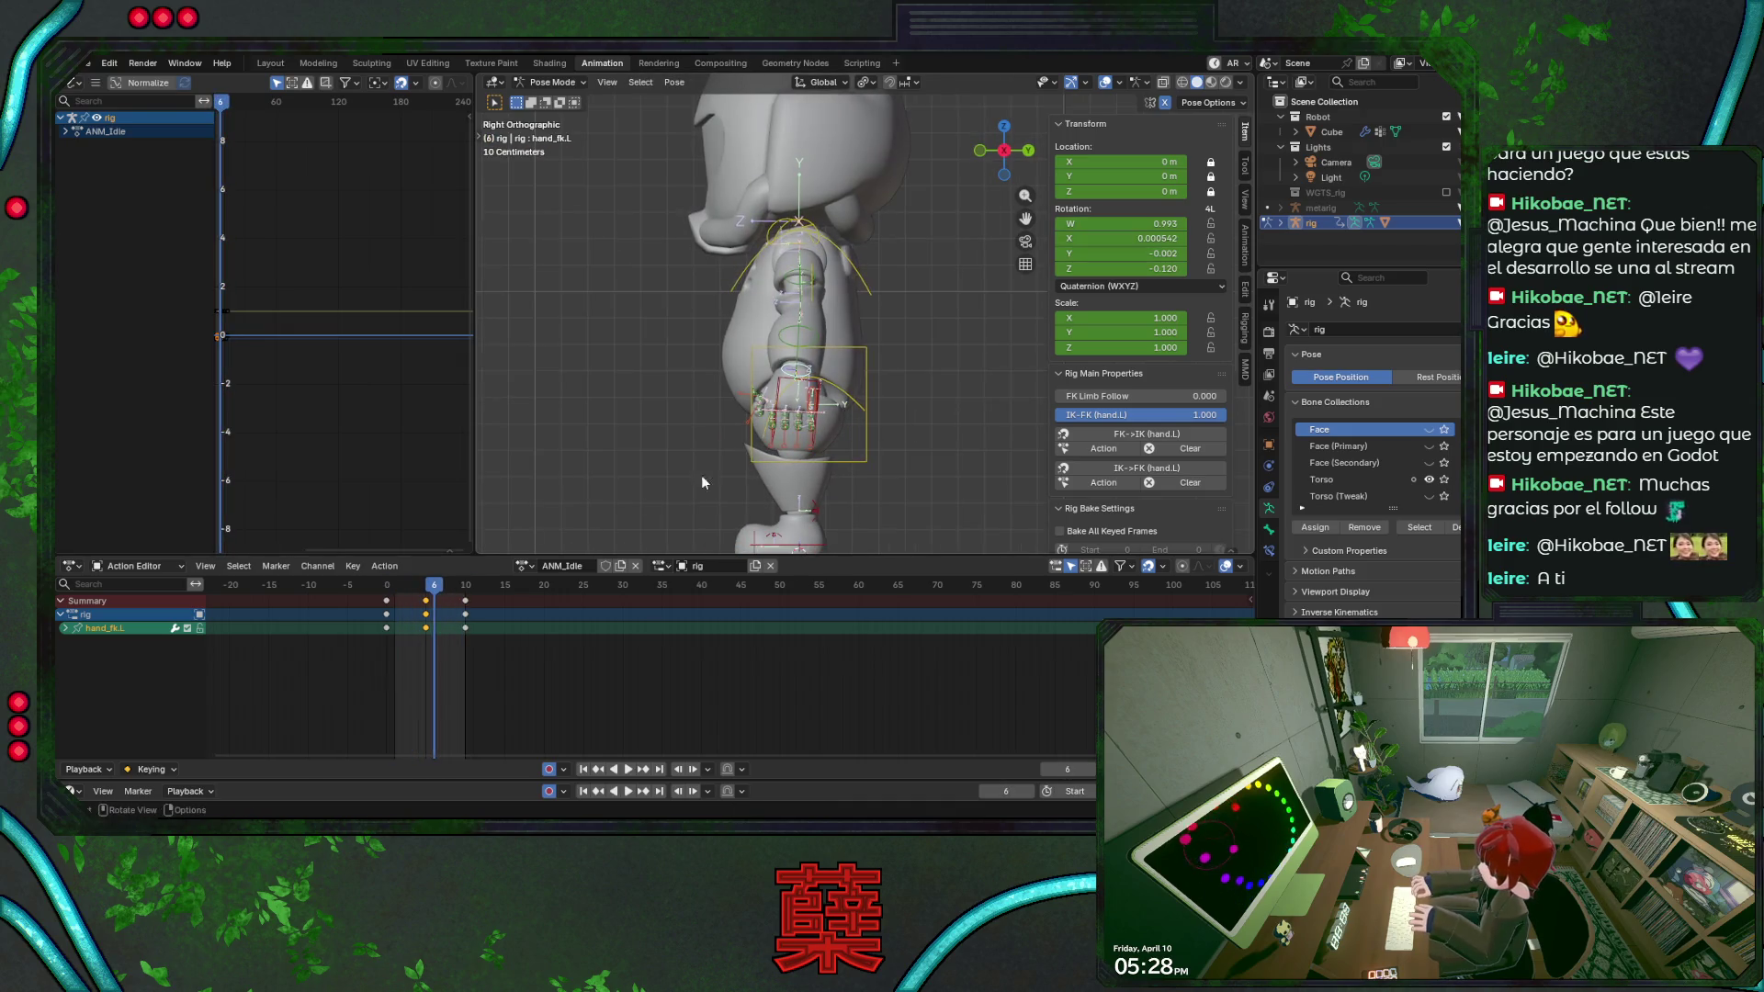
At frame 5 key a small downward Z move of the torso control.
left_click_drag(435, 593, 429, 594)
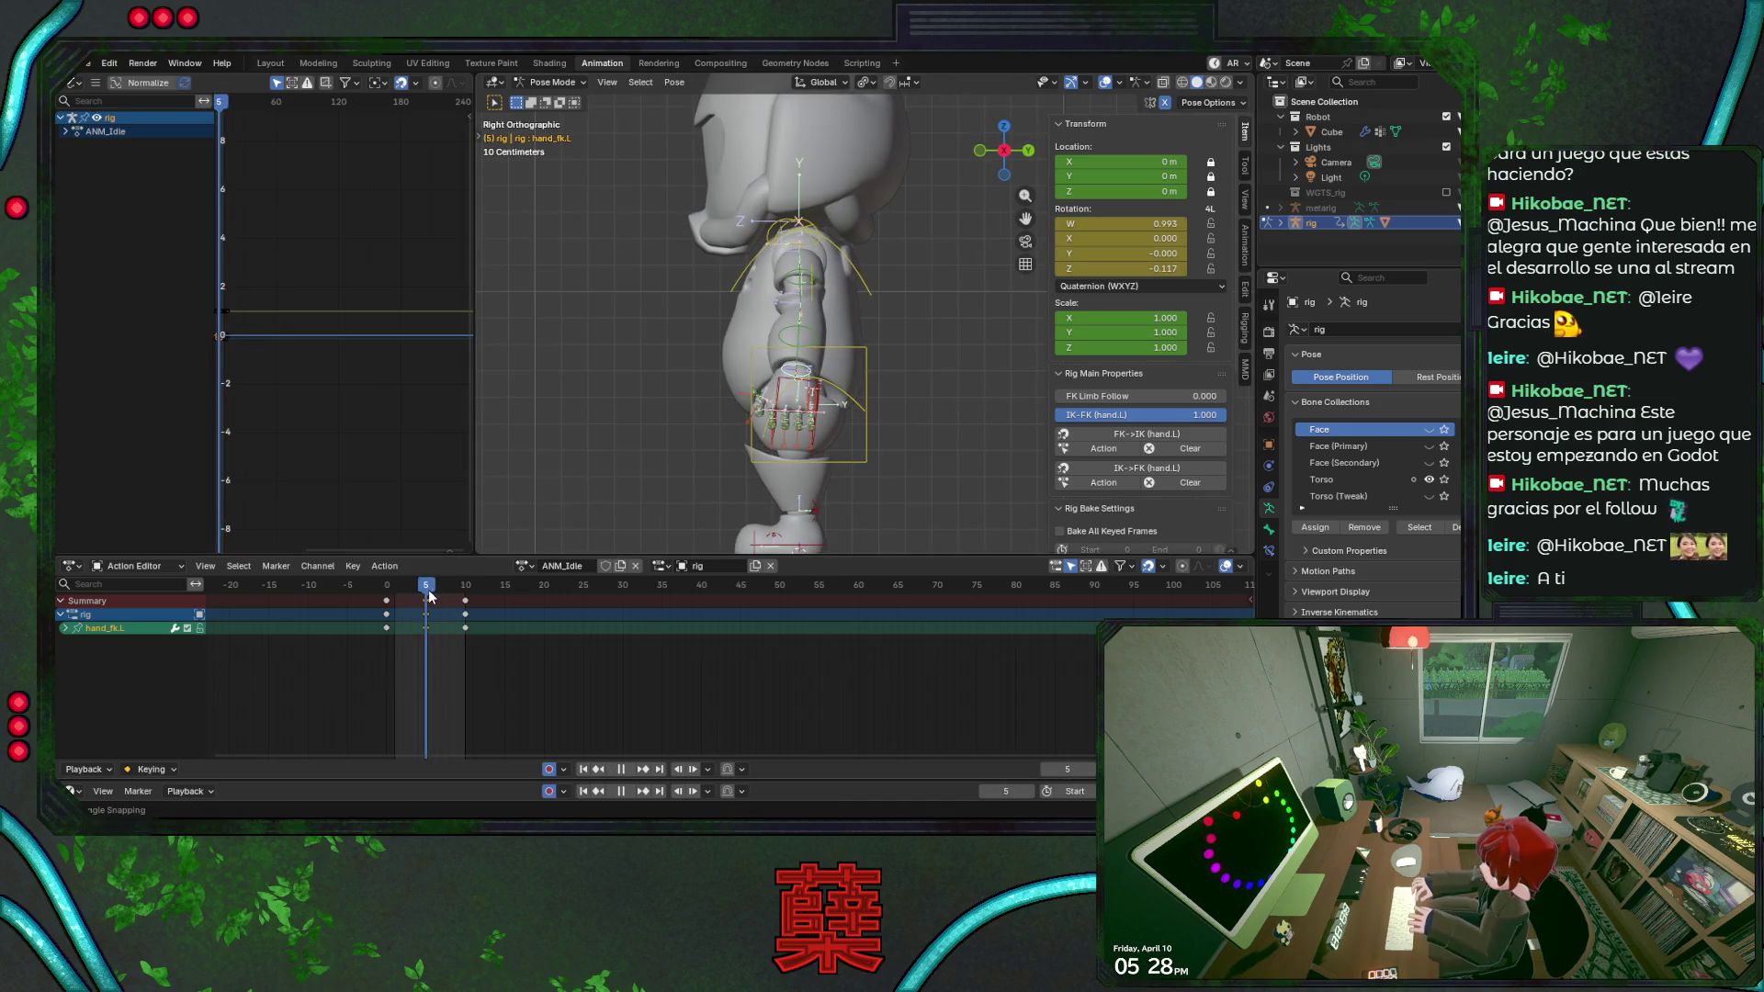
left_click(864, 435)
key("g")
key("z")
left_click(901, 456)
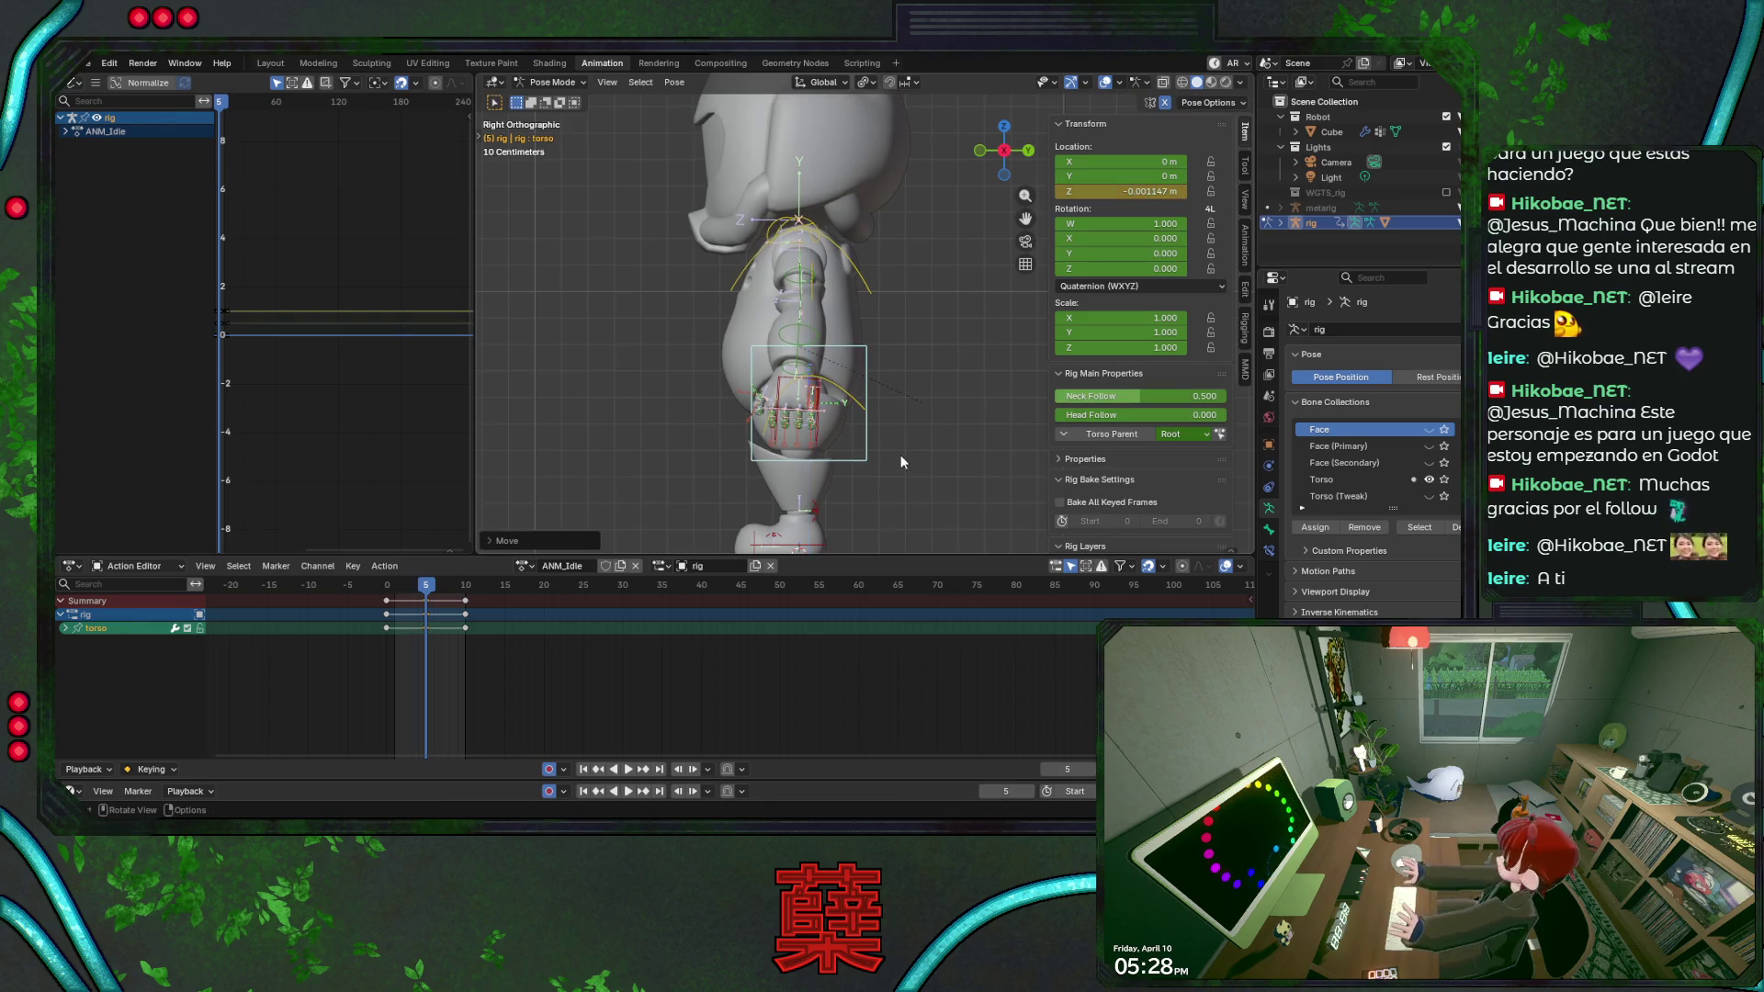
Stretch all keyframes so the rows sit at frames 0, 10 and 20, and preview.
key("space")
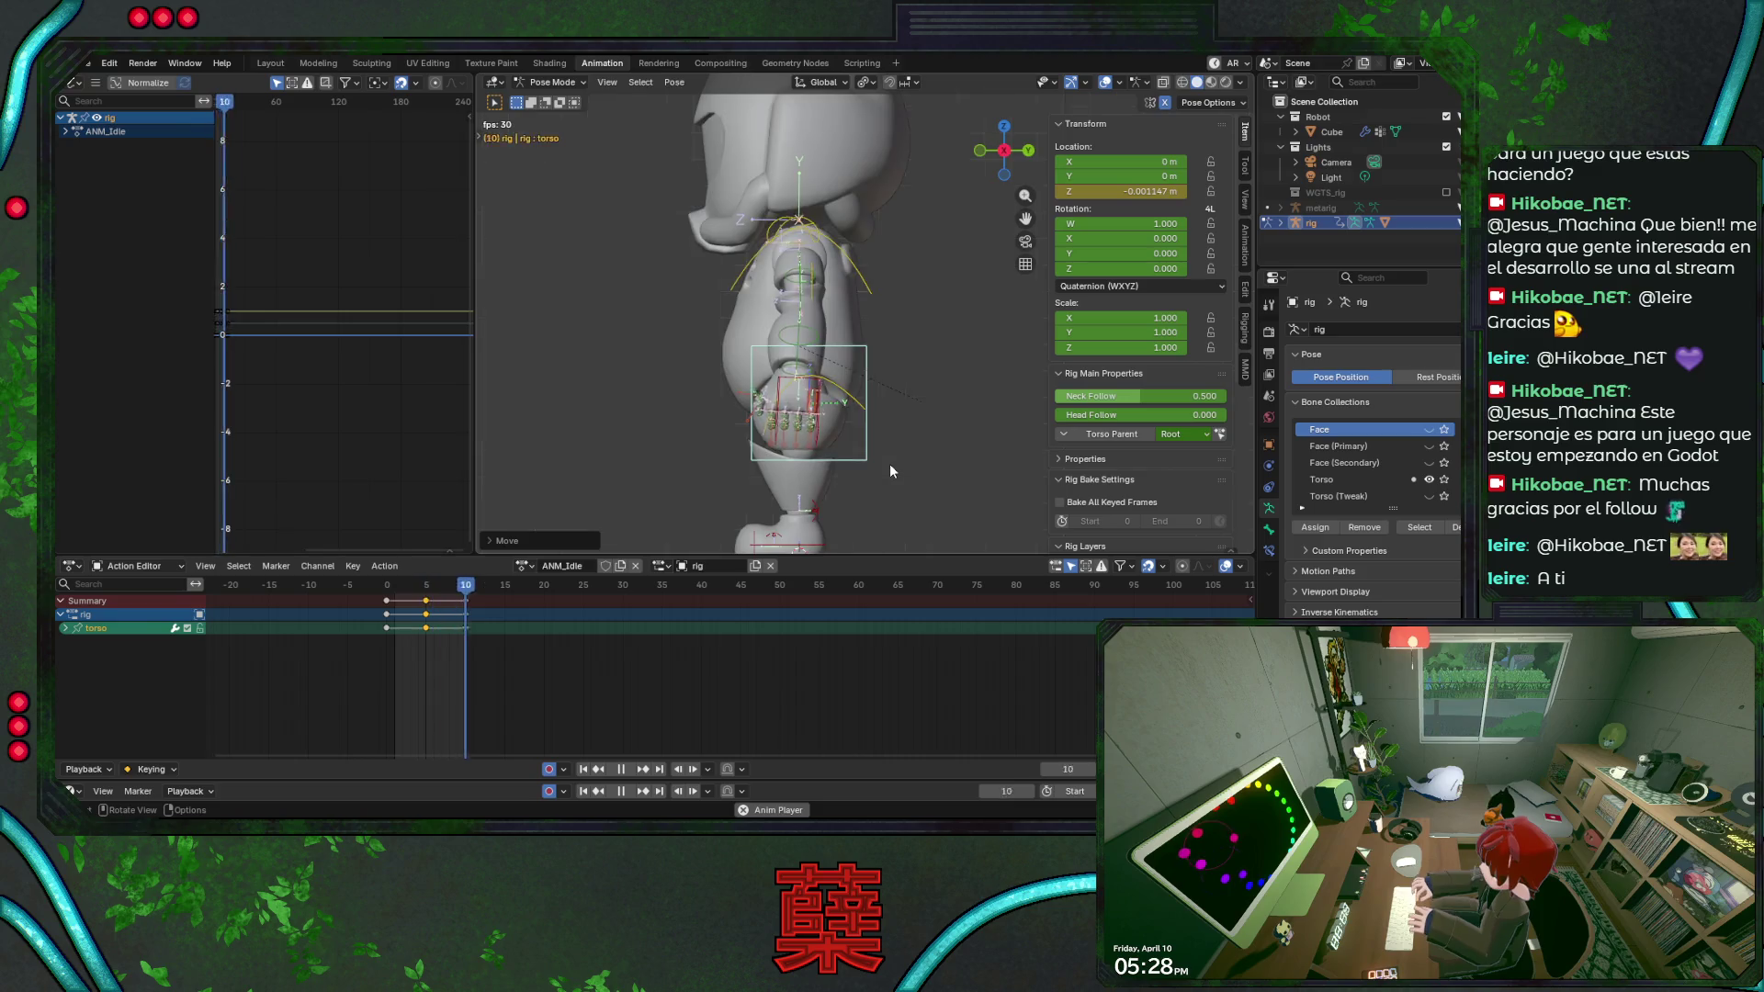
key("KP_1")
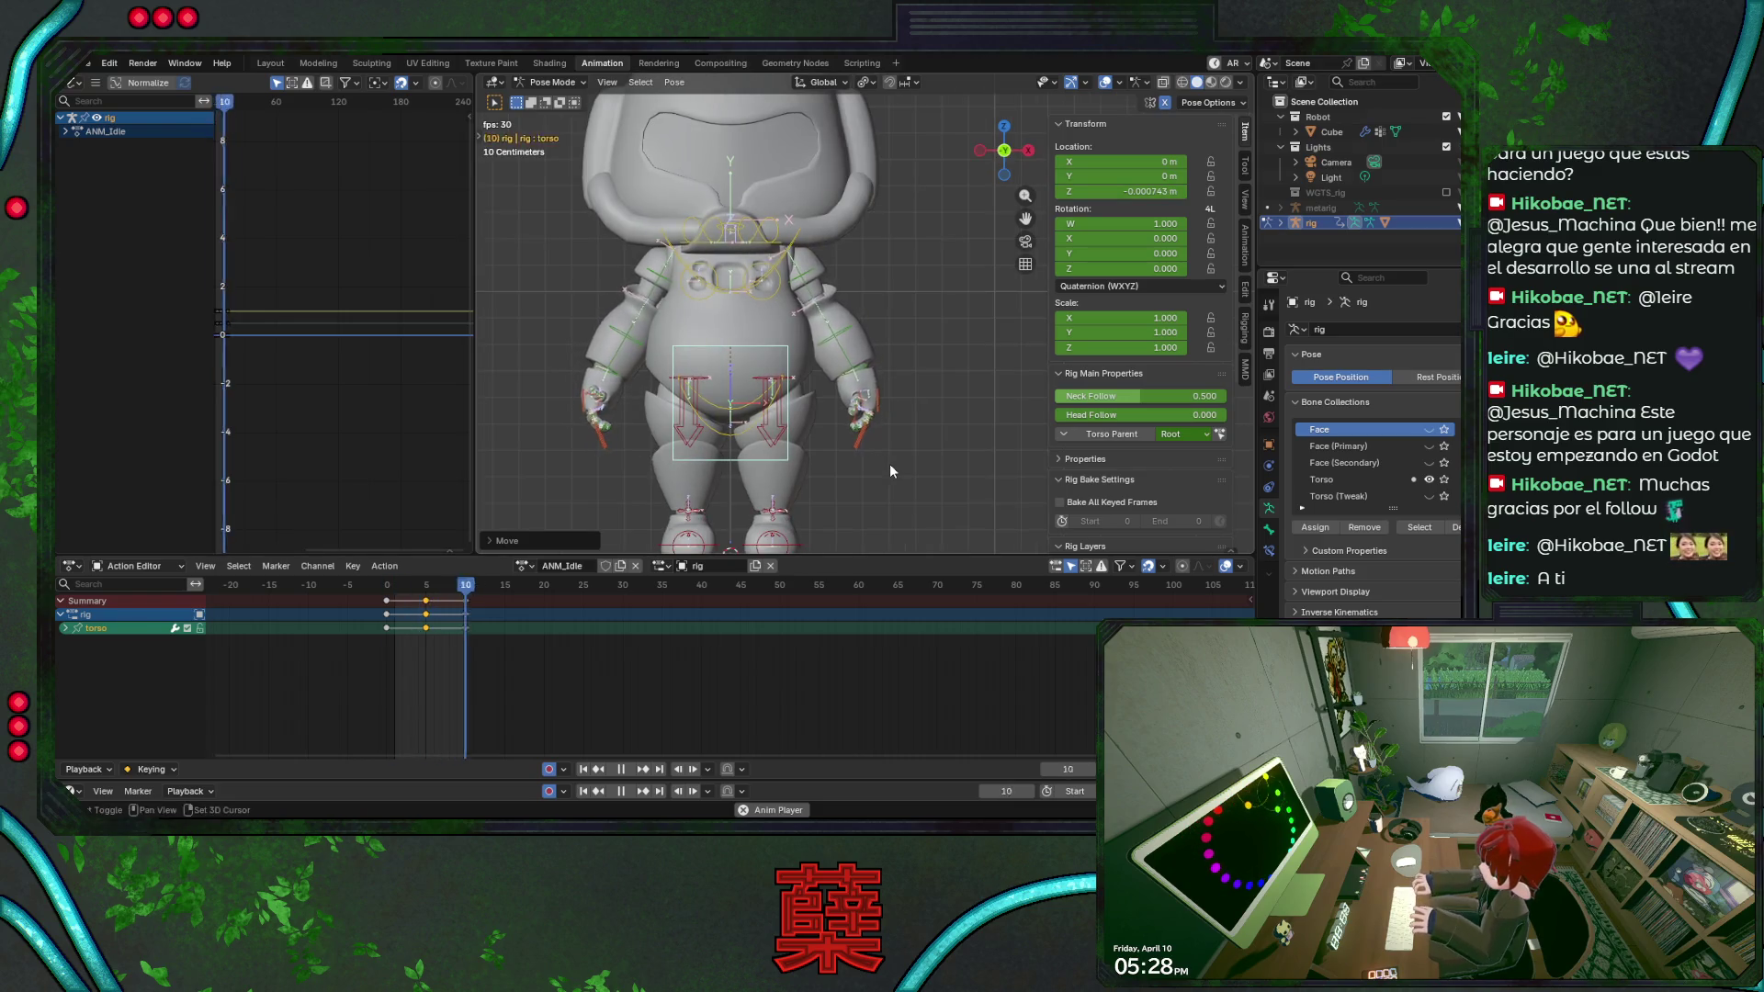
key("space")
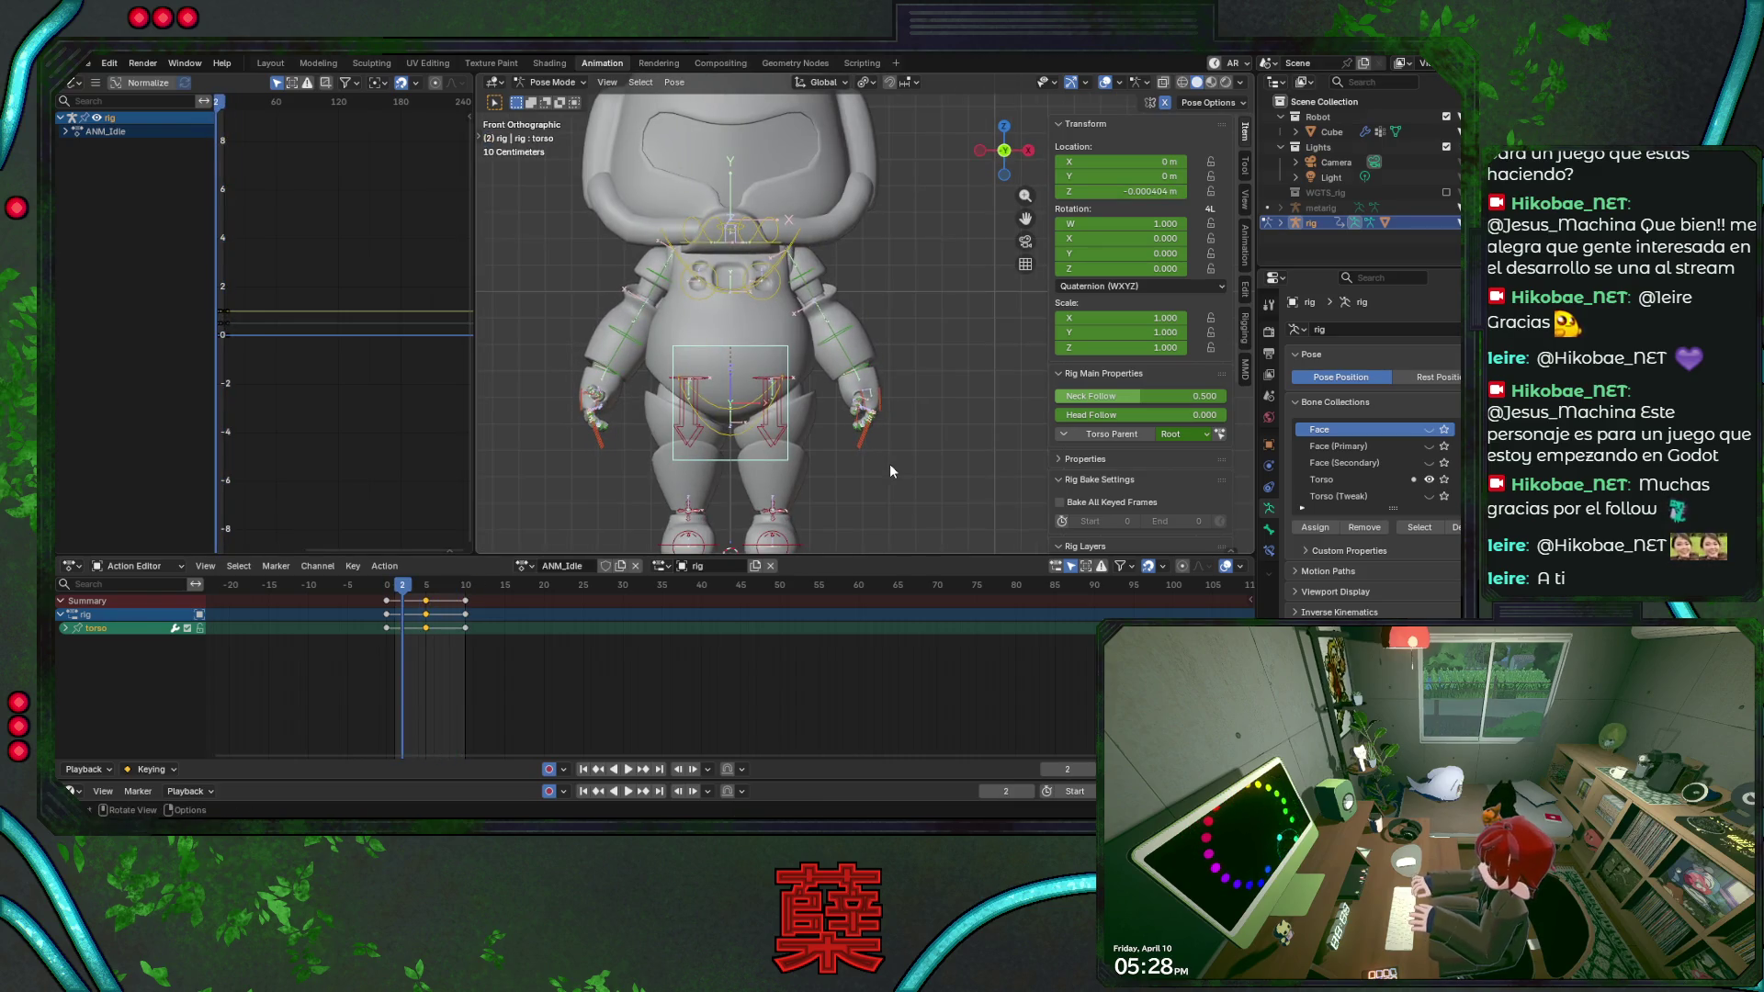
left_click(390, 589)
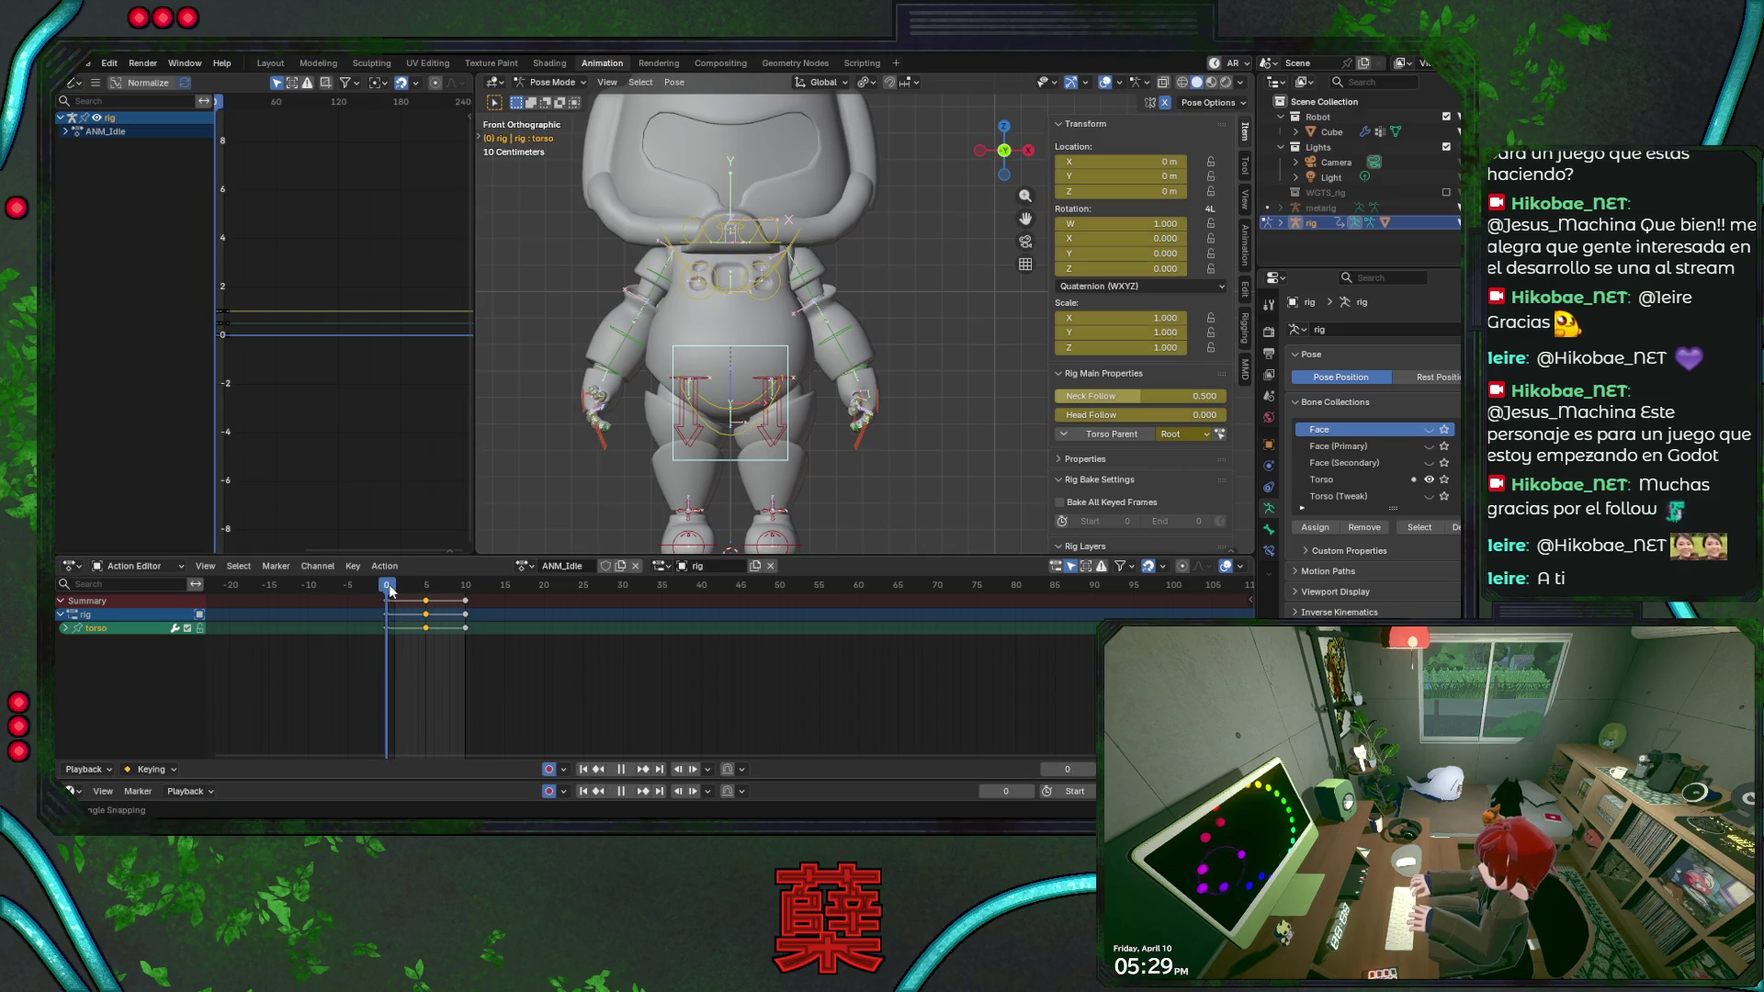
key("a")
key("a")
key("s")
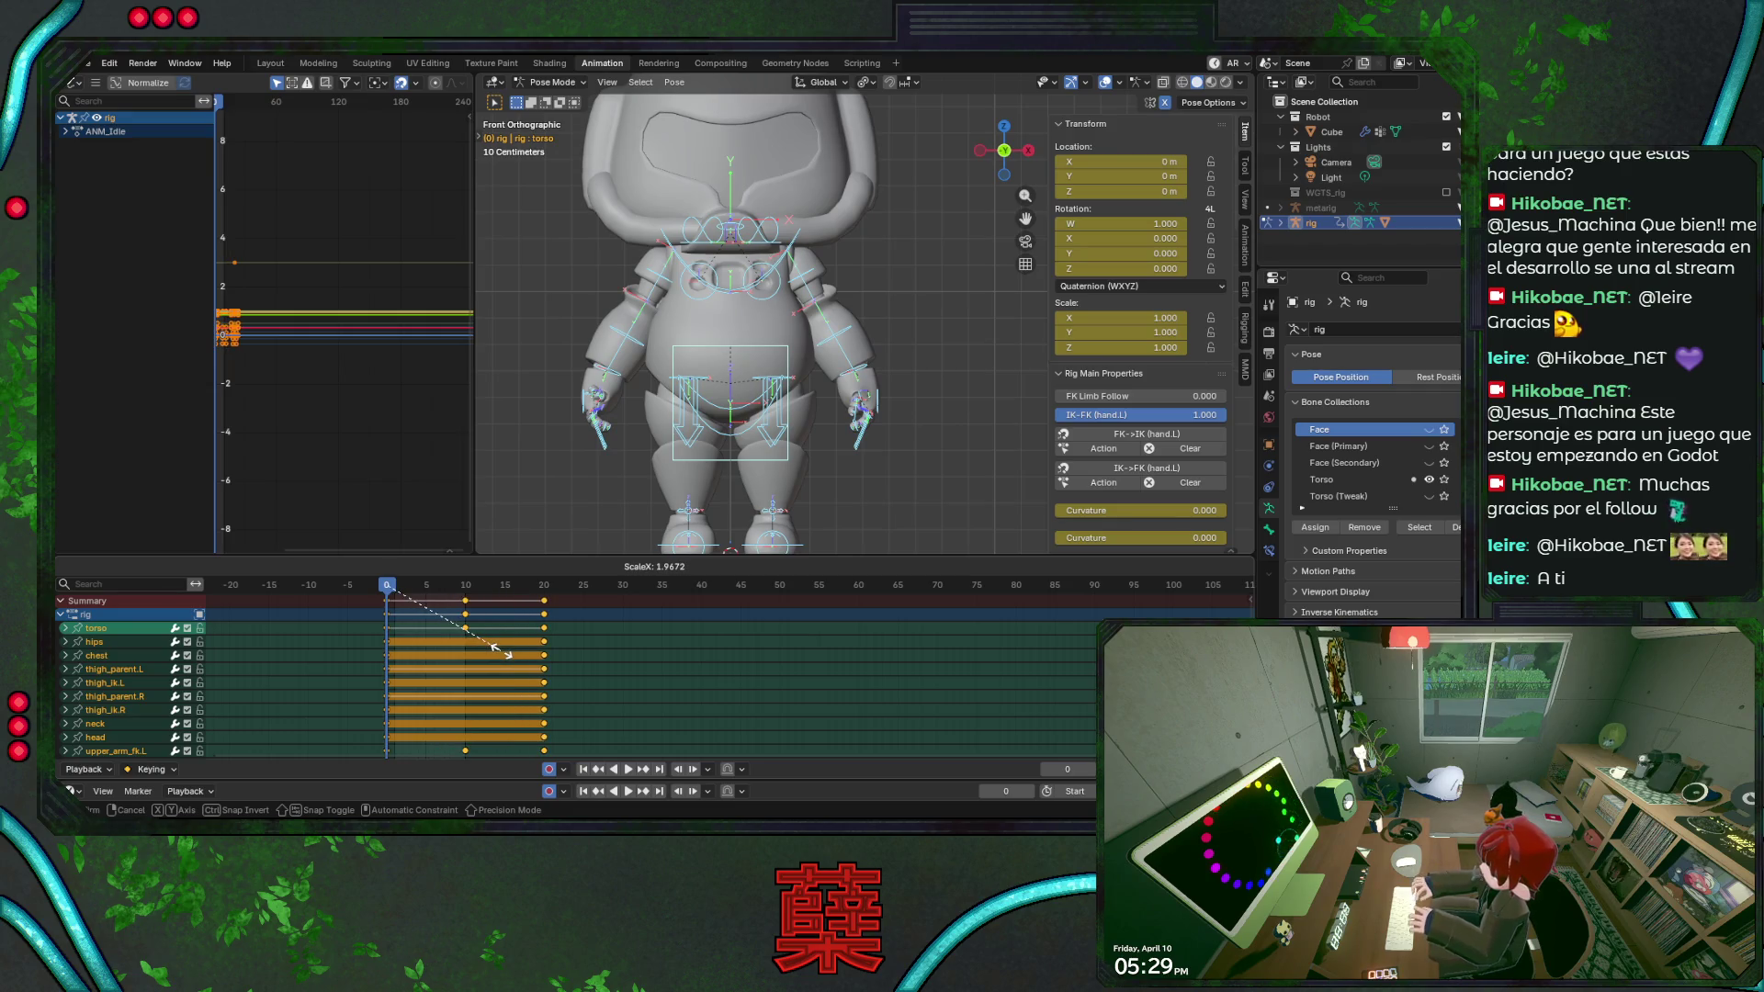
left_click(509, 653)
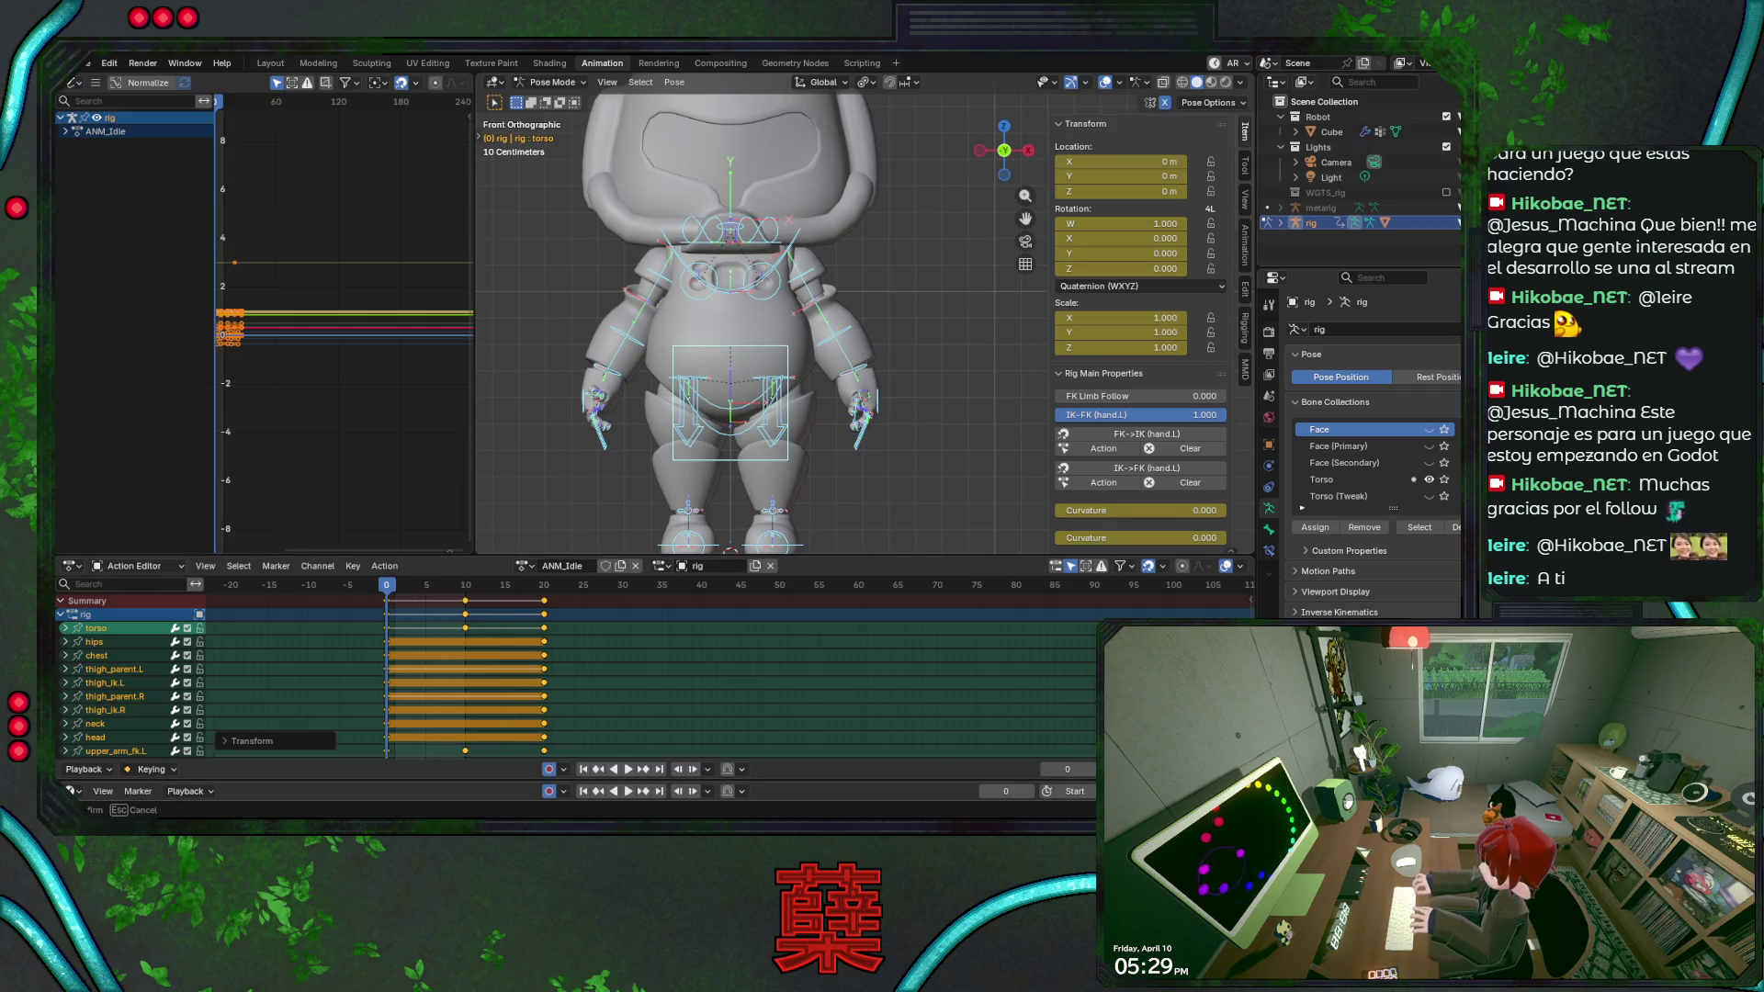
key("space")
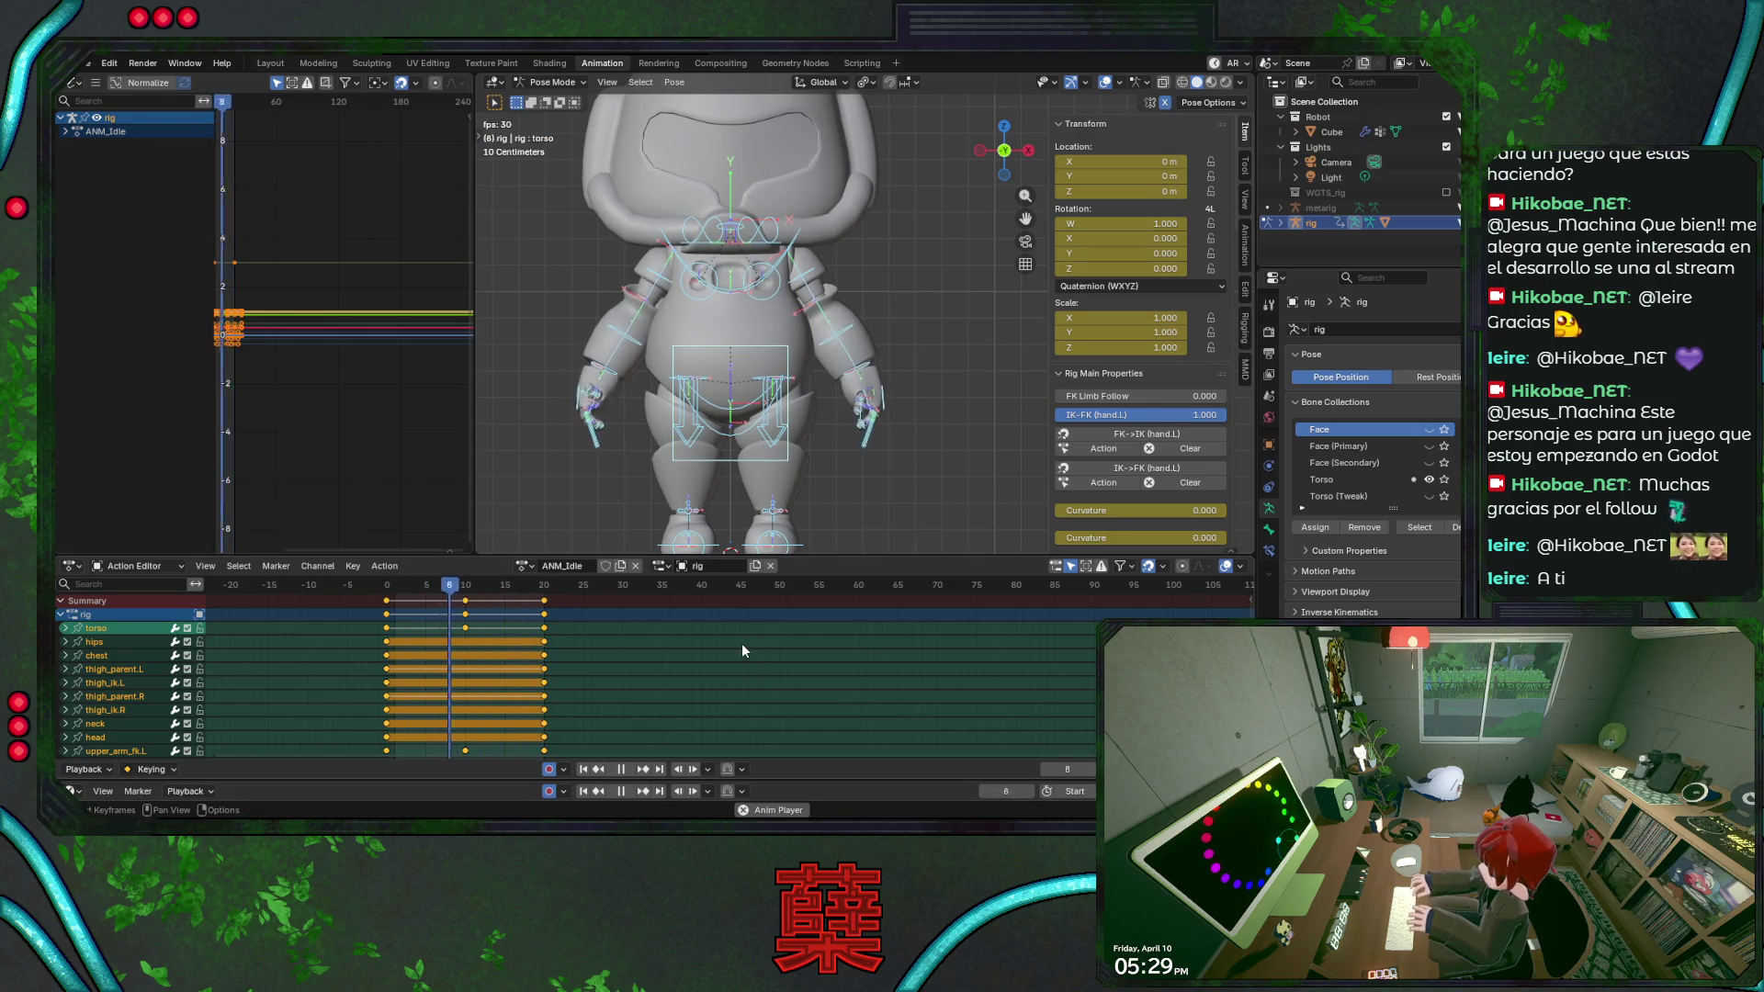
At frame 10 rotate upper_arm_fk.L, key the pose, and check it with playback.
left_click_drag(490, 586, 468, 588)
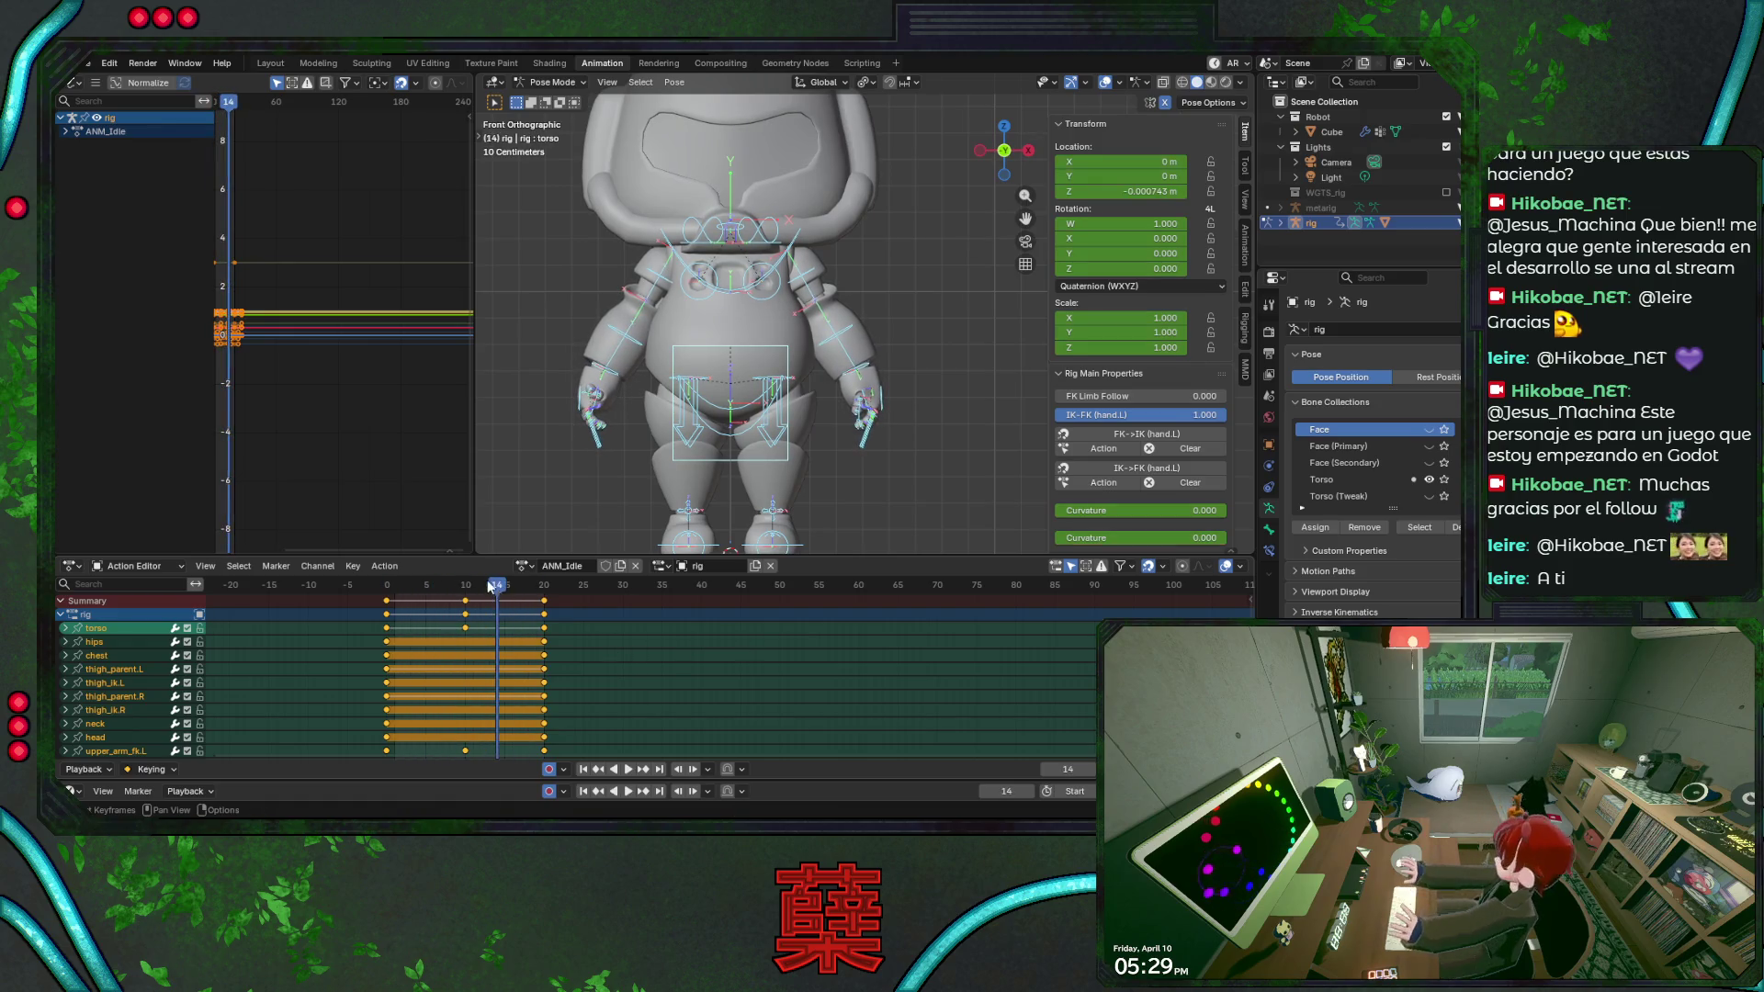
left_click(825, 282)
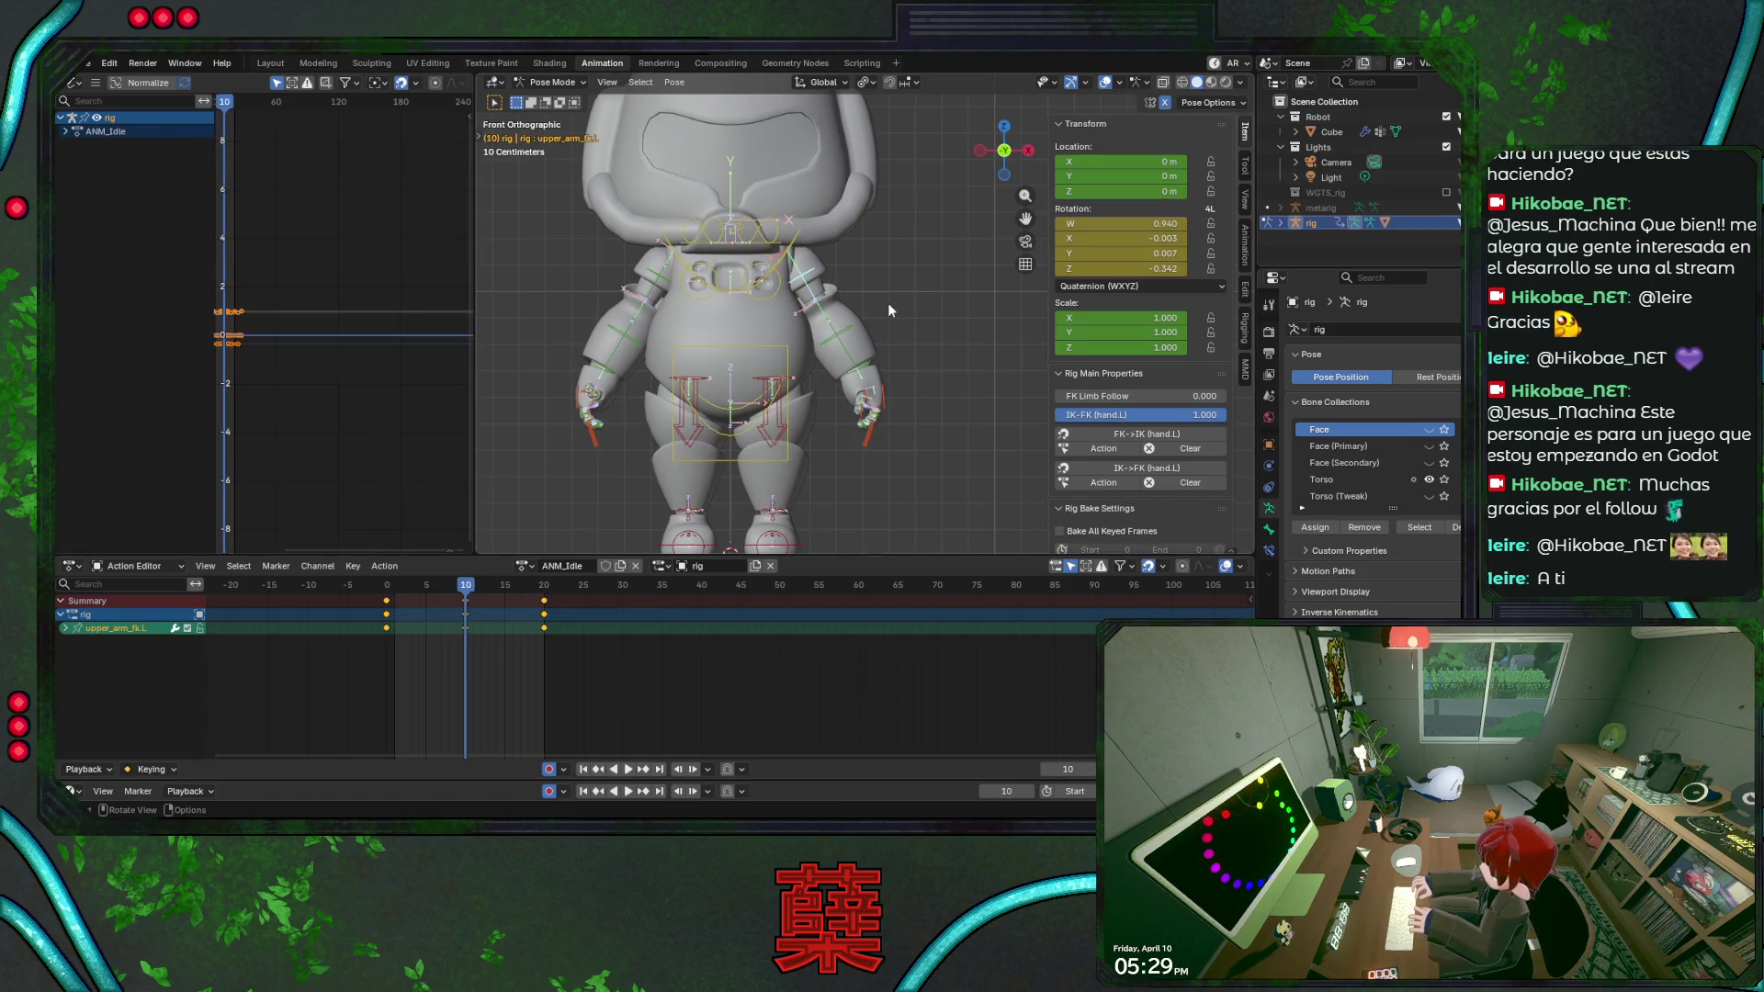
key("r")
left_click(895, 344)
key("i")
key("space")
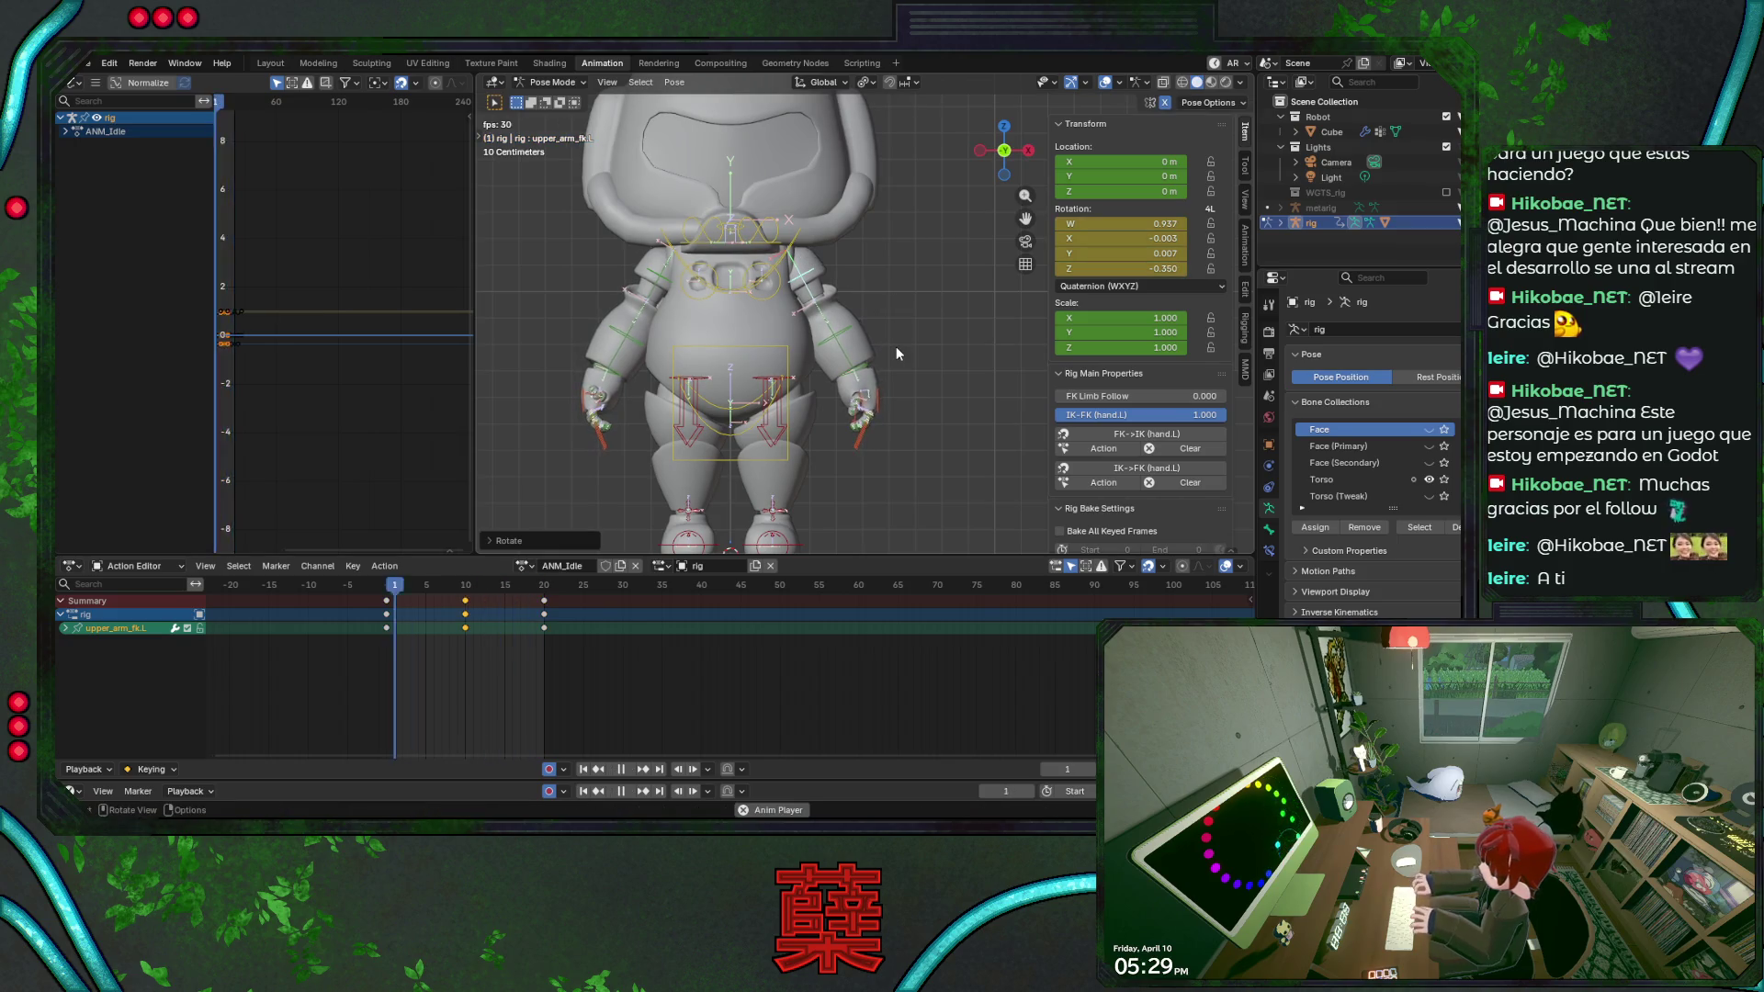
key("space")
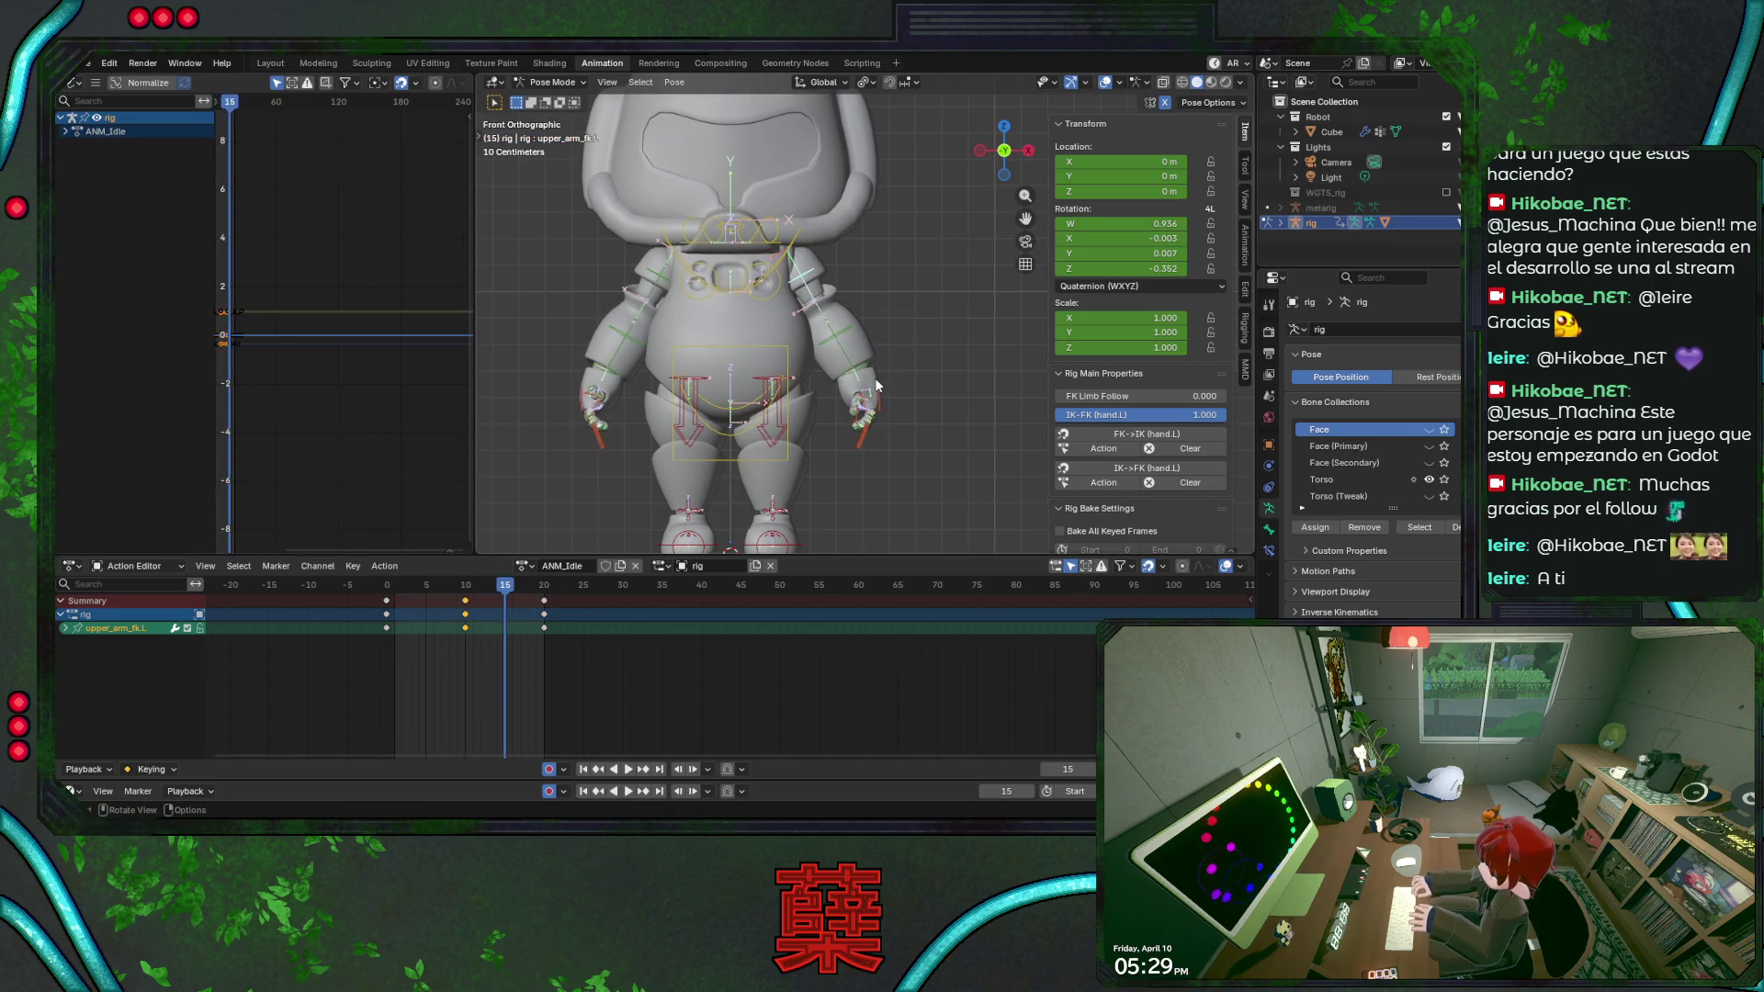
Preview the arm swing from the side and front, then return to frame 10.
mouse_move(517, 587)
left_mouse_down()
mouse_move(385, 602)
mouse_move(479, 602)
left_mouse_up()
middle_click_drag(720, 398, 719, 404)
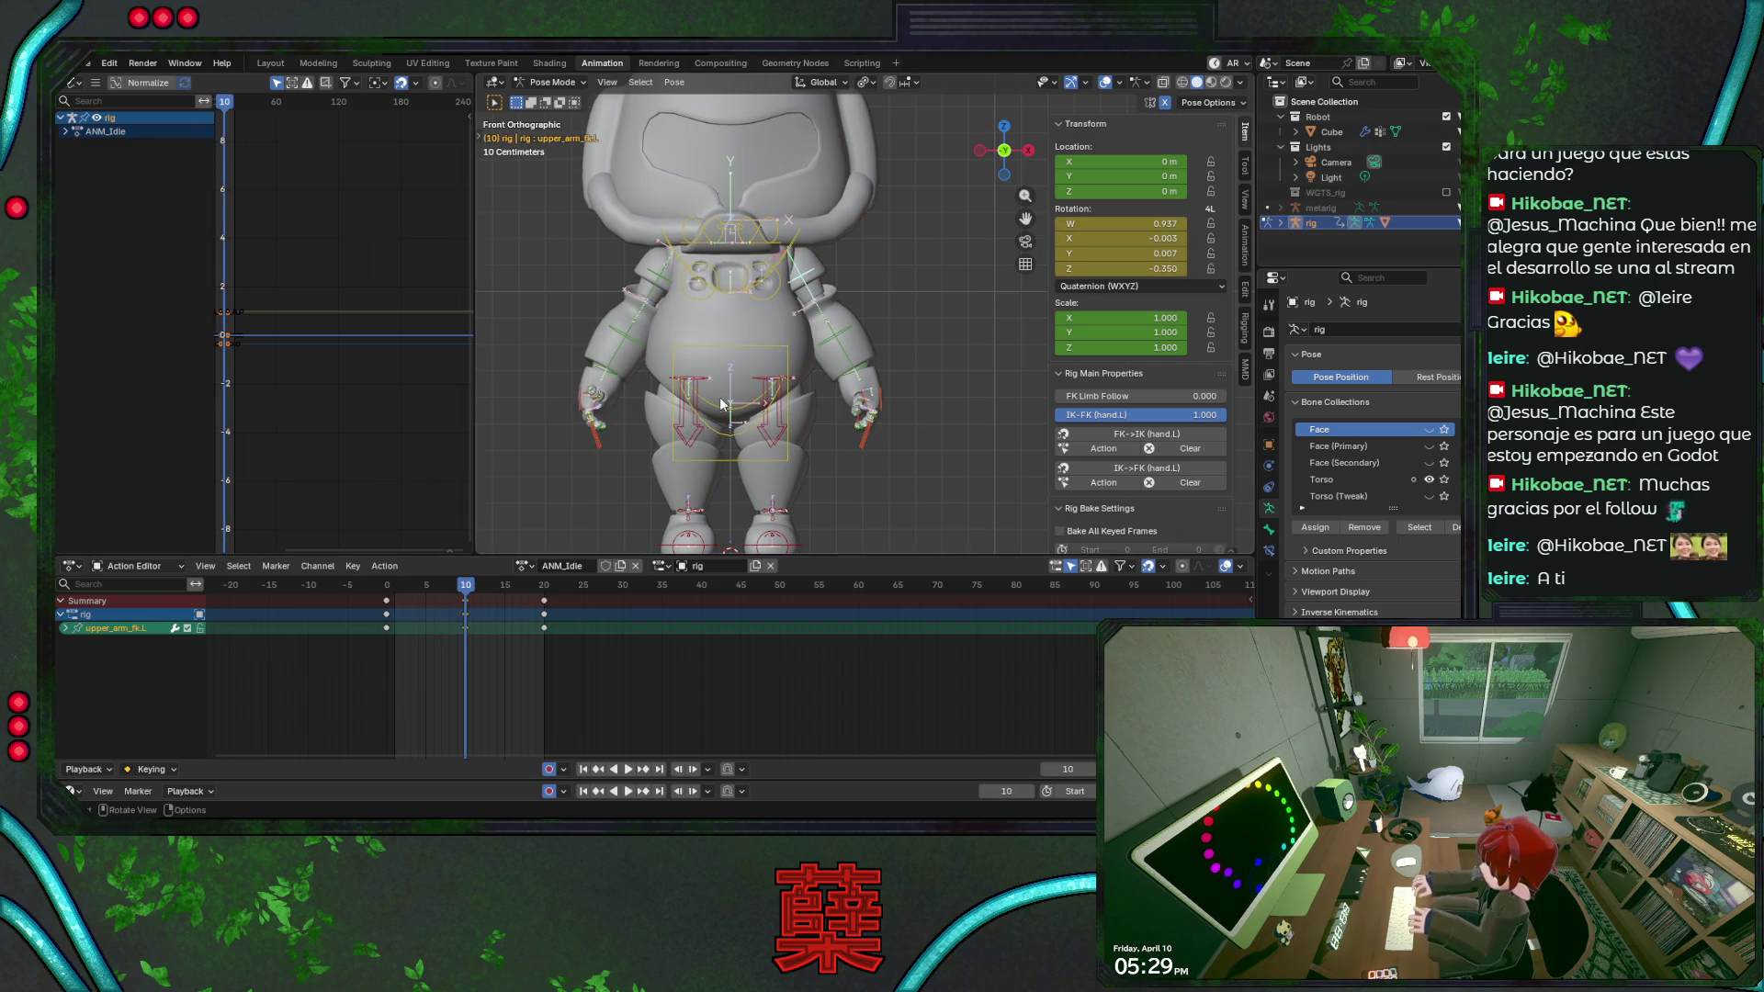
key("space")
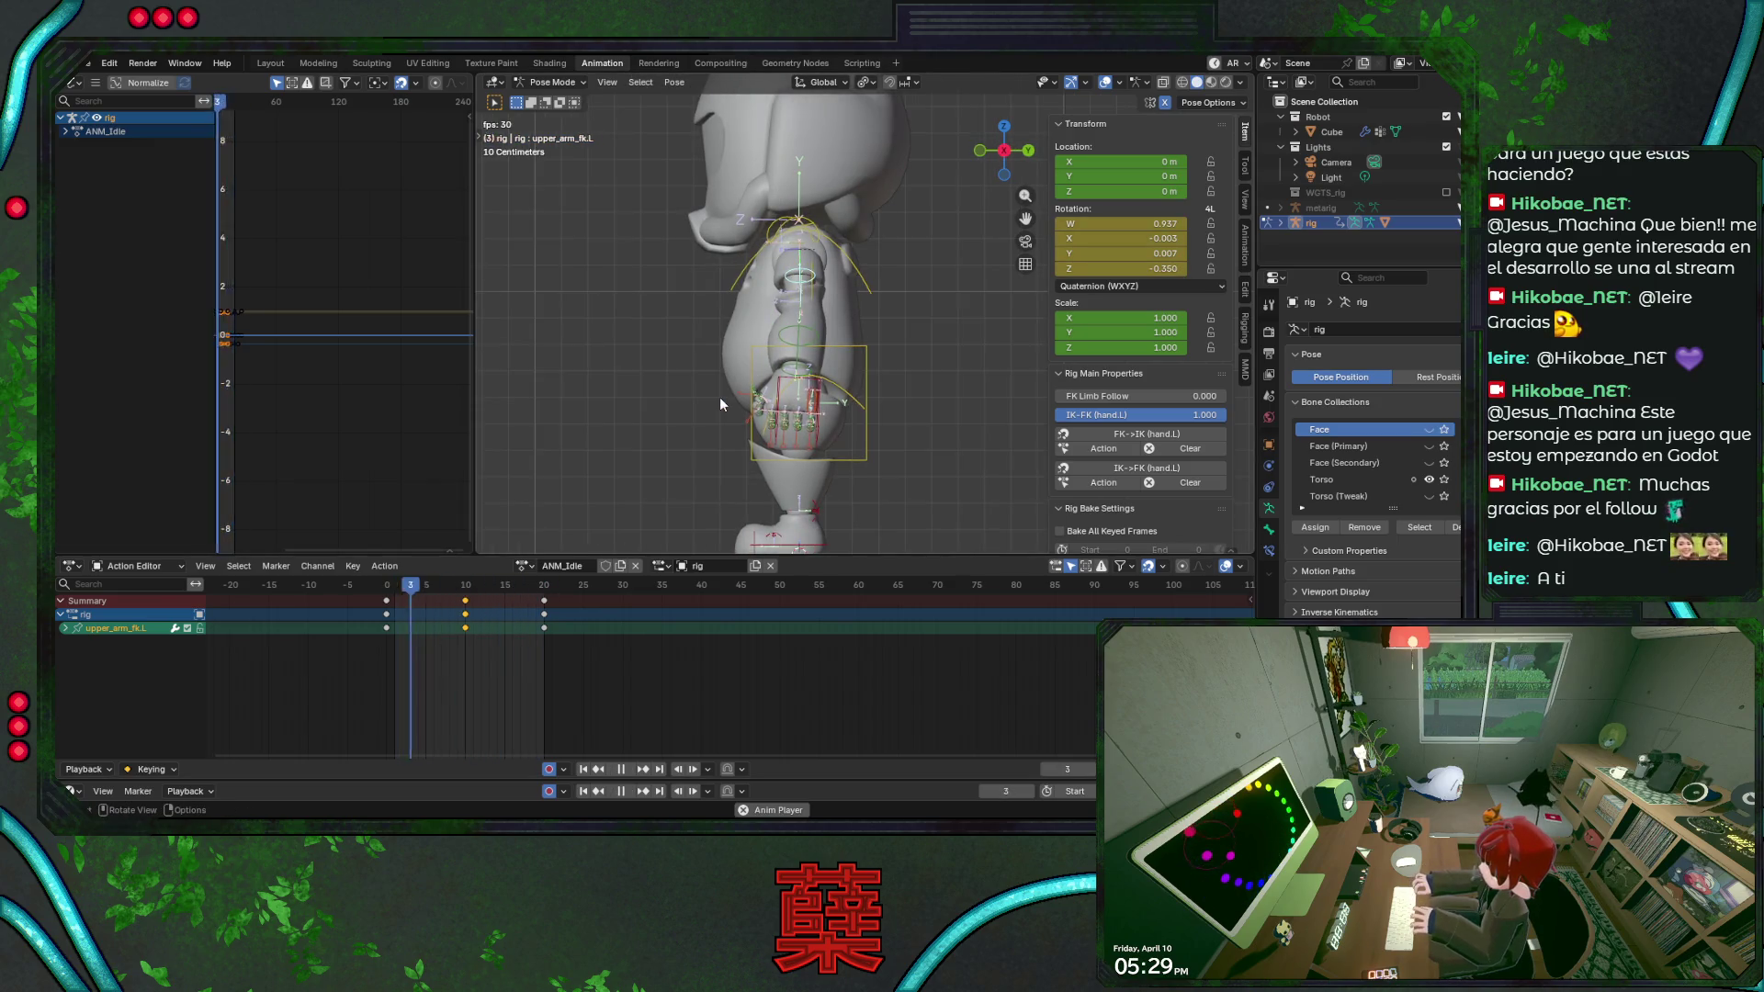
key("KP_1")
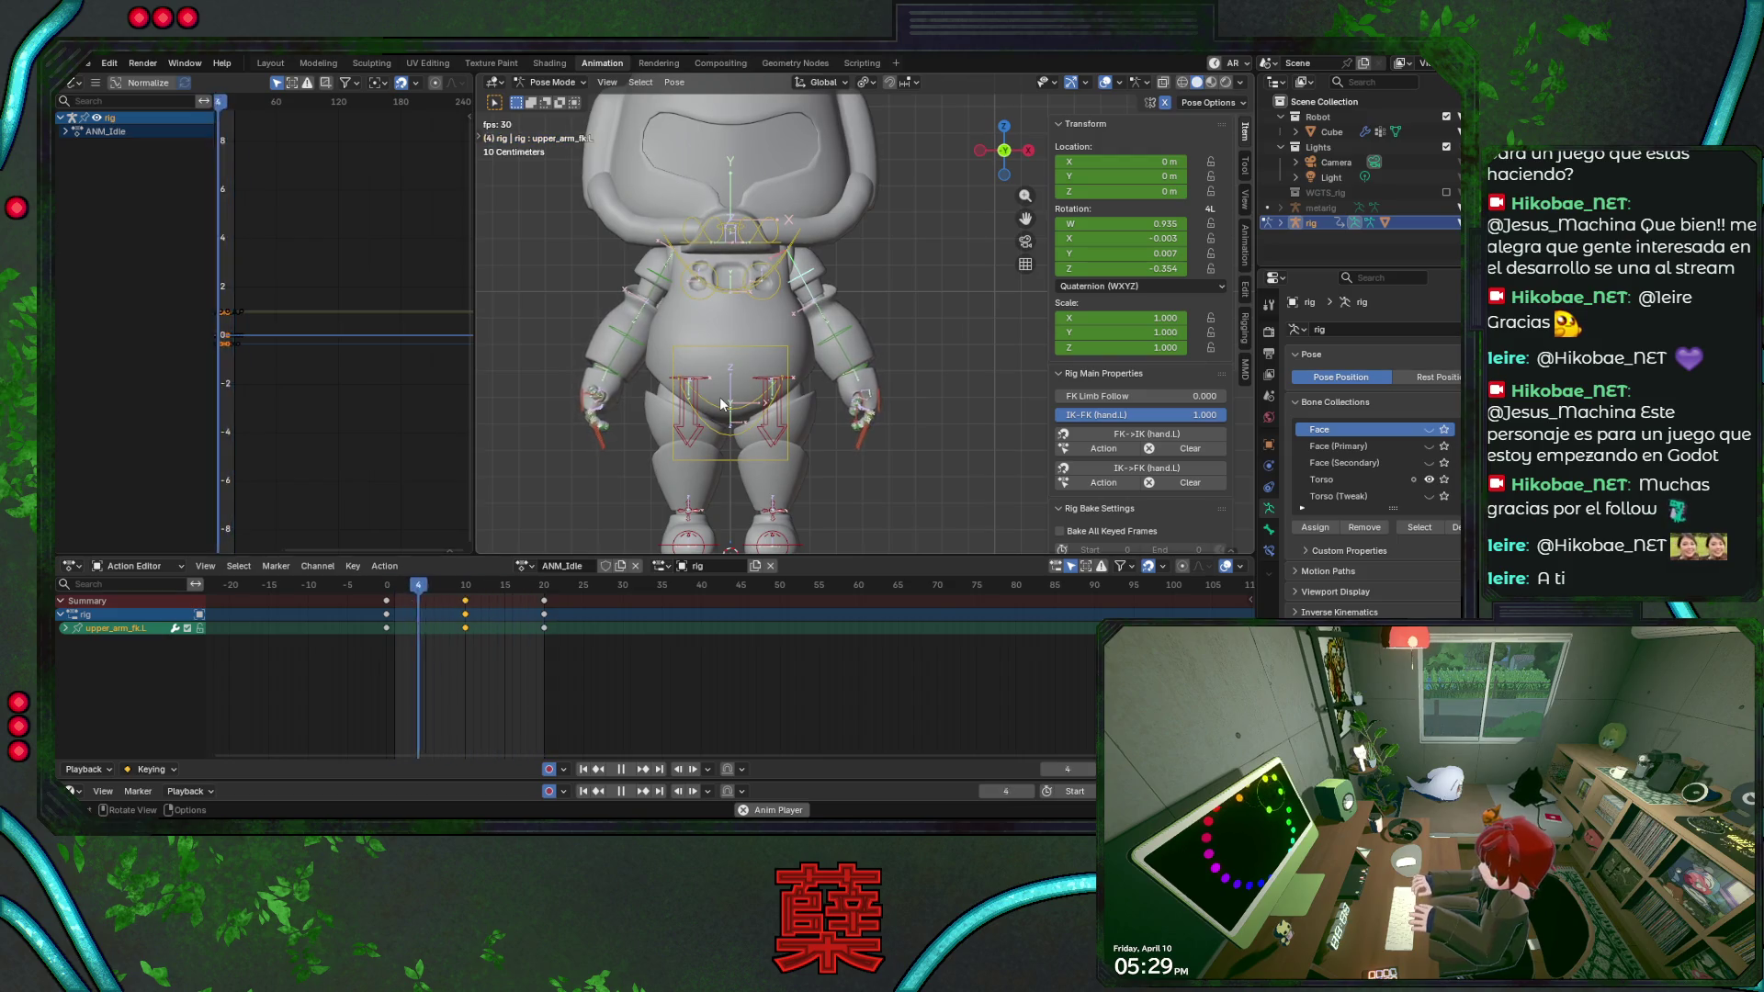
key("space")
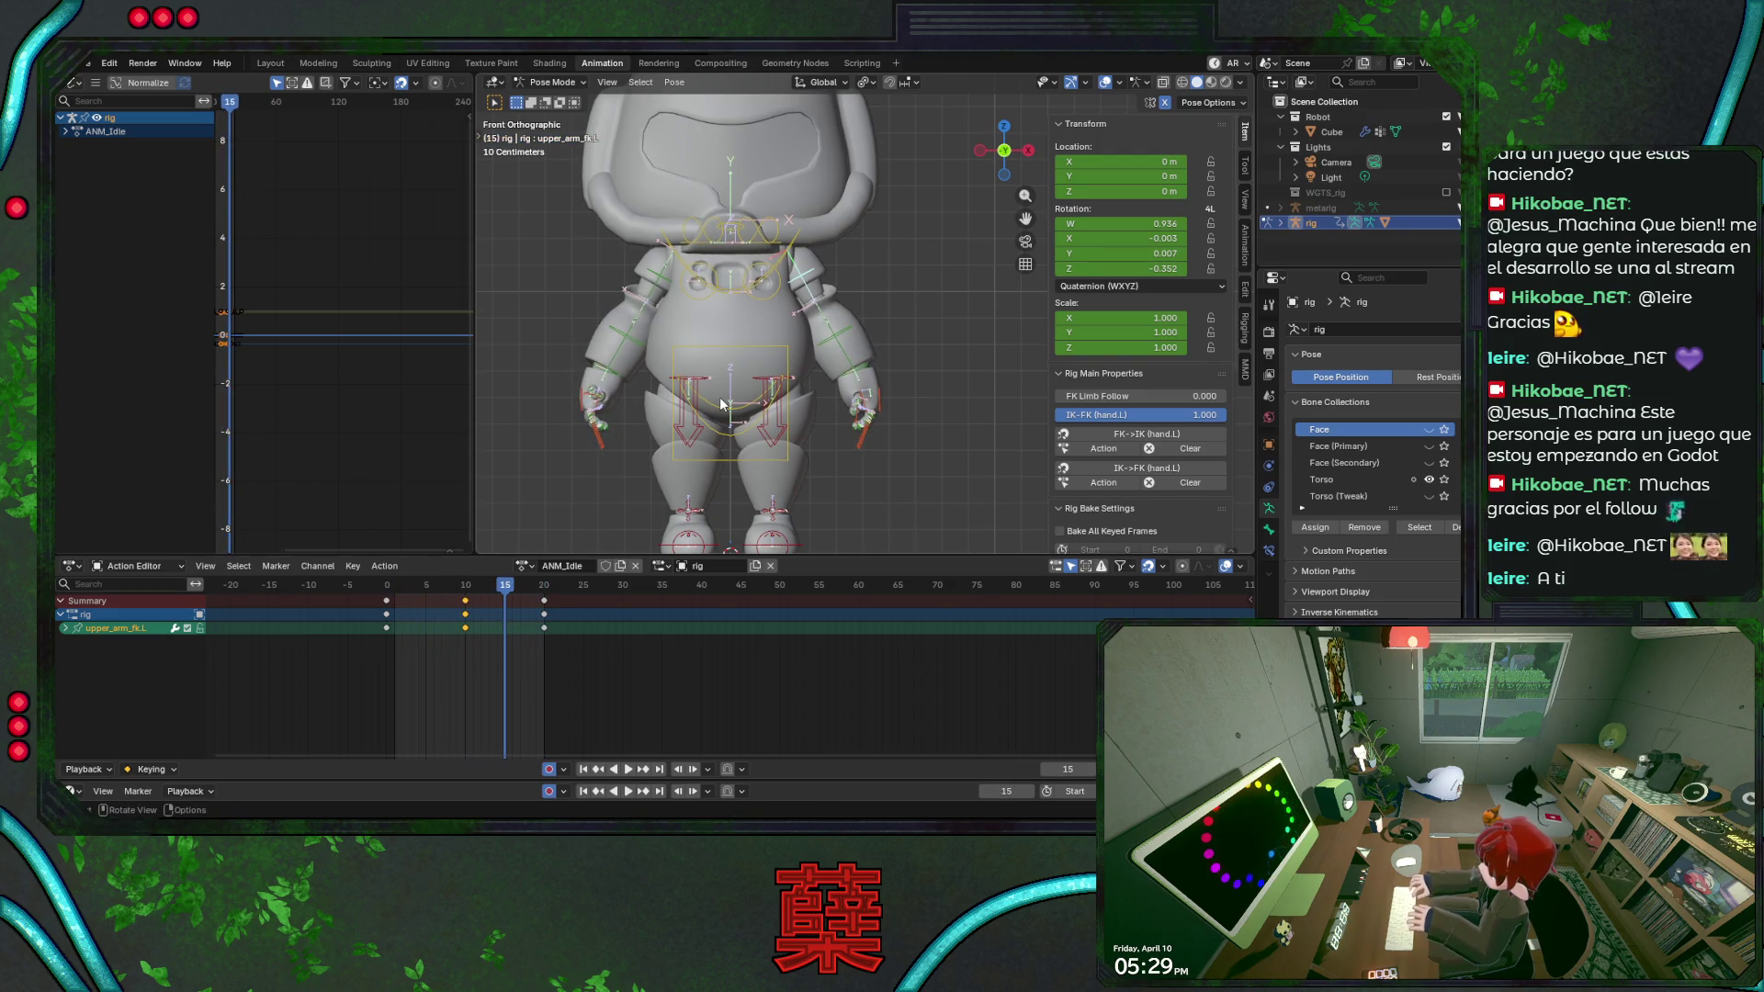
key("Left")
key("Left")
key("Left")
key("Left")
key("Left")
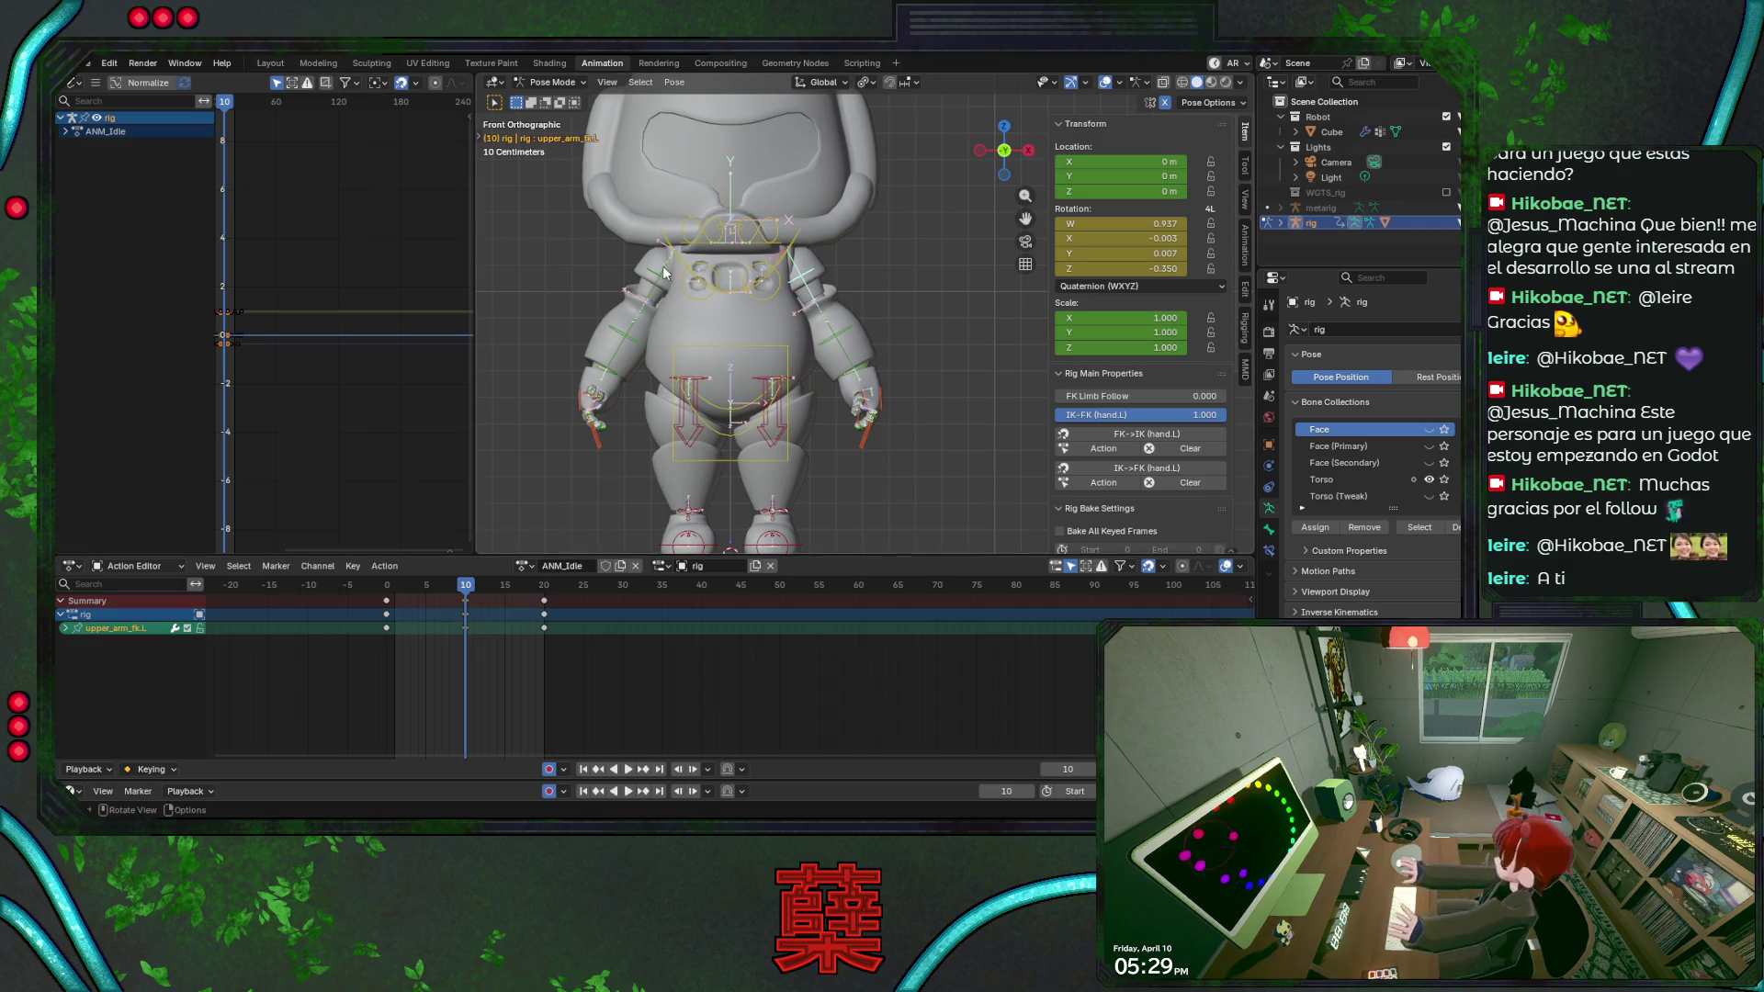
Rotate upper_arm_fk.R, key the pose at frame 10, and scrub the loop to compare arms.
key("r")
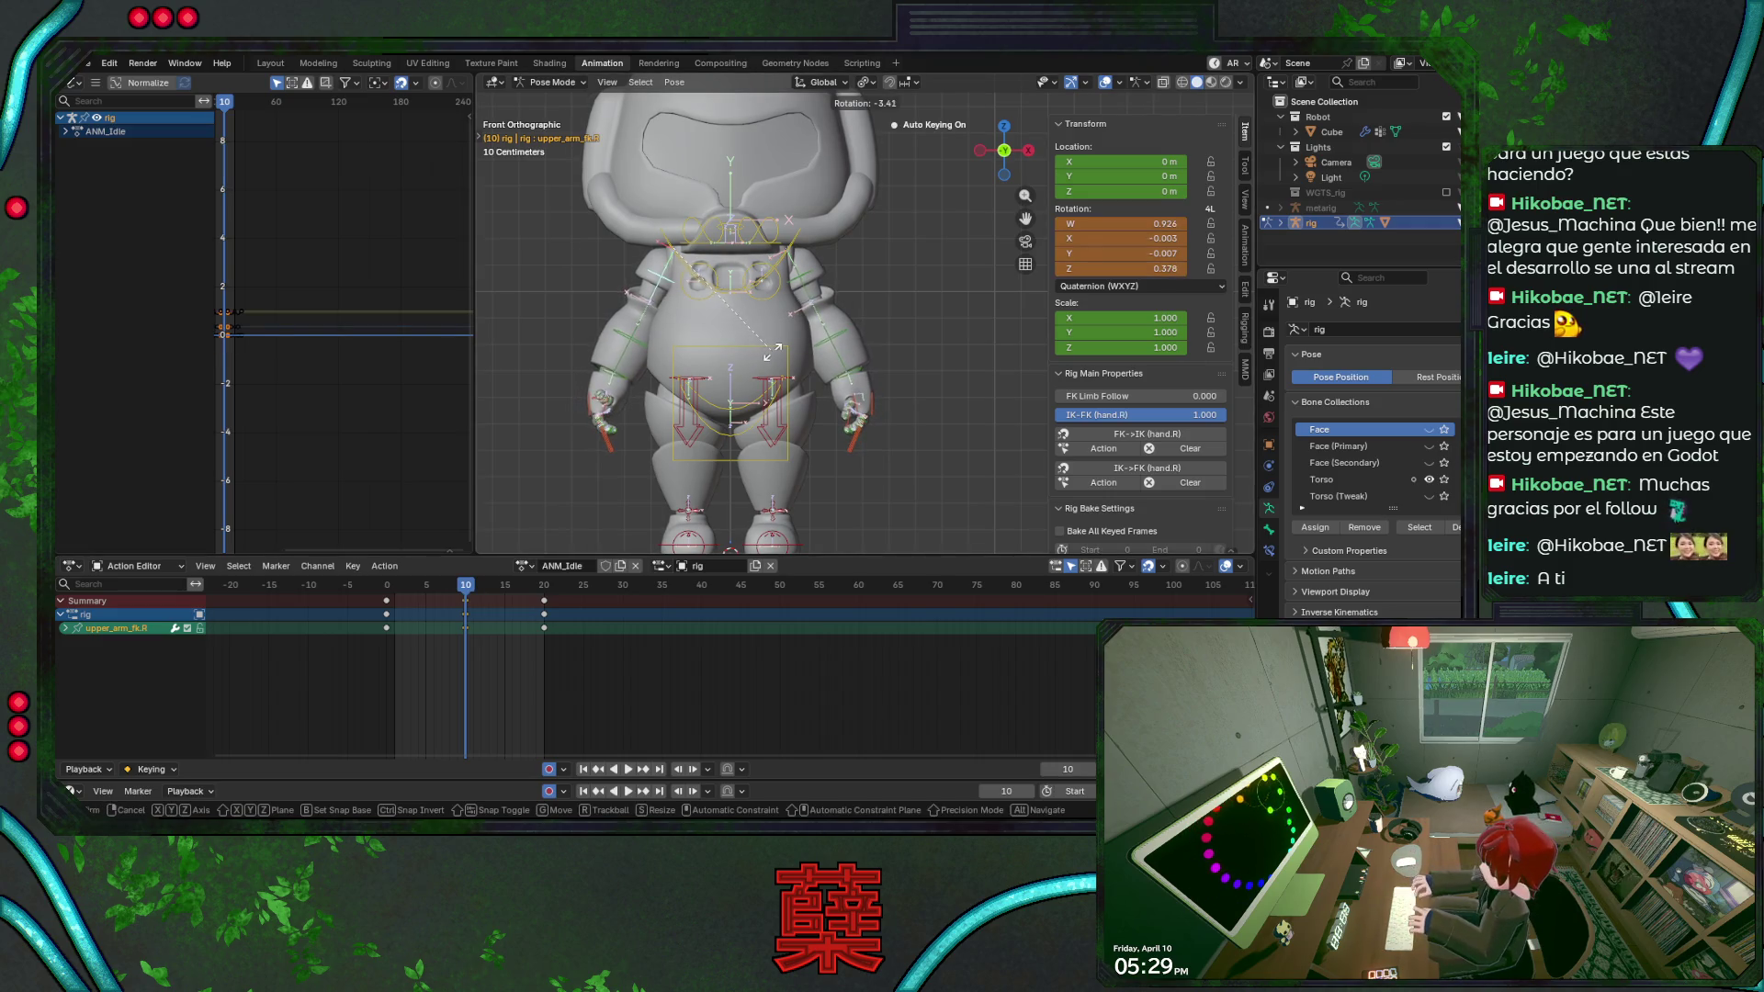
left_click(773, 358)
key("i")
key("space")
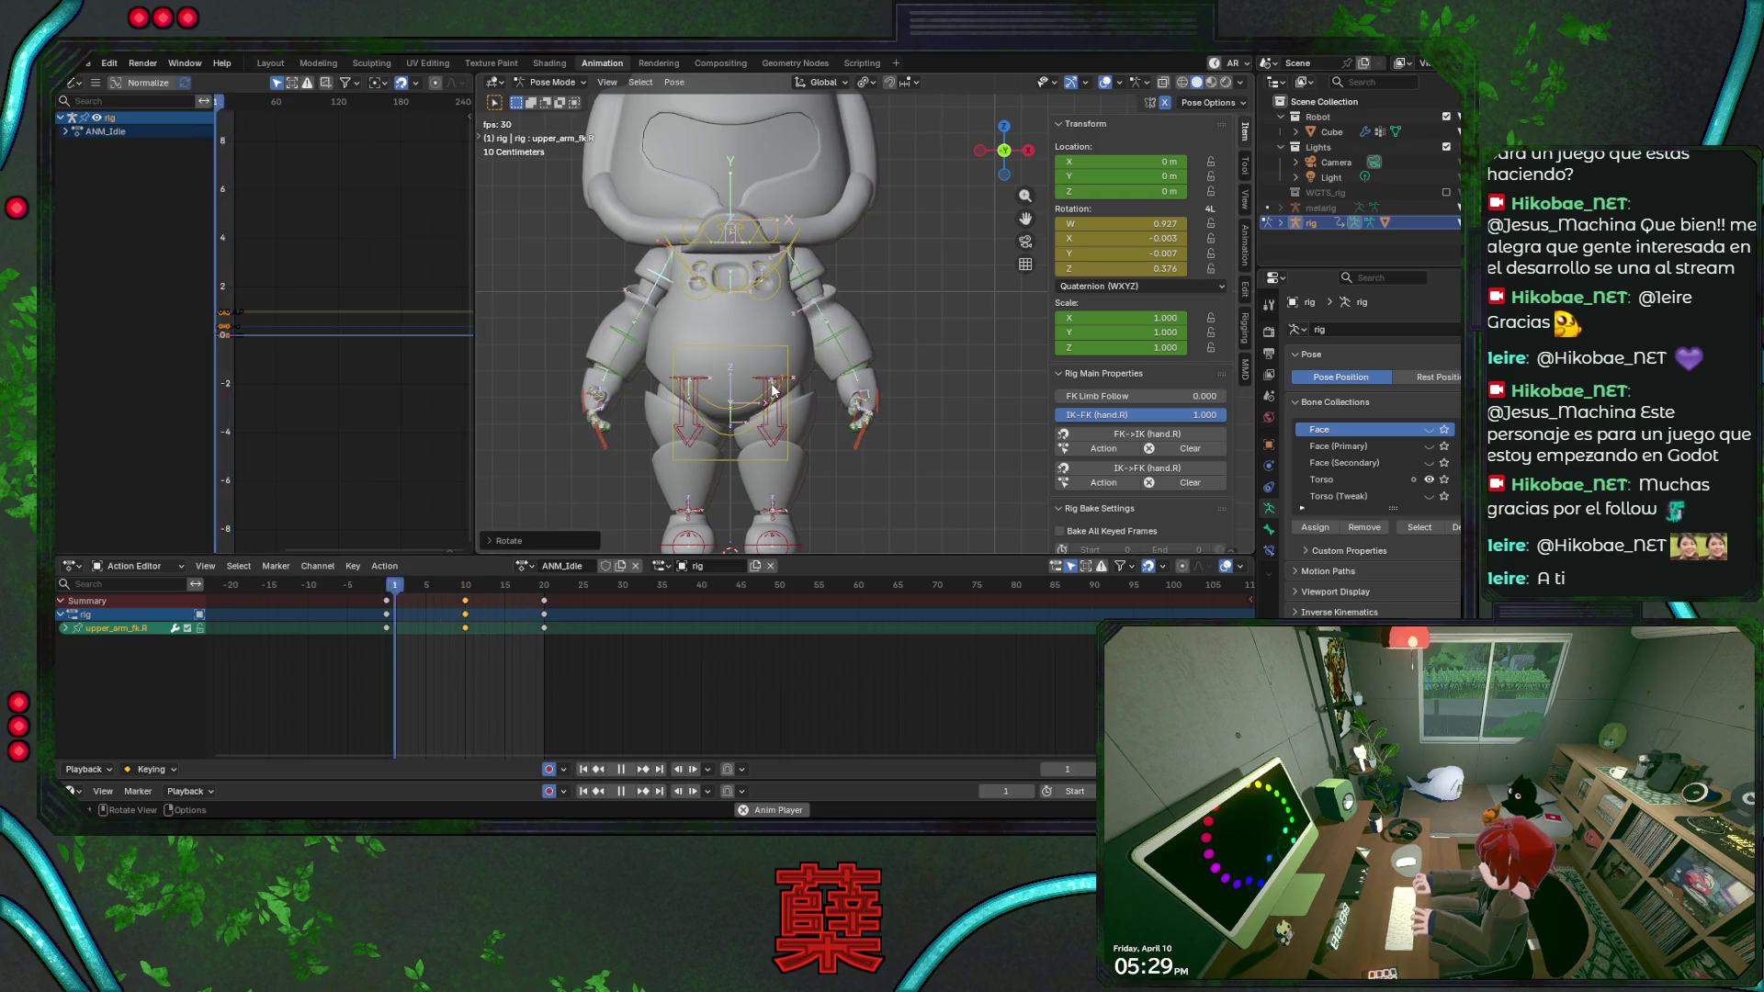
key("space")
left_click(388, 596)
mouse_move(386, 596)
left_mouse_down()
mouse_move(533, 602)
mouse_move(388, 614)
mouse_move(464, 622)
left_mouse_up()
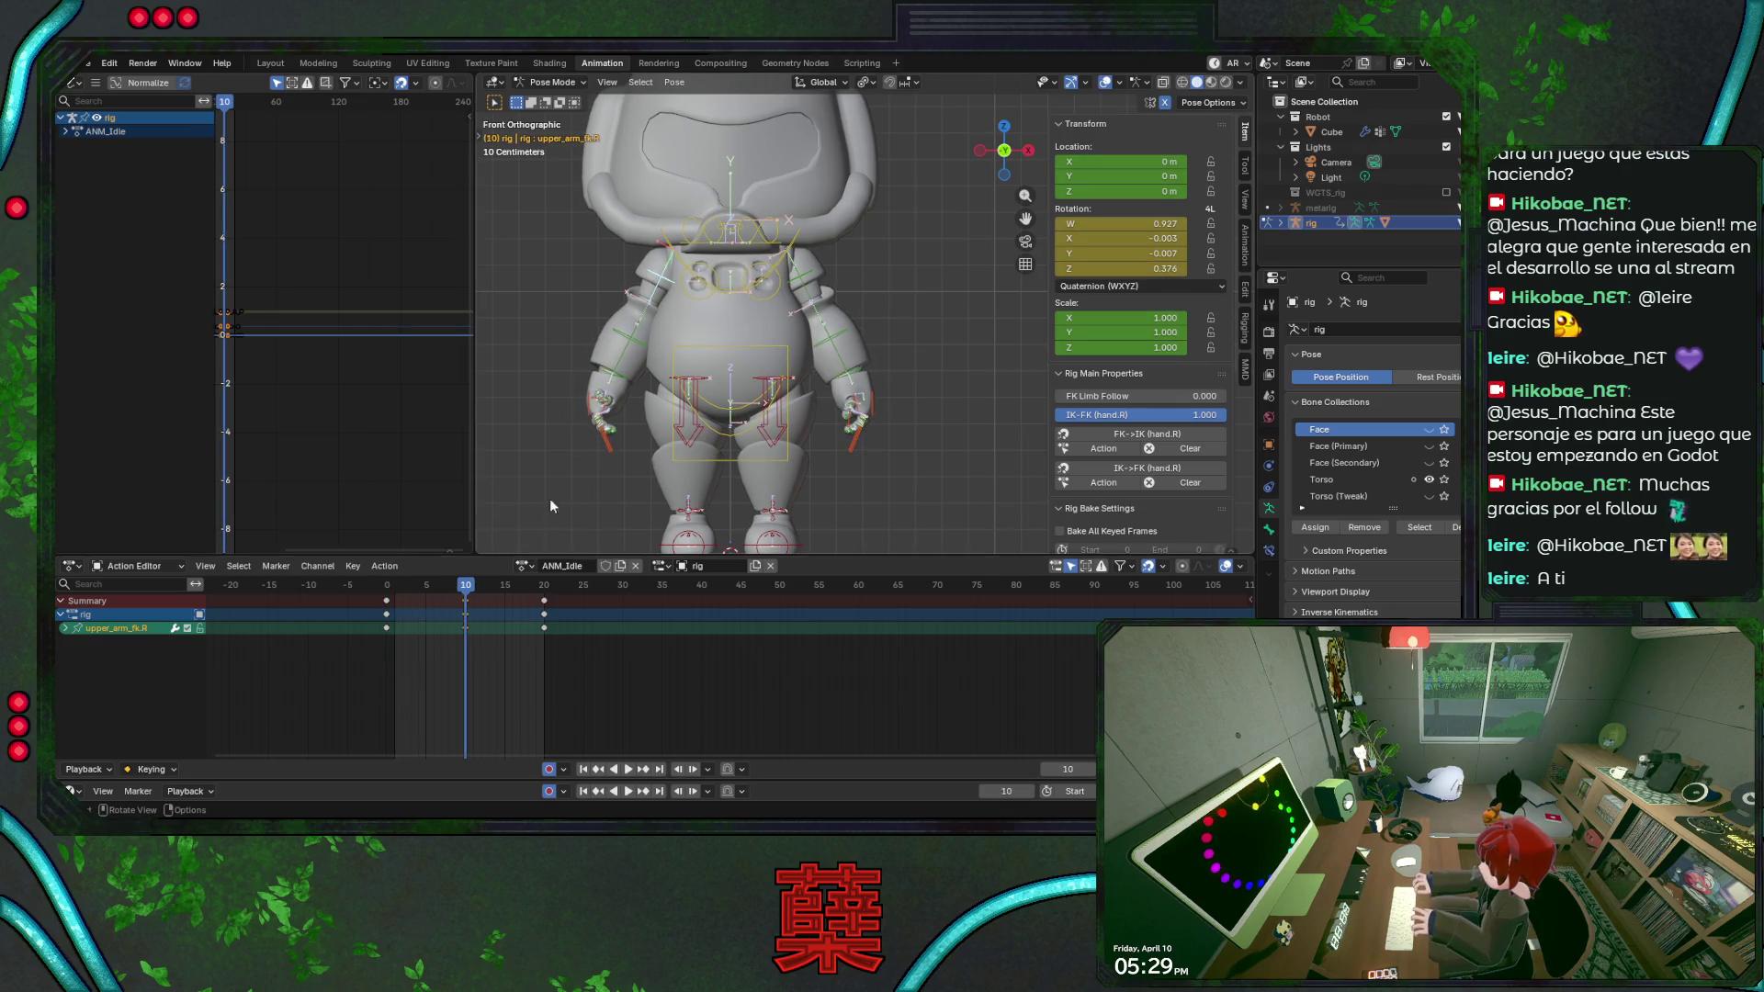
Rotate hand_fk.L about its local Z axis at frame 10 and review the swing.
key("r")
key("z")
key("z")
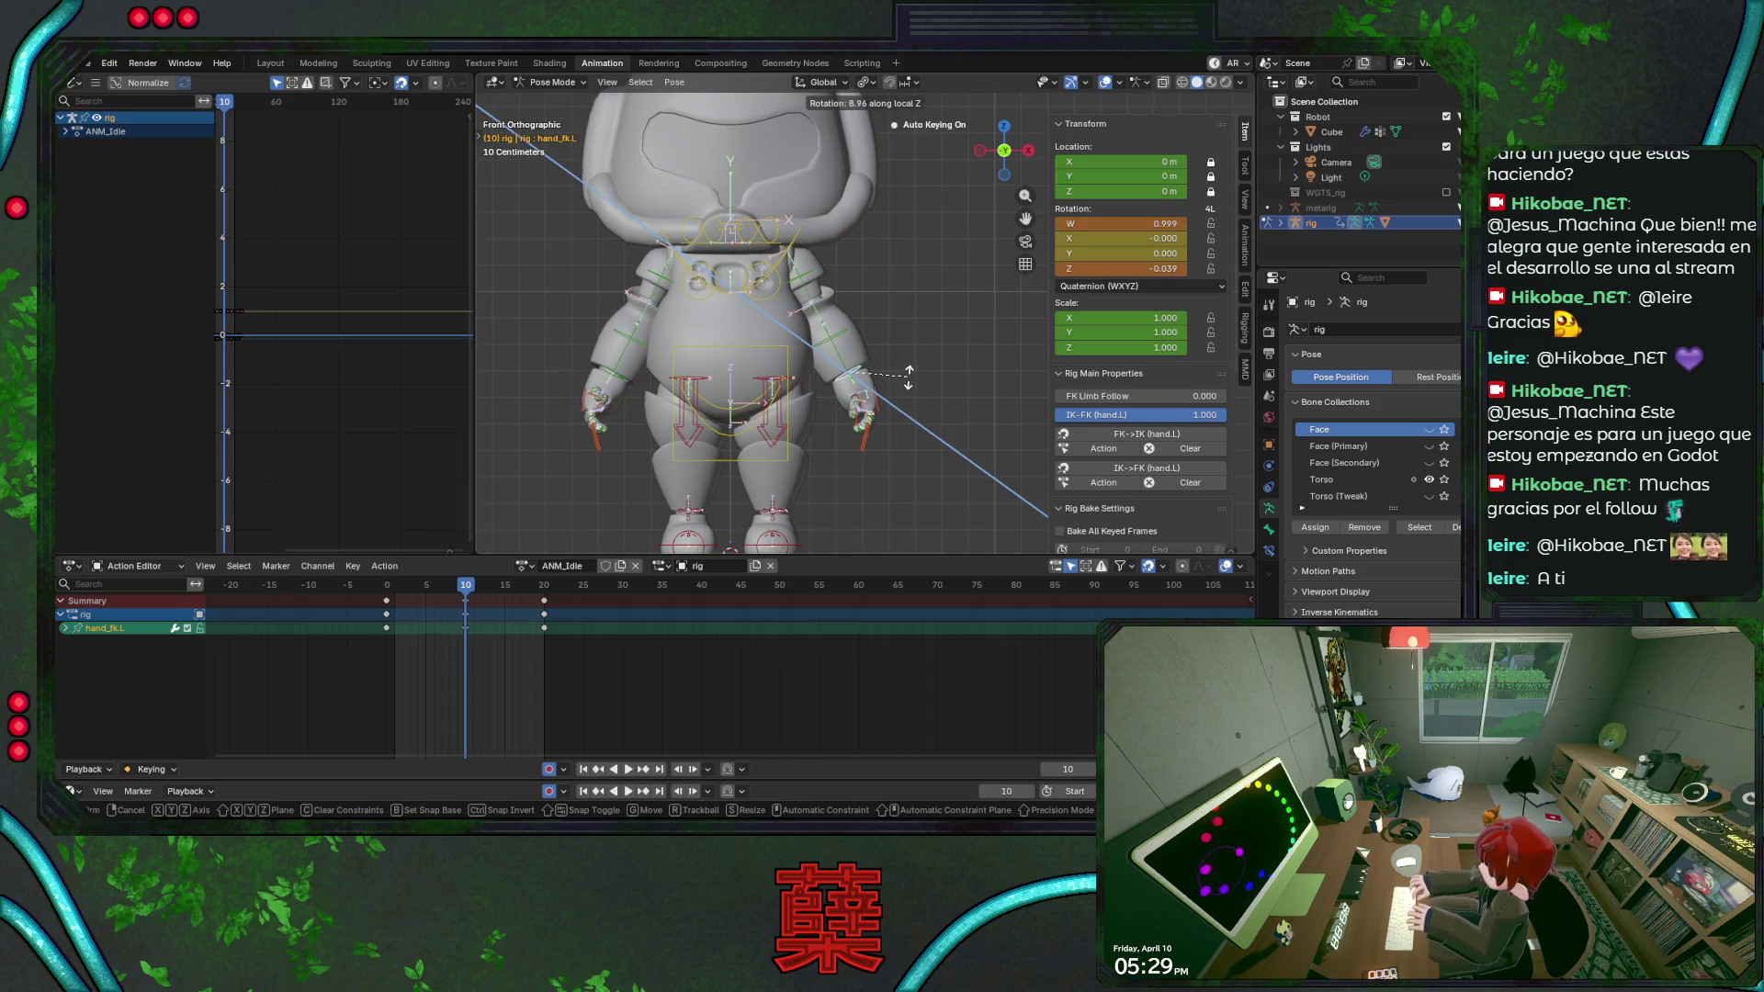
left_click(908, 375)
key("space")
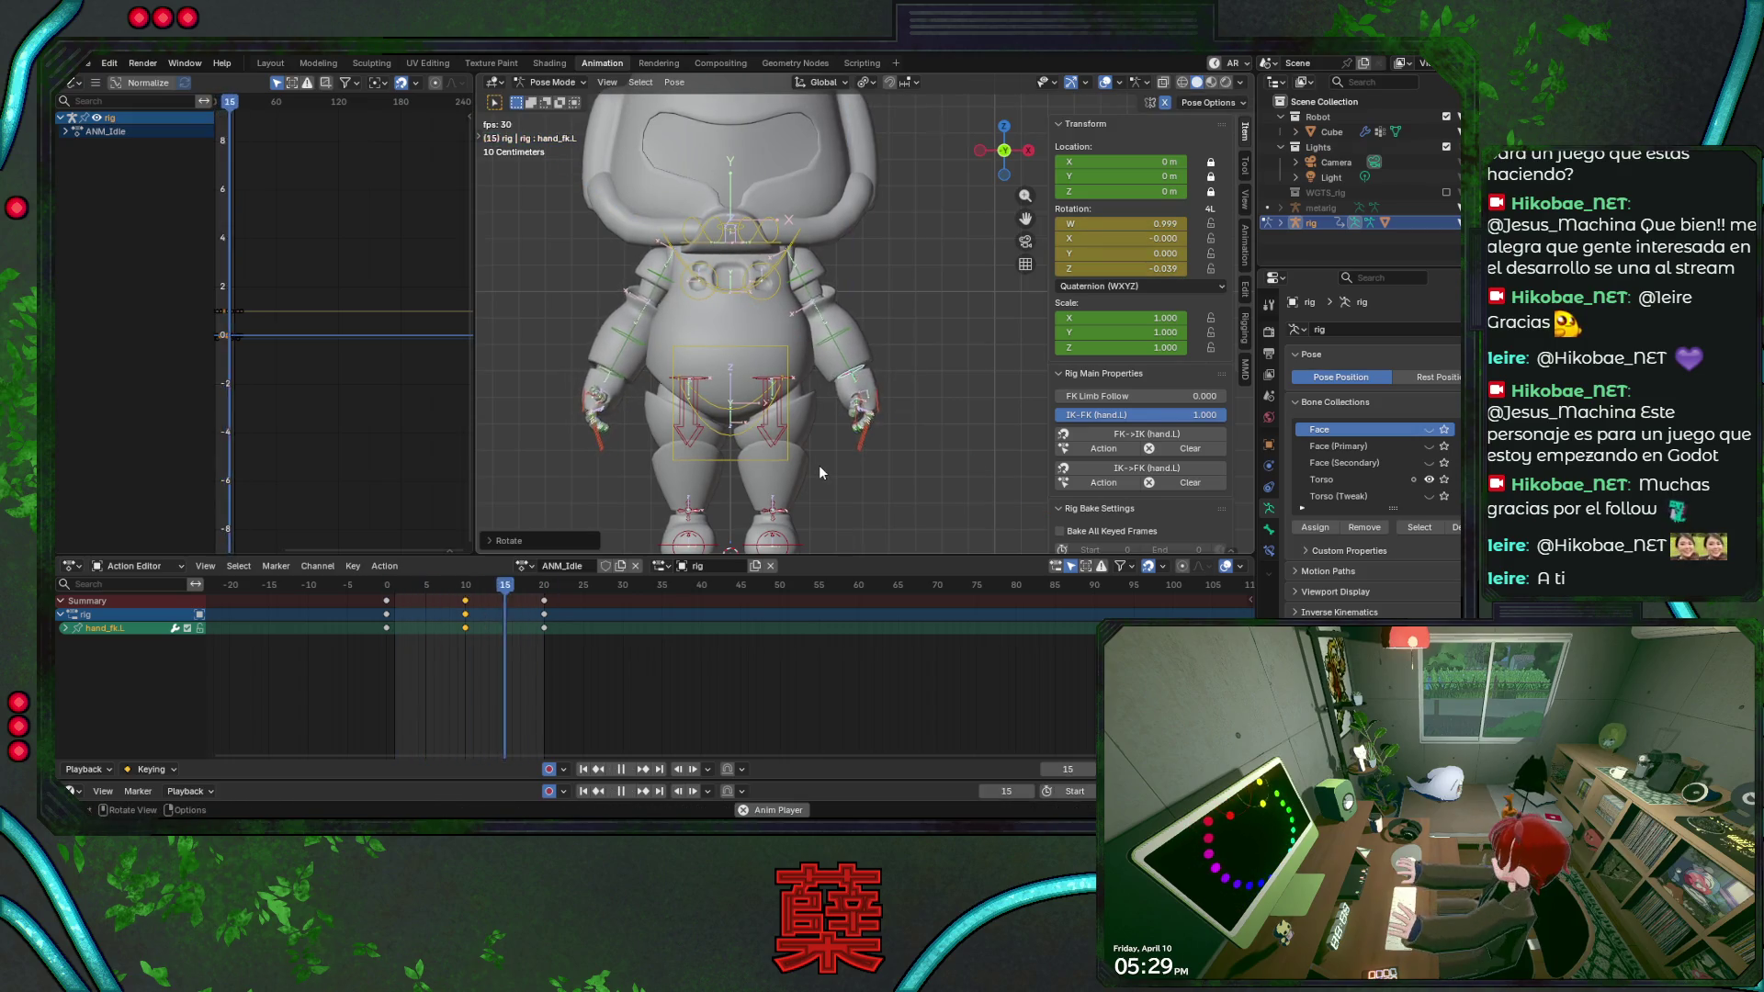
left_click_drag(413, 587, 467, 593)
key("r")
key("z")
key("z")
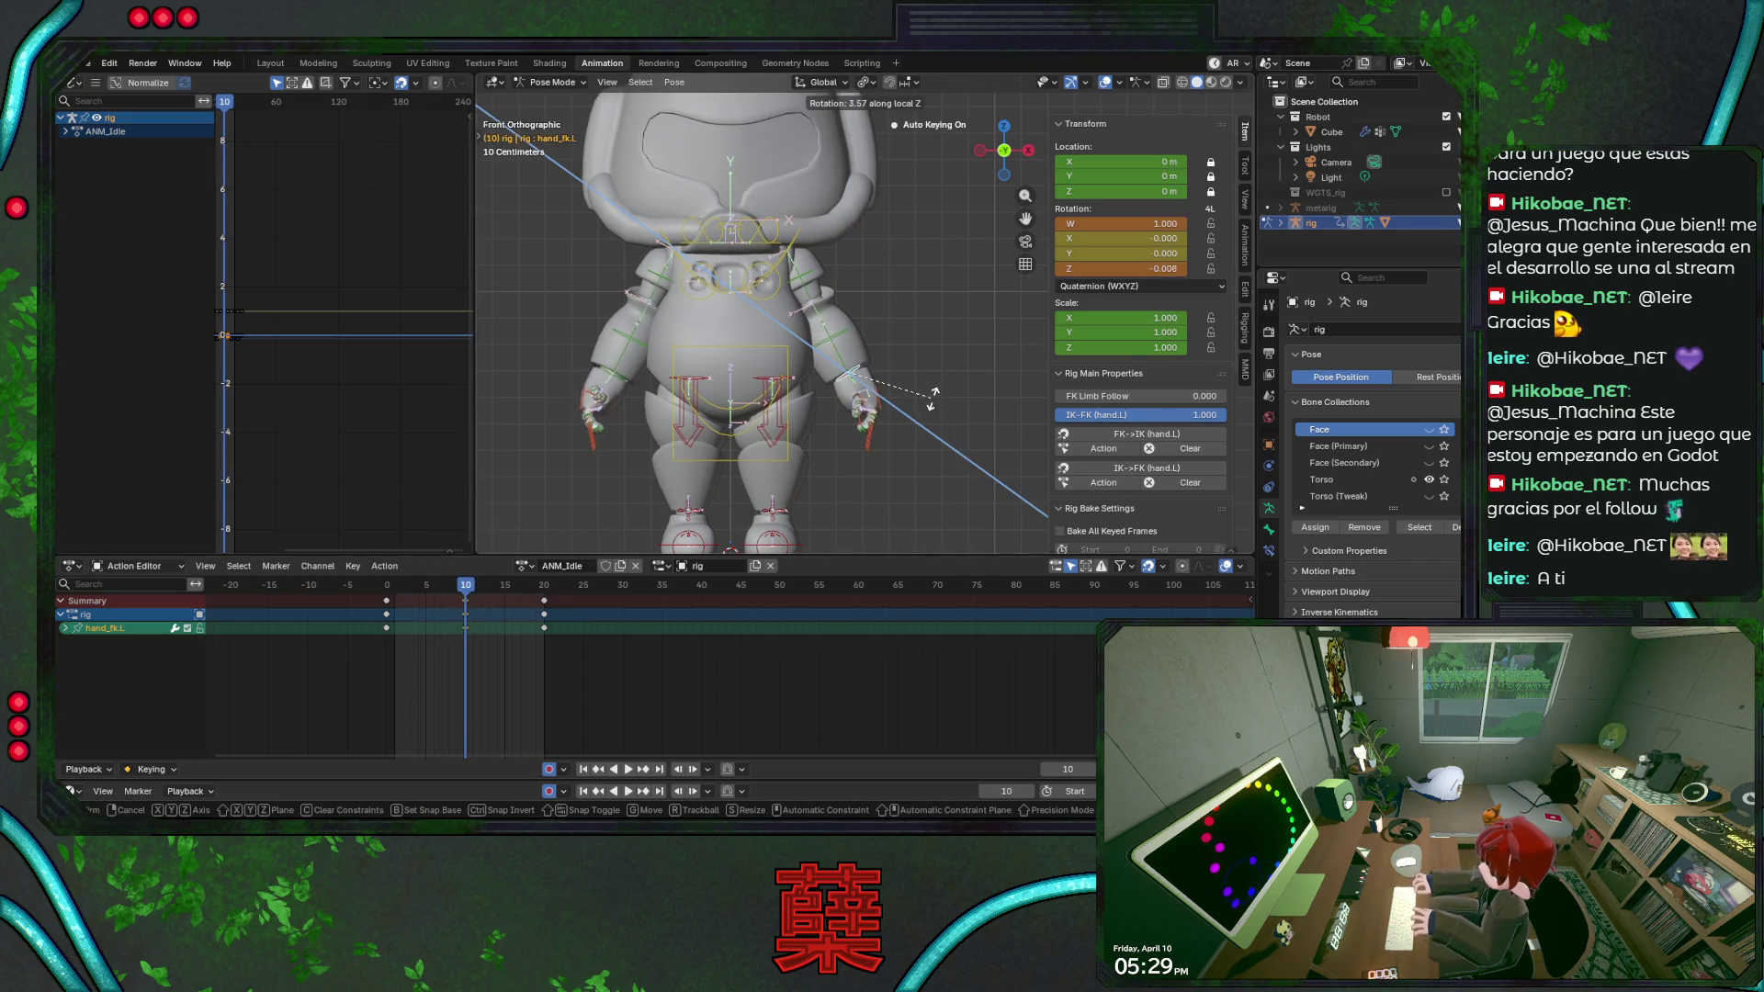
left_click(927, 406)
key("space")
mouse_move(463, 594)
left_mouse_down()
mouse_move(388, 597)
mouse_move(467, 599)
left_mouse_up()
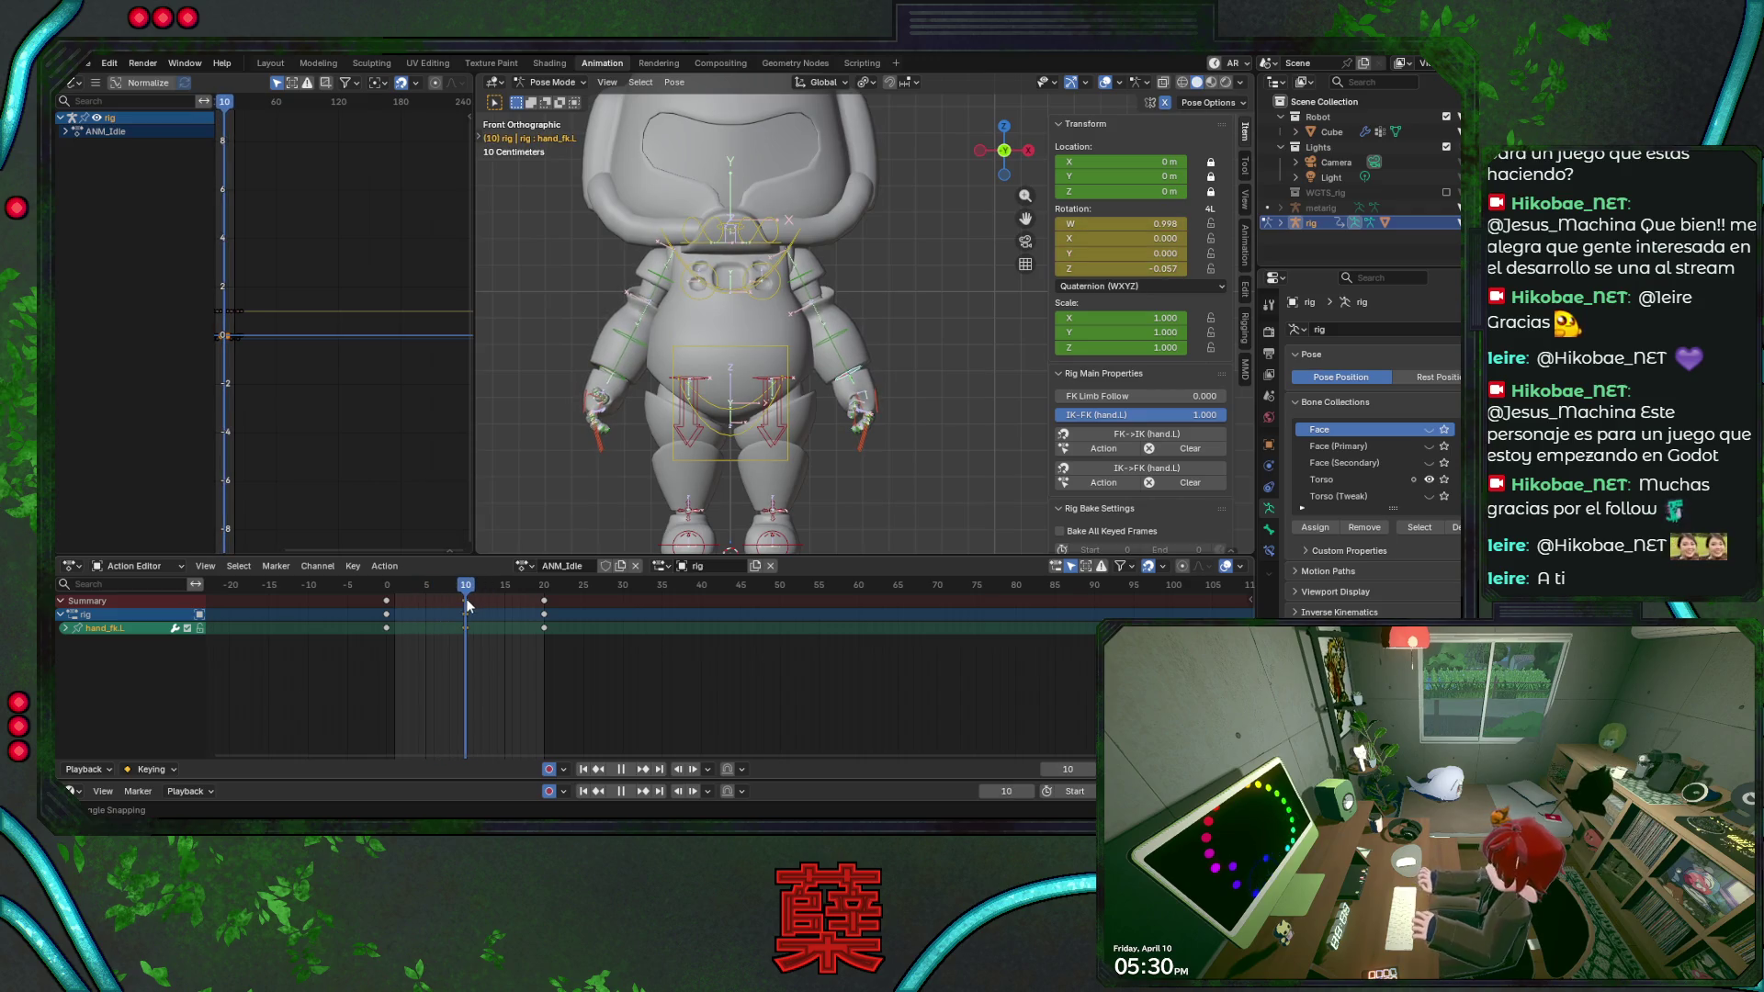
Rotate upper_arm_fk.L about its local Z axis in two passes so the left arm swings.
left_click(854, 295)
key("r")
key("z")
key("z")
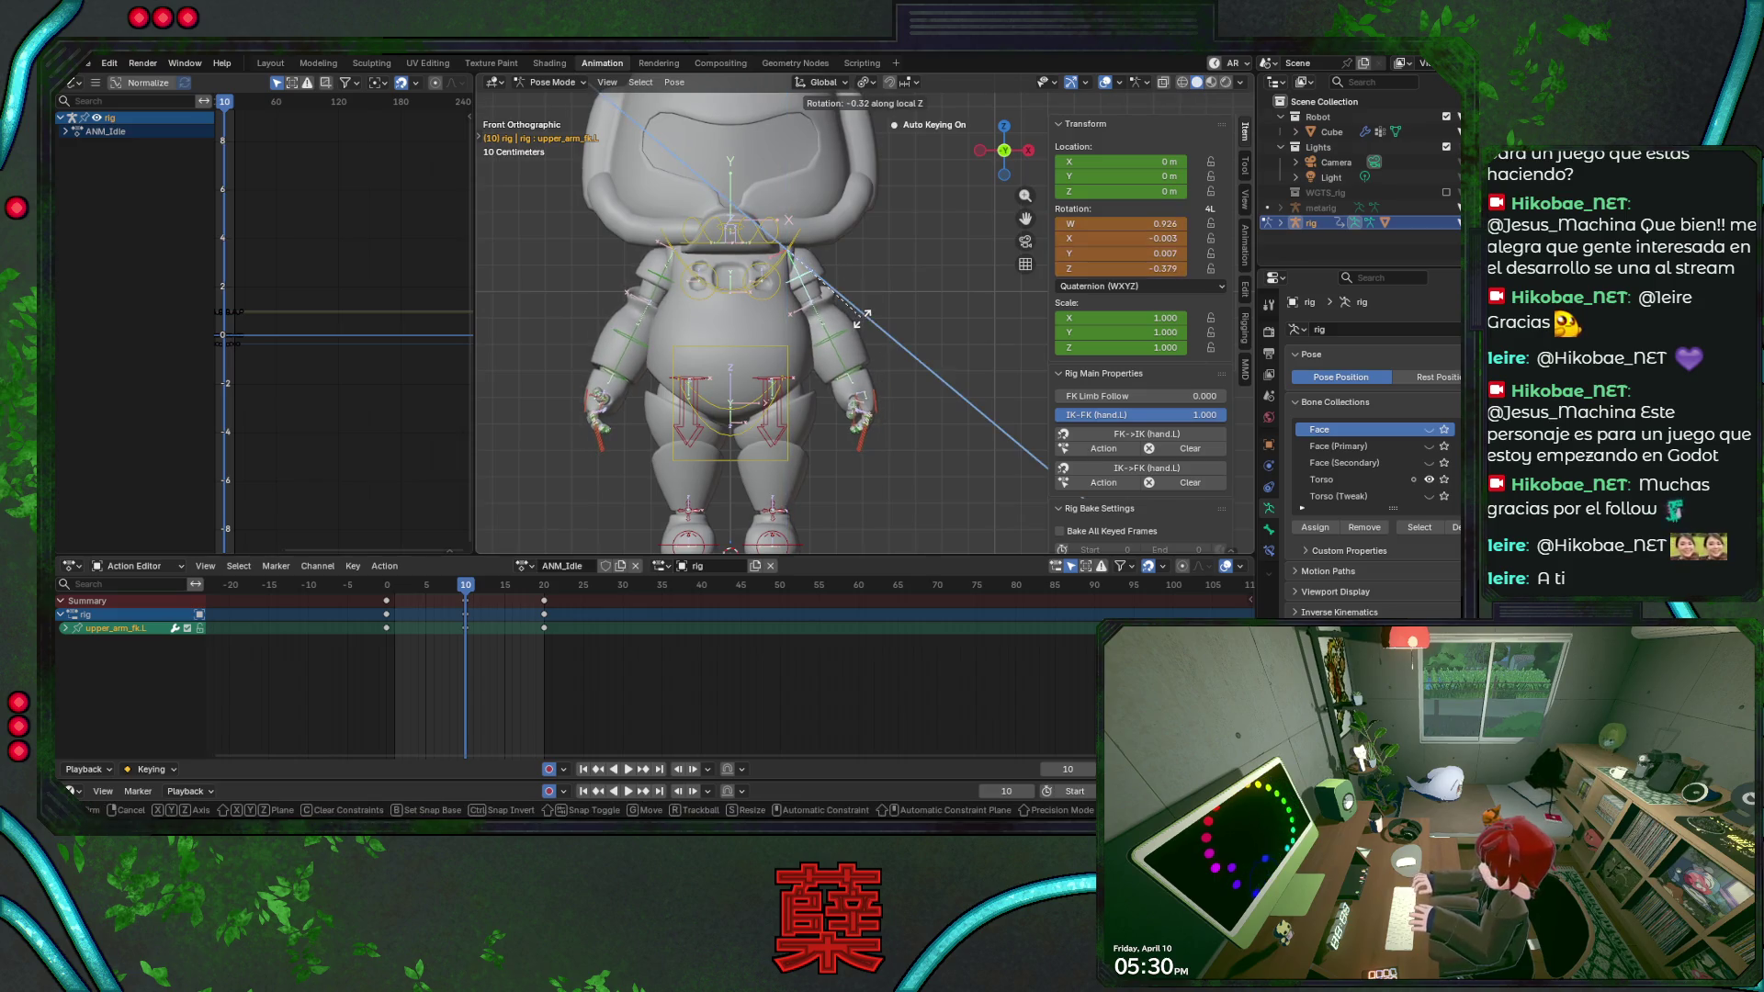
left_click(871, 315)
key("space")
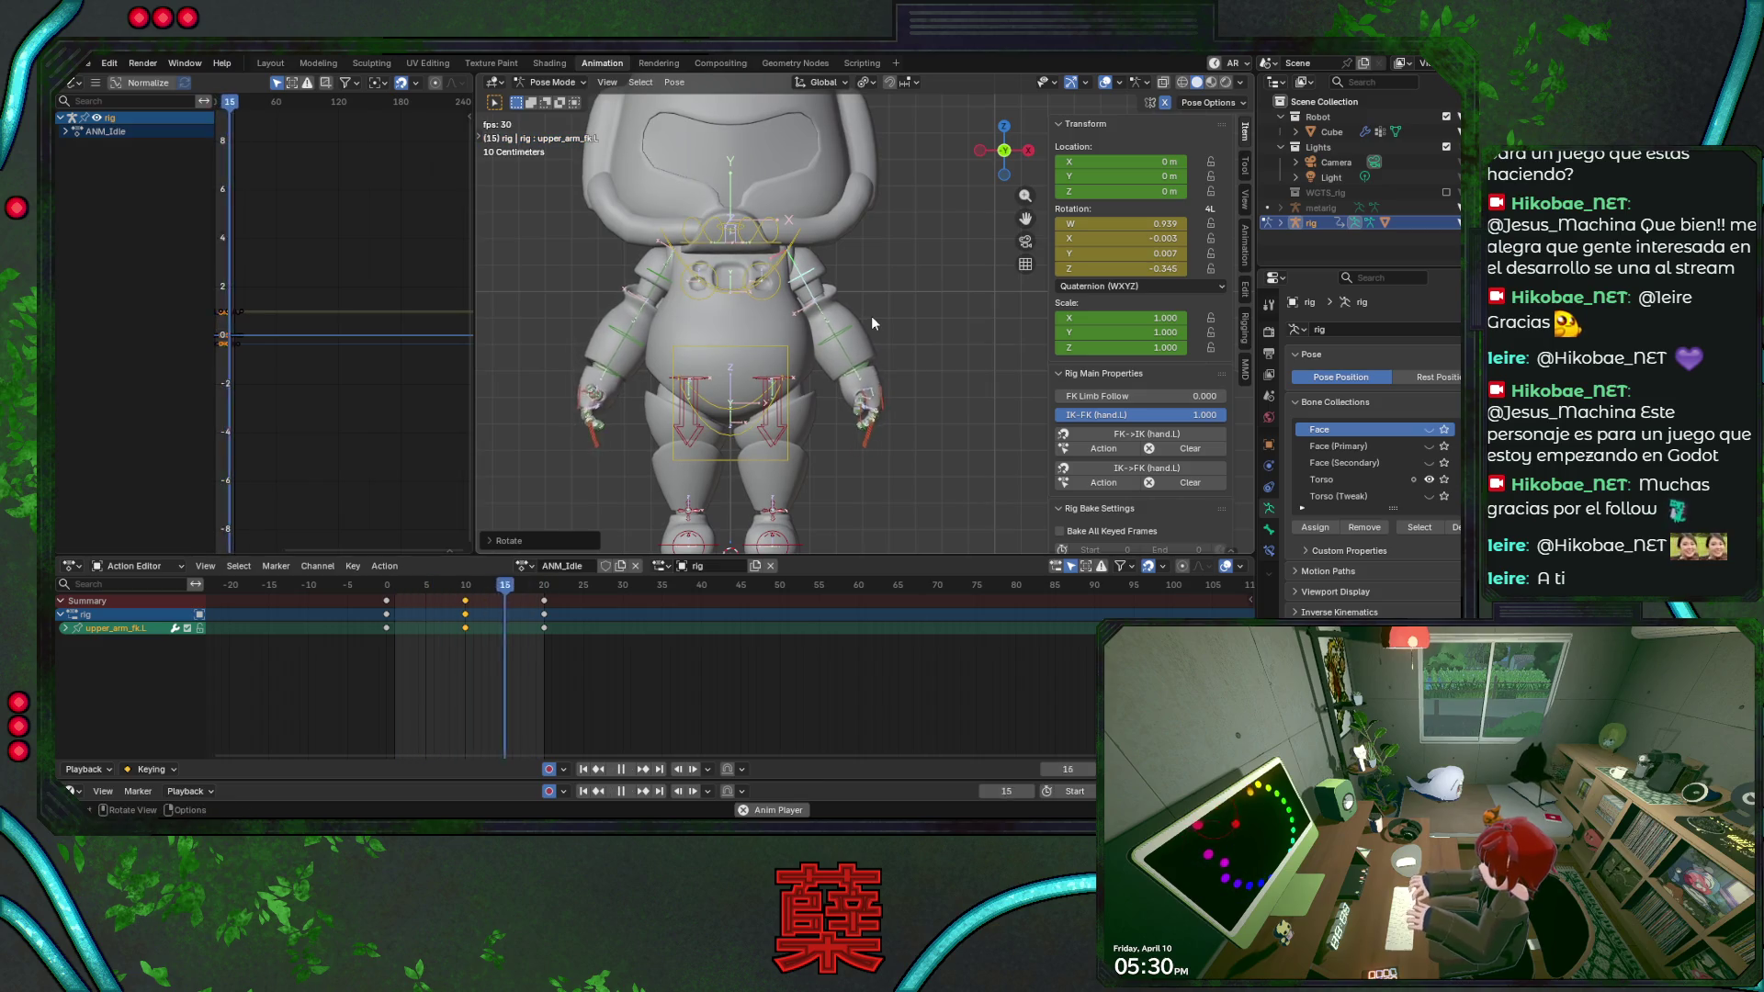
key("space")
key("r")
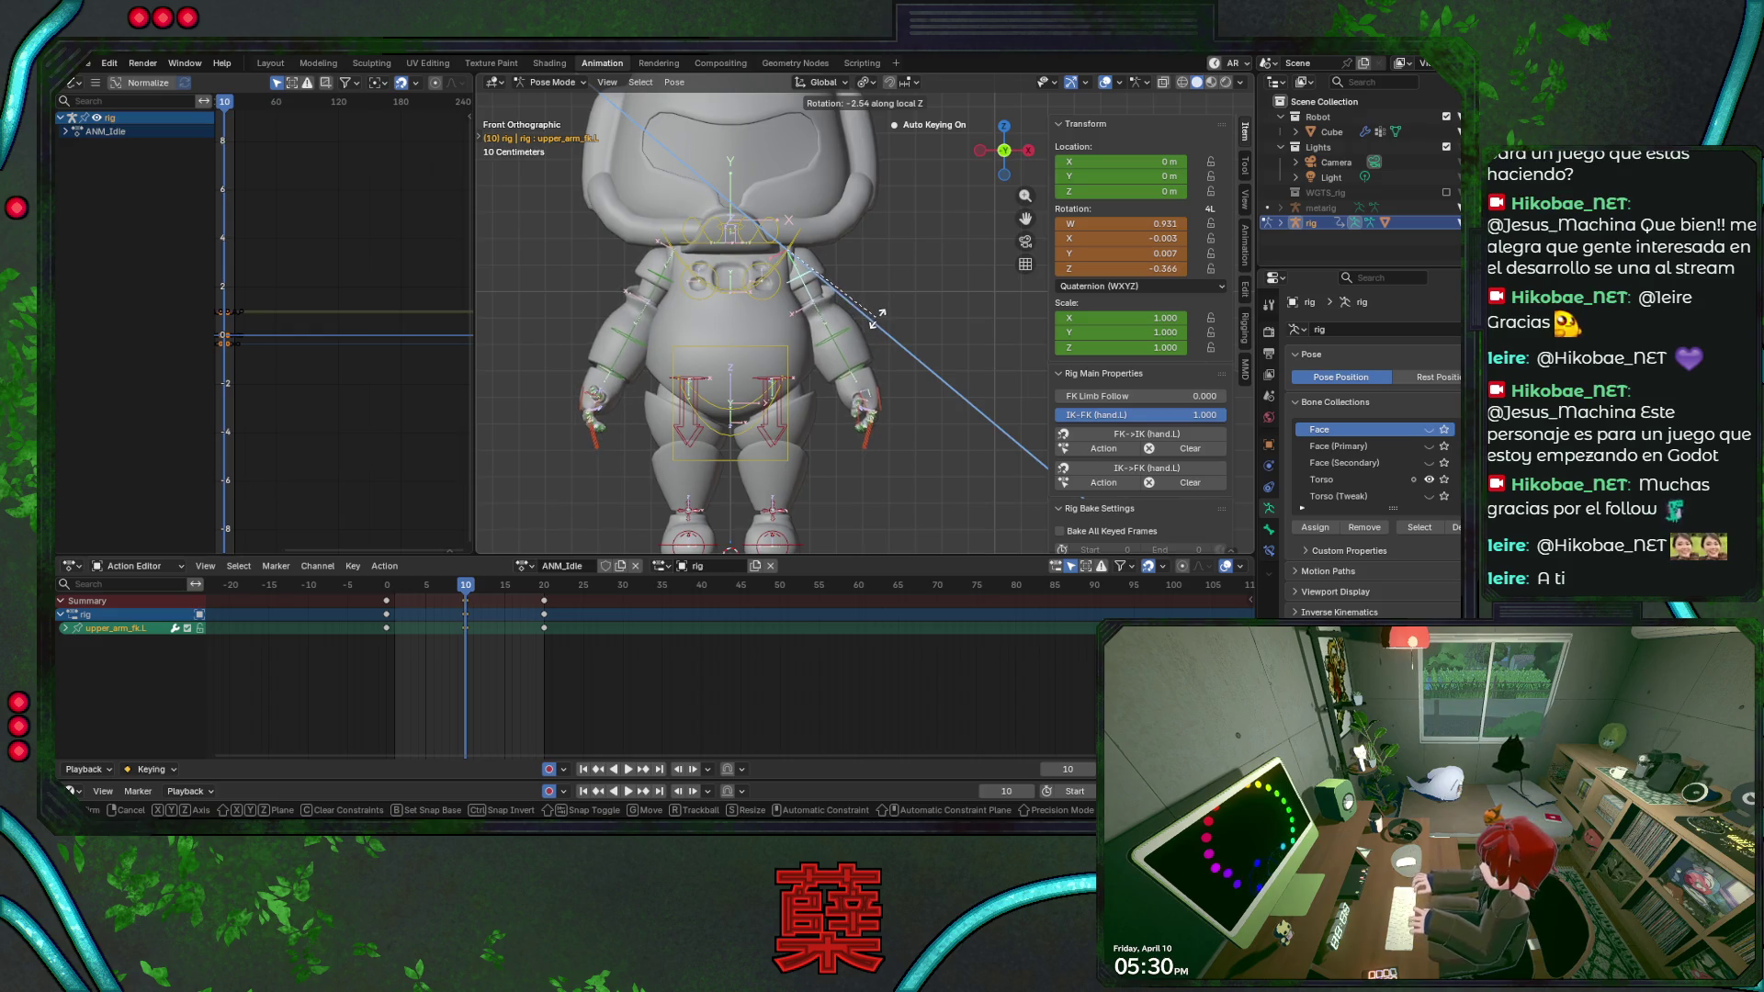
left_click(865, 370)
Key the left hand pose at frame 10 and play the loop back to review it.
left_click(869, 407)
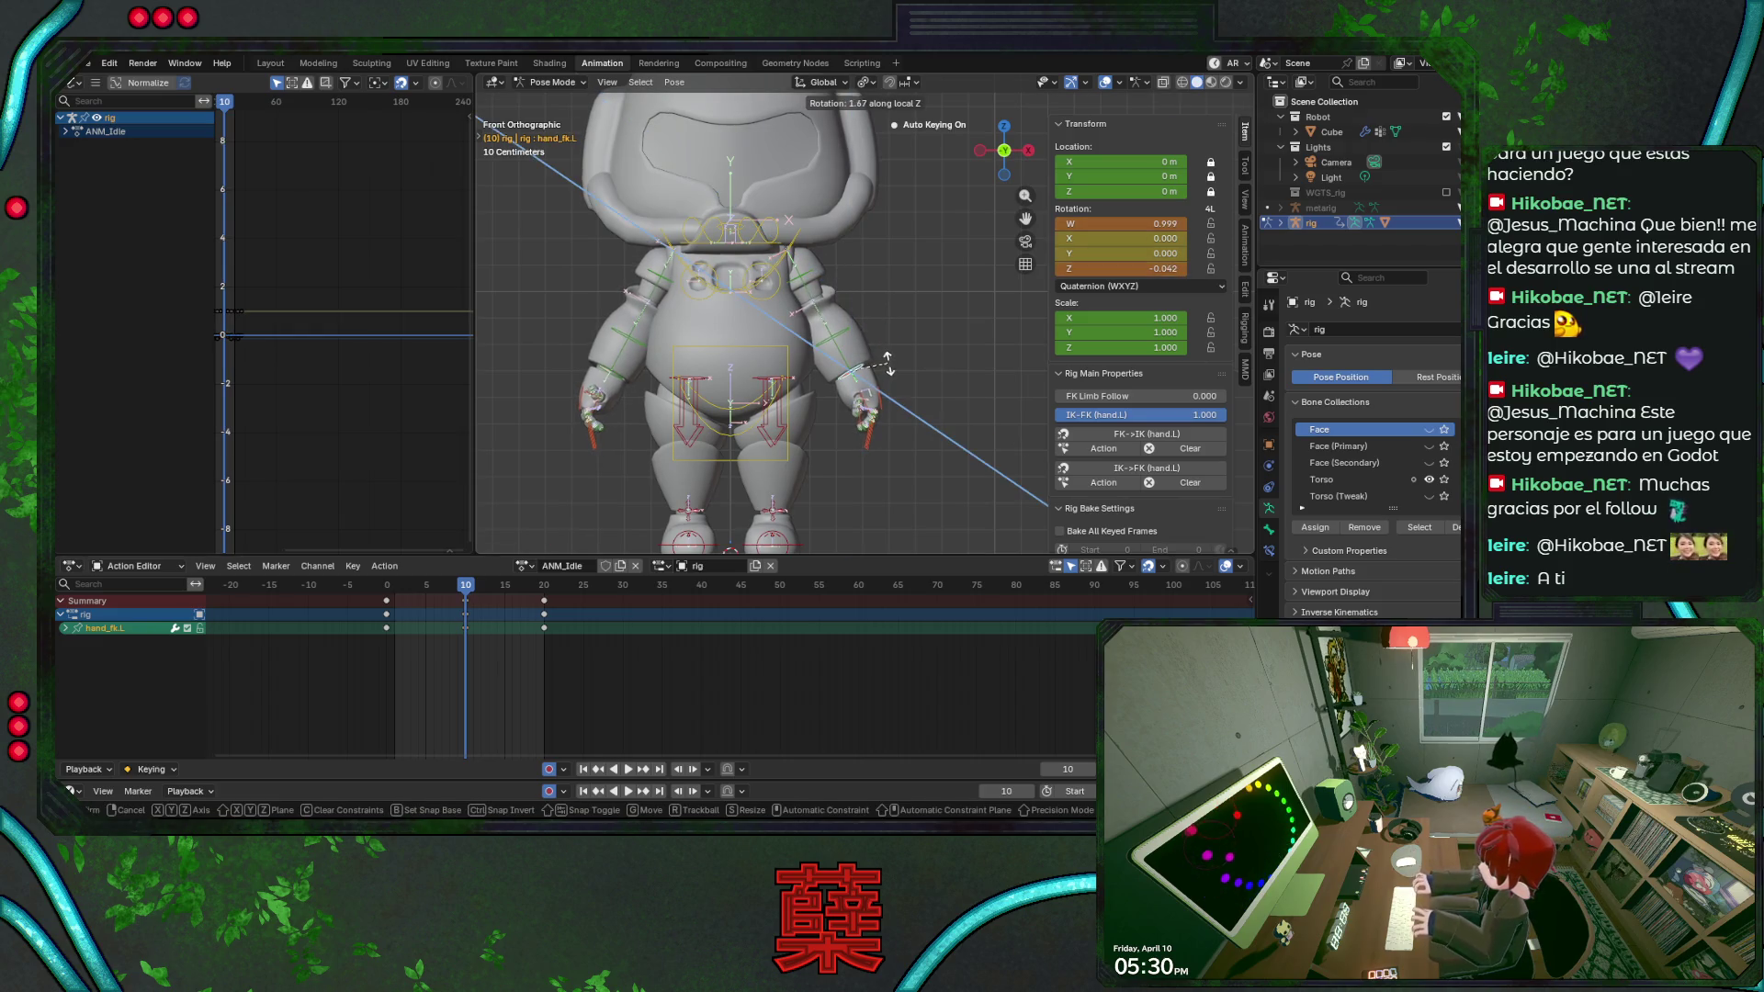
key("i")
key("space")
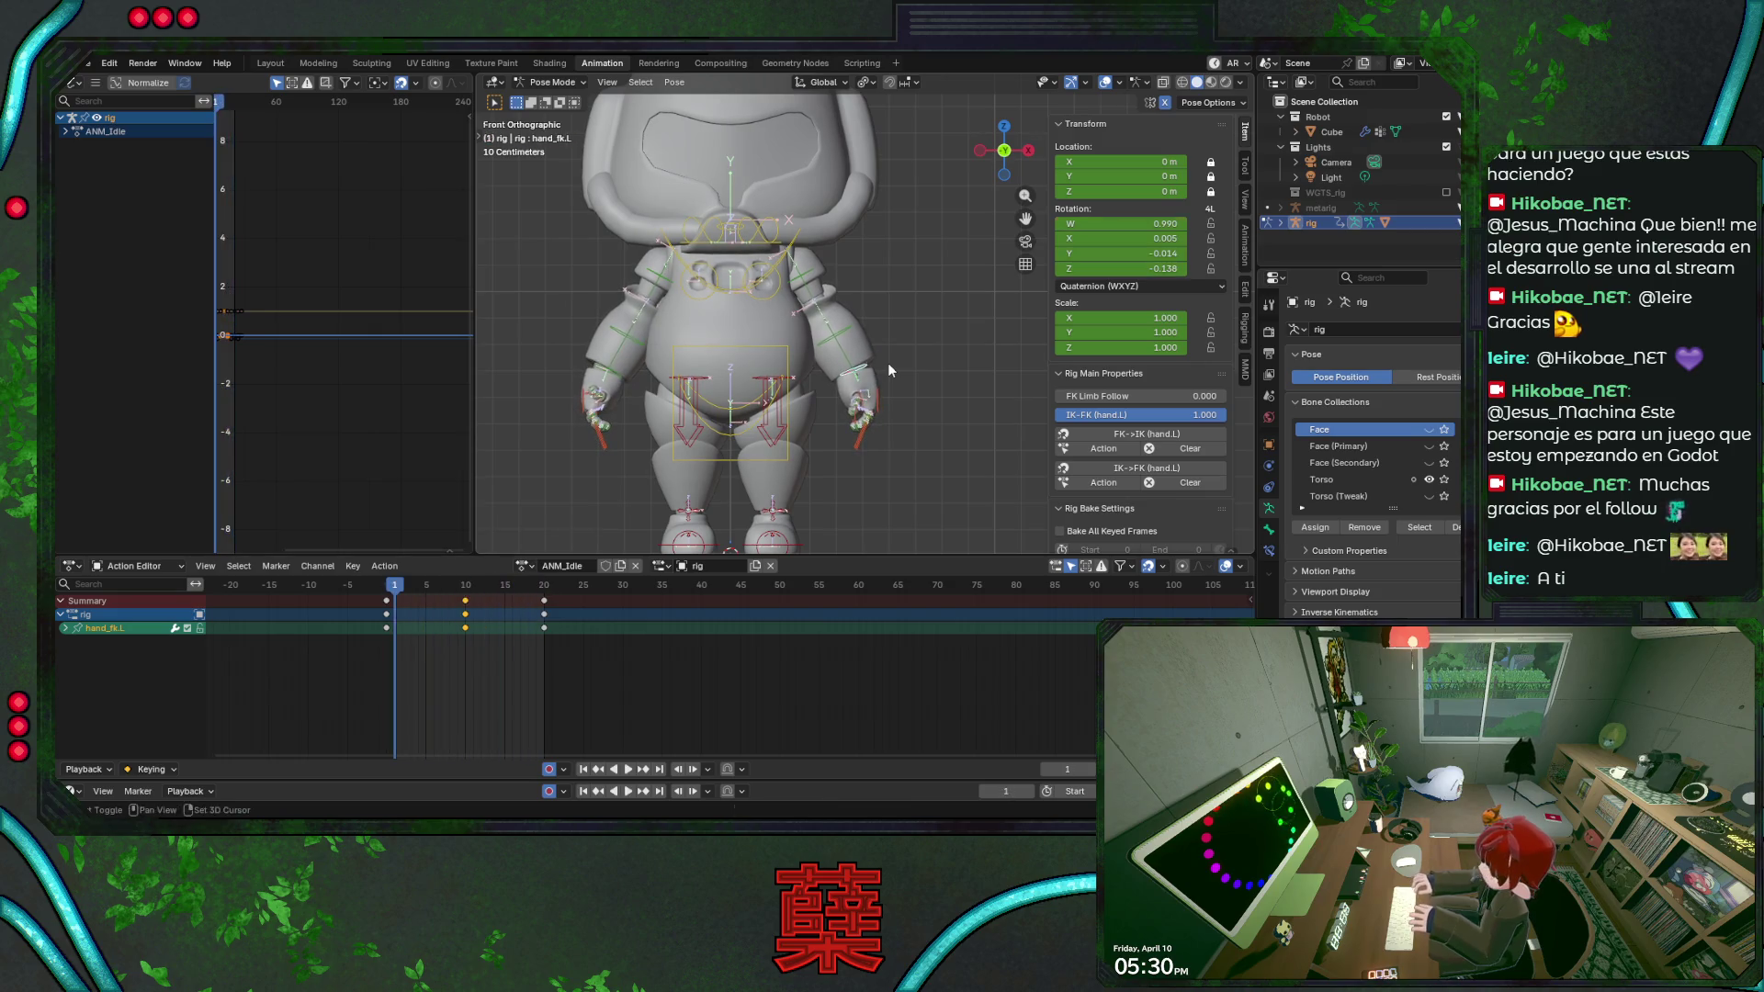
left_click(467, 588)
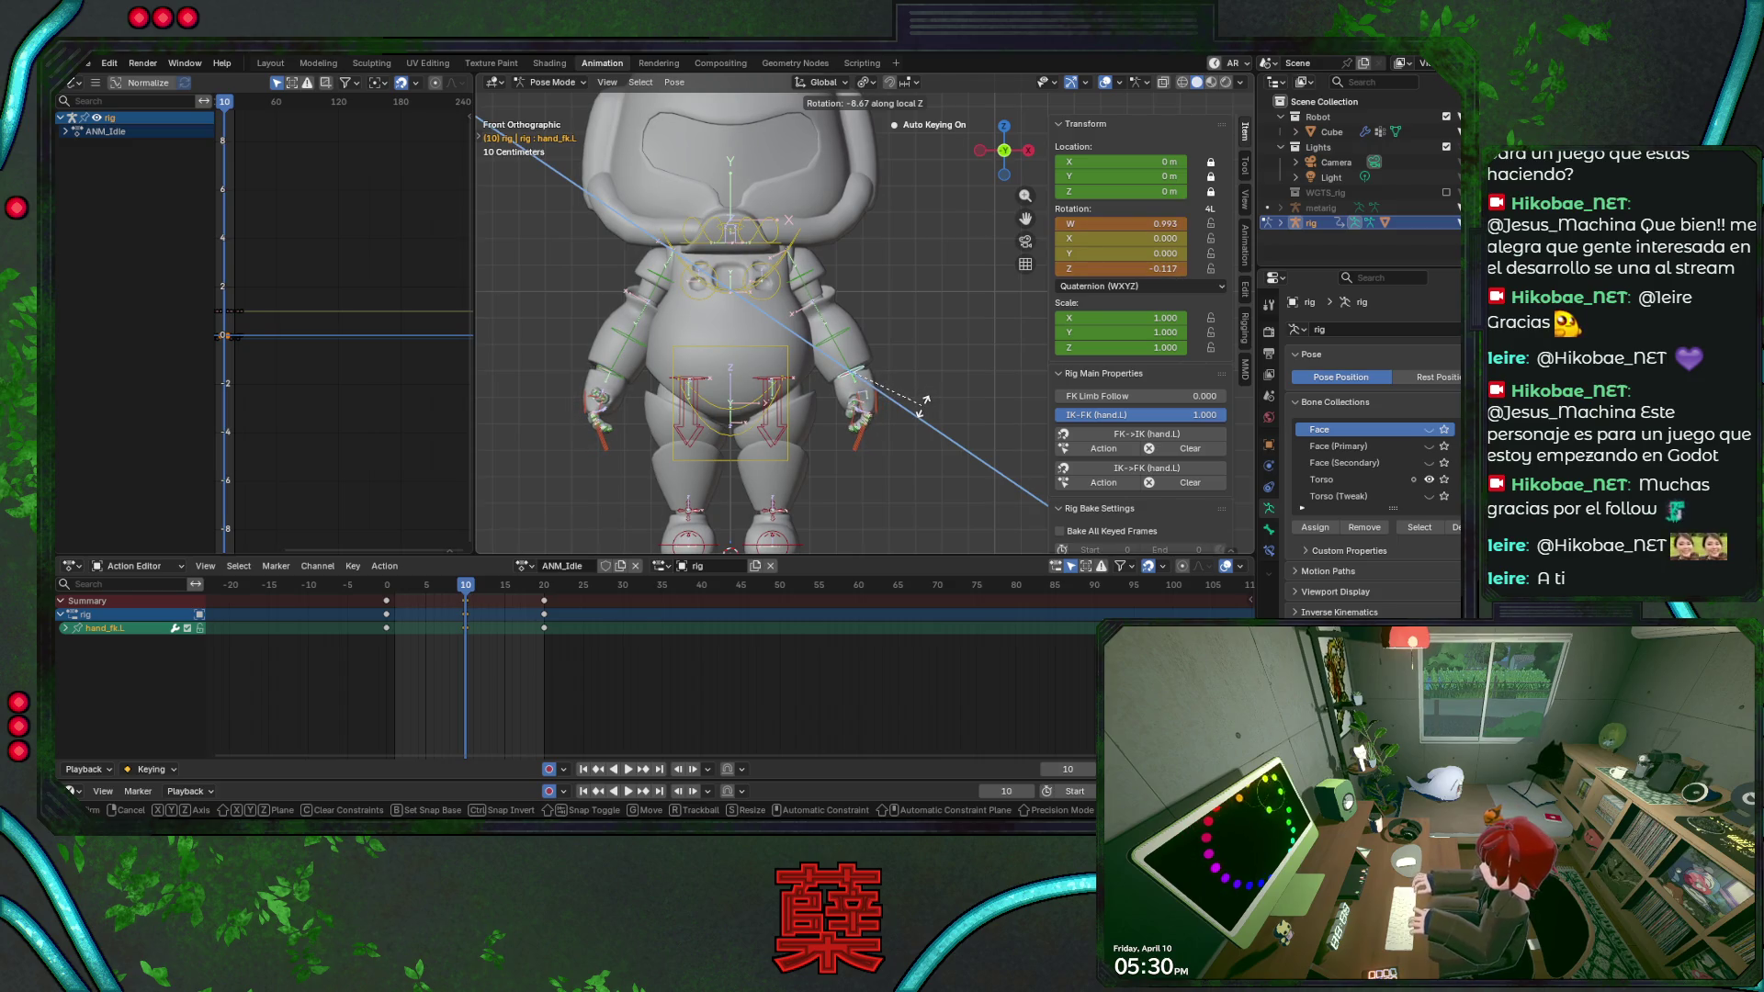
left_click(923, 399)
key("space")
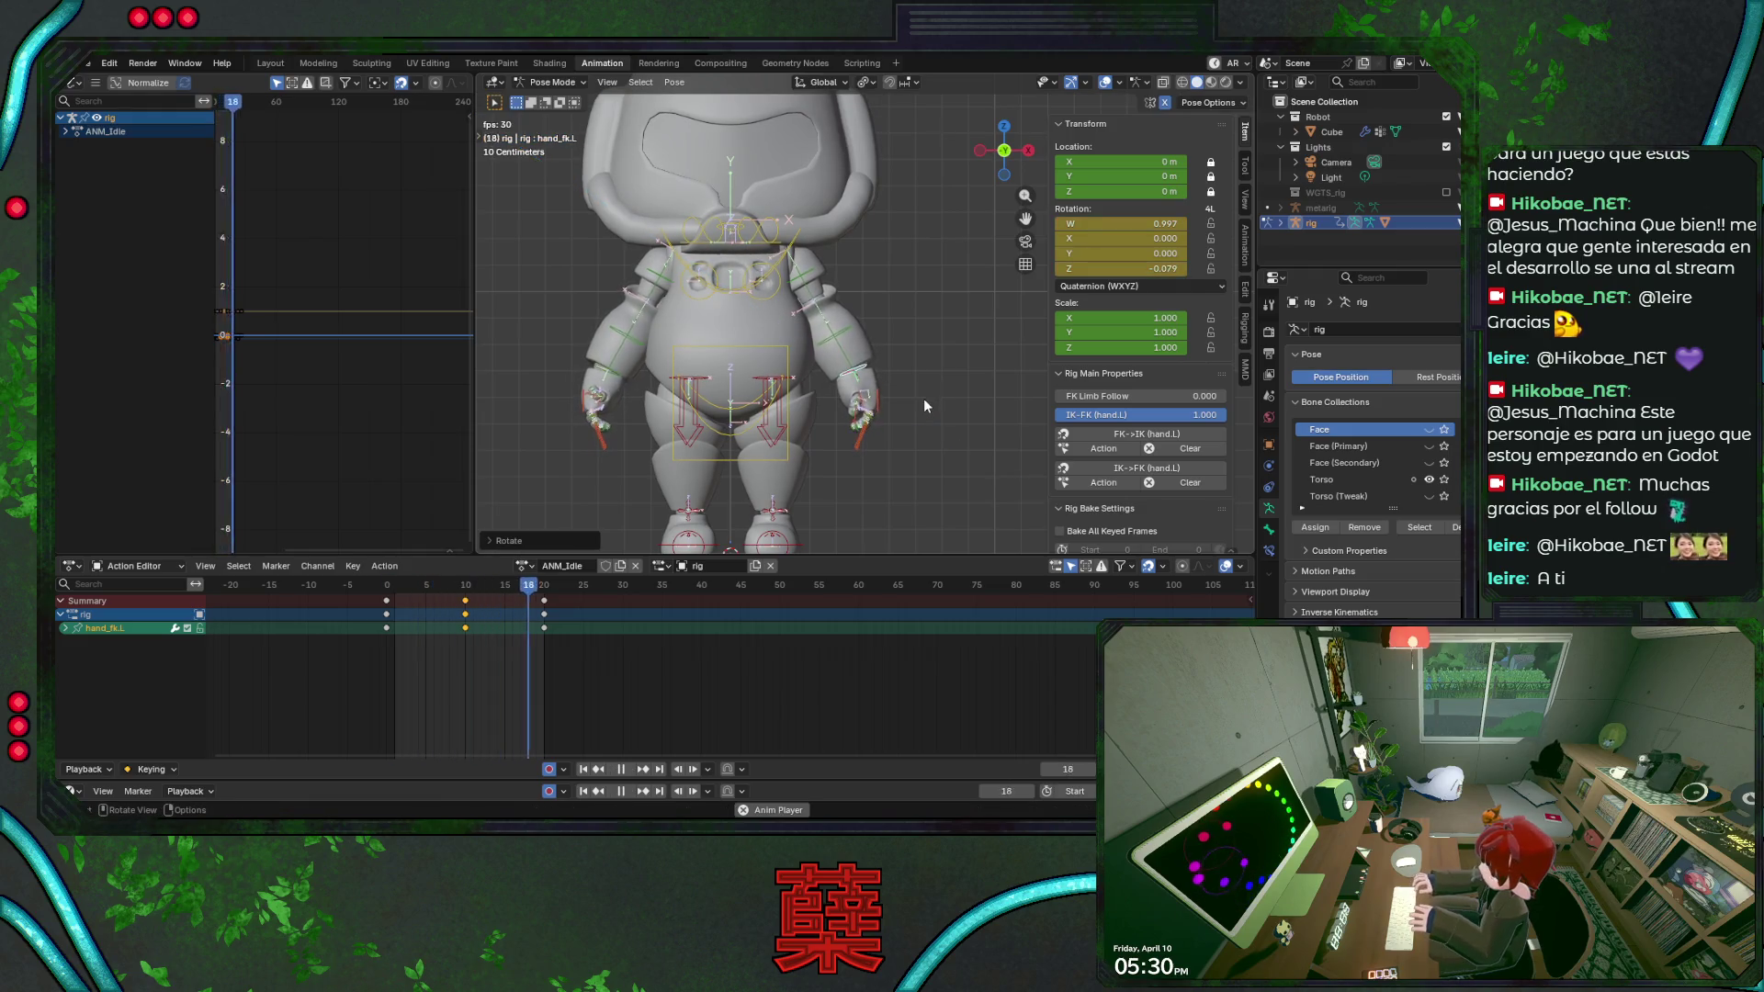
key("space")
Save BaseRobot.blend and check the chest pose from side and front views.
key("ctrl+s")
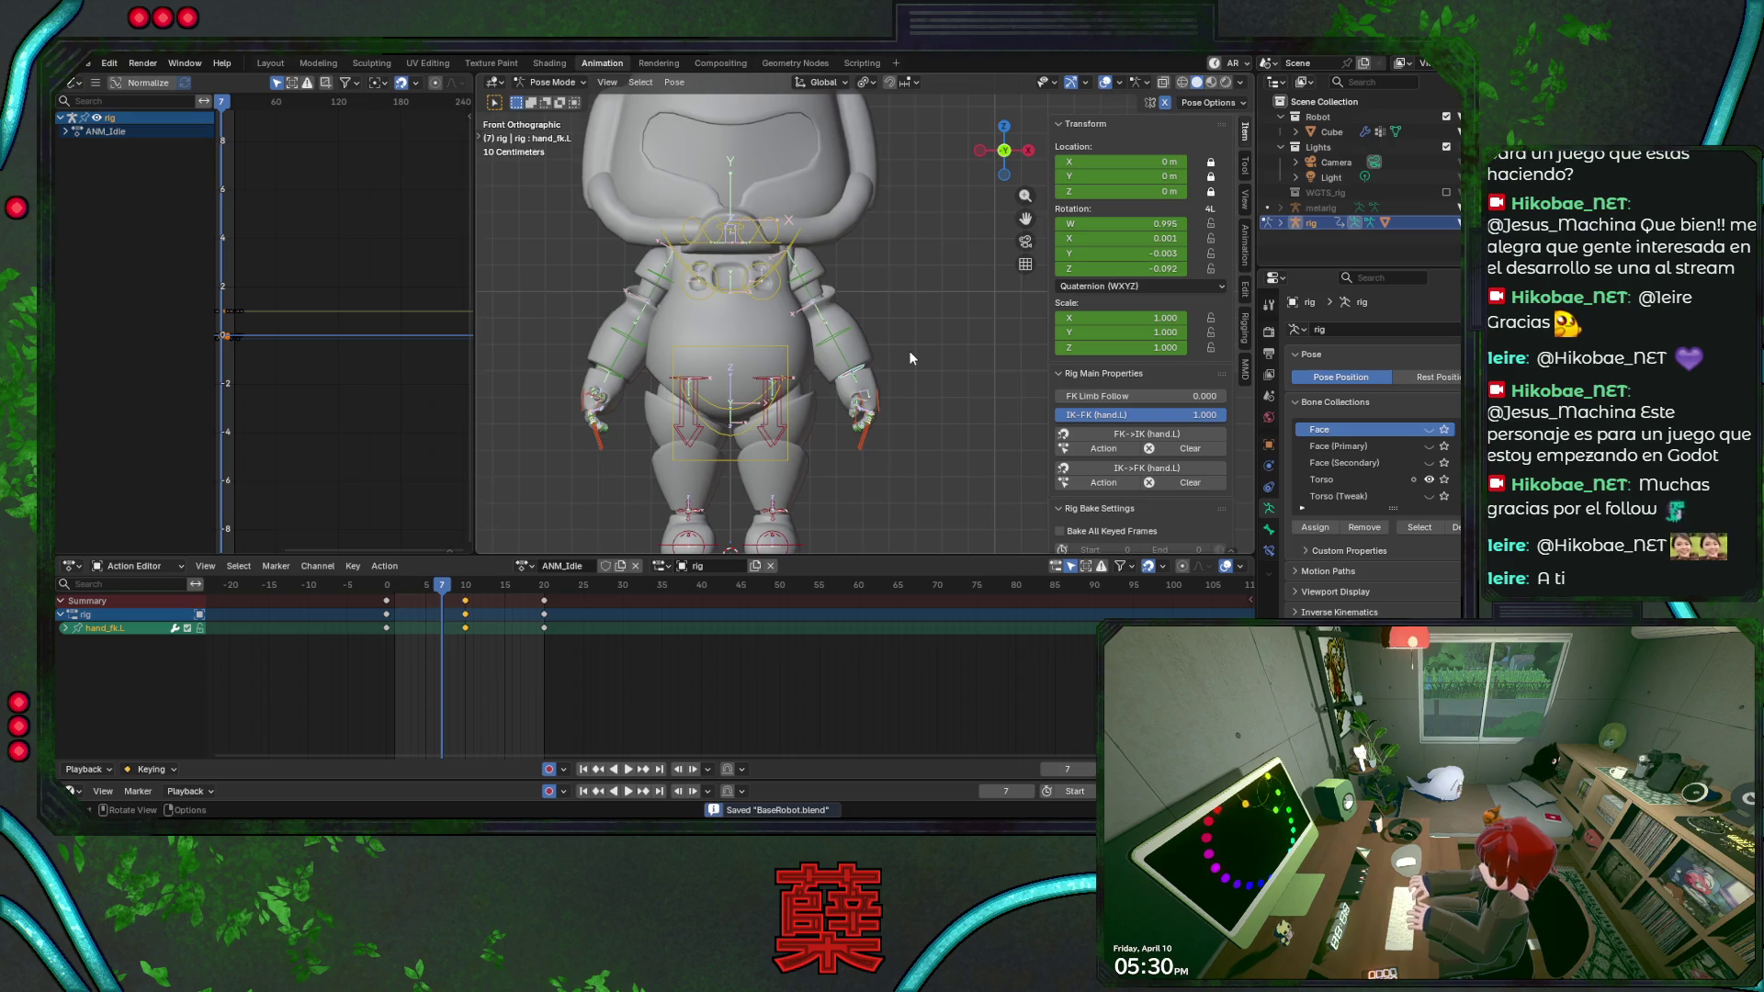
key("KP_3")
scroll(908, 350, "down", 1)
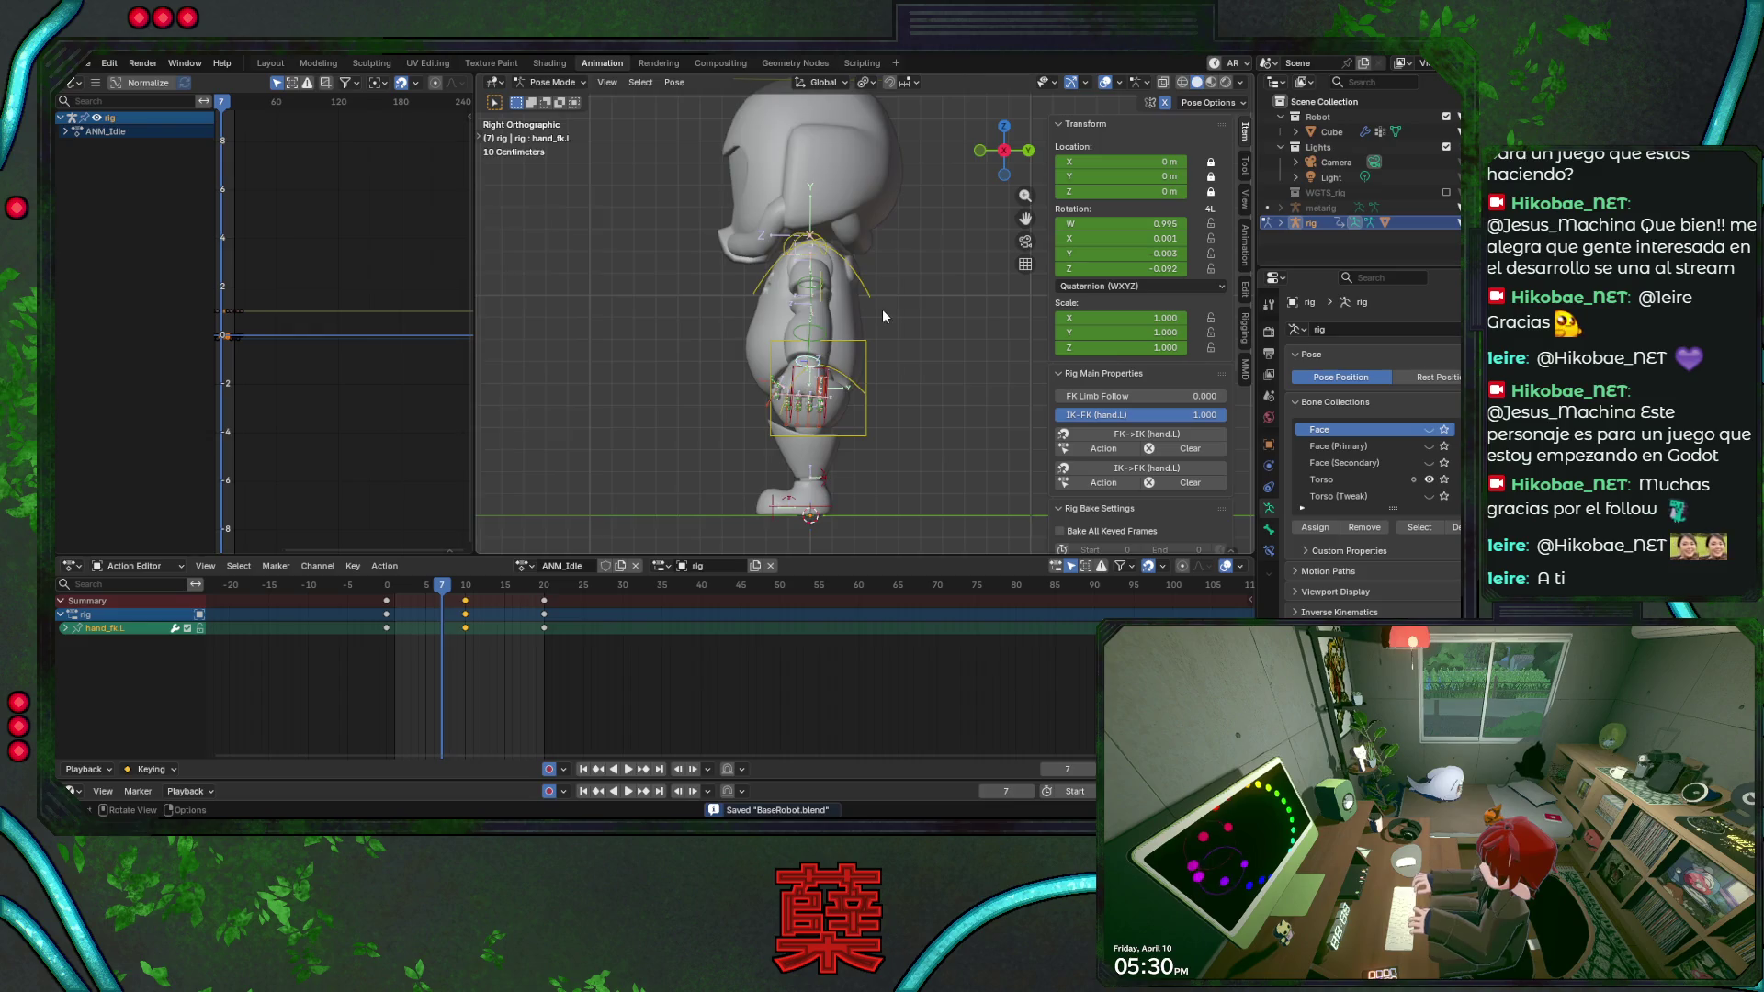
scroll(882, 309, "up", 2)
left_click(870, 284)
key("ctrl+s")
key("KP_1")
key("KP_3")
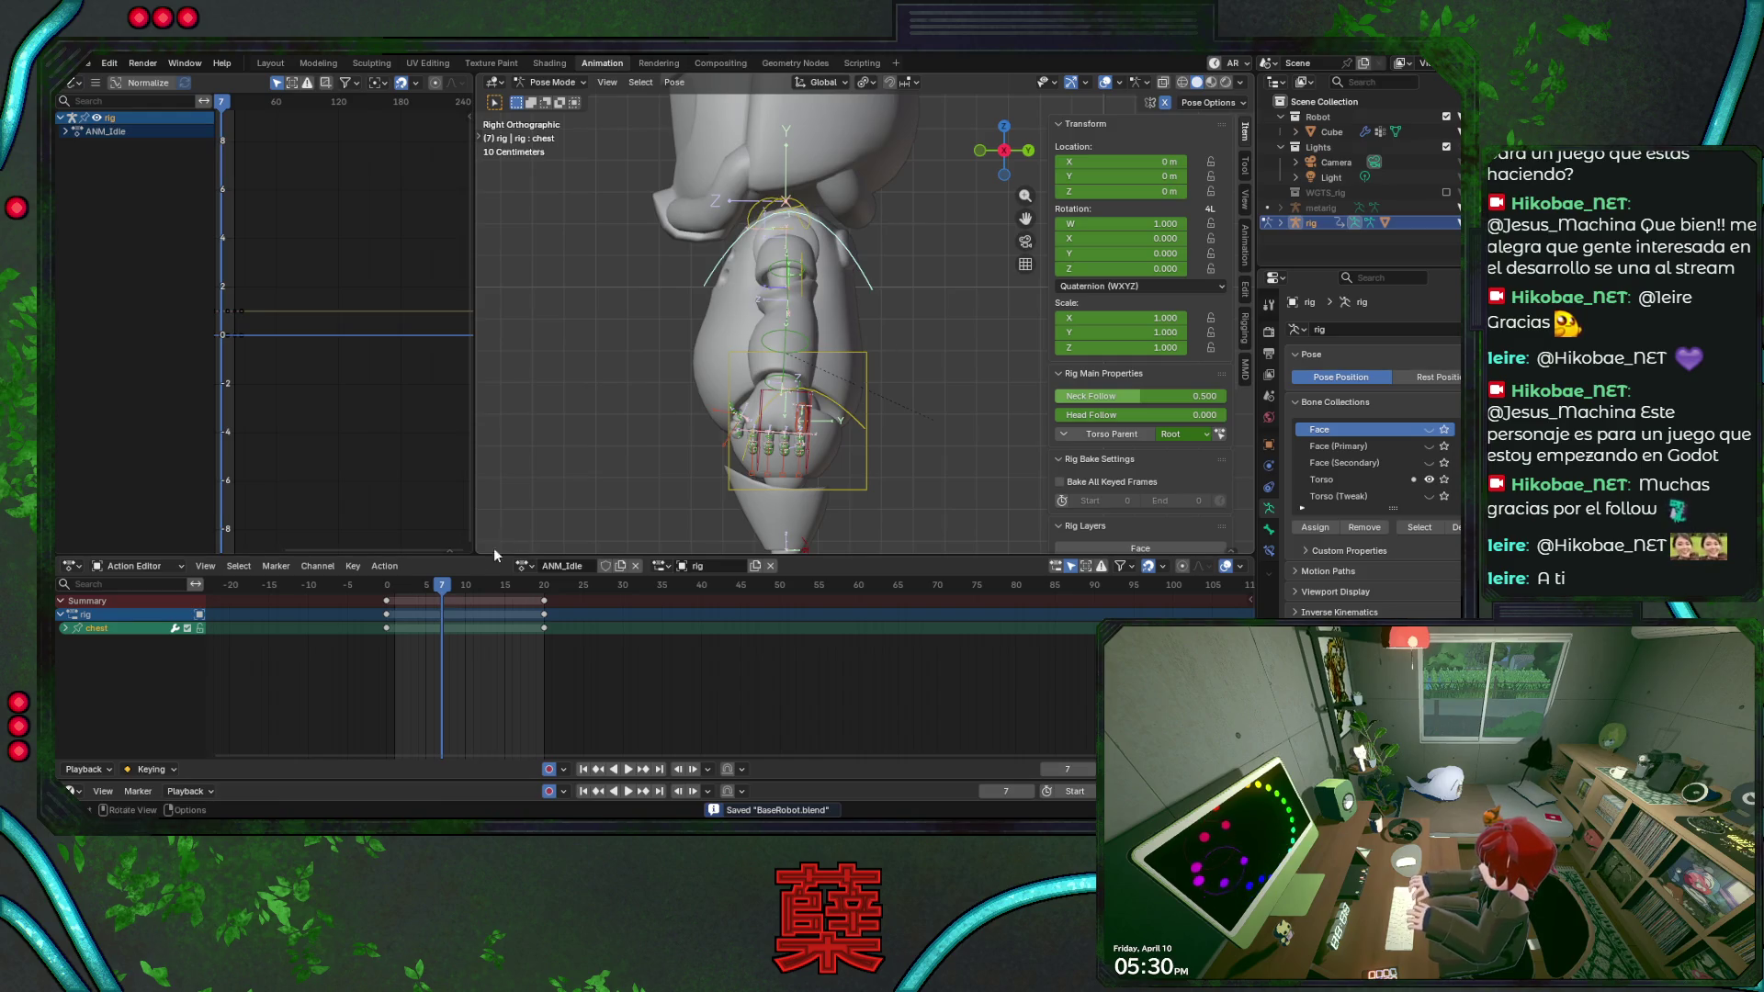
key("Right")
key("Right")
Lower the torso control along Z at frame 10 so auto-keying records the bob.
left_click(864, 485)
left_click_drag(464, 587, 469, 596)
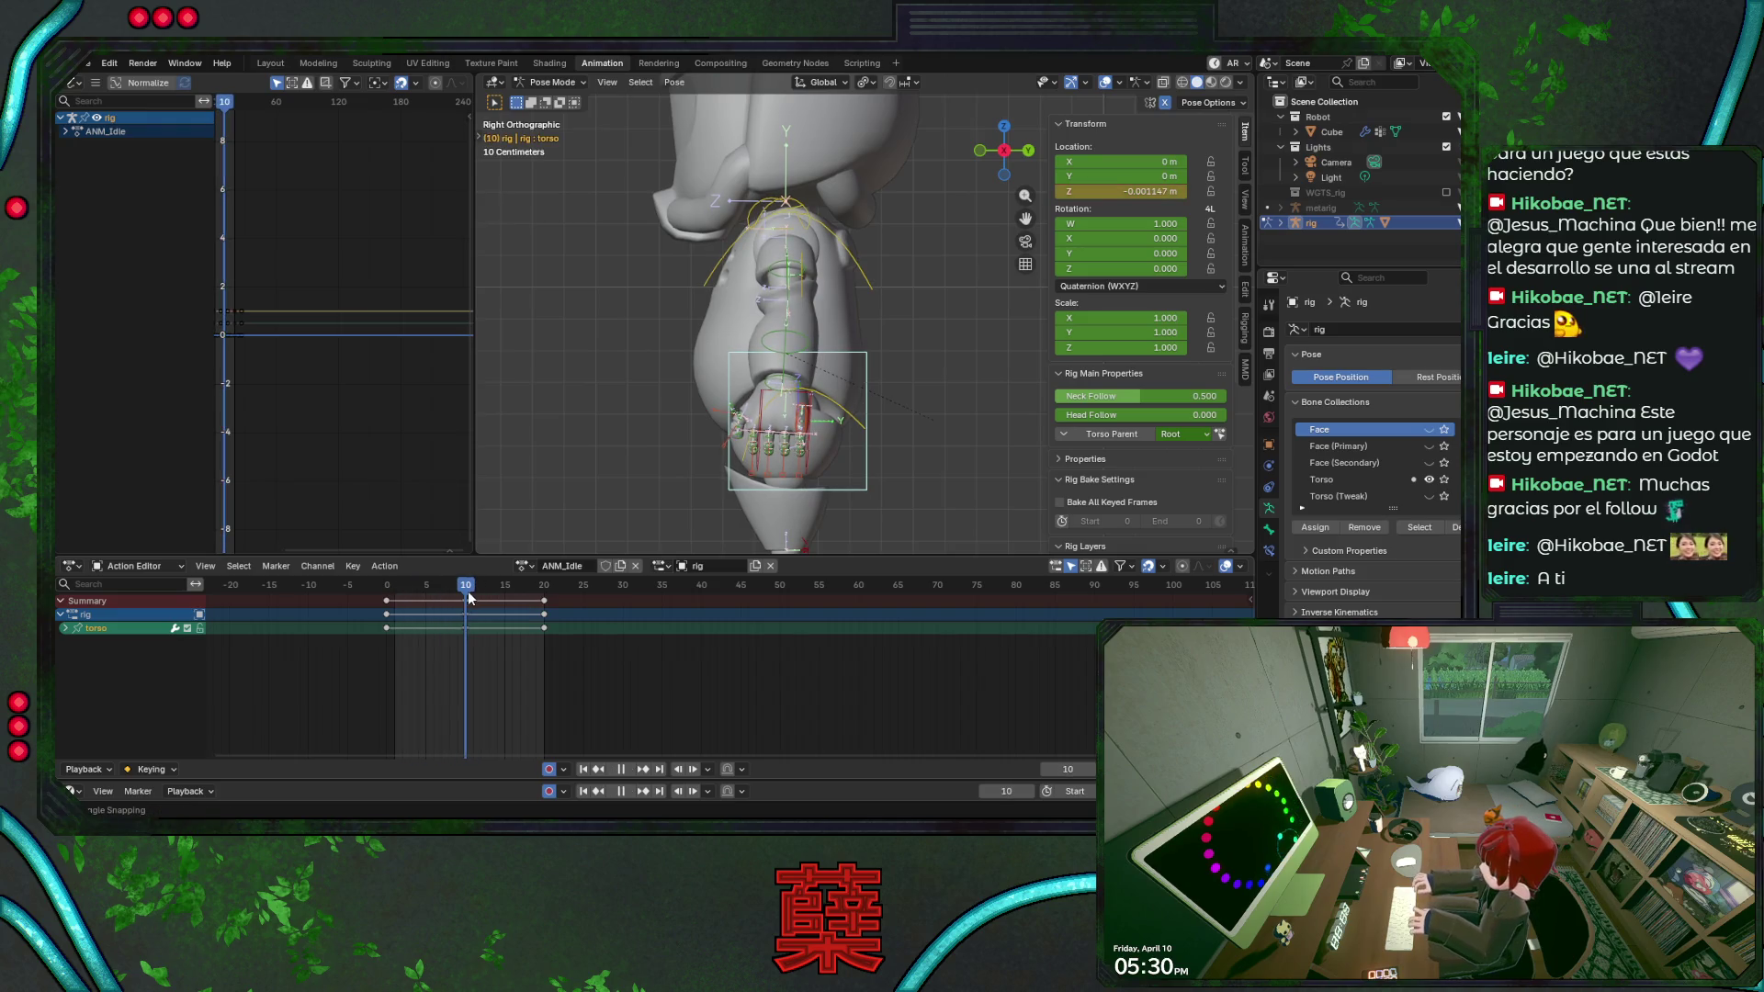
key("g")
key("z")
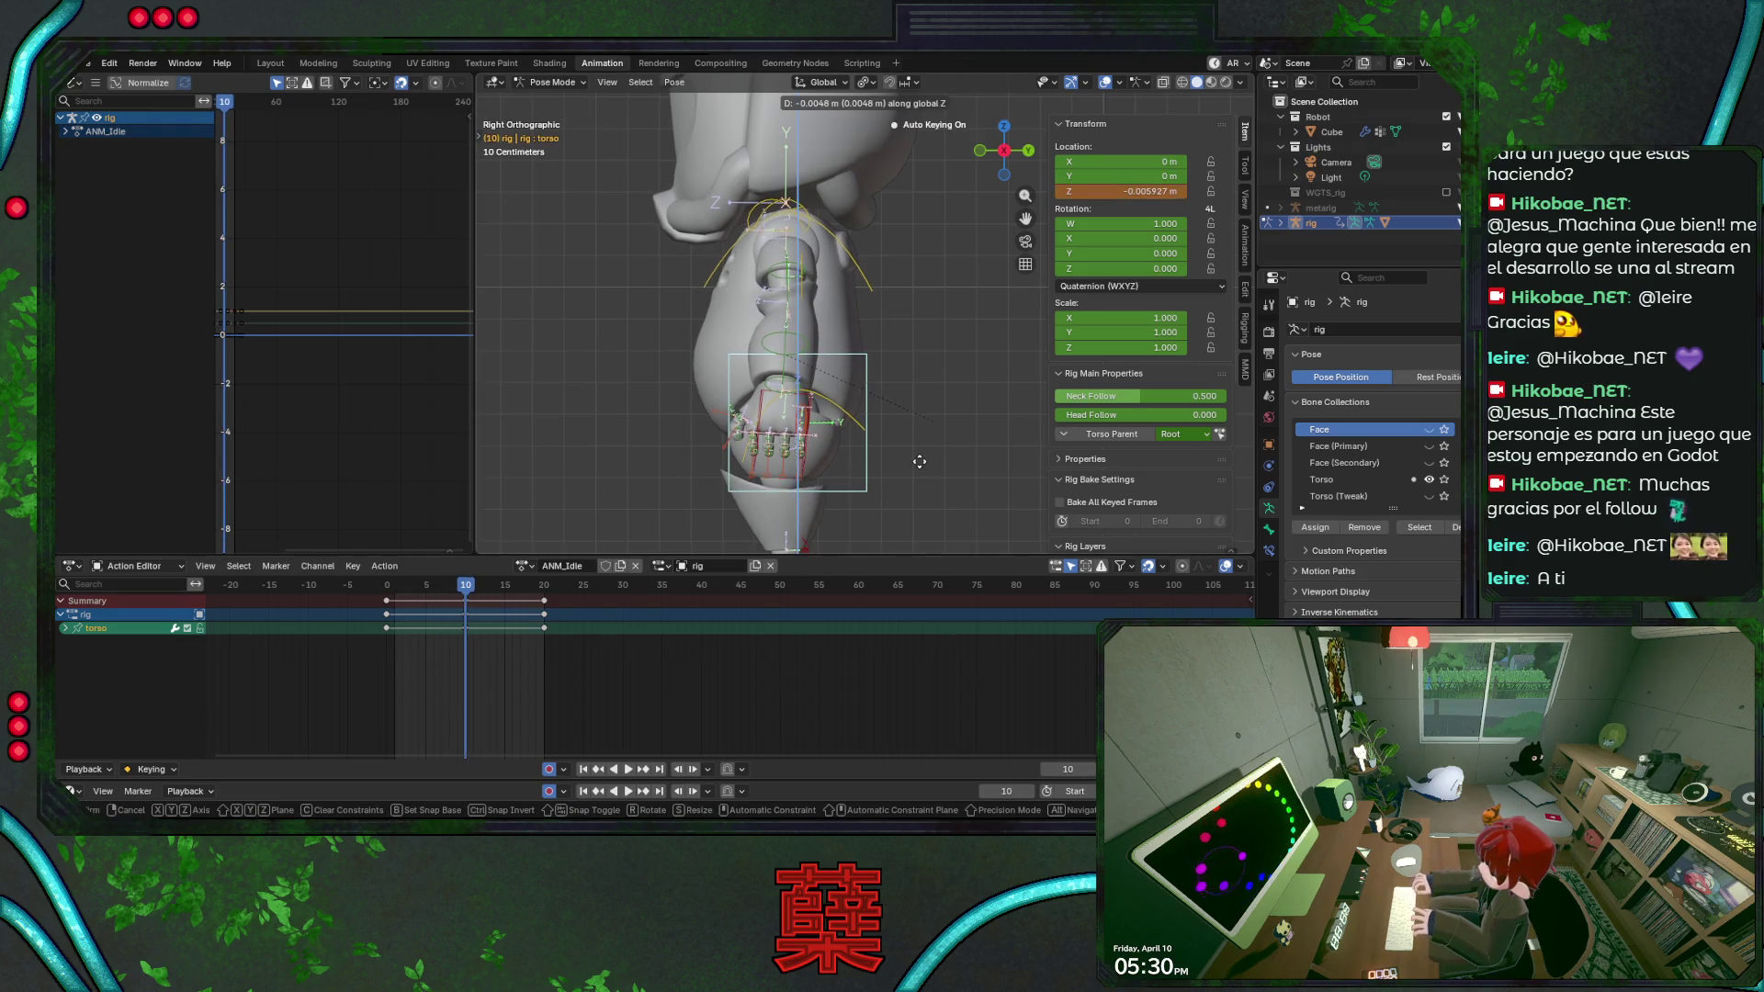
left_click(919, 460)
Play the idle bob from several views, then return the playhead to frame 0.
key("space")
key("KP_3")
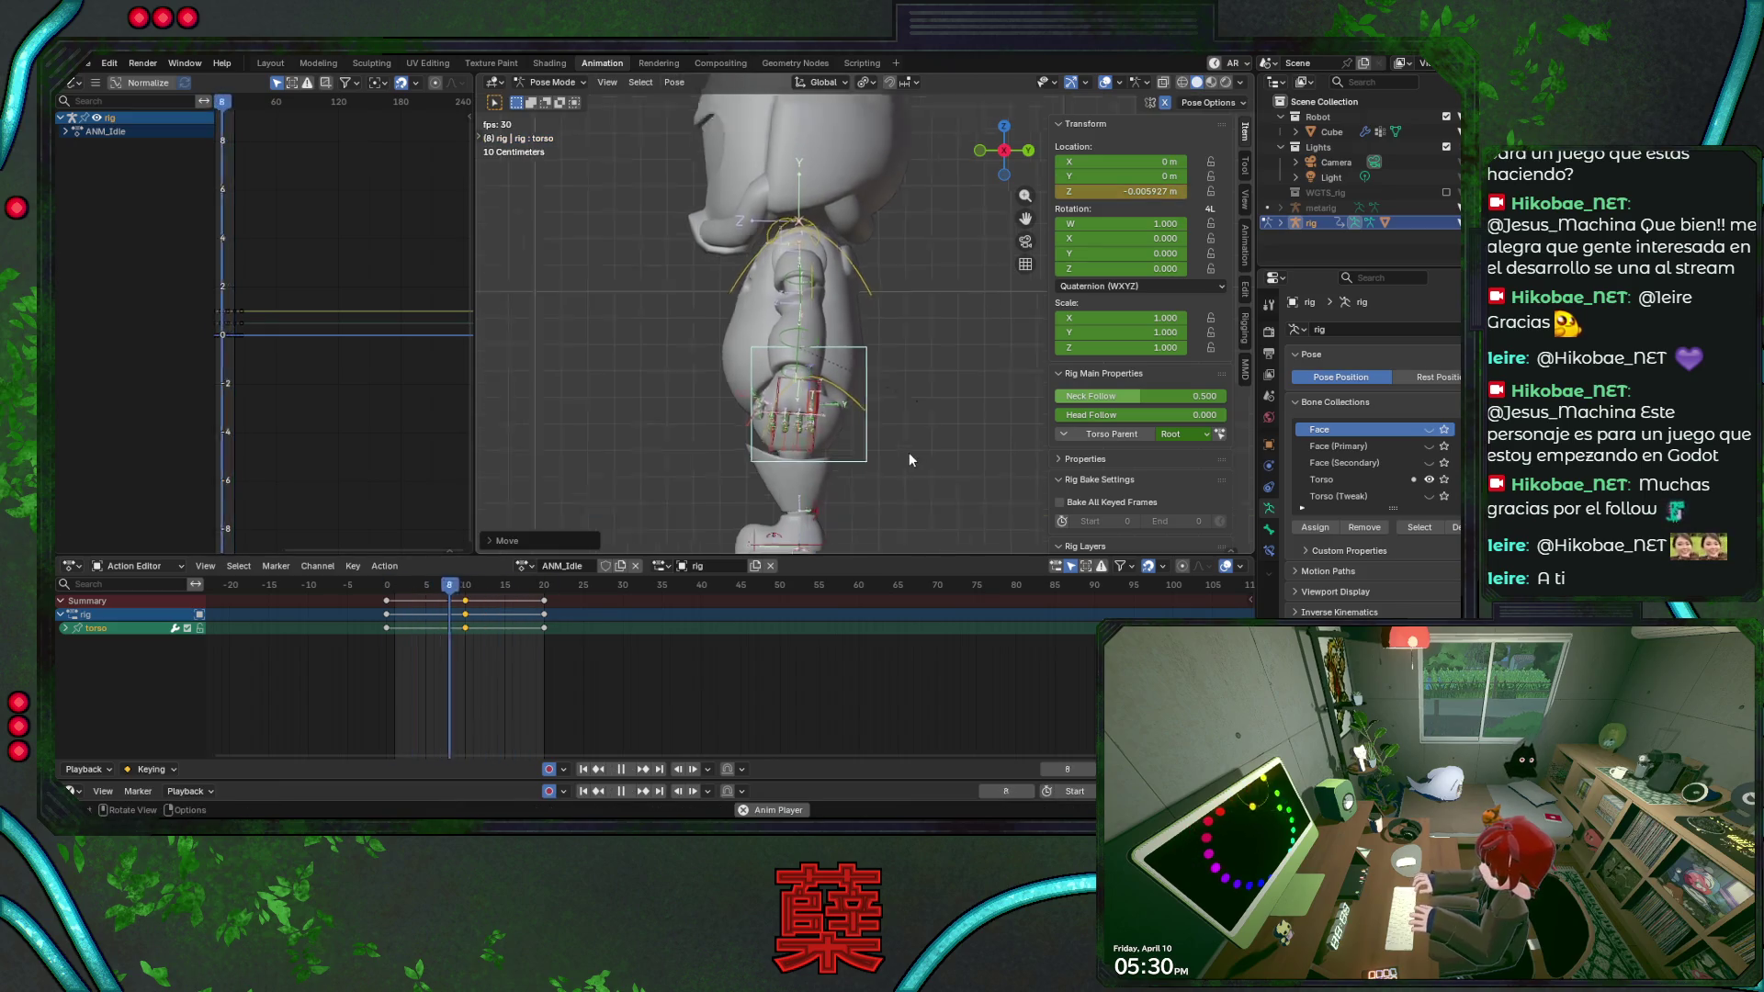
key("KP_4")
key("KP_4")
key("KP_4")
key("KP_1")
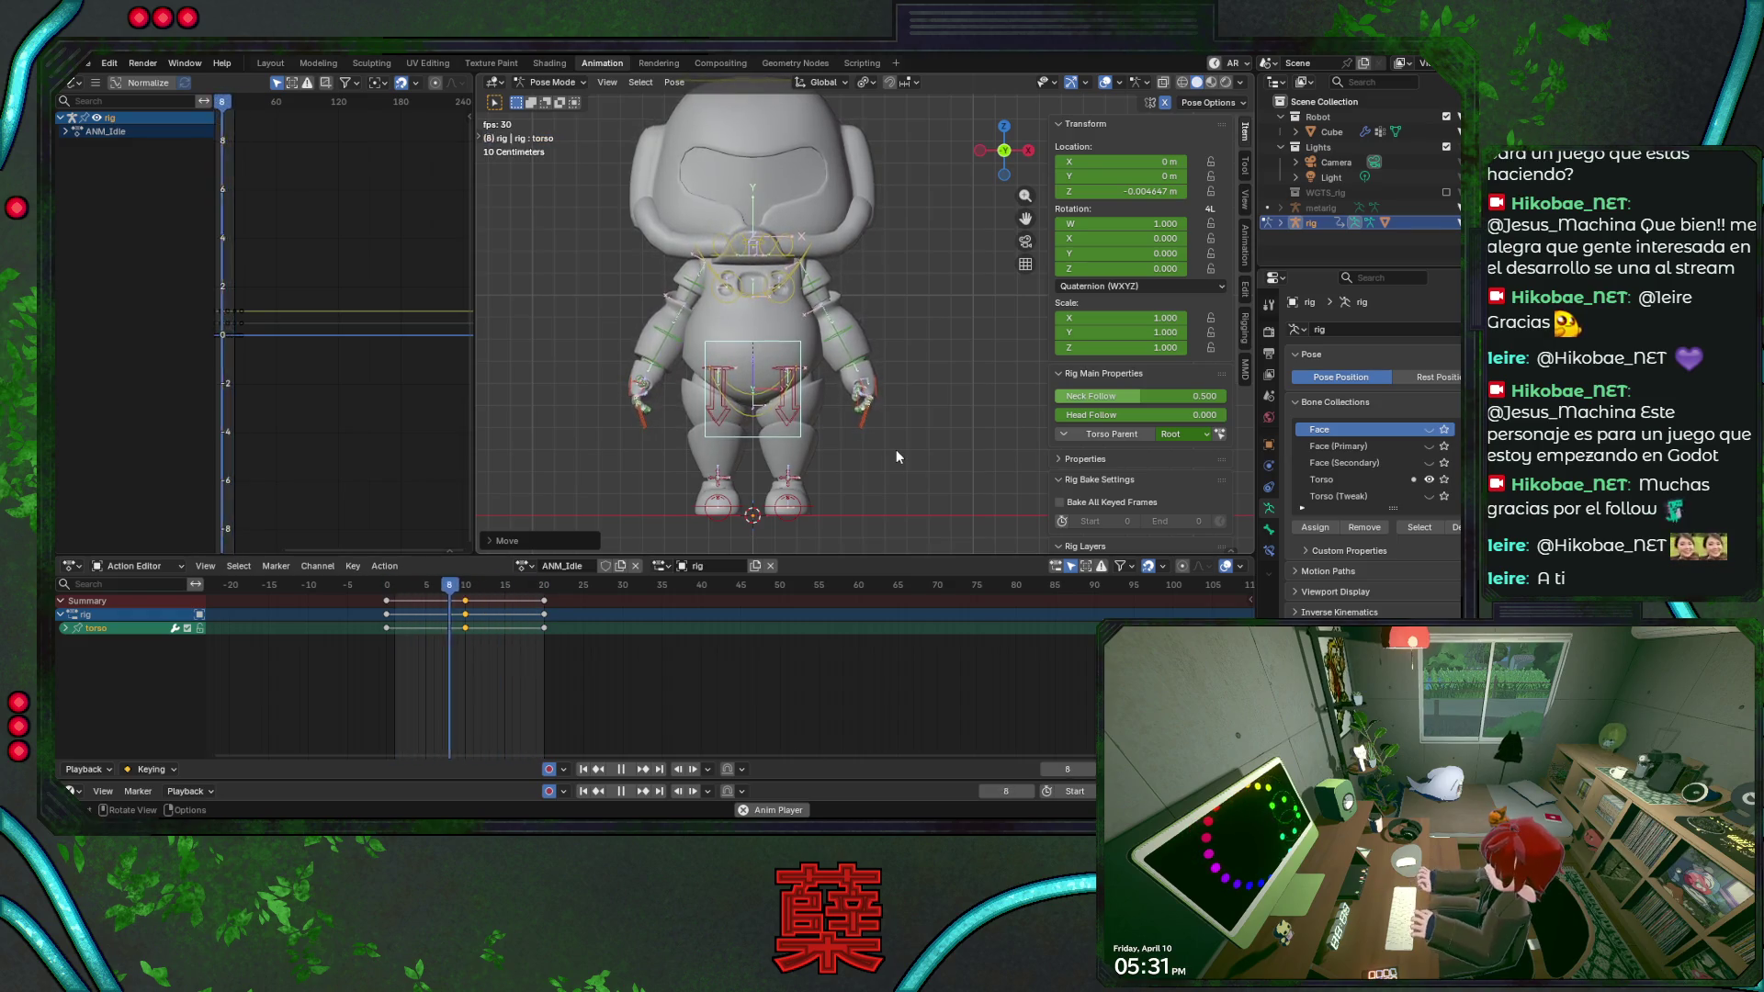
key("KP_3")
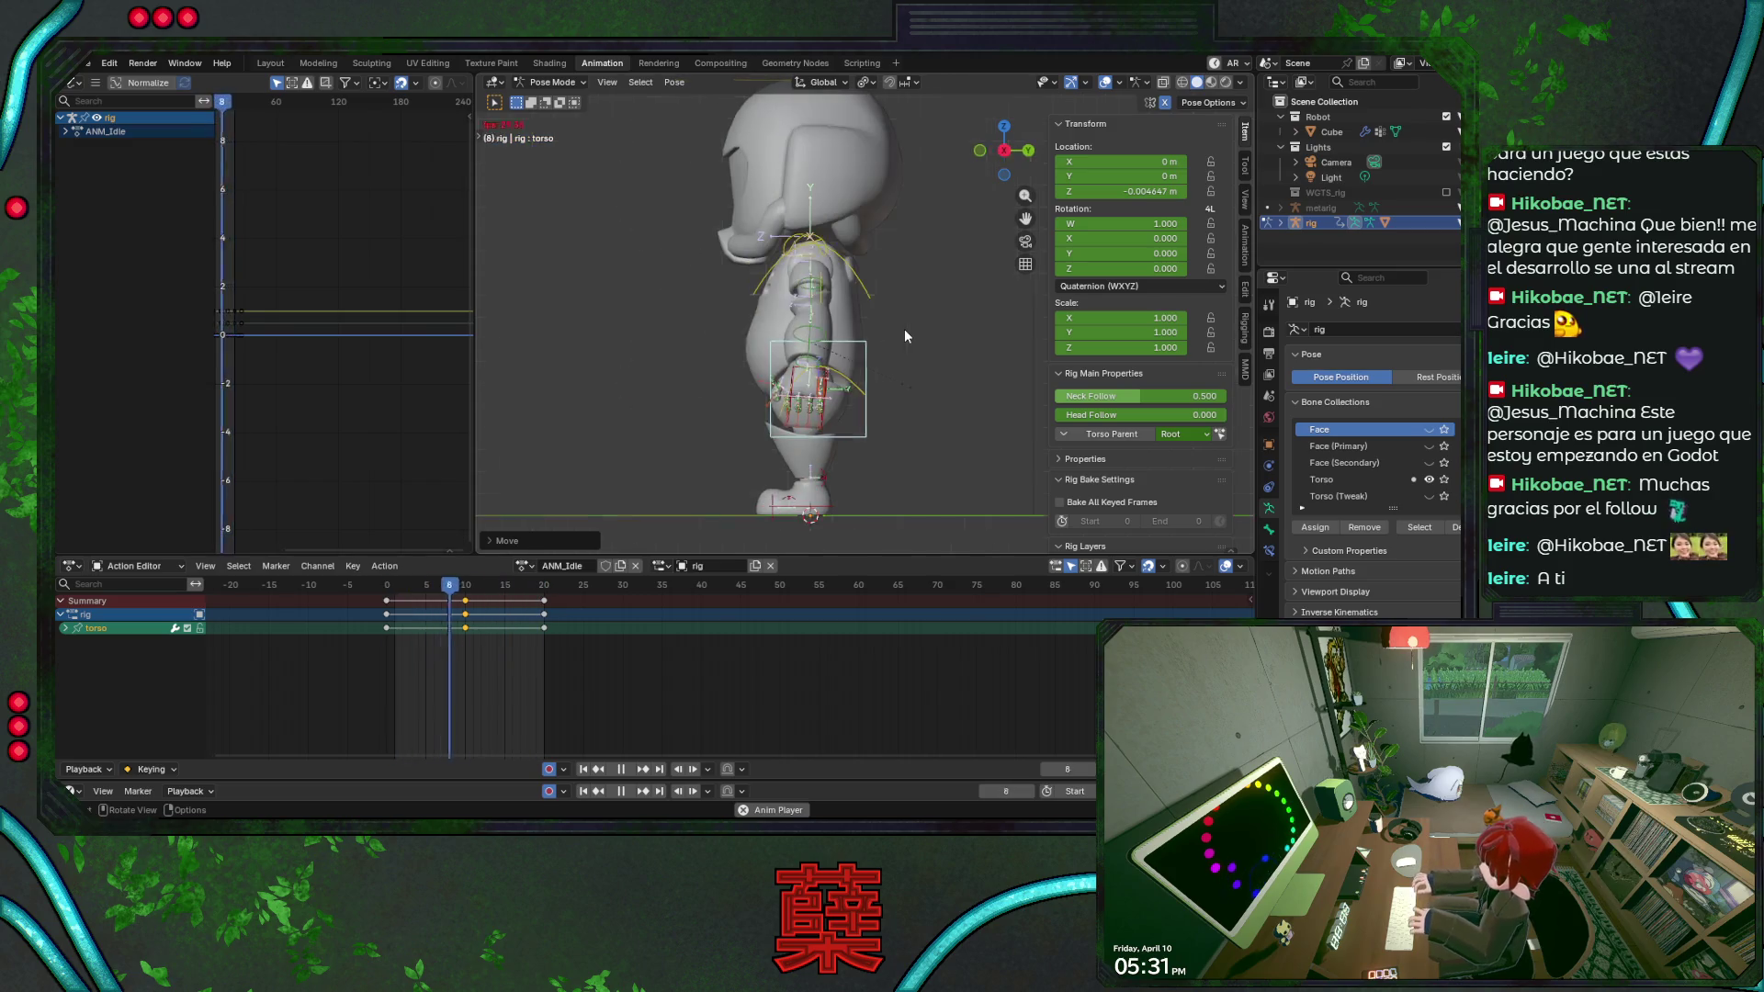
key("space")
left_click_drag(497, 590, 387, 590)
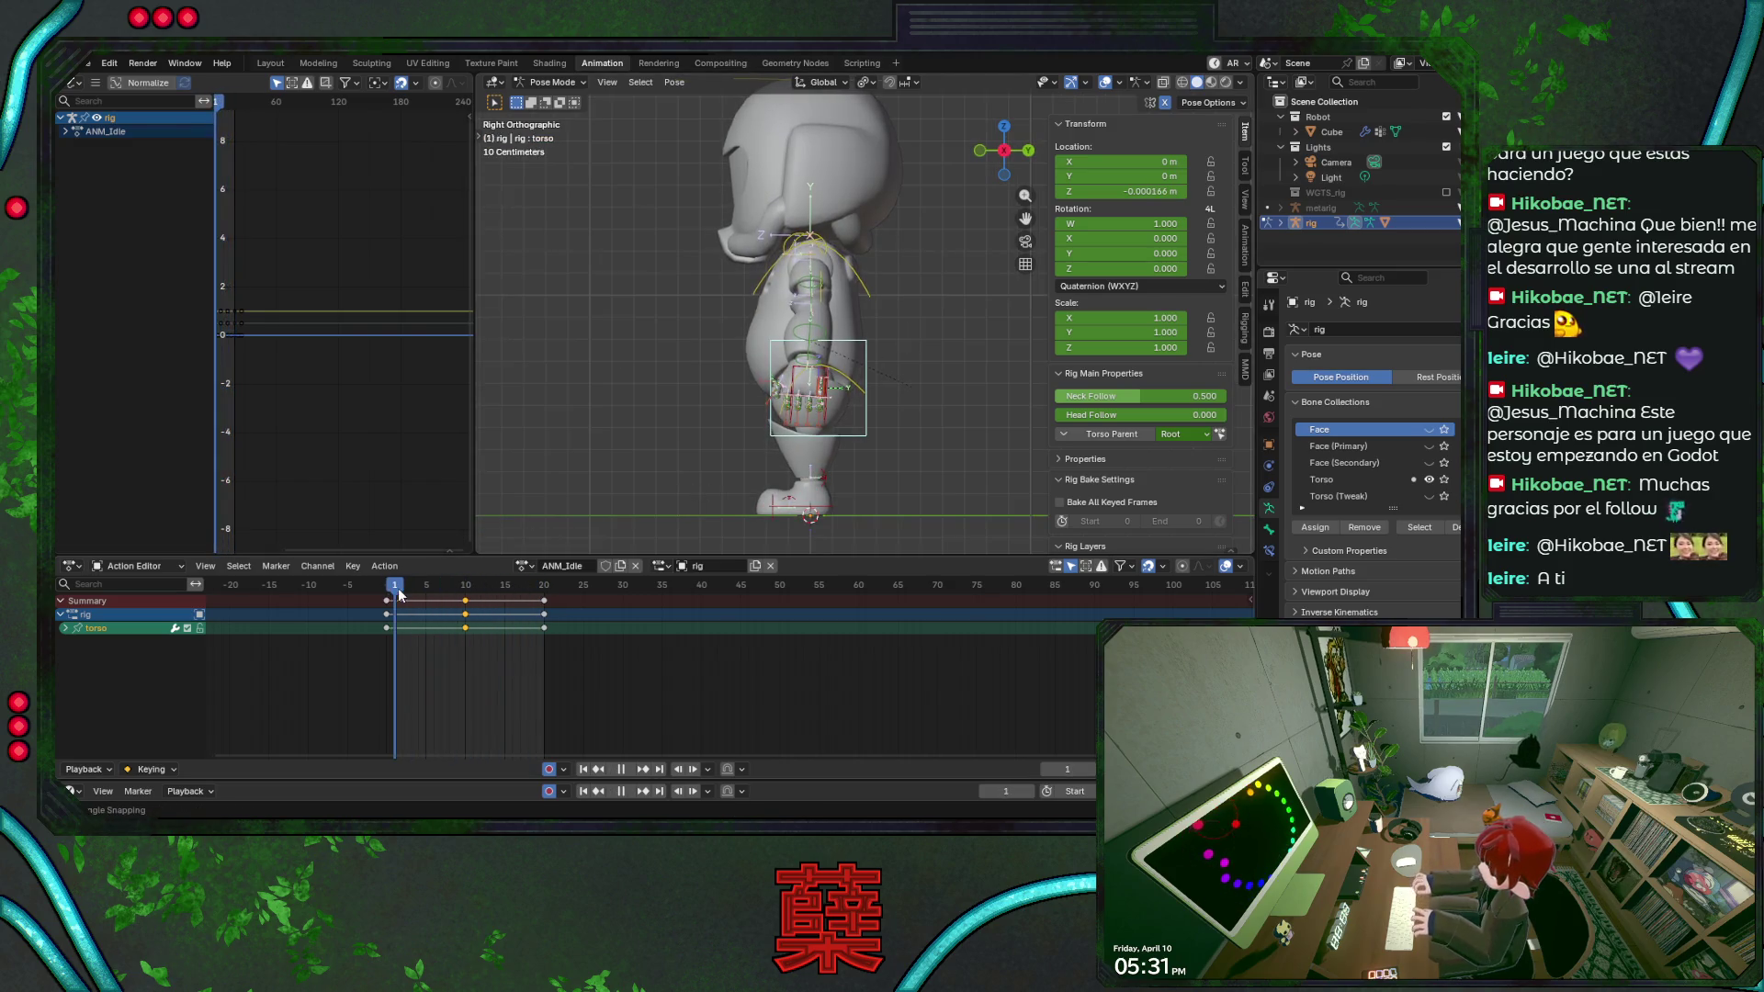
Test an X rotation on forearm_fk.L and cancel it, leaving the arm unrotated.
left_click(805, 332)
scroll(855, 331, "up", 3)
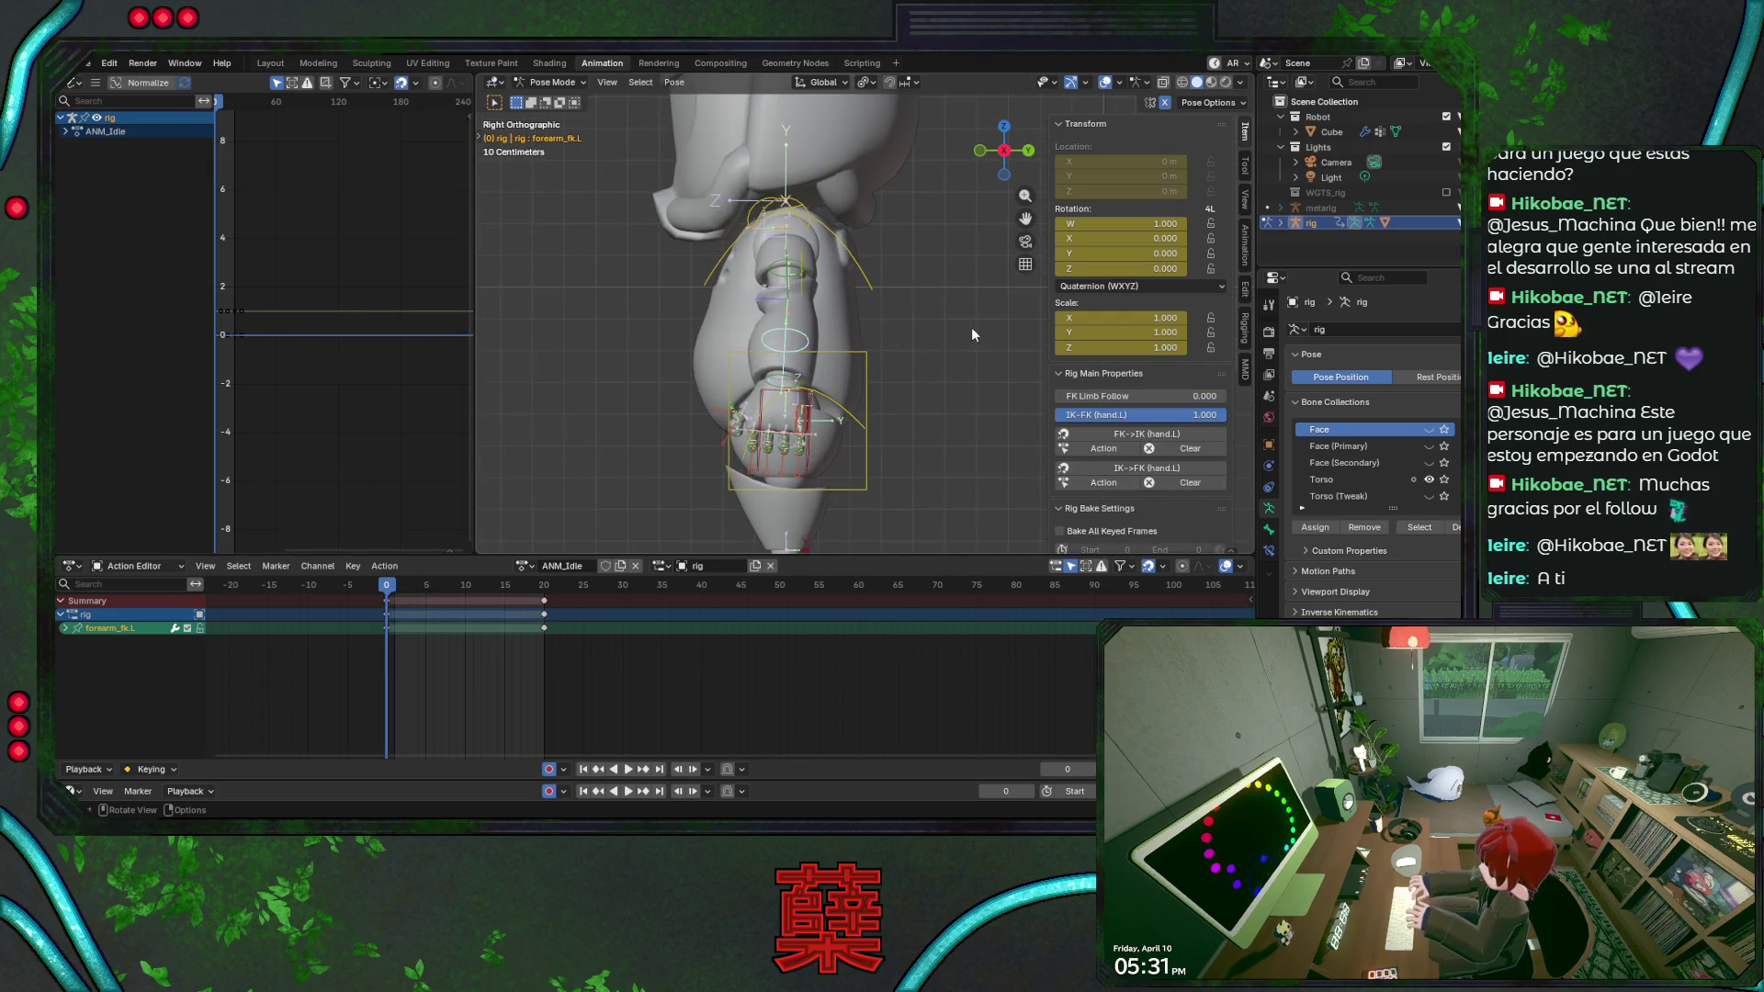
key("r")
key("x")
key("x")
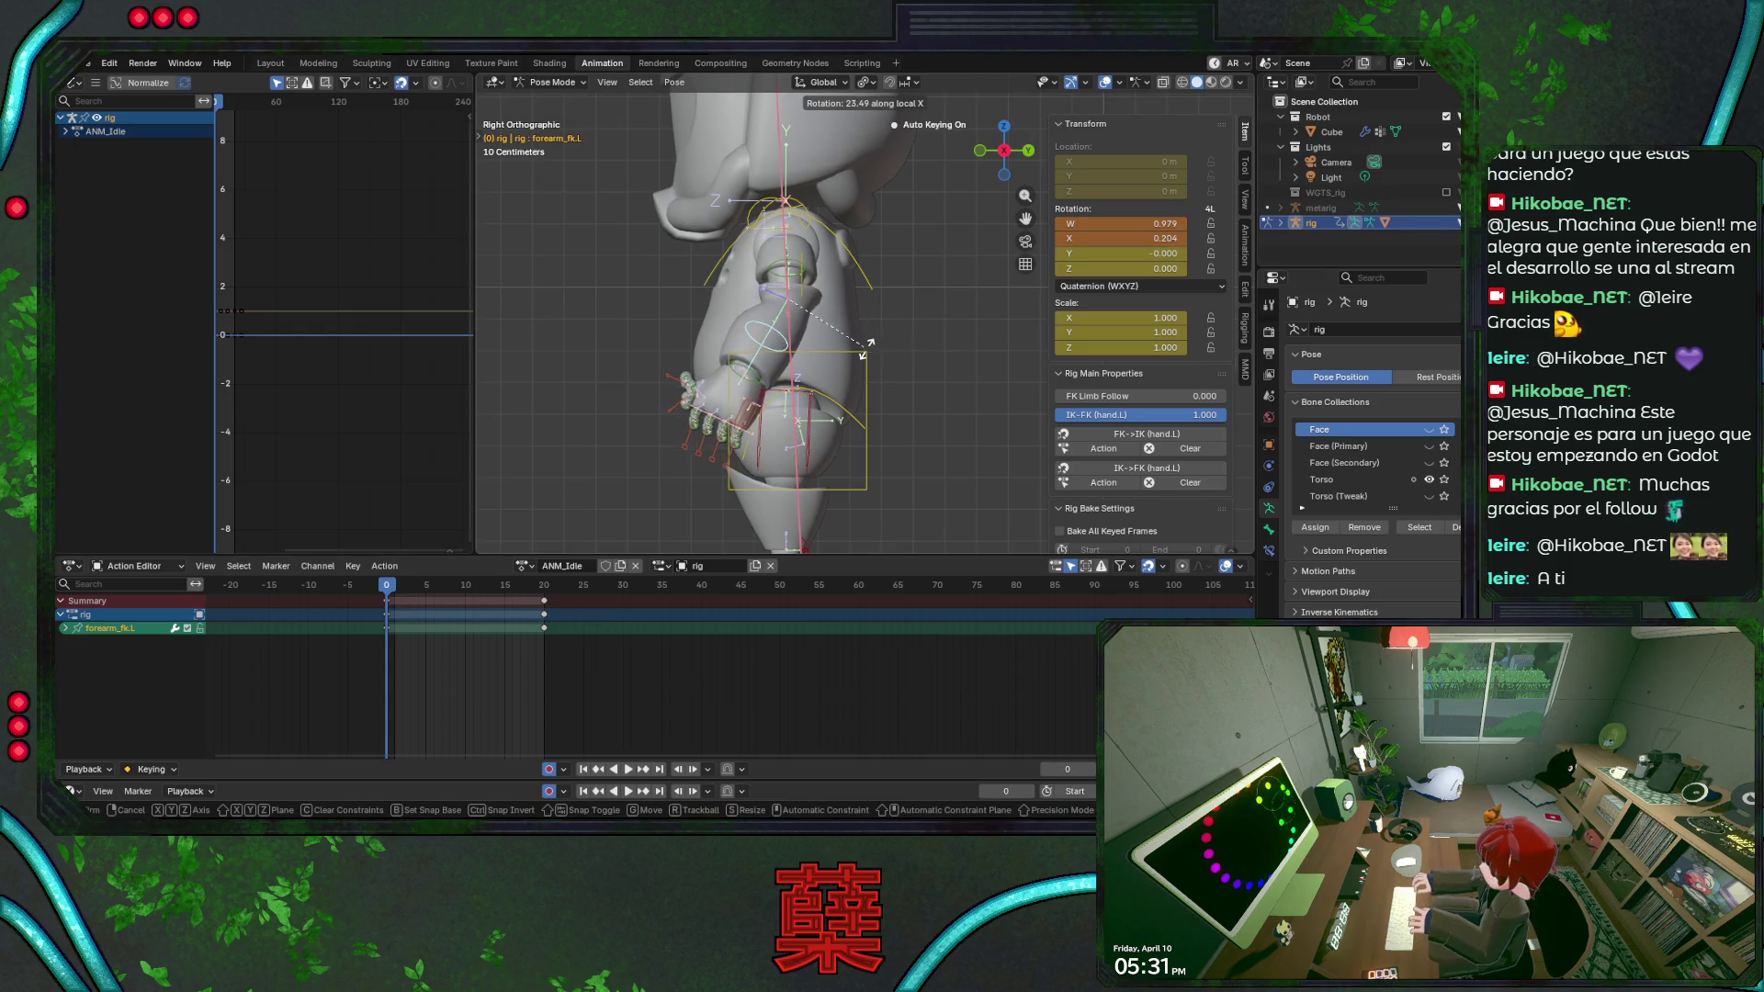
key("Escape")
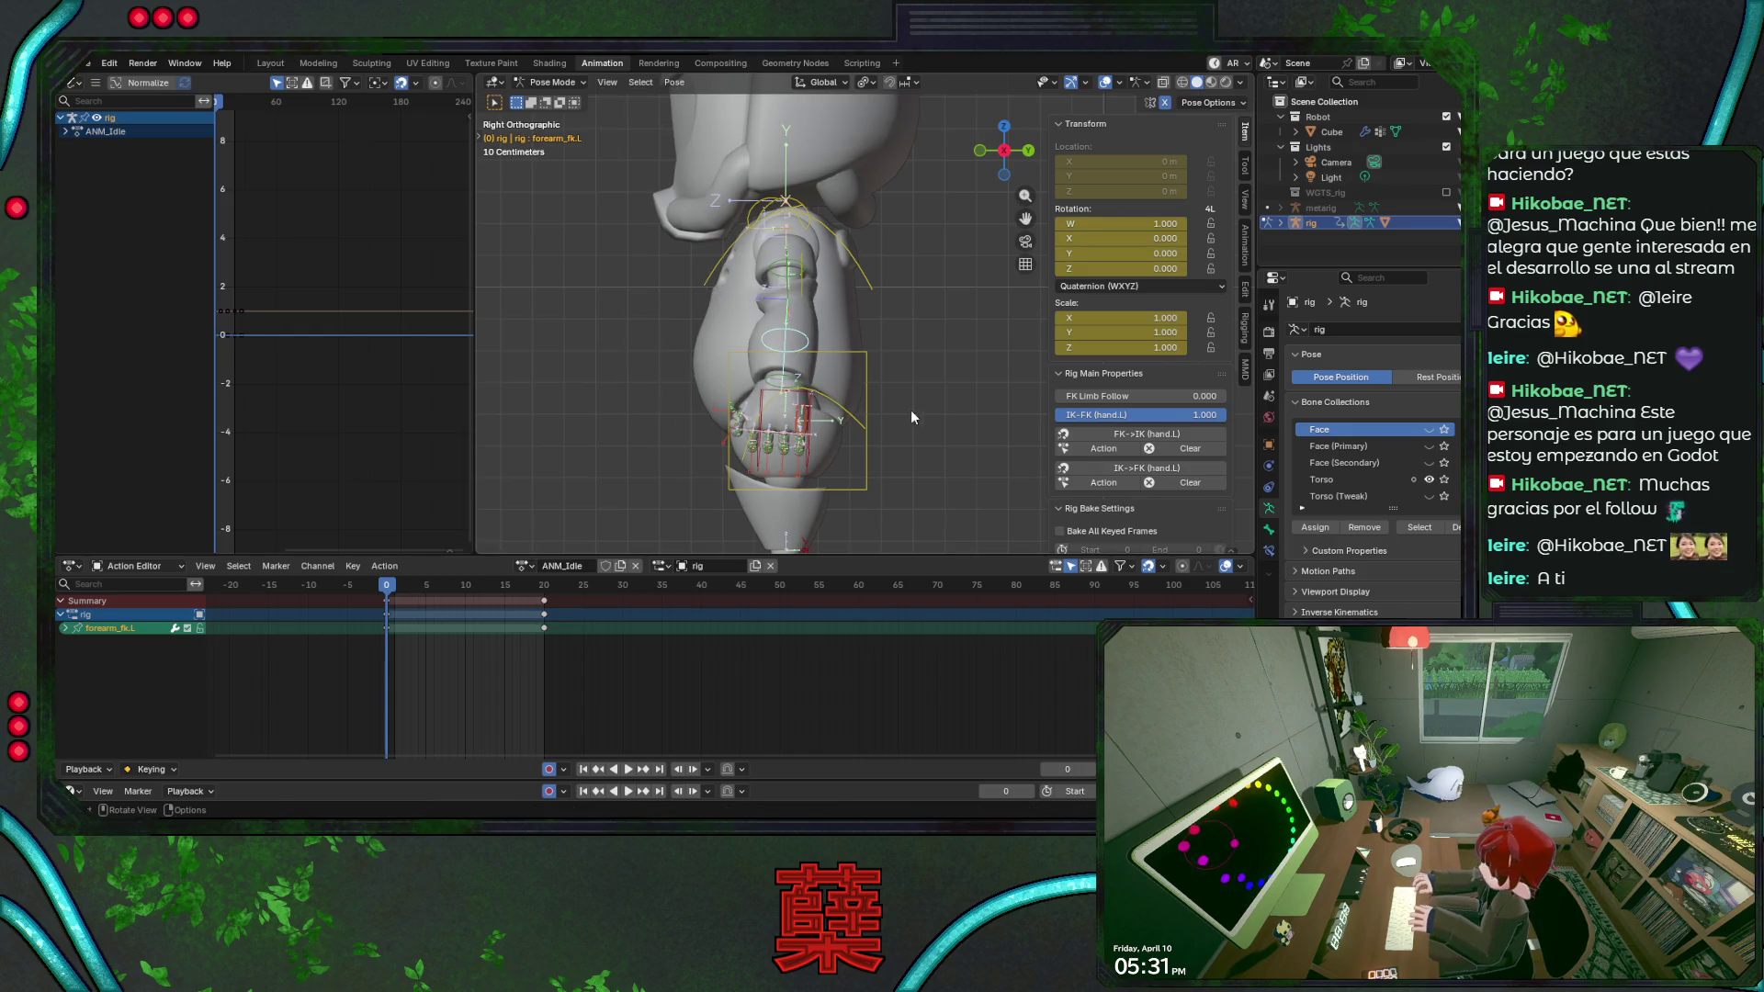
middle_click_drag(911, 410, 897, 406)
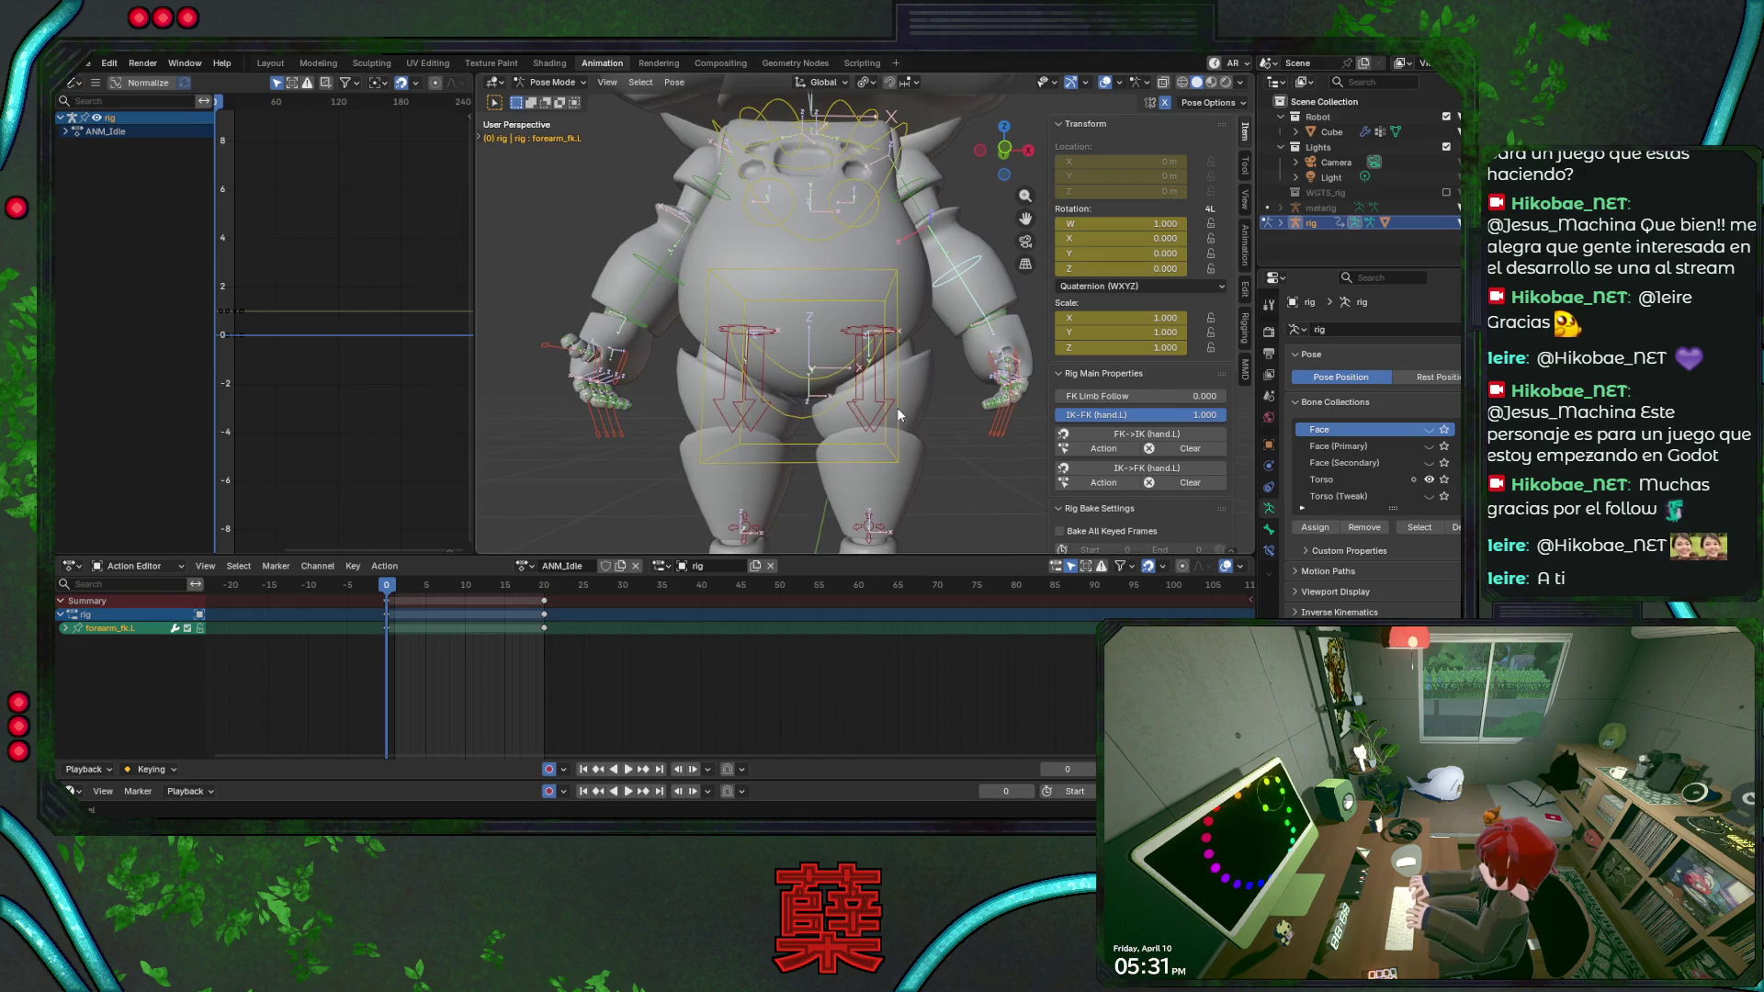
Check thumb.01_master.R, undo stray tweaks, and return the rig to Object Mode.
left_click(544, 350)
mouse_move(543, 350)
middle_mouse_down()
mouse_move(721, 418)
mouse_move(625, 391)
middle_mouse_up()
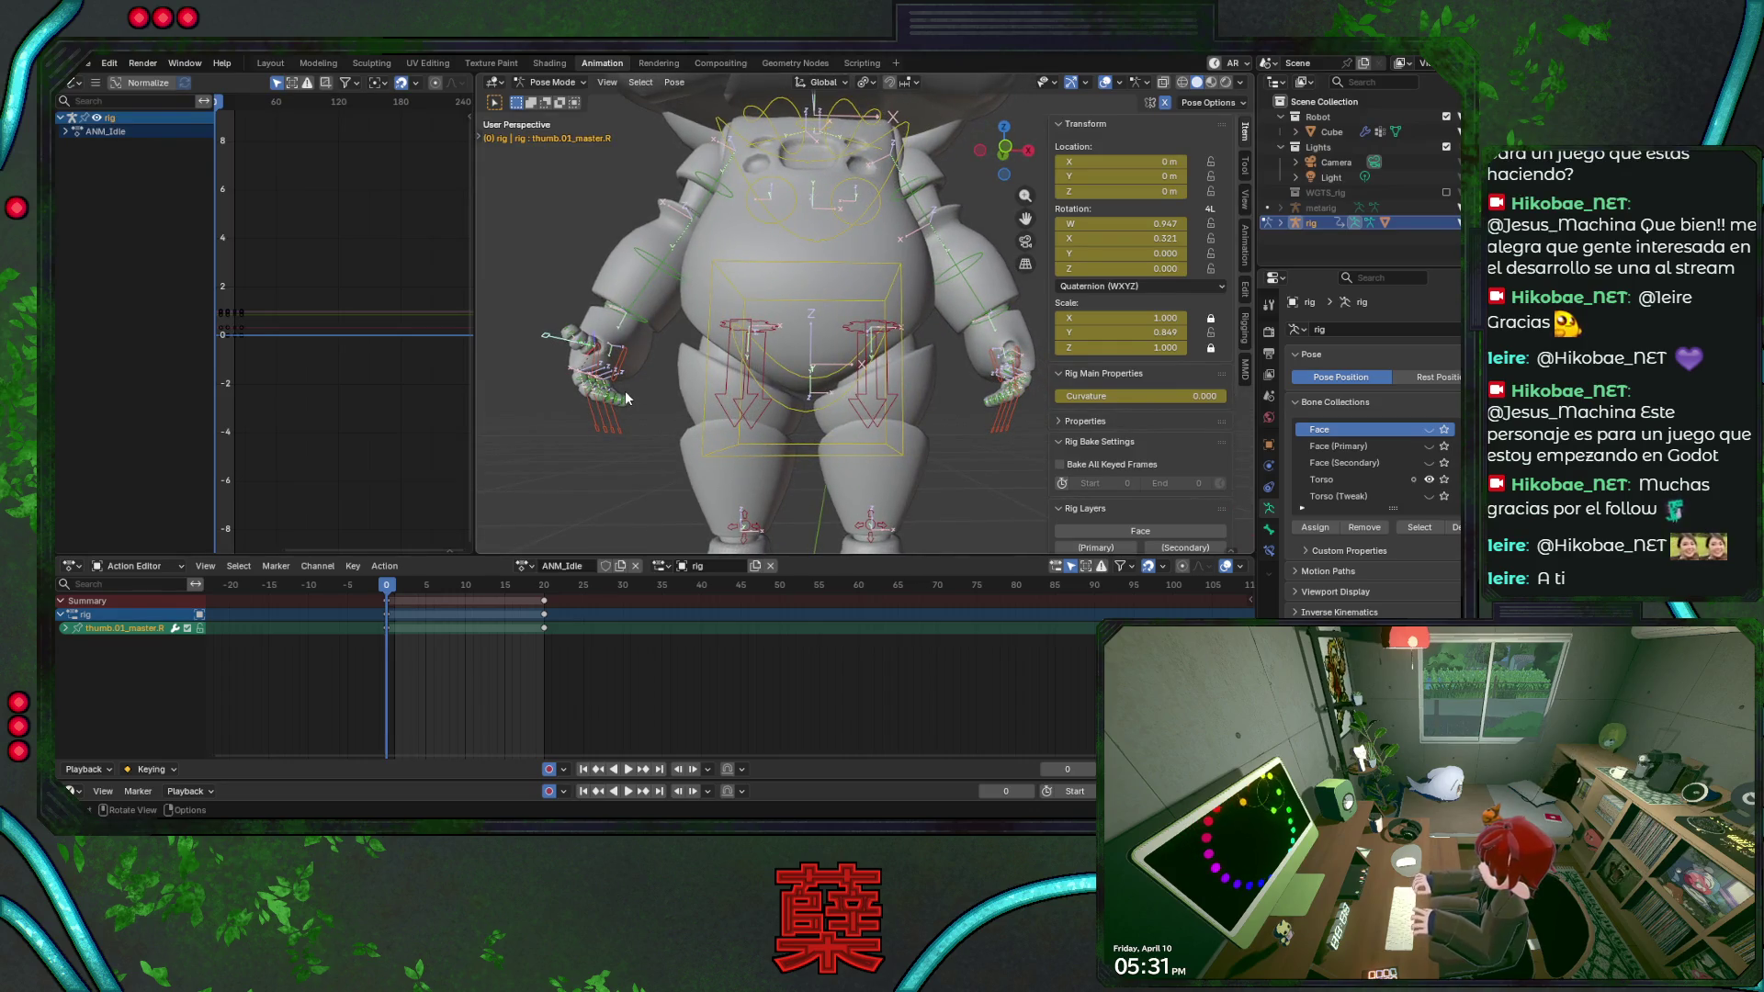
key("ctrl+z")
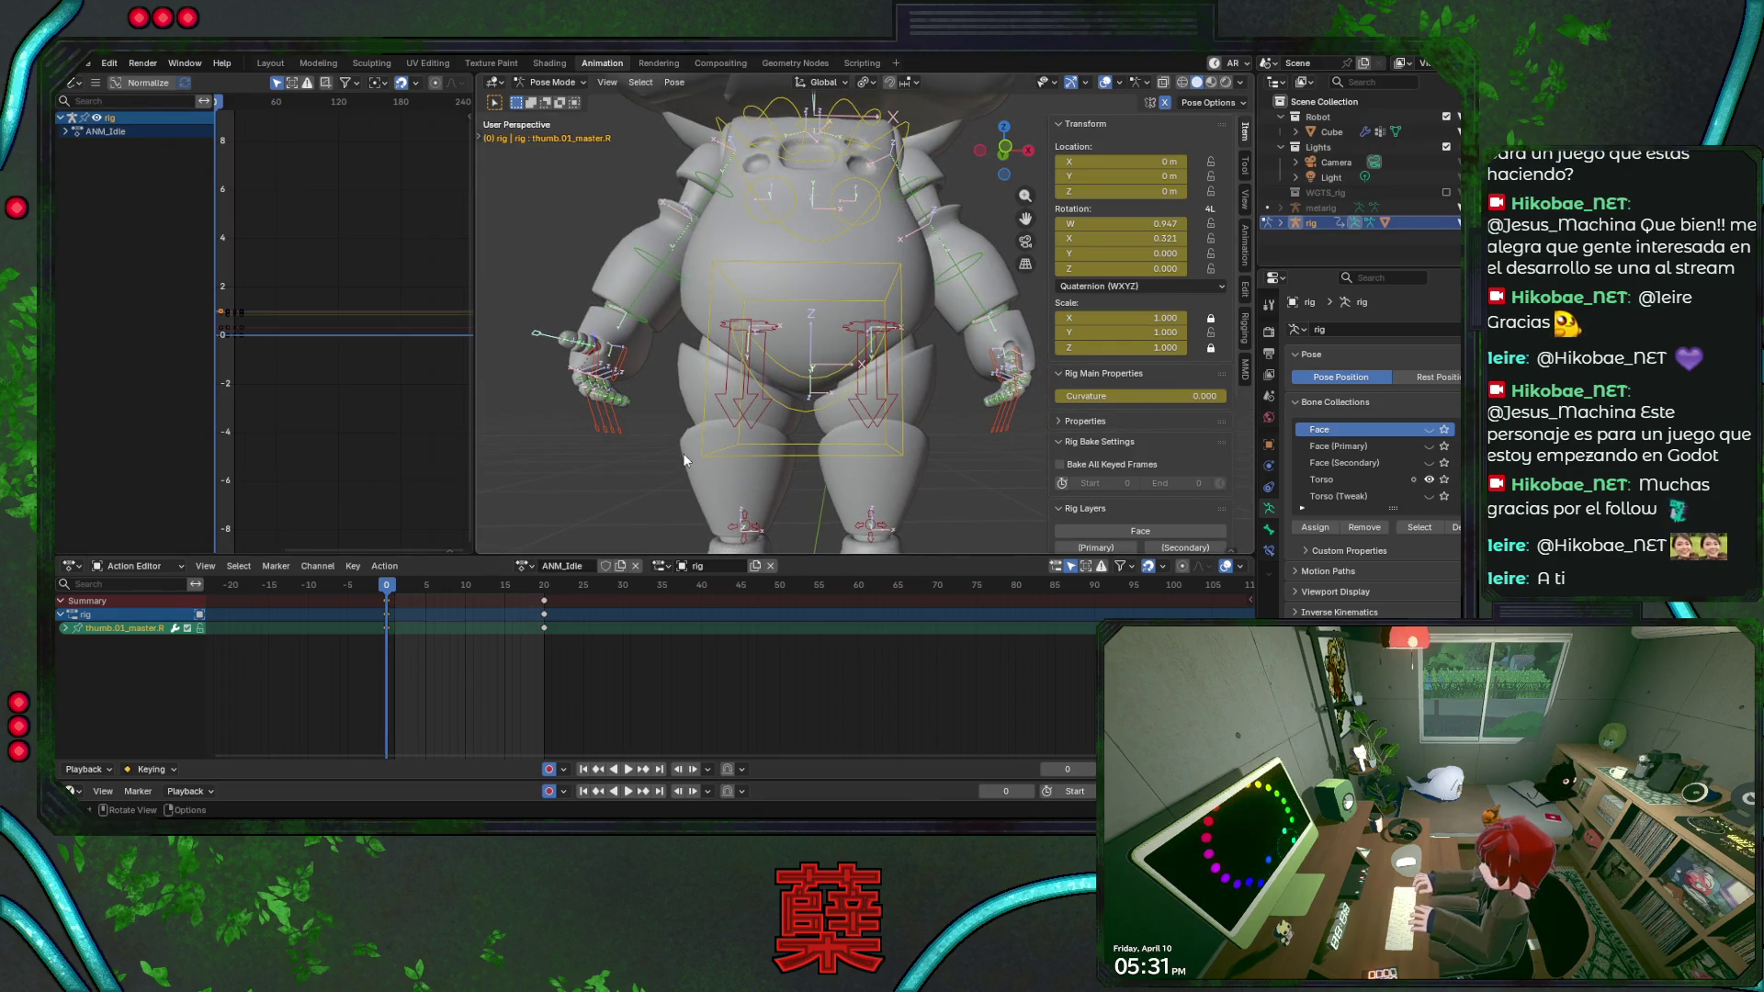
key("ctrl+z")
key("ctrl+shift+z")
key("ctrl+Tab")
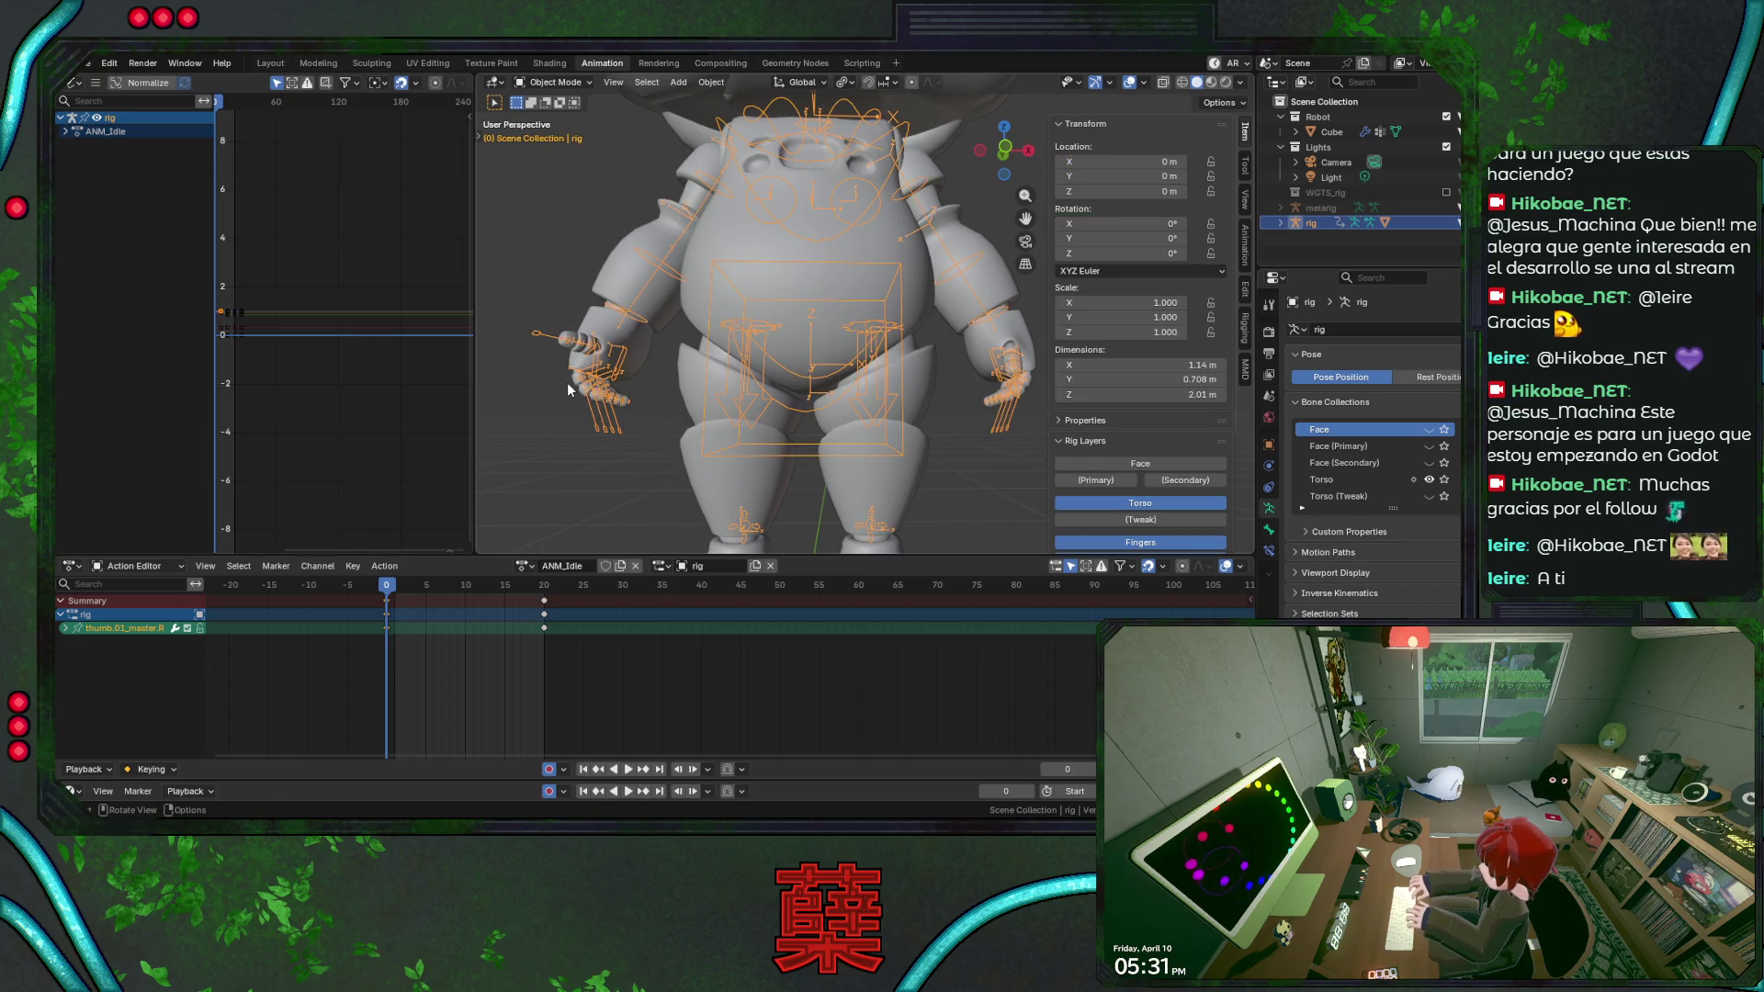
Unhide the metarig, enter Pose Mode and inspect the right palm bones' Rigify types.
key("alt+h")
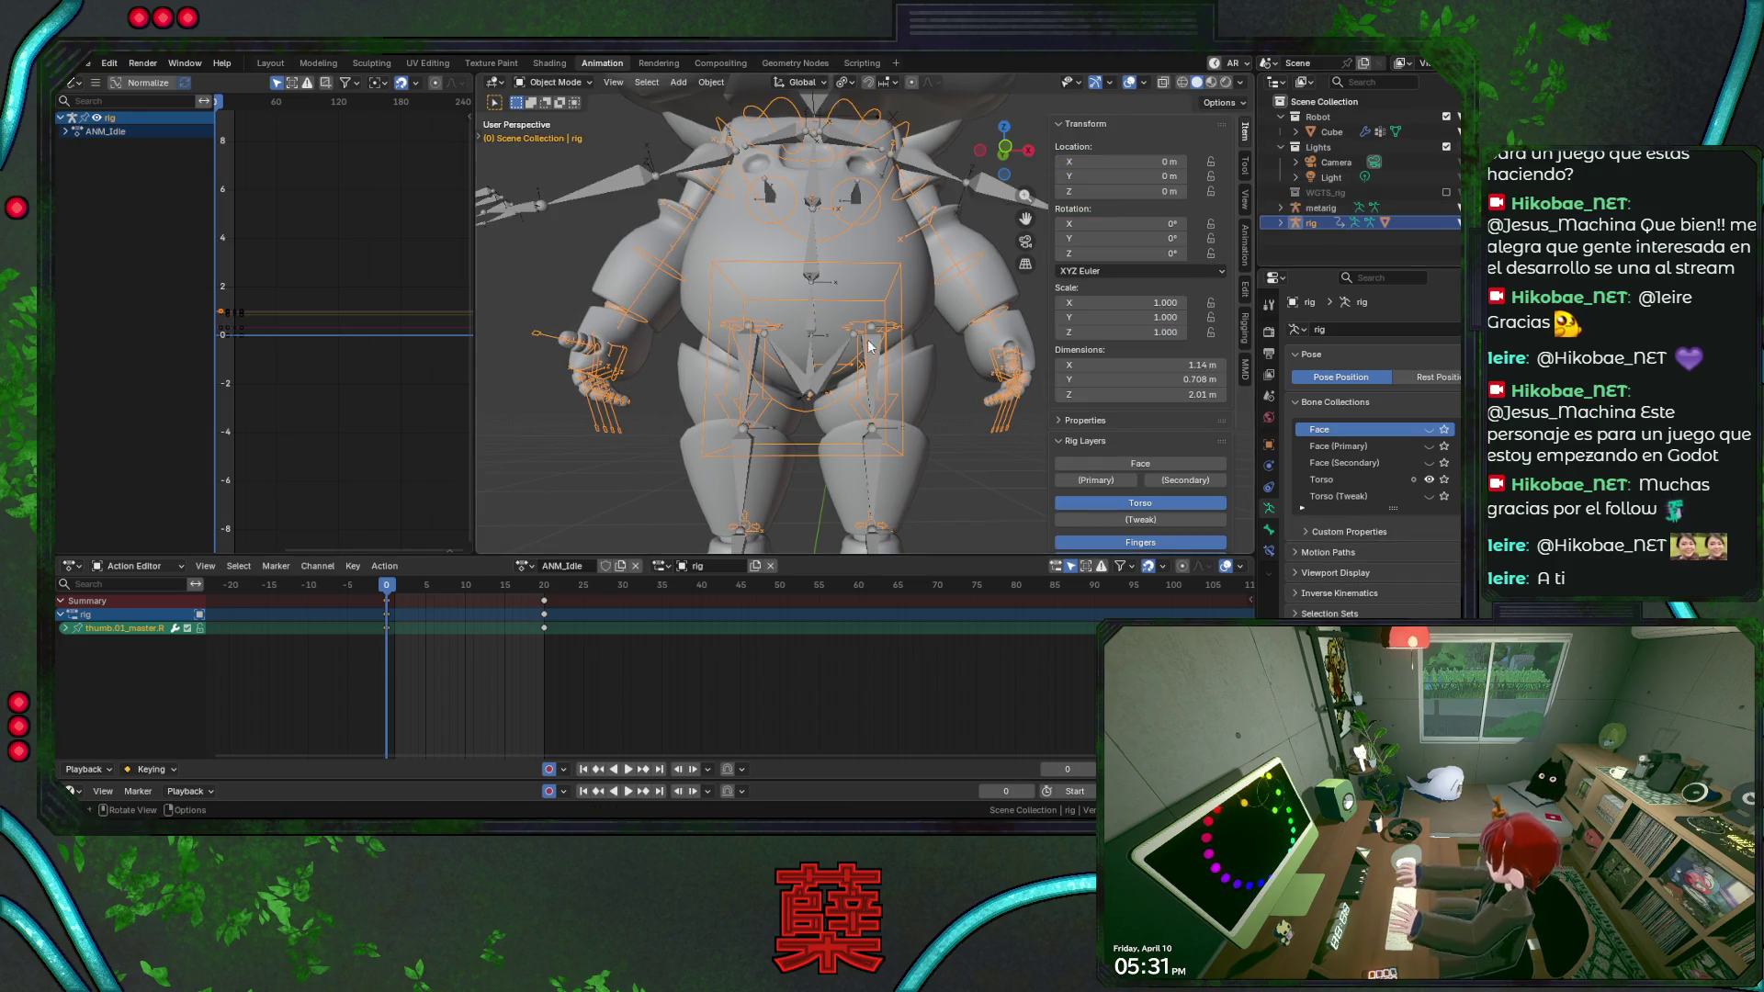
left_click(1320, 208)
mouse_move(773, 276)
middle_mouse_down()
mouse_move(650, 314)
mouse_move(727, 357)
middle_mouse_up()
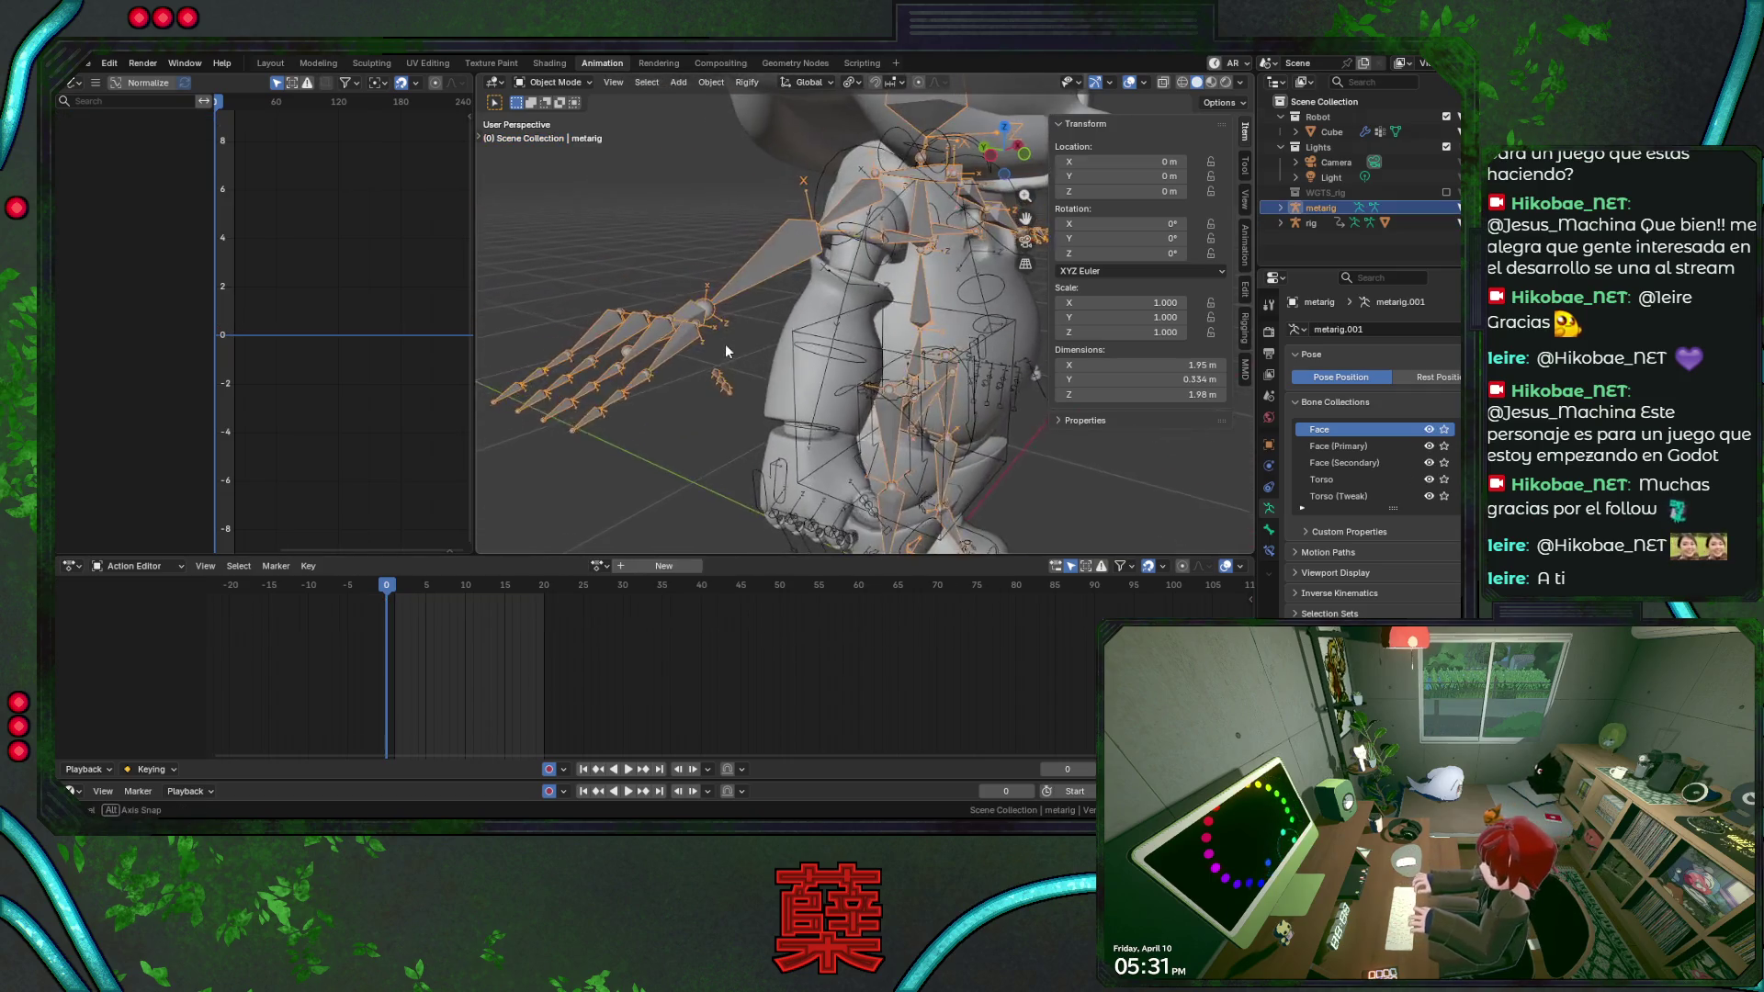
key("ctrl+Tab")
left_click(683, 317)
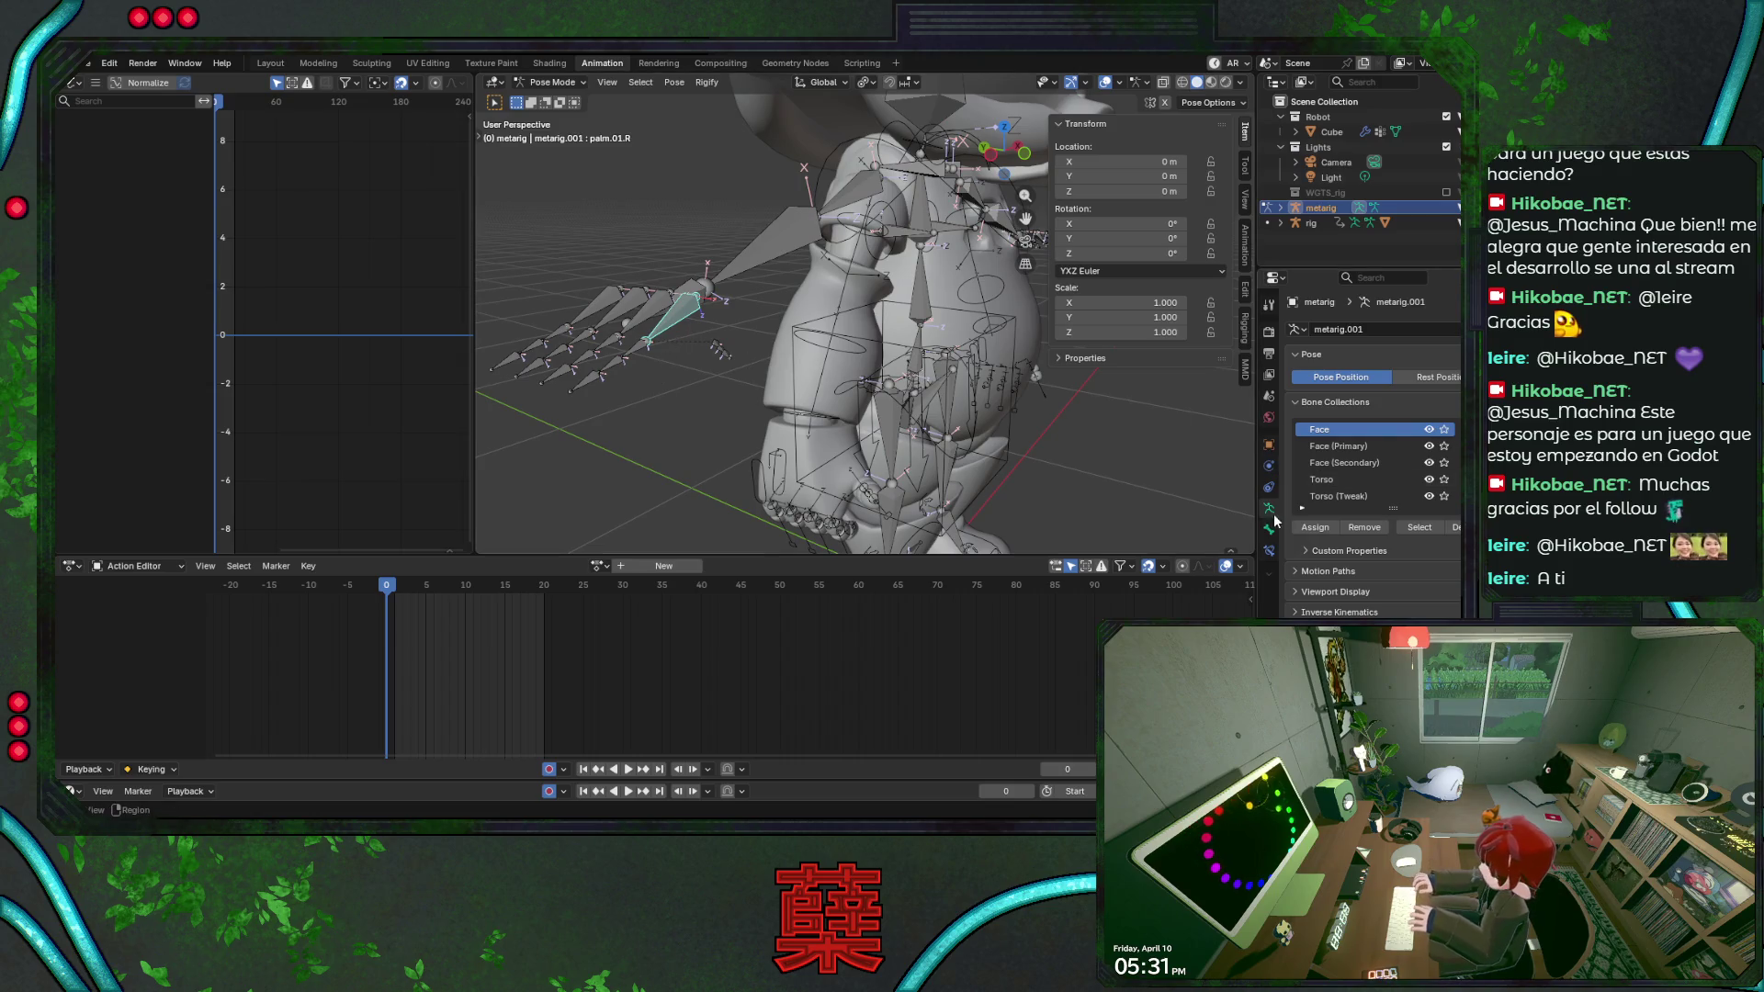
scroll(1359, 543, "down", 4)
scroll(1385, 553, "down", 4)
scroll(1383, 553, "down", 2)
scroll(1370, 558, "down", 1)
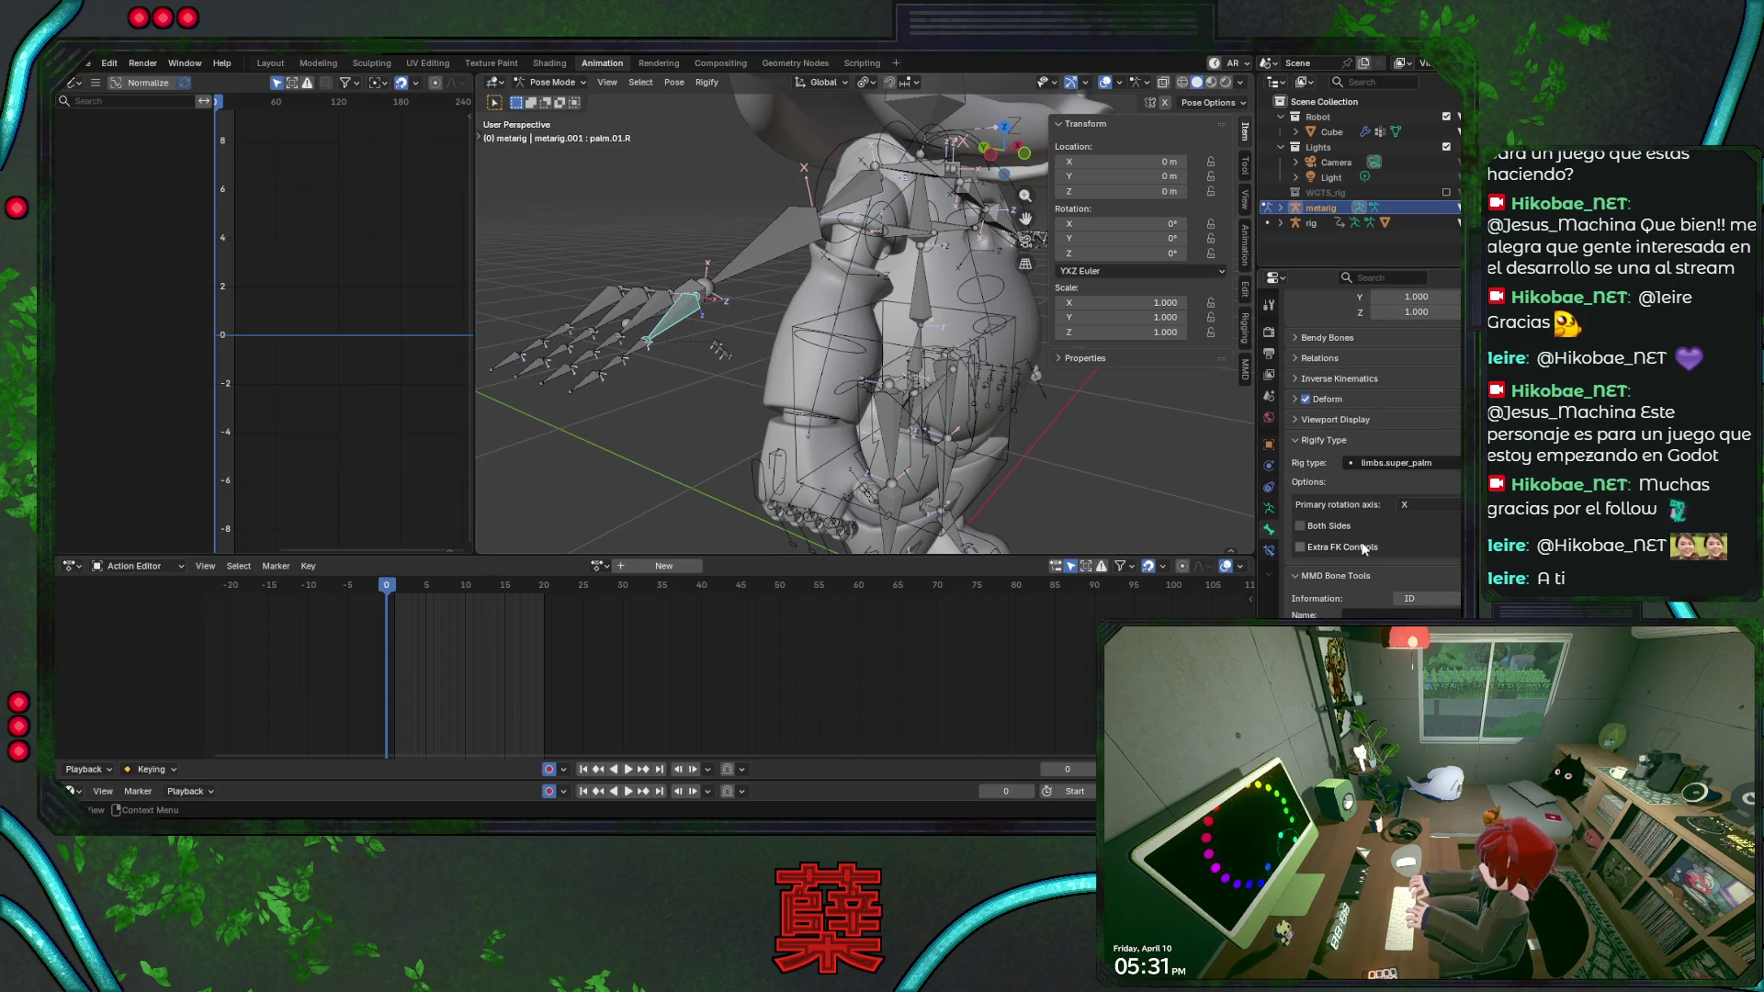
left_click(614, 305)
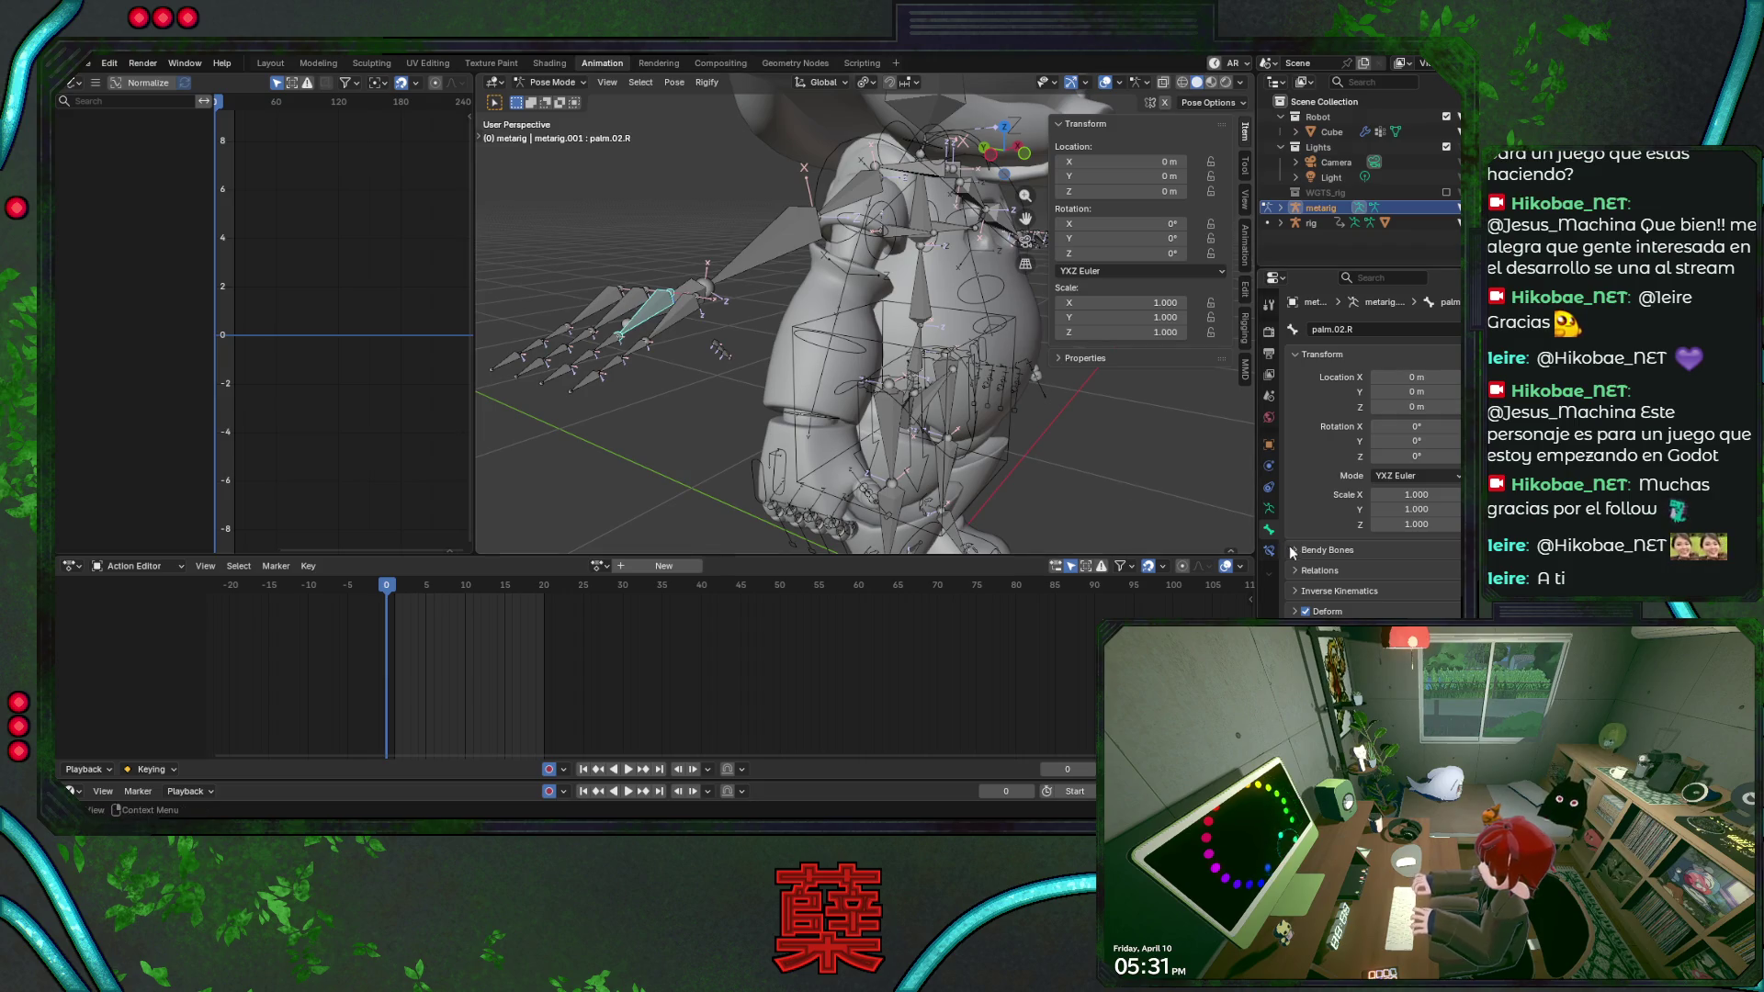
left_click(679, 318)
left_click(624, 306)
Inspect the left palm, thumb and hand bones' Rigify settings, leaving them at rest.
middle_click_drag(986, 343, 952, 339)
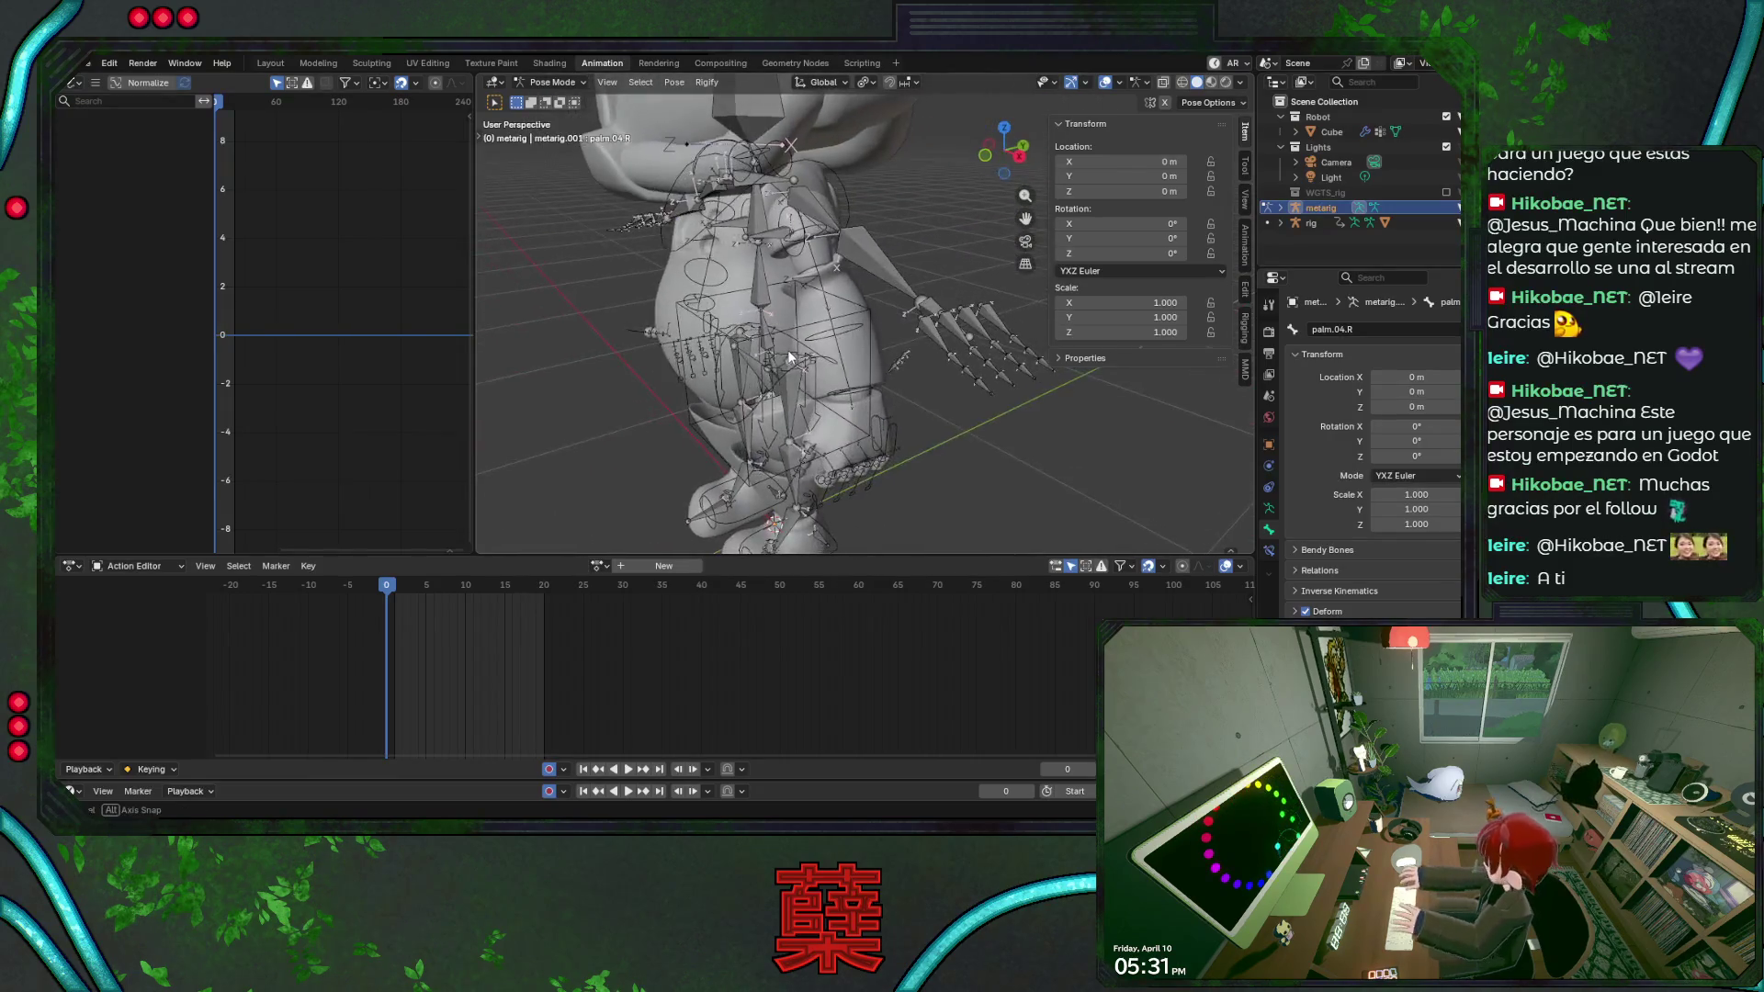
left_click(951, 339)
left_click(986, 325)
left_click(996, 322)
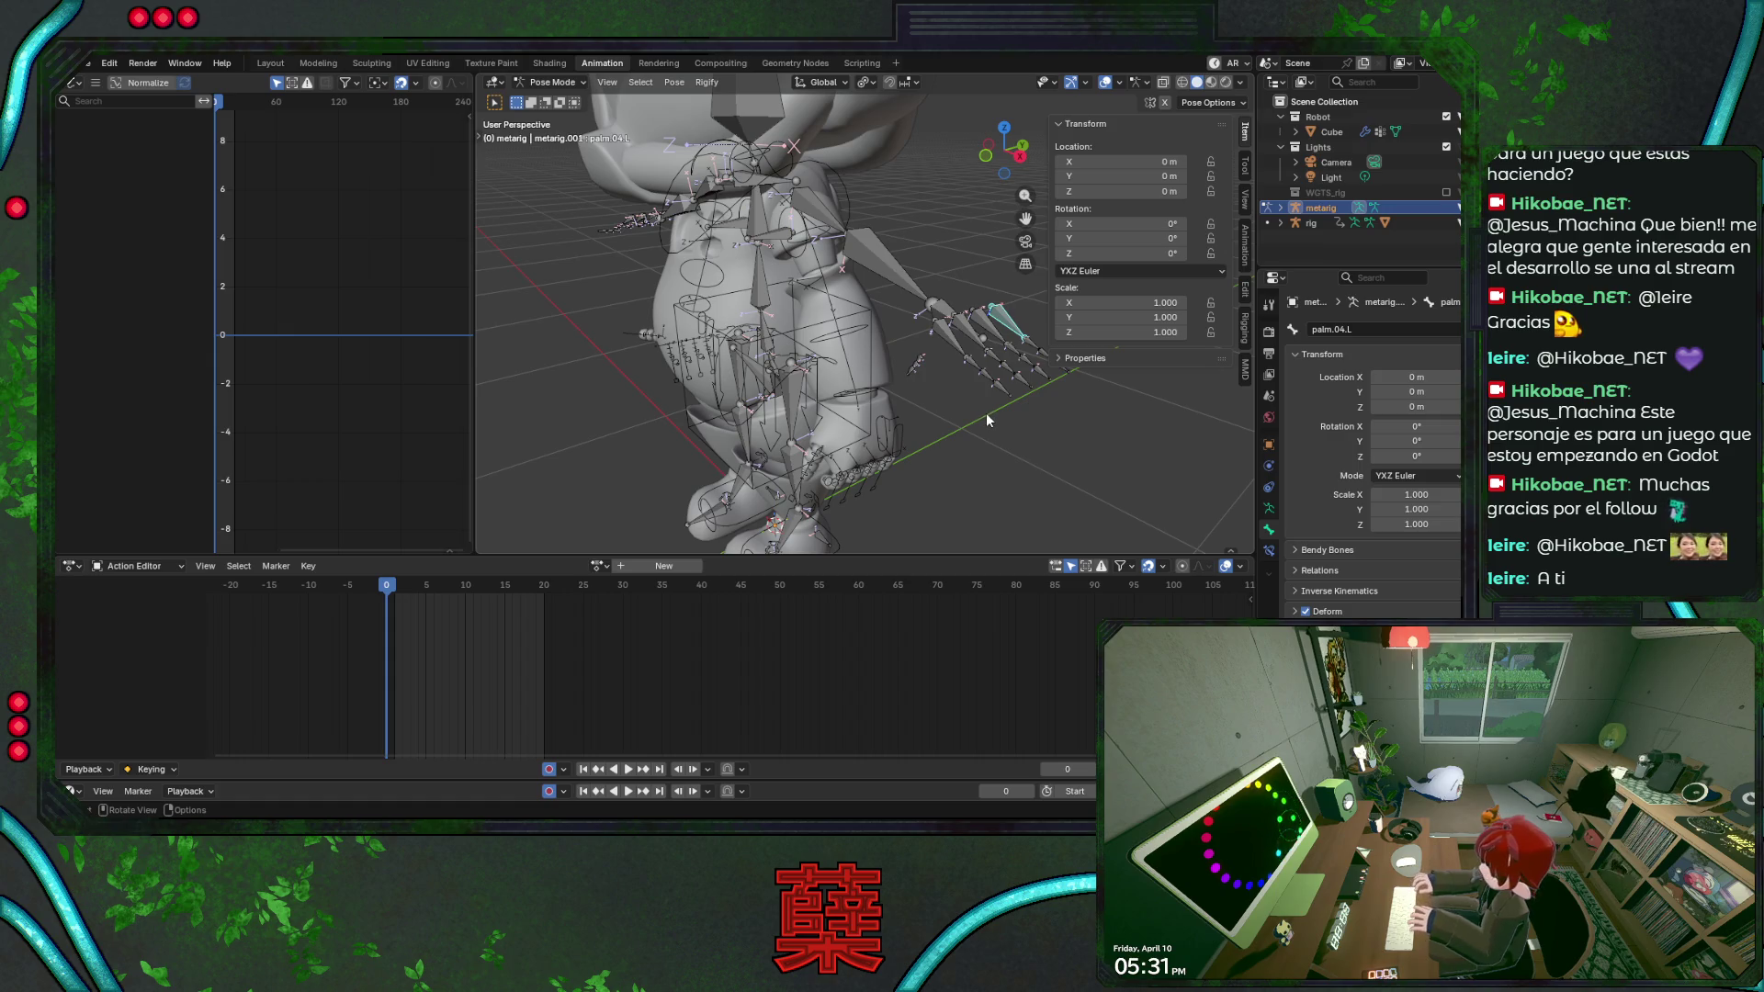
left_click(950, 339)
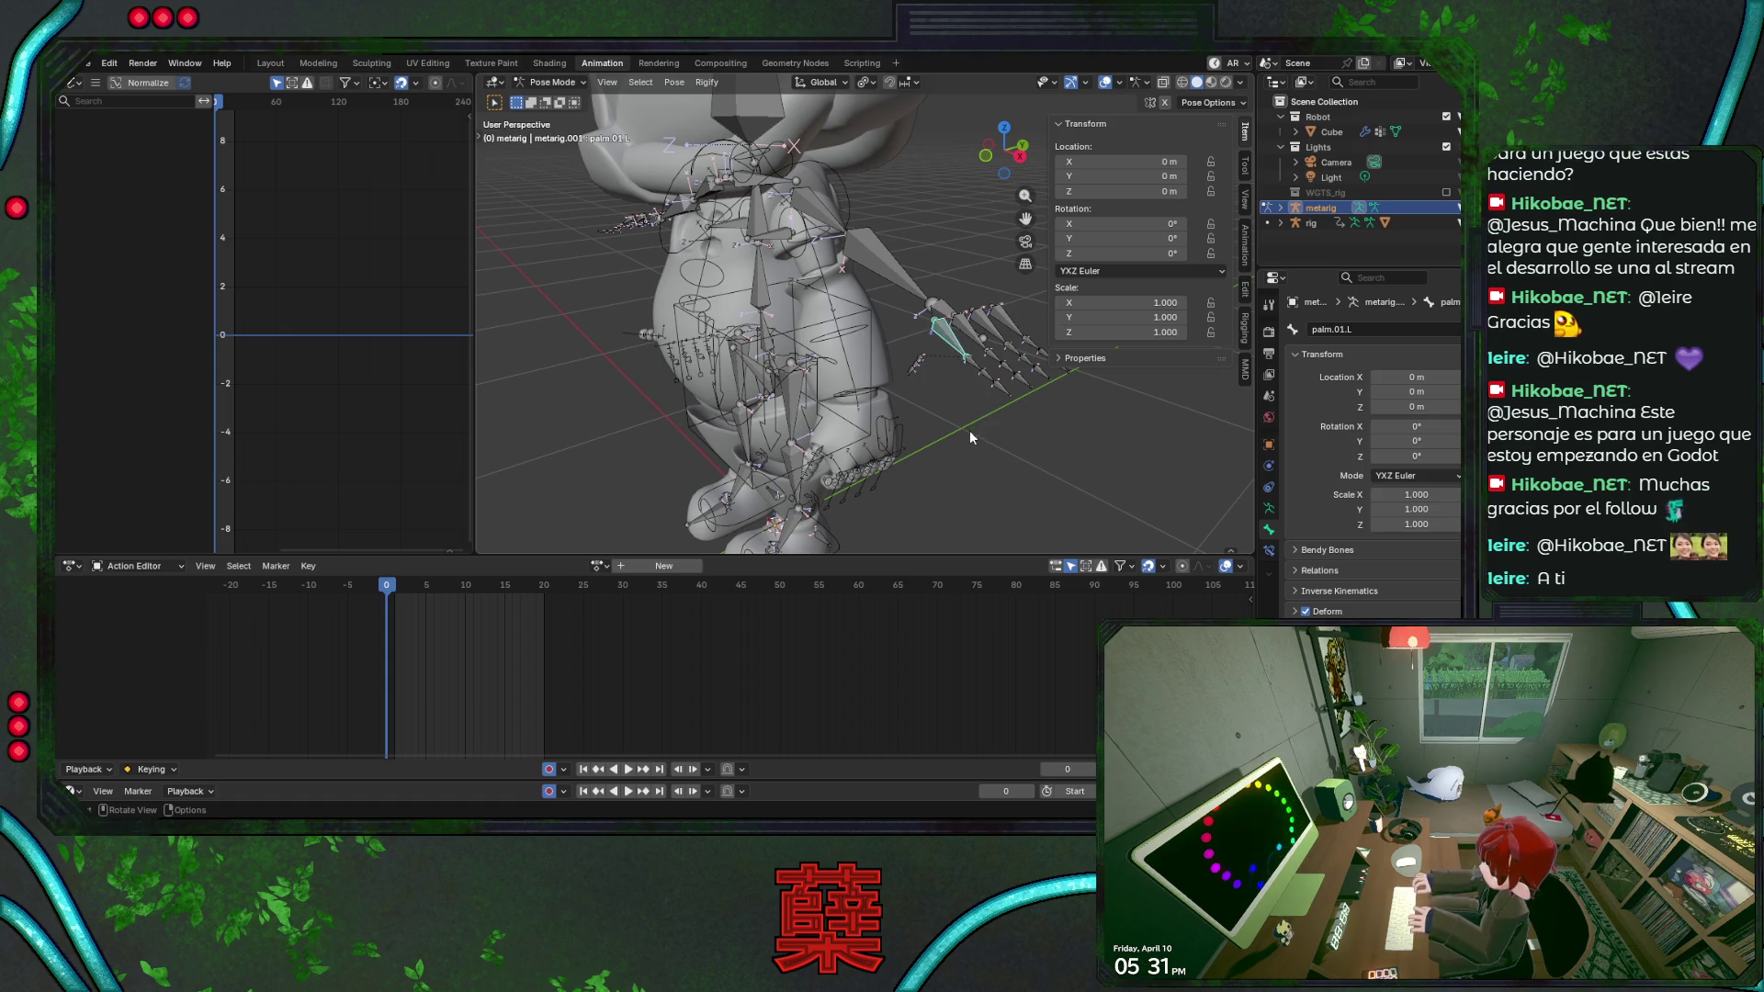
left_click(922, 360)
left_click(955, 335)
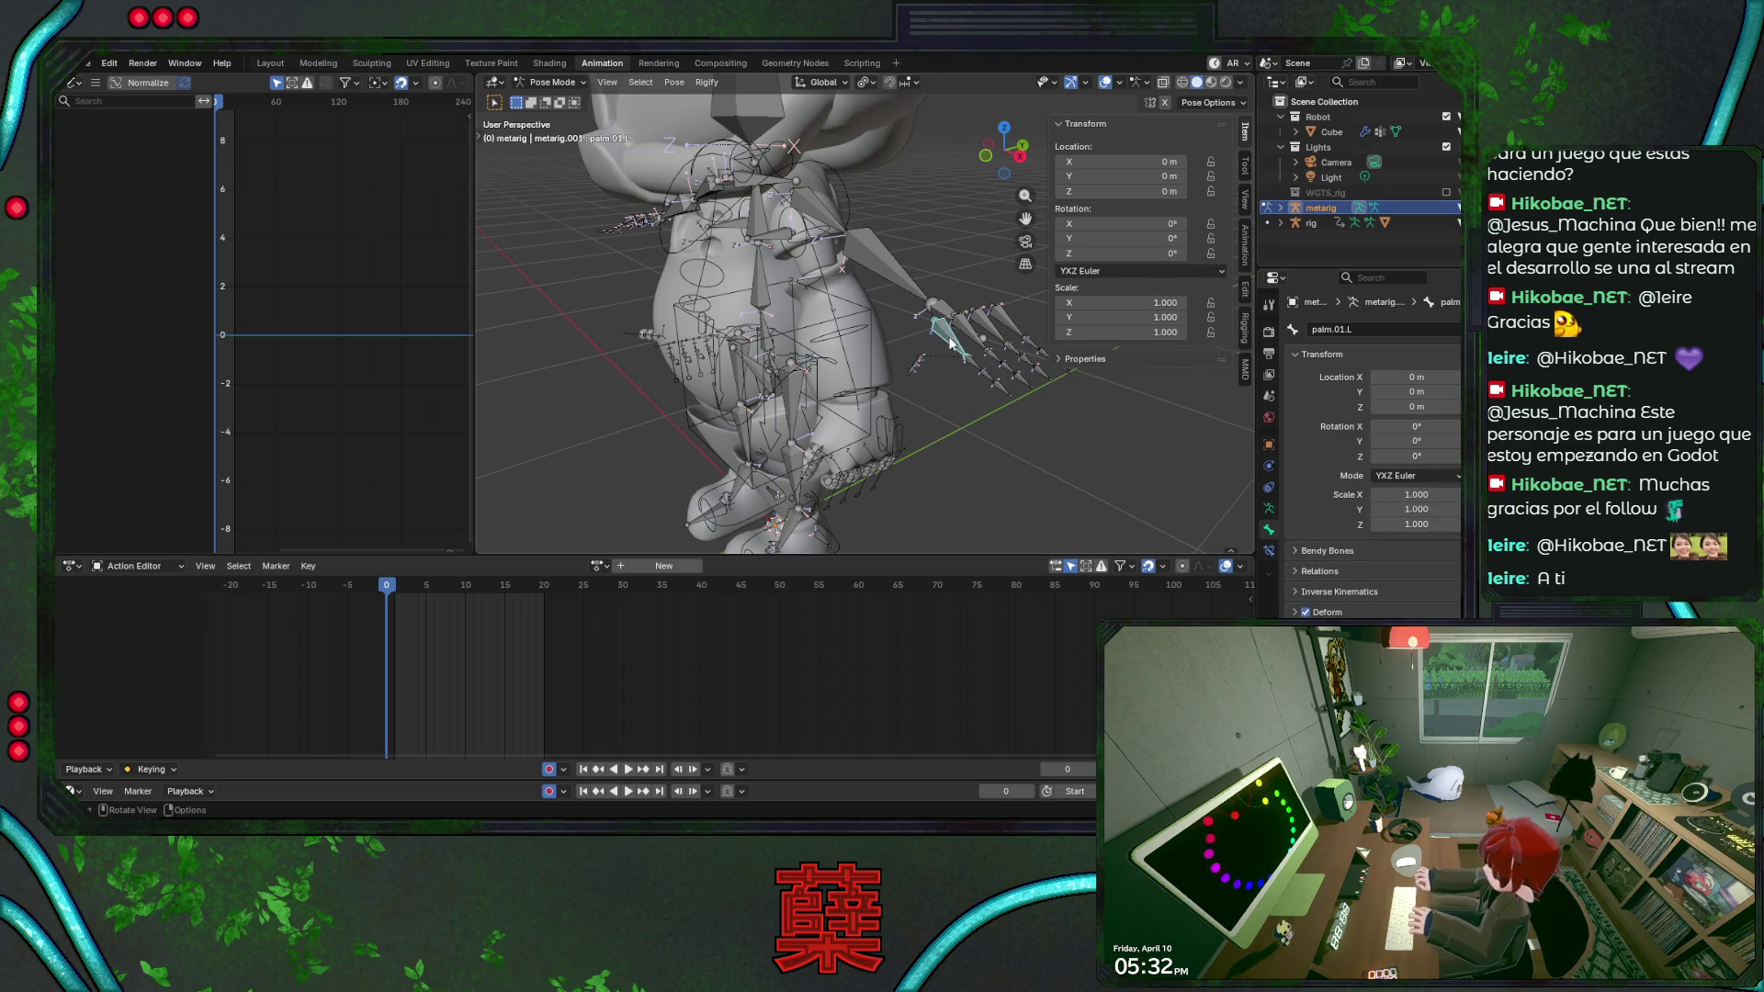
left_click(973, 327)
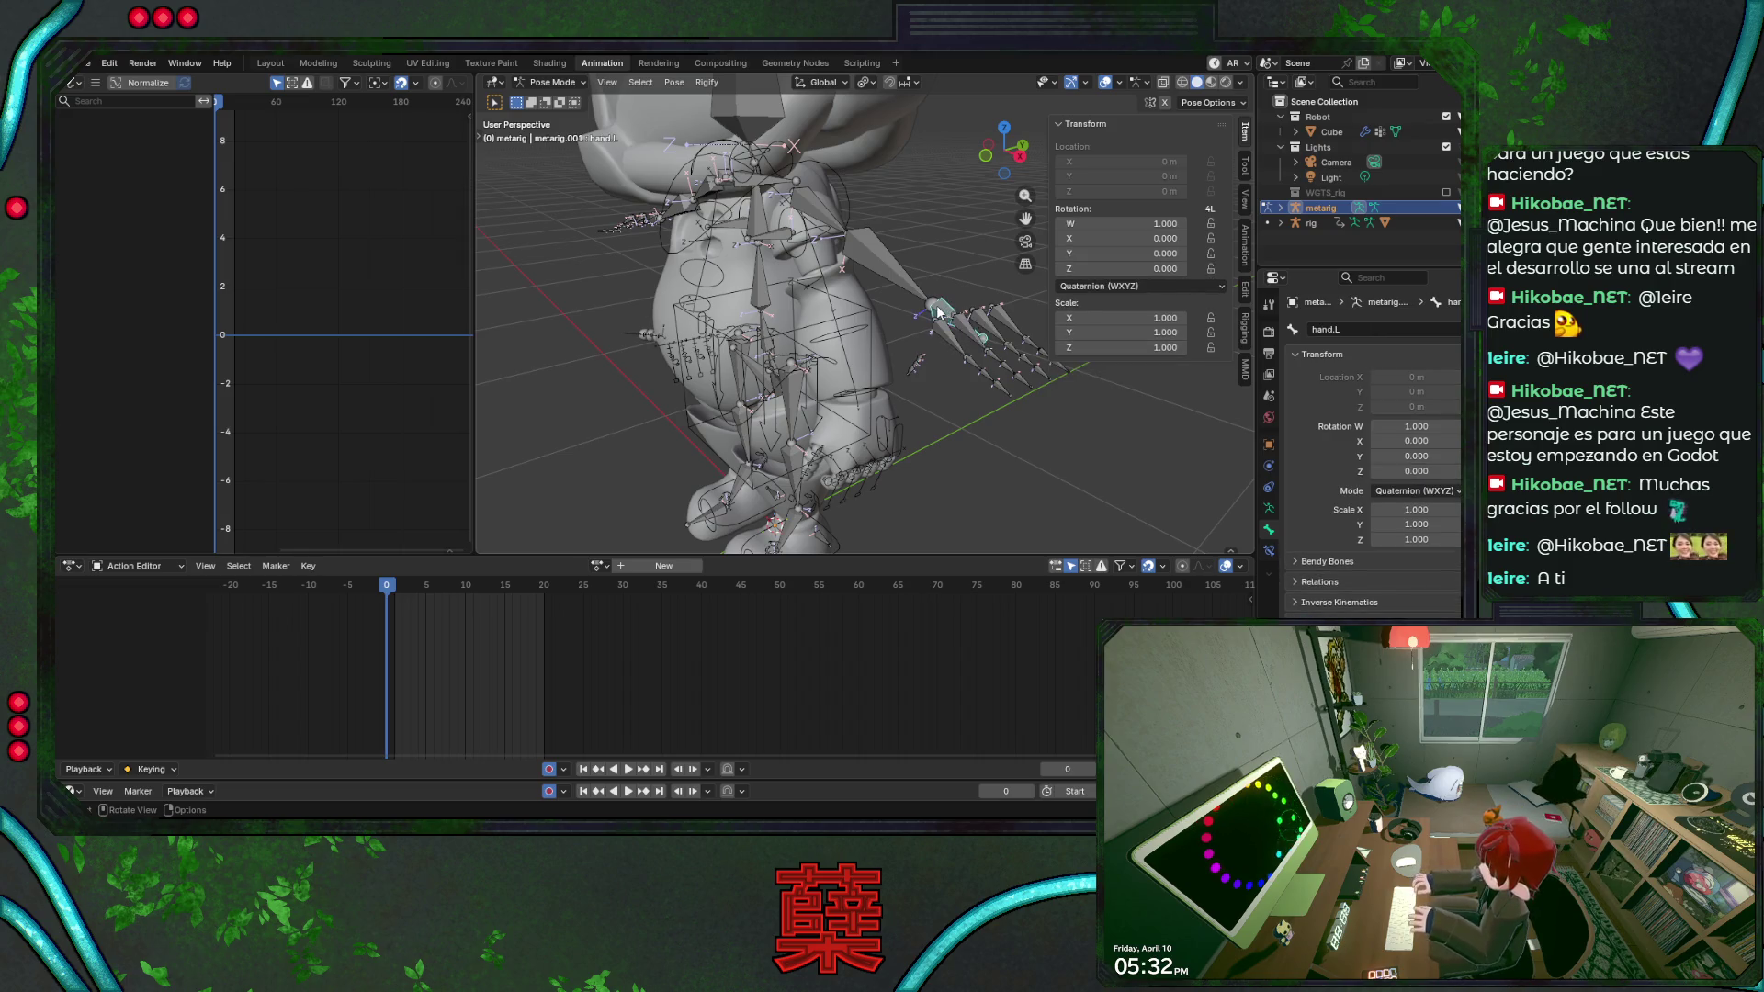
left_click(993, 327)
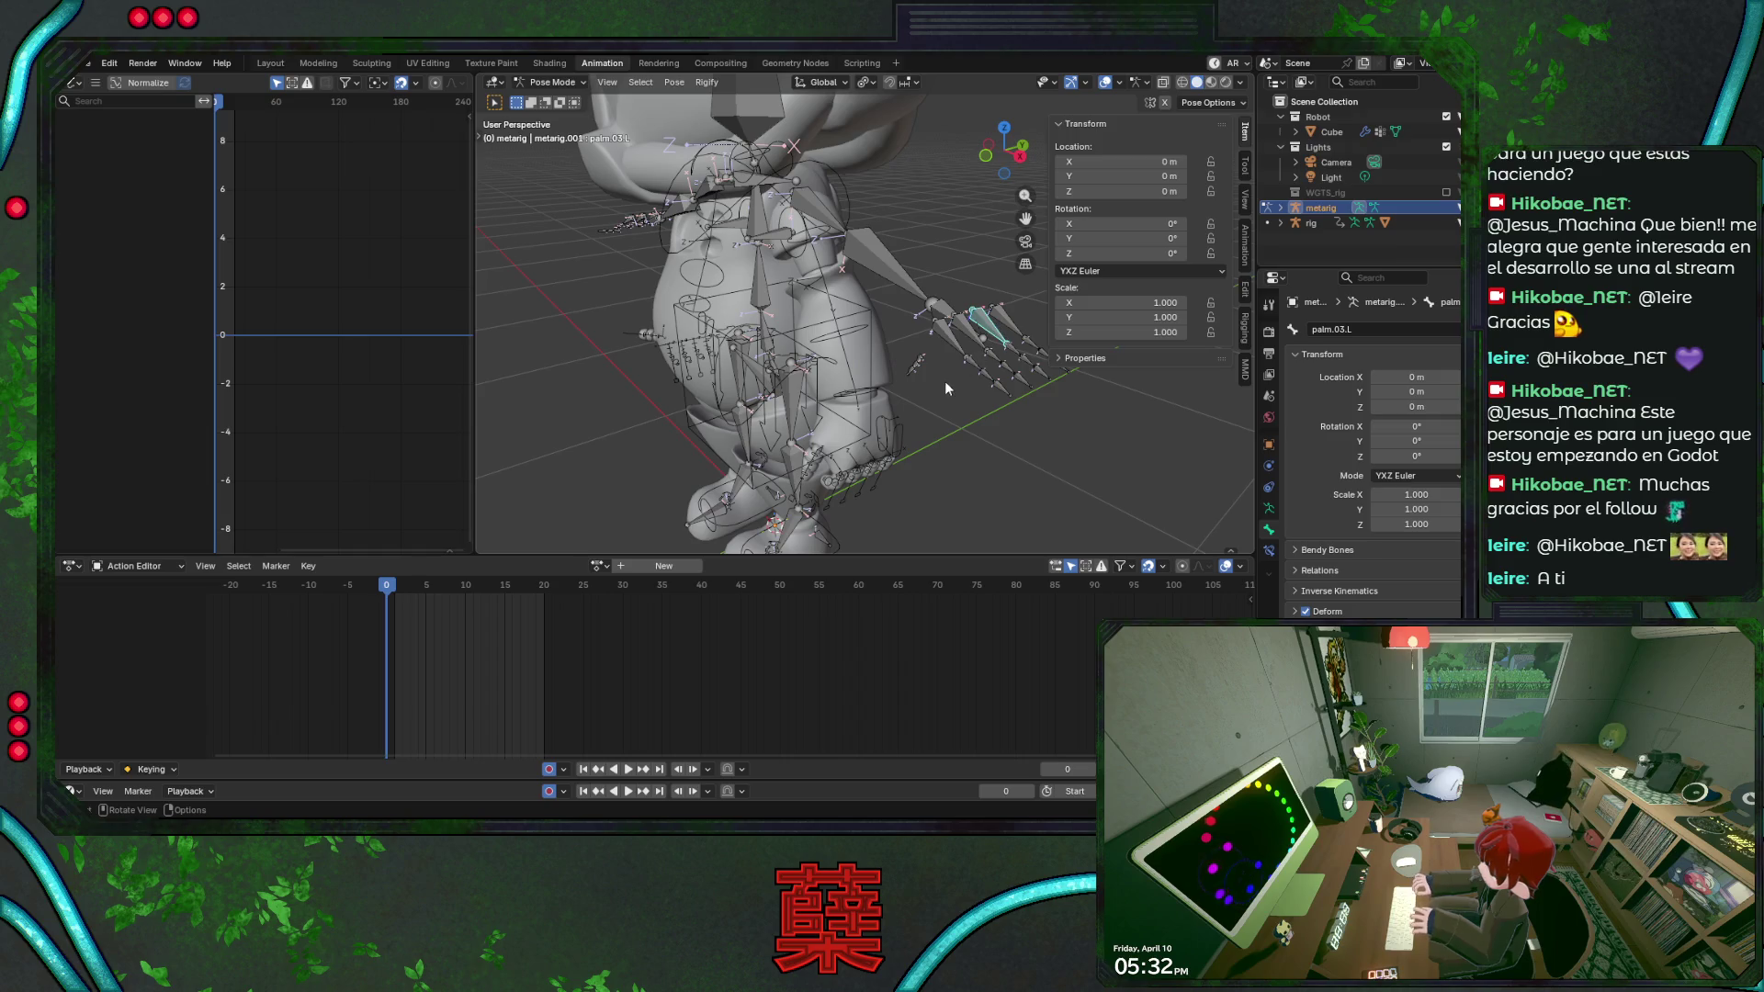
Return the metarig to Object Mode and bring up the Add menu for Rigify meta-rigs.
mouse_move(730, 408)
middle_mouse_down()
mouse_move(910, 407)
mouse_move(994, 342)
mouse_move(916, 350)
middle_mouse_up()
key("ctrl+Tab")
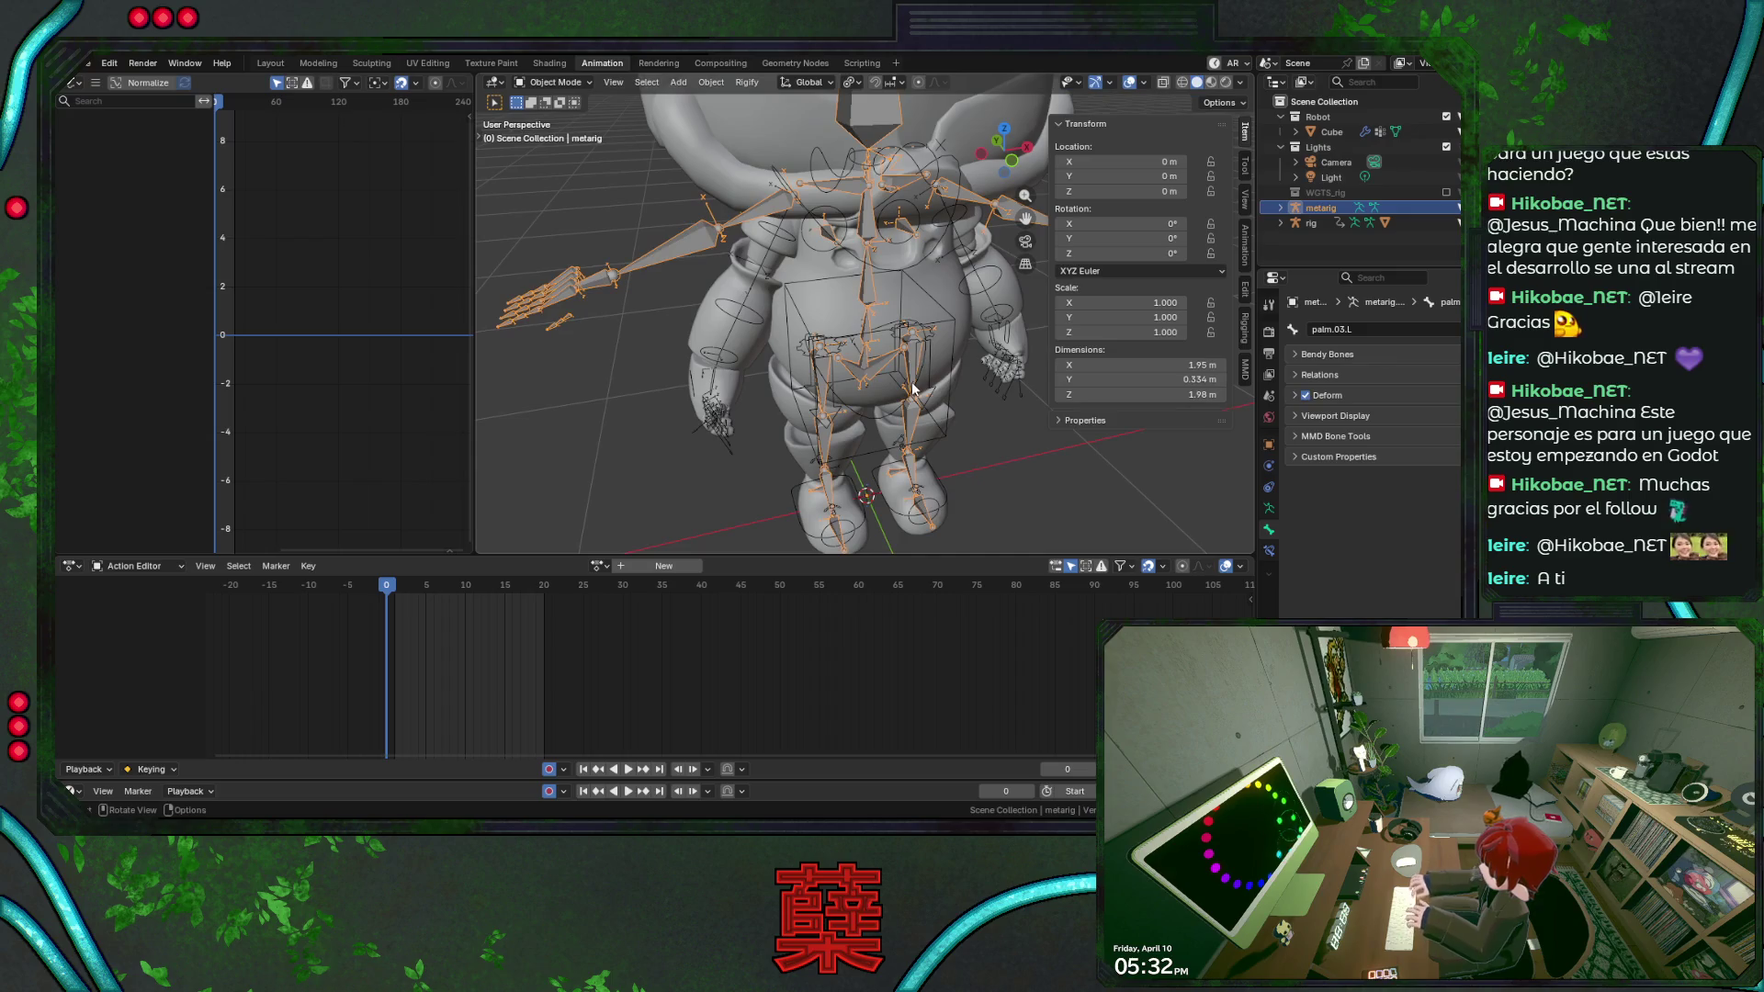
key("shift+a")
mouse_move(844, 531)
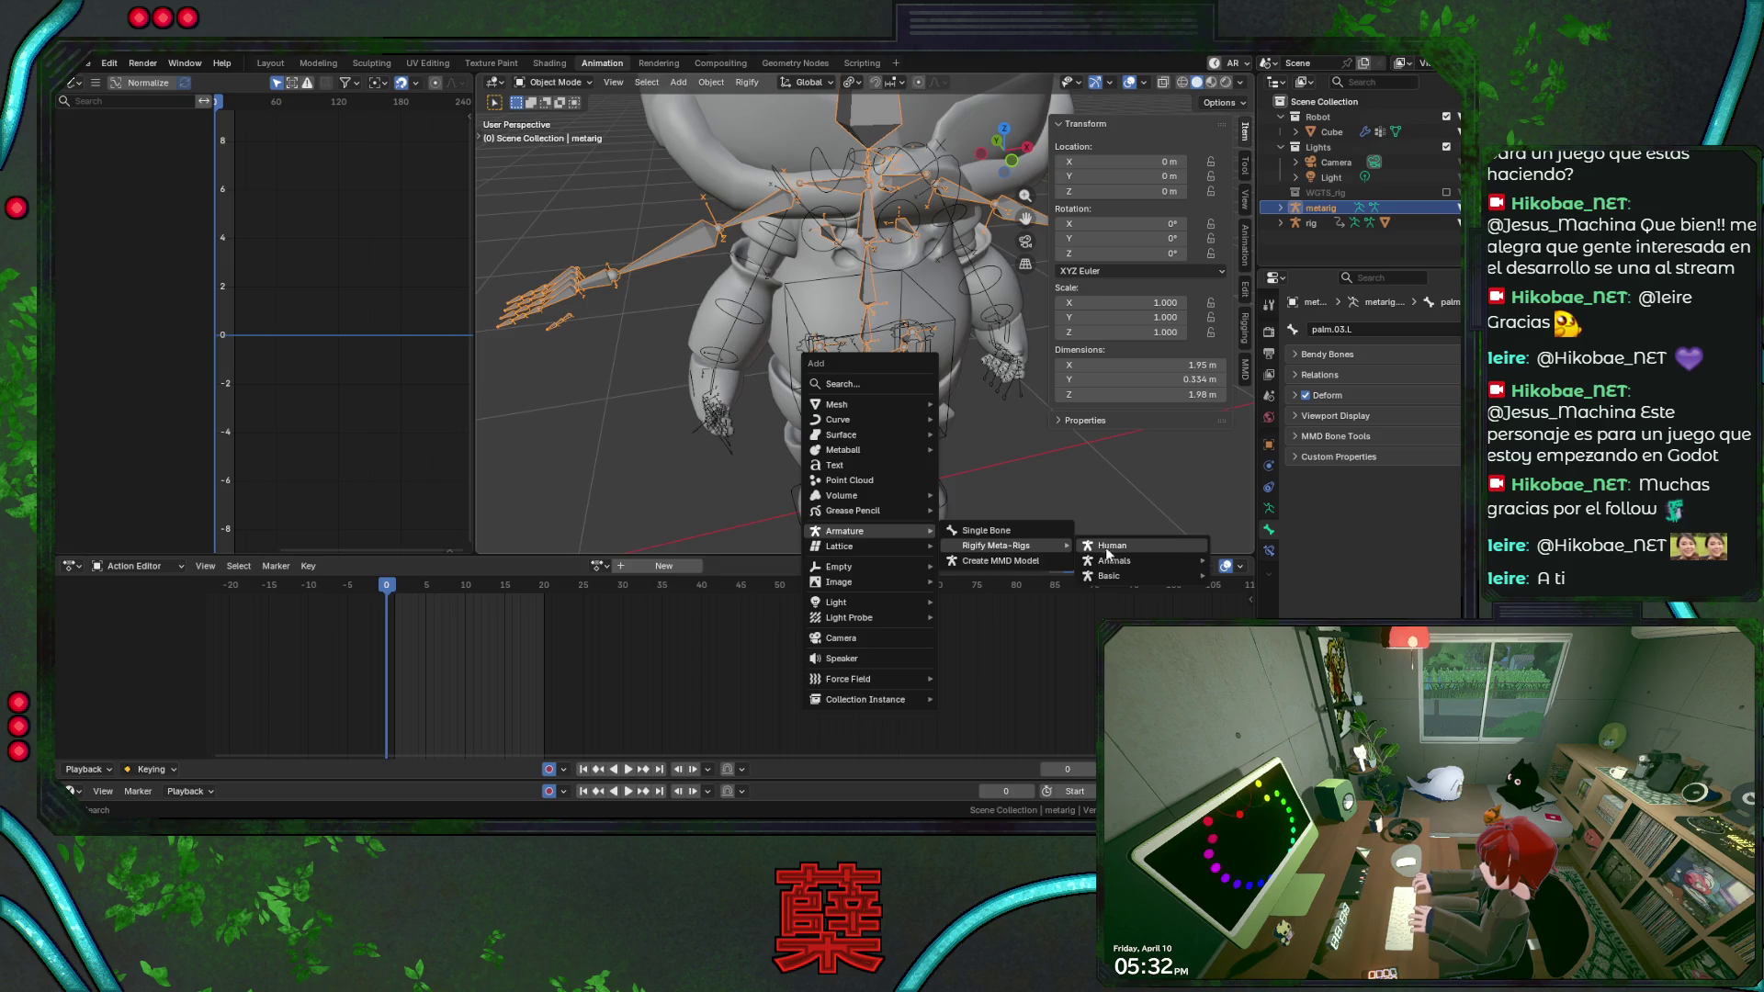
Add a human Rigify meta-rig and inspect its left index, pinky and middle finger bones.
mouse_move(1000, 544)
left_click(1111, 549)
middle_click_drag(983, 405, 959, 301)
scroll(878, 353, "up", 5)
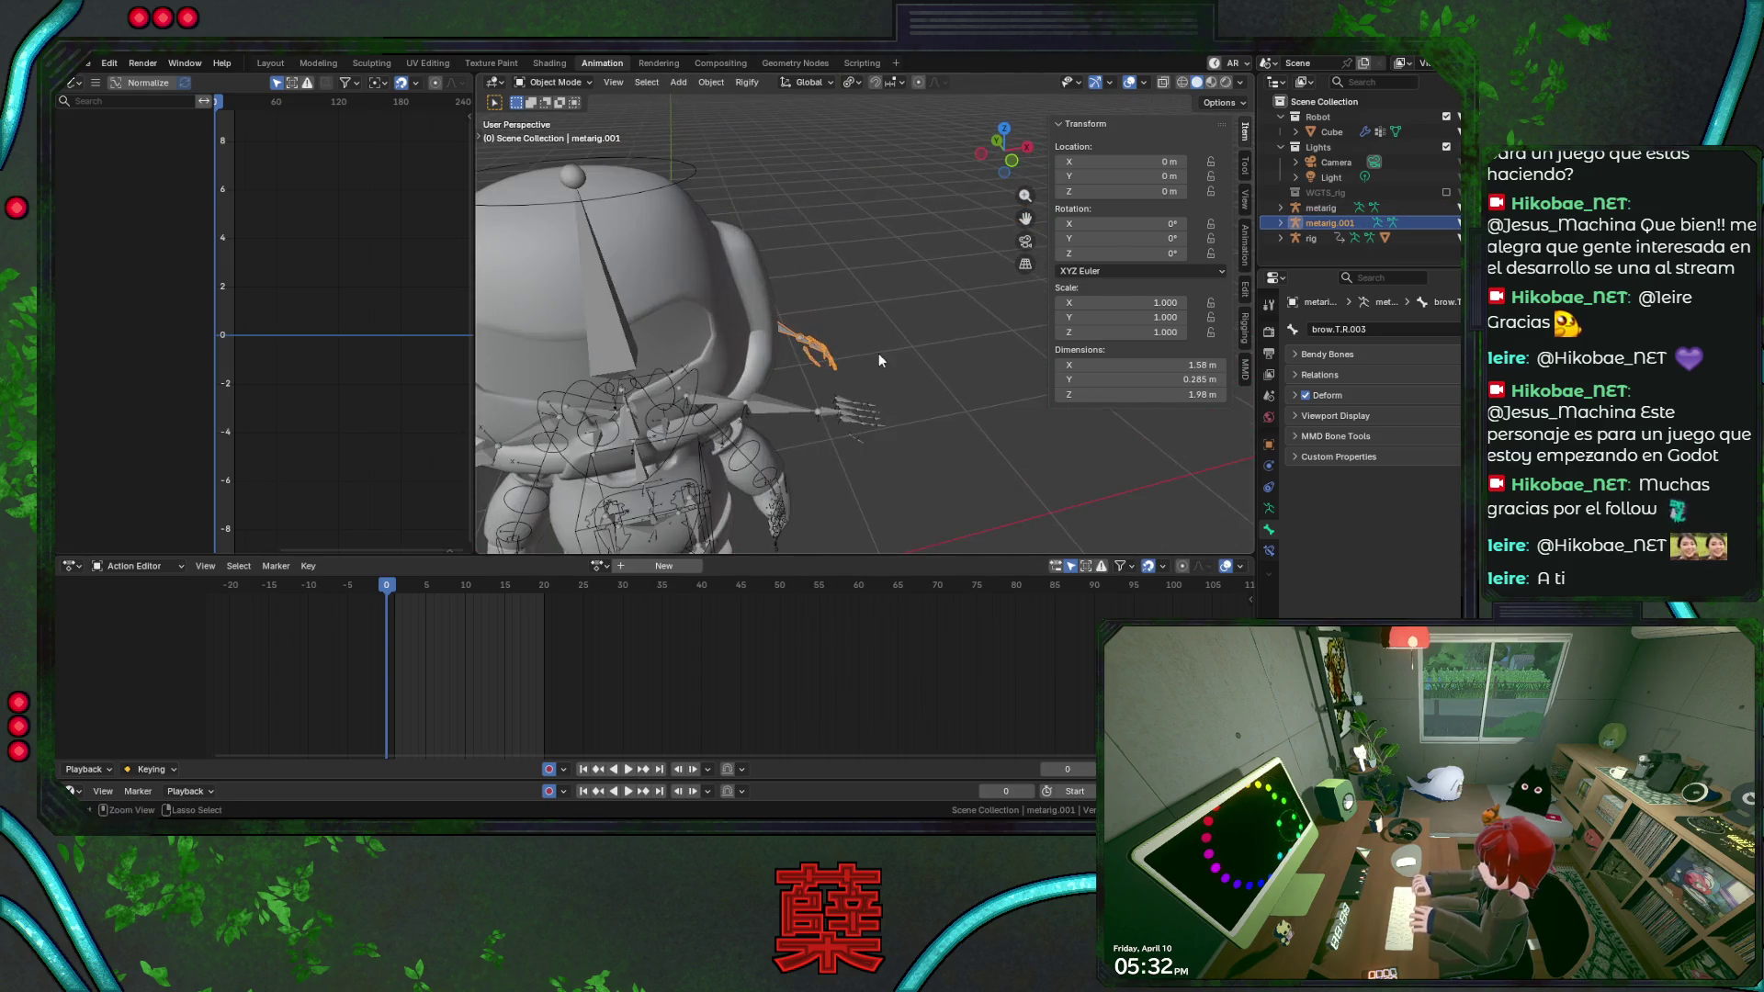
key("ctrl+Tab")
middle_click_drag(839, 391, 648, 394)
scroll(832, 404, "up", 4)
left_click(649, 389)
left_click(685, 364)
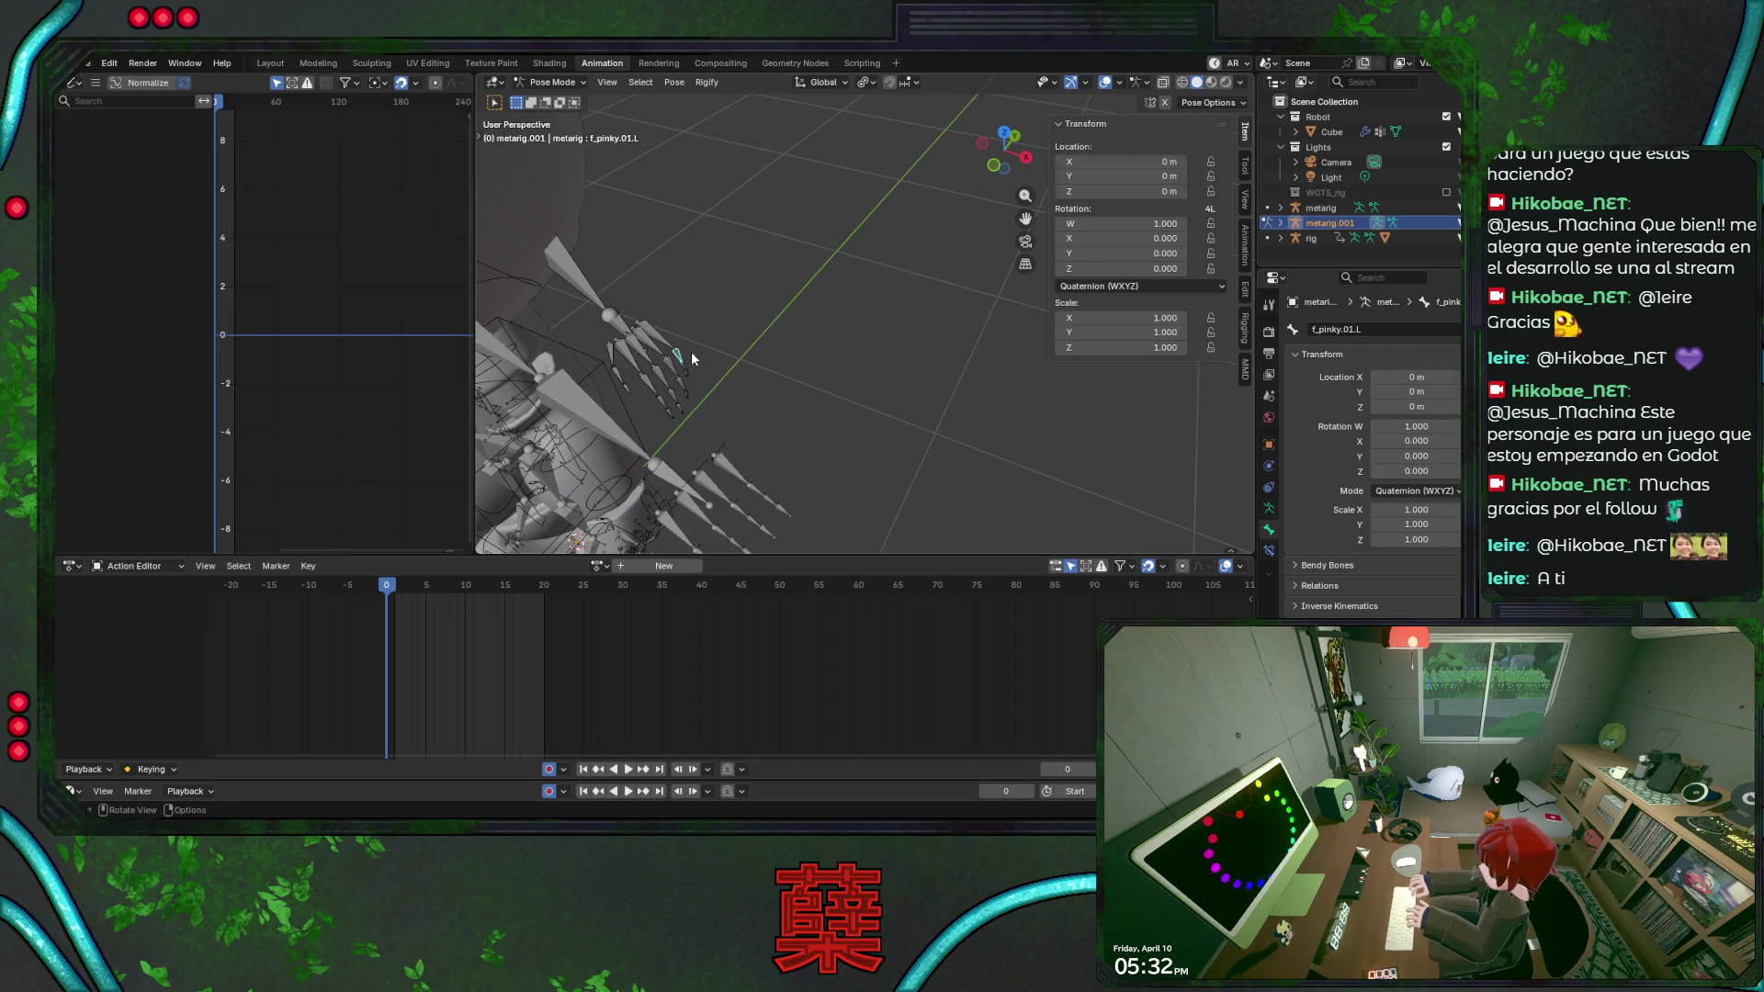
left_click(670, 370)
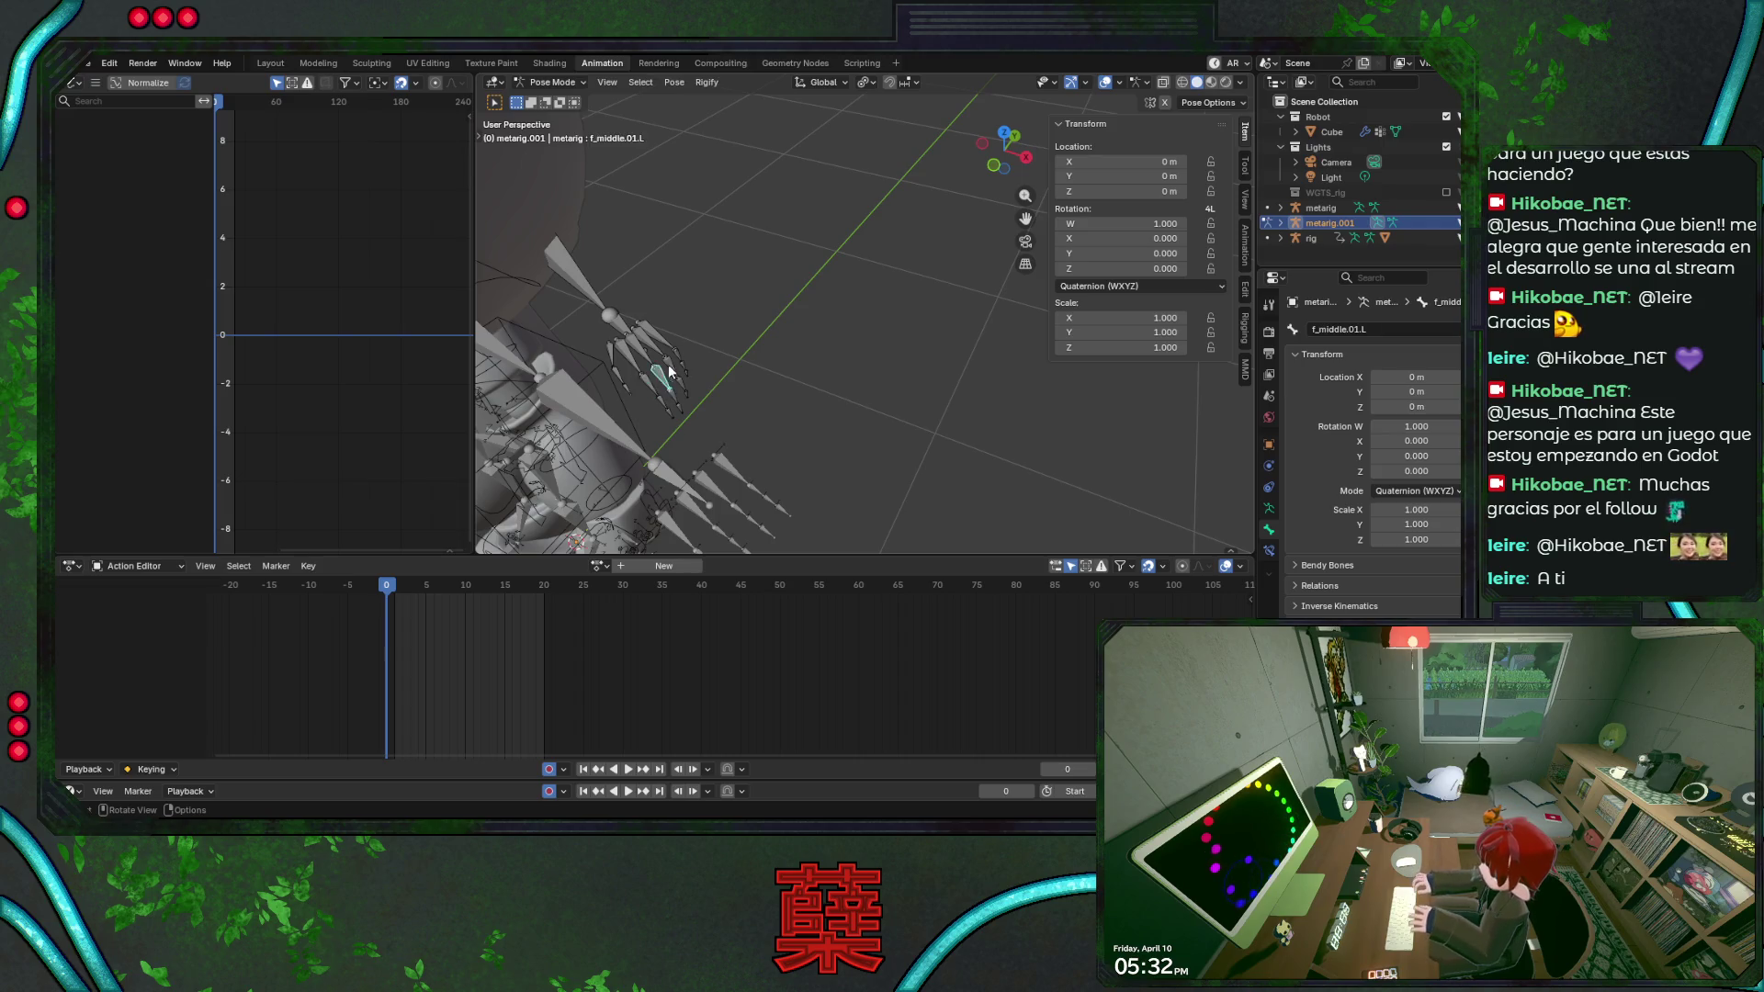
scroll(647, 389, "down", 3)
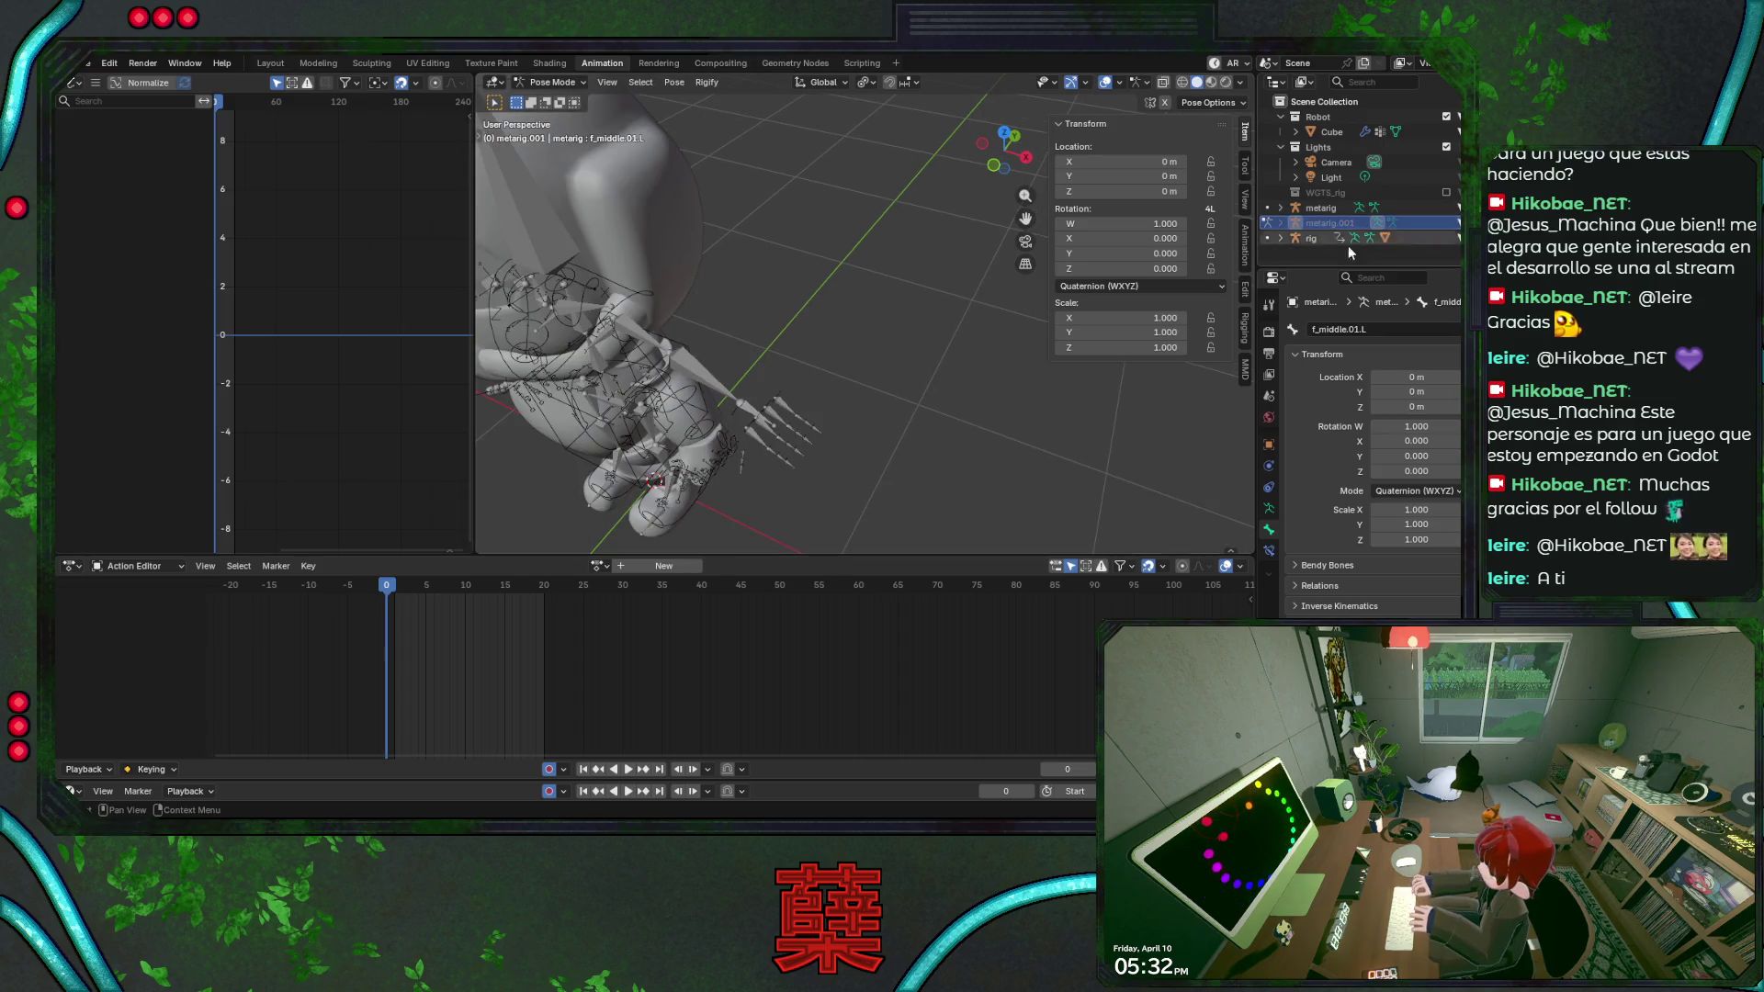
Leave the duplicate's edit and pose modes and make the original metarig active.
key("Tab")
key("Tab")
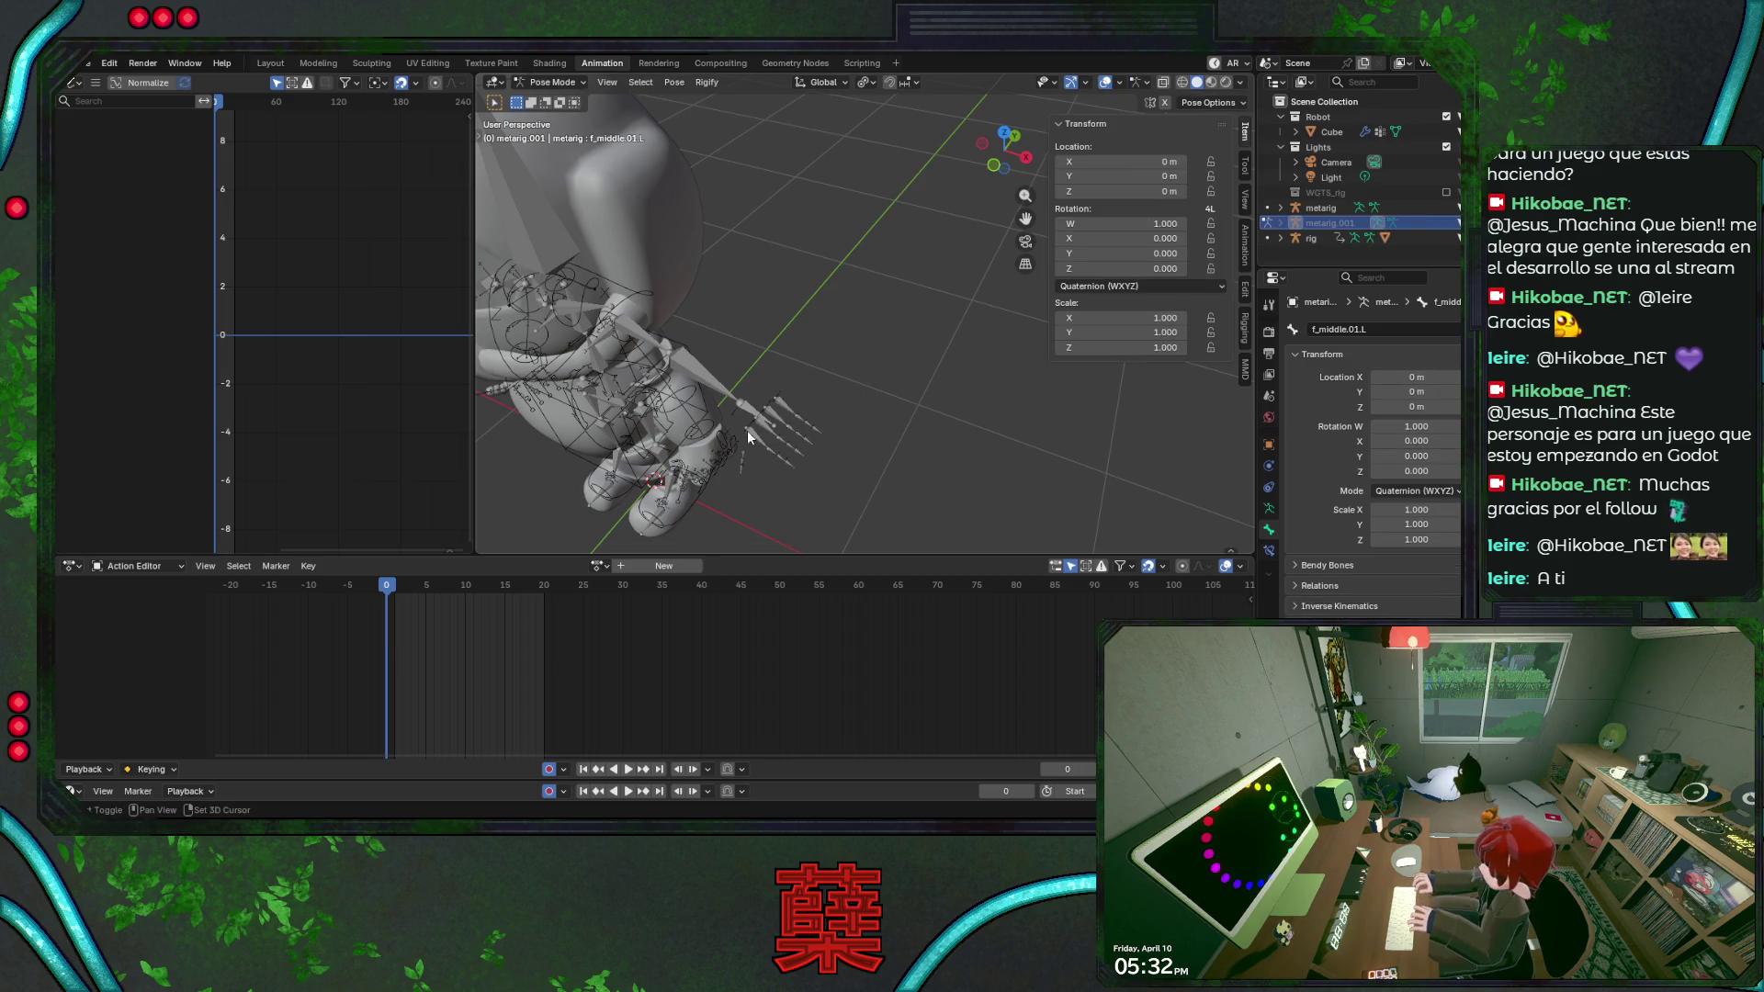
key("Tab")
key("Tab")
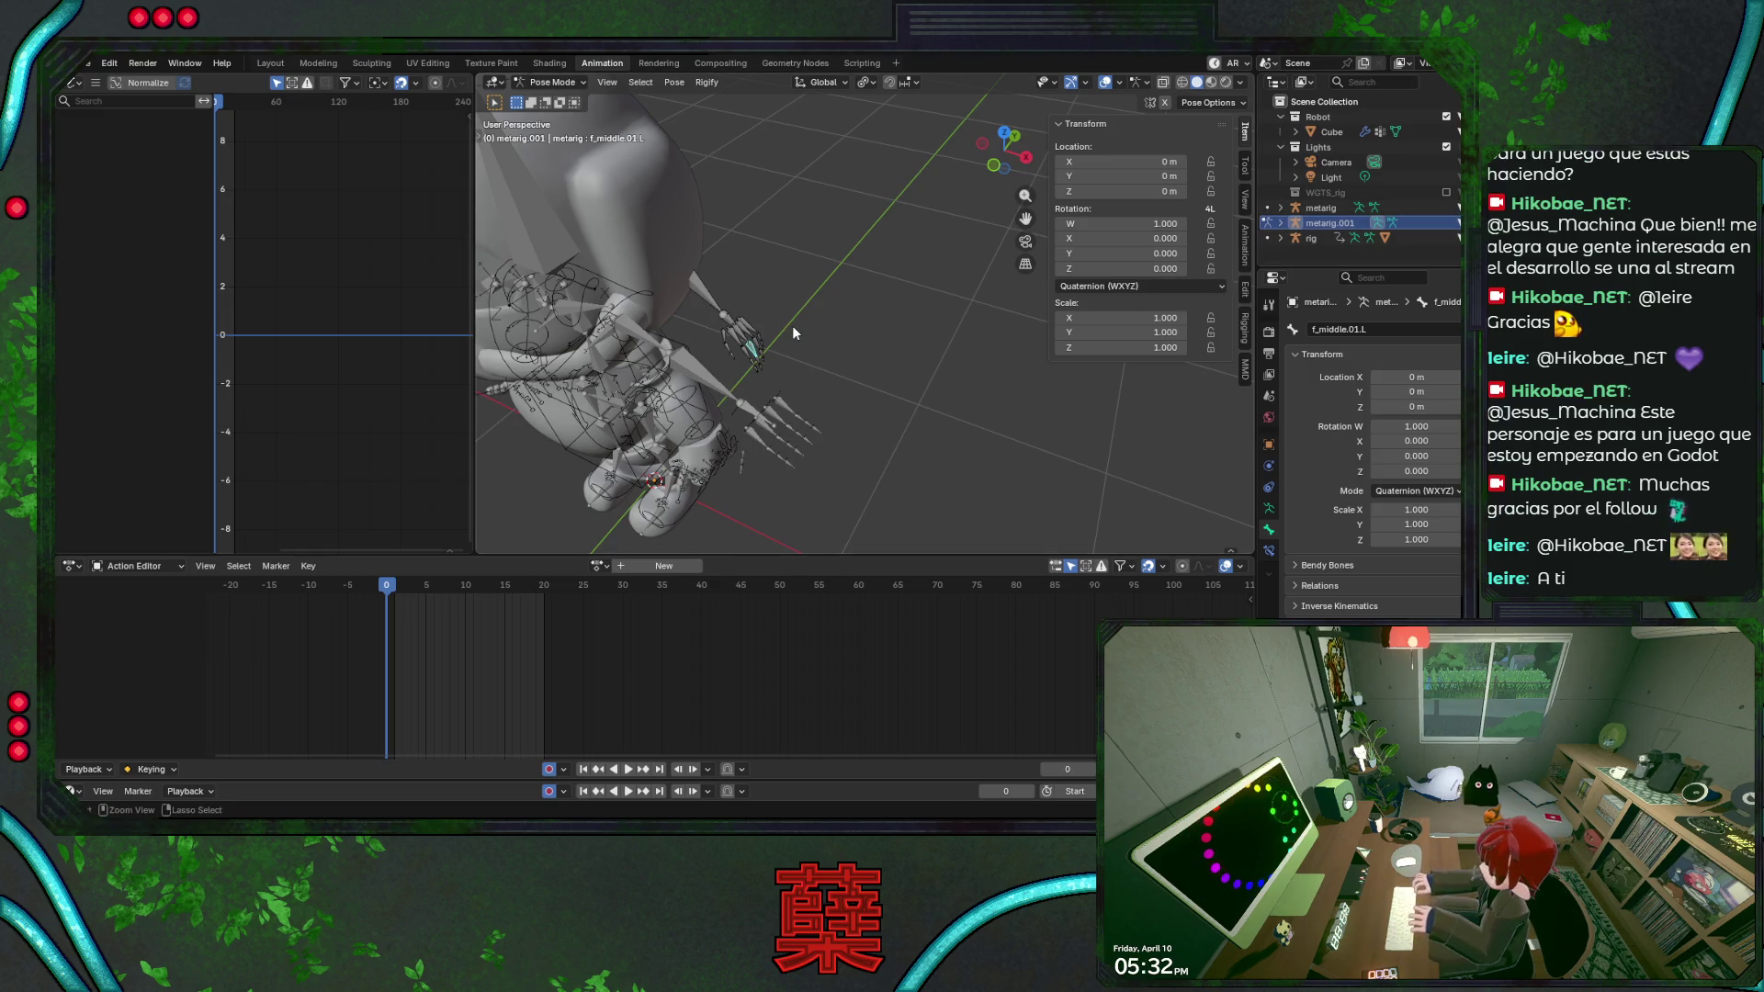
key("ctrl+Tab")
left_click(742, 382)
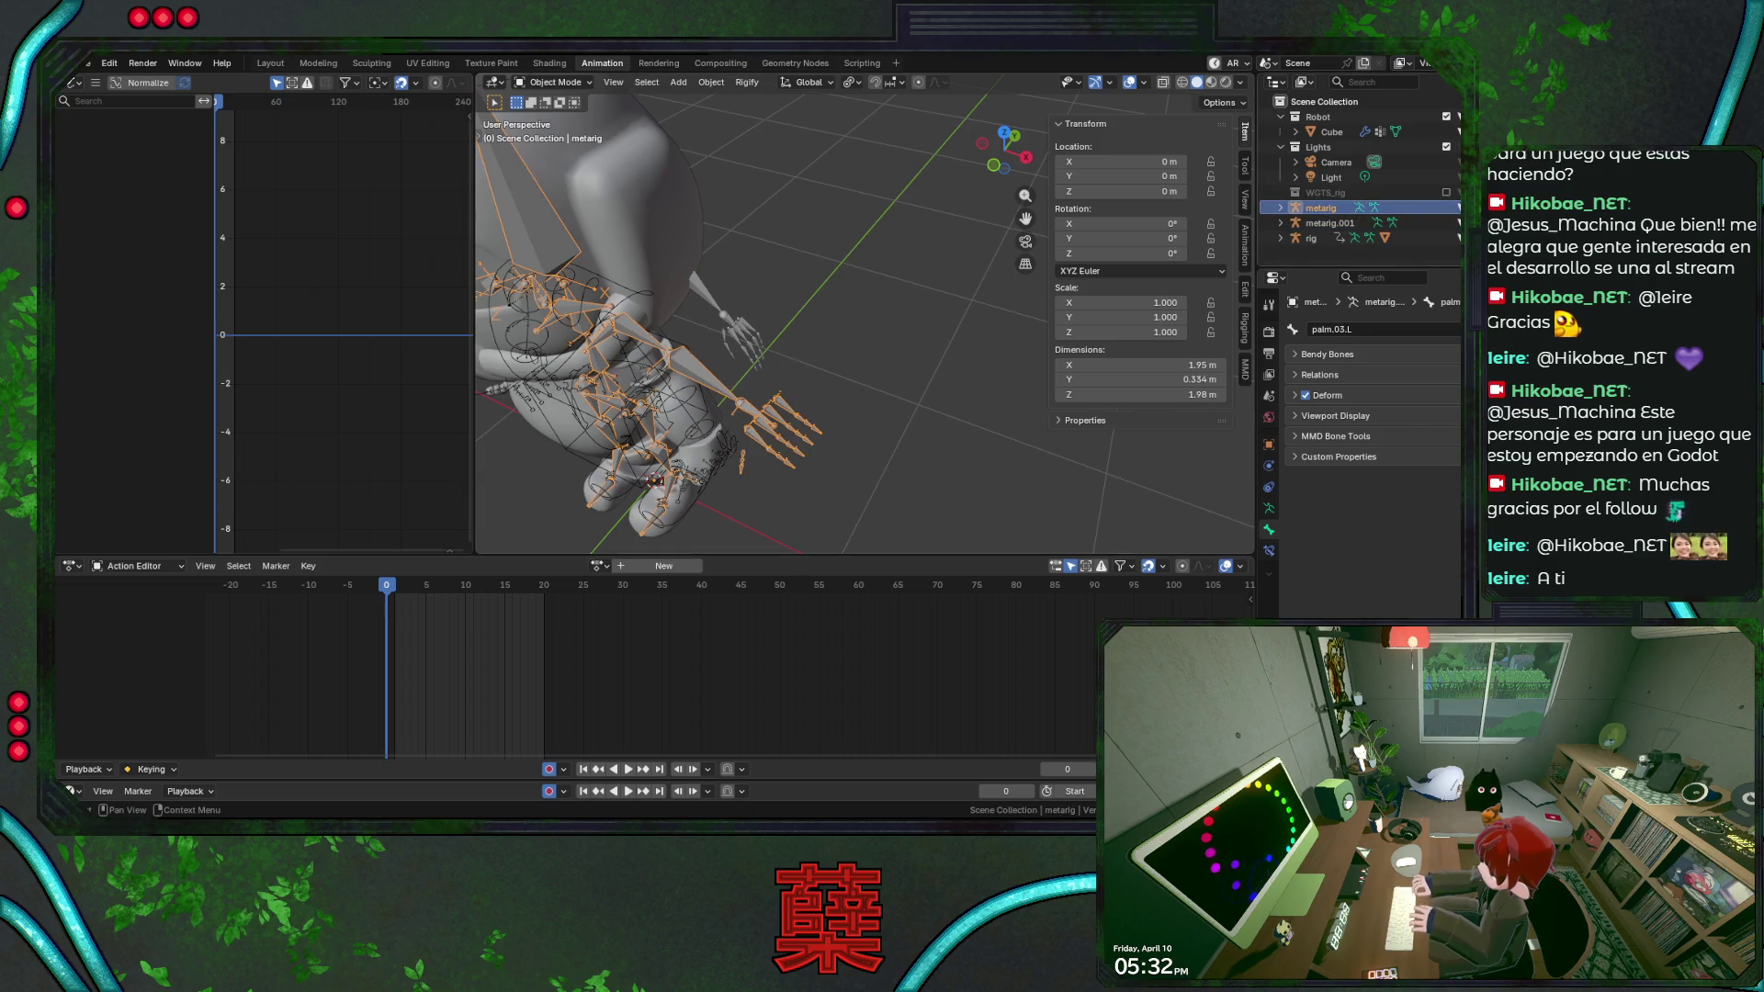
mouse_move(879, 252)
middle_mouse_down()
mouse_move(894, 223)
mouse_move(832, 203)
middle_mouse_up()
Check the original metarig's palm Rigify type, then switch to posing metarig.001.
key("ctrl+Tab")
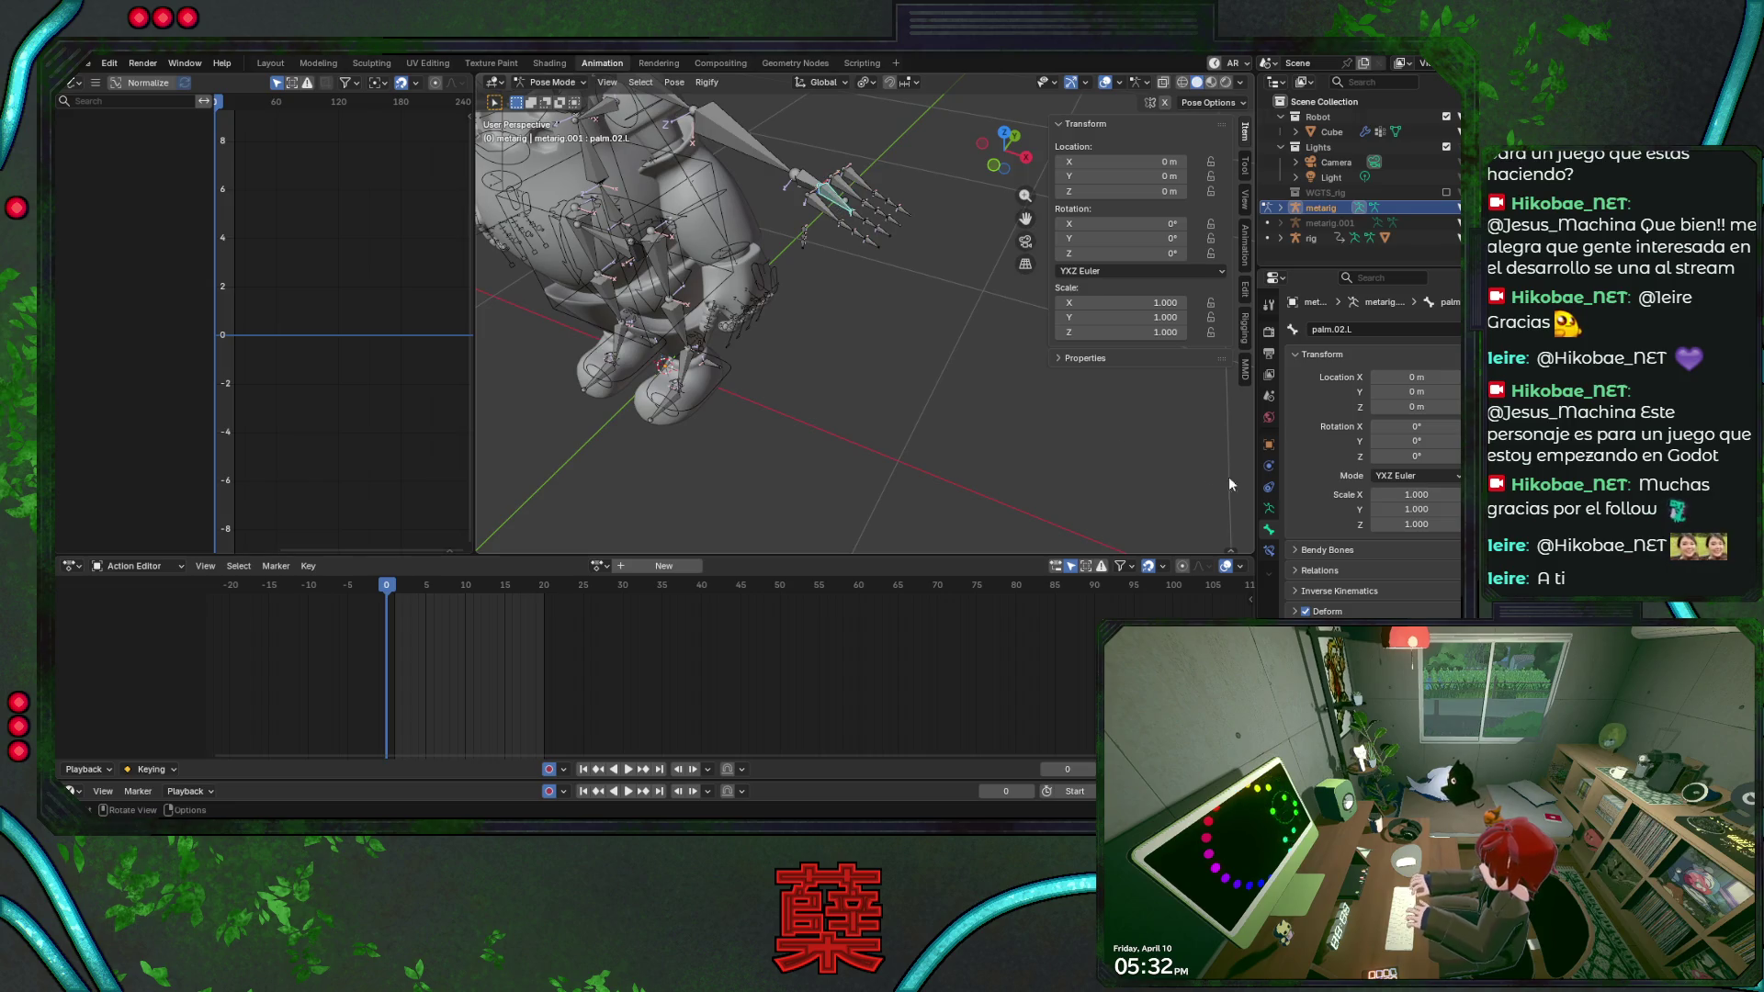
left_click(1379, 634)
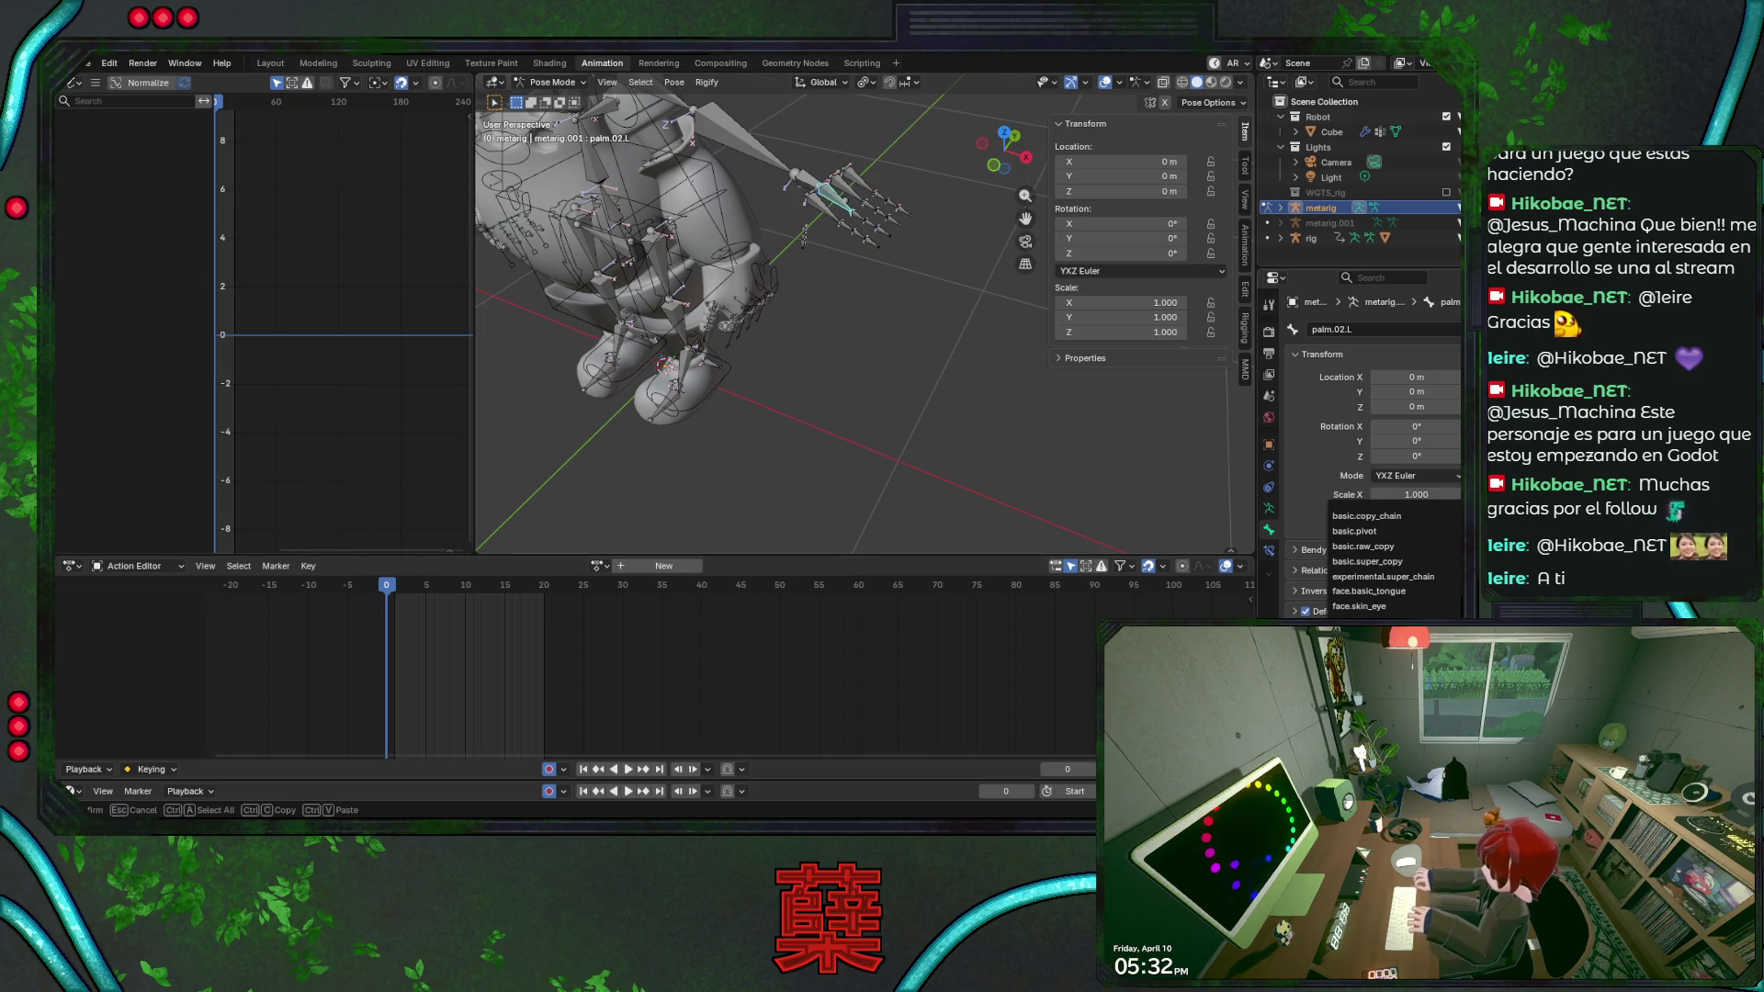
left_click(823, 207)
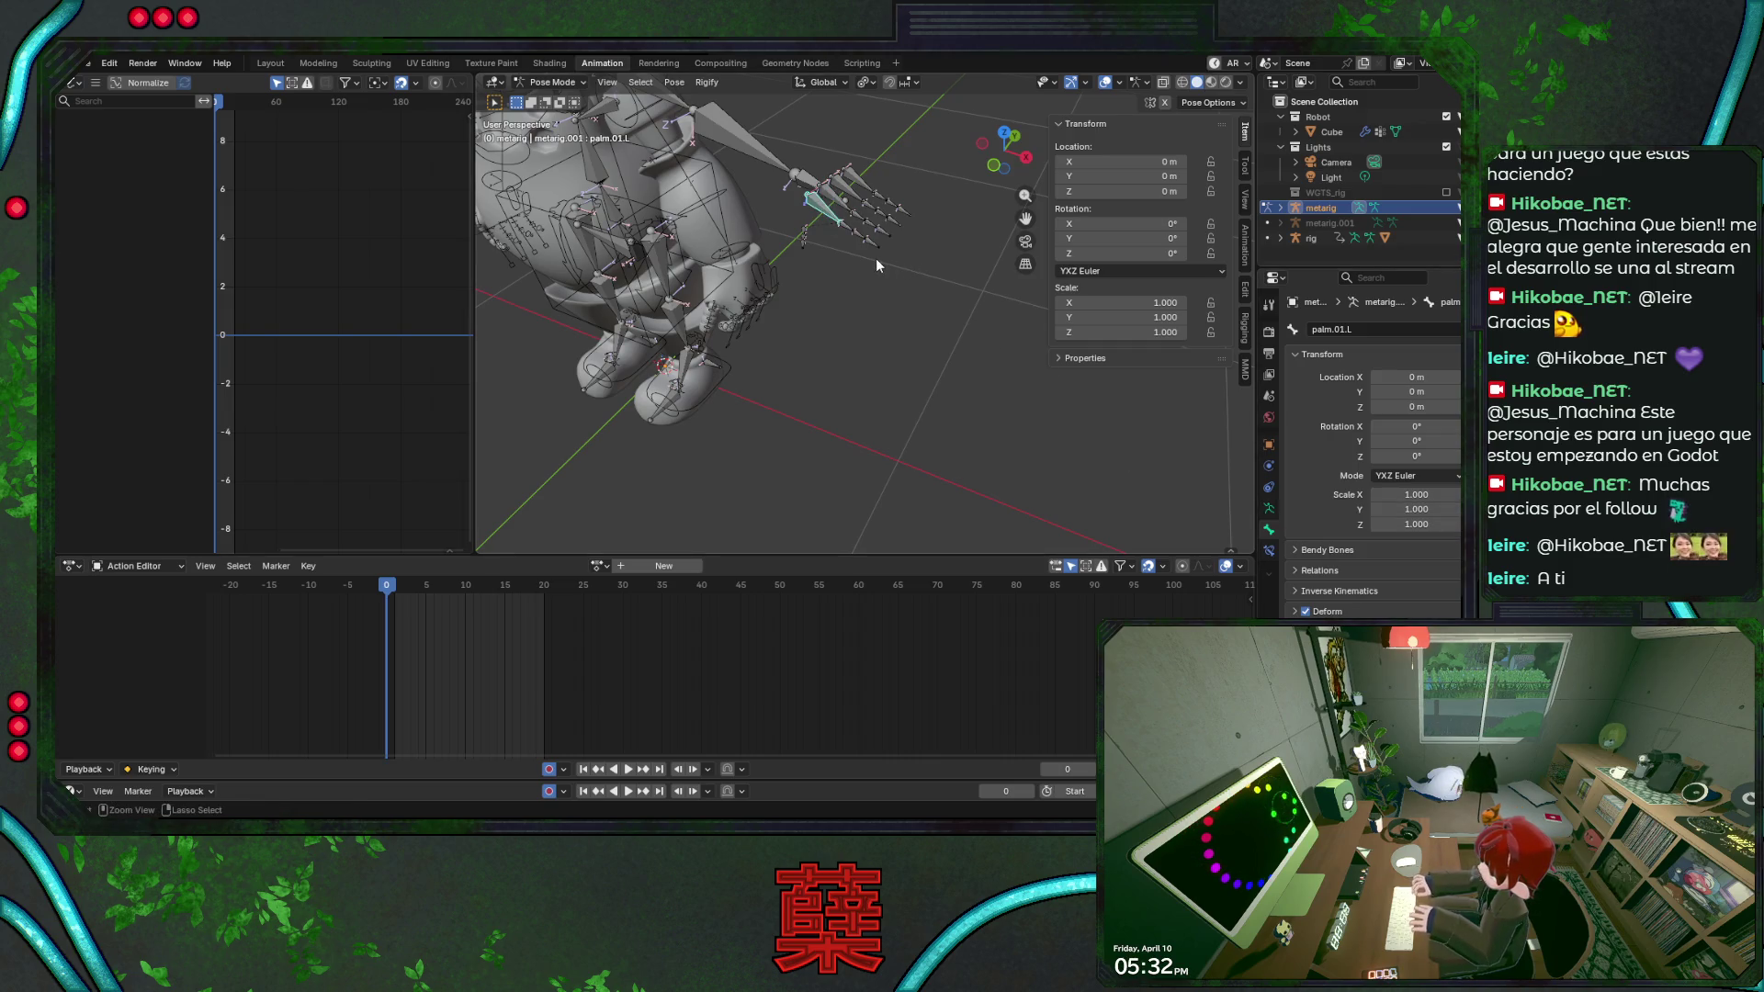
key("ctrl+Tab")
left_click(1330, 221)
middle_click_drag(771, 277, 817, 130)
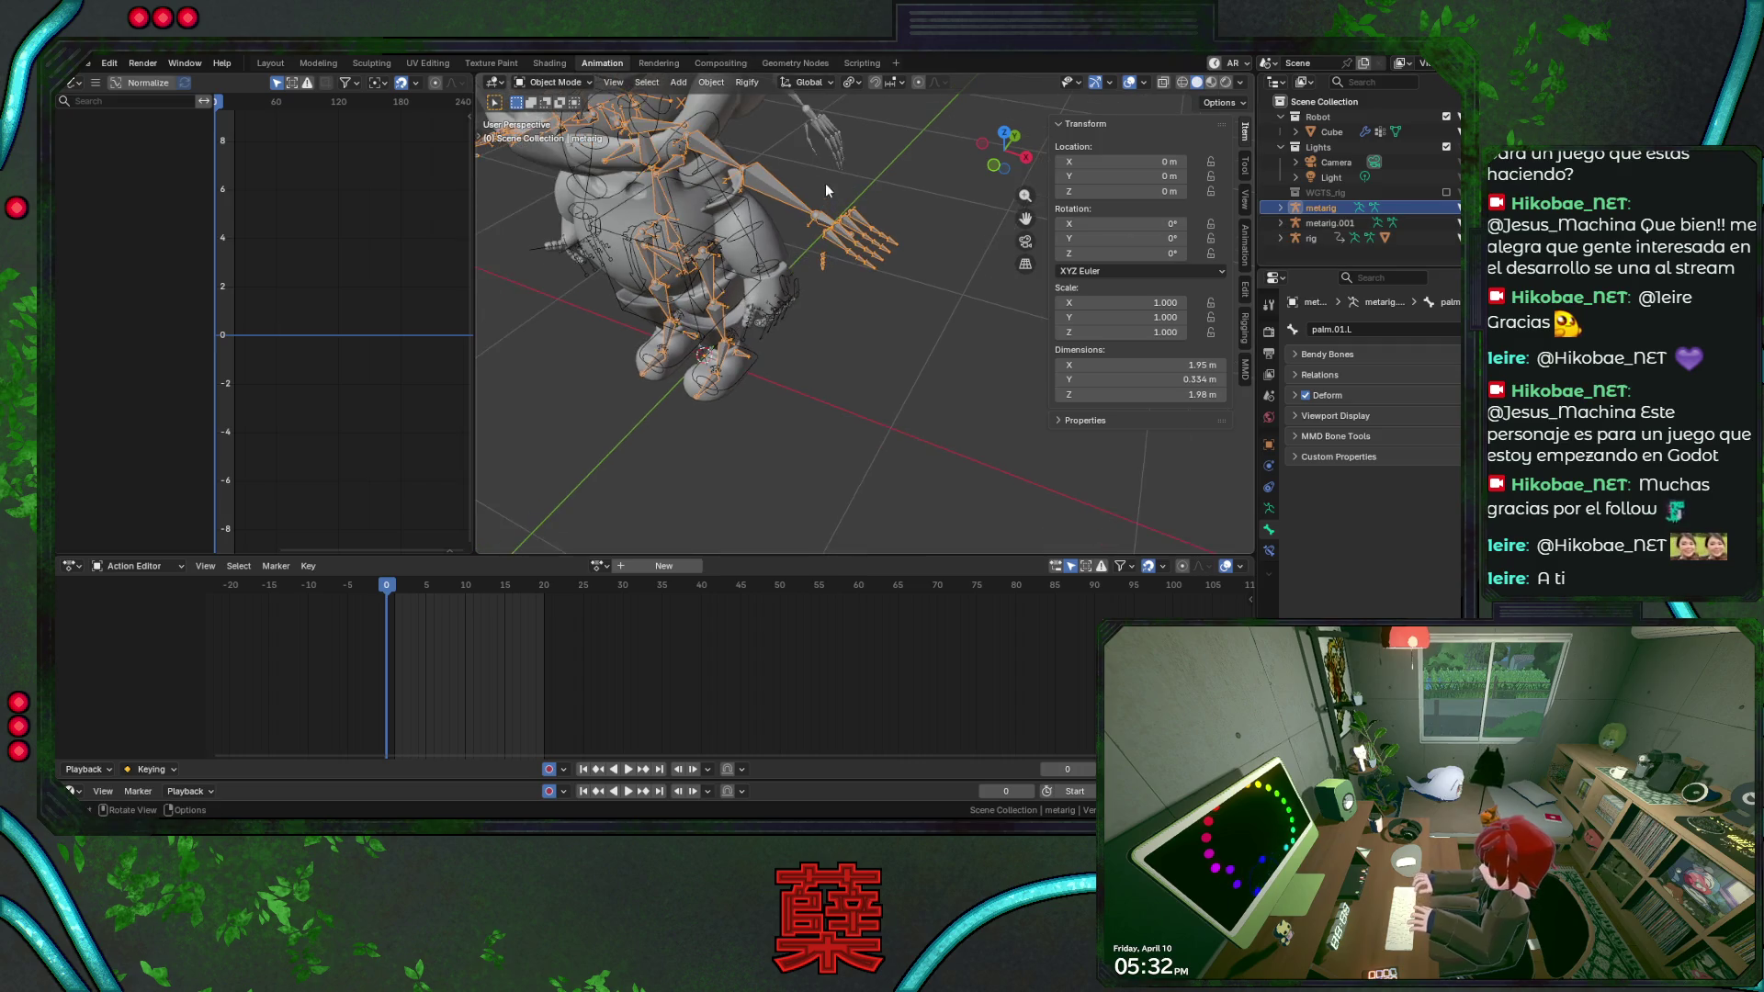
key("ctrl+Tab")
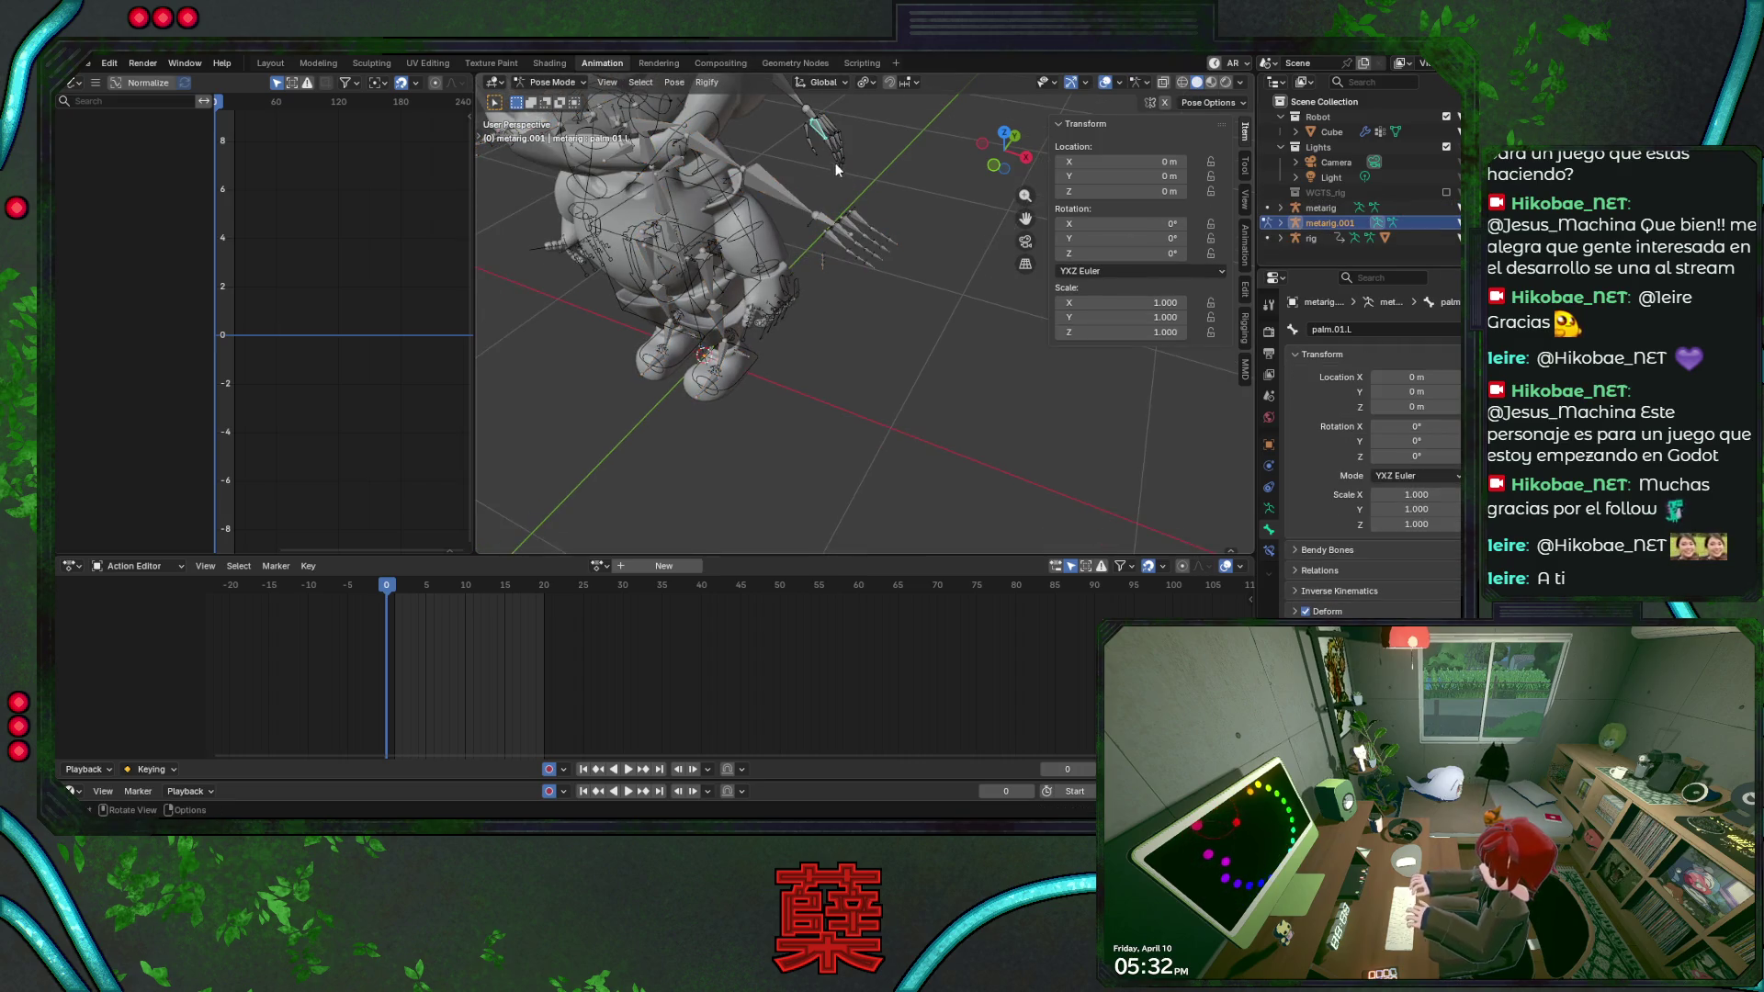
Inspect f_index.01.L, palm.01.L, palm.03.L and f_ring.01.L on metarig.001.
left_click(822, 136)
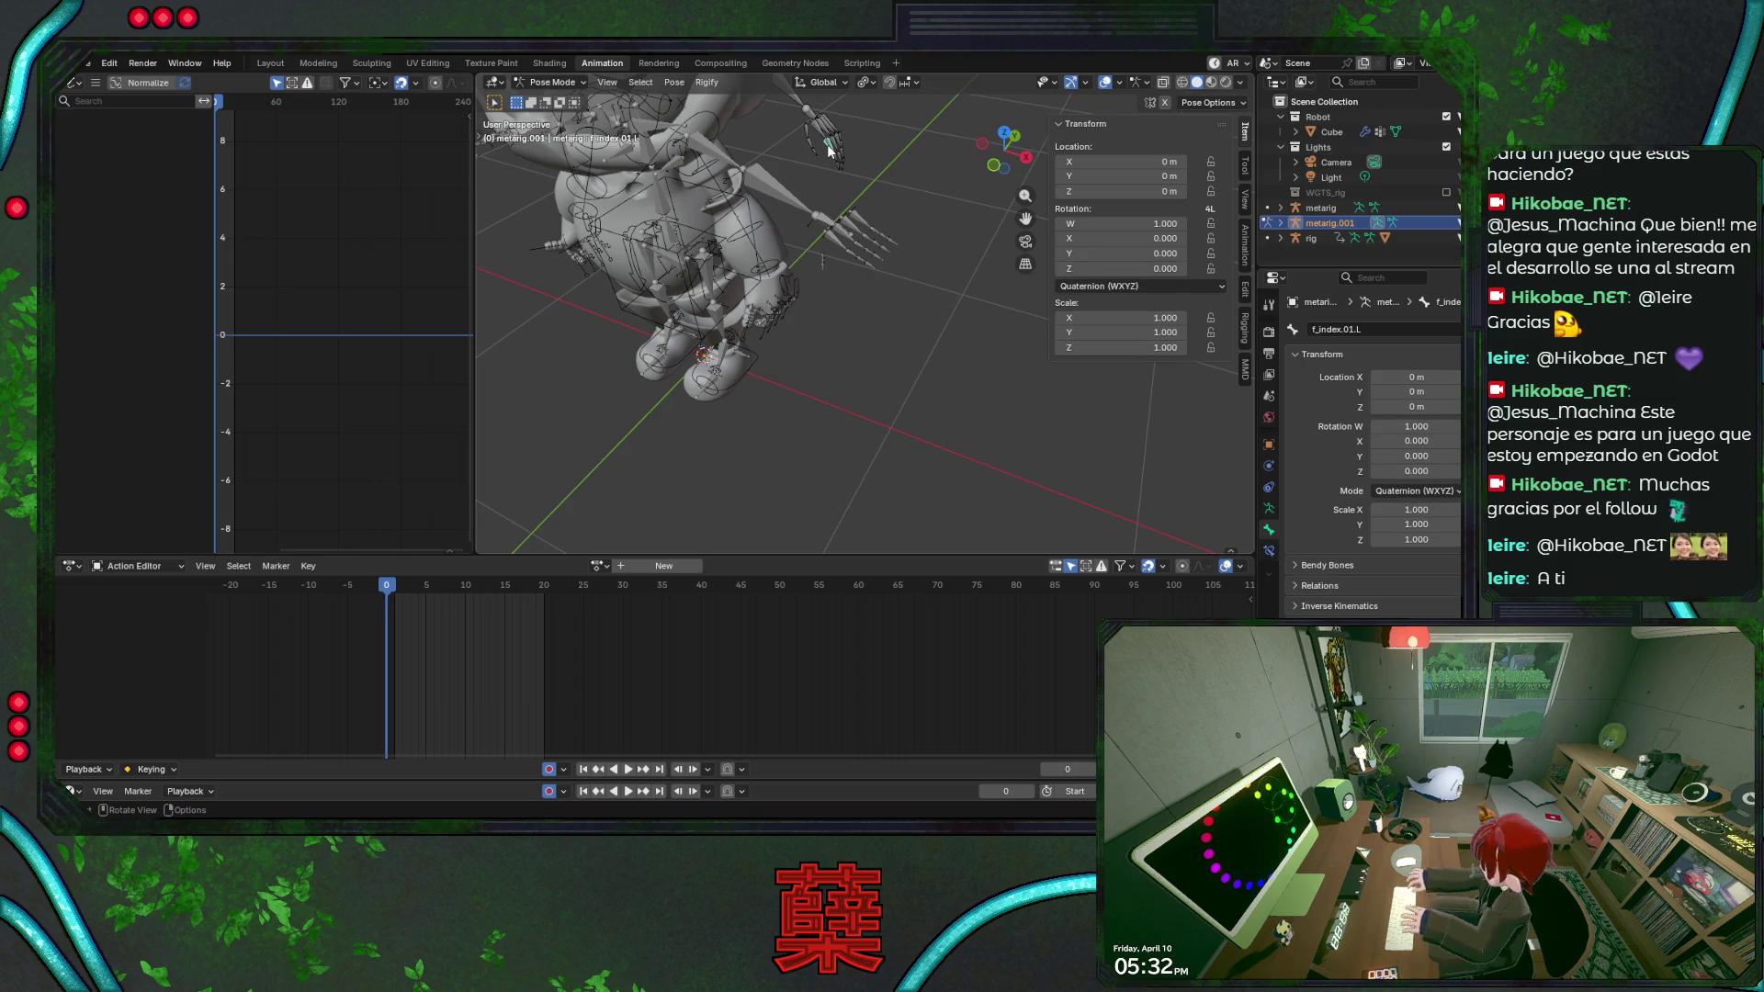
left_click(823, 129)
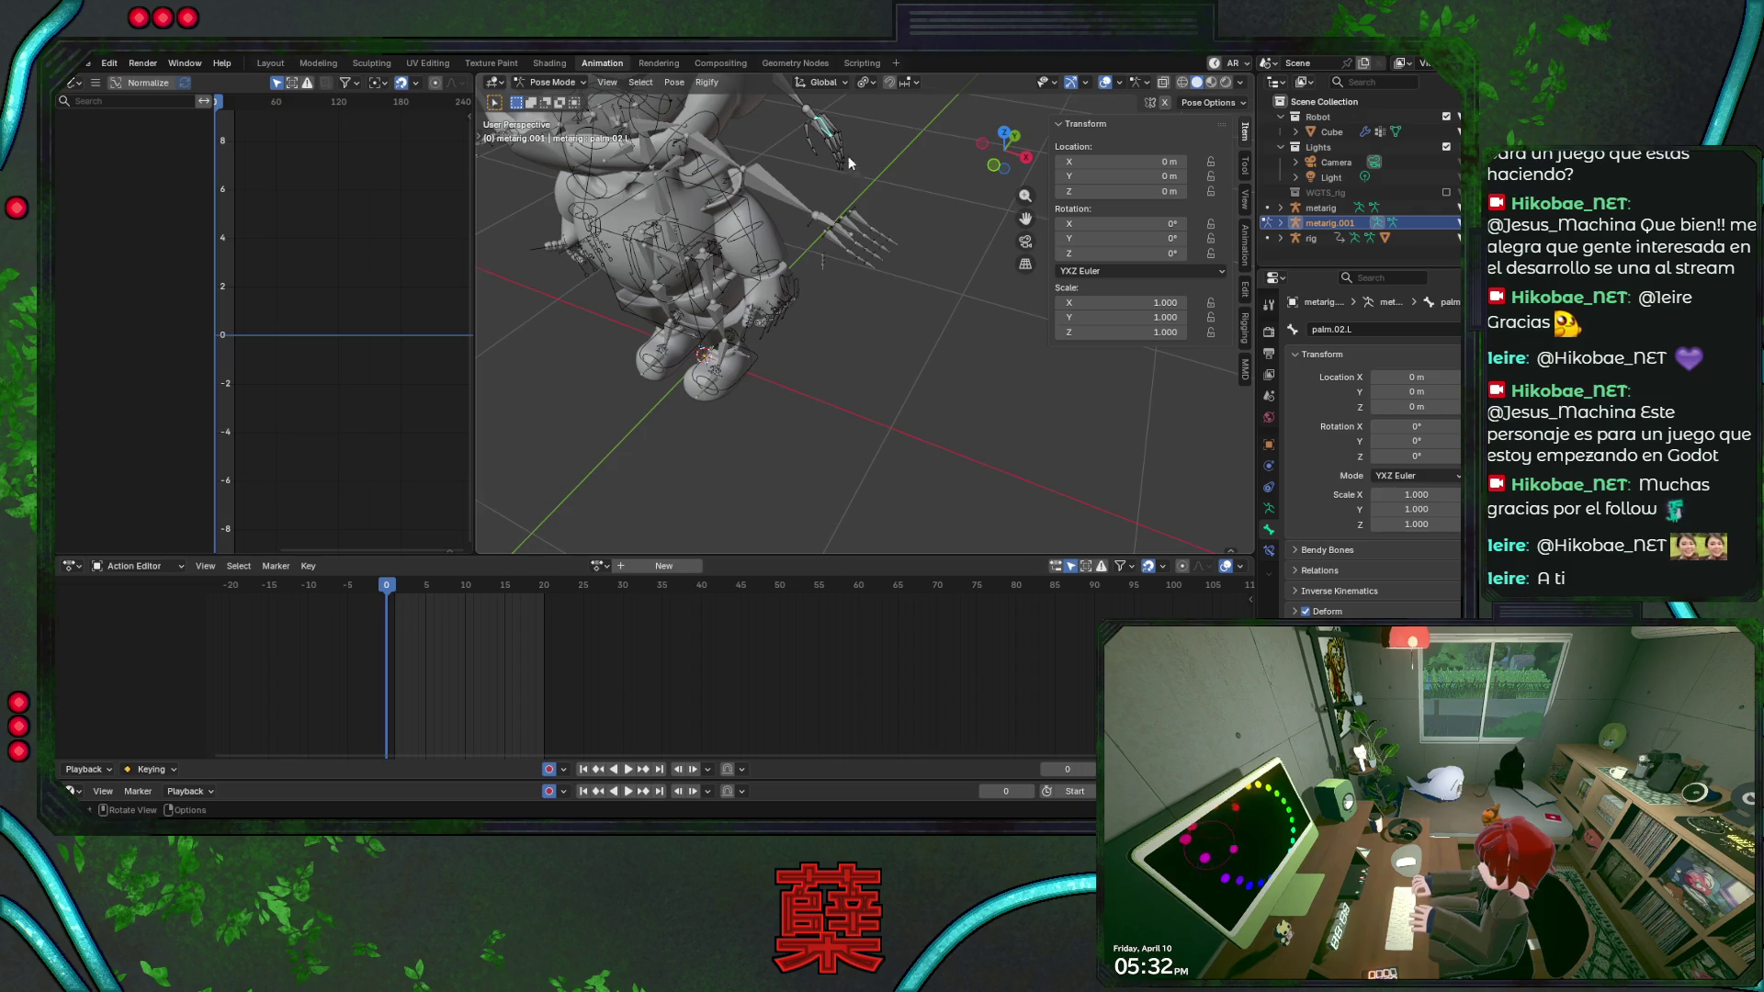
middle_click_drag(848, 156, 764, 186)
mouse_move(763, 335)
middle_mouse_down()
mouse_move(908, 260)
mouse_move(836, 344)
mouse_move(922, 296)
mouse_move(801, 294)
middle_mouse_up()
left_click(799, 282)
left_click(811, 315)
left_click(827, 311)
Compare palm, index, pinky and thumb bones on the original metarig from the front.
left_click(811, 481)
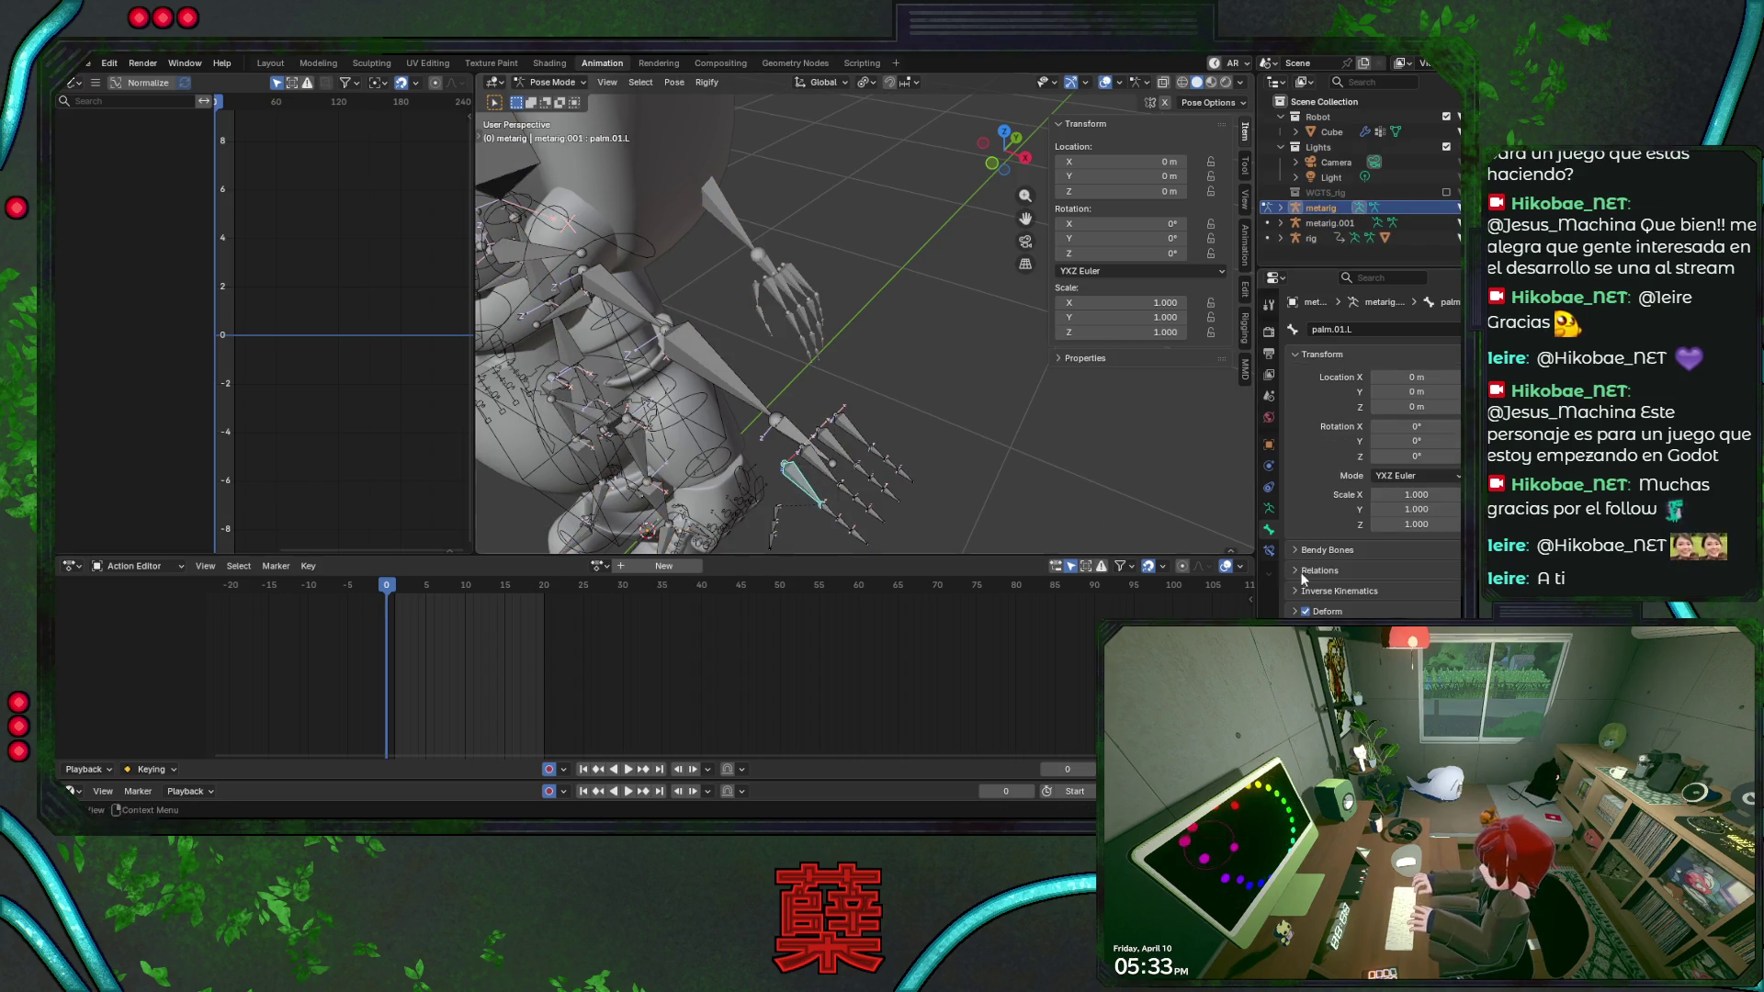
left_click(827, 519)
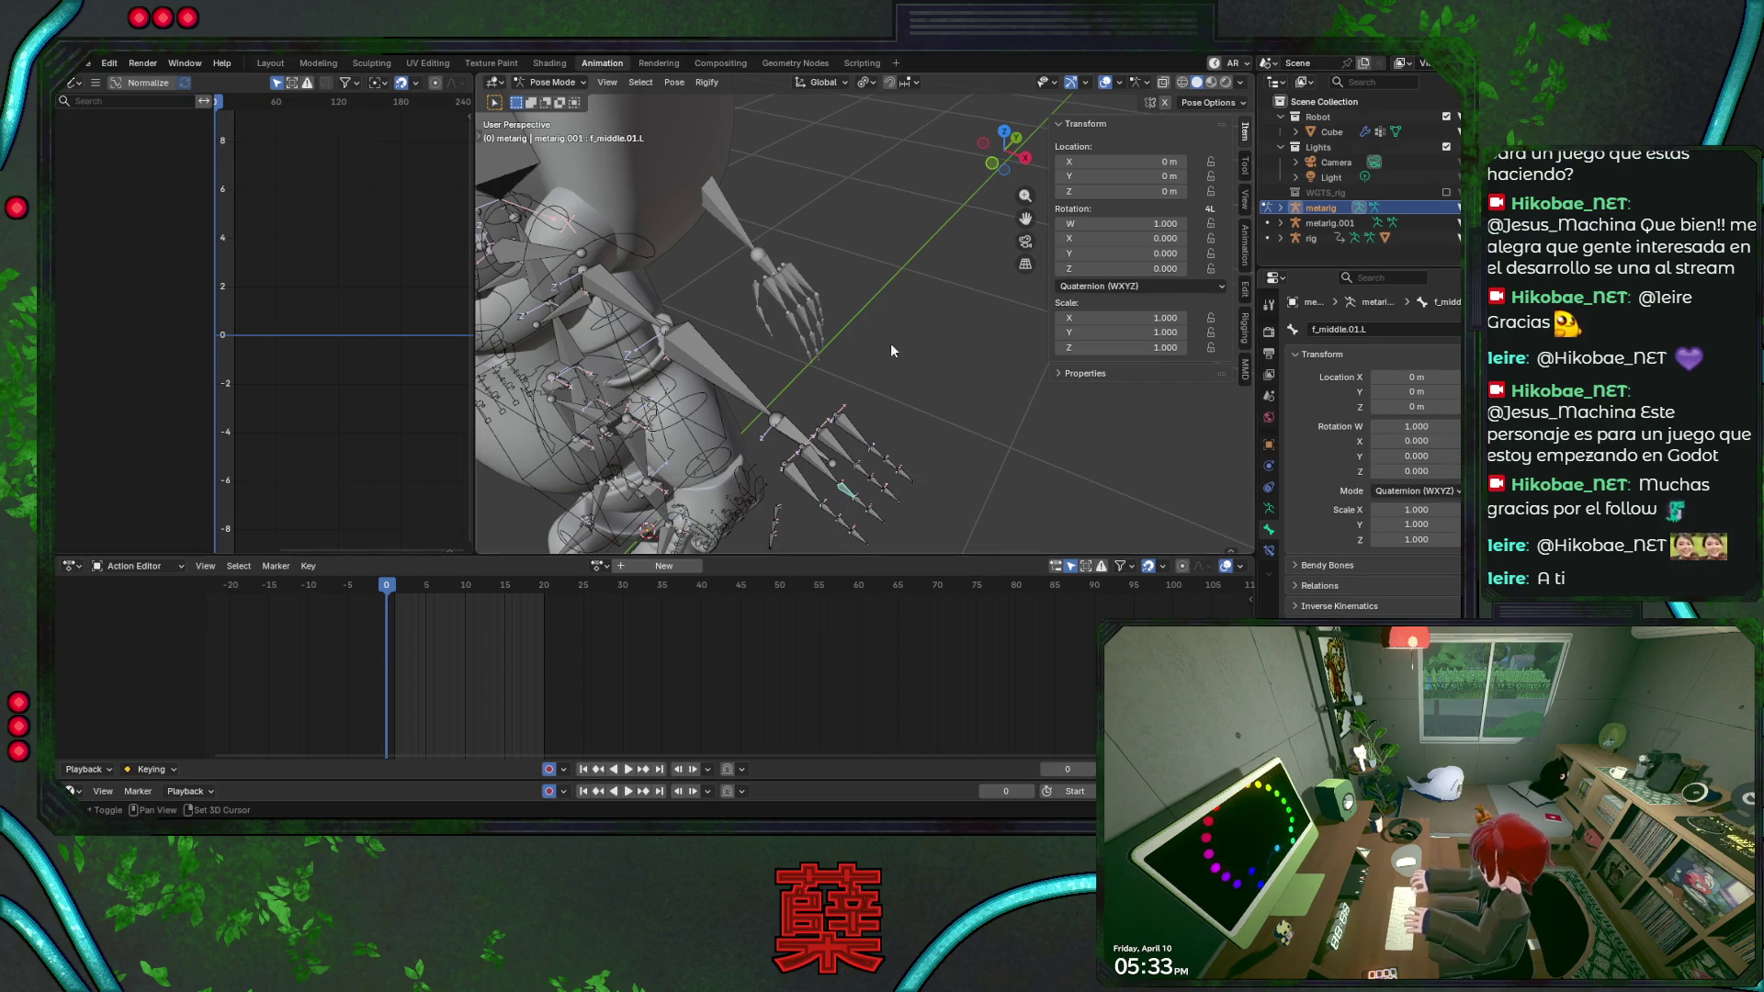
mouse_move(890, 455)
middle_mouse_down("shift")
mouse_move(889, 407)
mouse_move(787, 390)
mouse_move(724, 451)
middle_mouse_up("shift")
left_click(880, 404)
mouse_move(756, 389)
middle_mouse_down()
mouse_move(771, 259)
mouse_move(887, 291)
middle_mouse_up()
left_click(657, 322)
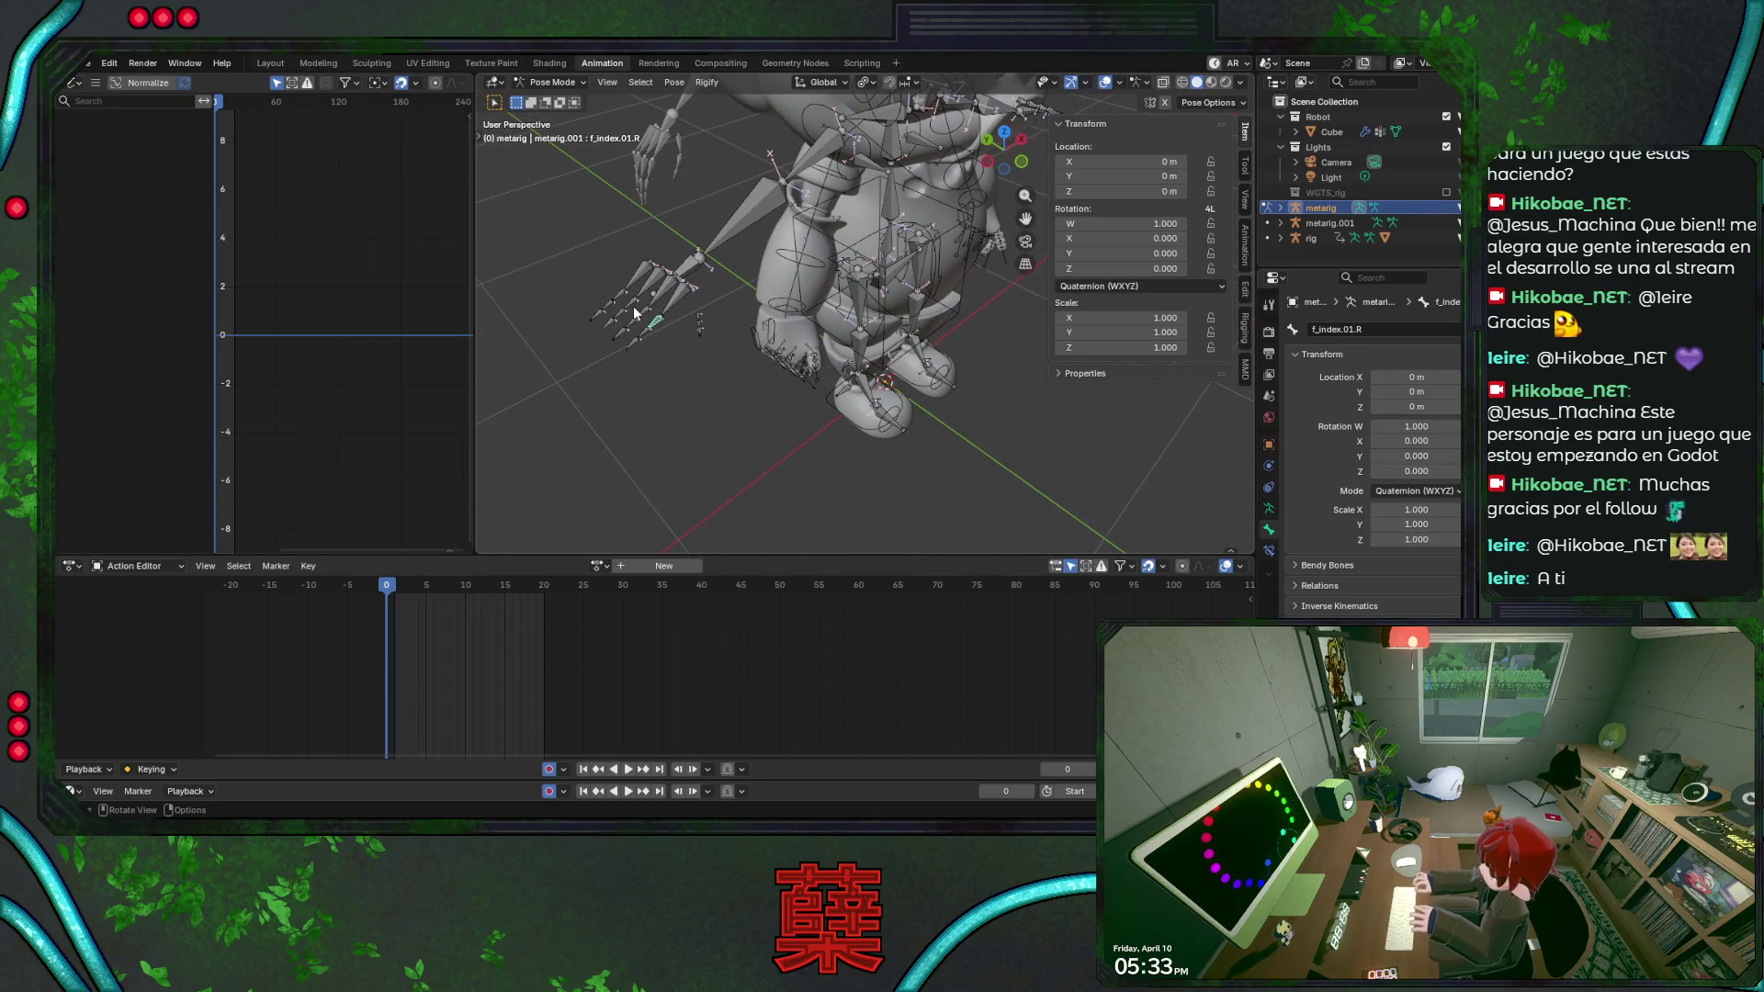
left_click(636, 310)
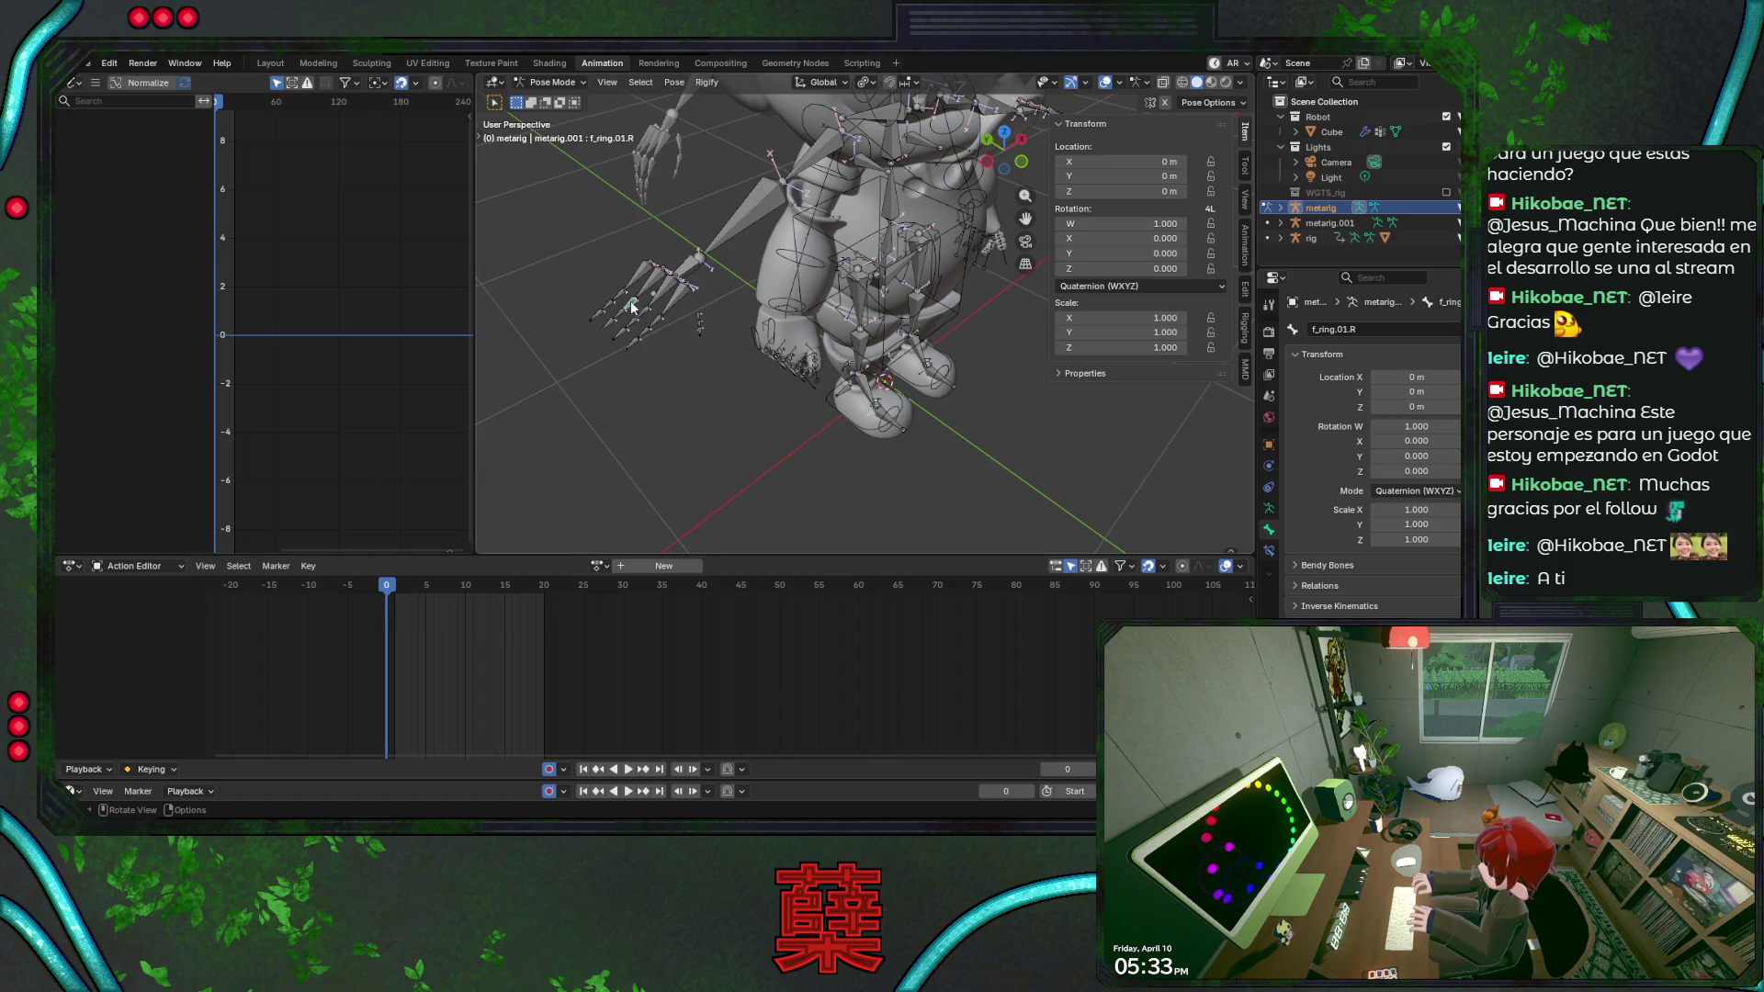
left_click(699, 323)
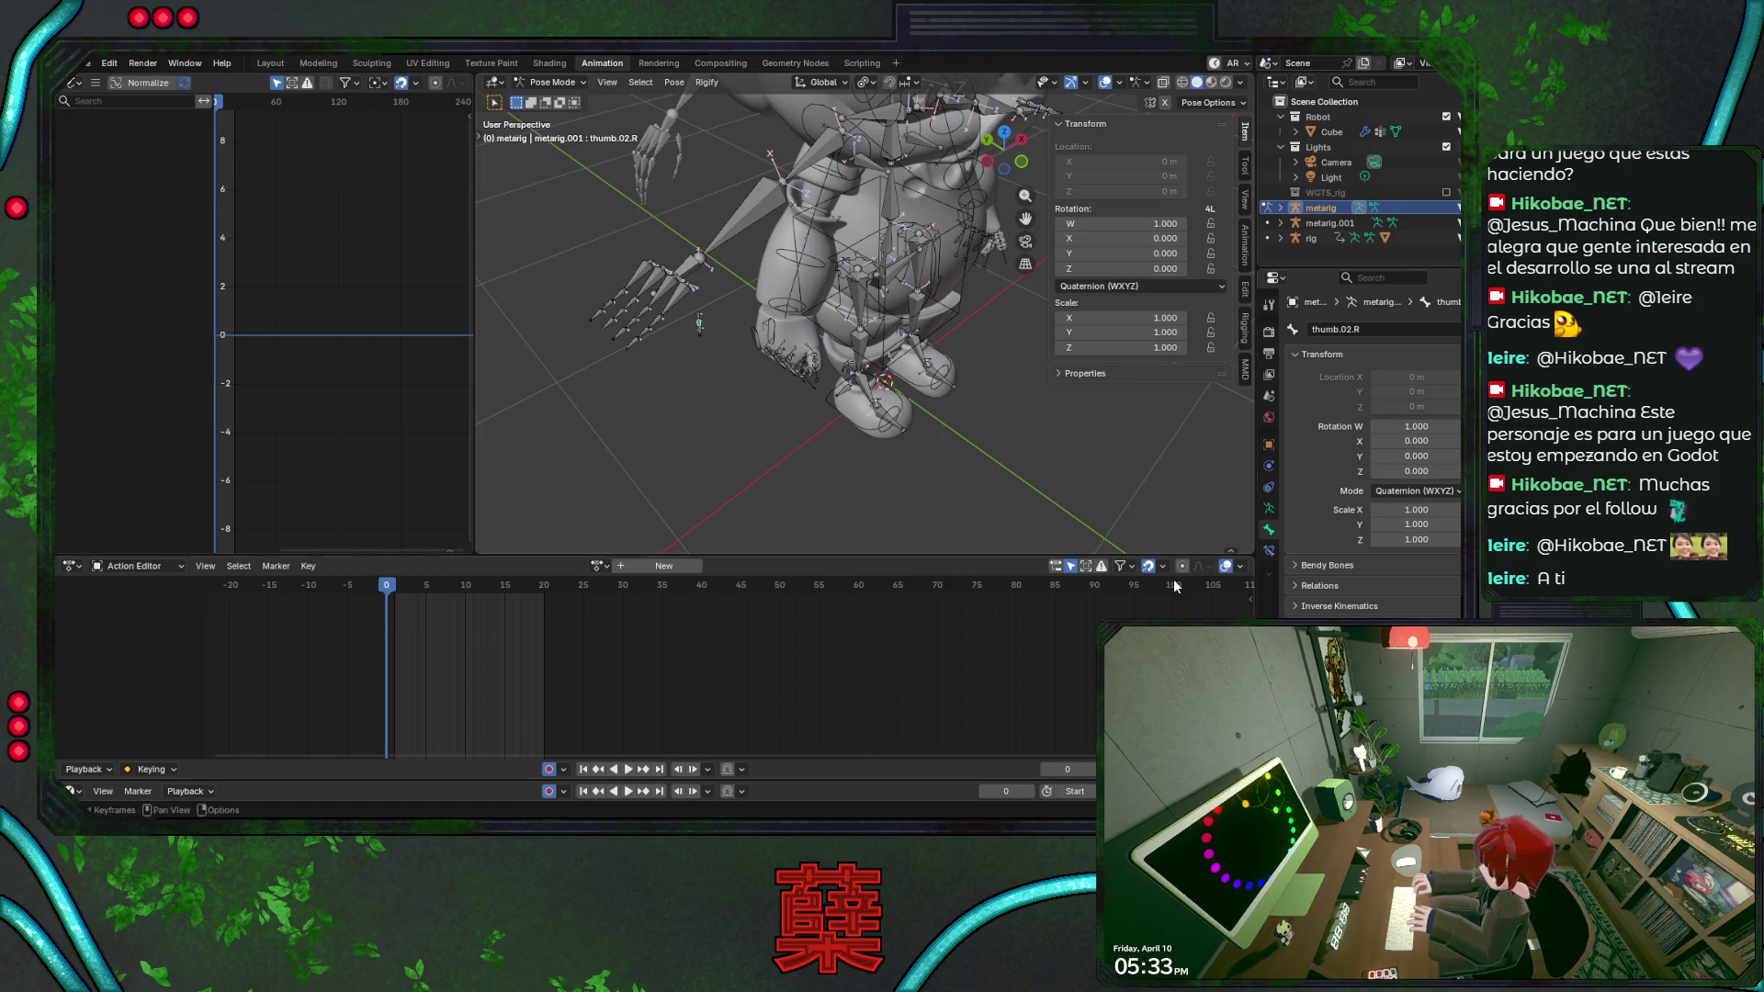
left_click(698, 321)
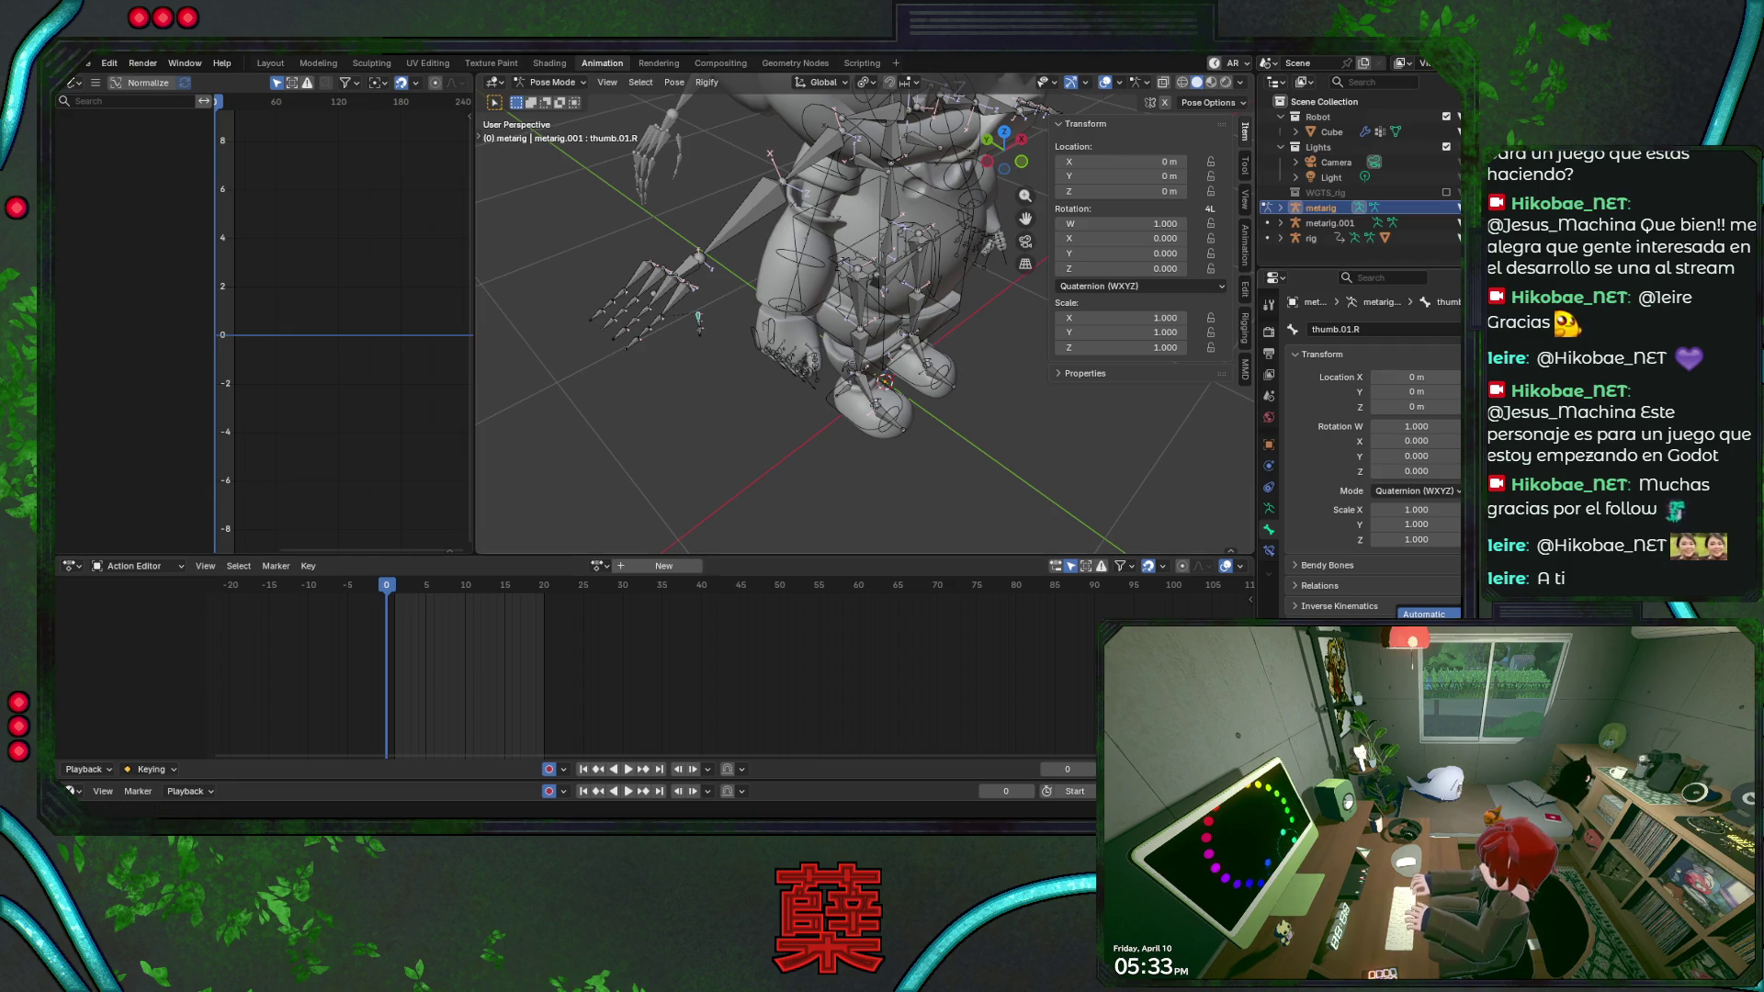
Save BaseRobot.blend, regenerate the Rigify rig and show its armature data properties.
mouse_move(933, 440)
middle_mouse_down()
mouse_move(831, 394)
mouse_move(972, 339)
middle_mouse_up()
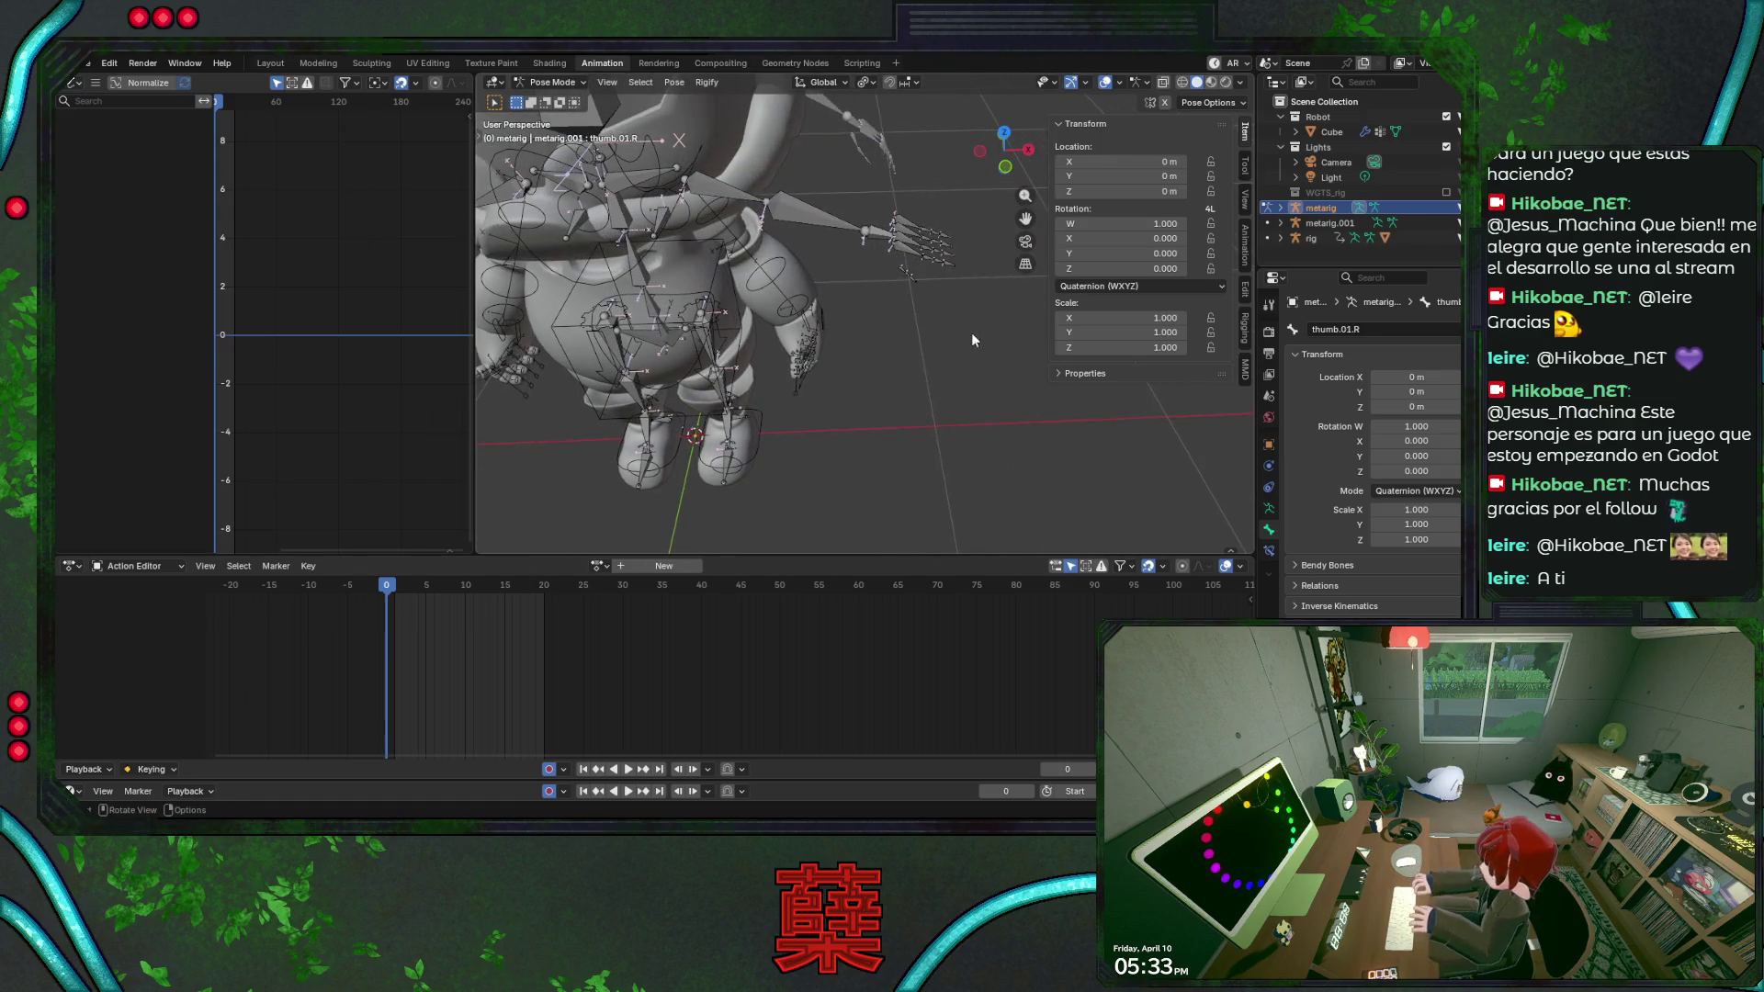
key("ctrl+s")
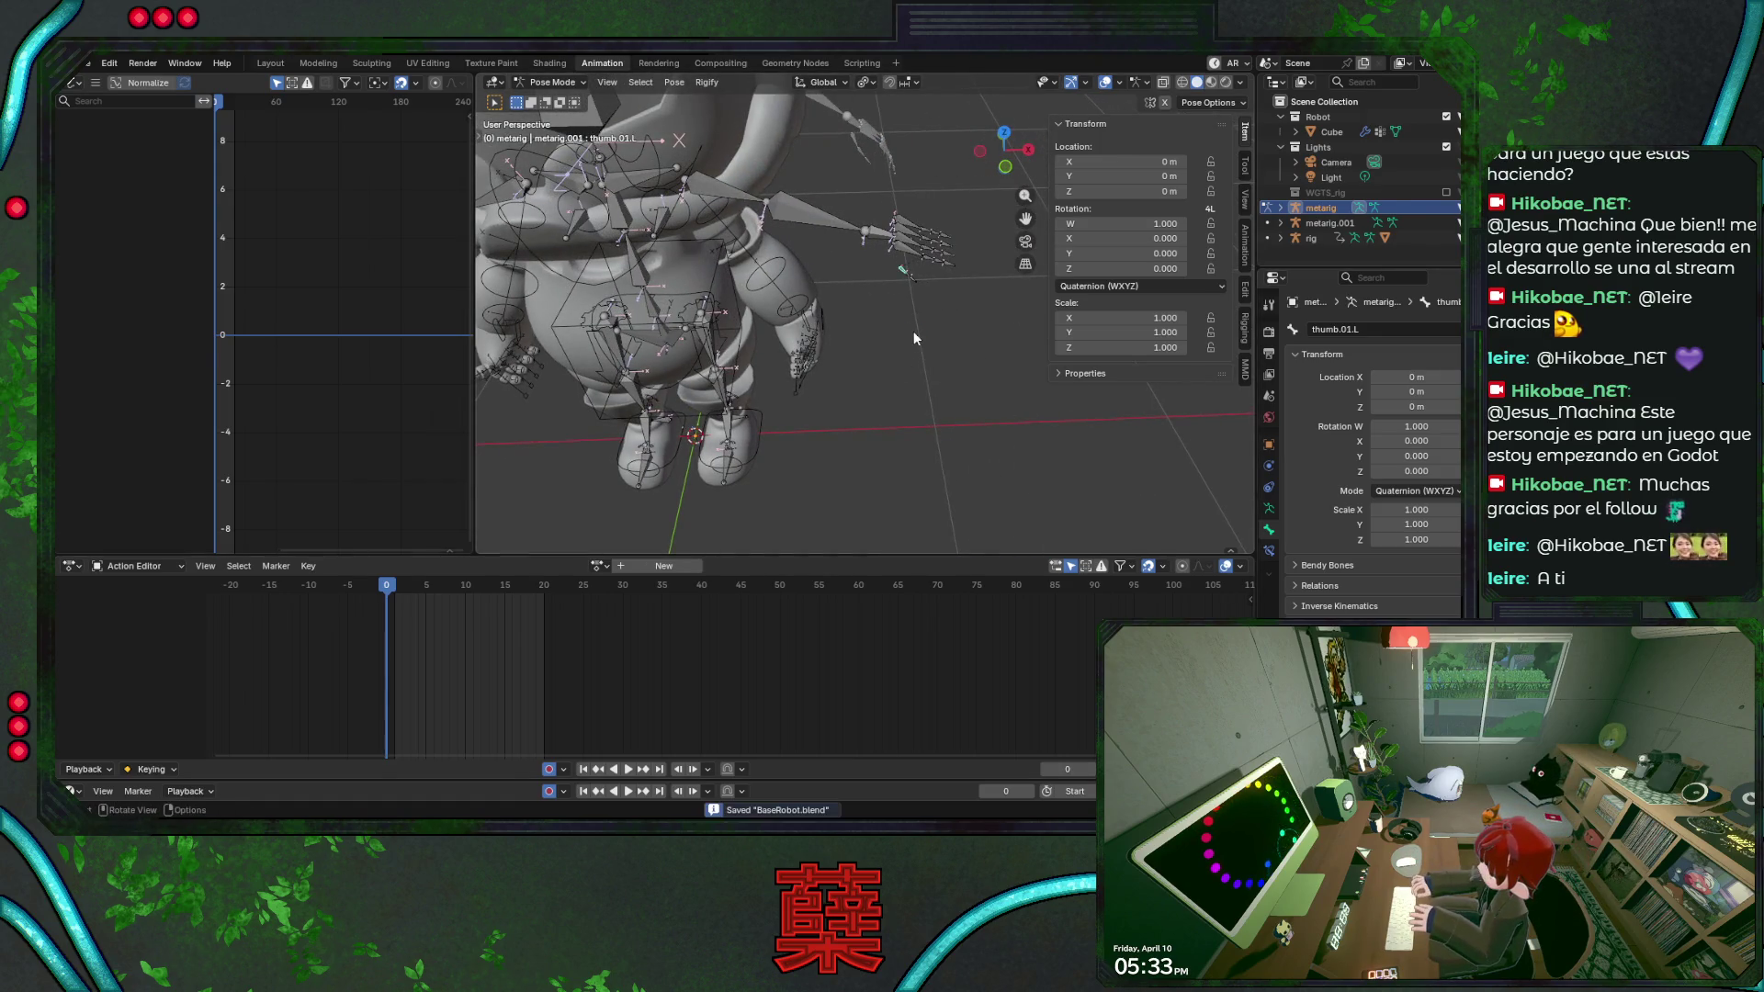
key("ctrl+Tab")
left_click(1269, 509)
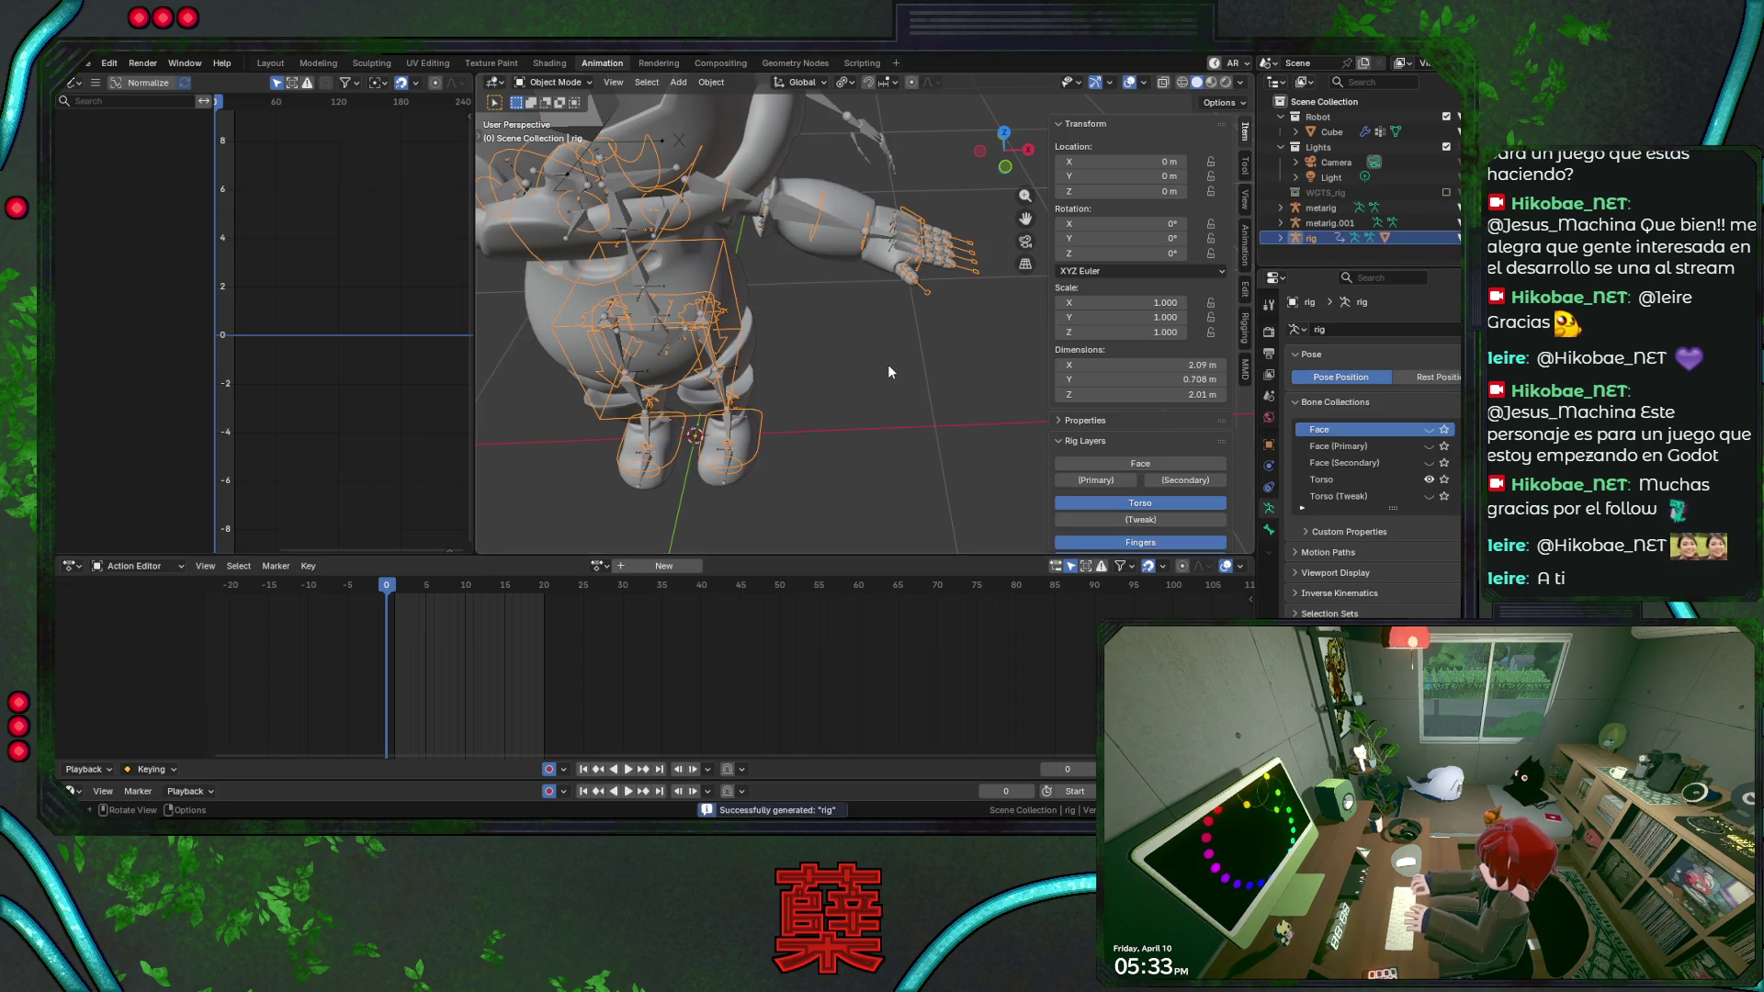
Hide the metarig so only the generated rig shows, enter Pose Mode and save.
middle_click_drag(892, 357, 917, 338)
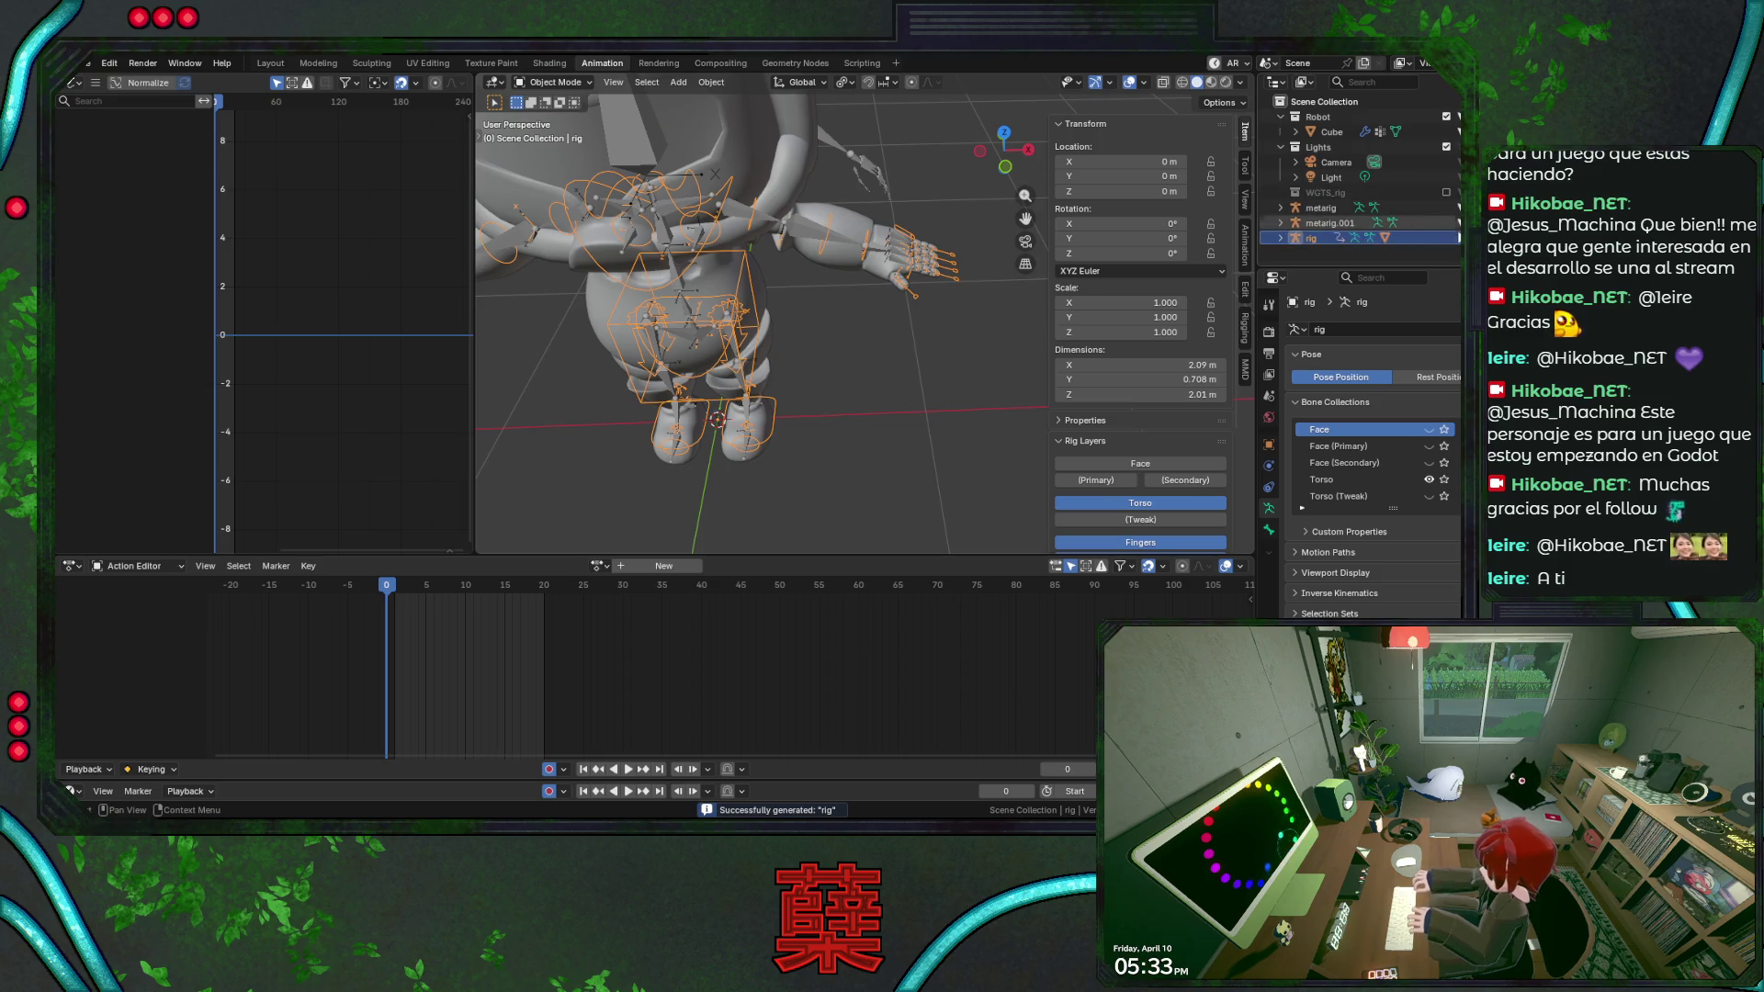
left_click(1429, 207)
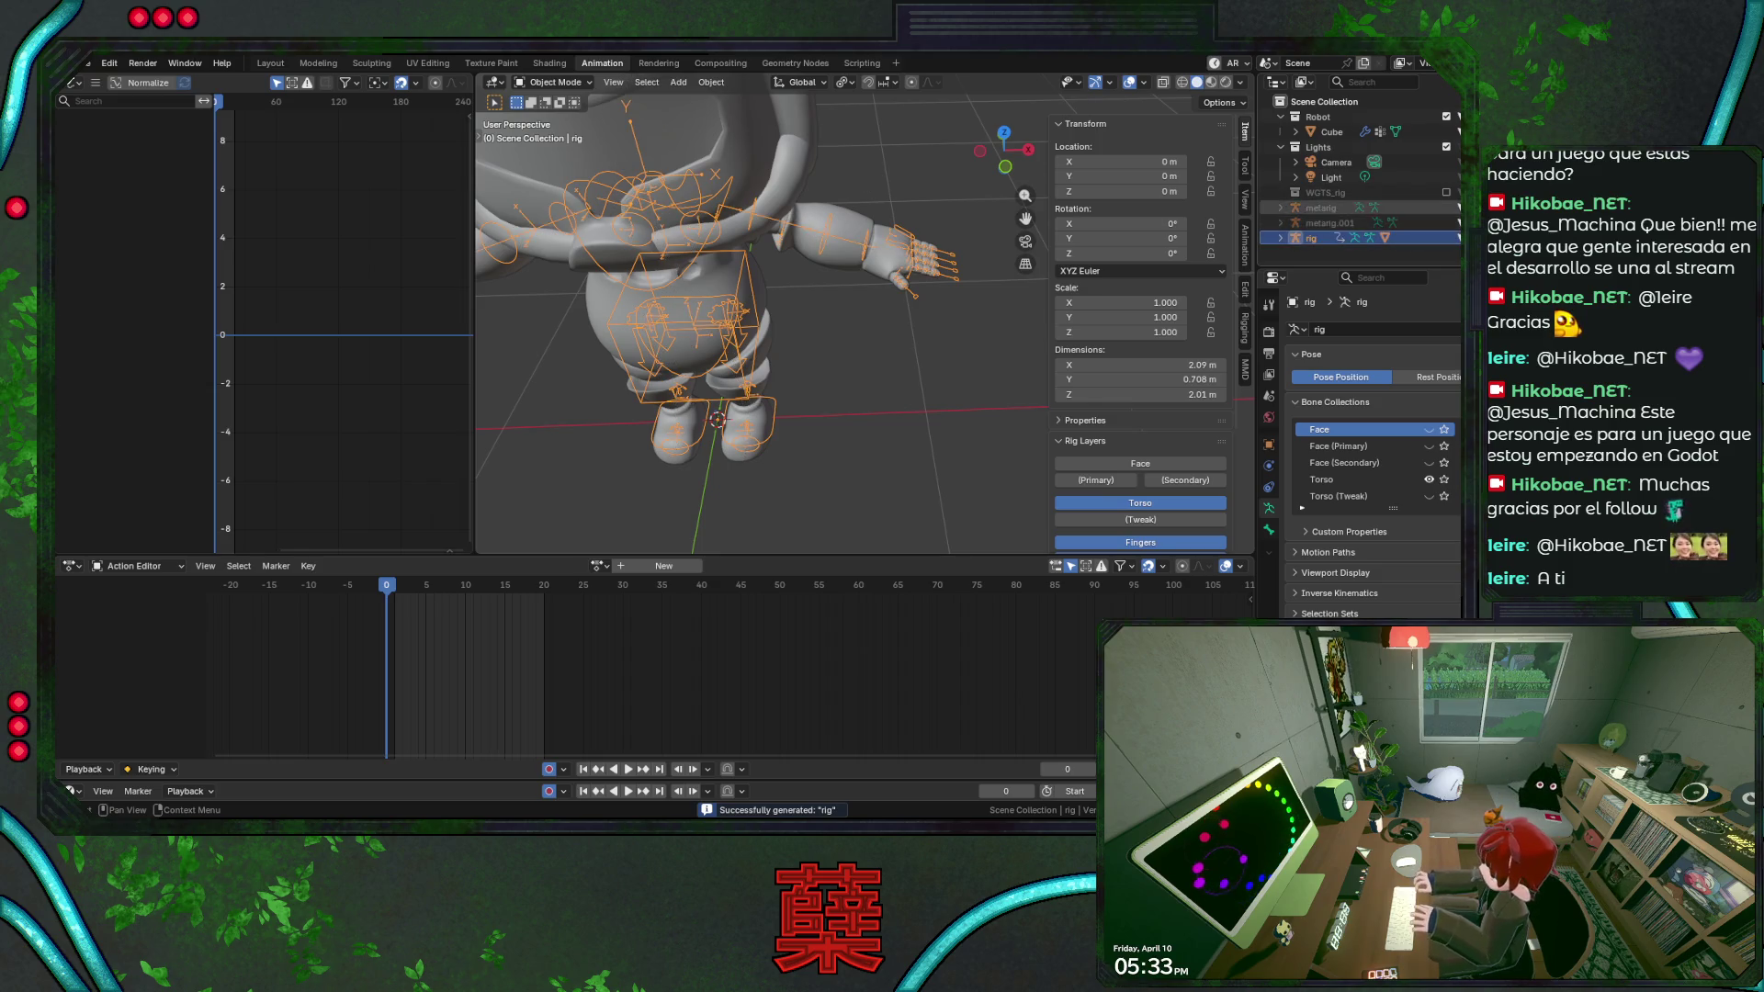
key("KP_1")
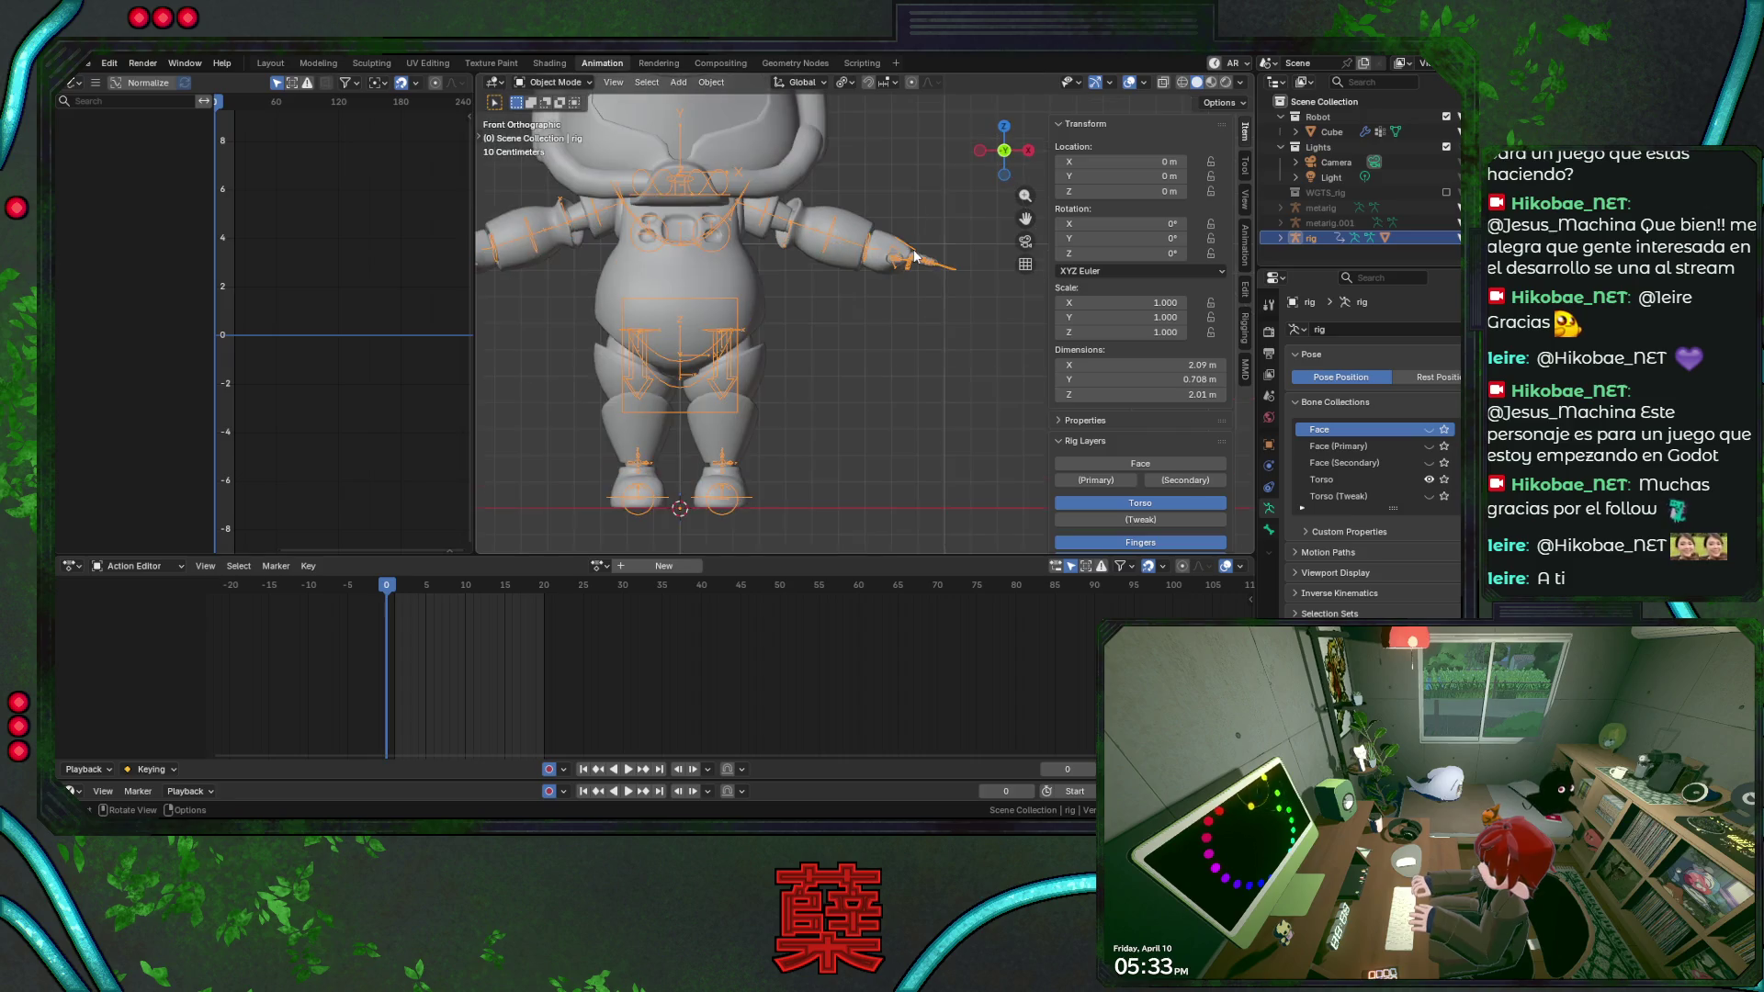
key("ctrl+Tab")
key("ctrl+s")
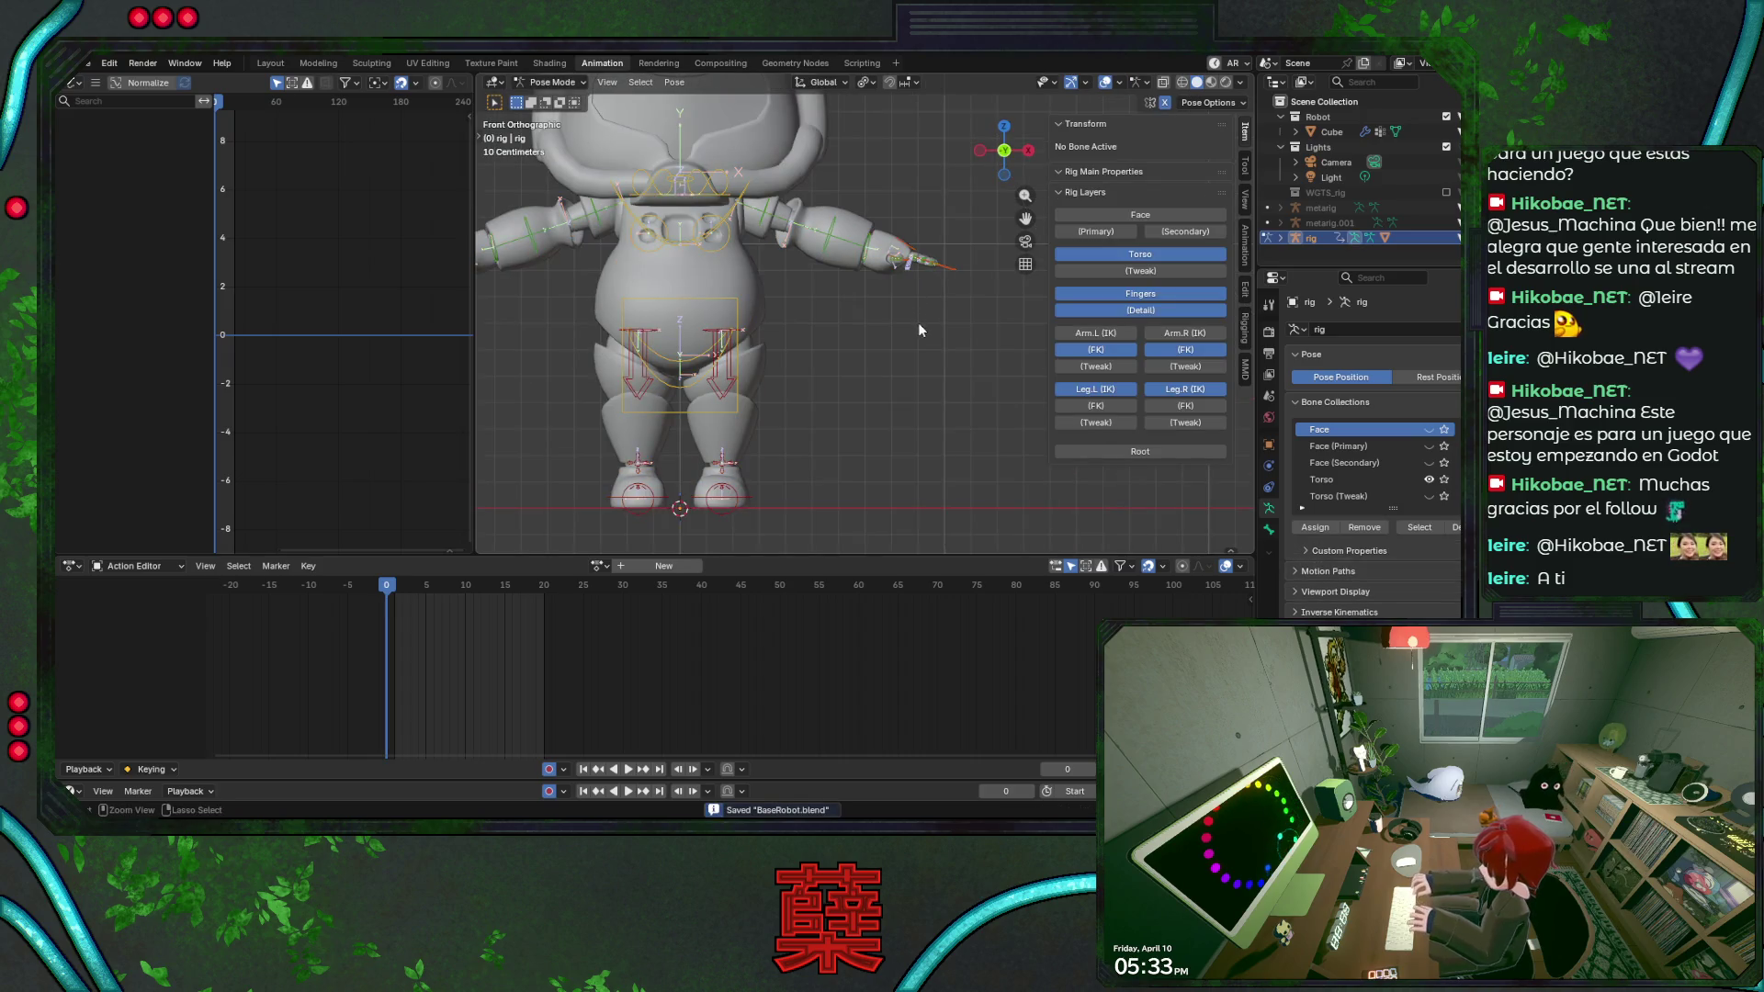
Assign the ANM_Idle action to the regenerated rig and play it back.
left_click(599, 566)
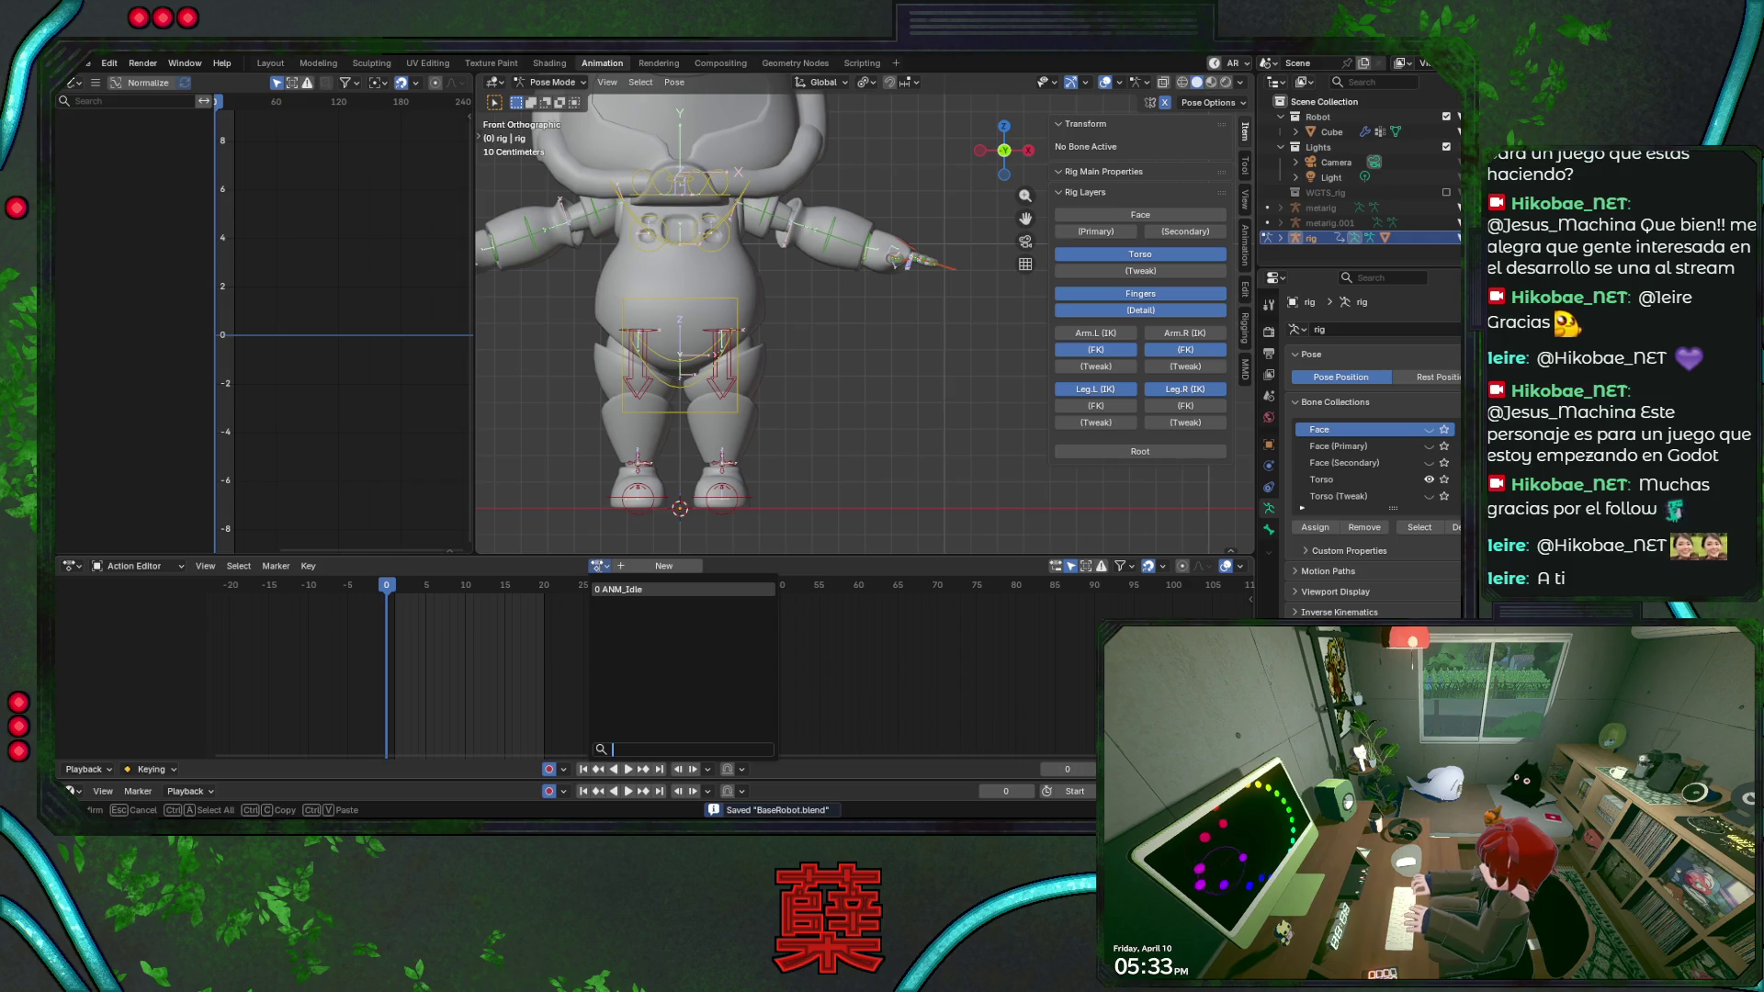
left_click(624, 589)
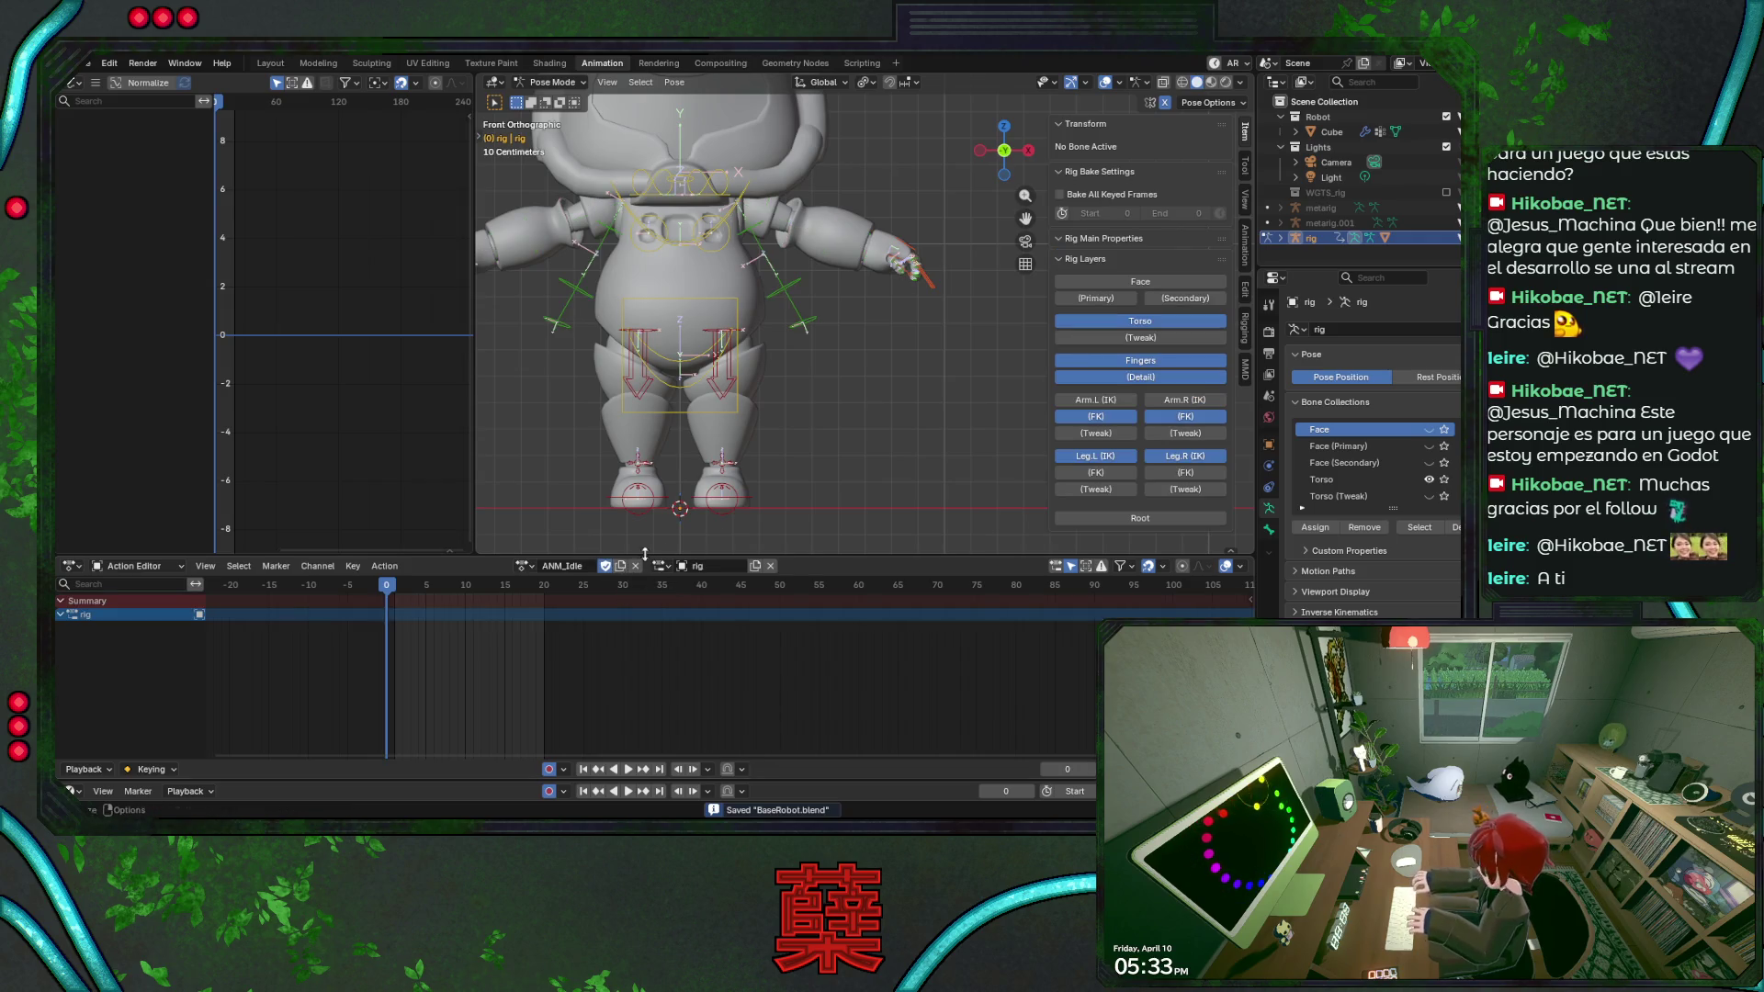
key("space")
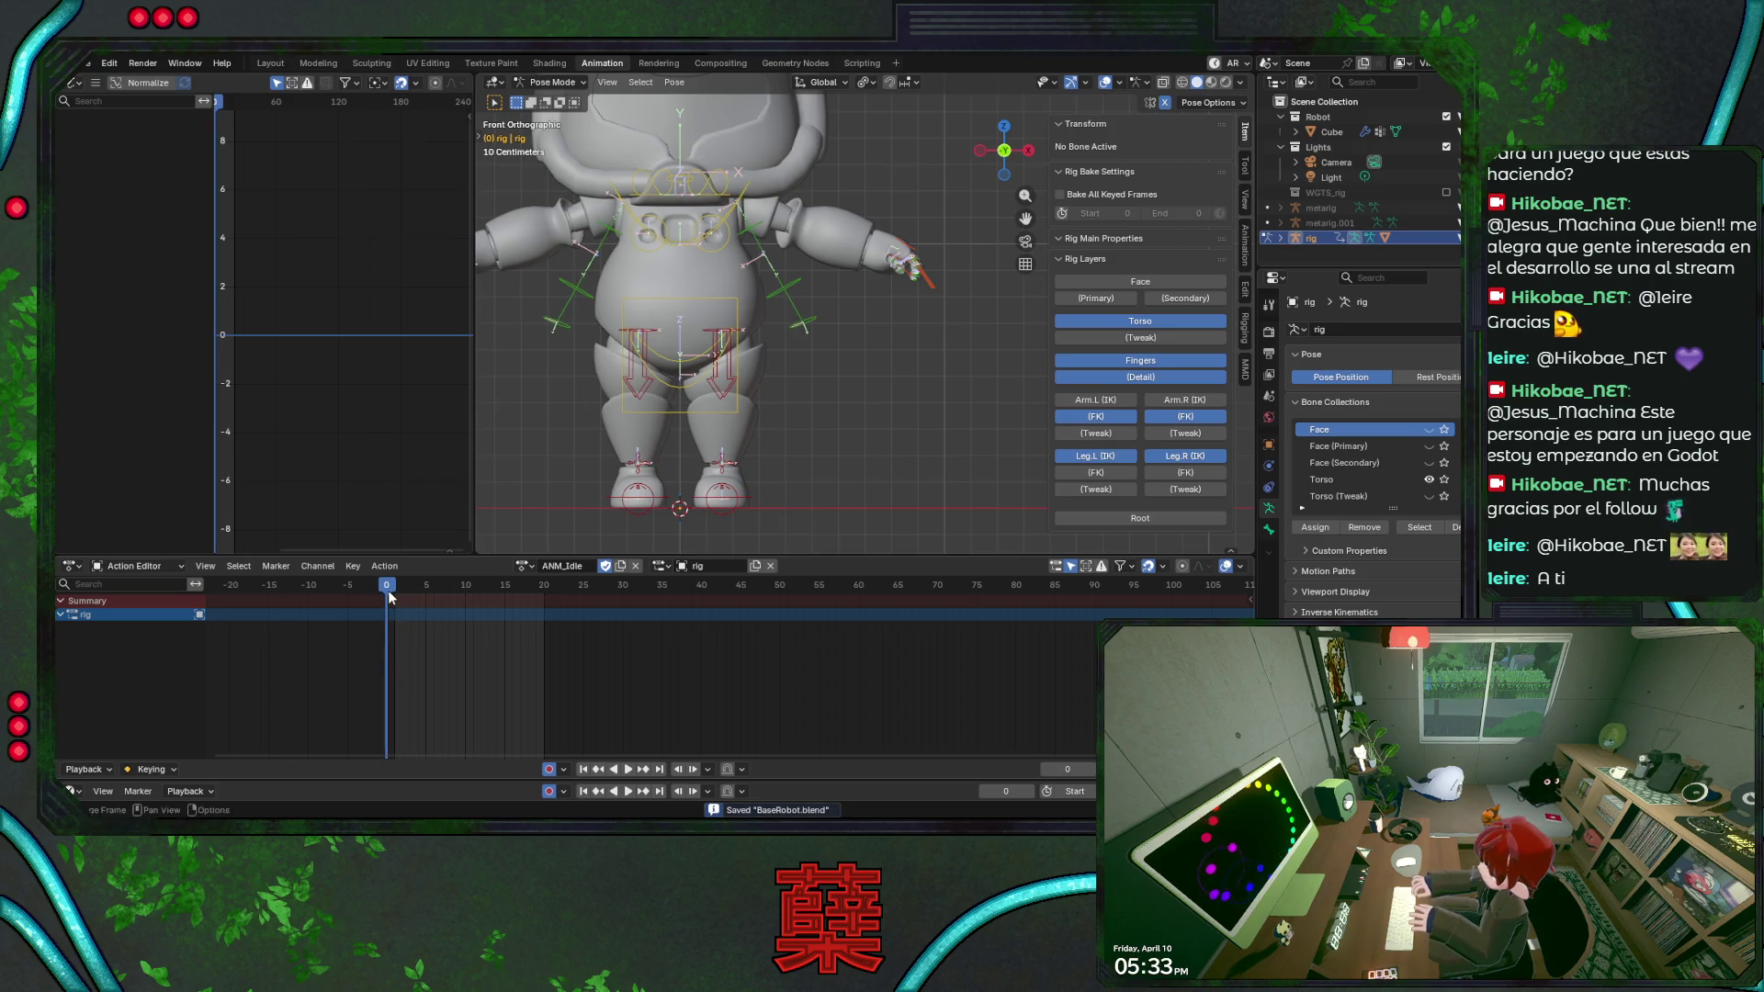
left_click(760, 234)
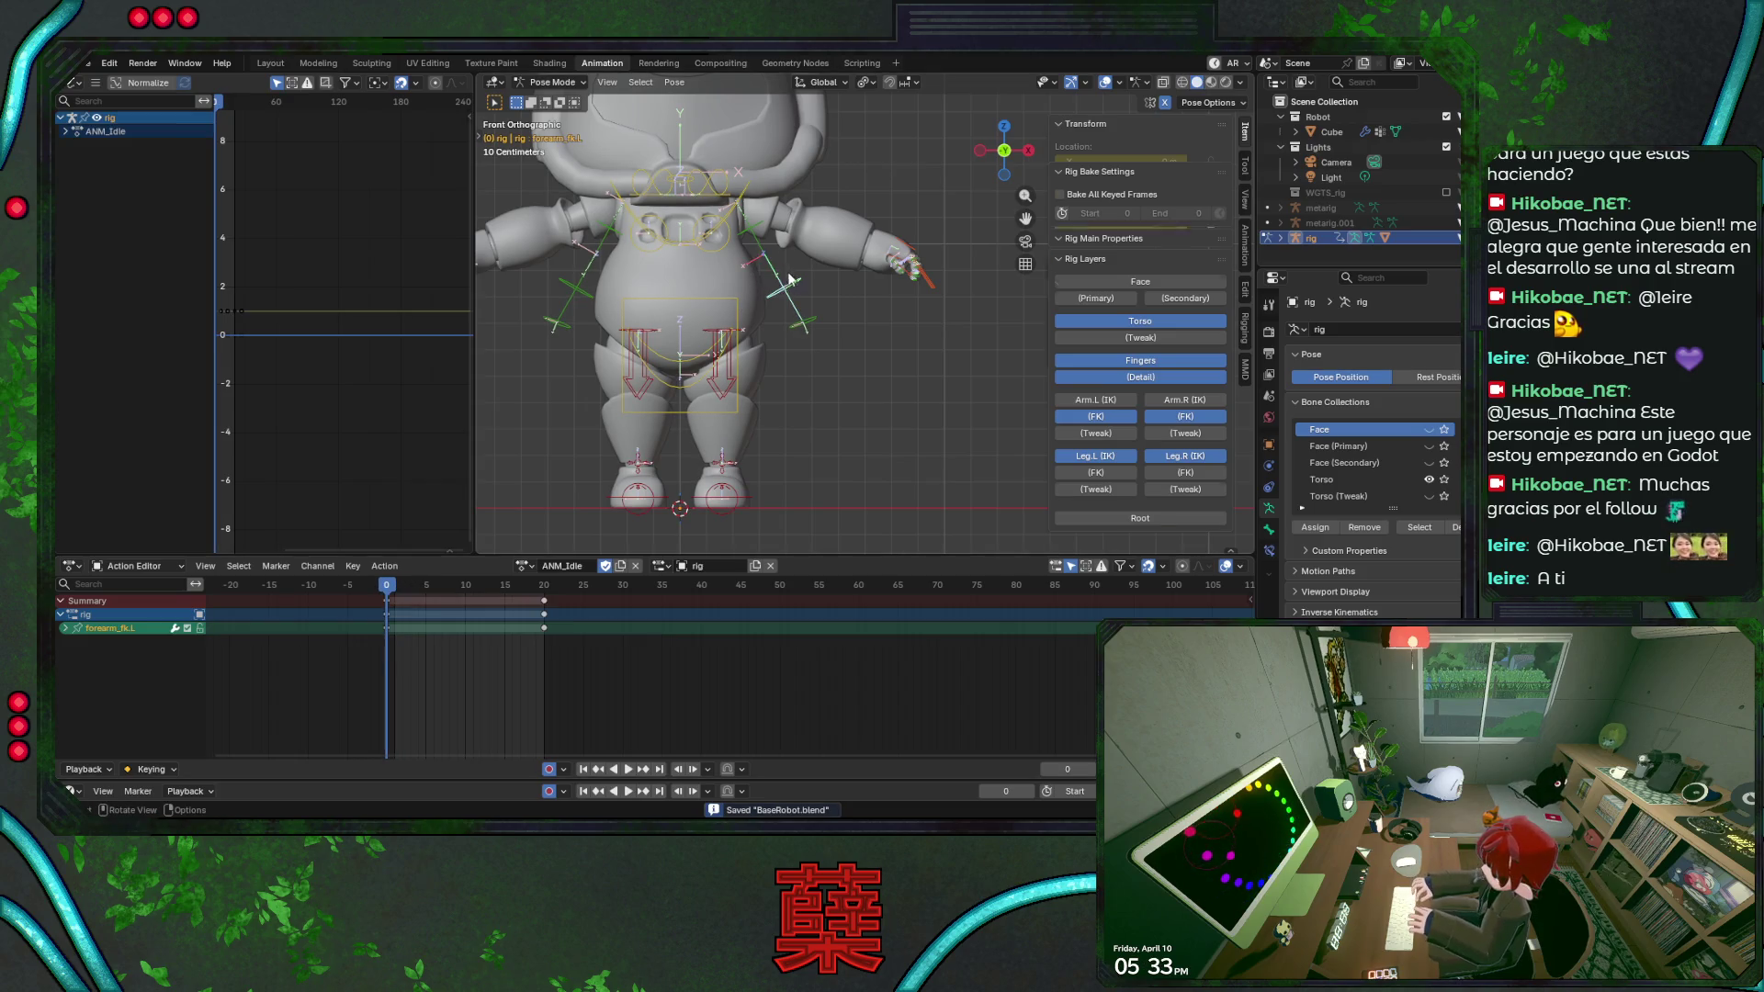
Save the file and reveal the Arm IK.L and Arm IK.R control layers on the rig.
left_click(758, 235)
key("ctrl+s")
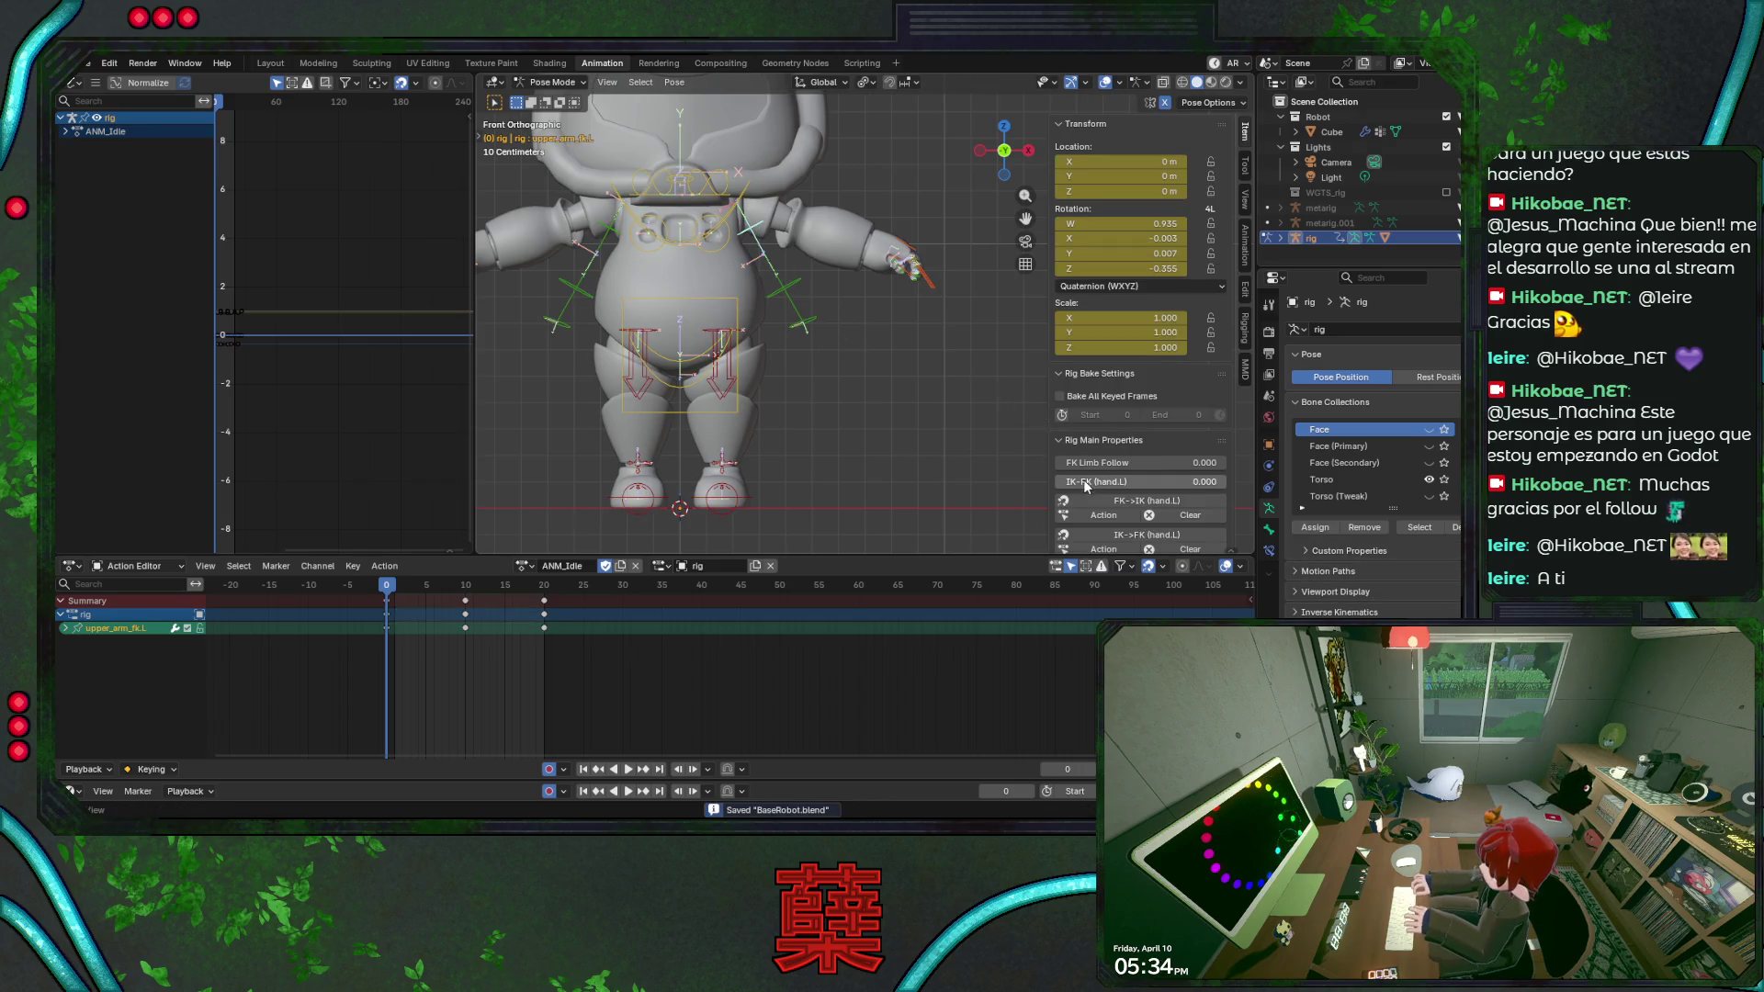
left_click_drag(1085, 484, 1136, 482)
scroll(1137, 476, "down", 2)
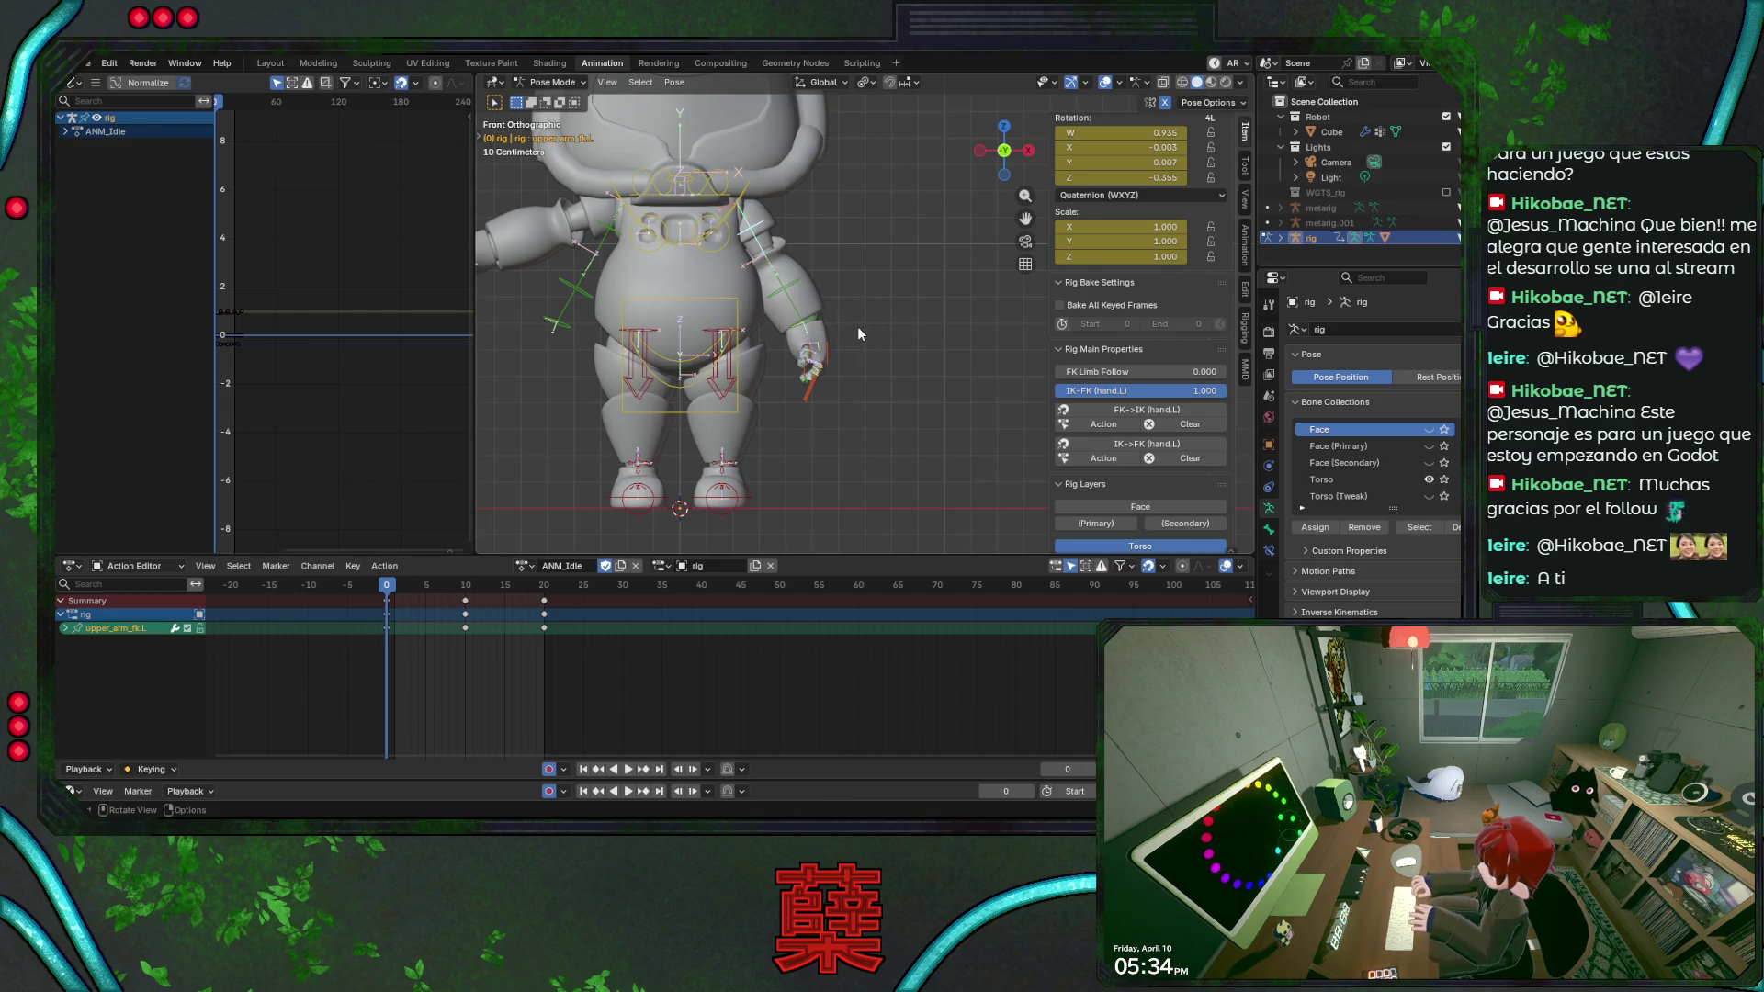
left_click(813, 386)
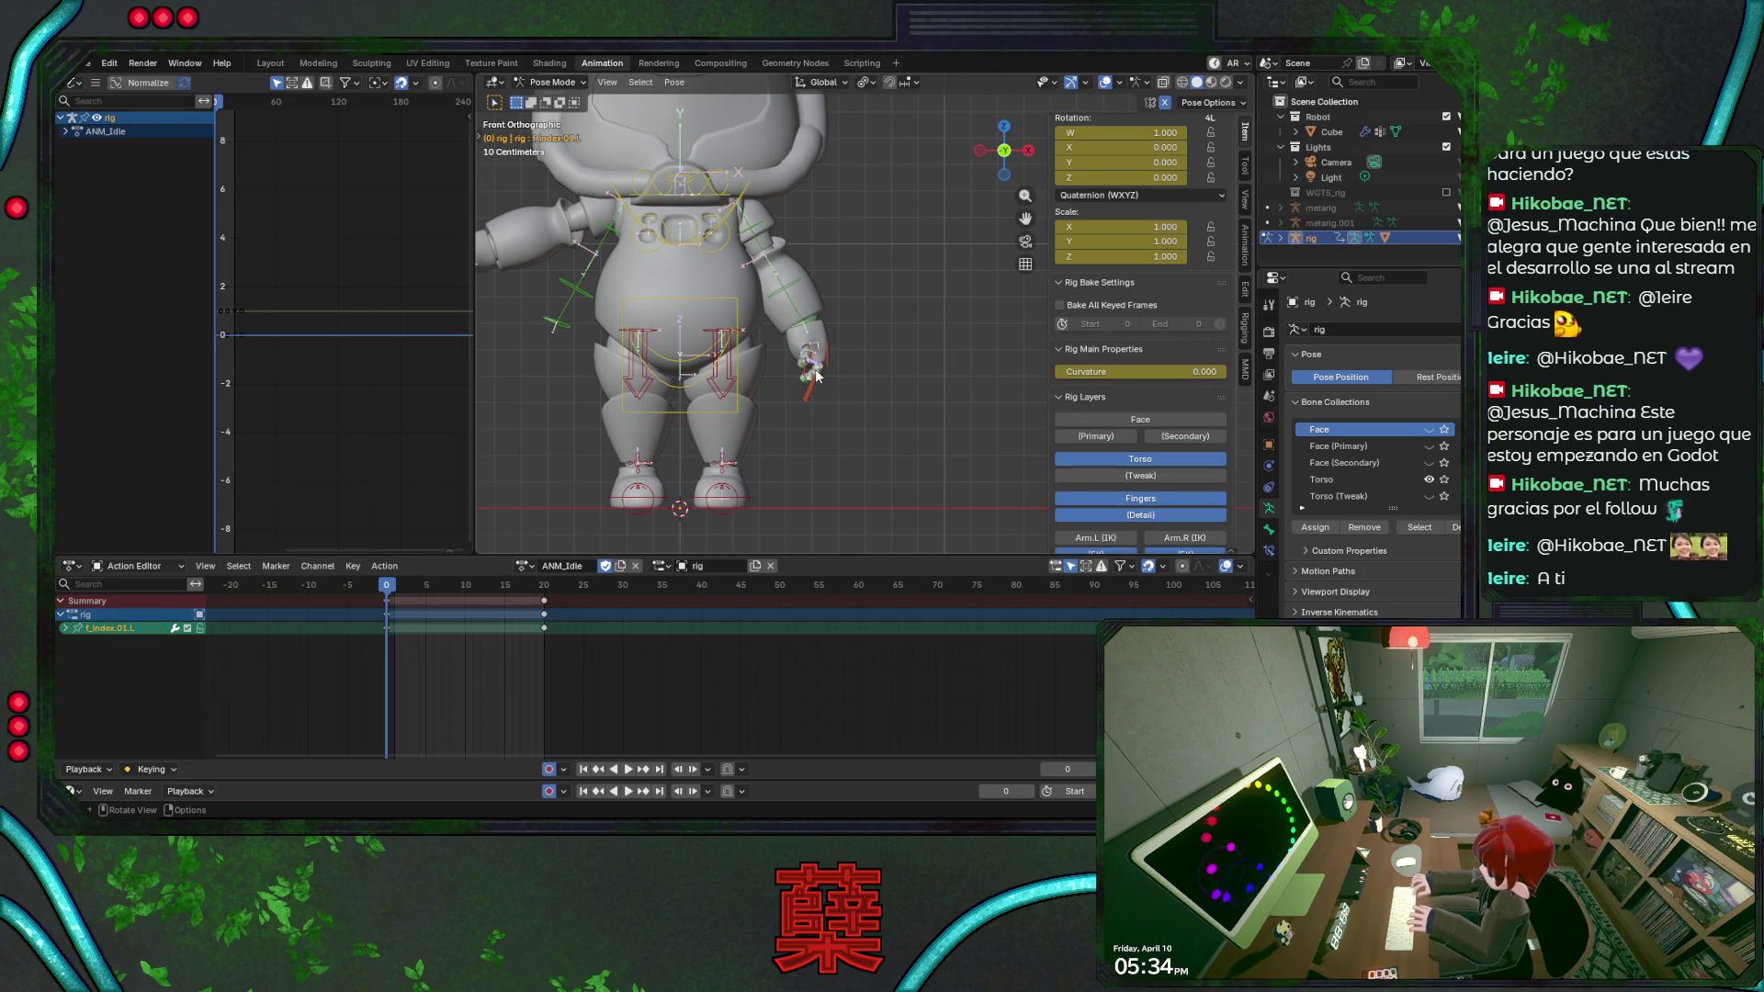
key("ctrl+Tab")
scroll(1144, 397, "down", 2)
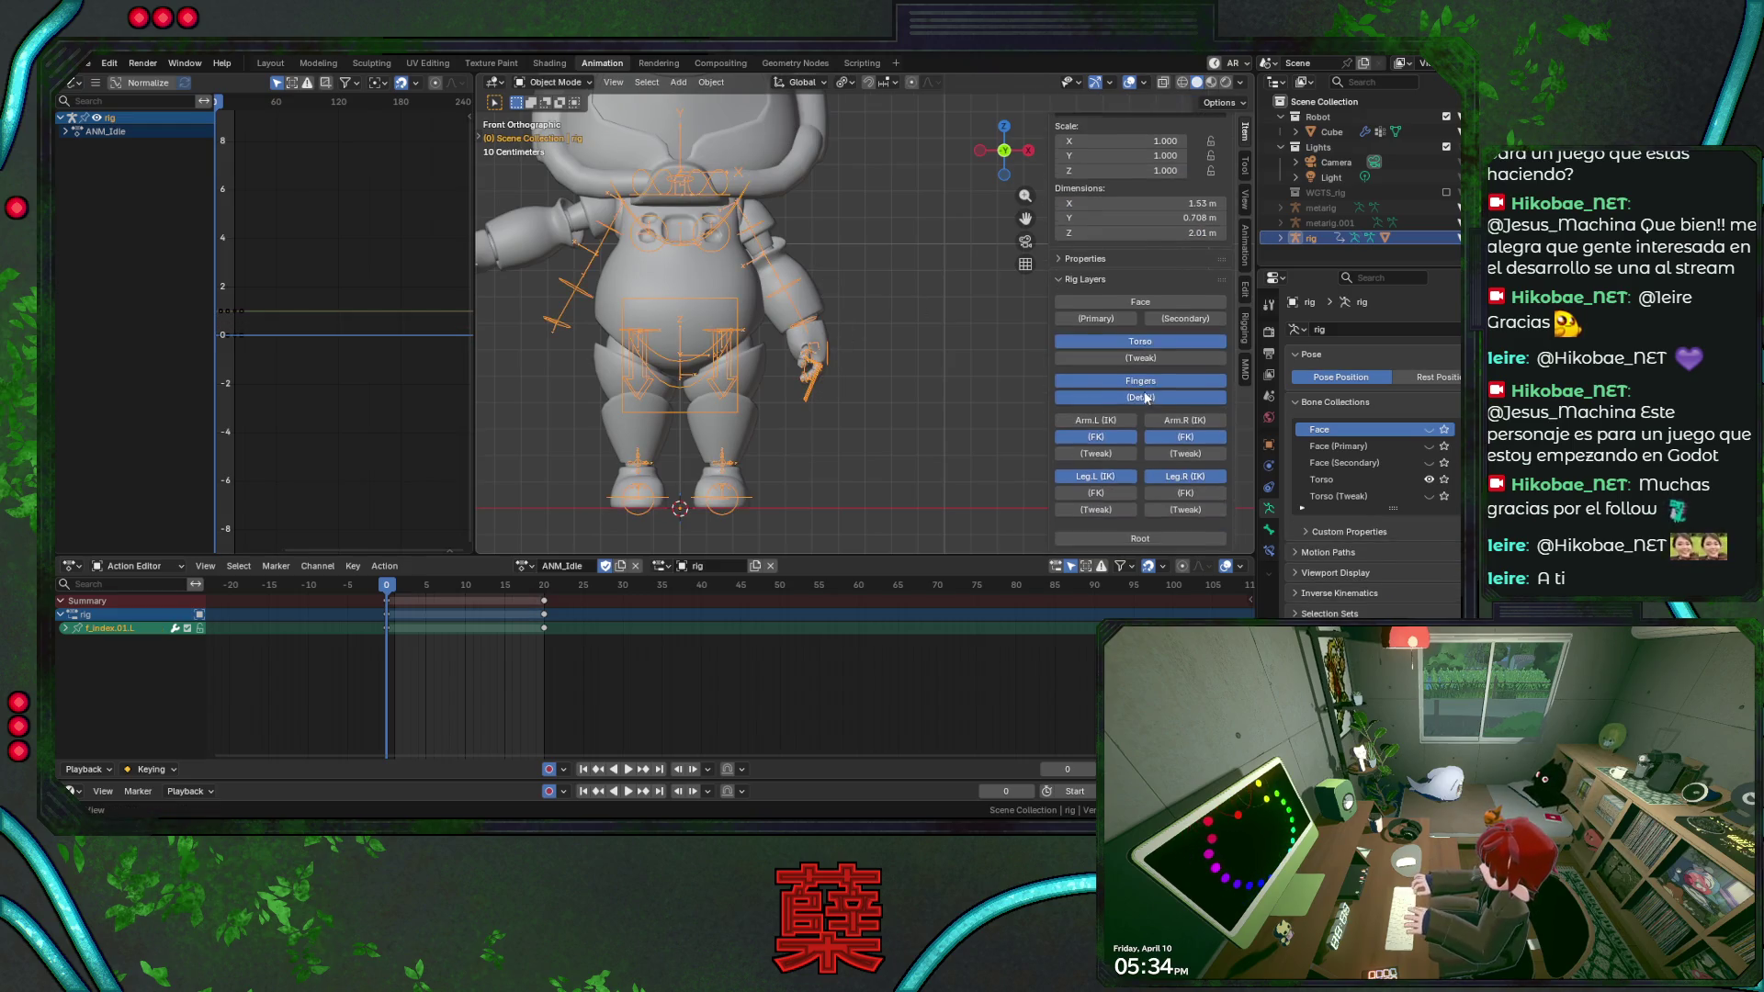
left_click(1130, 419)
left_click(1175, 423)
key("ctrl+Tab")
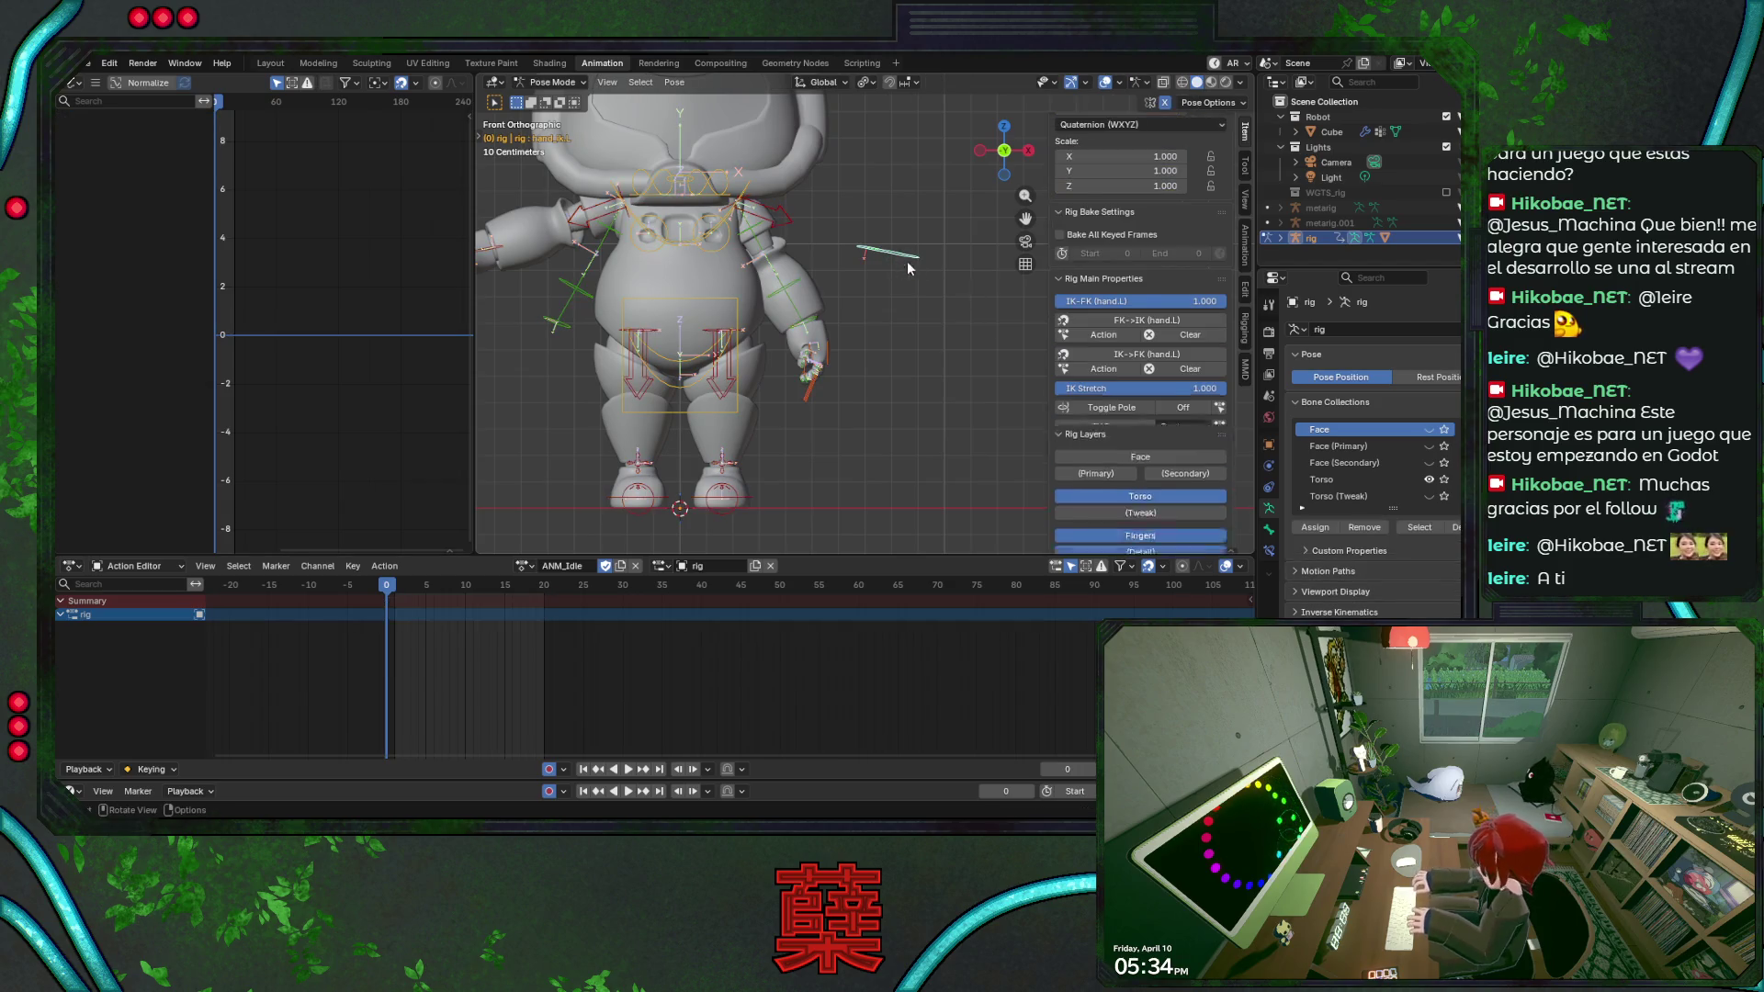
left_click(483, 251)
scroll(583, 293, "down", 2)
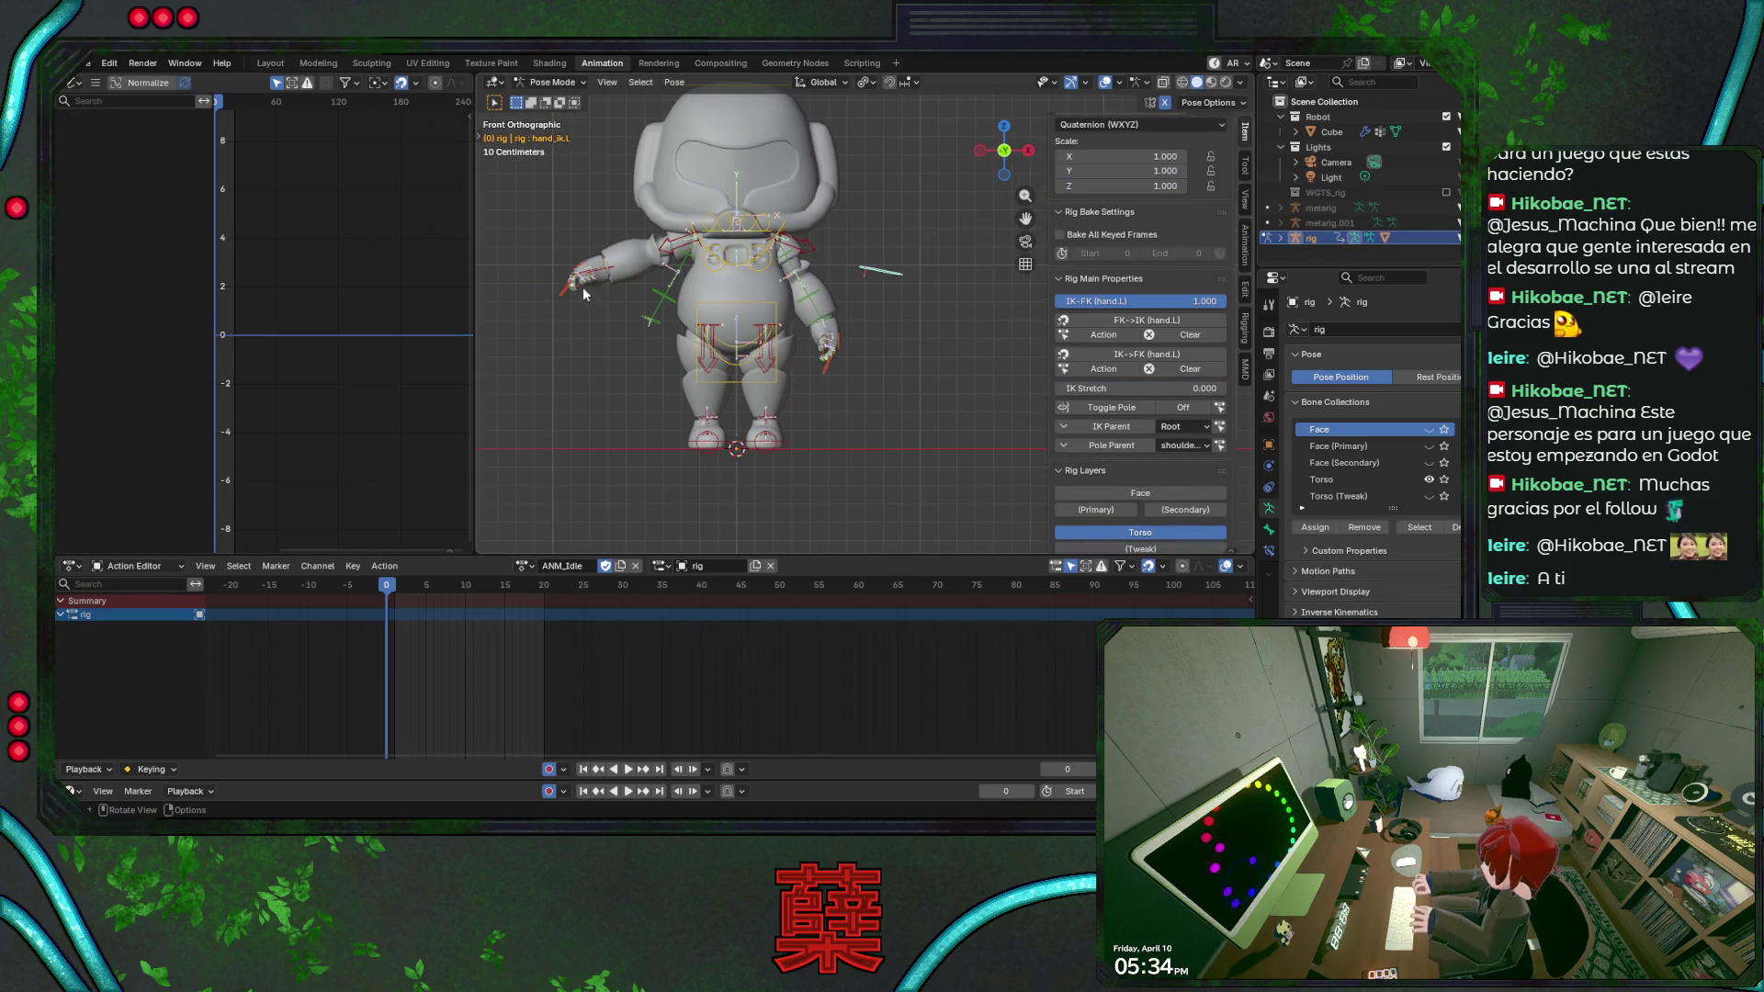
Set hand_ik.R IK Stretch to 0 and IK-FK to 1.000, then zero foot_ik.L IK Stretch.
left_click(825, 342)
left_click_drag(1199, 388, 1061, 388)
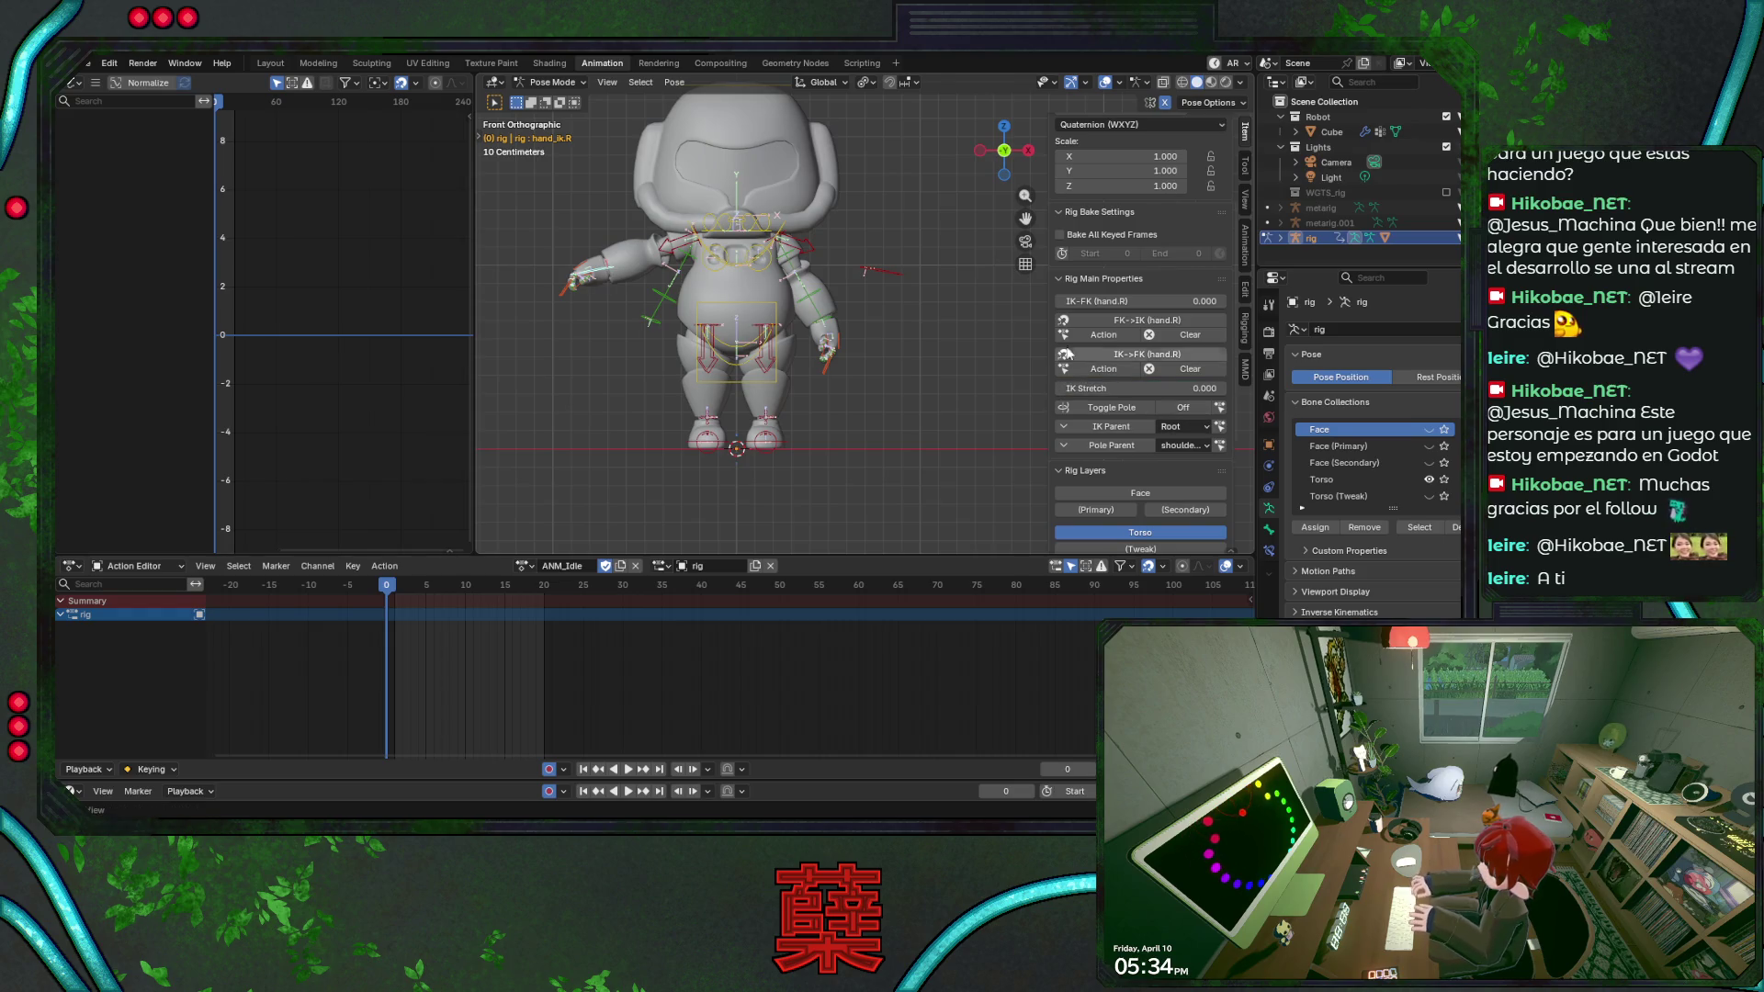
left_click_drag(1097, 302, 1222, 302)
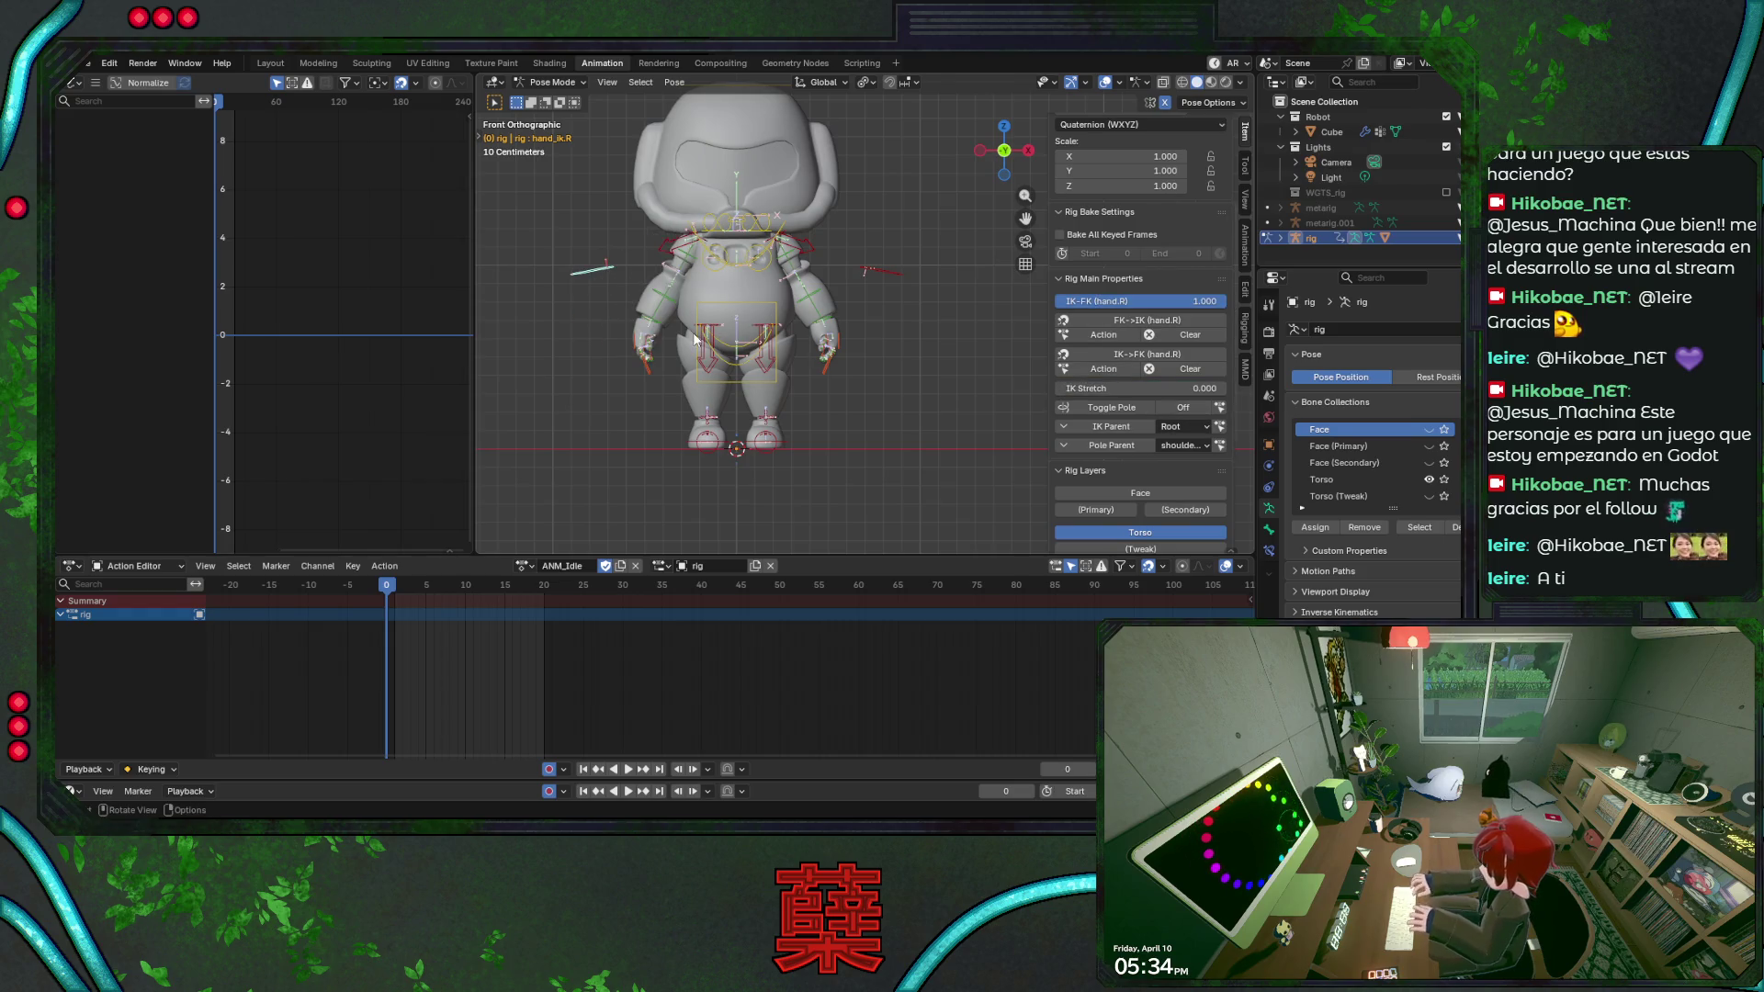
left_click(779, 440)
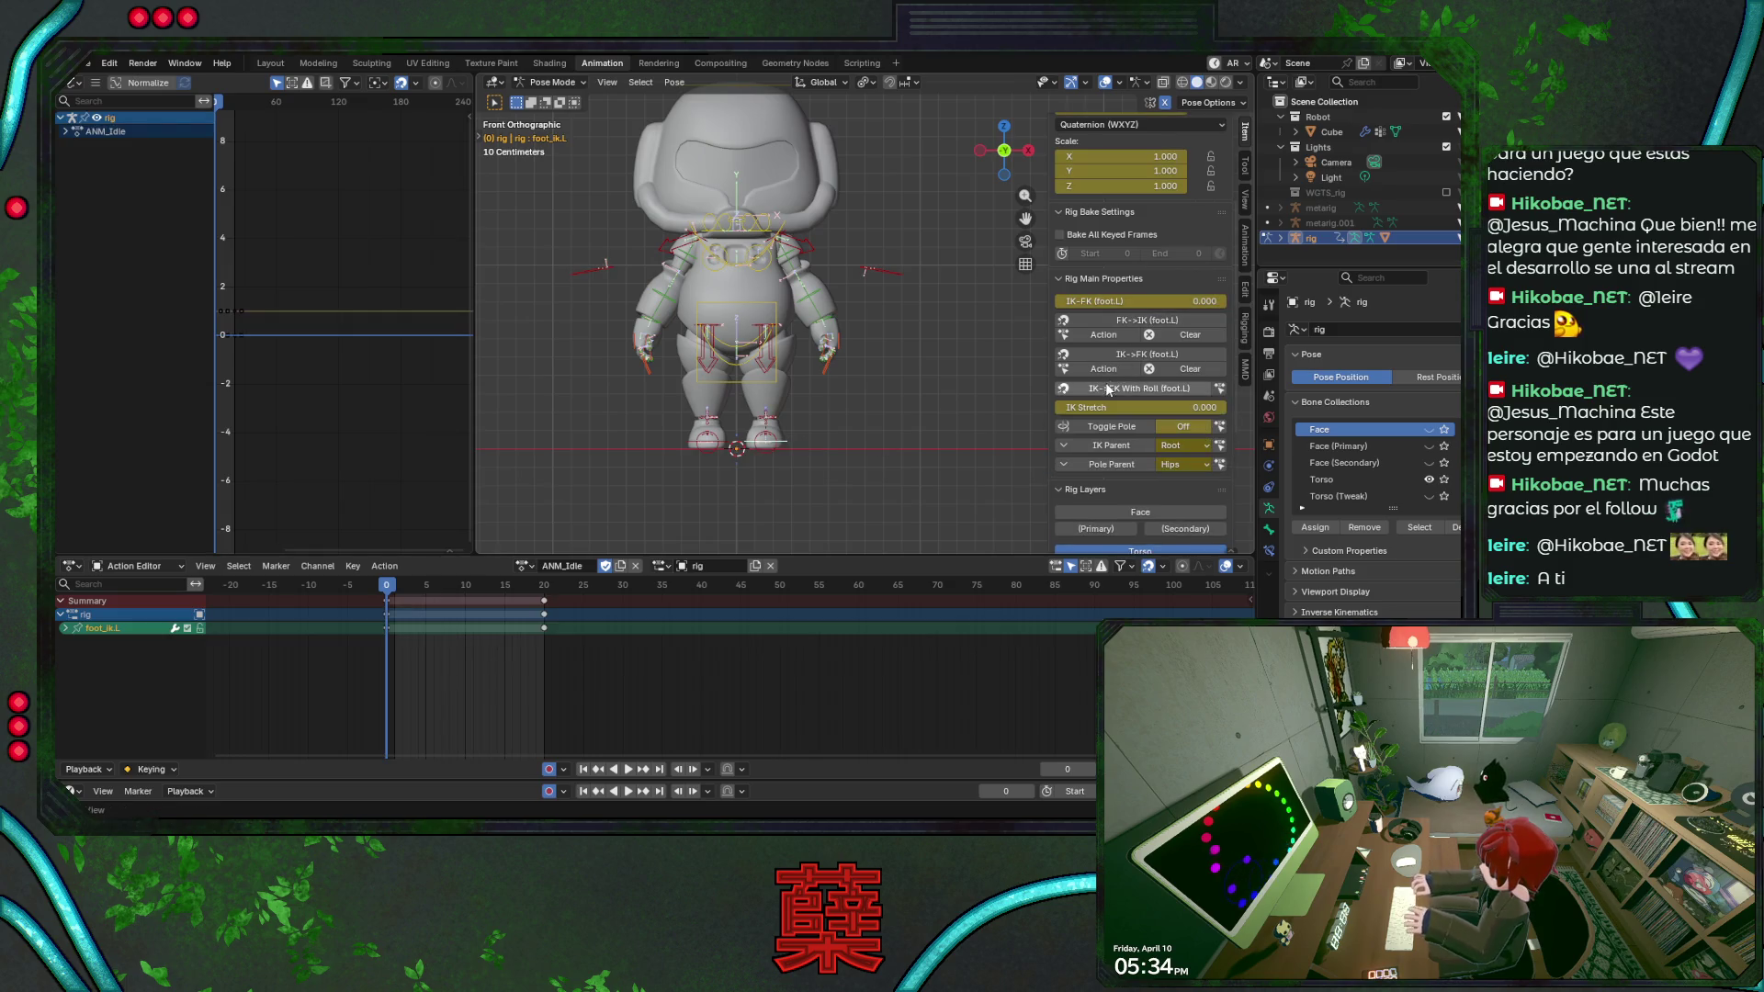
key("Return")
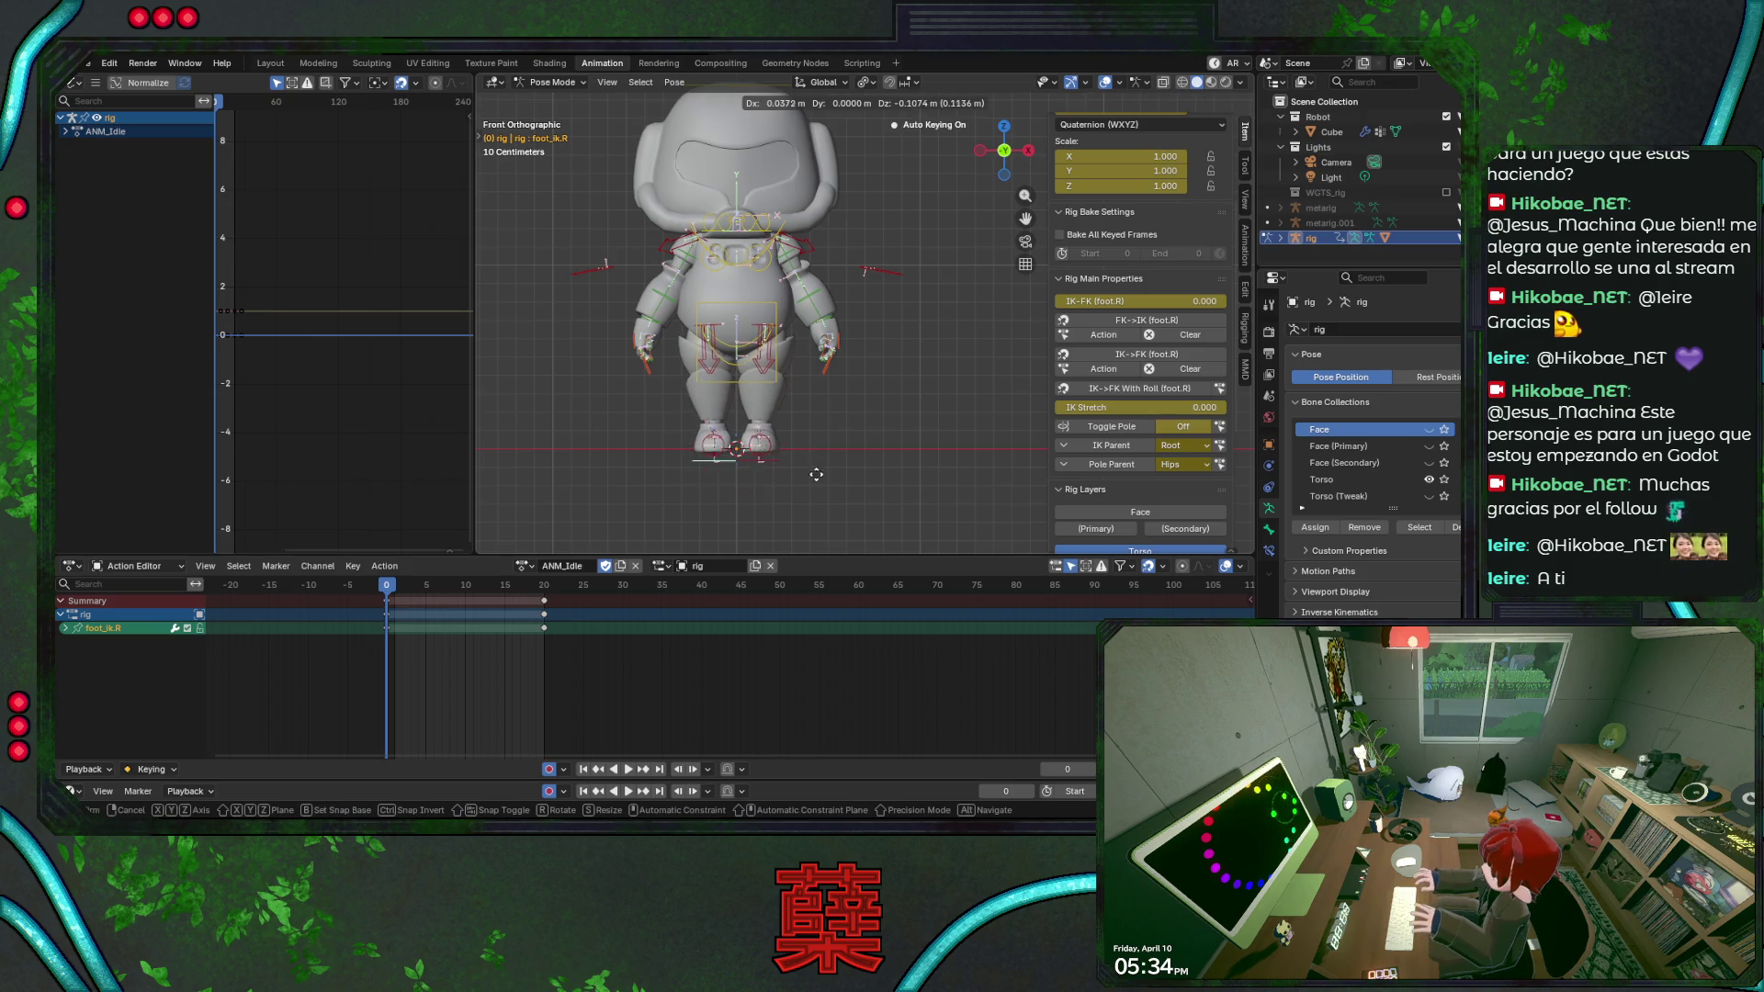
Save the blend file and play the idle loop from frame 0 to review the robot.
key("ctrl+Tab")
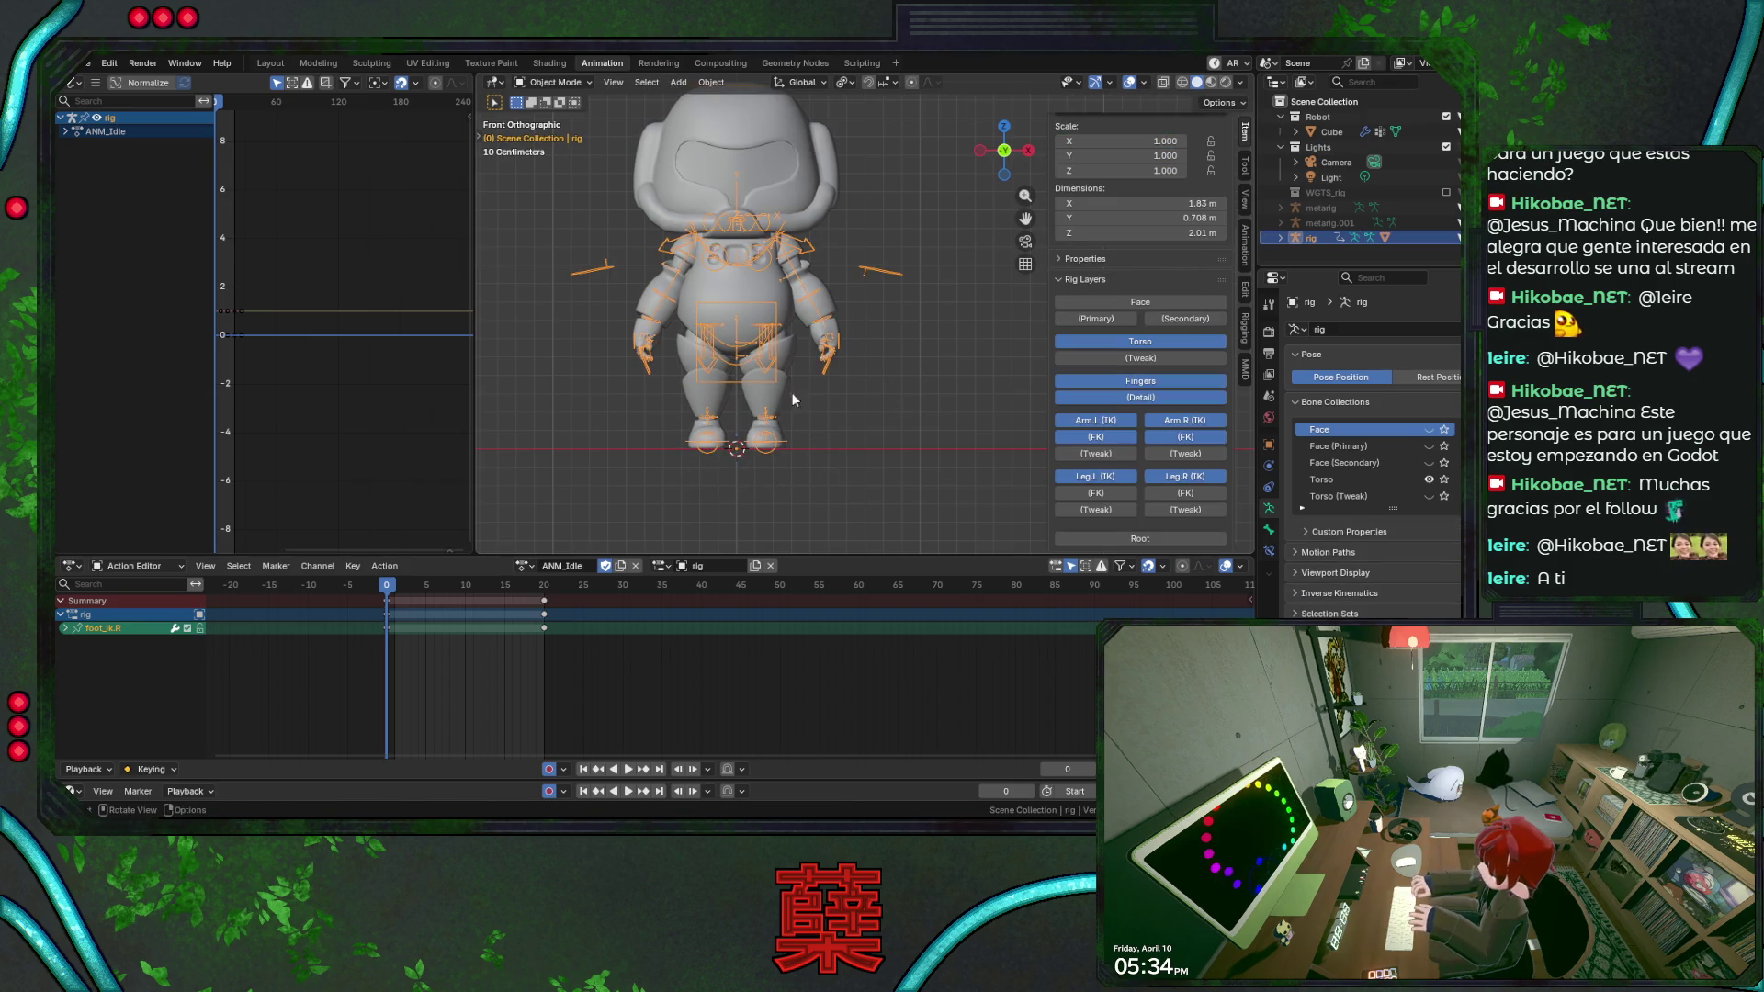
left_click_drag(420, 585, 387, 599)
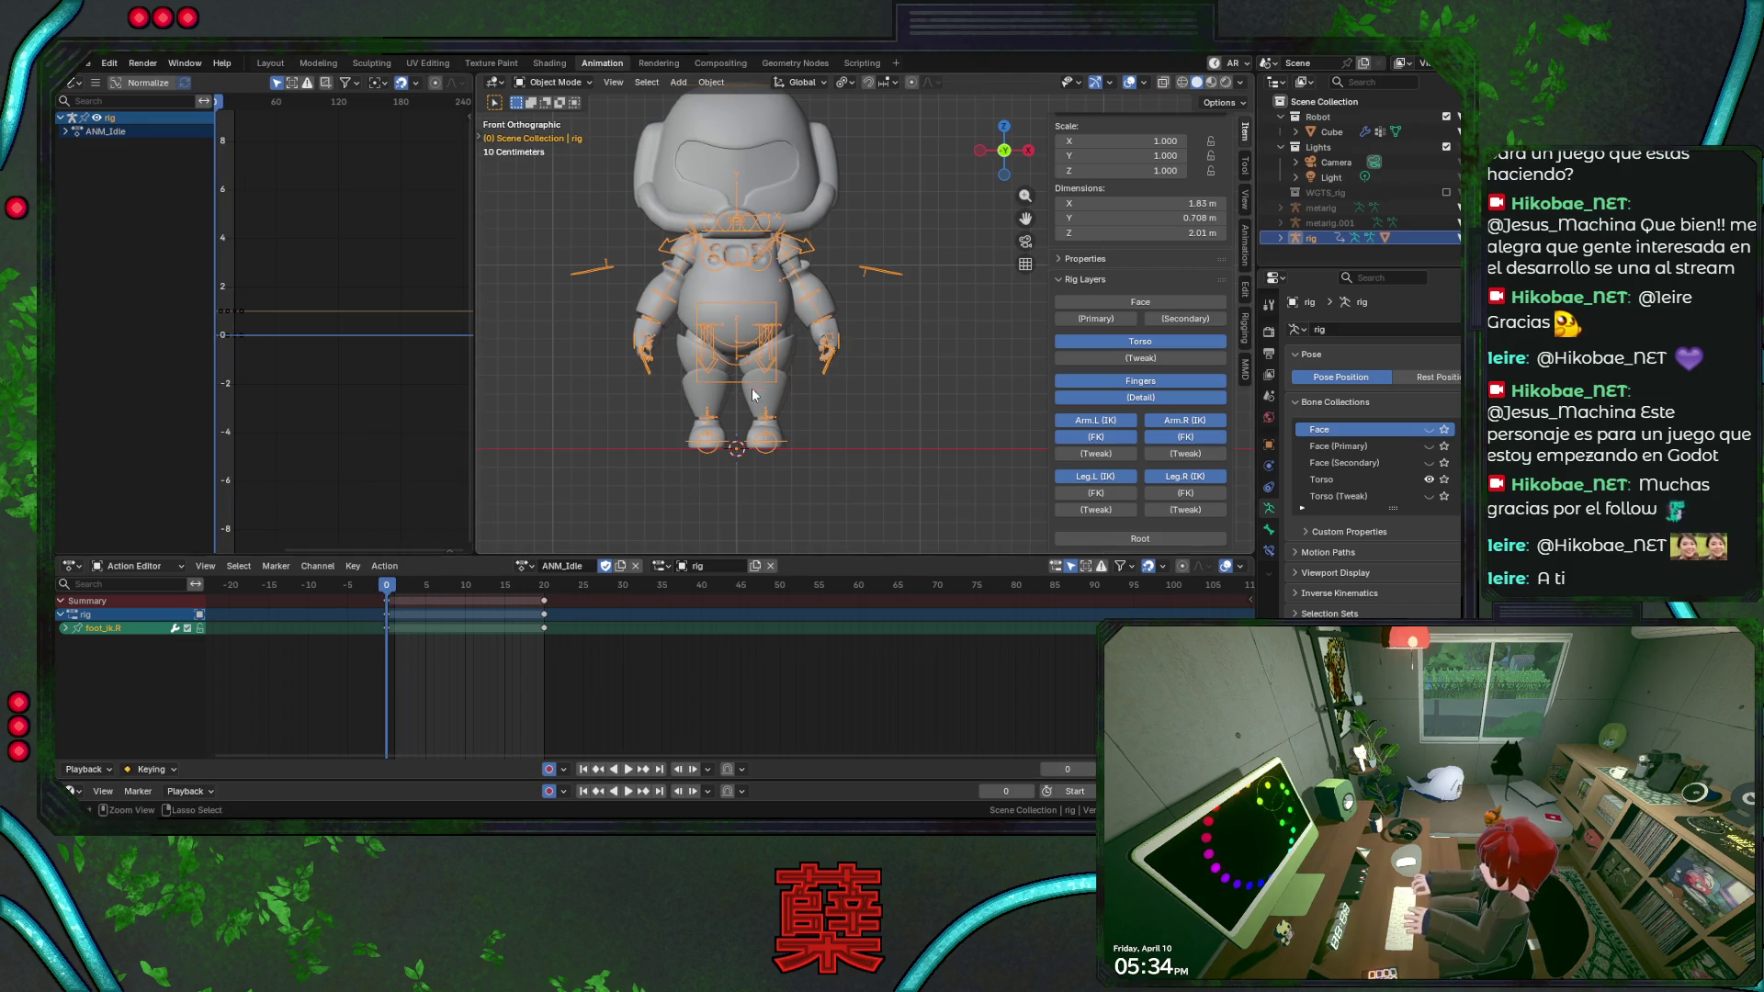
key("ctrl+s")
scroll(757, 357, "up", 1)
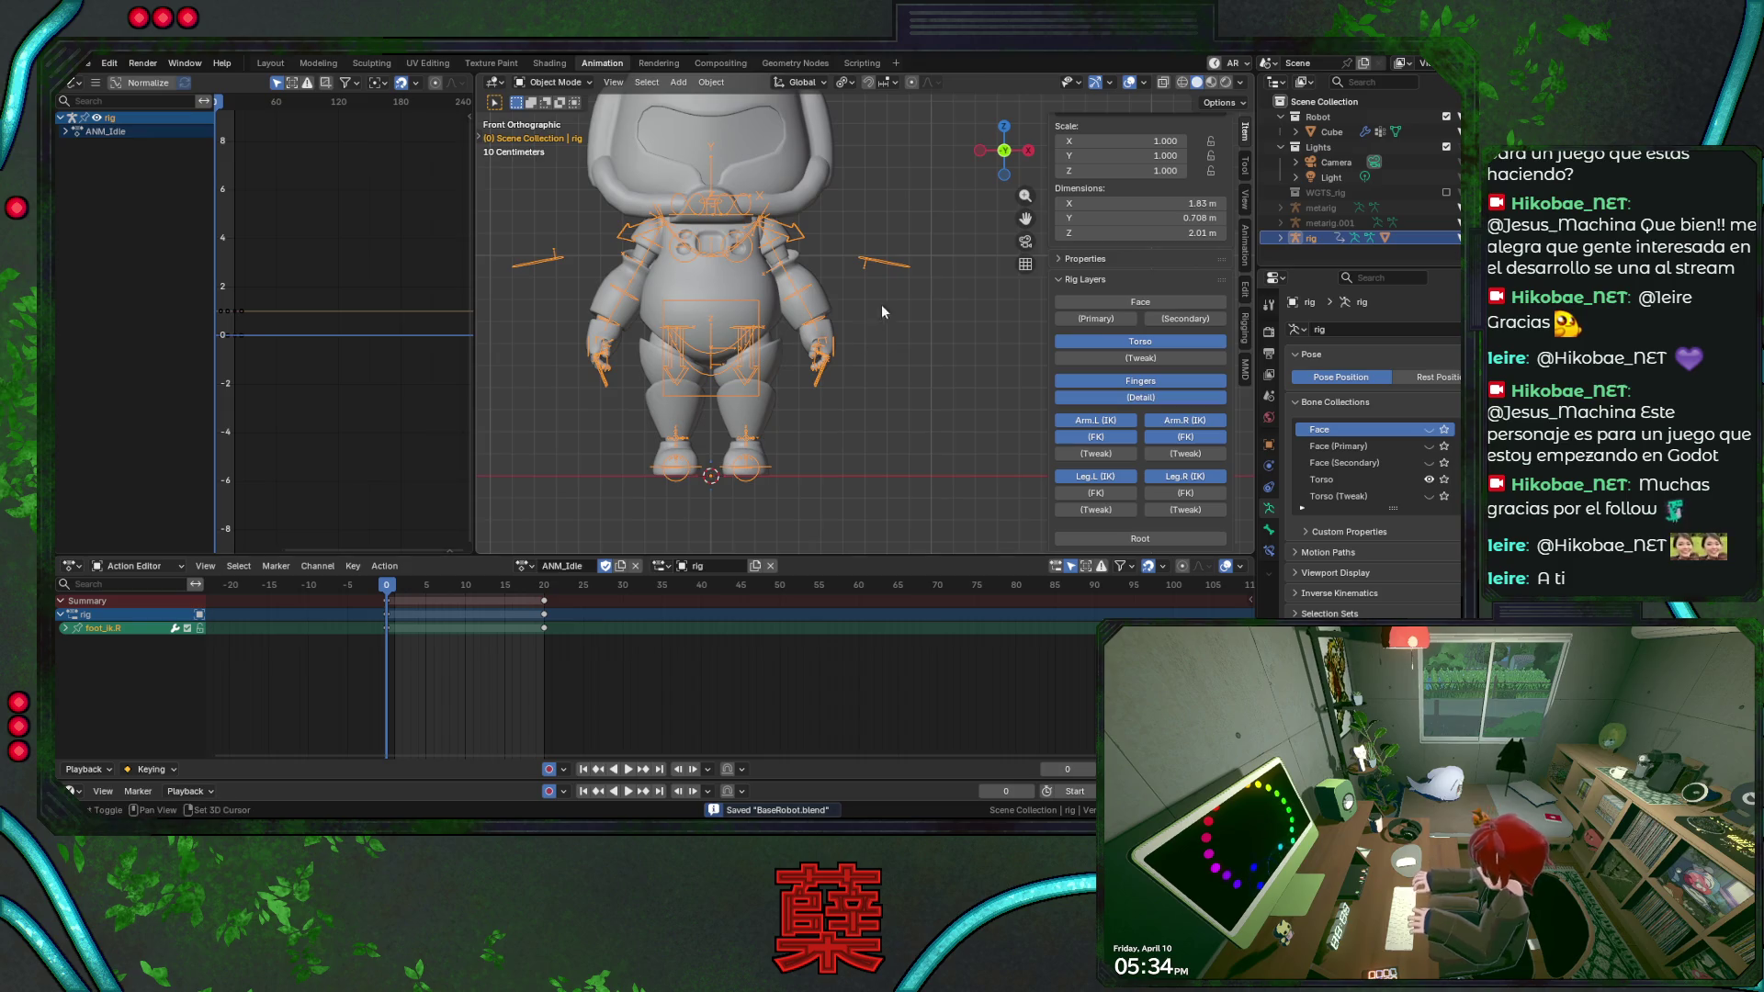
middle_click_drag(881, 305, 909, 330, "shift")
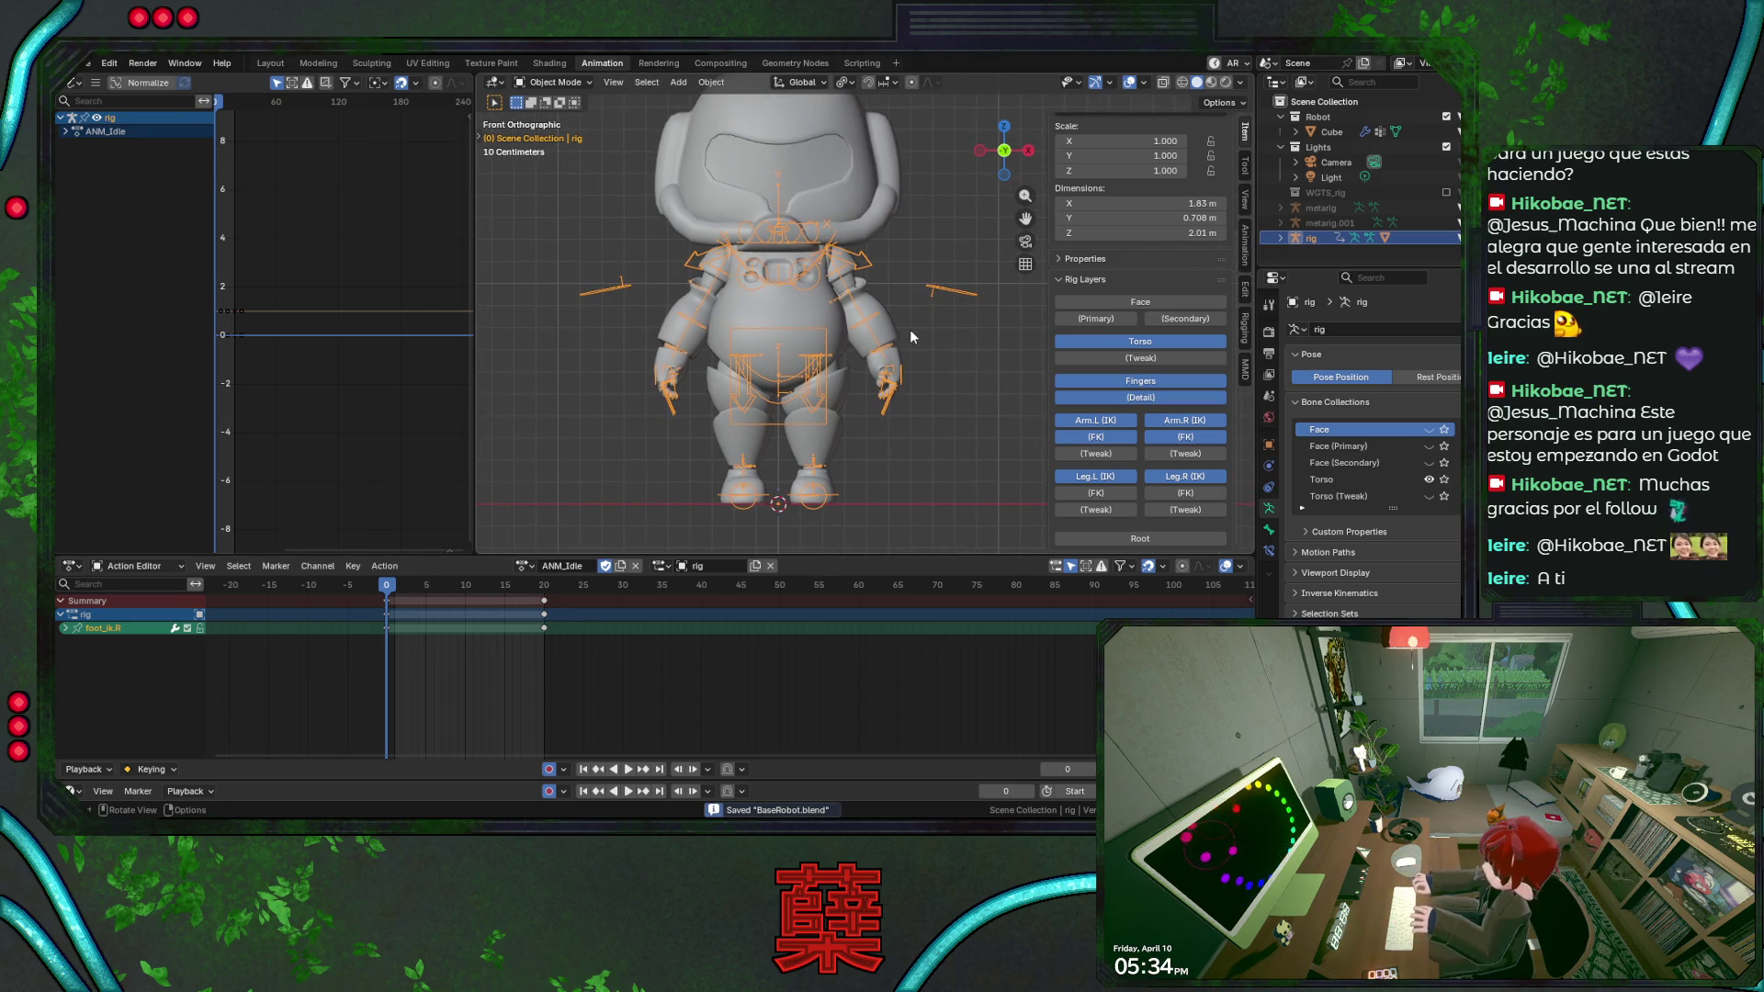
key("ctrl+Tab")
key("space")
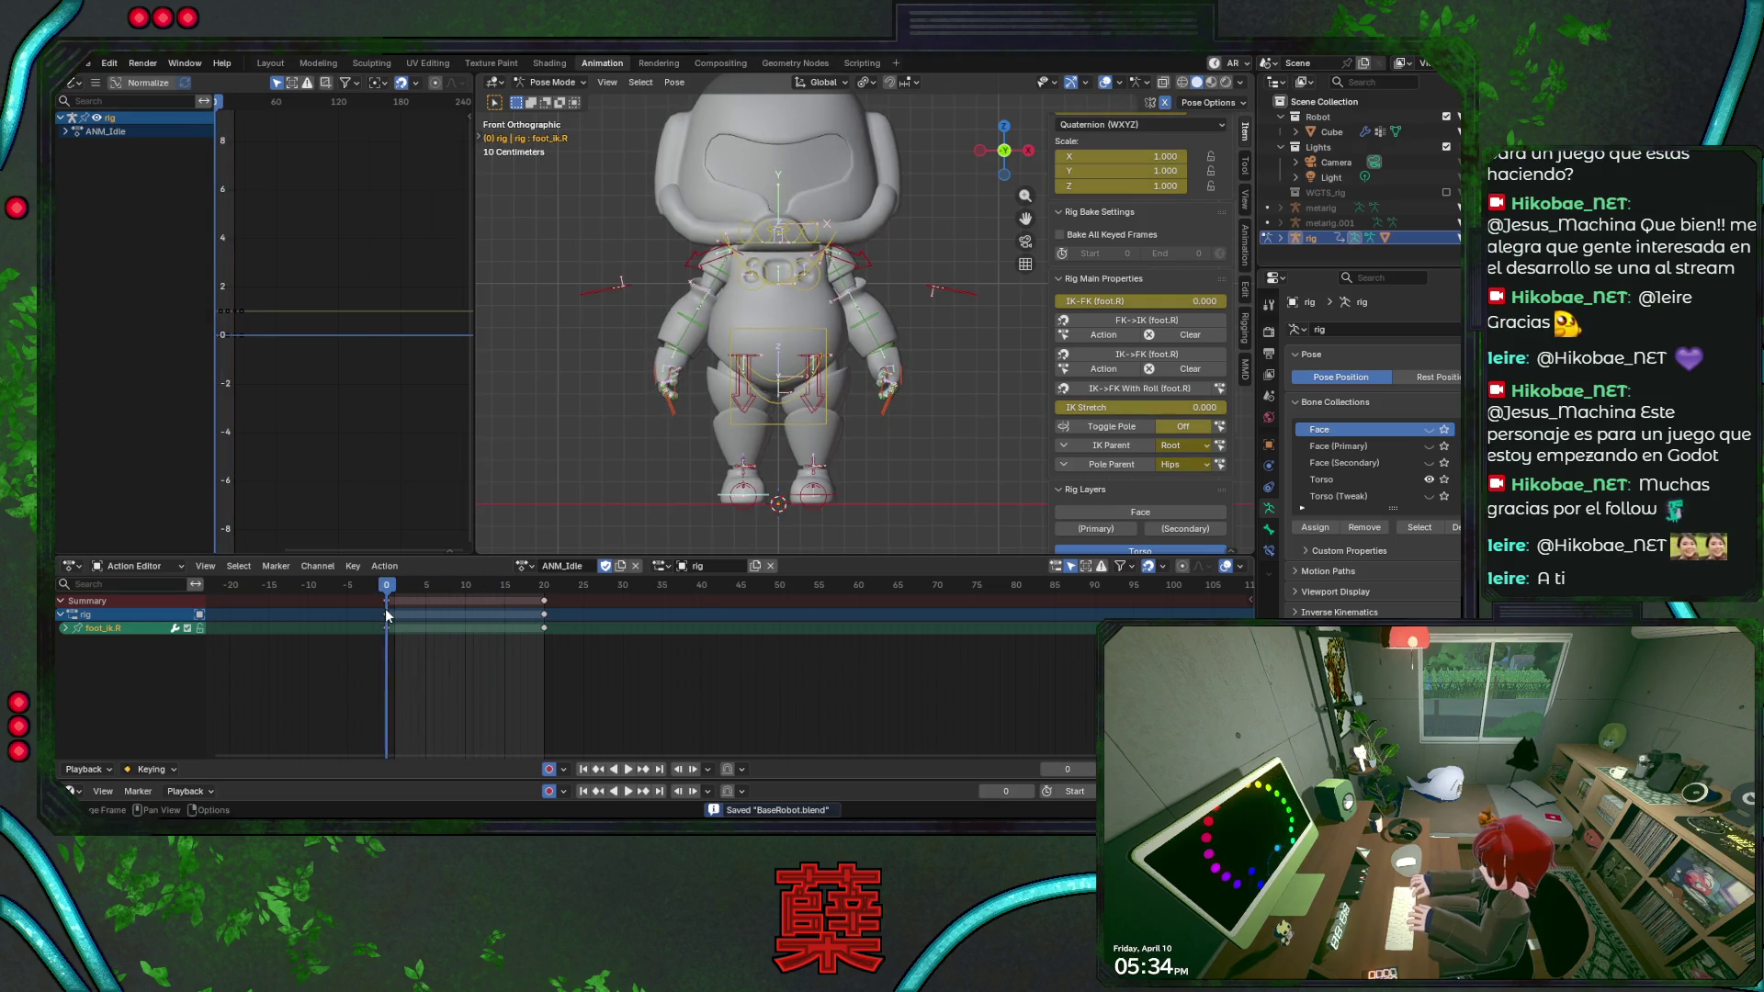
scroll(726, 475, "up", 1)
scroll(827, 386, "up", 1)
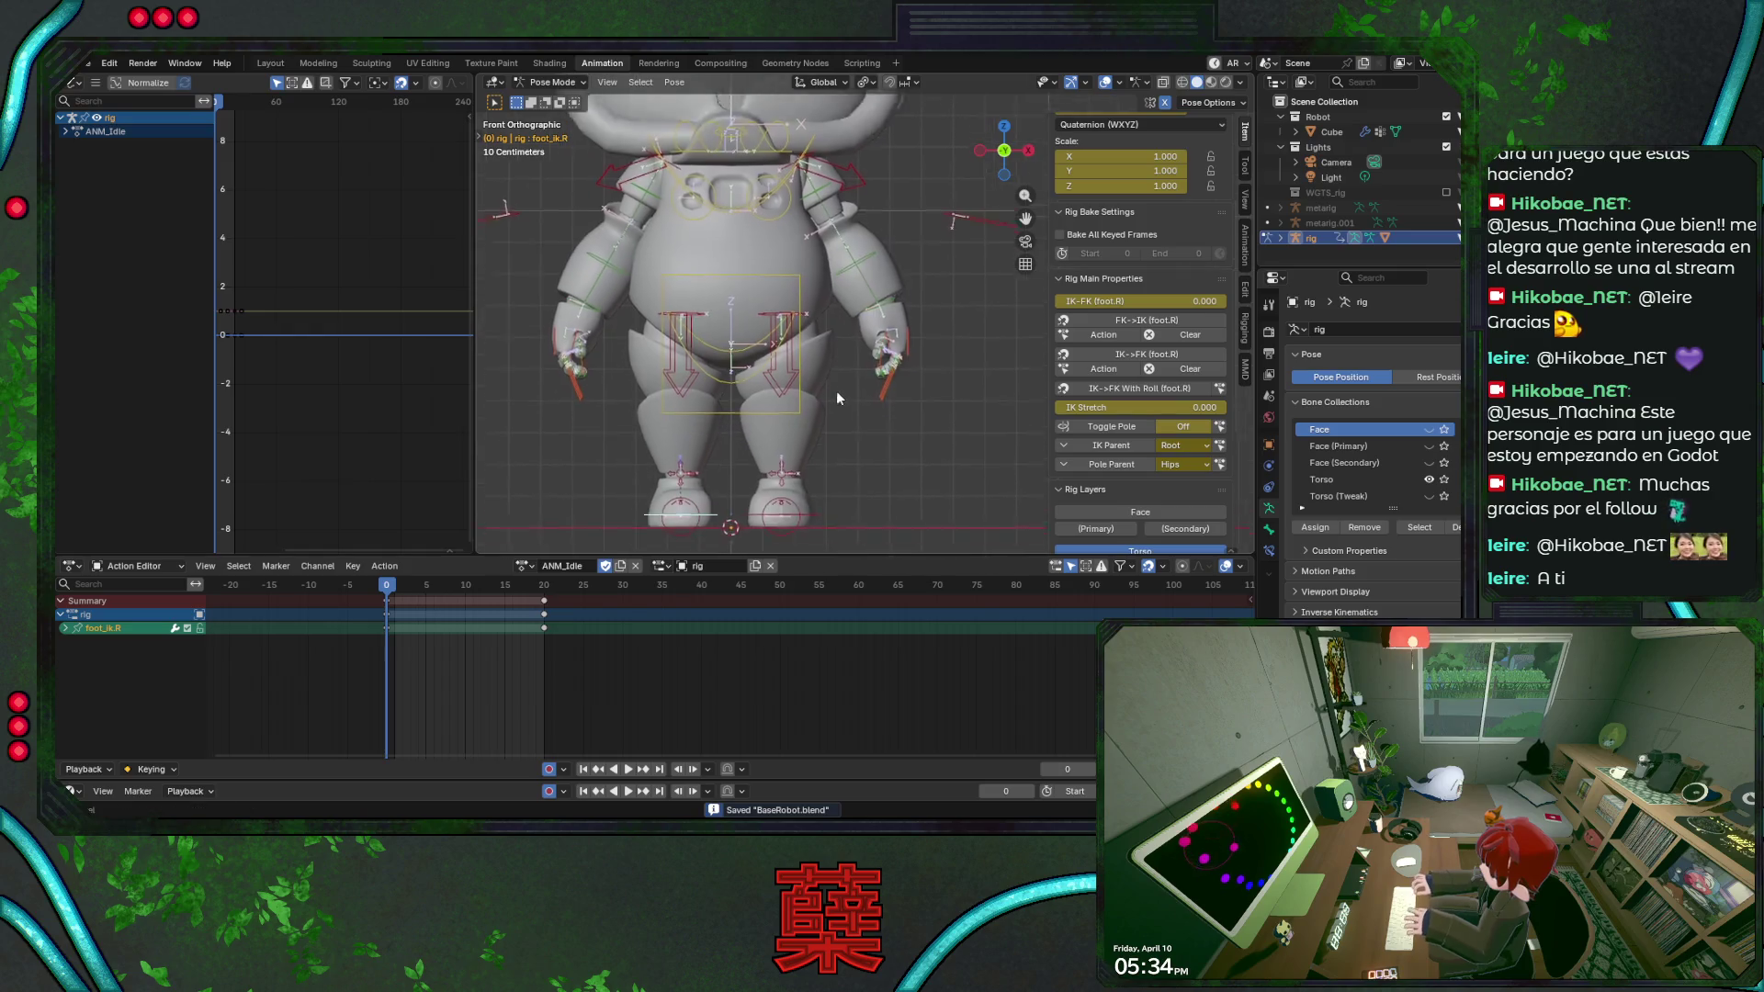
scroll(889, 332, "up", 1)
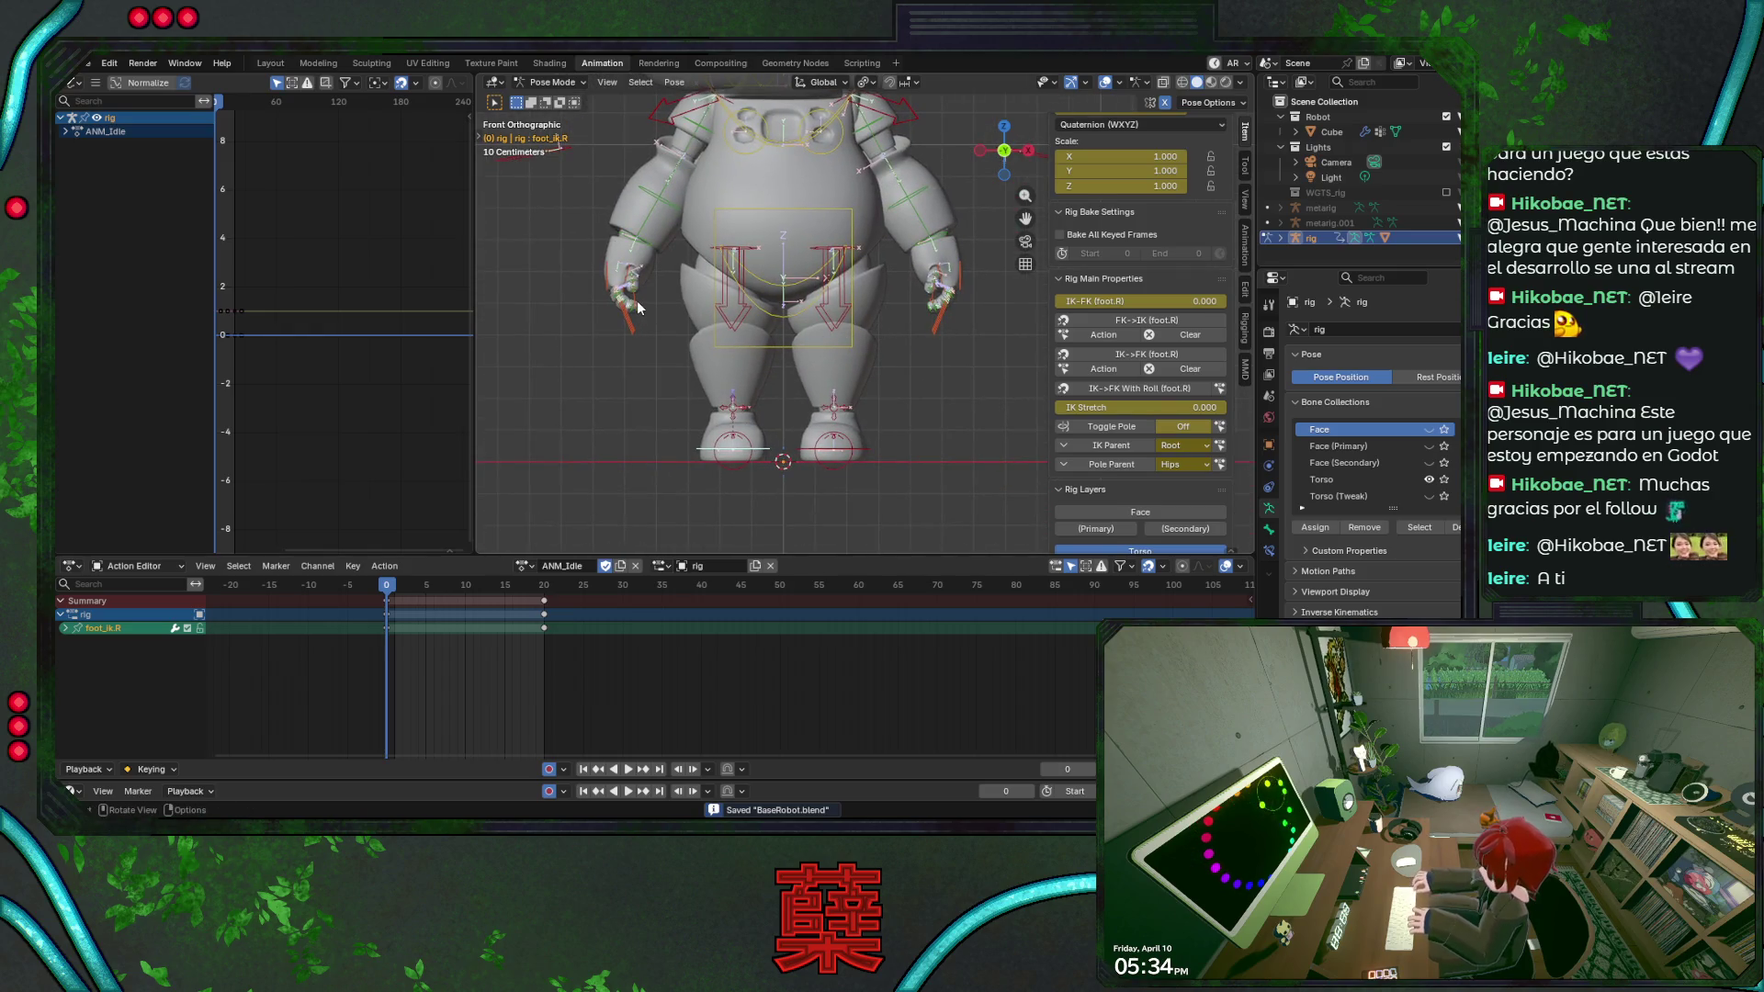
left_click(639, 307)
mouse_move(637, 308)
middle_mouse_down()
mouse_move(803, 392)
mouse_move(528, 384)
mouse_move(592, 394)
mouse_move(838, 348)
middle_mouse_up()
Copy the left thumb pose and paste it mirrored onto the right thumb, then save.
left_click(913, 326)
scroll(772, 331, "up", 1)
key("ctrl+c")
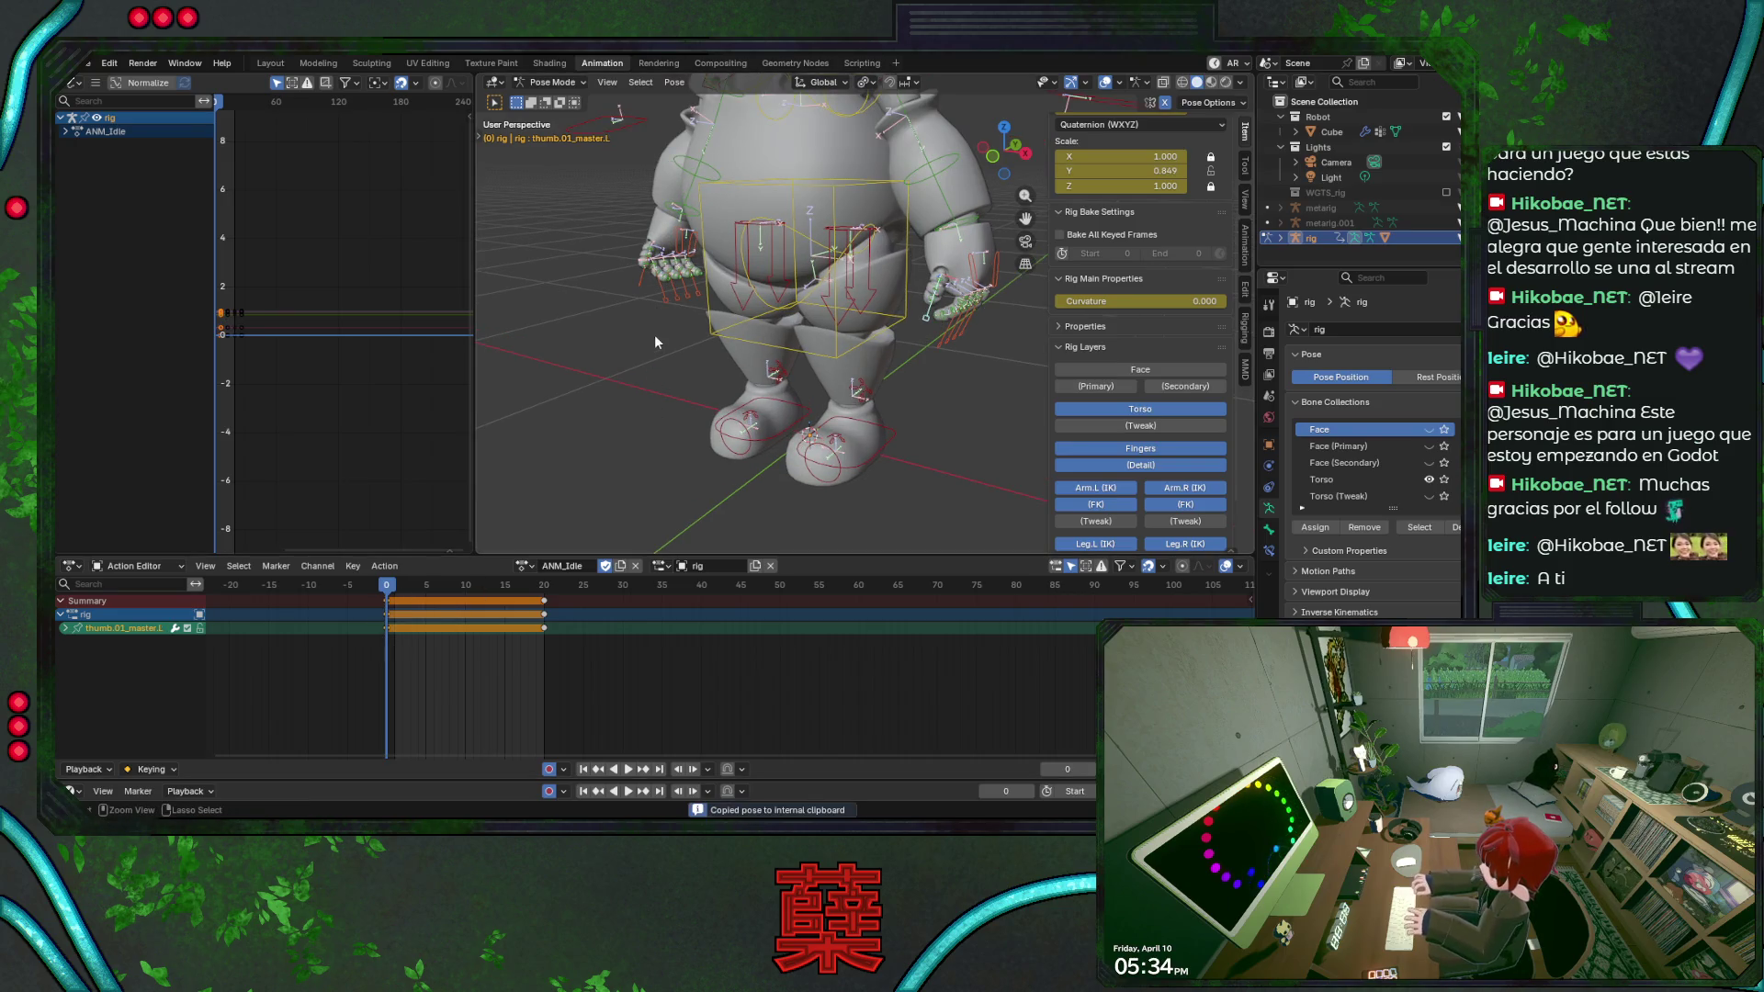
left_click(640, 287, "shift")
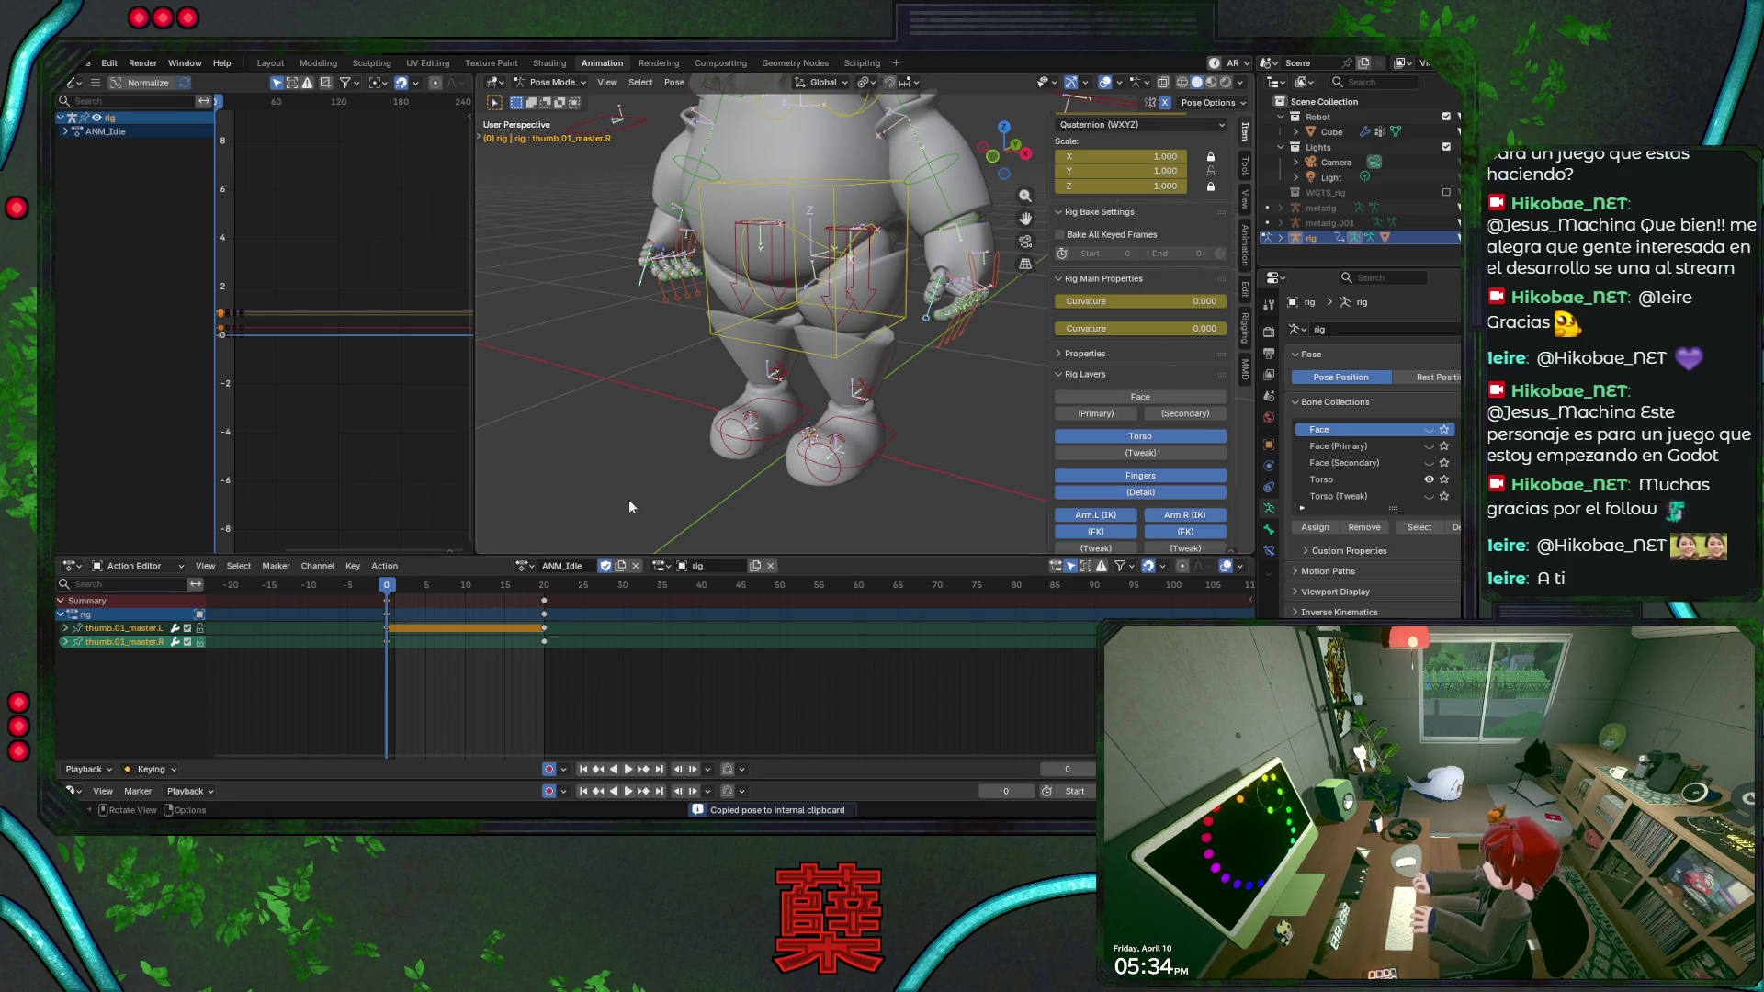
left_click(635, 287)
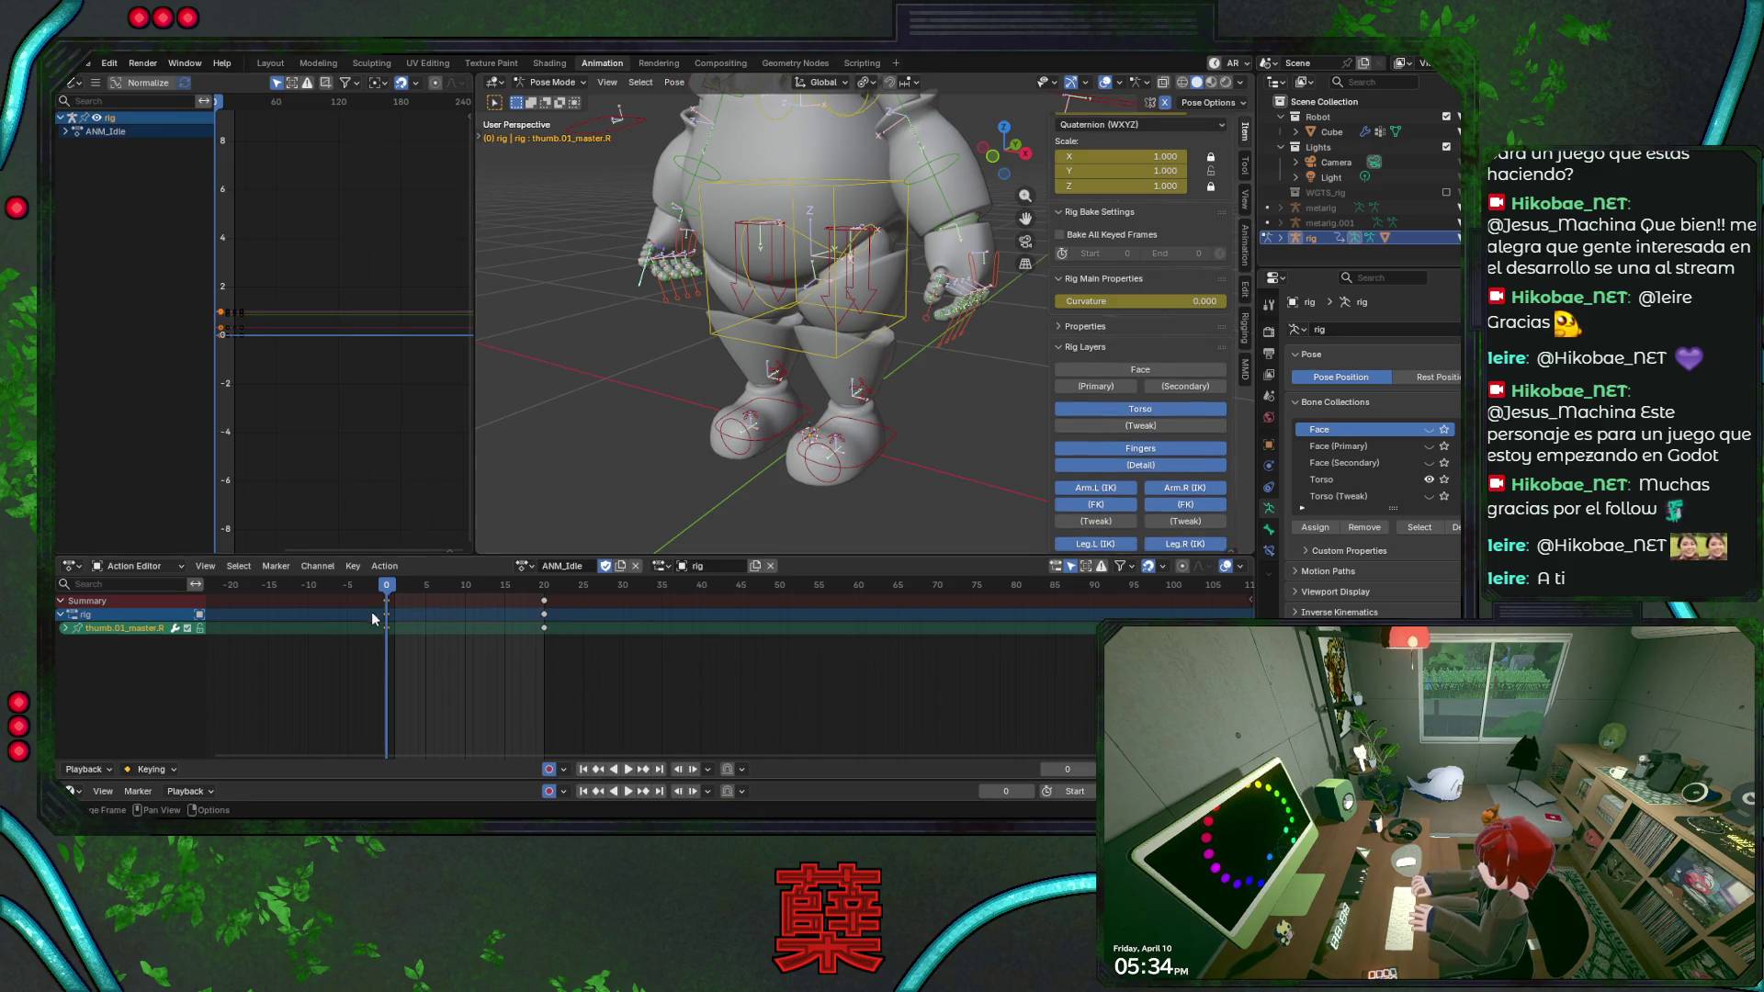
right_click(401, 607)
left_click(394, 635)
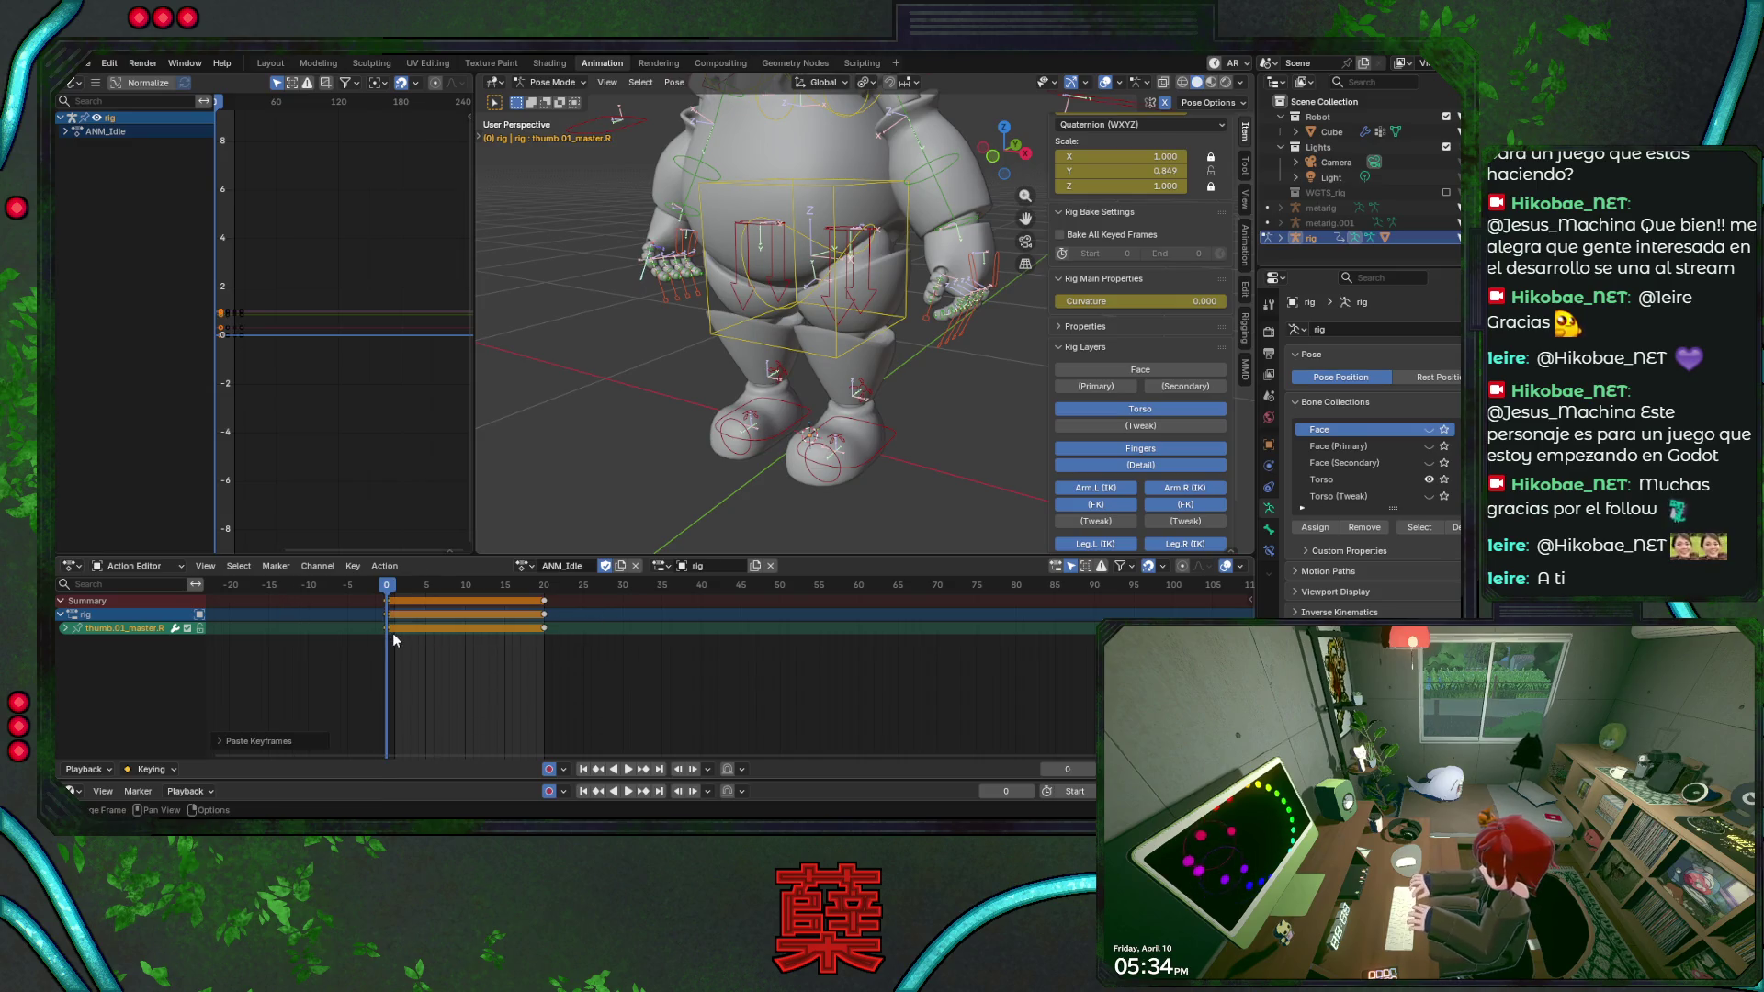
key("ctrl+s")
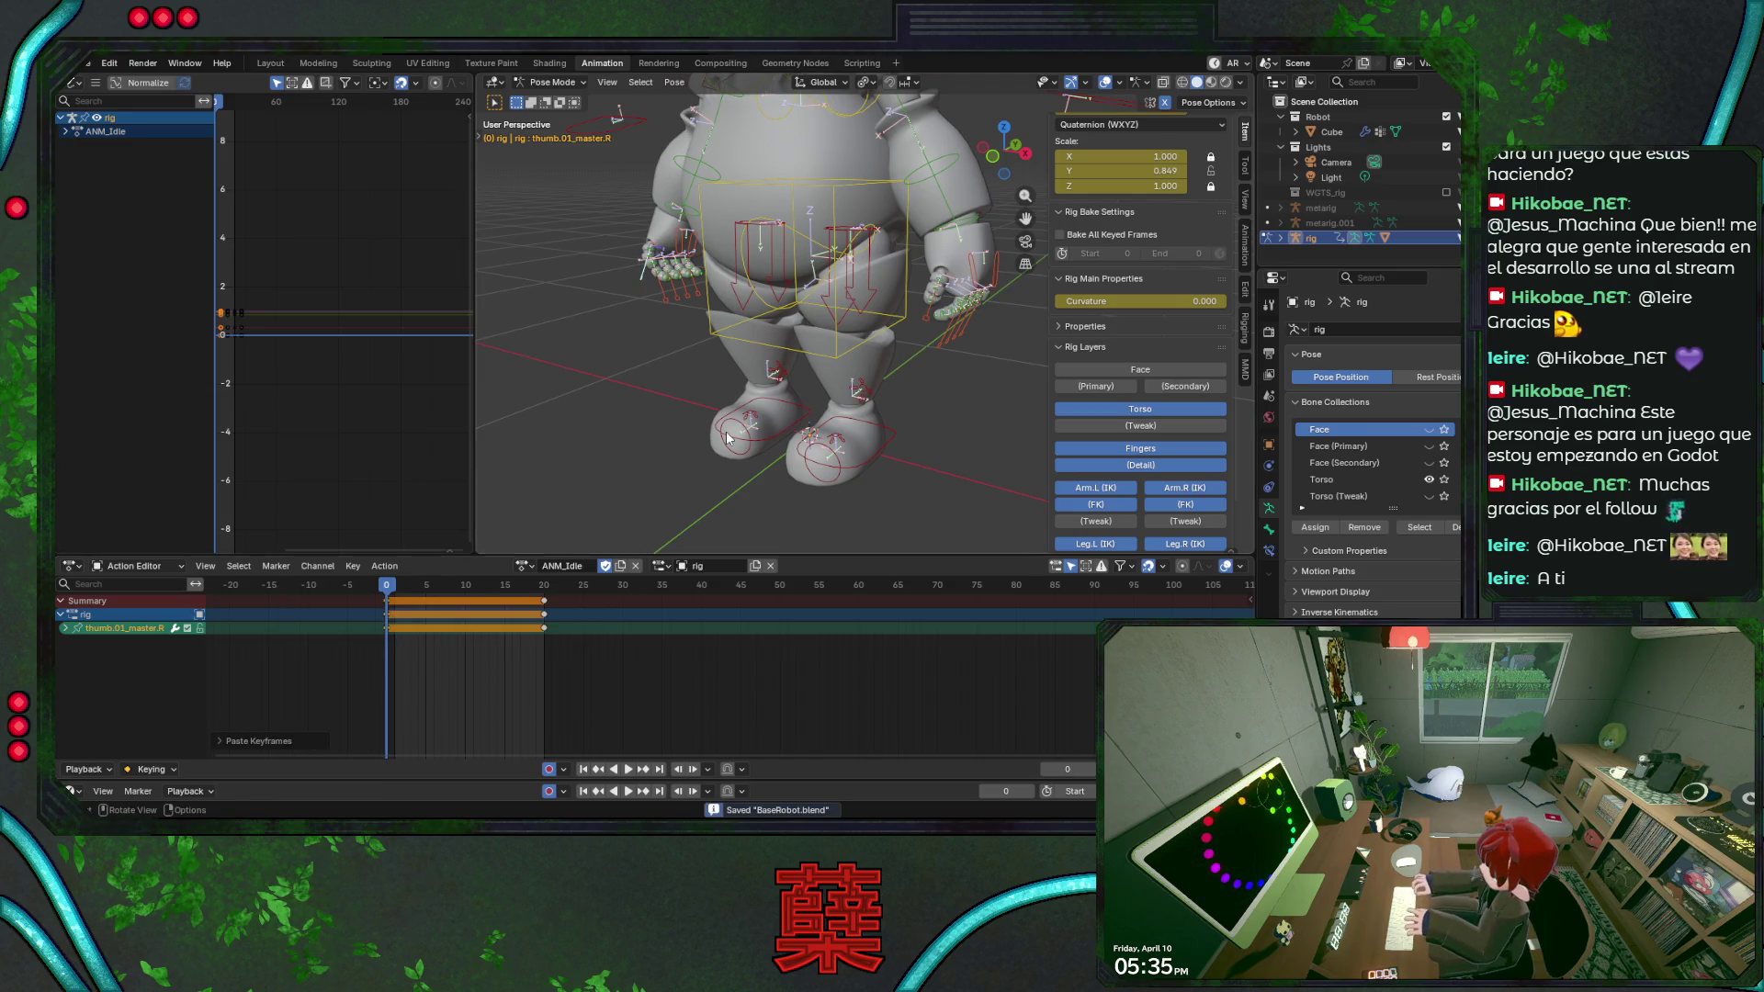
Review the loop from the front view, then select all finger and thumb controls at frame 10.
key("KP_1")
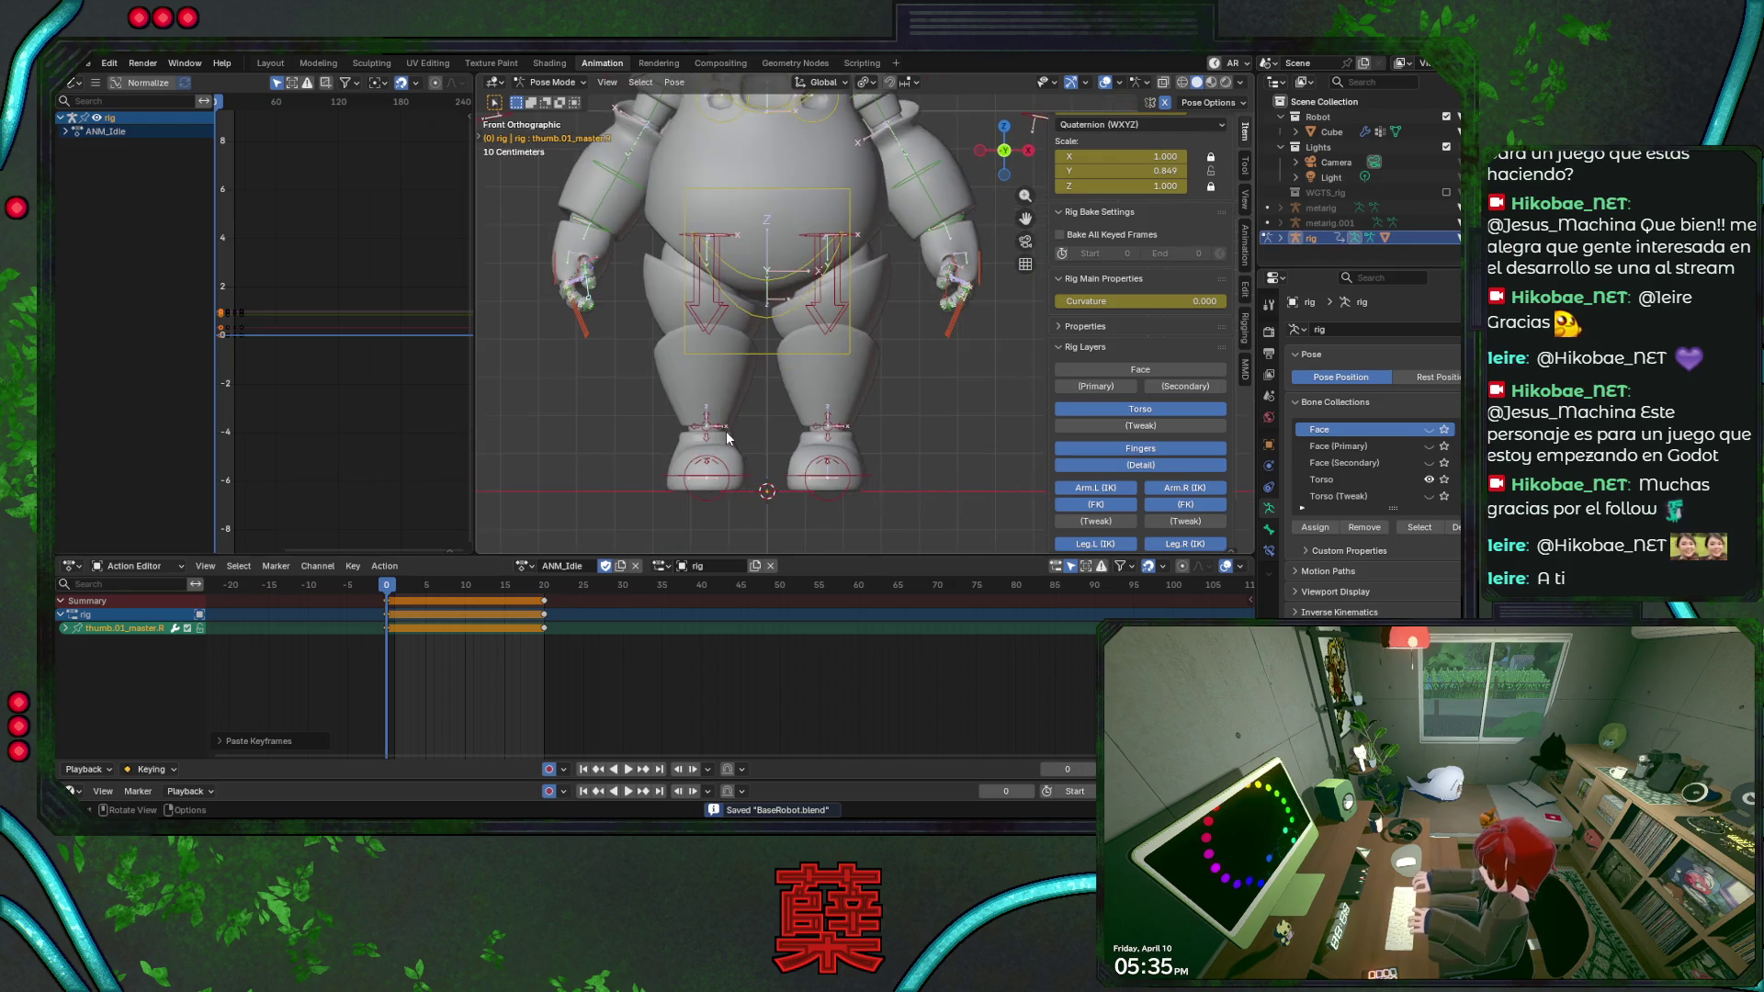
key("space")
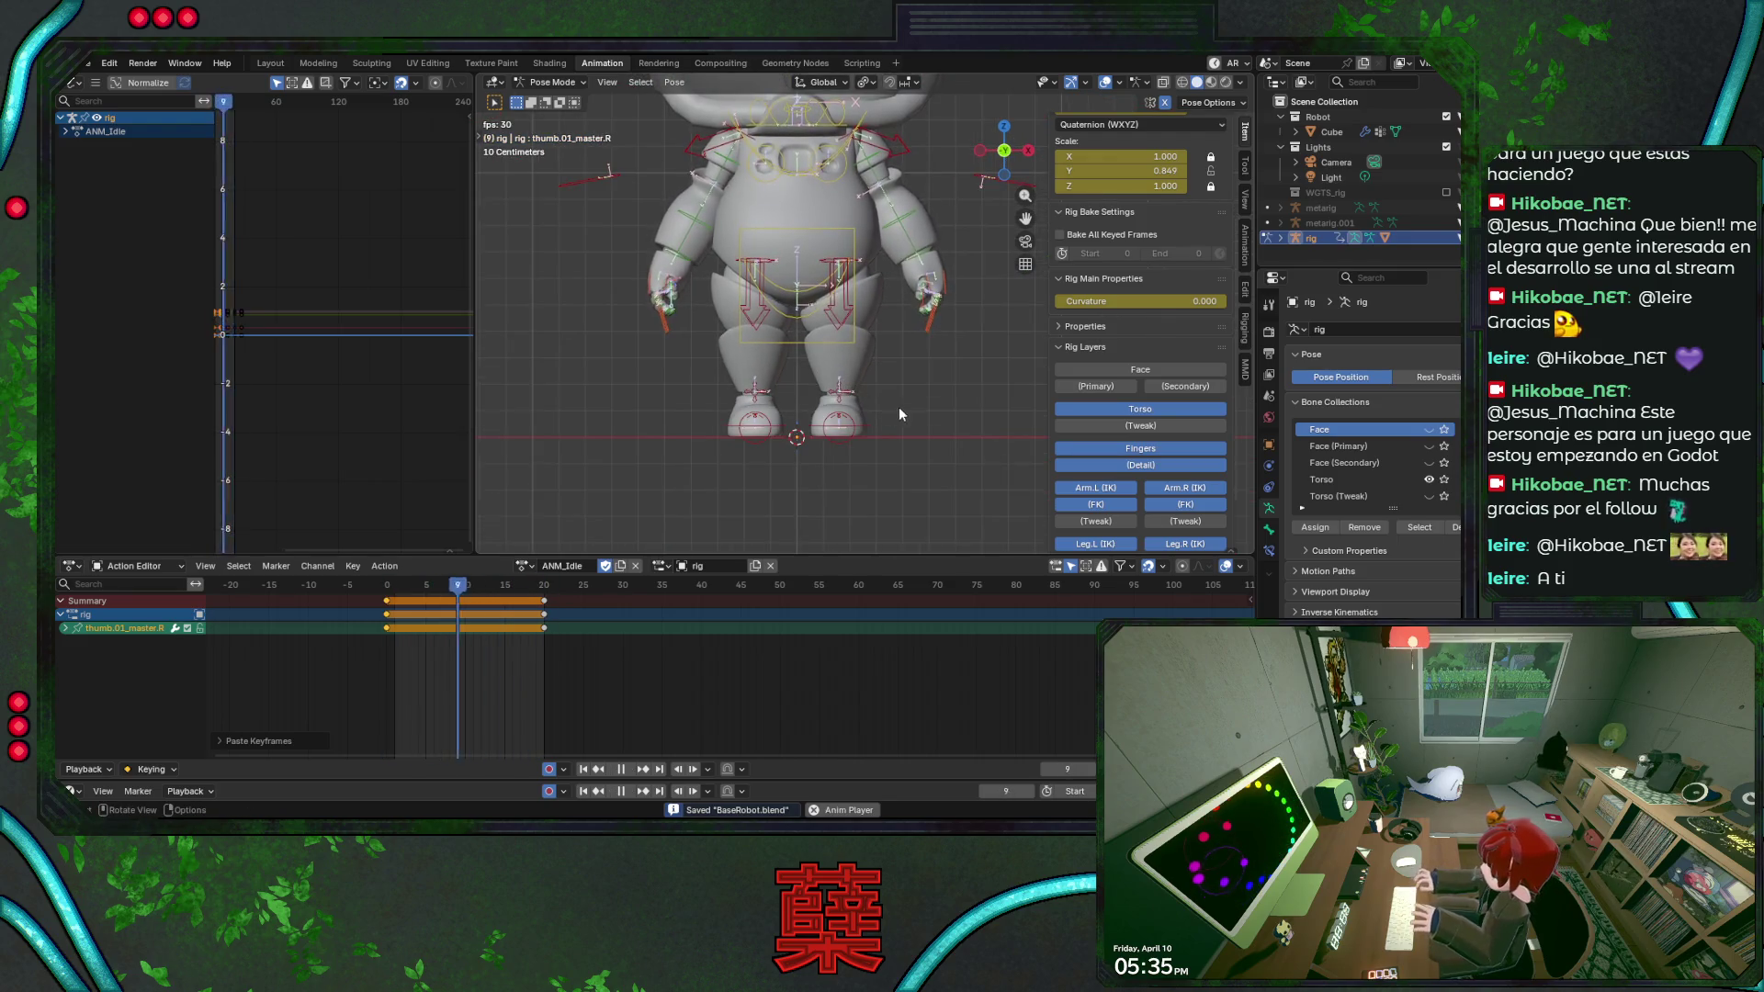
key("space")
left_click(466, 585)
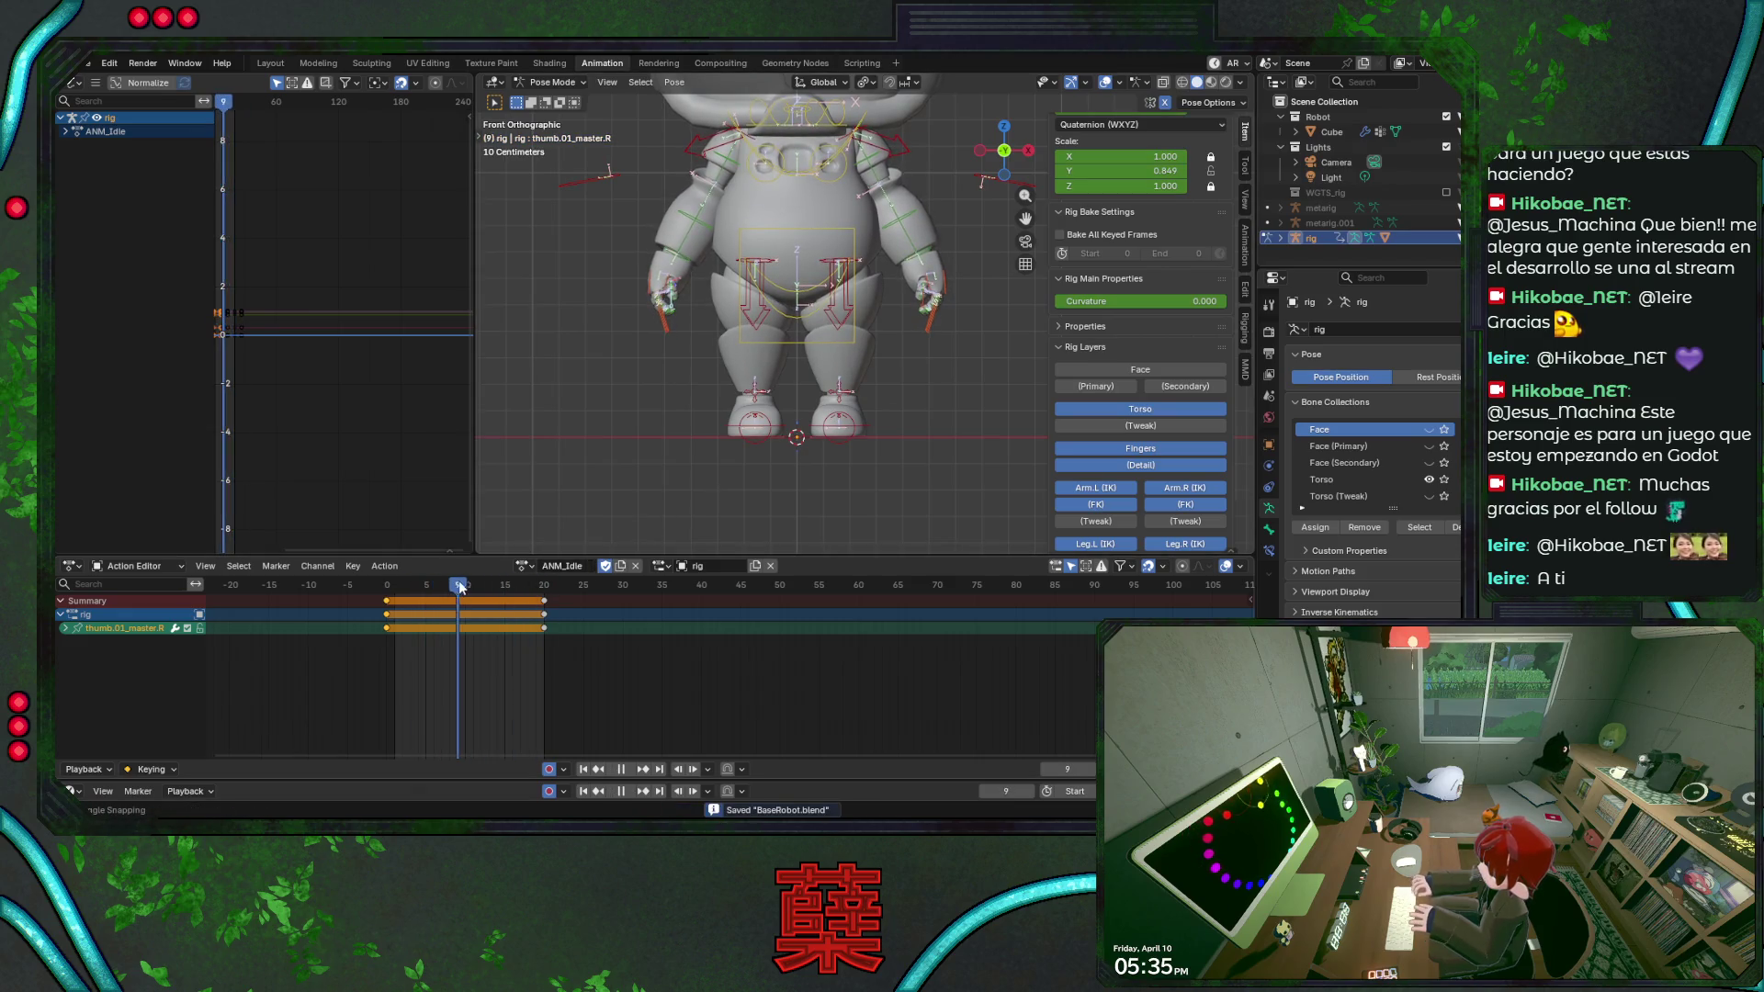
left_click_drag(638, 274, 700, 350)
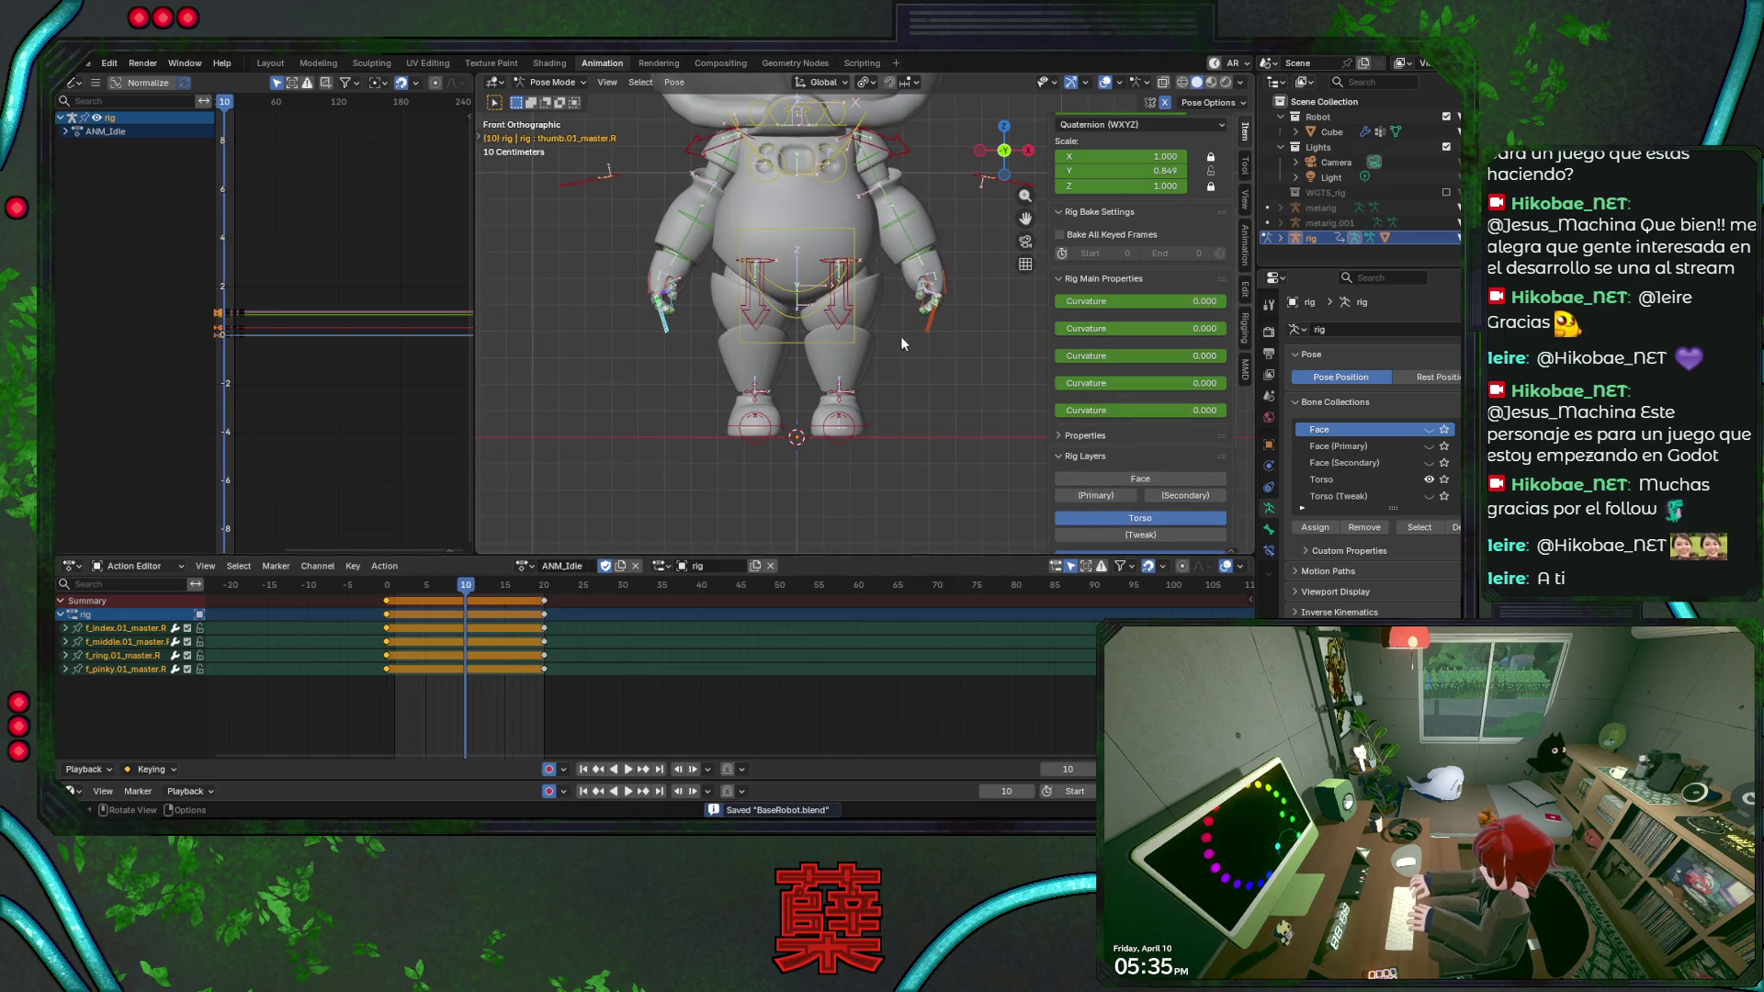
left_click_drag(952, 343, 971, 343, "shift")
middle_click_drag(971, 343, 902, 319)
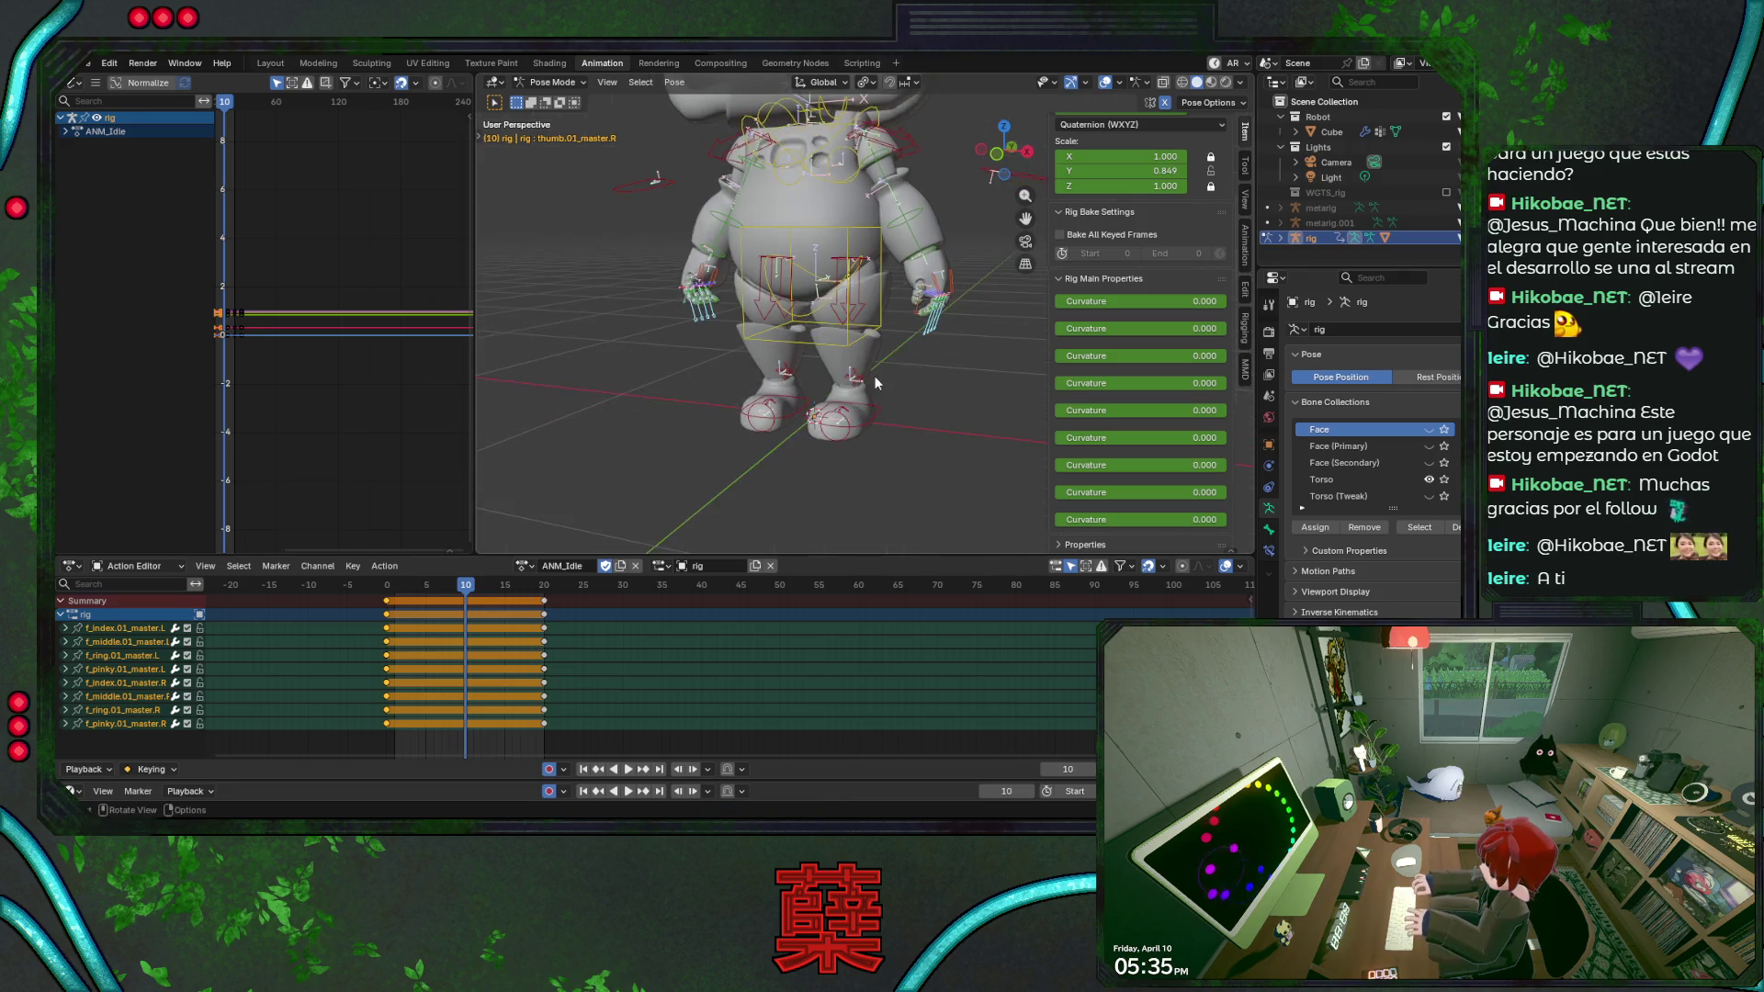
left_click(902, 319, "shift")
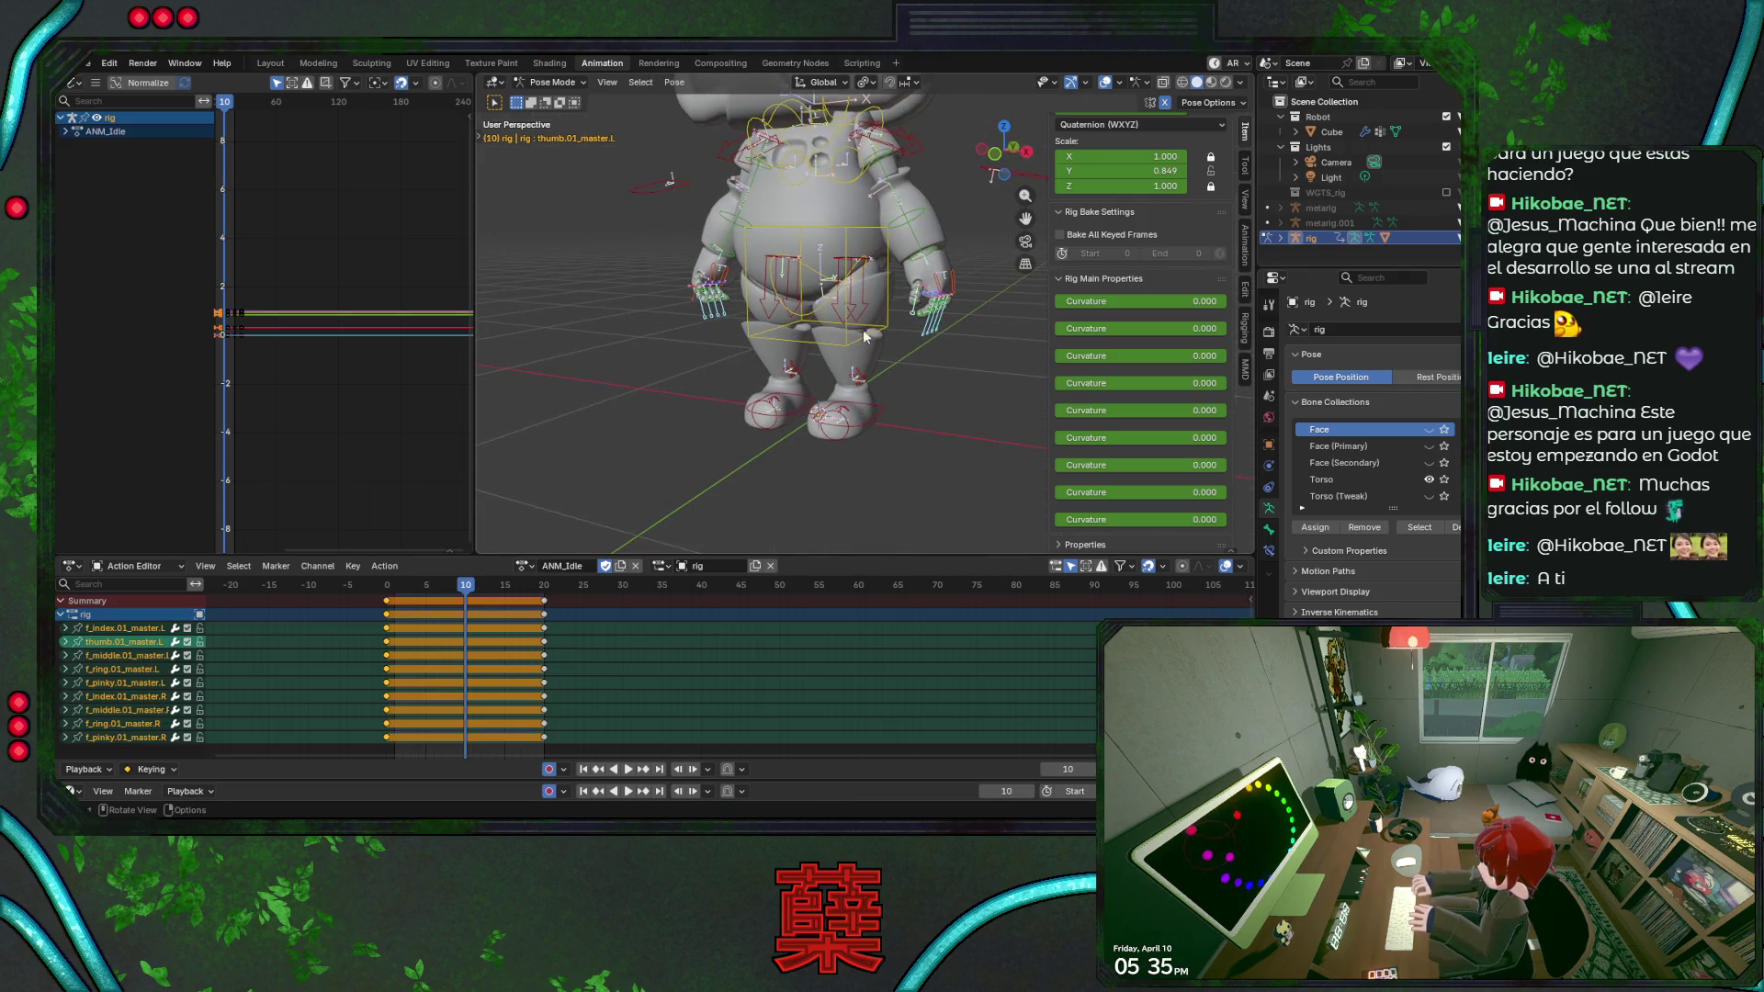
left_click(688, 298, "shift")
key("KP_1")
key("ctrl+s")
Scale the finger controls into a curl keyed at frame 10 of ANM_Idle and save BaseRobot.blend.
key("s")
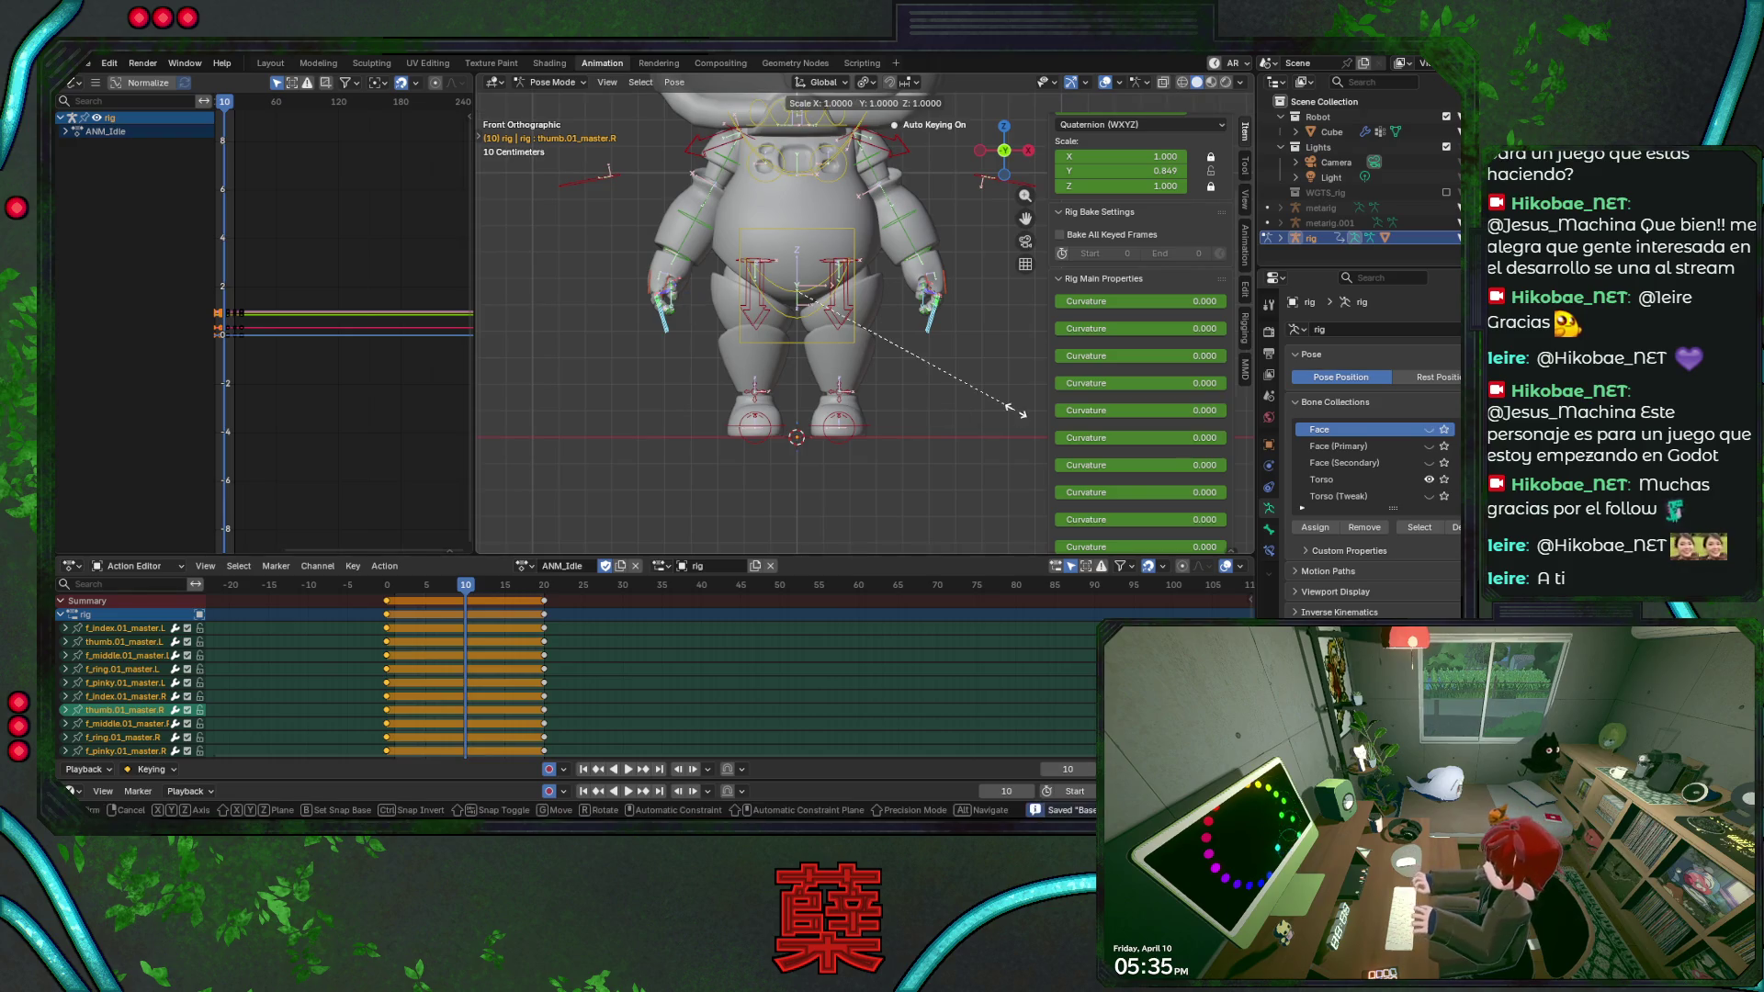
left_click(1018, 421)
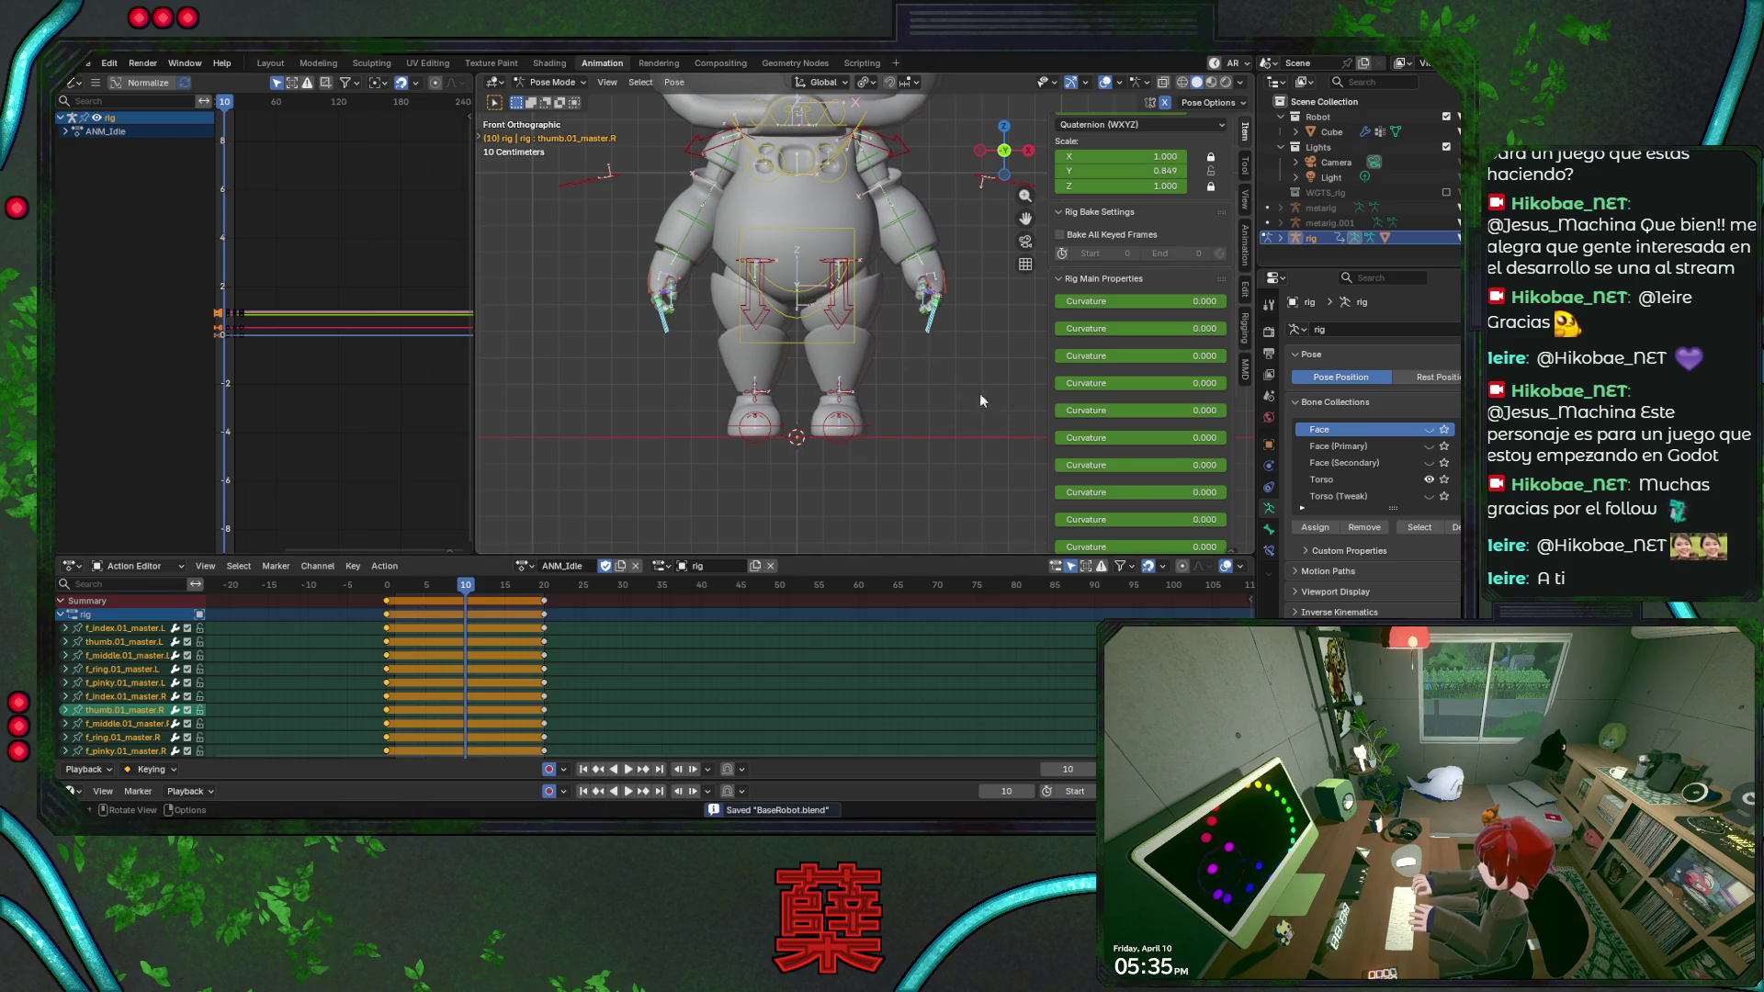
key("s")
left_click(964, 426)
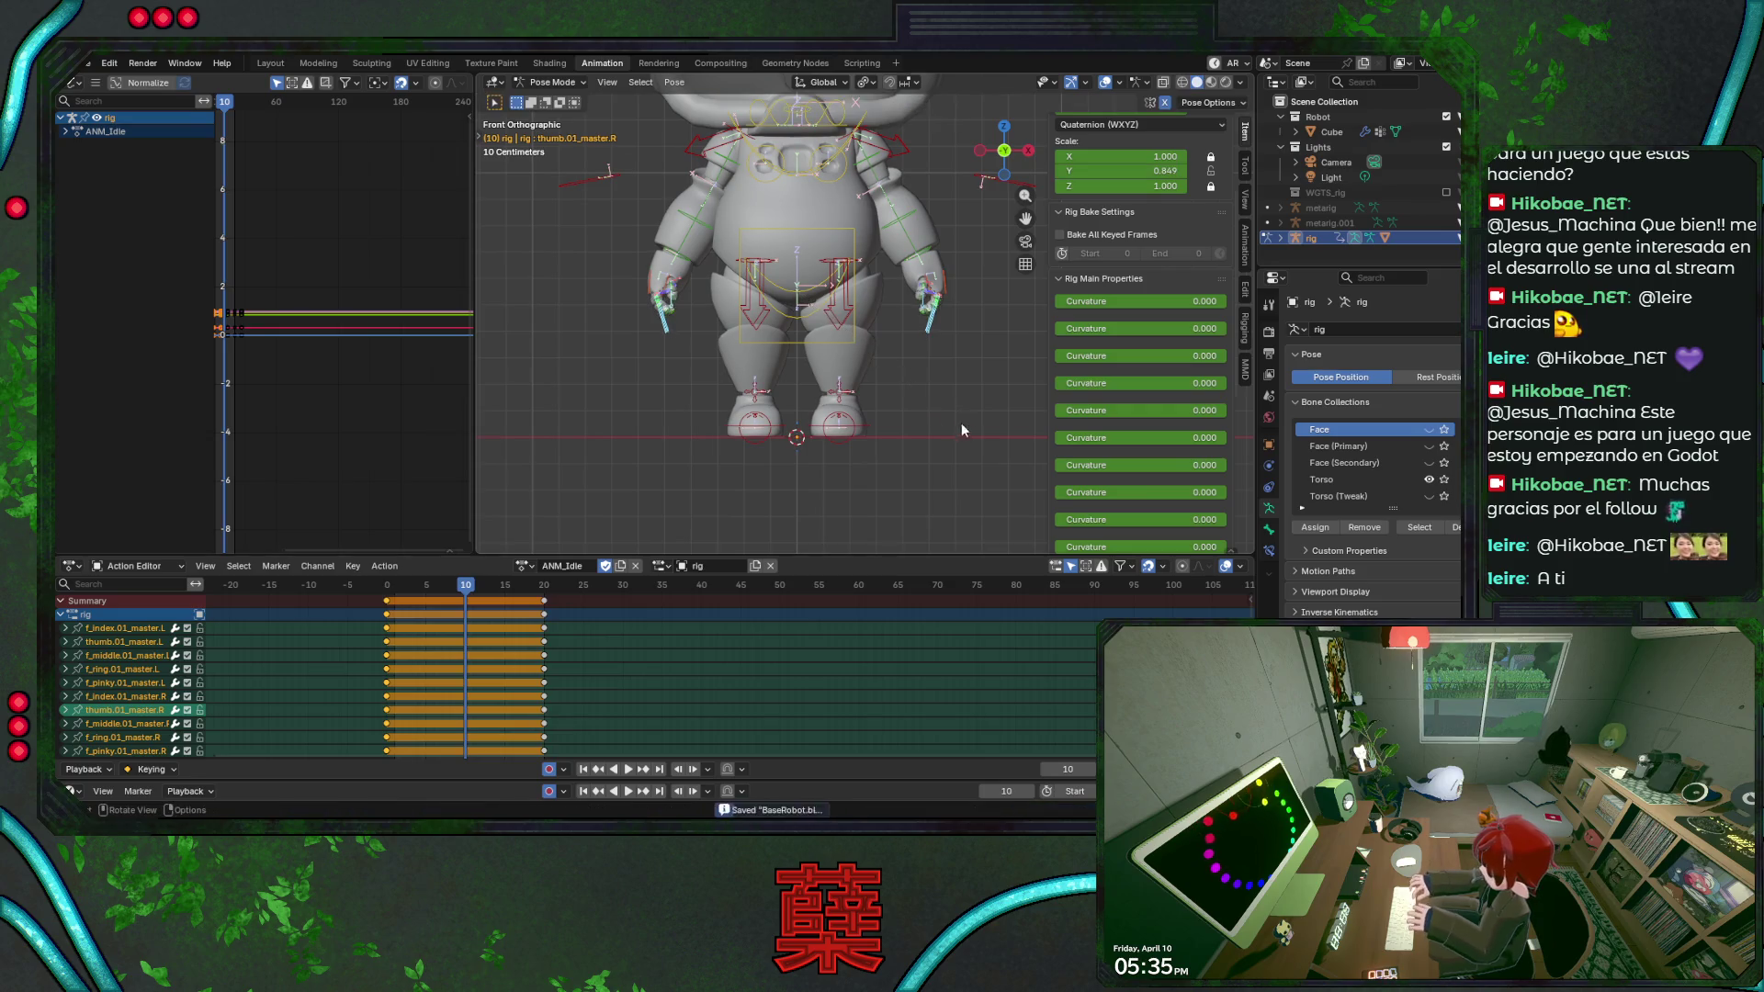
key("space")
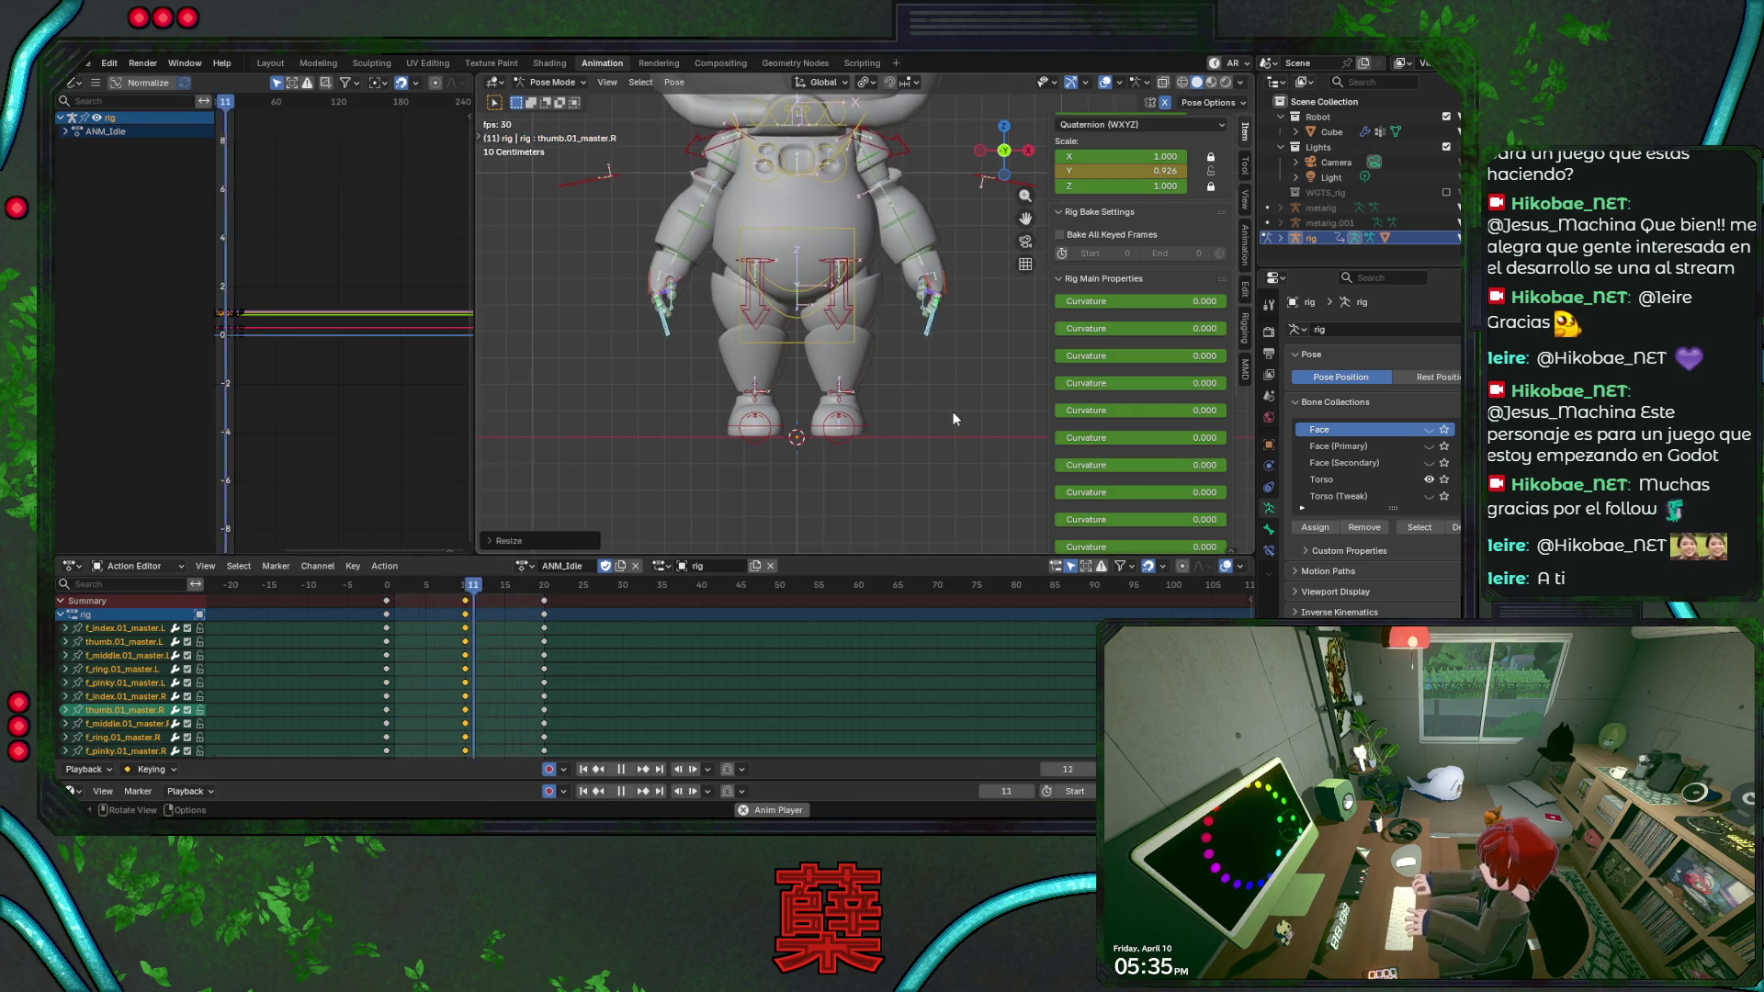
mouse_move(953, 413)
middle_mouse_down()
mouse_move(877, 391)
mouse_move(743, 401)
mouse_move(927, 383)
middle_mouse_up()
key("space")
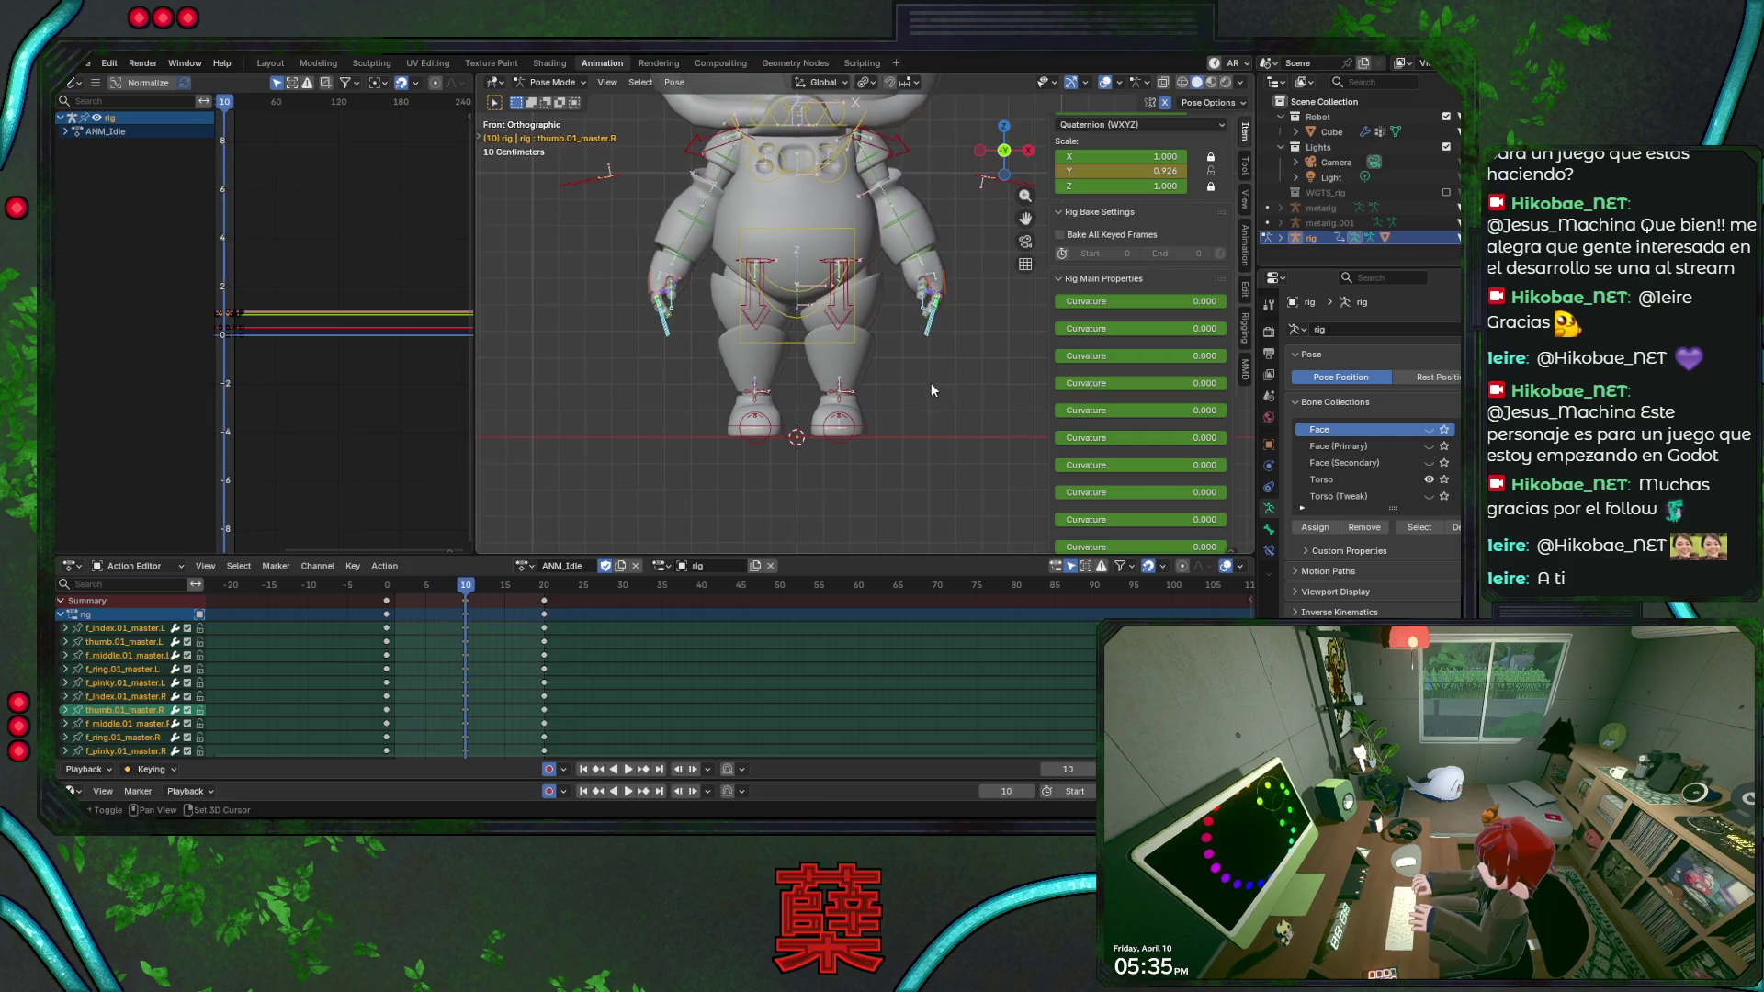
key("ctrl+s")
key("i")
key("space")
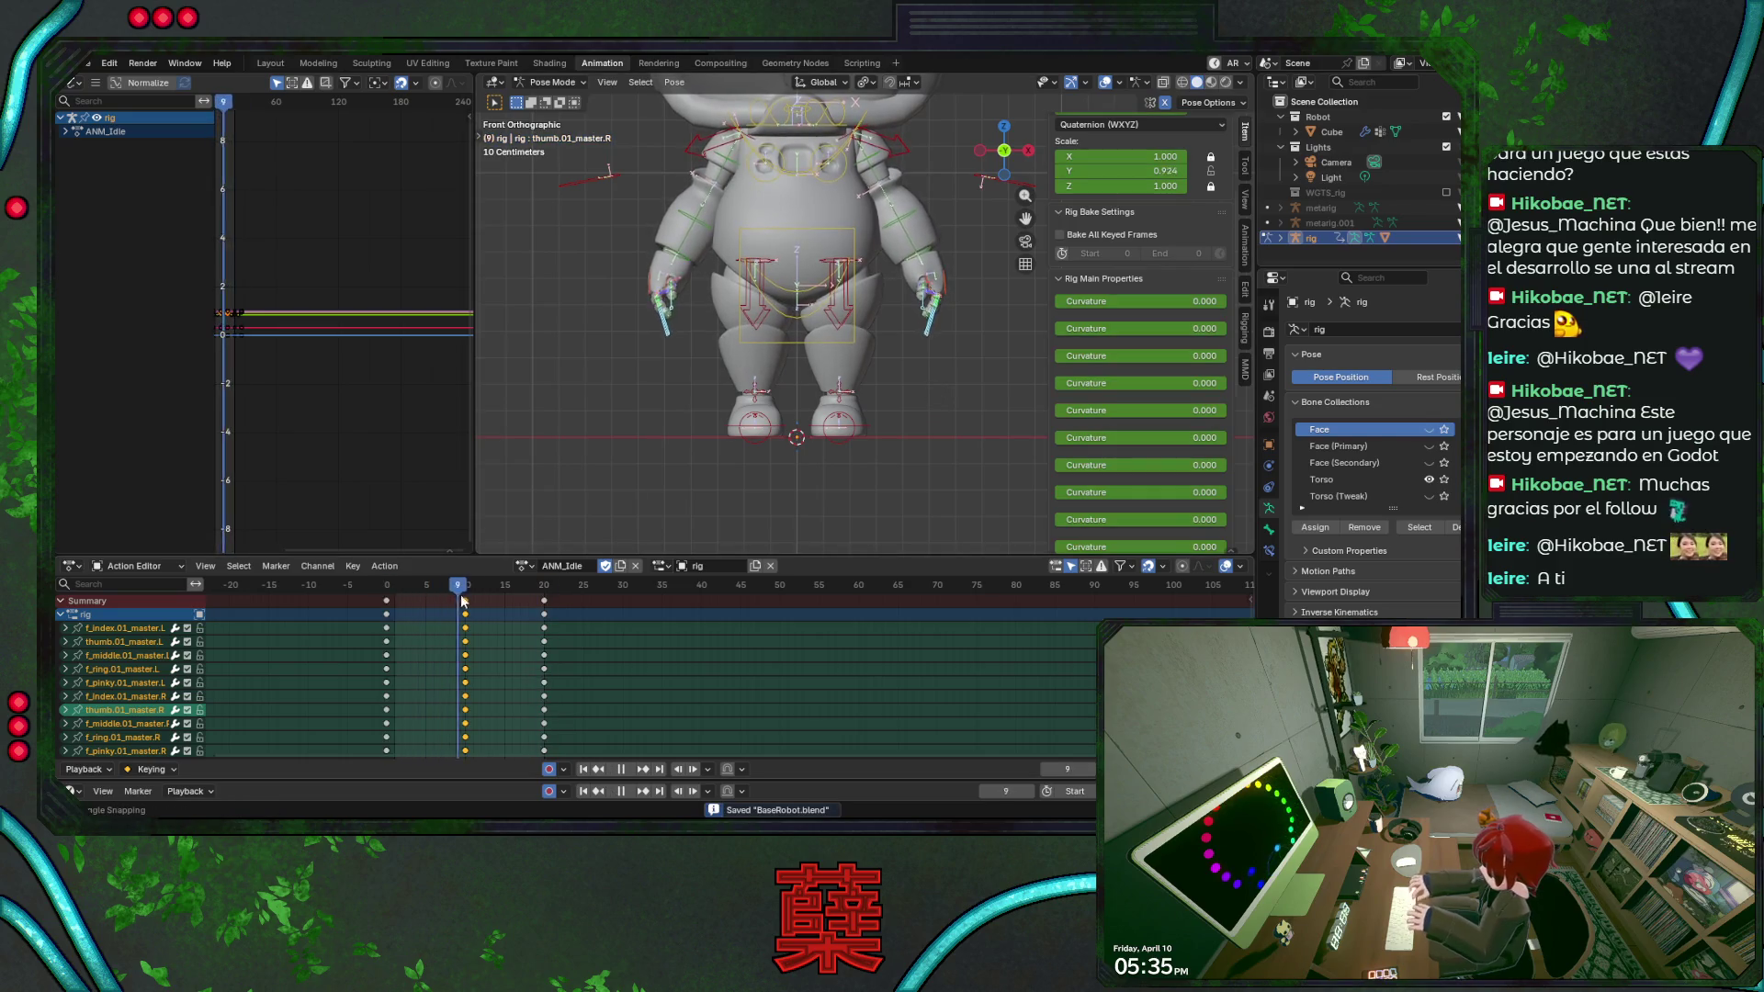
key("space")
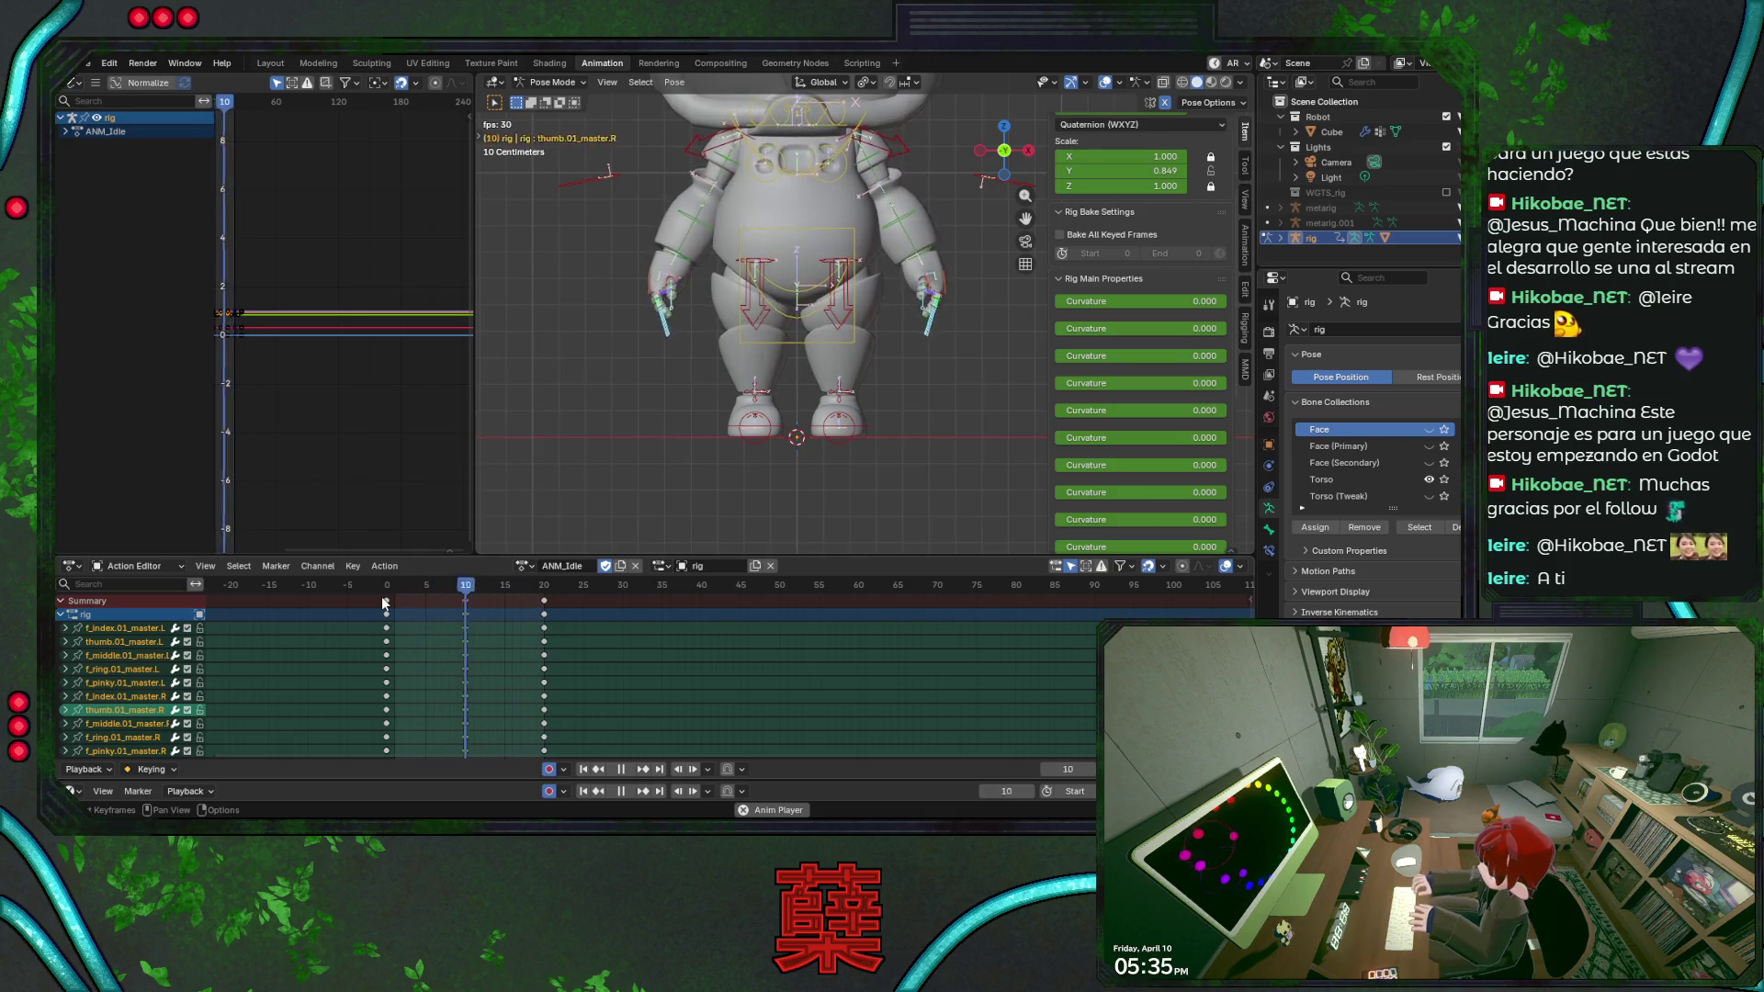
scroll(851, 362, "down", 3)
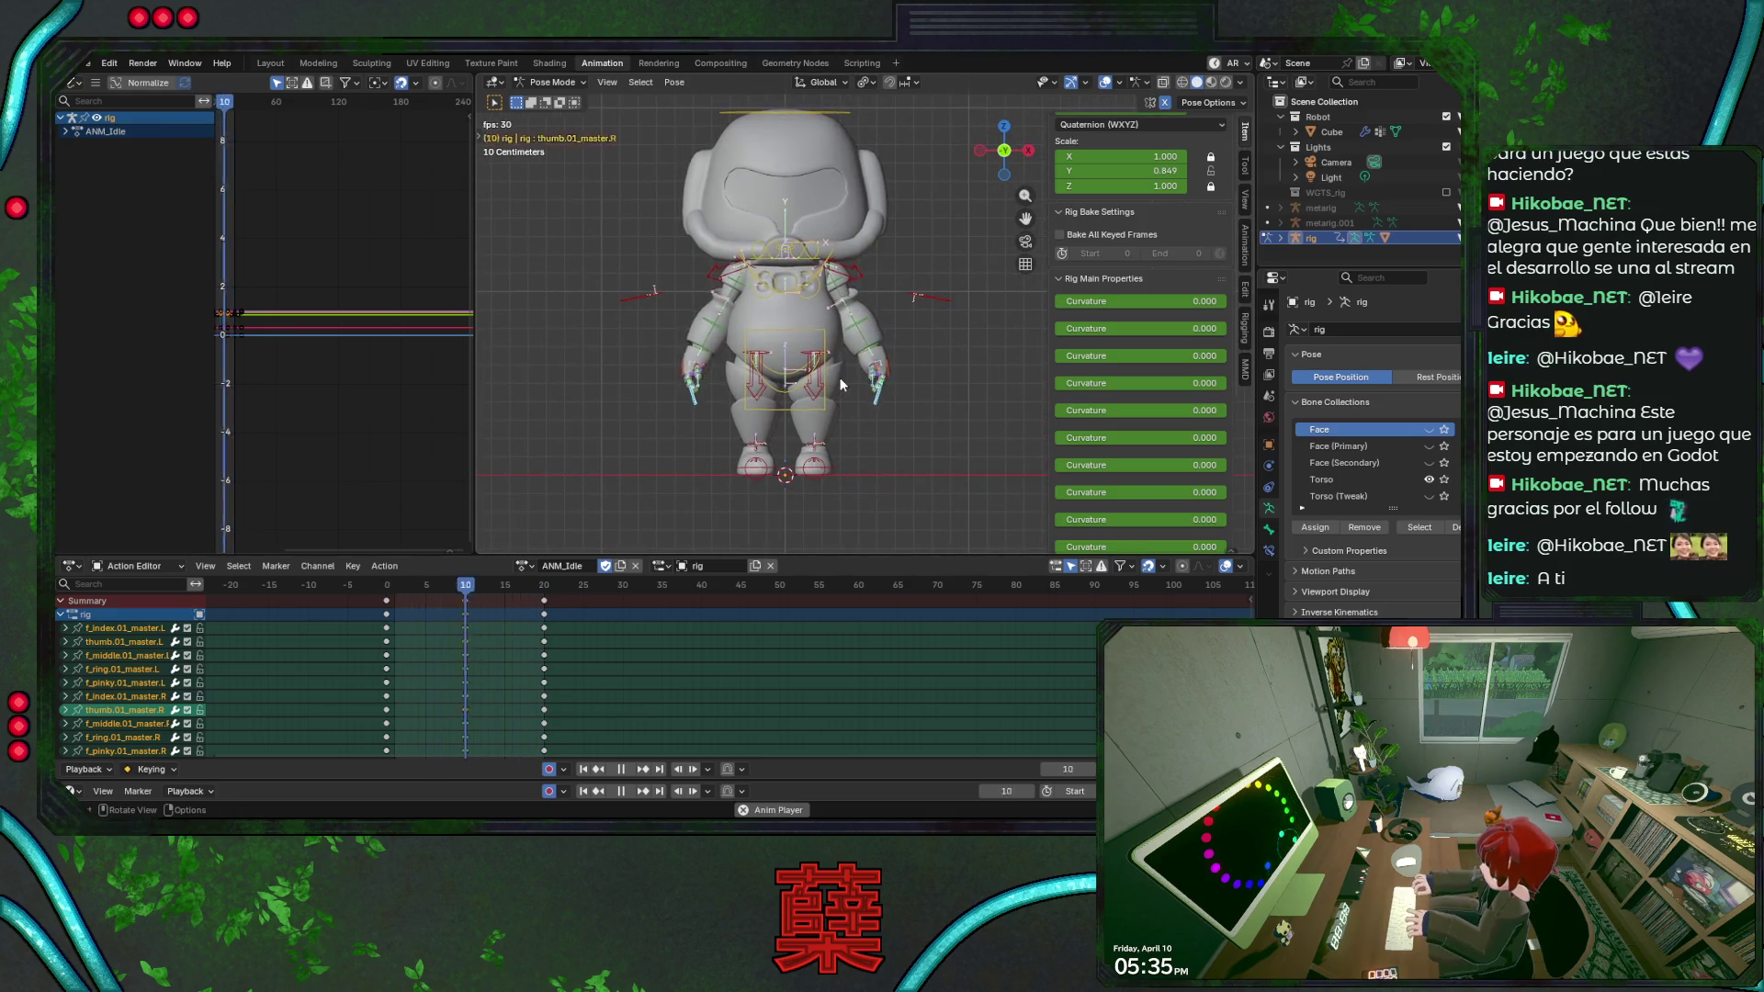
Orbit to the Right Orthographic side view of the robot and return the playhead to frame 0.
middle_click_drag(839, 376, 840, 383)
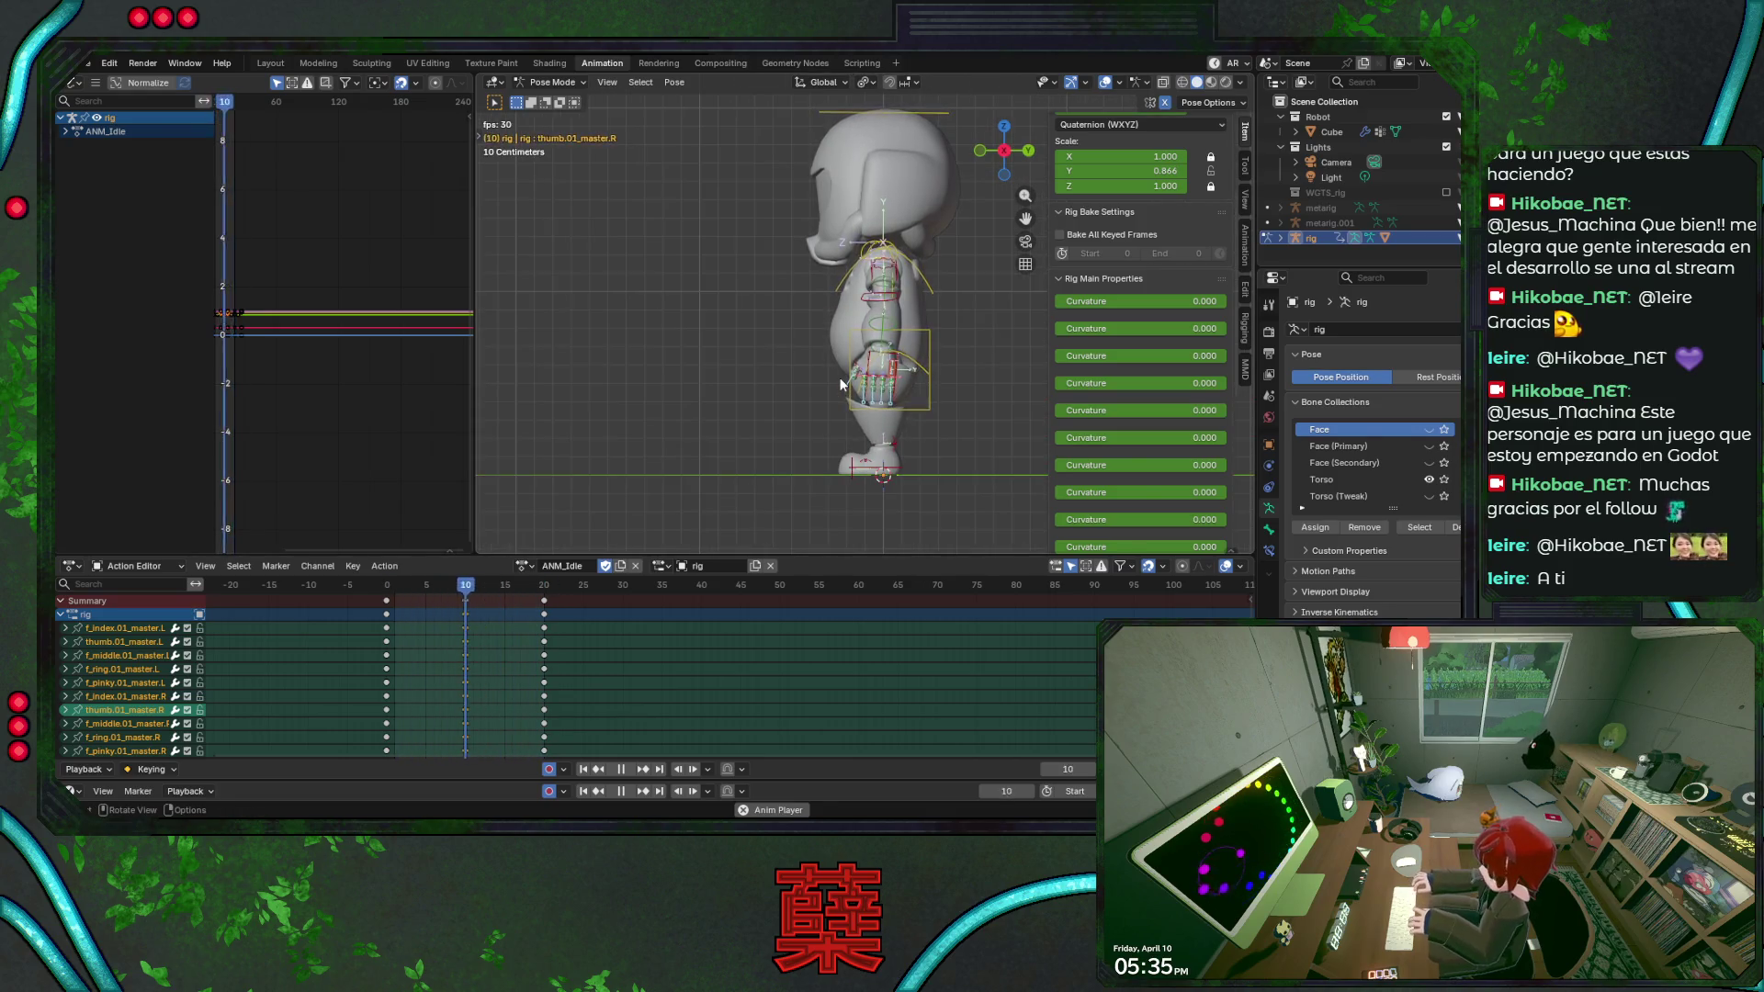
mouse_move(959, 340)
middle_mouse_down()
mouse_move(853, 357)
mouse_move(889, 451)
middle_mouse_up()
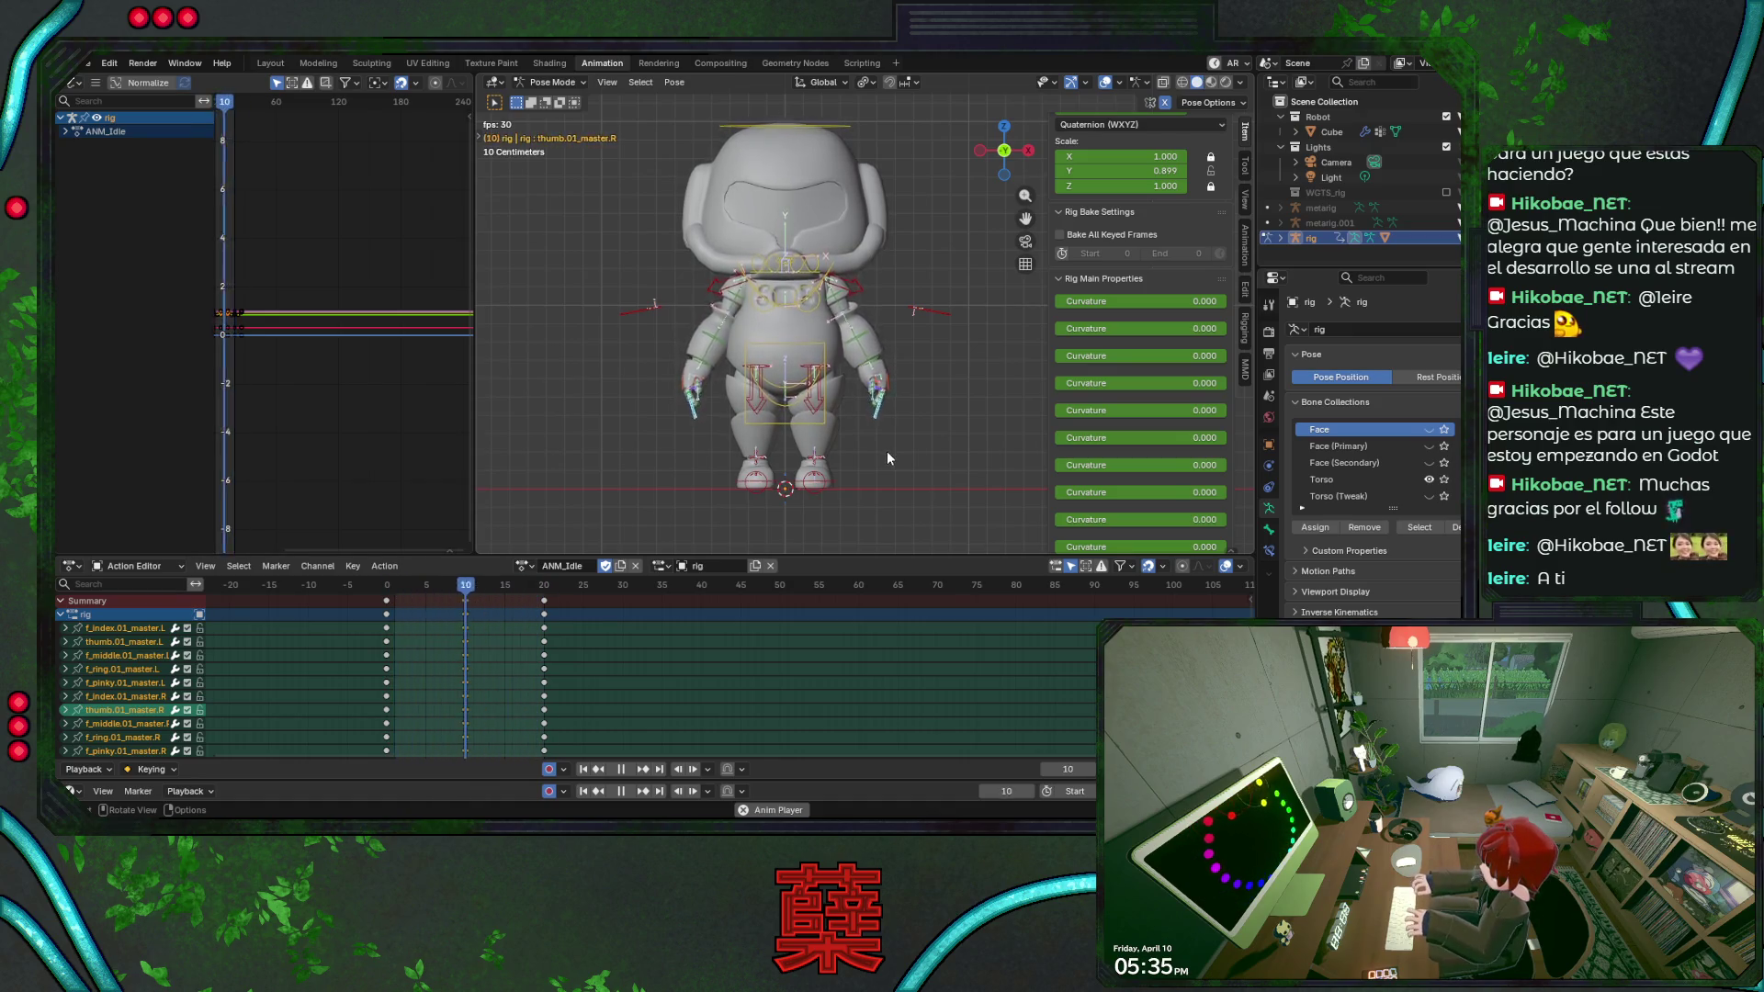
key("KP_3")
scroll(887, 450, "up", 2)
left_click_drag(418, 600, 390, 590)
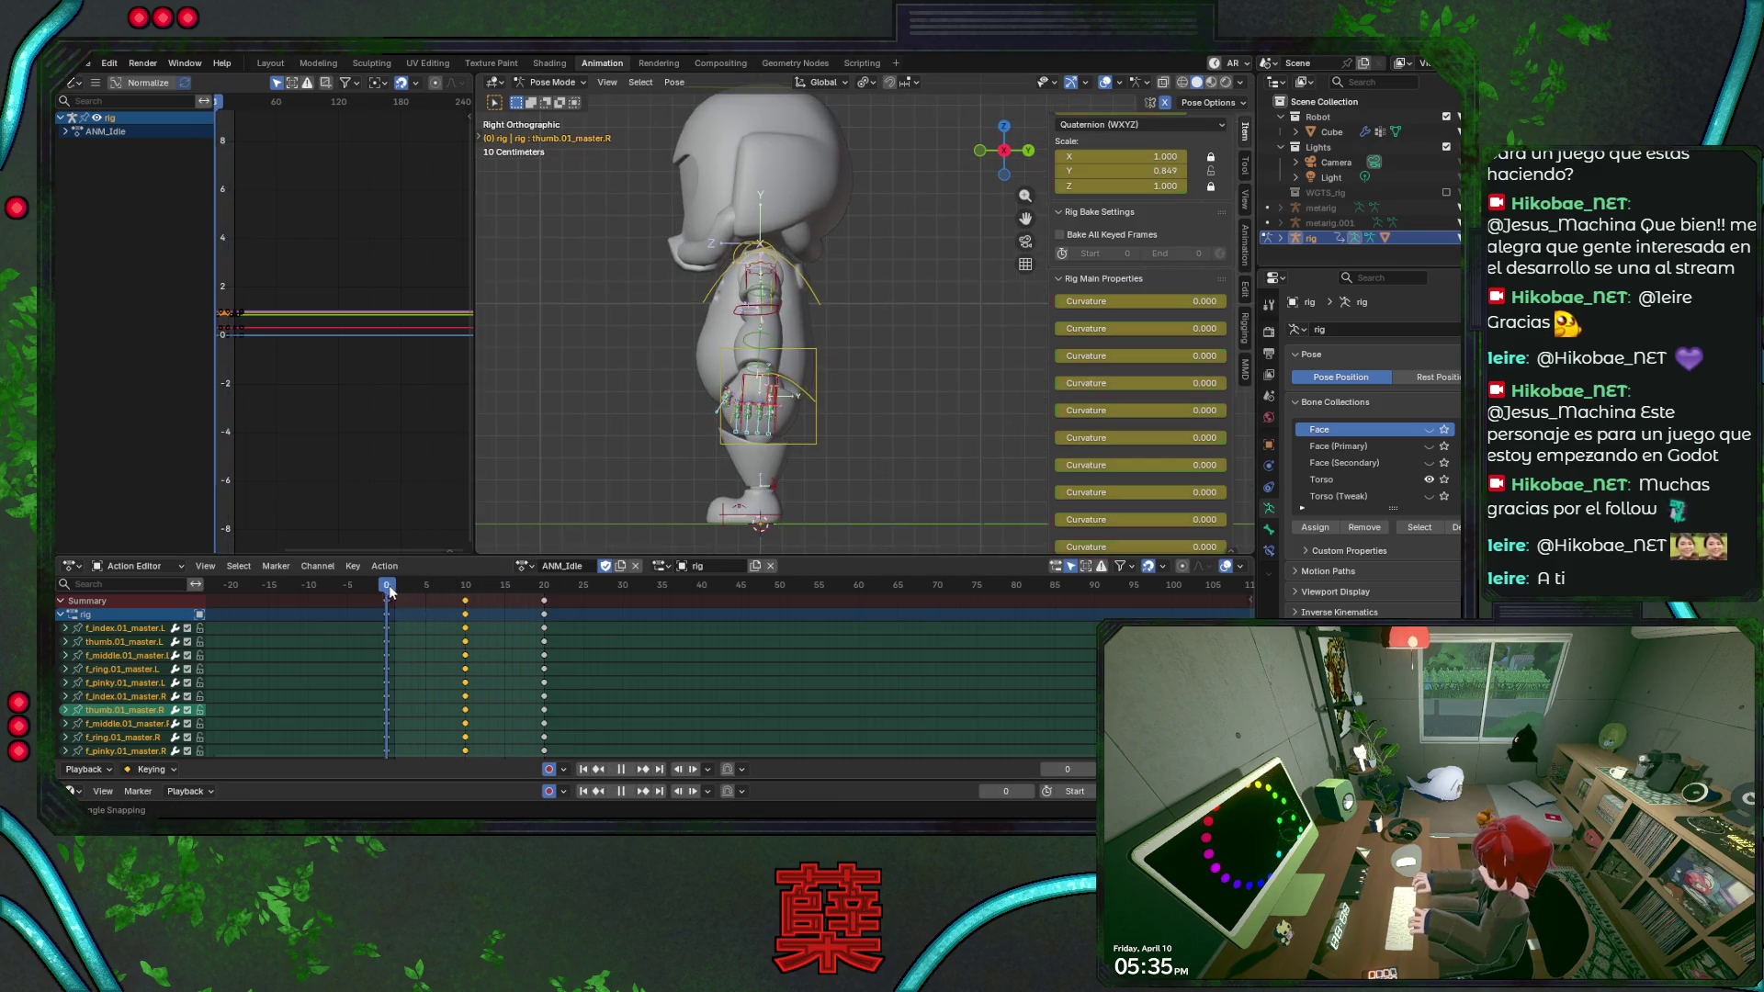
Rotate forearm_fk.L slightly and try an X-axis rotation on the left upper arm before cancelling.
left_click(767, 376)
scroll(799, 365, "up", 3)
key("r")
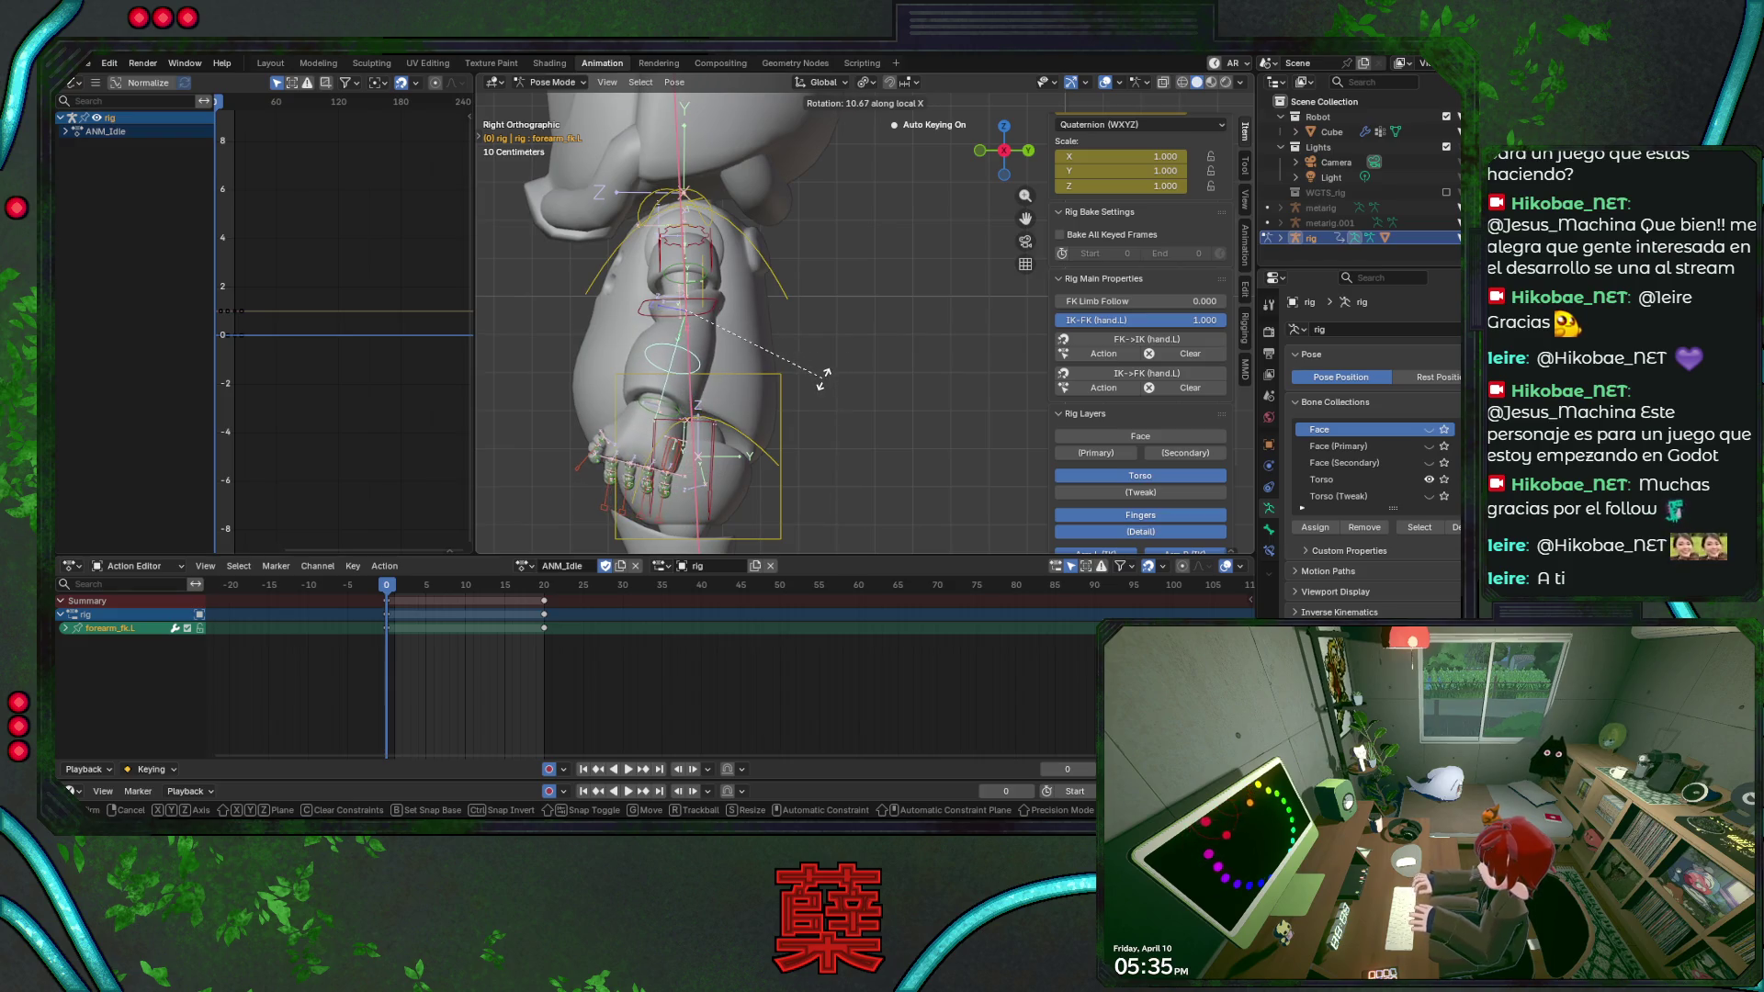
left_click(823, 379)
left_click(663, 286)
key("r")
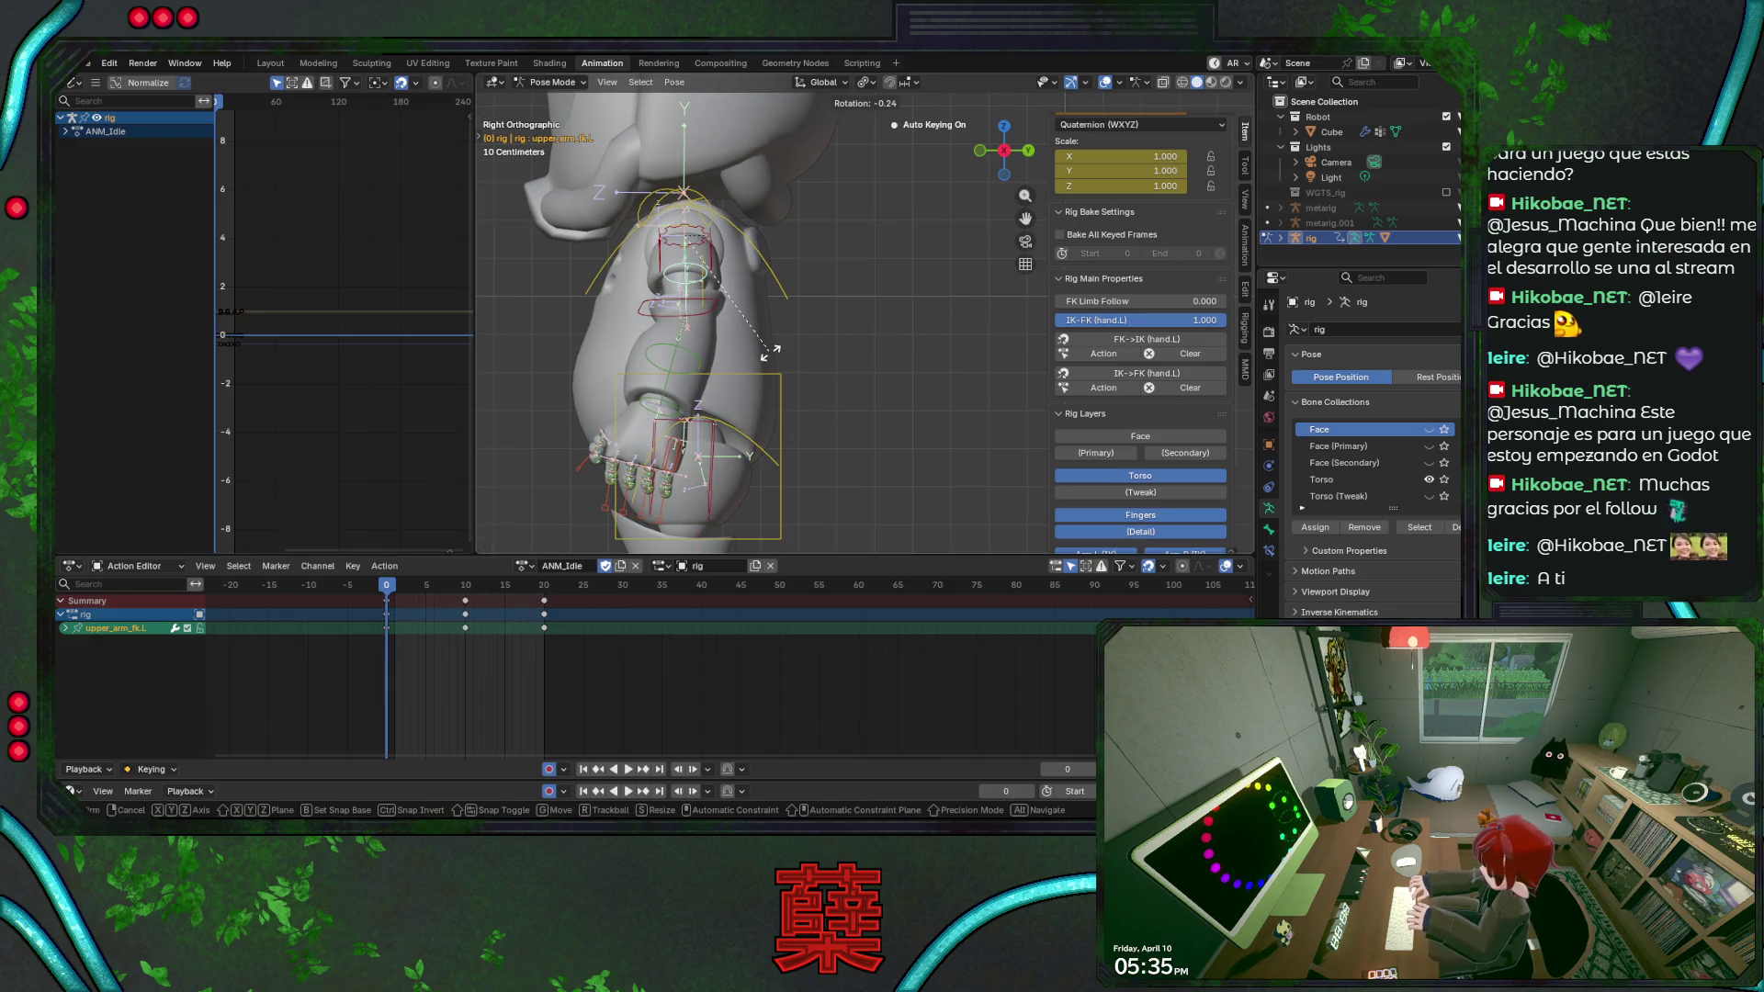
key("x")
key("x")
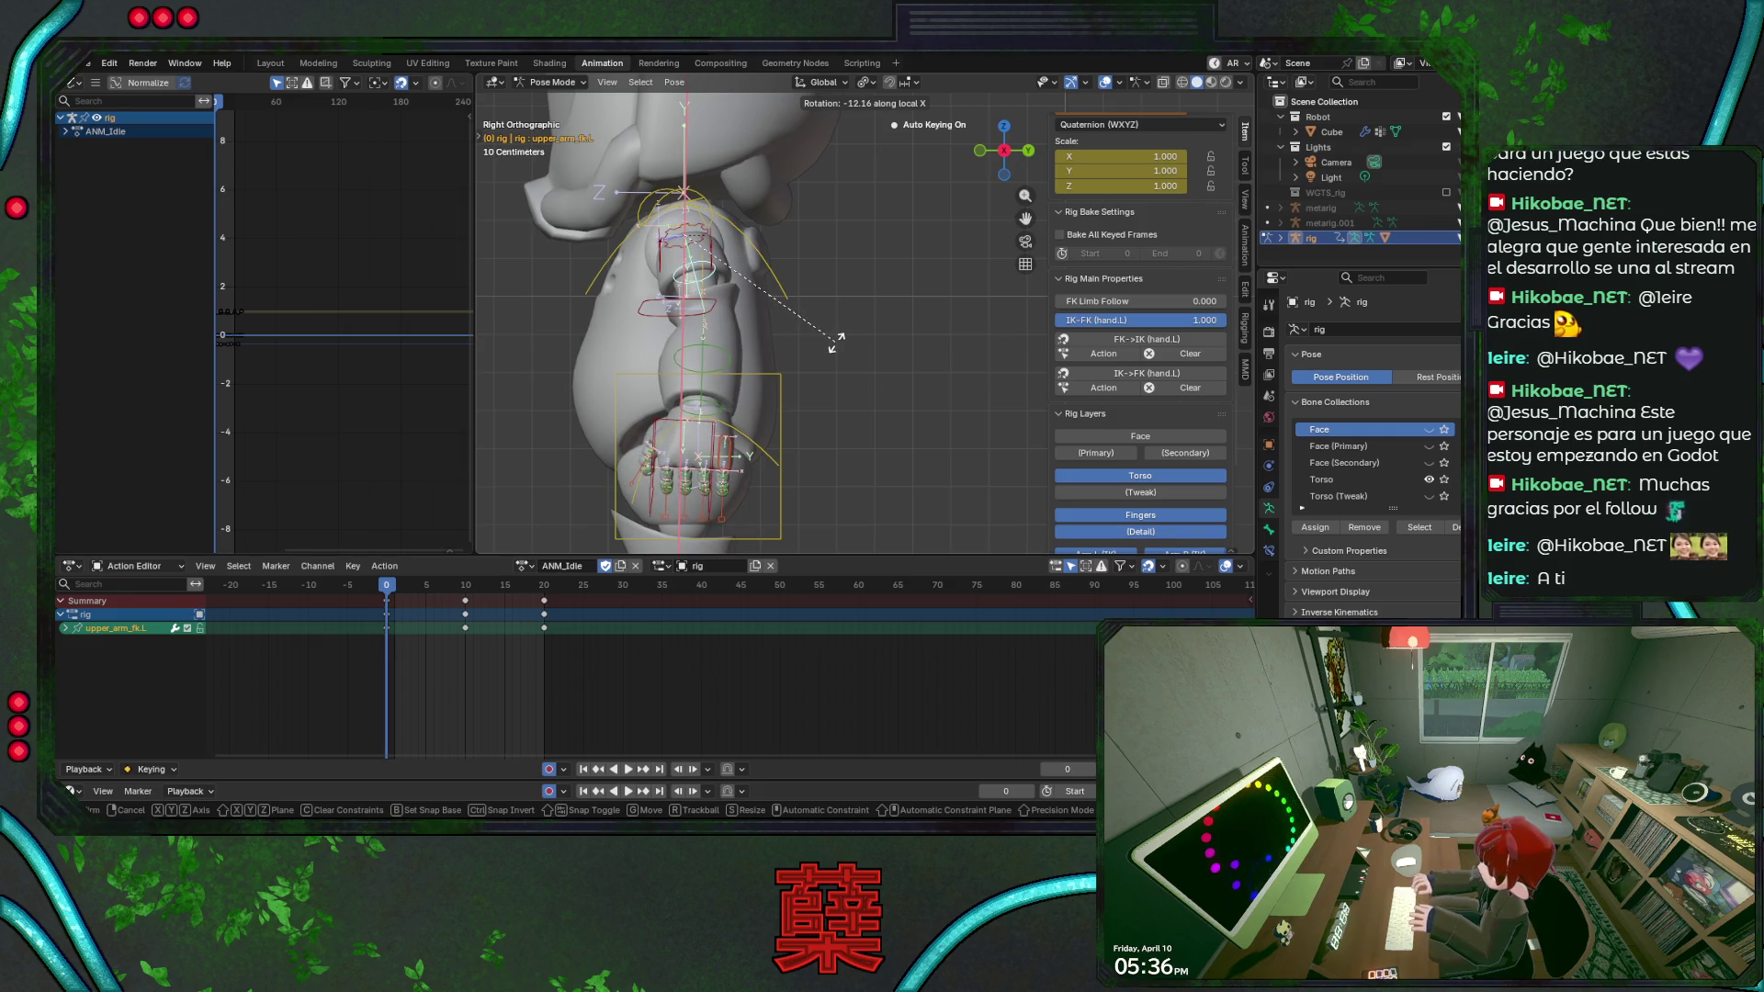
key("Escape")
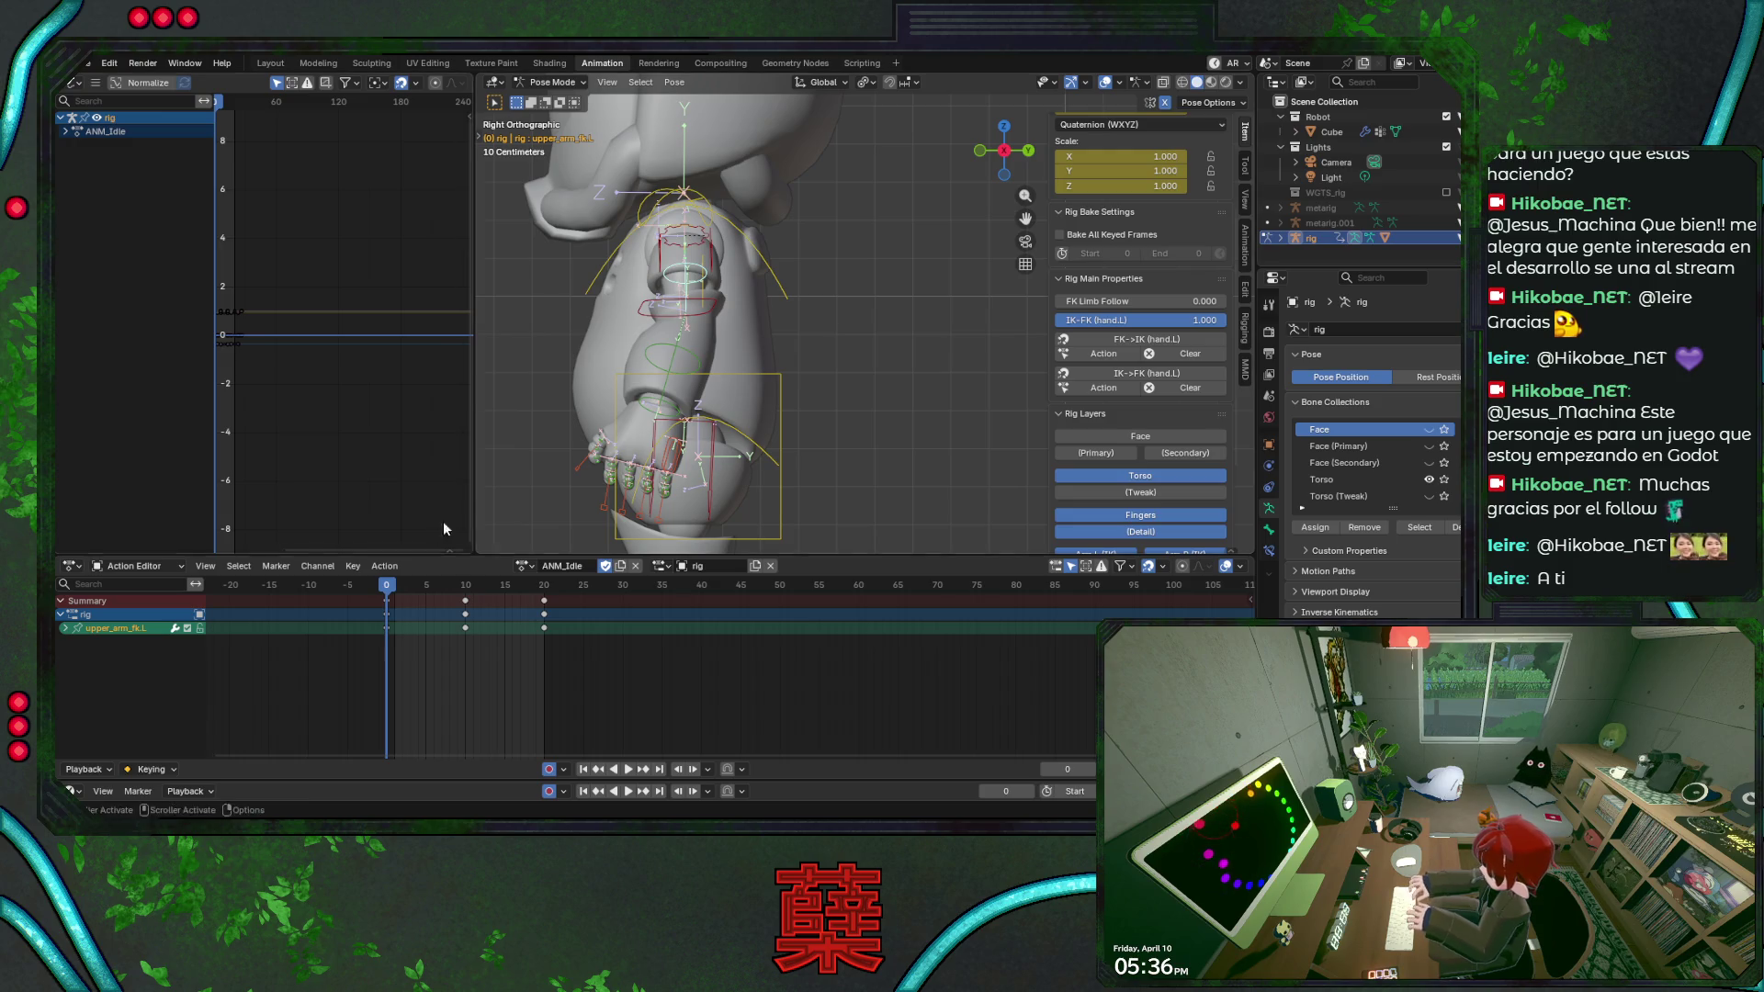
Paste both FK forearms' frame-0 keys at frame 20 in the Action Editor, save and play the loop.
key("shift+z")
left_click(657, 355, "shift")
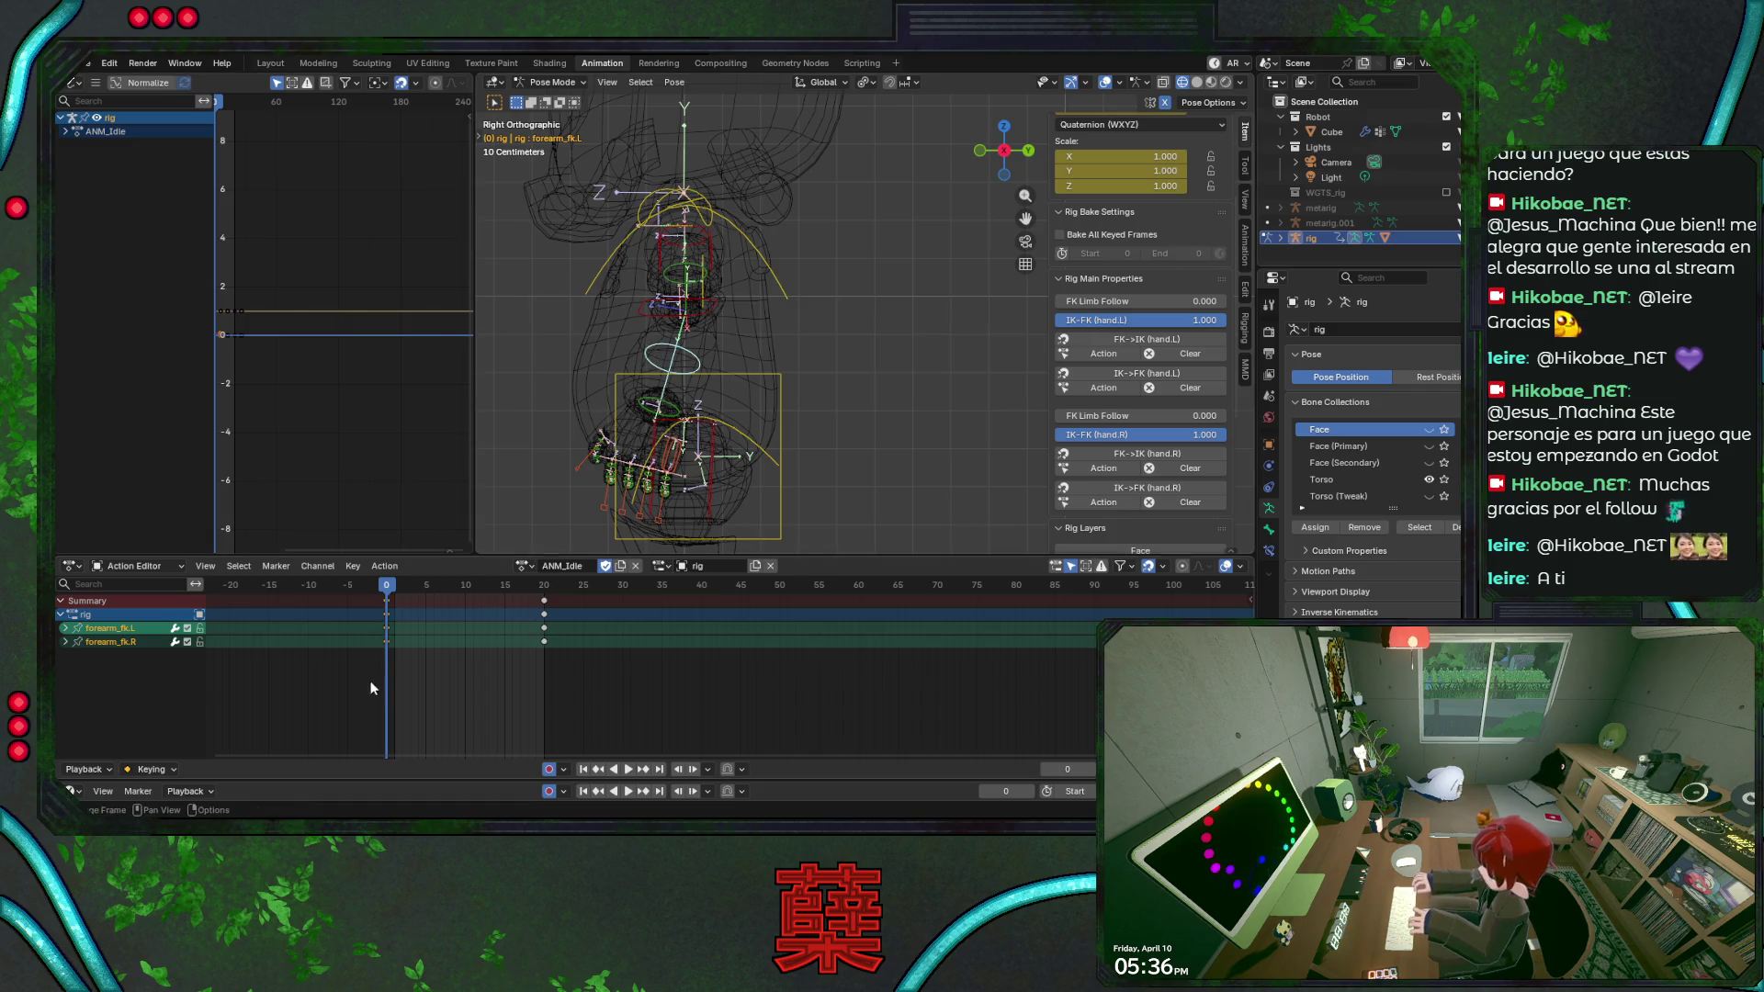
left_click(543, 595)
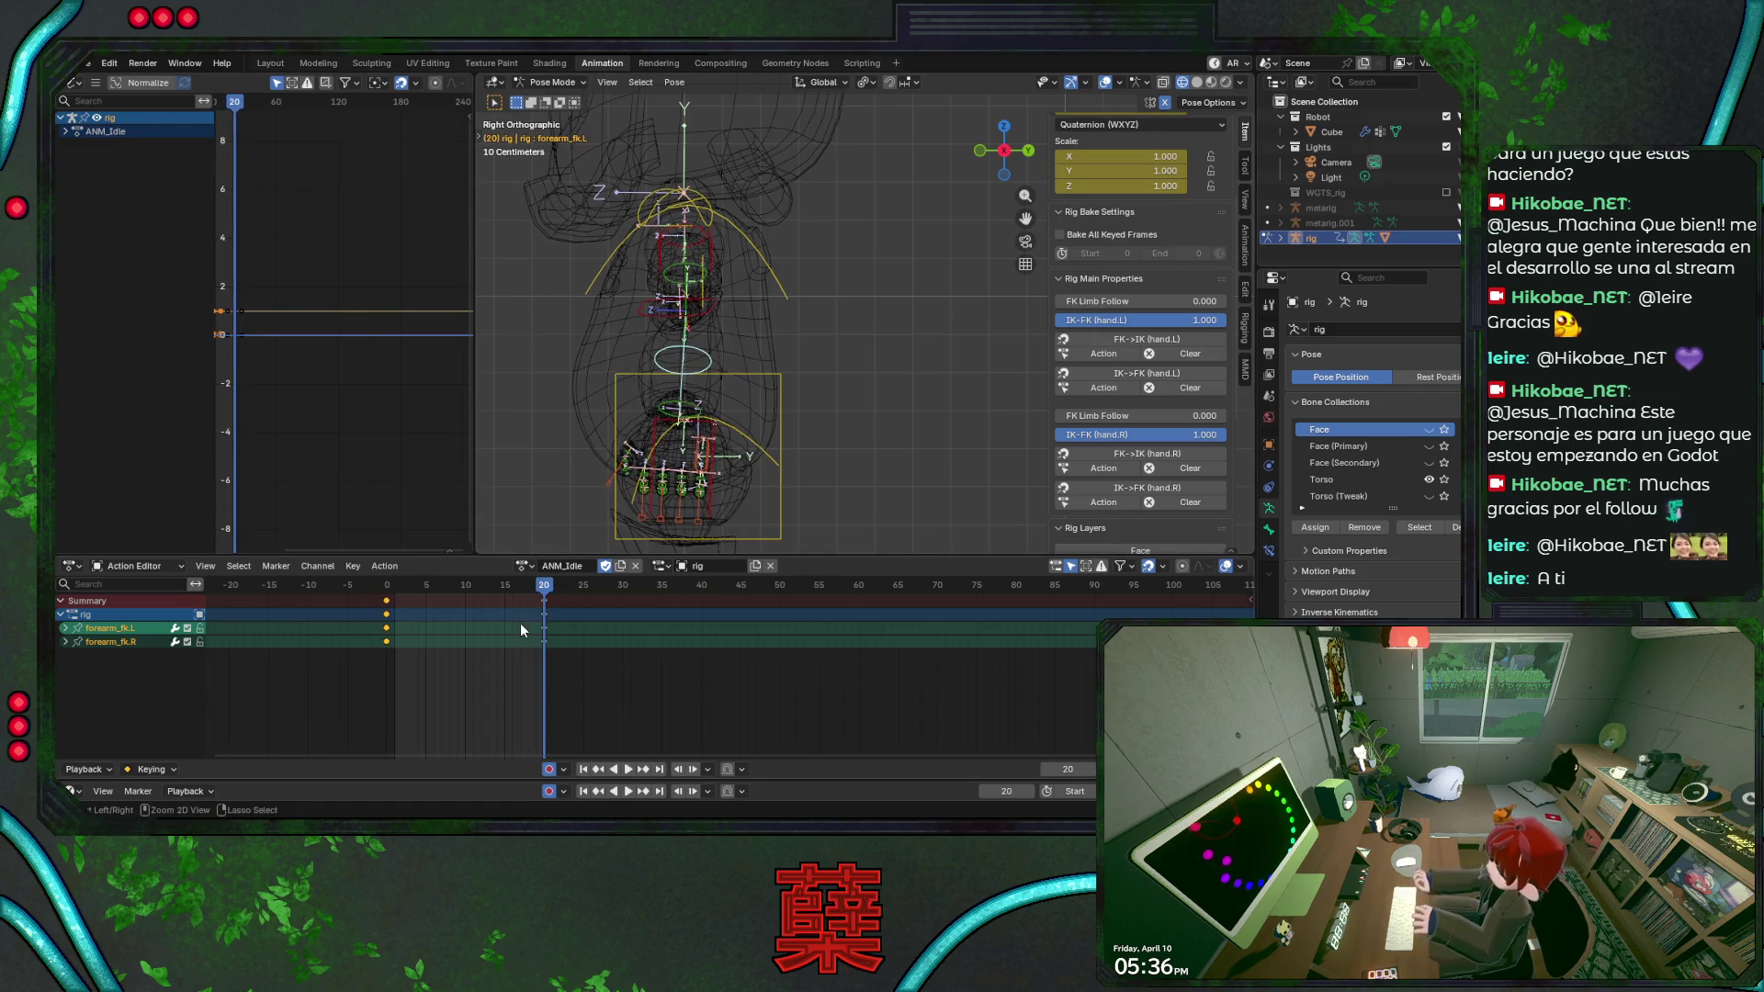
key("ctrl+v")
key("ctrl+s")
key("space")
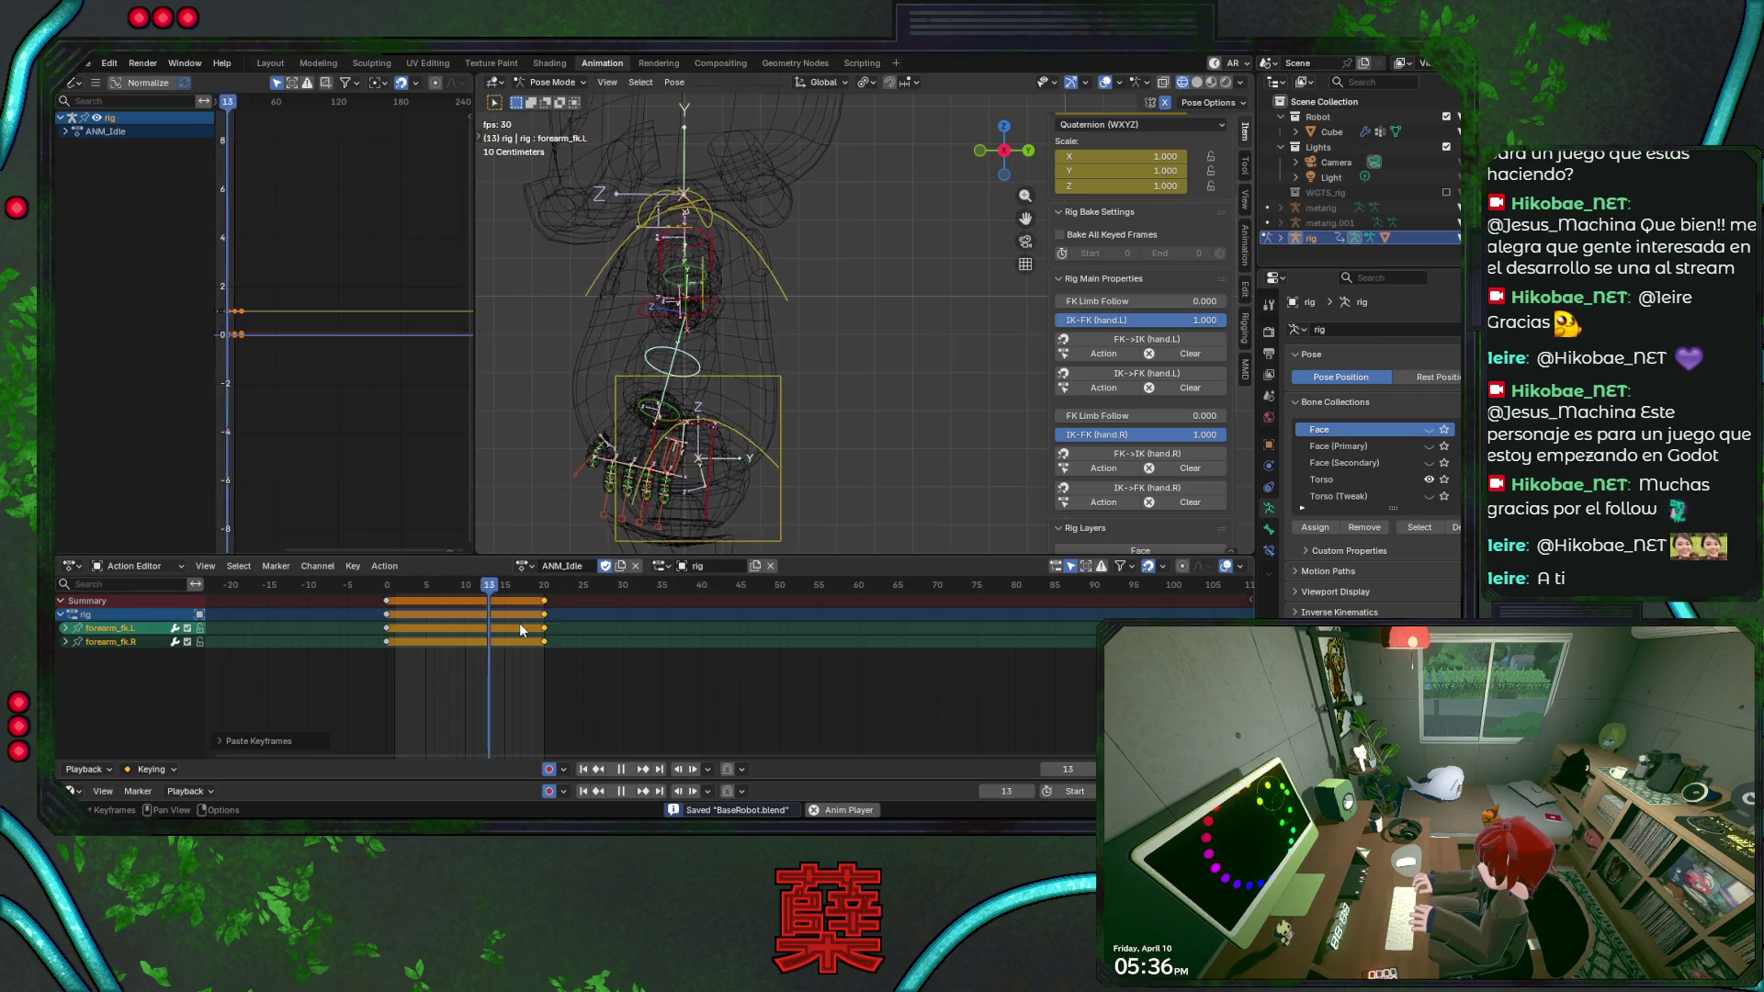
key("shift+z")
scroll(571, 457, "down", 4)
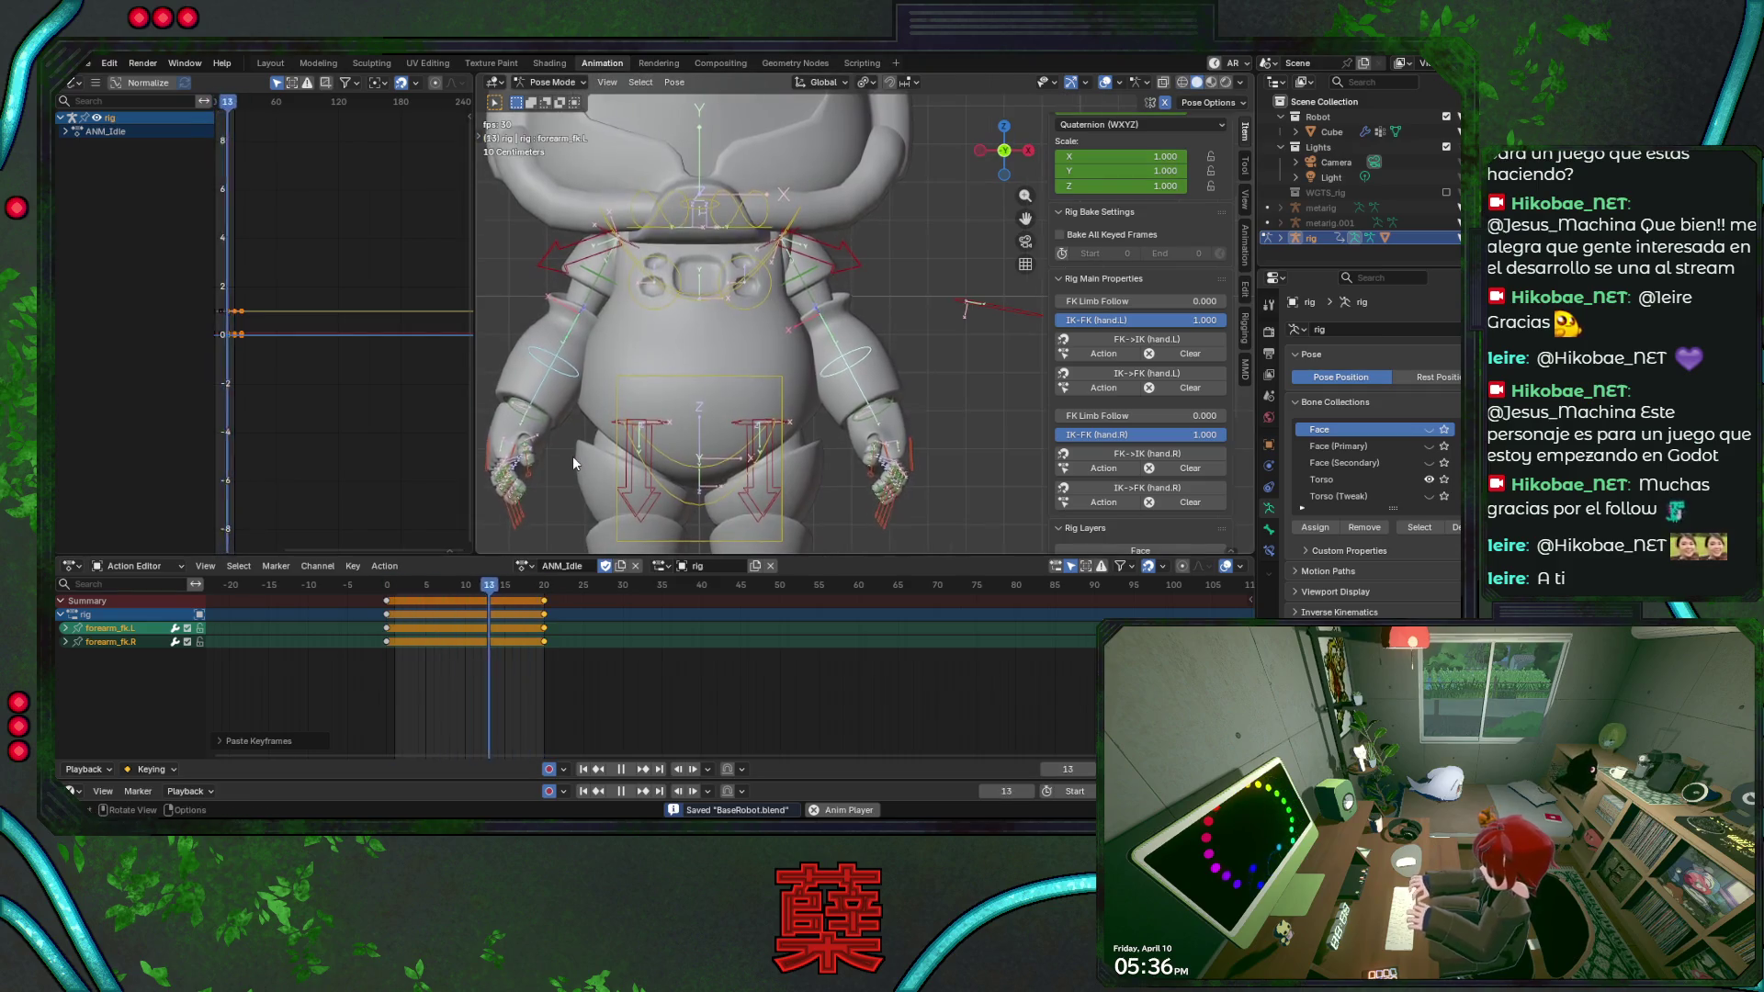
key("KP_Decimal")
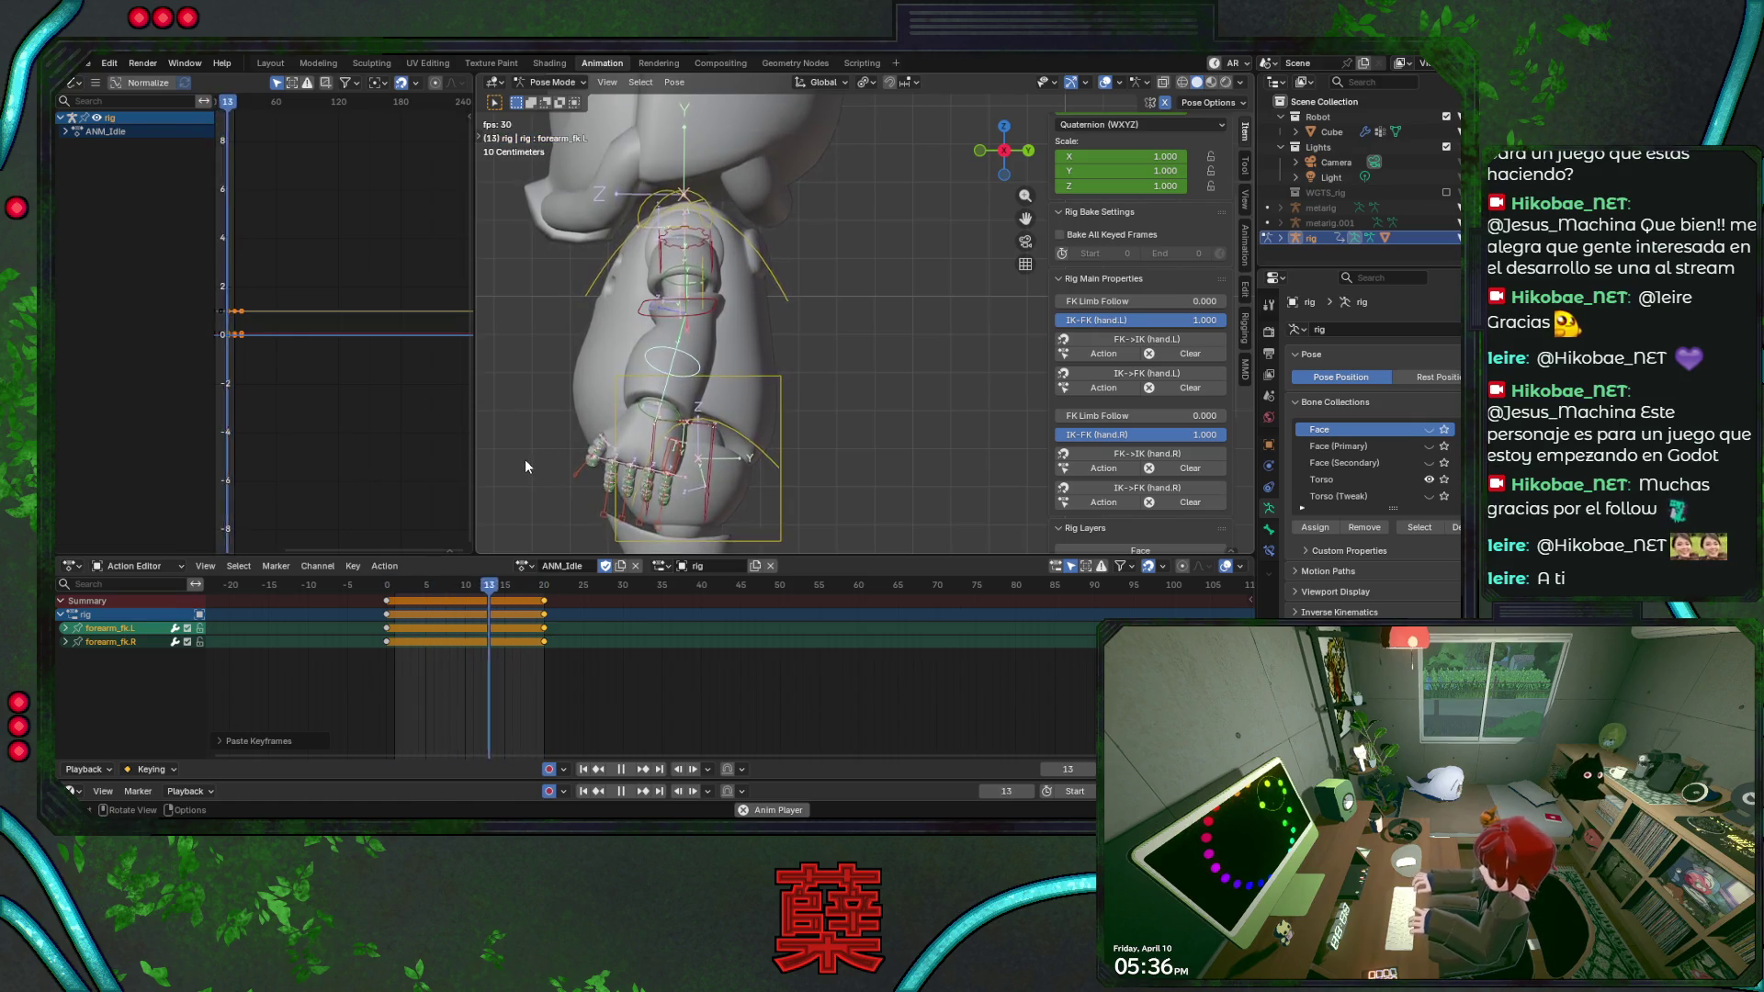
key("space")
left_click_drag(428, 585, 387, 590)
Test X-axis rotations on the left FK upper arm at frames 0 and 10, cancelling each, then replay from frame 0.
left_click(607, 281)
key("r")
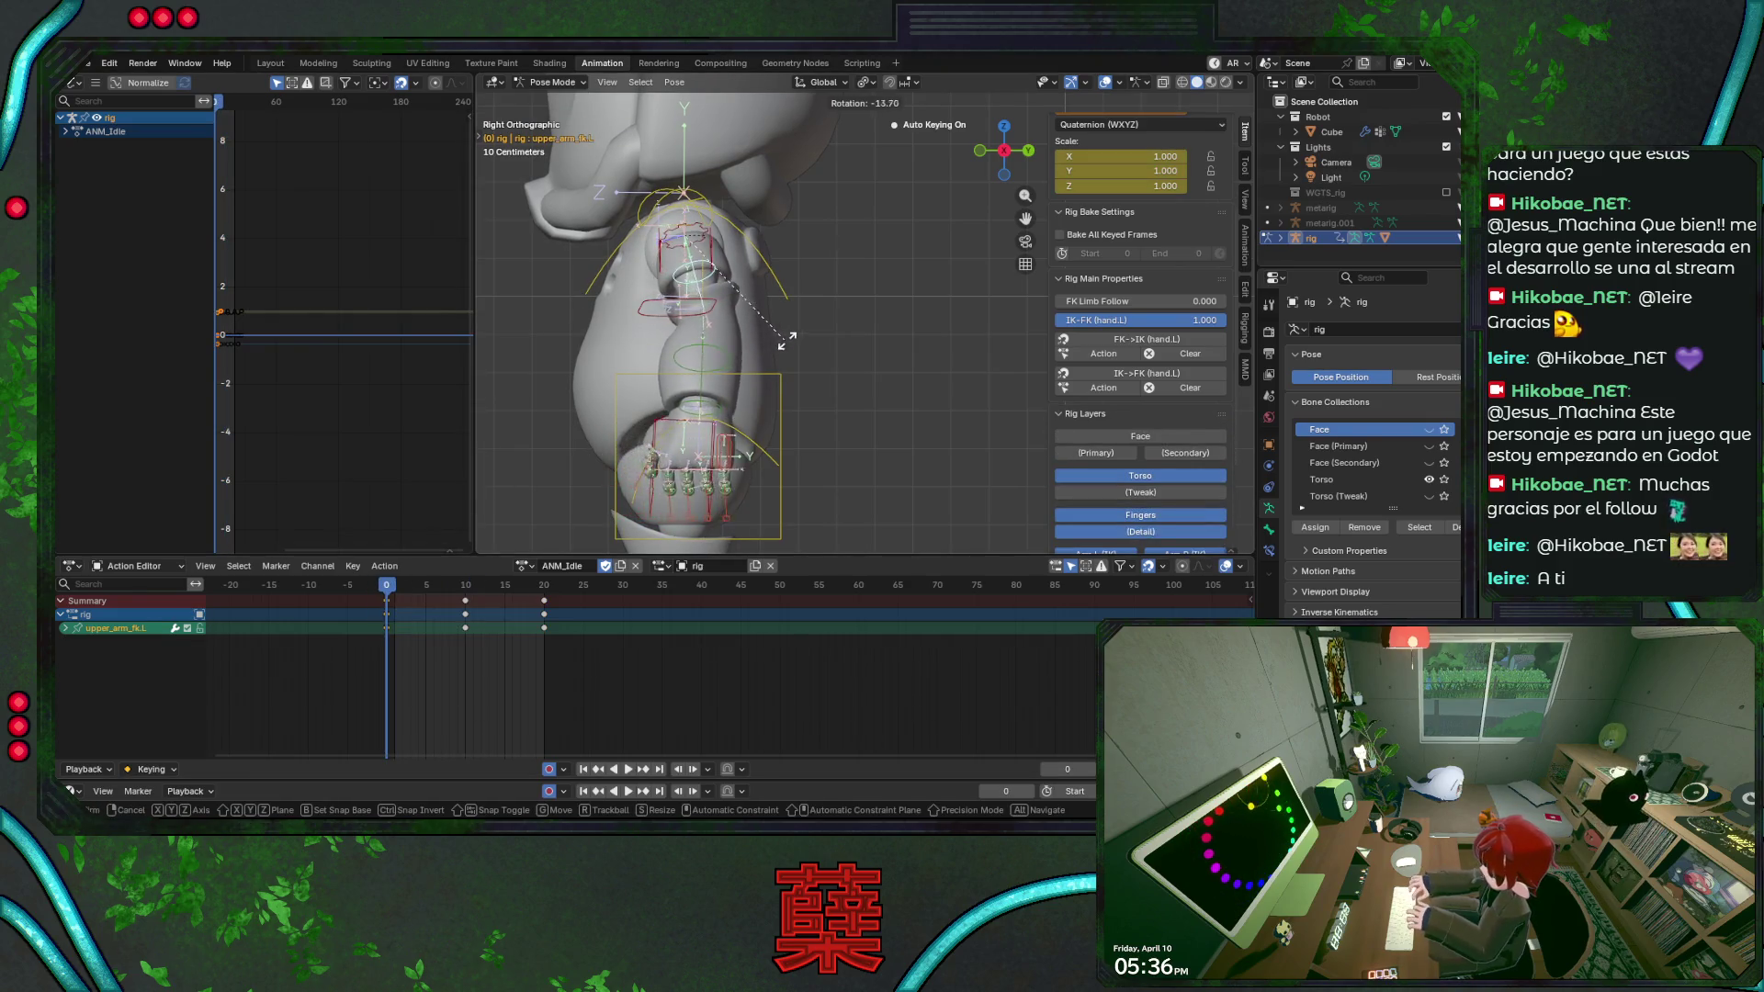
key("Escape")
key("r")
key("x")
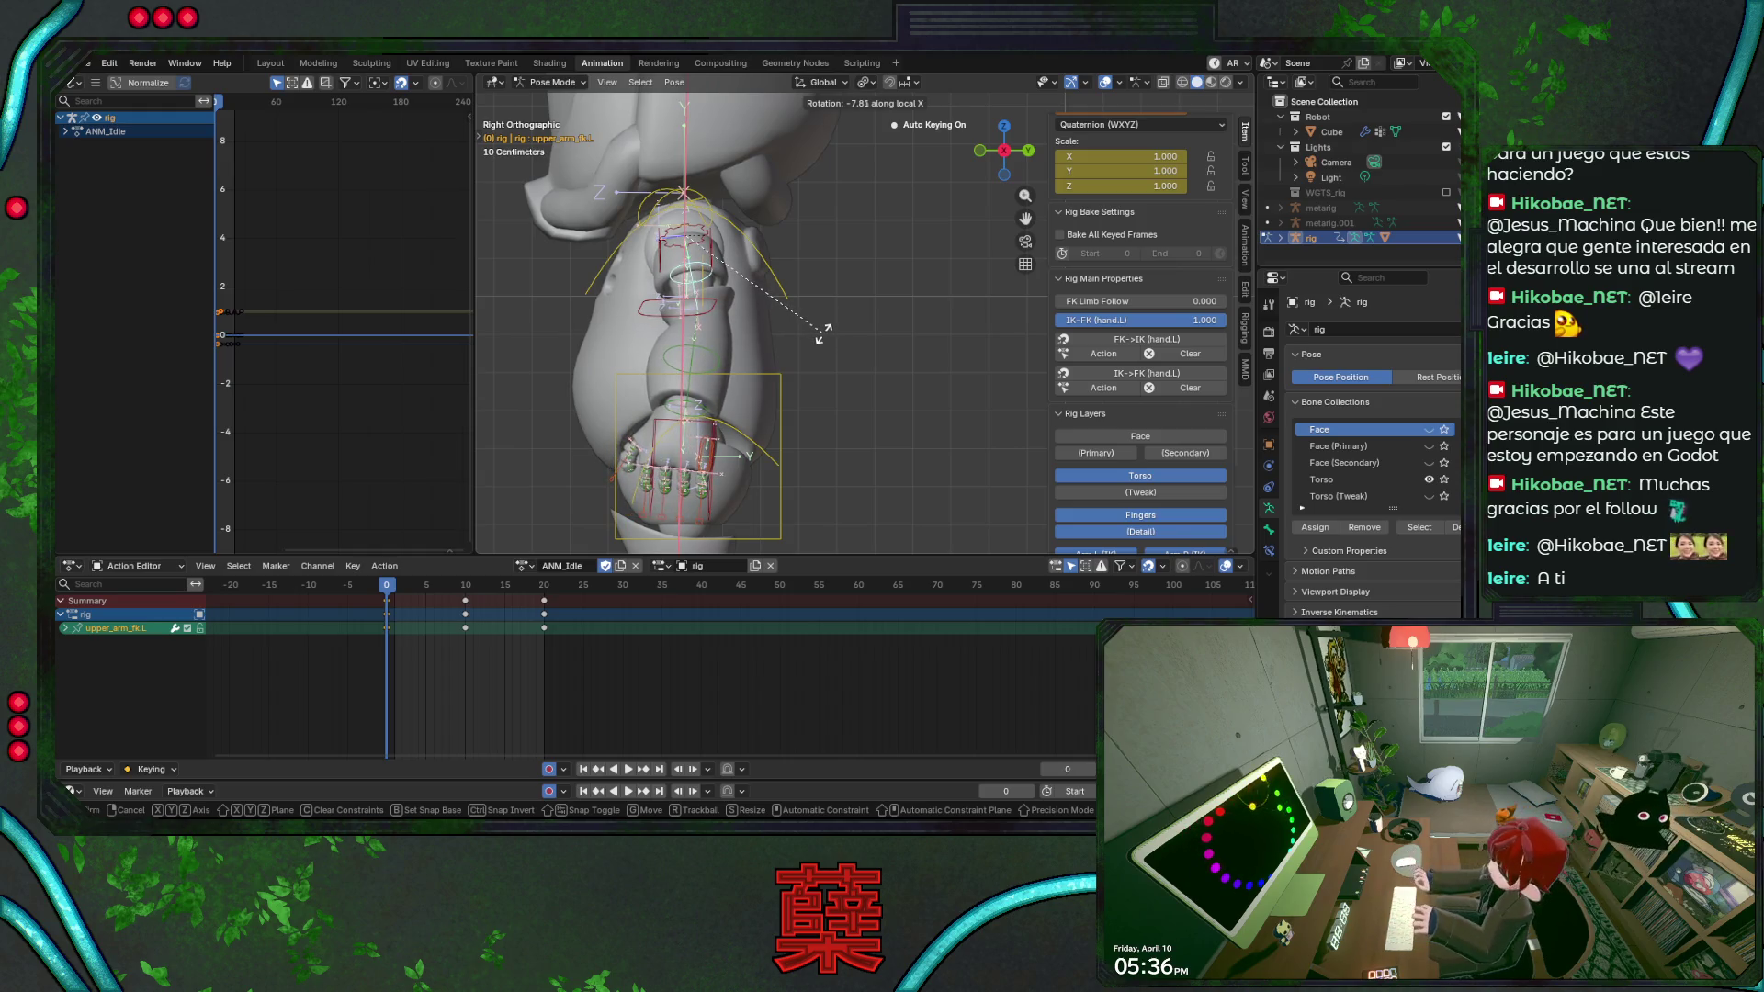
key("Escape")
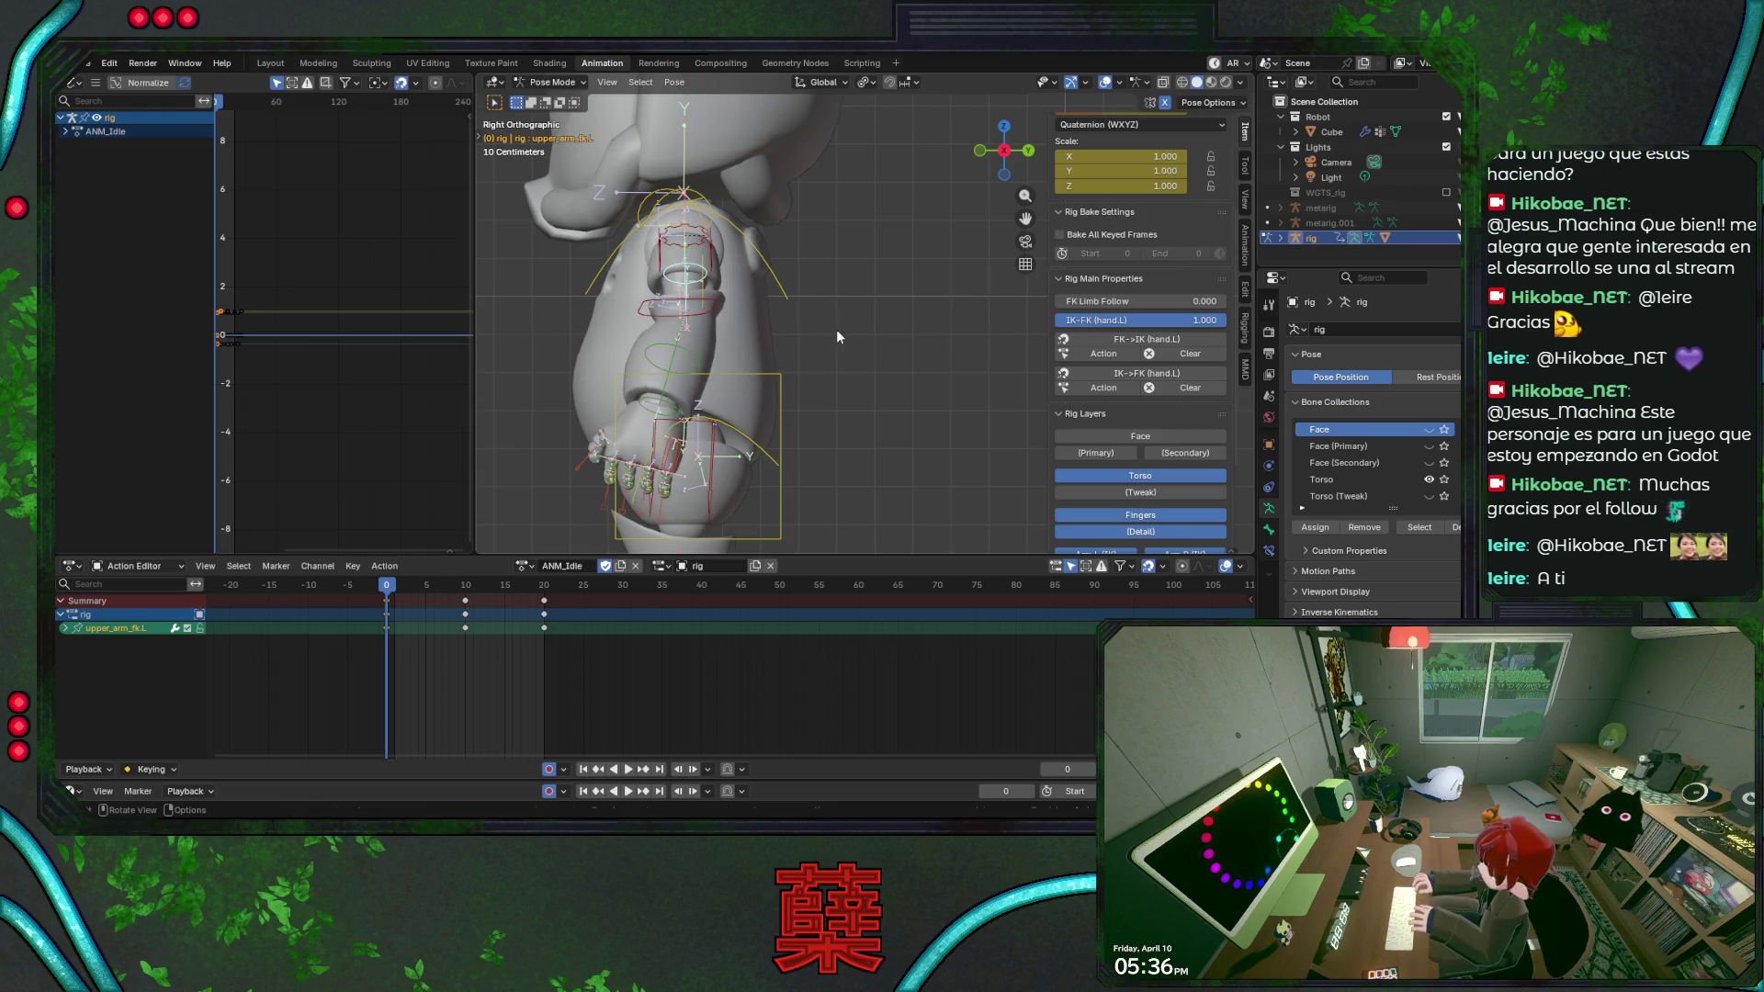
key("r")
key("x")
key("x")
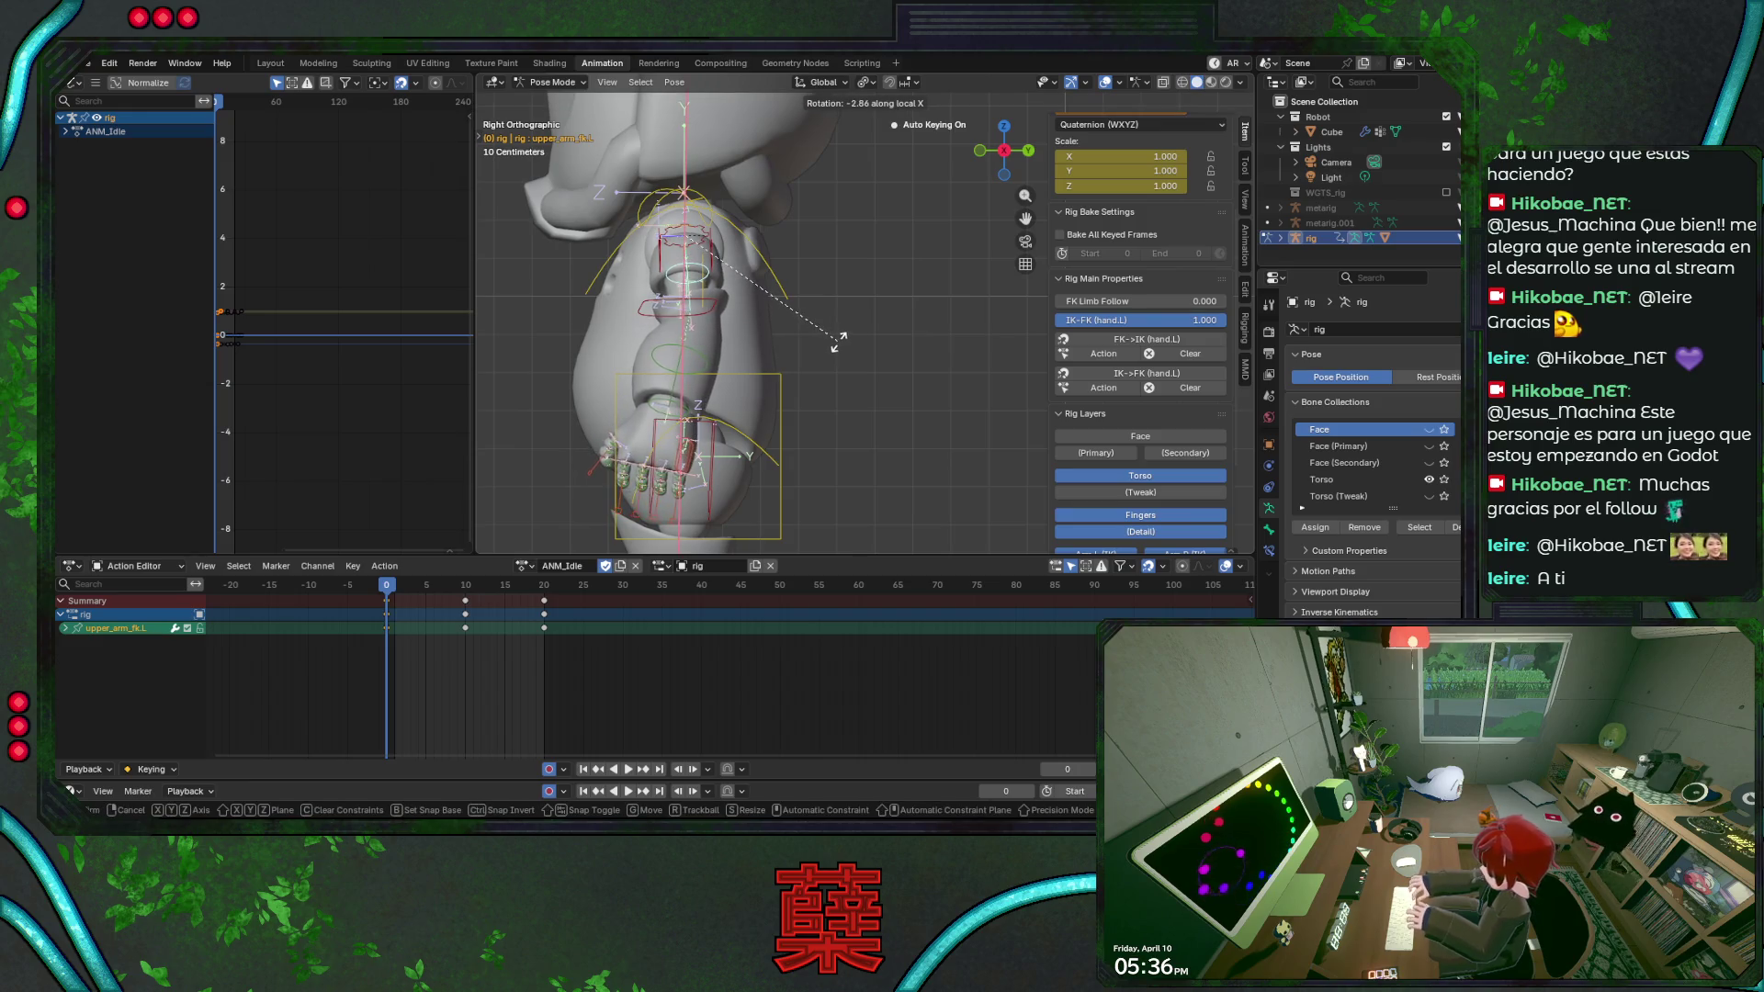
key("Escape")
left_click_drag(382, 596, 468, 590)
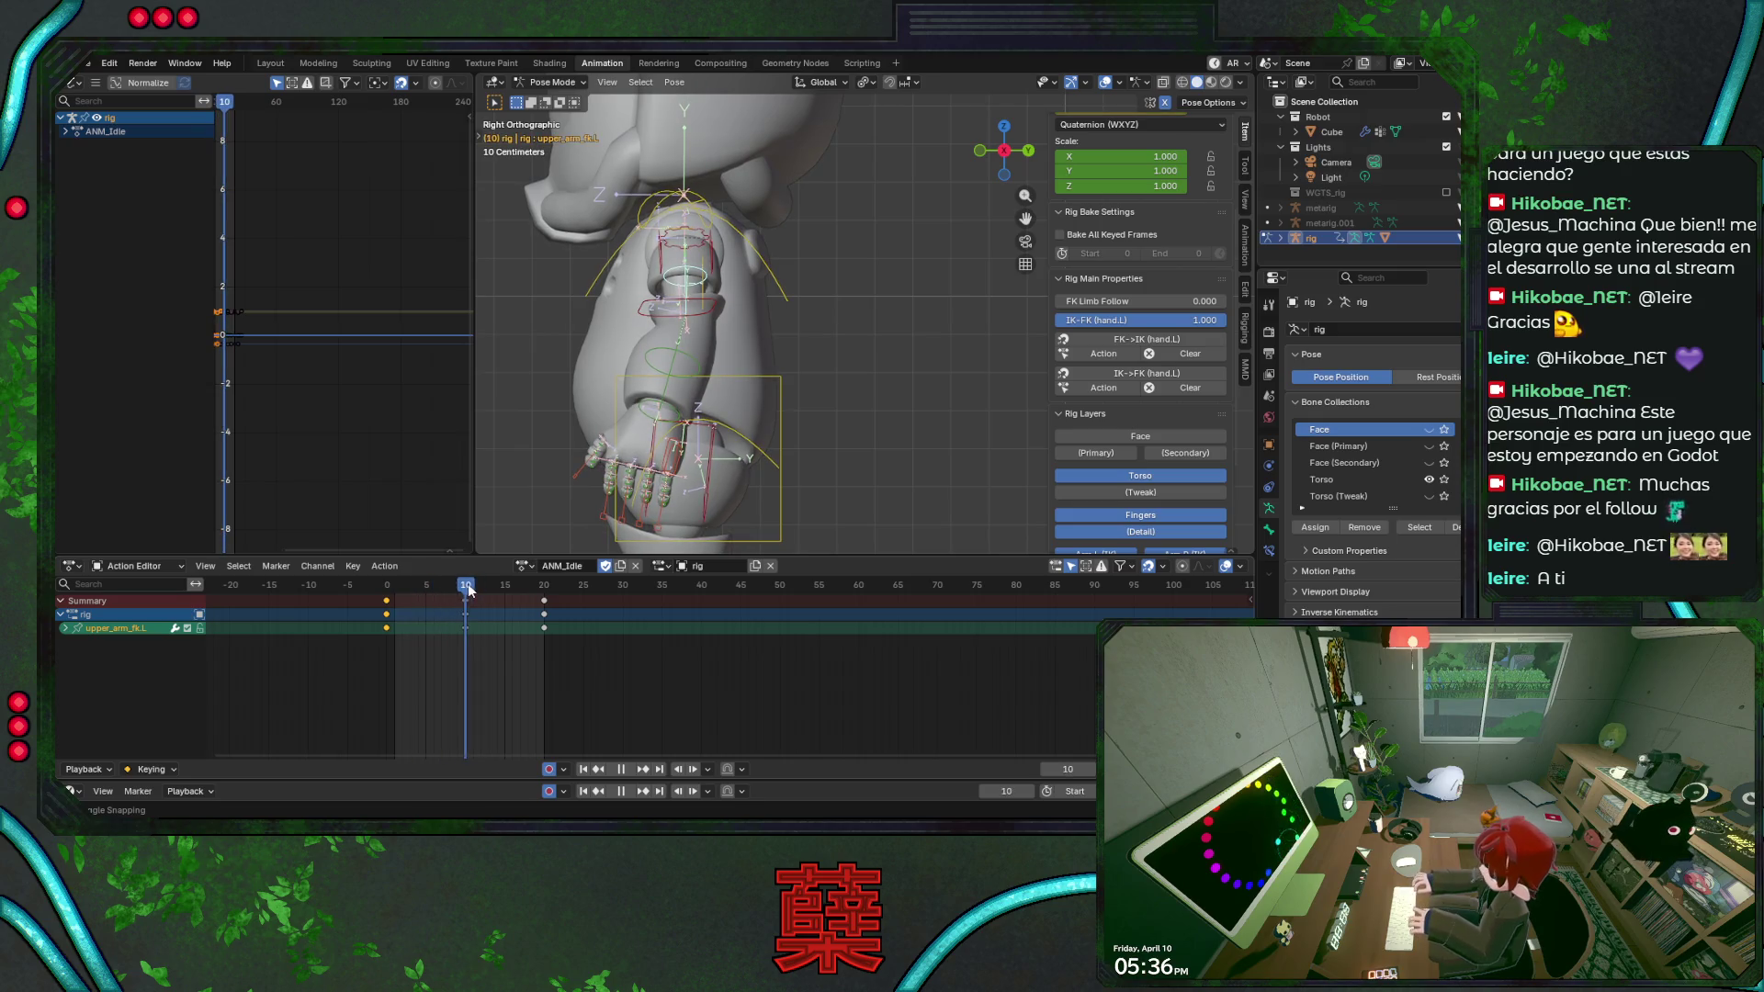
key("r")
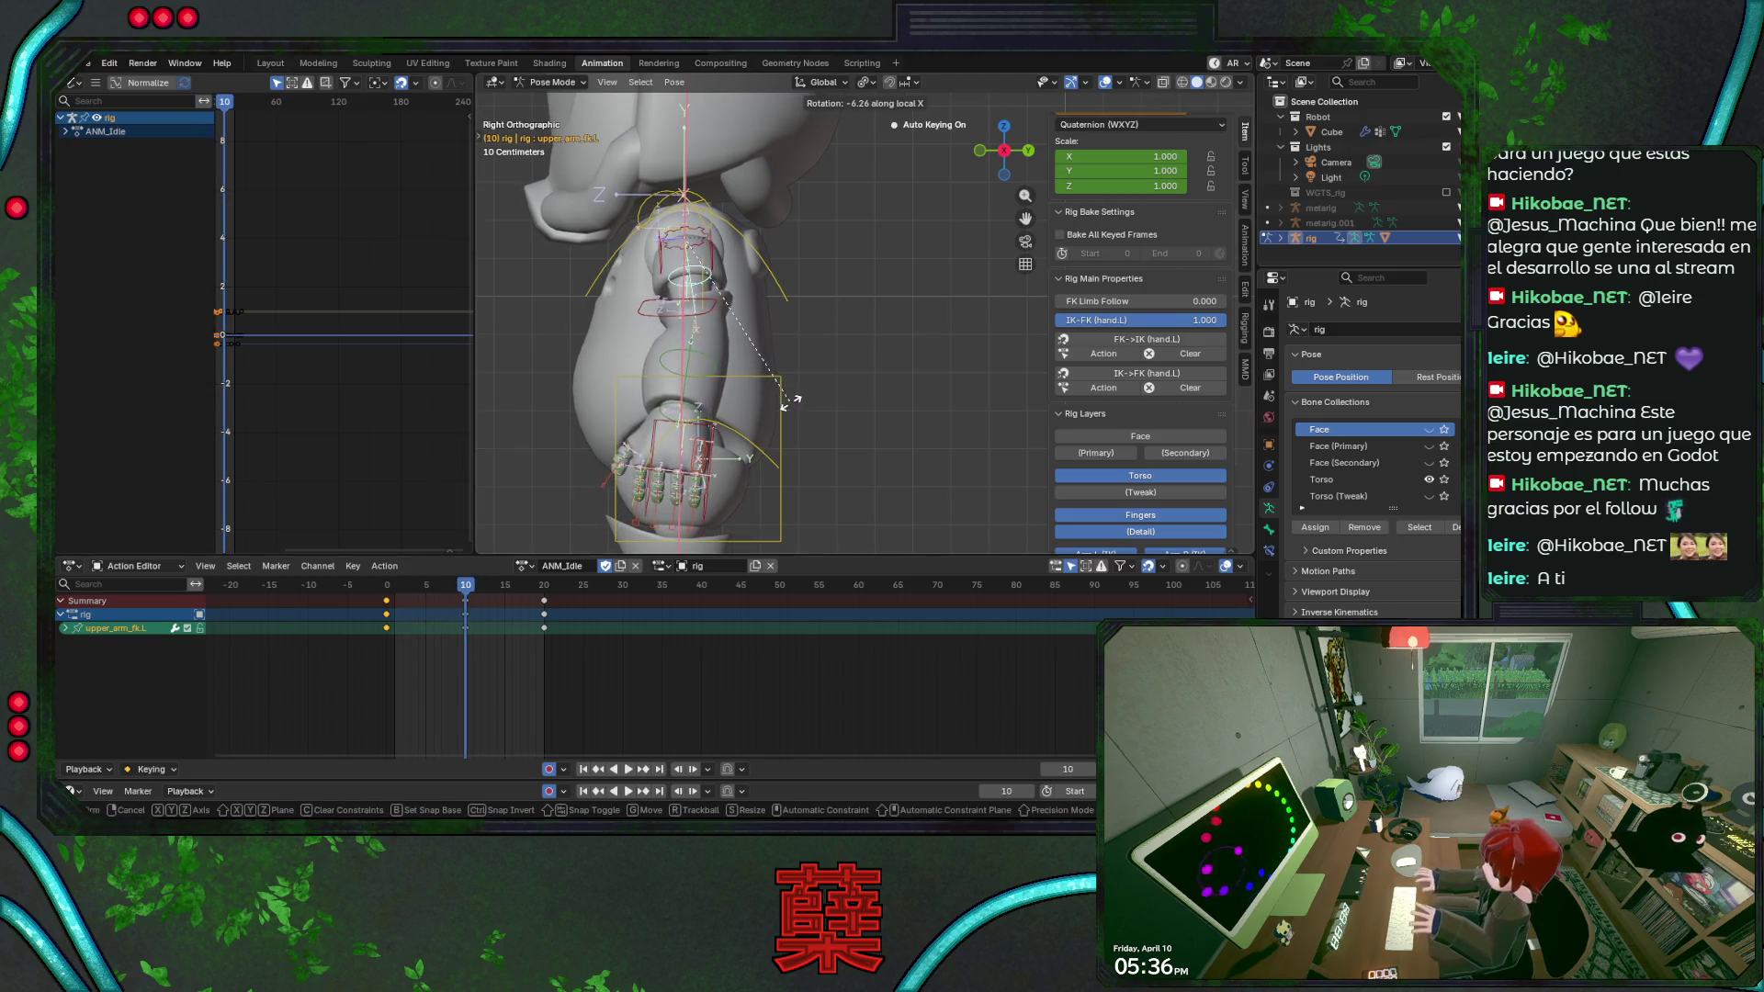
key("Escape")
key("space")
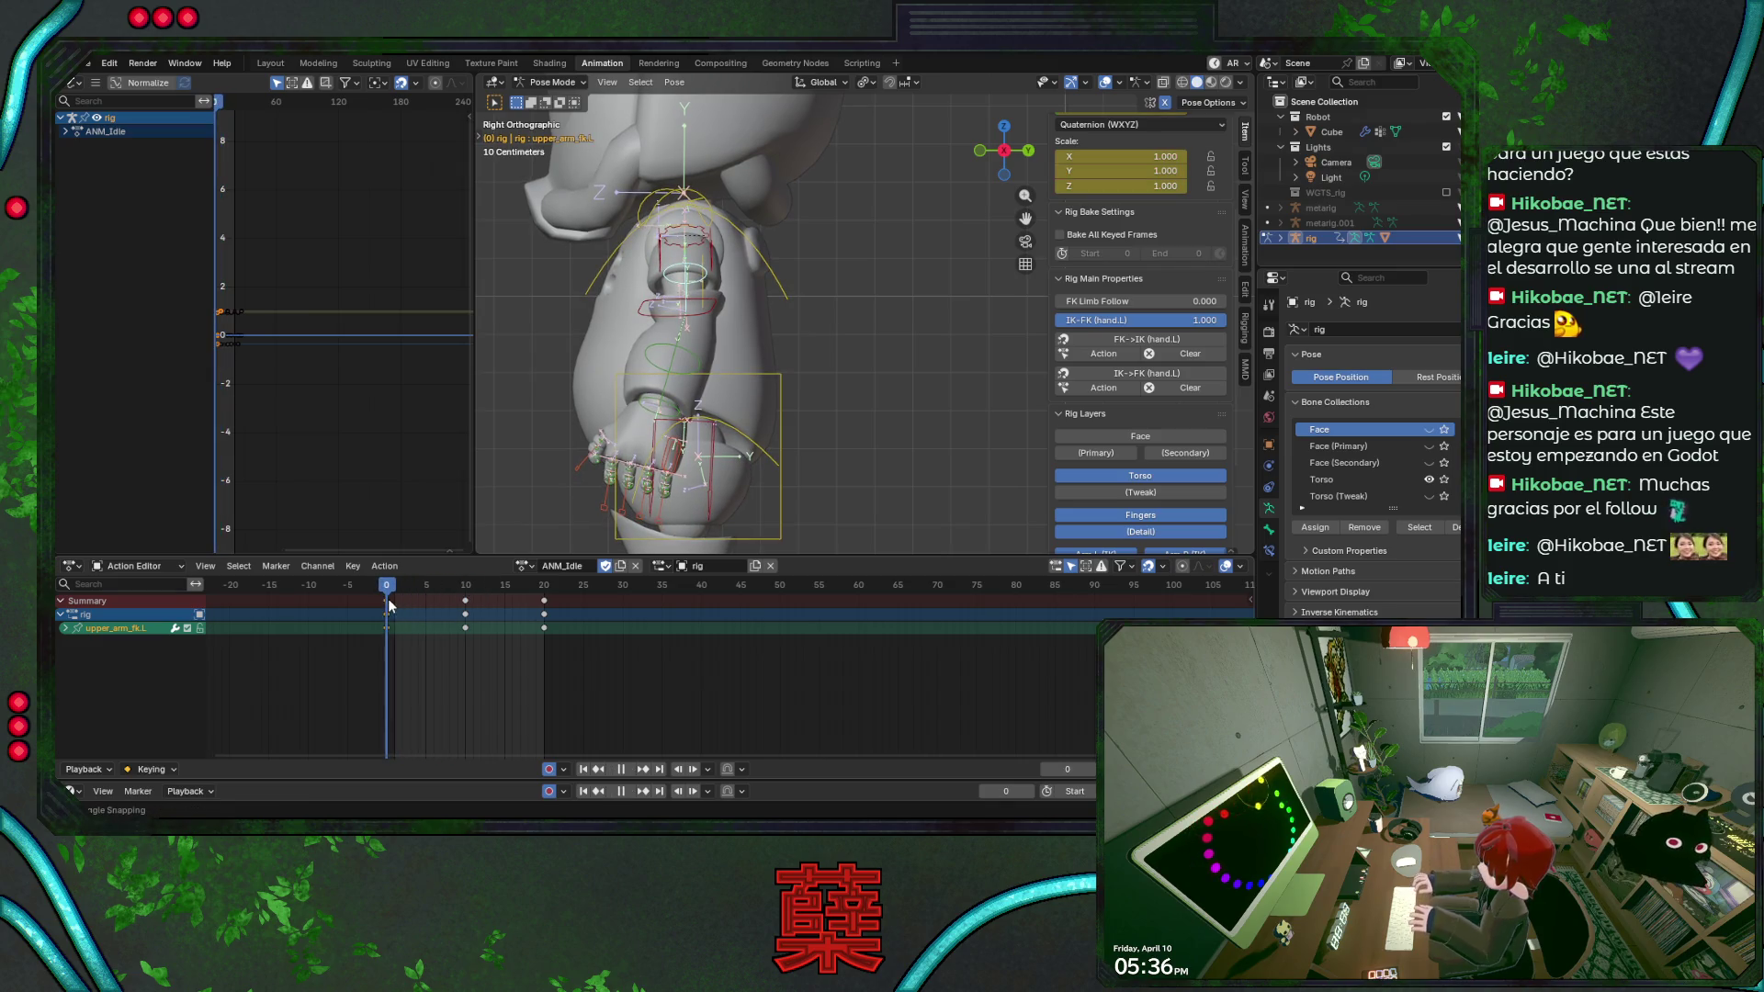
mouse_move(474, 606)
left_mouse_down()
mouse_move(388, 614)
mouse_move(390, 590)
left_mouse_up()
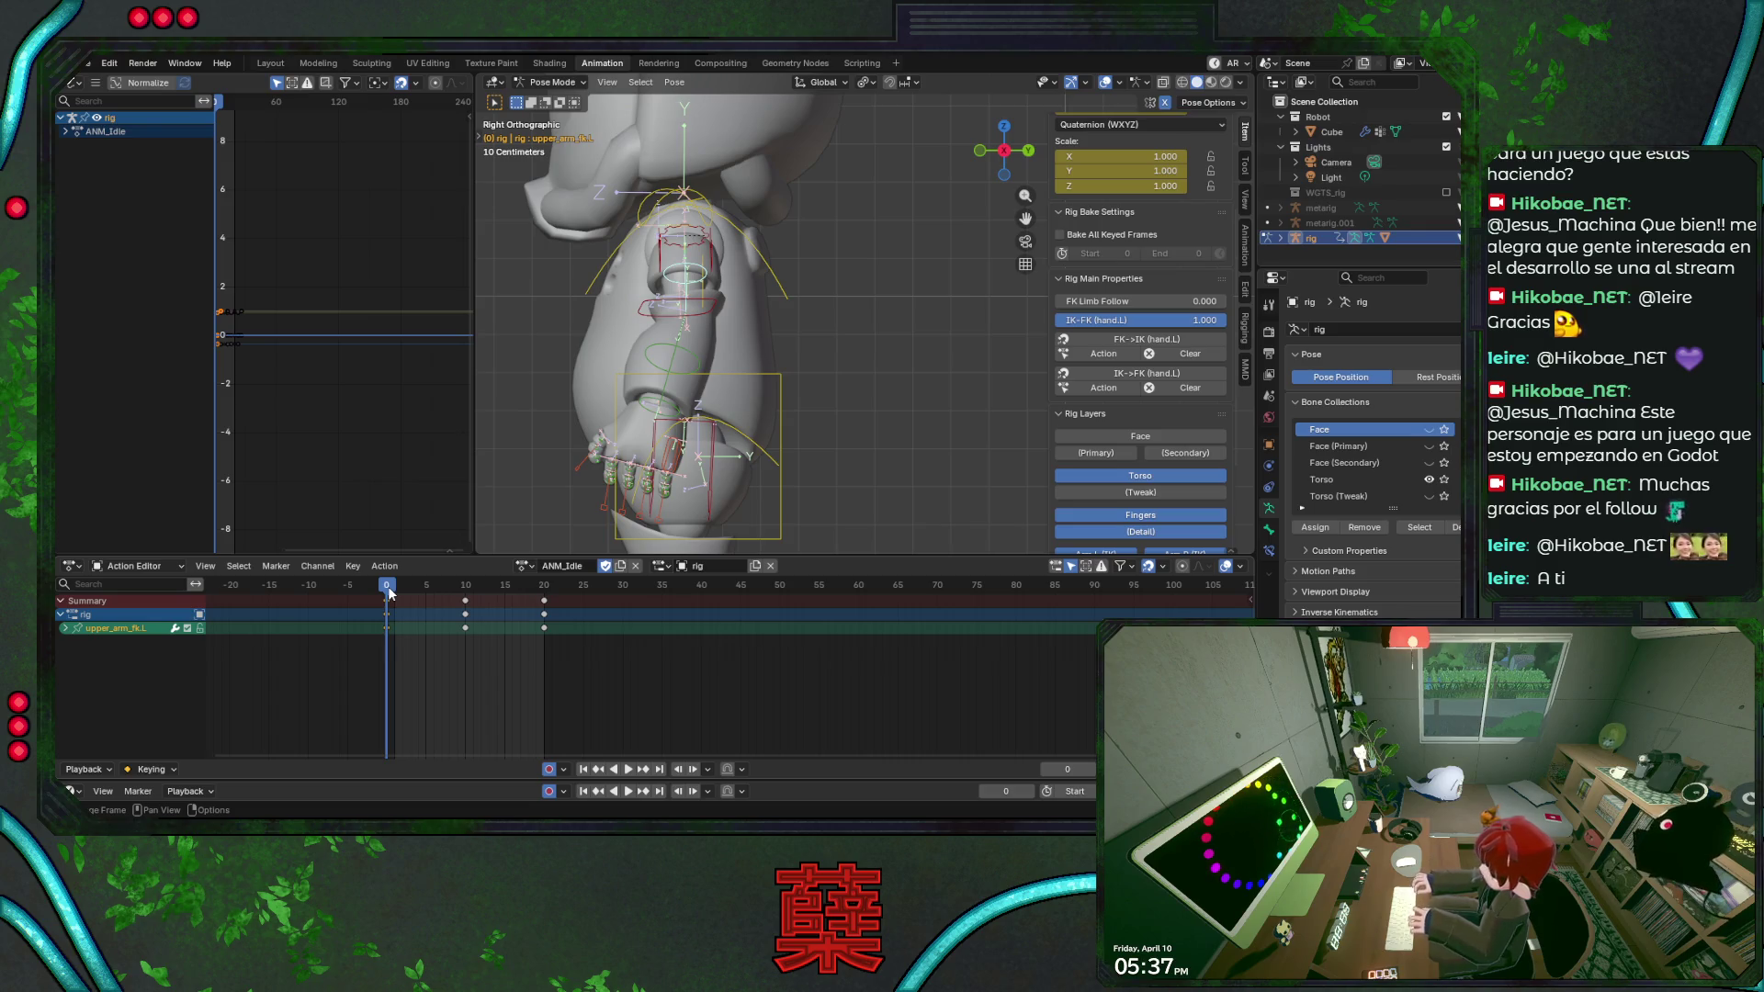
Give the ANM_Idle action a fake user so it stays saved in the file.
left_click(604, 565)
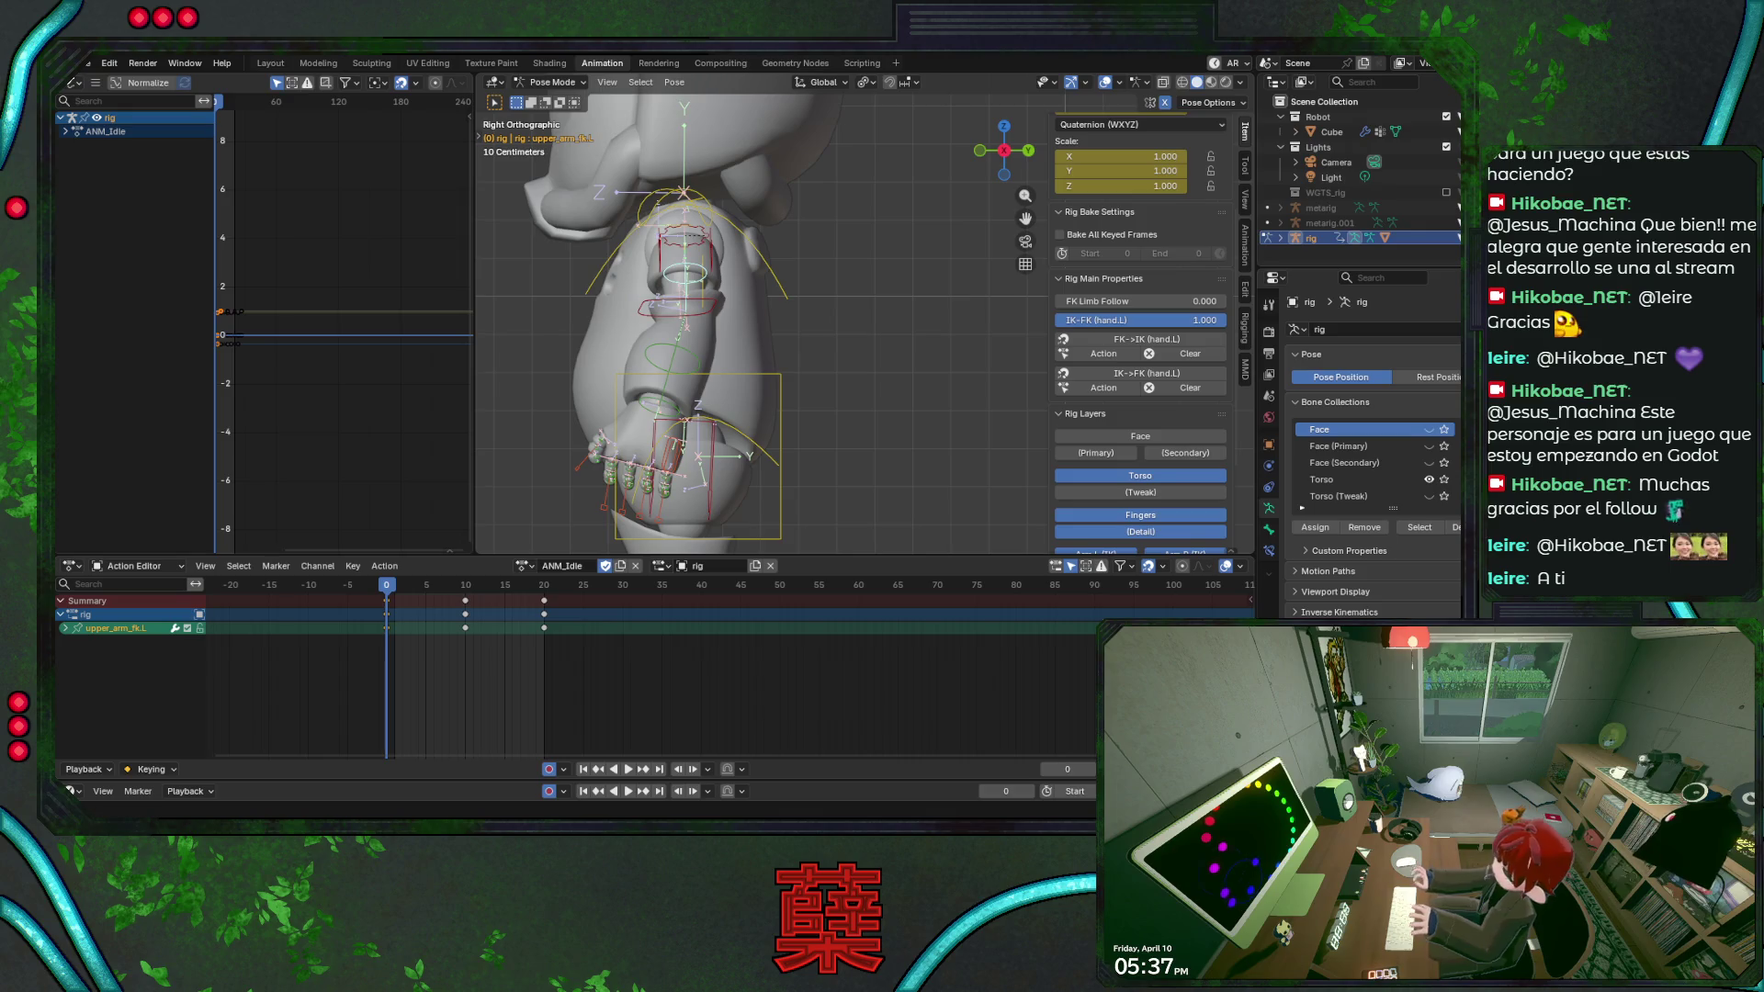
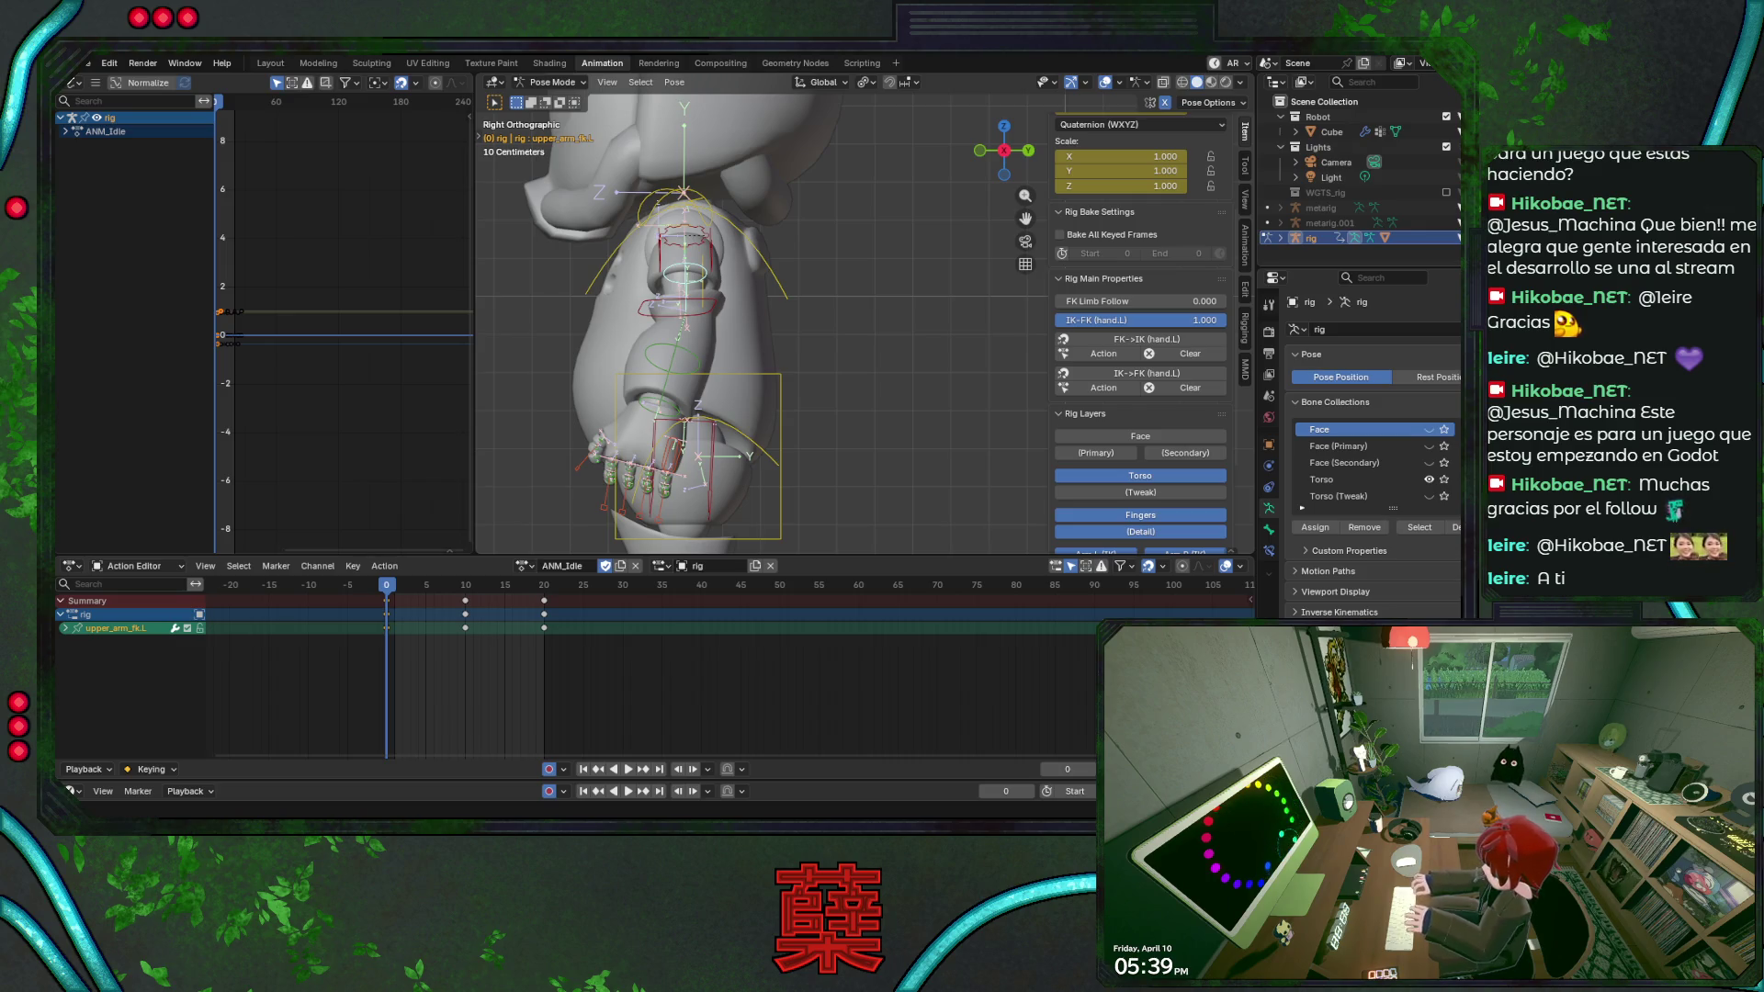
scroll(865, 344, "down", 3)
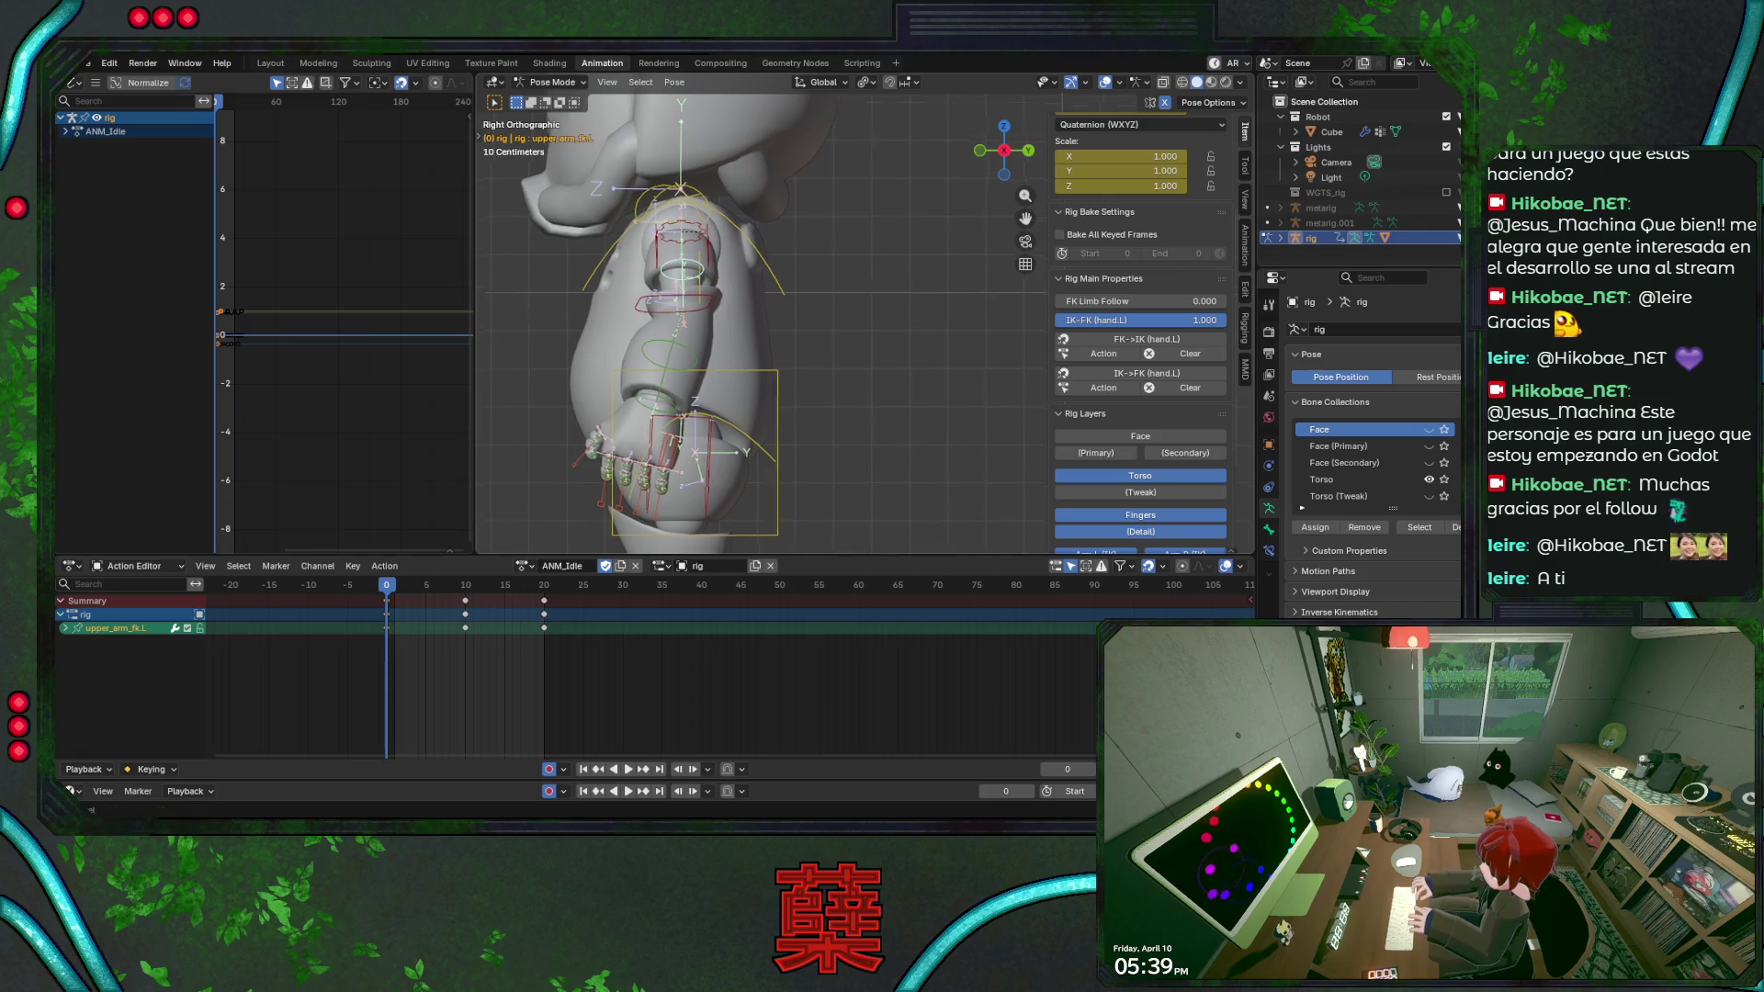
Save, select the whole rig and play the idle loop, checking it from front and side.
left_click(866, 344)
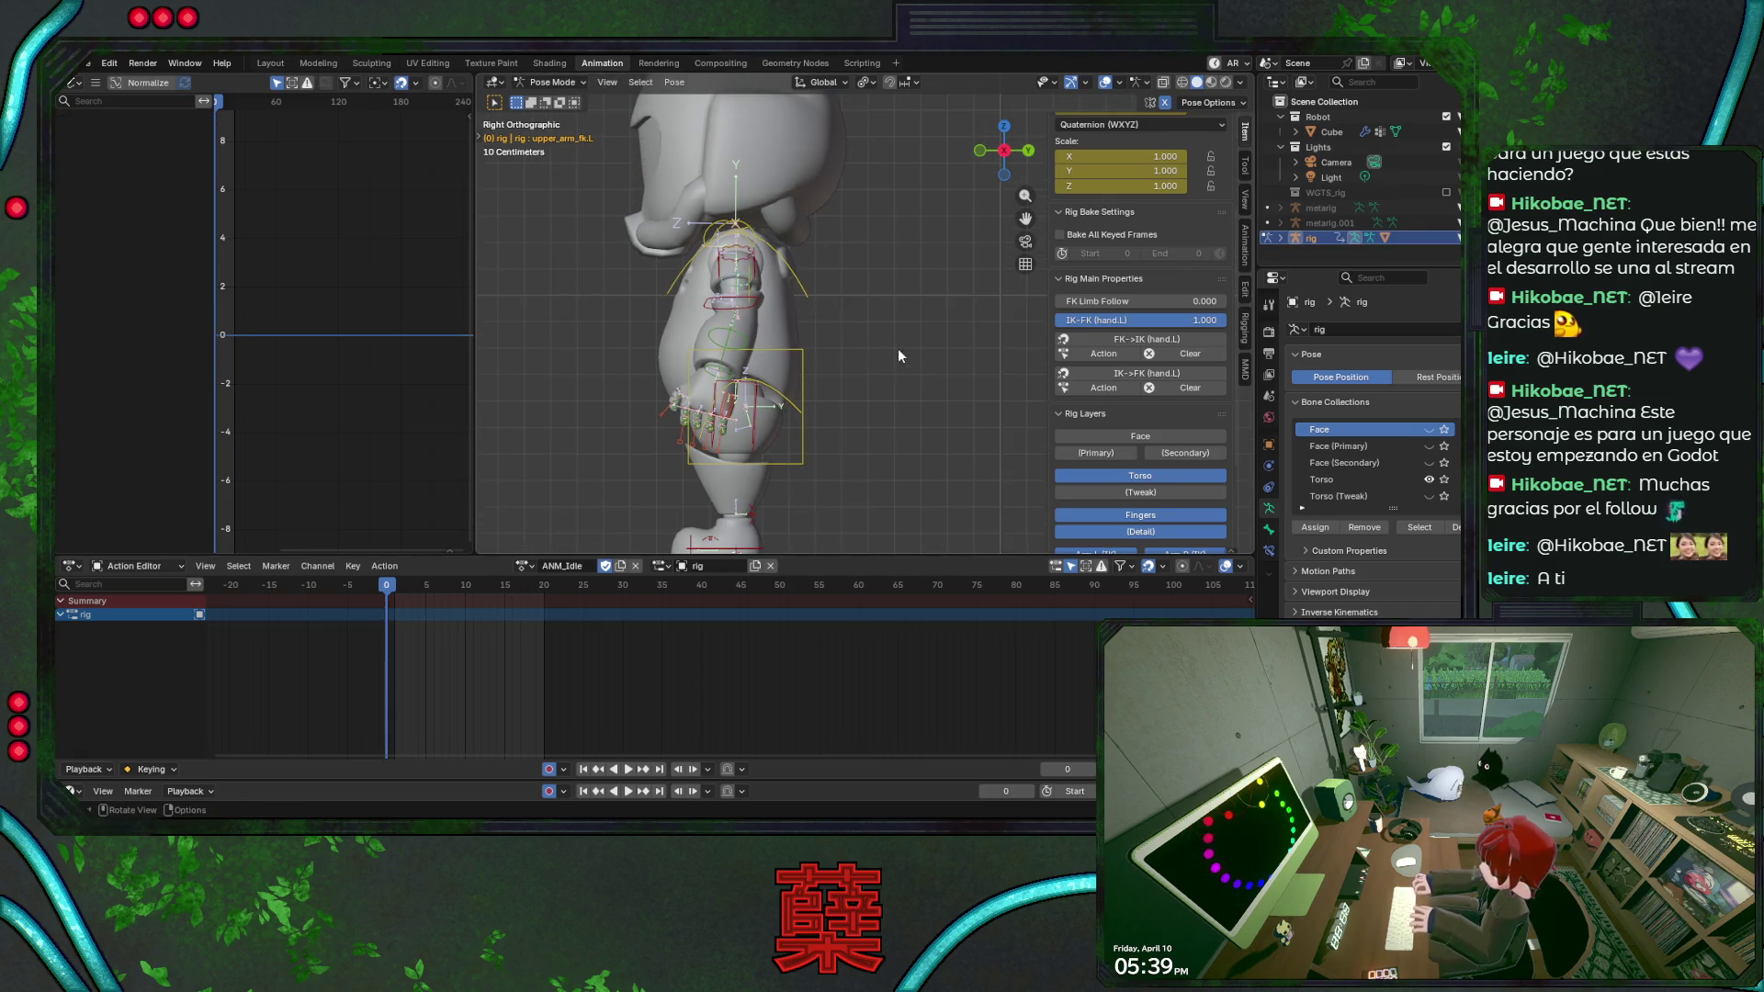
key("ctrl+s")
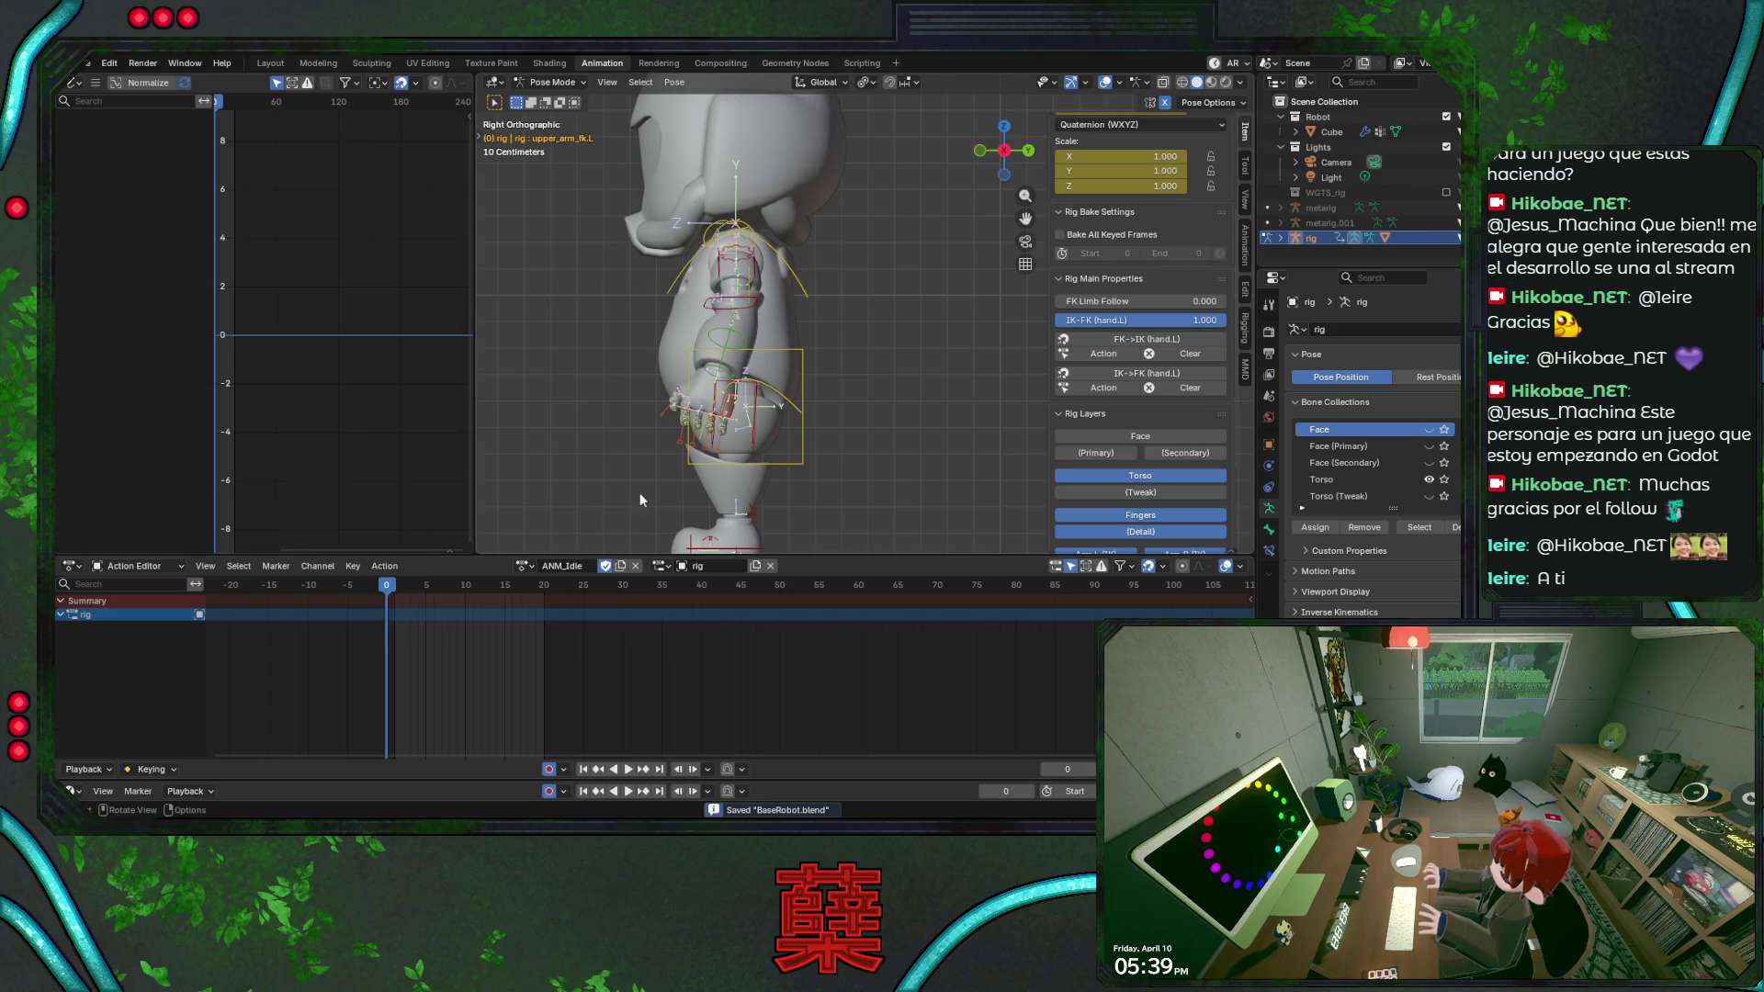
left_click(805, 355)
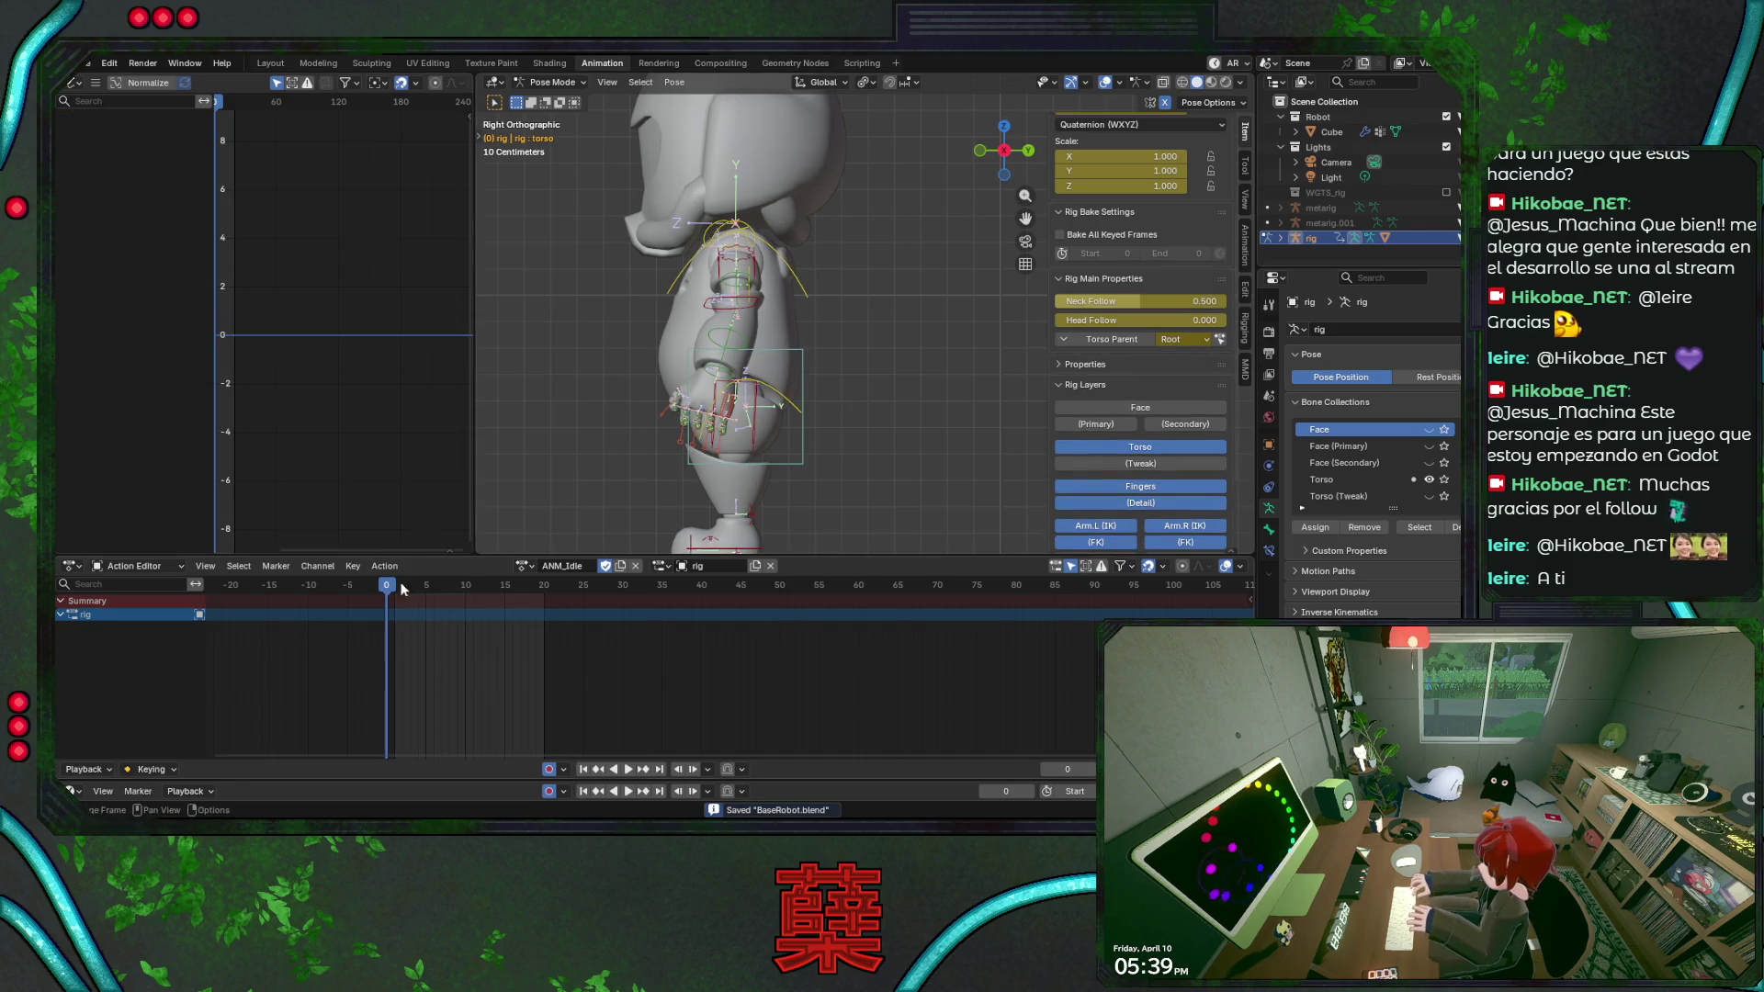
key("a")
left_click(410, 587)
key("space")
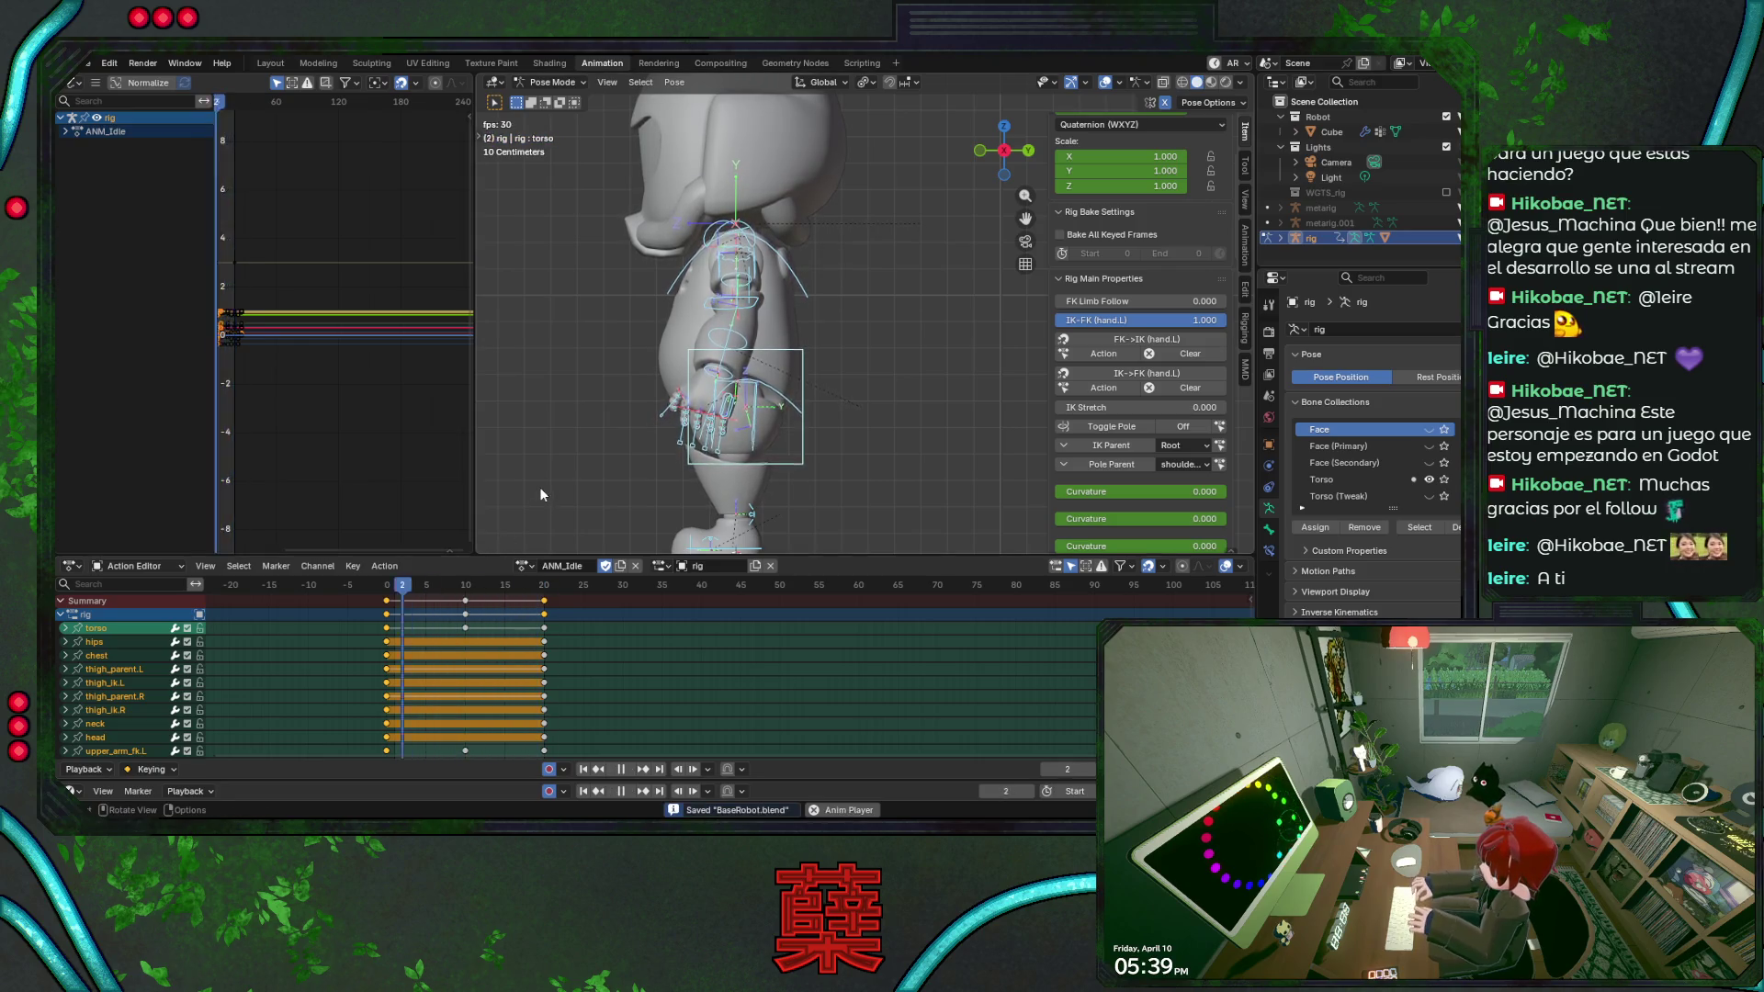
scroll(602, 412, "up", 1)
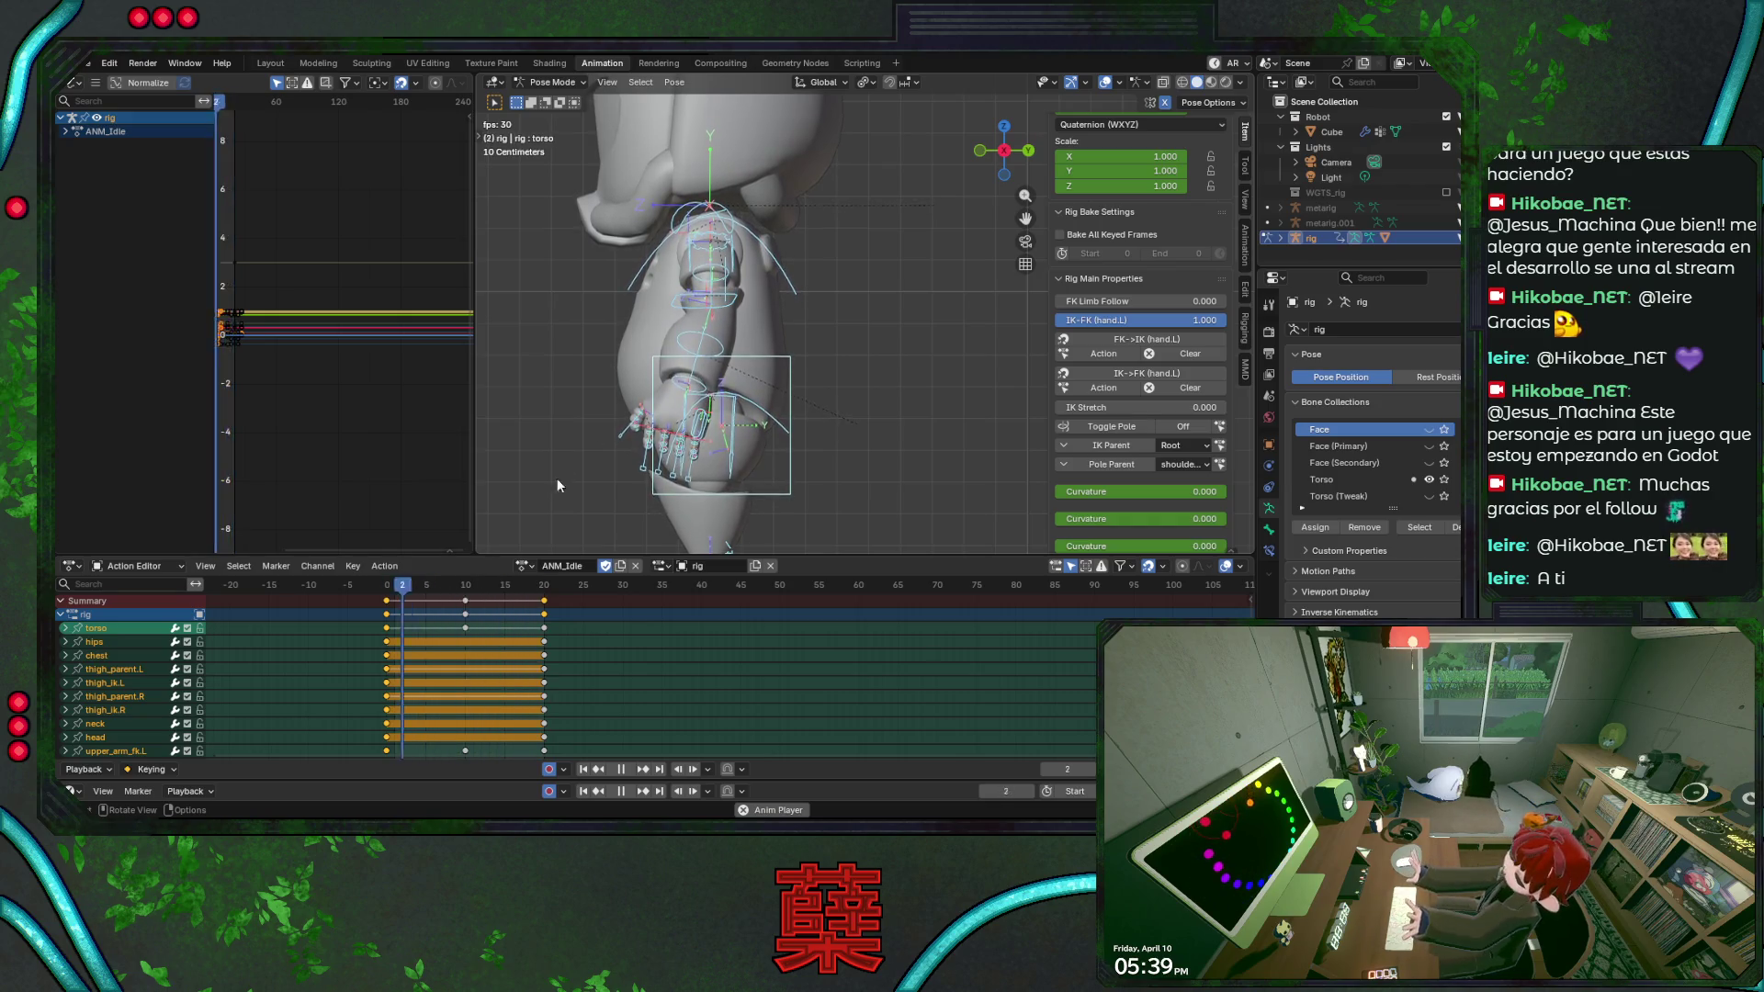
key("KP_1")
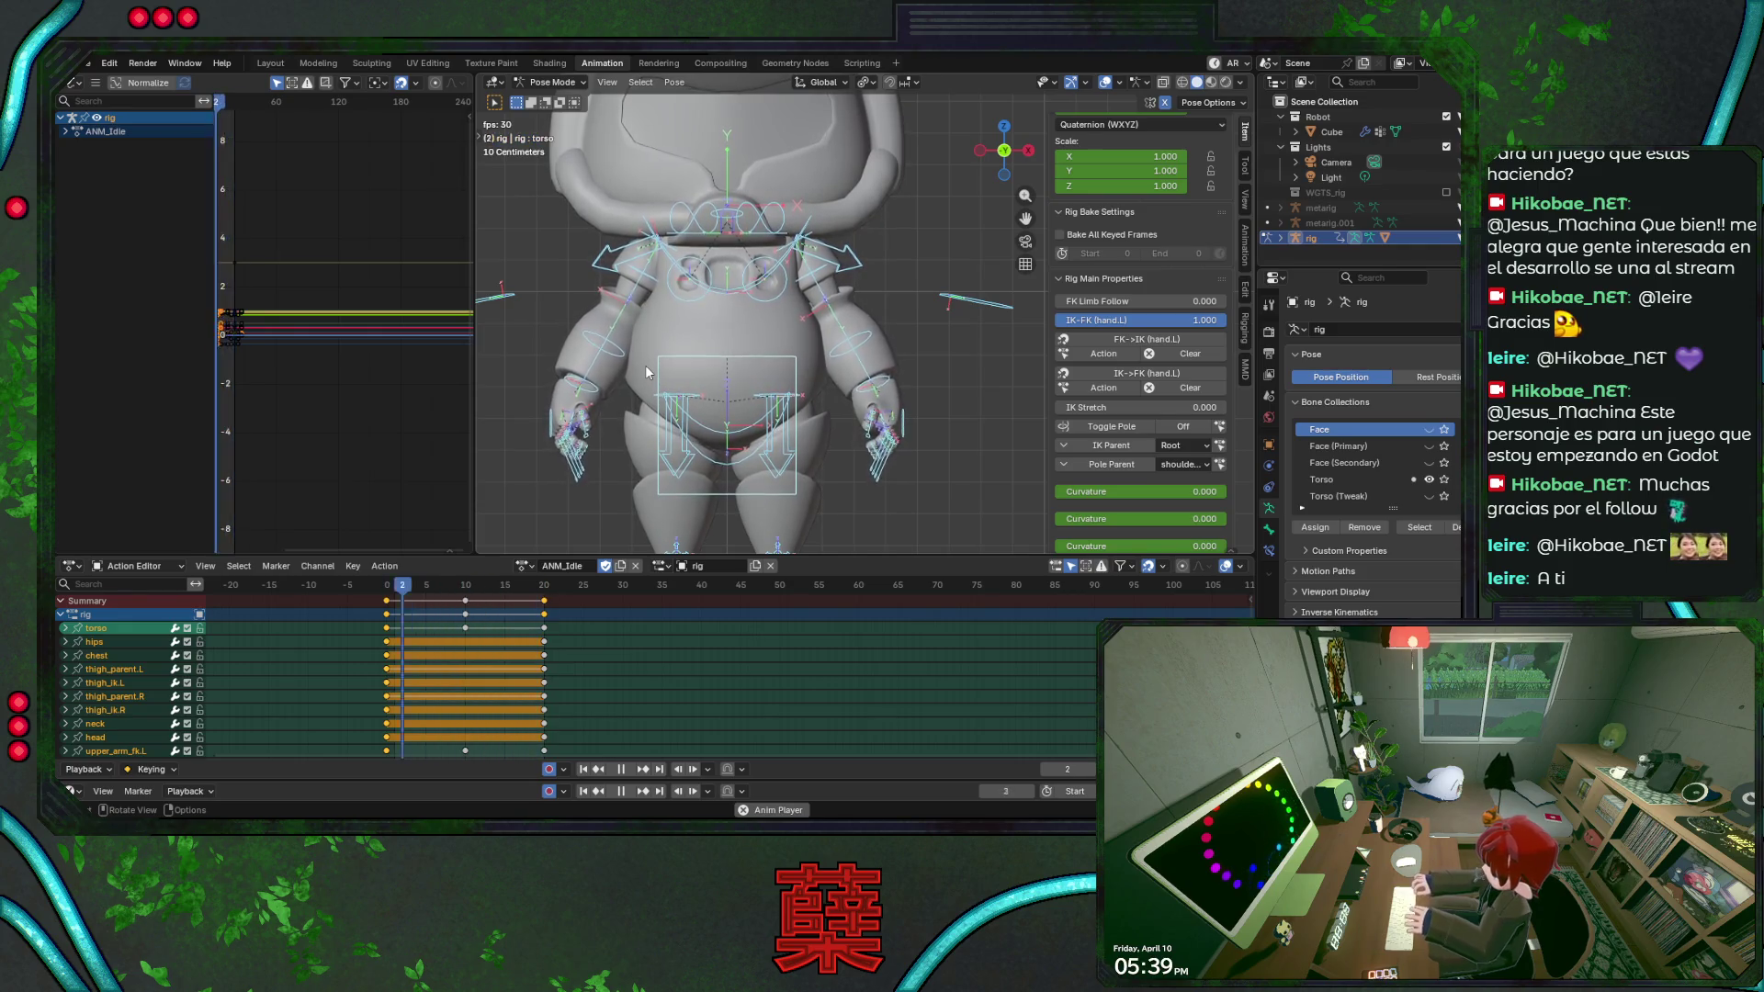
key("KP_3")
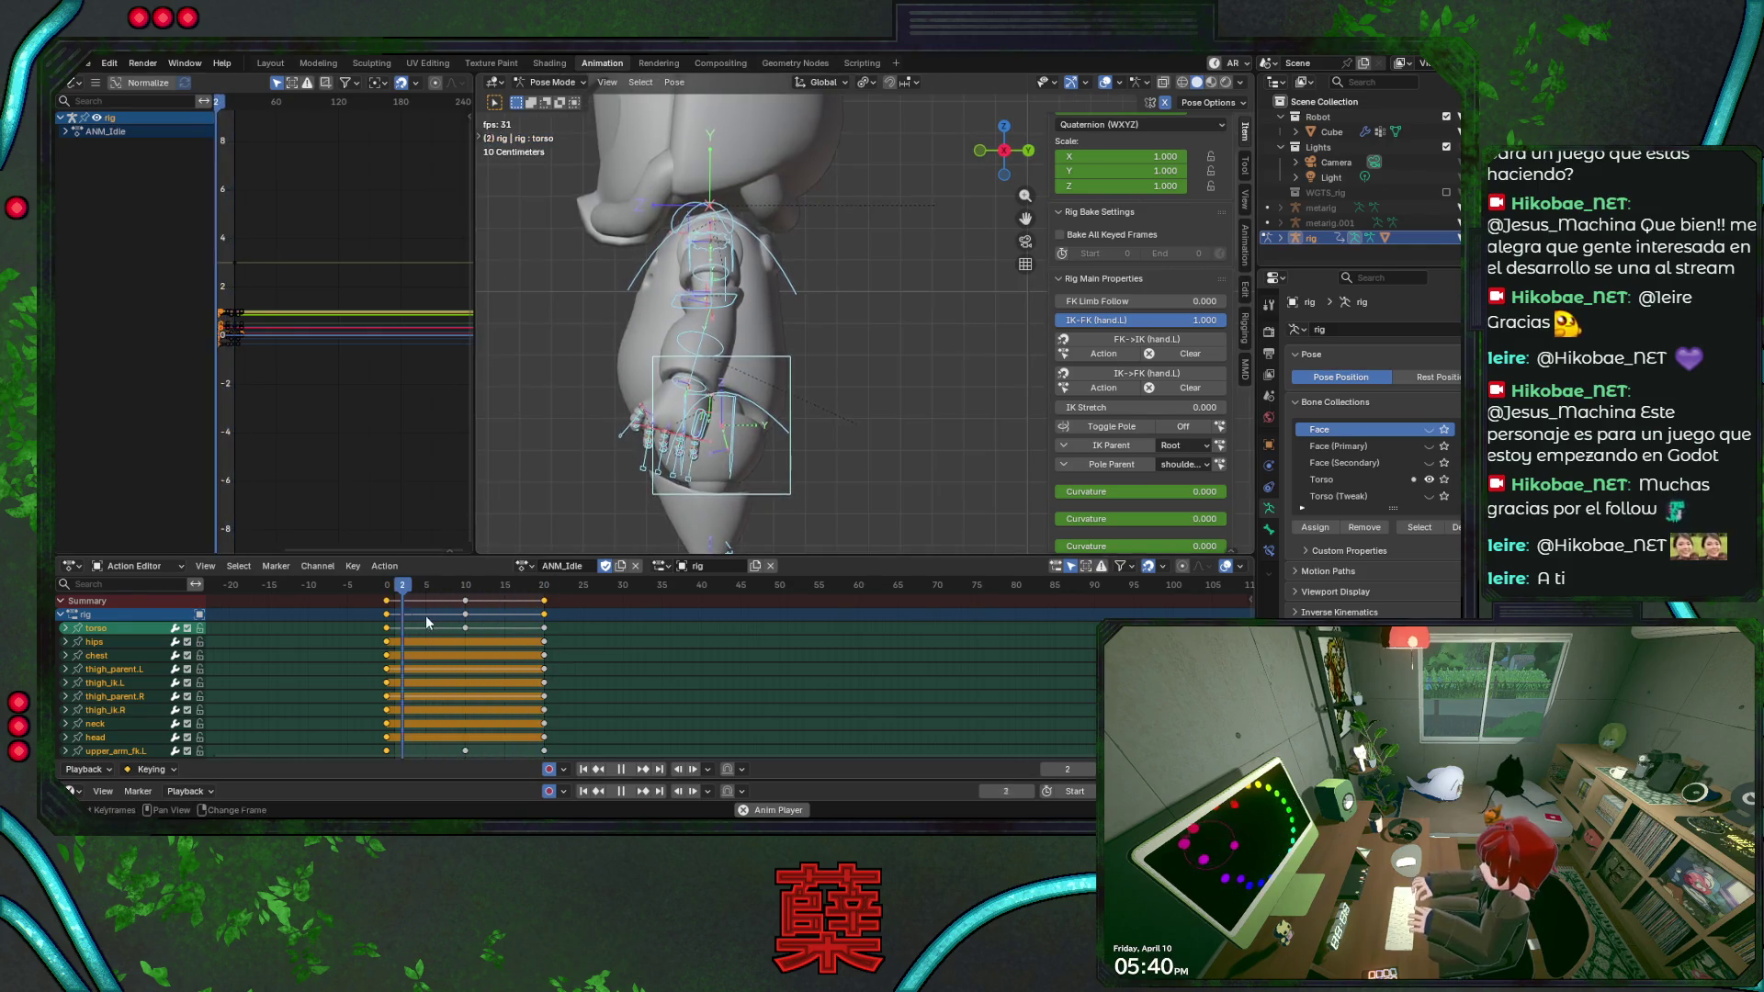
key("Escape")
key("ctrl+s")
Rotate the left upper arm and the forearm about X at frame 0, saving after each.
left_click(707, 293)
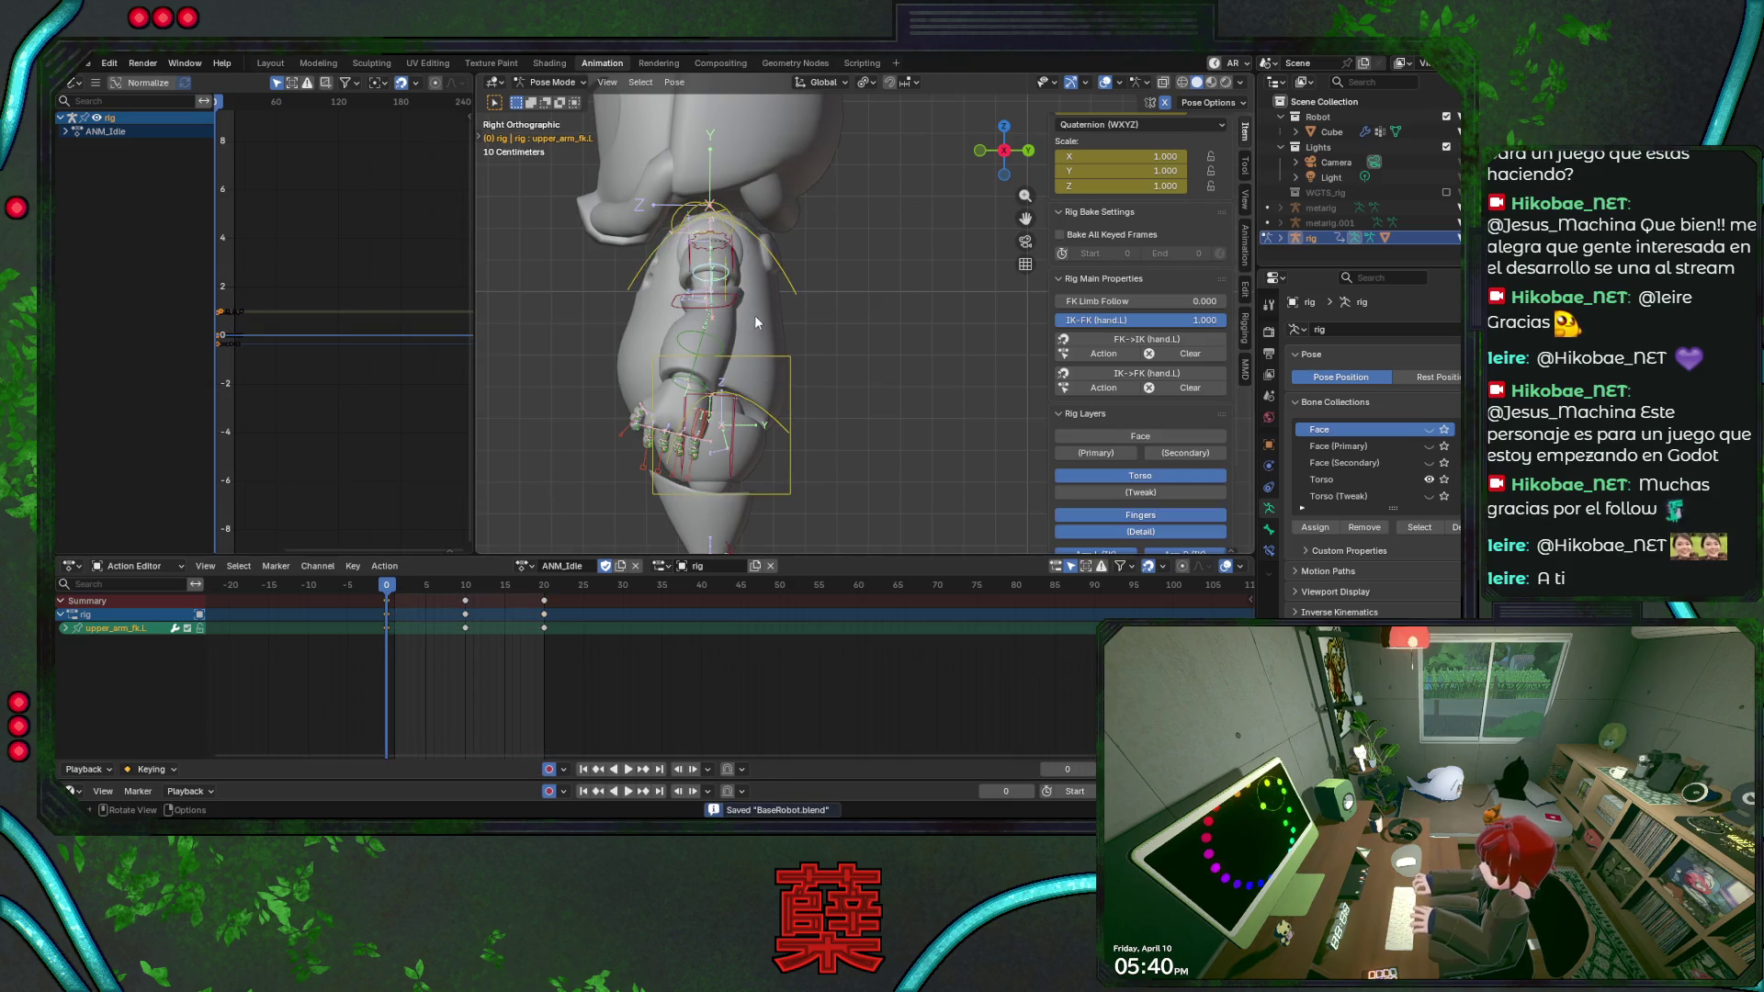
key("r")
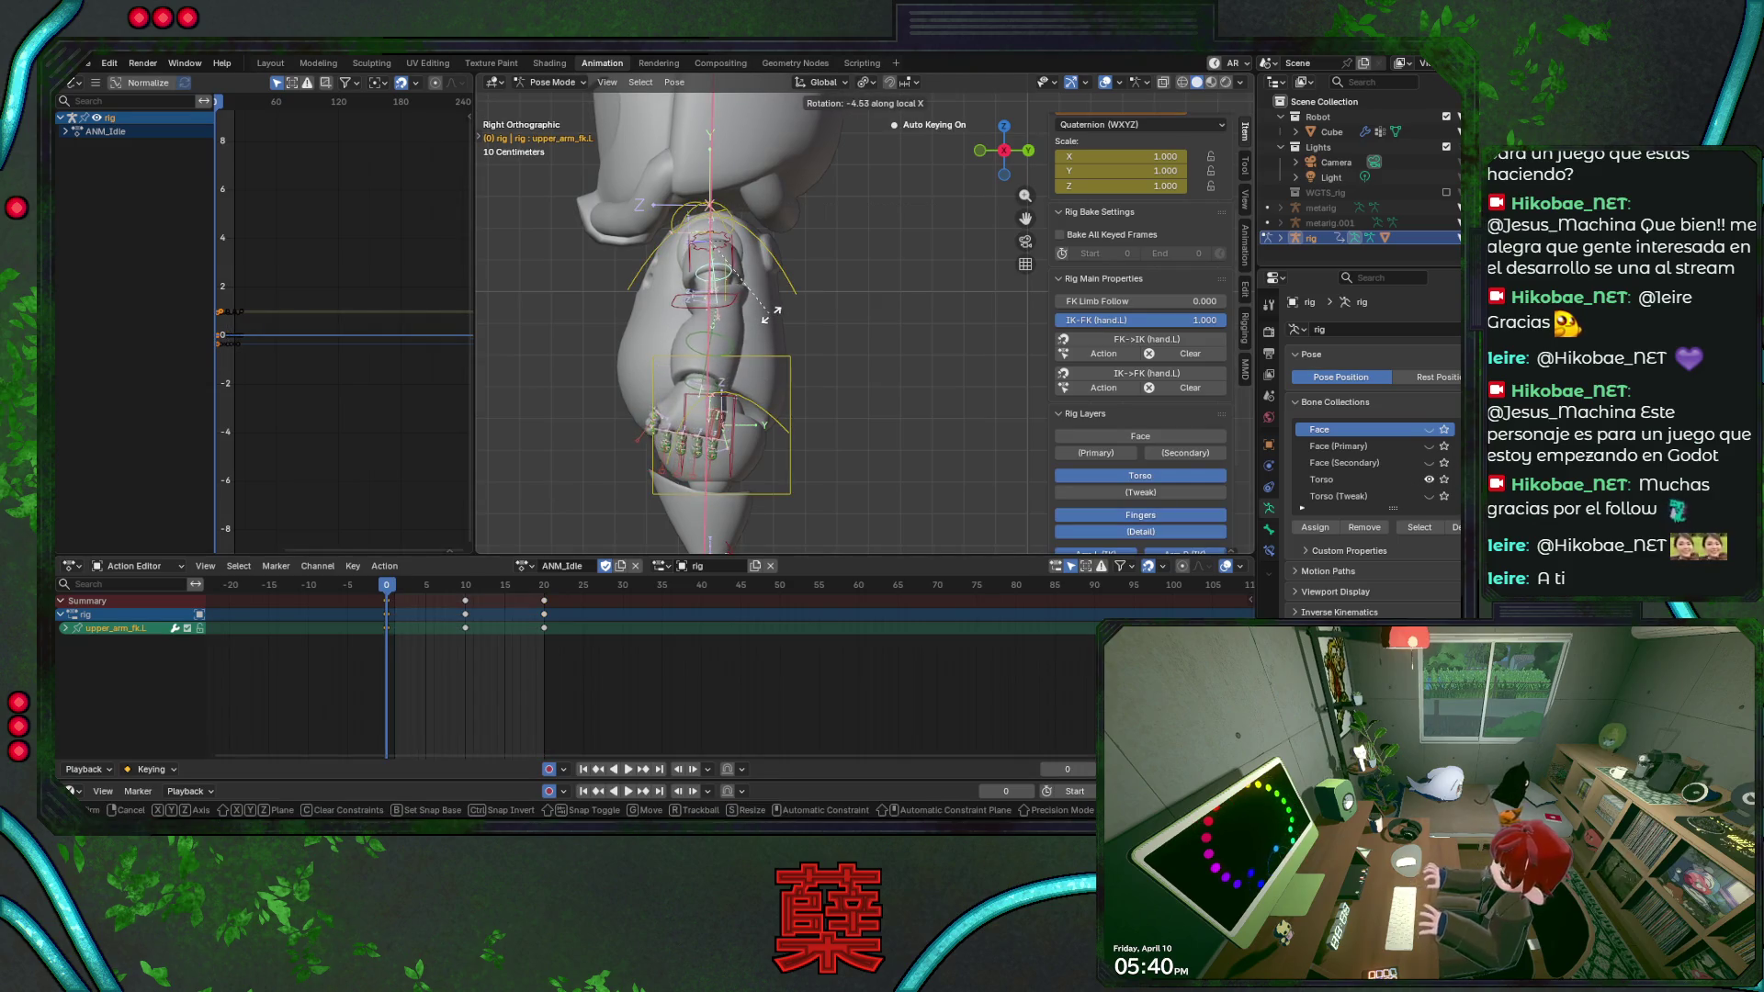
left_click(742, 331)
key("ctrl+s")
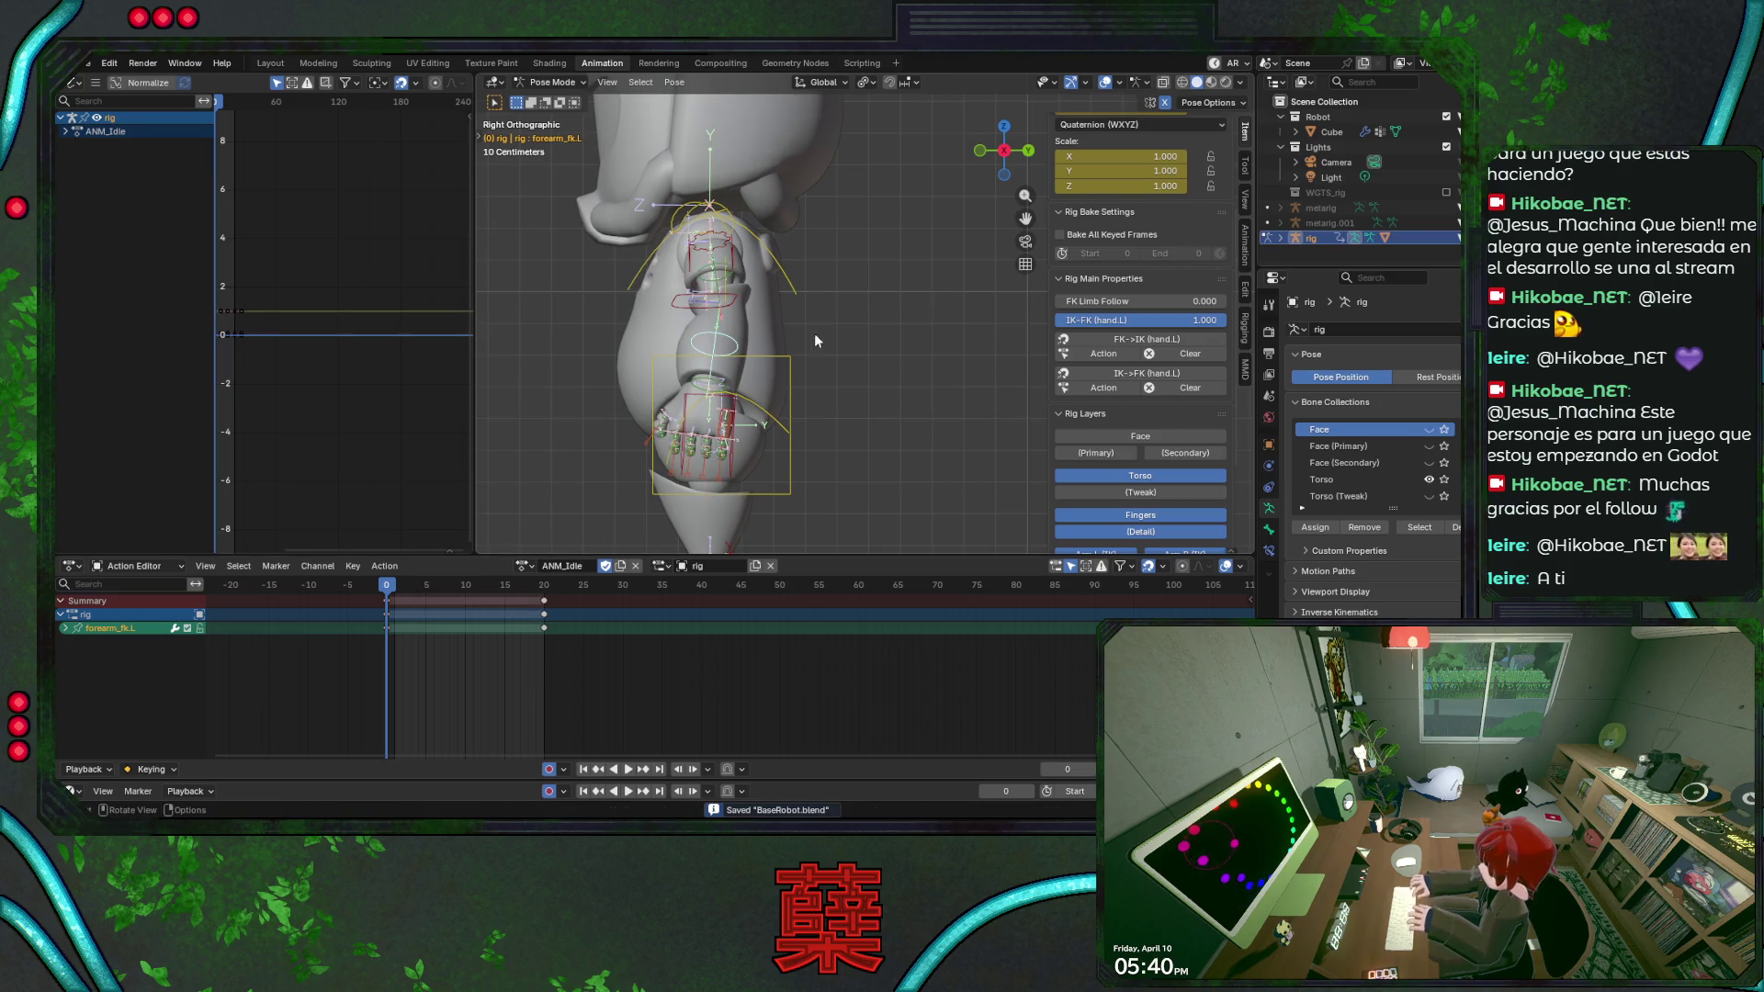
key("r")
key("x")
key("x")
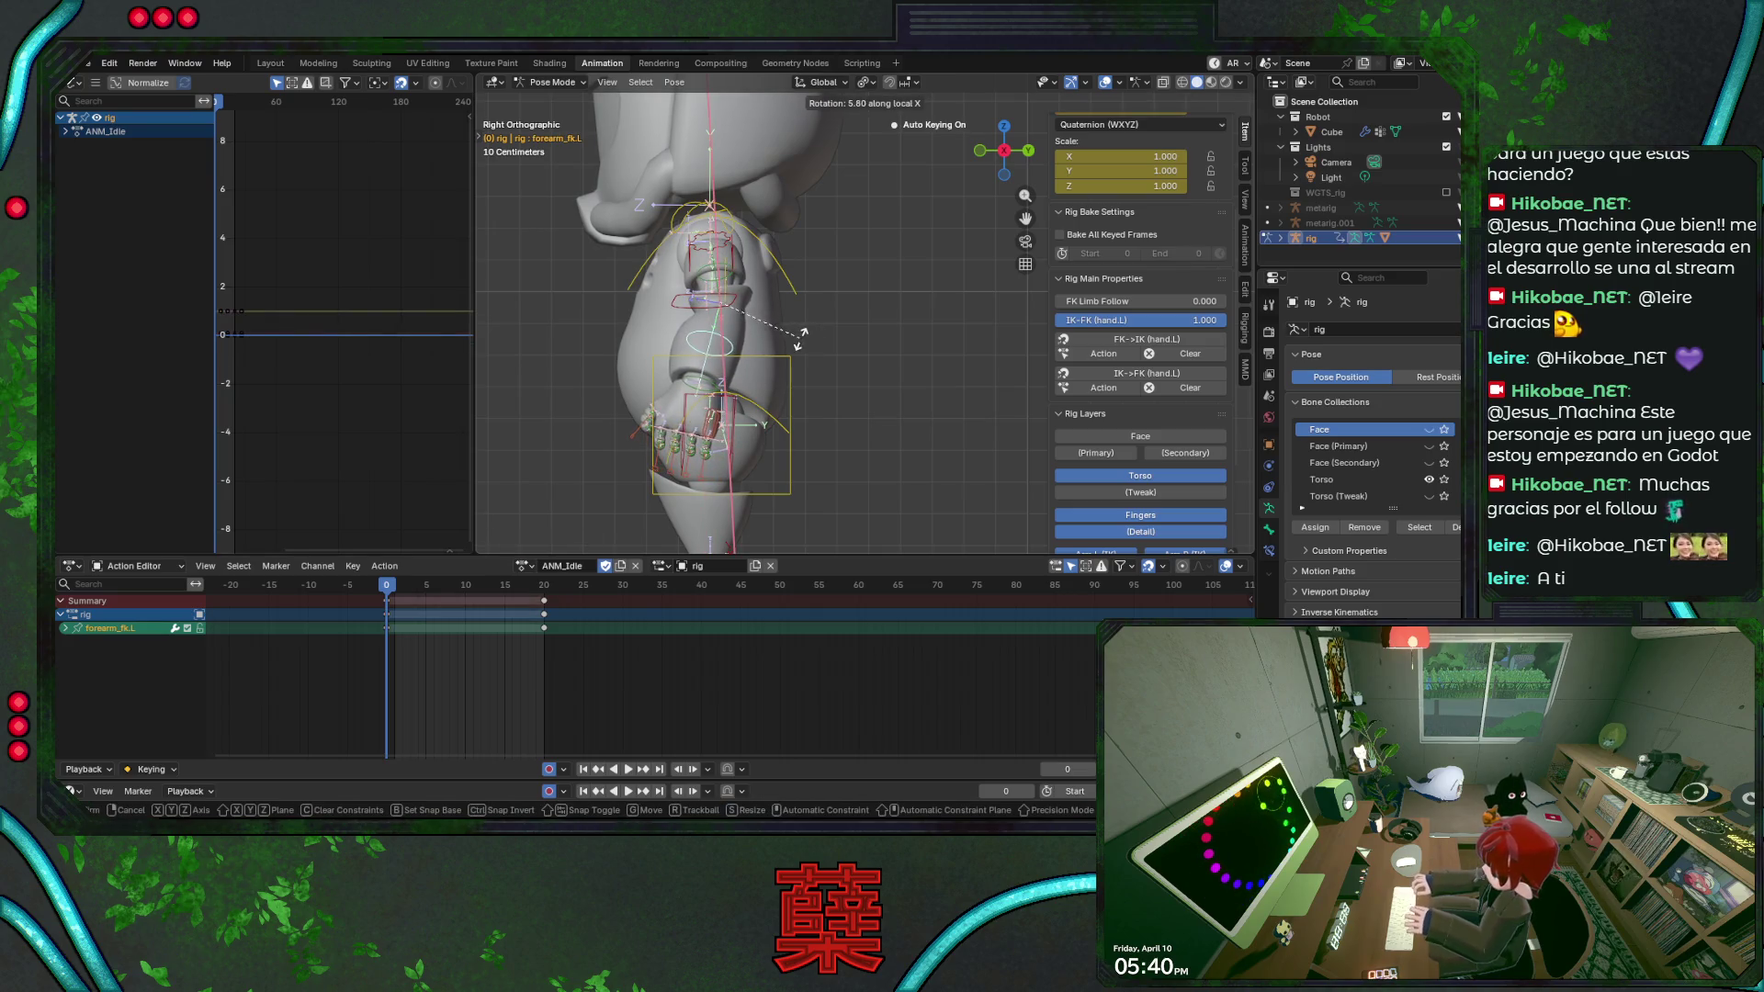
left_click(606, 482)
key("ctrl+s")
At frame 10 rotate the left forearm about X, then select the upper arm and test an undo/redo.
left_click(420, 591)
left_click_drag(423, 594, 466, 590)
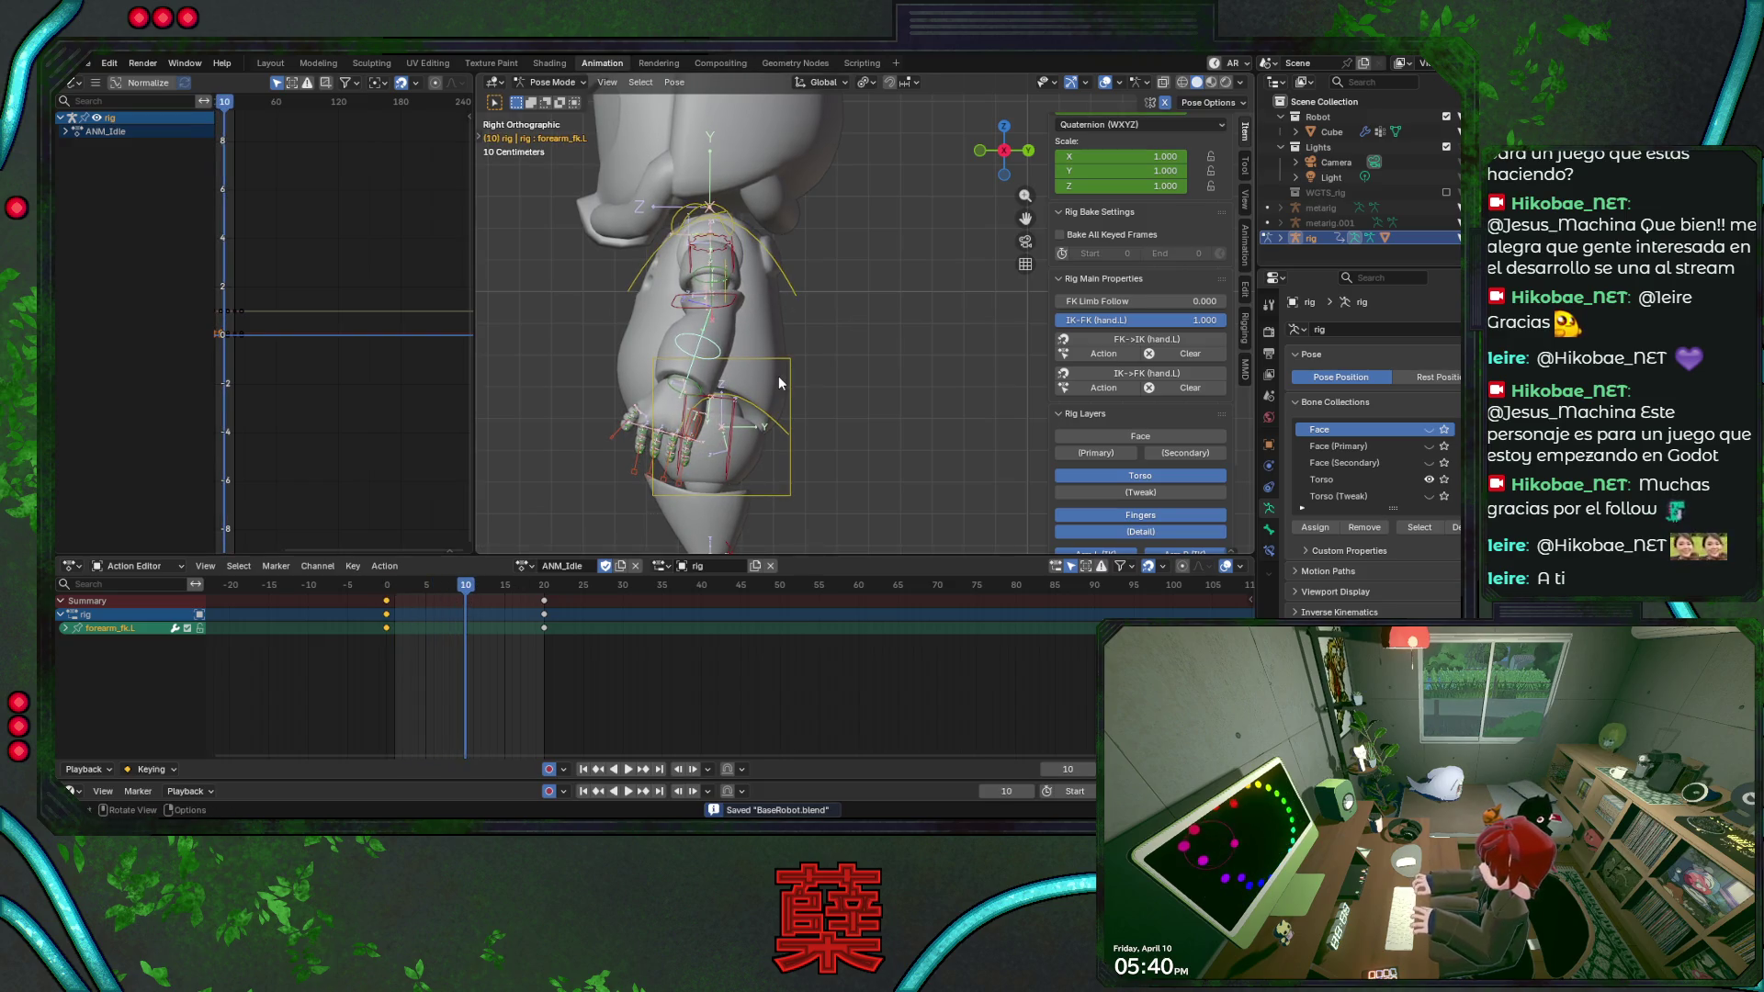
key("r")
key("x")
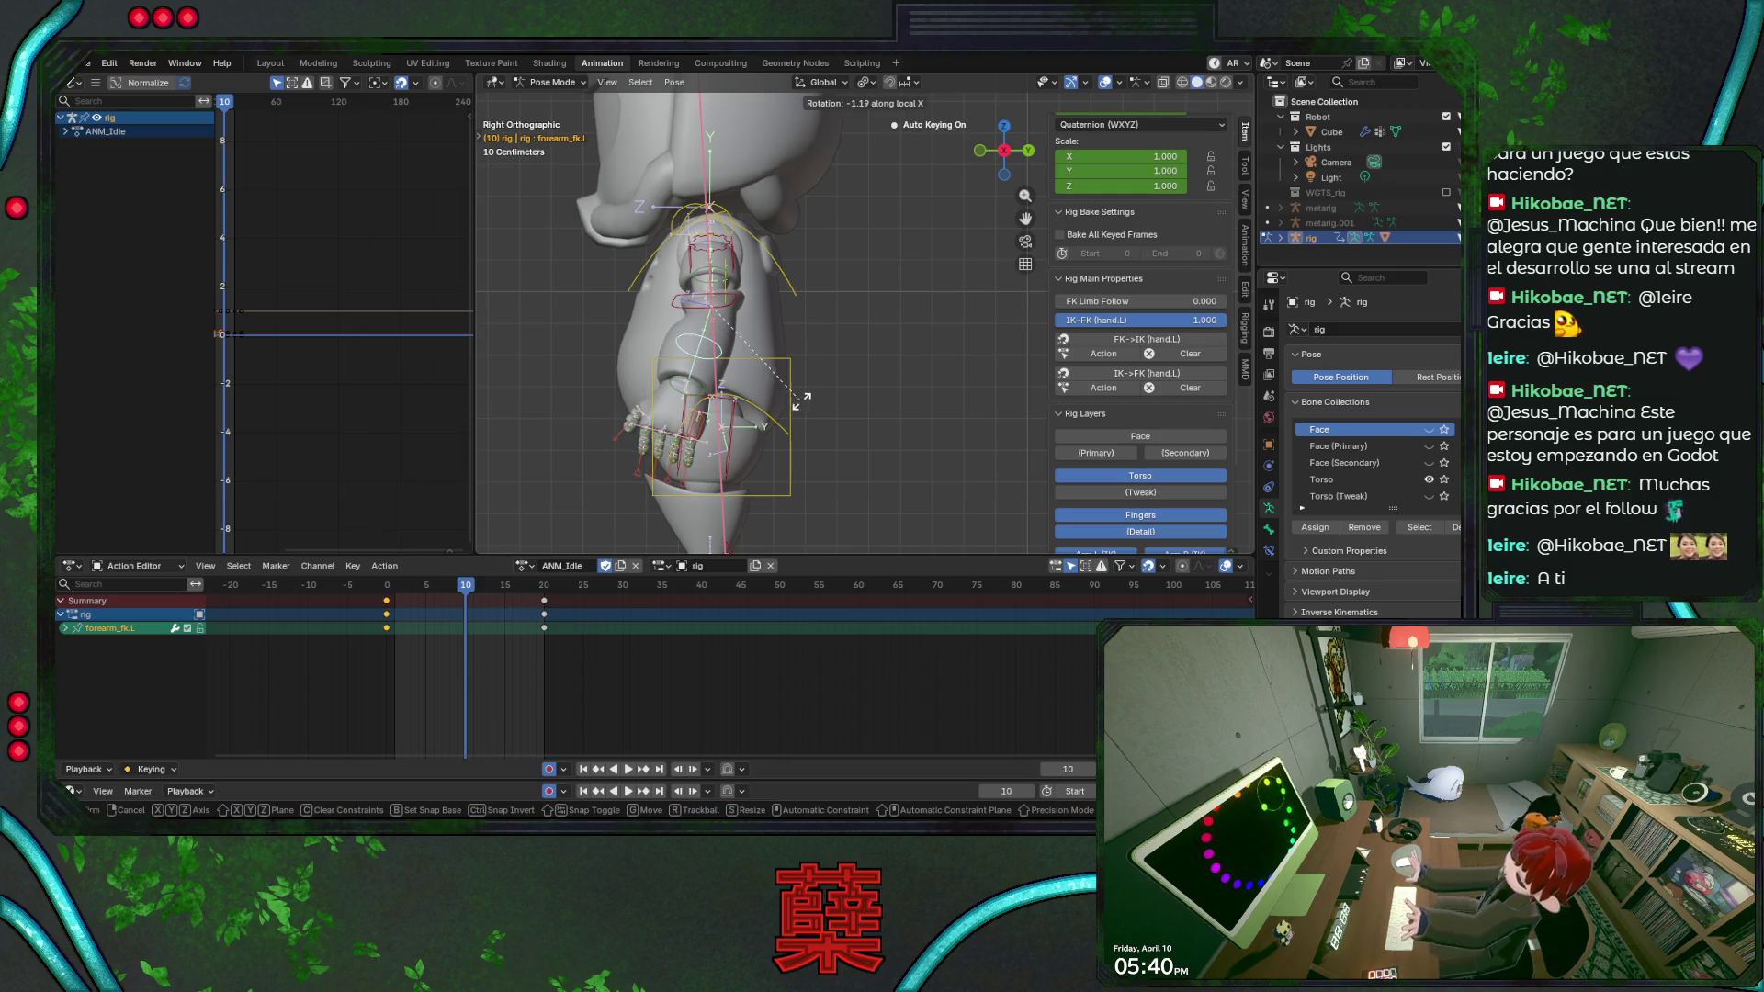
left_click(791, 393)
left_click(712, 279)
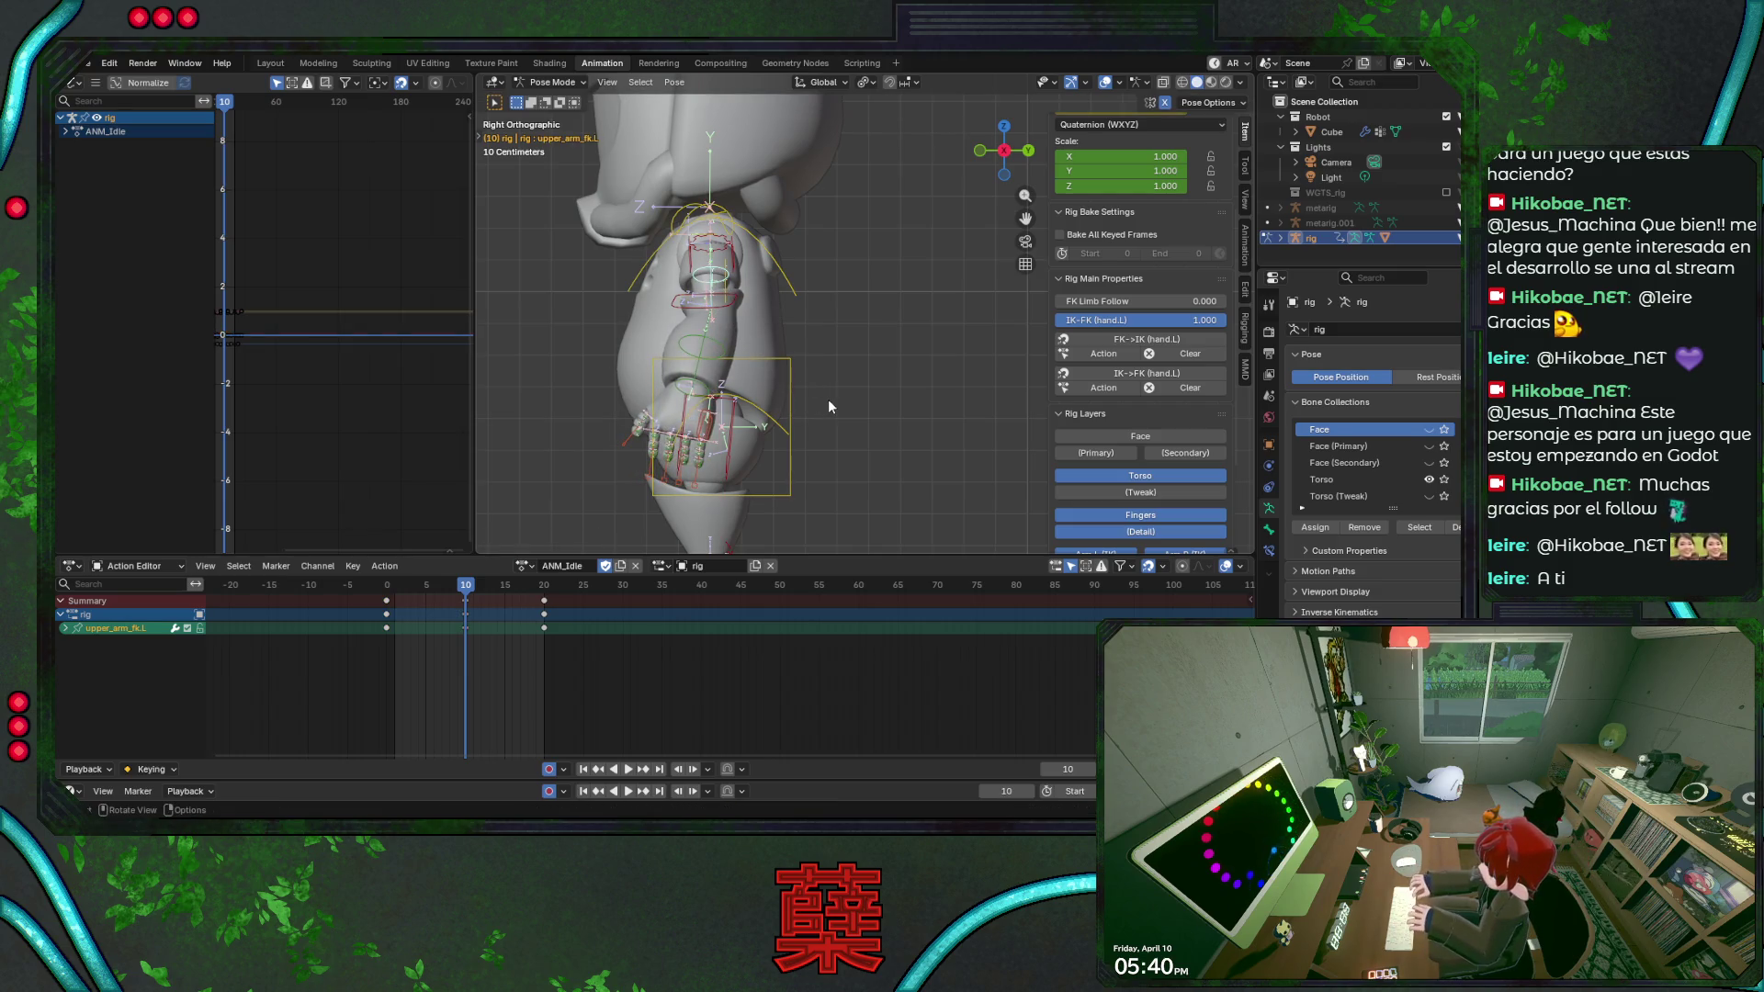
key("ctrl+z")
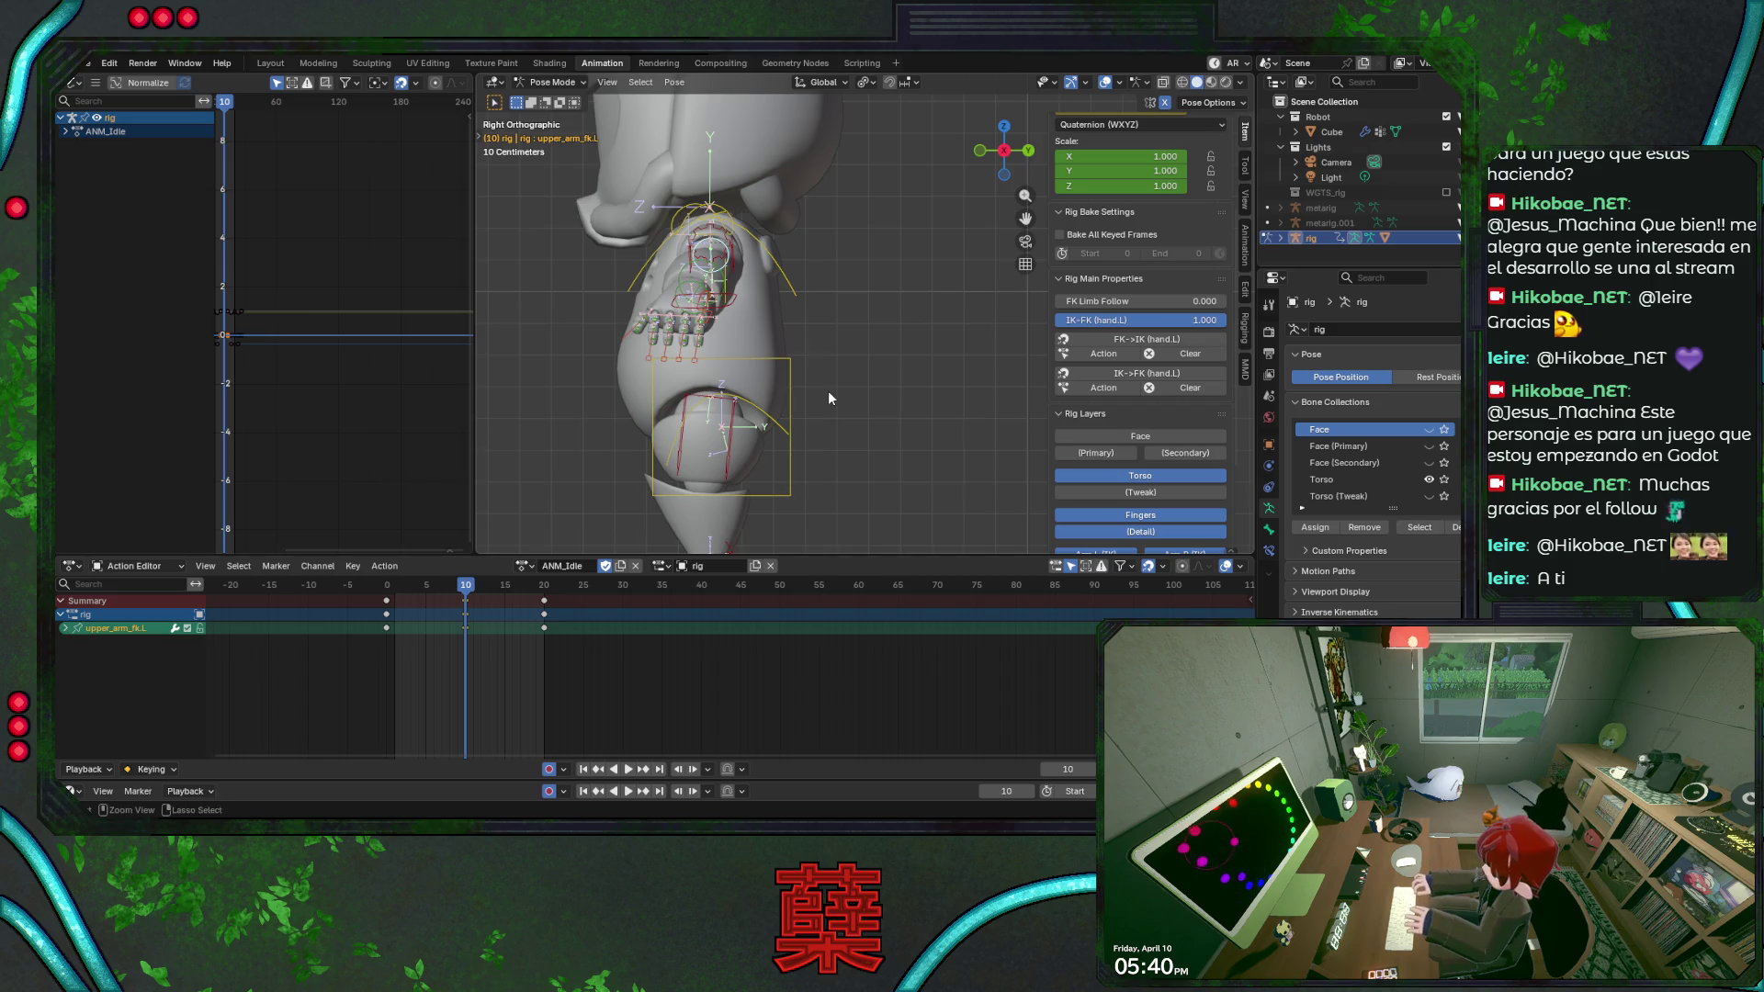
key("ctrl+shift+z")
key("r")
key("Escape")
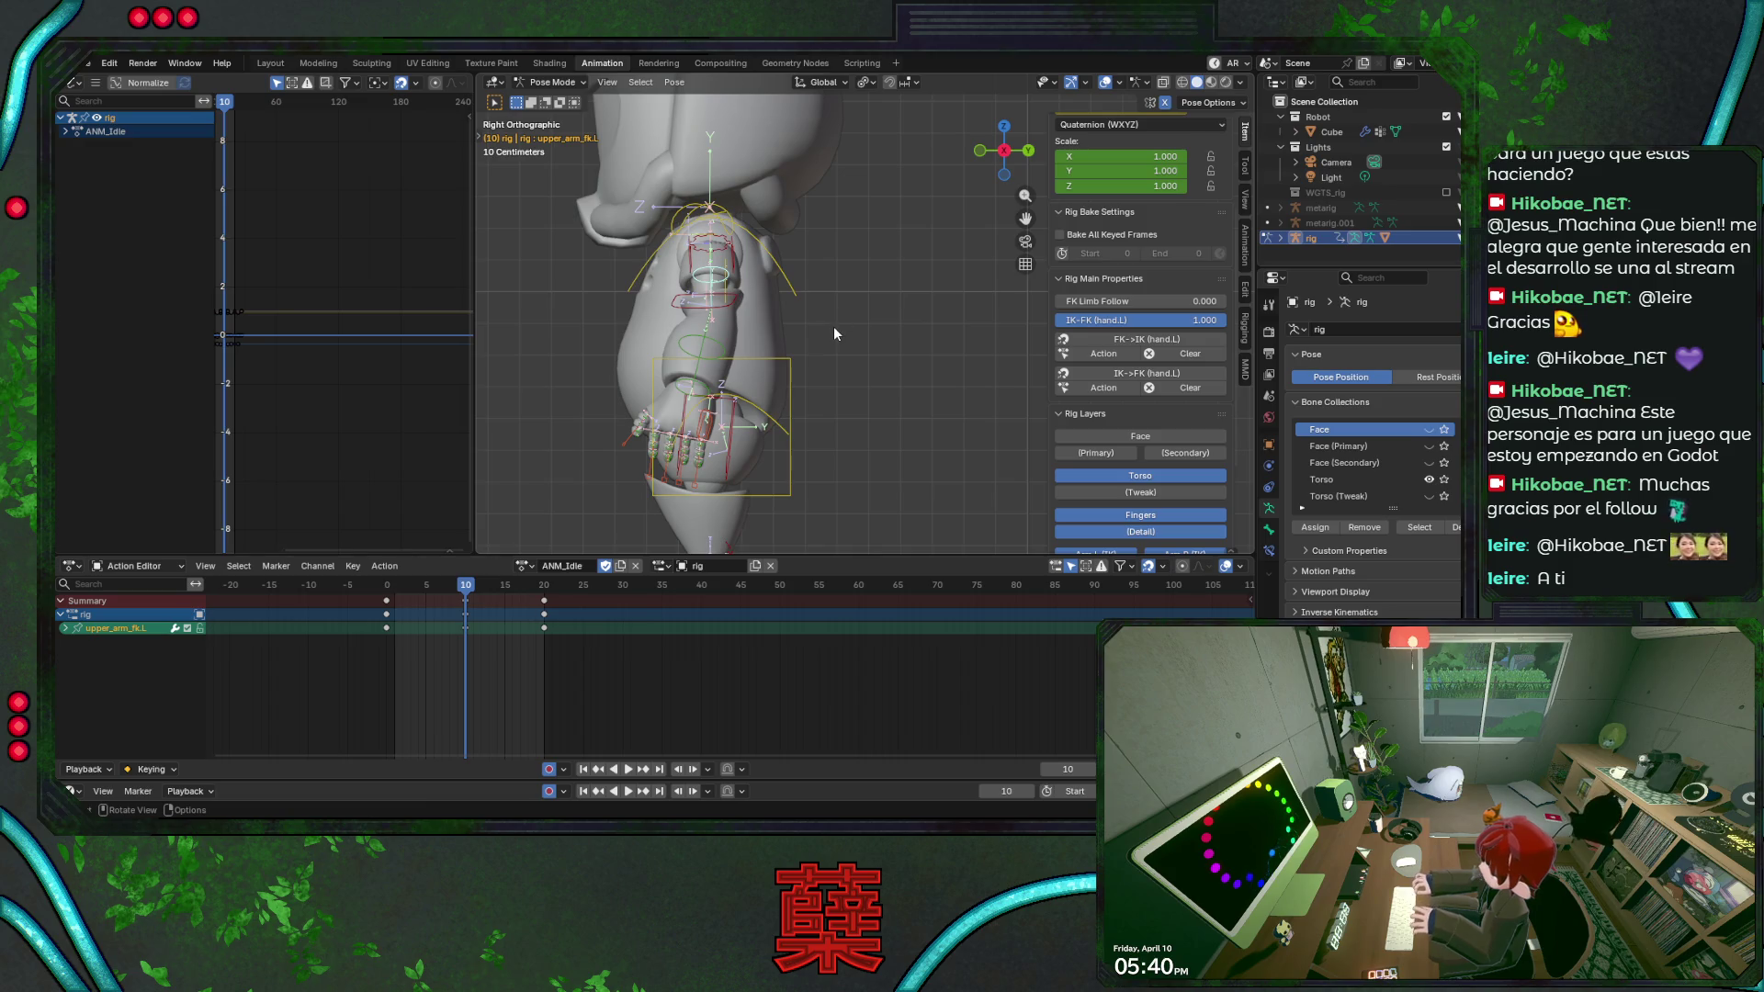
Move the selected keys from frame 20 to 10, select the frame-0 keys and scrub near frame 20.
key("g")
left_click(534, 619)
left_click(386, 601)
left_click_drag(462, 587, 540, 588)
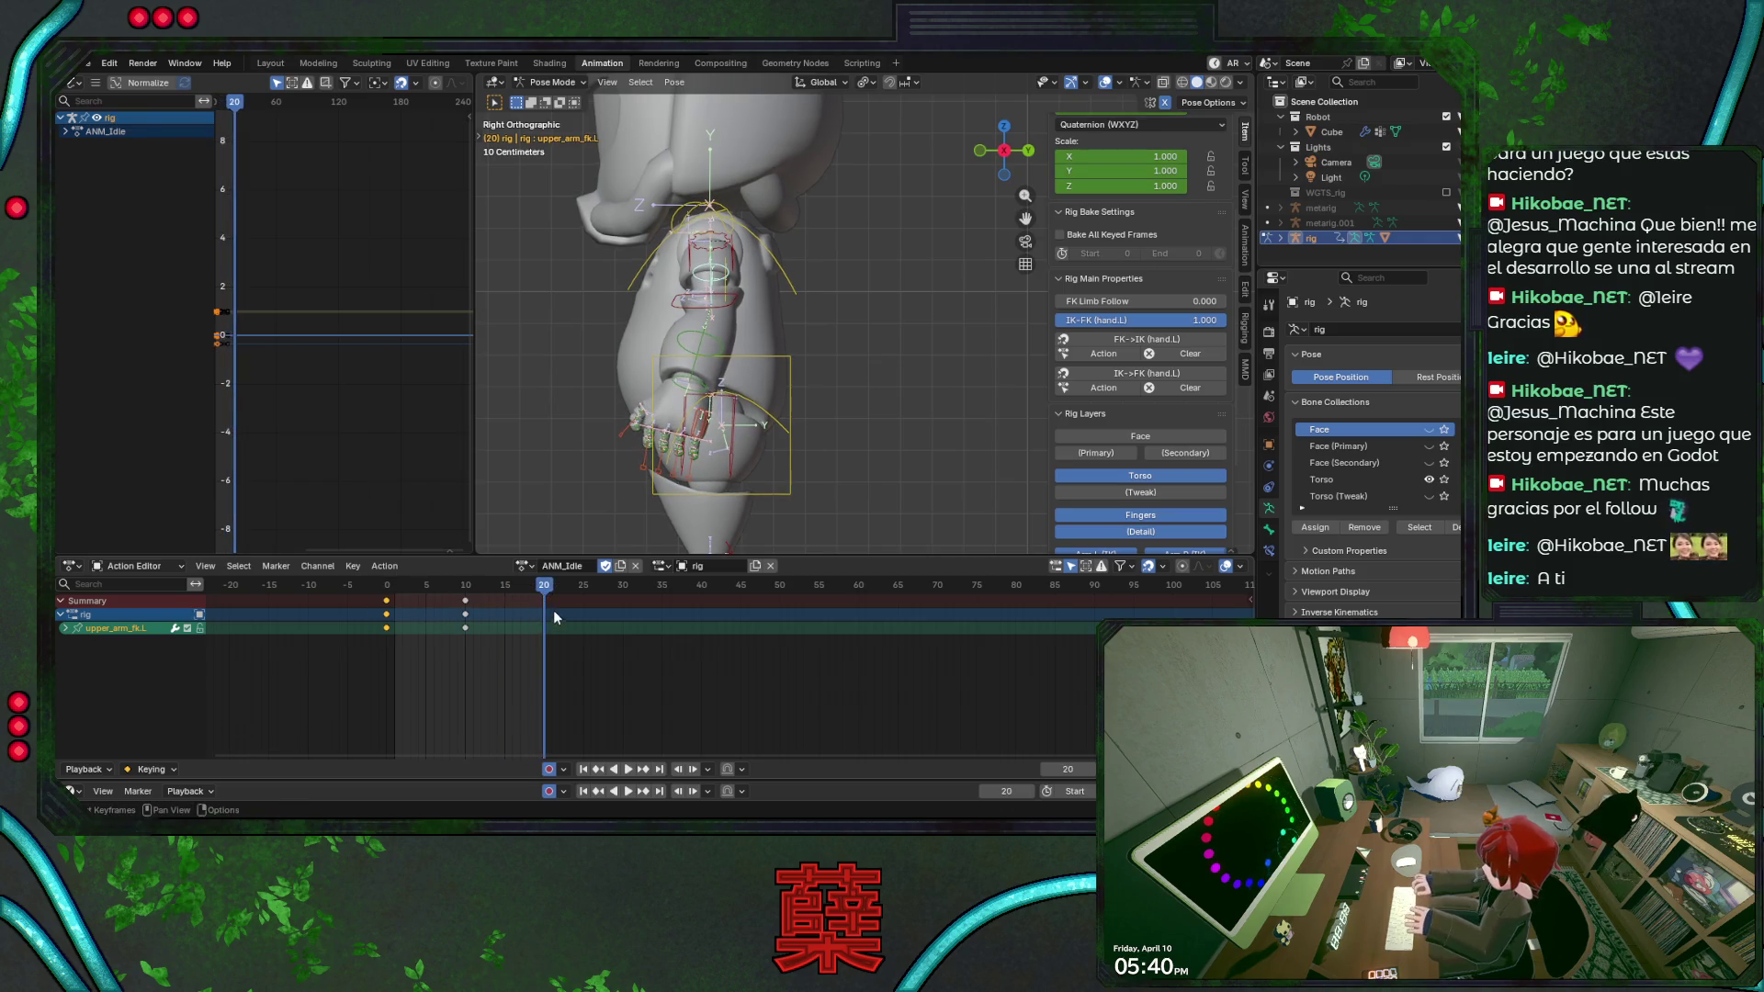
Paste the frame-0 pose at frame 20, shift those keys to 10 and paste again at 20, saving.
key("ctrl+v")
key("ctrl+s")
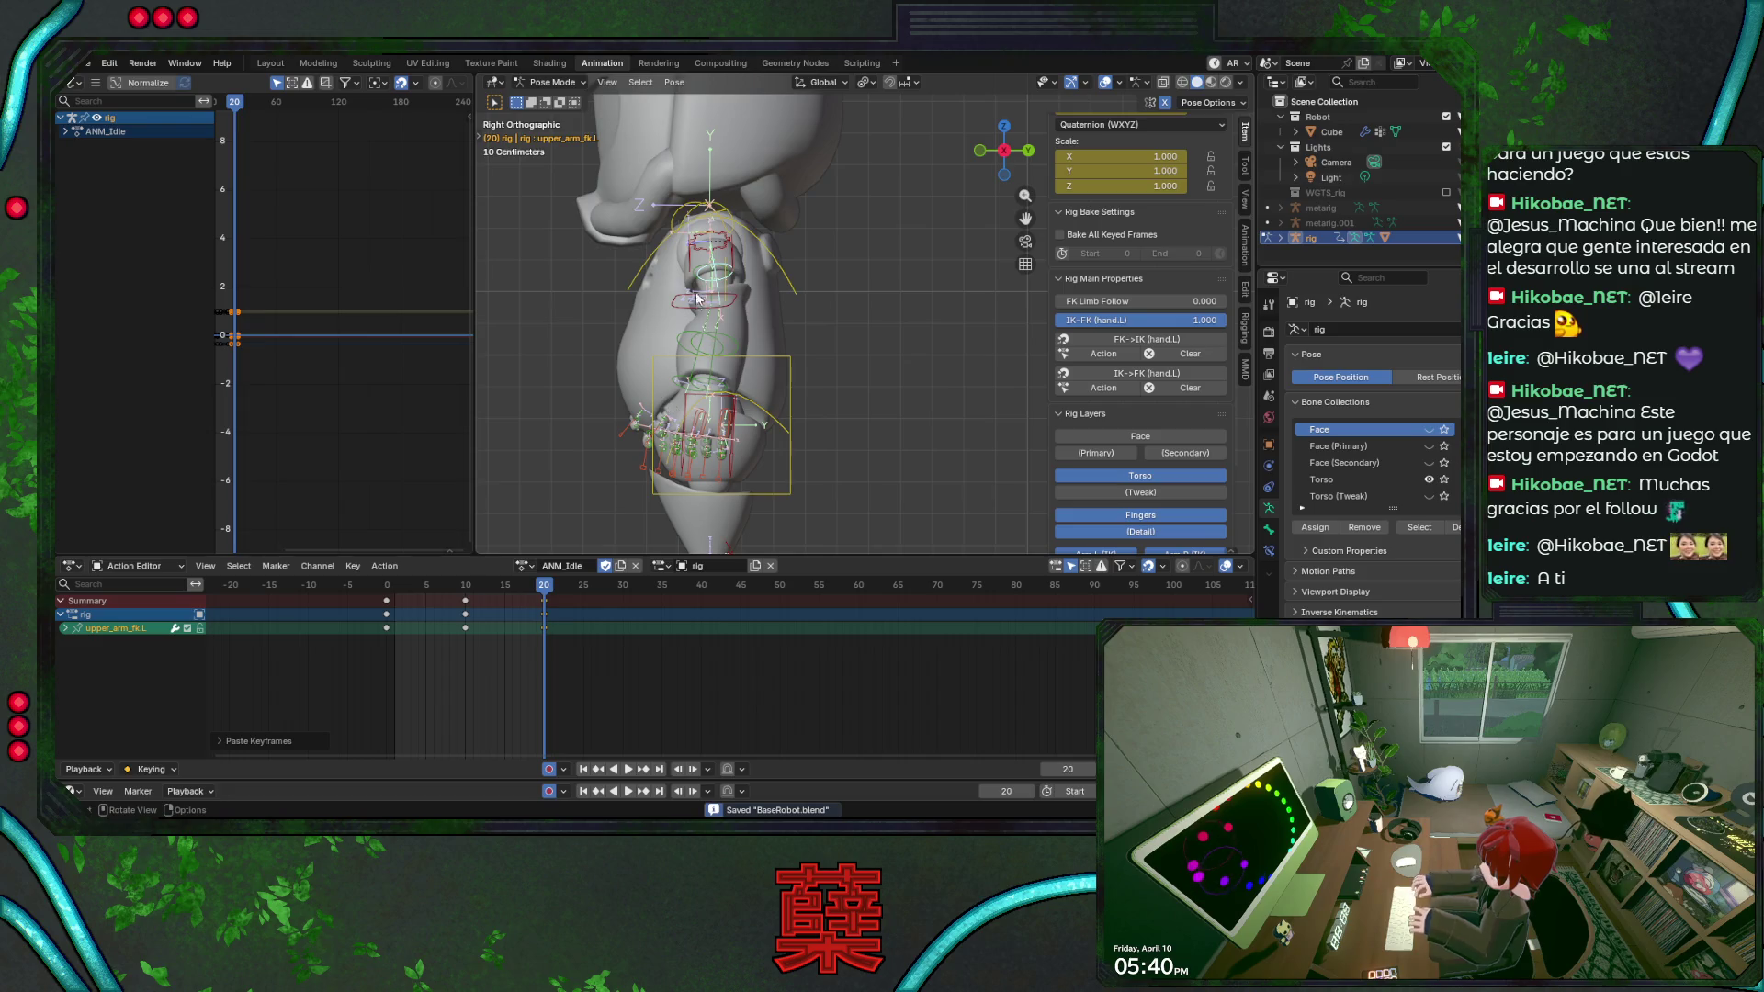
left_click_drag(576, 587, 576, 586)
key("g")
left_click(462, 641)
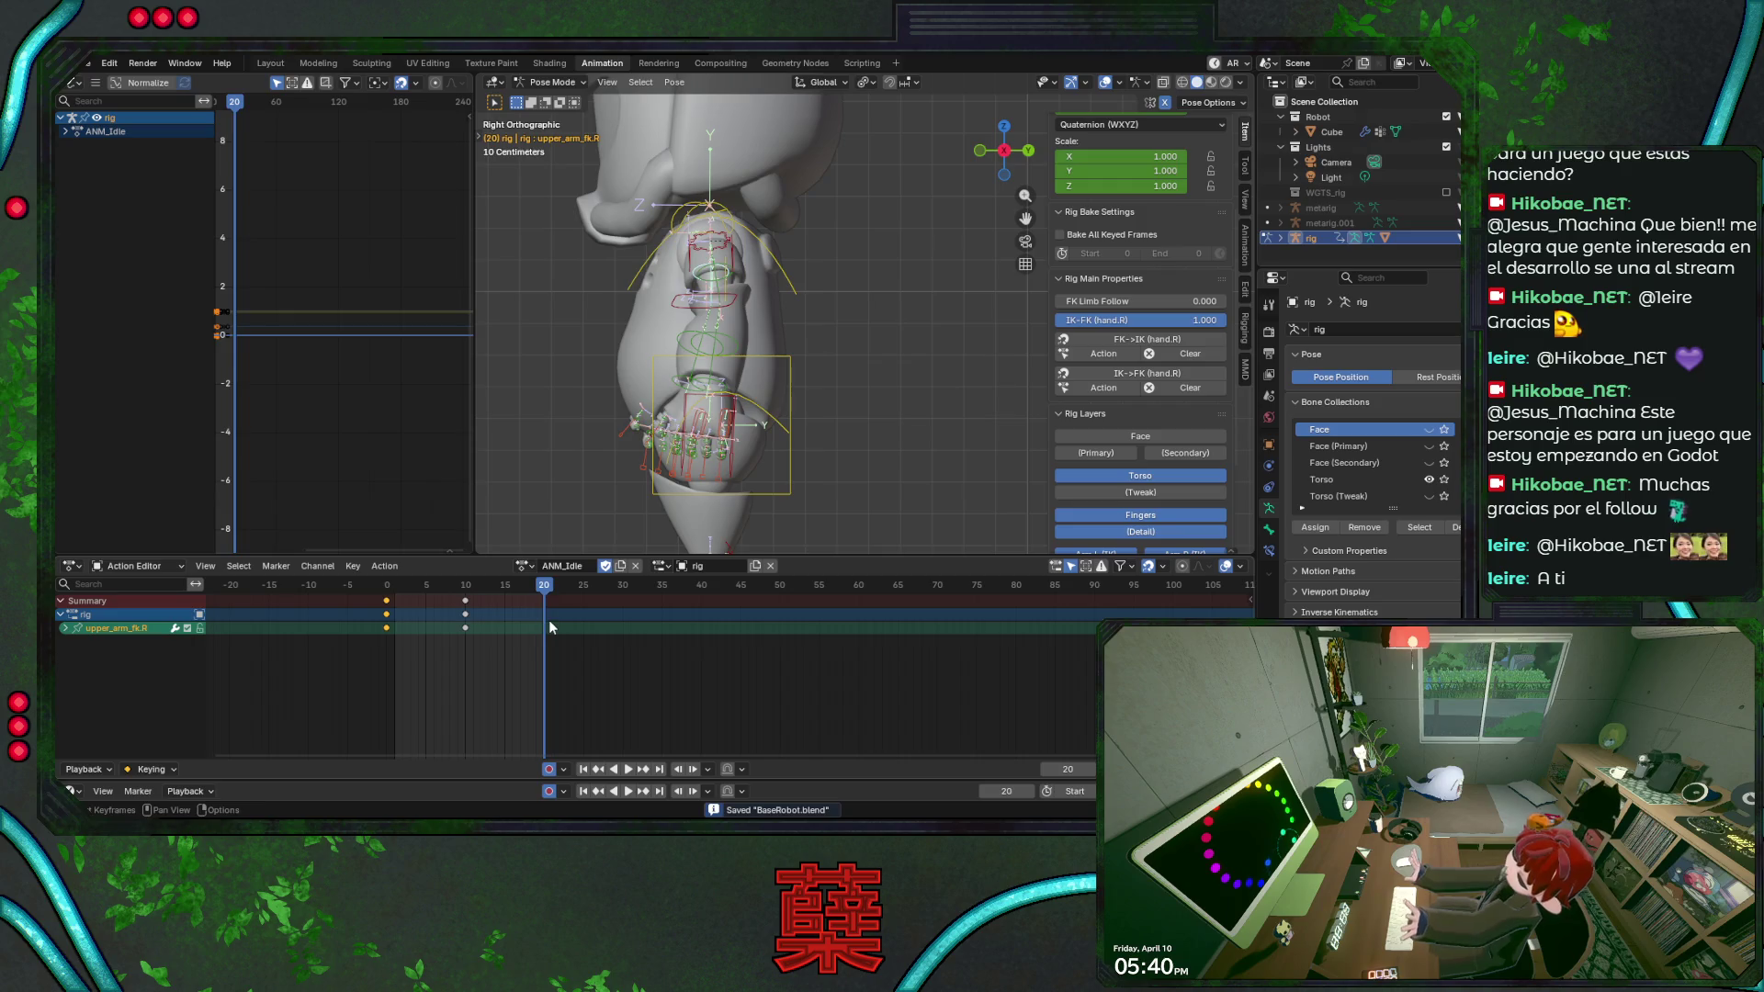
key("ctrl+v")
Play the loop from front and side, then copy the frame-1 keys and paste them at frame 20.
key("space")
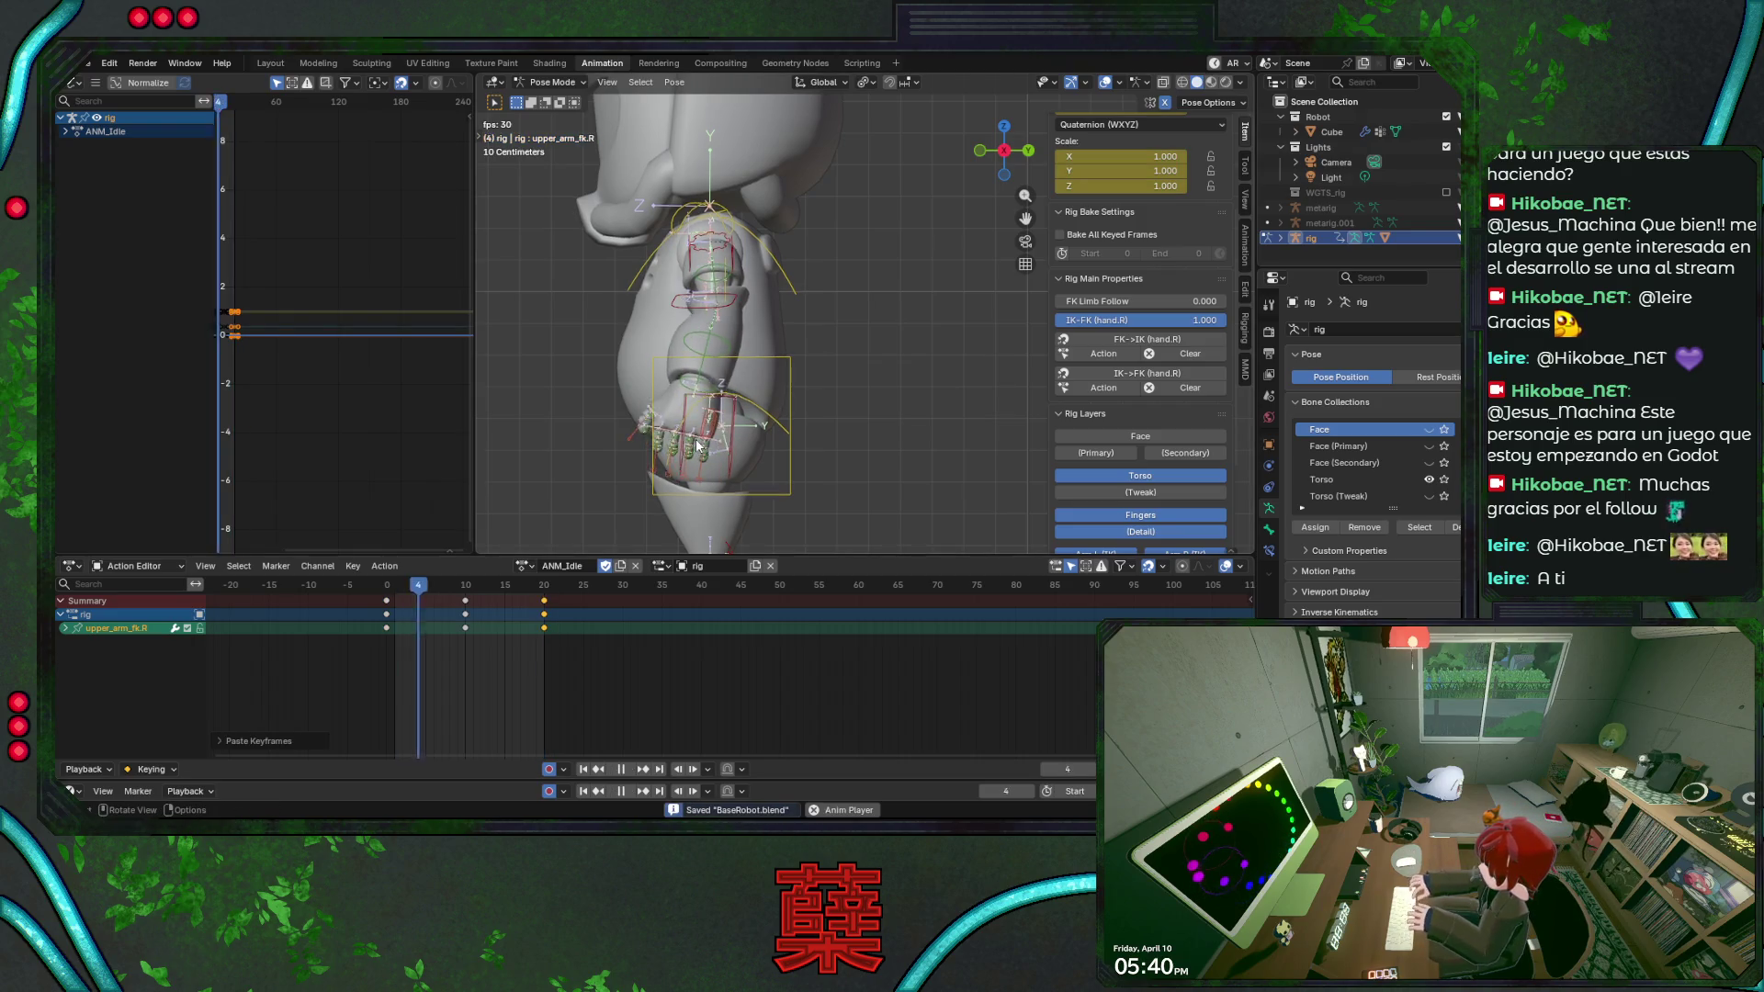
key("KP_1")
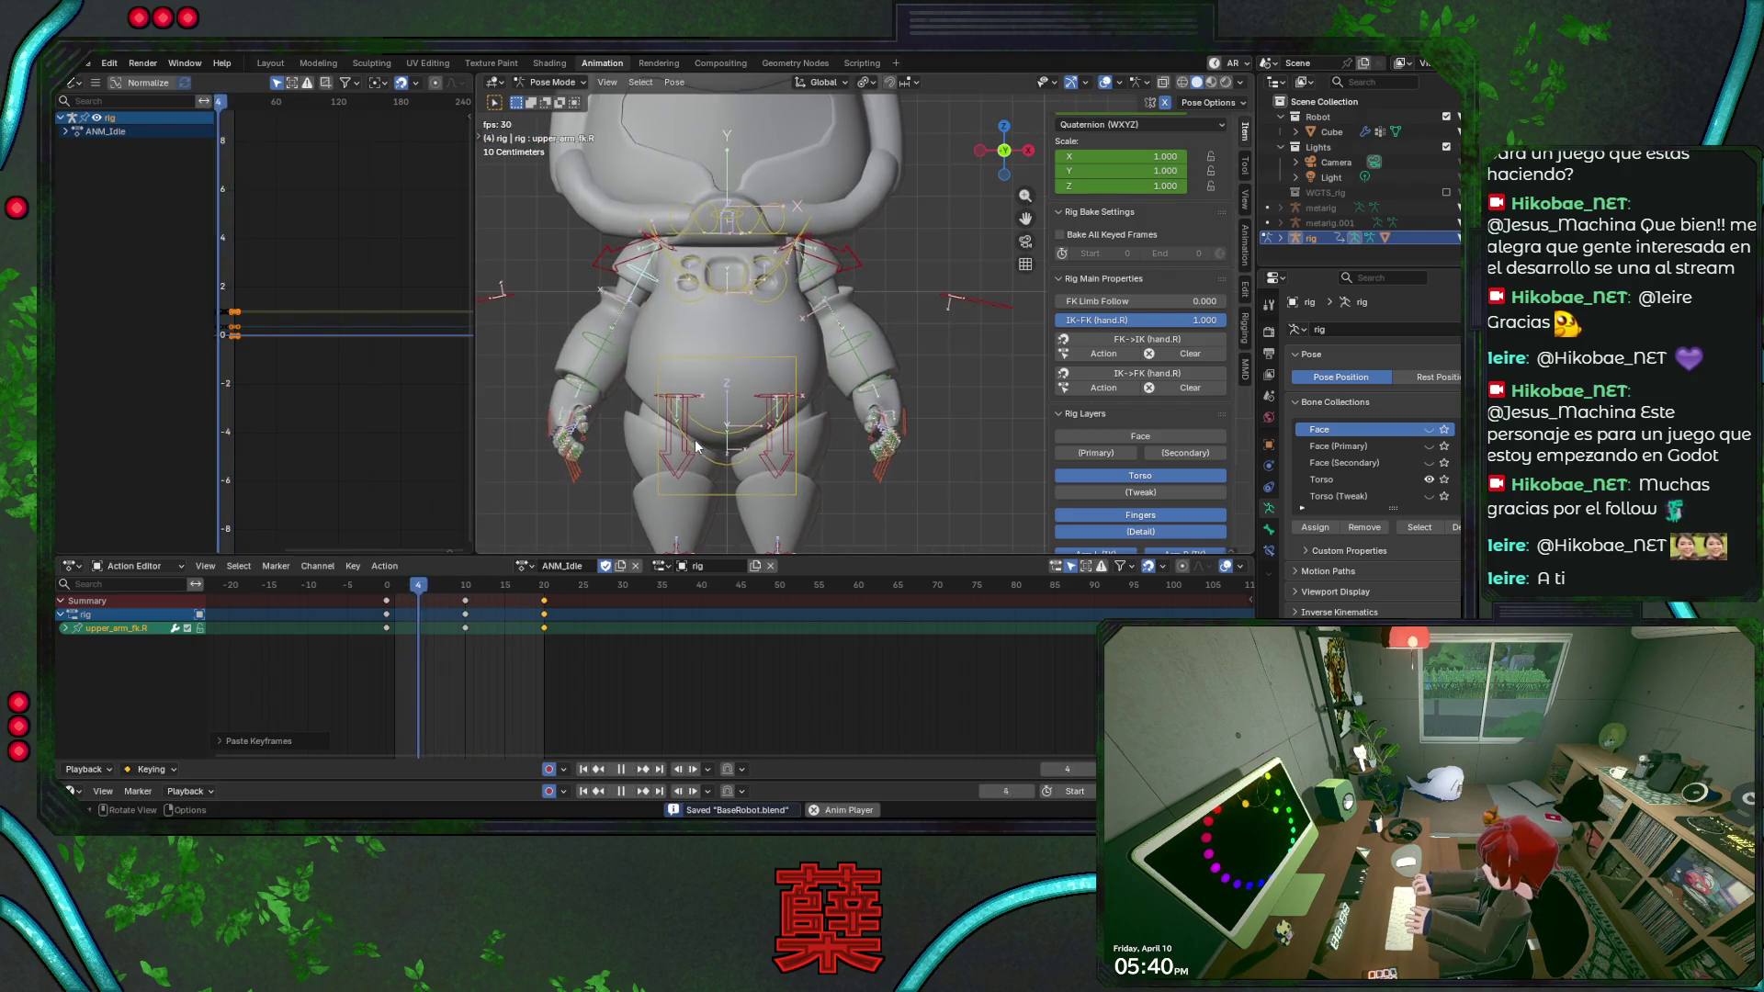
key("KP_3")
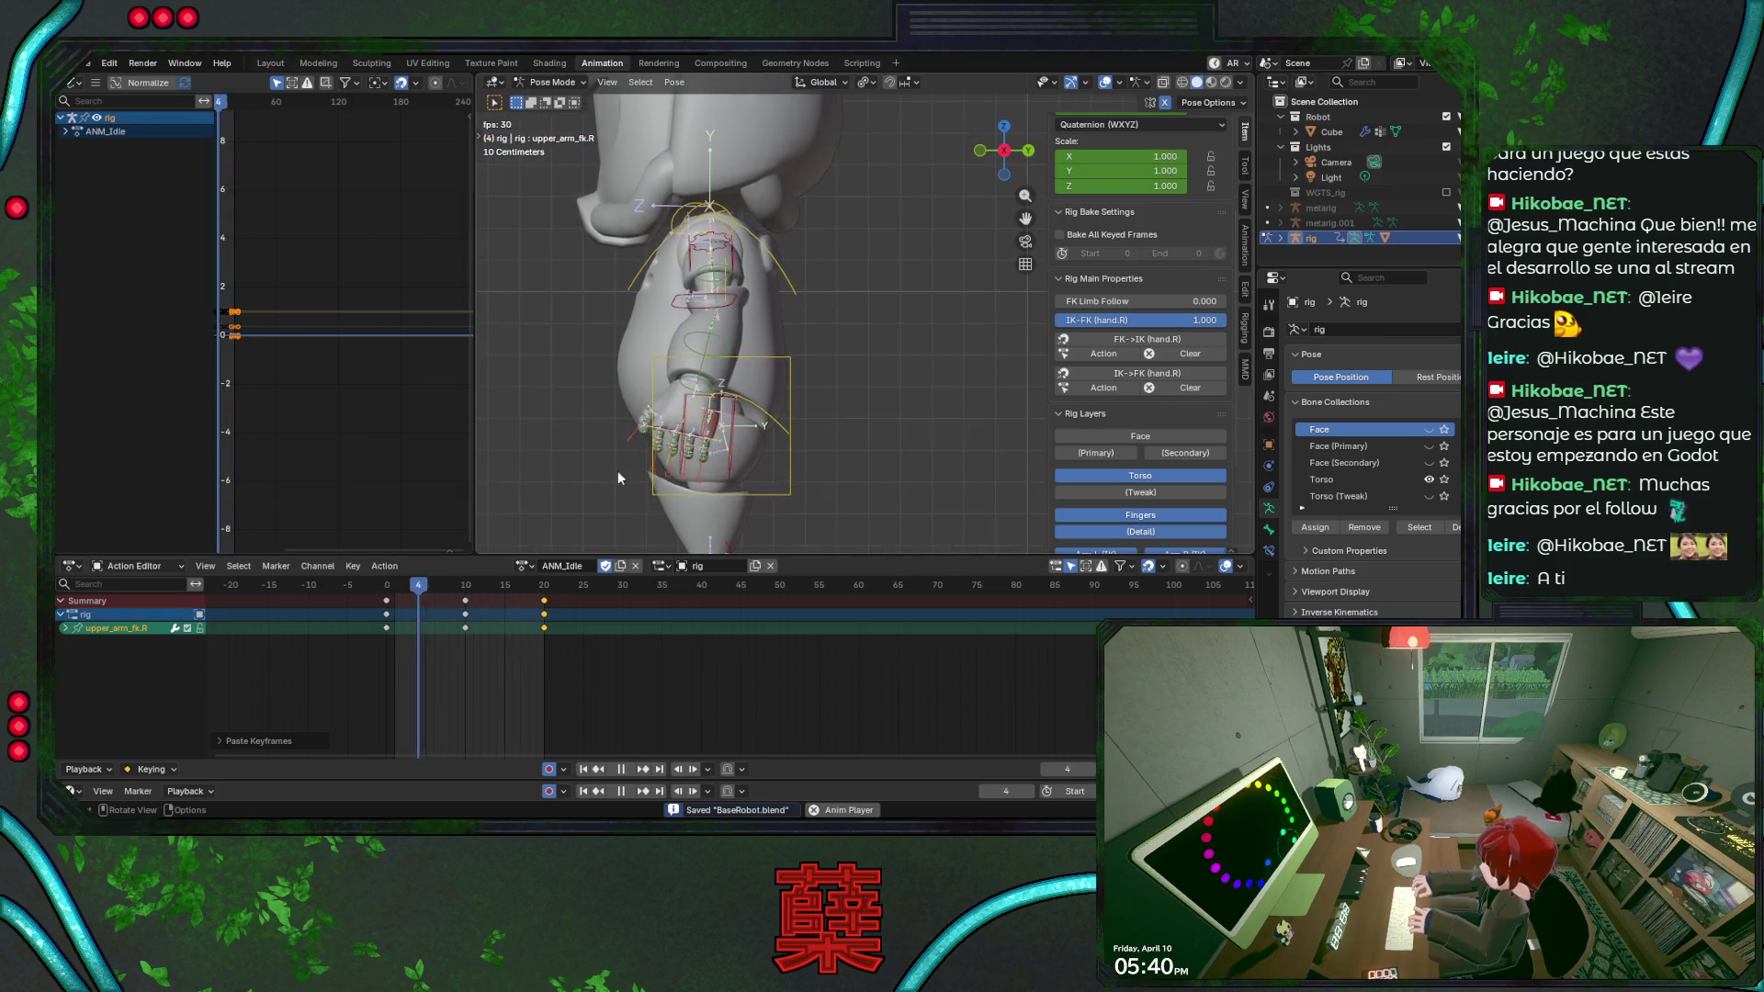
key("space")
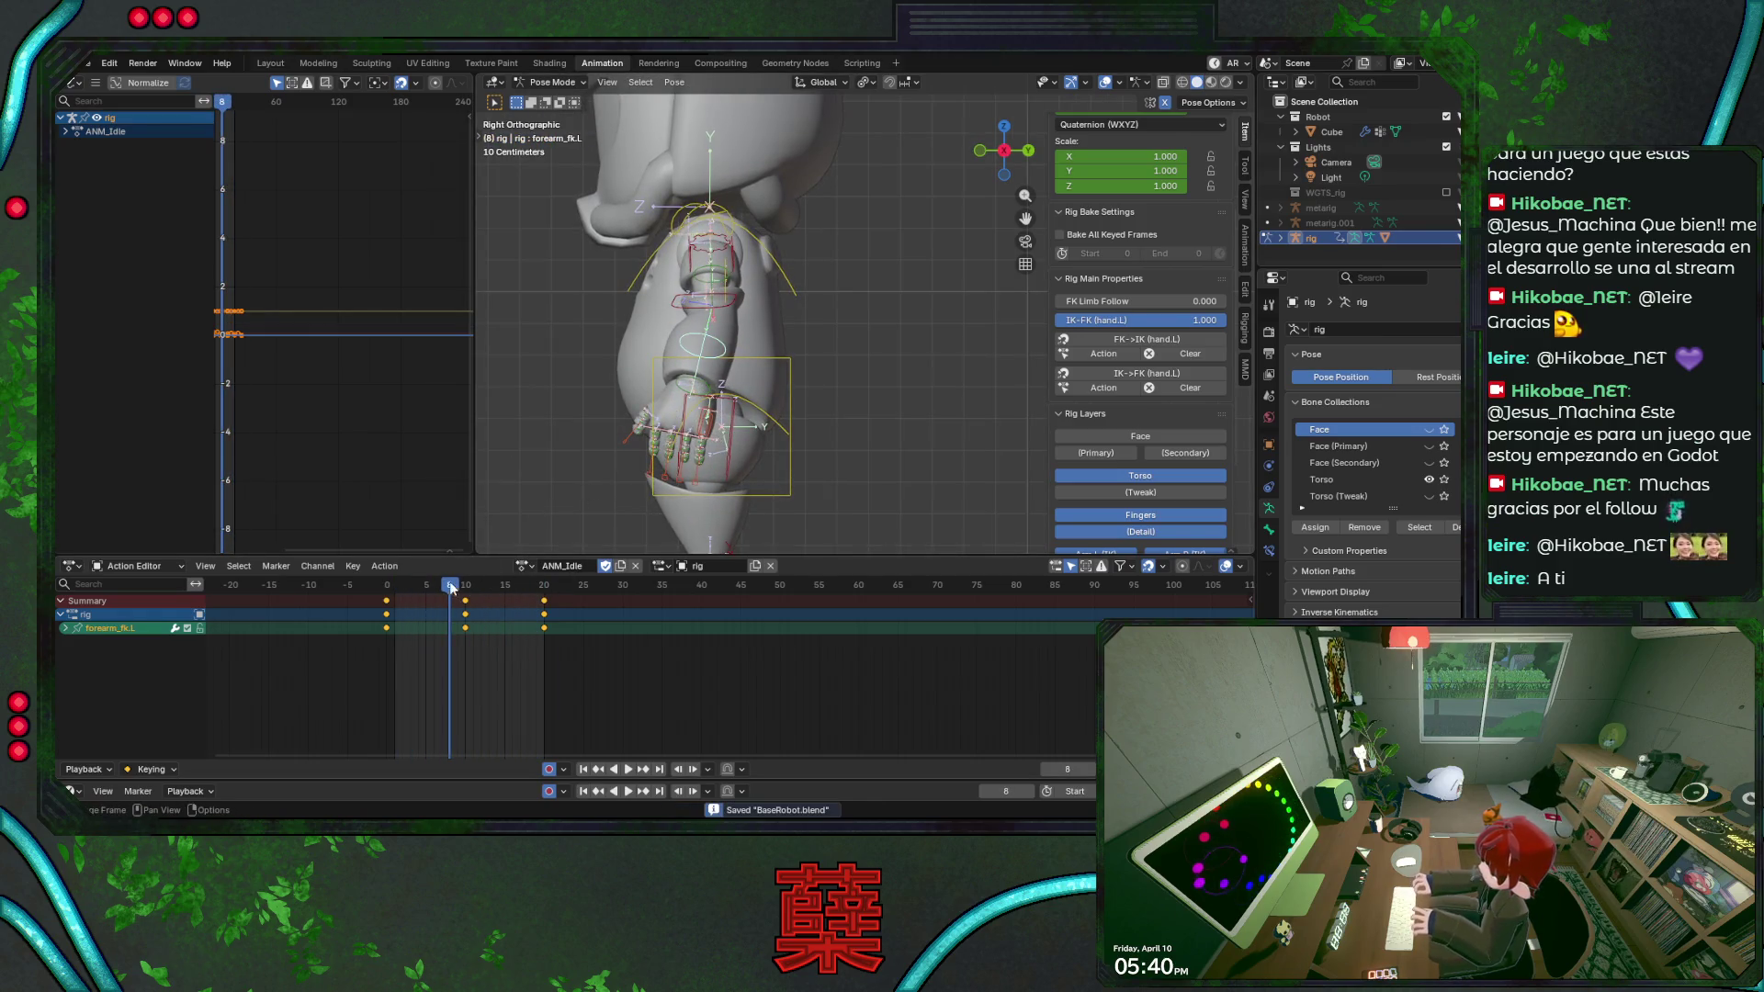
left_click_drag(451, 589, 395, 588)
mouse_move(369, 659)
left_mouse_down()
mouse_move(393, 616)
mouse_move(553, 594)
left_mouse_up()
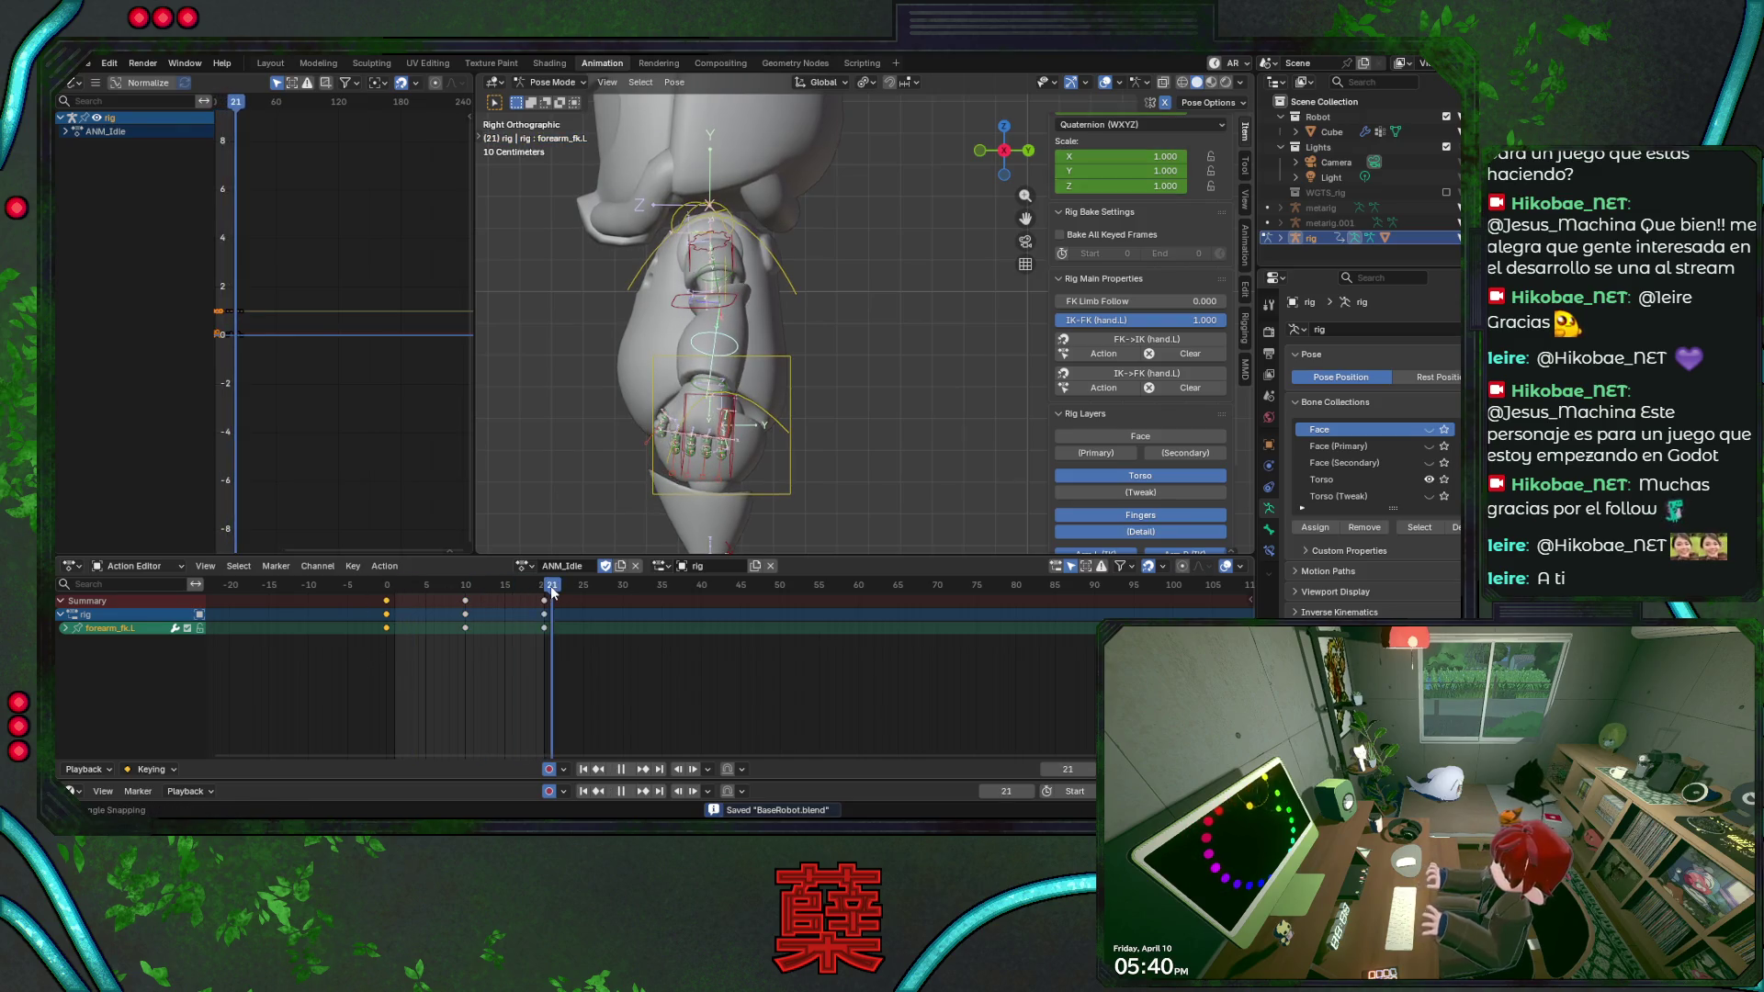
key("ctrl+v")
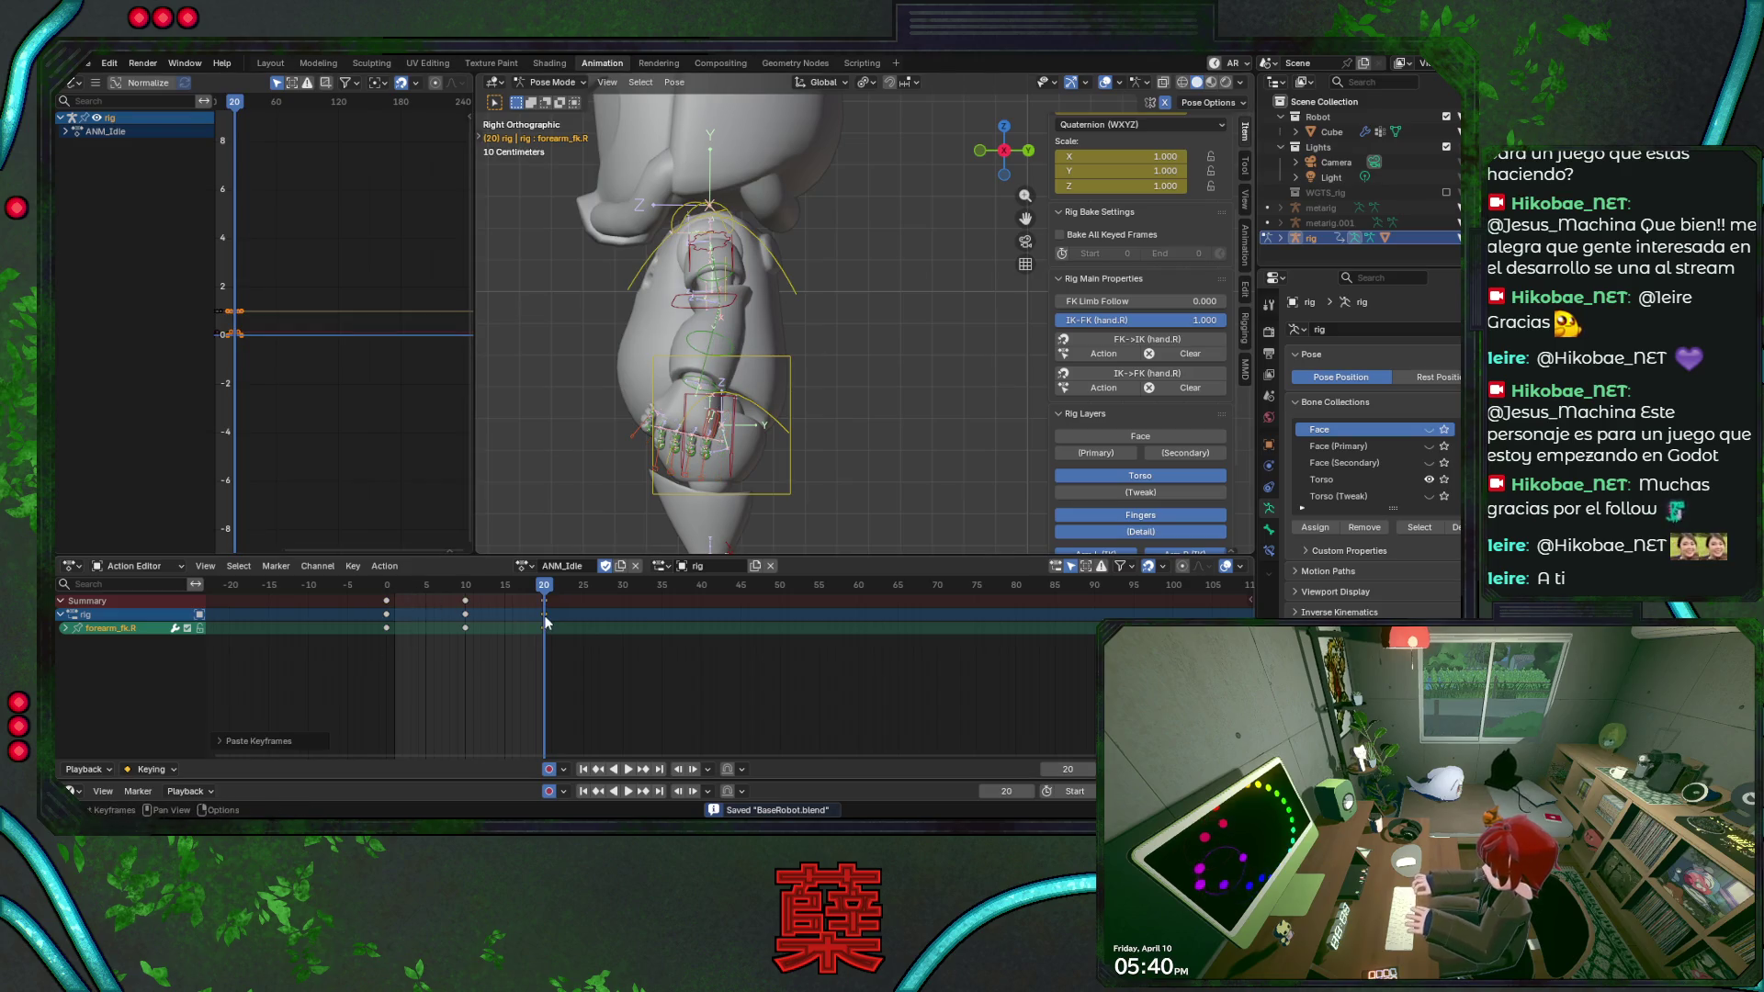
Review the playing loop from front, top and side, in wireframe and solid, framing the forearm bone.
key("space")
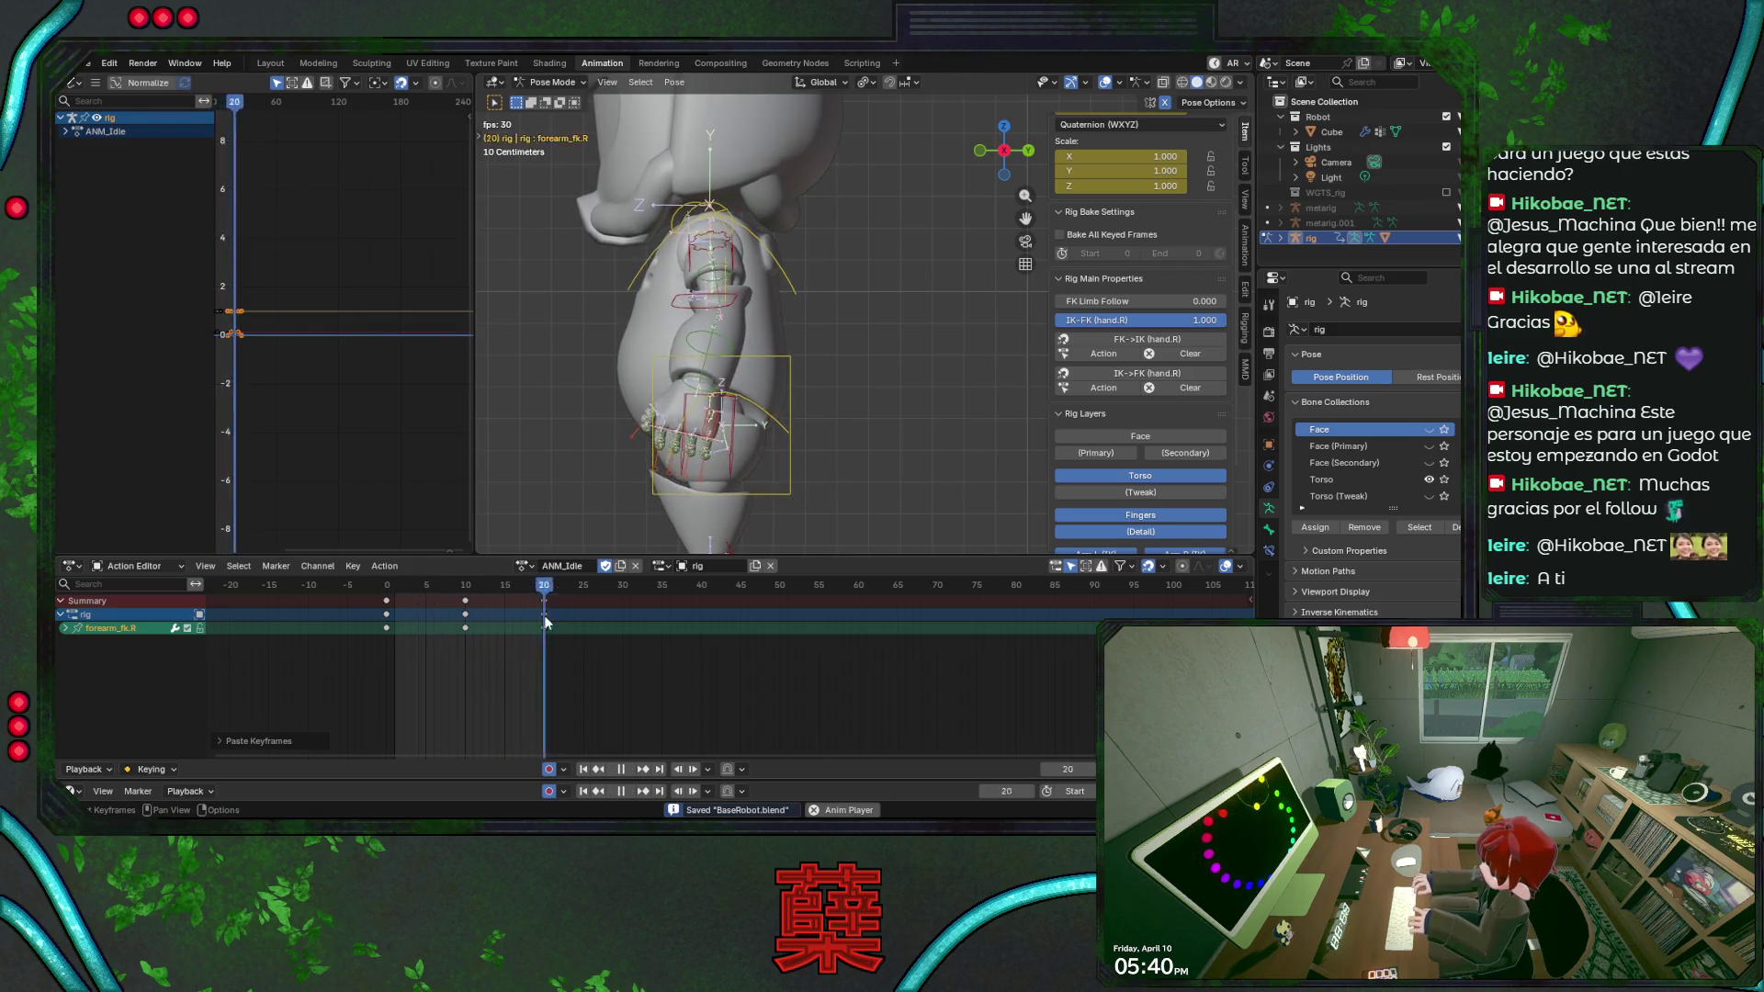
key("KP_1")
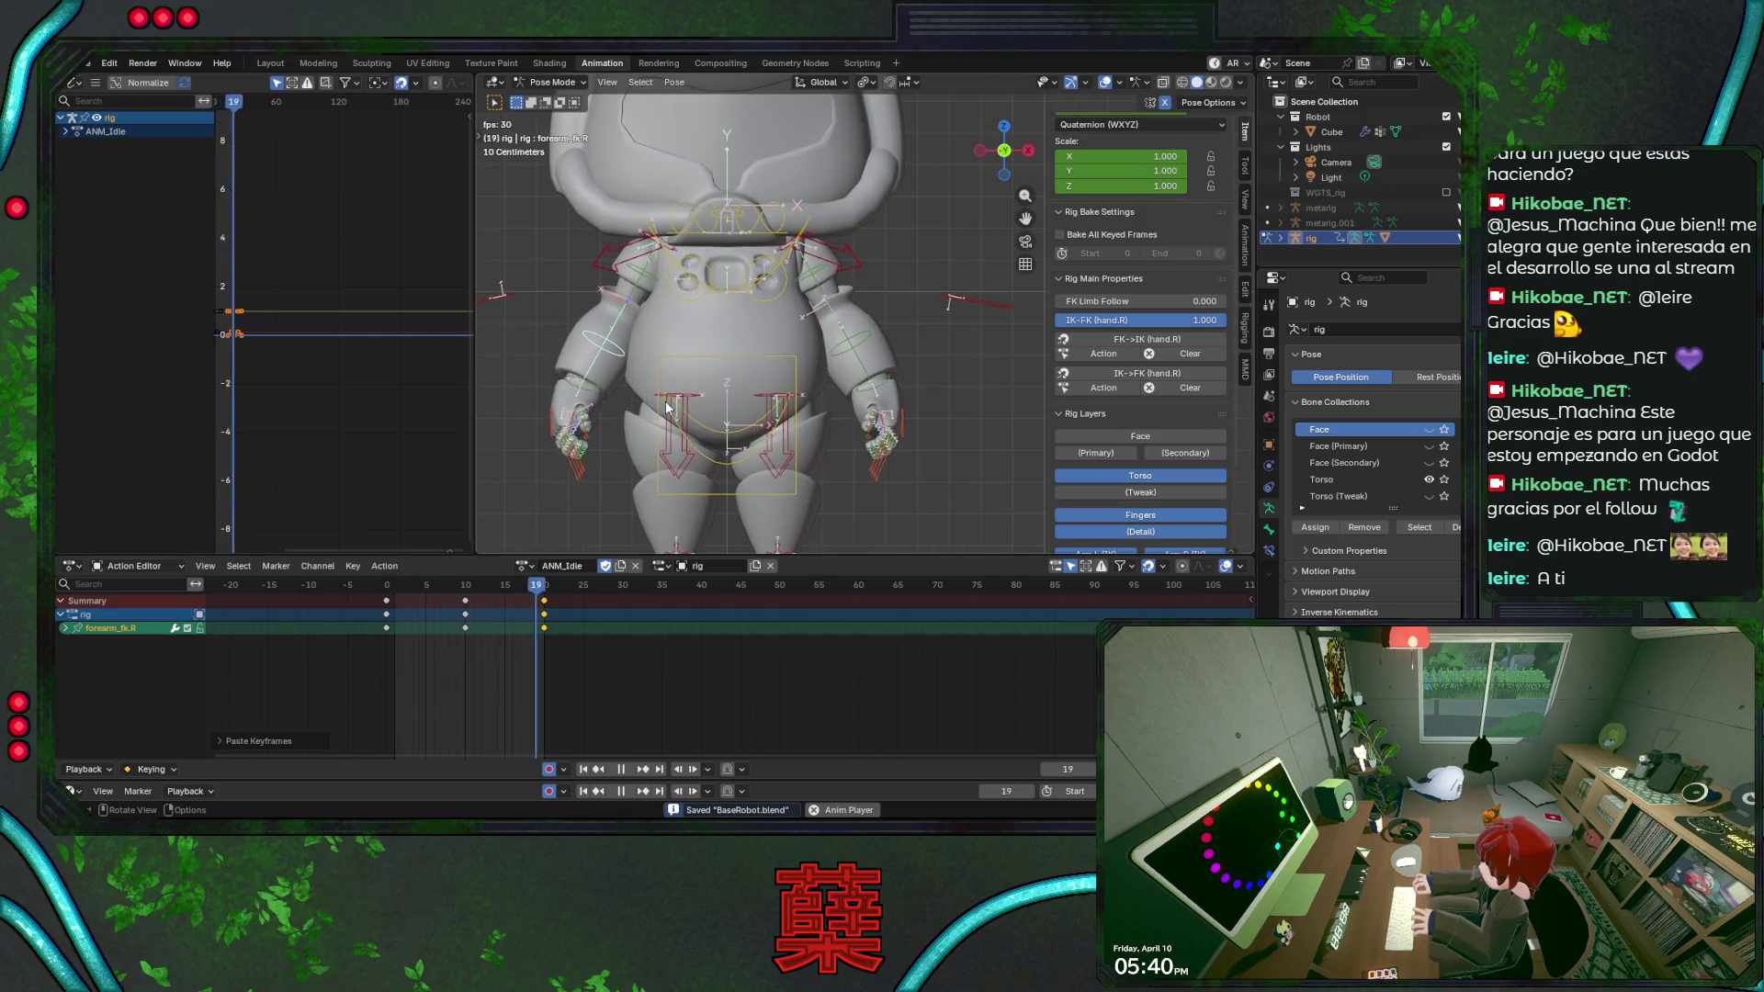
key("KP_7")
key("shift+z")
key("KP_1")
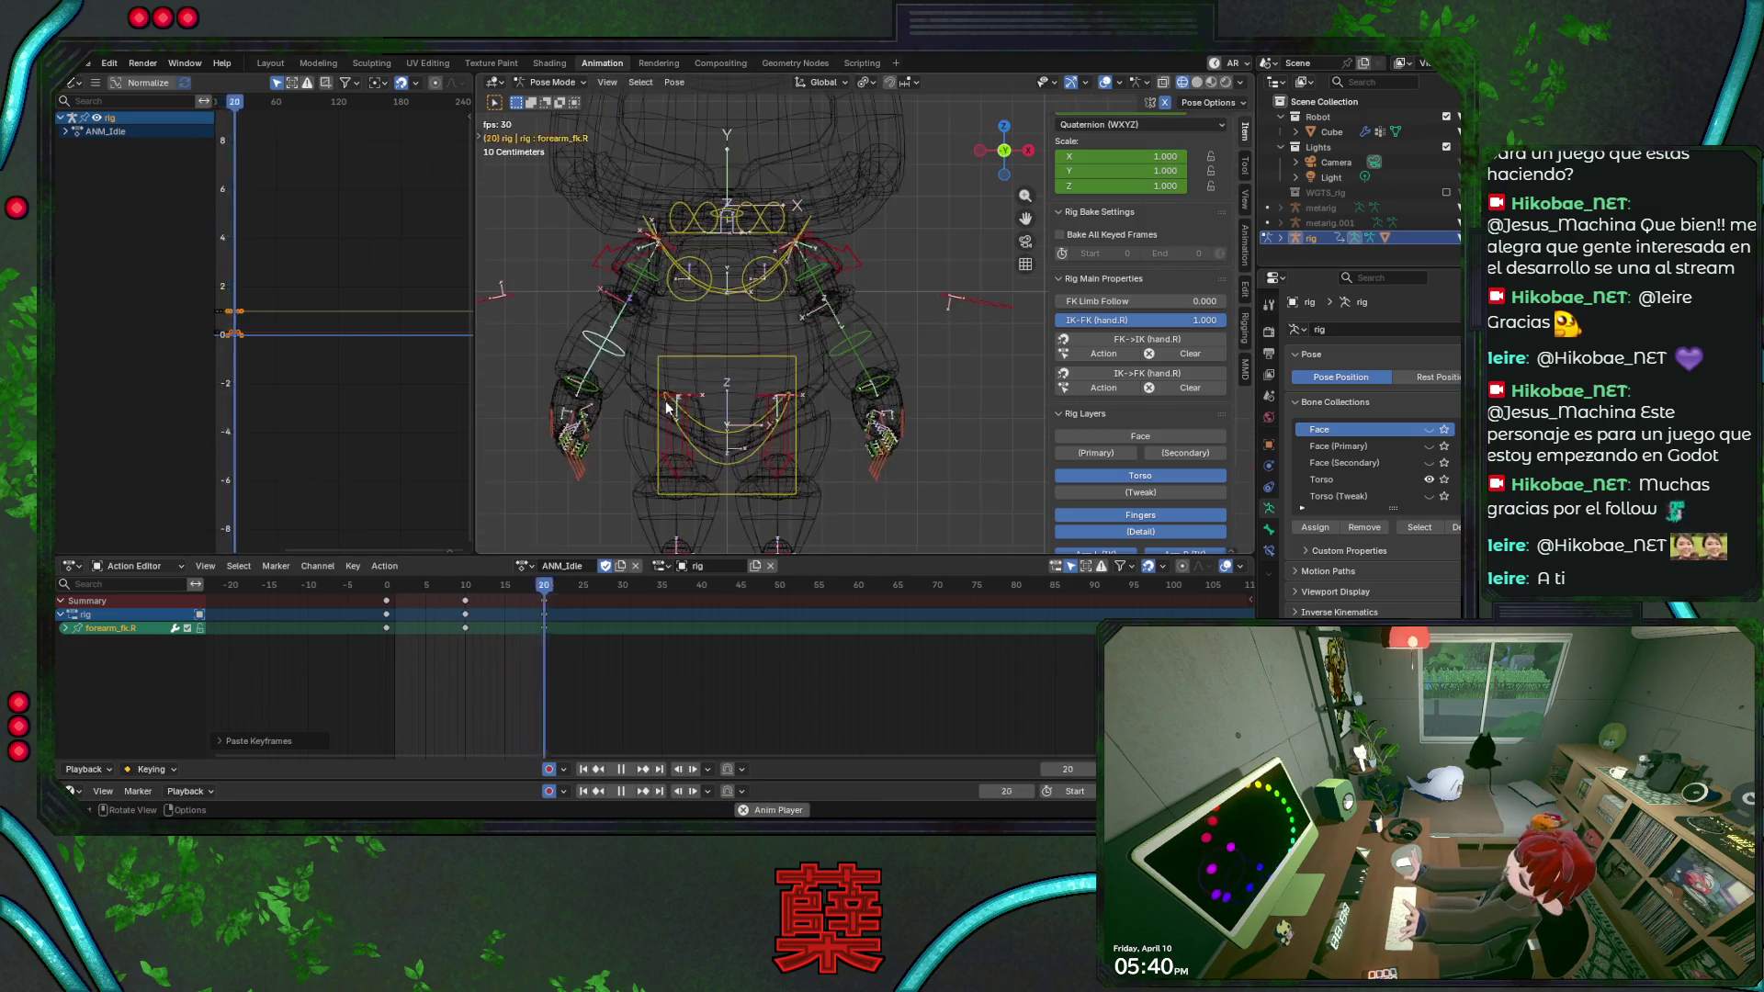
key("shift+z")
key("KP_3")
key("KP_Decimal")
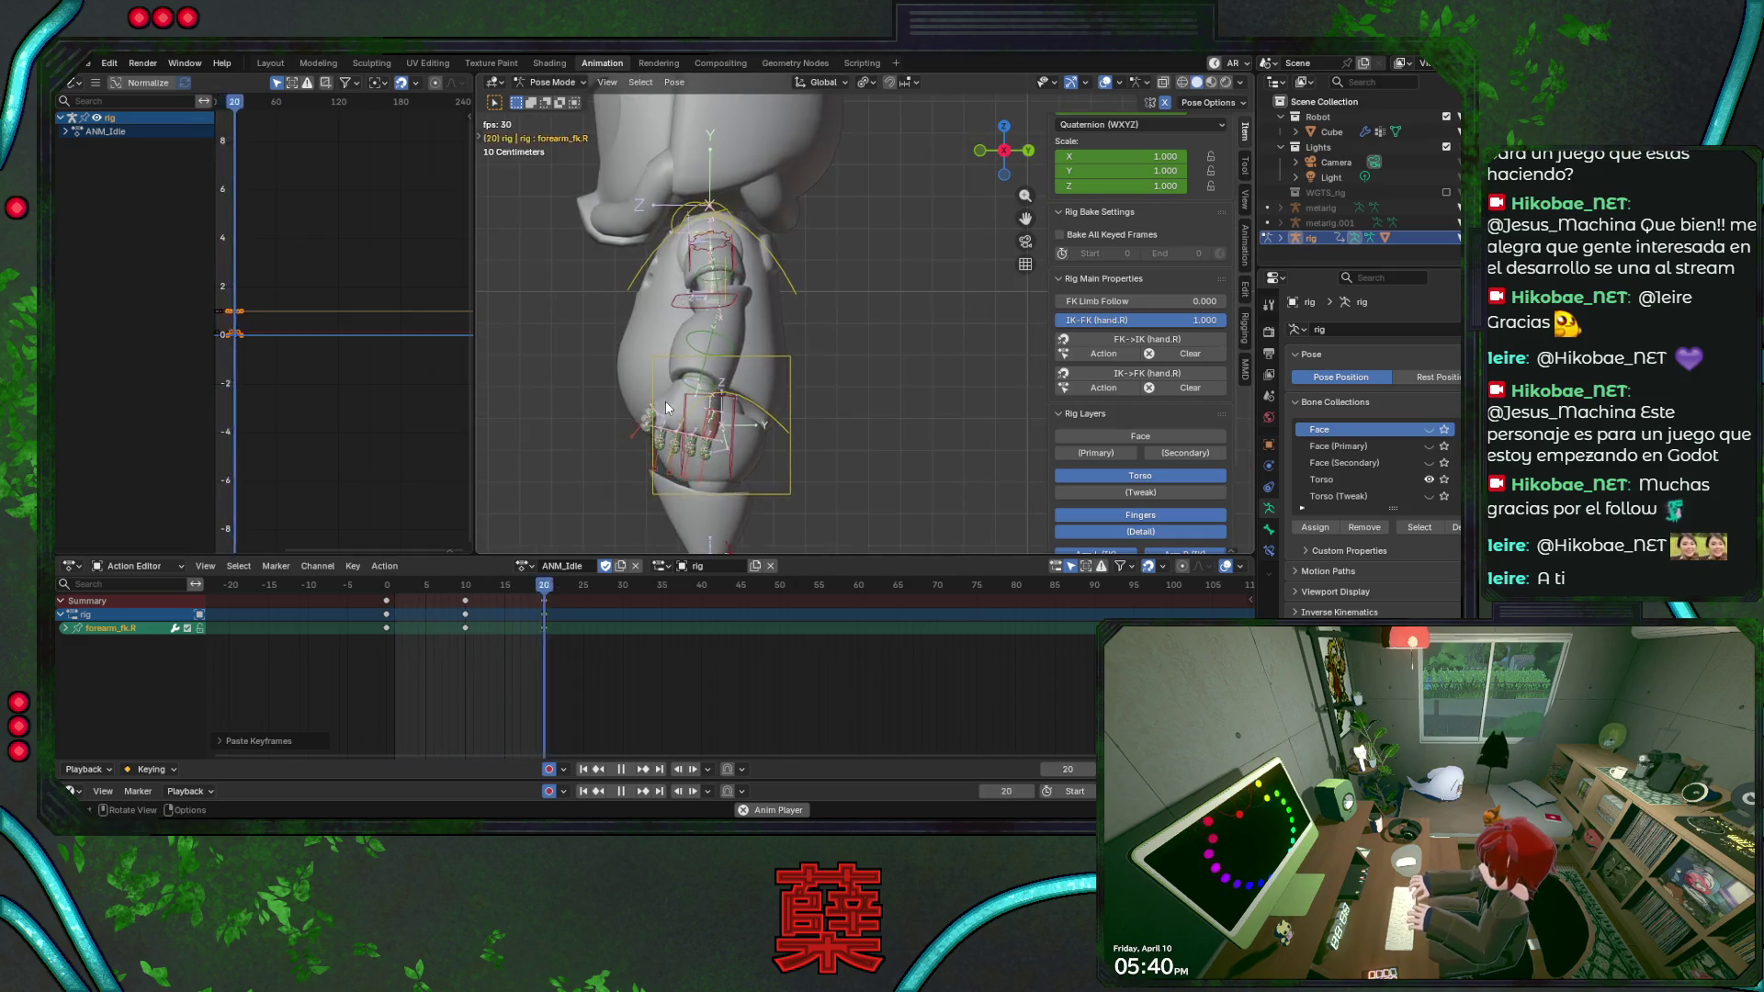
scroll(693, 390, "down", 5)
middle_click_drag(834, 423, 955, 463)
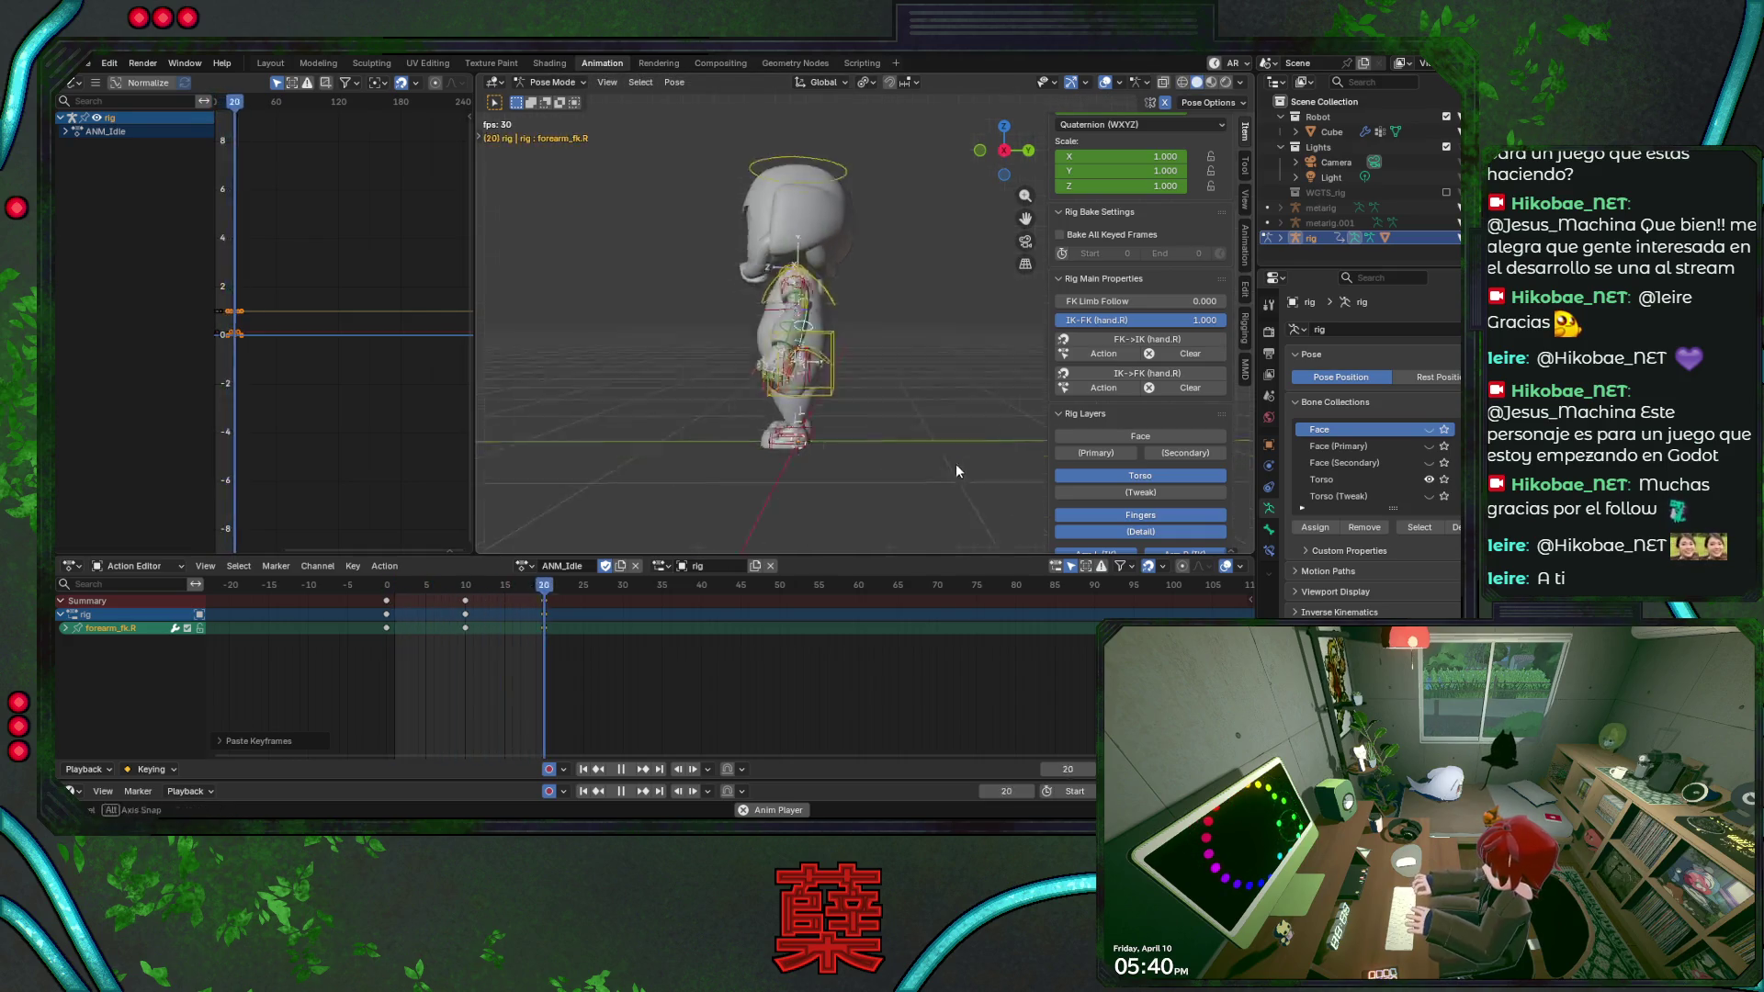
Hide the viewport overlays and orbit around the clean robot while the idle plays.
left_click(1105, 83)
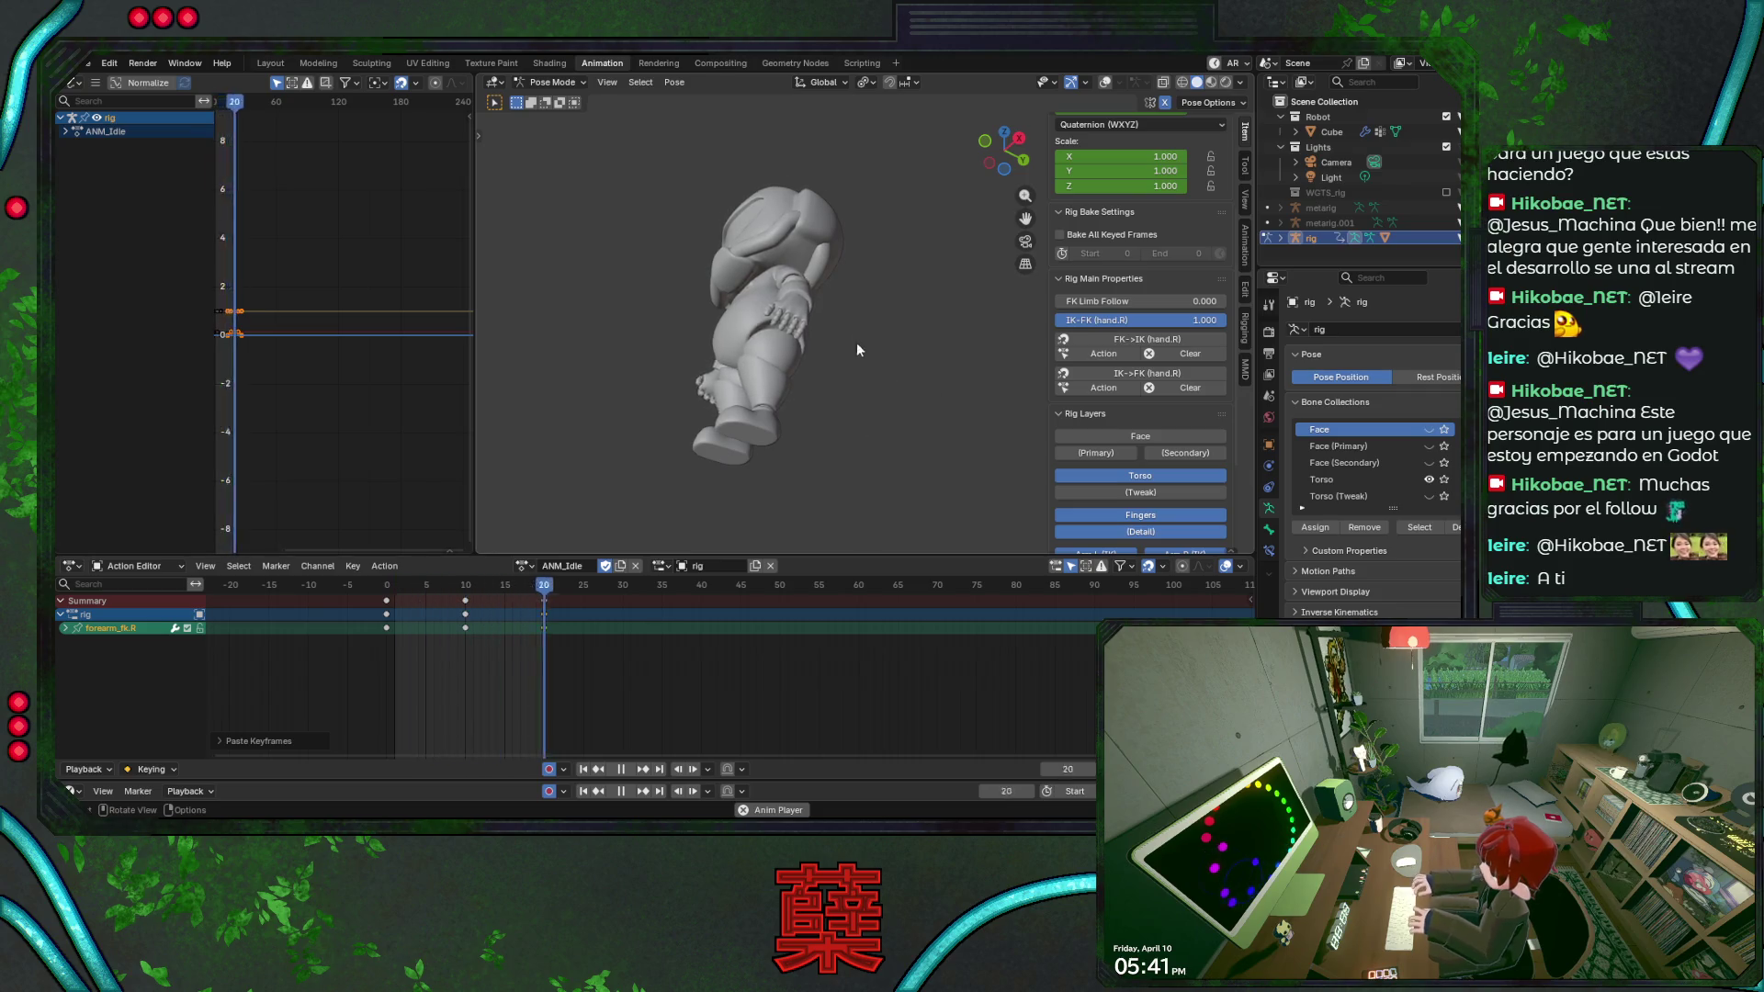
middle_click_drag(856, 341, 870, 430)
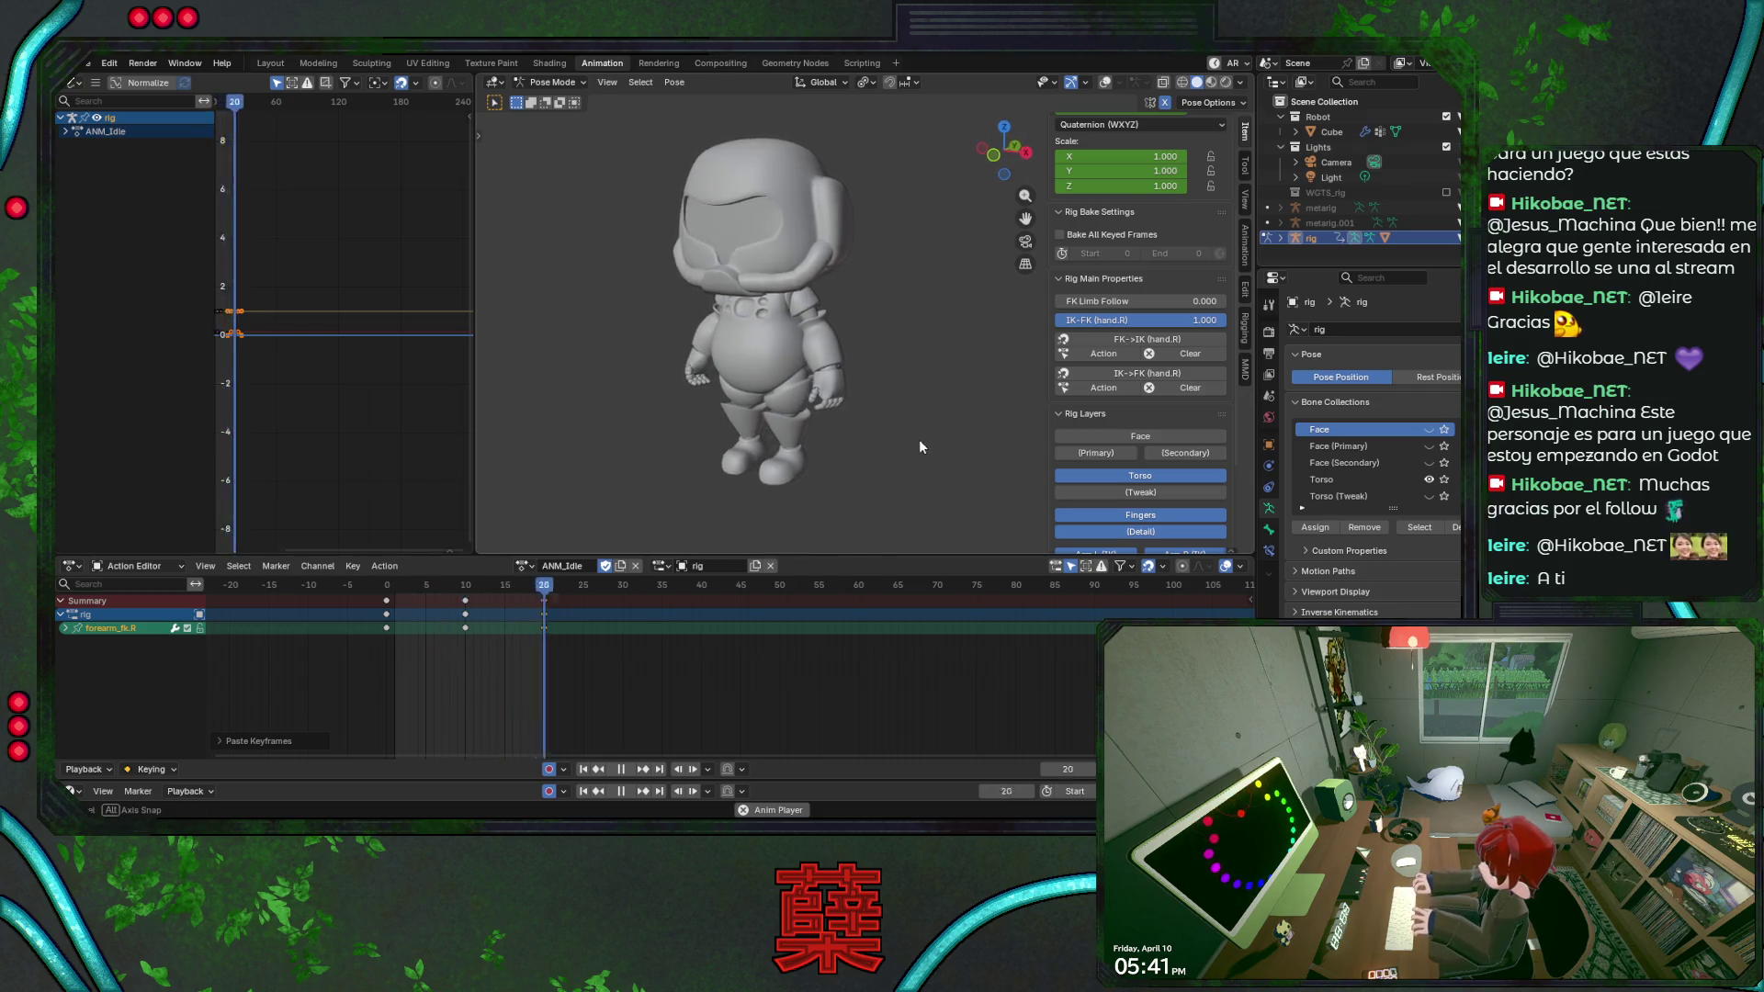
mouse_move(924, 440)
middle_mouse_down()
mouse_move(995, 443)
mouse_move(779, 465)
mouse_move(652, 437)
mouse_move(577, 393)
mouse_move(924, 391)
mouse_move(912, 365)
mouse_move(594, 362)
mouse_move(944, 335)
mouse_move(1018, 347)
mouse_move(1016, 368)
middle_mouse_up()
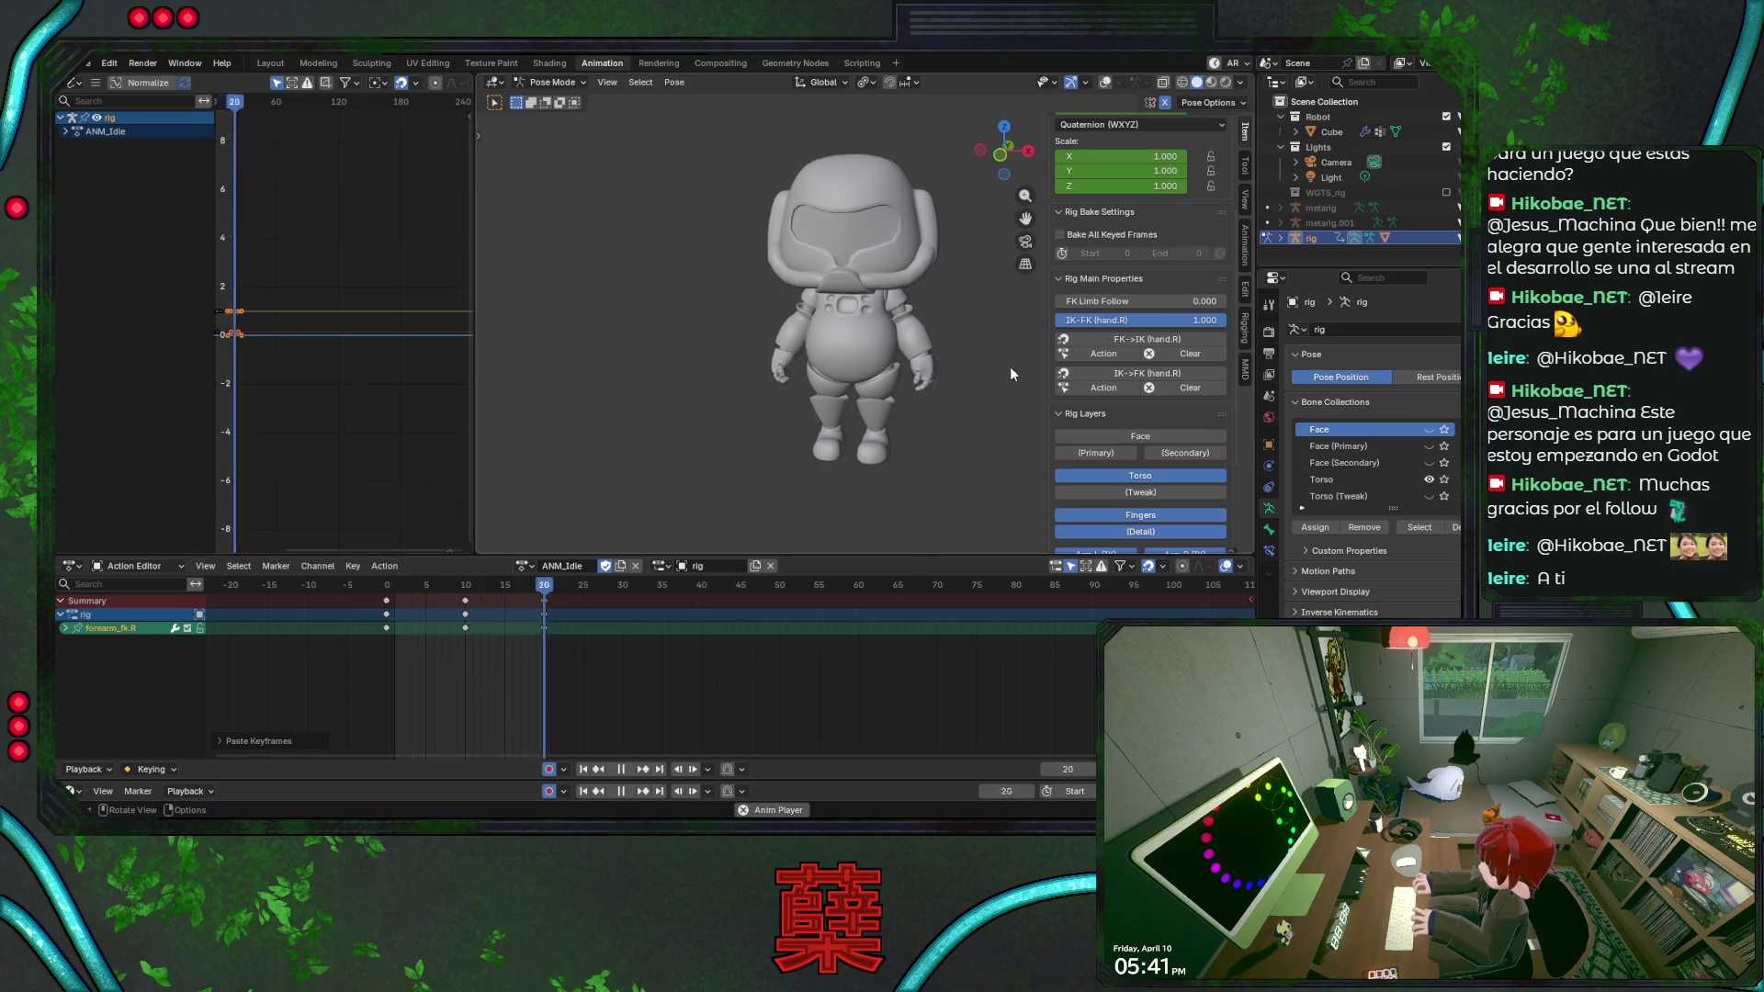
mouse_move(885, 428)
middle_mouse_down()
mouse_move(908, 444)
mouse_move(884, 446)
mouse_move(897, 404)
middle_mouse_up()
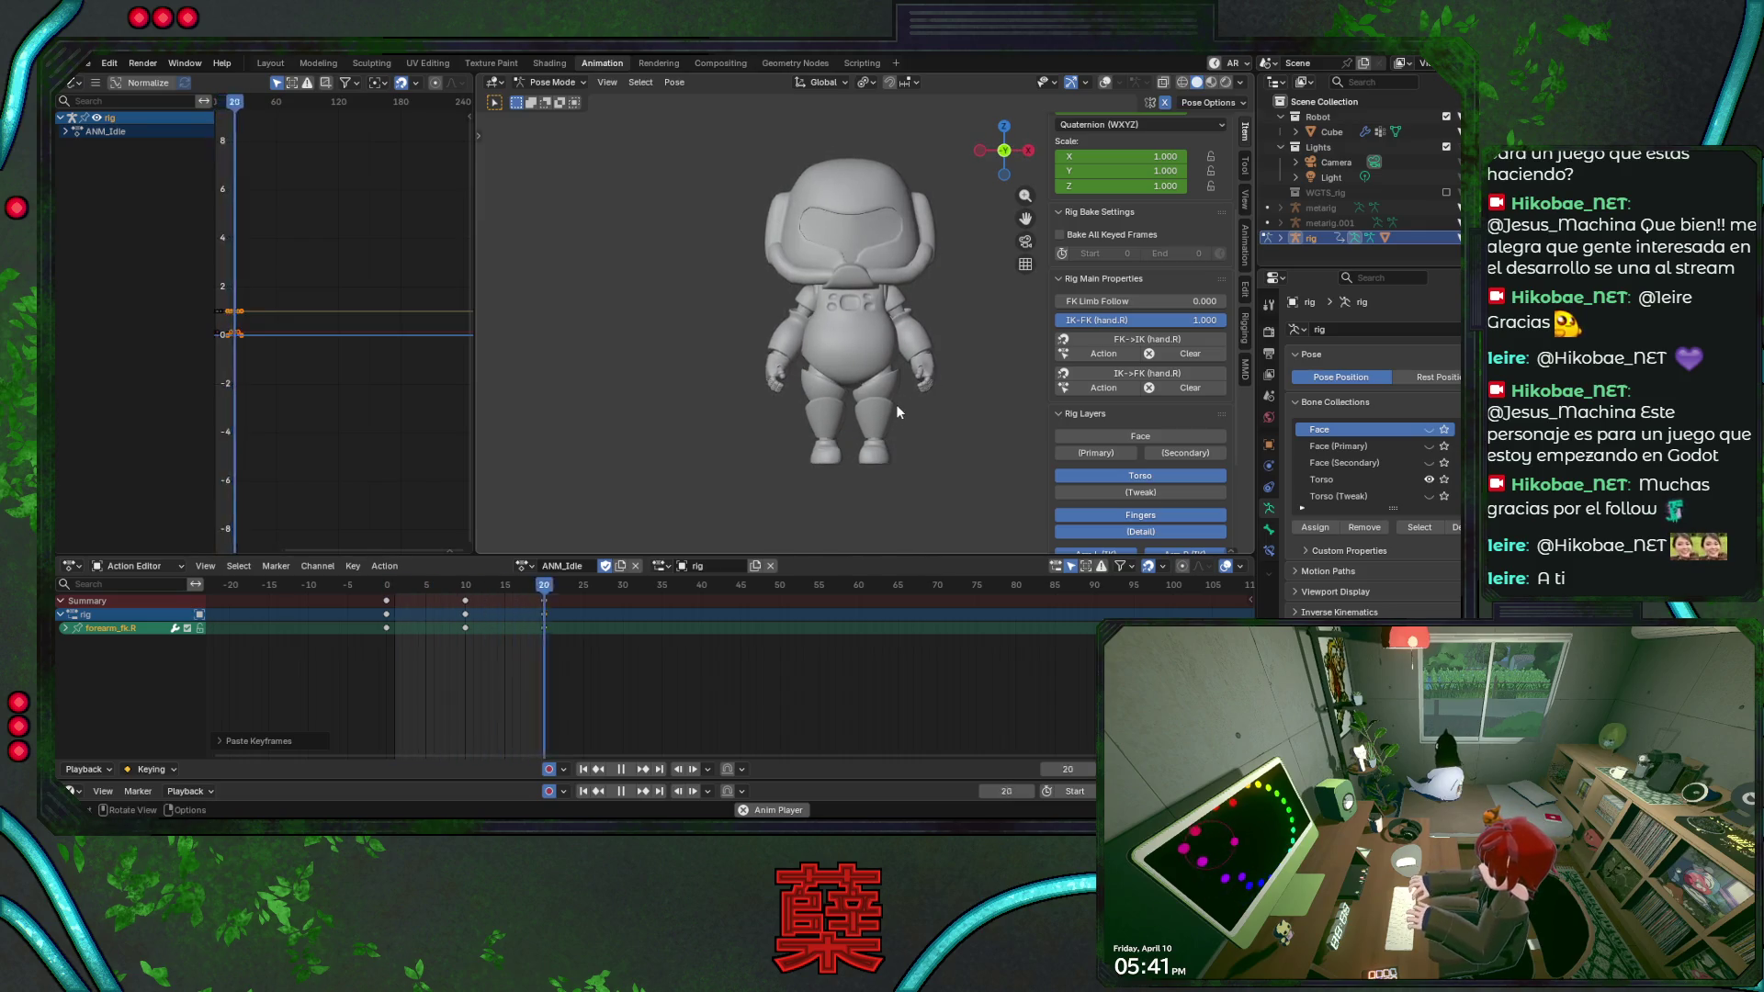
Show the overlays again, stop at frame 0, select all bones and save the file.
left_click(1104, 84)
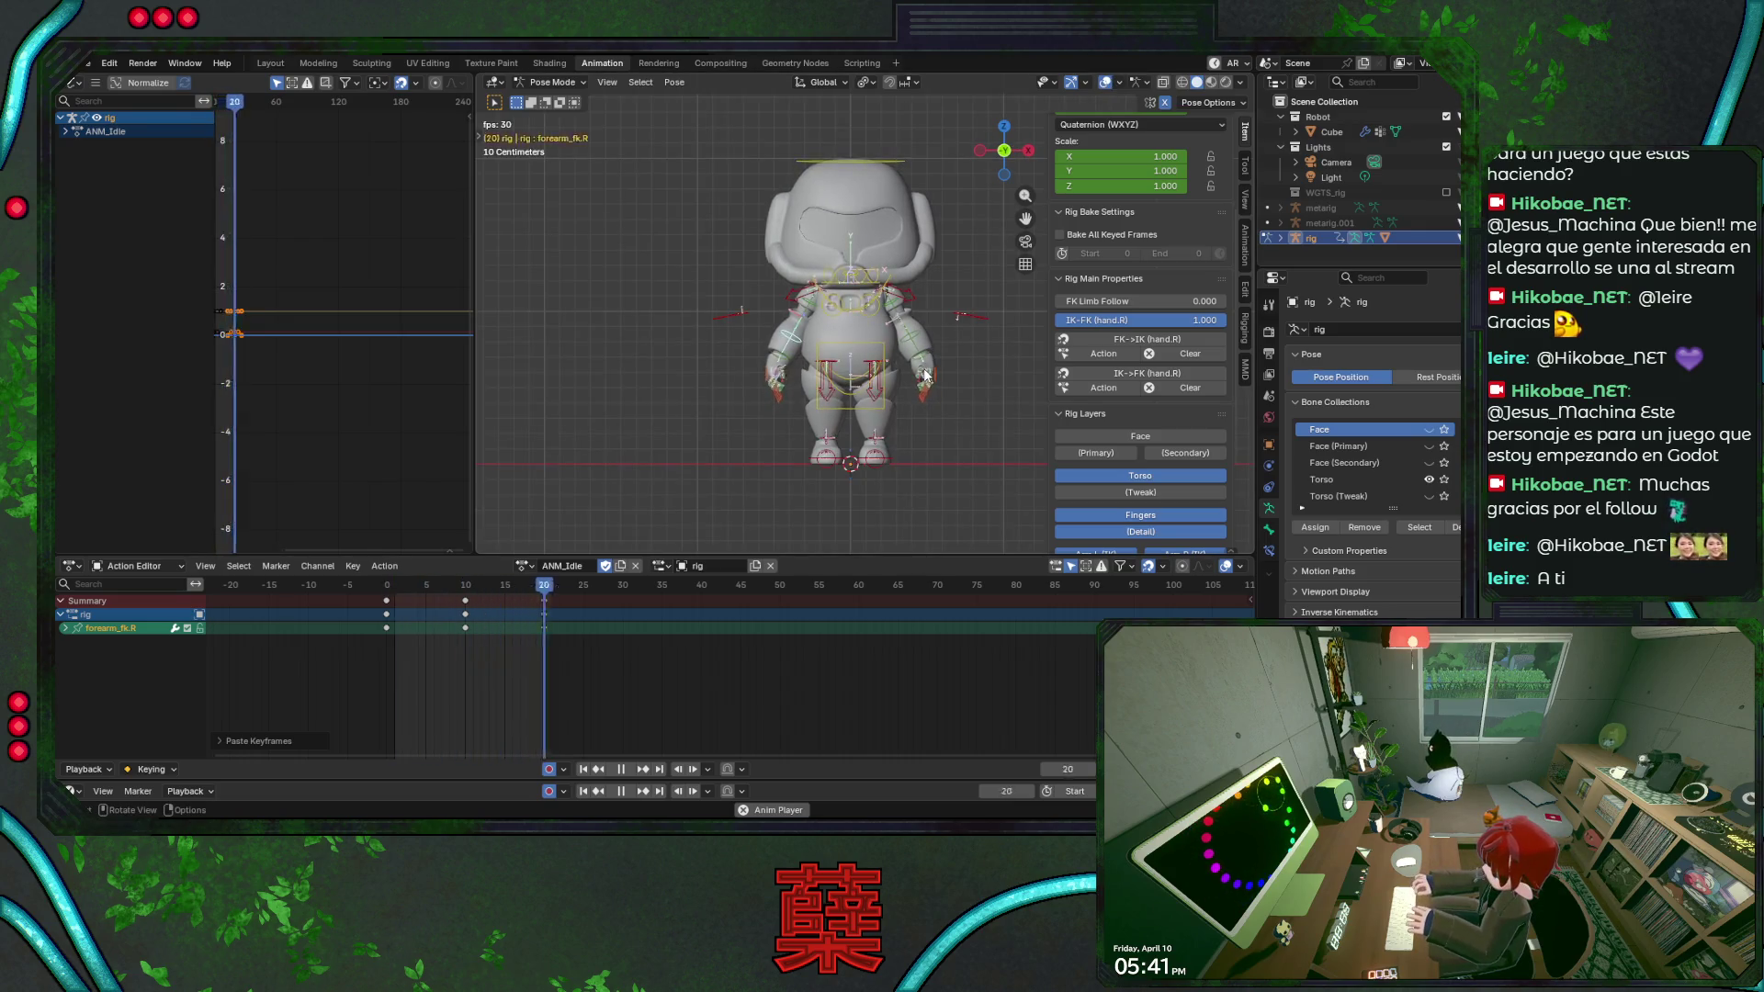
key("space")
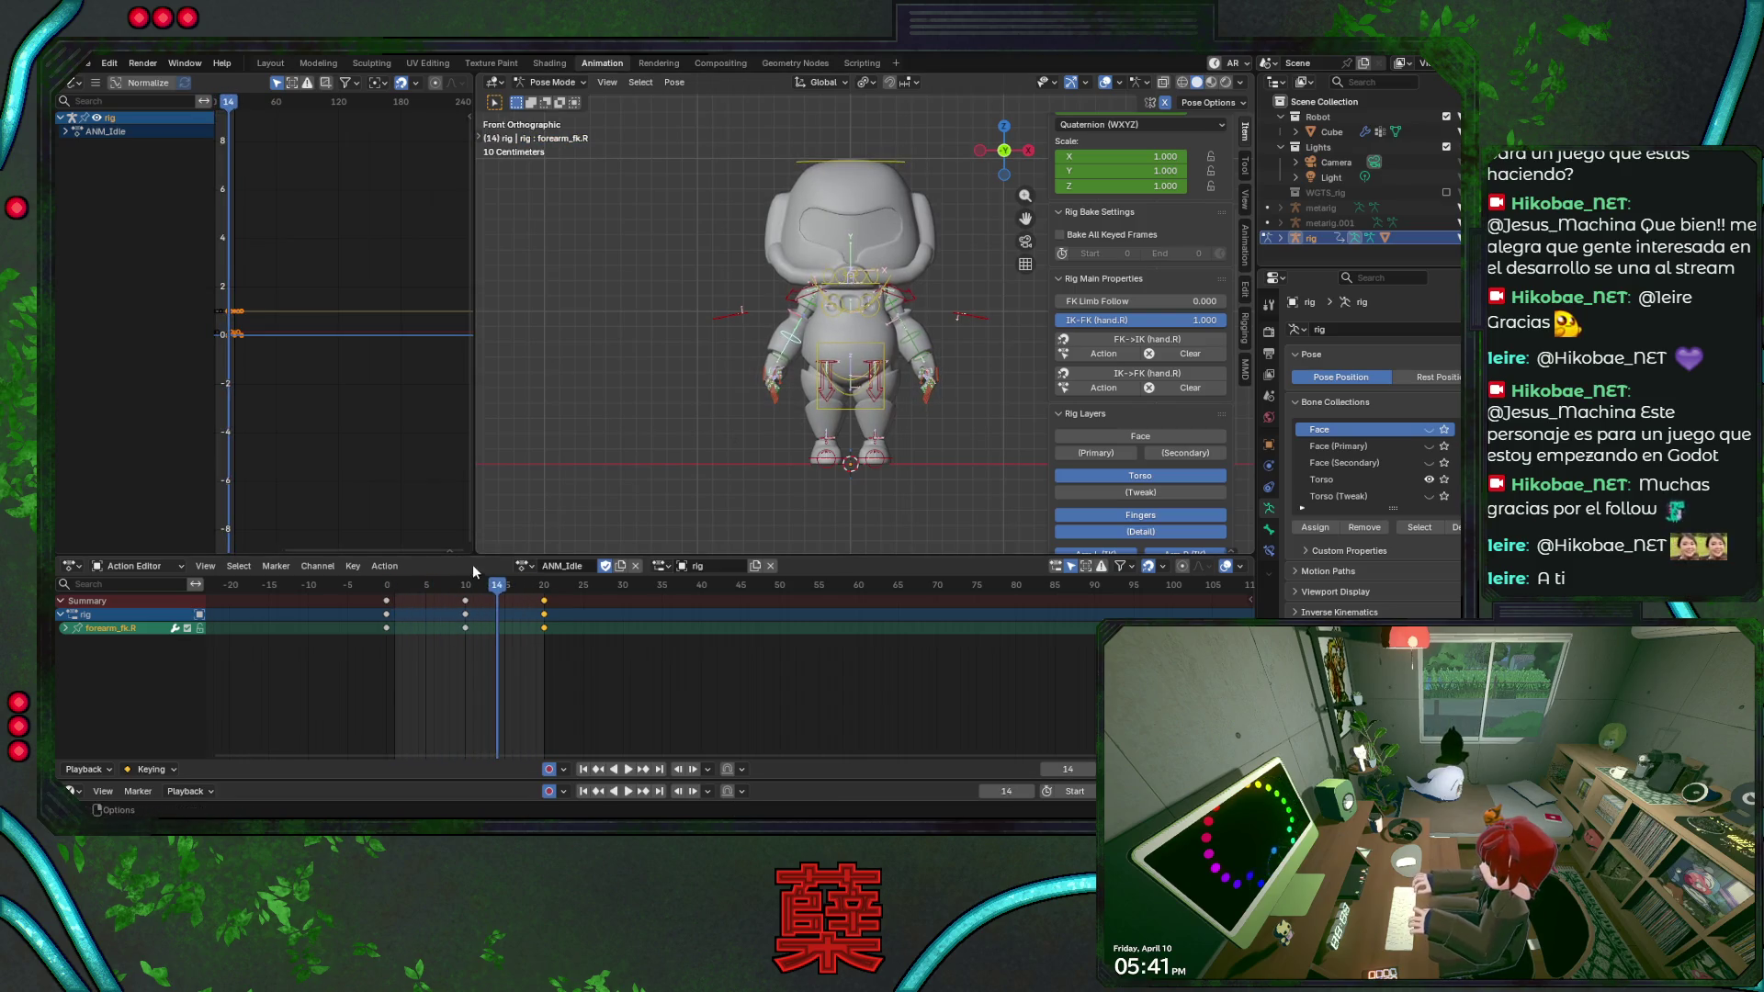
key("Escape")
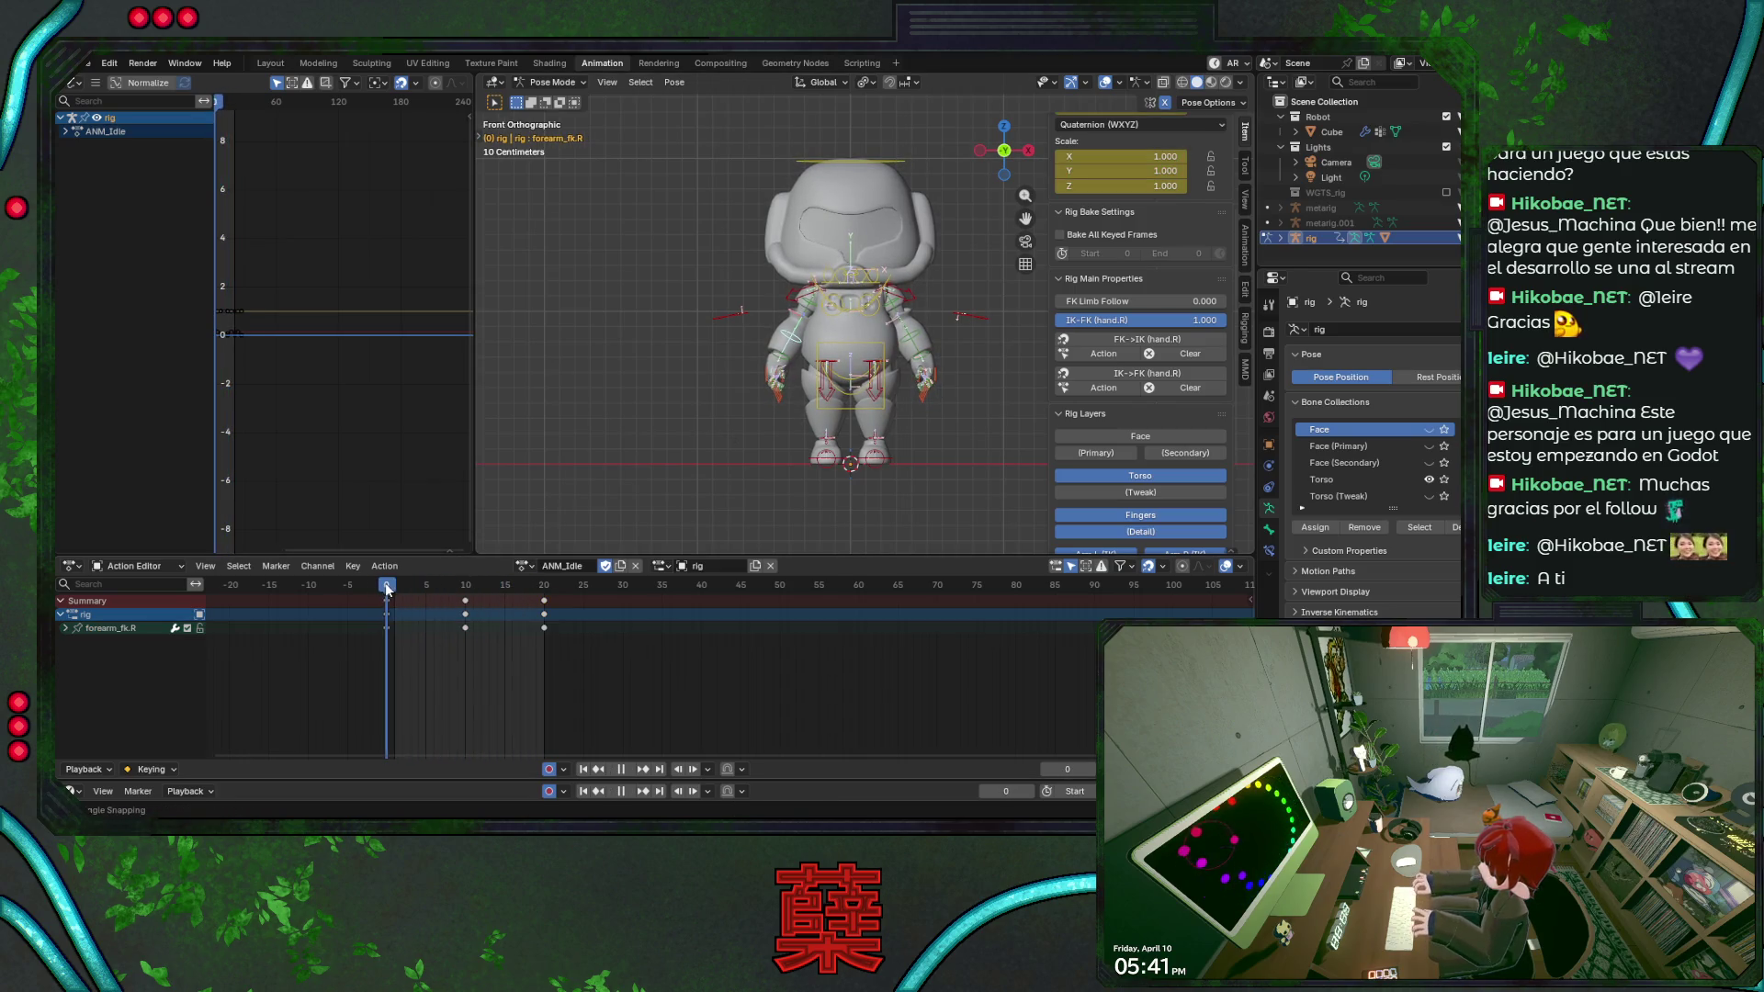
key("a")
key("ctrl+s")
Set the keys' interpolation mode, scale them out to a 0–30 loop, save and play it.
right_click(477, 645)
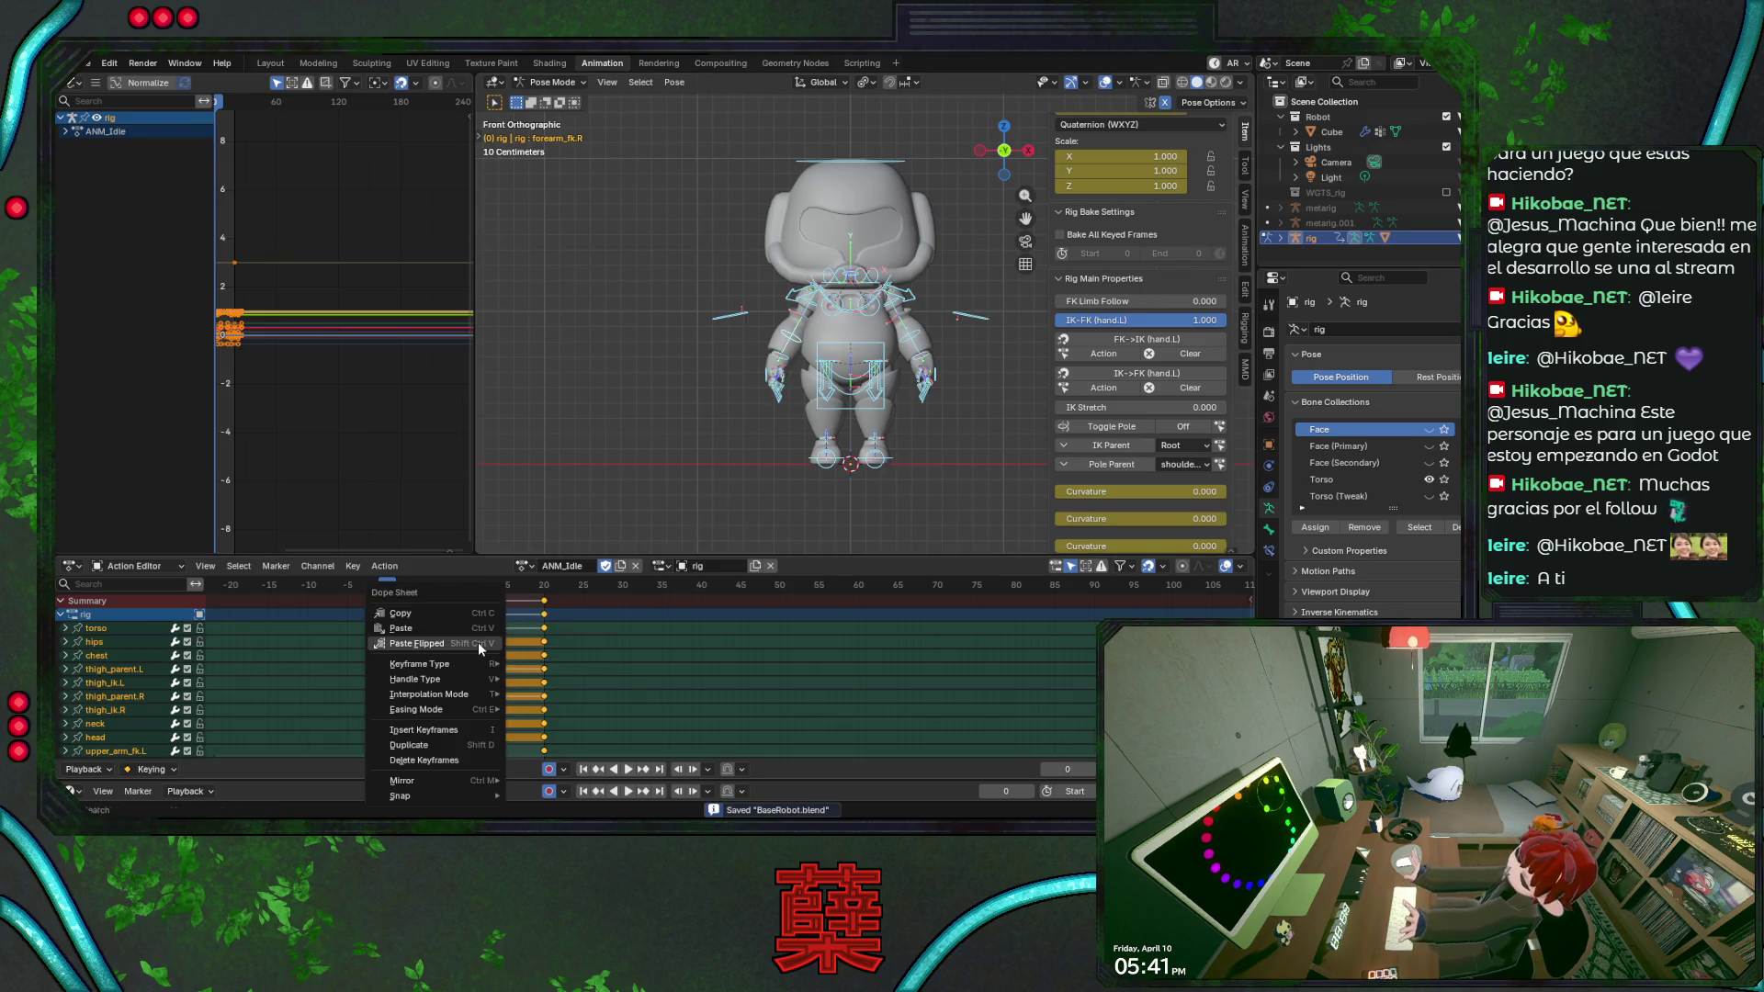
mouse_move(429, 694)
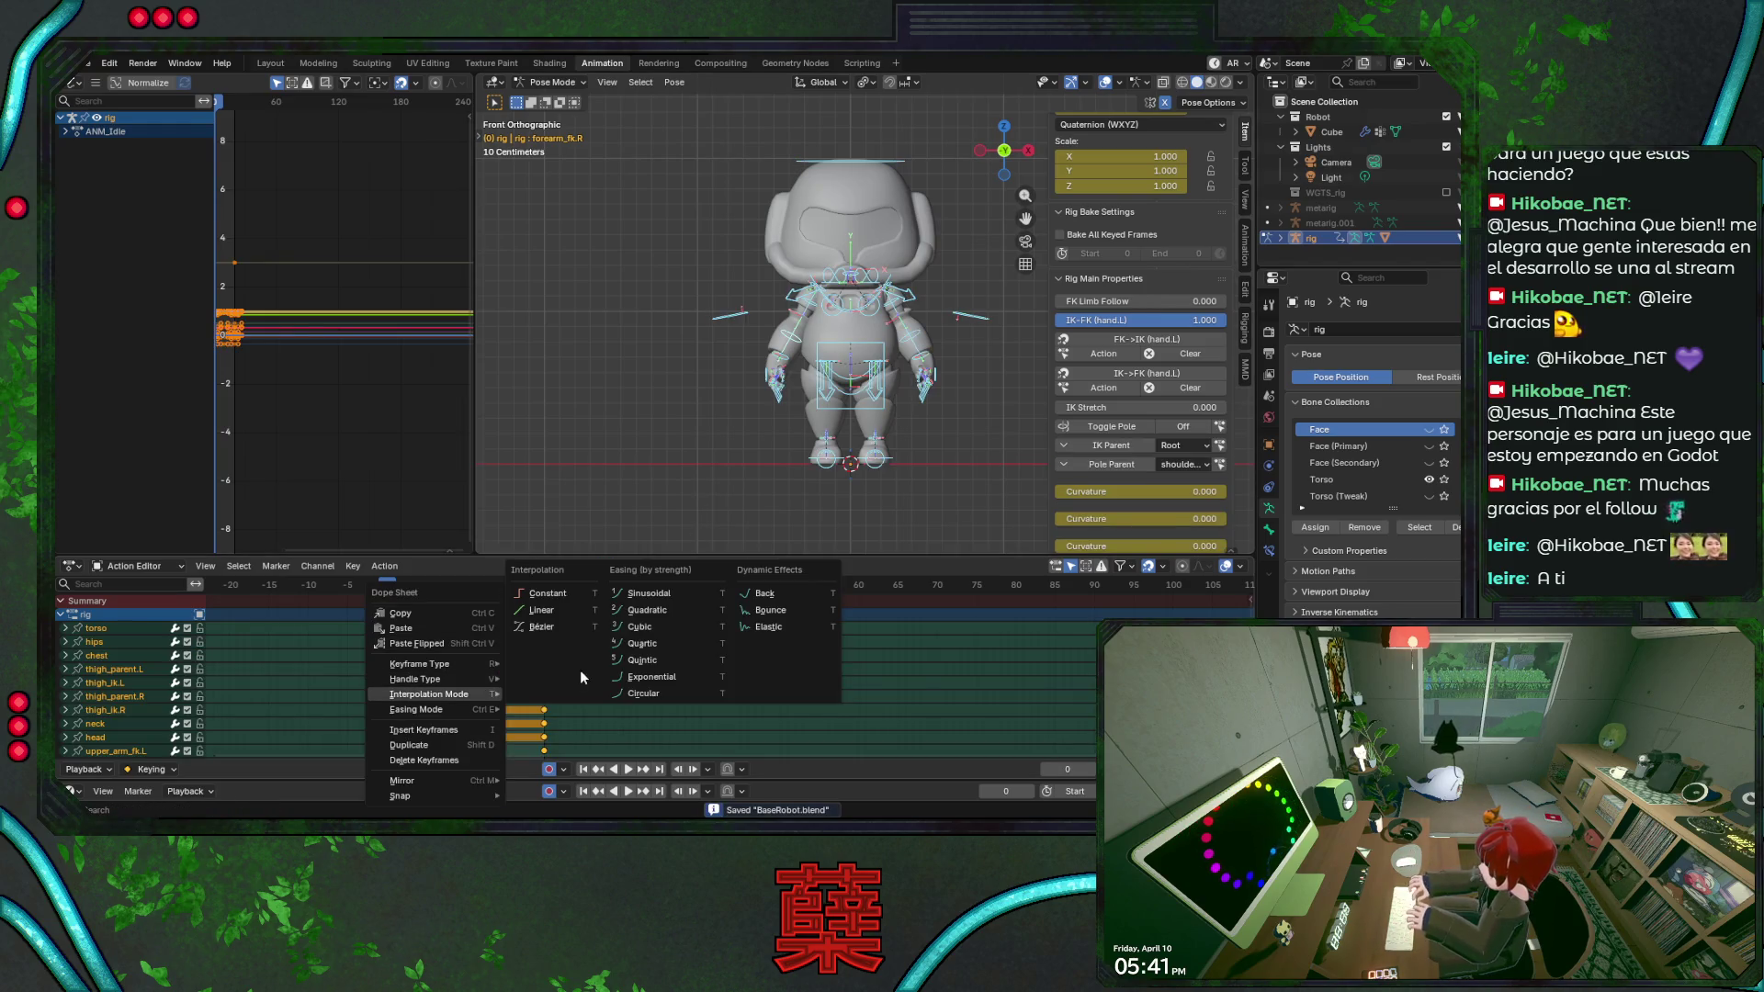
left_click(563, 638)
key("s")
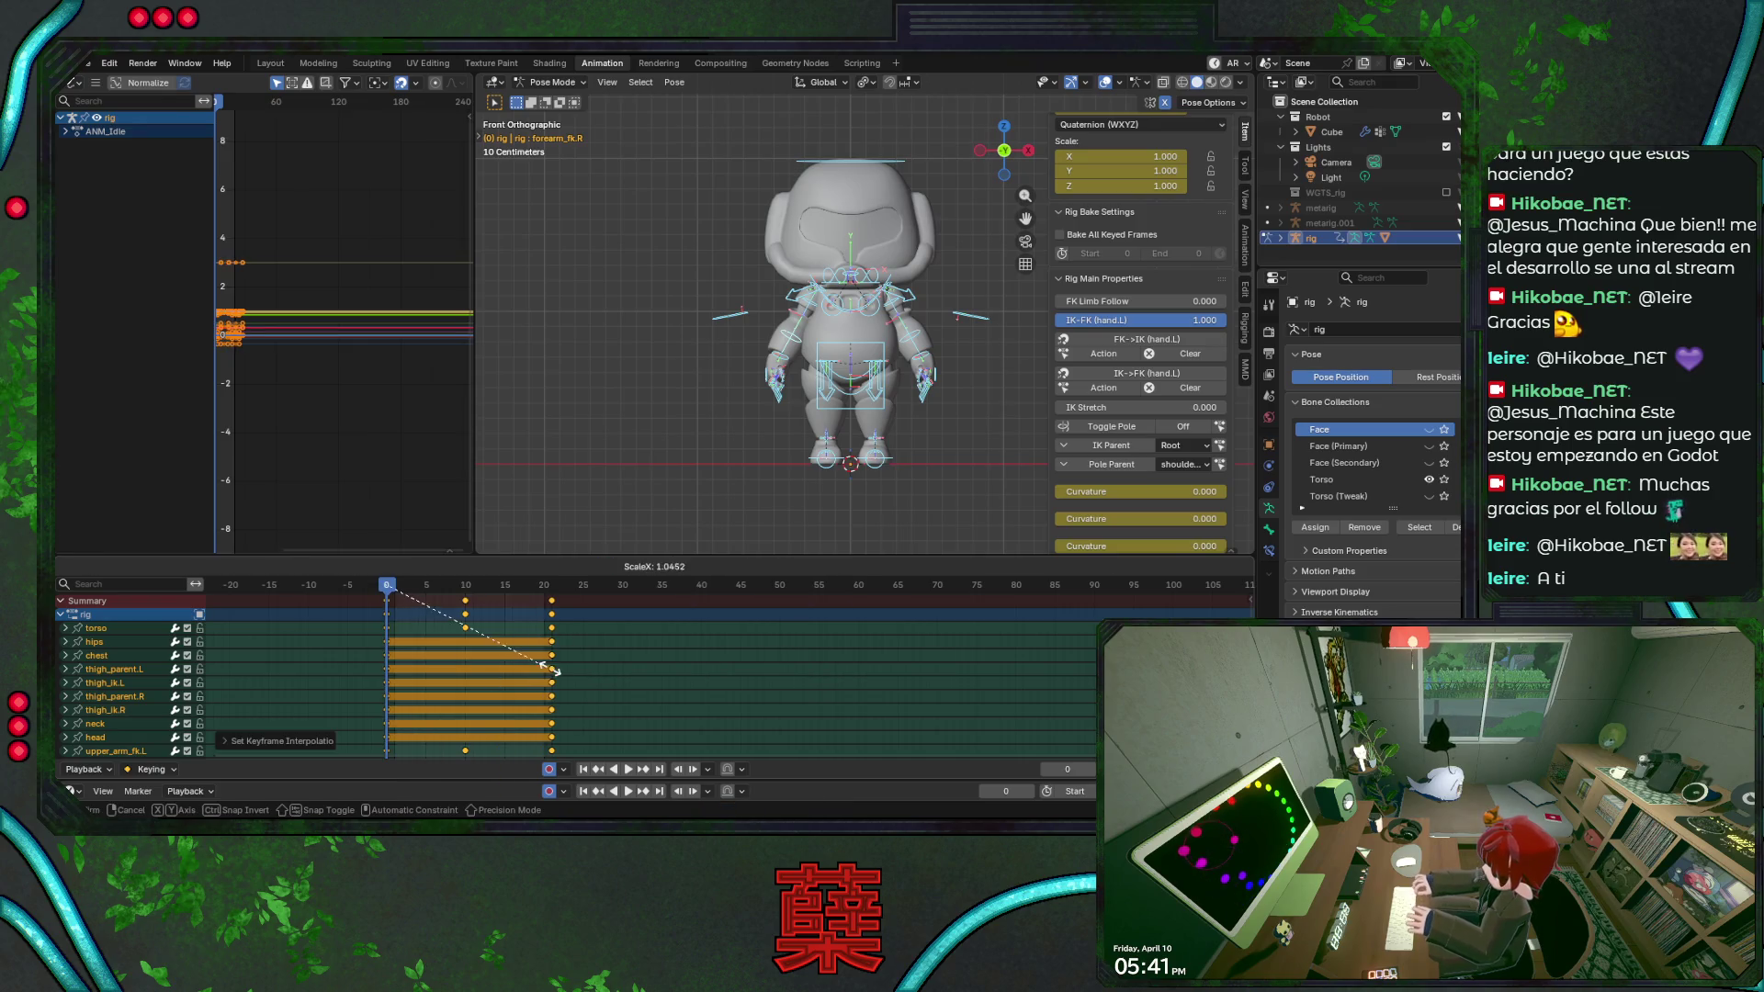
left_click(611, 688)
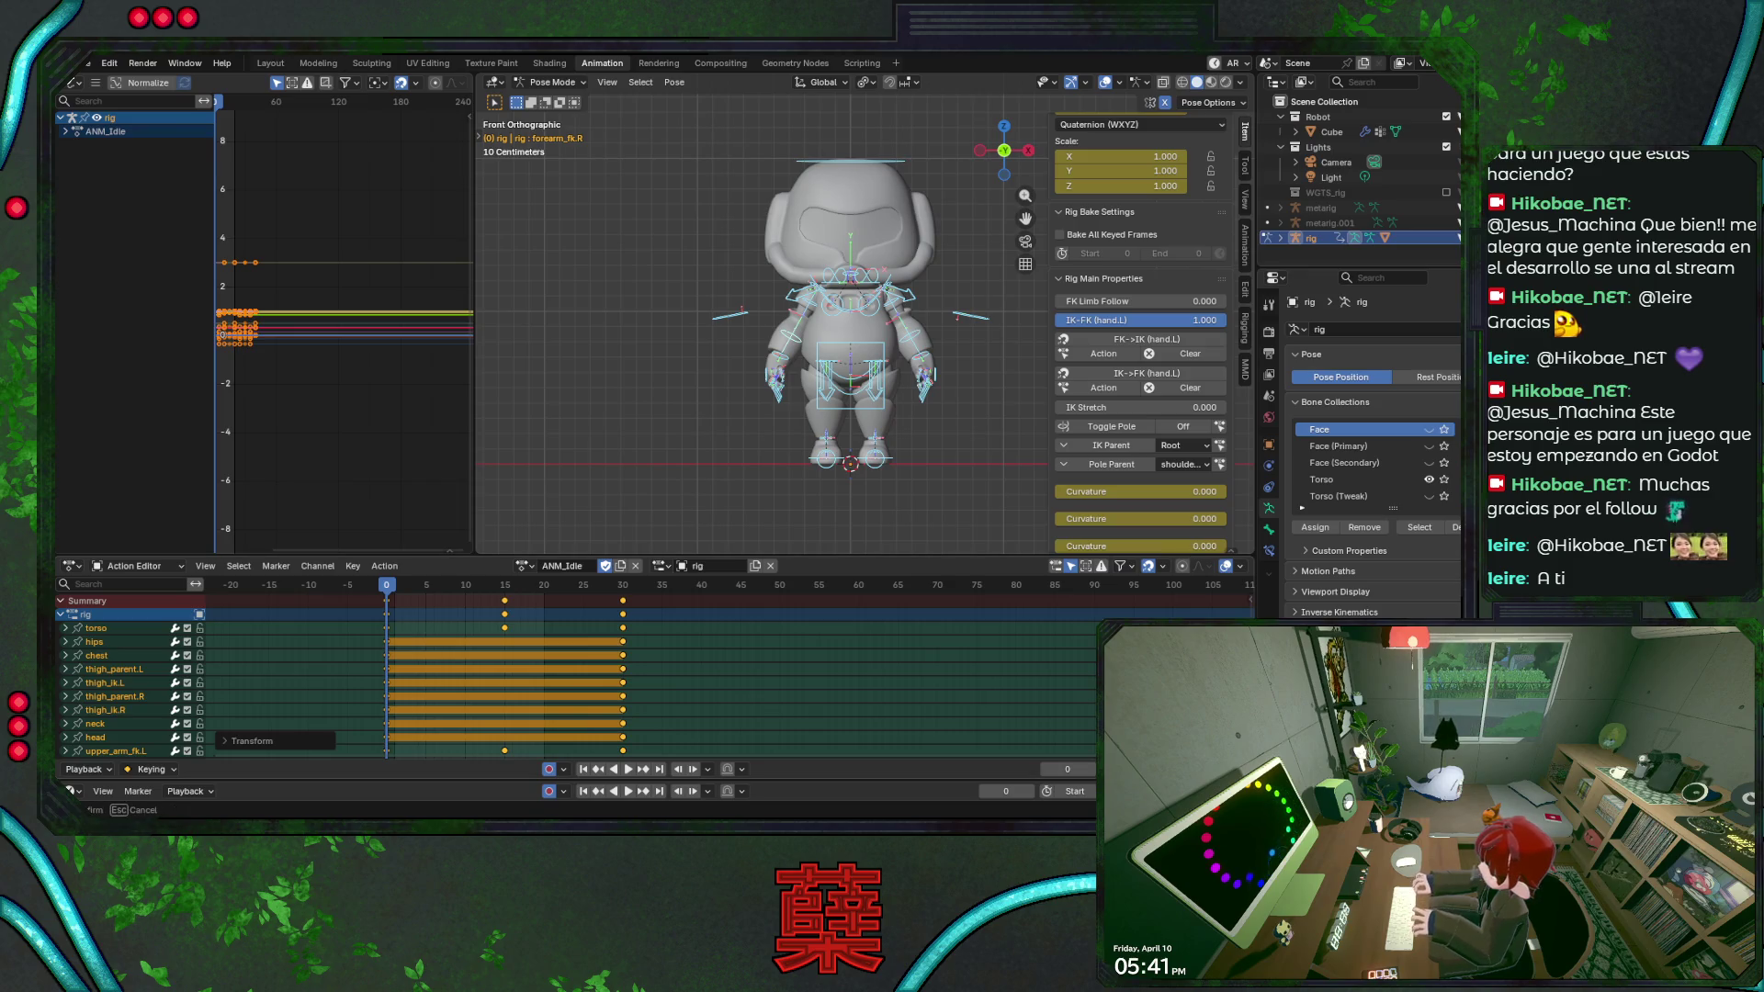
key("ctrl+s")
key("space")
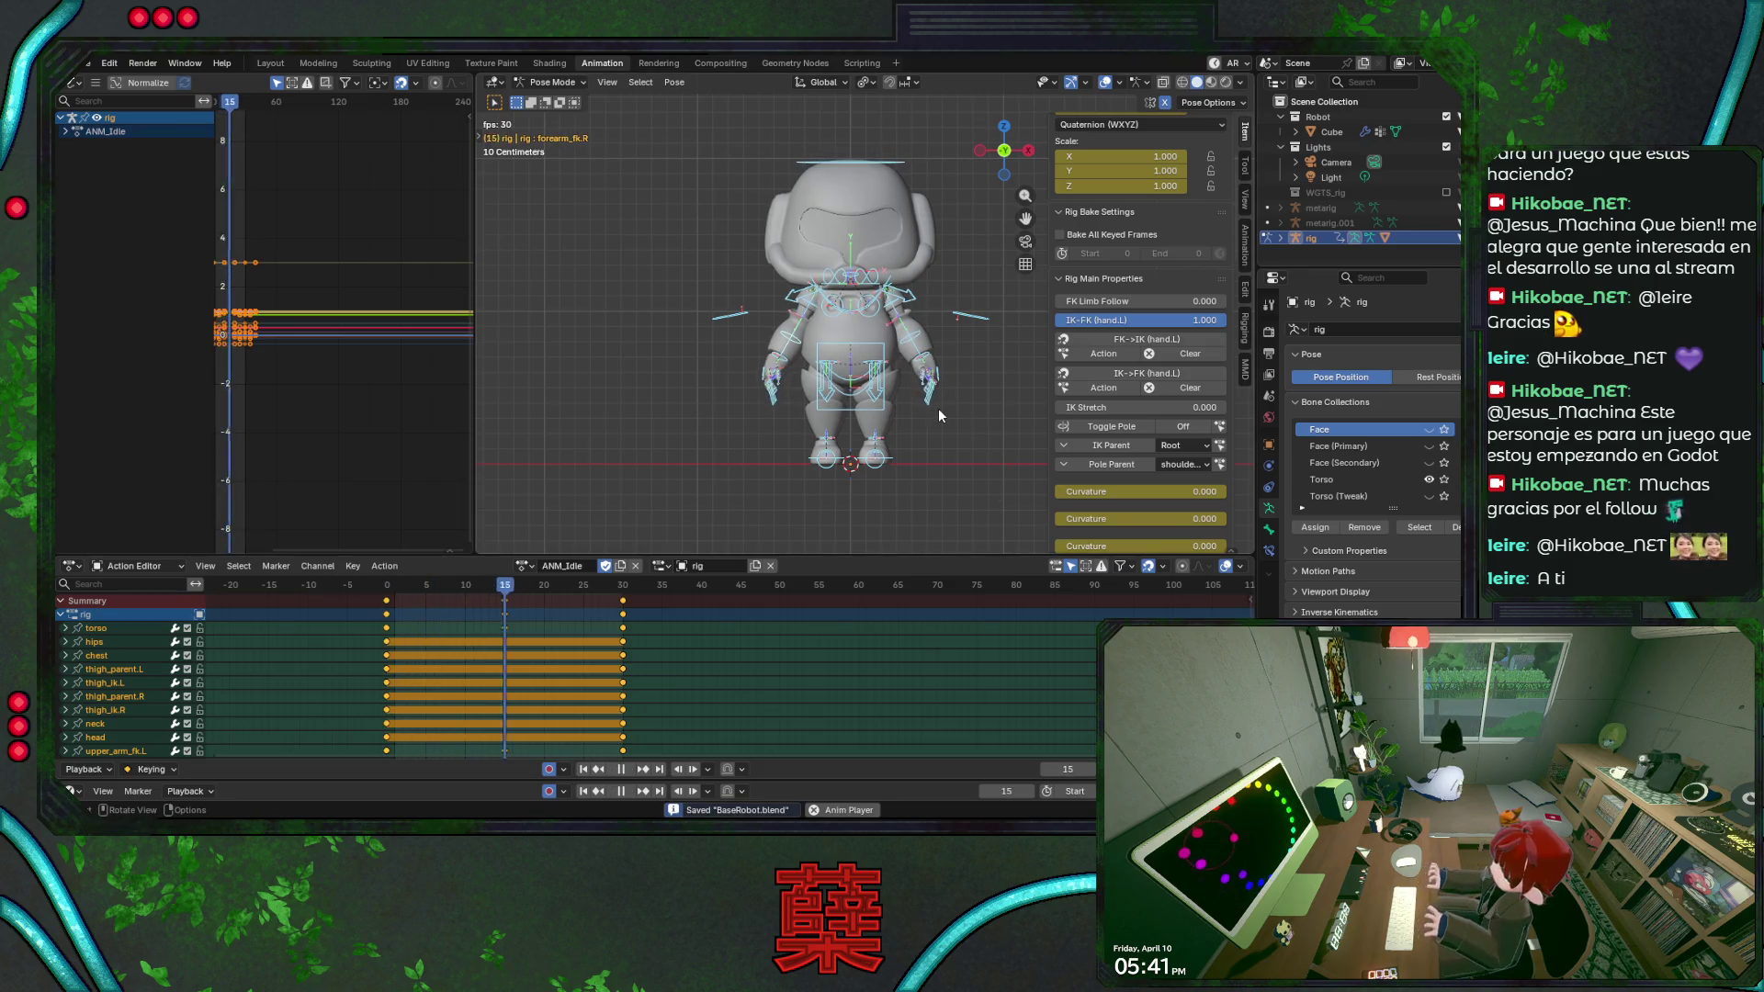
Hide overlays and orbit the slower loop from several sides, stopping on the frame-15 pose in side view.
key("shift+alt+z")
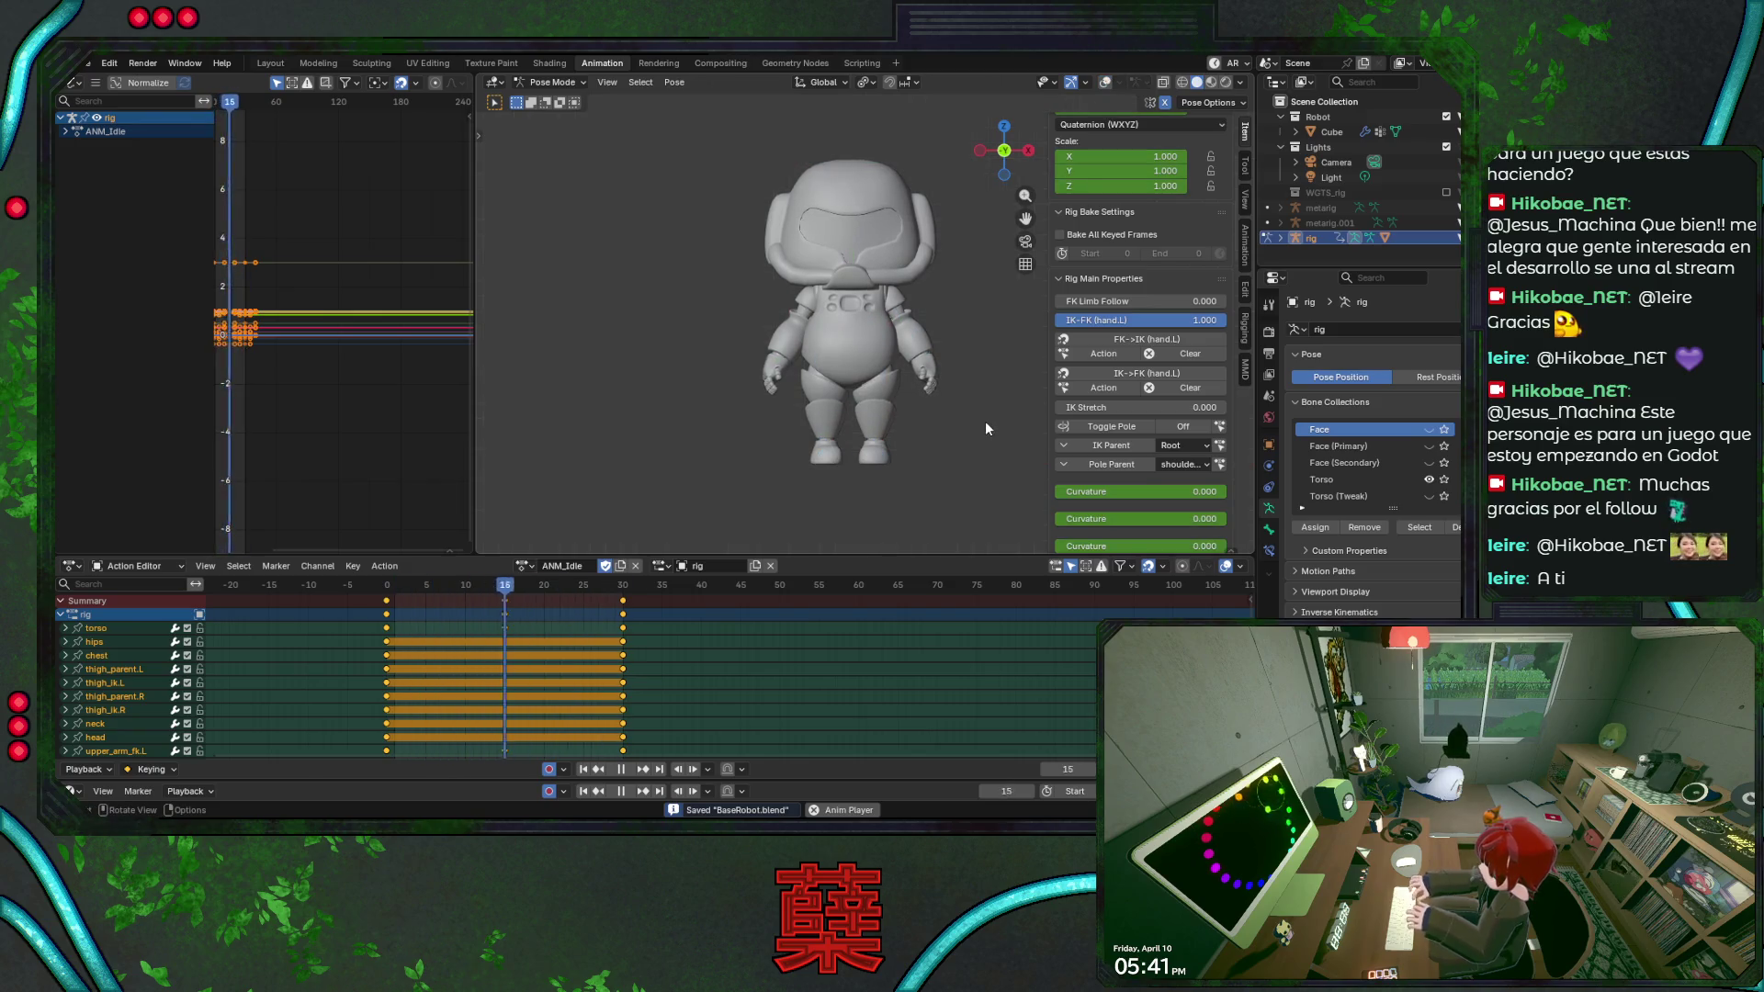
middle_click_drag(977, 364, 885, 376)
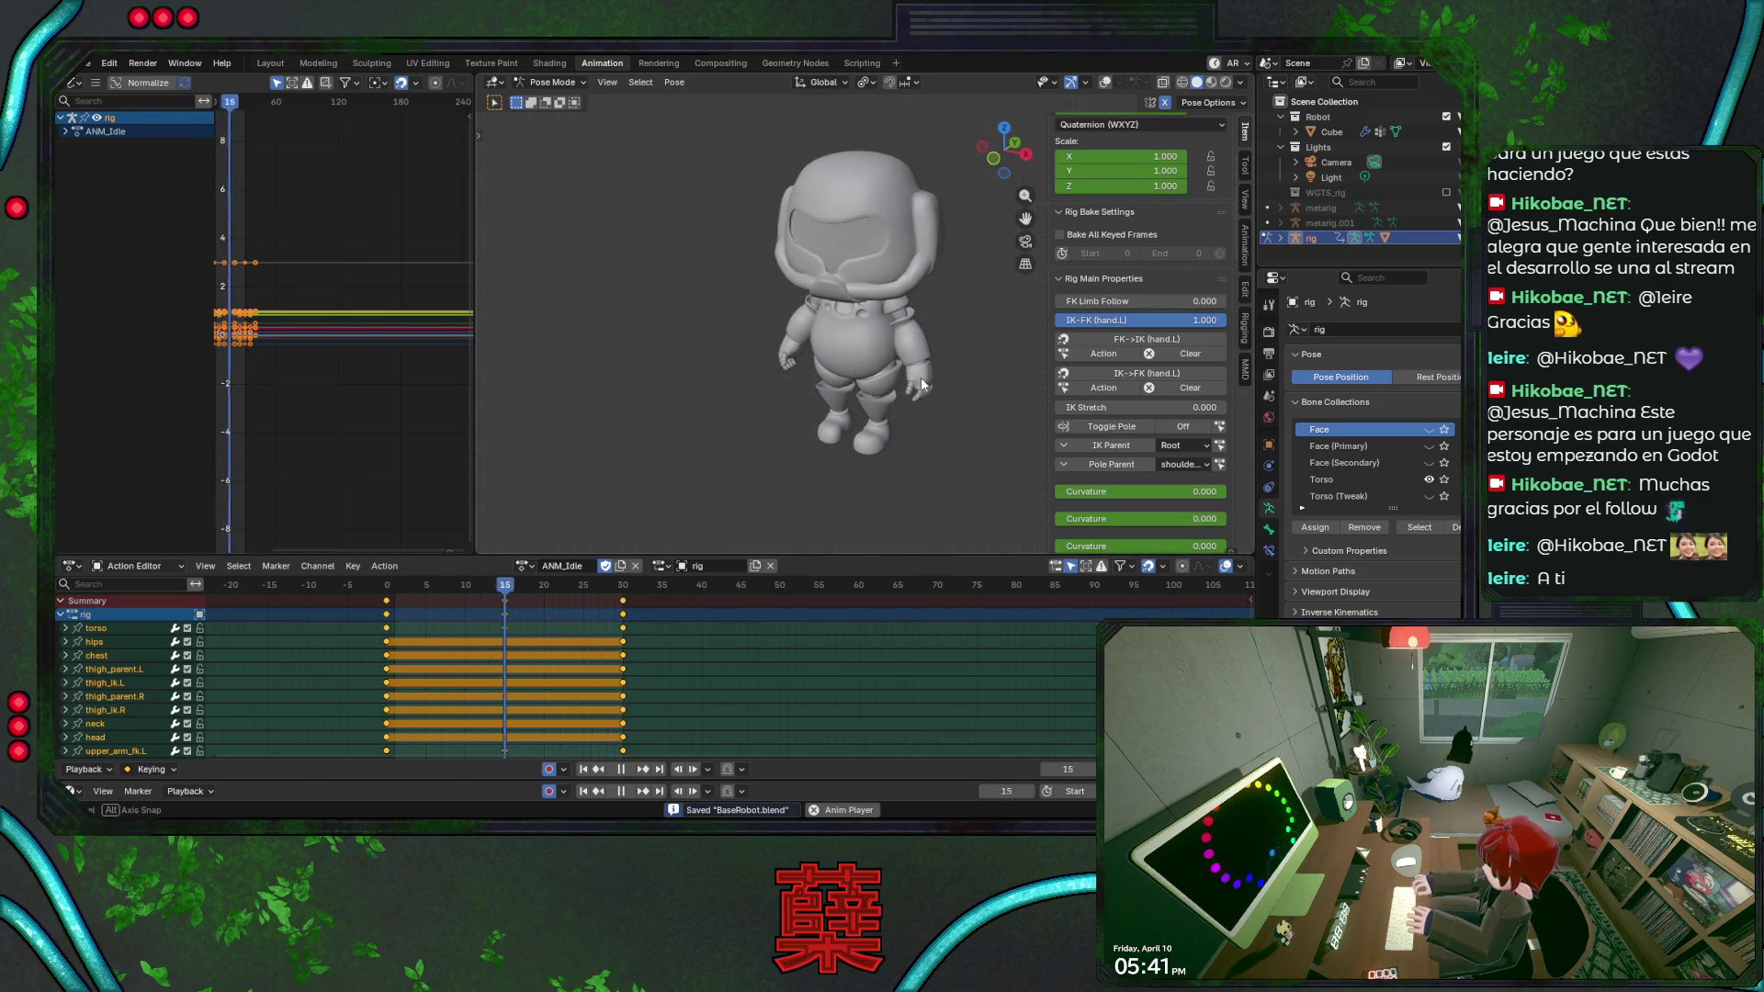
middle_click_drag(885, 376, 724, 368)
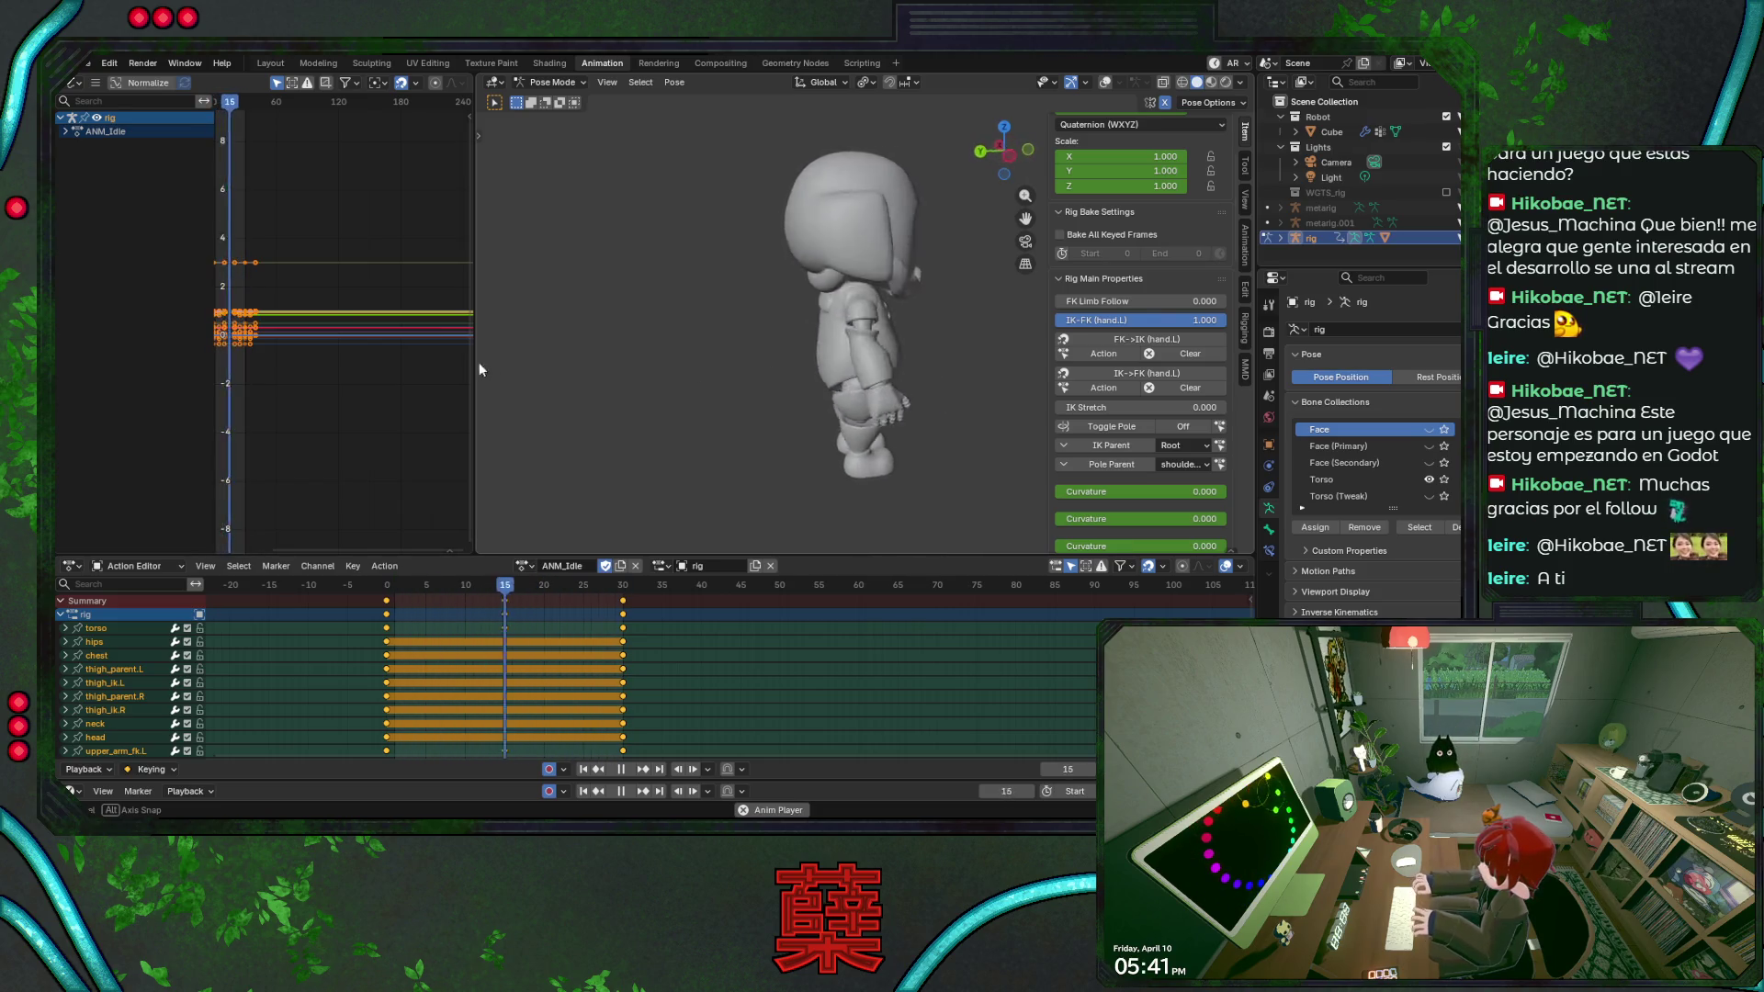
mouse_move(938, 375)
middle_mouse_down()
mouse_move(988, 378)
mouse_move(817, 324)
mouse_move(945, 338)
middle_mouse_up()
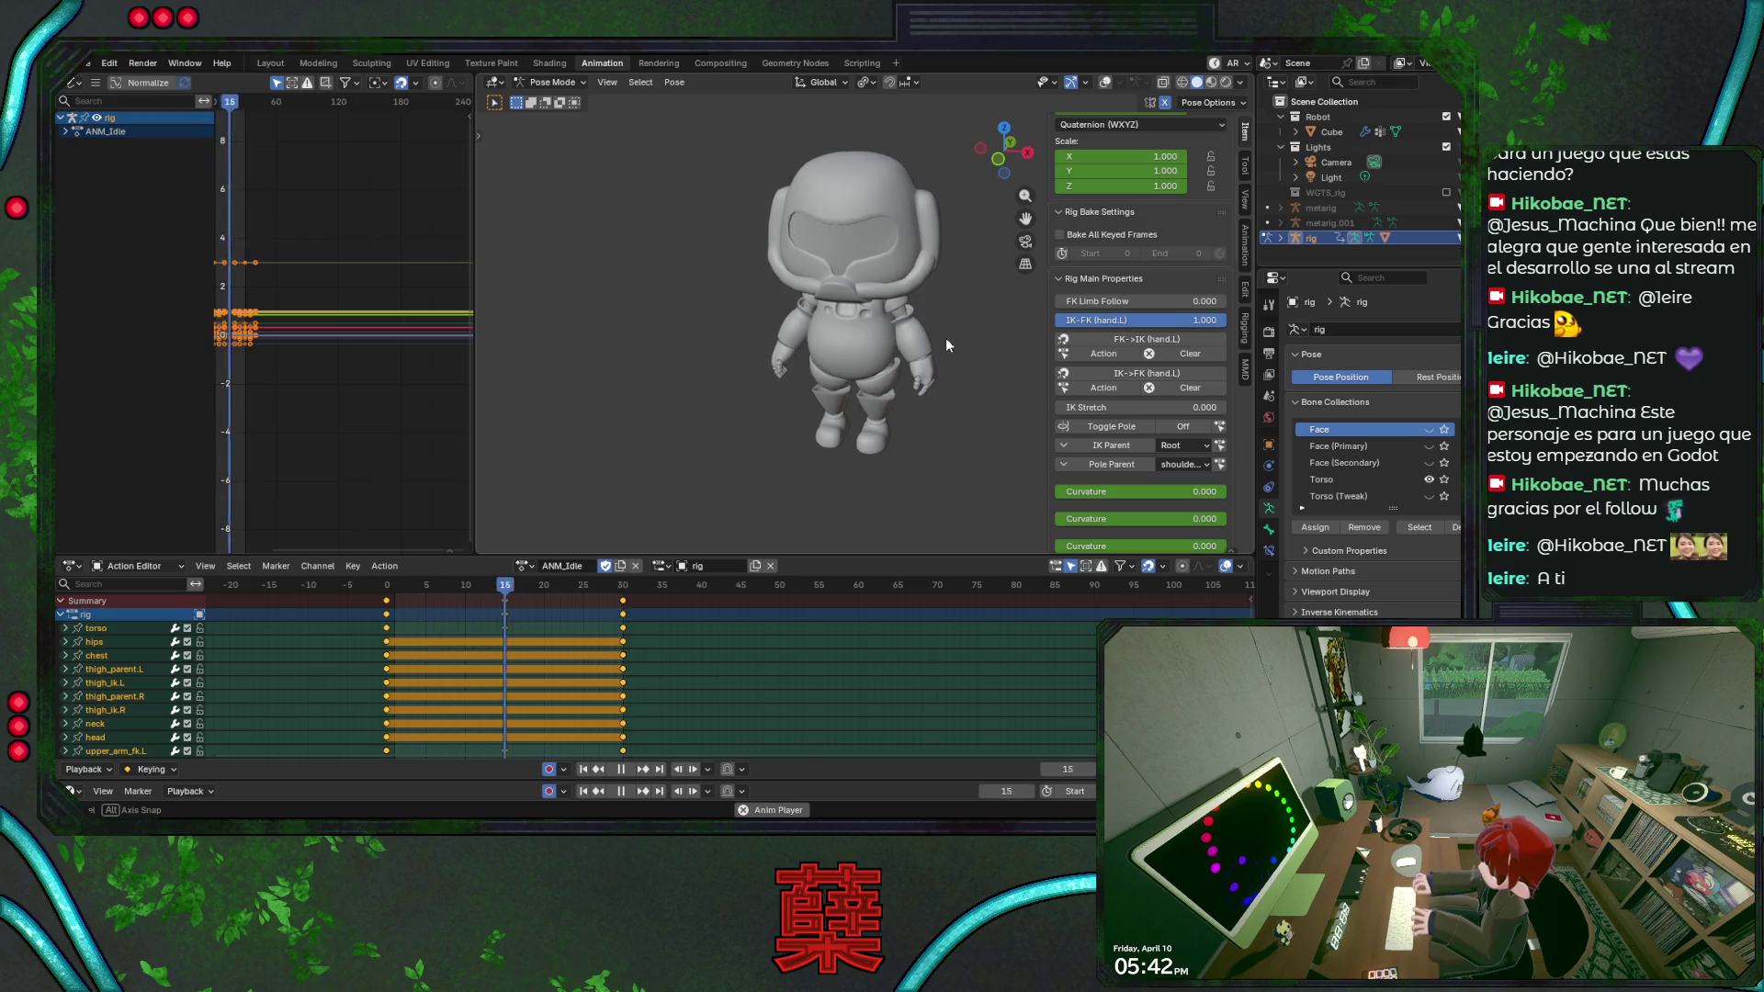
middle_click_drag(944, 337, 955, 332, "alt")
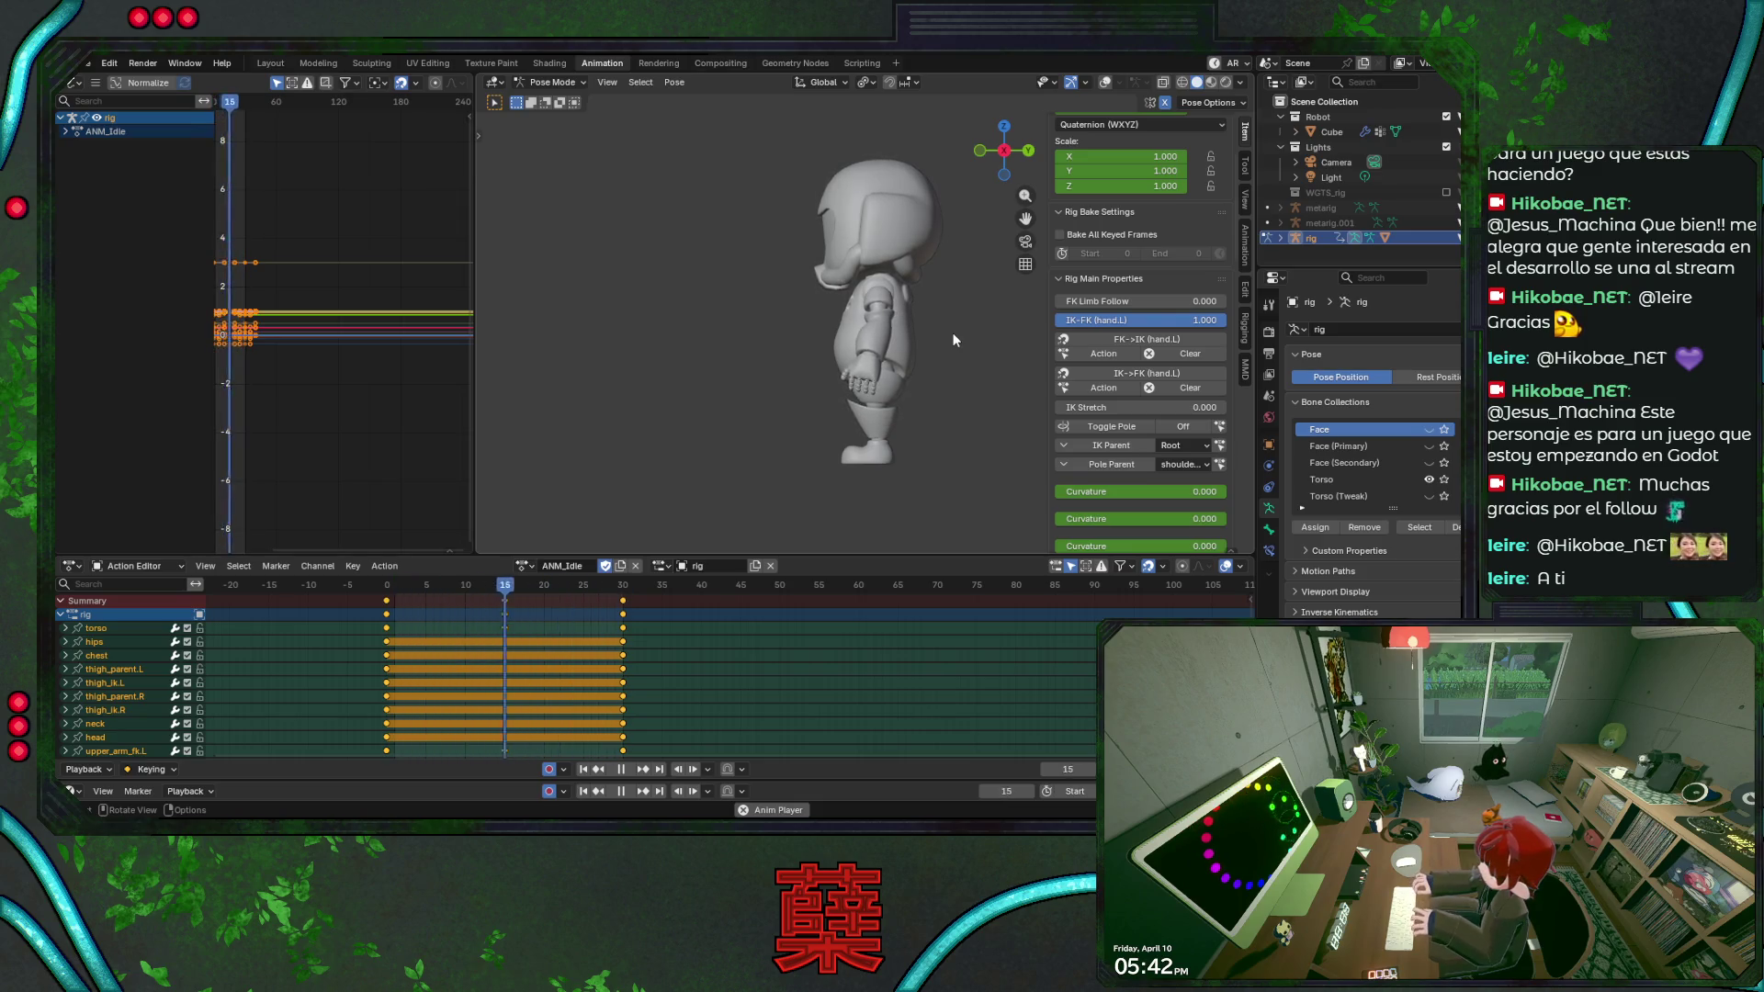
key("KP_1")
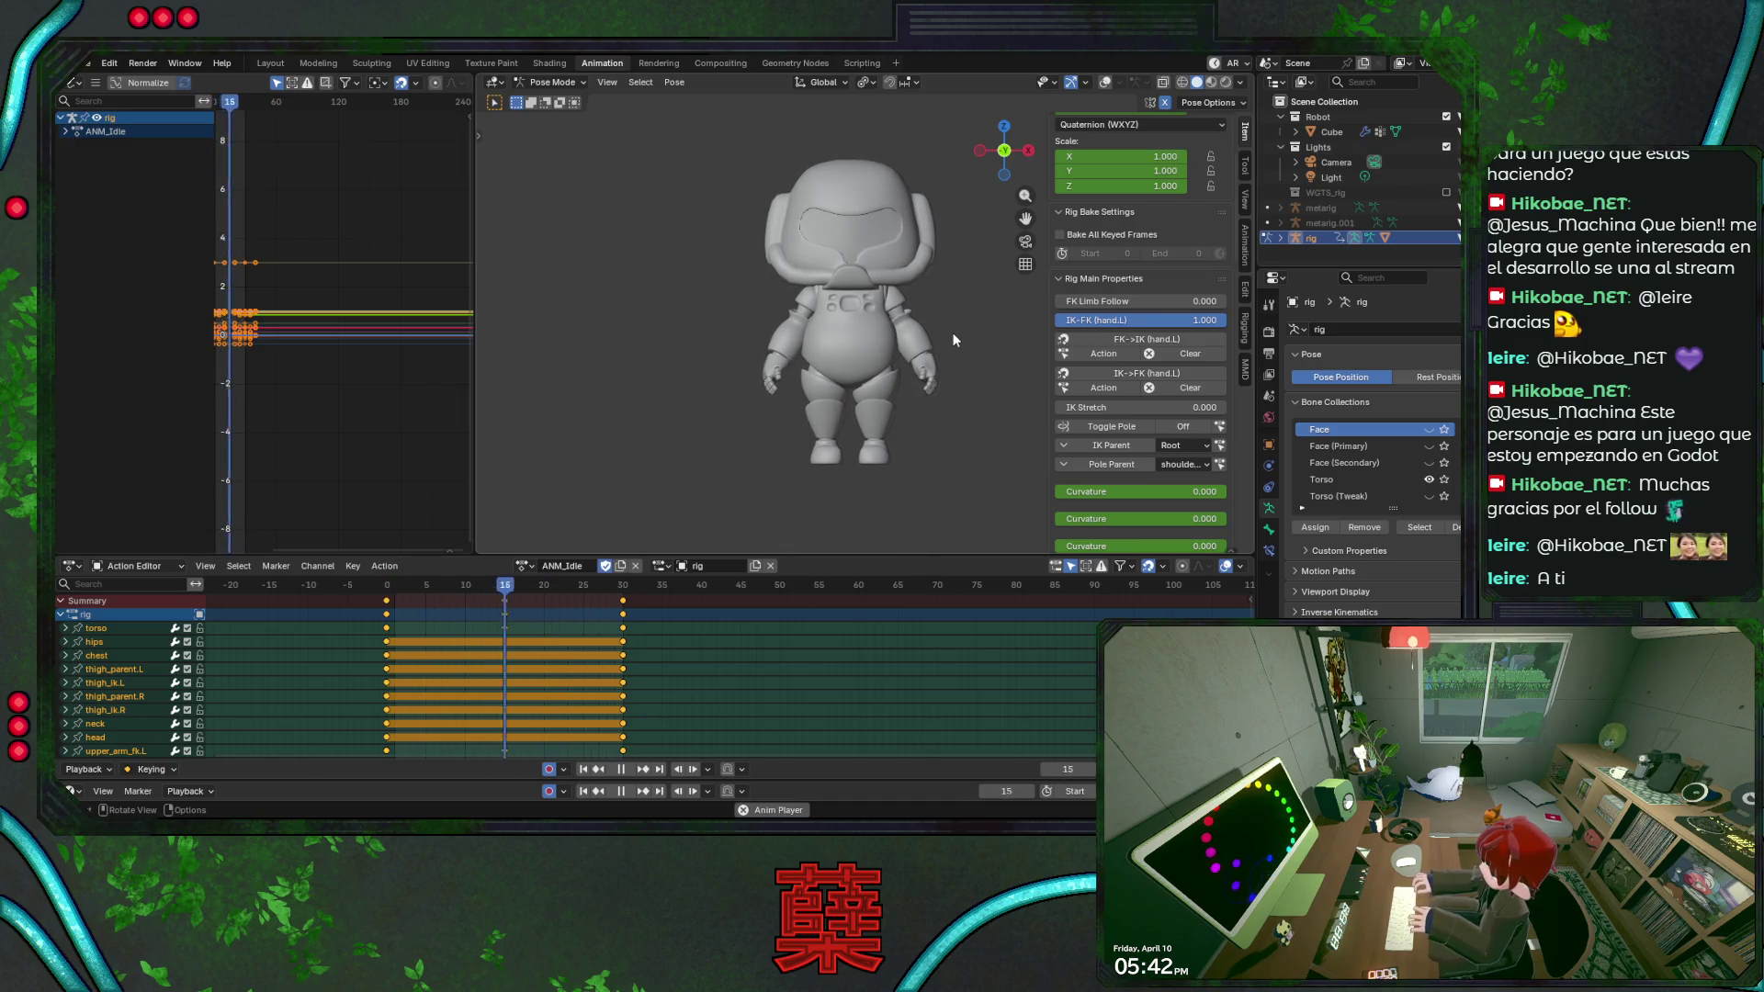
left_click_drag(475, 581, 504, 595)
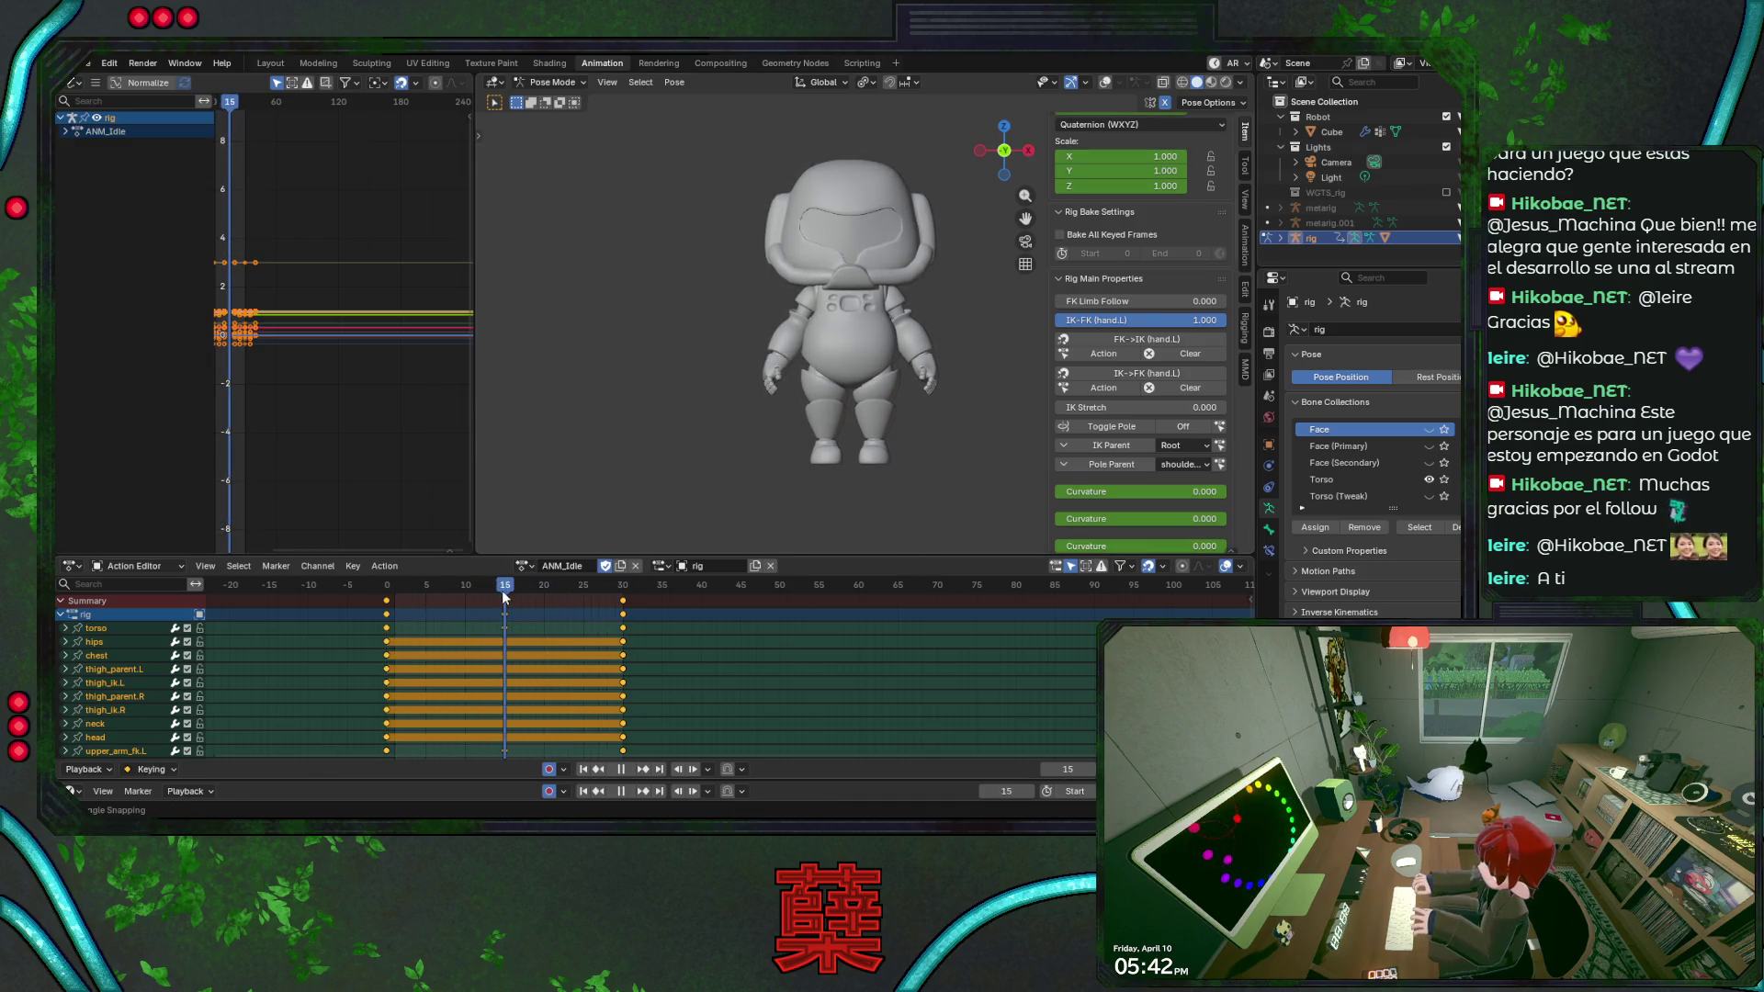
key("KP_3")
Show the rig again and play the loop in front and right views, then stop at the start.
key("shift+alt+z")
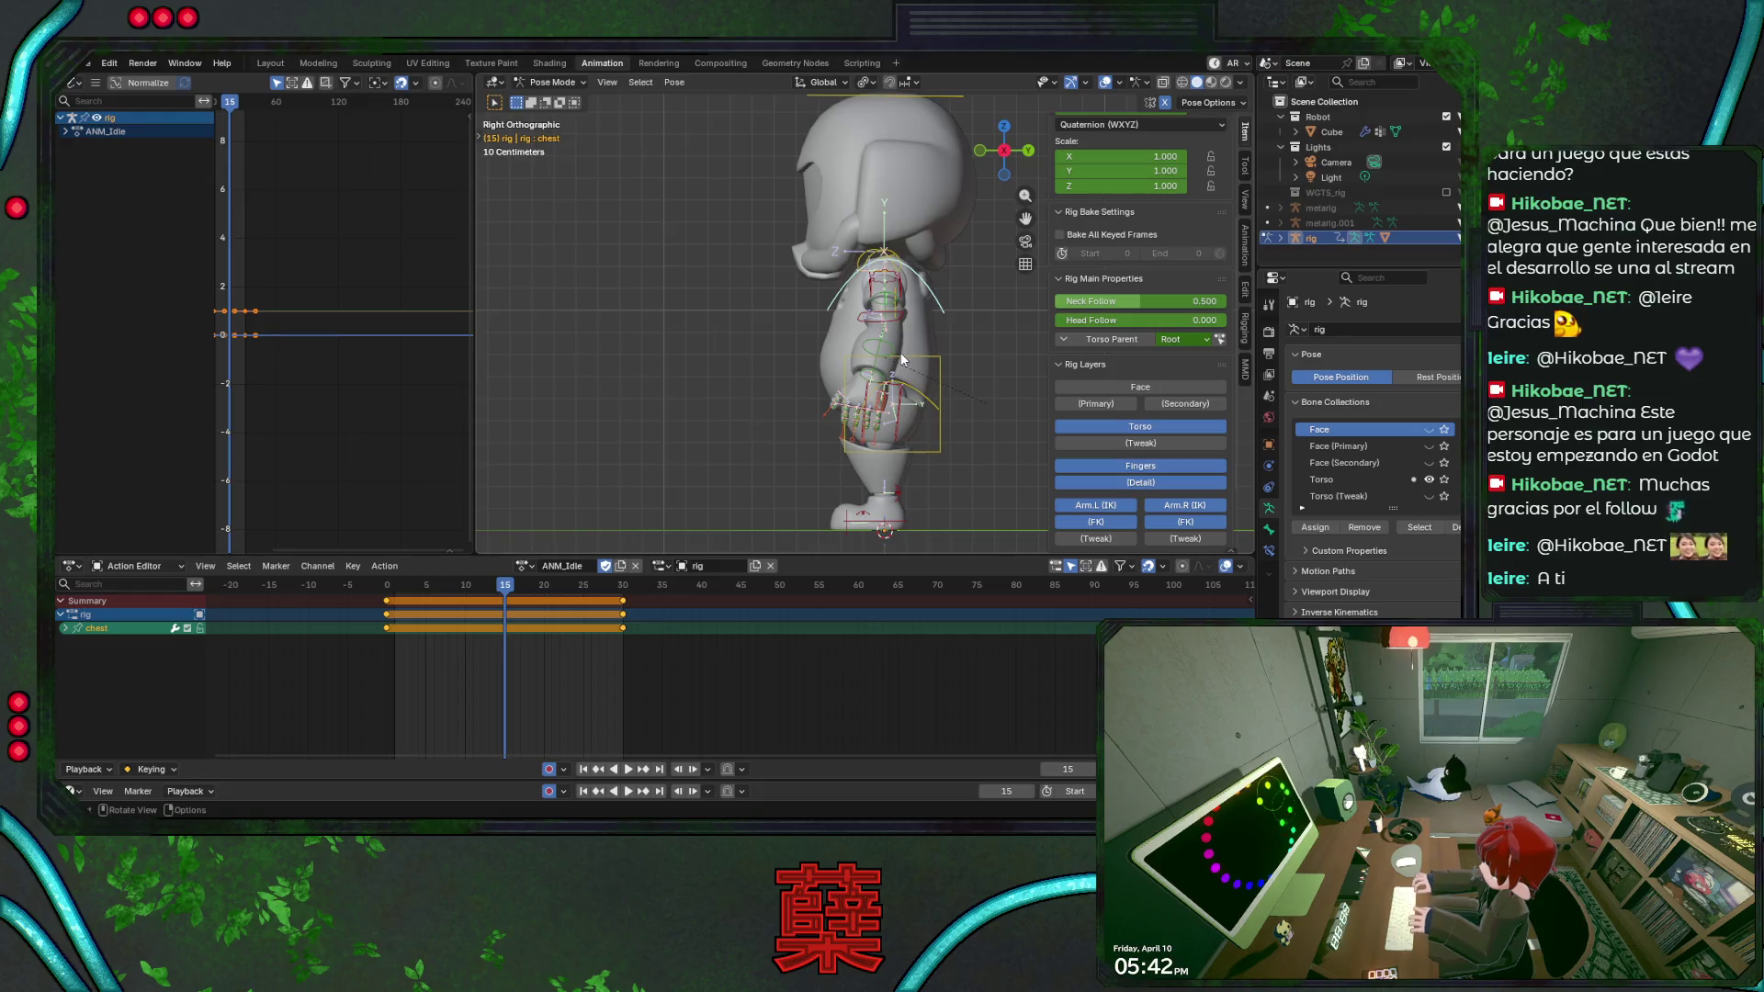
key("KP_1")
key("space")
key("space")
key("KP_3")
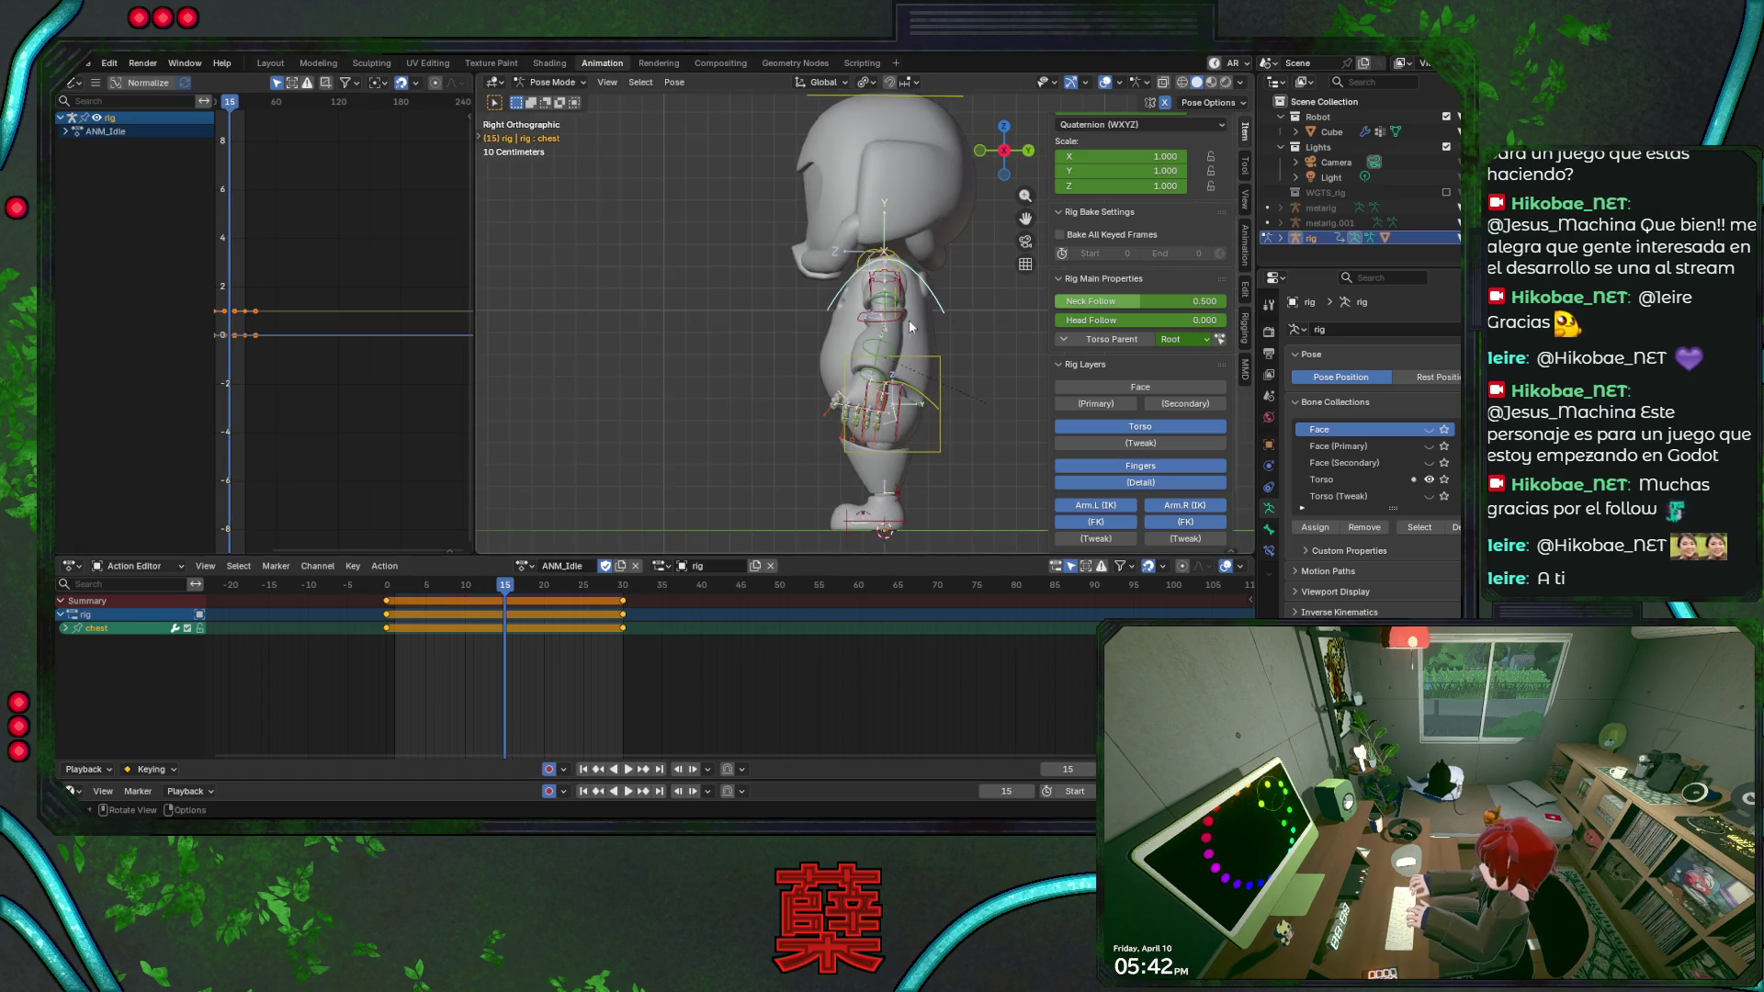
key("space")
key("Escape")
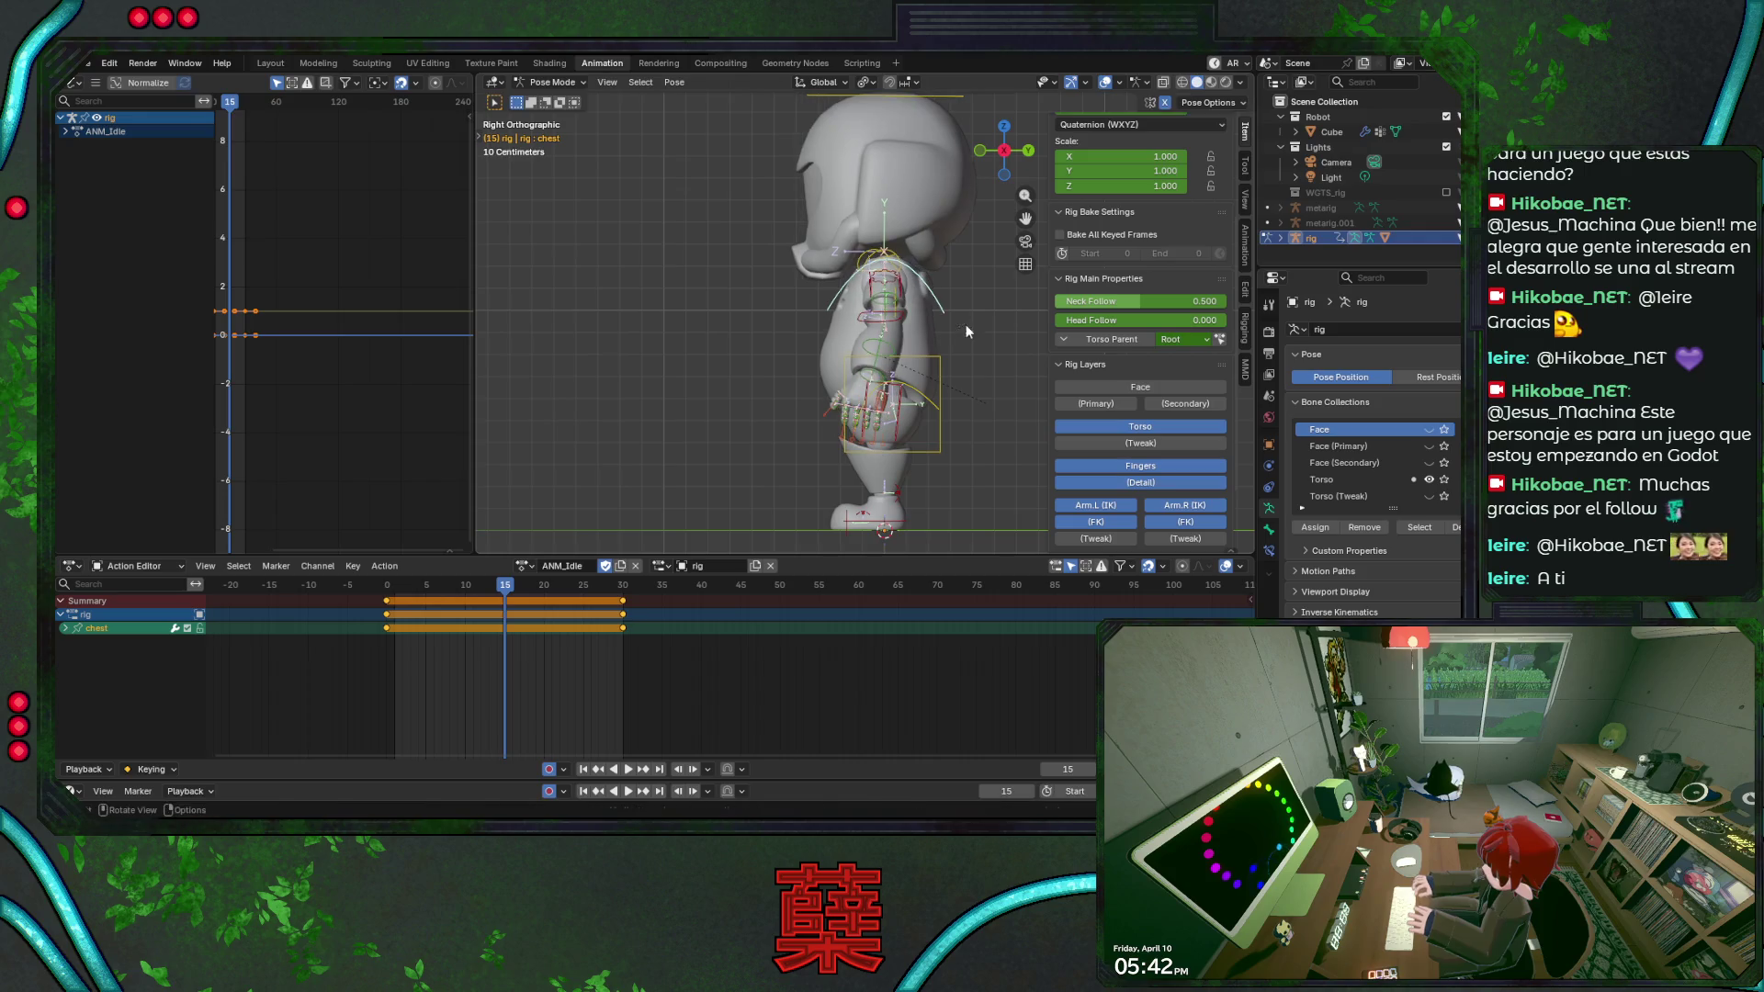
Rotate the chest bone slightly, play to check it from front, side and perspective, then scrub back toward the start.
middle_click_drag(935, 367, 775, 355, "shift")
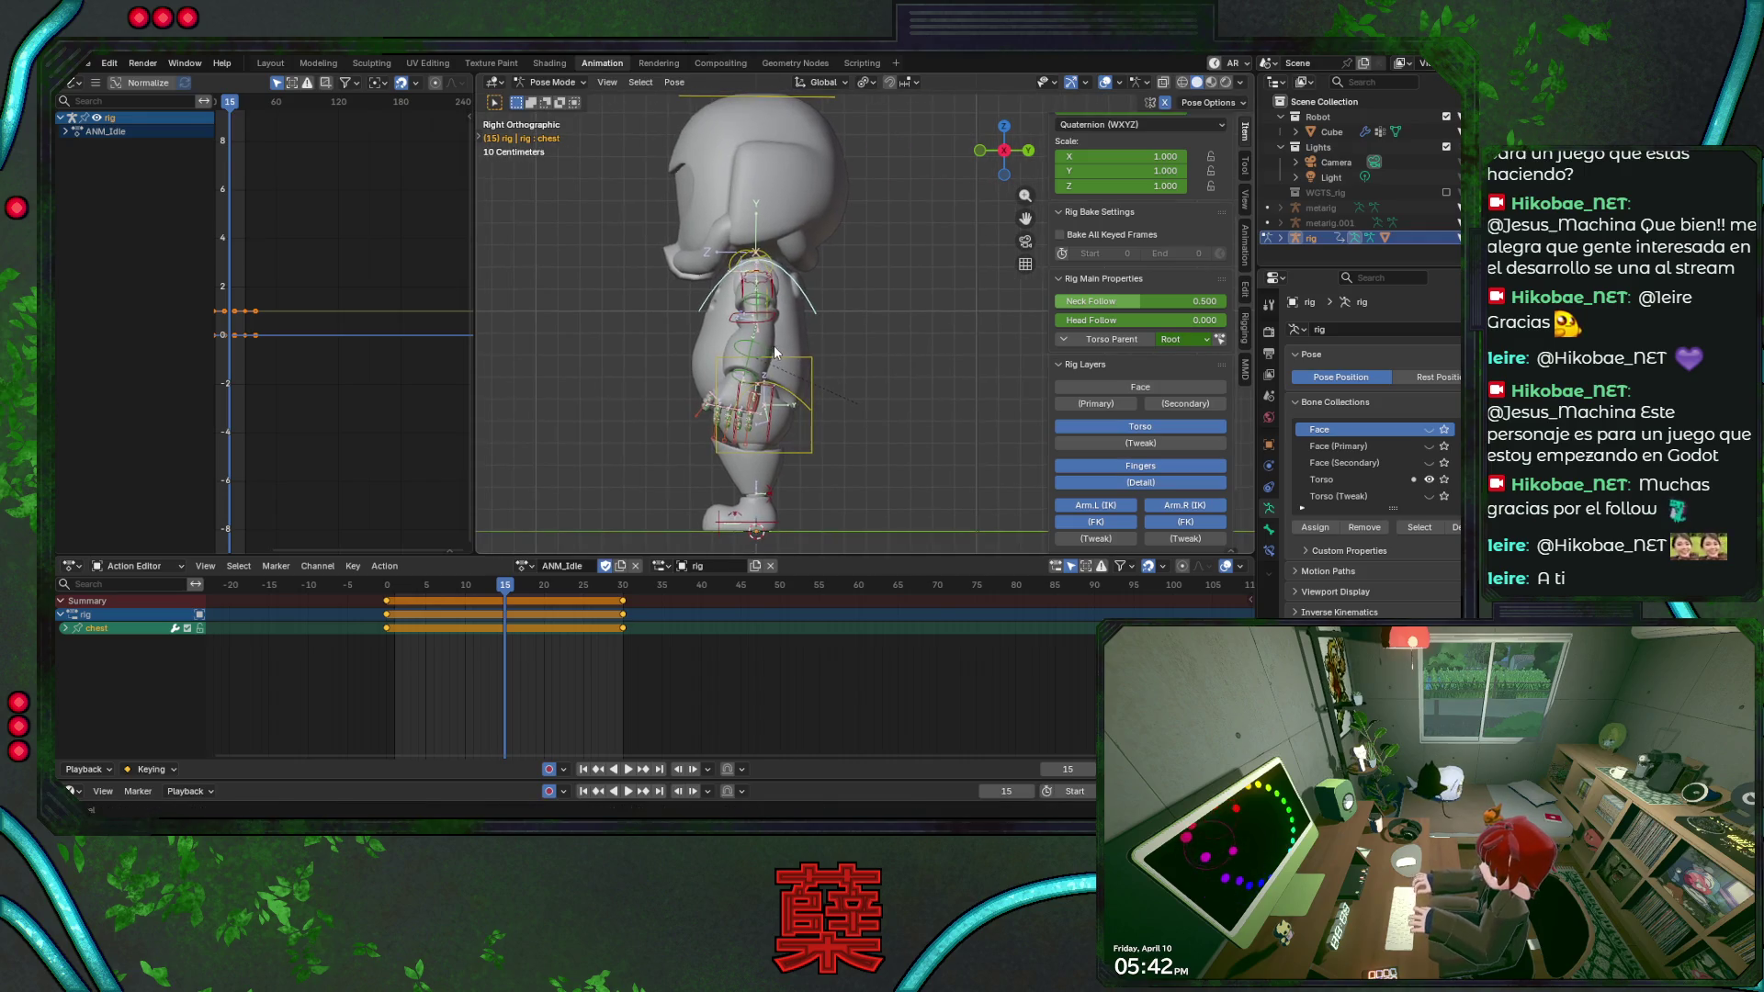
key("r")
left_click(884, 347)
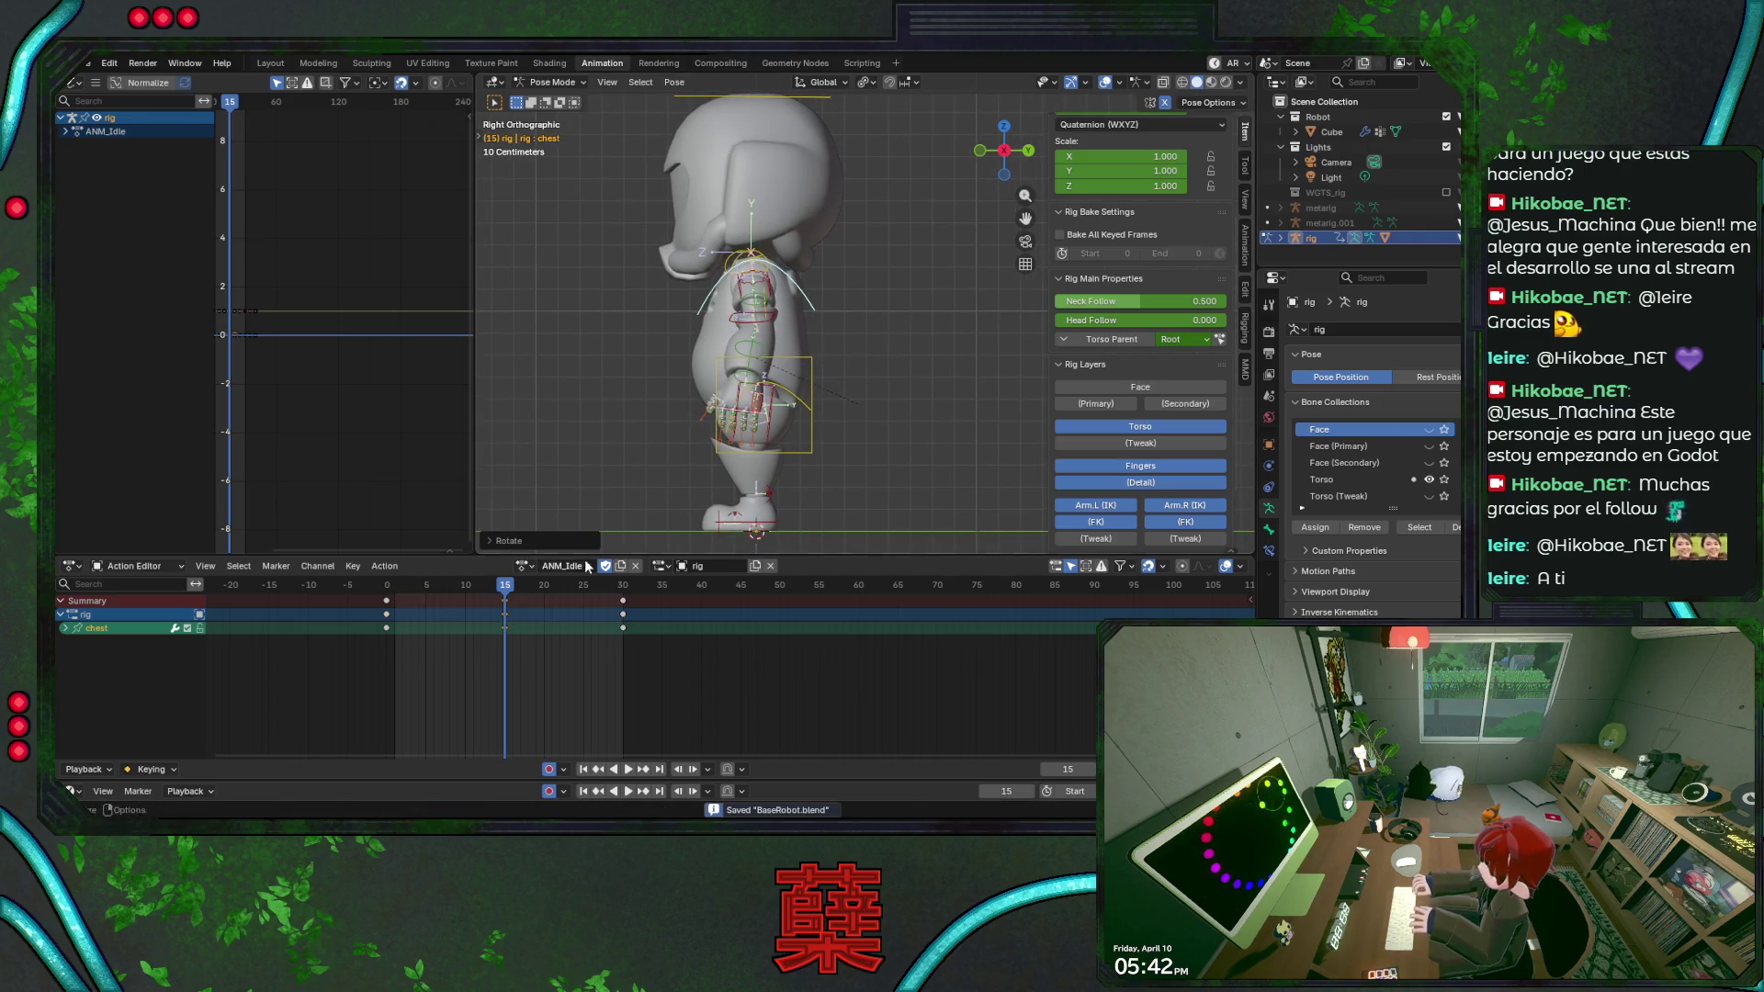
key("space")
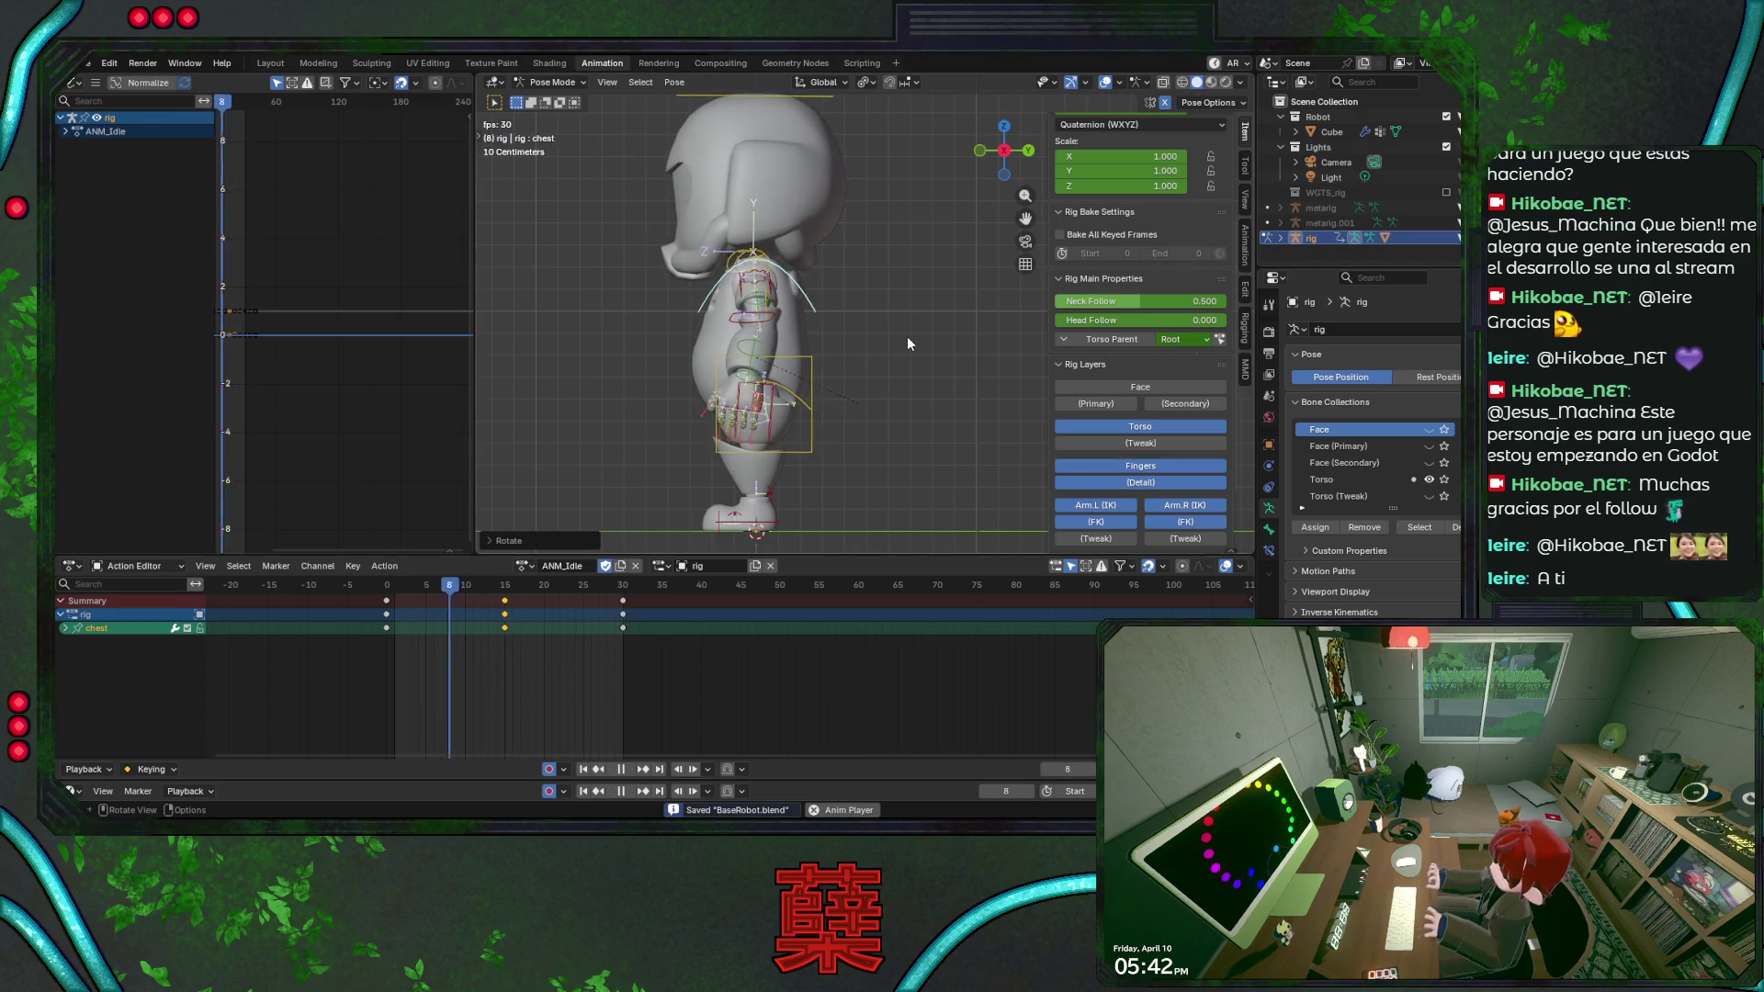
key("KP_1")
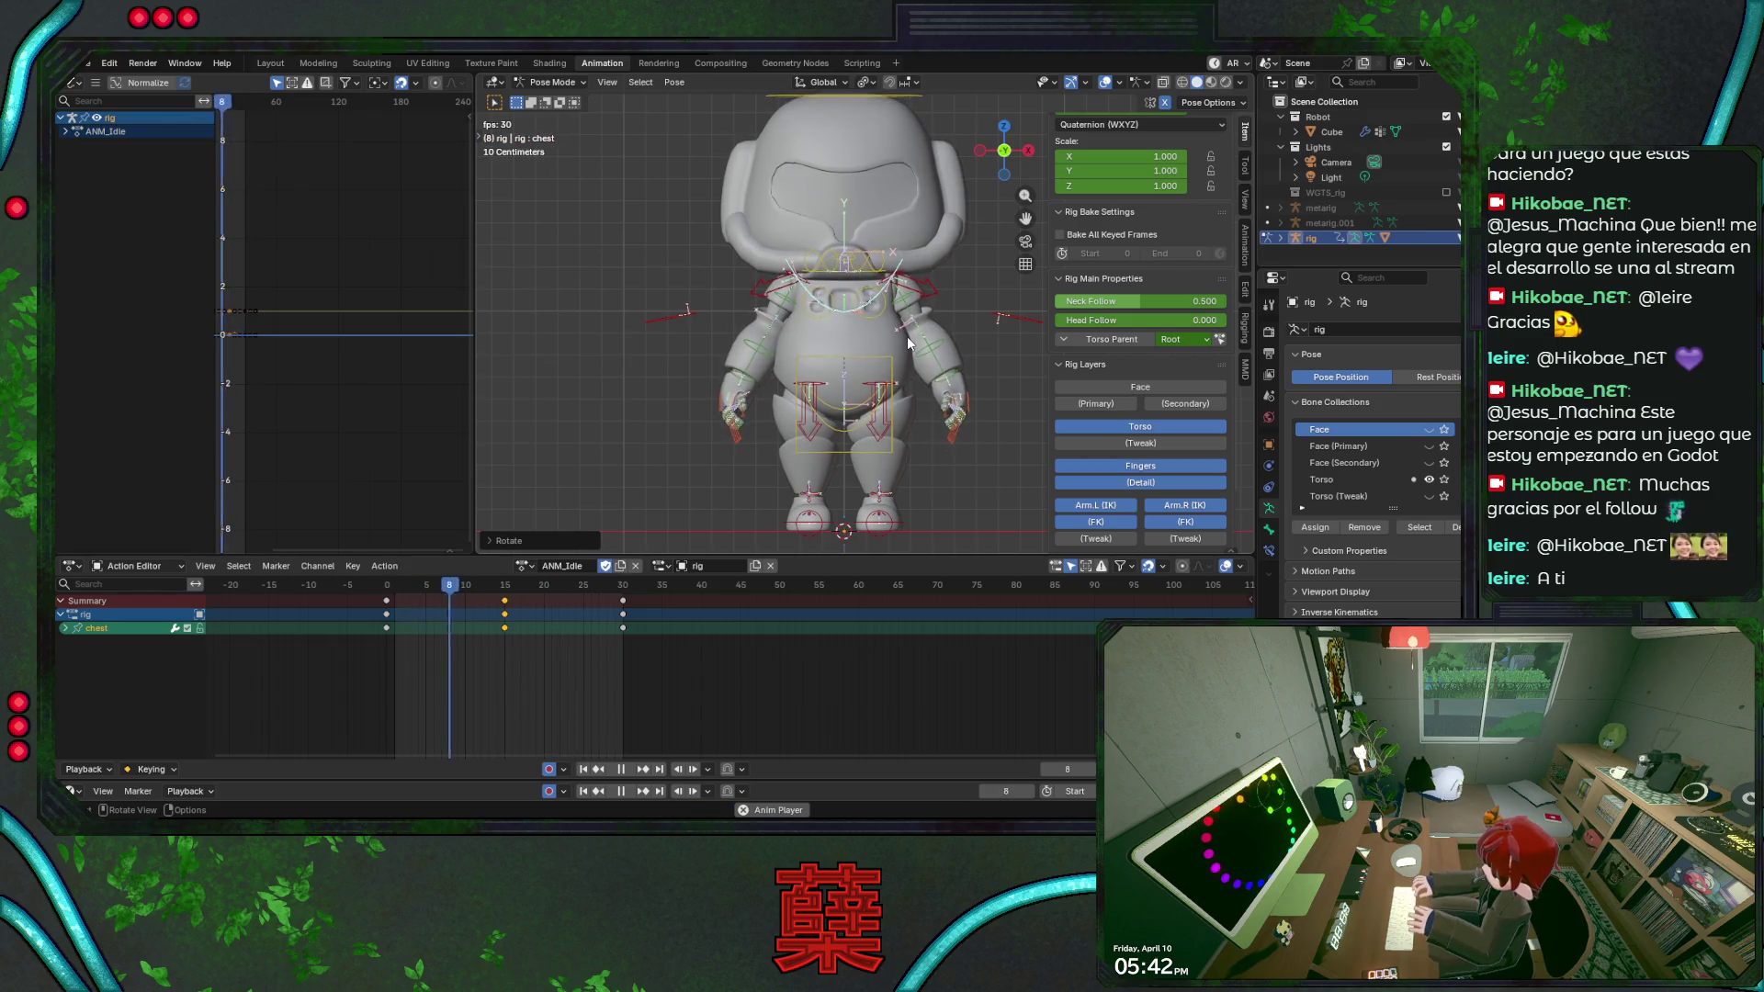
key("KP_3")
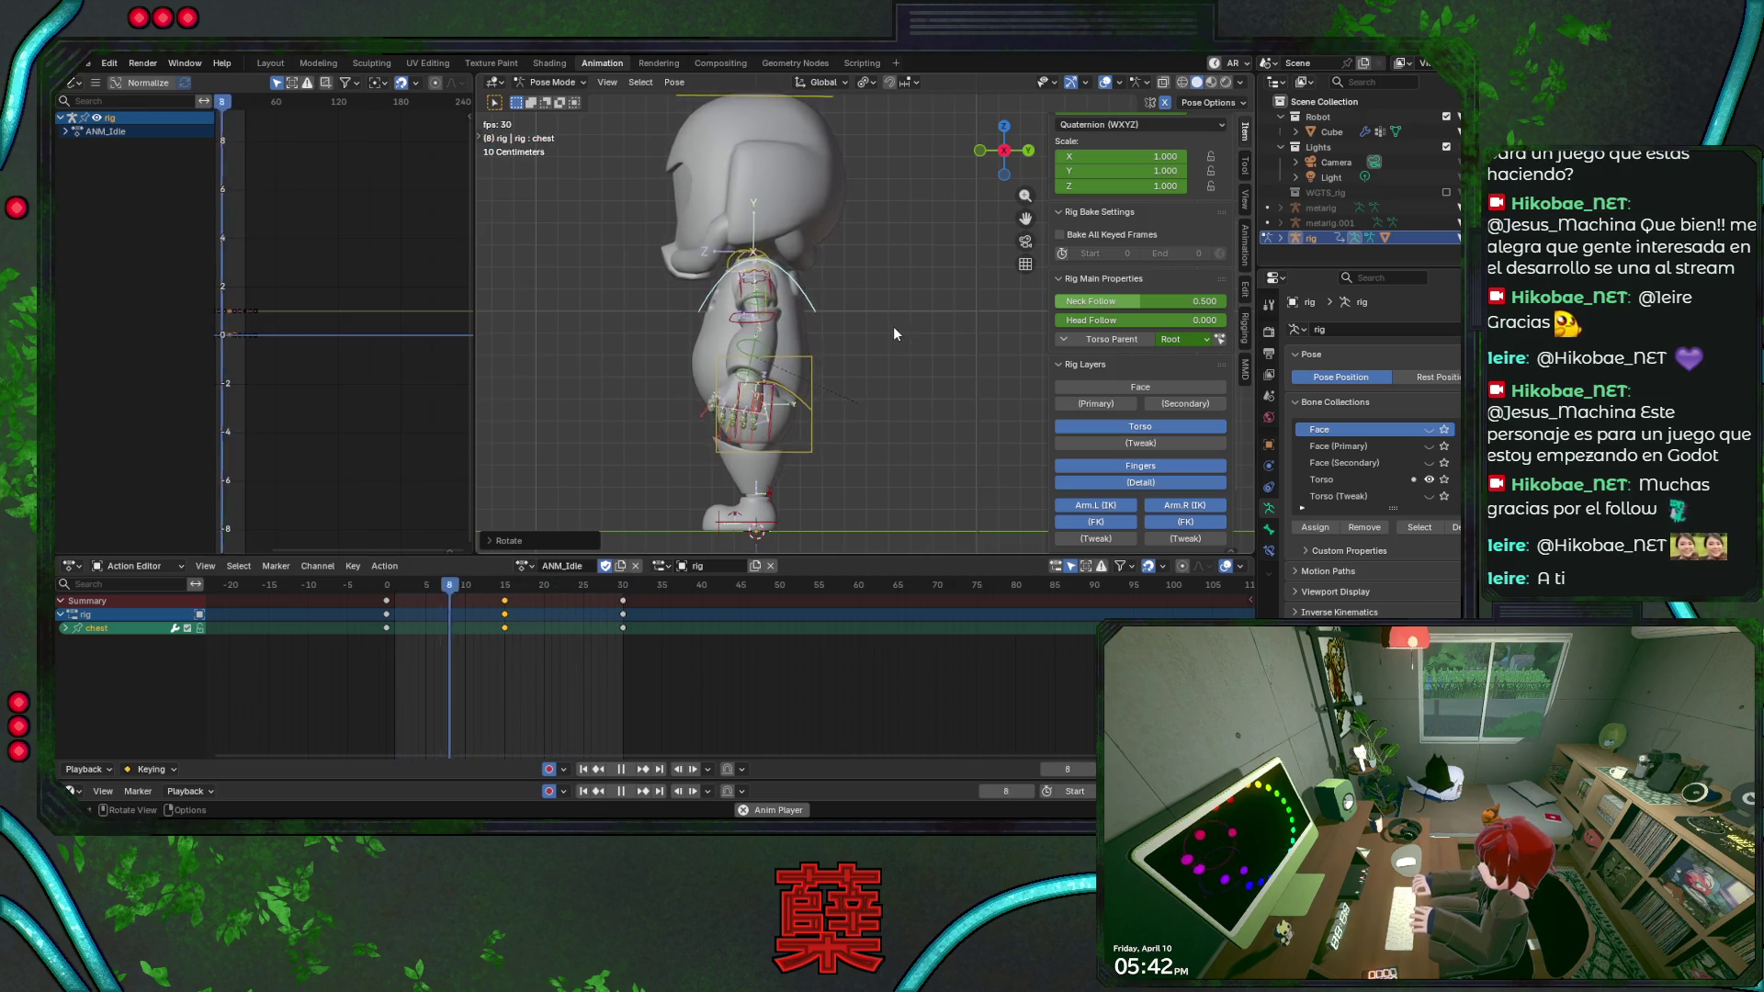
scroll(893, 326, "down", 1)
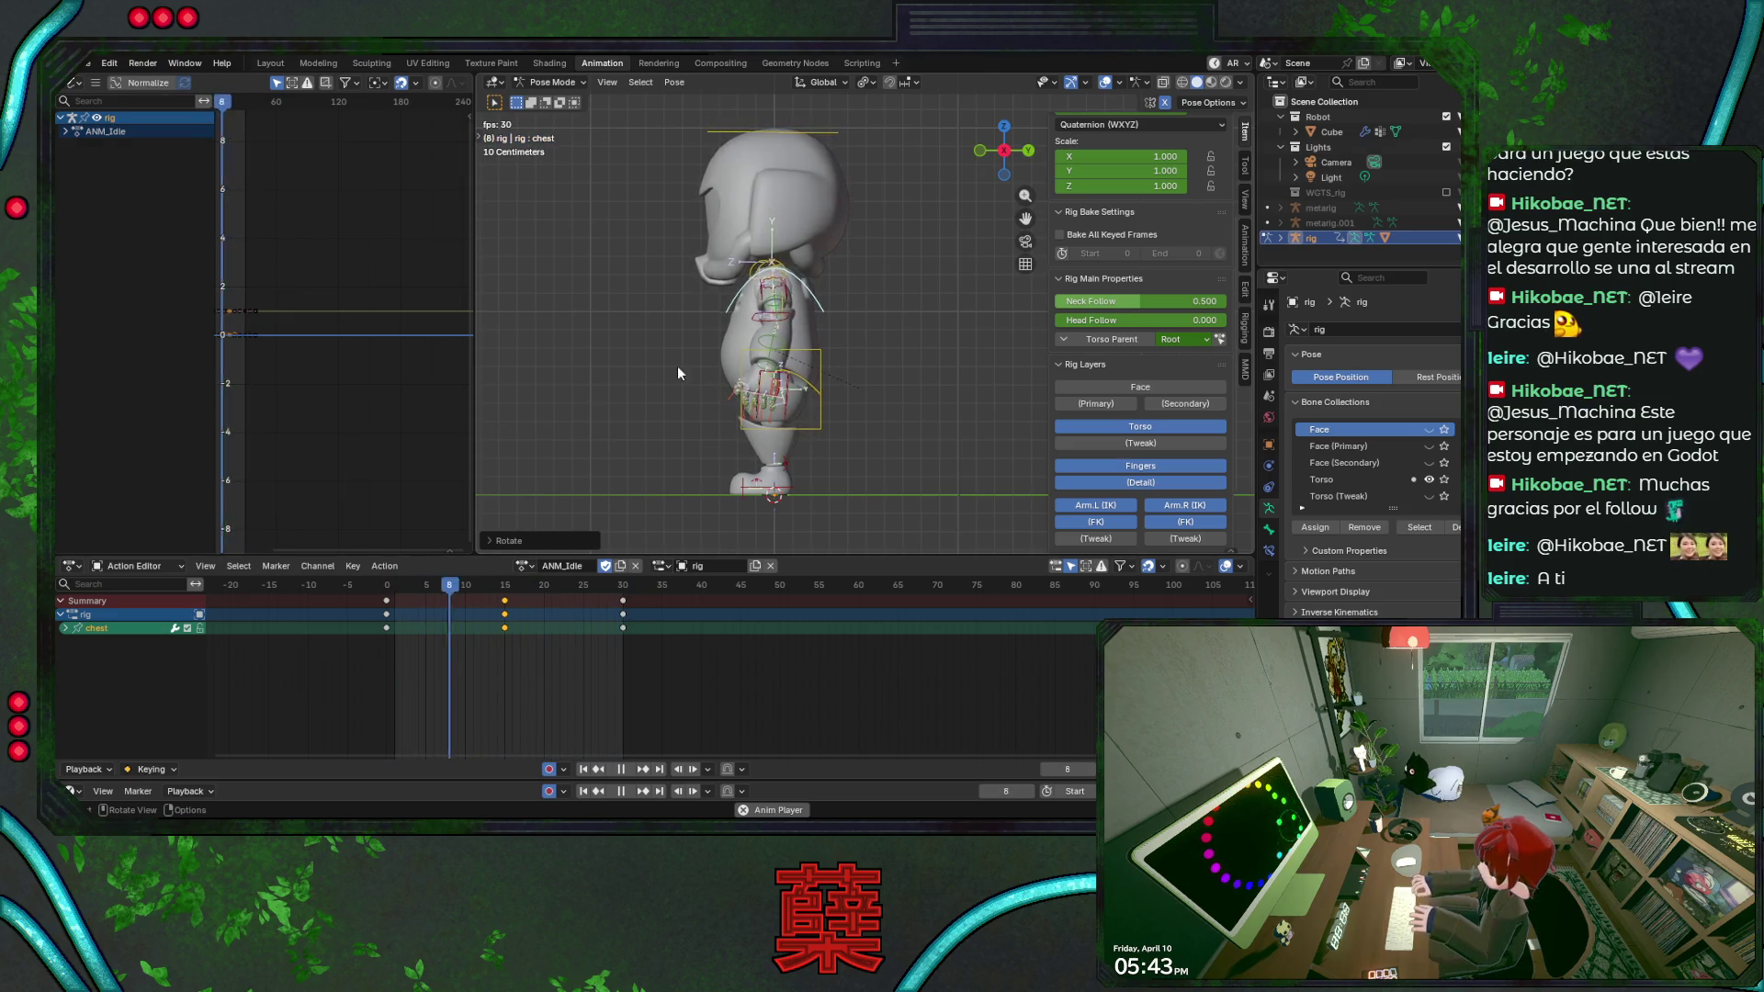
mouse_move(677, 385)
middle_mouse_down()
mouse_move(657, 387)
mouse_move(917, 398)
middle_mouse_up()
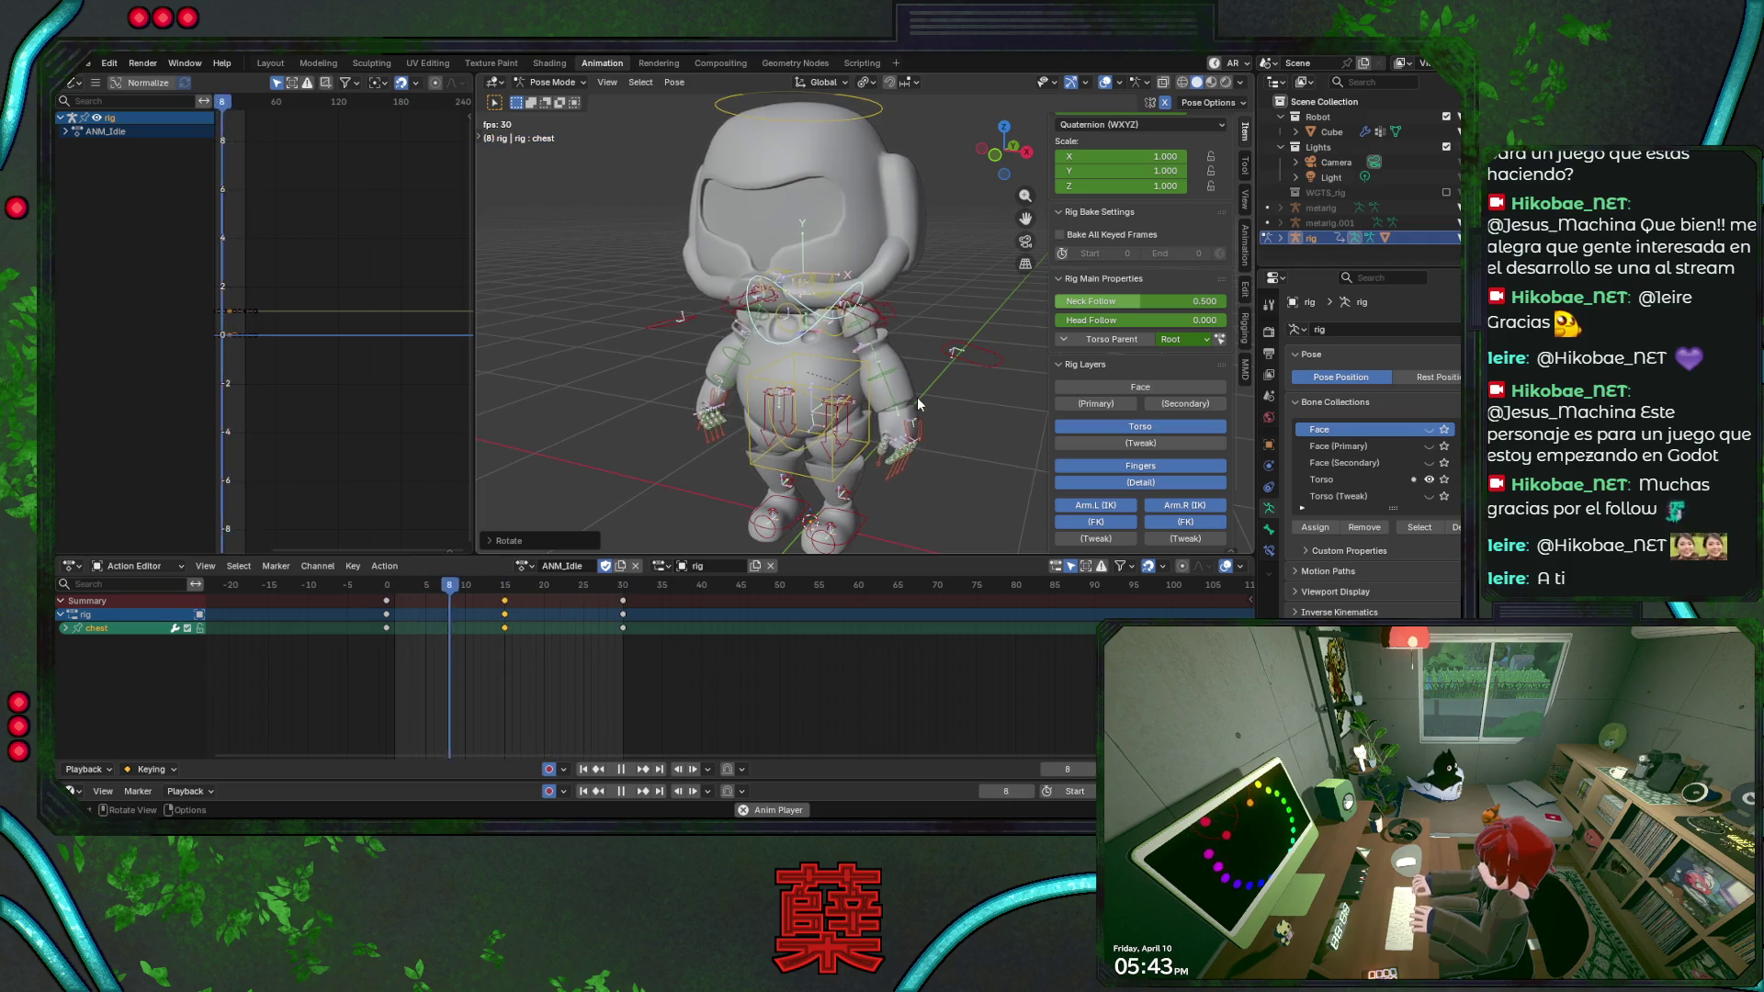
middle_click_drag(917, 397, 776, 376)
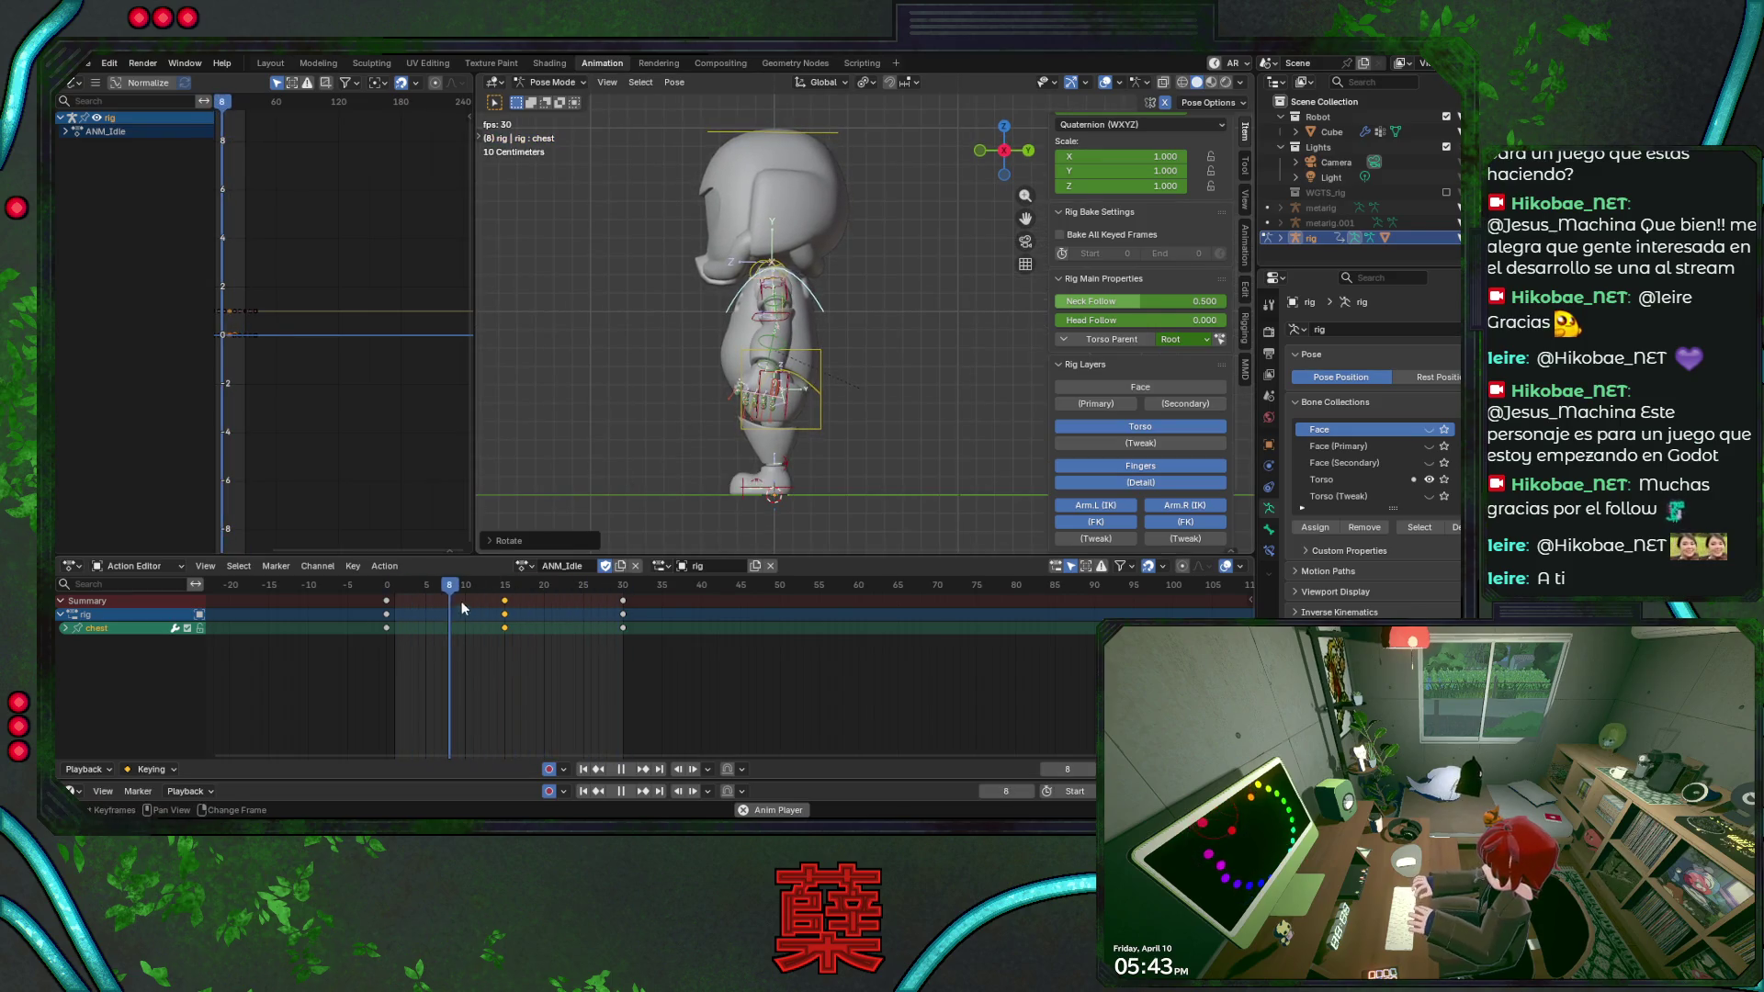
left_click_drag(460, 590, 394, 593)
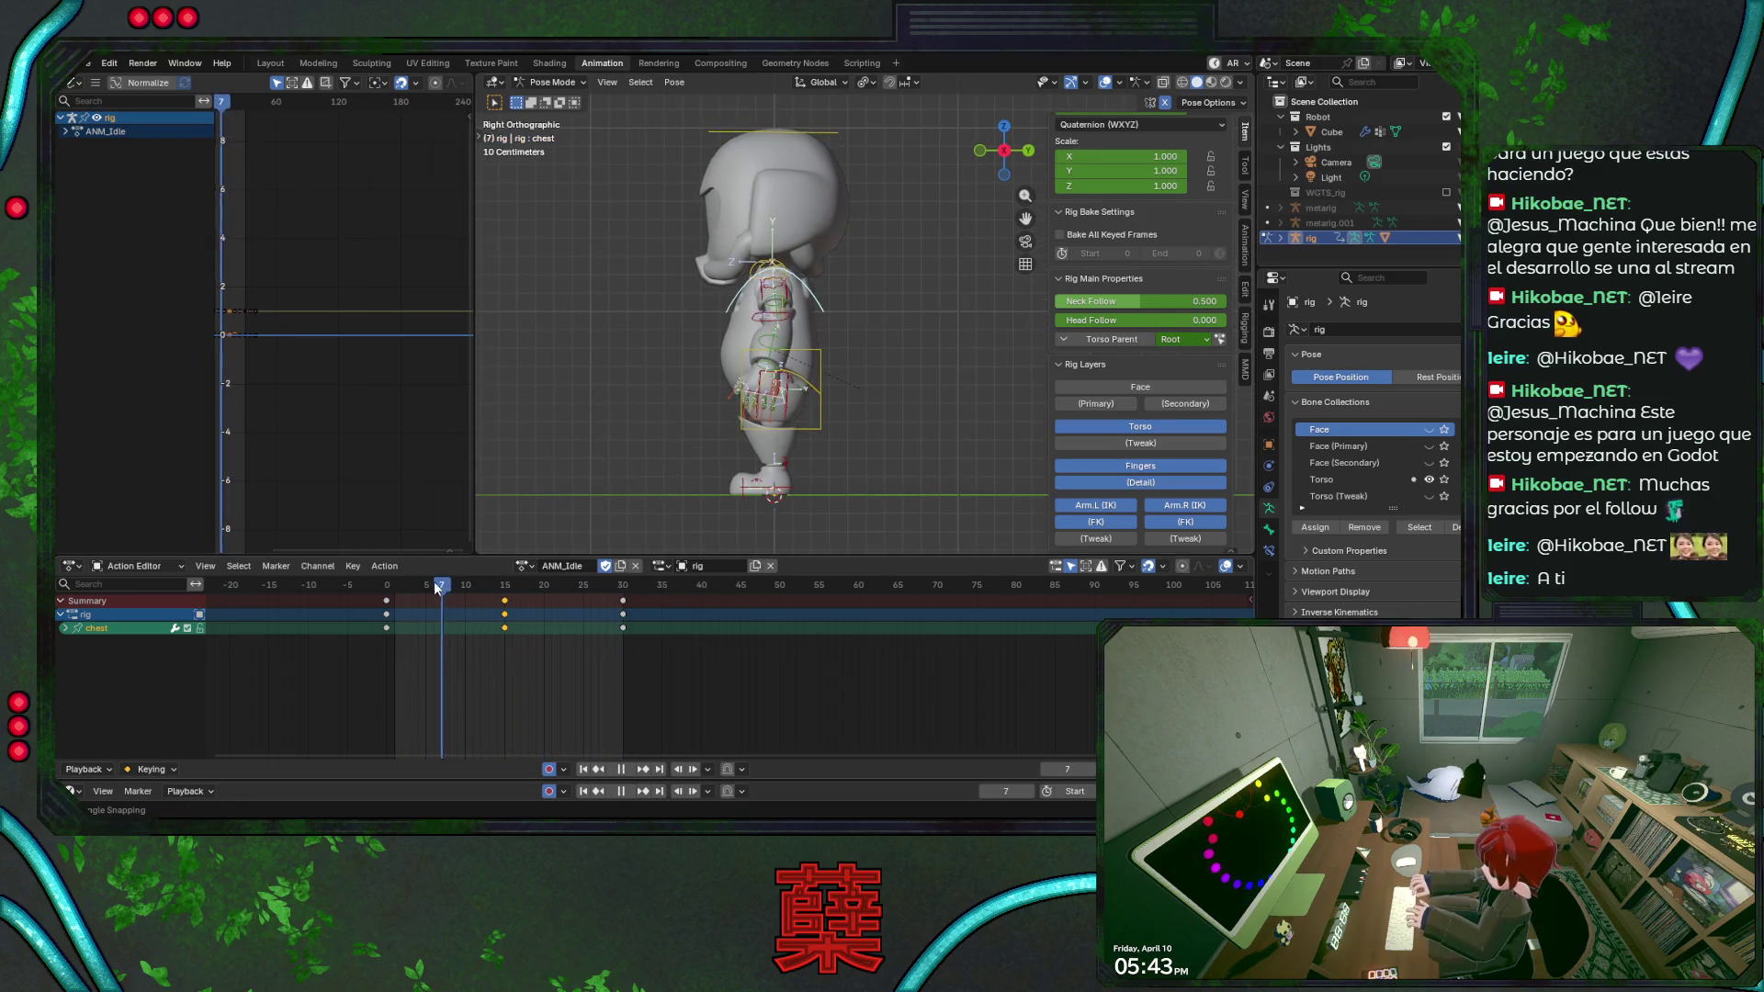
Key a slight head tilt on the head bone at frame 15 of ANM_Idle.
left_click(745, 132)
left_click_drag(390, 588, 502, 588)
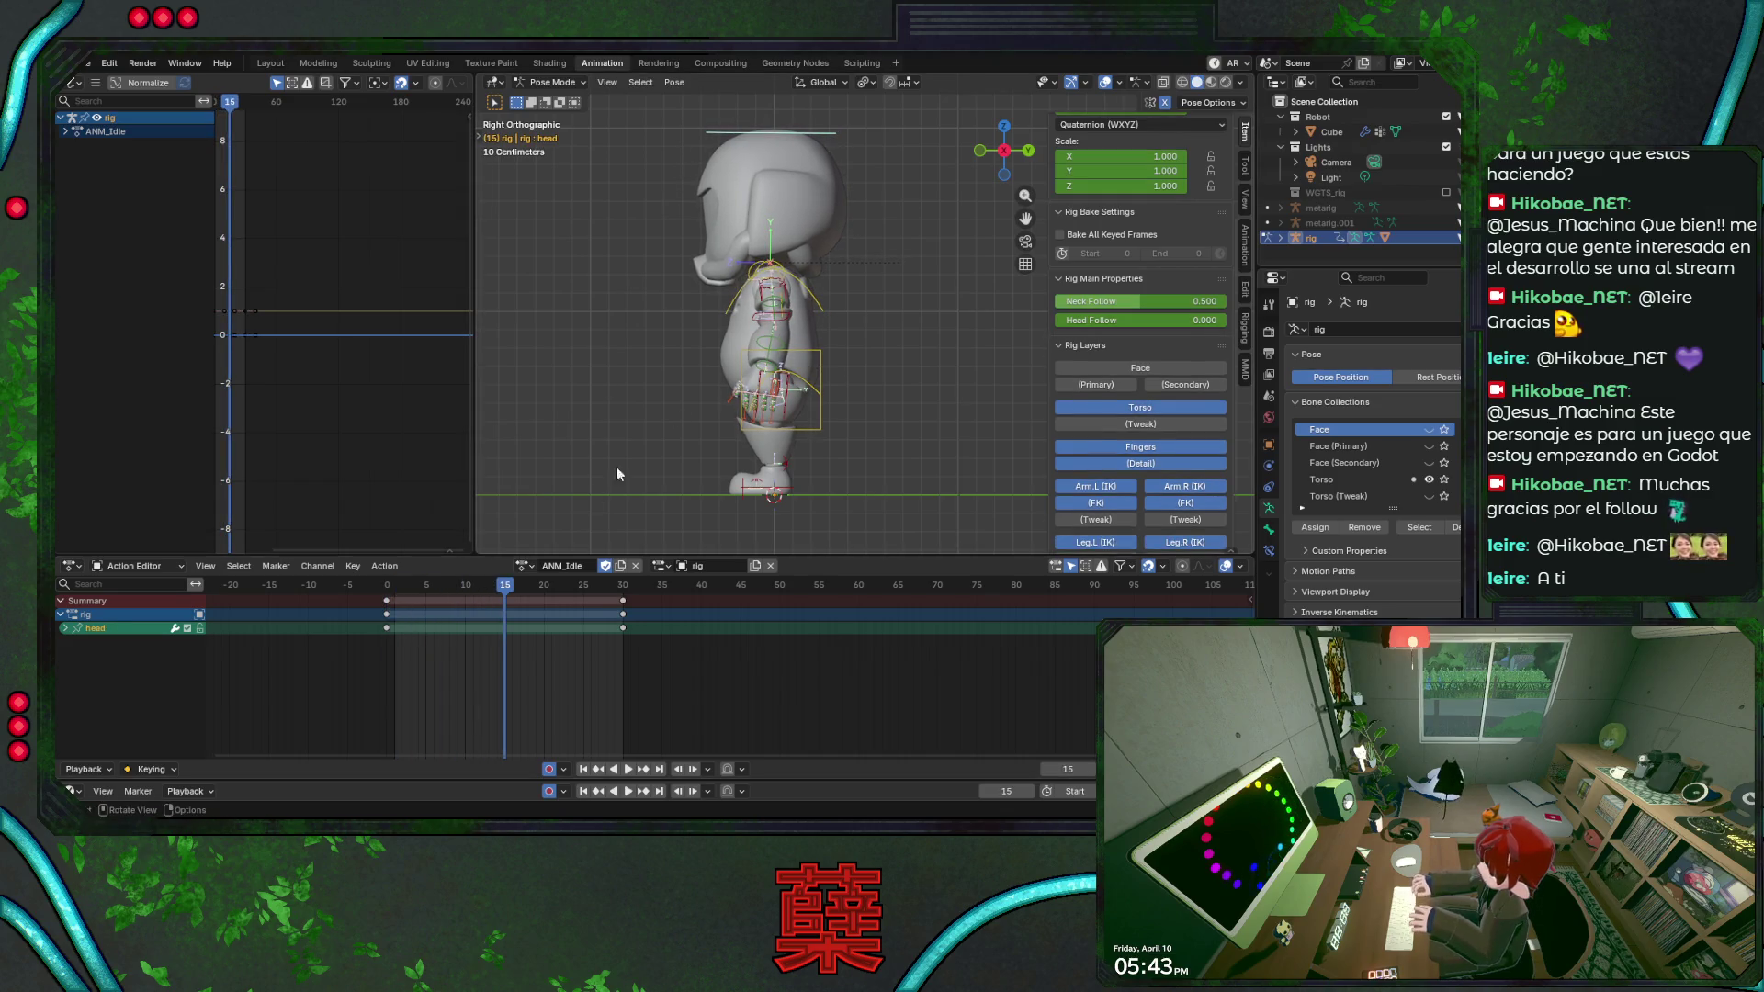
key("r")
left_click(861, 238)
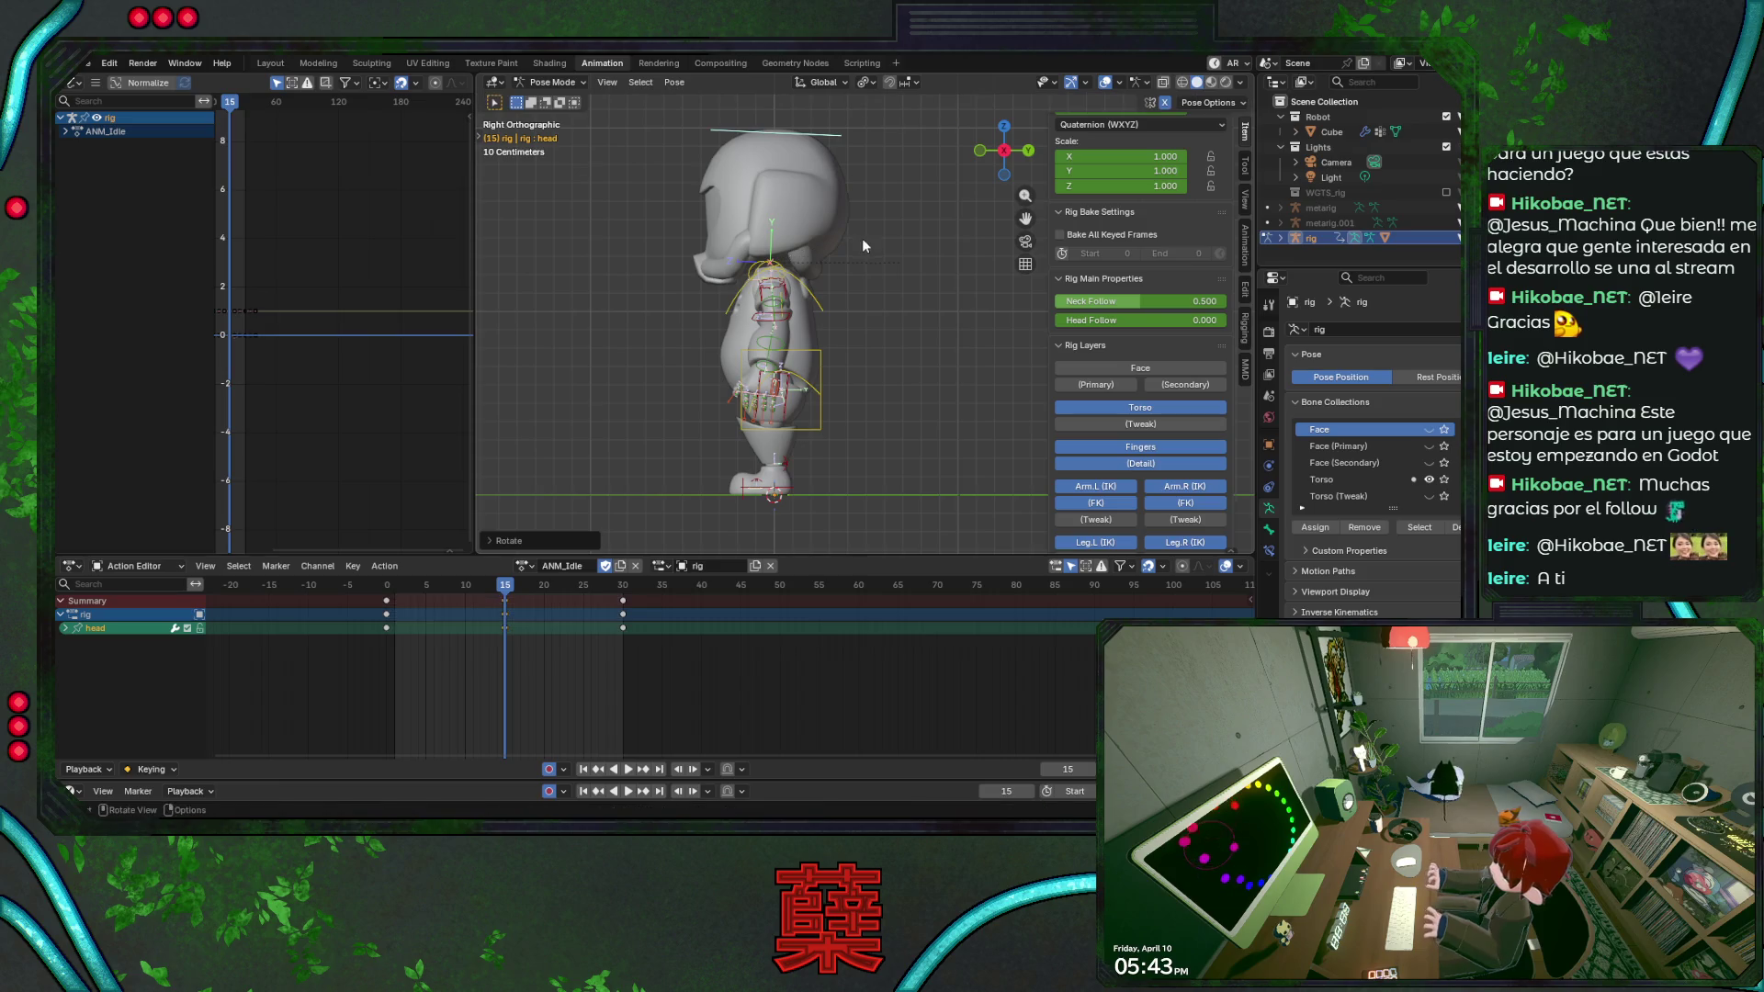
Play the loop from the front with overlays hidden and a brief wireframe check.
key("space")
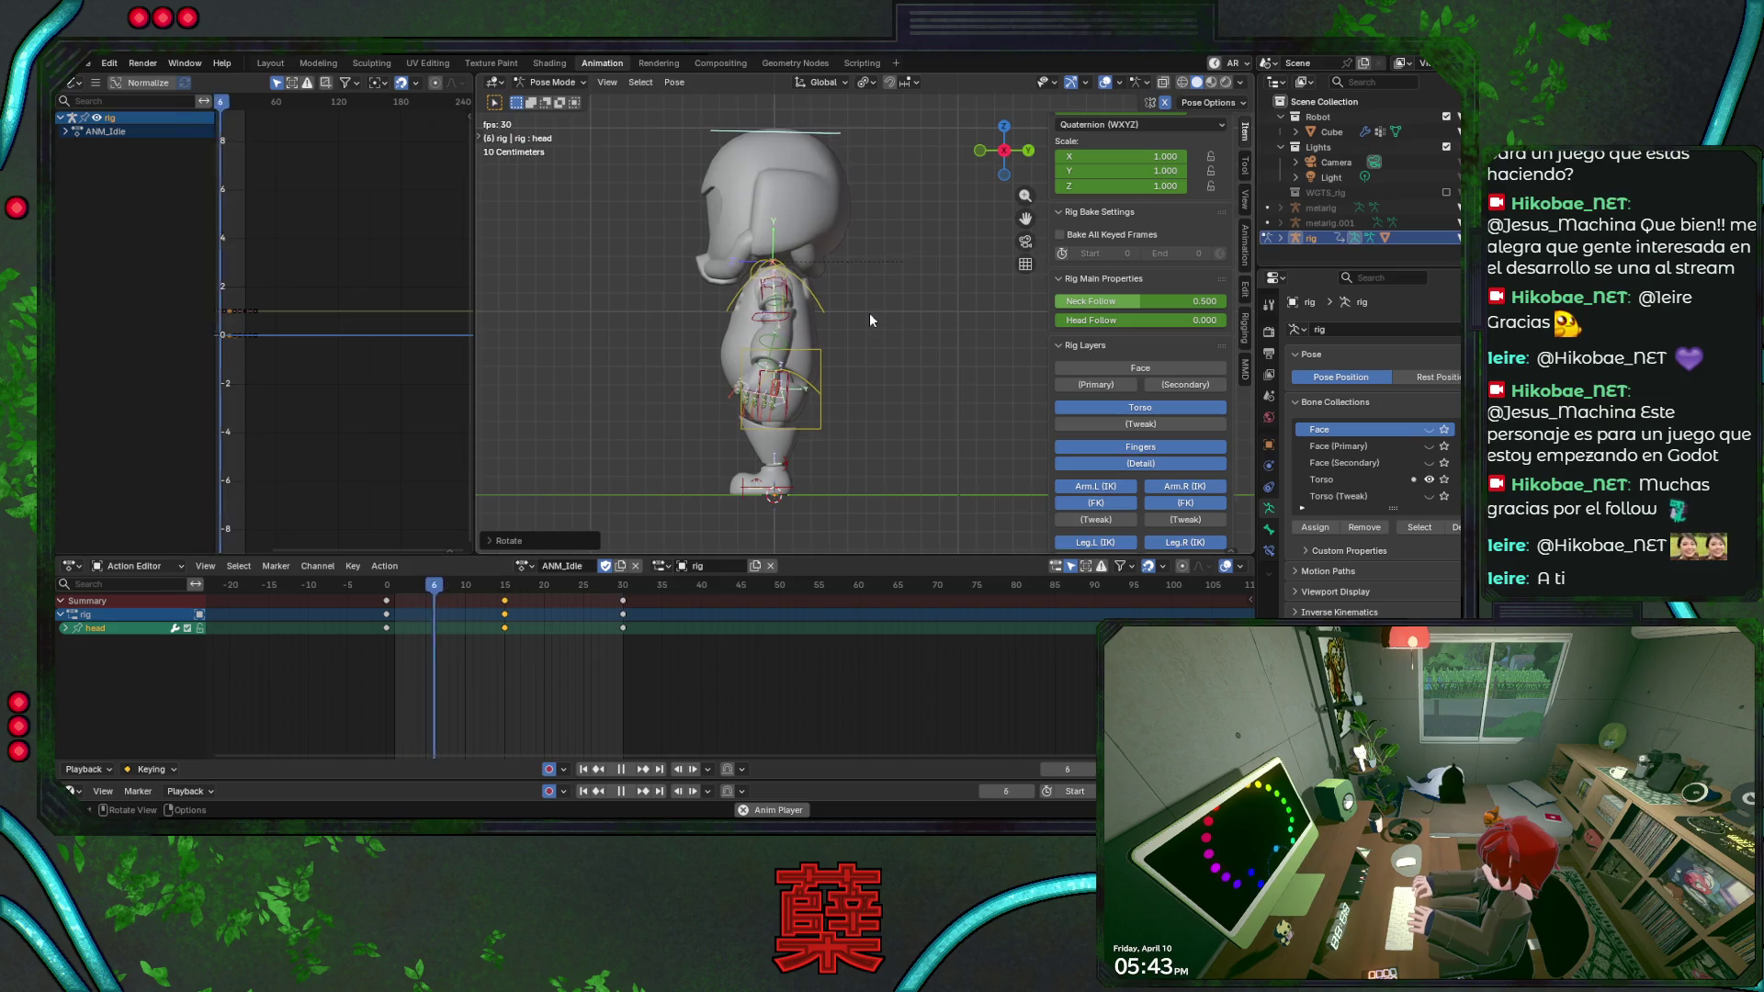
key("KP_1")
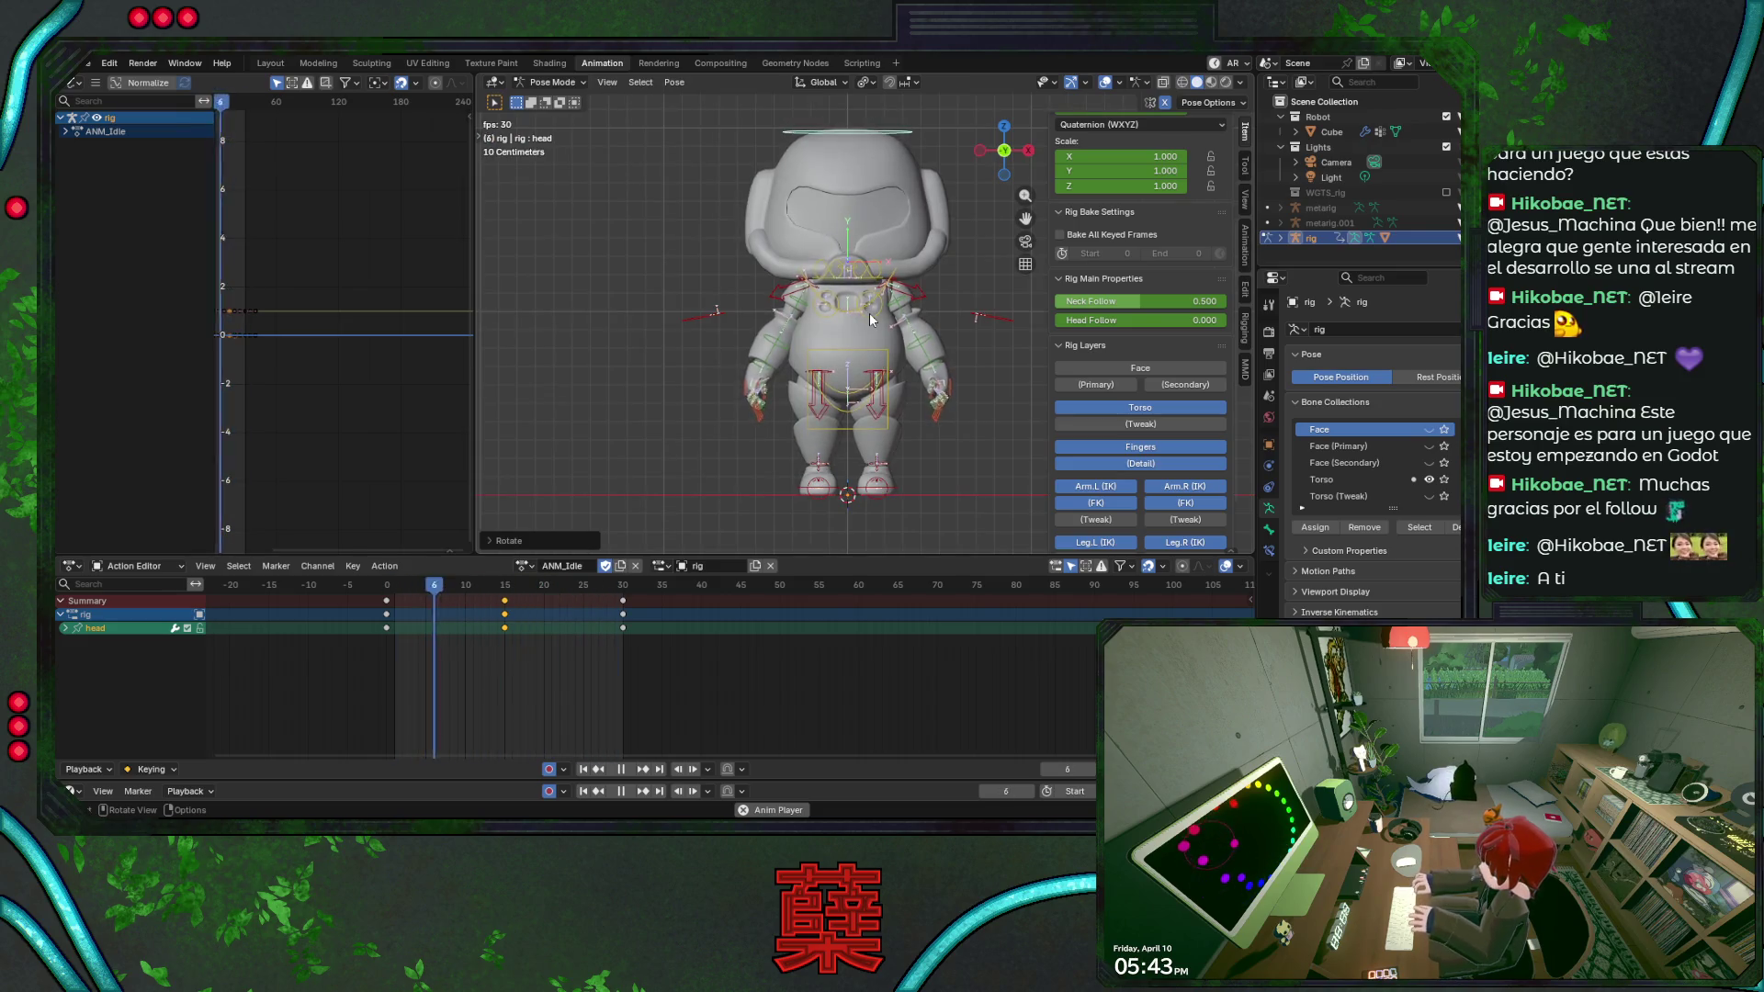
key("shift+alt+z")
key("shift+z")
key("shift+z")
Orbit the playing robot from top, back, side and front views to review the idle loop.
mouse_move(949, 345)
middle_mouse_down()
mouse_move(876, 390)
mouse_move(931, 374)
mouse_move(817, 399)
mouse_move(773, 436)
mouse_move(647, 425)
middle_mouse_up()
scroll(932, 374, "down", 2)
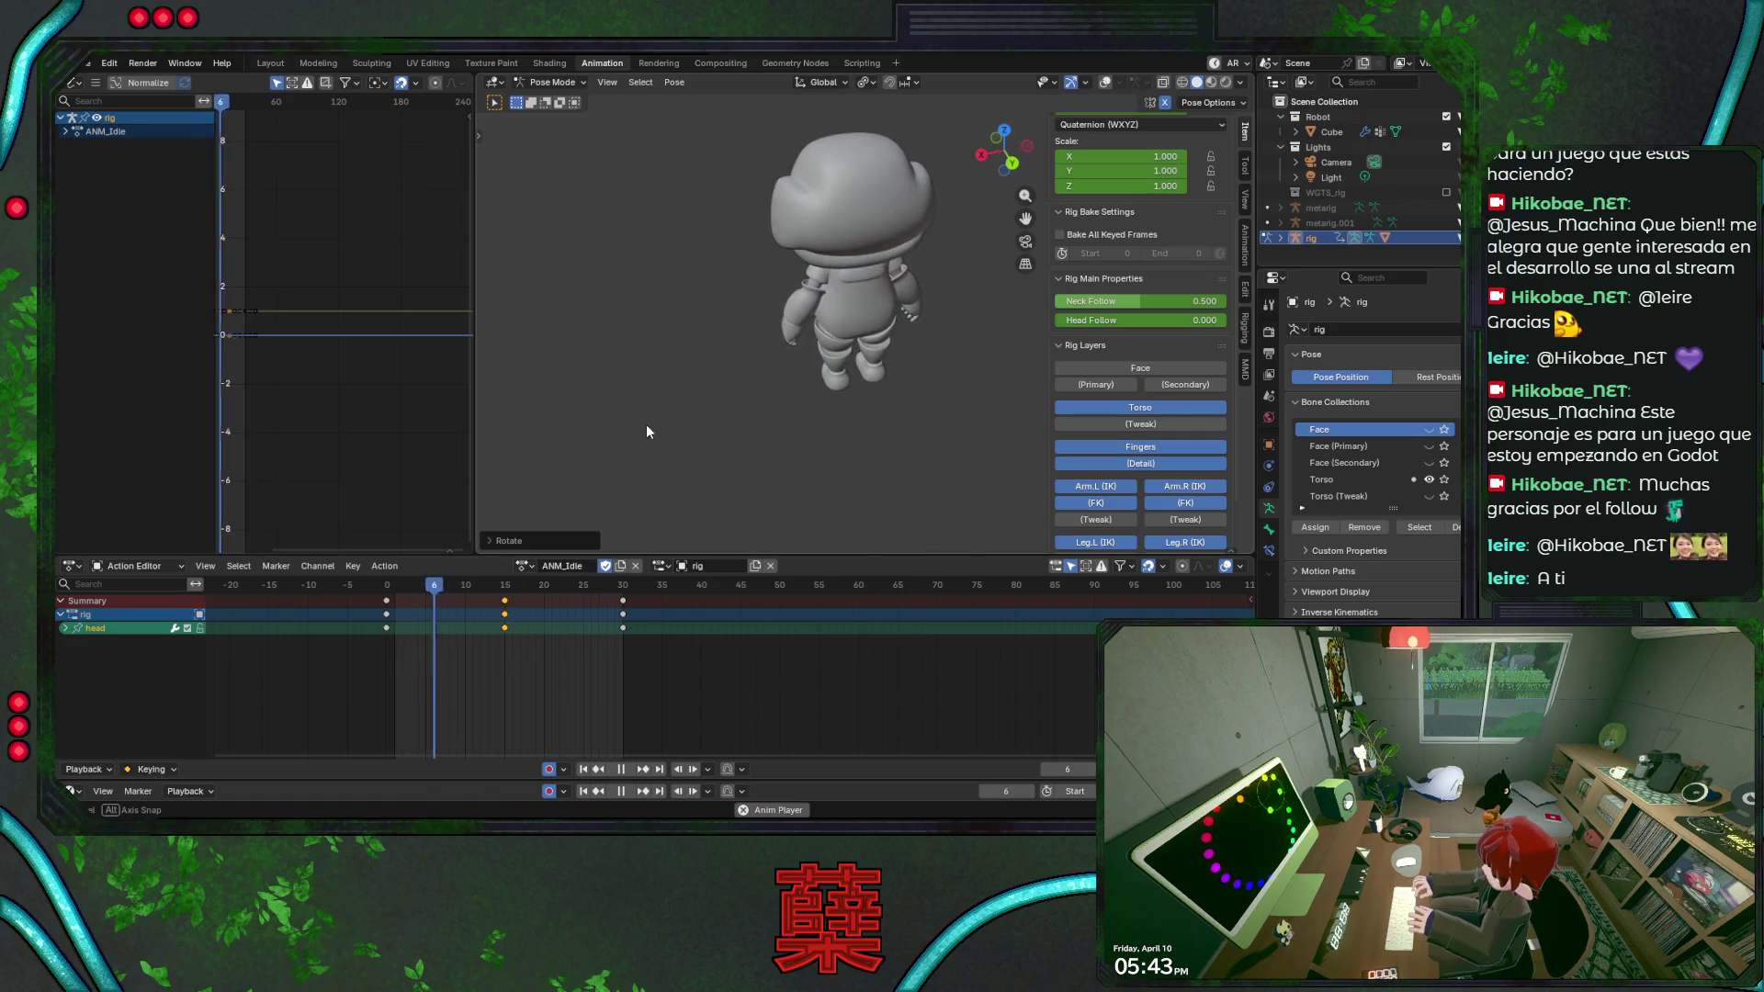
scroll(648, 425, "down", 2)
mouse_move(784, 437)
middle_mouse_down()
mouse_move(862, 414)
mouse_move(918, 351)
mouse_move(963, 395)
middle_mouse_up()
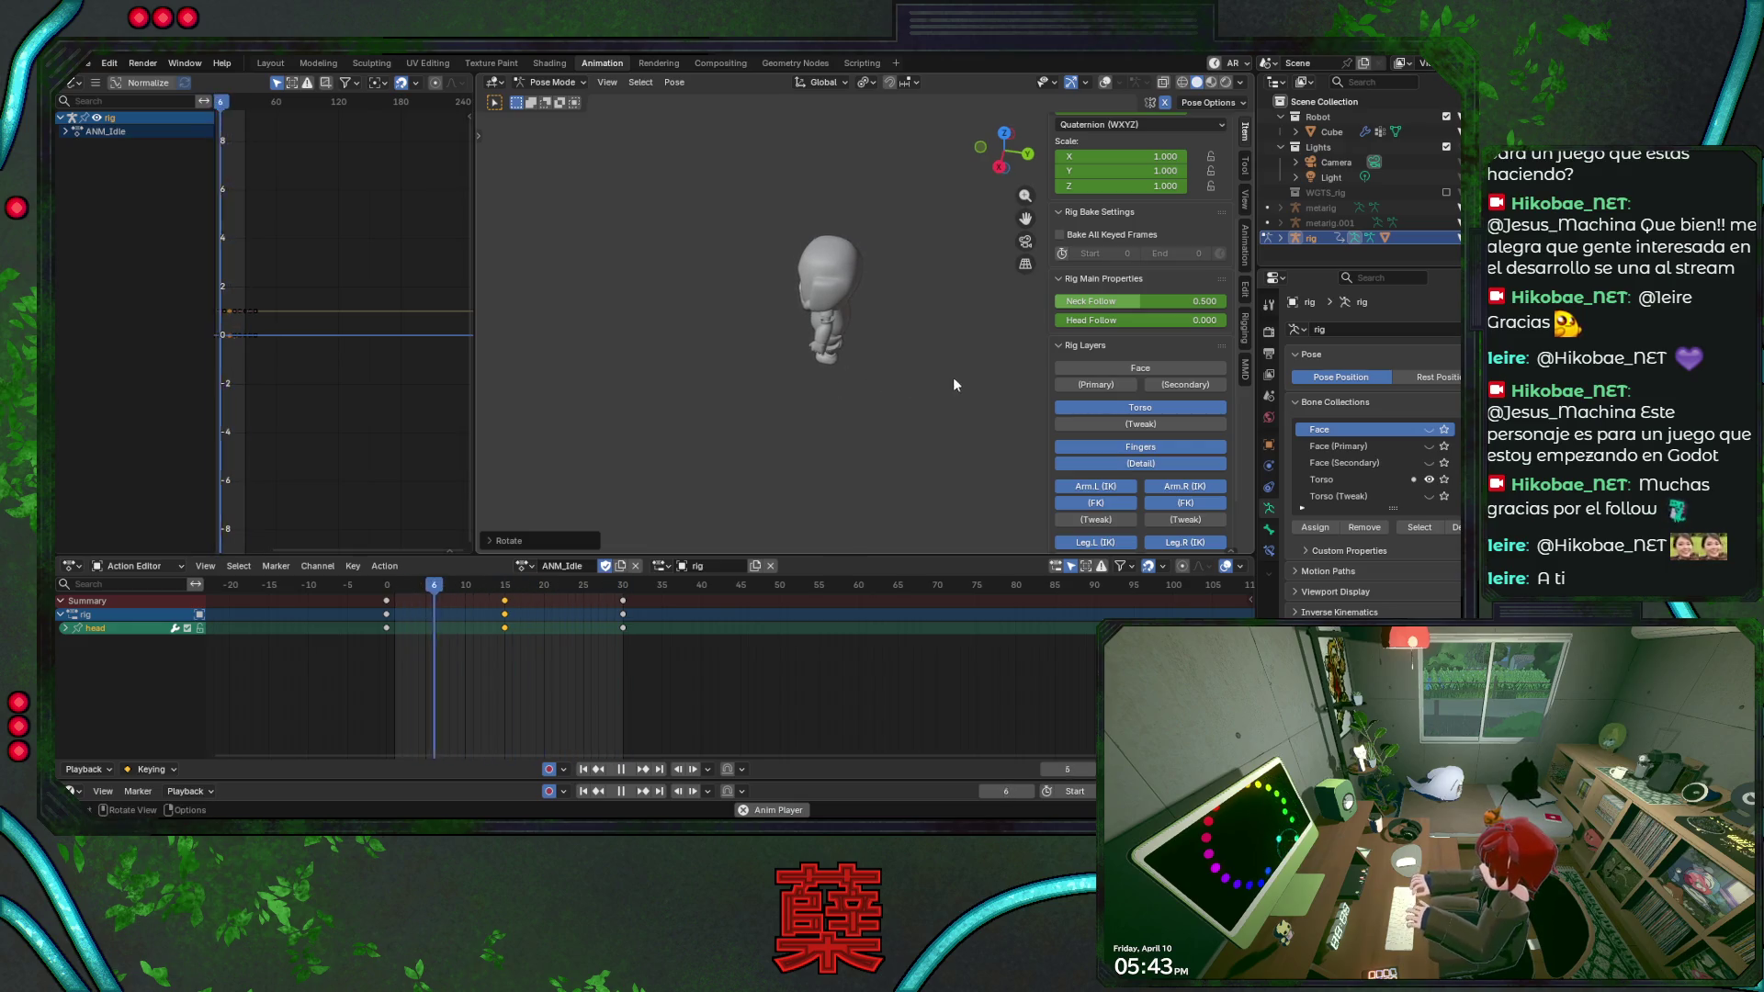
mouse_move(868, 381)
middle_mouse_down()
mouse_move(994, 249)
mouse_move(1020, 259)
middle_mouse_up()
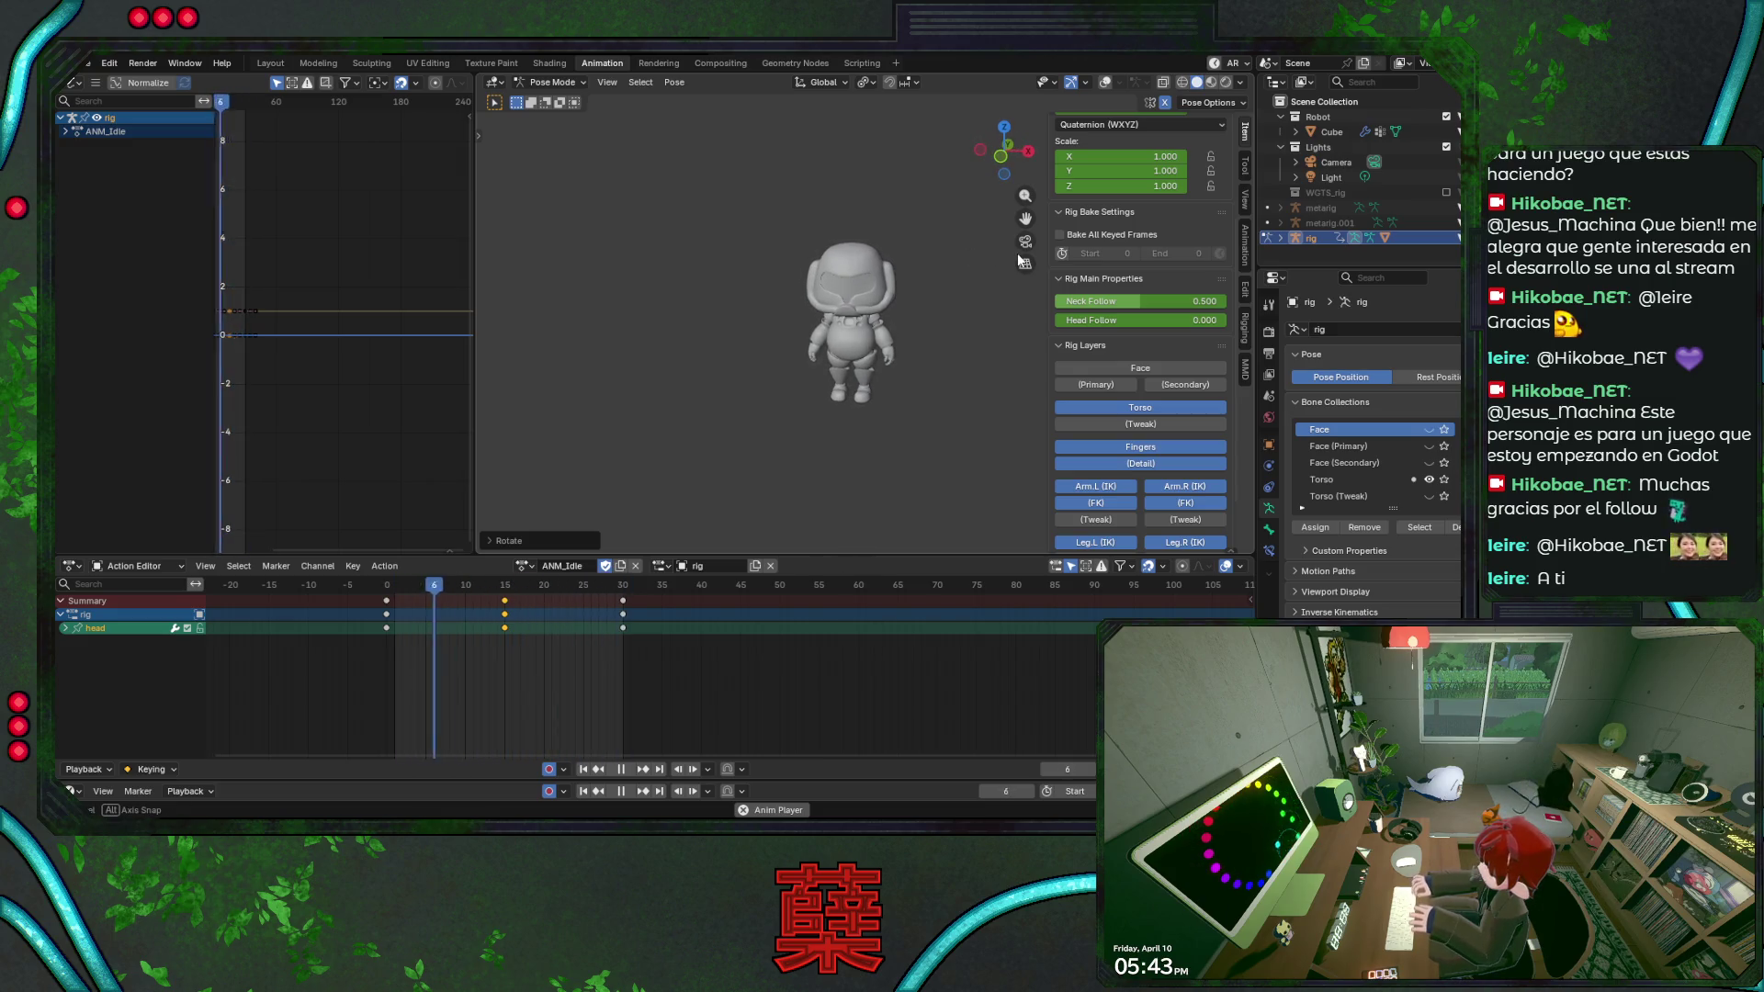
mouse_move(1020, 259)
middle_mouse_down()
mouse_move(851, 285)
mouse_move(1003, 271)
middle_mouse_up()
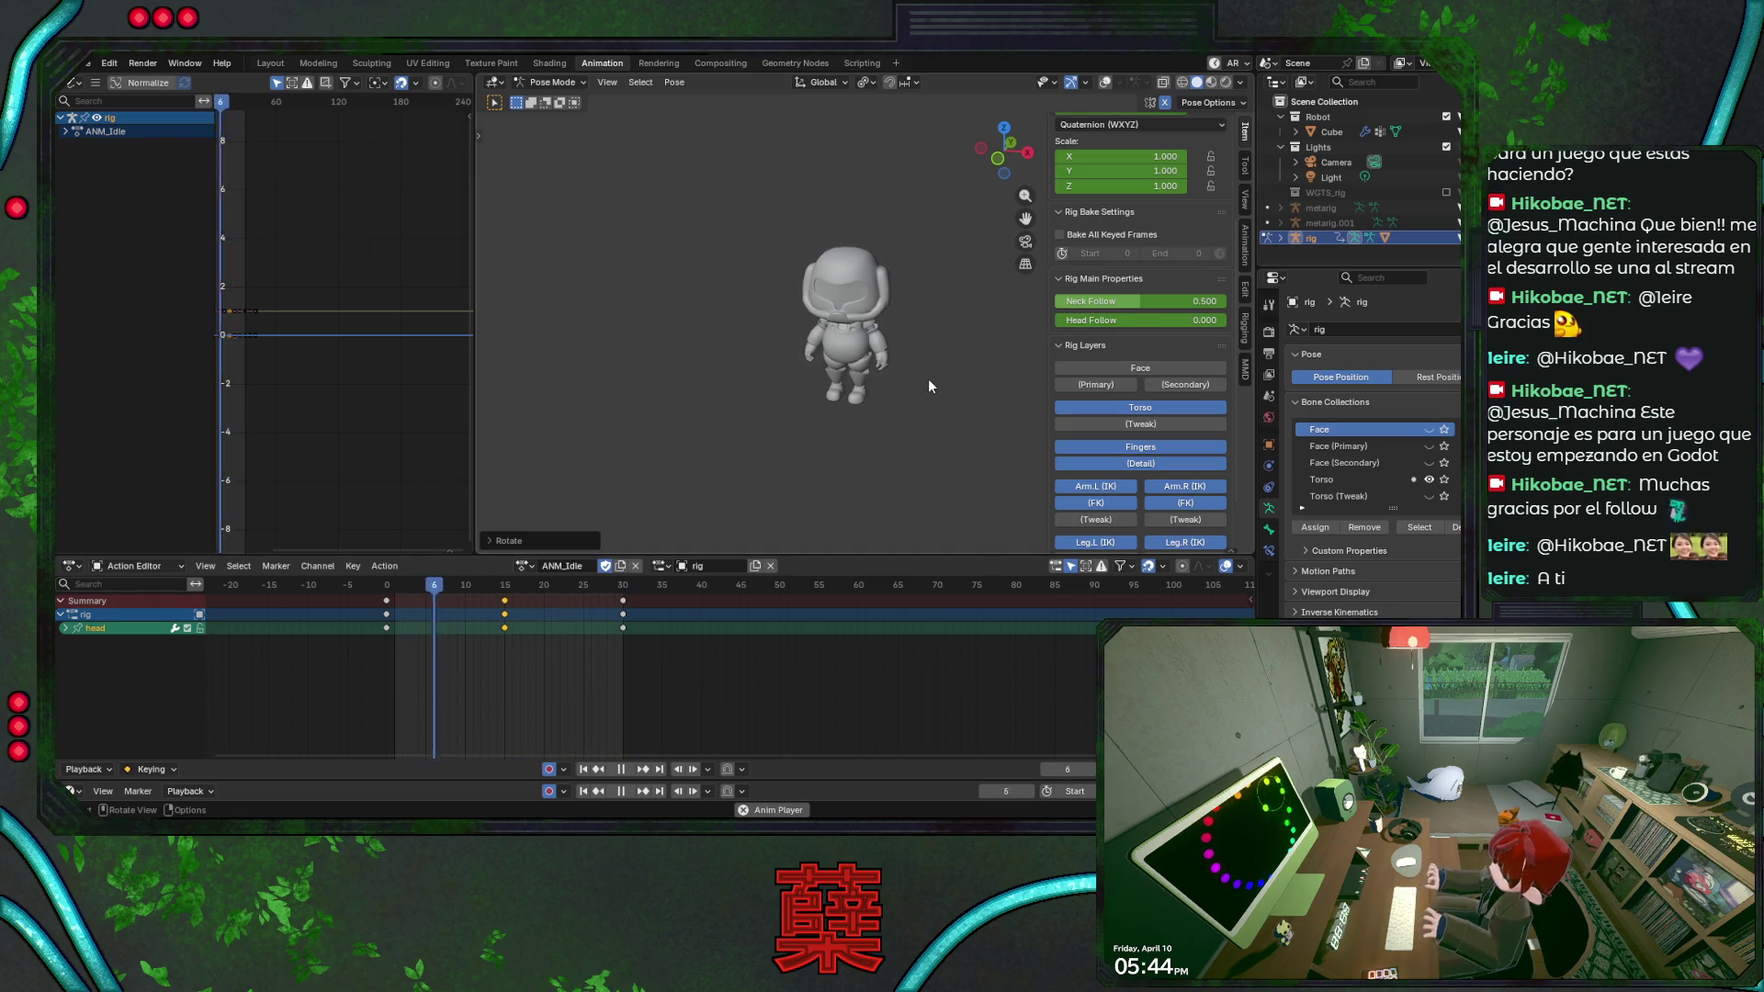
key("KP_1")
middle_click_drag(927, 378, 945, 403)
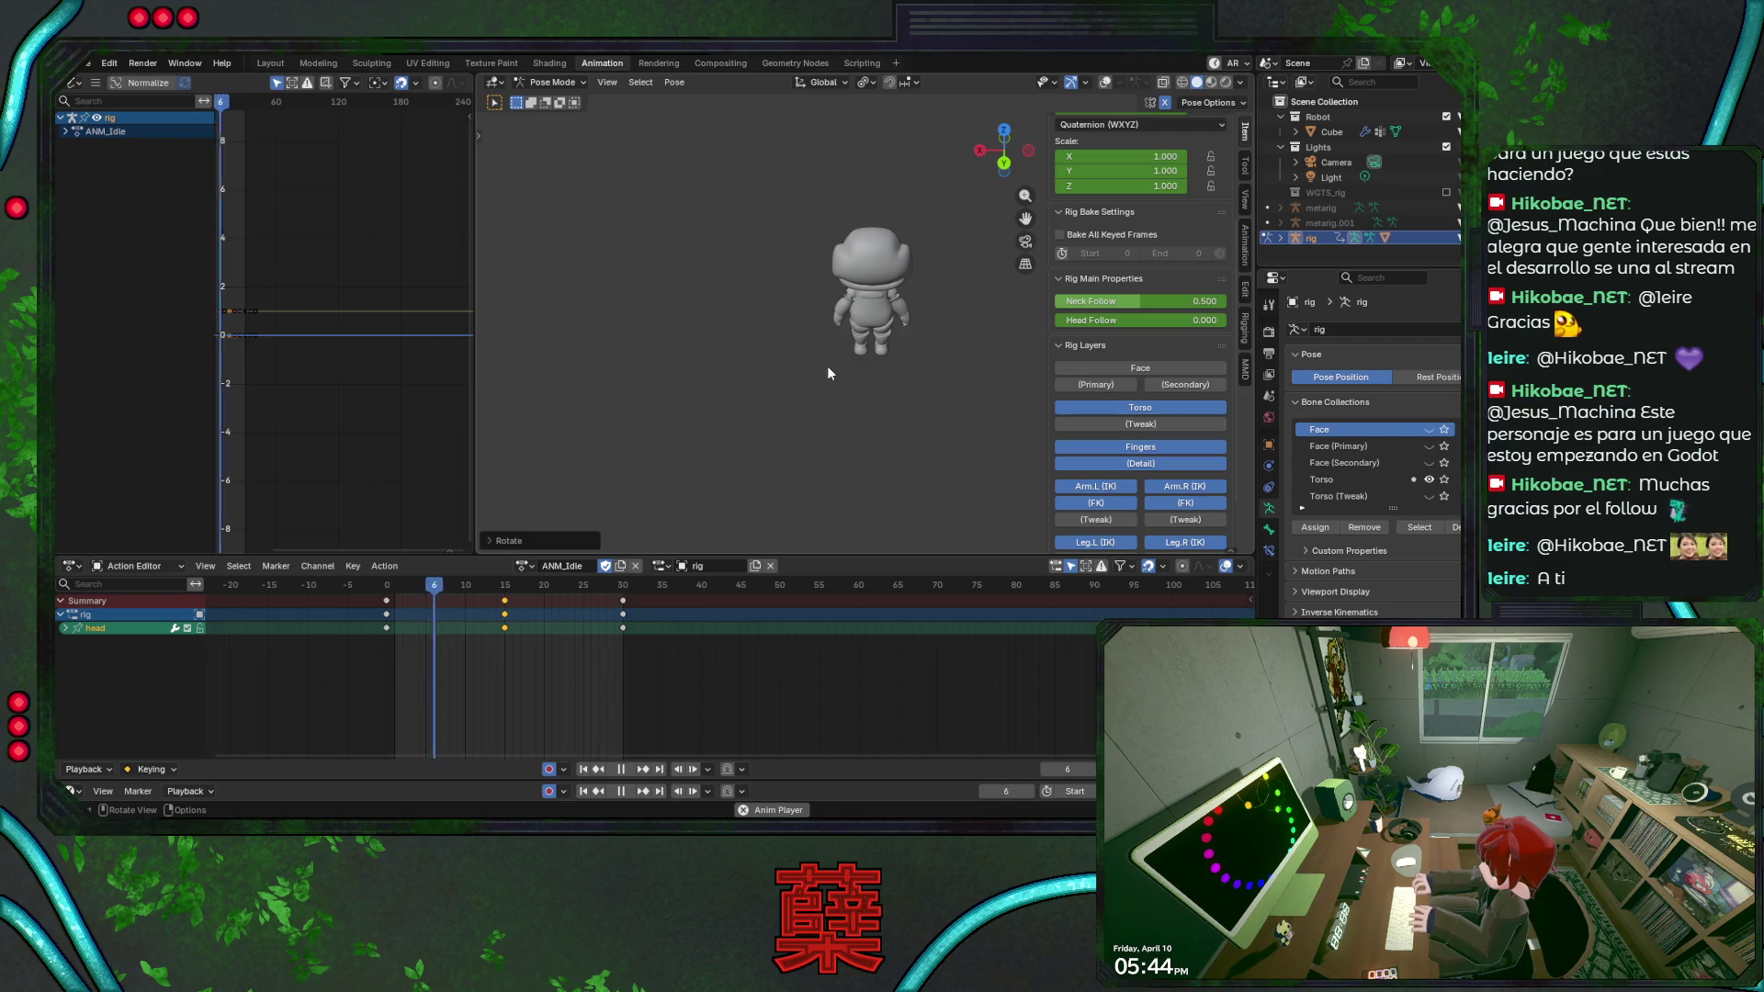
middle_click_drag(828, 368, 905, 382)
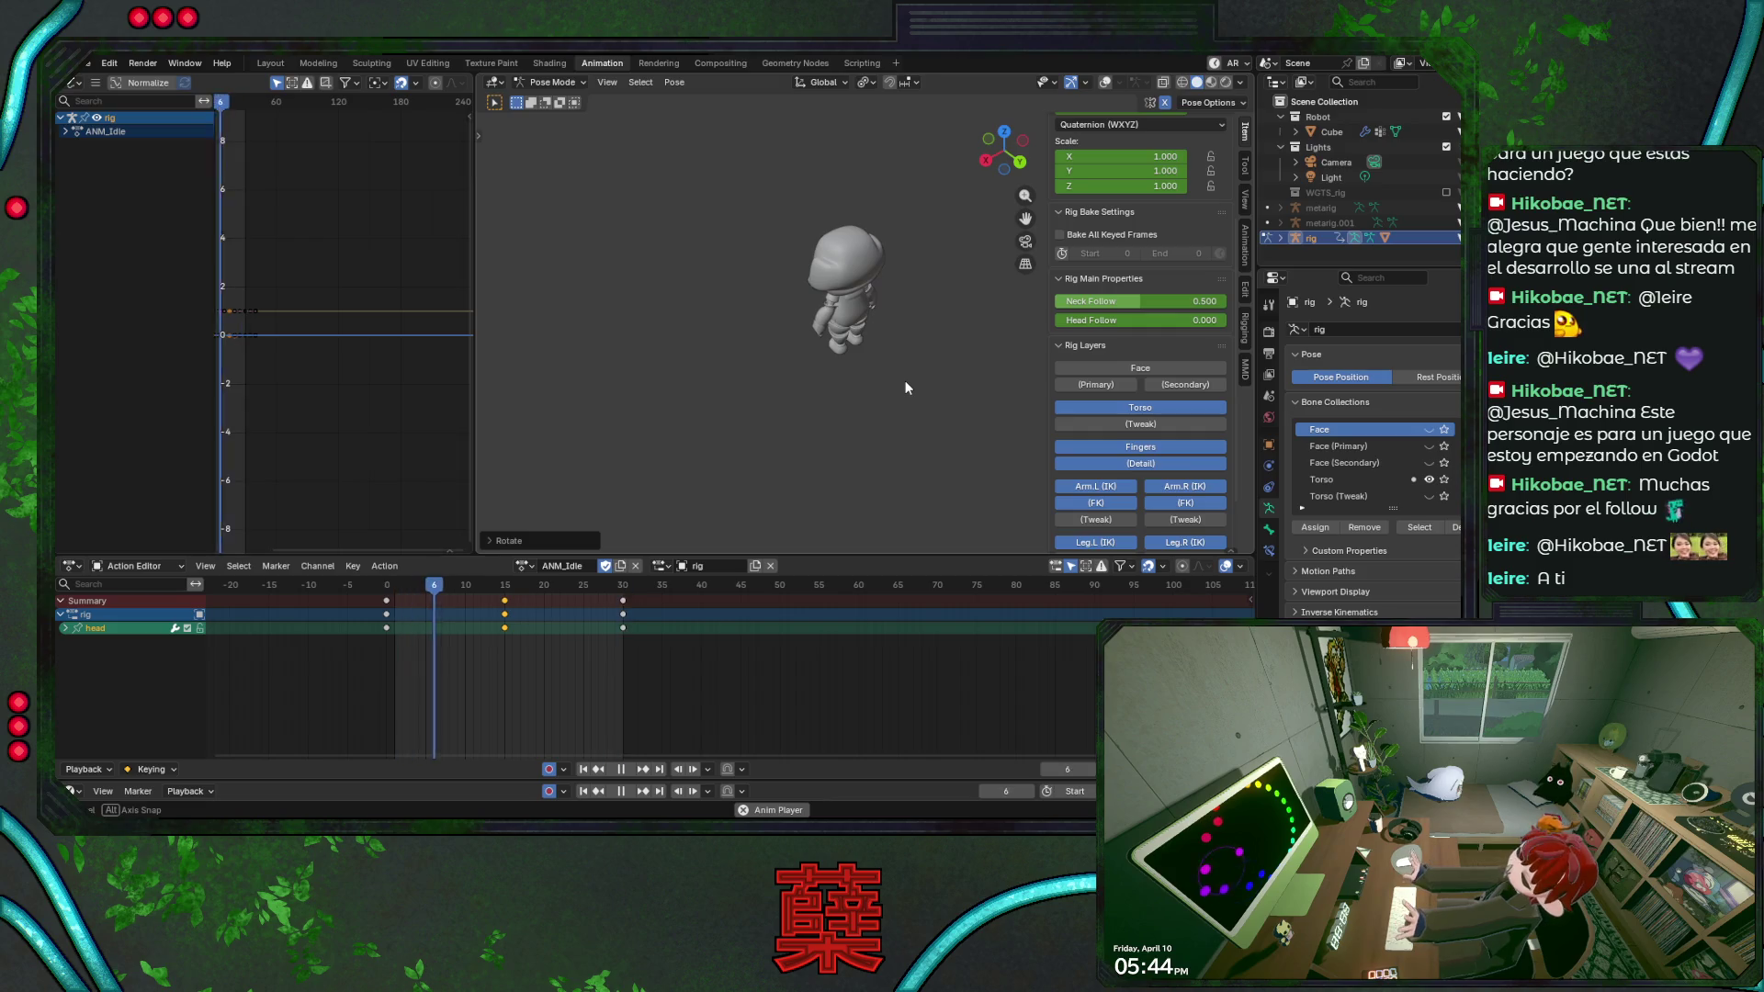
mouse_move(905, 381)
middle_mouse_down()
mouse_move(861, 375)
mouse_move(922, 389)
middle_mouse_up()
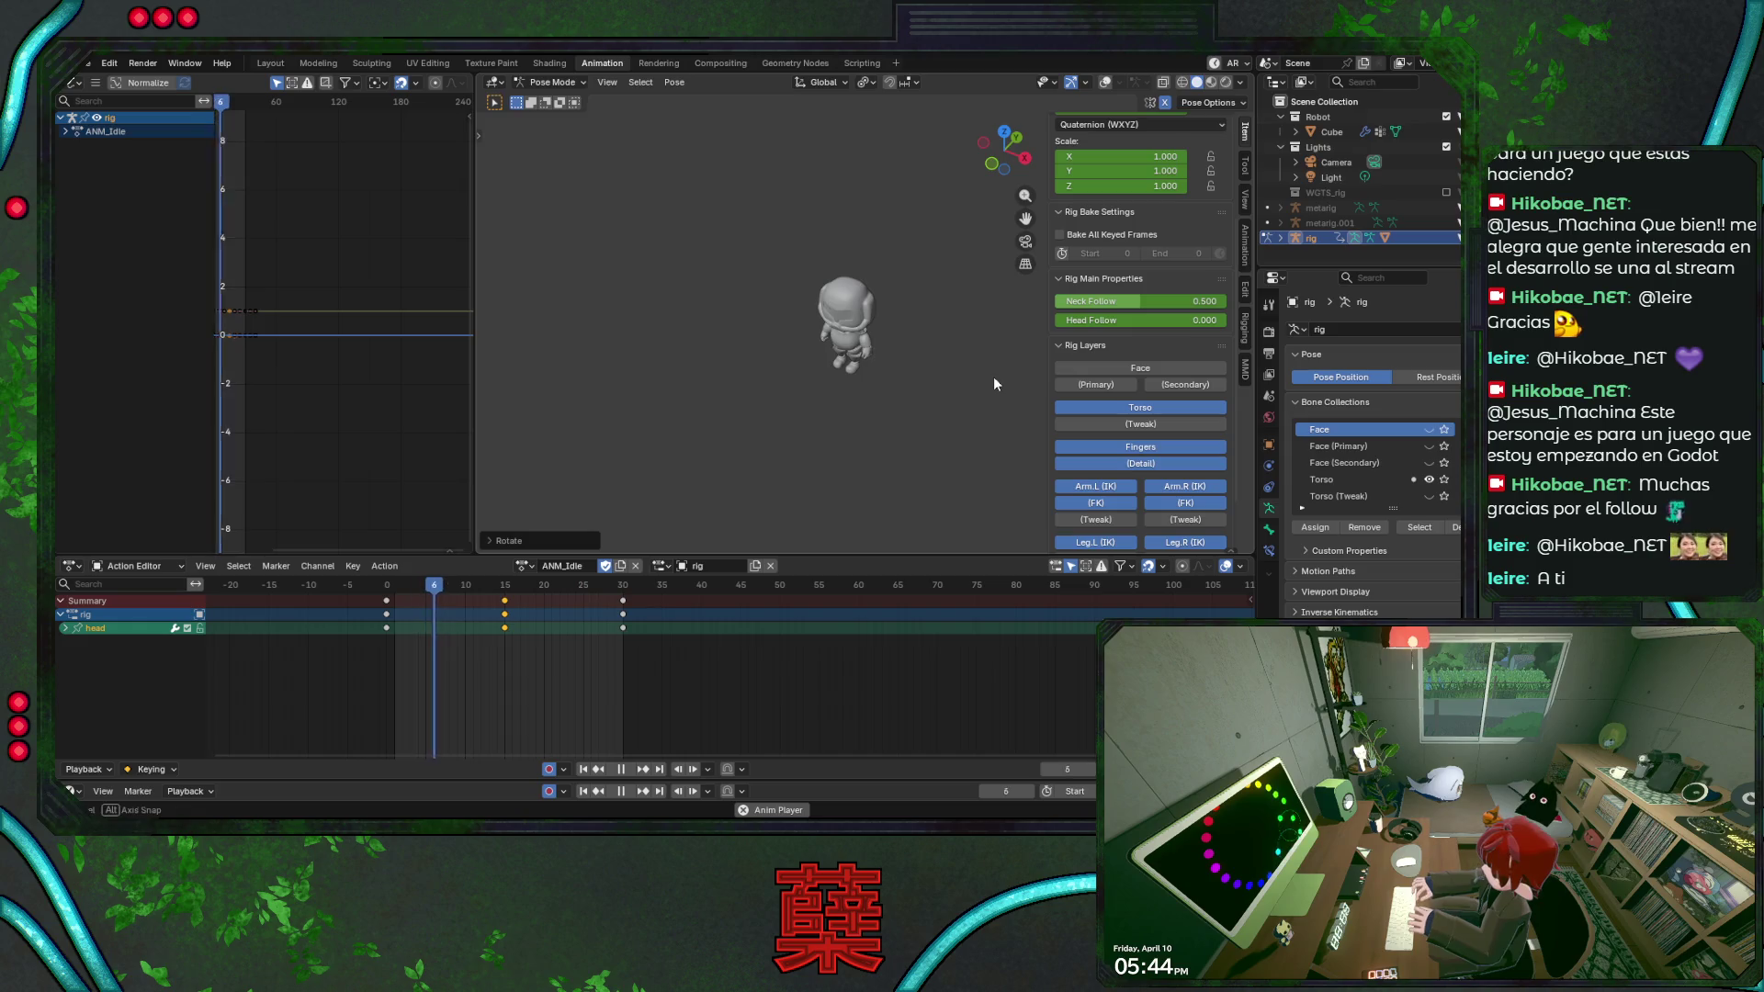
middle_click_drag(897, 374, 894, 322)
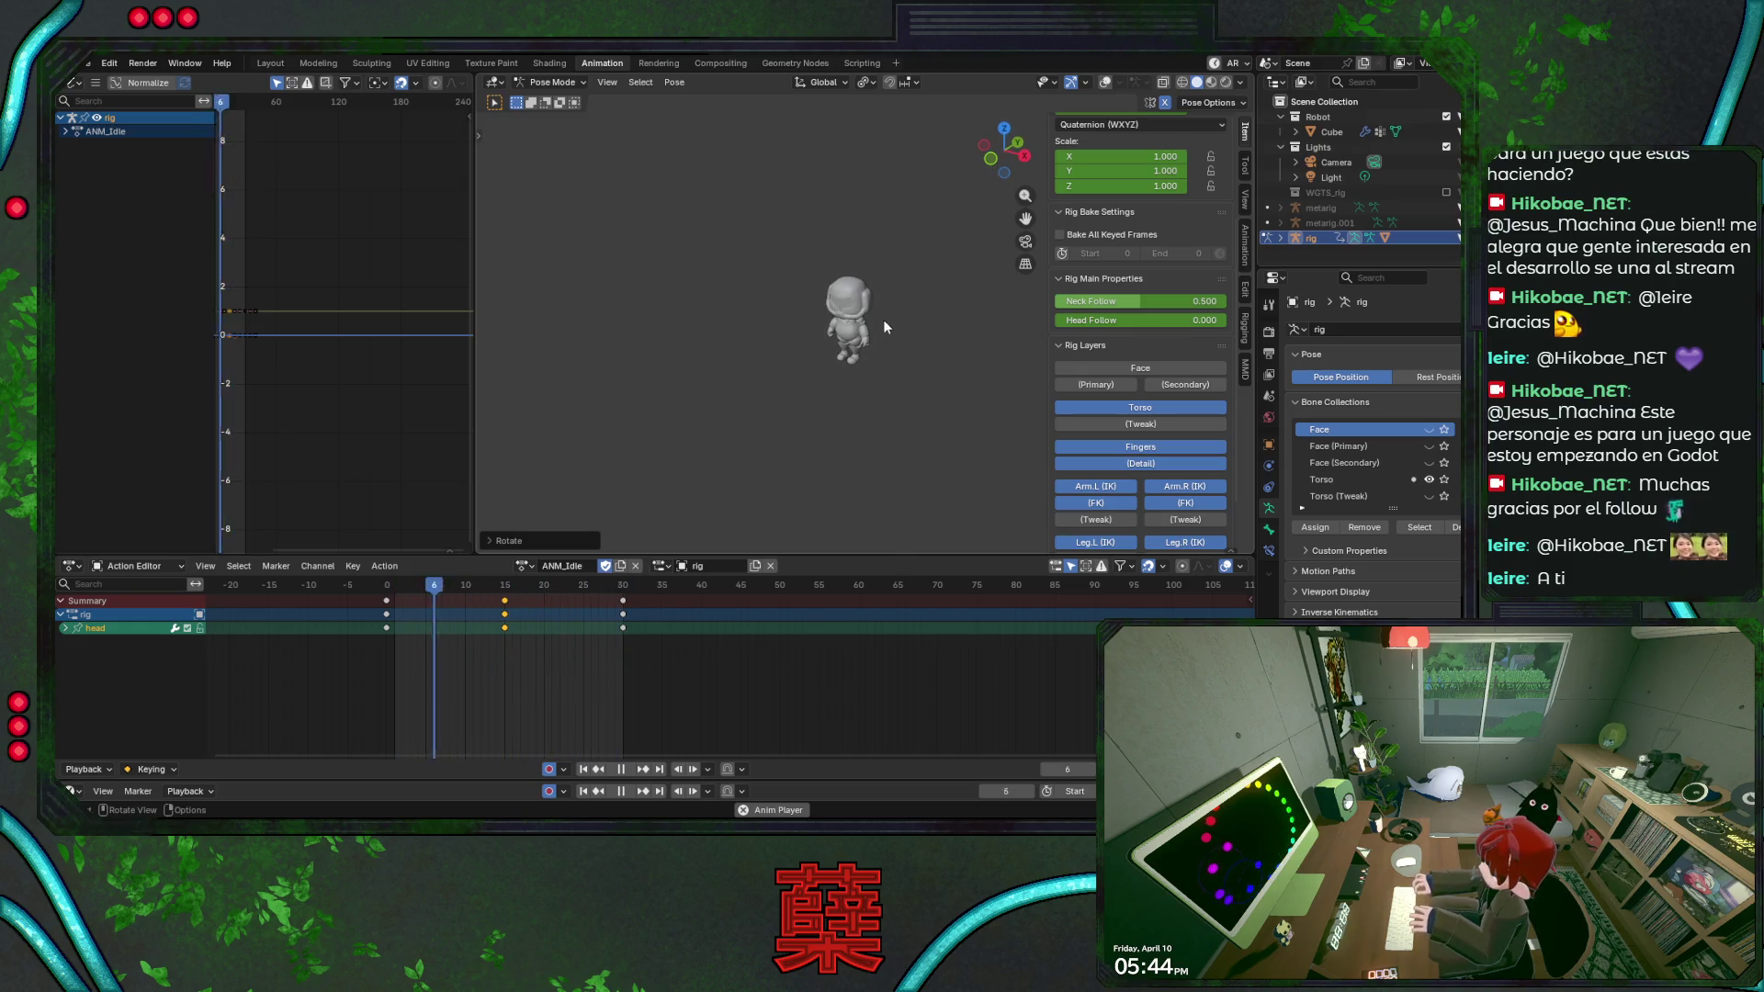
key("KP_3")
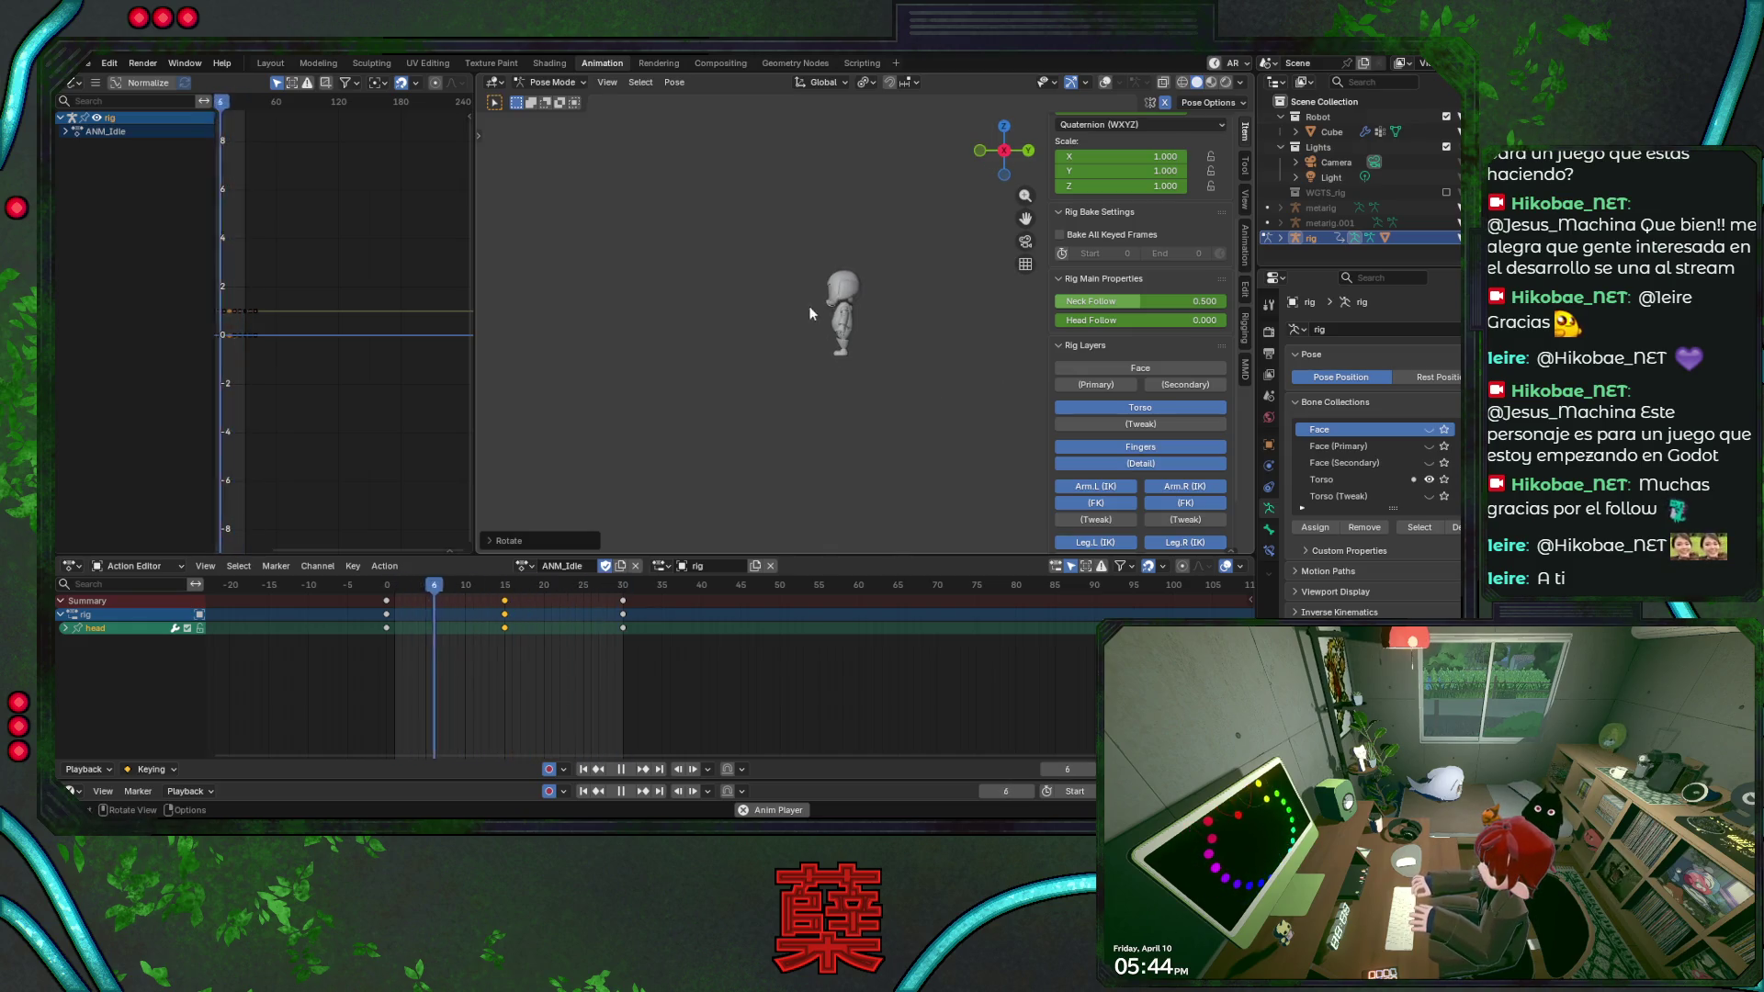
scroll(824, 308, "up", 3)
scroll(825, 308, "up", 2)
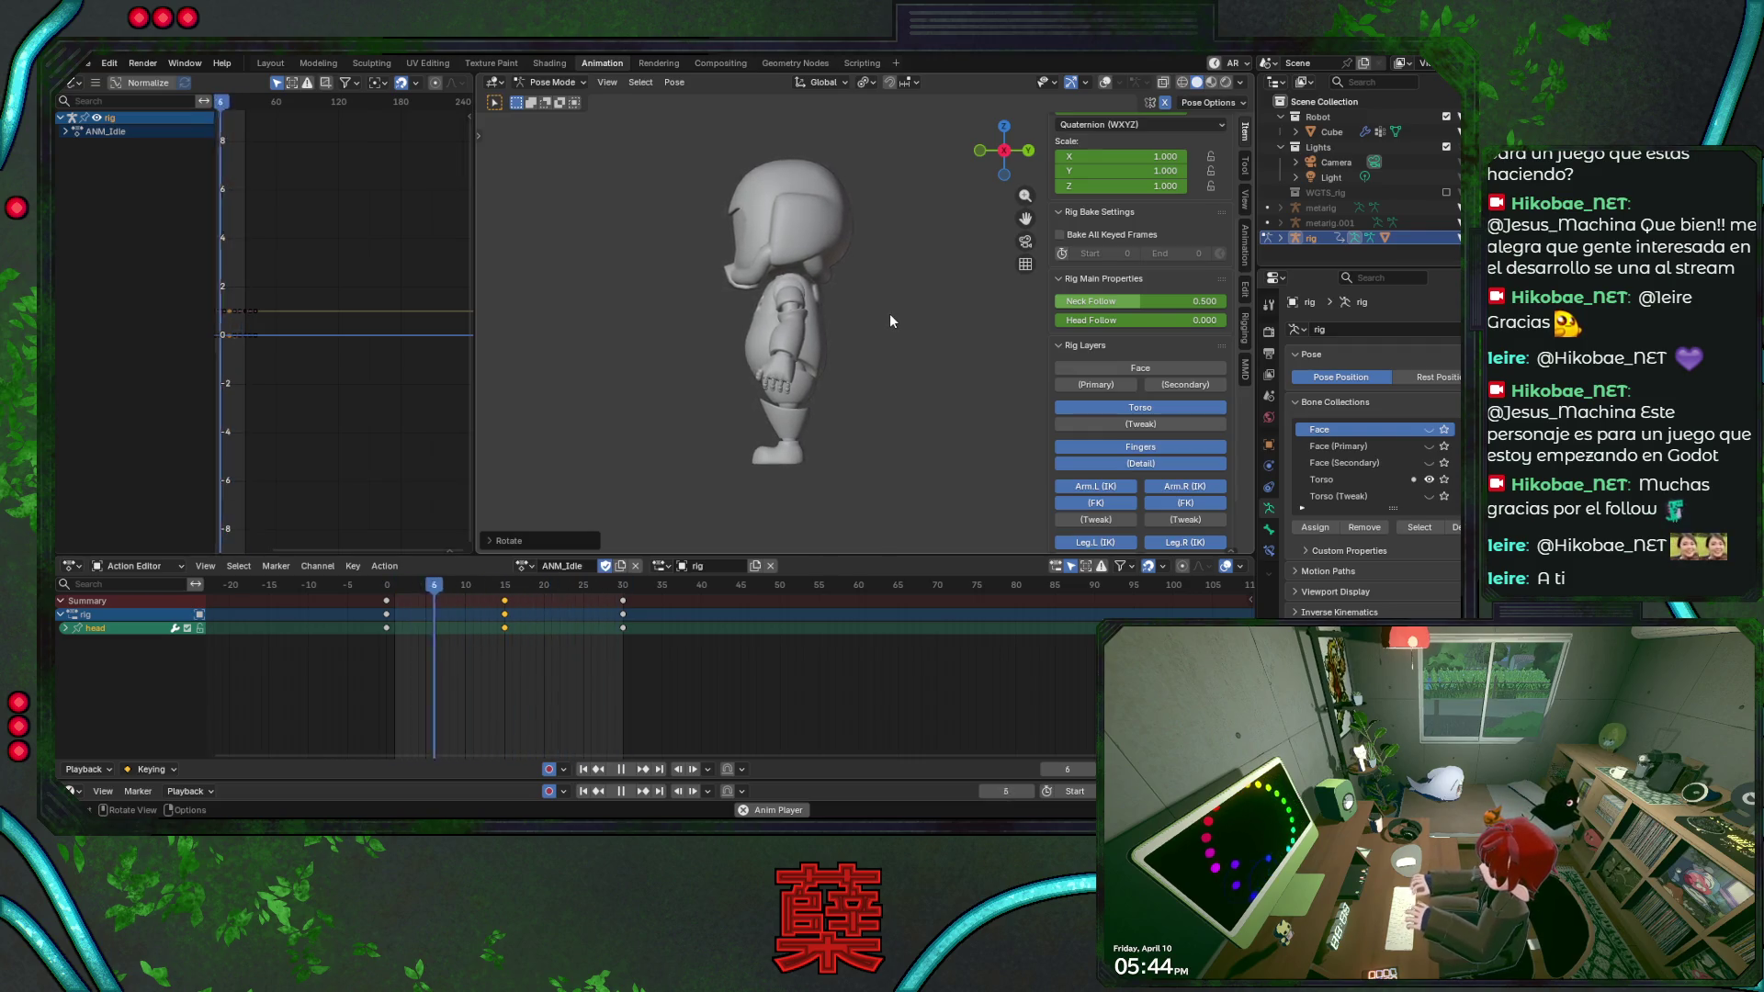
scroll(779, 273, "up", 2)
scroll(778, 271, "up", 2)
scroll(778, 272, "down", 4)
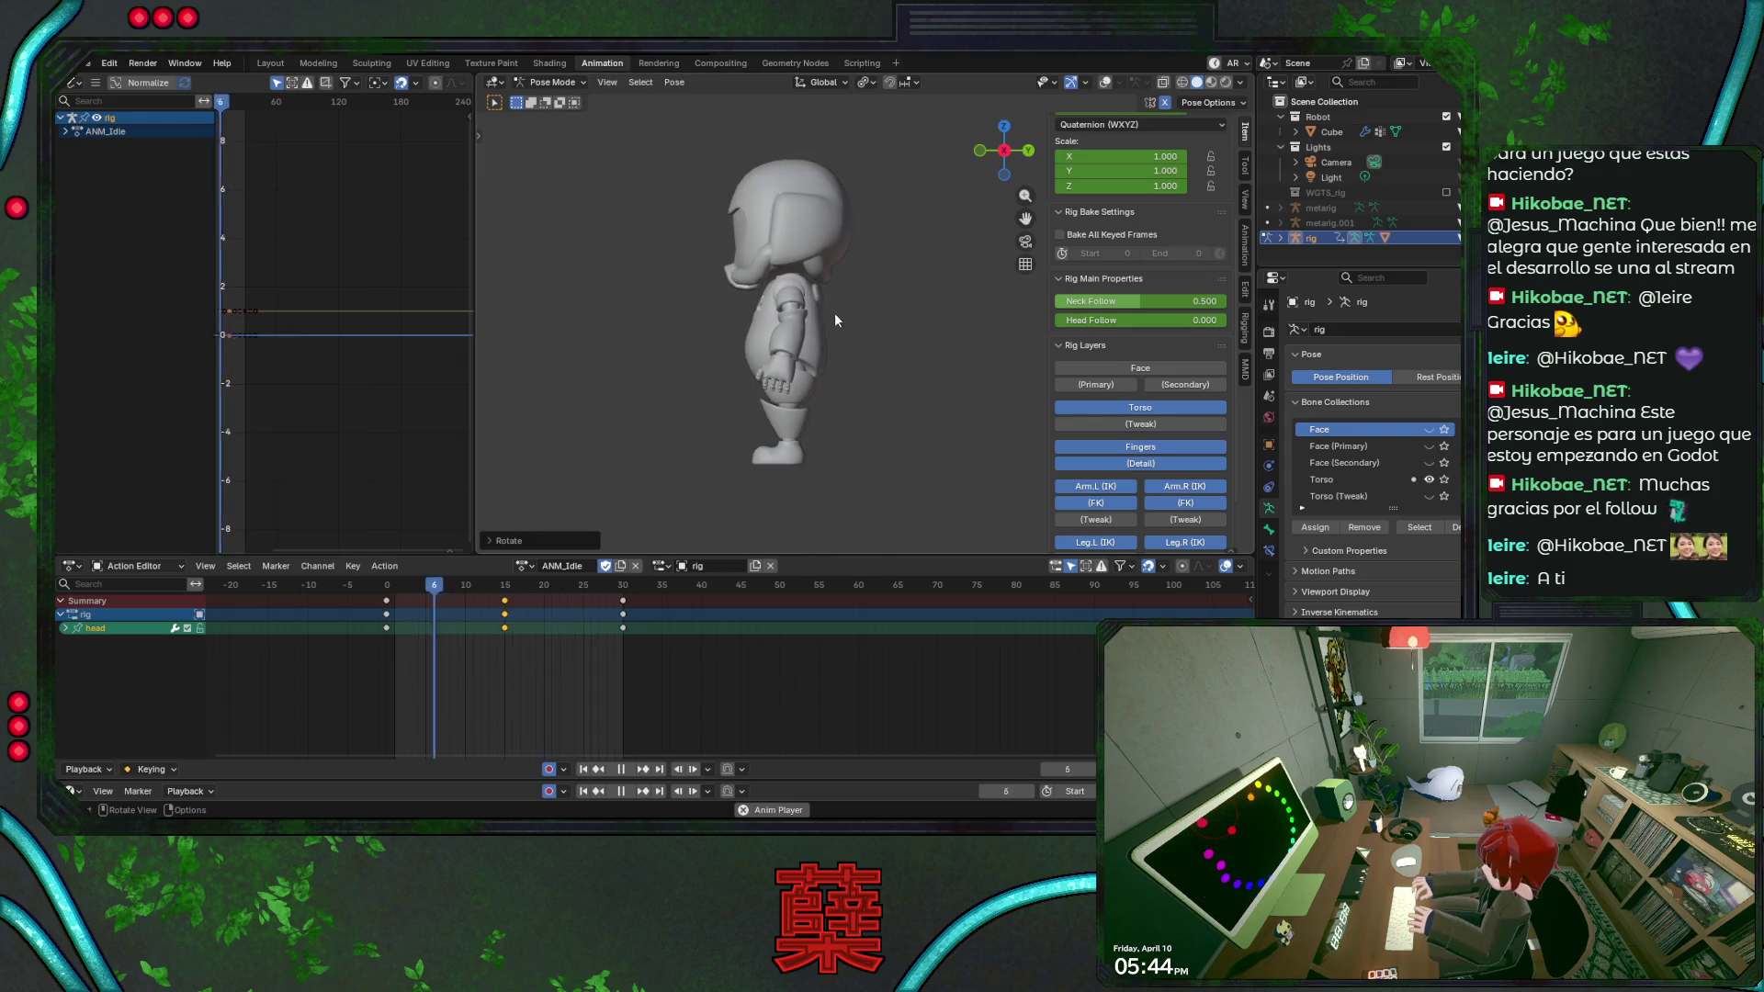
key("KP_1")
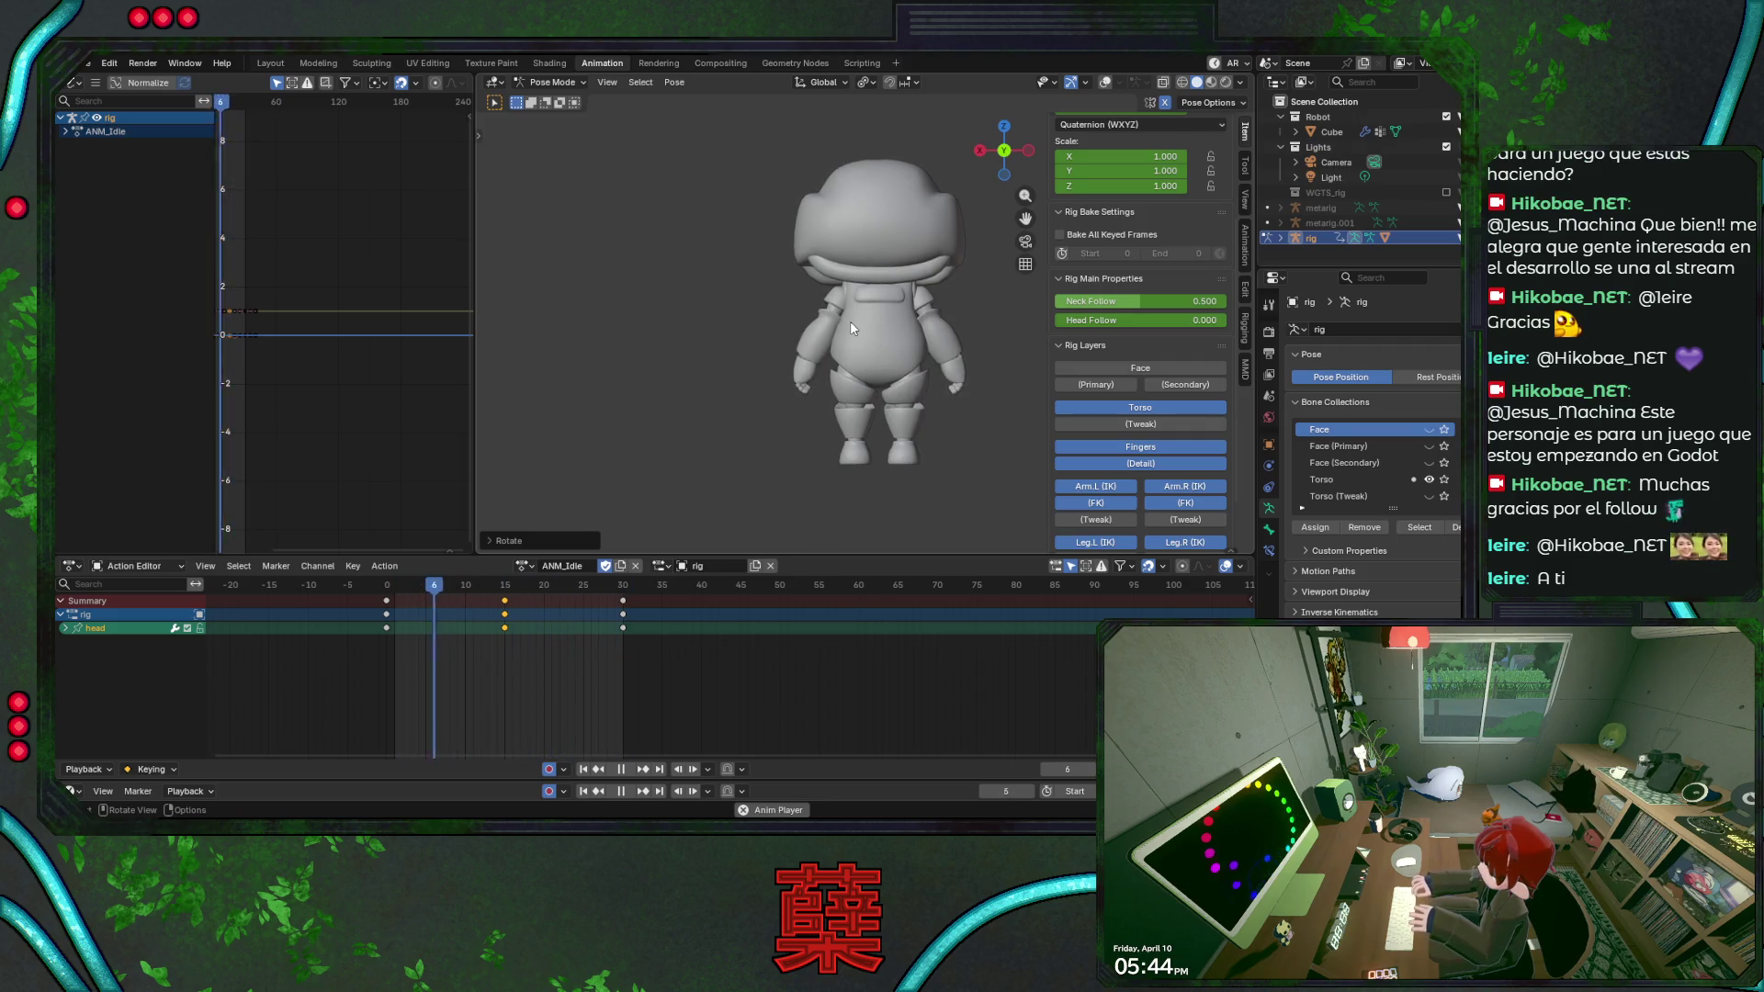
Show overlays, stop playback at frame 0 and save BaseRobot.blend.
key("shift+alt+z")
key("space")
left_click(385, 589)
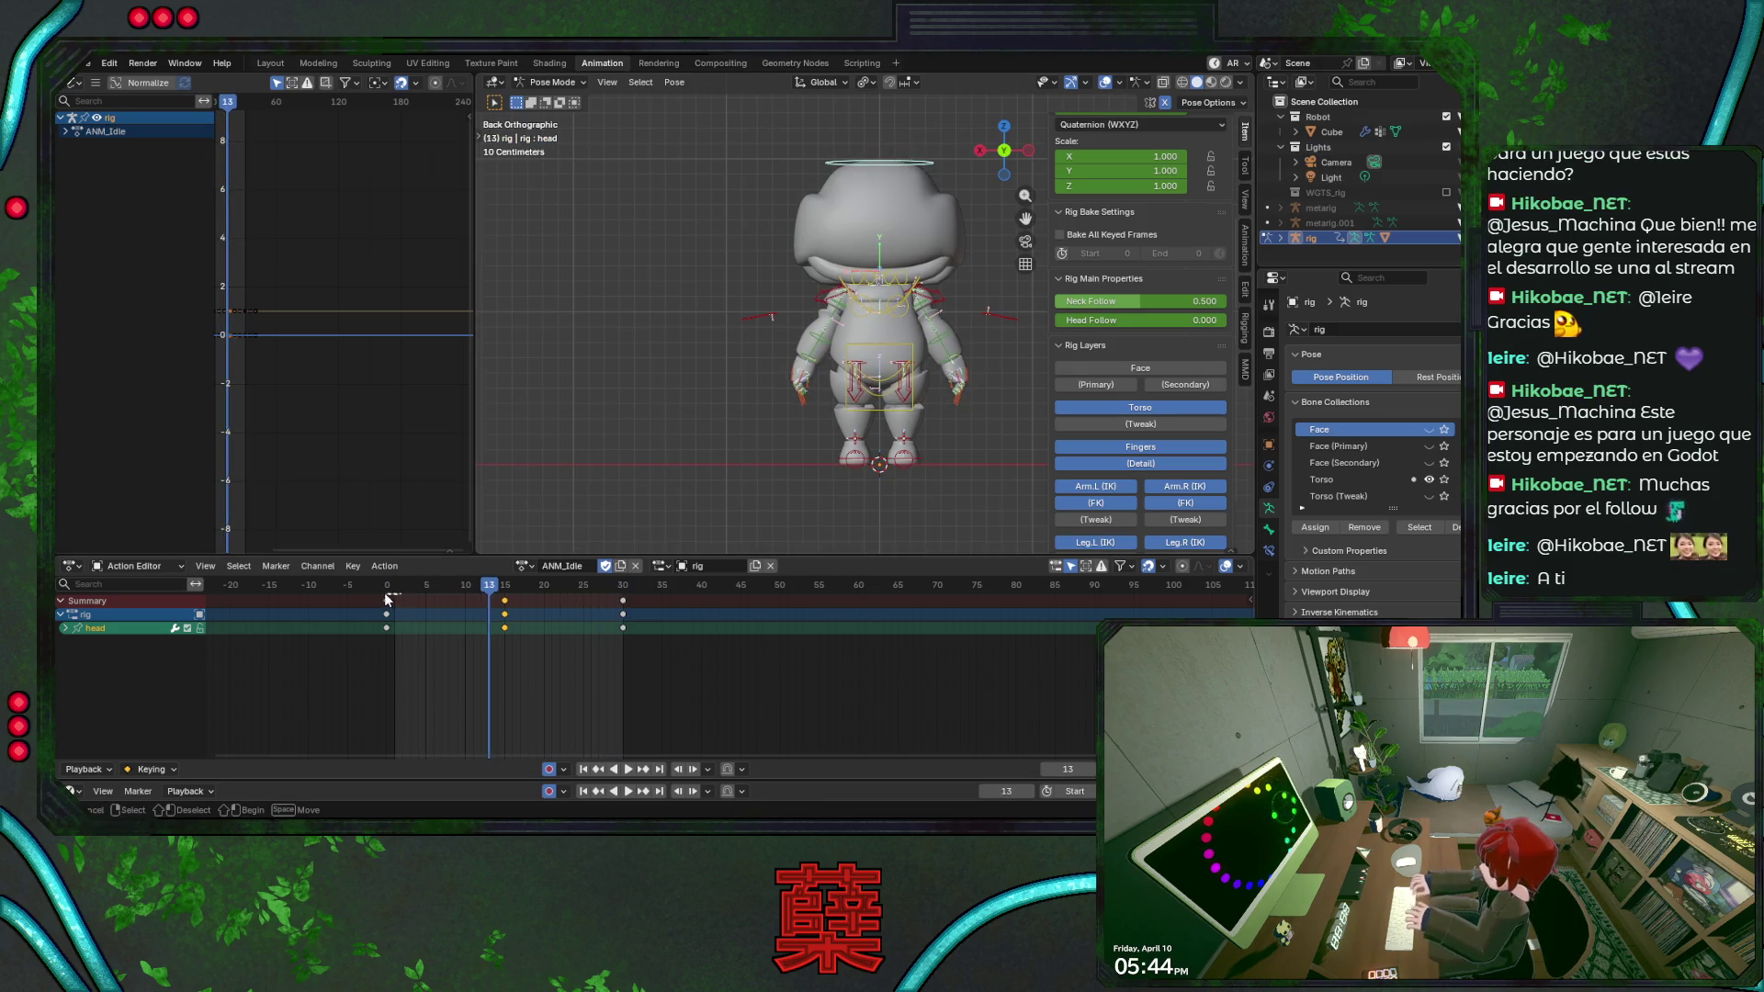
key("ctrl+s")
Switch to the Cube body mesh in Edit Mode wireframe and select both knee spheres.
key("ctrl+Tab")
left_click(892, 474)
scroll(892, 475, "up", 3)
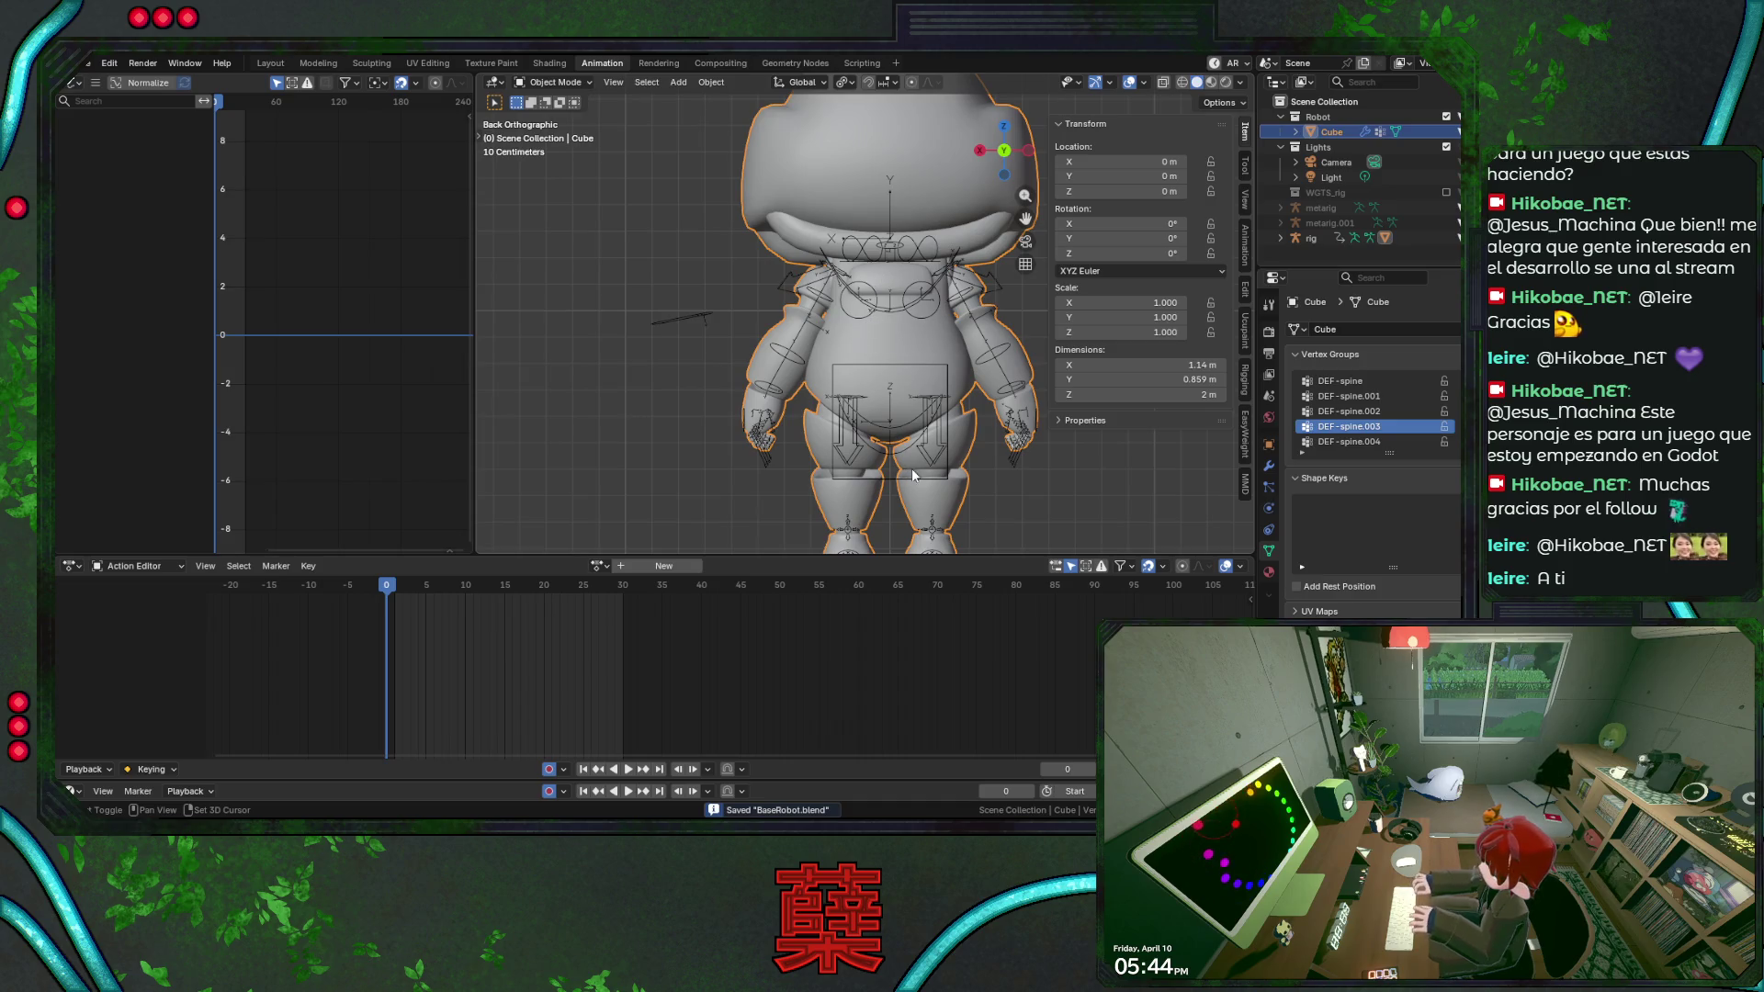
middle_click_drag(912, 451, 900, 366, "shift")
scroll(882, 386, "up", 4)
key("Tab")
key("shift+z")
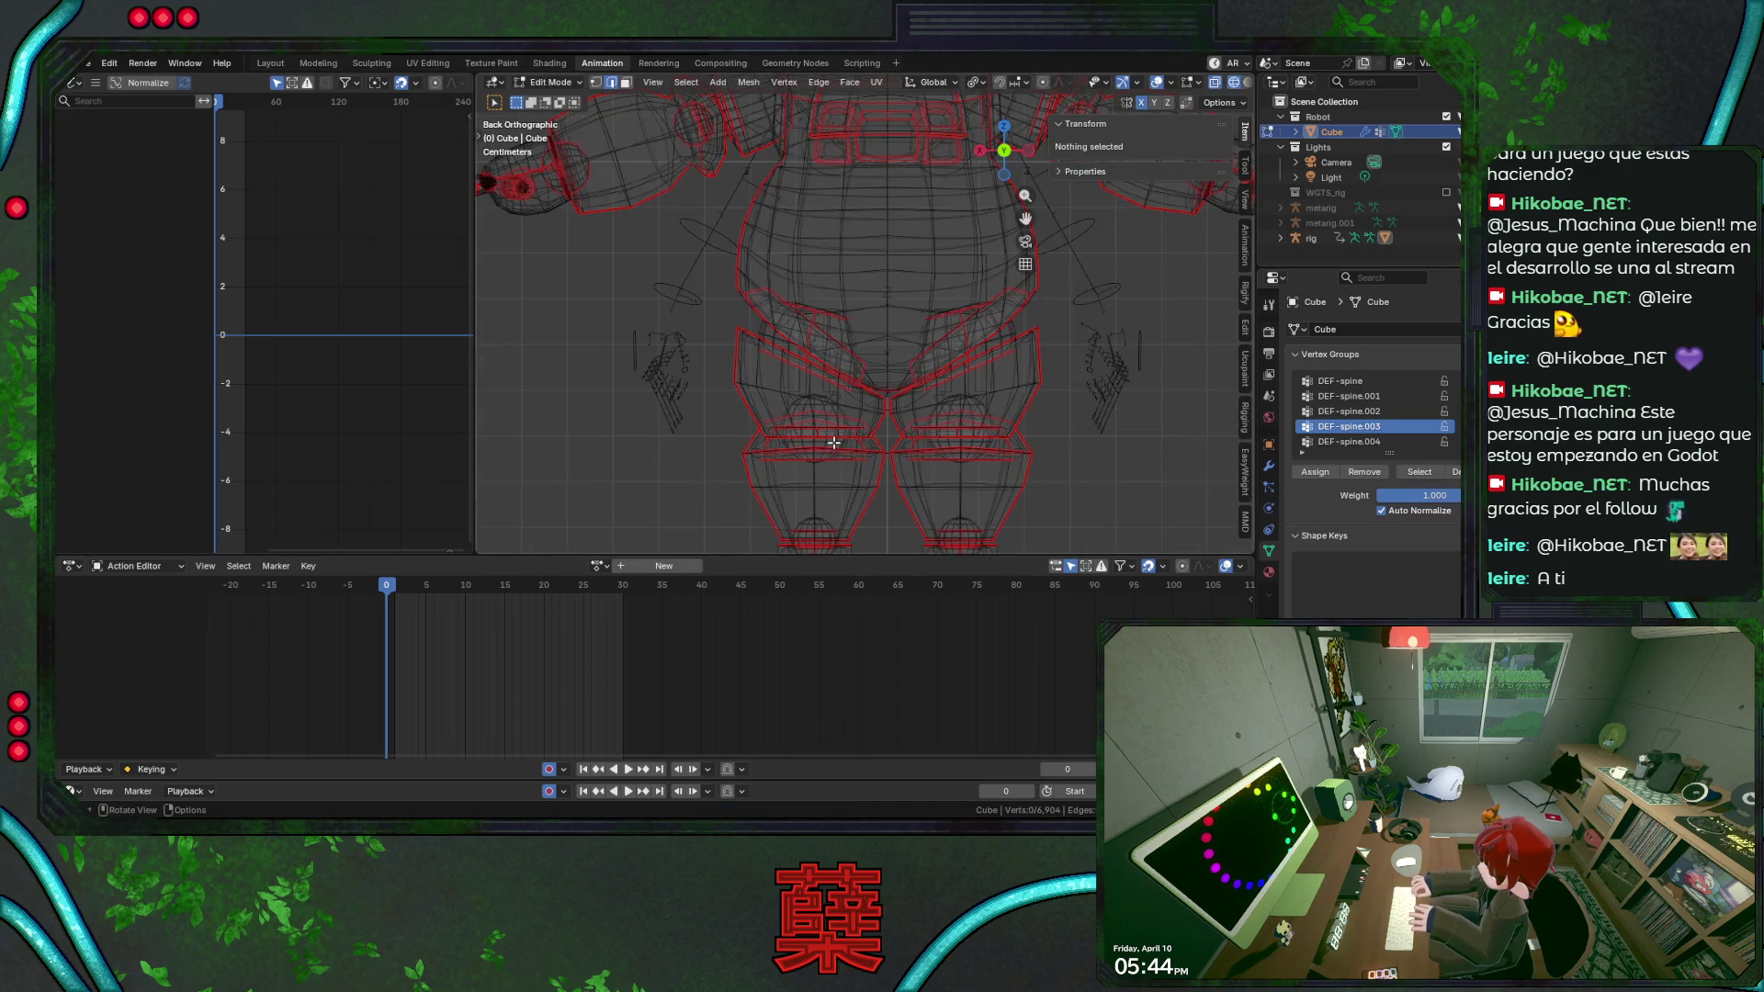
key("a")
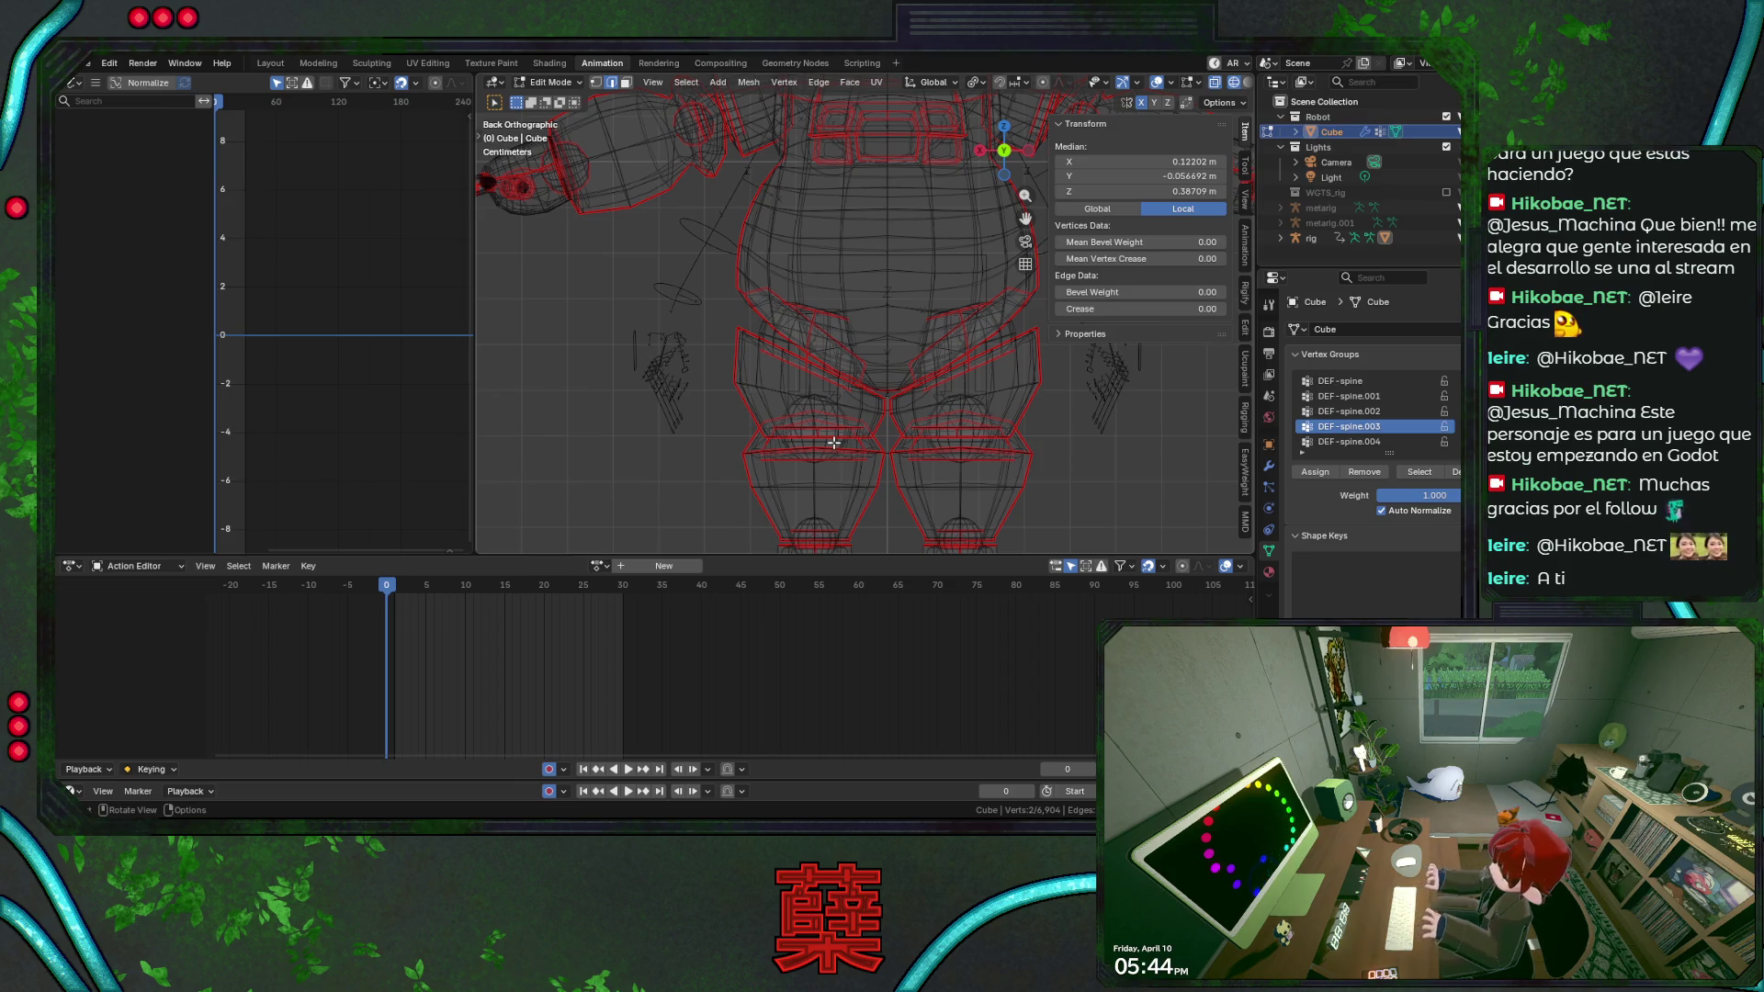
key("l")
key("shift+l")
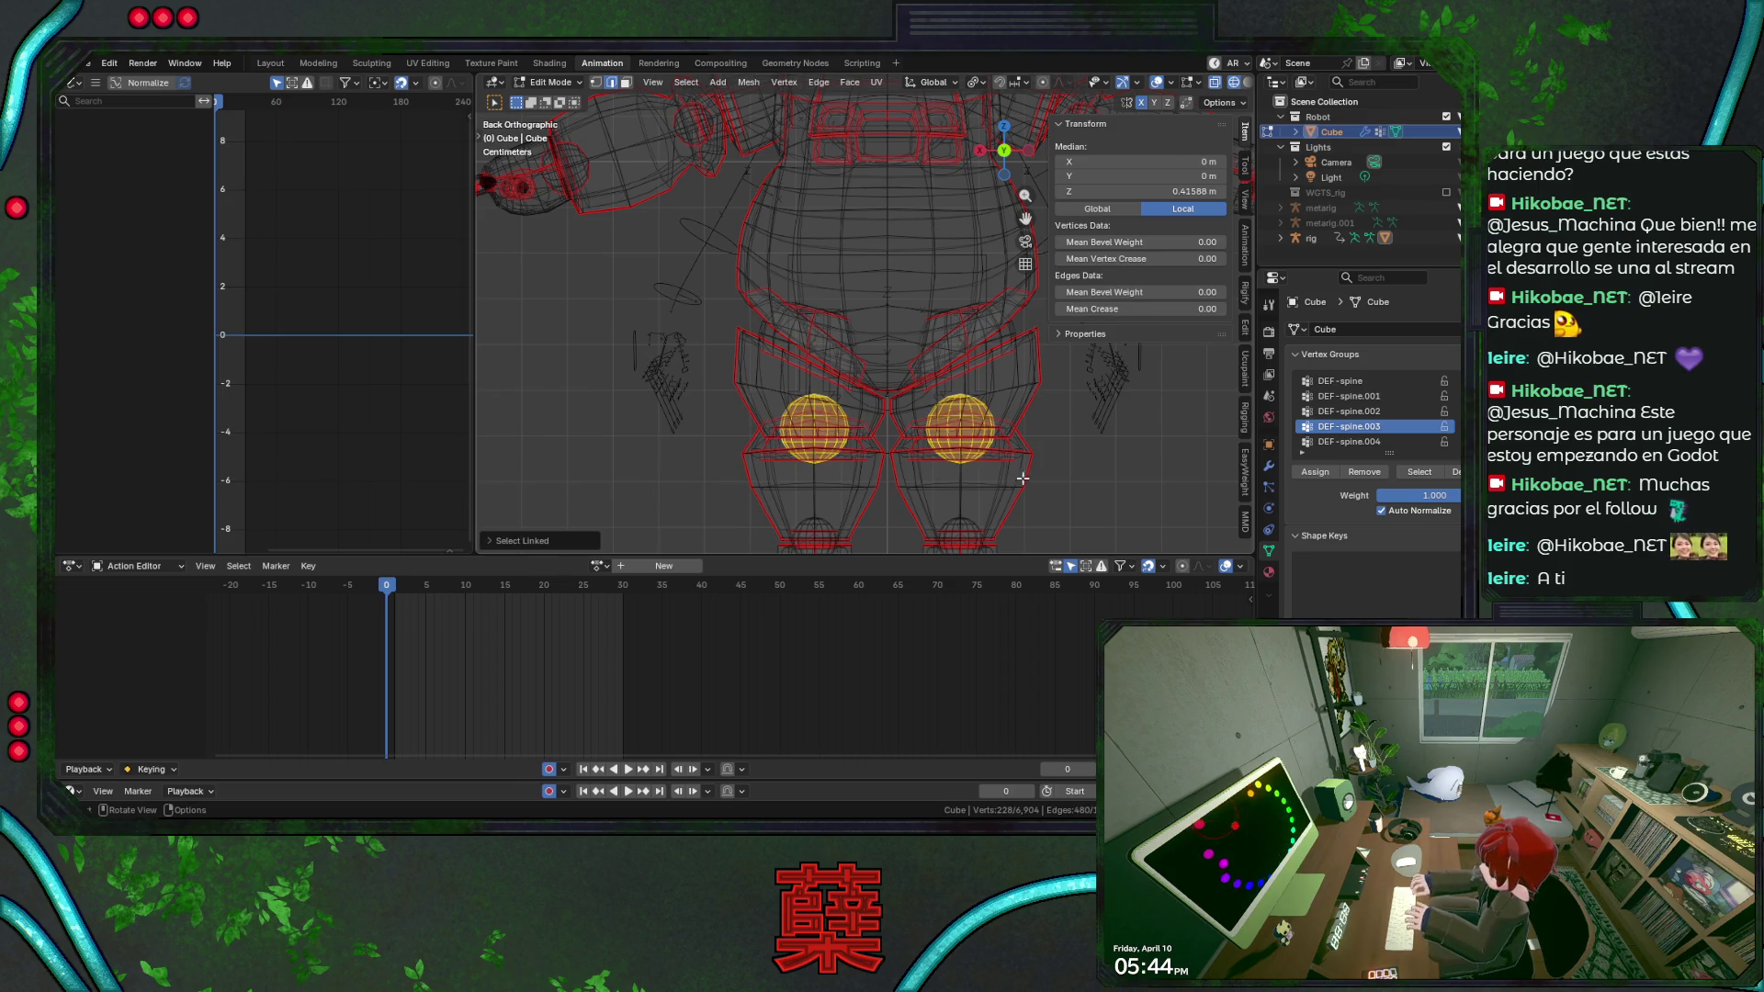
Scale the knee spheres up slightly, lower them along Z, deselect and leave Edit Mode.
key("s")
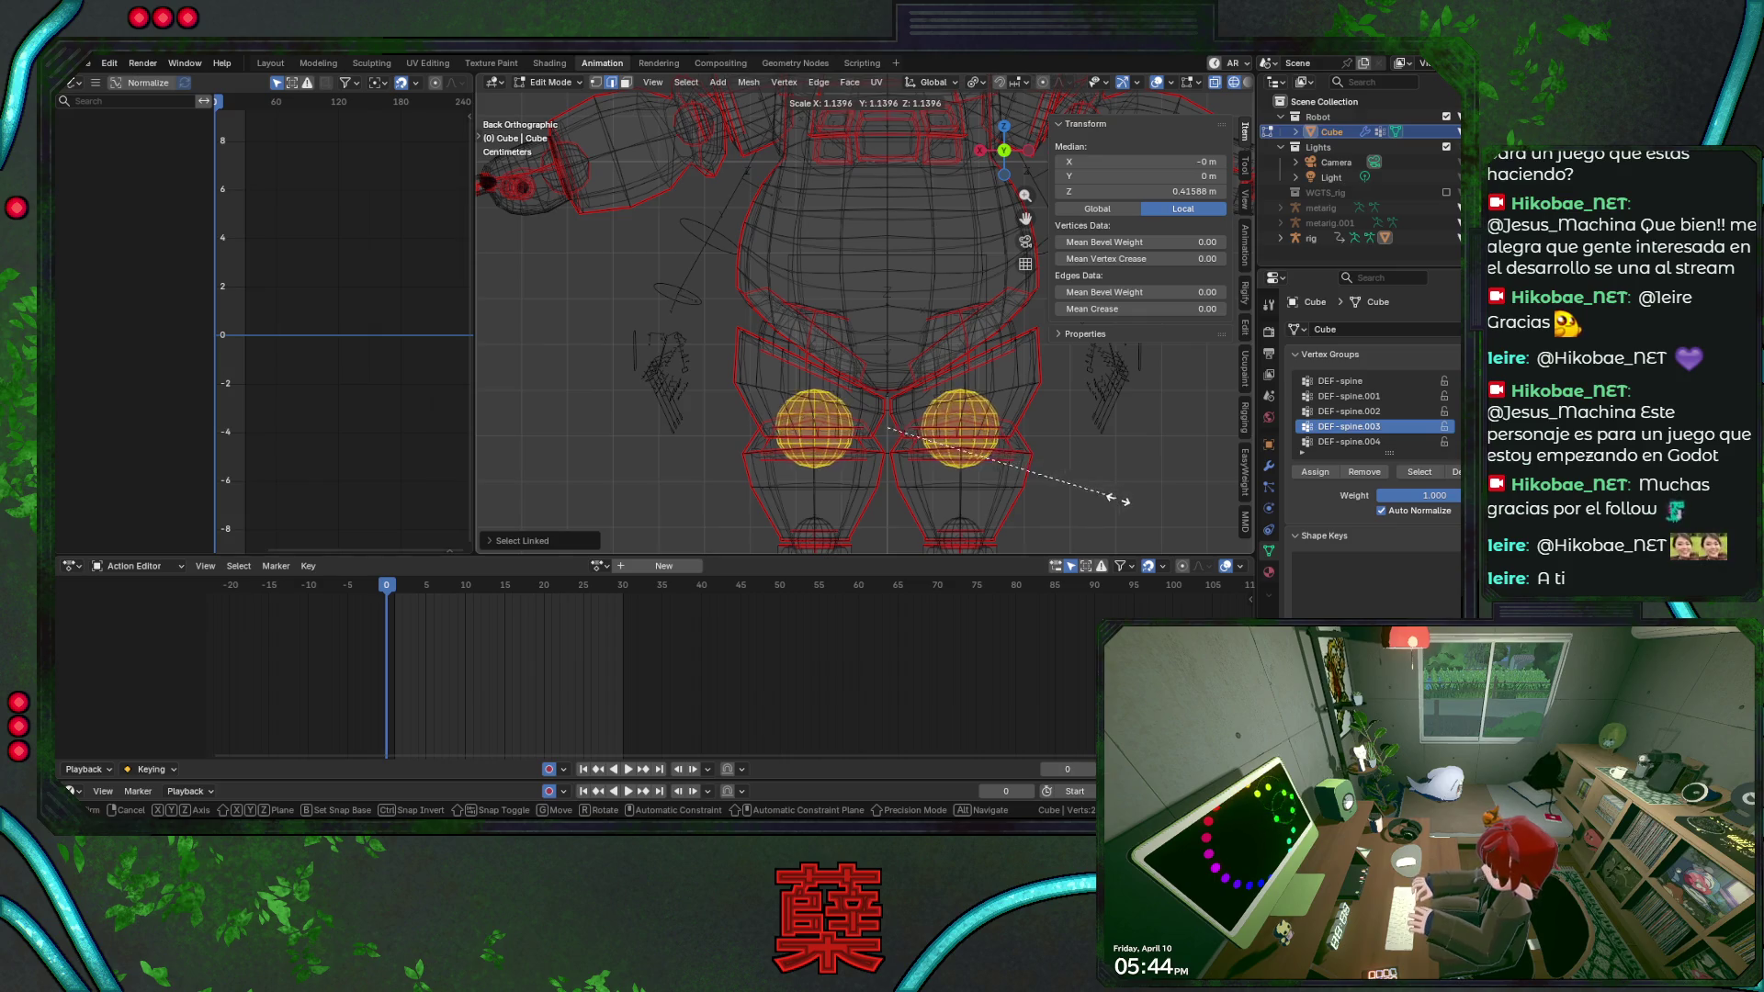
left_click(1134, 514)
key("g")
key("z")
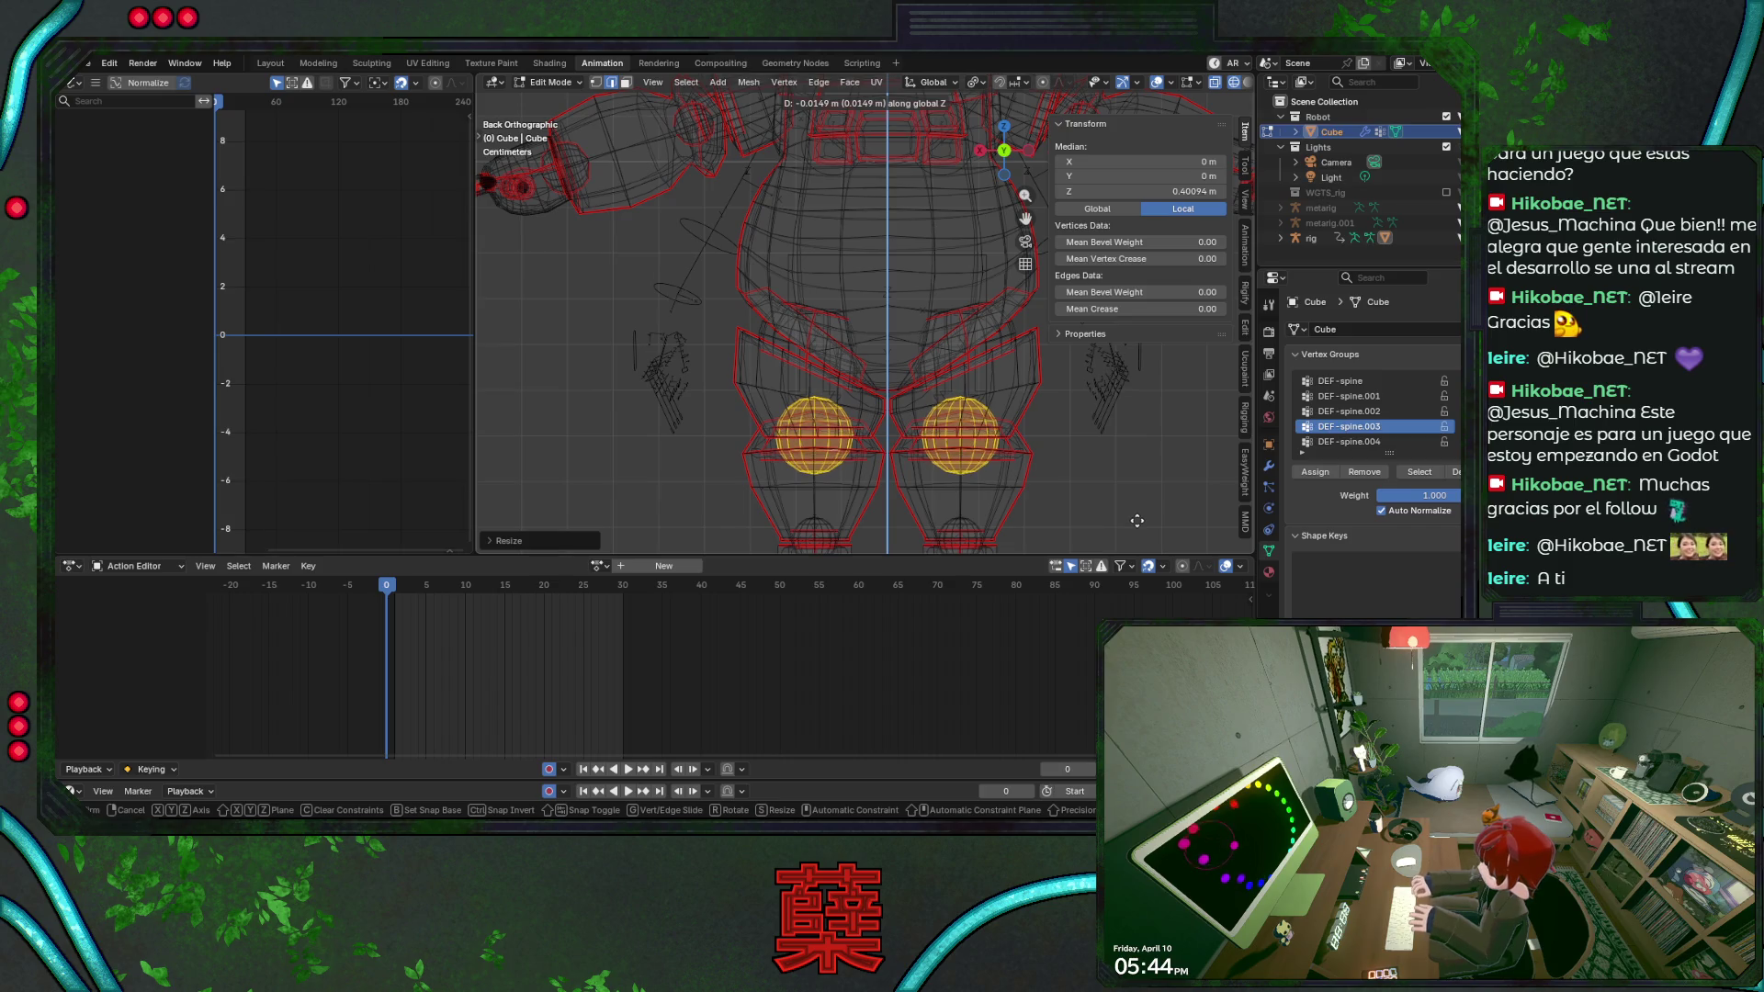
left_click(1138, 521)
key("shift+z")
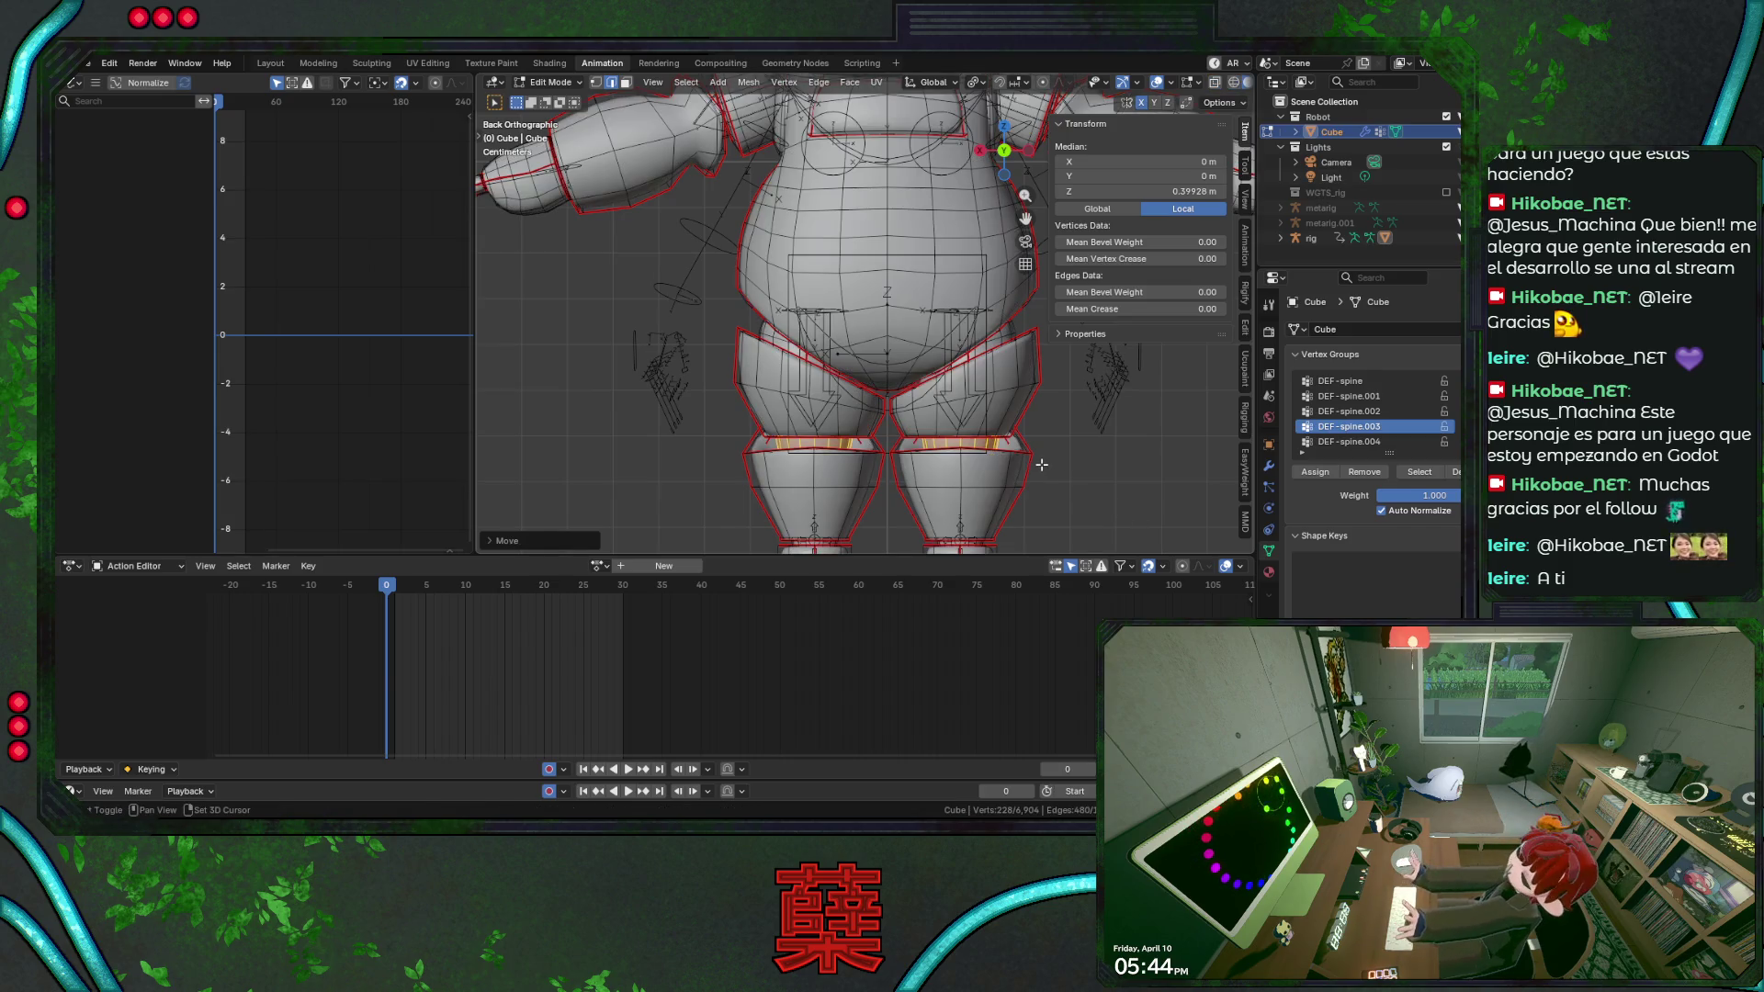
key("a")
key("alt+a")
key("Tab")
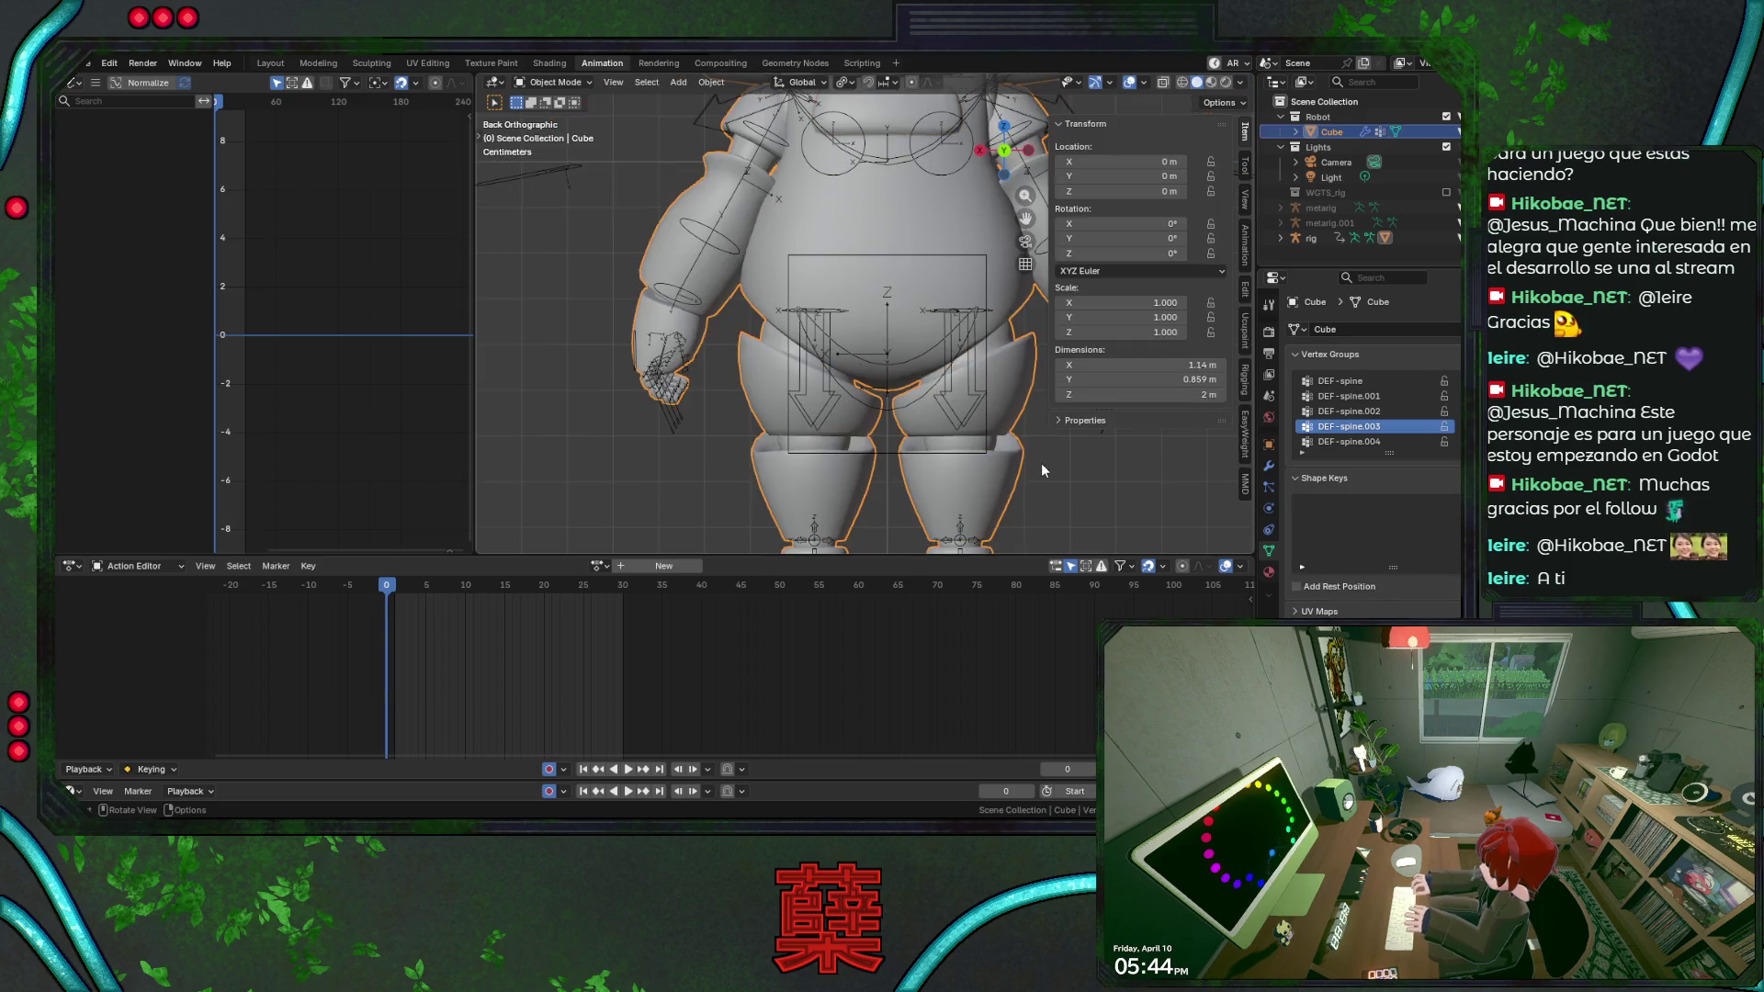
Save BaseRobot.blend and frame the robot straight-on from the front.
key("KP_3")
key("ctrl+s")
left_click(795, 459)
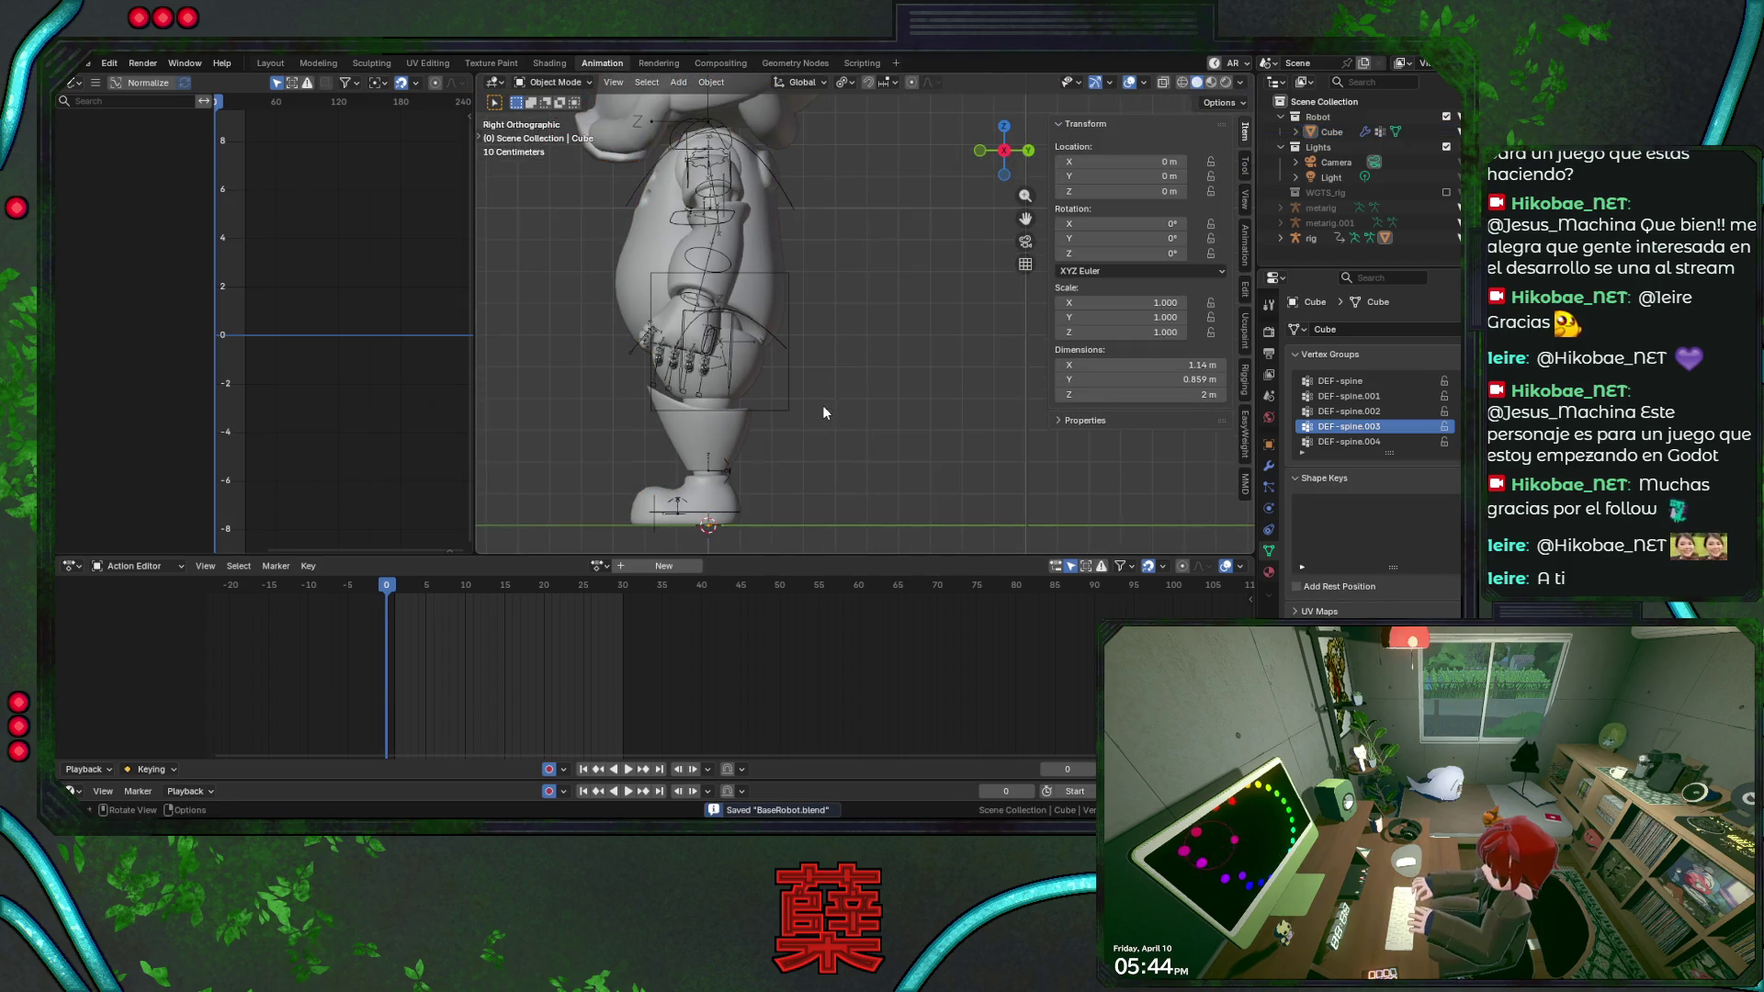
key("KP_1")
scroll(835, 404, "down", 2)
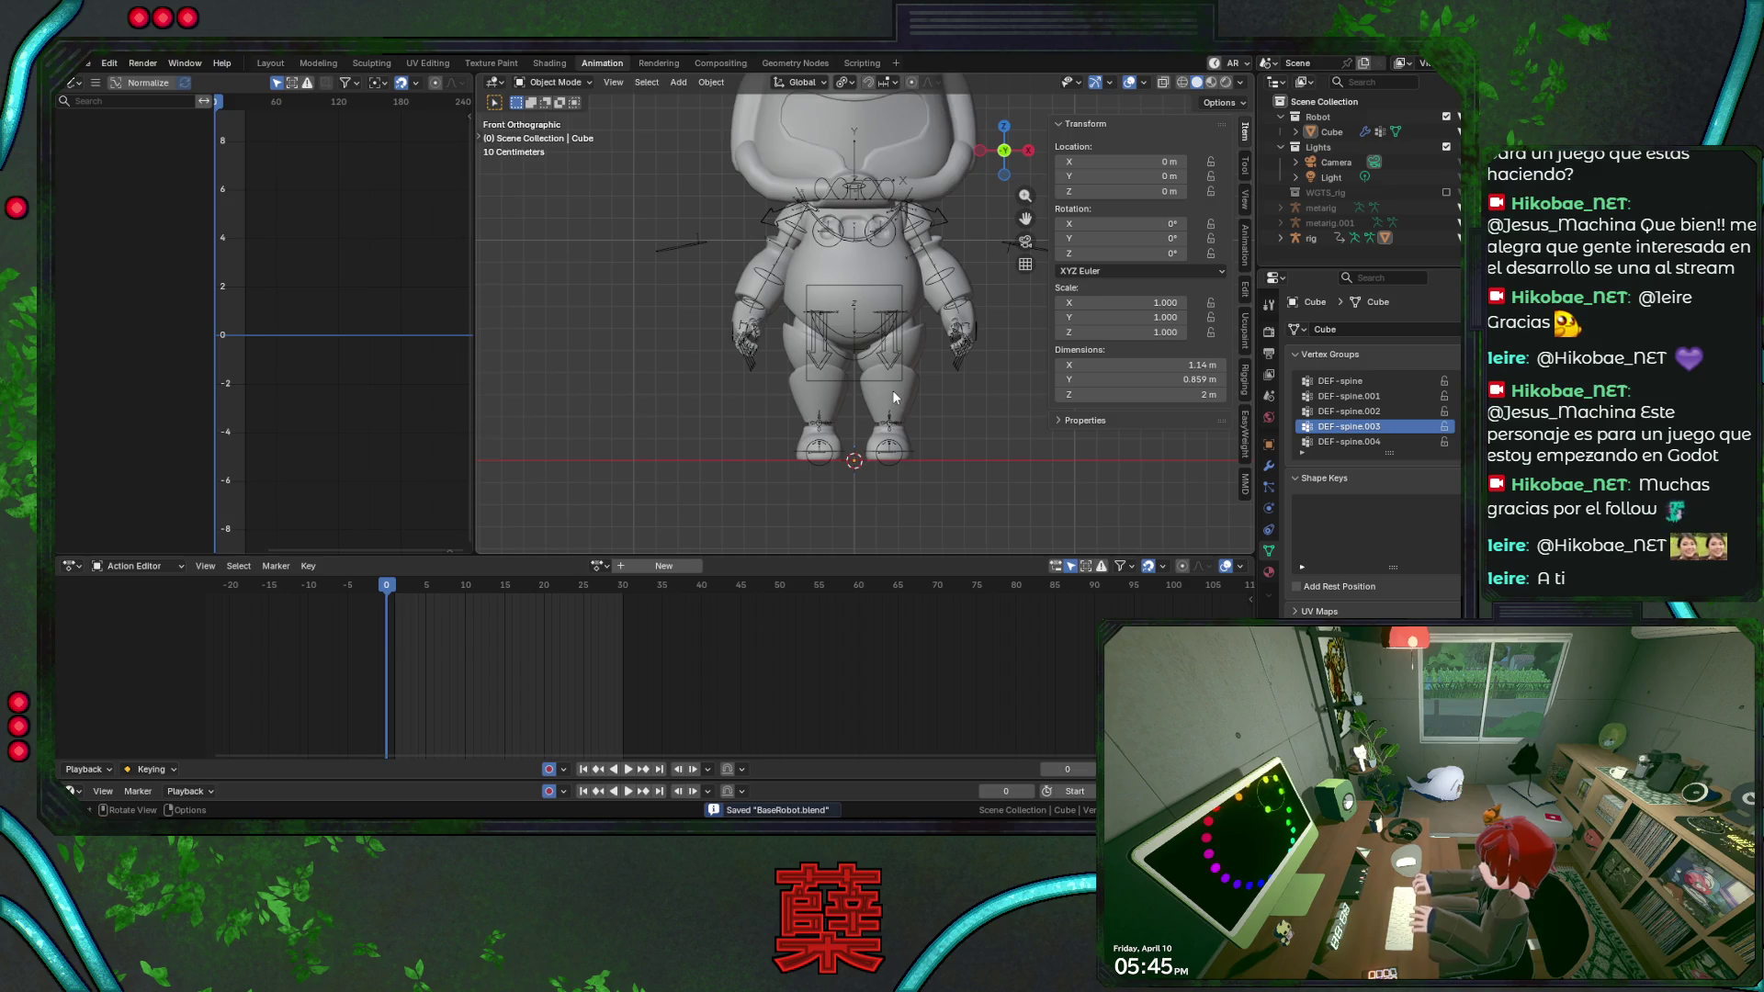
scroll(892, 390, "up", 1)
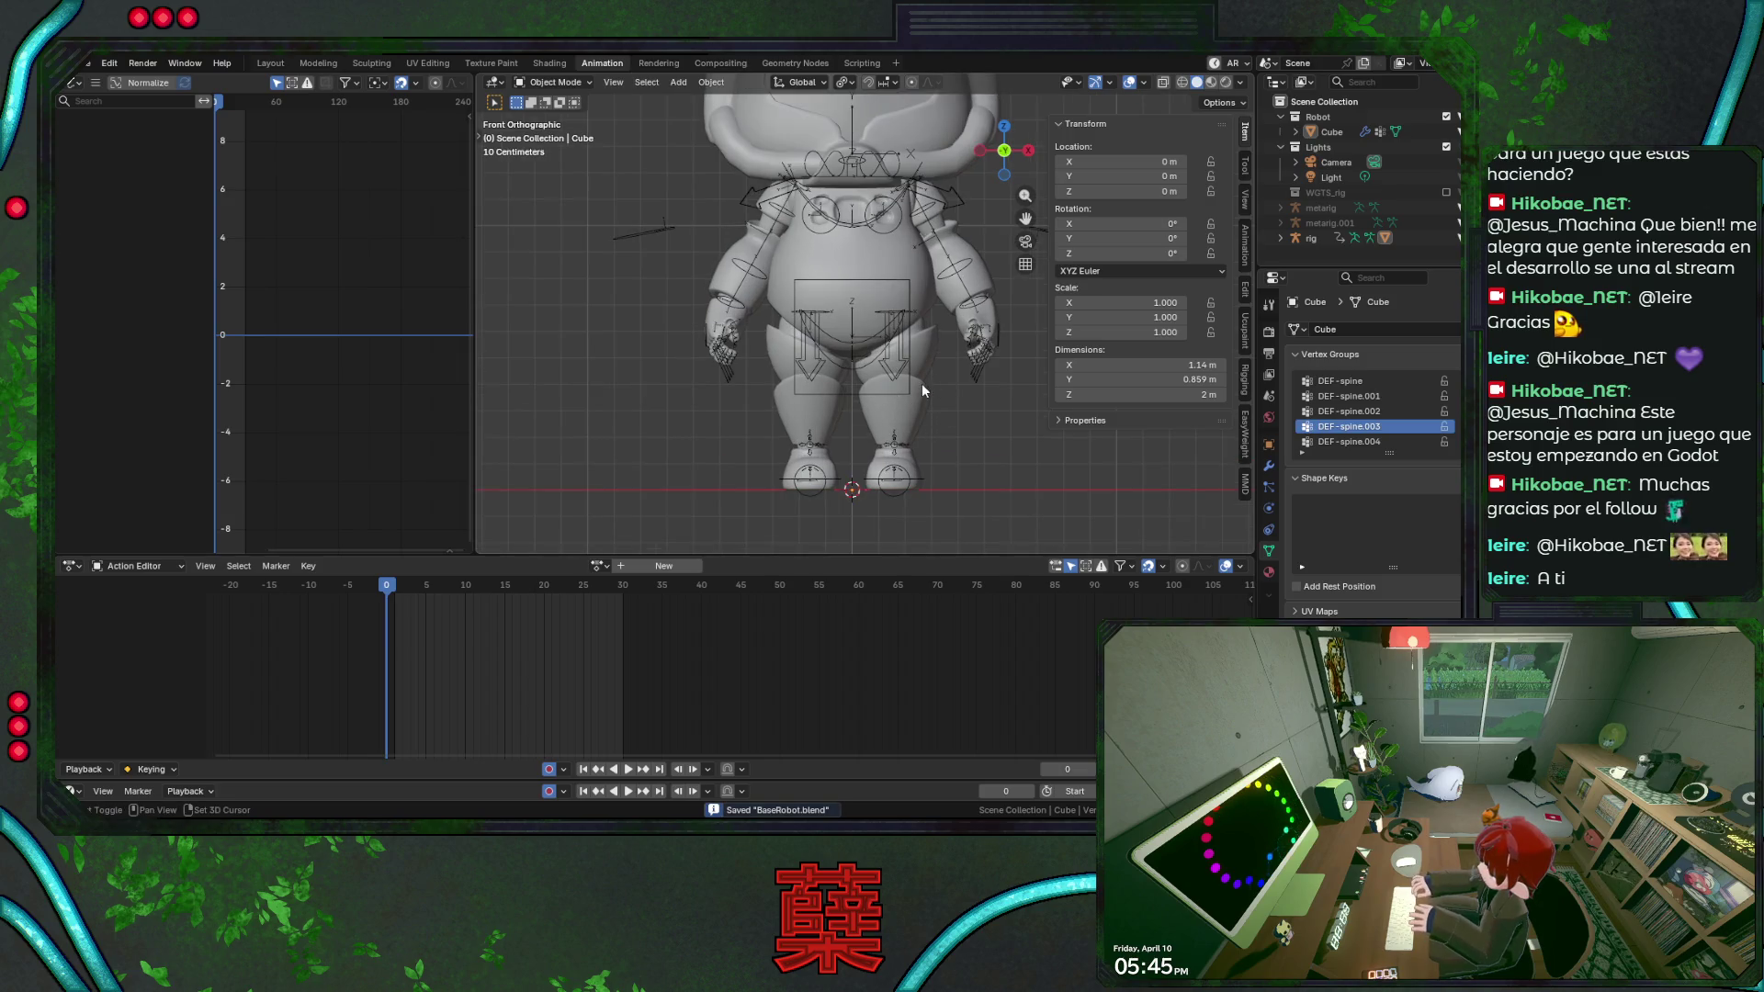
middle_click_drag(922, 383, 881, 395, "shift")
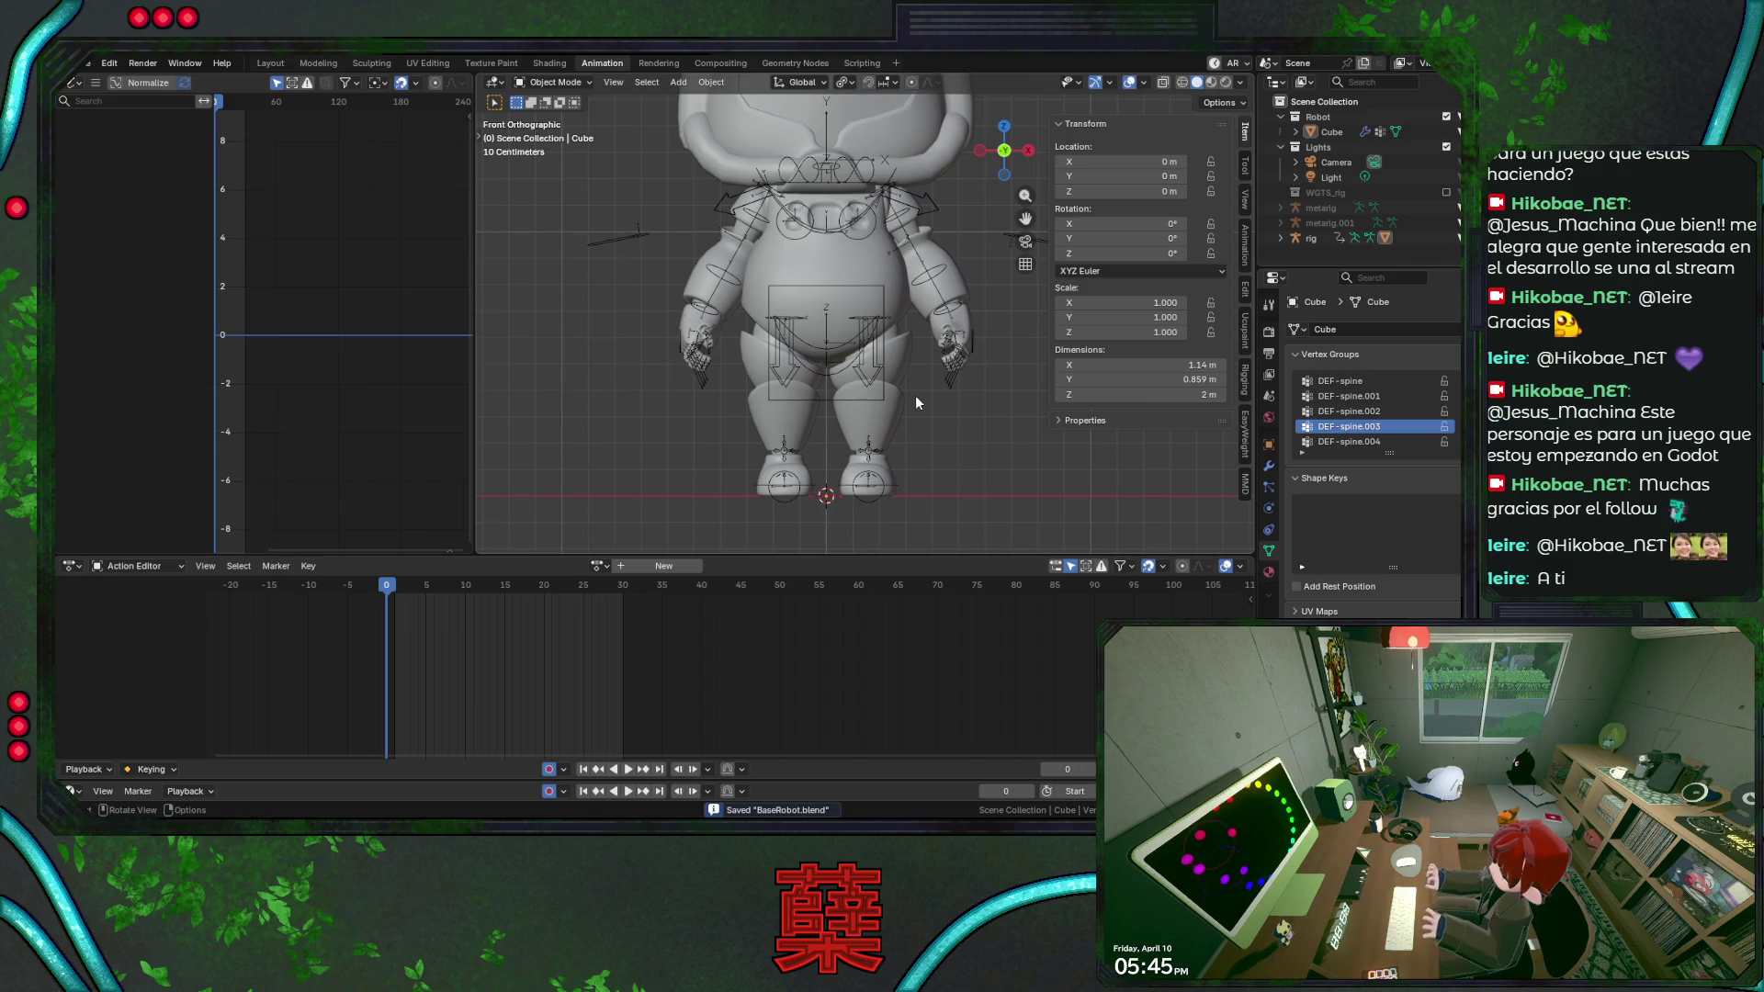
scroll(963, 407, "down", 1)
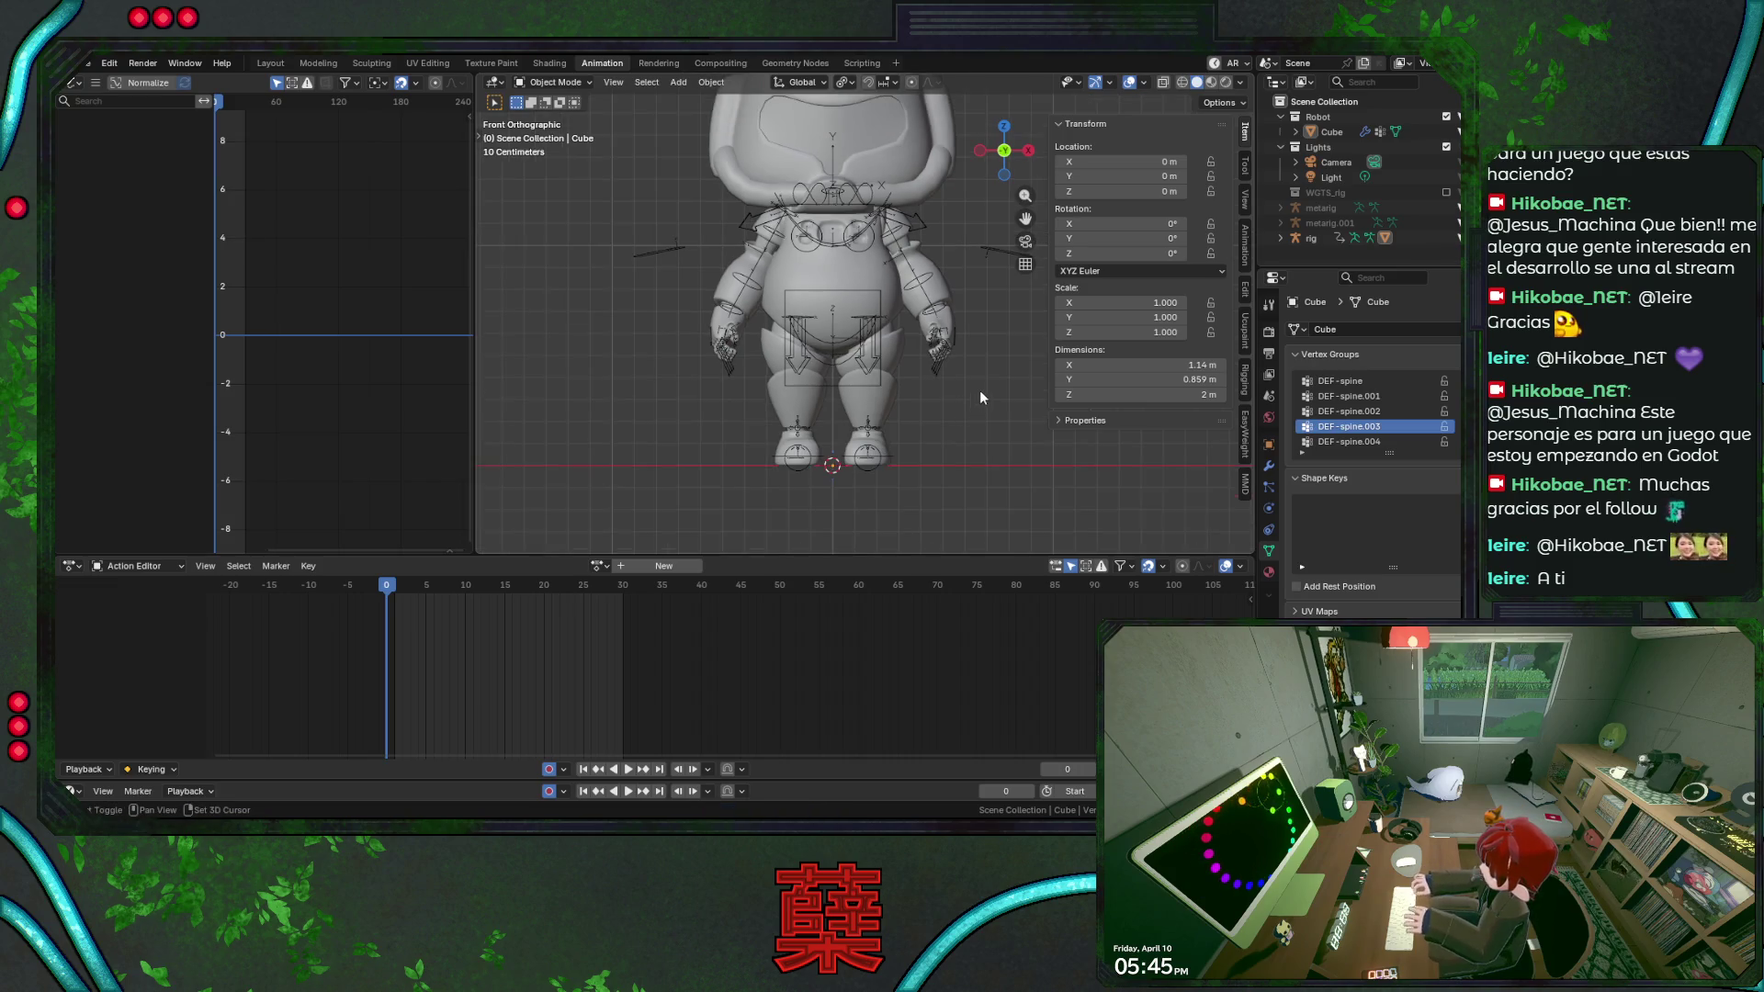
scroll(924, 434, "up", 2)
Play the animation from an angled view, stop back at frame 0 and save again.
key("space")
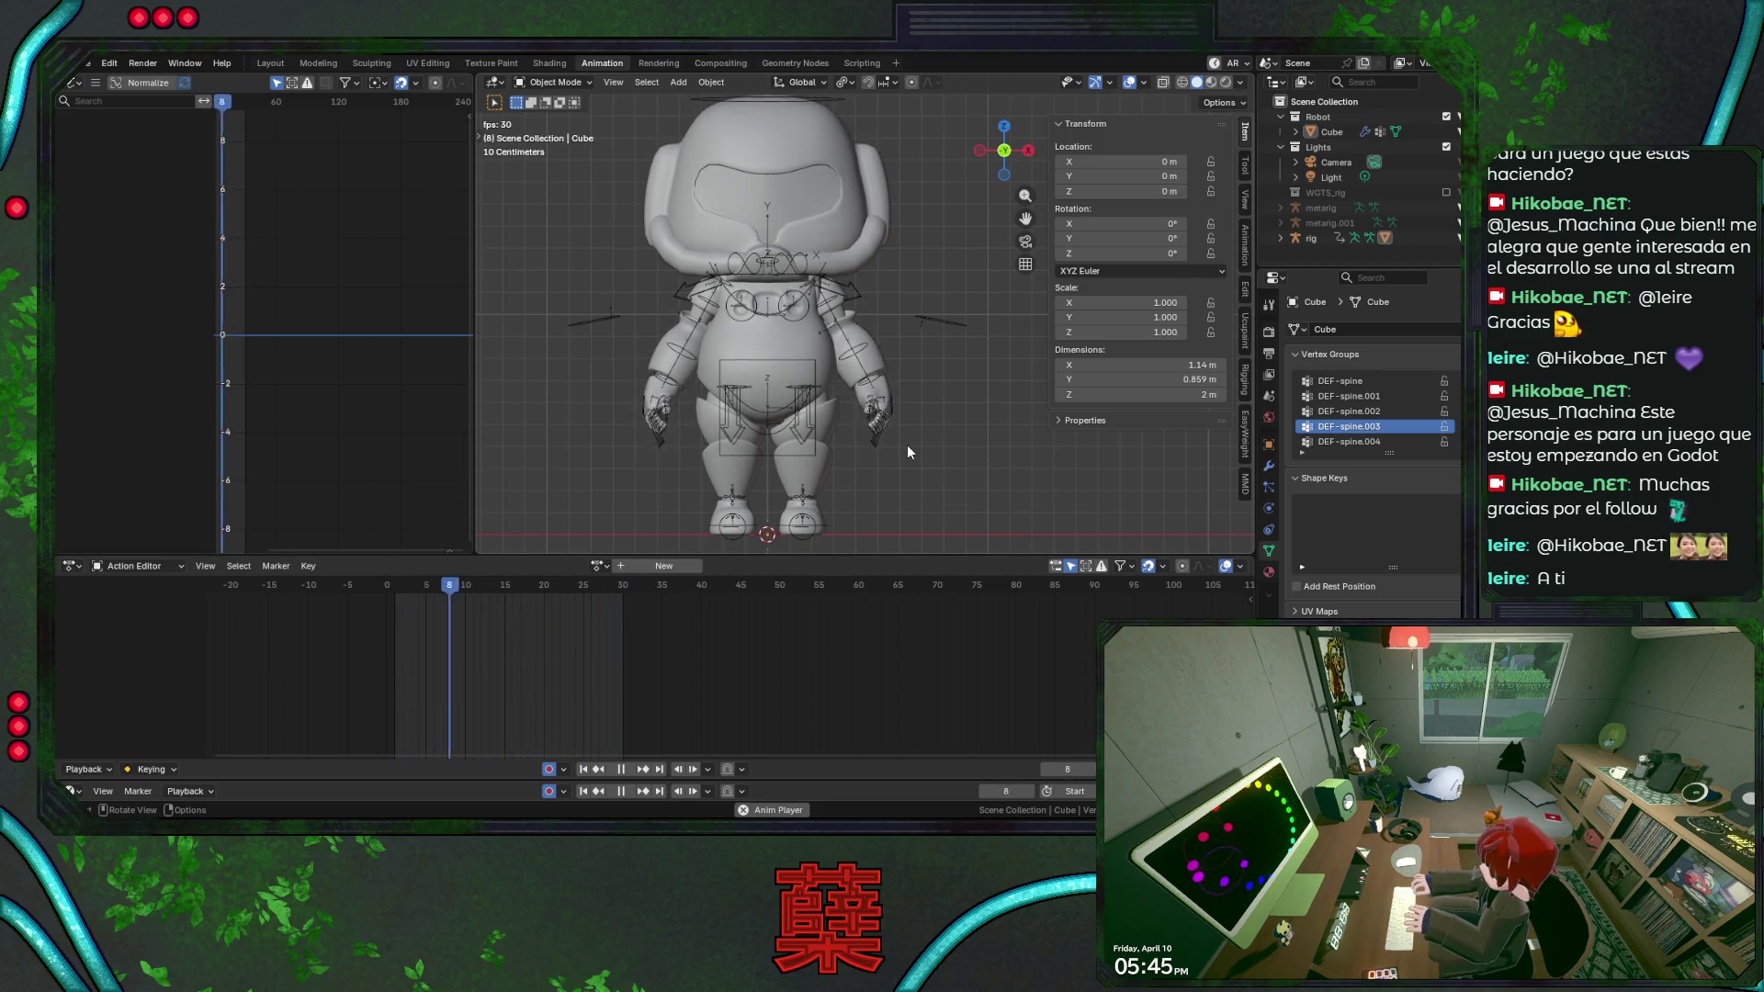
middle_click_drag(907, 445, 814, 443)
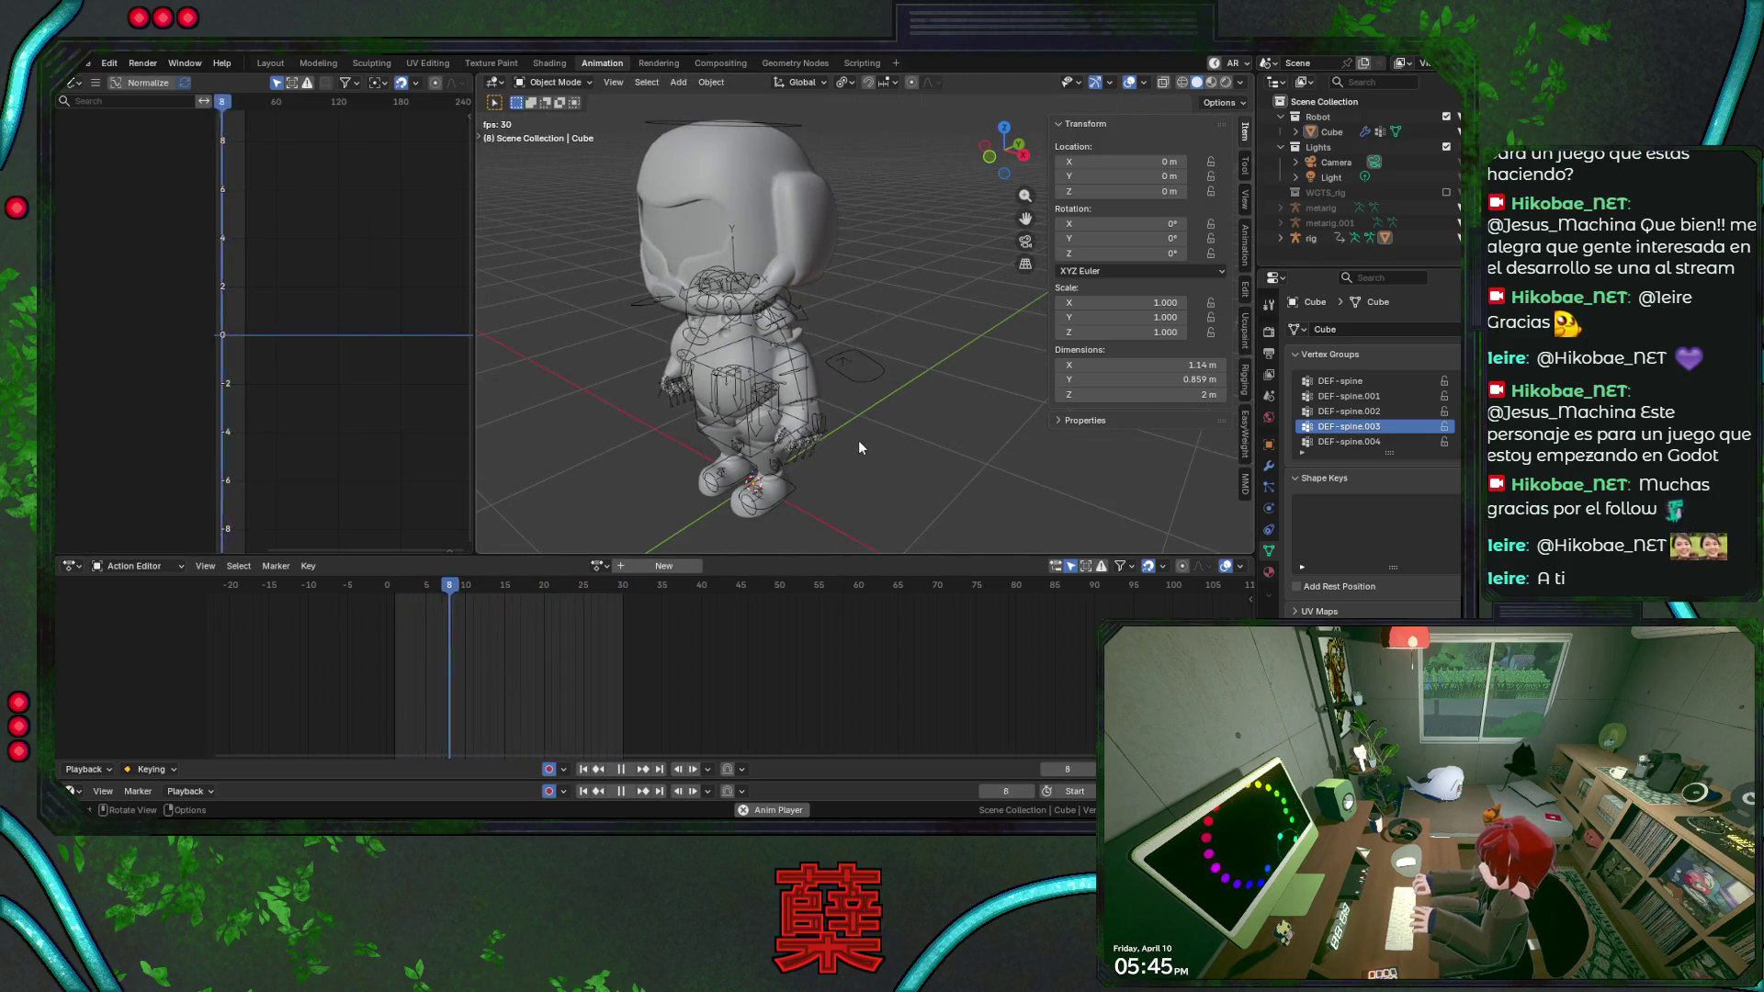
key("Escape")
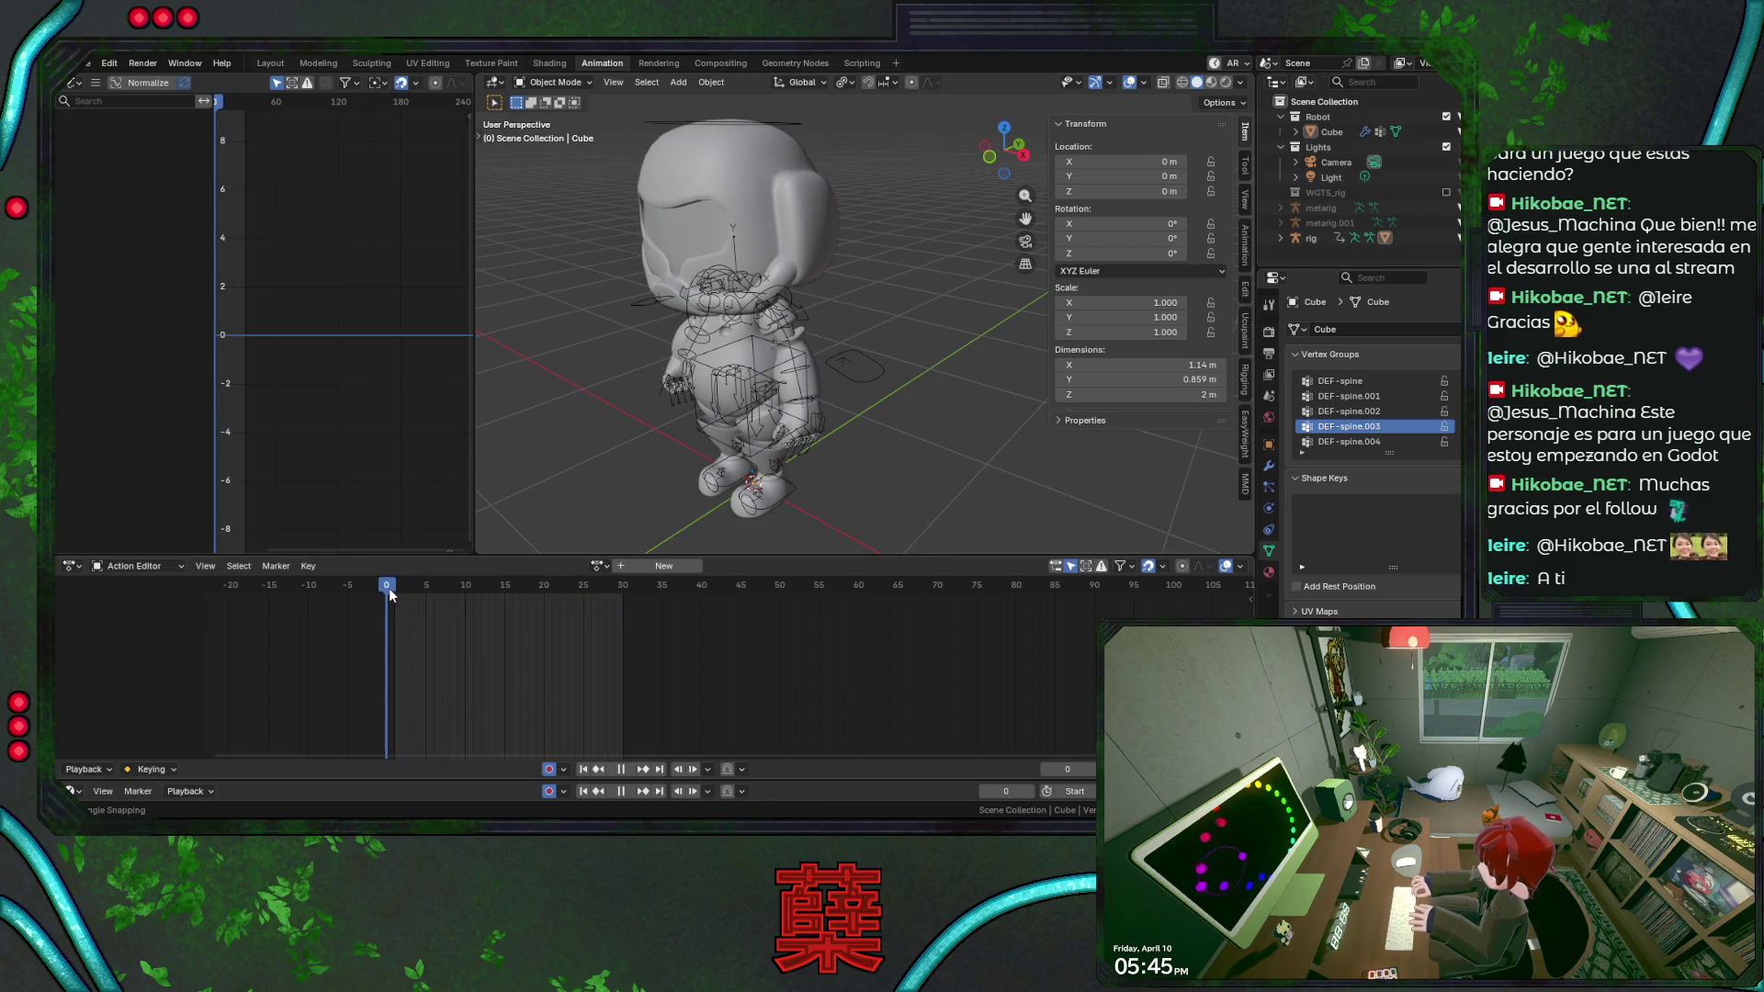
key("ctrl+s")
left_click(766, 413)
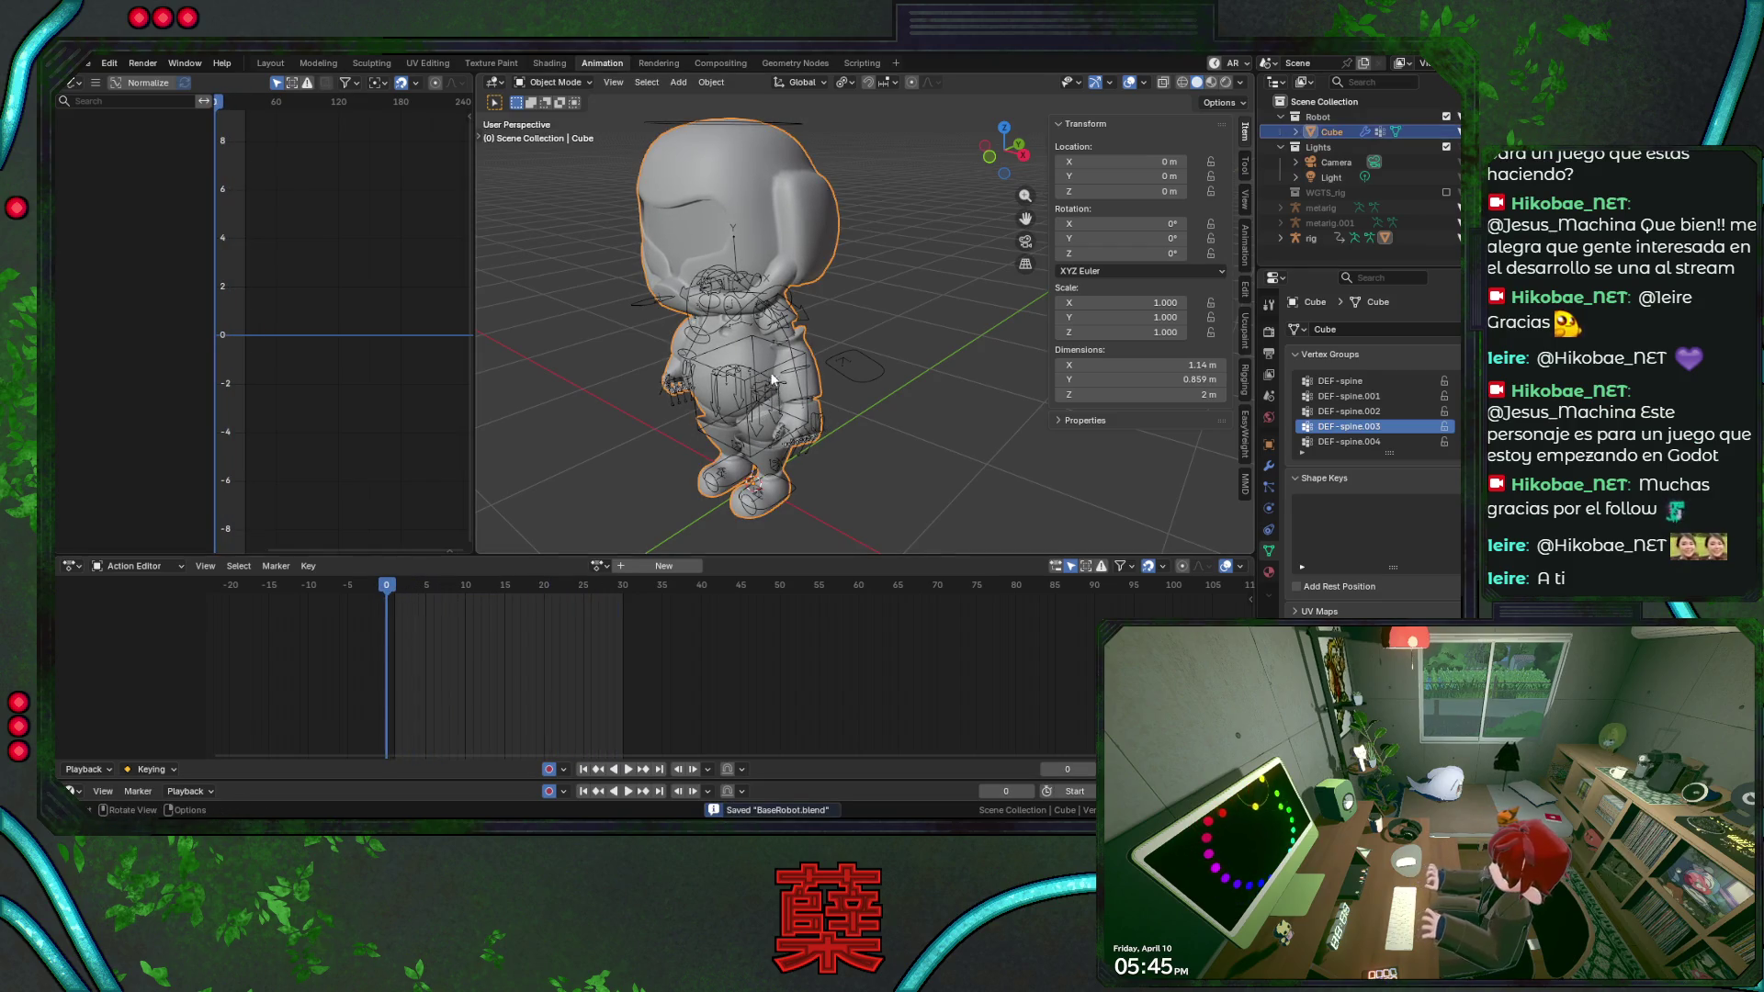
Select the rig to show its ANM_Idle keys in the action editor and resave the file.
left_click(779, 384)
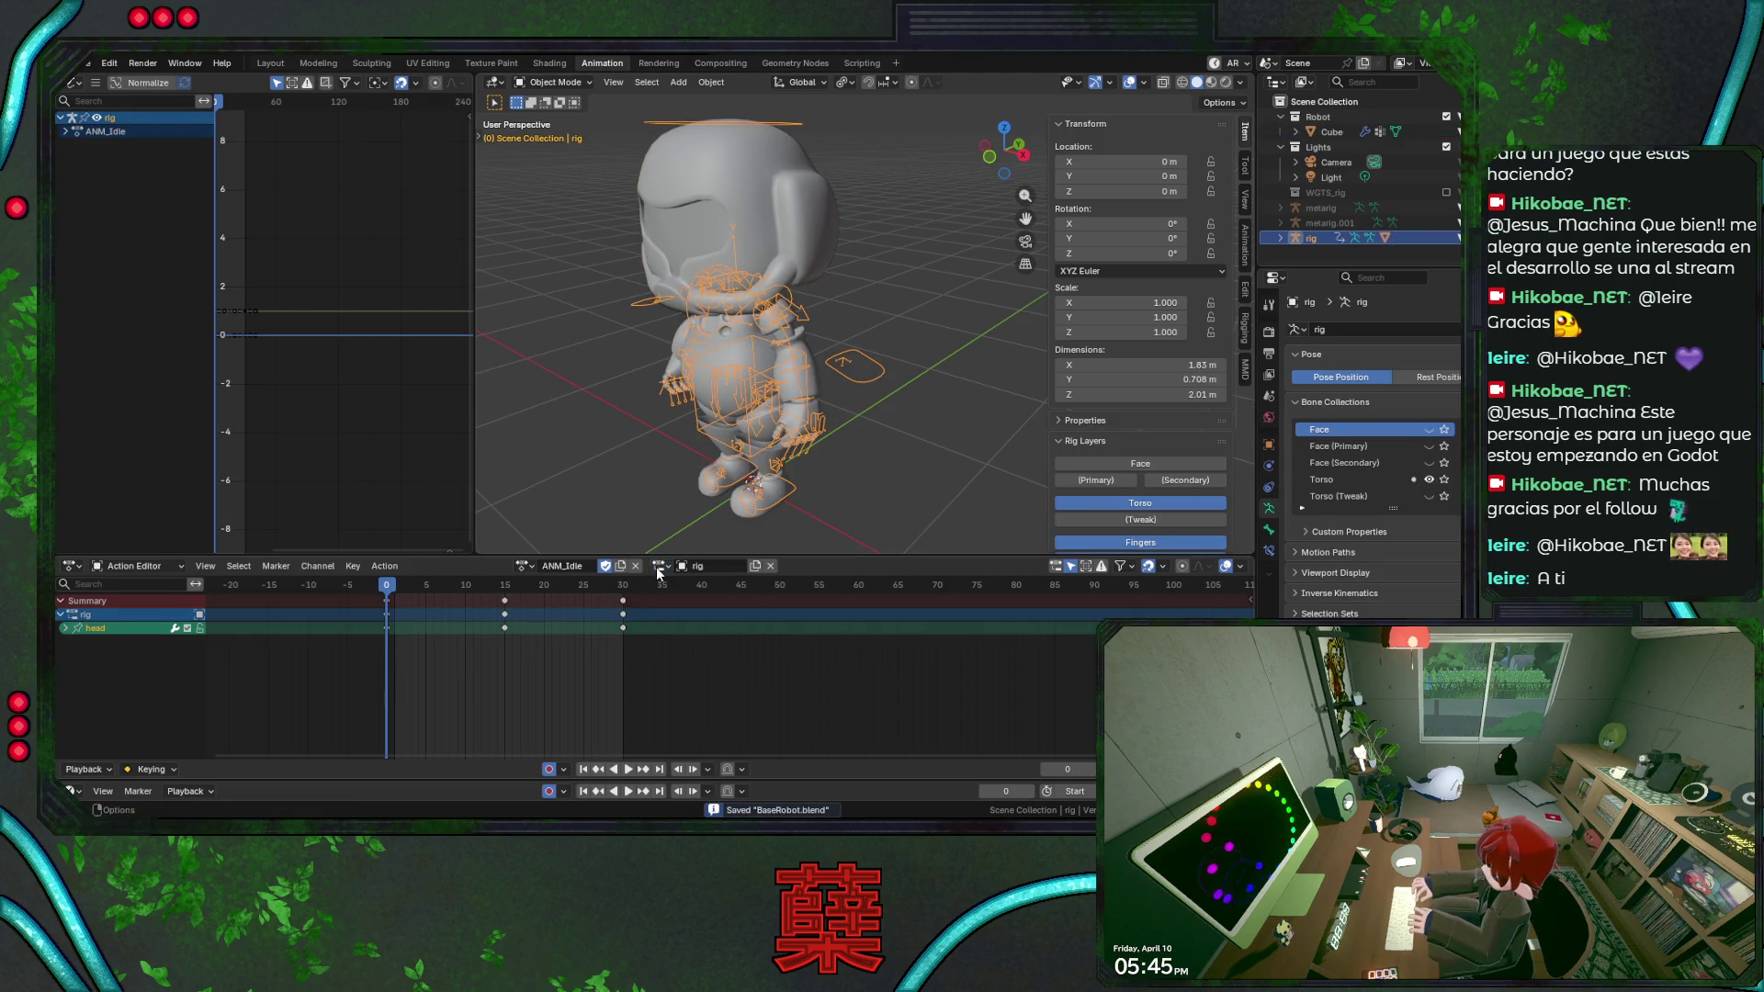
left_click(870, 469)
key("ctrl+s")
left_click(773, 377)
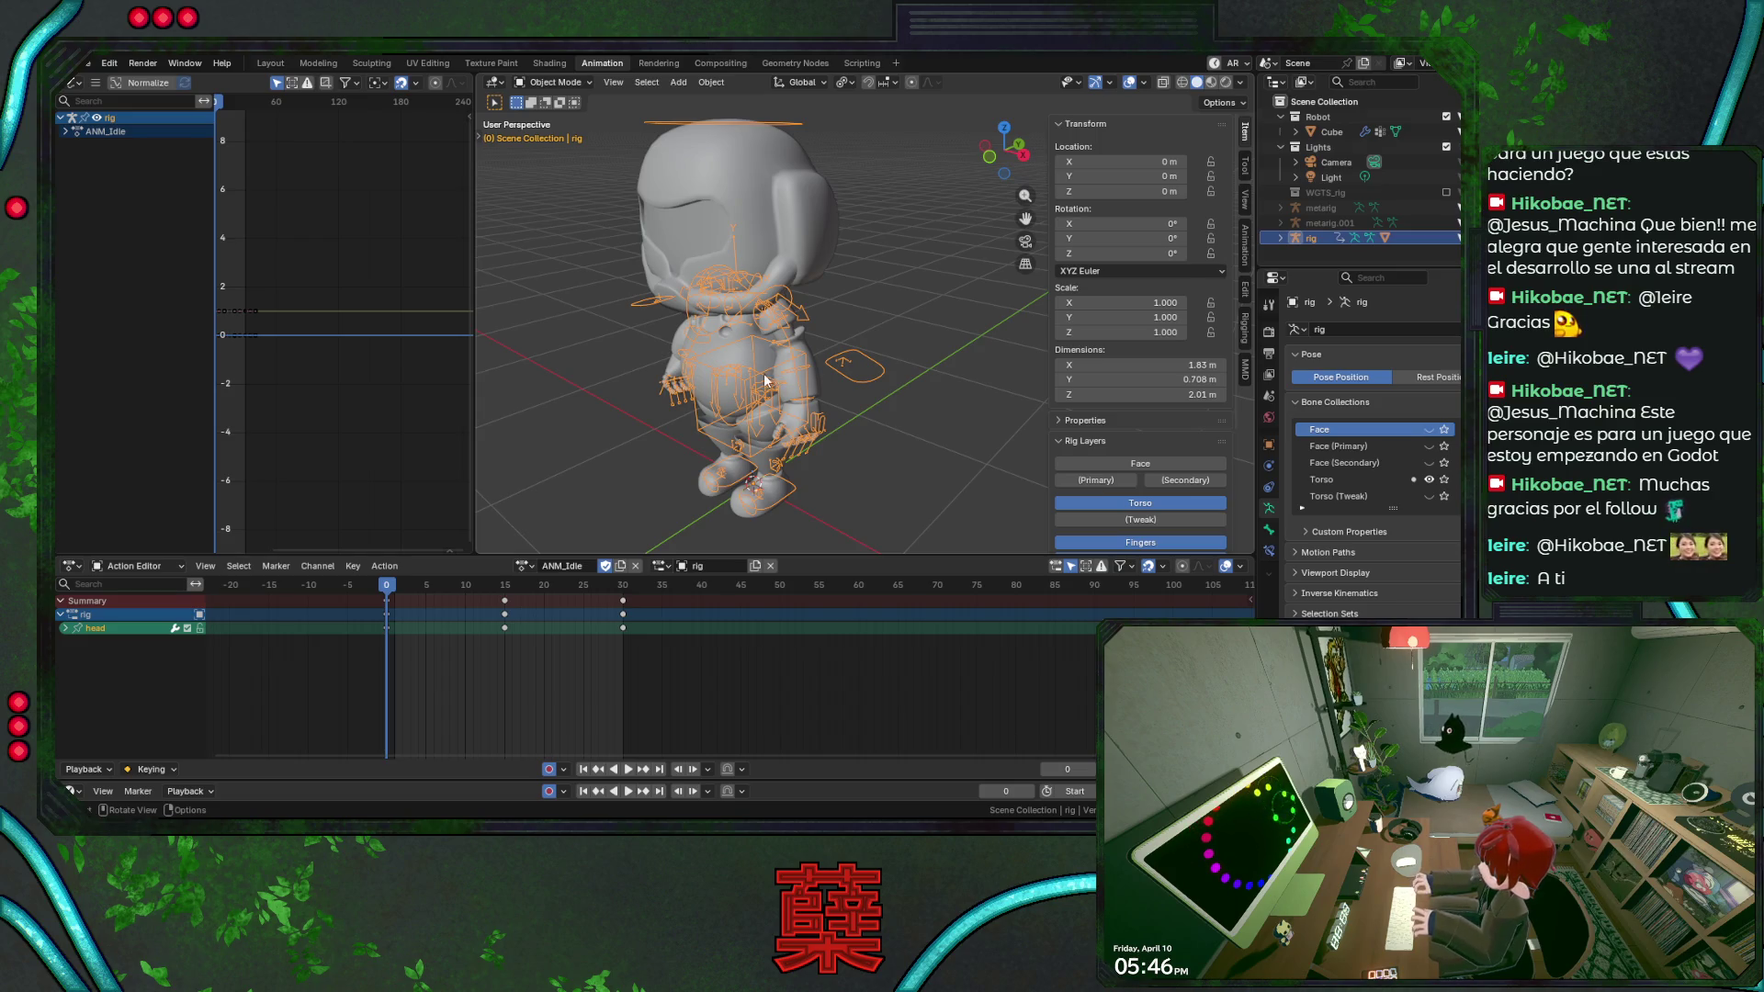
left_click(889, 440)
key("ctrl+s")
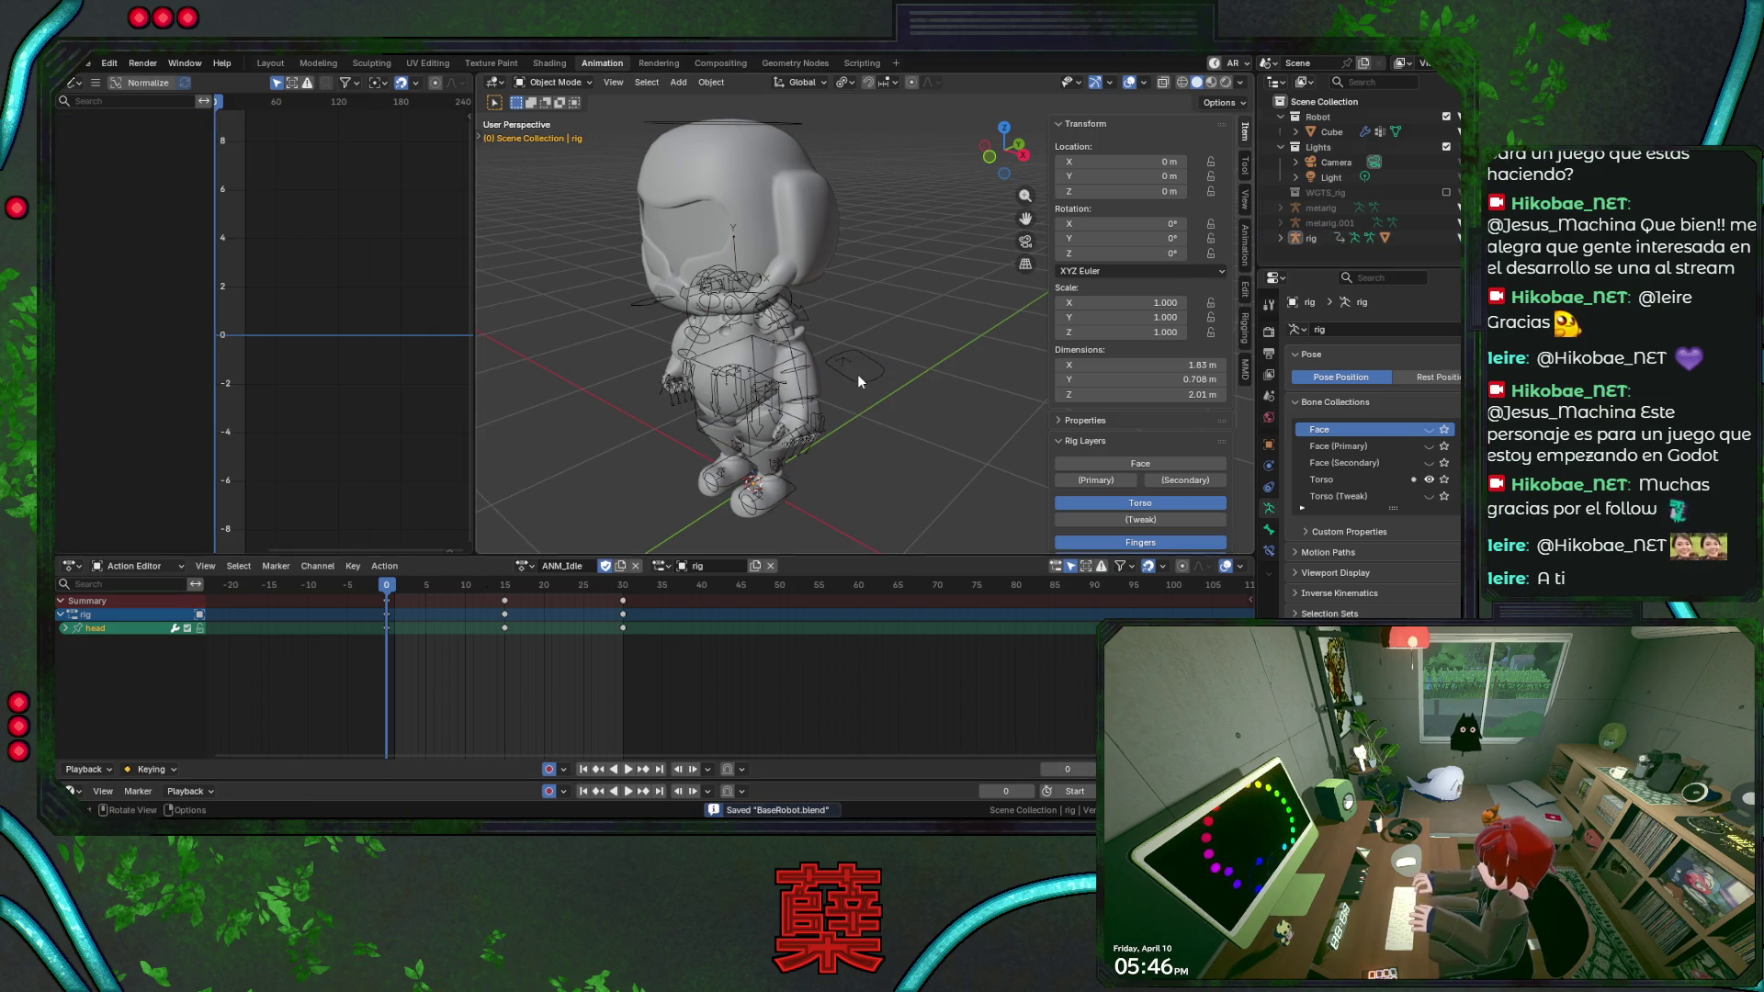
Put the rig into pose mode, toggle the arm IK bone visibility and save.
left_click(859, 374)
key("ctrl+Tab")
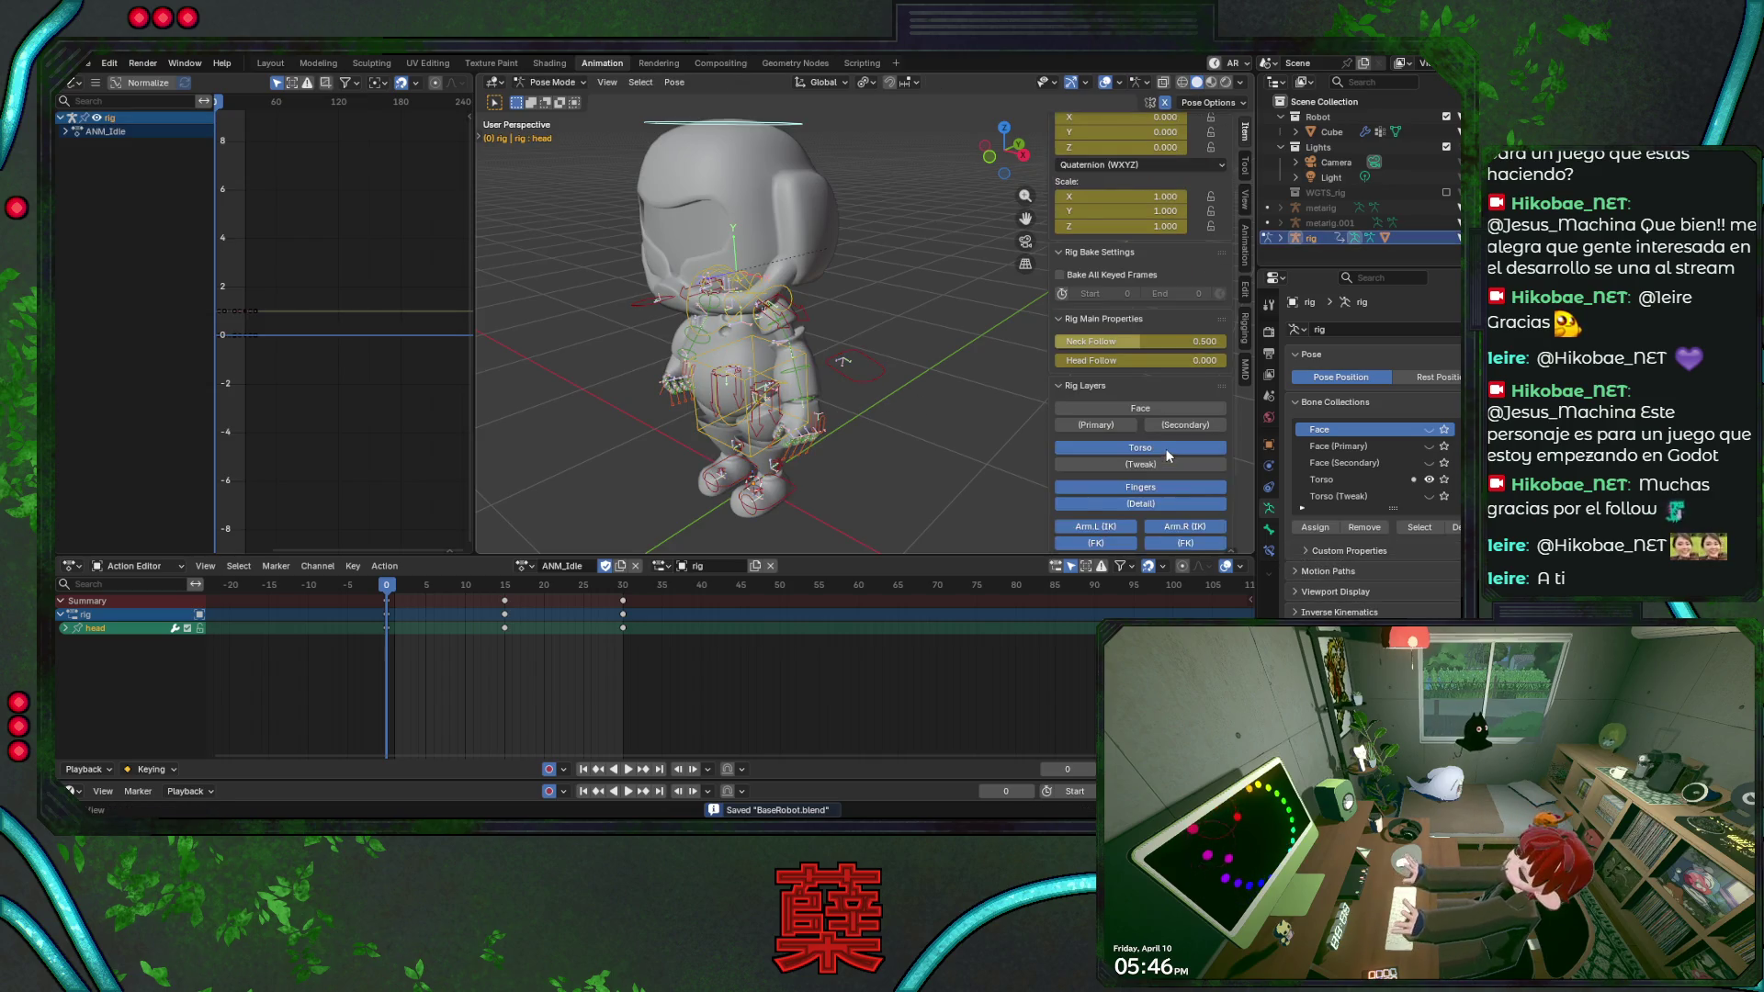
scroll(1168, 453, "down", 3)
left_click(1171, 438)
left_click(1104, 440)
left_click(917, 400)
key("ctrl+s")
Play the ANM_Idle loop with overlays hidden from several angles, then restore overlays and return to frame 0.
key("space")
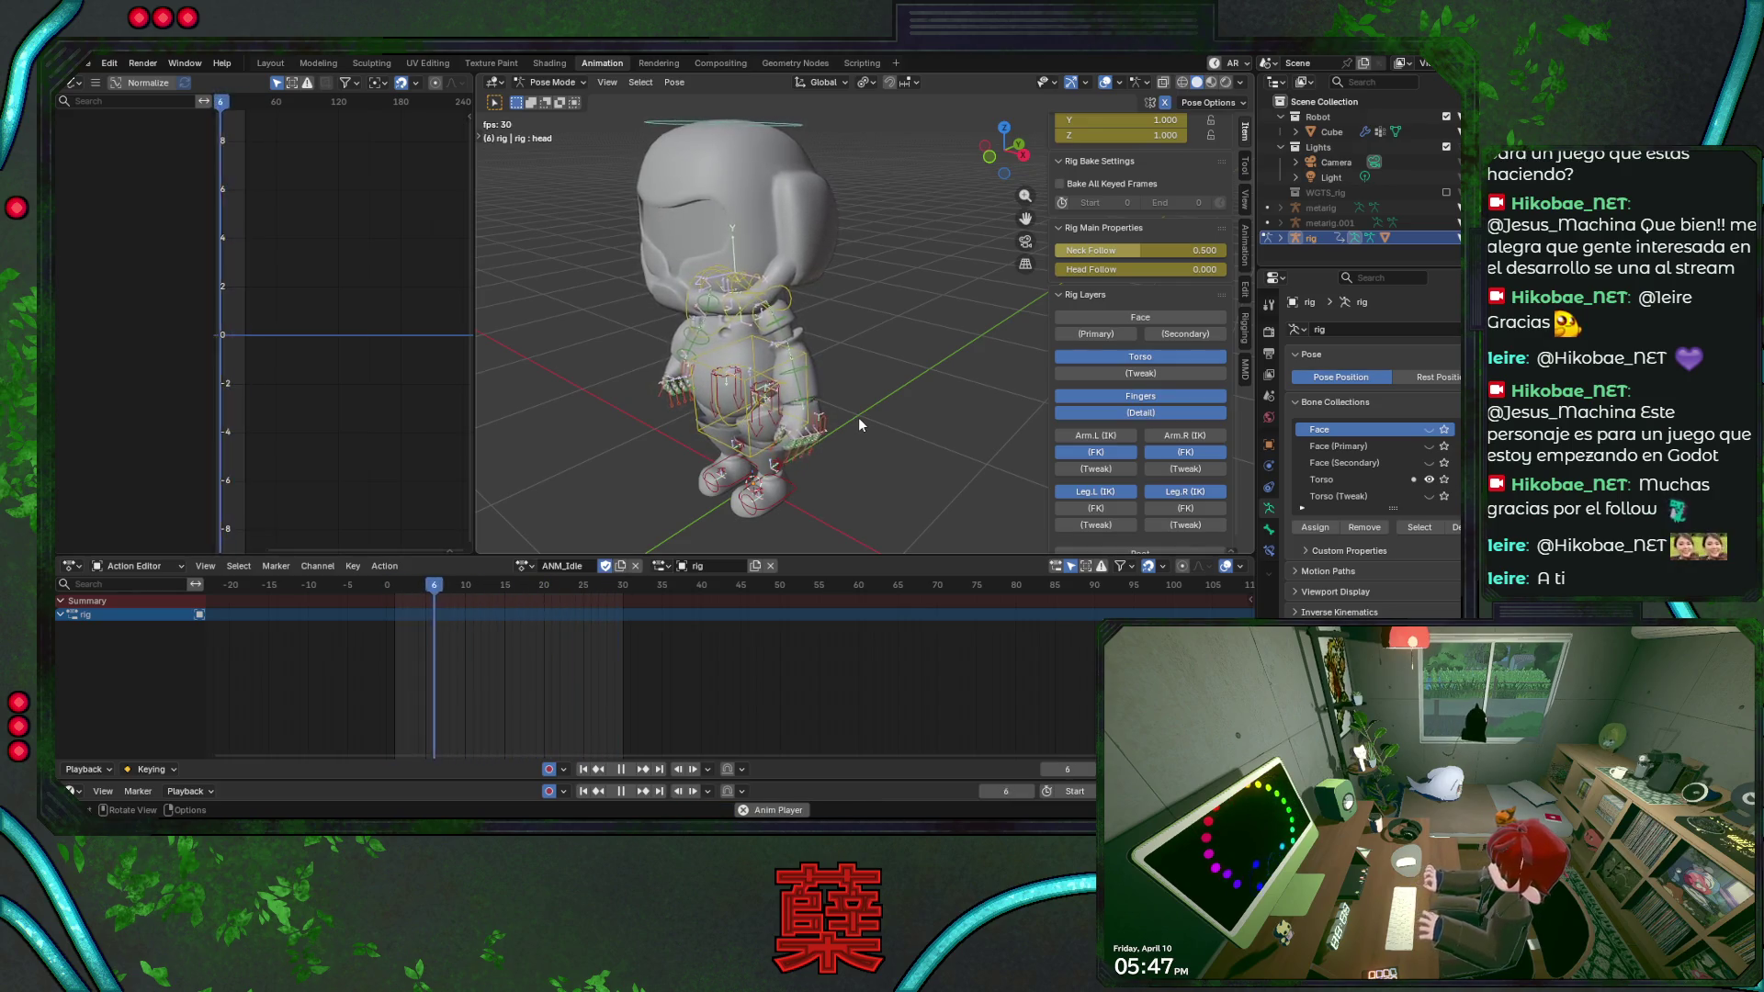
key("shift+alt+z")
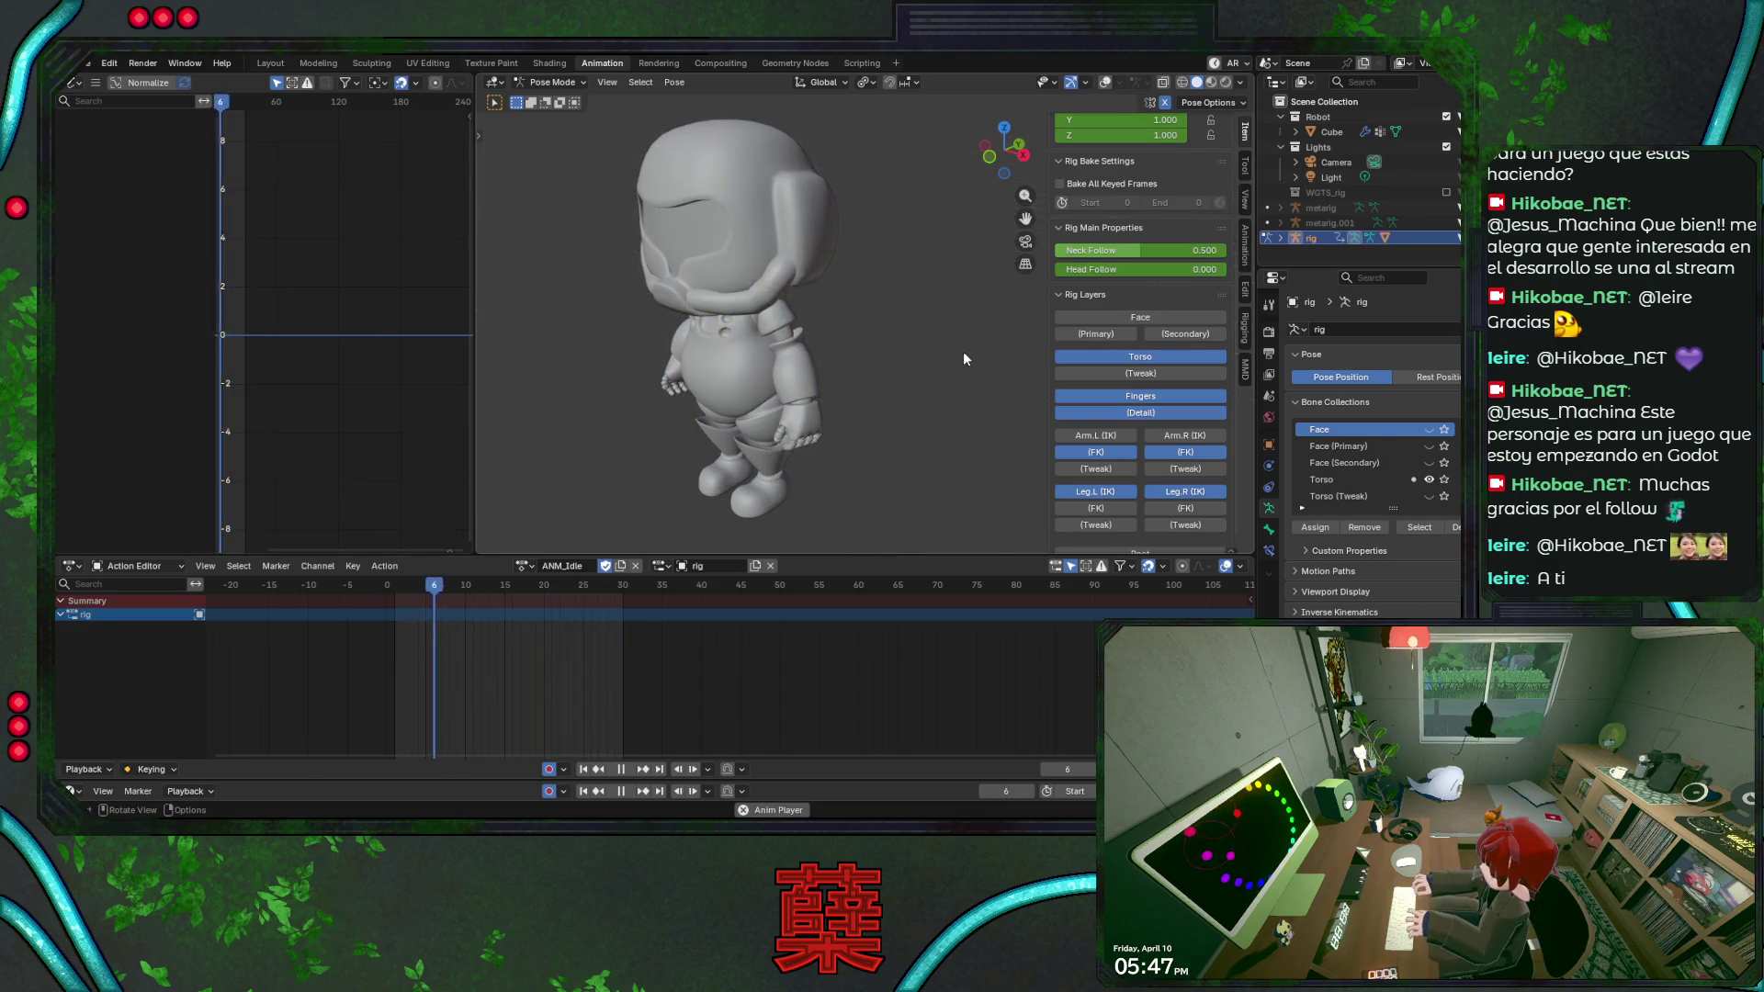
middle_click_drag(947, 368, 945, 401)
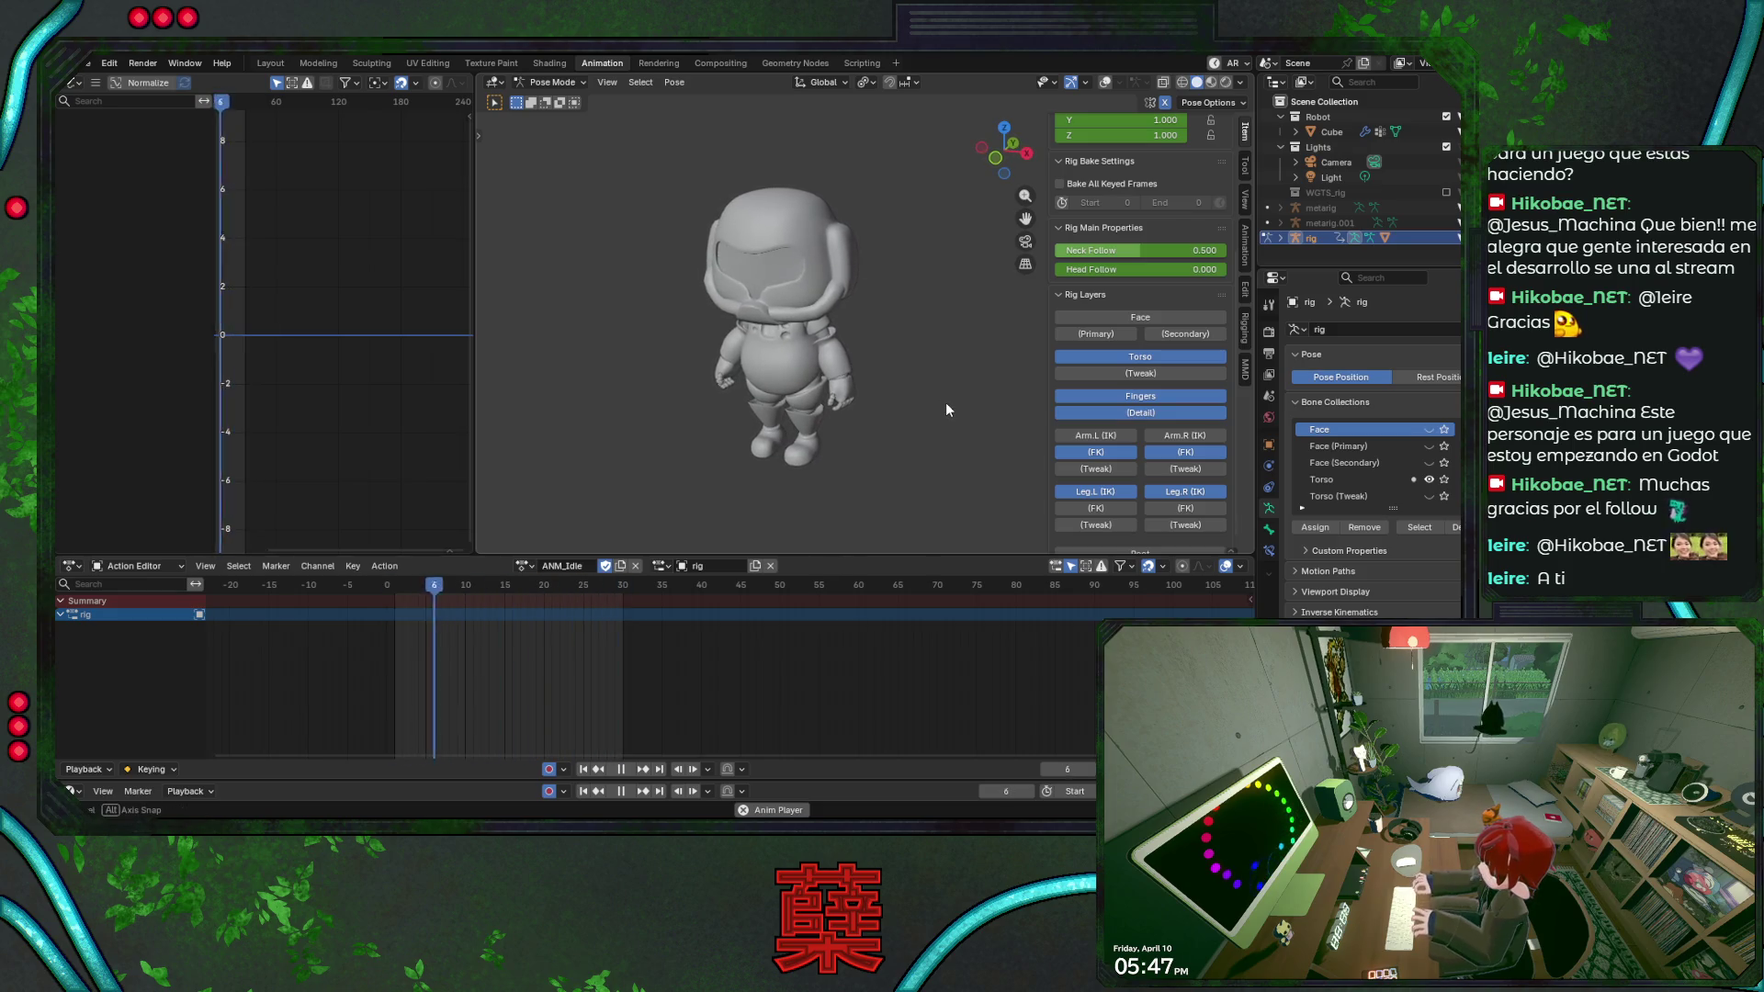
mouse_move(944, 401)
middle_mouse_down()
mouse_move(713, 397)
mouse_move(843, 358)
mouse_move(763, 368)
middle_mouse_up()
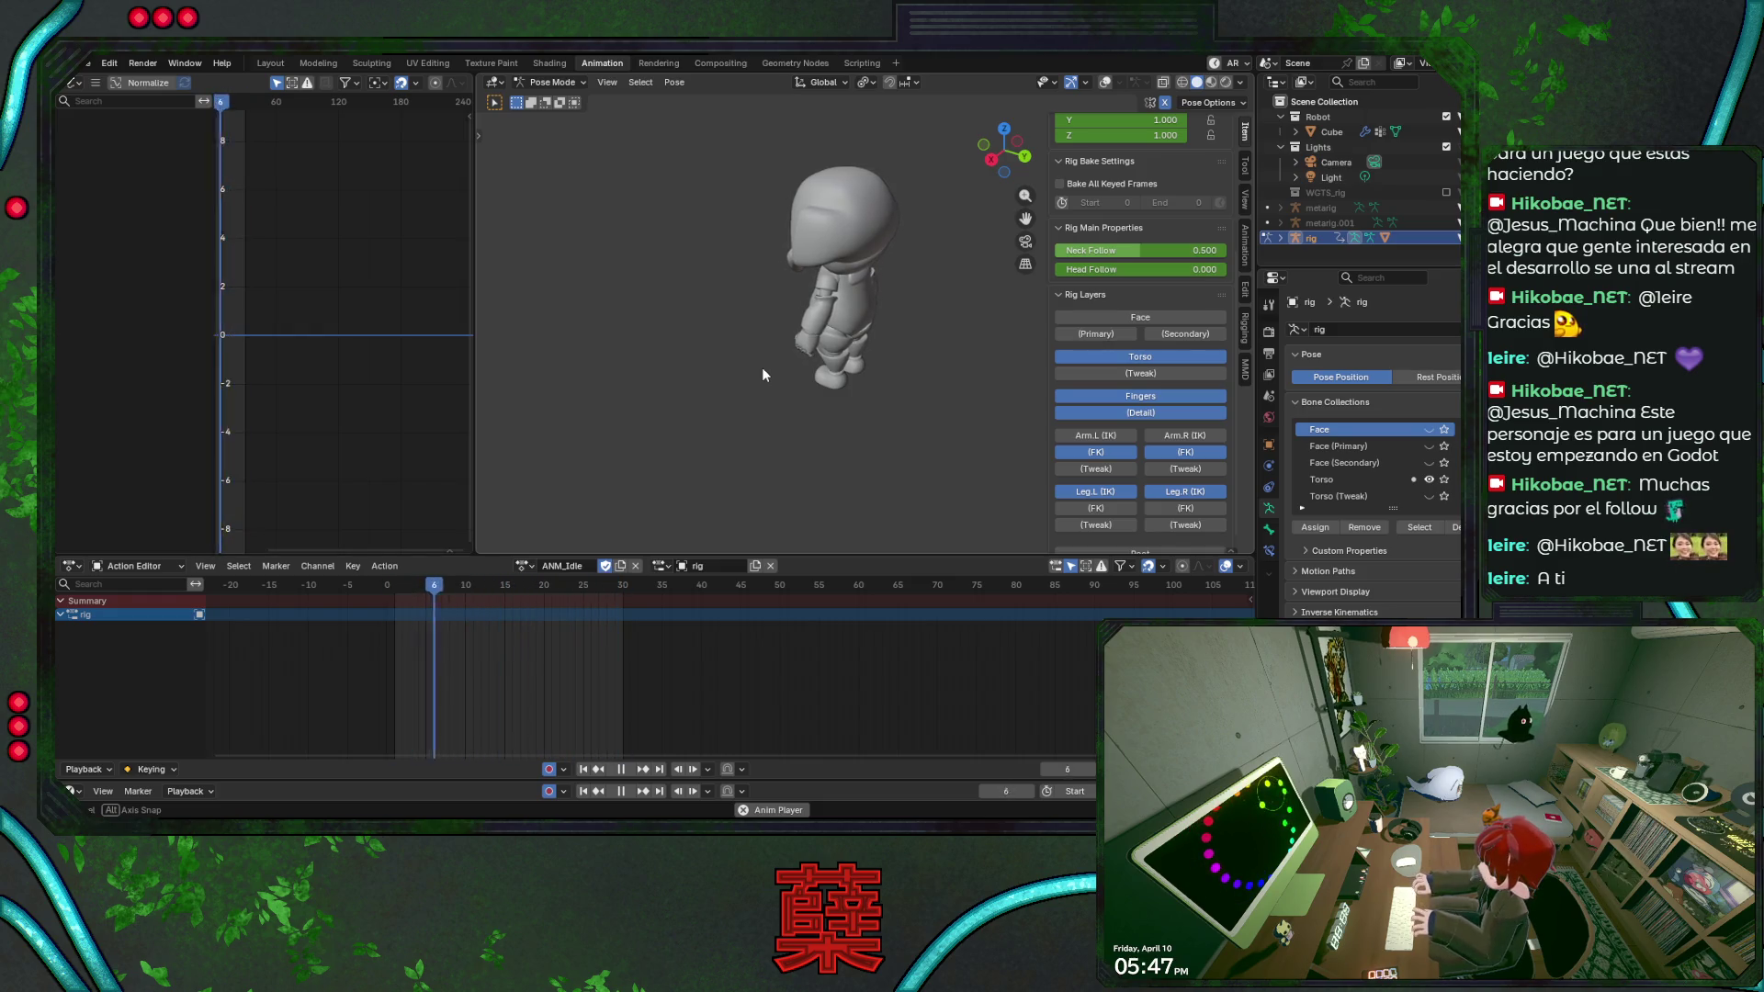
mouse_move(762, 368)
middle_mouse_down()
mouse_move(984, 351)
mouse_move(960, 329)
mouse_move(919, 346)
middle_mouse_up()
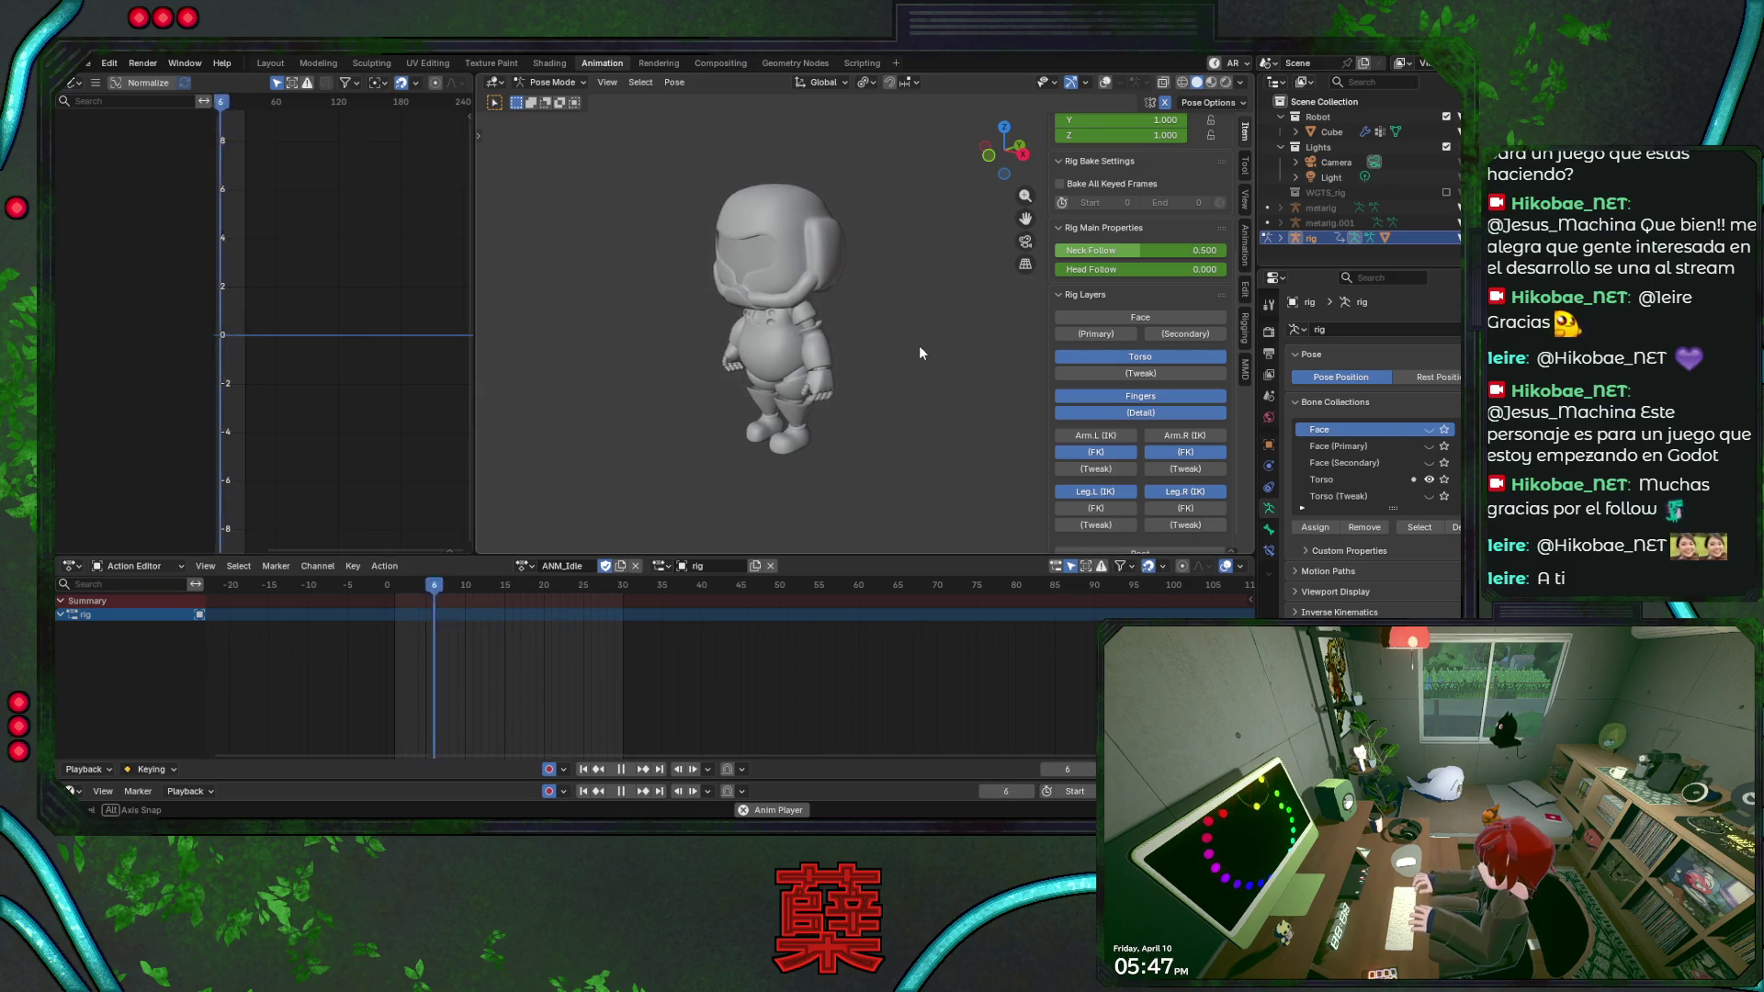
left_click(1106, 85)
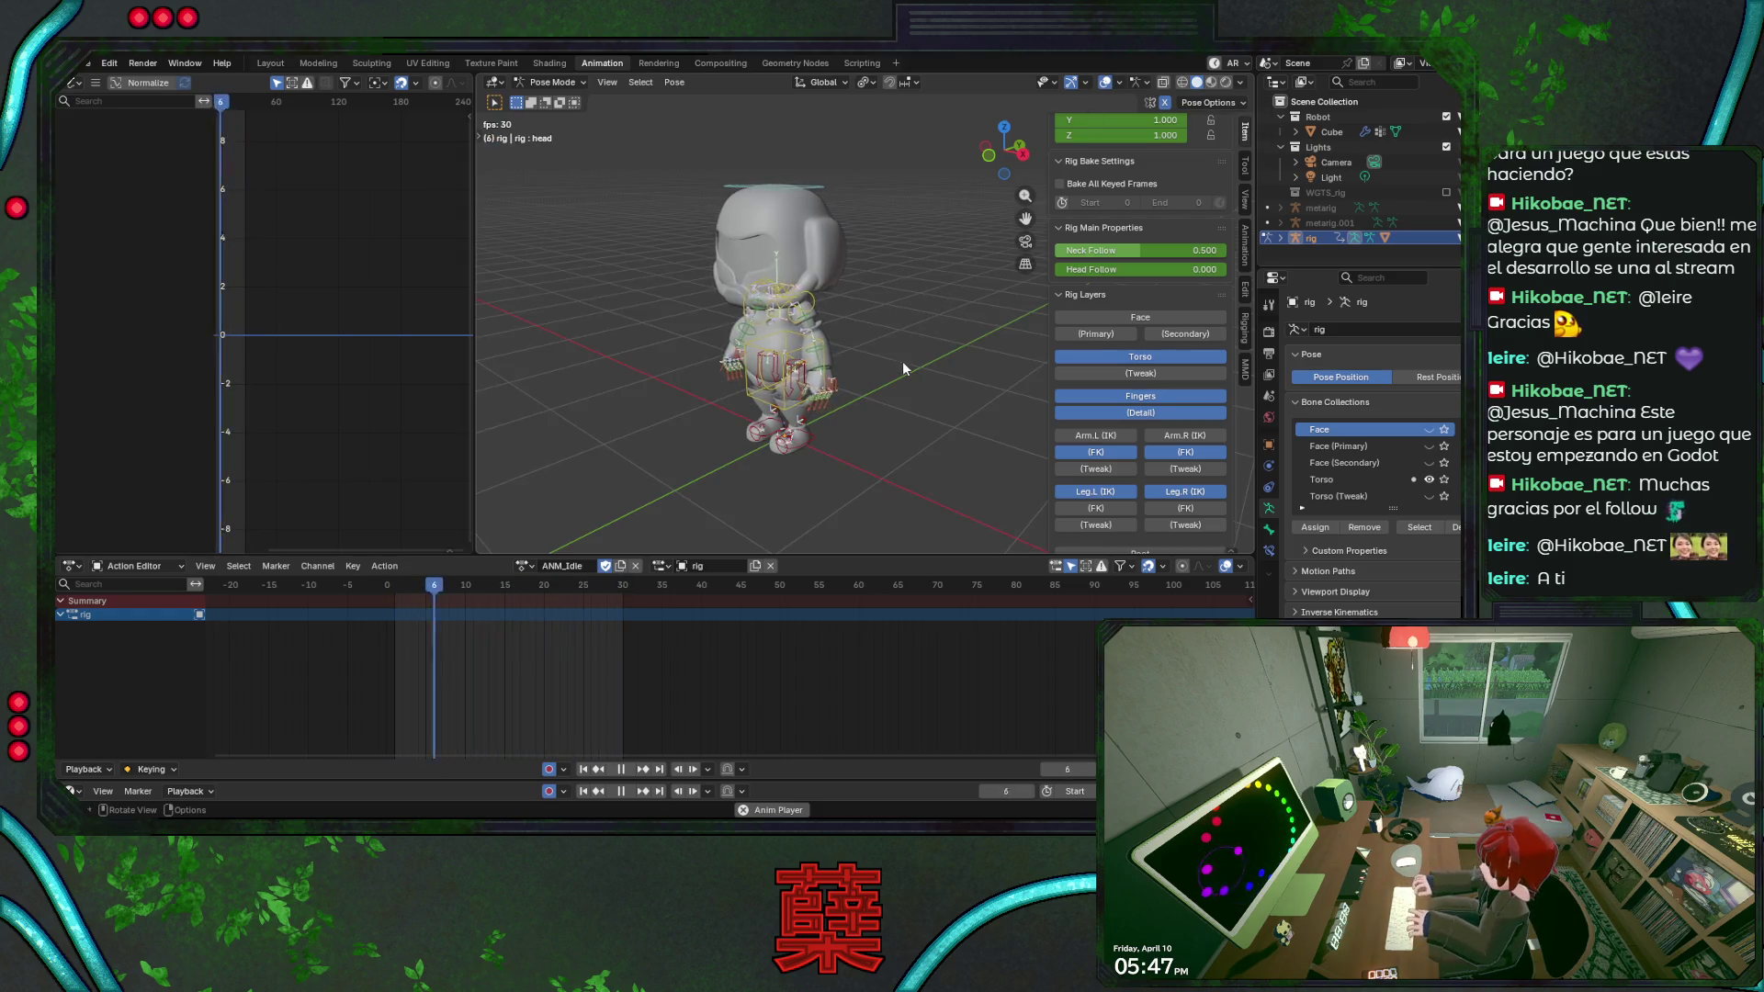
left_click(389, 589)
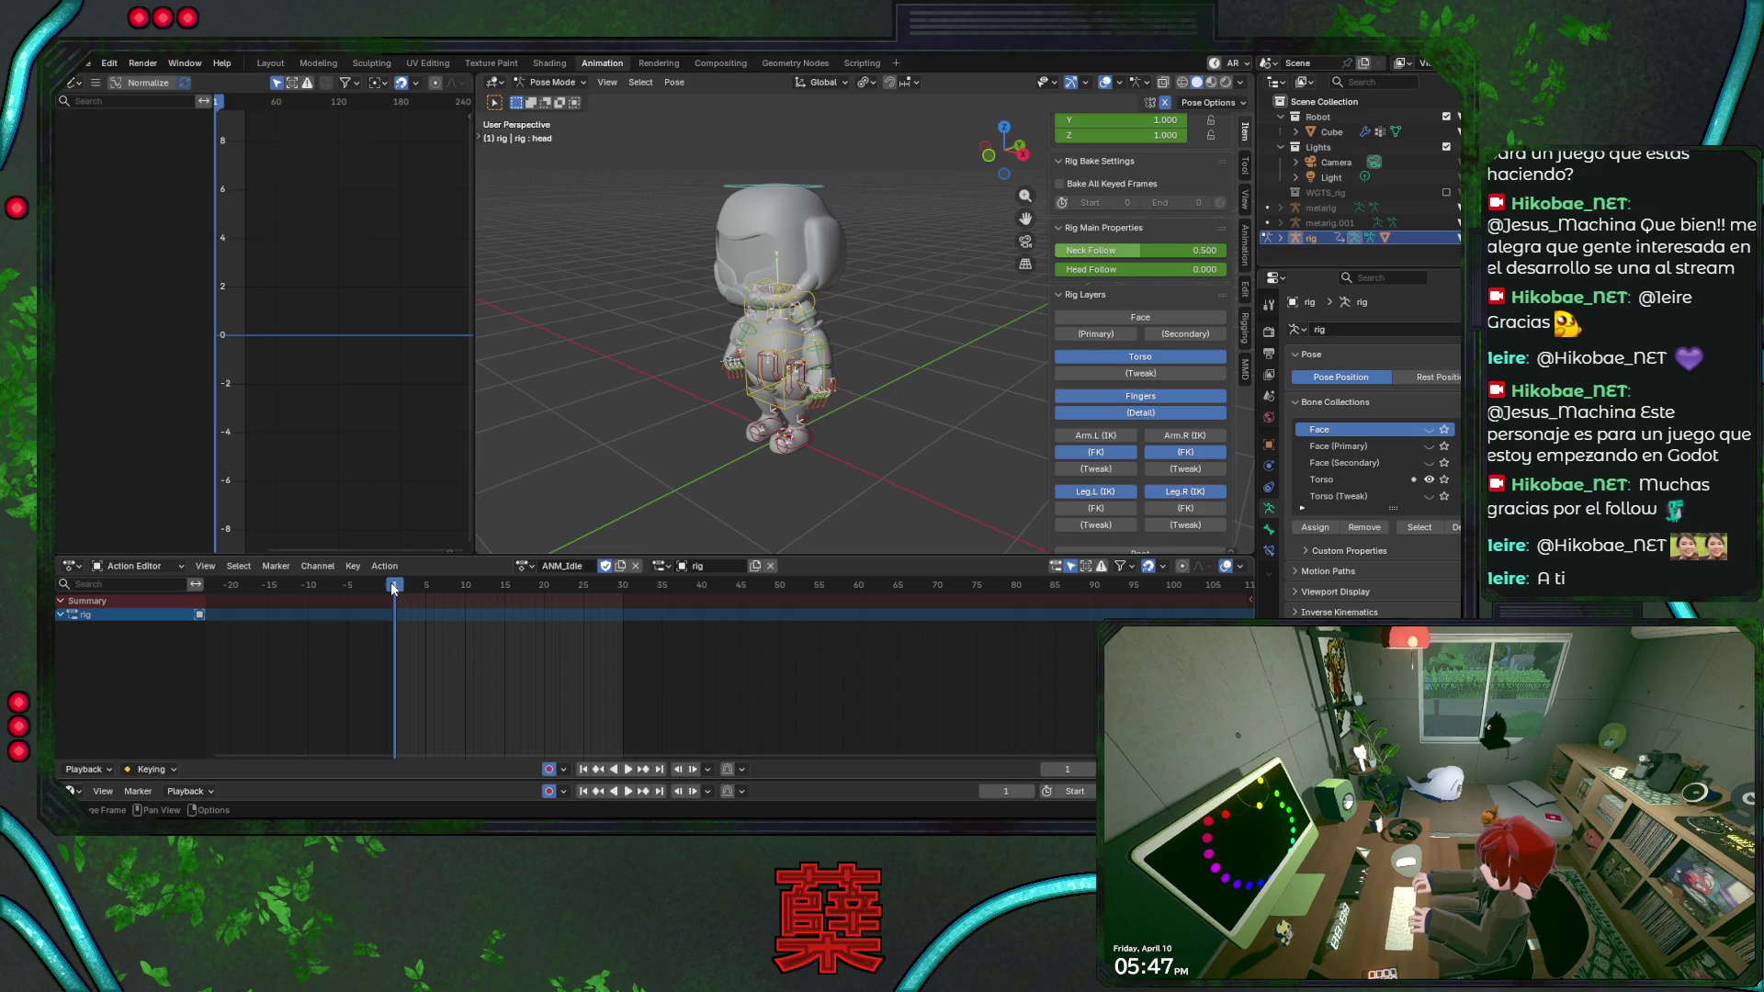
left_click_drag(389, 588, 389, 588)
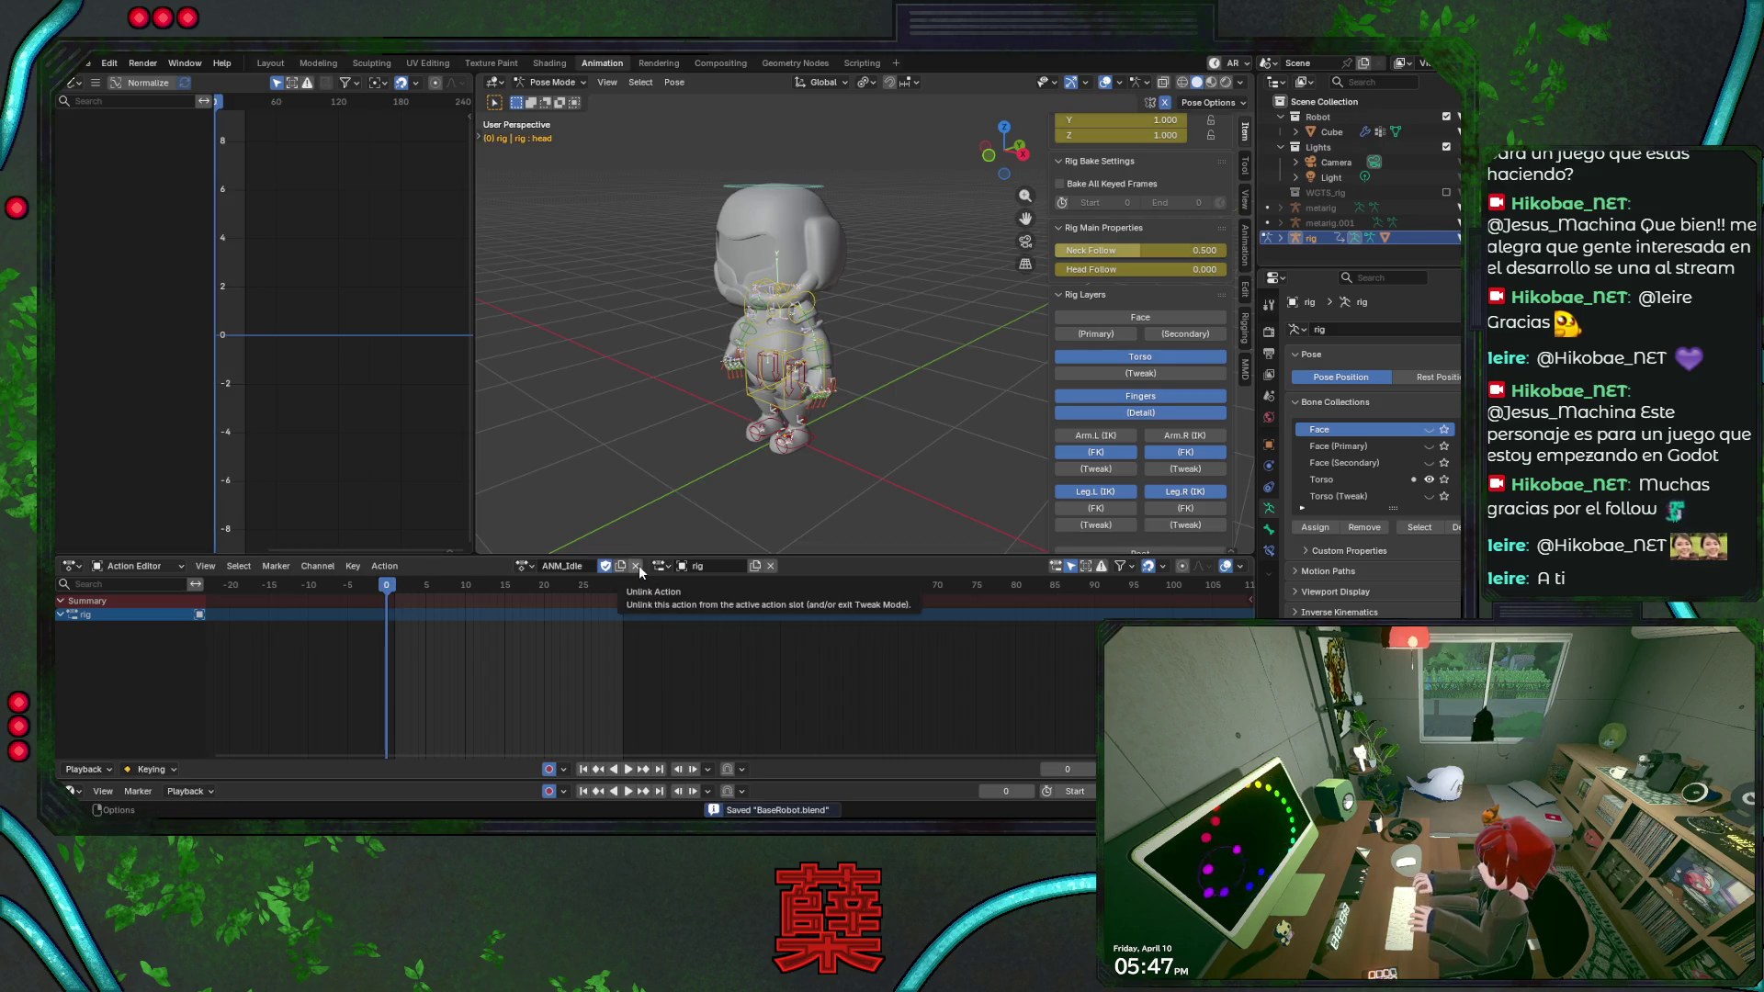
Unlink ANM_Idle and create a new empty action named ANM_Walk on the rig.
left_click(640, 572)
left_click(585, 567)
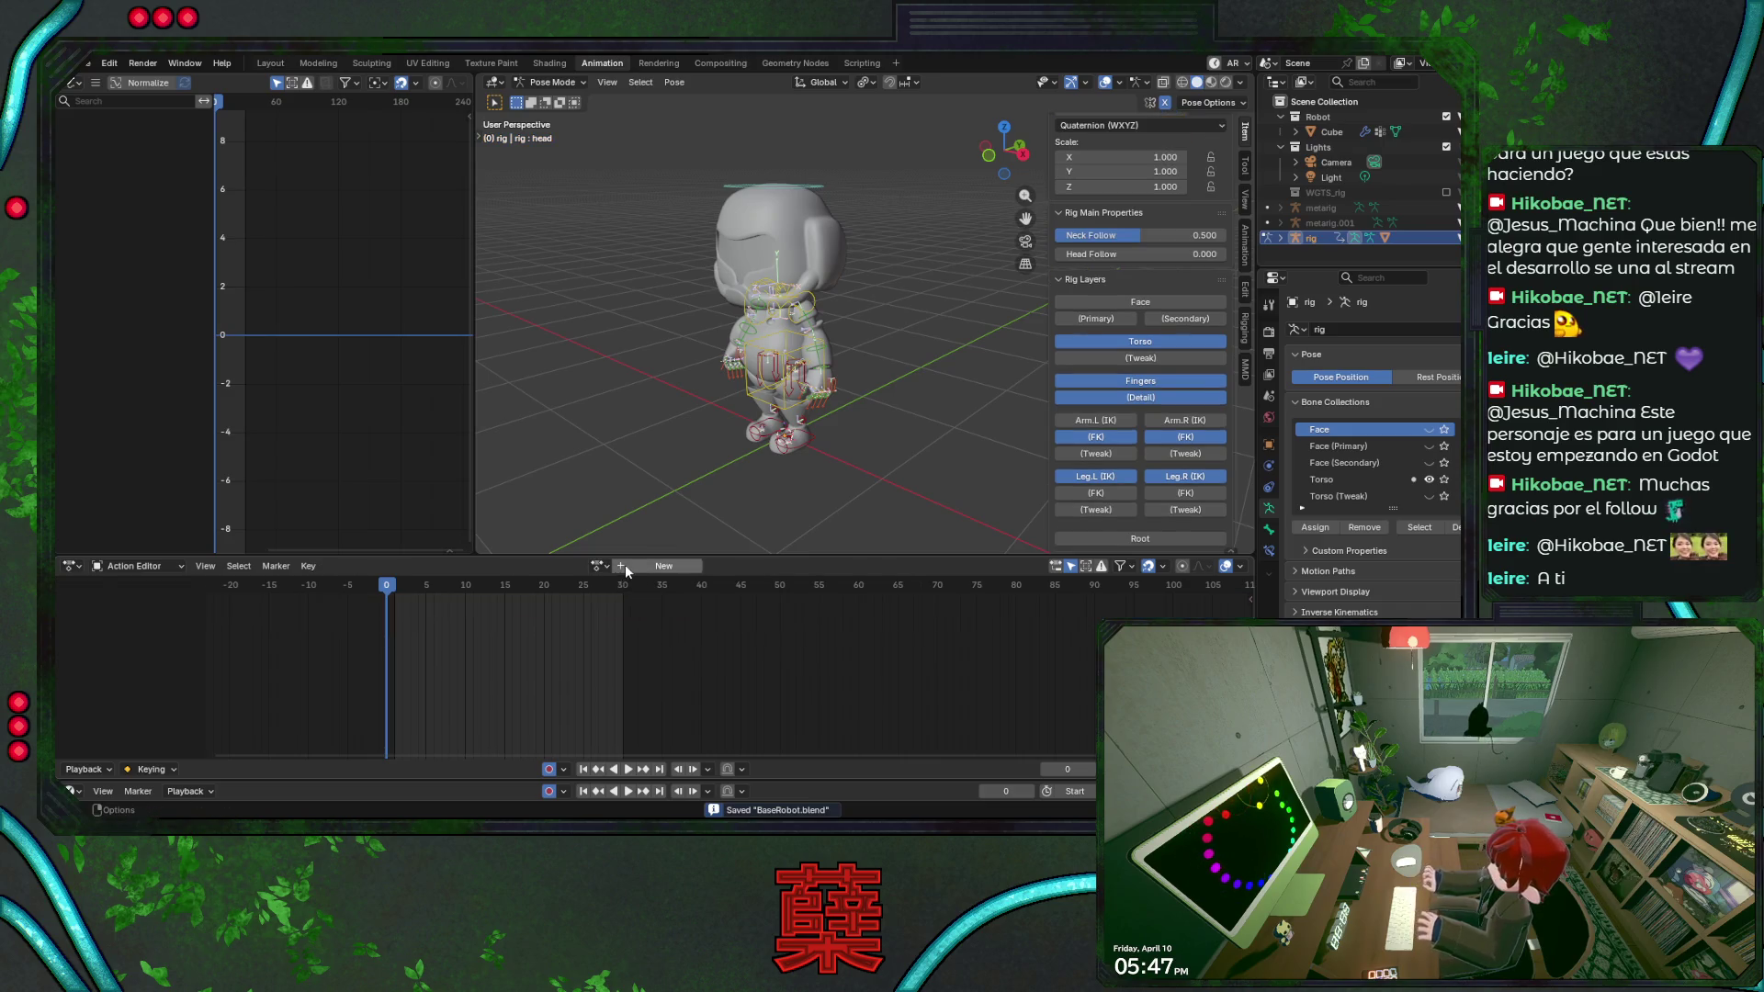
double_click(585, 566)
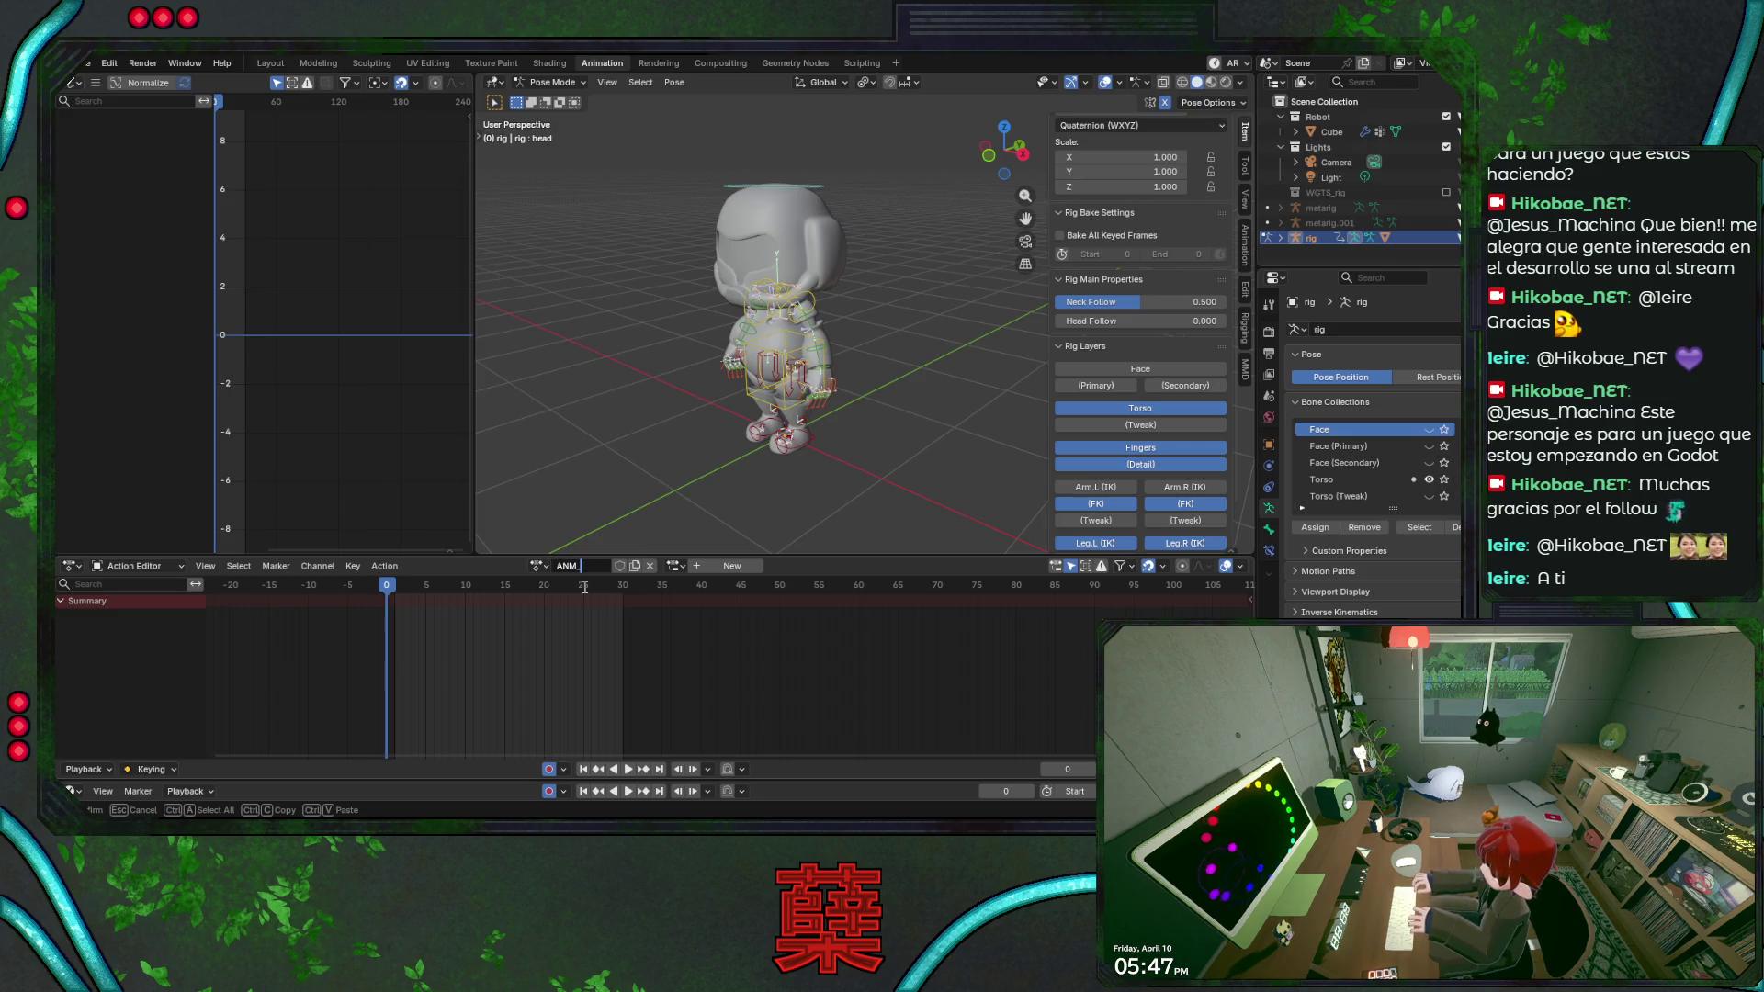
type("ANM_Walk")
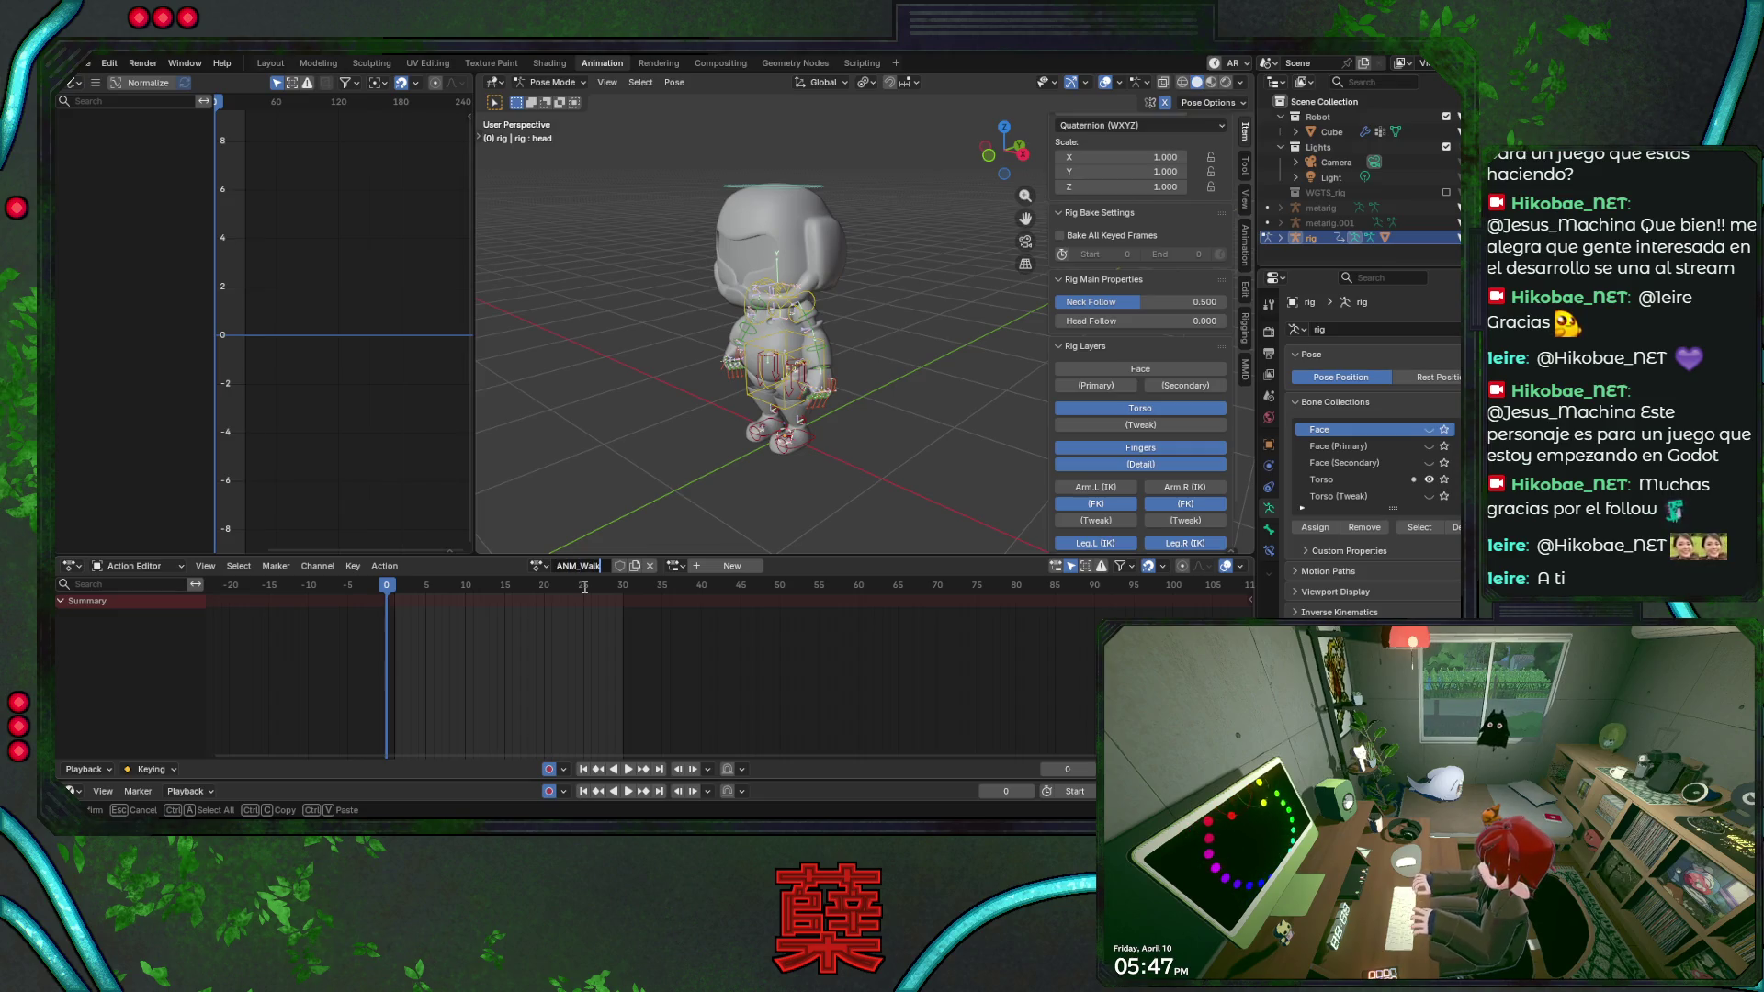
key("Return")
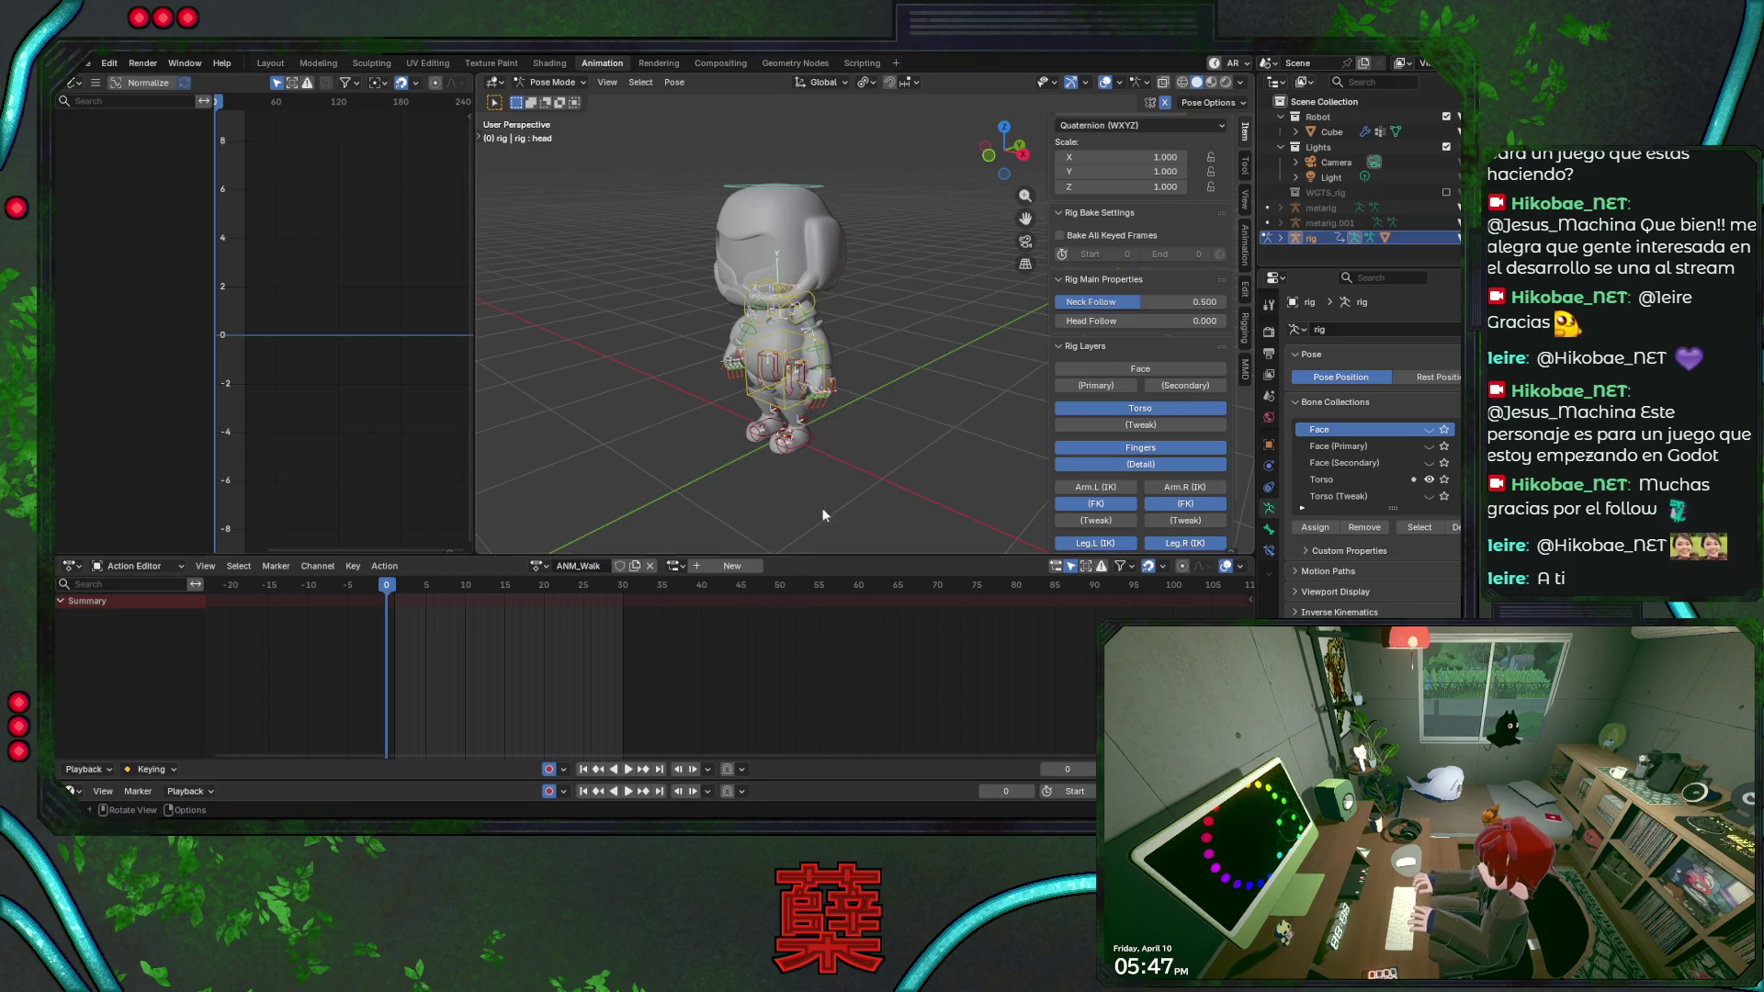
Save the file, select all bones, then lift the left foot IK control vertically in front view.
key("KP_1")
key("ctrl+s")
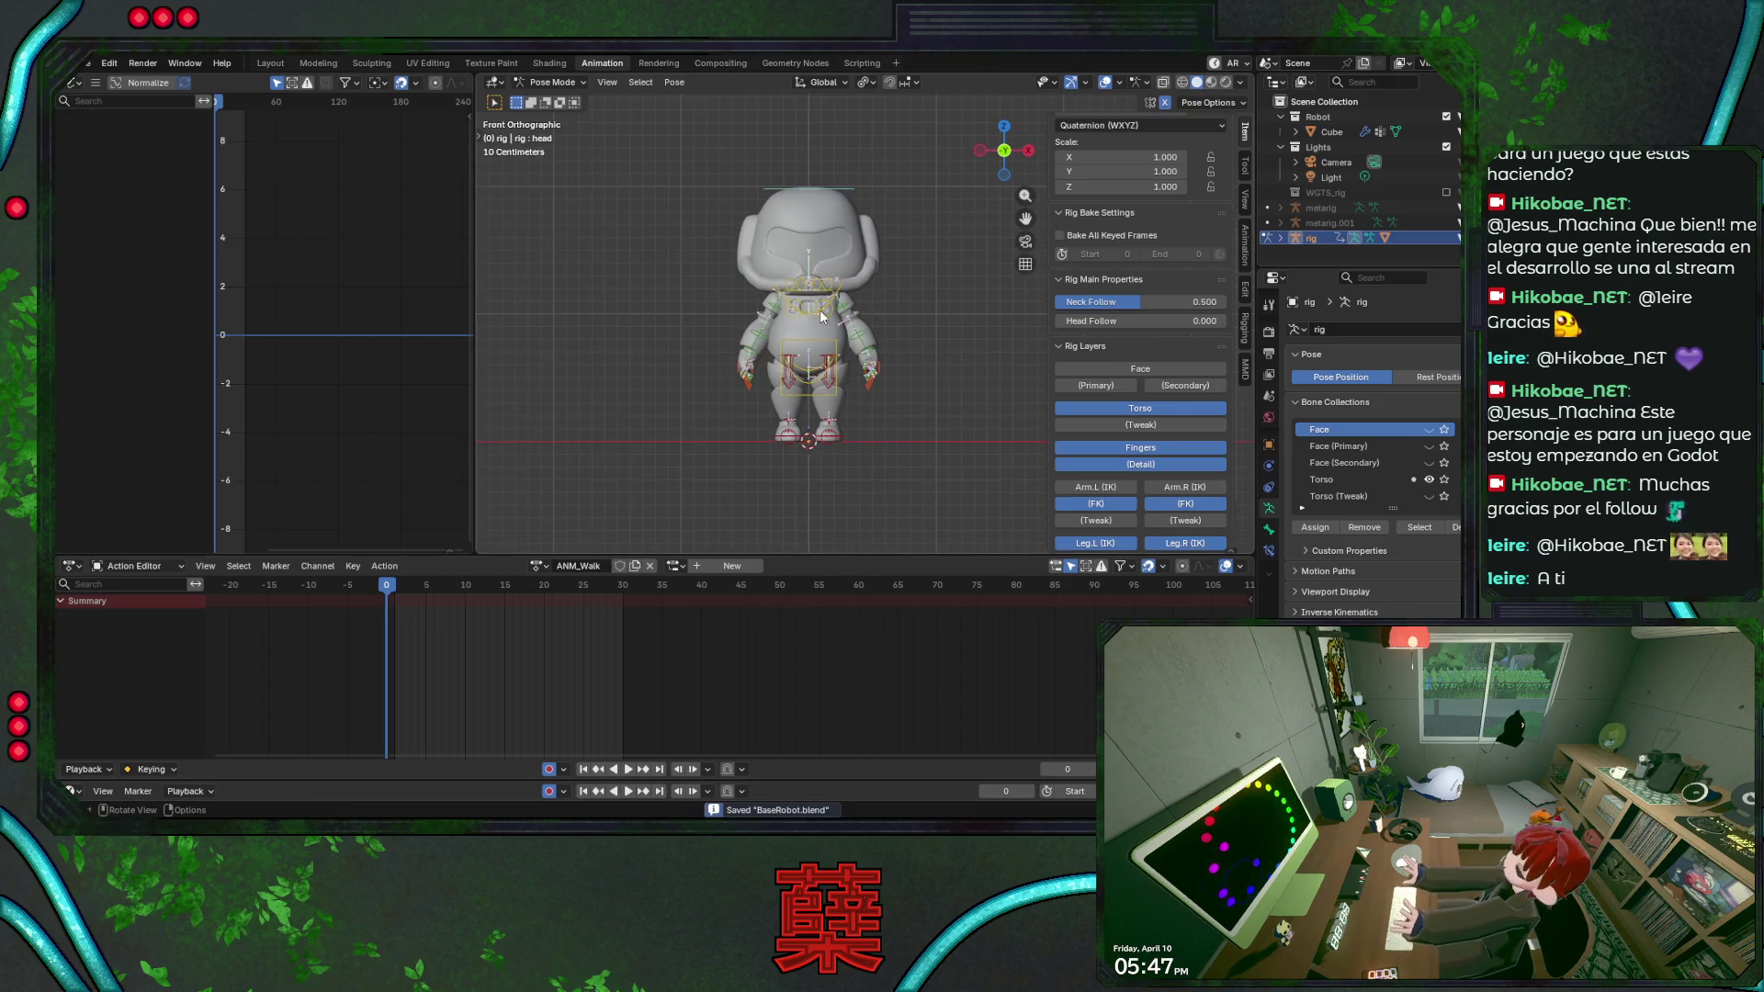
left_click(855, 347)
scroll(856, 347, "up", 2)
key("a")
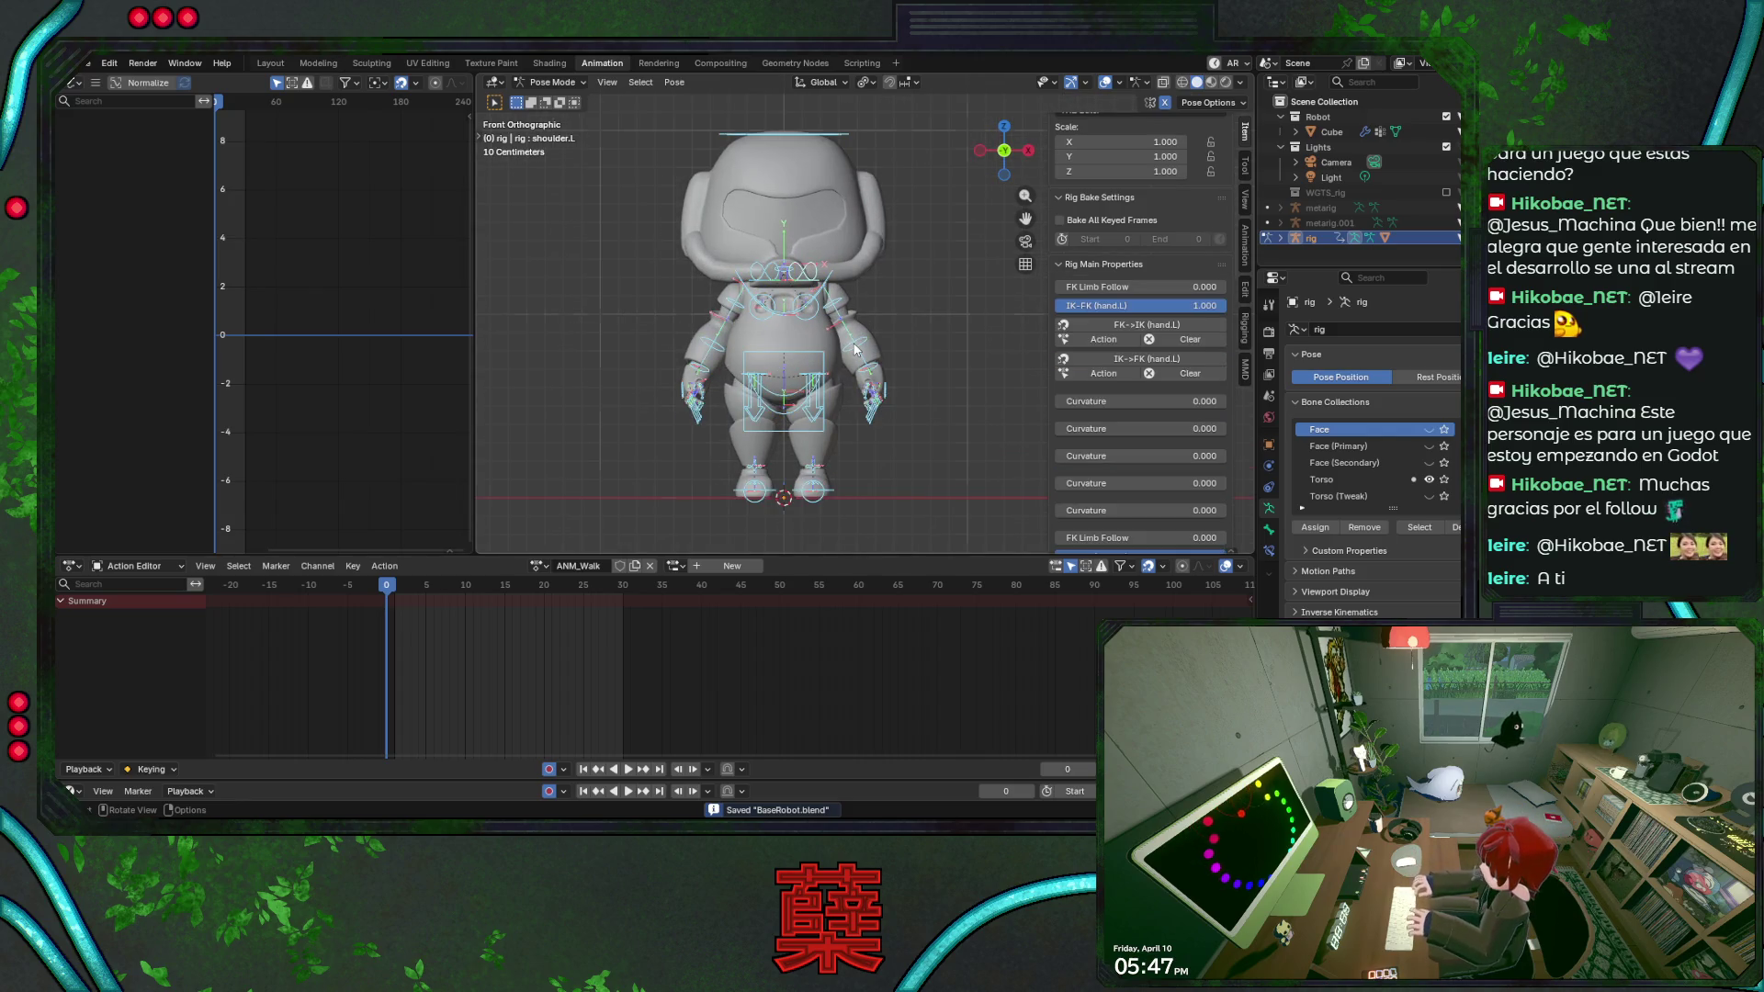
key("KP_3")
left_click(870, 490)
key("KP_1")
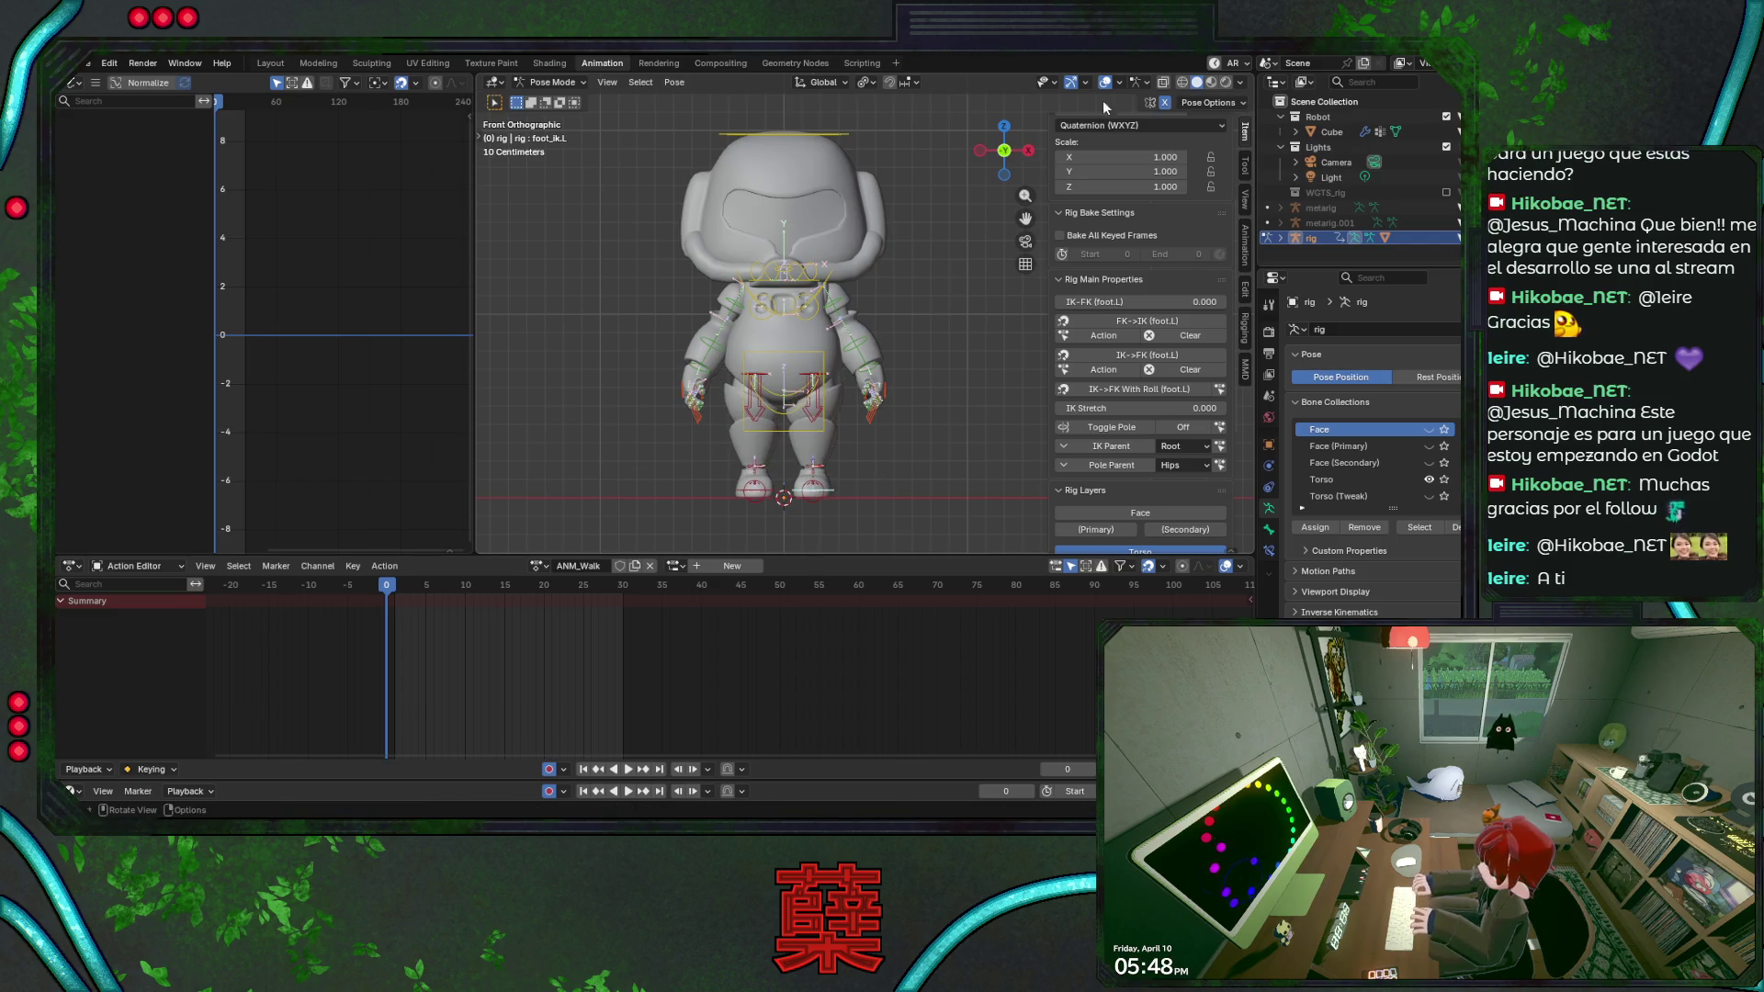
key("g")
key("z")
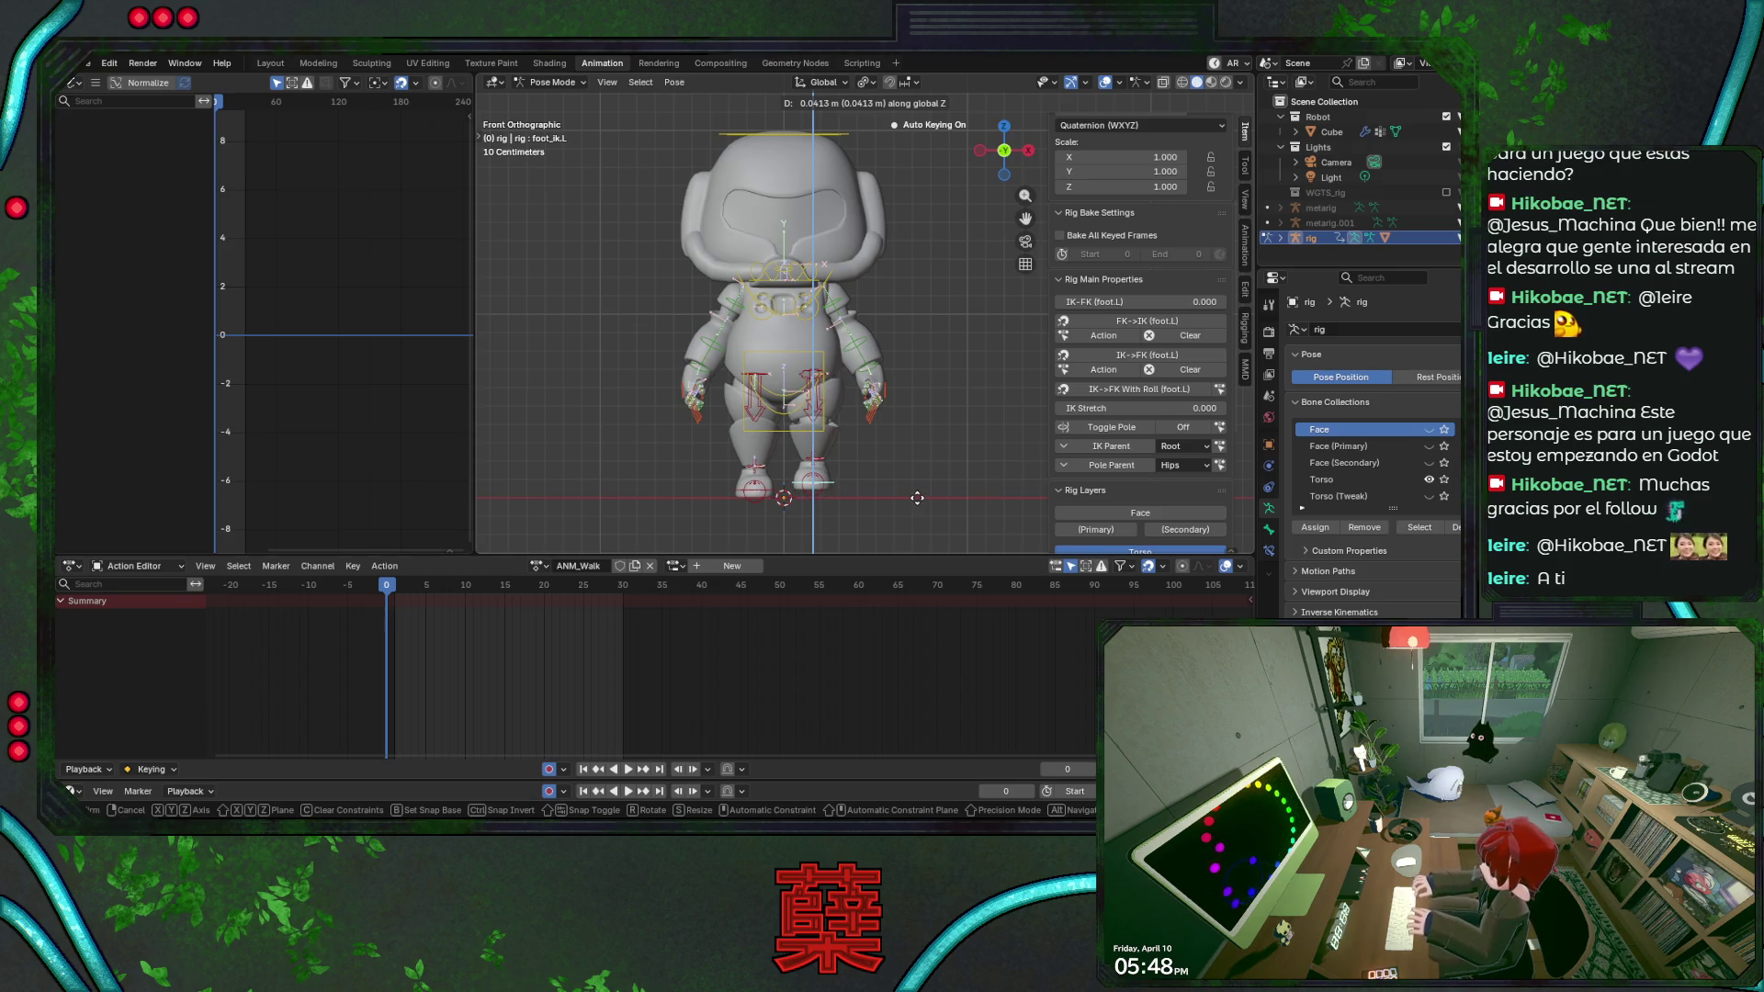
left_click(917, 498)
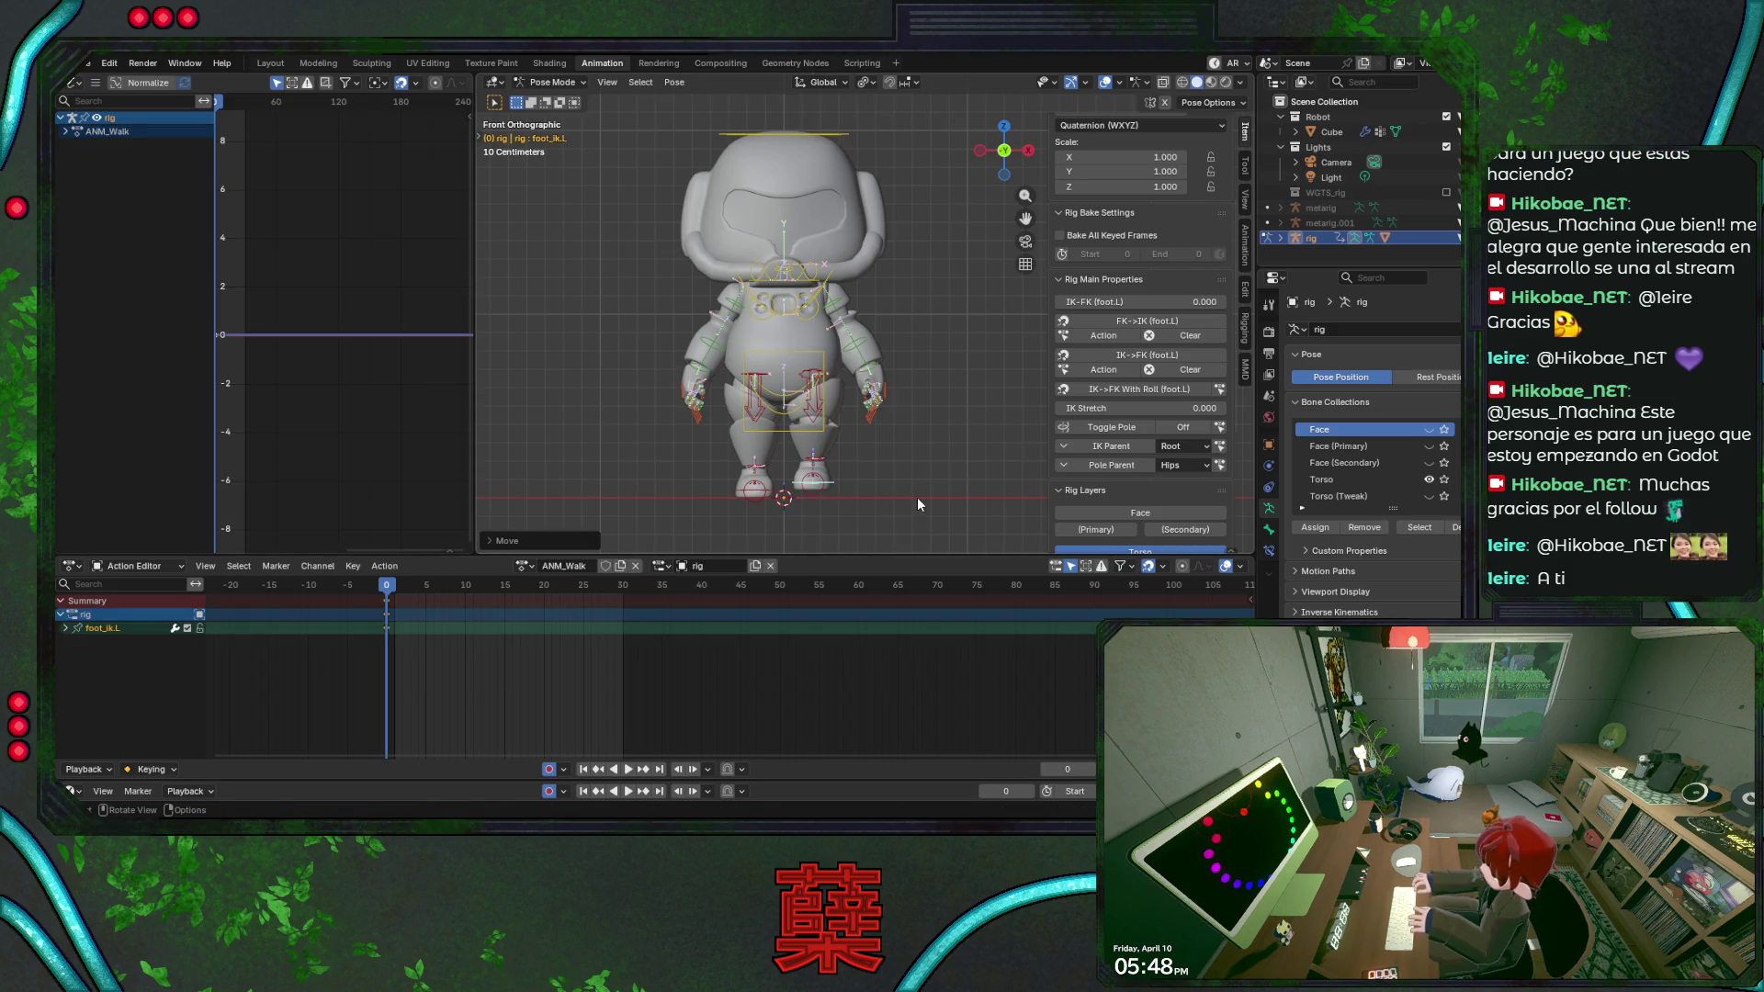
Review the head and chest bones from the side, select everything, then clear the selection.
key("KP_3")
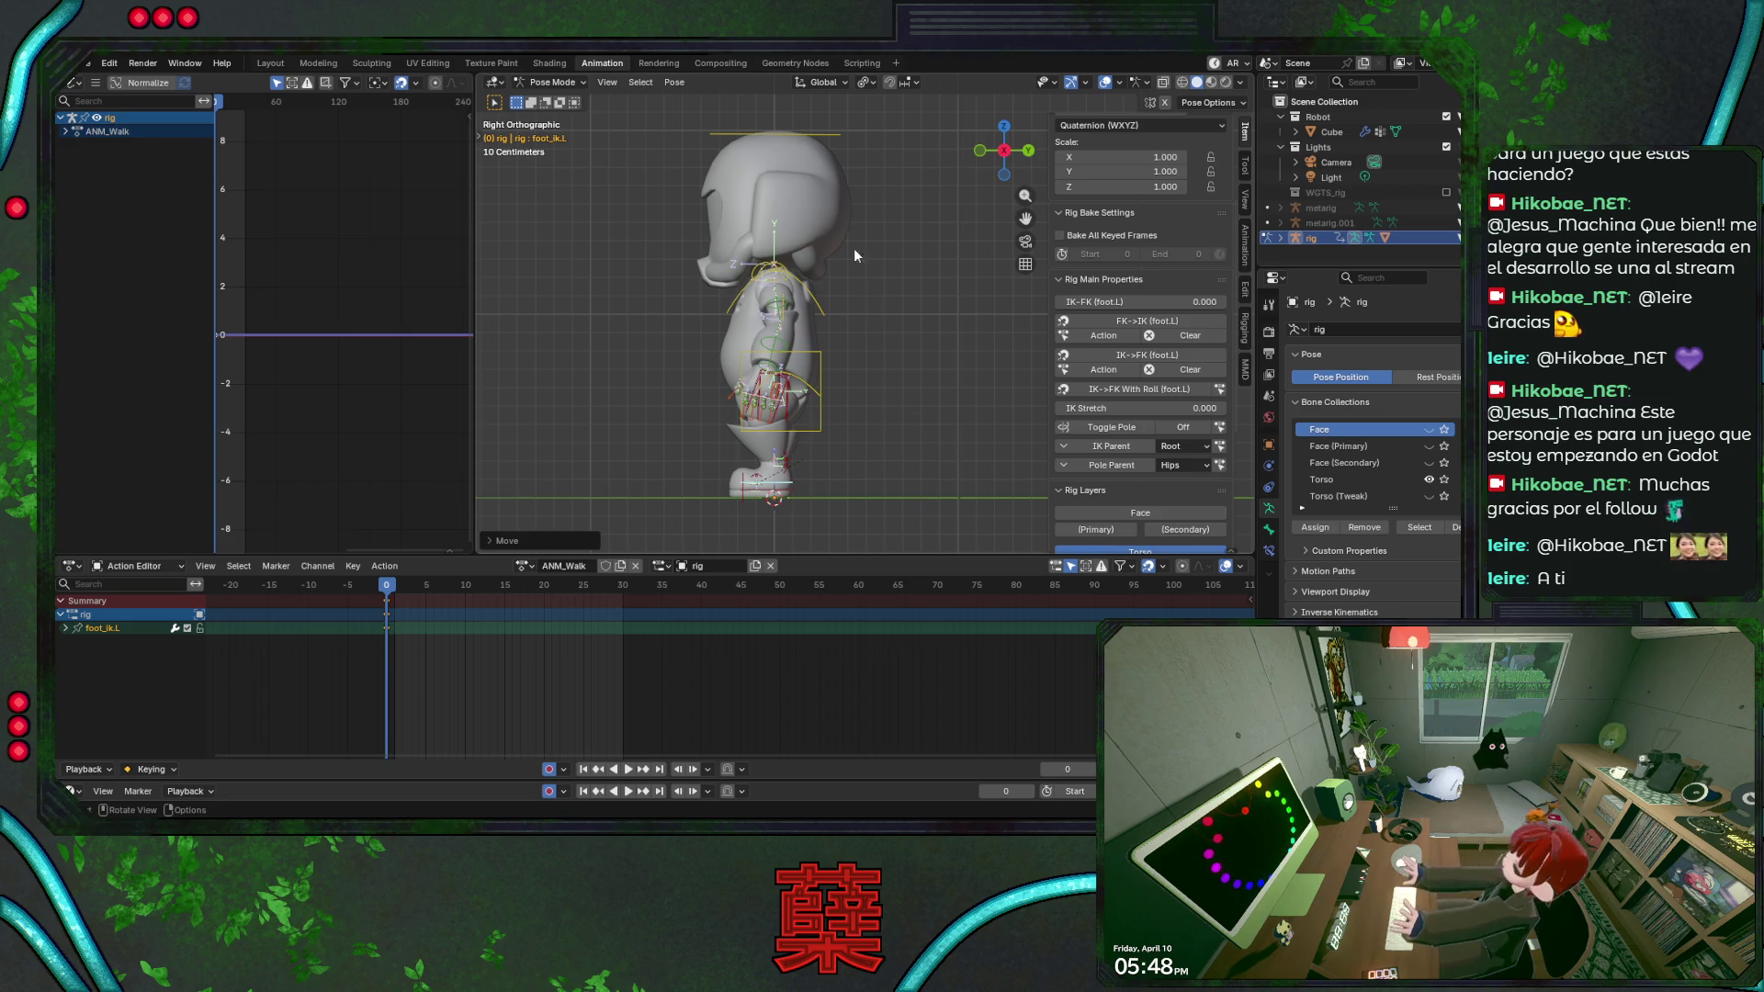
left_click(840, 227)
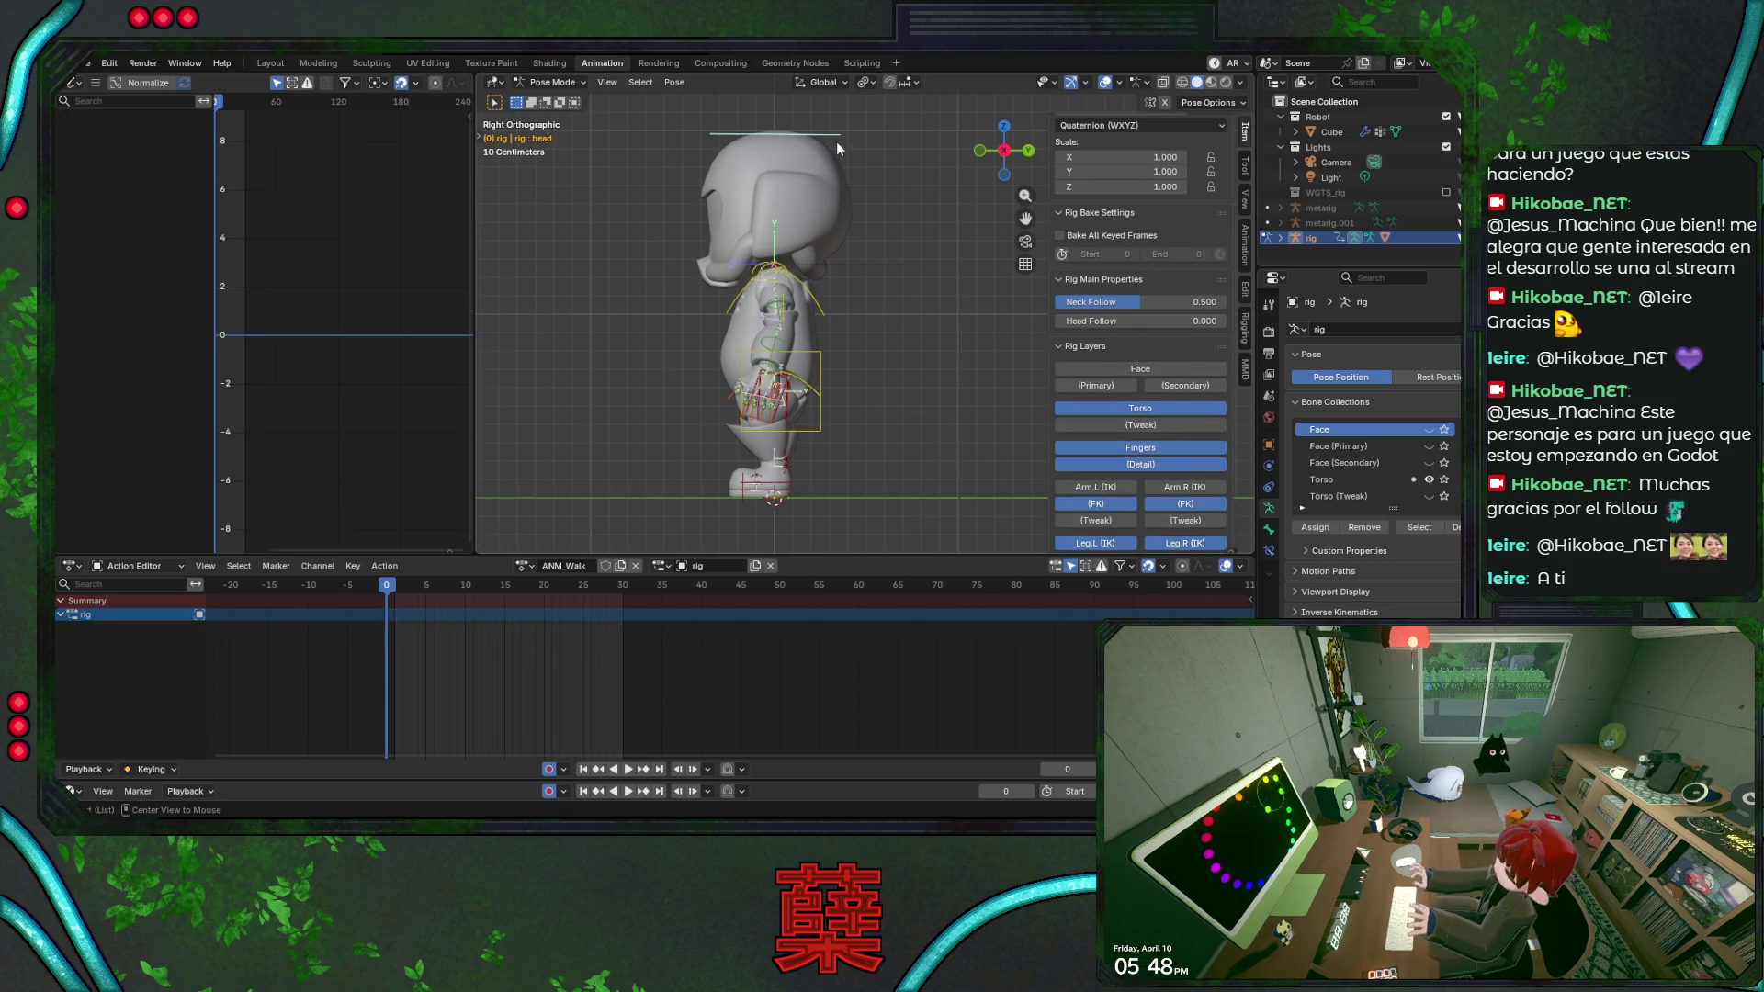
left_click(831, 314)
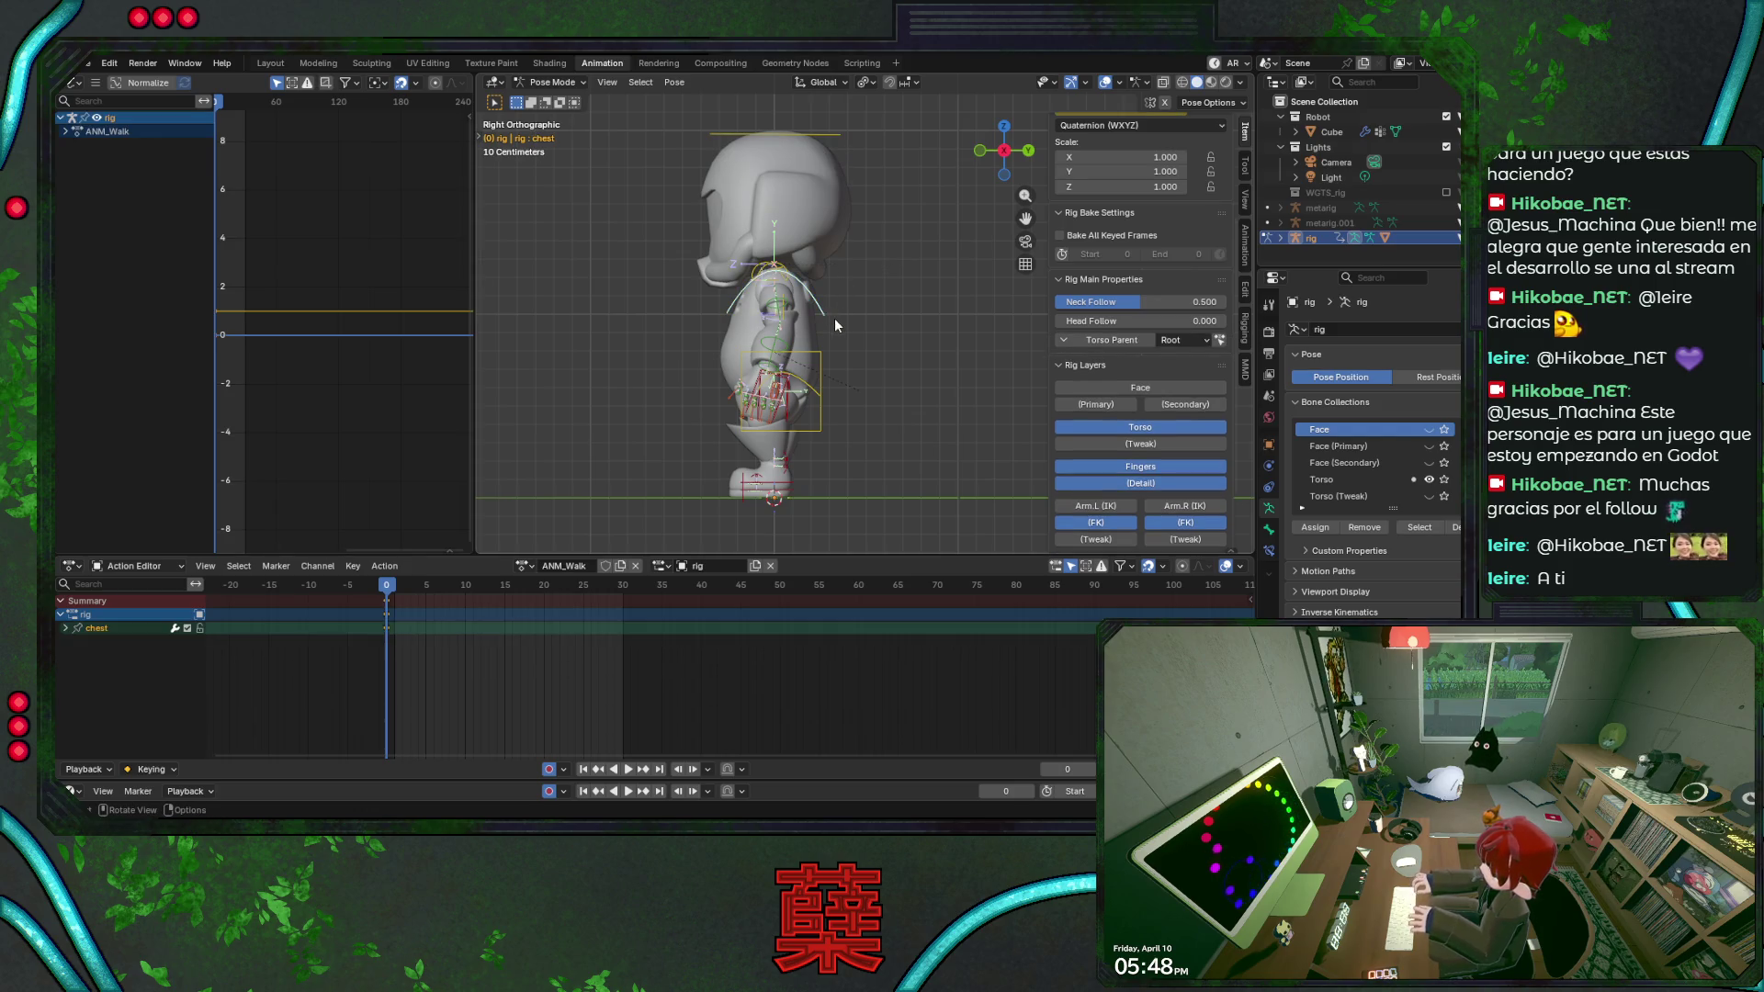
key("a")
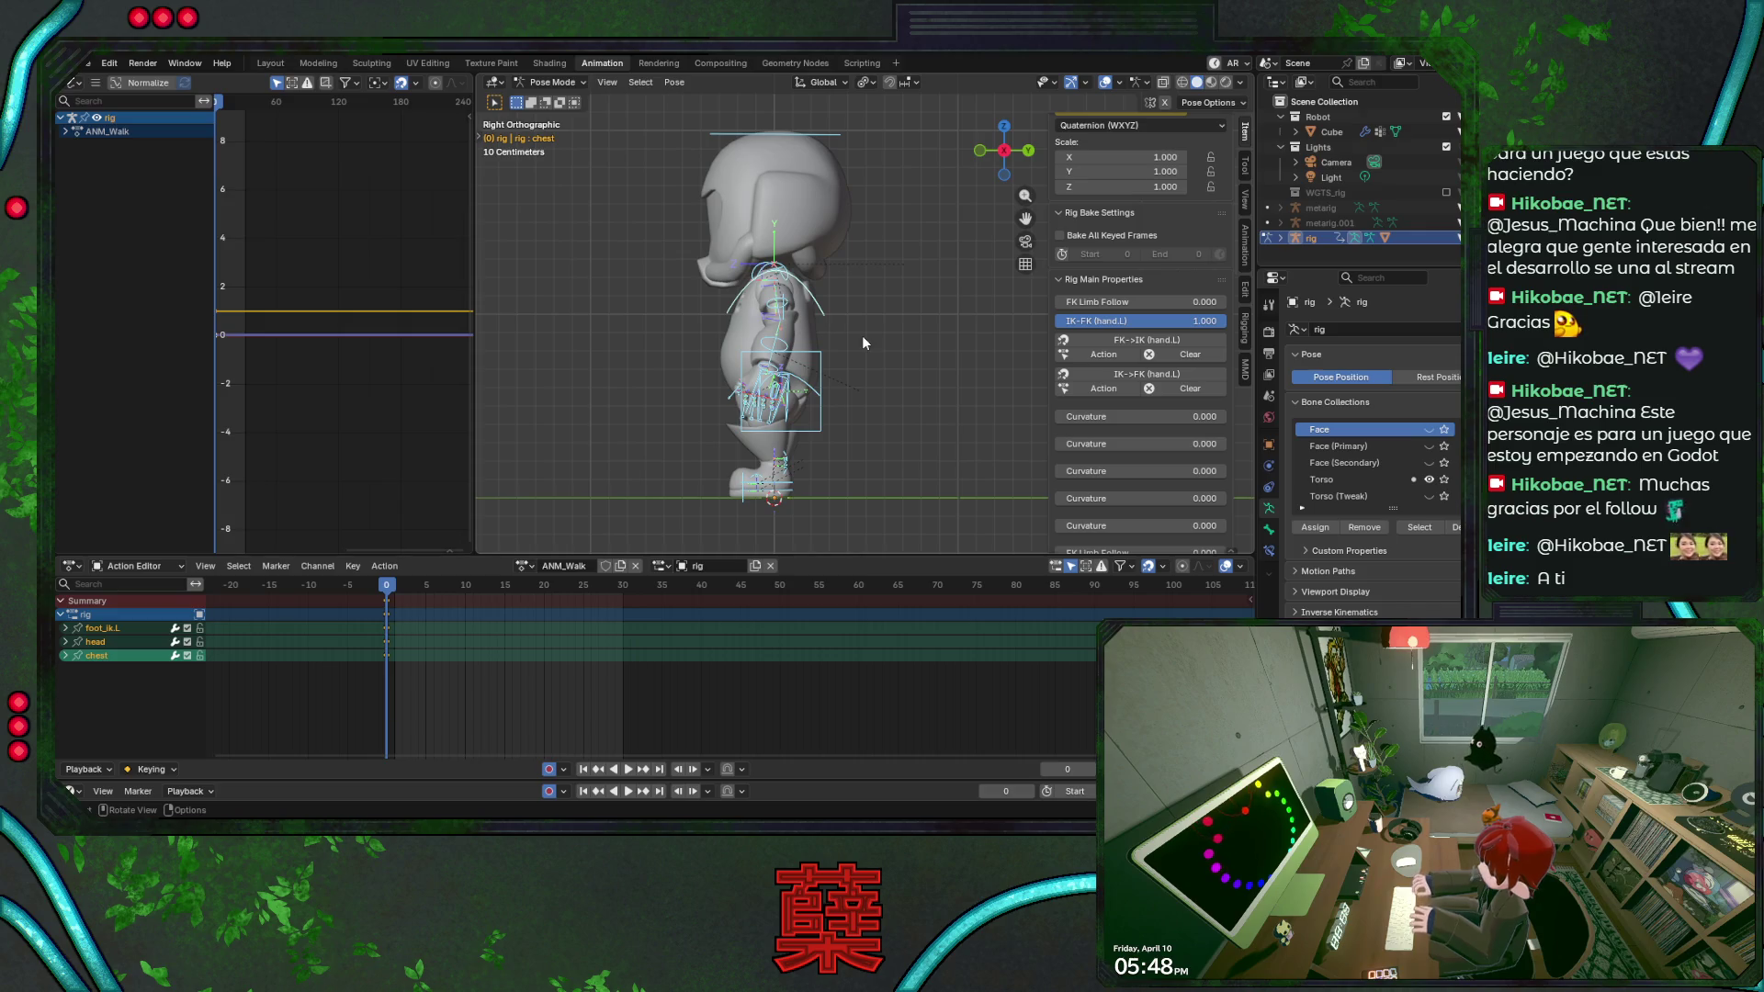
key("KP_1")
key("alt+a")
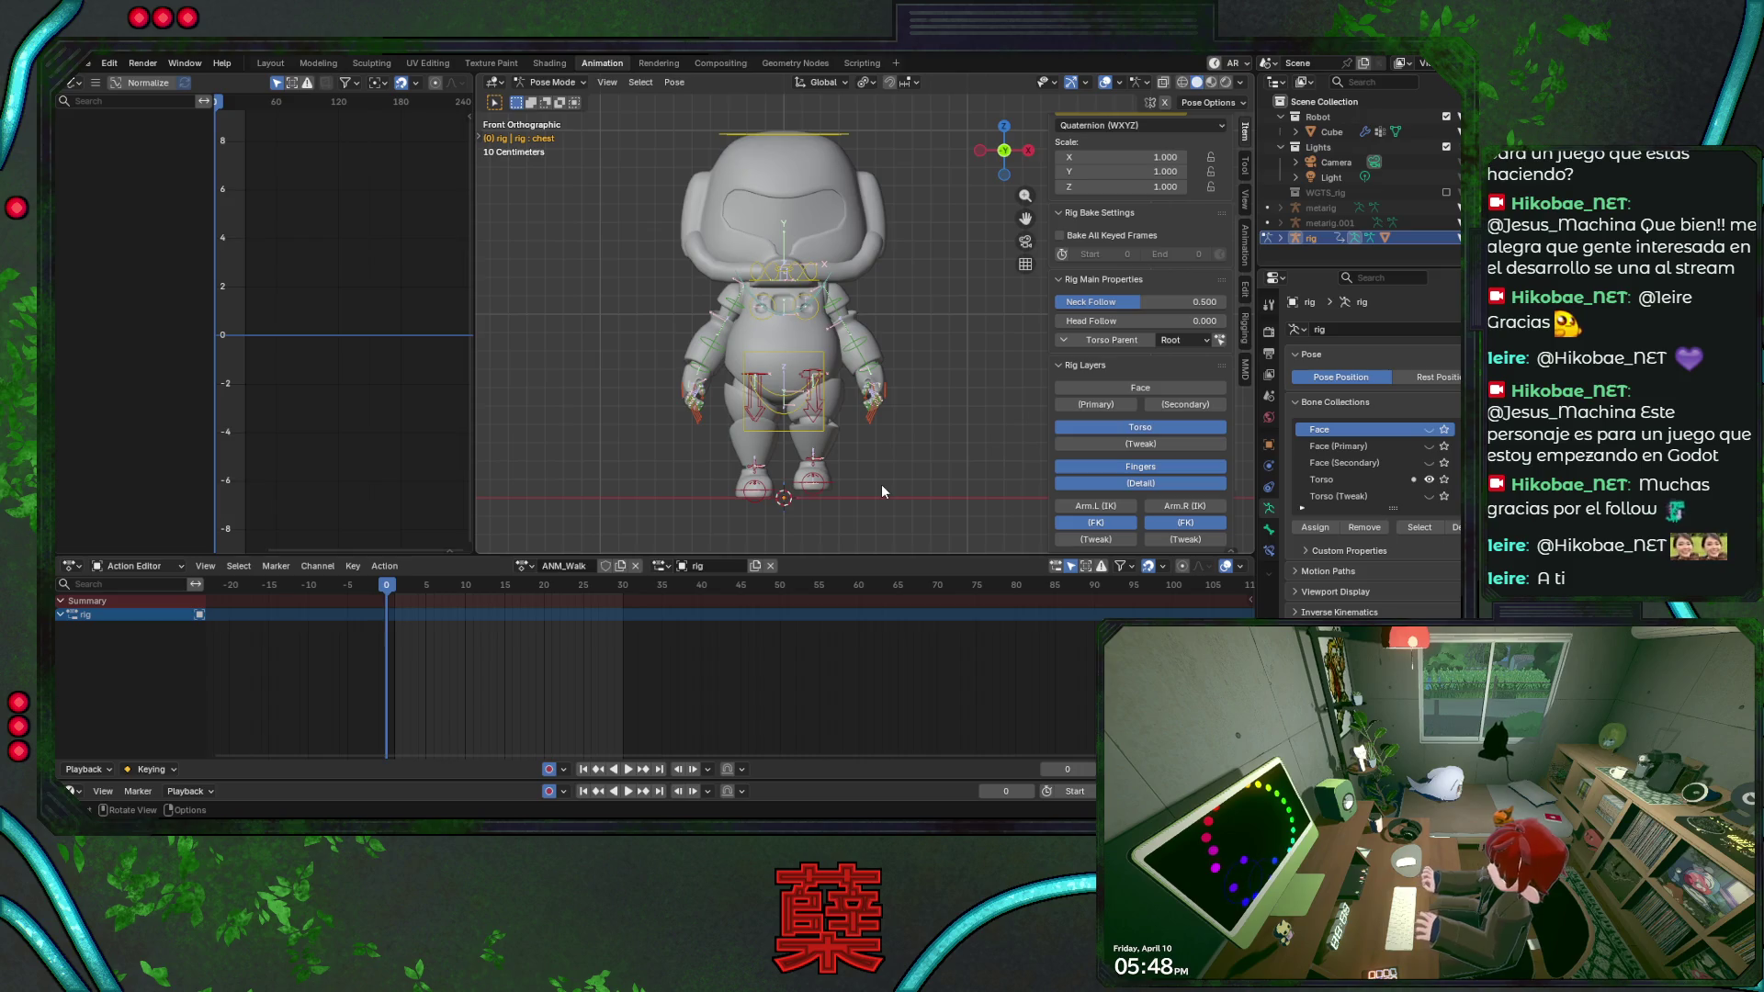
Trial a left-foot move and hips and torso rotations, cancelling each without changing the pose.
left_click(841, 480)
key("g")
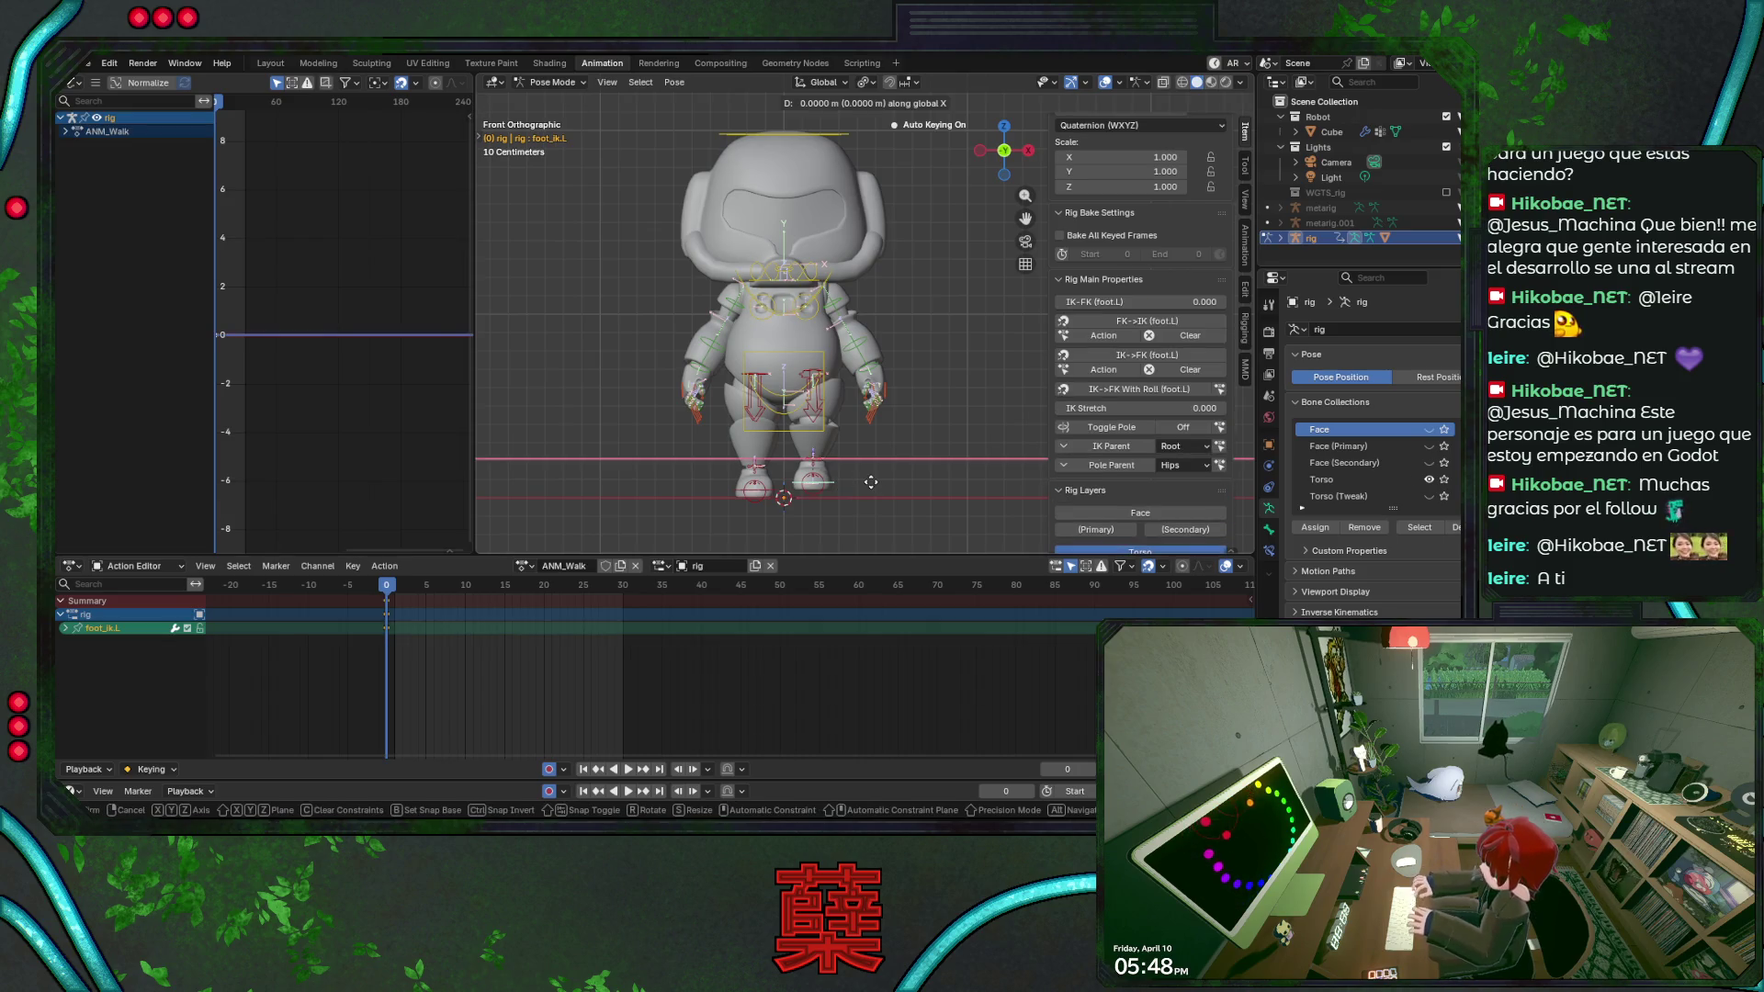
right_click(855, 482)
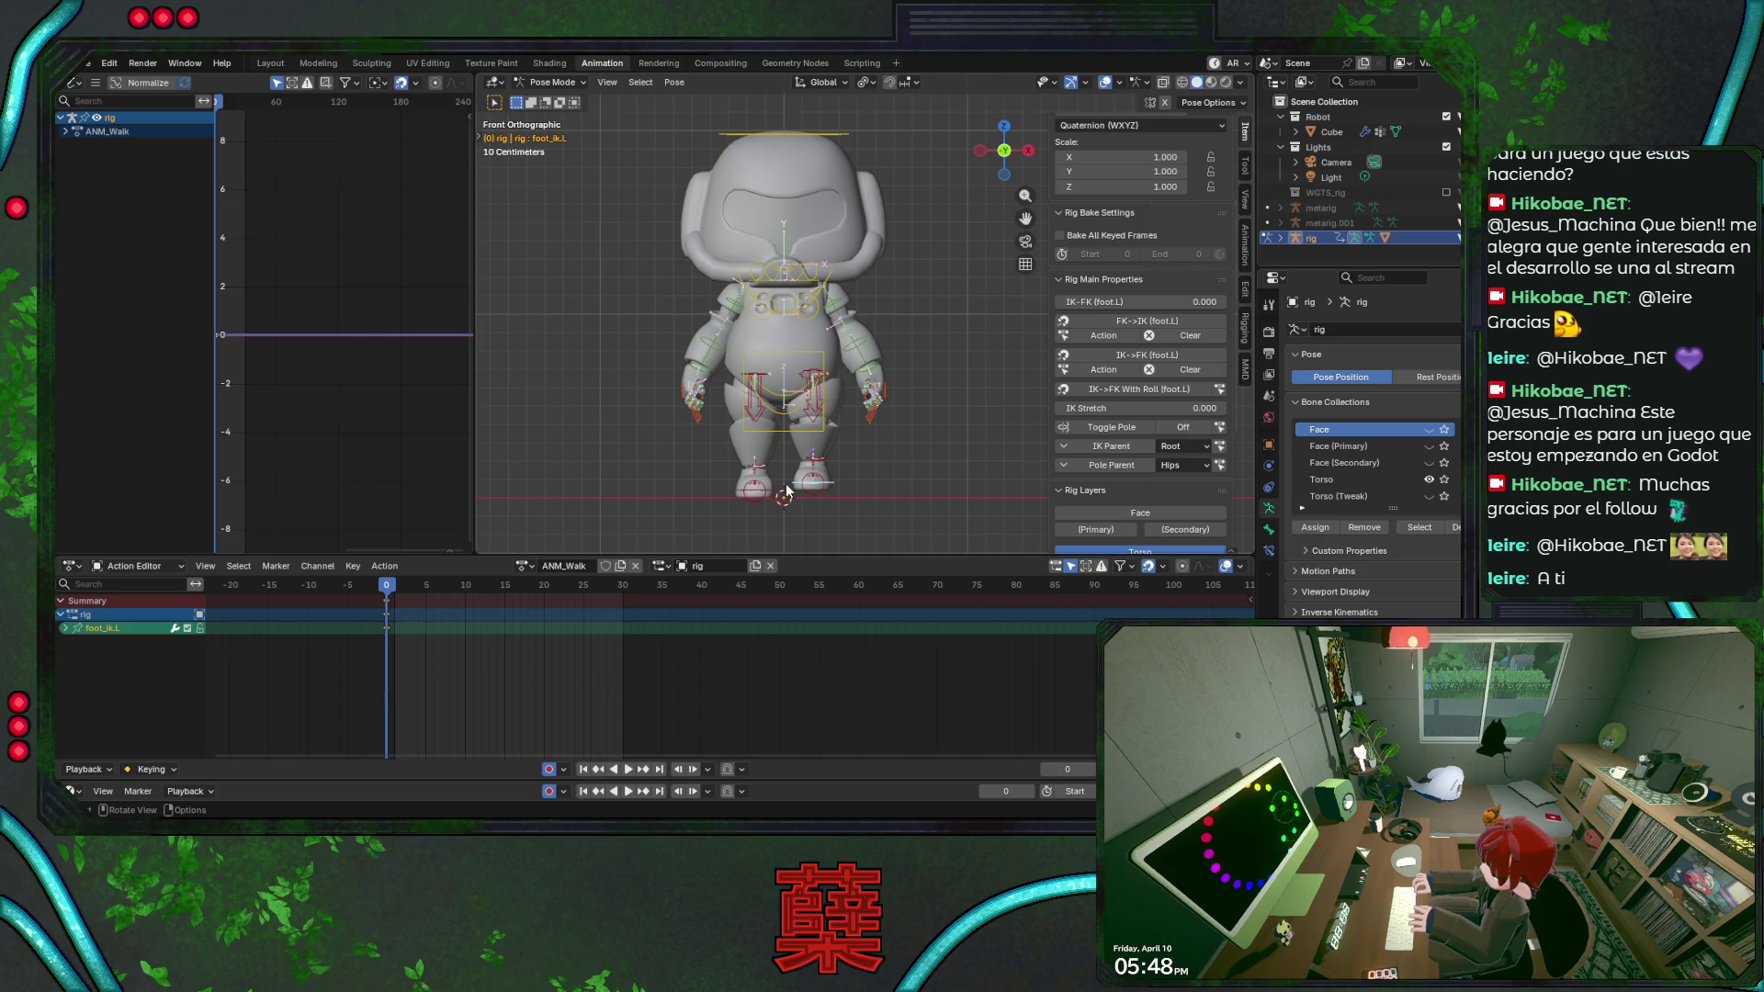
left_click(794, 411)
key("r")
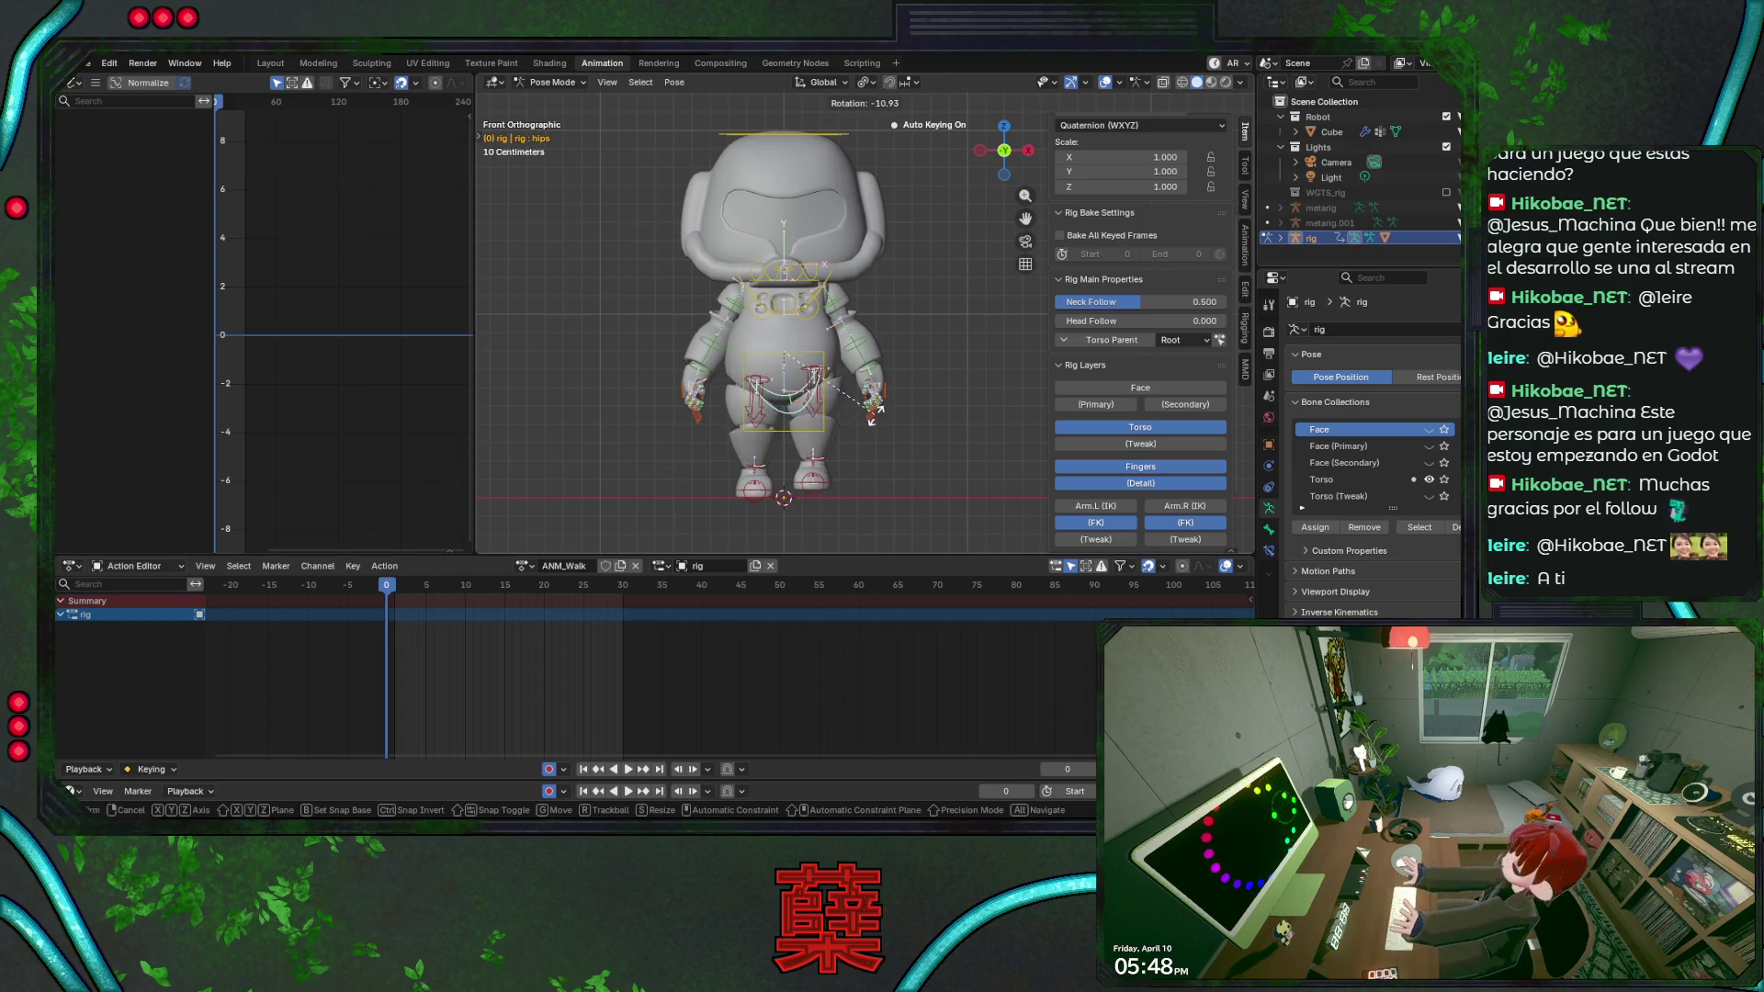
right_click(837, 366)
left_click(837, 372)
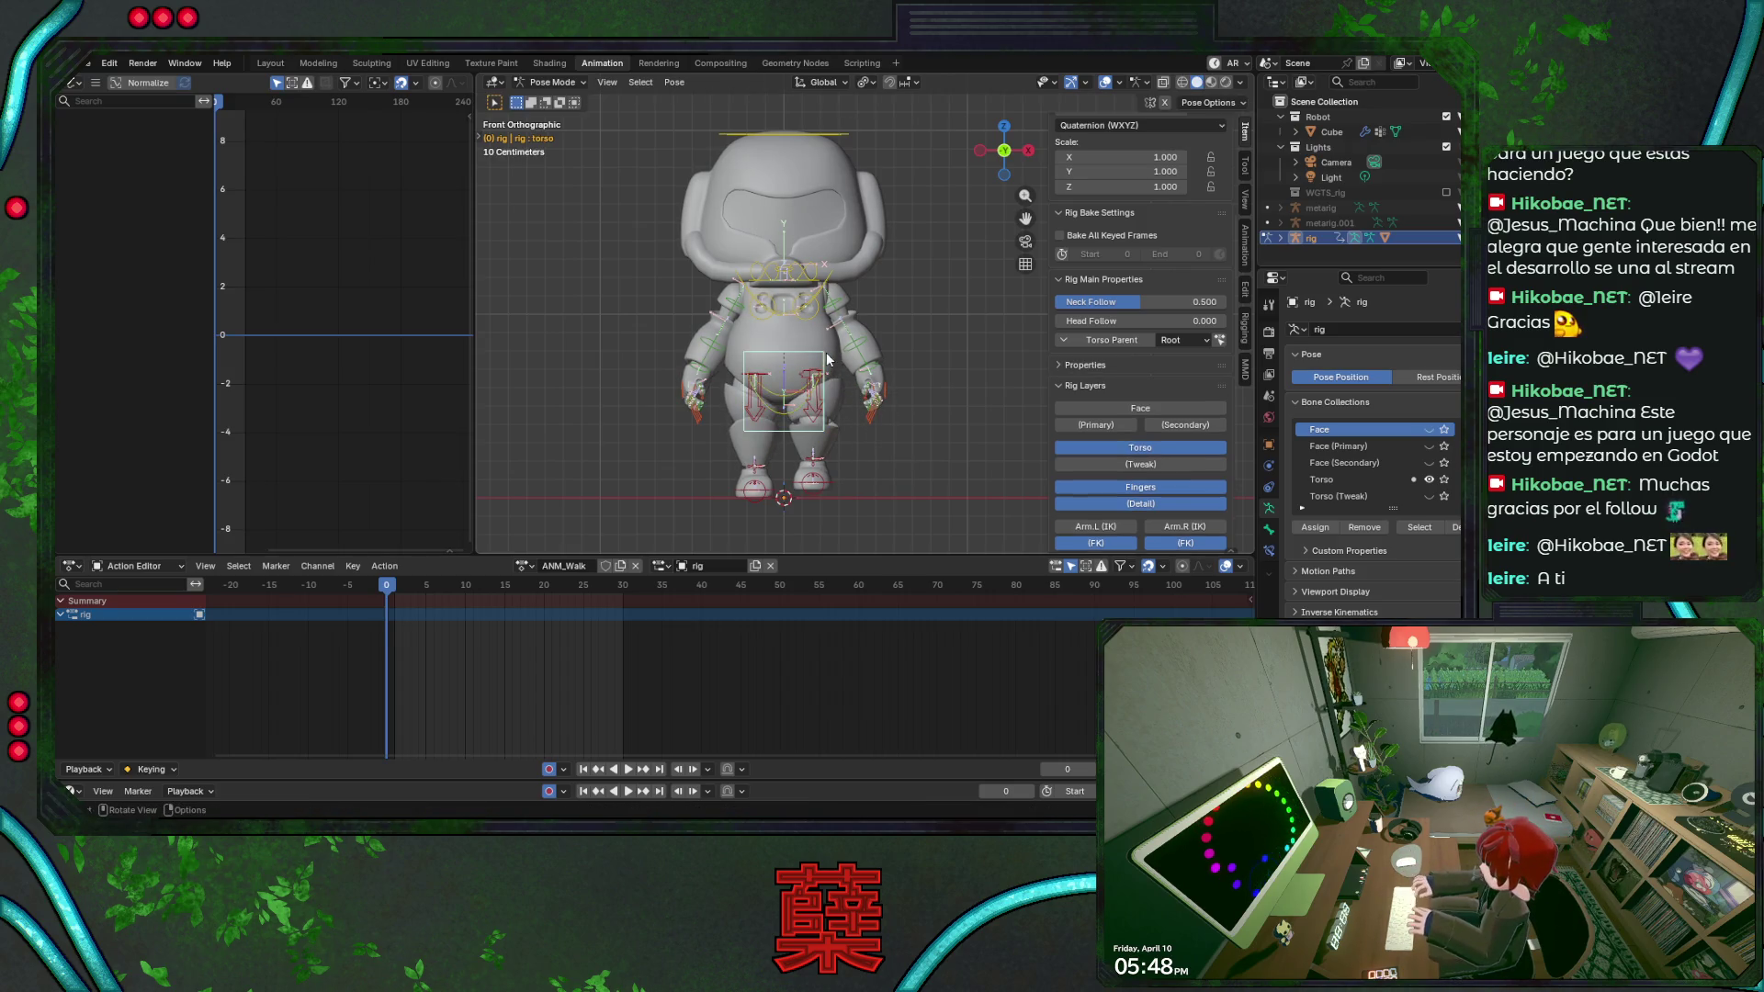
key("r")
right_click(866, 415)
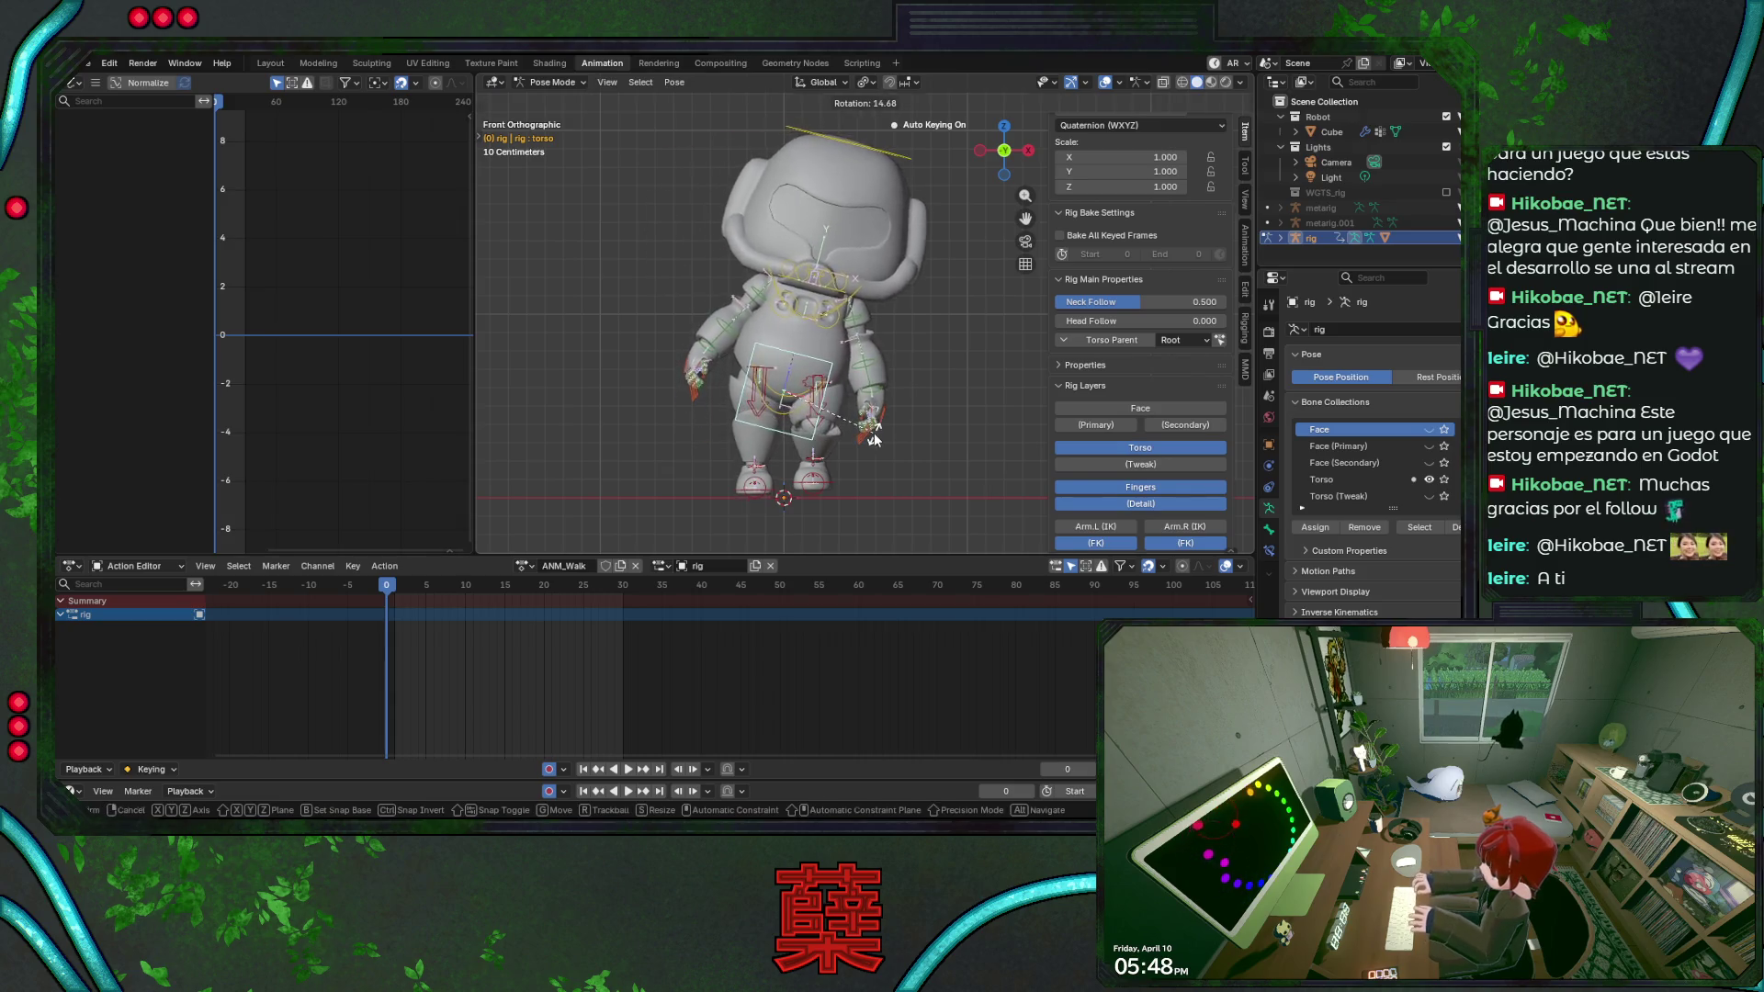
Key every rig bone at frame 0 of ANM_Walk, save, and pick the left foot IK in side view.
key("a")
key("ctrl+s")
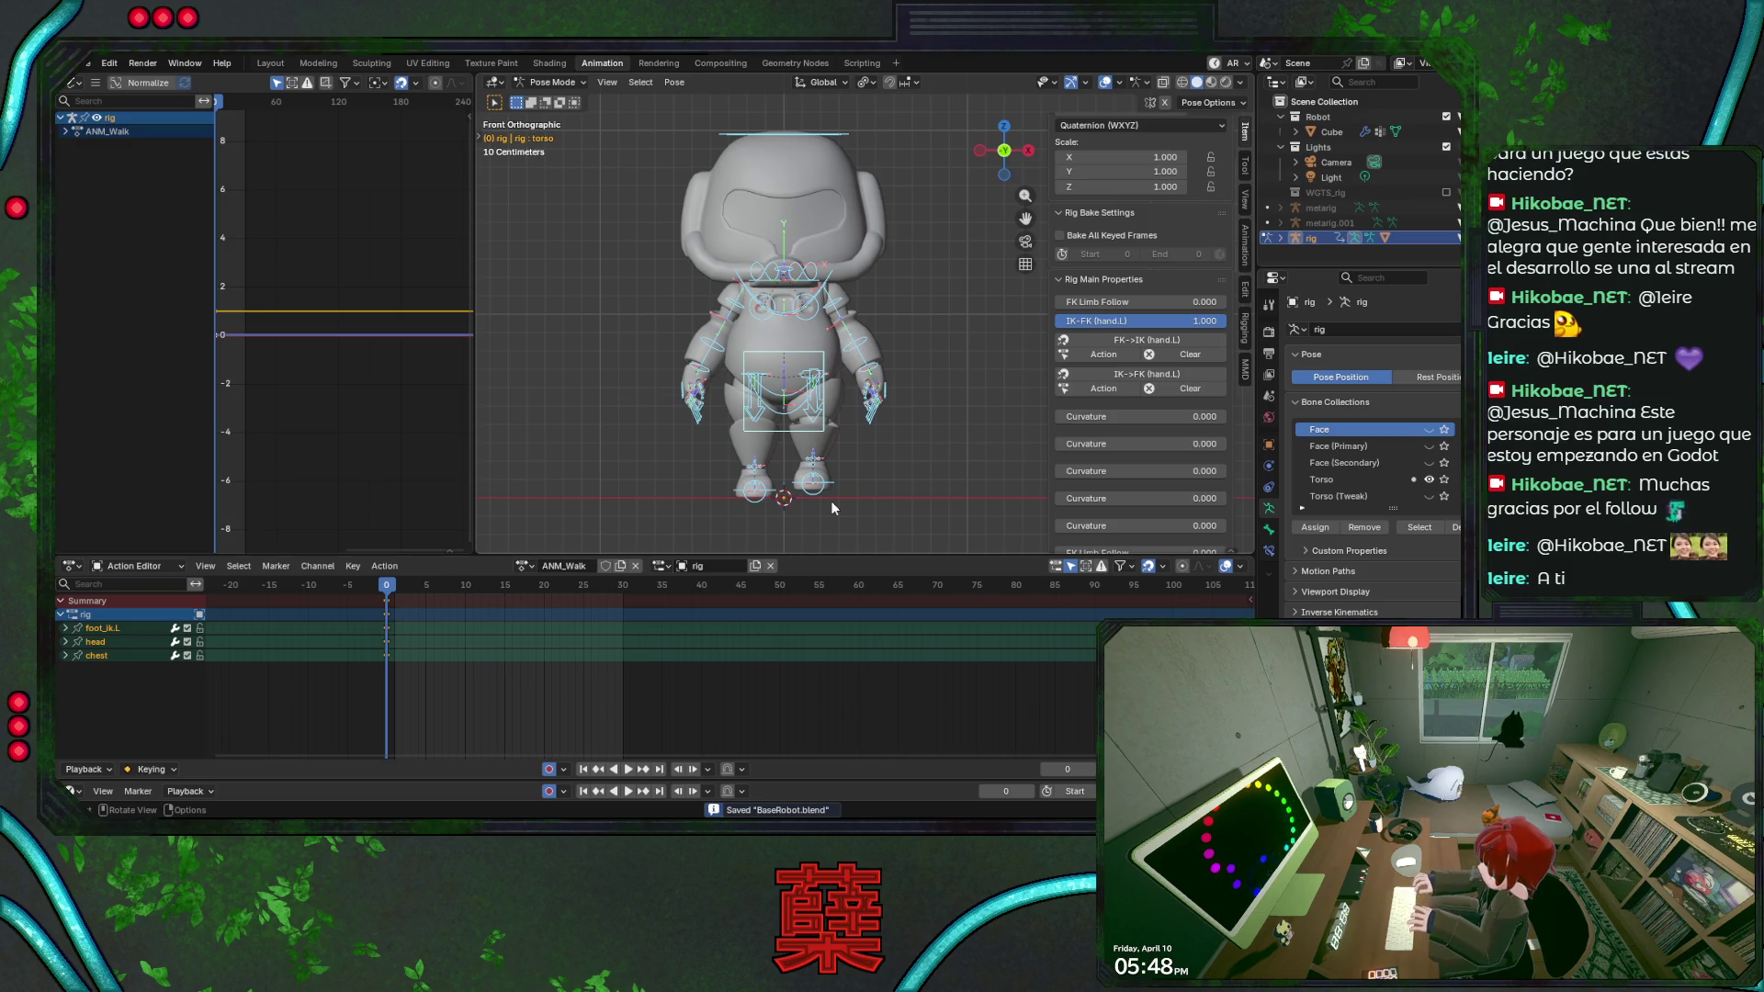
key("i")
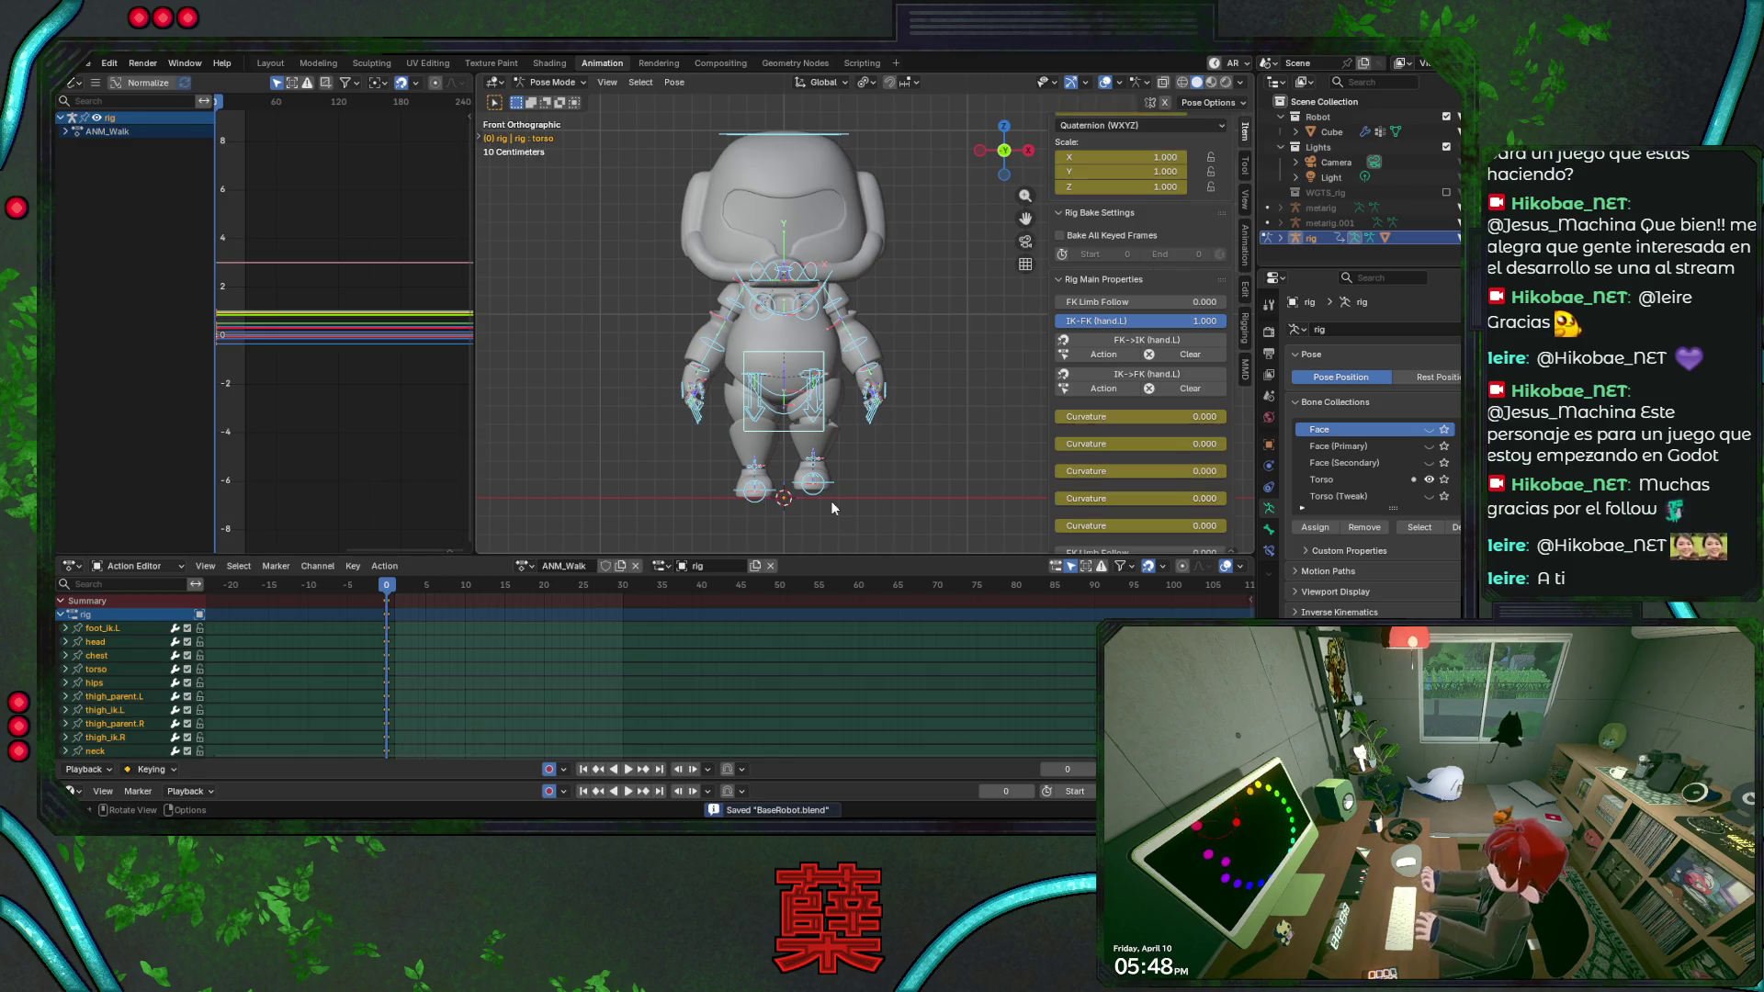
key("KP_3")
key("alt+a")
left_click(783, 490)
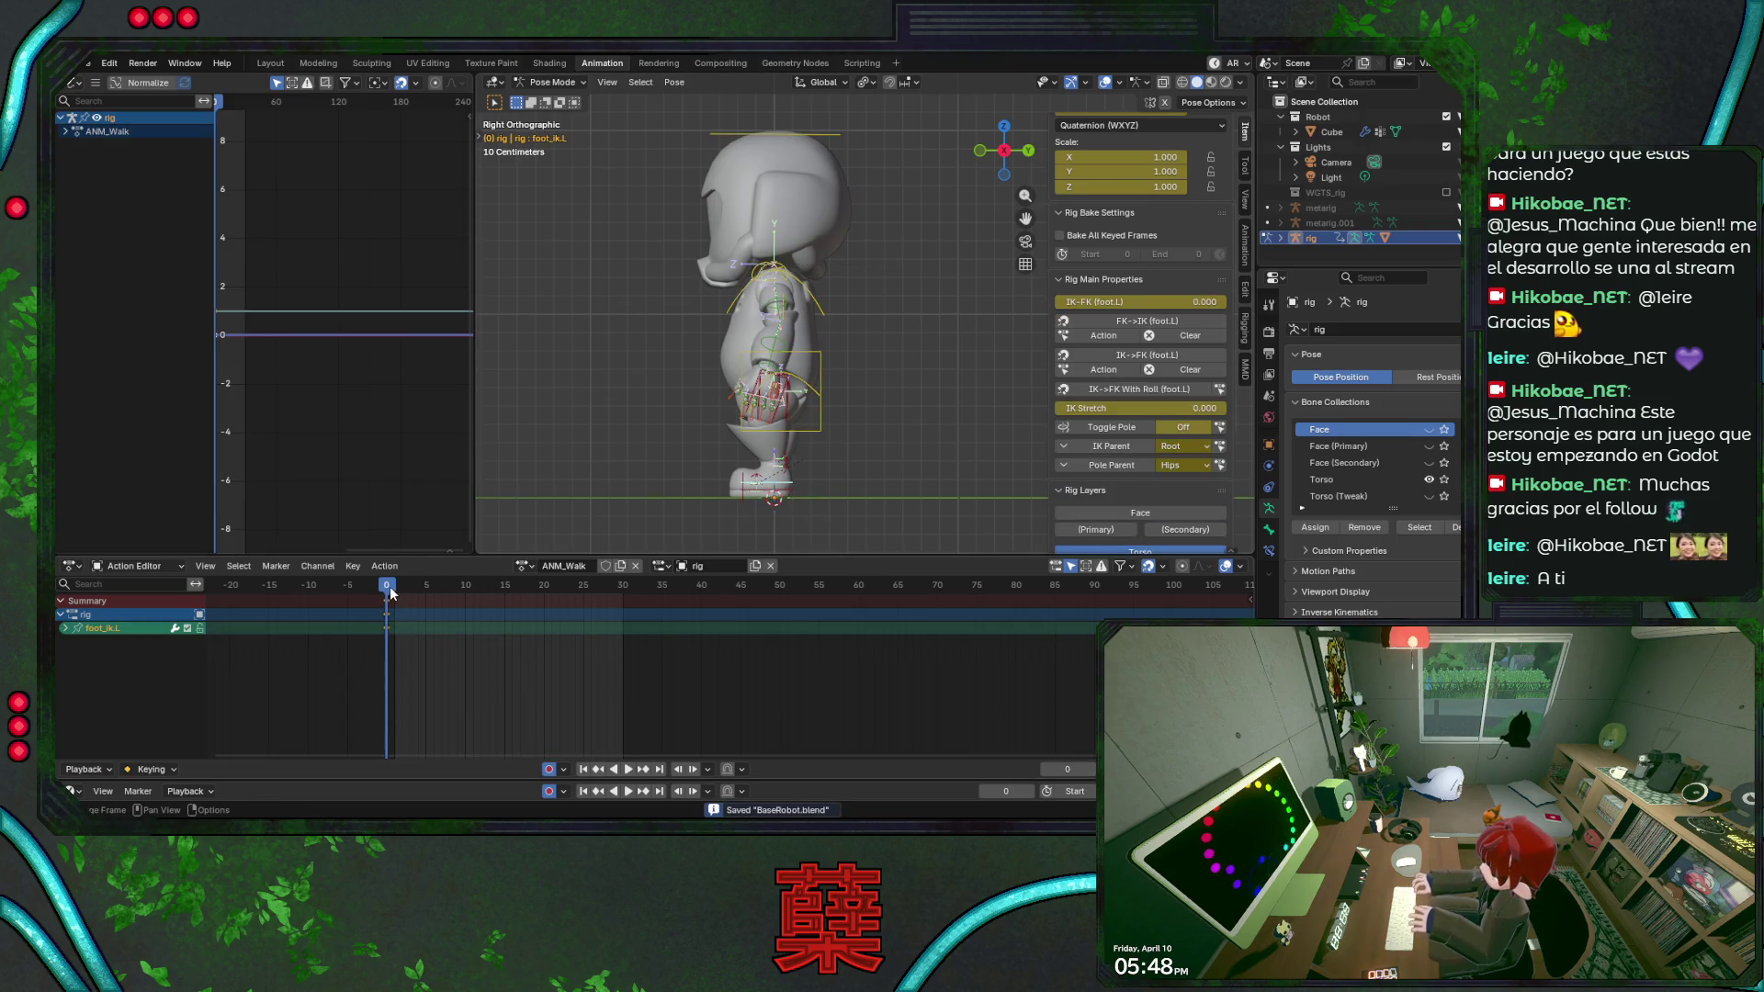
At frame 15, move and rotate the left foot IK forward into a raised stride position.
left_click_drag(389, 590, 503, 596)
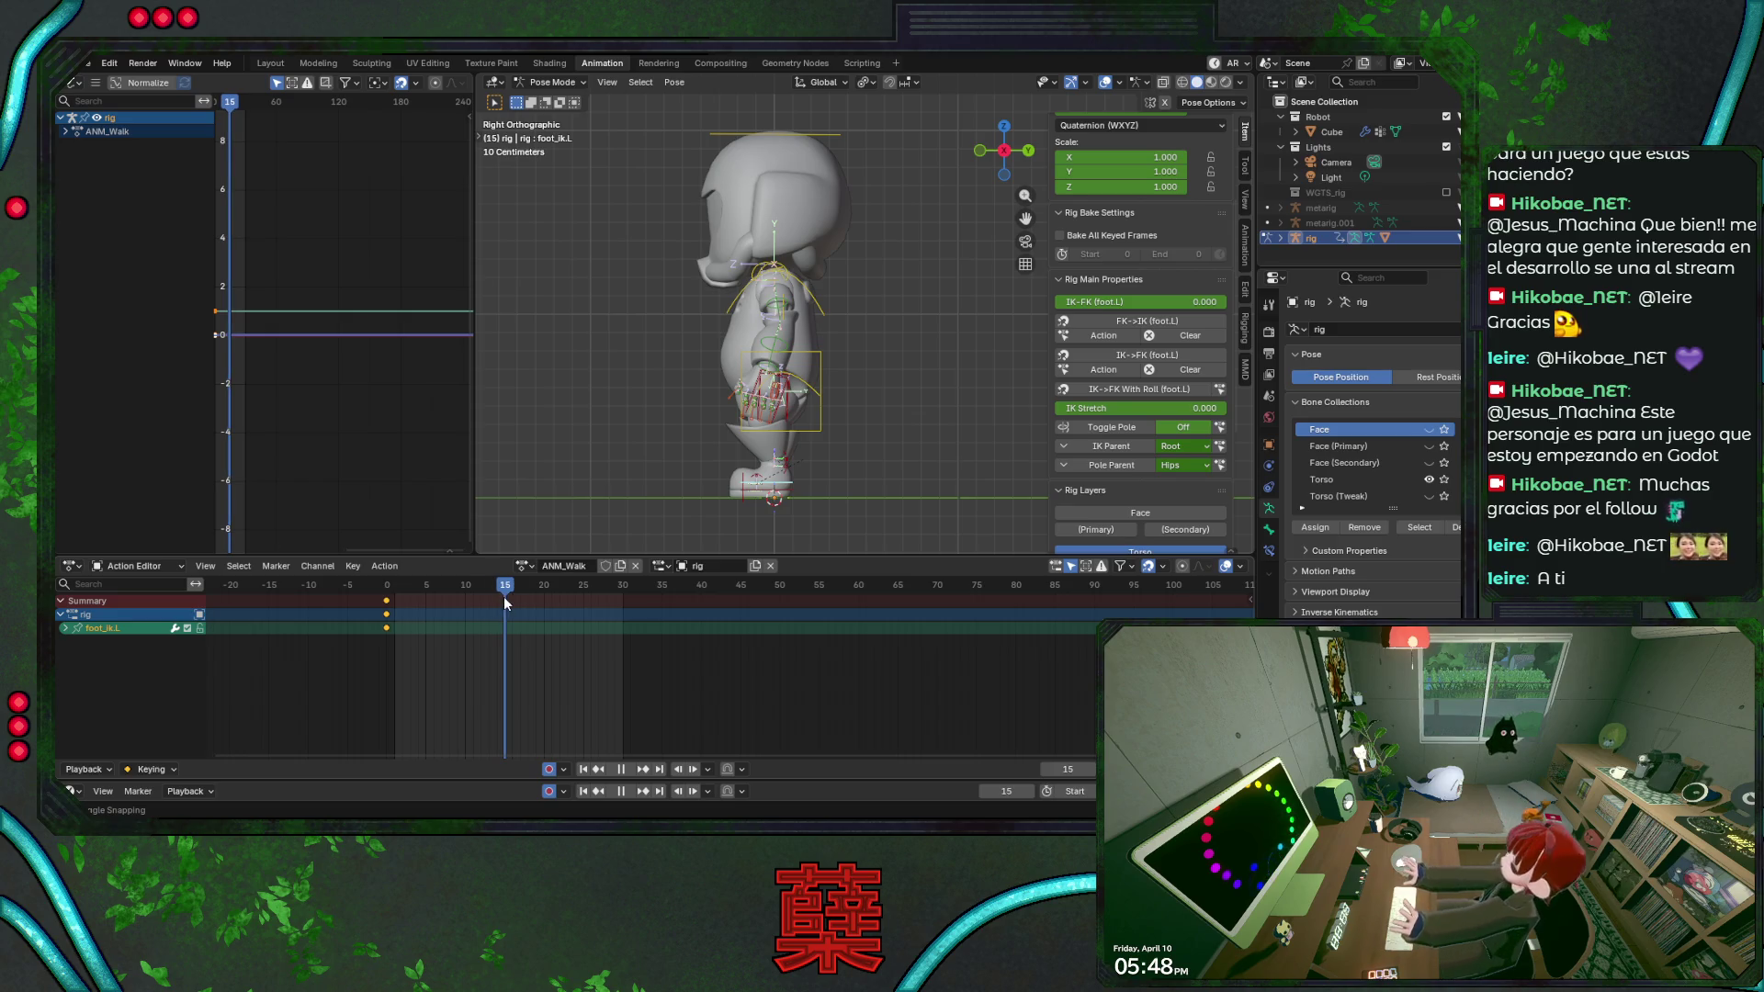
key("g")
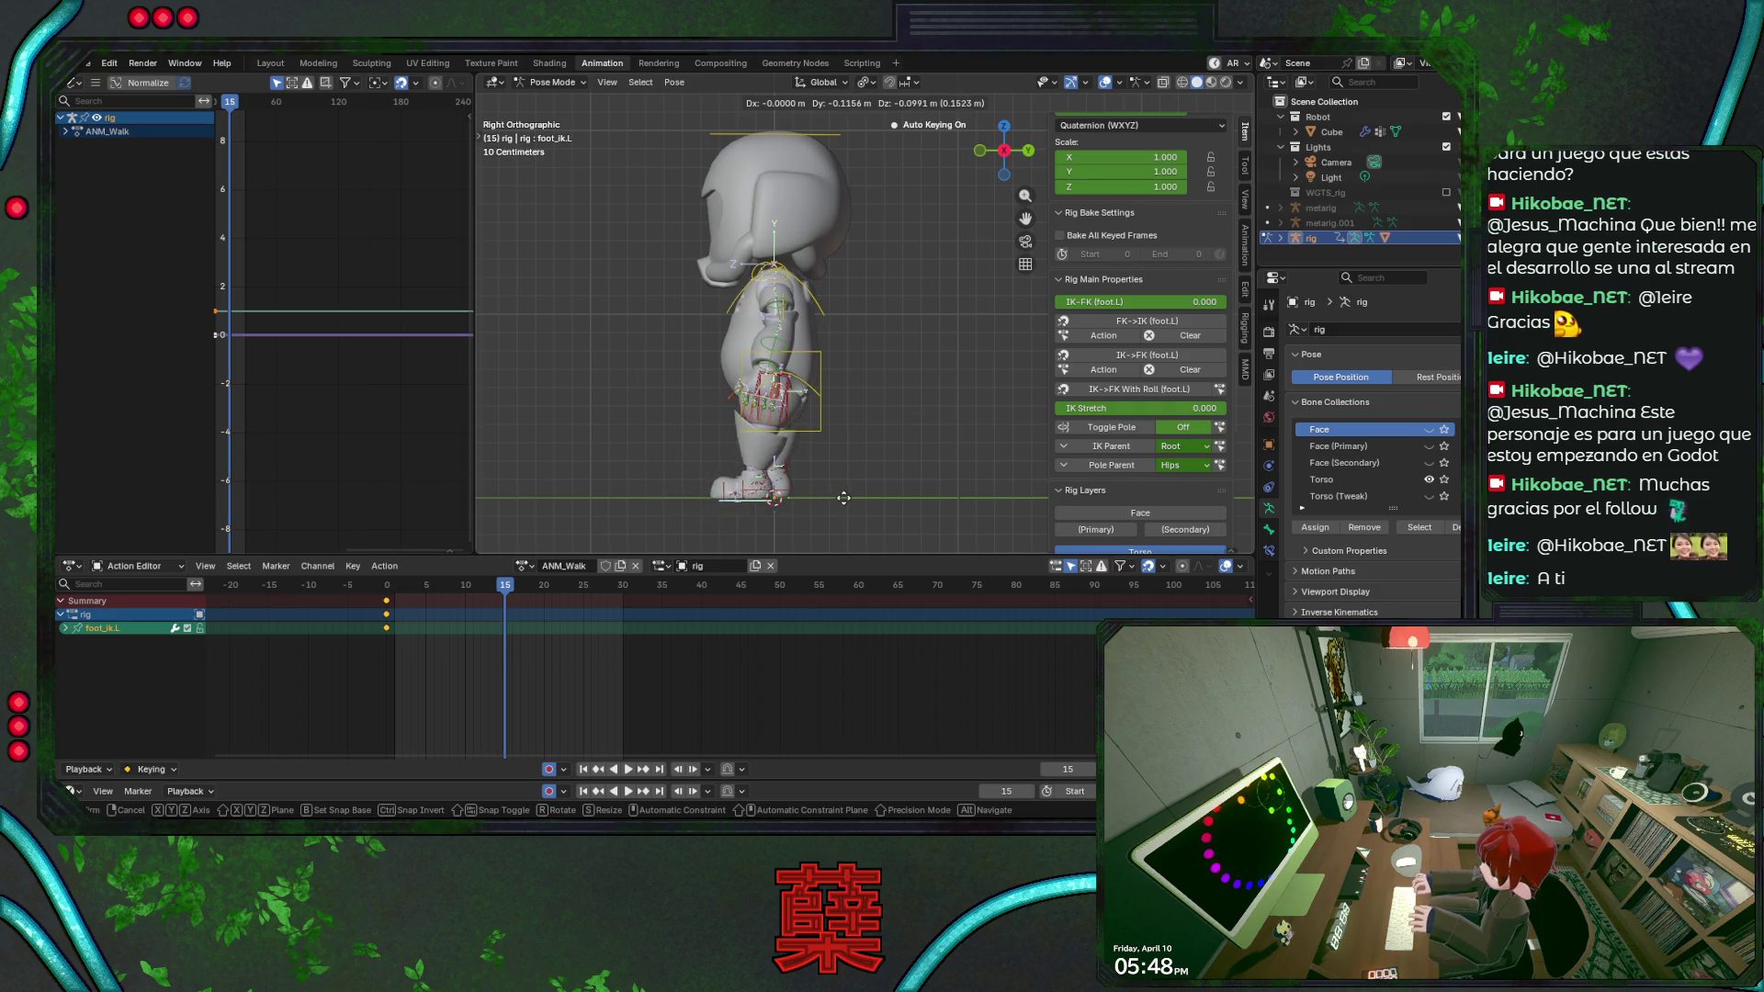
key("Escape")
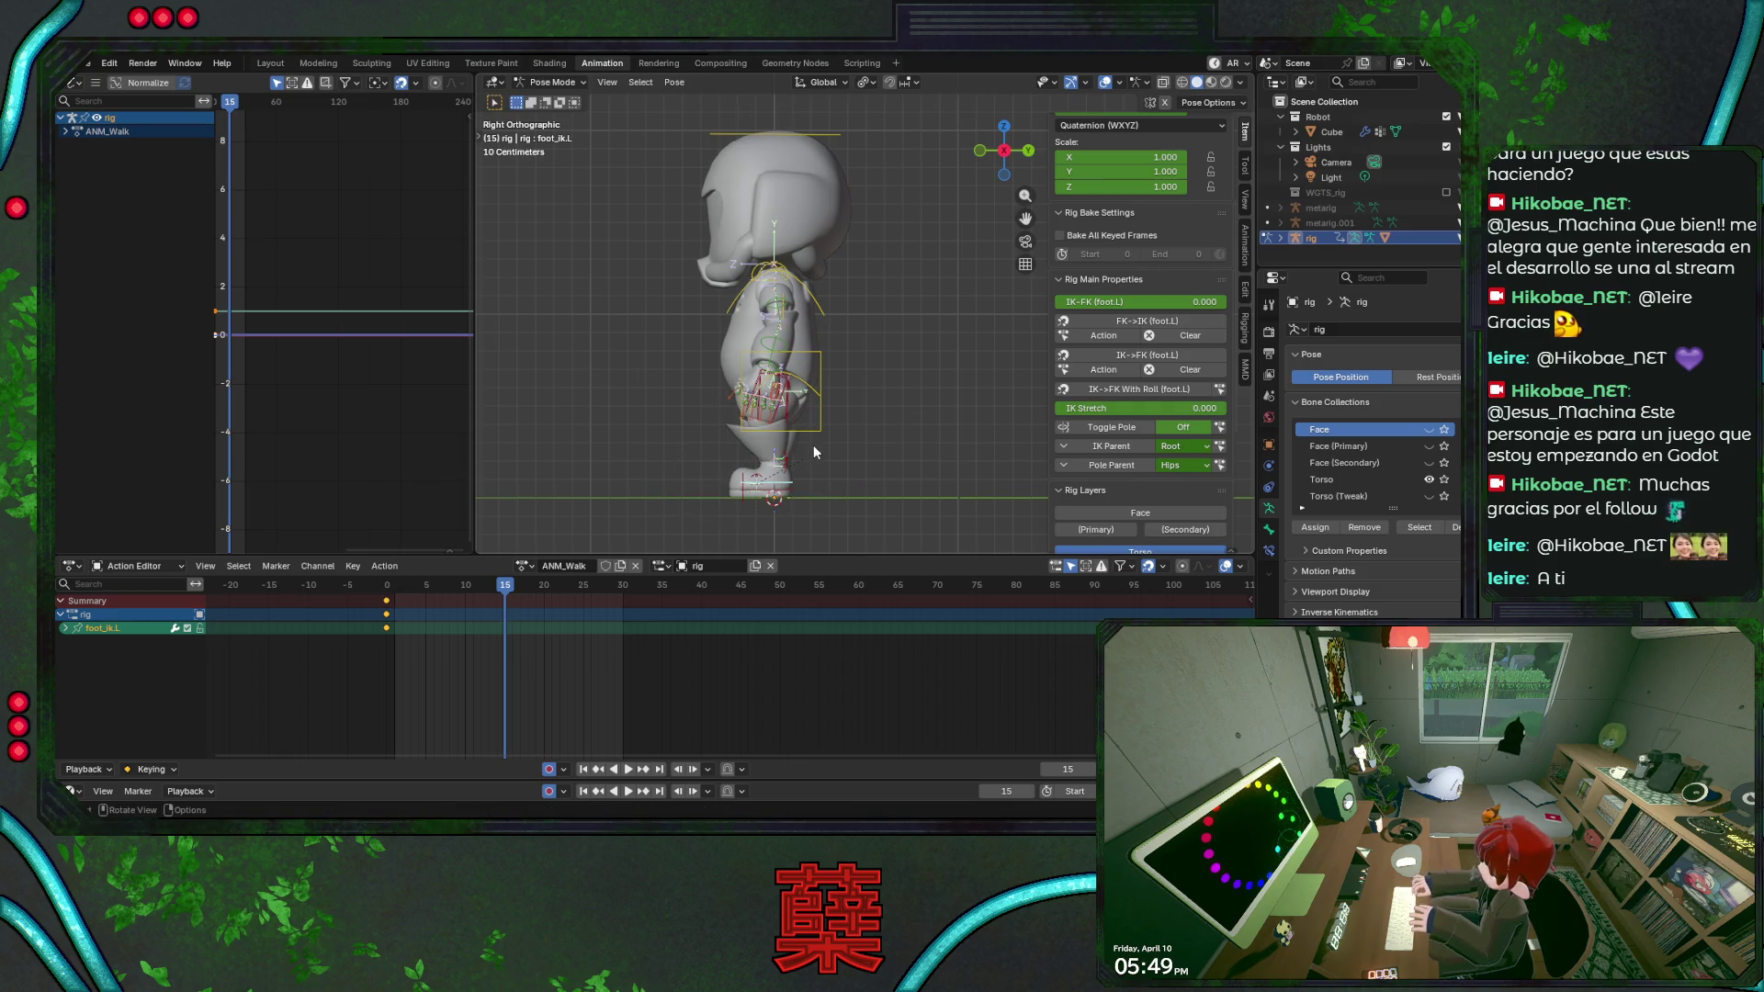
key("g")
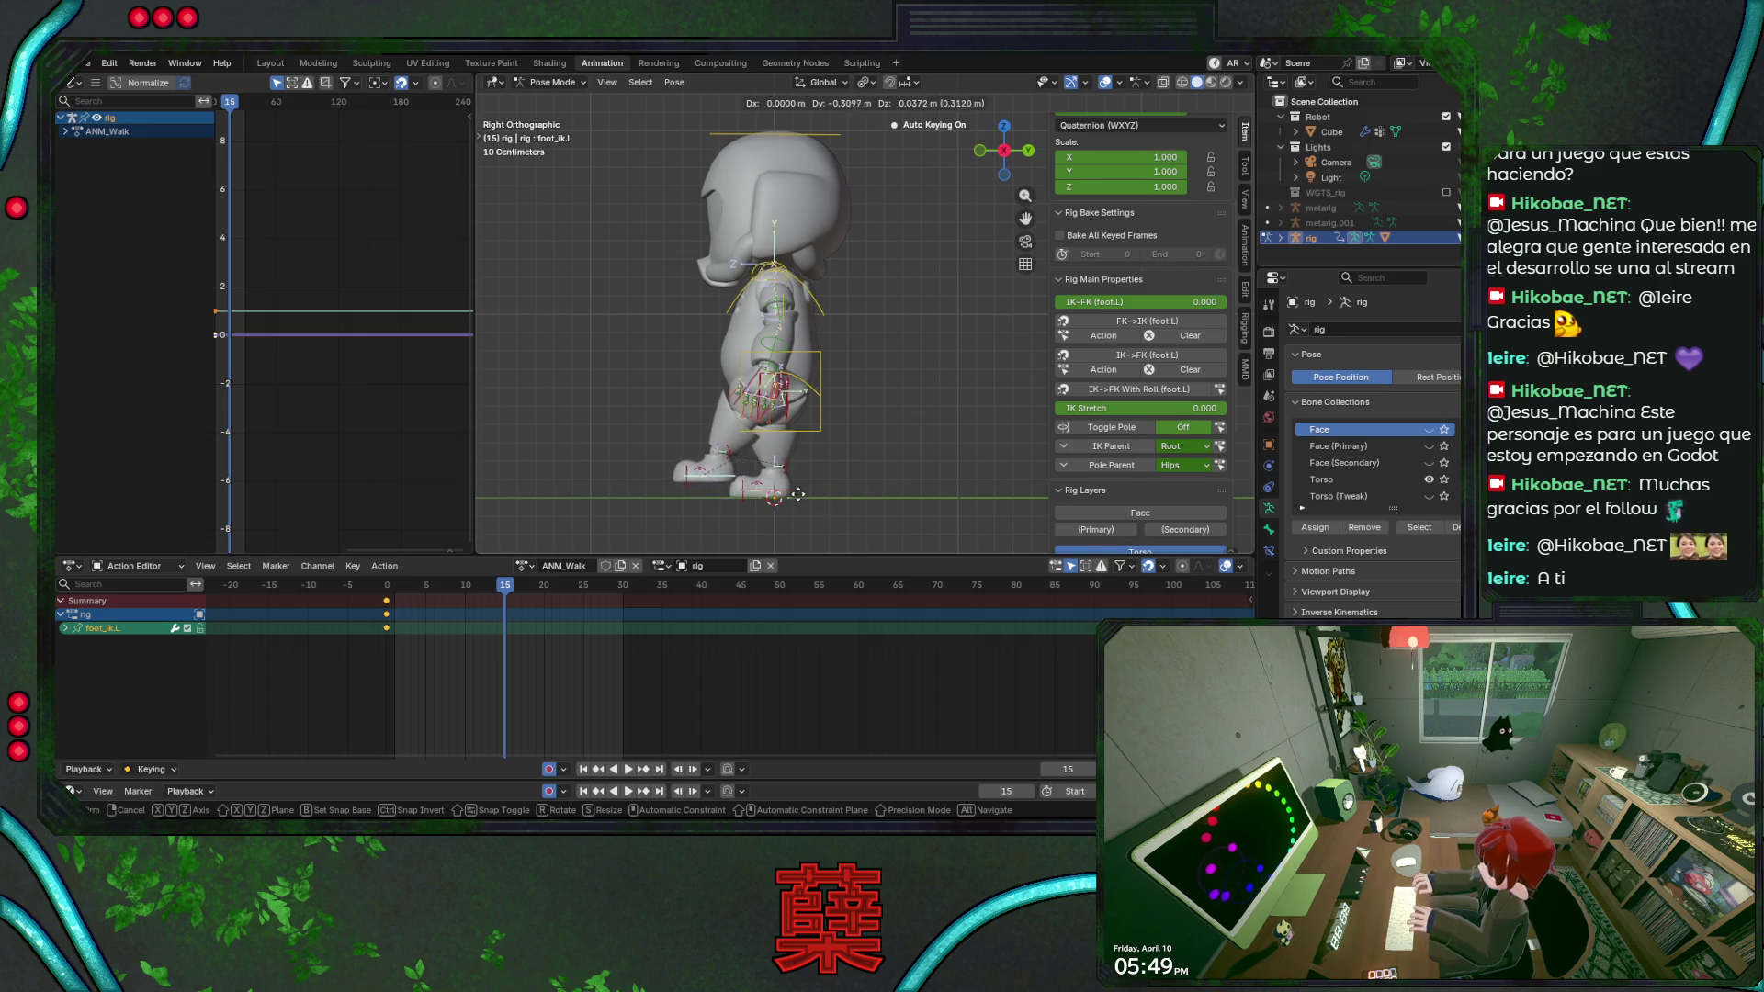
left_click(814, 516)
key("r")
left_click(778, 531)
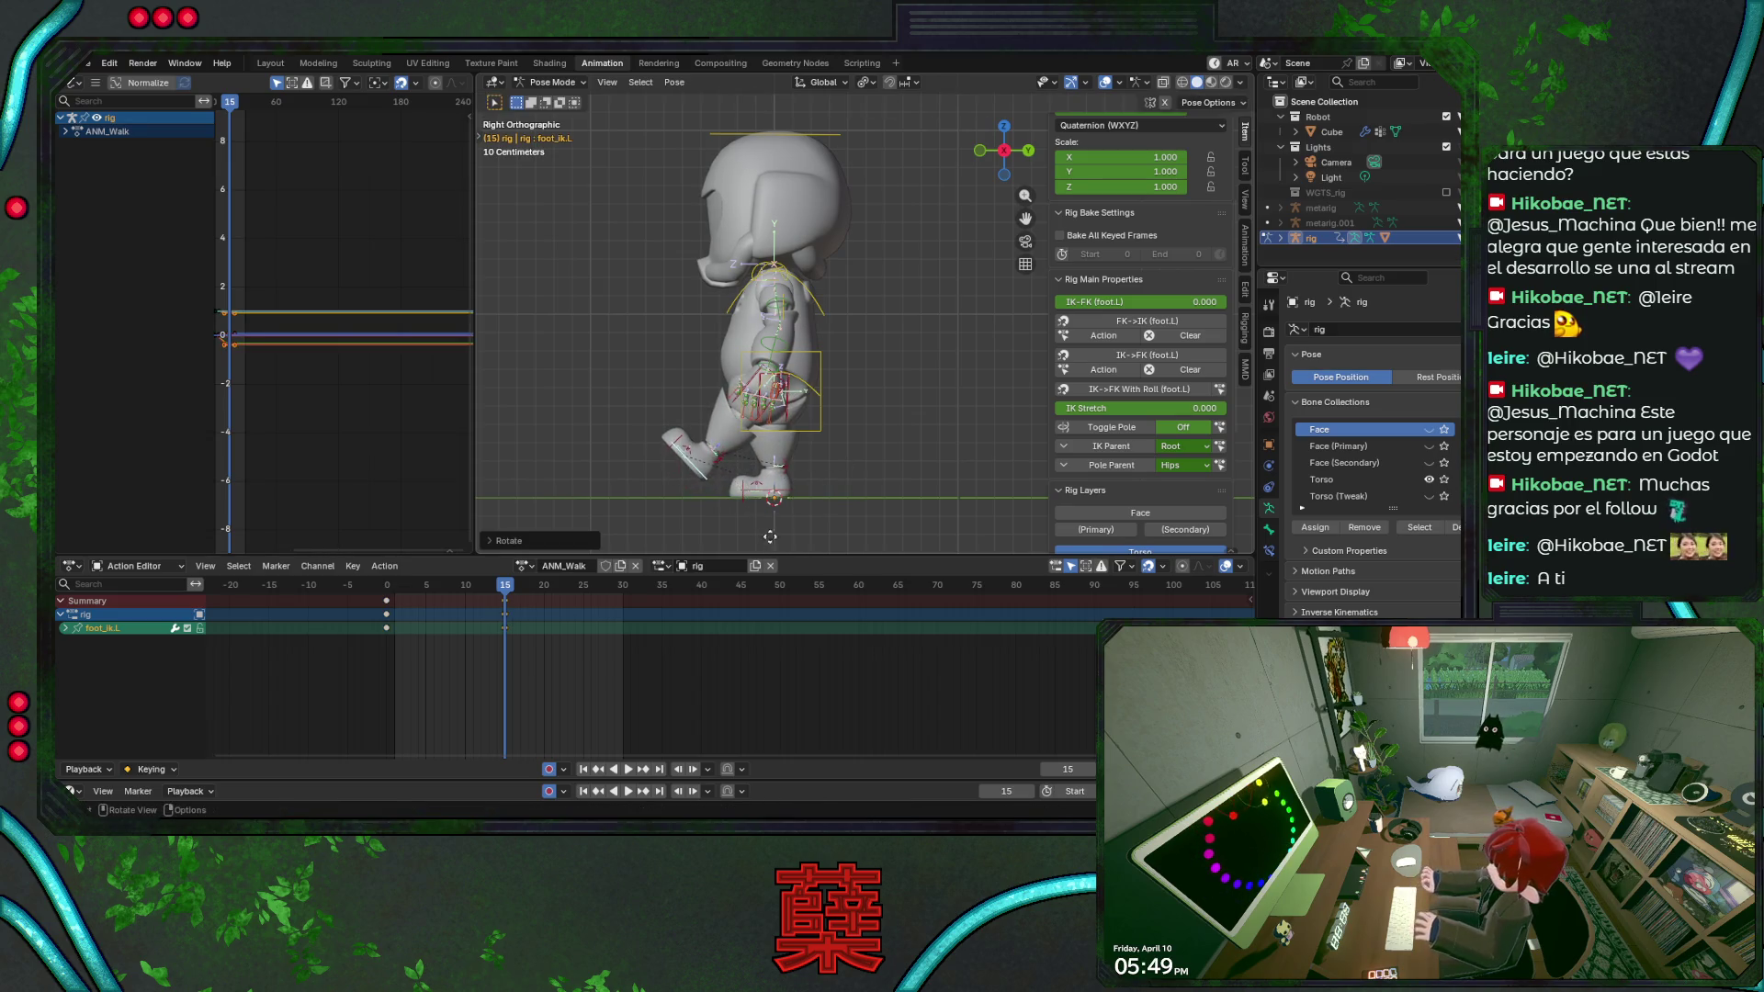
key("g")
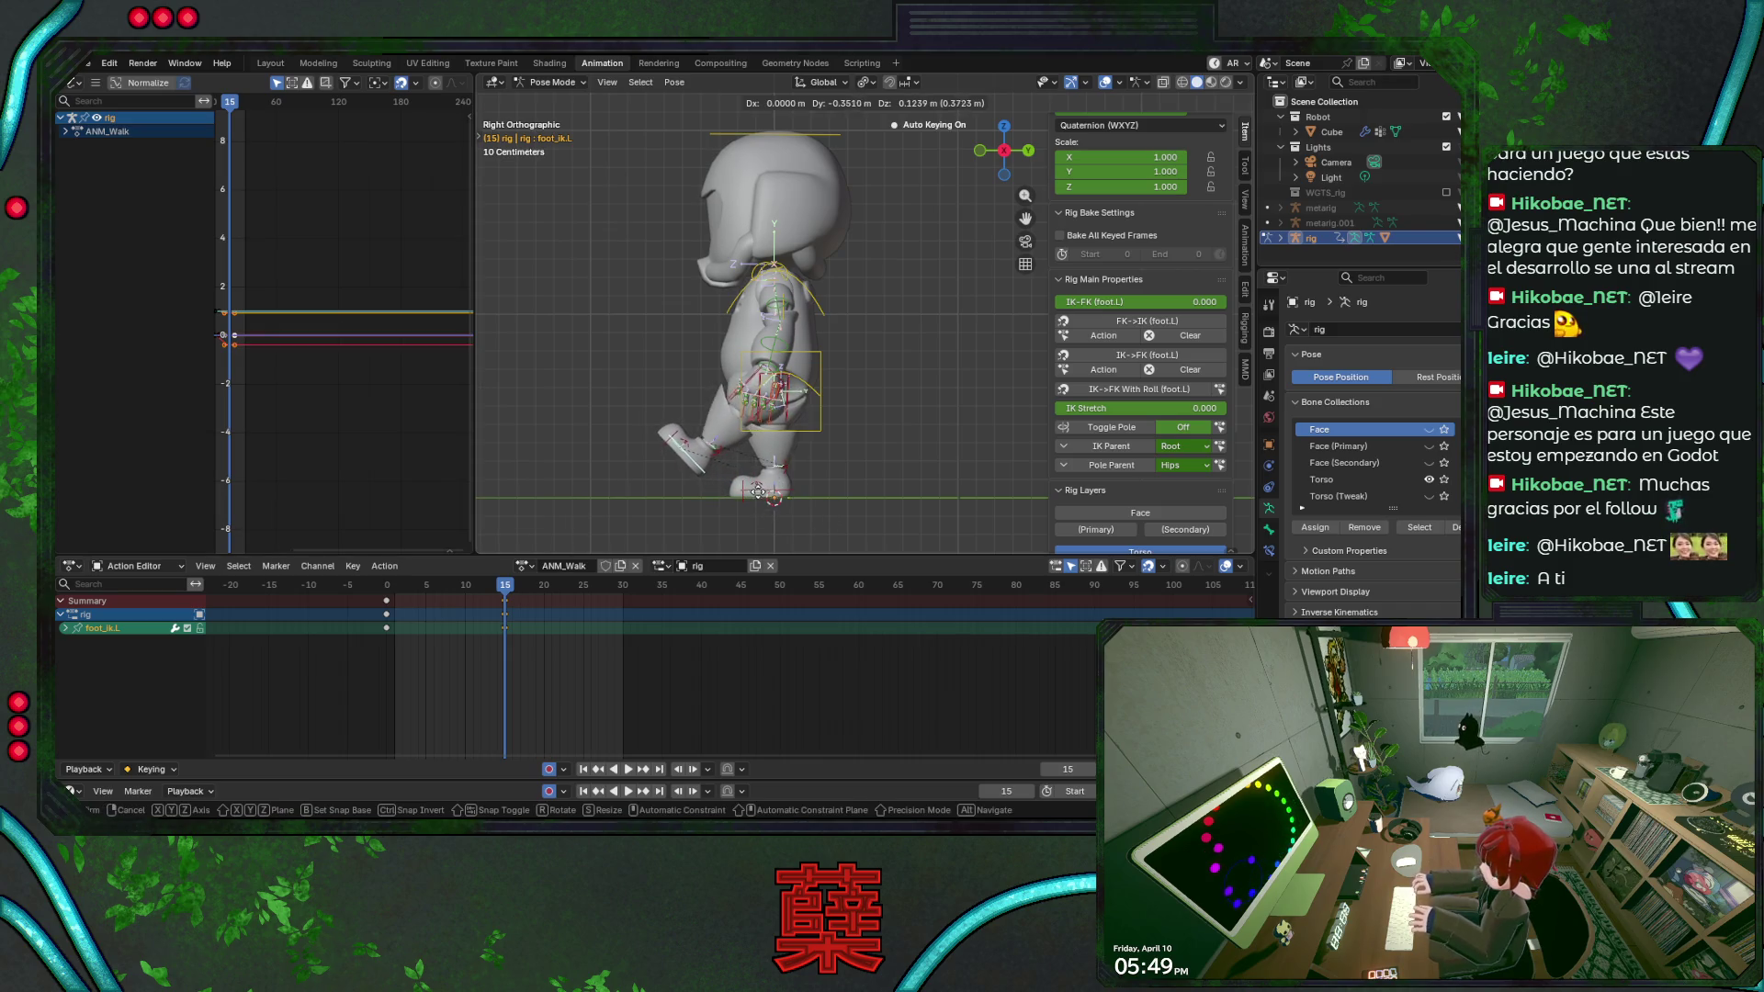
Push the right foot IK back along Y and begin rotating the right heel control.
left_click(772, 508)
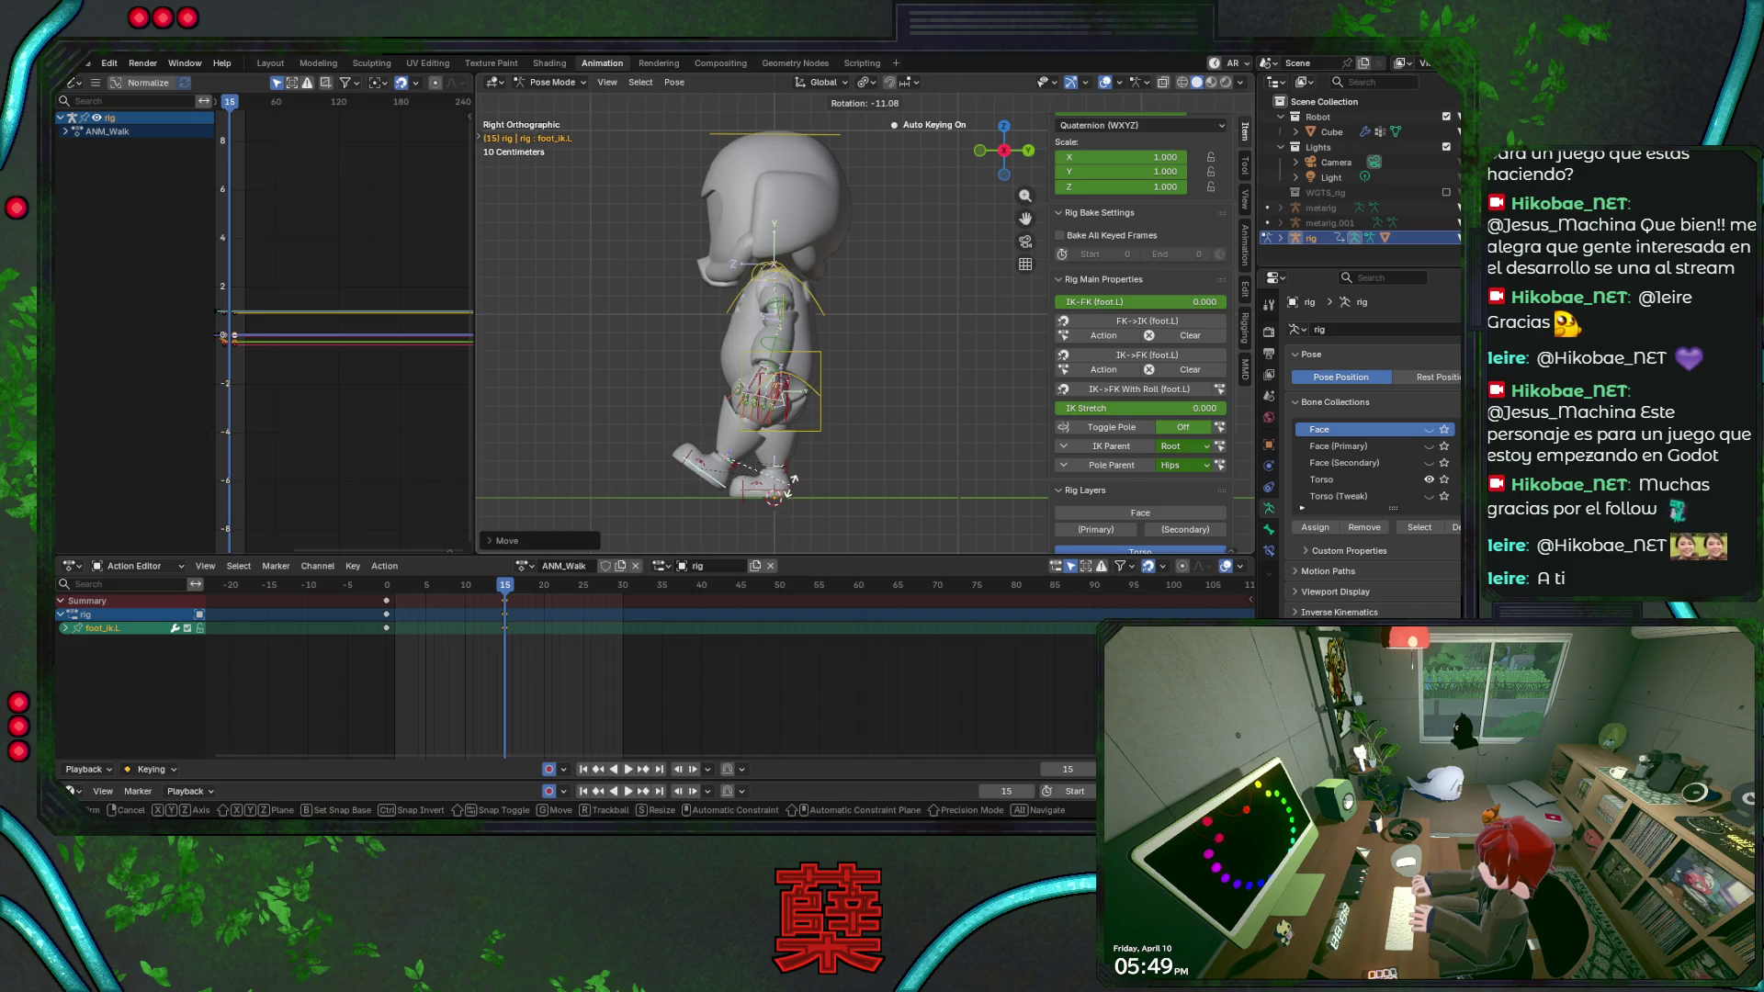
key("g")
key("y")
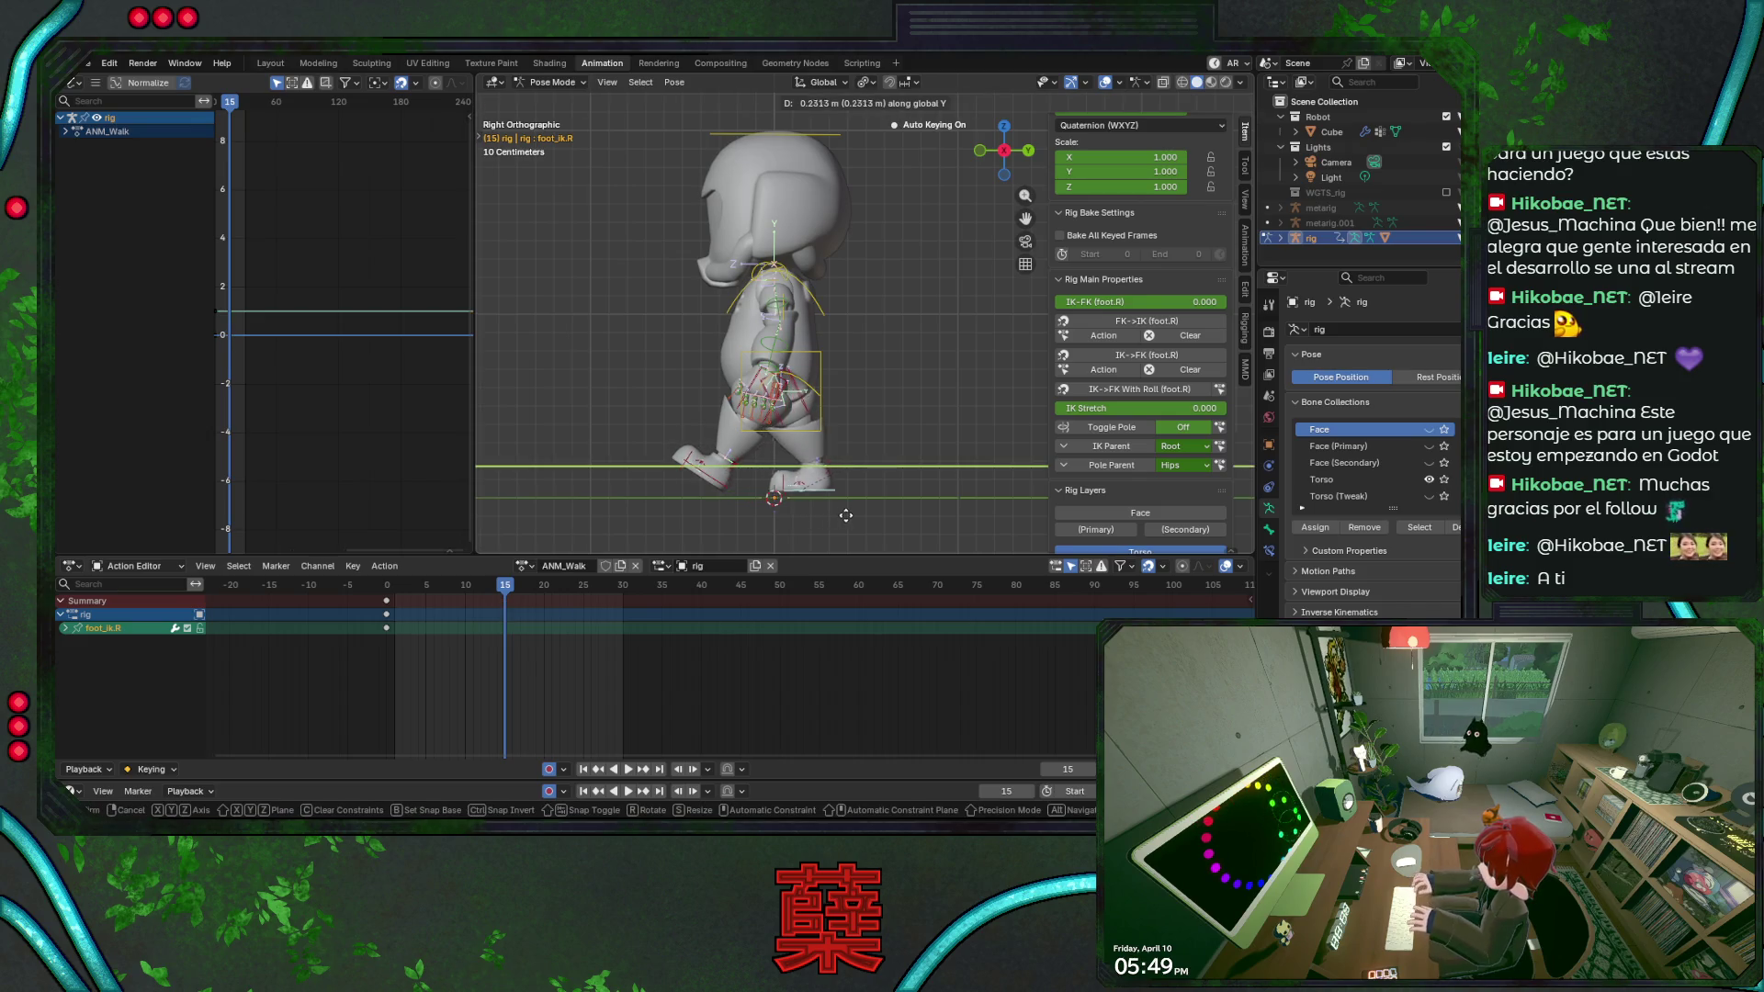
left_click(829, 513)
left_click(807, 468)
key("r")
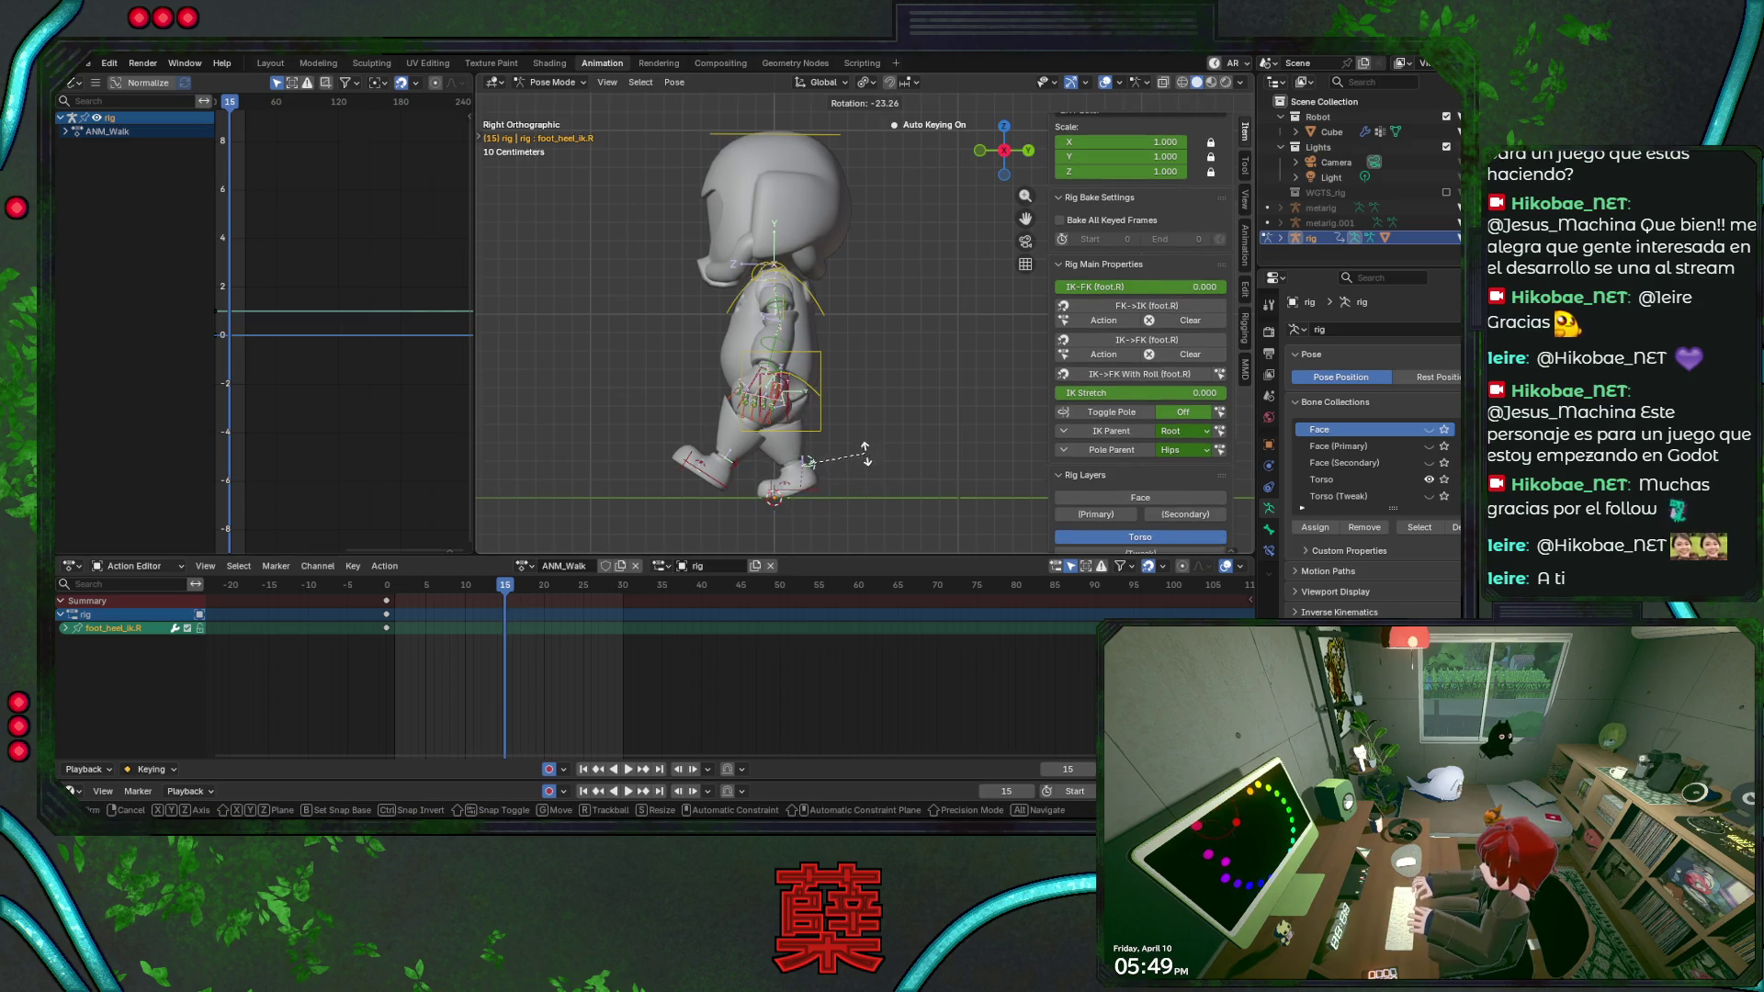
Set the right heel tilt, lower the torso along Z and slide the right foot back along Y.
left_click(800, 413)
left_click(793, 400)
key("g")
key("z")
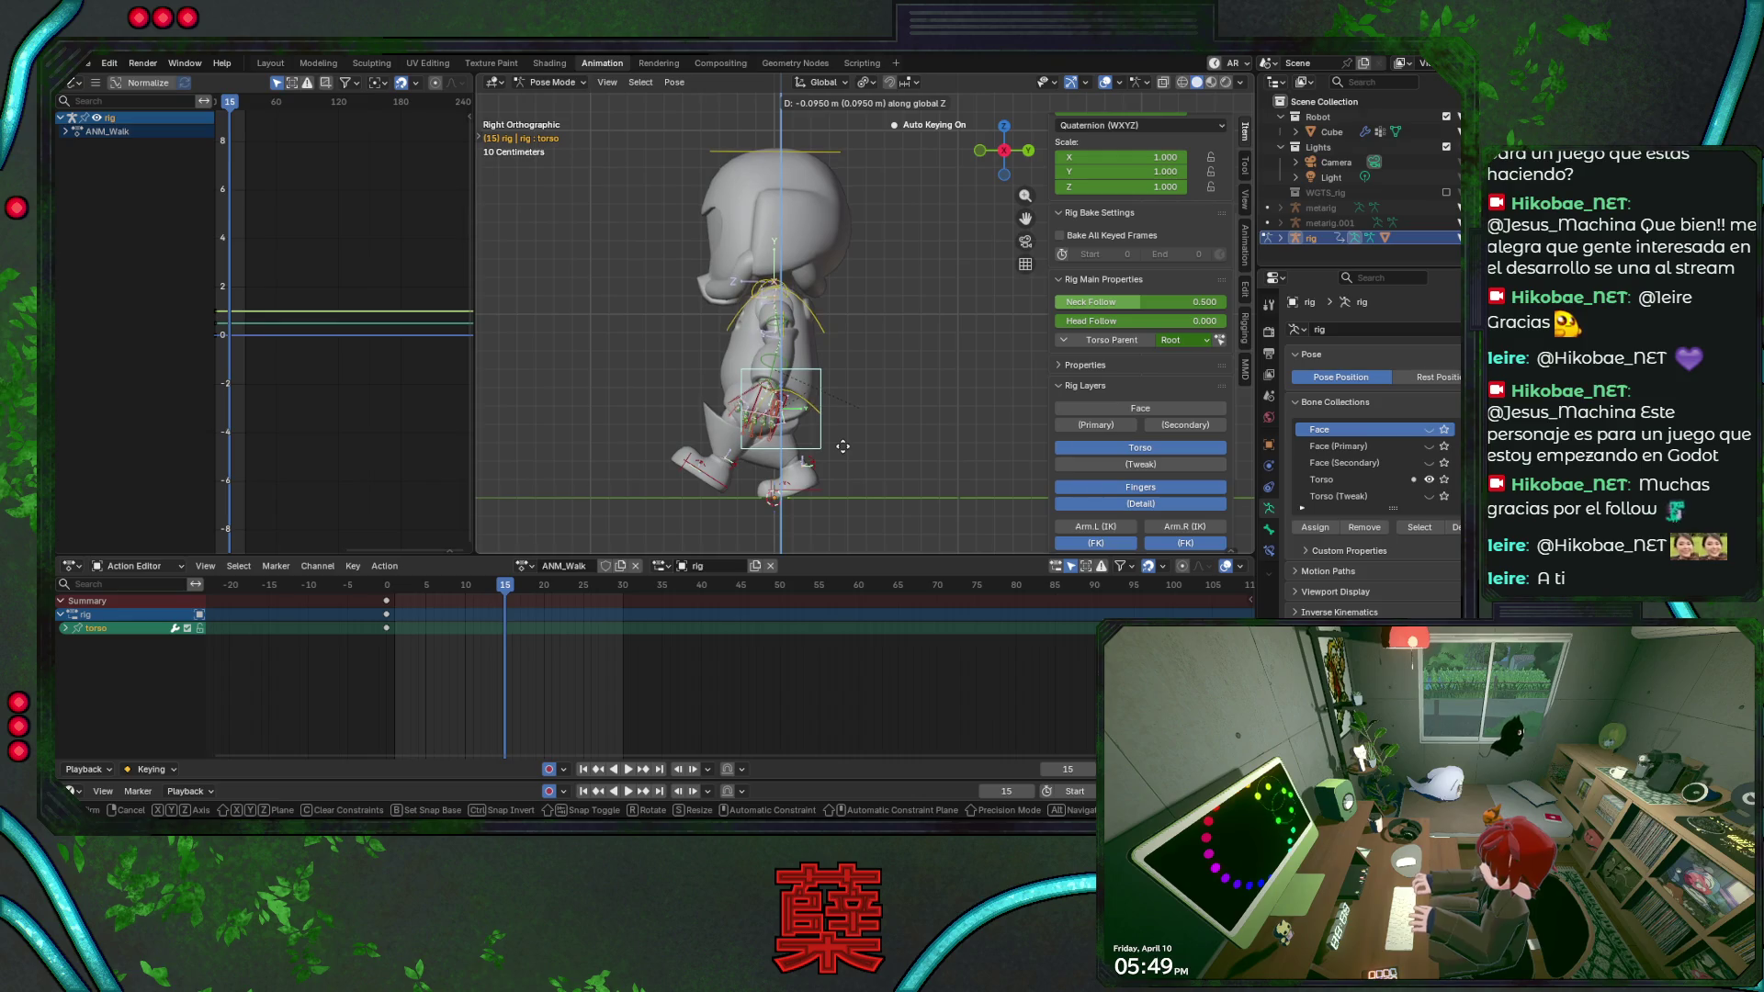
left_click(844, 452)
key("g")
key("y")
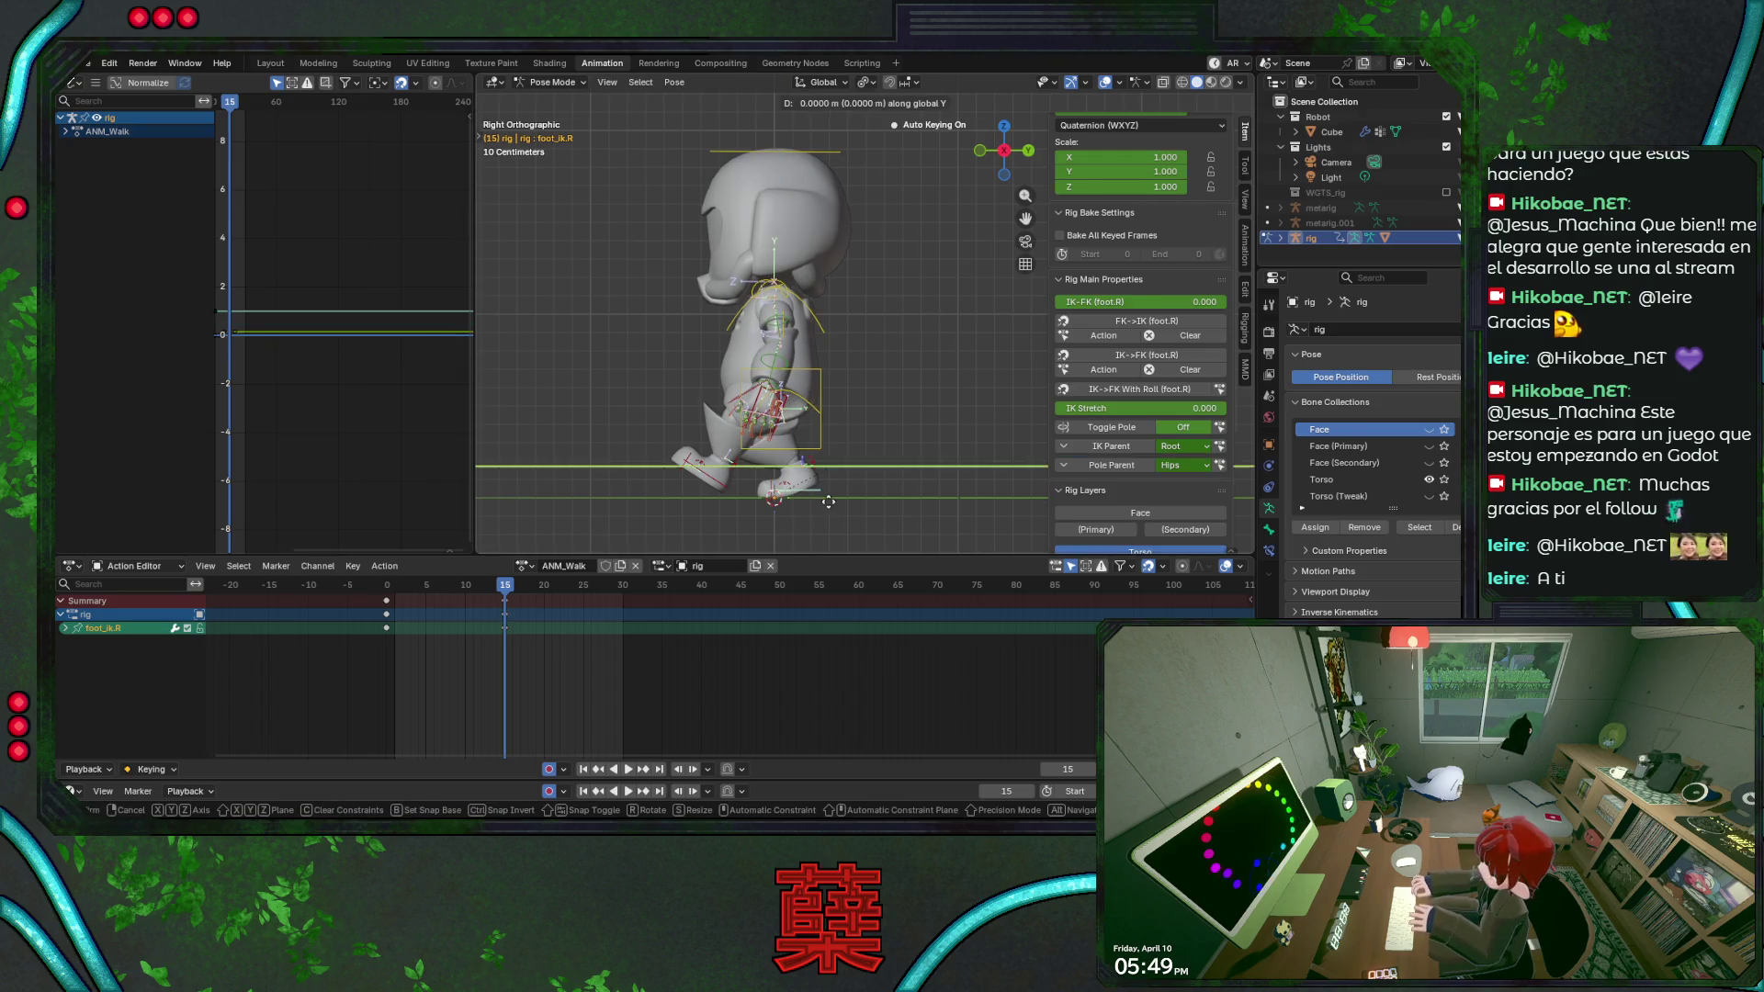
left_click(862, 504)
Reposition and rotate the left foot IK, settling it further forward along Y.
left_click(762, 493)
key("g")
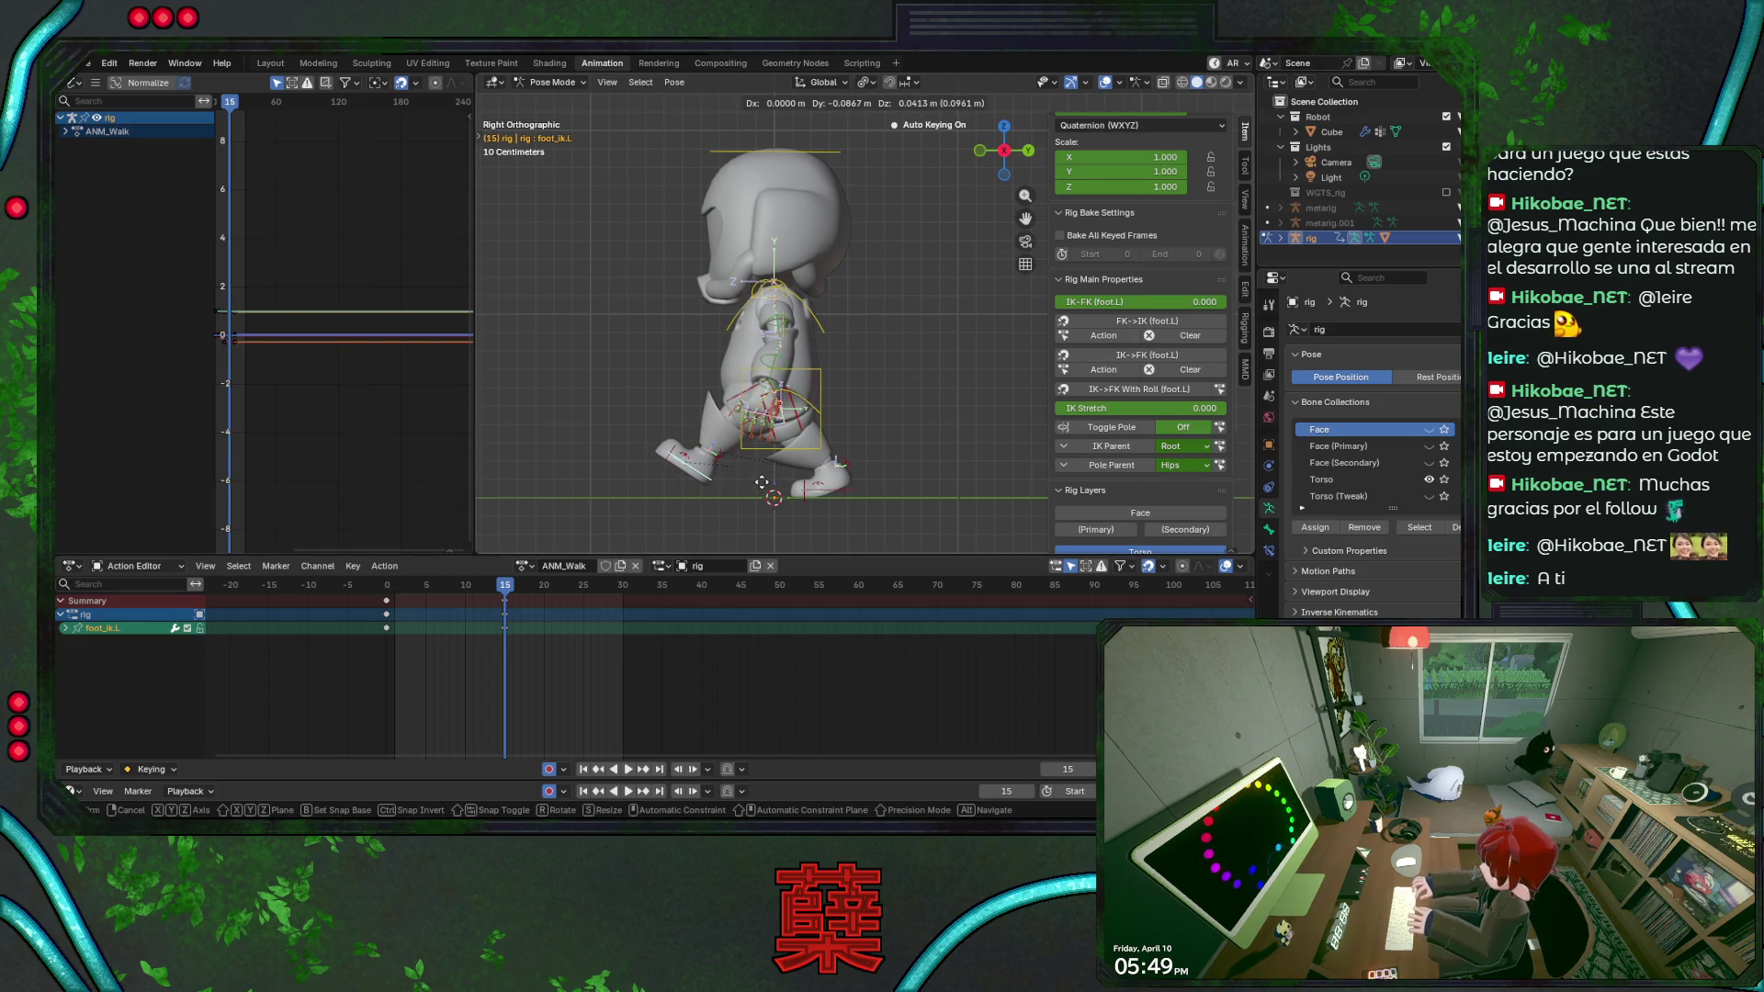
left_click(782, 498)
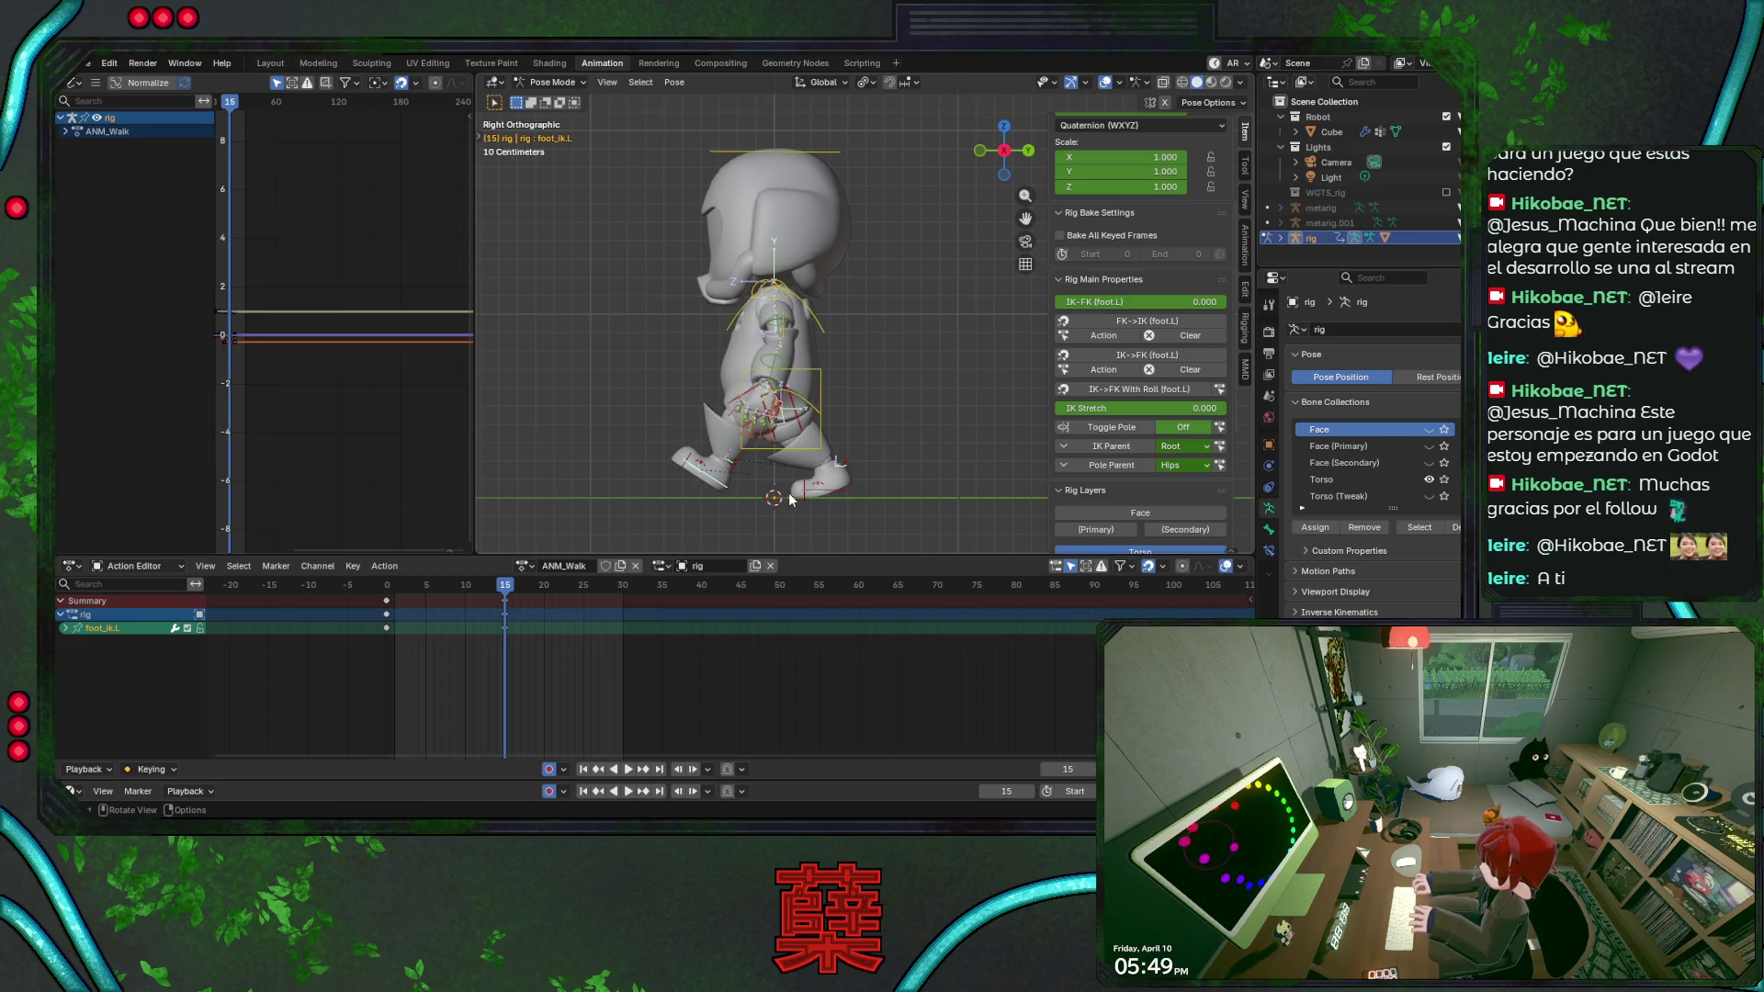
key("r")
left_click(794, 496)
key("g")
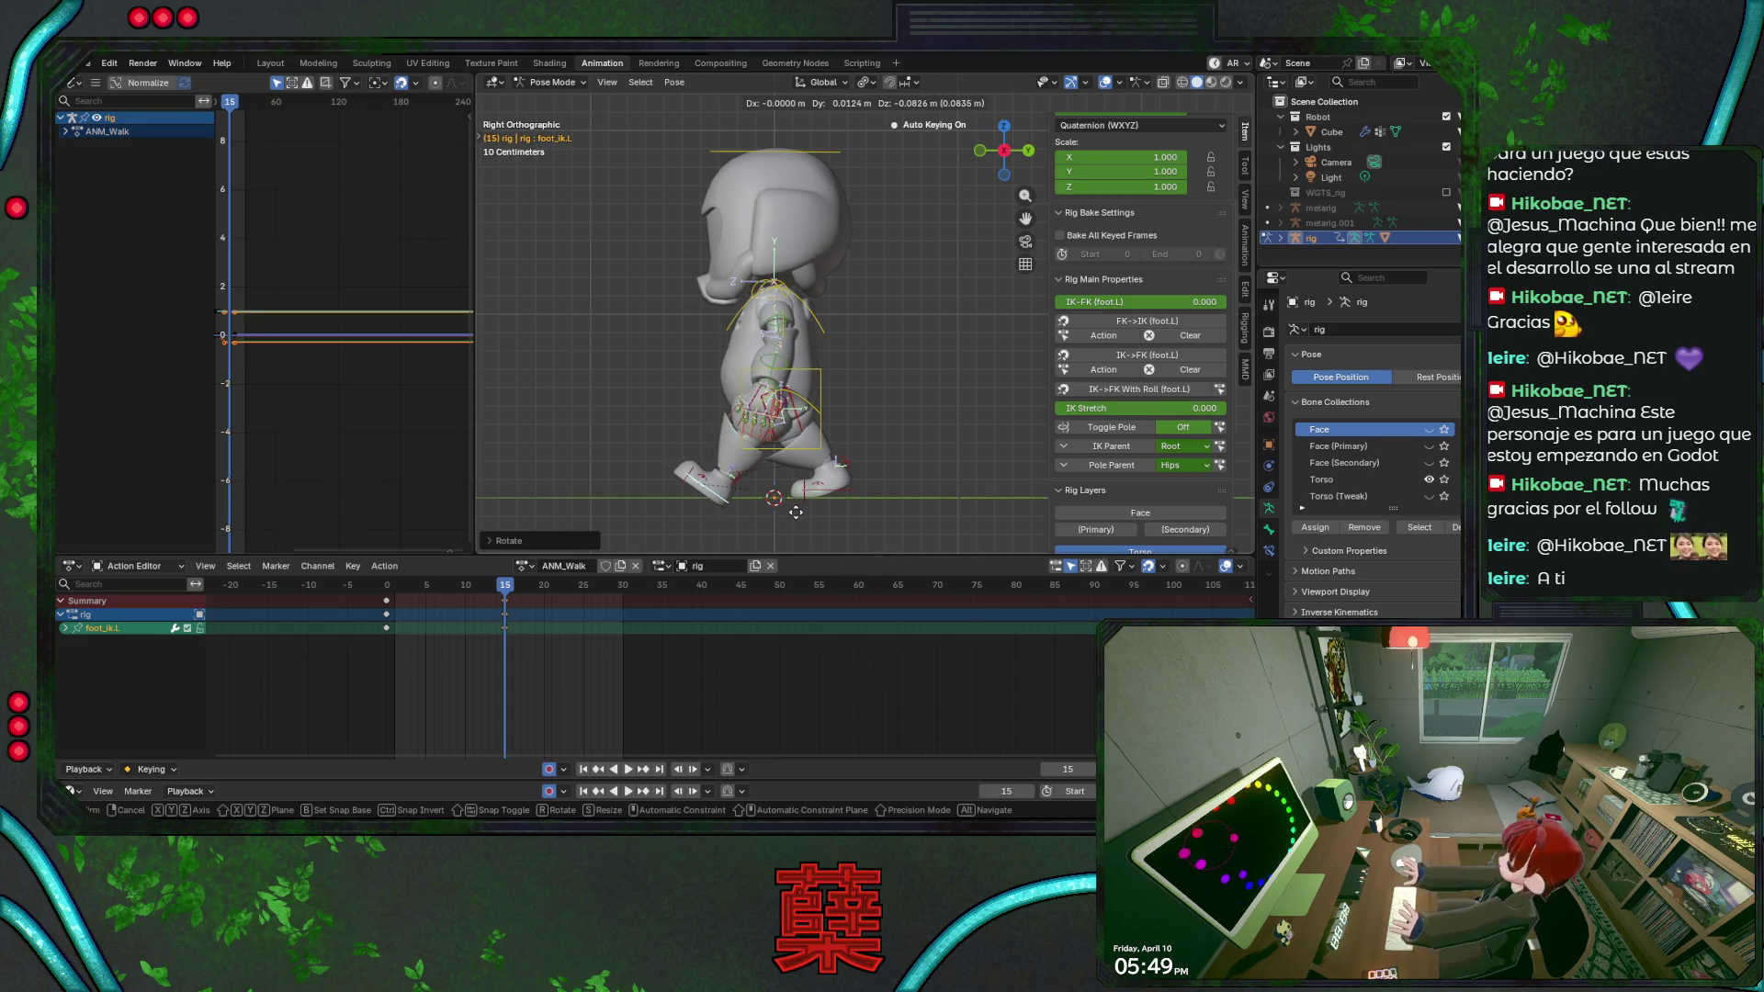
right_click(801, 503)
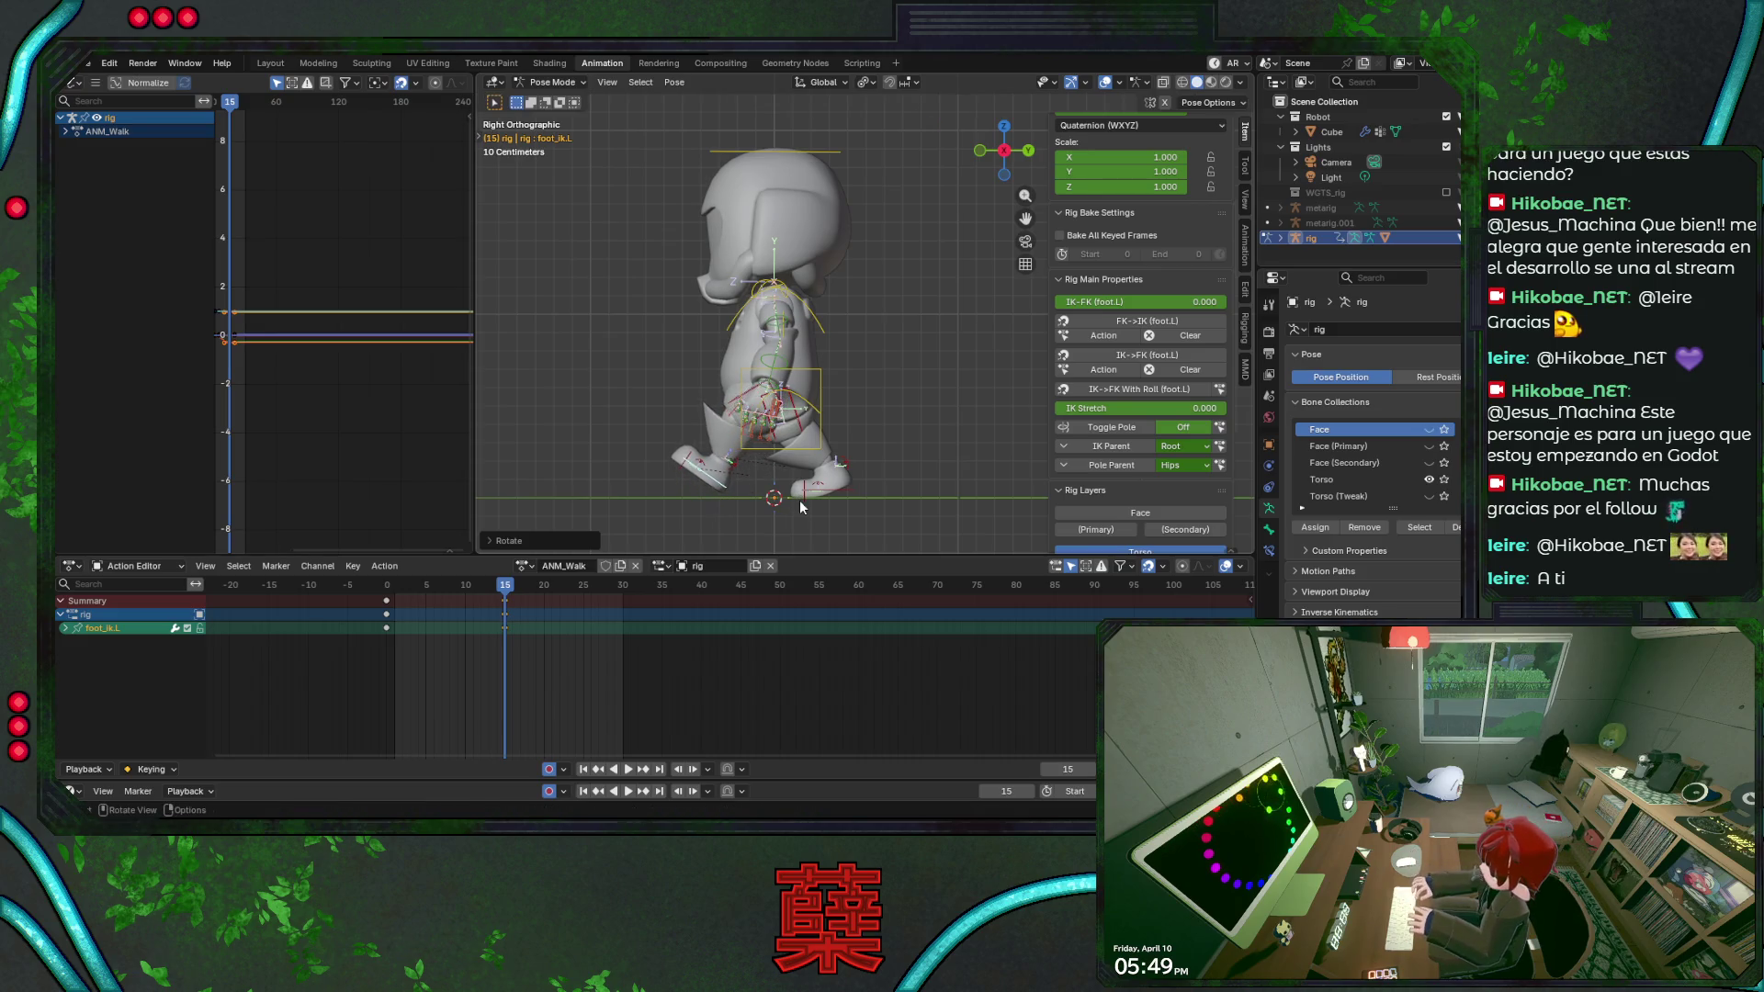
key("ctrl+z")
key("g")
key("y")
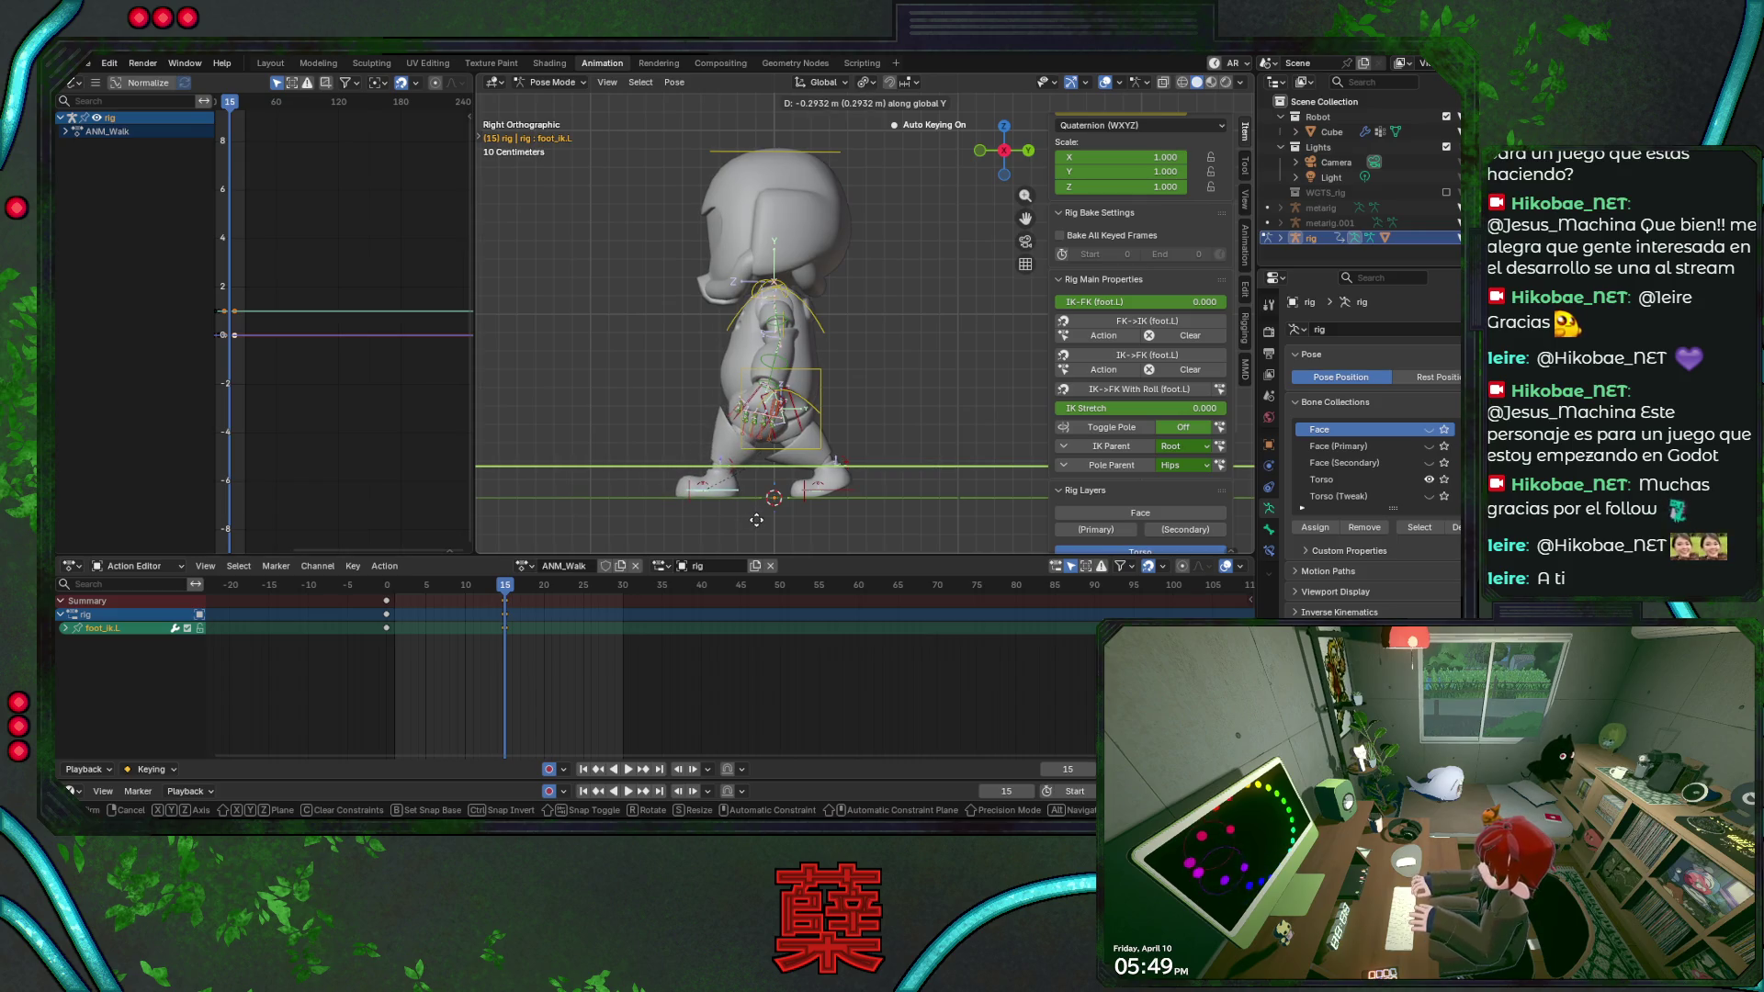
left_click(756, 525)
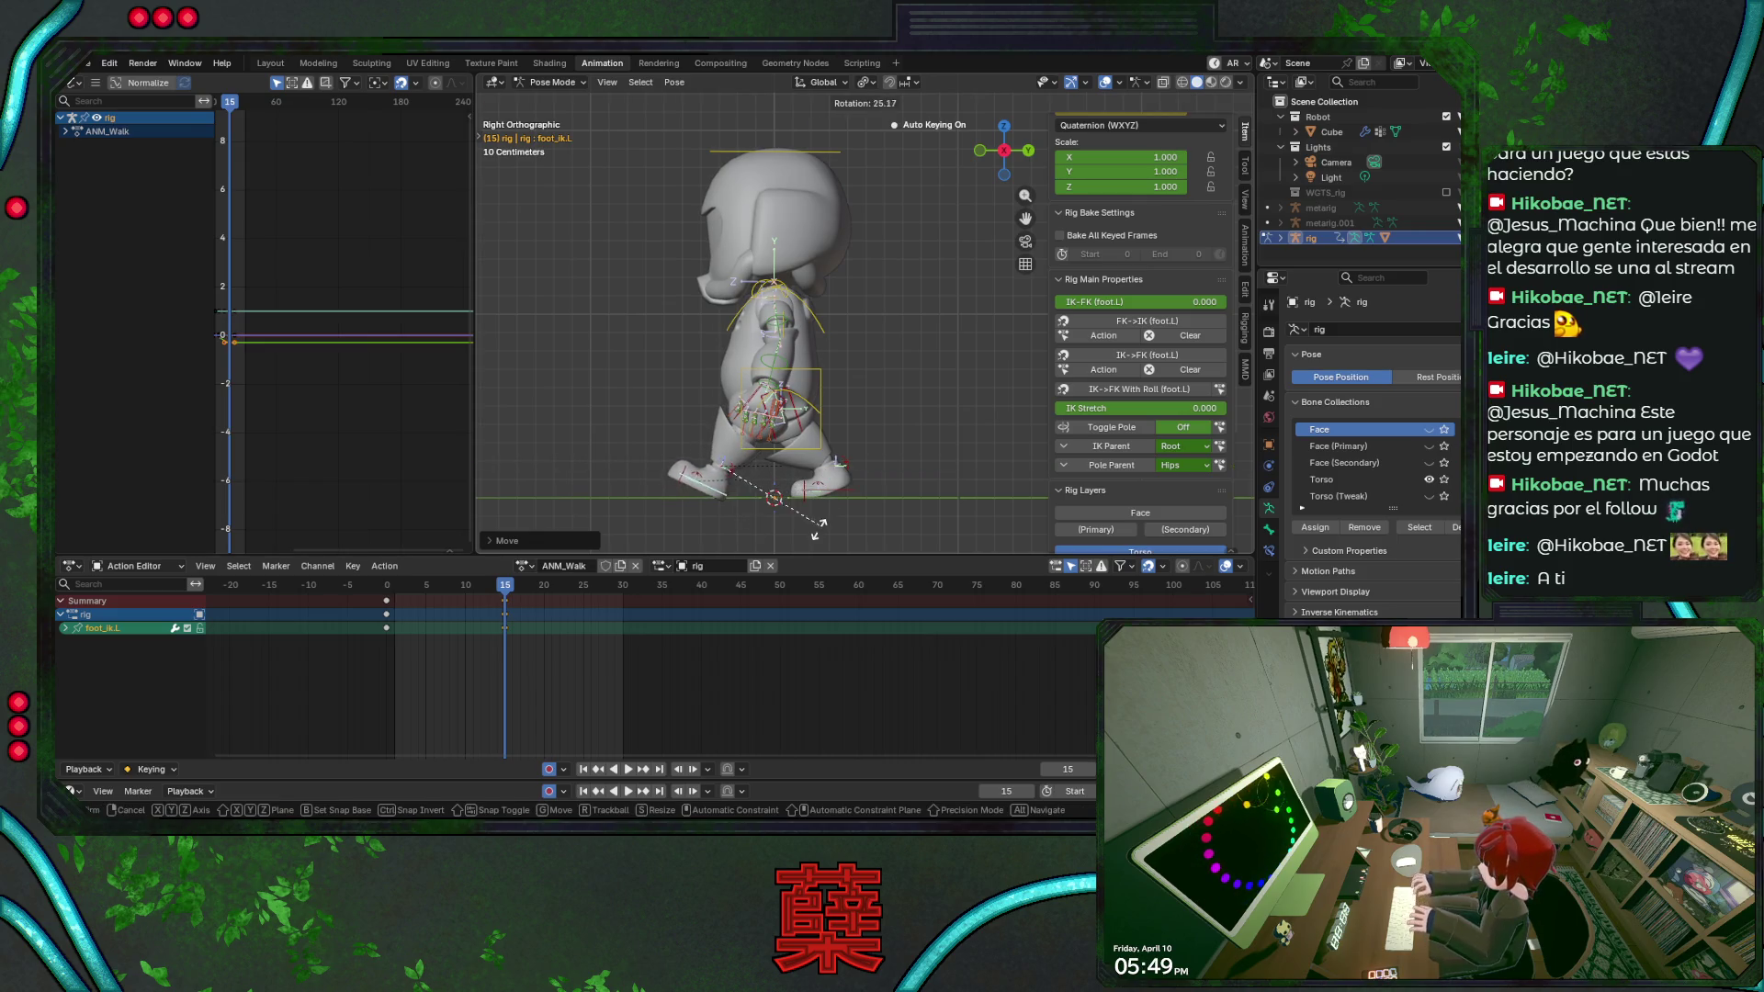
Tilt the left heel control, nudge the left foot along Y, save and scrub the walk to preview the step.
left_click(733, 476)
key("r")
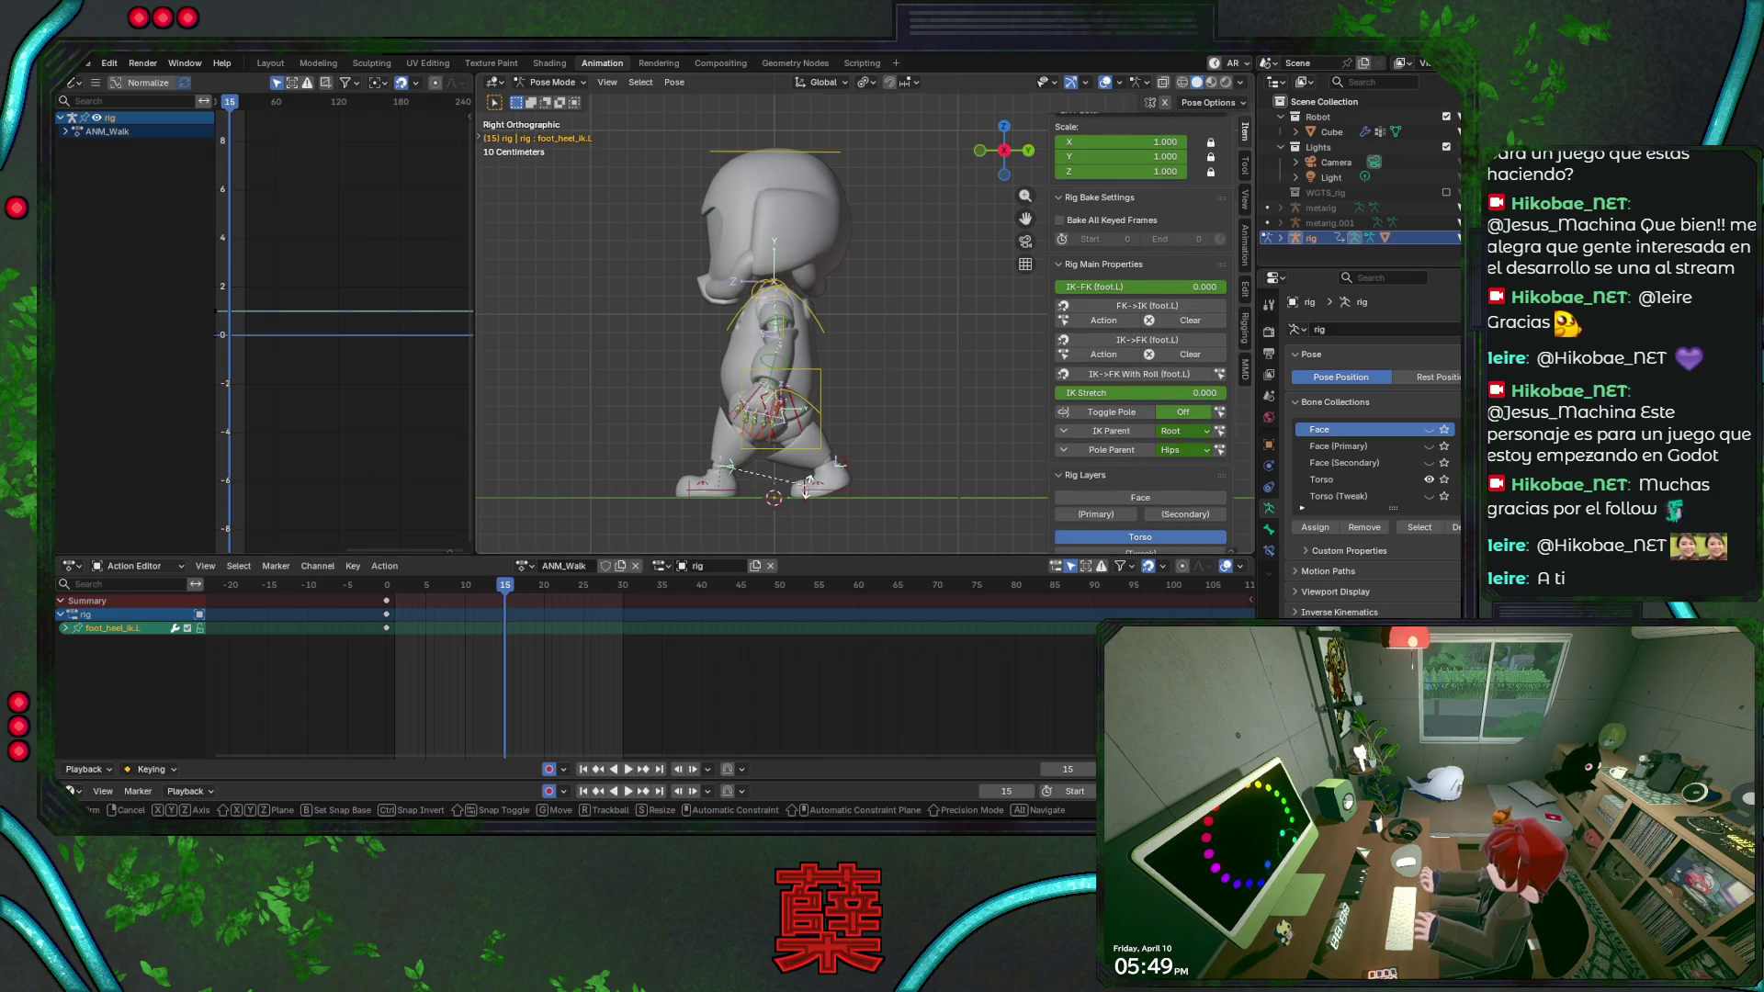
left_click(824, 543)
left_click(721, 489)
key("g")
key("y")
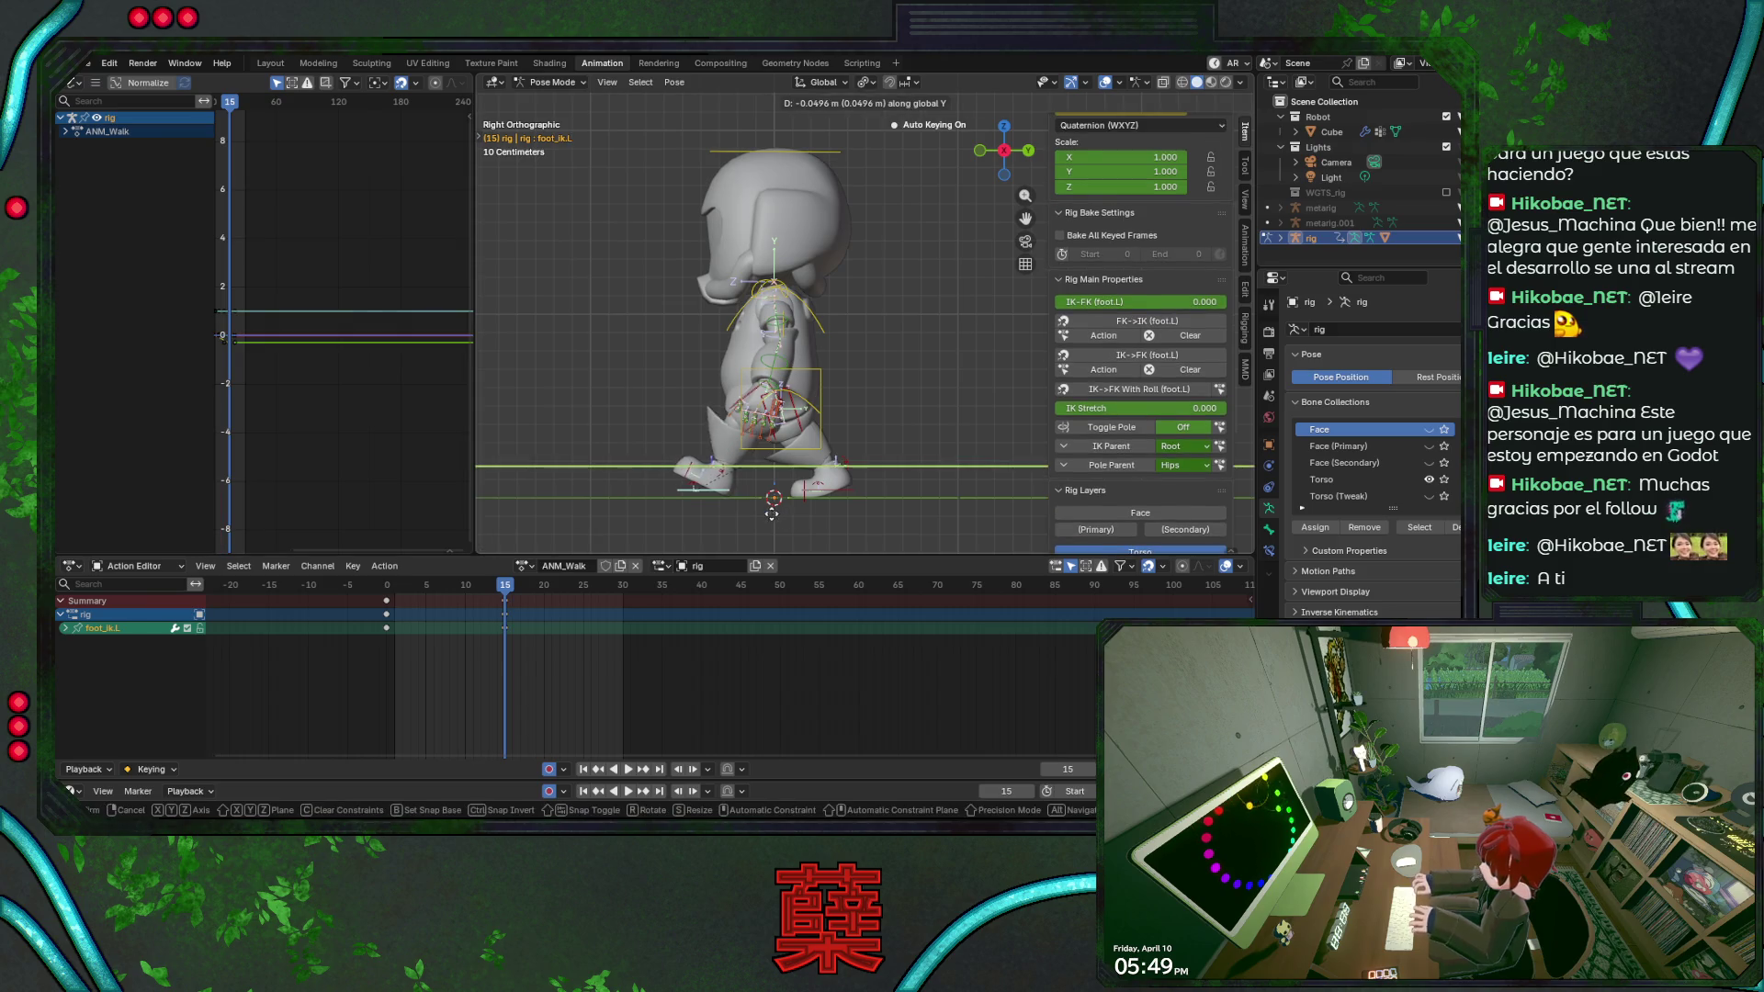
left_click(768, 514)
key("ctrl+s")
mouse_move(499, 586)
left_mouse_down()
mouse_move(414, 593)
mouse_move(506, 598)
left_mouse_up()
key("ctrl+s")
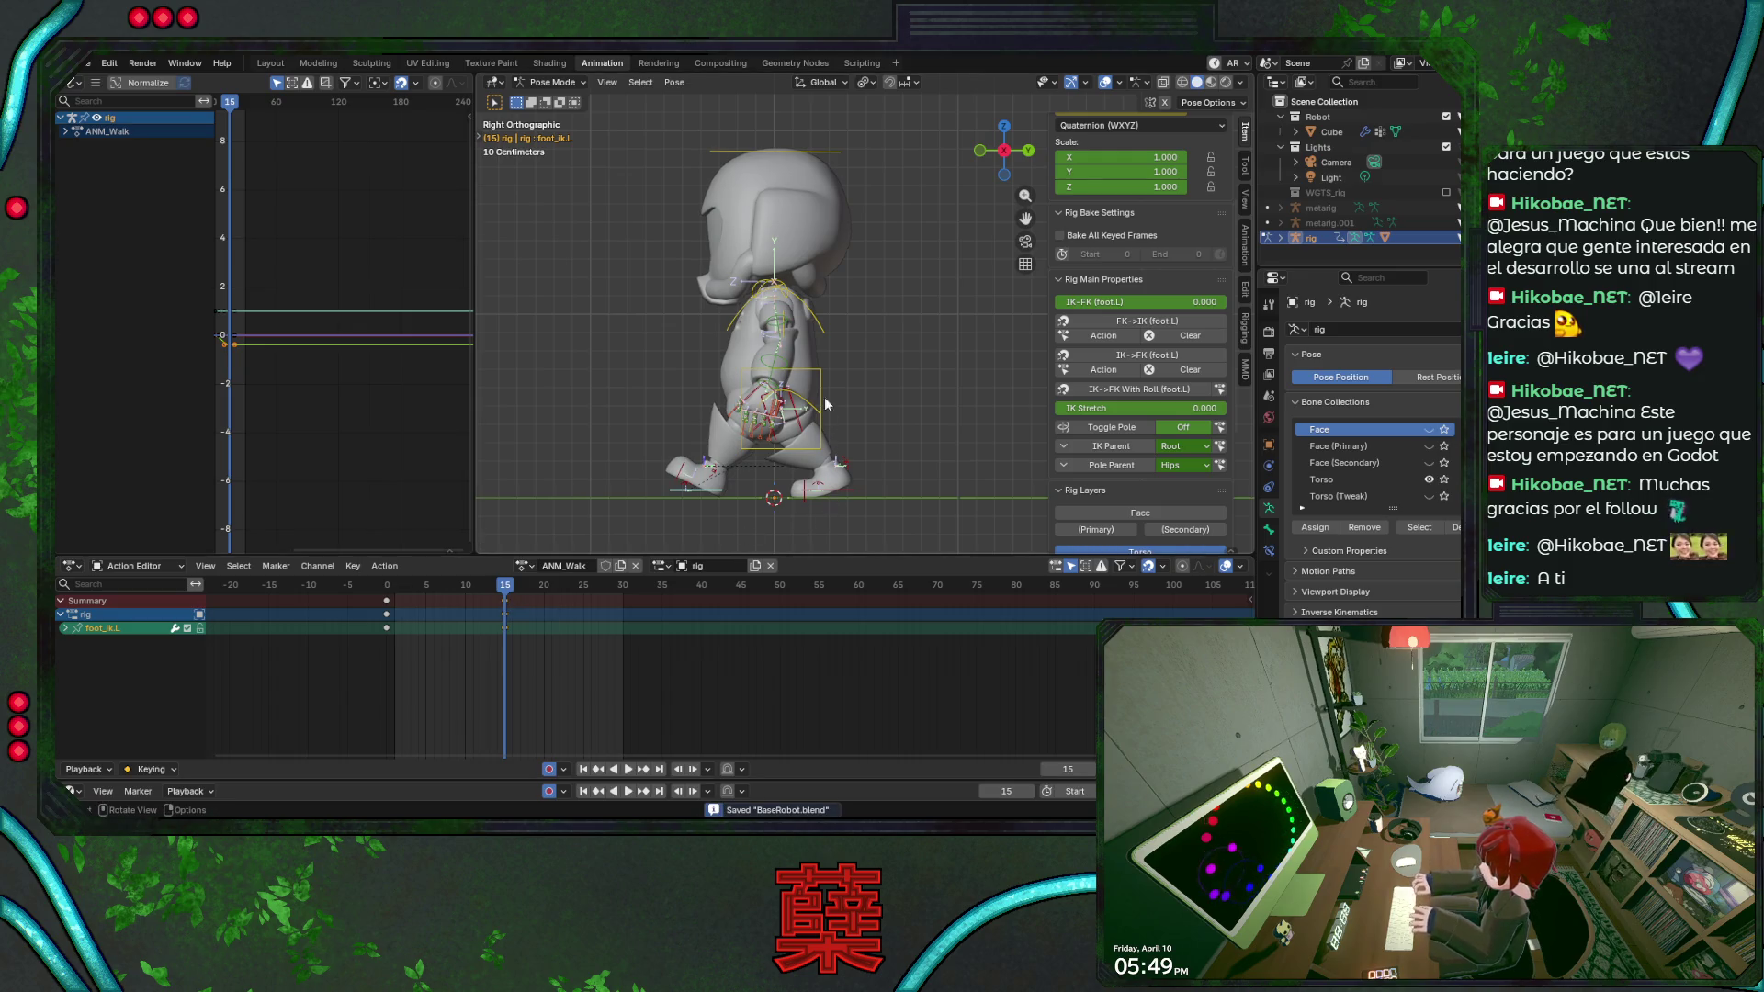
Refine the torso height and right foot spacing, check from front and side, and key the pose at frame 15.
left_click(825, 403)
key("g")
key("z")
left_click(869, 411)
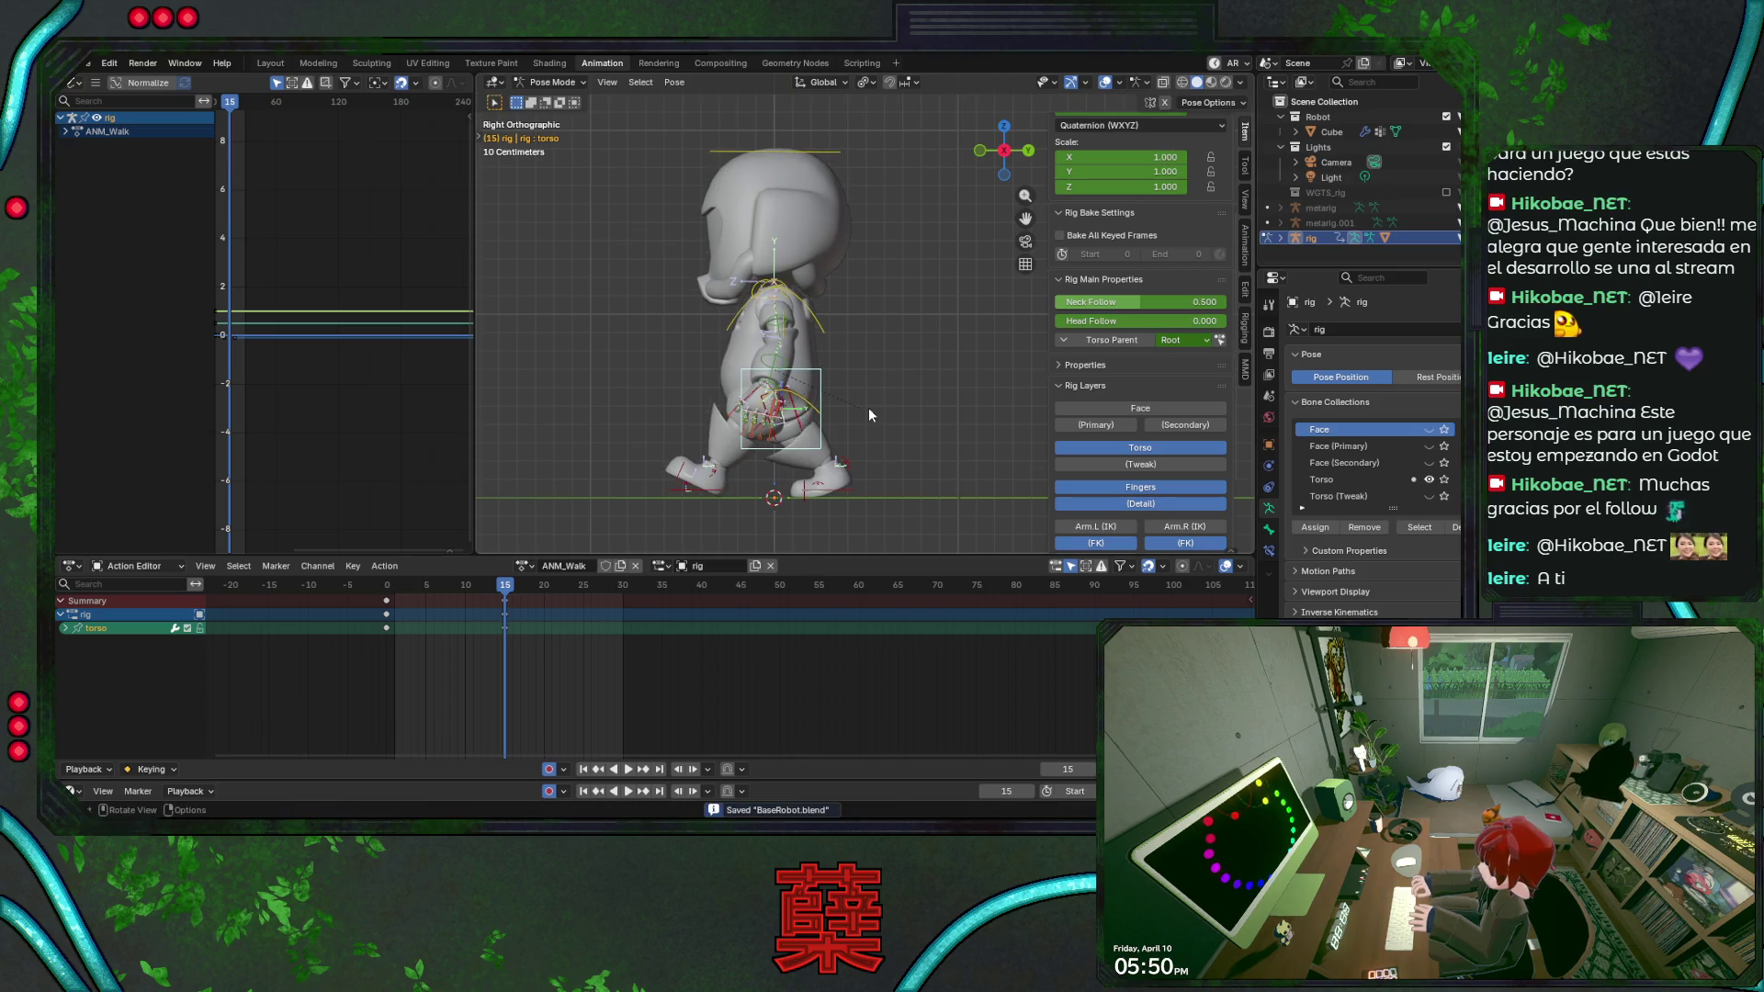
left_click(827, 479)
key("g")
key("y")
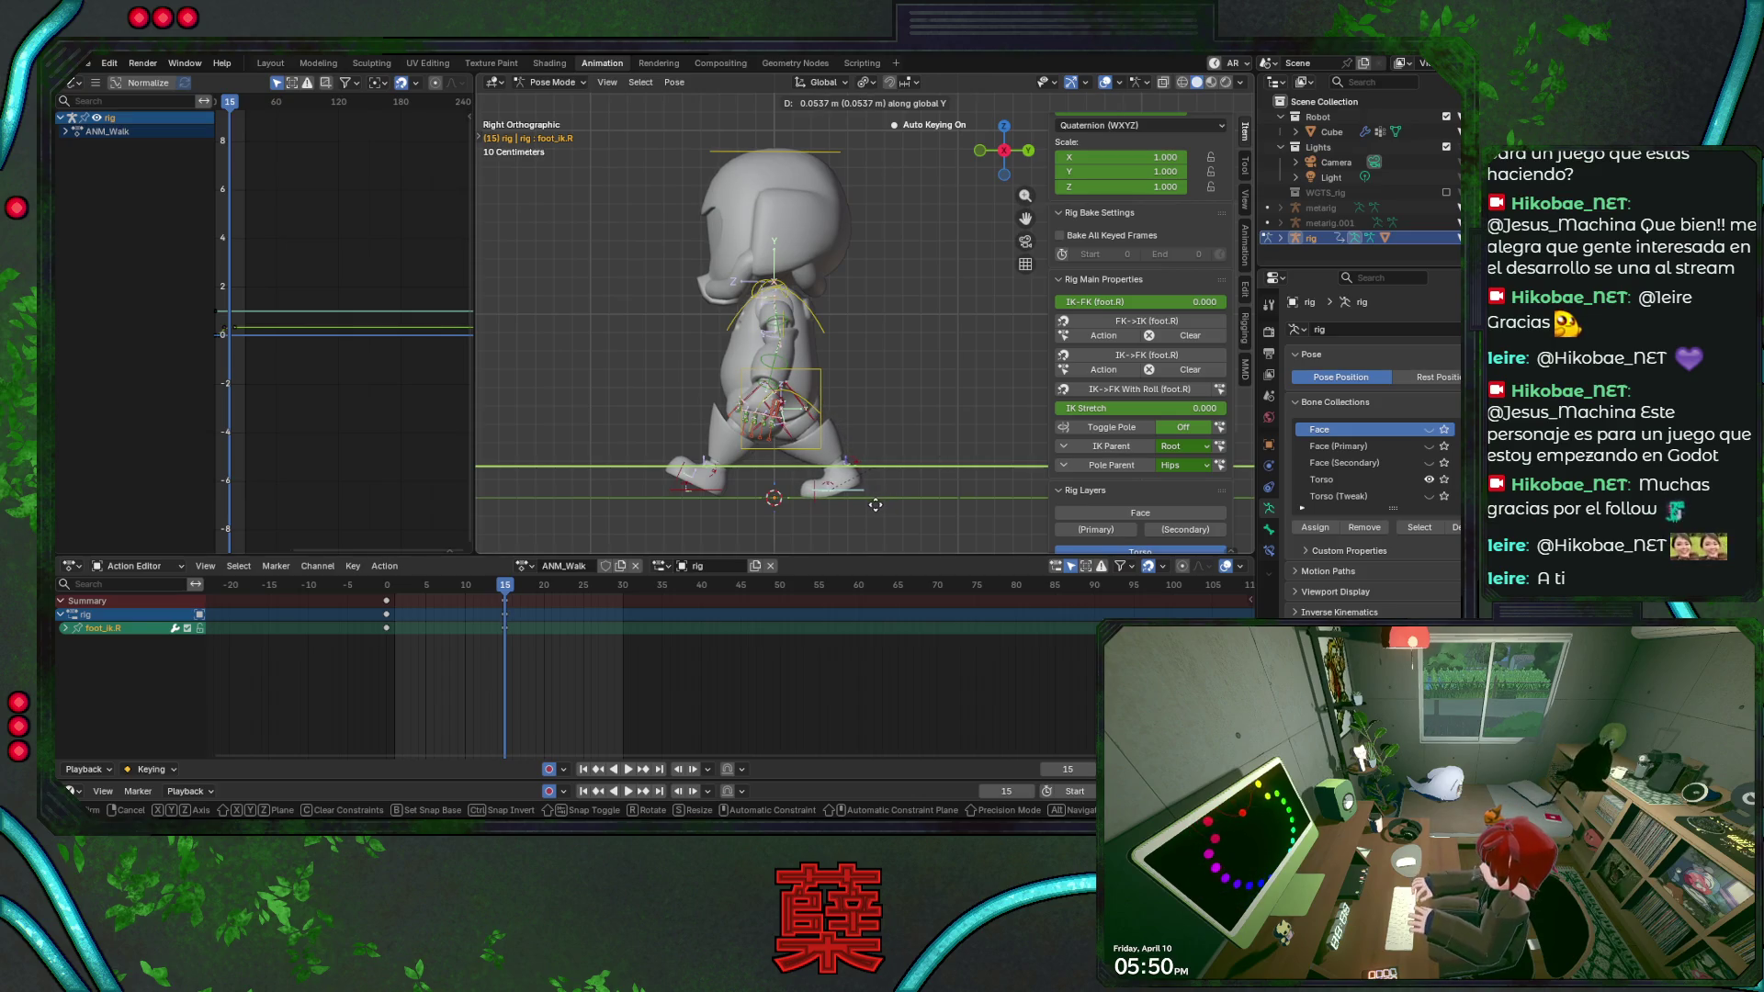
left_click(875, 505)
key("ctrl+s")
key("KP_1")
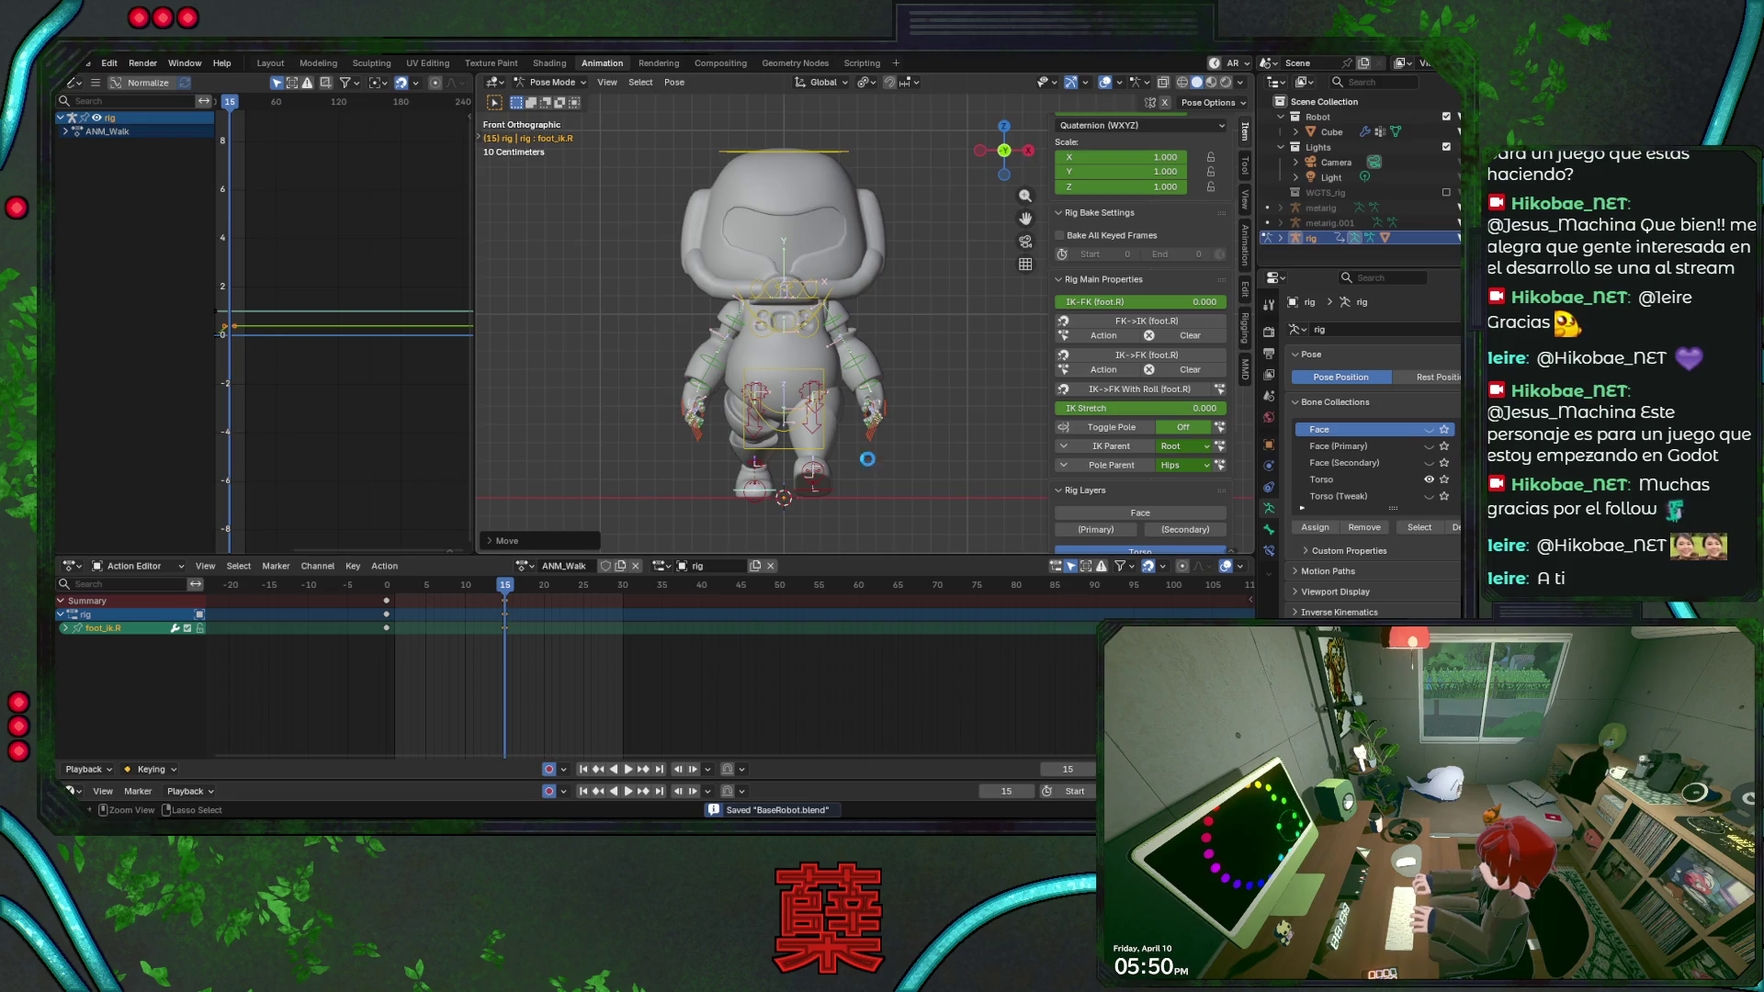
key("KP_3")
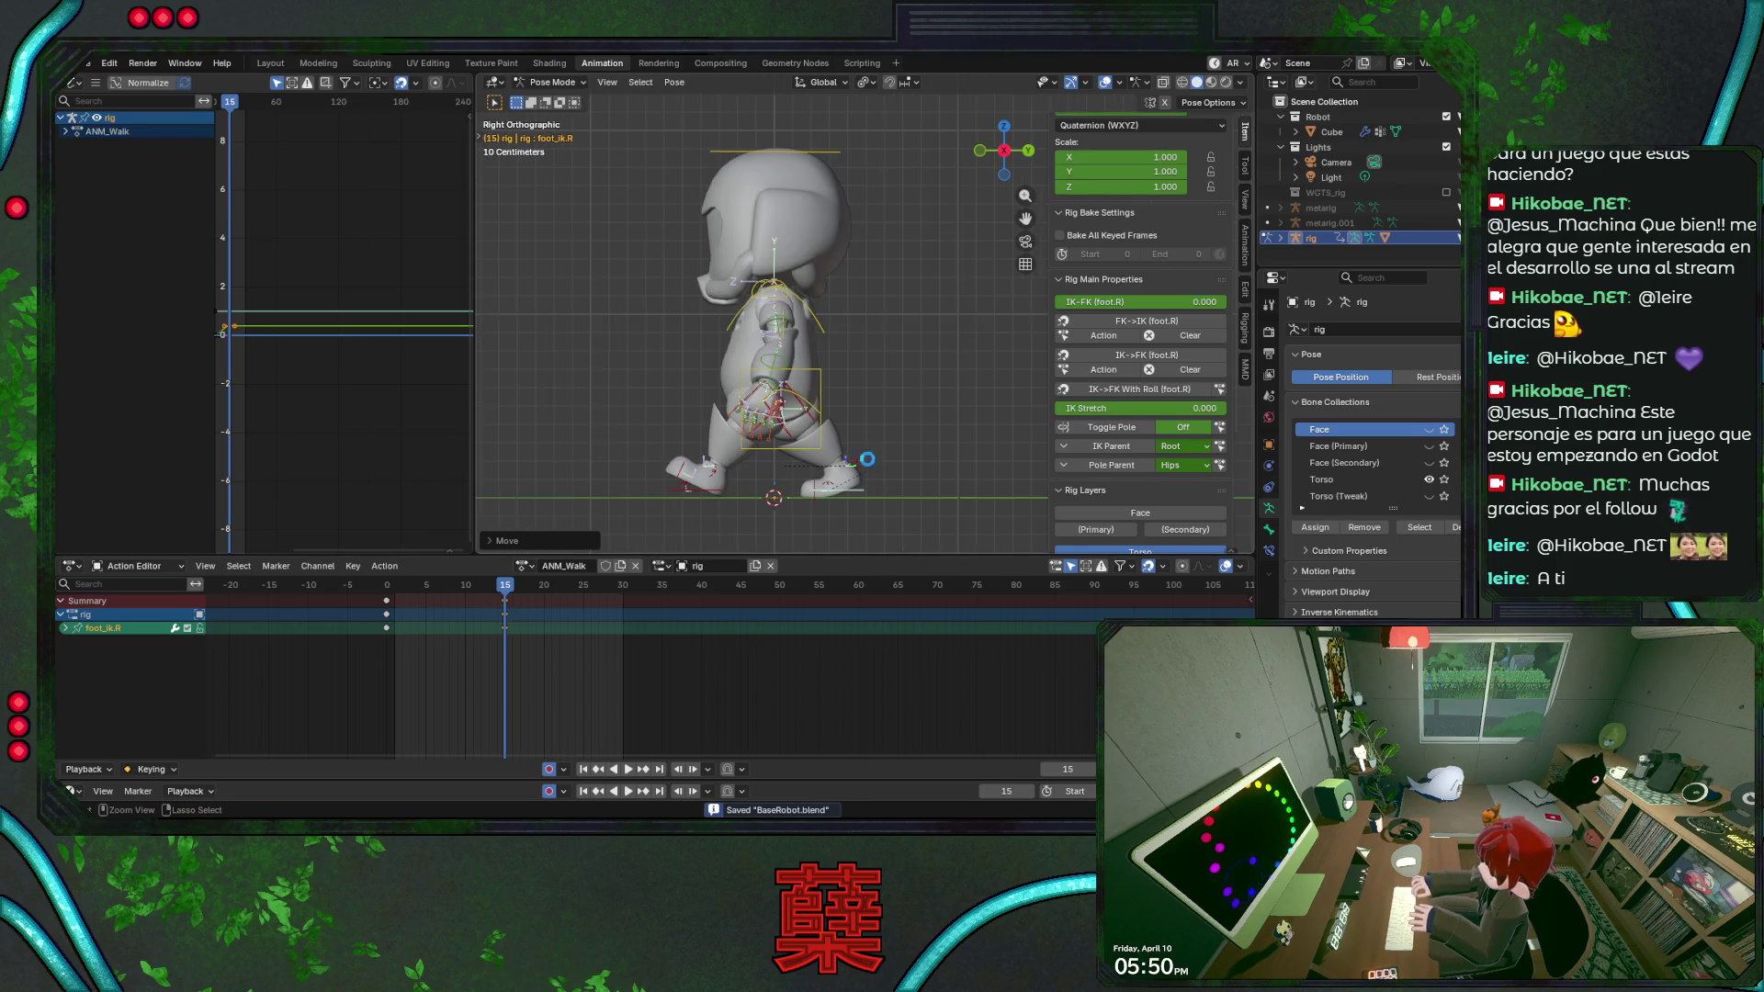
key("i")
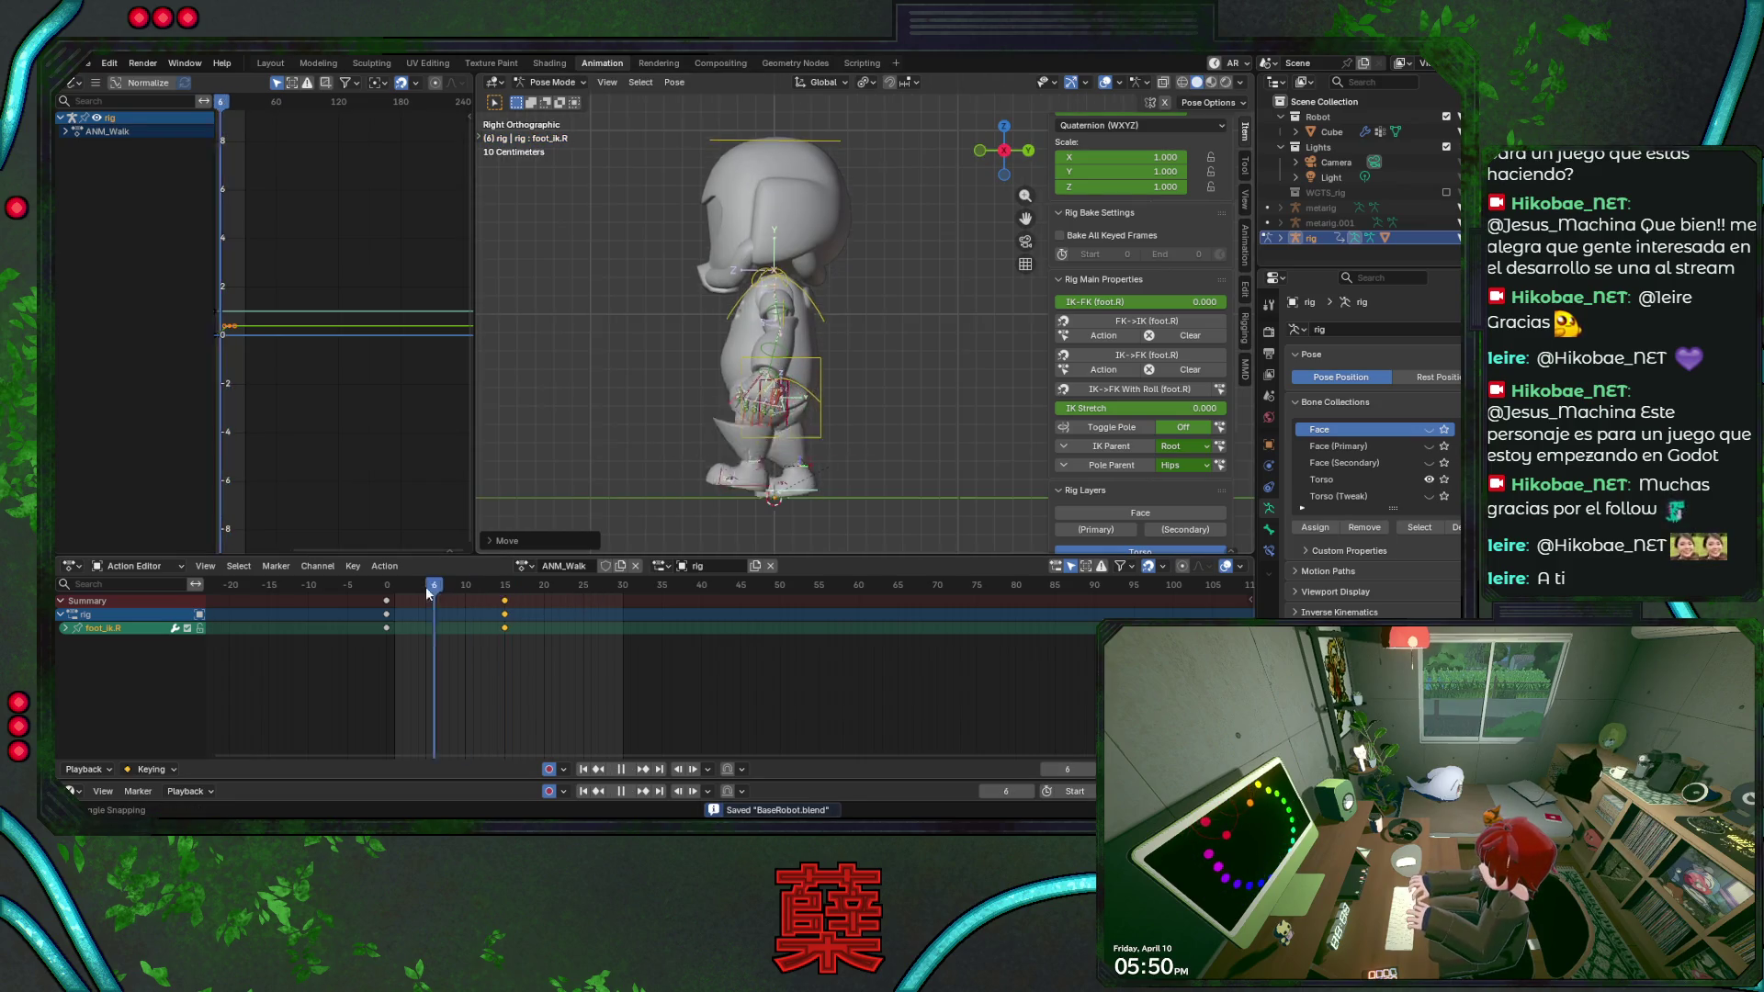
Scrub ANM_Walk back to frame 0 and start rotating the left upper arm control.
left_click_drag(505, 588, 390, 596)
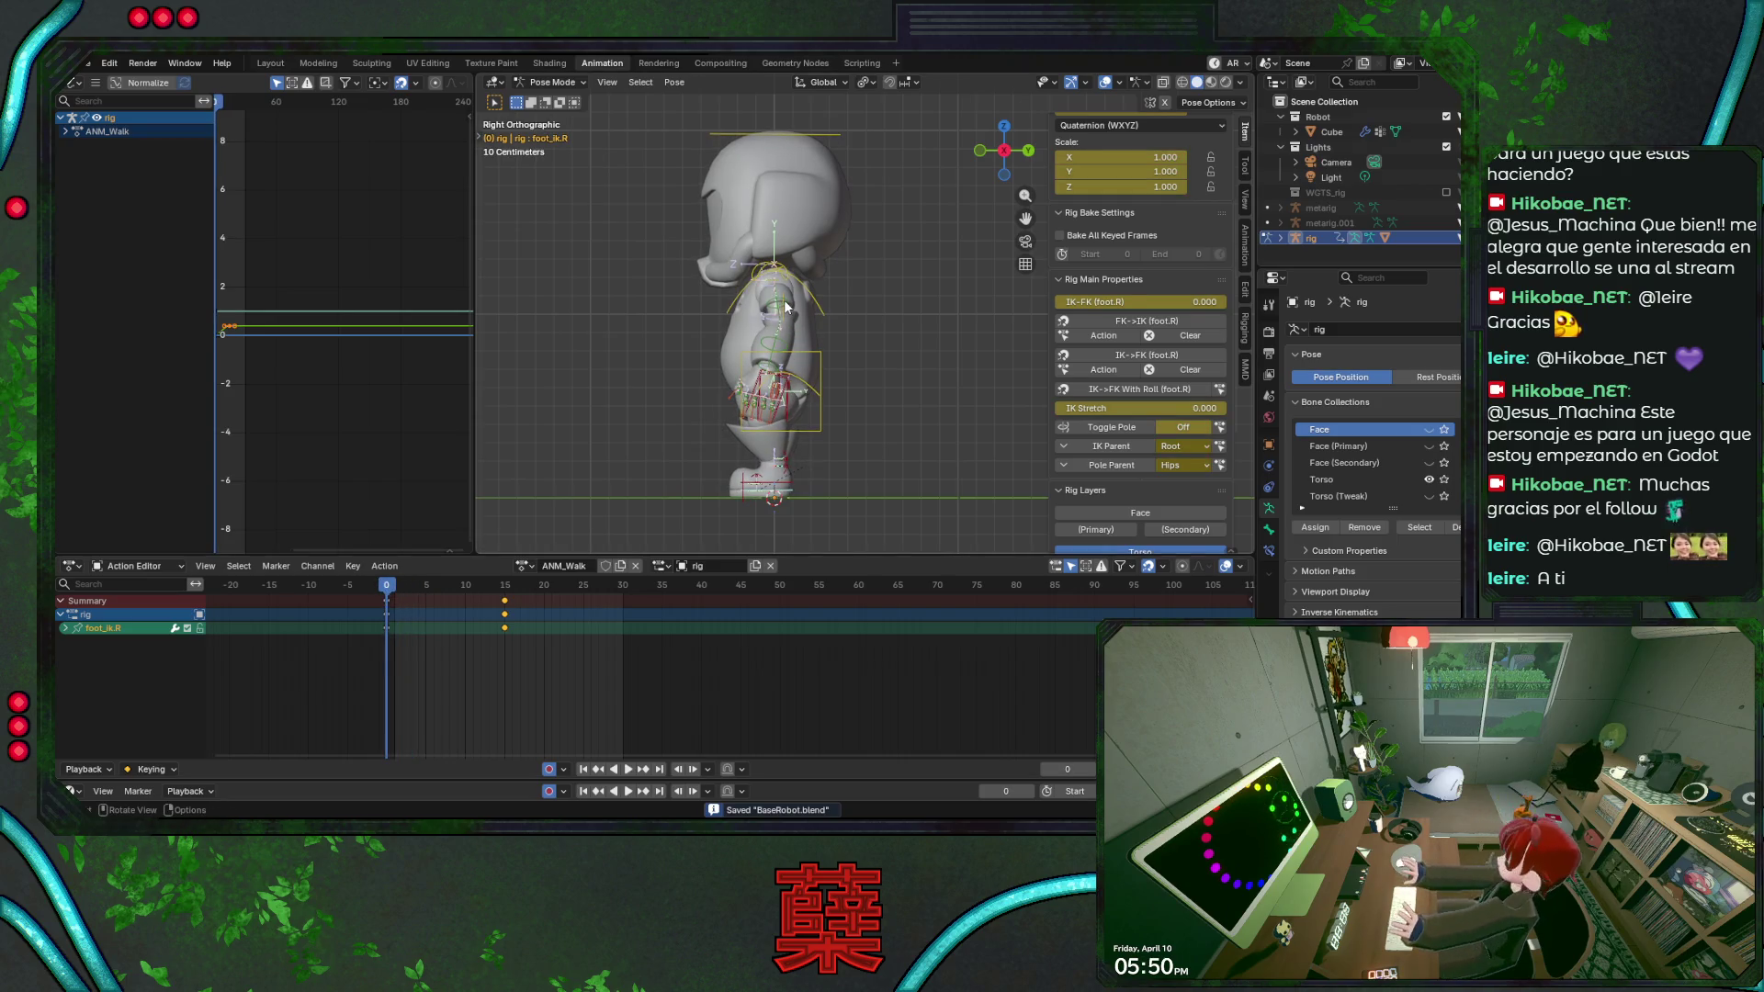
left_click(827, 373)
key("r")
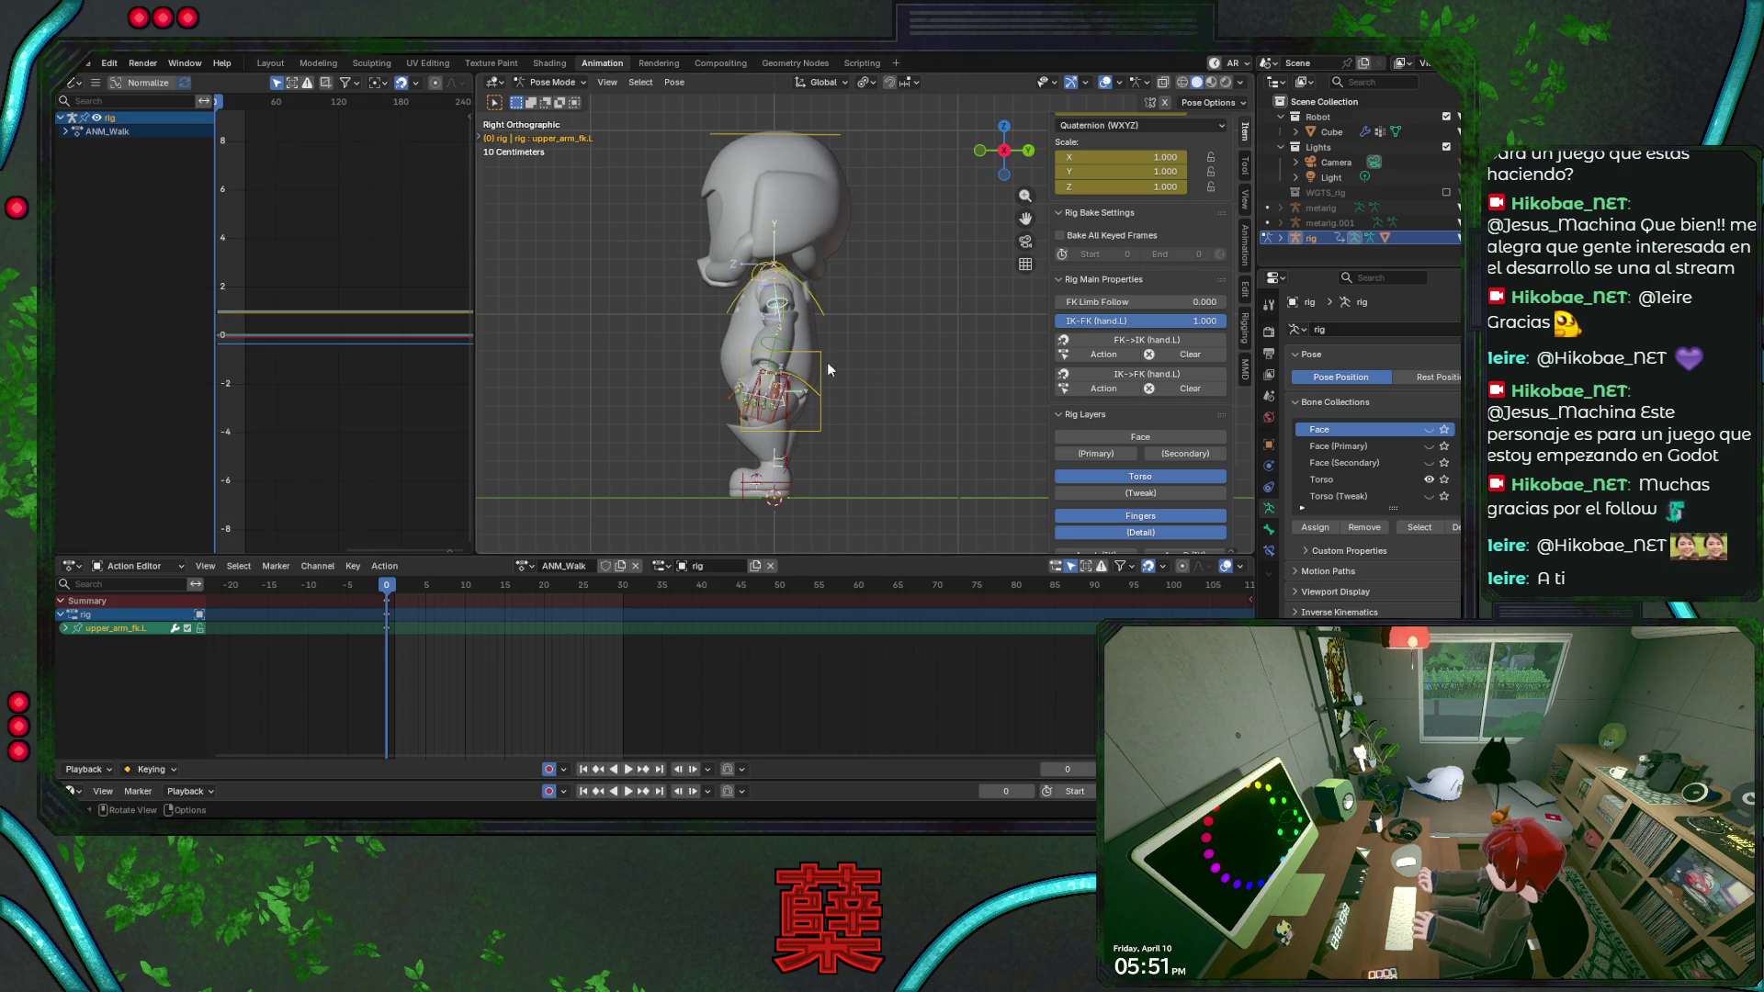
scroll(820, 337, "up", 2)
scroll(825, 357, "up", 2)
Rotate both upper arms and bend the right forearm into the frame-0 walk swing.
key("r")
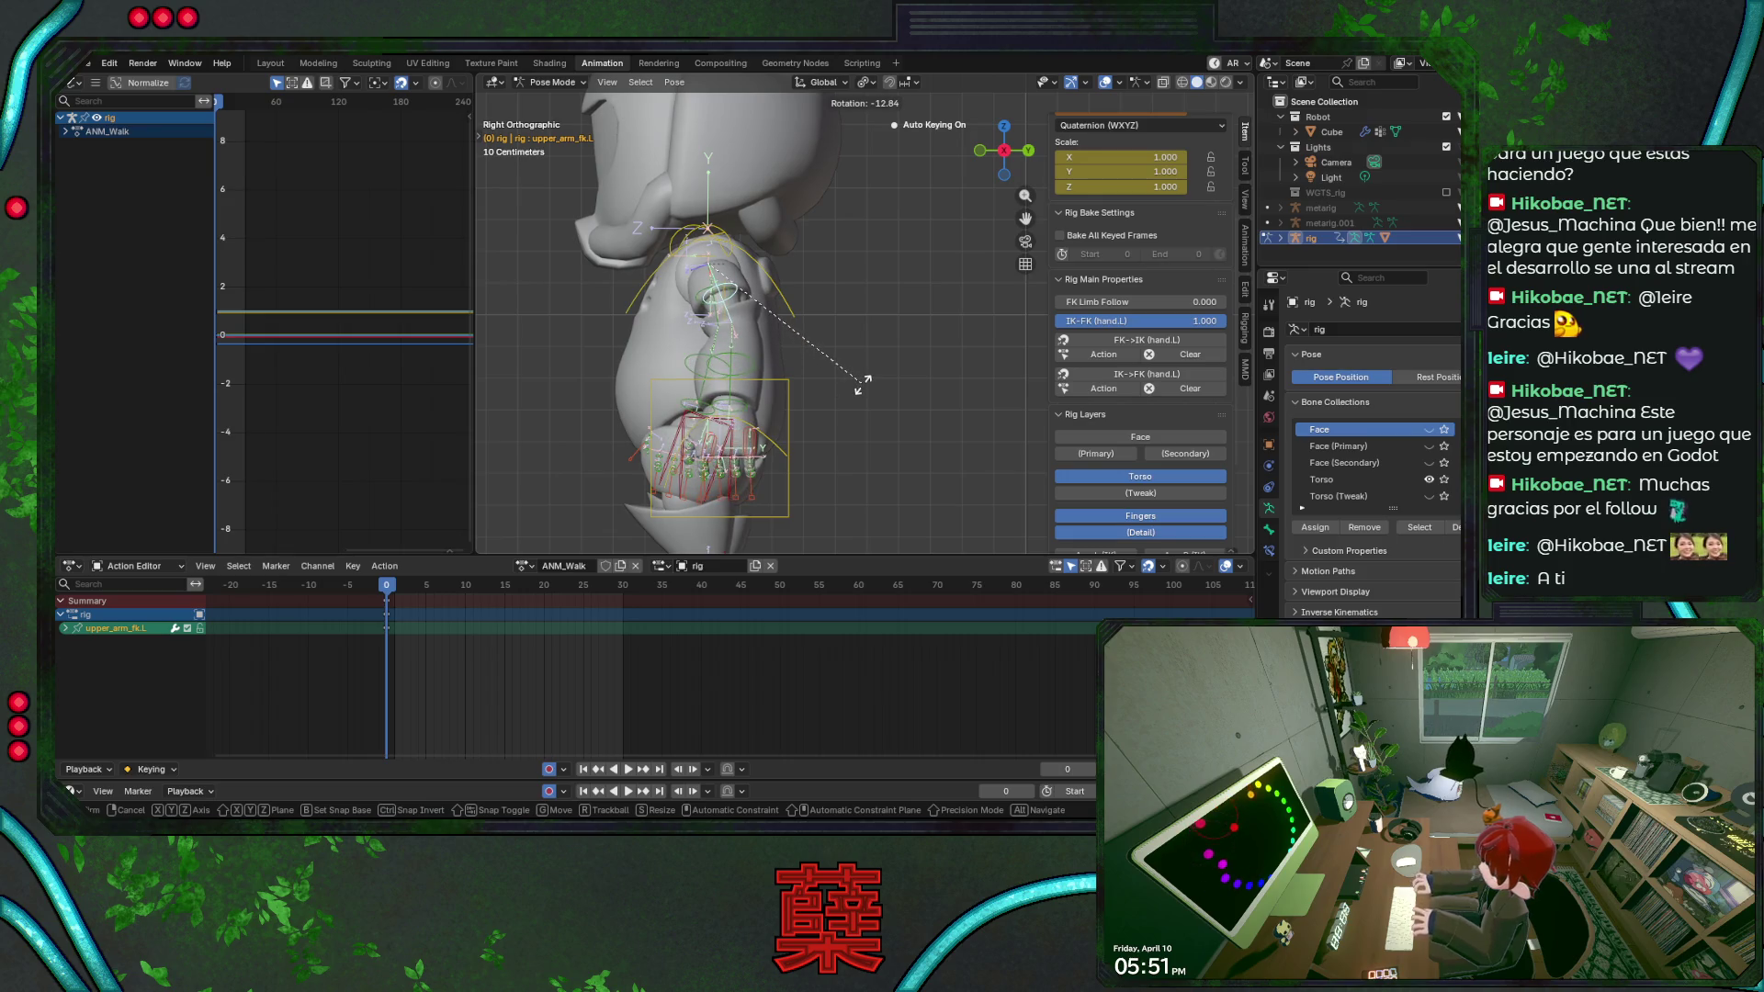
left_click(841, 390)
left_click(699, 312)
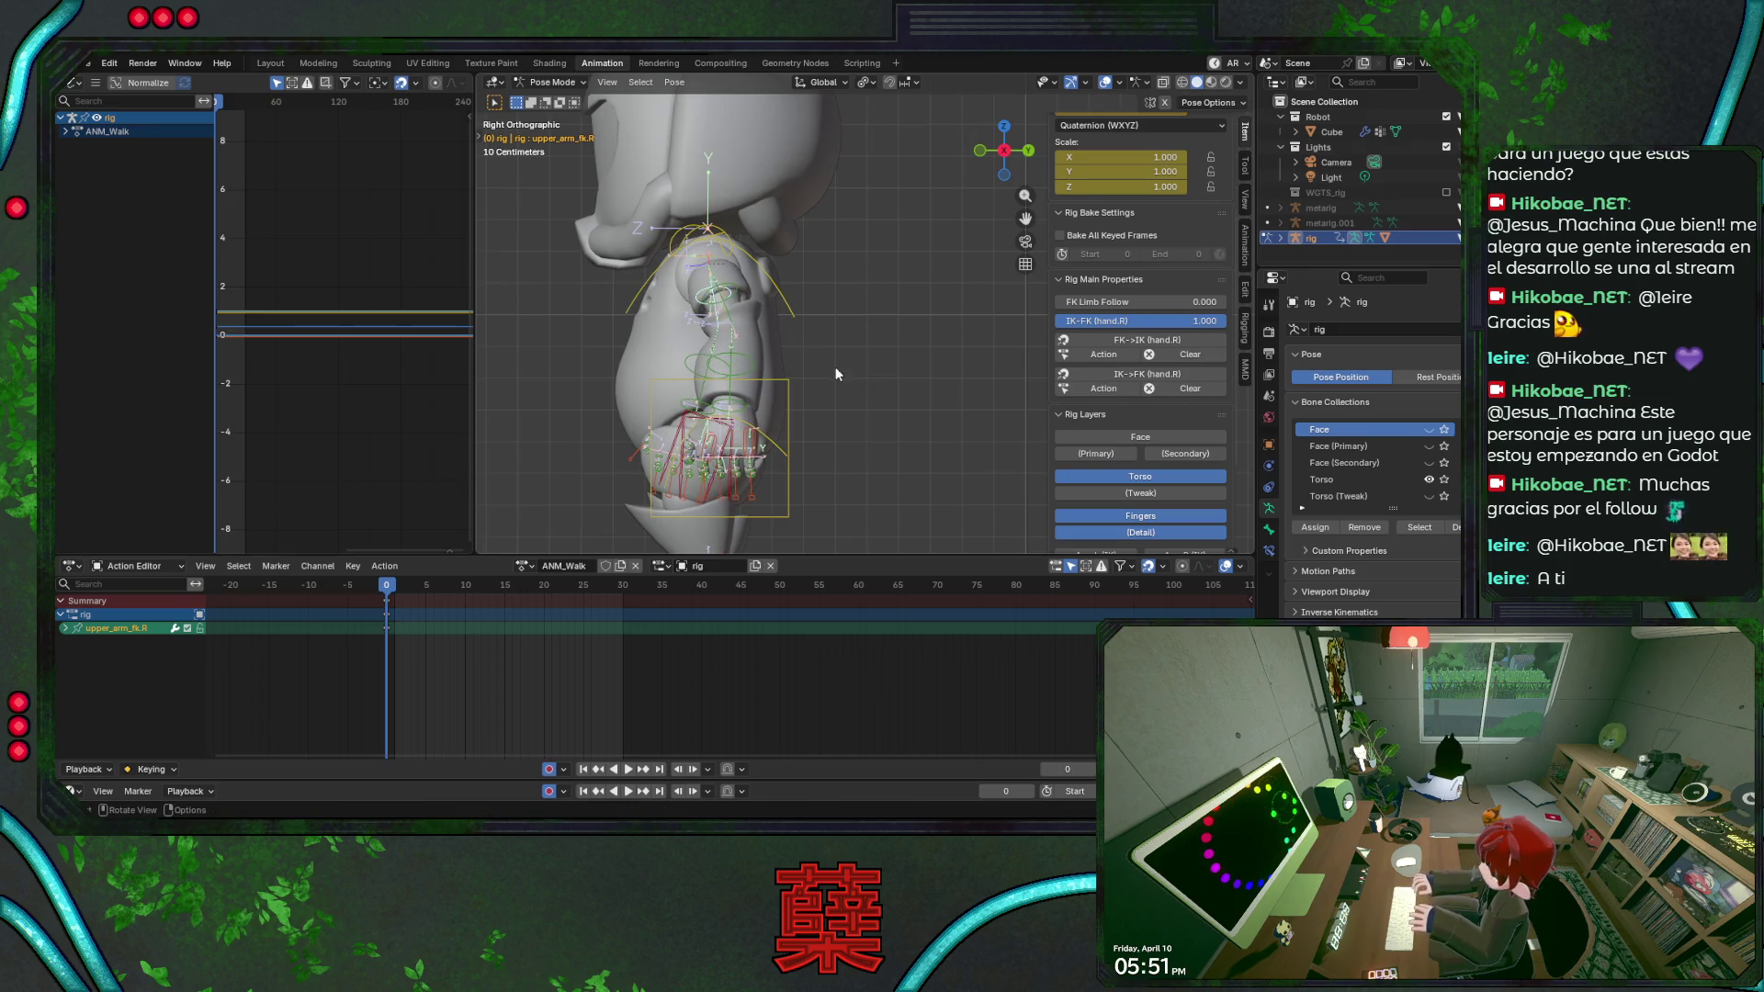
key("r")
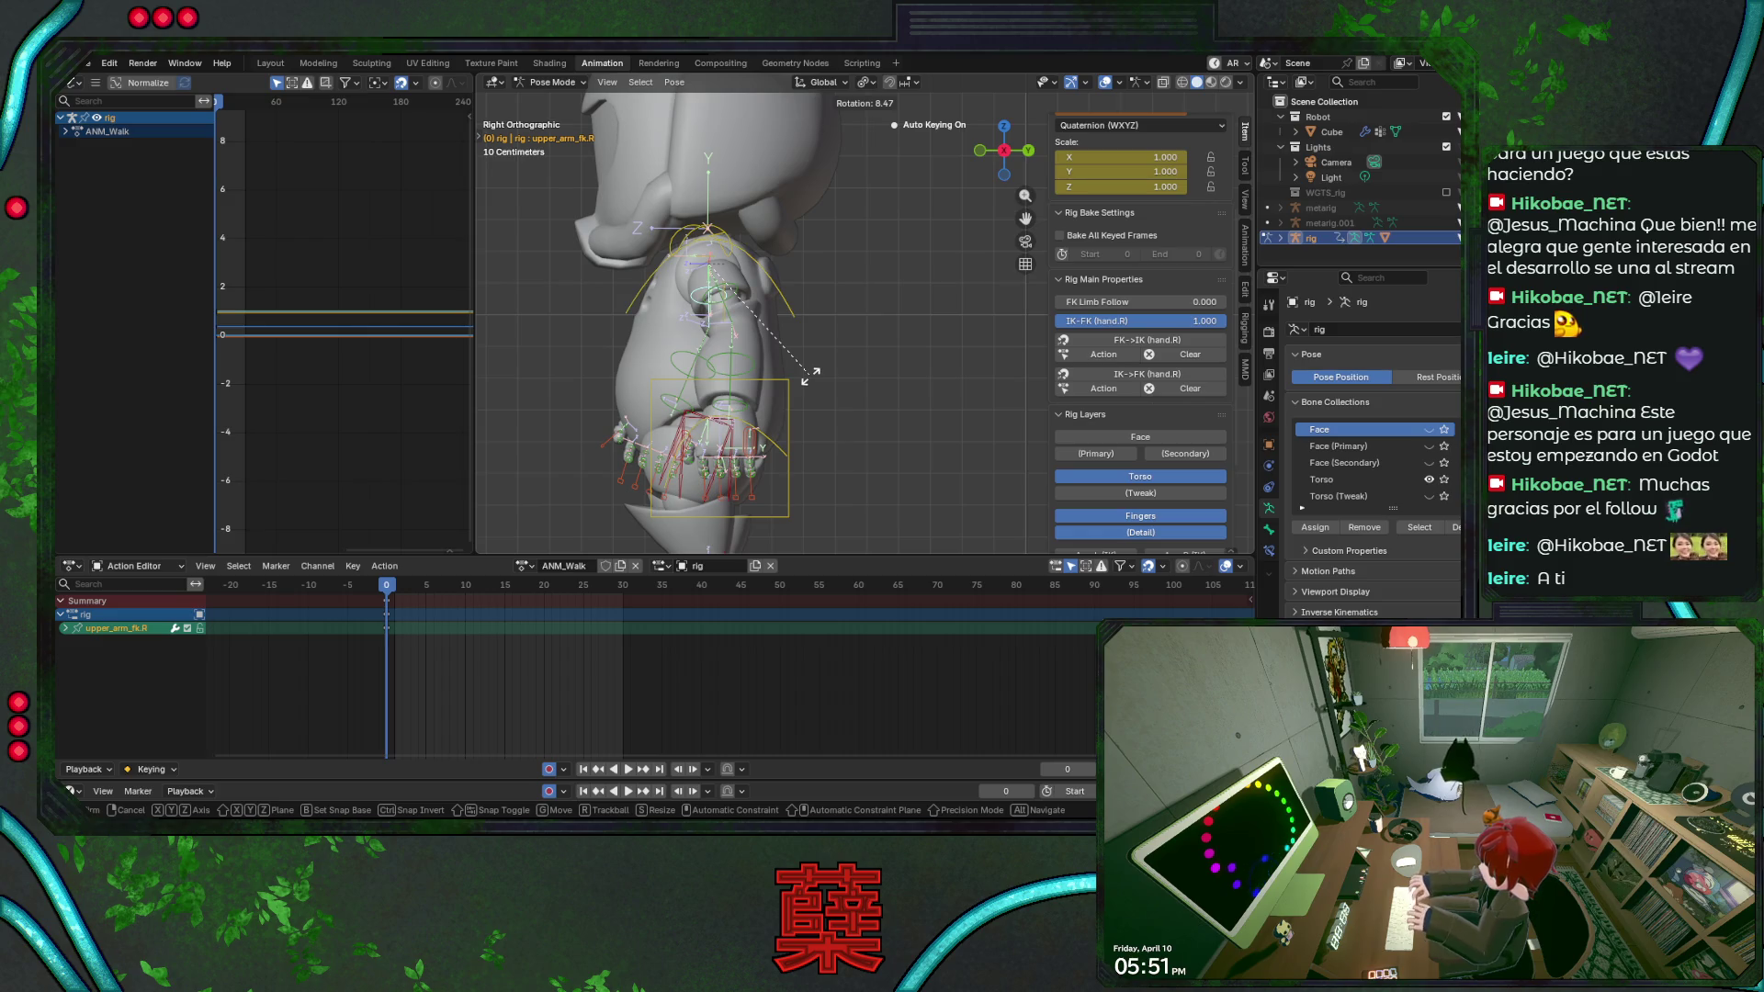
left_click(808, 376)
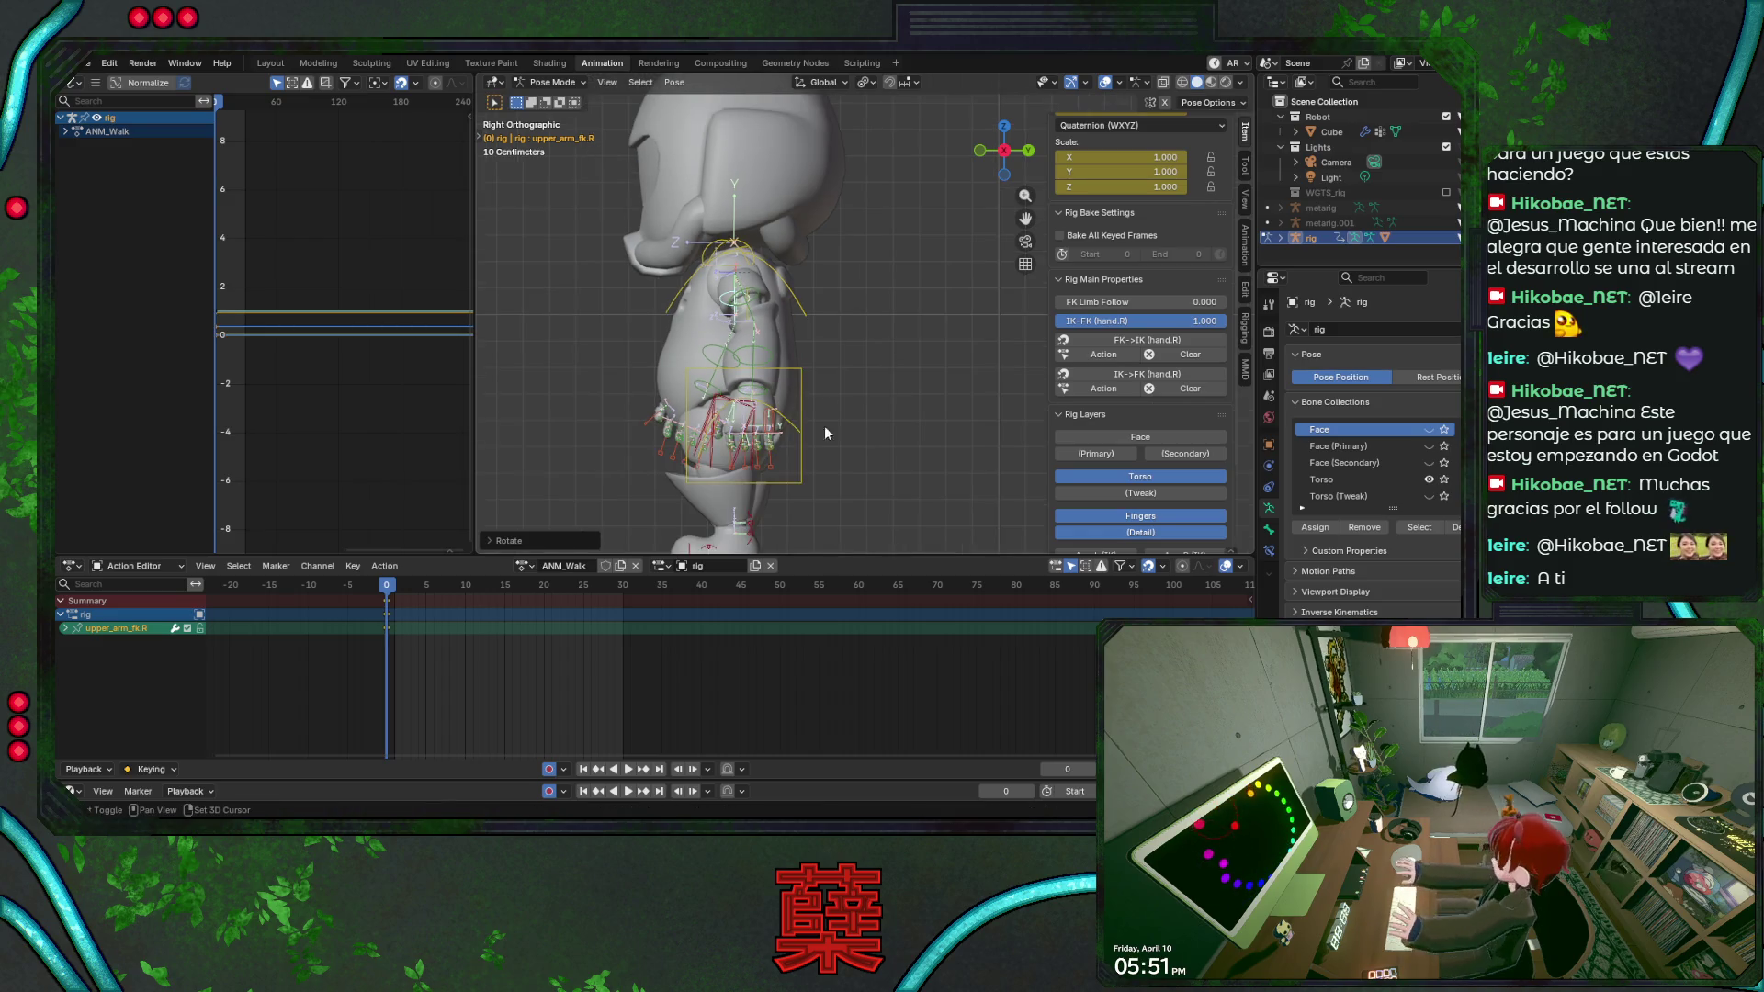
left_click(730, 351)
key("r")
key("x")
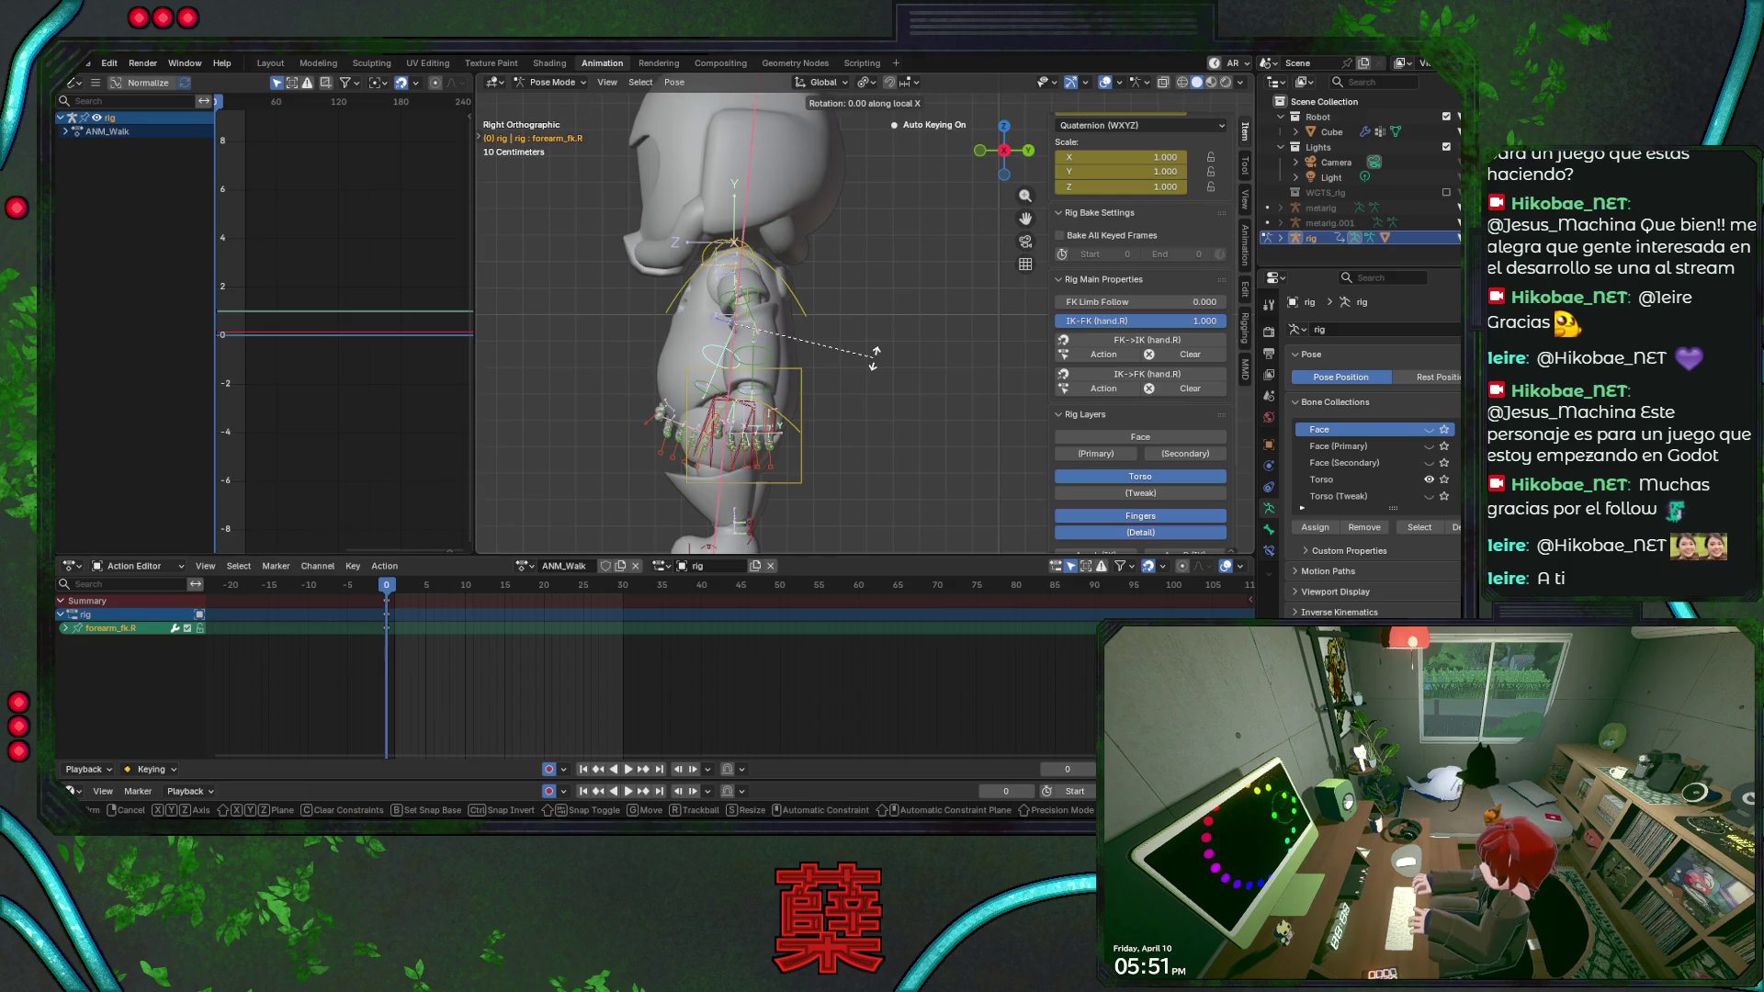
left_click(820, 381)
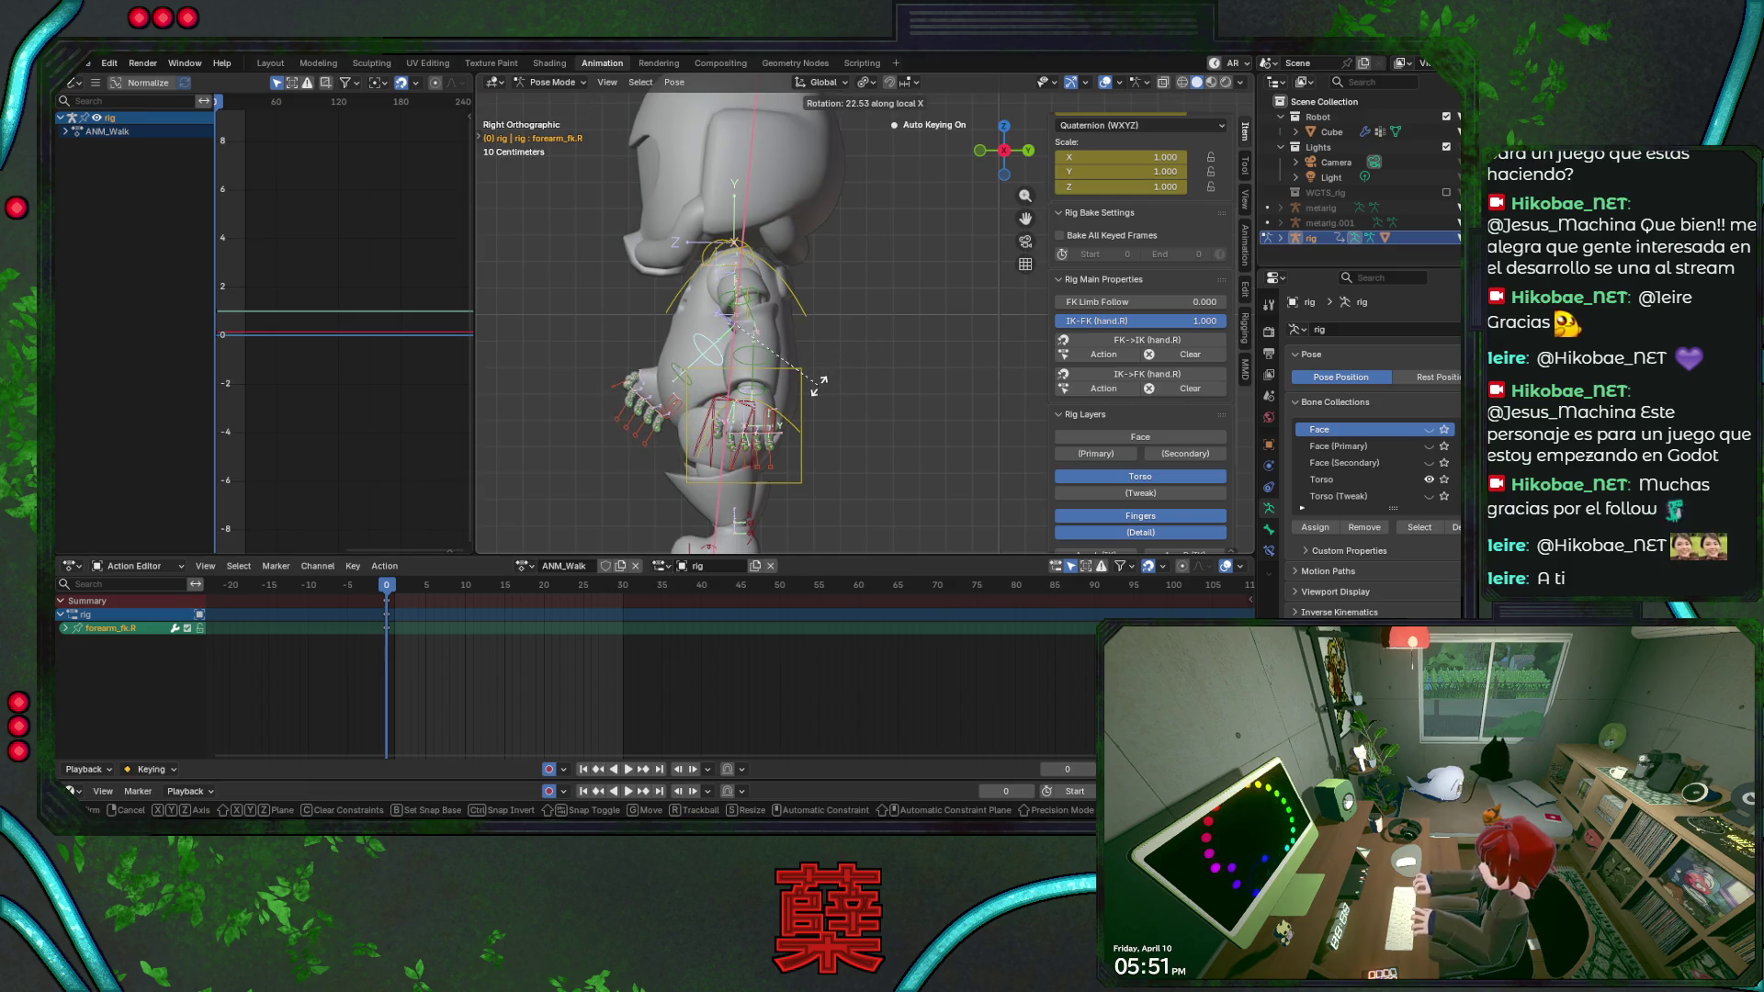
Refine the right upper arm and bend the left forearm on its own axis at frame 0.
left_click(772, 374)
key("r")
left_click(774, 373)
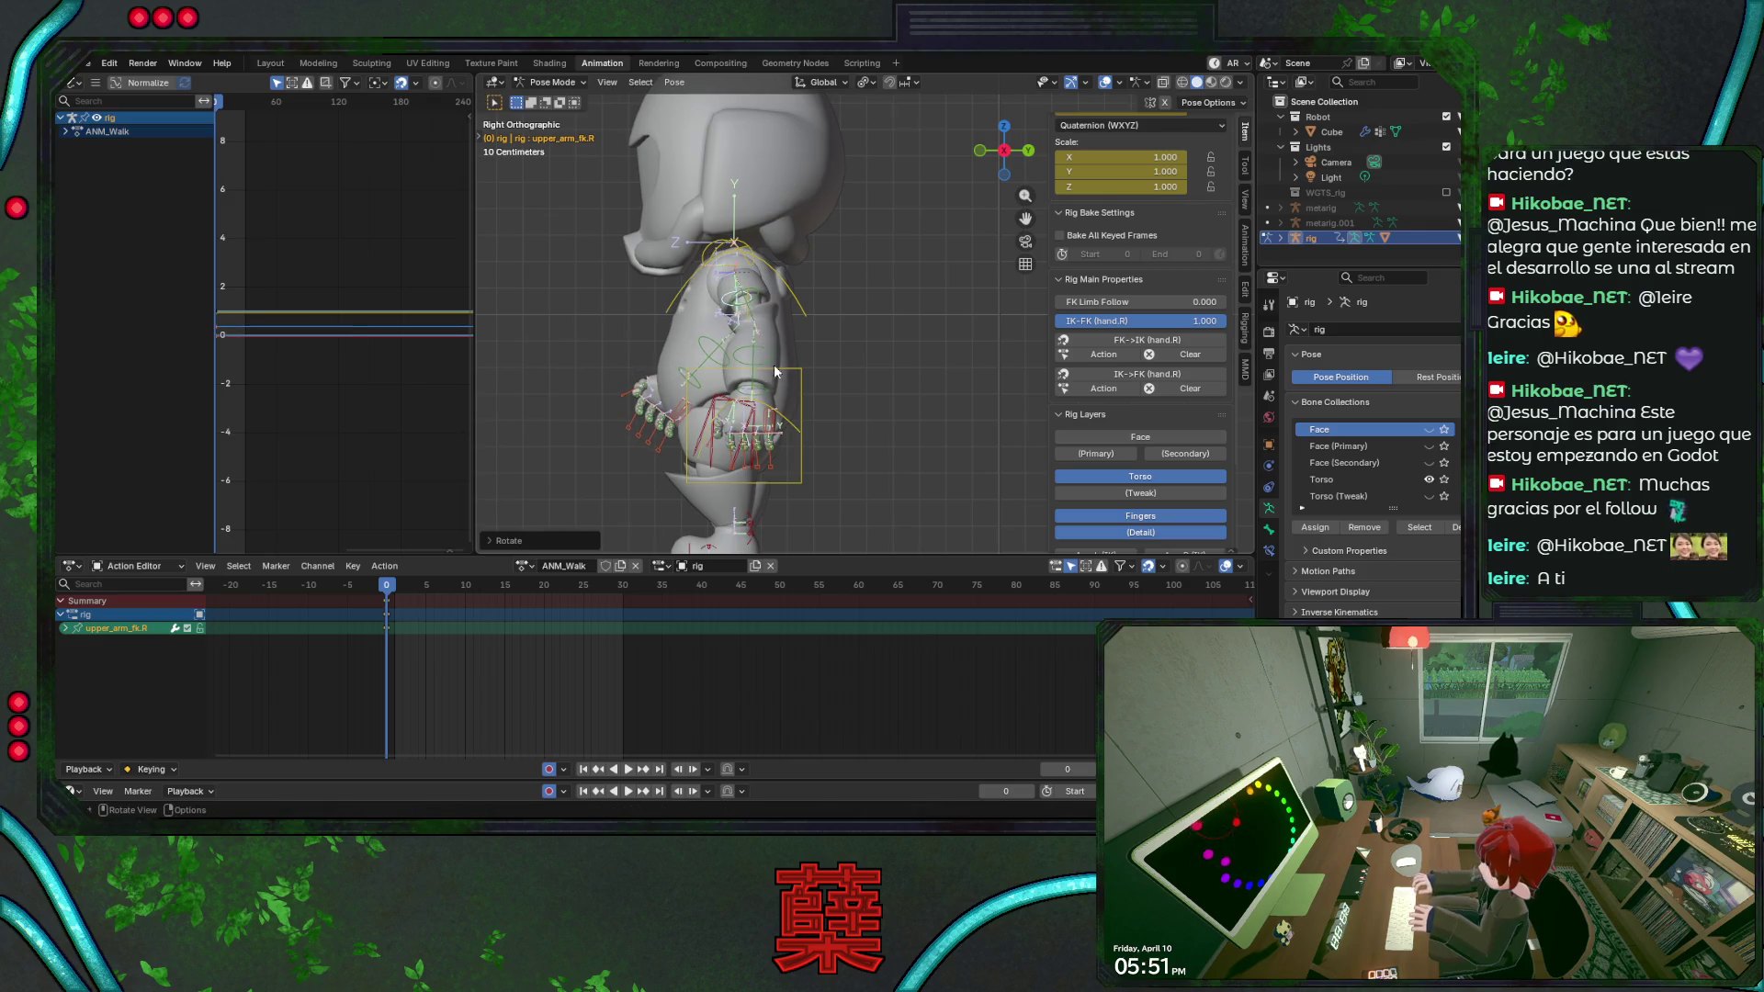
left_click(768, 362)
key("r")
key("x")
key("x")
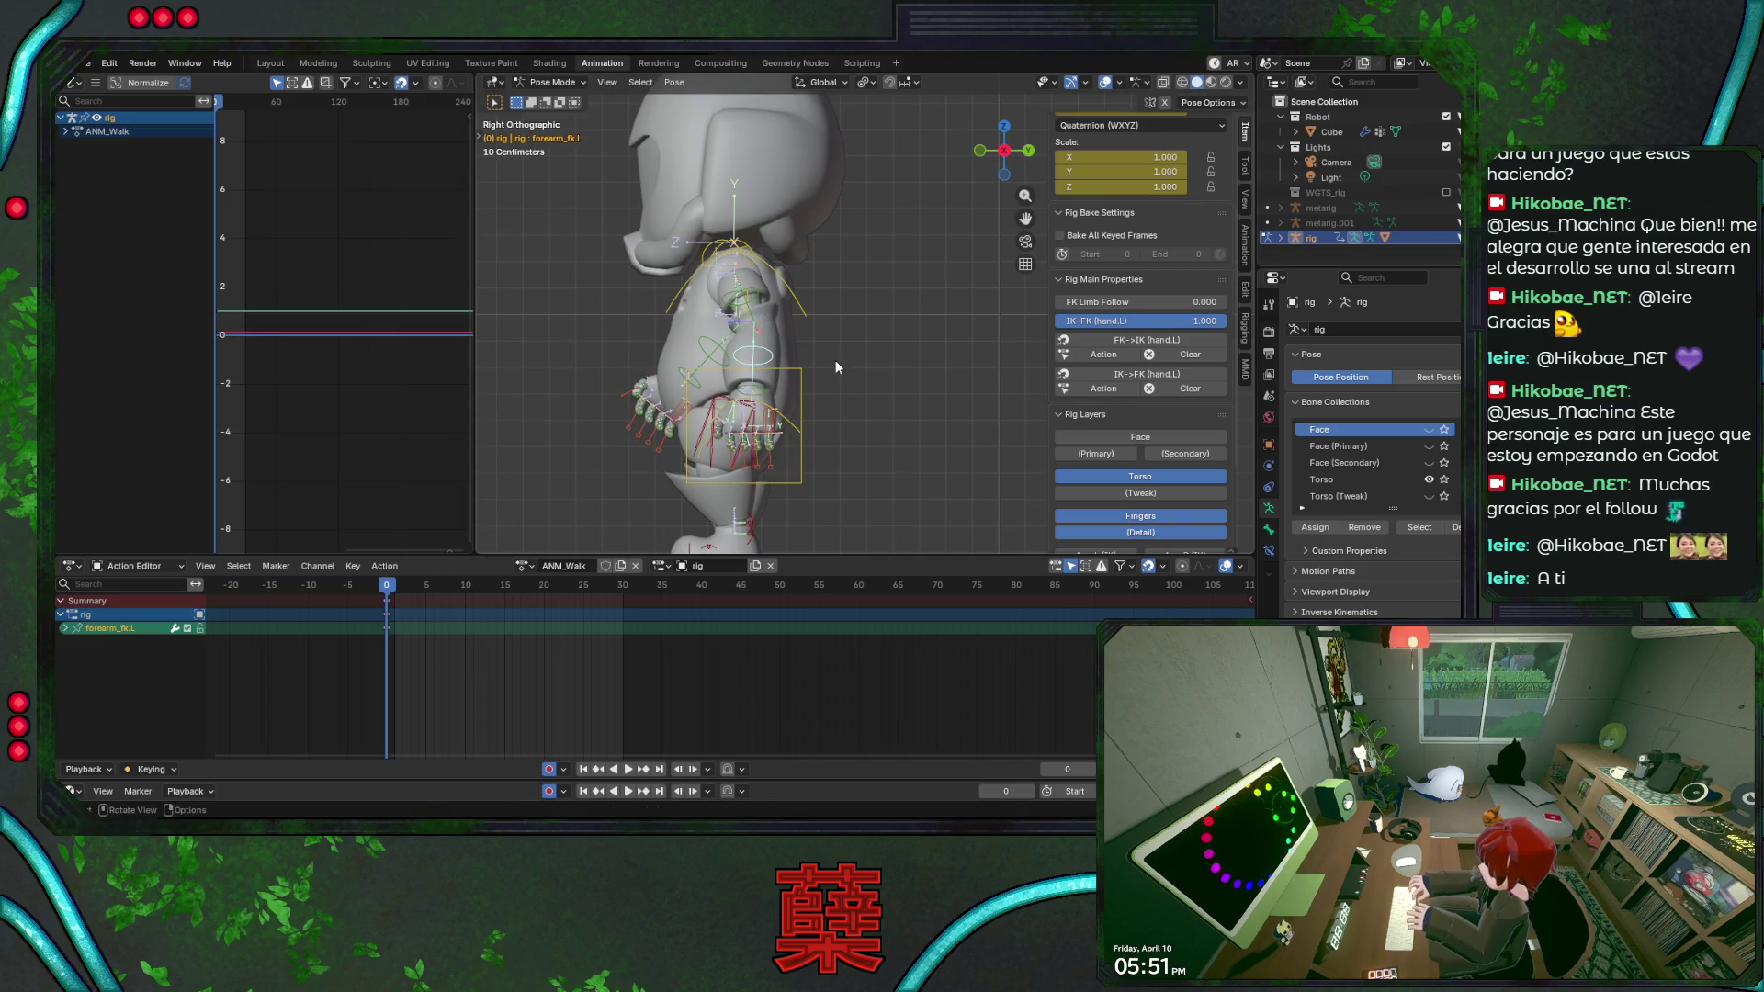
left_click(820, 366)
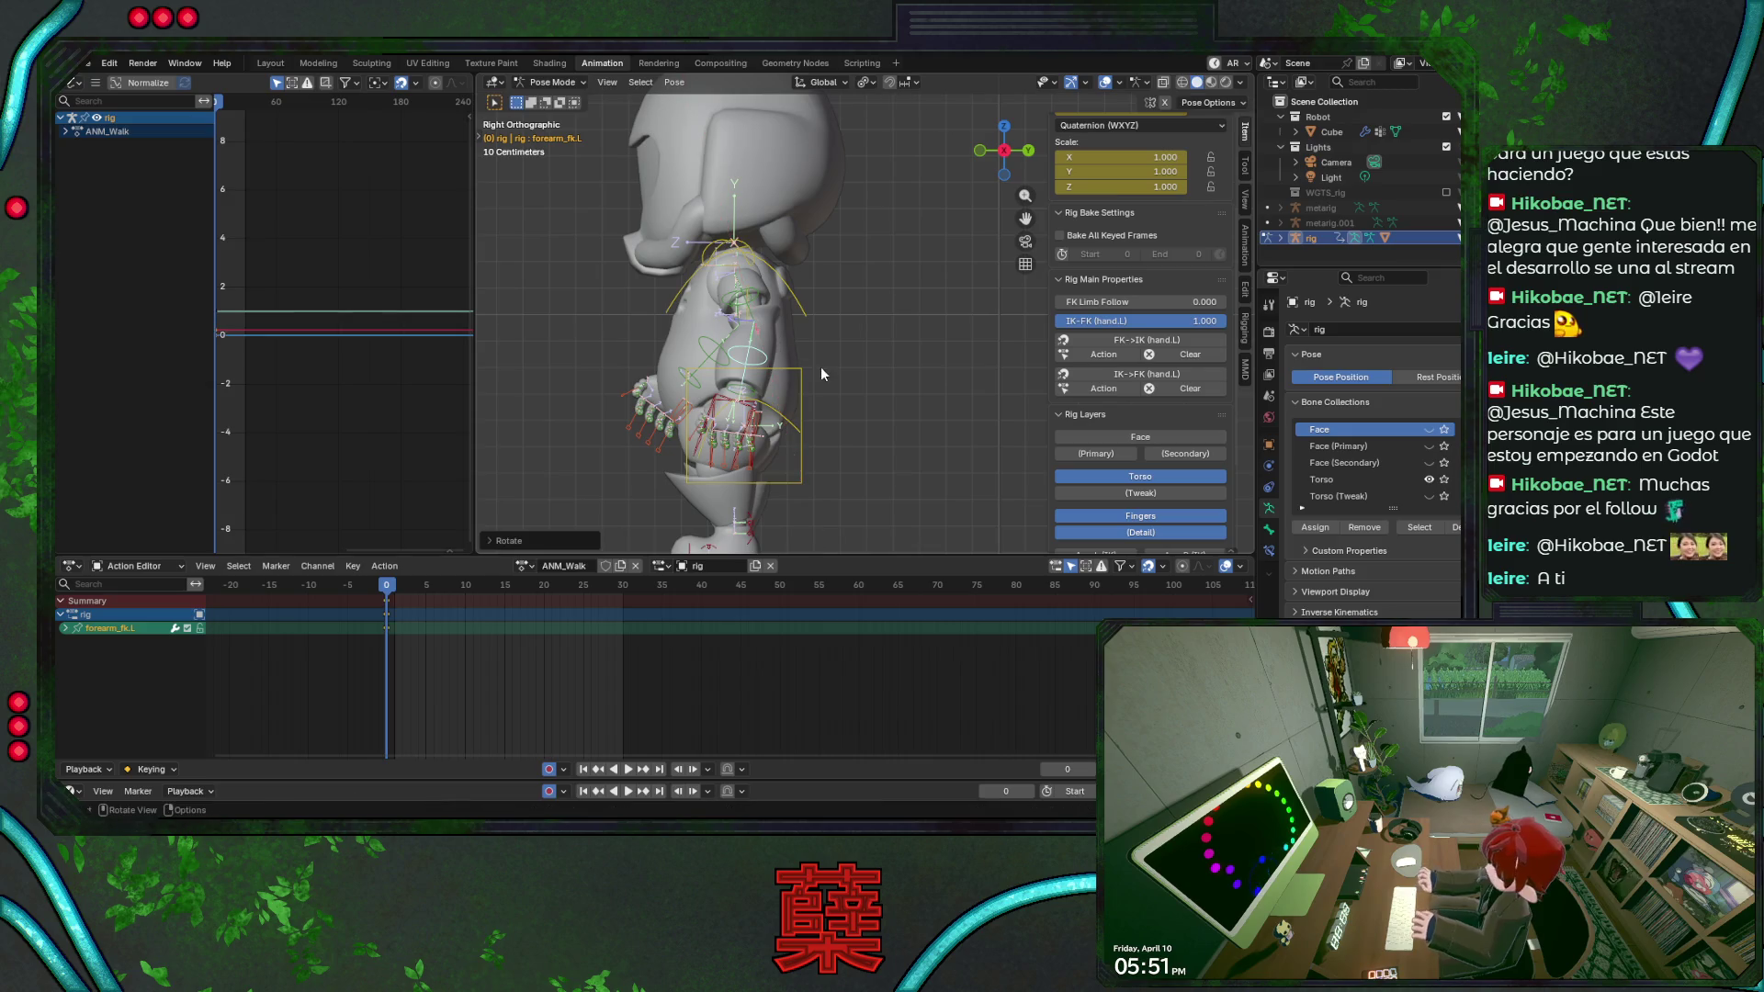
Save BaseRobot.blend and move the playhead to frame 15.
key("ctrl+s")
left_click(492, 590)
left_click_drag(492, 590, 505, 590)
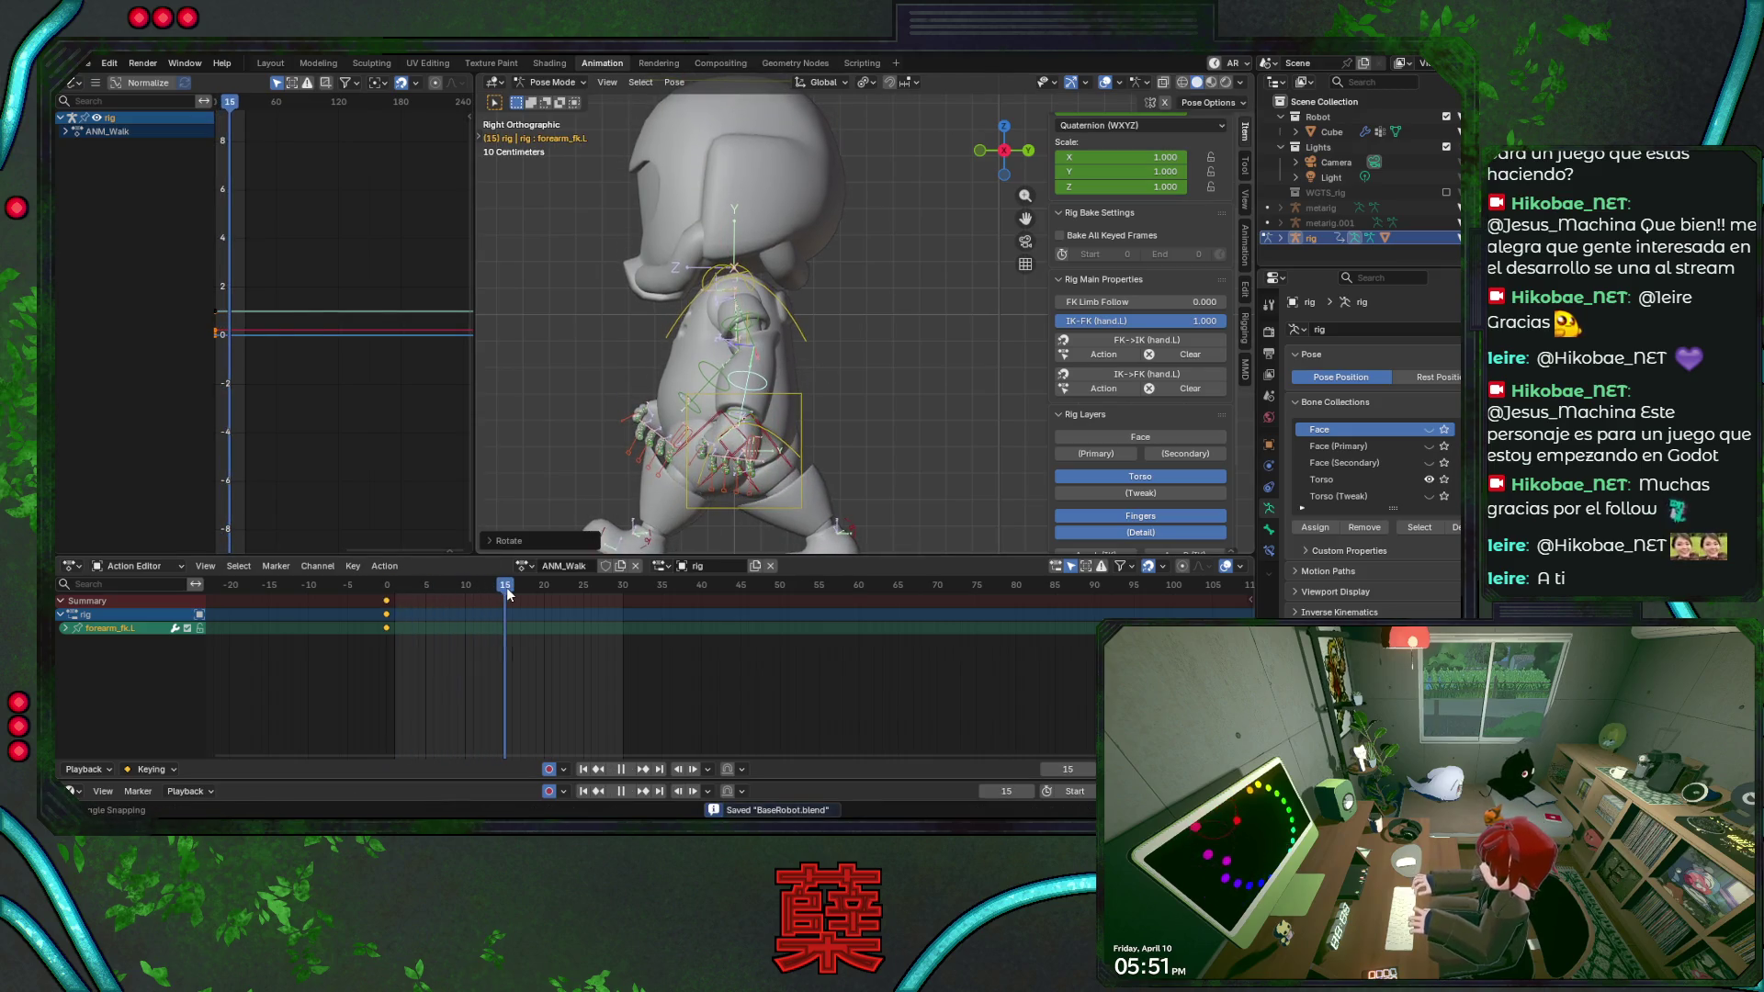
Swing the left upper arm and bend the left forearm into the frame-15 step pose.
left_click(756, 328)
key("r")
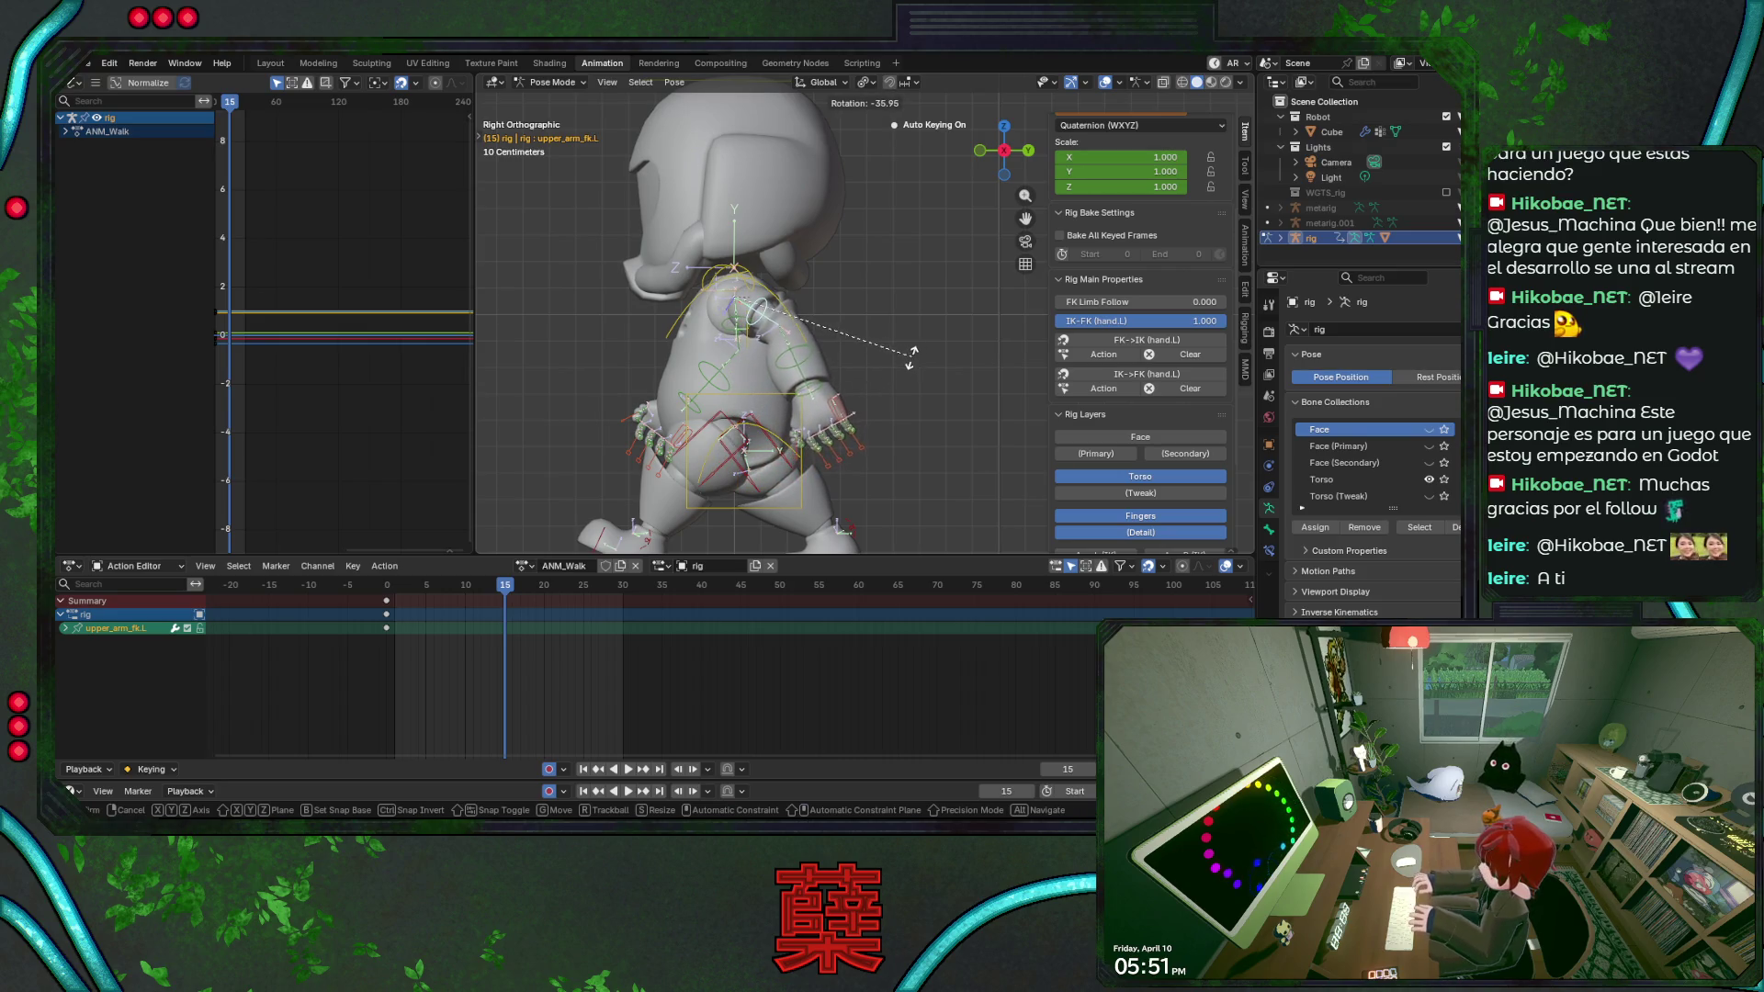
key("x")
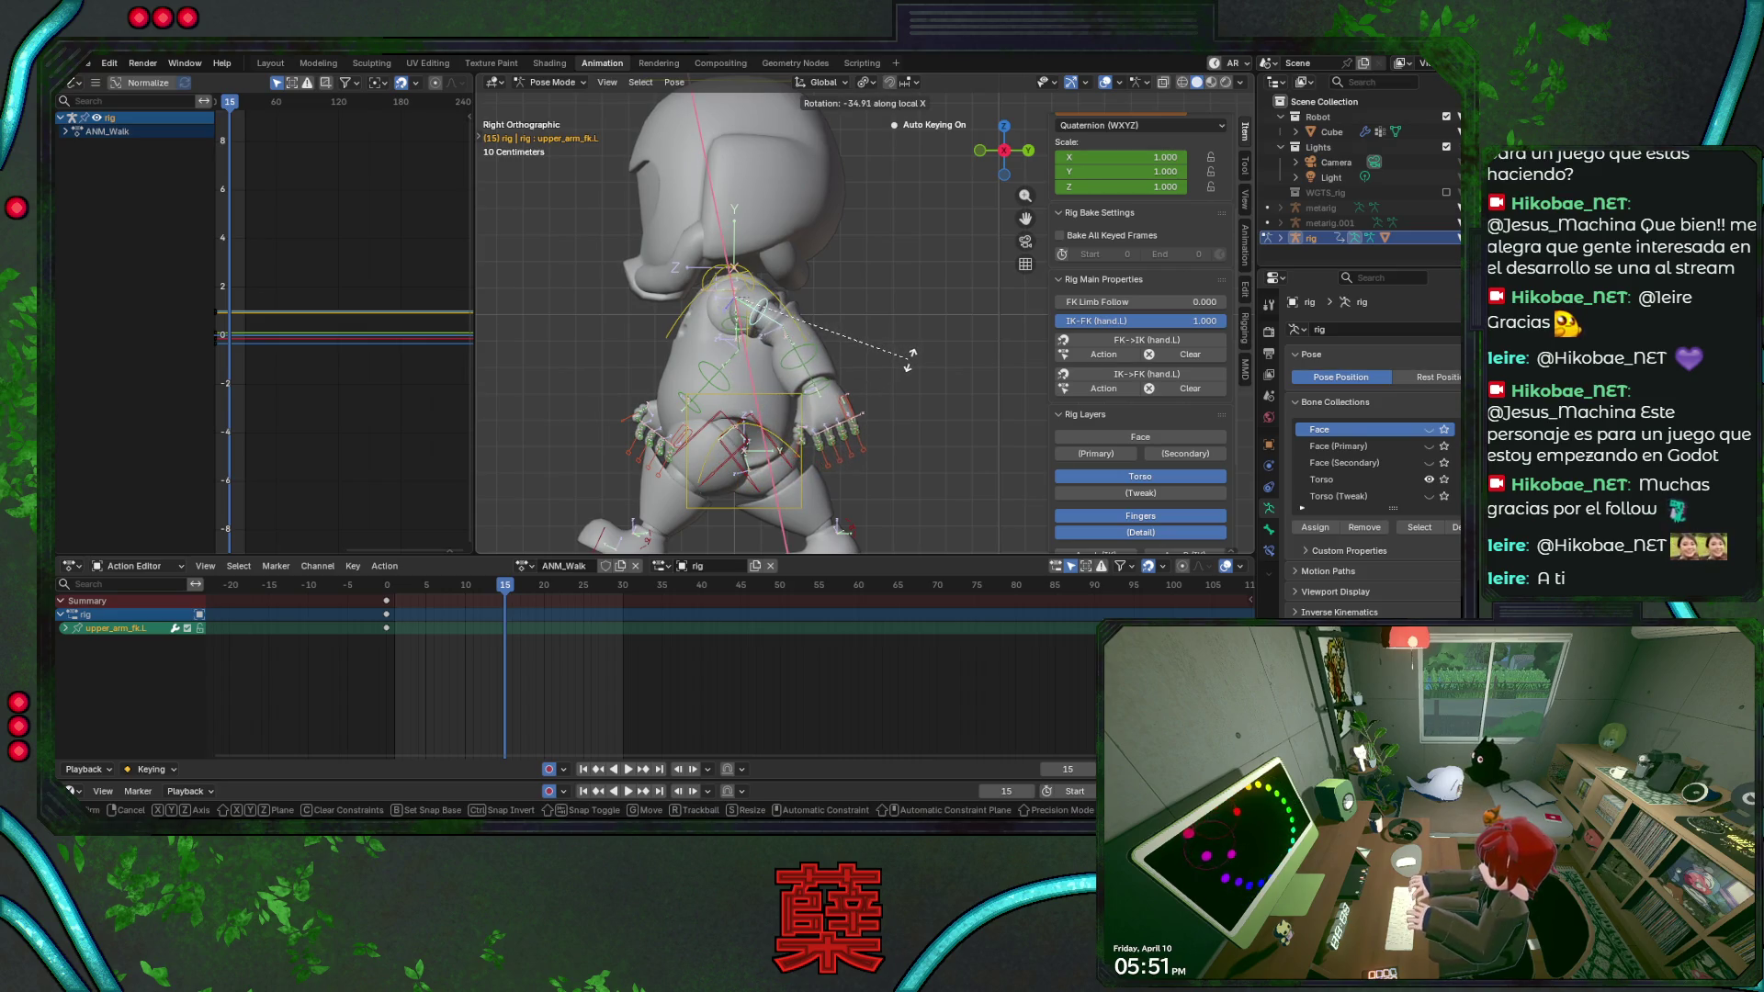
key("x")
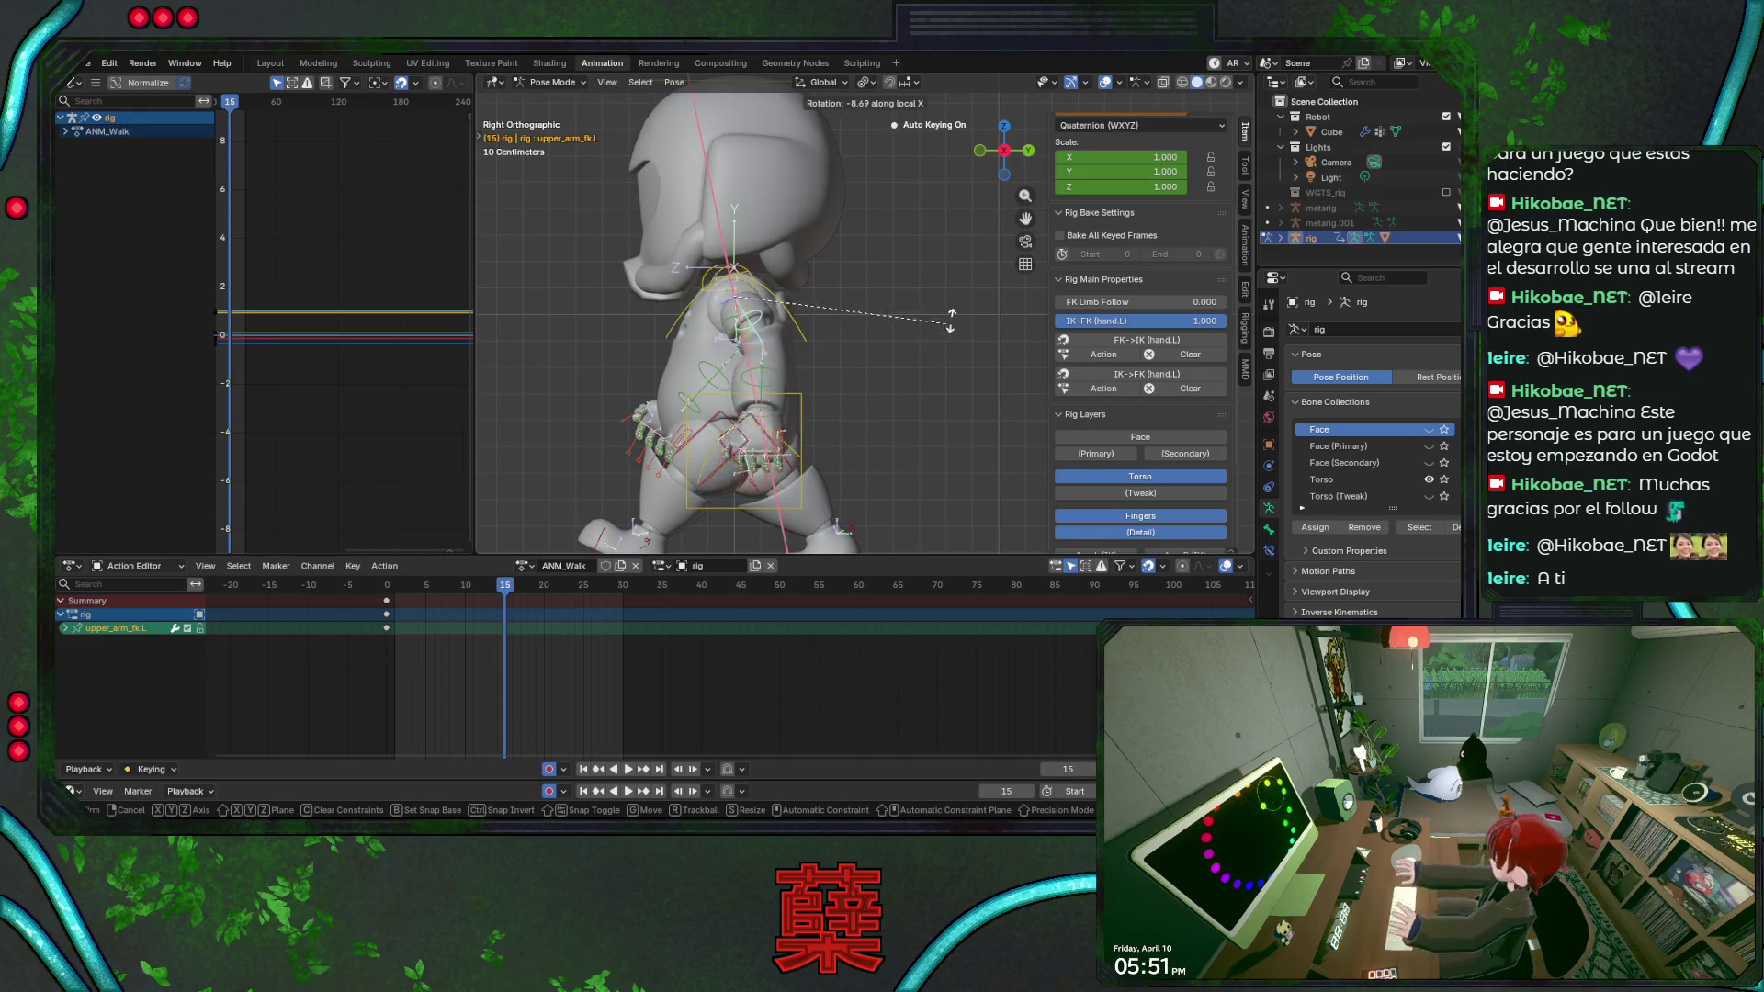
left_click(969, 237)
left_click(793, 358)
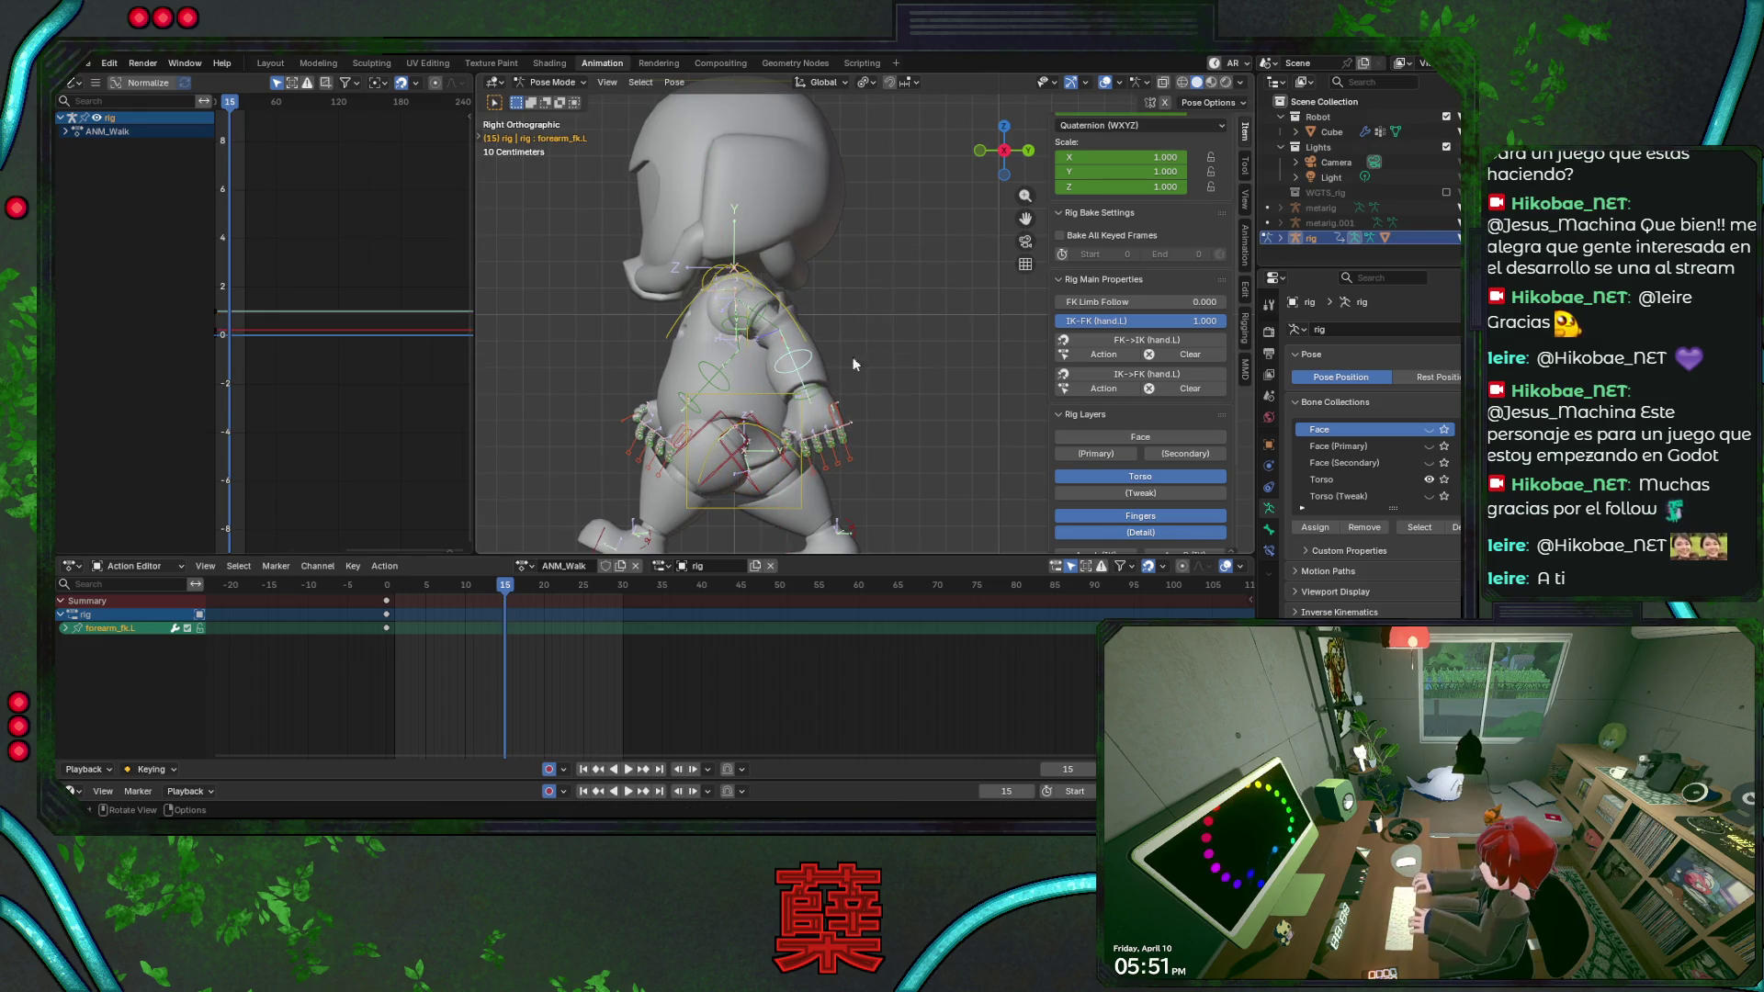
key("r")
key("x")
key("x")
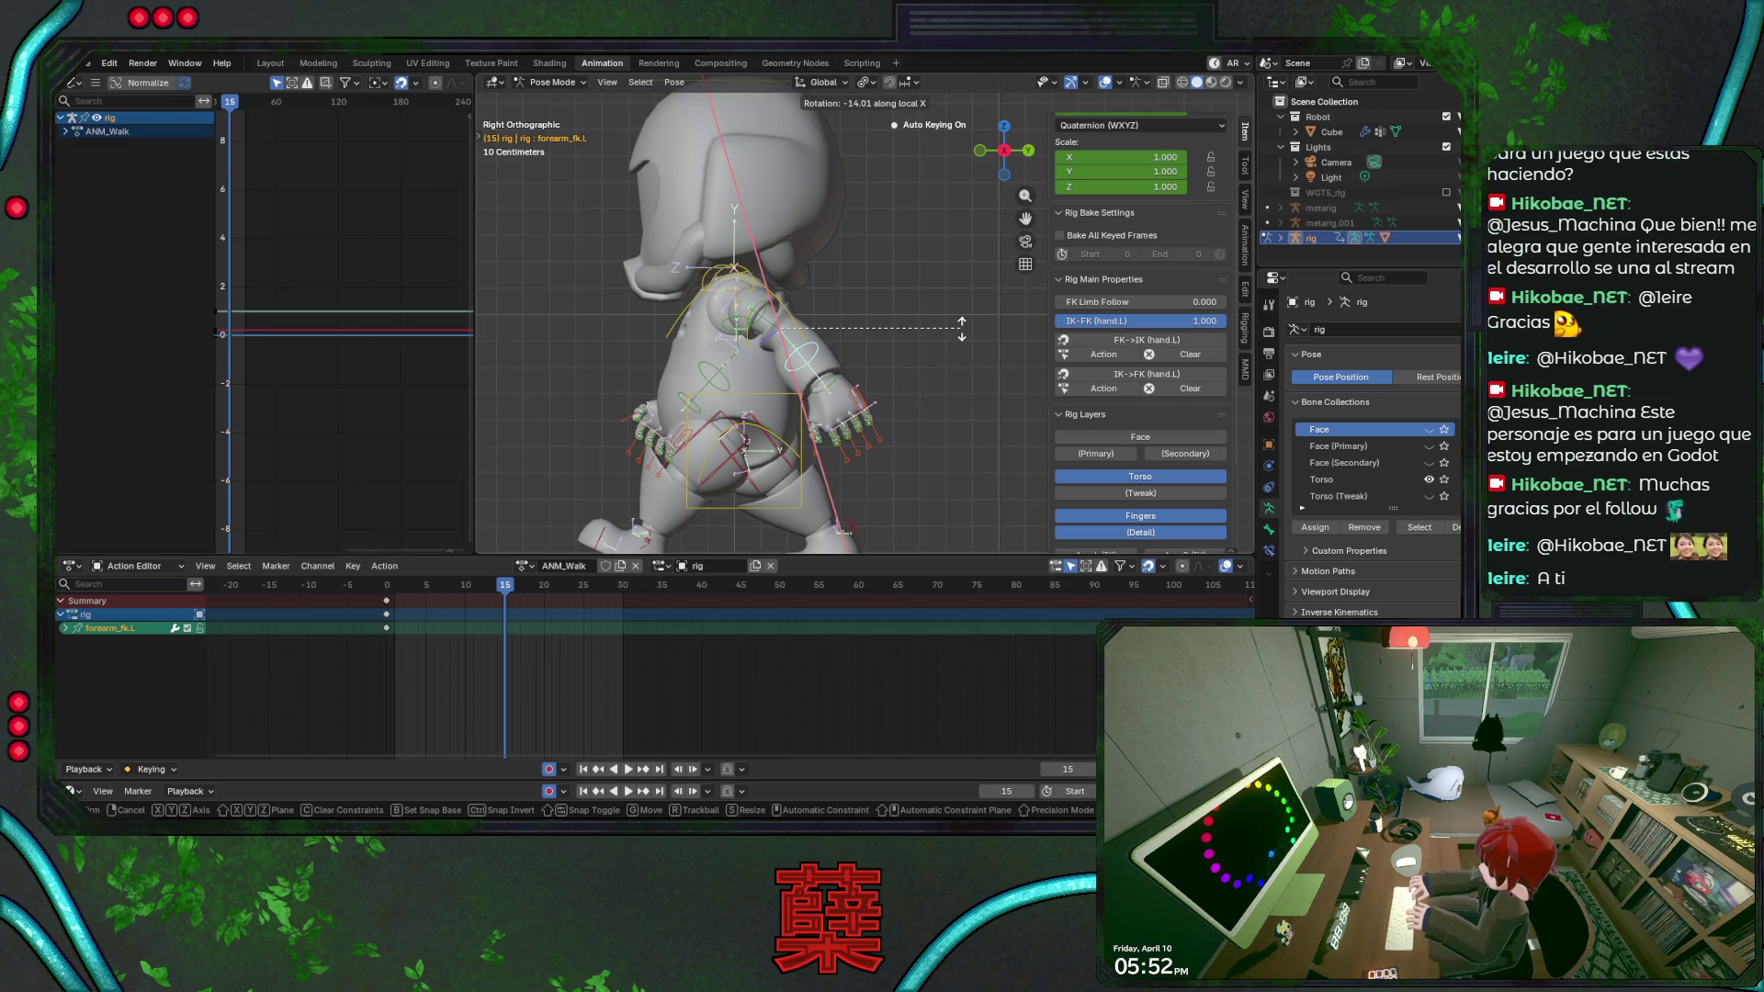
left_click(961, 333)
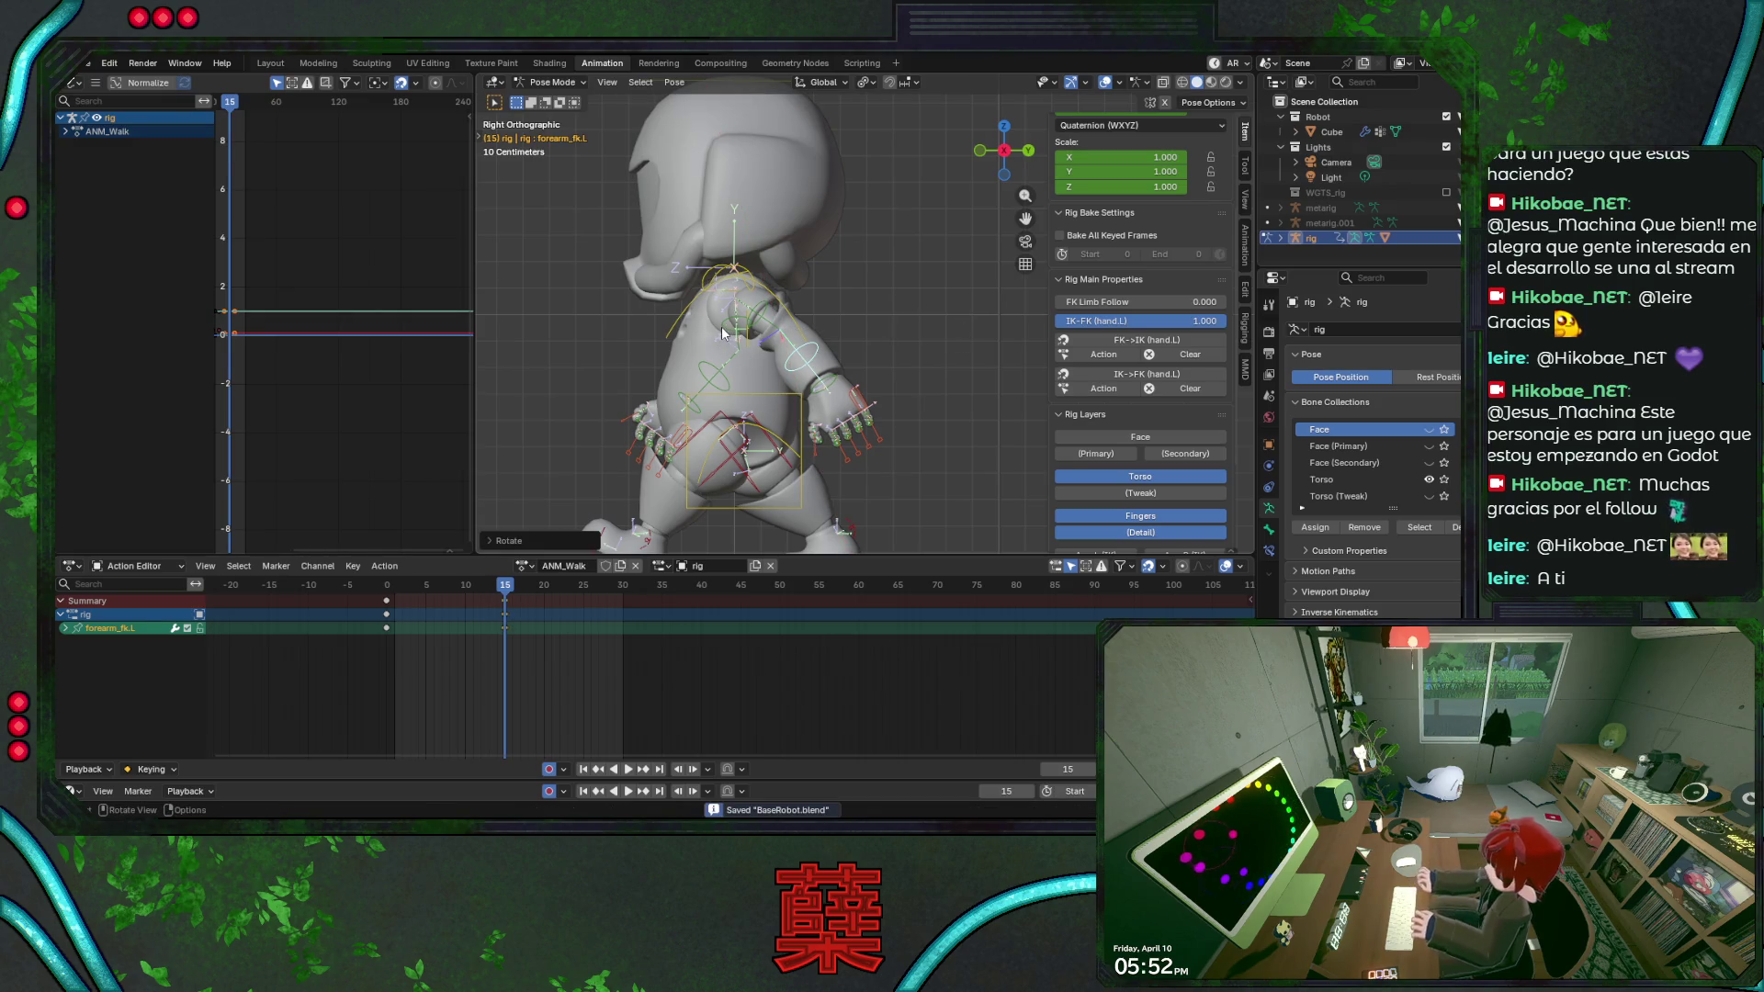
Raise the right upper arm at frame 15 and save the file.
left_click(724, 337)
key("r")
key("Escape")
key("ctrl+s")
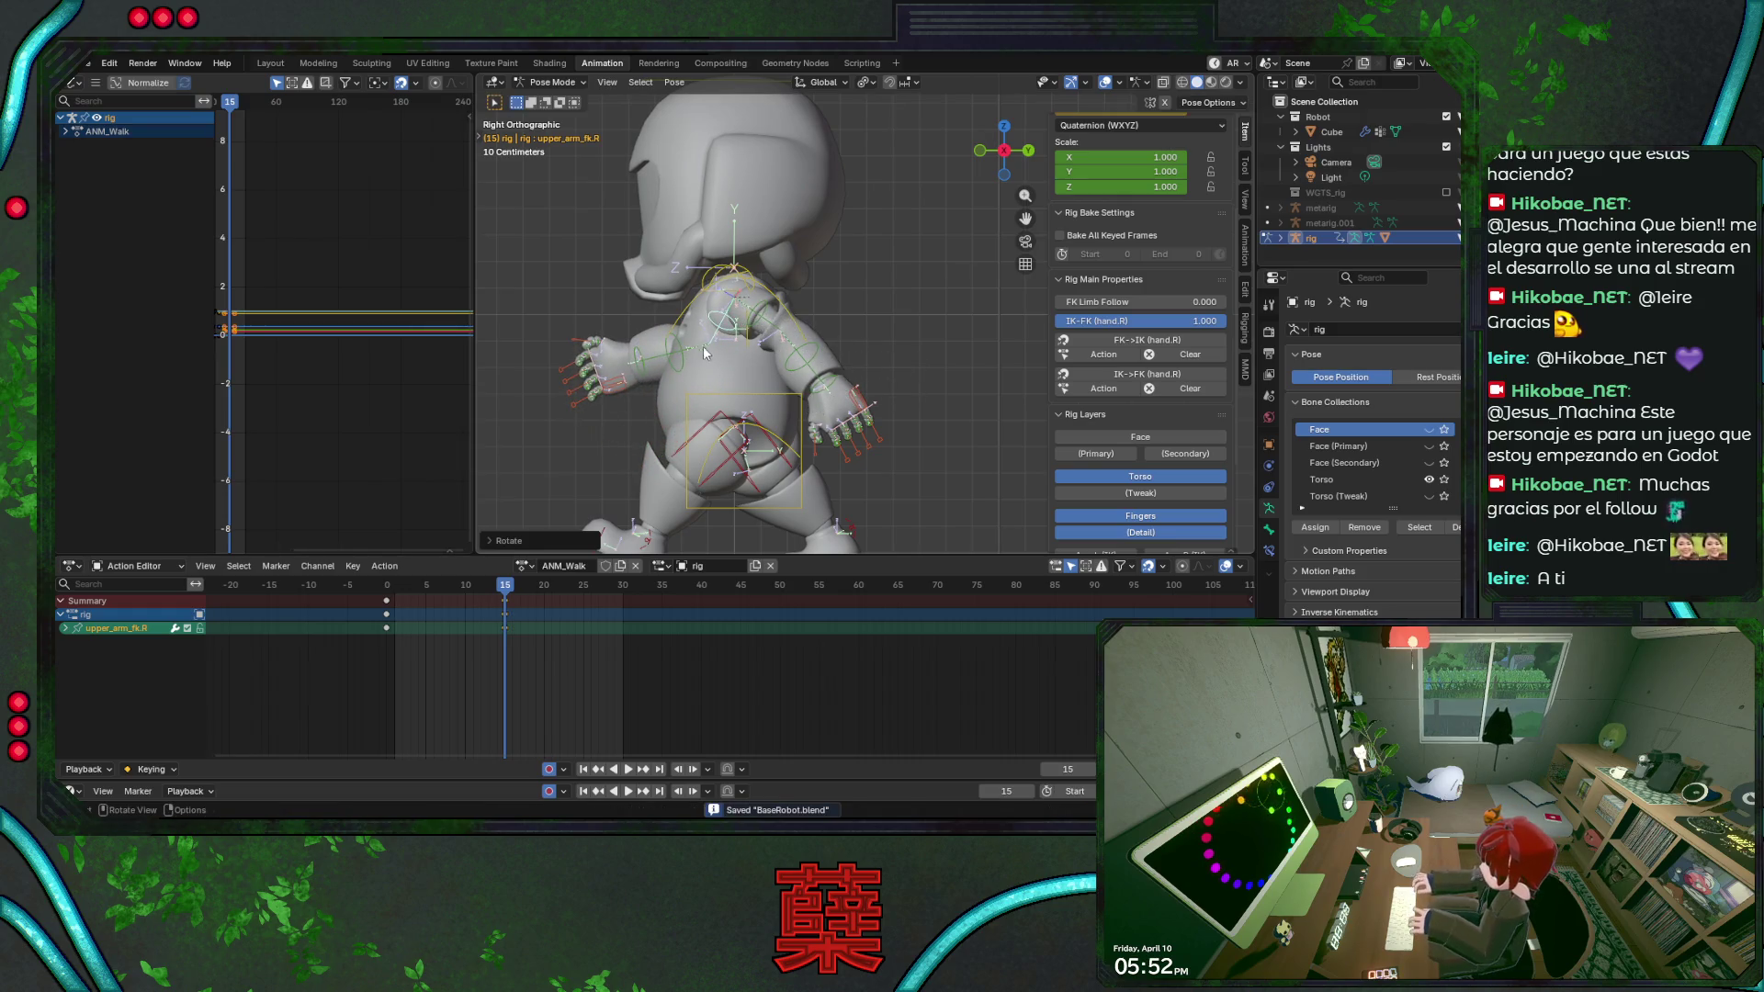
left_click(707, 356)
Key a raised right forearm at frame 15, save, and scrub the playhead back to frame 10.
left_click(682, 370)
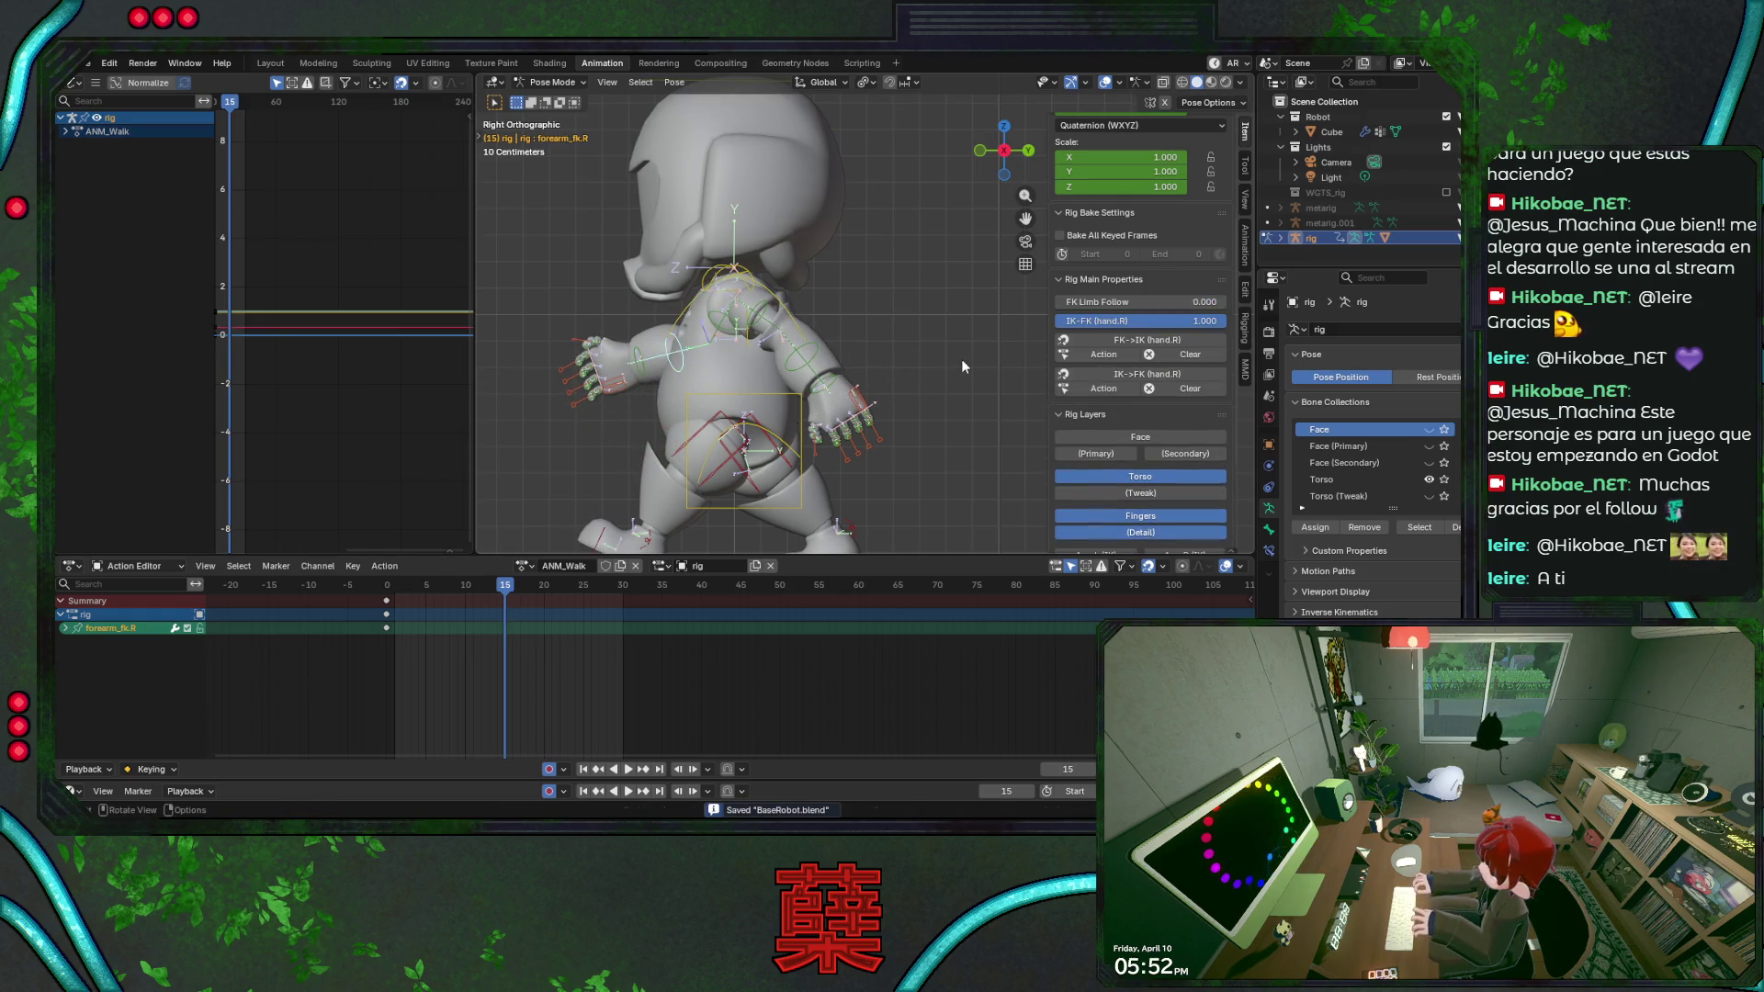
key("r")
key("x")
key("x")
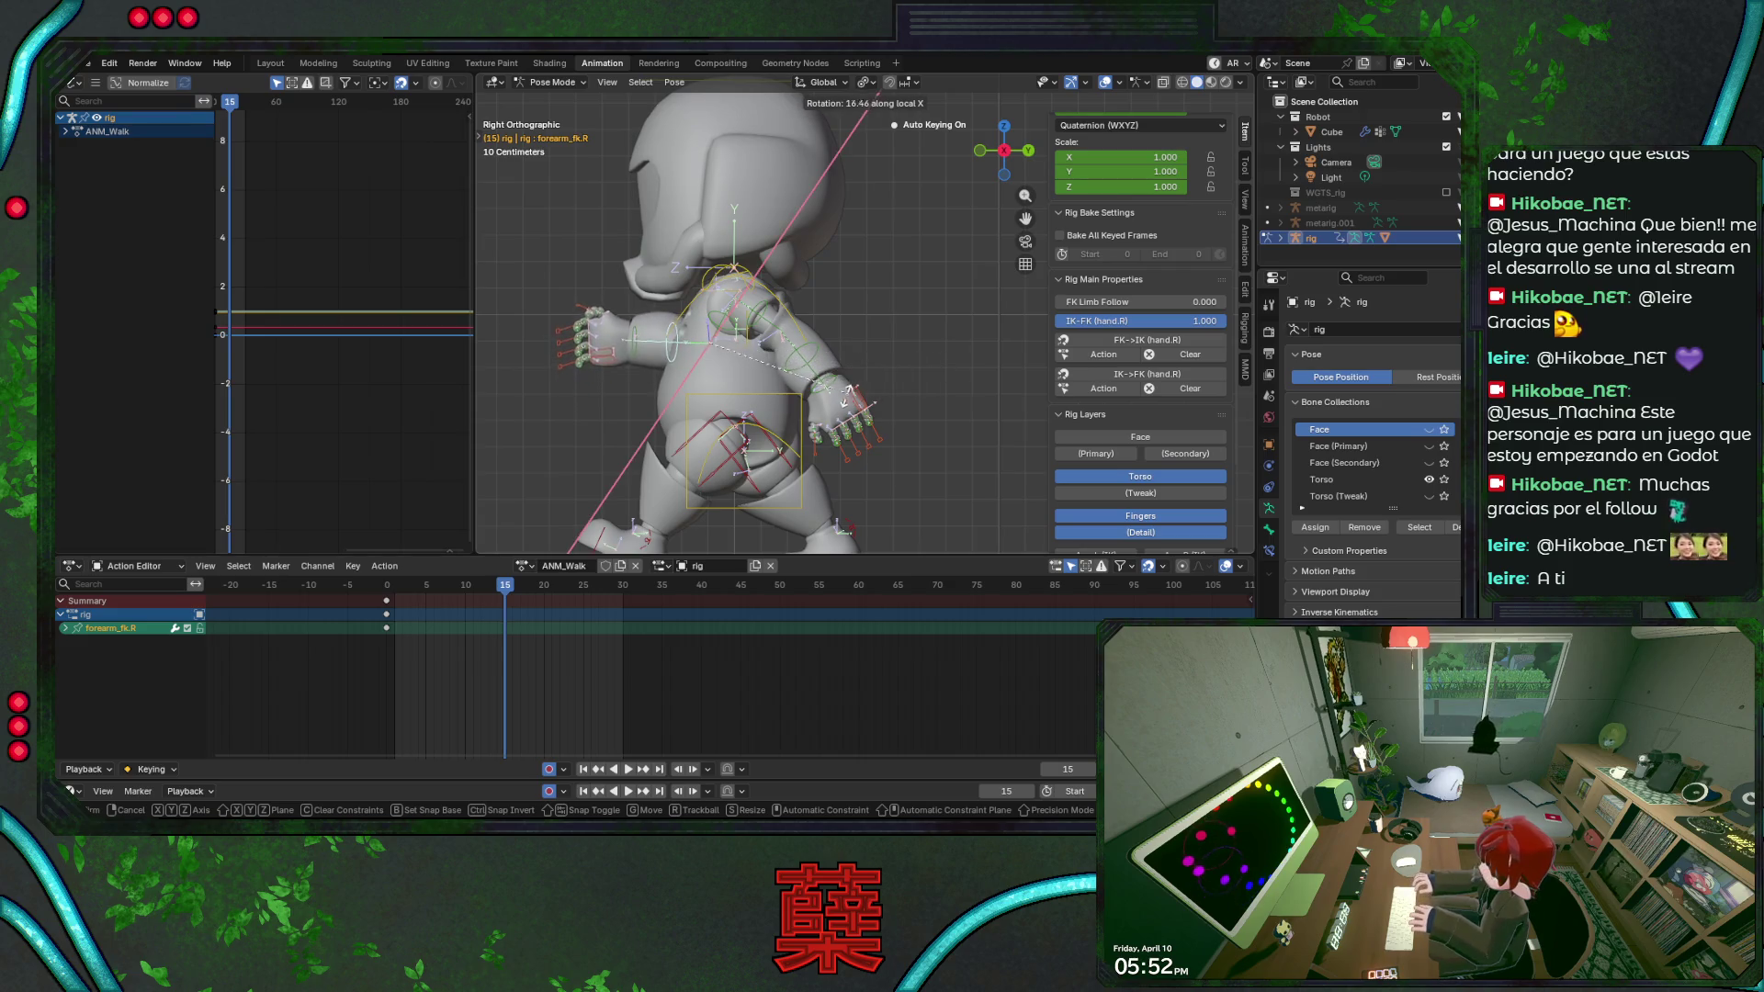
left_click(582, 559)
key("ctrl+s")
mouse_move(469, 584)
left_mouse_down()
mouse_move(419, 587)
mouse_move(505, 604)
left_mouse_up()
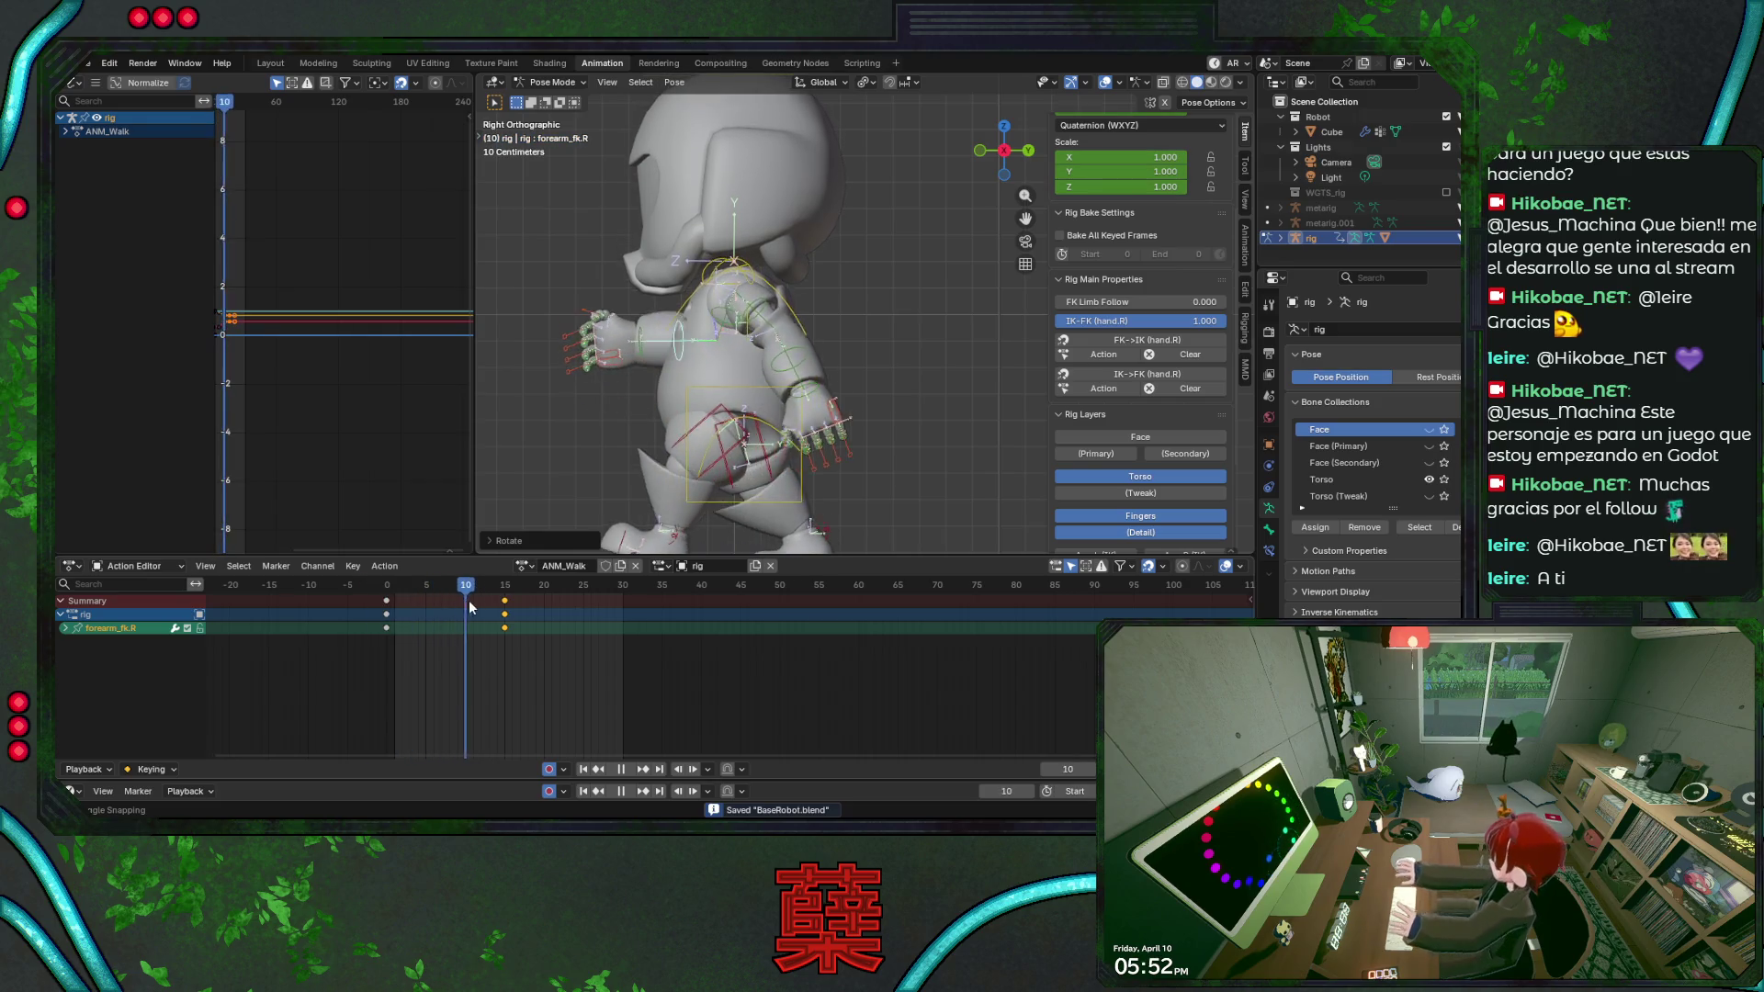
middle_click_drag(716, 469, 755, 497)
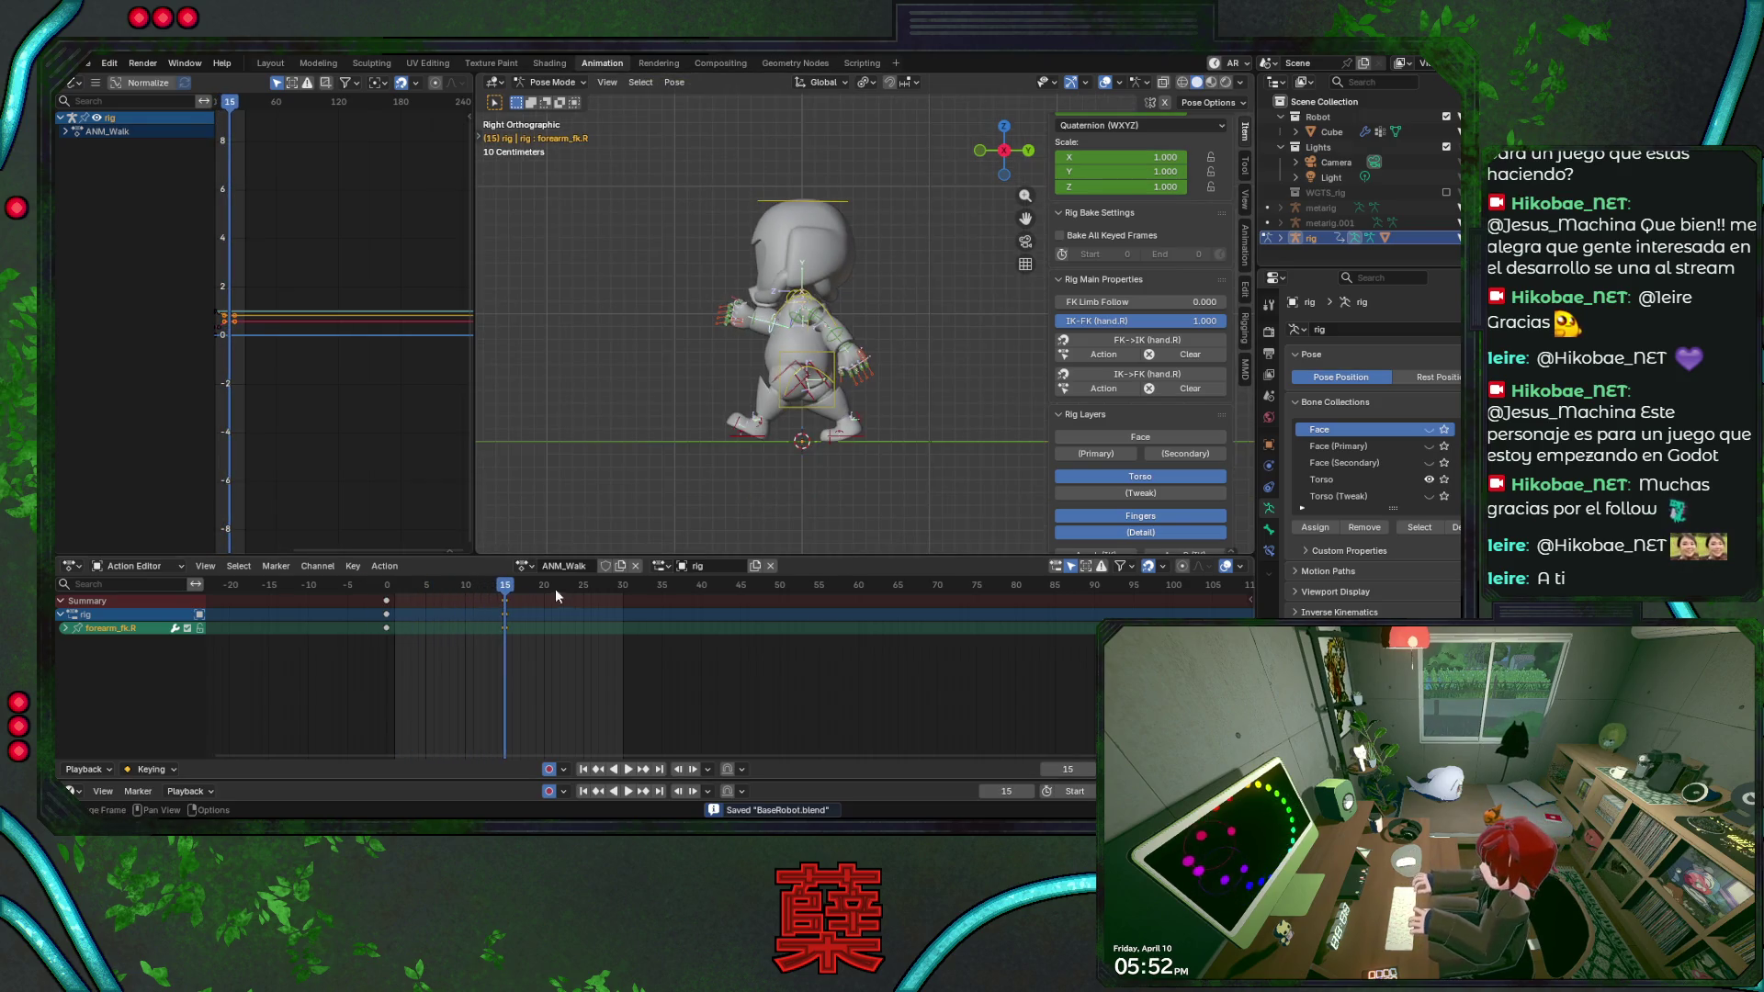
scroll(414, 648, "up", 2)
mouse_move(465, 603)
left_mouse_down()
mouse_move(341, 616)
mouse_move(473, 624)
mouse_move(328, 629)
left_mouse_up()
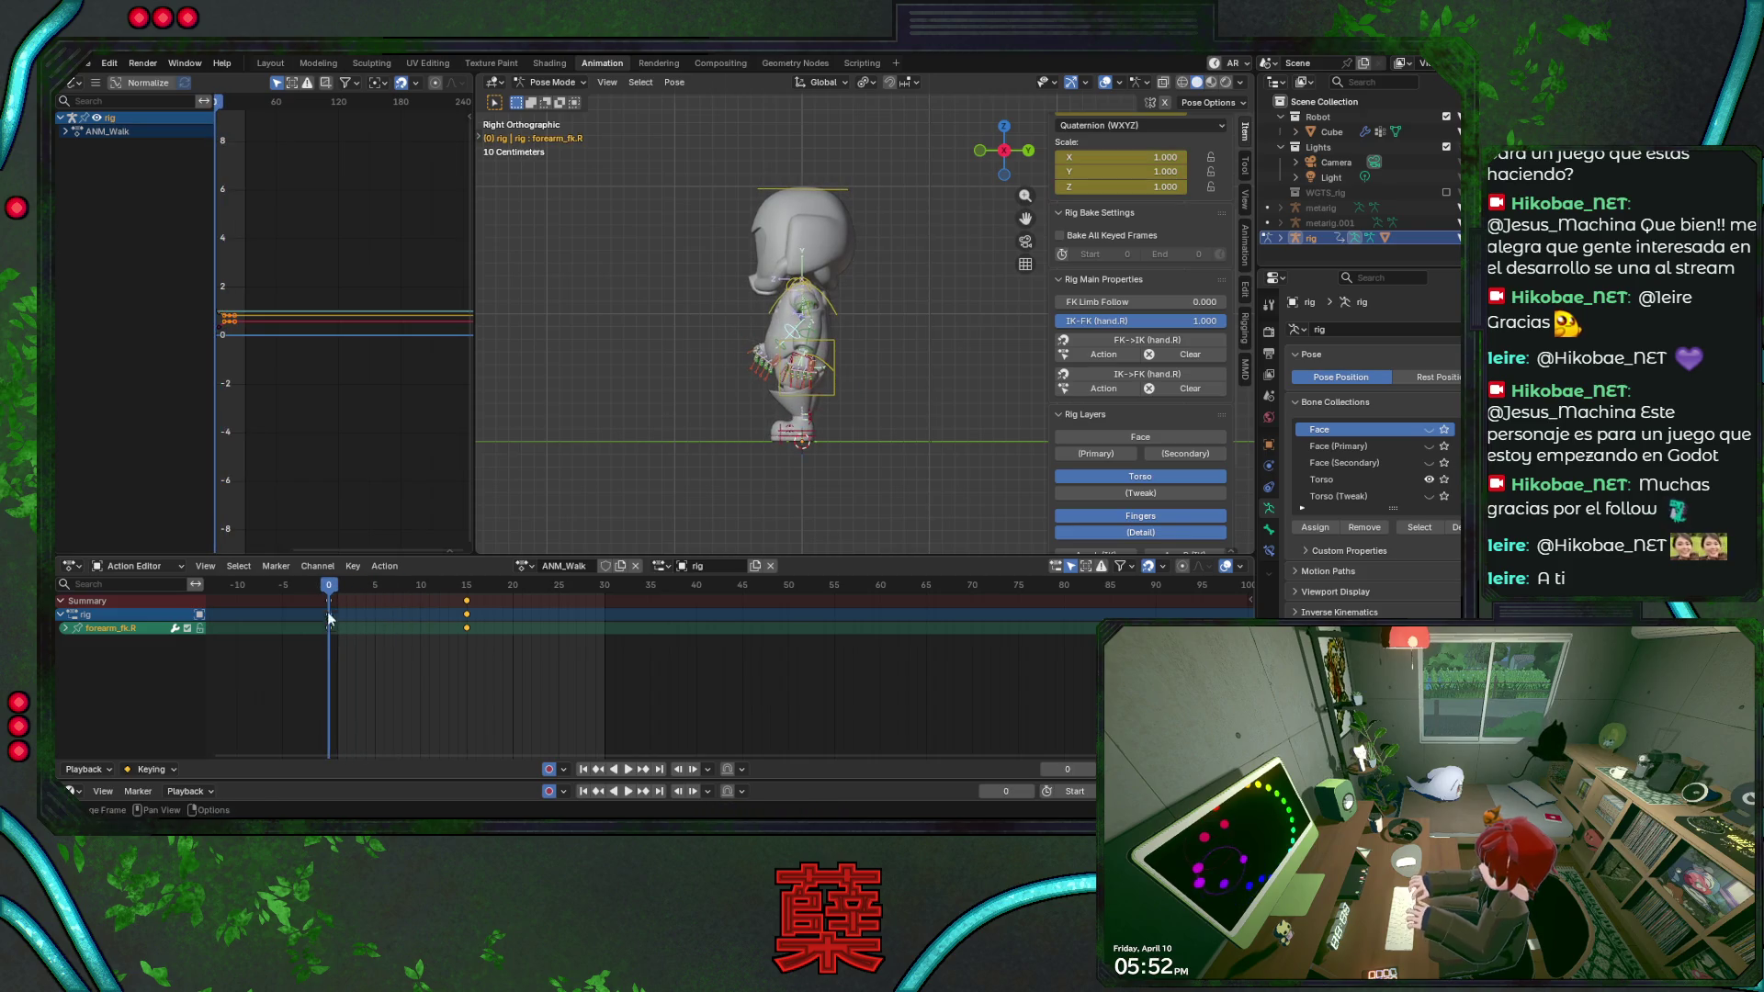
scroll(829, 439, "up", 2)
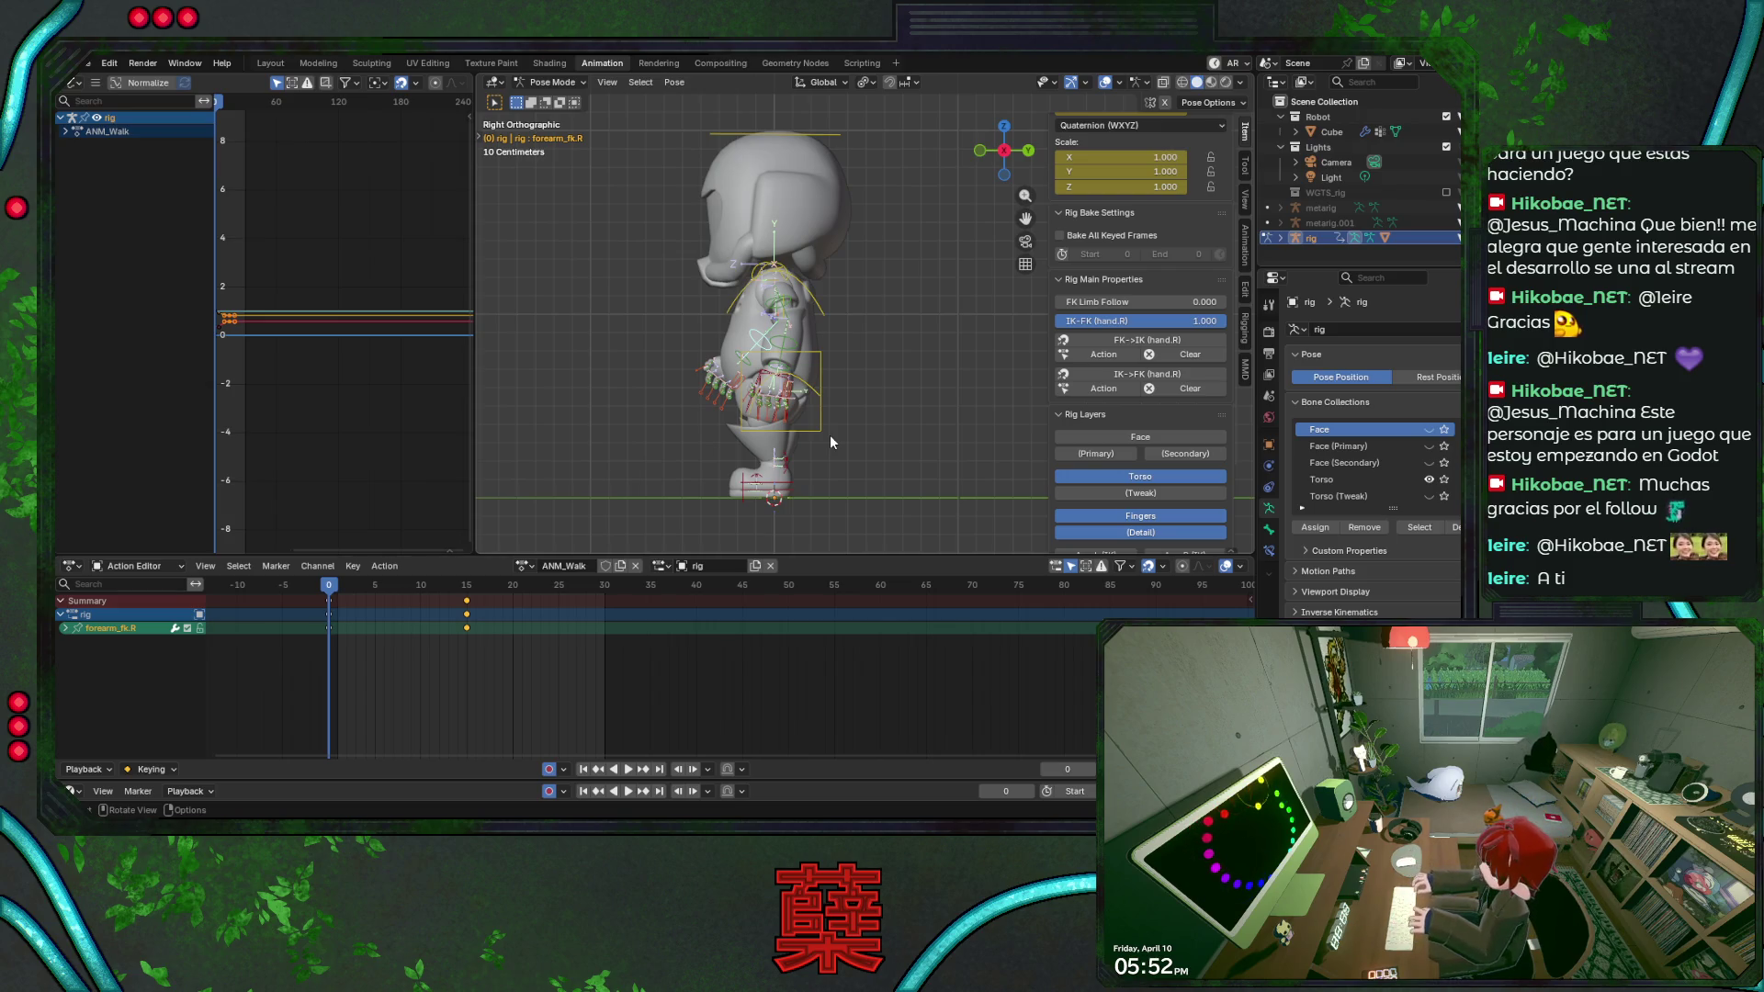
left_click_drag(453, 584, 474, 585)
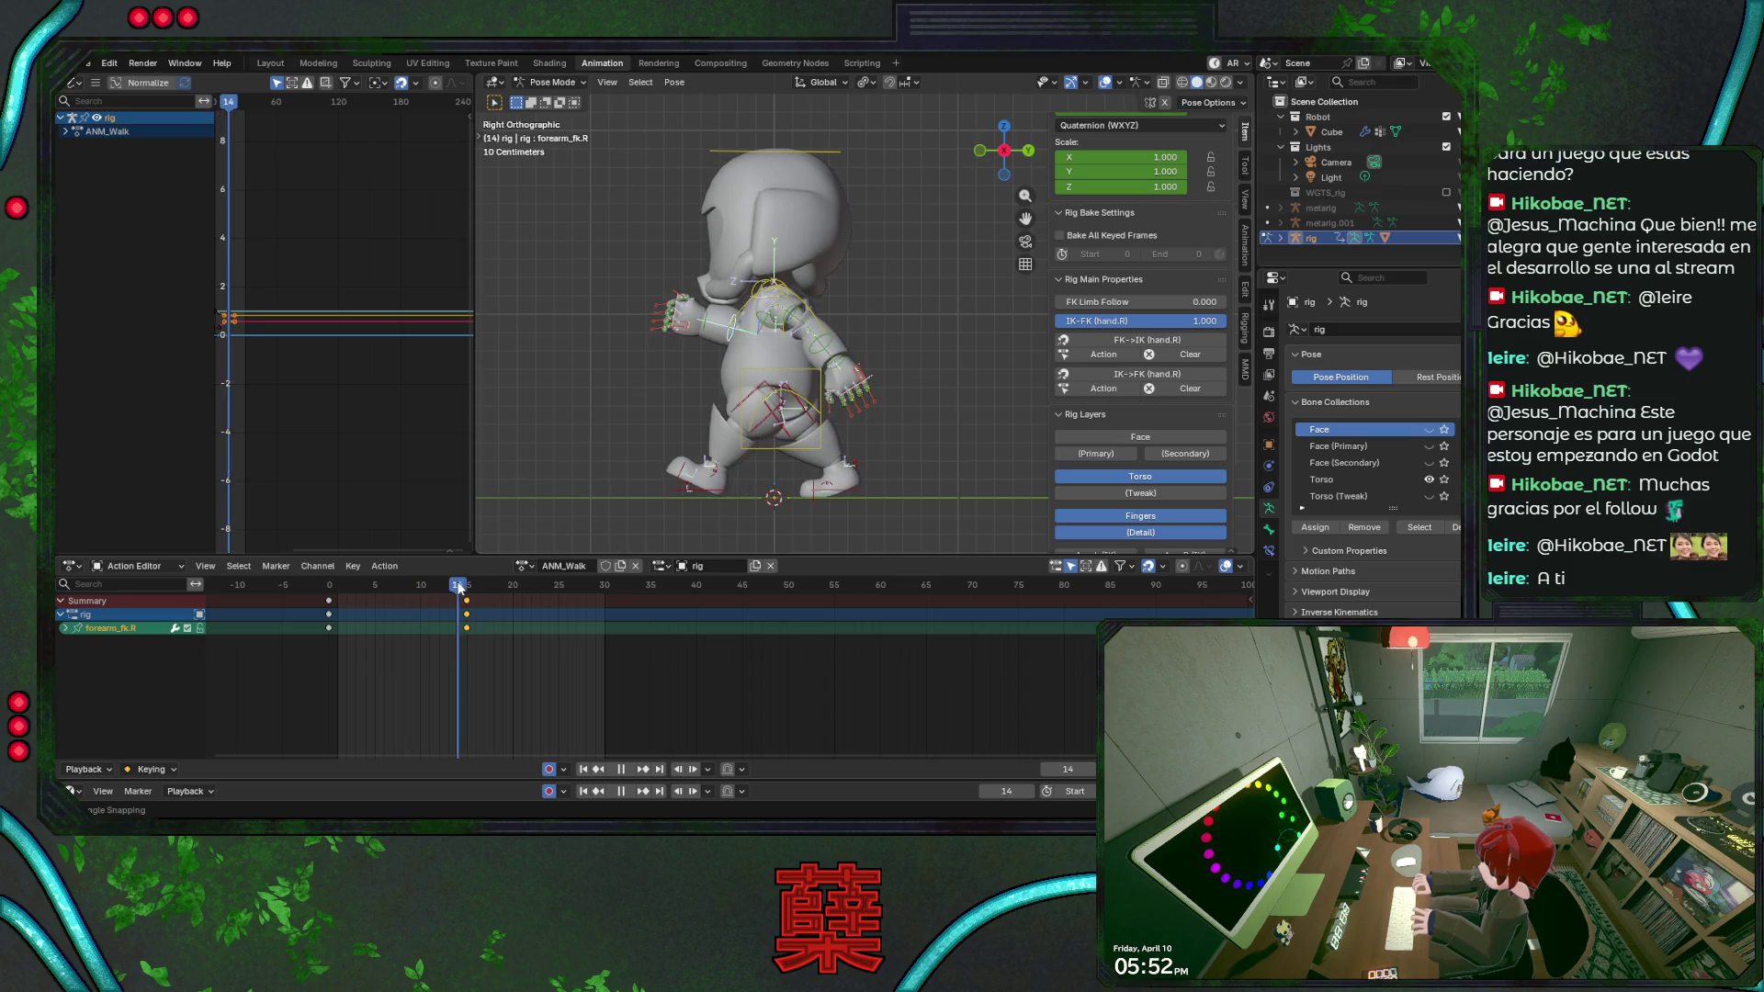
Return to frame 15 and rotate the left upper arm on its local X axis.
key("Left")
scroll(739, 464, "up", 2)
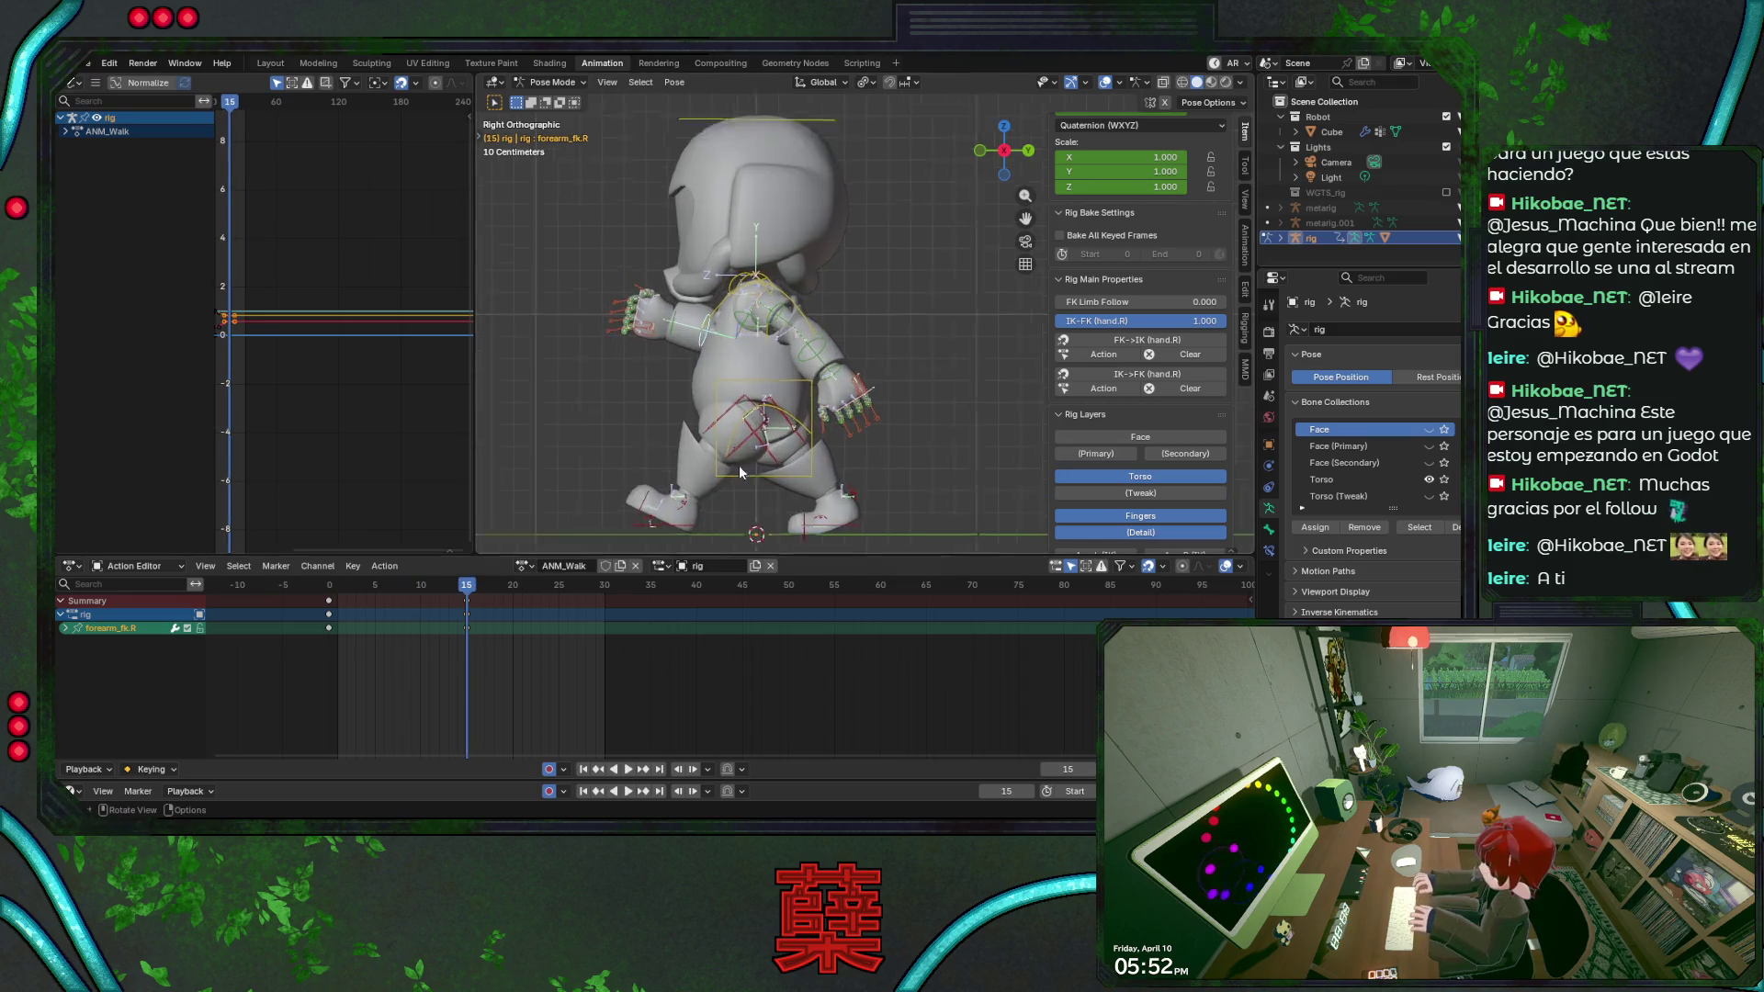
scroll(739, 465, "up", 3)
left_click(740, 311)
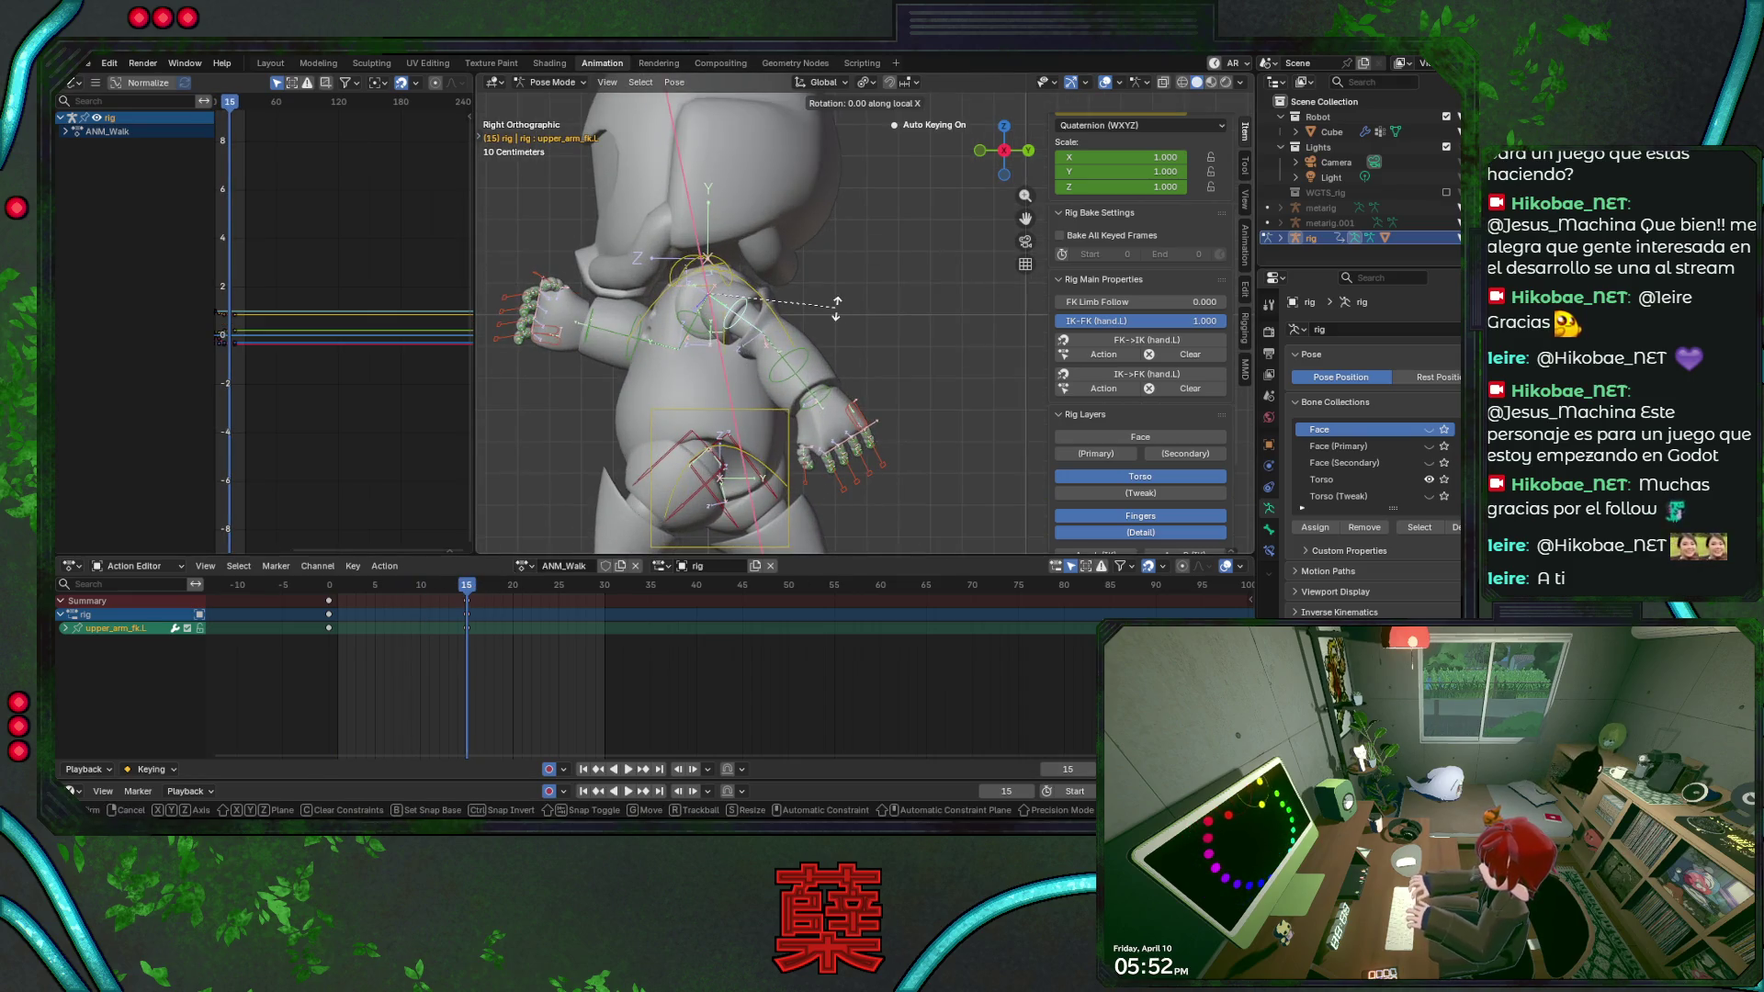
key("r")
left_click(806, 342)
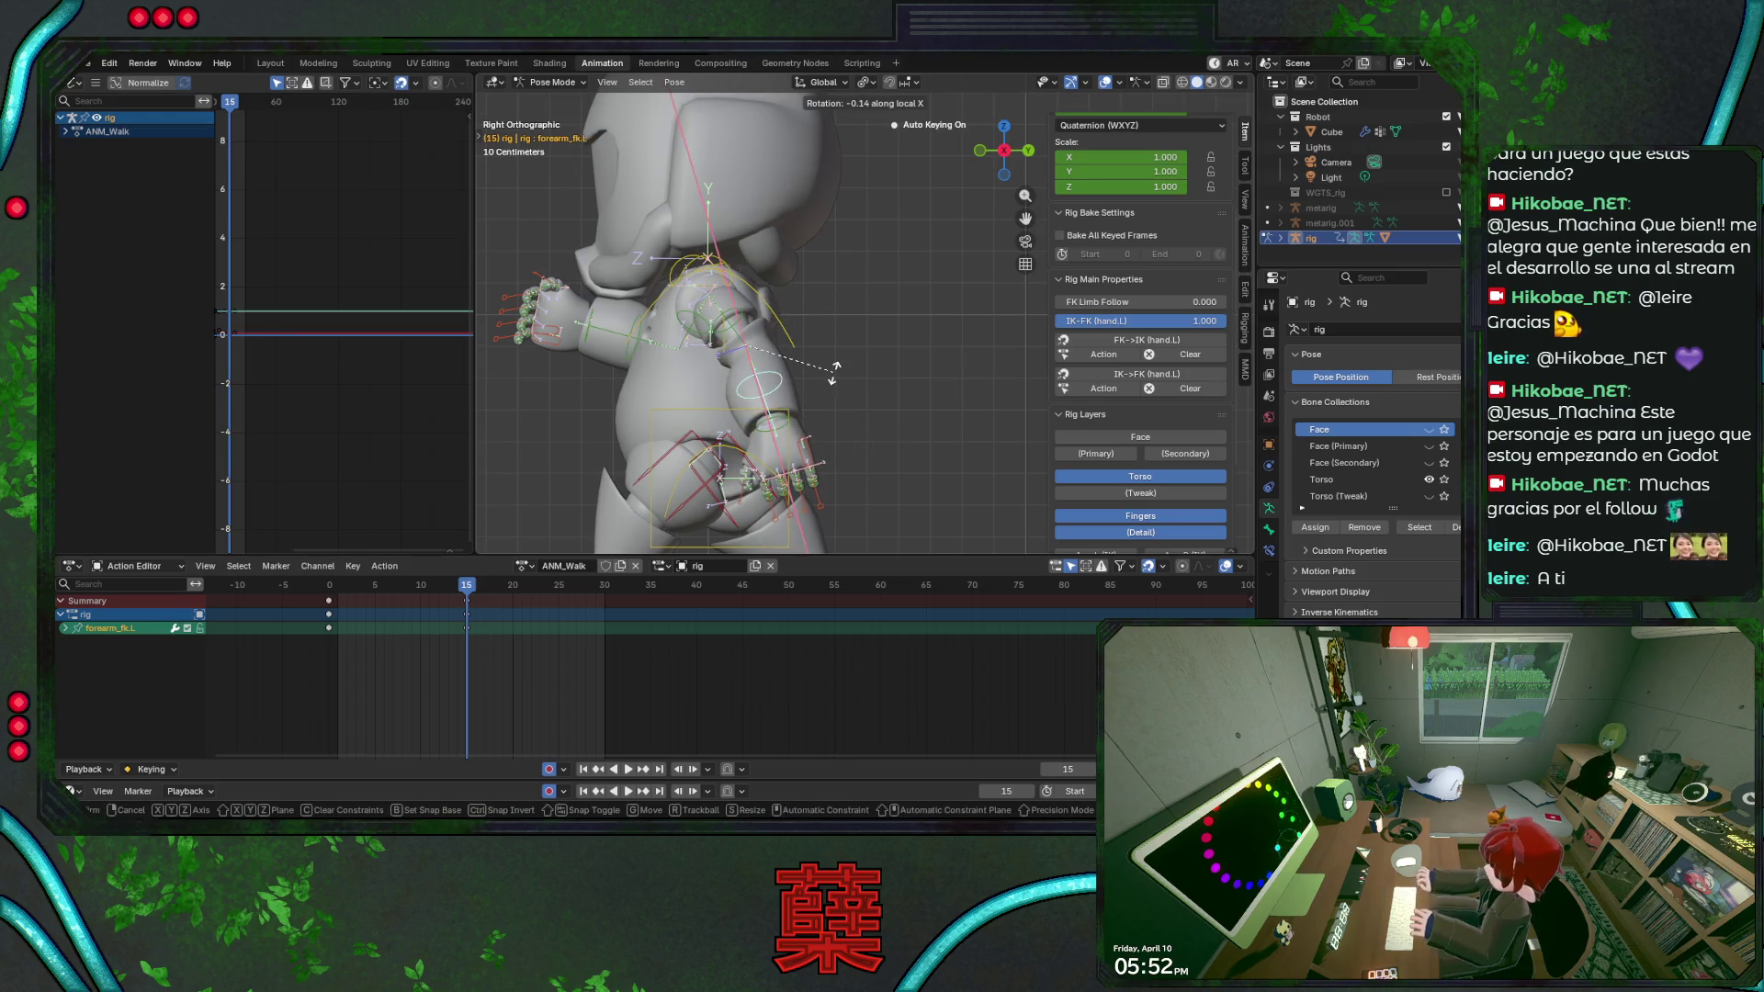
left_click(844, 379)
left_click(748, 337)
key("r")
key("x")
key("x")
left_click(795, 326)
Rotate the right upper arm and right forearm on local X at frame 15.
left_click(673, 332)
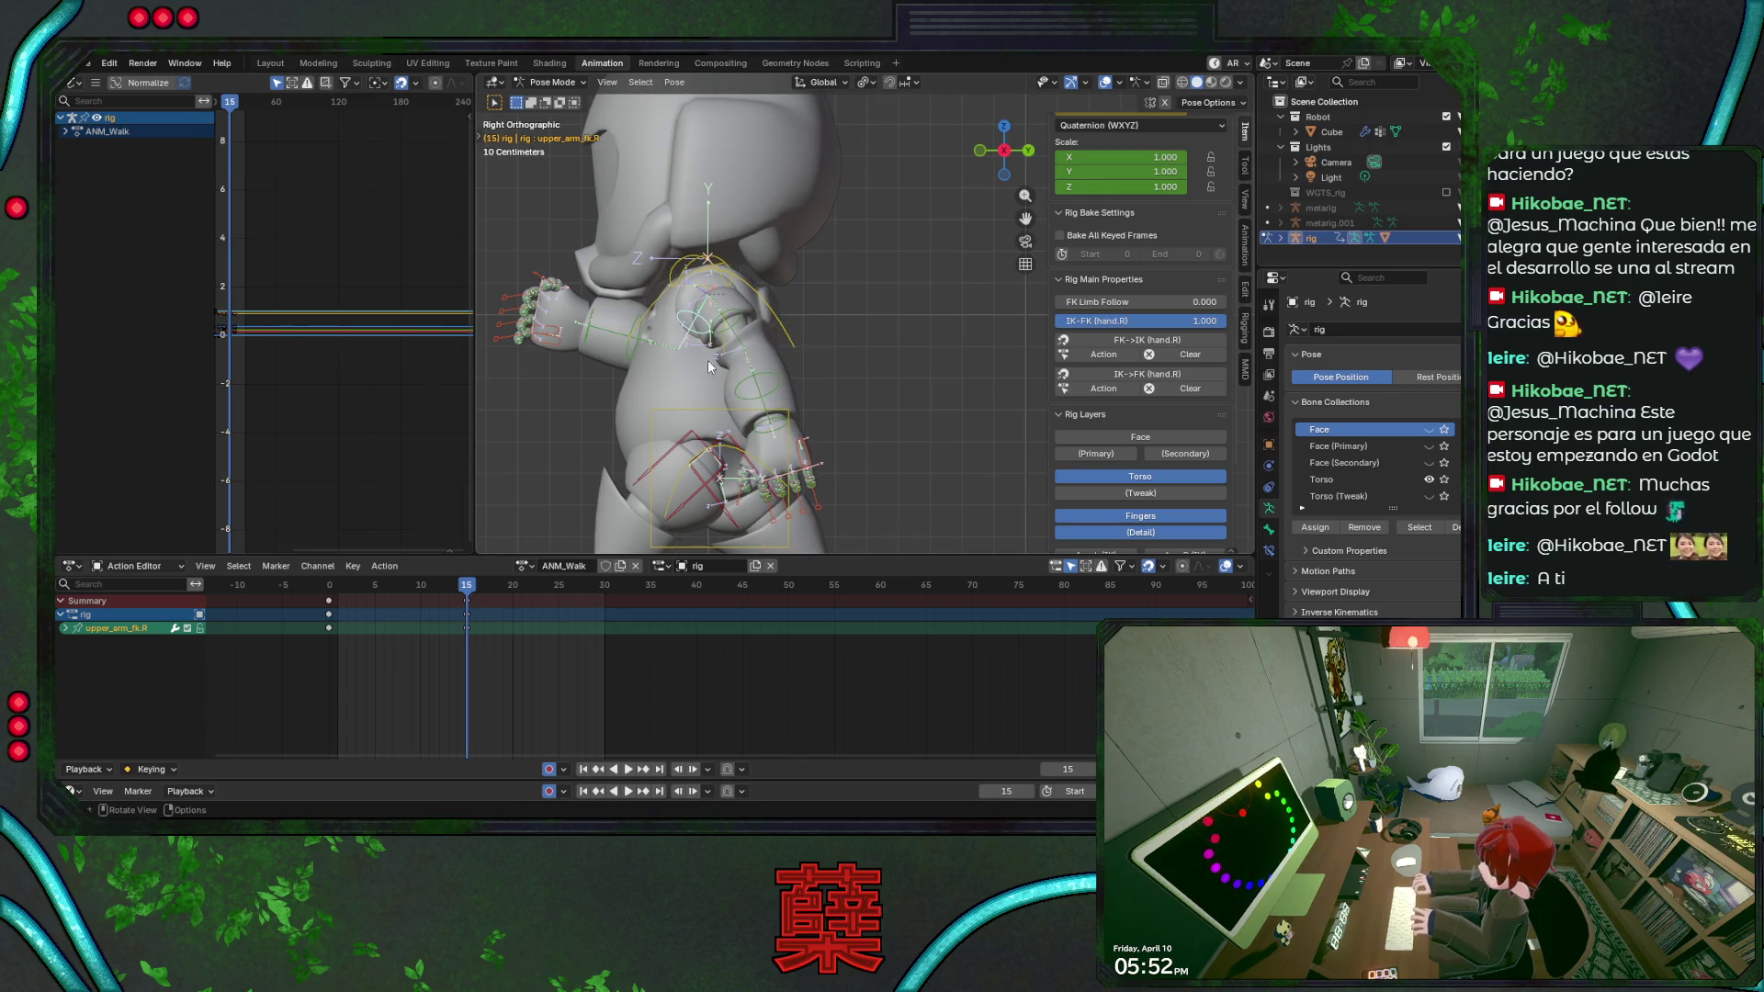
key("r")
key("x")
key("x")
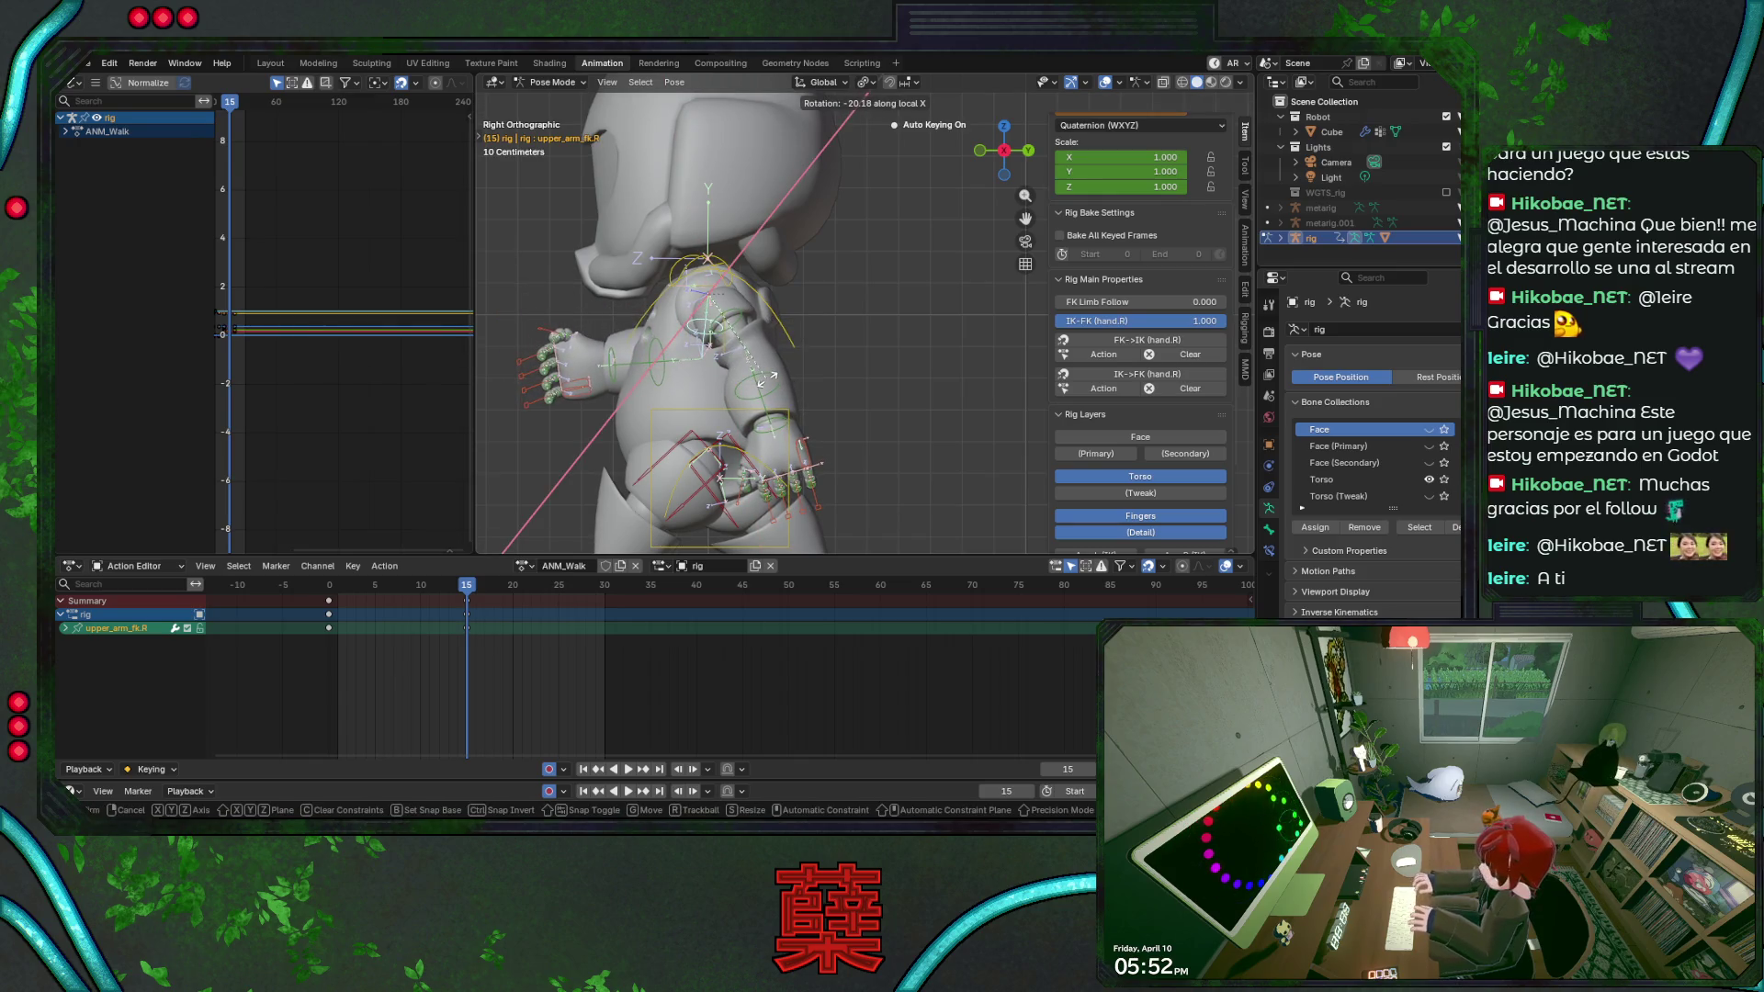
left_click(755, 388)
left_click(795, 344)
key("r")
key("x")
key("x")
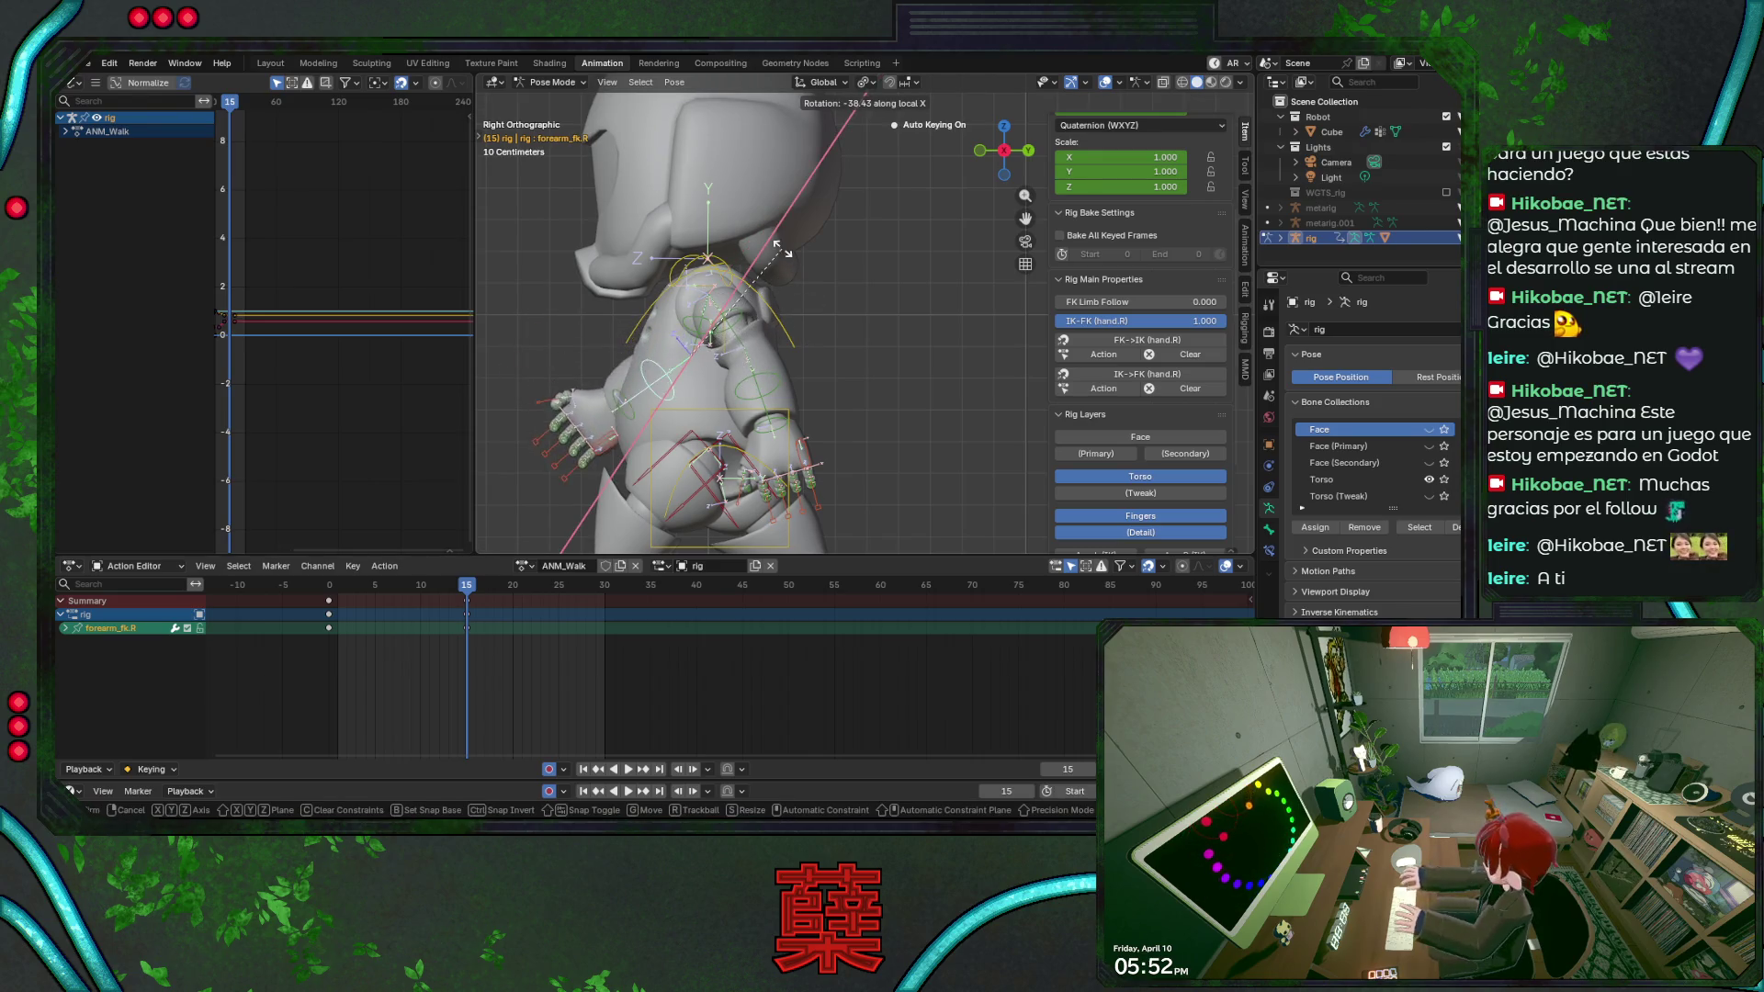
left_click(791, 256)
Save the file and play/scrub ANM_Walk to check the arm motion, then save again.
key("ctrl+s")
key("space")
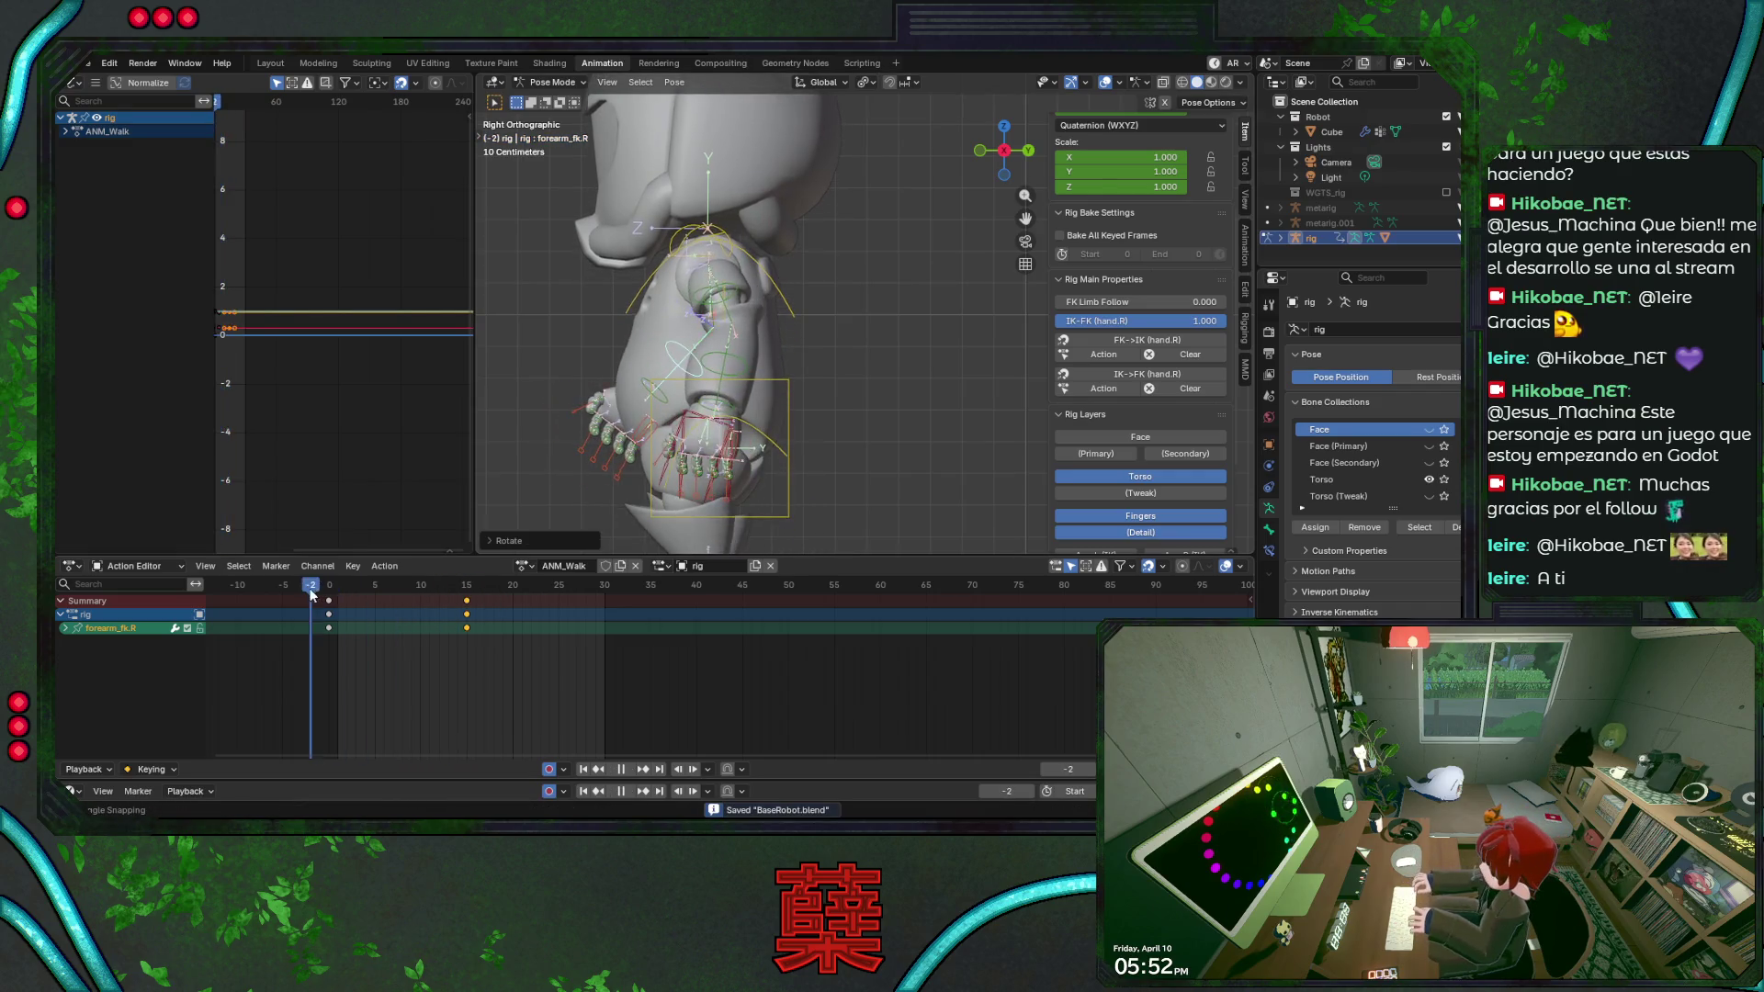
left_click_drag(443, 596, 474, 603)
key("ctrl+s")
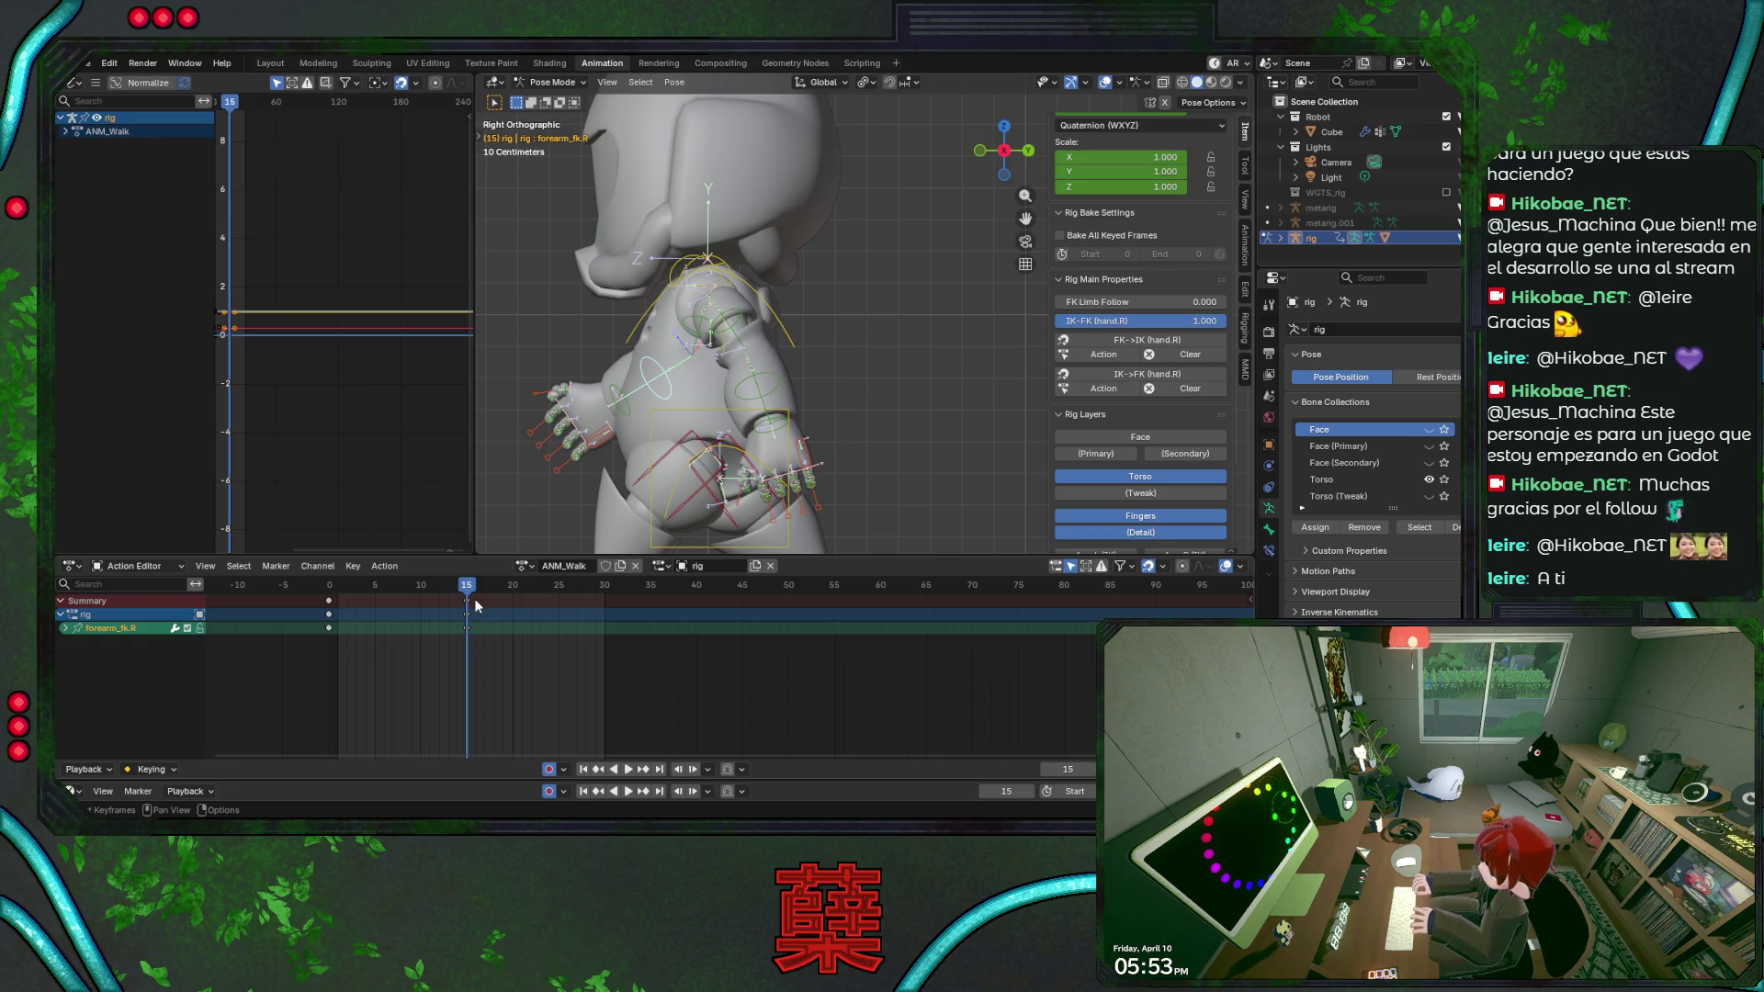
key("ctrl+s")
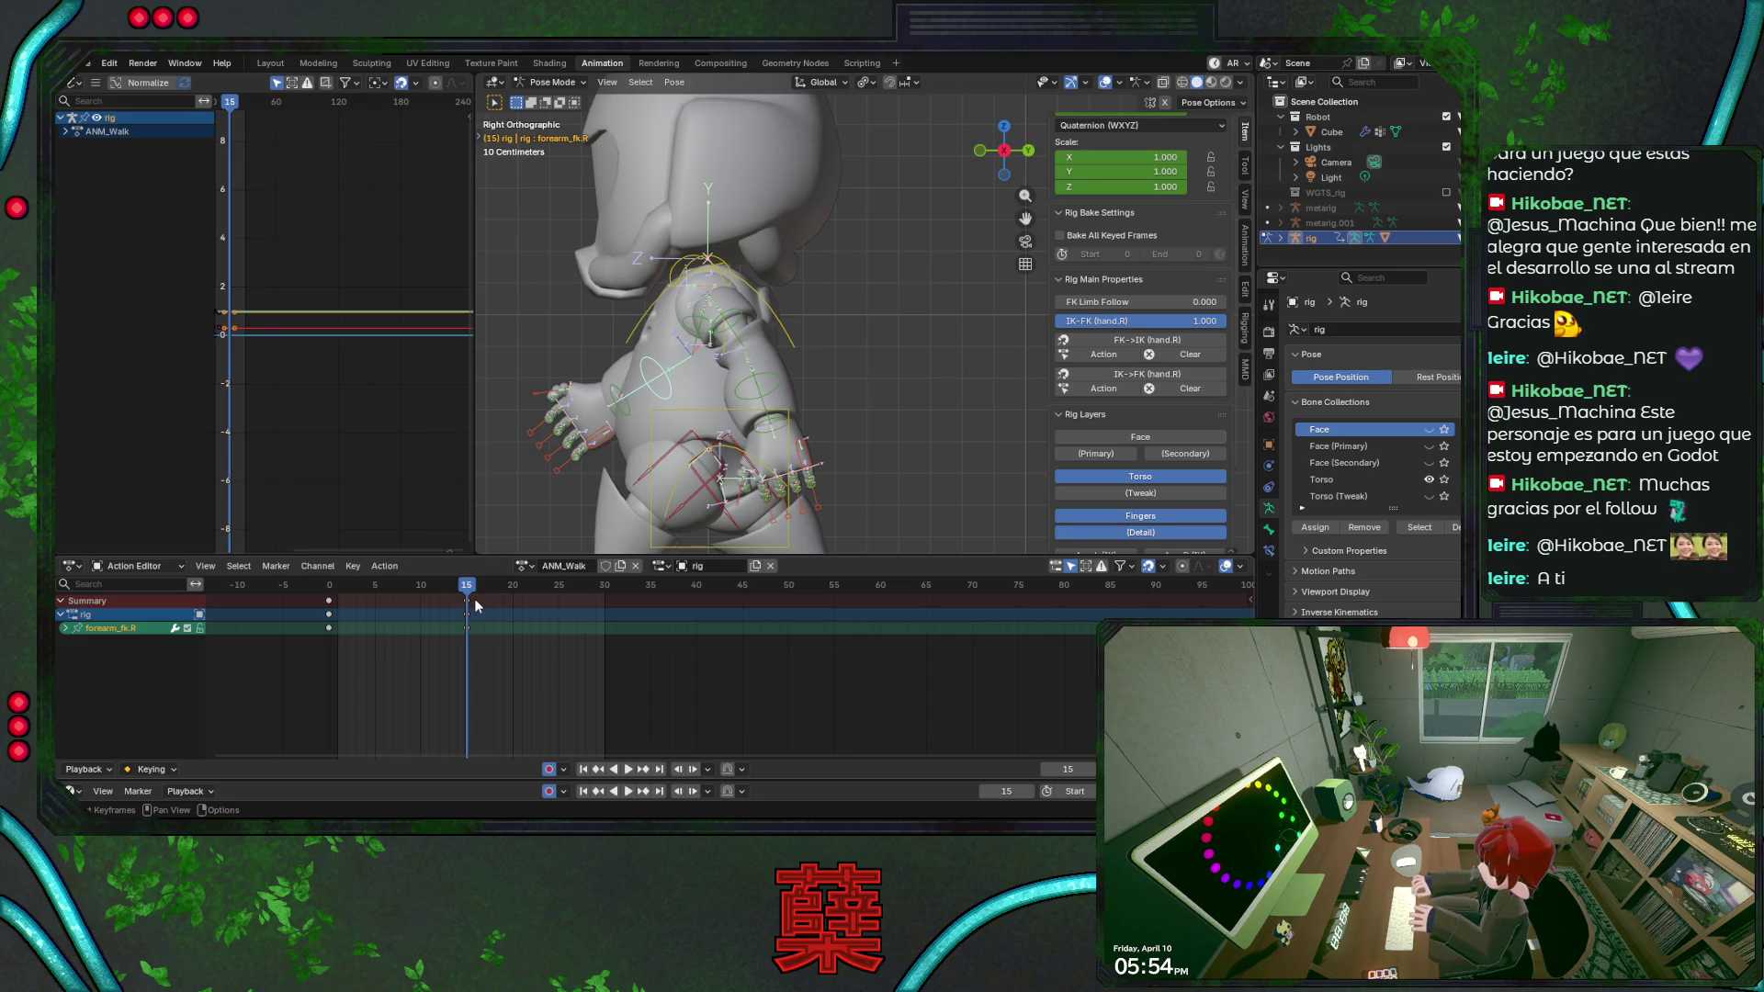
scroll(898, 307, "down", 2)
scroll(870, 288, "down", 1)
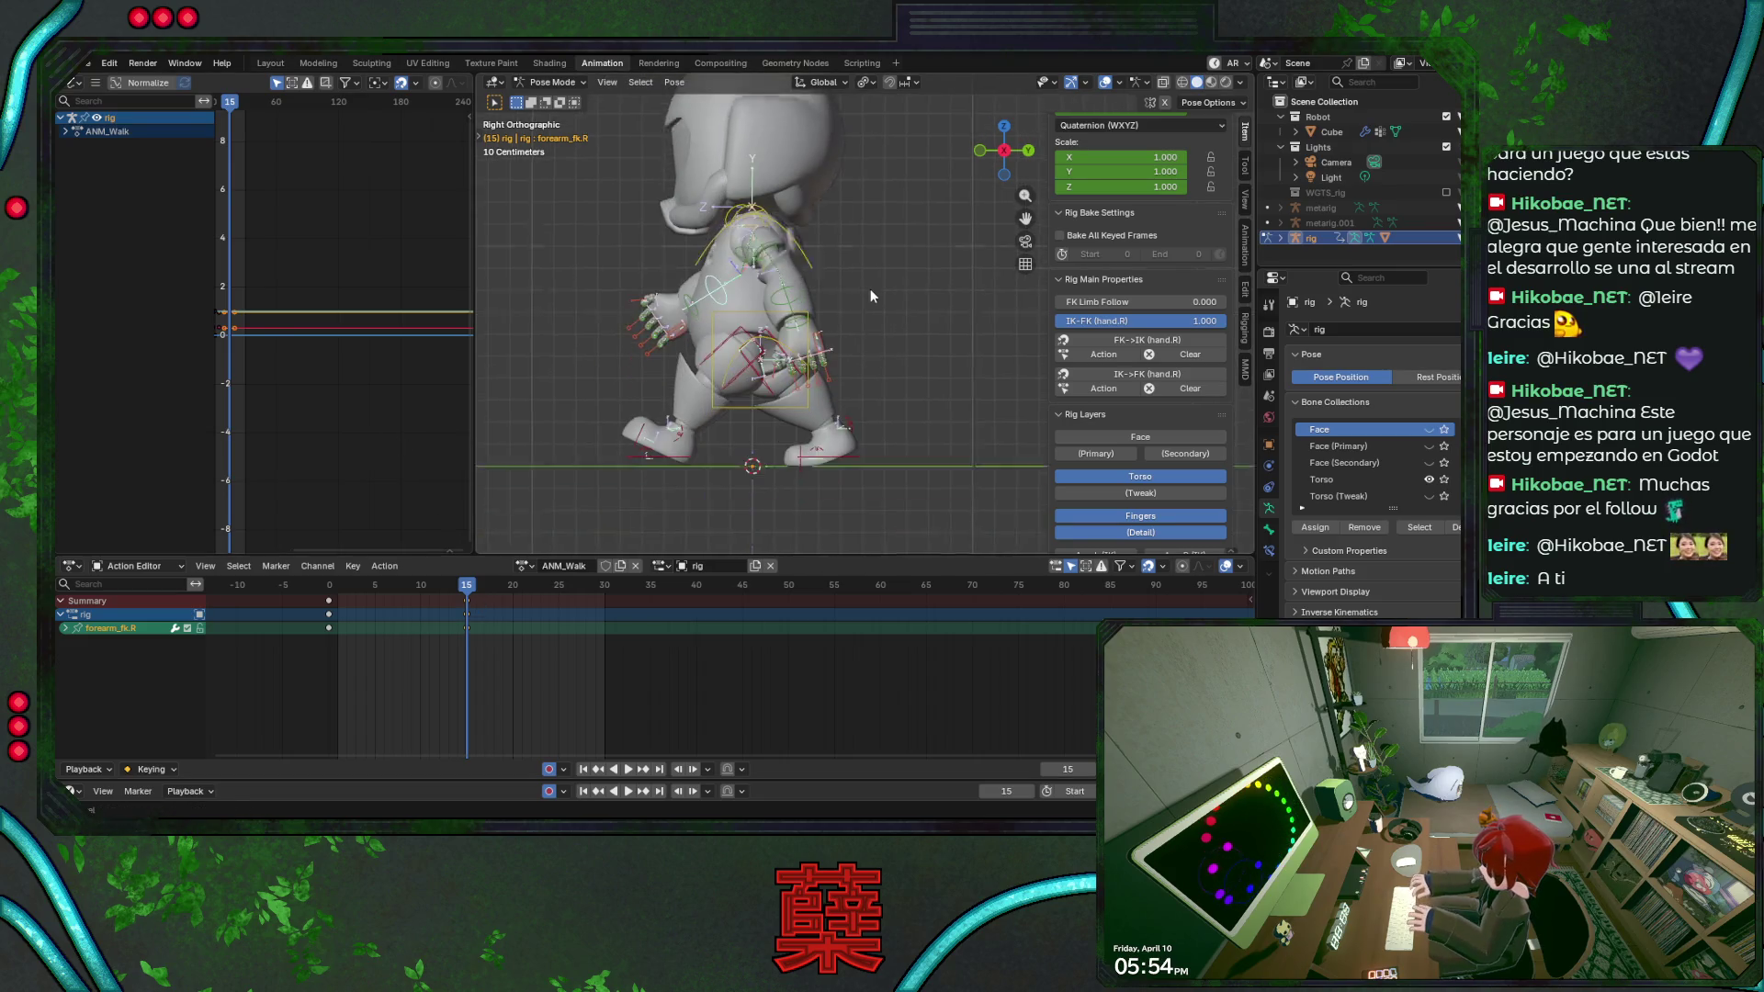
scroll(885, 302, "up", 2)
scroll(890, 302, "up", 2)
scroll(874, 280, "down", 2)
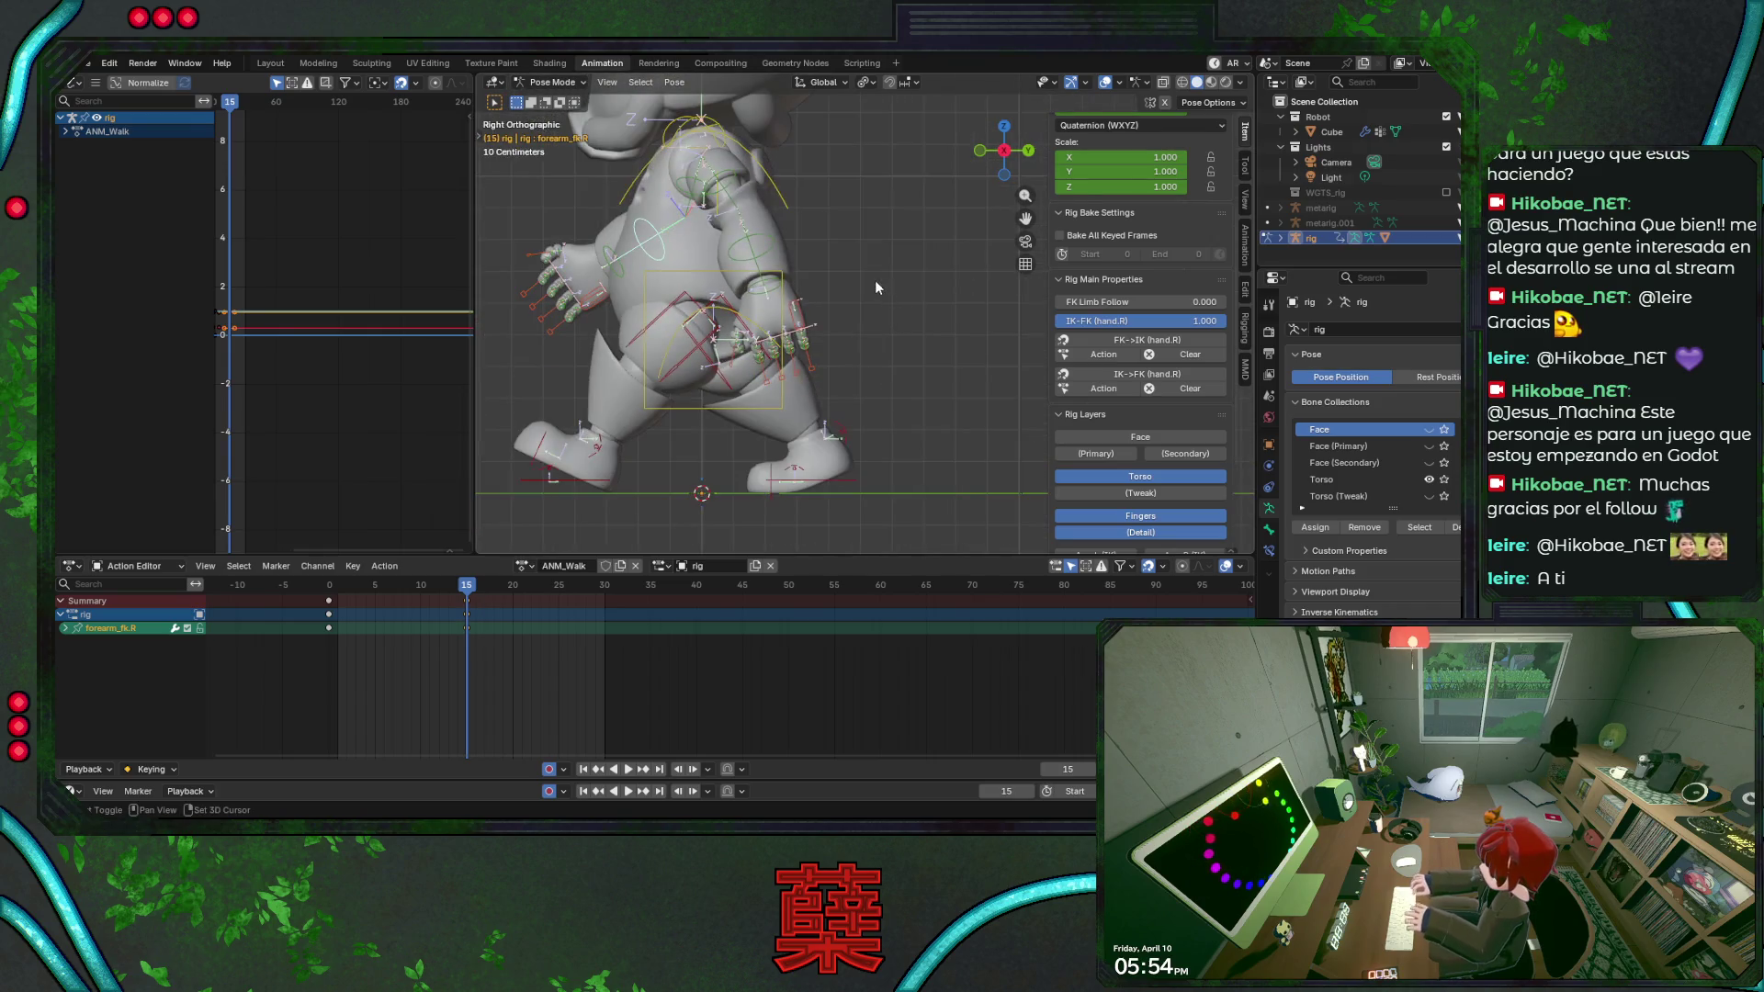
scroll(902, 283, "up", 2)
Slide foot_ik.L along Y to its frame-15 step position, then select the torso control.
left_click(648, 468)
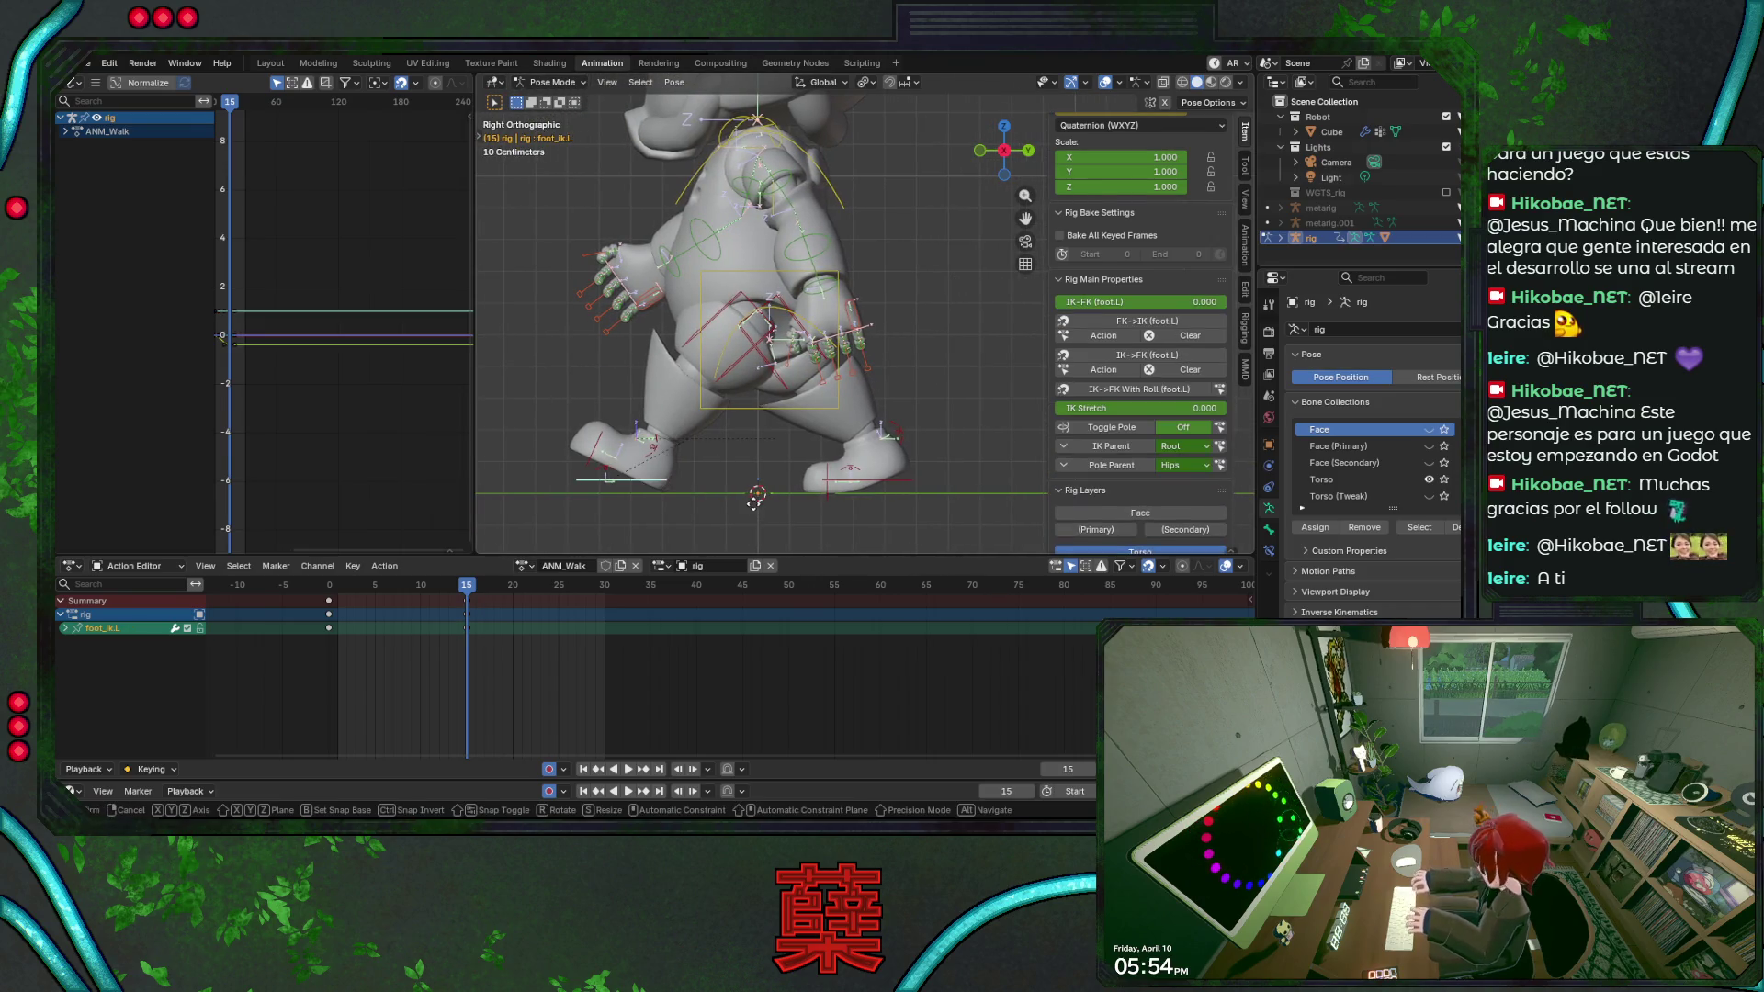
key("g")
key("y")
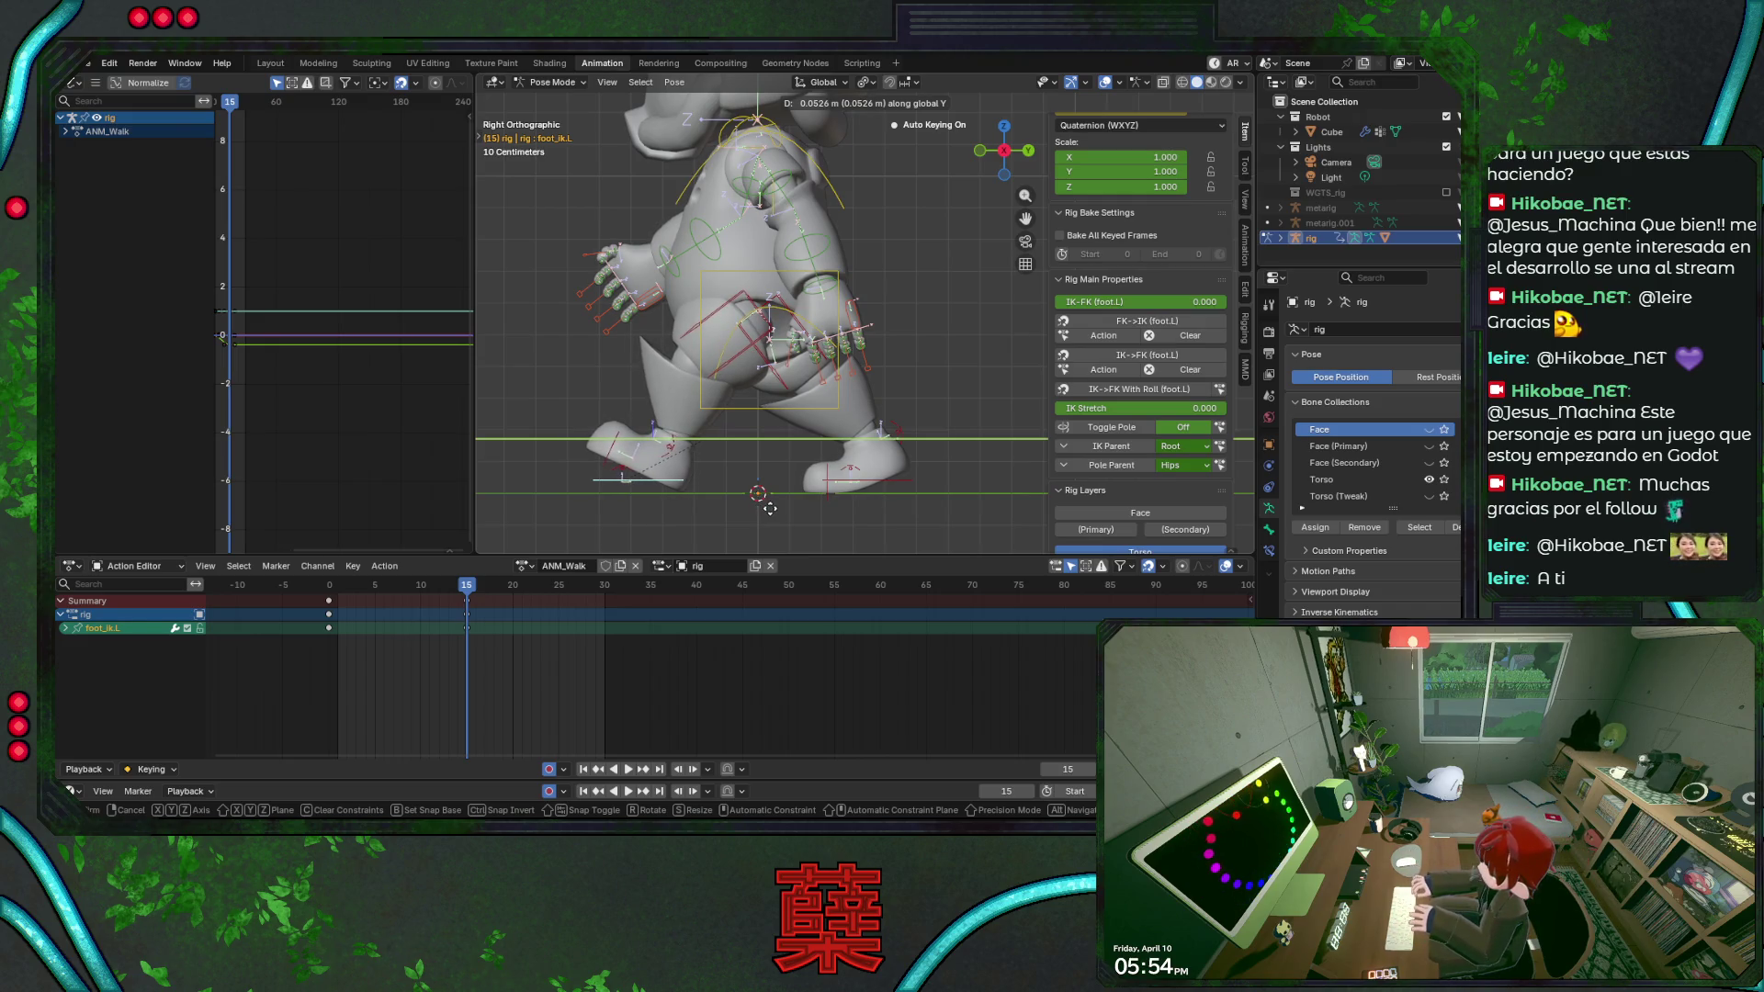
left_click(768, 507)
left_click(779, 310)
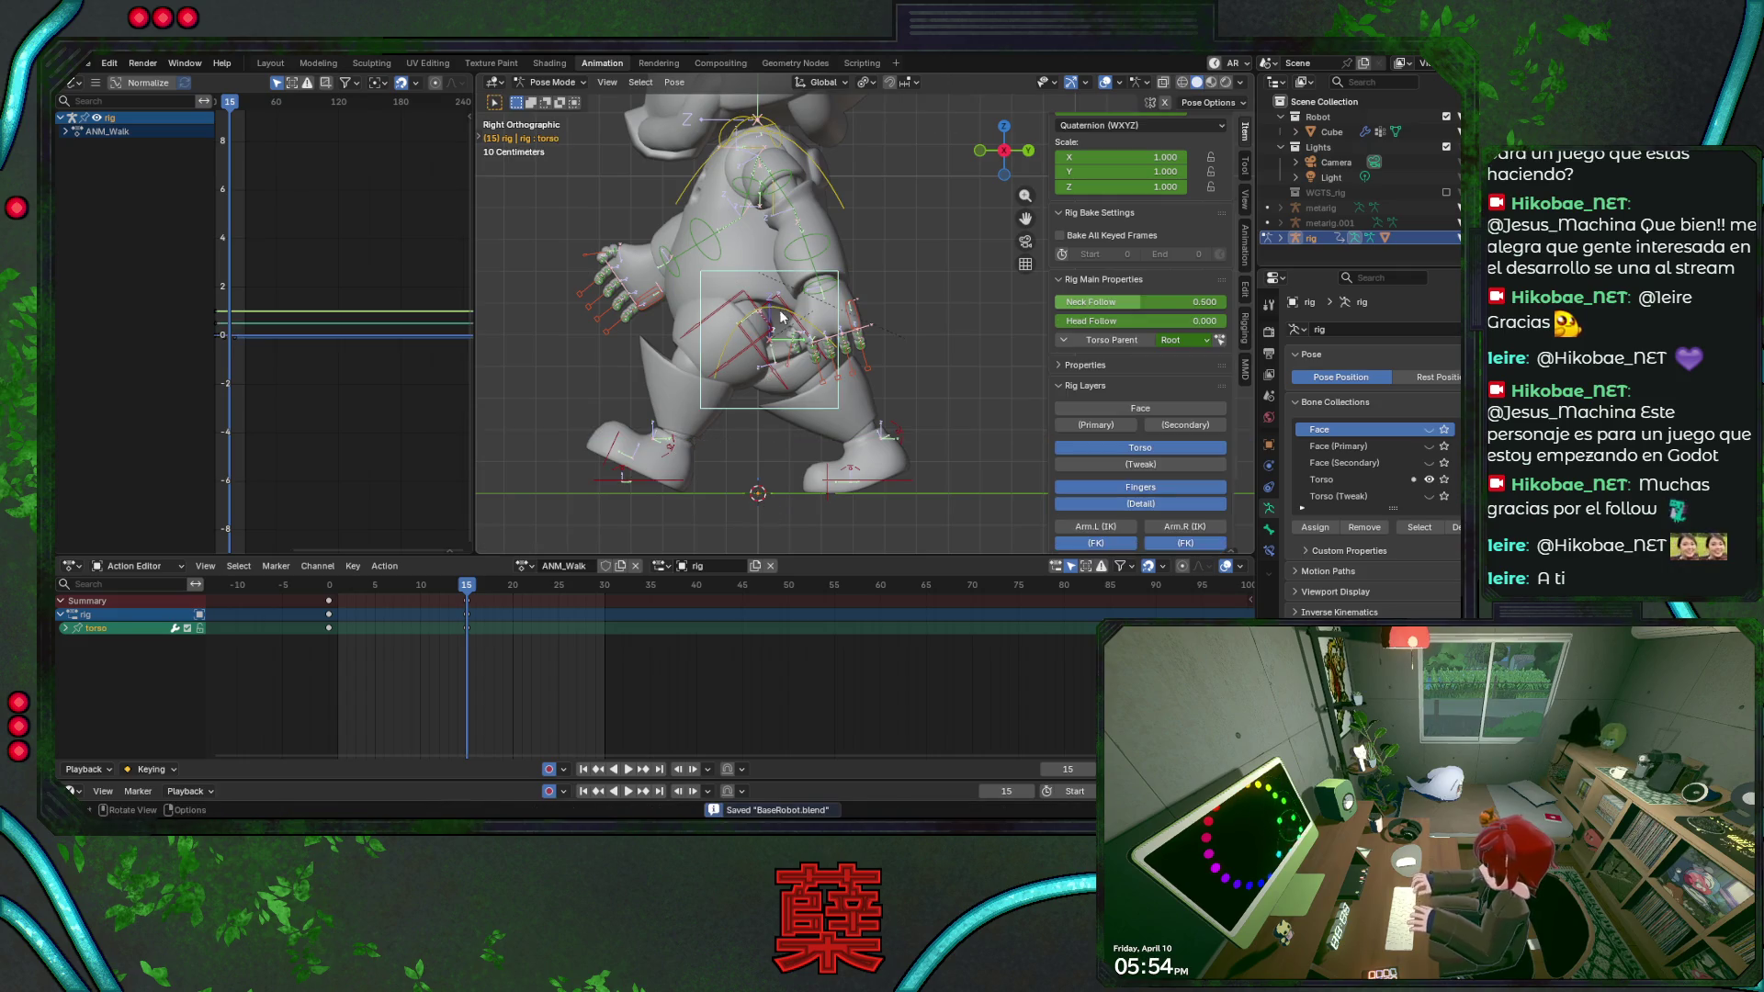
Nudge the torso along Z at frame 15, save the file, and jump to frame 17.
key("g")
key("z")
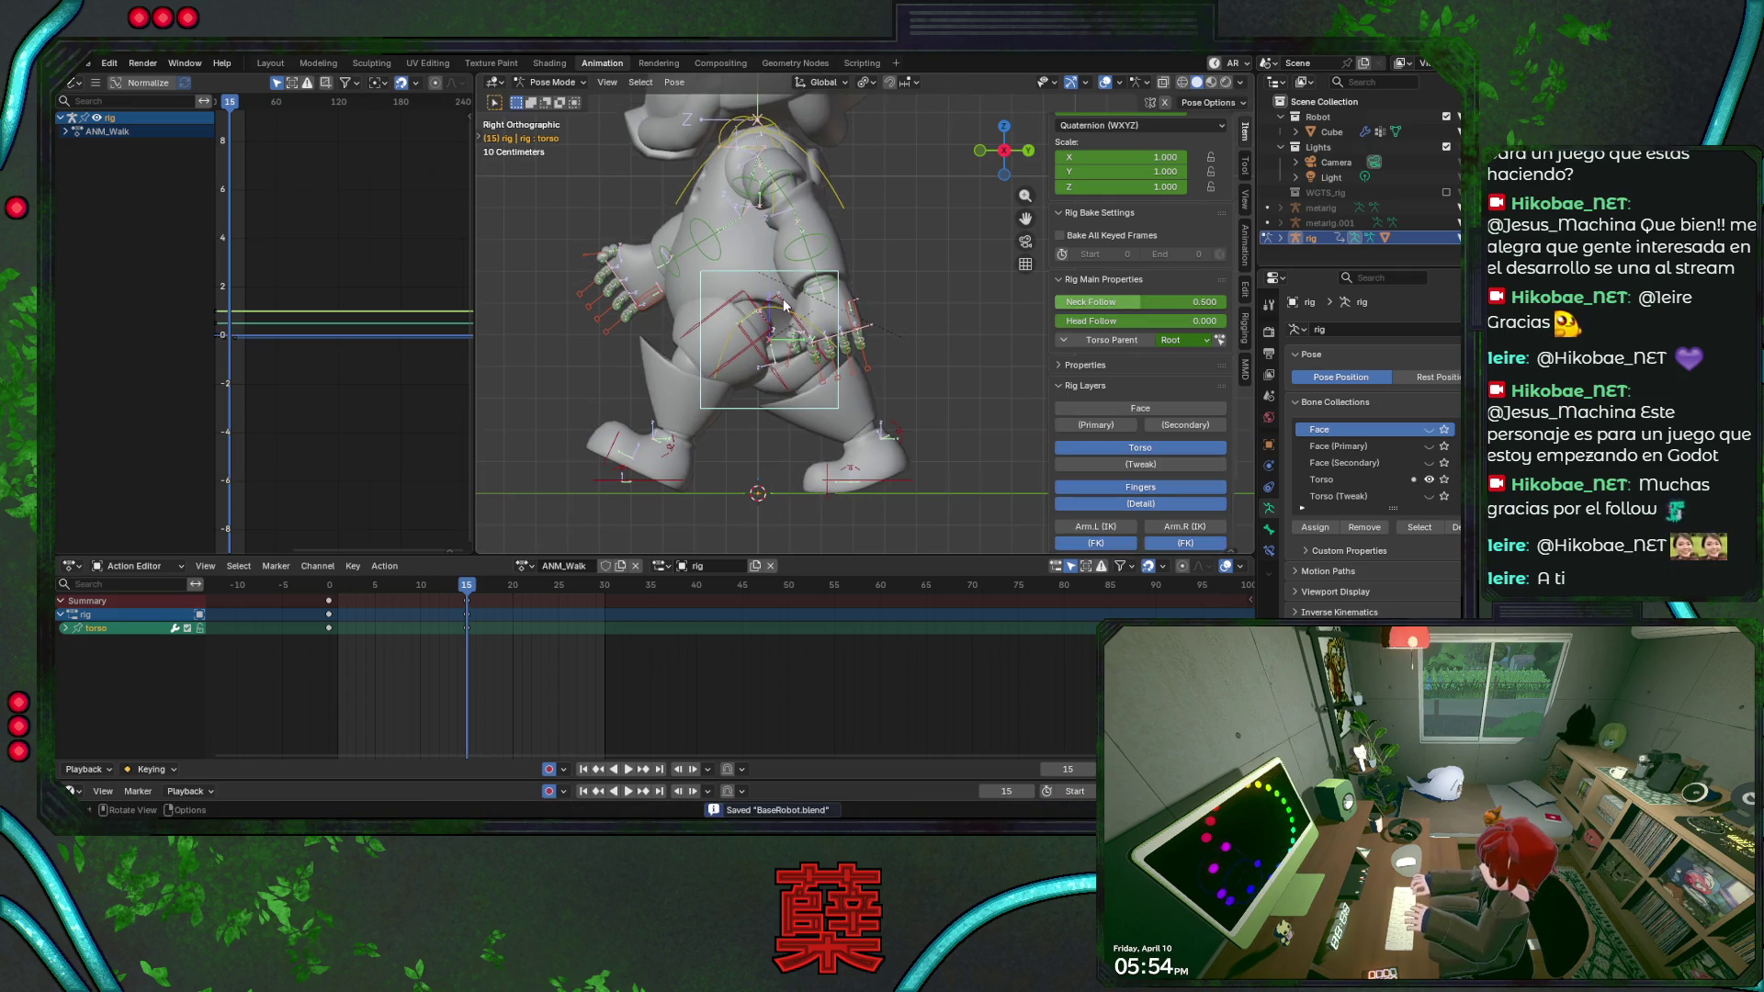
left_click(782, 296)
key("ctrl+s")
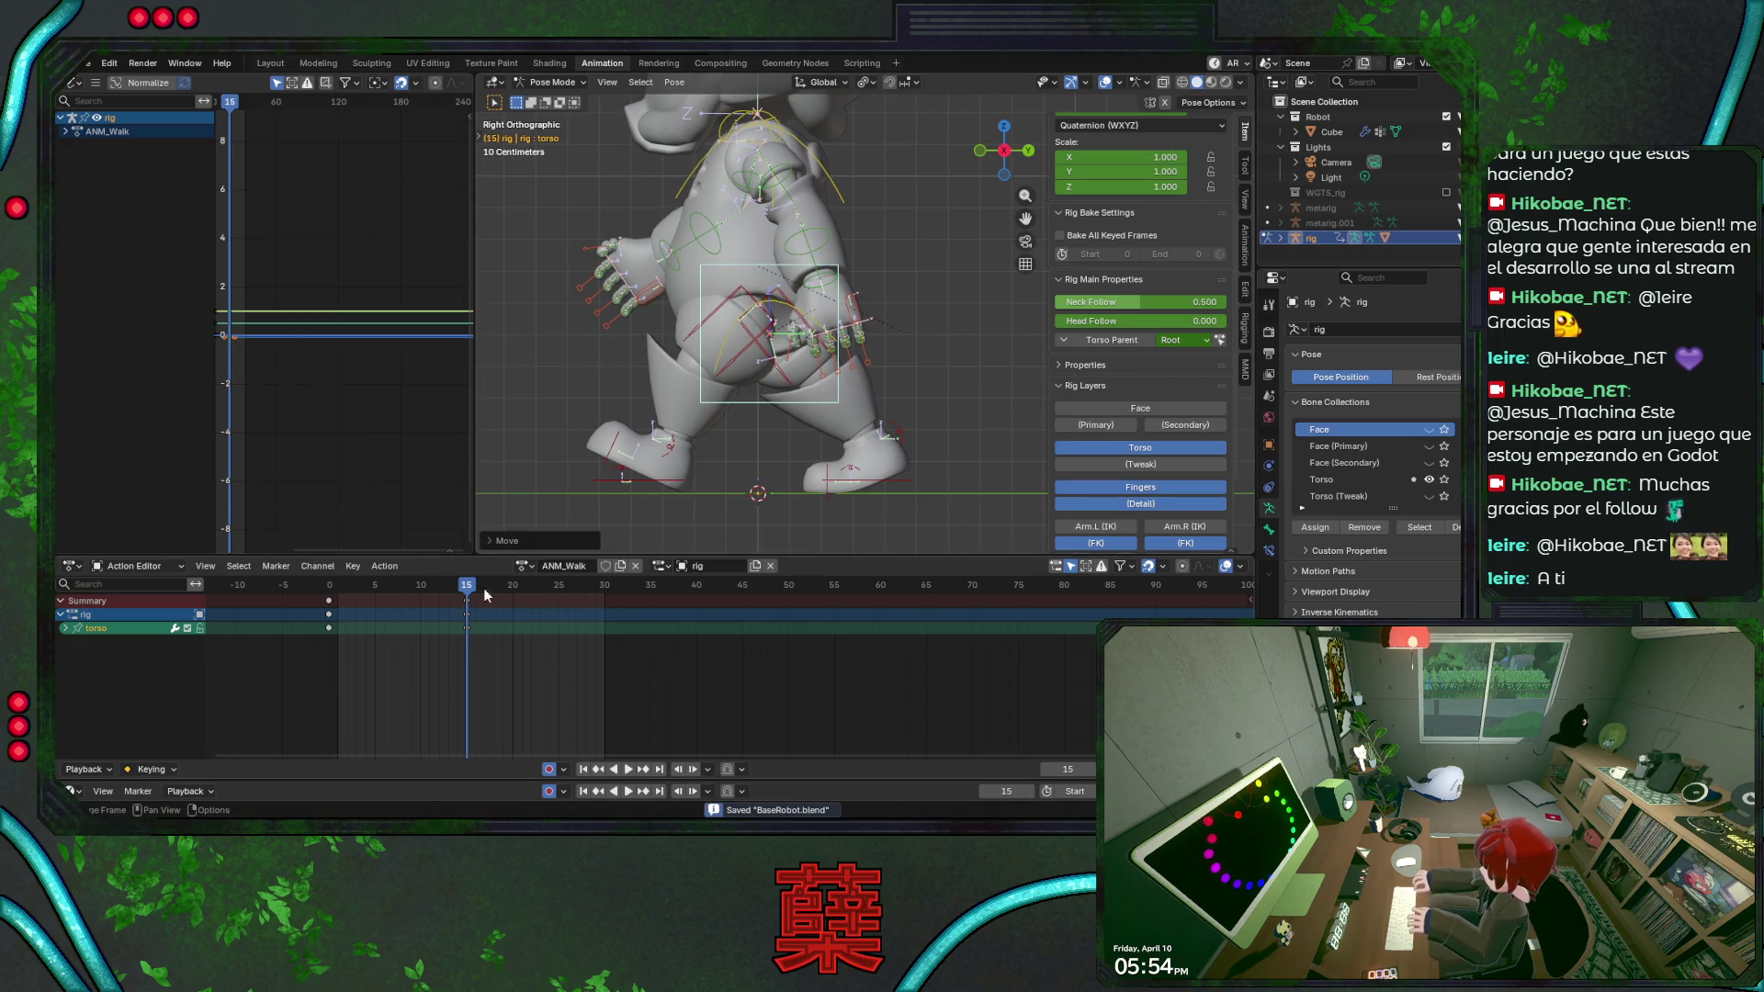
left_click(410, 587)
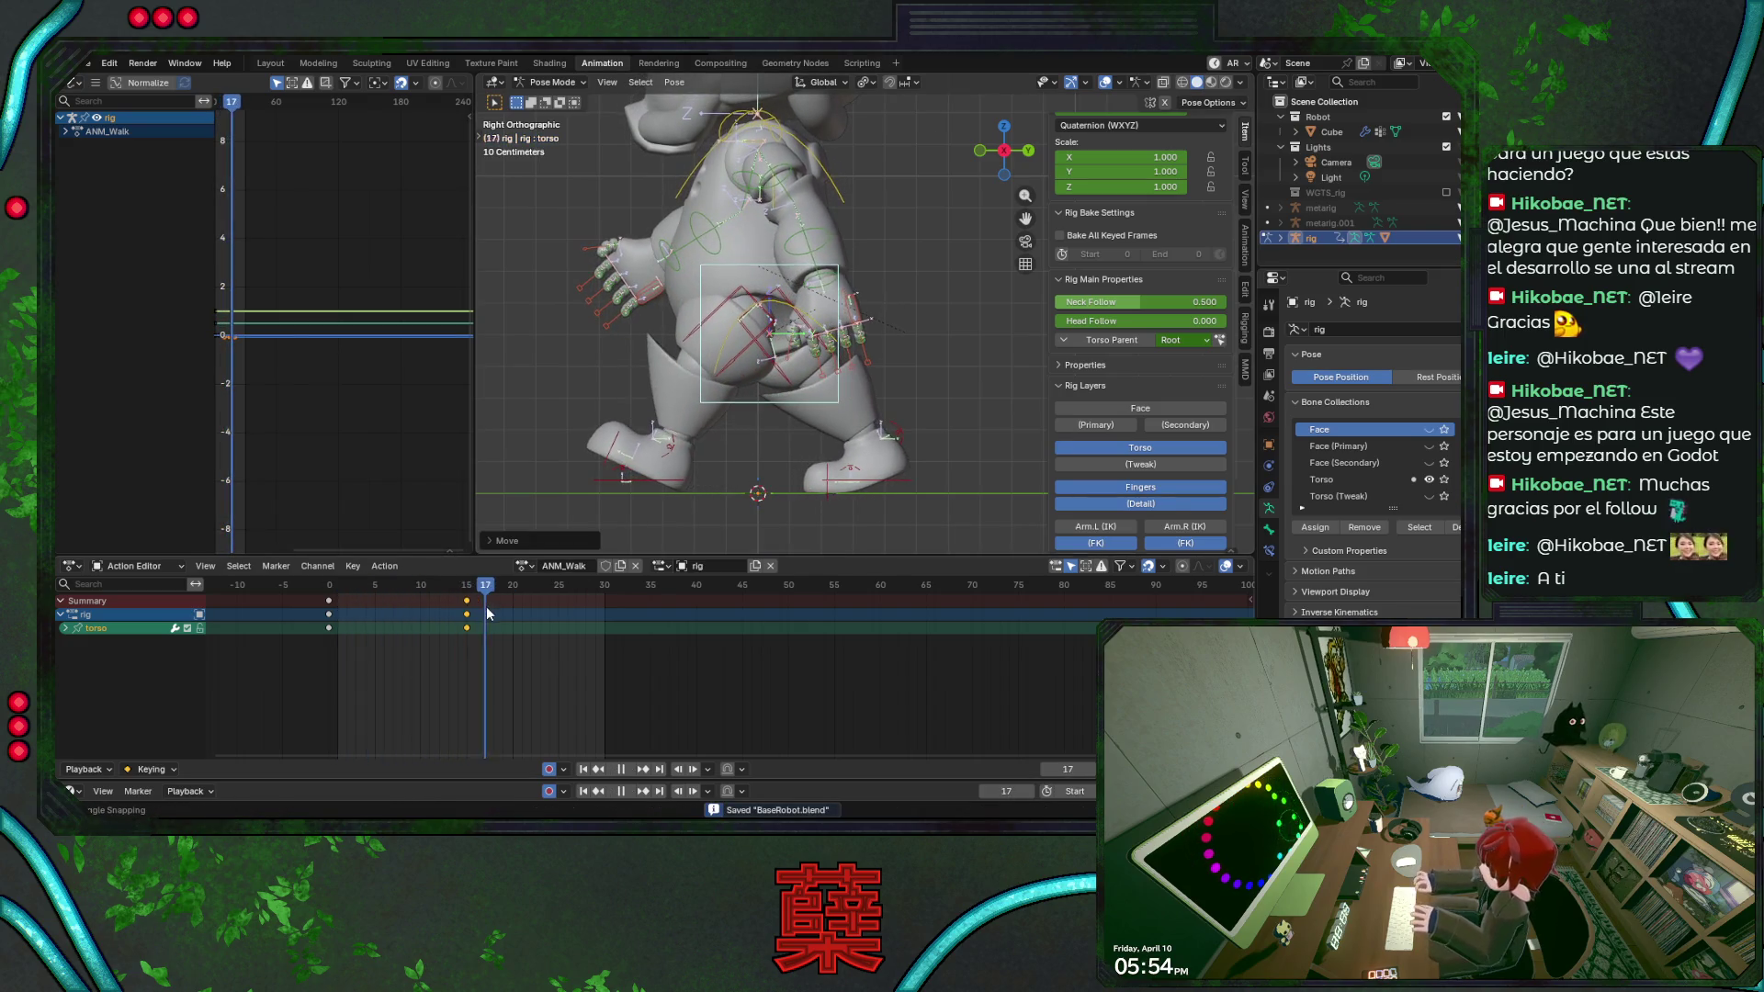